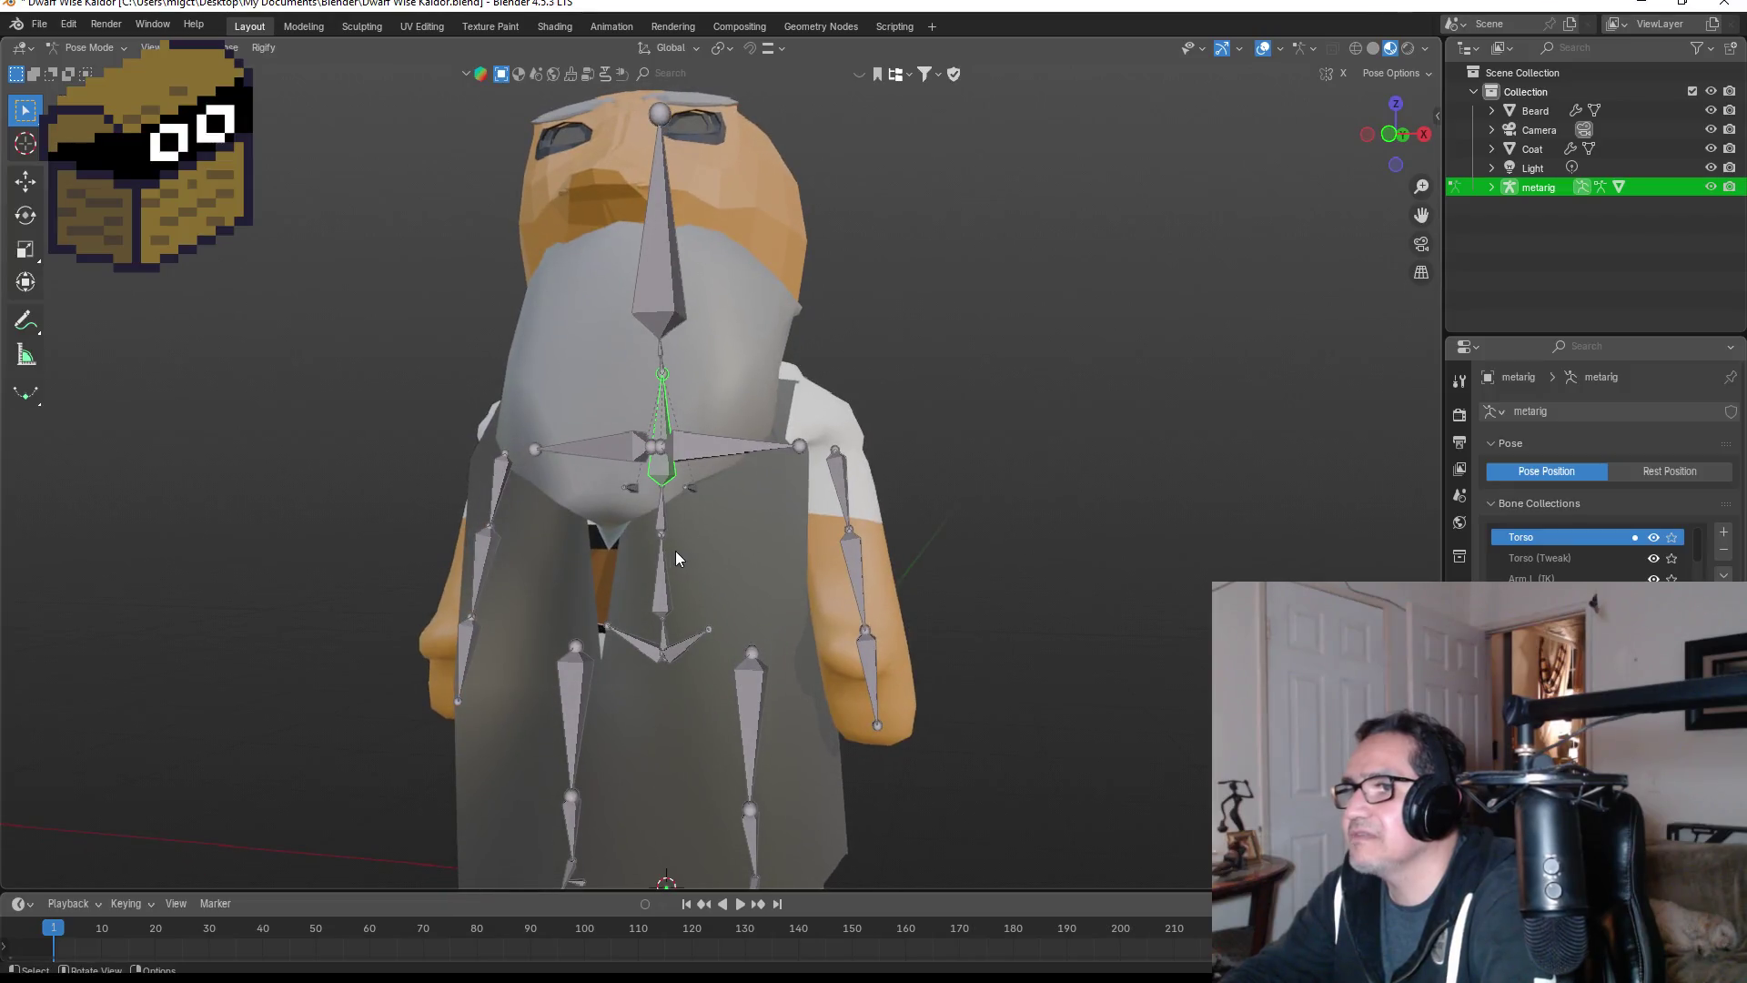
- Test-rotate the lower spine bone, cancelling the rotation without keeping it
left_click(660, 511)
key("r")
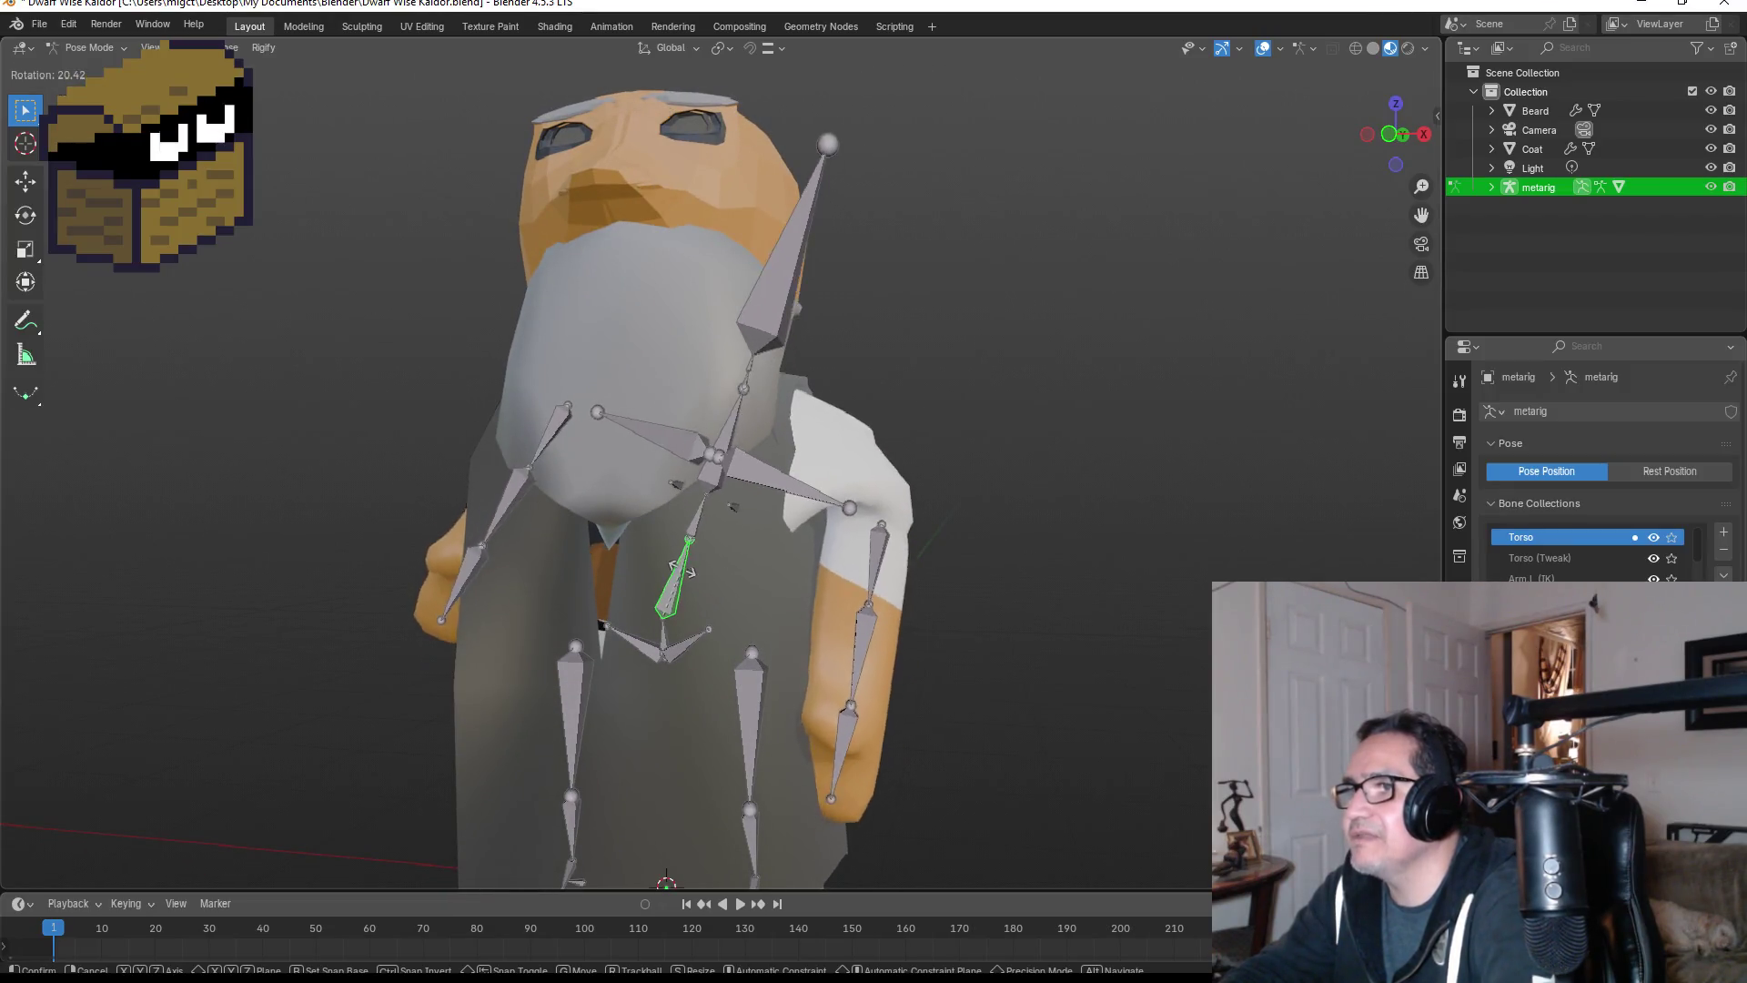
right_click(673, 568)
middle_click_drag(753, 615, 777, 509, "shift")
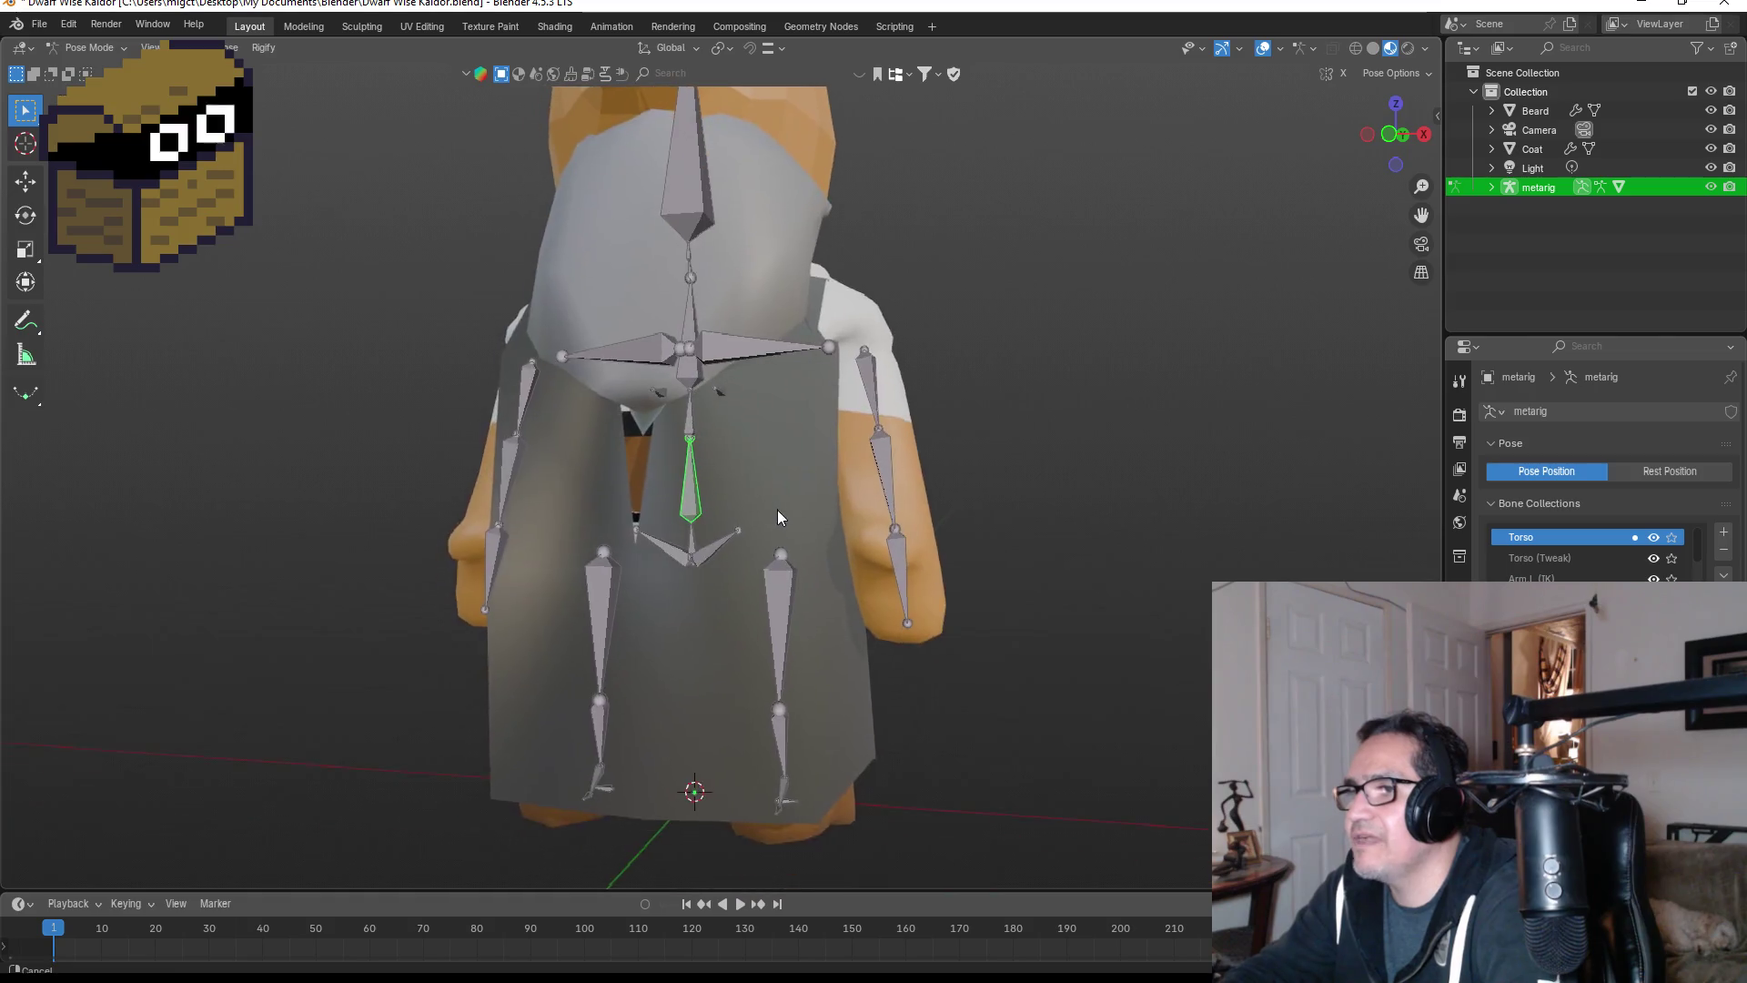
- Test-rotate the right thigh bone from the side view, cancelling each rotation
left_click(761, 593)
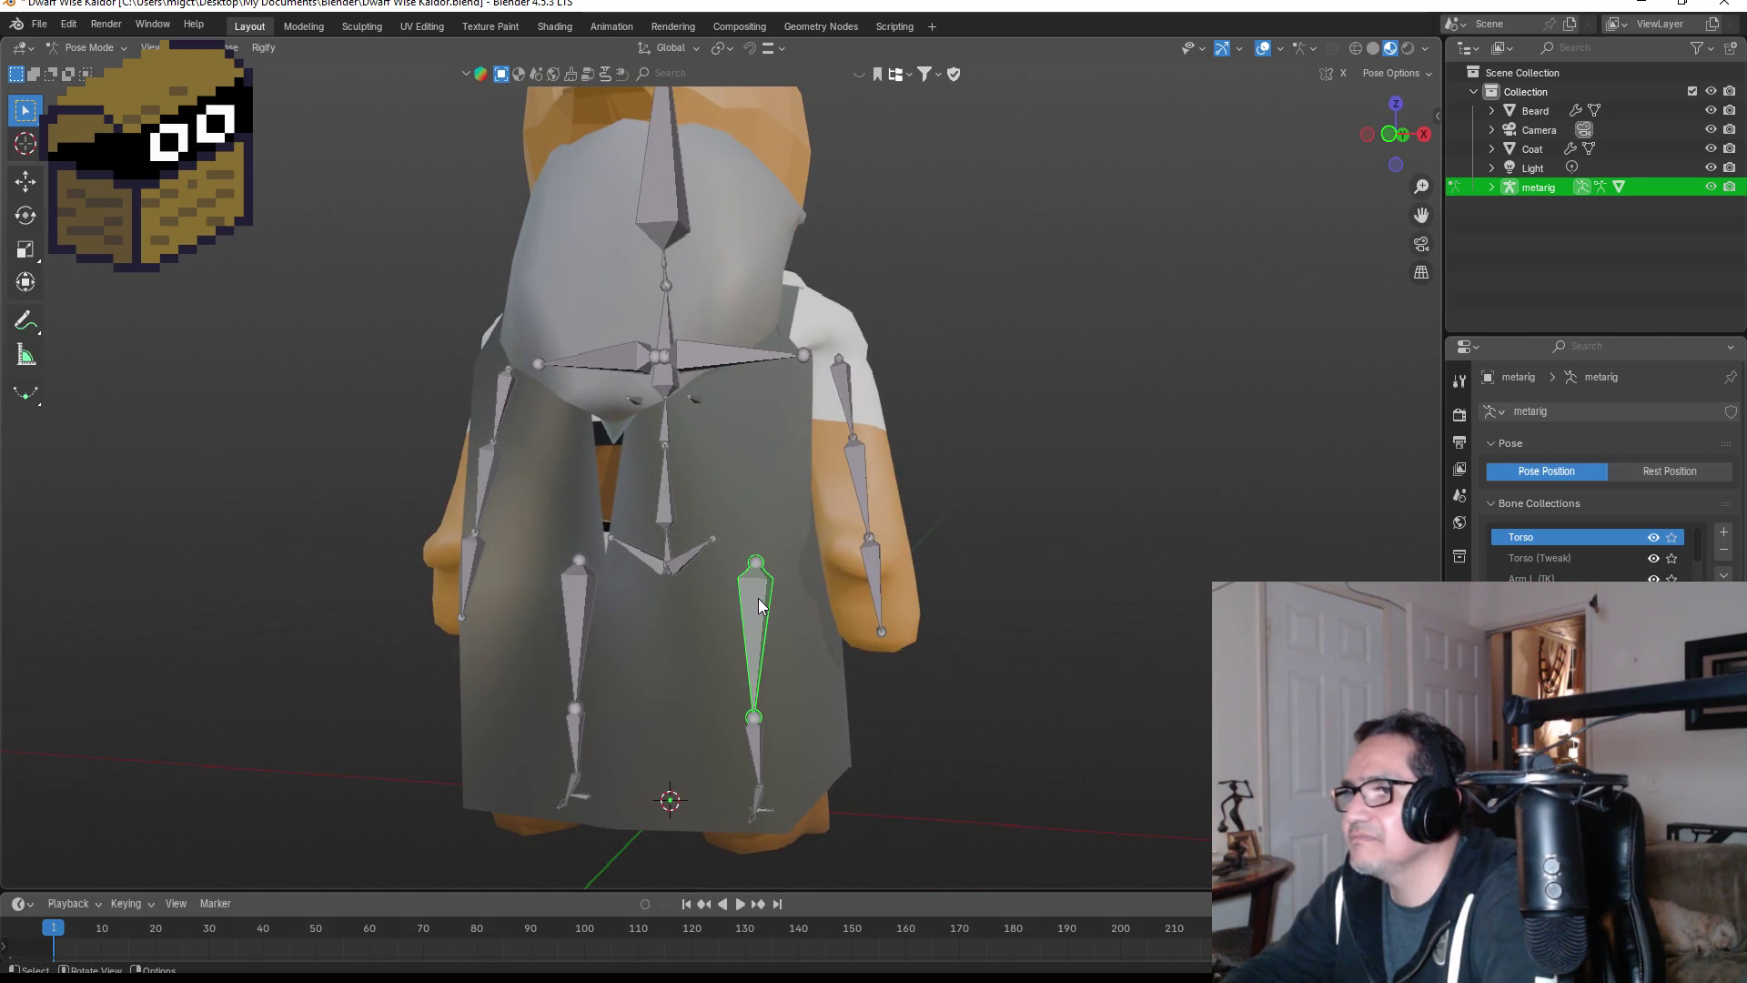
key("KP_3")
key("r")
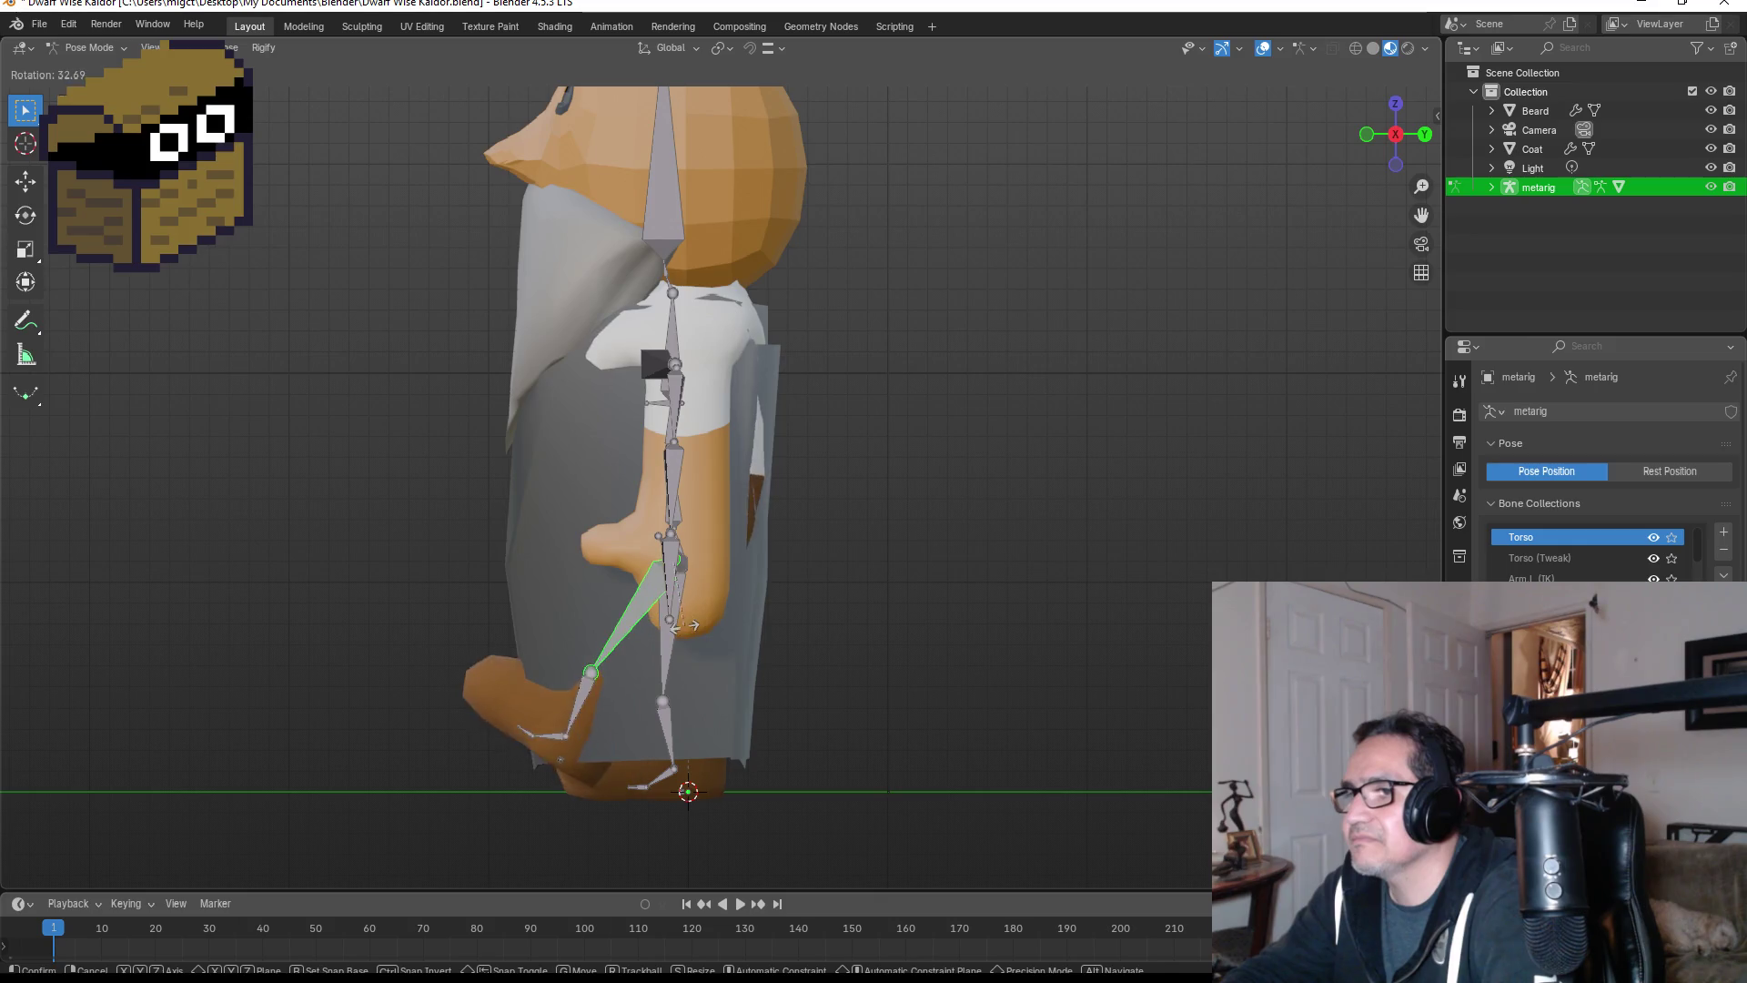
right_click(678, 625)
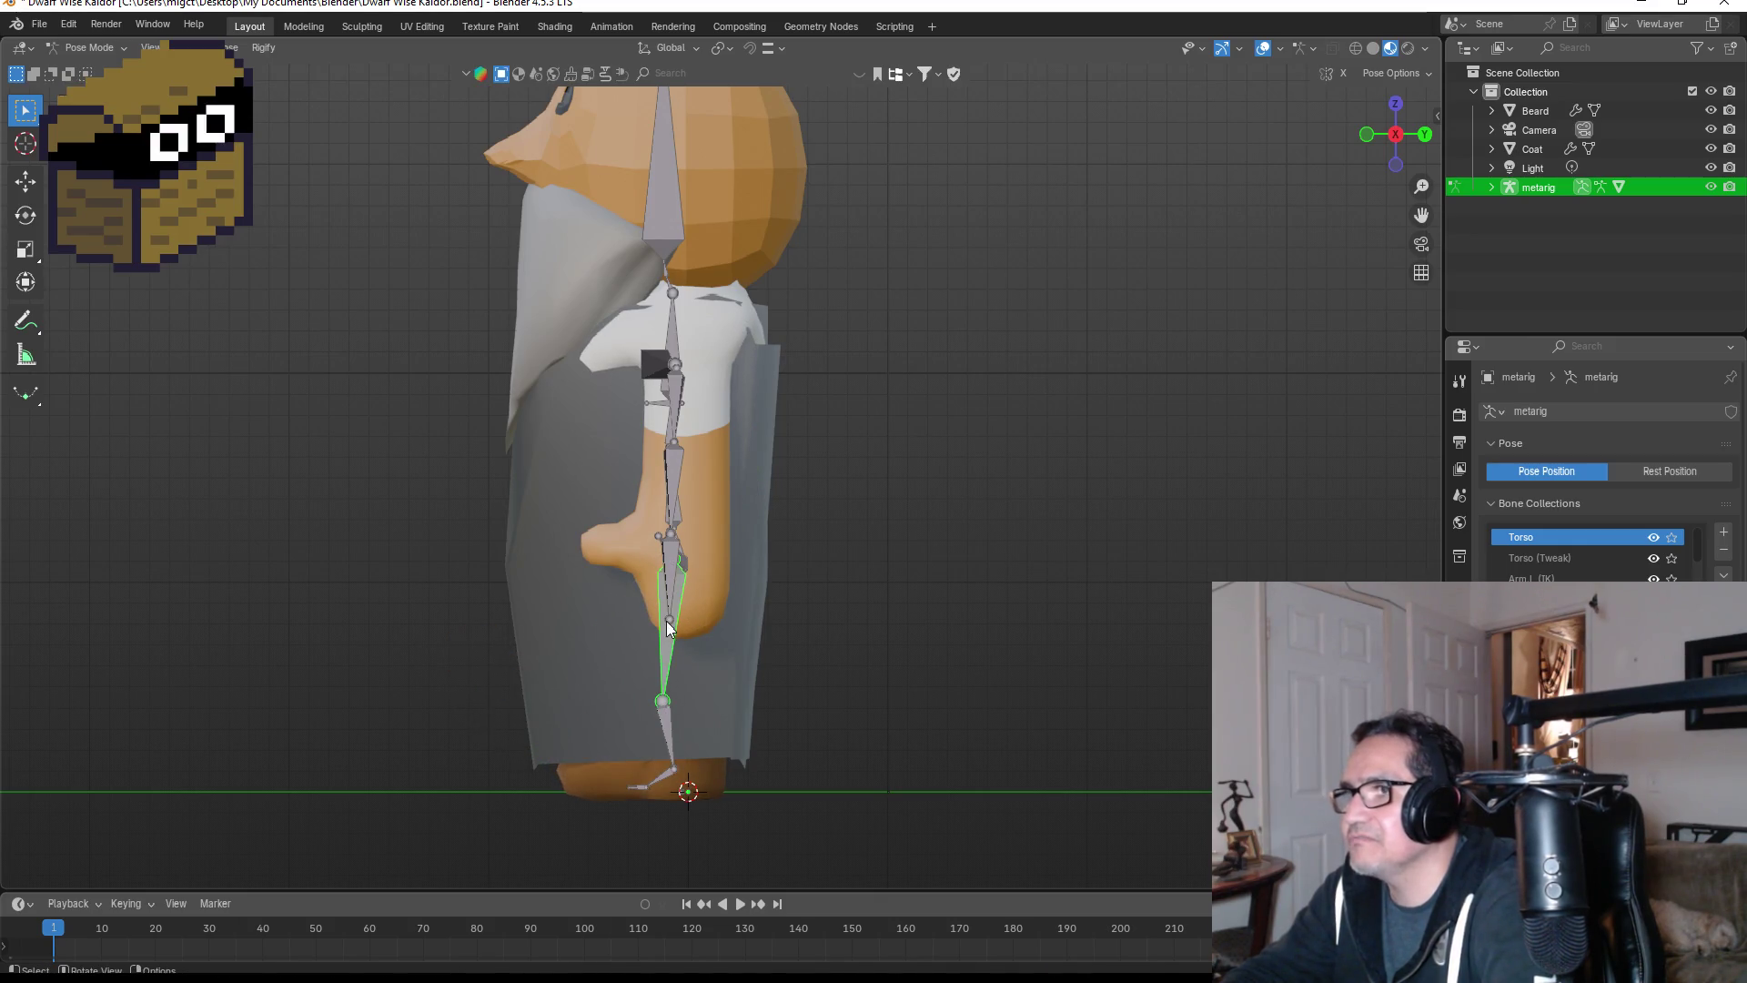
key("r")
right_click(659, 664)
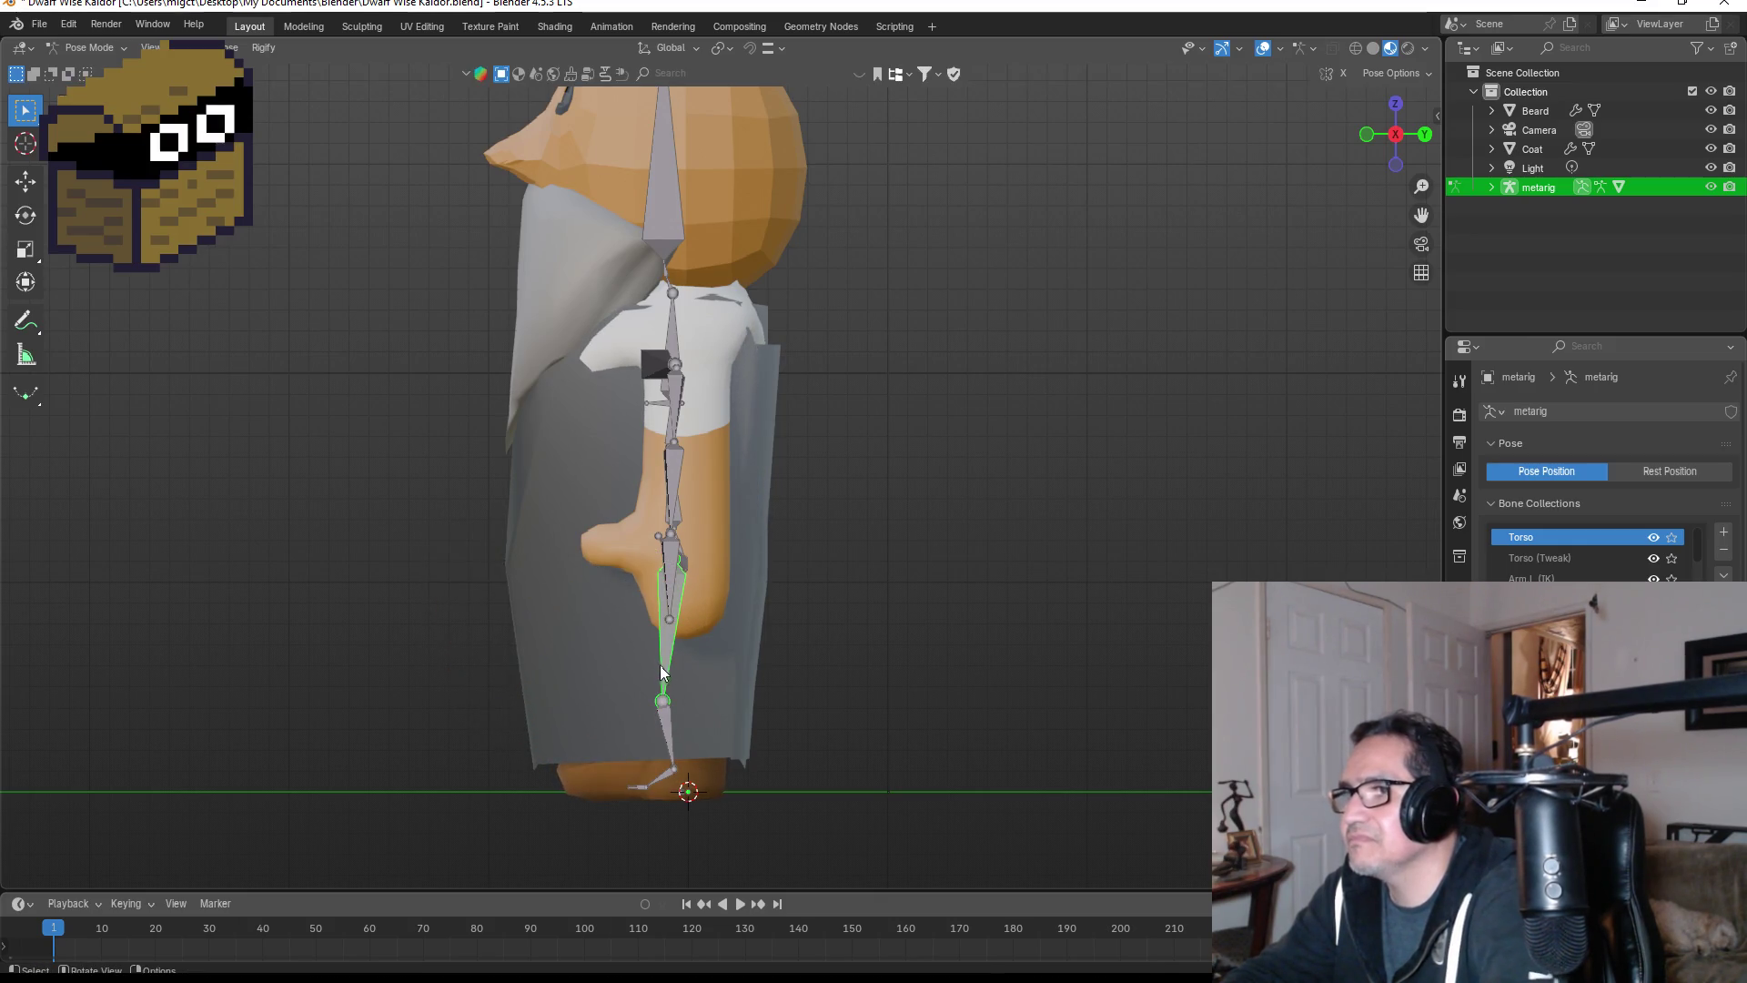
- Test-rotate the lower leg bone, then switch the armature to its T-pose rest bones
left_click(670, 718)
key("r")
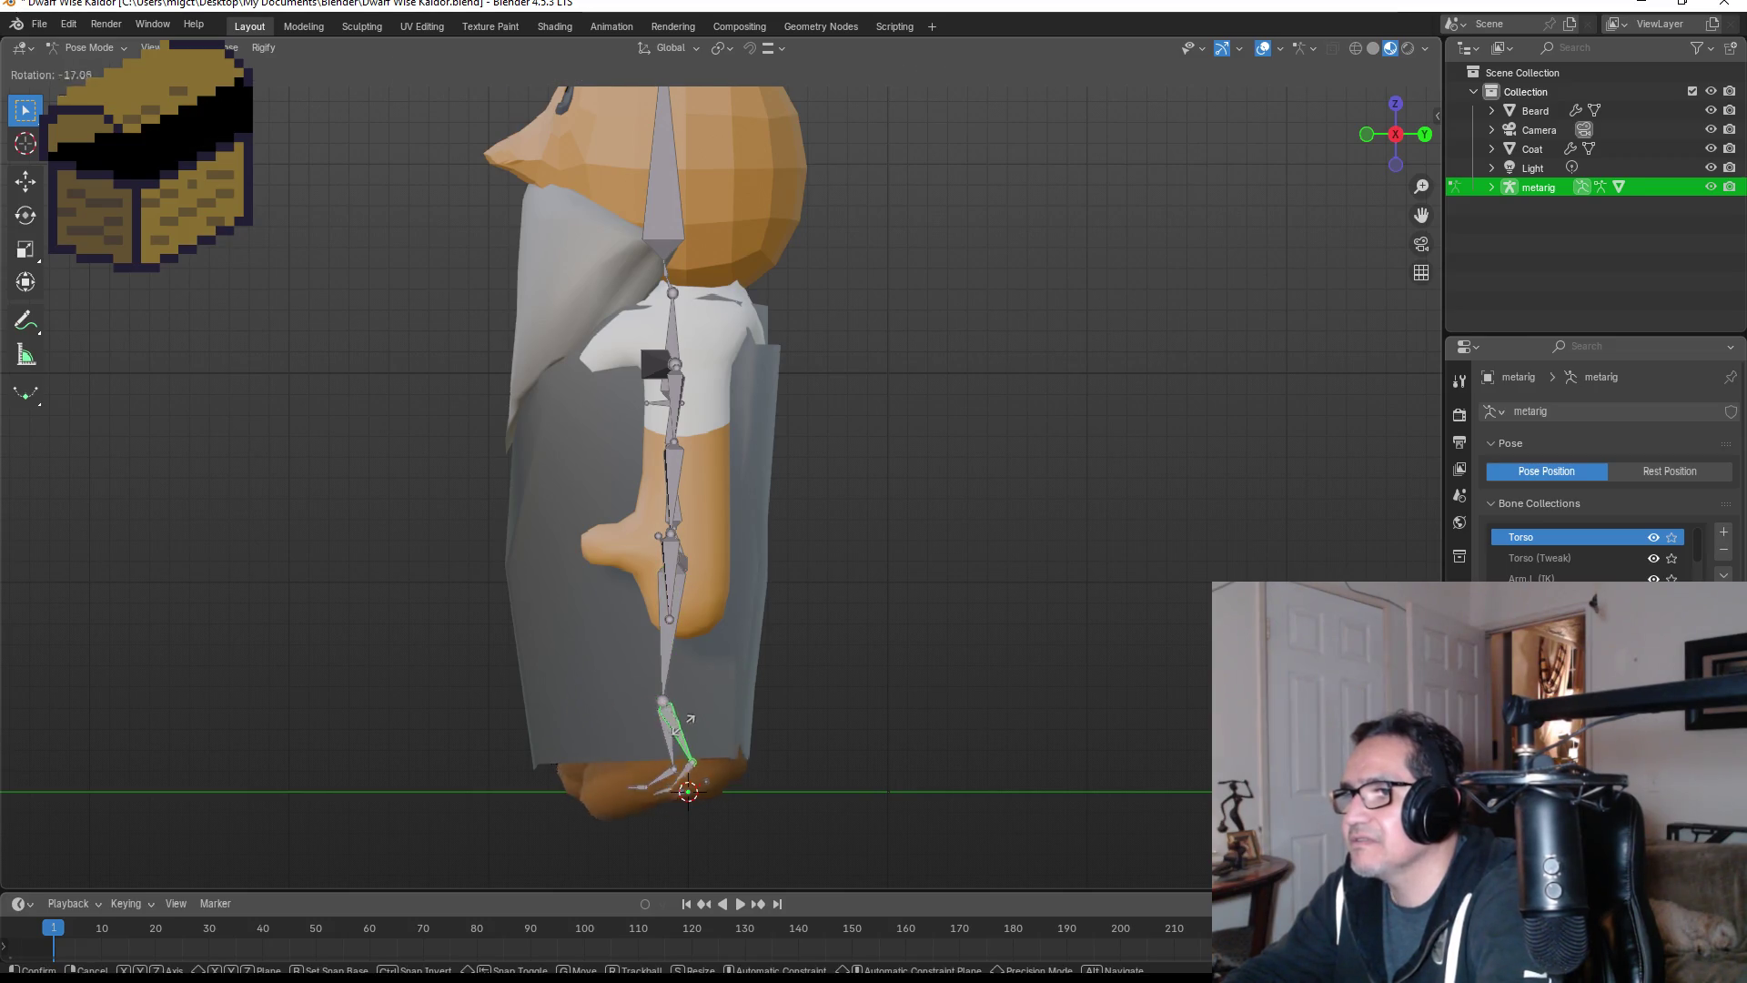
left_click(713, 729)
mouse_move(713, 729)
middle_mouse_down()
mouse_move(843, 624)
mouse_move(920, 604)
mouse_move(1126, 613)
mouse_move(1001, 604)
middle_mouse_up()
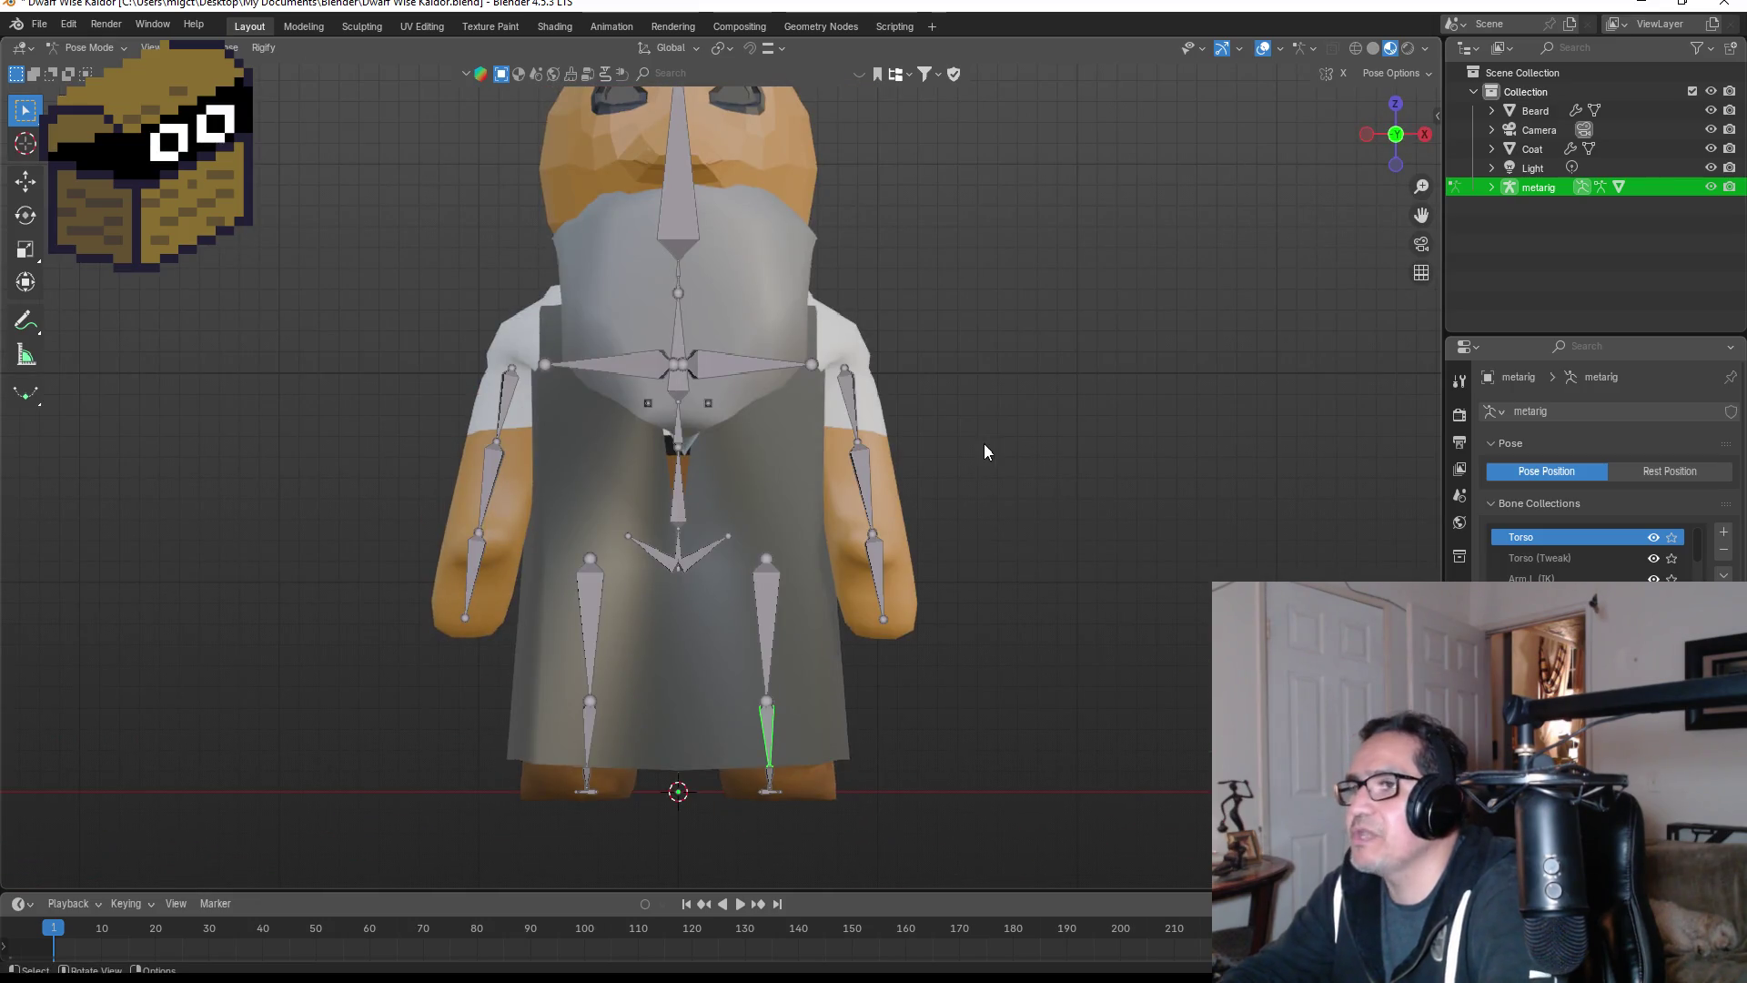
key("Tab")
scroll(955, 418, "down", 3)
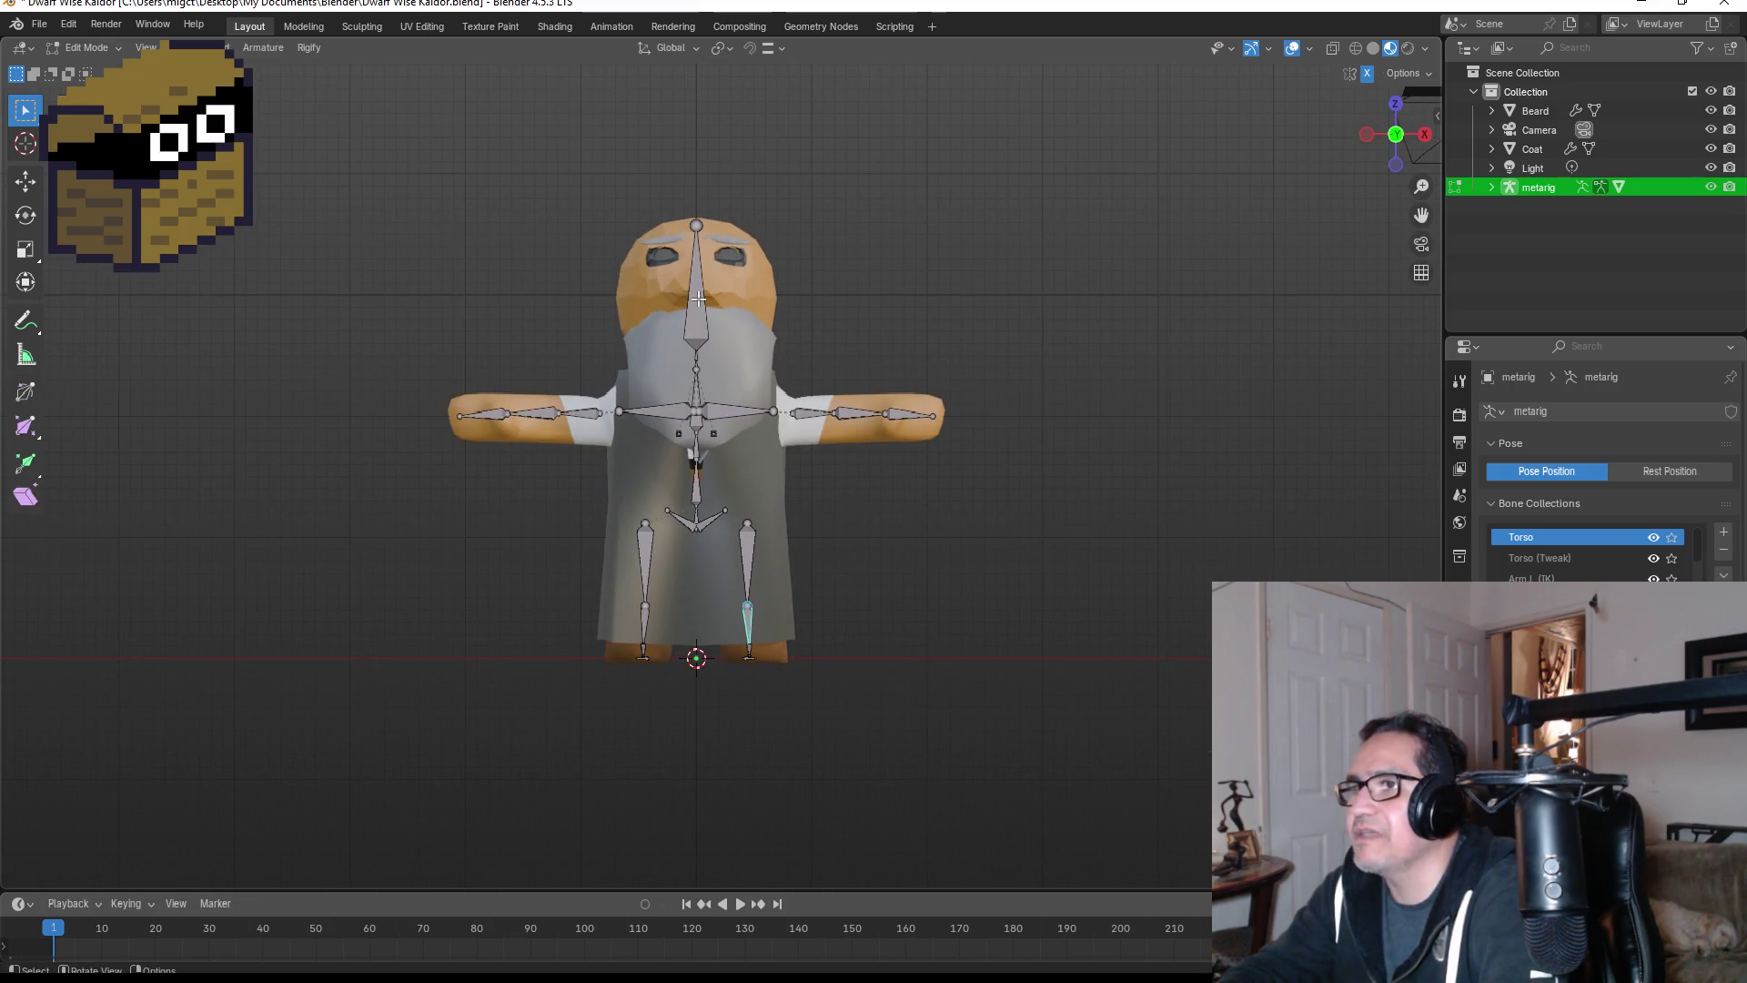
left_click(694, 300)
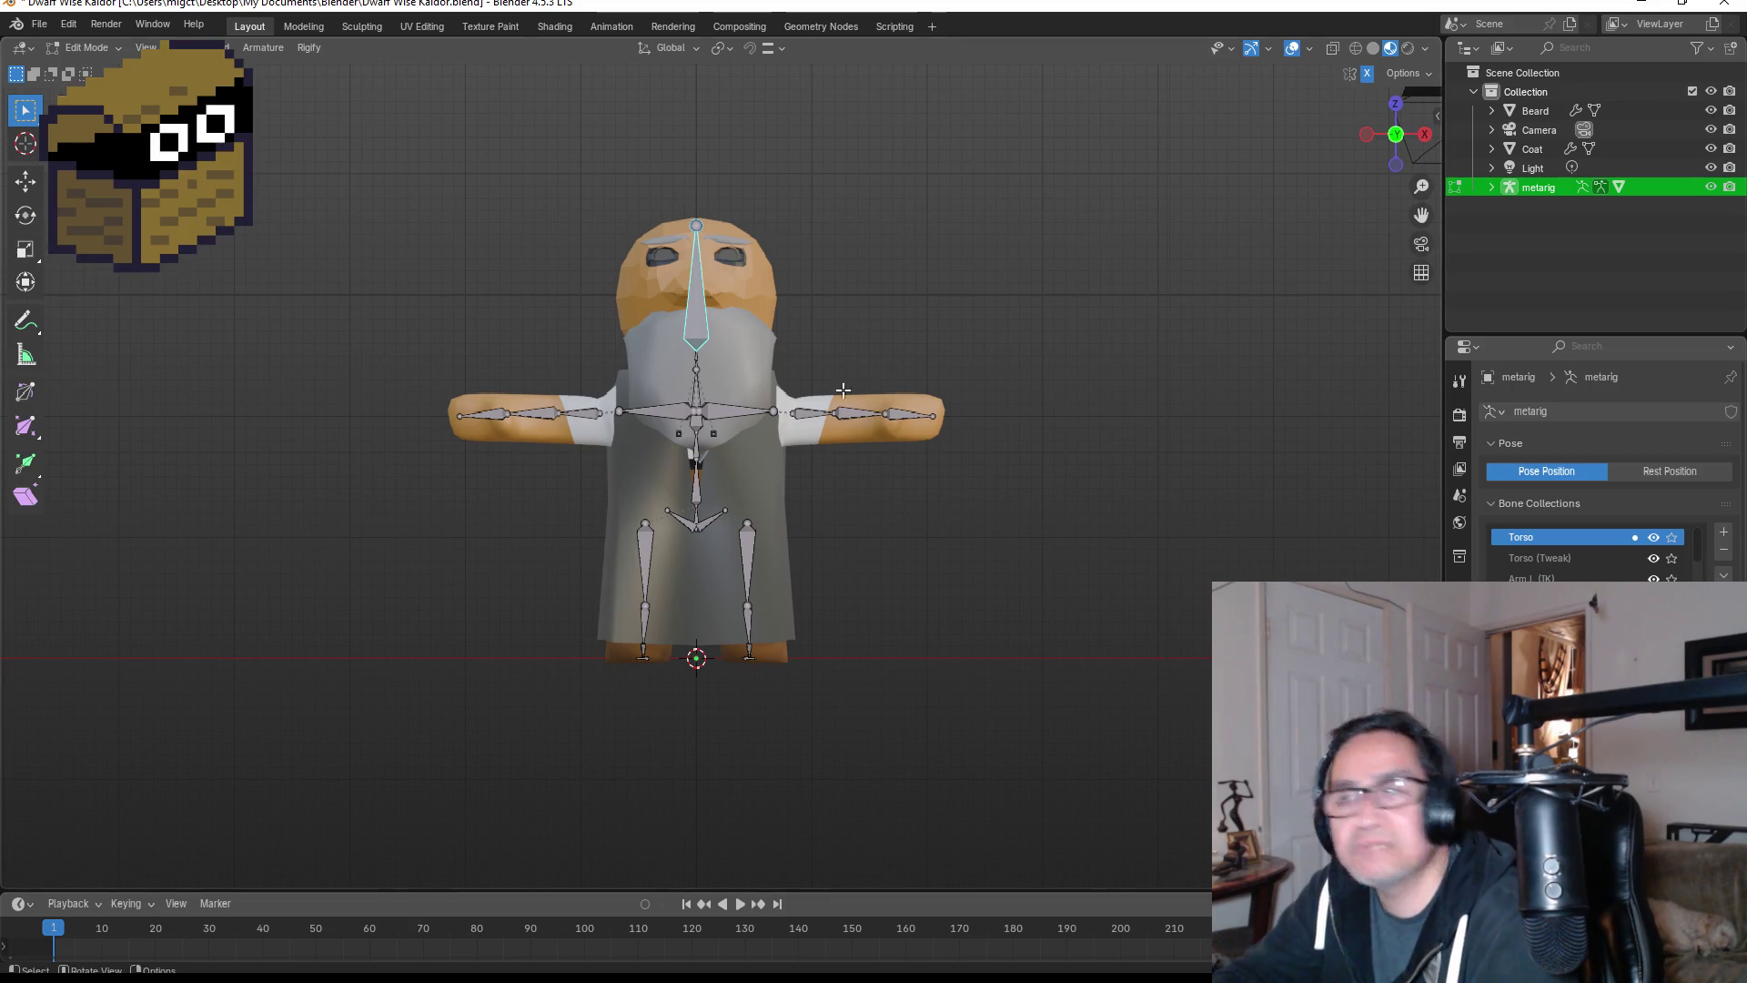
scroll(980, 250, "up", 3)
scroll(1129, 259, "up", 1)
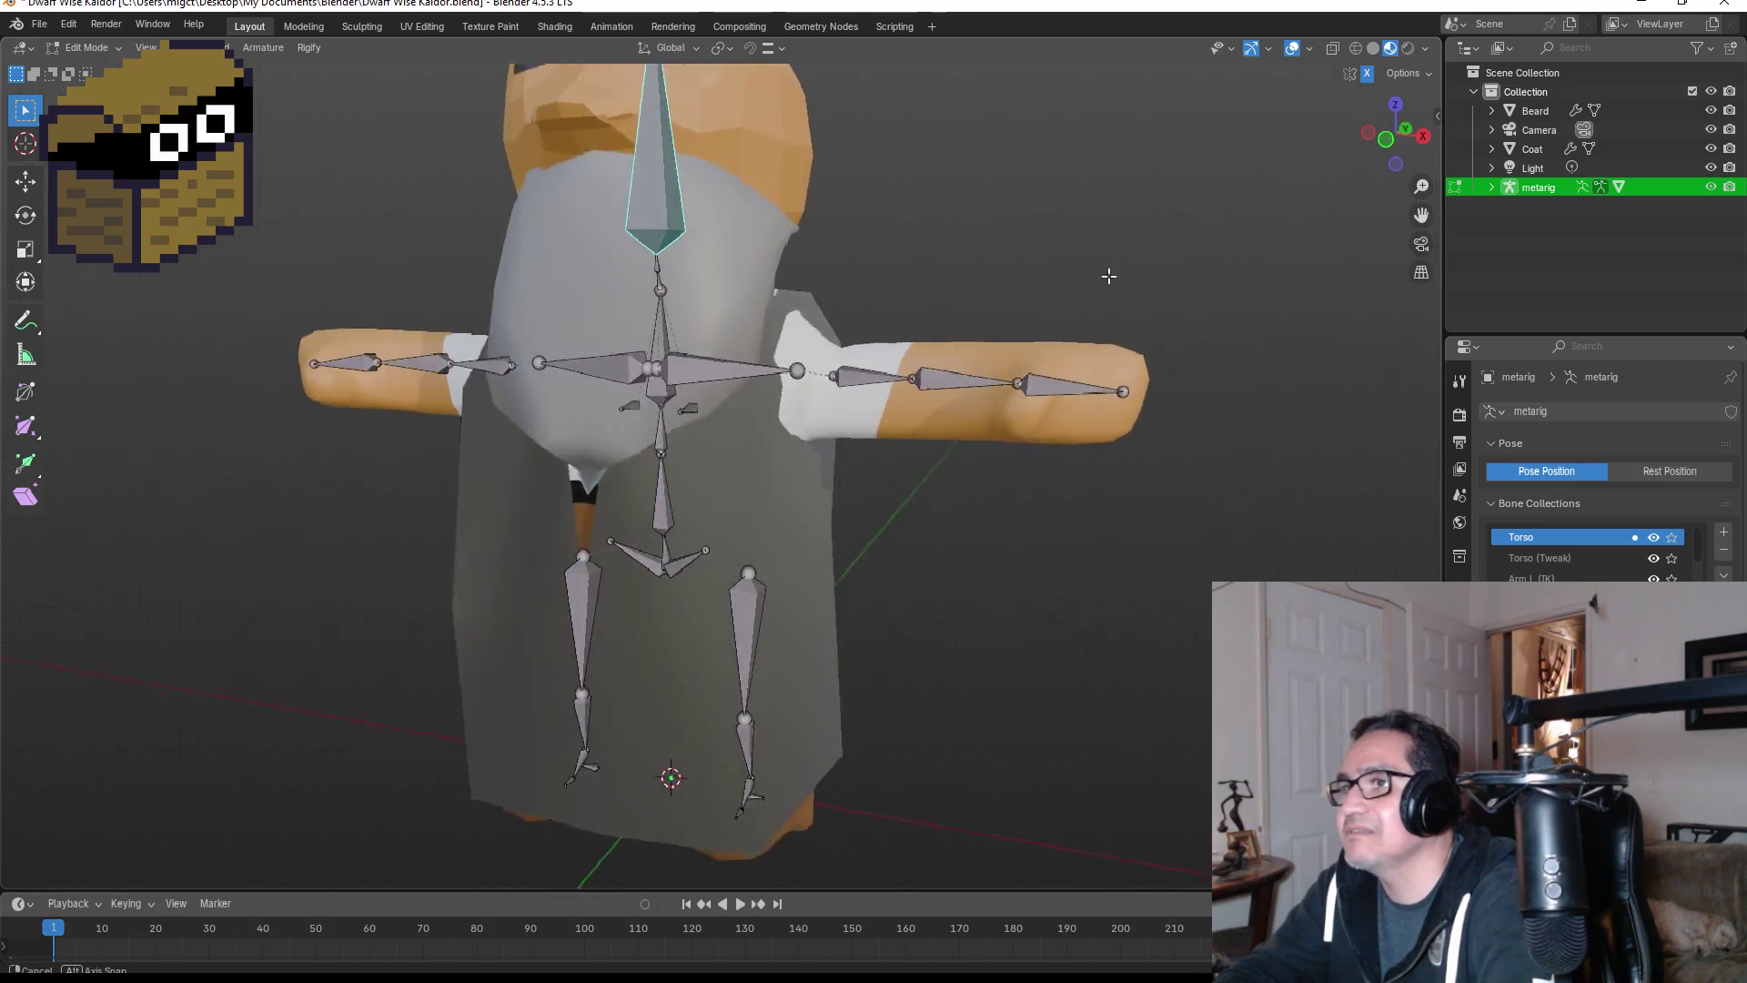
scroll(1138, 278, "down", 1)
key("ctrl+Tab")
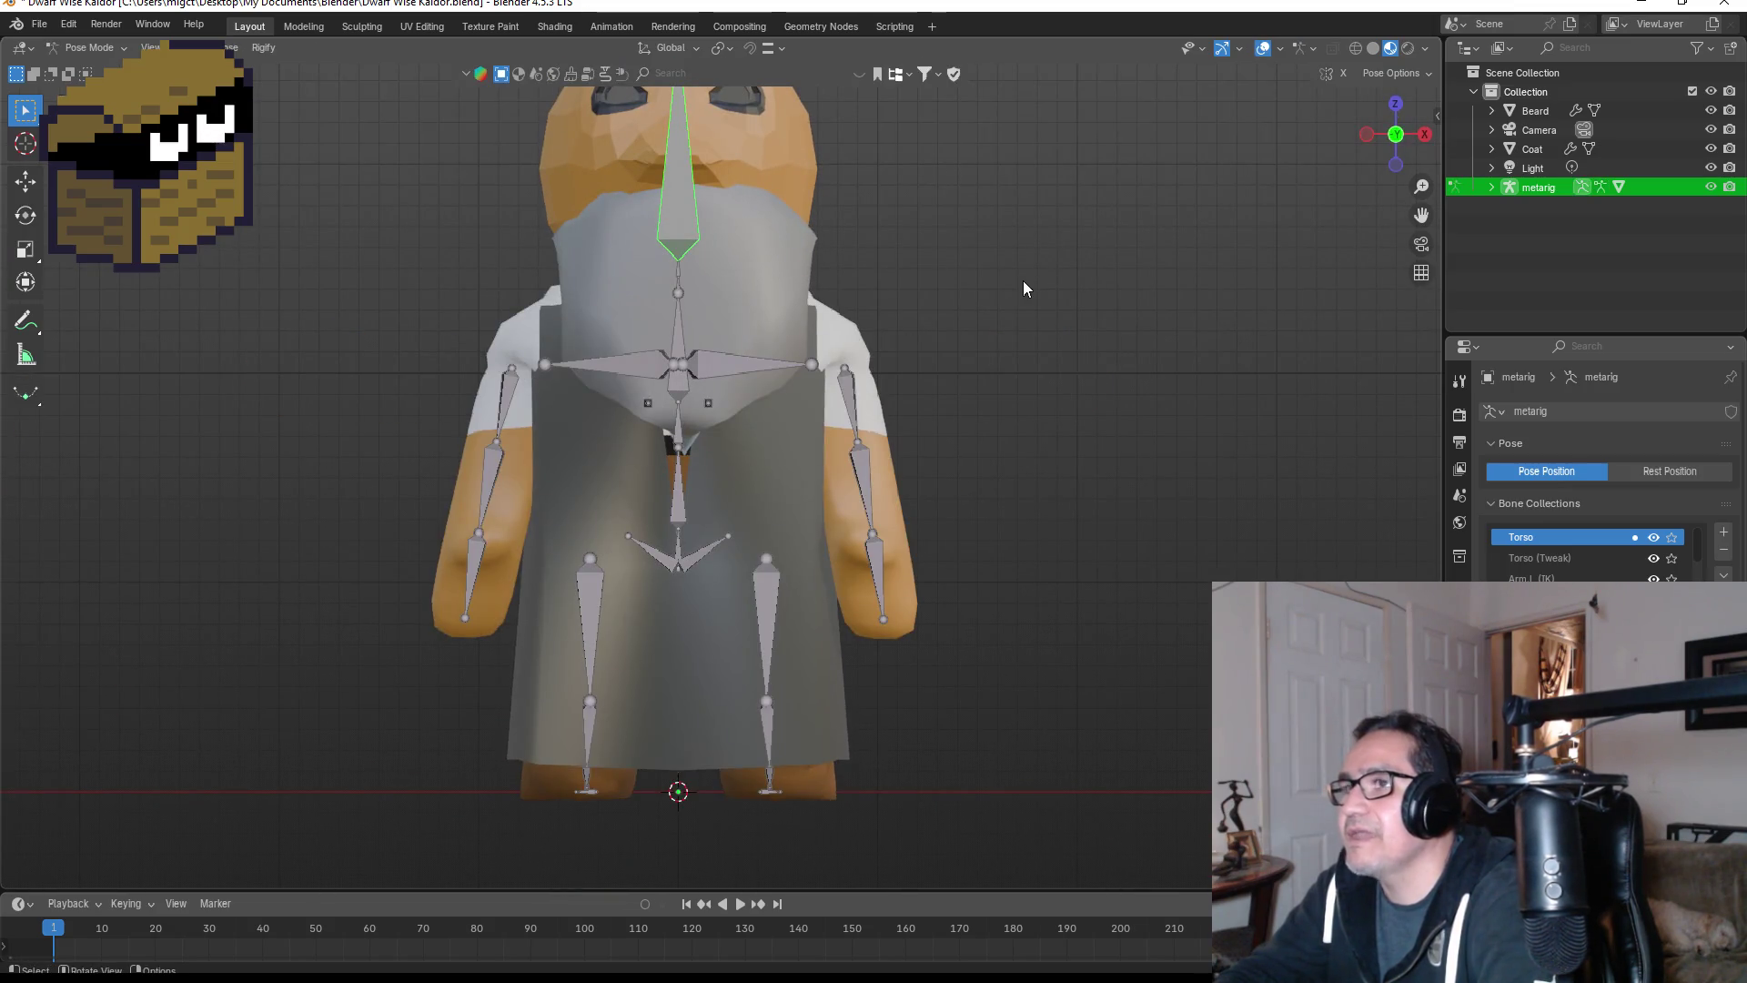
key("Tab")
scroll(954, 272, "down", 2)
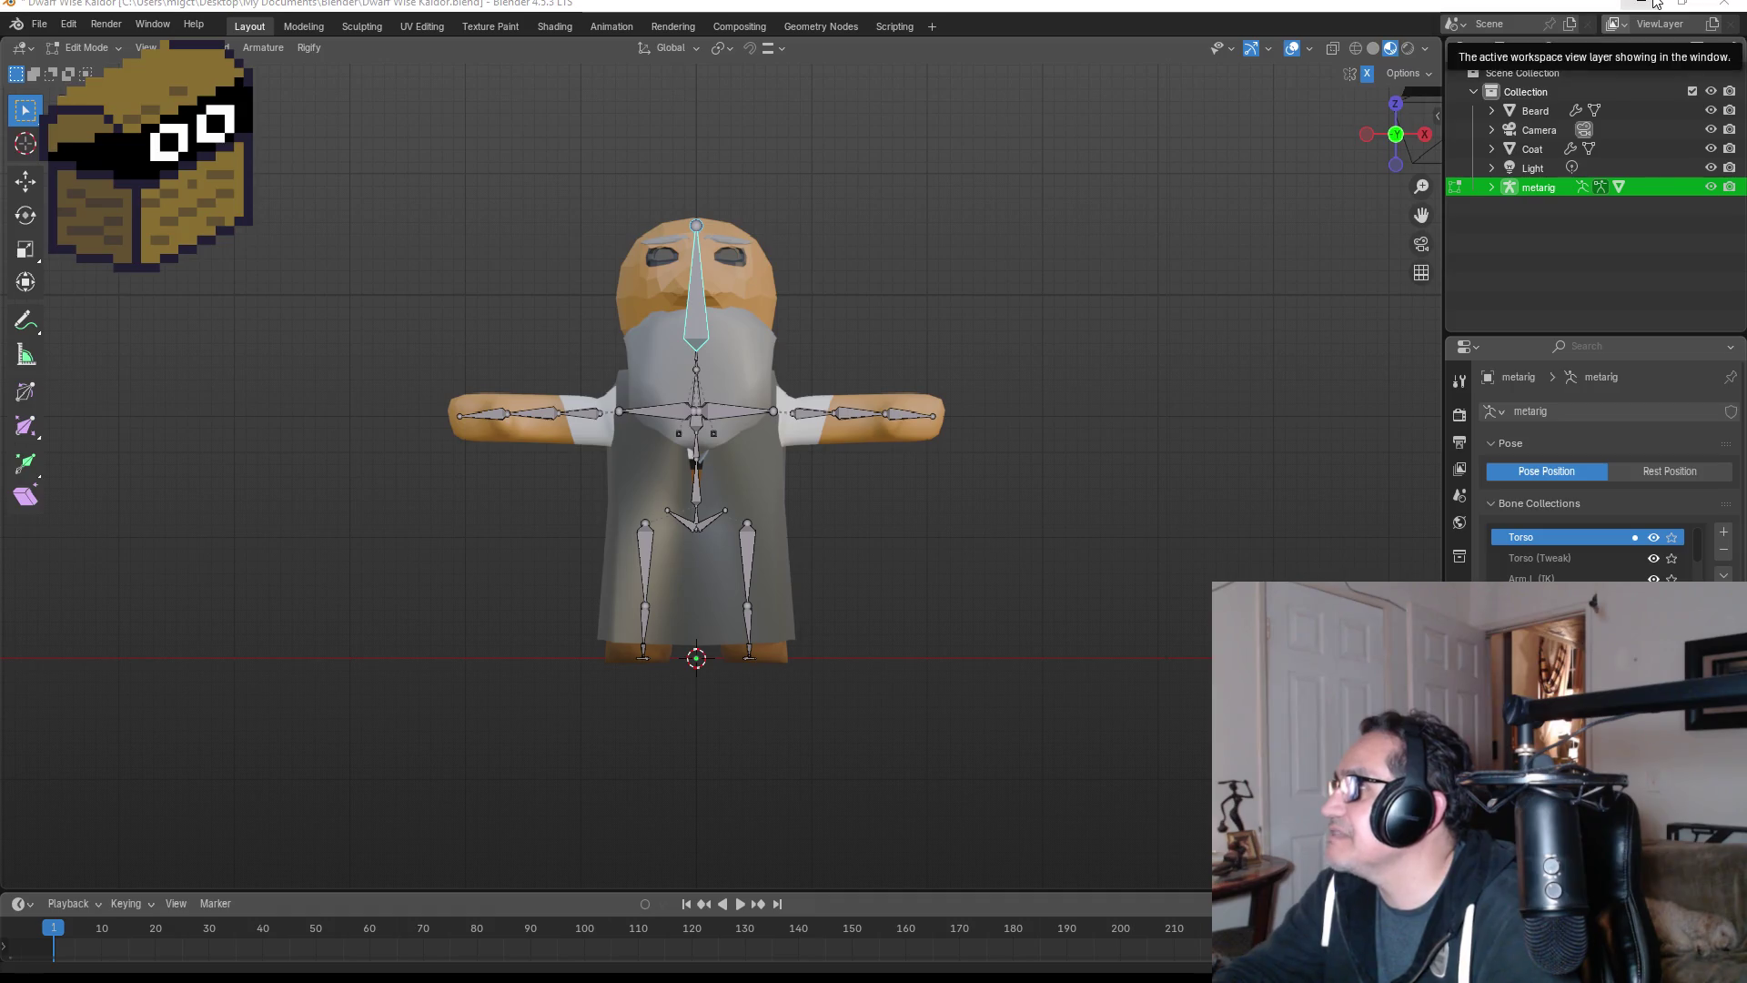
- Minimize Blender and launch Steam. Open Gamble With Your Friends from the store's New & Trending list
left_click(1642, 4)
double_click(27, 924)
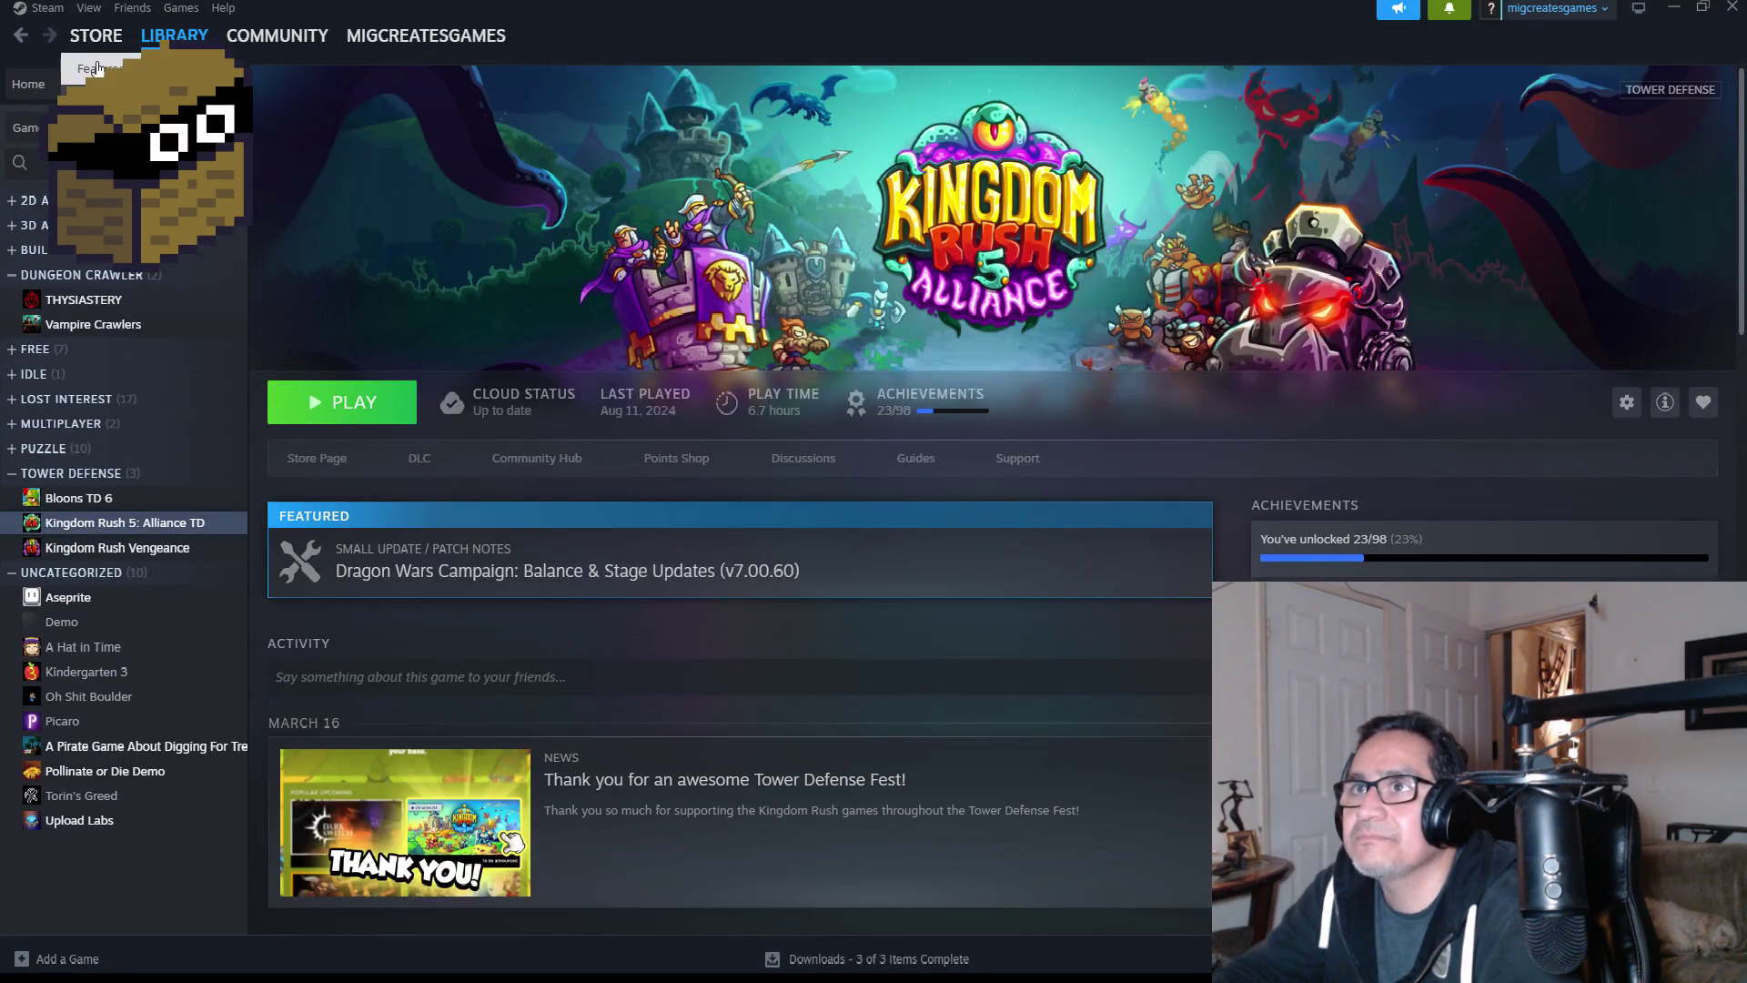
left_click(91, 37)
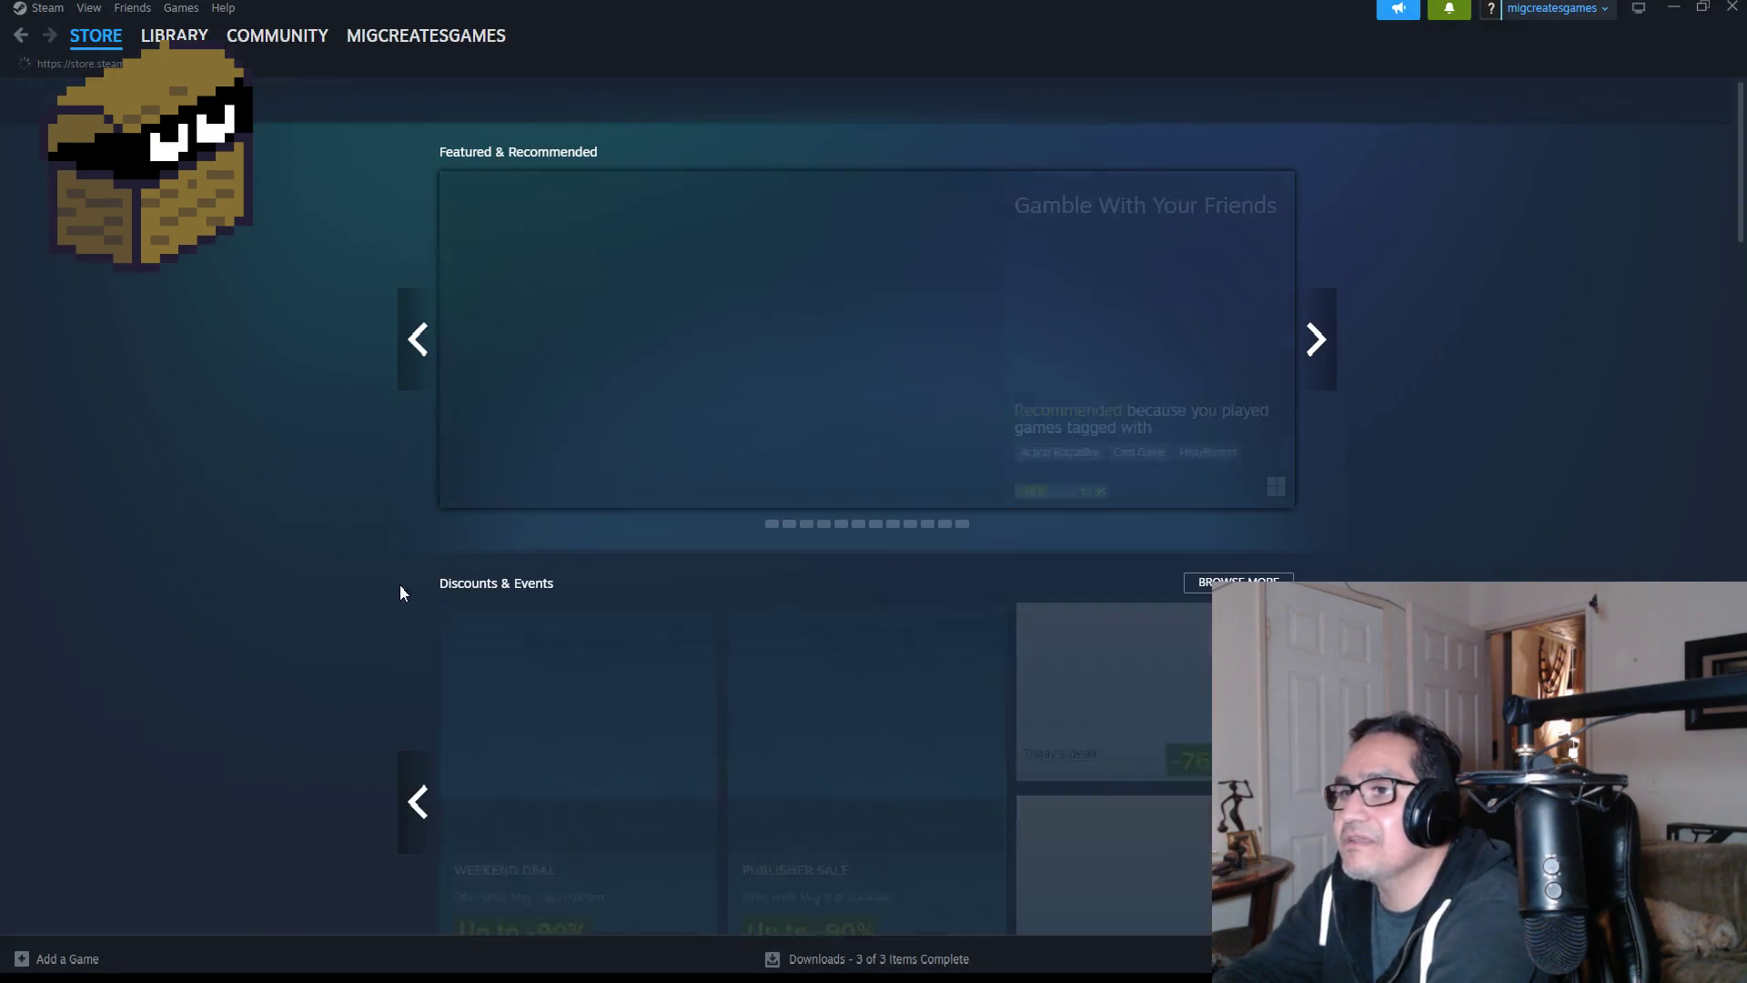
scroll(328, 560, "down", 8)
scroll(326, 558, "down", 15)
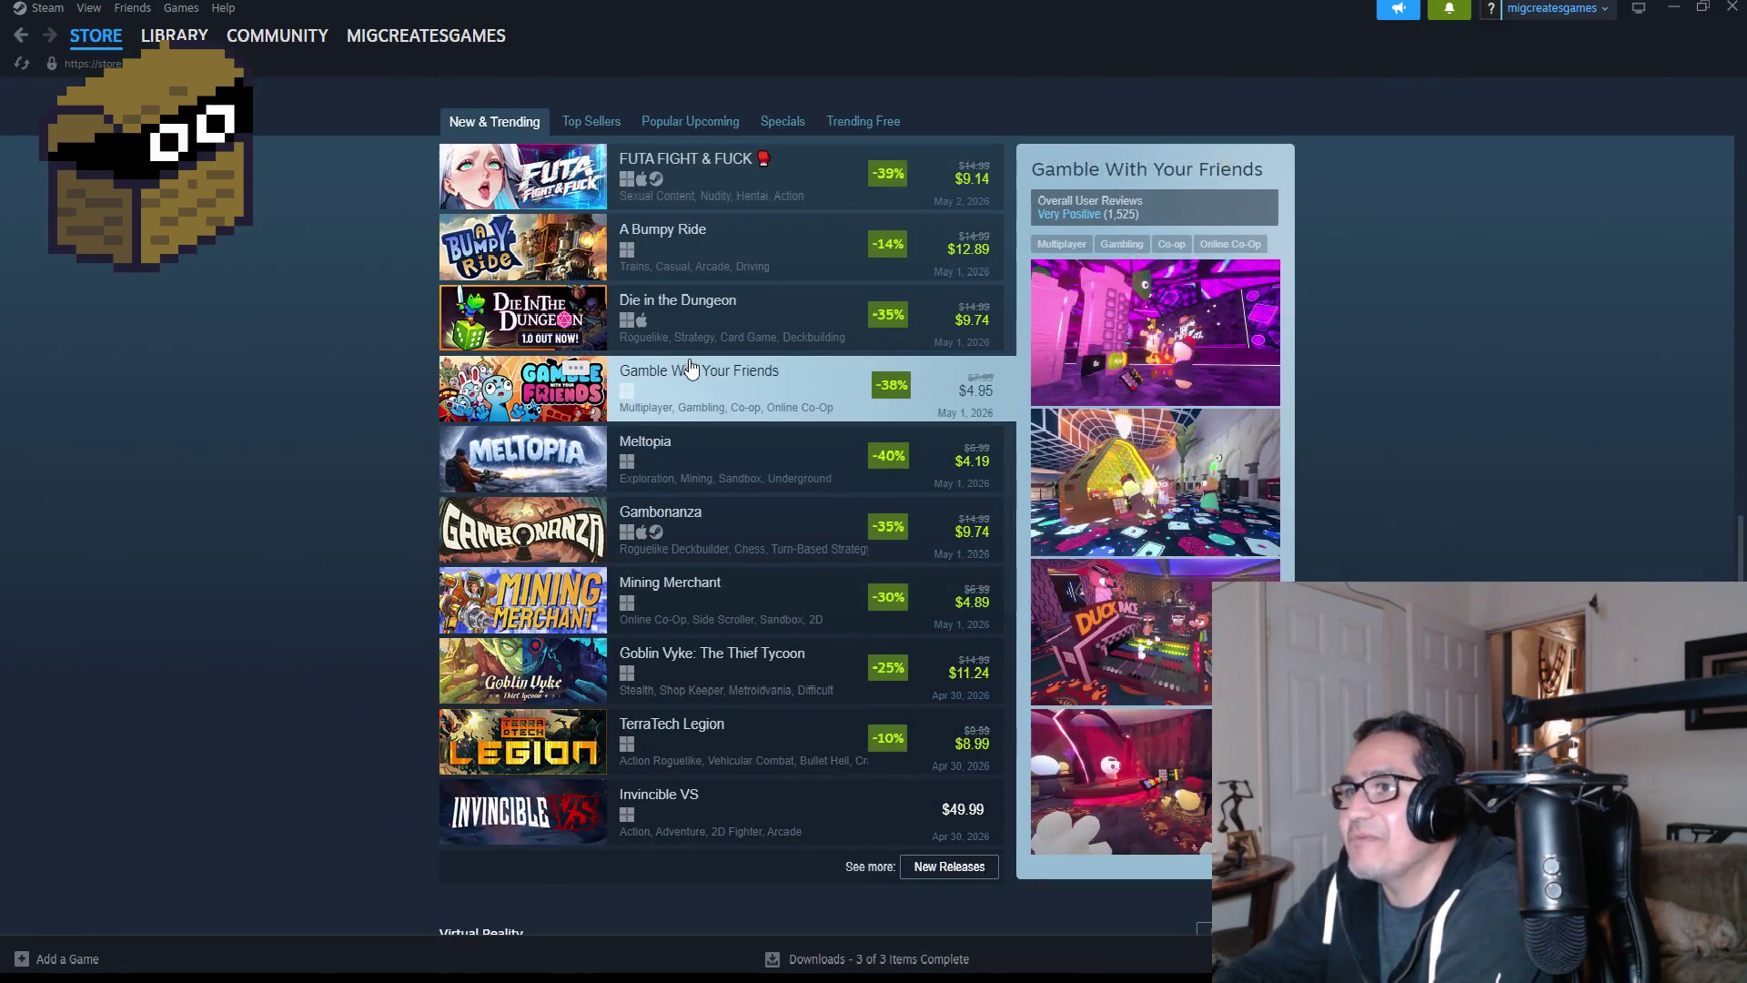
left_click(710, 382)
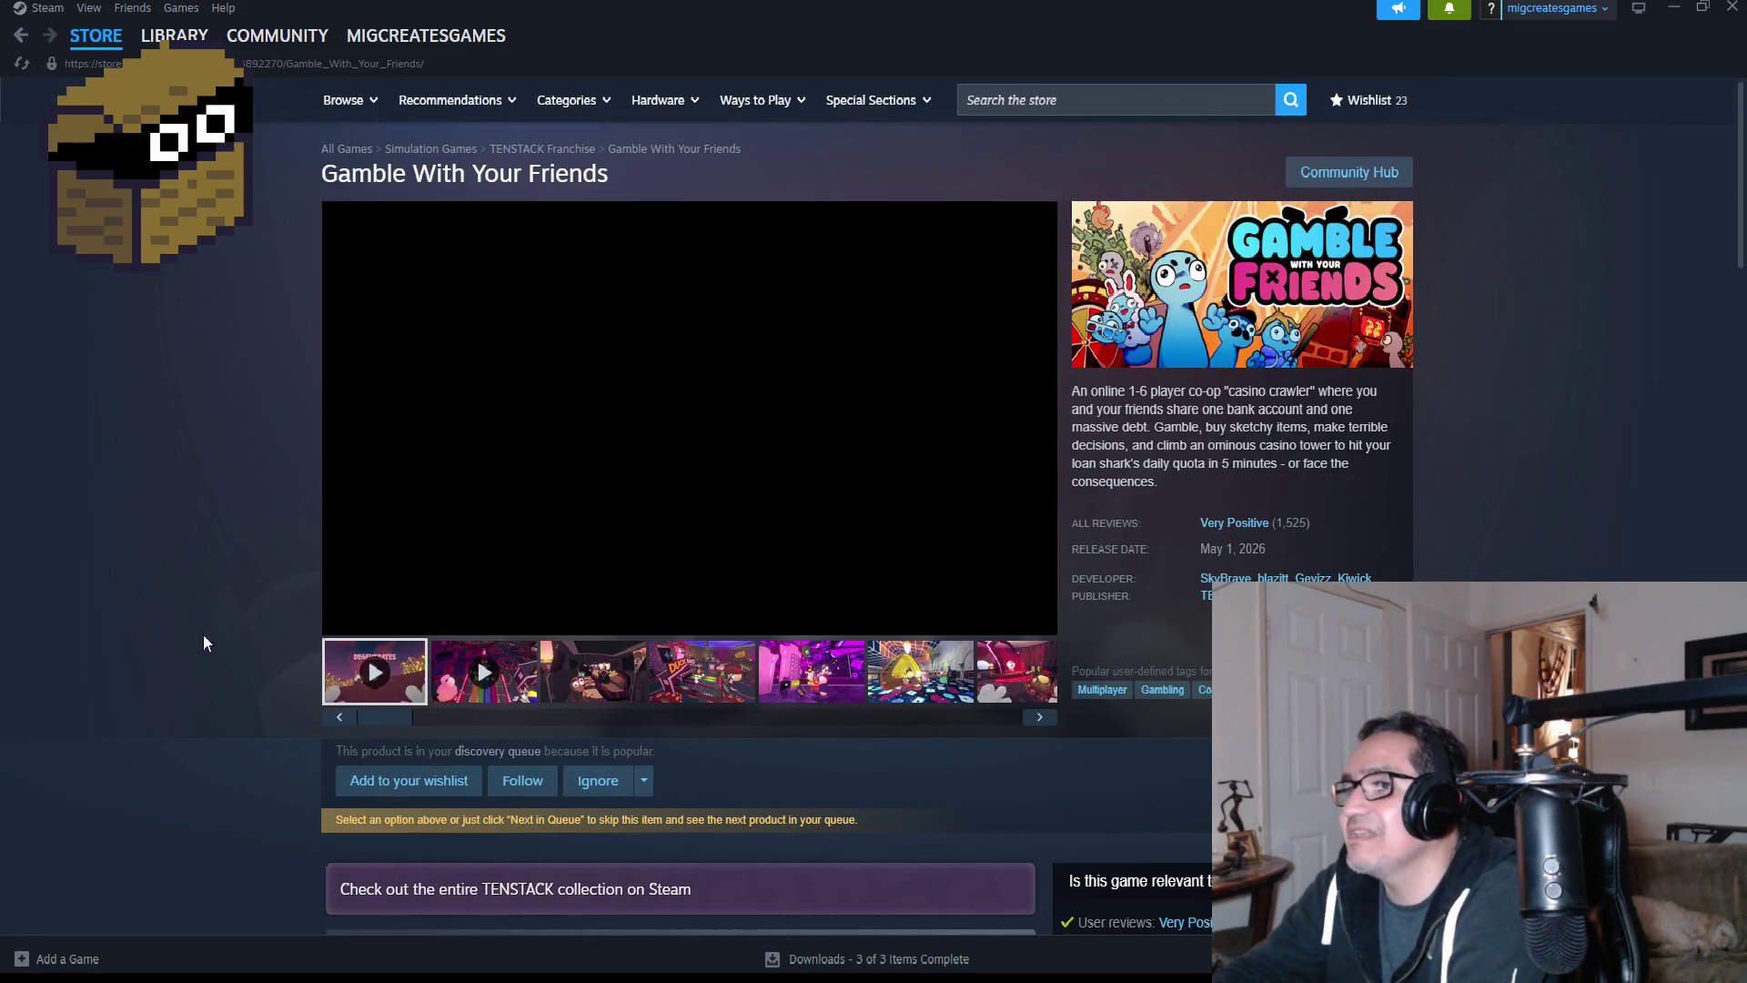
- Pause the trailer, browse the fourth, sixth and seventh screenshots, then close Steam
left_click(596, 443)
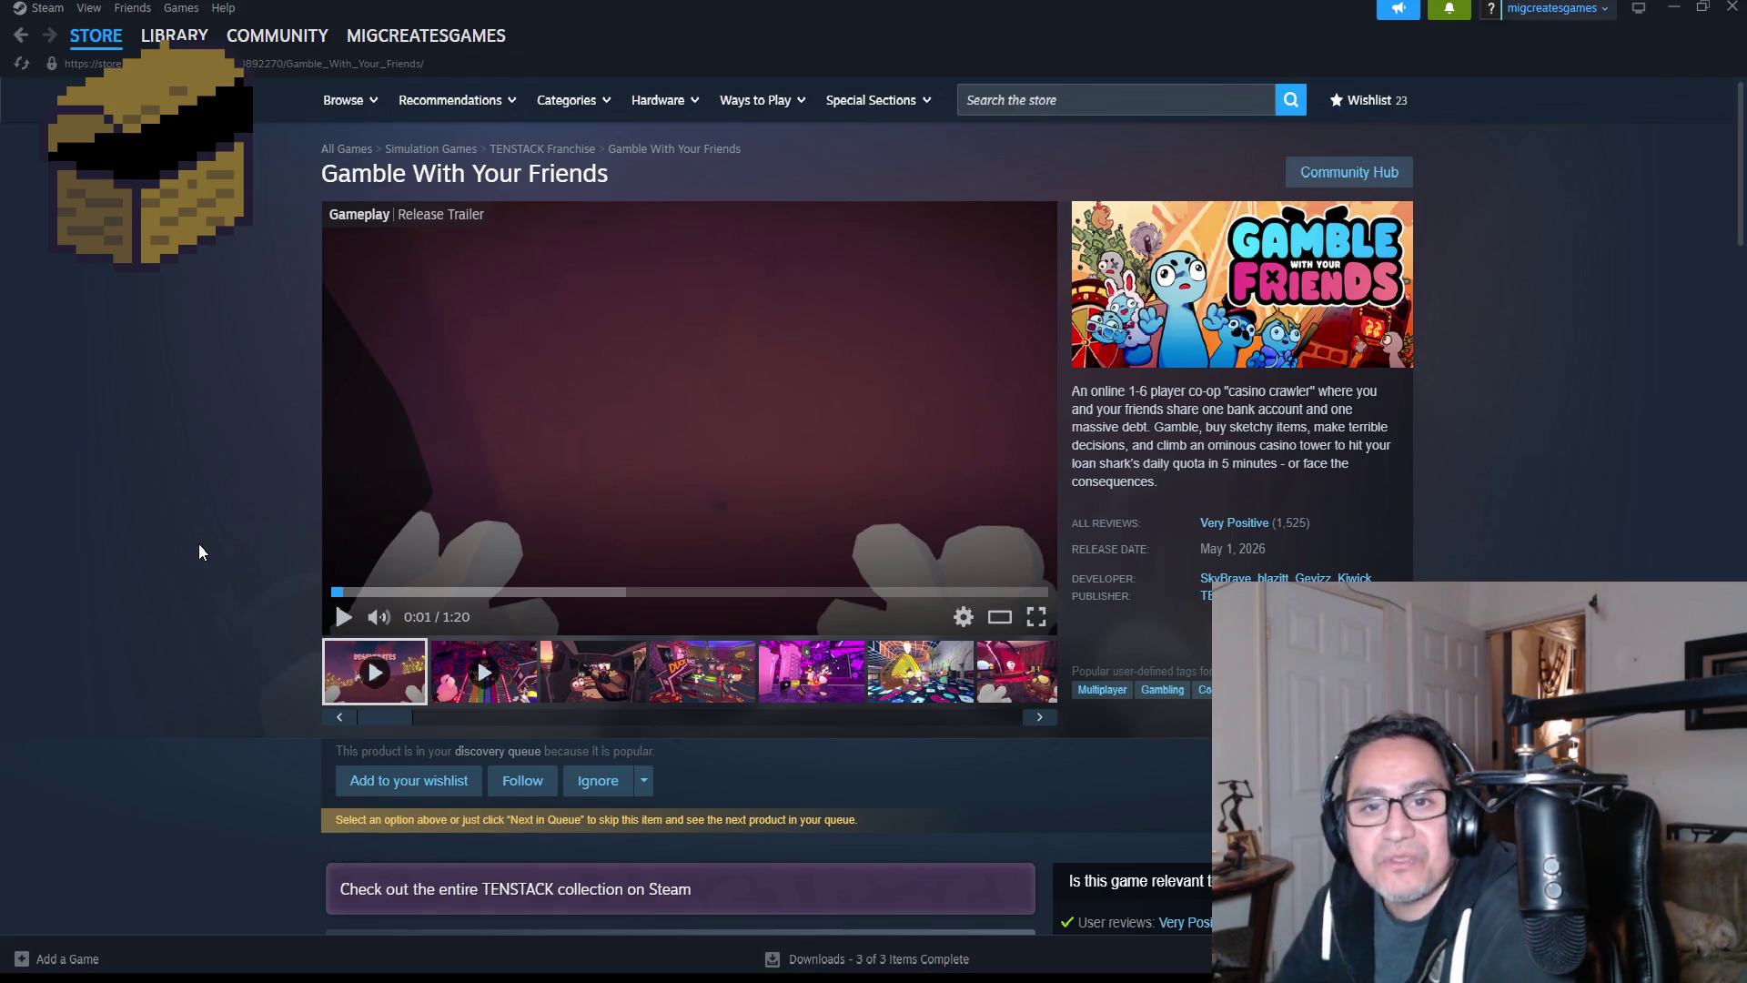
left_click(592, 678)
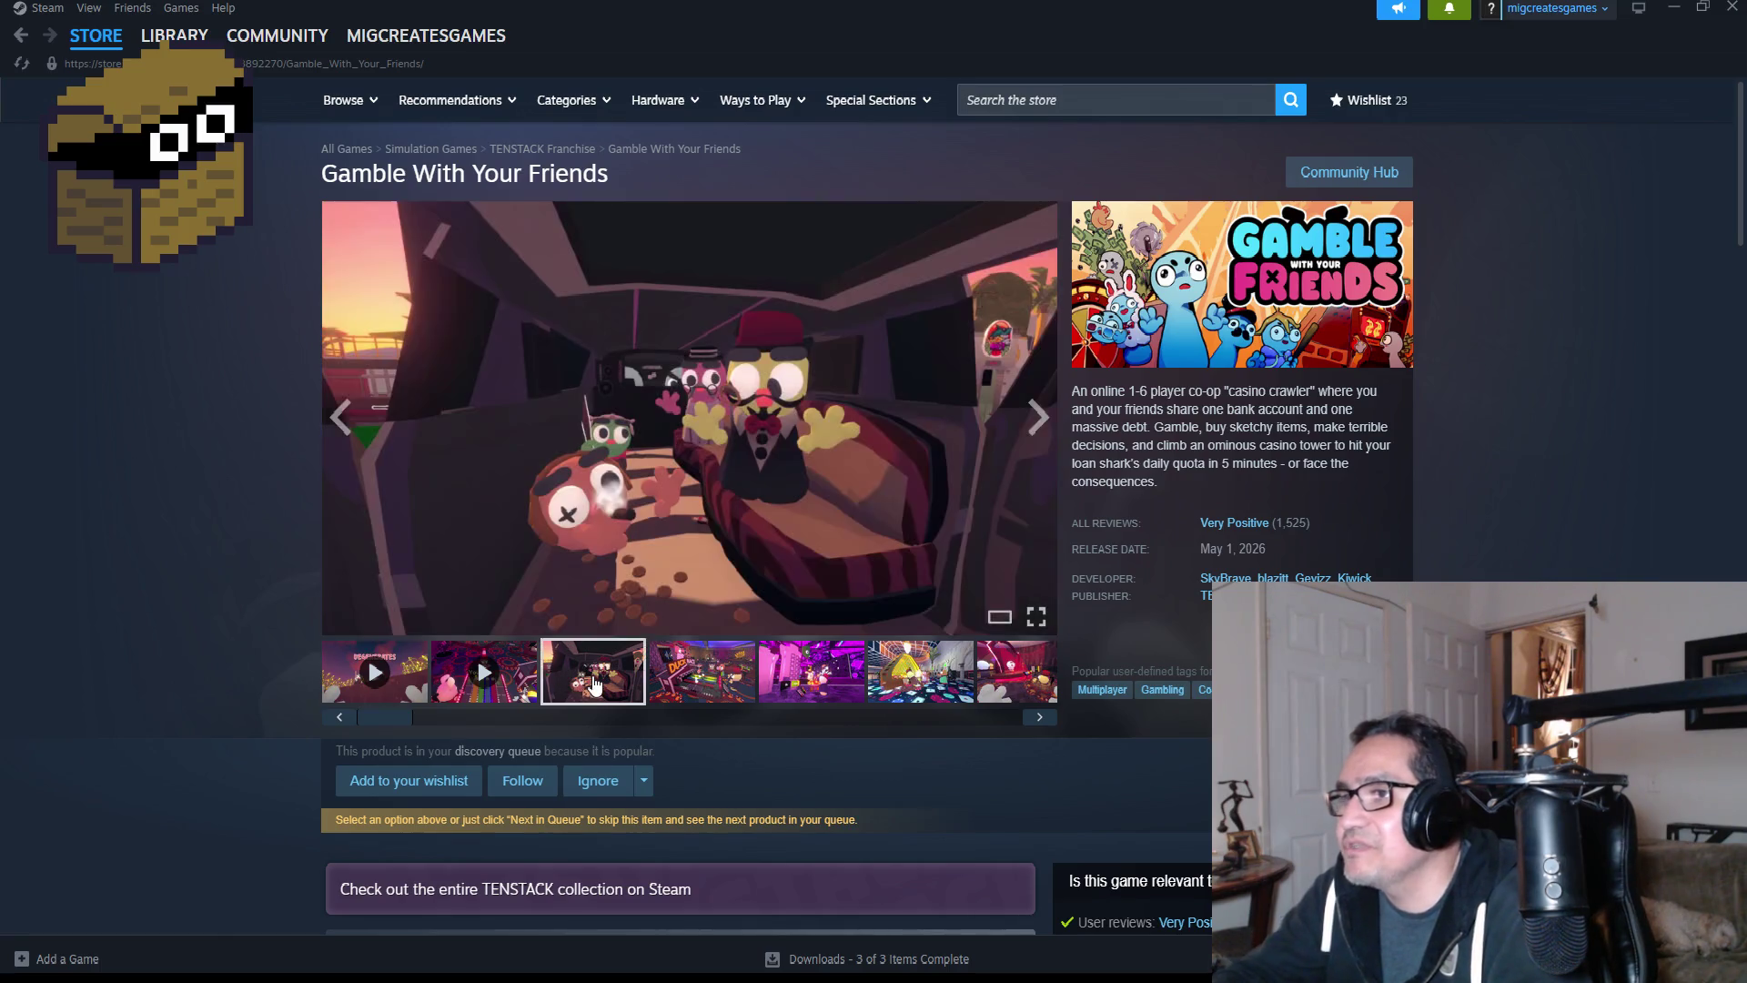
left_click(728, 671)
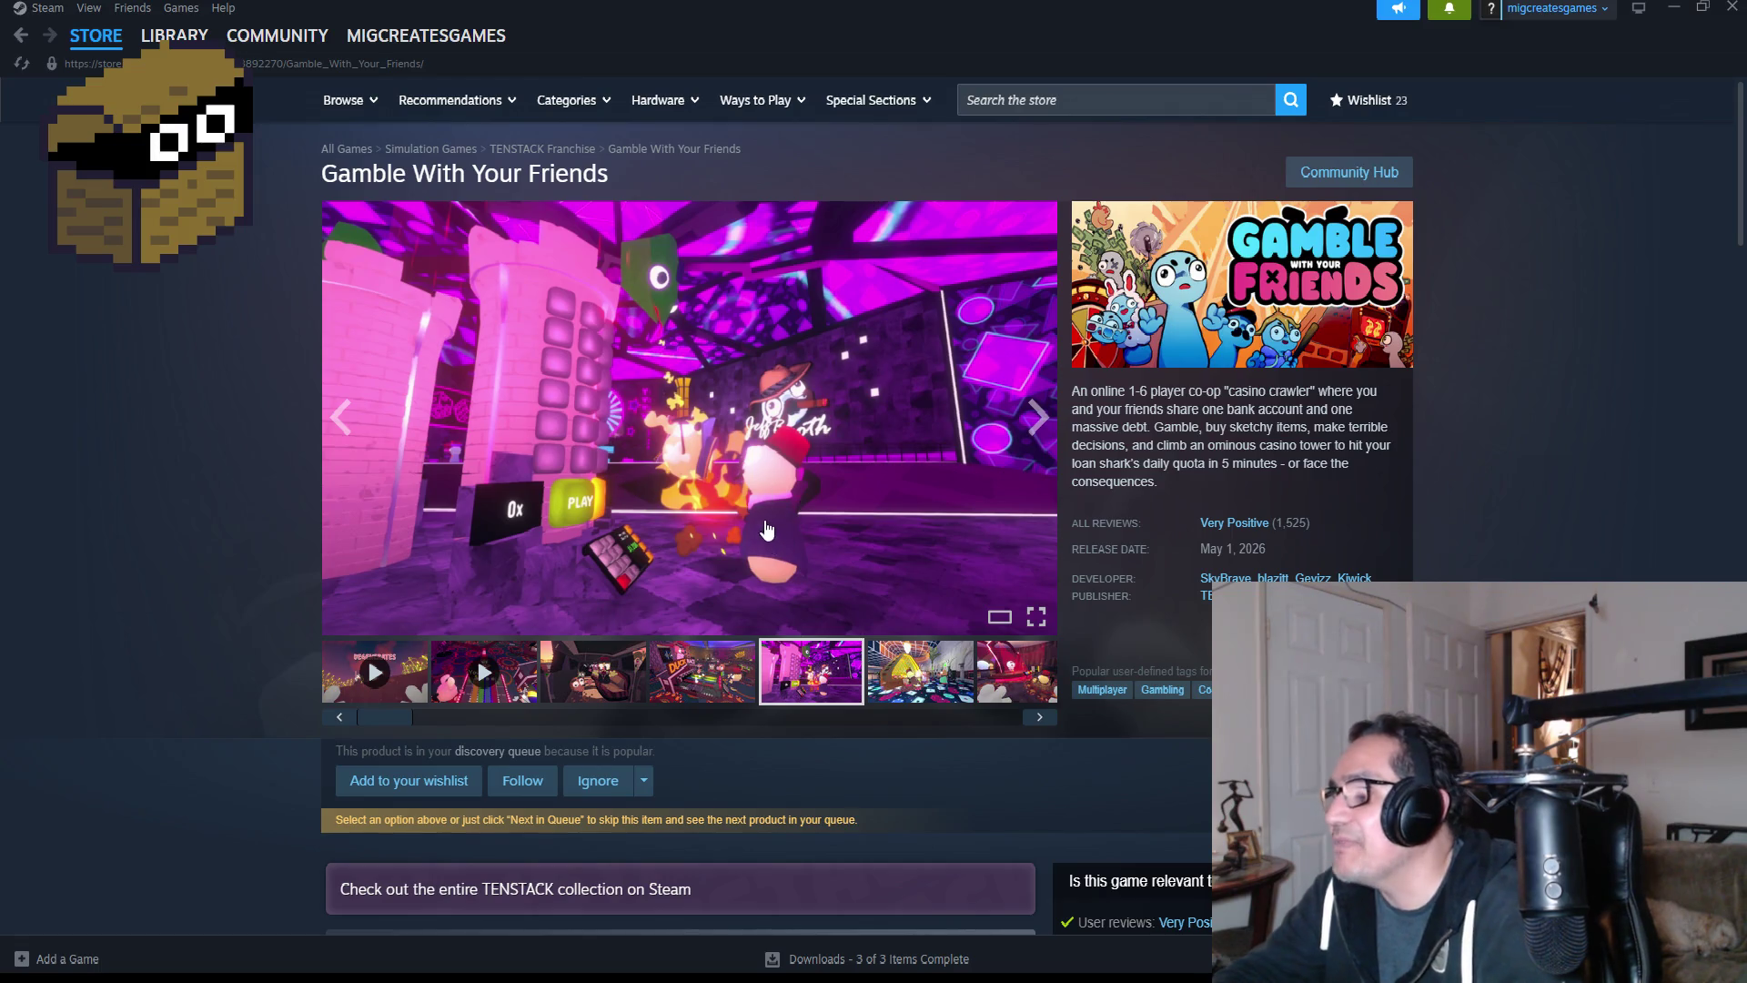
left_click(918, 694)
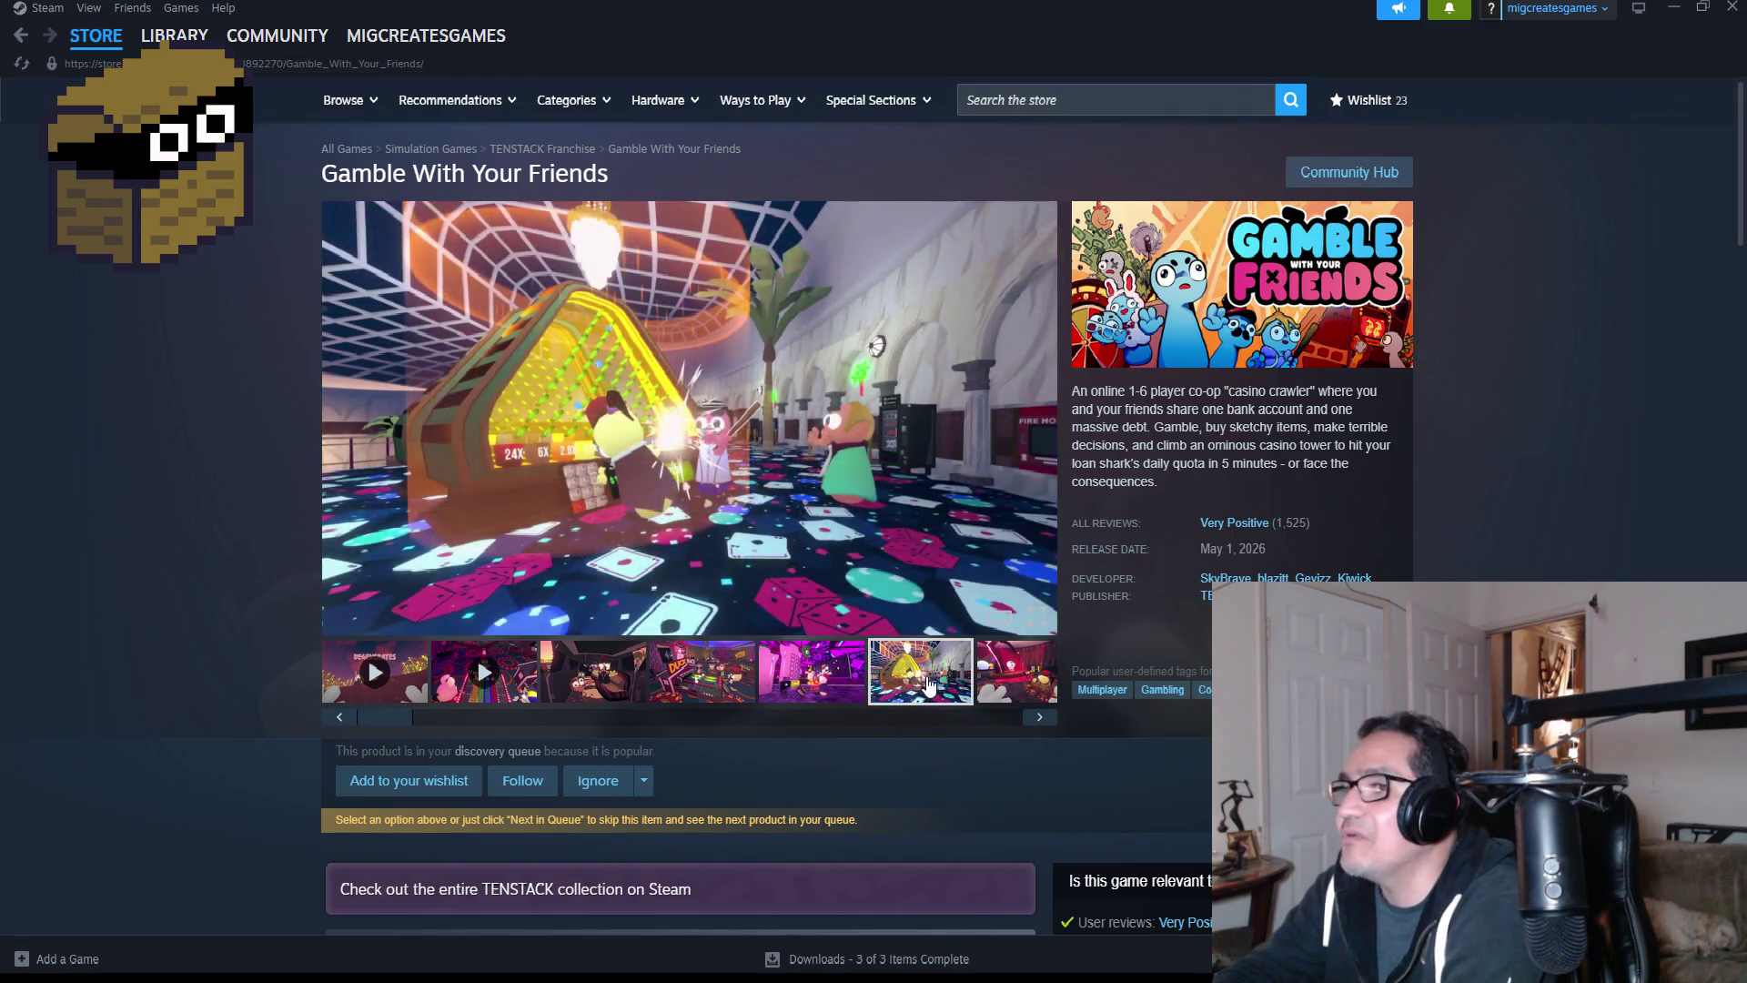
left_click(1012, 689)
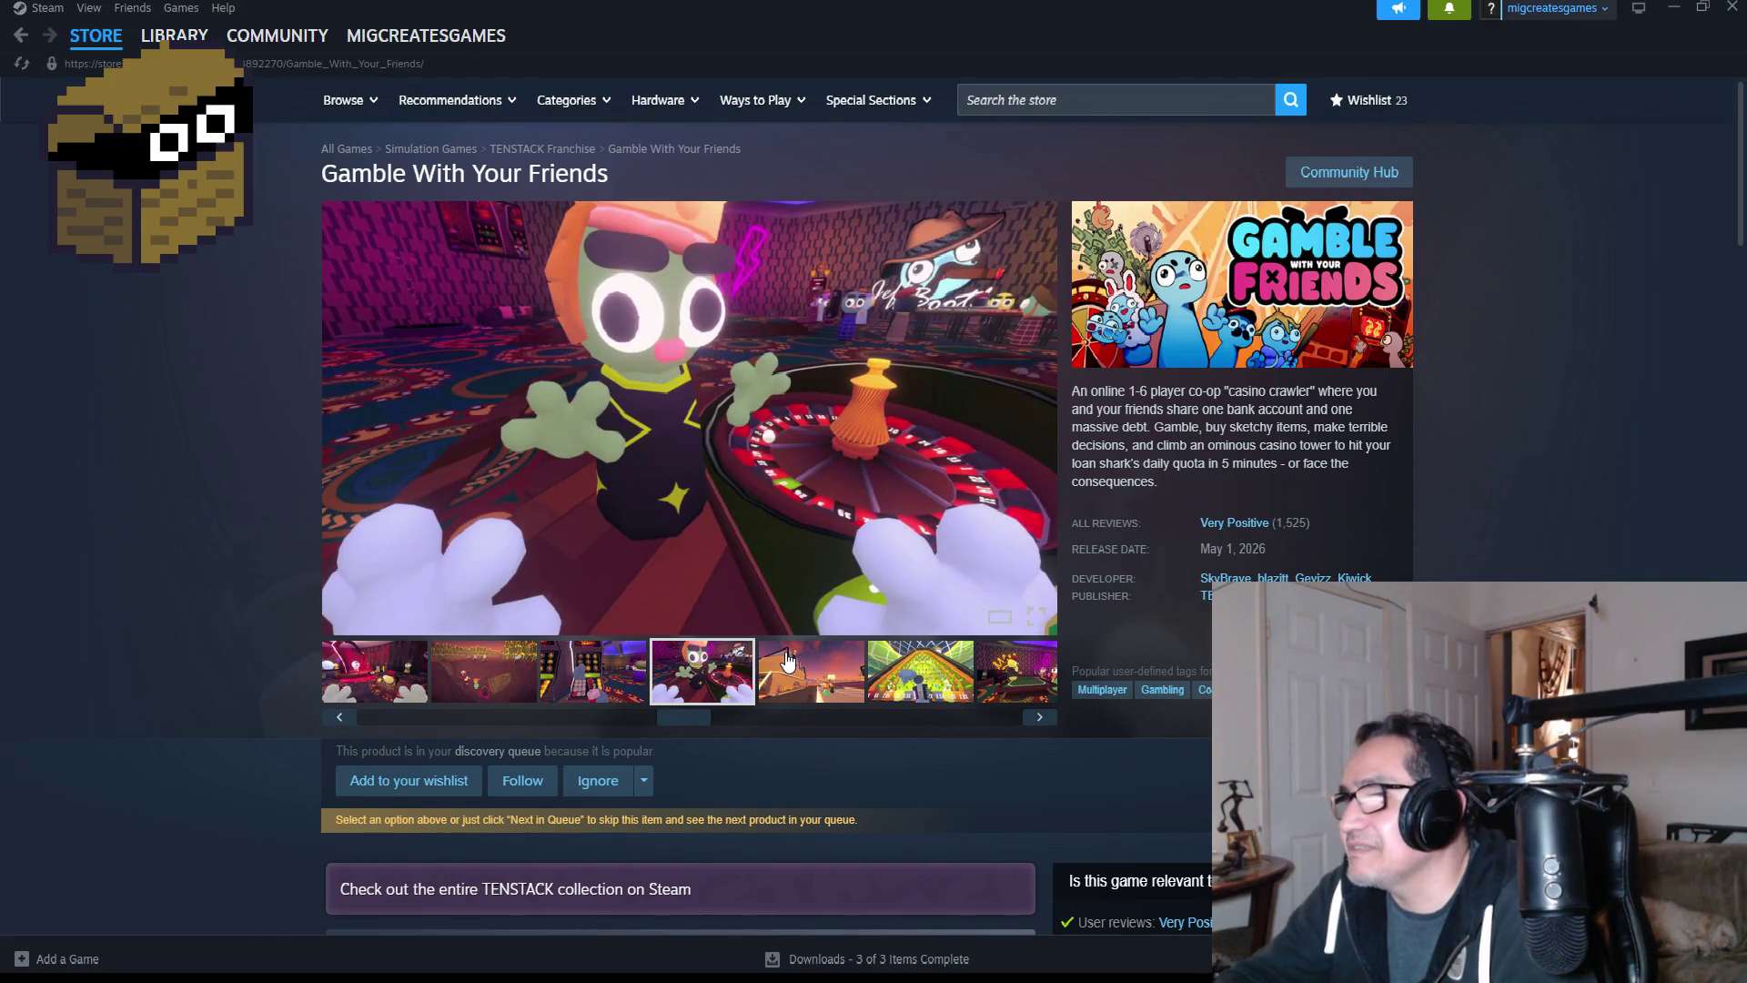
left_click(924, 678)
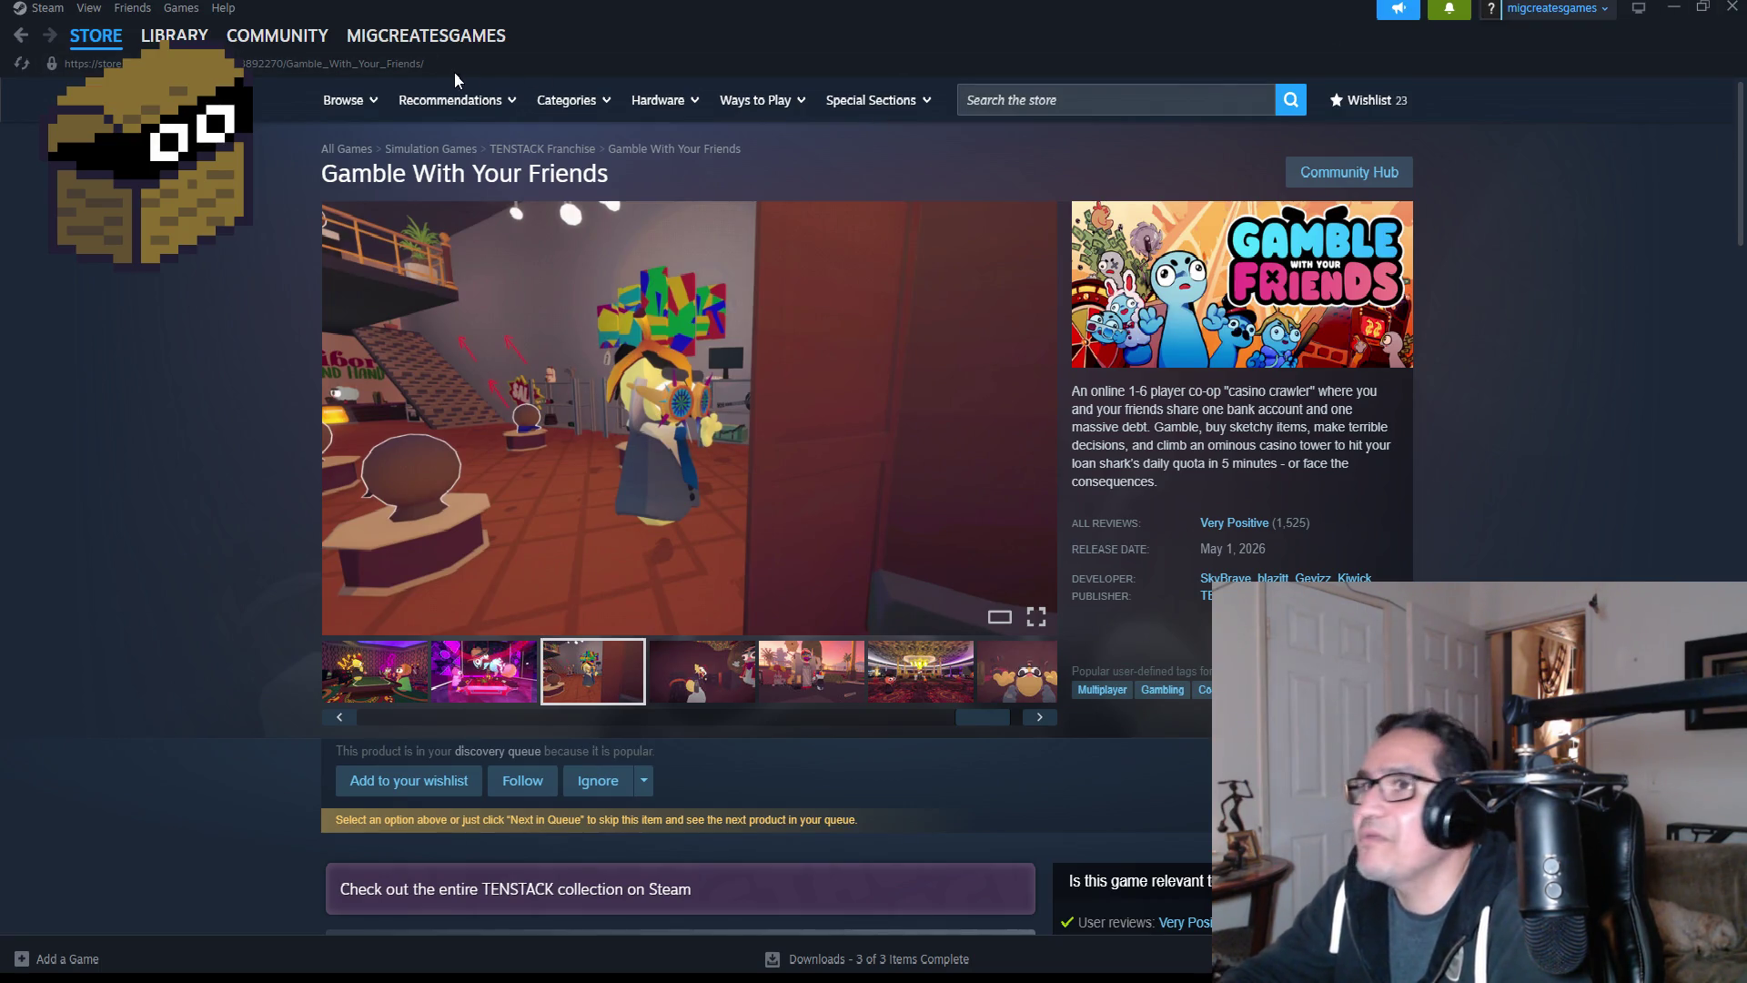
left_click(1734, 9)
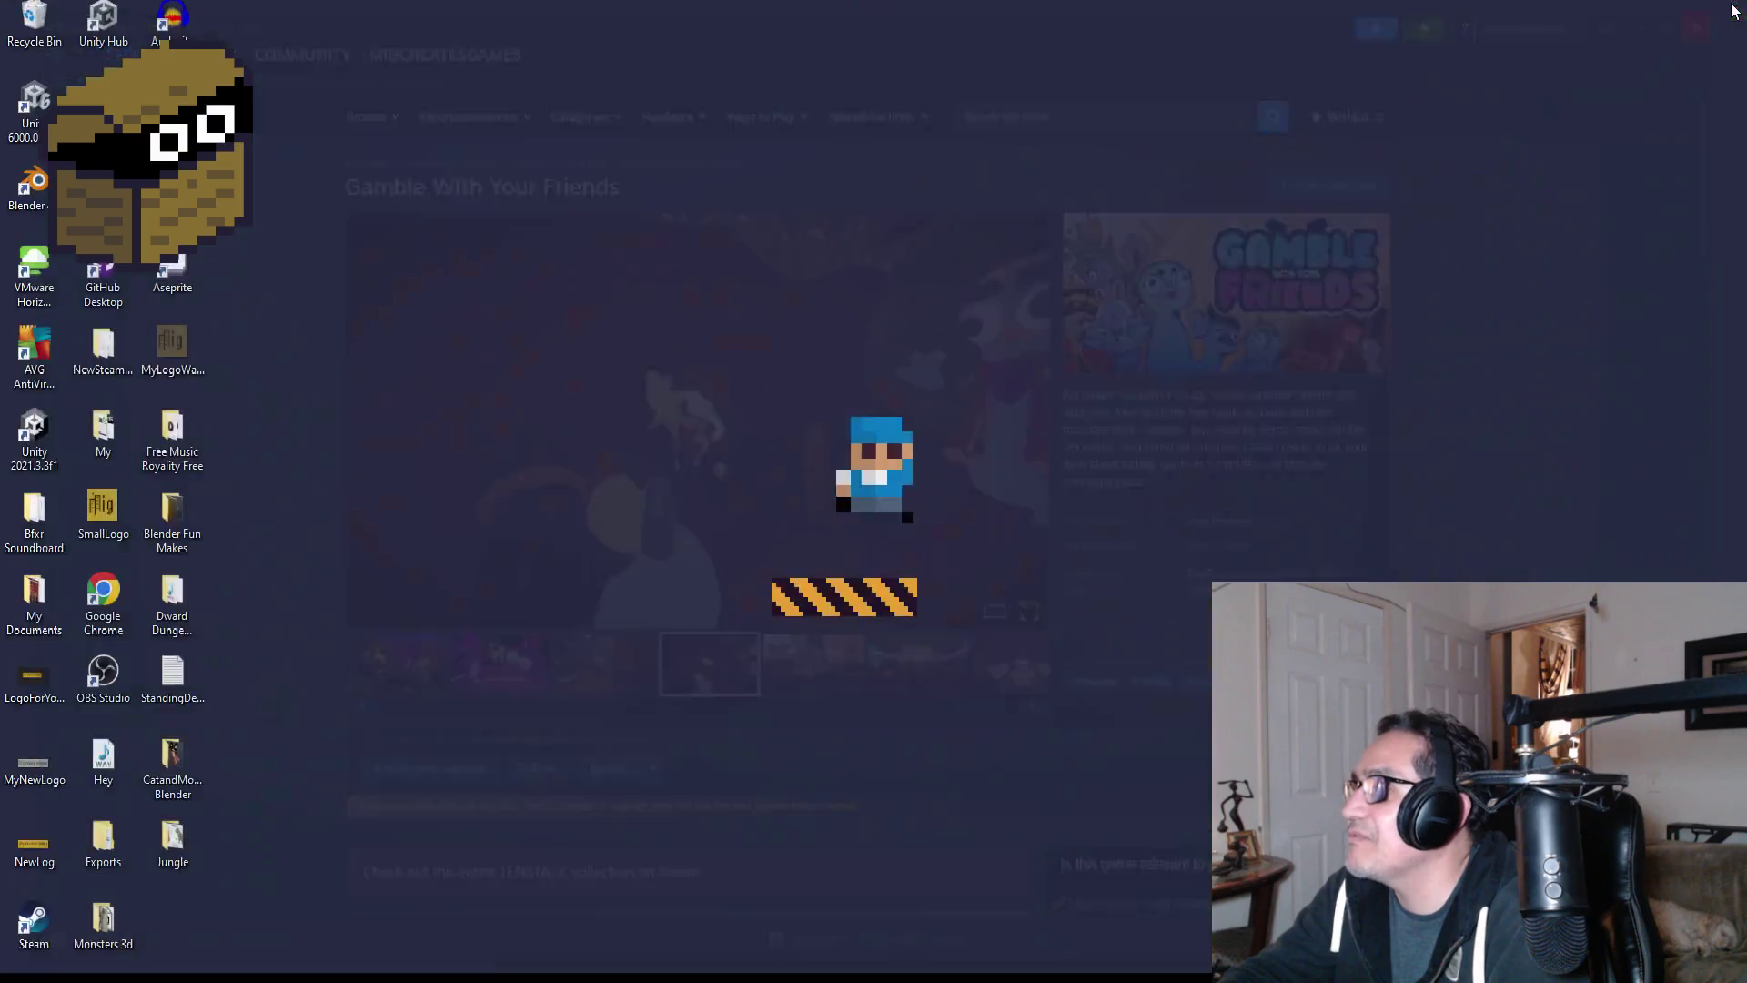
- Restore the Dwarf Wise Kaldor Blender window from its taskbar preview
mouse_move(559, 967)
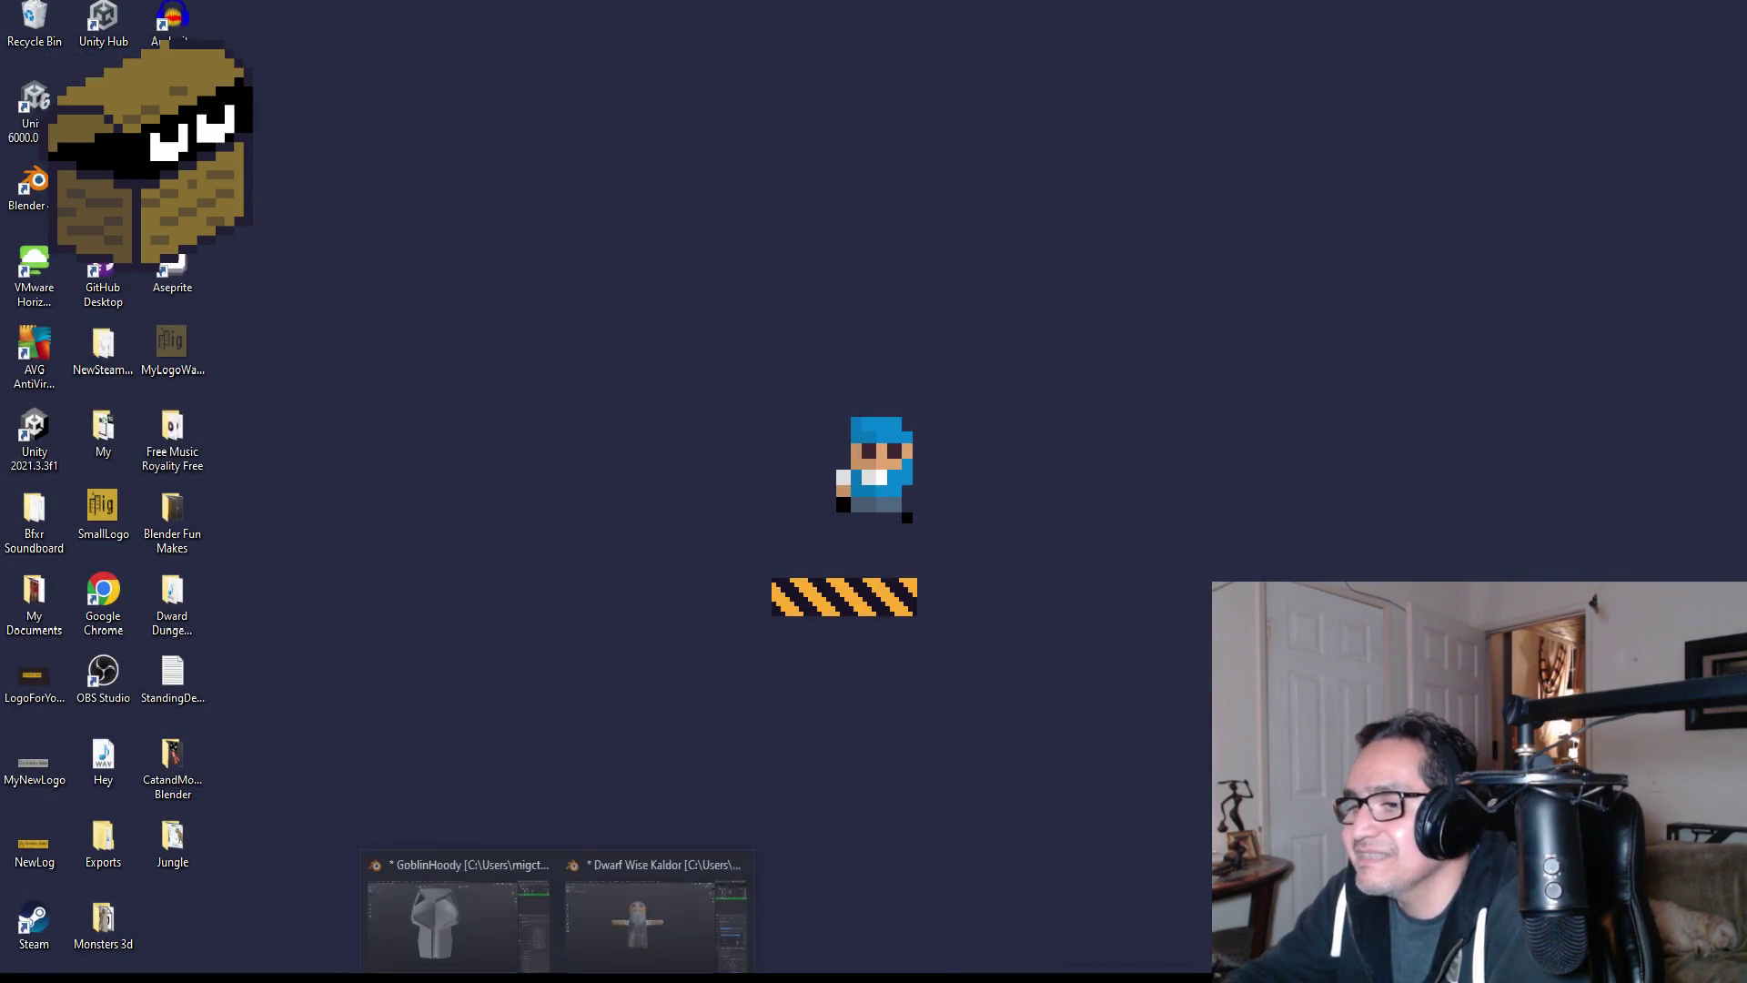
left_click(660, 914)
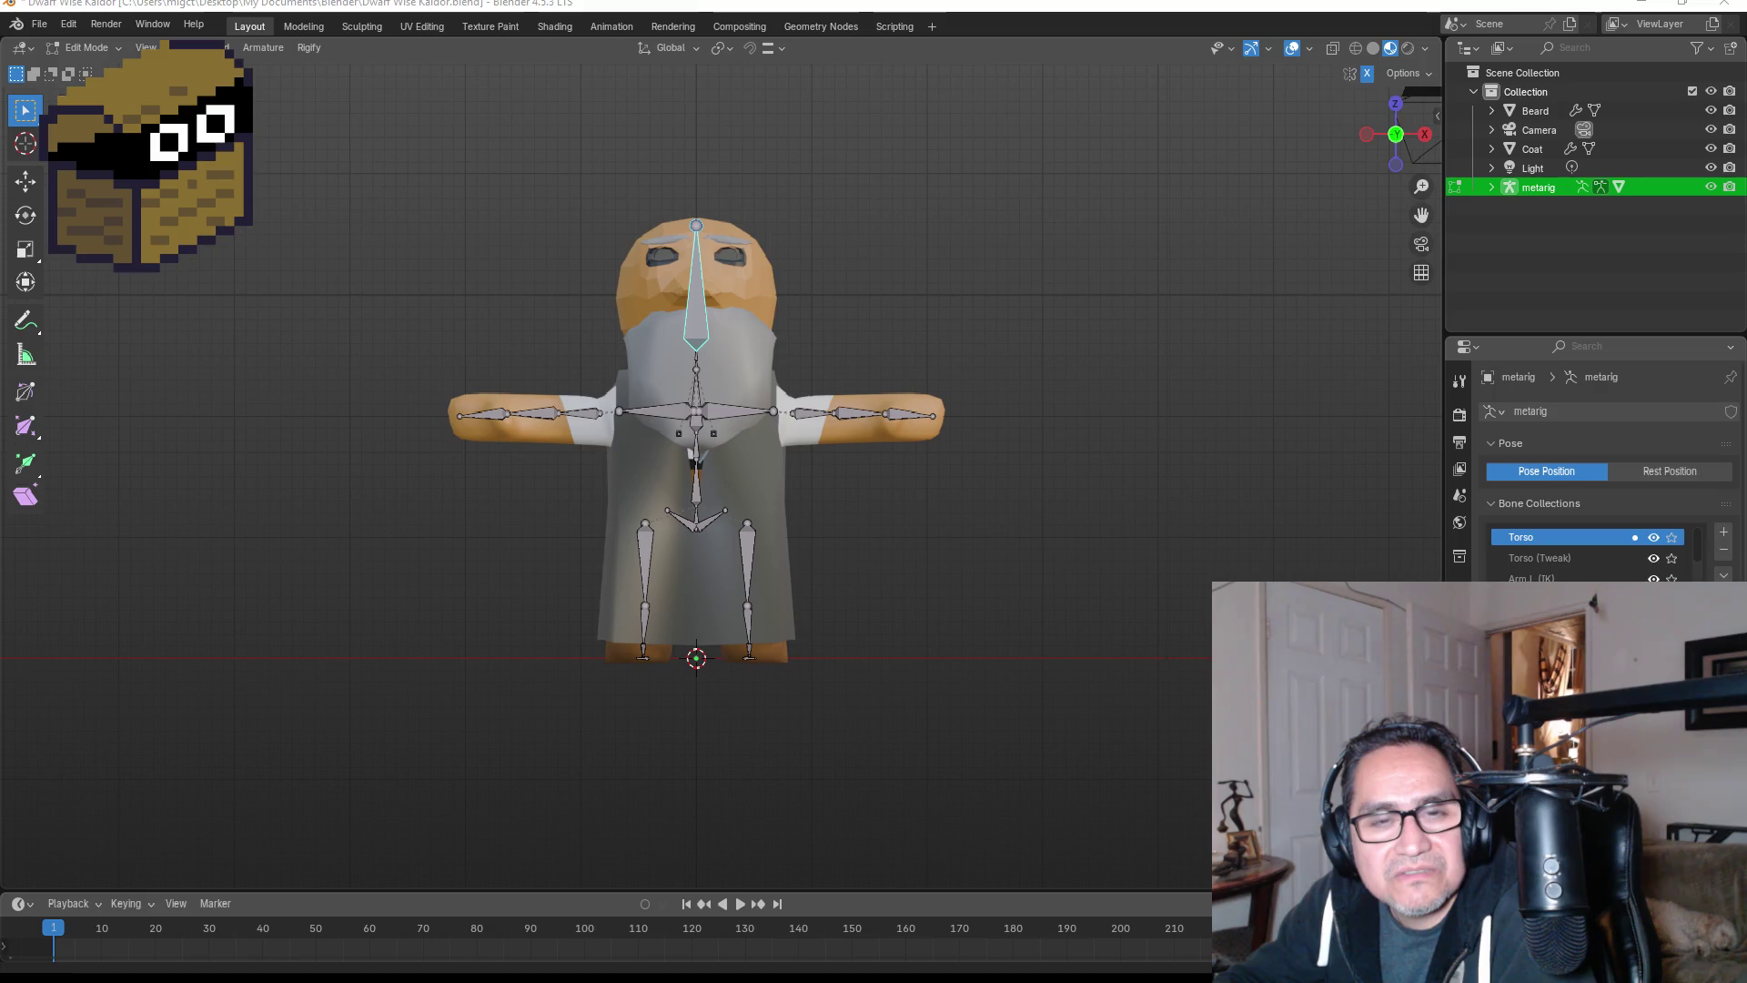
- Switch to Discord and view the running-track image enlarged, then close the viewer
key("alt+Tab")
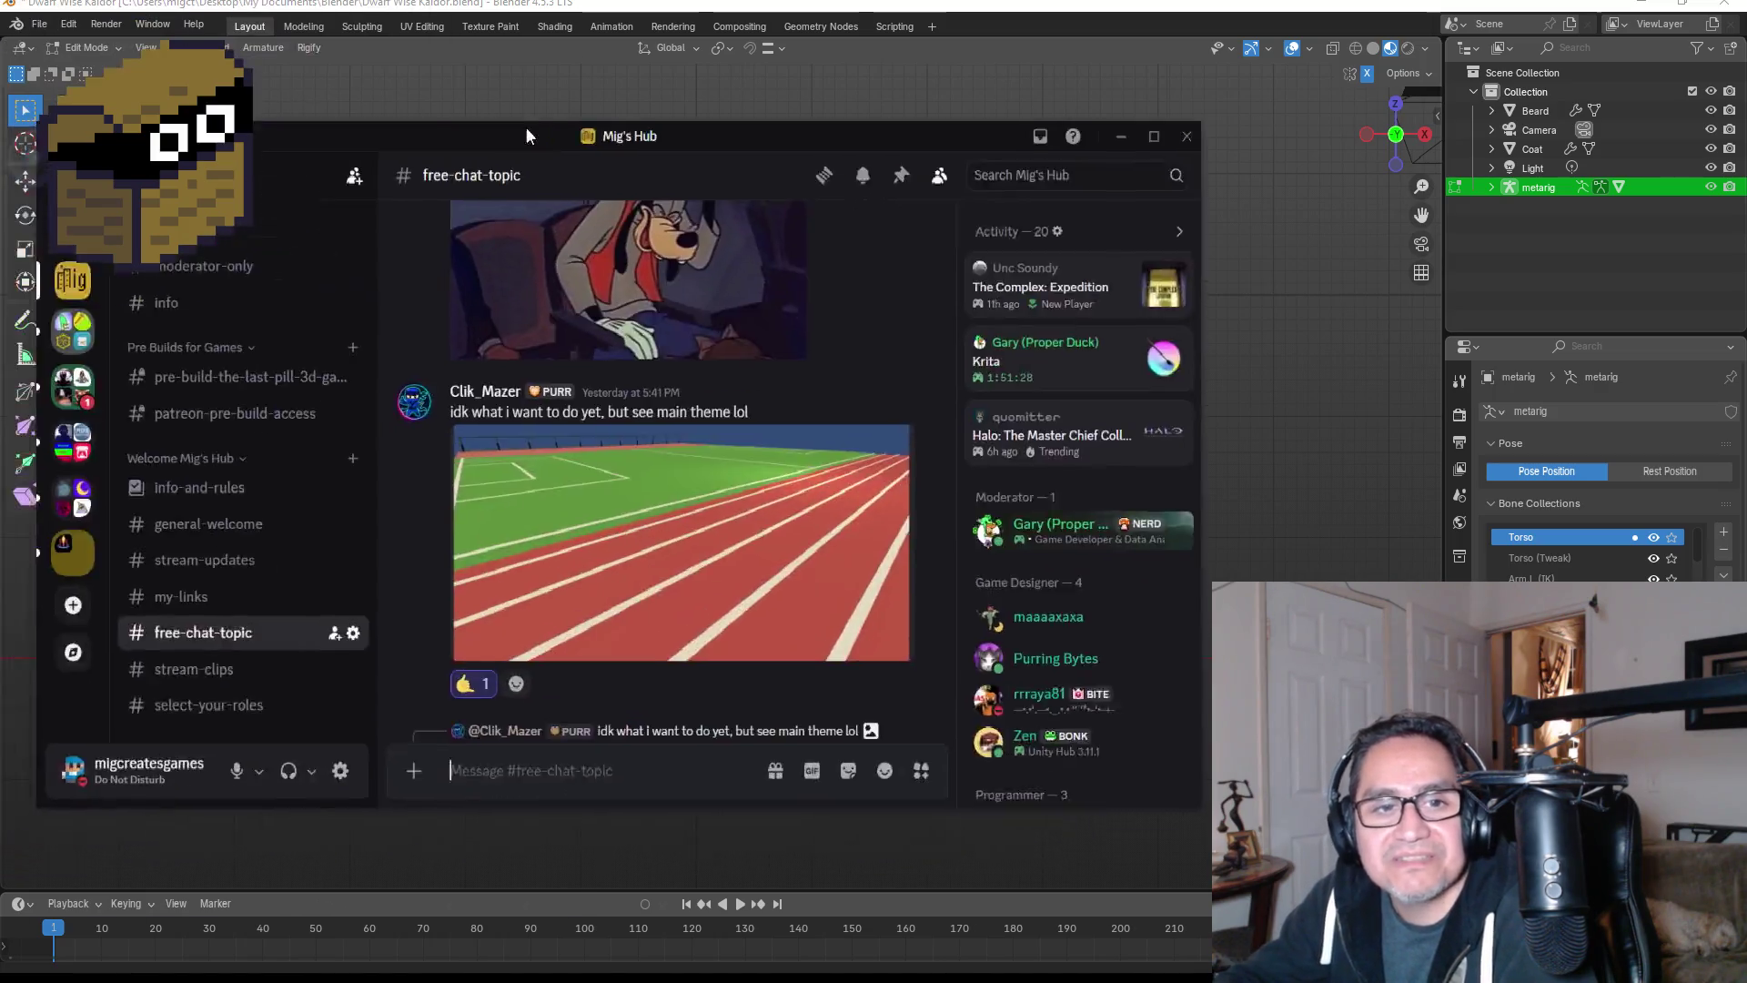
left_click(684, 366)
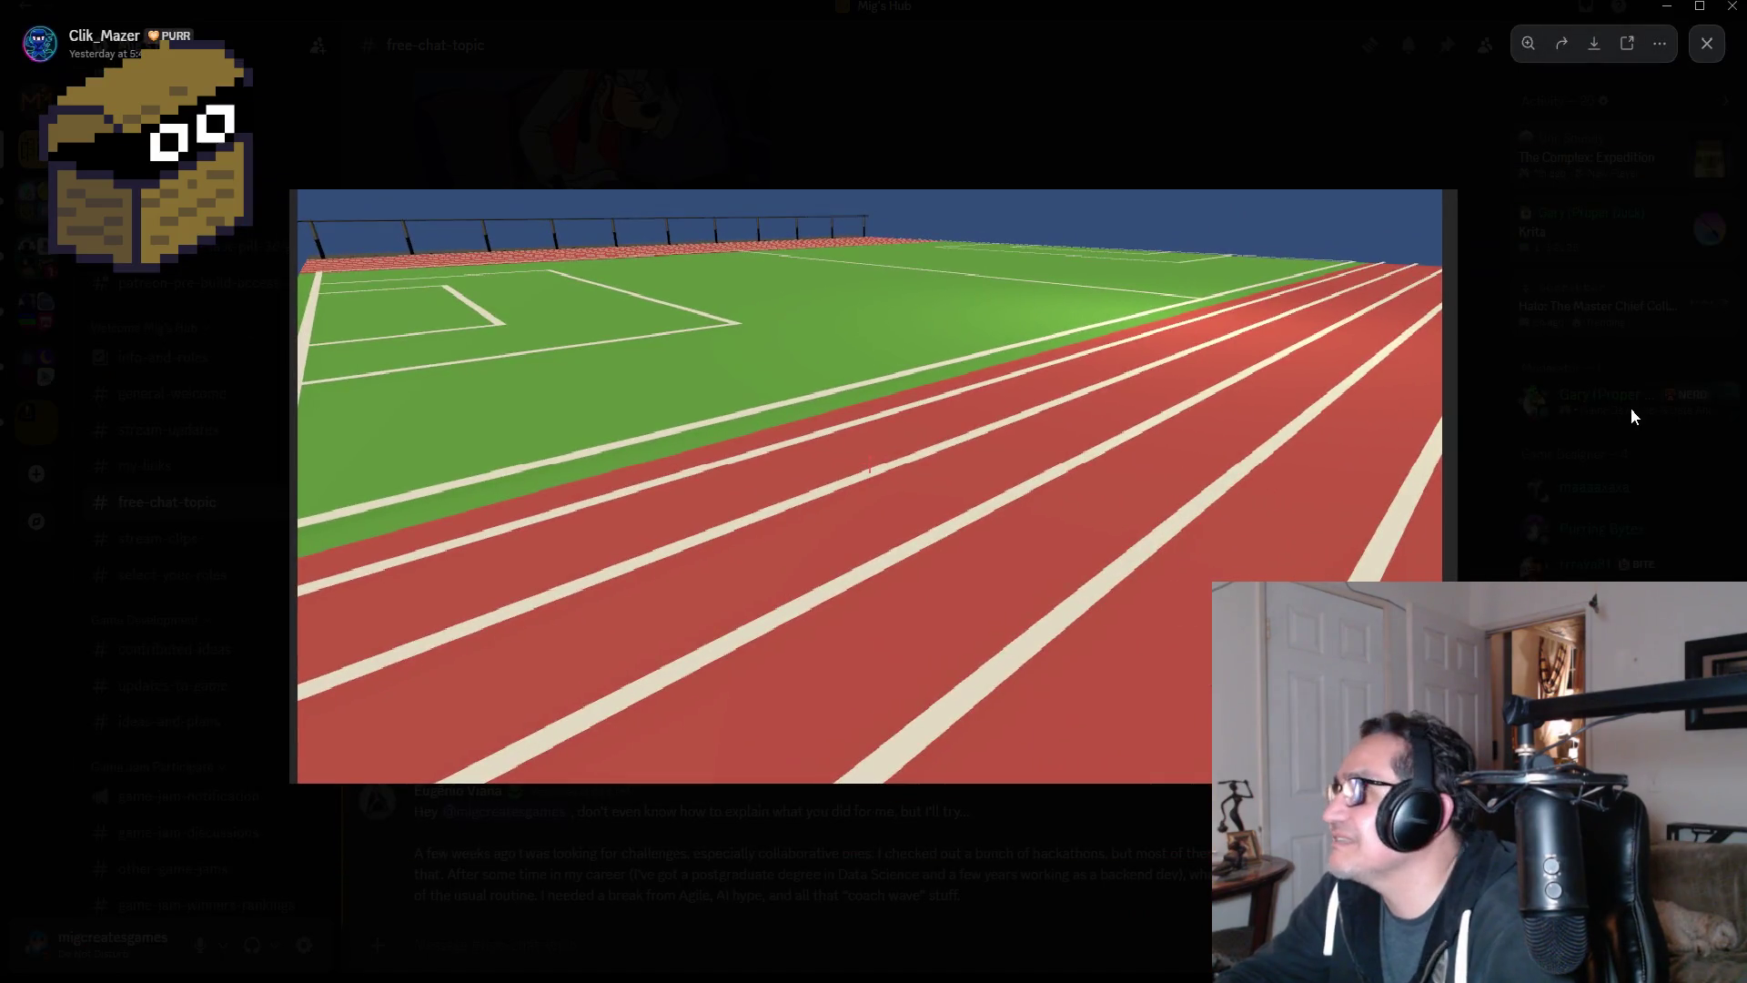
left_click(1629, 408)
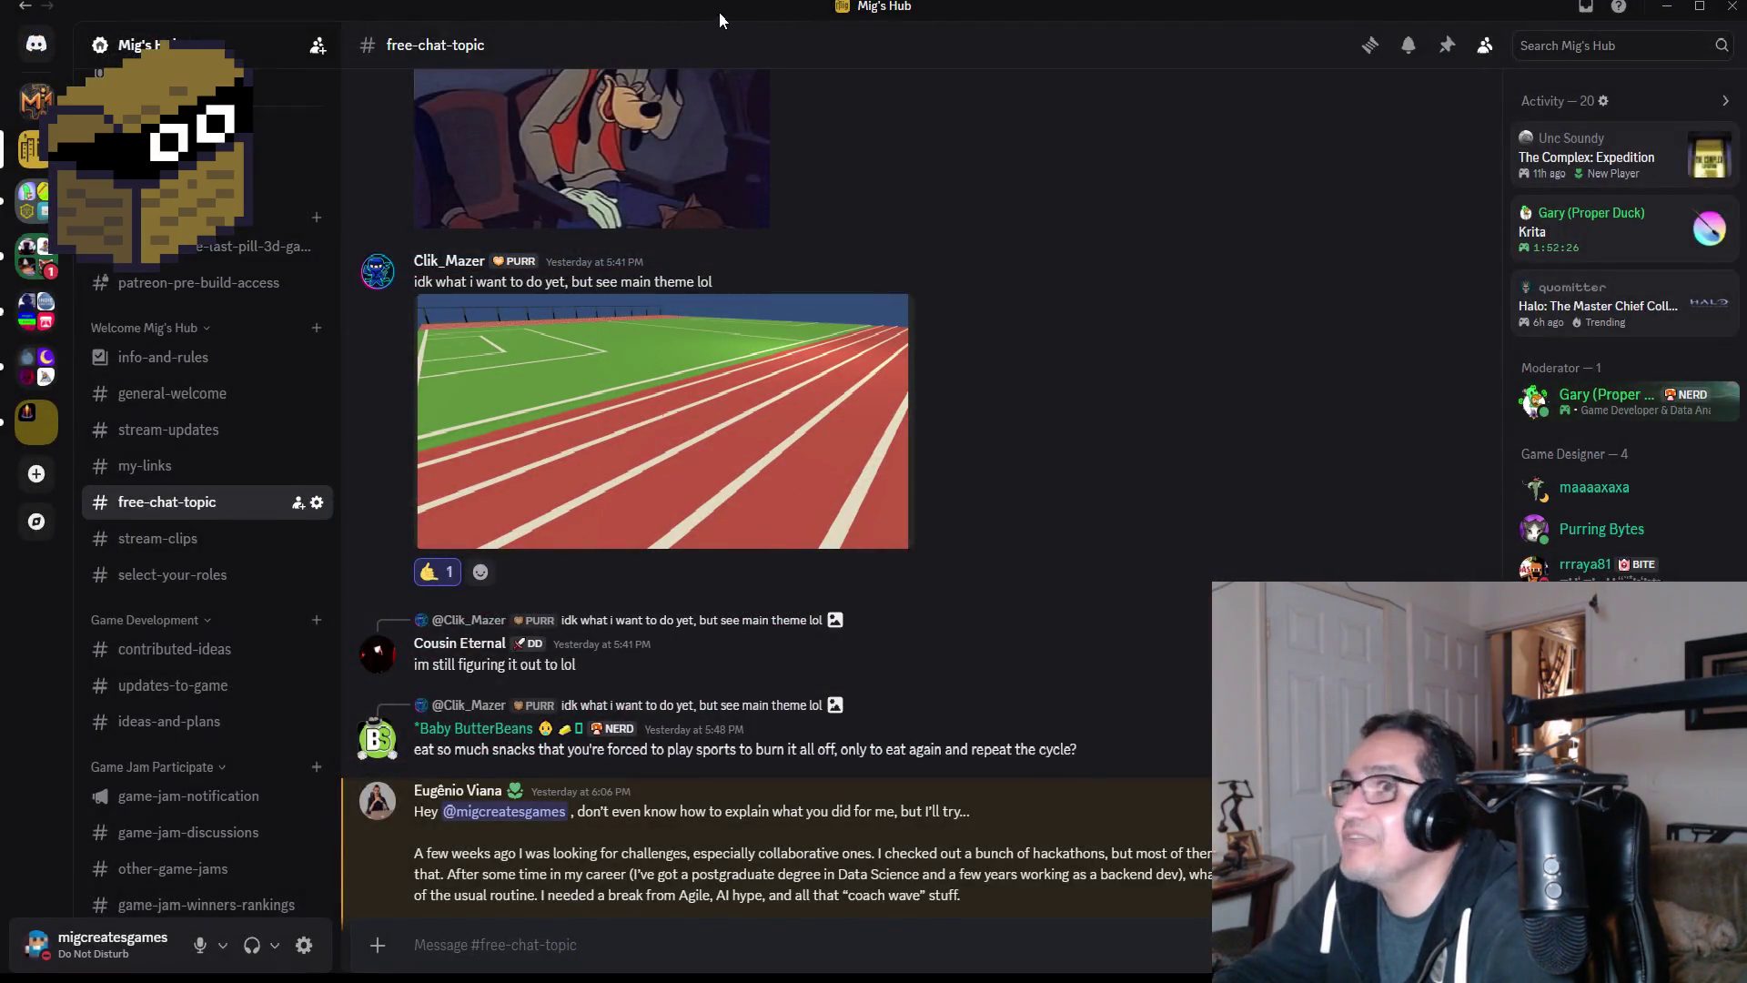
- Alt+Tab from Discord back toward the Blender dwarf project
key("alt+Tab")
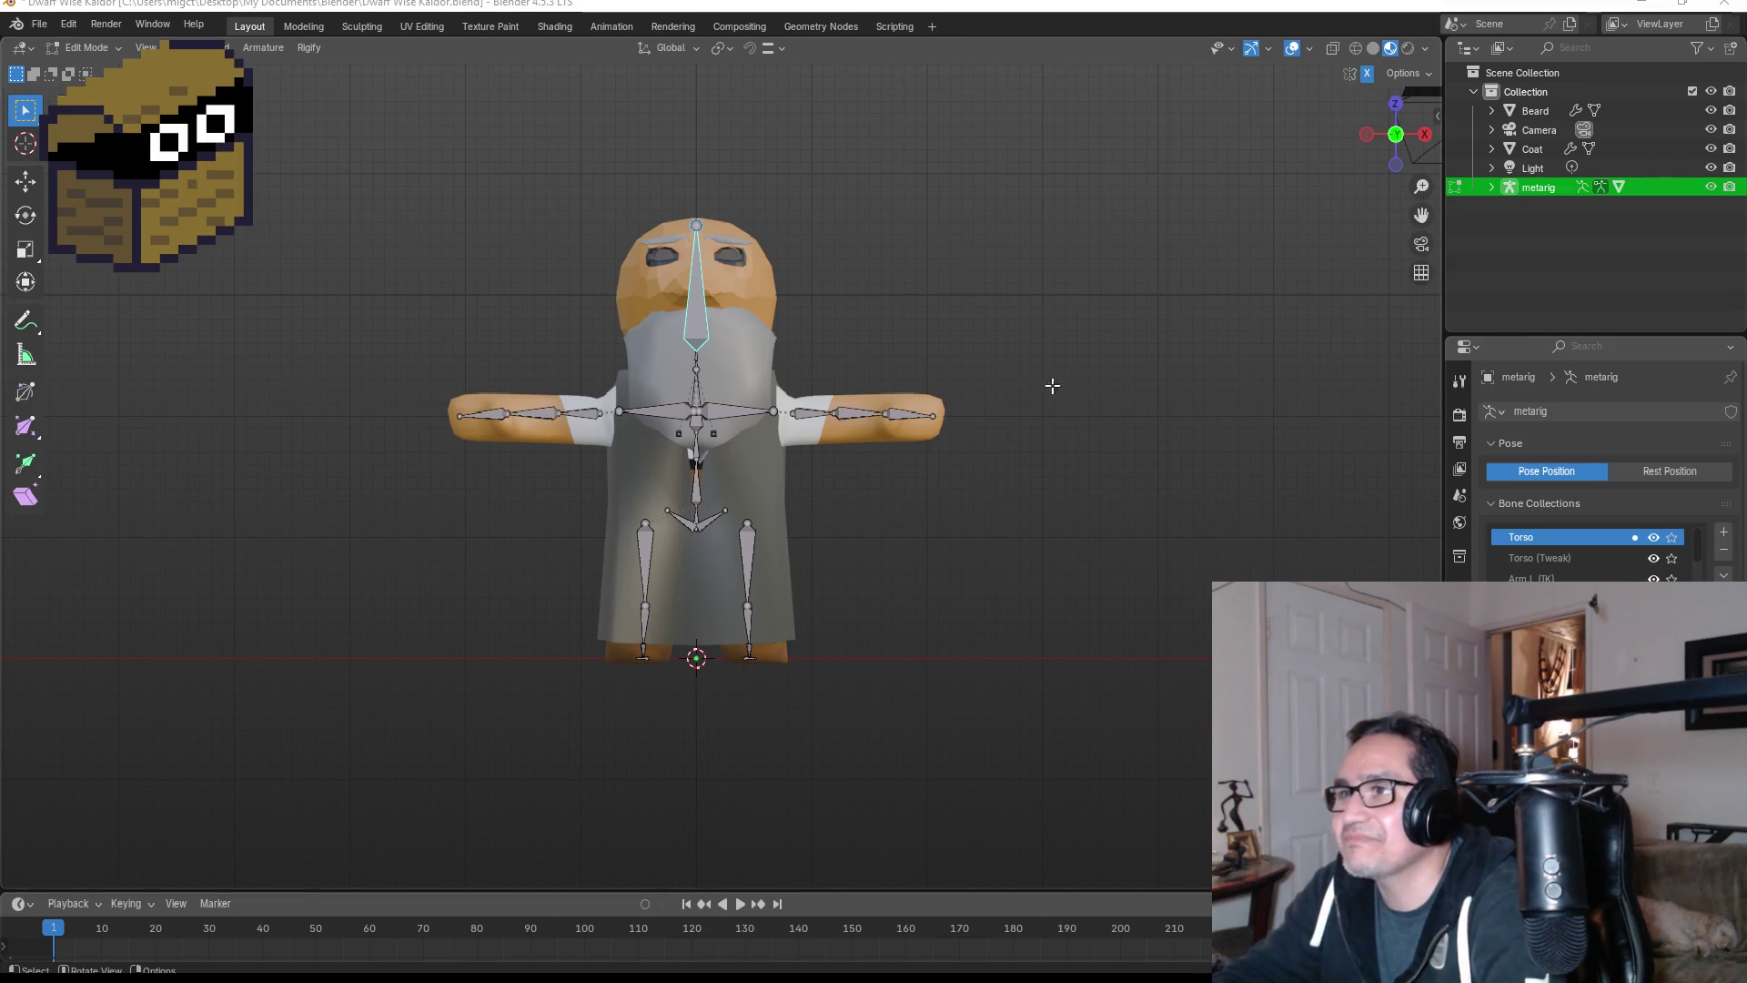
- Frame the dwarf's head, deselect the bone, and return the rig to Object Mode
scroll(949, 292, "up", 3)
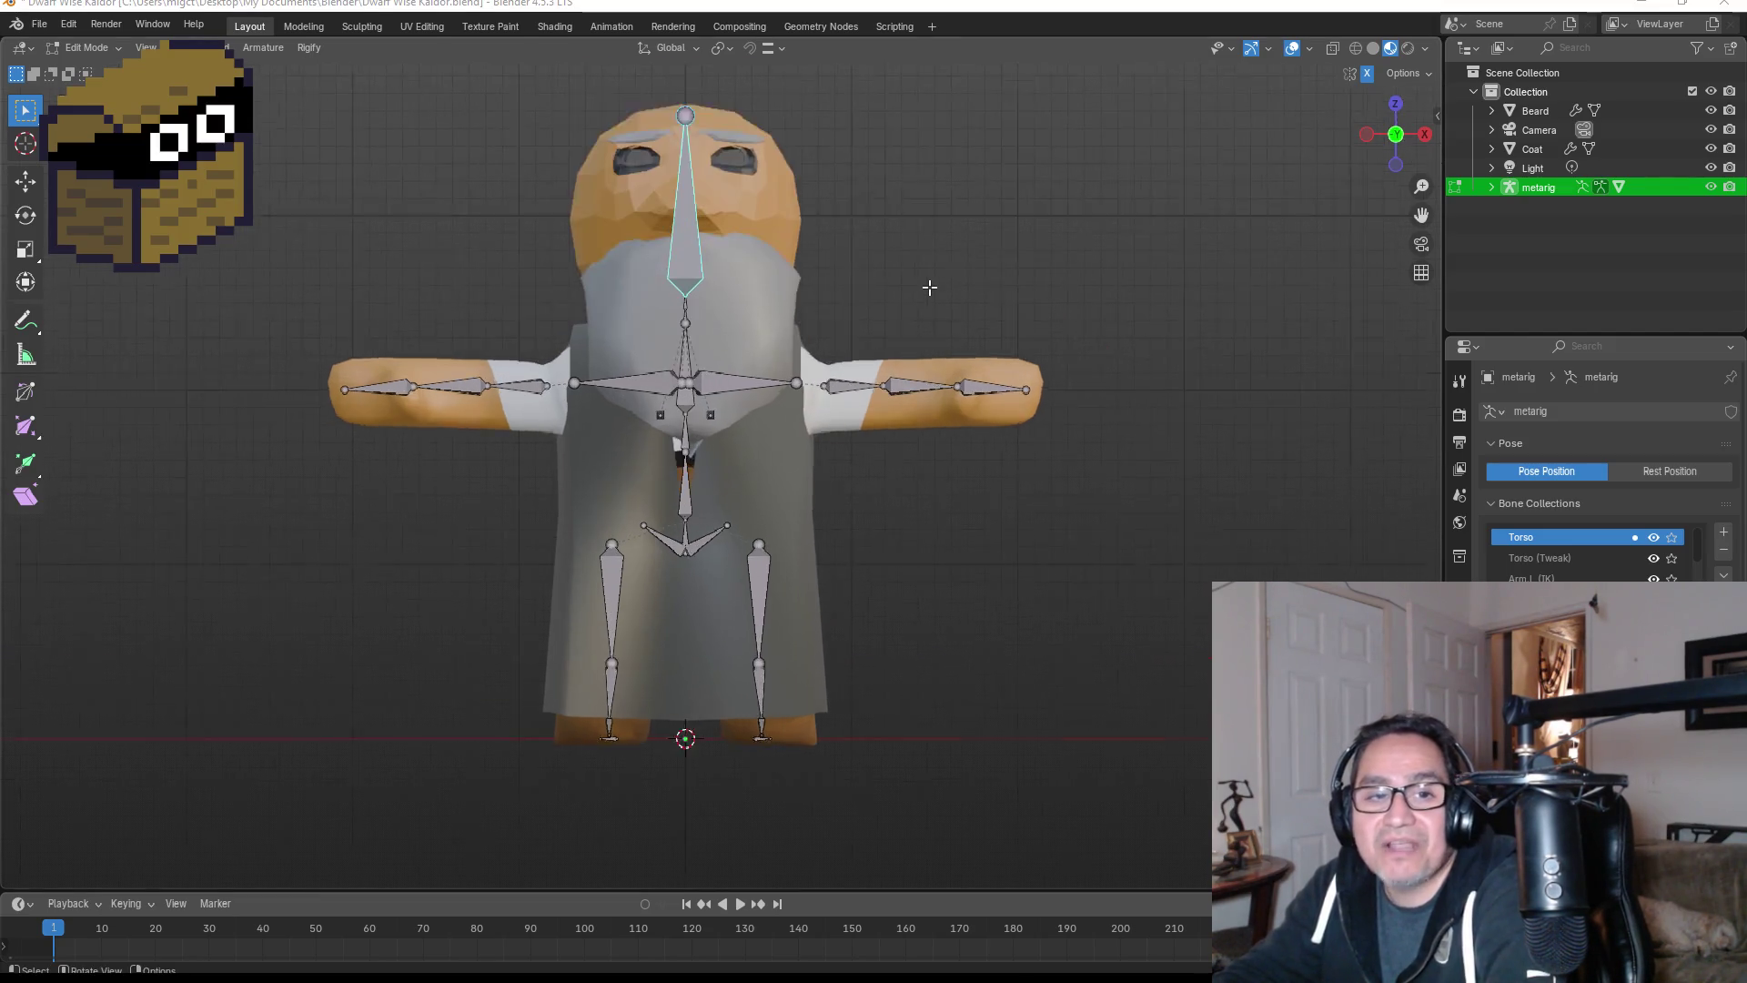
middle_click_drag(943, 227, 896, 597, "shift")
scroll(895, 597, "up", 3)
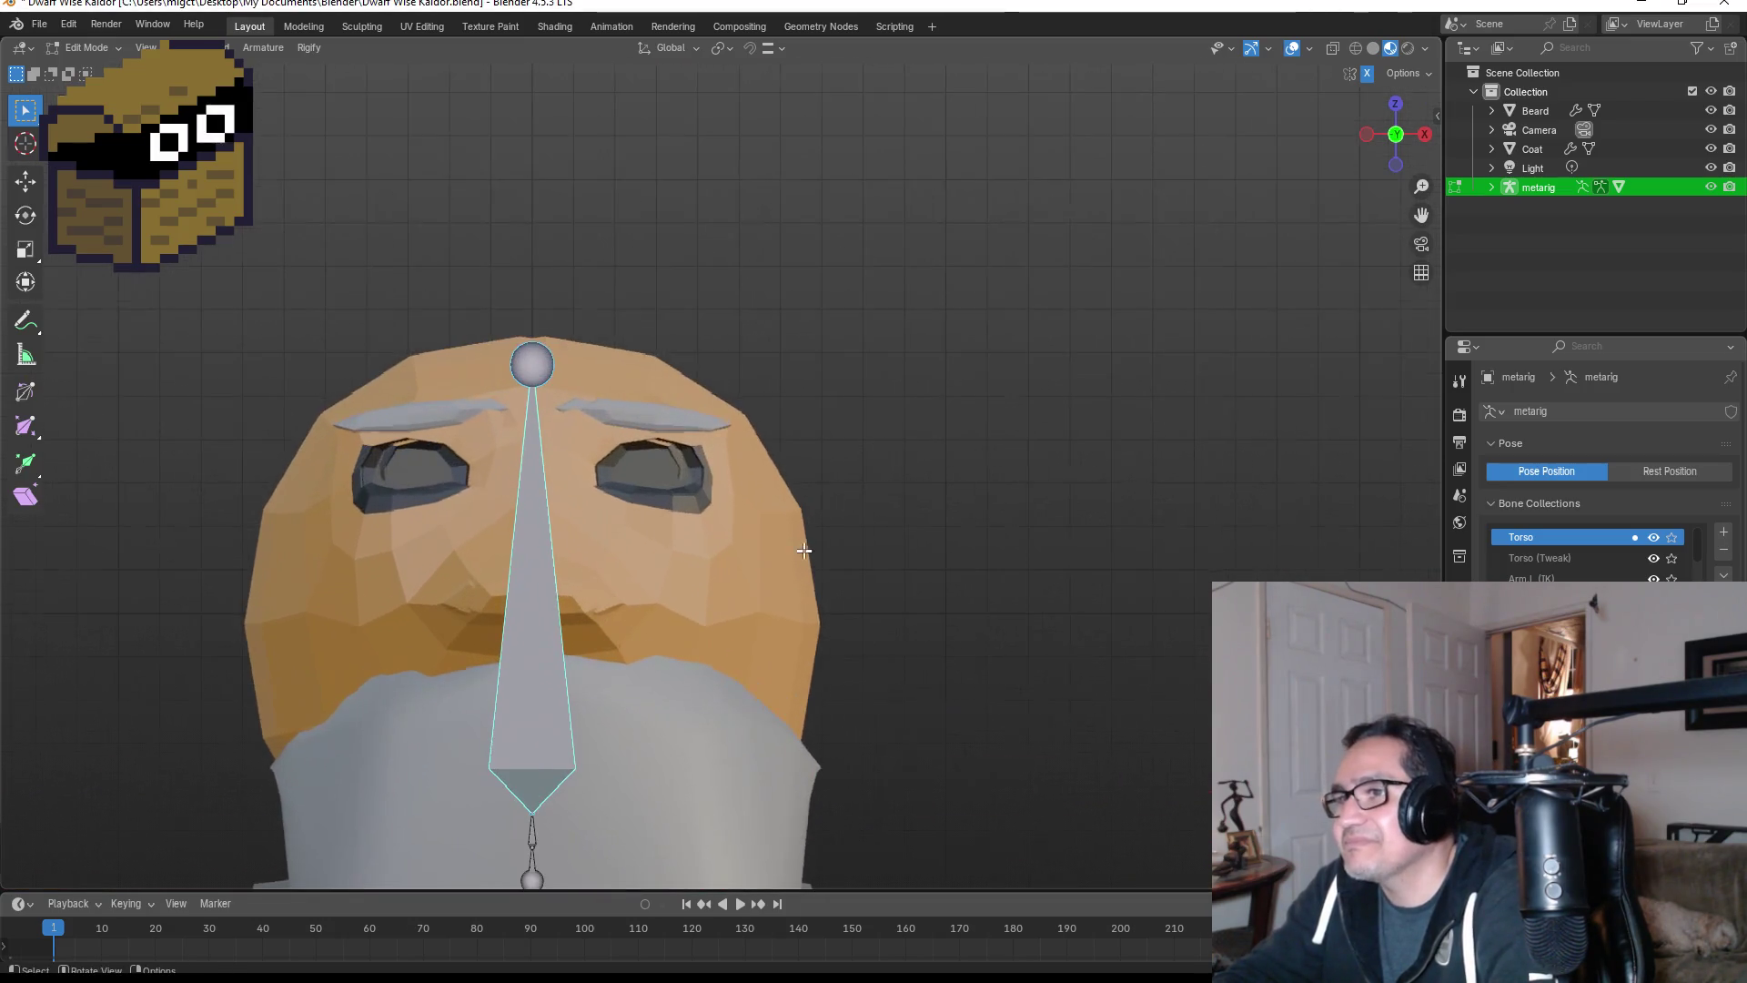
mouse_move(986, 557)
middle_mouse_down()
mouse_move(773, 568)
mouse_move(838, 565)
mouse_move(741, 549)
middle_mouse_up()
left_click(741, 549)
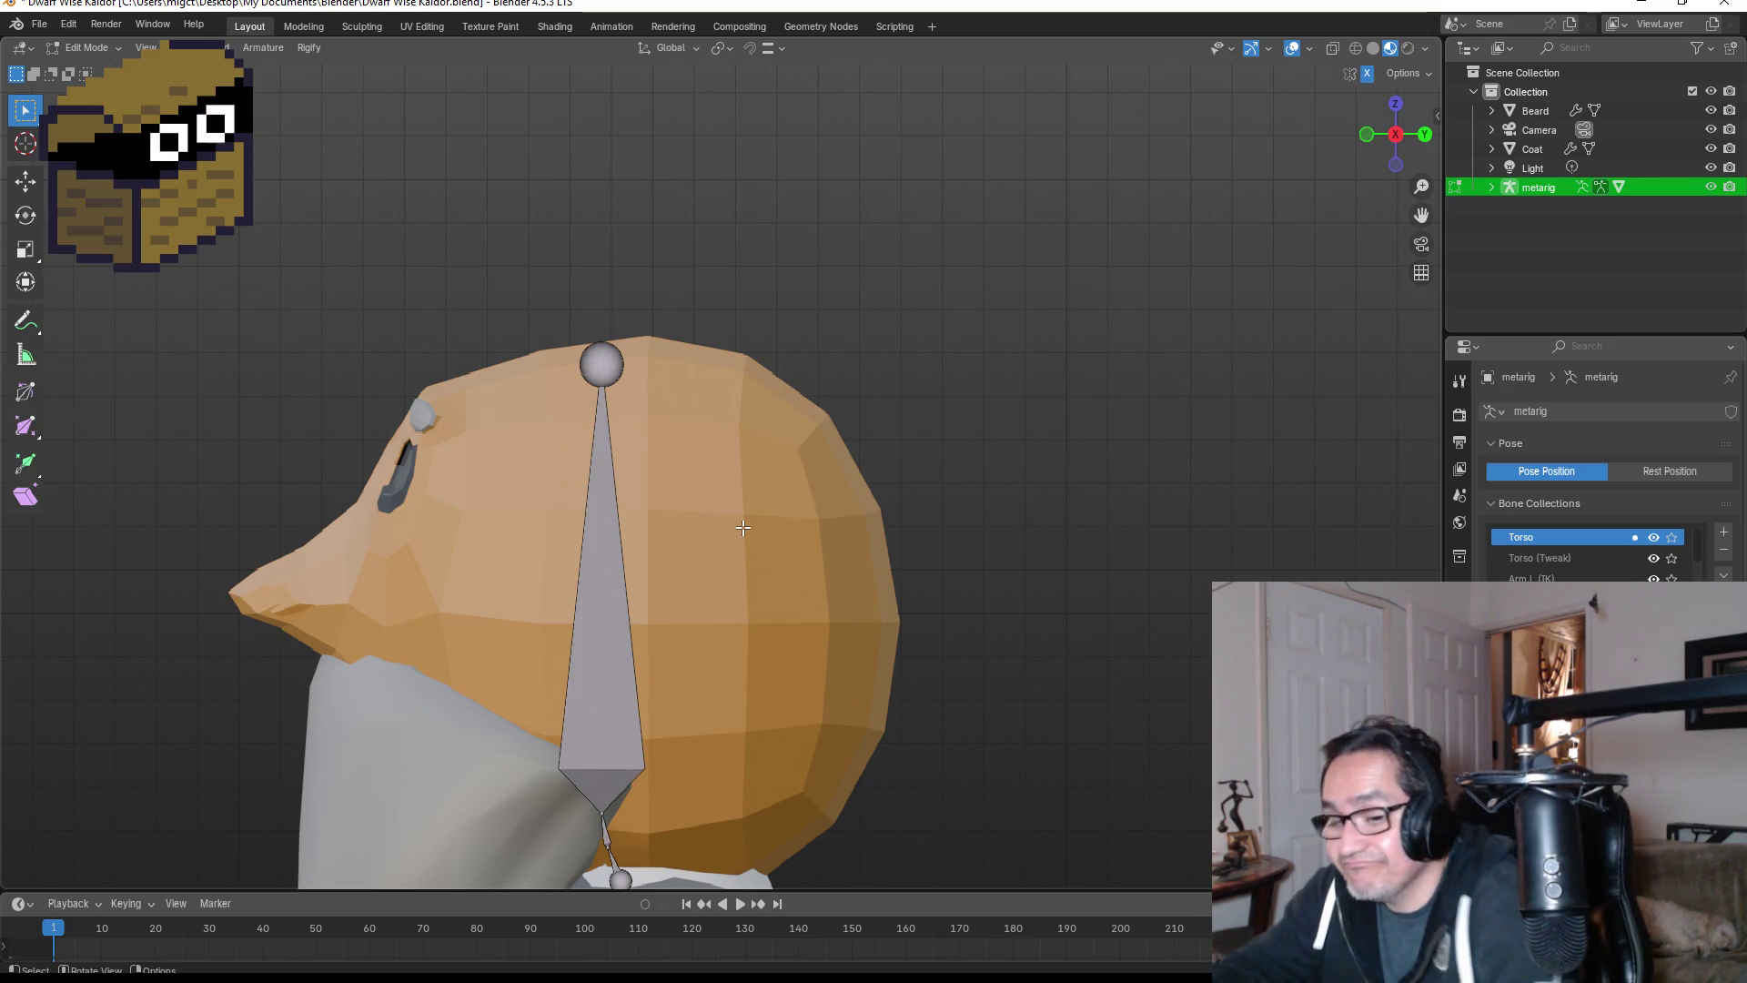
key("ctrl+Tab")
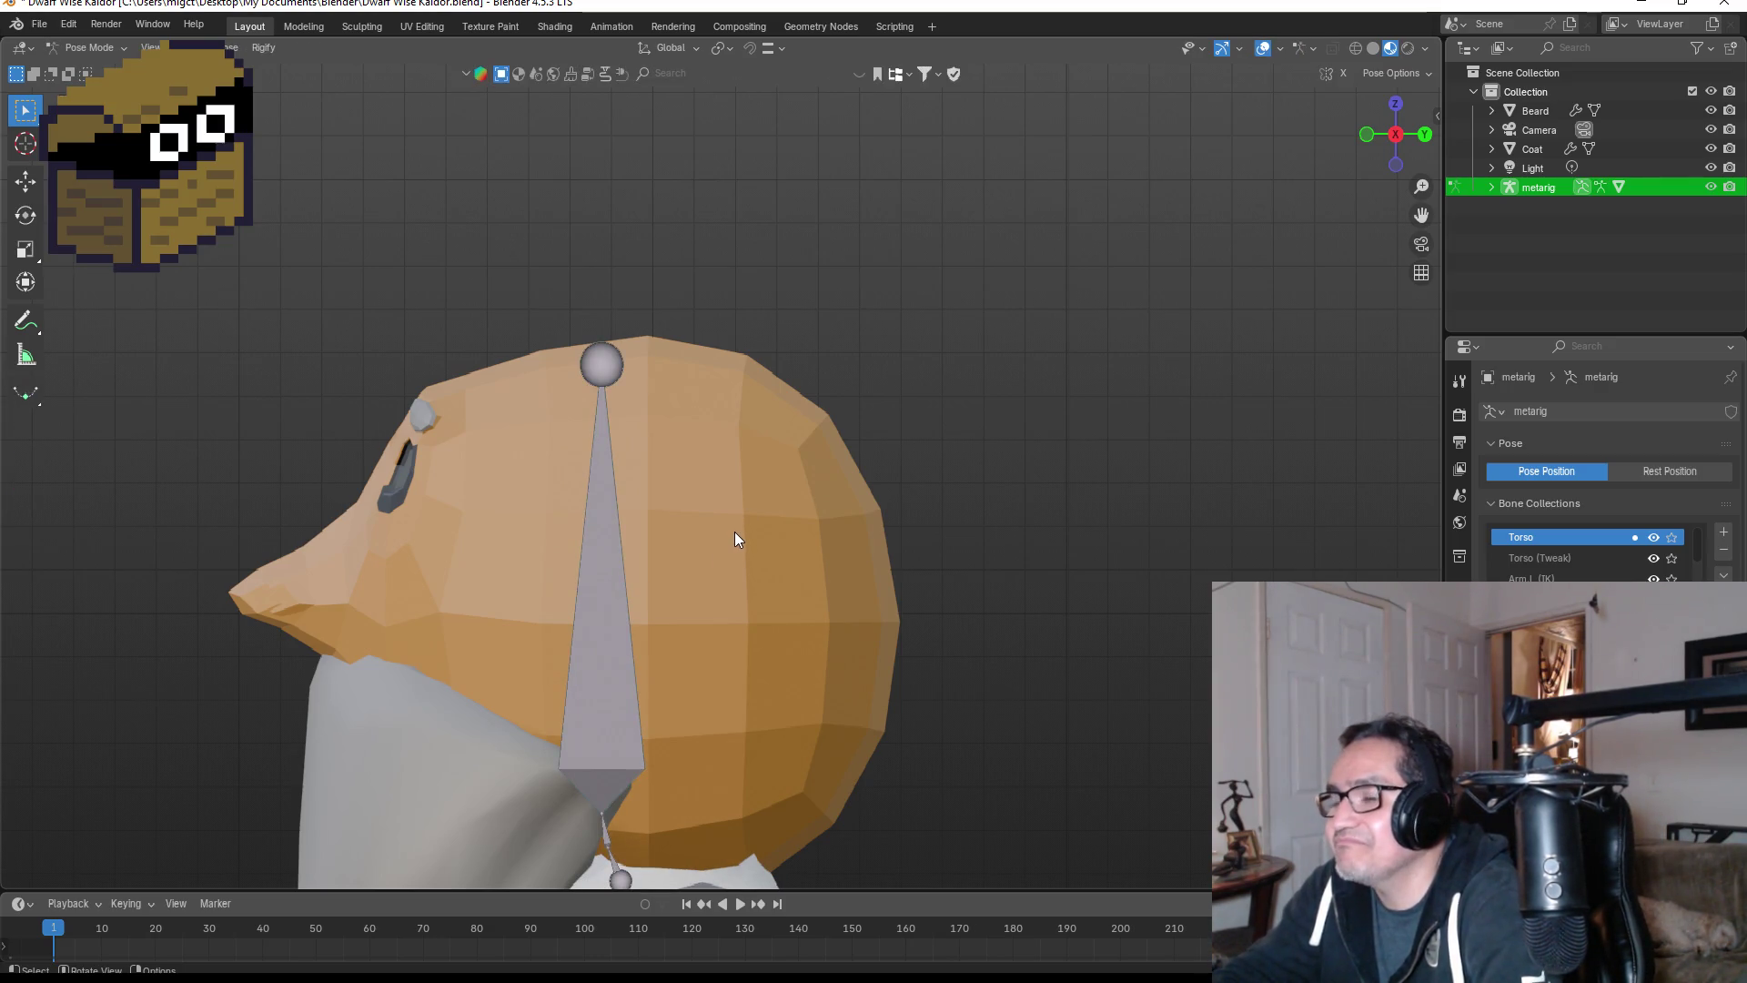
mouse_move(734, 532)
middle_mouse_down()
mouse_move(869, 526)
mouse_move(890, 546)
mouse_move(685, 599)
middle_mouse_up()
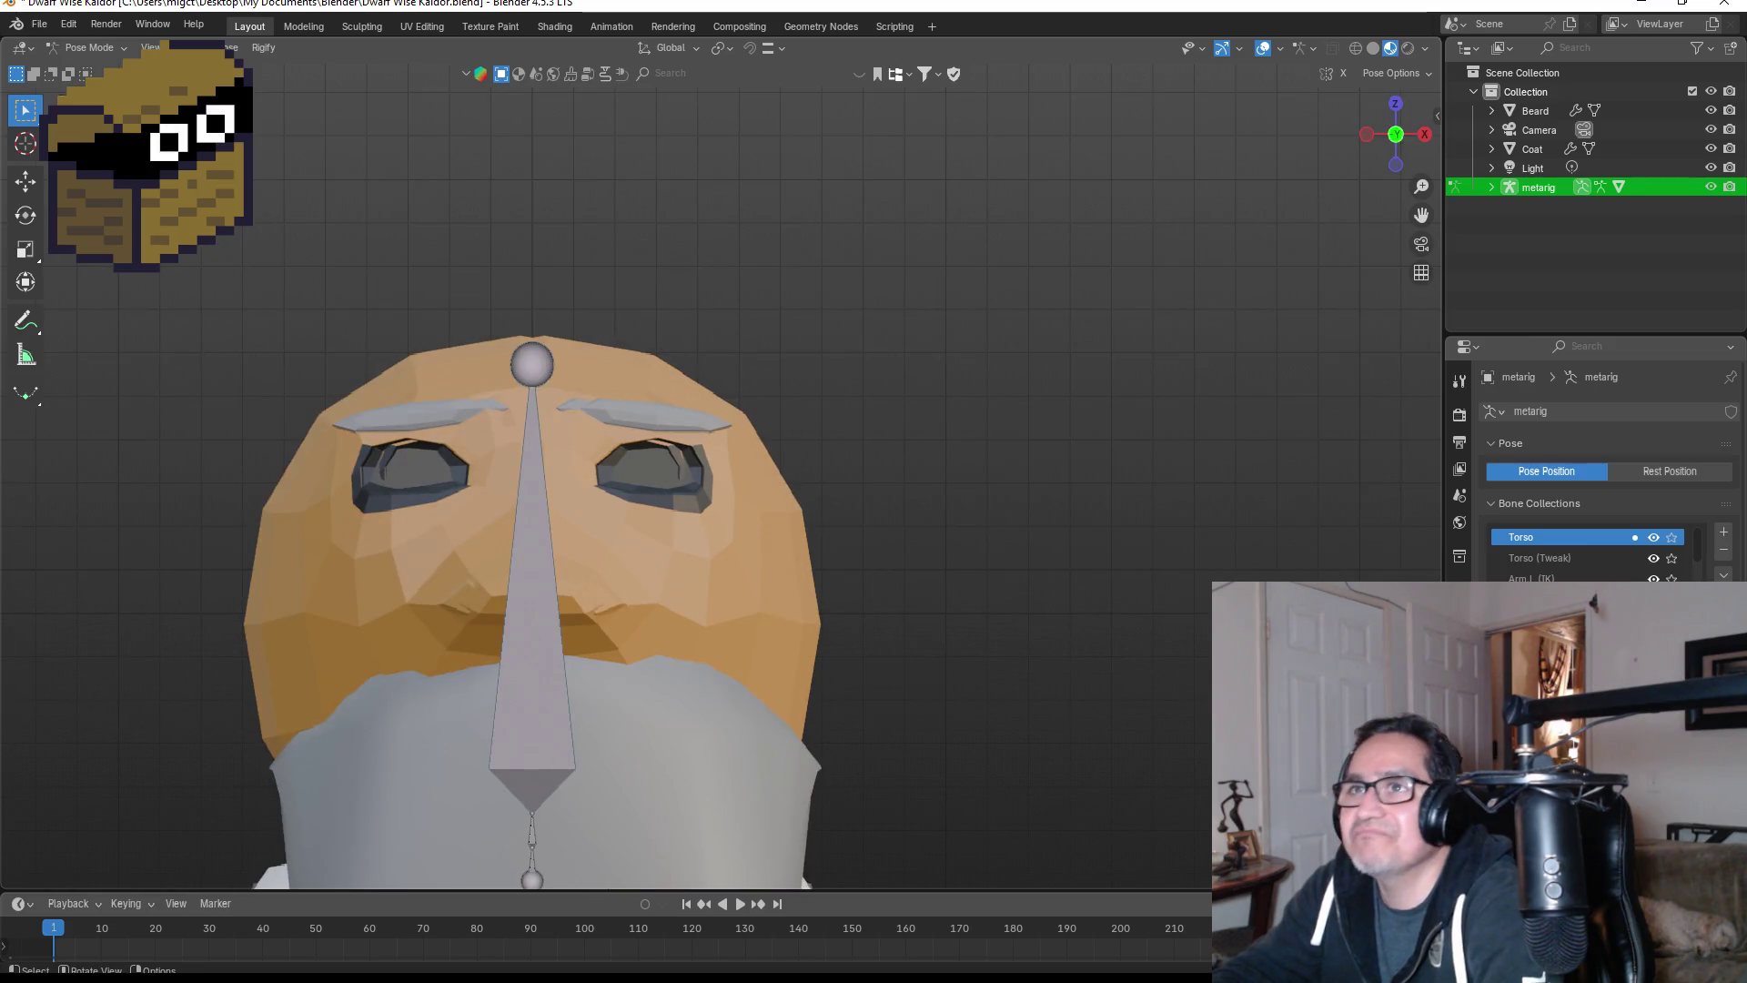
left_click(90, 47)
left_click(91, 67)
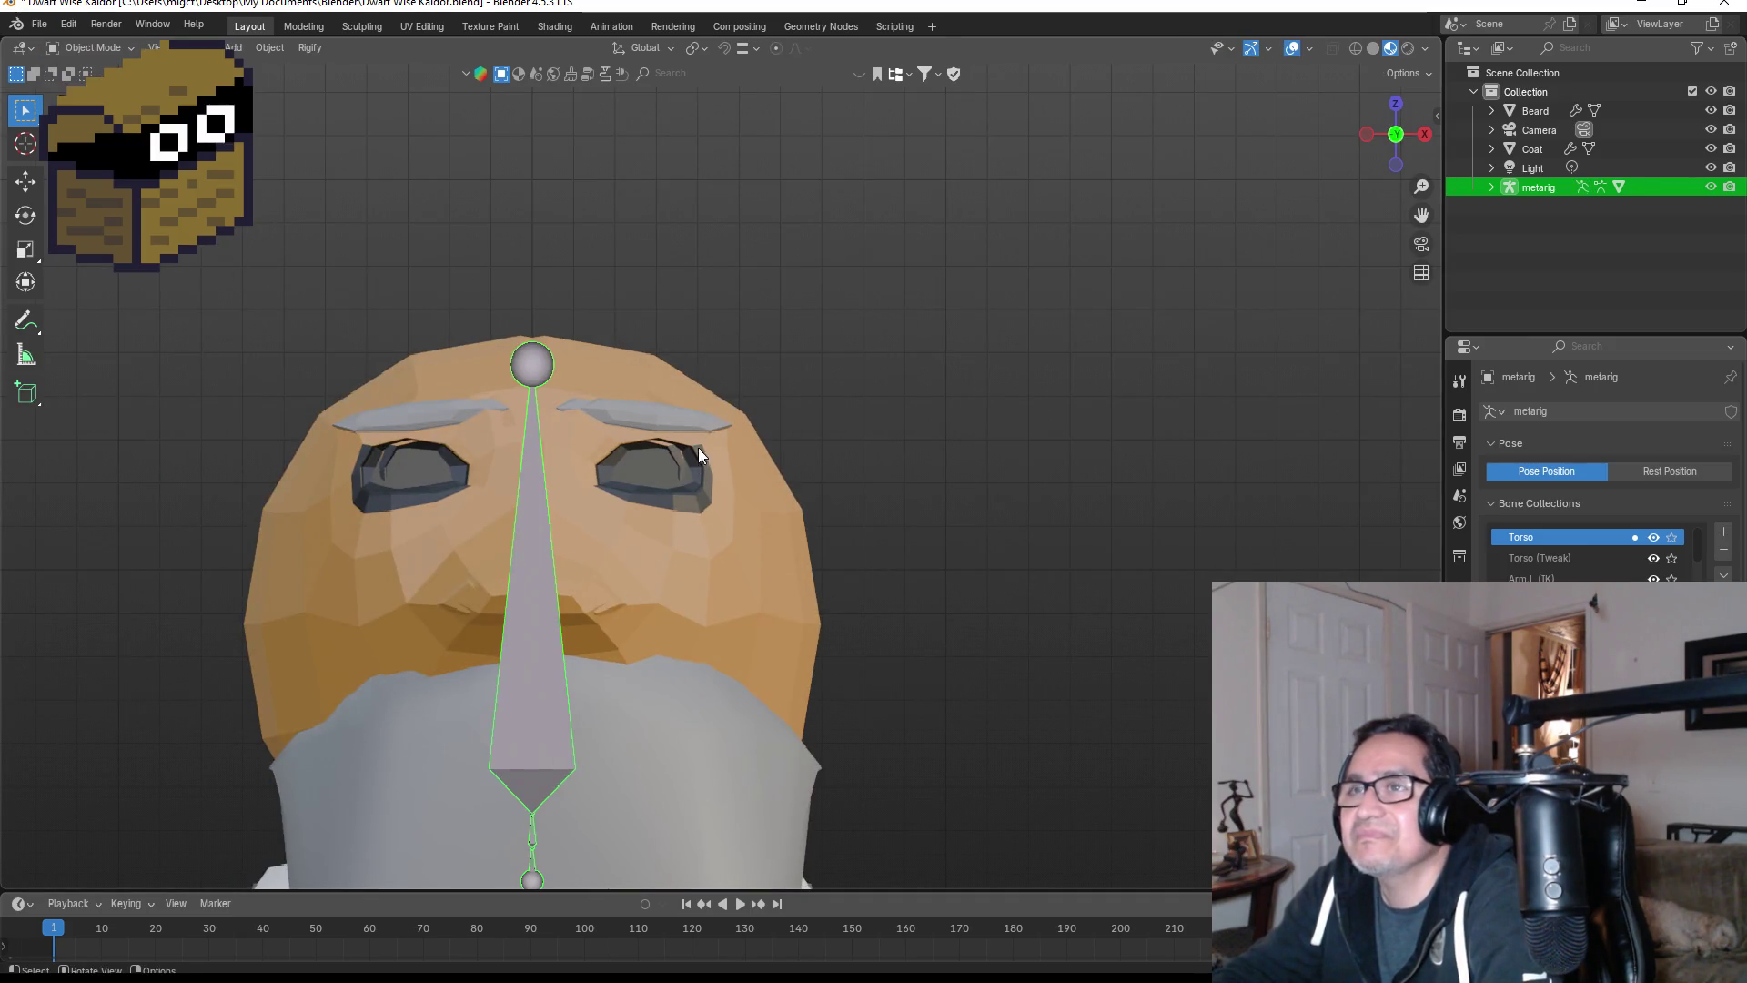
- Select the Body mesh in Weight Paint, pick the spine.006 head bone, and enter Edit Mode
left_click(1485, 186)
left_click(1543, 245)
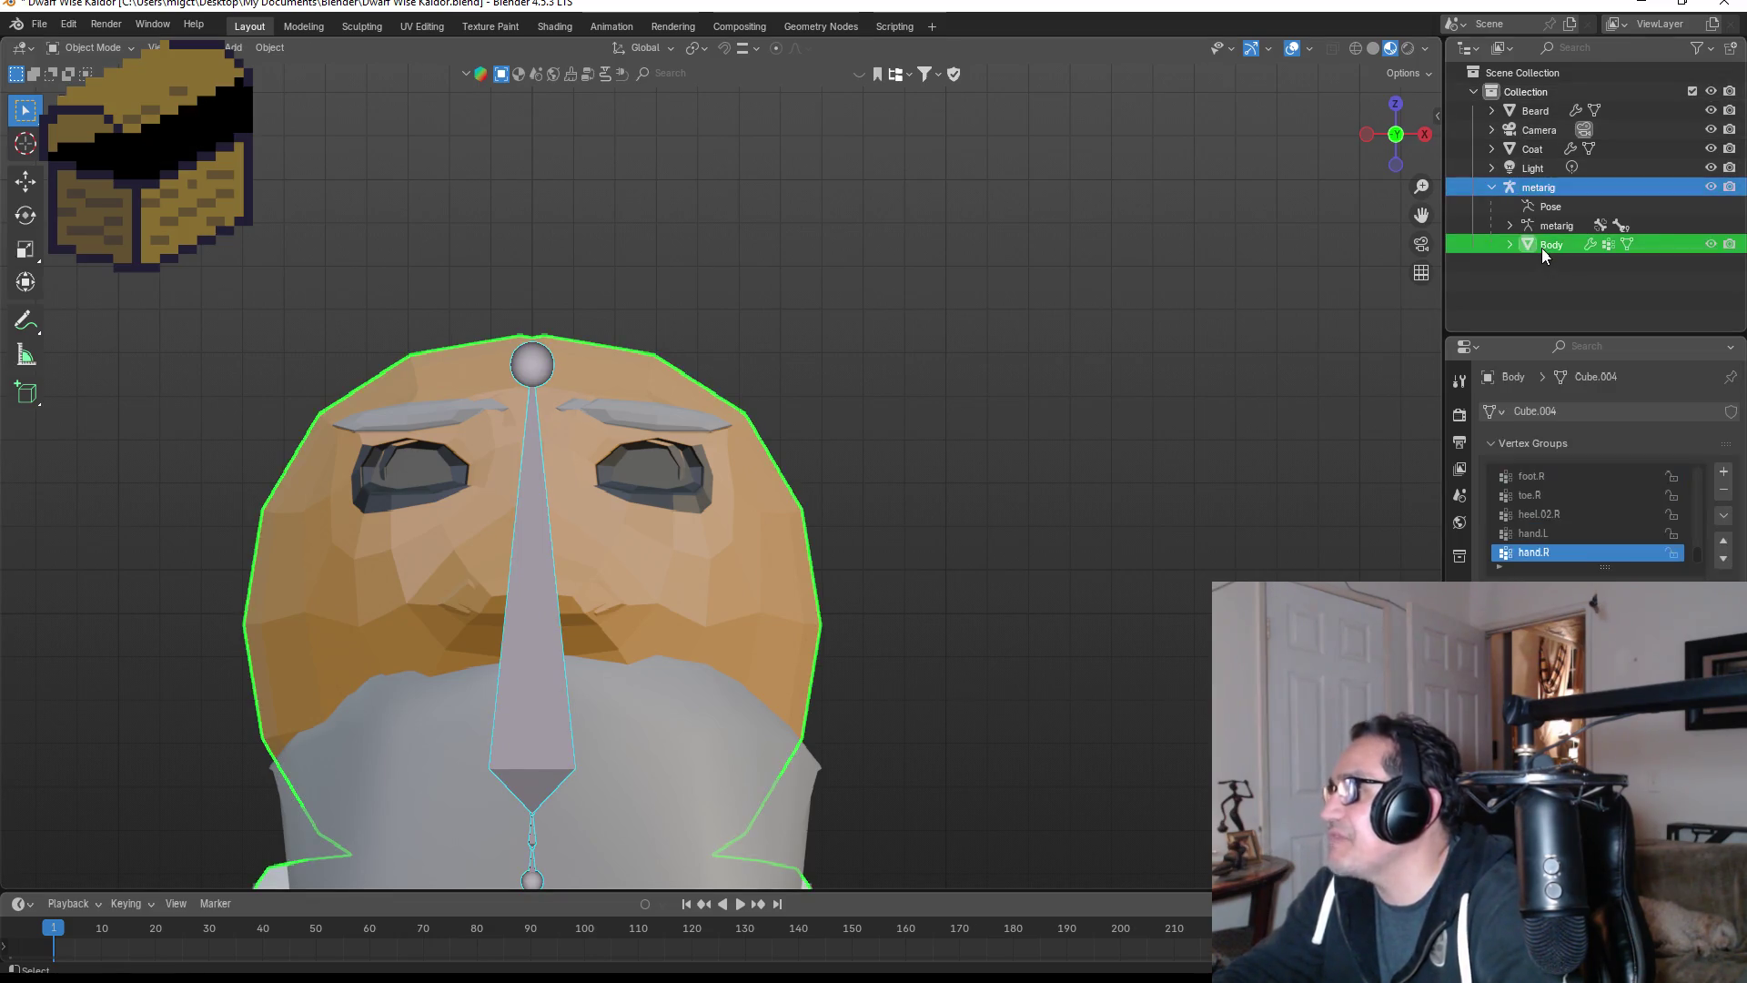
left_click(90, 47)
key("w")
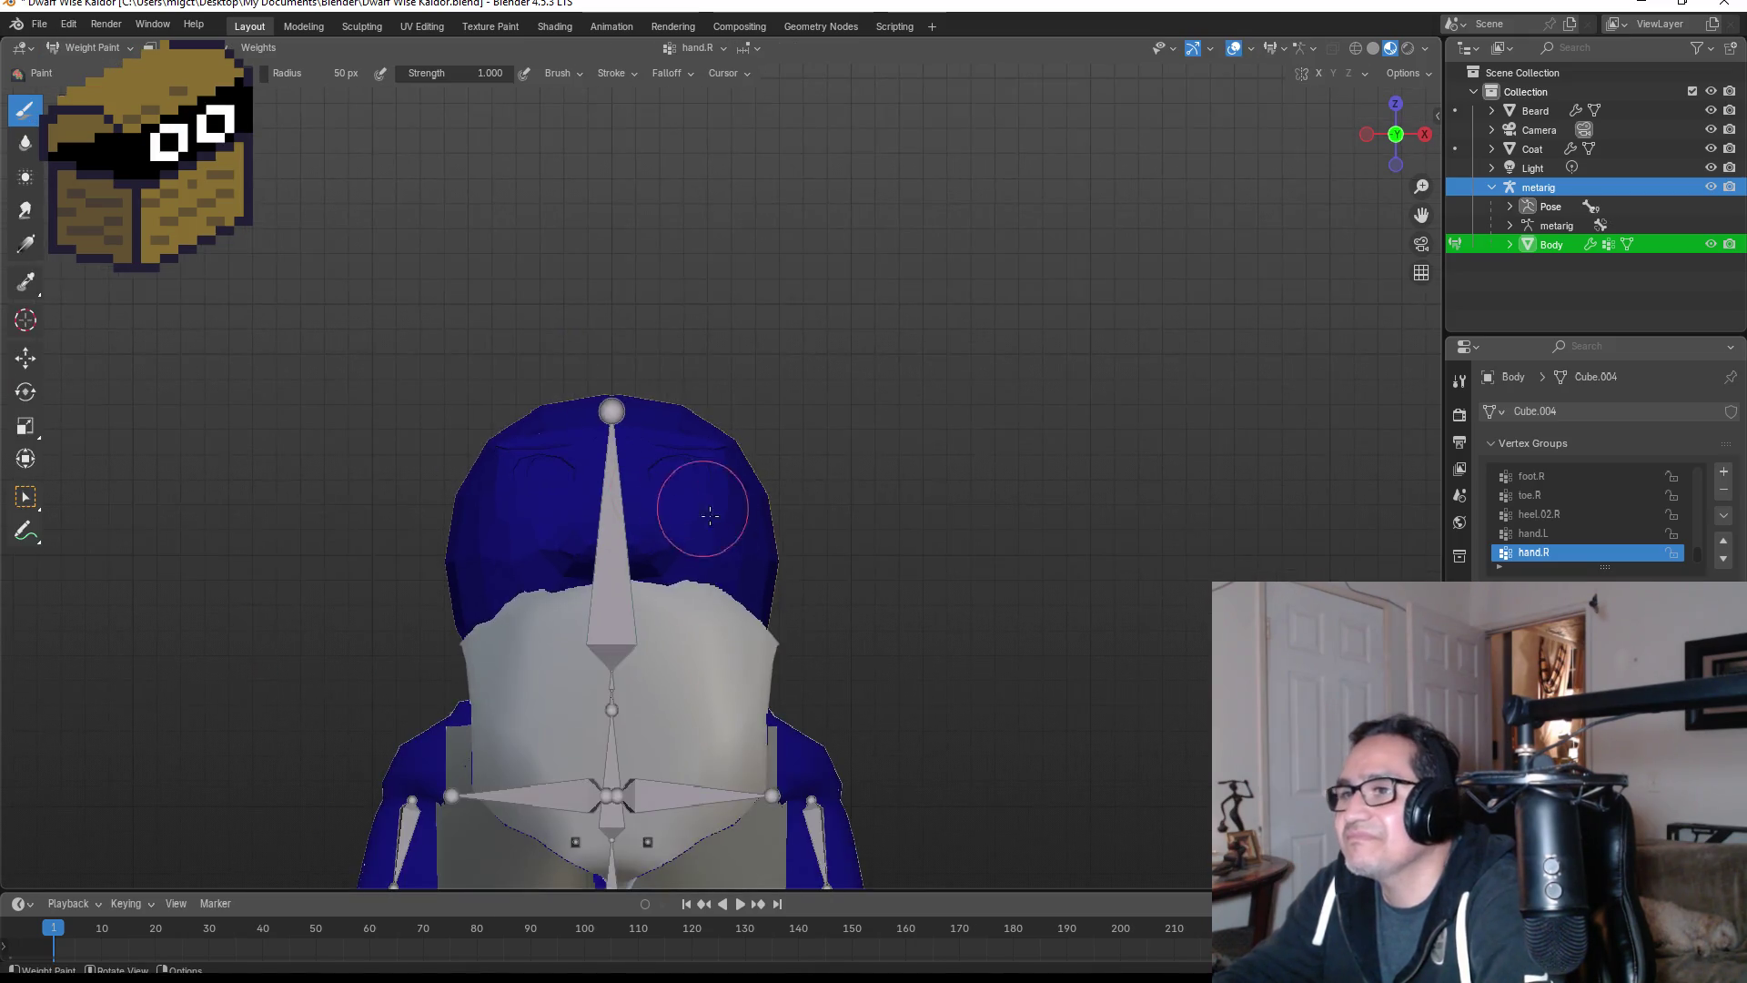
left_click(20, 497)
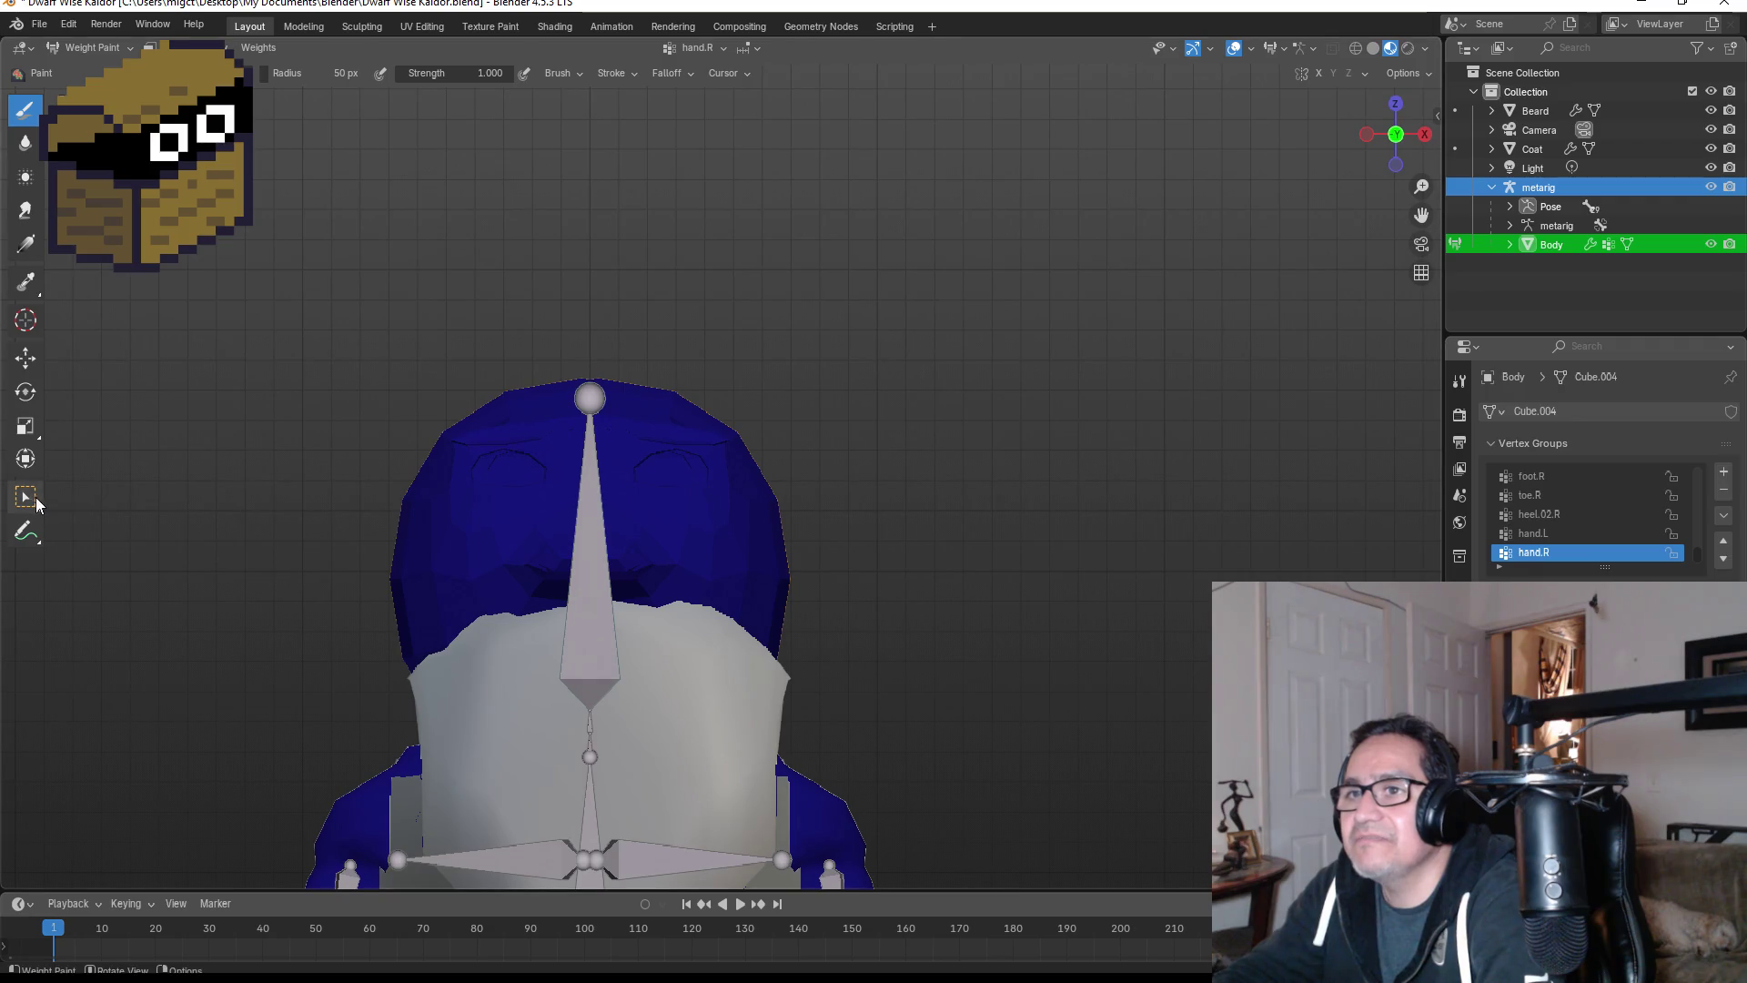
left_click(605, 559)
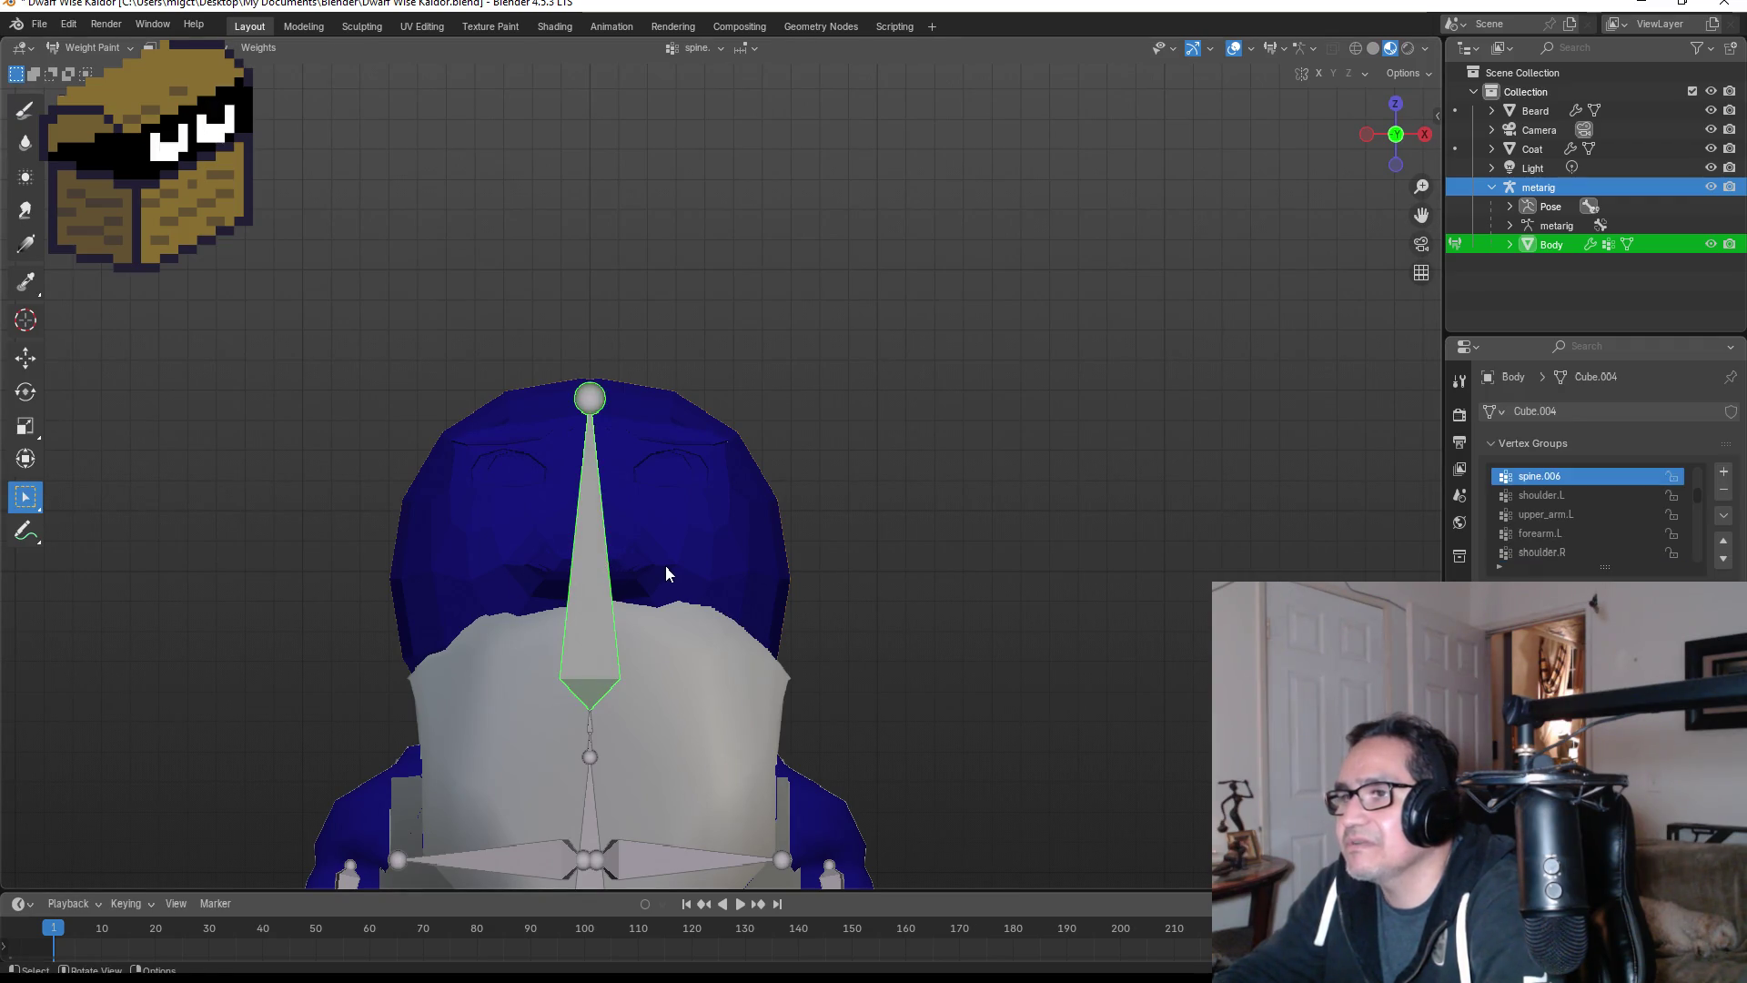
key("Tab")
- Switch to wireframe shading and box-select the upper head vertices
key("z")
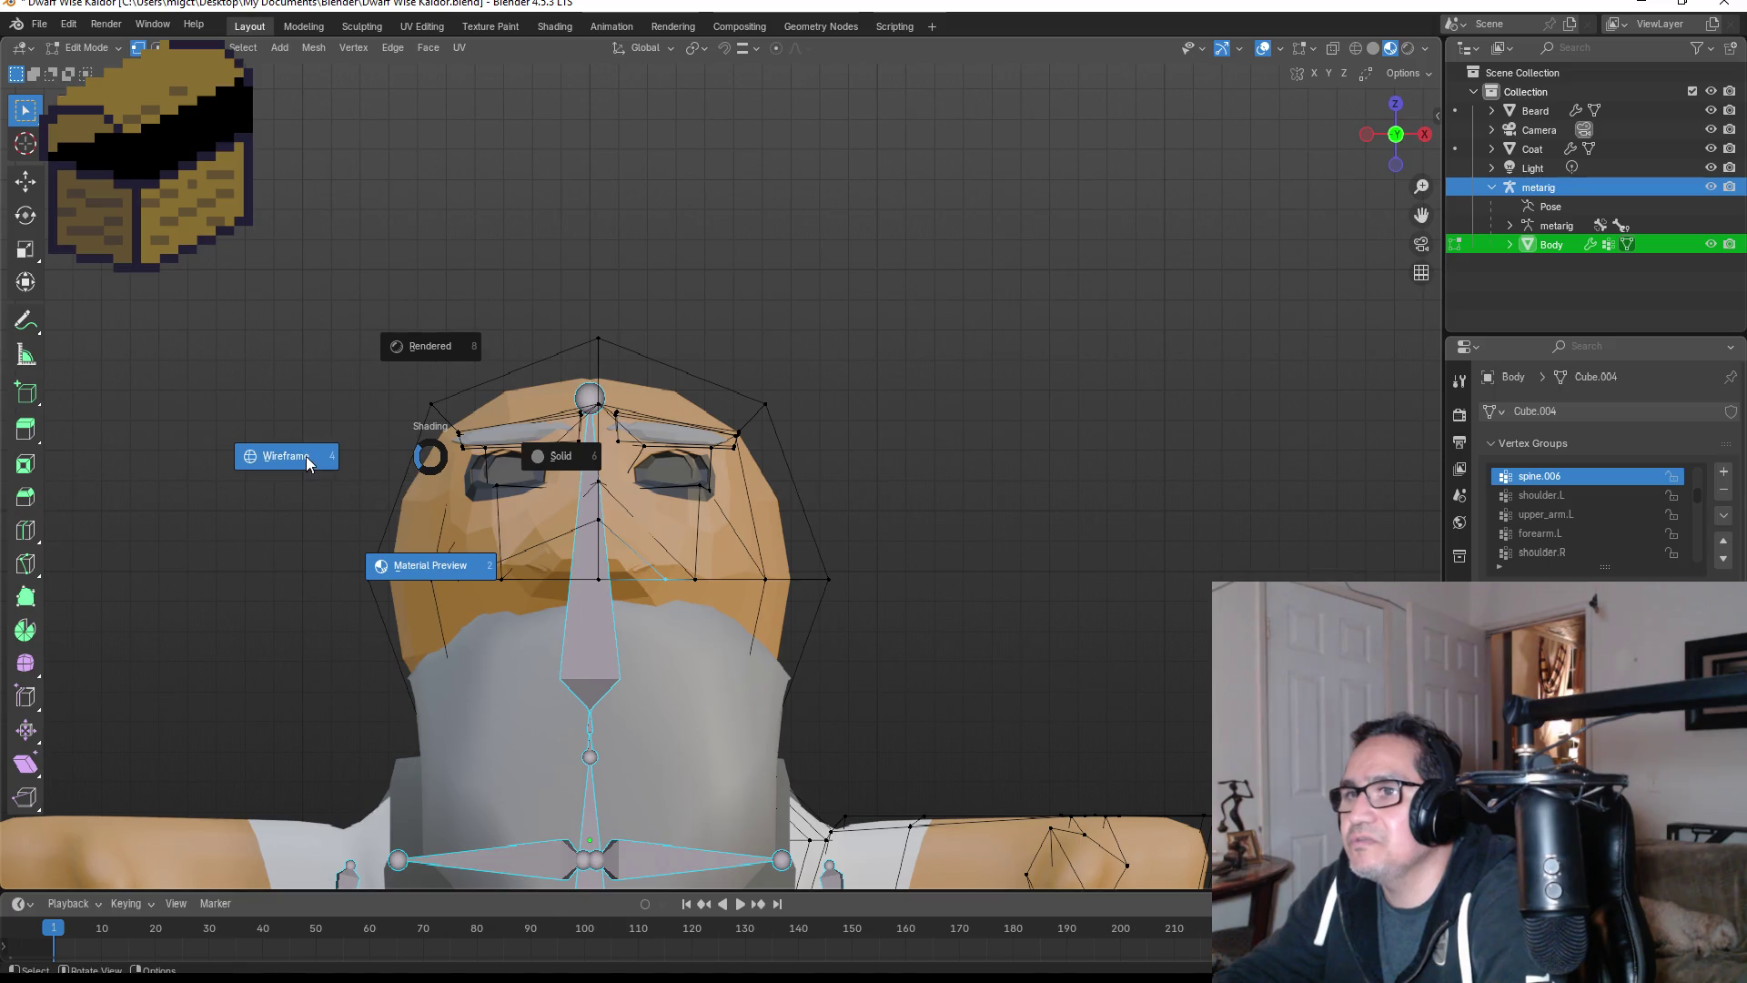
left_click(309, 460)
mouse_move(231, 244)
left_mouse_down()
mouse_move(765, 612)
mouse_move(865, 702)
mouse_move(883, 764)
left_mouse_up()
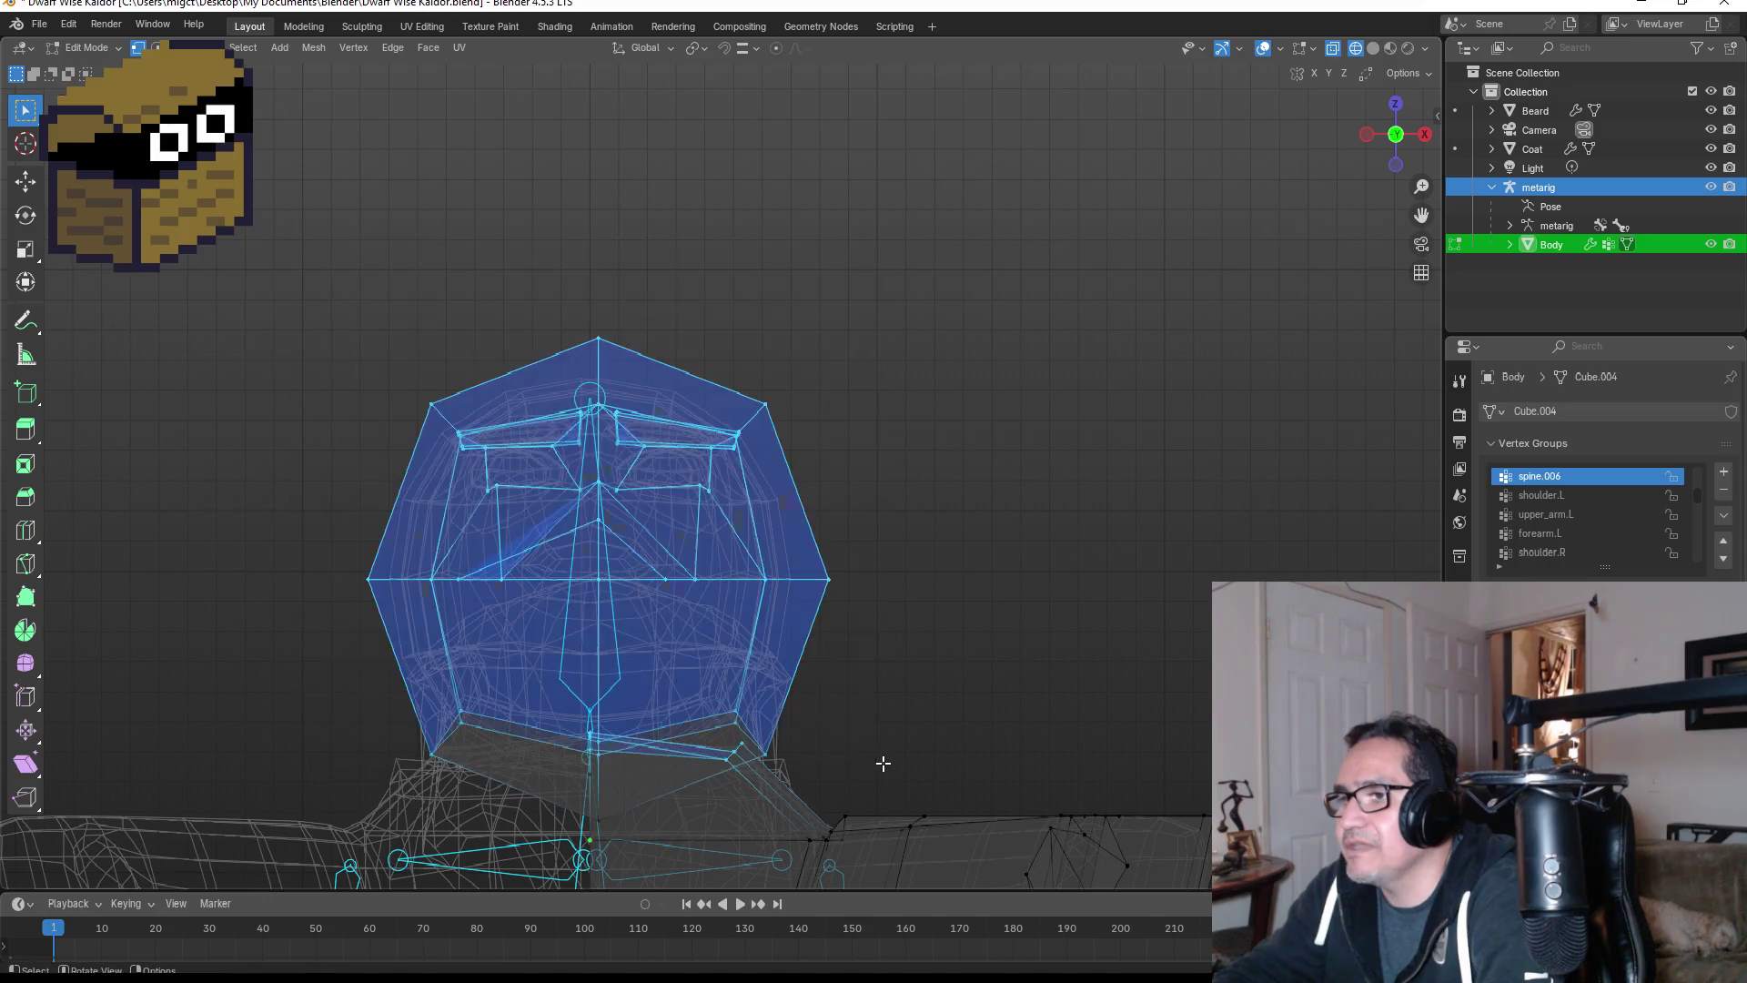
mouse_move(972, 658)
middle_mouse_down()
mouse_move(901, 613)
mouse_move(749, 604)
mouse_move(811, 591)
mouse_move(964, 631)
mouse_move(1038, 624)
mouse_move(994, 620)
middle_mouse_up()
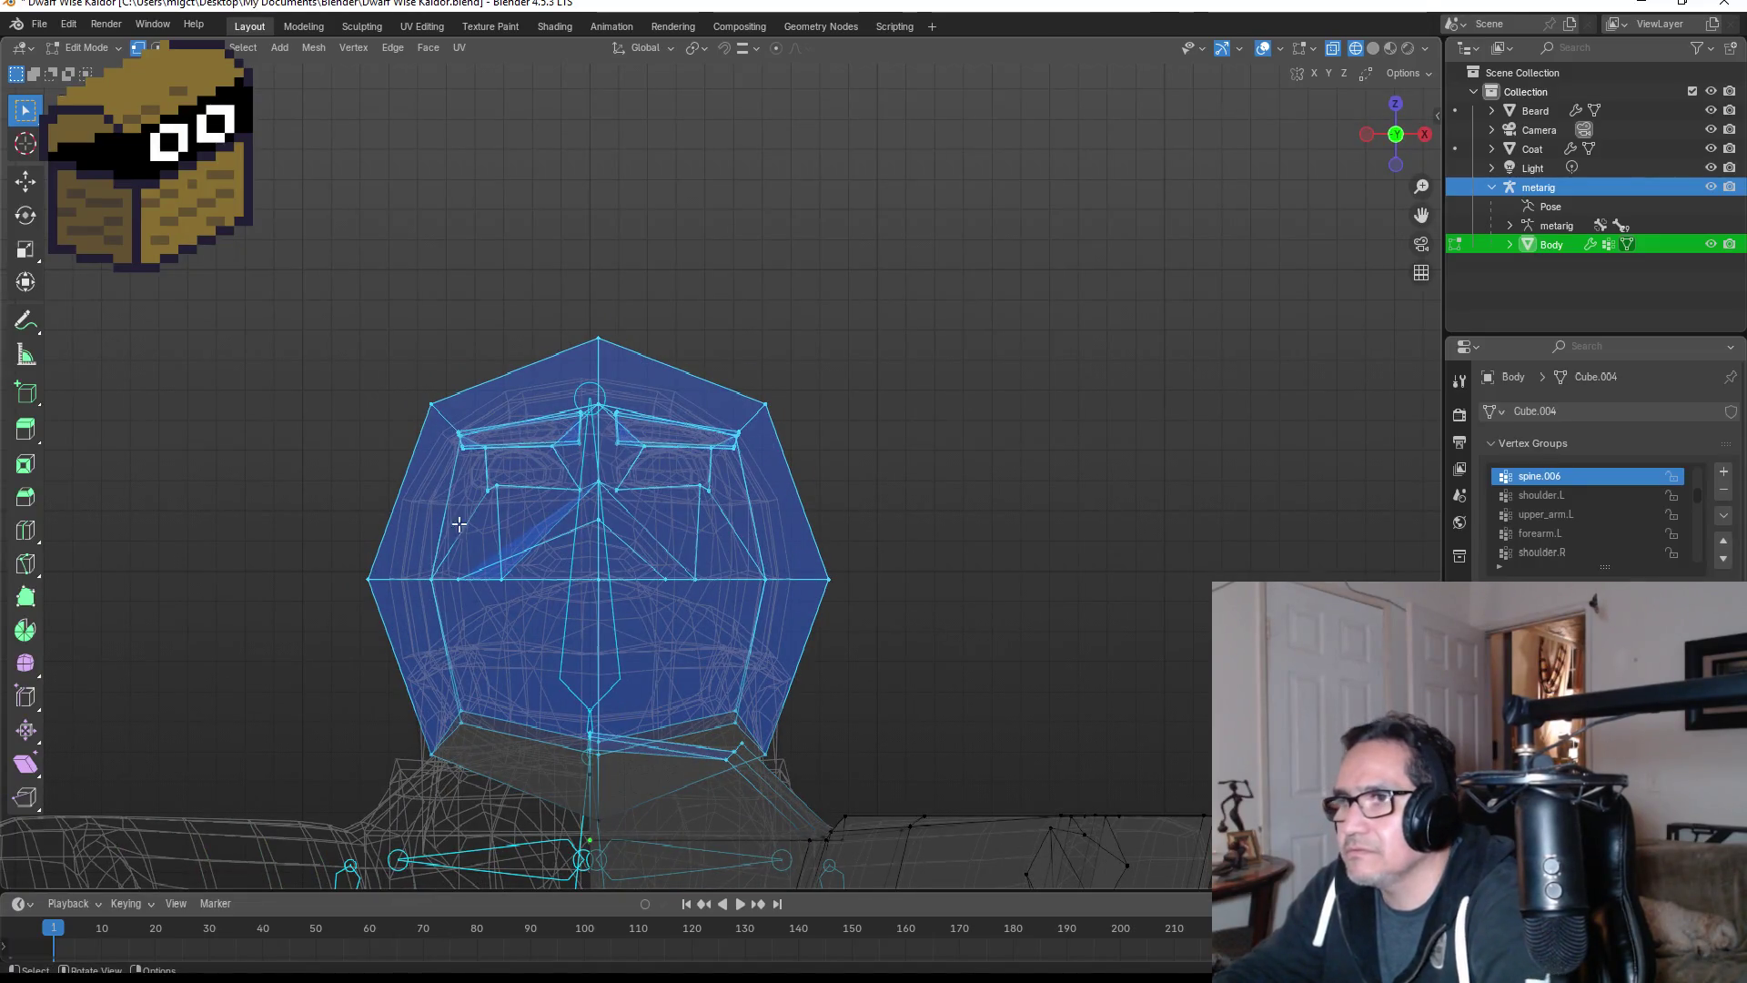
mouse_move(285, 285)
left_mouse_down()
mouse_move(592, 440)
mouse_move(889, 637)
left_mouse_up()
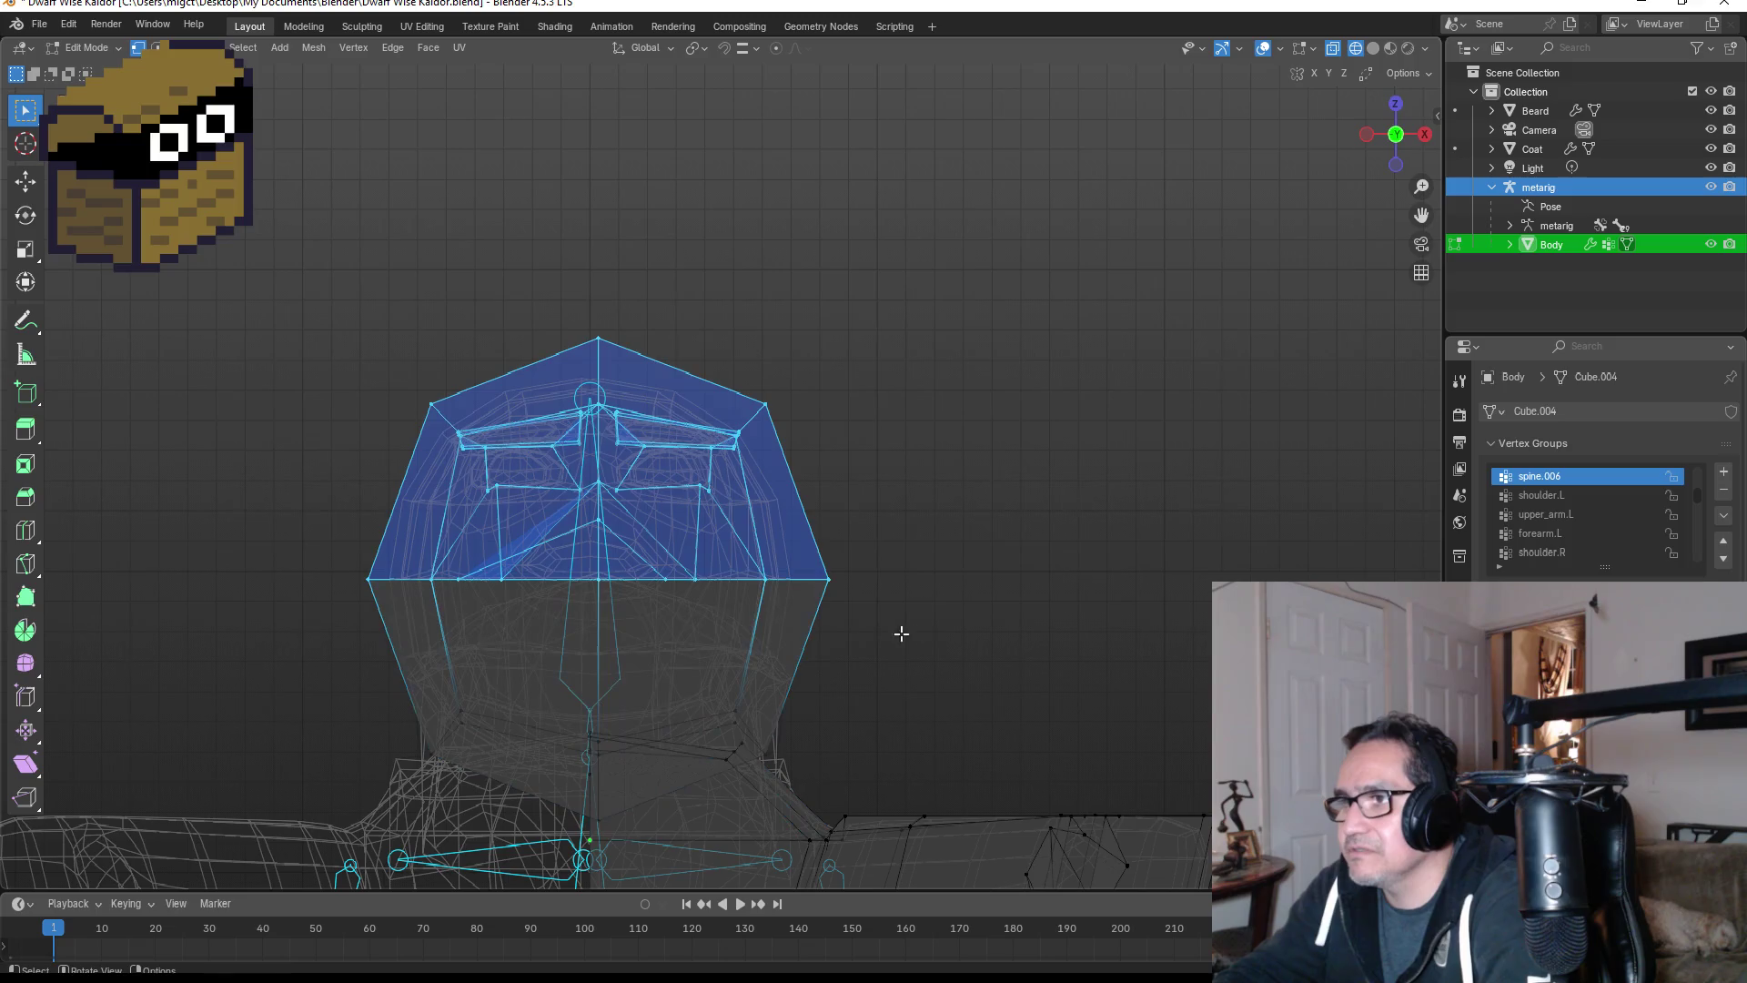
- Inspect the head from angled and side views, ending in orthographic front view
mouse_move(900, 631)
middle_mouse_down()
mouse_move(840, 700)
mouse_move(820, 634)
middle_mouse_up()
middle_click_drag(1001, 675, 868, 627)
mouse_move(956, 663)
middle_mouse_down()
mouse_move(928, 647)
mouse_move(865, 697)
mouse_move(885, 664)
mouse_move(673, 701)
mouse_move(717, 682)
middle_mouse_up()
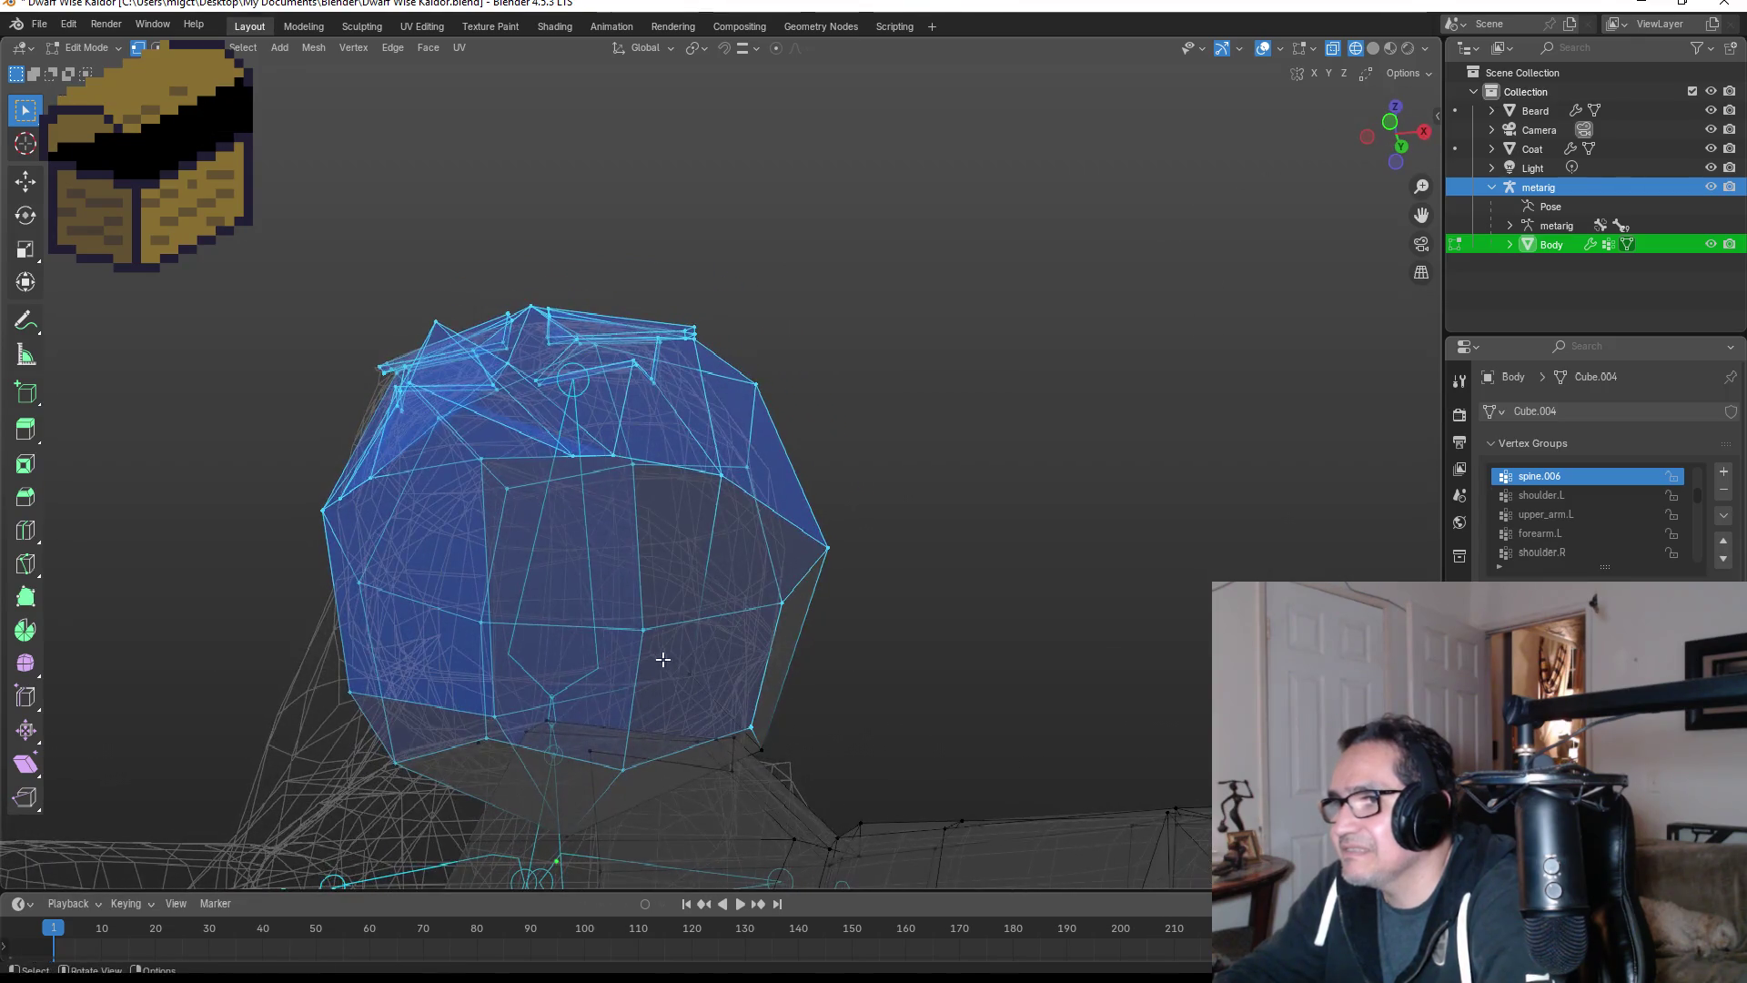
key("KP_1")
scroll(826, 655, "down", 3)
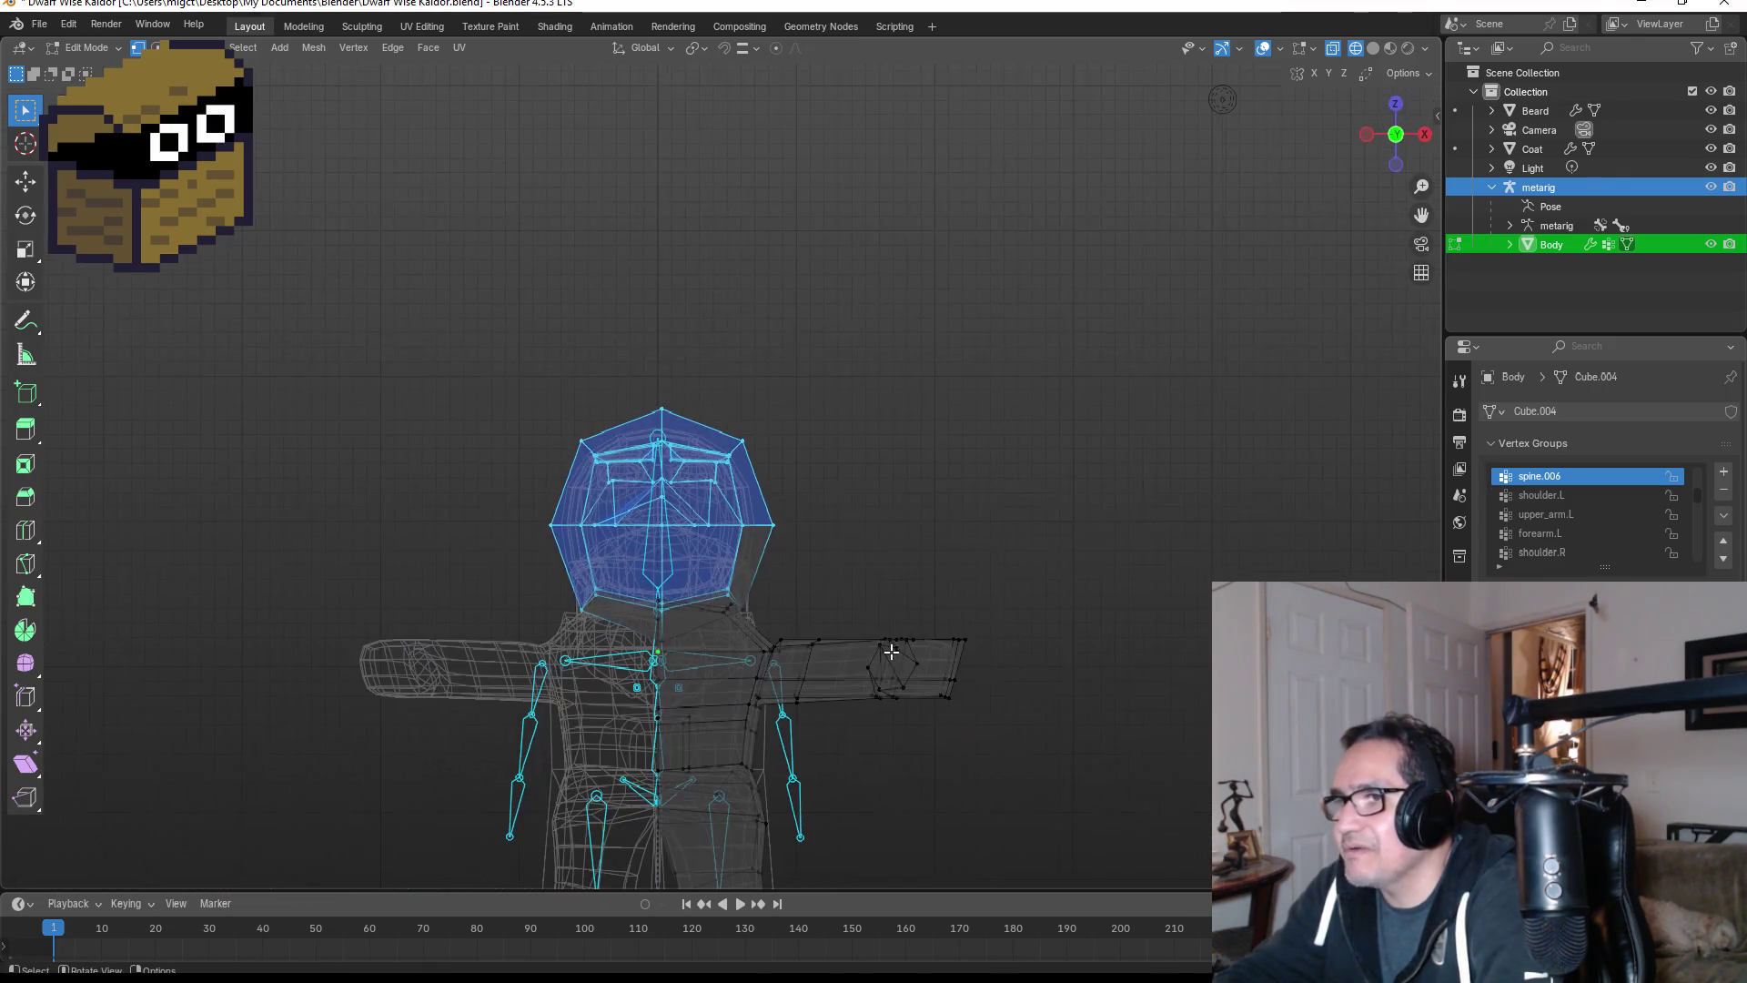
scroll(721, 652, "up", 3)
mouse_move(768, 702)
middle_mouse_down()
mouse_move(808, 636)
mouse_move(728, 651)
mouse_move(828, 714)
mouse_move(709, 719)
mouse_move(761, 756)
middle_mouse_up()
scroll(729, 651, "up", 2)
scroll(761, 756, "down", 2)
key("KP_1")
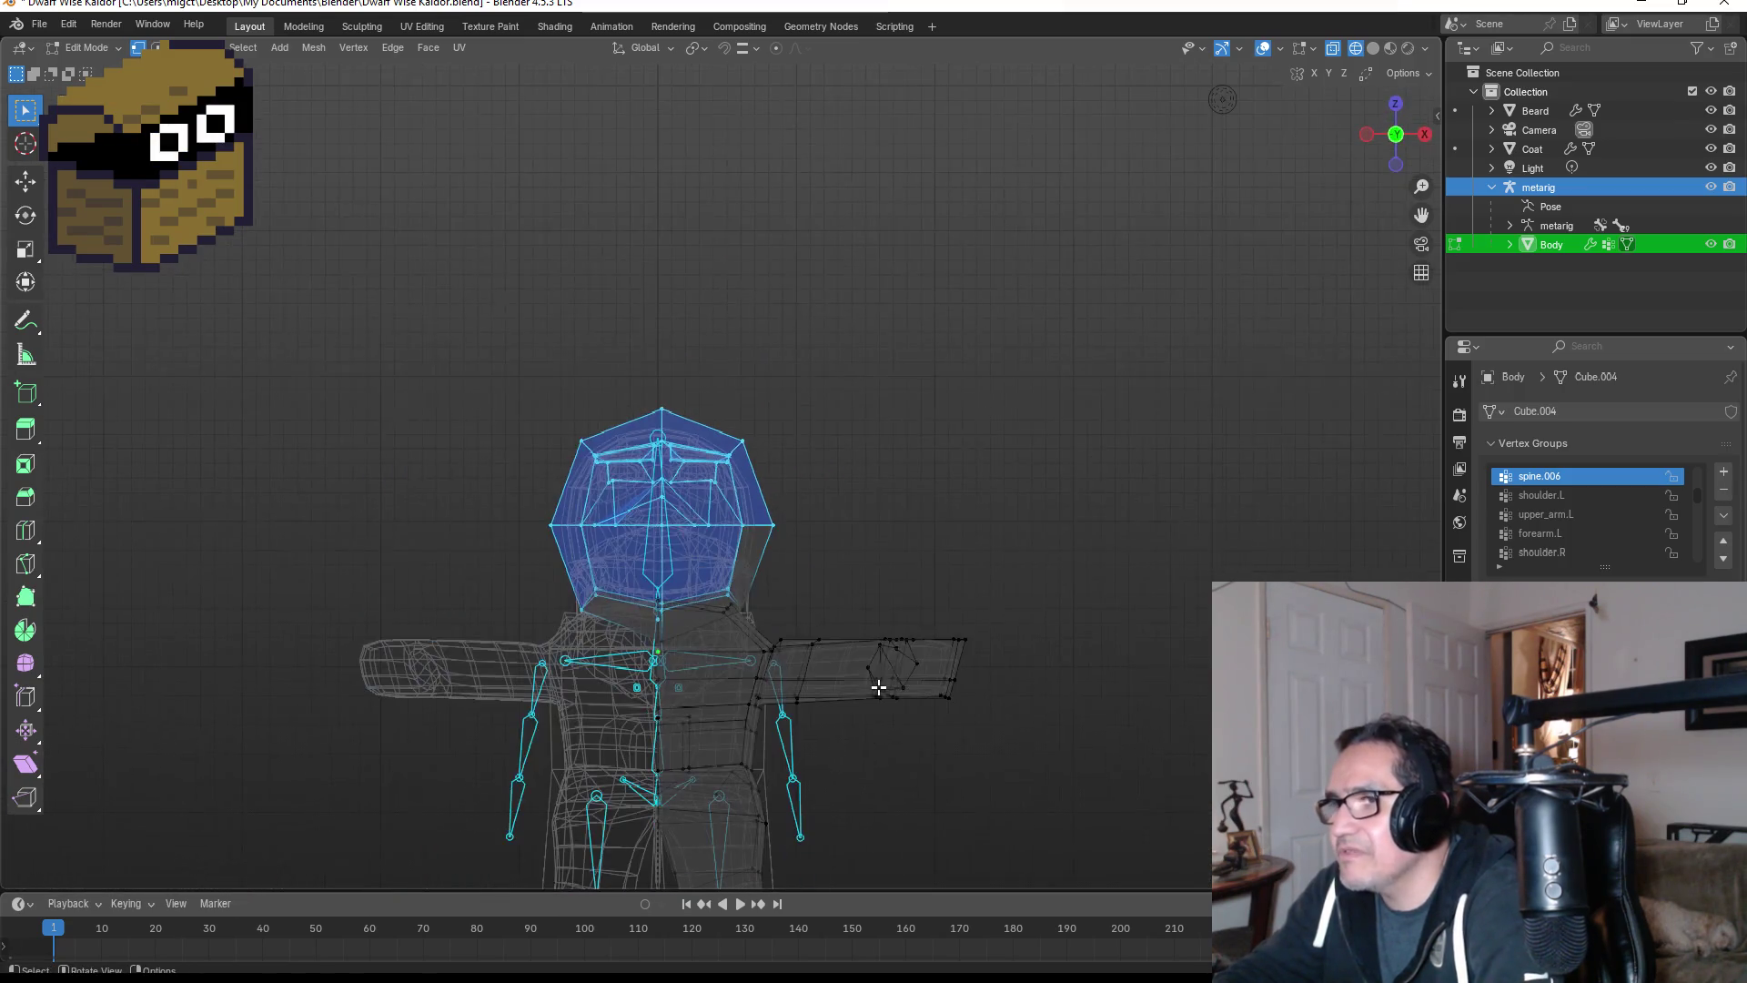
scroll(907, 725, "up", 2)
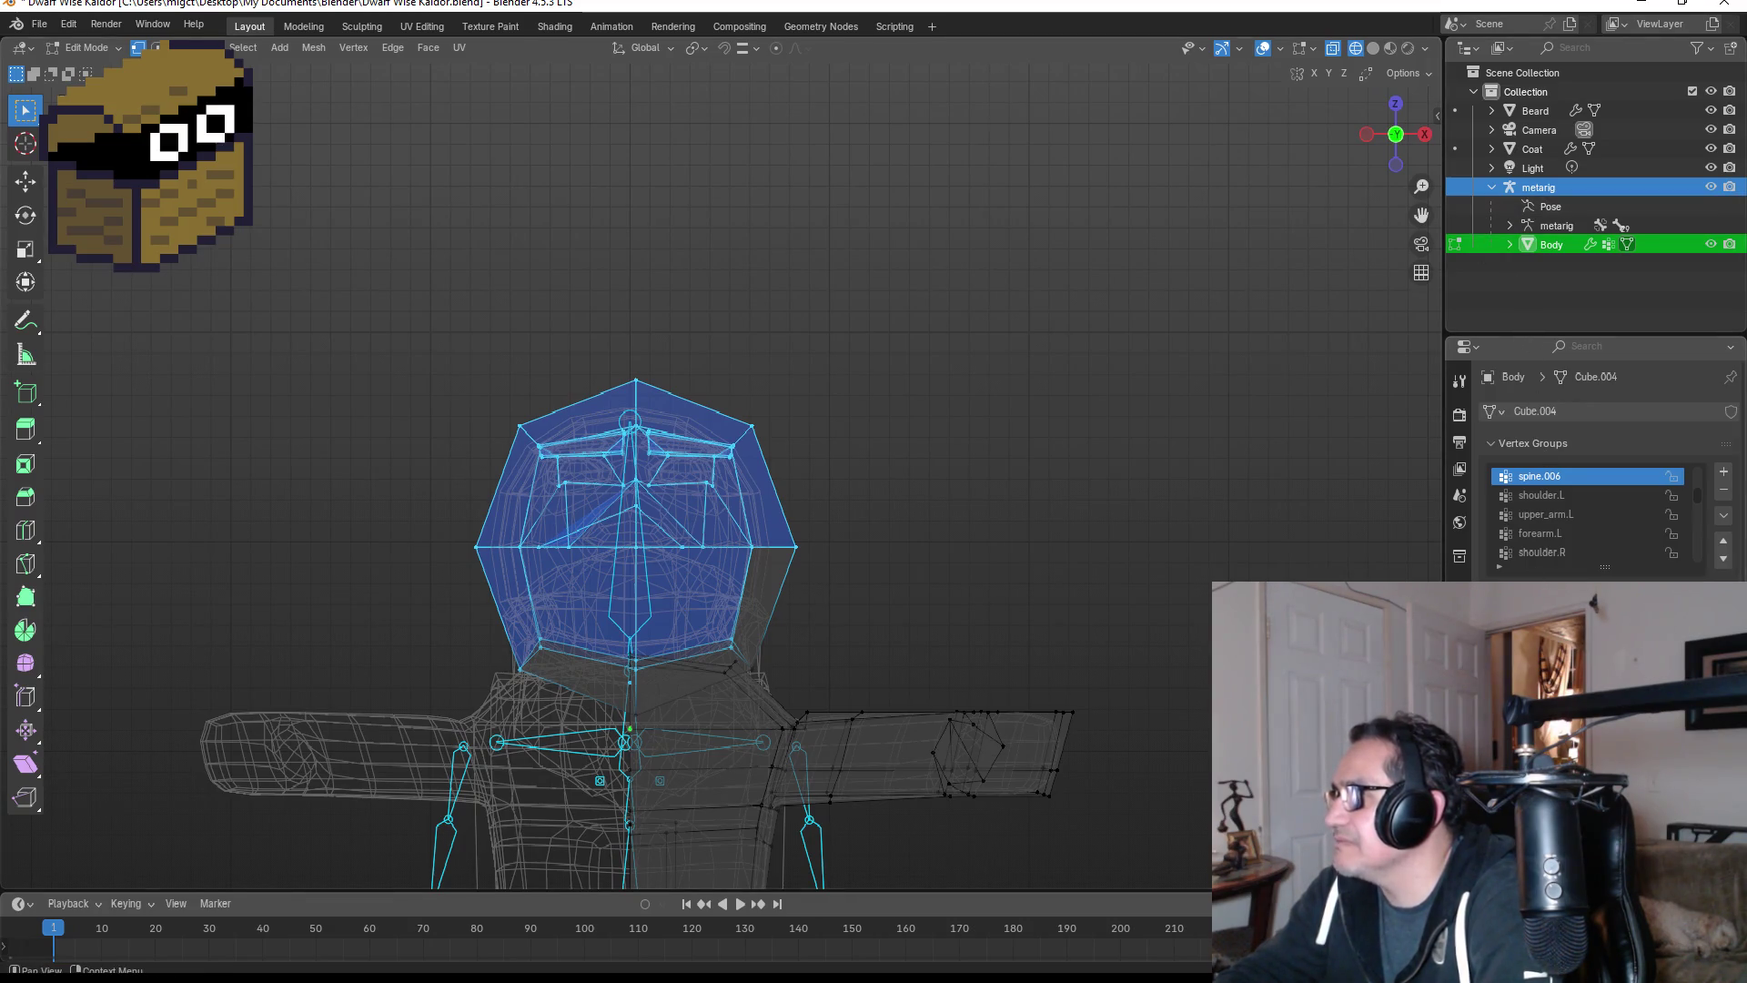
- In Weight Paint, test-rotate the head bone to check deformation, then cancel
key("ctrl+Tab")
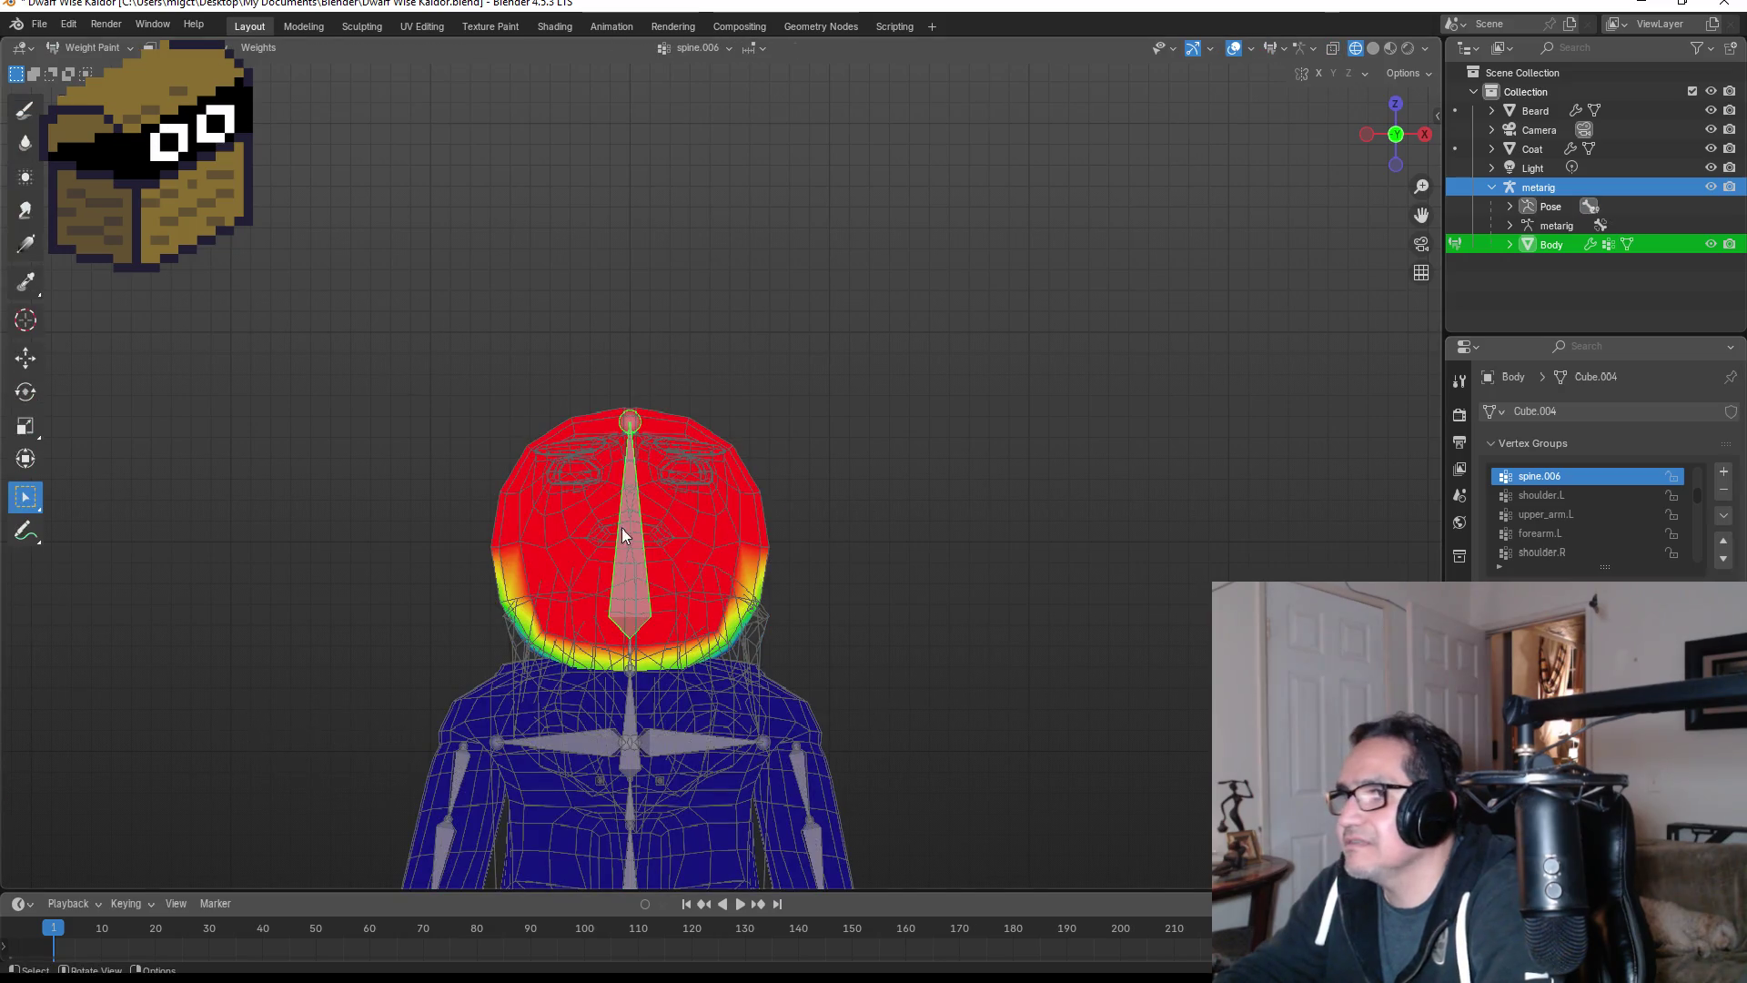
key("r")
key("r")
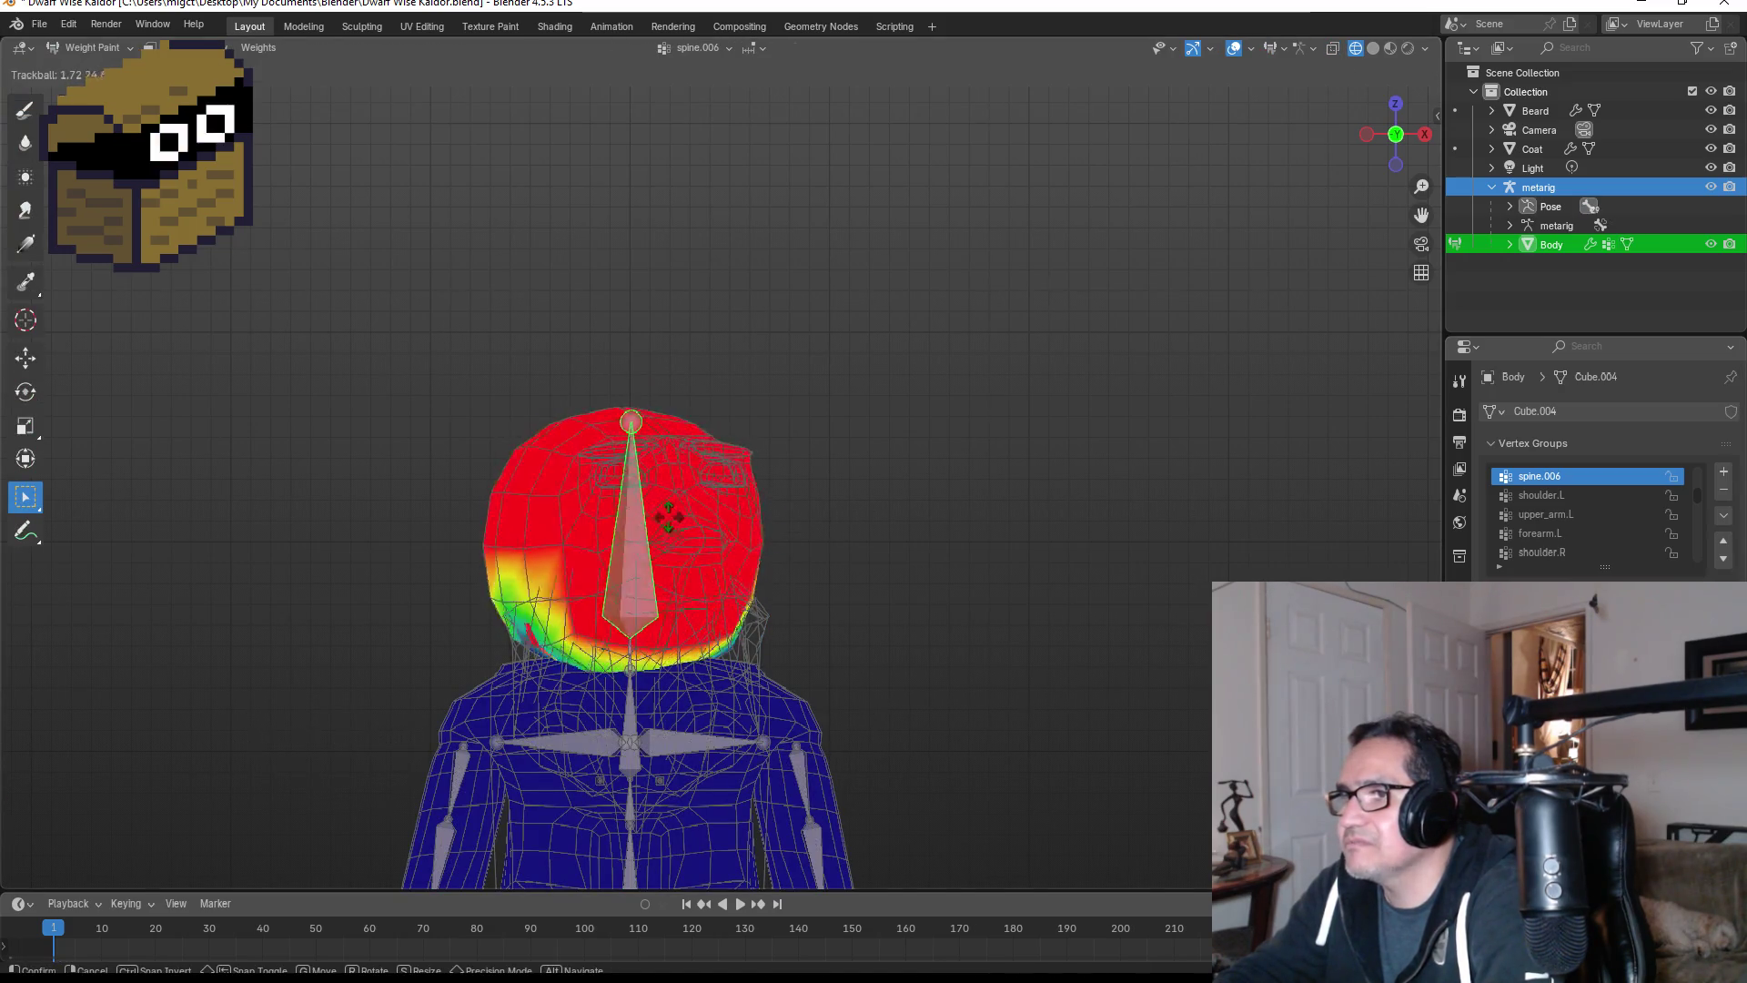
key("Escape")
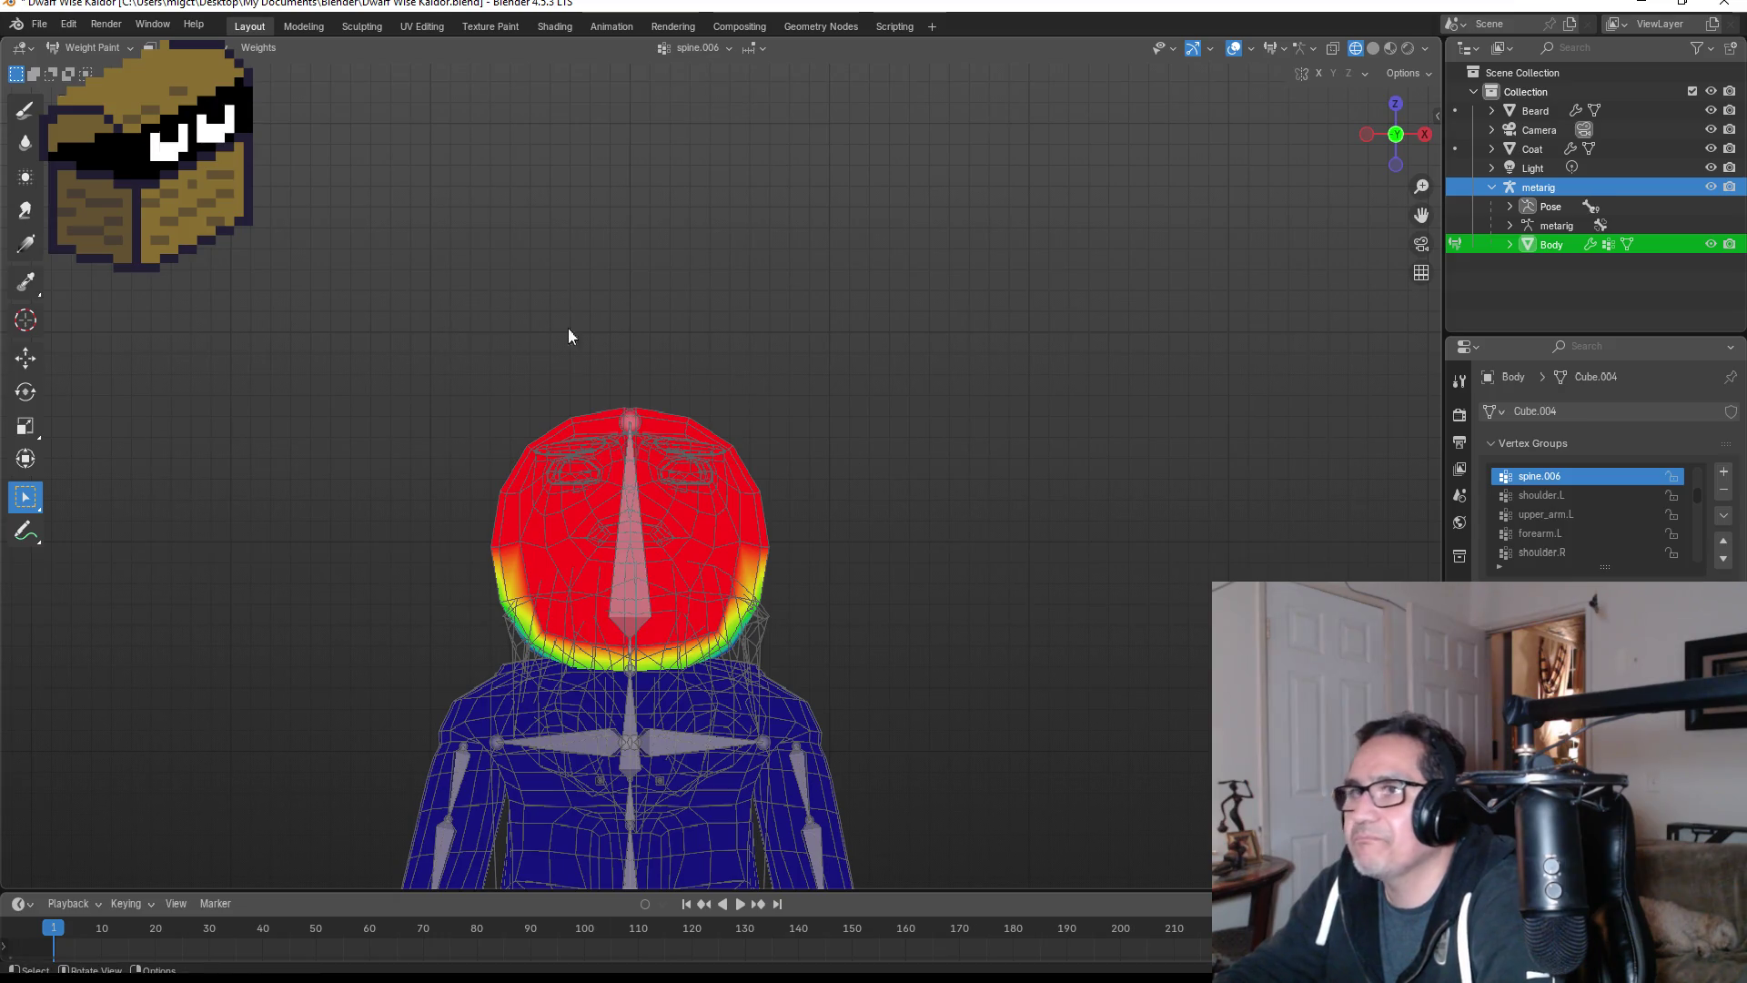
- Return the Body to Object Mode and switch shading to Material Preview
left_click(96, 52)
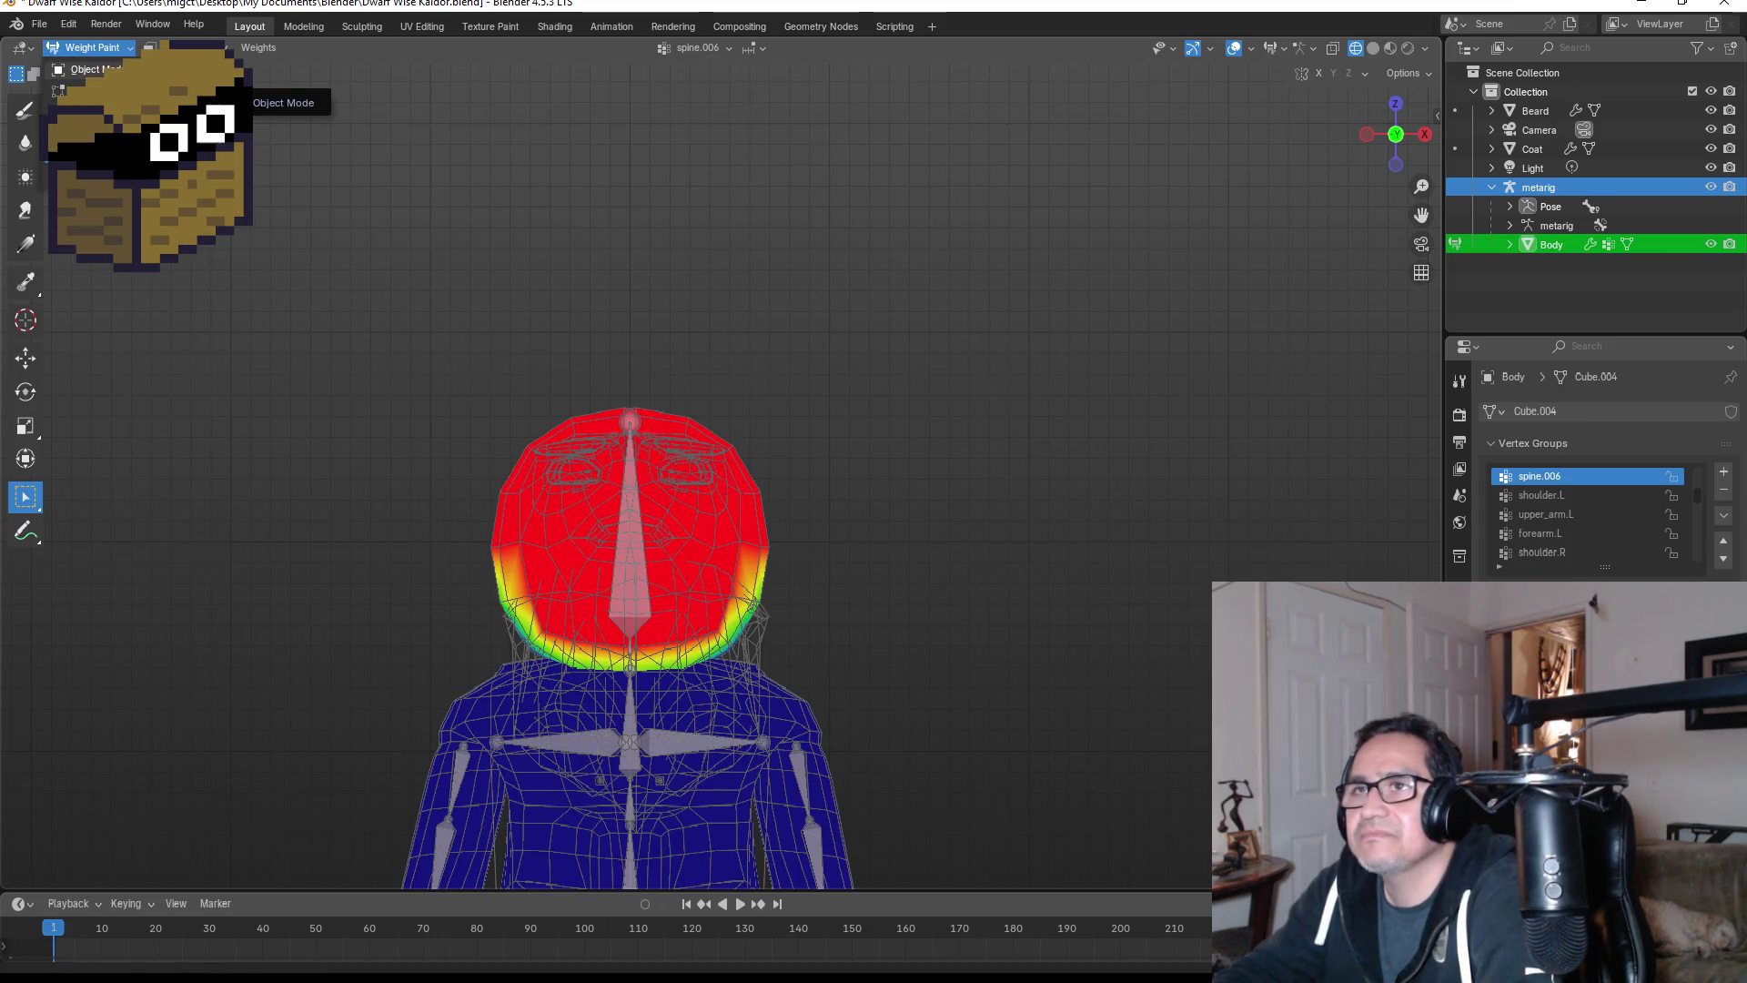
left_click(58, 90)
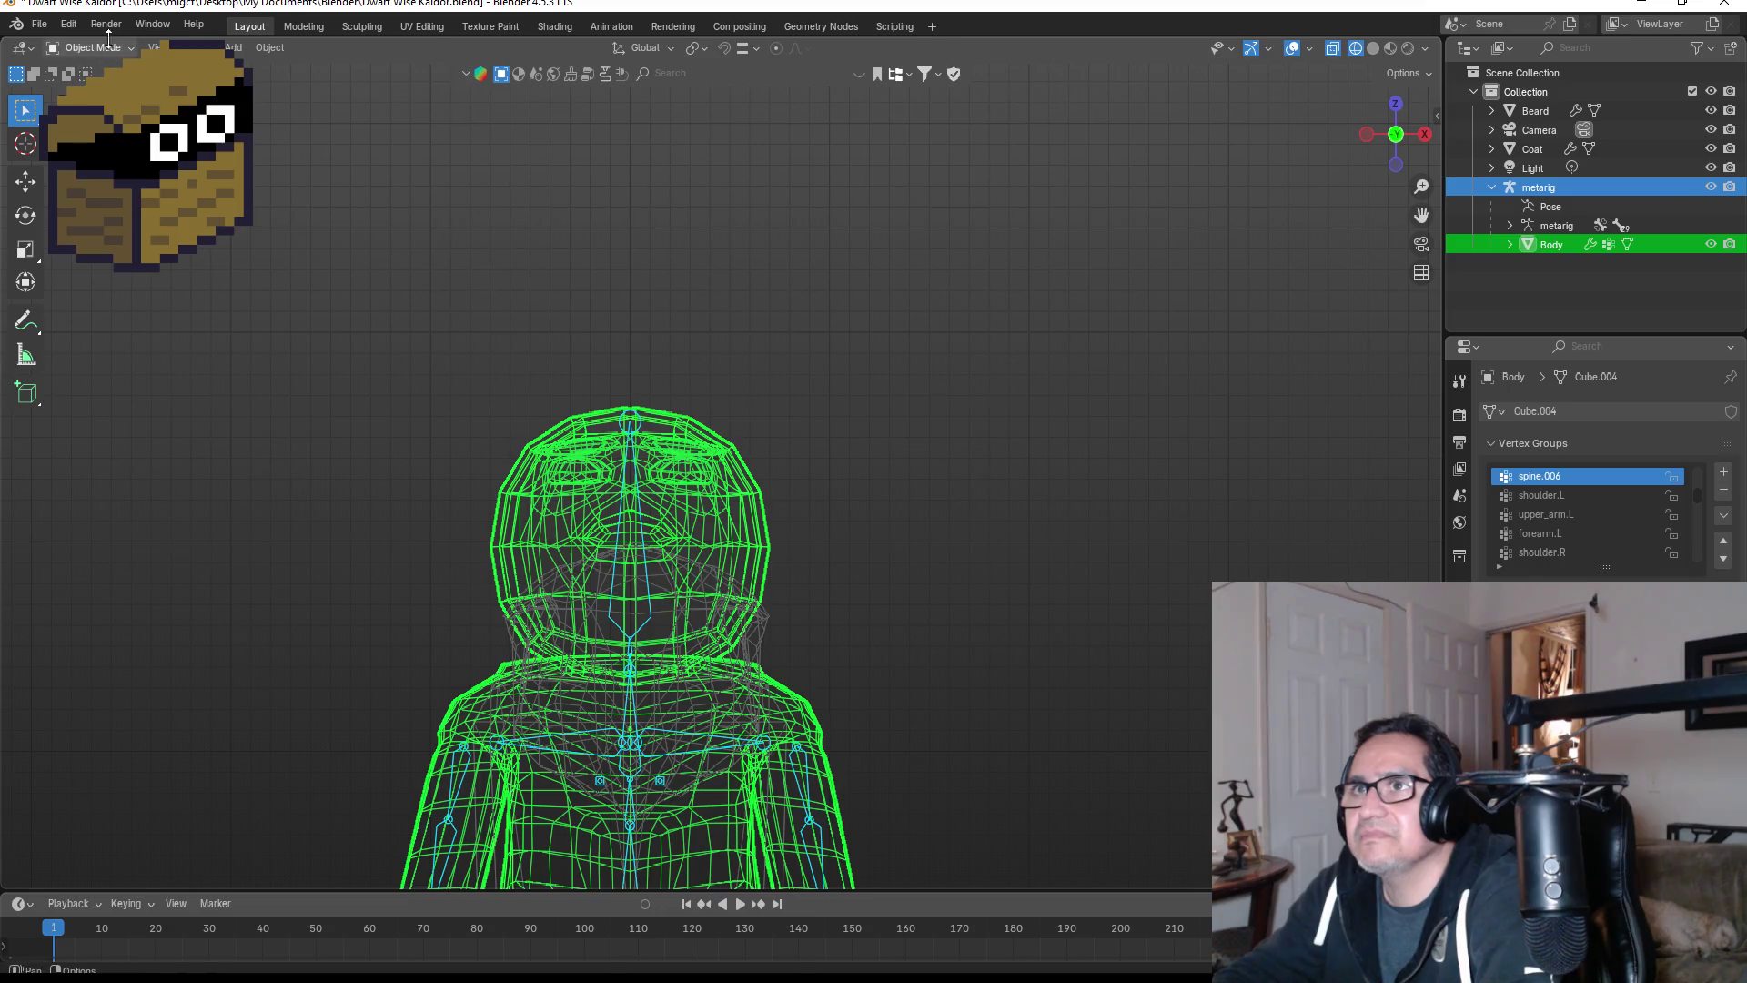
key("Tab")
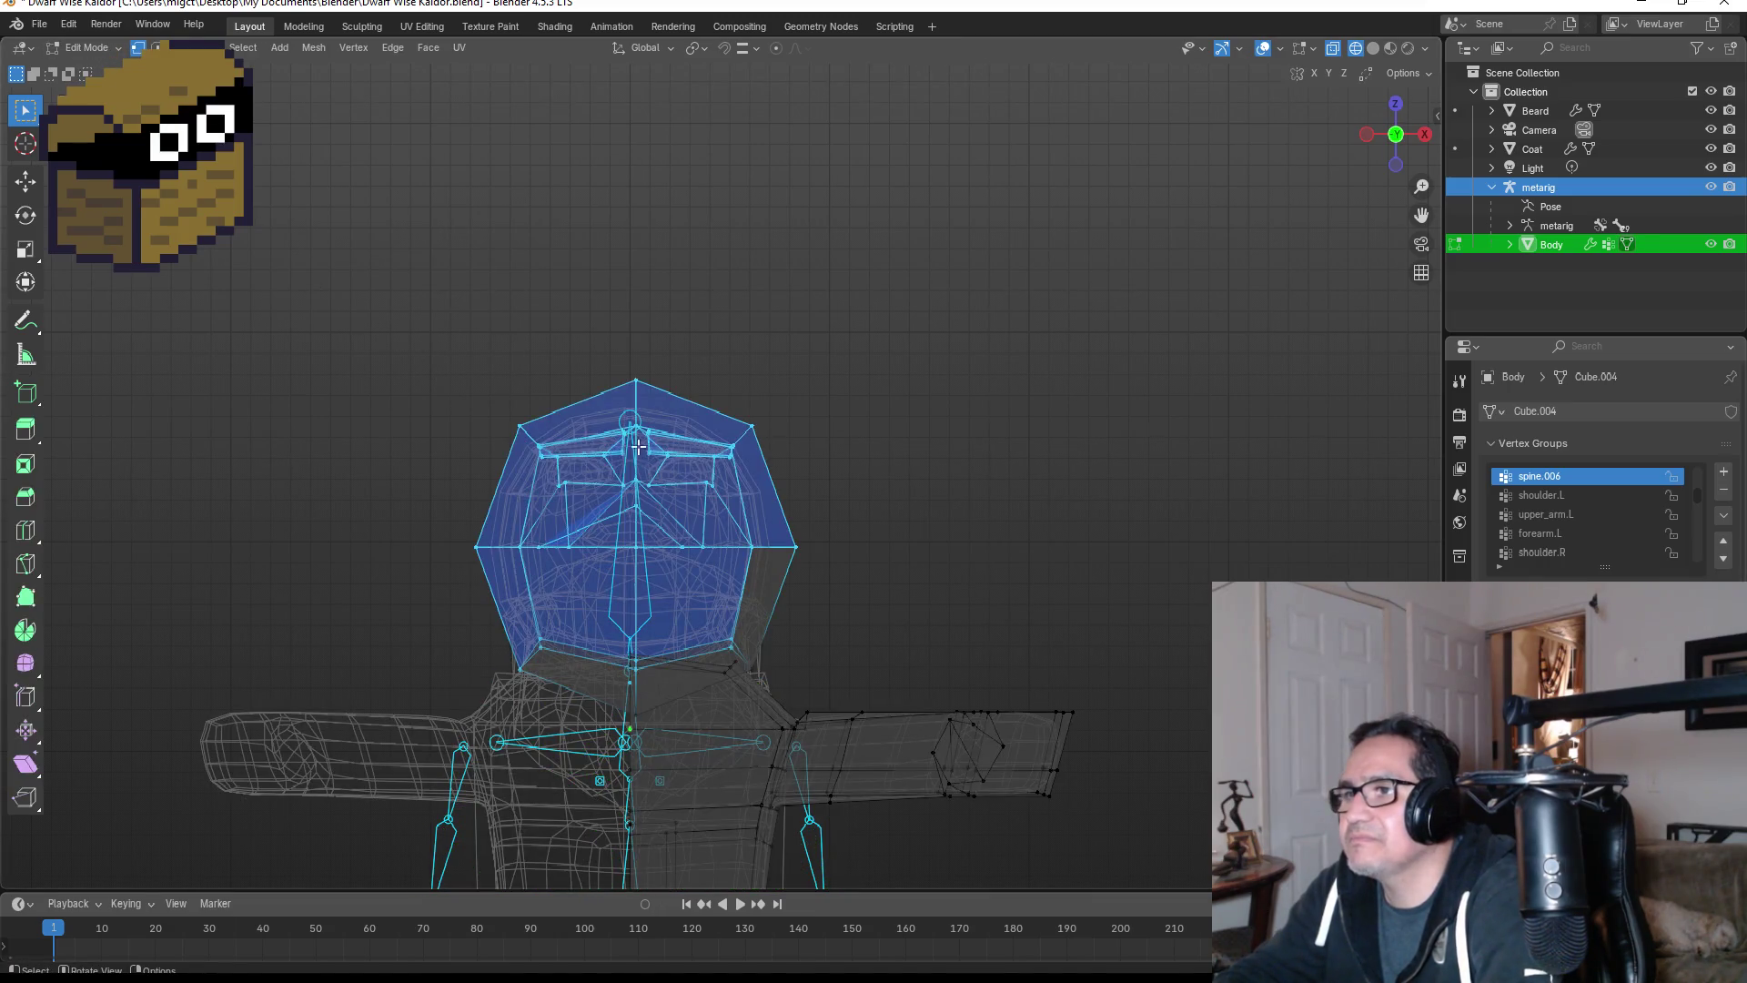
key("Tab")
key("z")
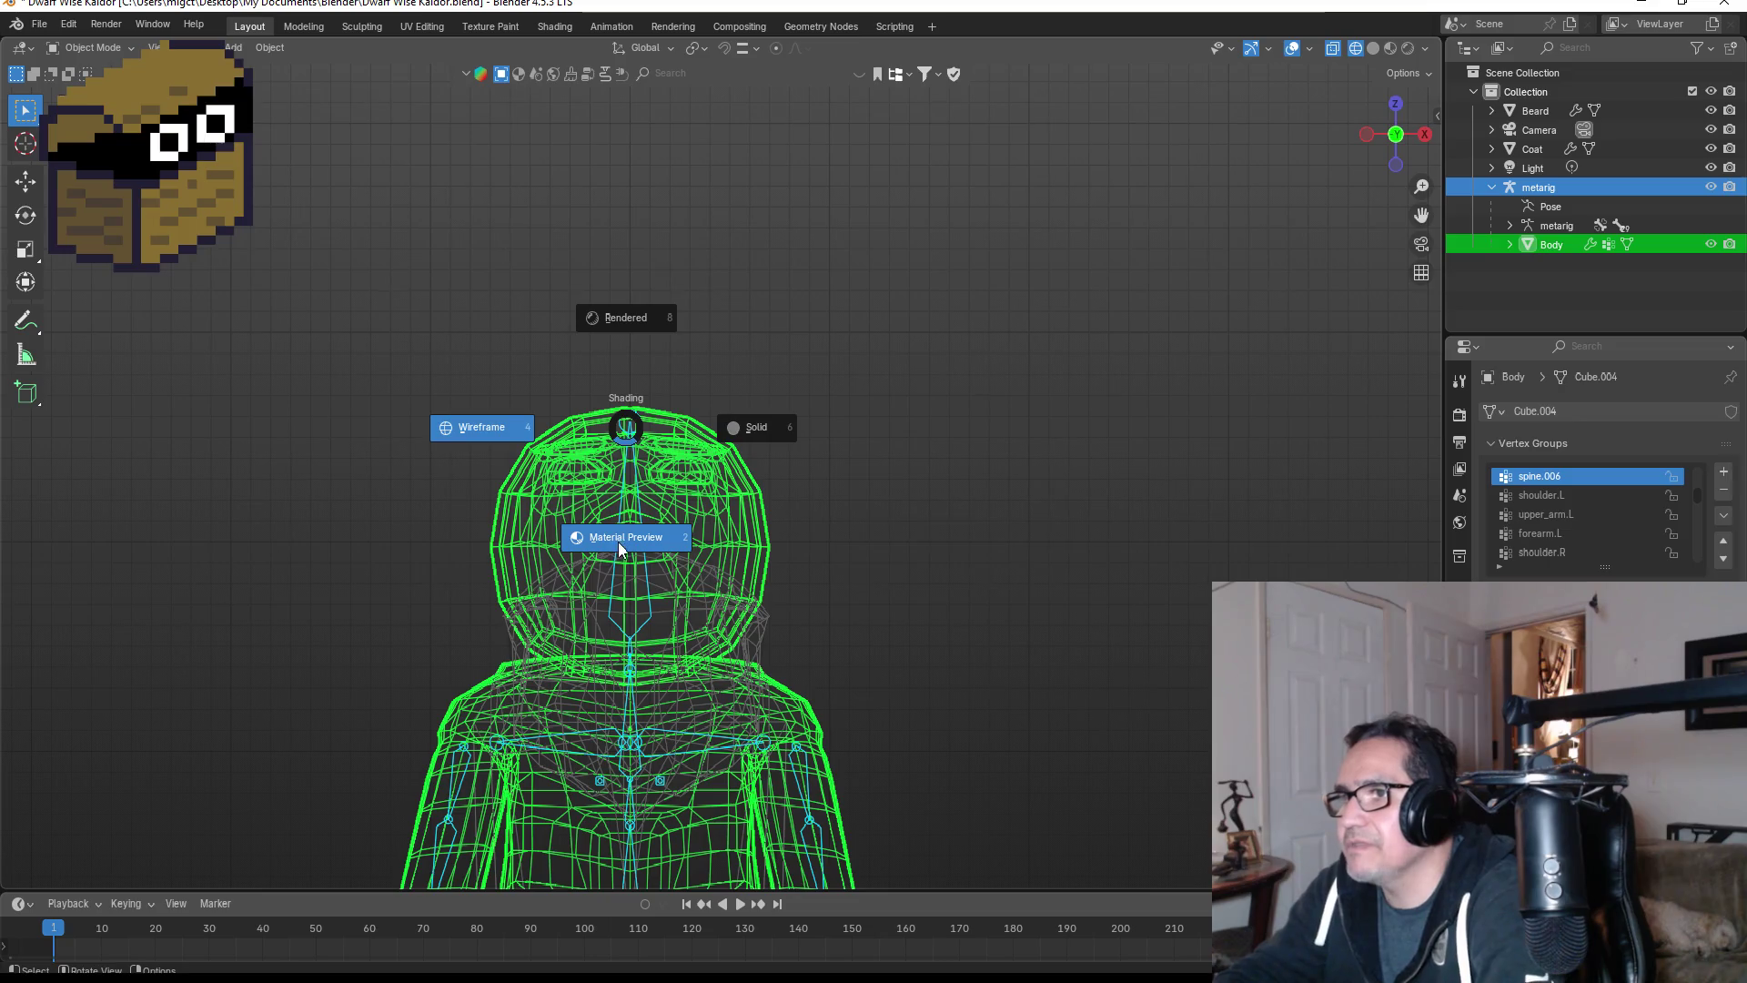
left_click(620, 539)
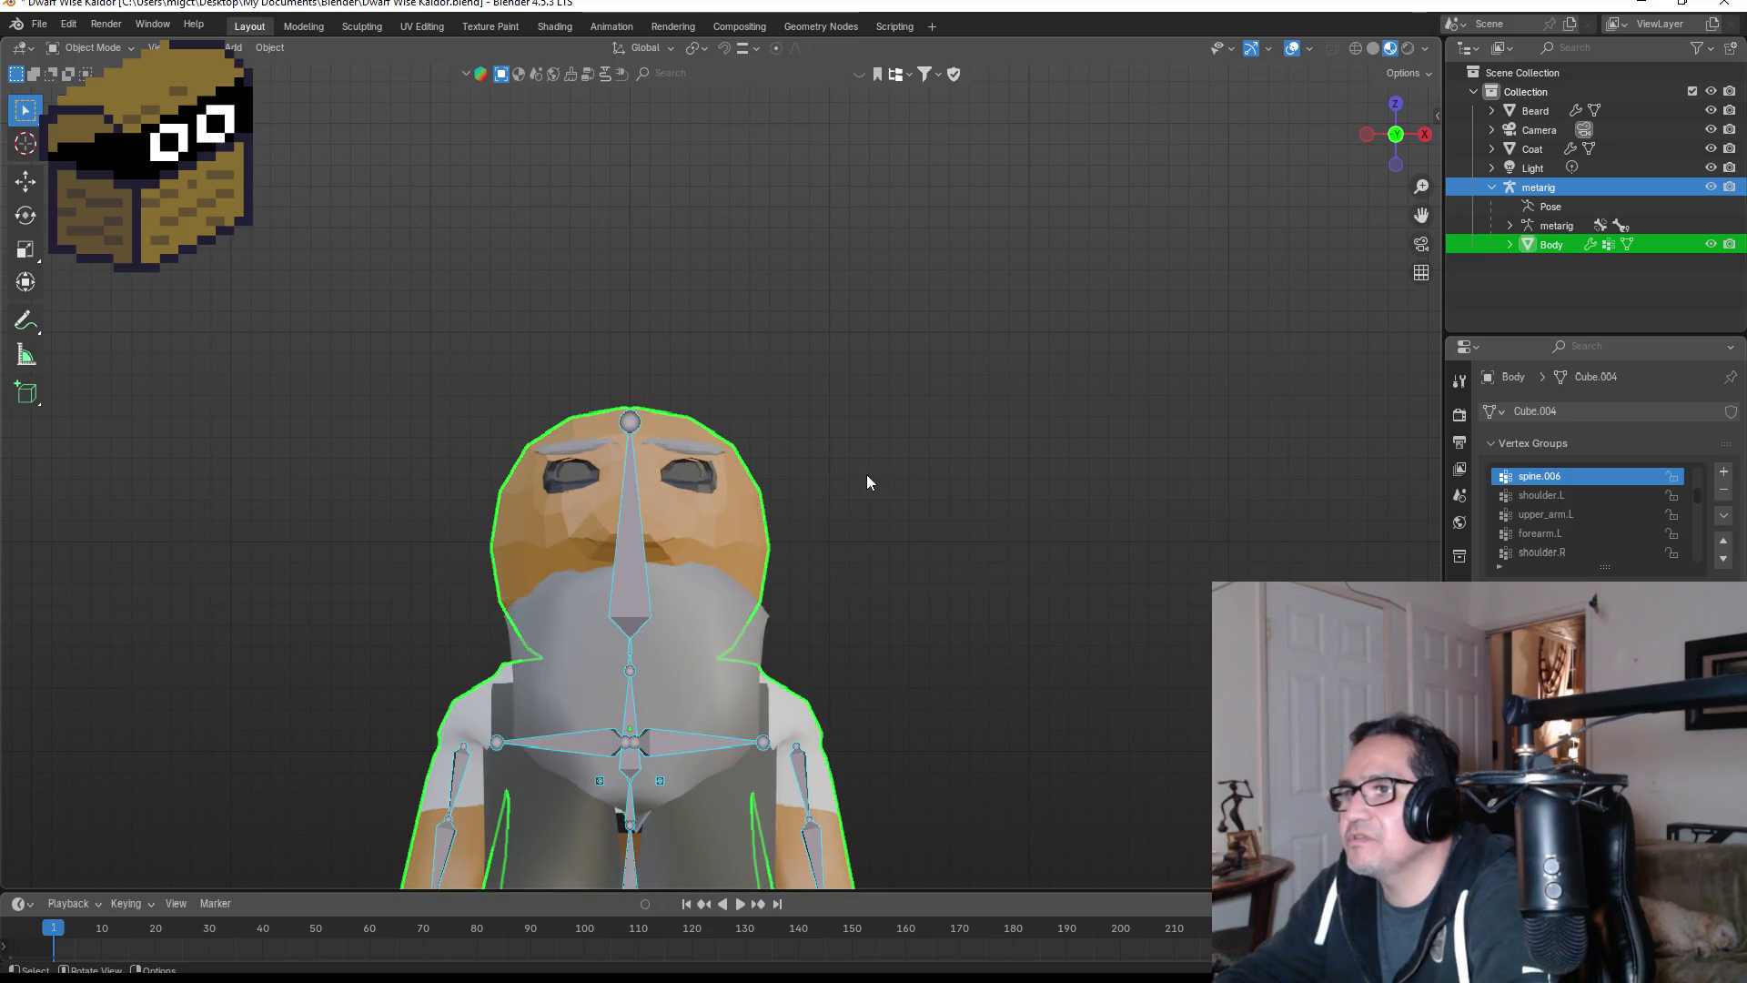
left_click(628, 504)
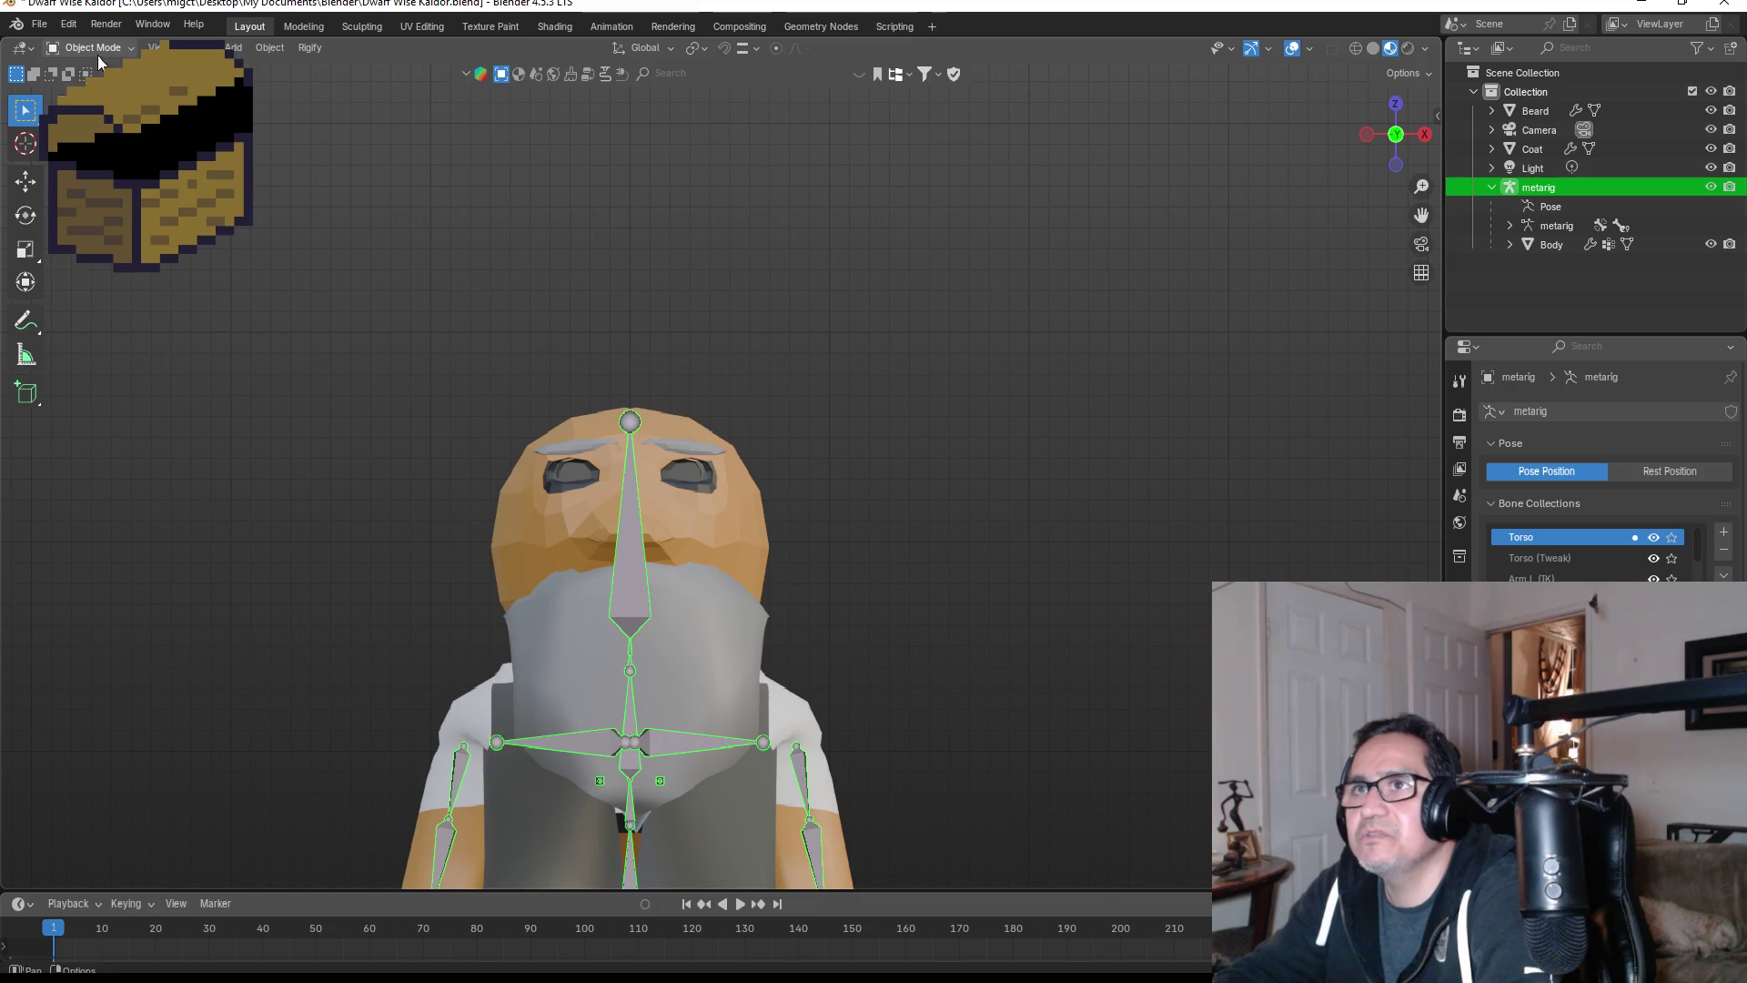
key("ctrl+Tab")
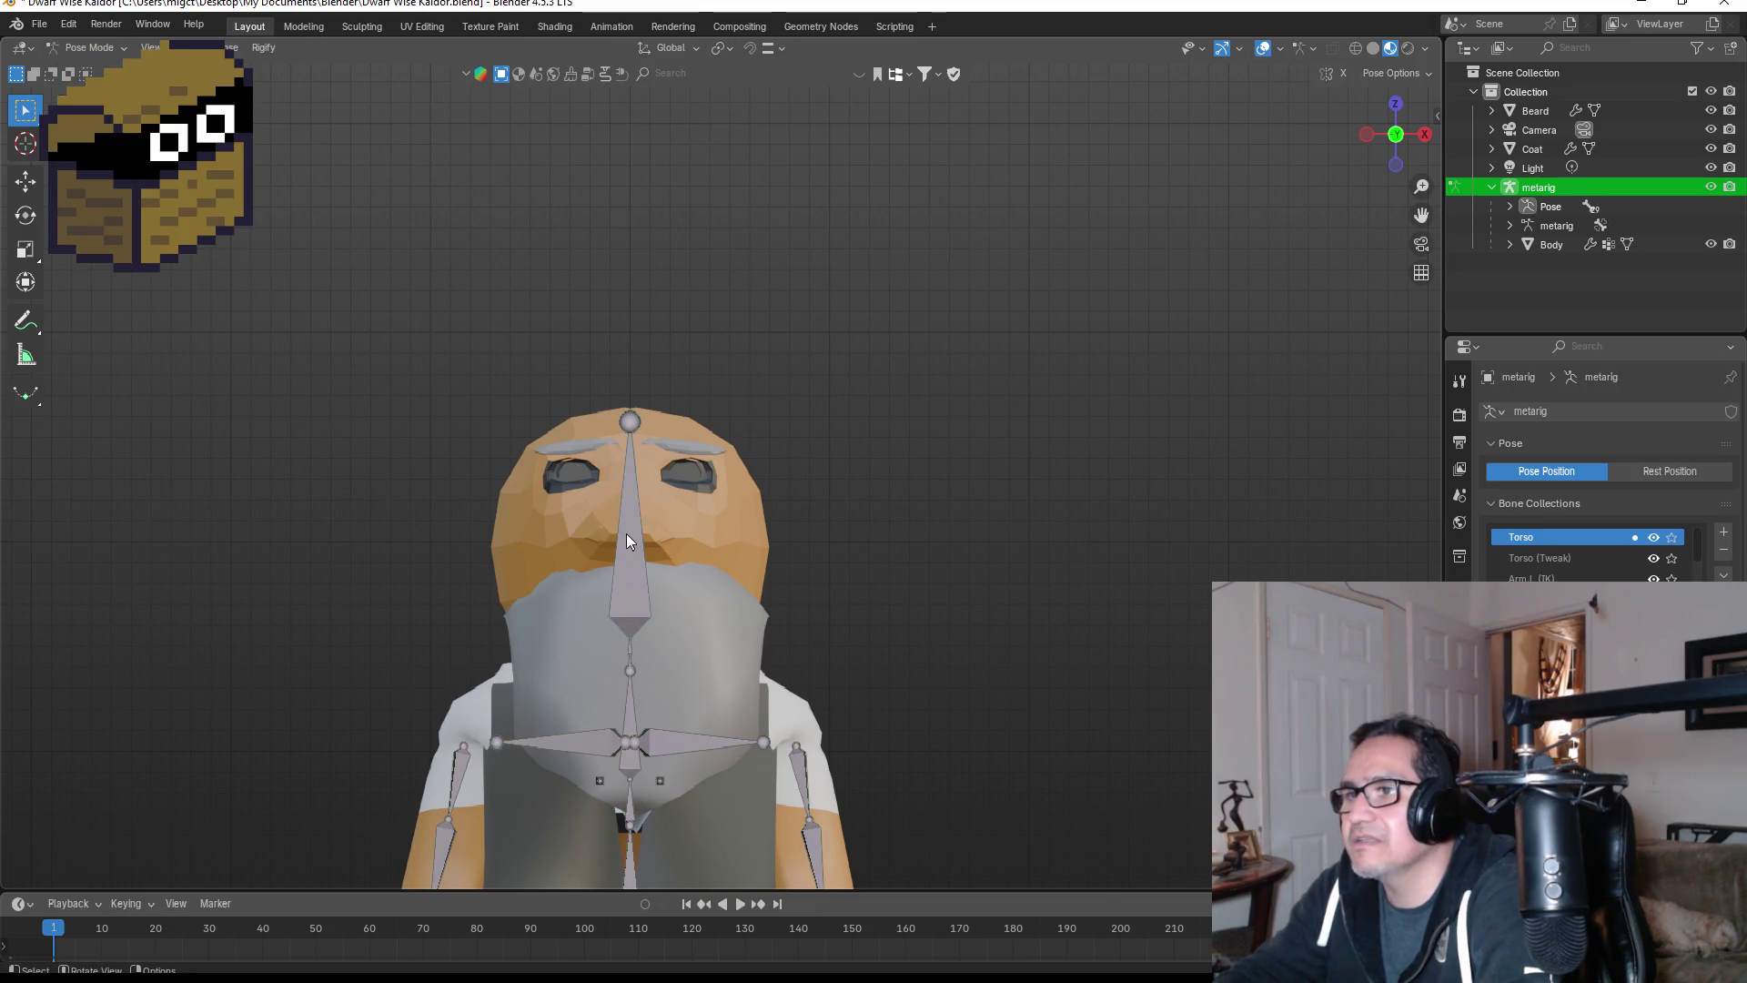
left_click(626, 534)
key("r")
key("r")
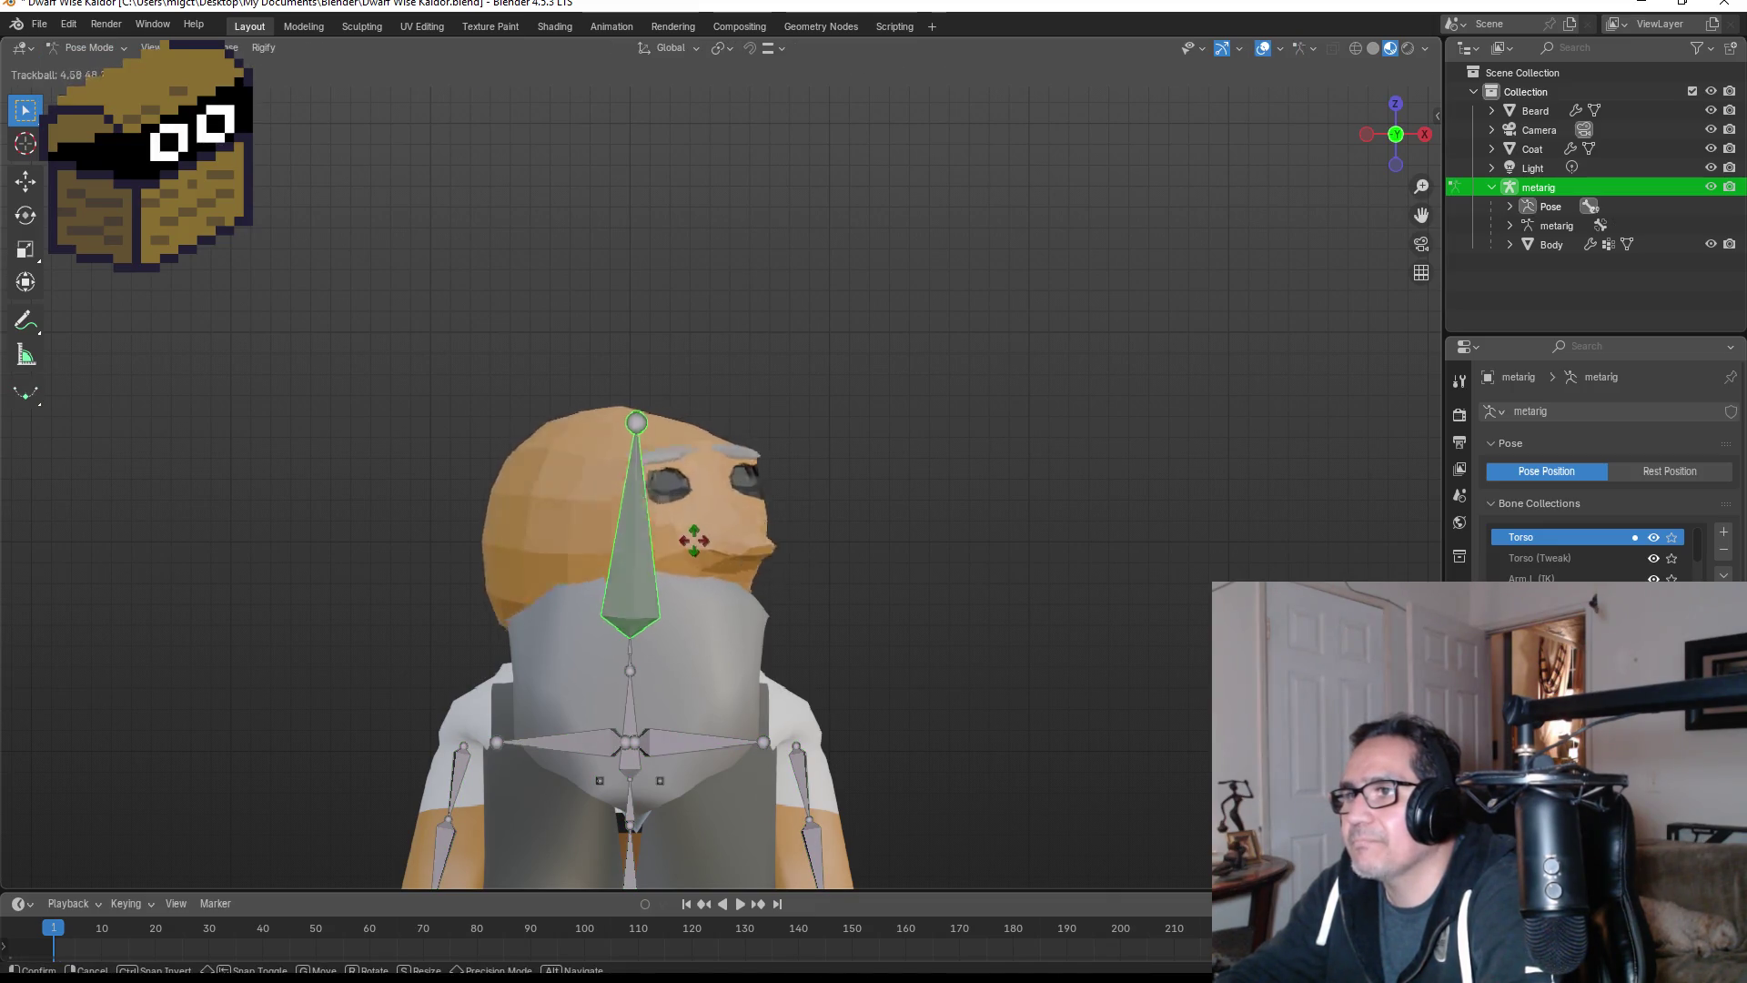
right_click(553, 535)
left_click(940, 532)
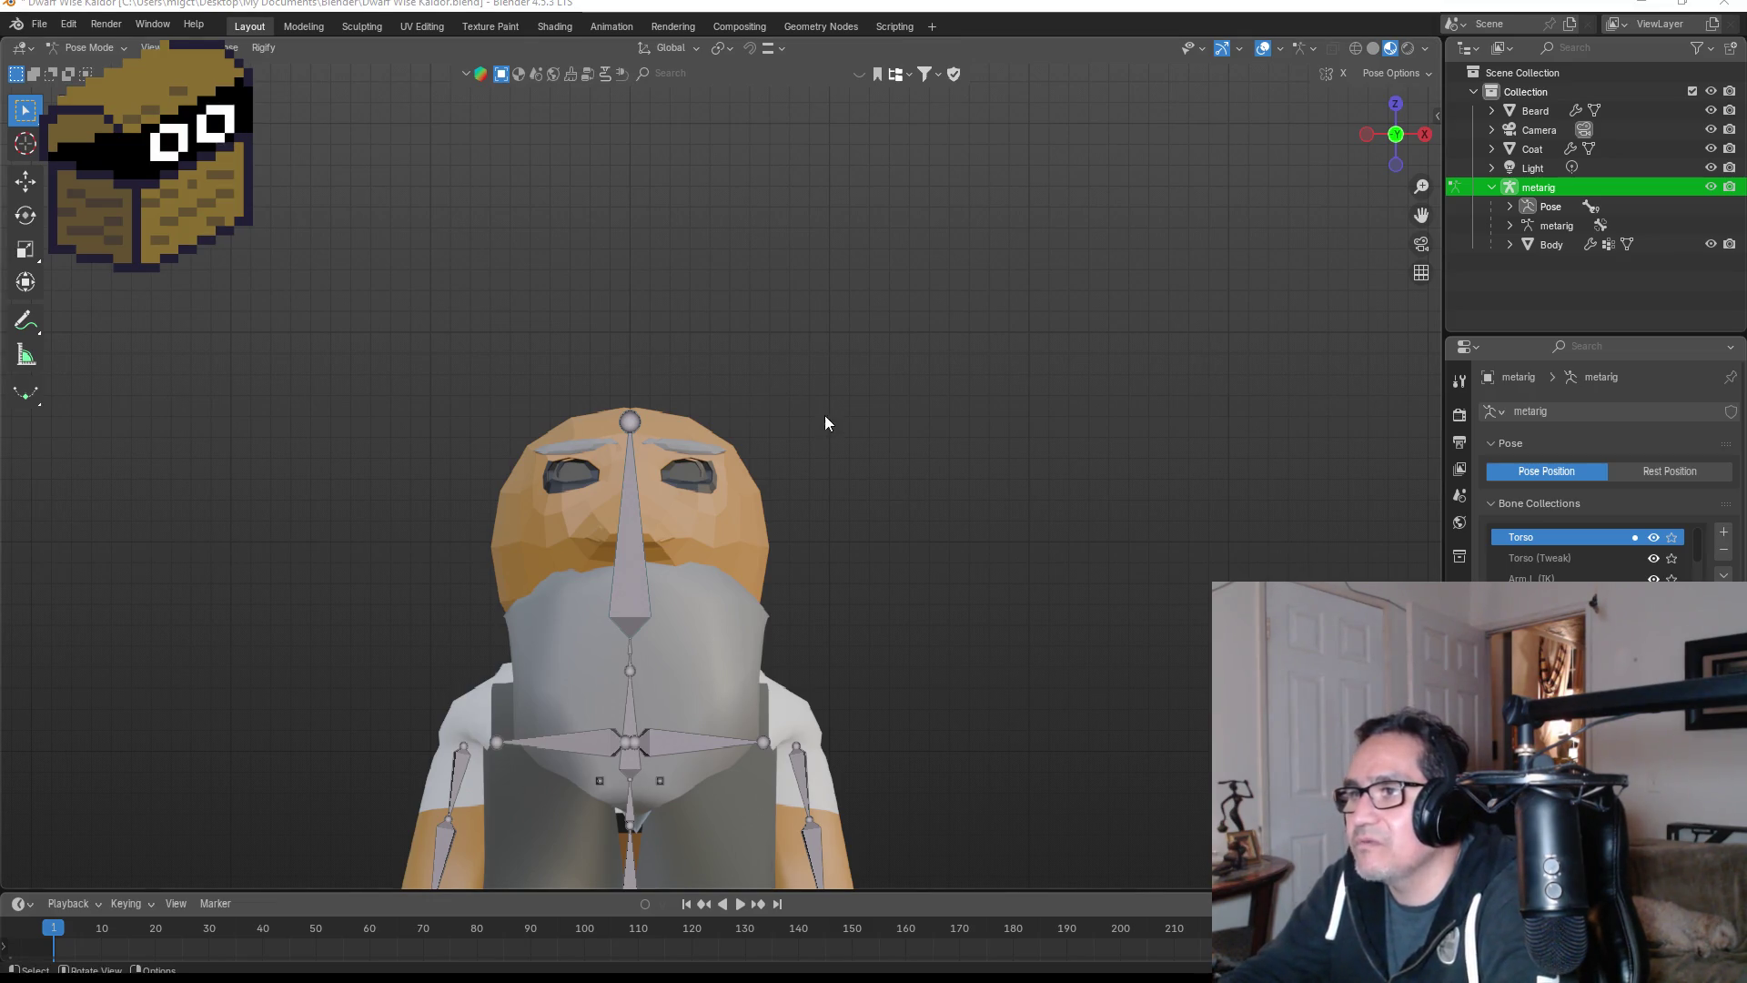
scroll(973, 482, "down", 2)
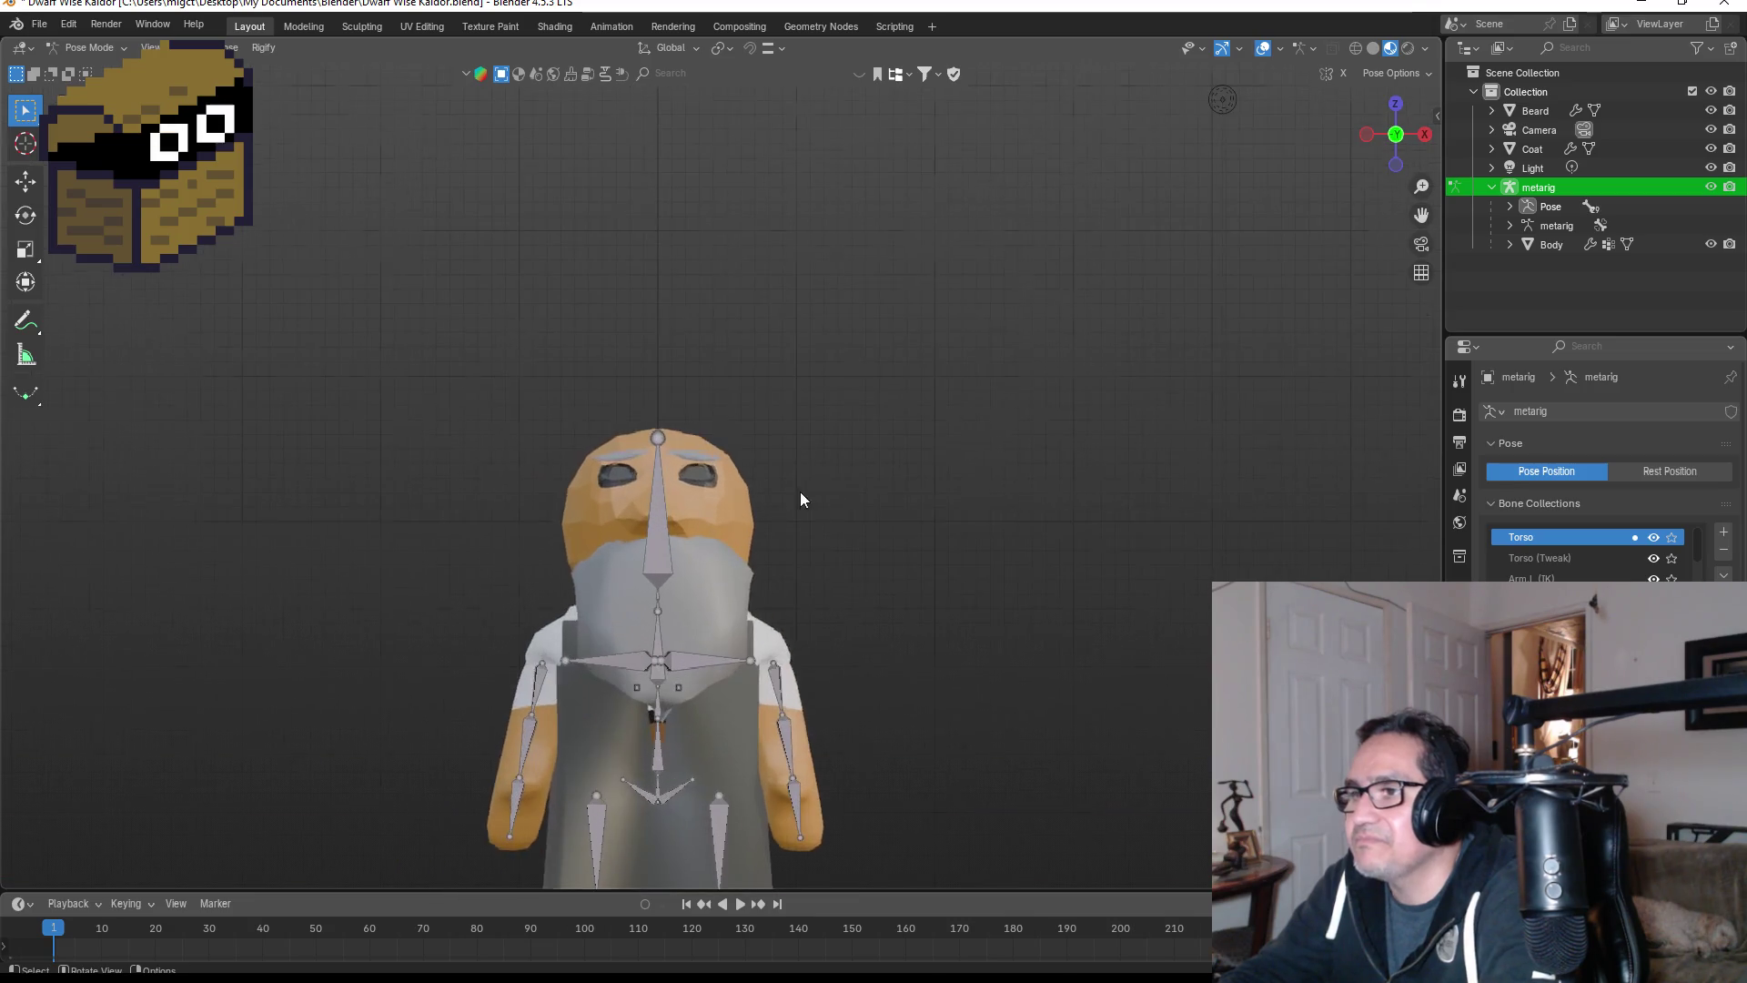
- Switch the metarig to Object Mode and deselect it
left_click(87, 47)
left_click(91, 70)
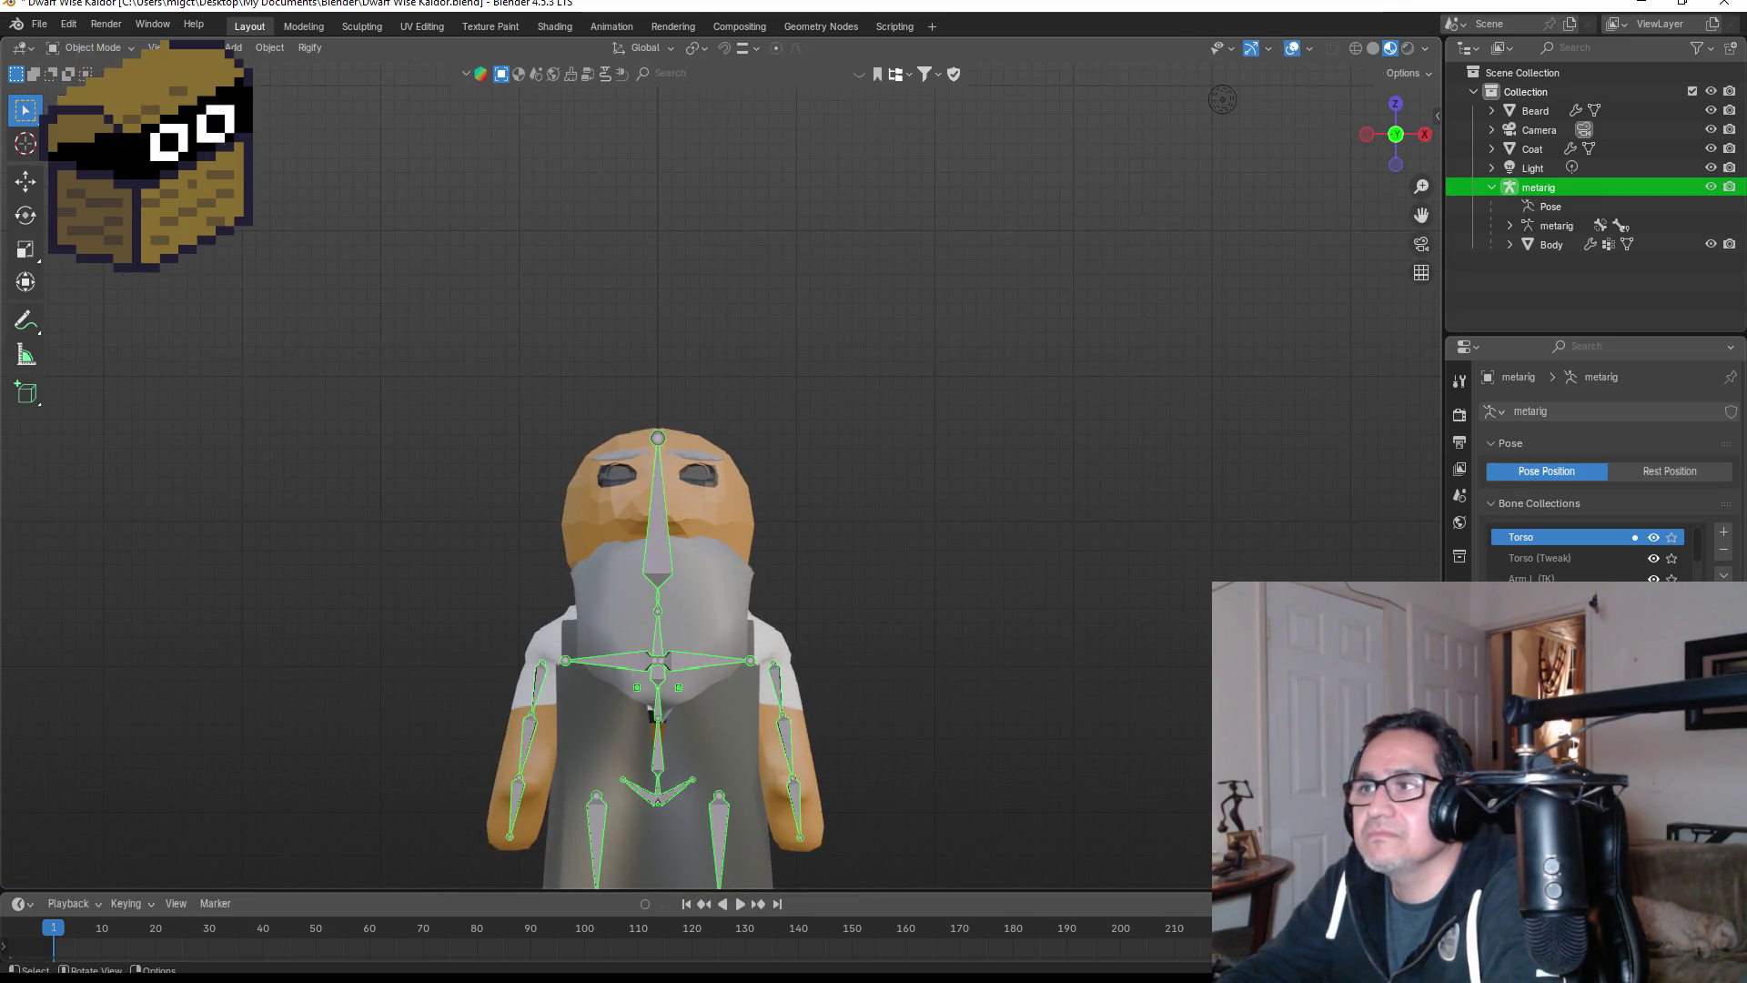
left_click(591, 234)
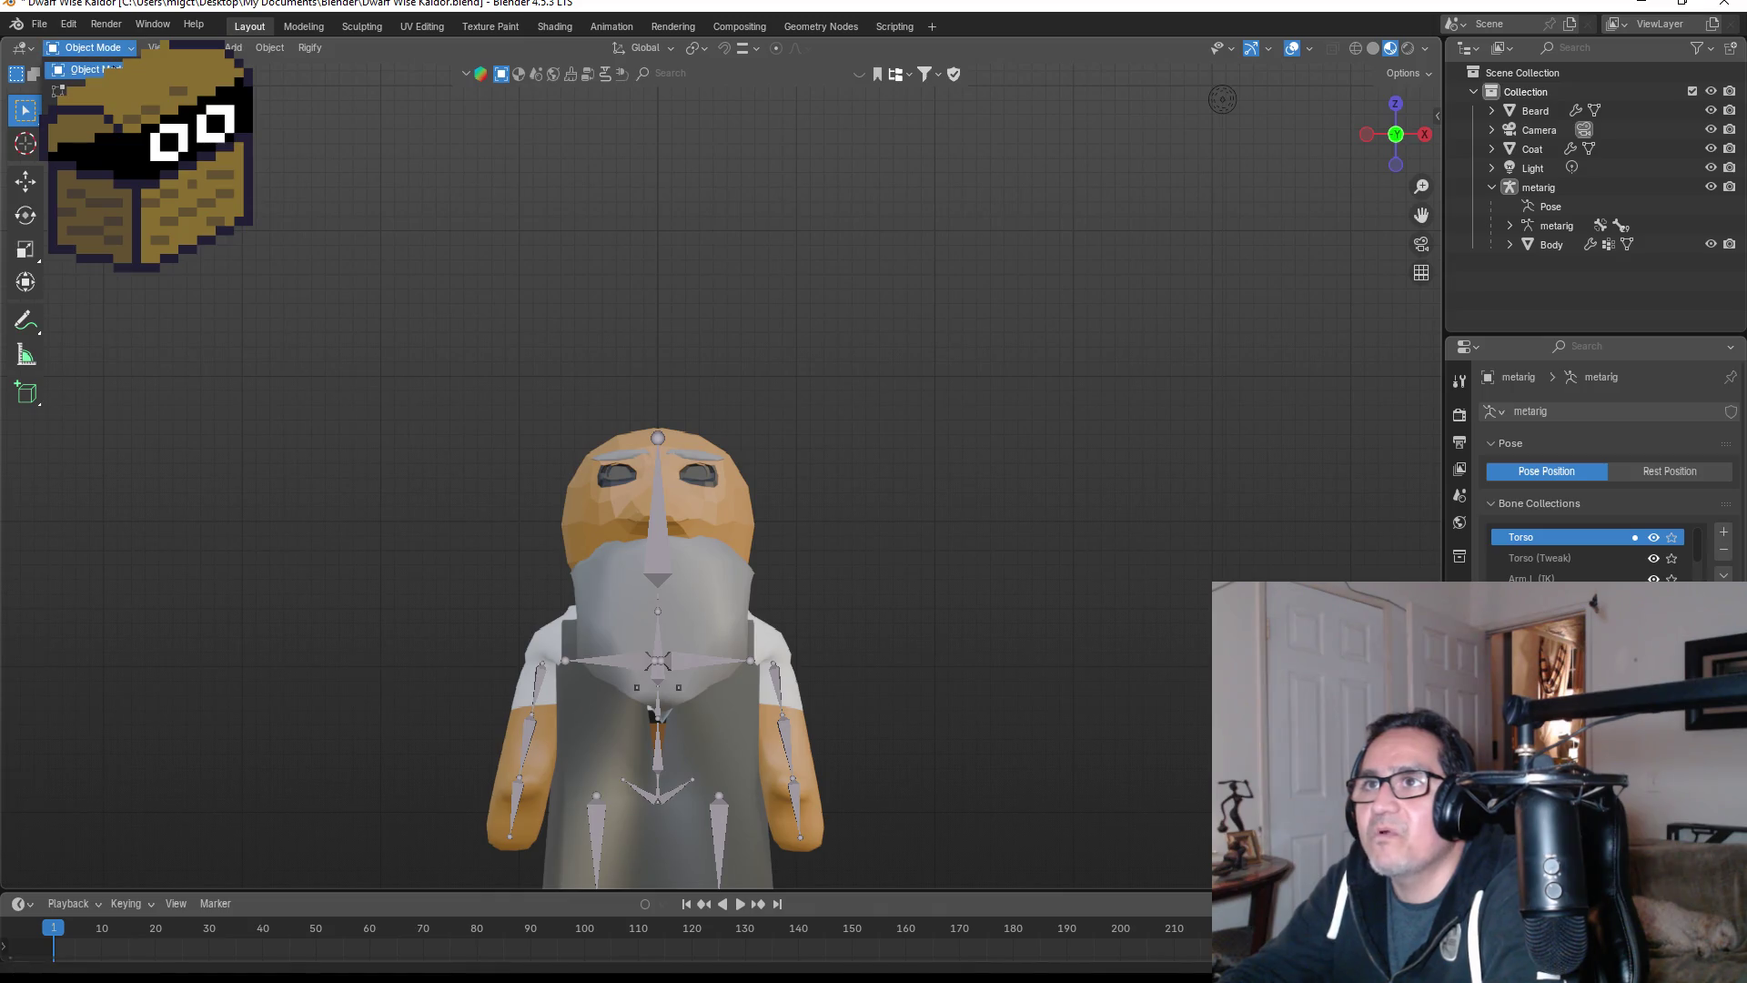
- Save Dwarf Wise Kaldor.blend and reopen the File menu for exporting
left_click(39, 24)
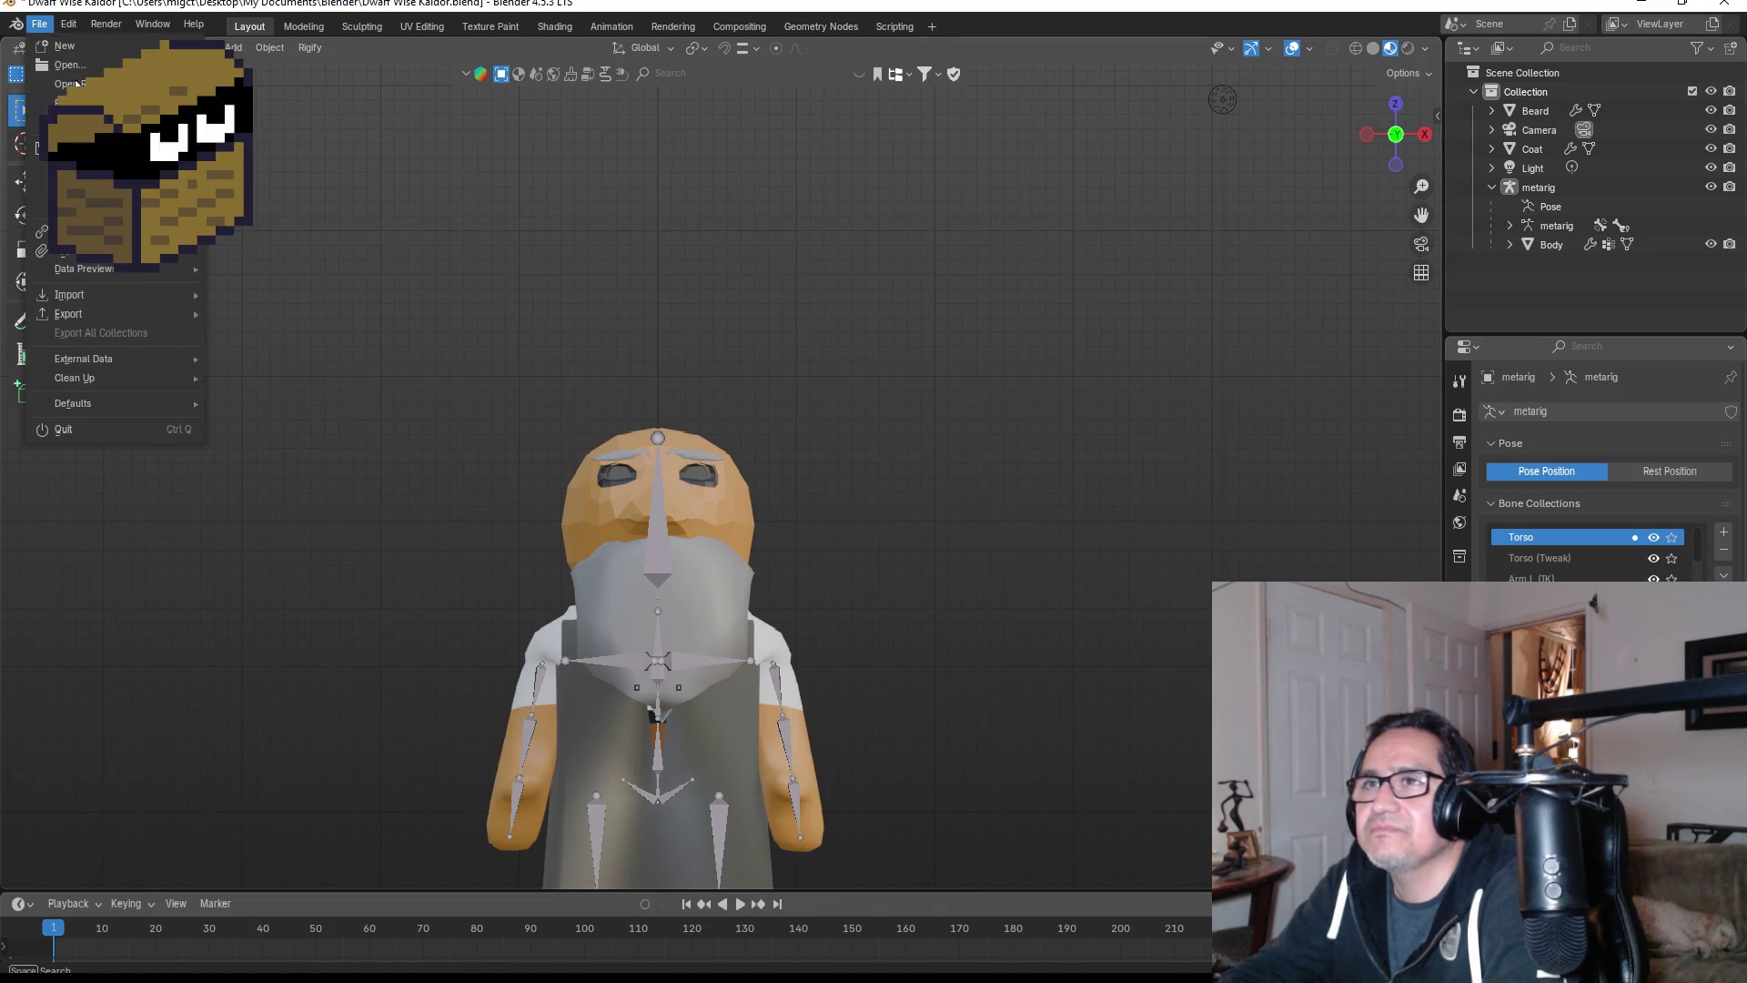
left_click(73, 147)
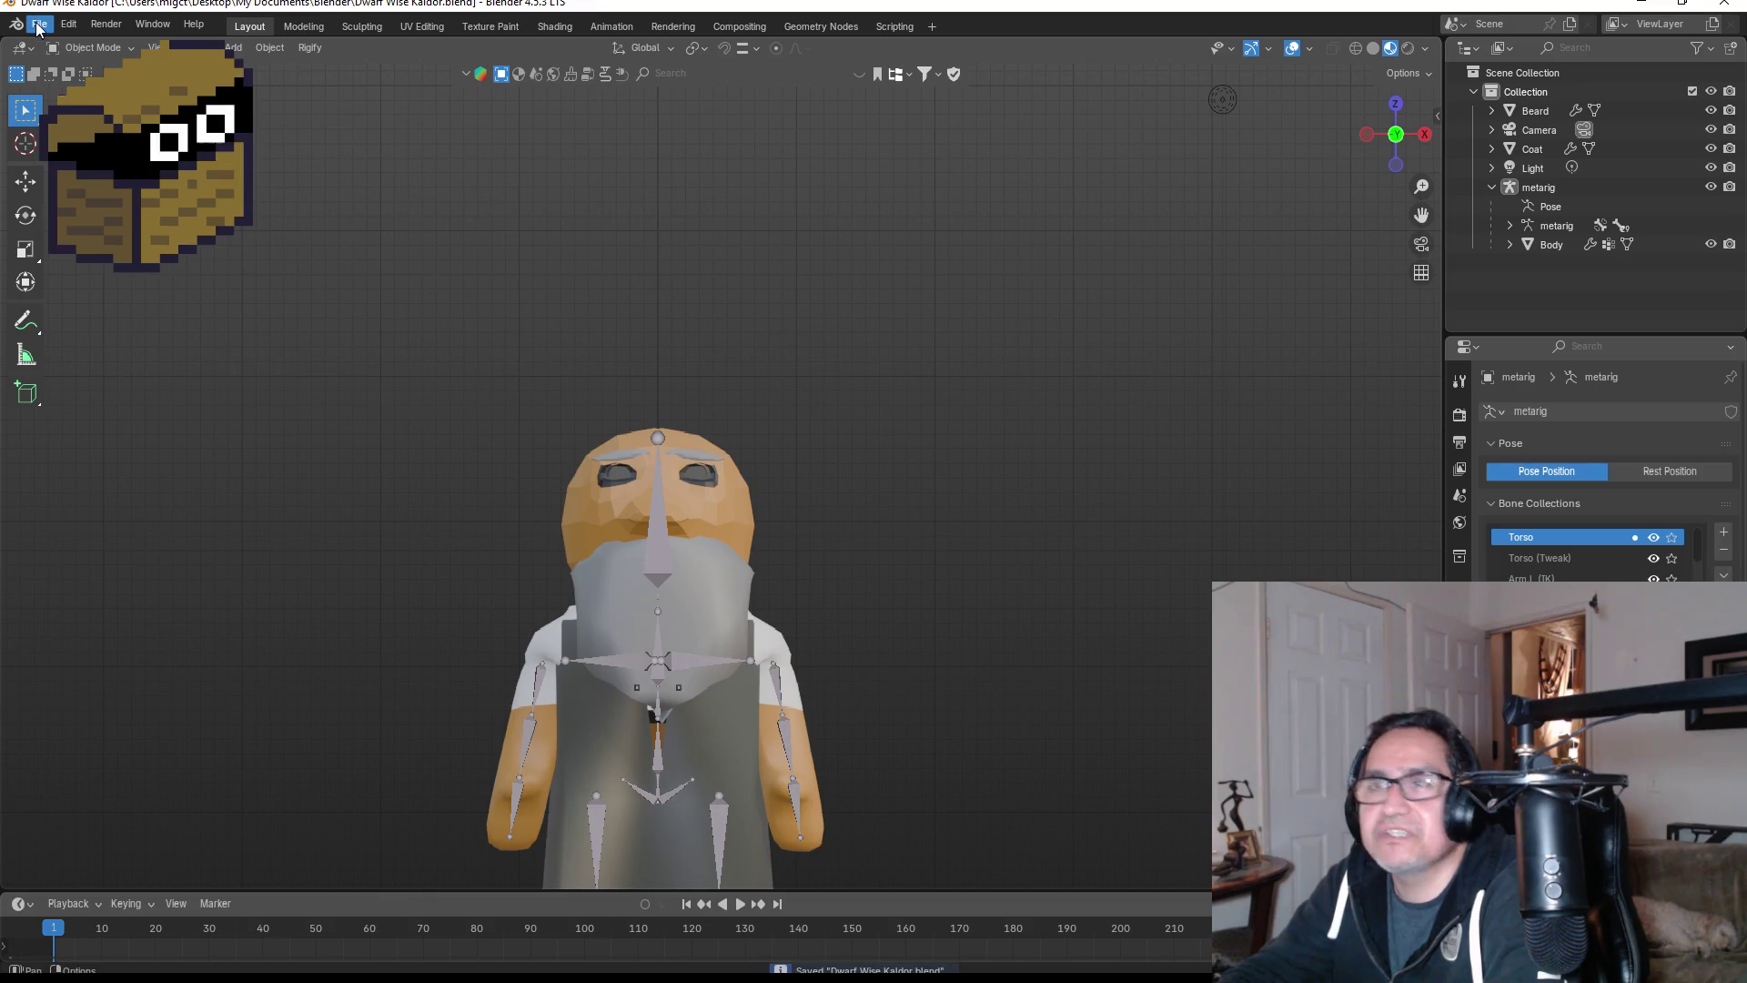
left_click(38, 24)
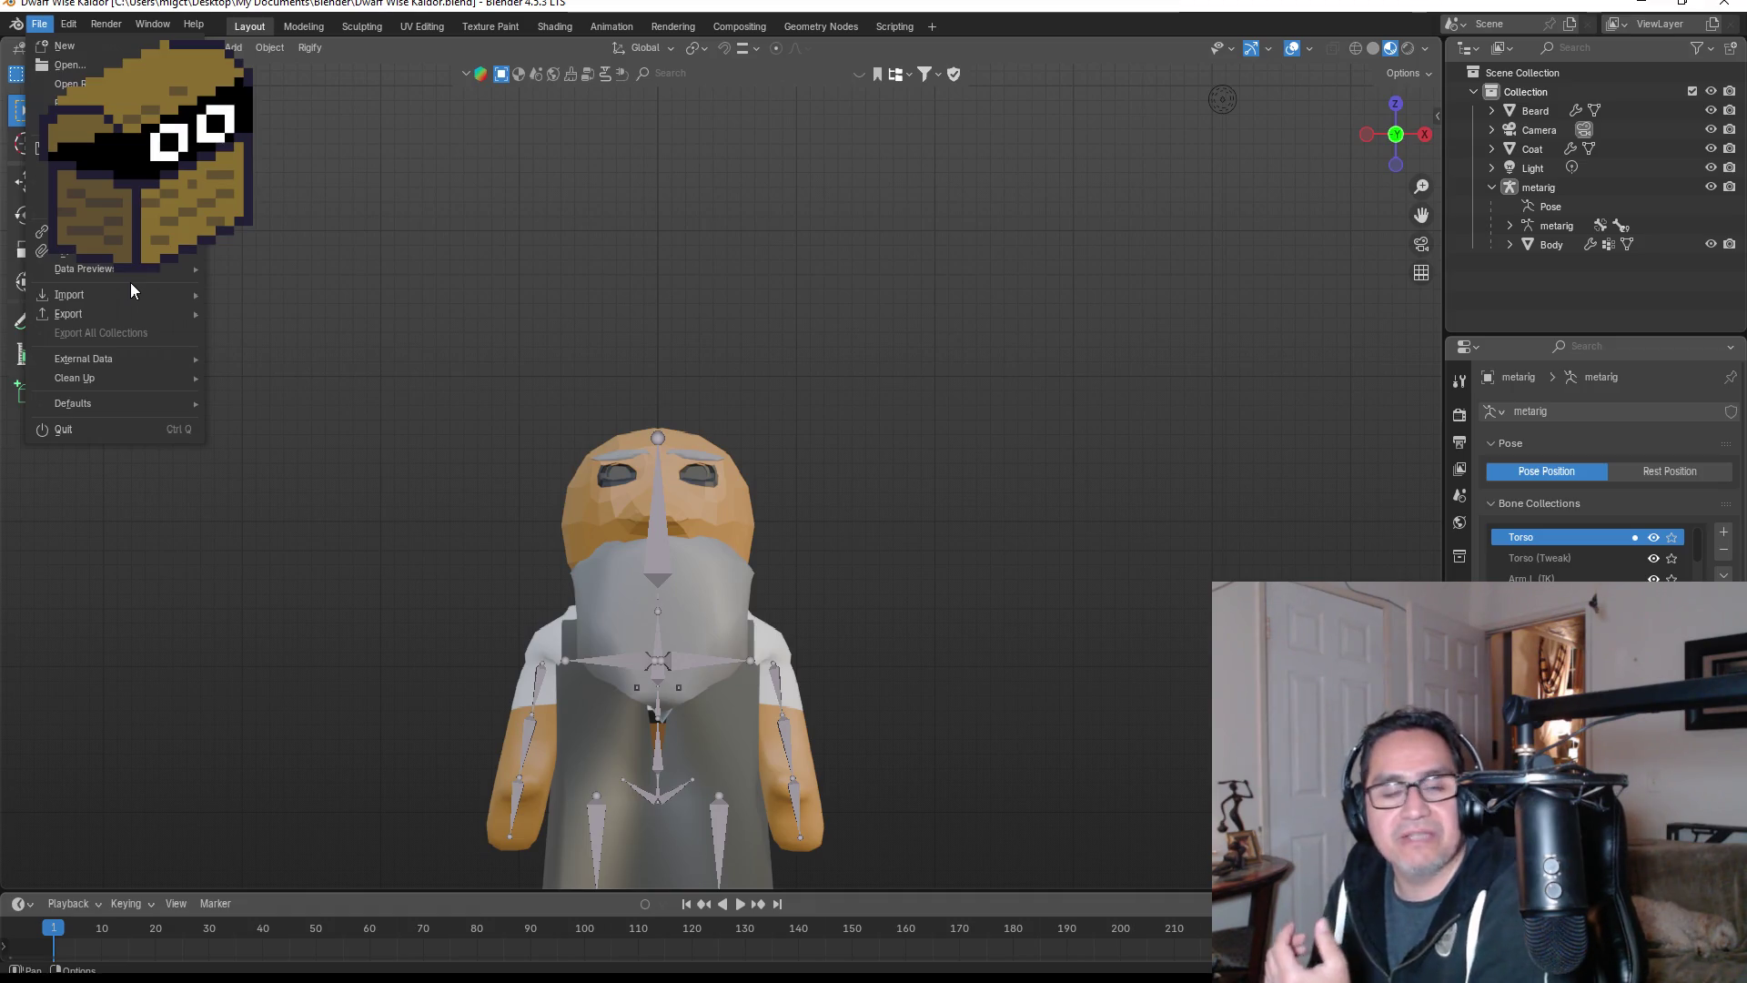
- Export Dwarf Wise Kaldor.fbx to Unity\Dwarf Miner\Assets\3d Art using the ExportUnity preset
mouse_move(146, 315)
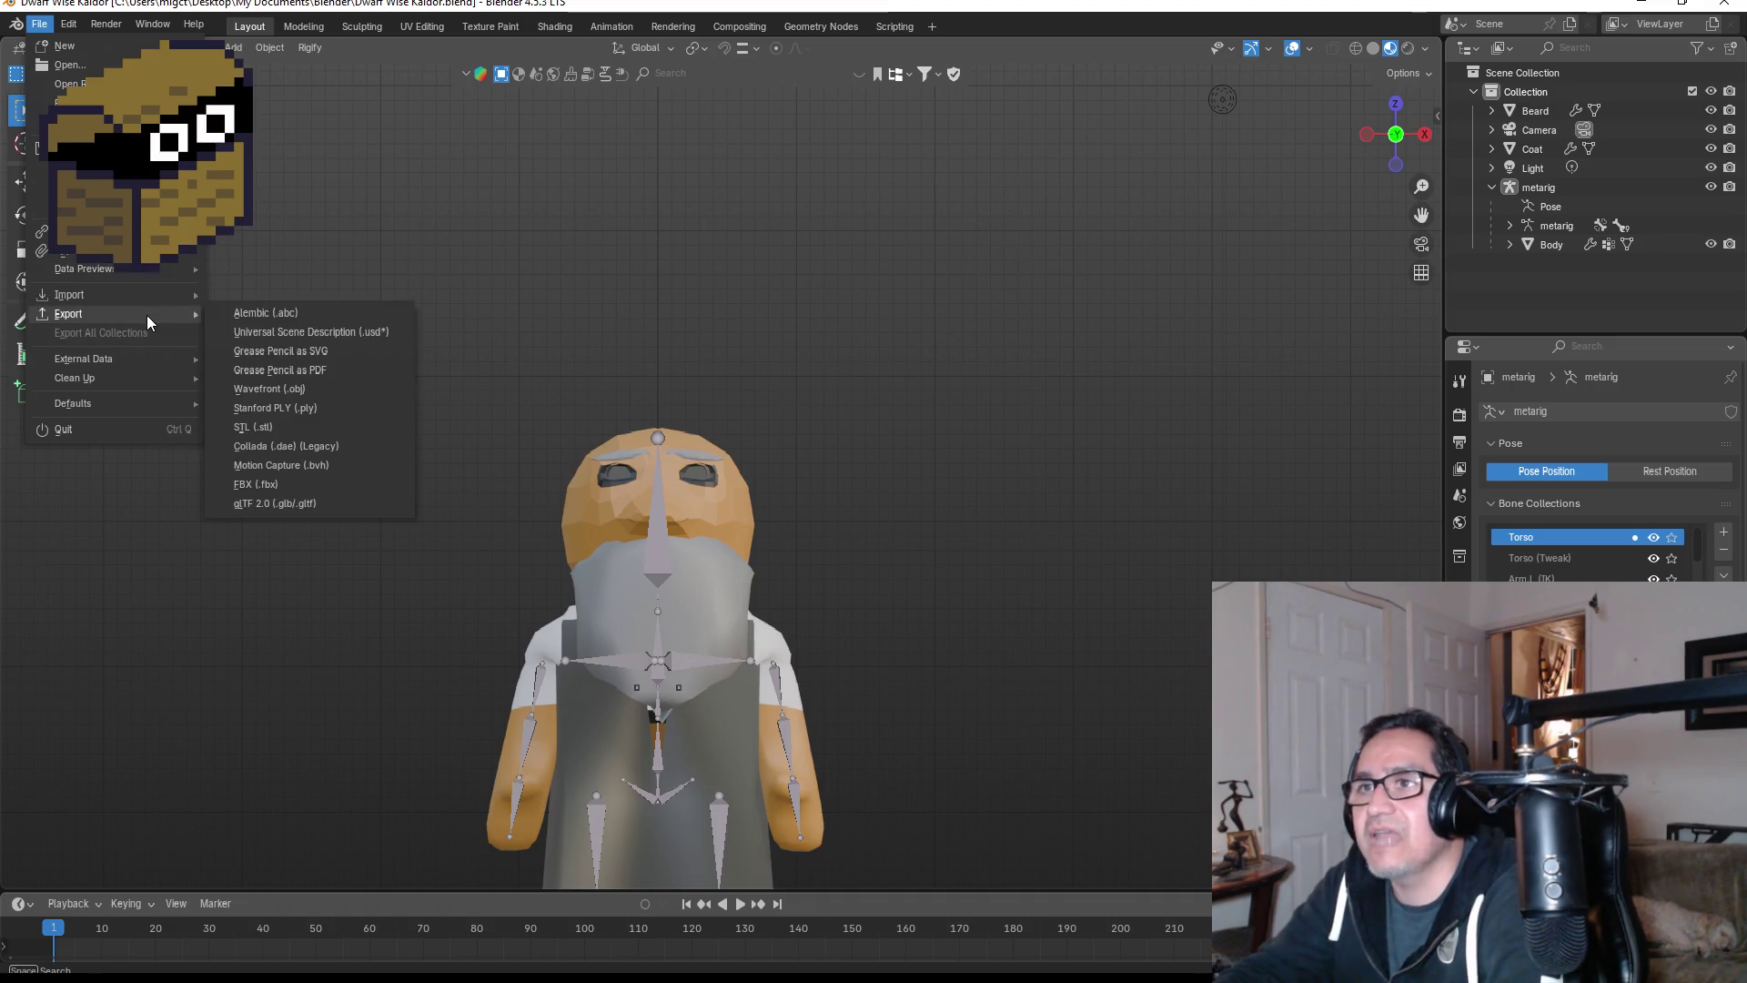
left_click(302, 485)
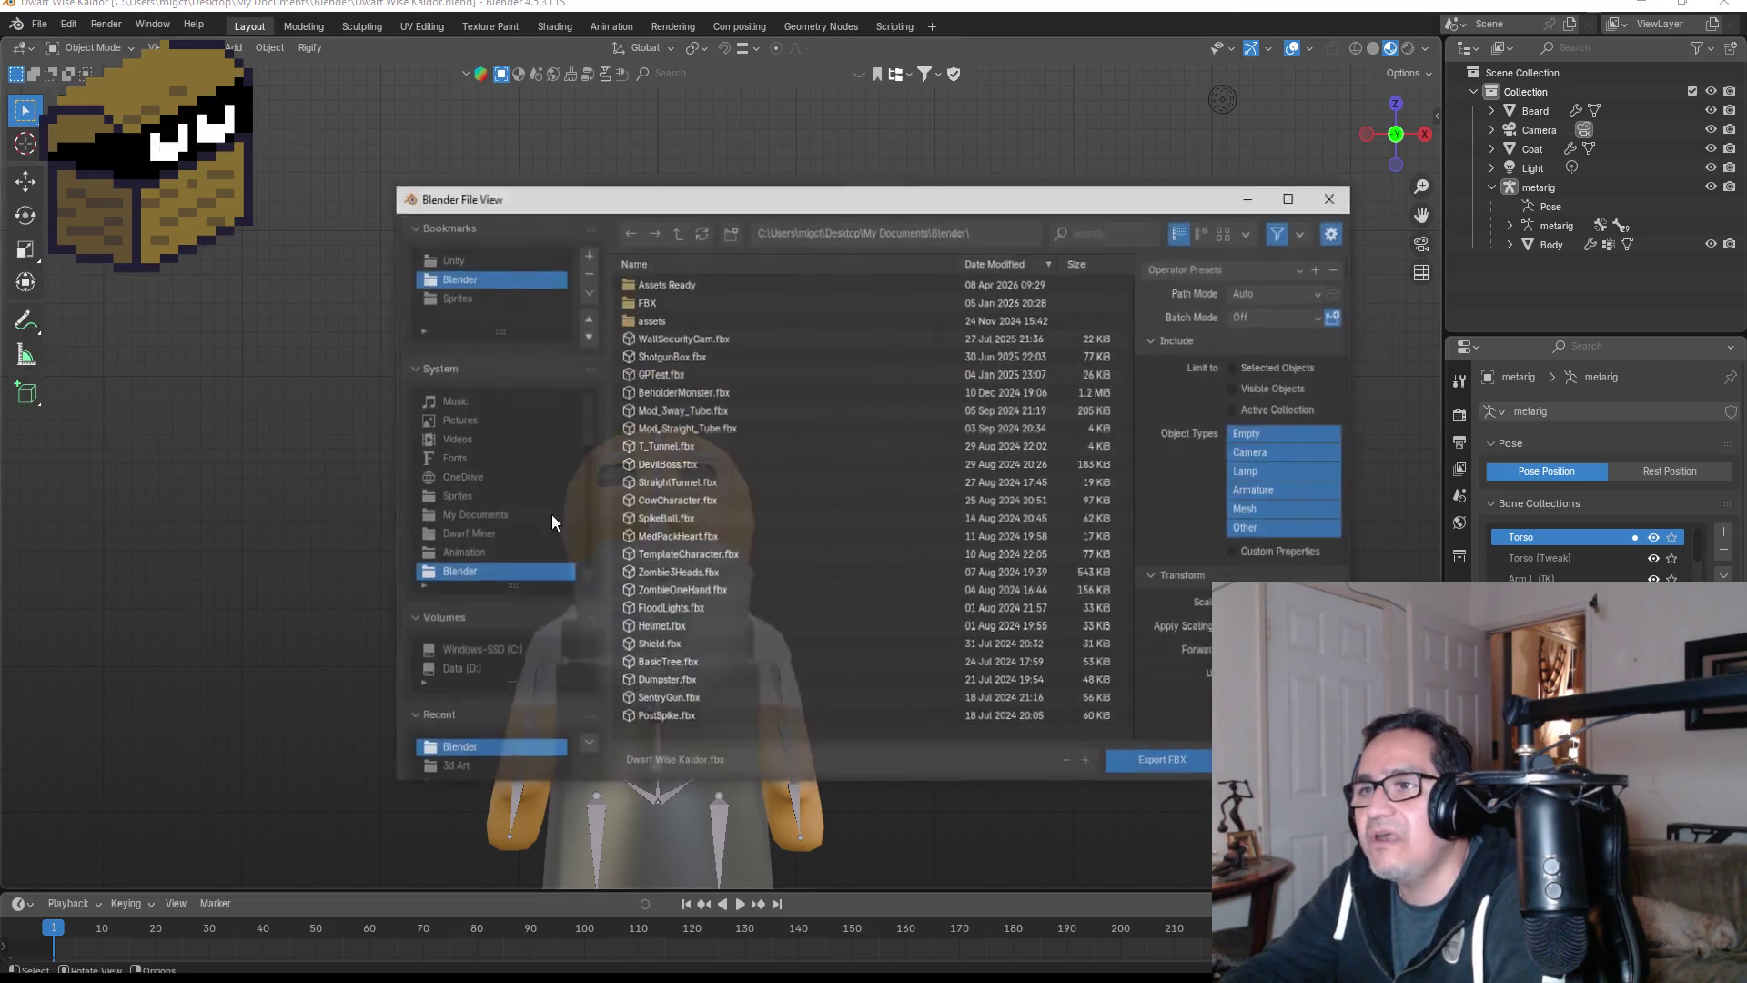
left_click(470, 259)
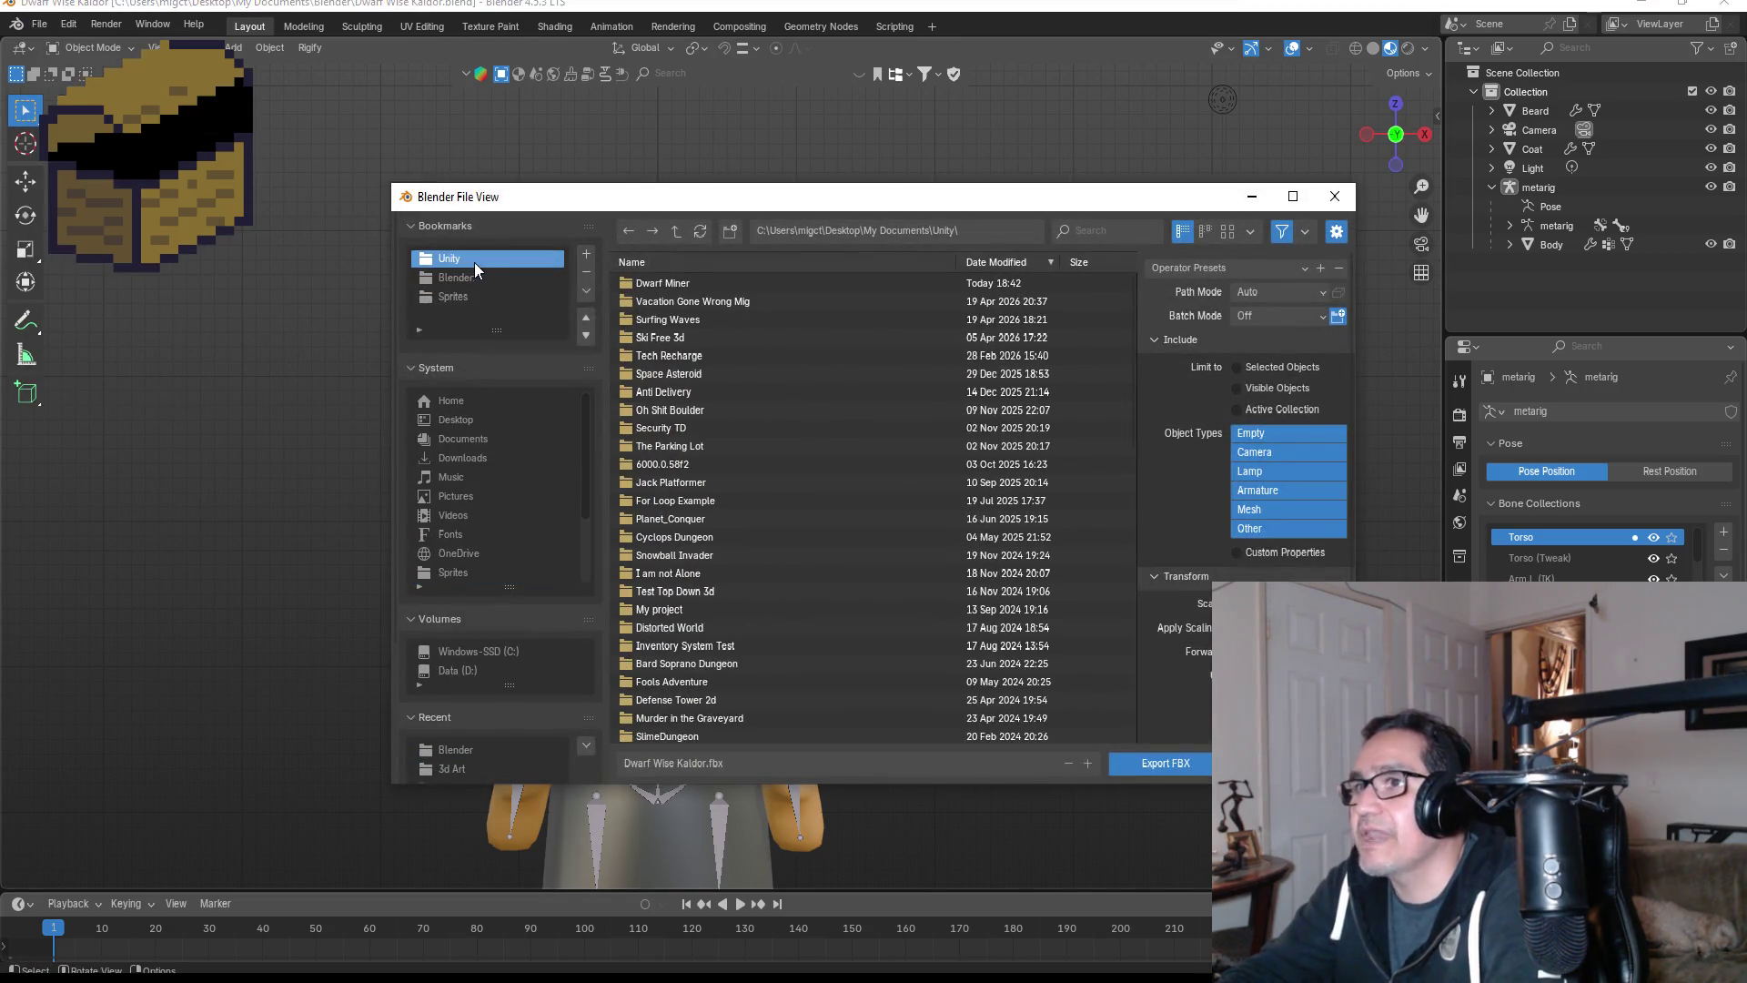
double_click(685, 279)
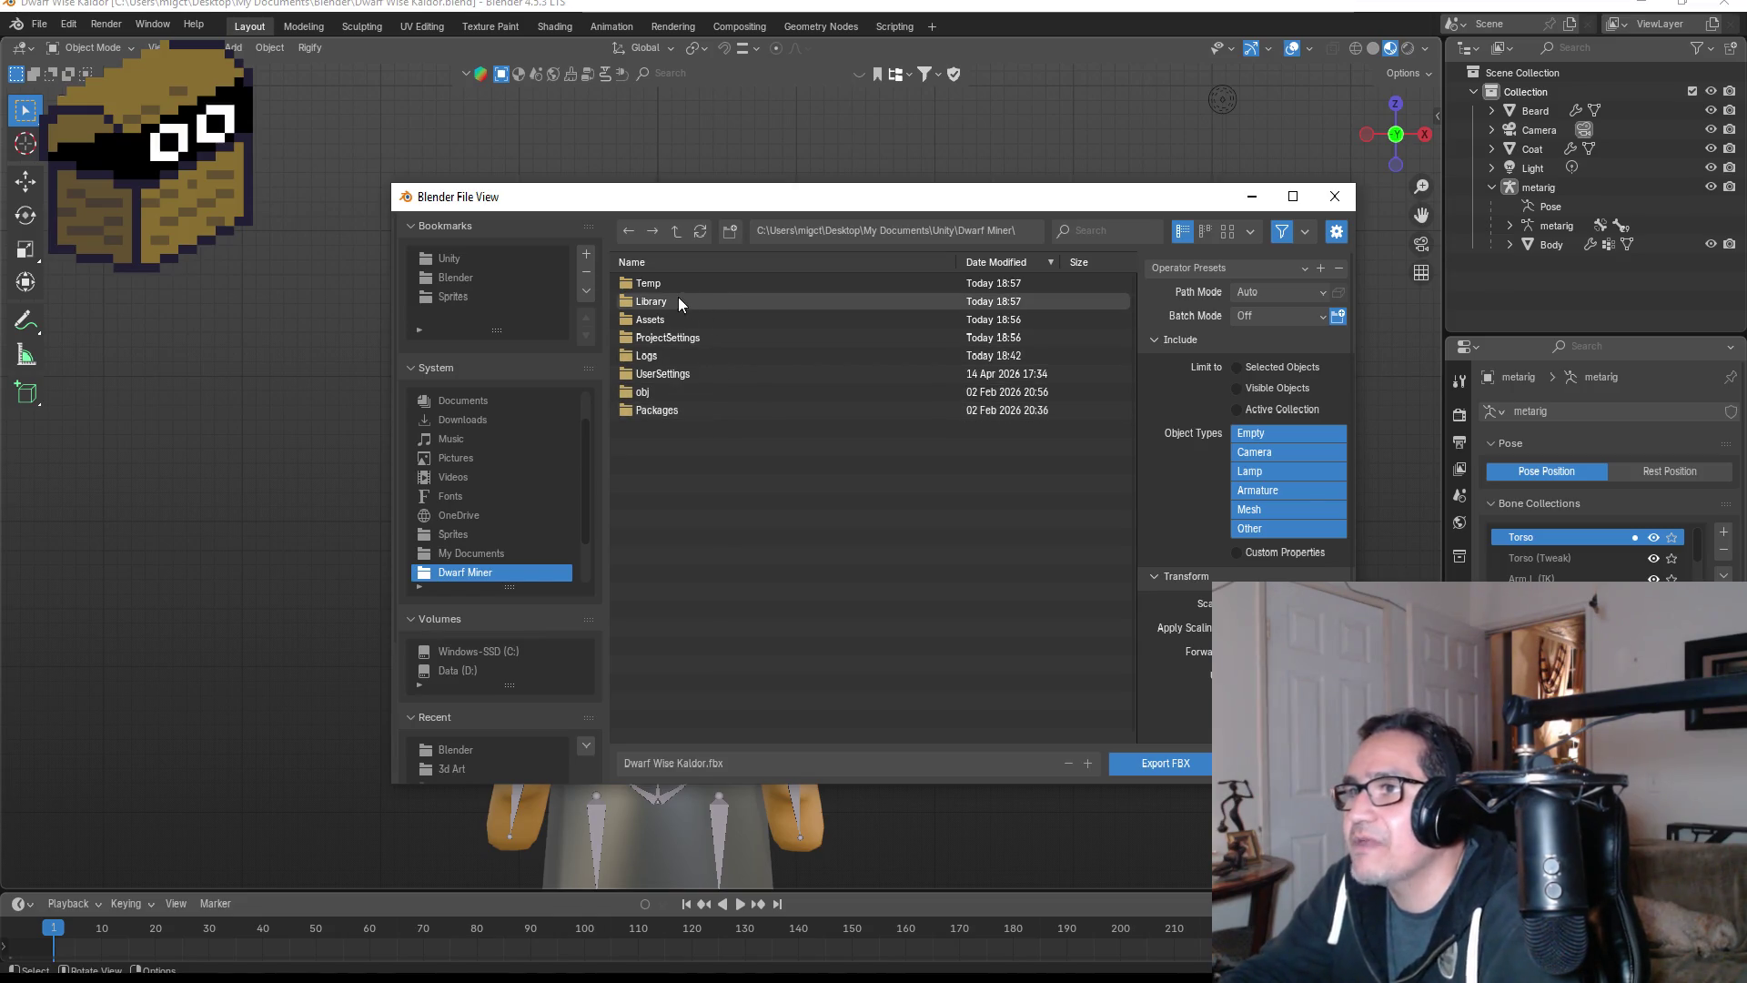
double_click(677, 323)
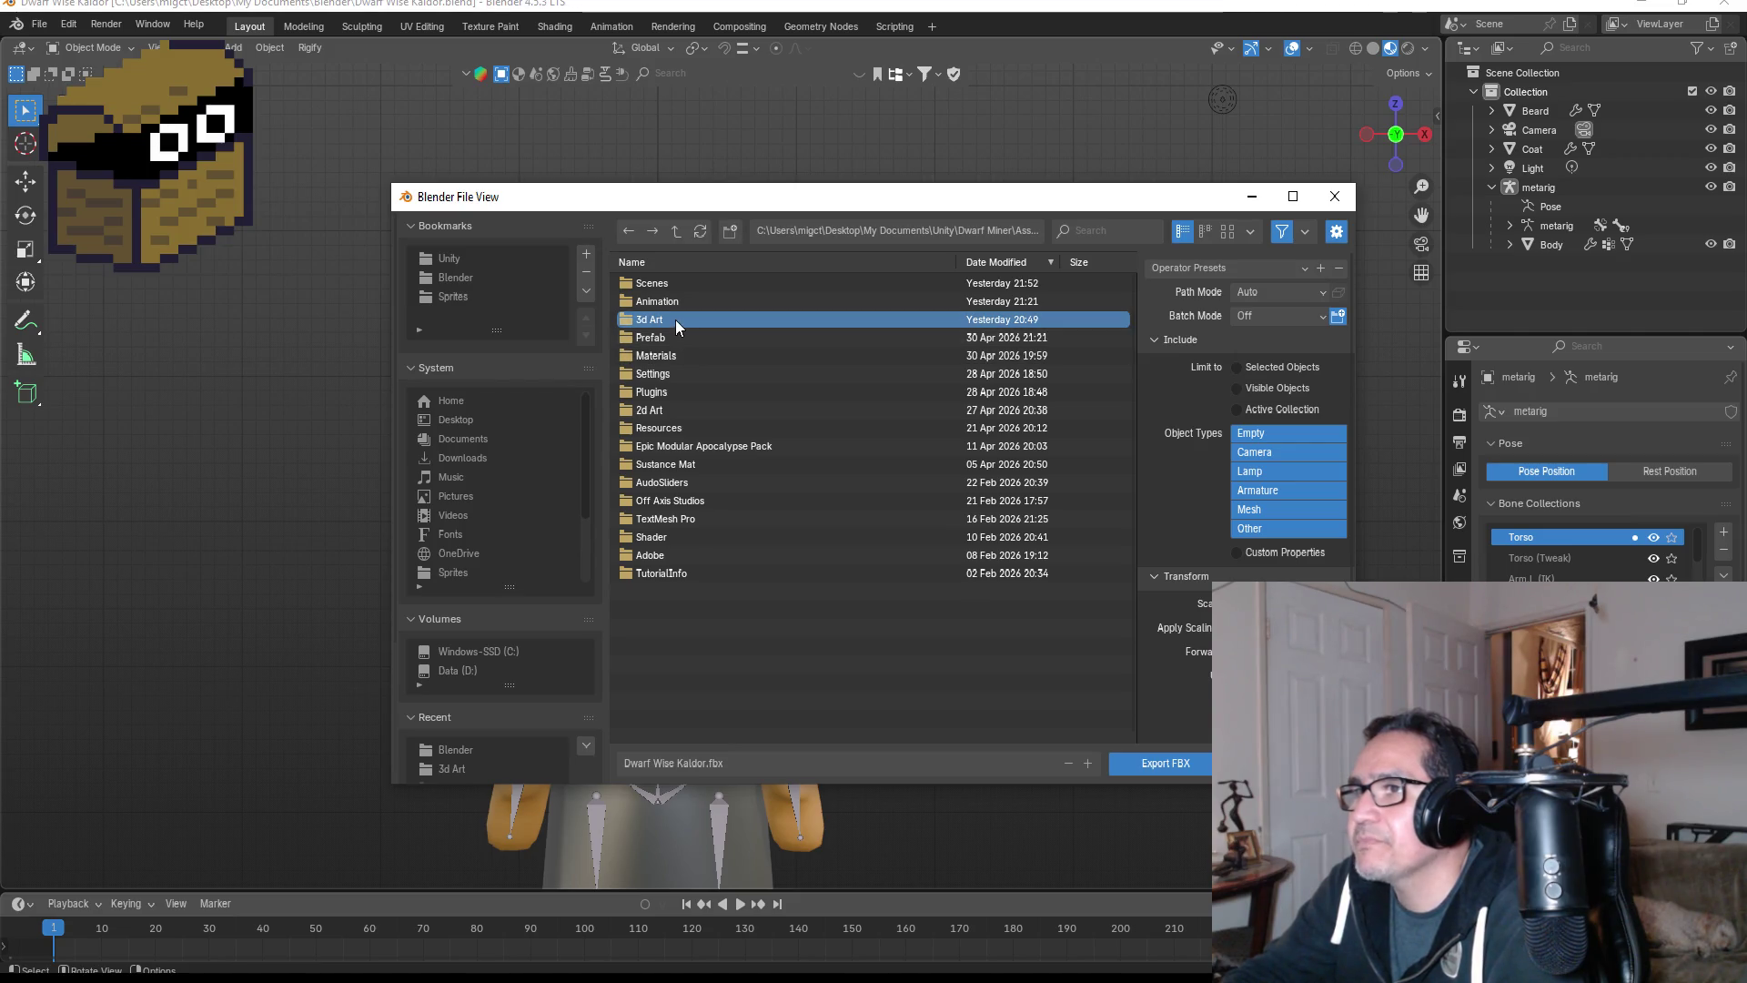
double_click(675, 319)
left_click(1220, 267)
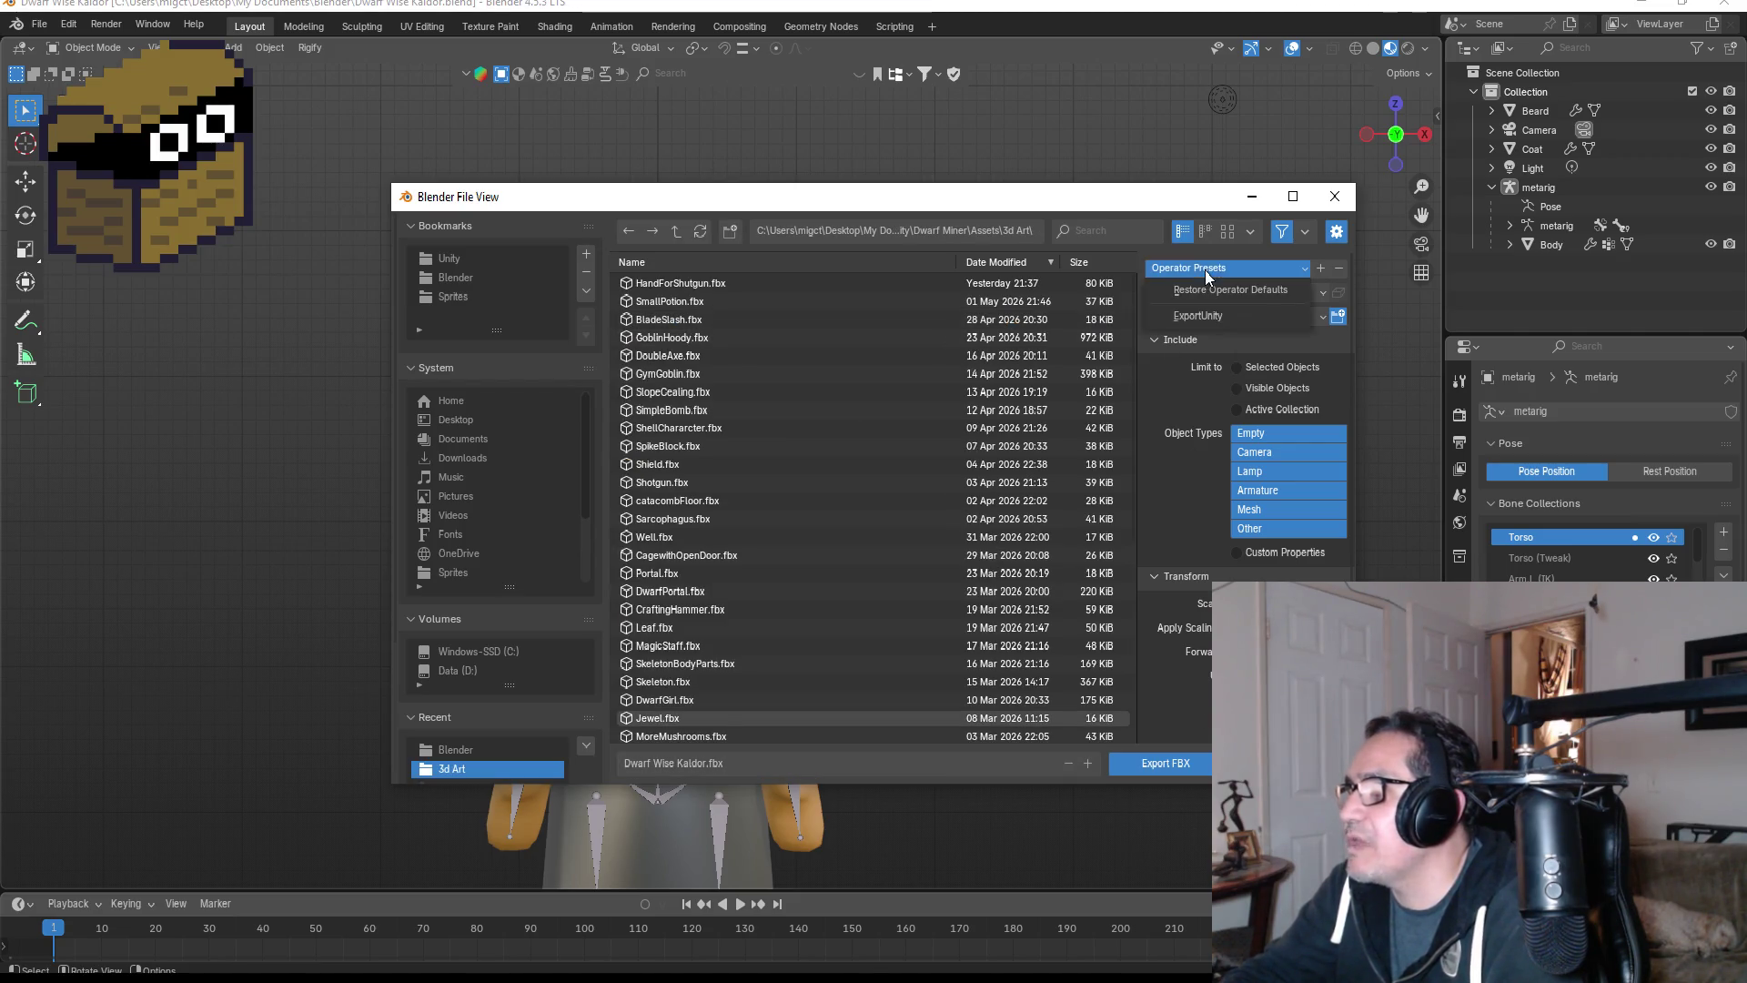
left_click(1210, 319)
left_click(1161, 773)
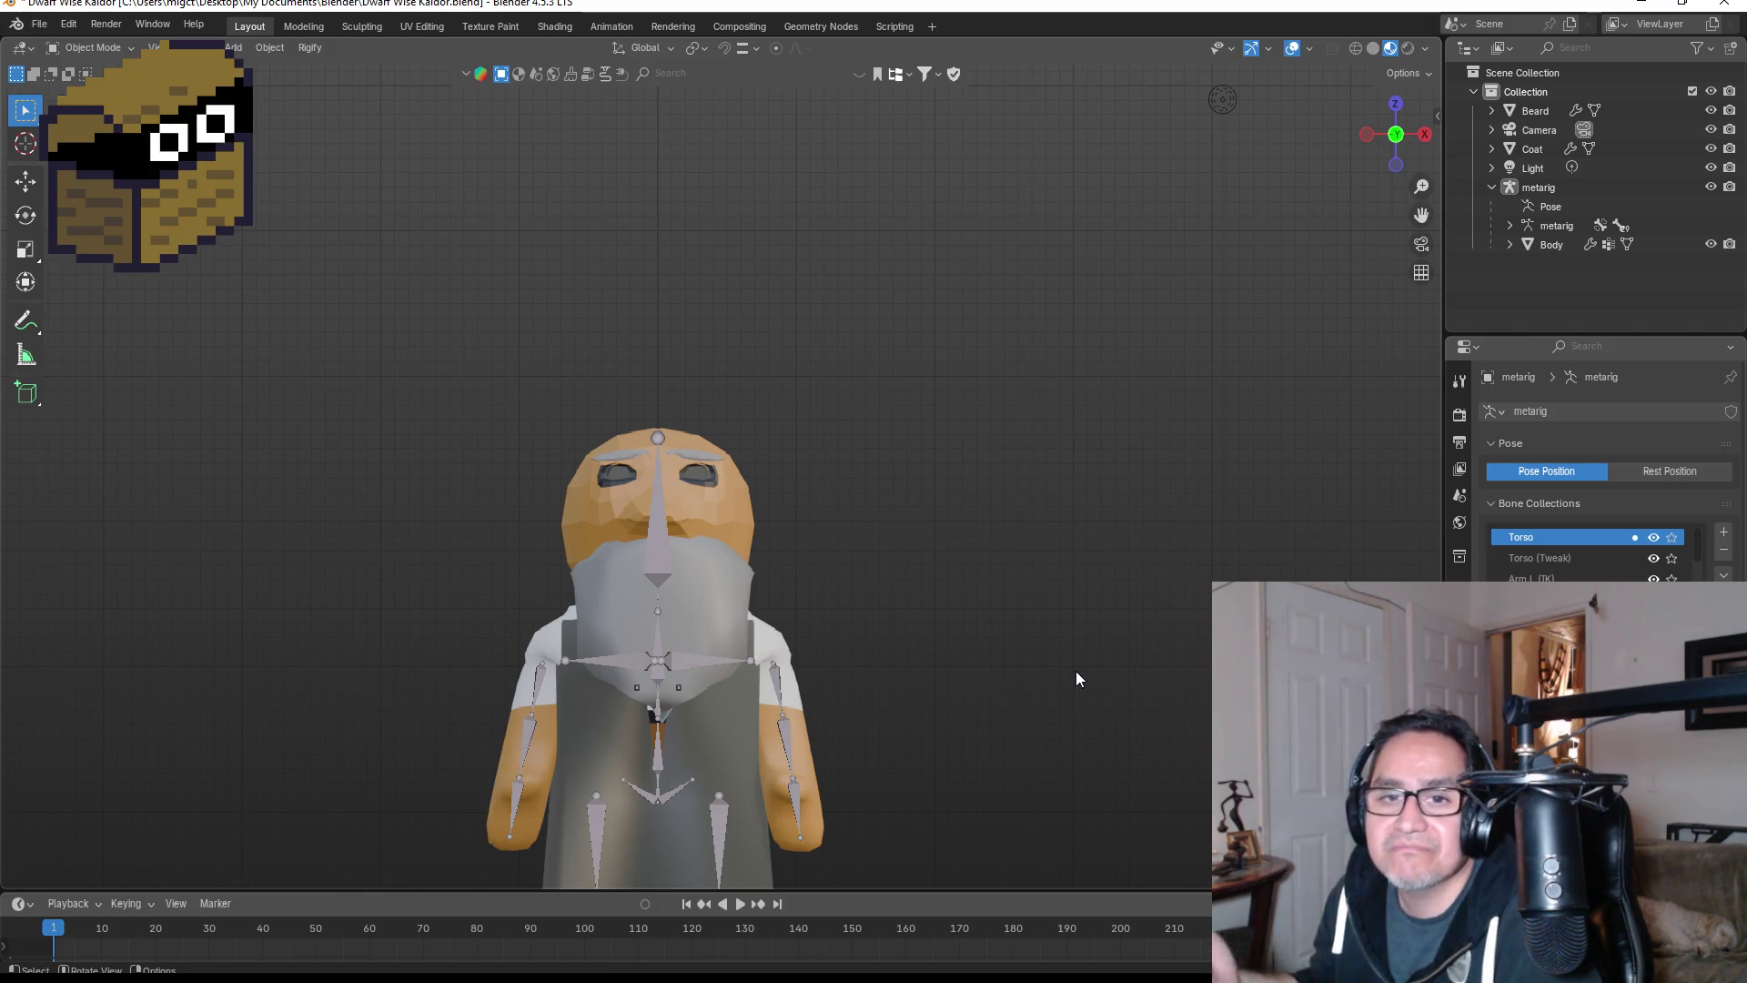
- Save the Dwarf Wise Kaldor file
scroll(978, 544, "down", 2)
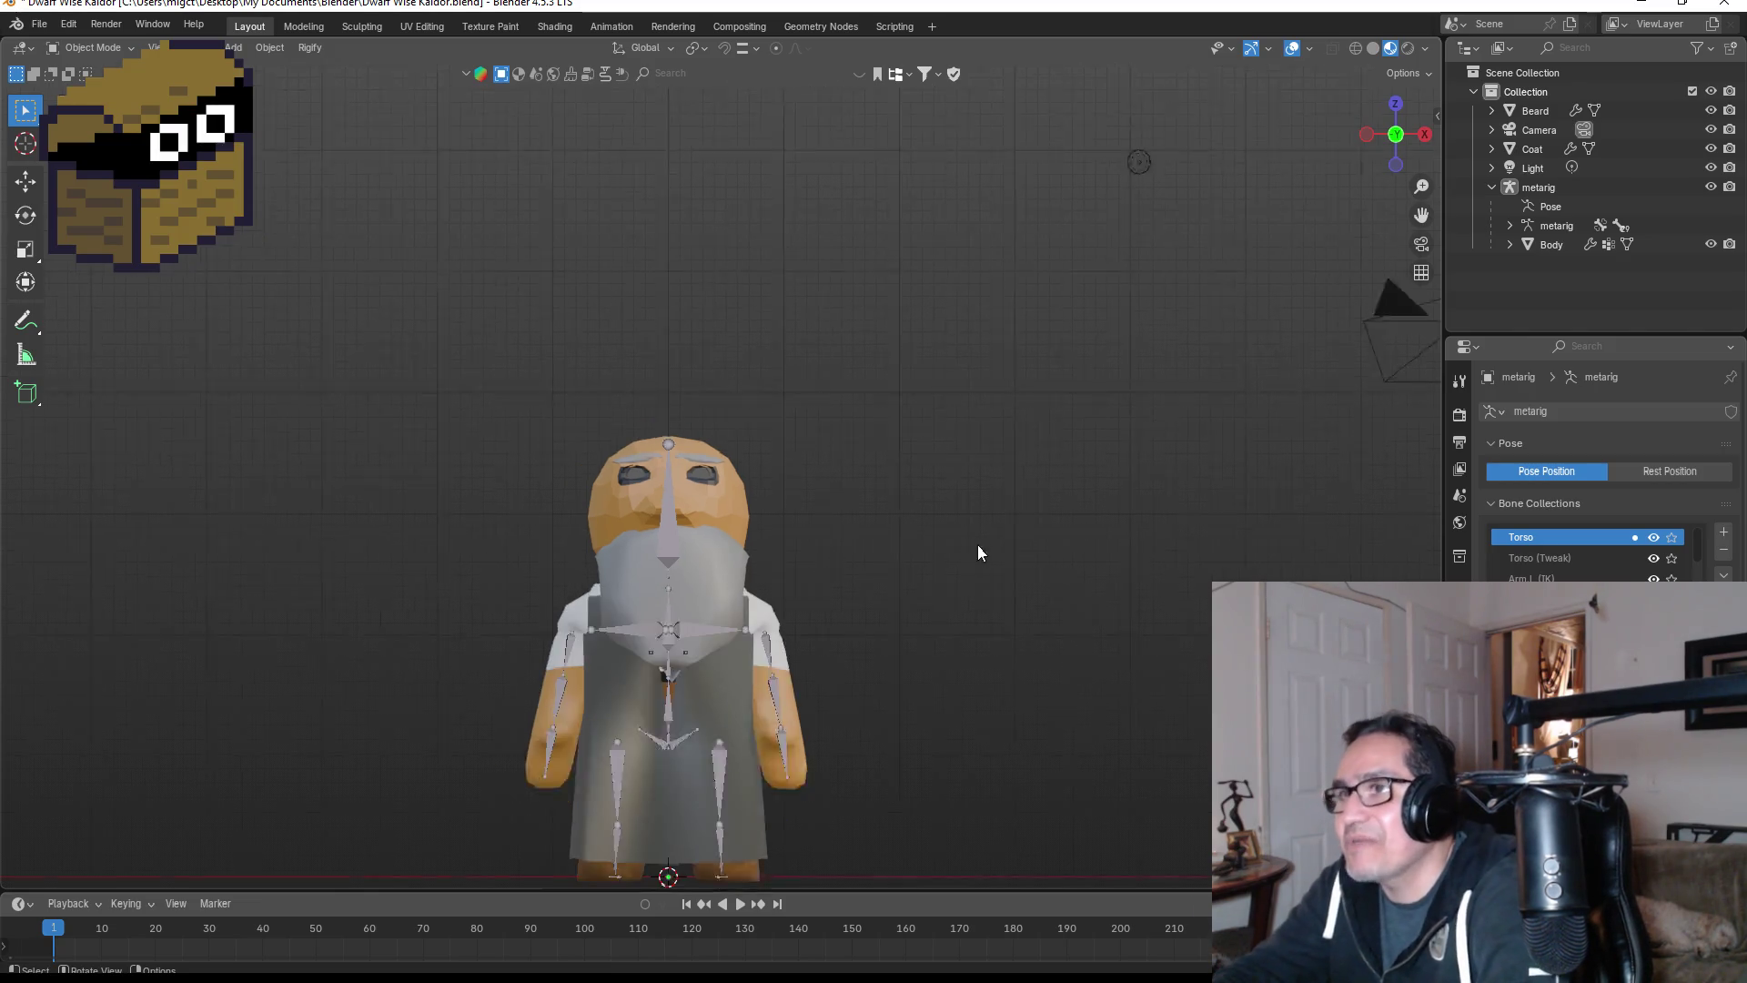
scroll(752, 308, "up", 3)
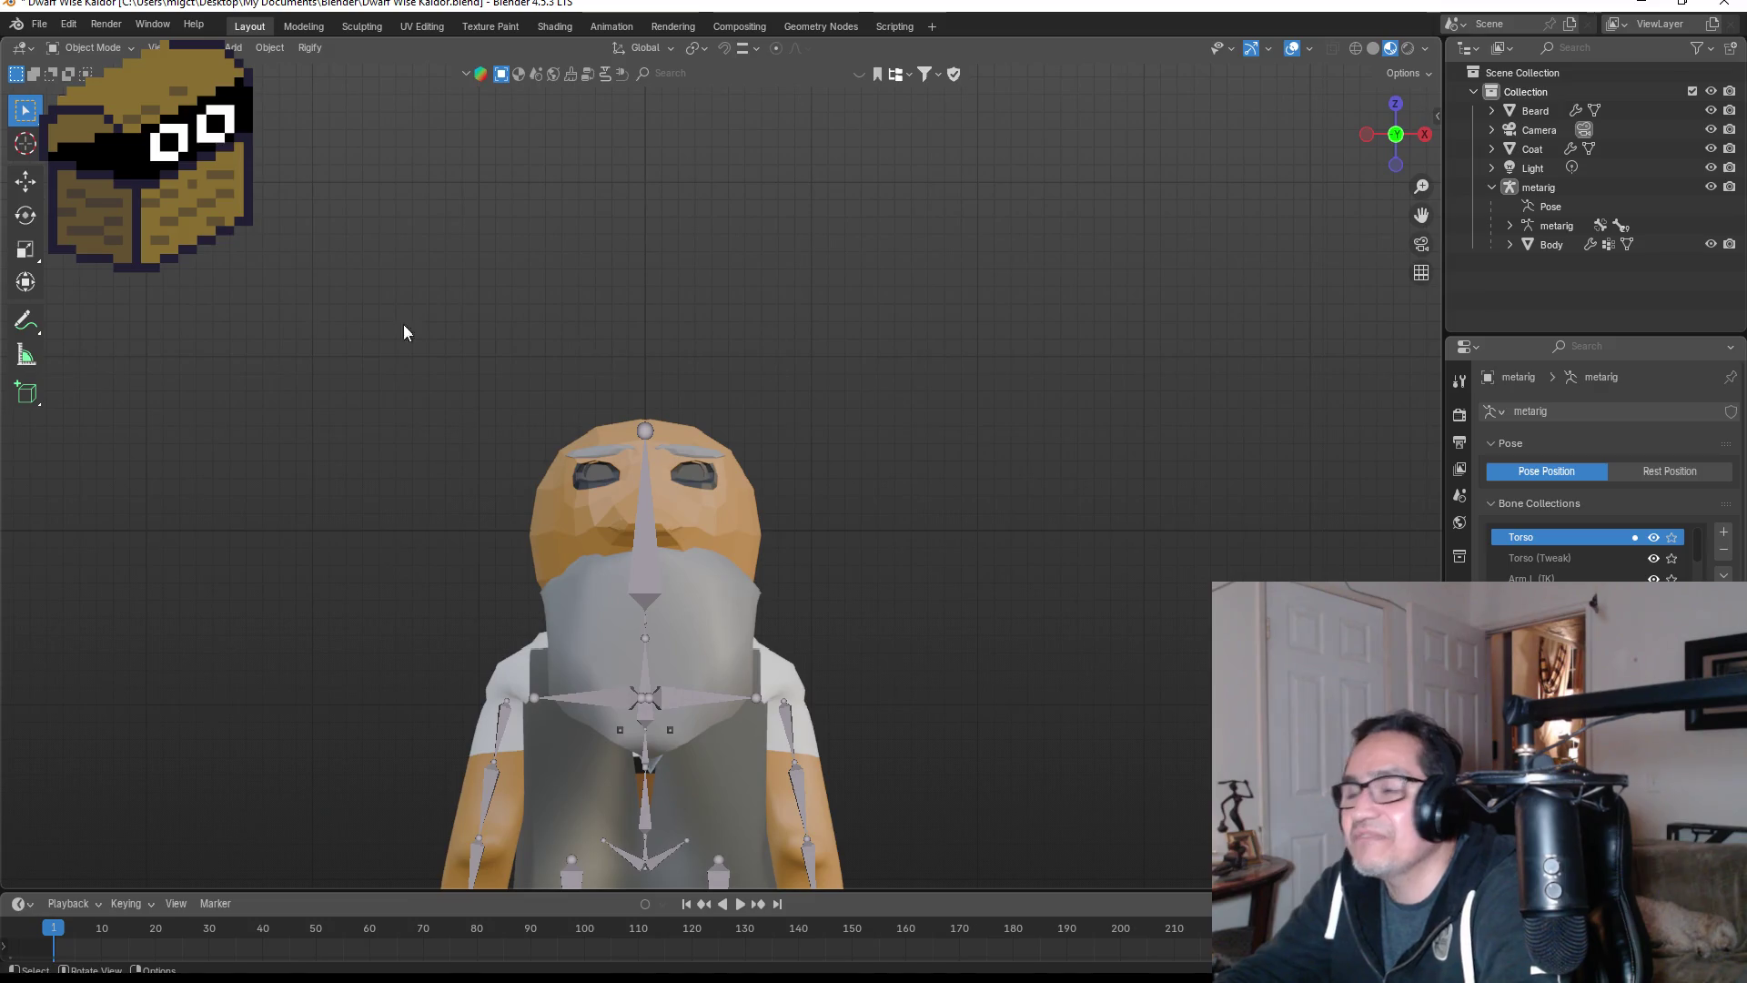
left_click(40, 24)
mouse_move(64, 51)
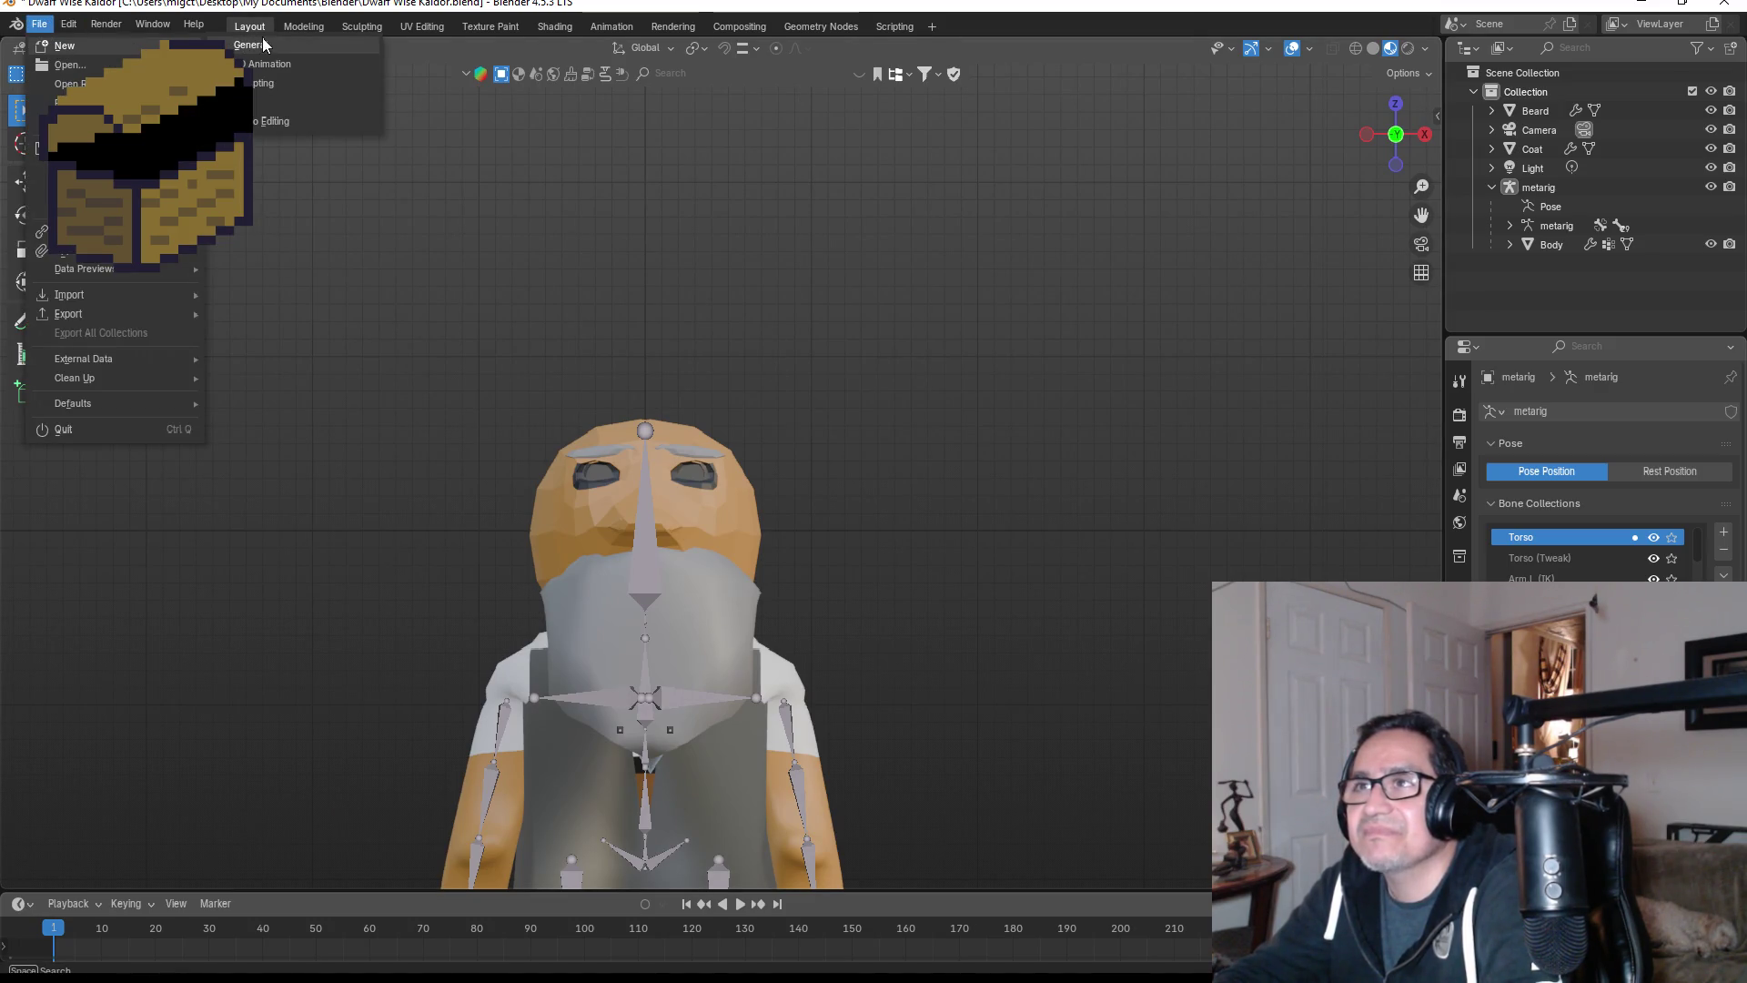
left_click(64, 148)
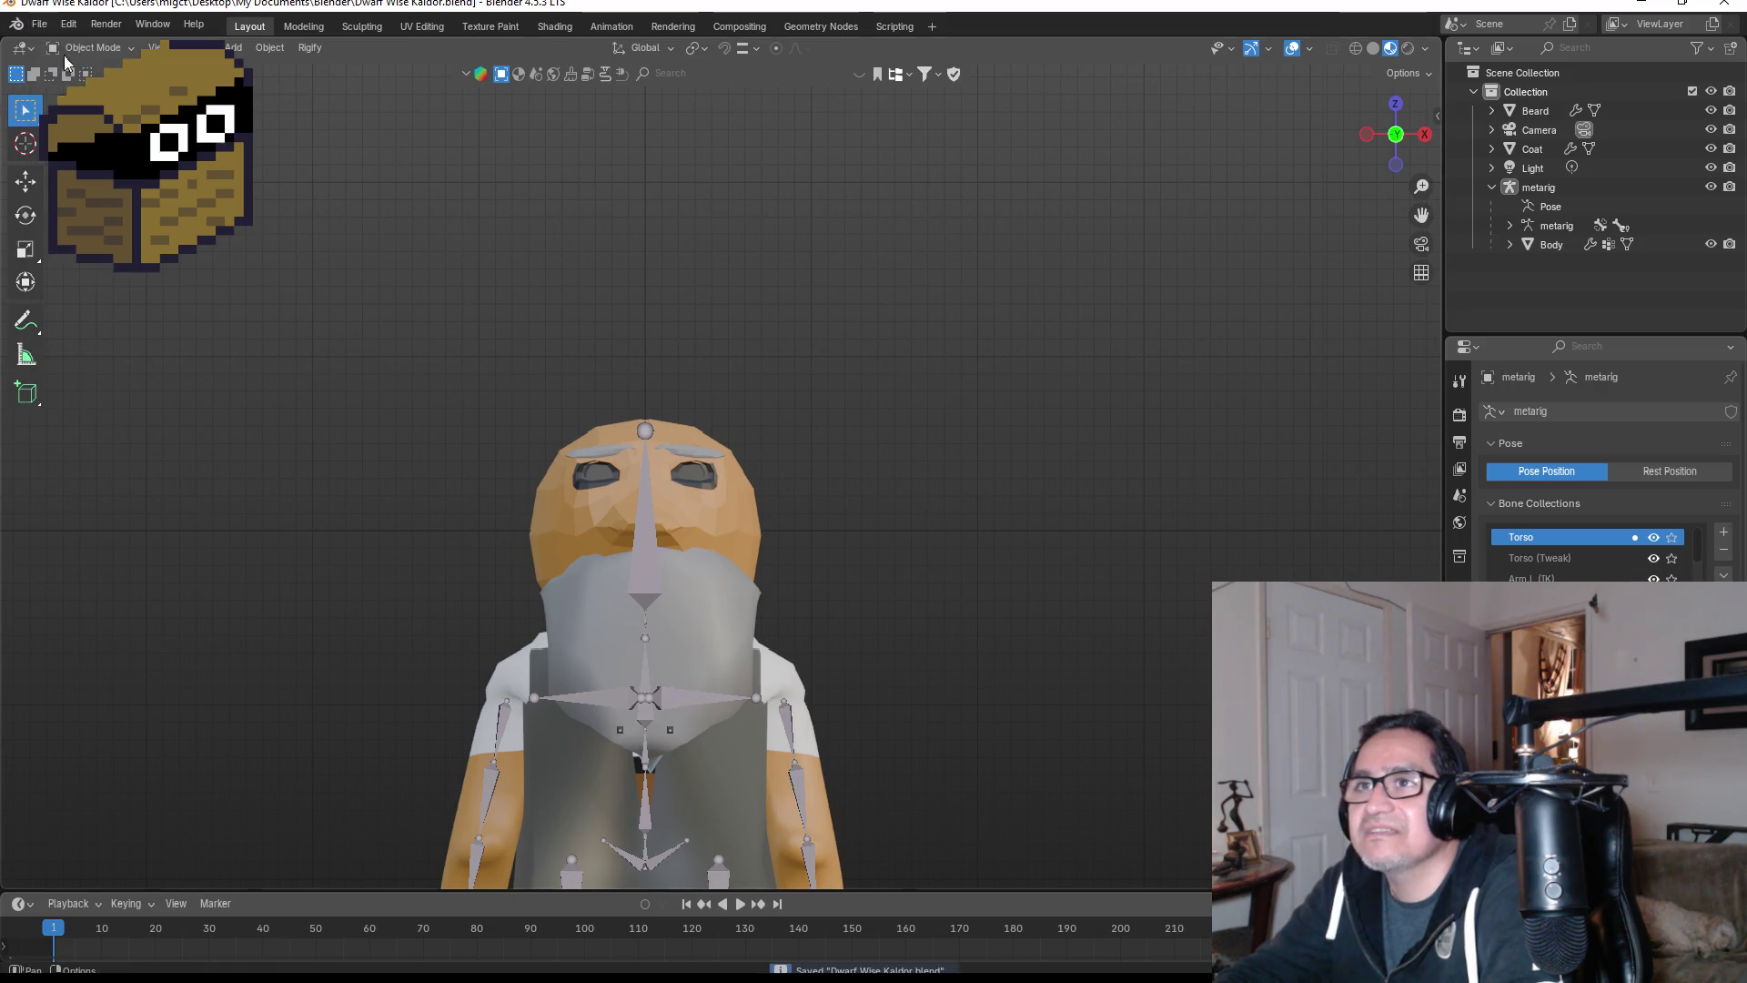
- Start a new General file and view the default cube from the front orthographically
left_click(39, 23)
mouse_move(82, 50)
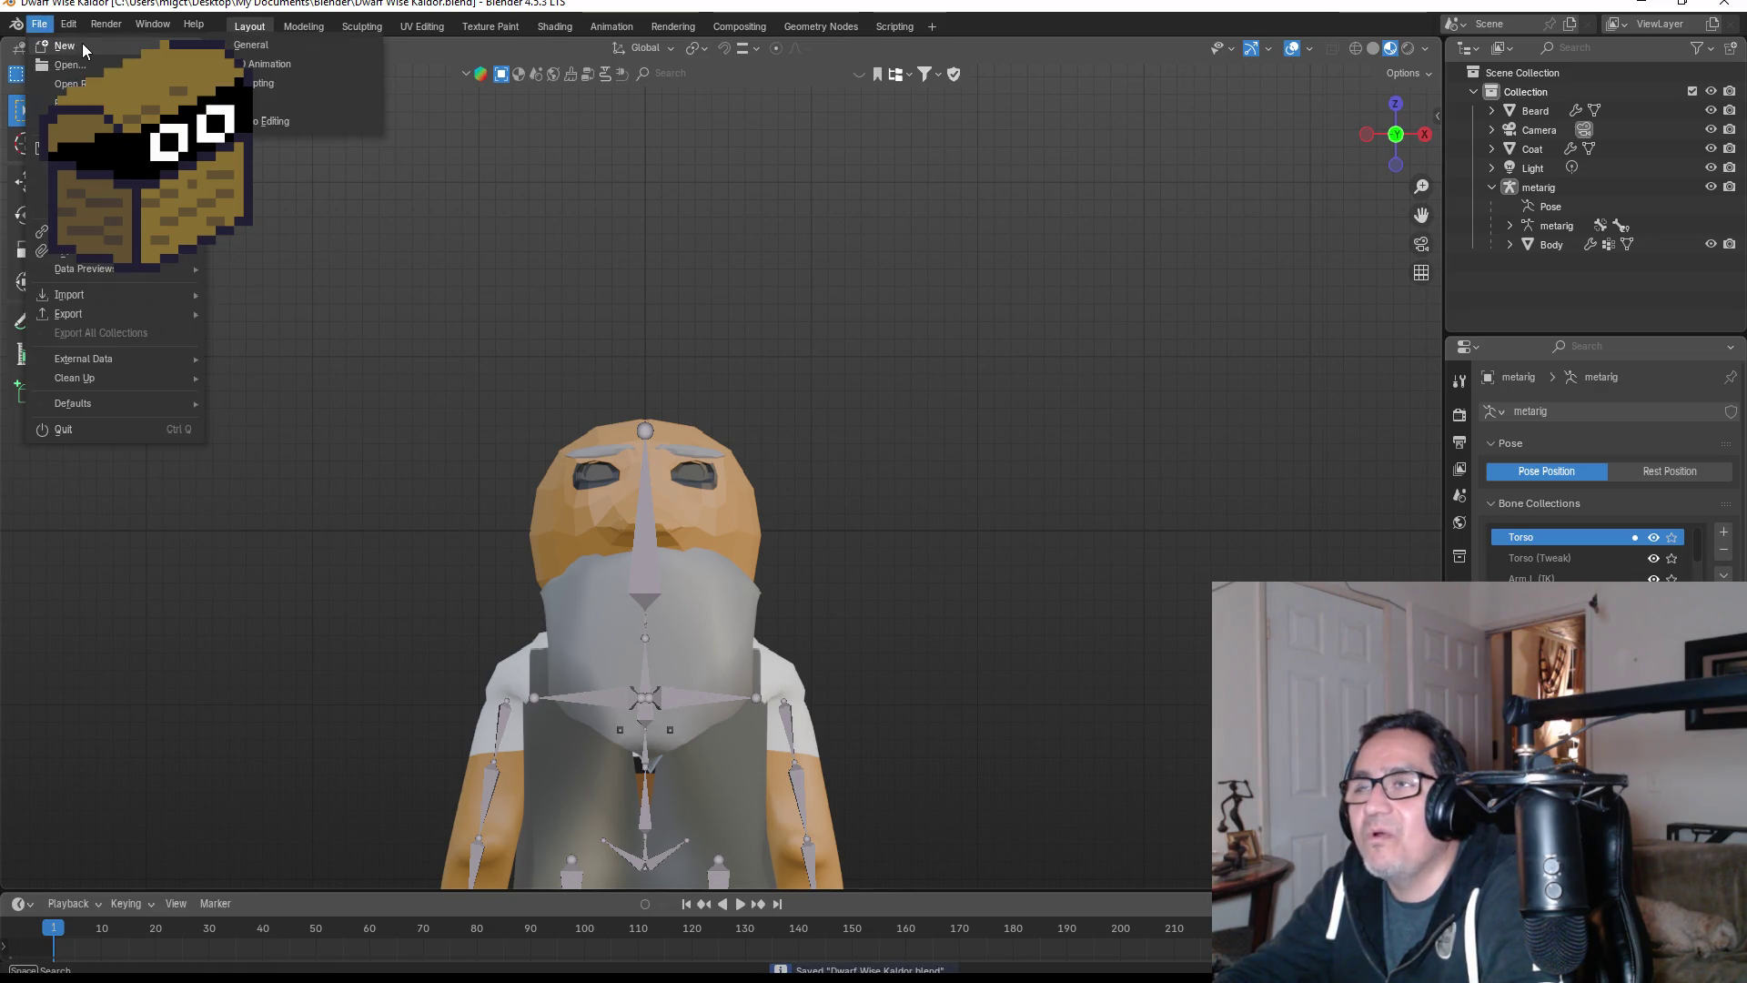
left_click(268, 46)
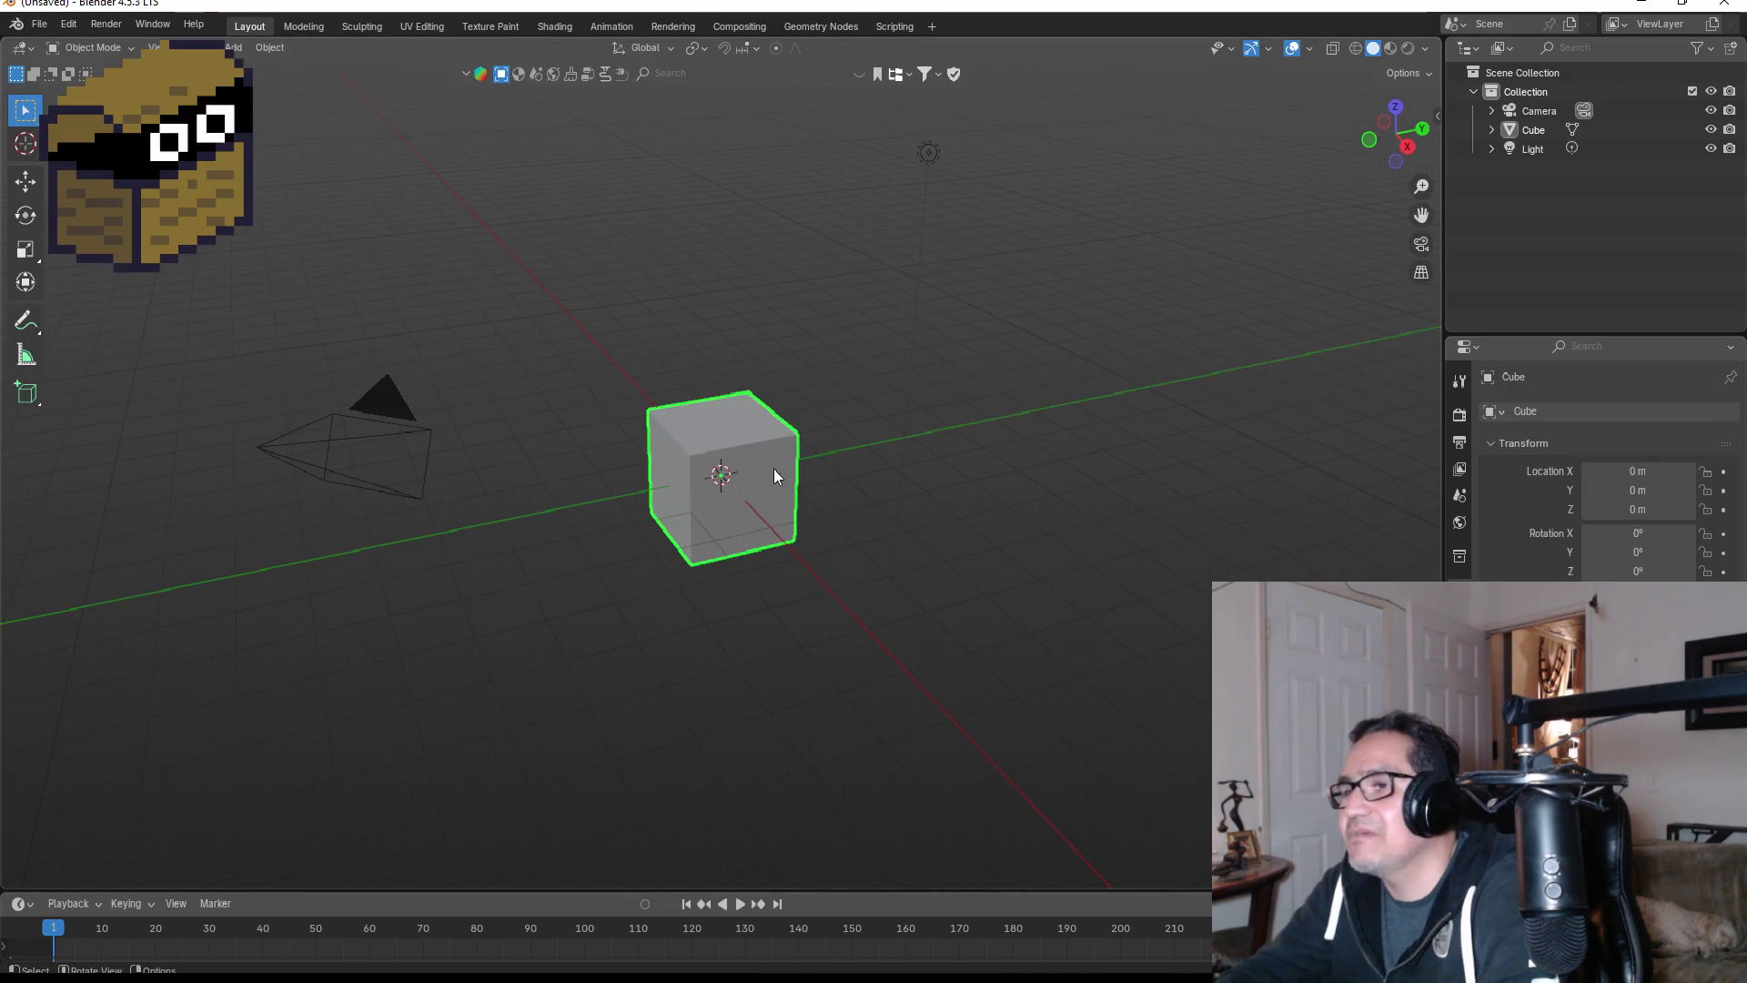
key("KP_1")
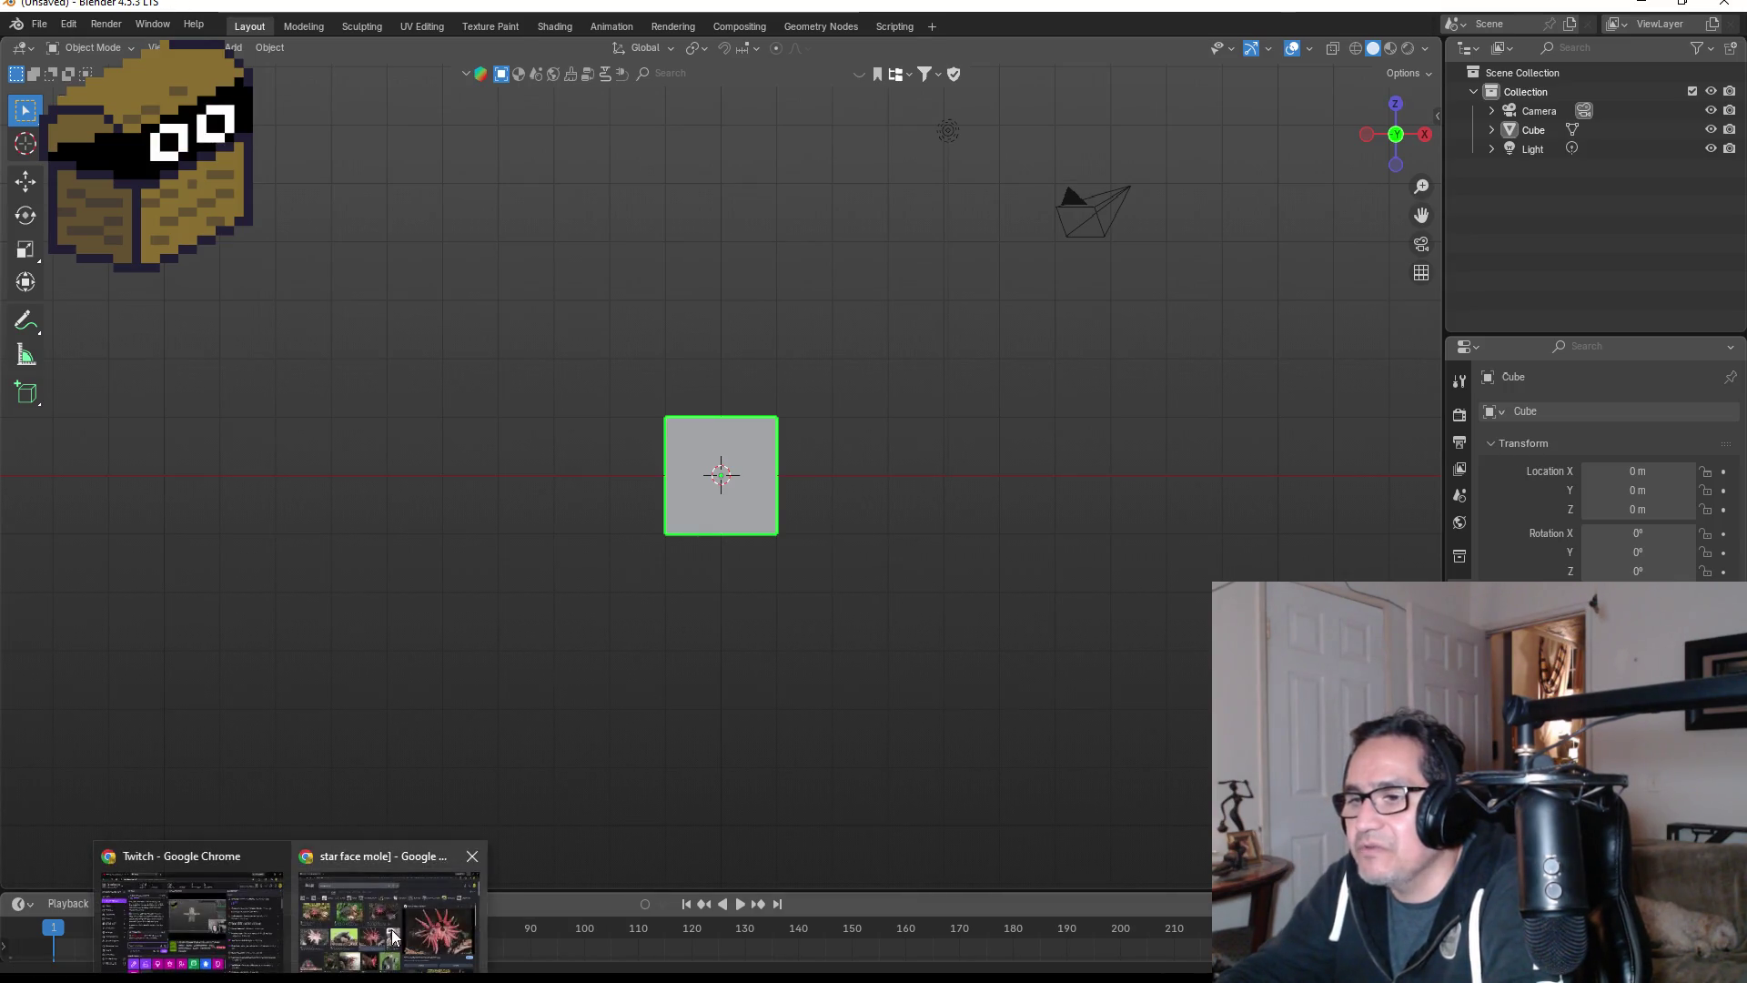
- Return to the star-nosed mole results and preview the HubPages photo, ending on the Facebook close-up
left_click(392, 930)
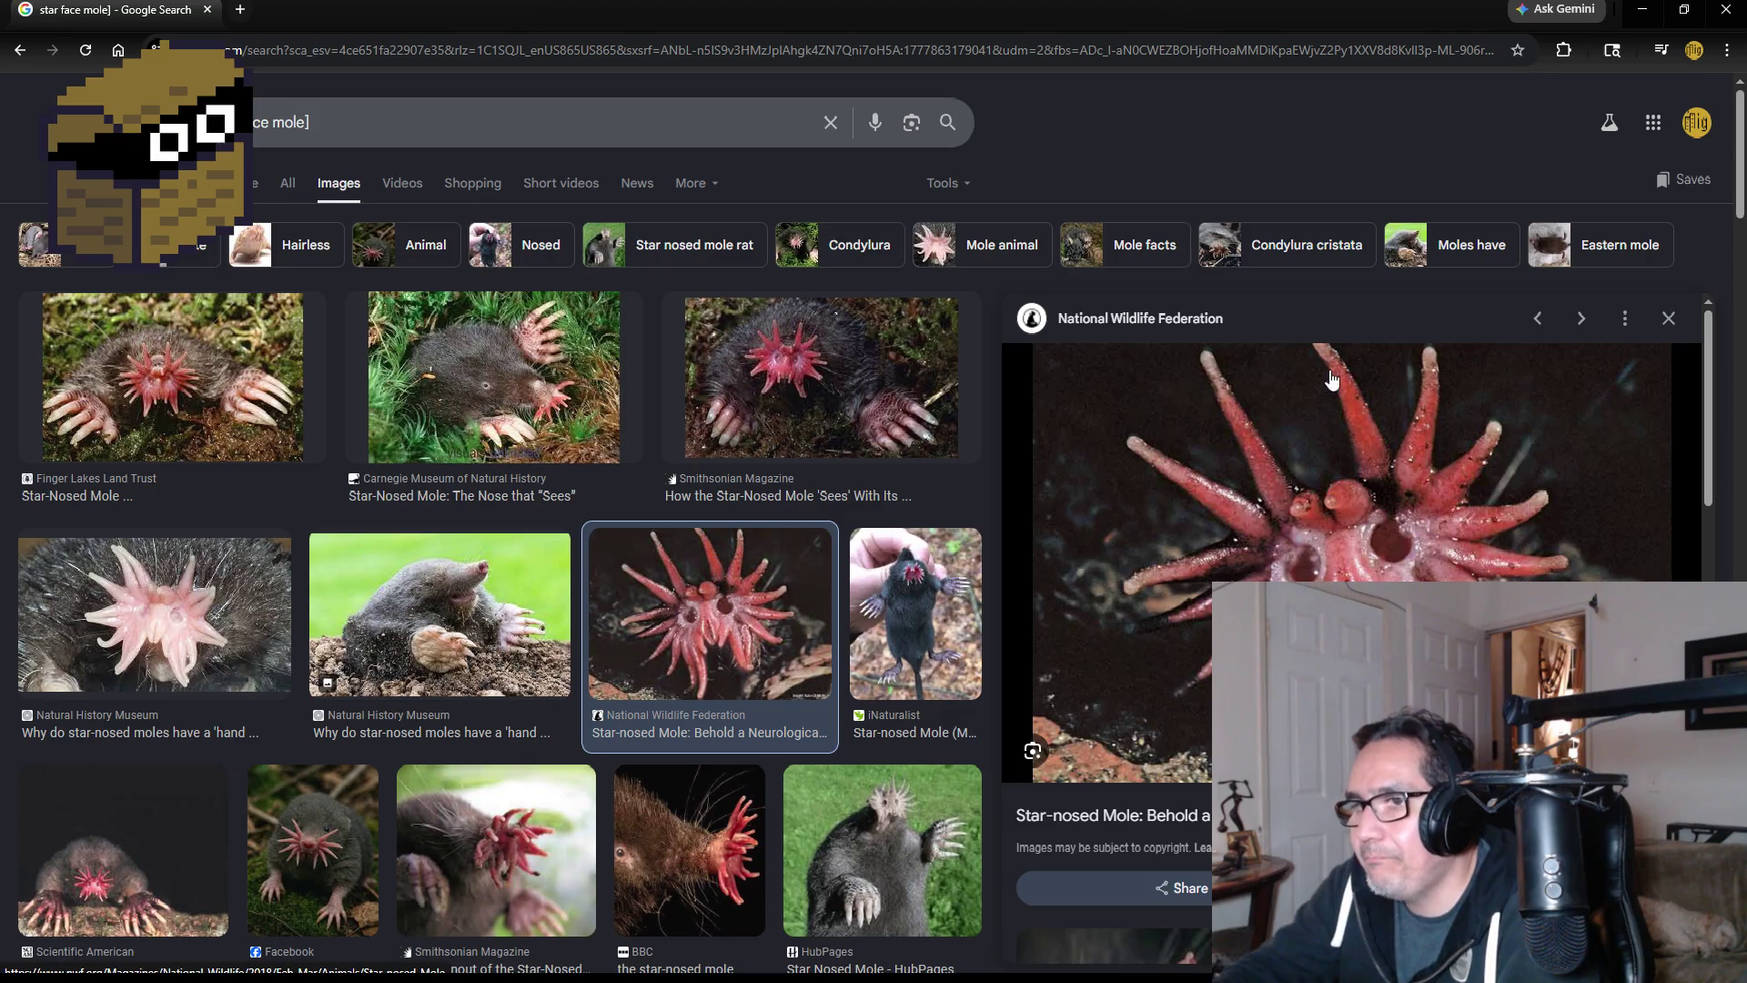
scroll(337, 898, "down", 3)
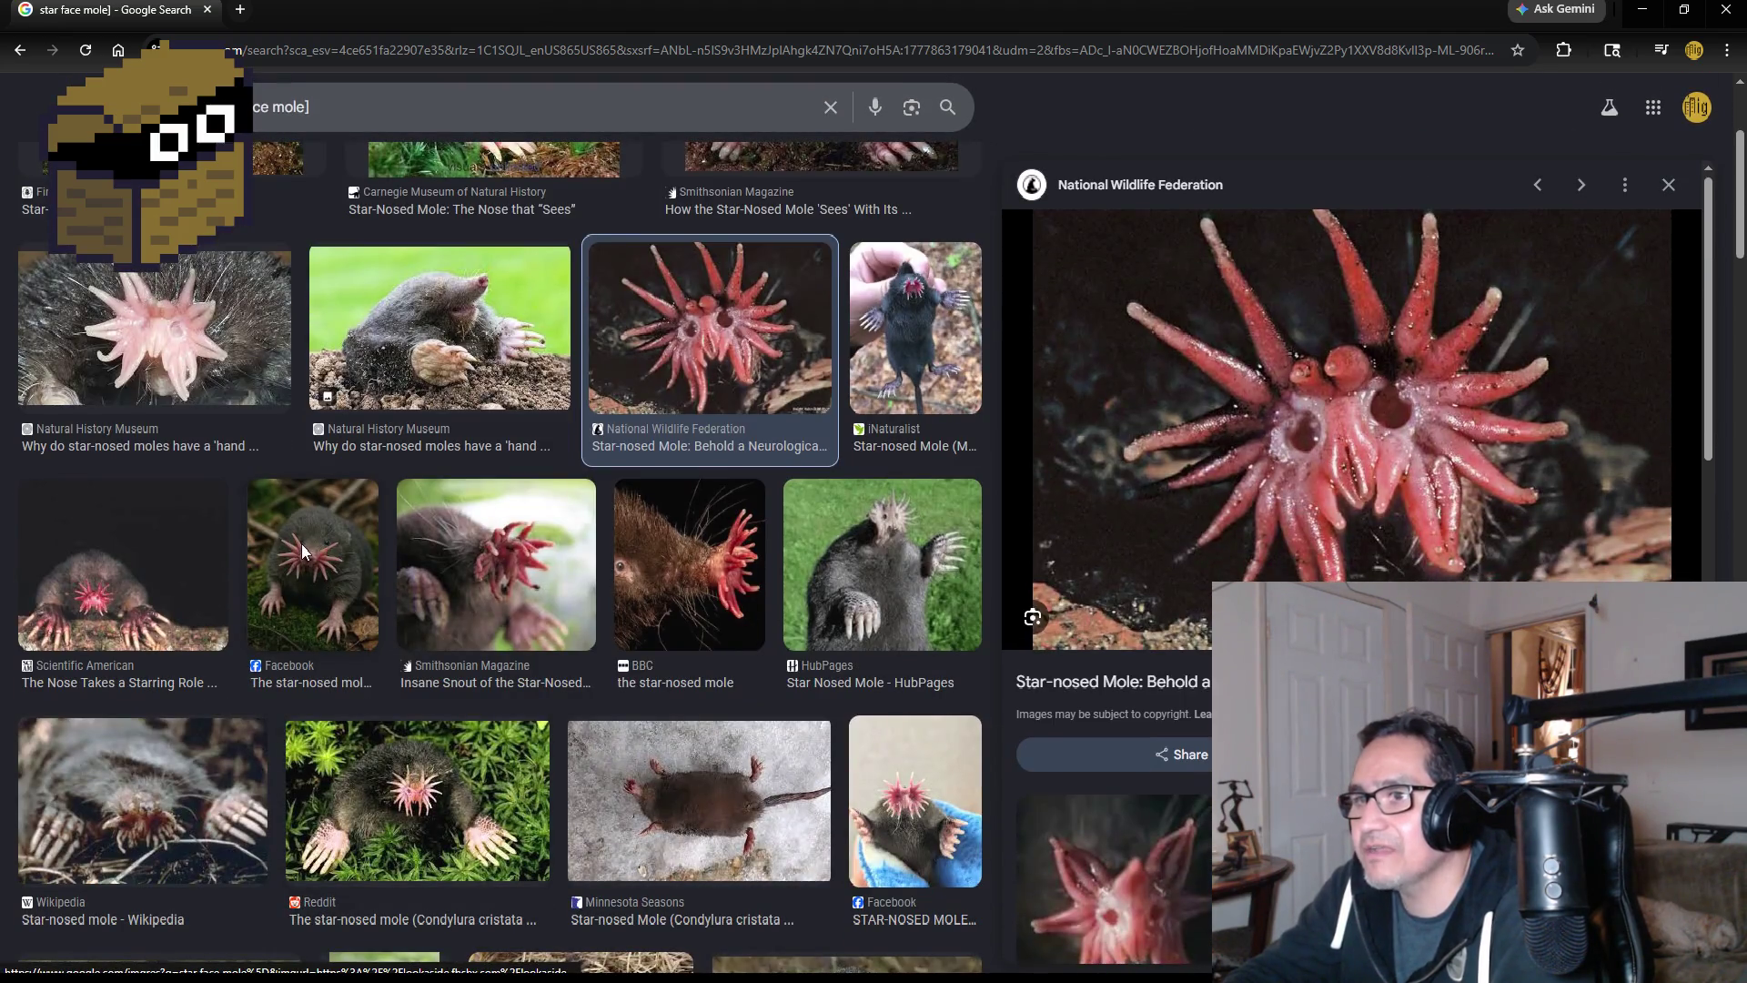
left_click(309, 557)
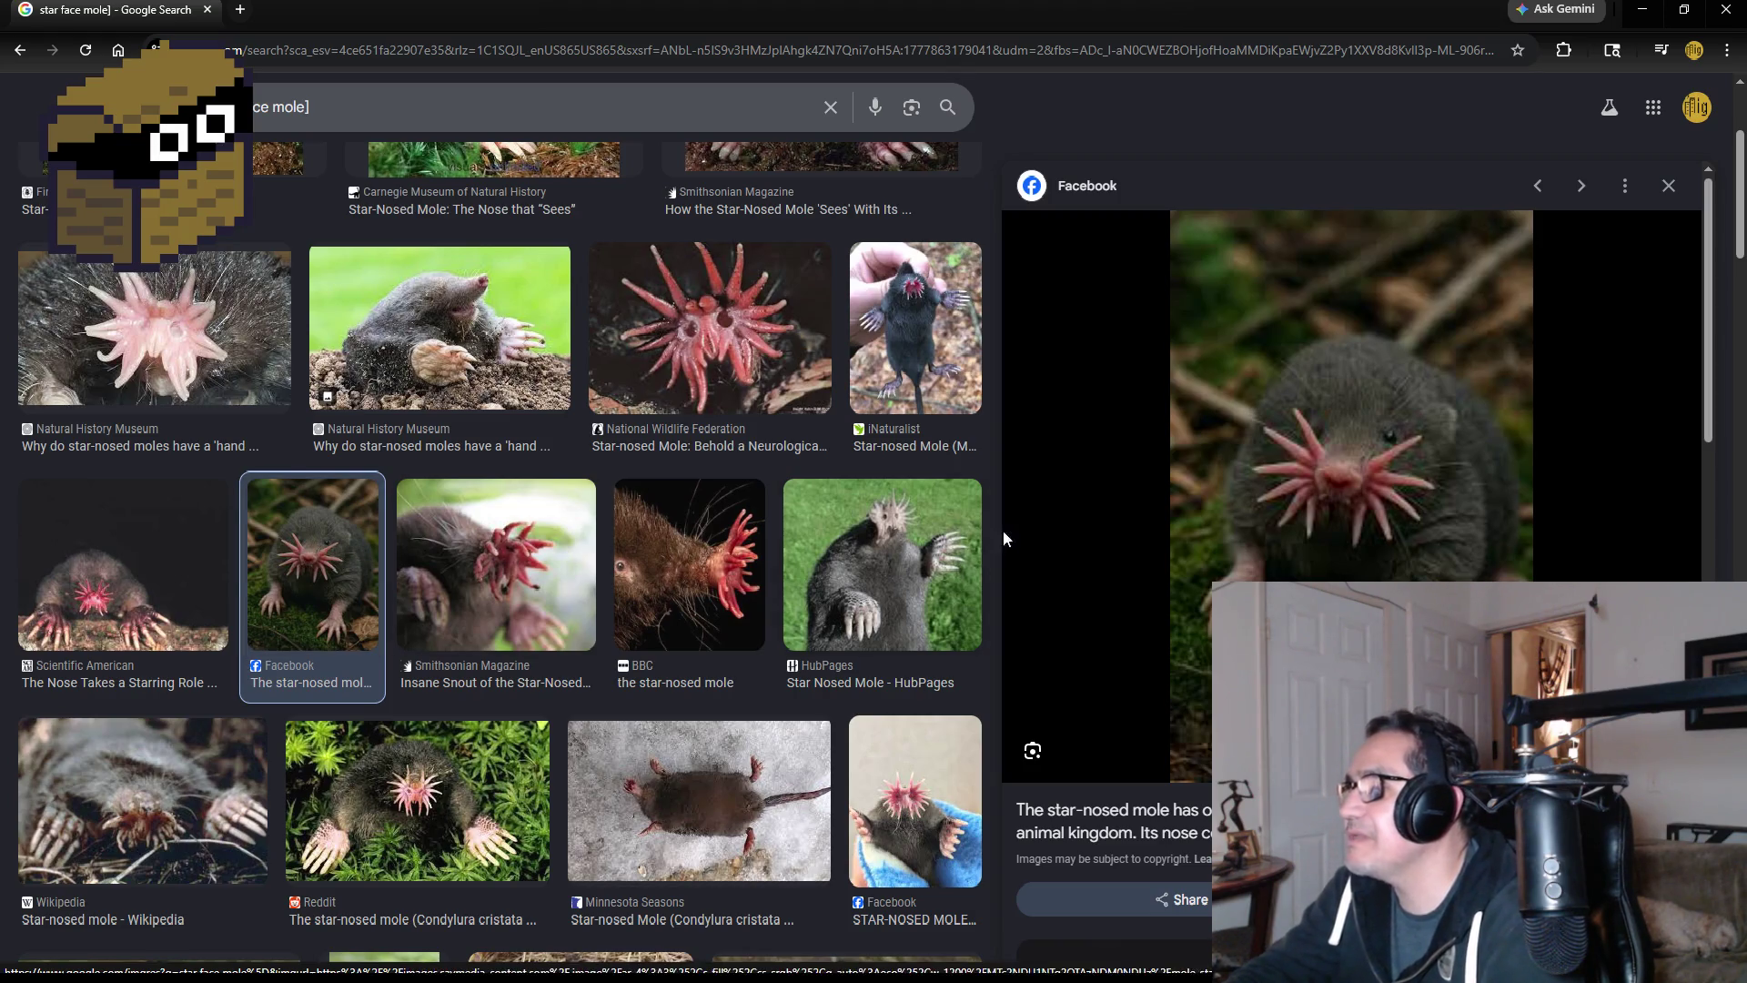
left_click(925, 549)
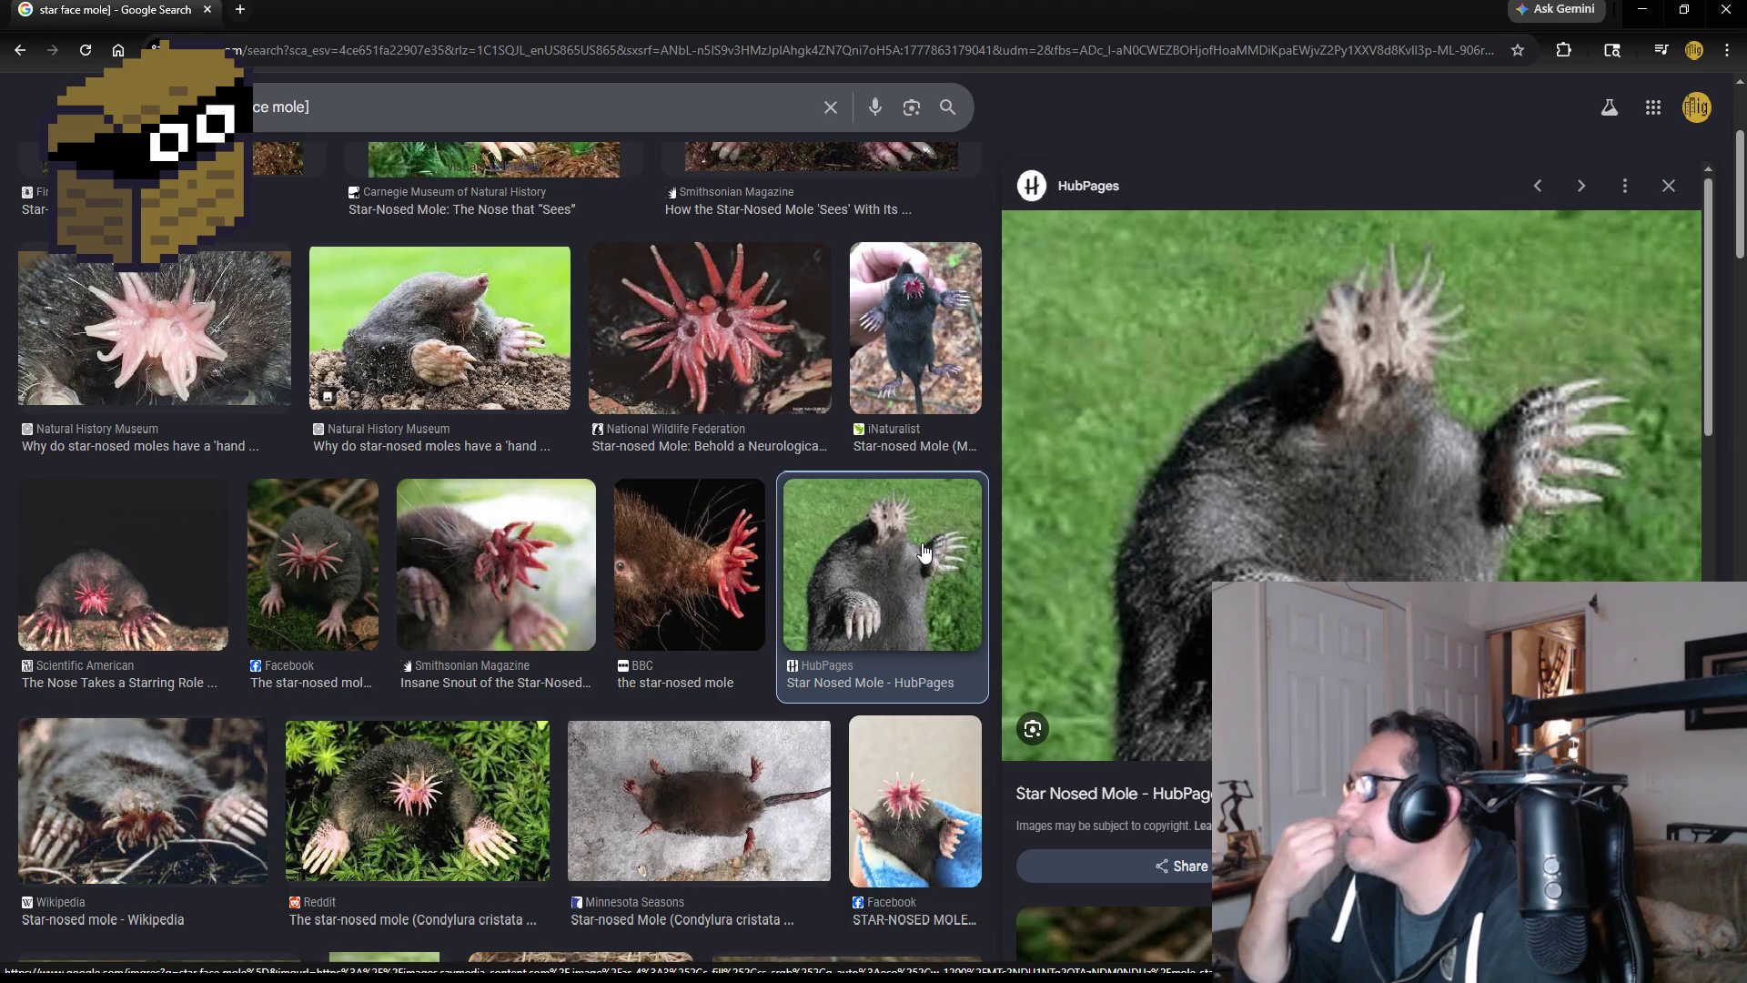
left_click(330, 583)
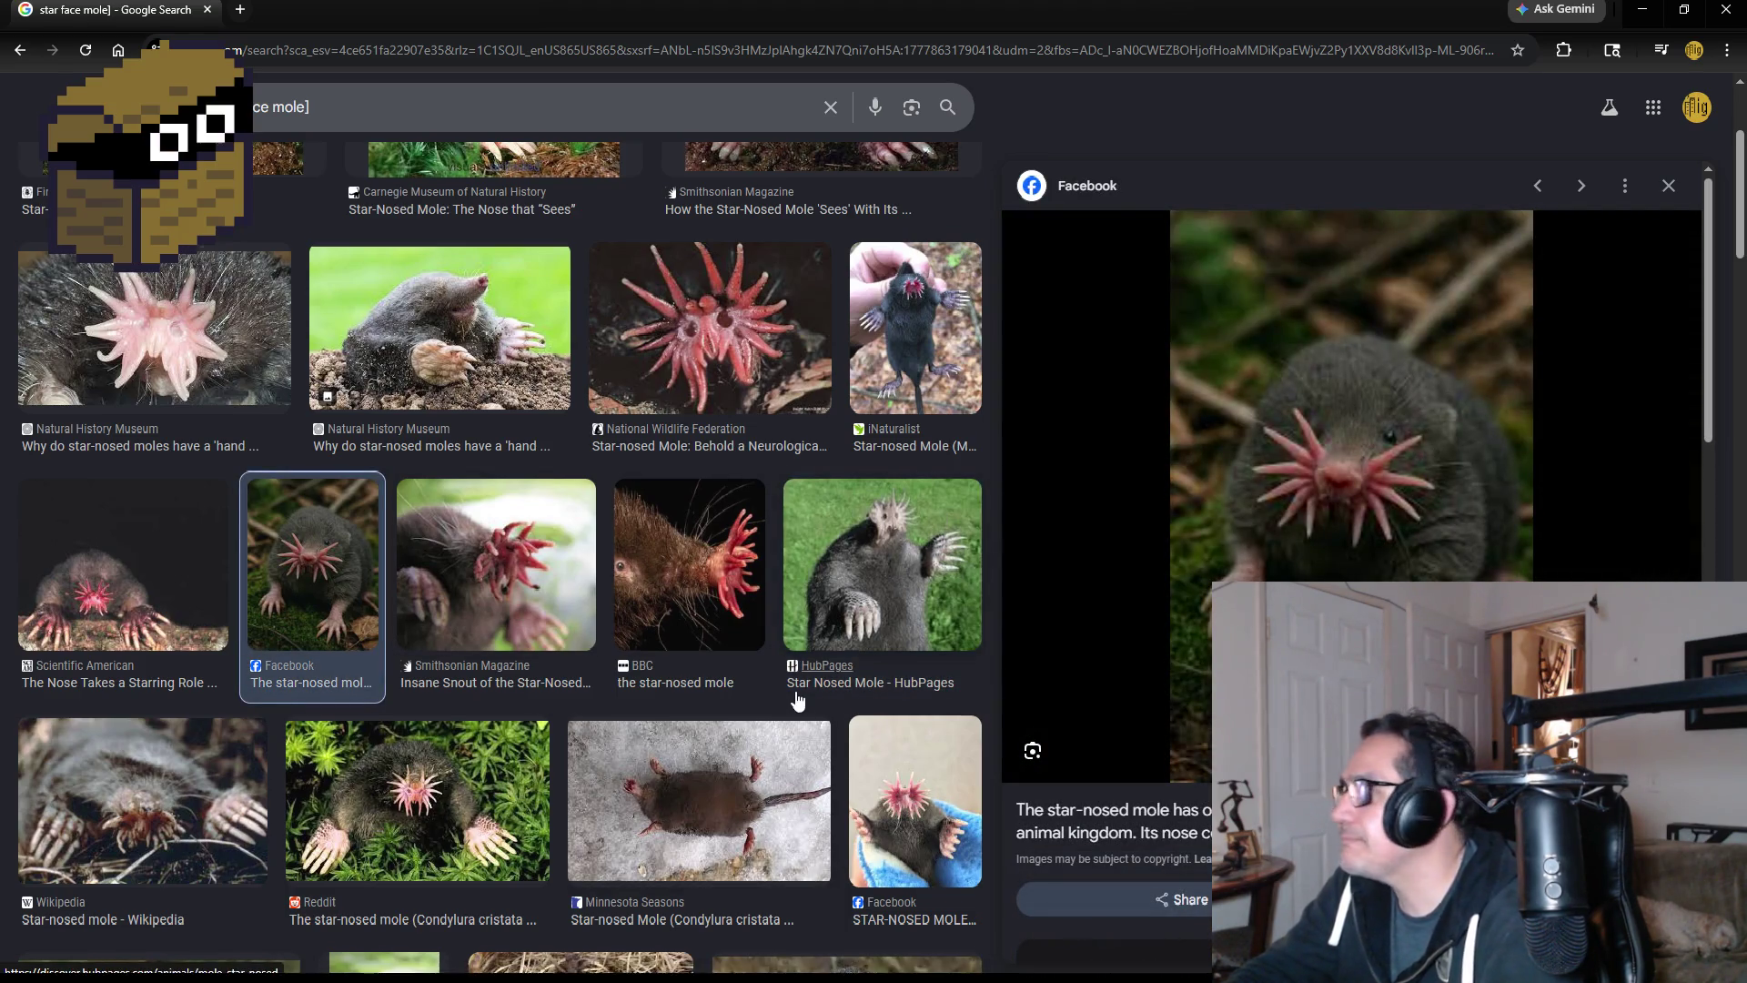
- Preview the Wikipedia, Reddit and Natural History Museum star-nosed mole images
scroll(796, 692, "down", 2)
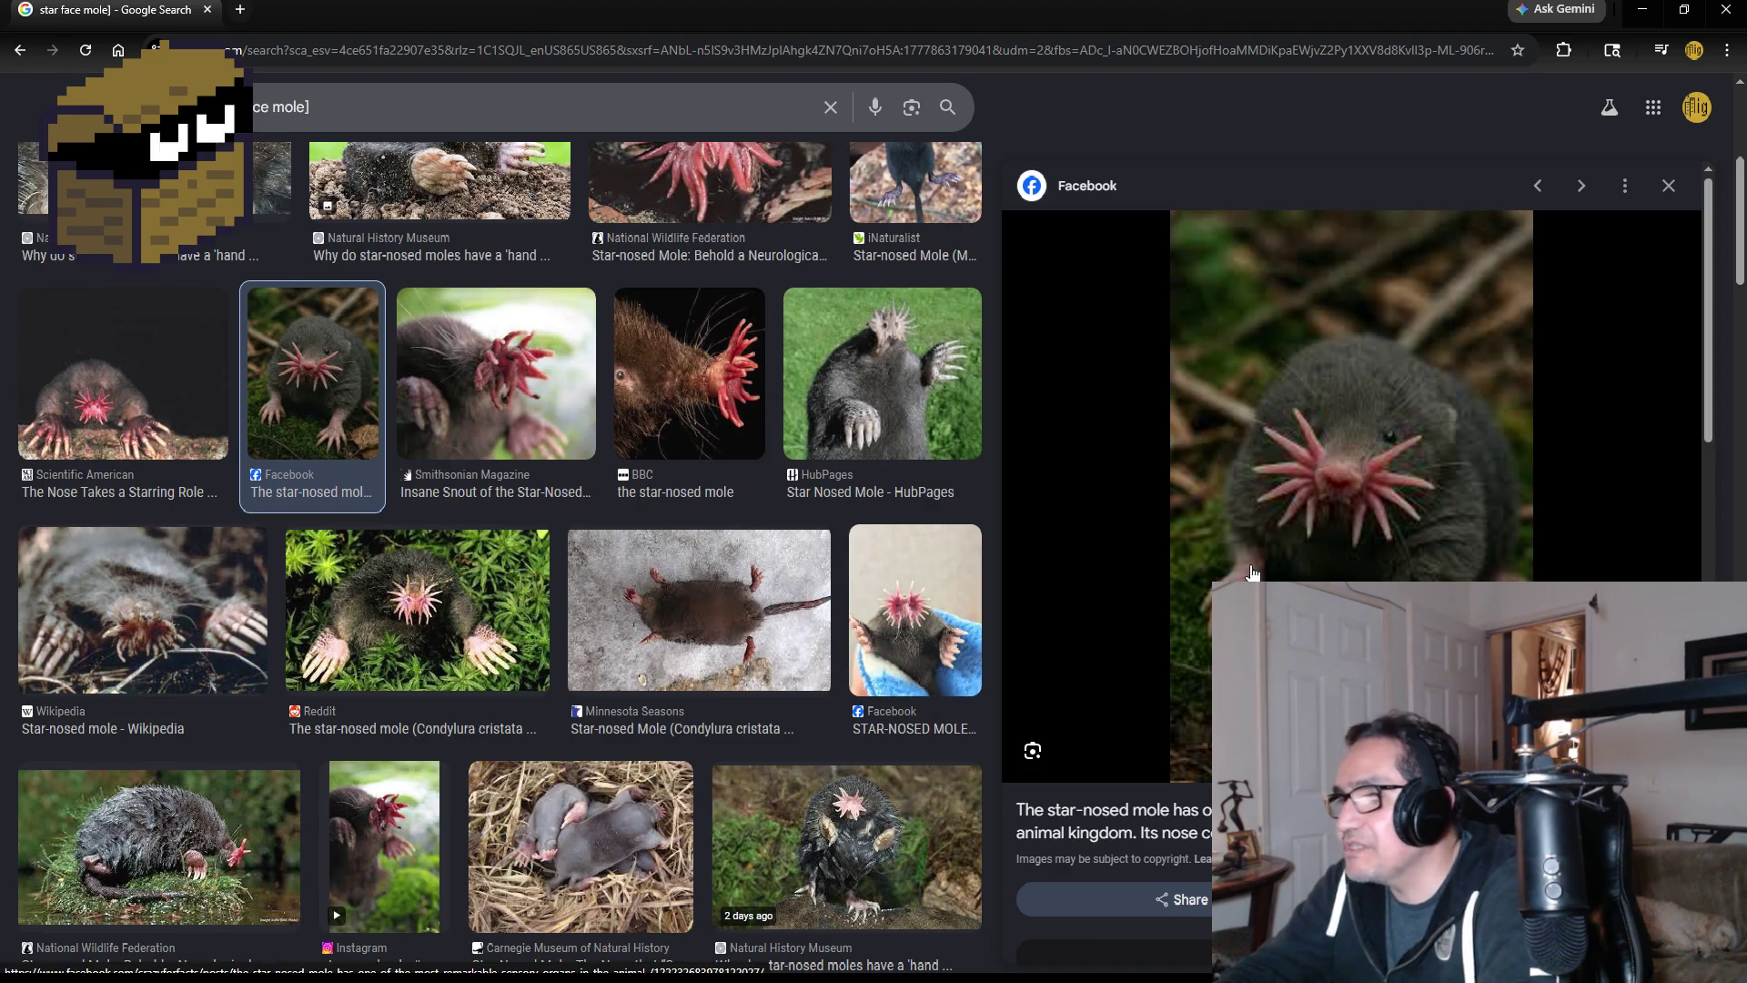
scroll(426, 514, "down", 2)
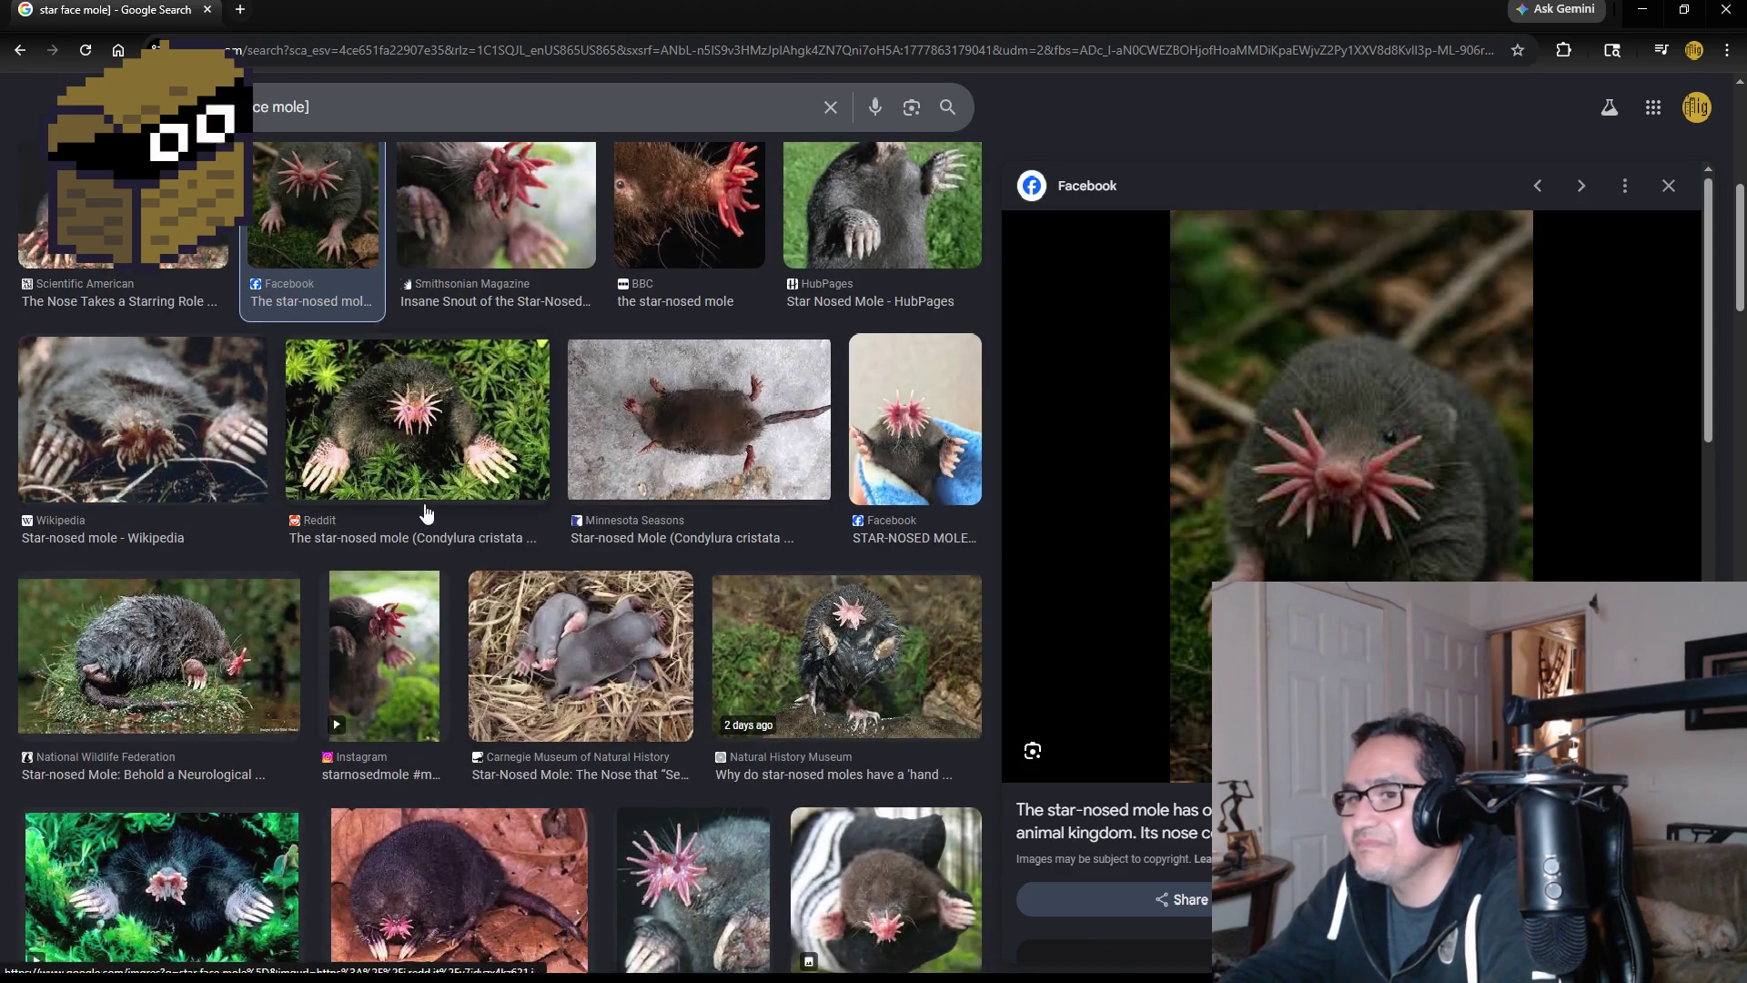
left_click(157, 411)
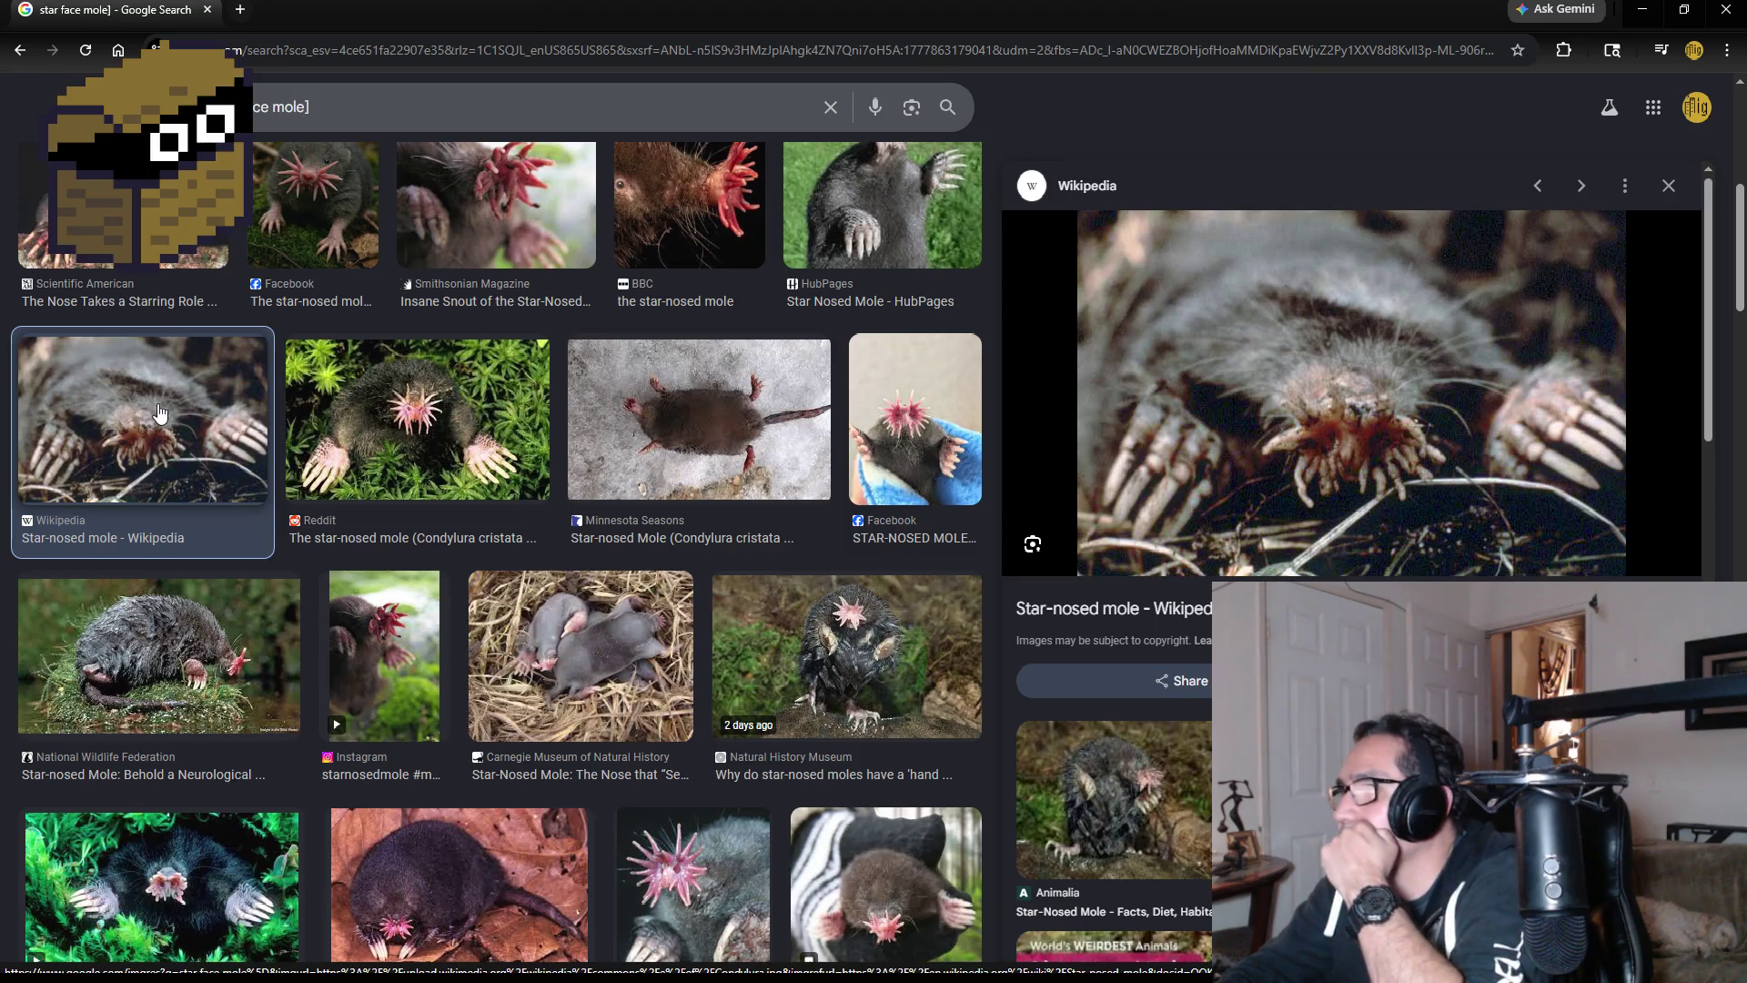
left_click(488, 421)
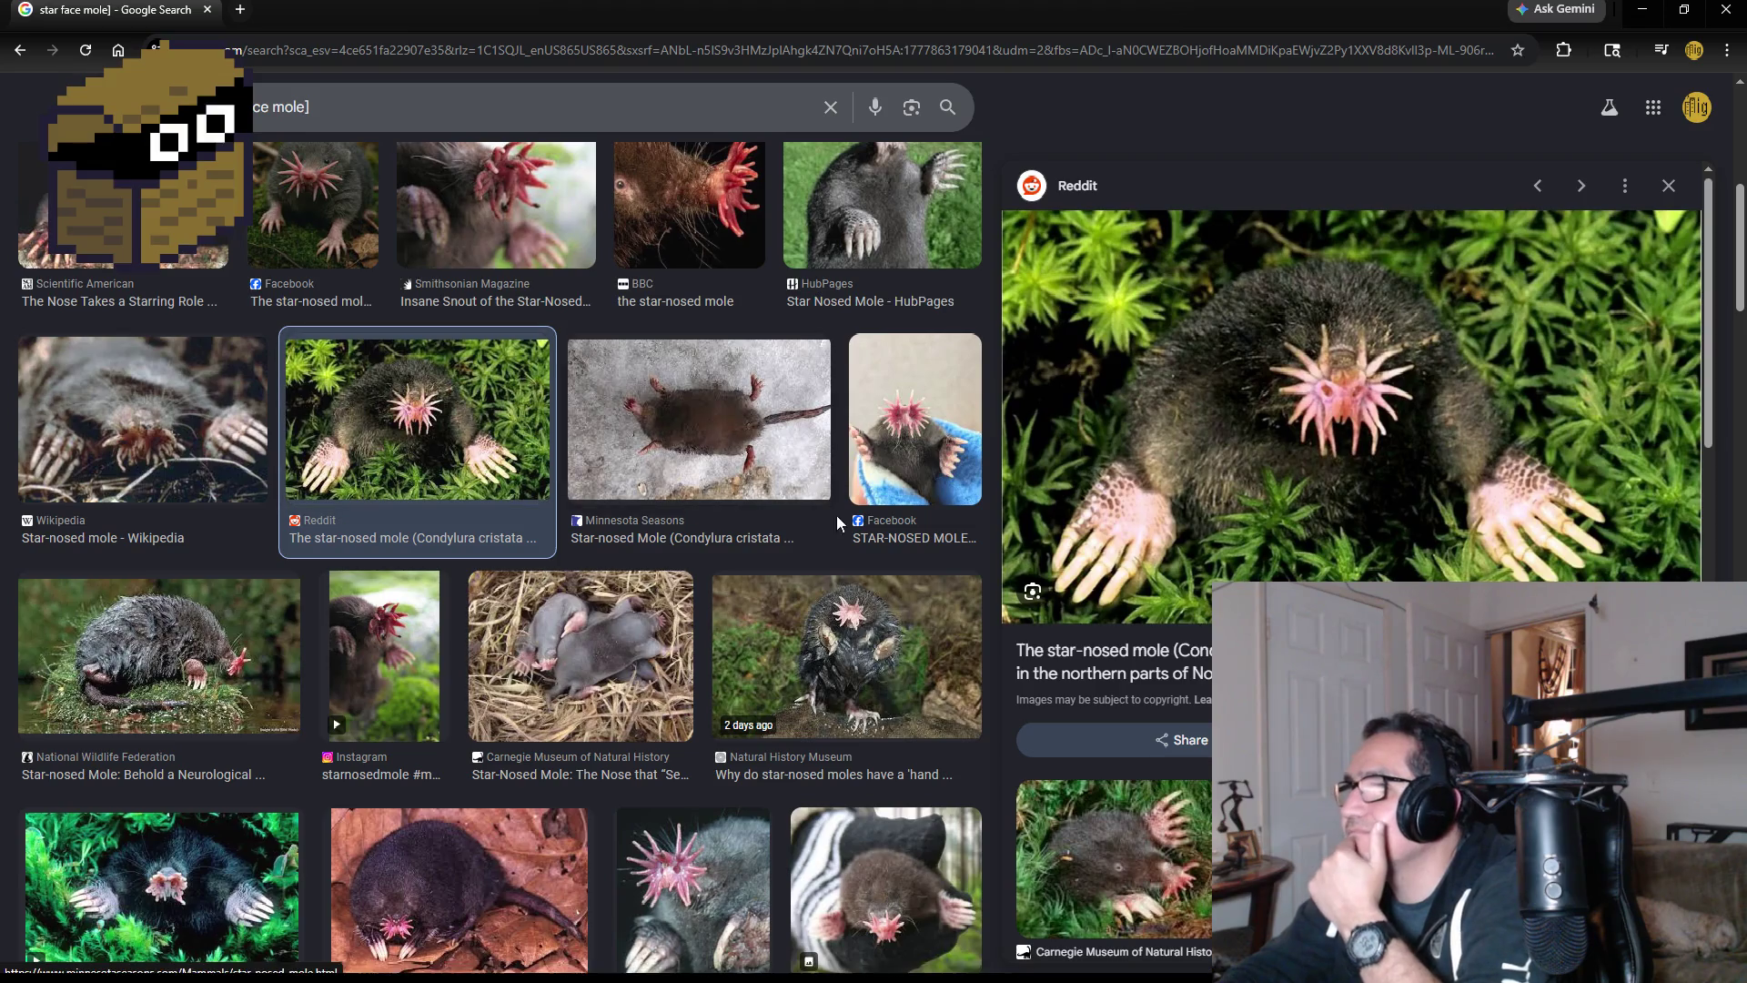
left_click(907, 682)
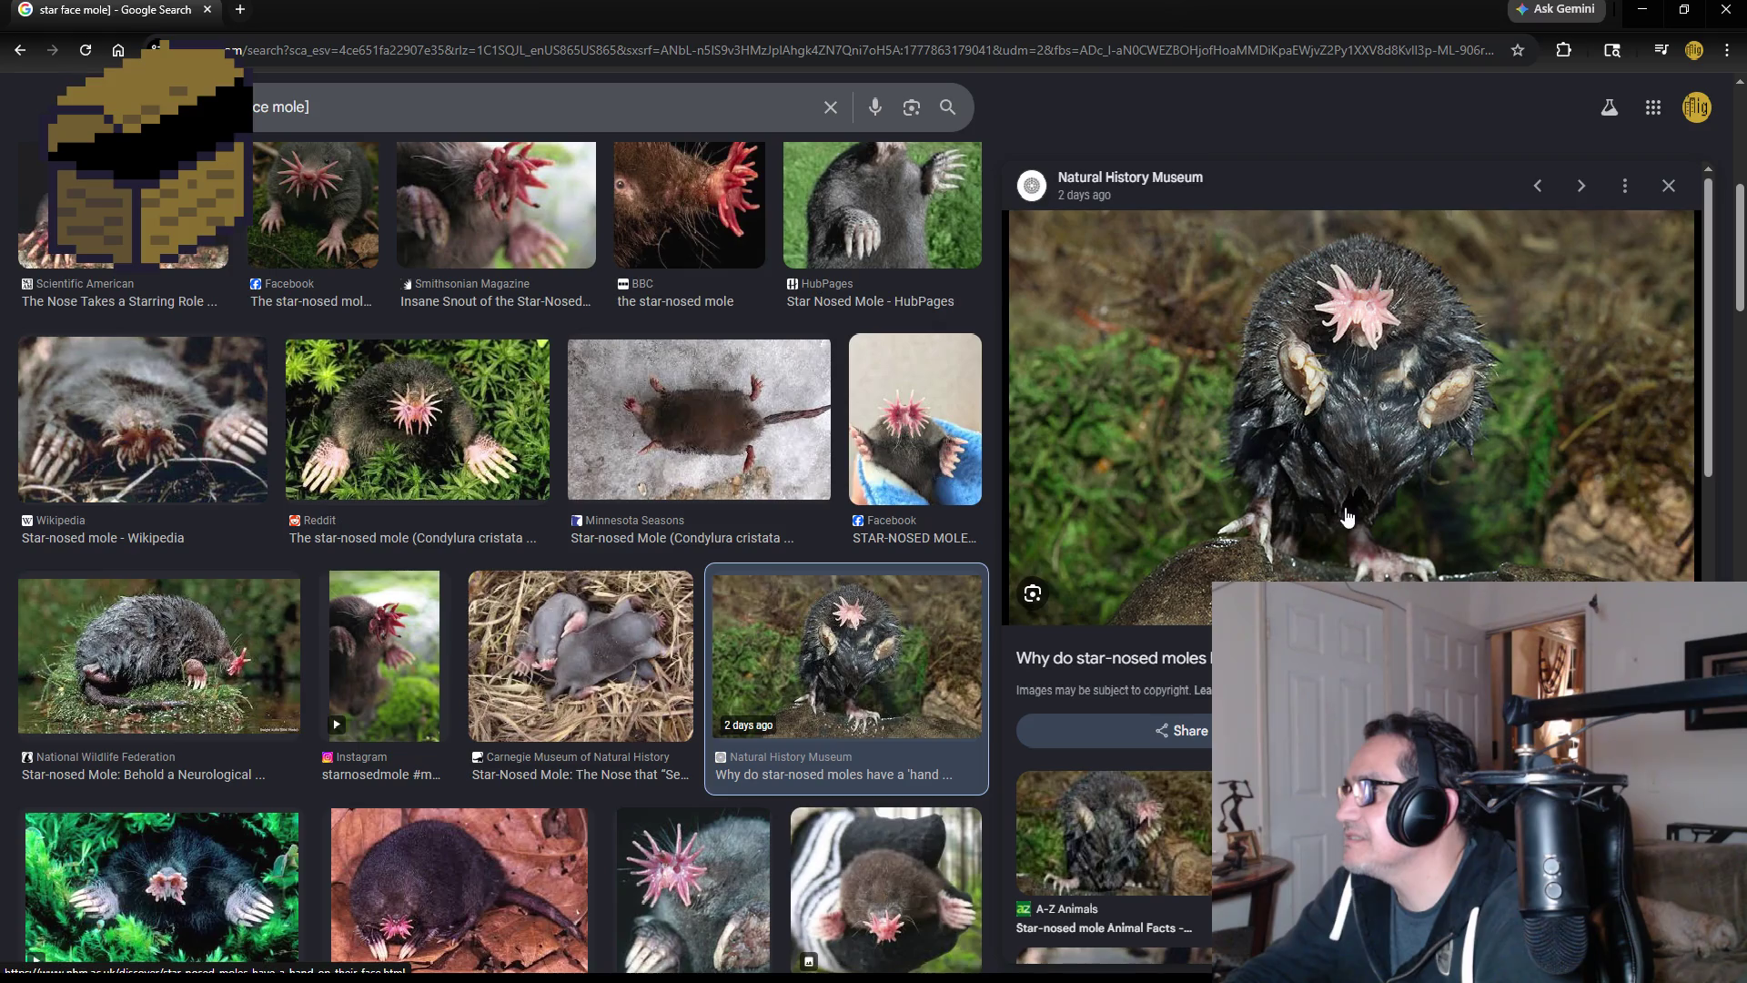
scroll(734, 331, "up", 2)
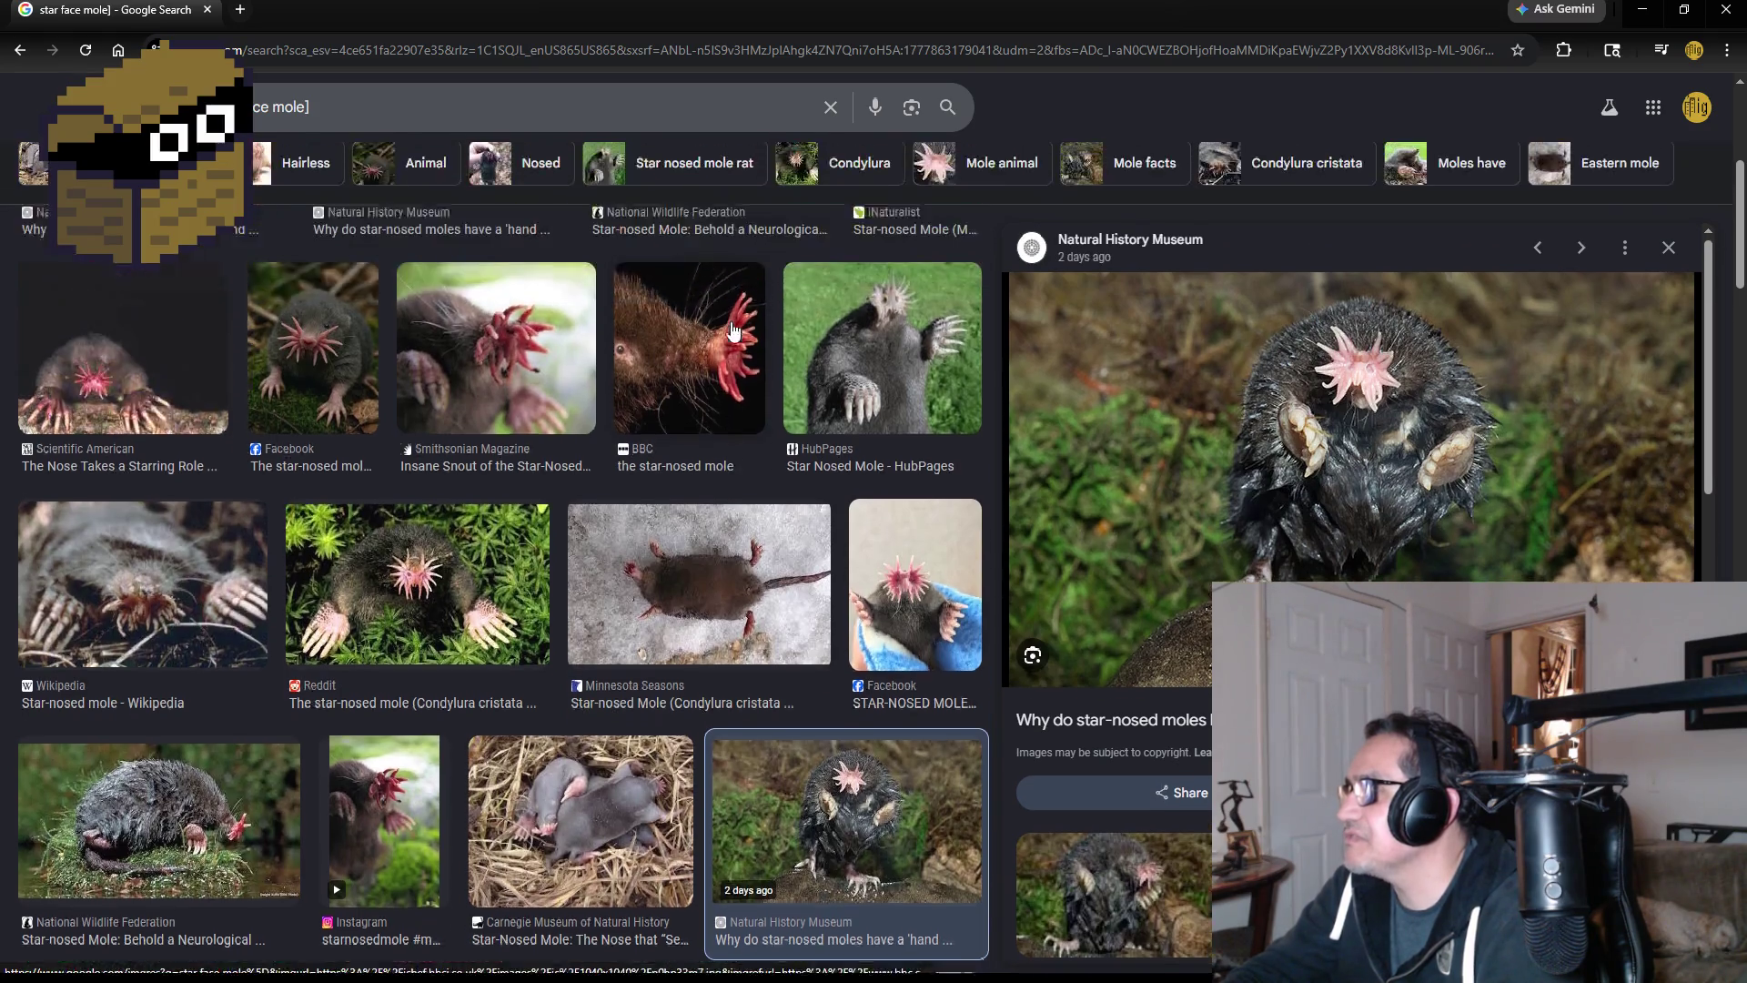
scroll(734, 331, "up", 5)
- Change the query to 'star face mole humanoid', removing the stray bracket, and search
left_click(396, 110)
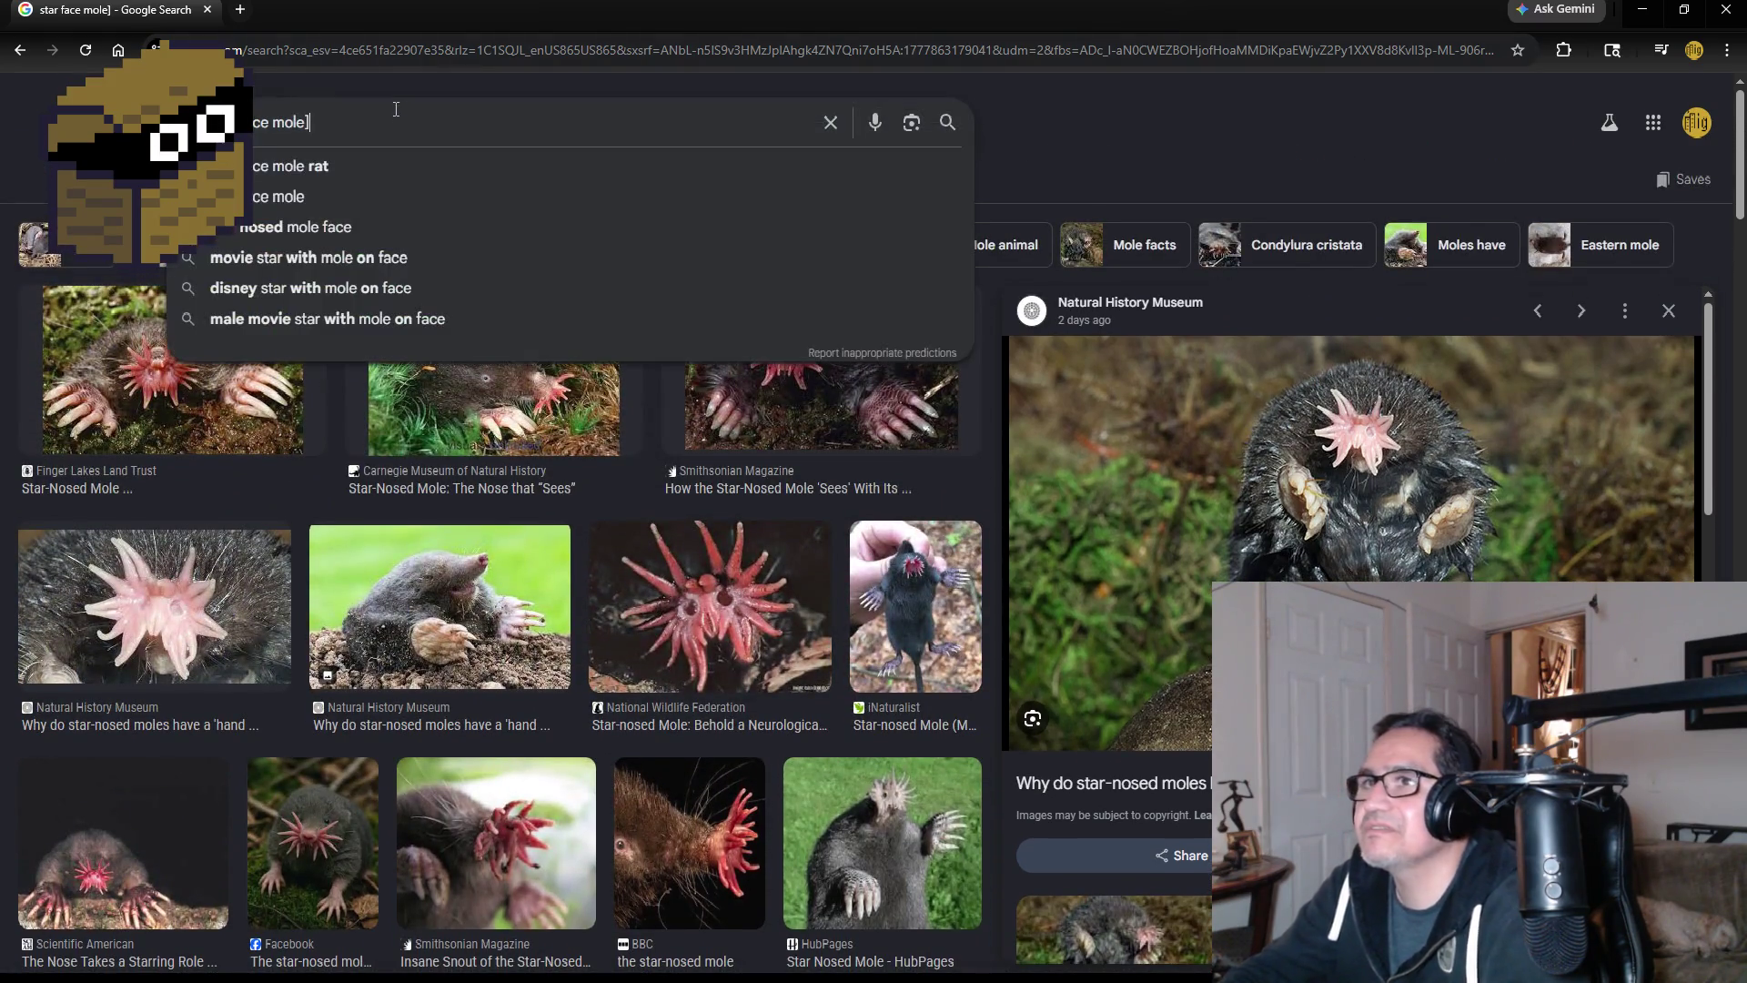
key("BackSpace")
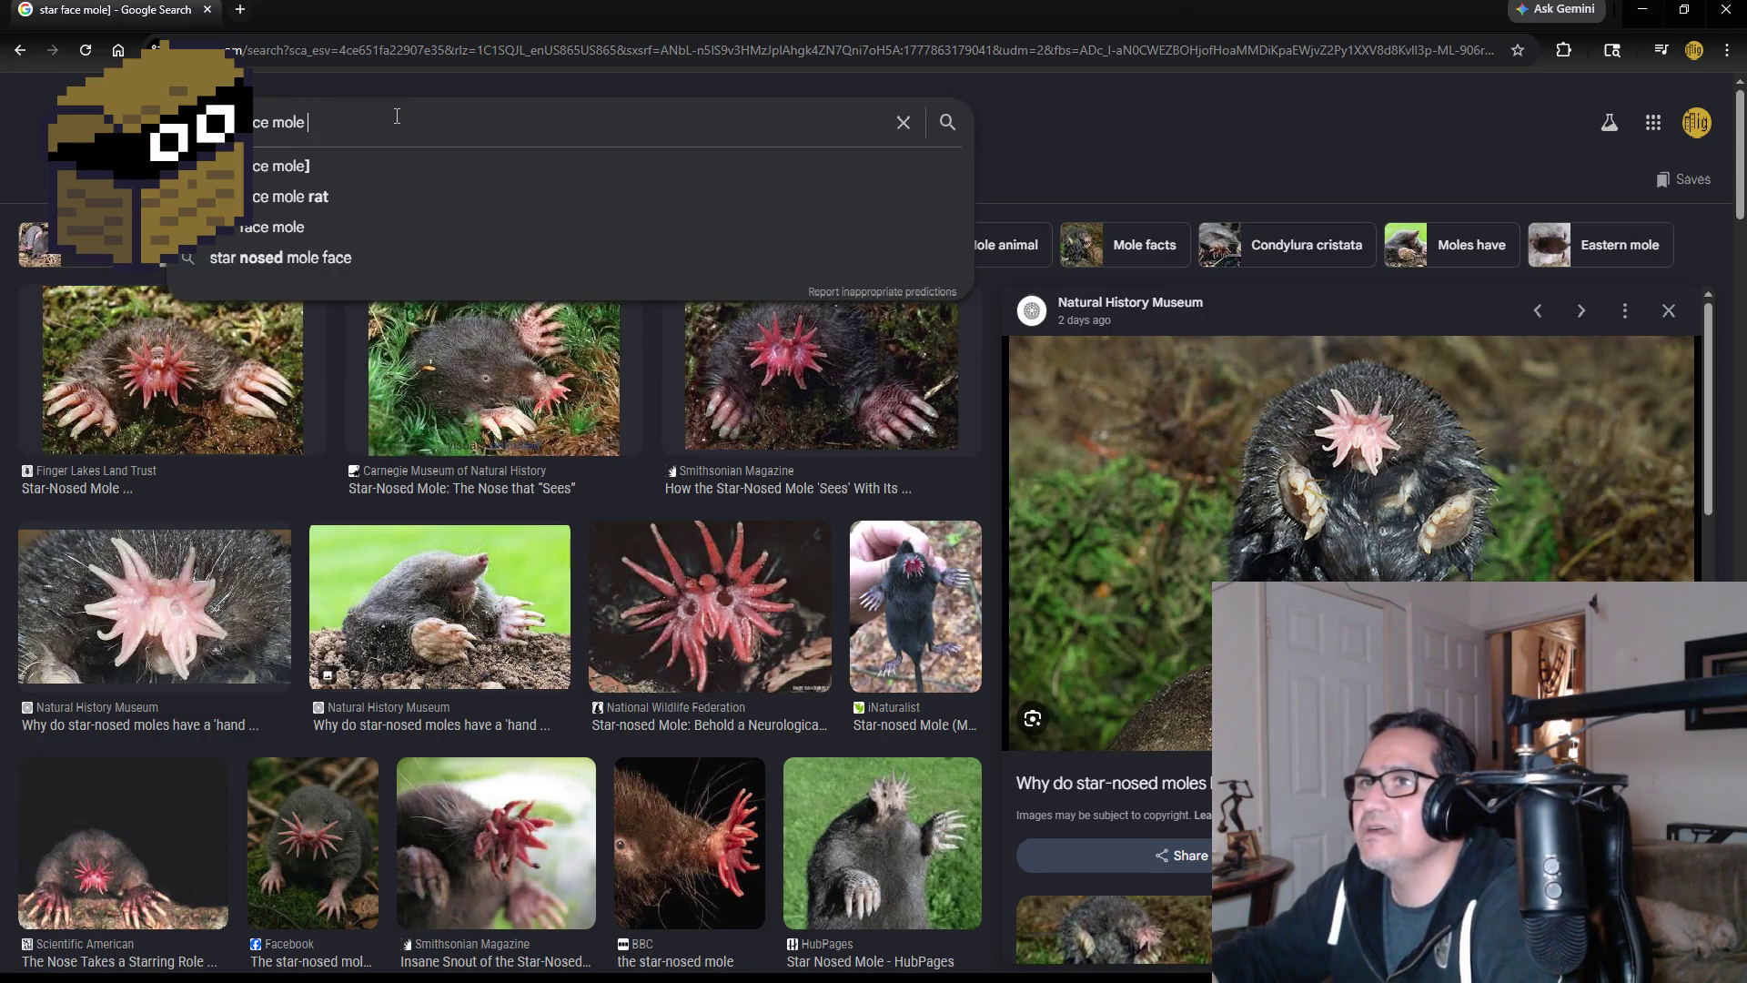
type("hum")
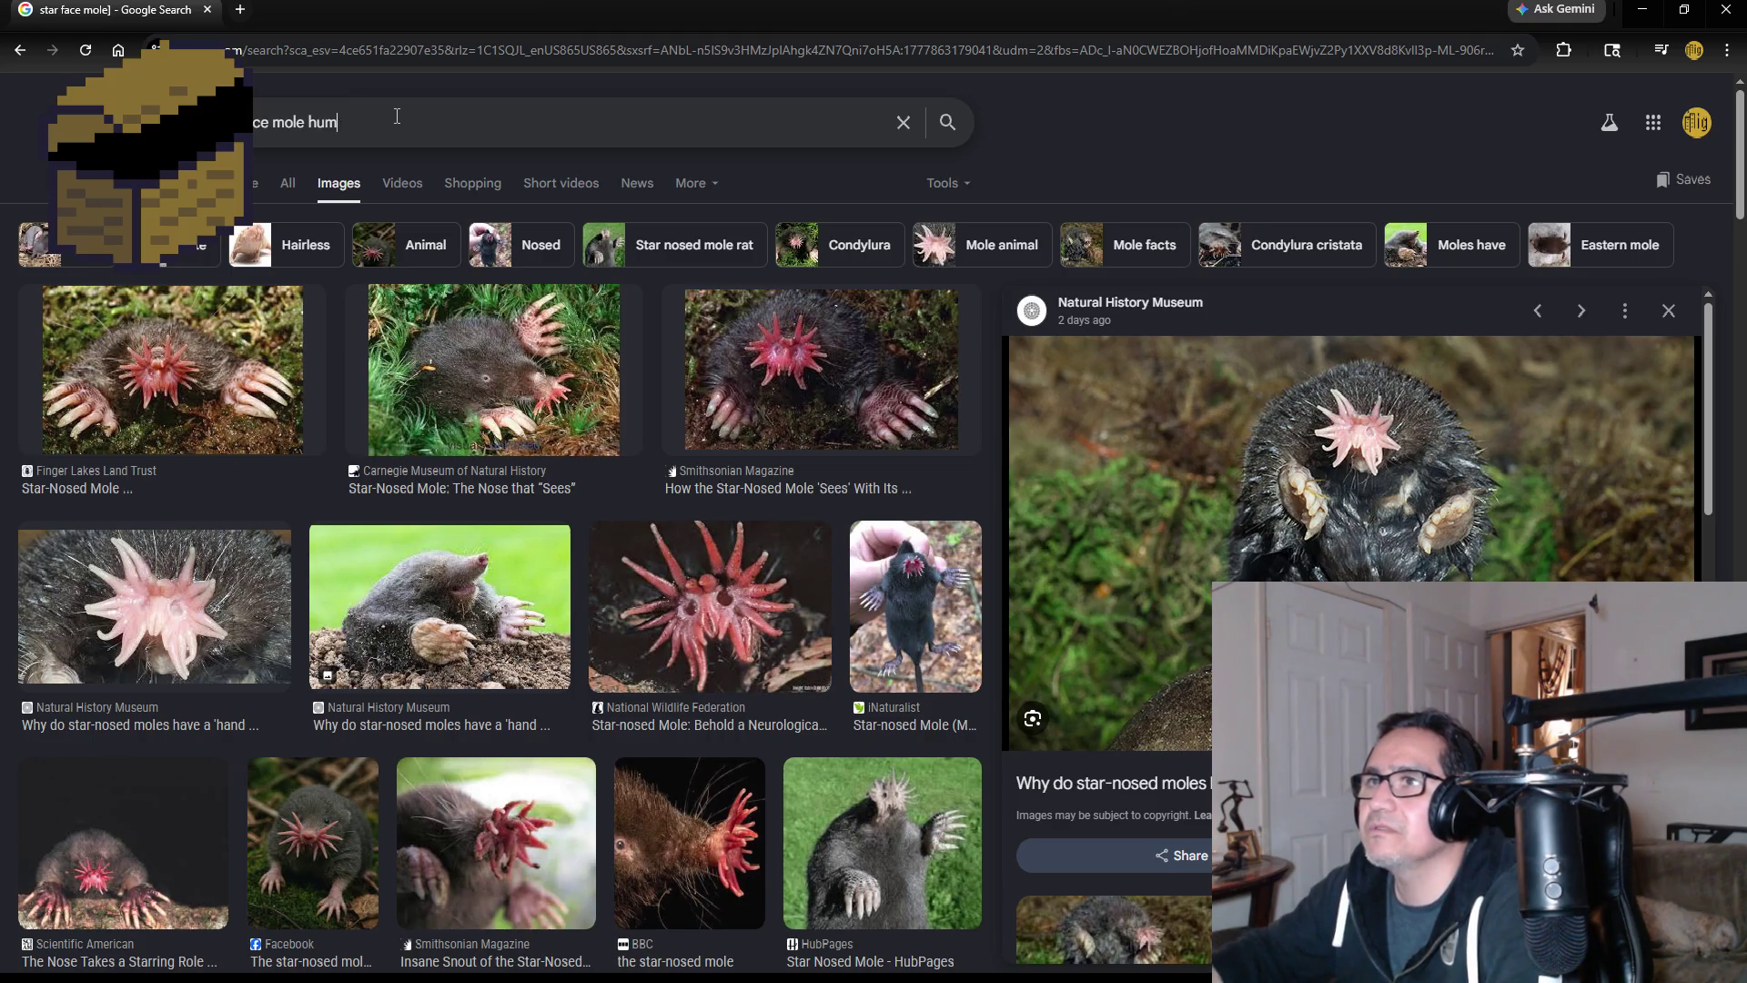
type("anoid")
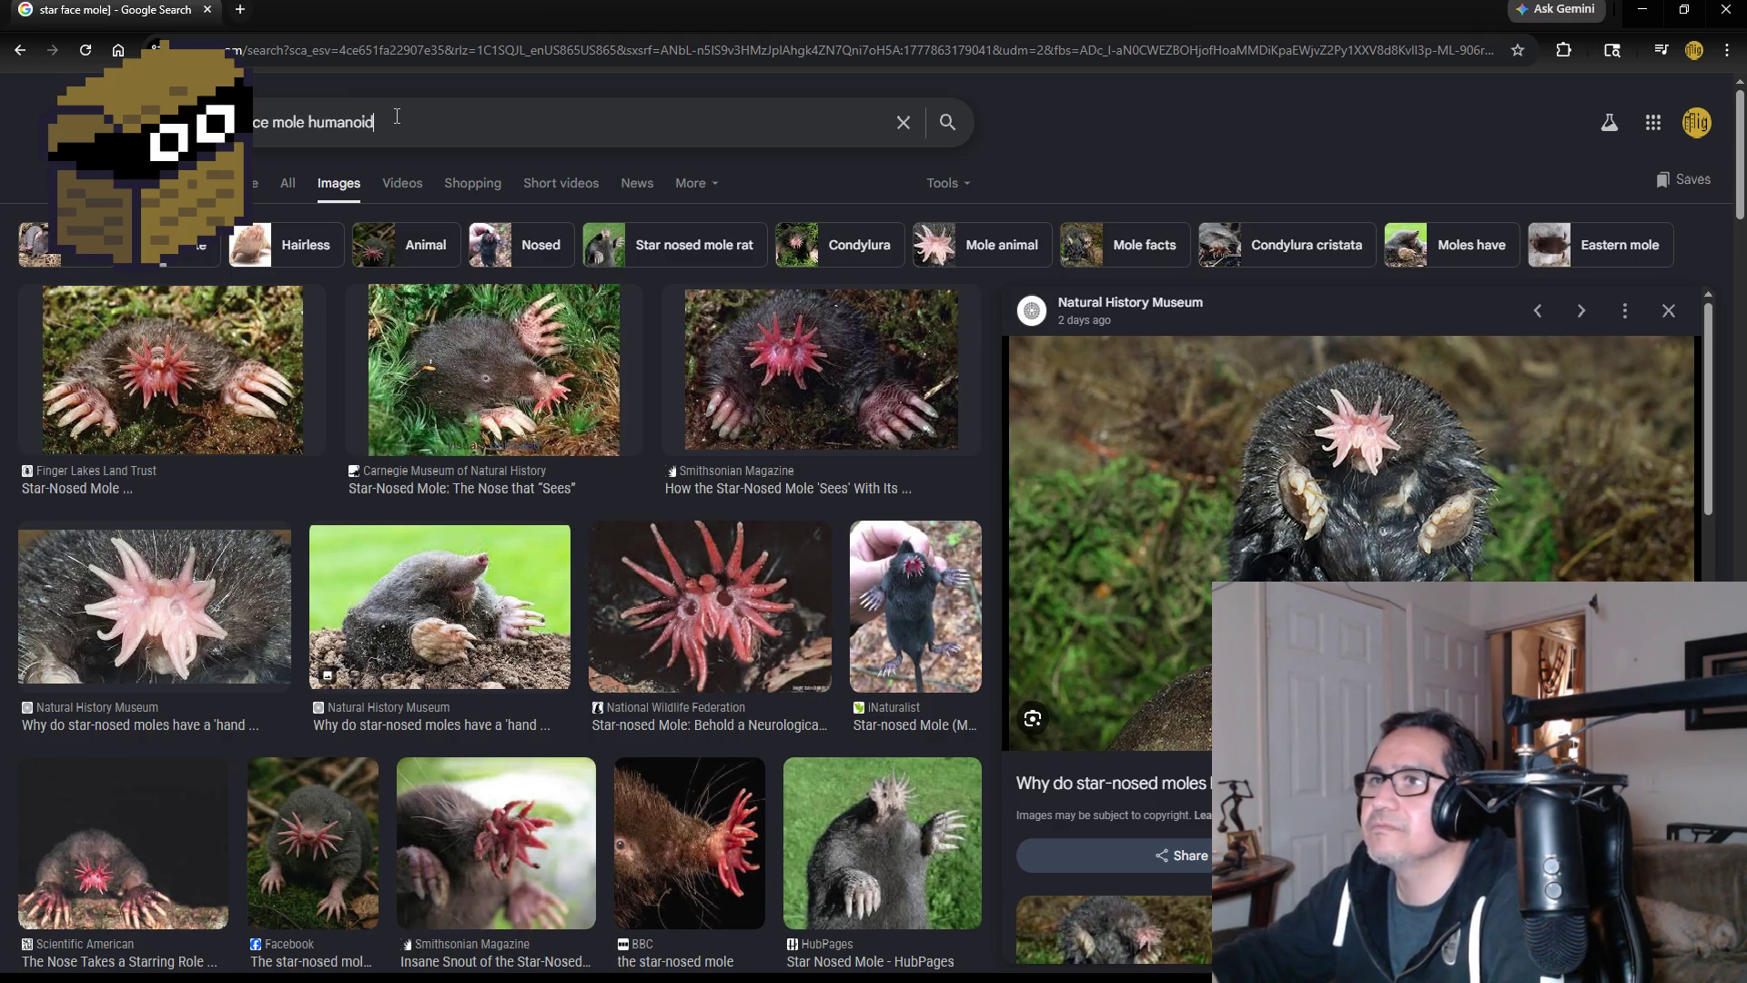
key("Return")
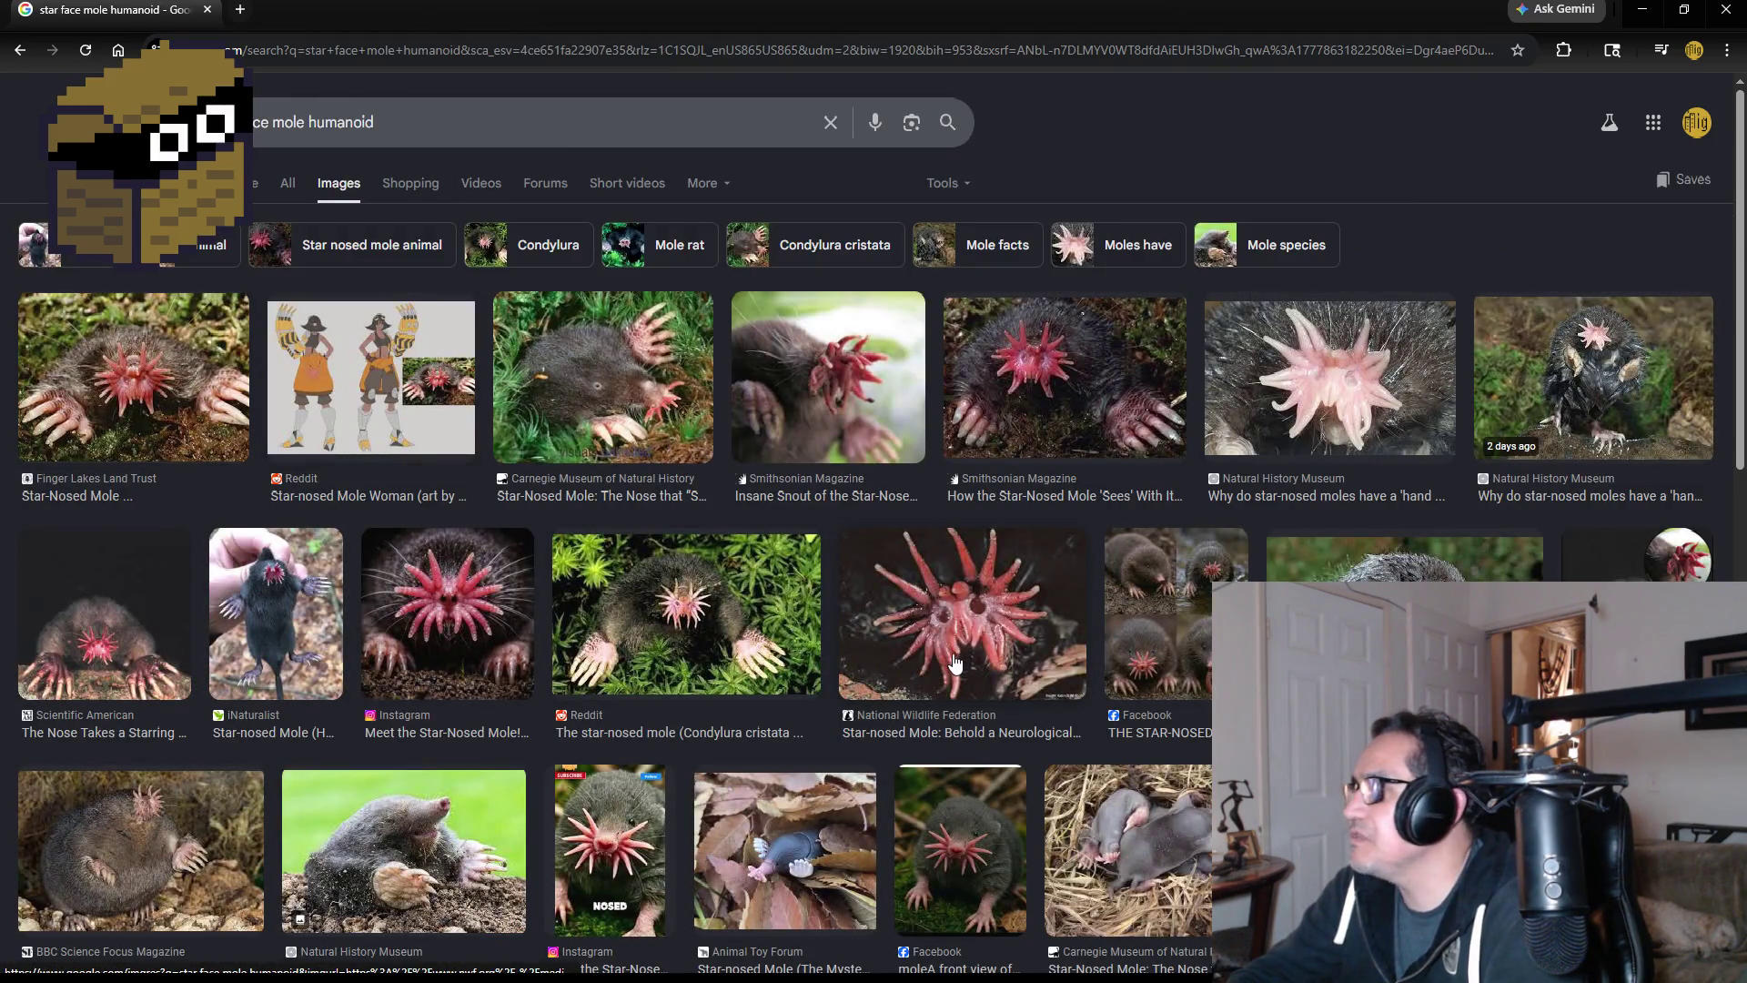
- Search Google Images for 'star face mole monster human'
left_click(465, 117)
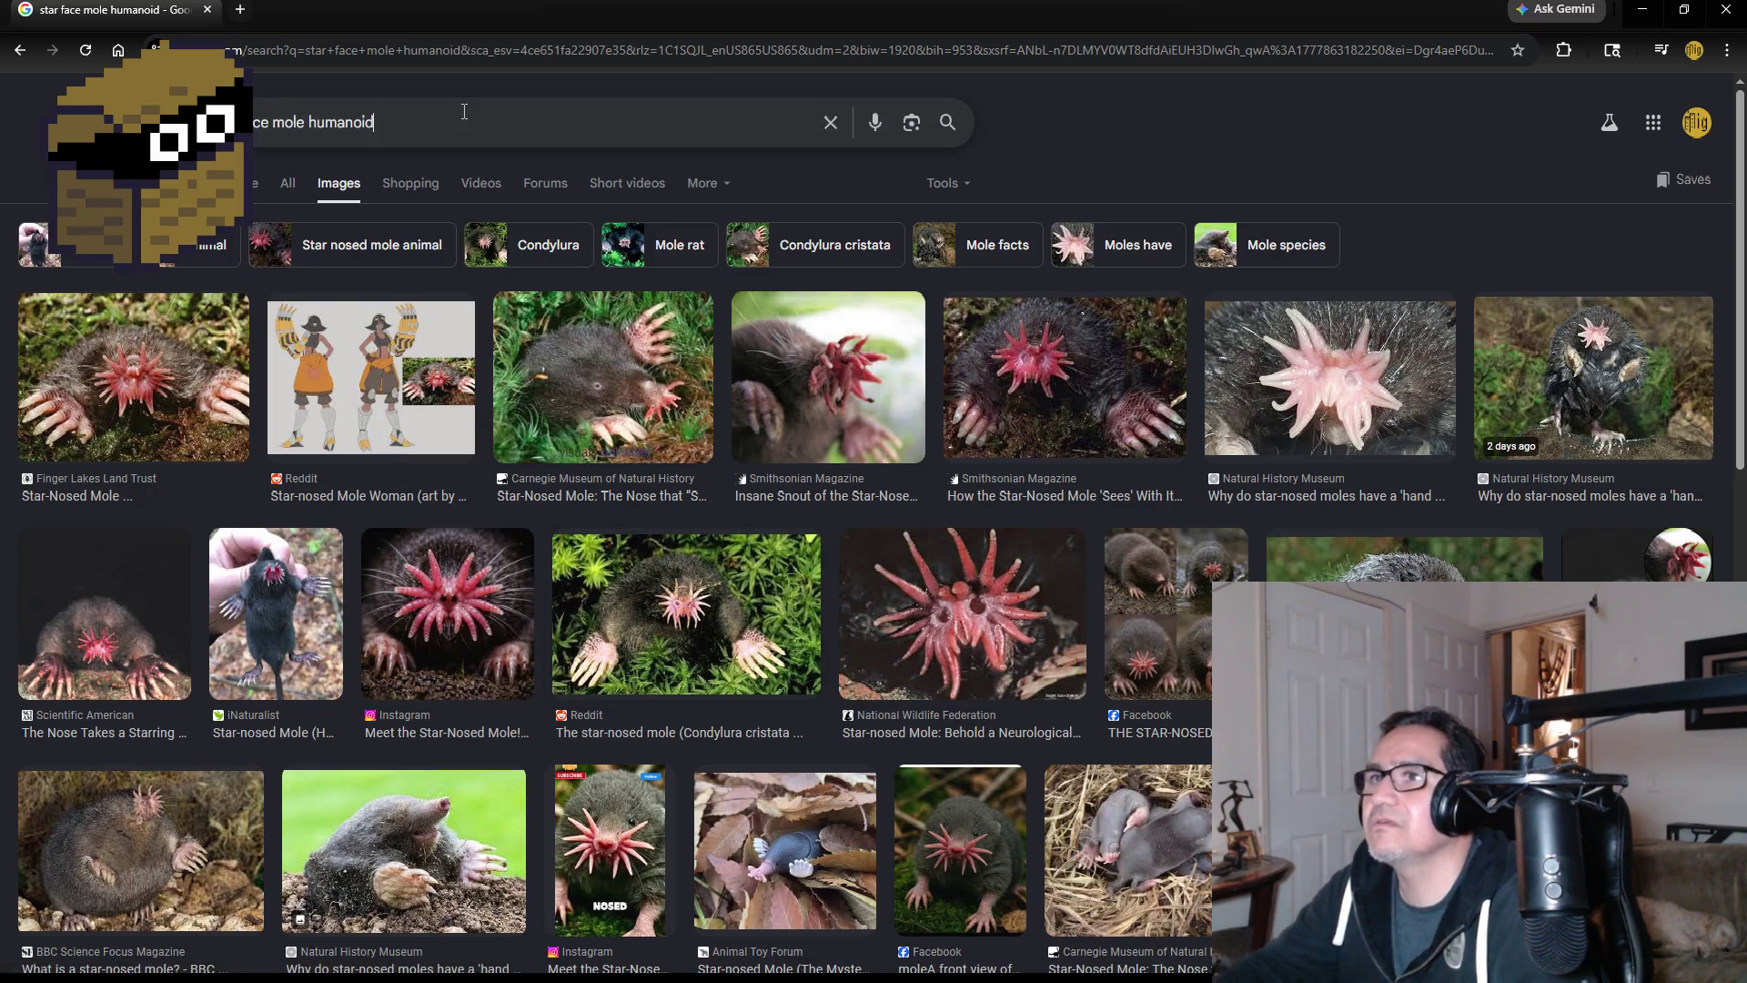
key("BackSpace")
key("BackSpace")
key("BackSpace")
key("BackSpace")
key("BackSpace")
type("m")
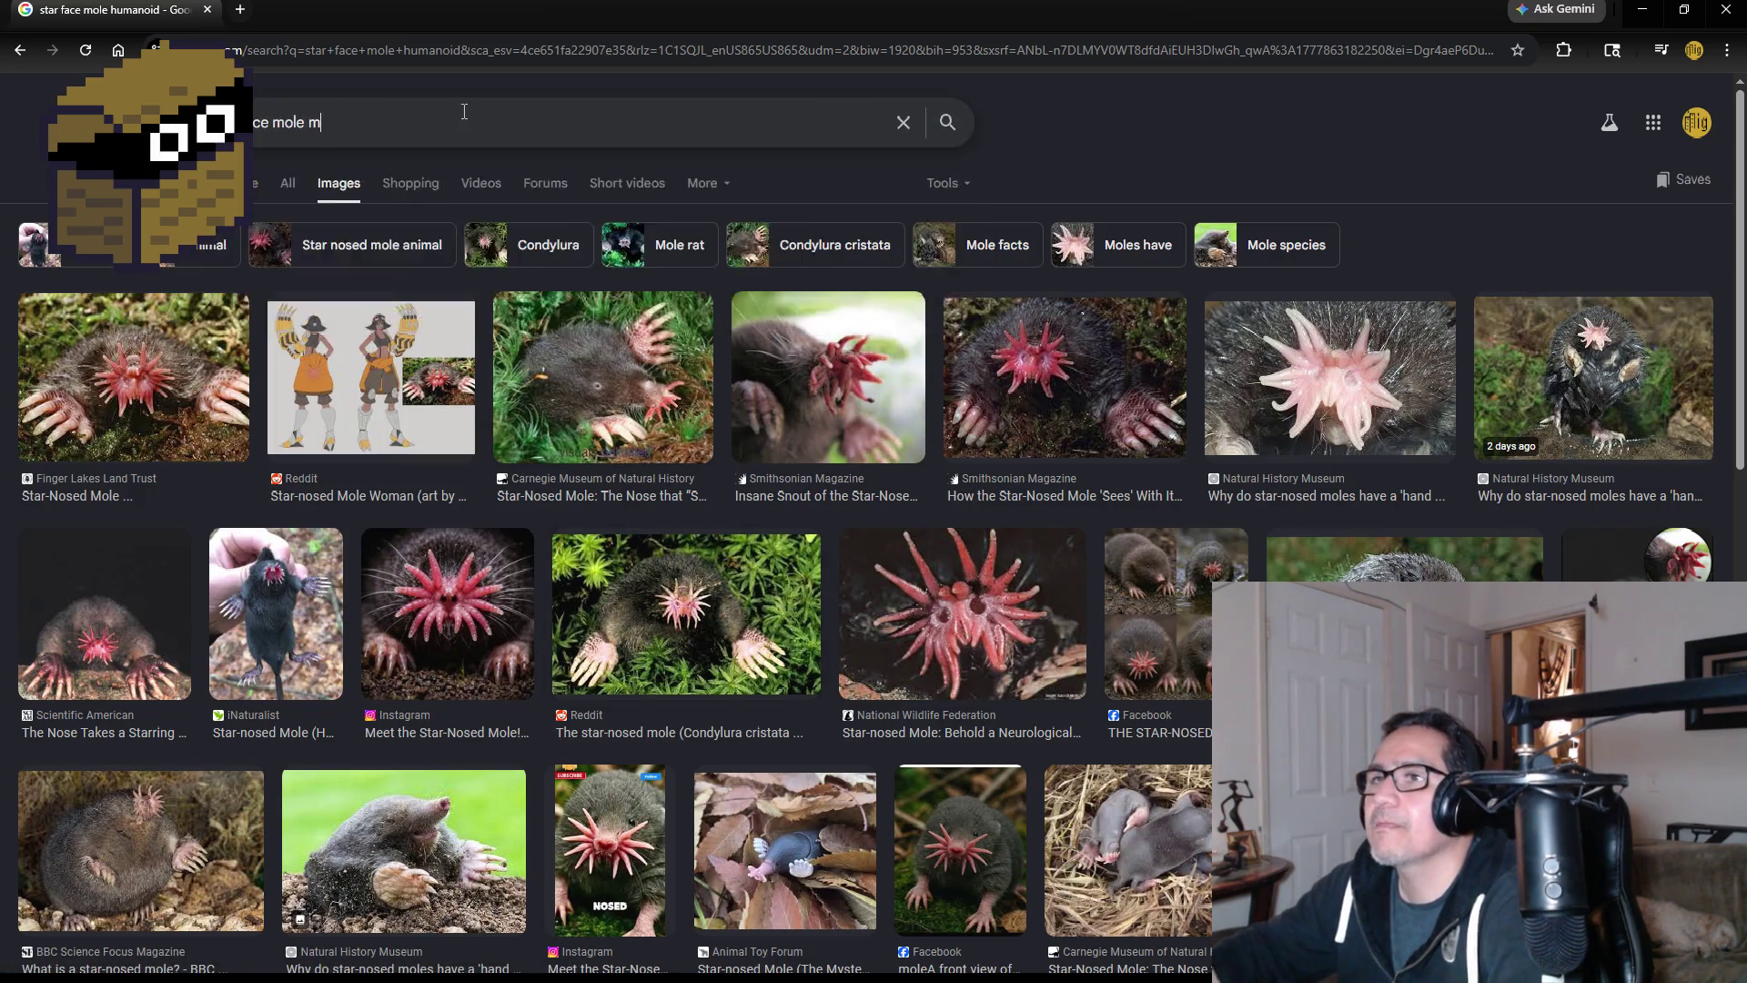
type("onster human")
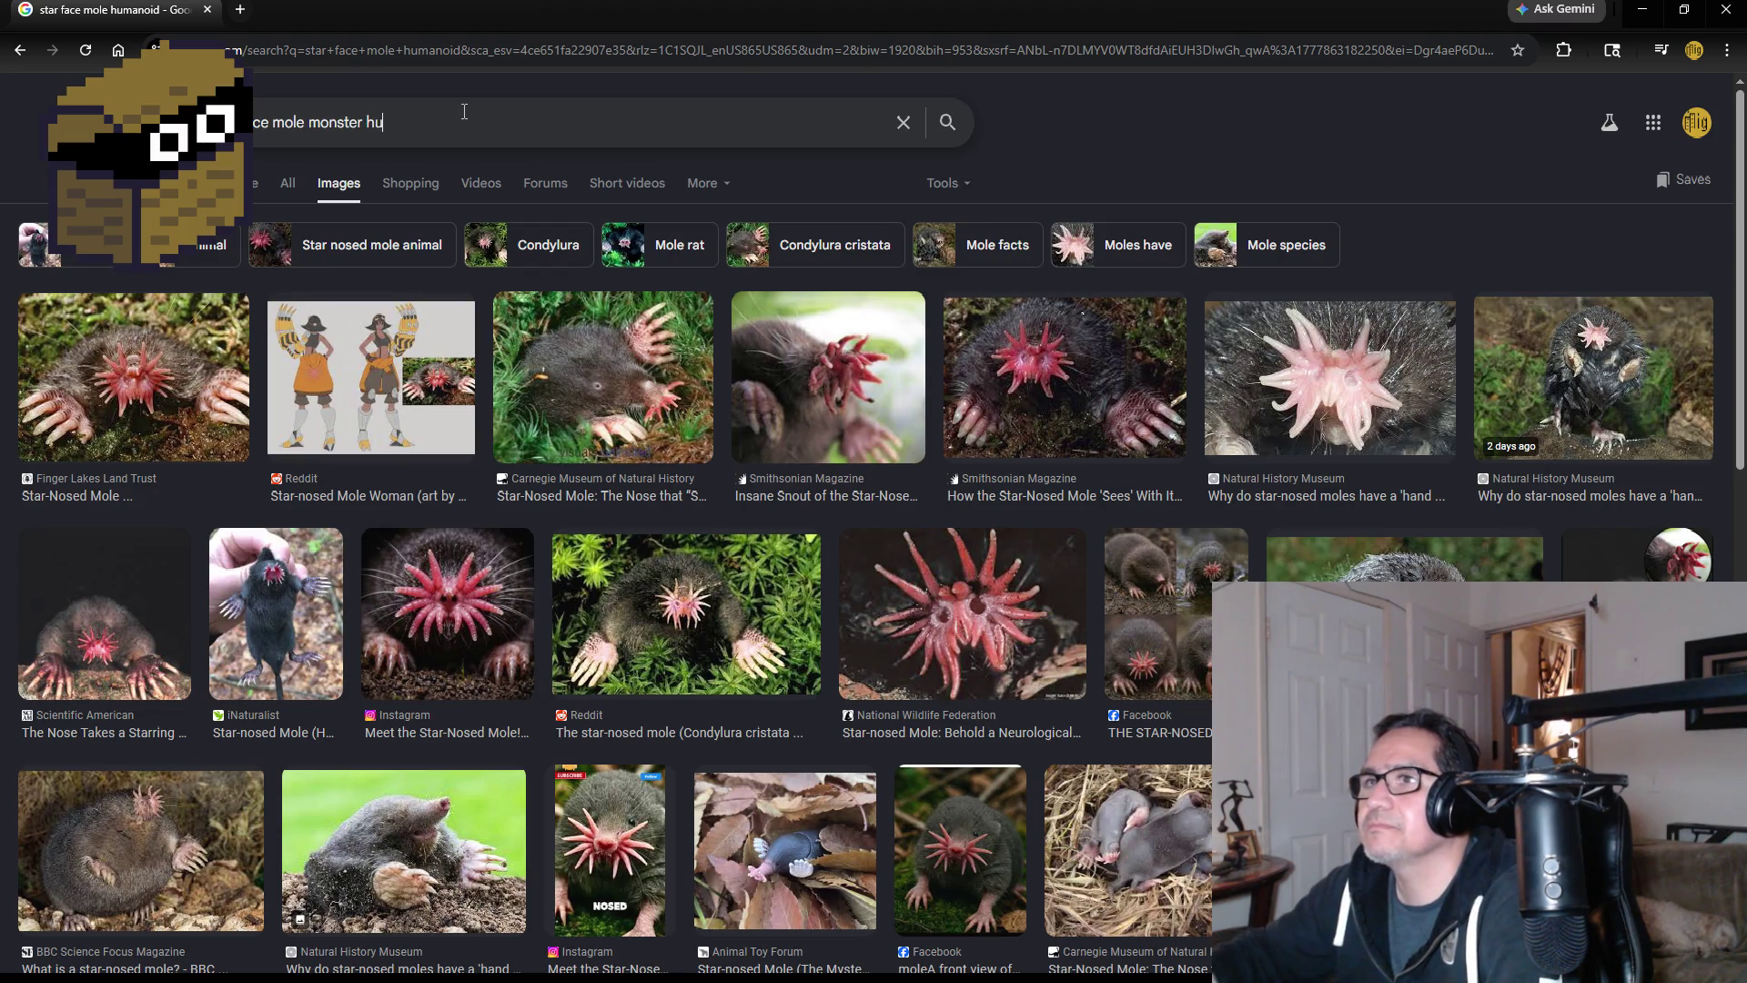
key("Return")
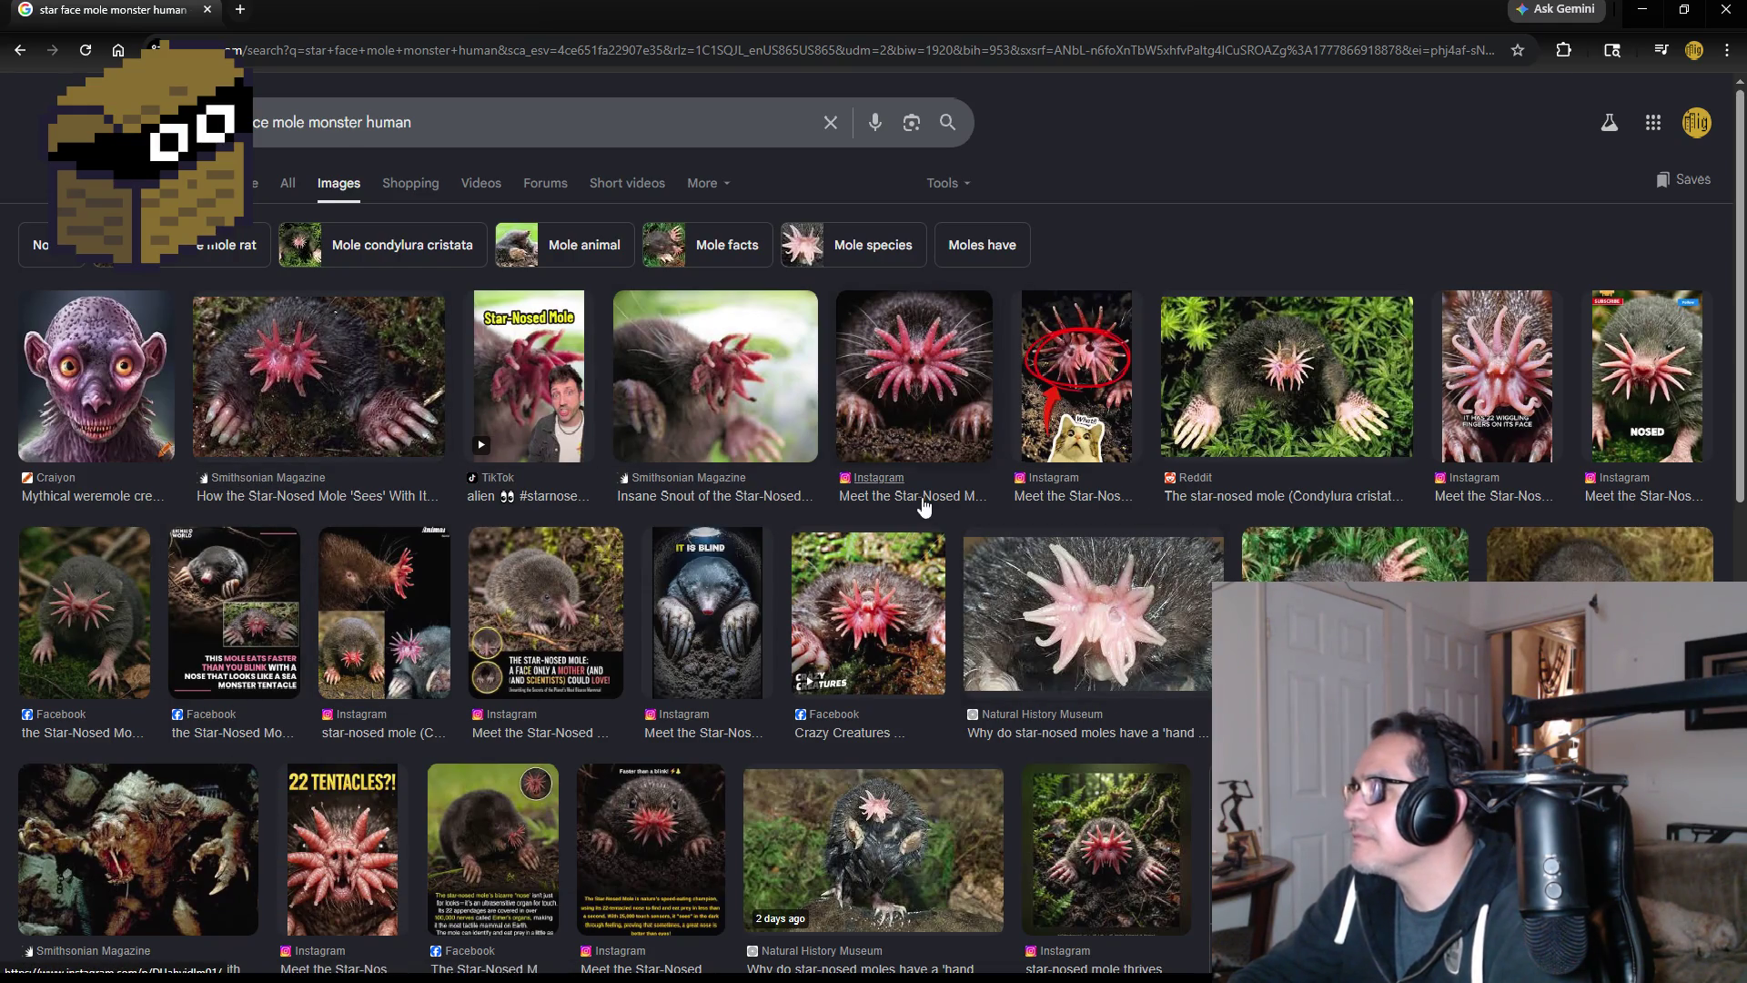
- Preview the Smithsonian creature image, then the Instagram star-nosed mole collage
scroll(1067, 719, "down", 1)
scroll(1066, 719, "down", 2)
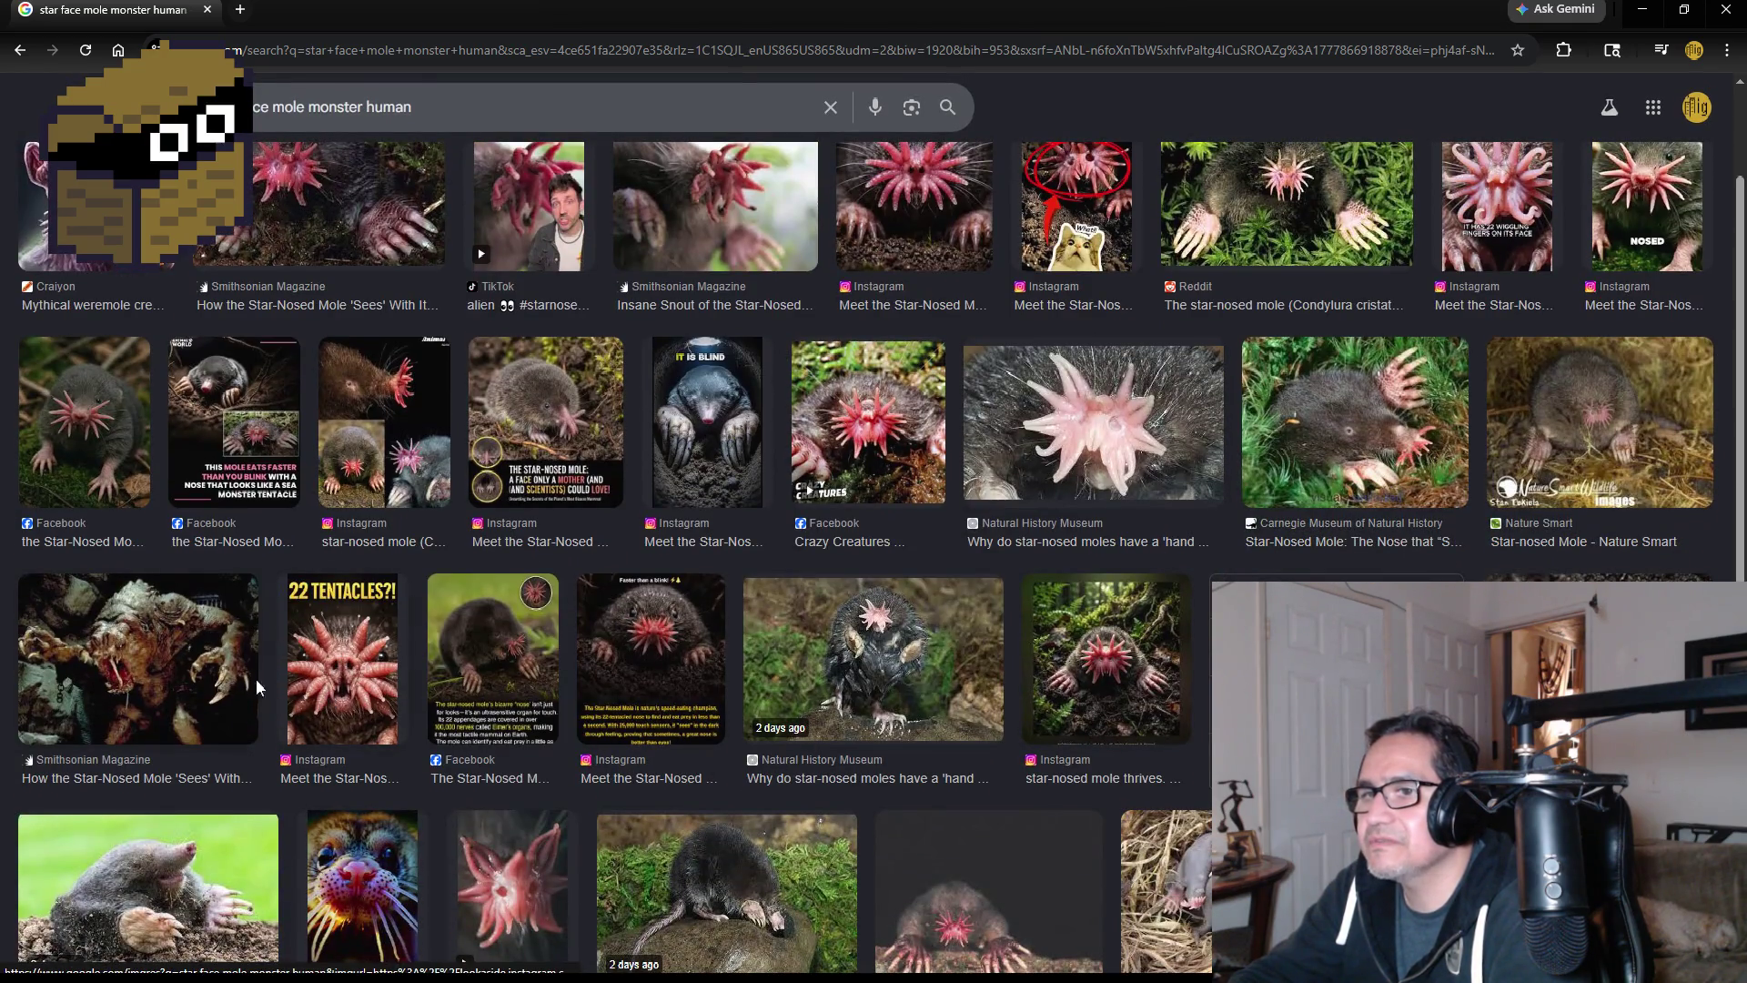
left_click(176, 671)
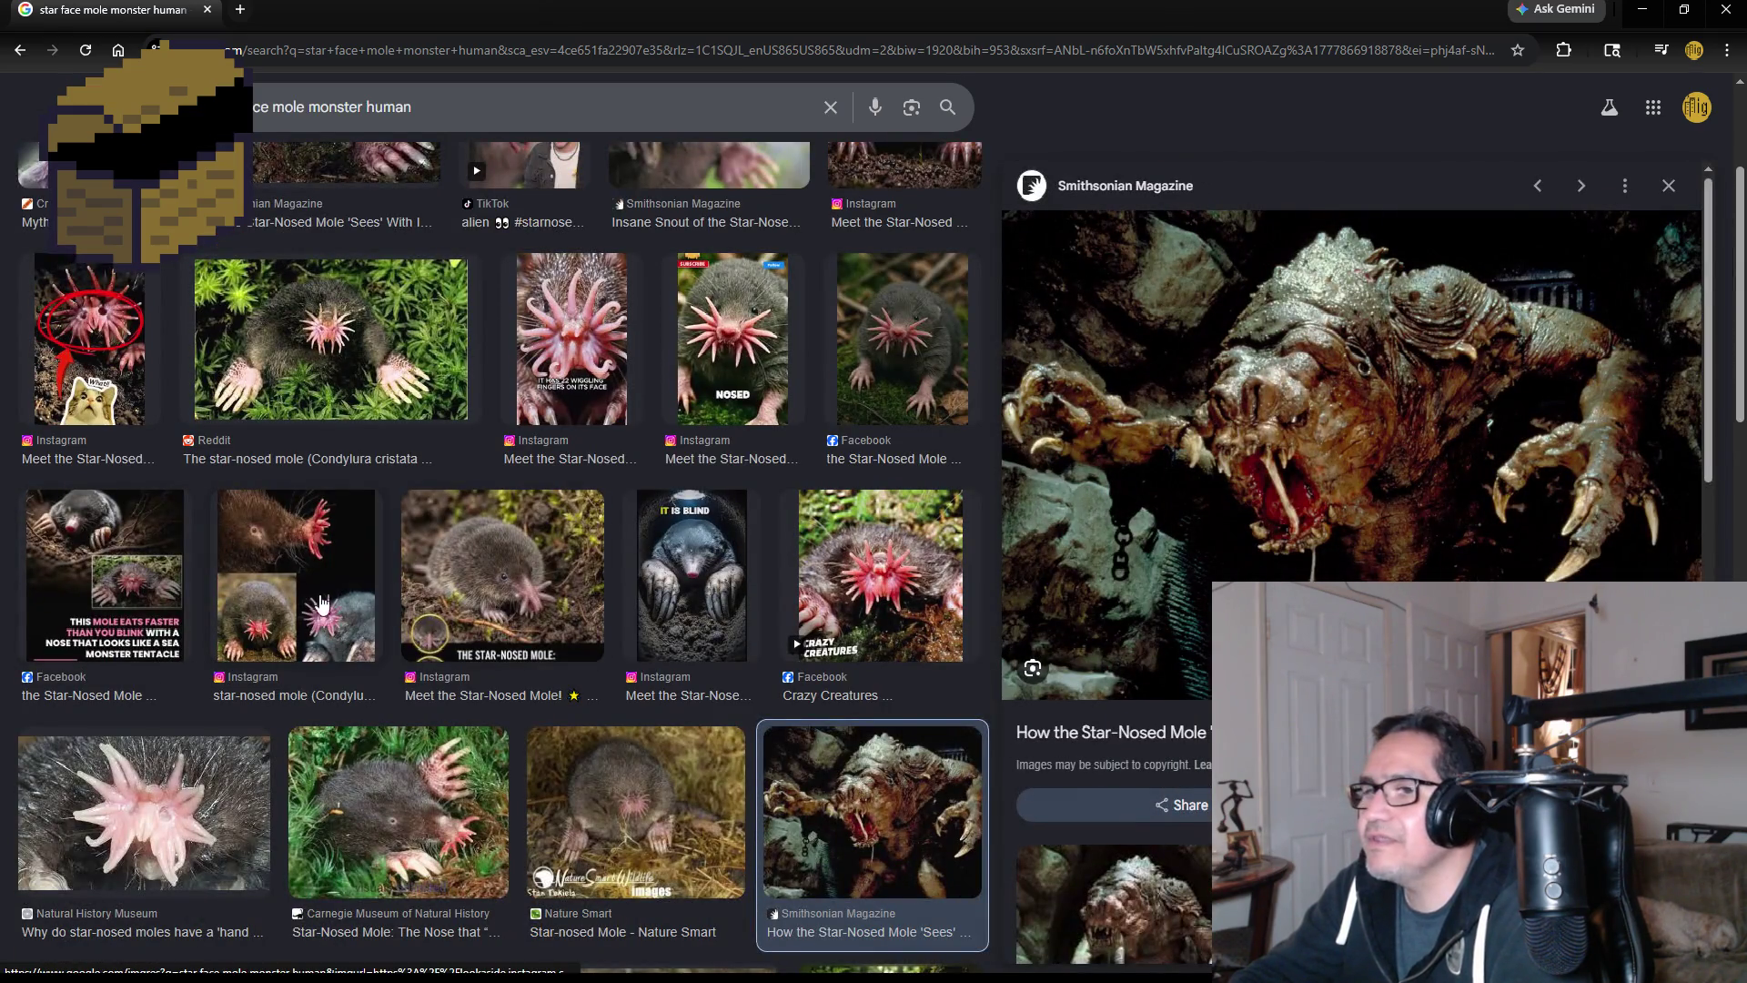
left_click(308, 553)
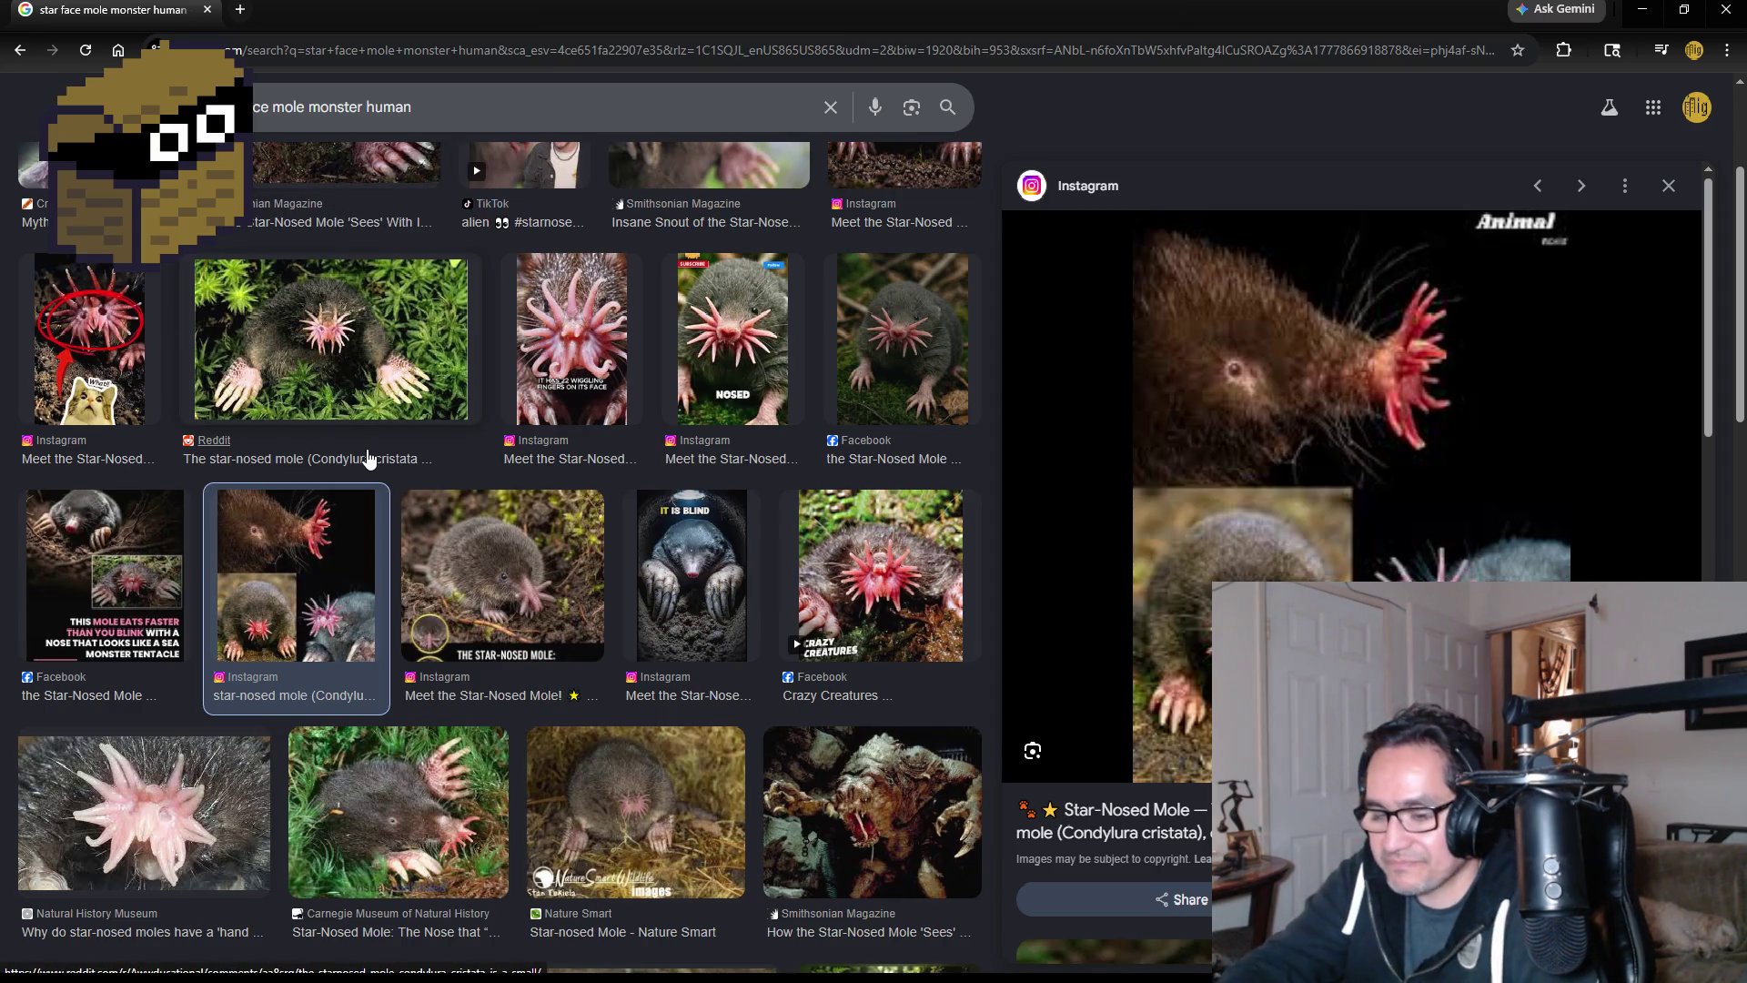
- Snip the previewed mole collage with Win+Shift+S and copy it to the clipboard
key("super+shift+s")
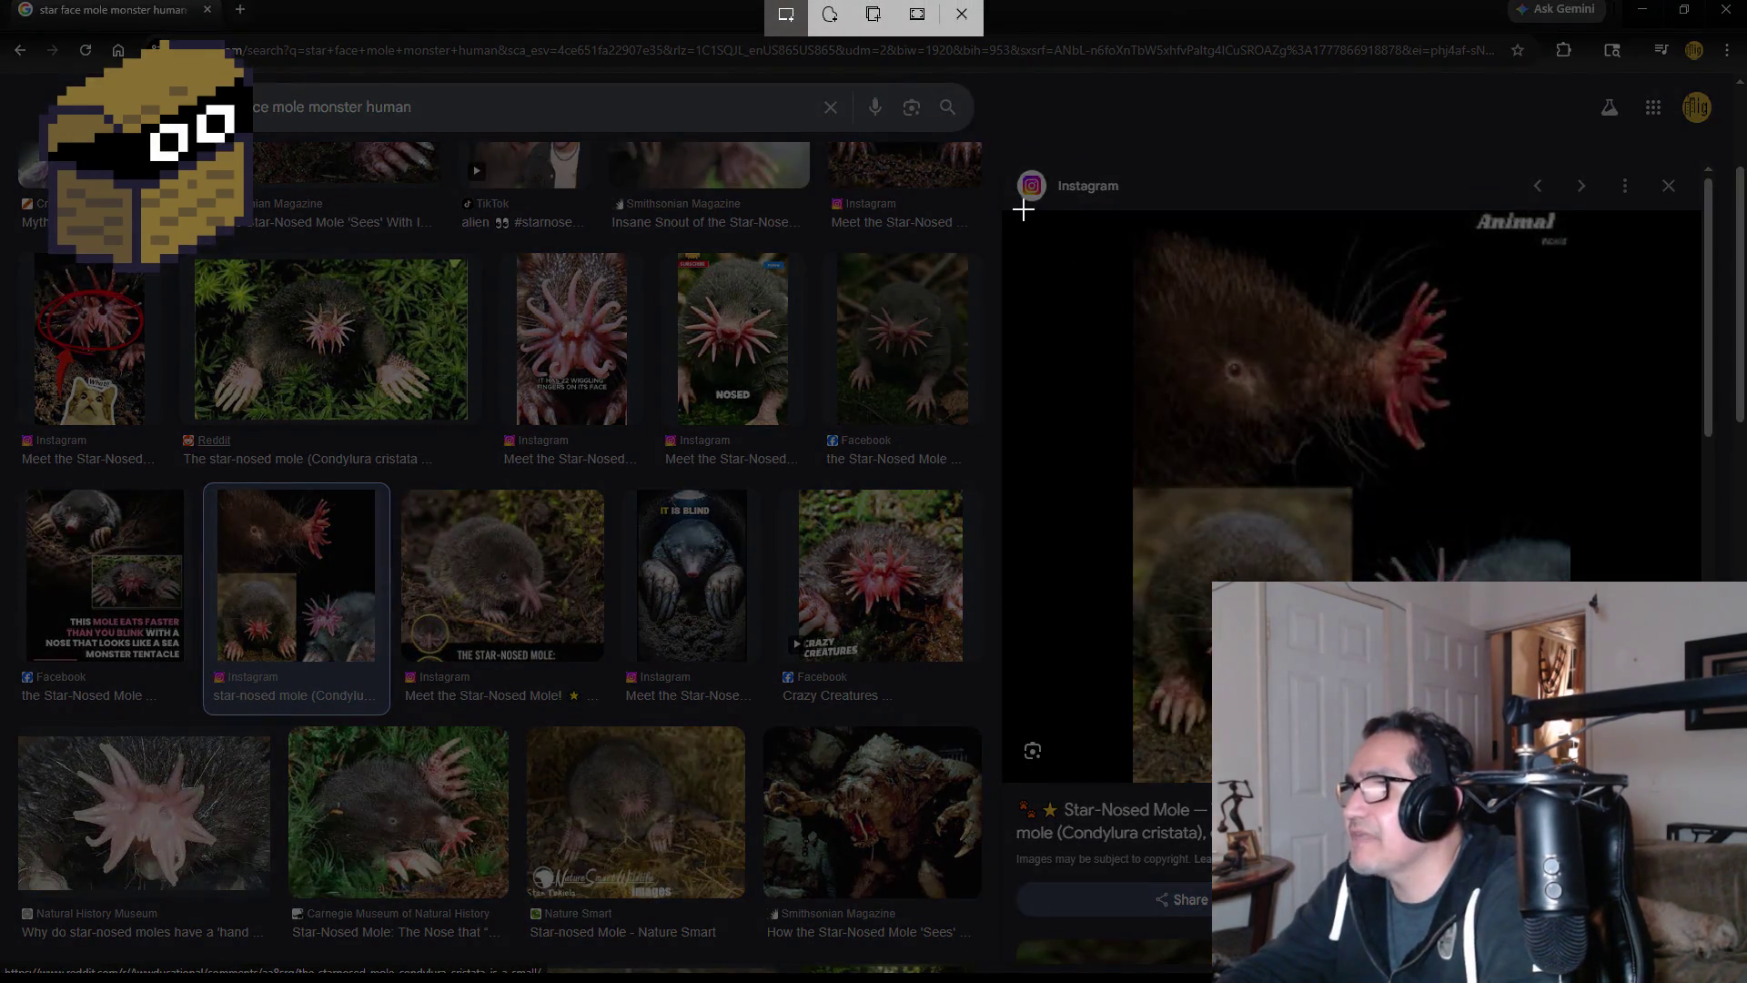
left_click_drag(1015, 213, 1648, 786)
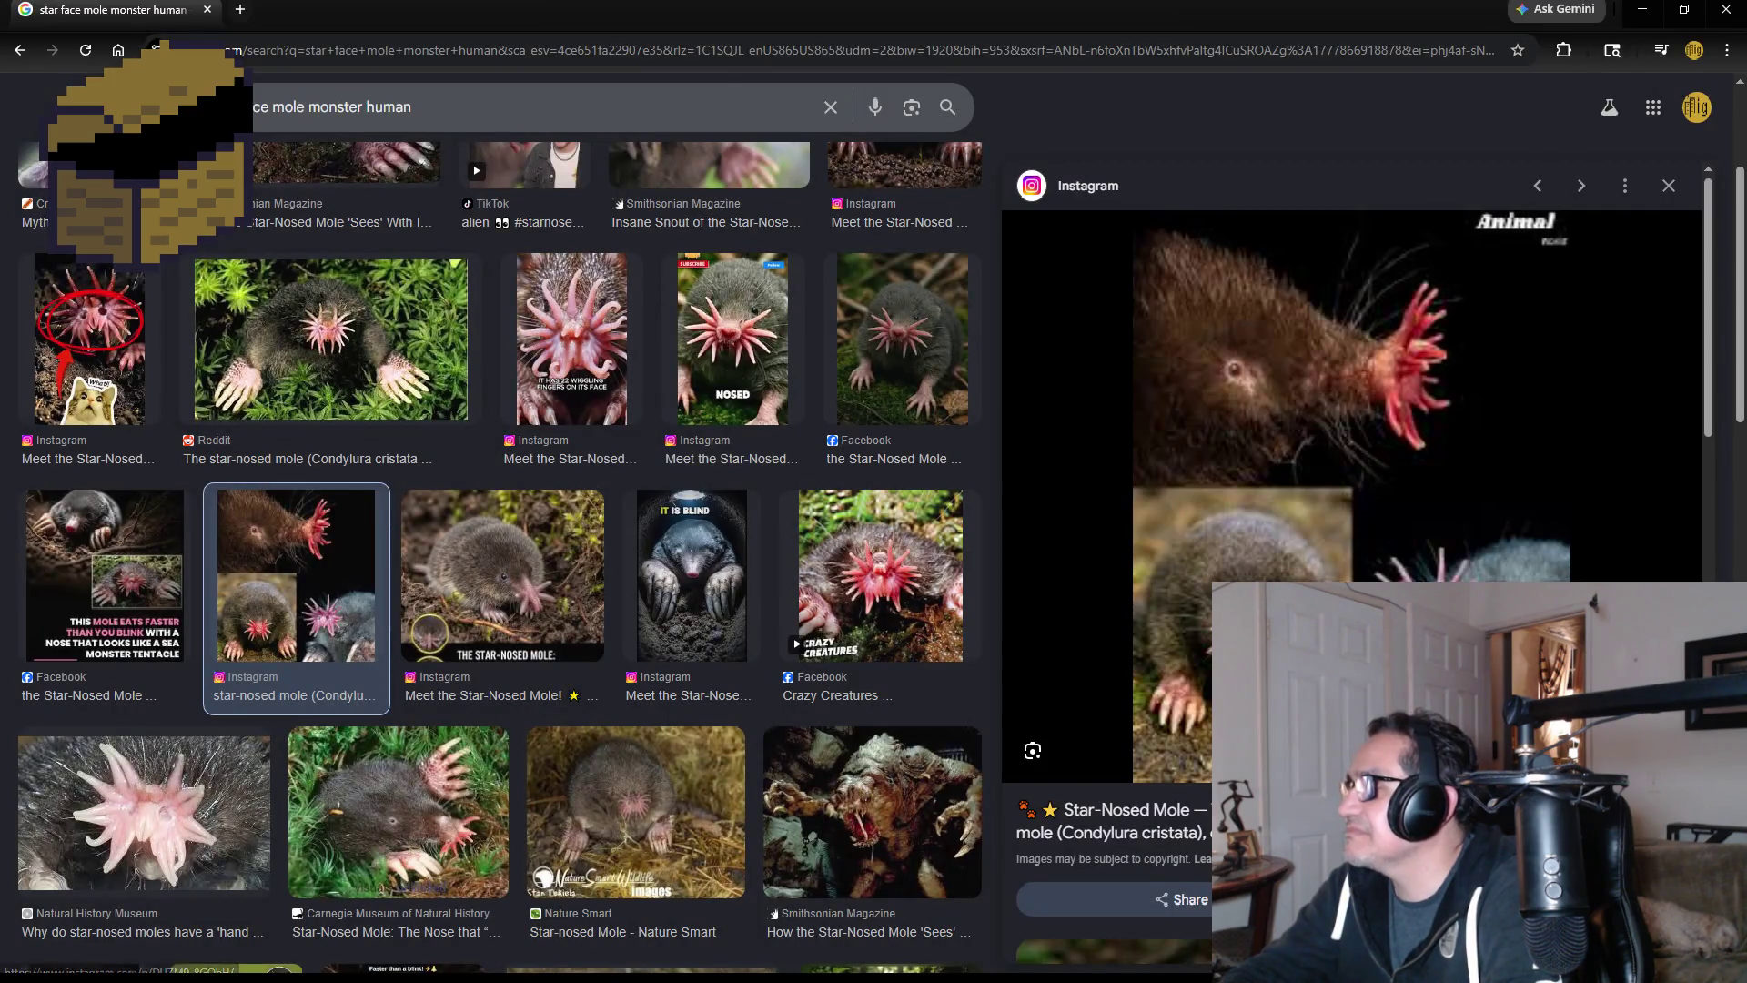
left_click(1592, 864)
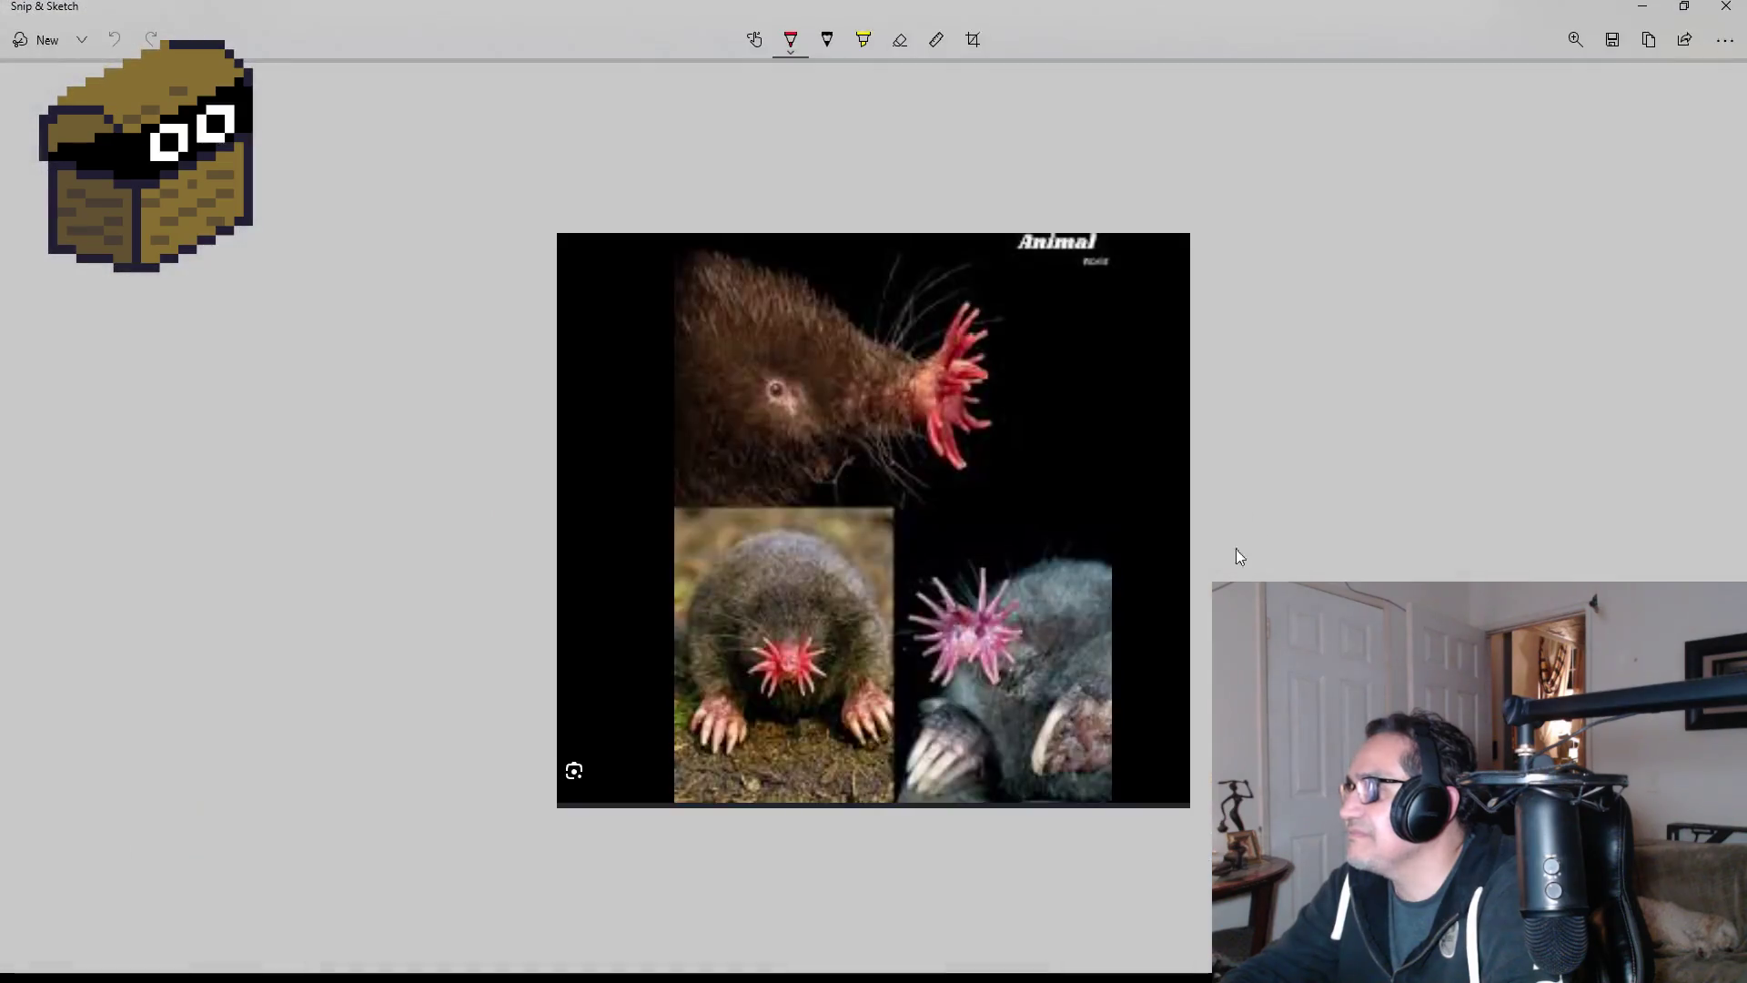
left_click(1649, 39)
- Restore the Snip & Sketch window and open Save As for the mole snip
left_click(1642, 7)
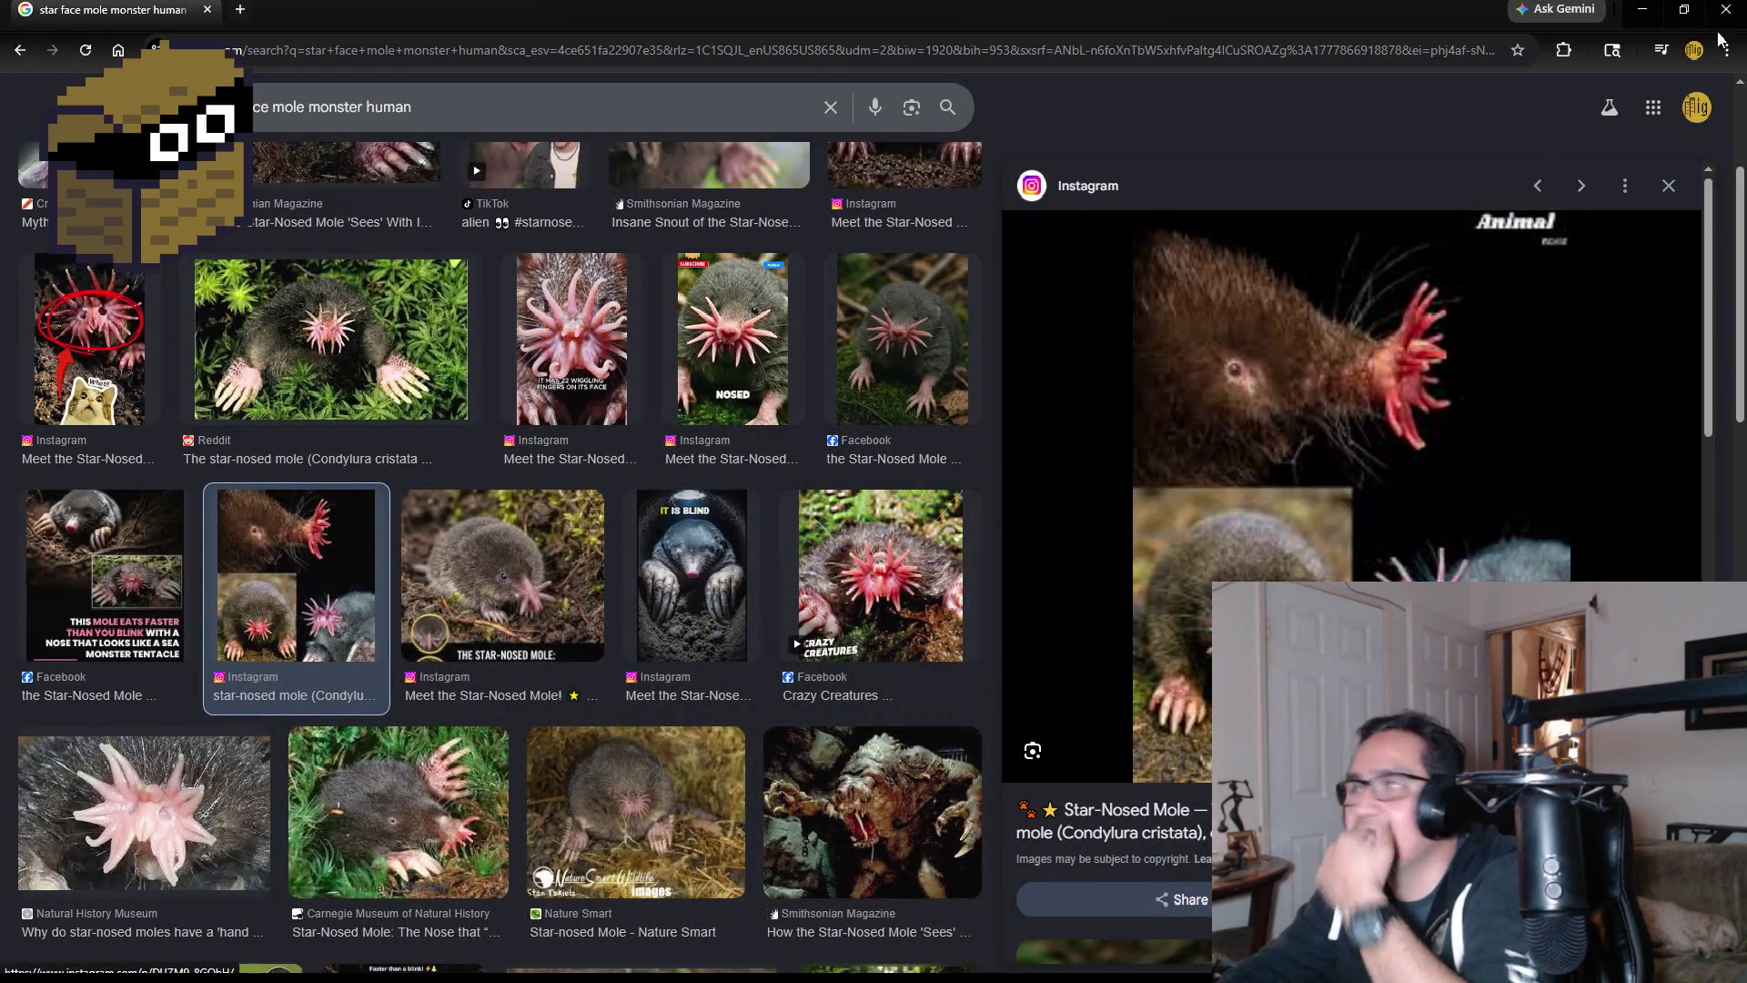
left_click(1649, 6)
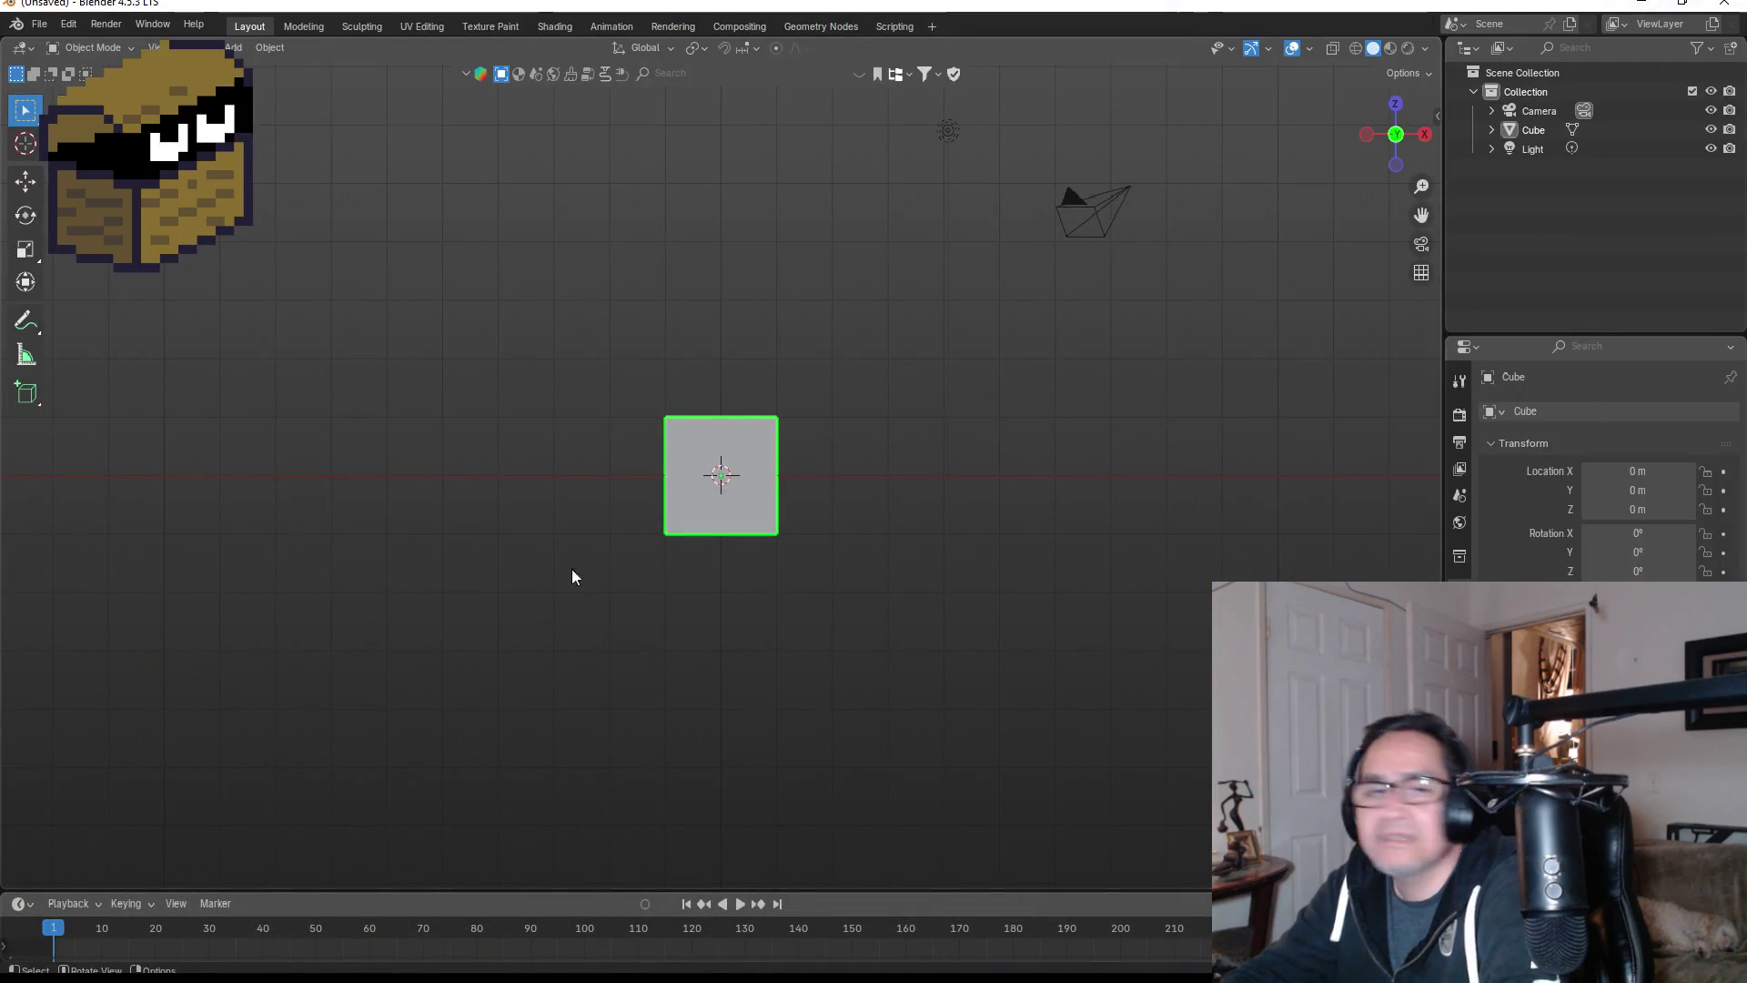
left_click(637, 977)
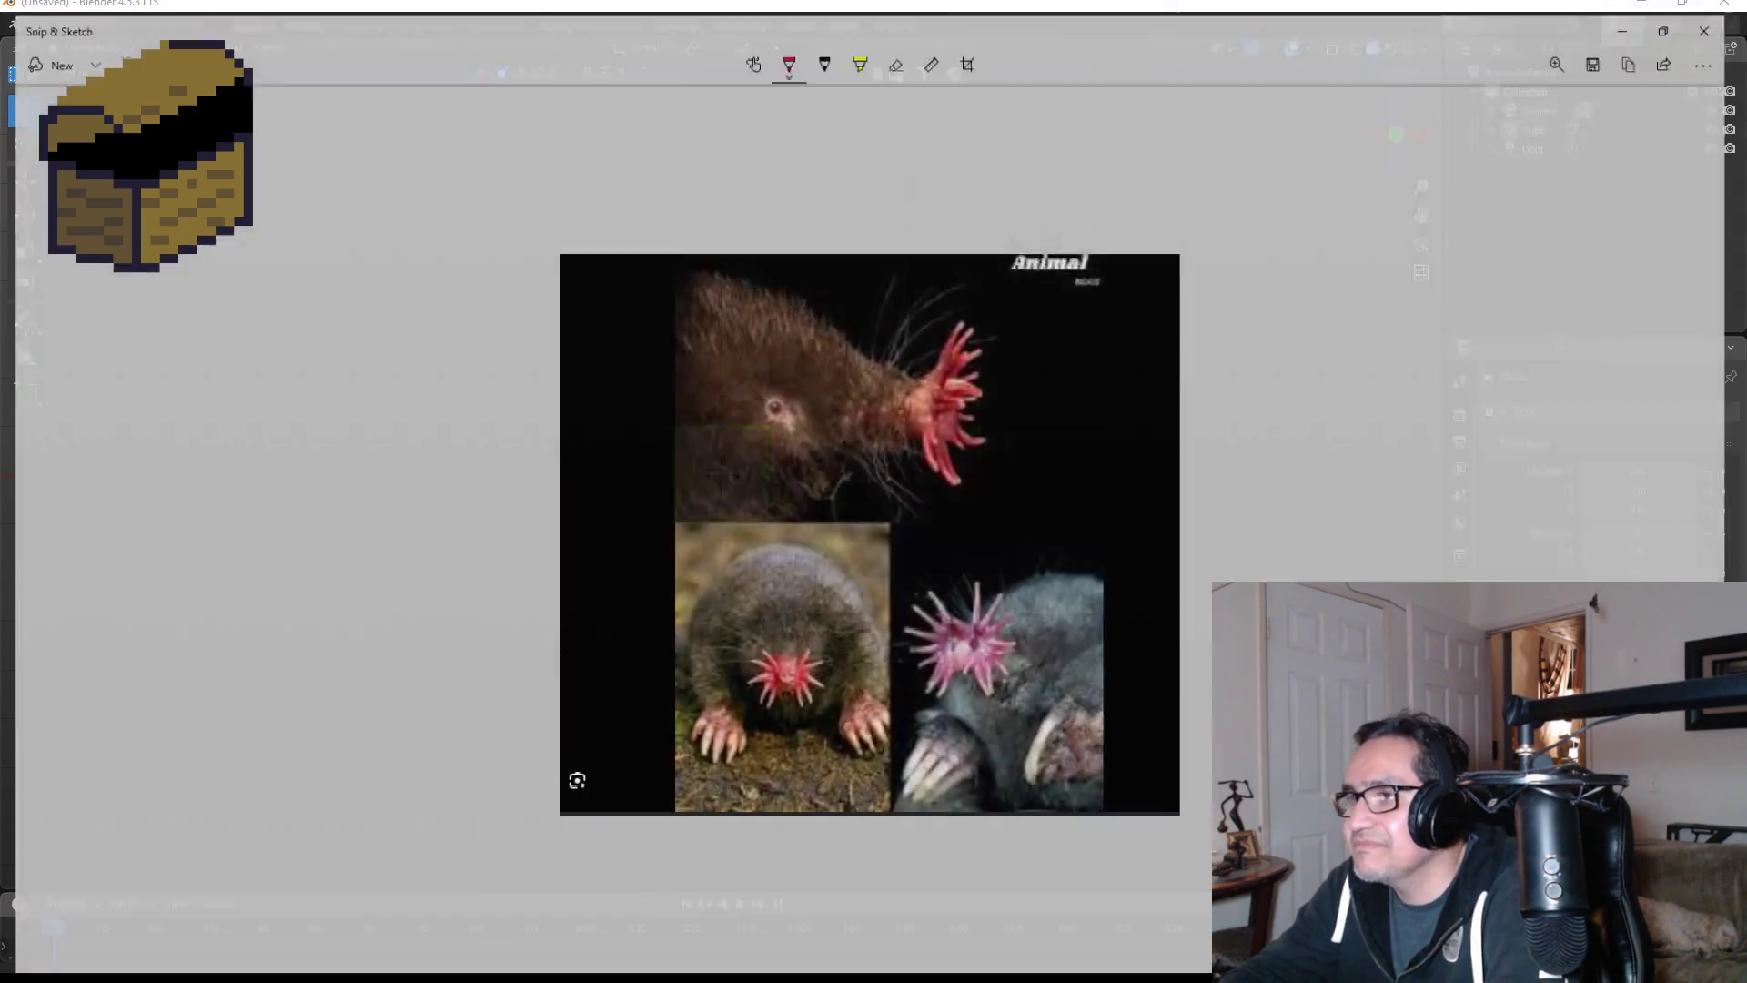
left_click(1613, 39)
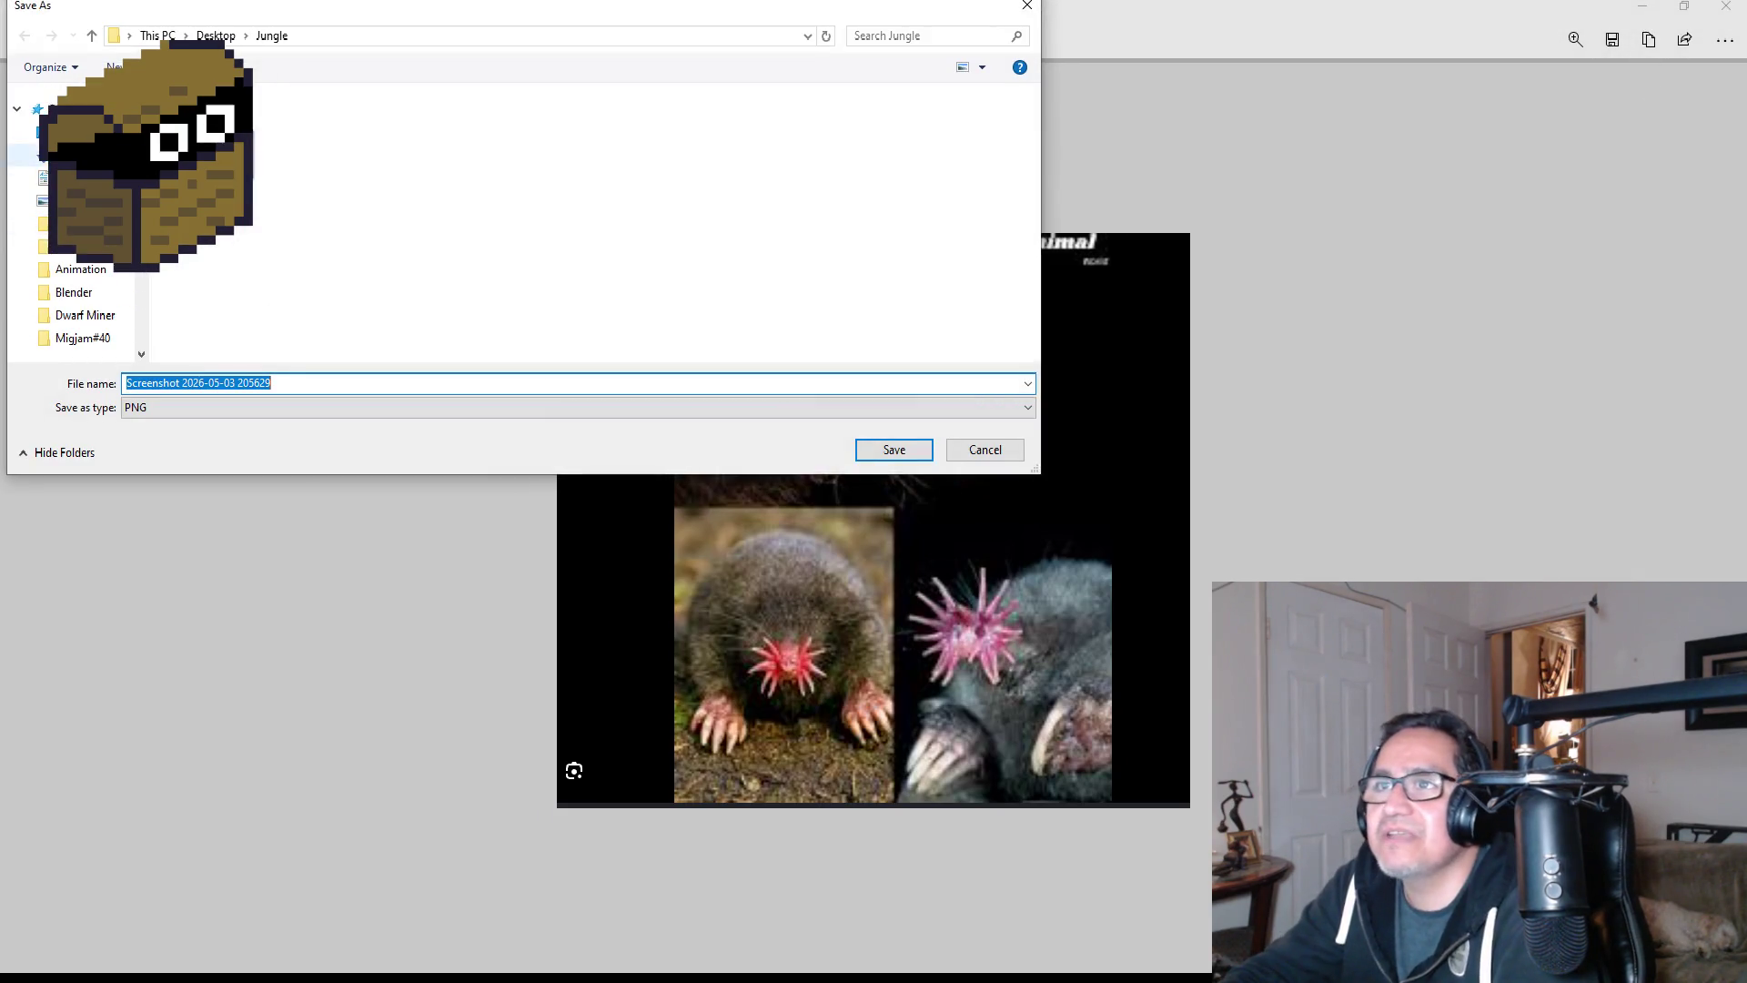
- Save the snip as 'SC Starle' in Desktop\Dward Dungeon Crawler, then close Snip & Sketch
left_click(82, 132)
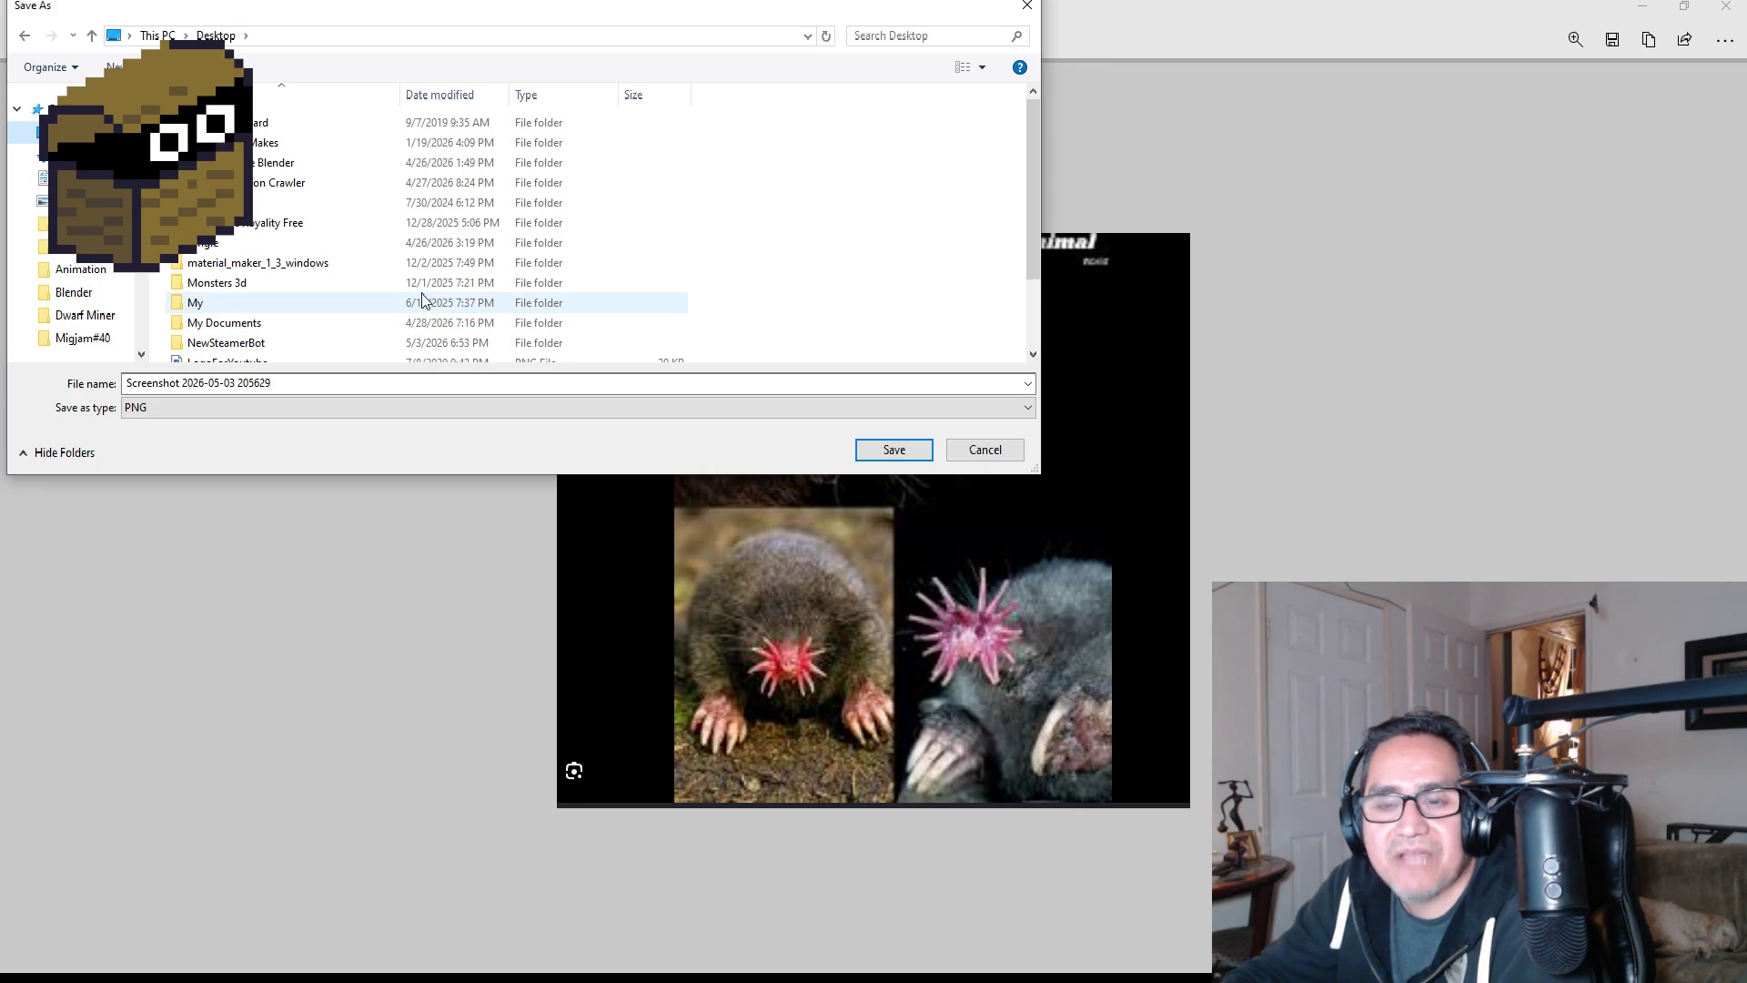
left_click_drag(409, 8, 679, 246)
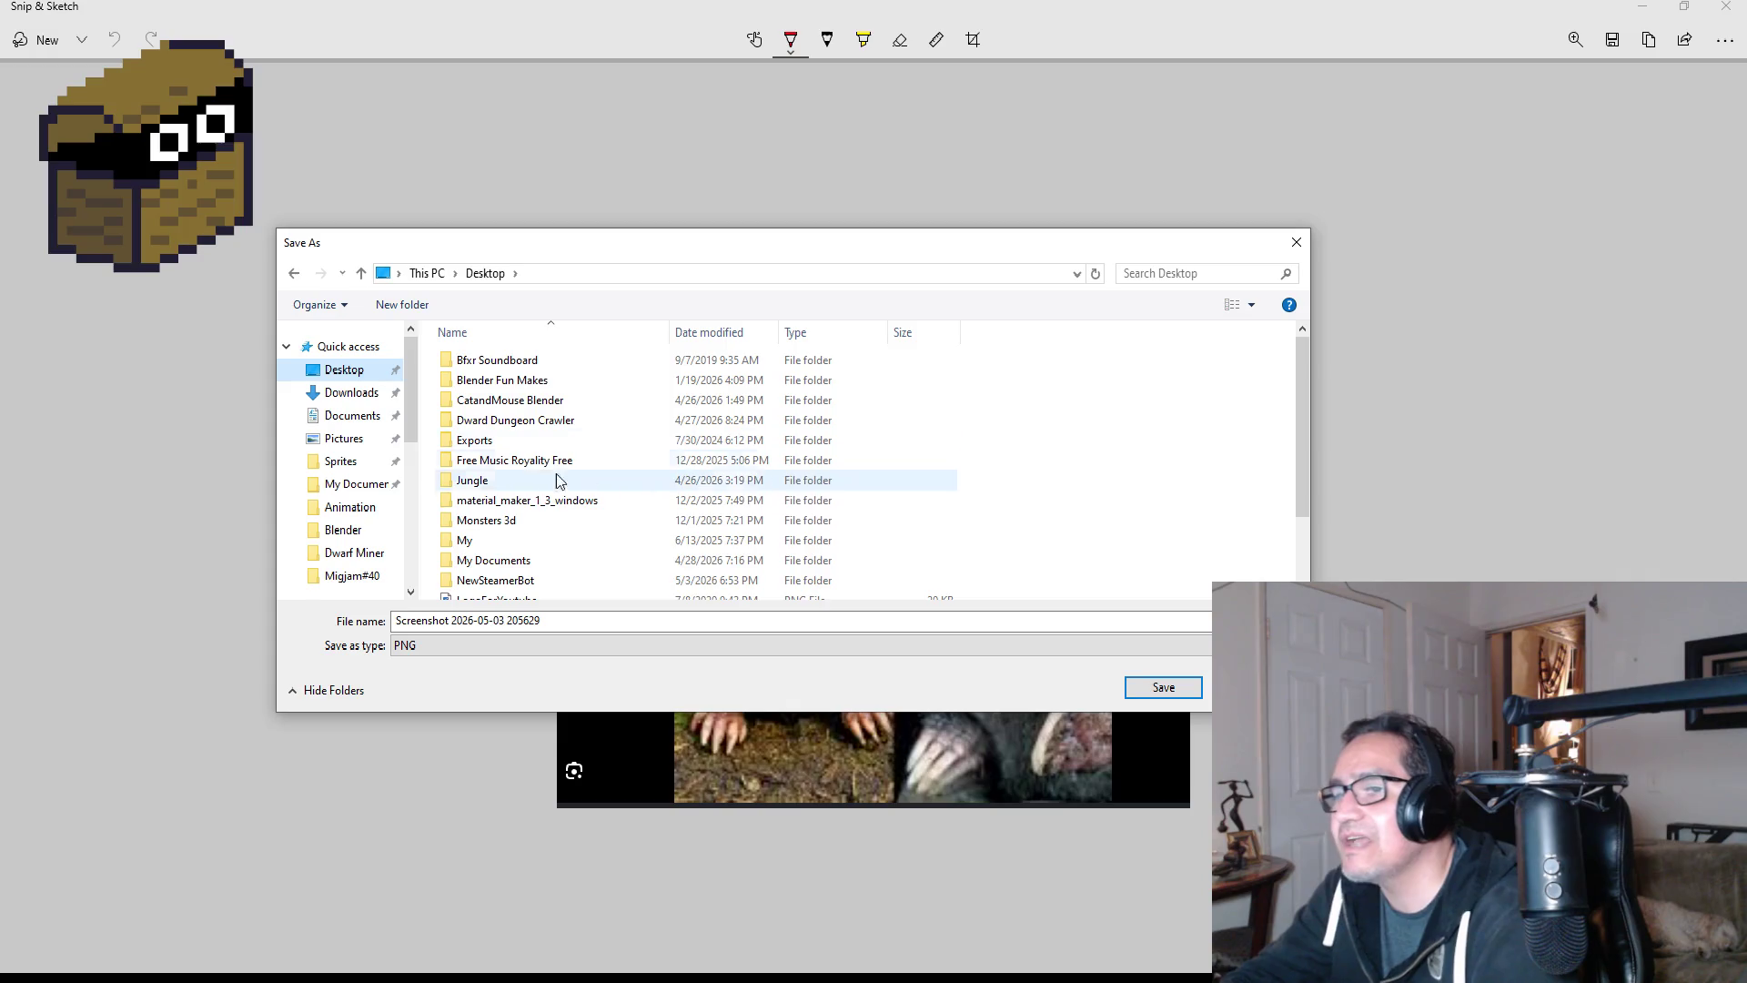
scroll(542, 523, "down", 2)
scroll(546, 486, "up", 2)
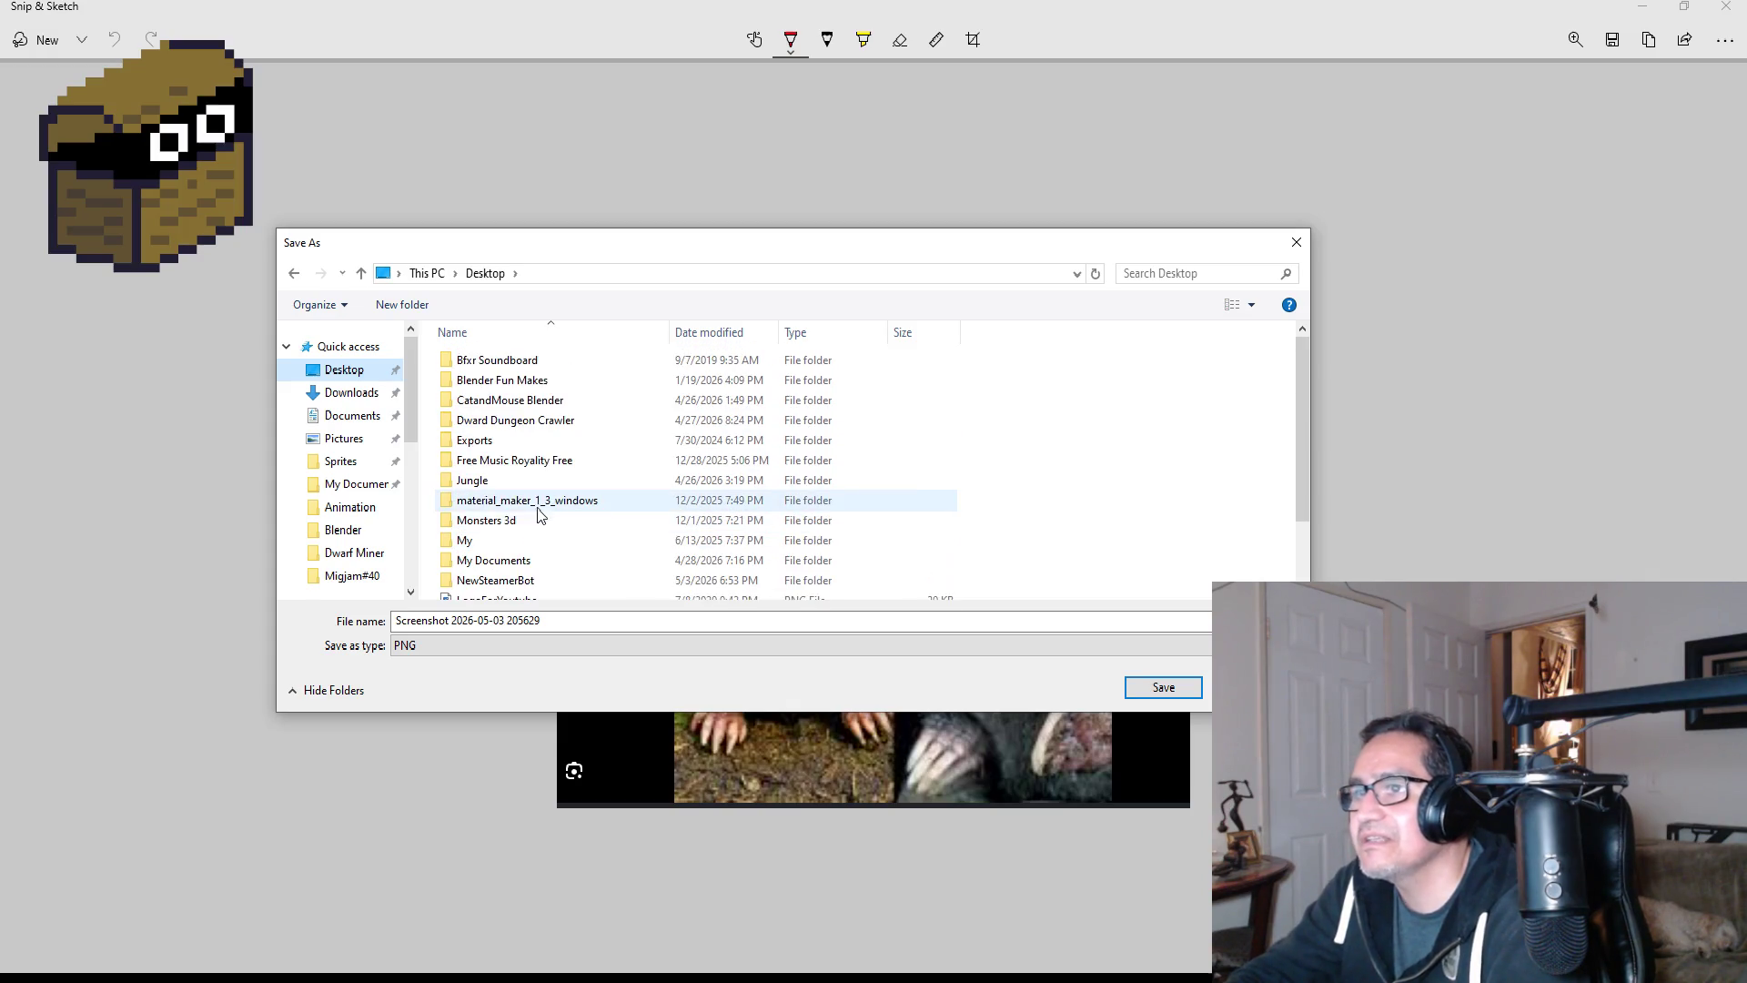
double_click(515, 421)
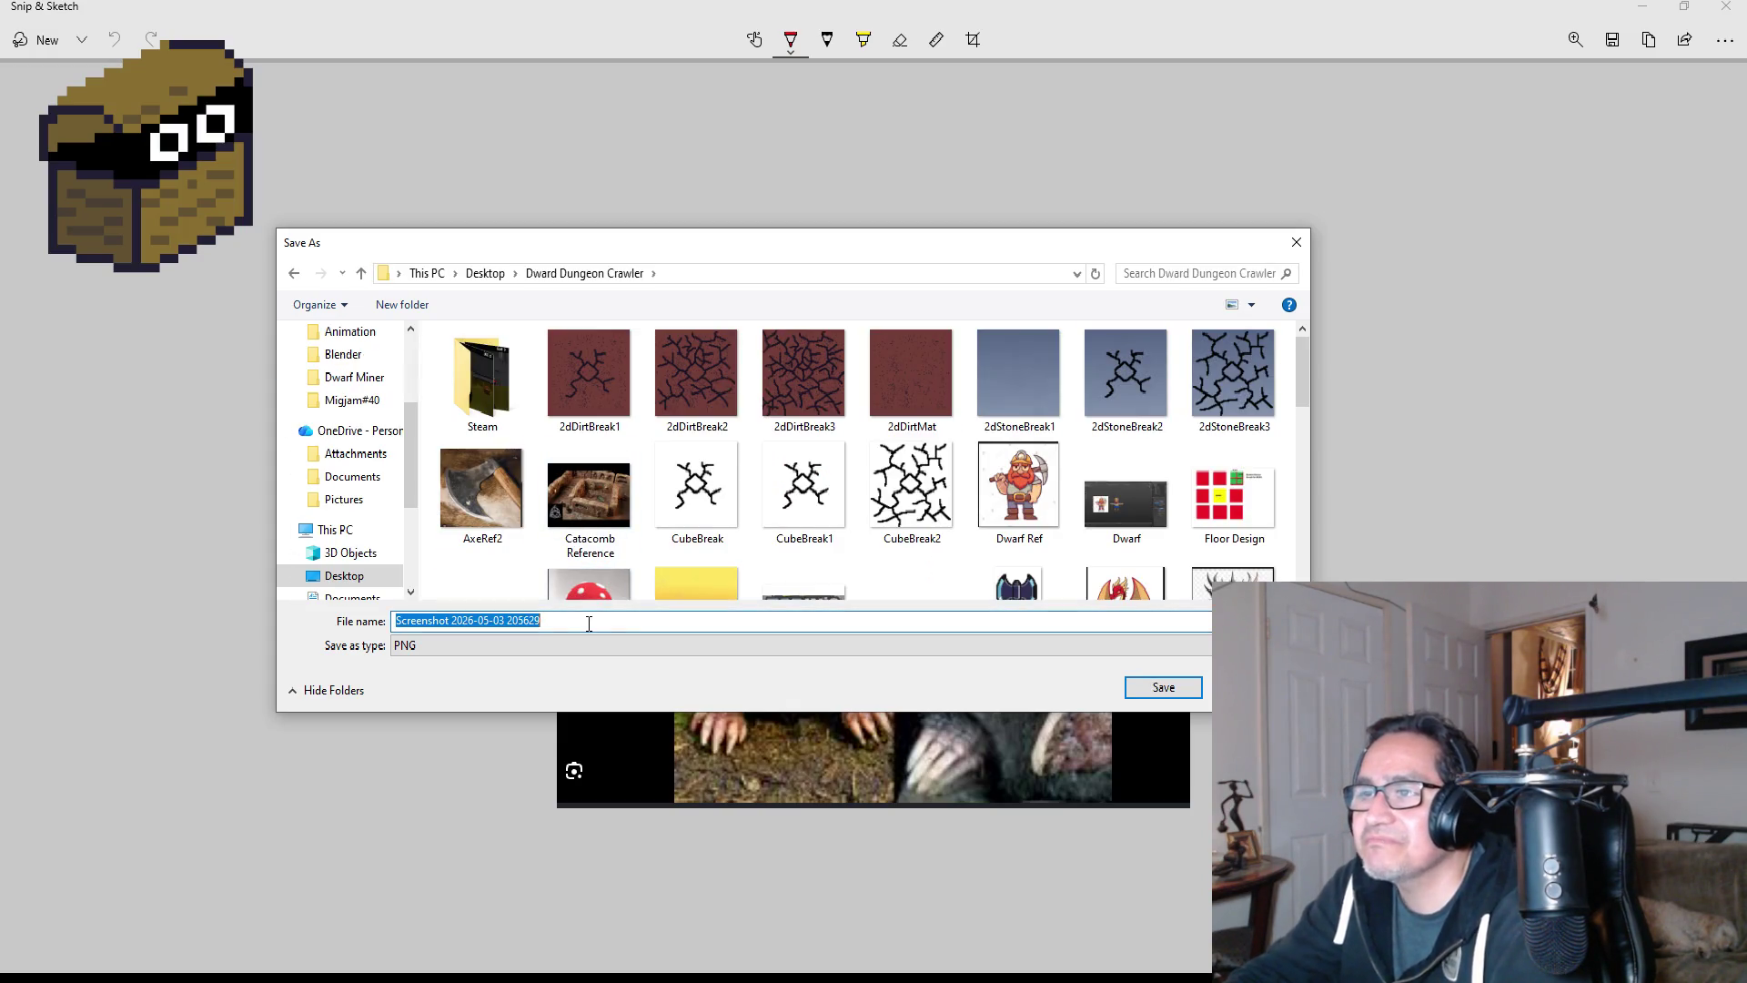
type("SC ")
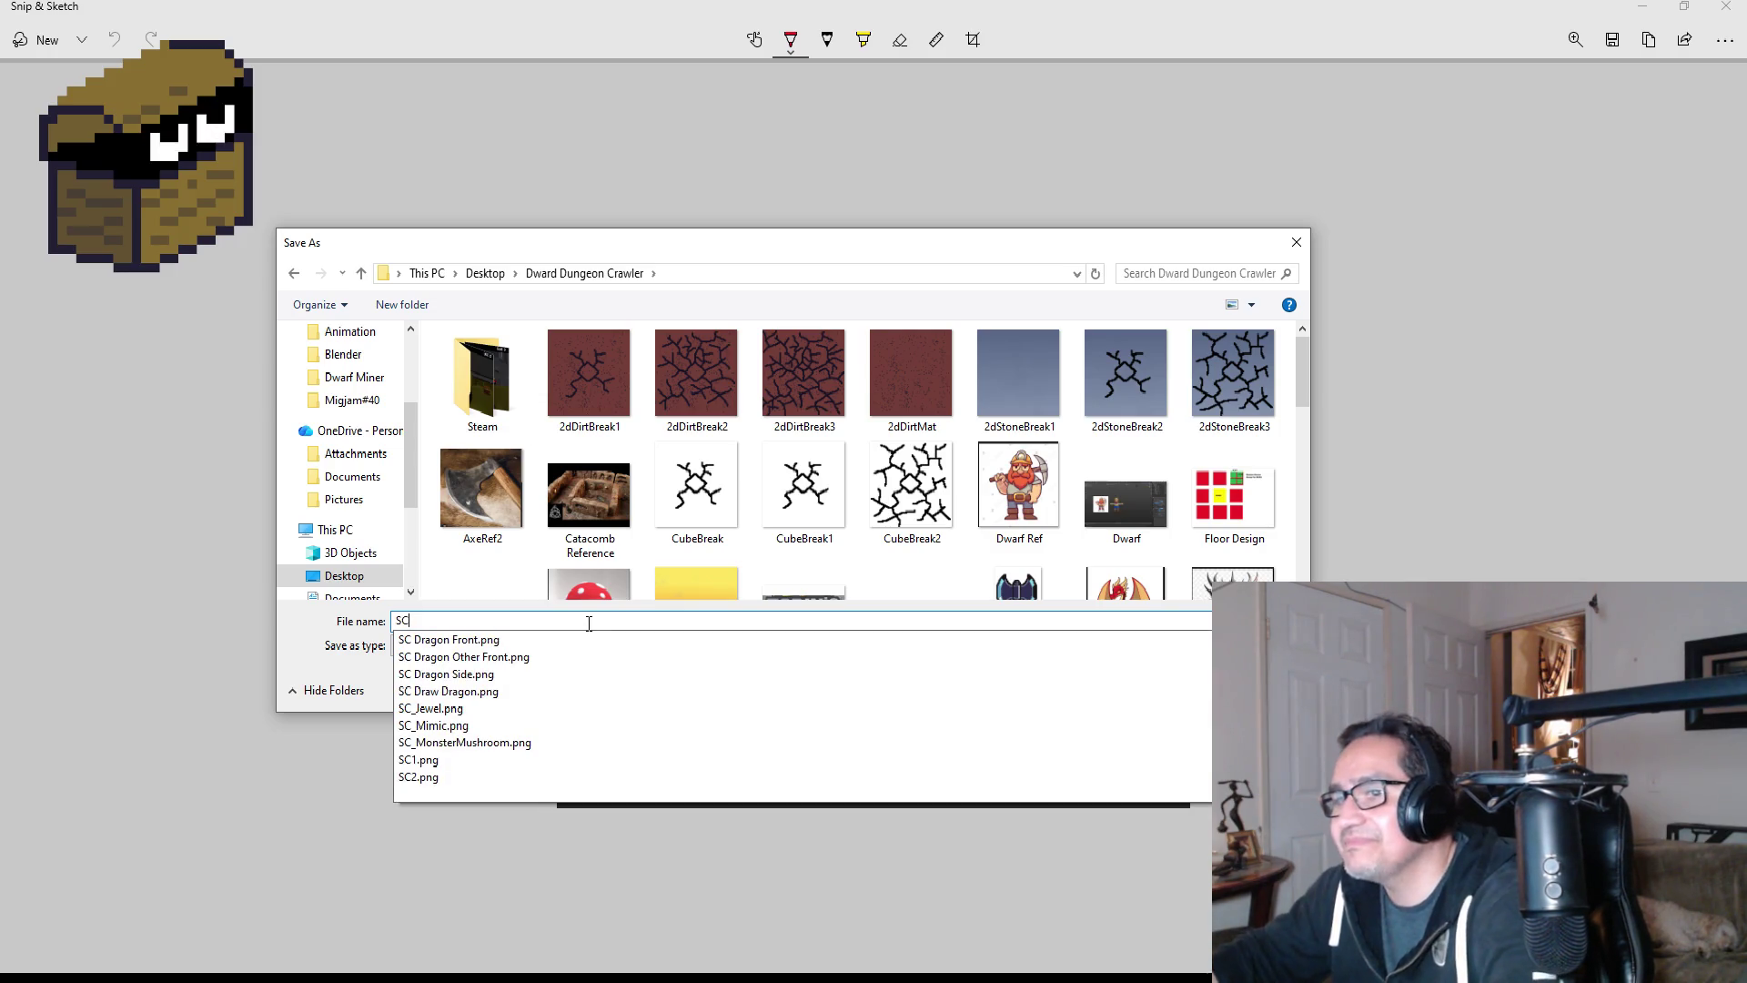
type("Star")
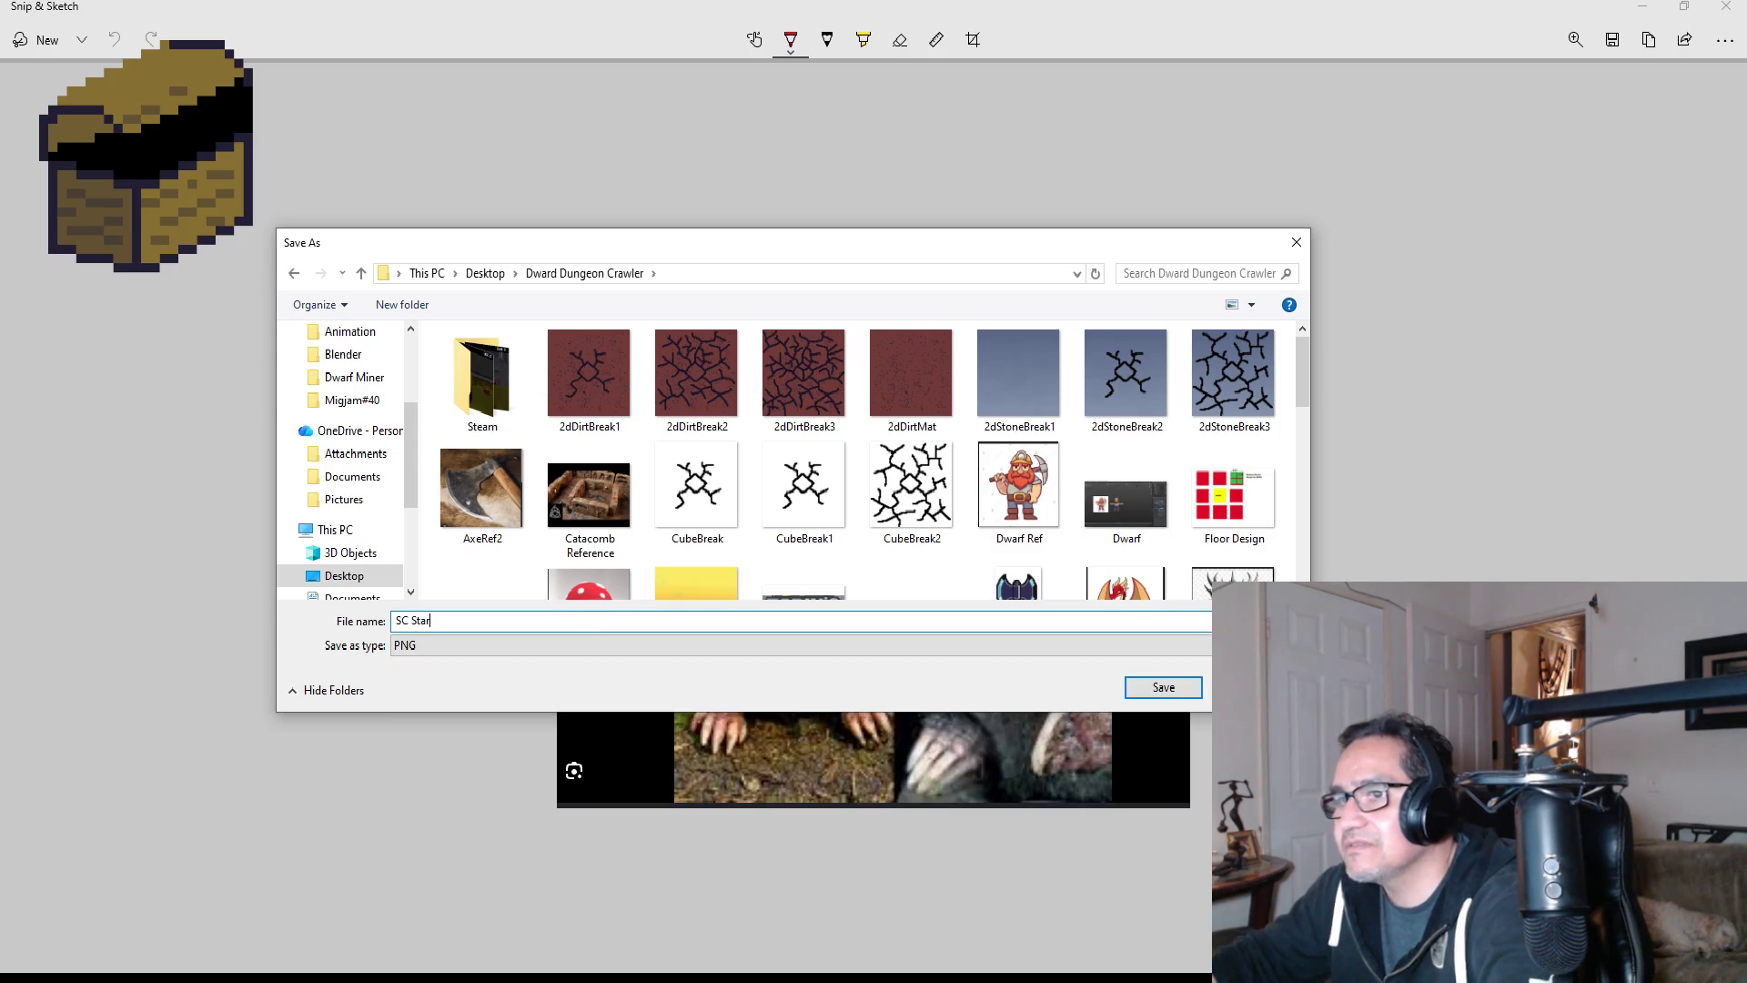
type("le")
key("Return")
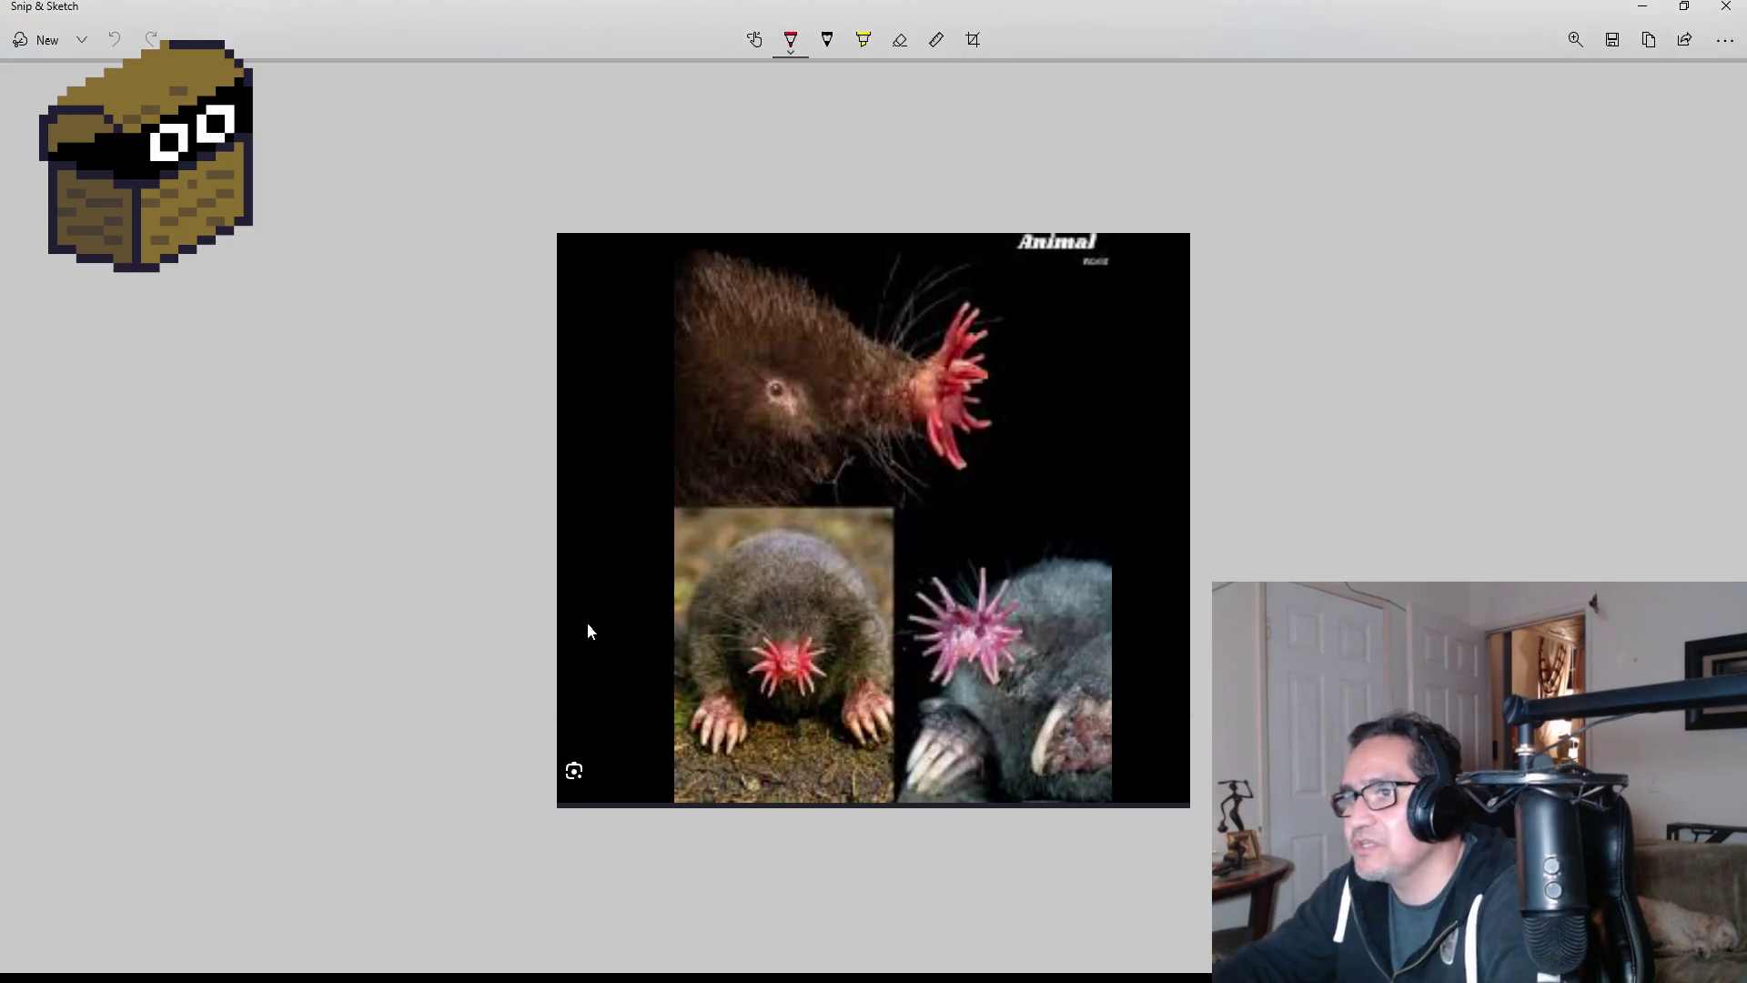
left_click(1737, 7)
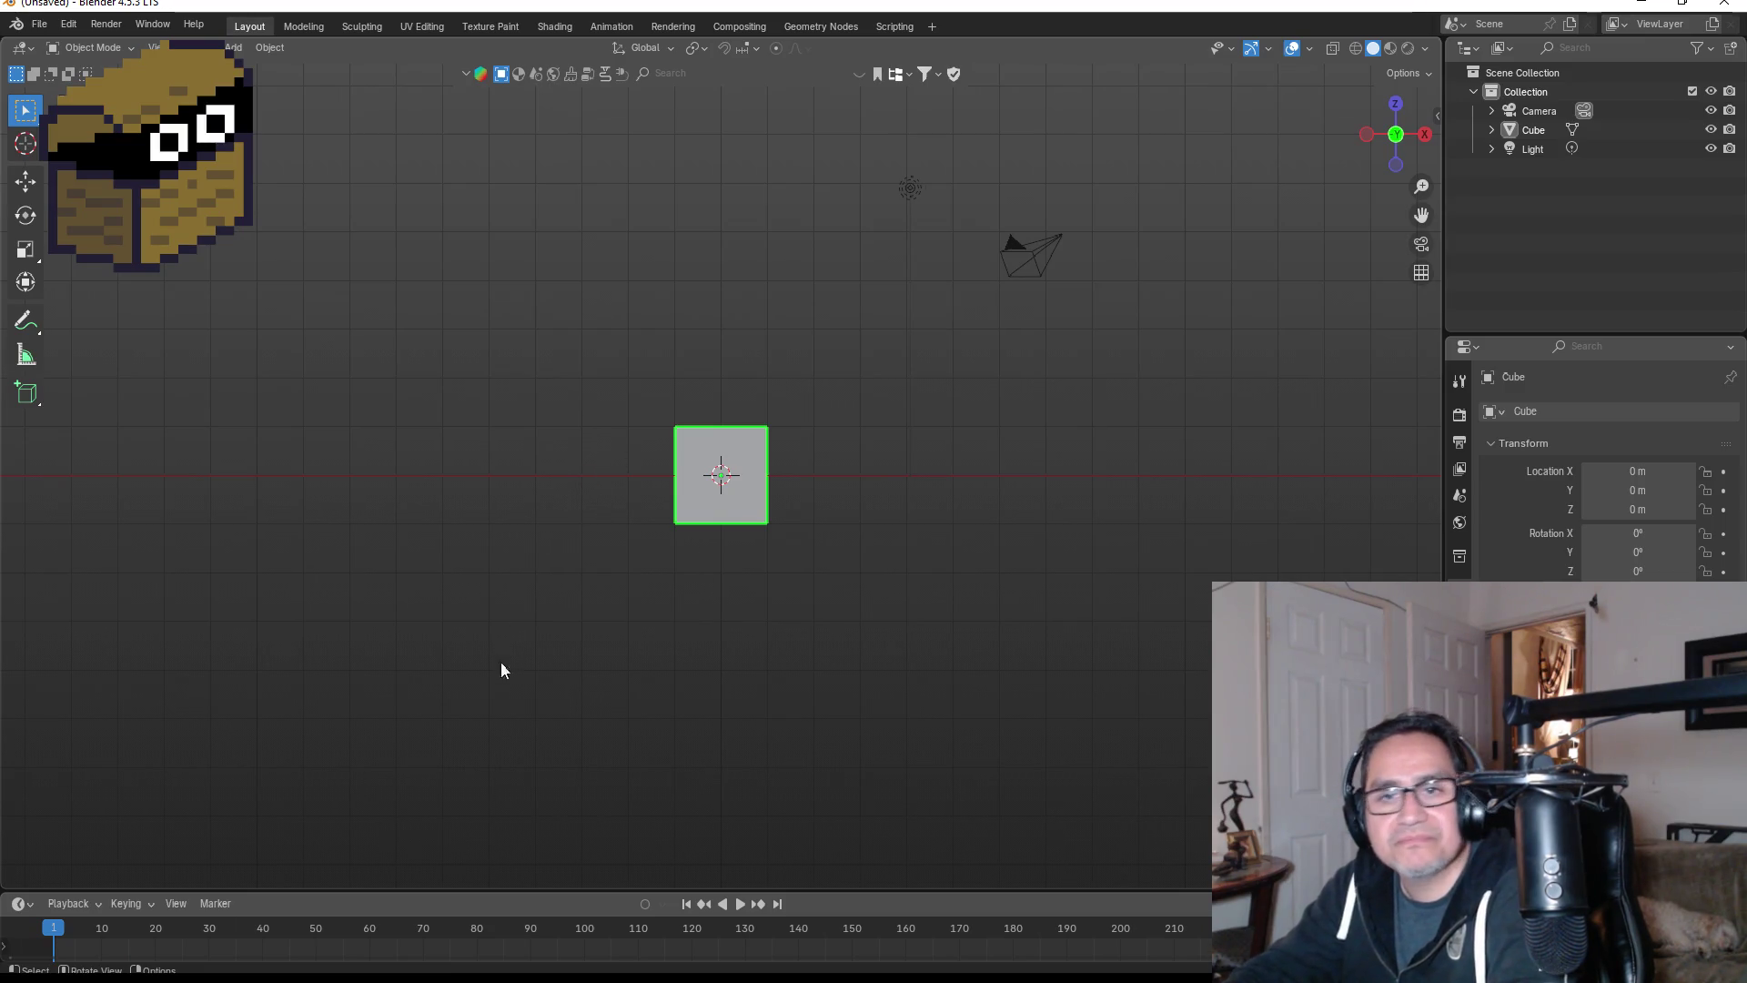
- Drag SC Star Mole from the Dward Dungeon Crawler folder into Blender's viewport as an image Empty
key("super+e")
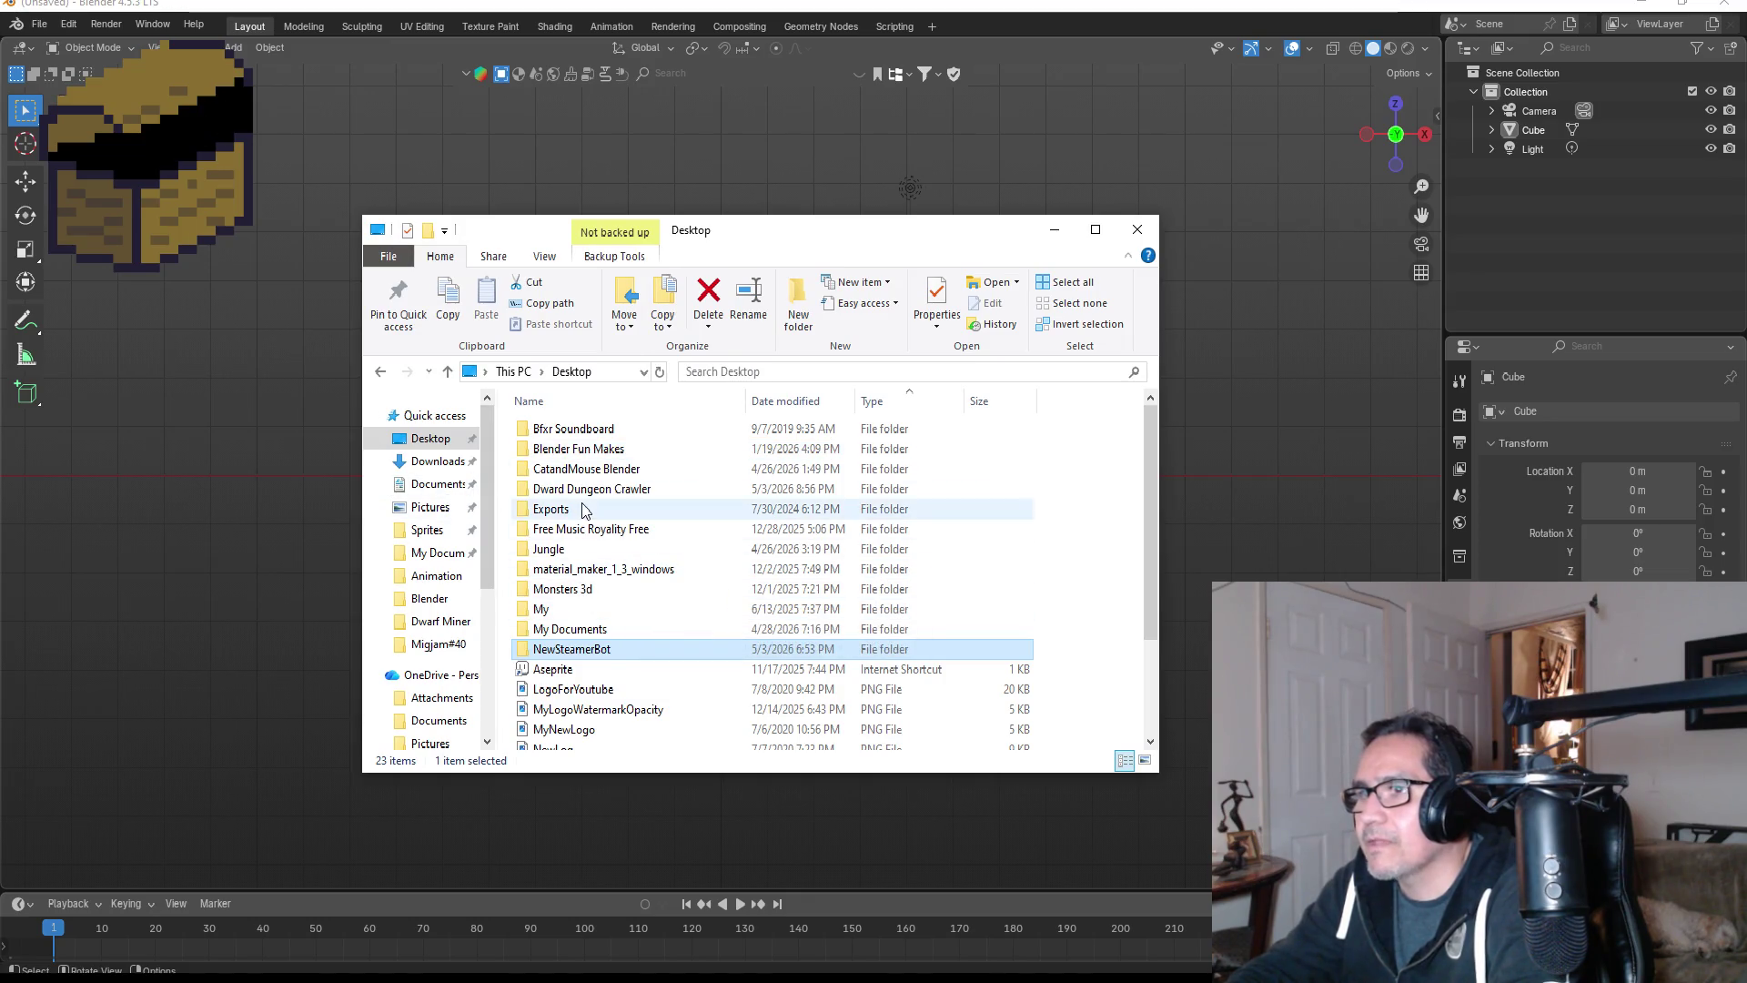
double_click(605, 489)
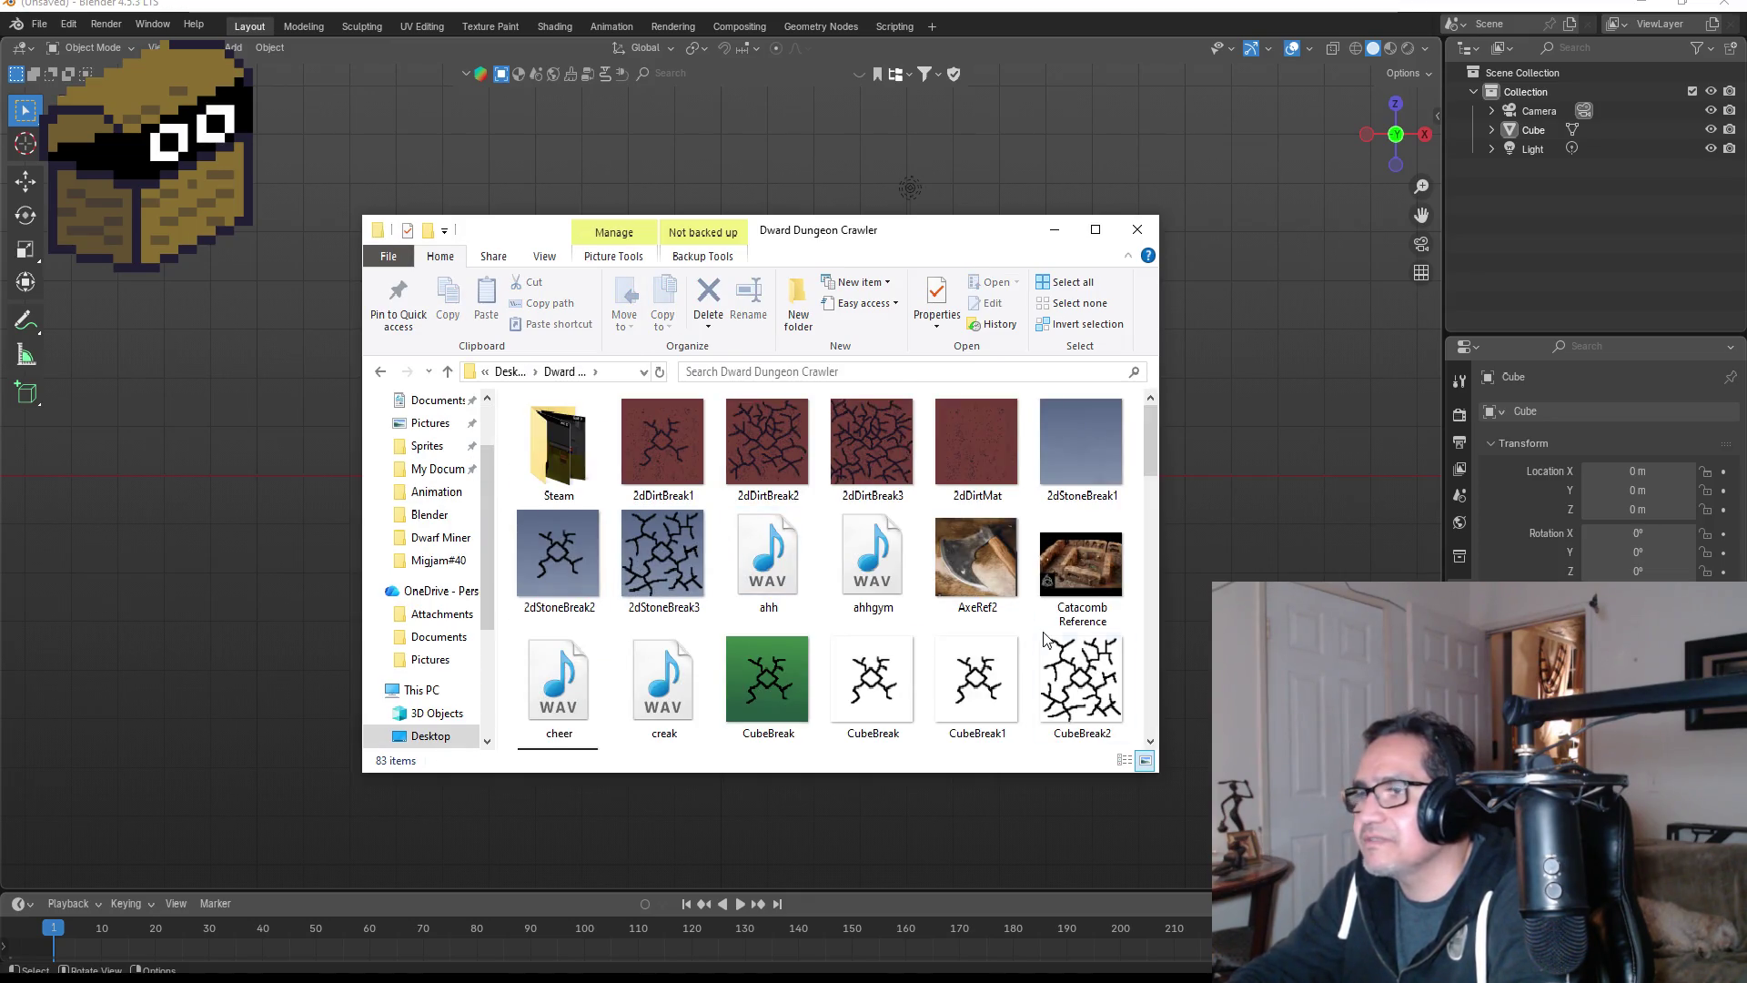
scroll(836, 646, "down", 10)
scroll(835, 646, "up", 6)
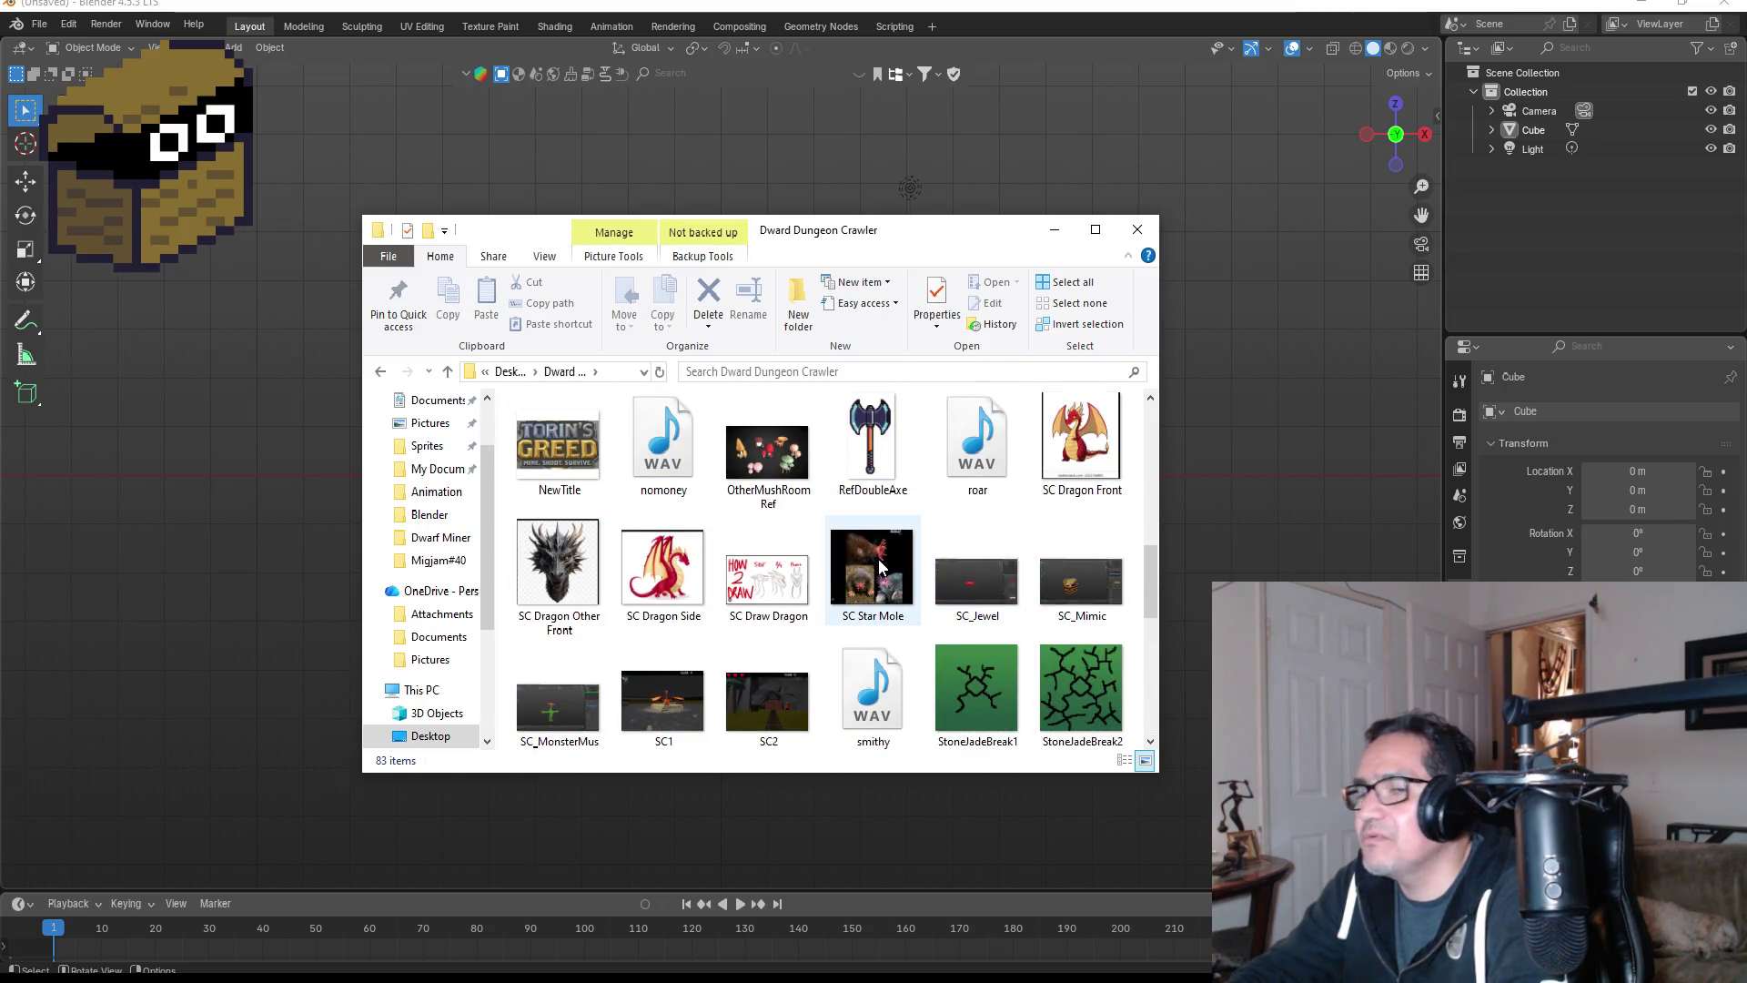
left_click_drag(884, 564, 189, 484)
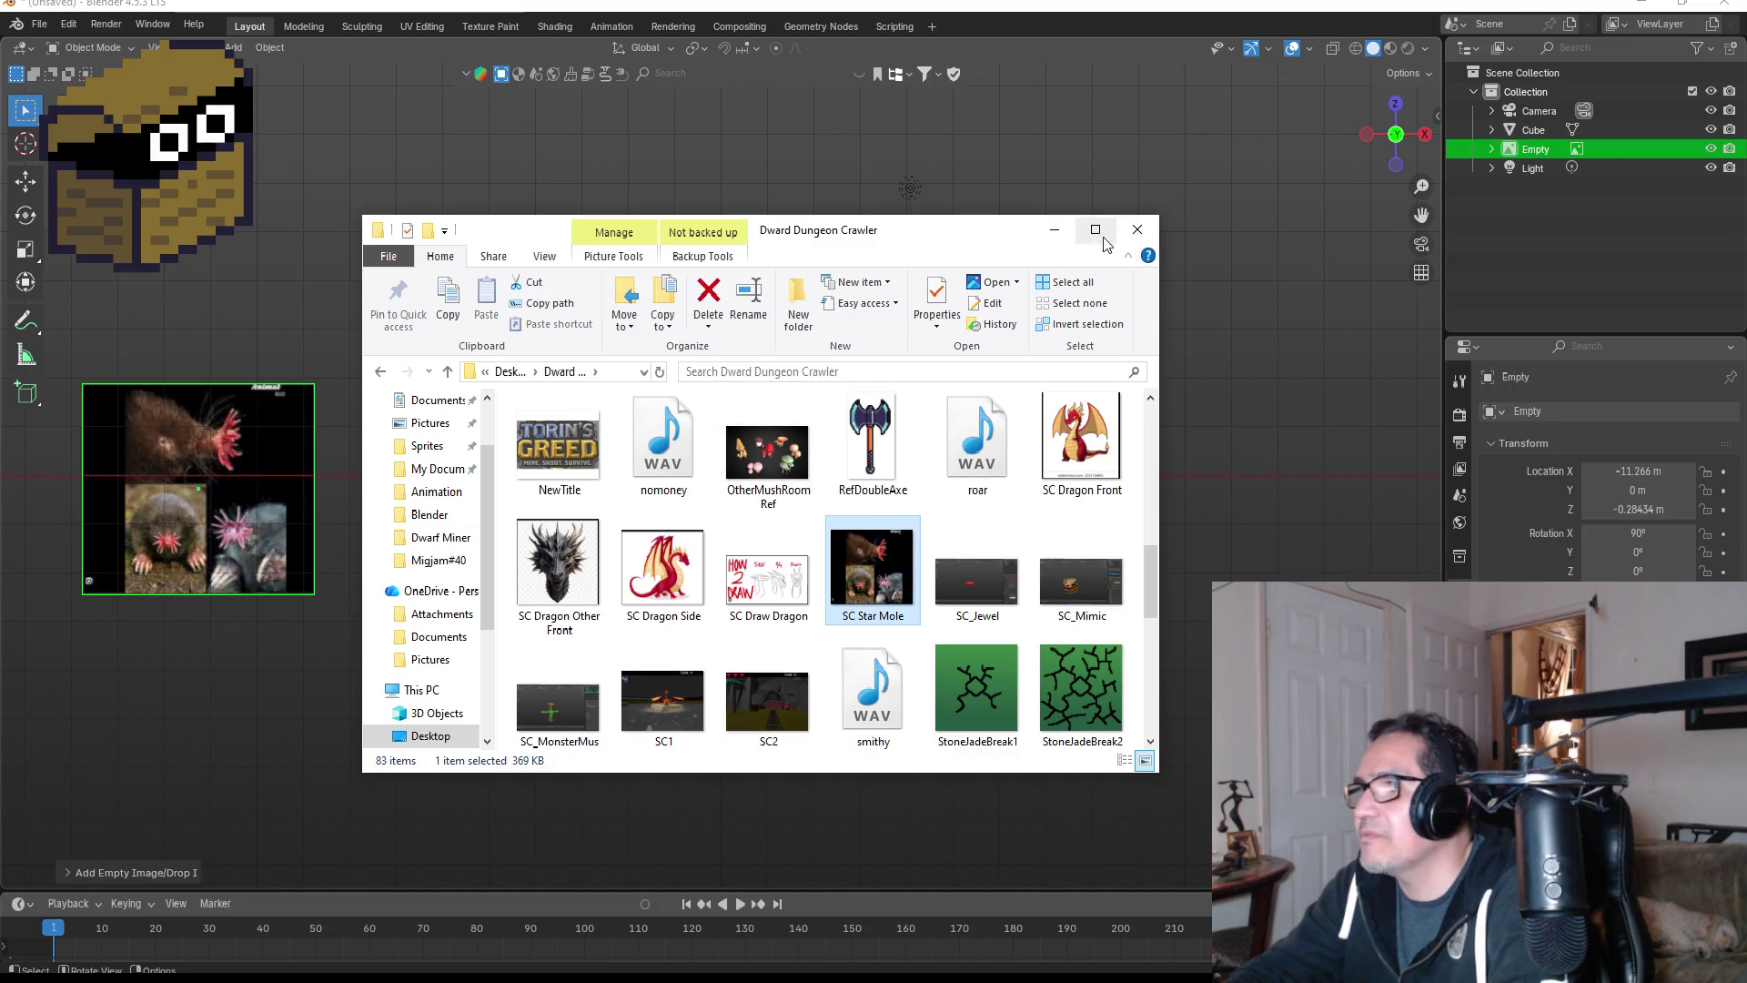
left_click(1055, 229)
- Scale the mole reference image up, then down, and move it beside the cube
key("s")
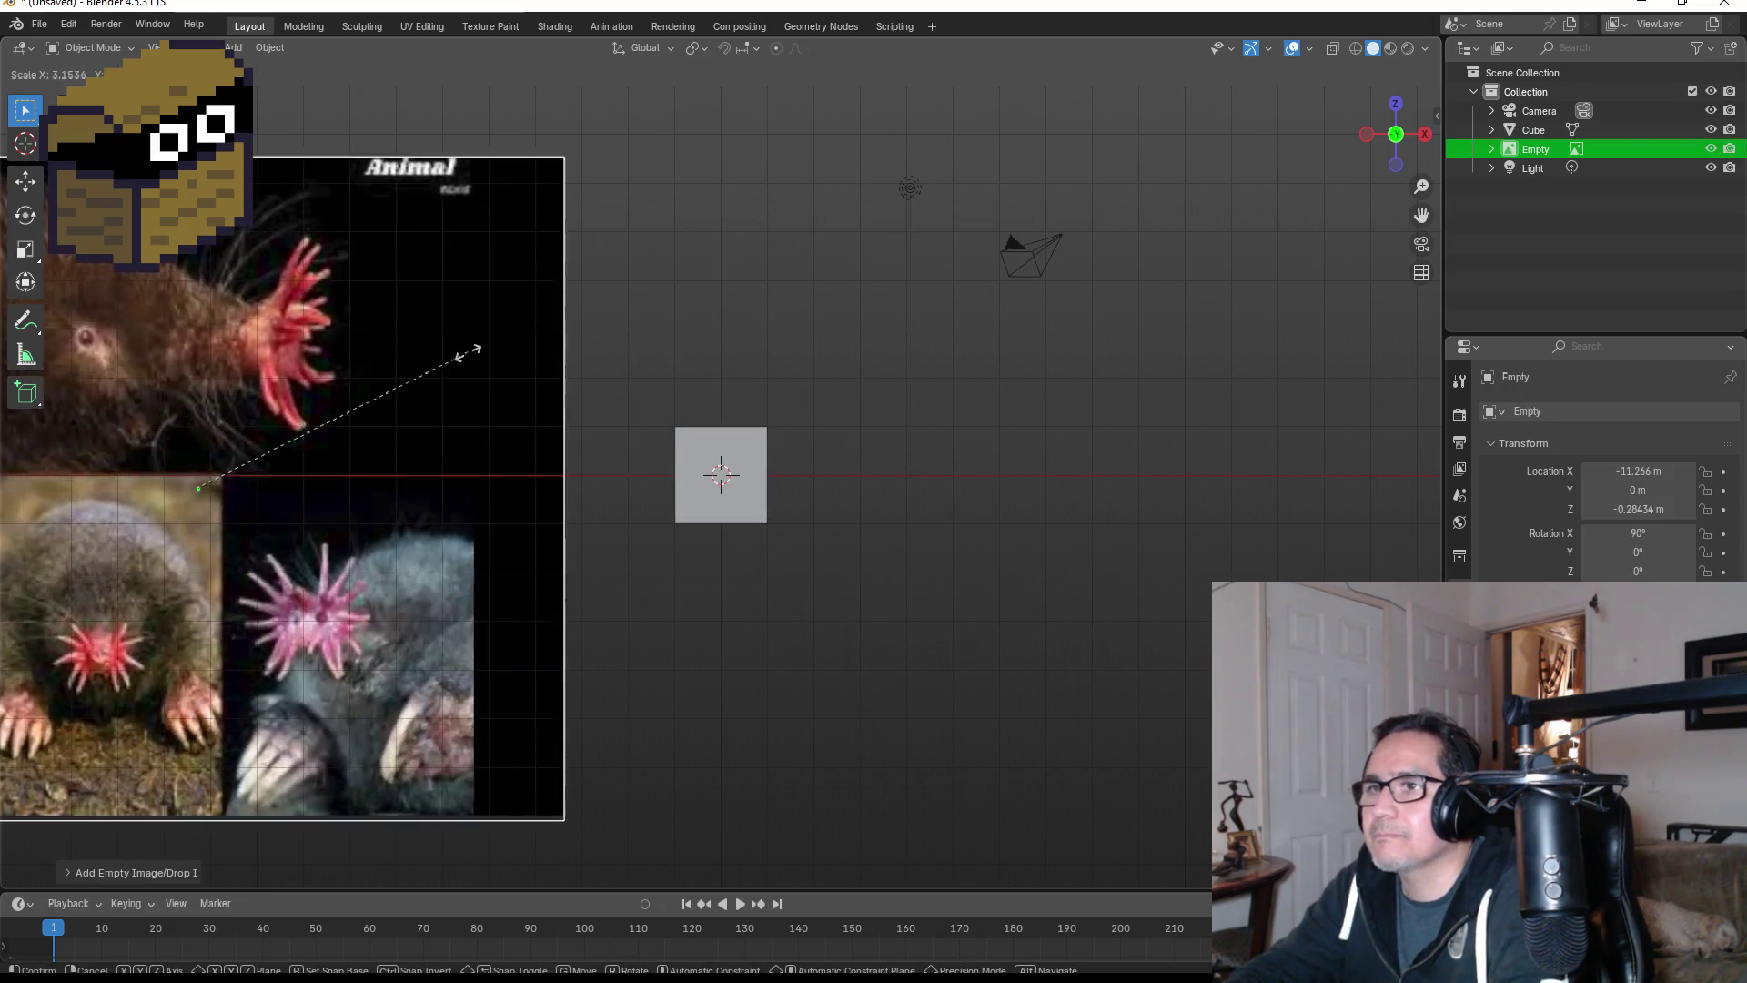
left_click(489, 349)
scroll(510, 391, "down", 4)
left_click_drag(655, 471, 651, 472)
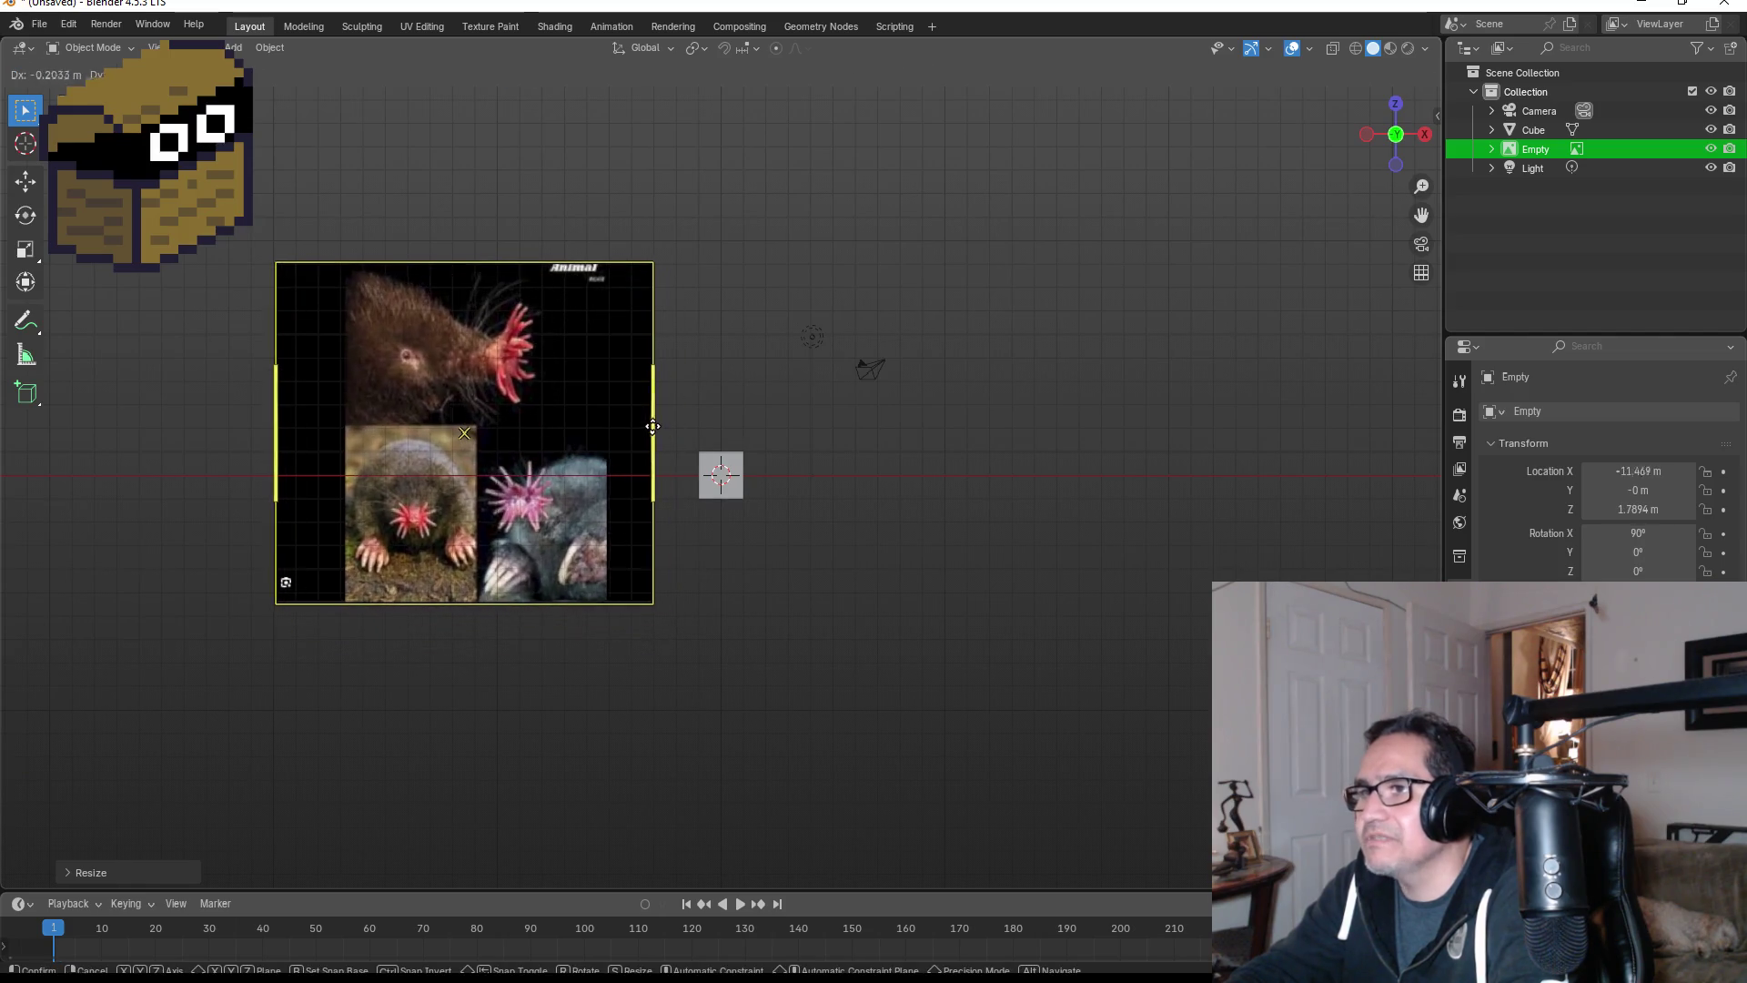
scroll(582, 427, "up", 2)
key("s")
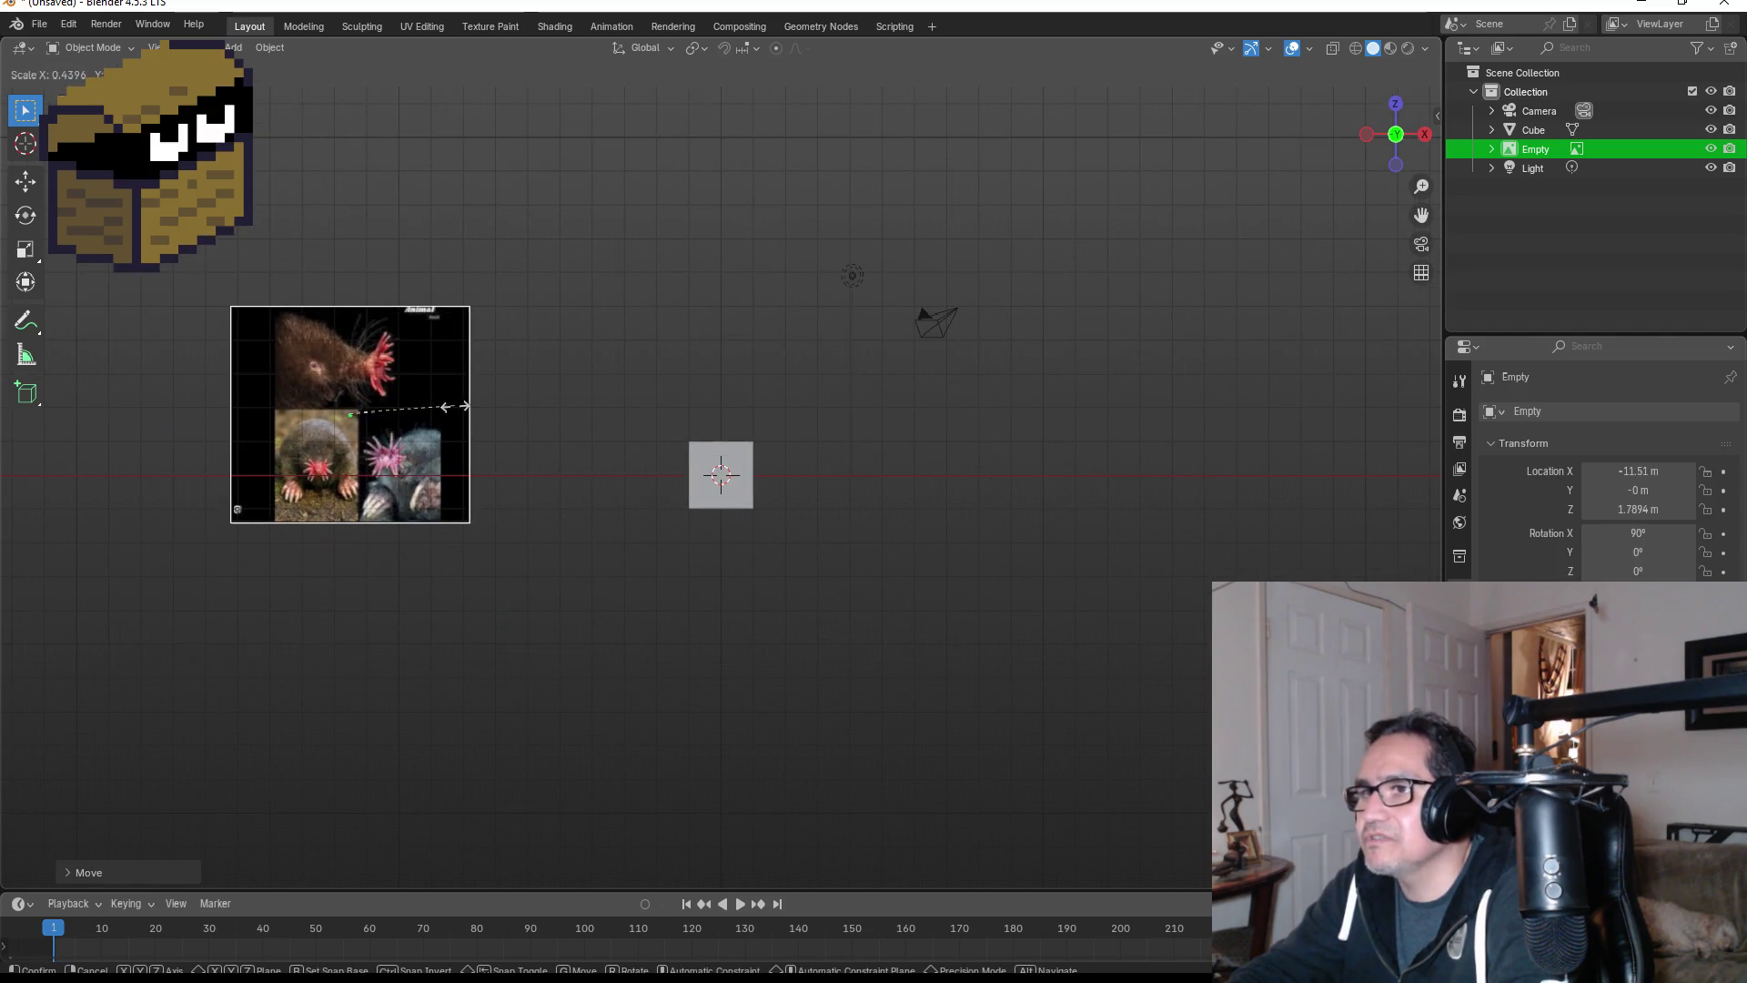
left_click(460, 402)
left_click_drag(462, 416, 526, 471)
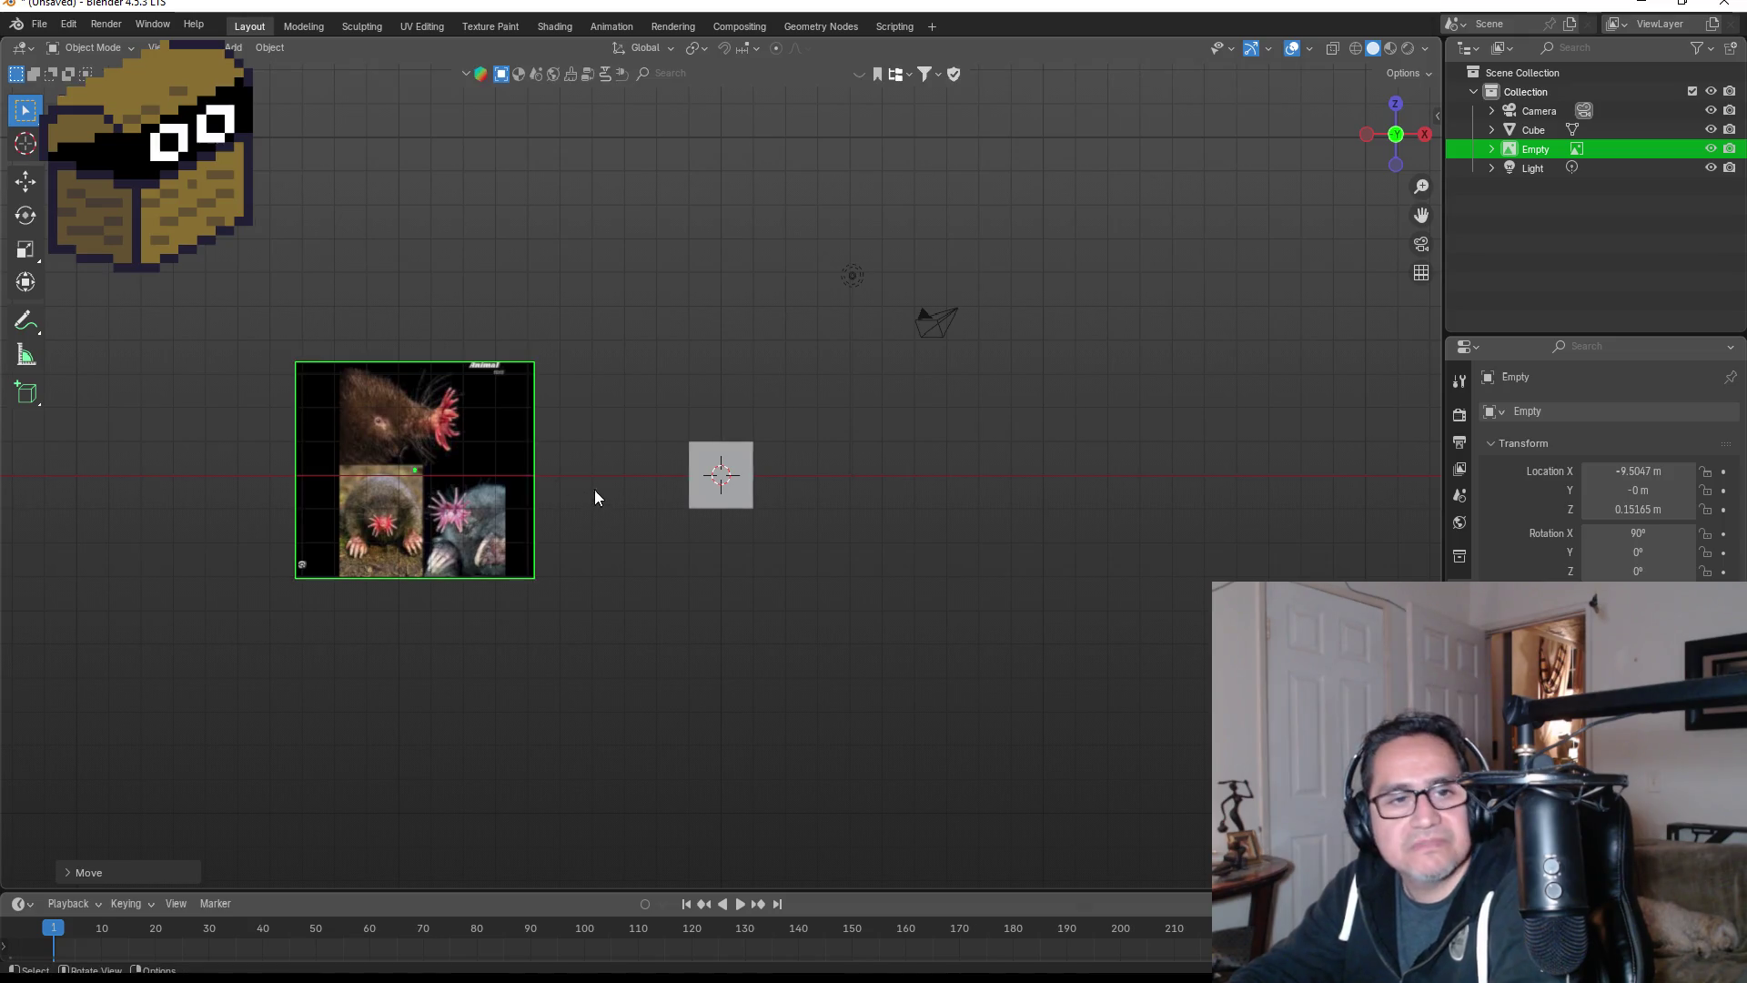
scroll(705, 442, "up", 2)
- Reselect the reference image and move it further right
left_click(755, 483)
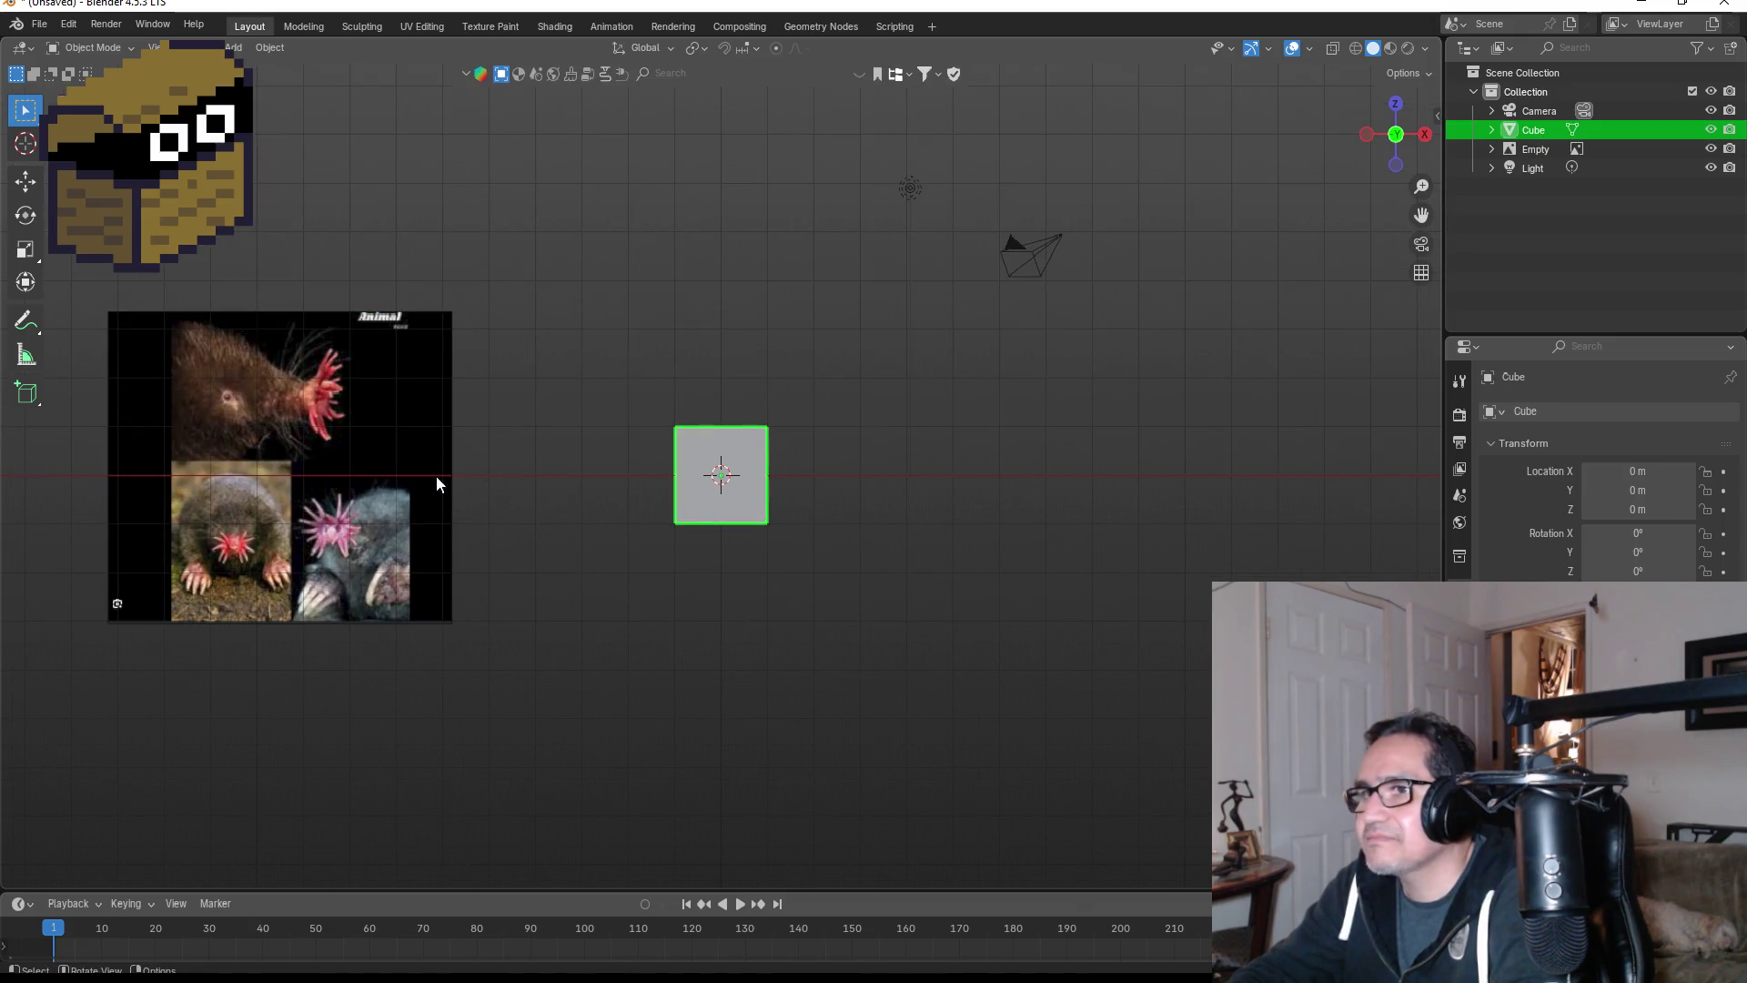
scroll(349, 482, "up", 1)
left_click(284, 557)
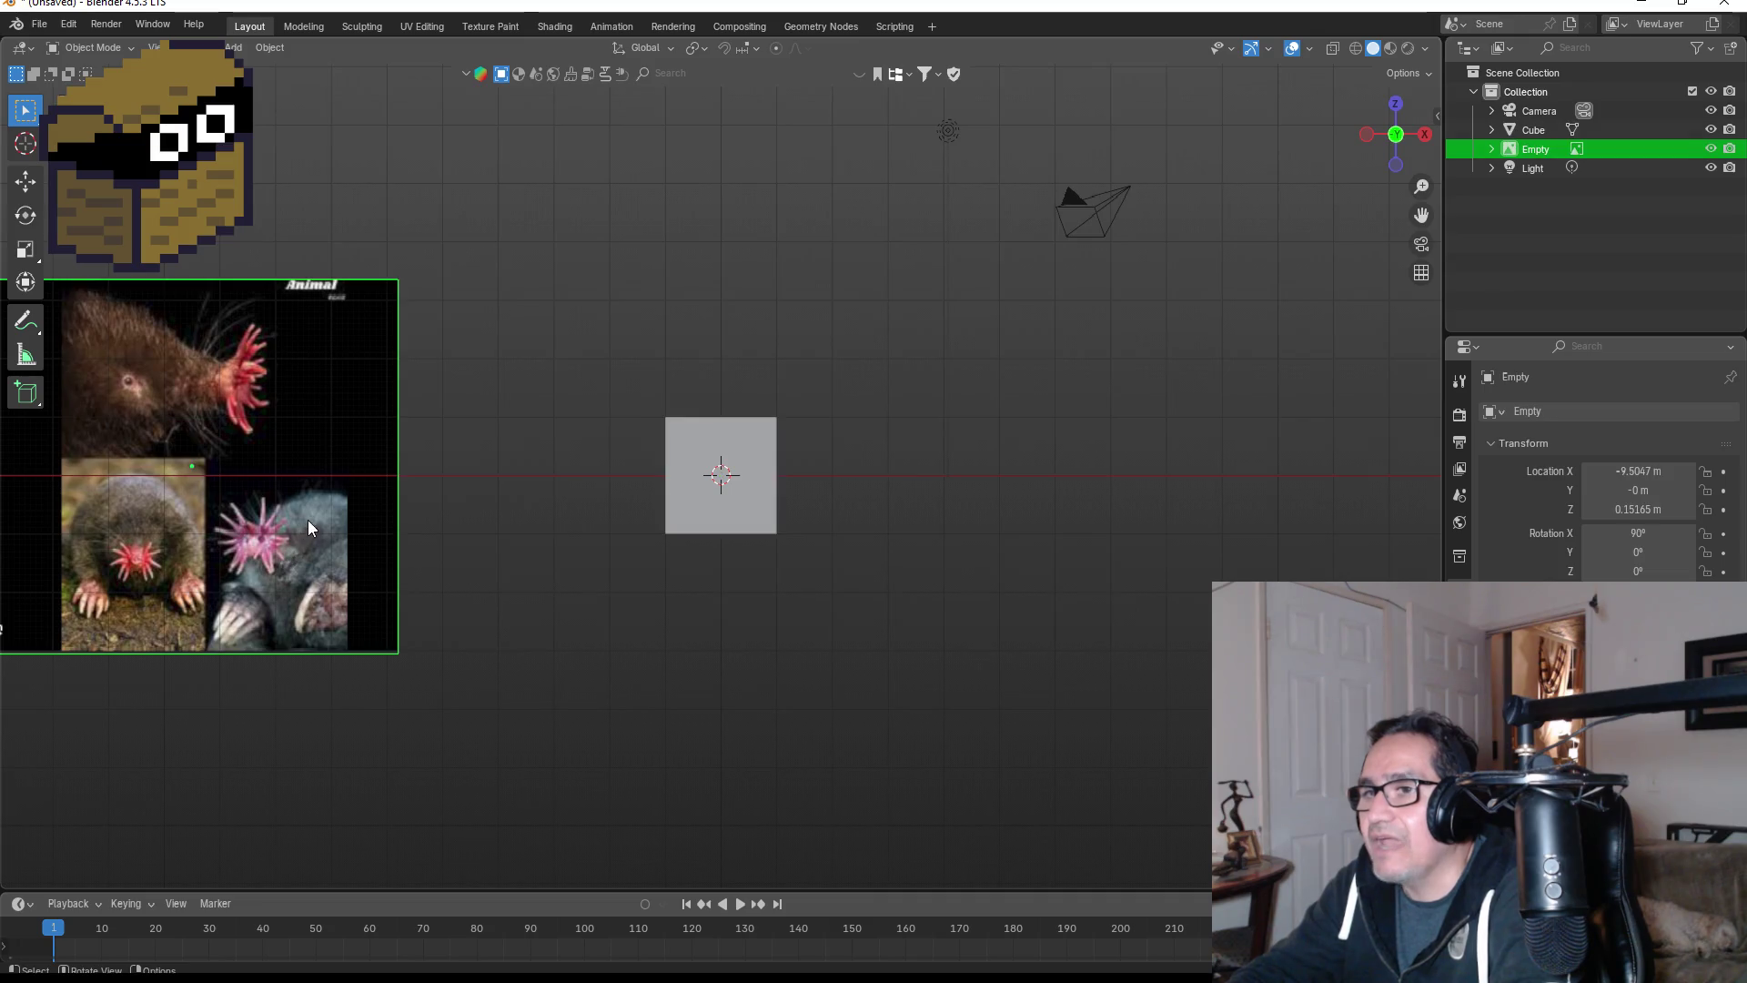
key("g")
left_click(416, 502)
- Pan and orbit the view to study the mole photos, returning to front view
scroll(416, 509, "up", 3)
middle_click_drag(413, 521, 822, 438, "shift")
scroll(483, 507, "up", 1)
middle_click_drag(442, 523, 723, 466, "shift")
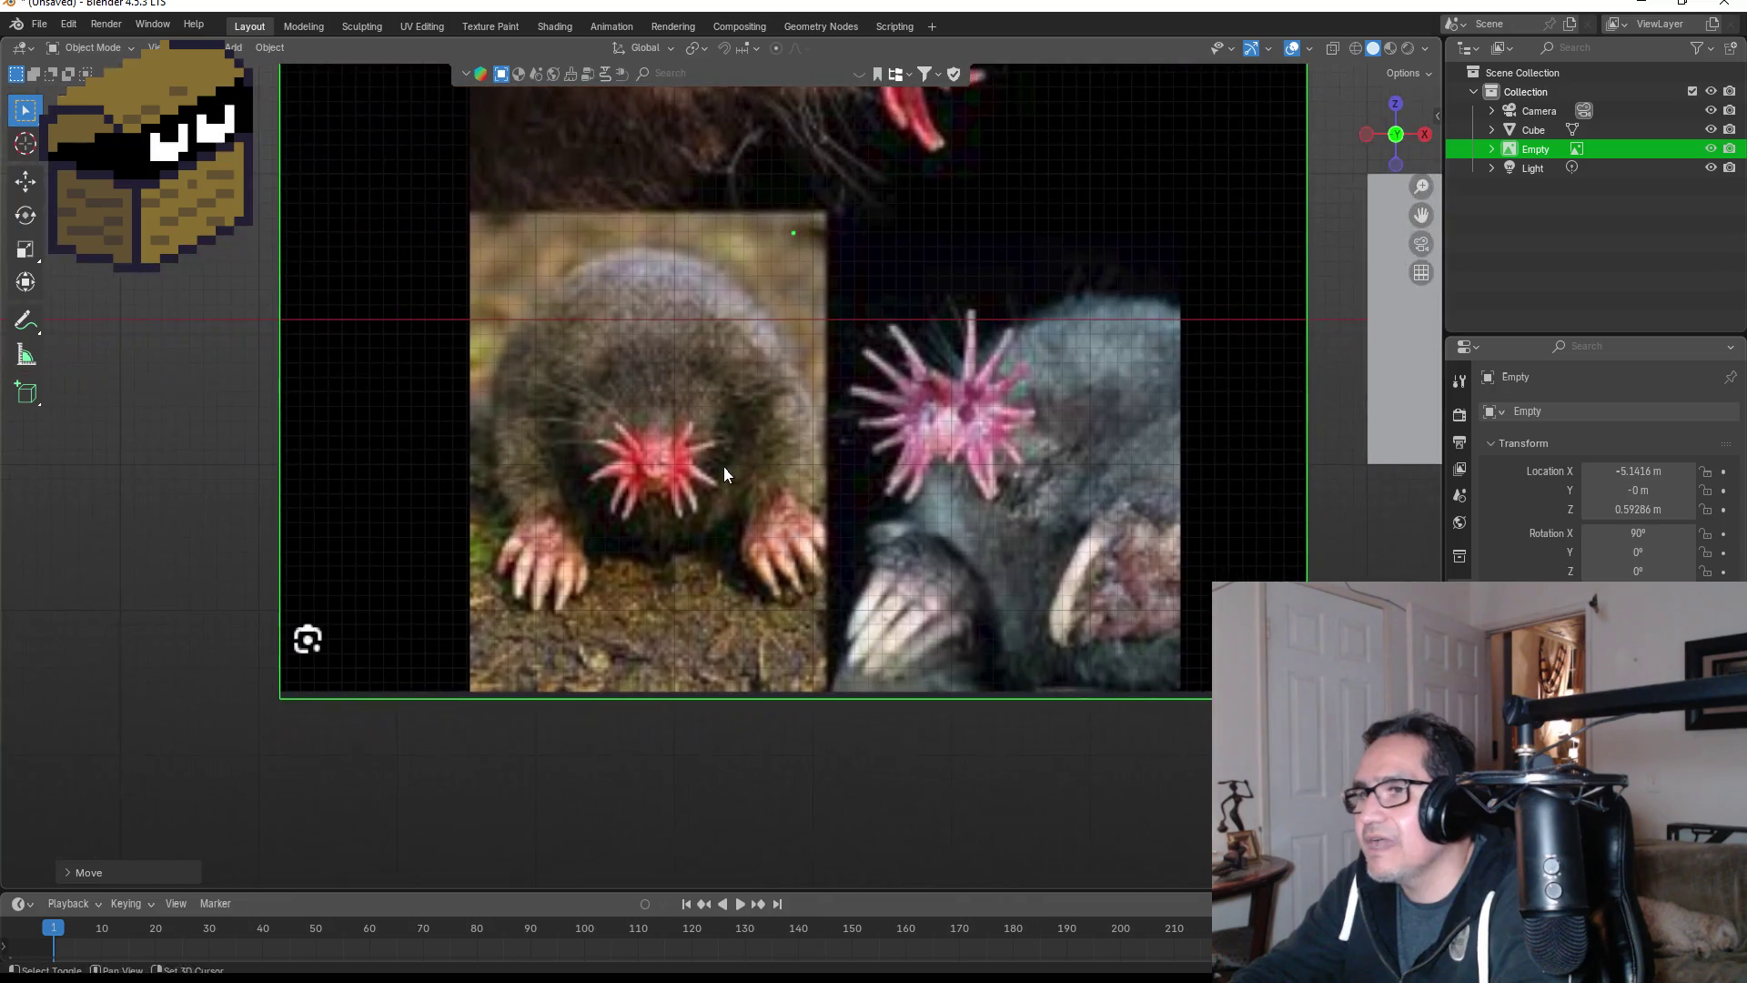
scroll(712, 463, "up", 4)
scroll(728, 473, "down", 4)
scroll(874, 490, "down", 3)
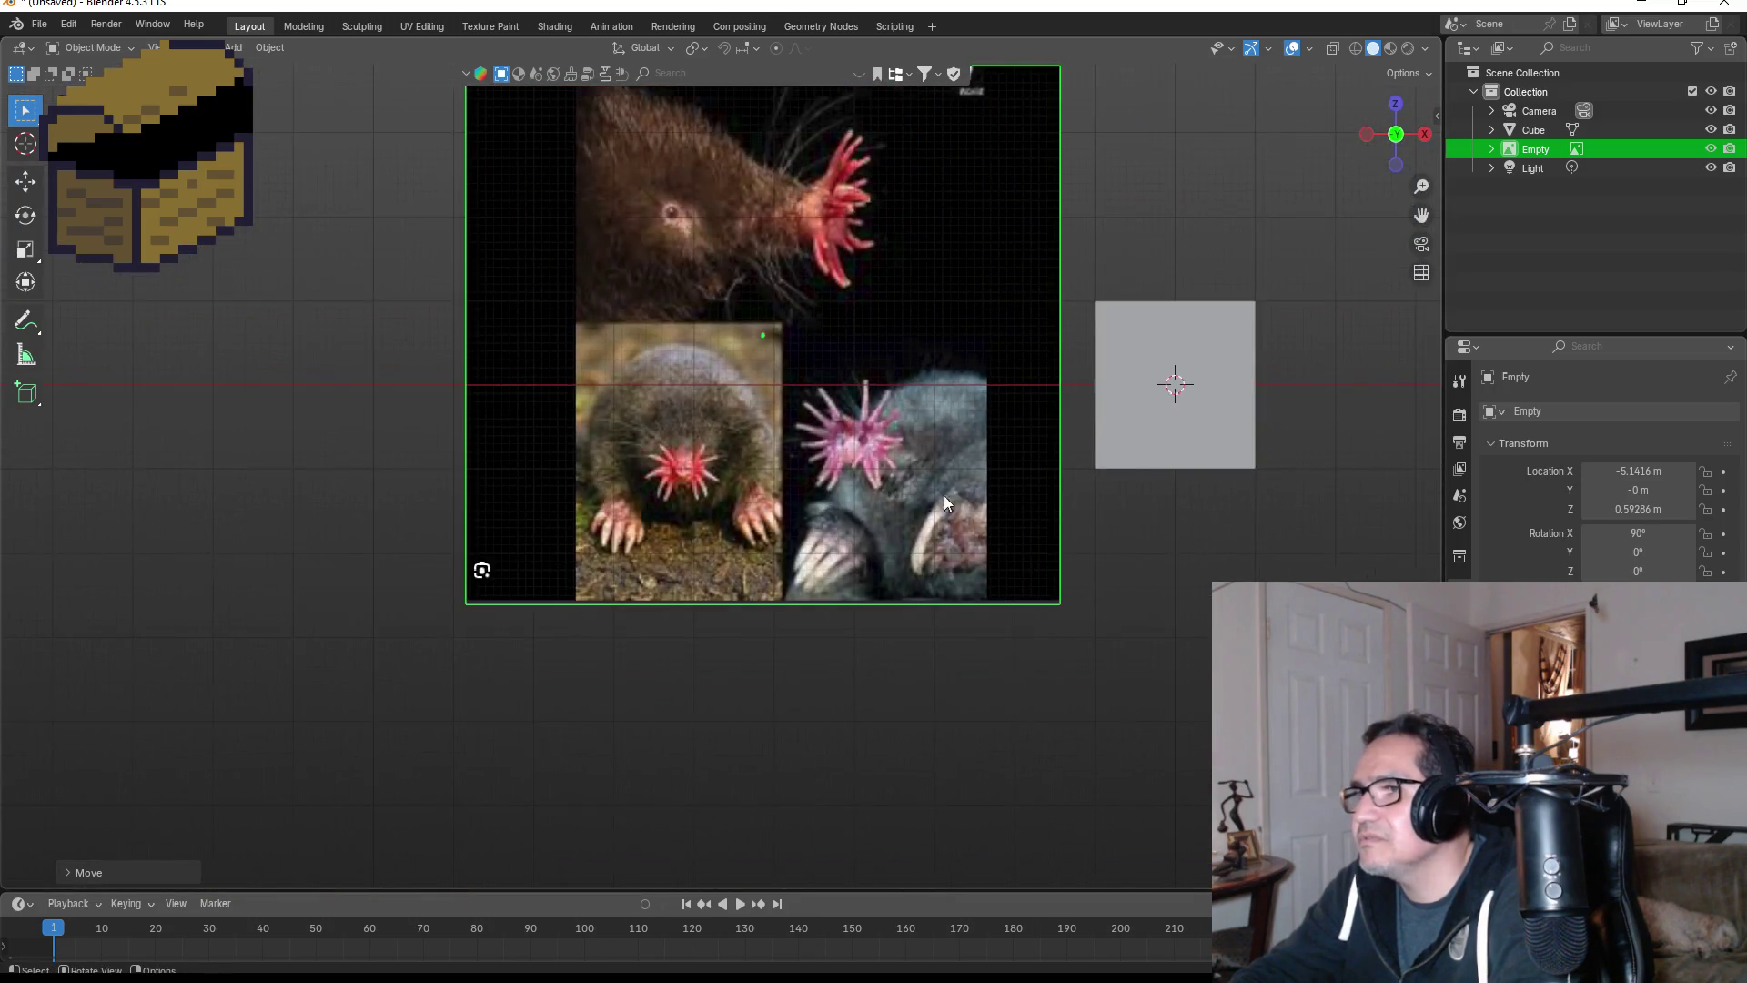
middle_click_drag(1077, 384, 915, 418)
key("KP_1")
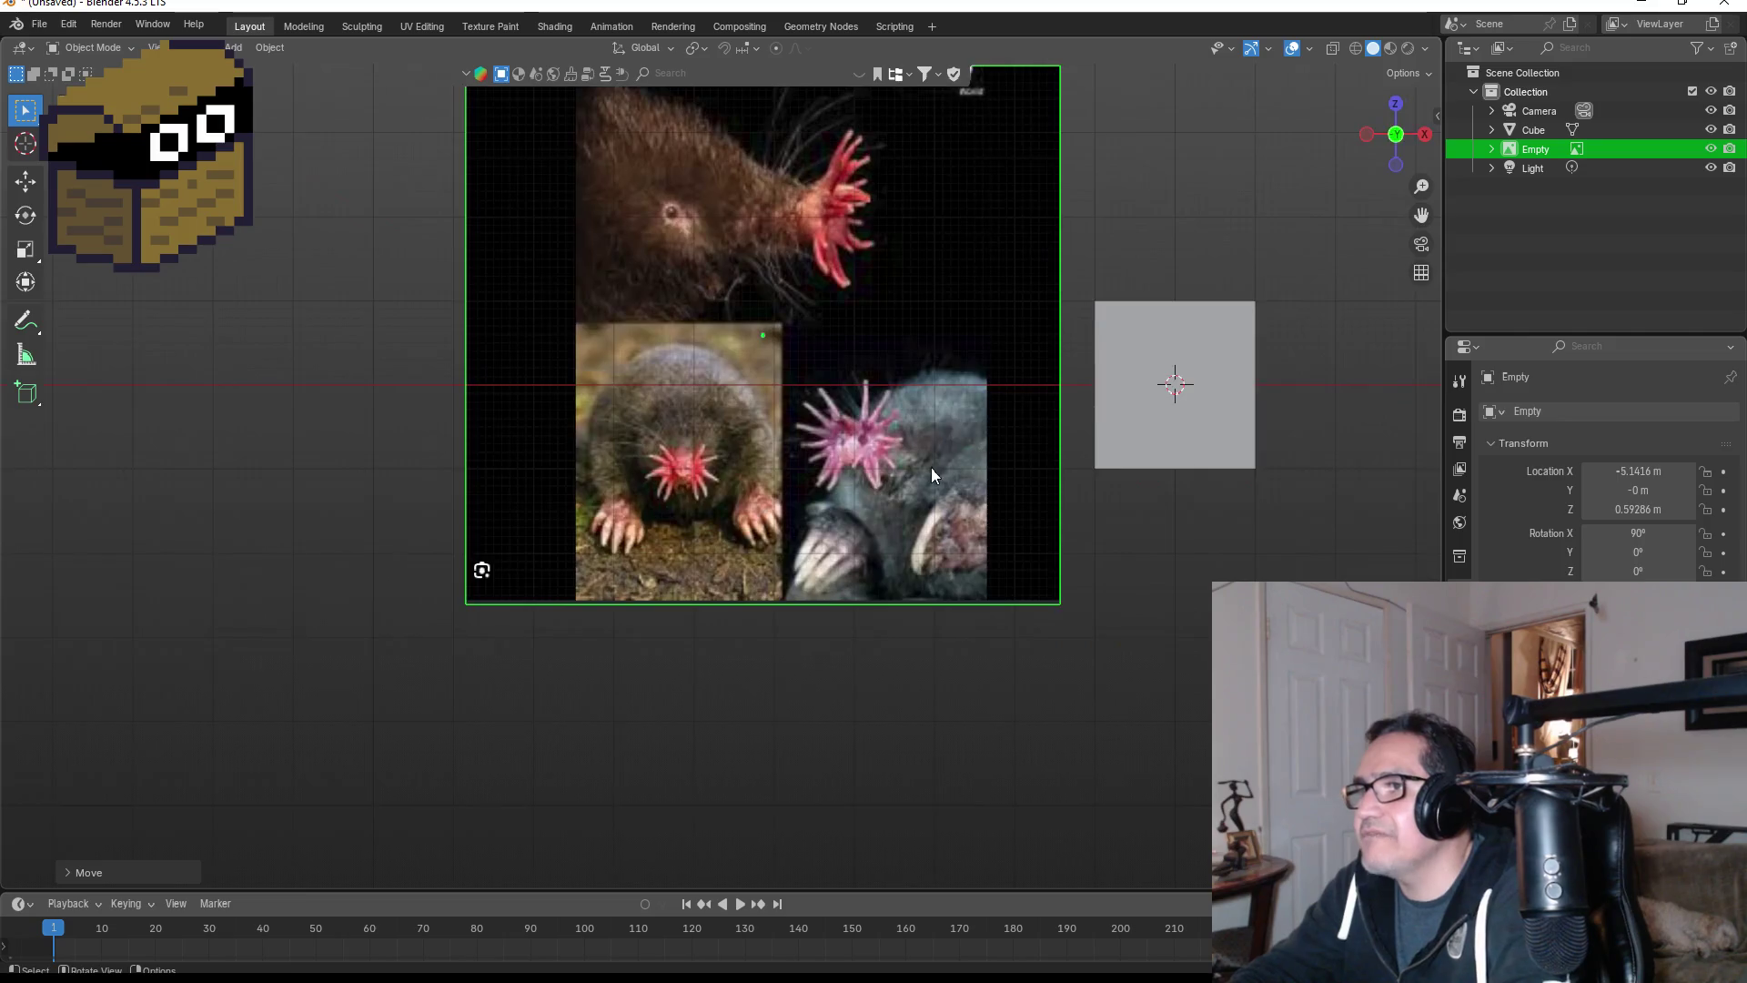
scroll(931, 466, "down", 3)
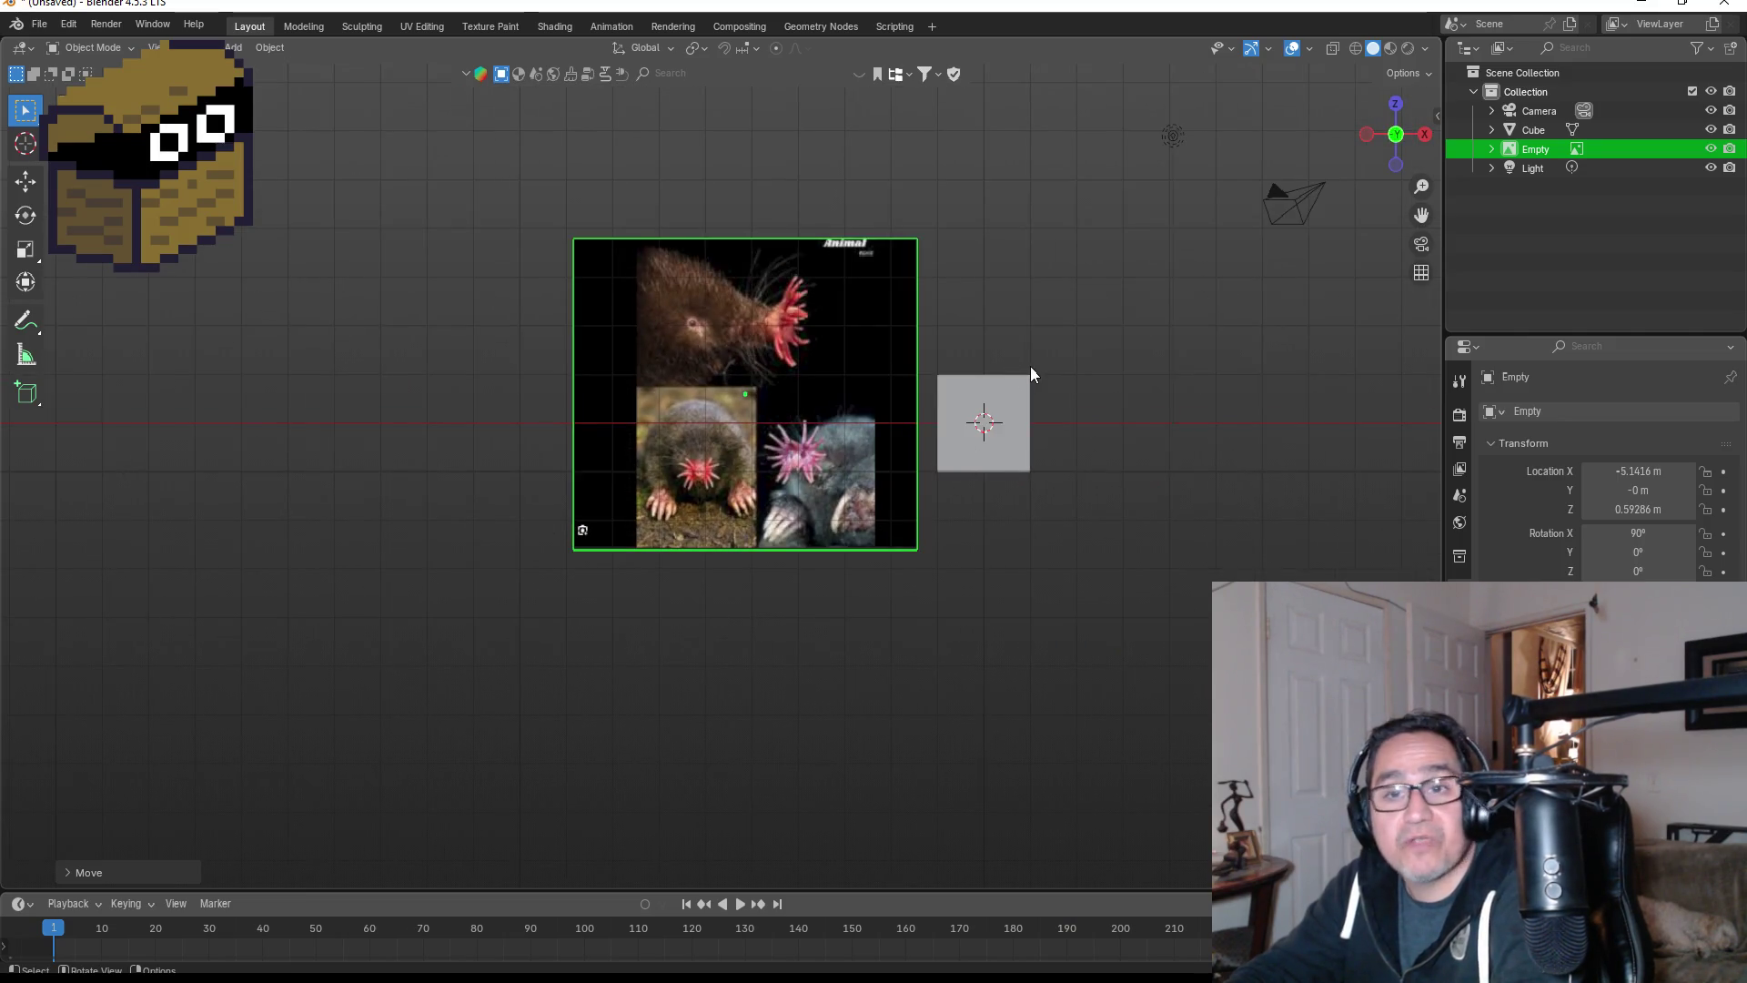
mouse_move(1055, 370)
middle_mouse_down("shift")
mouse_move(861, 401)
mouse_move(837, 420)
middle_mouse_up("shift")
- Move the reference image left to X 6.5731 m, Z 0.65169 m and select the cube
key("g")
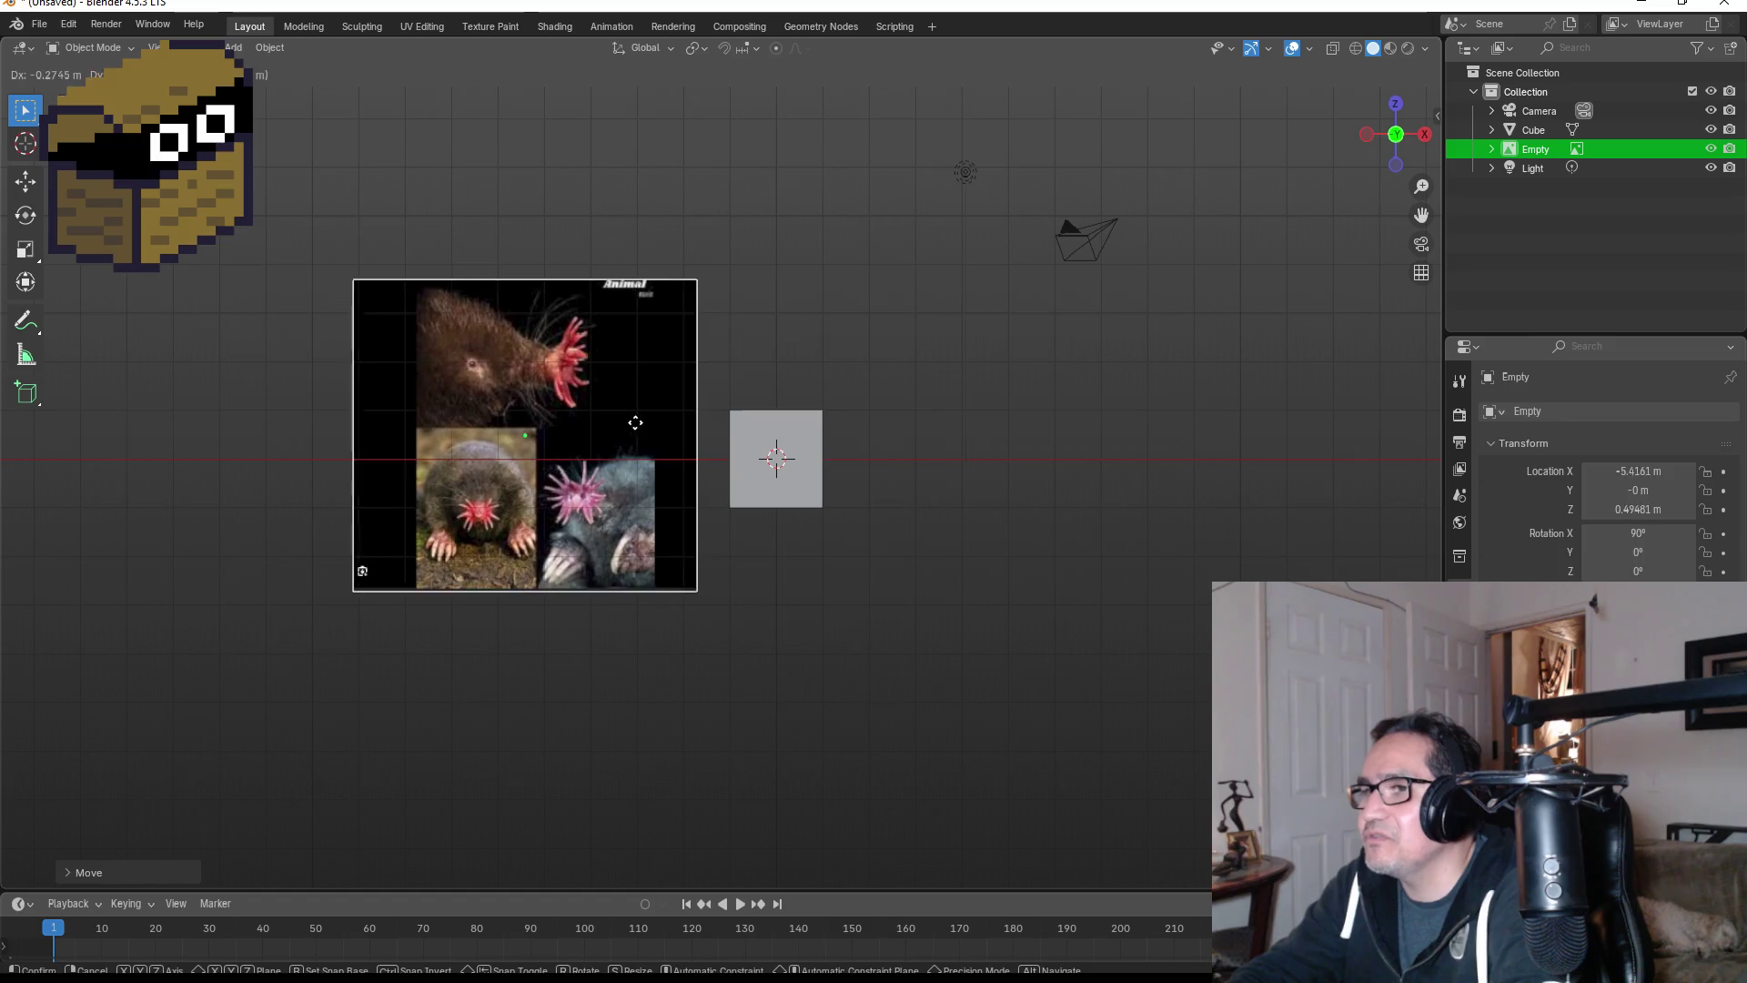
left_click(584, 417)
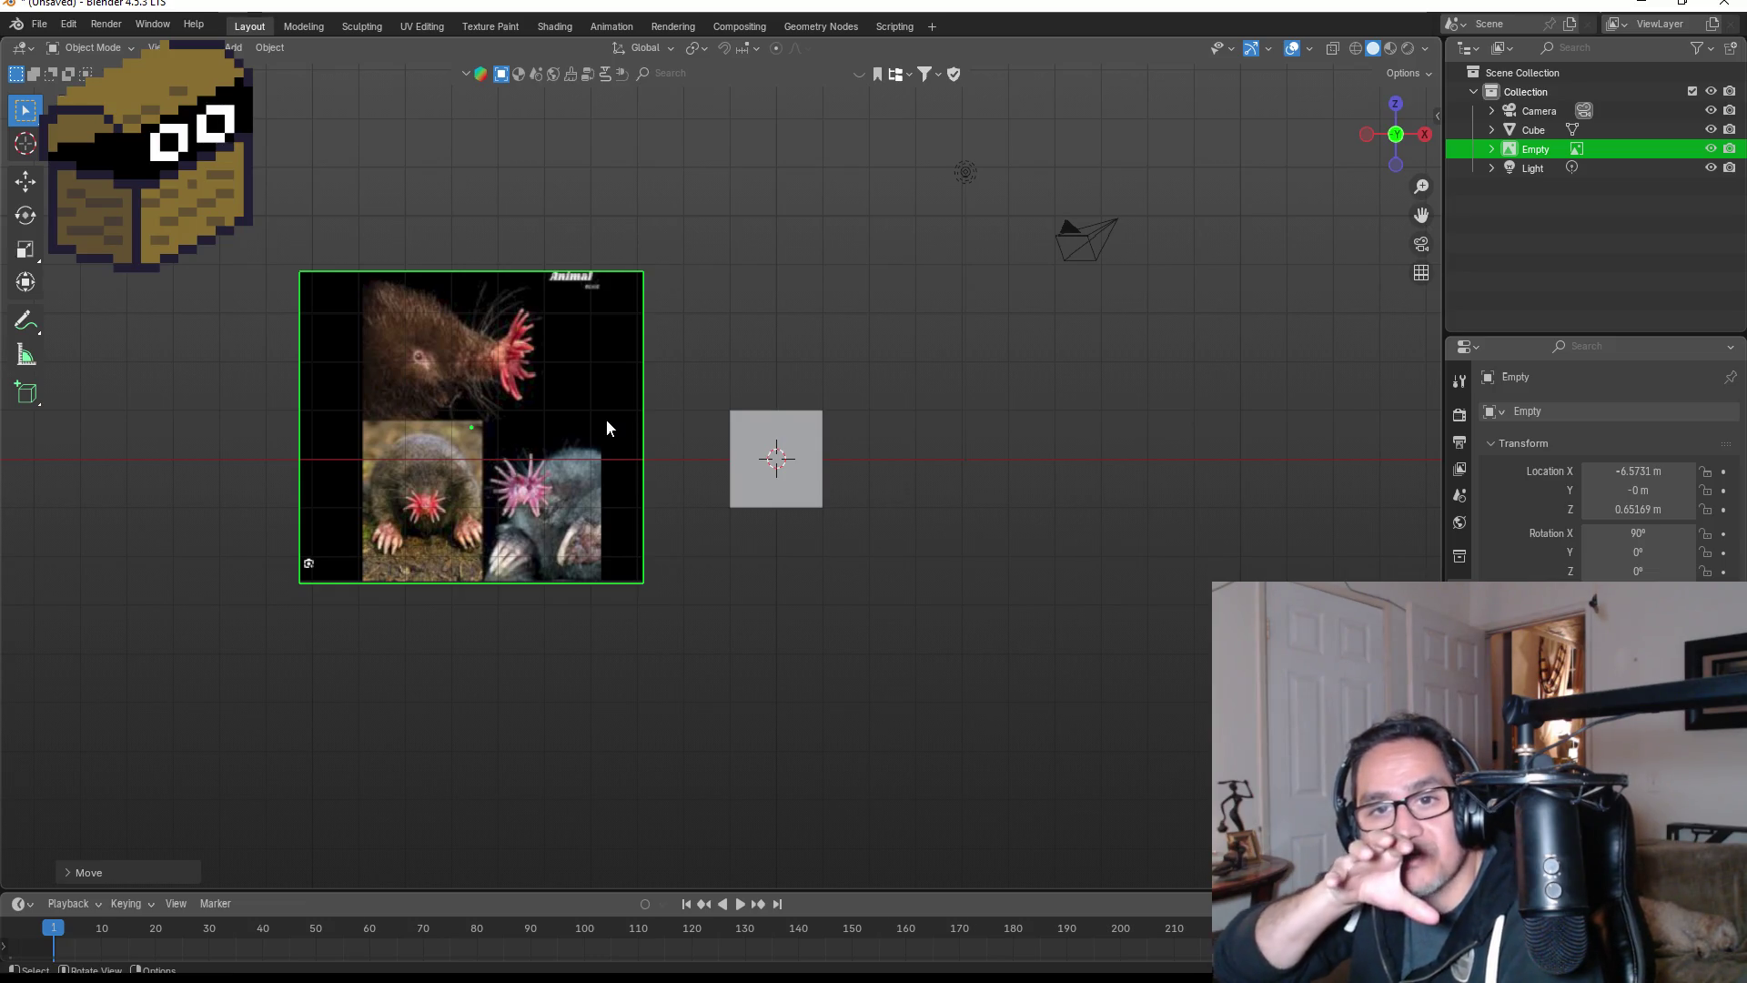
scroll(595, 409, "up", 3)
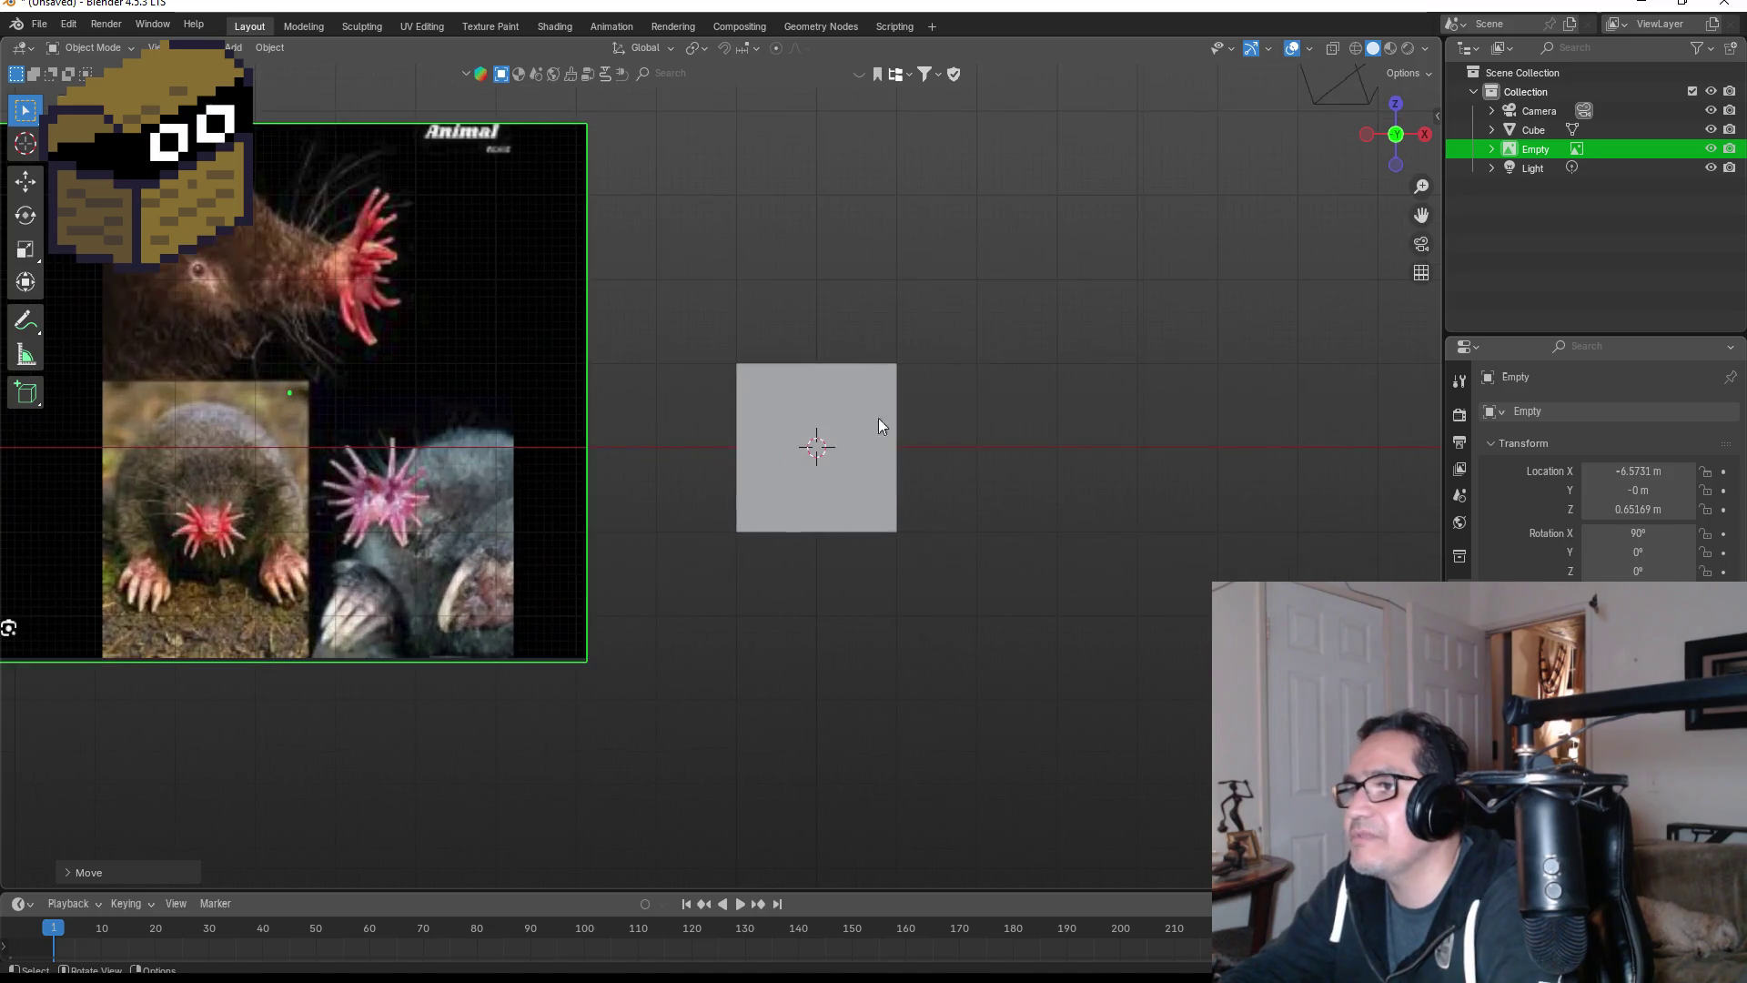
left_click(877, 417)
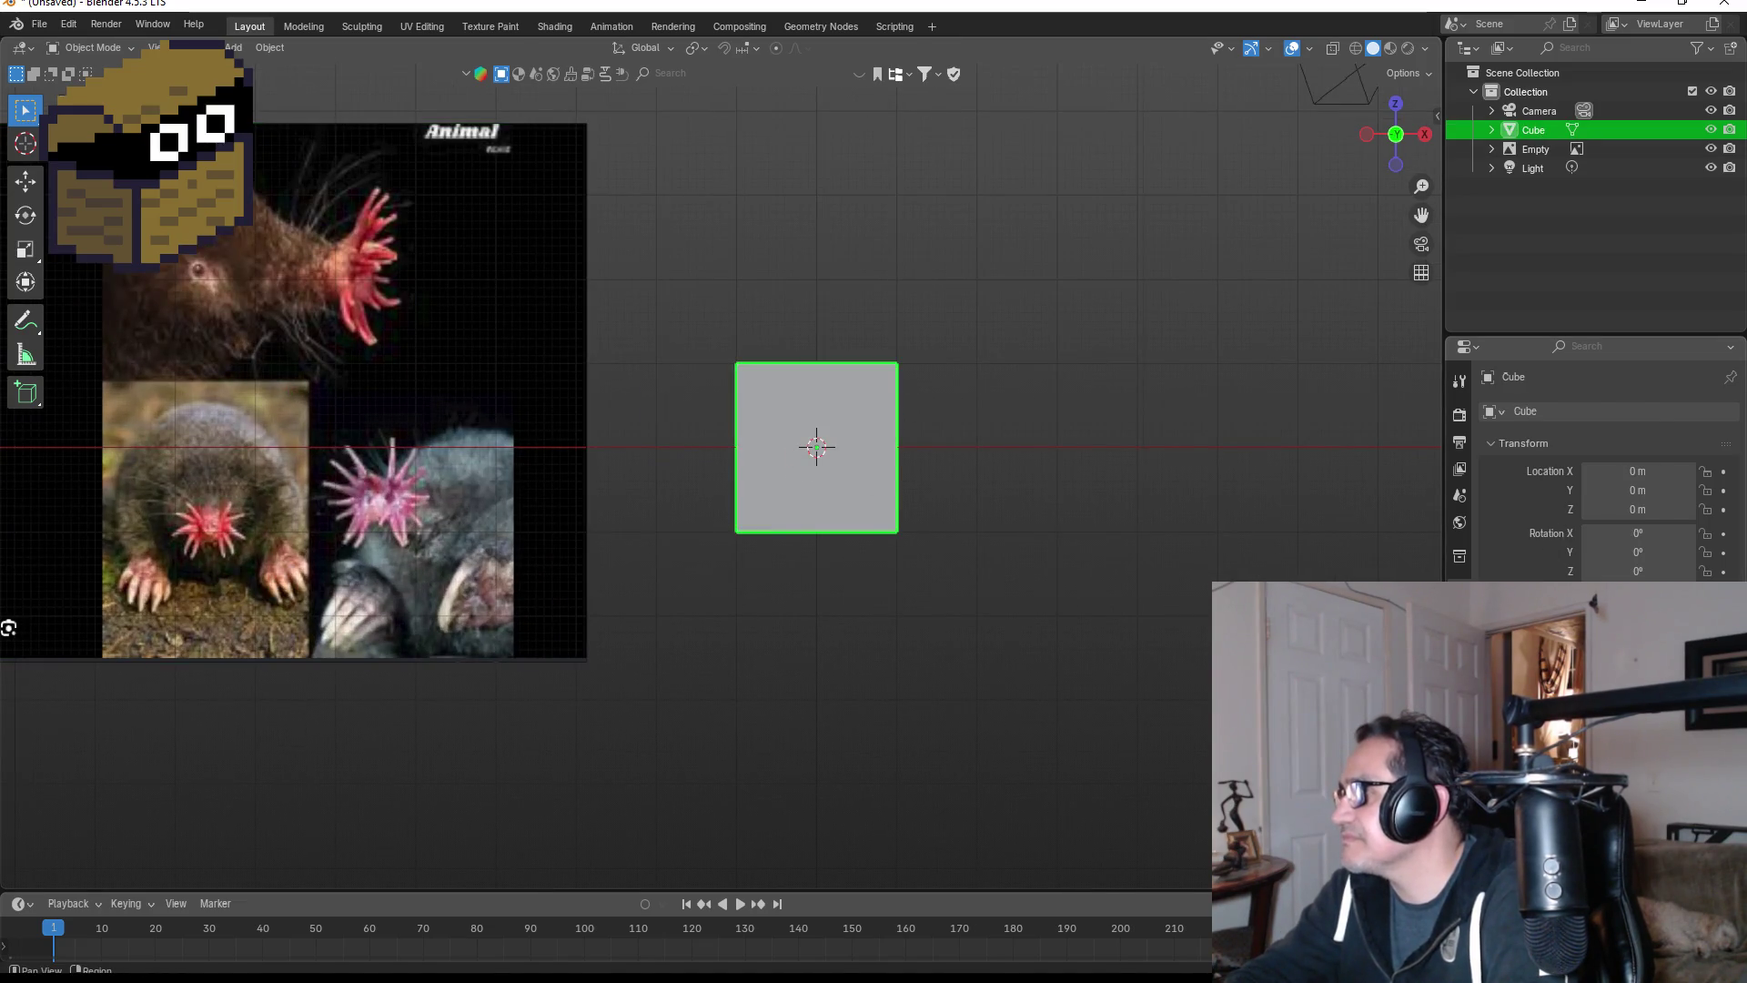
- Add a Subdivision Surface modifier to the cube
left_click(1459, 612)
left_click(1608, 412)
type("mo")
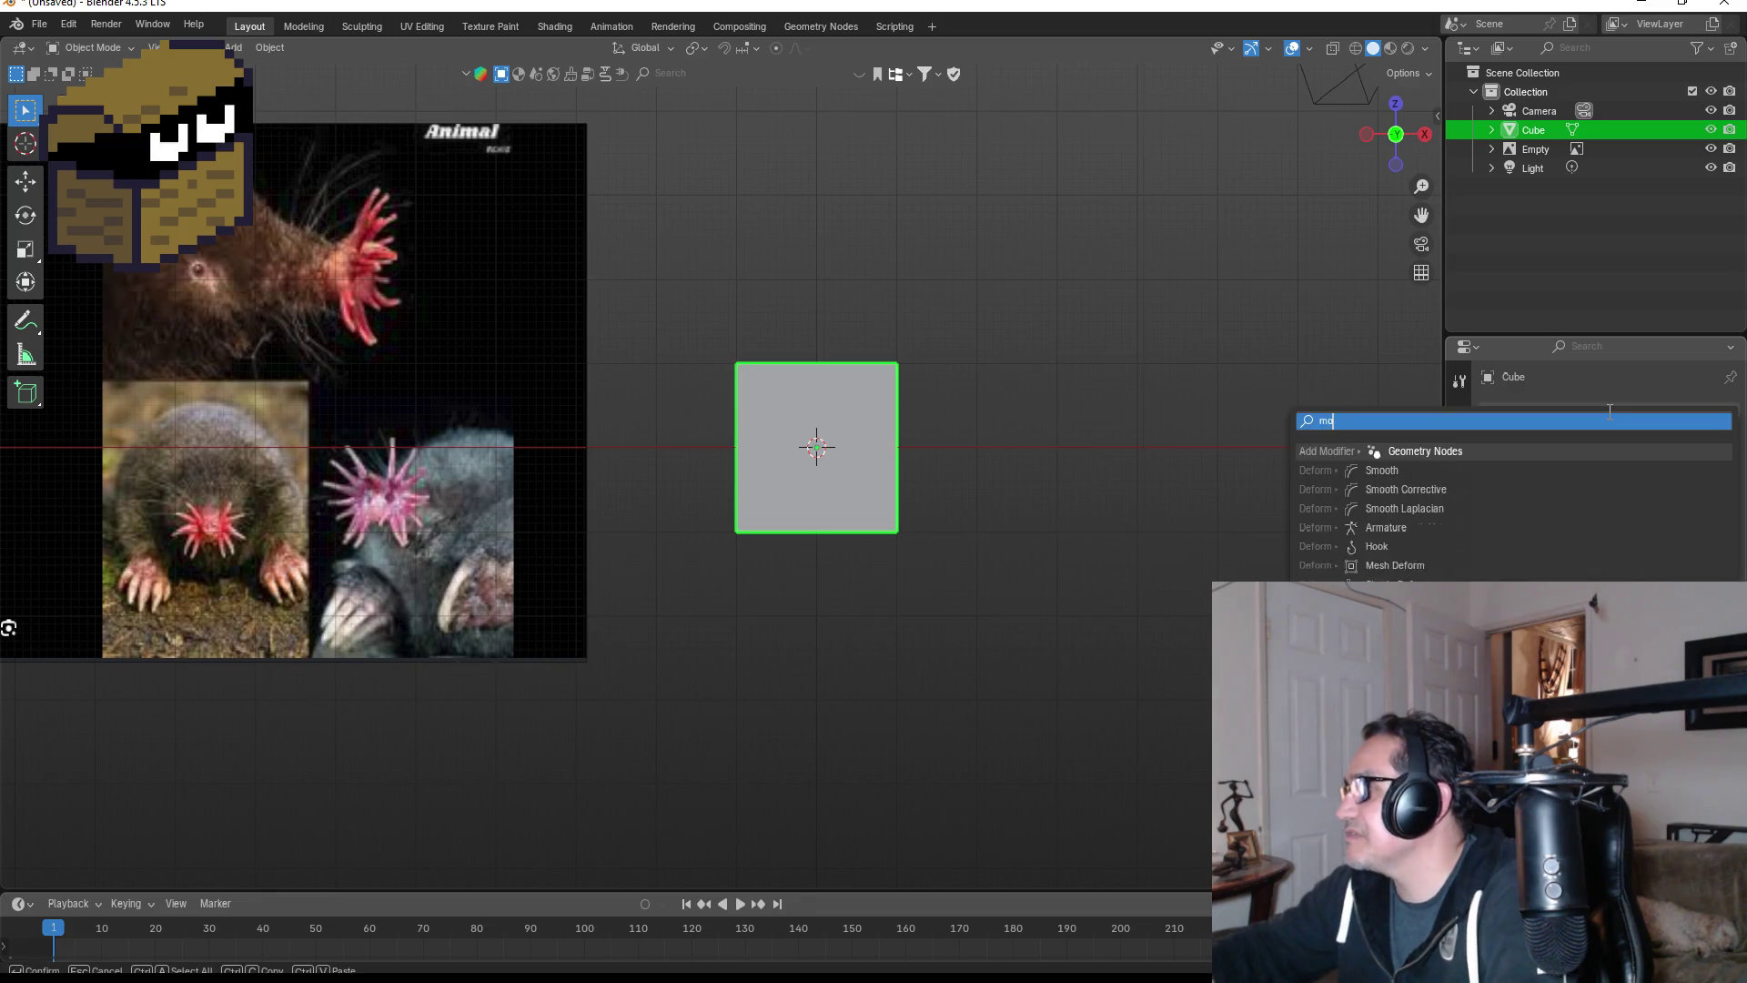
type("d")
key("BackSpace")
key("BackSpace")
key("BackSpace")
type("su")
key("Return")
left_click(1629, 409)
type("sus")
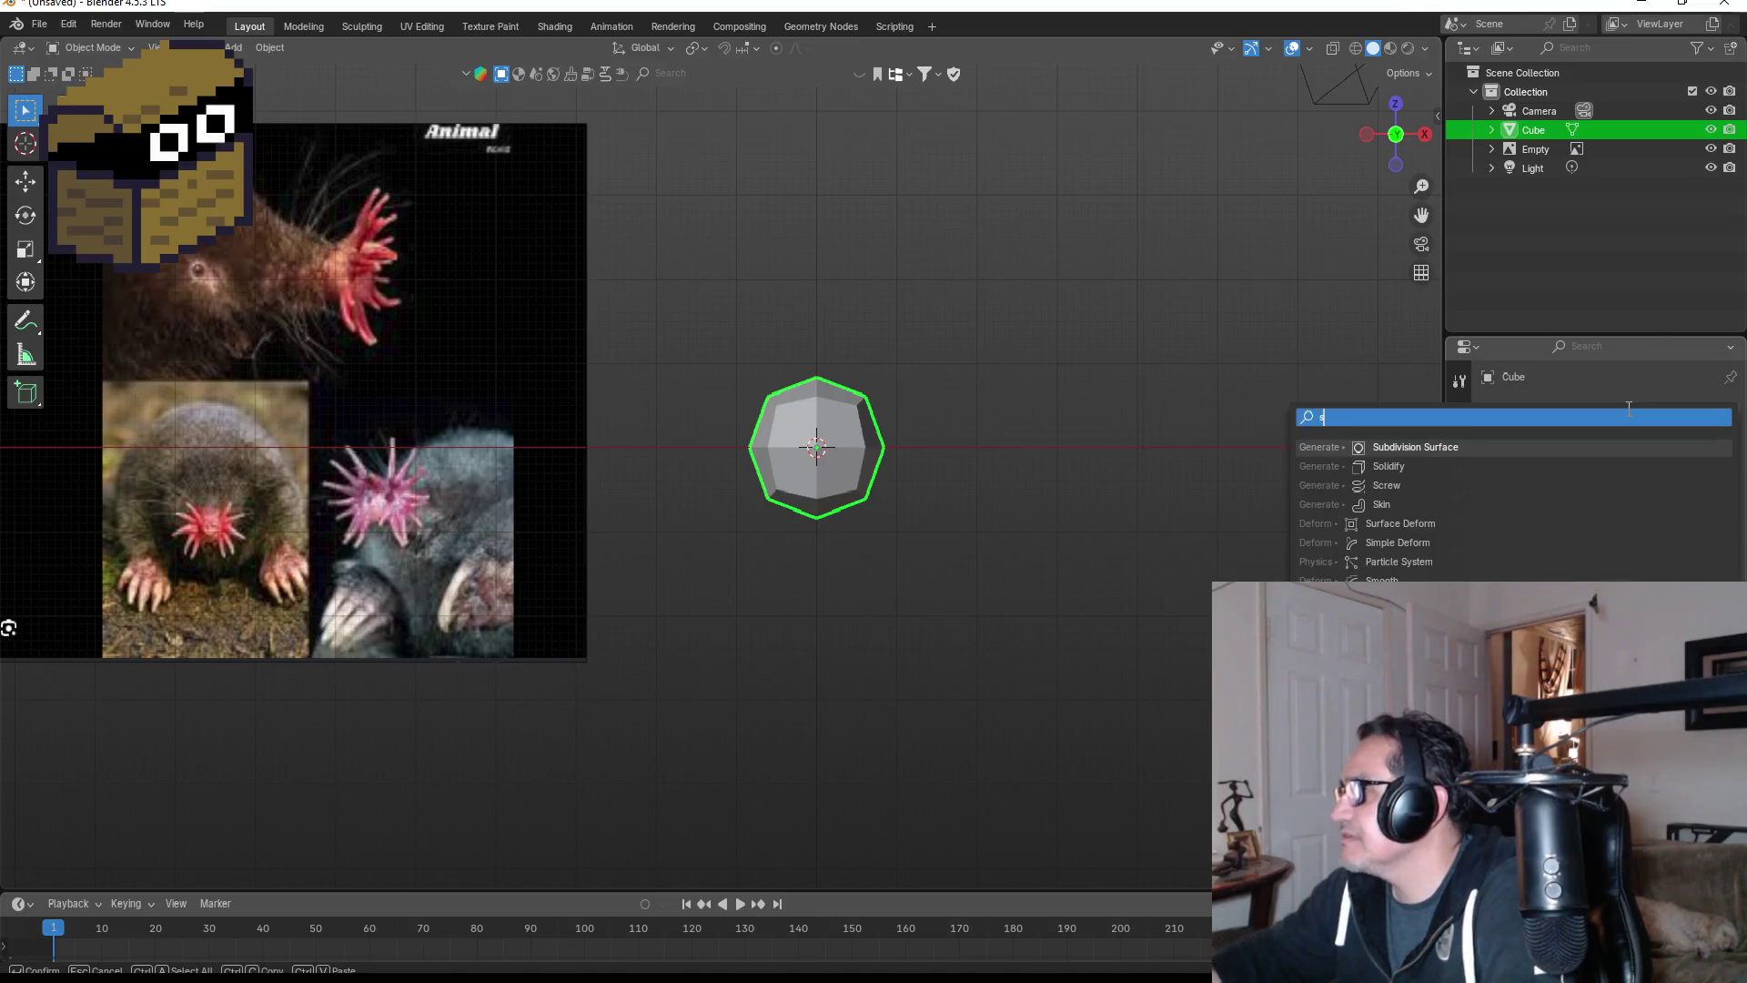
left_click(1474, 449)
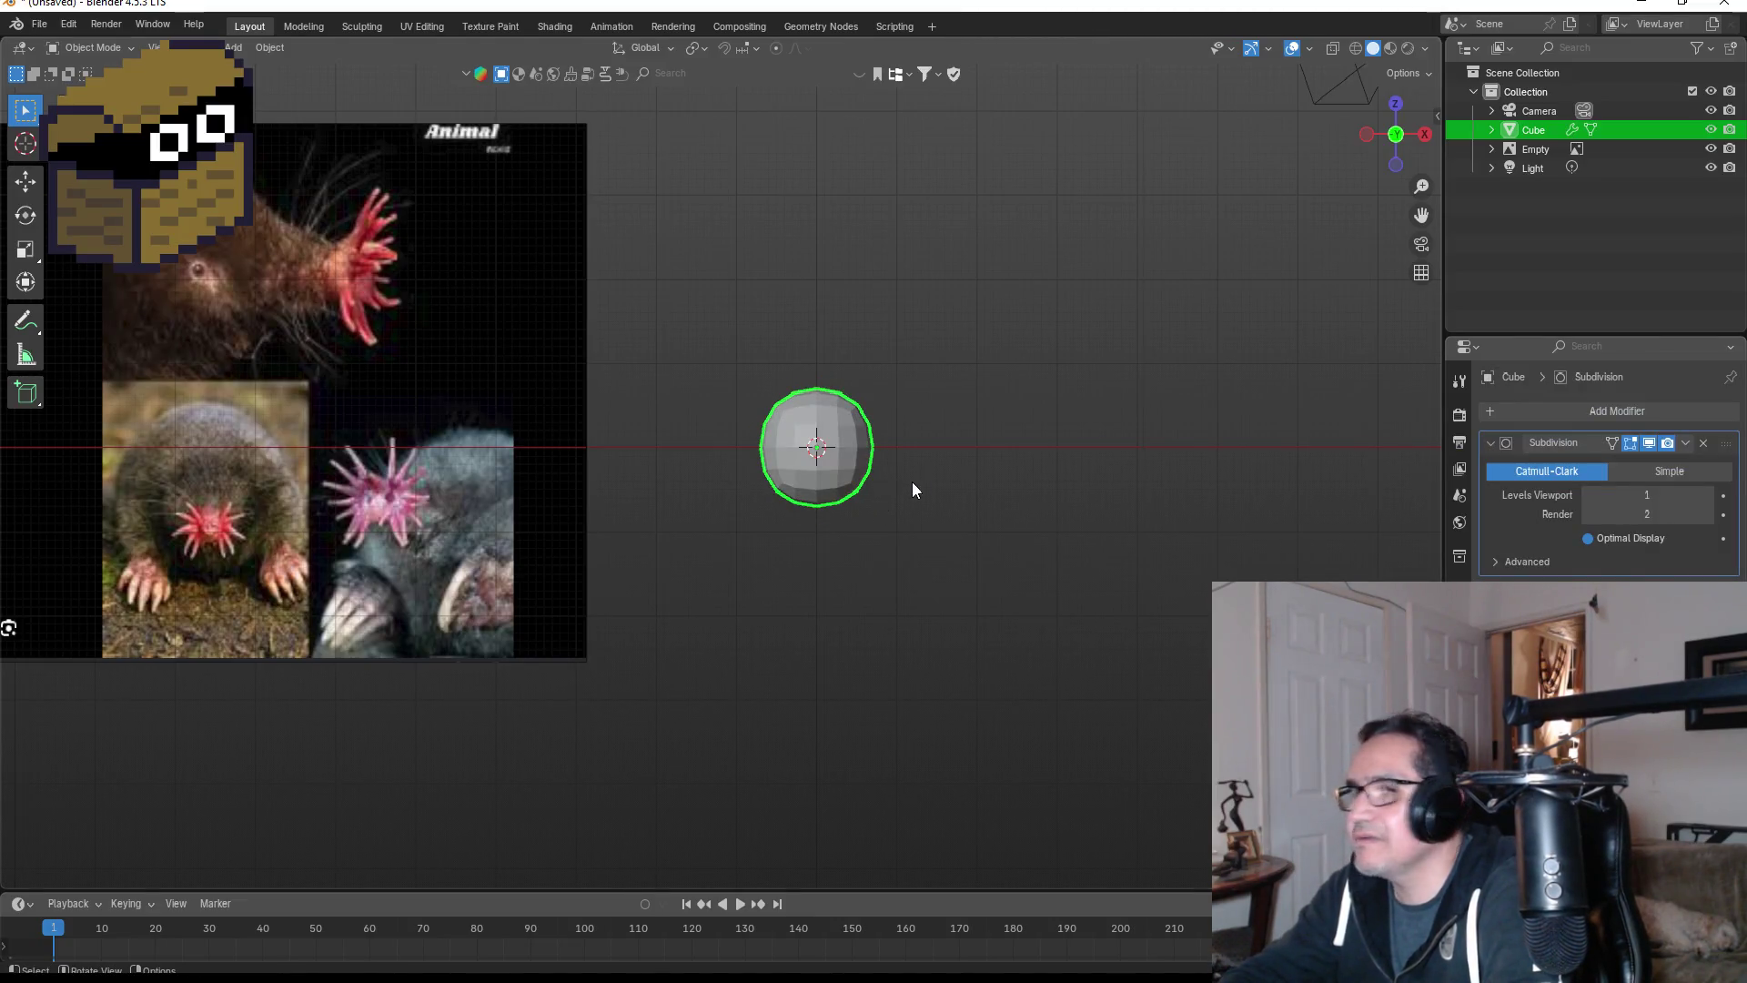
- In wireframe edit mode, delete the cube's left-half vertices and return to Object Mode
key("Tab")
scroll(948, 515, "up", 2)
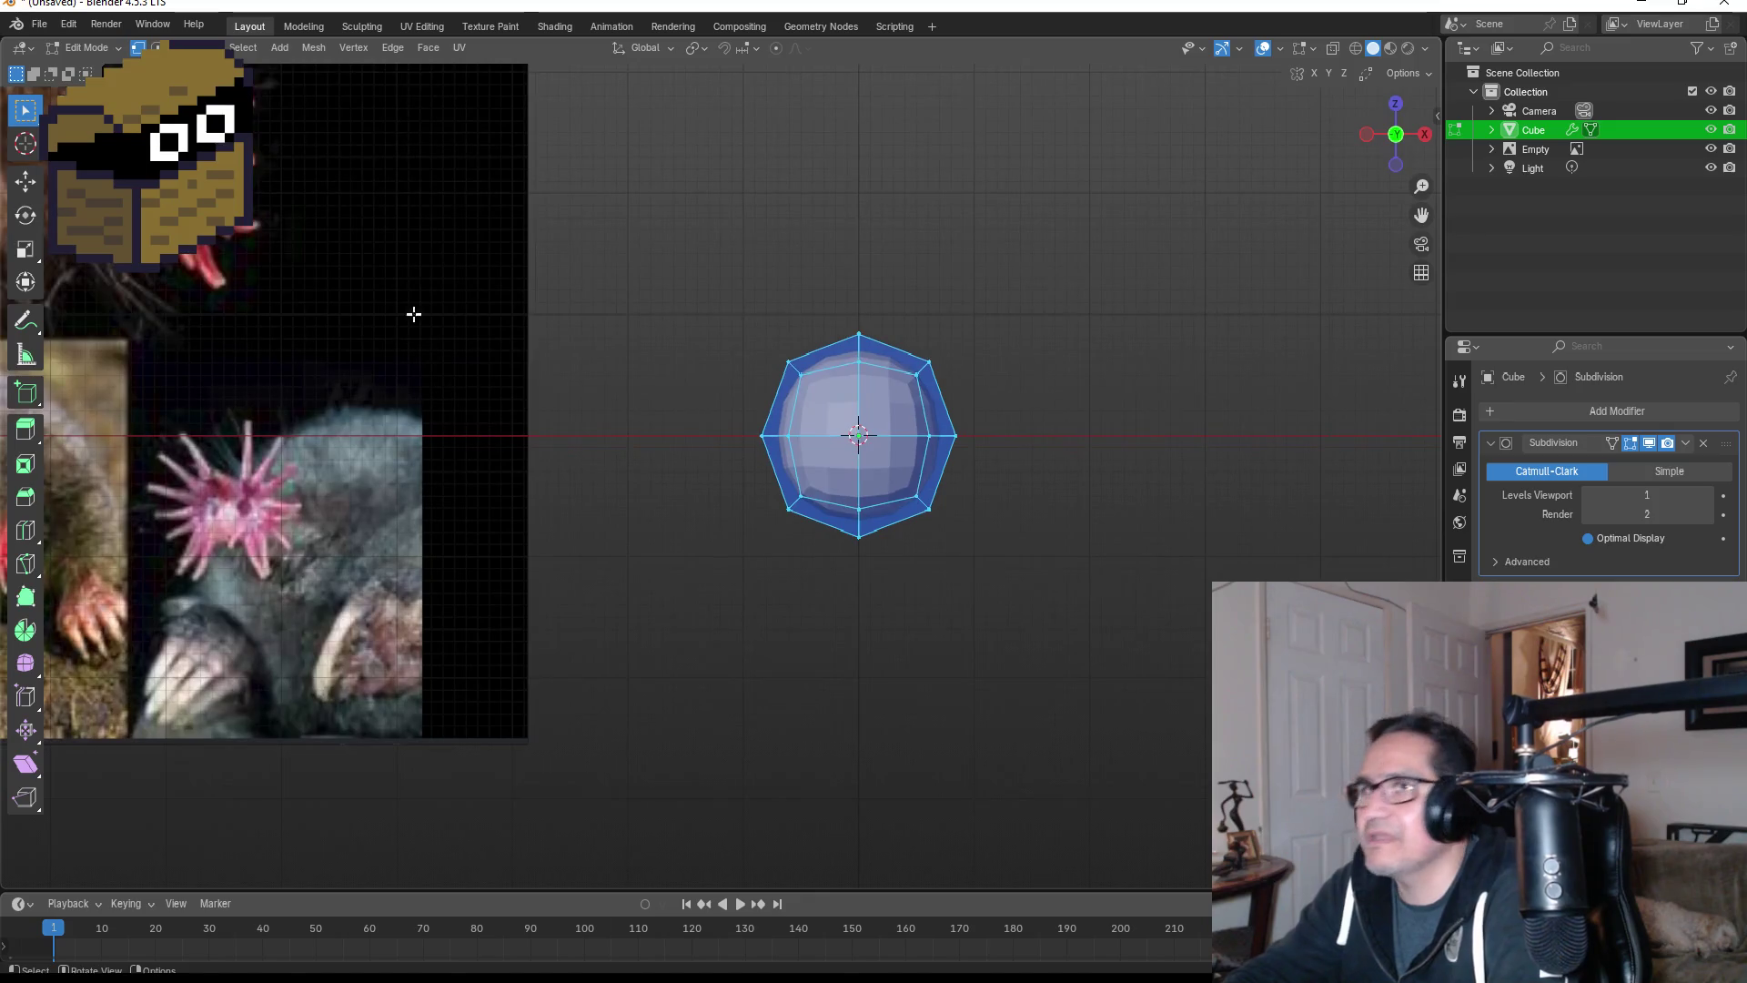
left_click_drag(642, 271, 841, 559)
key("z")
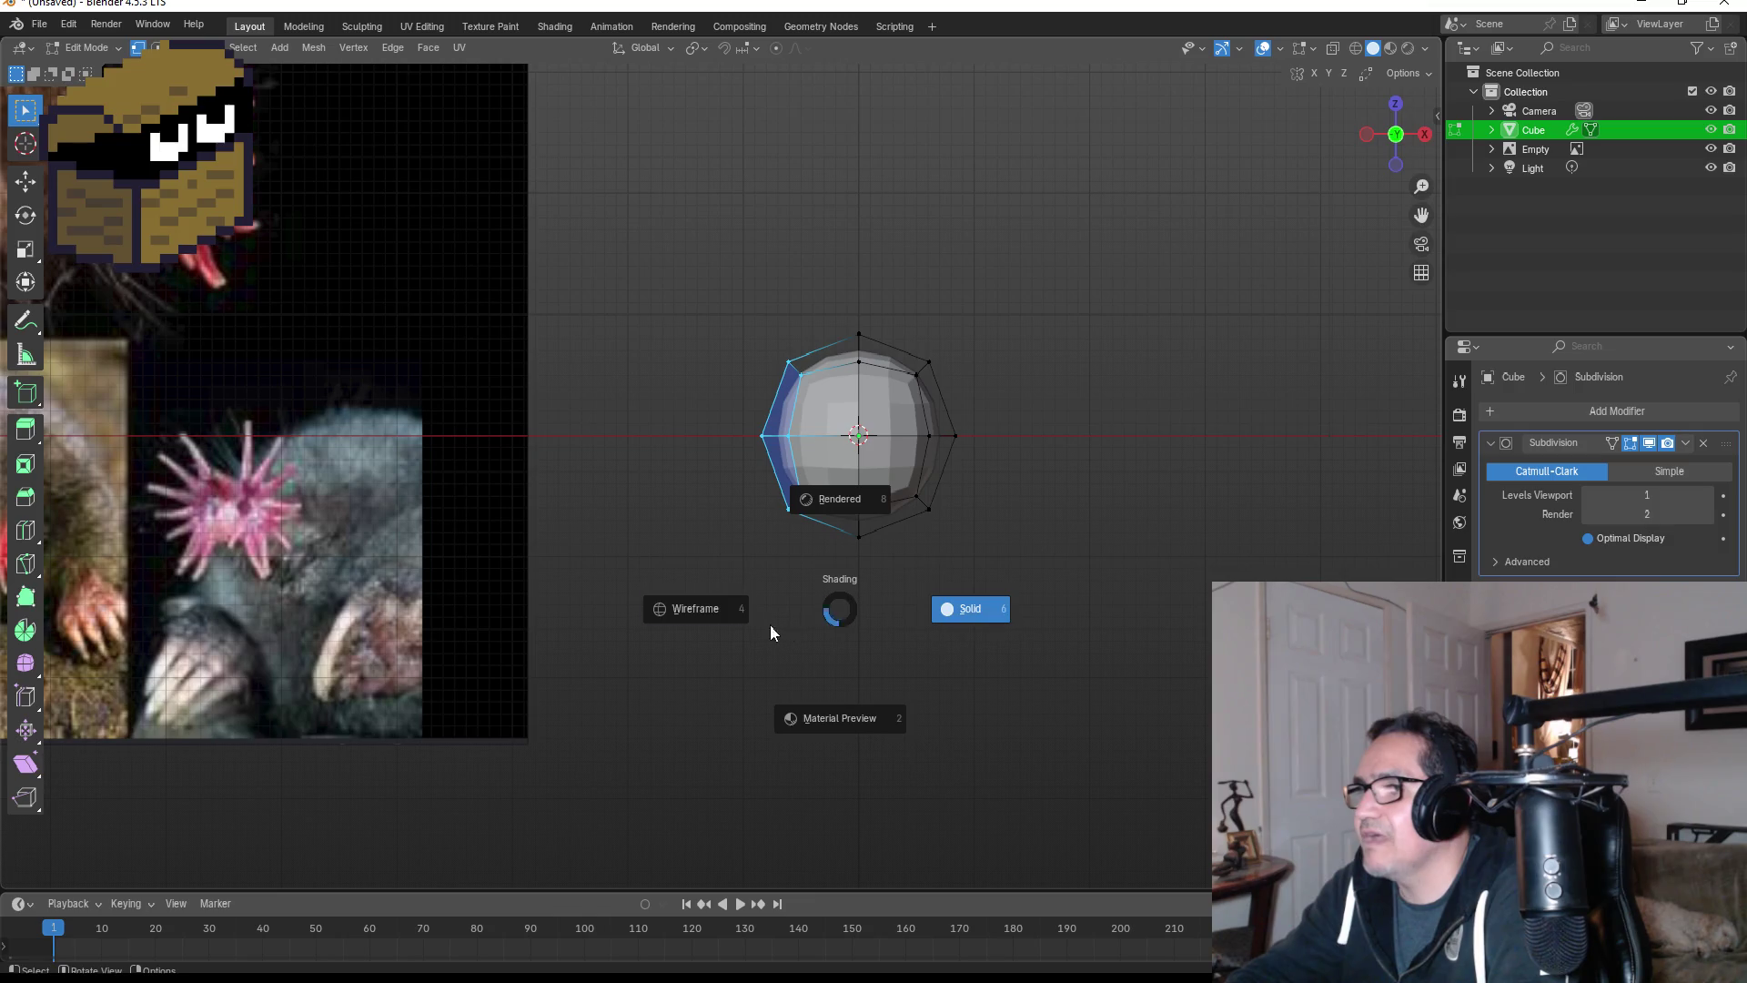
left_click(735, 607)
mouse_move(655, 221)
left_mouse_down()
mouse_move(709, 301)
mouse_move(803, 585)
mouse_move(830, 605)
left_mouse_up()
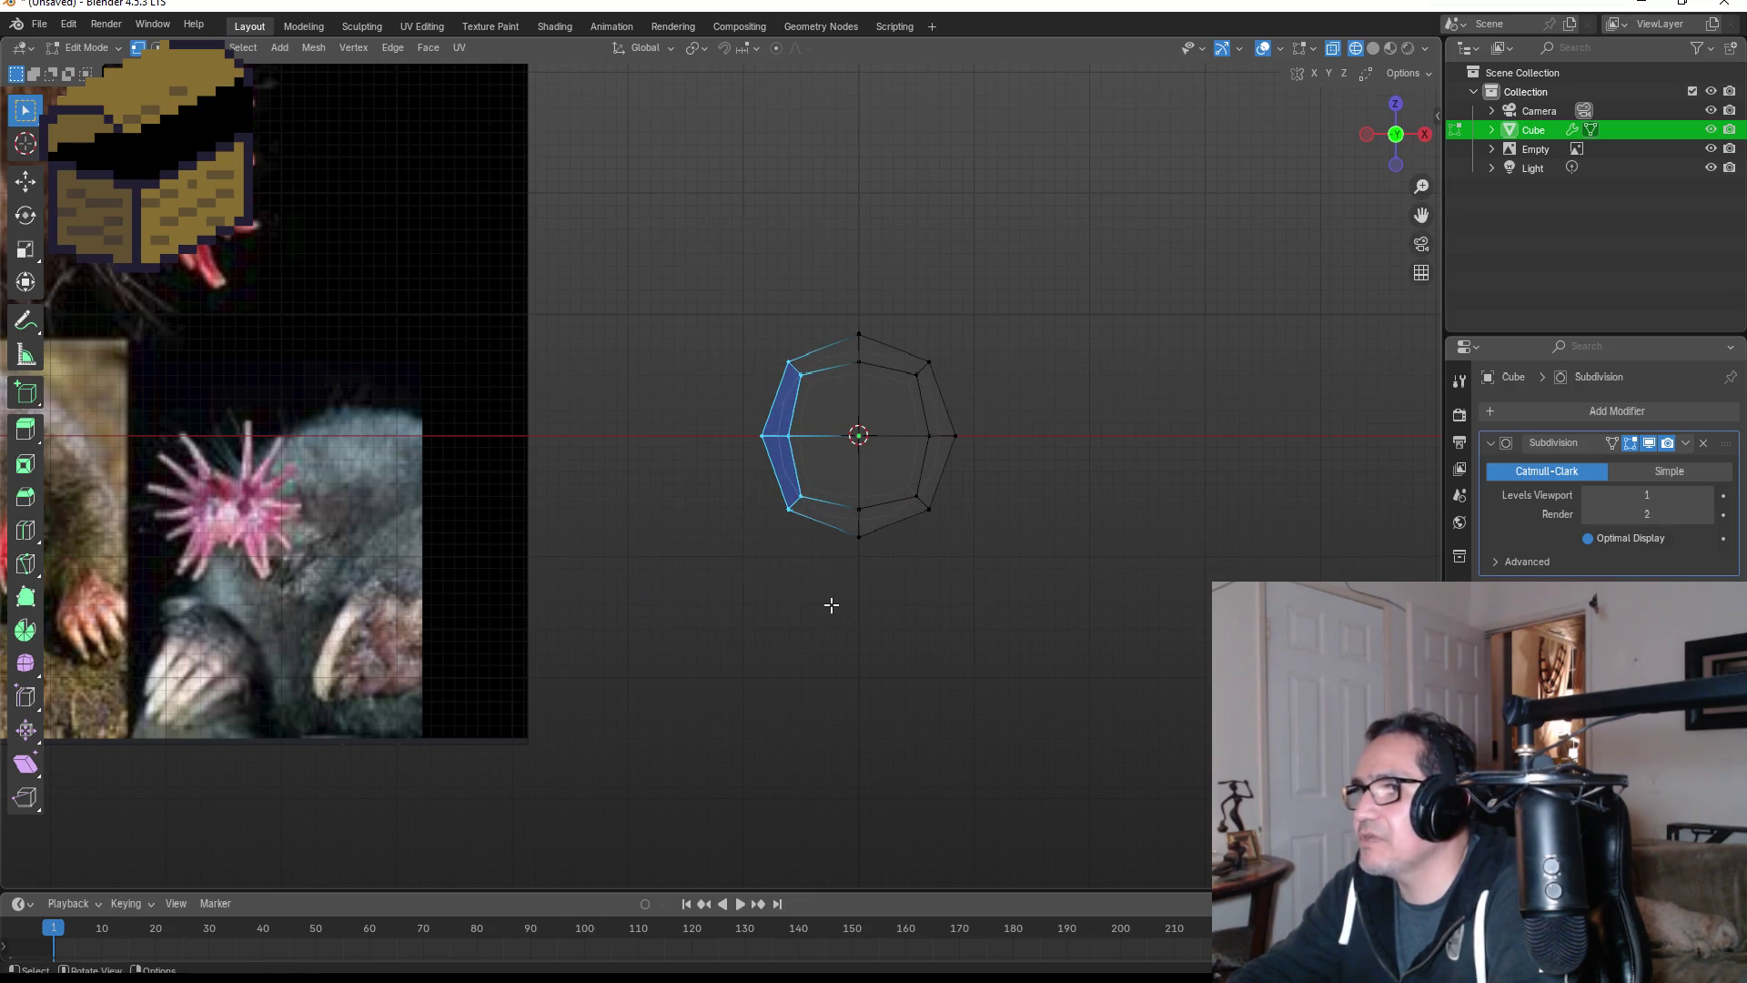
key("x")
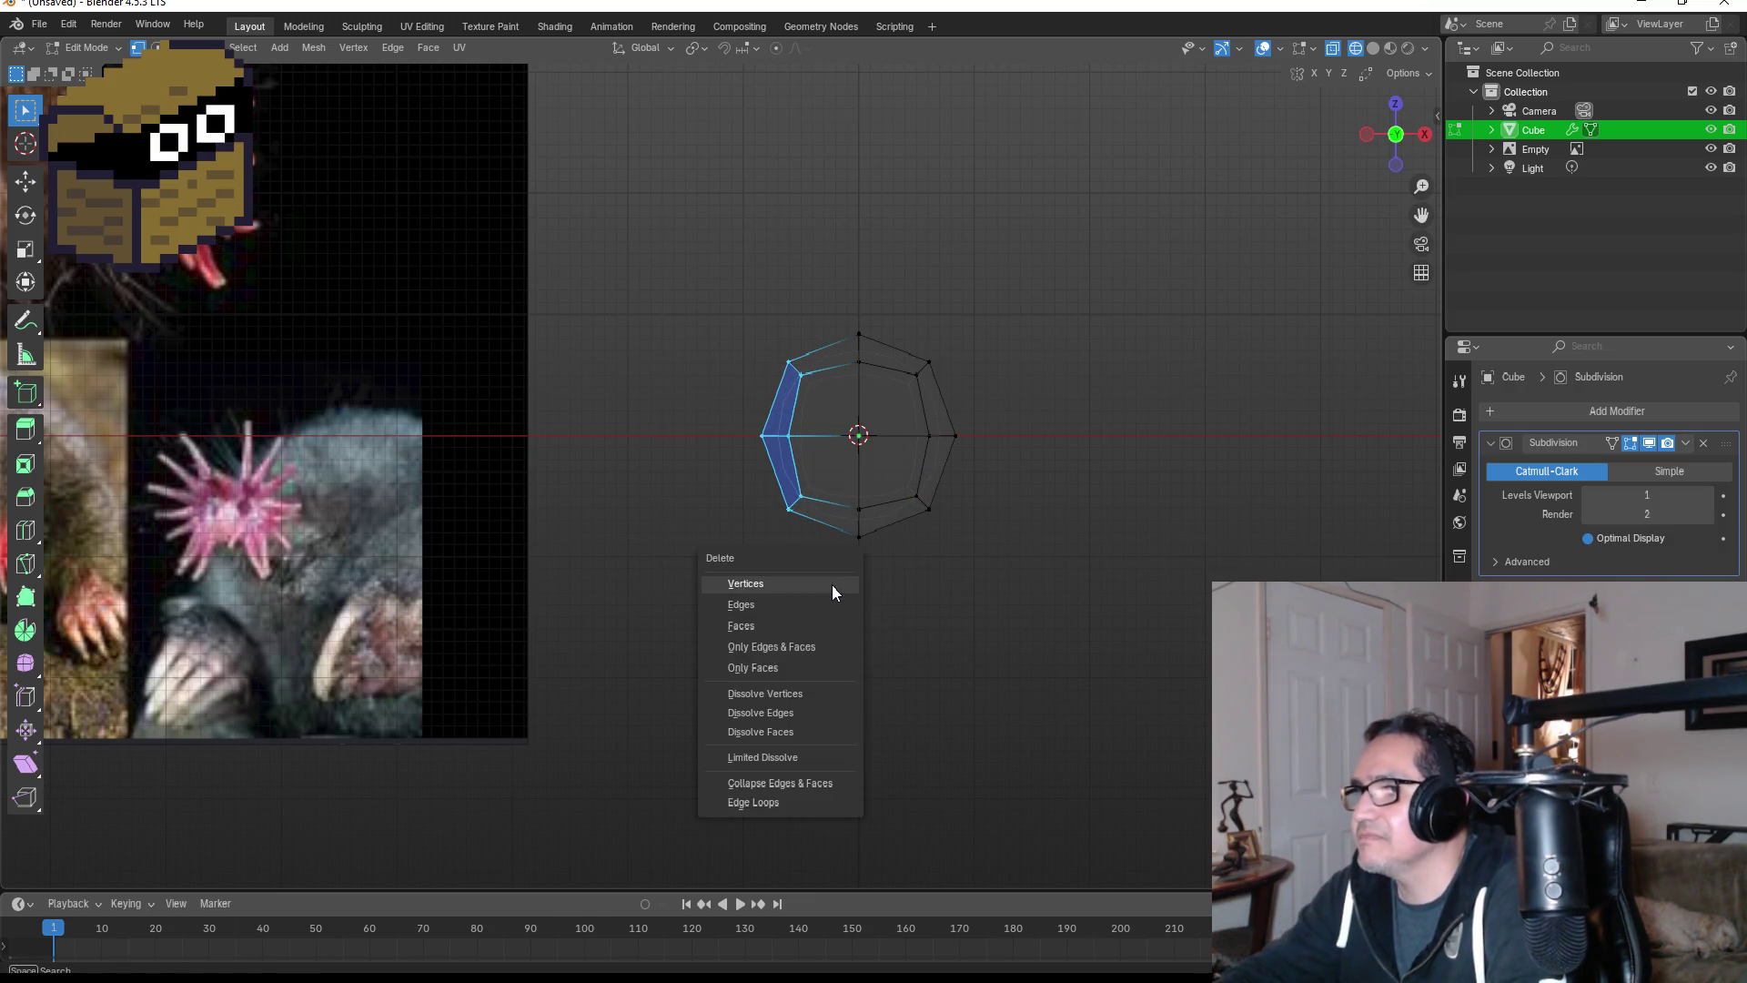
left_click(832, 584)
key("Tab")
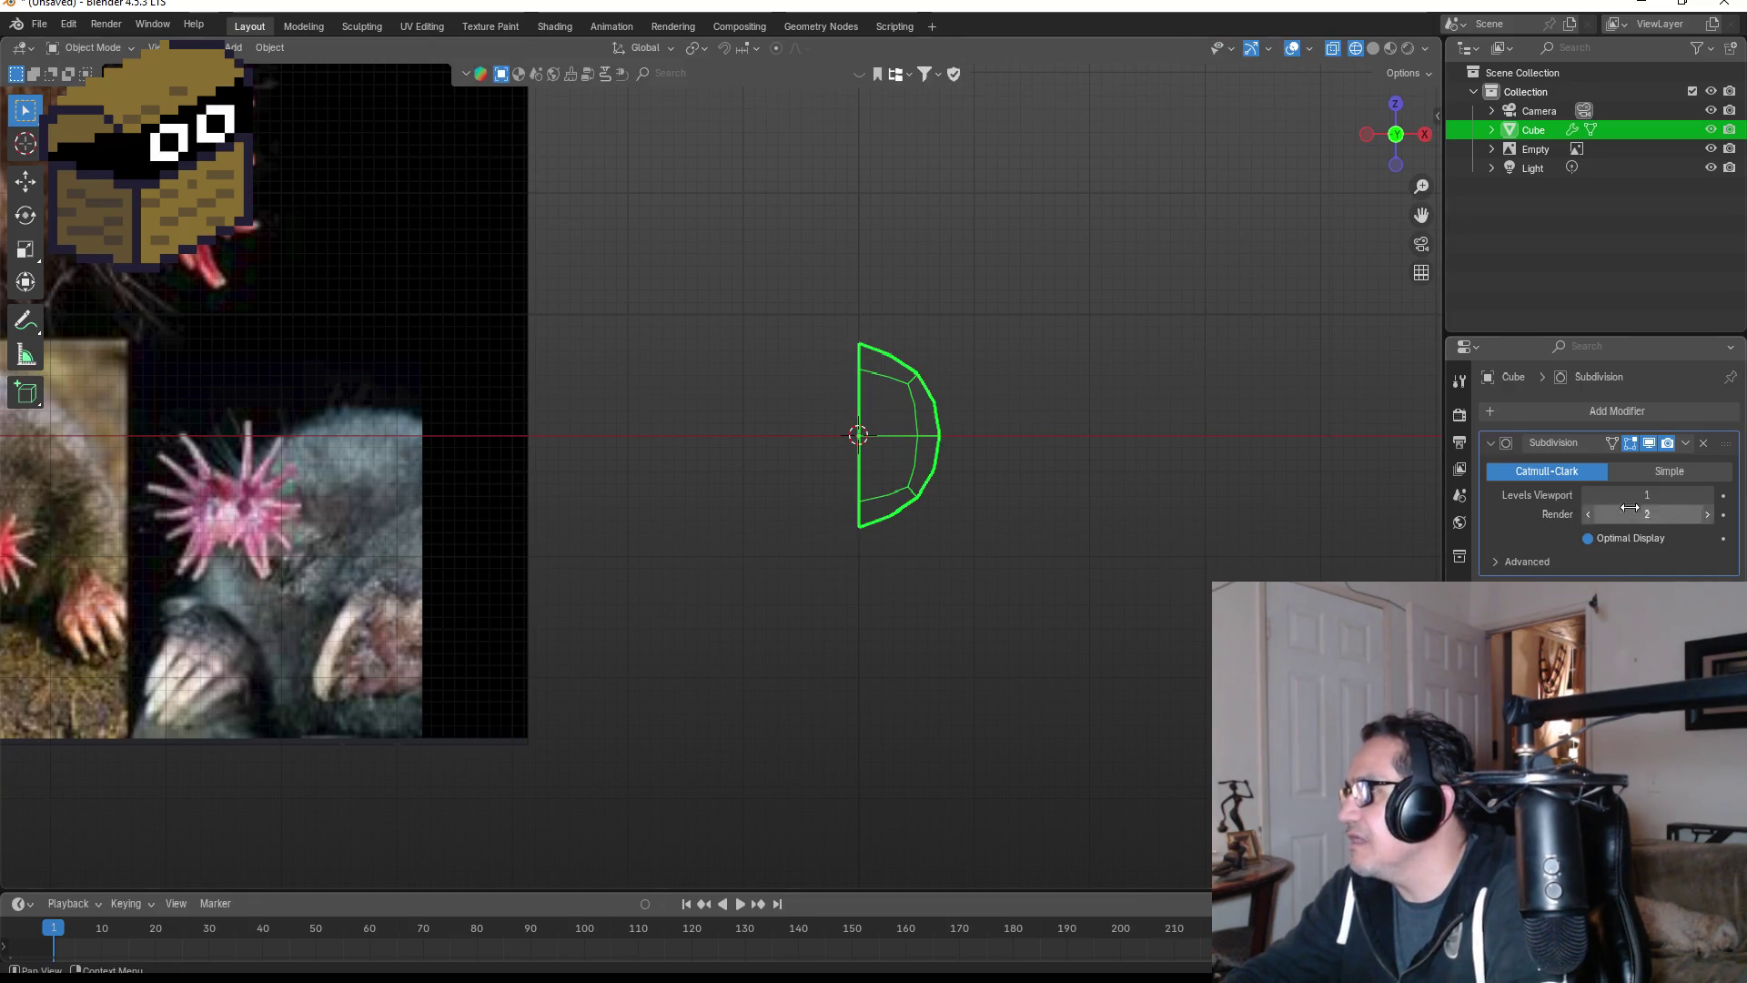
- Add a Mirror modifier to restore the cube's left half
left_click(1630, 412)
left_click(1630, 411)
type("mir")
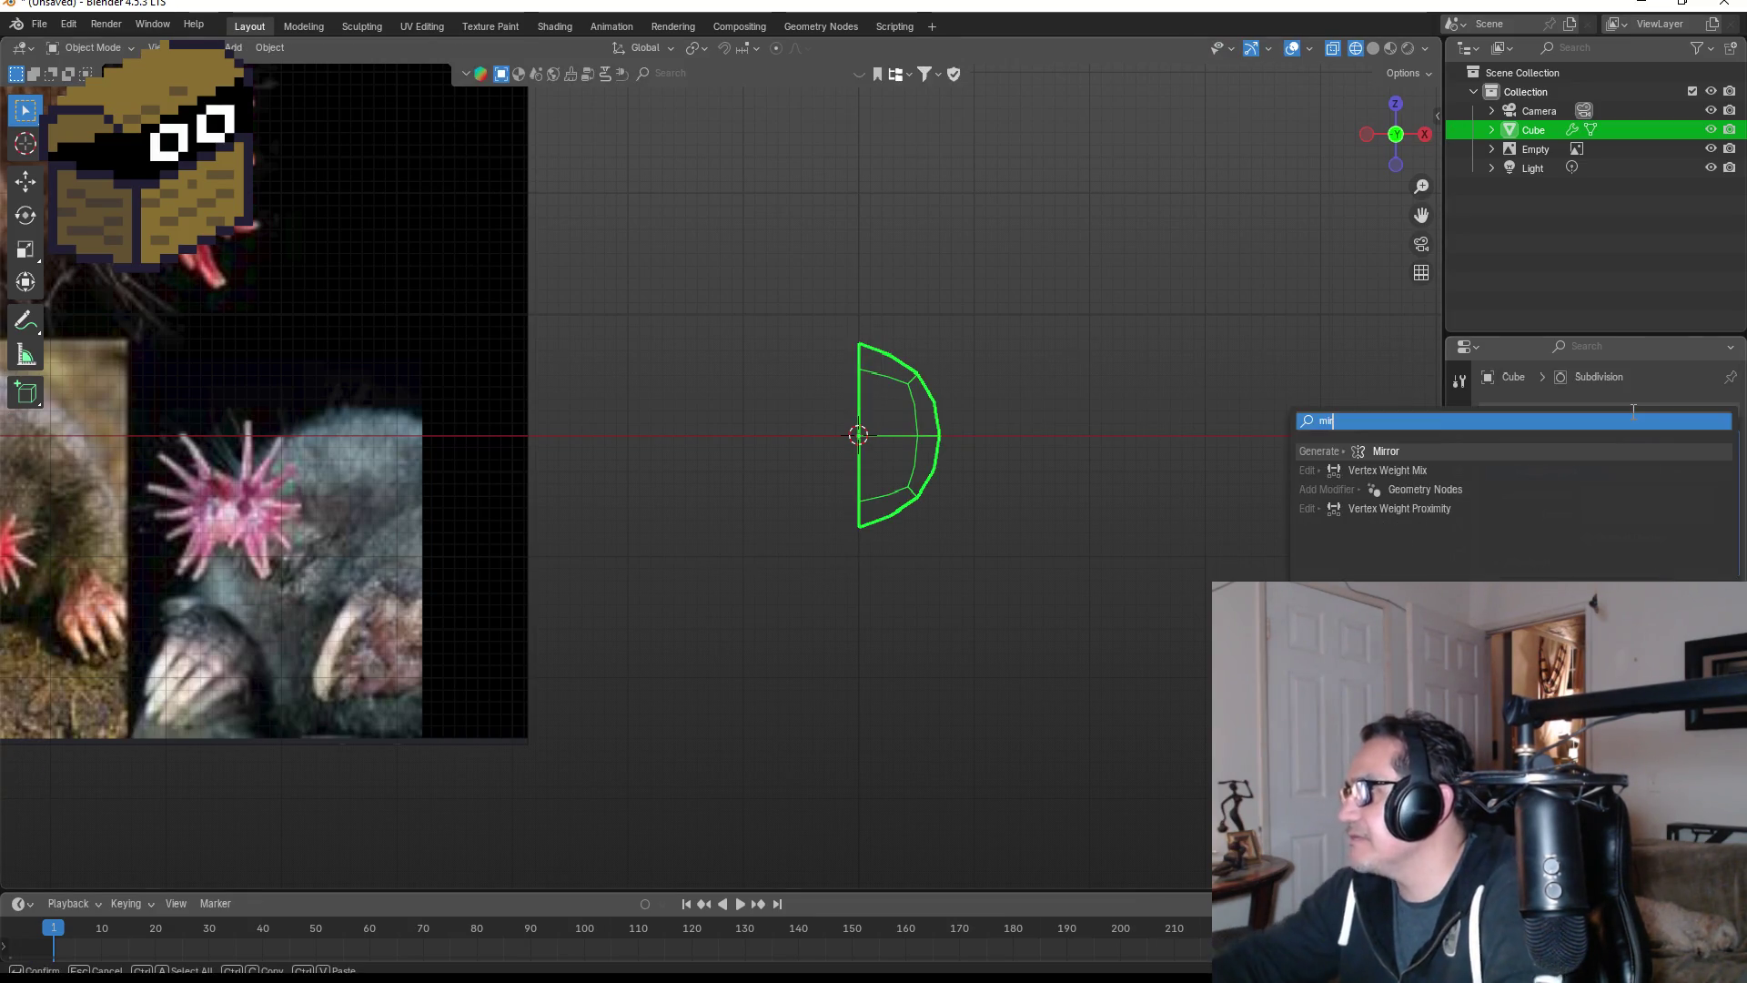
left_click(1386, 451)
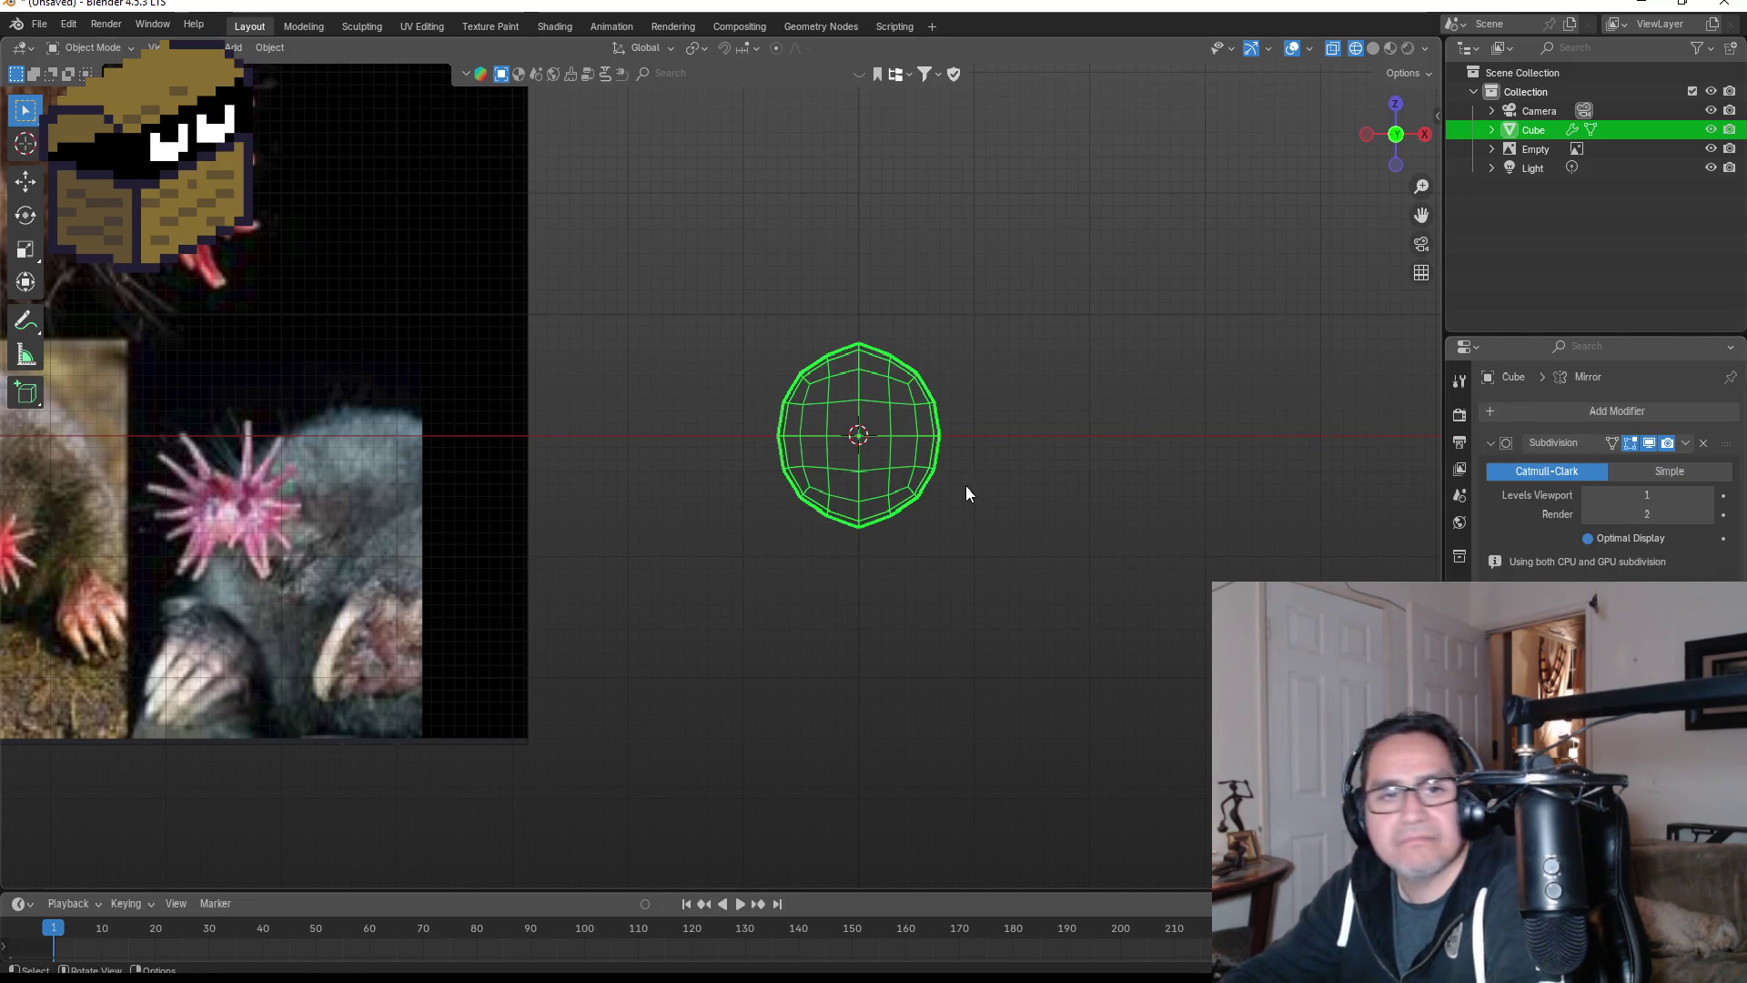
- Scale the whole rounded, mirrored head mesh up slightly in Object Mode
key("Tab")
scroll(1272, 452, "up", 4)
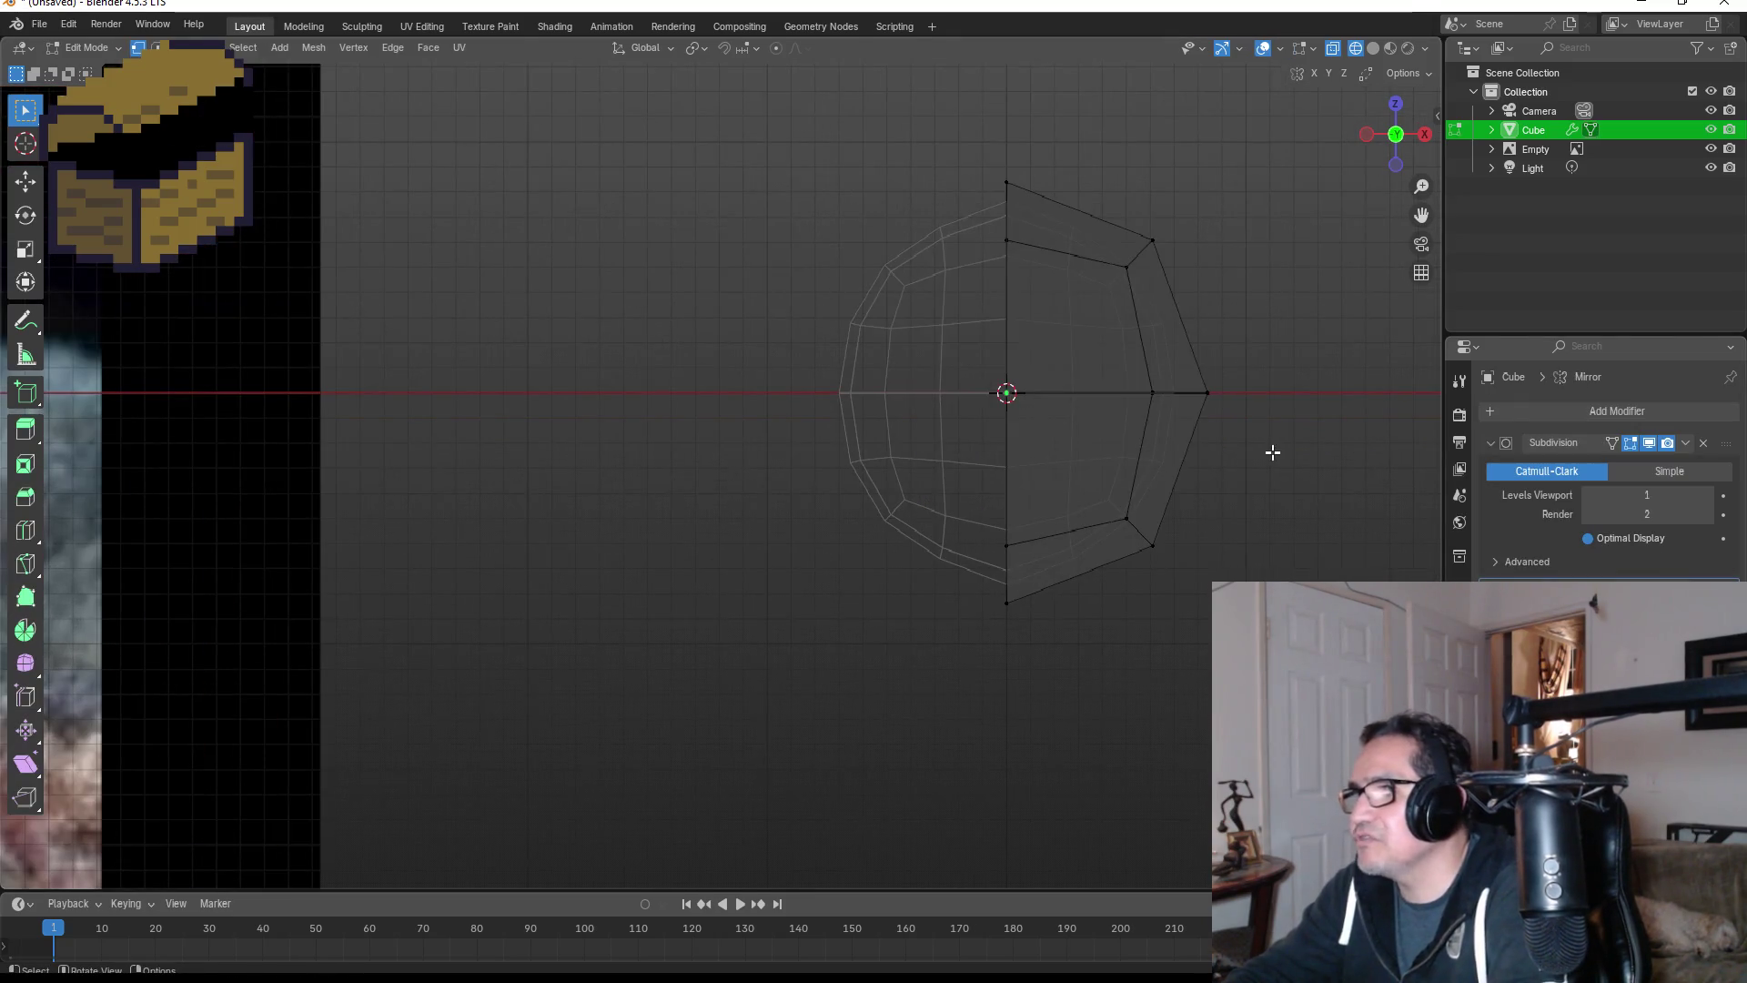
scroll(1126, 455, "down", 8)
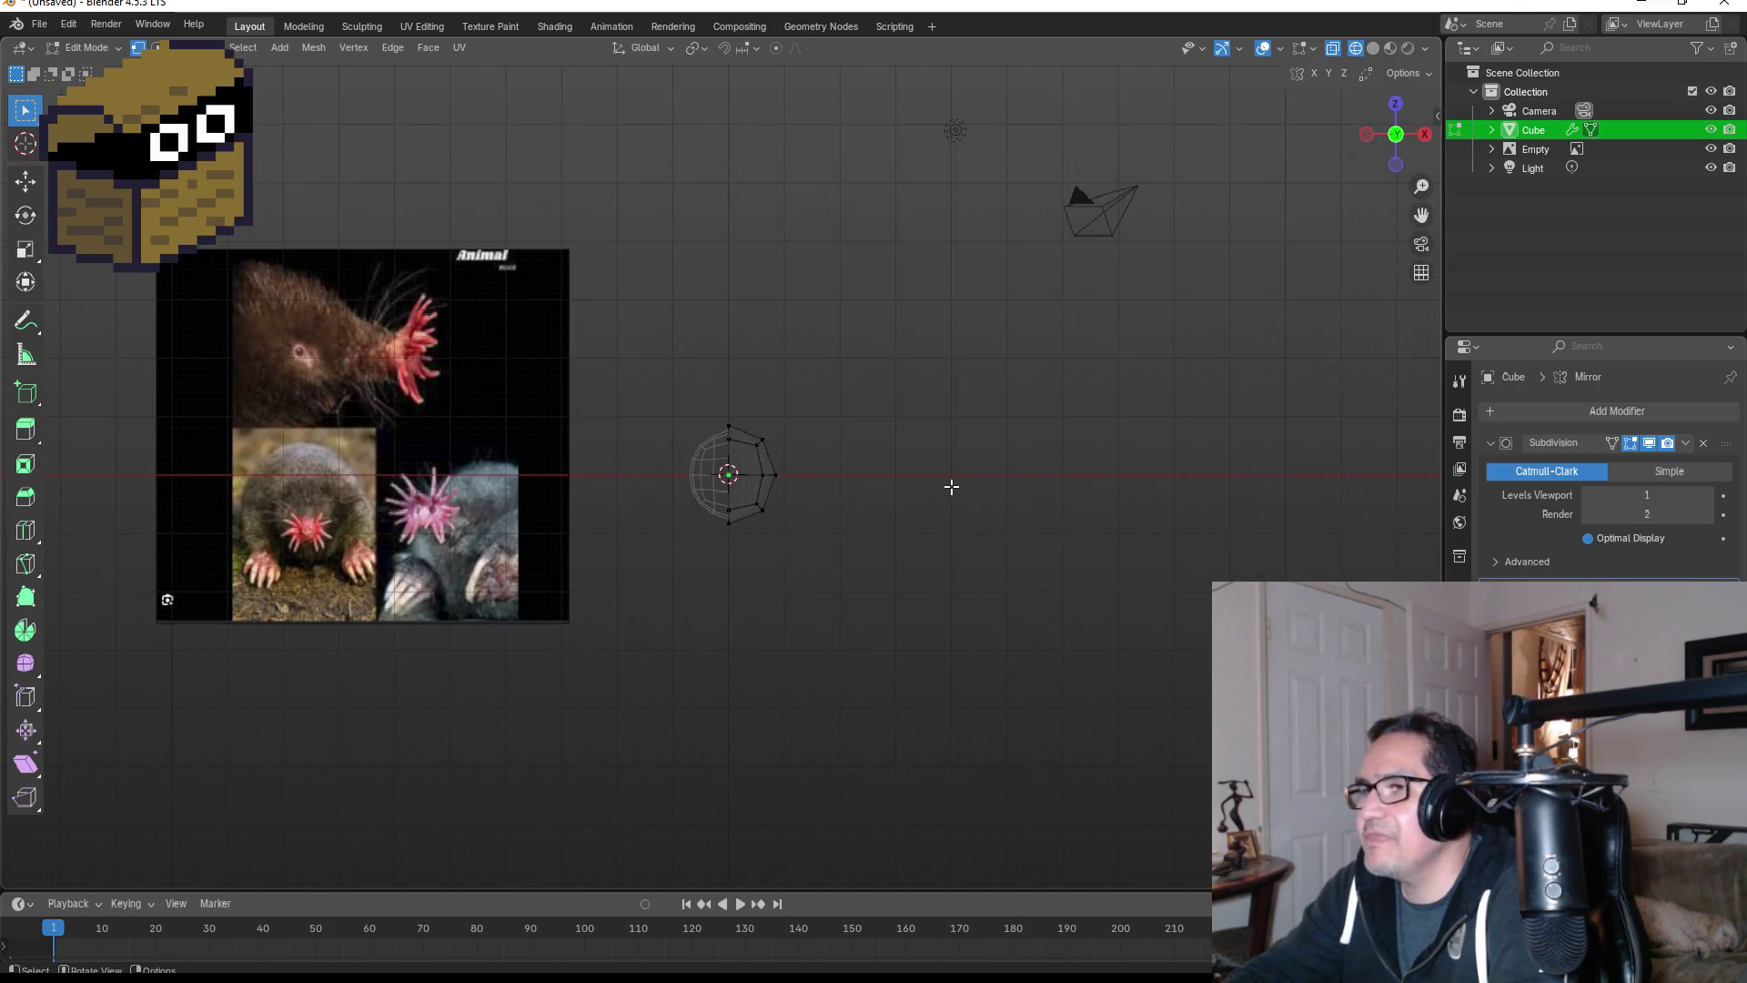
key("Tab")
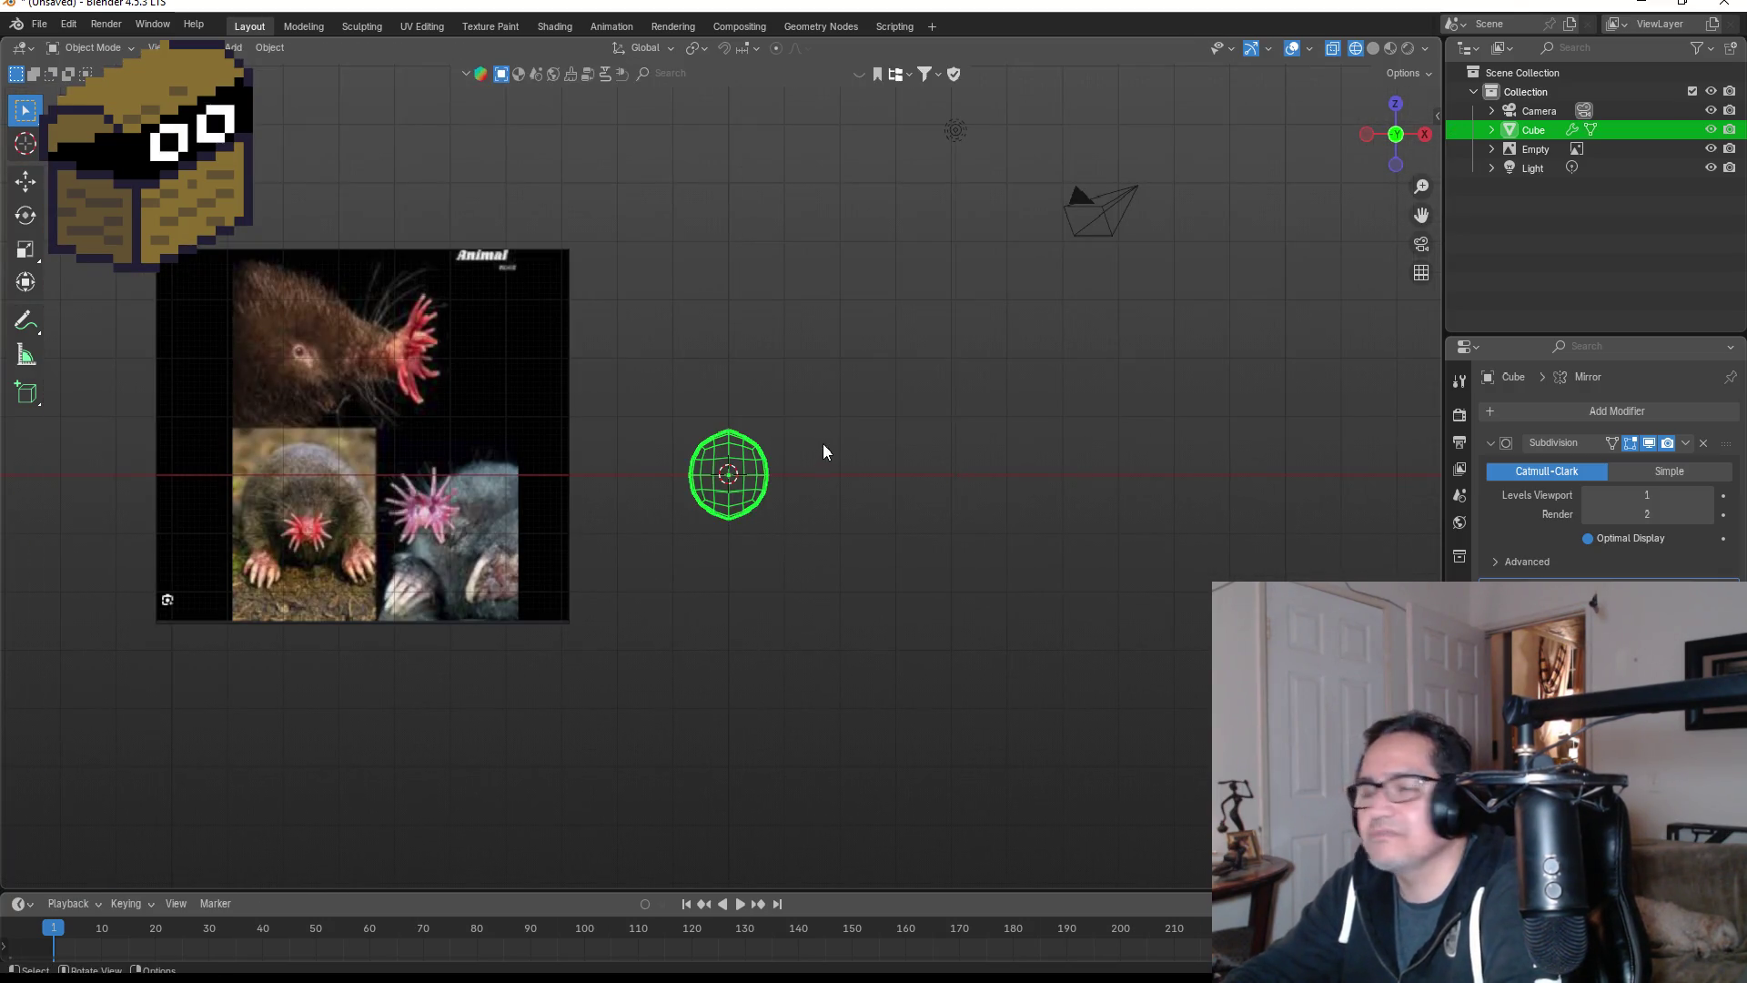
scroll(817, 438, "up", 1)
key("s")
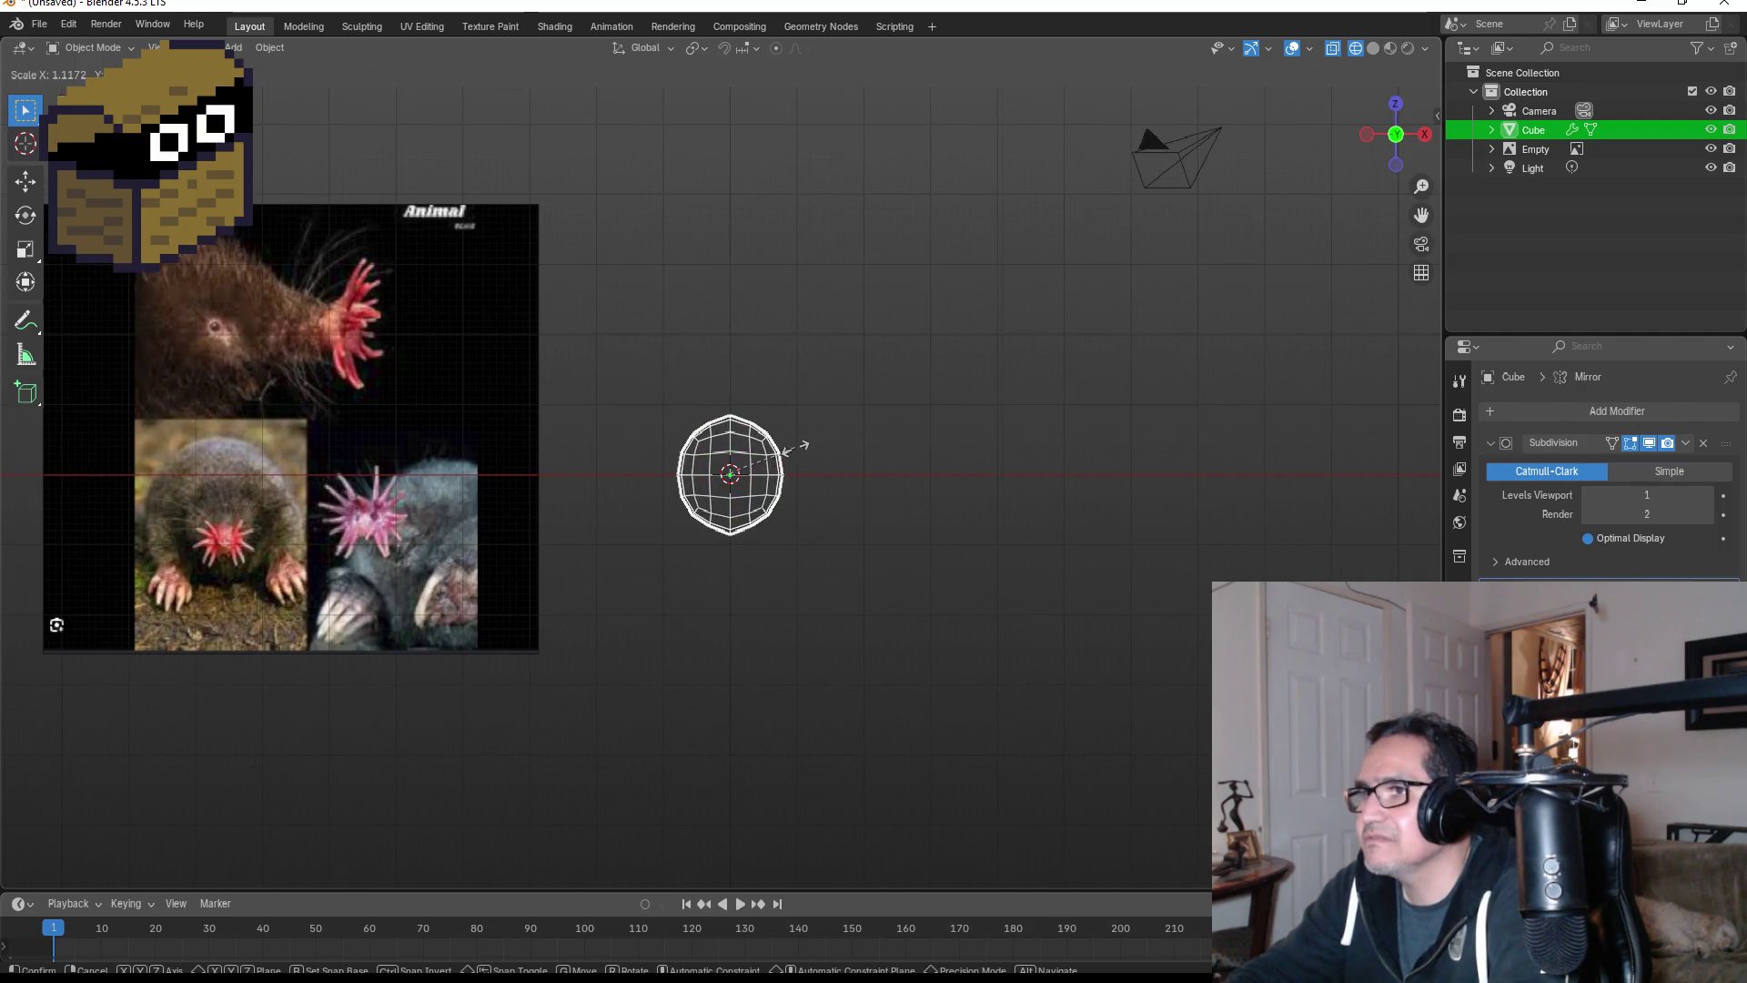
left_click(807, 449)
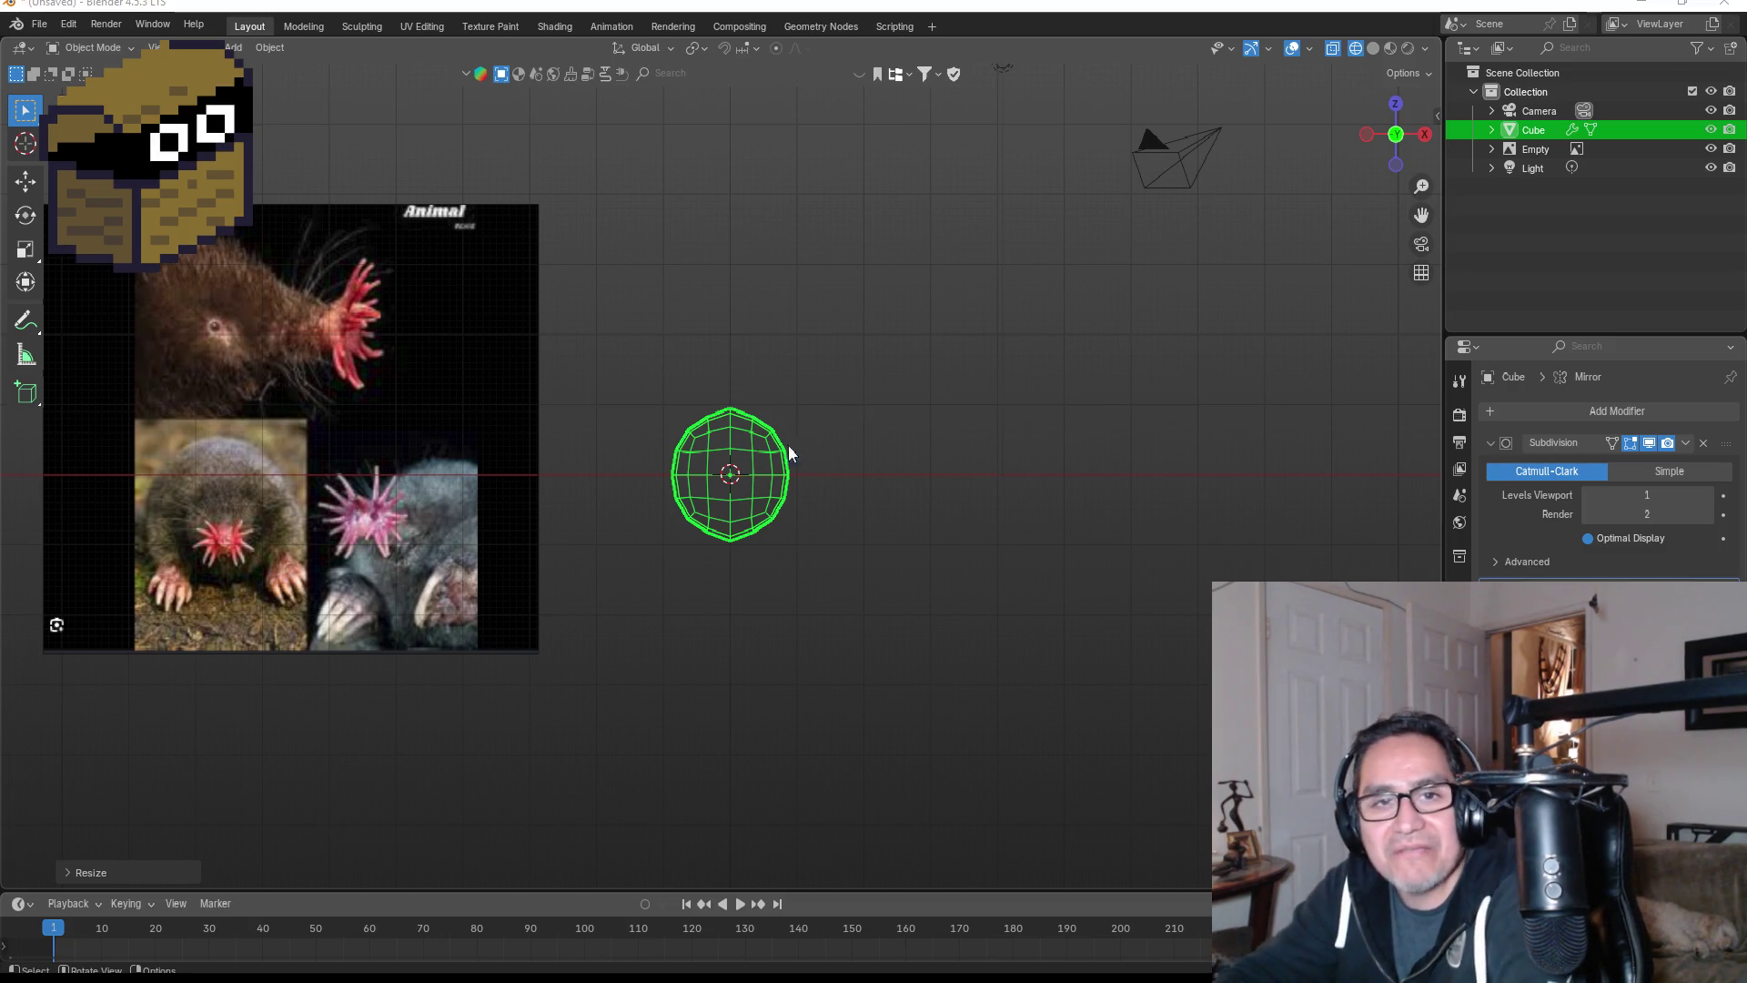
scroll(788, 451, "up", 4)
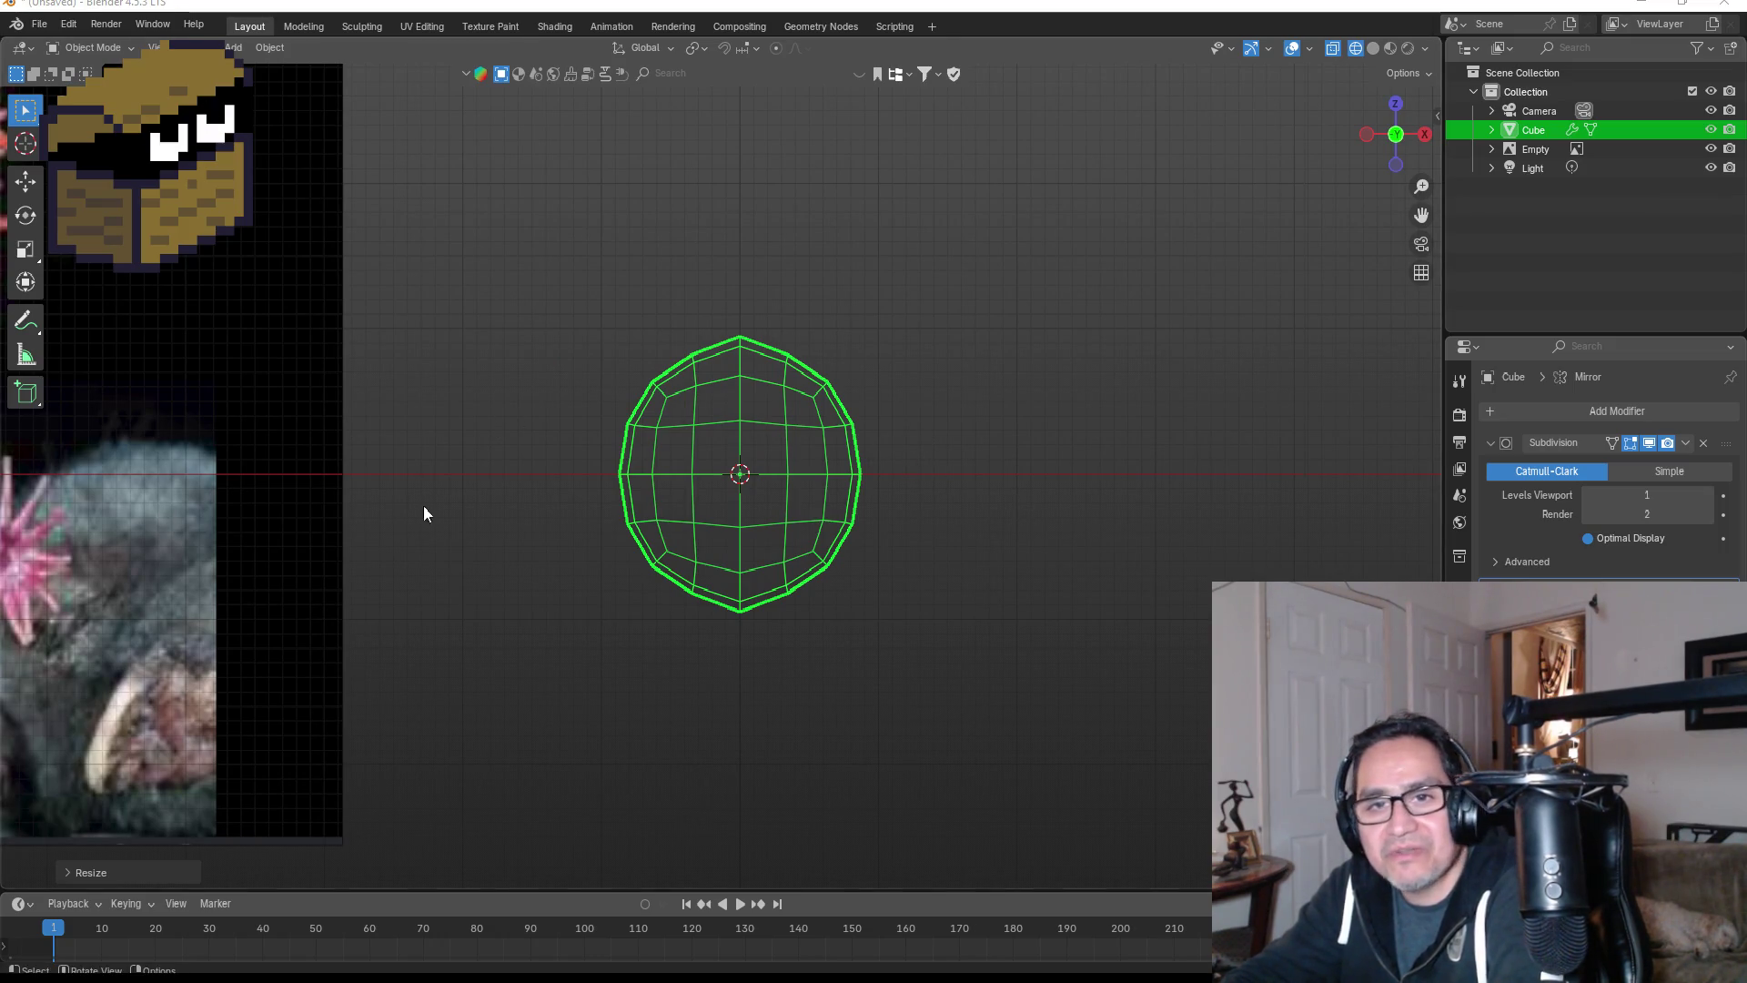
key("Tab")
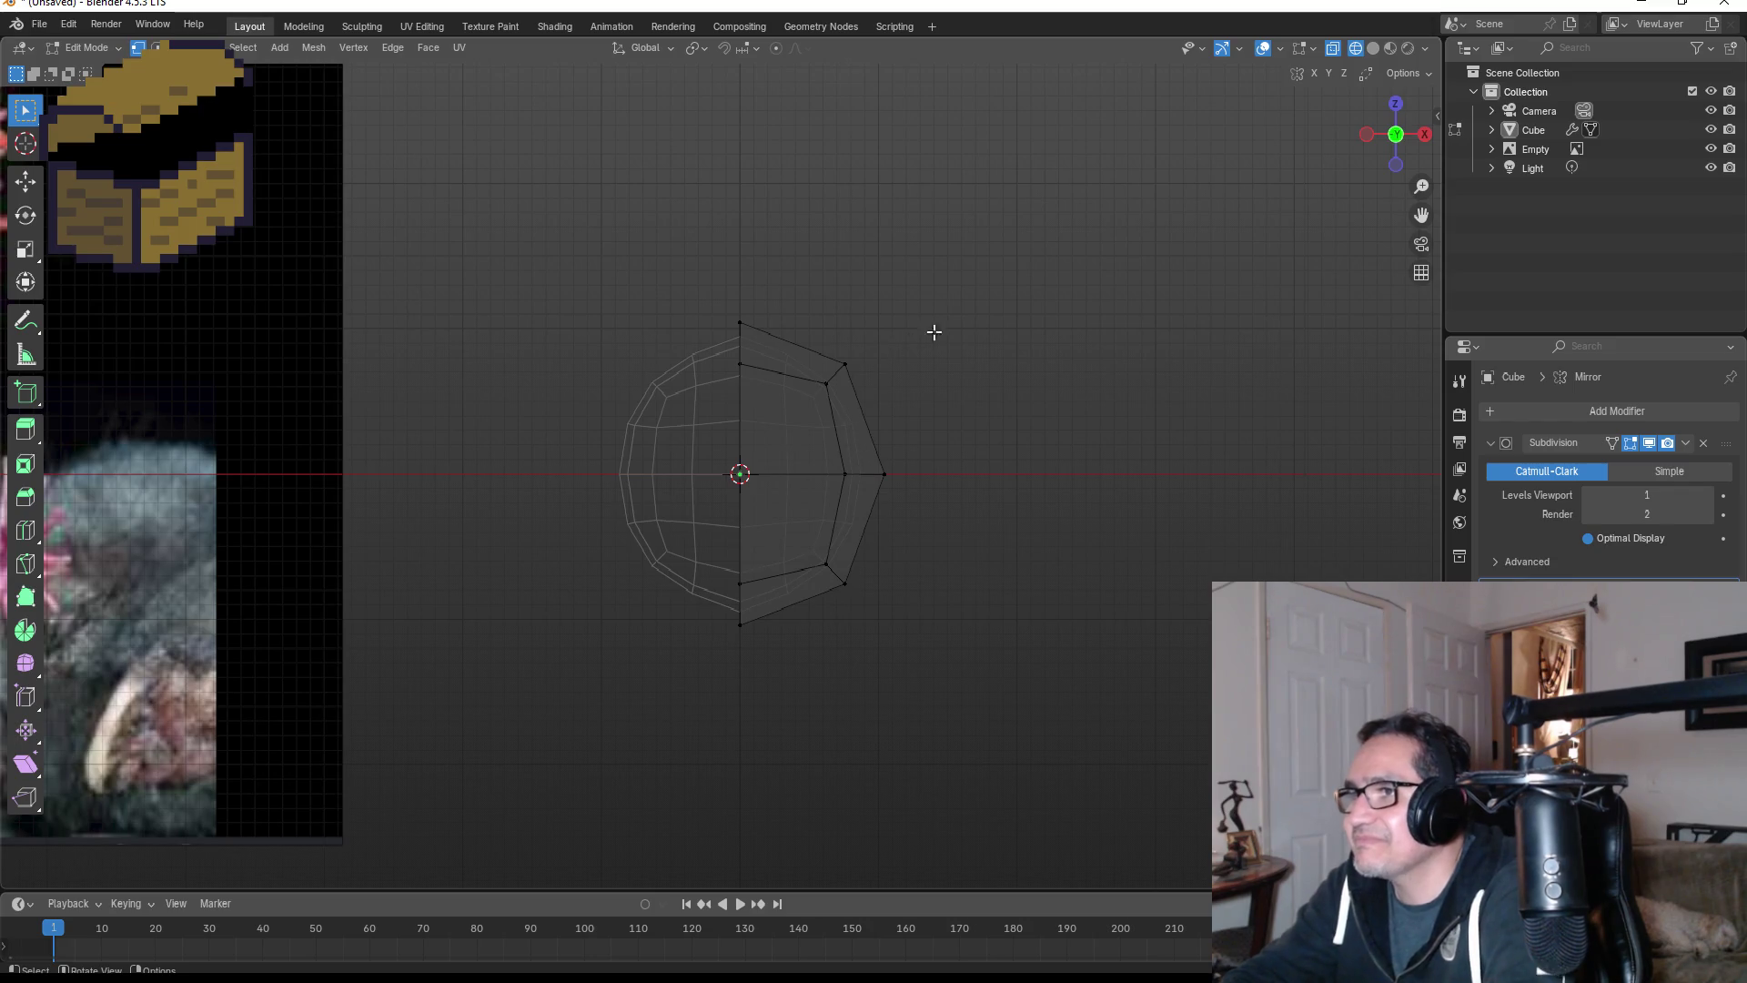
- Pull the head's upper-right vertices slightly inward
mouse_move(932, 331)
middle_mouse_down()
mouse_move(840, 341)
mouse_move(824, 371)
middle_mouse_up()
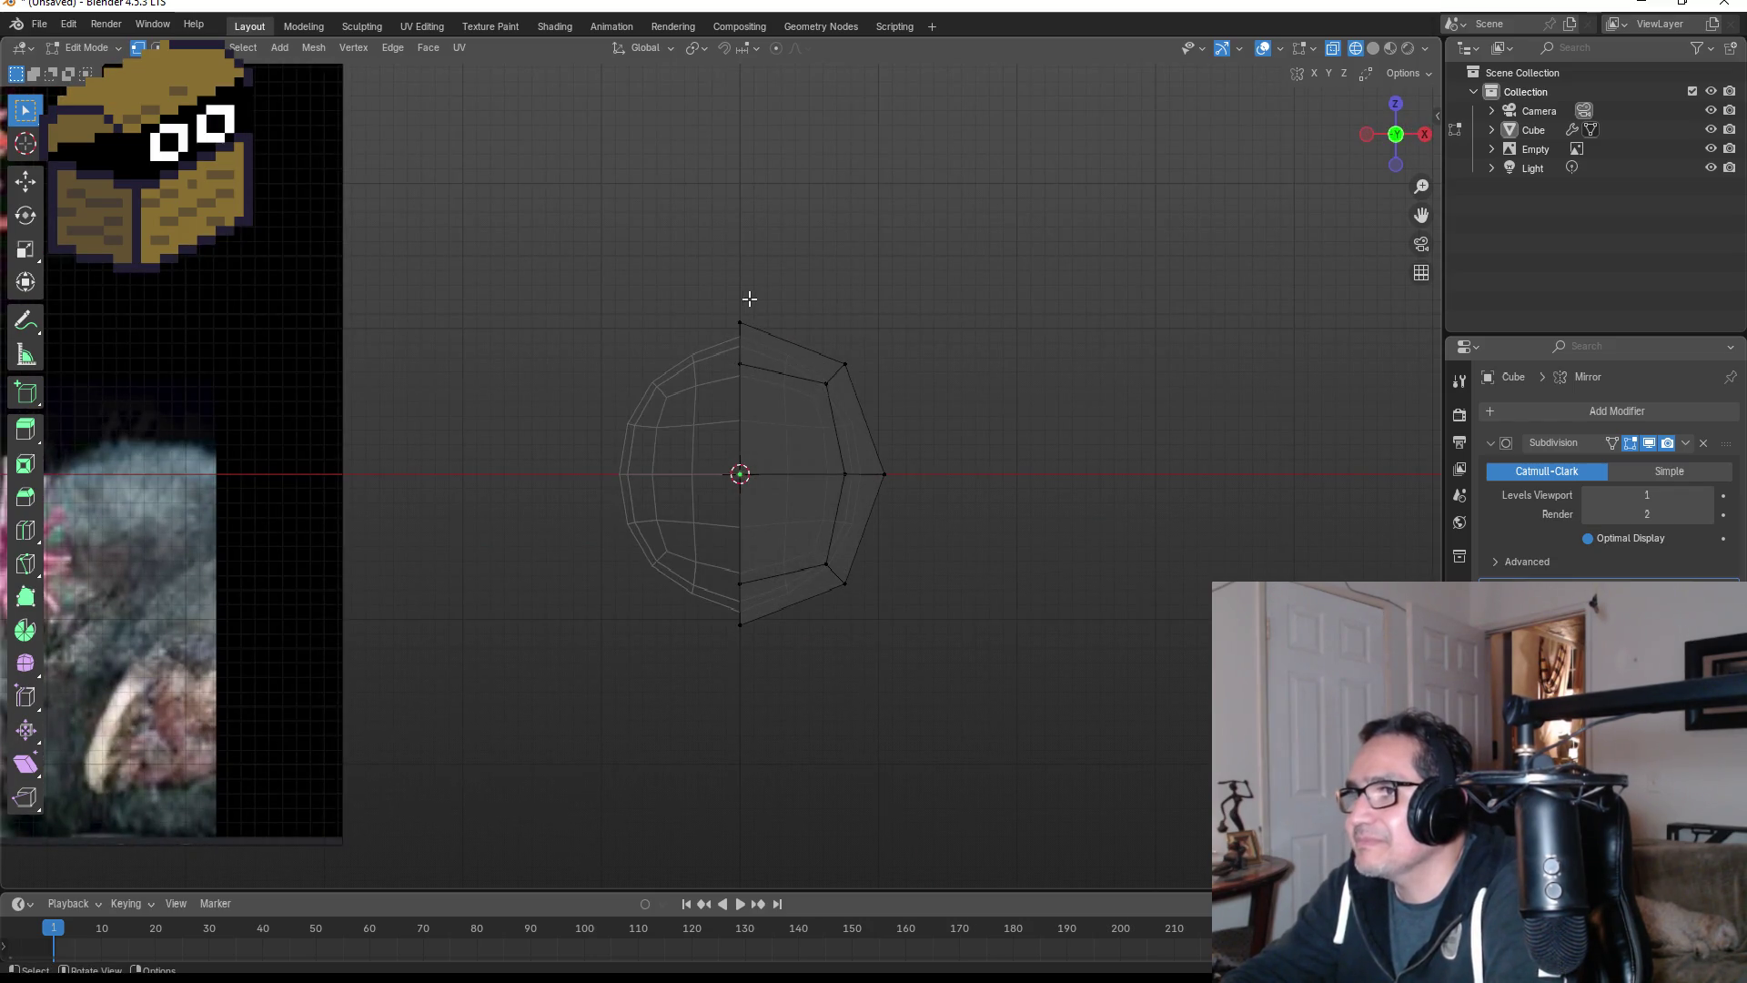
mouse_move(757, 298)
left_mouse_down()
mouse_move(871, 411)
mouse_move(921, 414)
left_mouse_up()
scroll(921, 414, "down", 4)
scroll(864, 373, "up", 2)
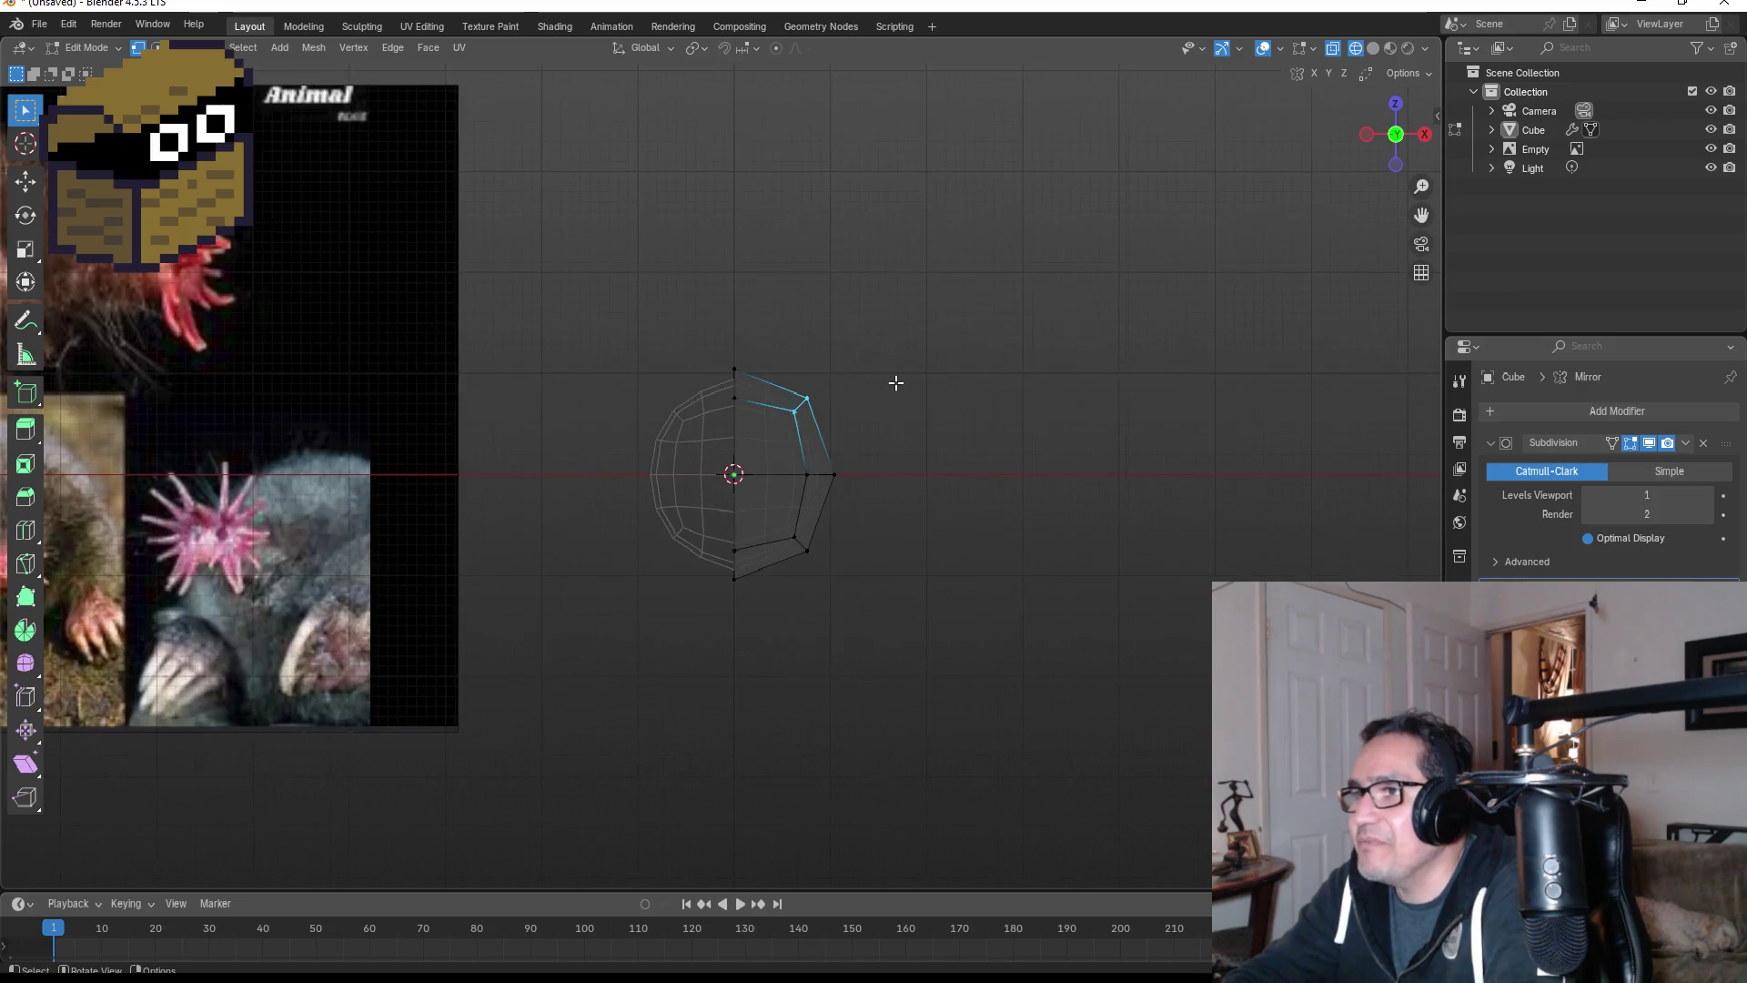
key("g")
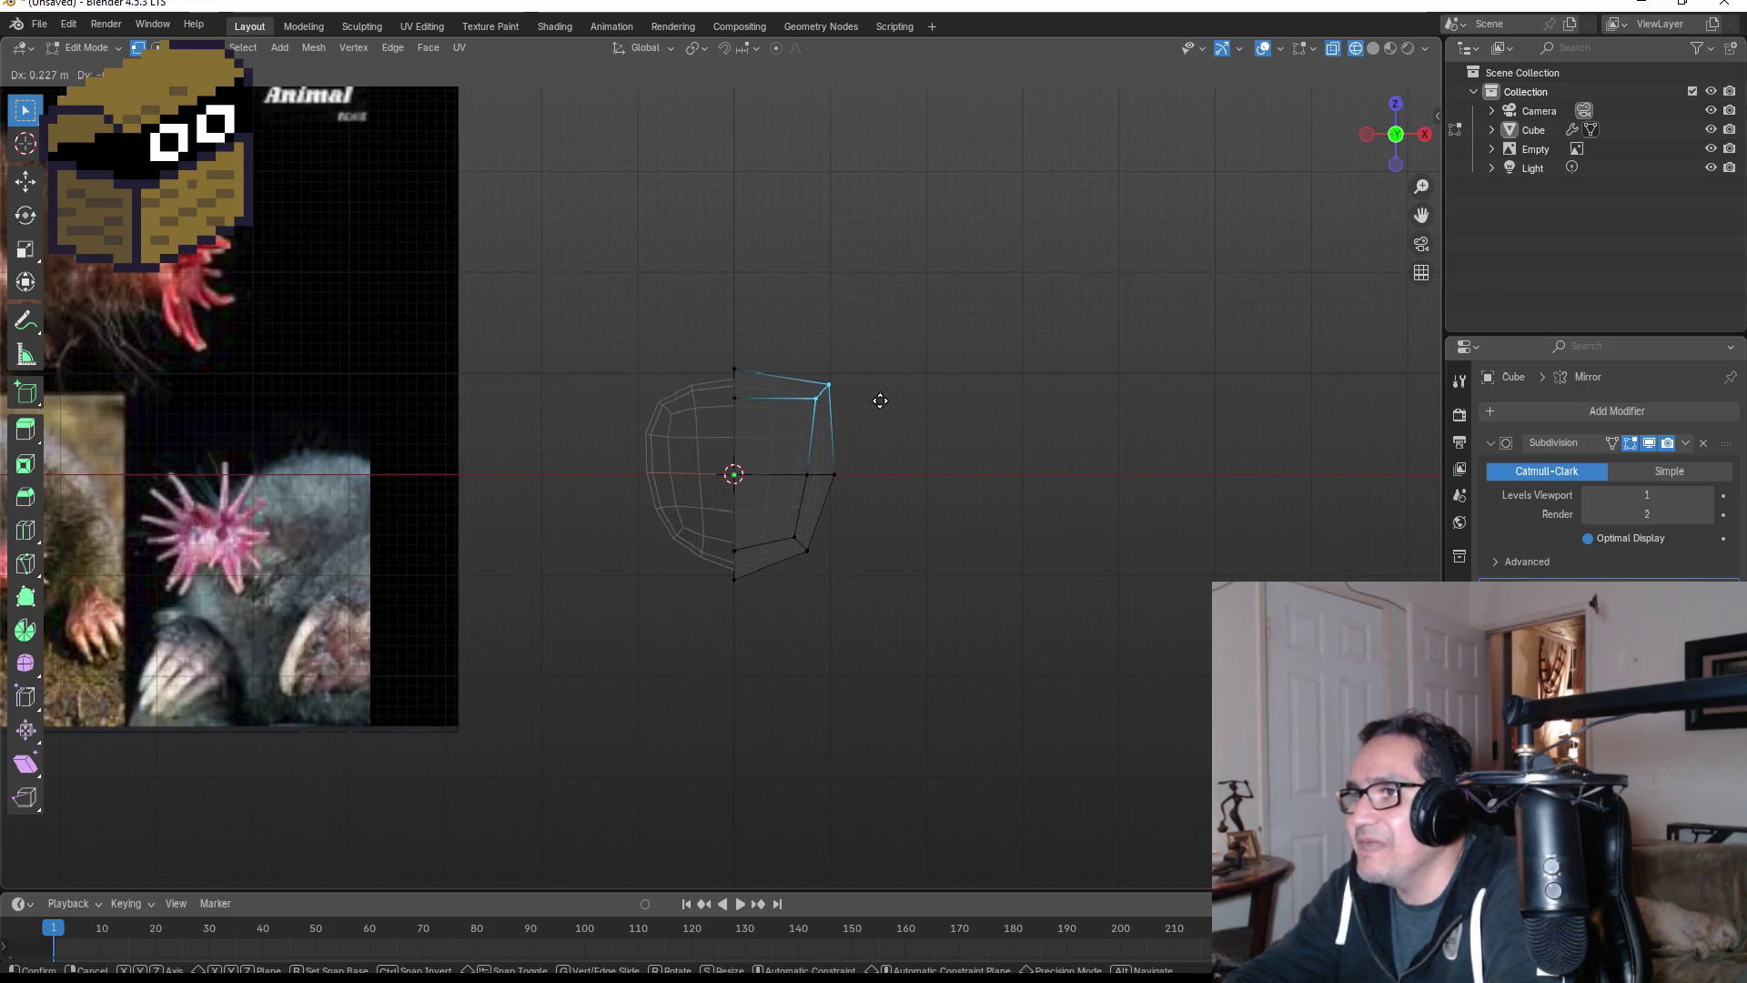
left_click(871, 403)
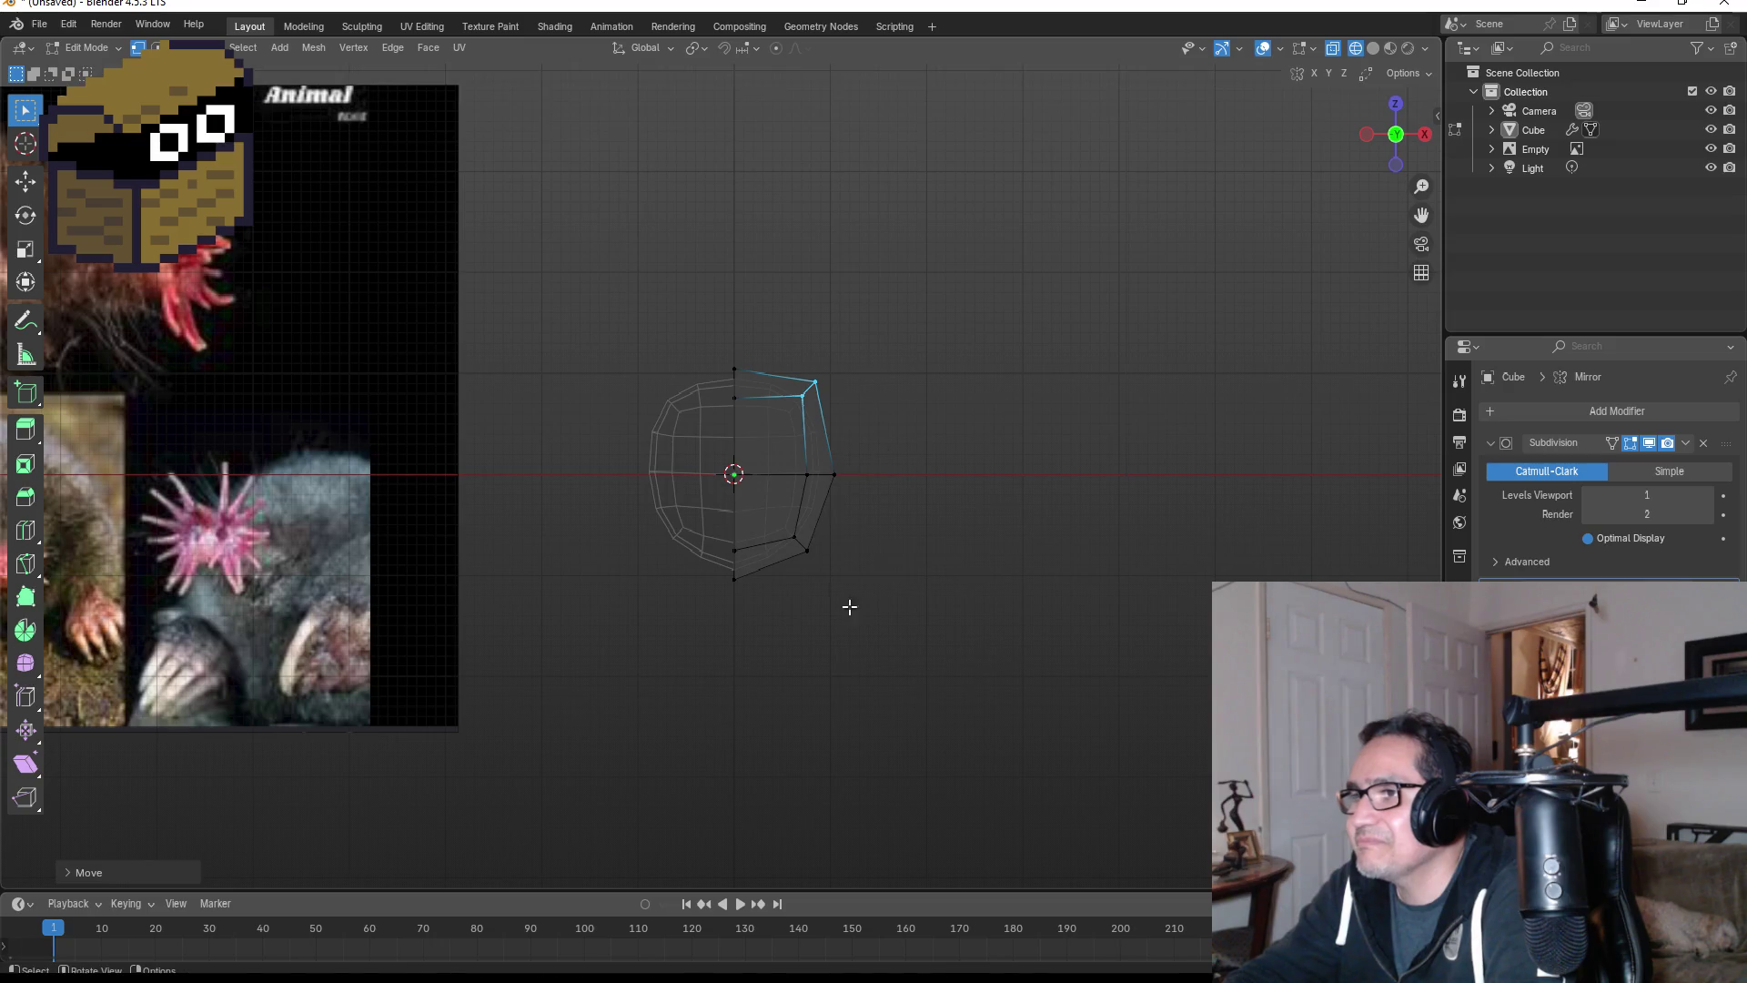
left_click(872, 560)
- Raise the head's bottom vertices along Z in side view to flatten the underside
key("KP_3")
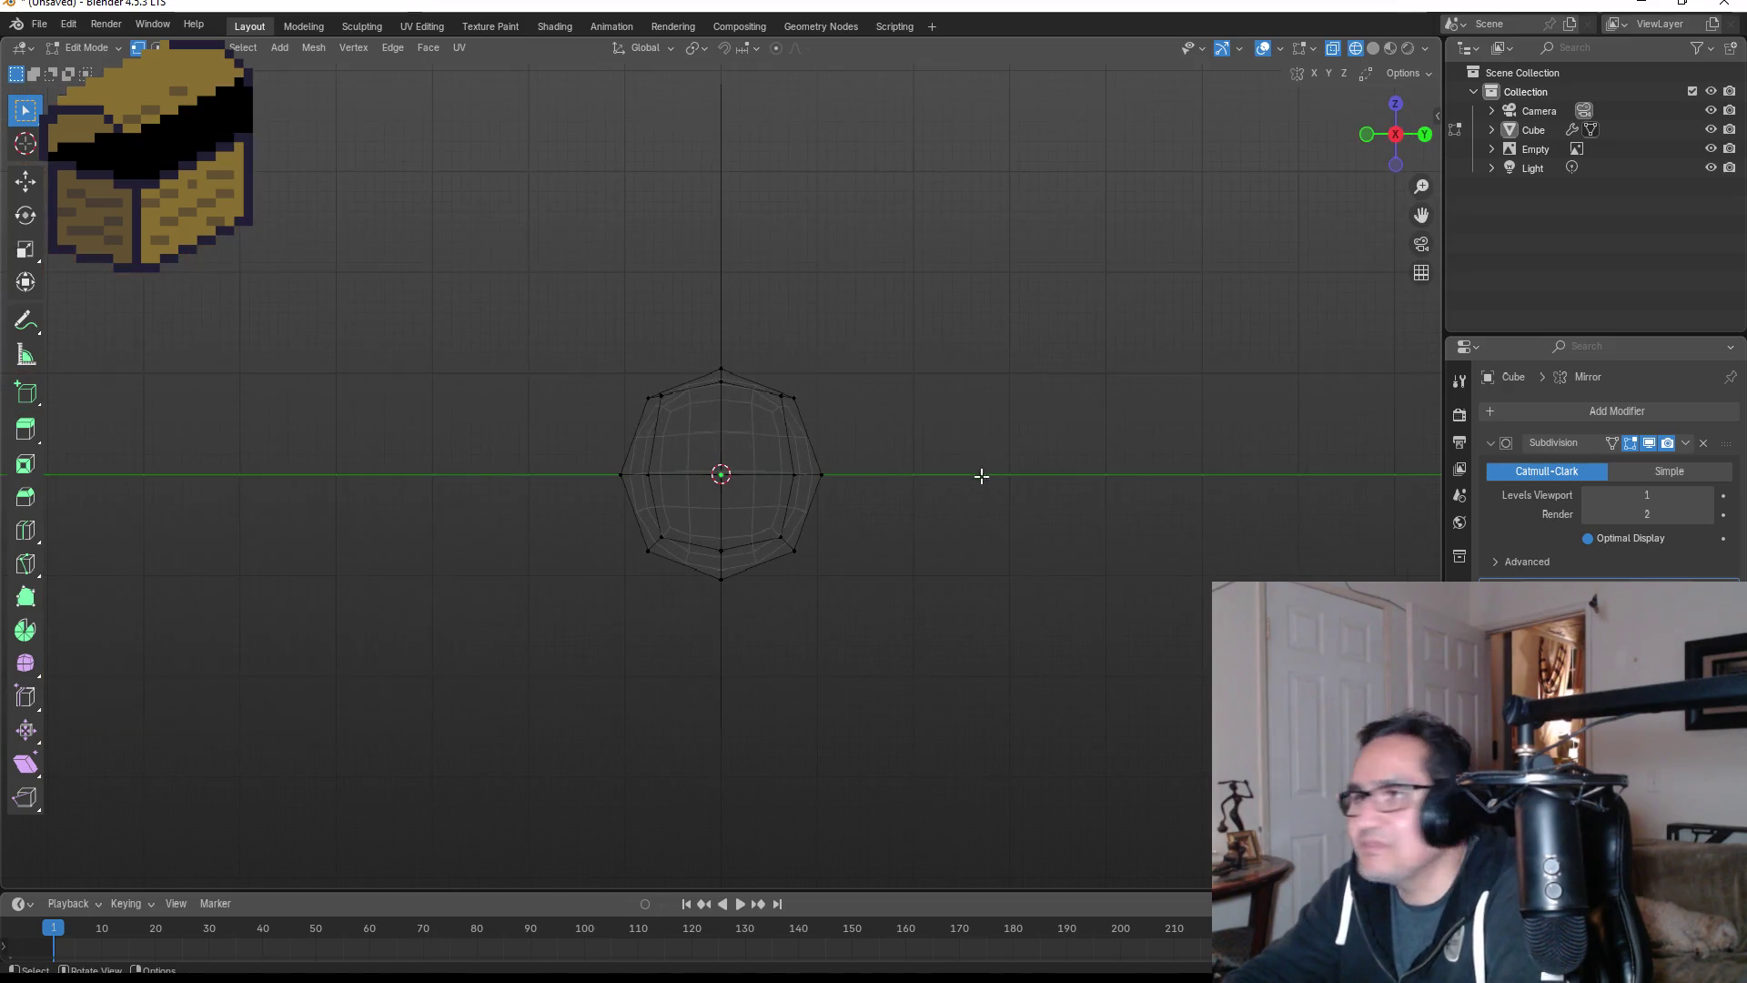
scroll(955, 455, "up", 2)
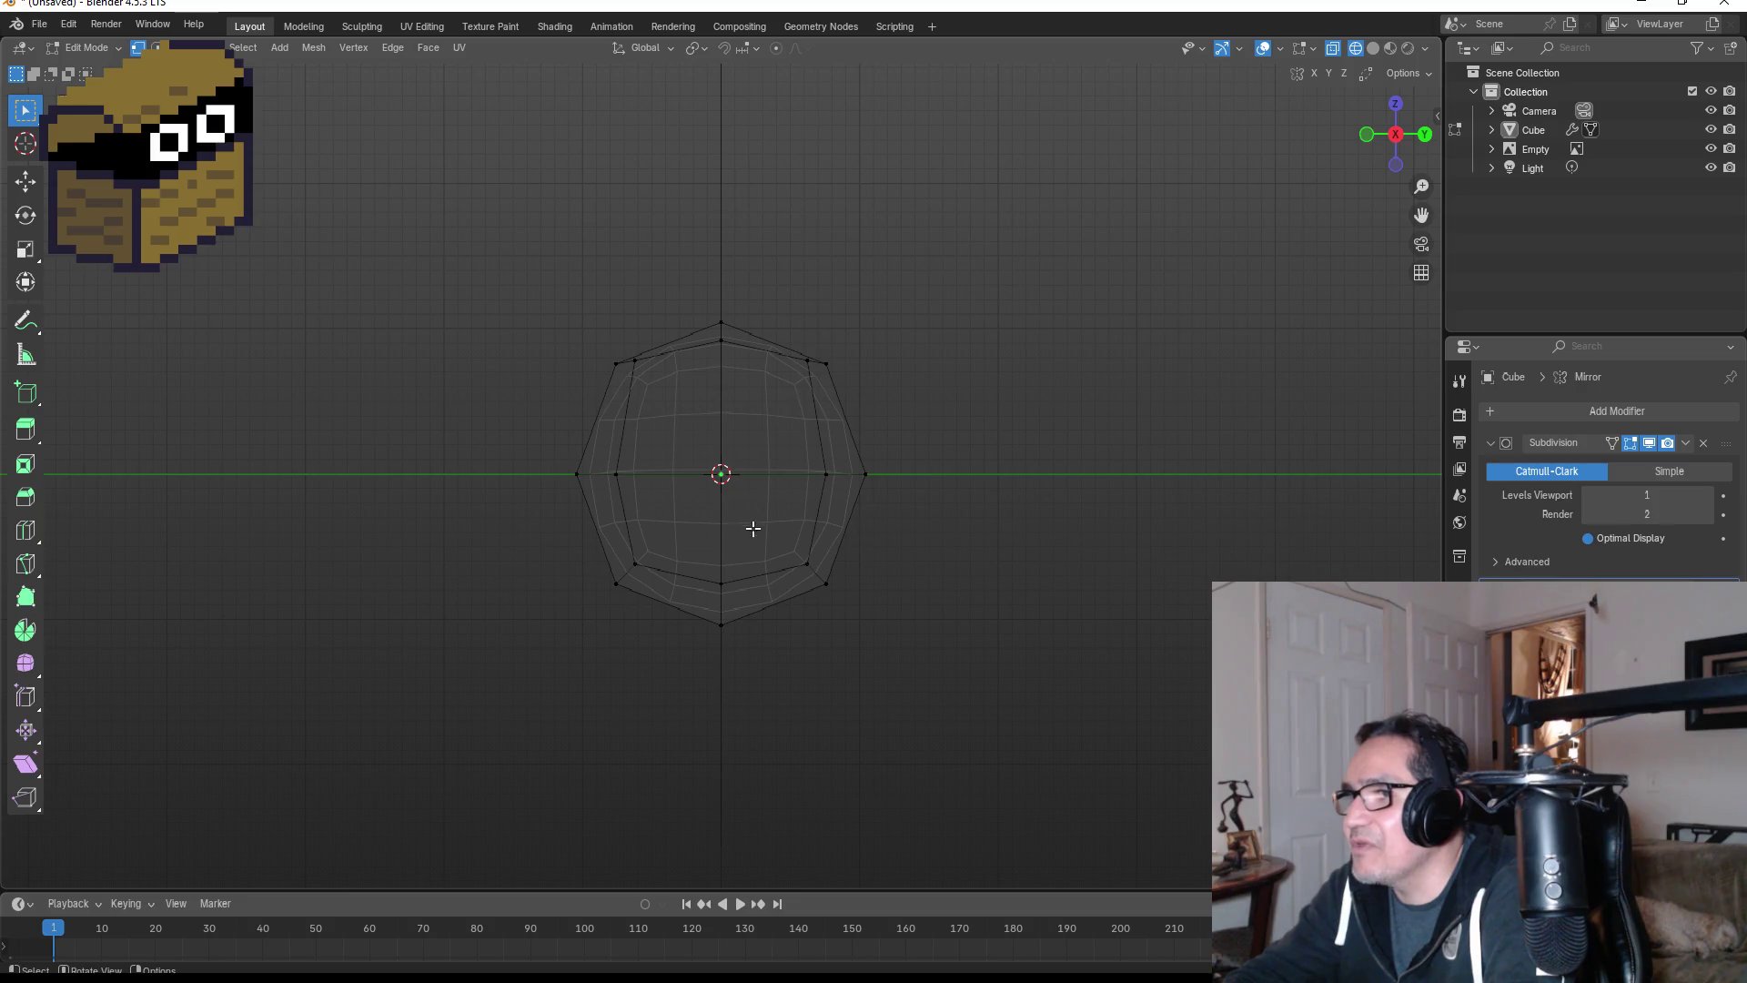
left_click_drag(675, 546, 897, 667)
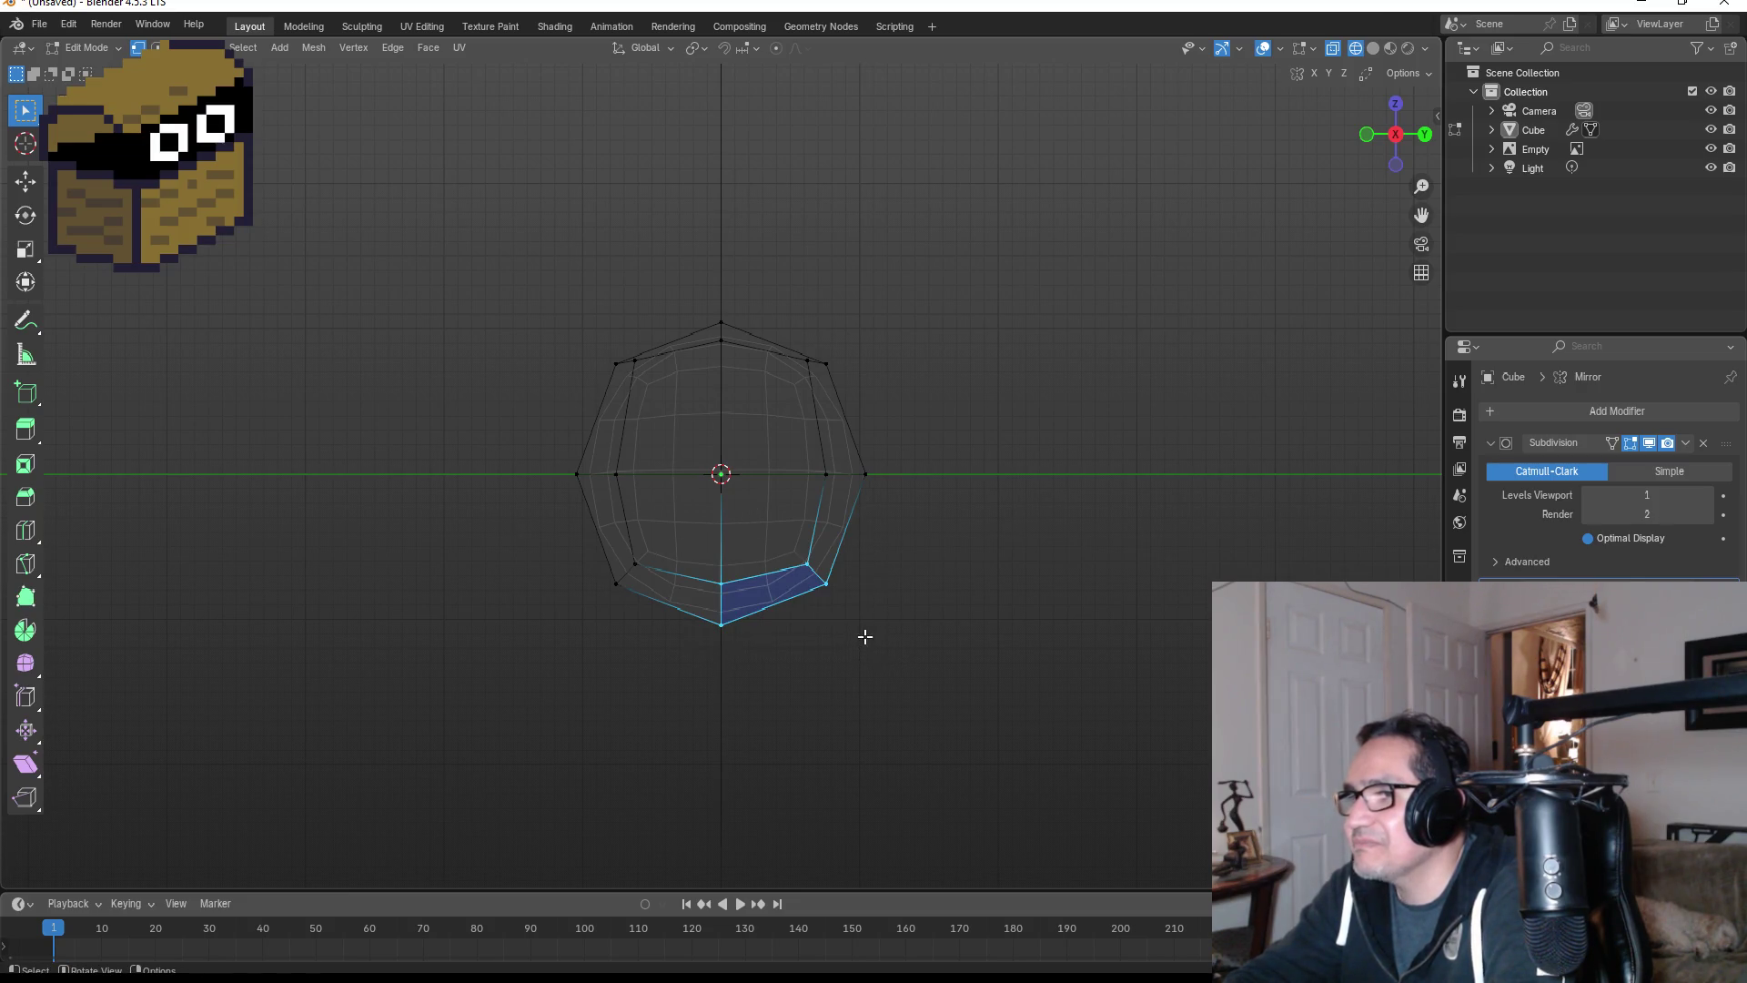
key("g")
key("z")
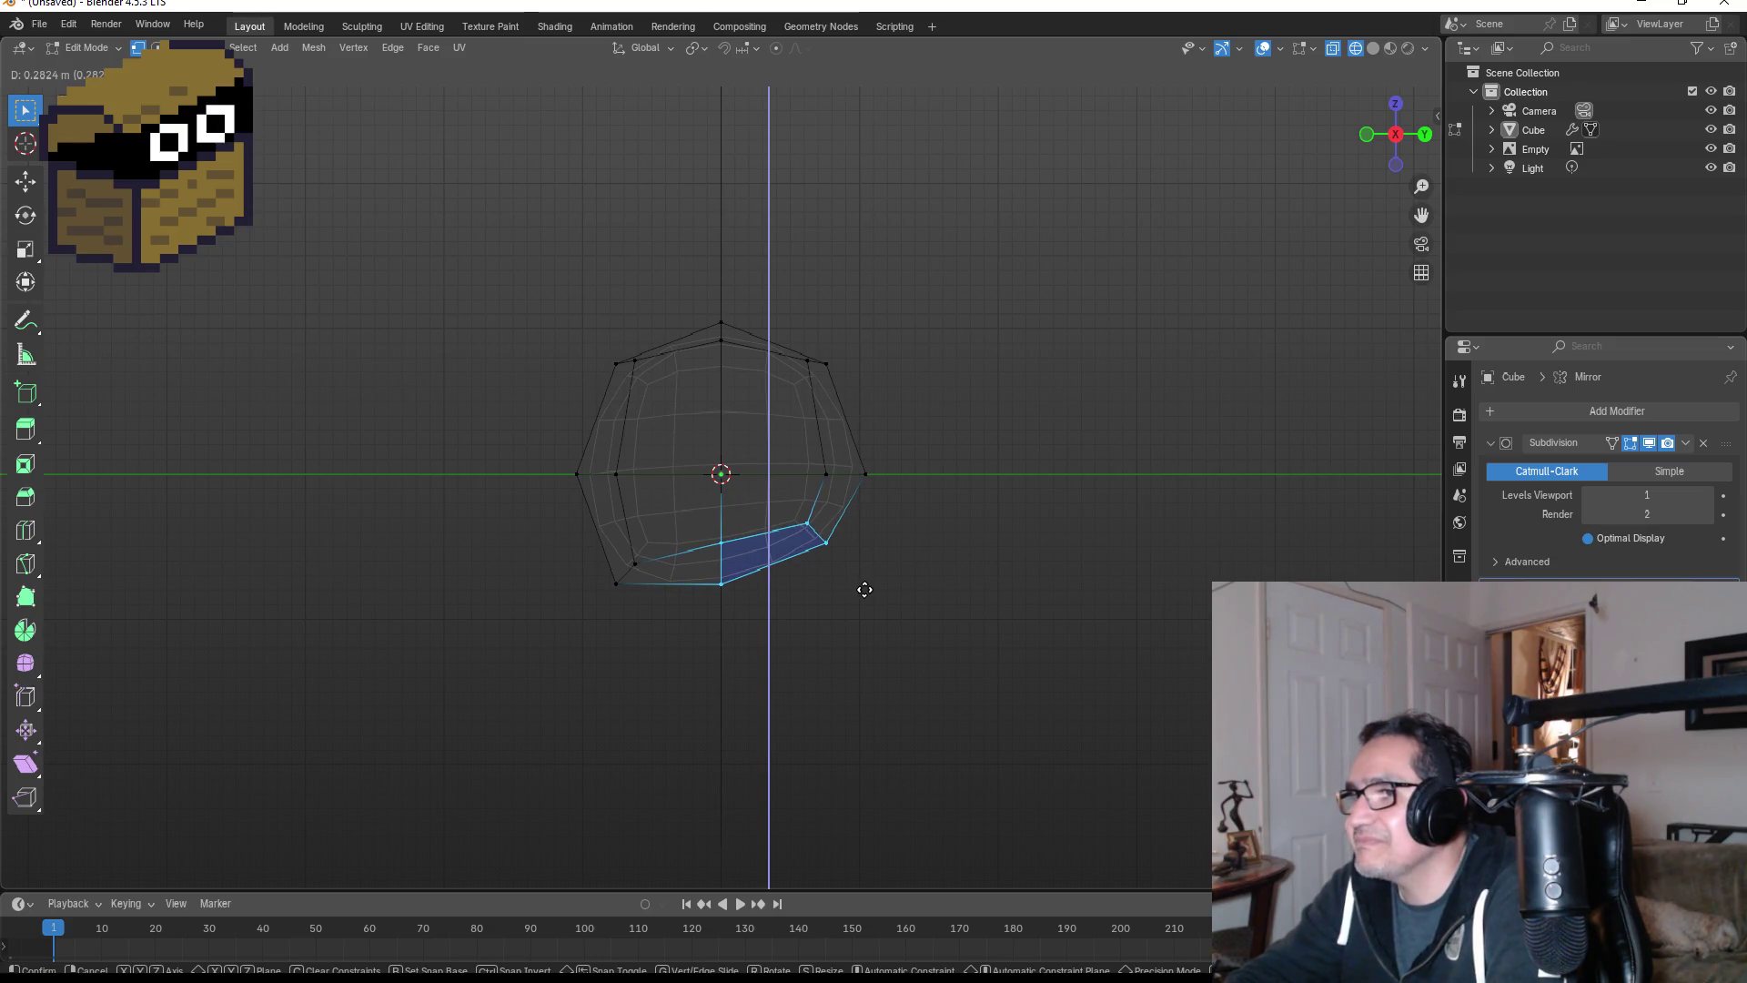
left_click(864, 587)
left_click(982, 609)
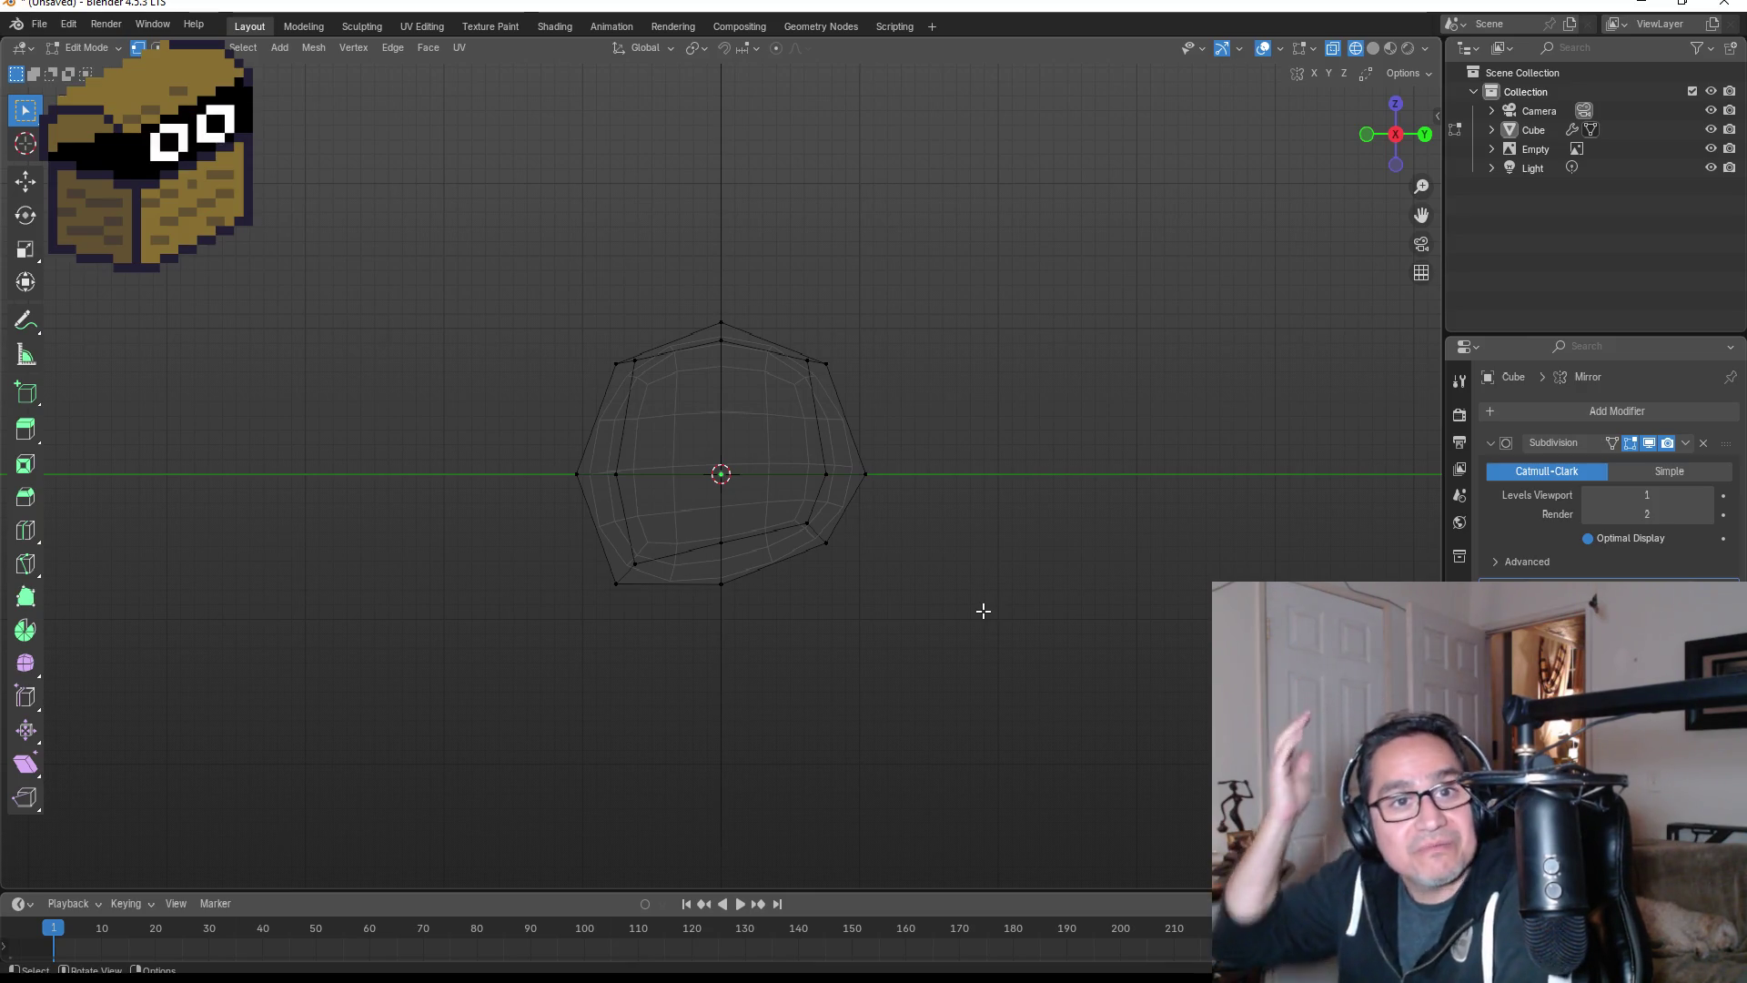
key("Tab")
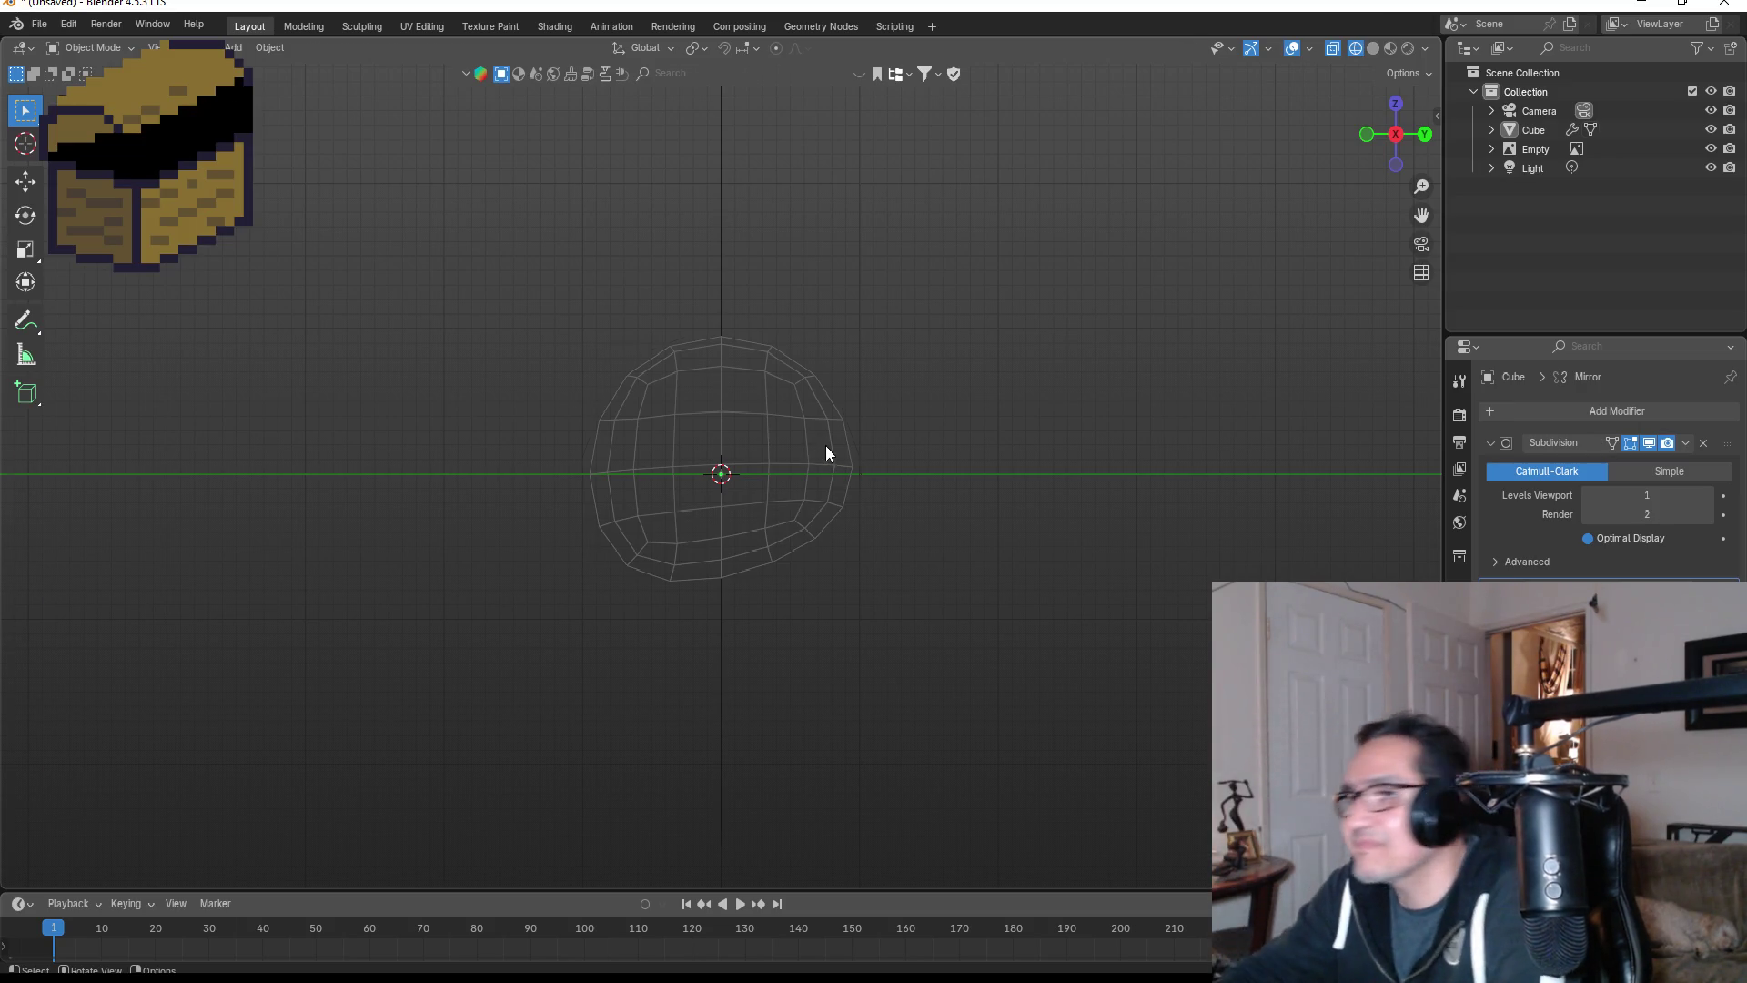
- Push the head's right-side vertices inward along the Y axis
key("Tab")
left_click_drag(762, 318, 963, 585)
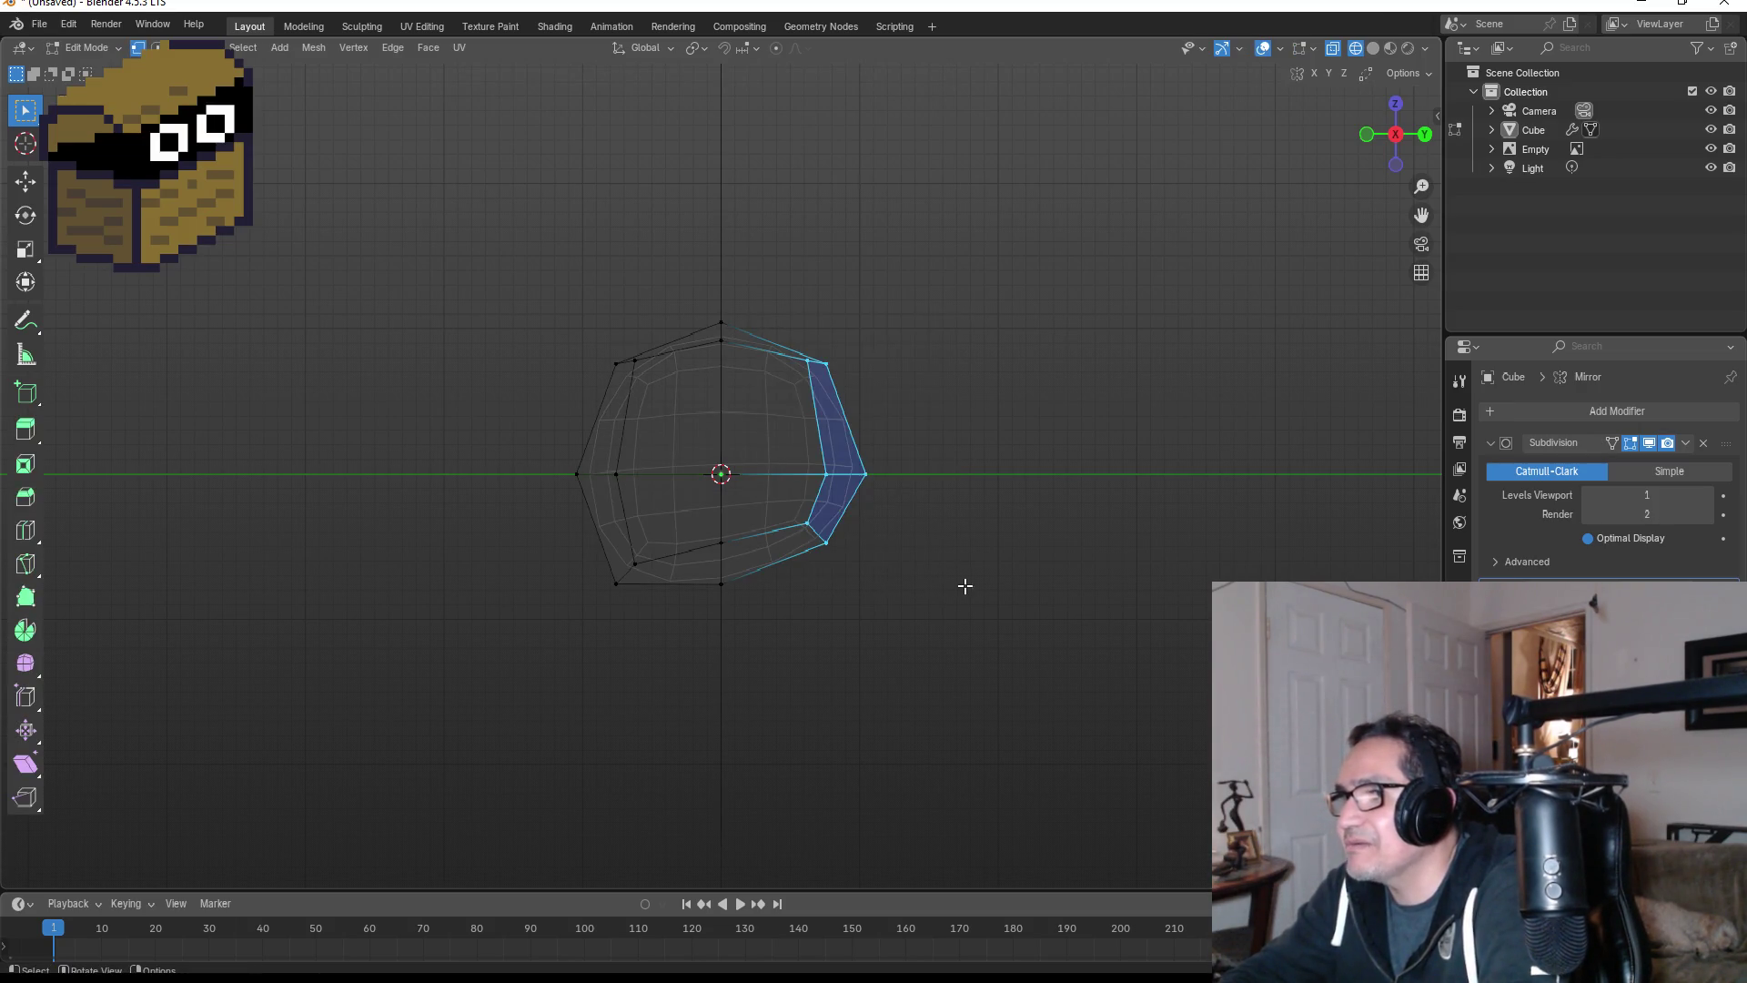
key("g")
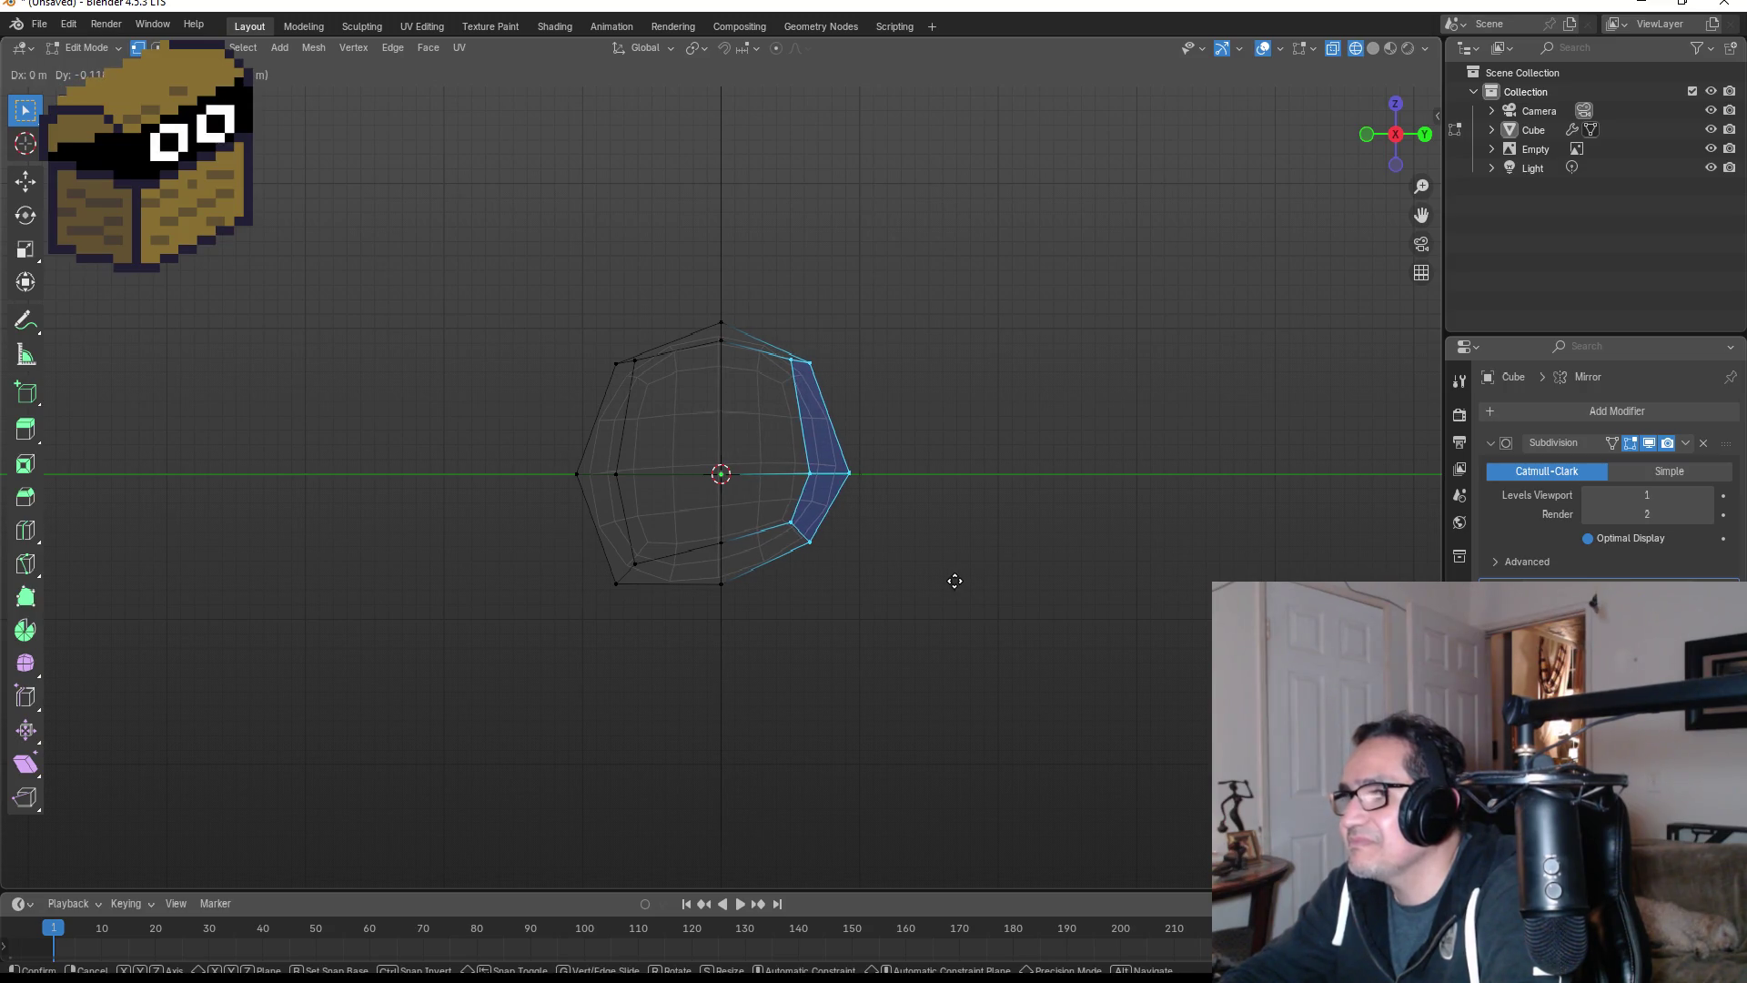
key("y")
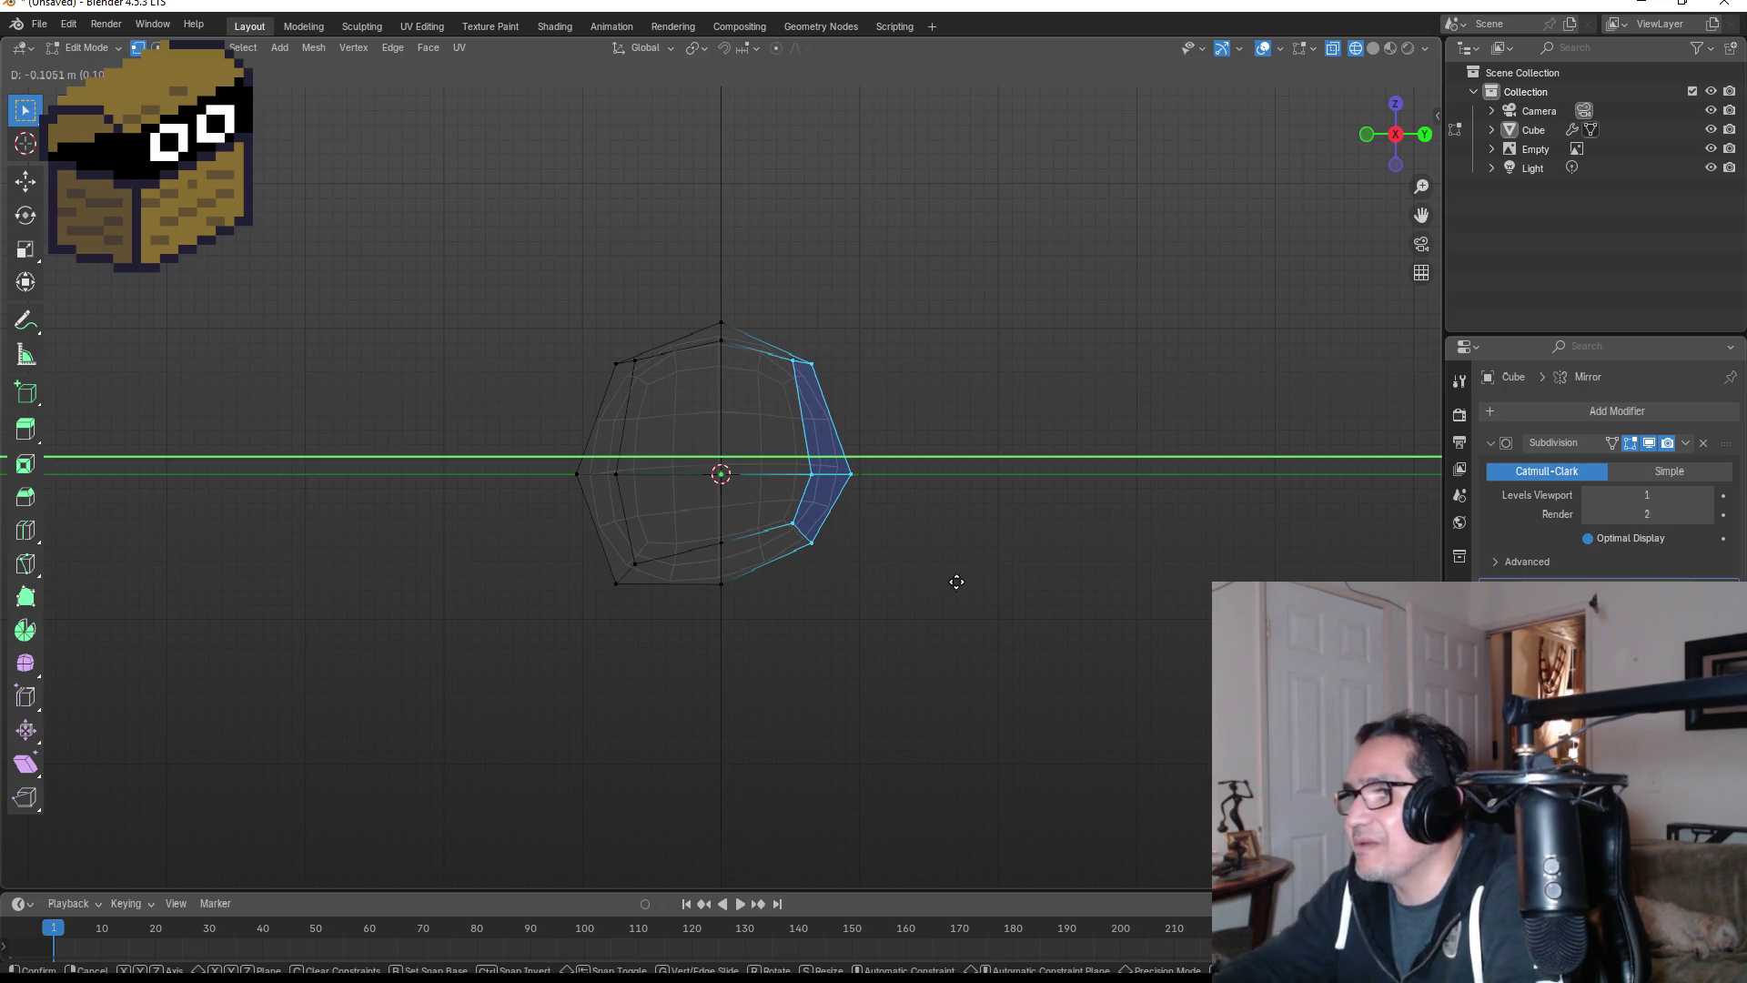
left_click(942, 571)
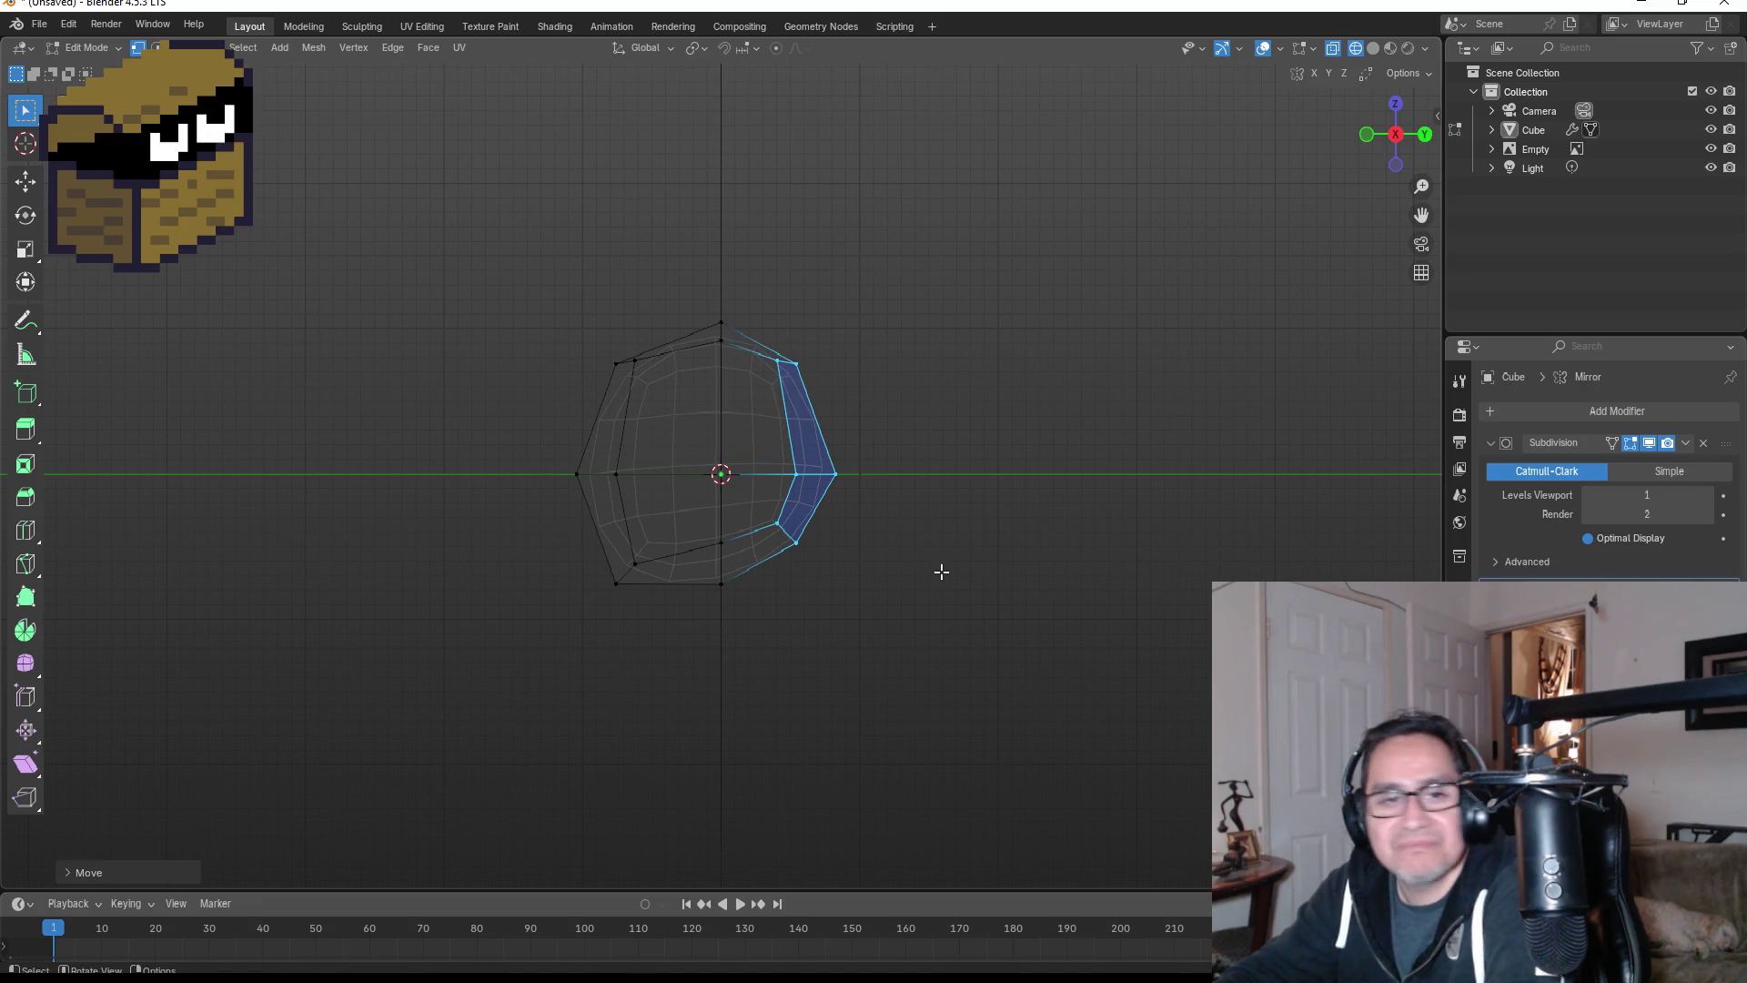
key("KP_1")
scroll(642, 431, "up", 2)
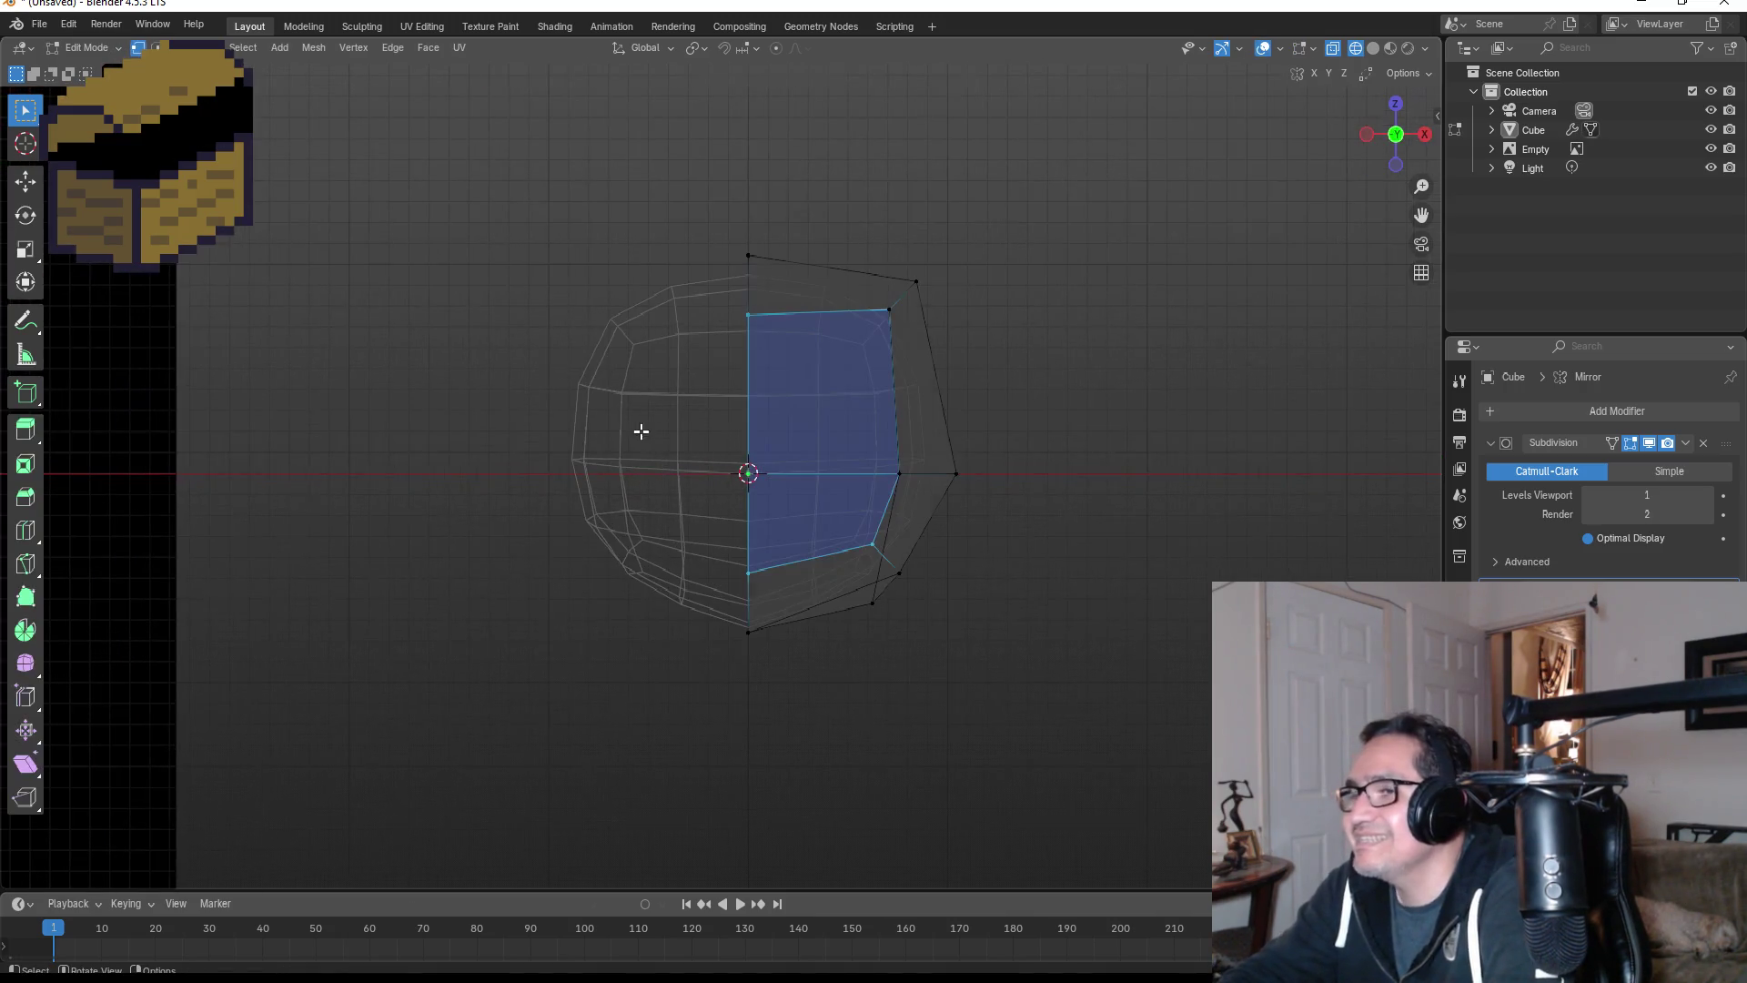
mouse_move(1190, 479)
middle_mouse_down()
mouse_move(846, 511)
mouse_move(907, 516)
middle_mouse_up()
key("Tab")
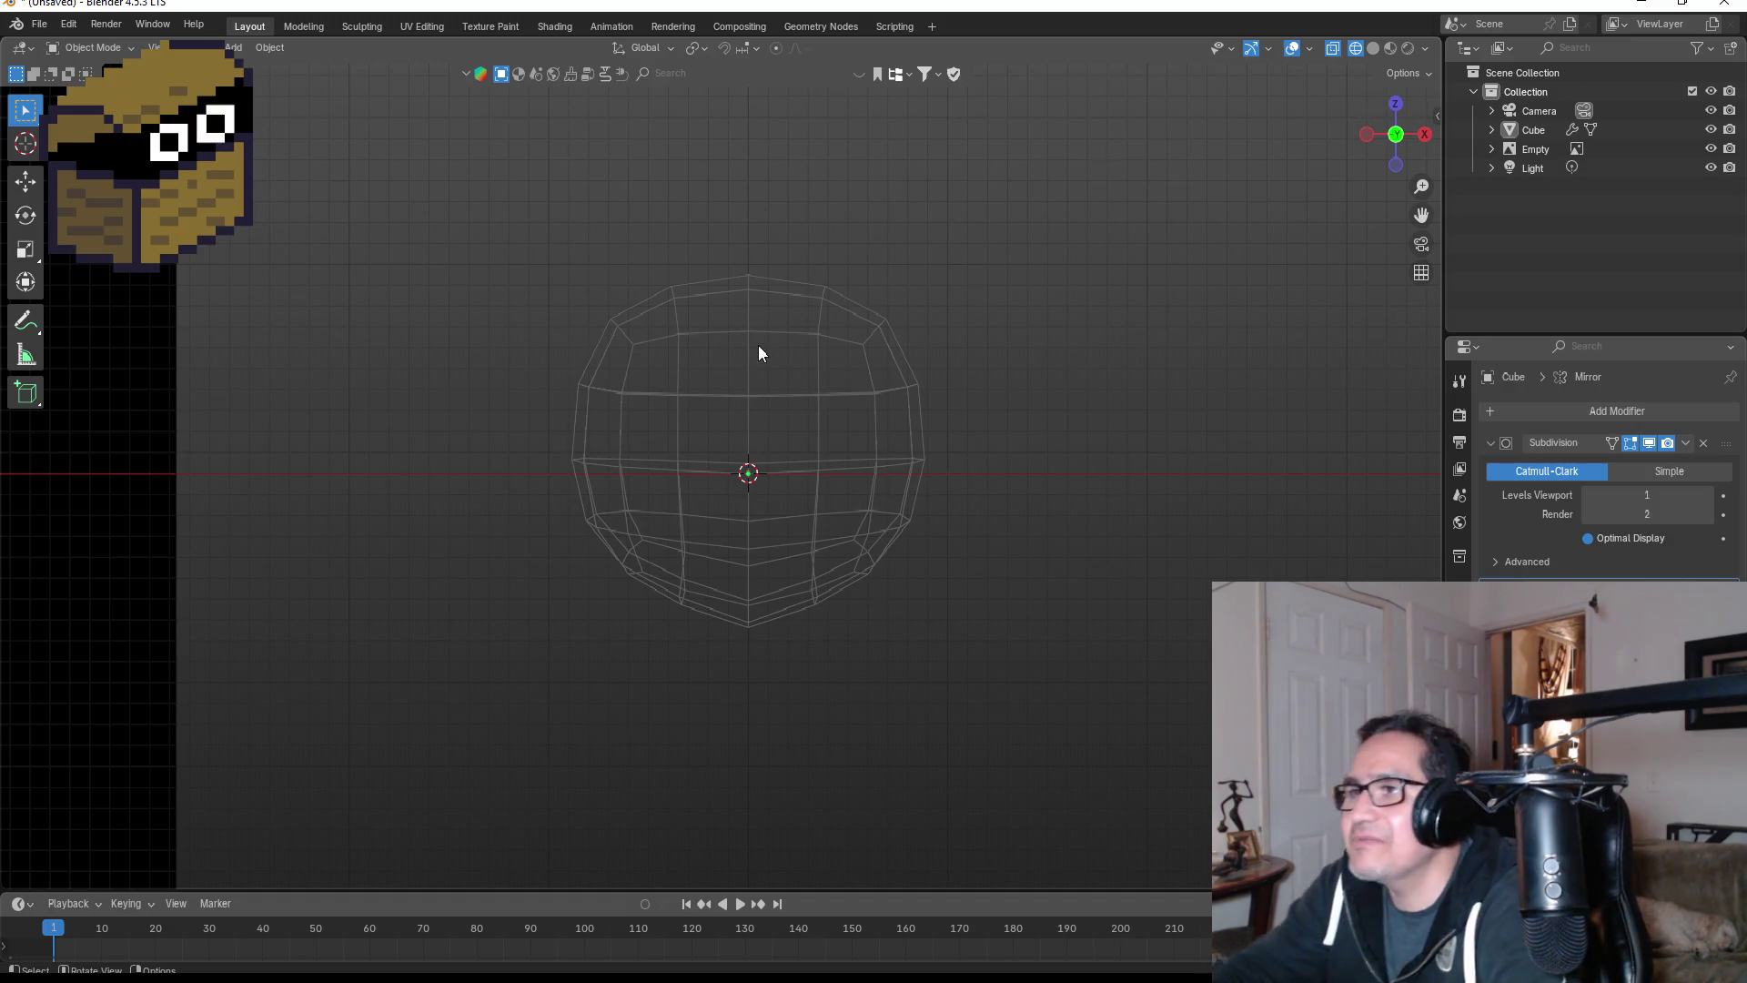
- Nudge the head's outer side faces inward for slightly narrower cheeks
left_click(850, 402)
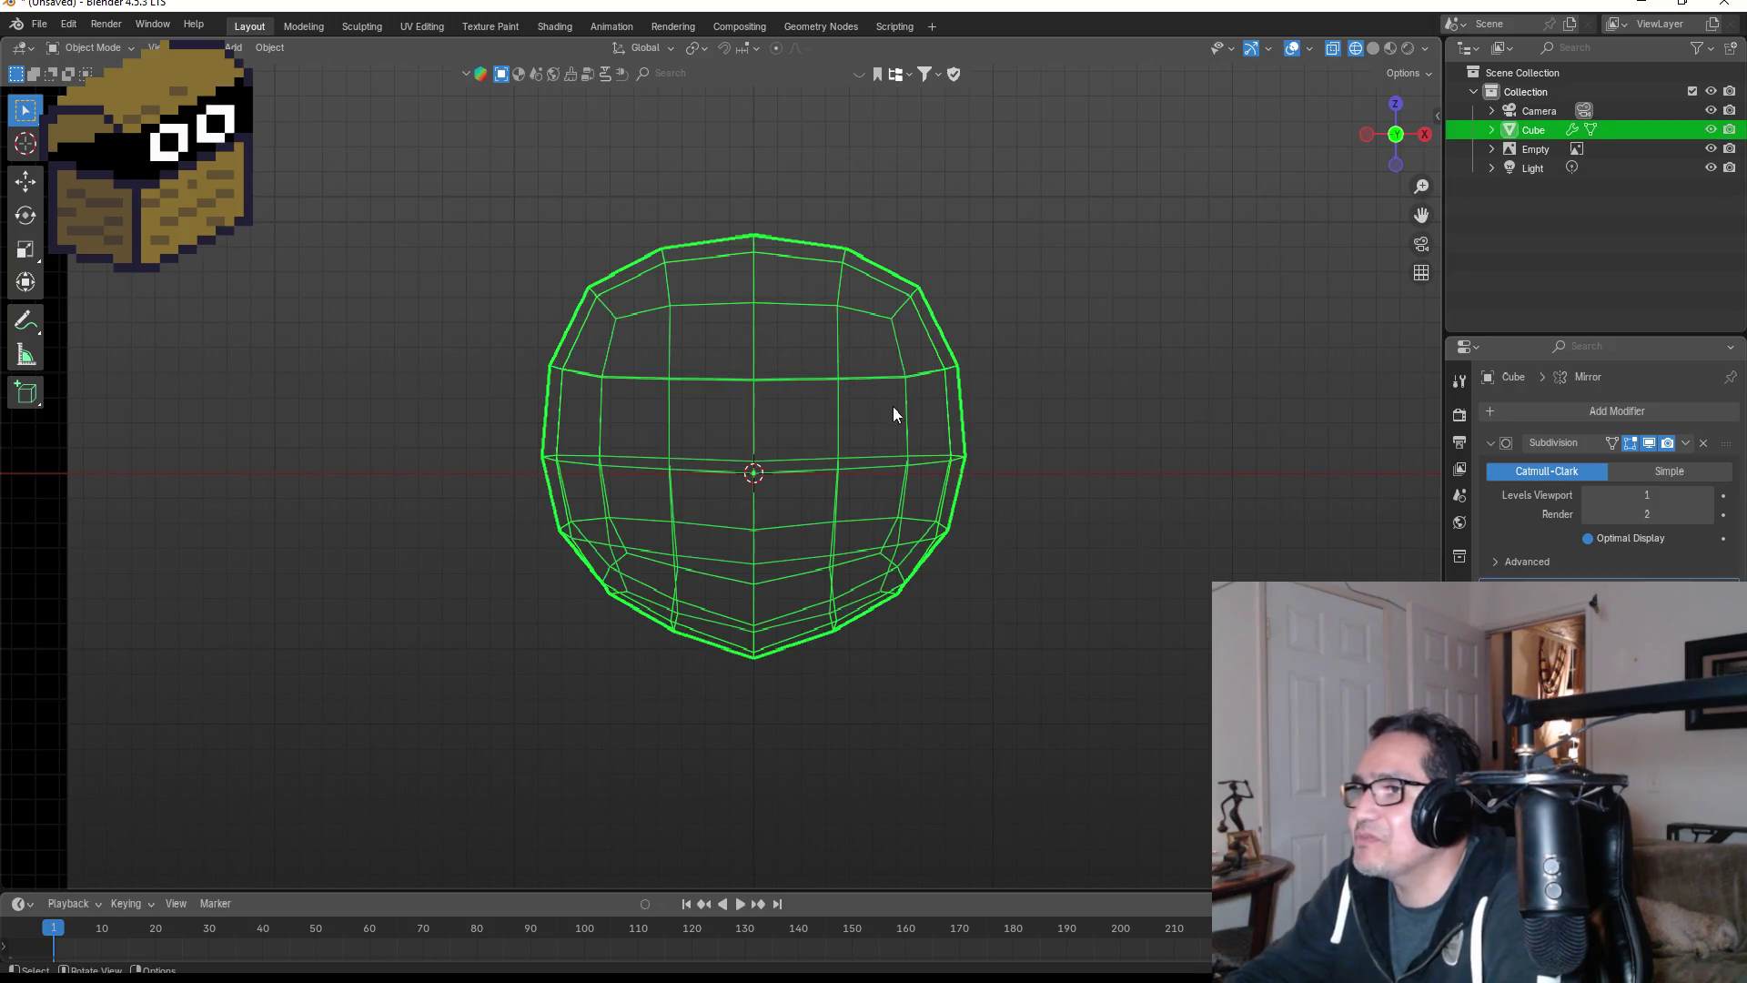
key("Tab")
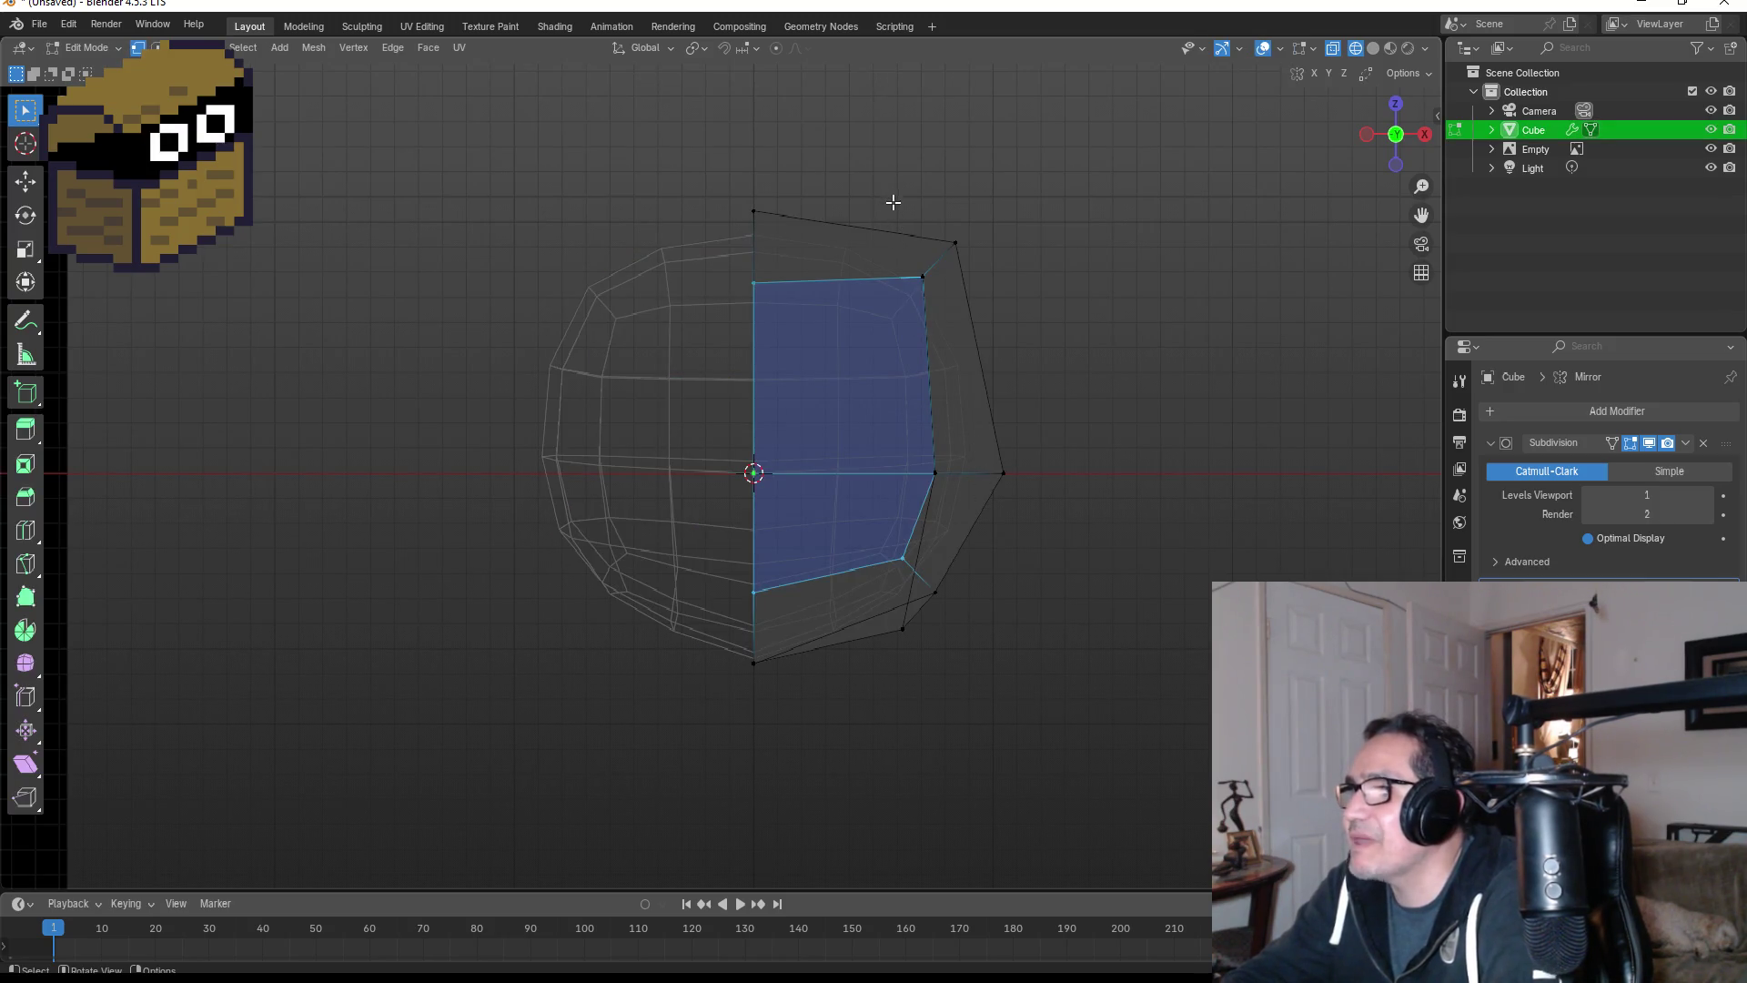
mouse_move(886, 195)
left_mouse_down()
mouse_move(994, 410)
mouse_move(1101, 719)
left_mouse_up()
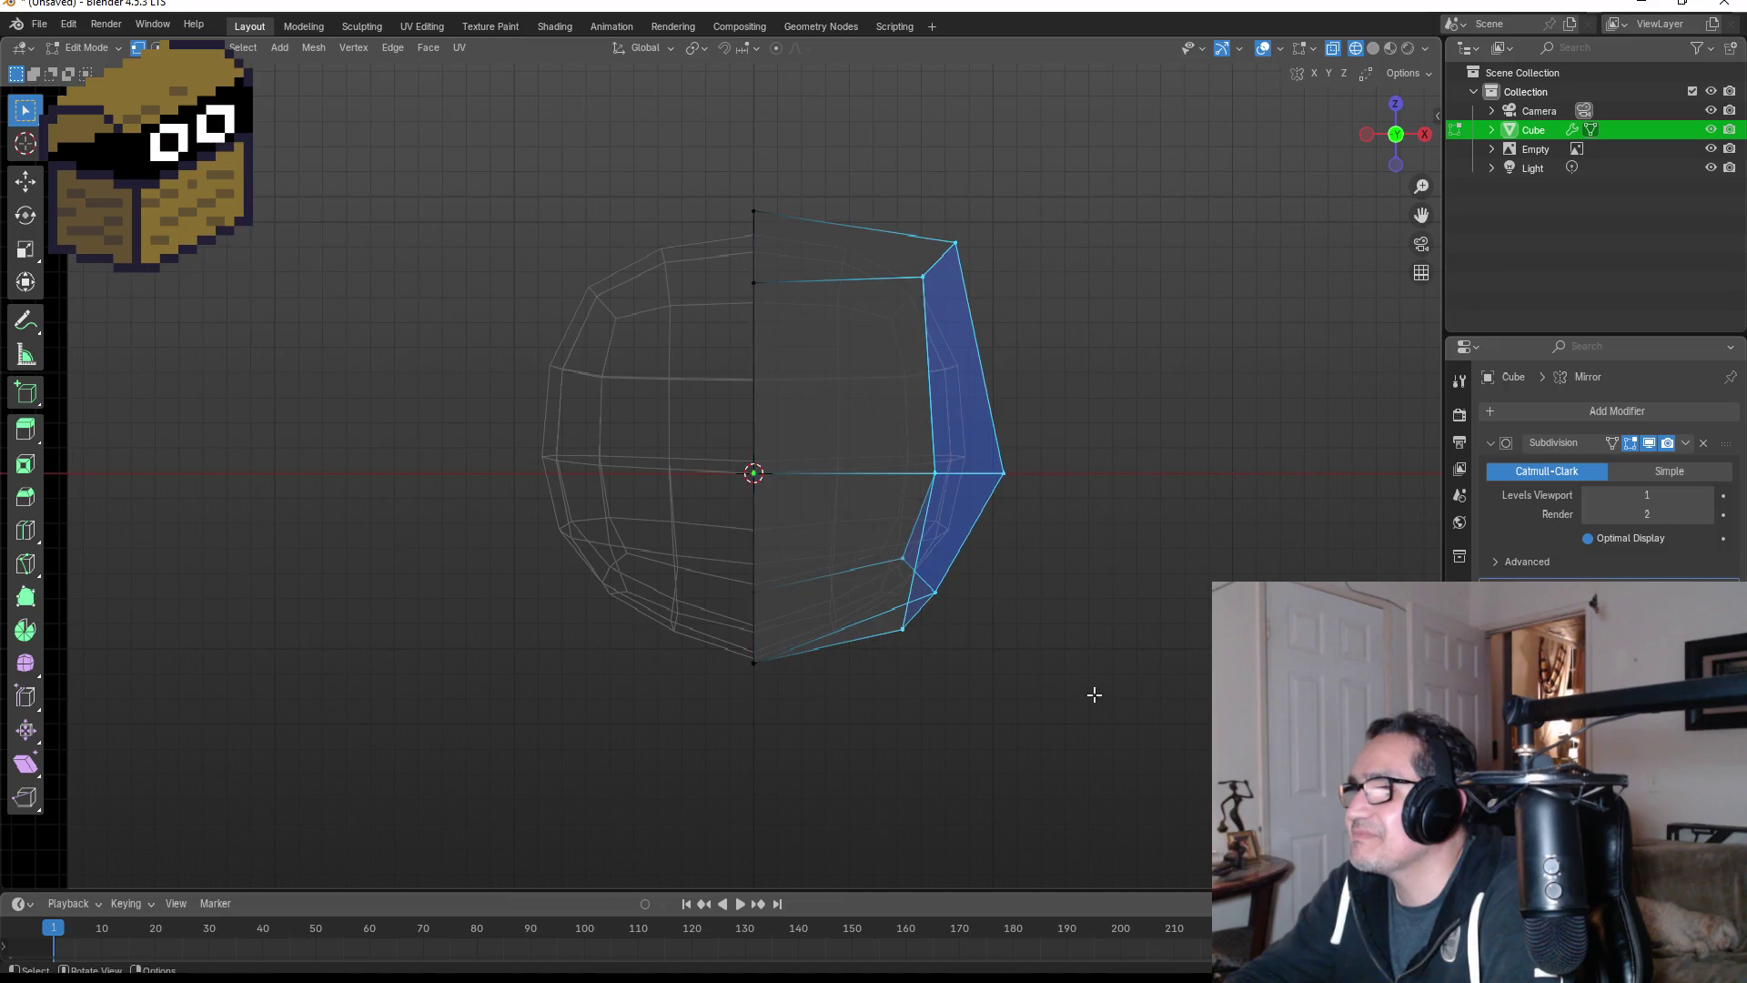
key("g")
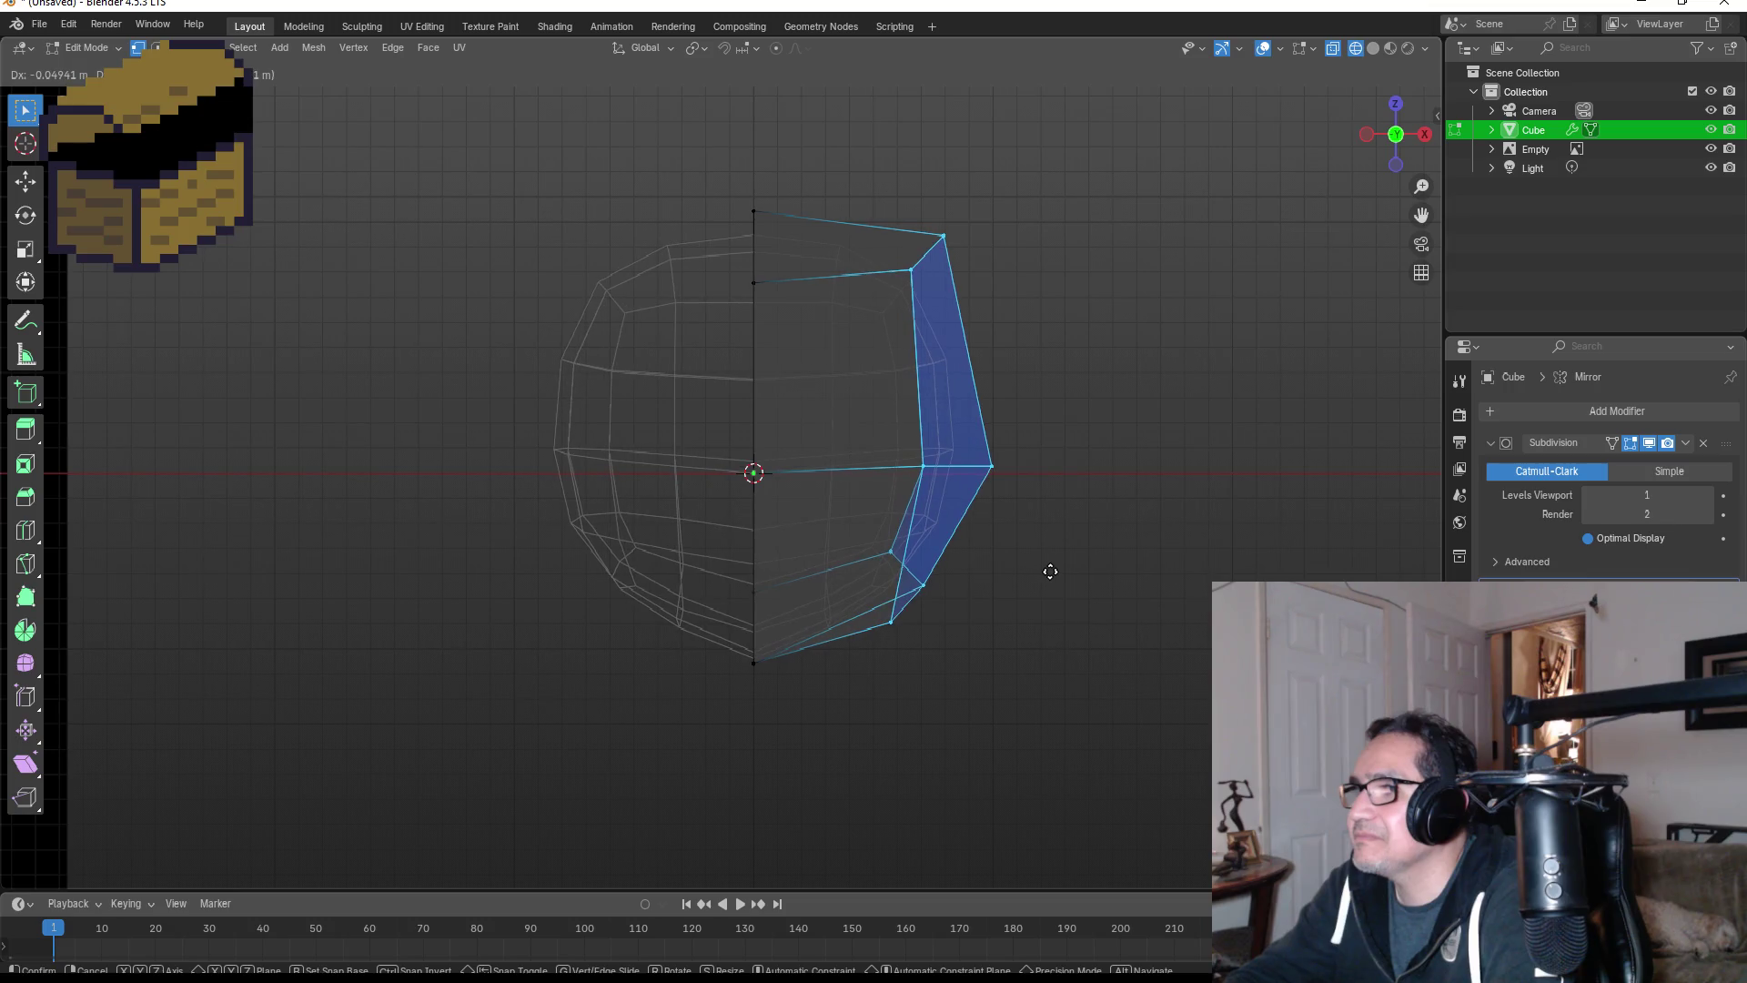
left_click(1057, 572)
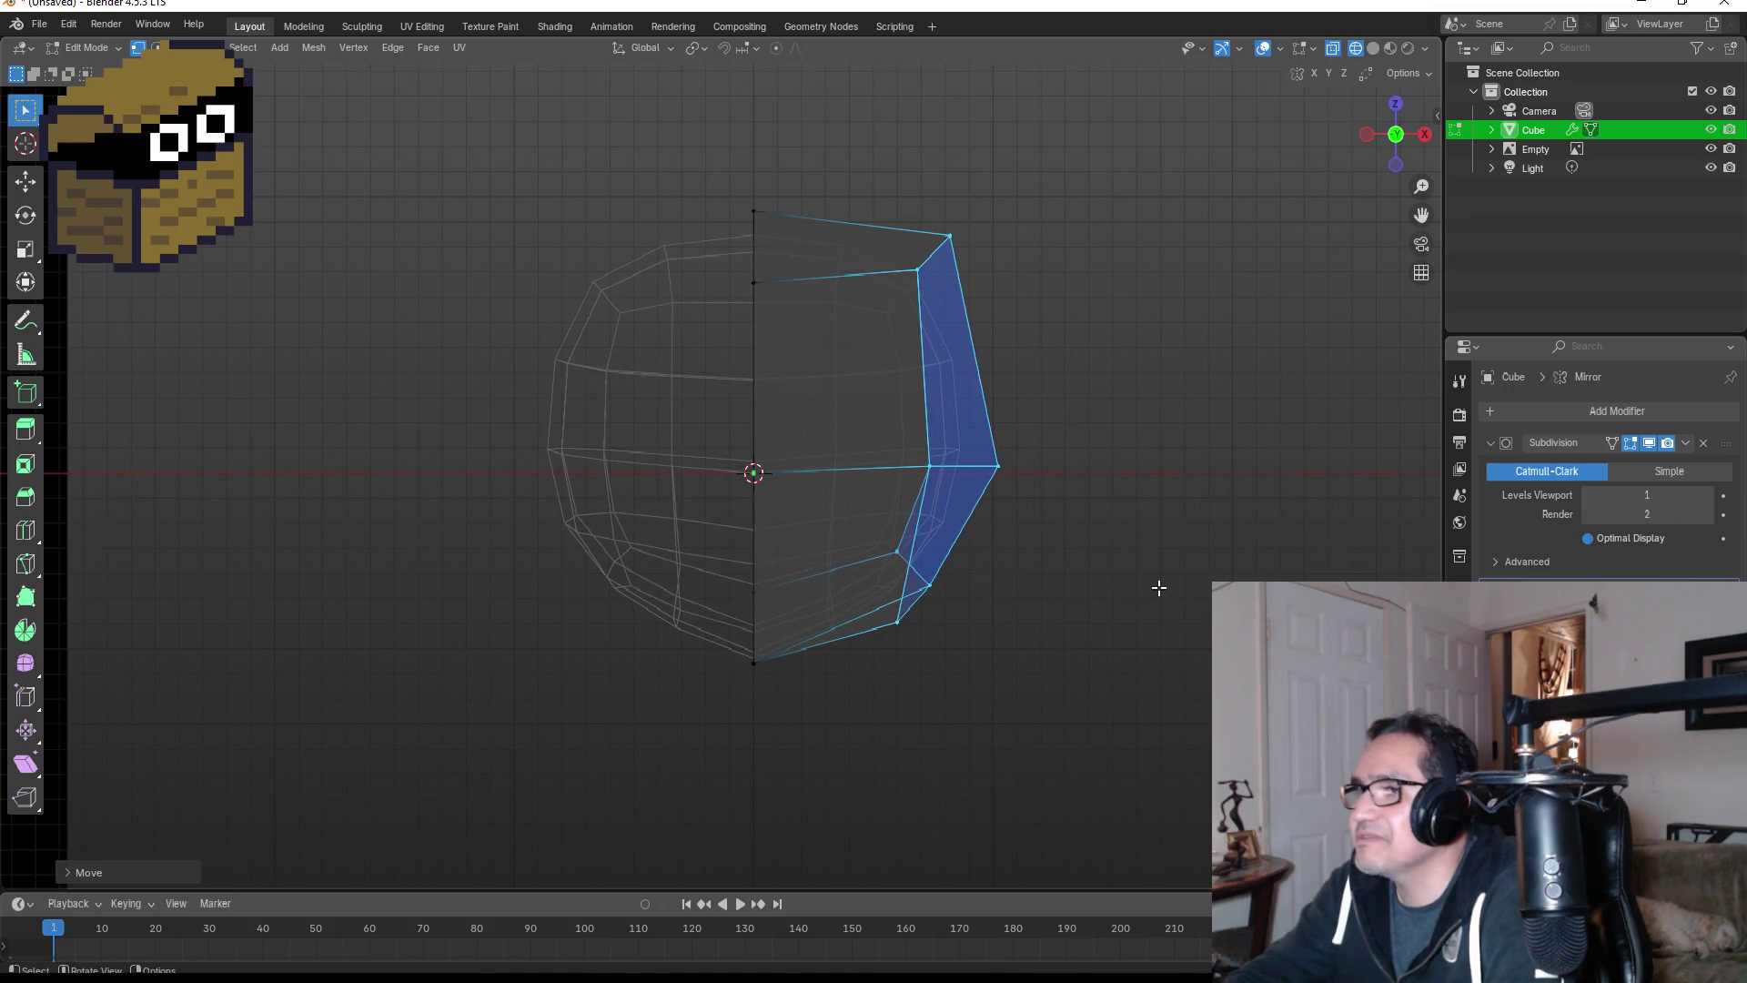
key("Tab")
mouse_move(1058, 355)
middle_mouse_down()
mouse_move(1052, 384)
mouse_move(870, 431)
mouse_move(924, 442)
middle_mouse_up()
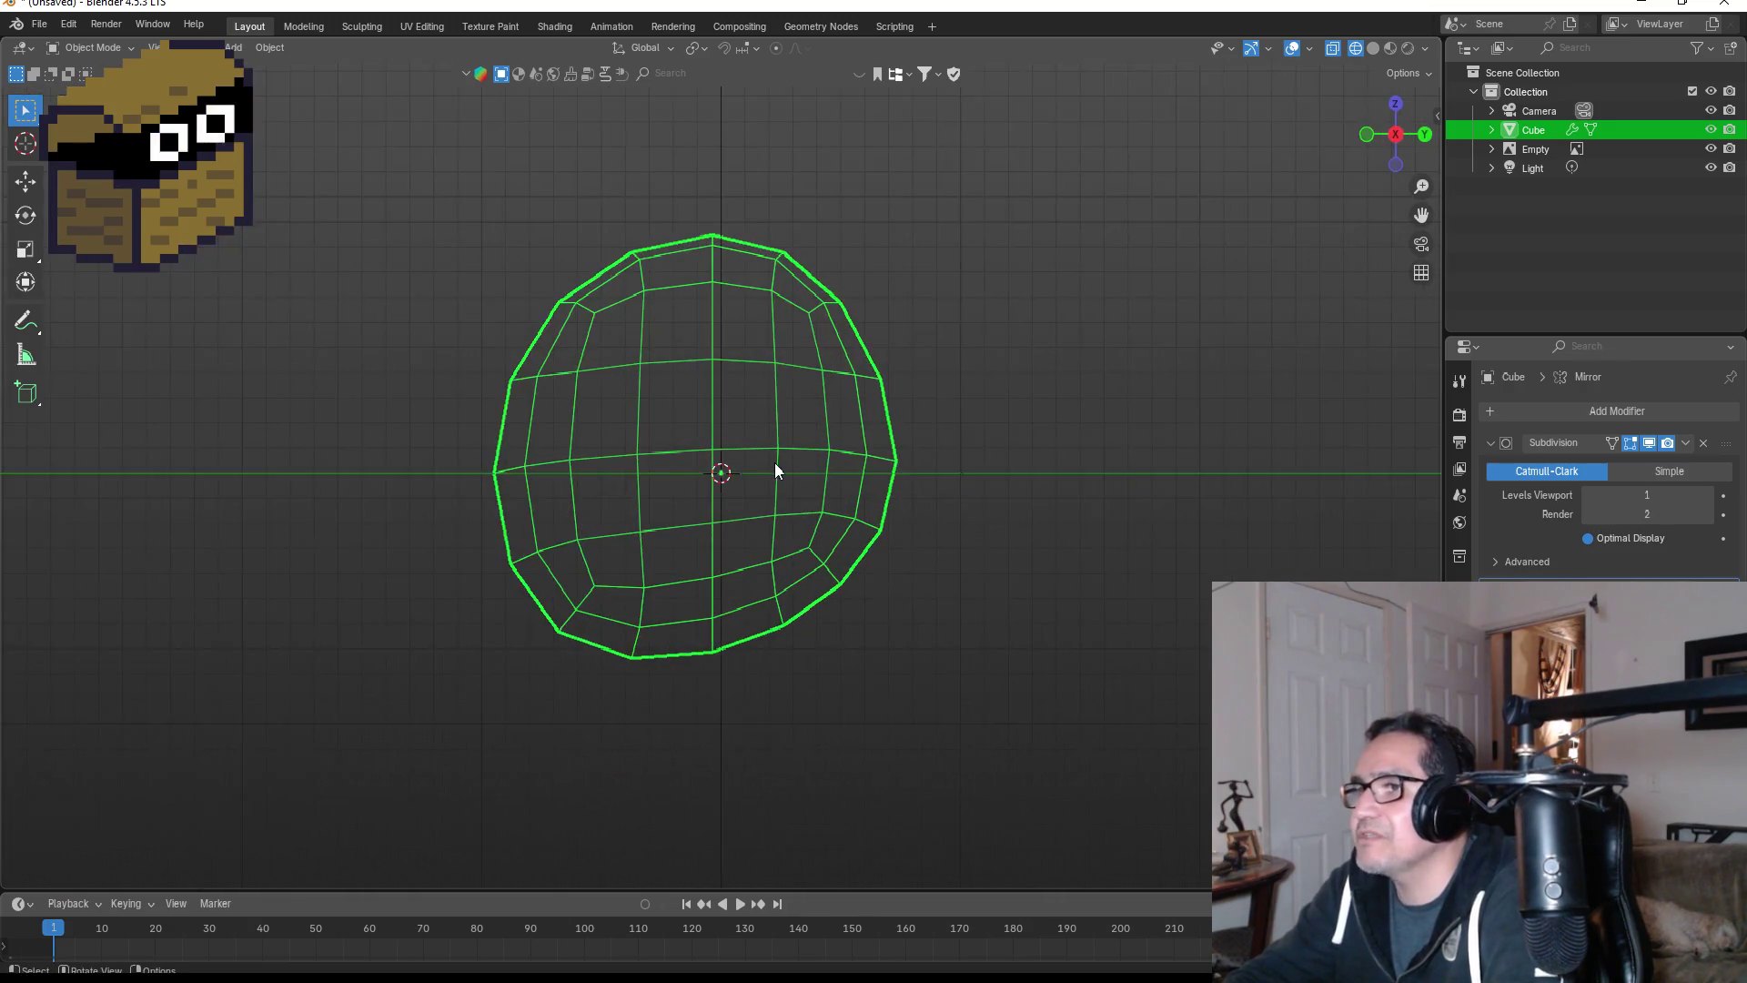
key("KP_1")
scroll(546, 473, "down", 7)
scroll(364, 501, "up", 2)
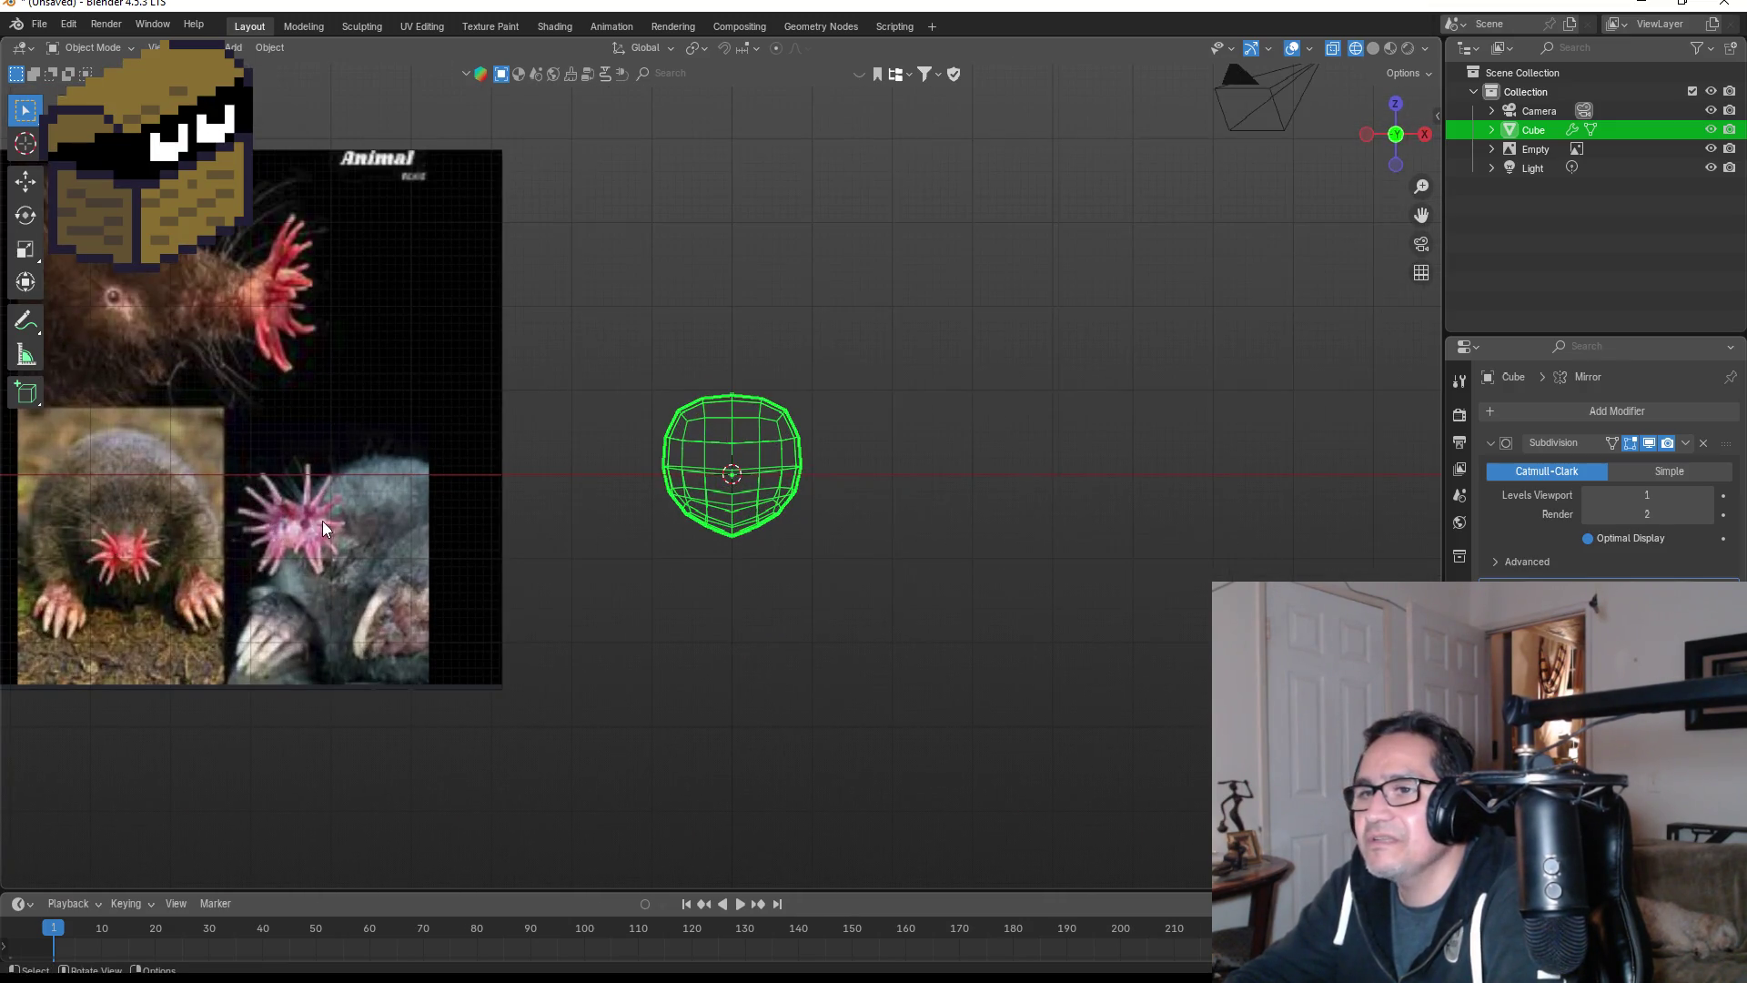
middle_click_drag(322, 528, 646, 459, "shift")
scroll(637, 455, "up", 3)
scroll(620, 444, "down", 3)
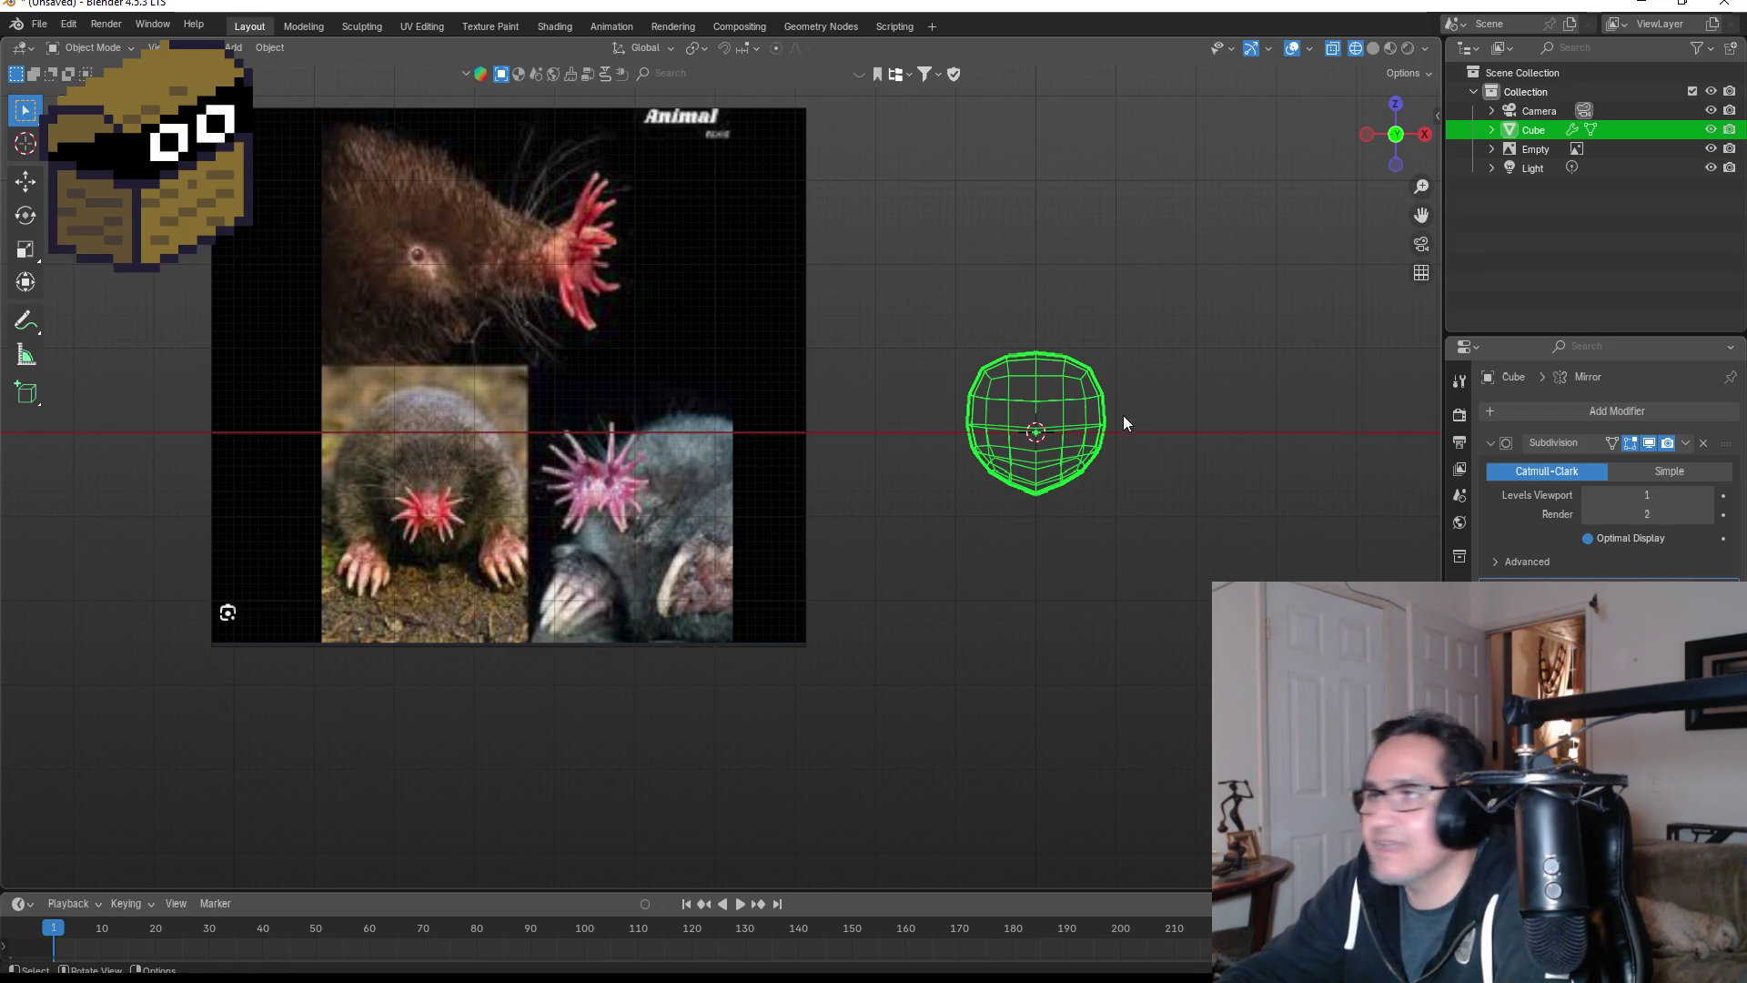
scroll(1123, 421, "up", 3)
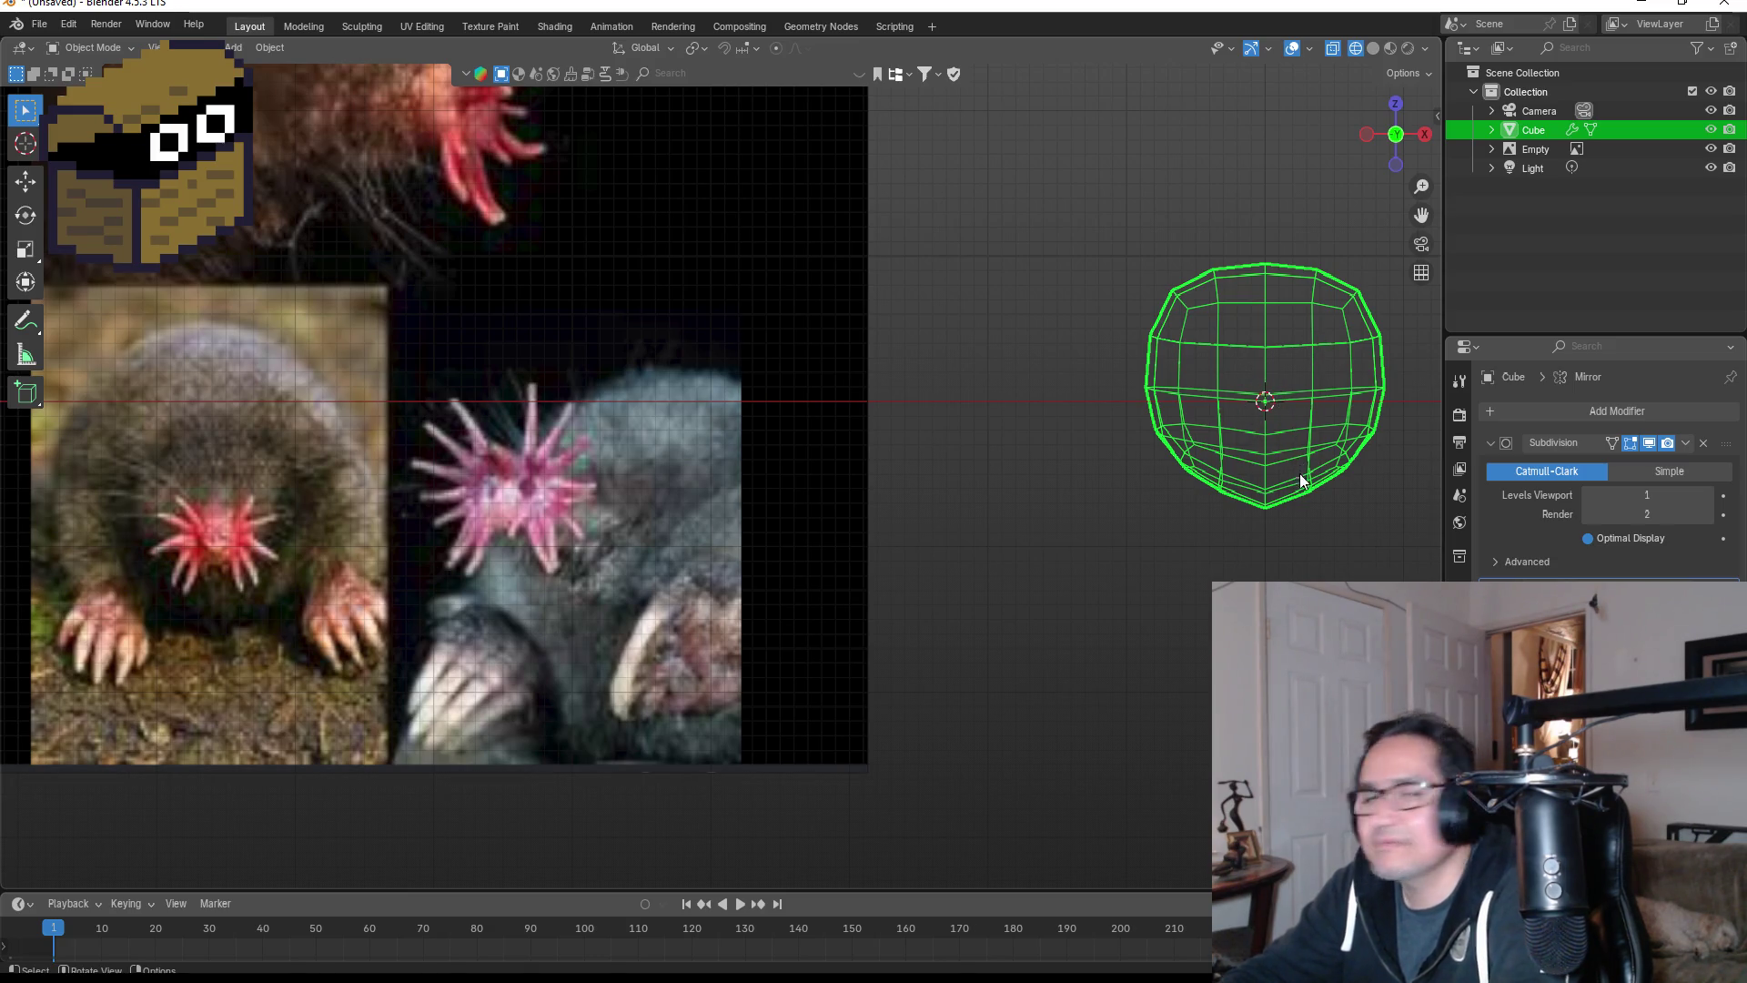
middle_click_drag(1270, 516, 902, 543, "shift")
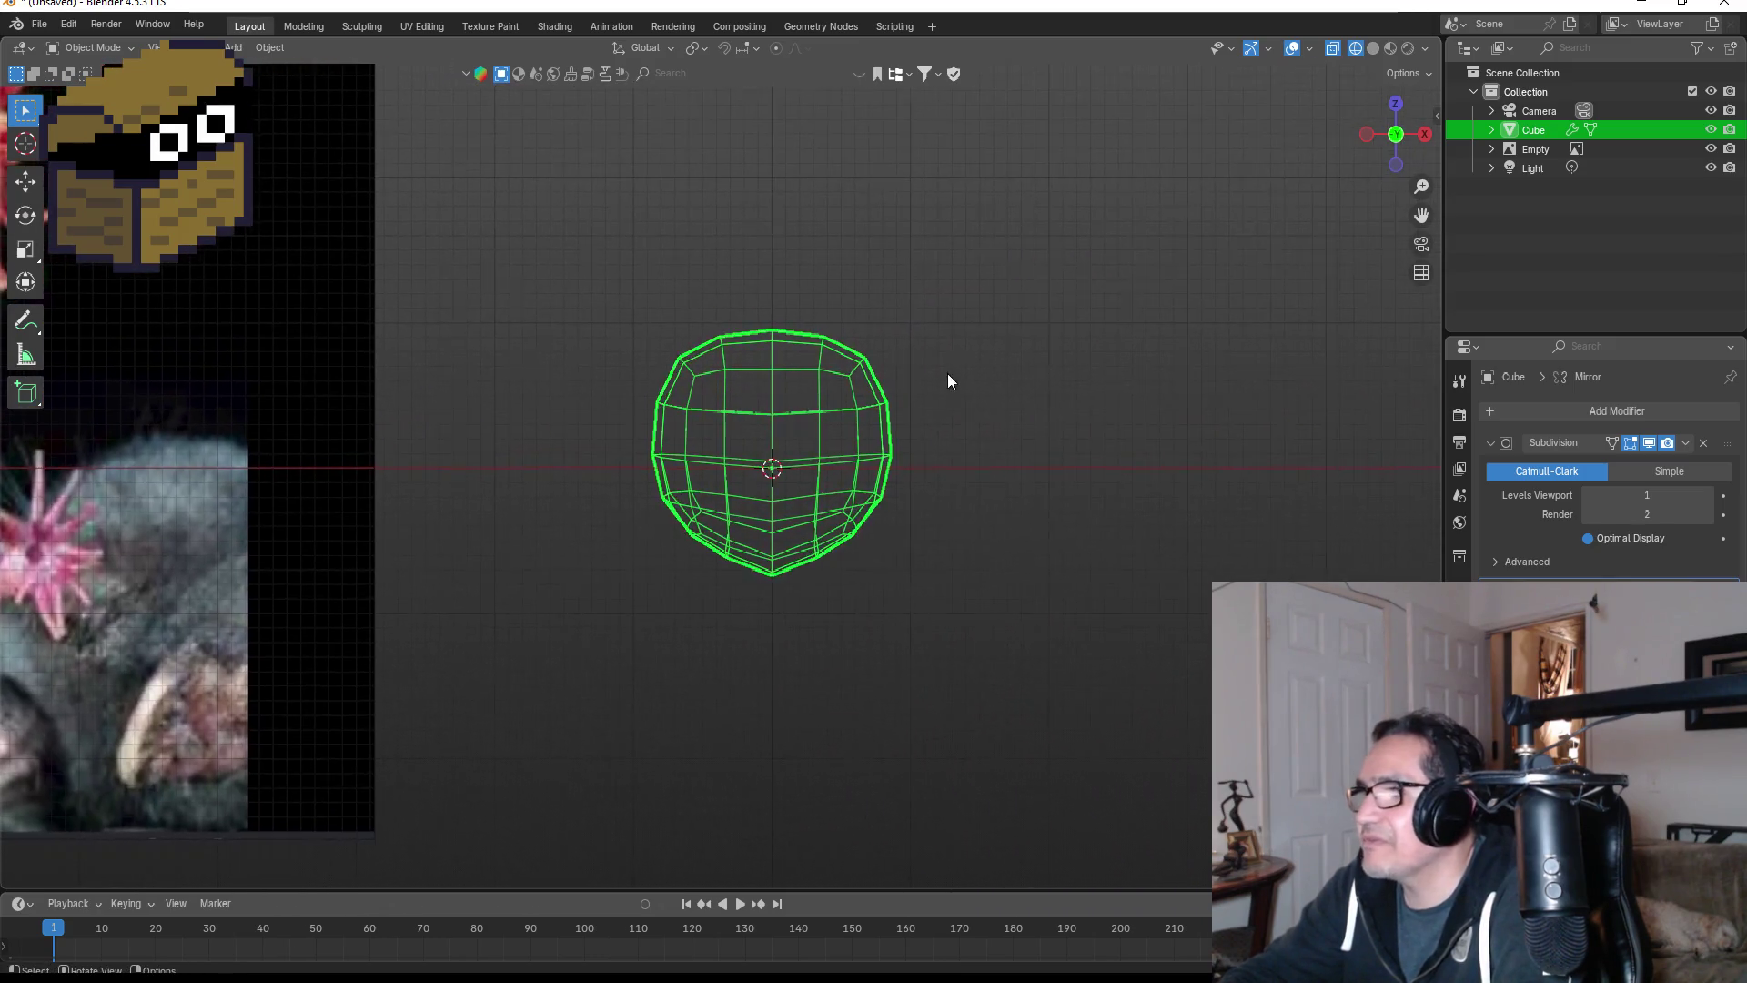
scroll(947, 373, "up", 4)
key("Tab")
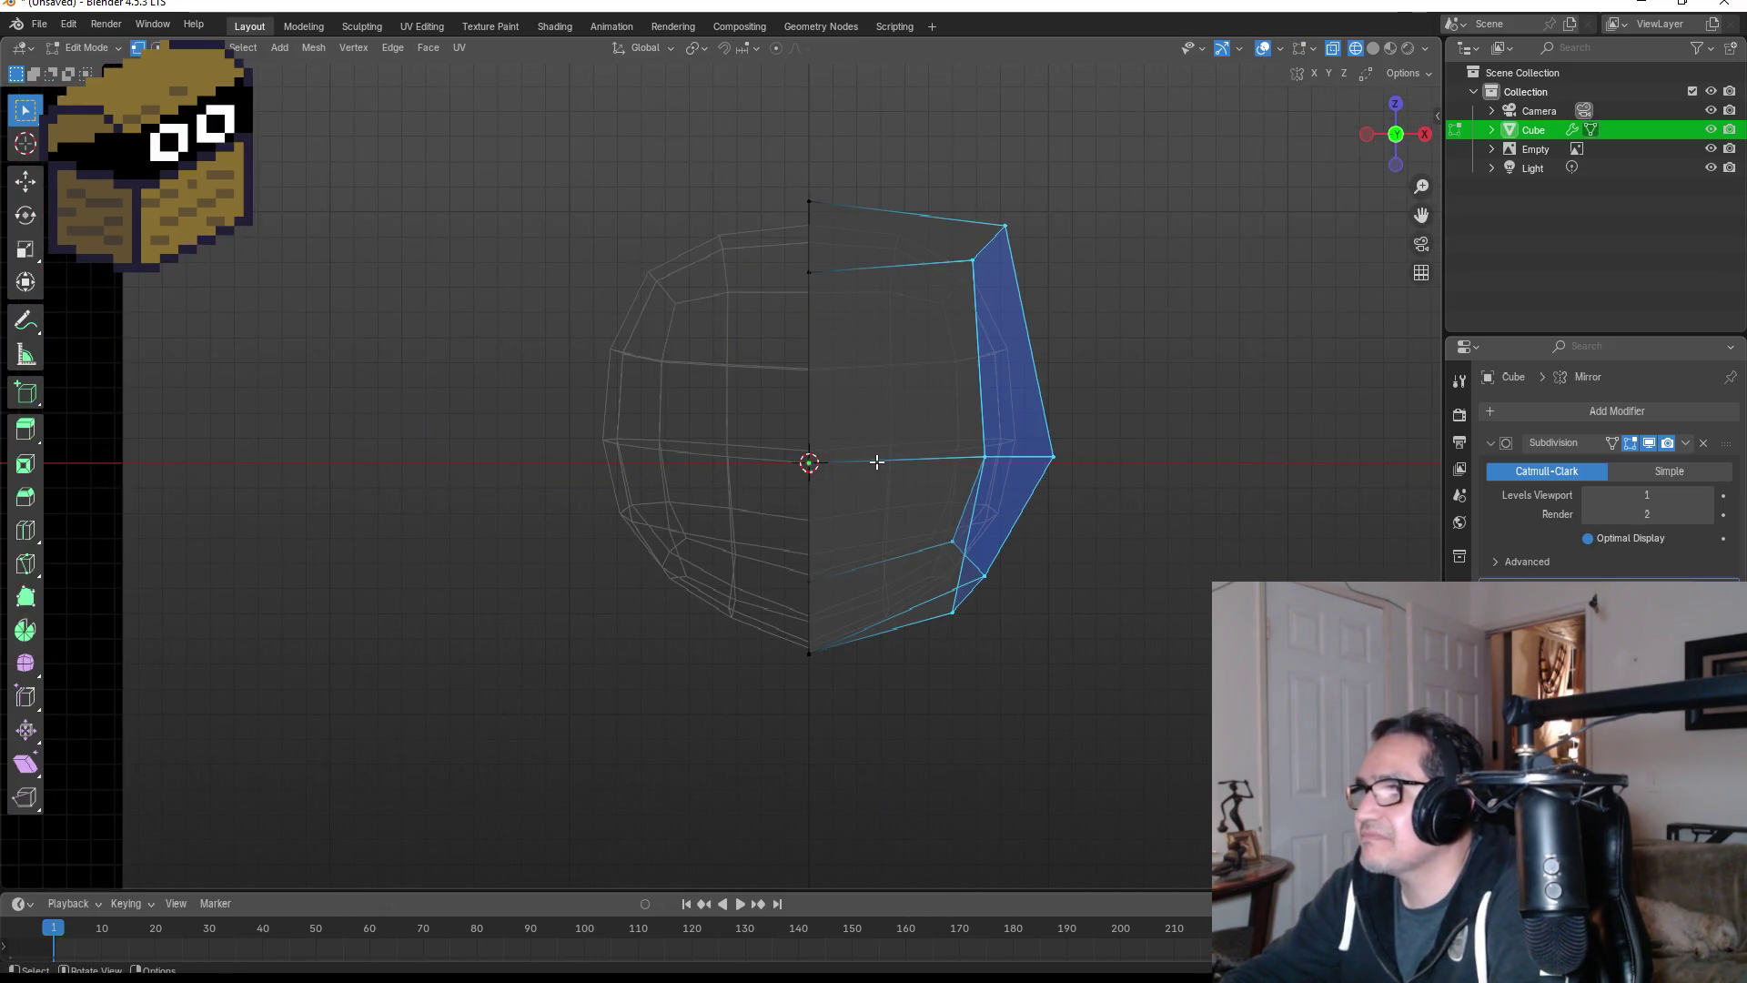
key("alt+a")
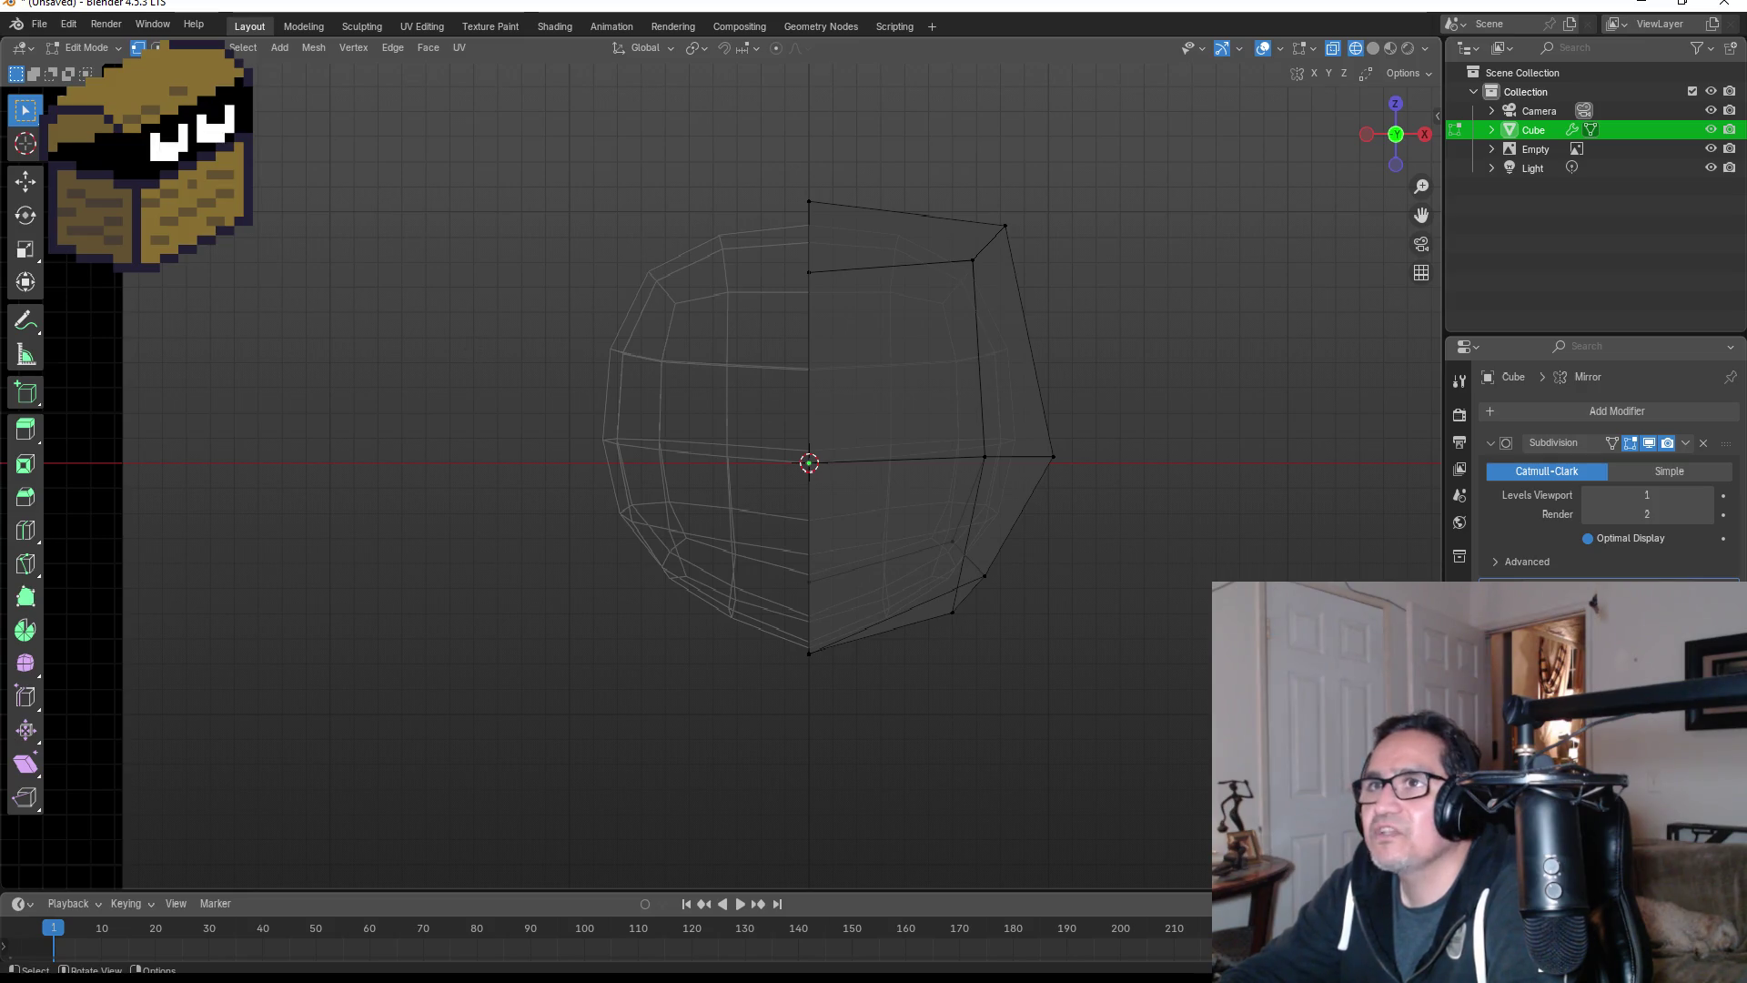
key("3")
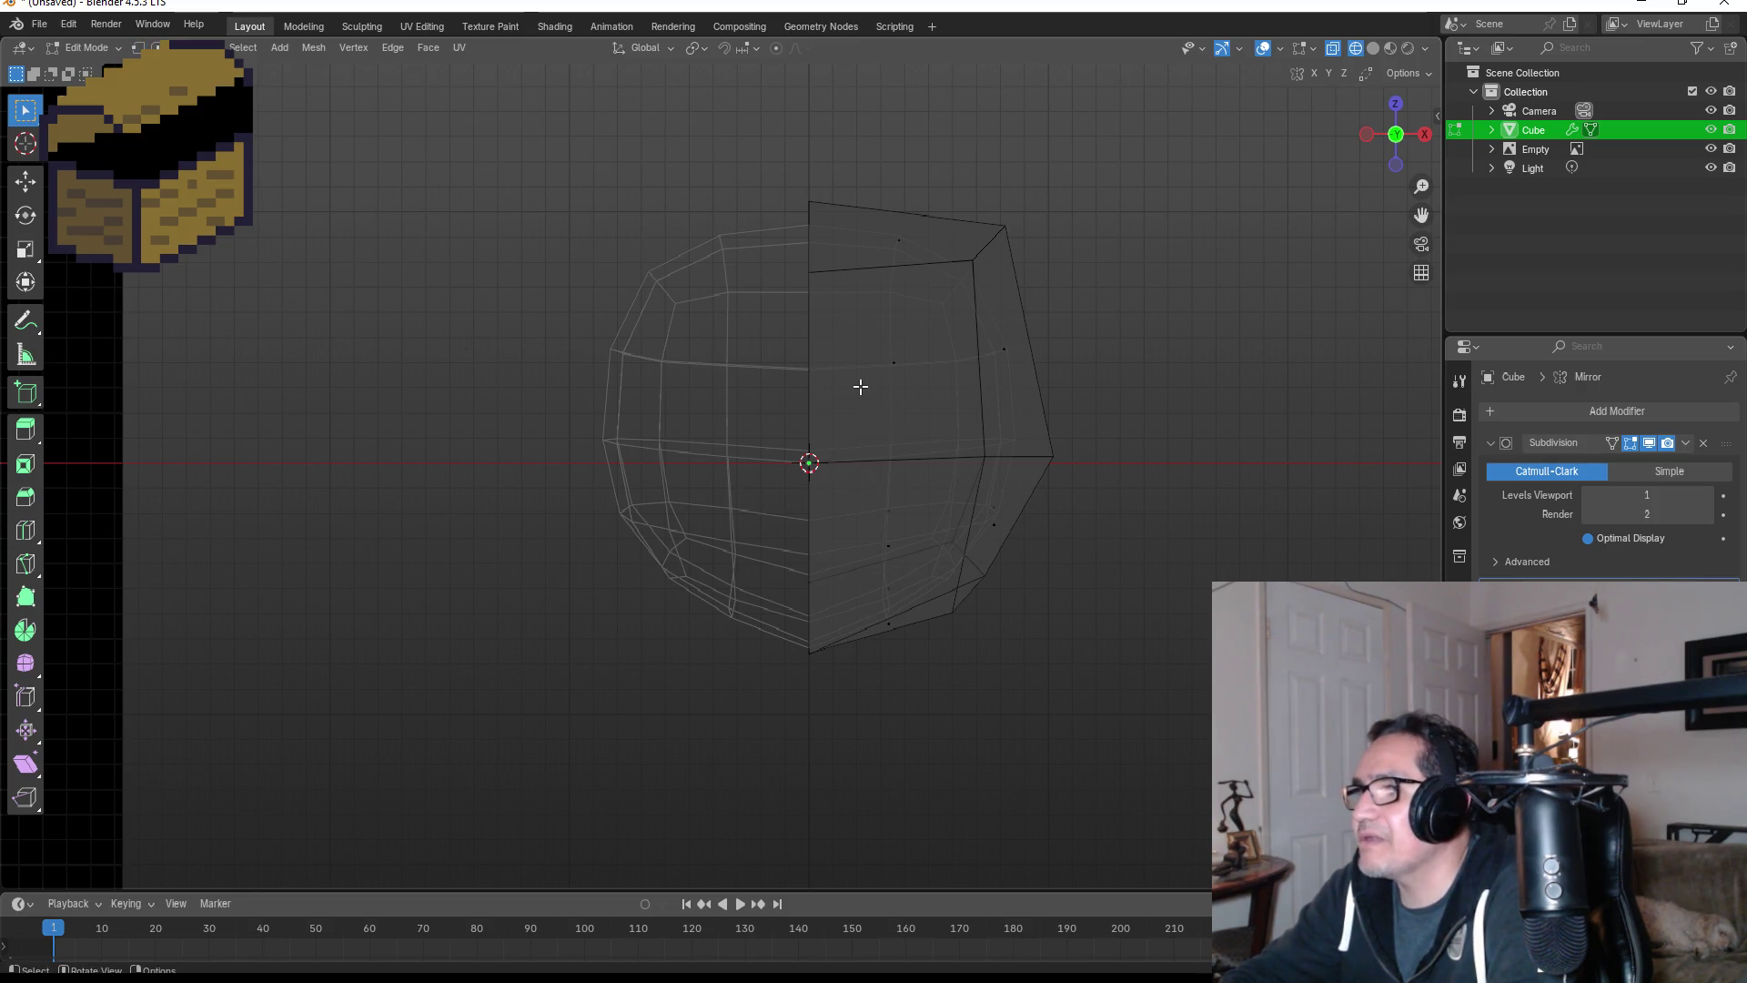
left_click(861, 387)
left_click(854, 509, "shift")
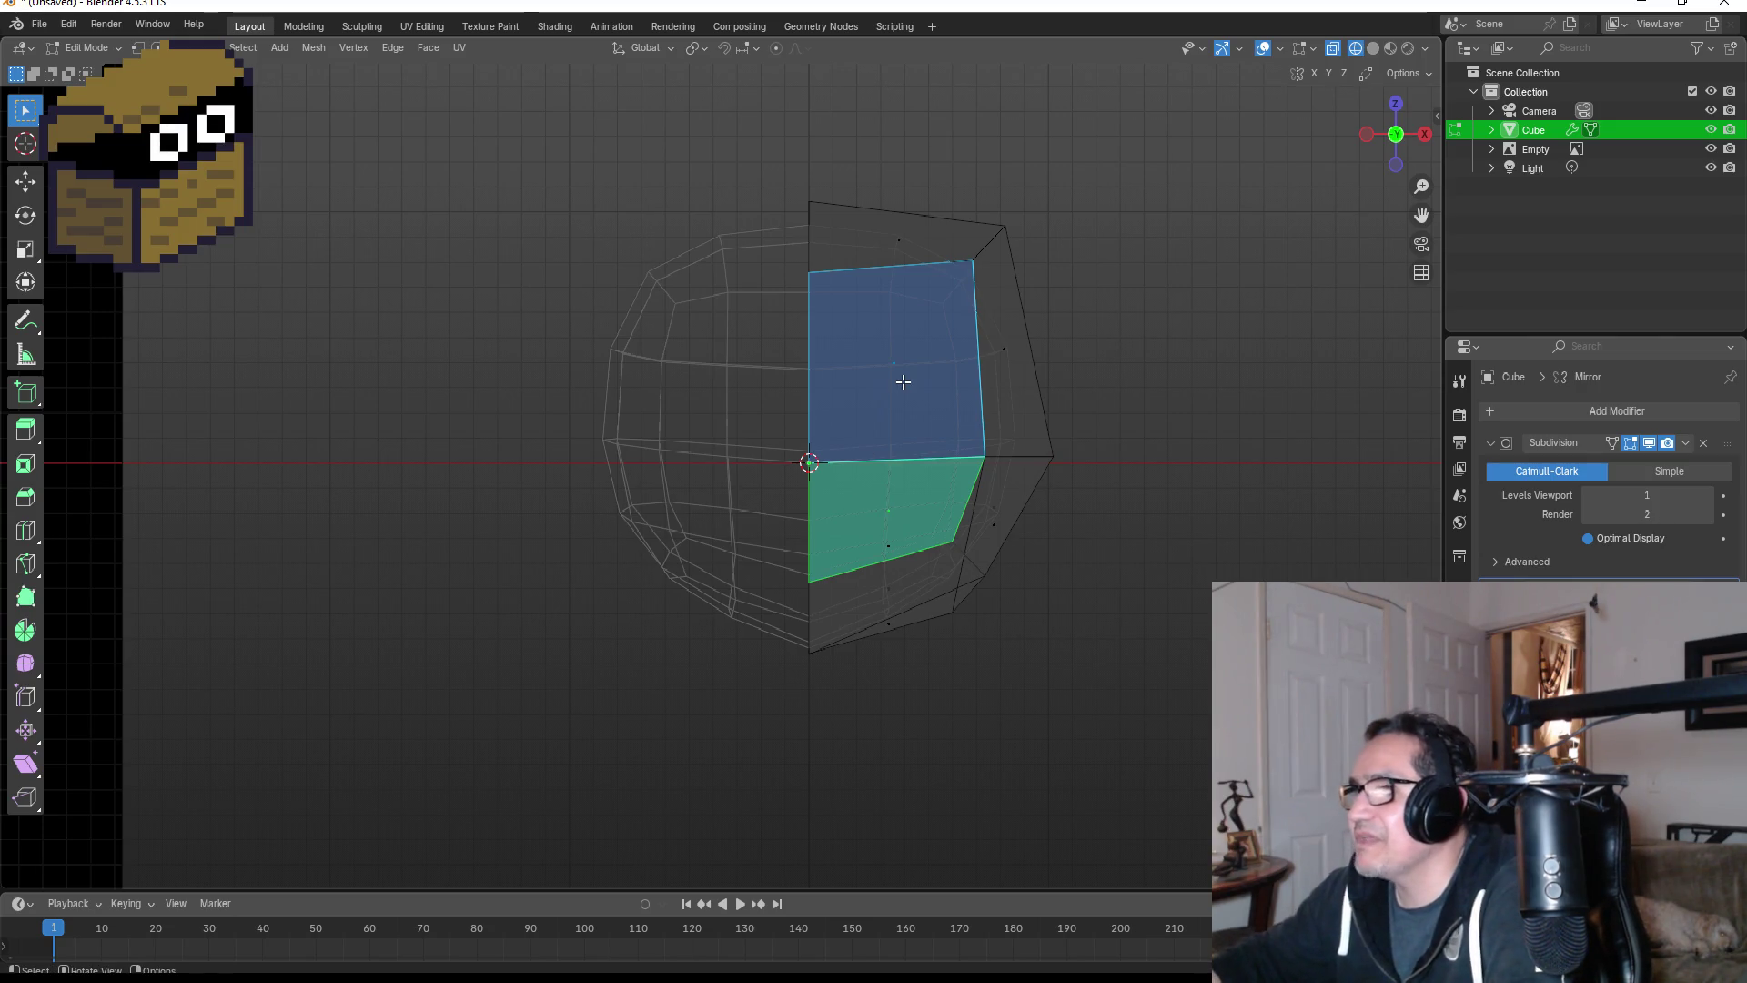
key("i")
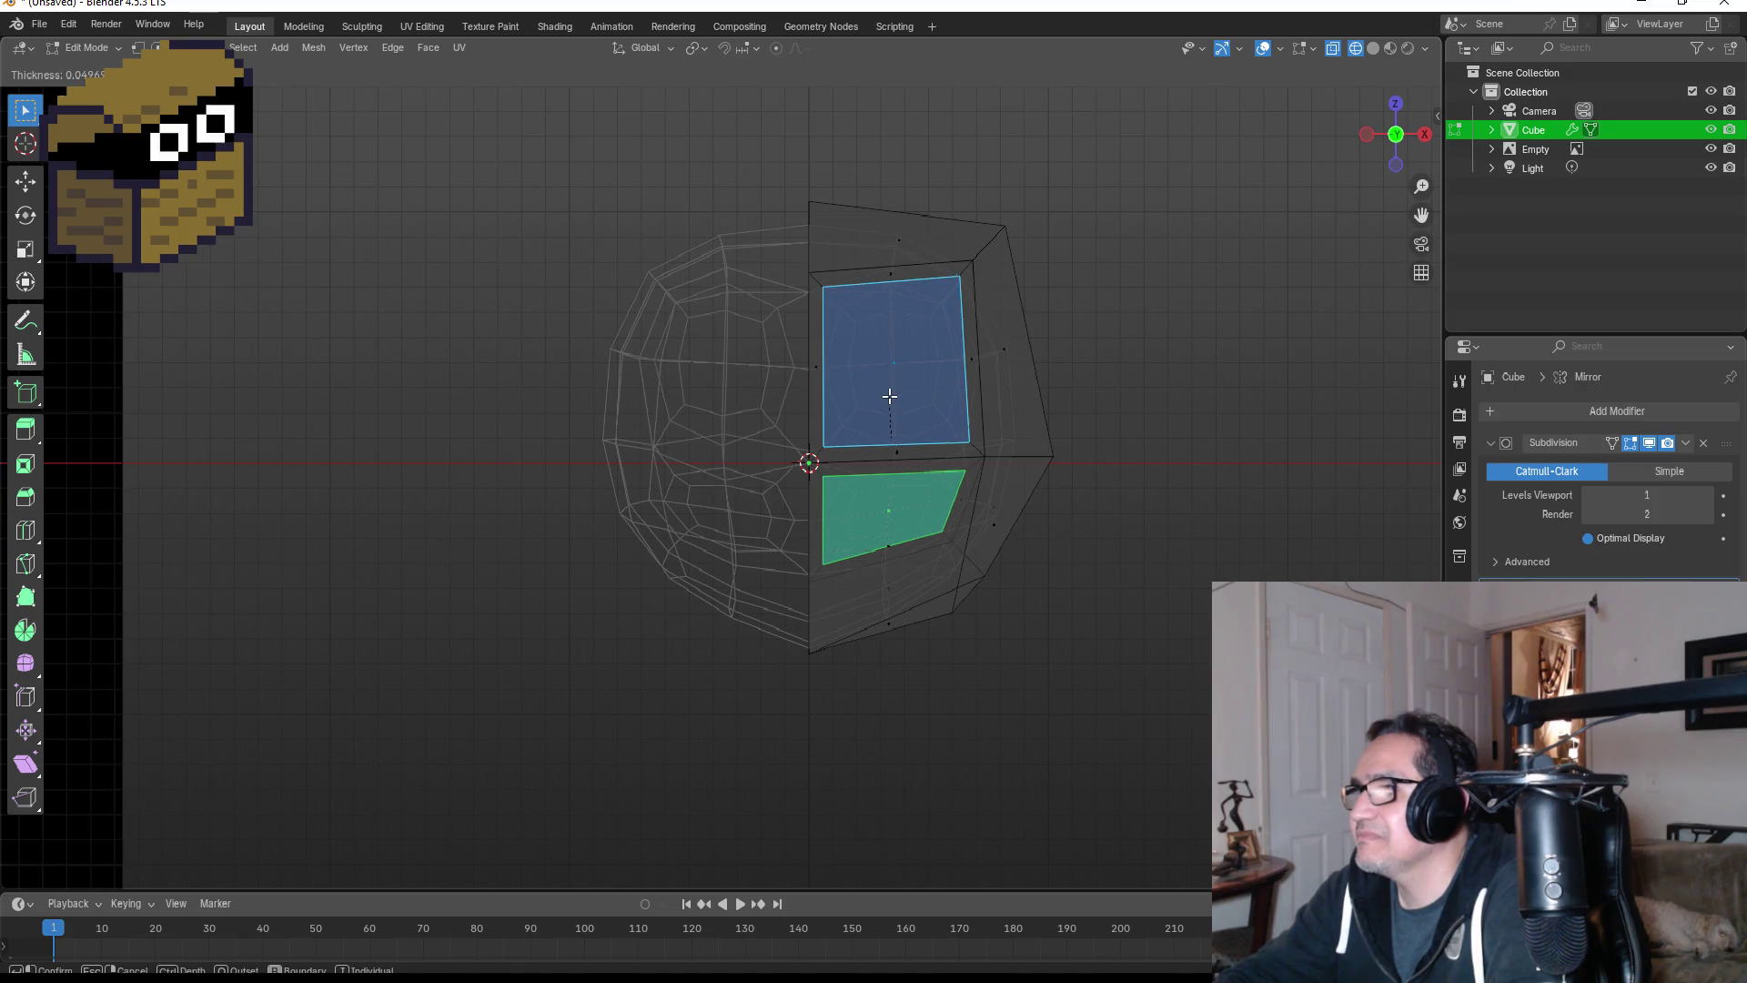
key("Escape")
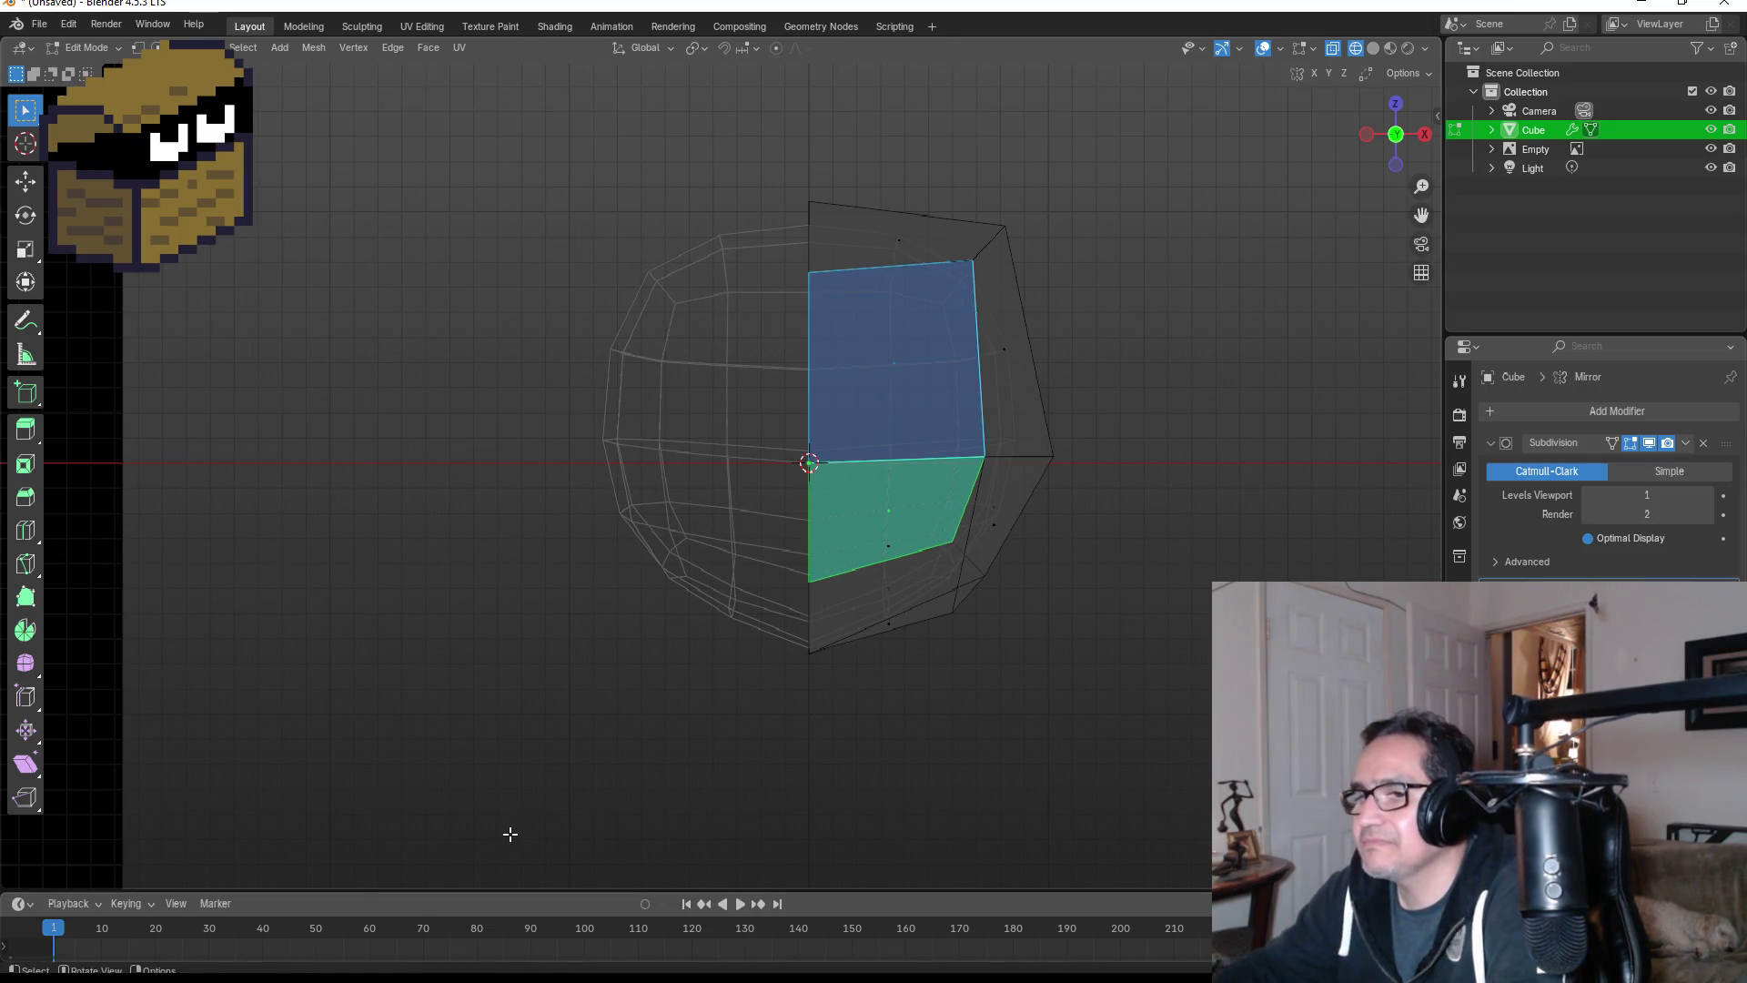
key("i")
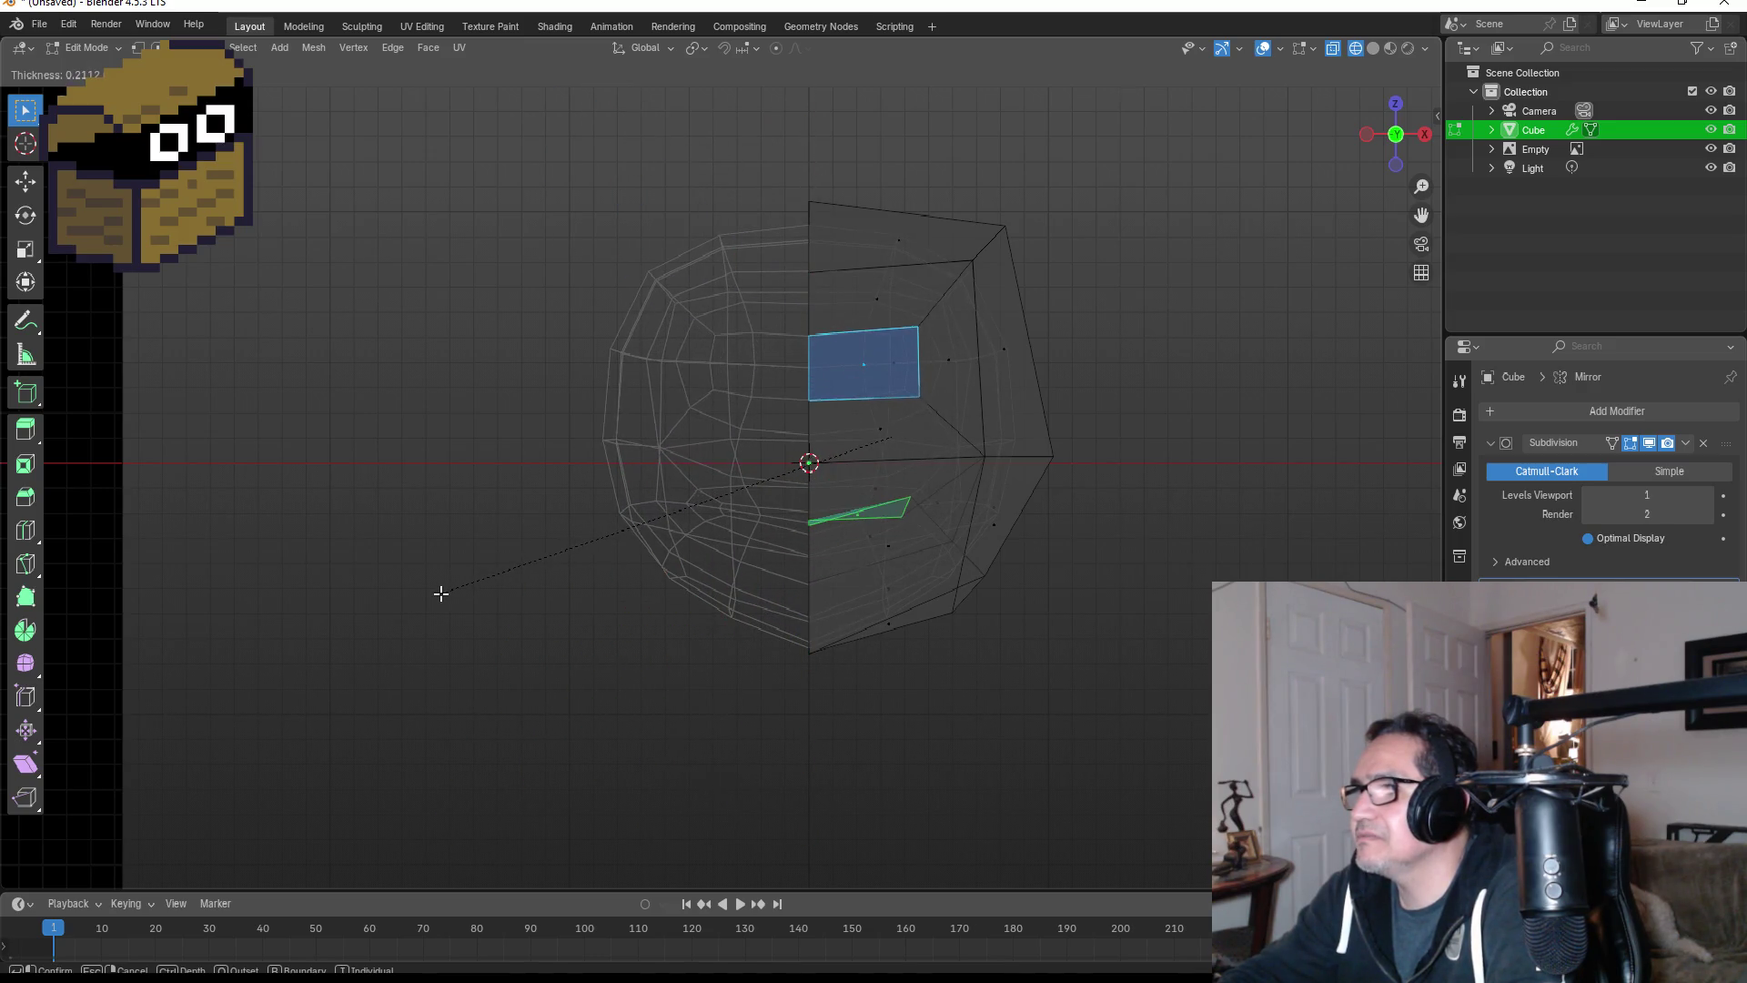
key("Escape")
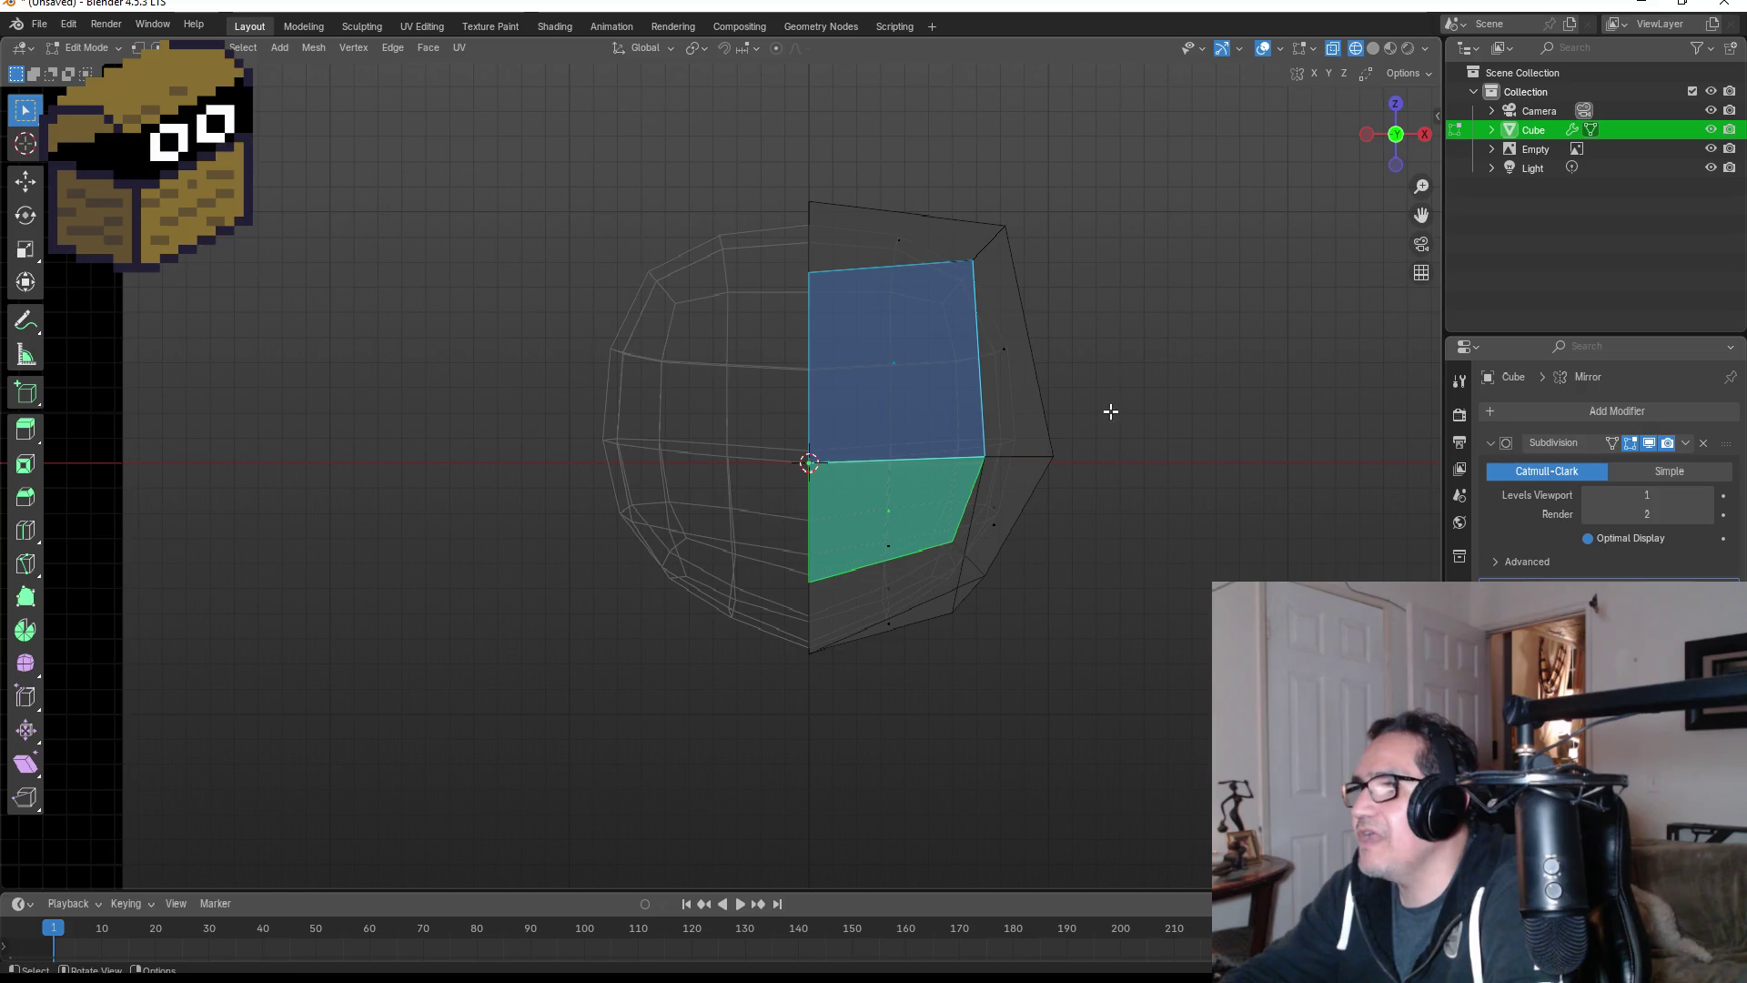
middle_click_drag(1110, 412, 874, 401, "shift")
scroll(710, 418, "up", 2)
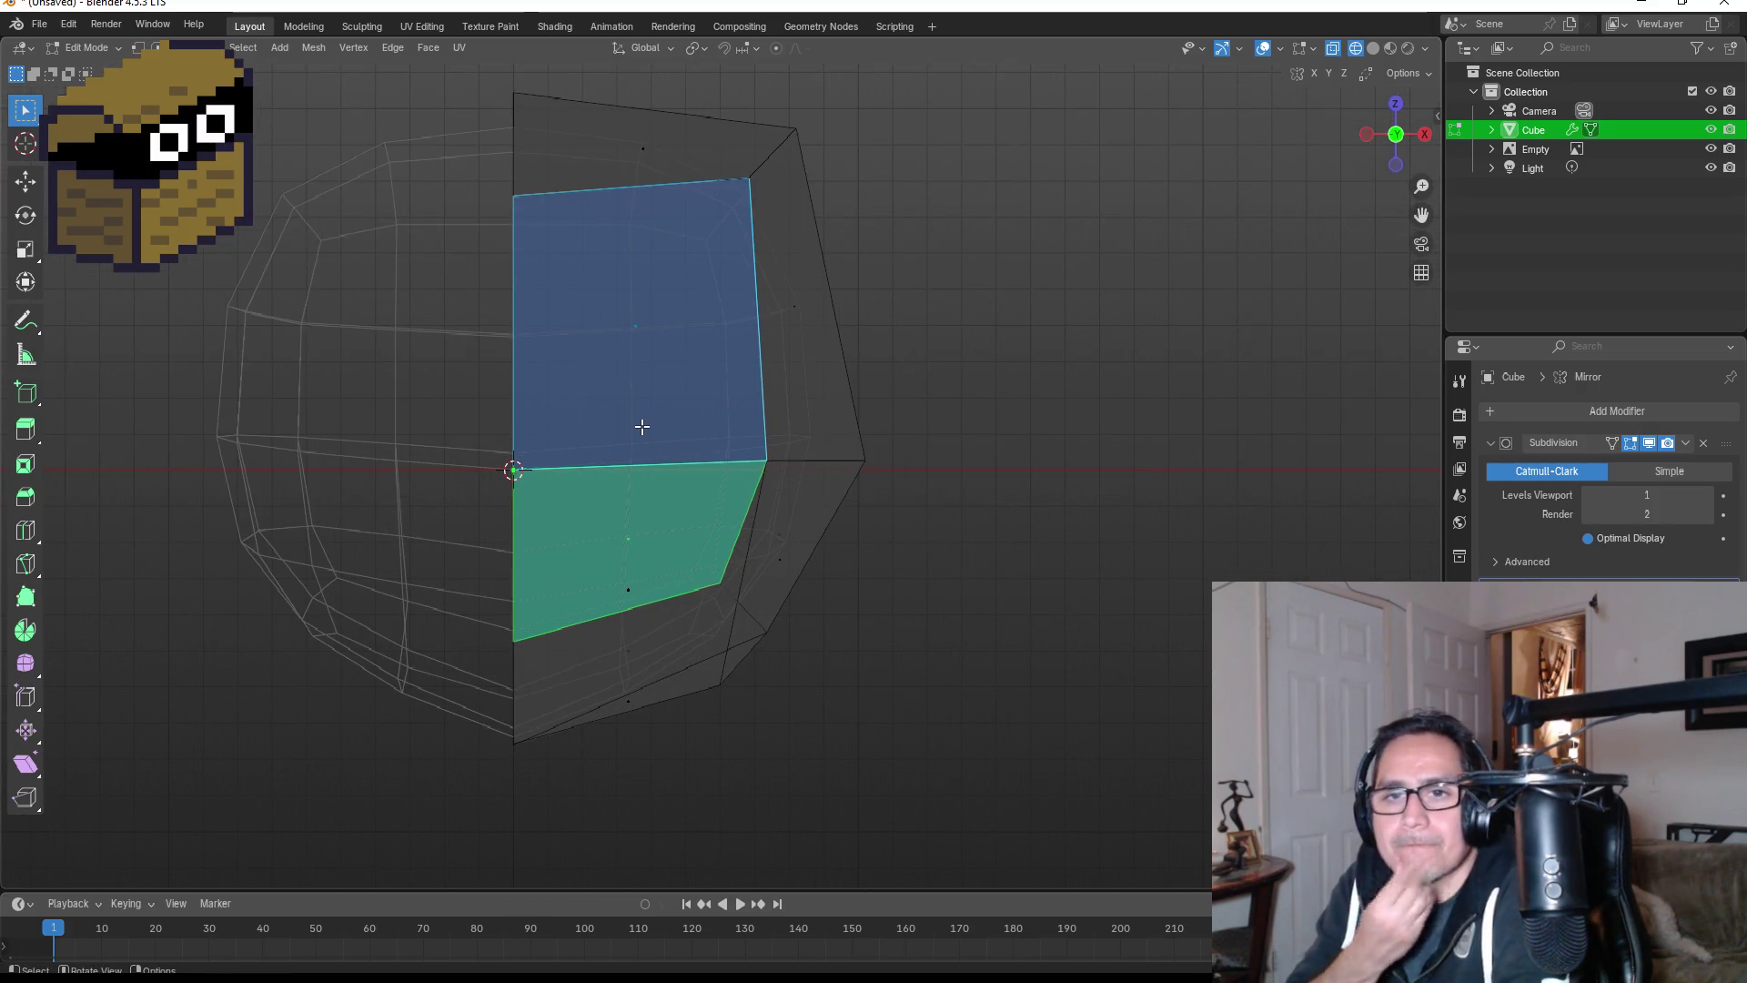
key("k")
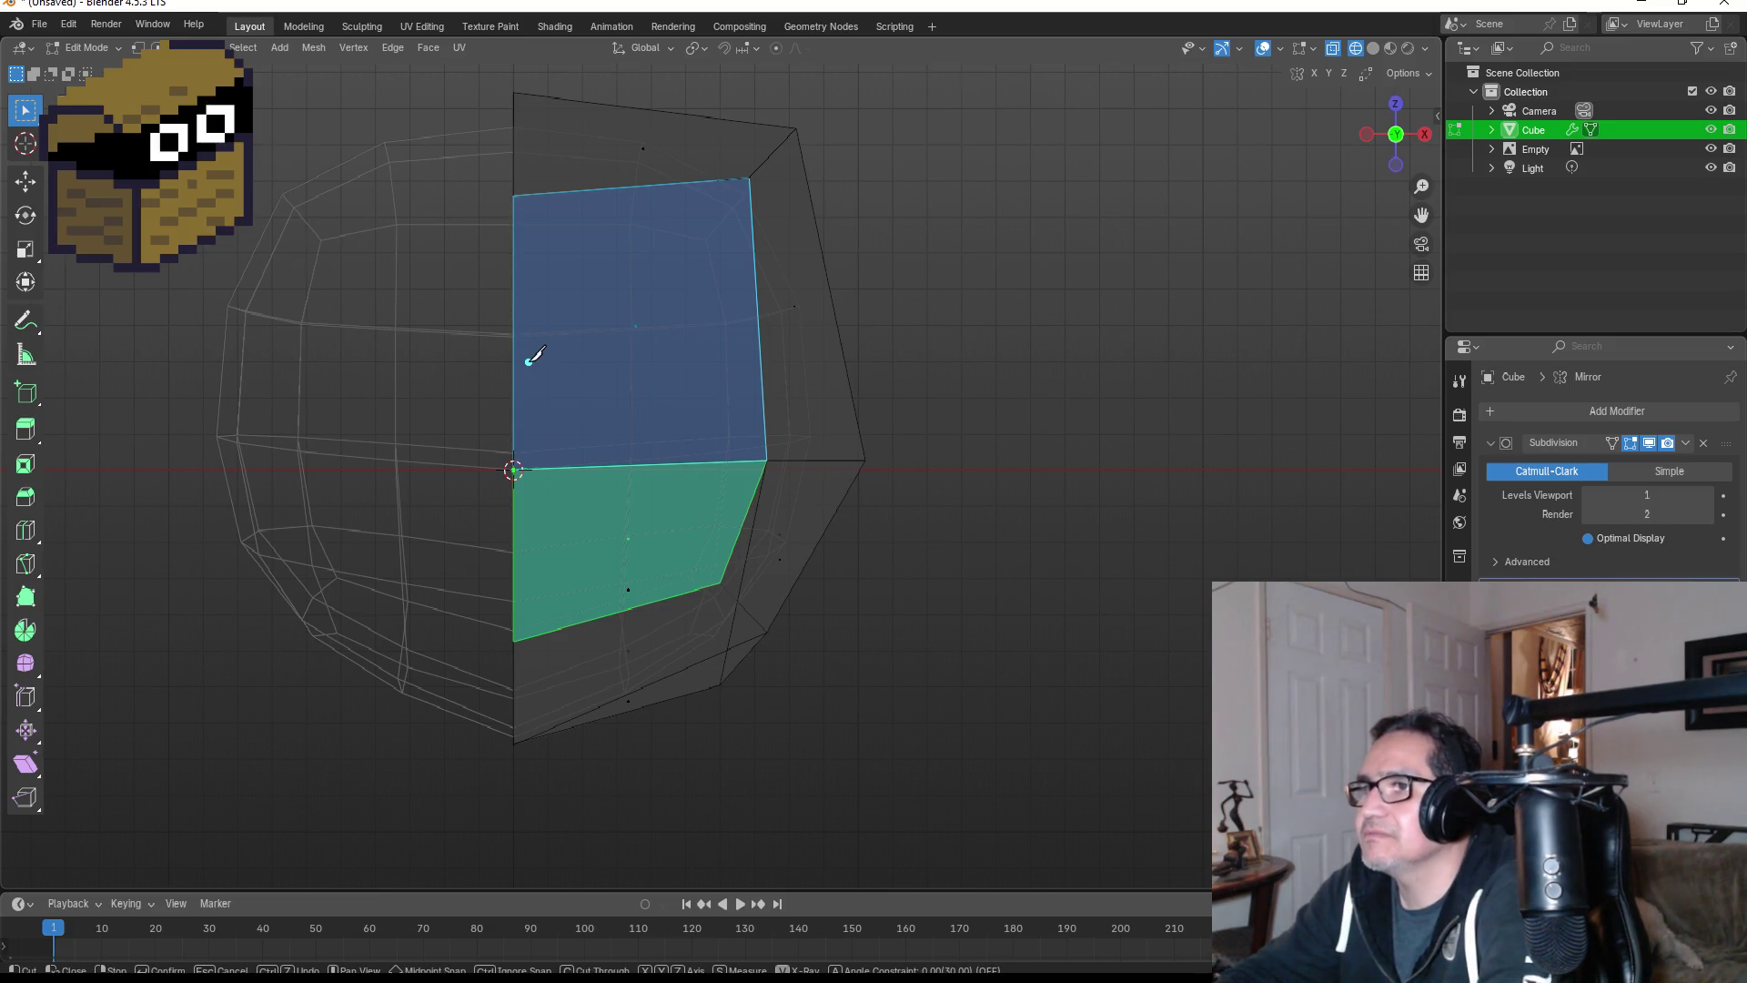
key("Escape")
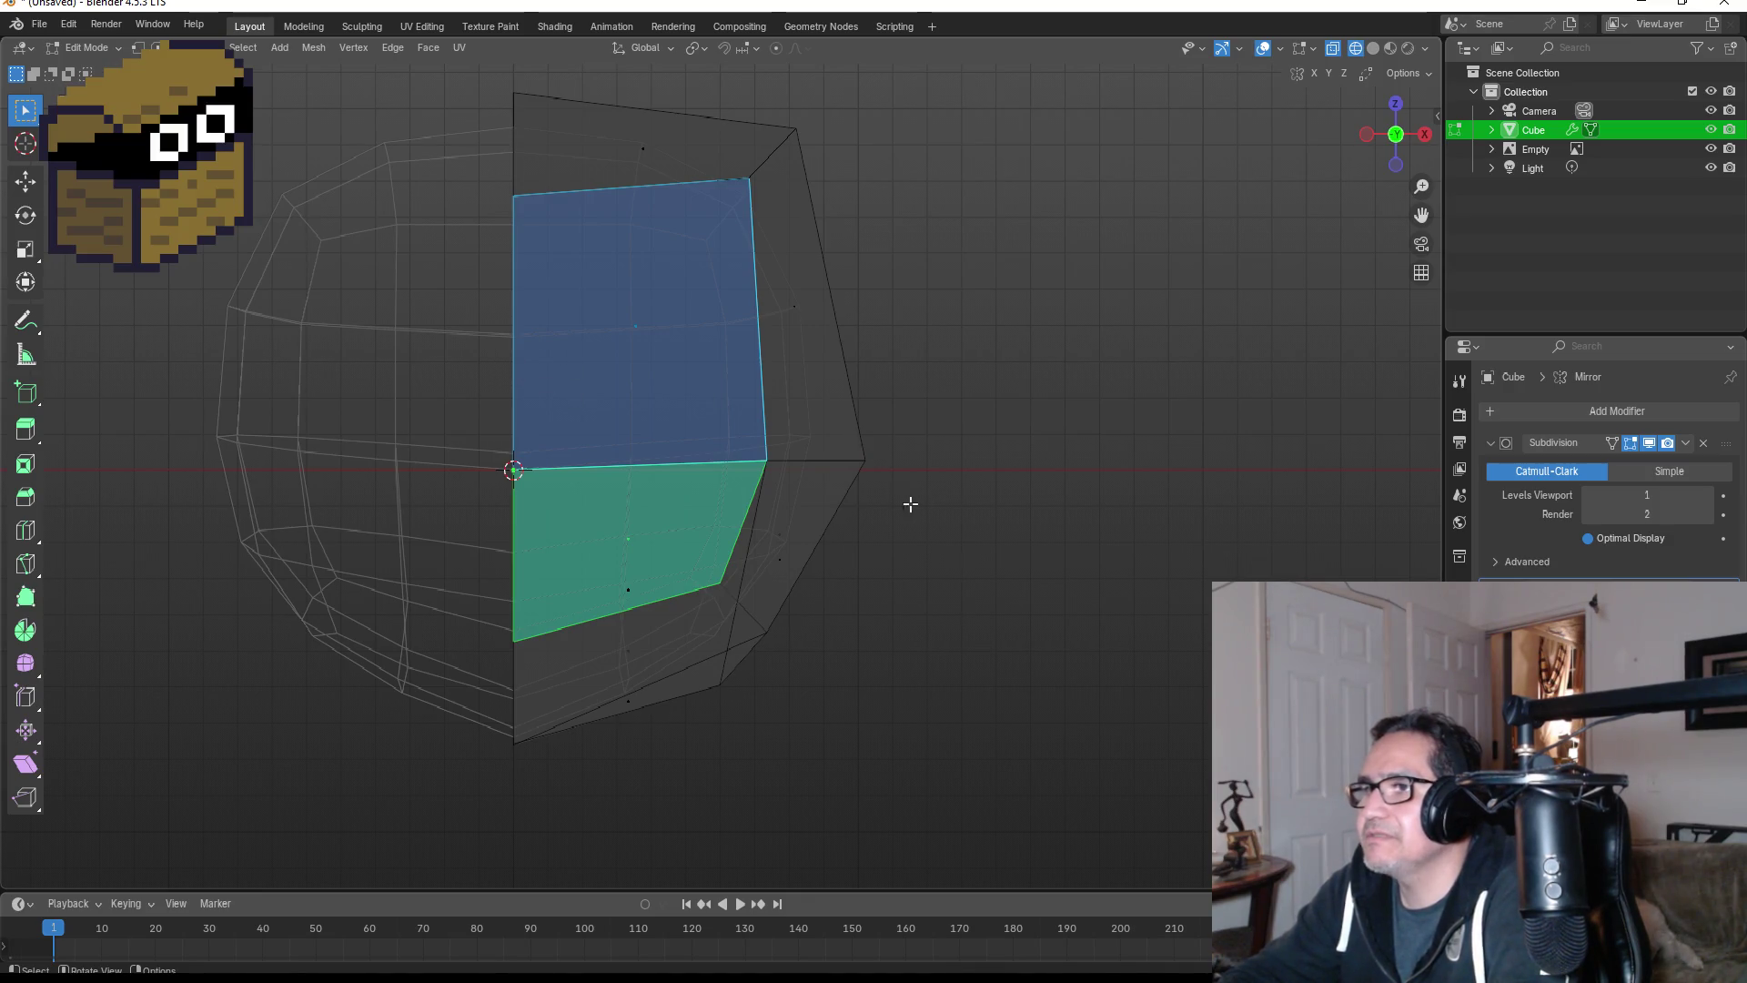
left_click(1018, 492)
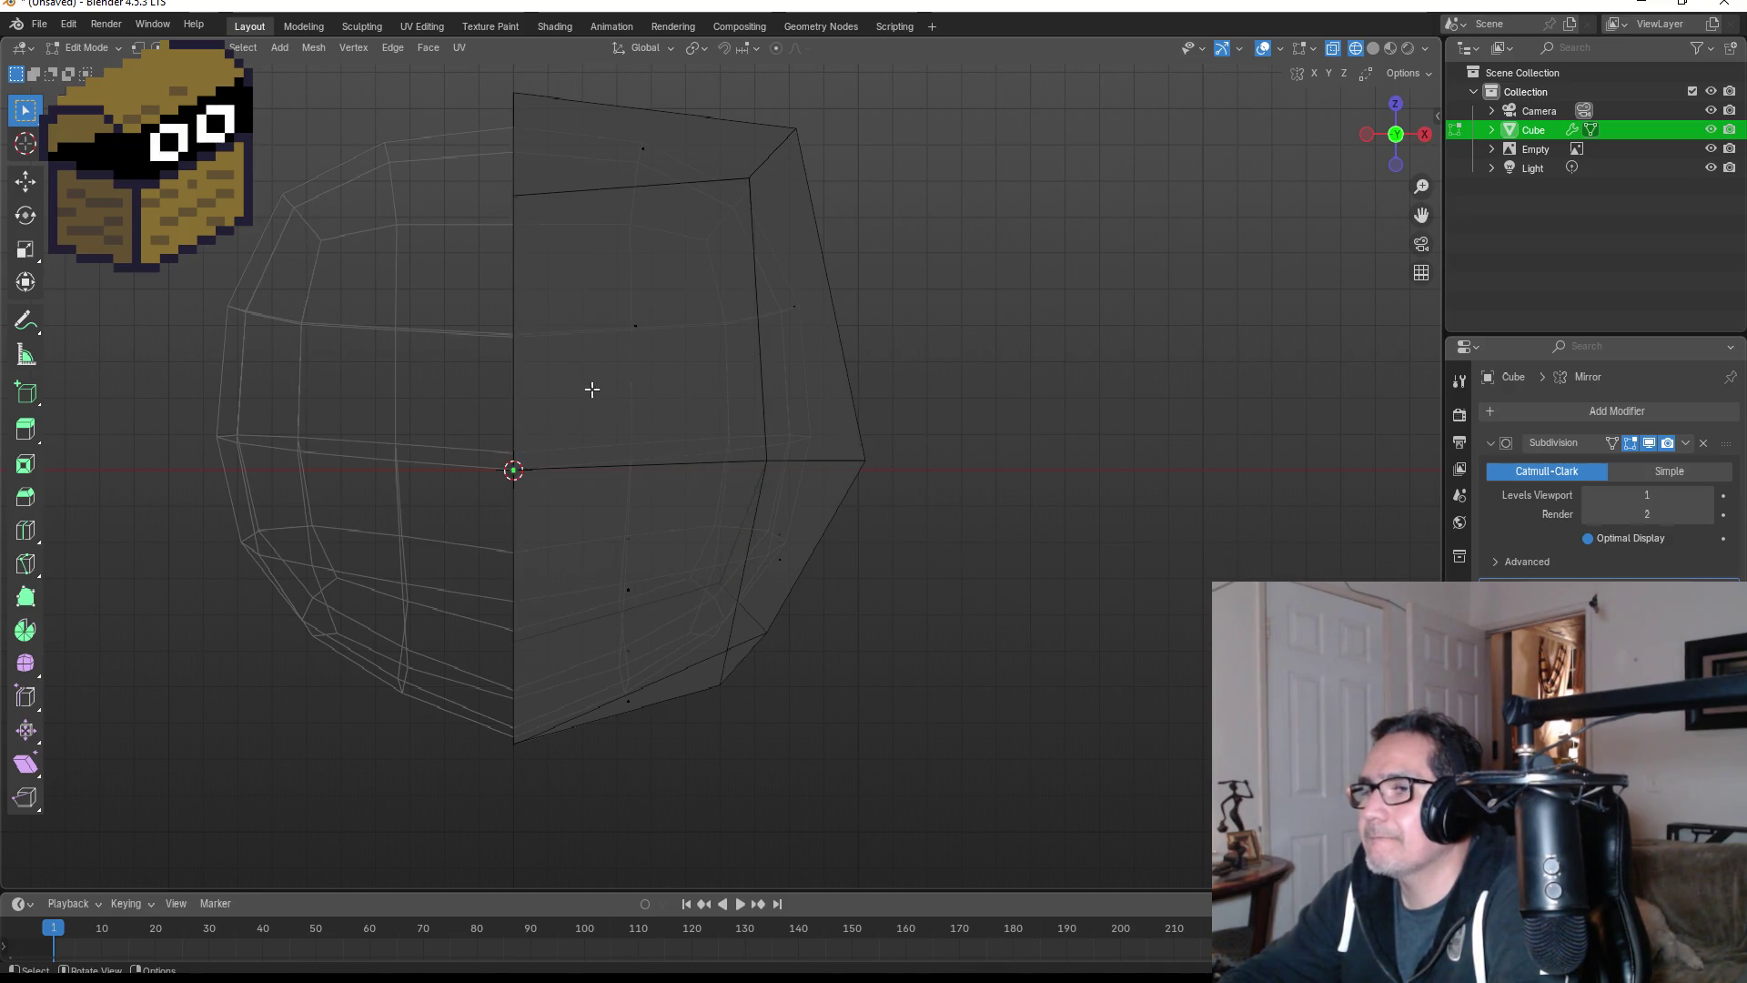
- Select the upper and lower faces beside the centre seam in face mode
mouse_move(749, 394)
middle_mouse_down()
mouse_move(682, 406)
mouse_move(652, 435)
middle_mouse_up()
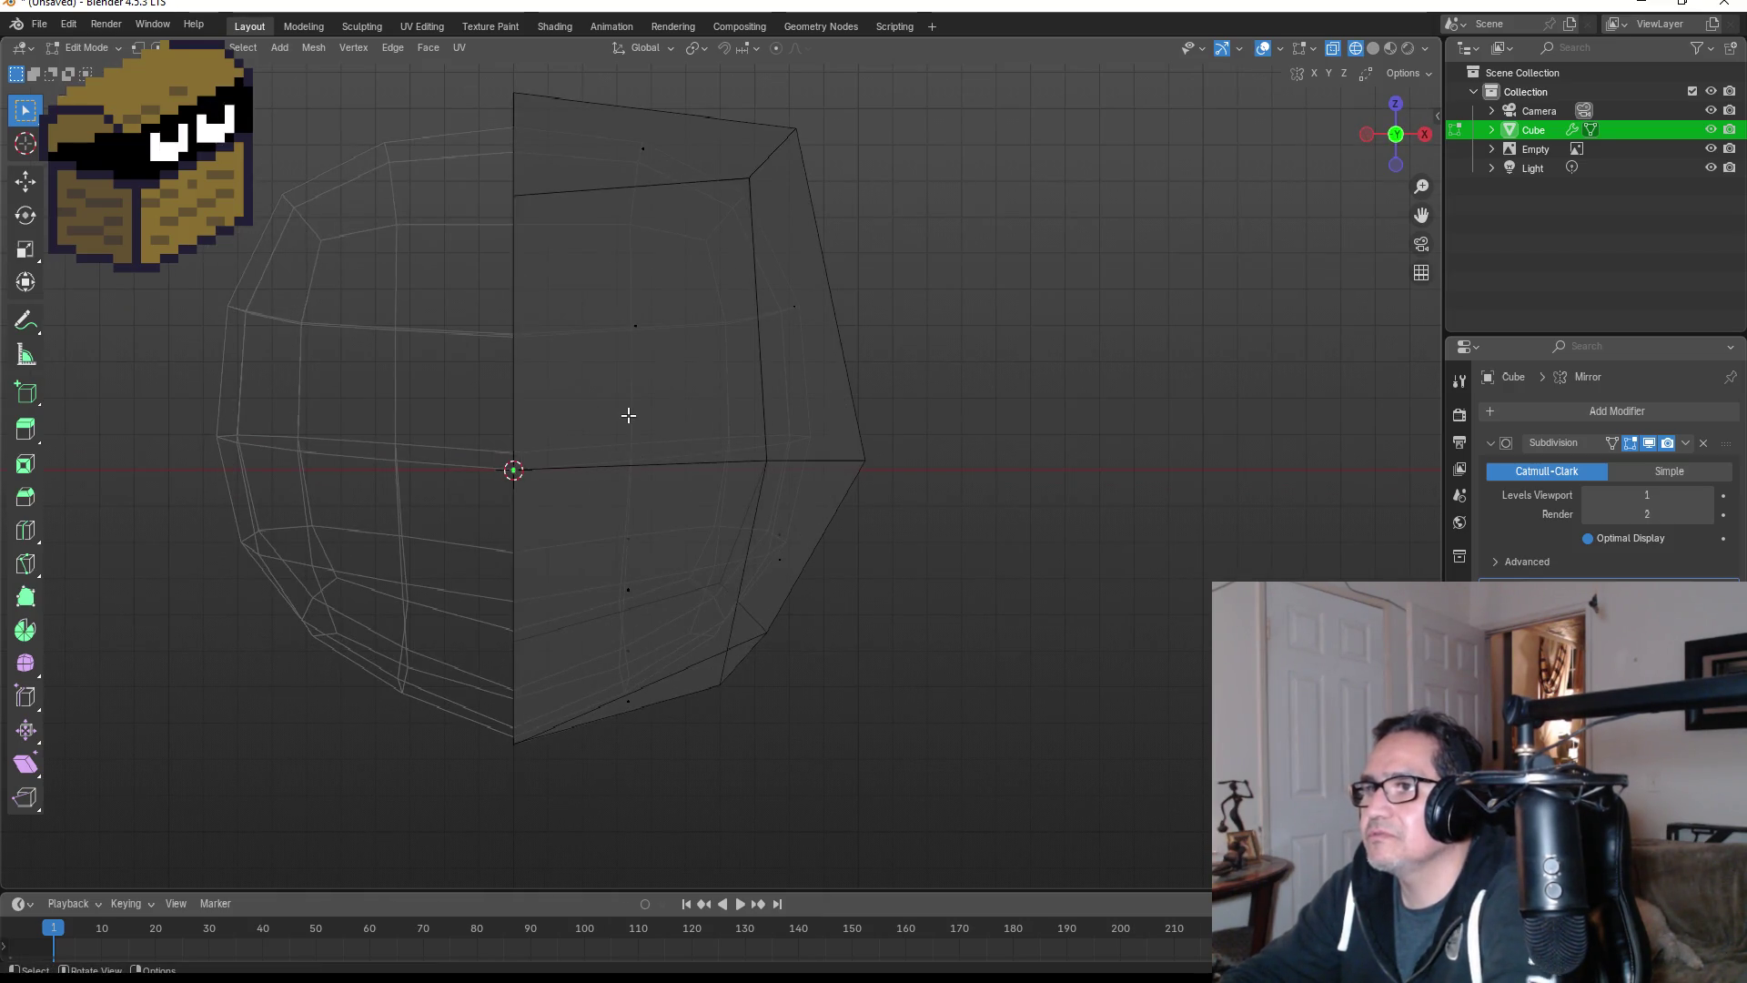
left_click(138, 47)
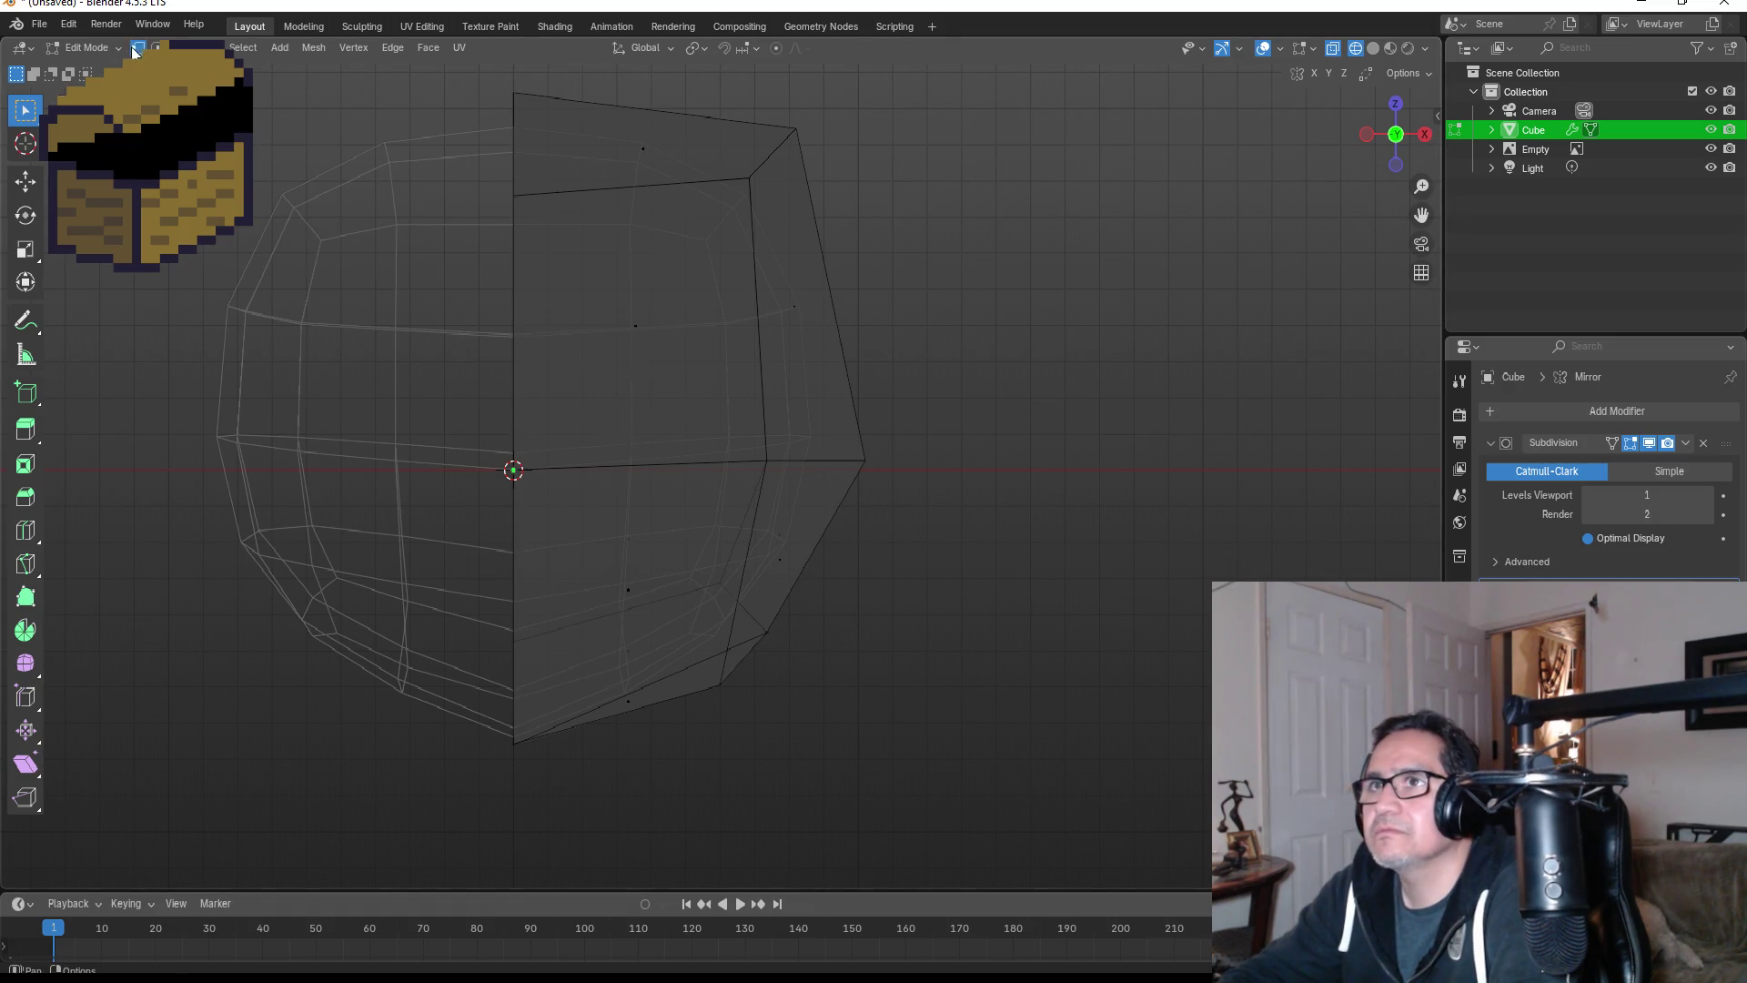
mouse_move(492, 456)
left_mouse_down()
mouse_move(579, 513)
mouse_move(621, 502)
left_mouse_up()
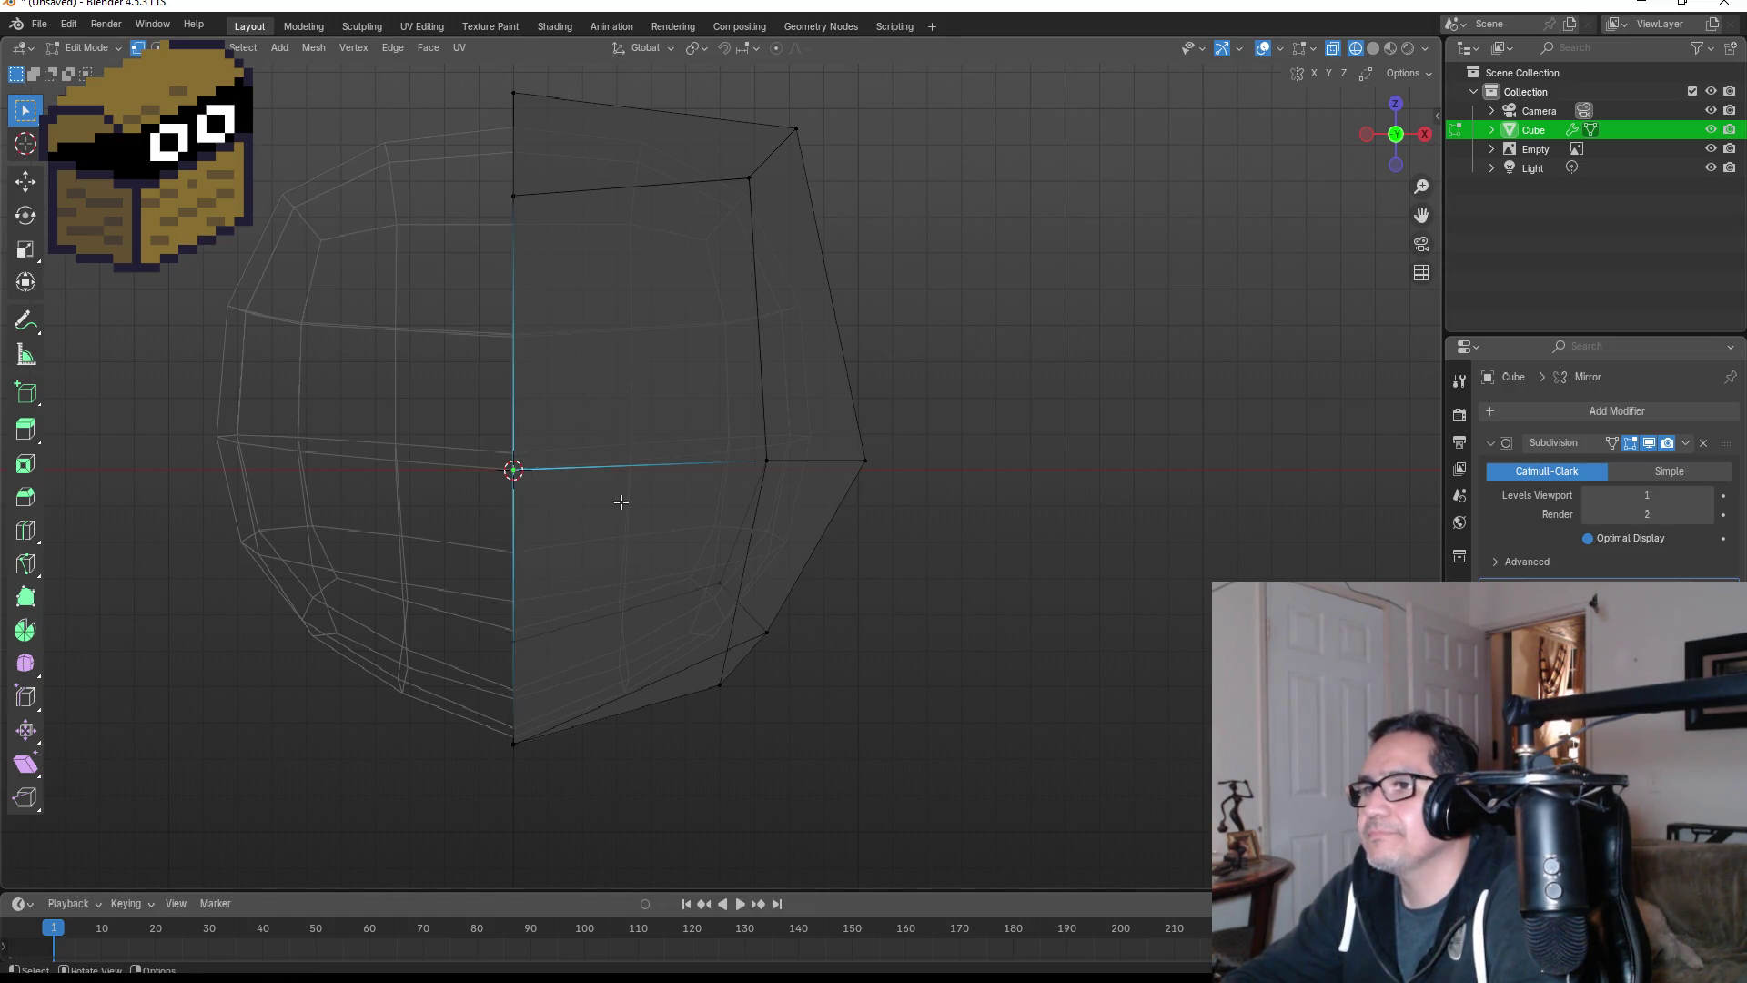
key("3")
left_click(592, 309)
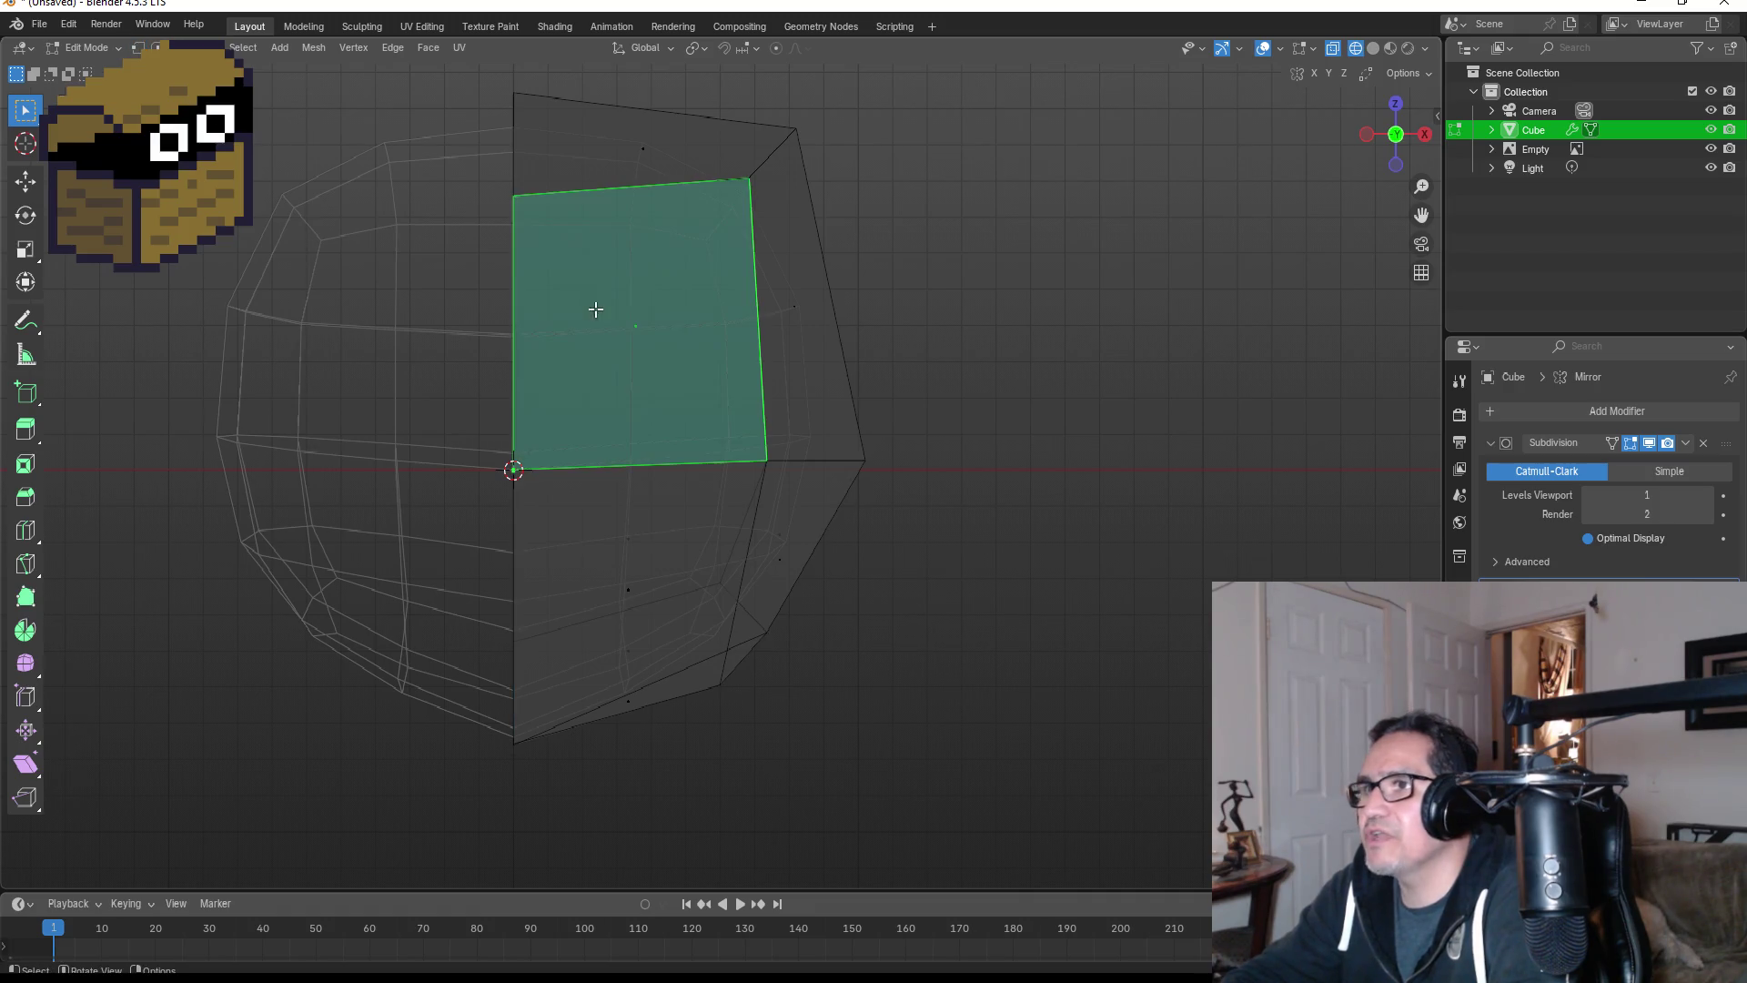
middle_click_drag(686, 355, 591, 382)
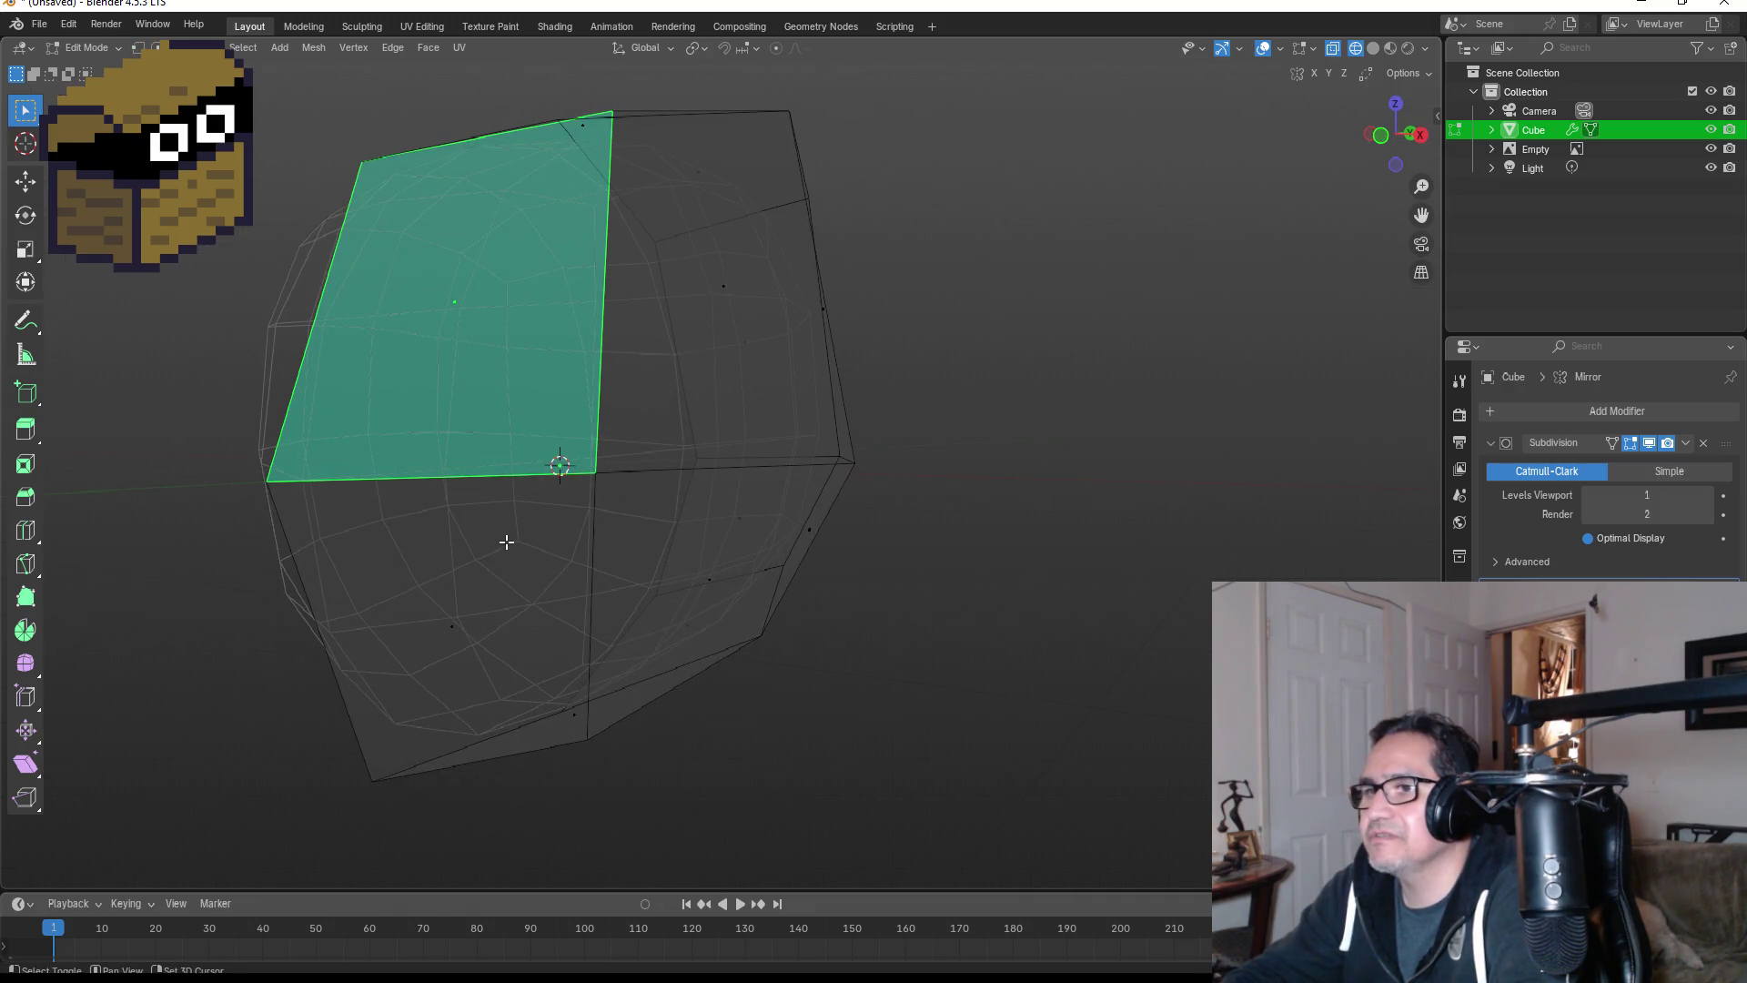
left_click(444, 651, "shift")
key("KP_1")
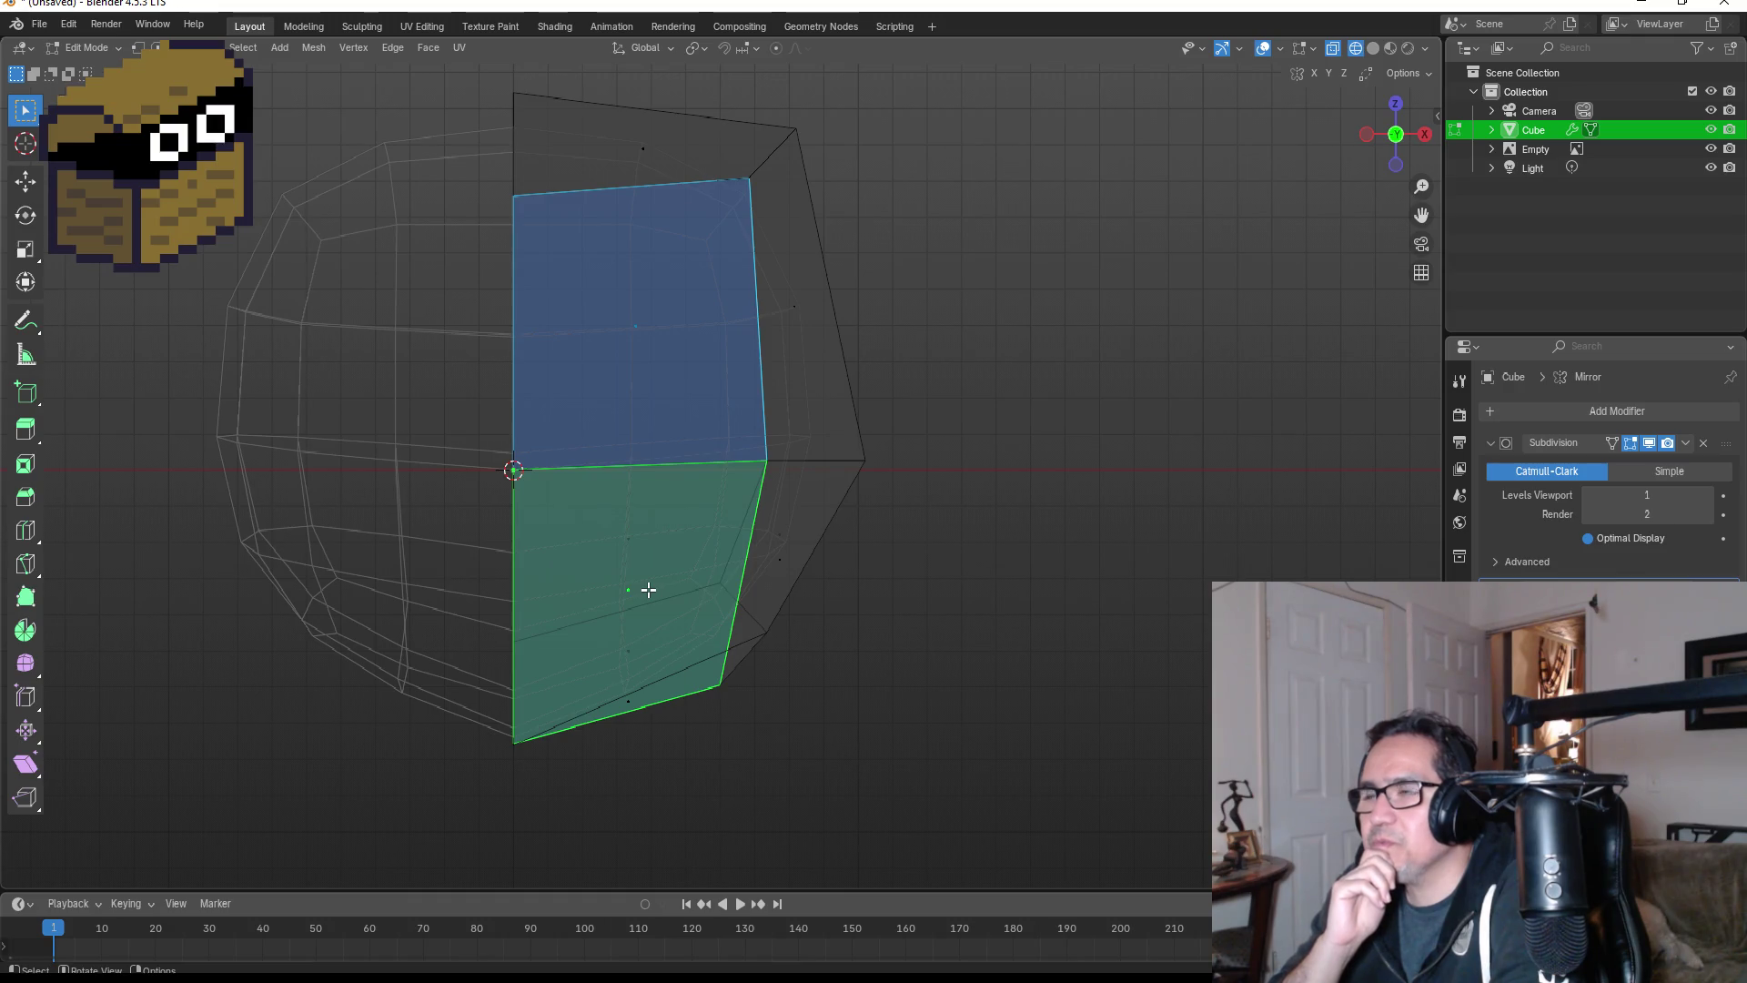
- Add a vertical and a horizontal edge loop through the front faces
key("ctrl+r")
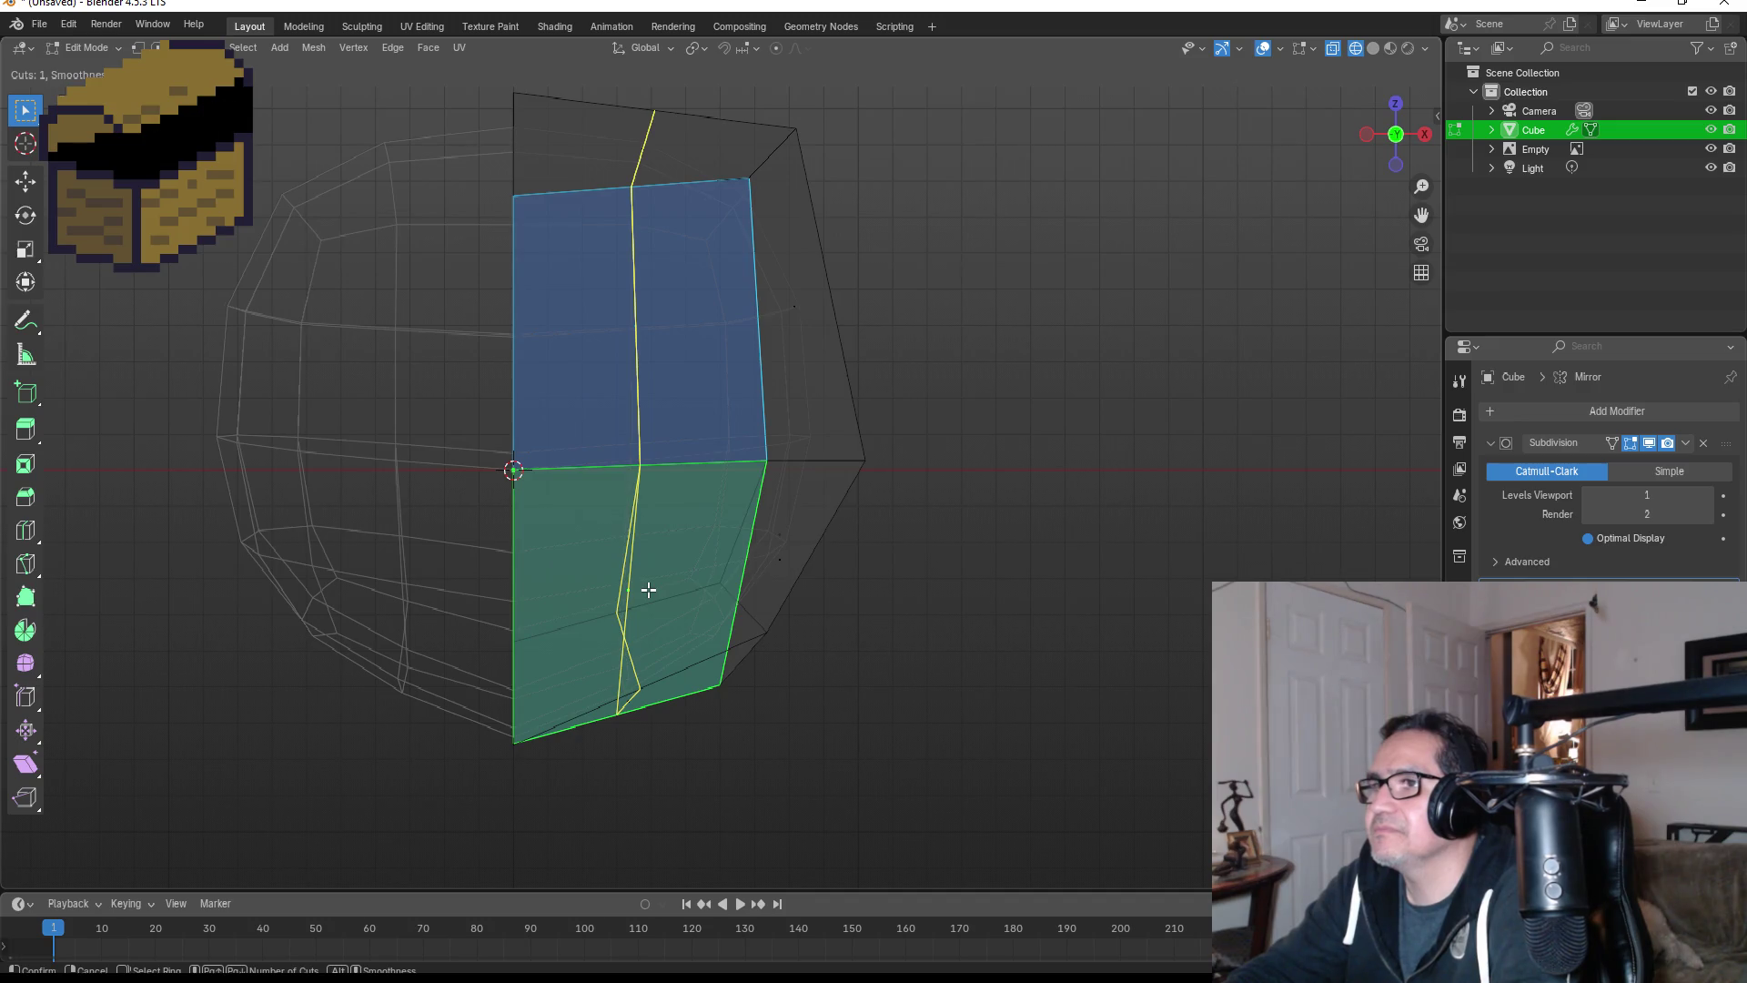
left_click(648, 589)
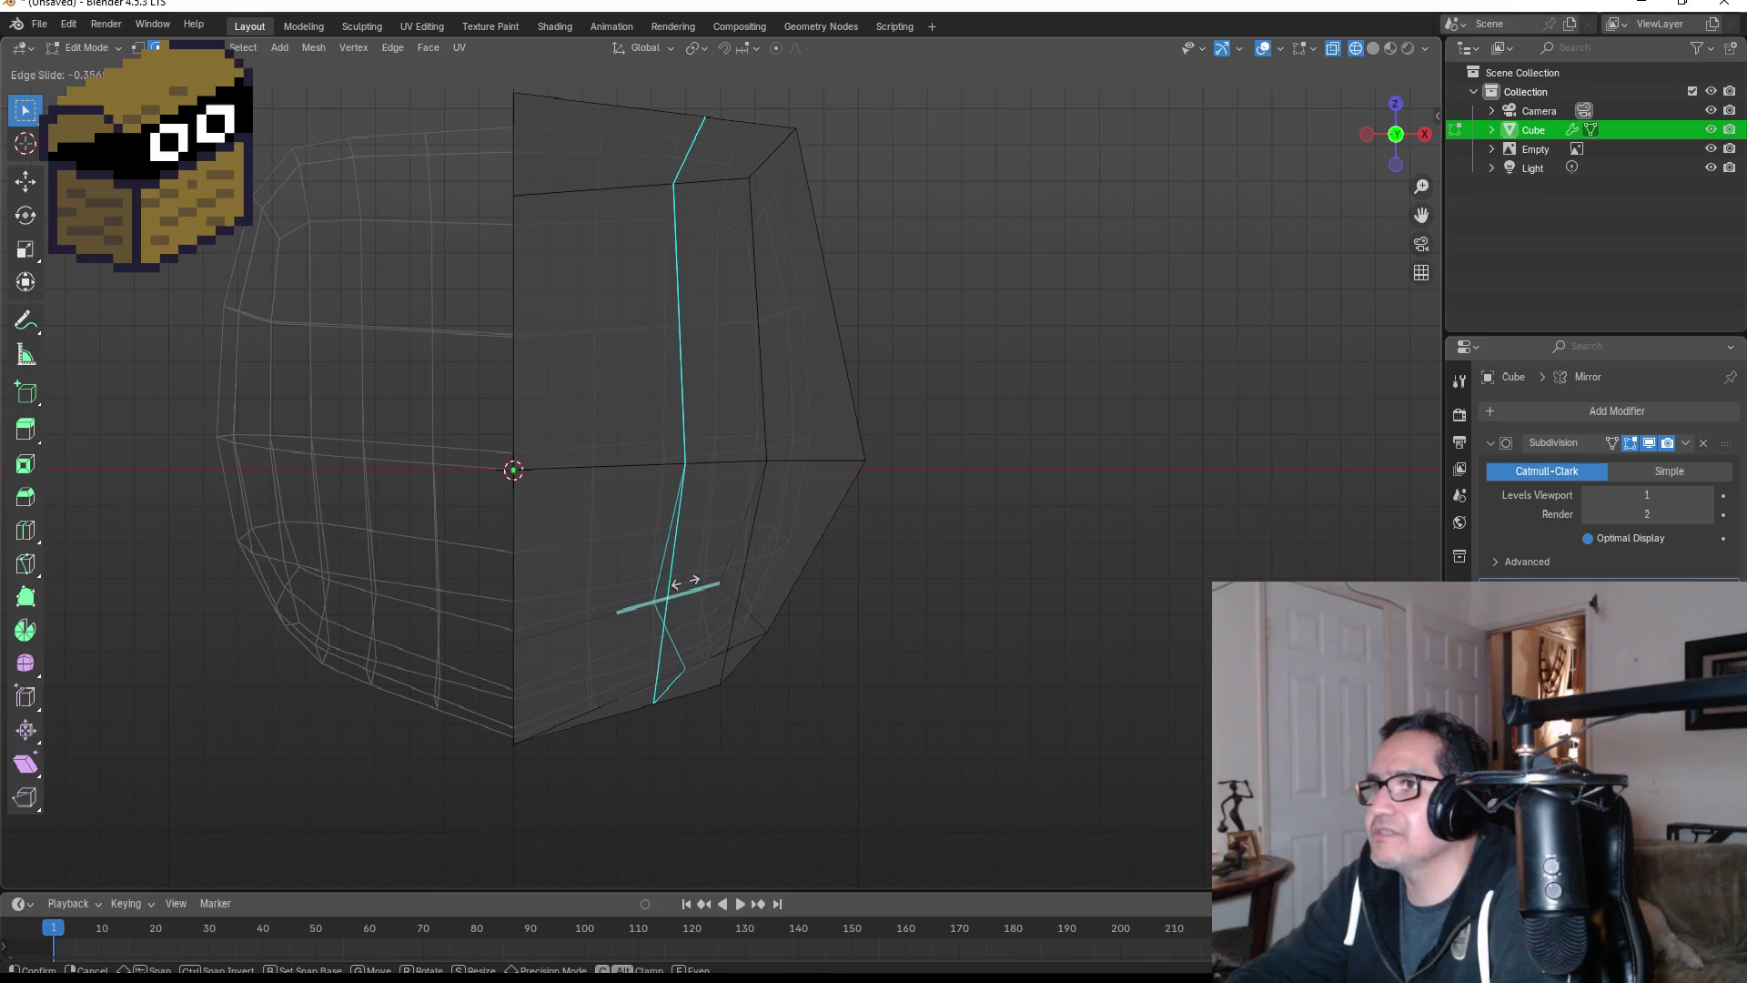
left_click(669, 579)
left_click(1060, 617)
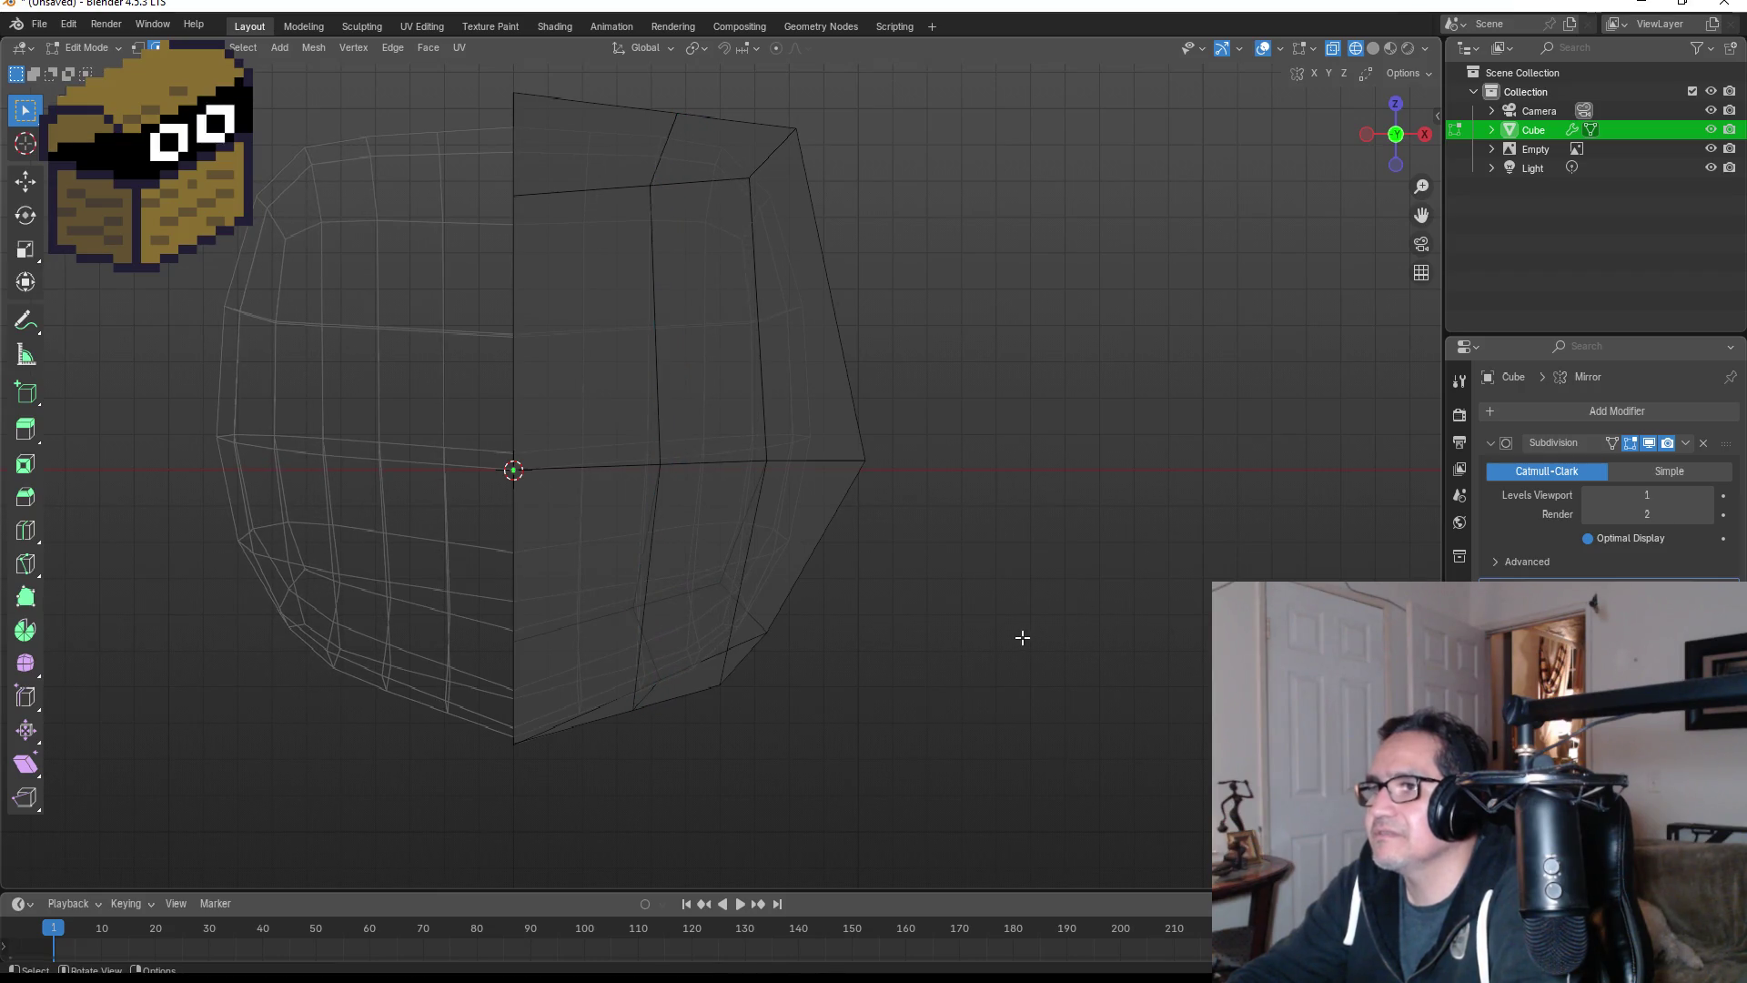
key("ctrl+r")
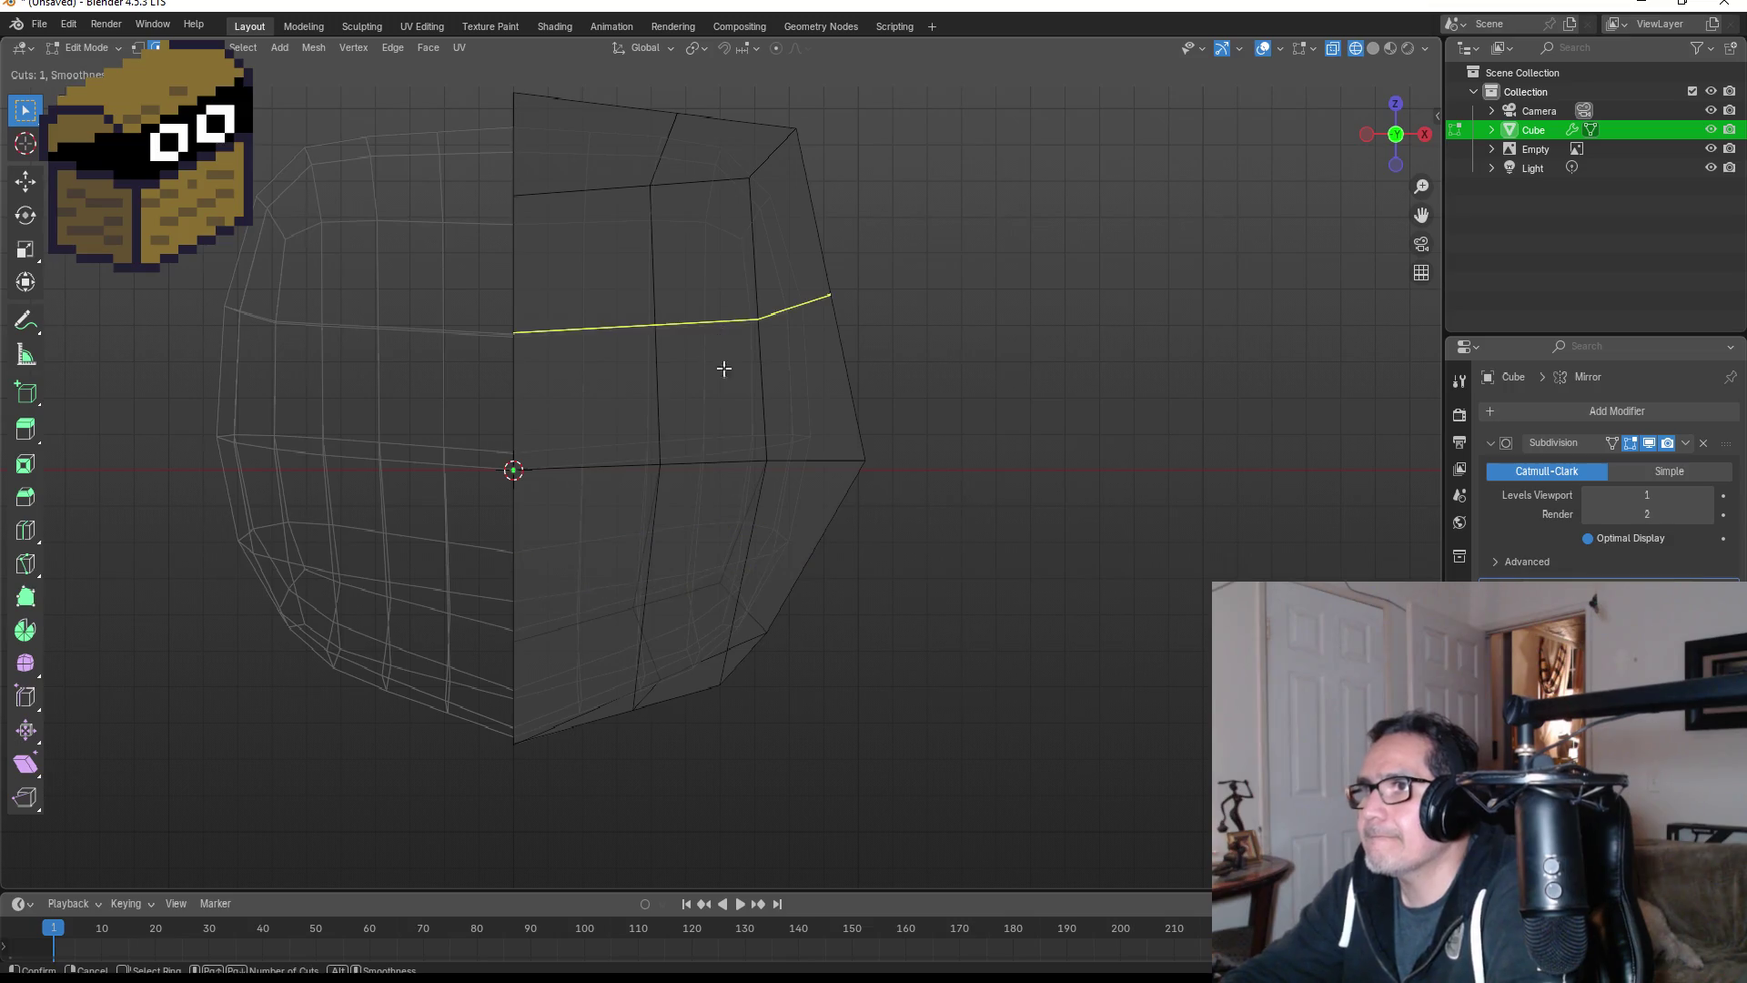
left_click(769, 576)
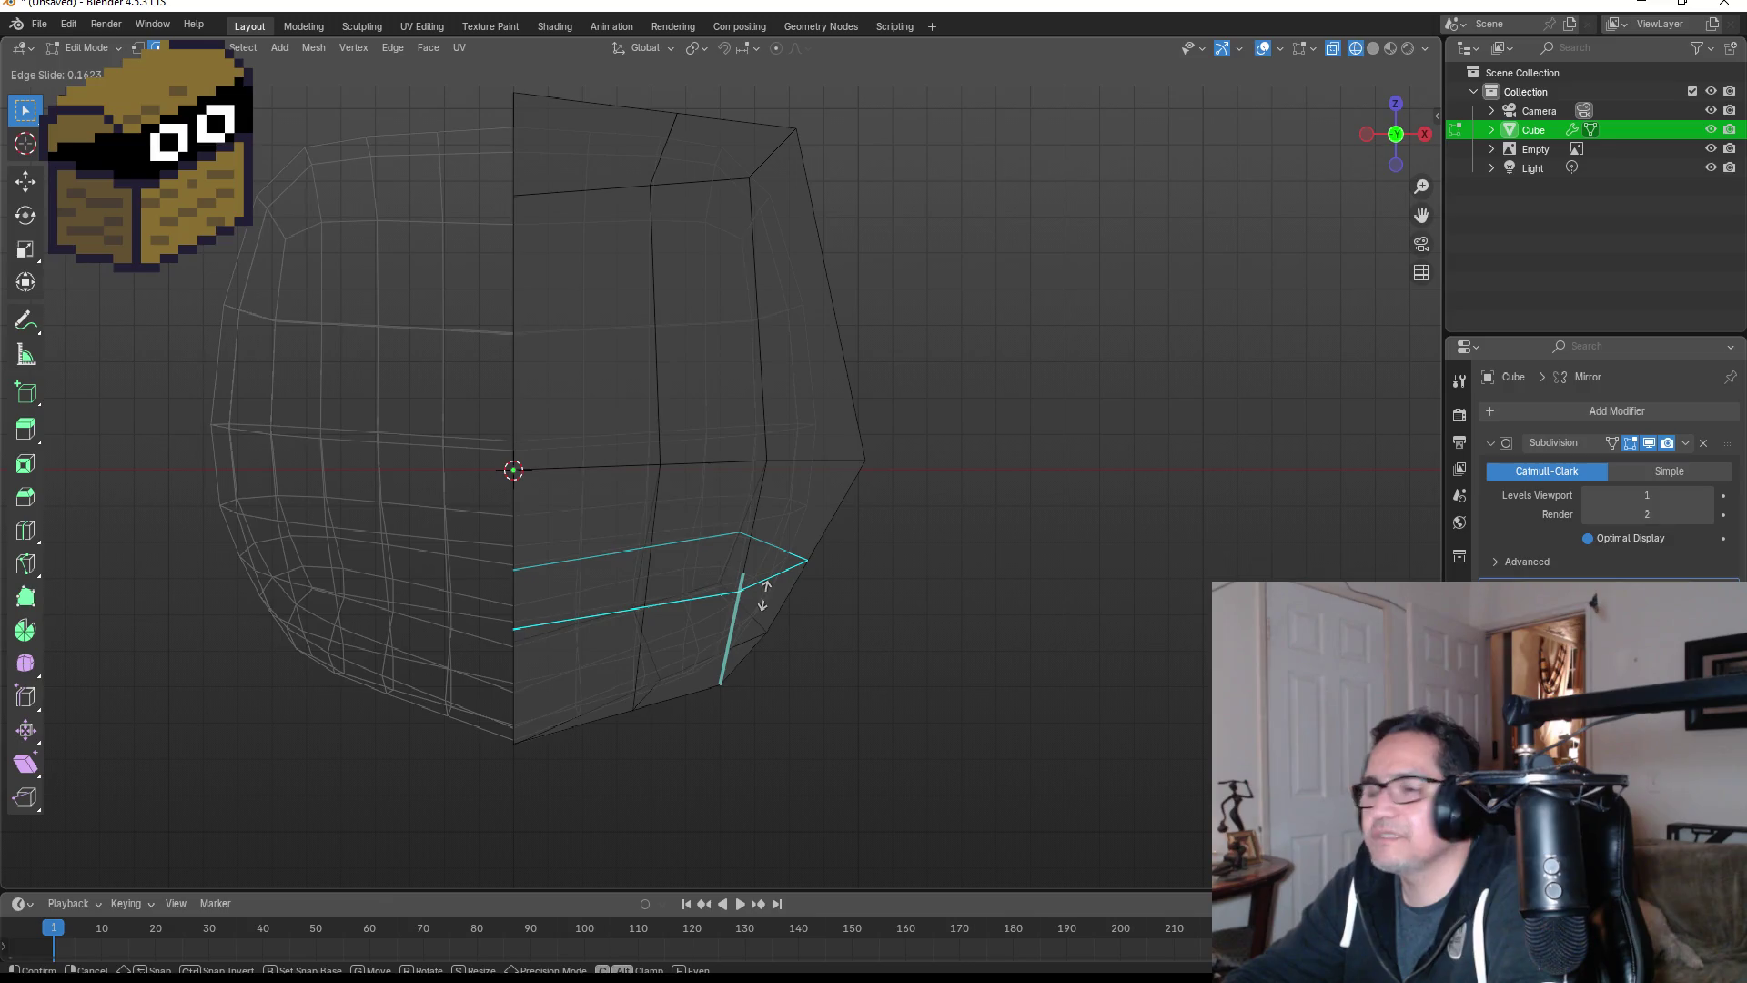
left_click(764, 594)
left_click(1194, 584)
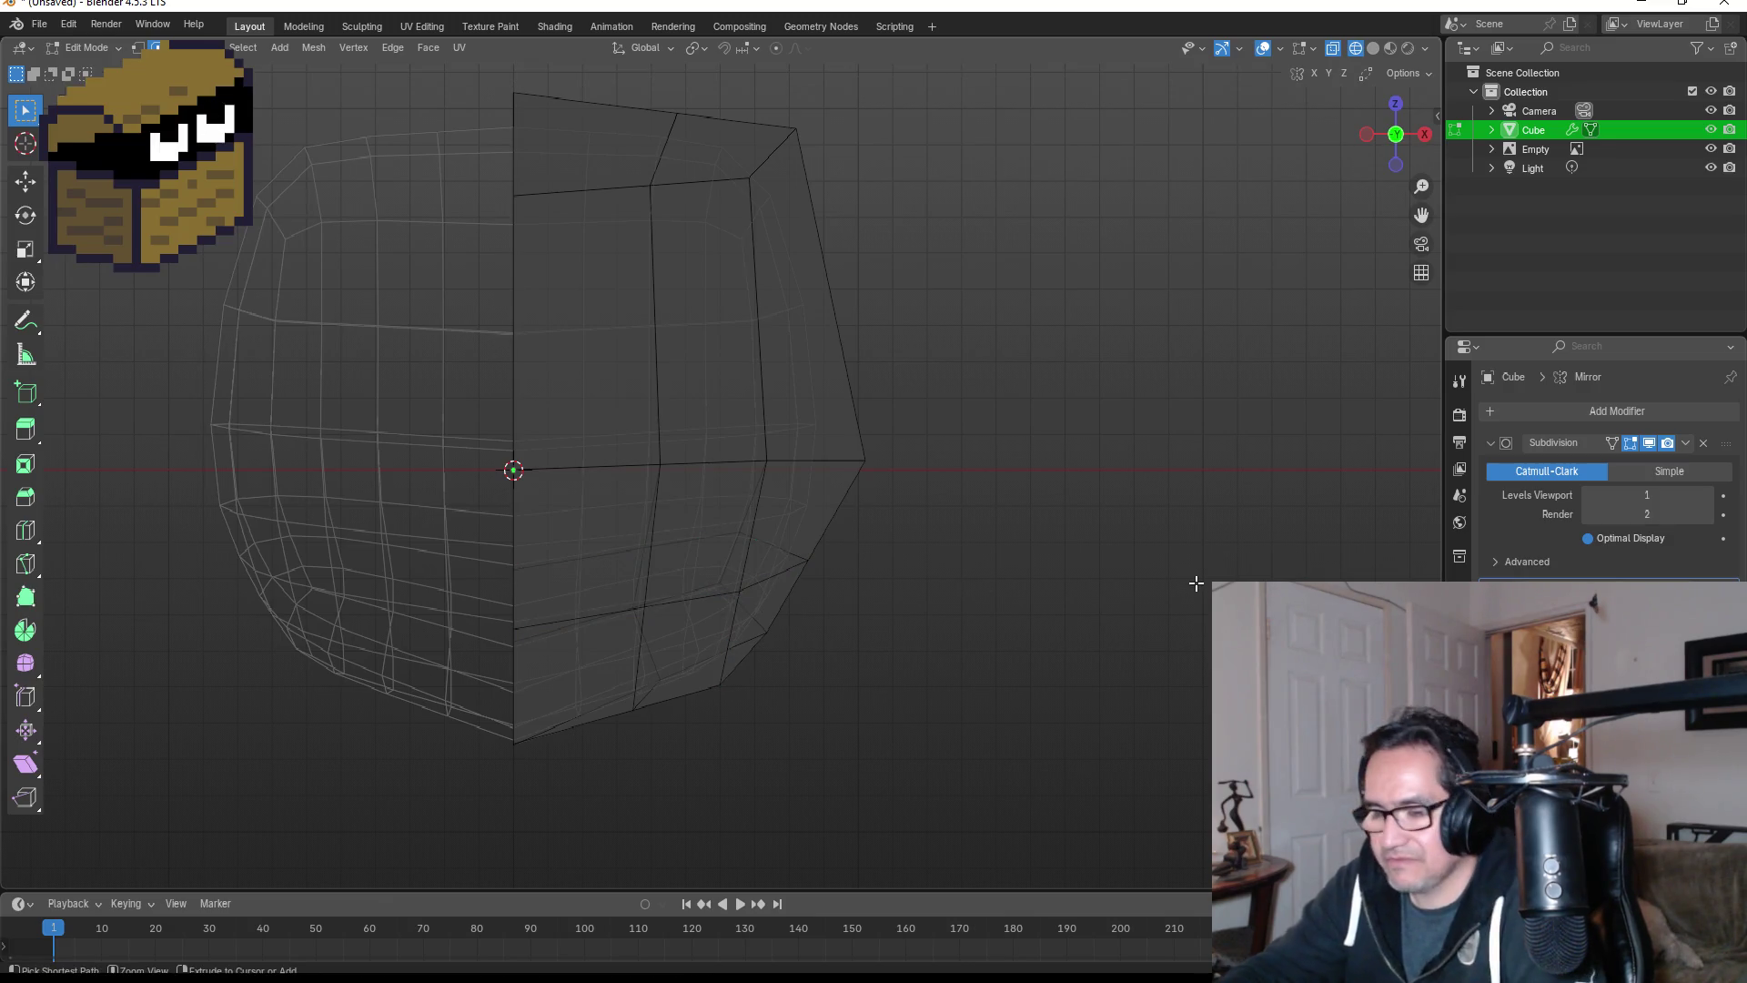
key("ctrl+r")
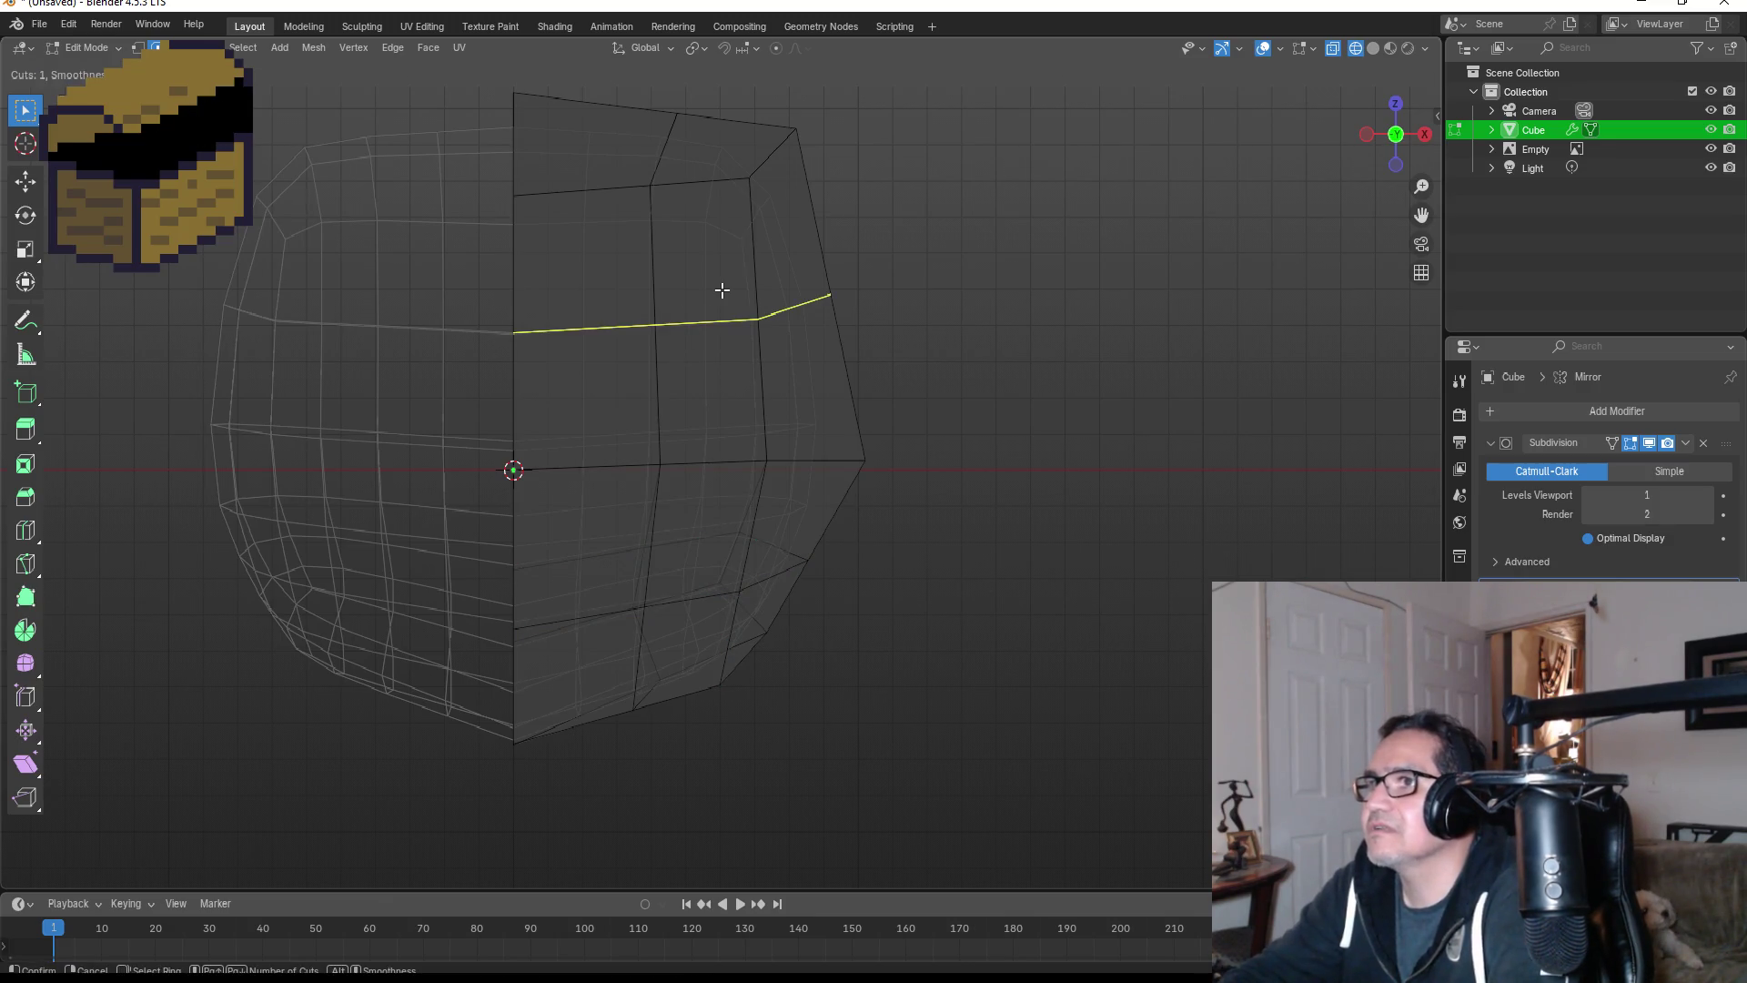
key("Escape")
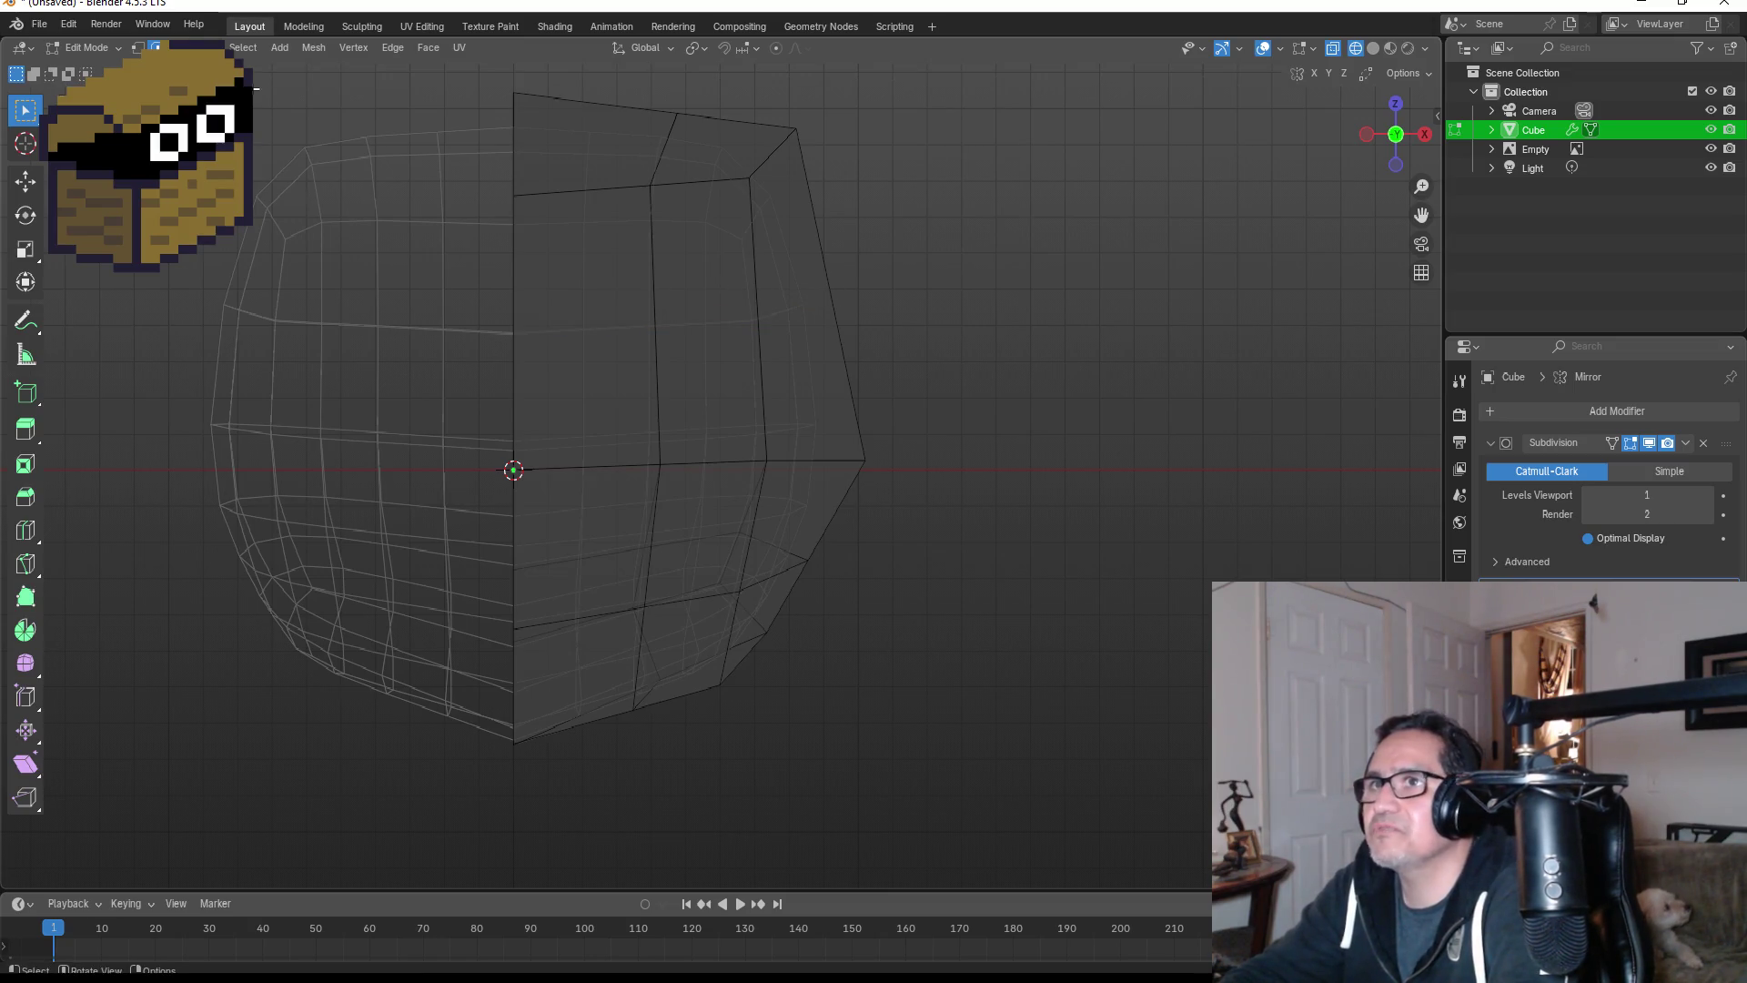
- Reselect the two faces on either side of the centre line
left_click(574, 362)
left_click(588, 544, "shift")
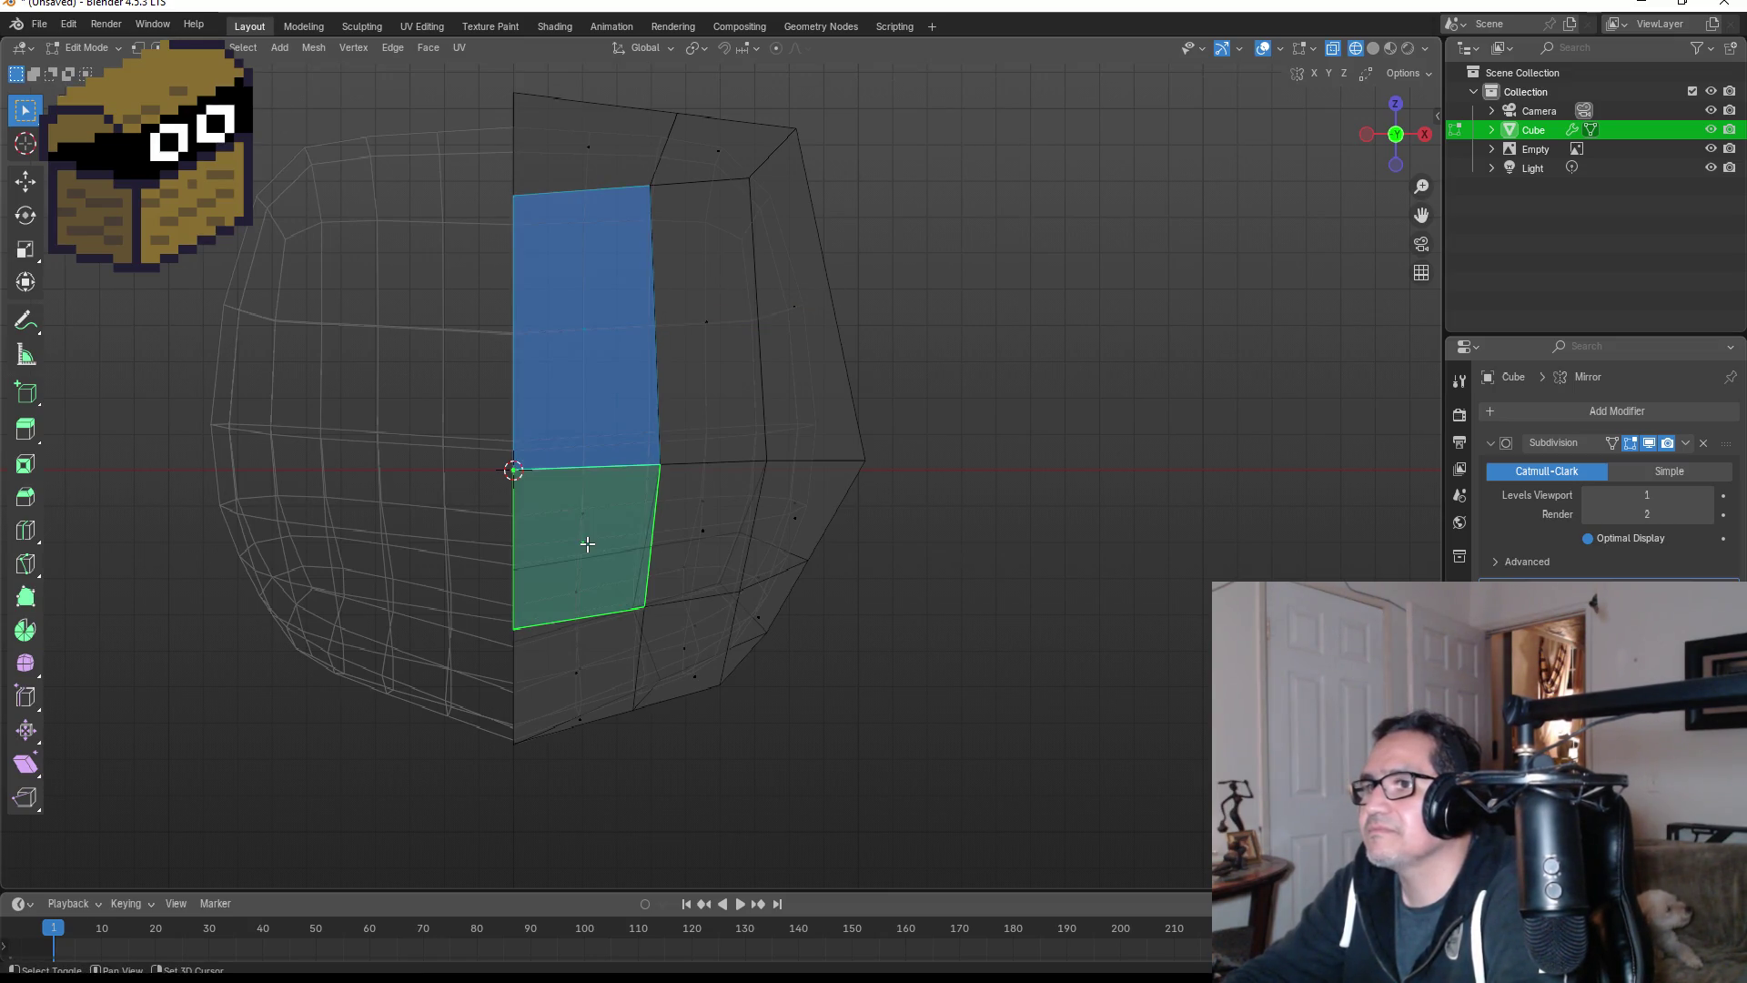
mouse_move(588, 545)
middle_mouse_down()
mouse_move(865, 445)
mouse_move(724, 472)
mouse_move(699, 436)
middle_mouse_up()
left_click(370, 338)
left_click(359, 545, "shift")
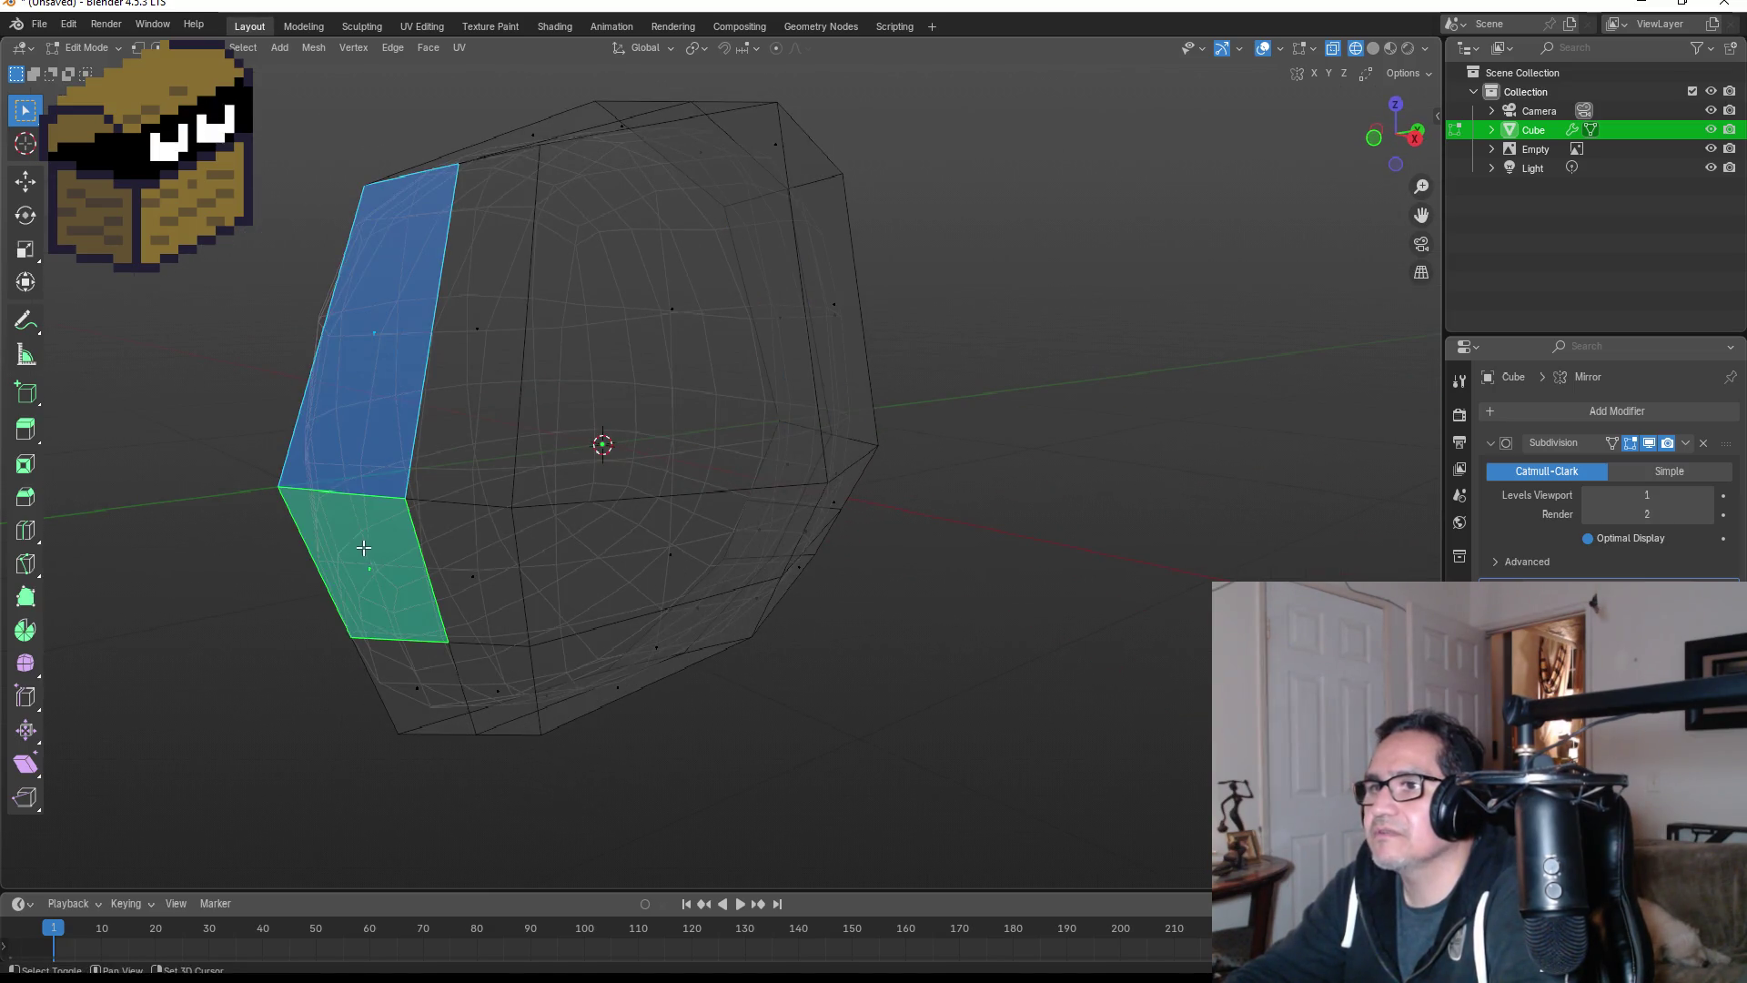
key("KP_3")
mouse_move(576, 479)
middle_mouse_down()
mouse_move(780, 456)
mouse_move(842, 468)
mouse_move(823, 474)
middle_mouse_up()
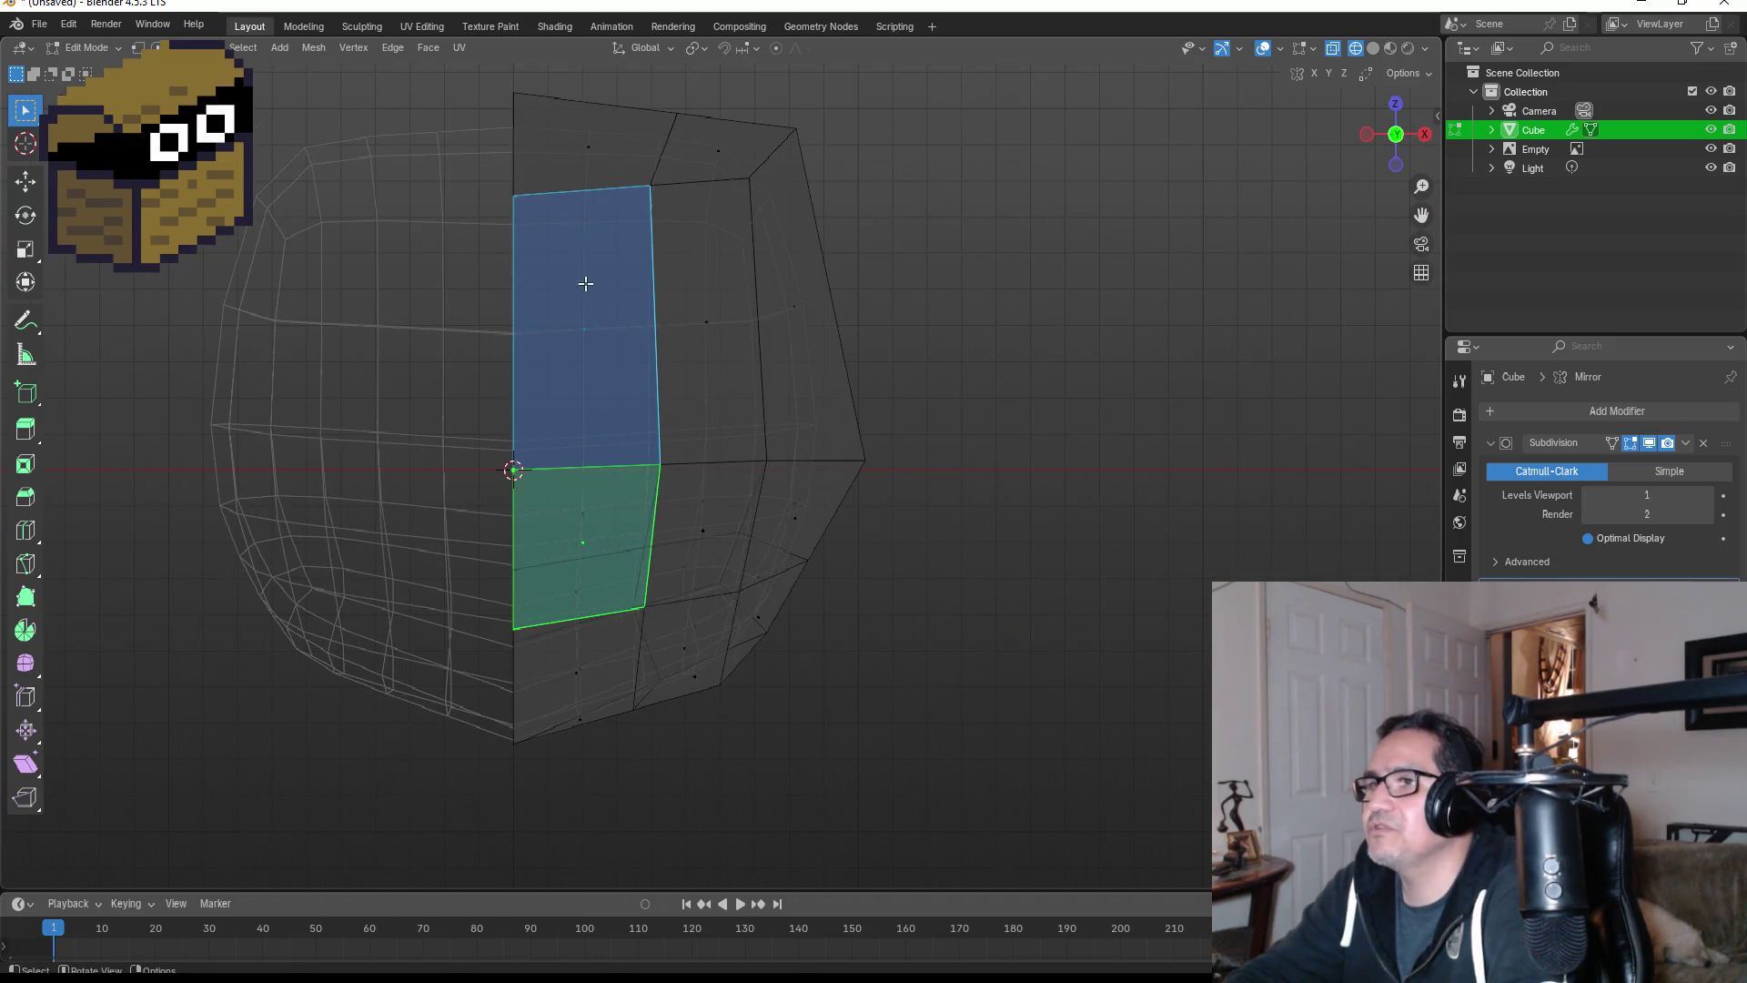
- Cut a horizontal edge loop across the upper front and select the upper front face
key("ctrl+r")
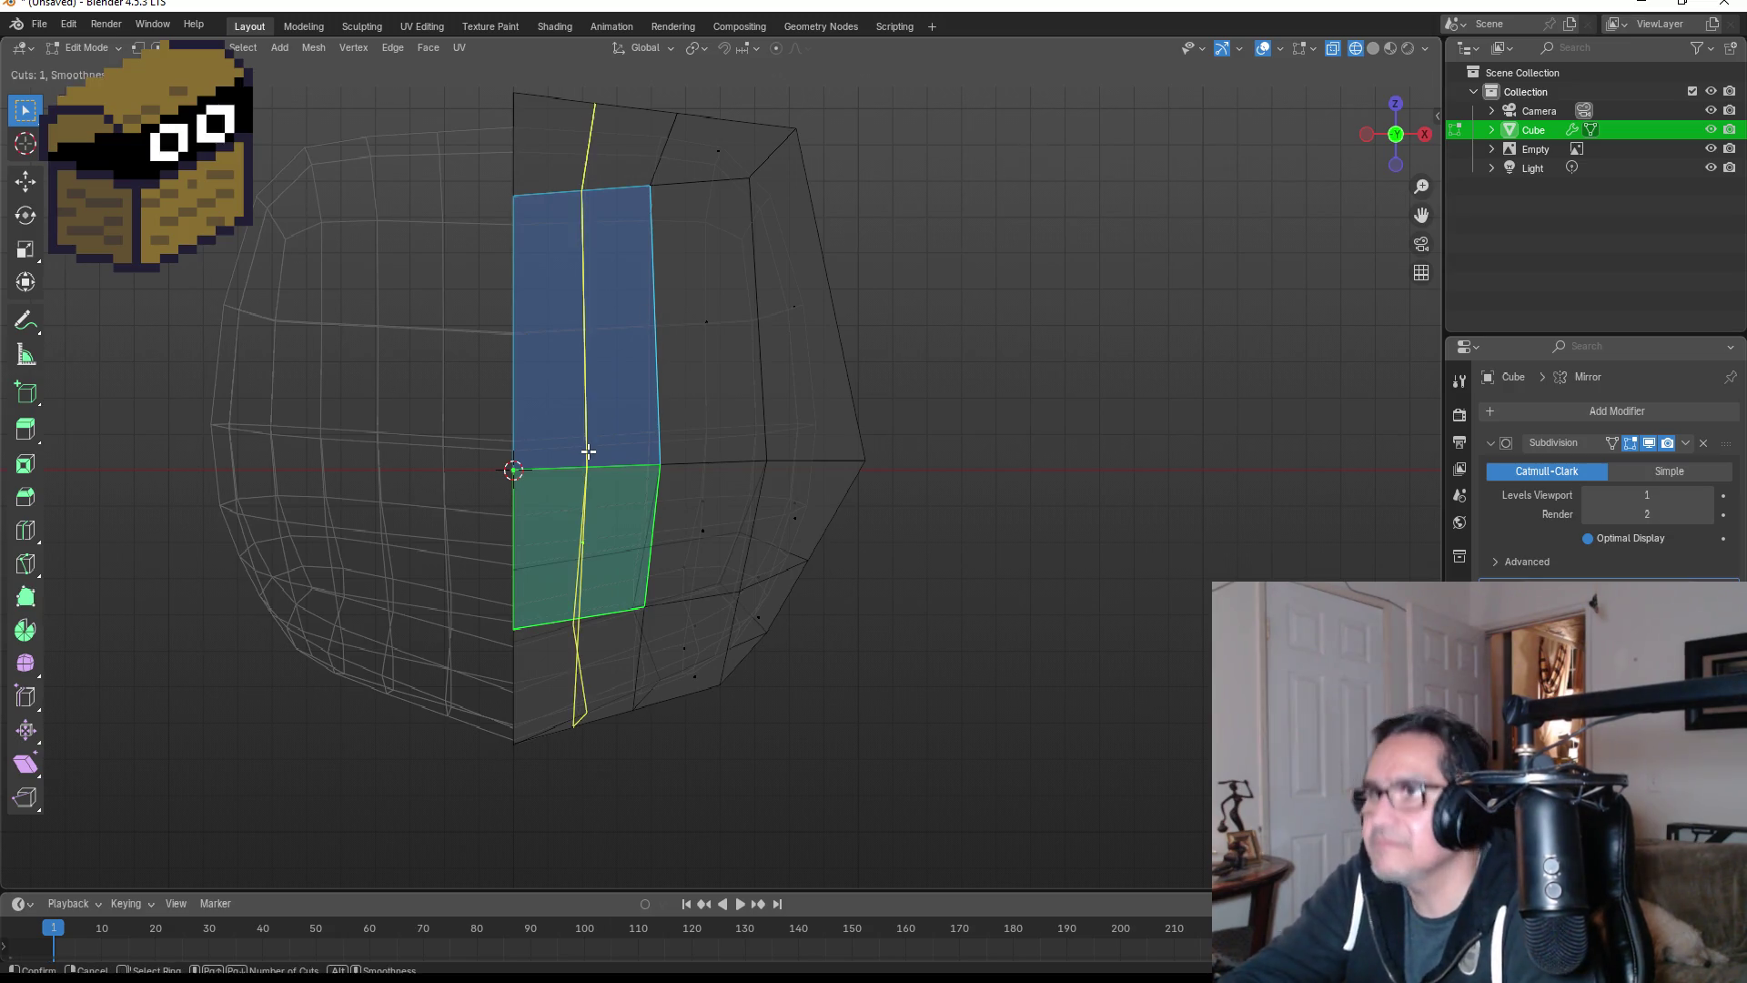
left_click(767, 278)
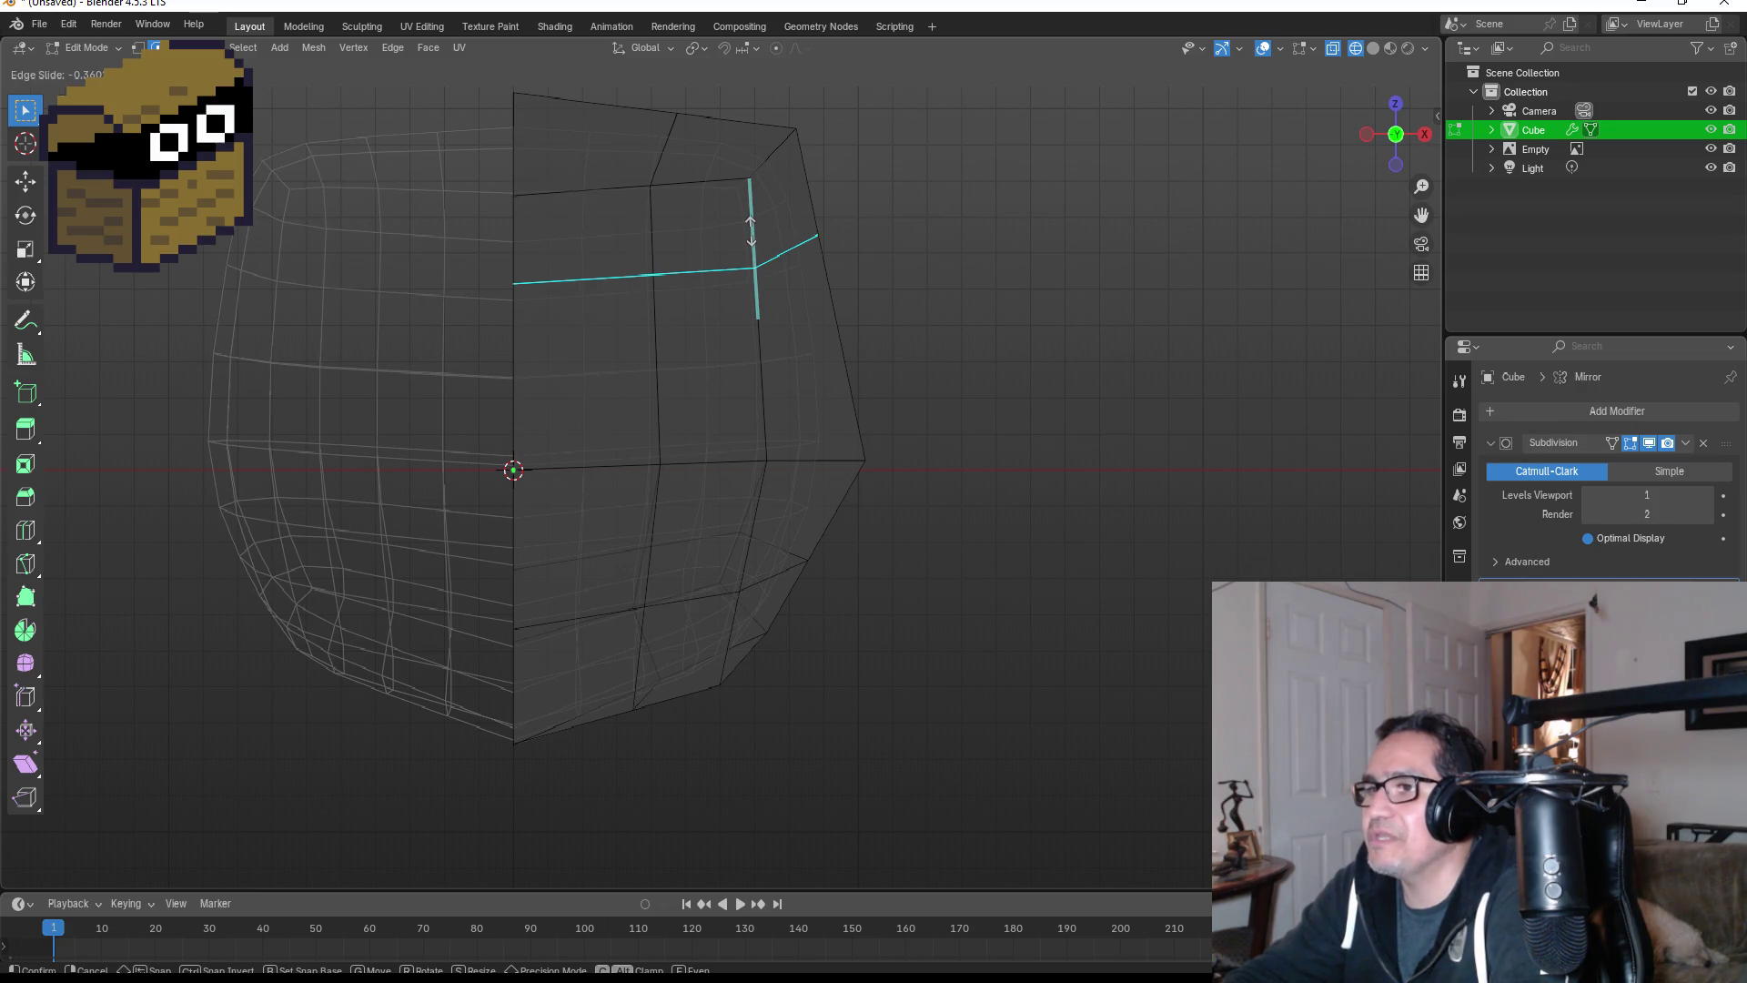
left_click(750, 230)
left_click(554, 380)
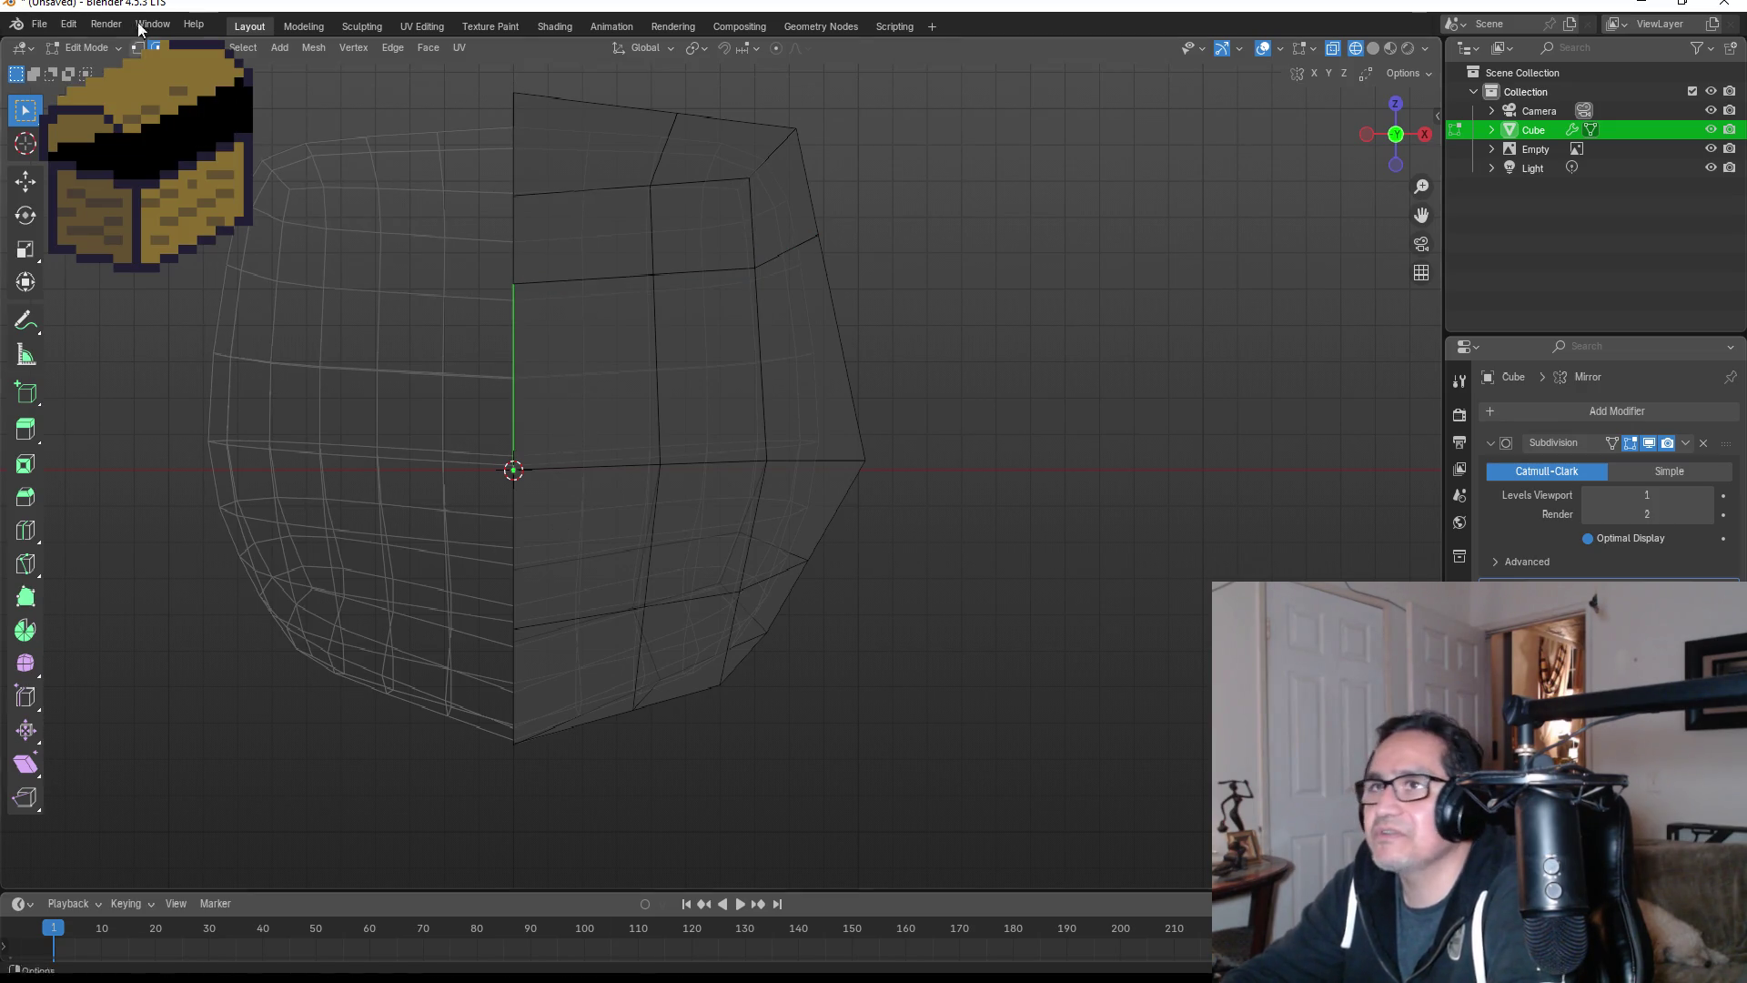
key("3")
left_click(558, 354)
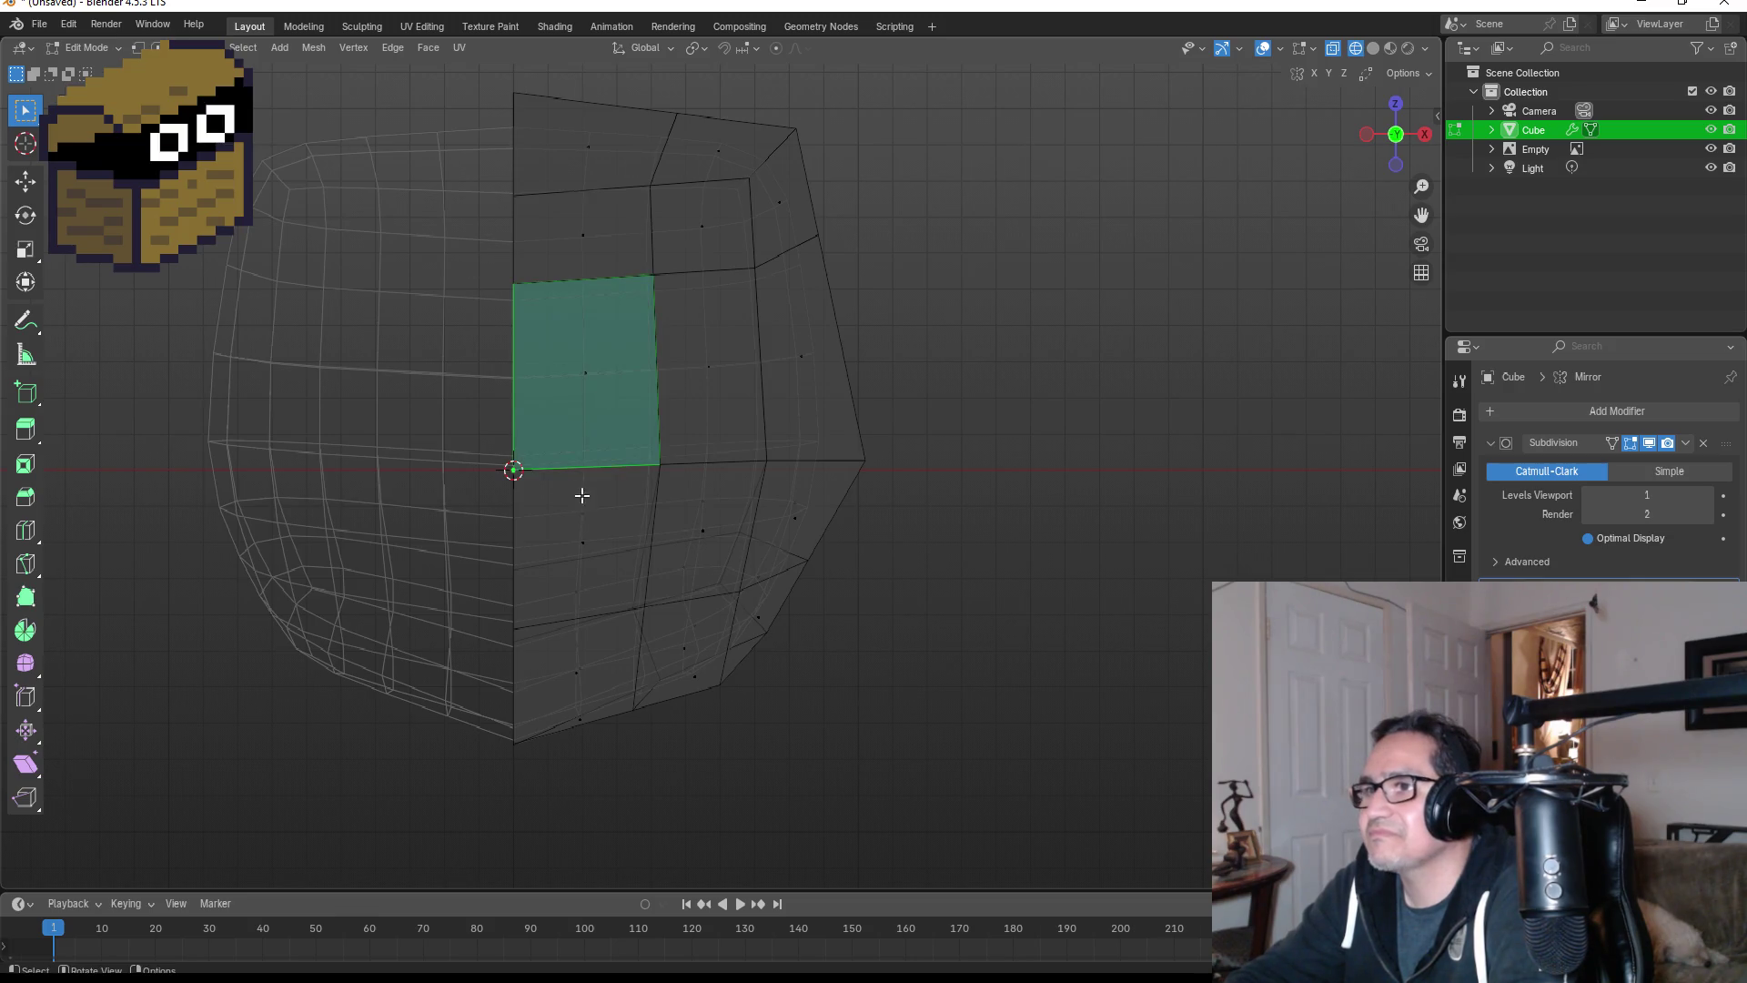
- Extrude the two centre front faces, then undo a trial scale and Y move
left_click(580, 499, "shift")
mouse_move(731, 494)
middle_mouse_down()
mouse_move(394, 413)
mouse_move(355, 534)
middle_mouse_up()
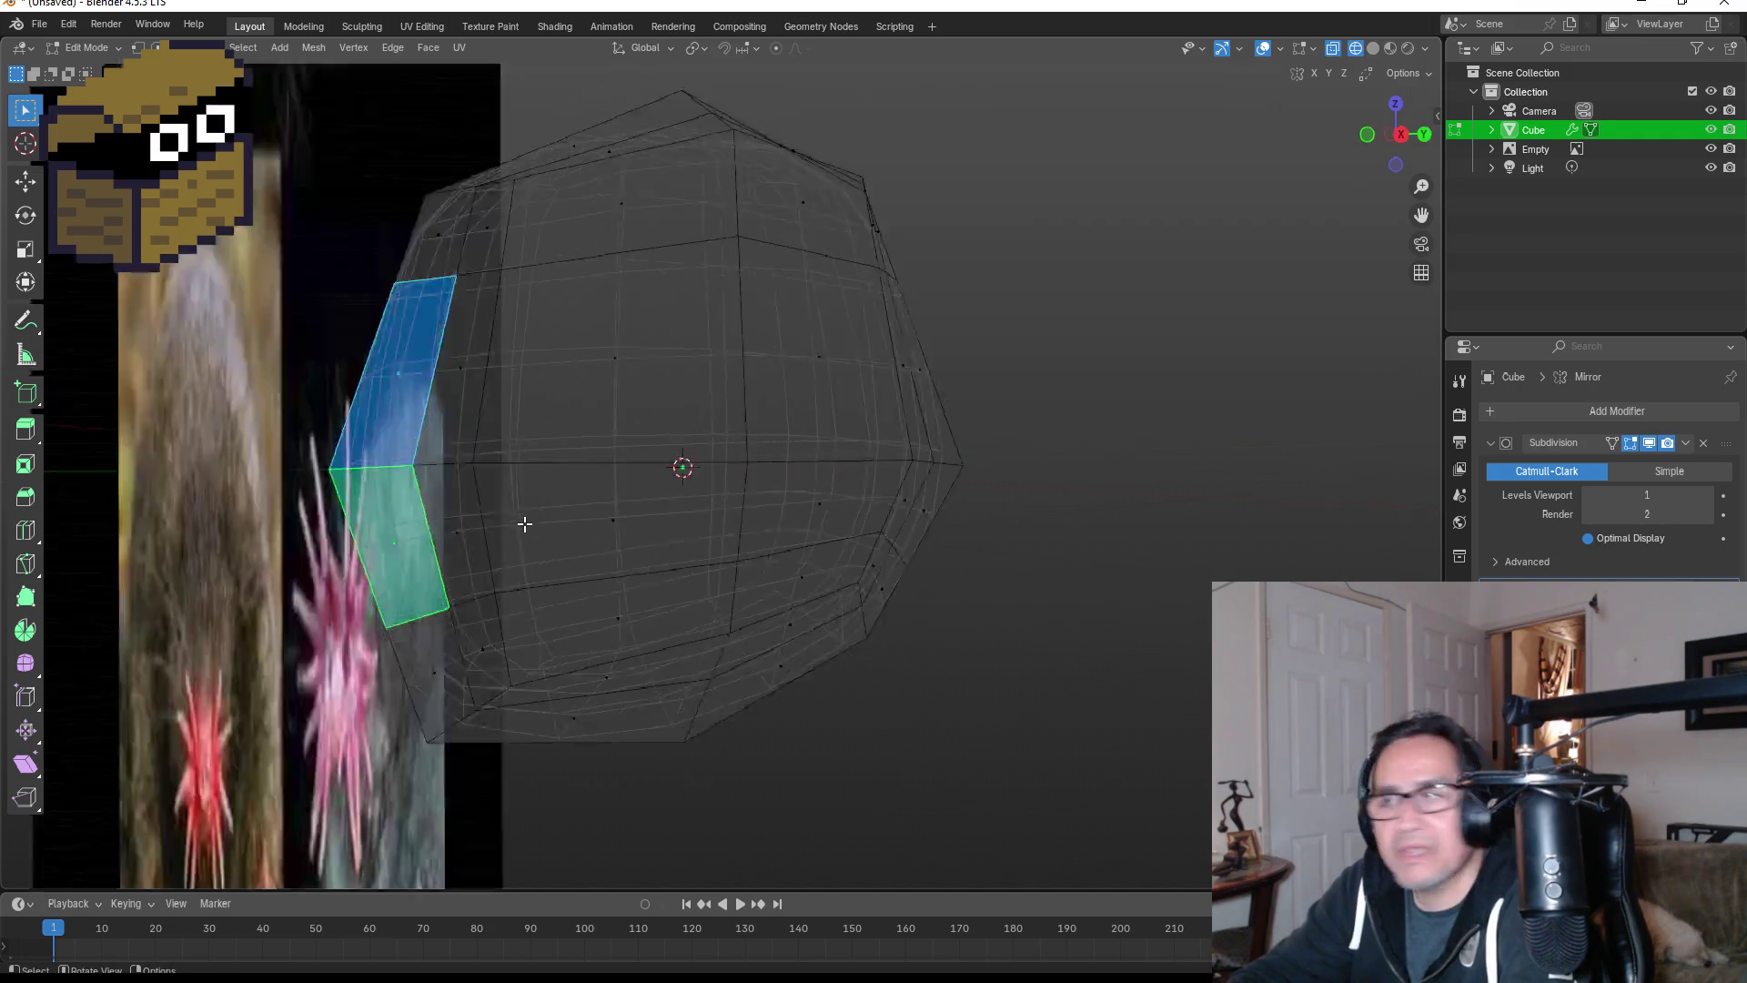
key("KP_3")
key("e")
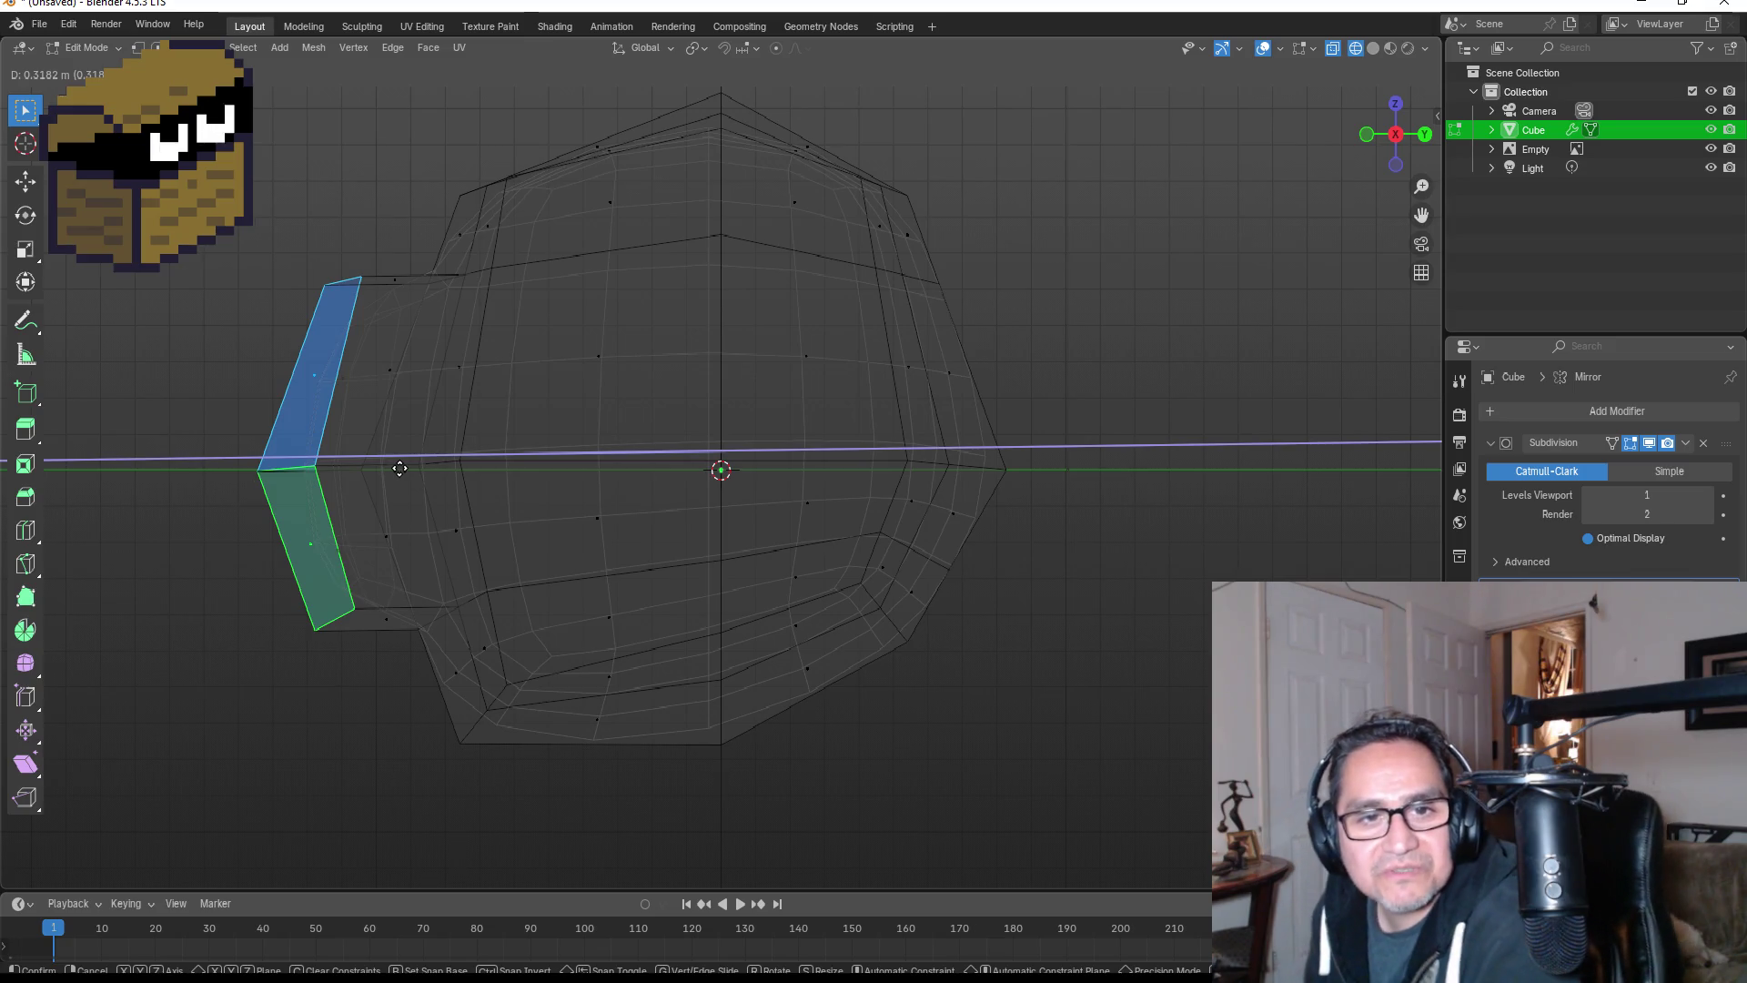
left_click(399, 467)
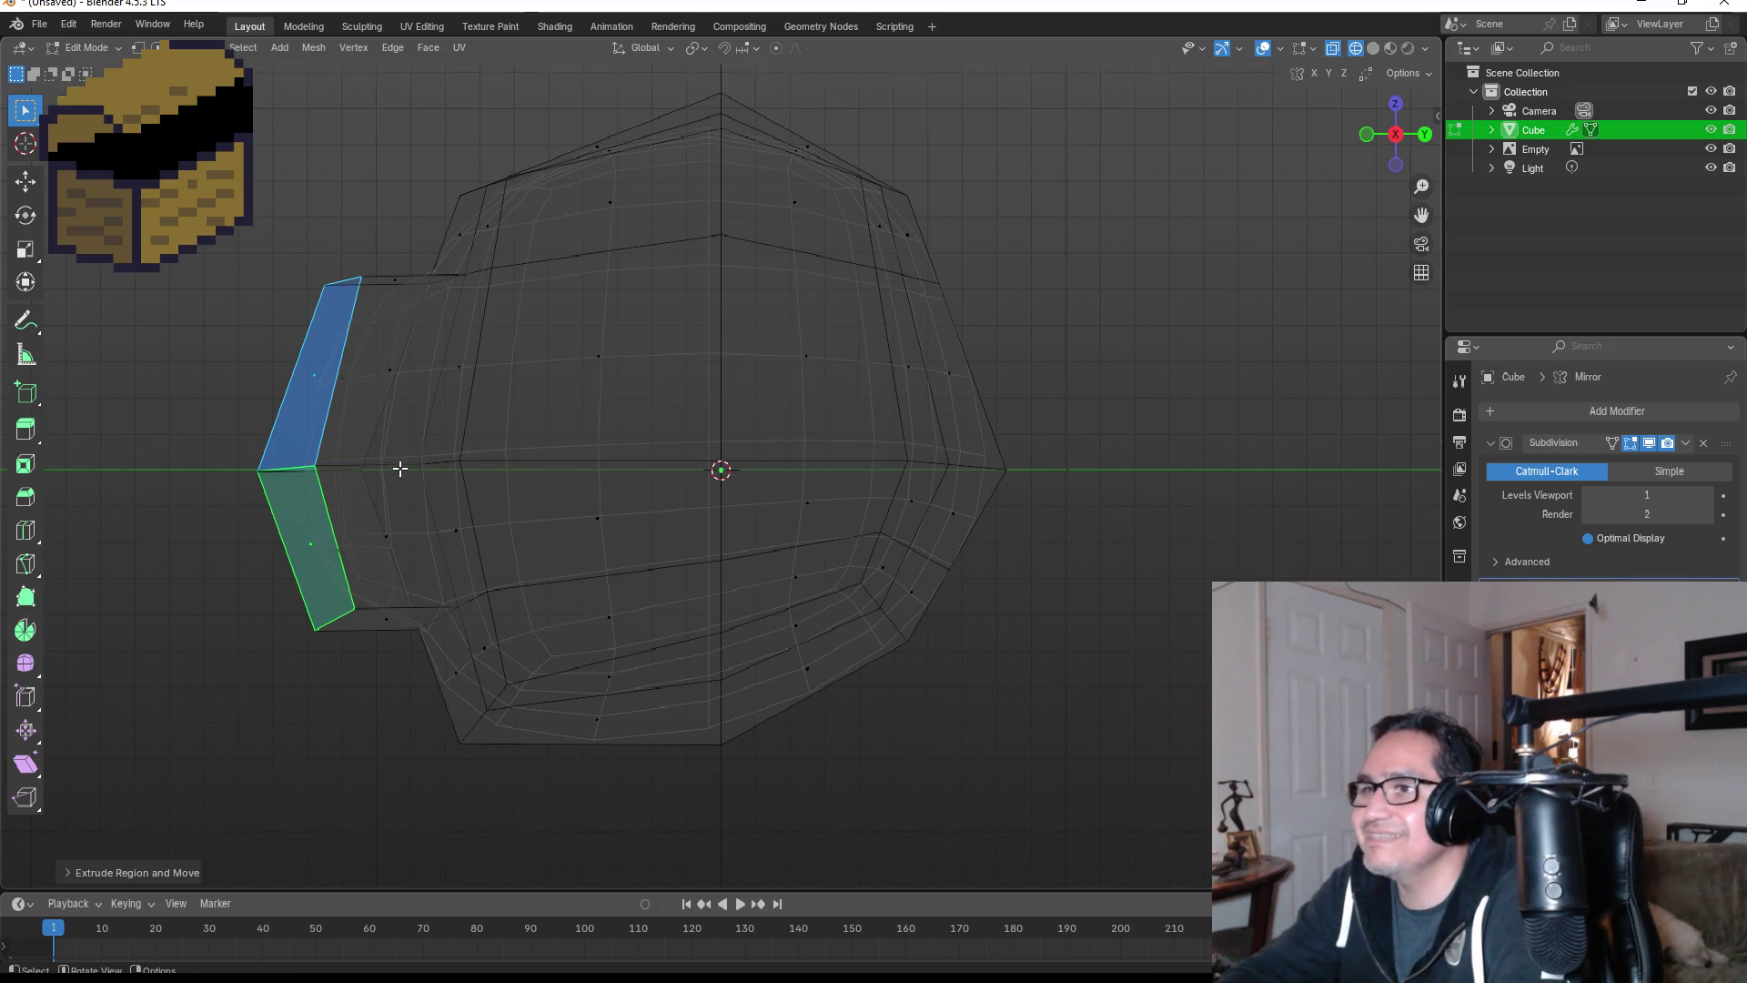
key("s")
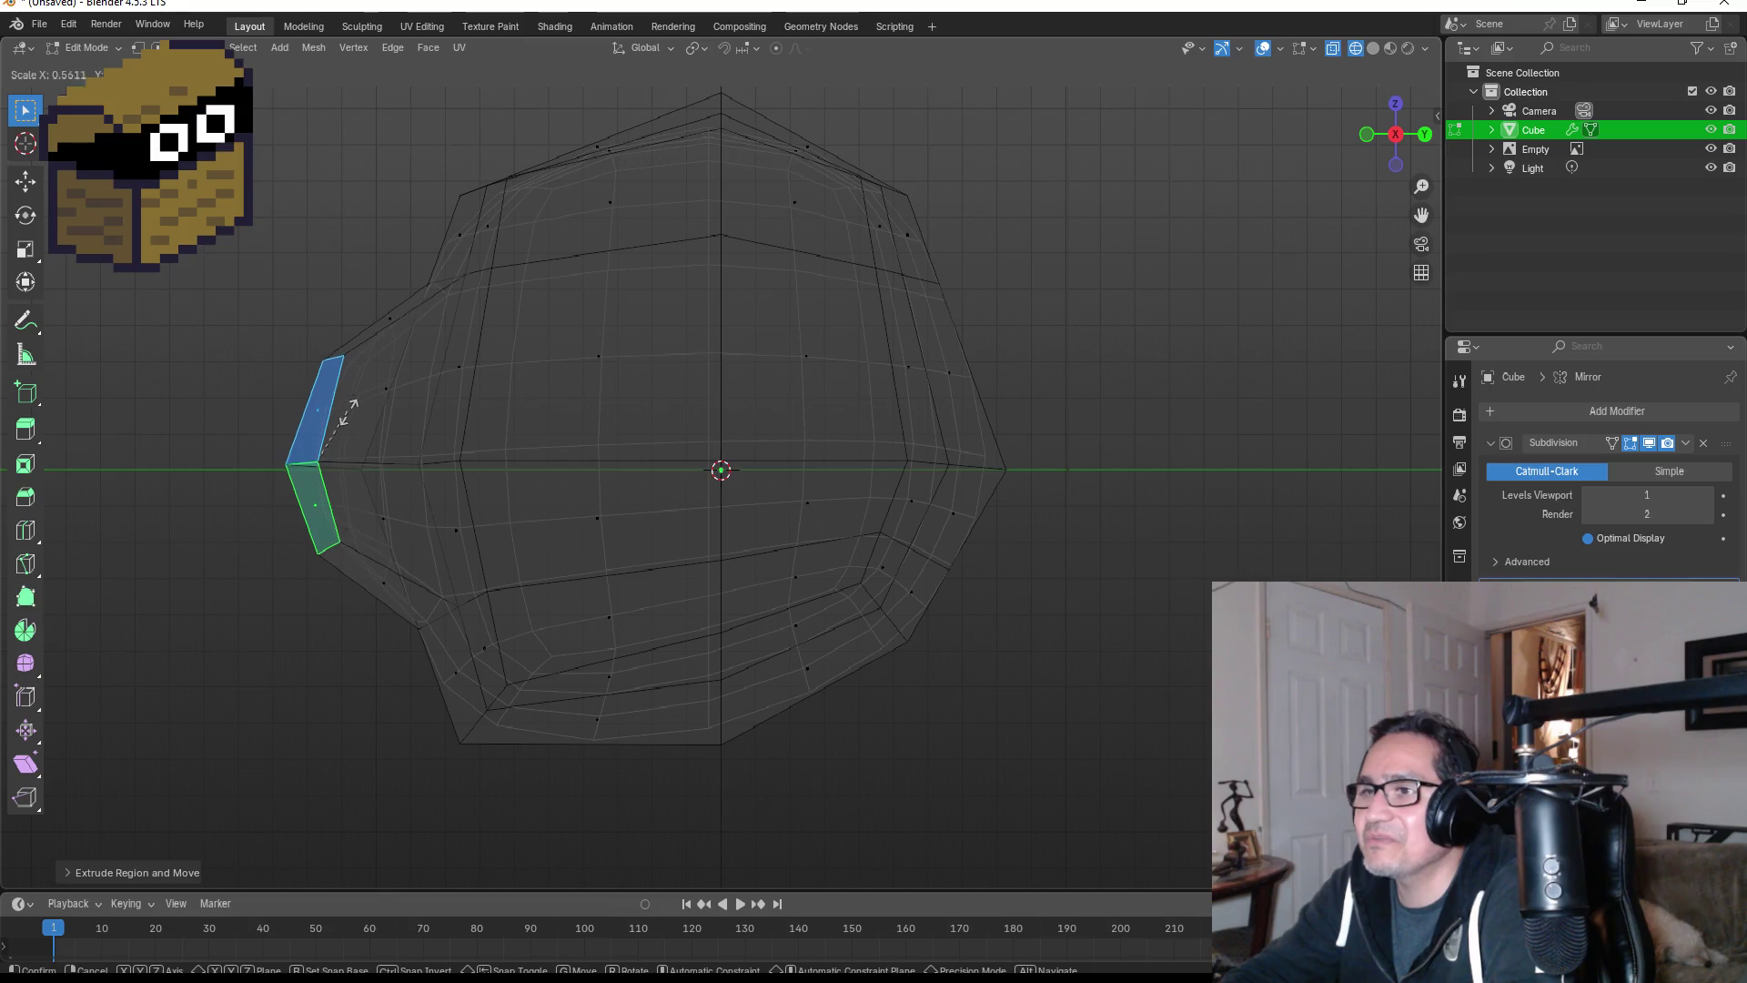
left_click(349, 407)
key("g")
key("y")
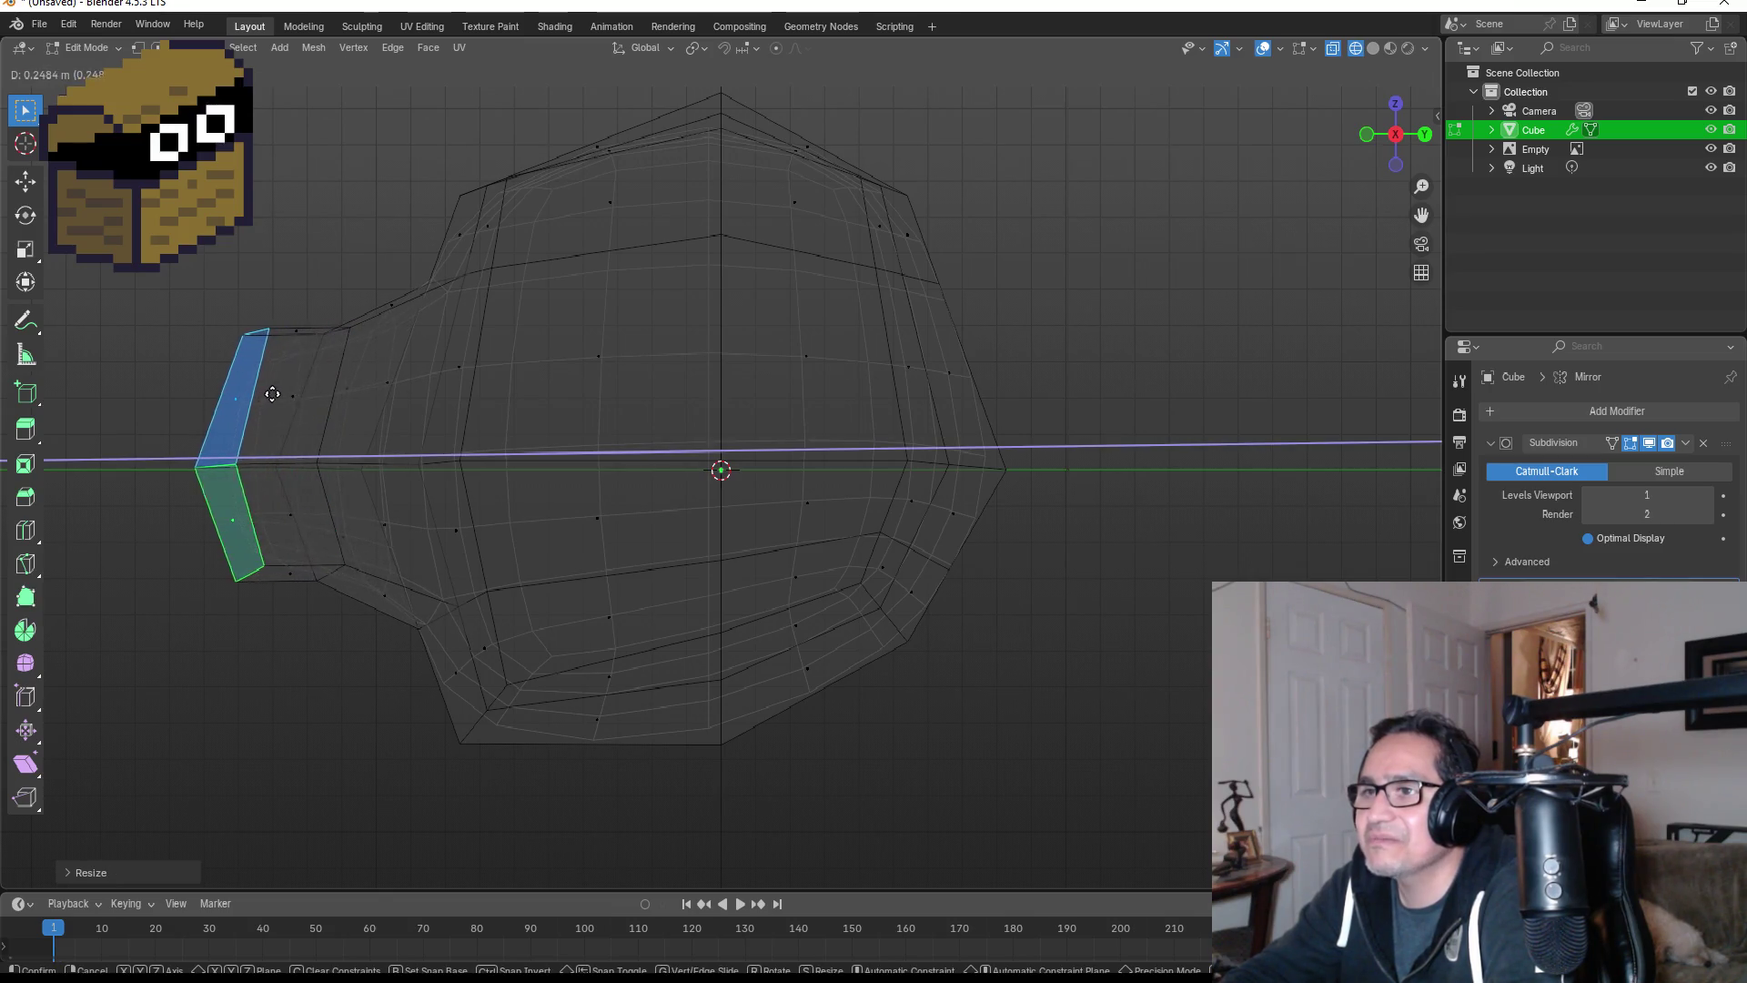
left_click(251, 388)
key("ctrl+KP_1")
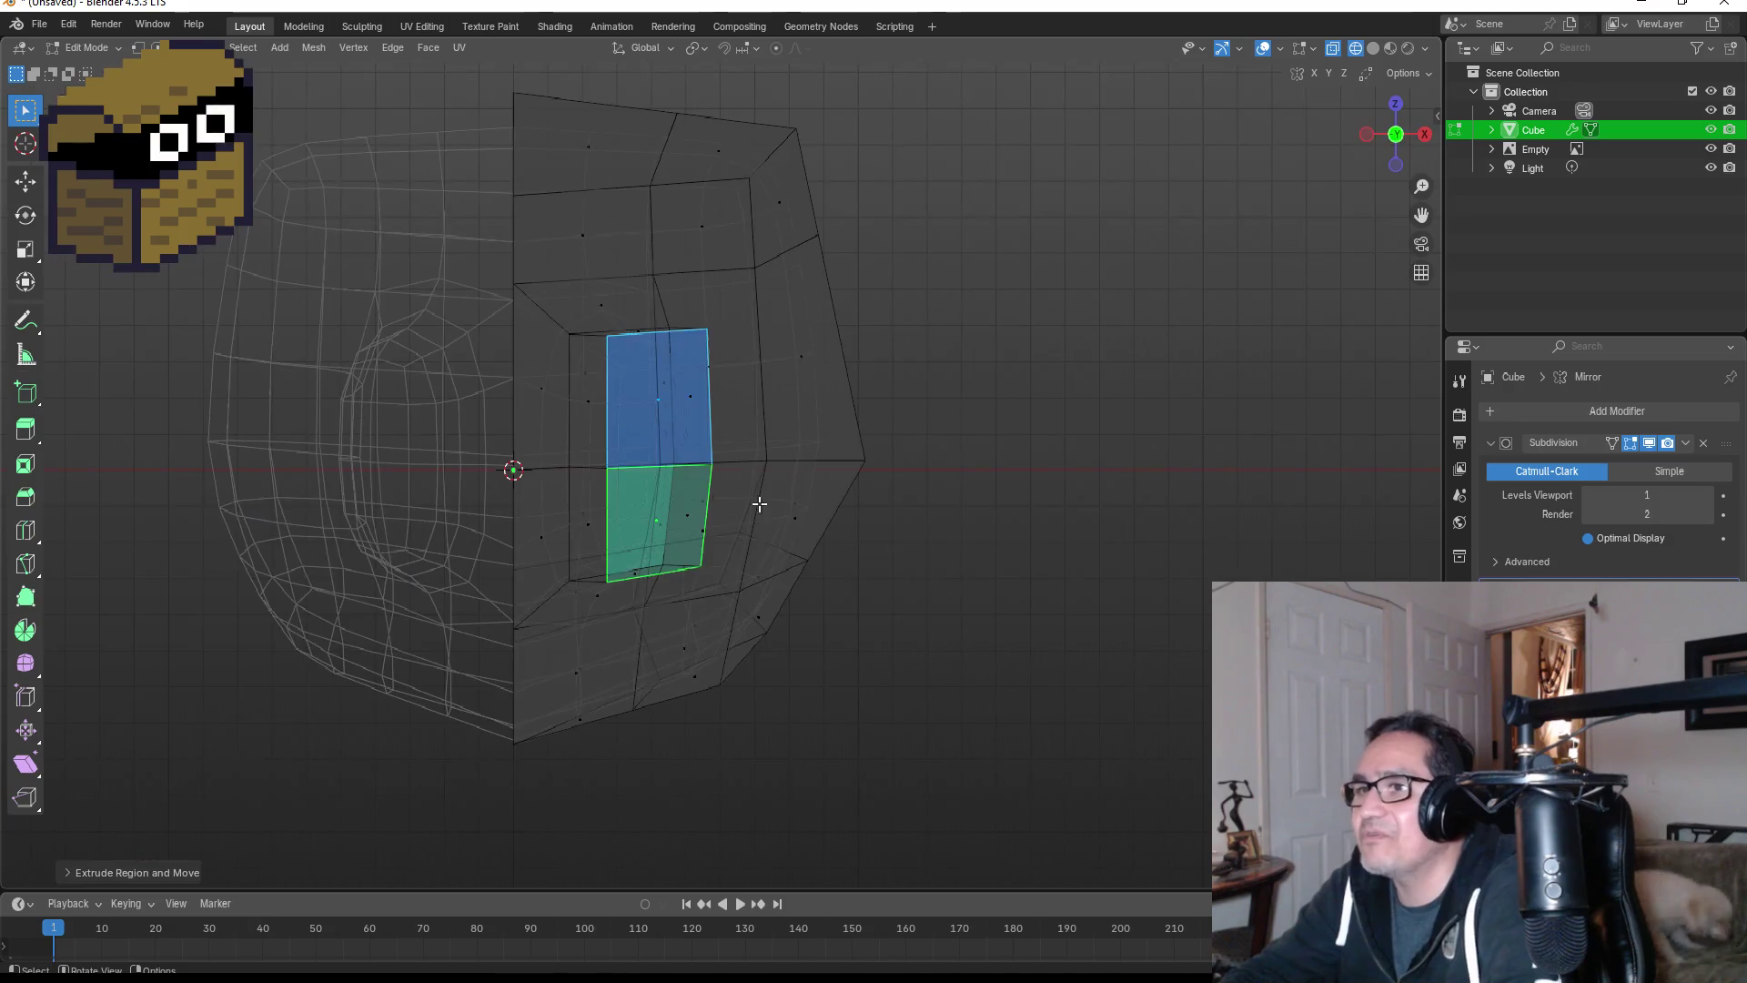
key("ctrl+z")
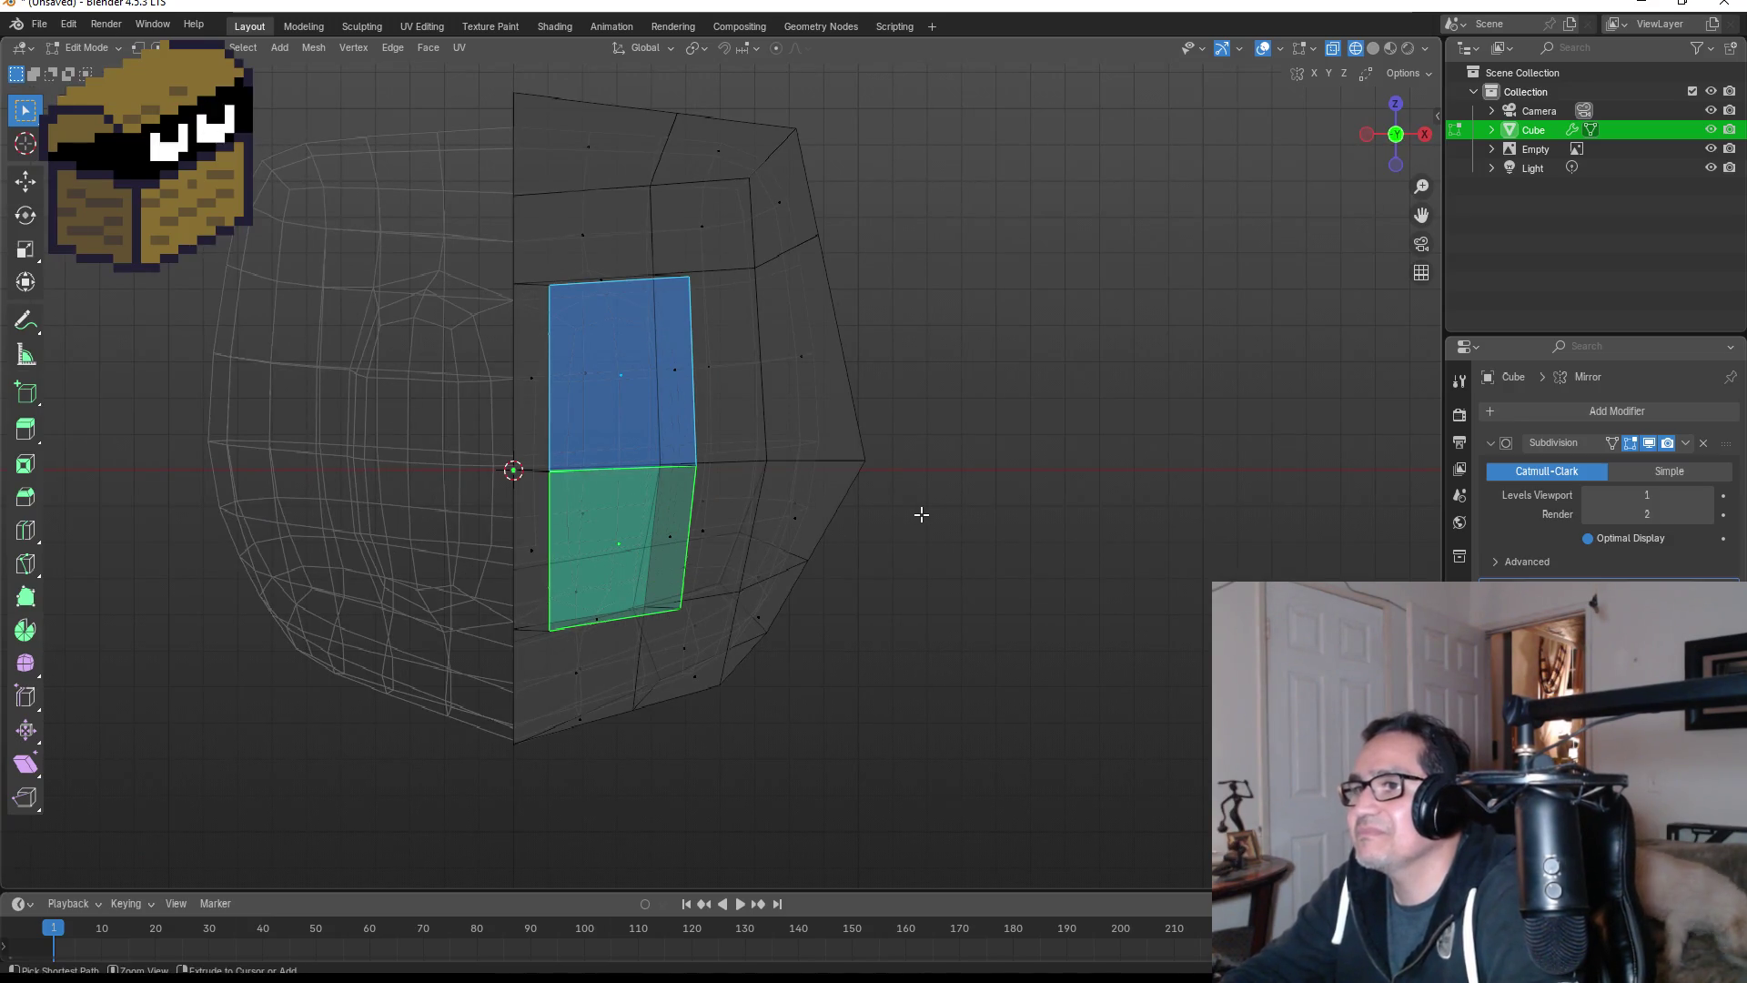
key("ctrl+z")
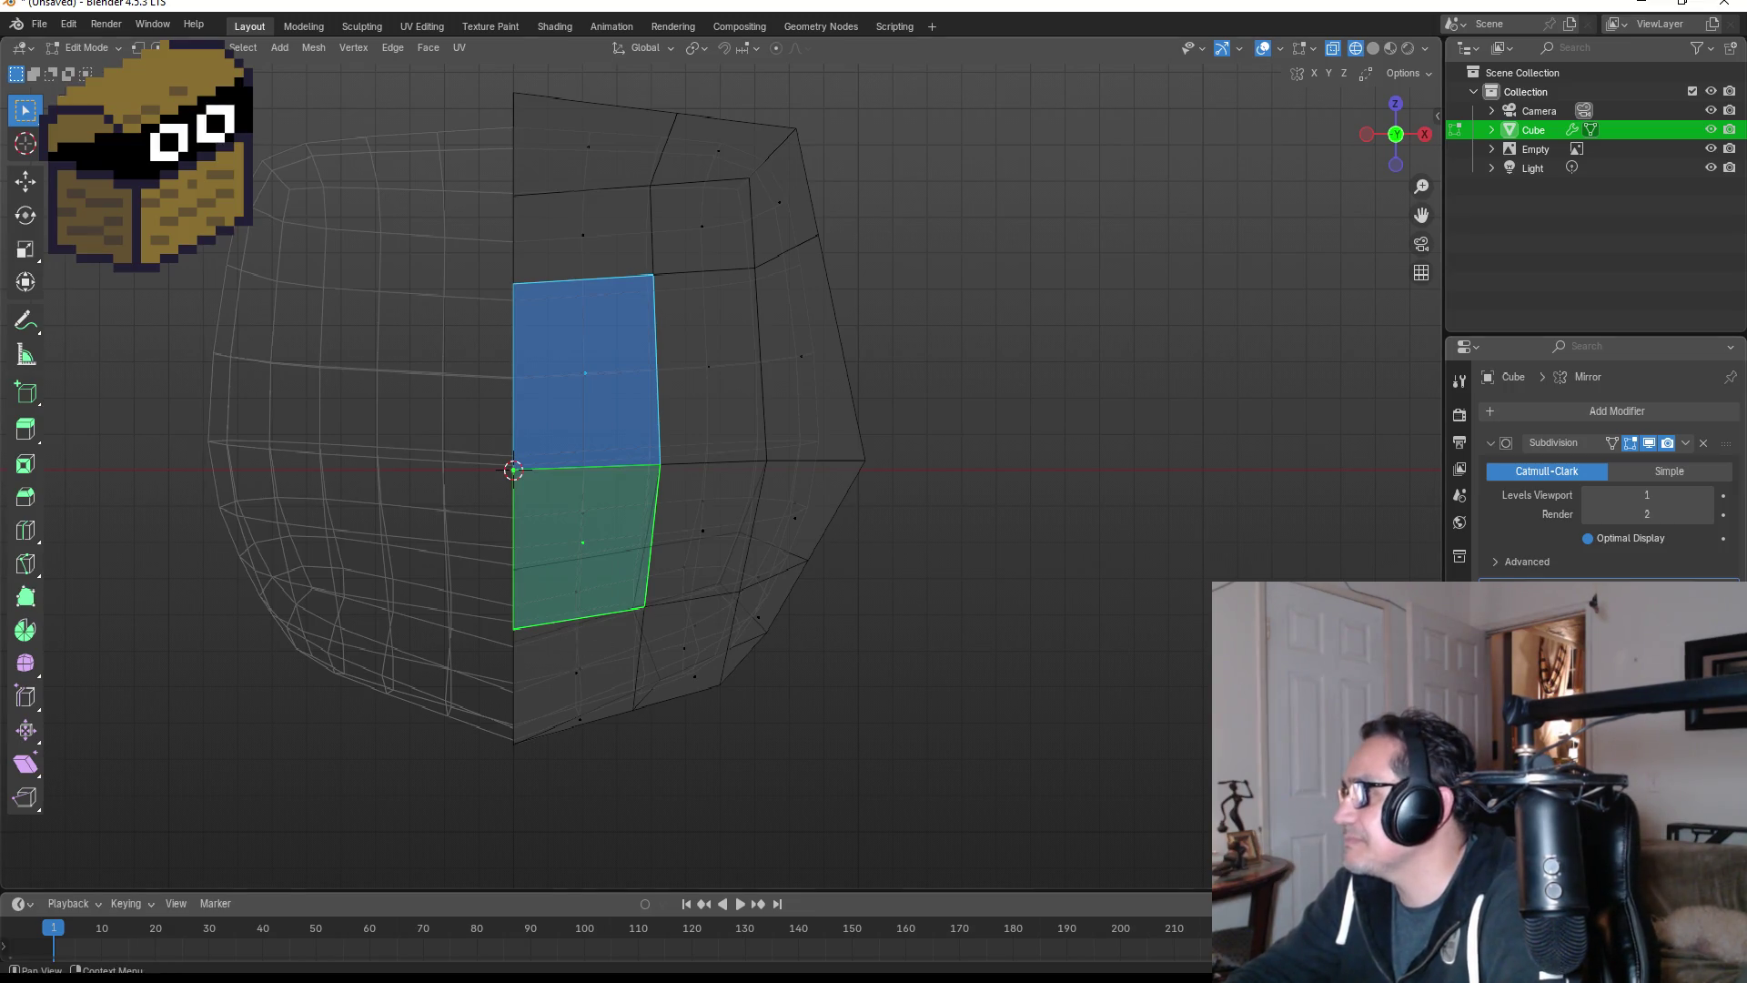
- Extrude the front faces again and scale them down to narrow the snout
key("e")
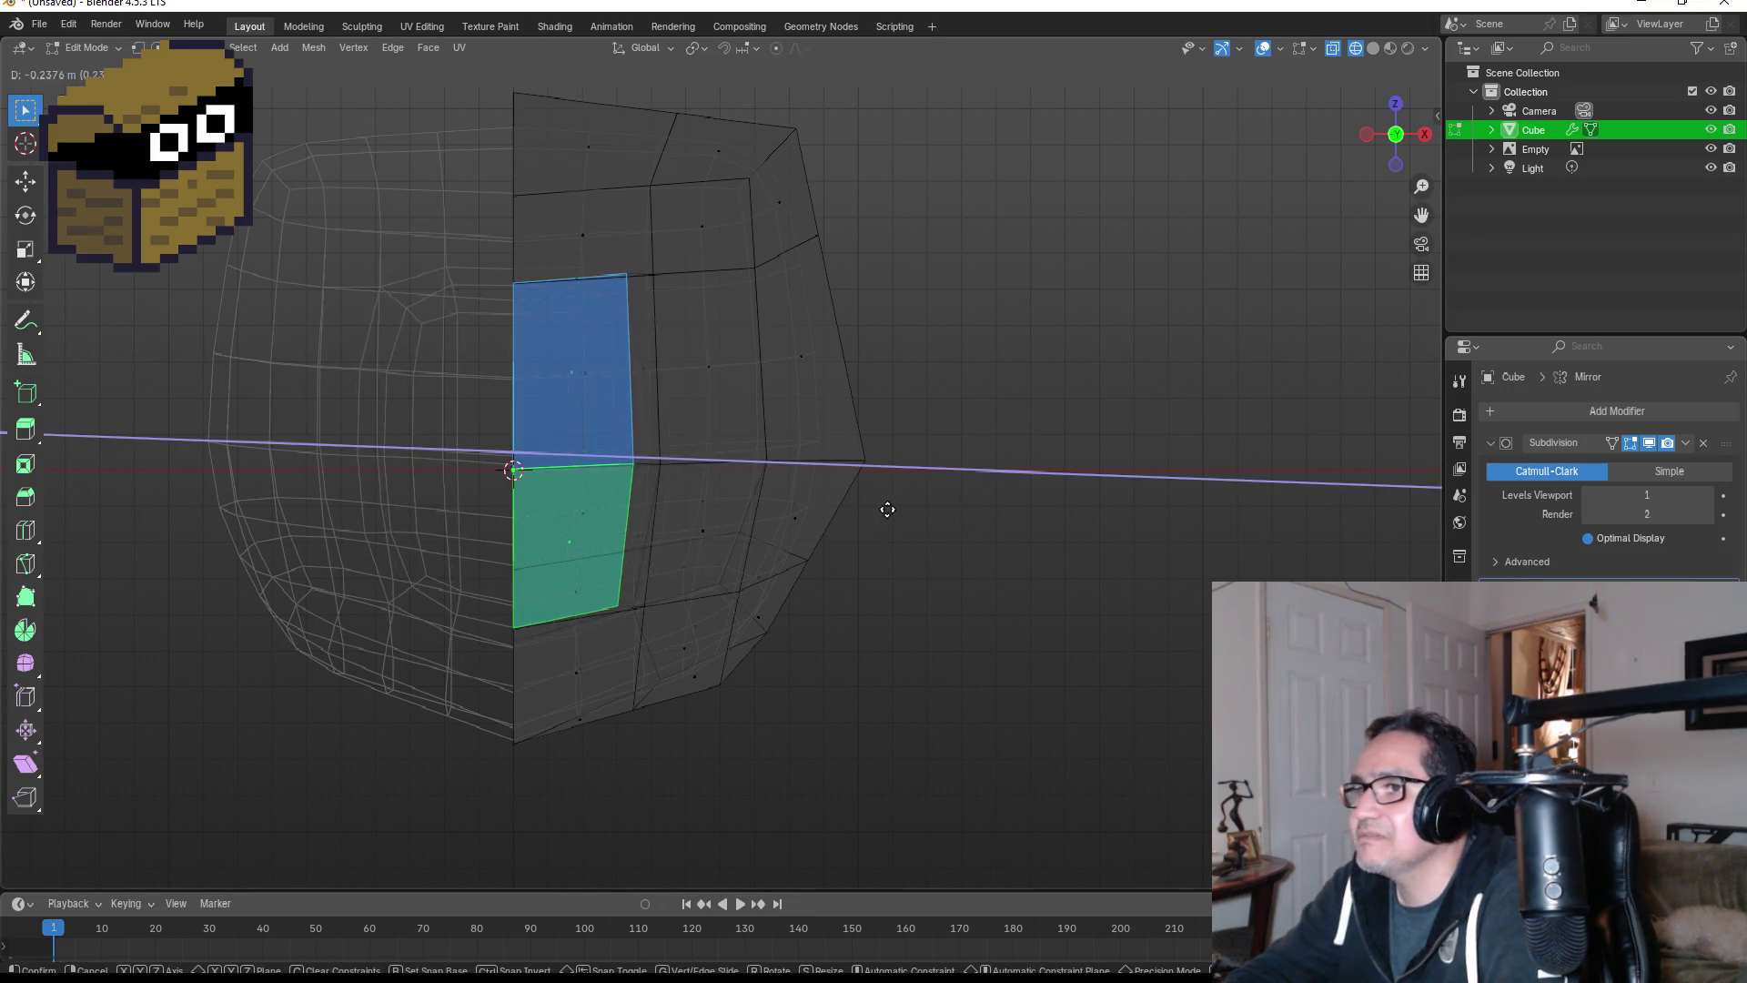
right_click(906, 507)
mouse_move(910, 503)
middle_mouse_down("alt")
mouse_move(510, 531)
mouse_move(741, 519)
middle_mouse_up("alt")
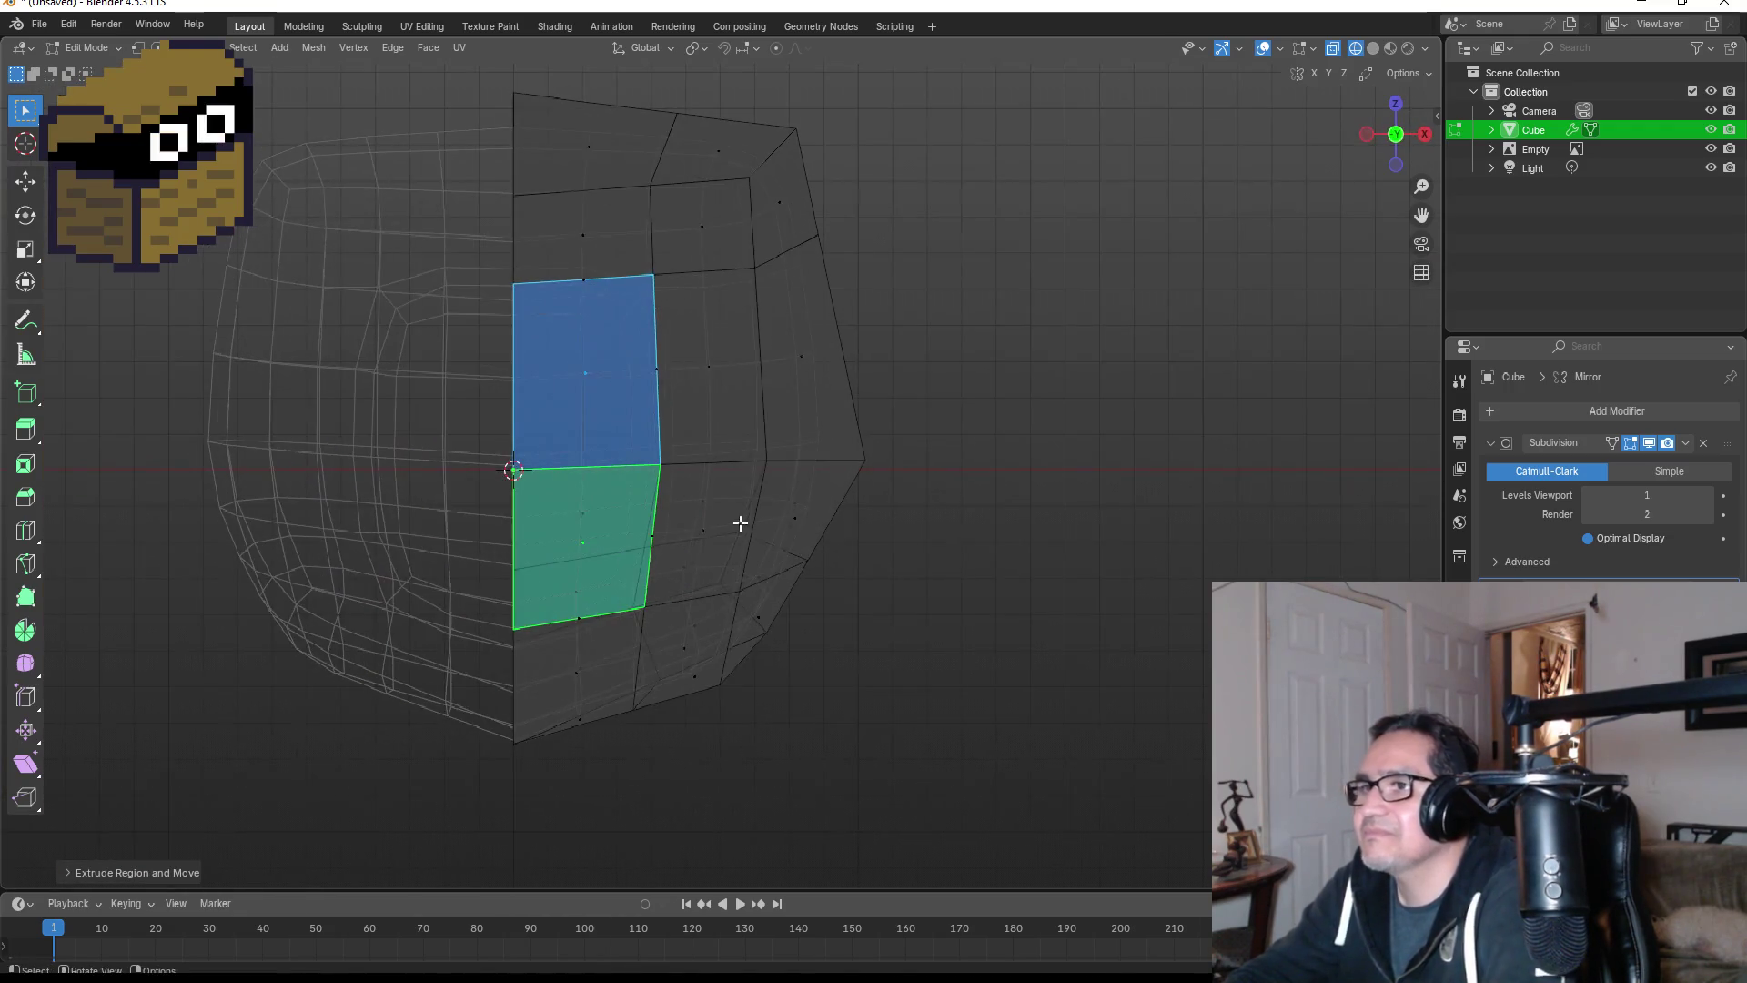
key("e")
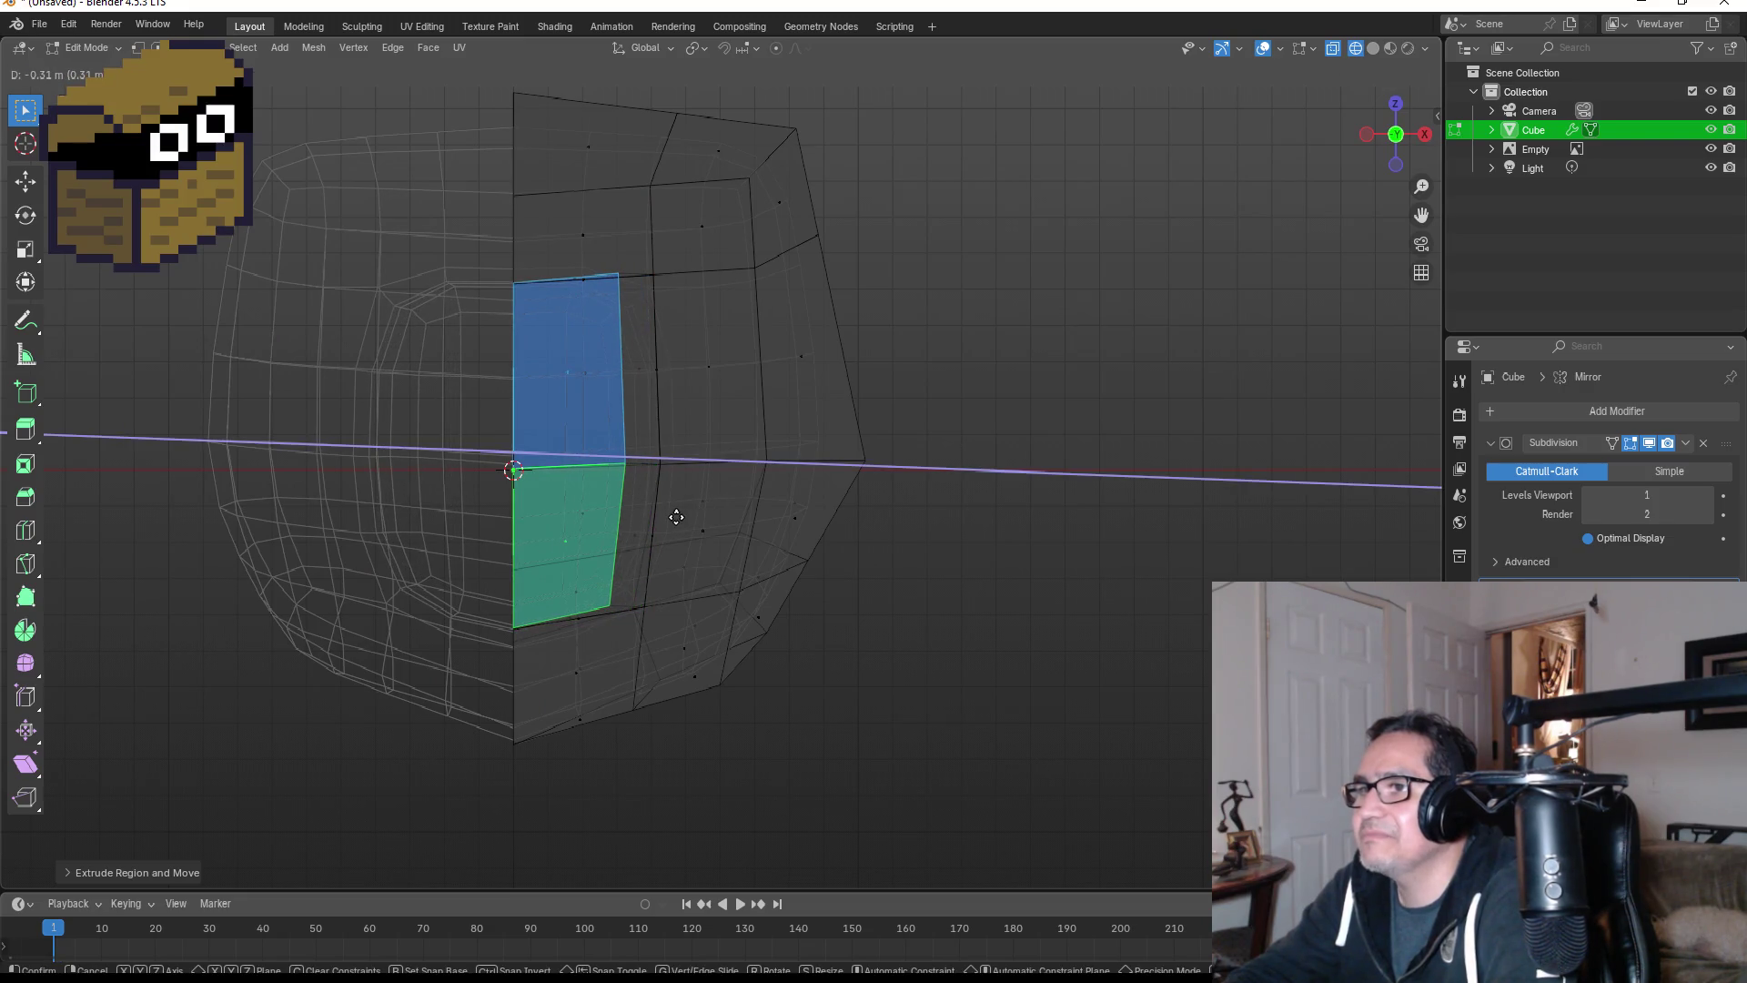
left_click(678, 515)
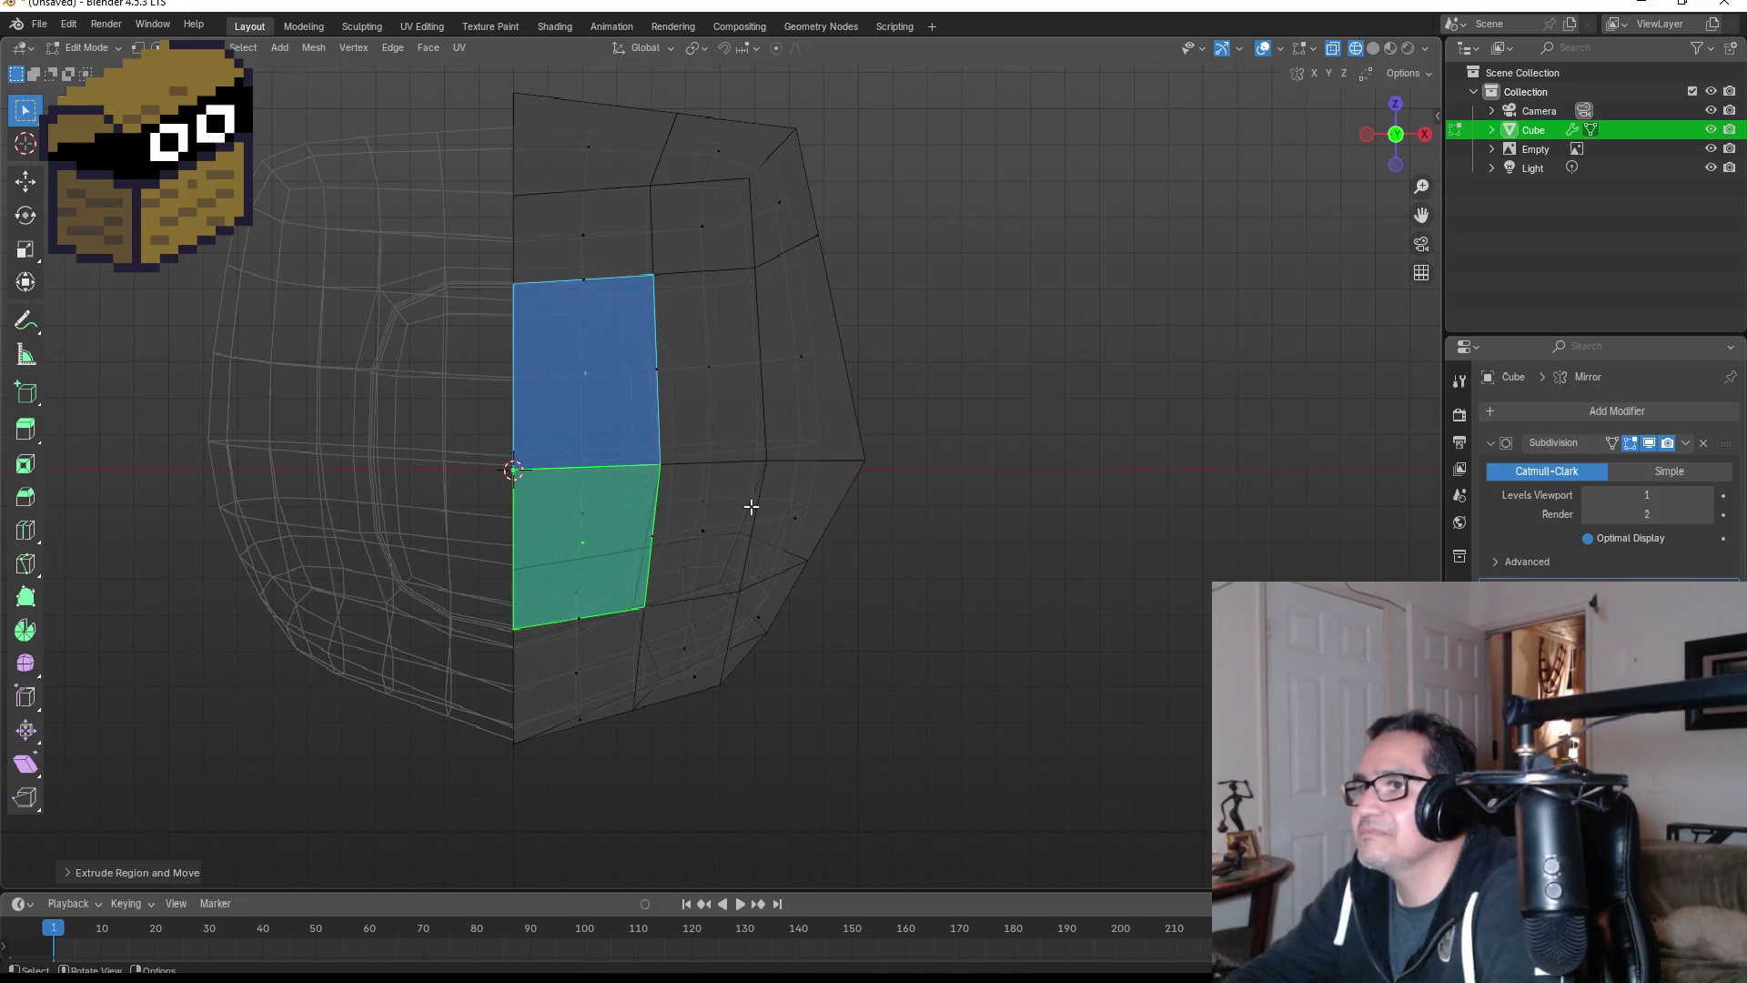
key("s")
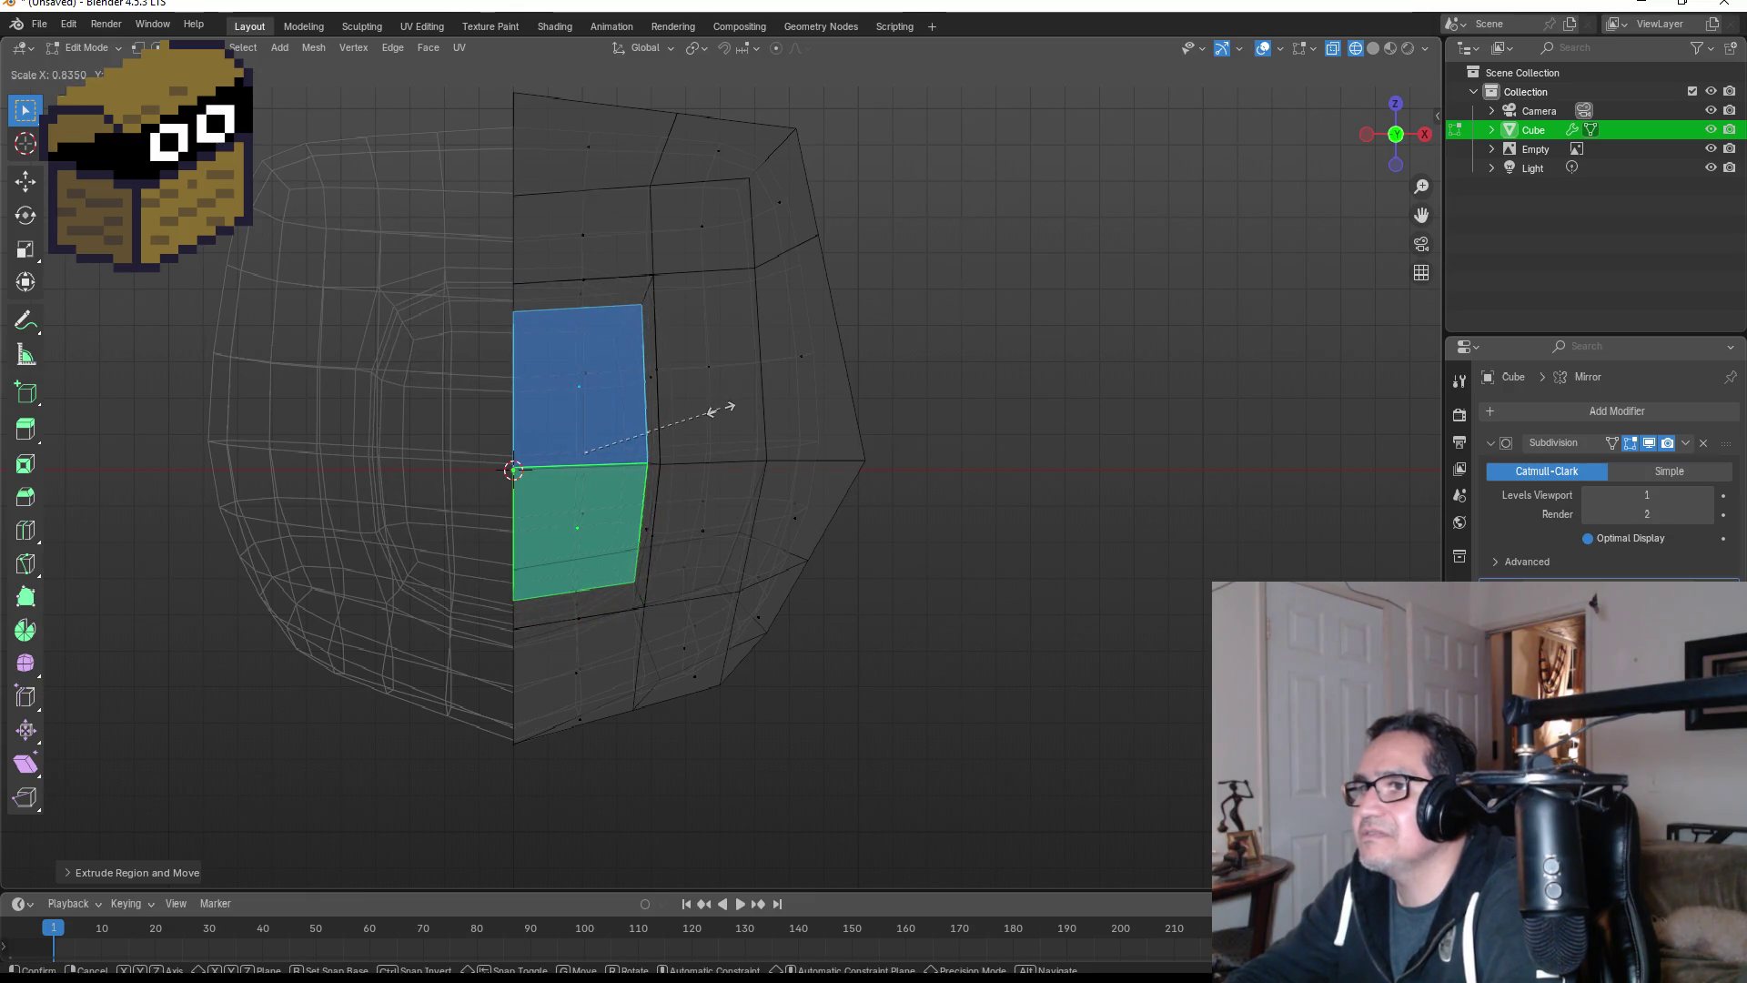
left_click(722, 401)
- Extrude the narrowed faces forward twice in side view to lengthen the snout
key("KP_3")
key("e")
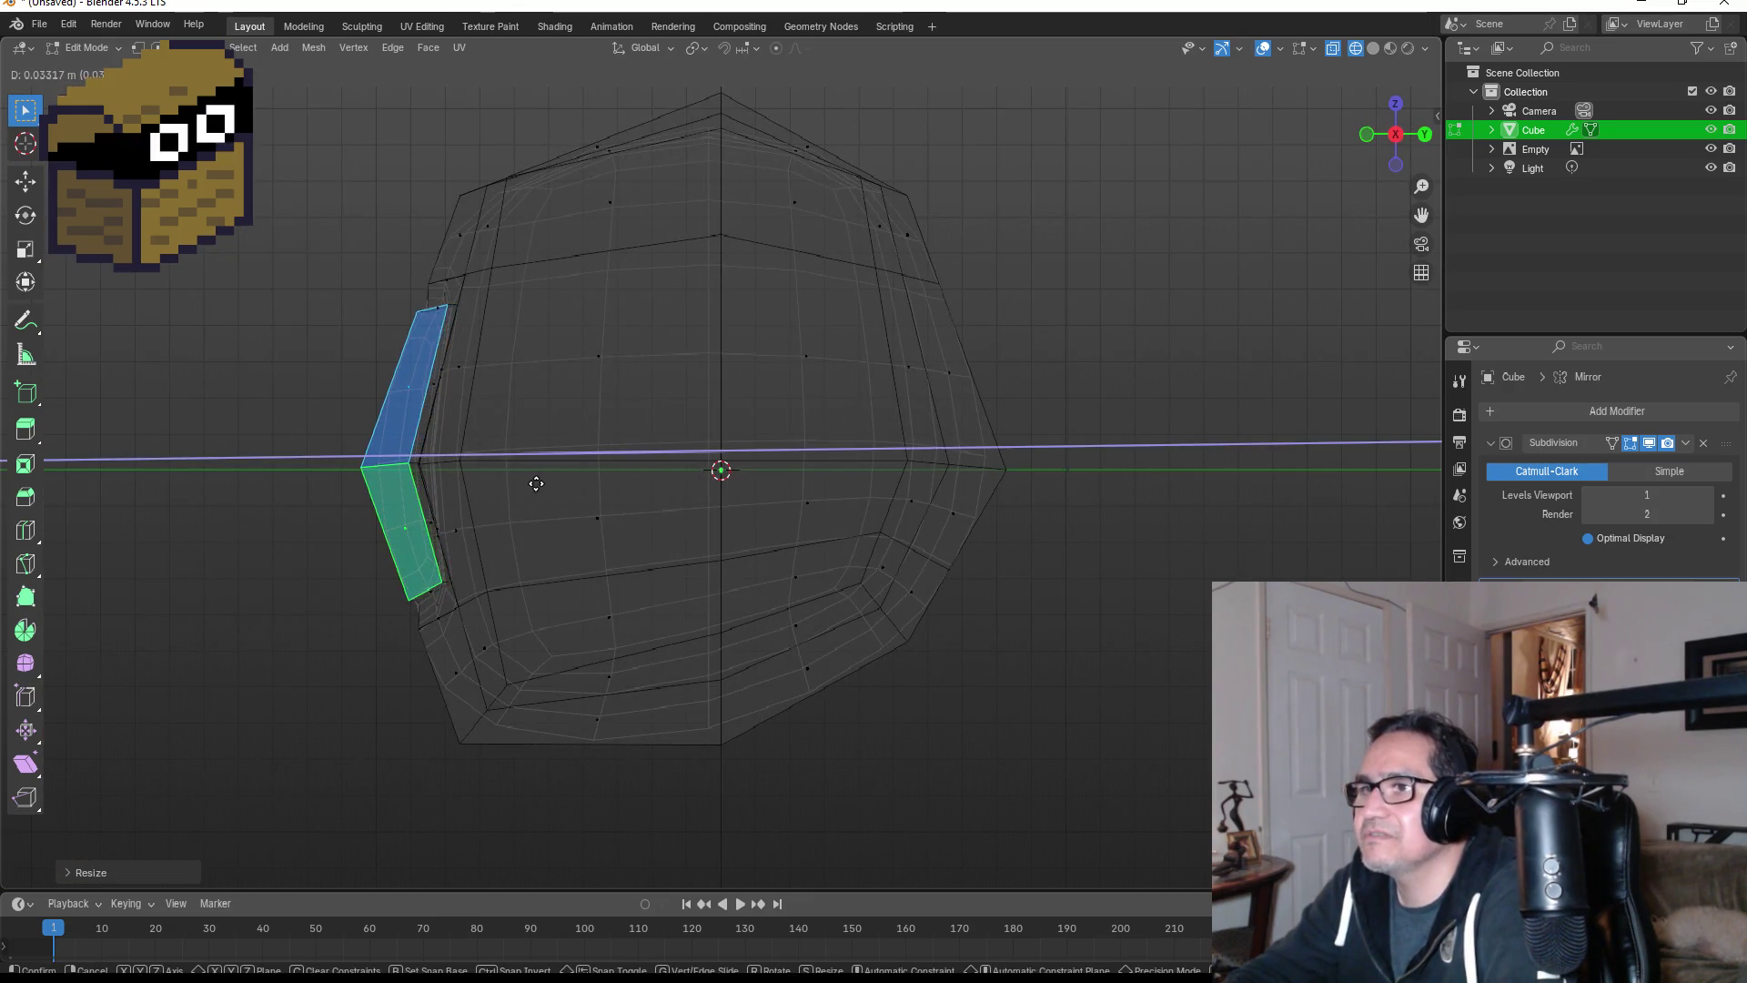
left_click(471, 479)
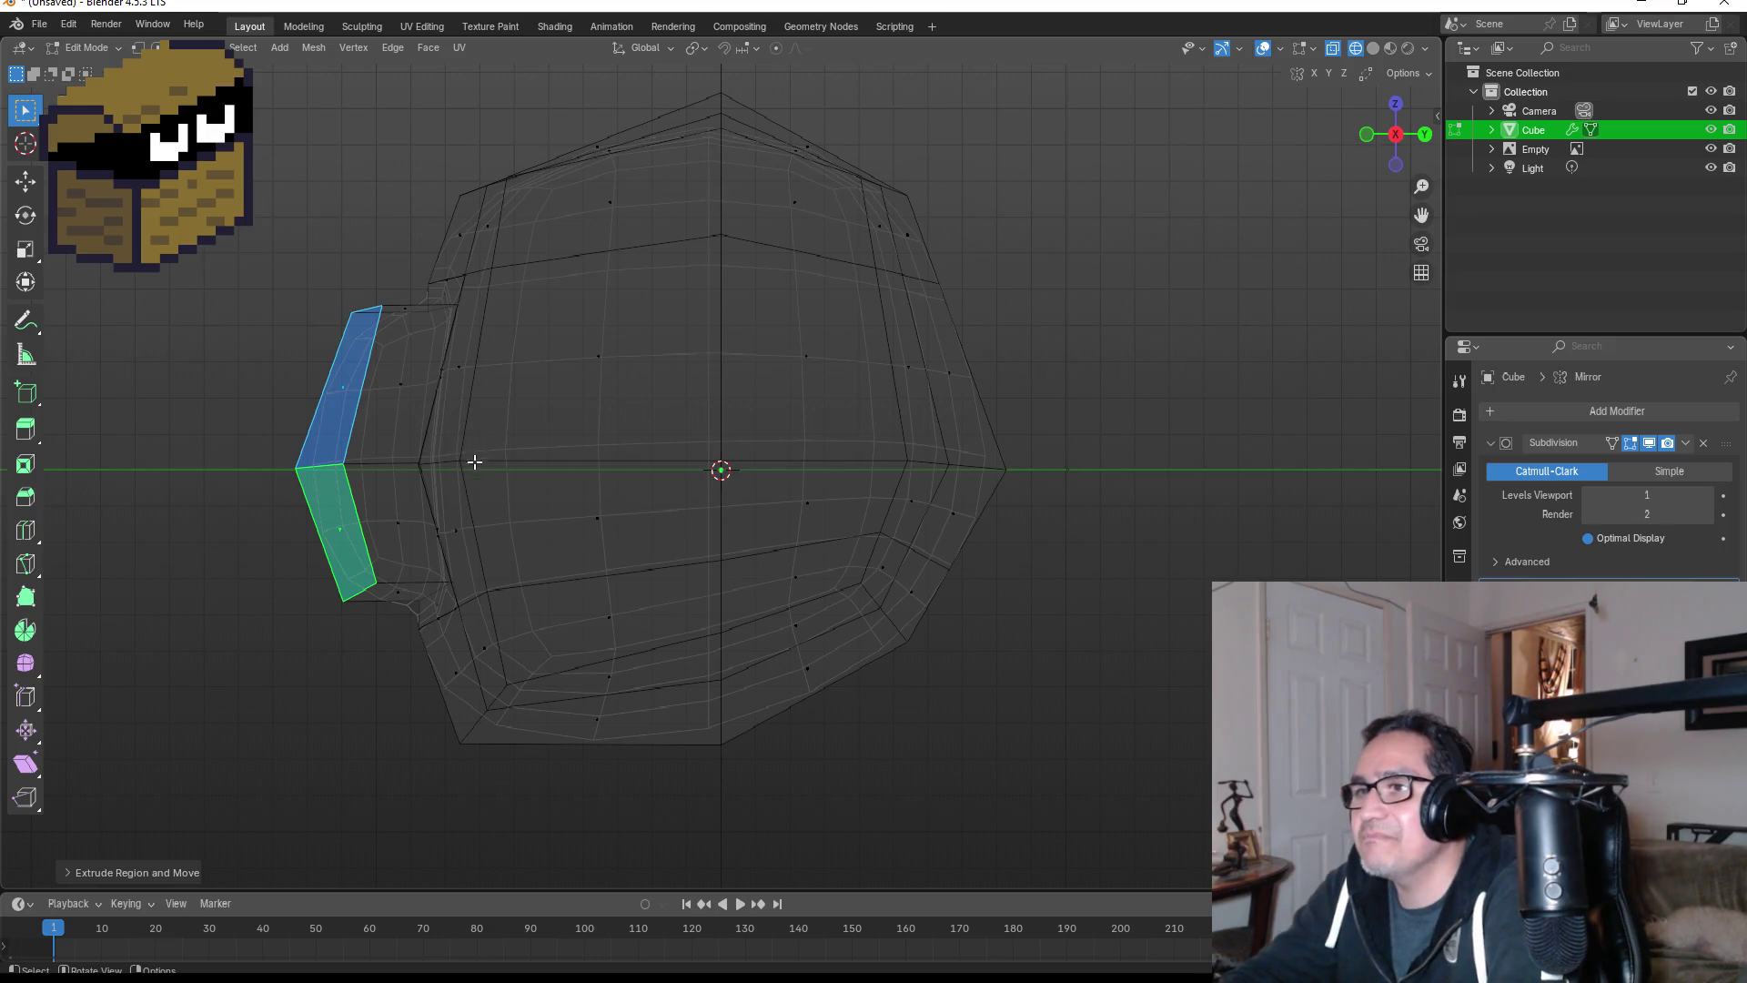
scroll(455, 414, "down", 4)
key("KP_1")
scroll(391, 419, "down", 4)
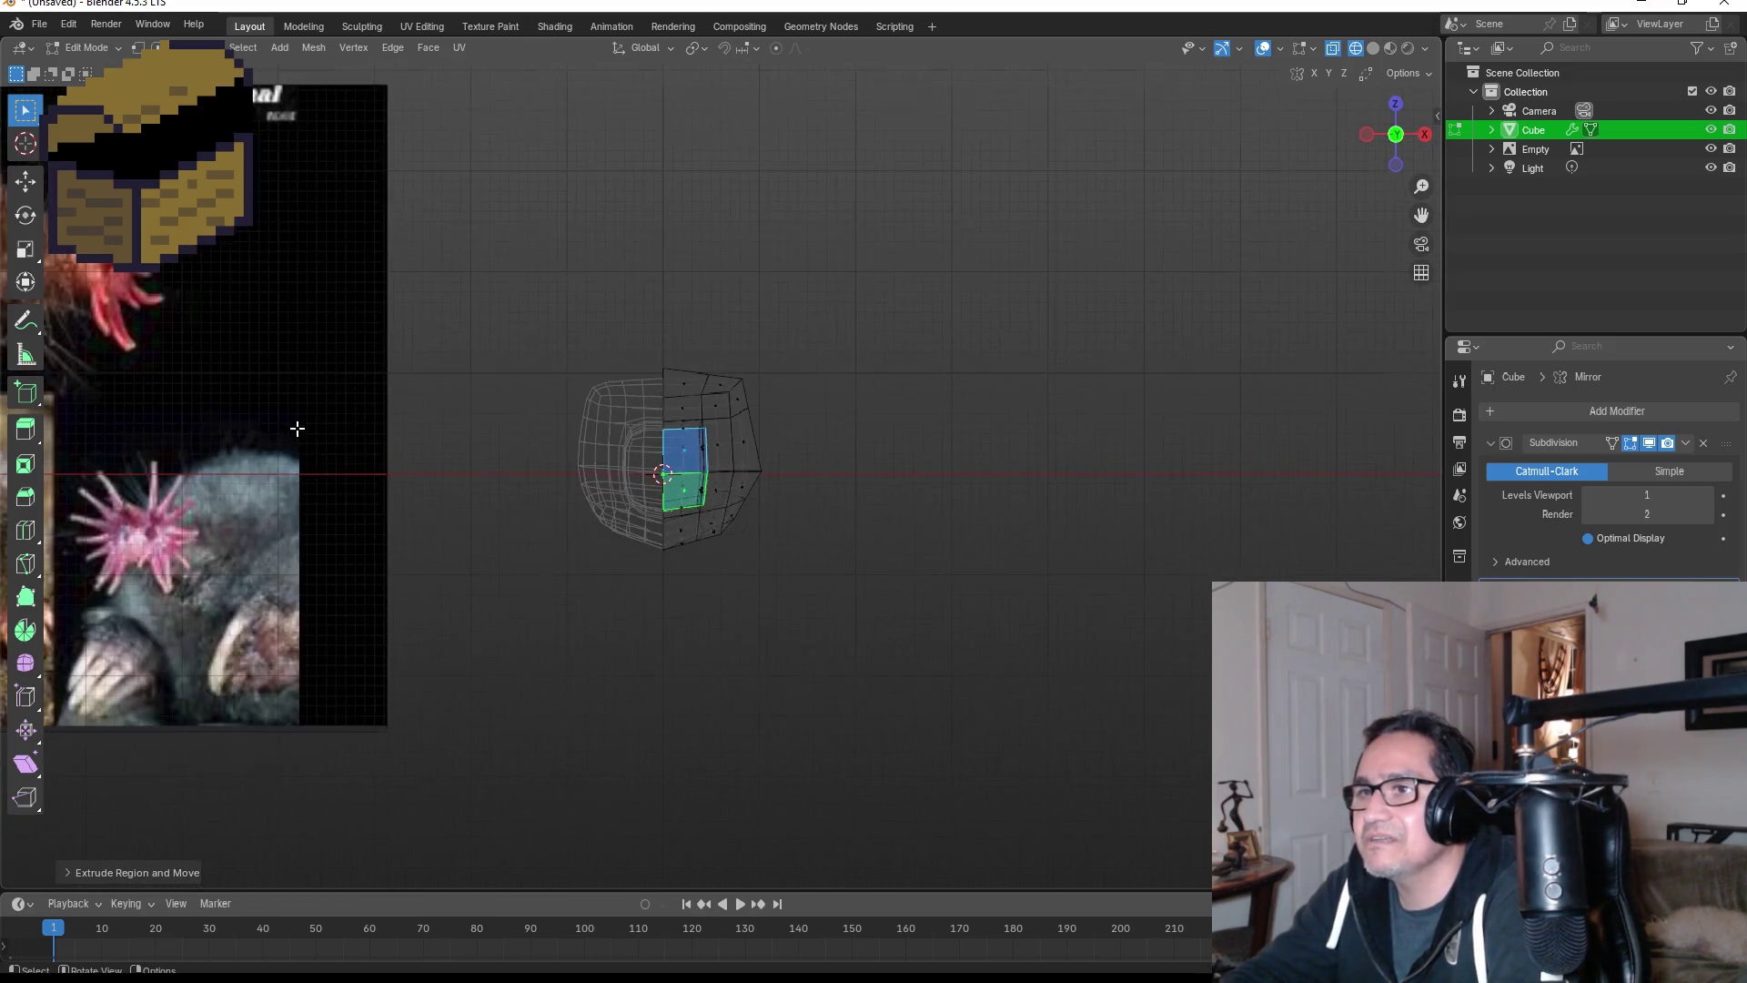
scroll(311, 413, "down", 1)
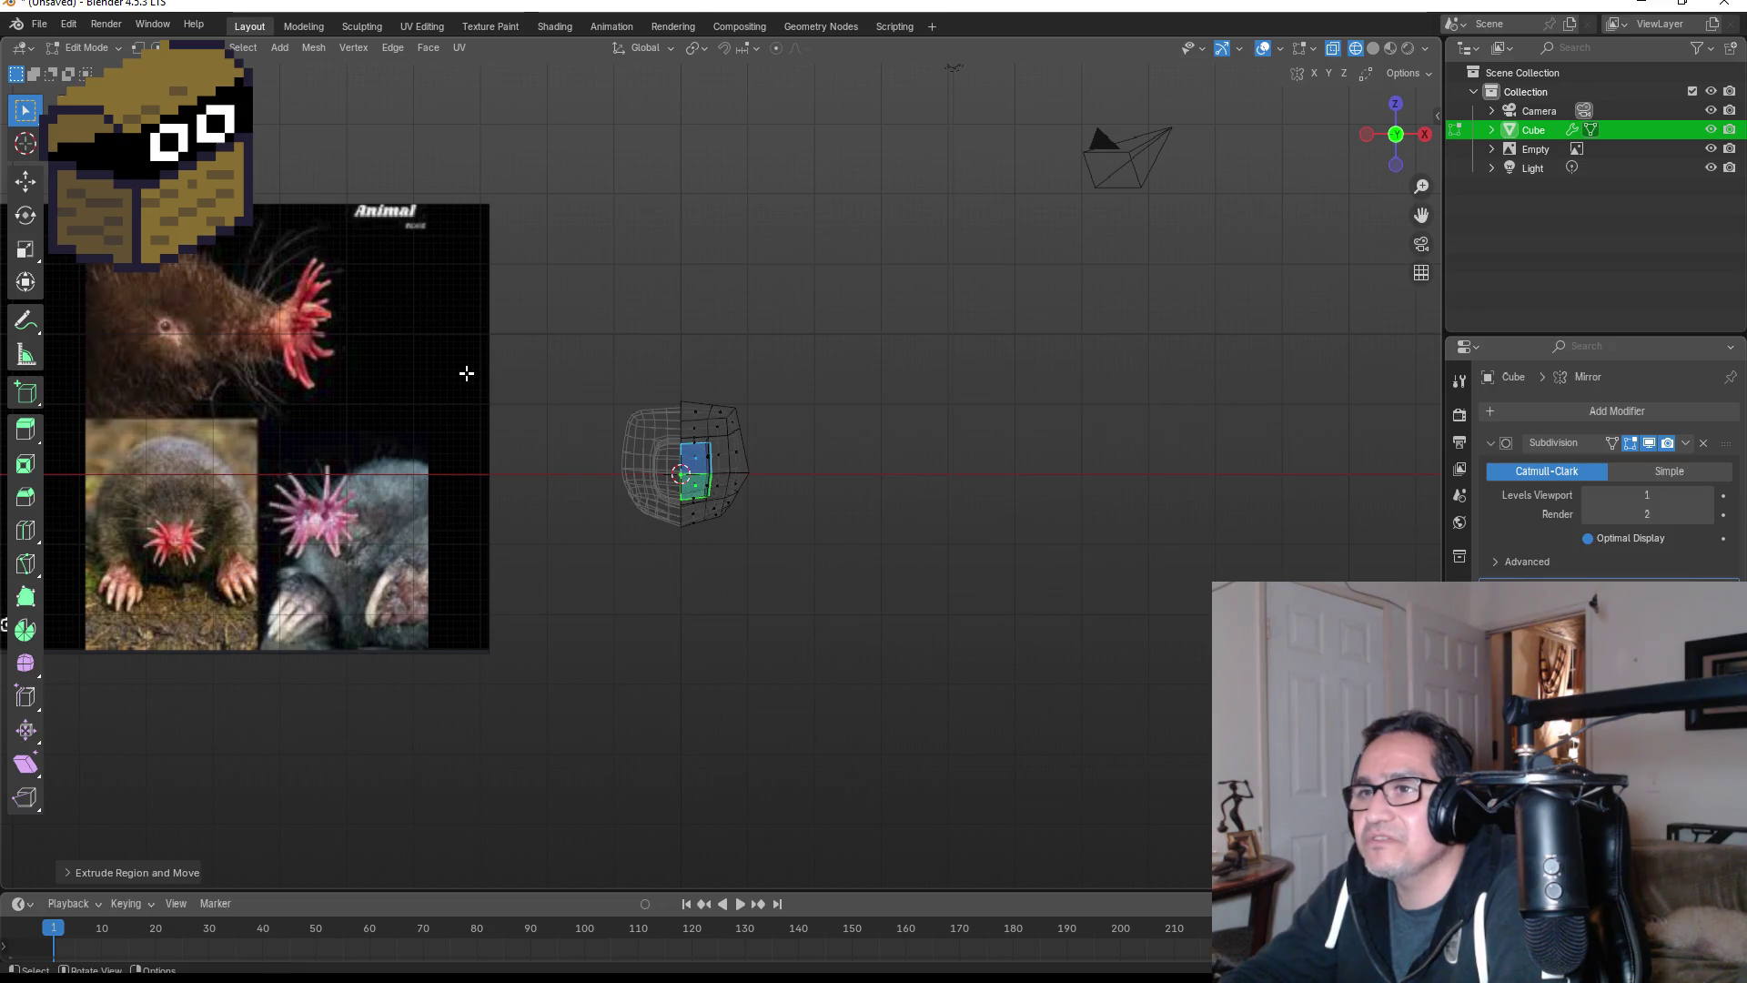
key("KP_3")
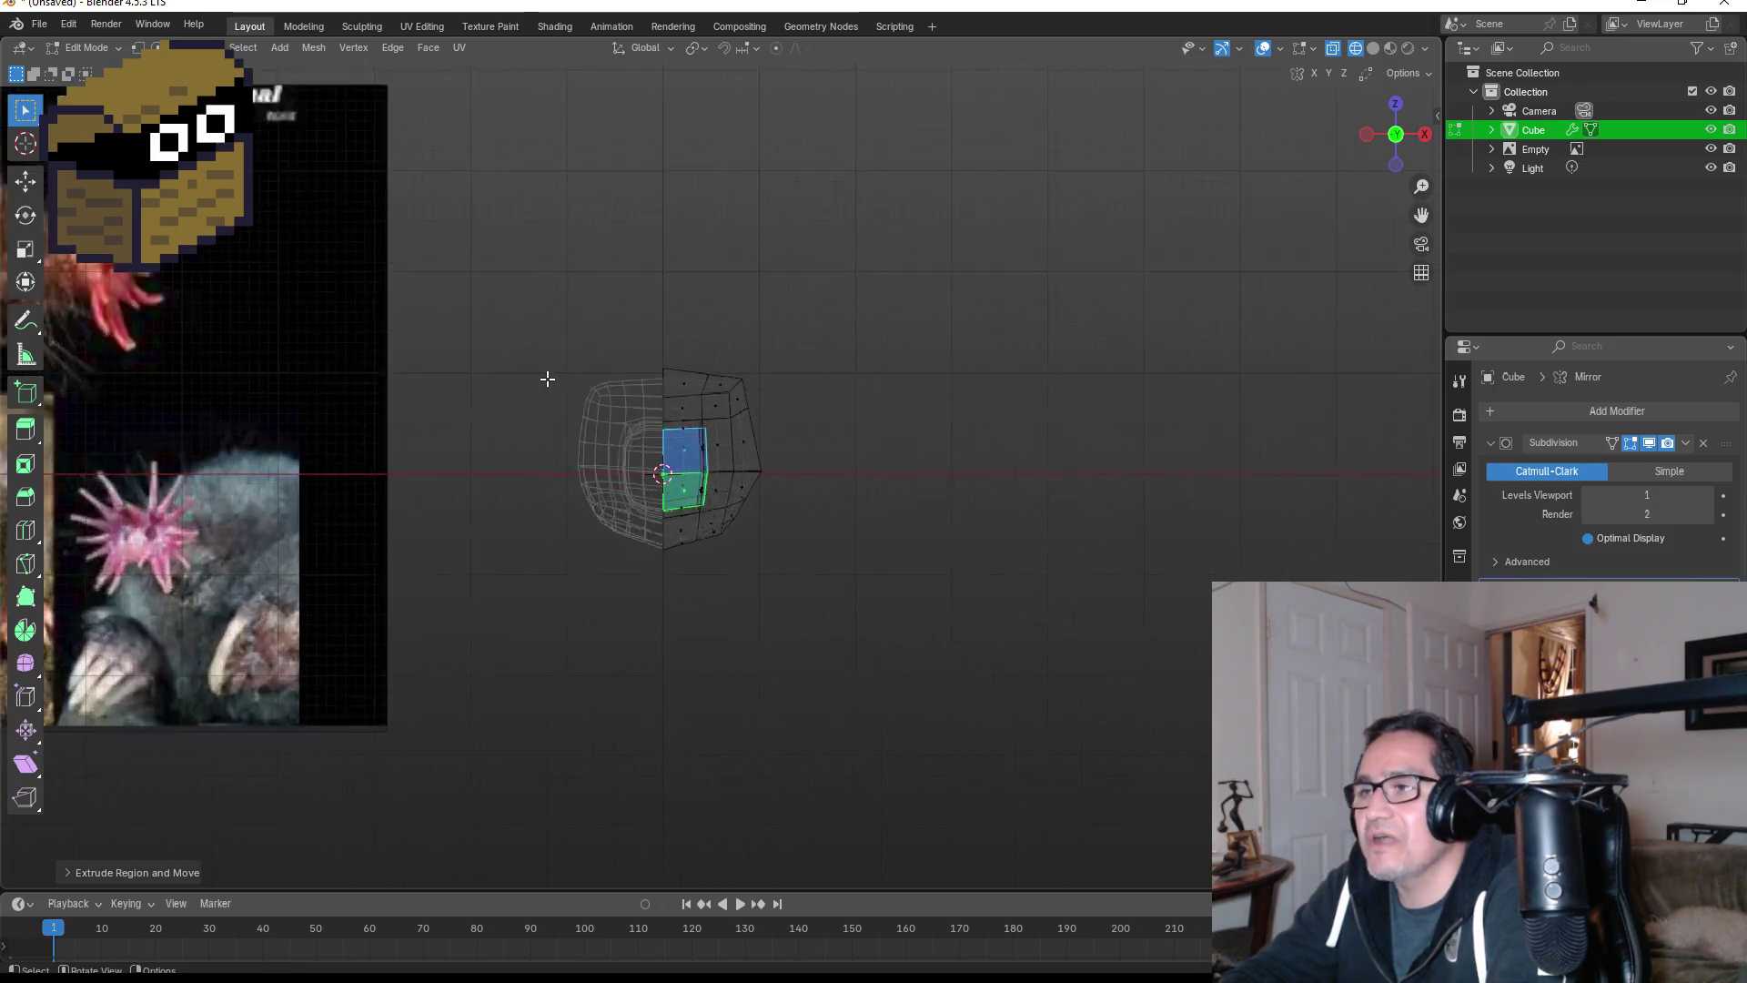
scroll(546, 379, "up", 8)
key("e")
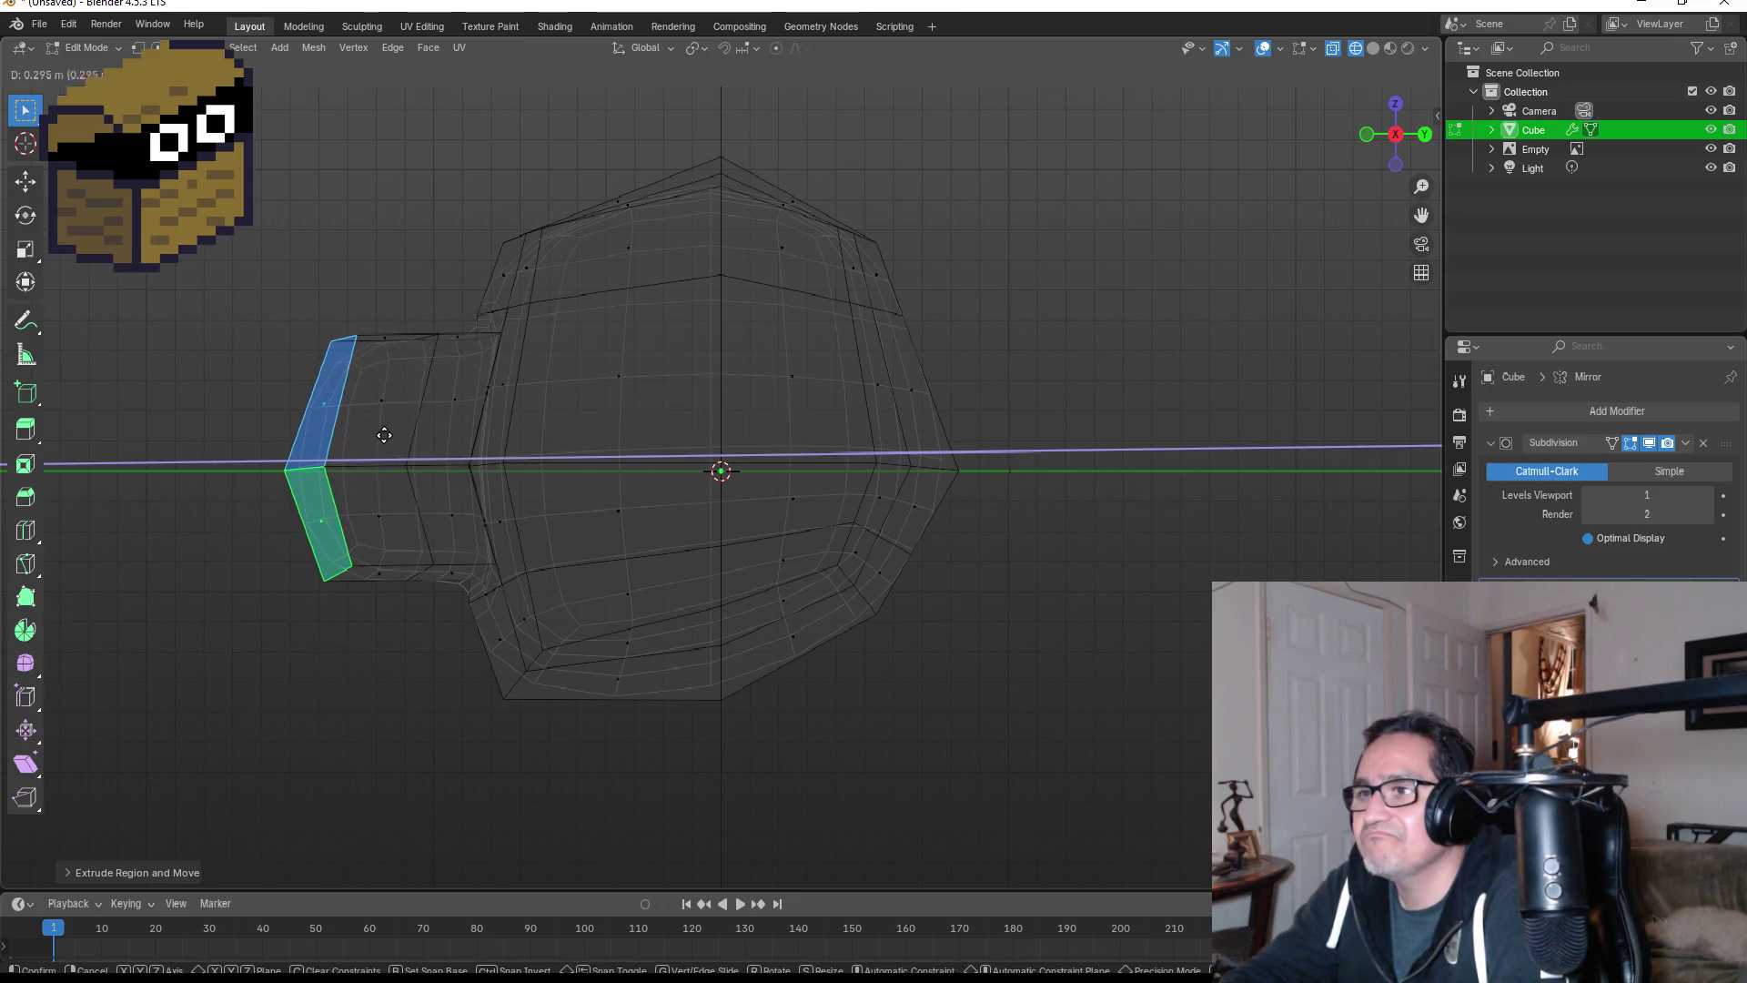
left_click(377, 433)
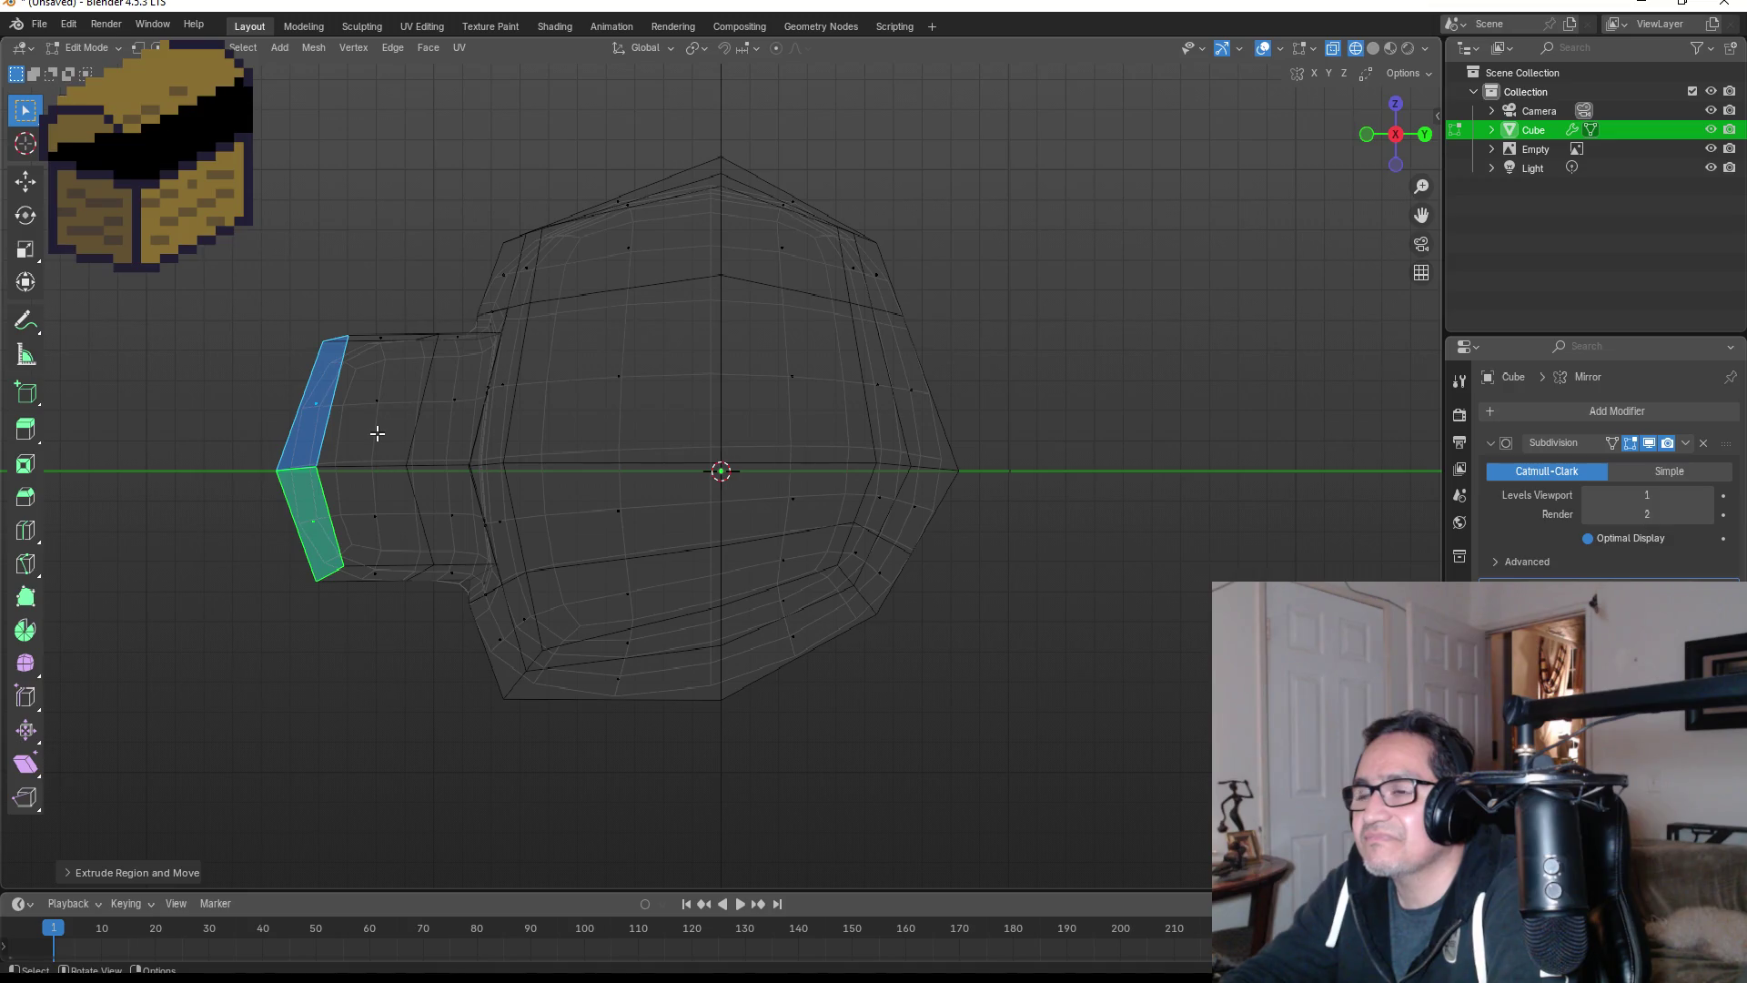
- Inspect the snout from several angles and select the top edge at its tip
middle_click_drag(415, 431, 695, 440)
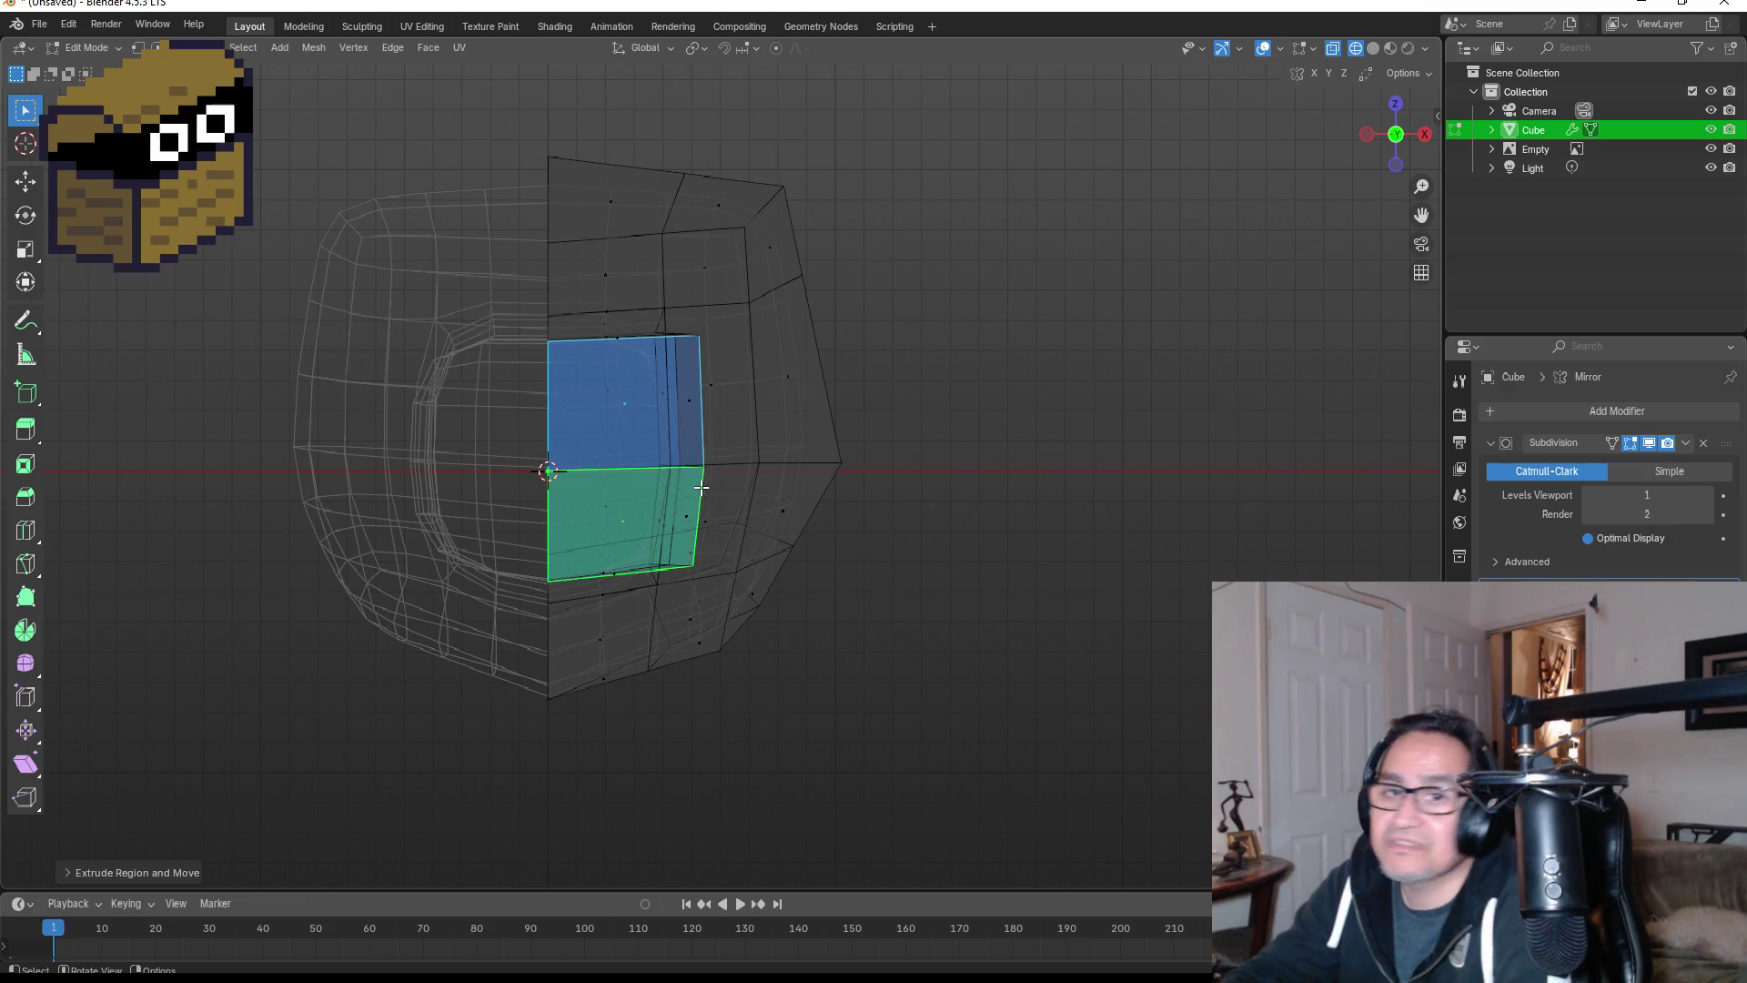
scroll(636, 319, "up", 5)
middle_click_drag(822, 401, 480, 385)
scroll(704, 392, "down", 5)
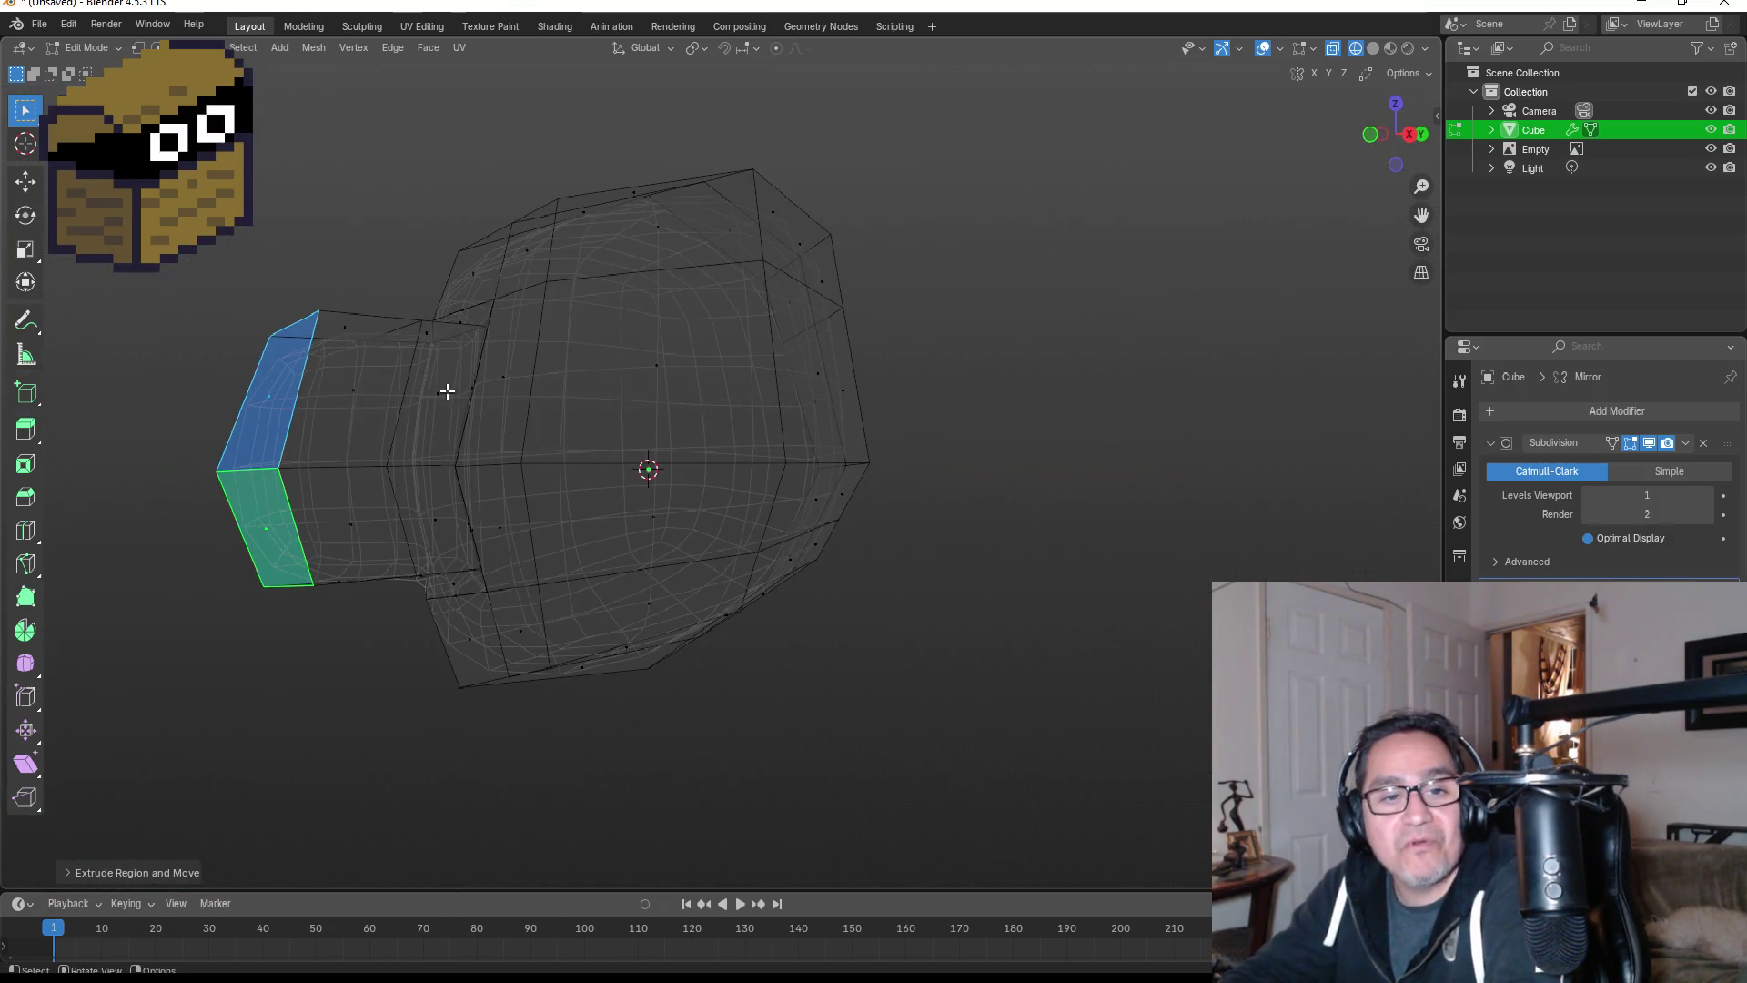
key("KP_1")
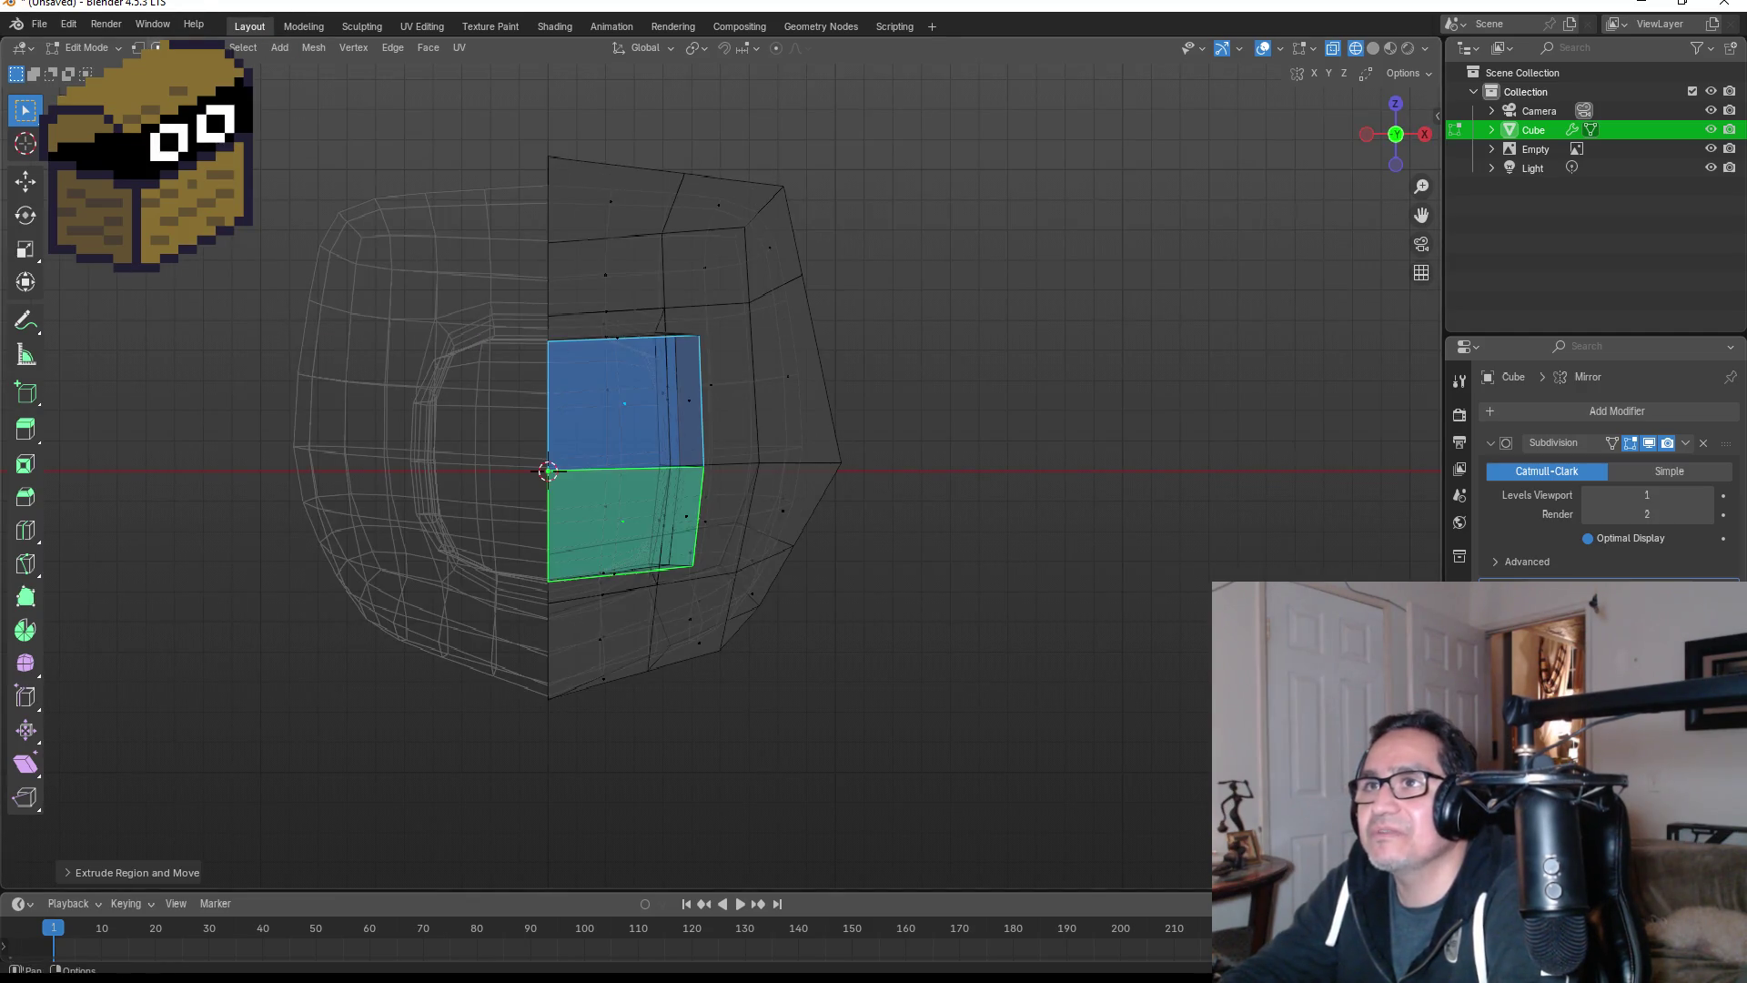
mouse_move(546, 468)
middle_mouse_down()
mouse_move(573, 362)
mouse_move(292, 423)
middle_mouse_up()
left_click(329, 427)
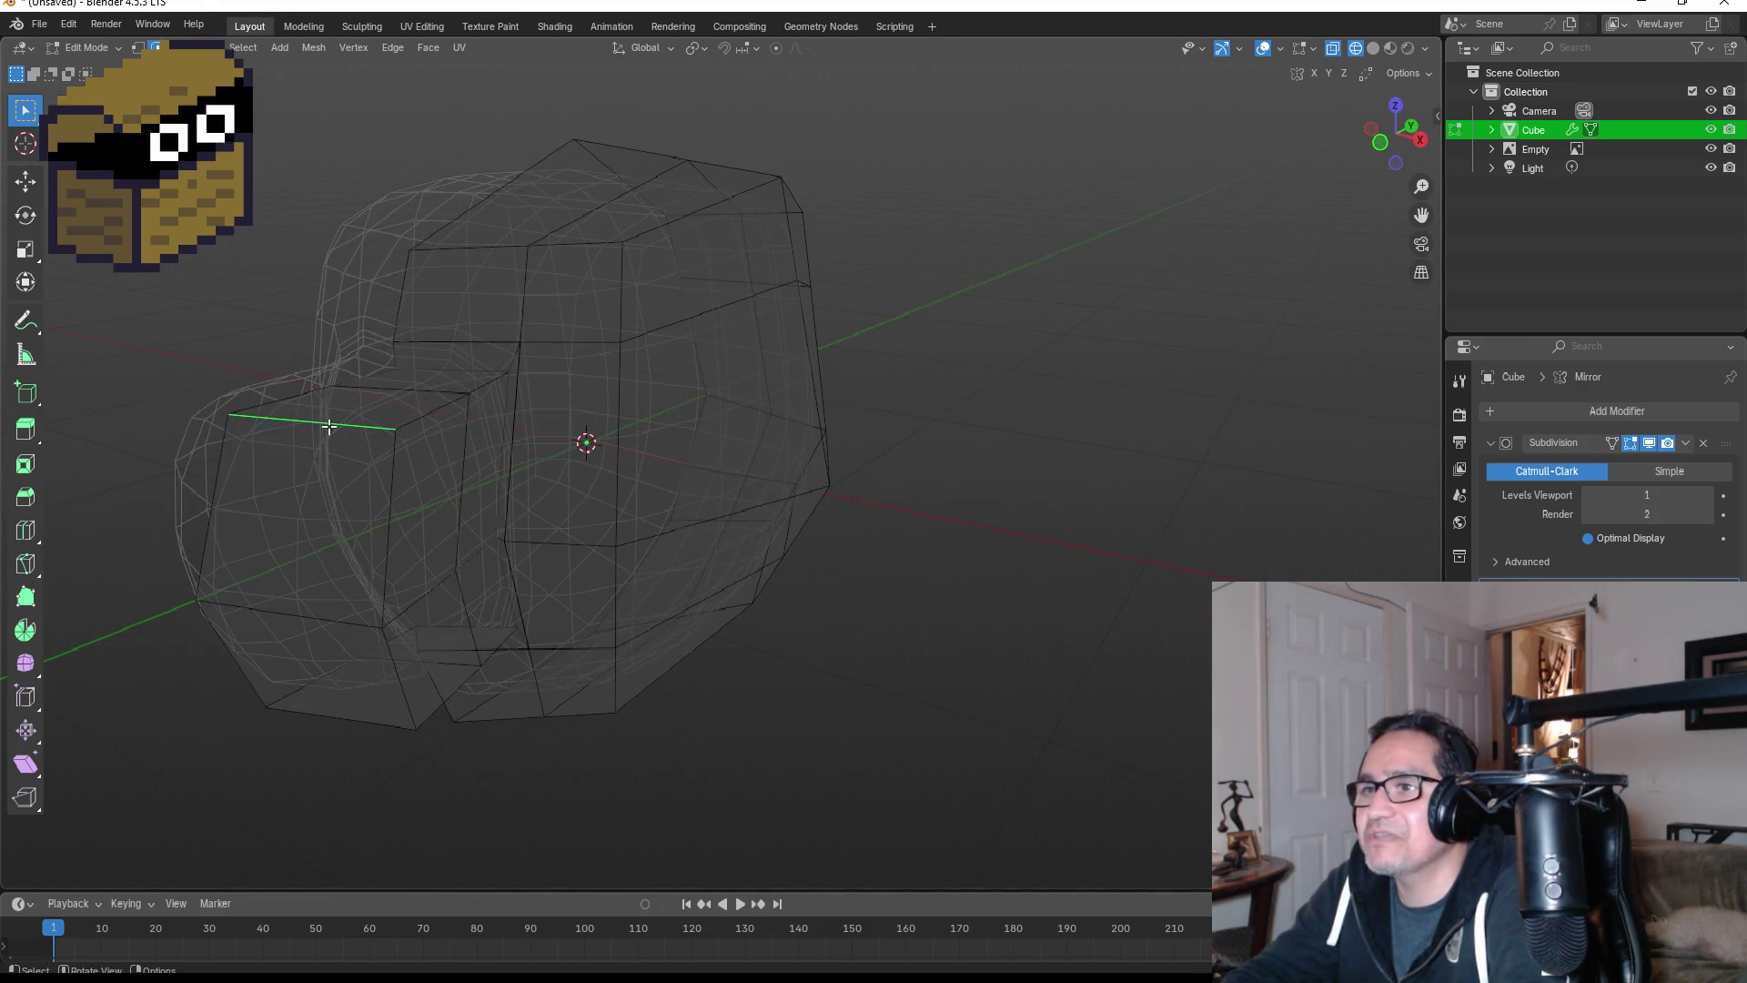
- In side view, undo a trial Y move of the snout vertices and hide the stray left edges
key("KP_3")
key("g")
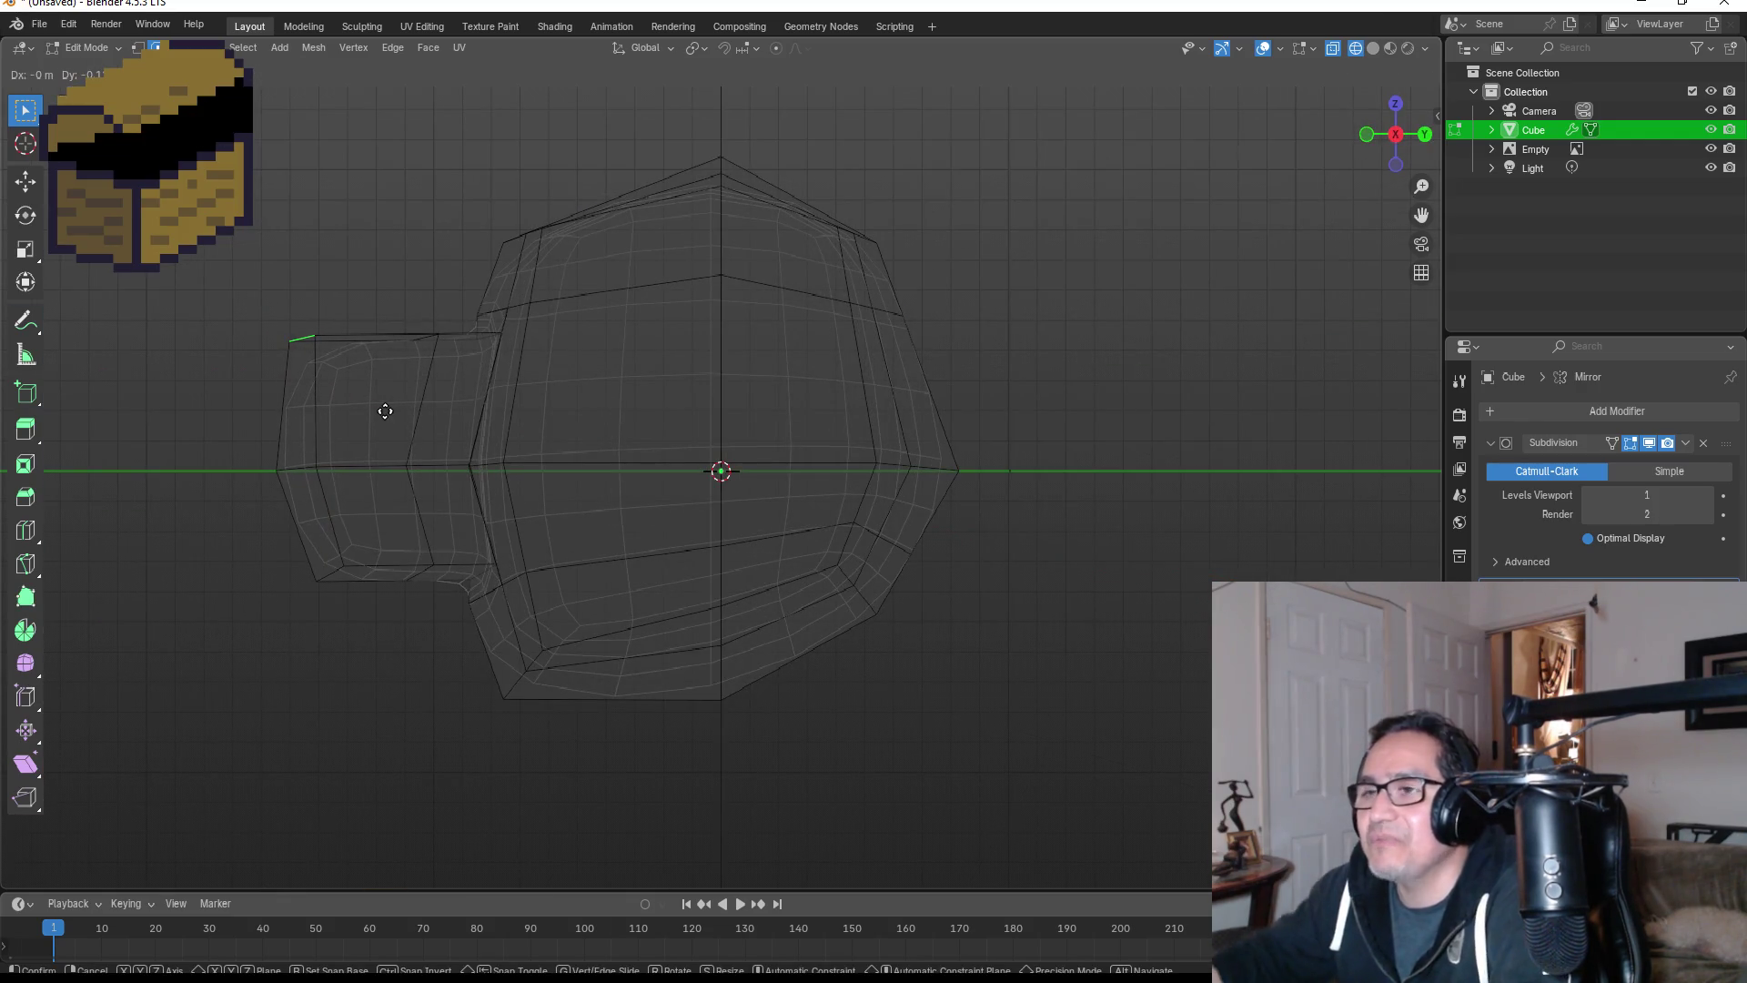
key("y")
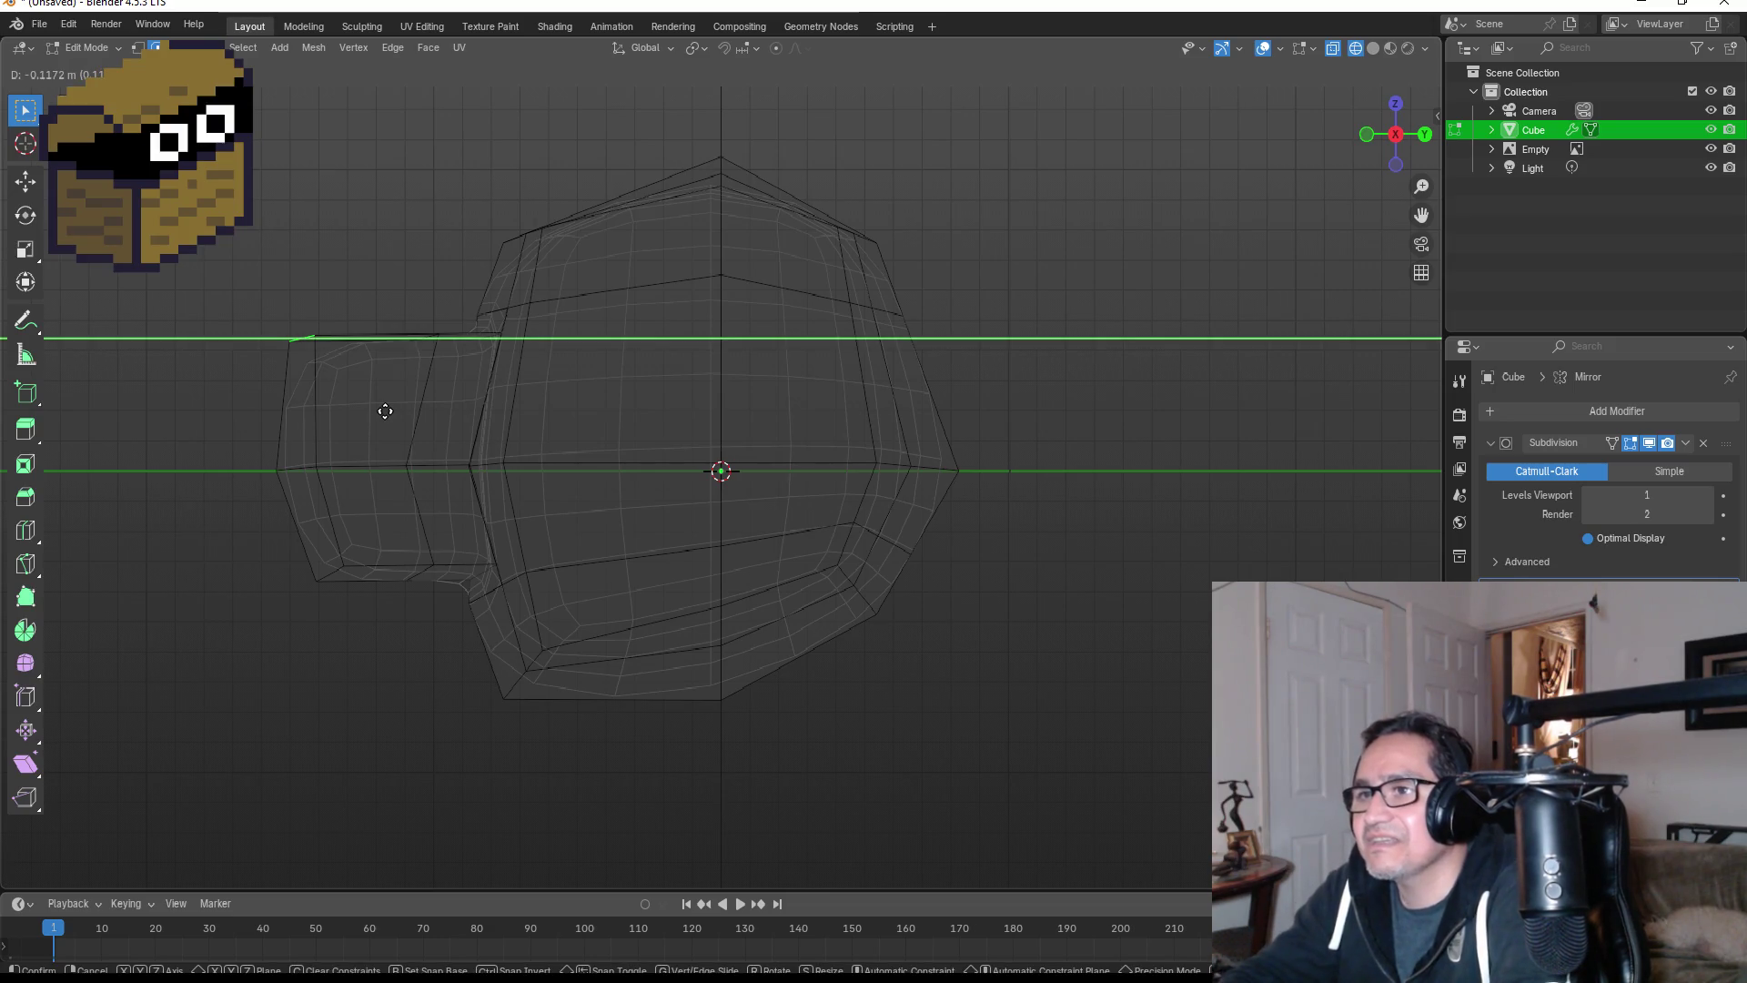
left_click(385, 412)
key("ctrl+z")
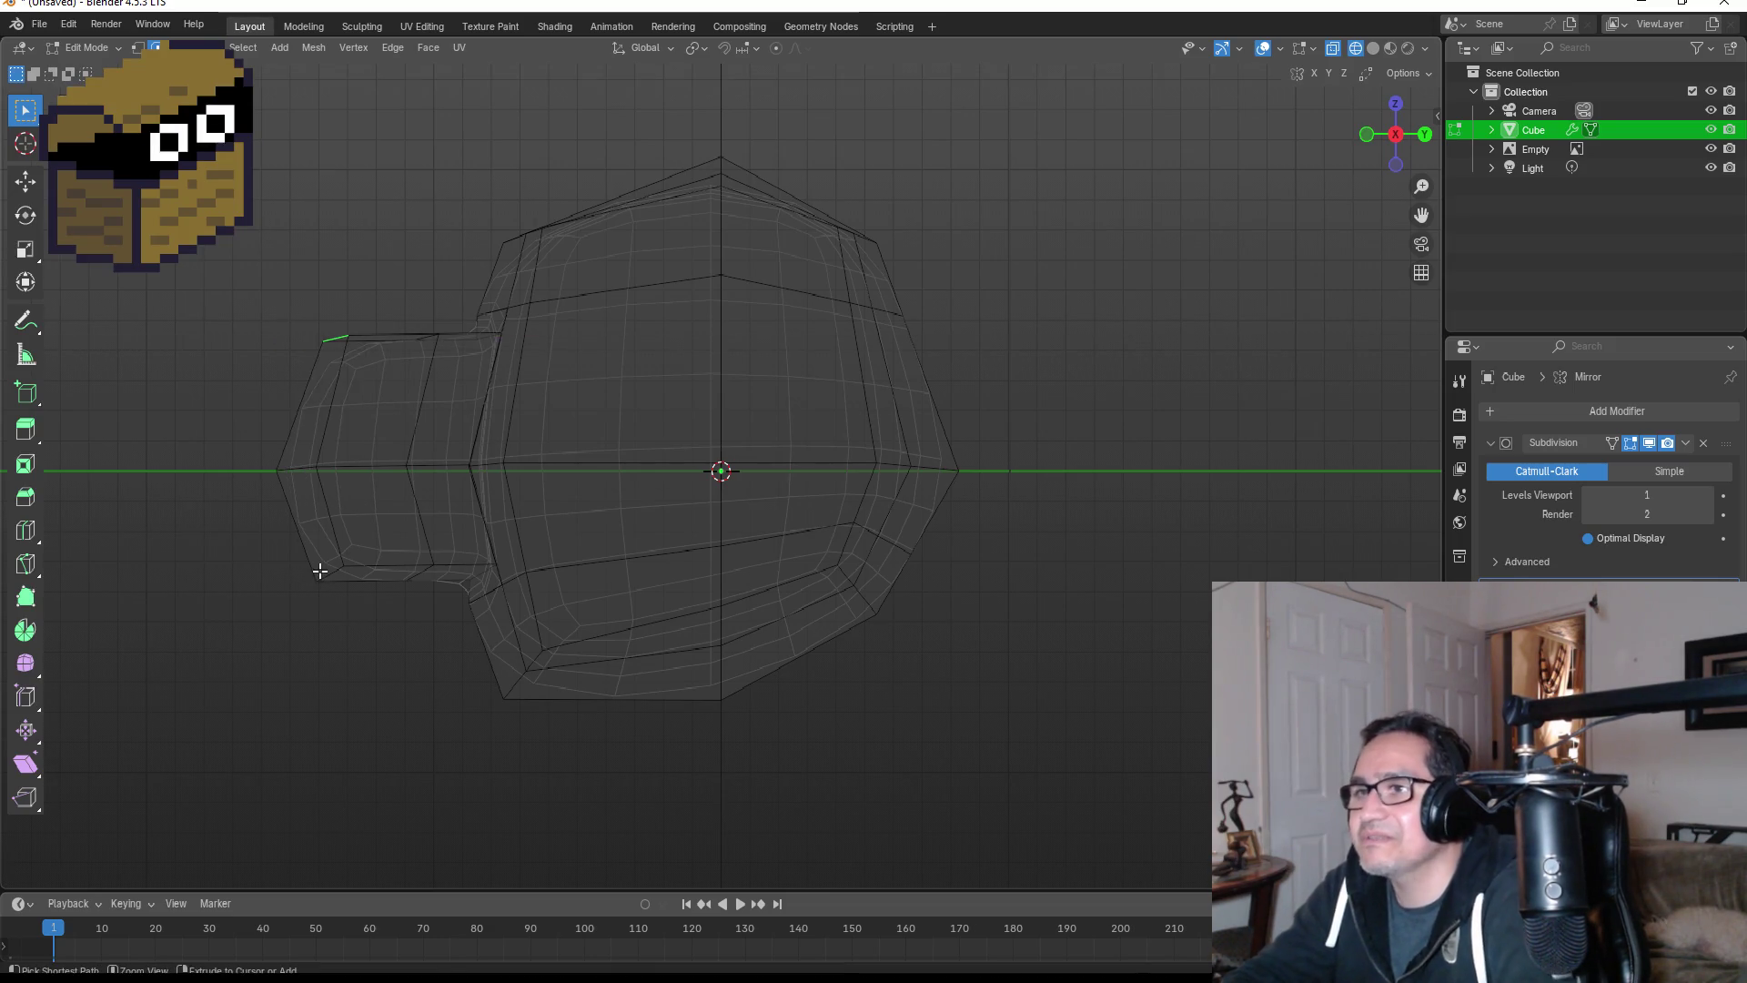
left_click(324, 572, "shift")
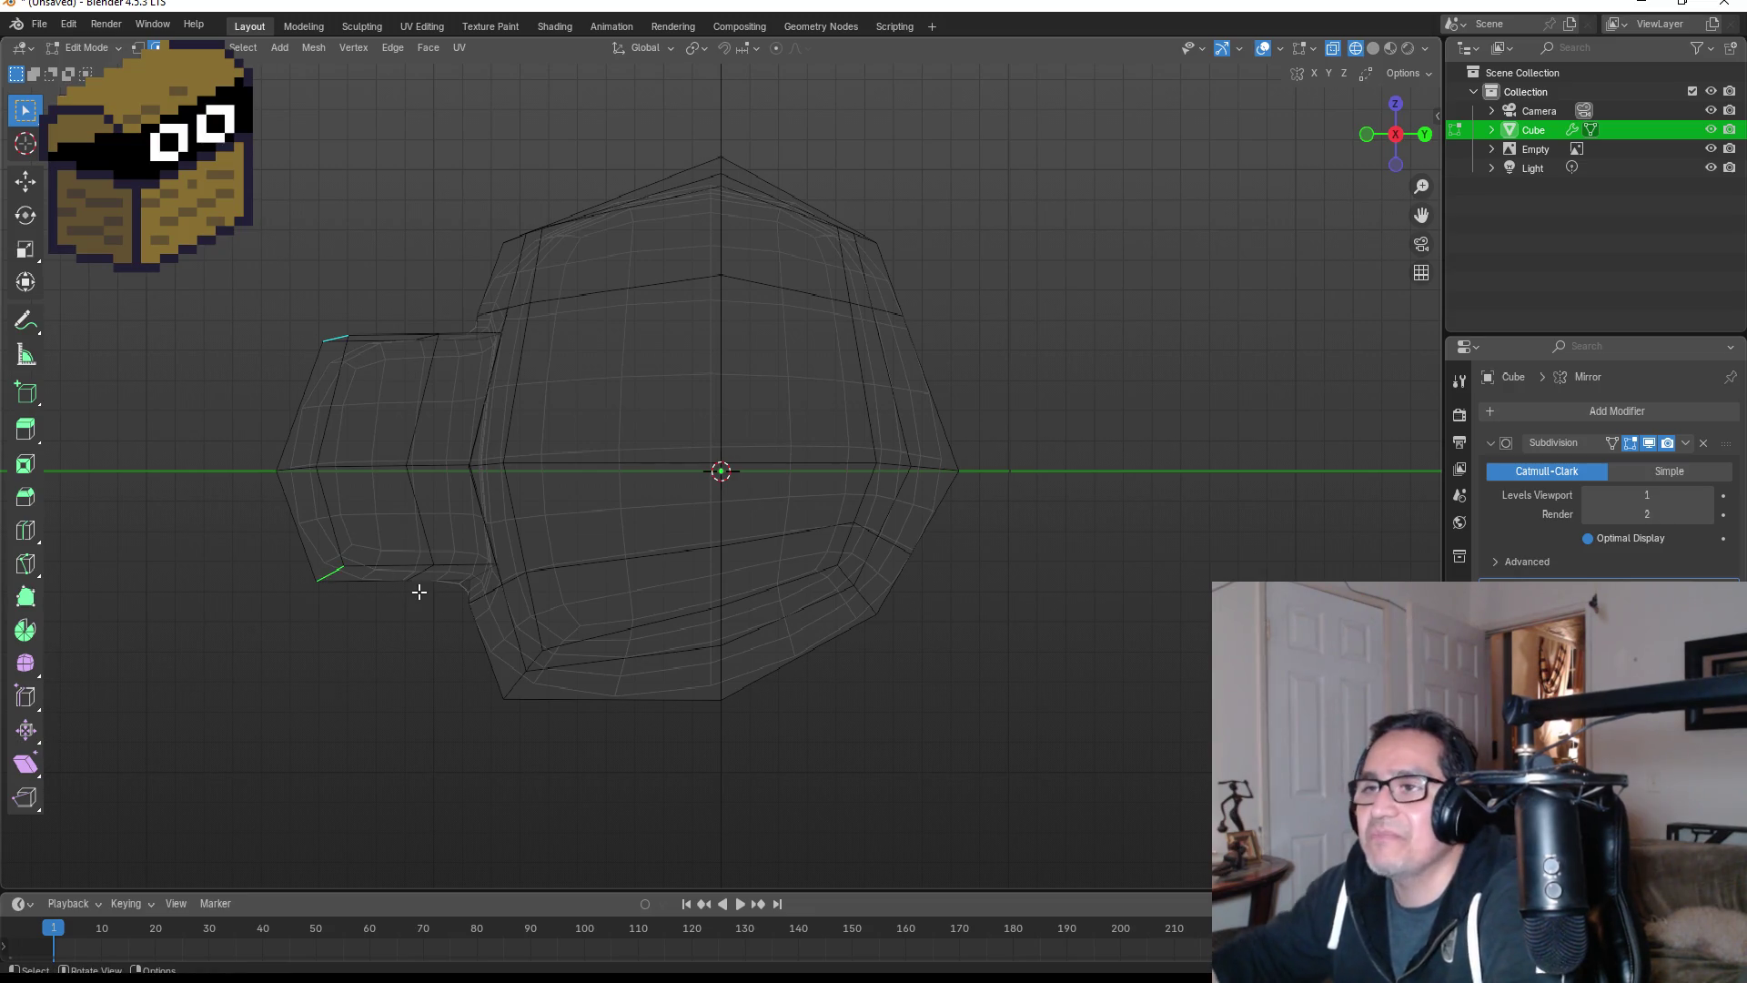
key("h")
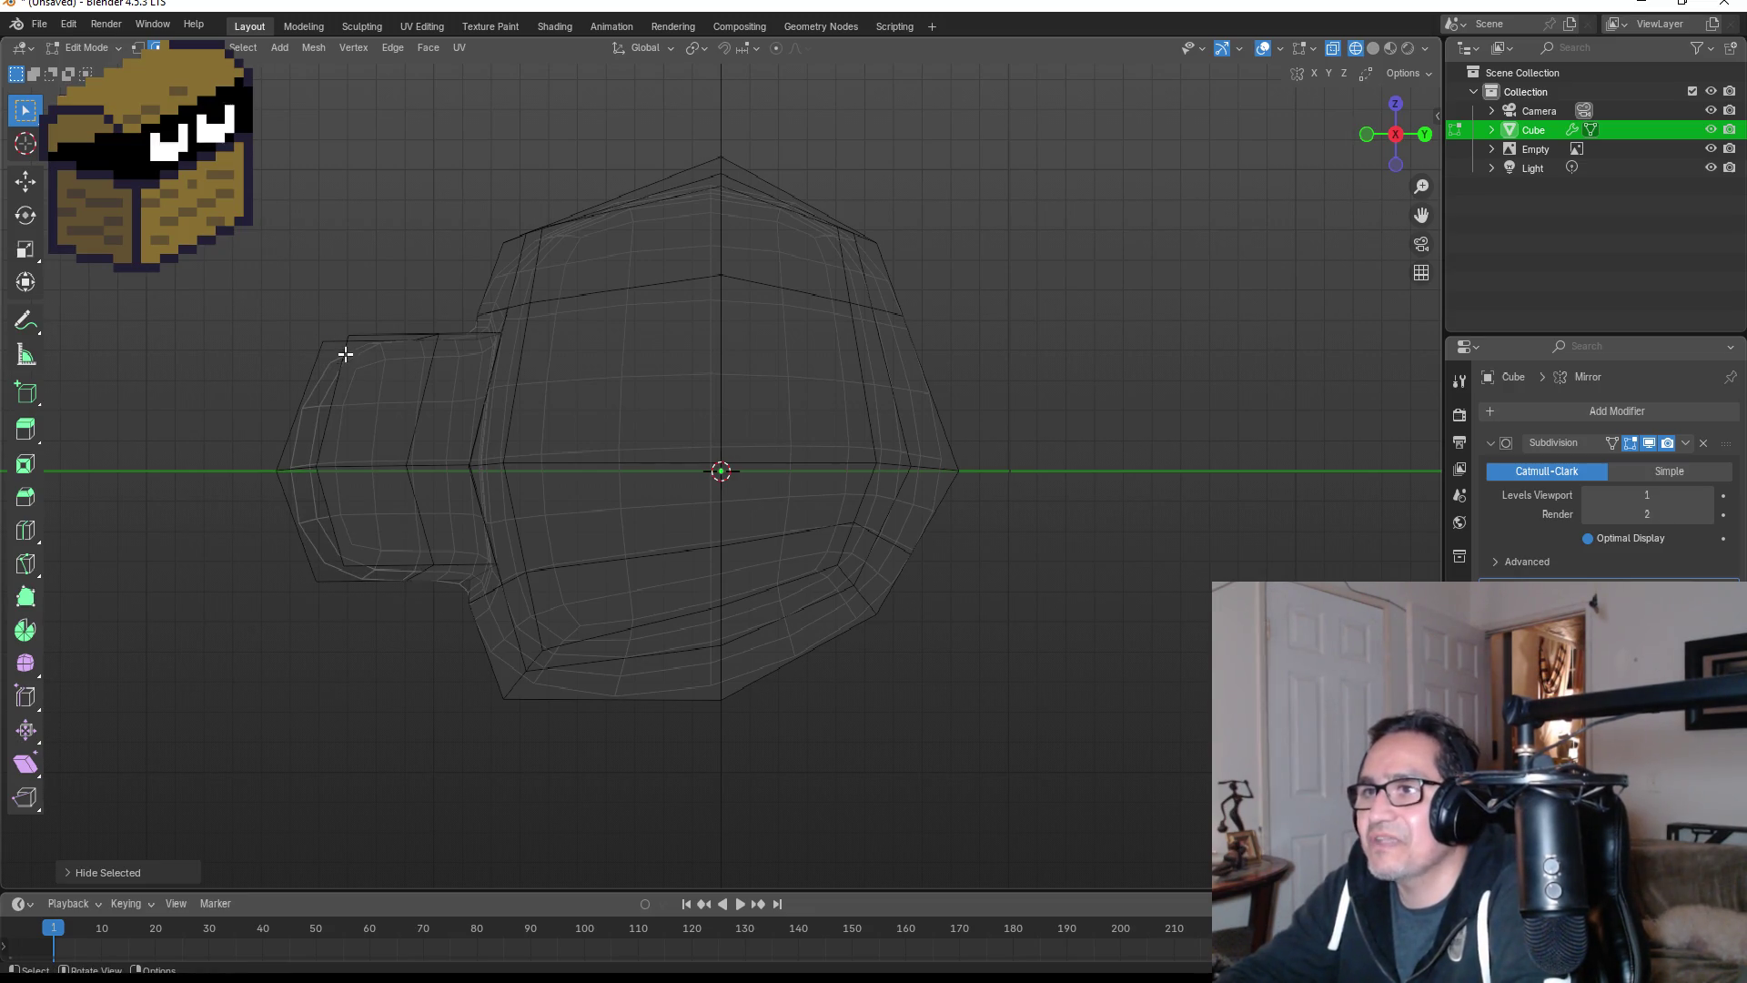
- Select the snout tip's short top edge and move it forward along Y
left_click(342, 340)
middle_click_drag(452, 420, 582, 469)
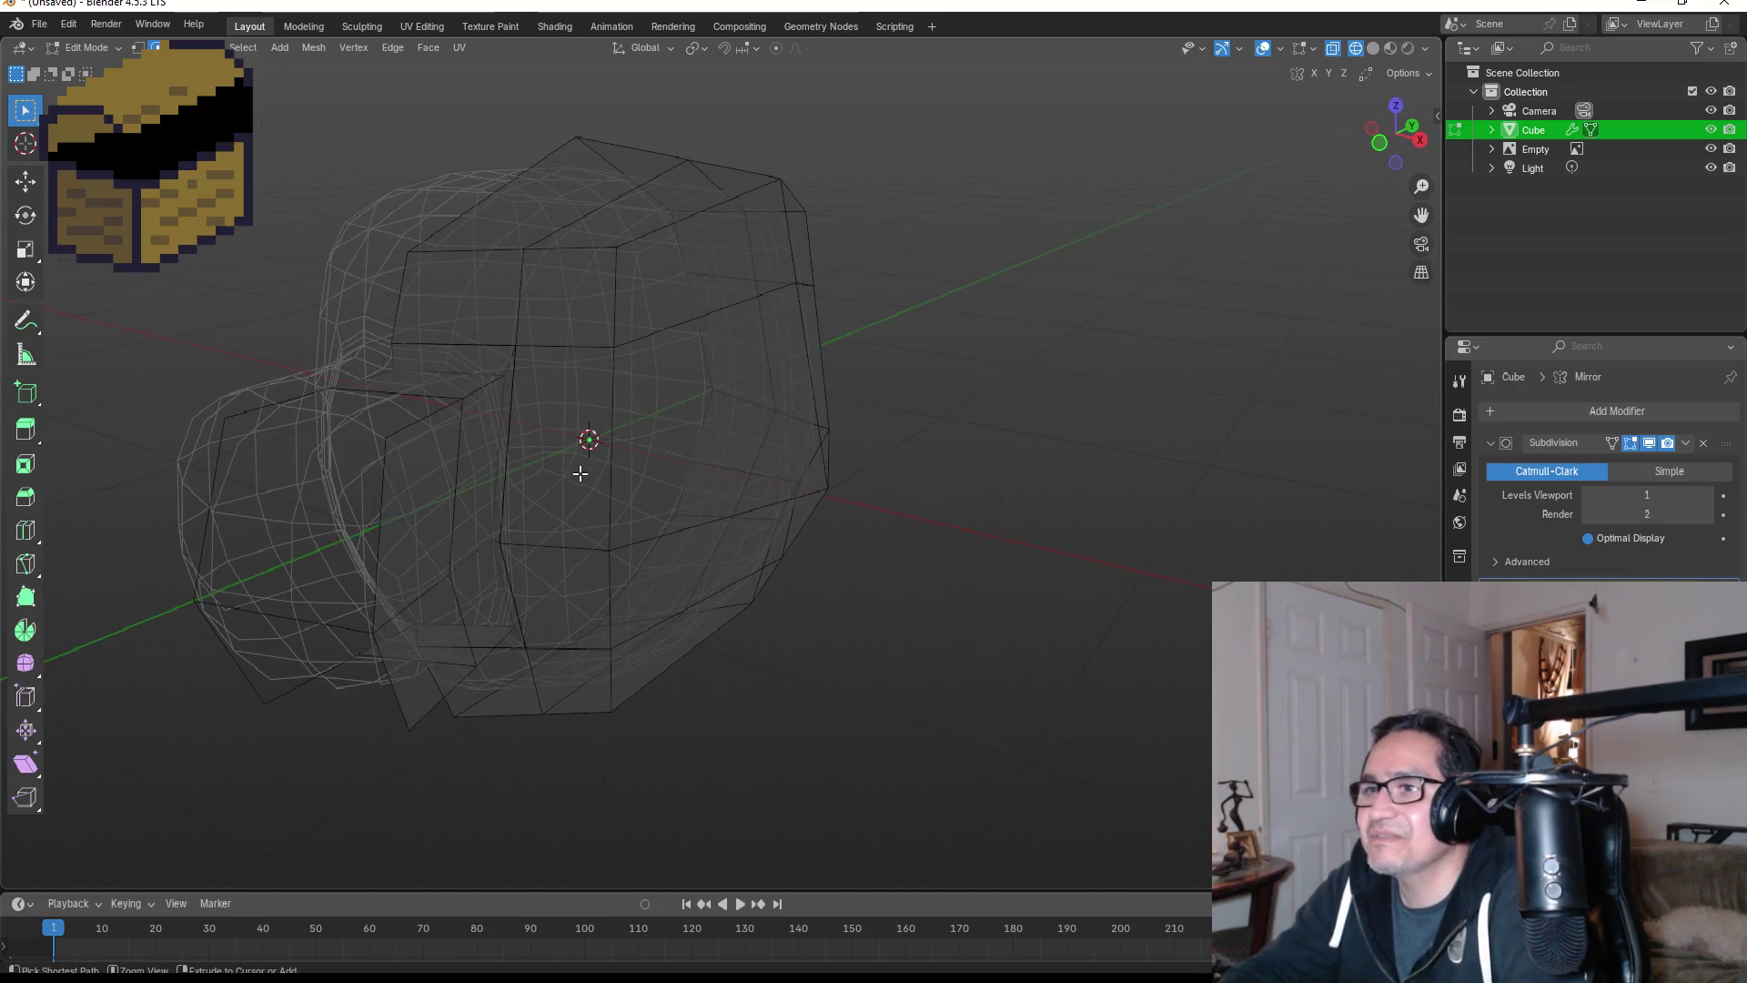
left_click(337, 717, "shift")
key("KP_3")
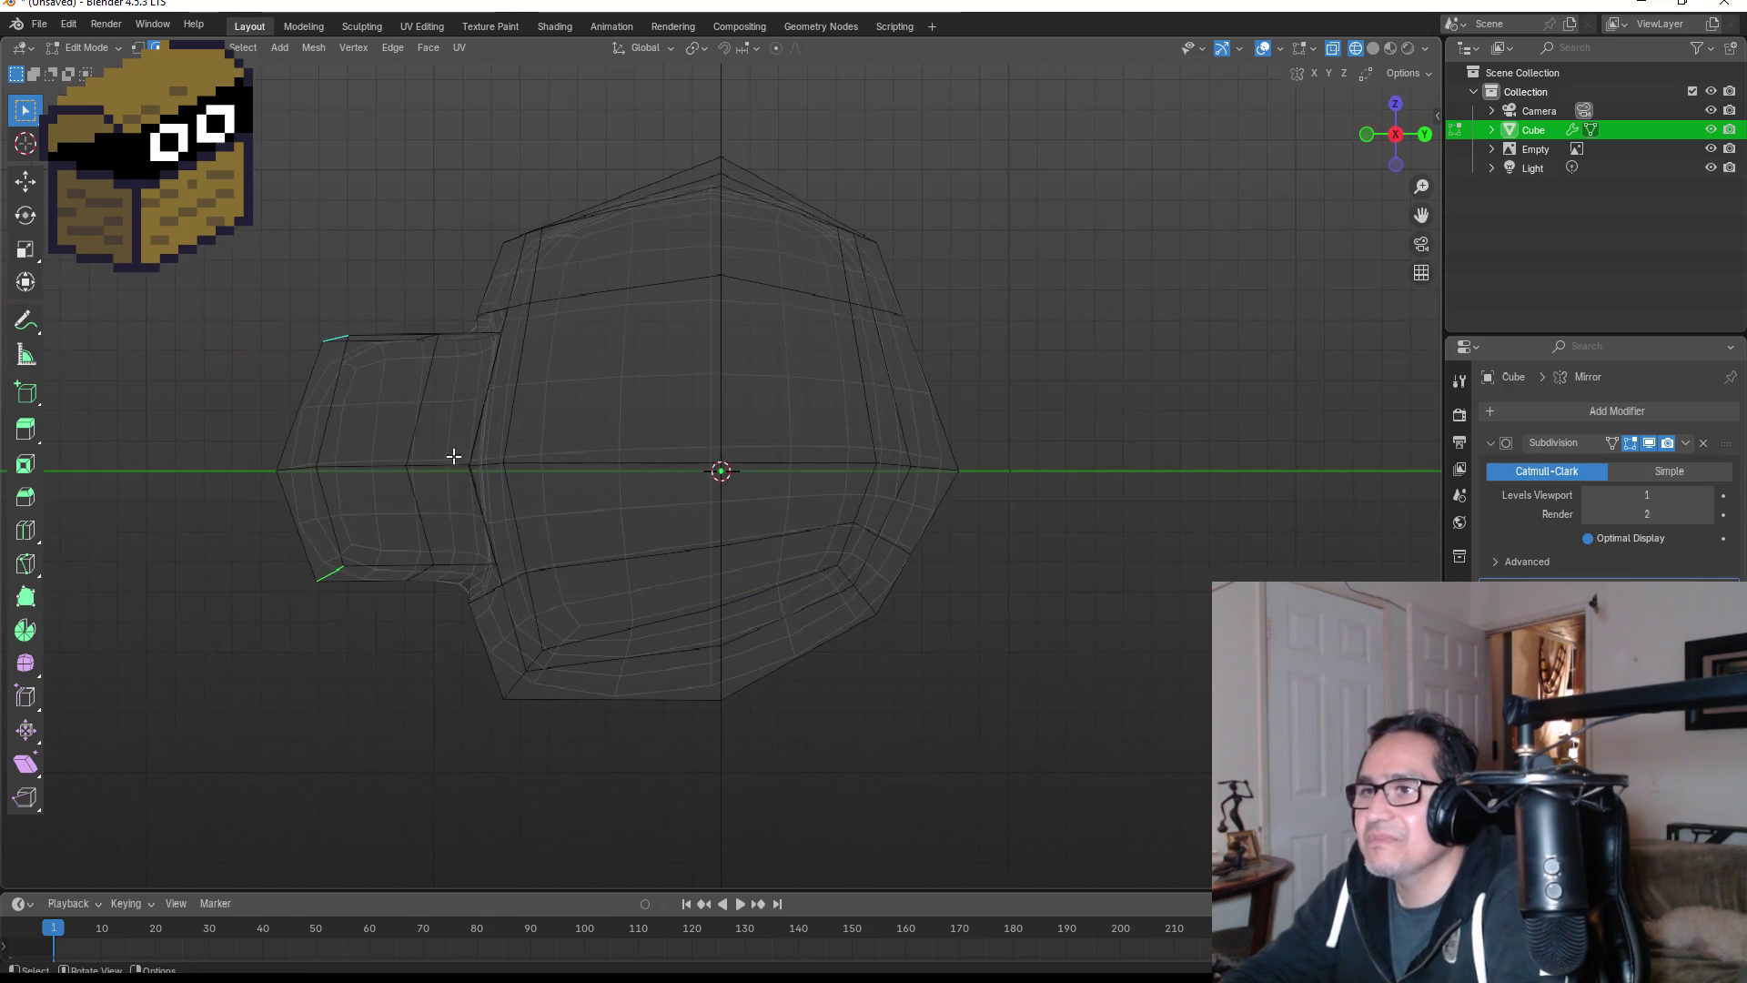
left_click(356, 347)
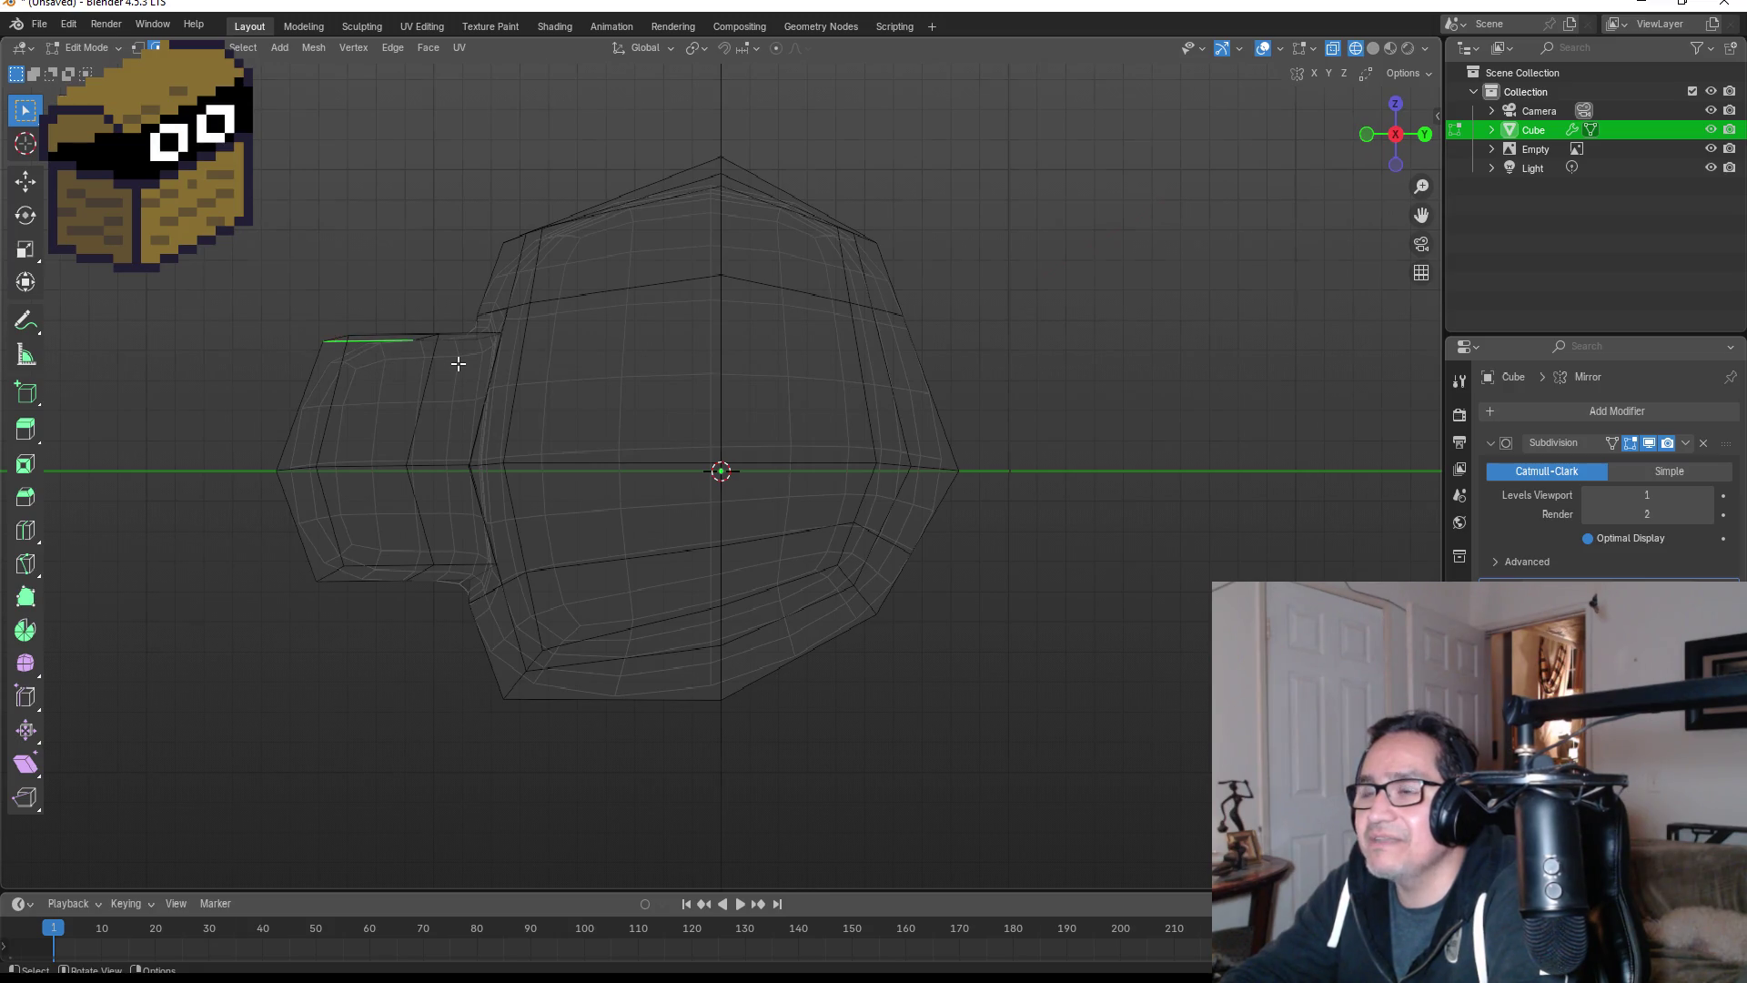
mouse_move(457, 363)
middle_mouse_down()
mouse_move(607, 402)
mouse_move(351, 339)
middle_mouse_up()
left_click(352, 344)
key("KP_3")
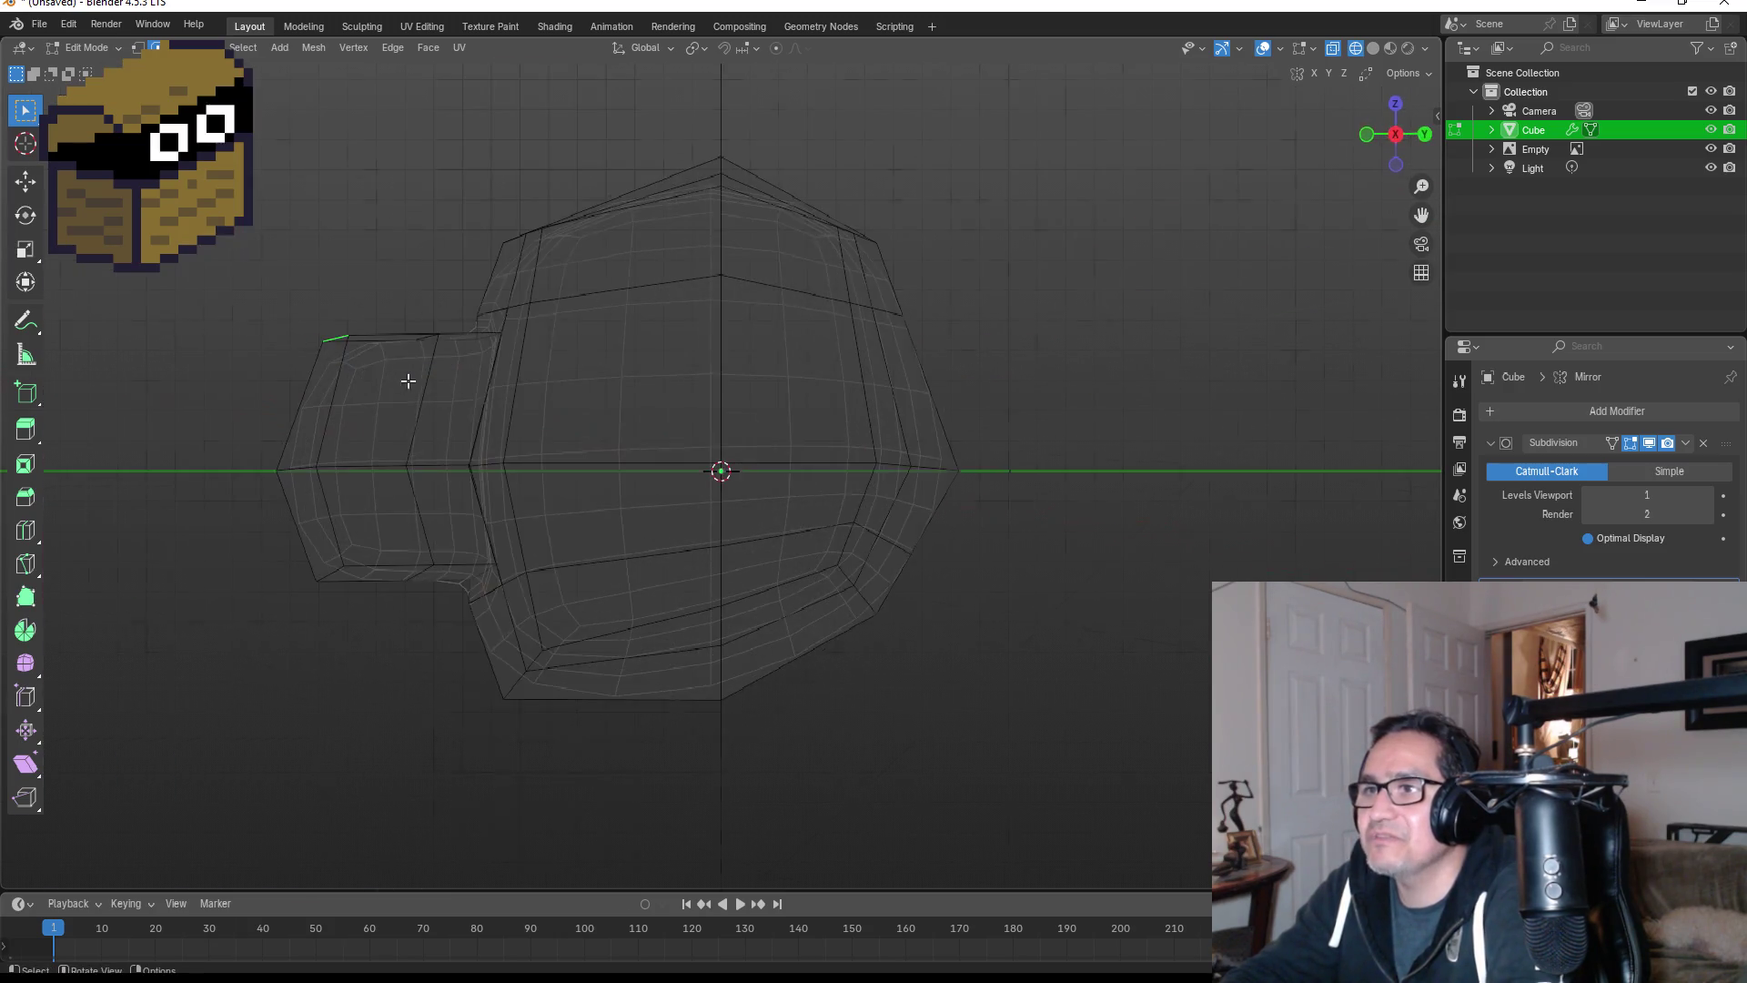
key("g")
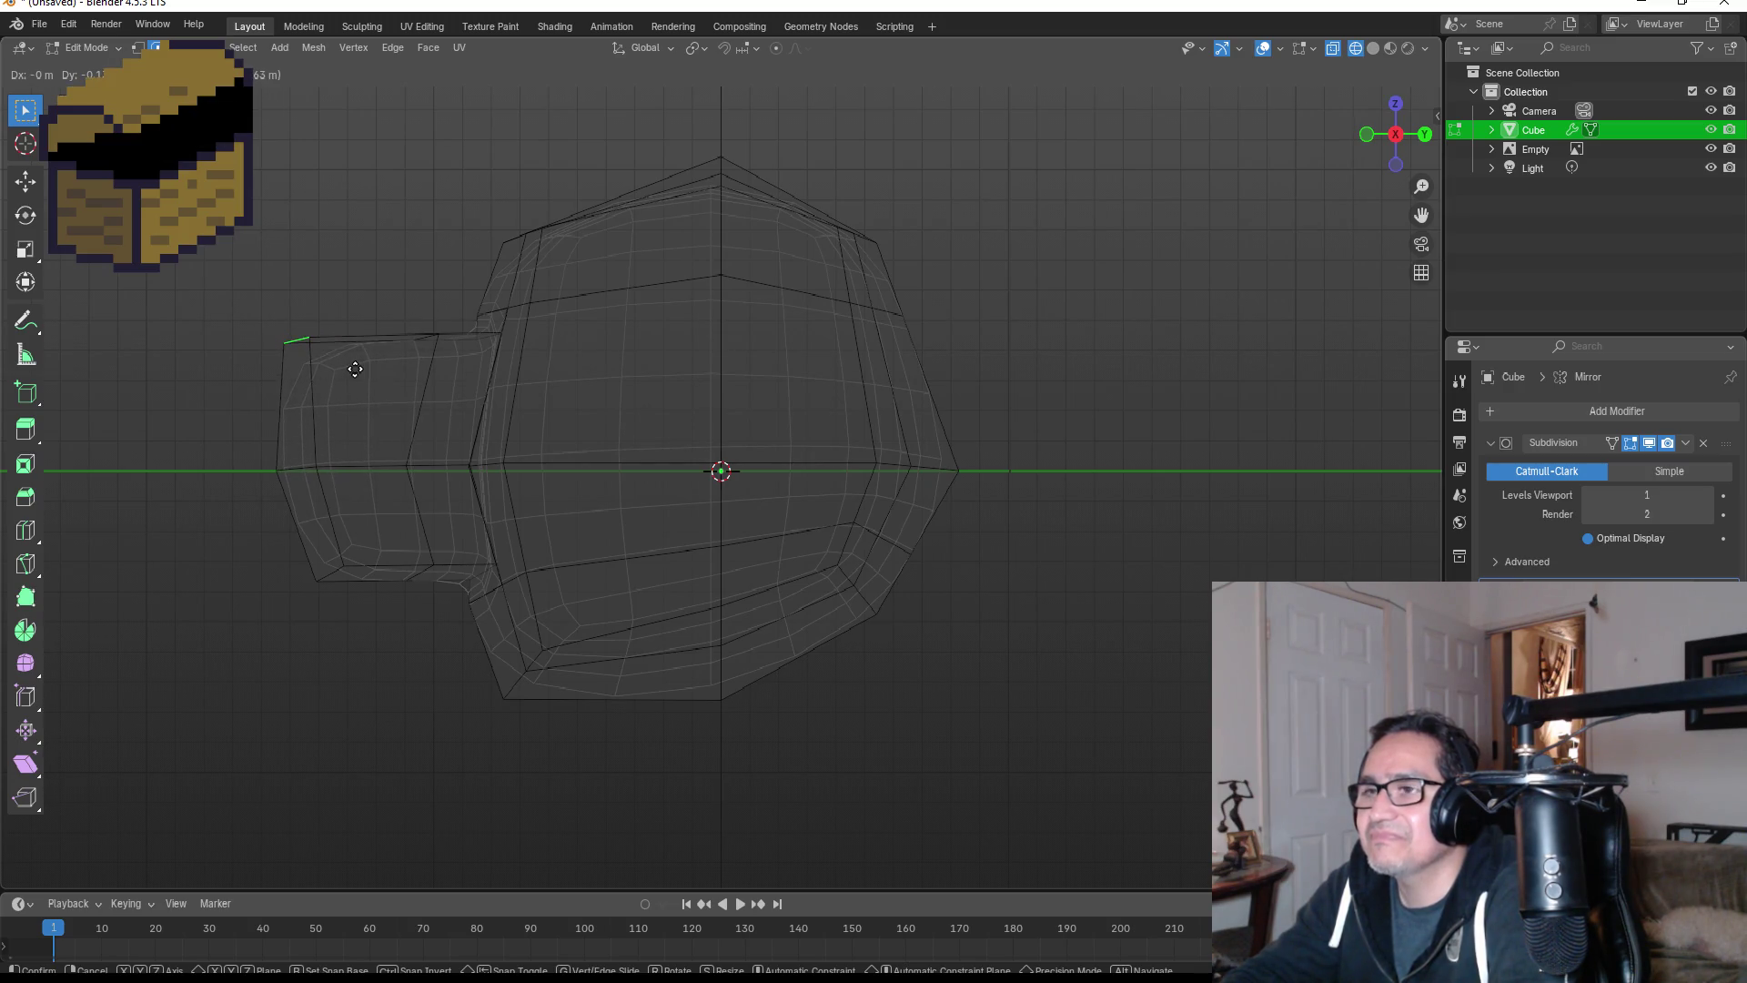
key("y")
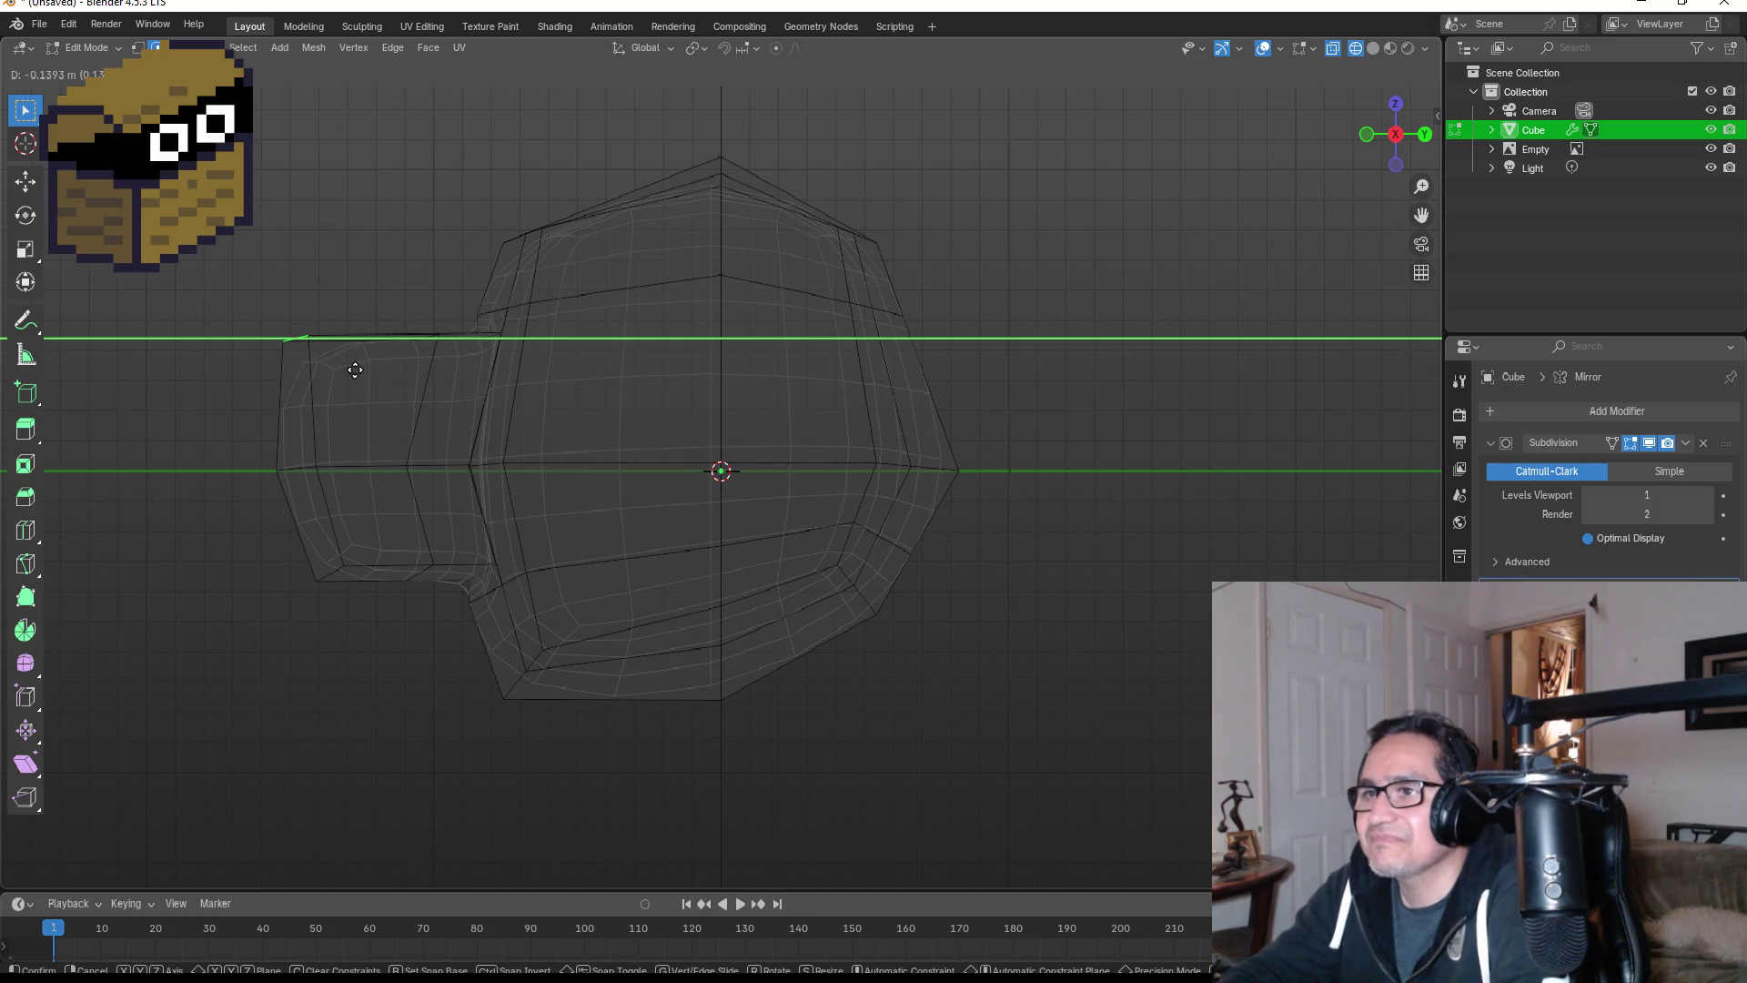
left_click(355, 370)
- Select the snout tip's bottom edge and move it along Y
left_click(337, 575)
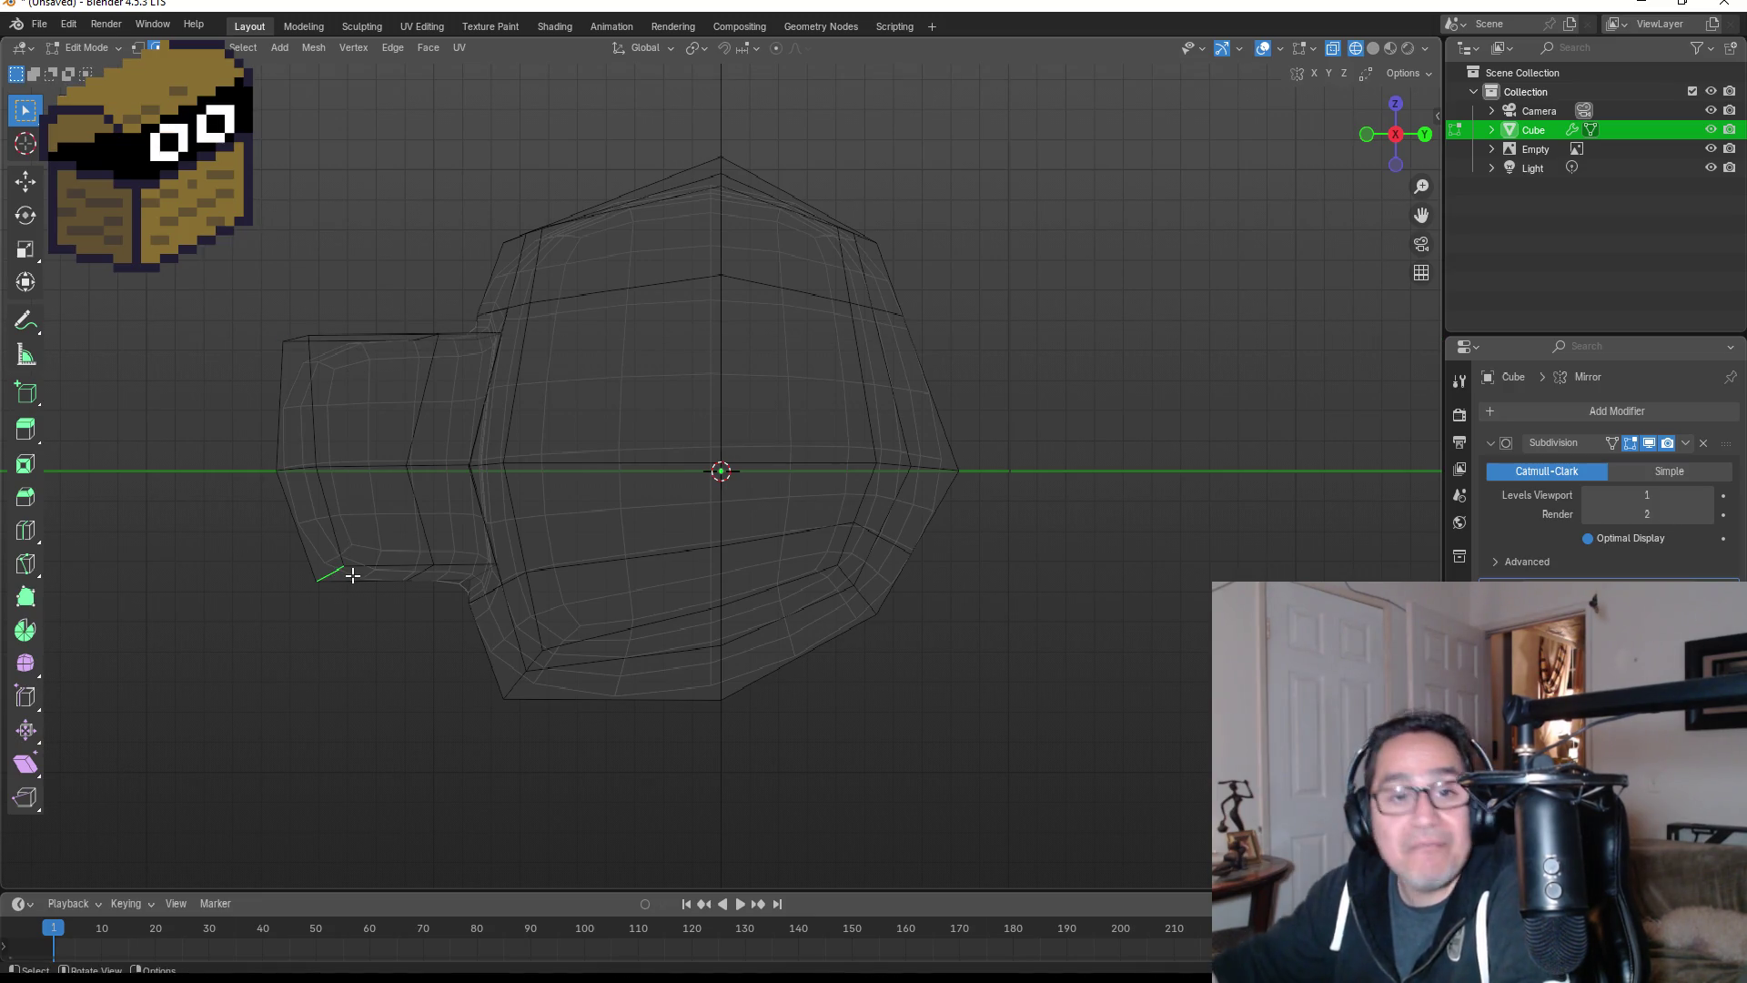
left_click(353, 575)
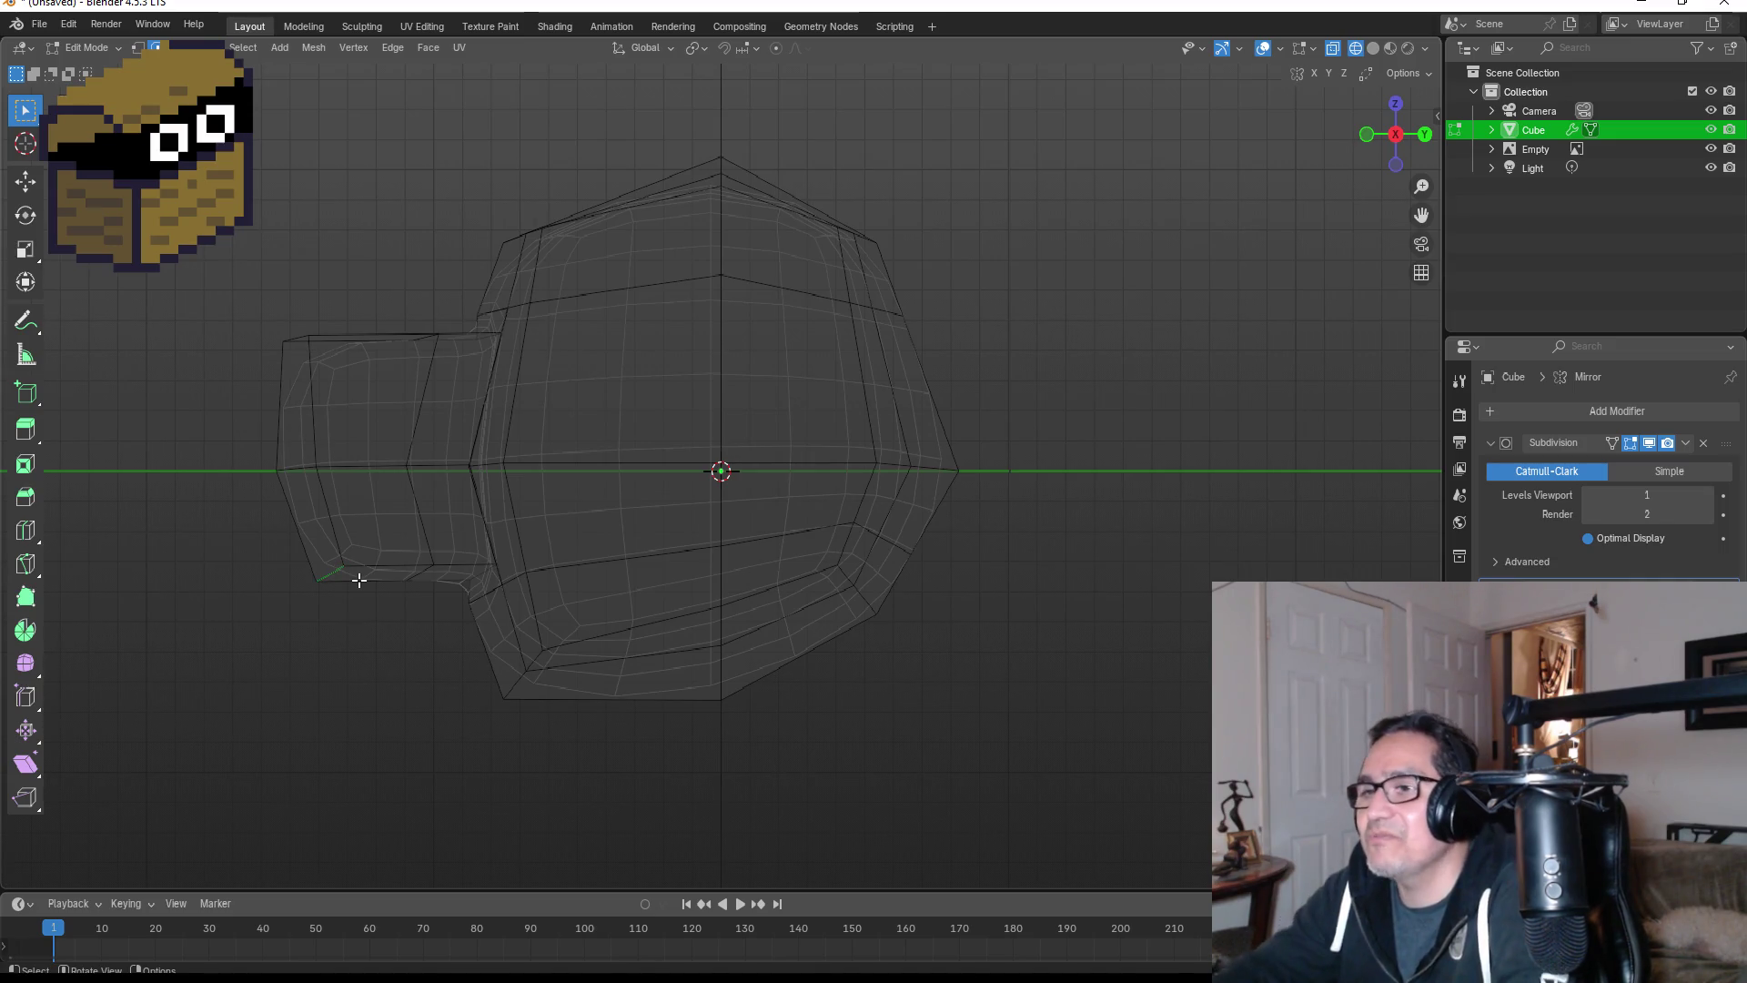
mouse_move(360, 580)
middle_mouse_down()
mouse_move(496, 545)
mouse_move(433, 558)
middle_mouse_up()
left_click(387, 549)
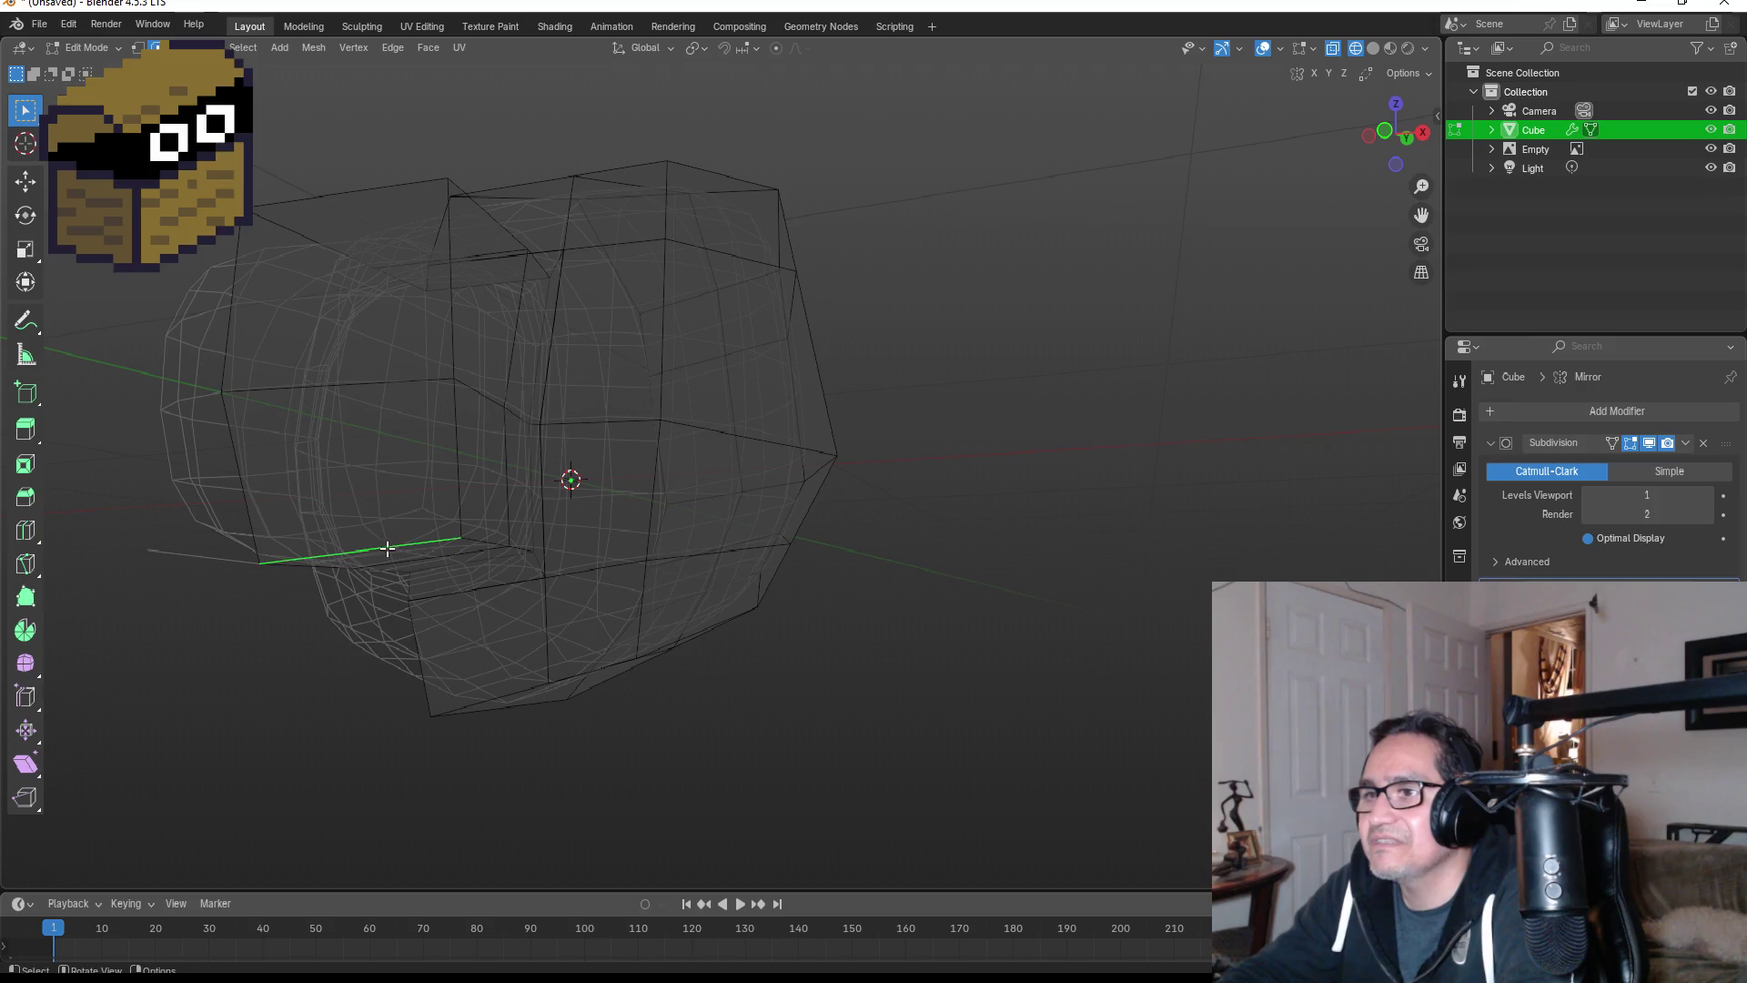
key("KP_3")
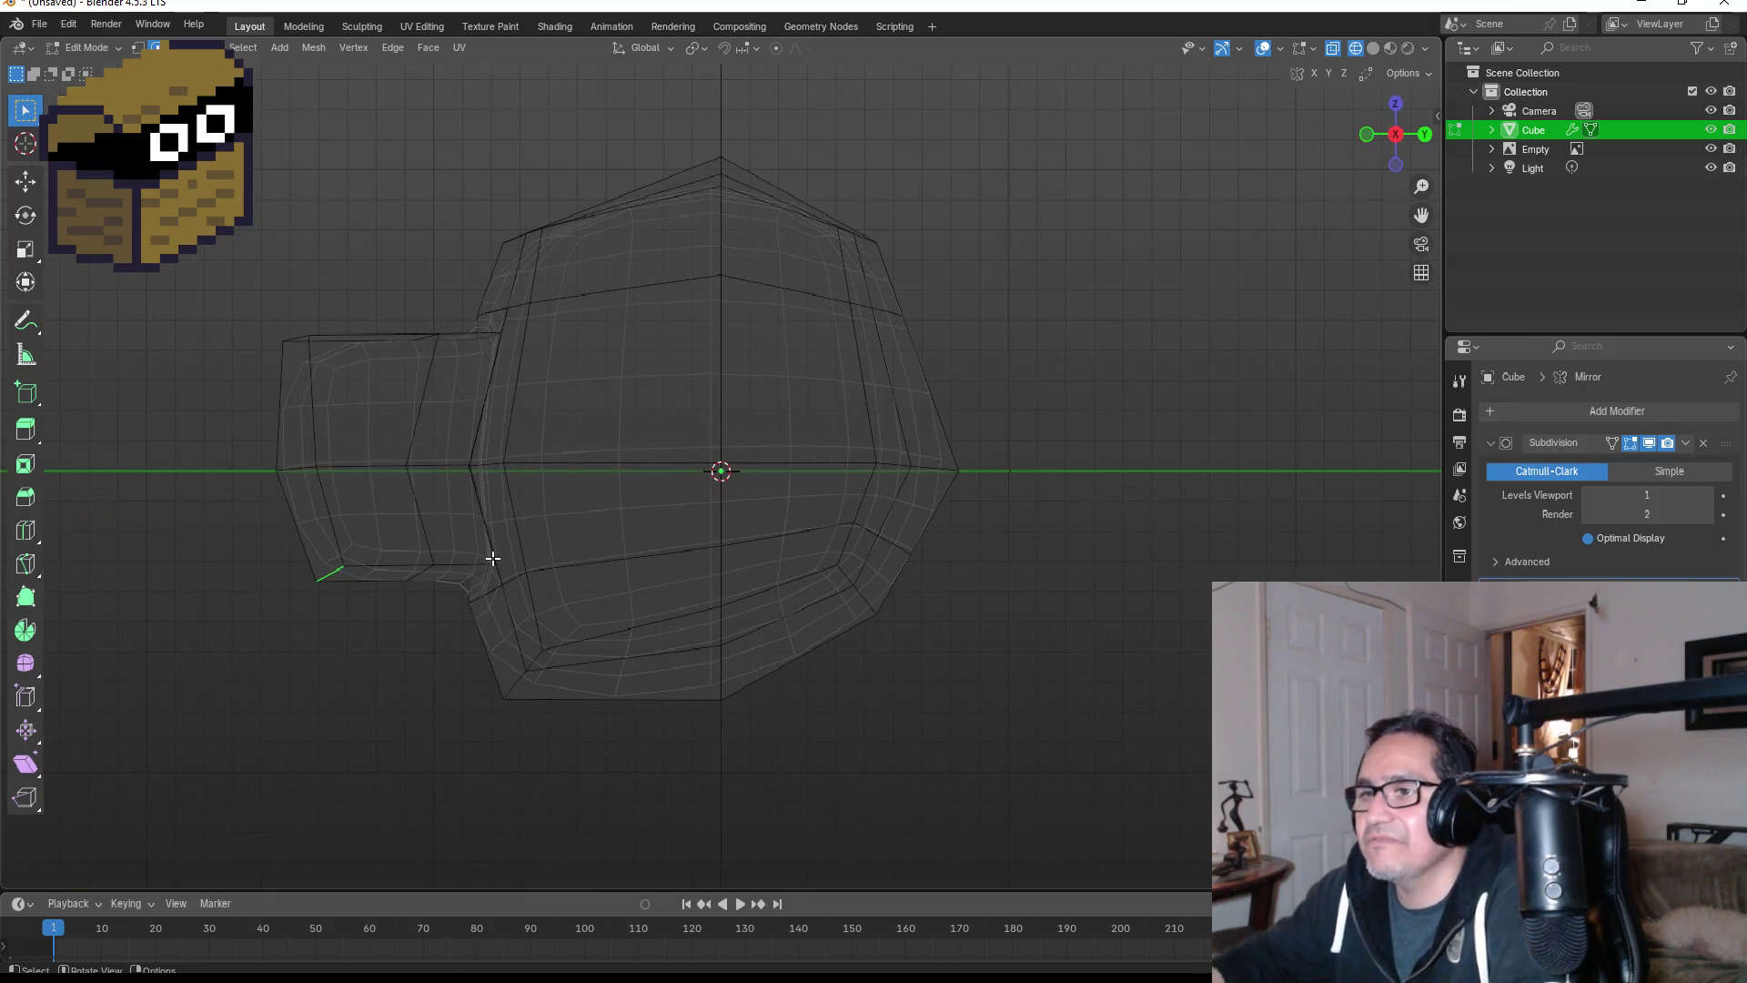
key("g")
key("y")
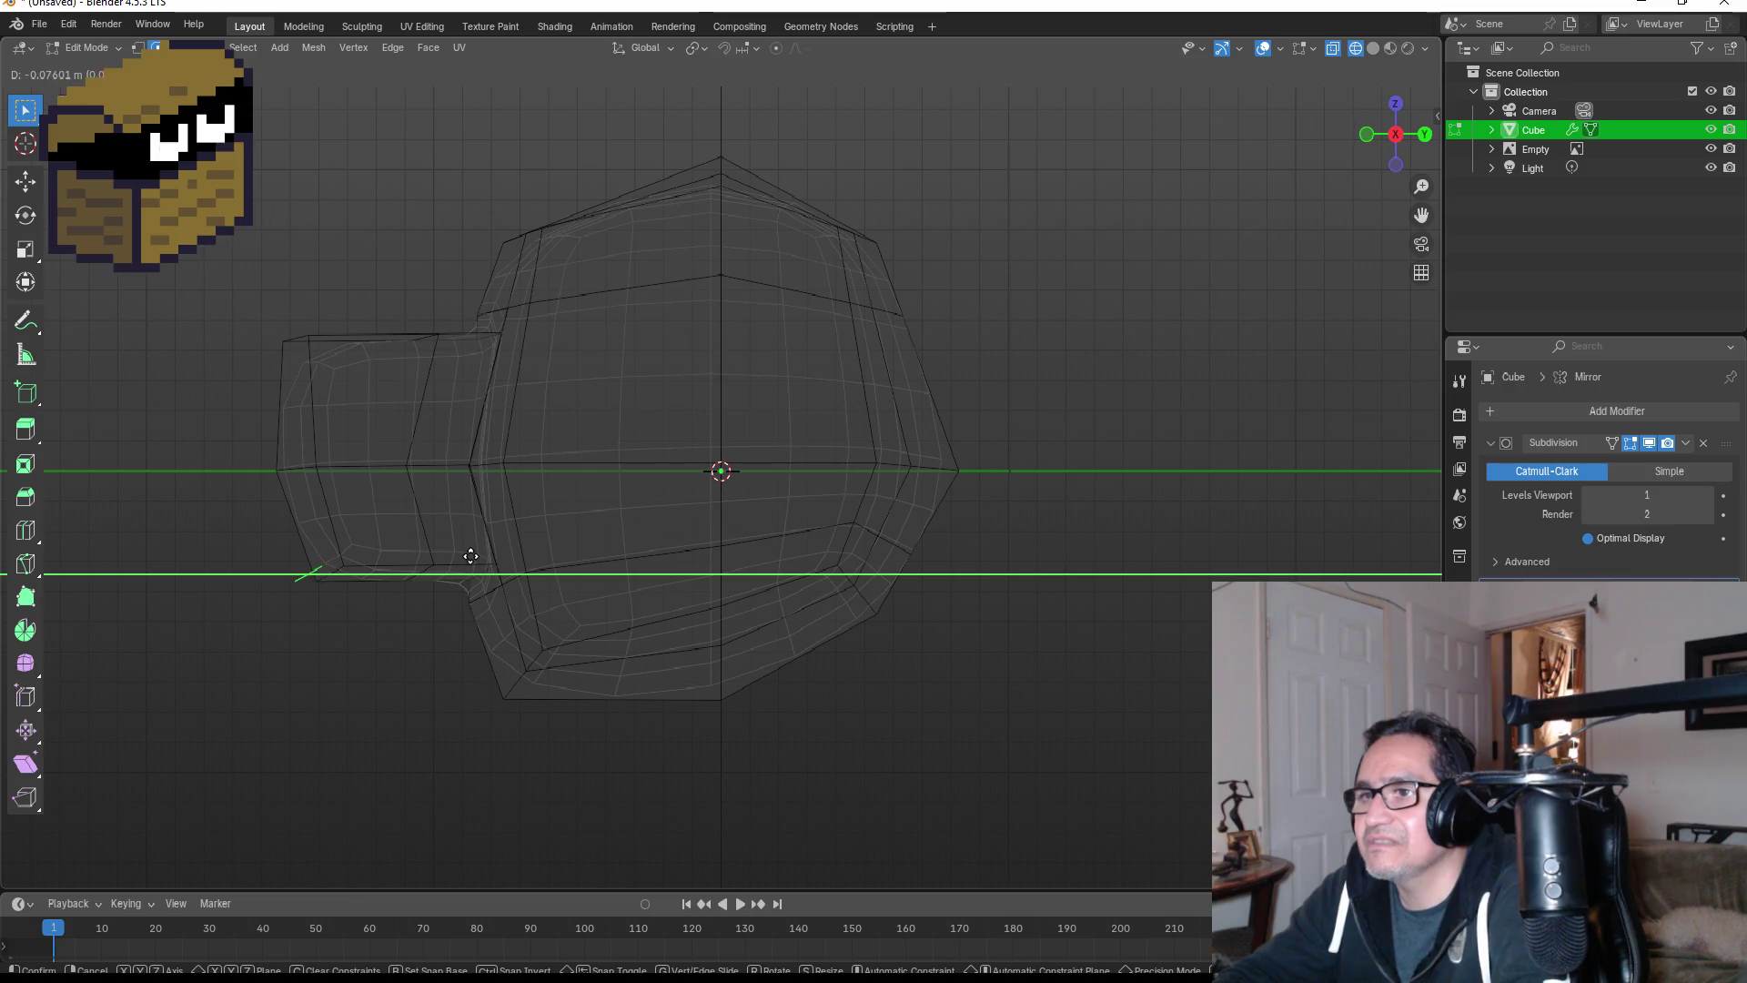
left_click(423, 607)
- Delete the stray edge's vertices, shift the snout's lower corner edge along Y, and view the smoothed head in Object Mode
key("x")
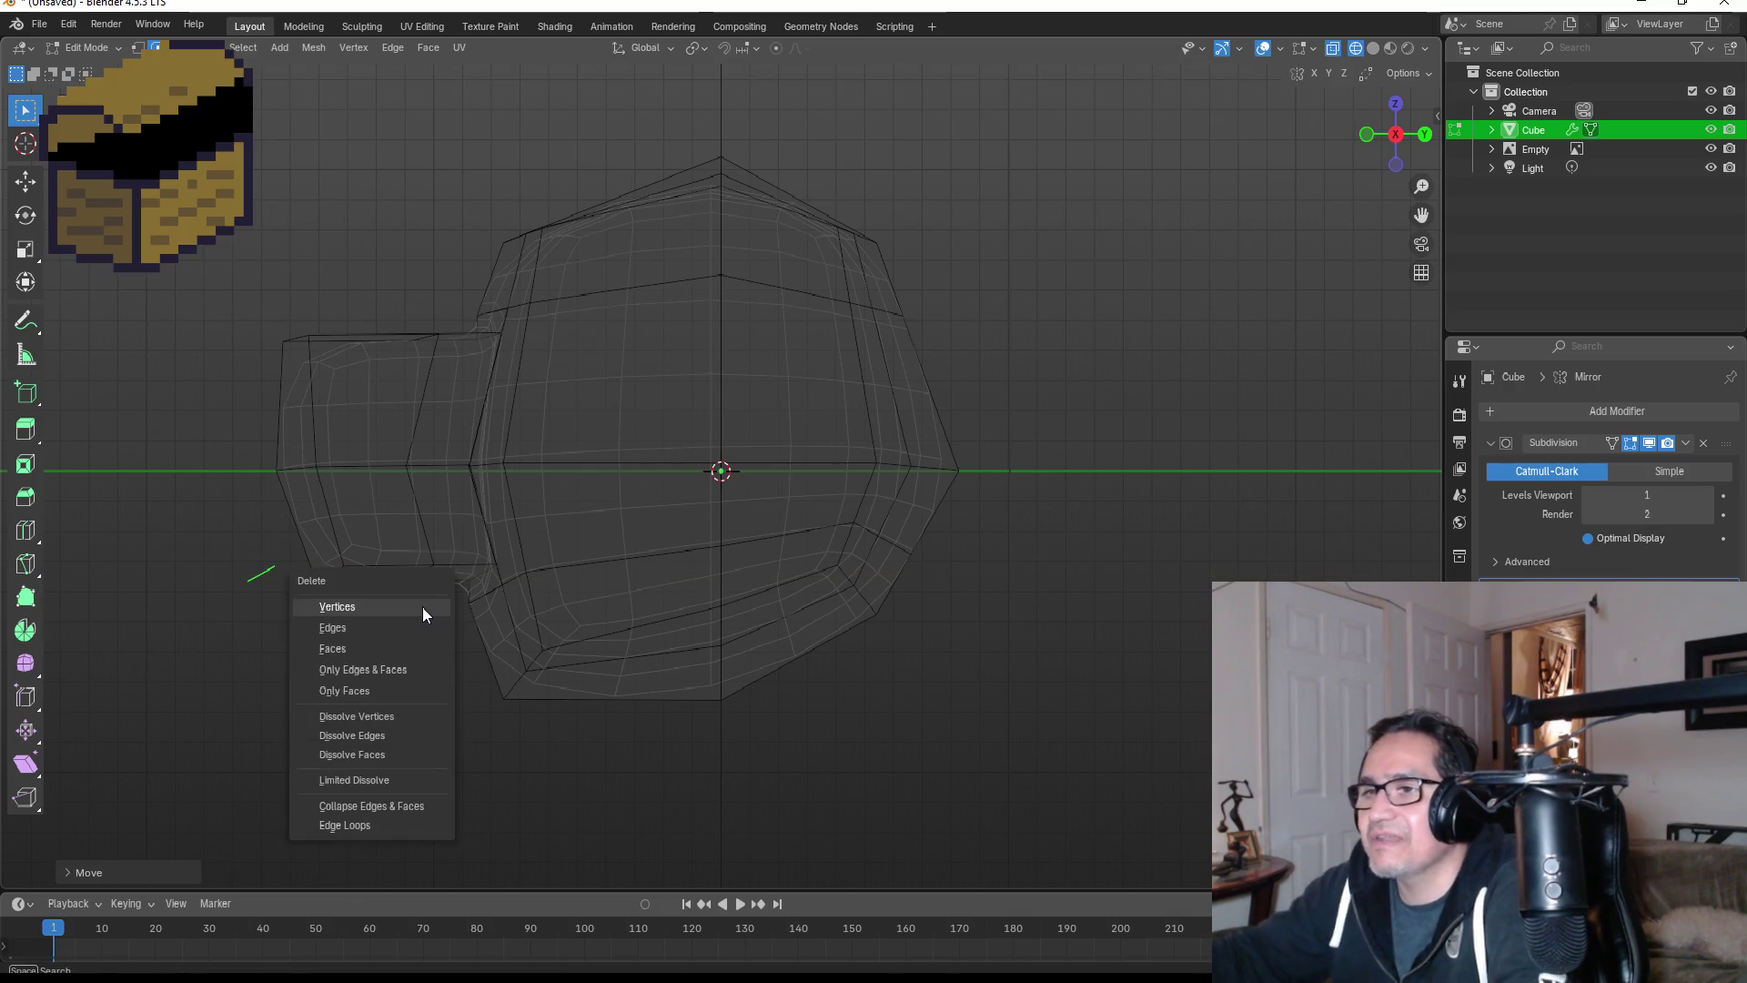
left_click(412, 599)
left_click(336, 570)
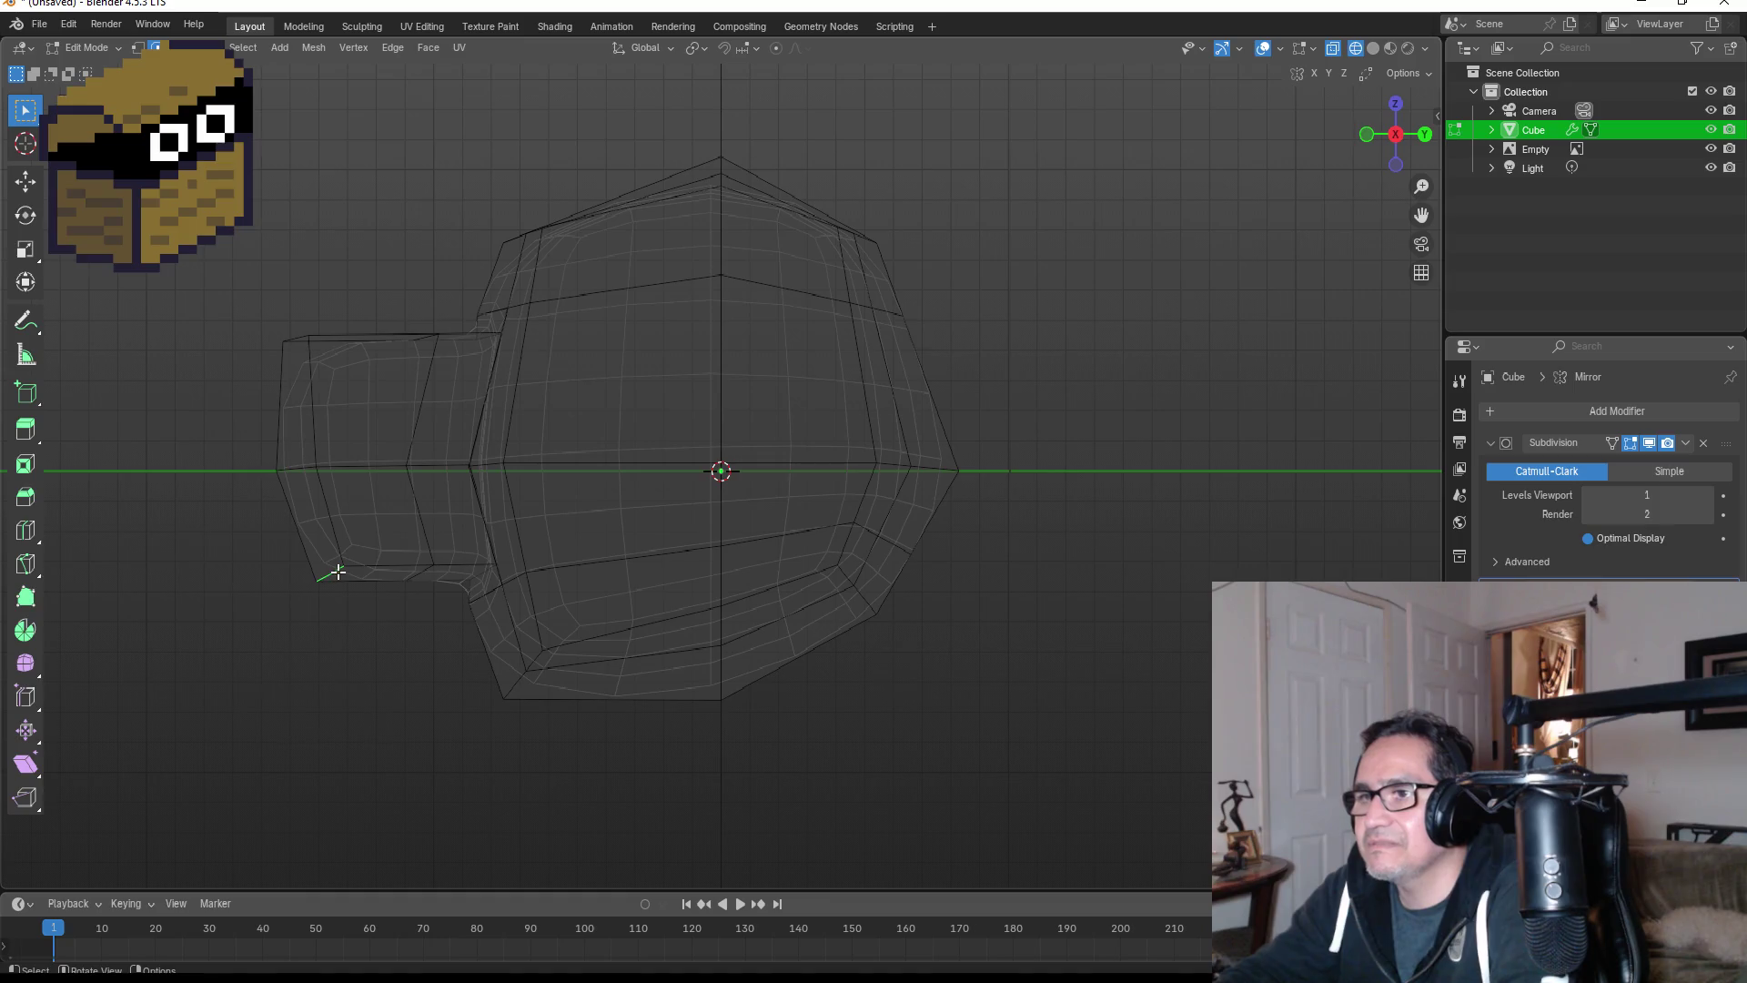
key("g")
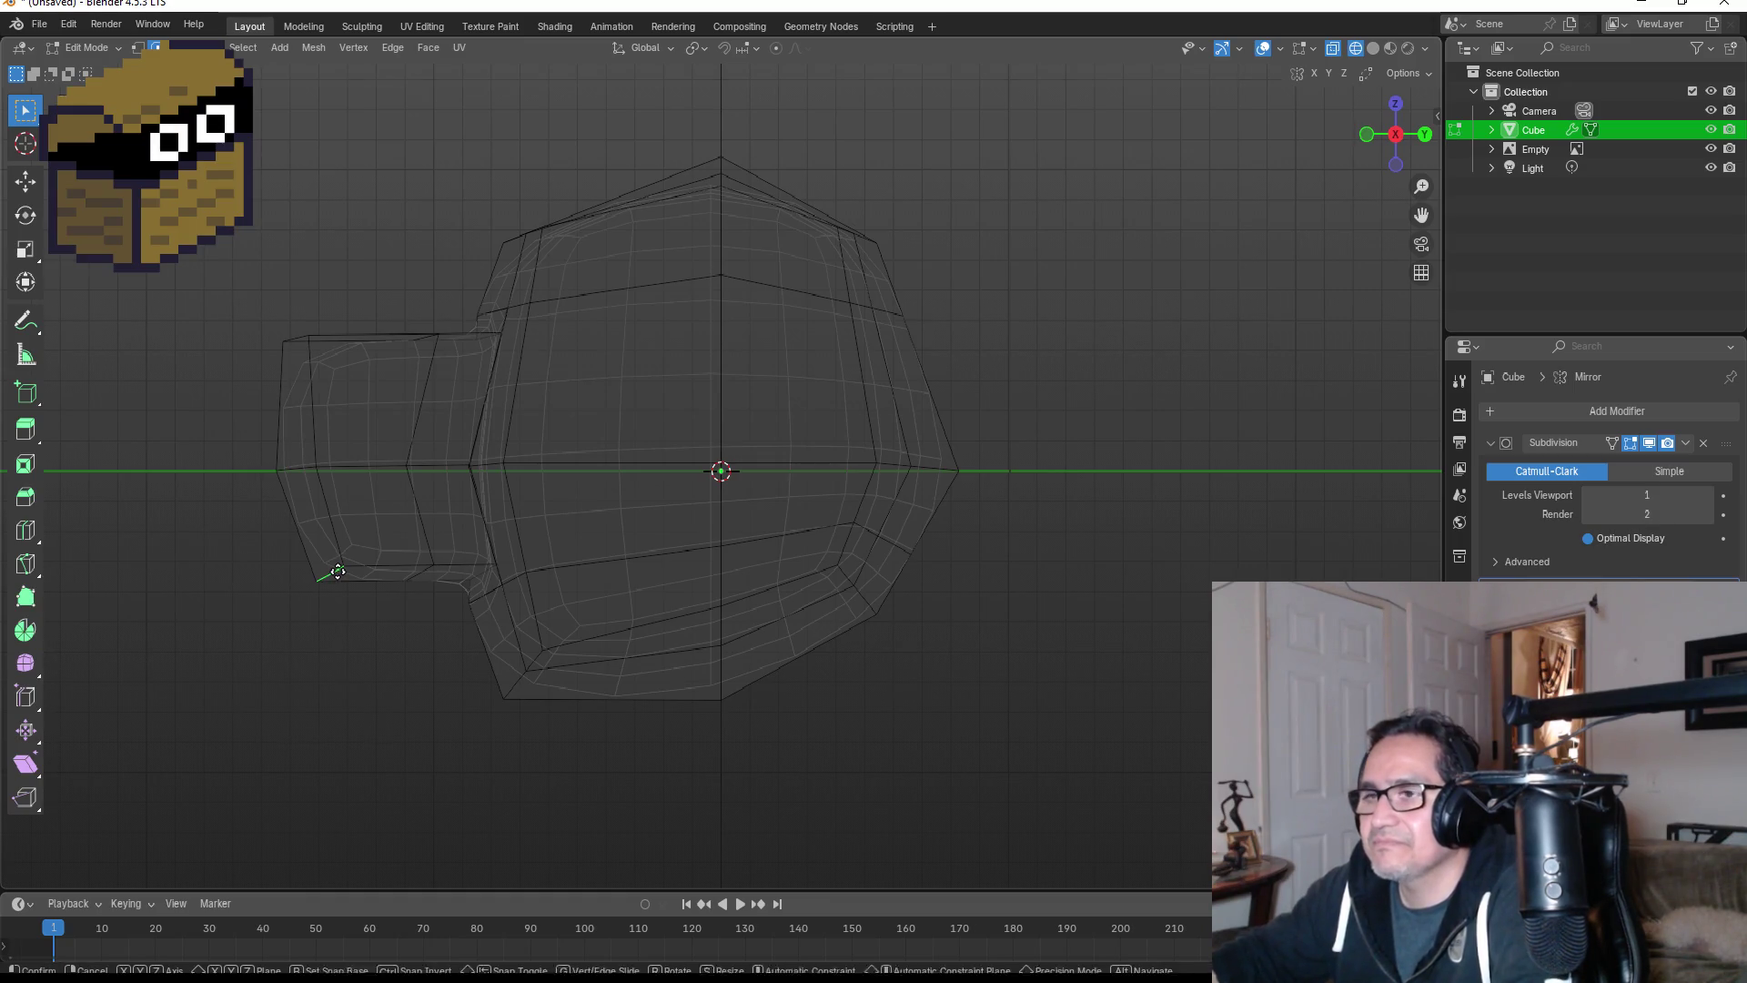
key("y")
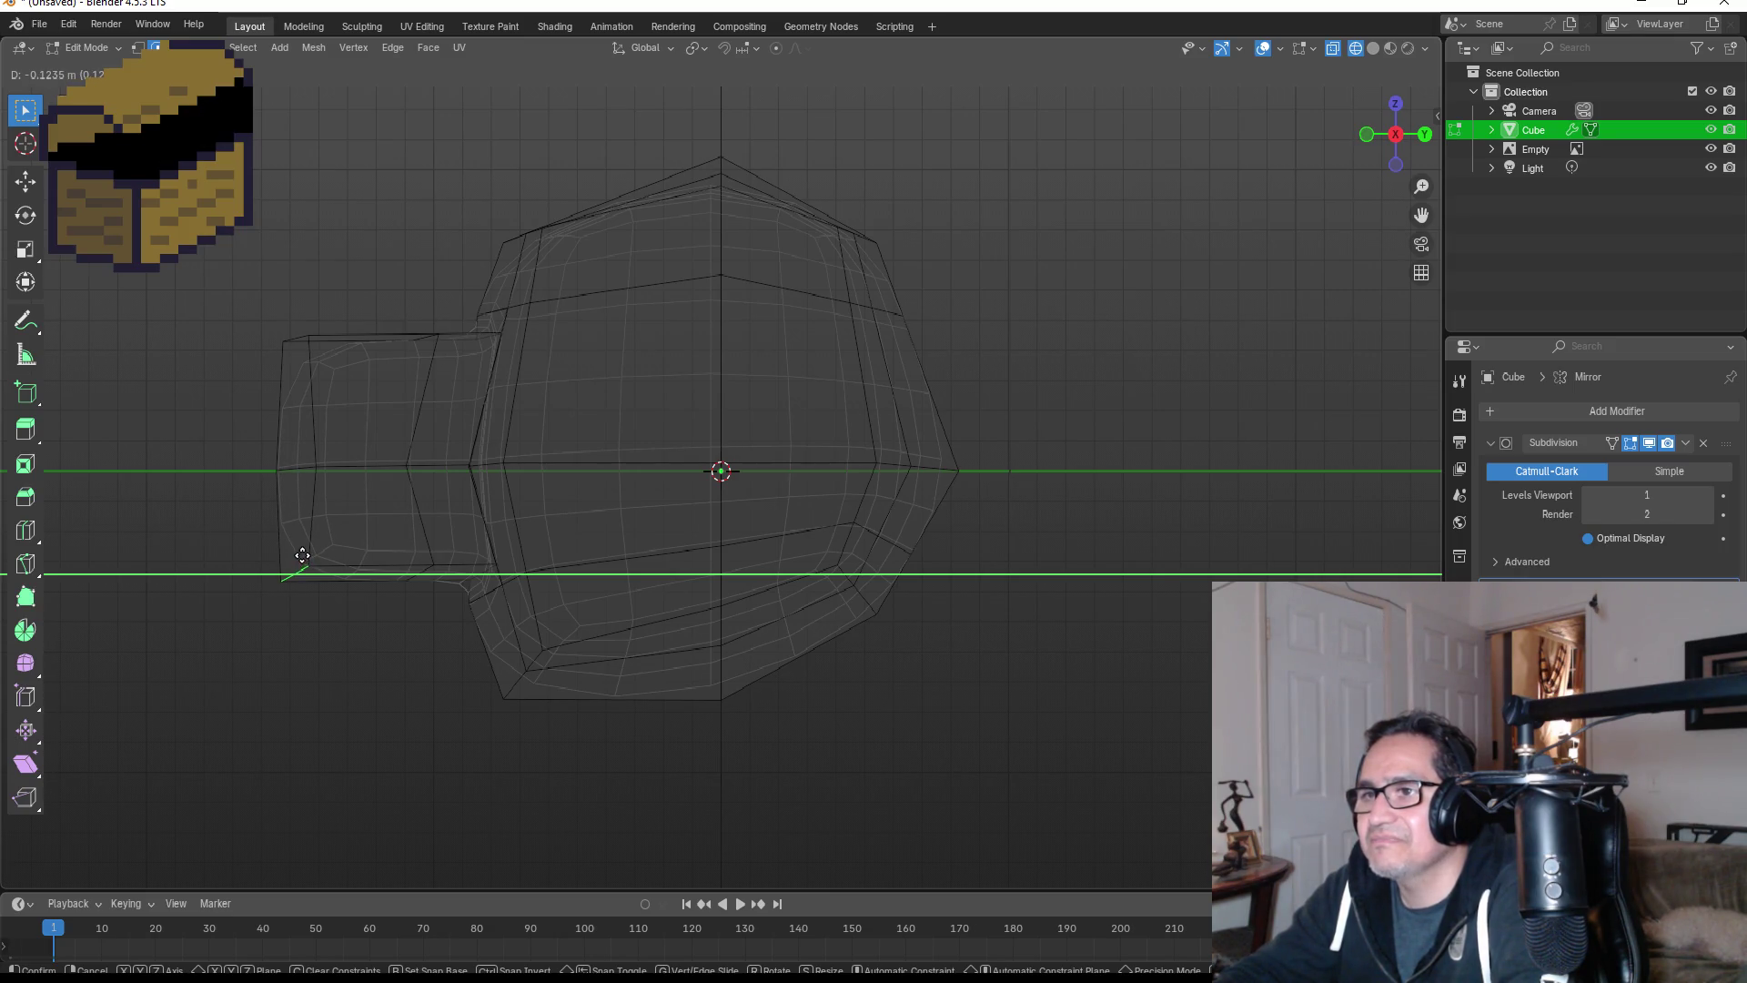
left_click(303, 550)
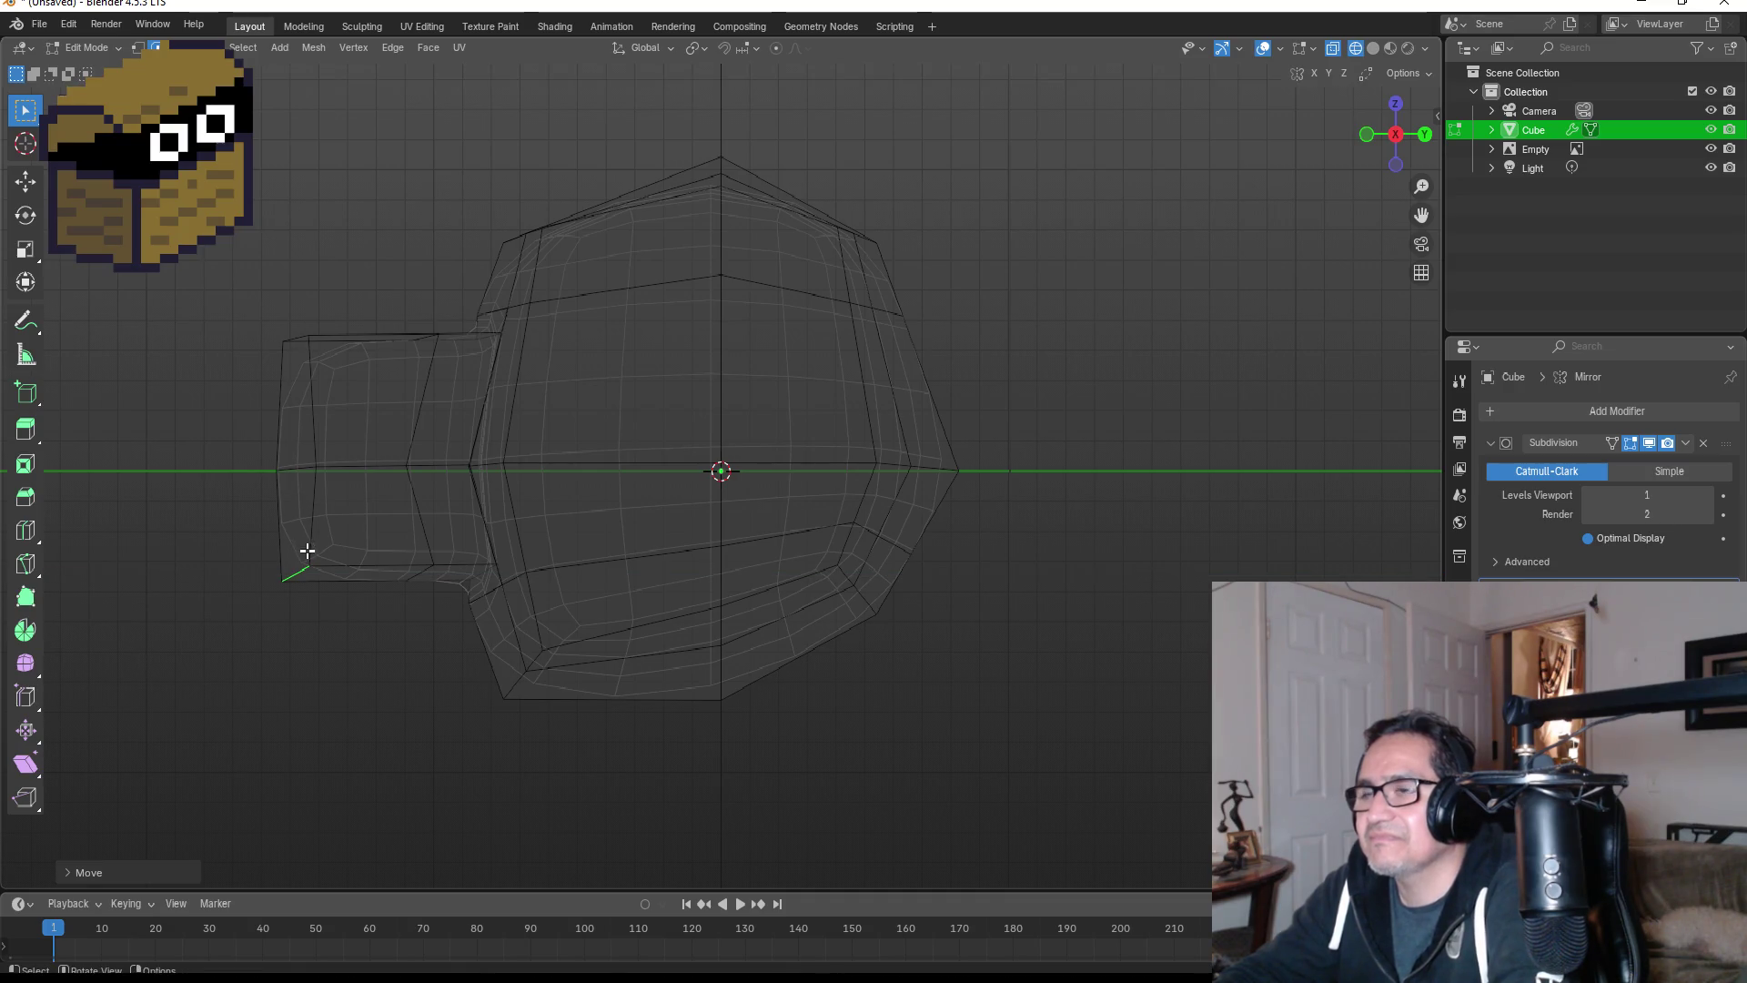
key("Tab")
mouse_move(412, 544)
middle_mouse_down()
mouse_move(779, 548)
mouse_move(478, 538)
middle_mouse_up()
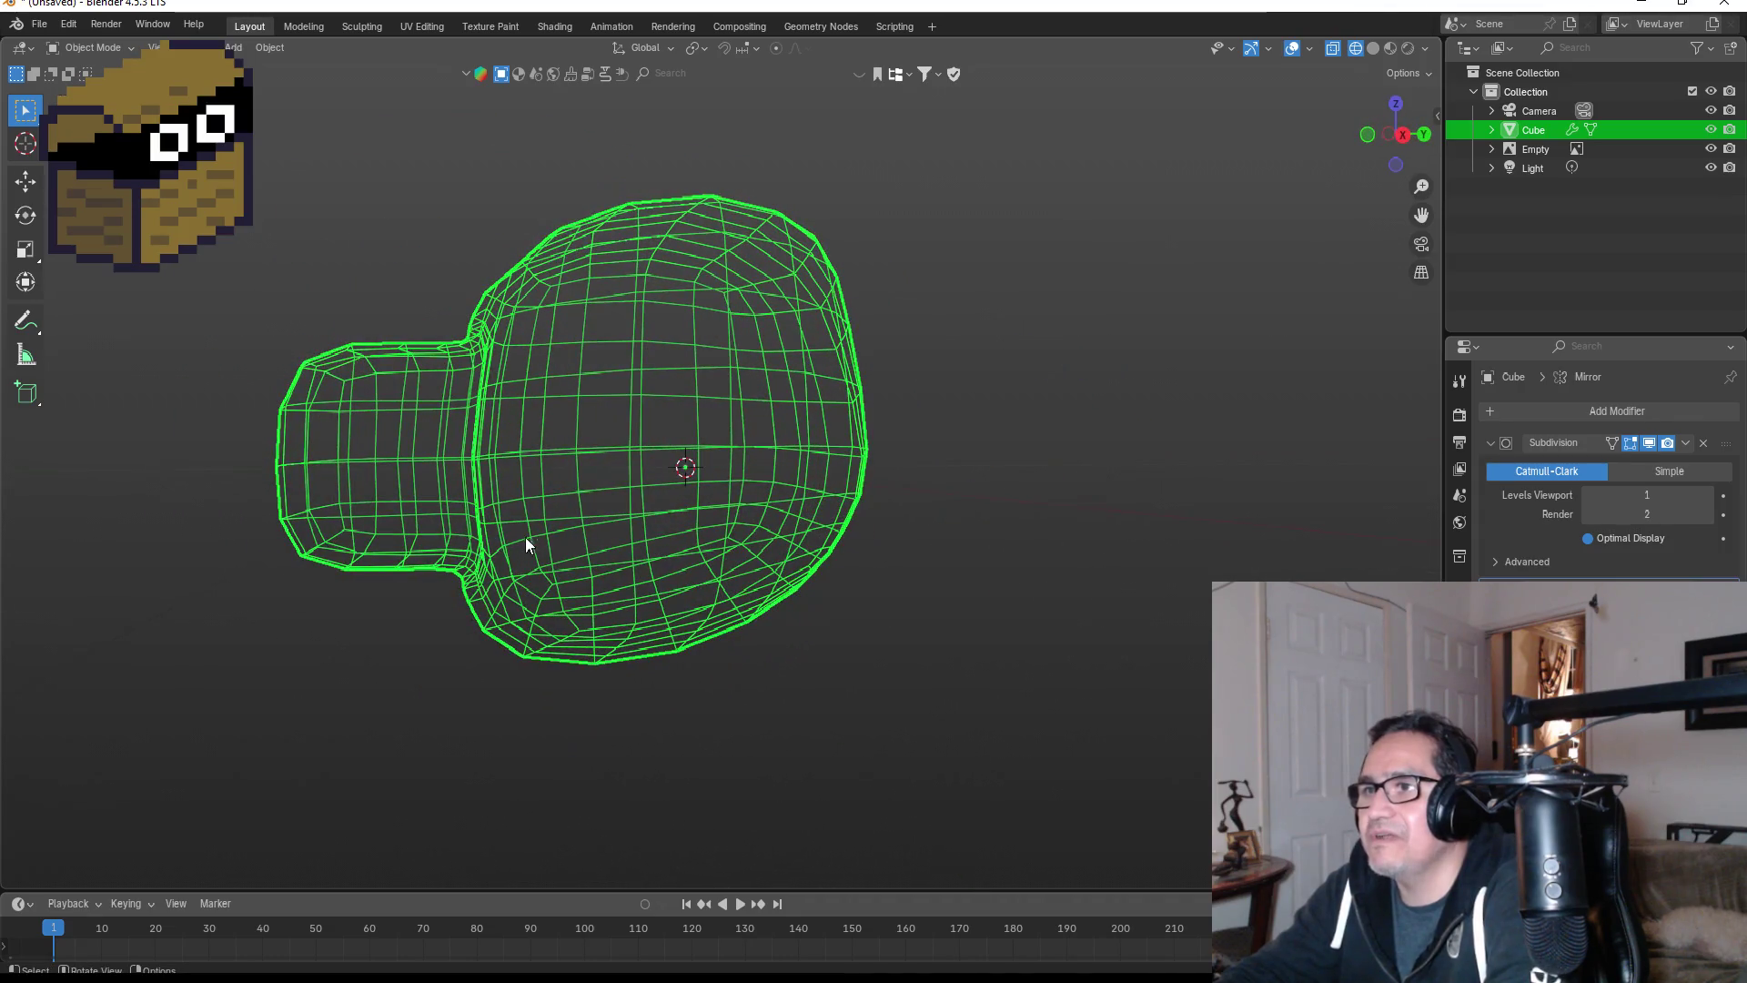
- From the front view, compare the head against the star-nosed mole reference photos, then re-enter Edit Mode
key("KP_1")
scroll(537, 537, "down", 7)
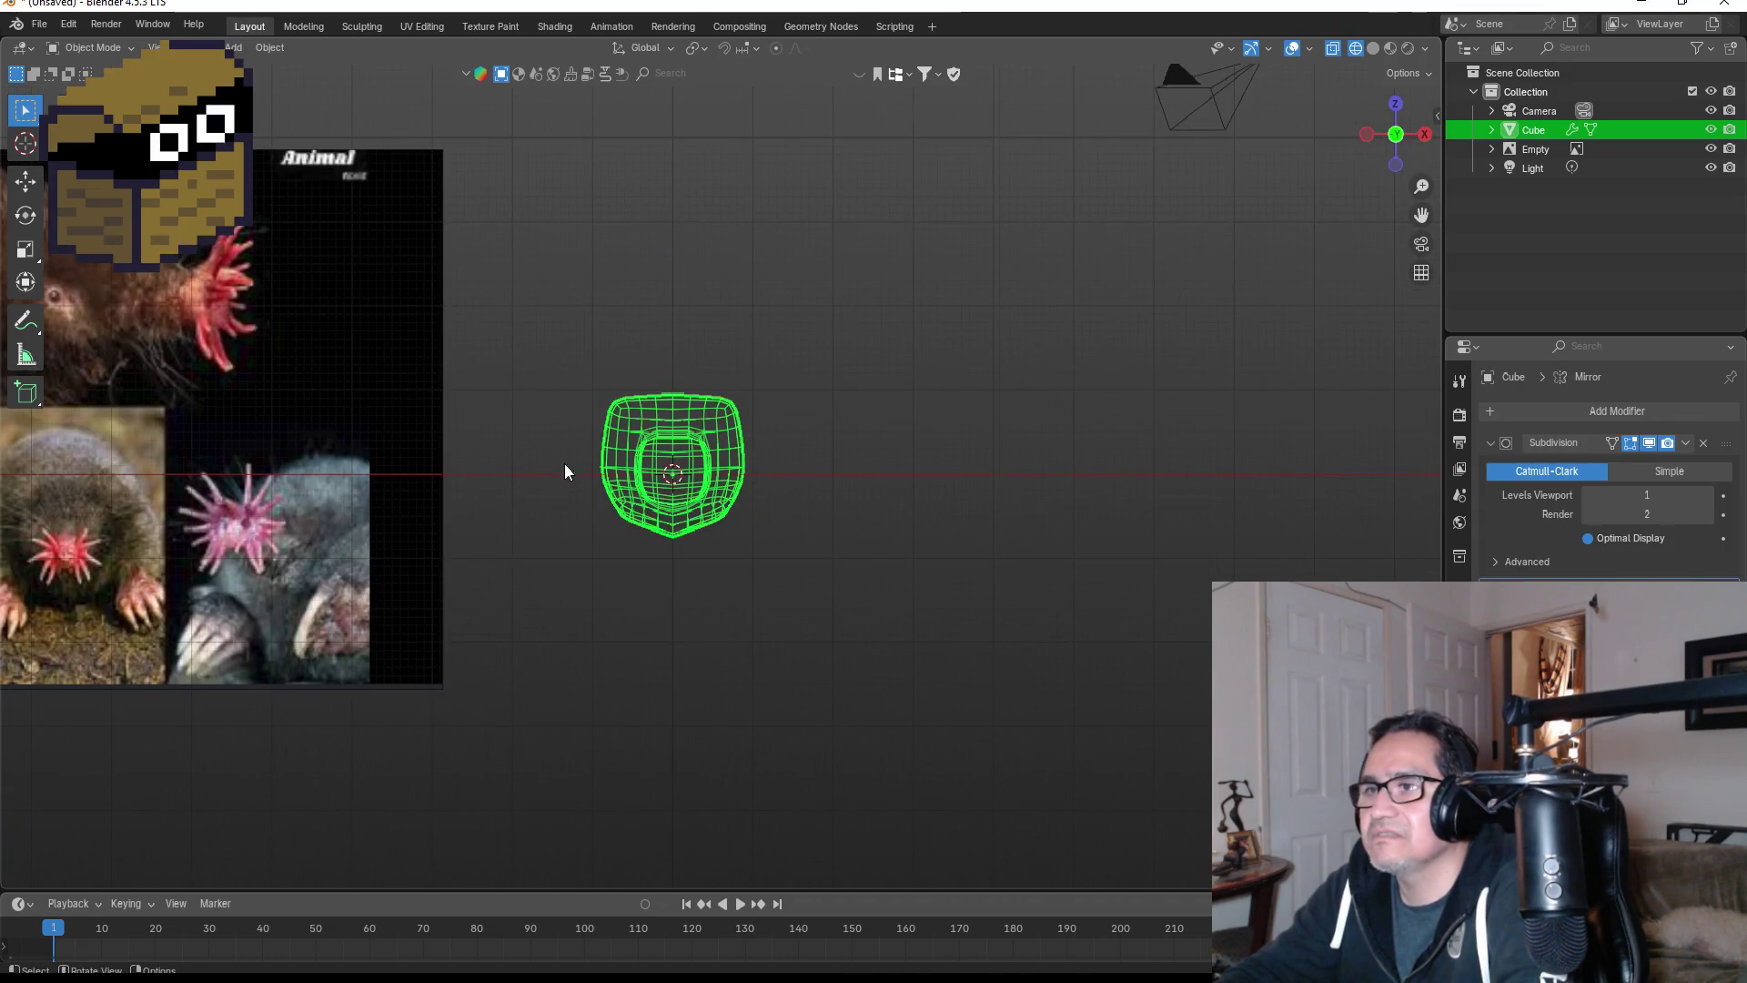
scroll(582, 455, "up", 3)
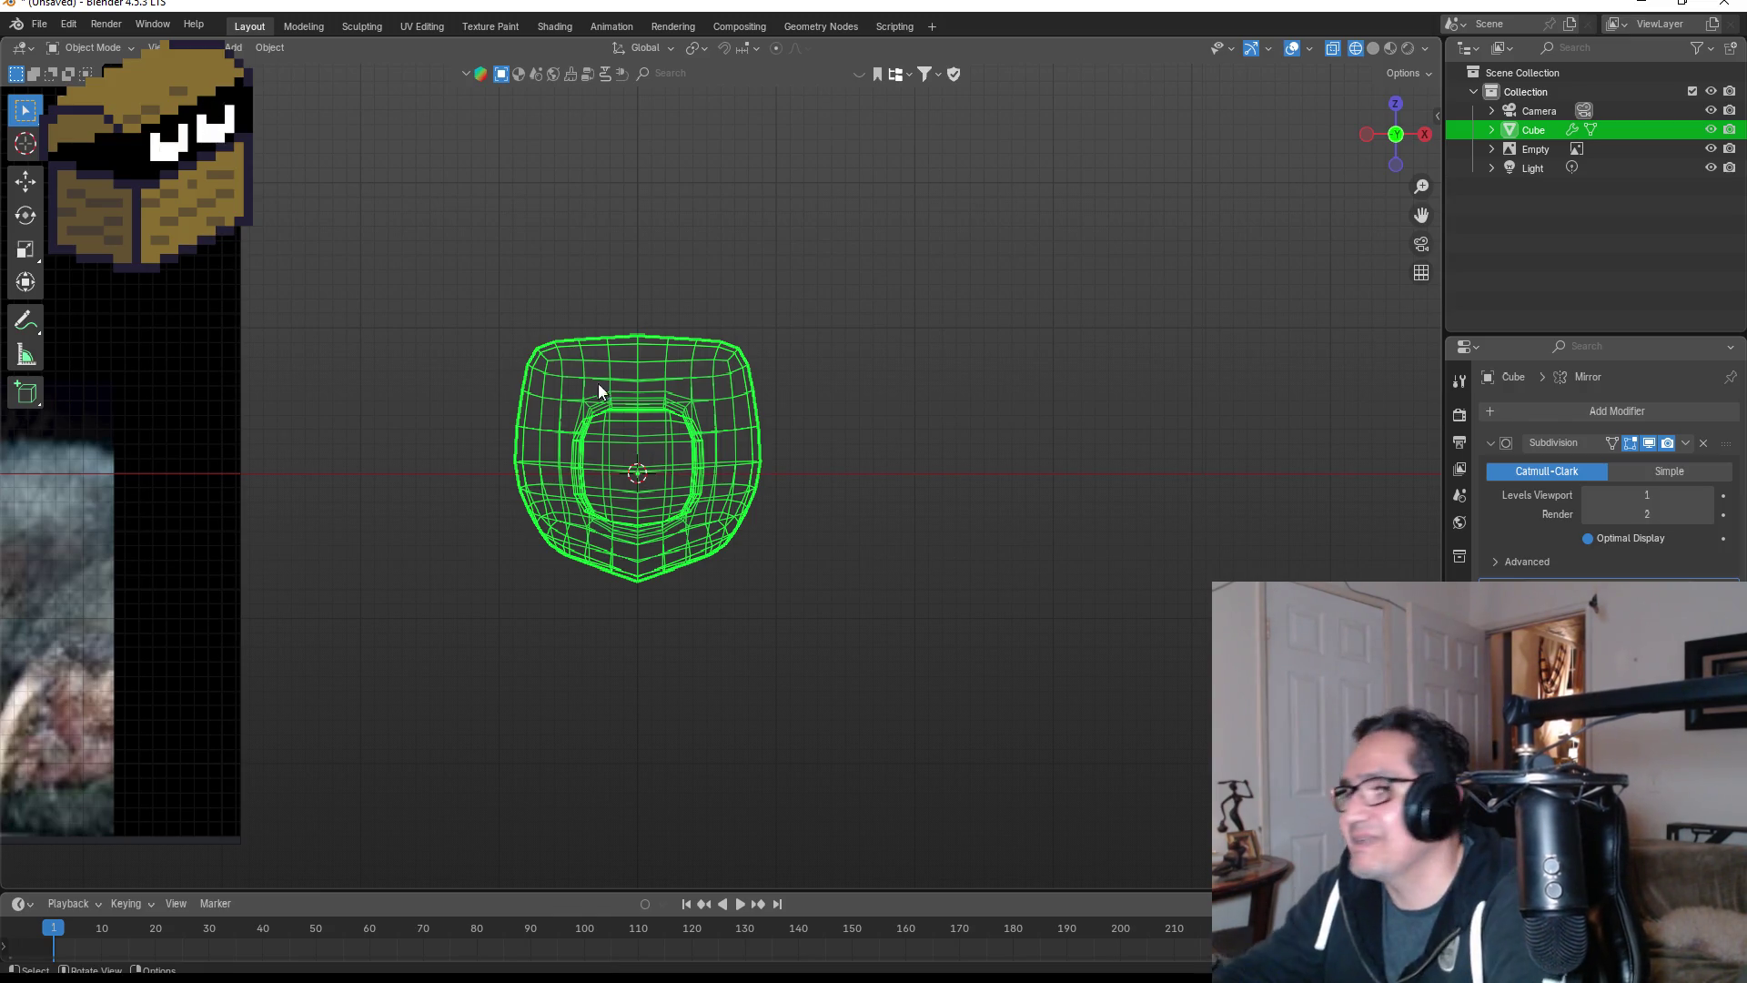
scroll(648, 365, "up", 4)
key("Tab")
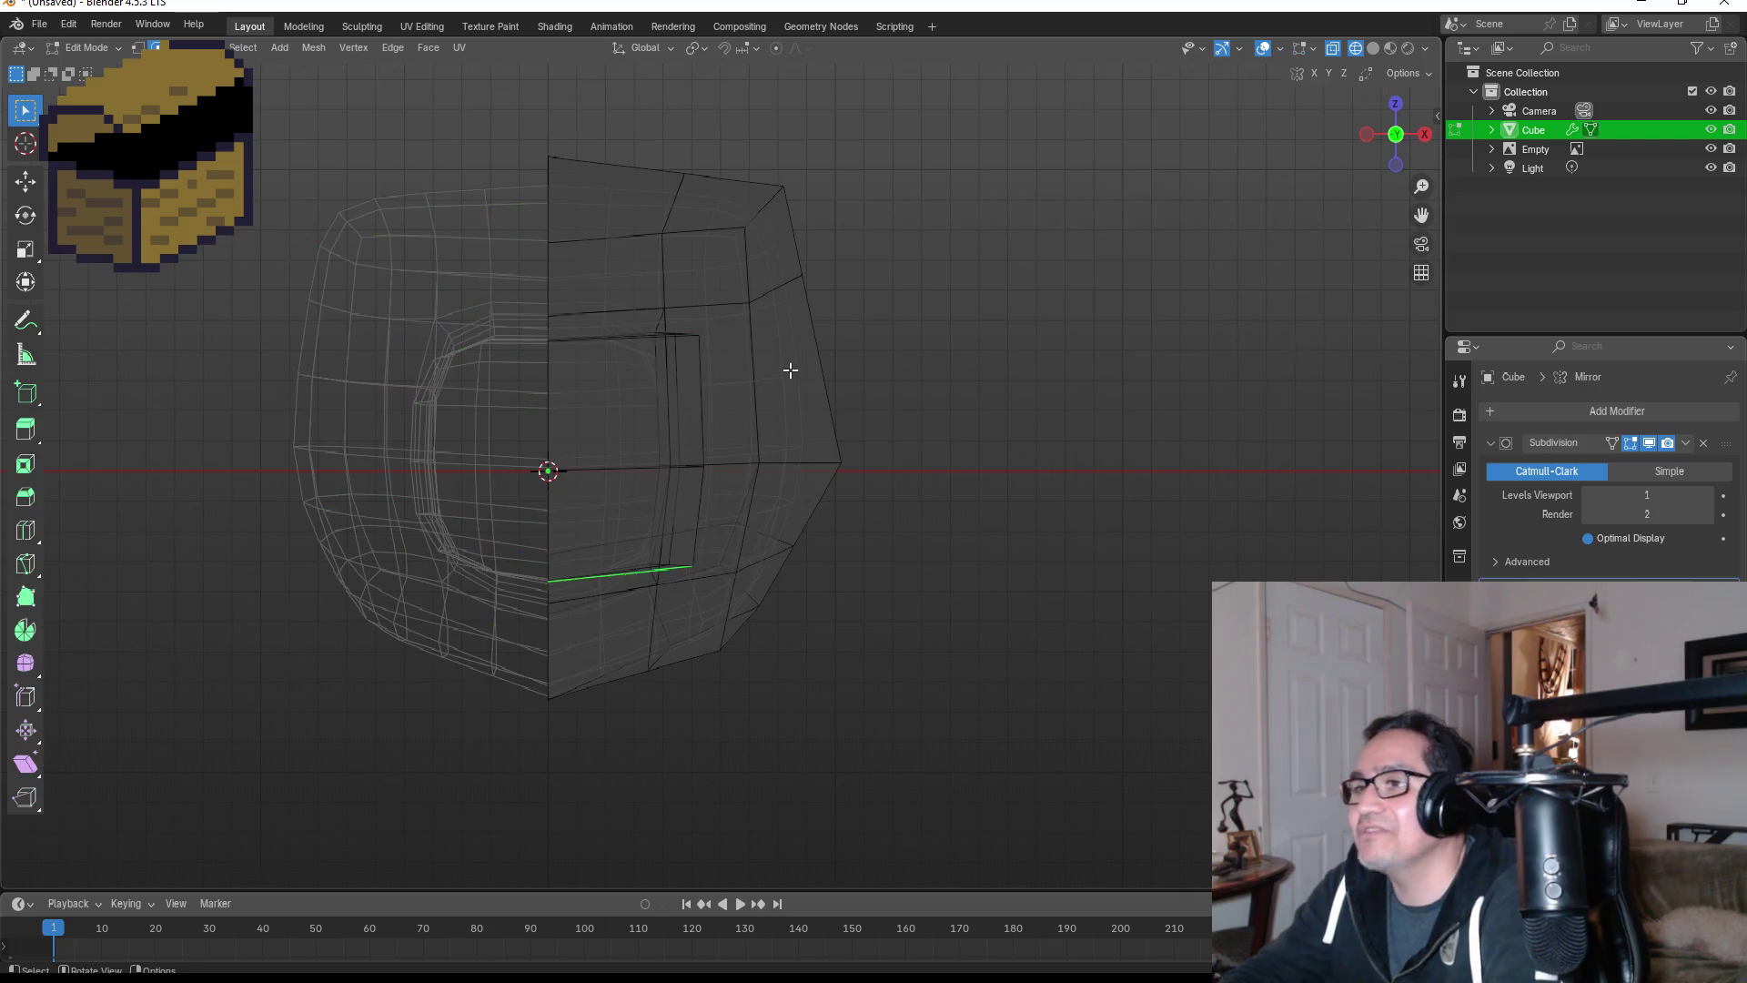
- In face select mode, select the snout's front face next to the mirror centre line
middle_click_drag(791, 370, 634, 406)
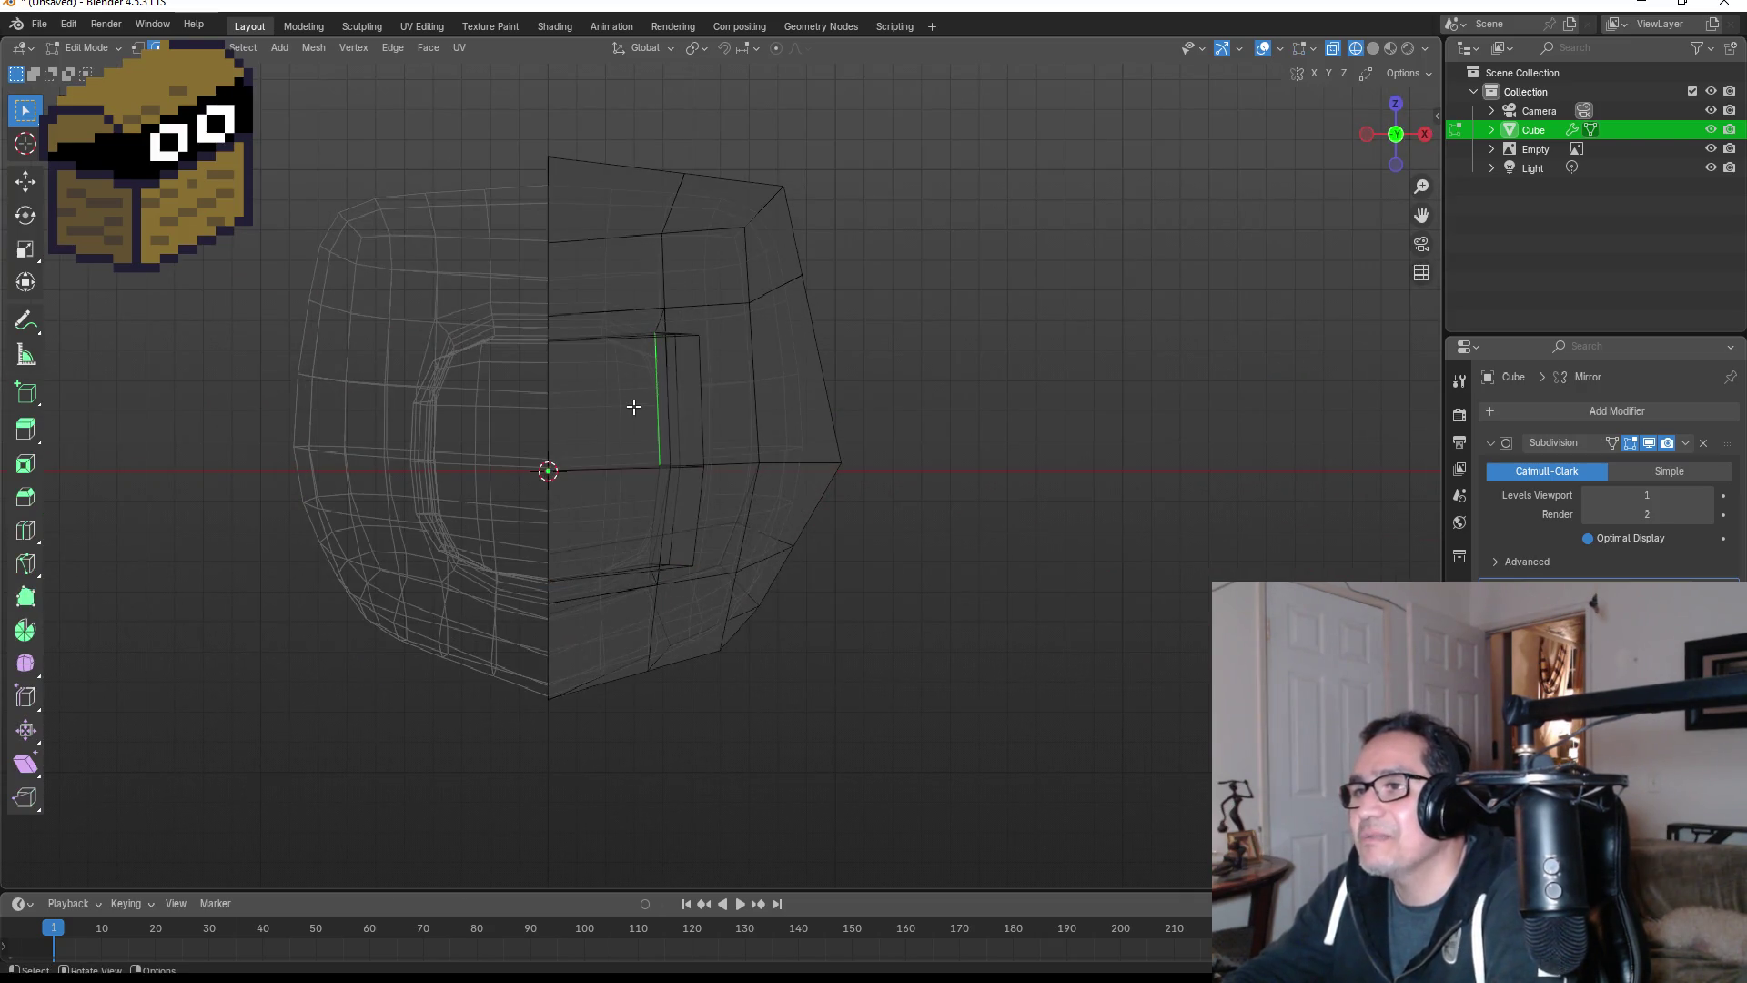
key("3")
left_click(607, 390)
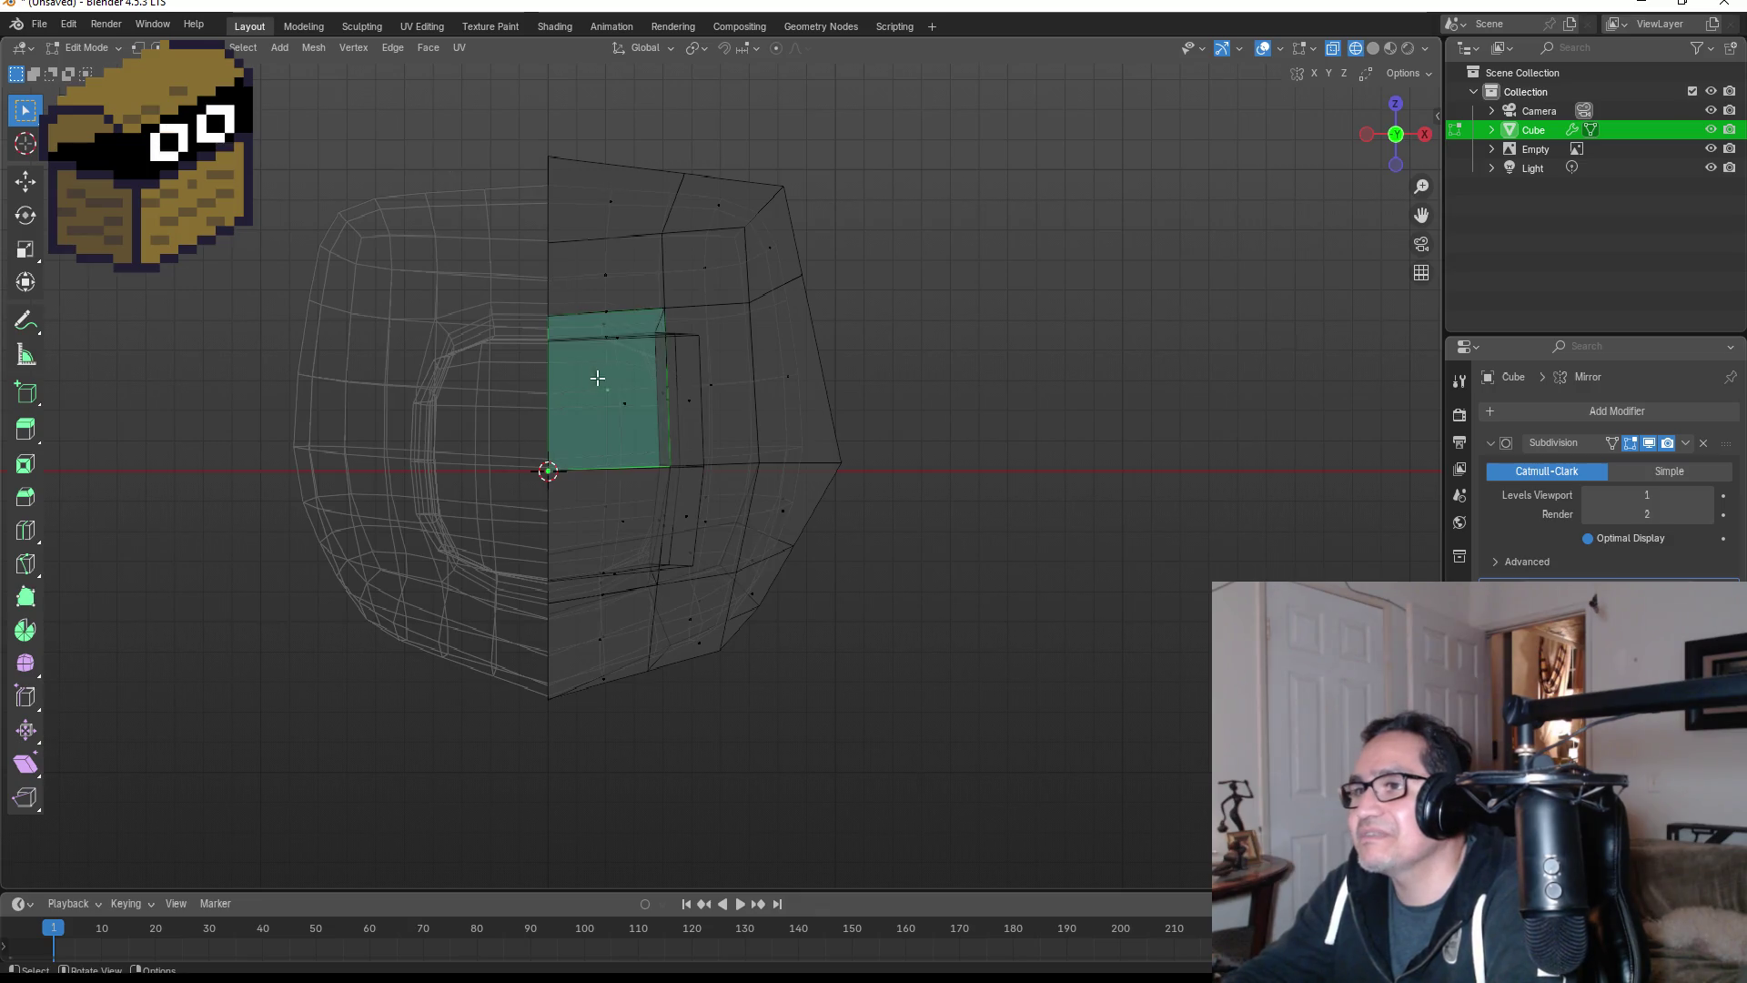
mouse_move(733, 408)
middle_mouse_down()
mouse_move(576, 433)
mouse_move(355, 402)
mouse_move(371, 379)
mouse_move(263, 382)
mouse_move(382, 391)
mouse_move(546, 476)
middle_mouse_up()
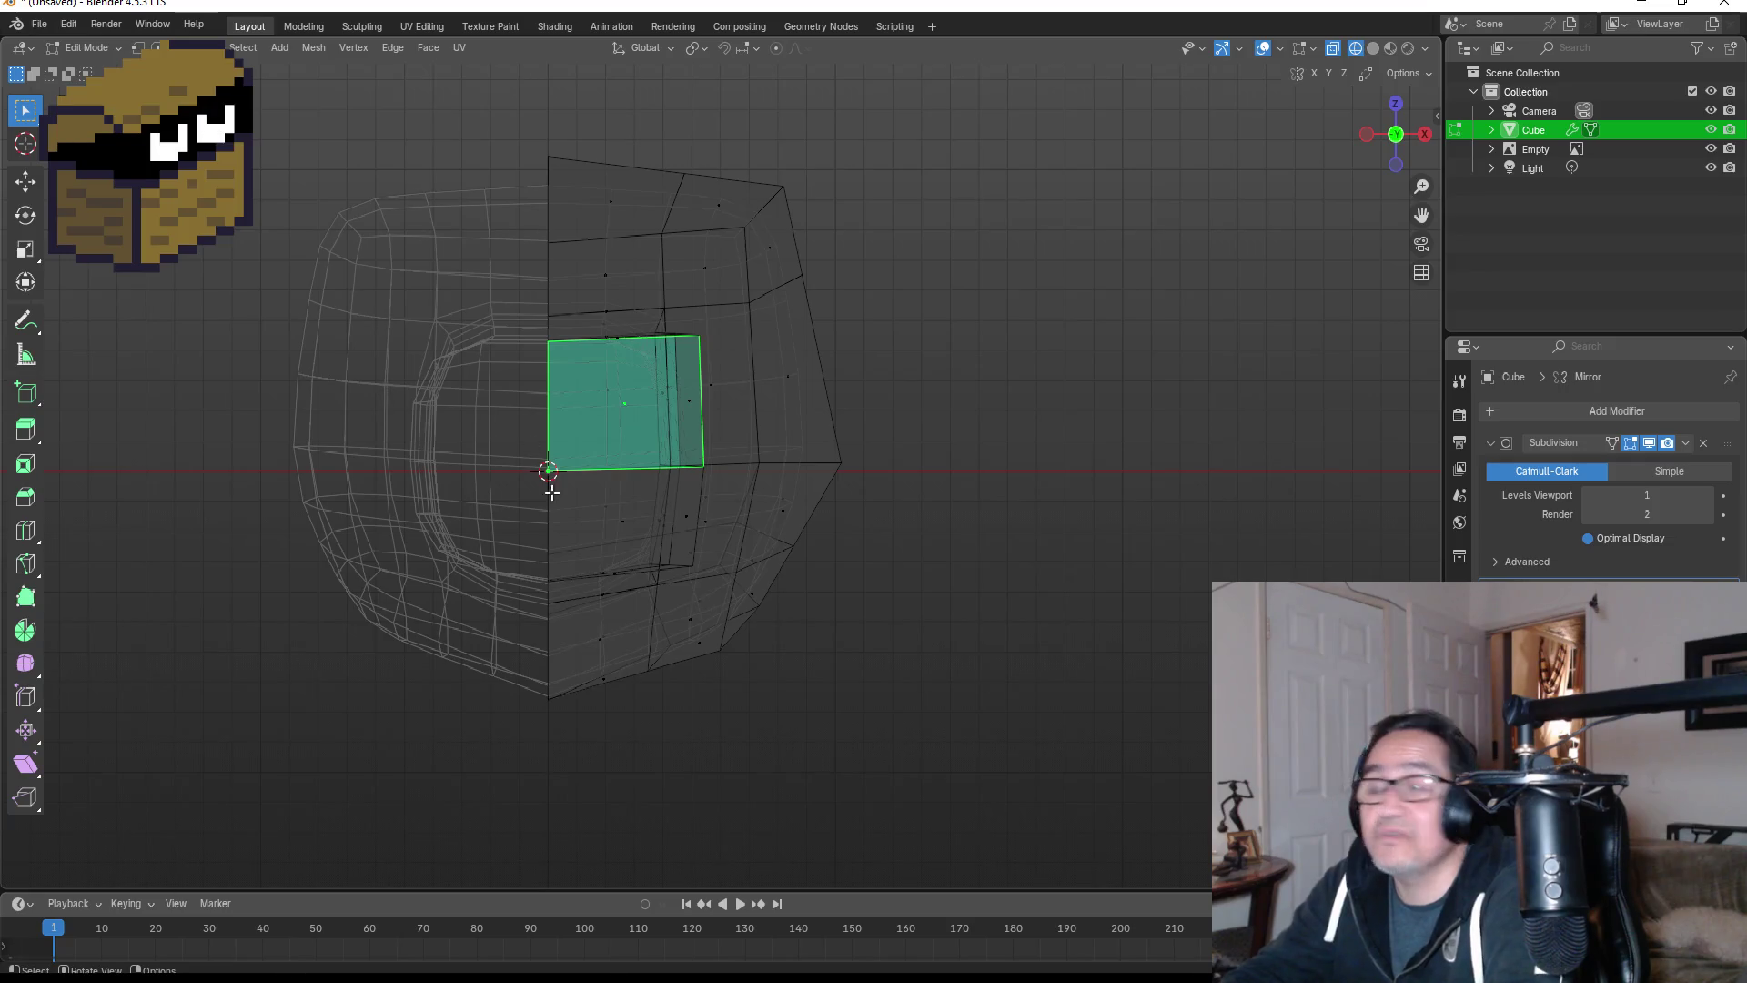
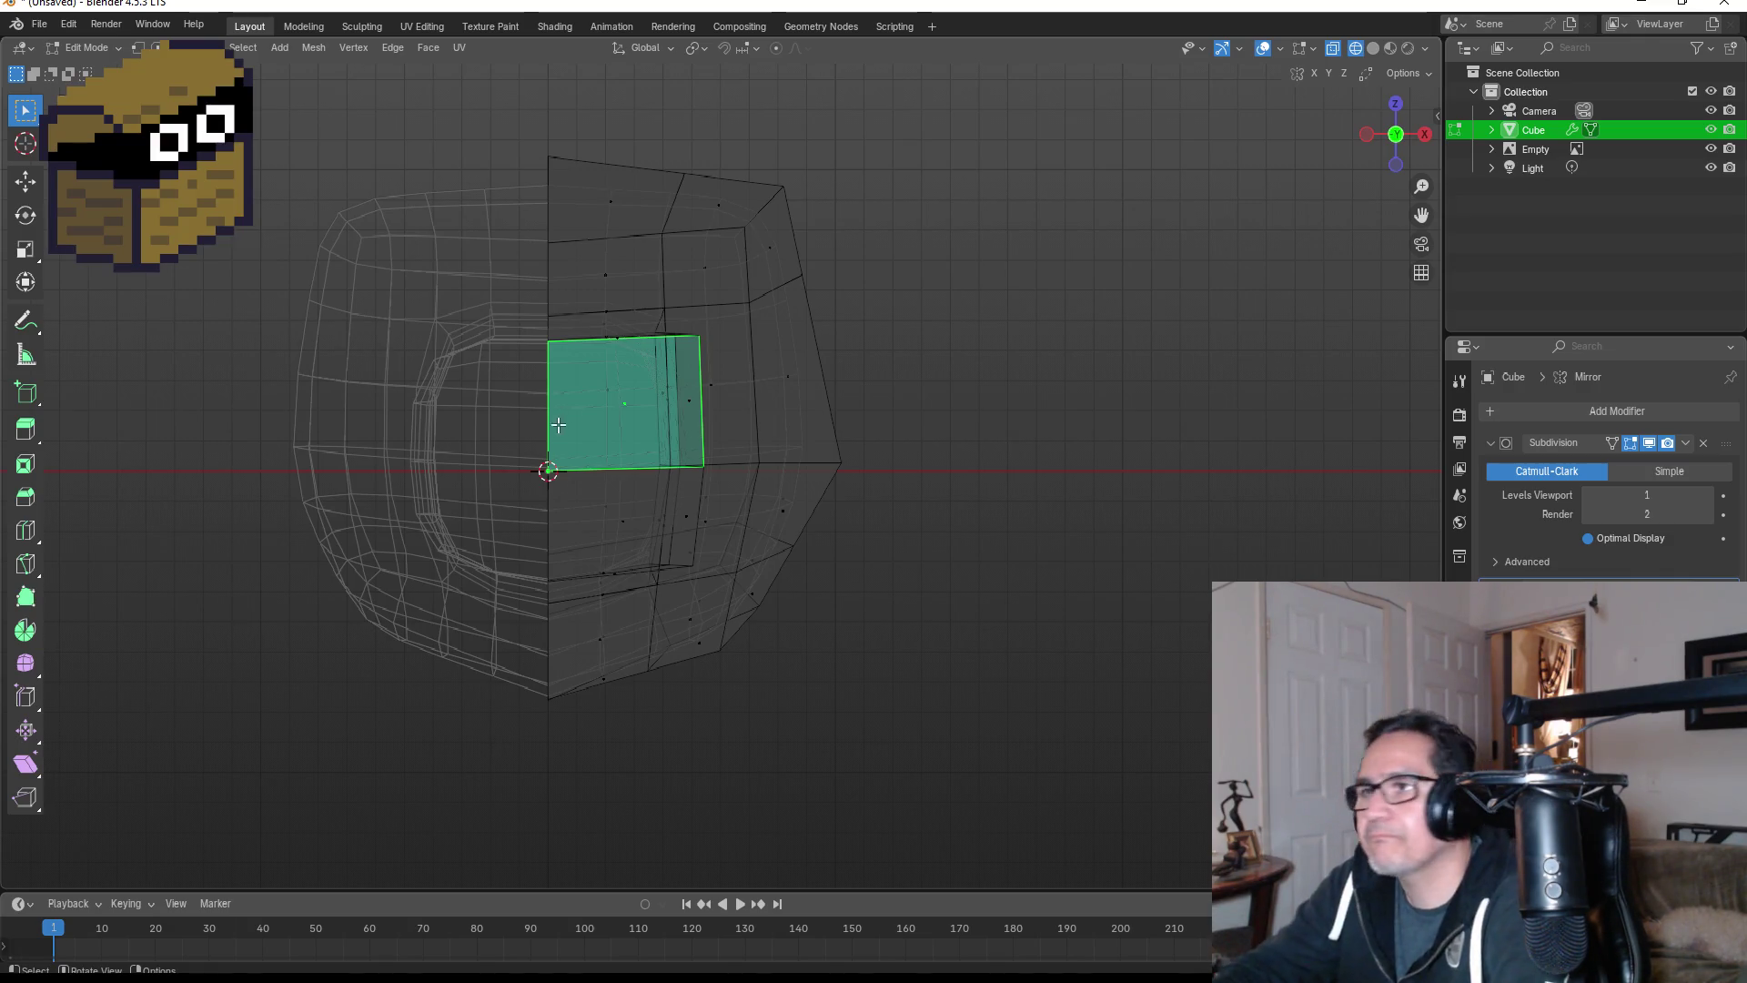
- Orbit and pan around the smoothed head mesh and the reference image to compare them
mouse_move(856, 409)
middle_mouse_down()
mouse_move(725, 434)
mouse_move(757, 440)
middle_mouse_up()
scroll(577, 492, "down", 5)
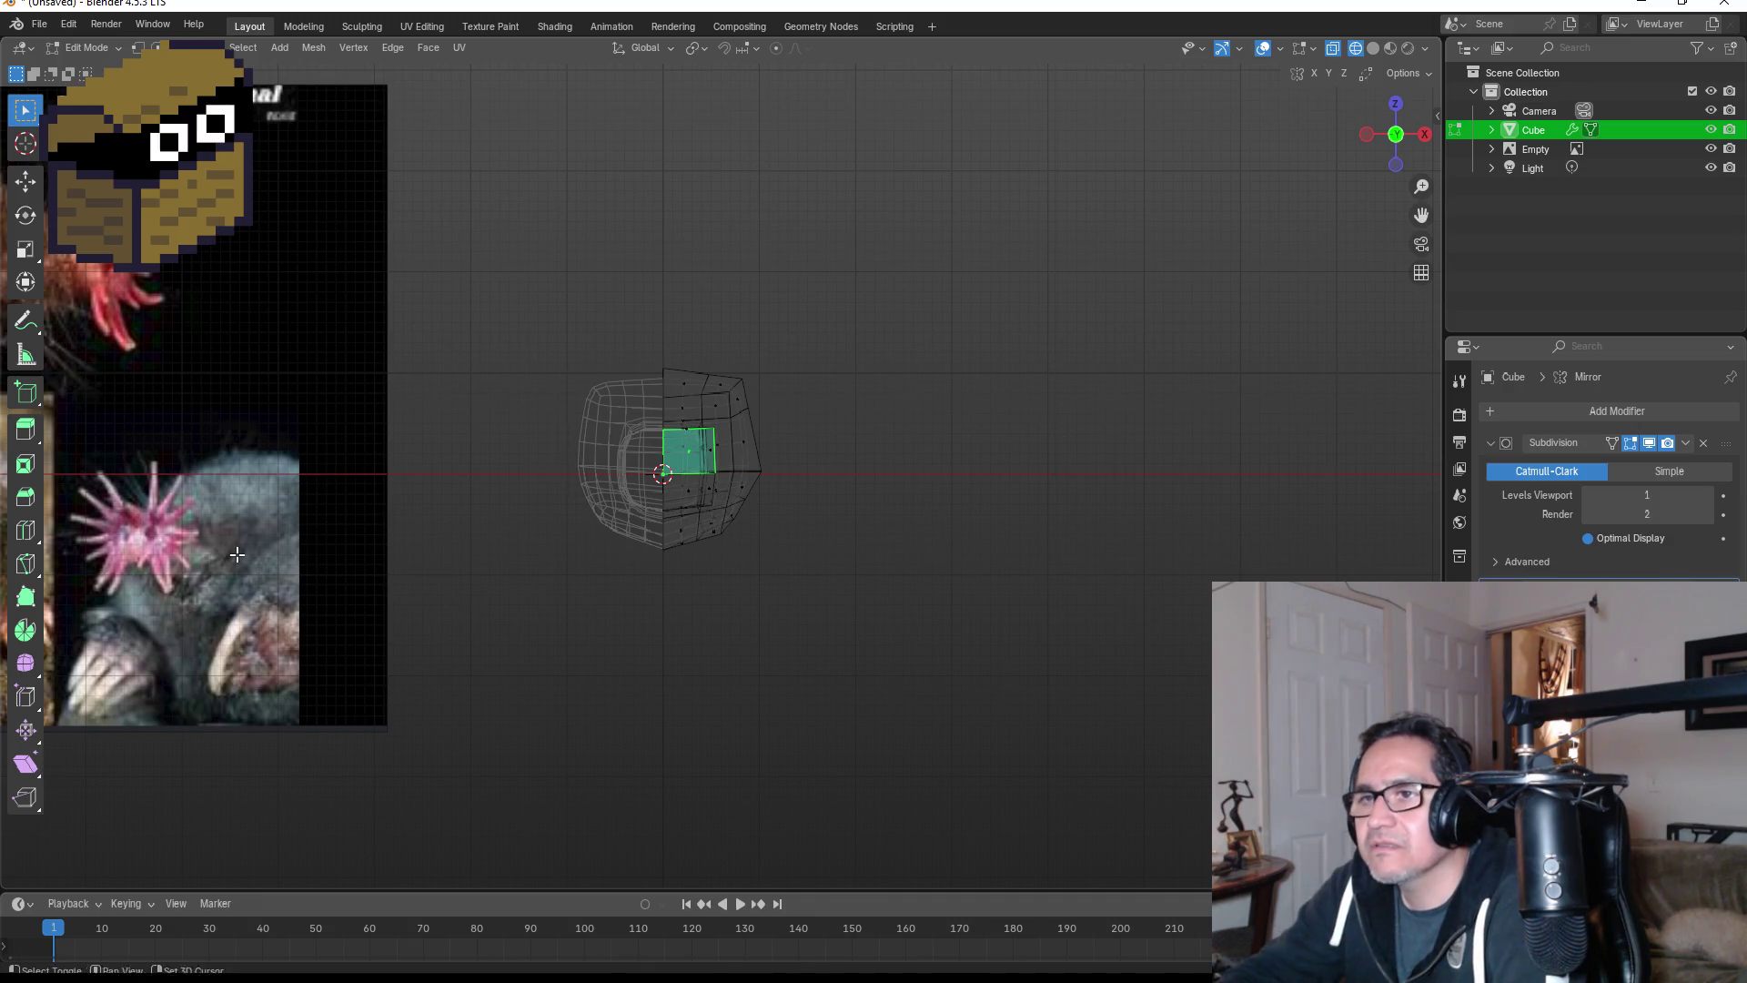
middle_click_drag(327, 541, 647, 498, "shift")
scroll(647, 499, "up", 3)
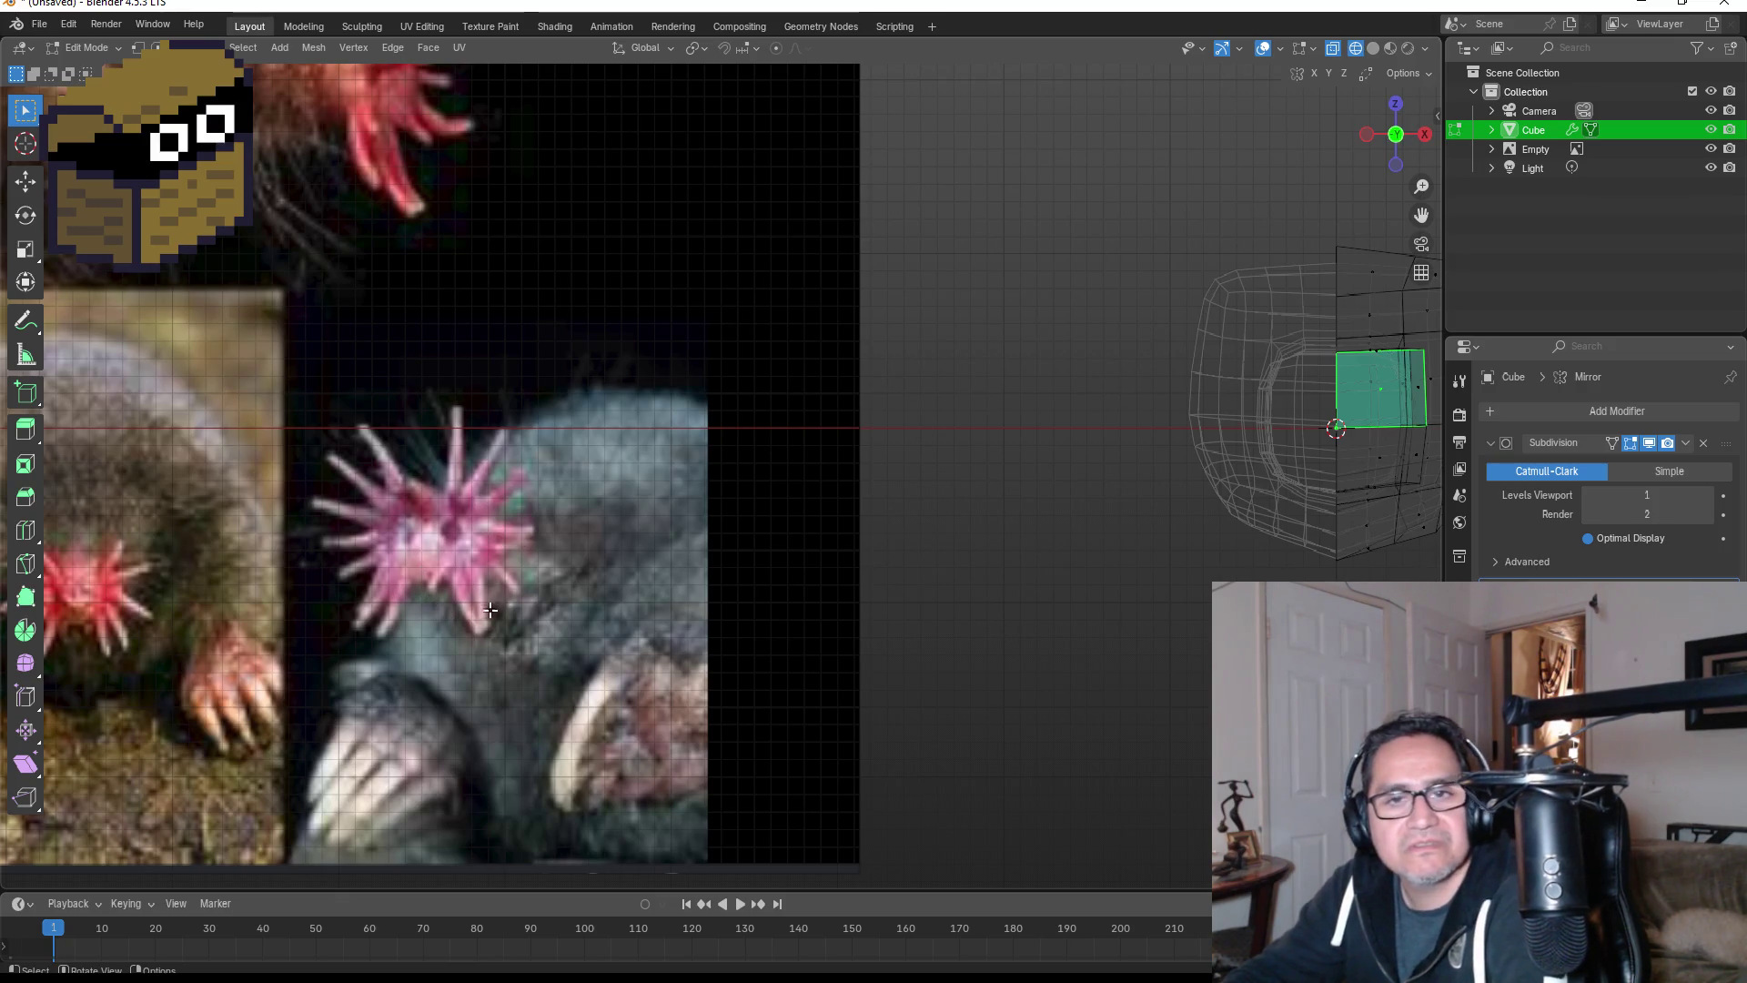
scroll(890, 639, "down", 3)
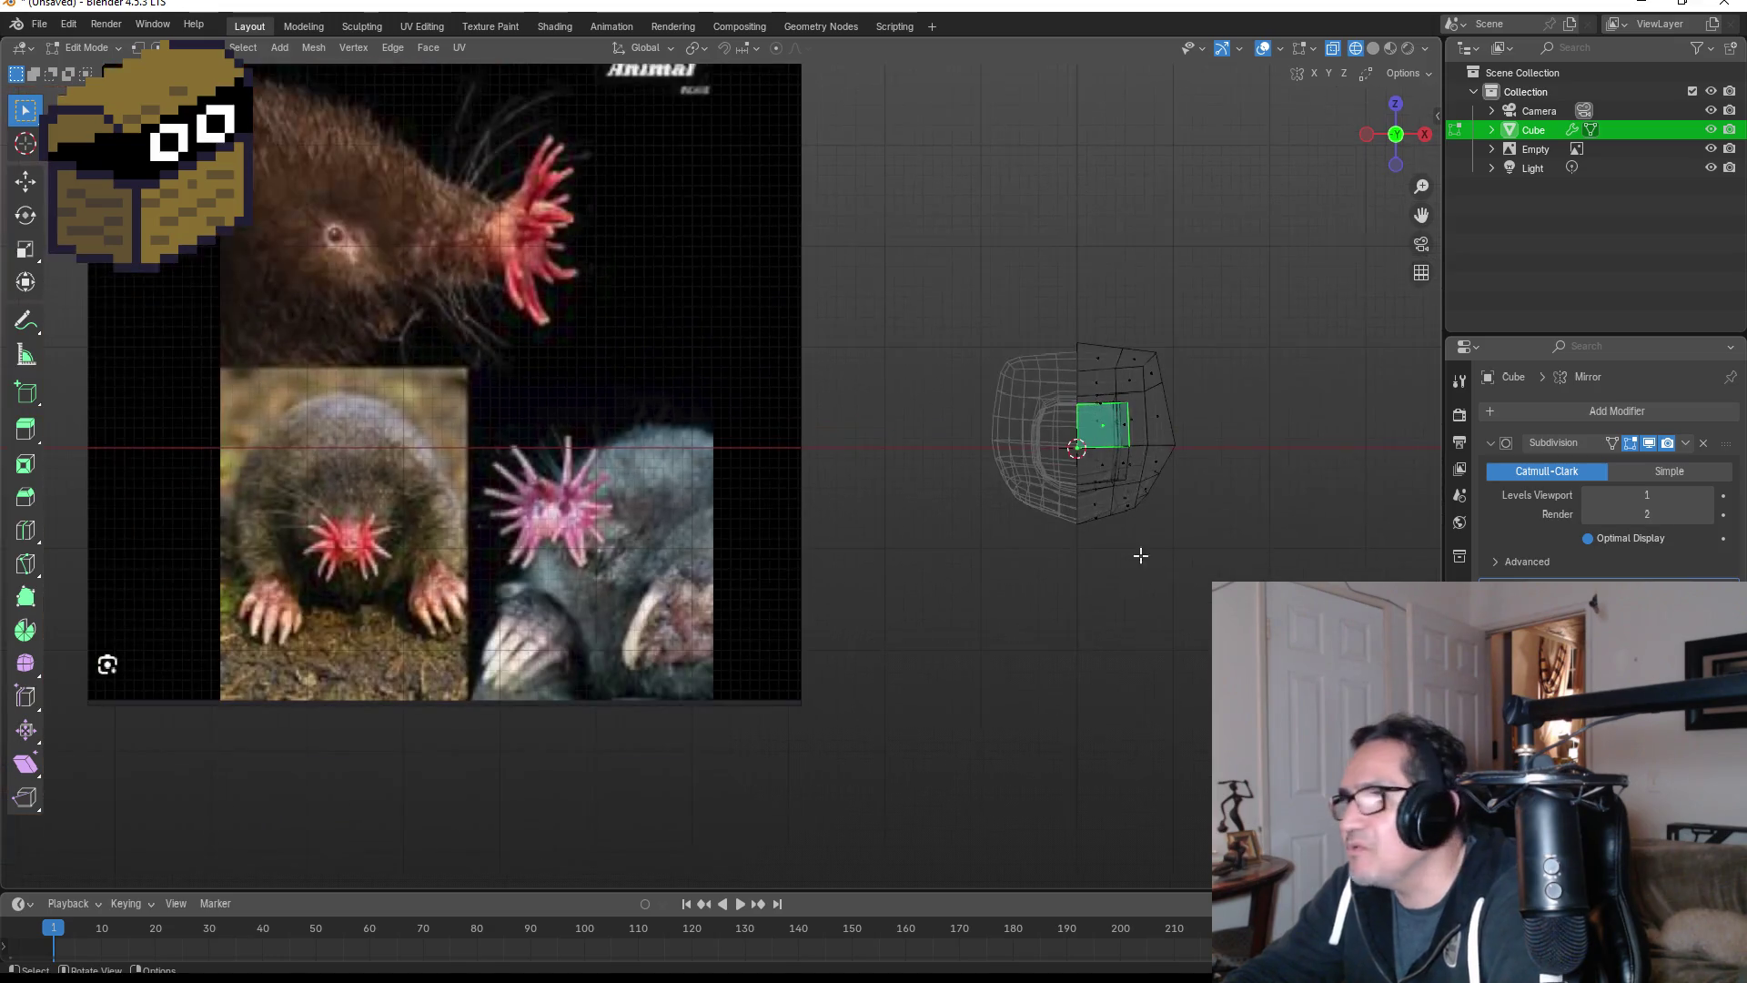
middle_click_drag(1170, 487, 761, 574, "shift")
scroll(675, 485, "up", 5)
scroll(676, 484, "up", 3)
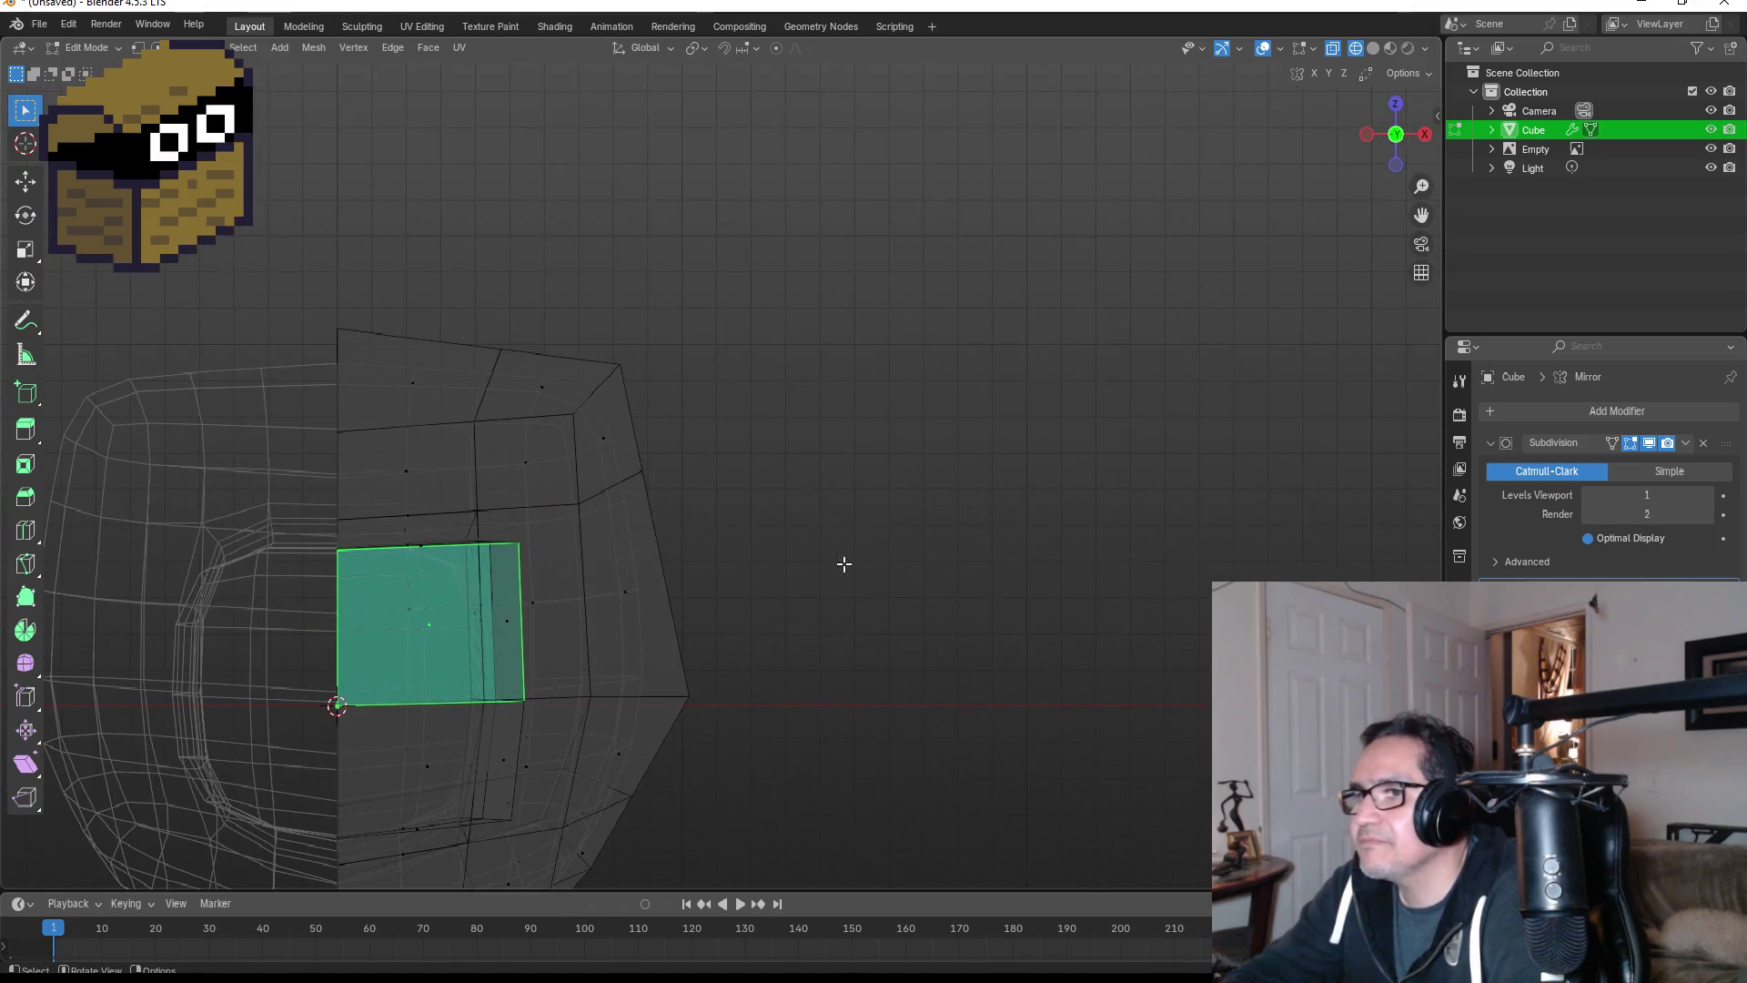
- Deselect the face, snap to the right side view, and return to Object Mode
left_click(910, 551)
middle_click_drag(910, 552, 597, 566)
key("KP_3")
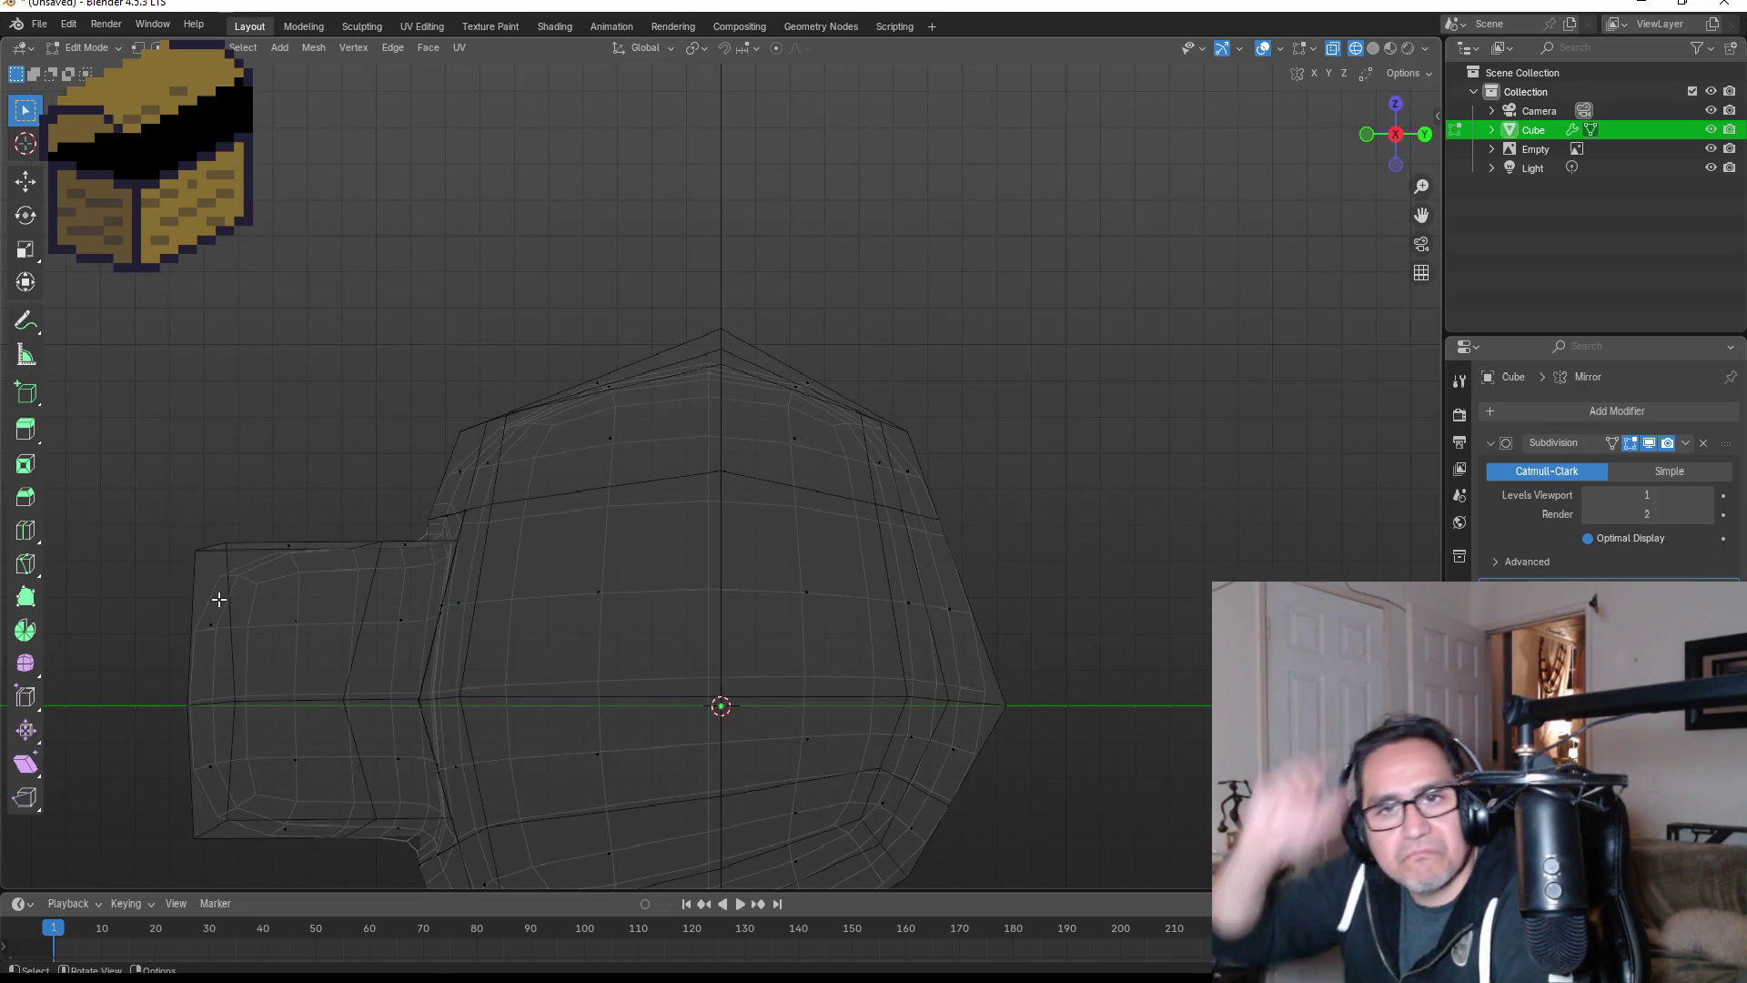
key("Tab")
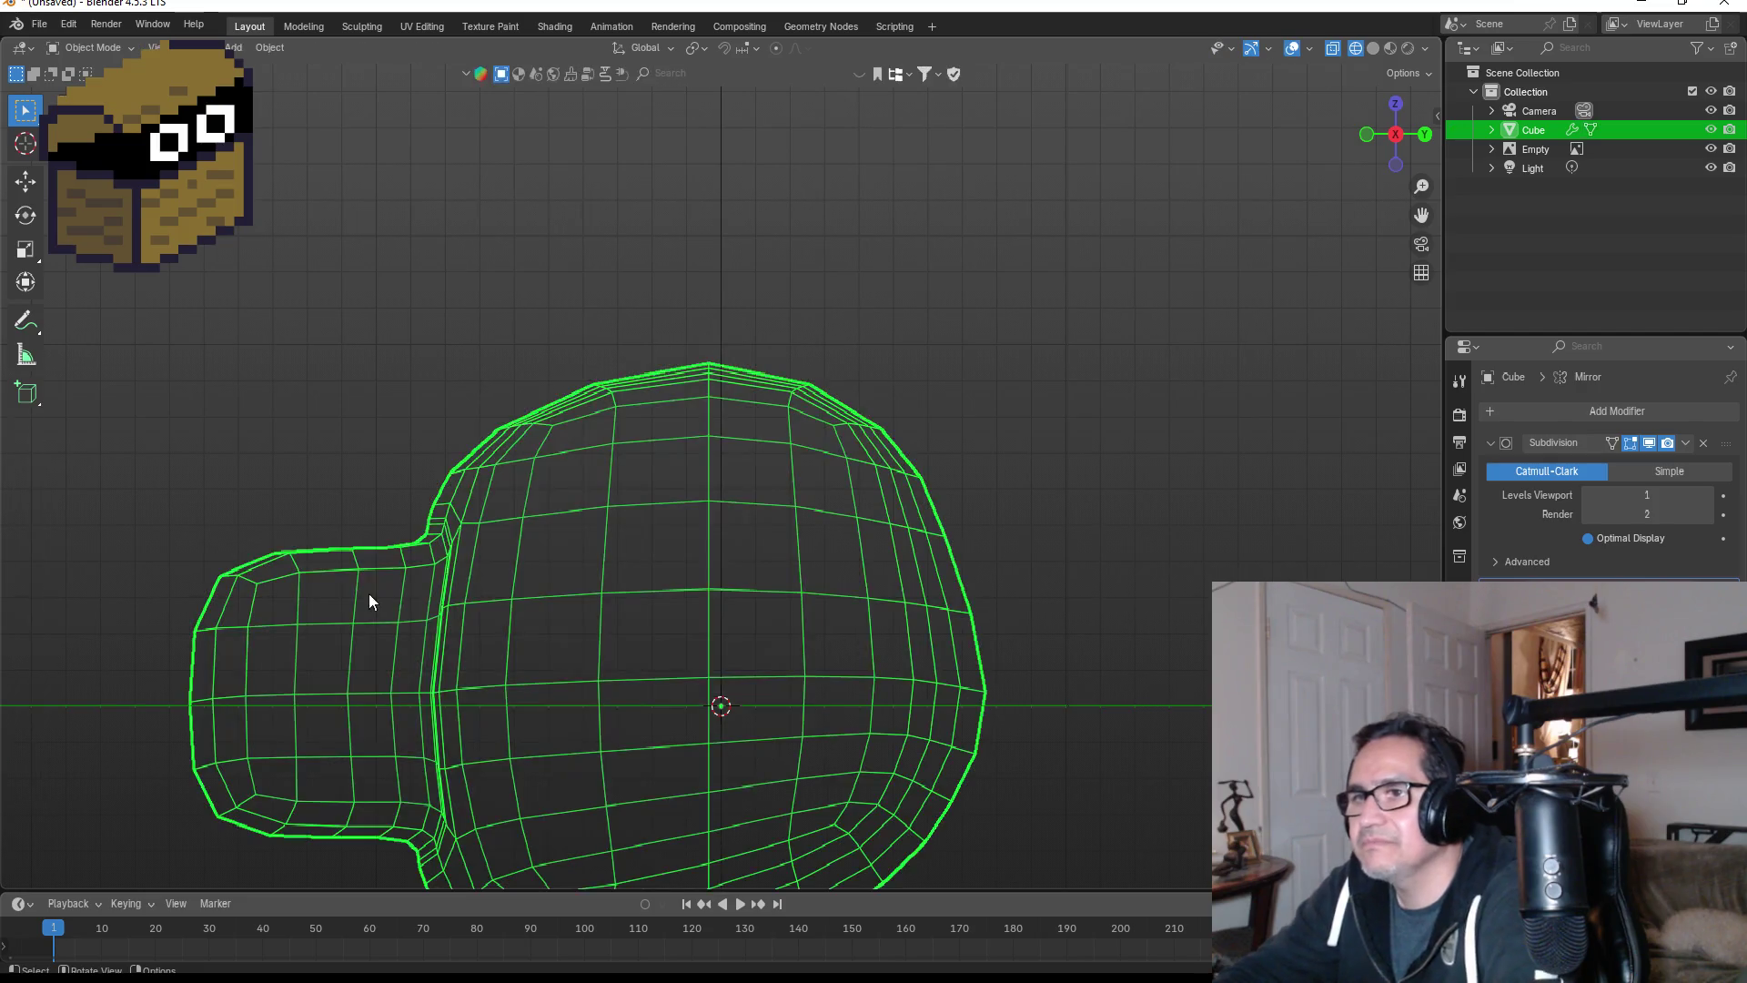
- Add a new cube, shrink it, and place it left of the head
scroll(329, 464, "down", 4)
key("shift+a")
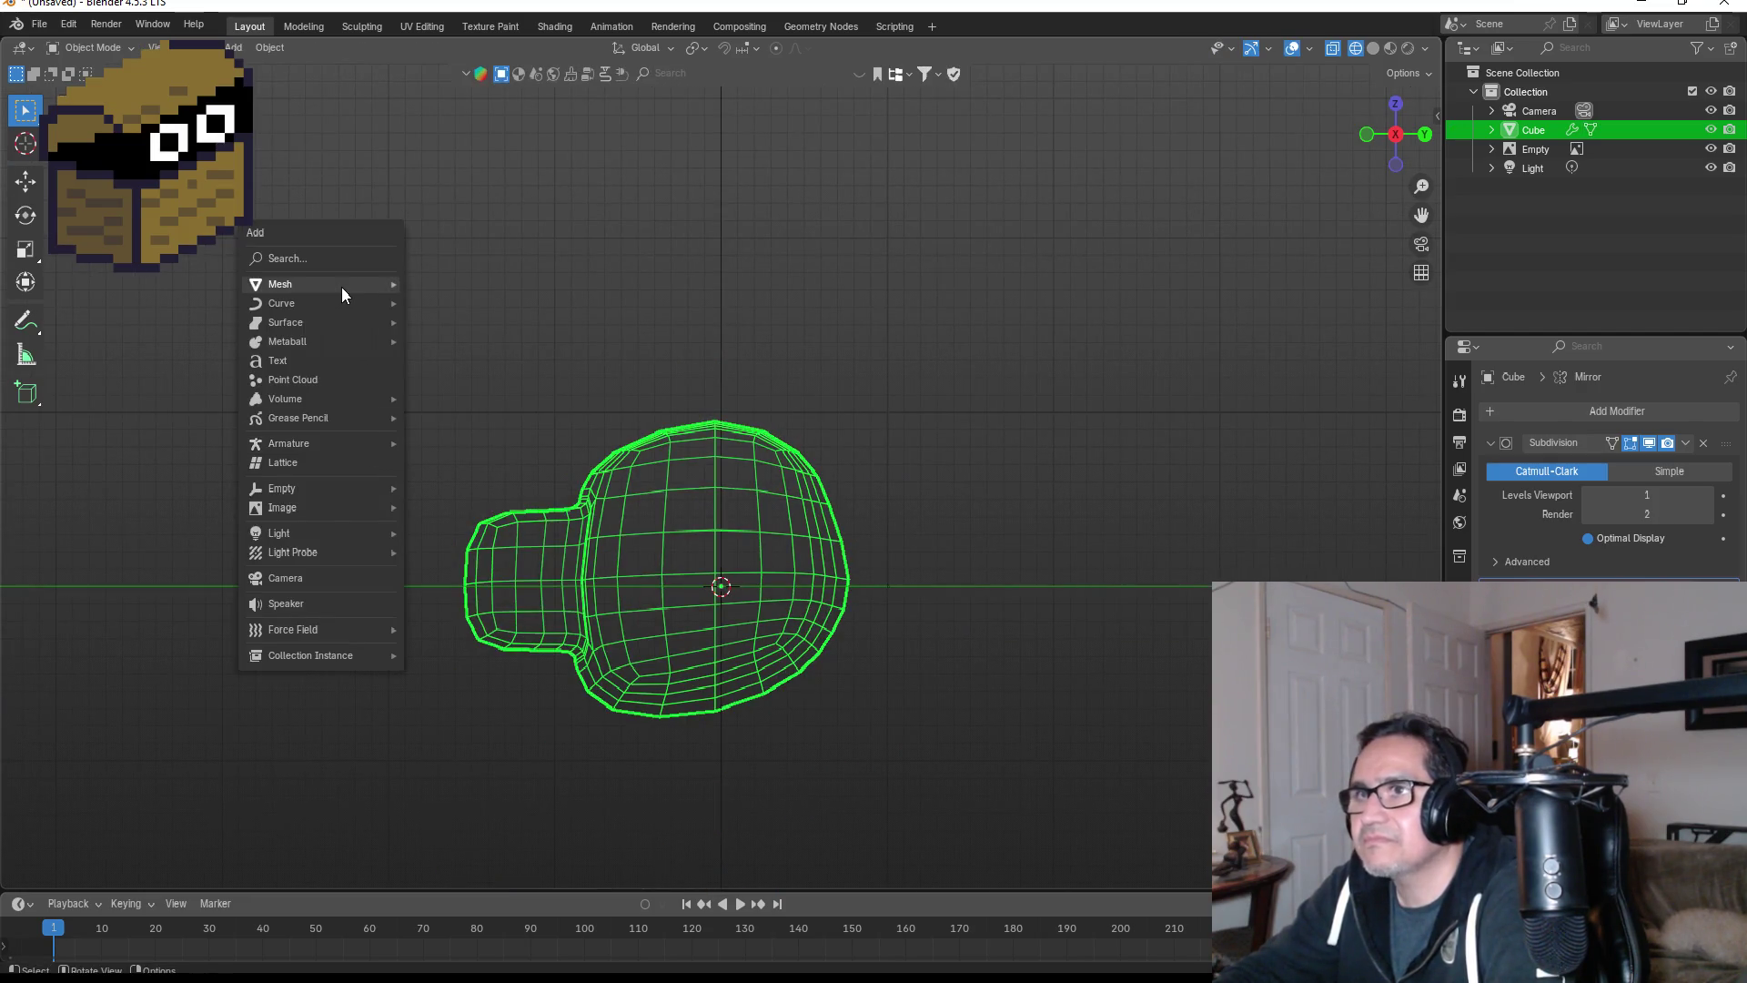
mouse_move(346, 286)
left_click(459, 301)
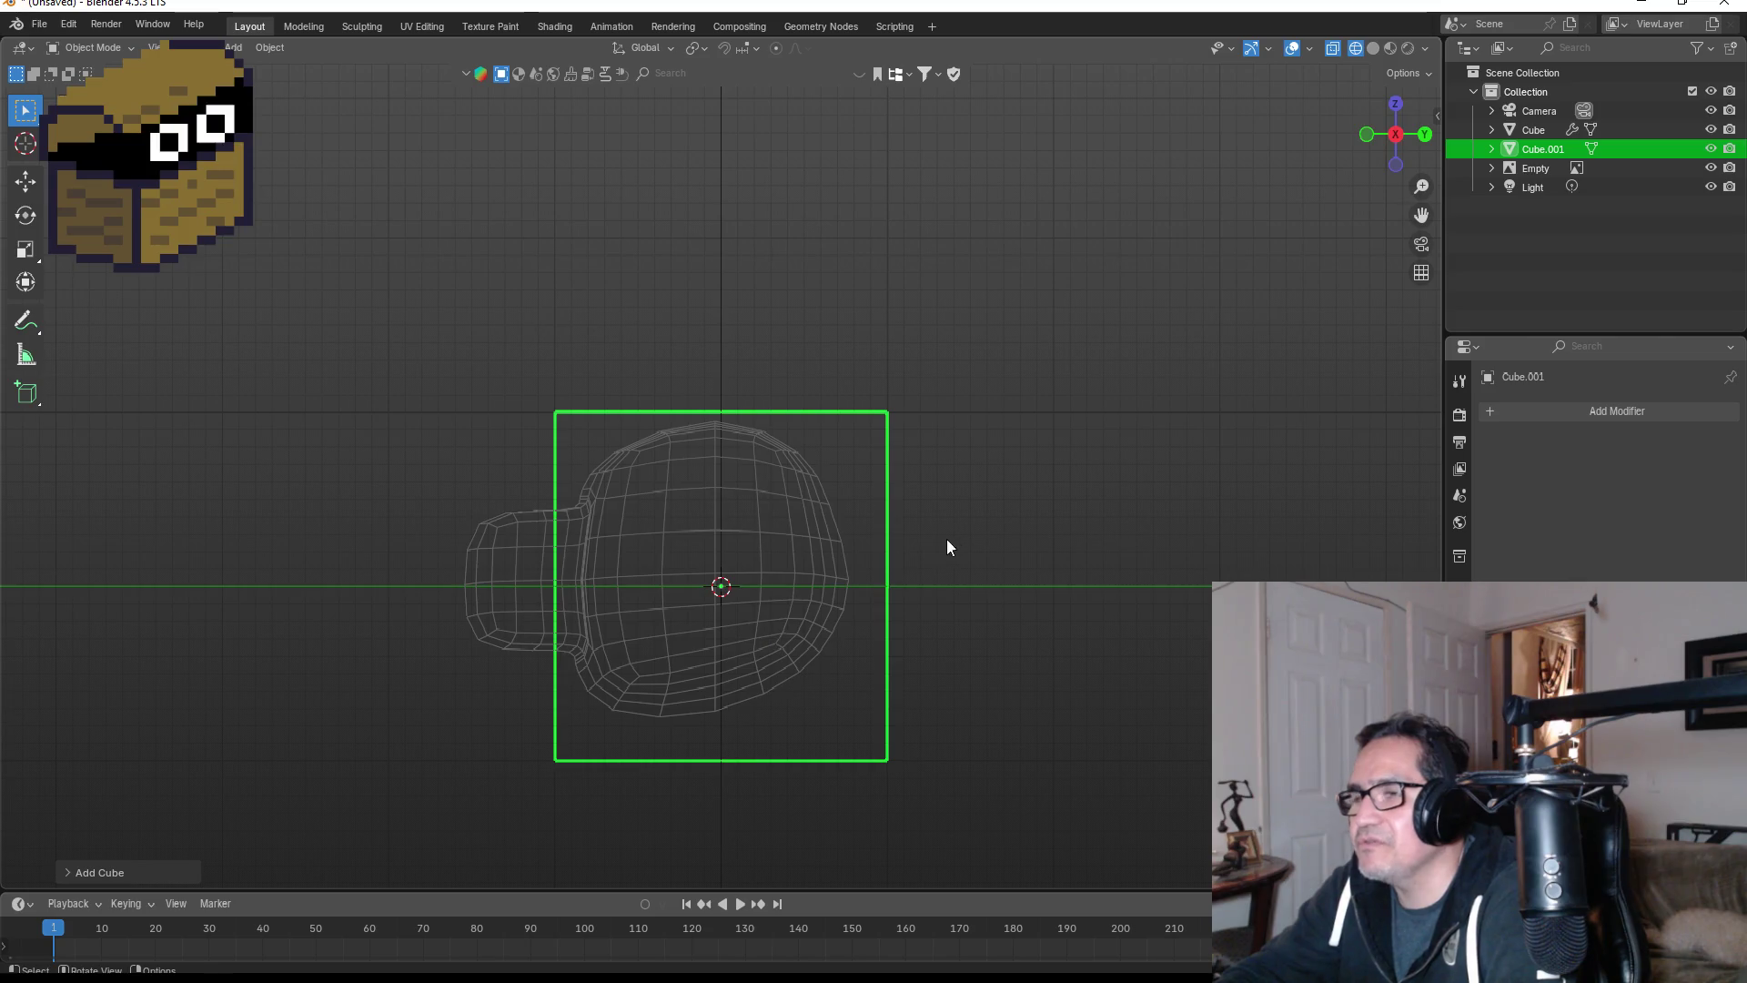
key("s")
left_click(738, 573)
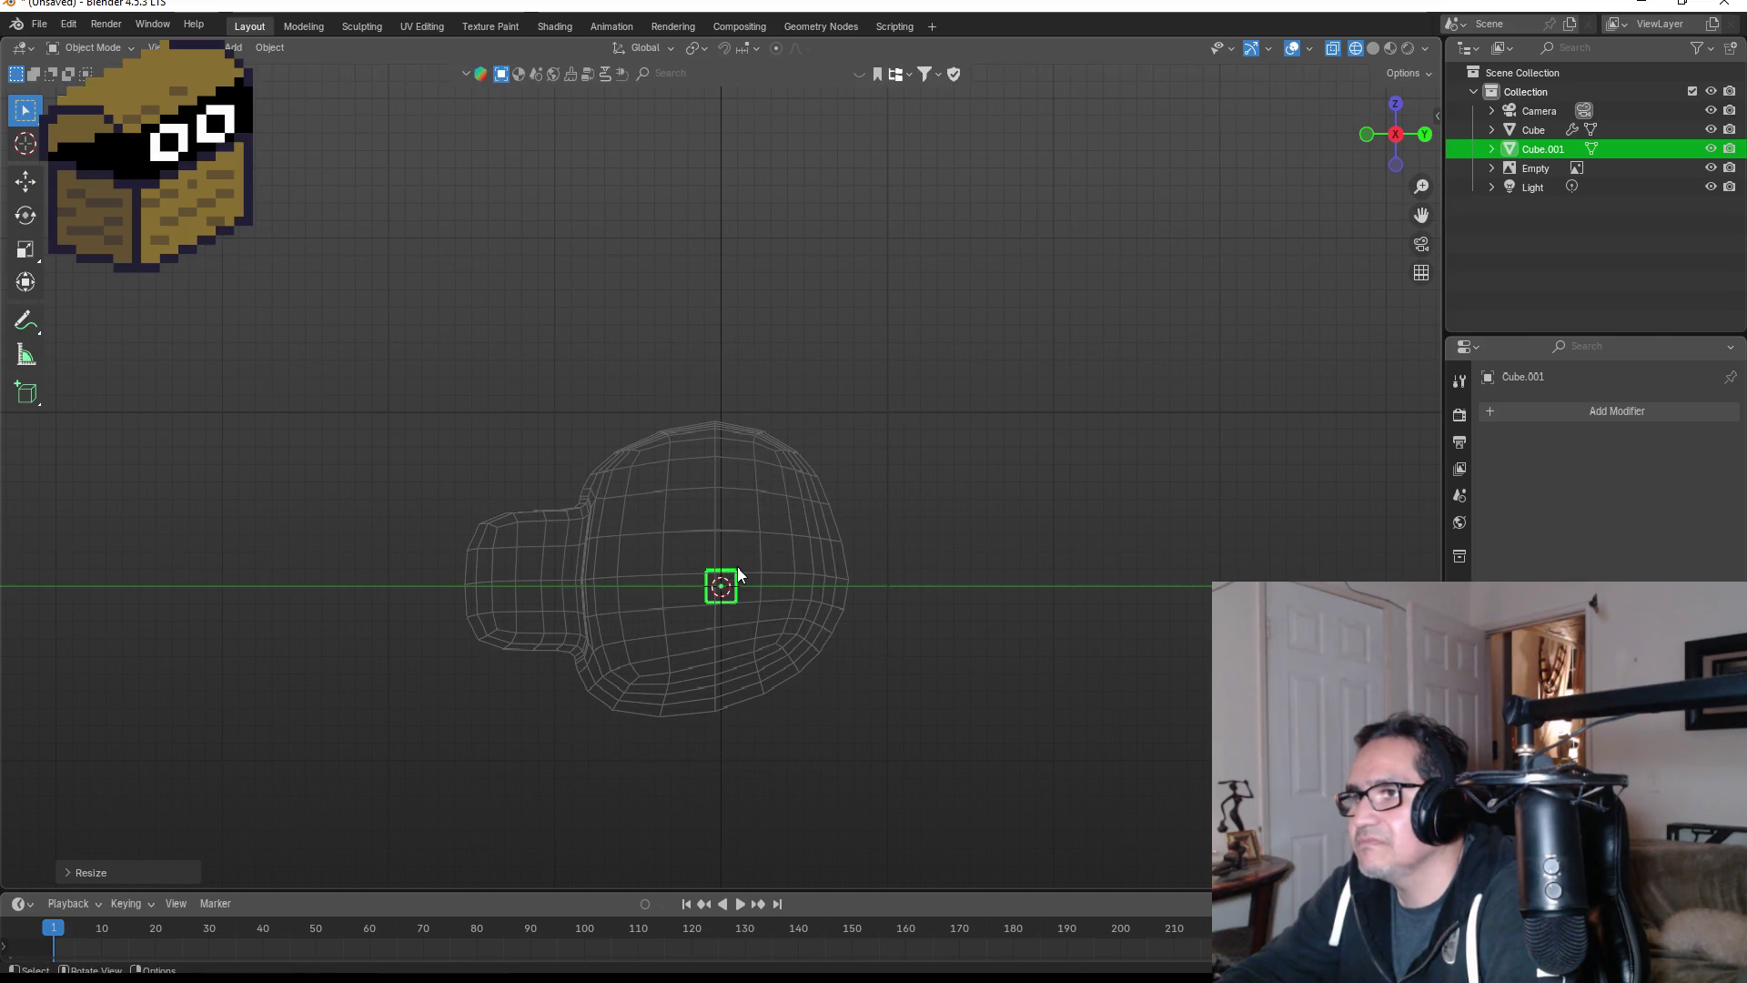
key("g")
left_click(457, 504)
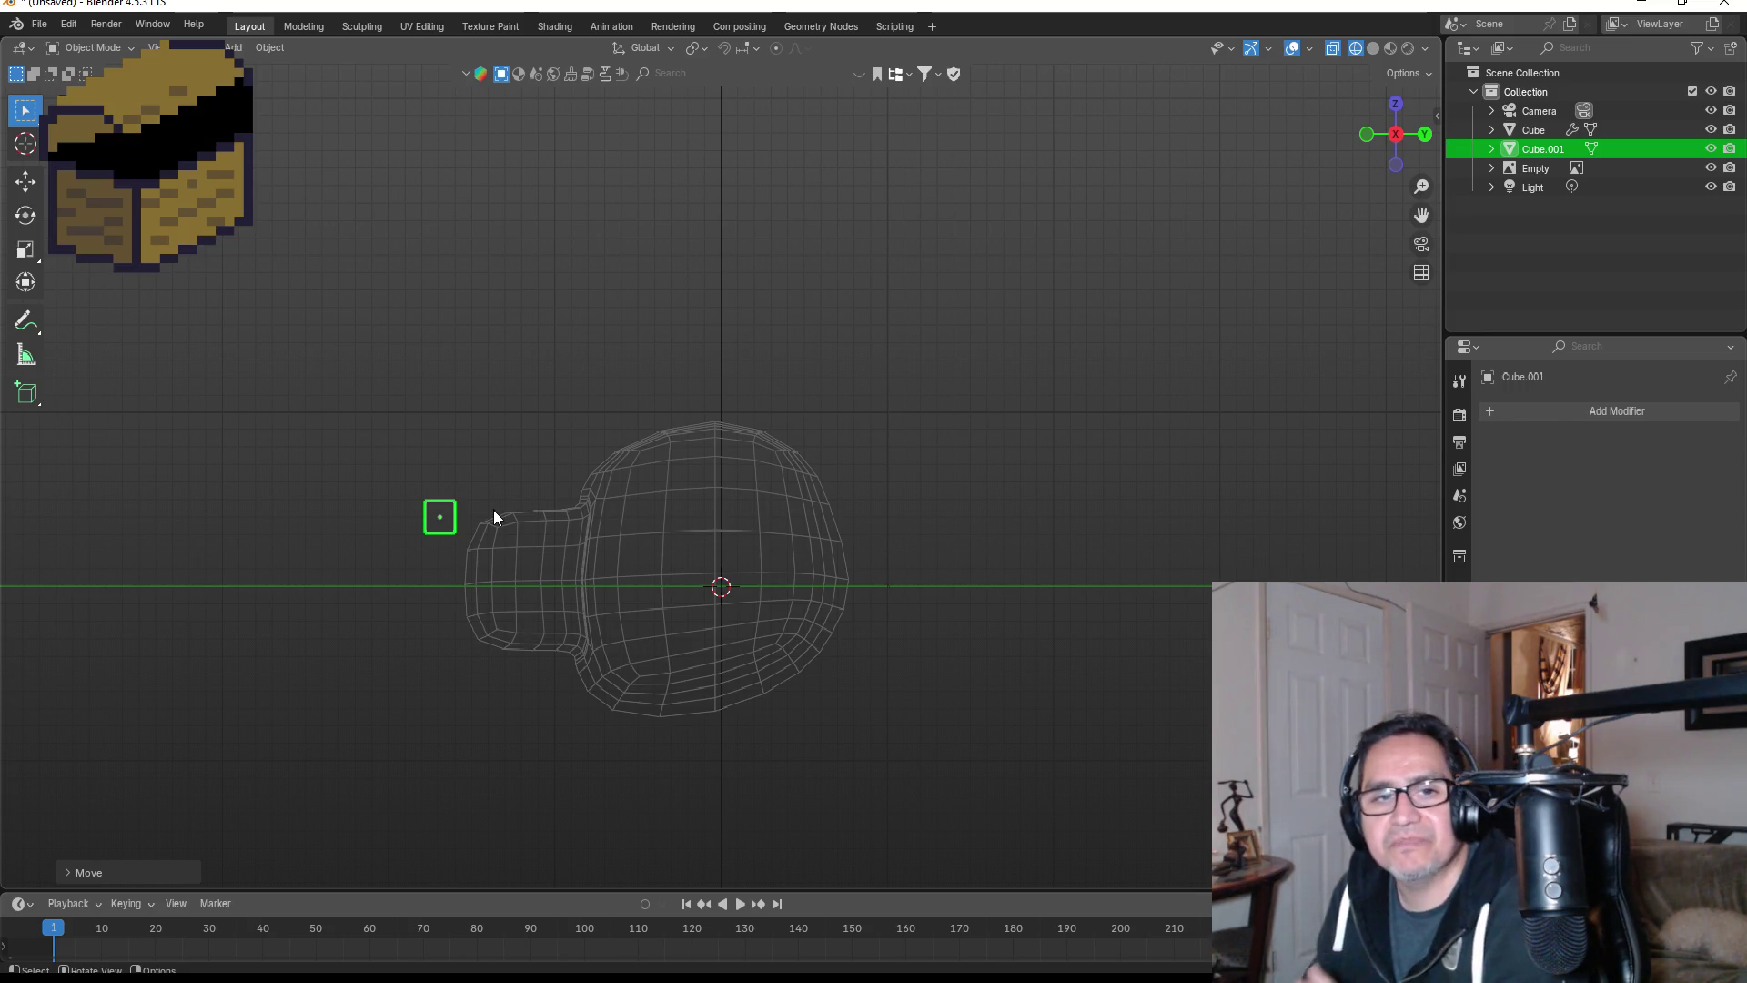
- Zoom in on the cube and head and scale the cube down further
scroll(496, 519, "up", 3)
middle_click_drag(499, 528, 663, 526, "shift")
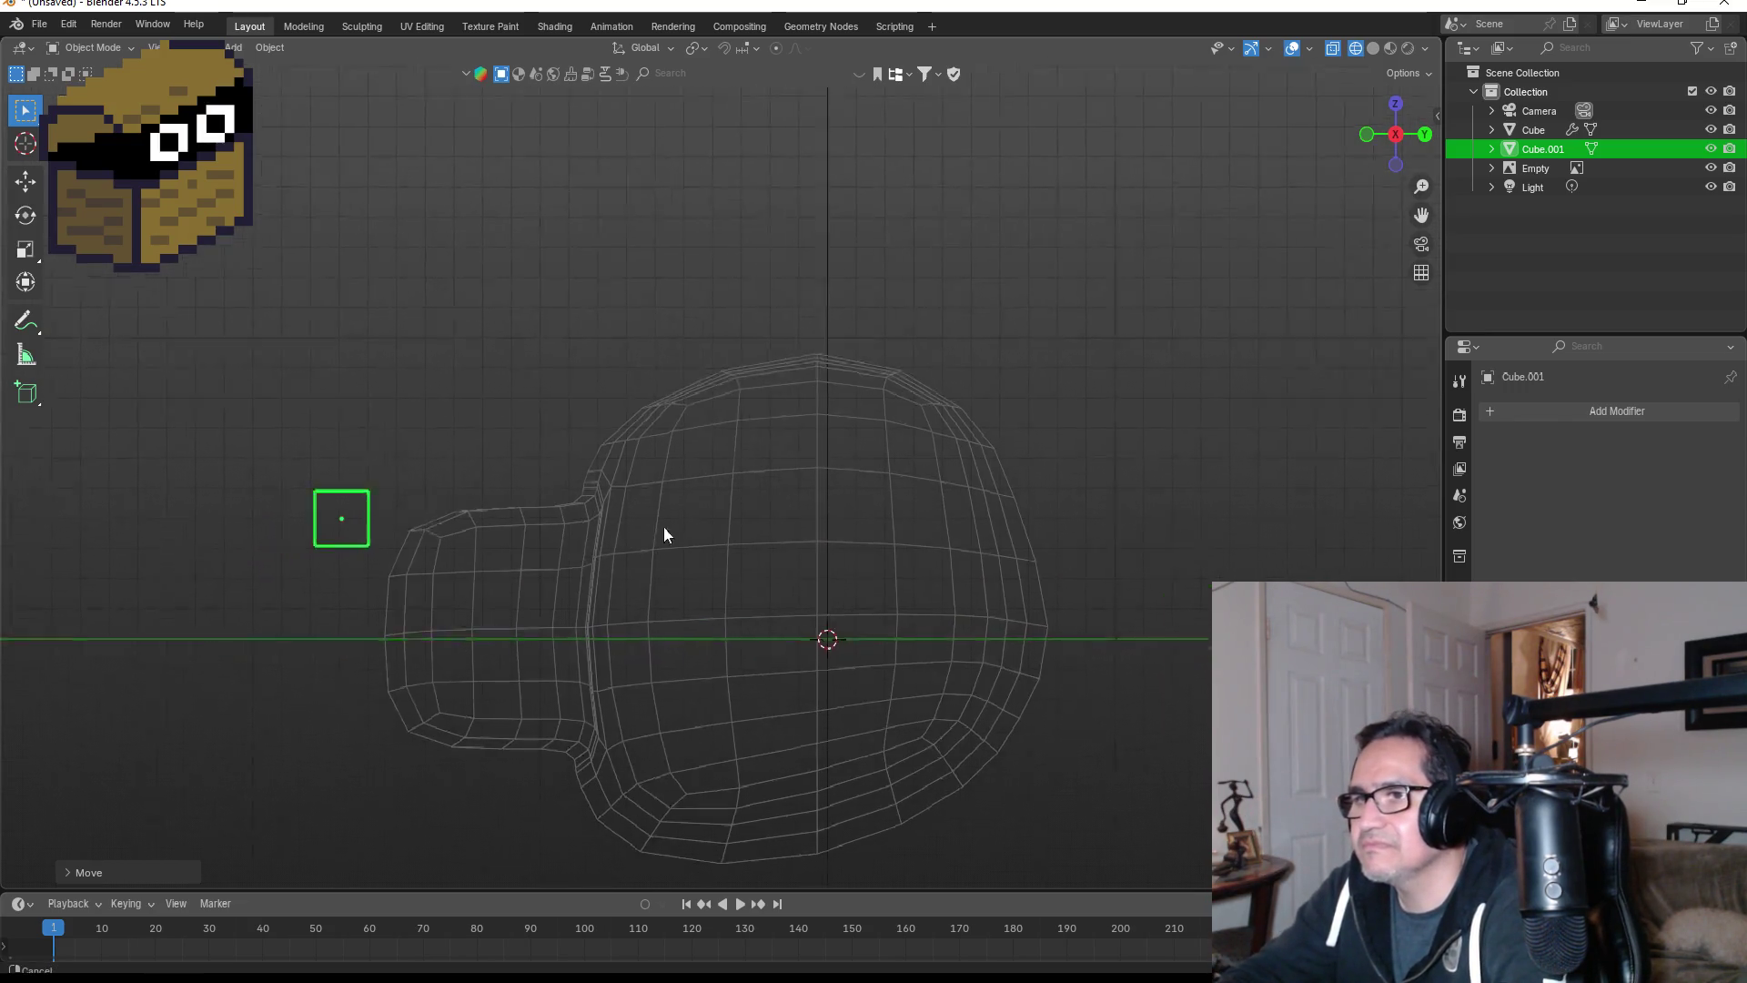
scroll(664, 473, "up", 2)
scroll(671, 417, "up", 2)
key("s")
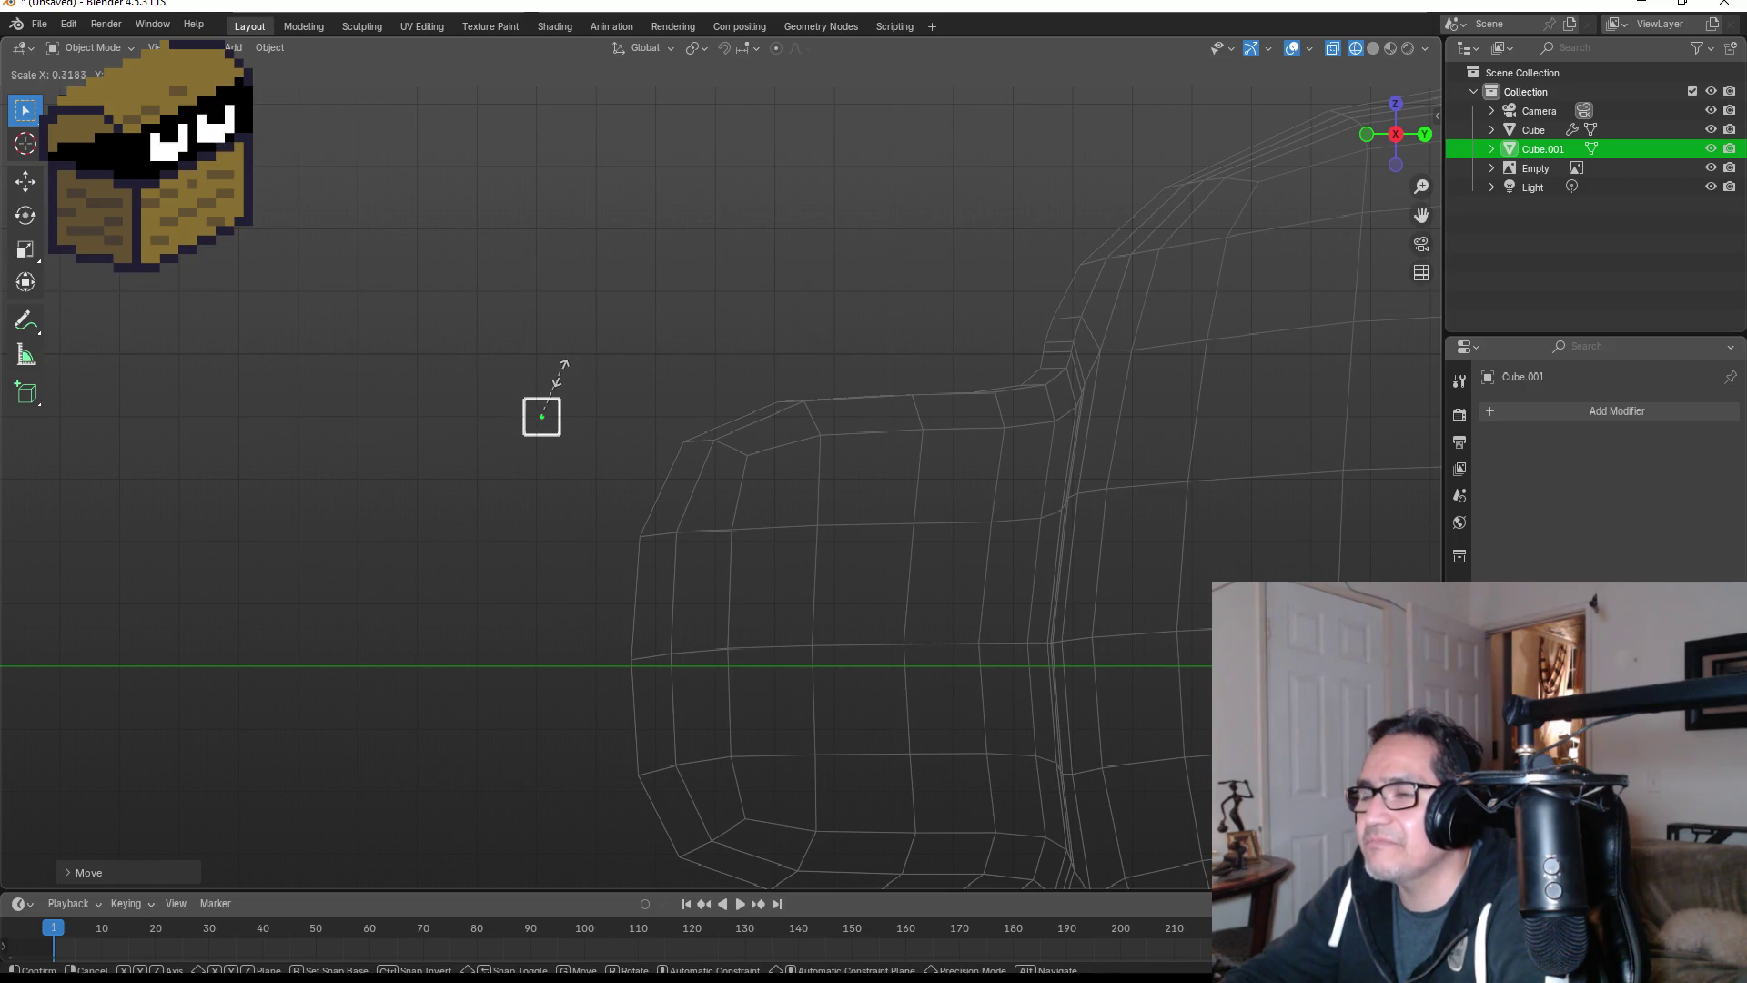
left_click(567, 366)
- Move the small cube right and down in front view, then enlarge it slightly in side view
key("KP_1")
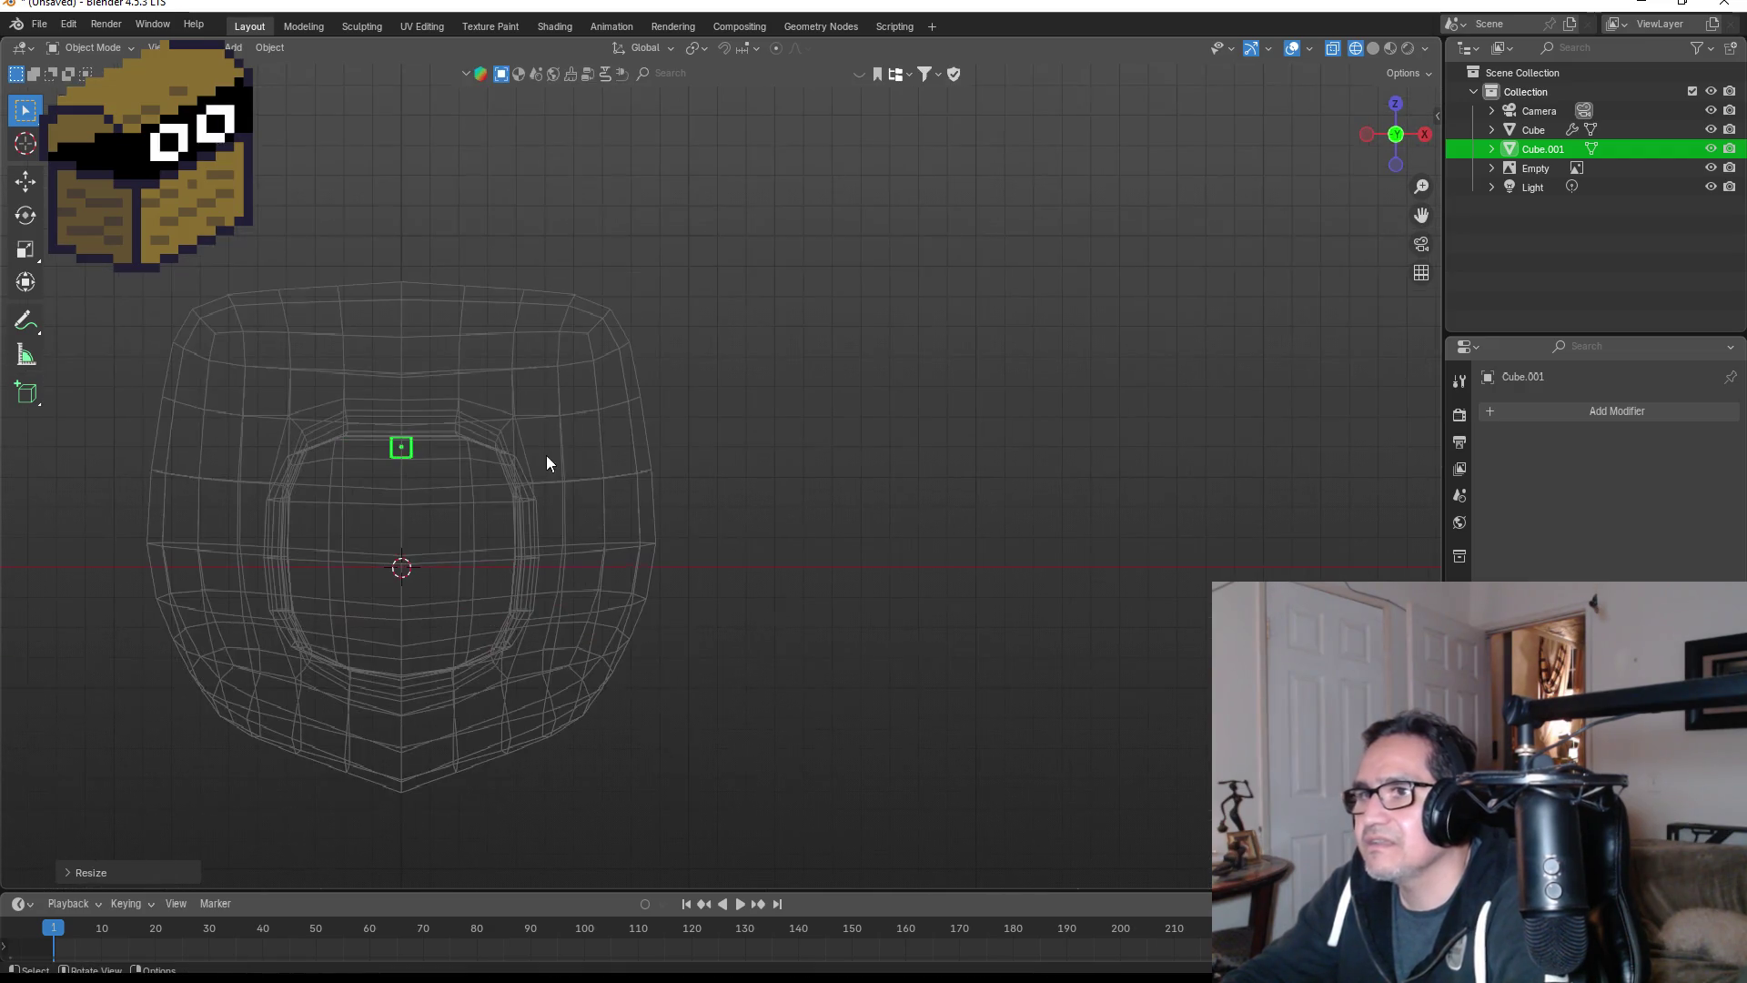
left_click_drag(411, 448, 485, 472)
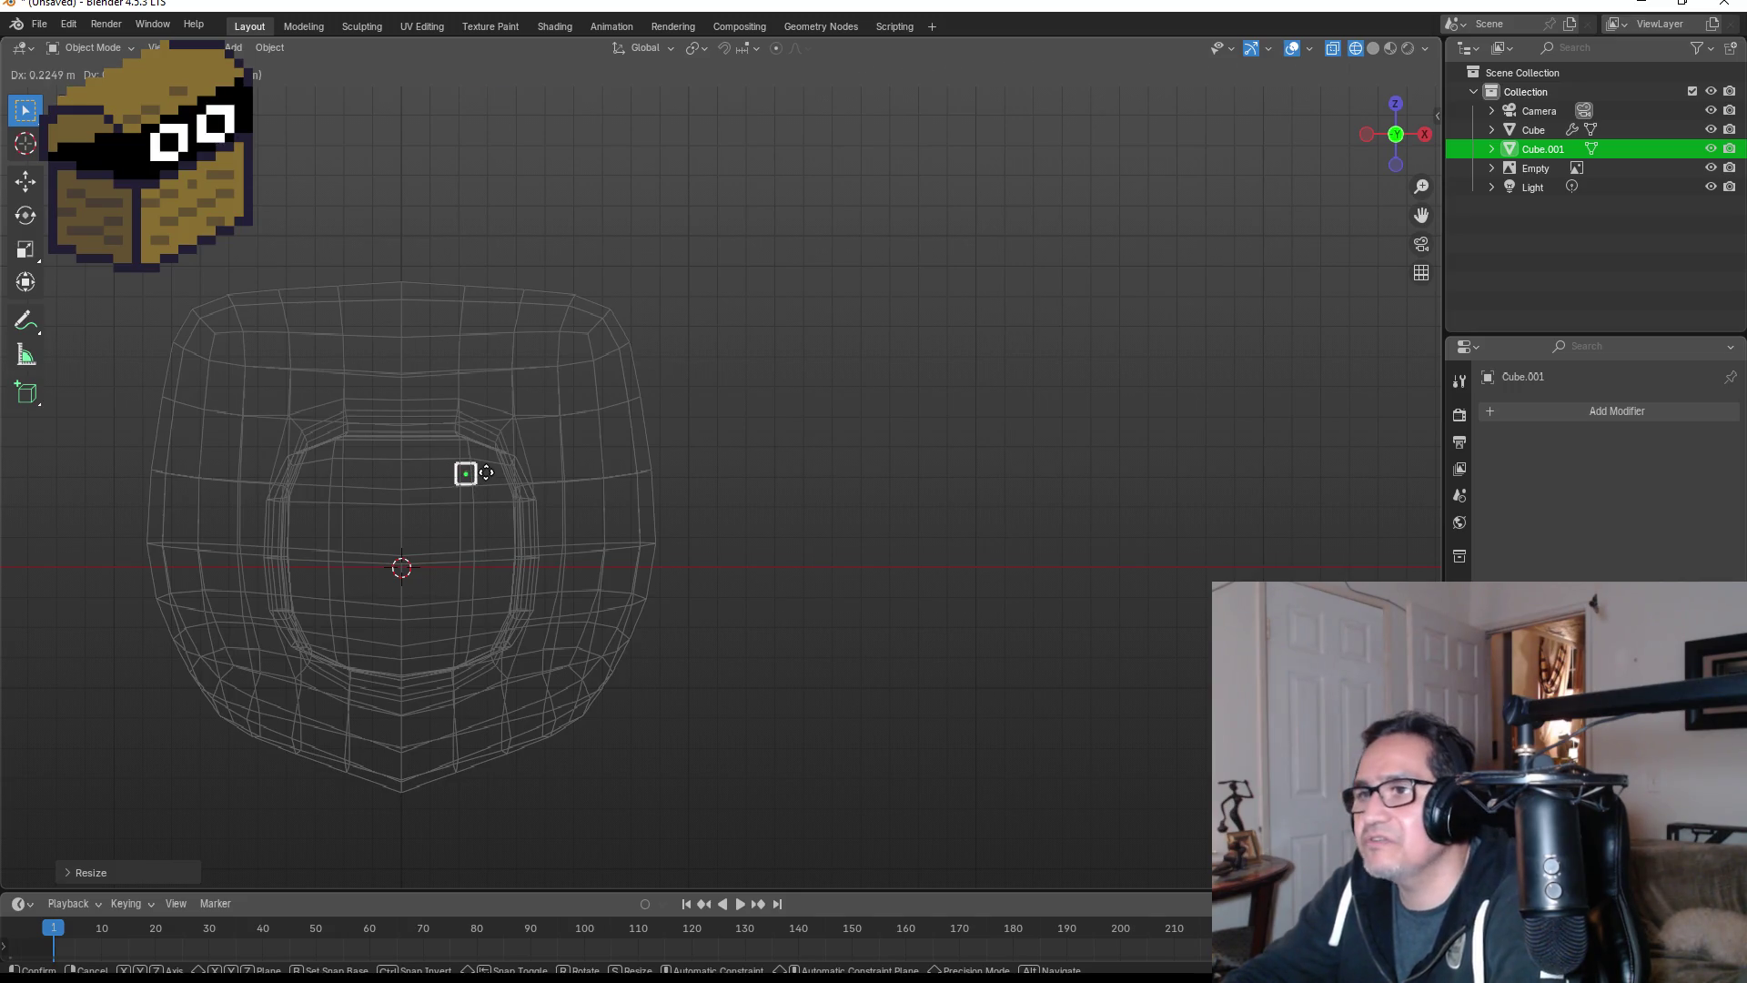
left_click(486, 472)
key("KP_3")
key("s")
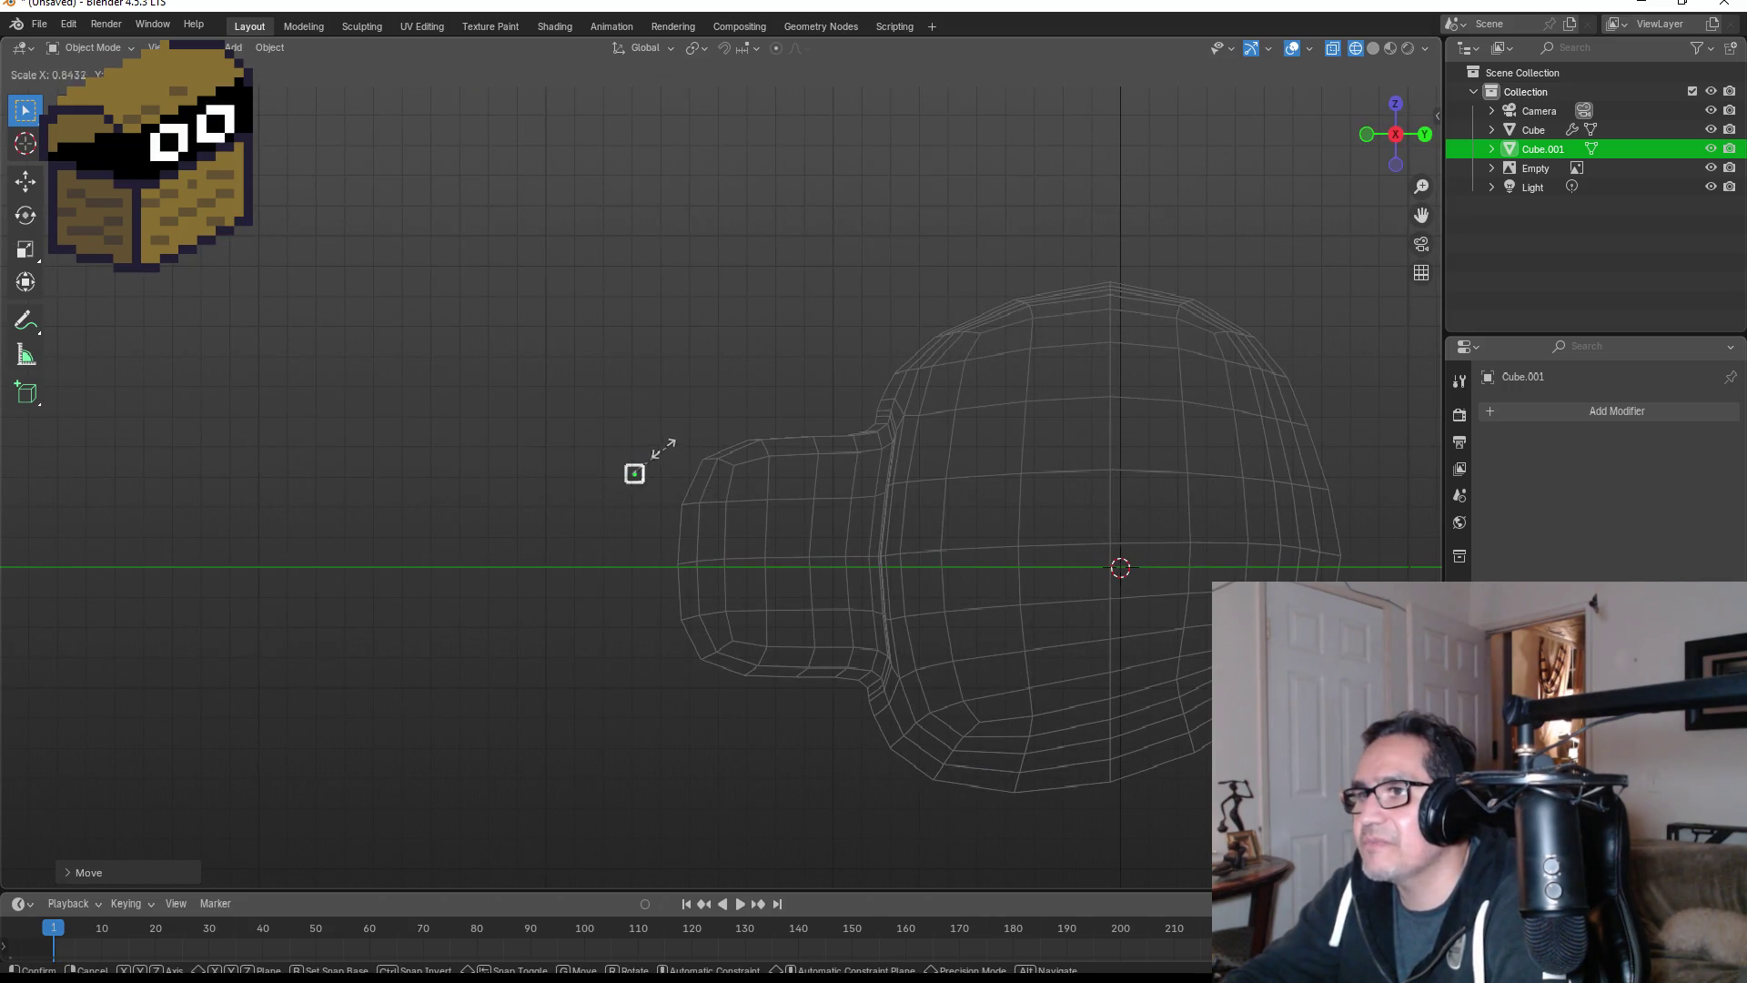
left_click(677, 417)
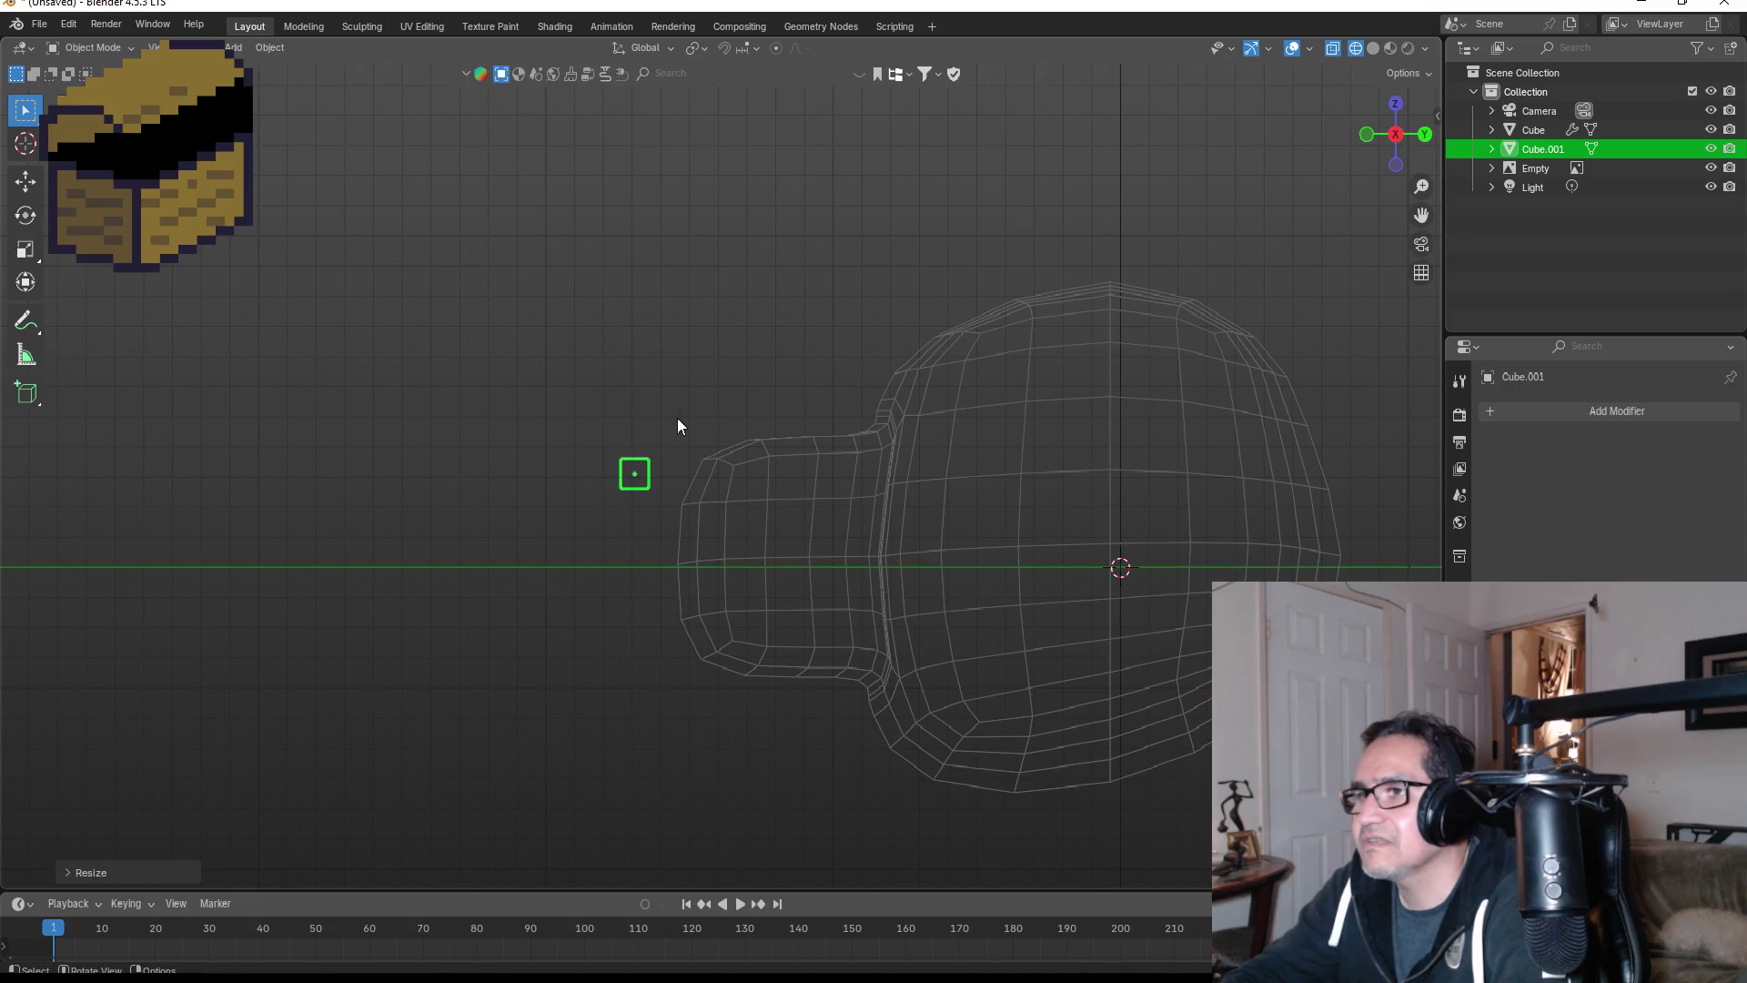
key("KP_1")
scroll(738, 446, "up", 3)
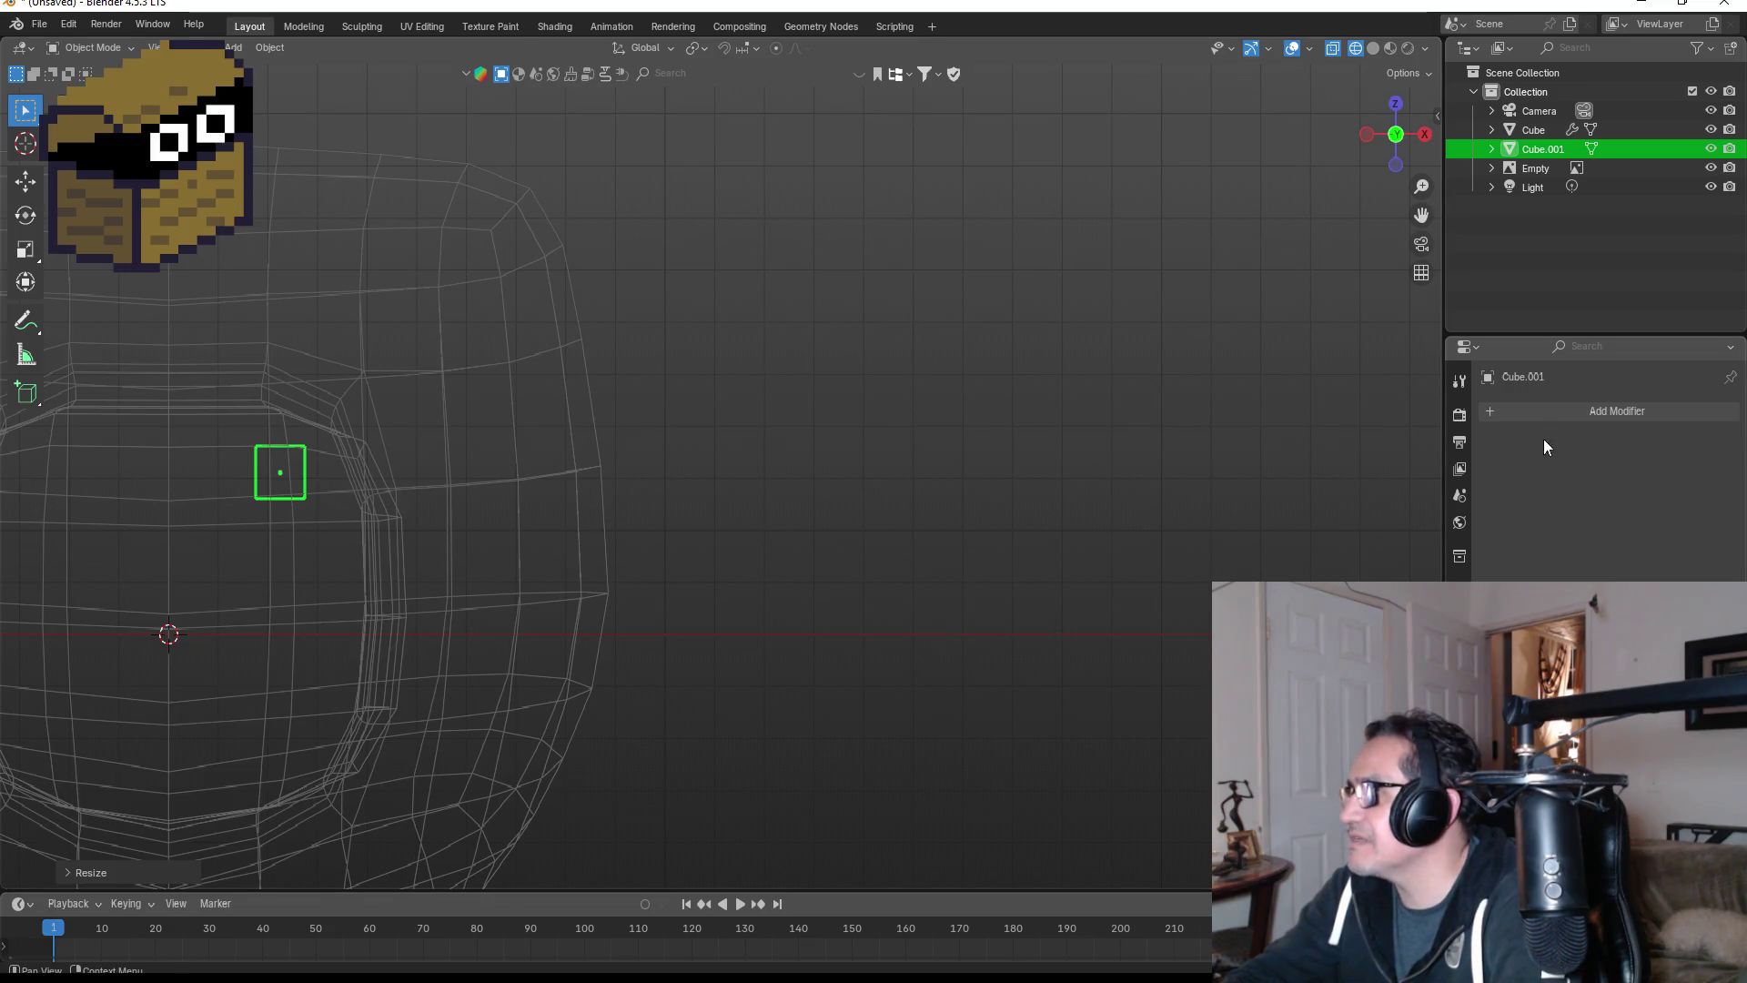
- Add a Subdivision Surface modifier to the small cube and apply it
left_click(1581, 411)
type("su")
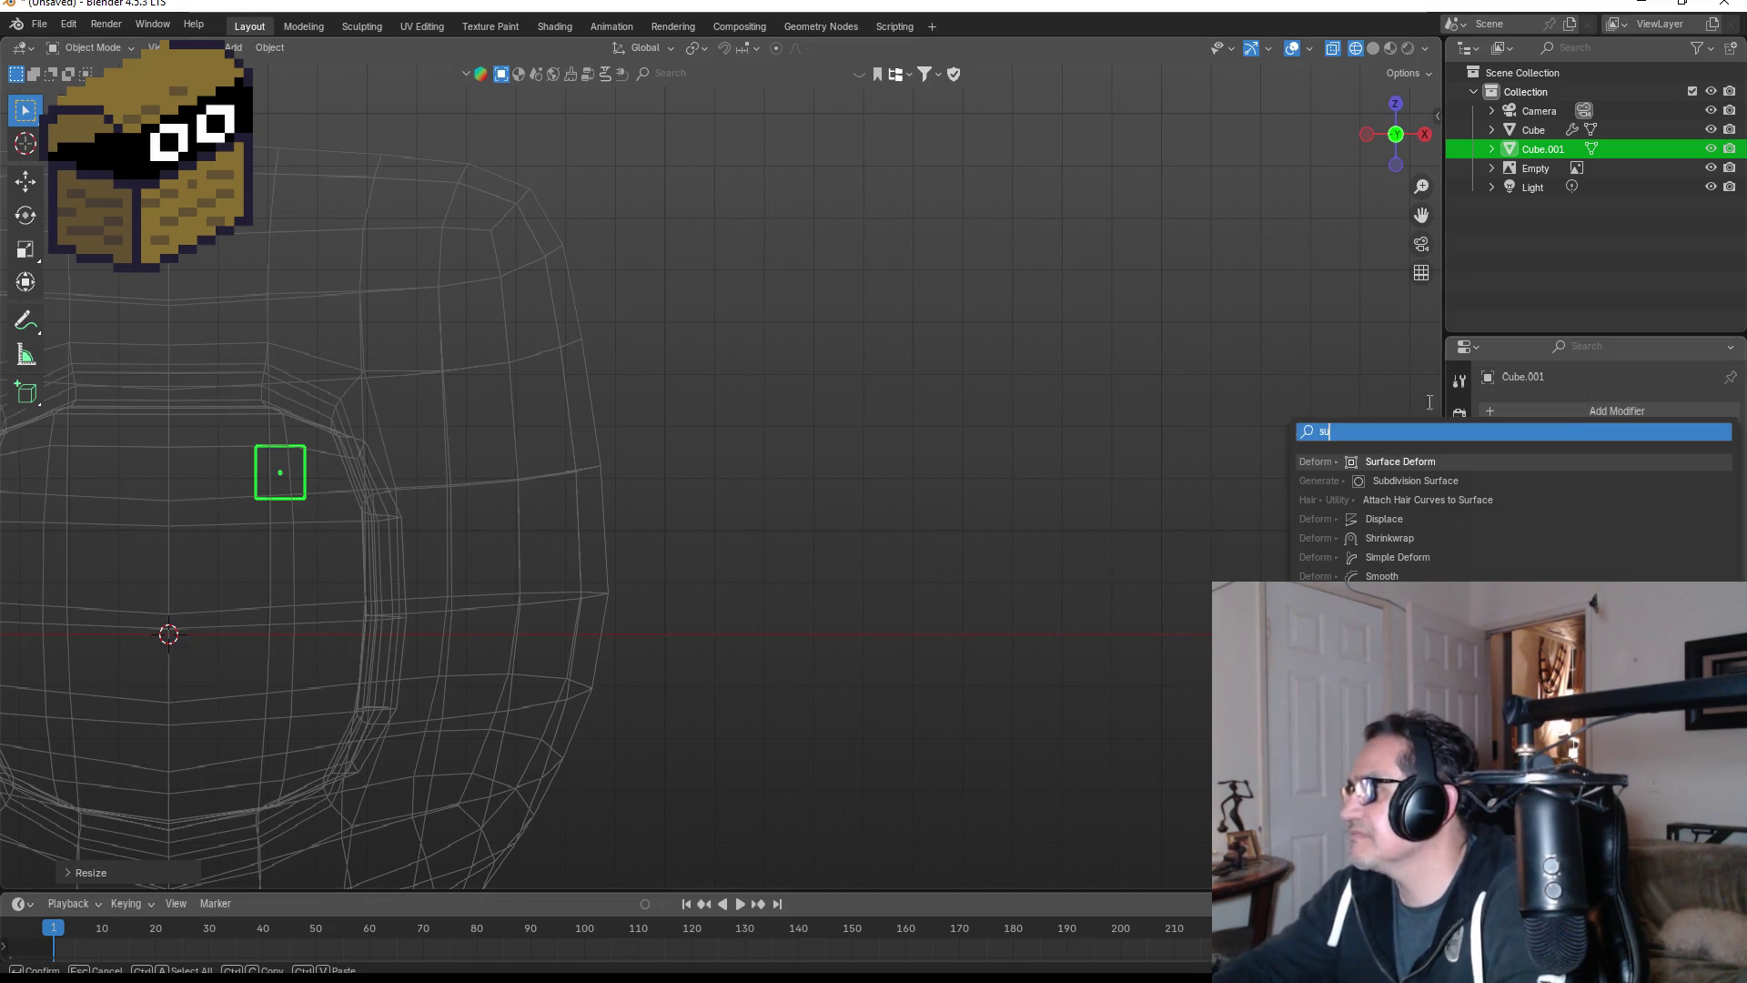
left_click(1415, 481)
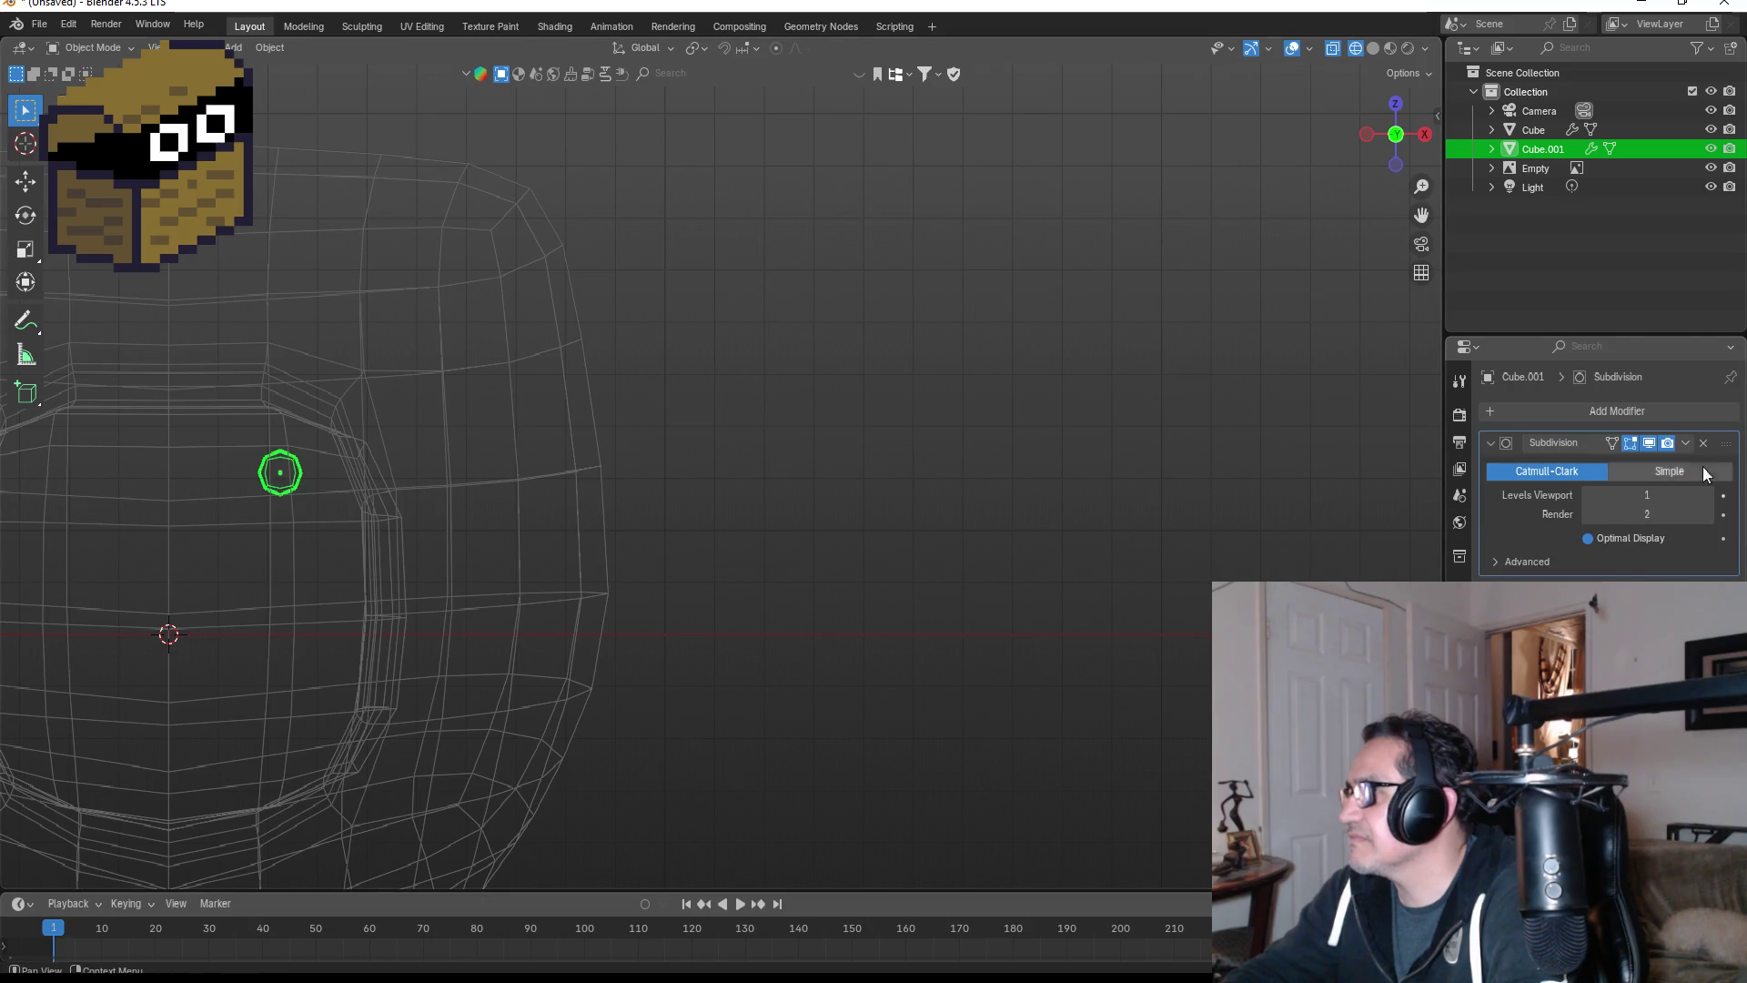
left_click(1687, 443)
left_click(1630, 466)
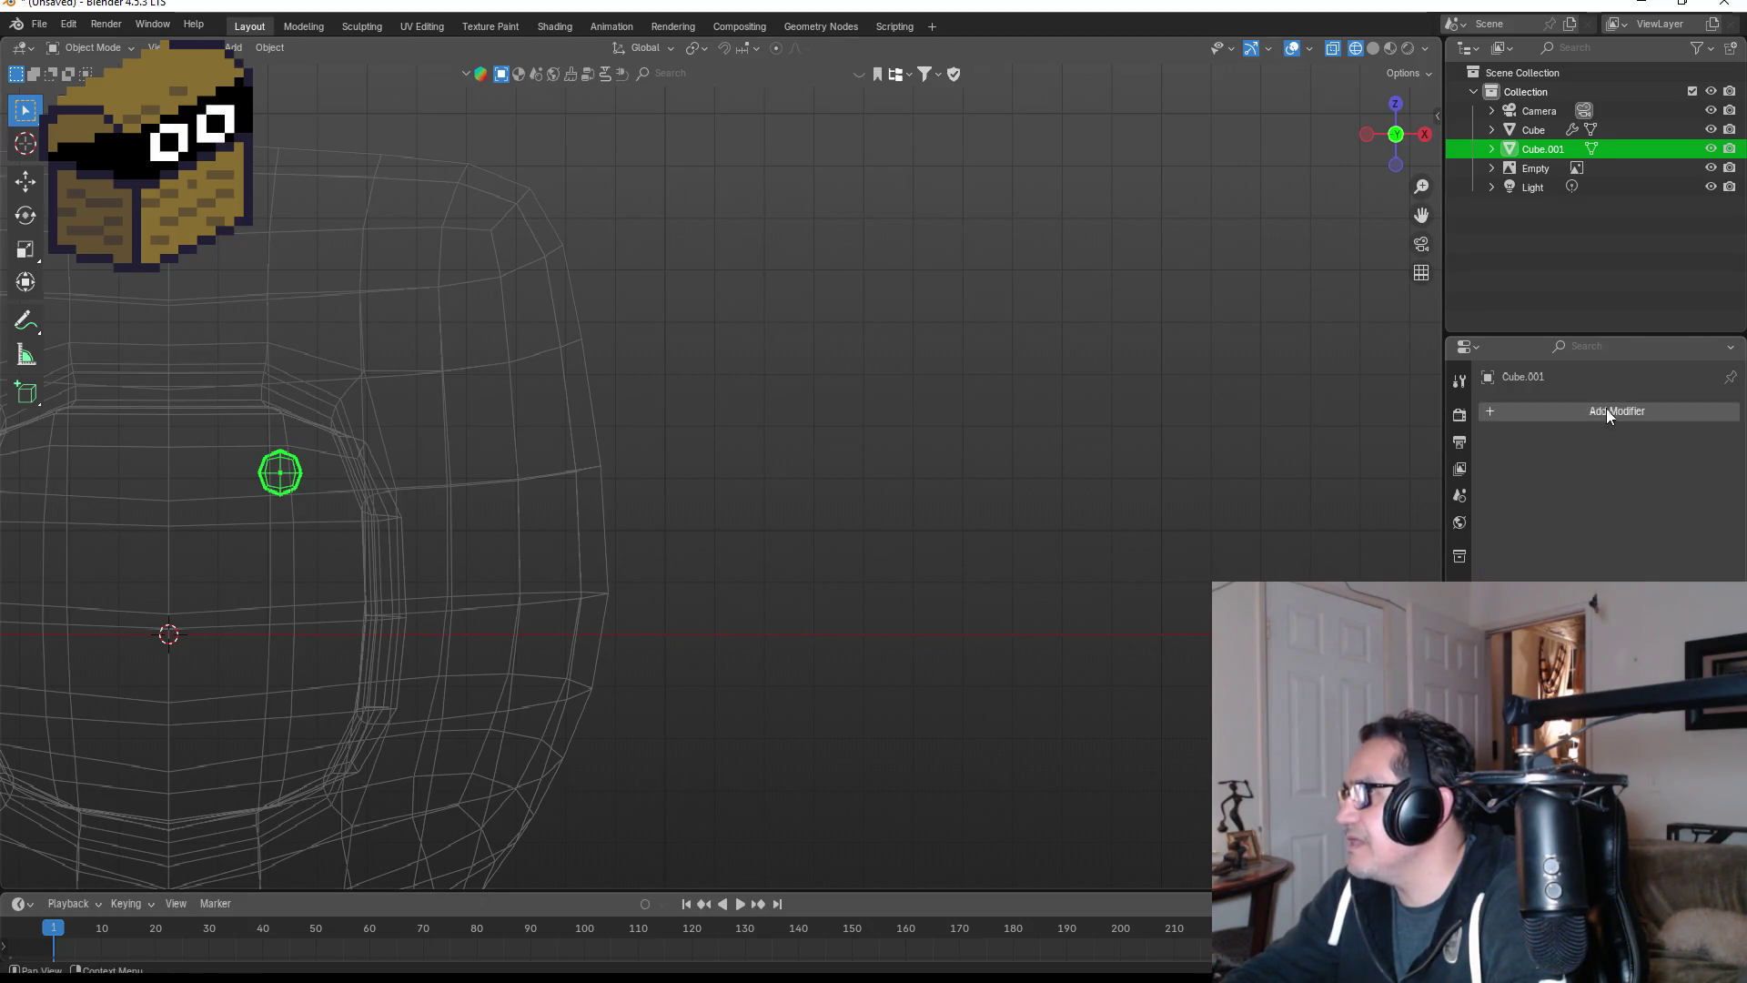
- Add a second Subdivision Surface modifier and enter Edit Mode in right side view
left_click(1608, 408)
type("su")
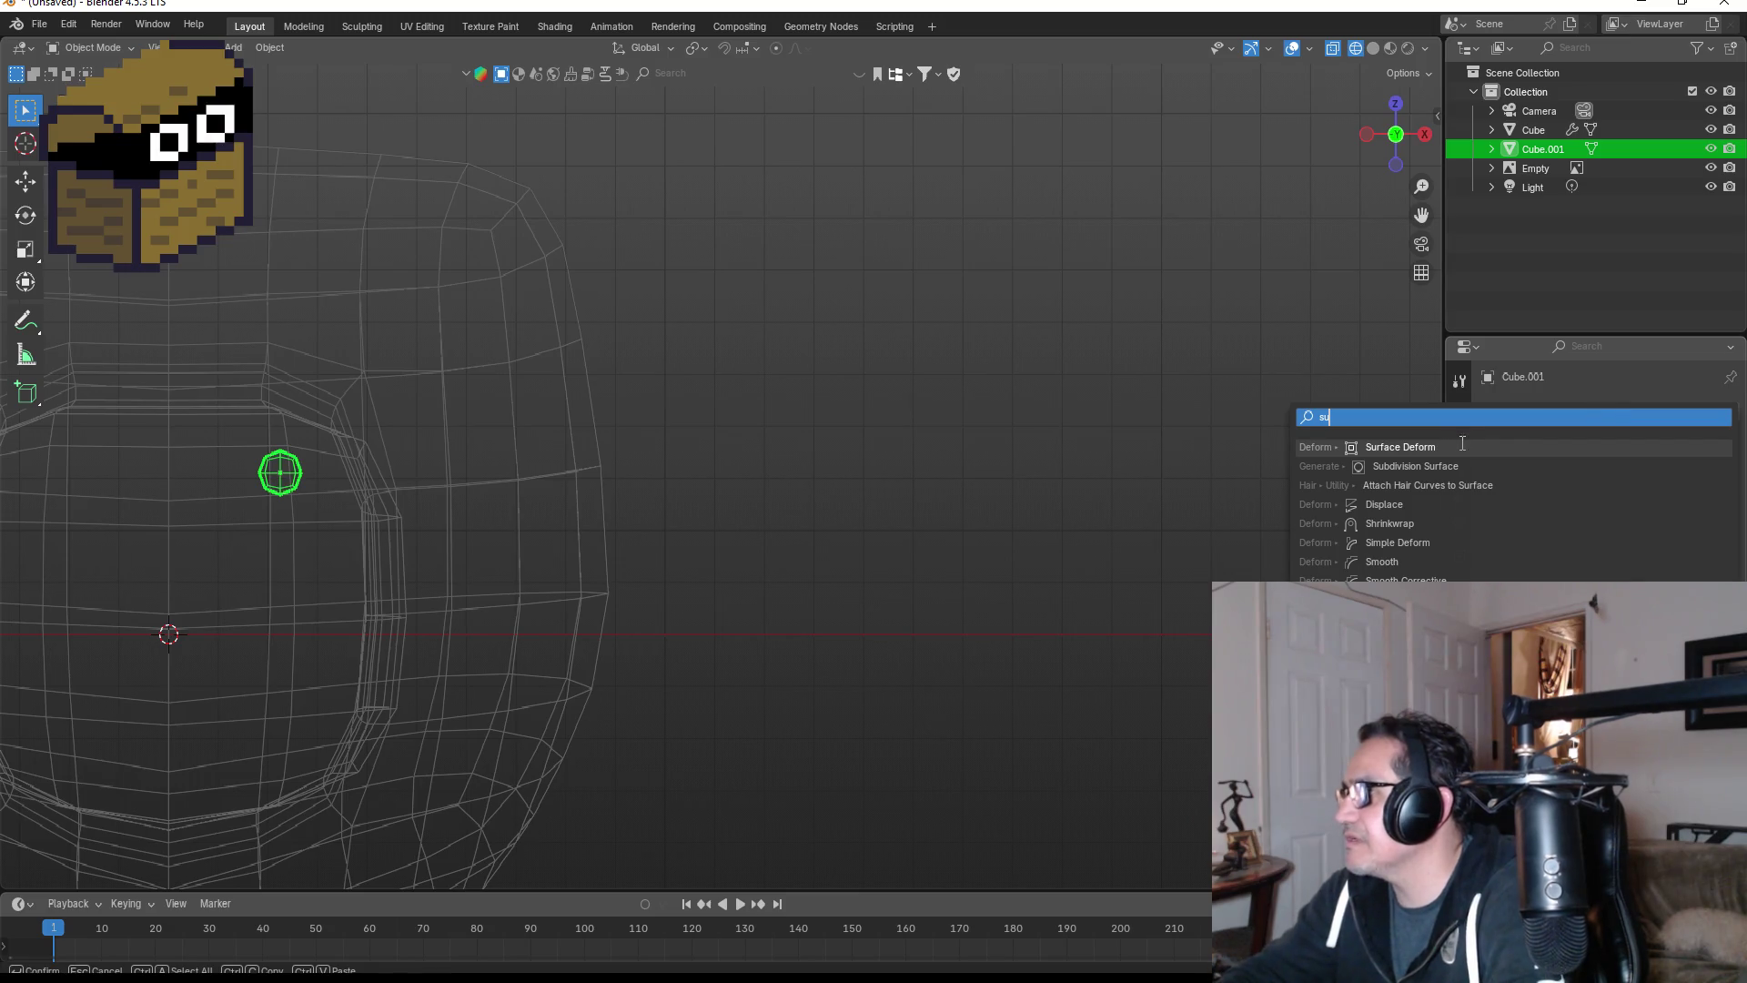
left_click(1416, 466)
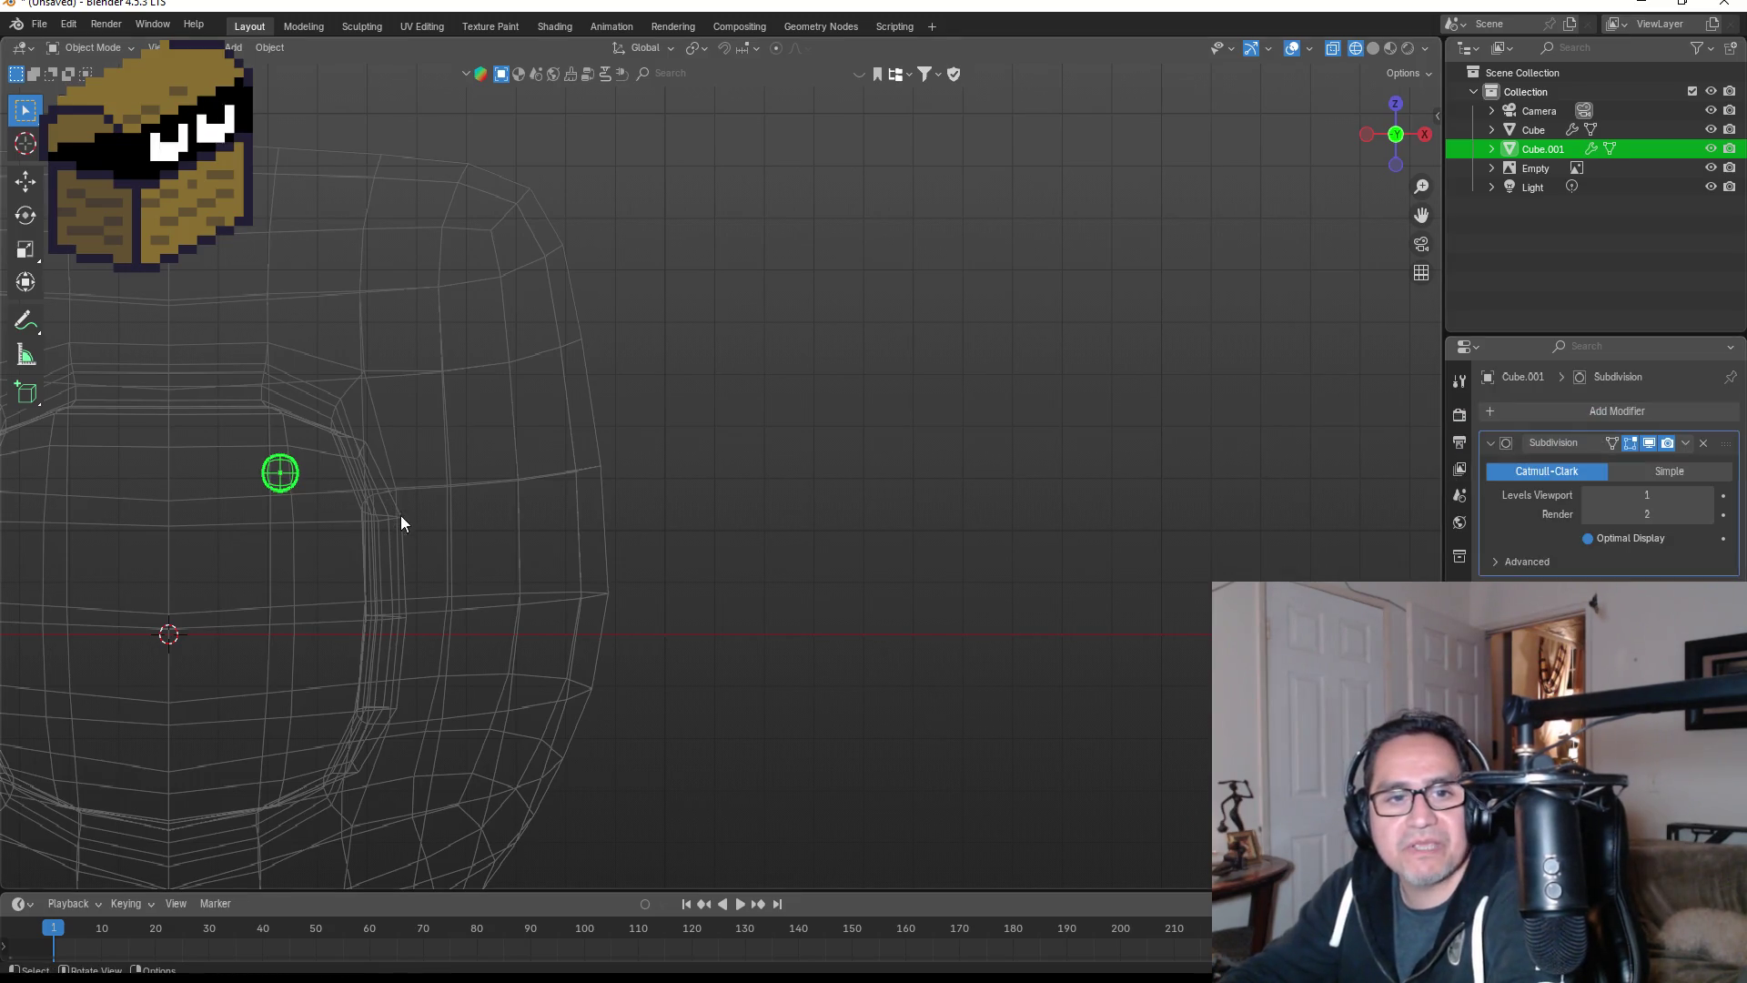
key("KP_3")
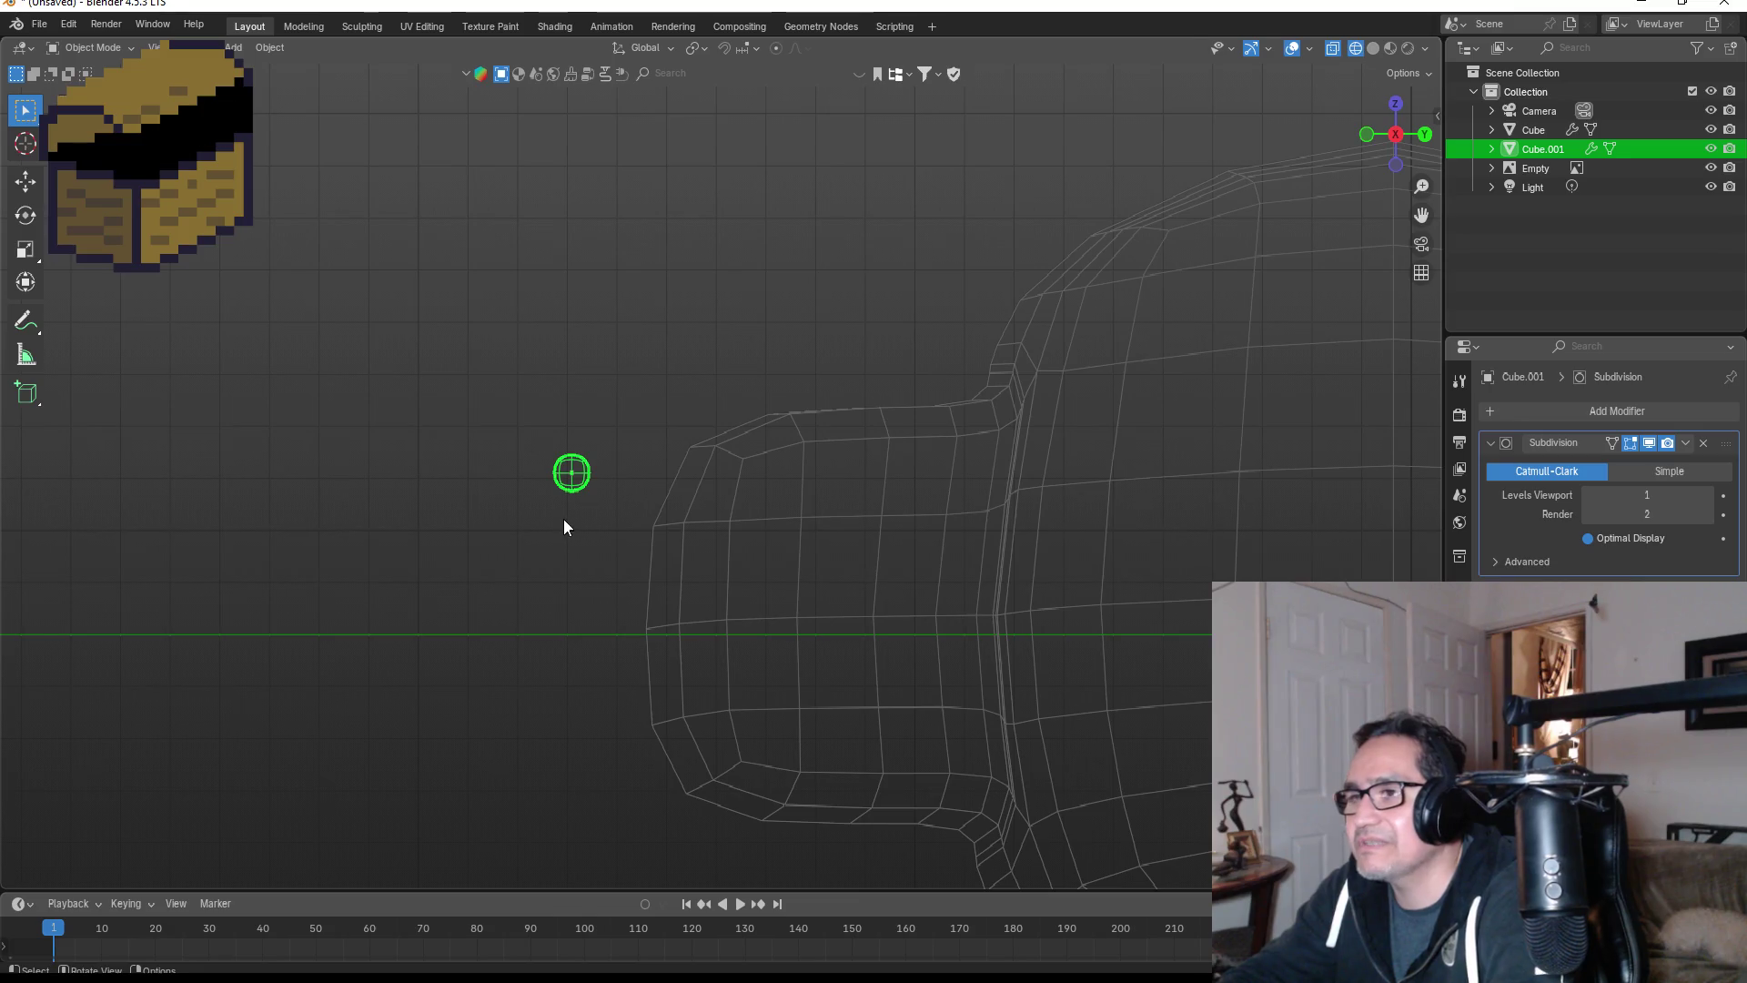
key("Tab")
scroll(325, 431, "up", 3)
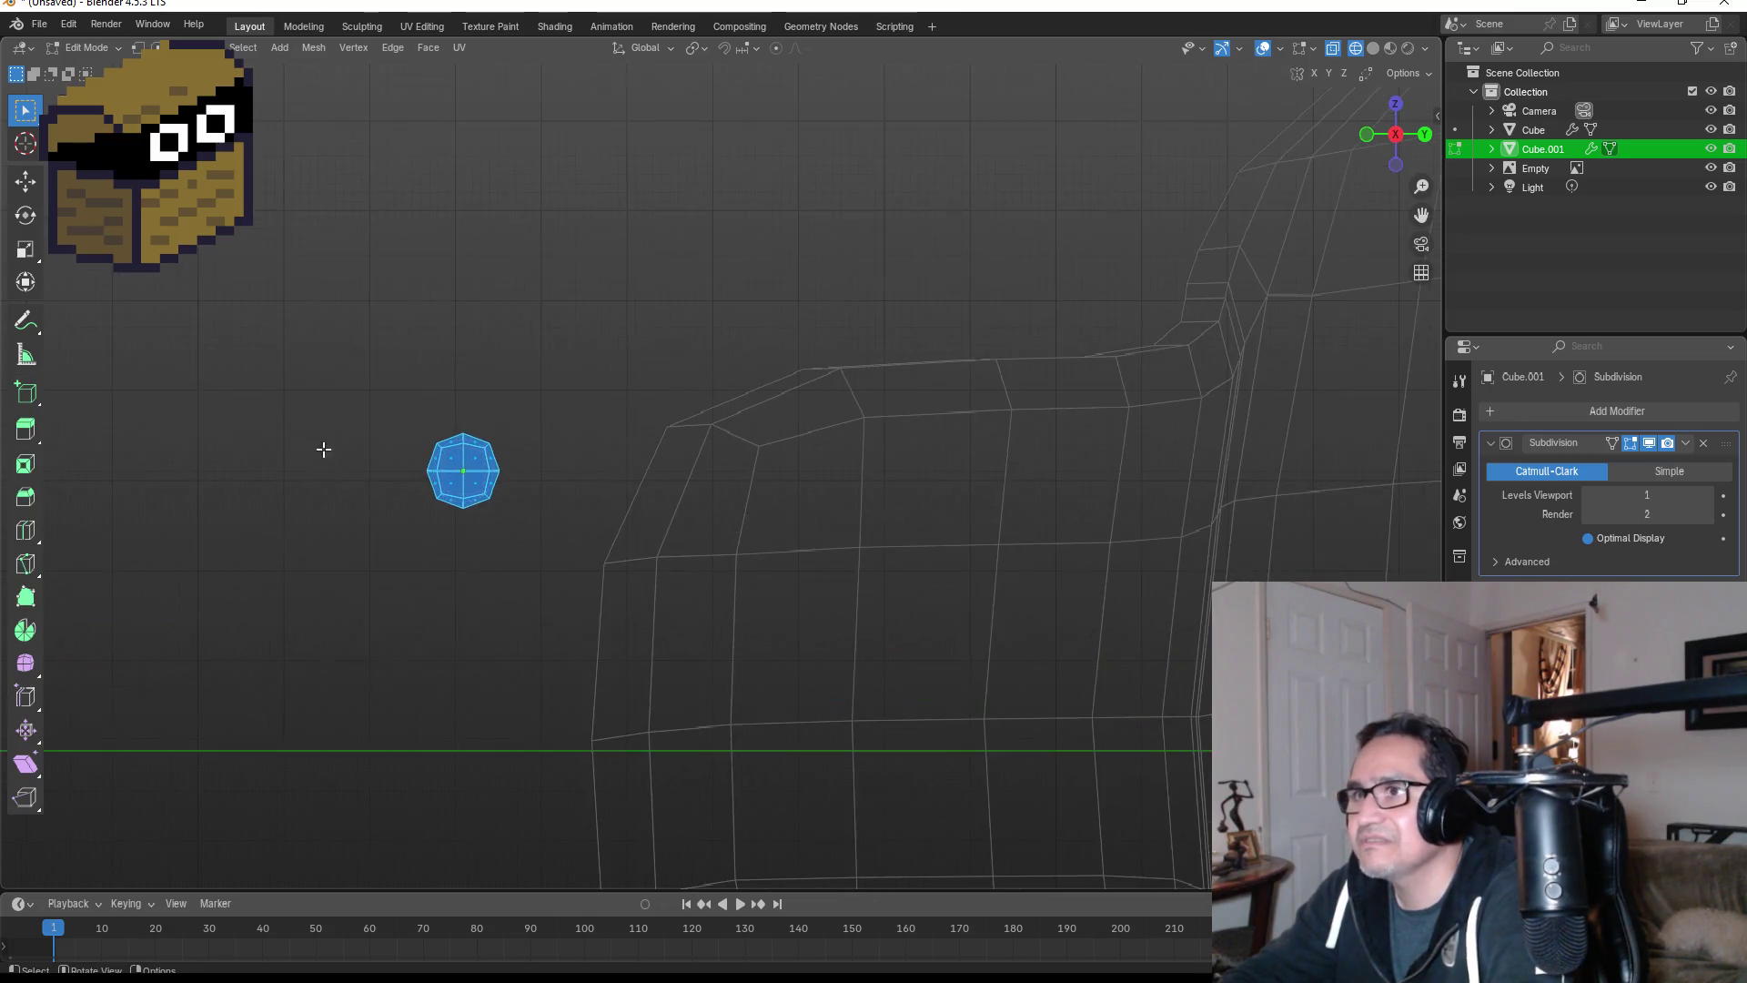
- In vertex select mode, select the left column of vertices and move it
left_click(137, 47)
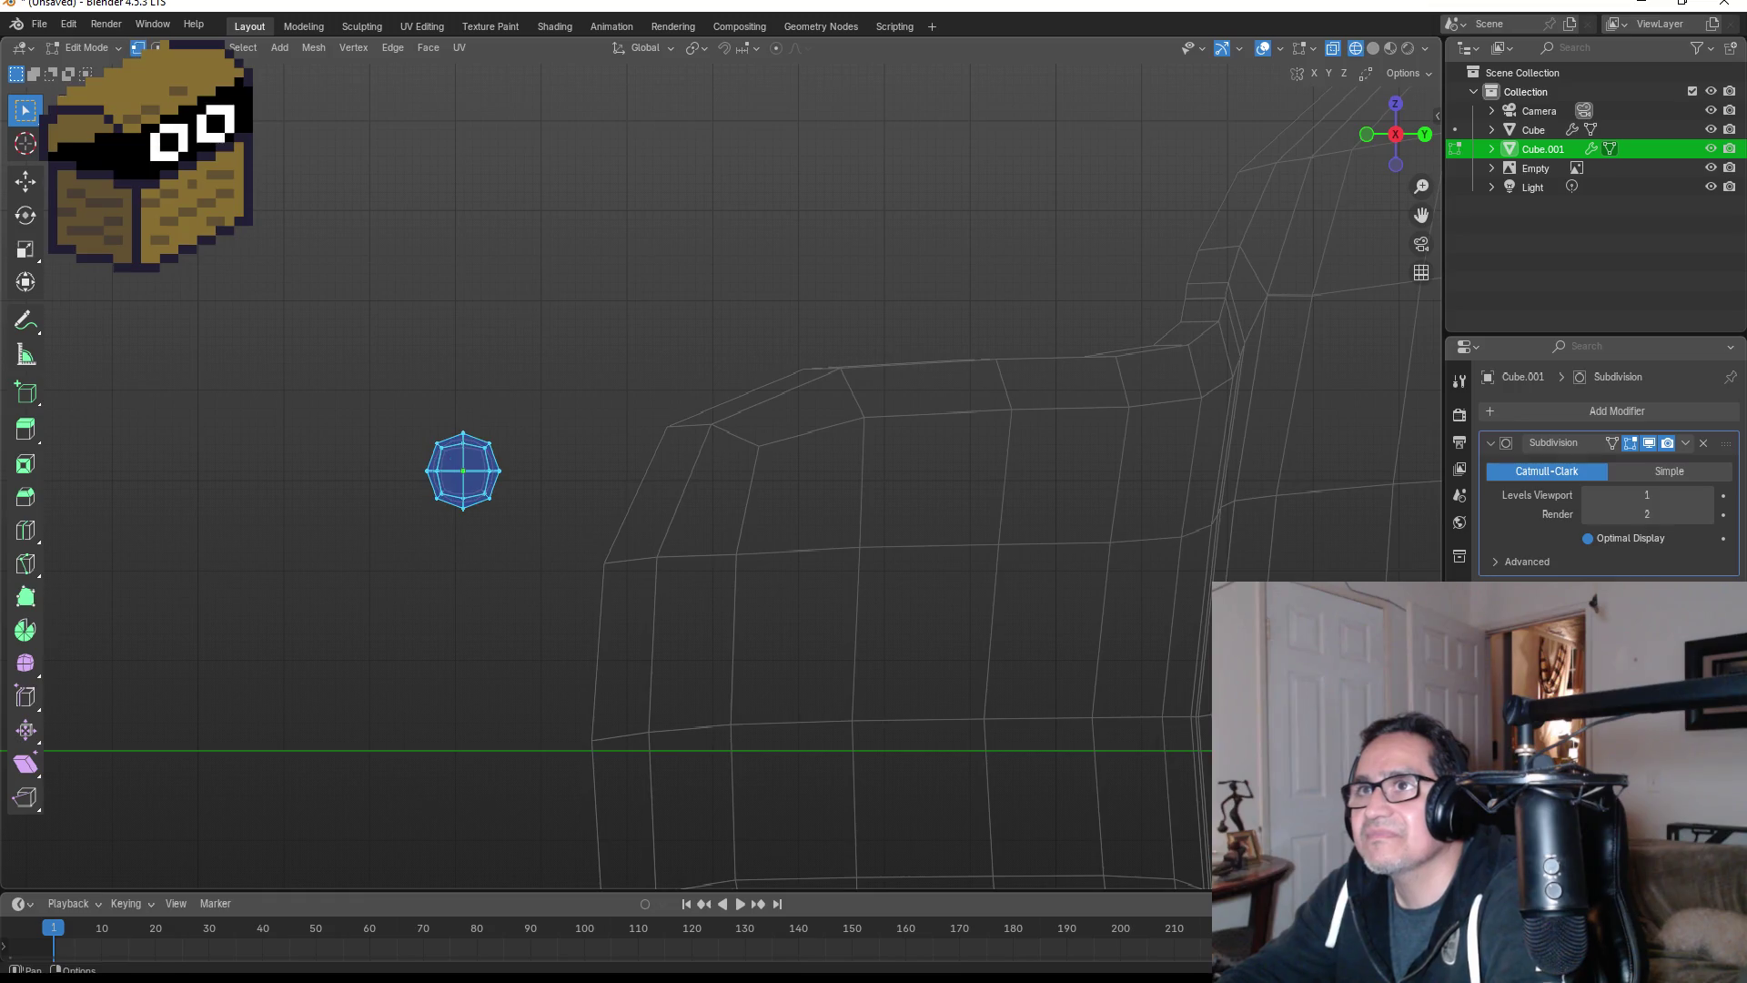
left_click_drag(366, 407, 444, 547)
key("g")
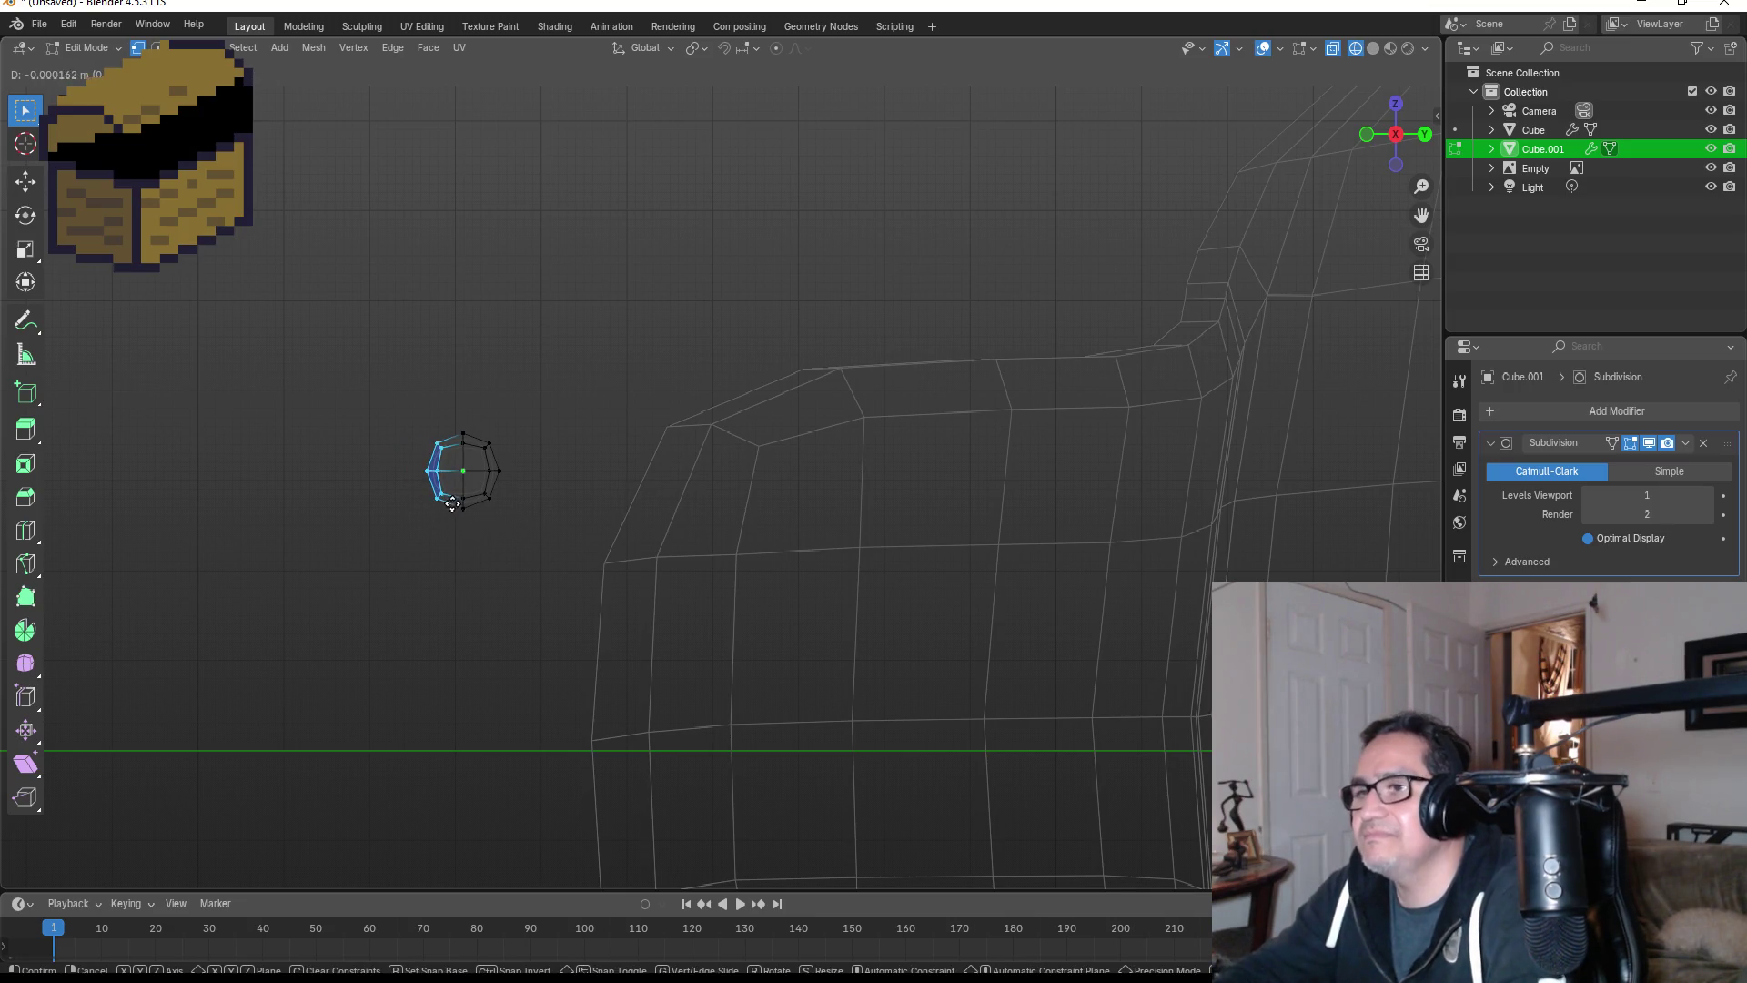
left_click(362, 393)
- Pull the left-end vertices outward along Y and narrow them into a tentacle end
left_click_drag(337, 377, 453, 548)
key("g")
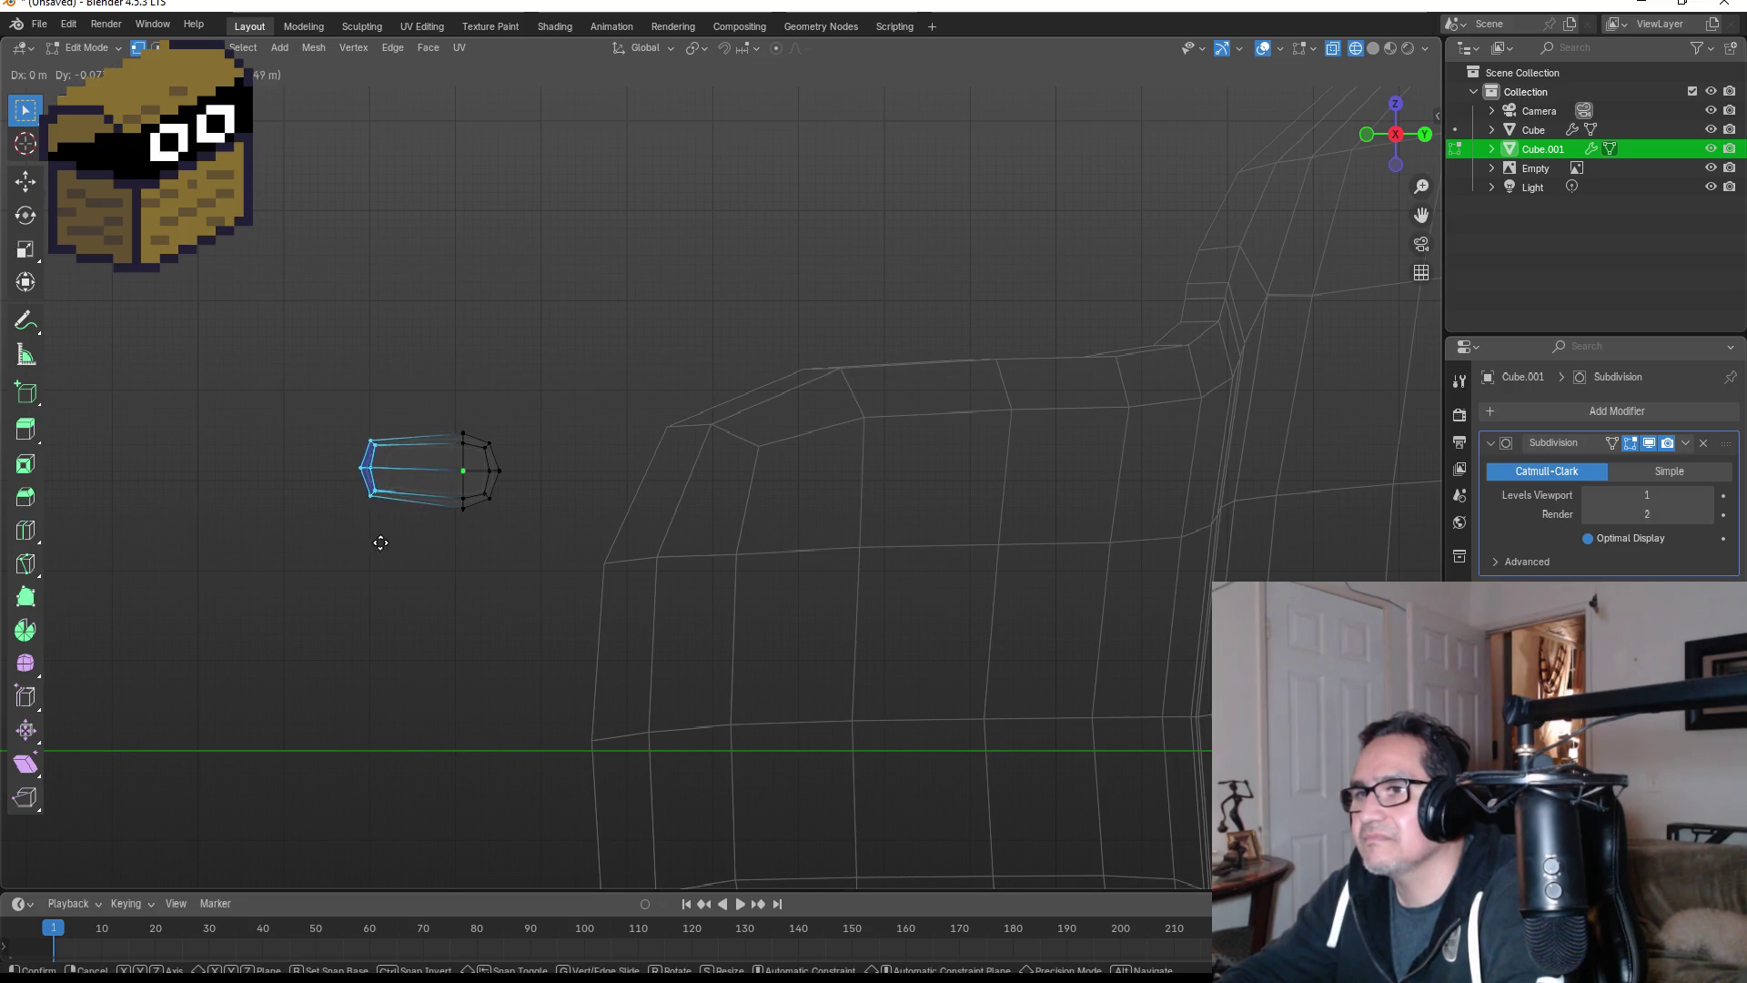
key("y")
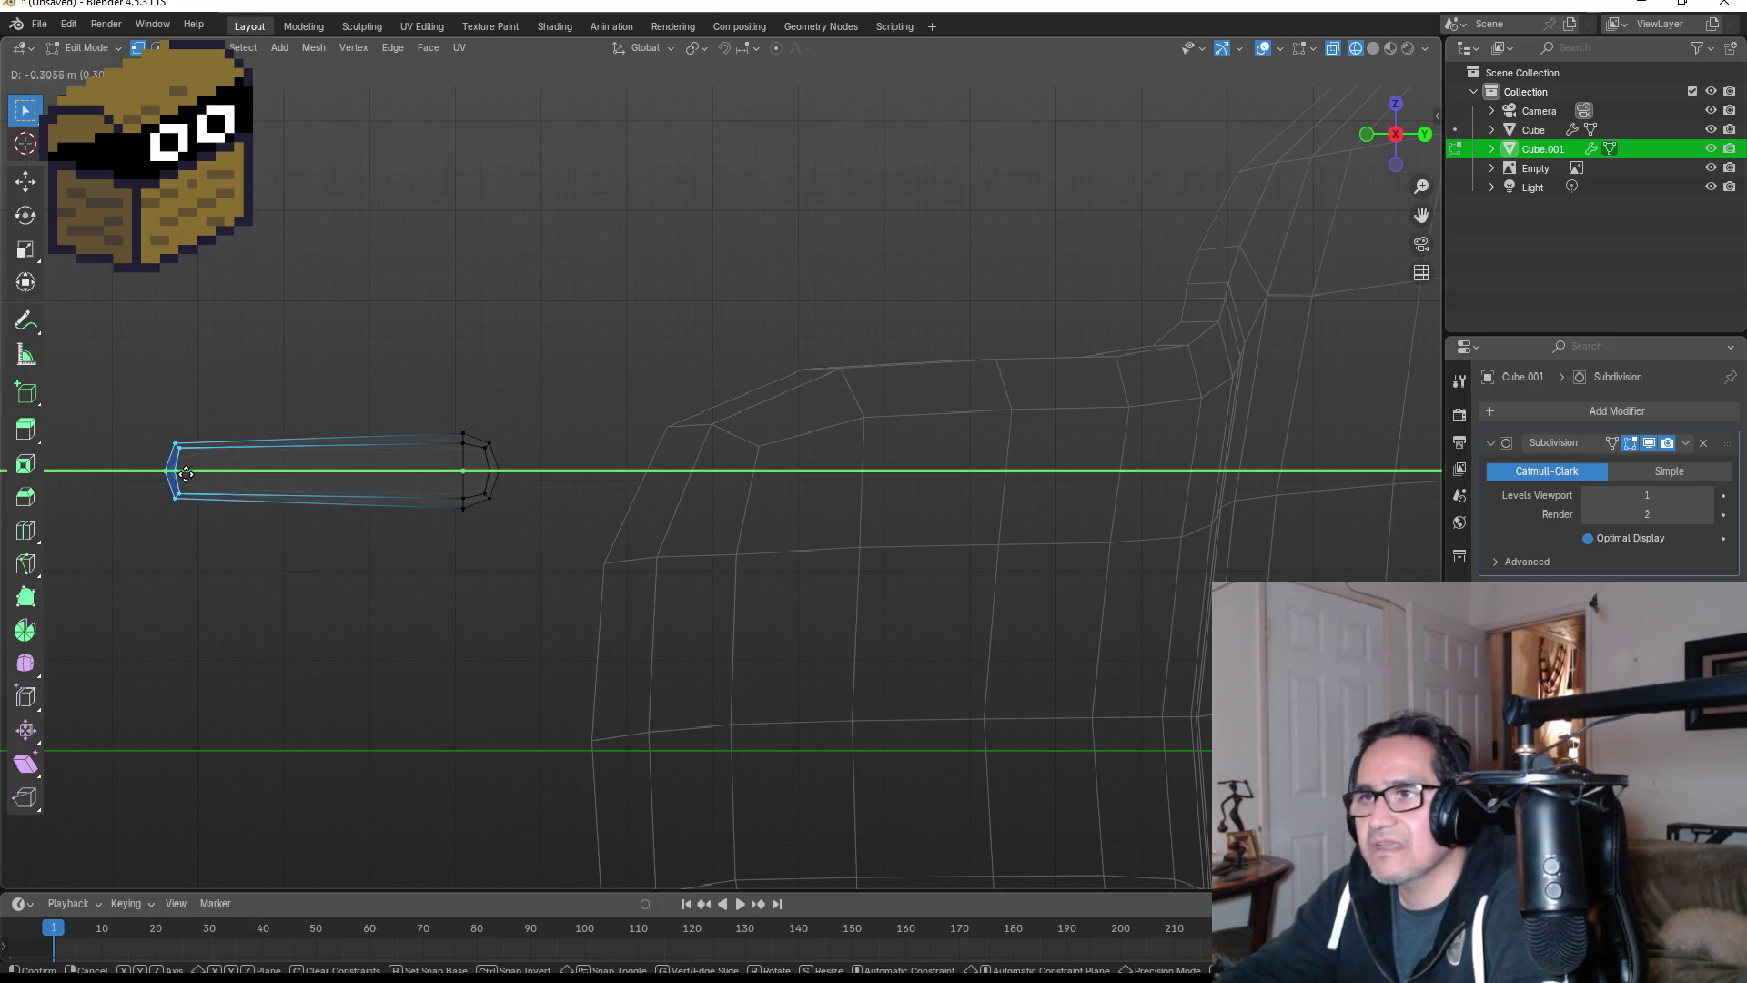
left_click(104, 466)
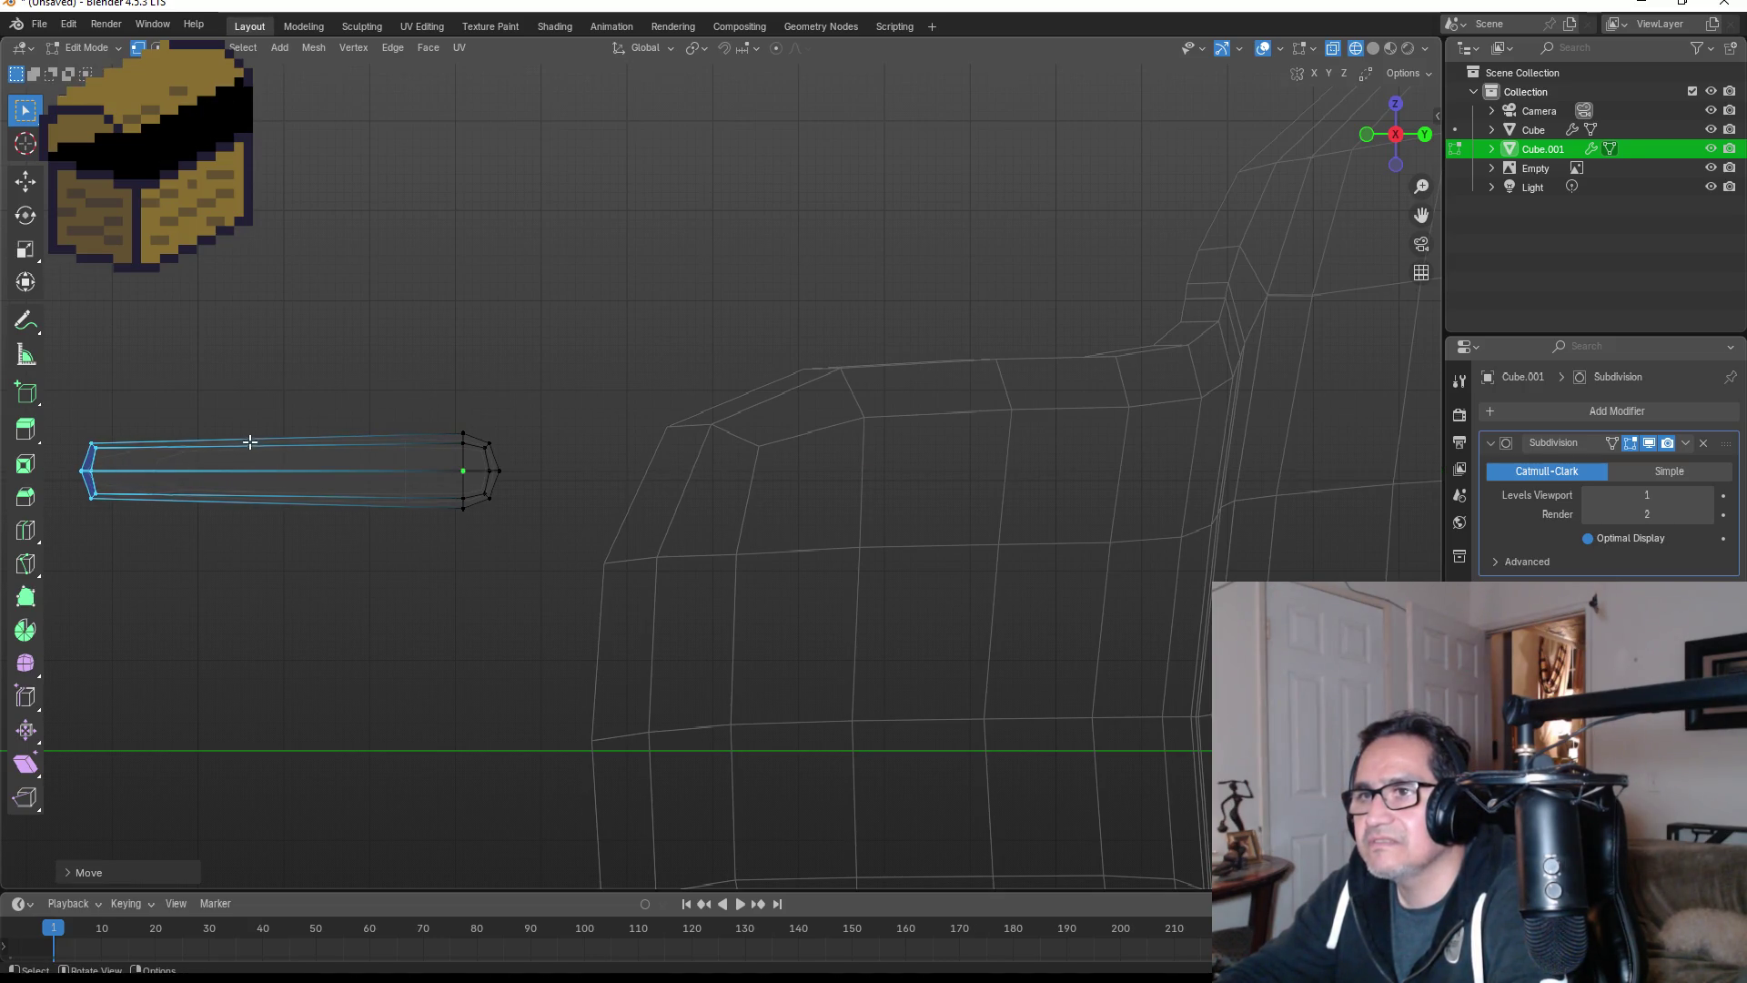
key("s")
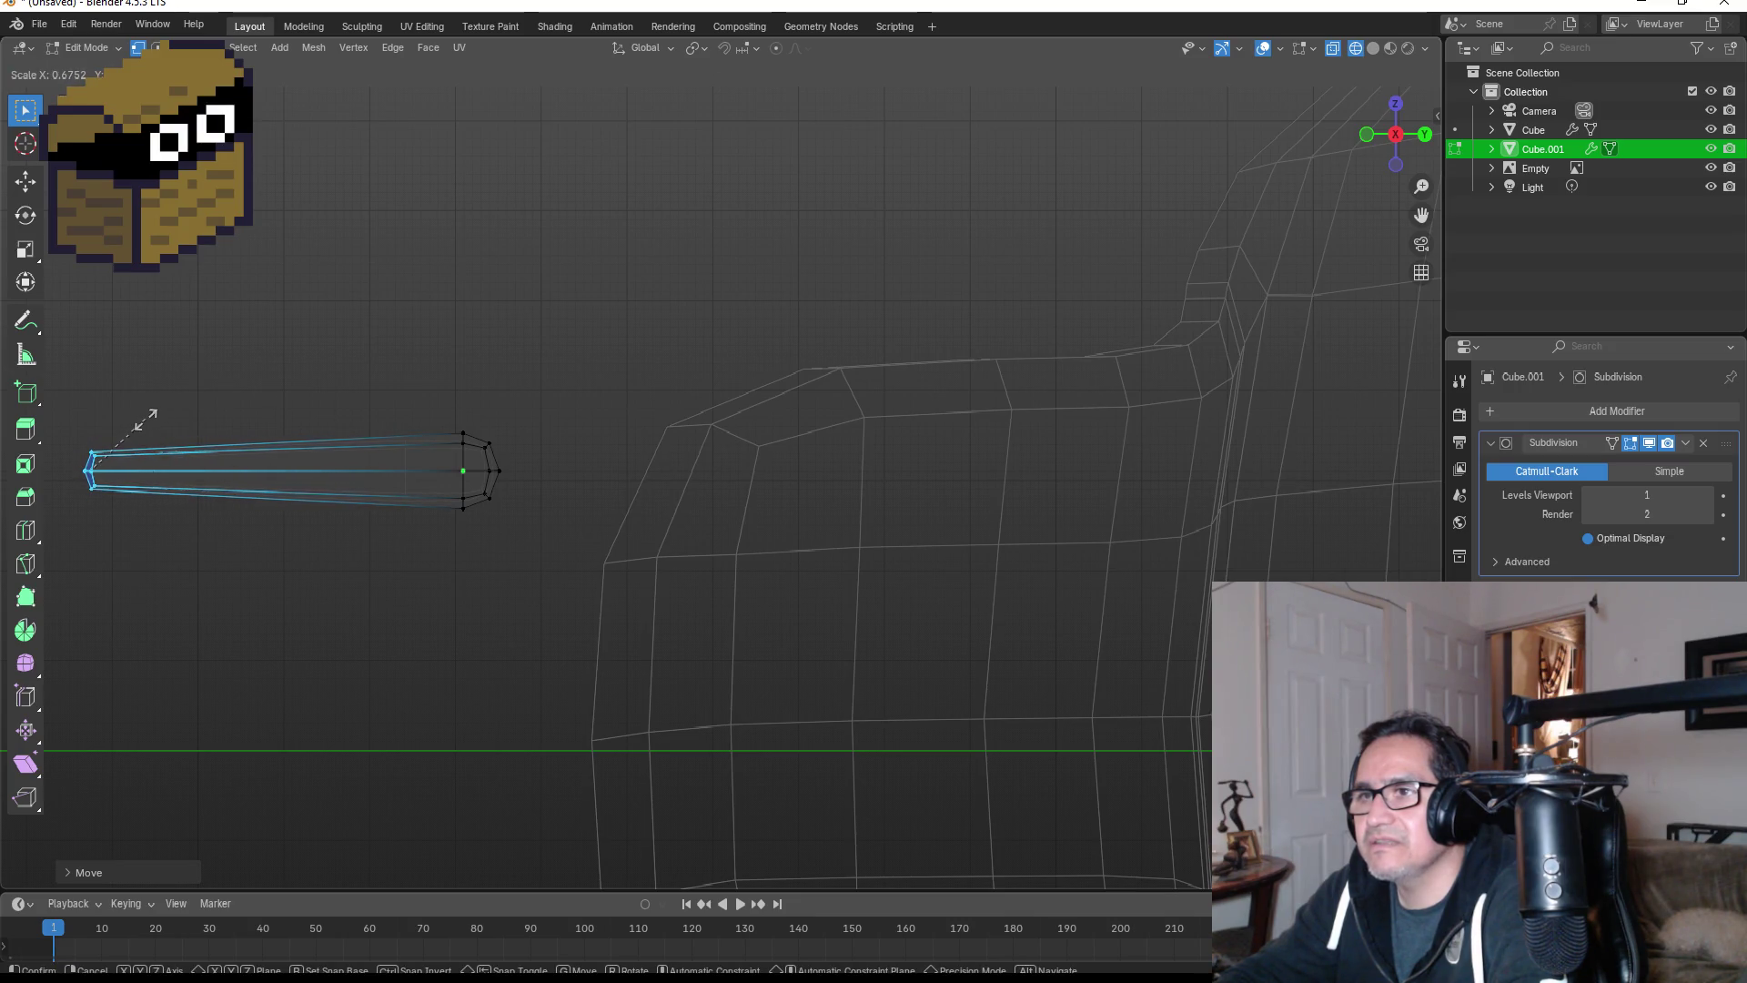
left_click(146, 414)
- Check the tentacle from the front in Object Mode, then undo the end narrowing in Edit Mode
key("KP_1")
scroll(629, 571, "down", 4)
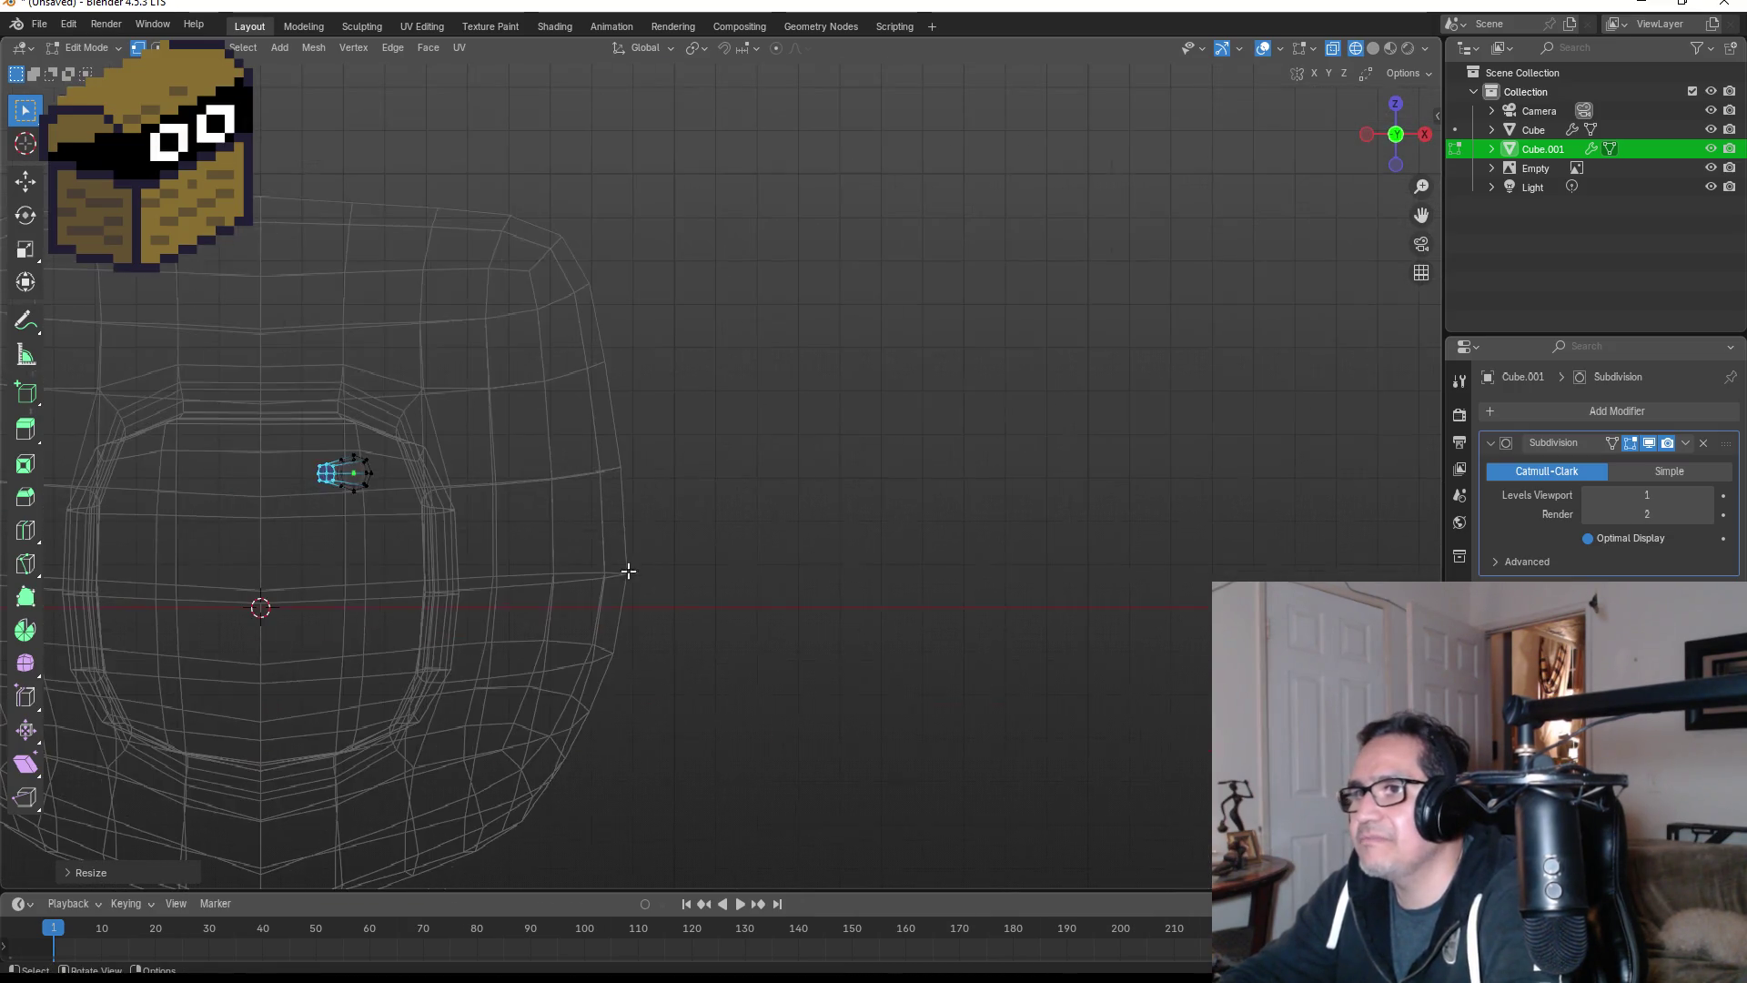
key("Tab")
mouse_move(370, 484)
middle_mouse_down()
mouse_move(375, 499)
mouse_move(519, 502)
mouse_move(546, 530)
mouse_move(413, 545)
middle_mouse_up()
key("KP_1")
scroll(560, 546, "up", 3)
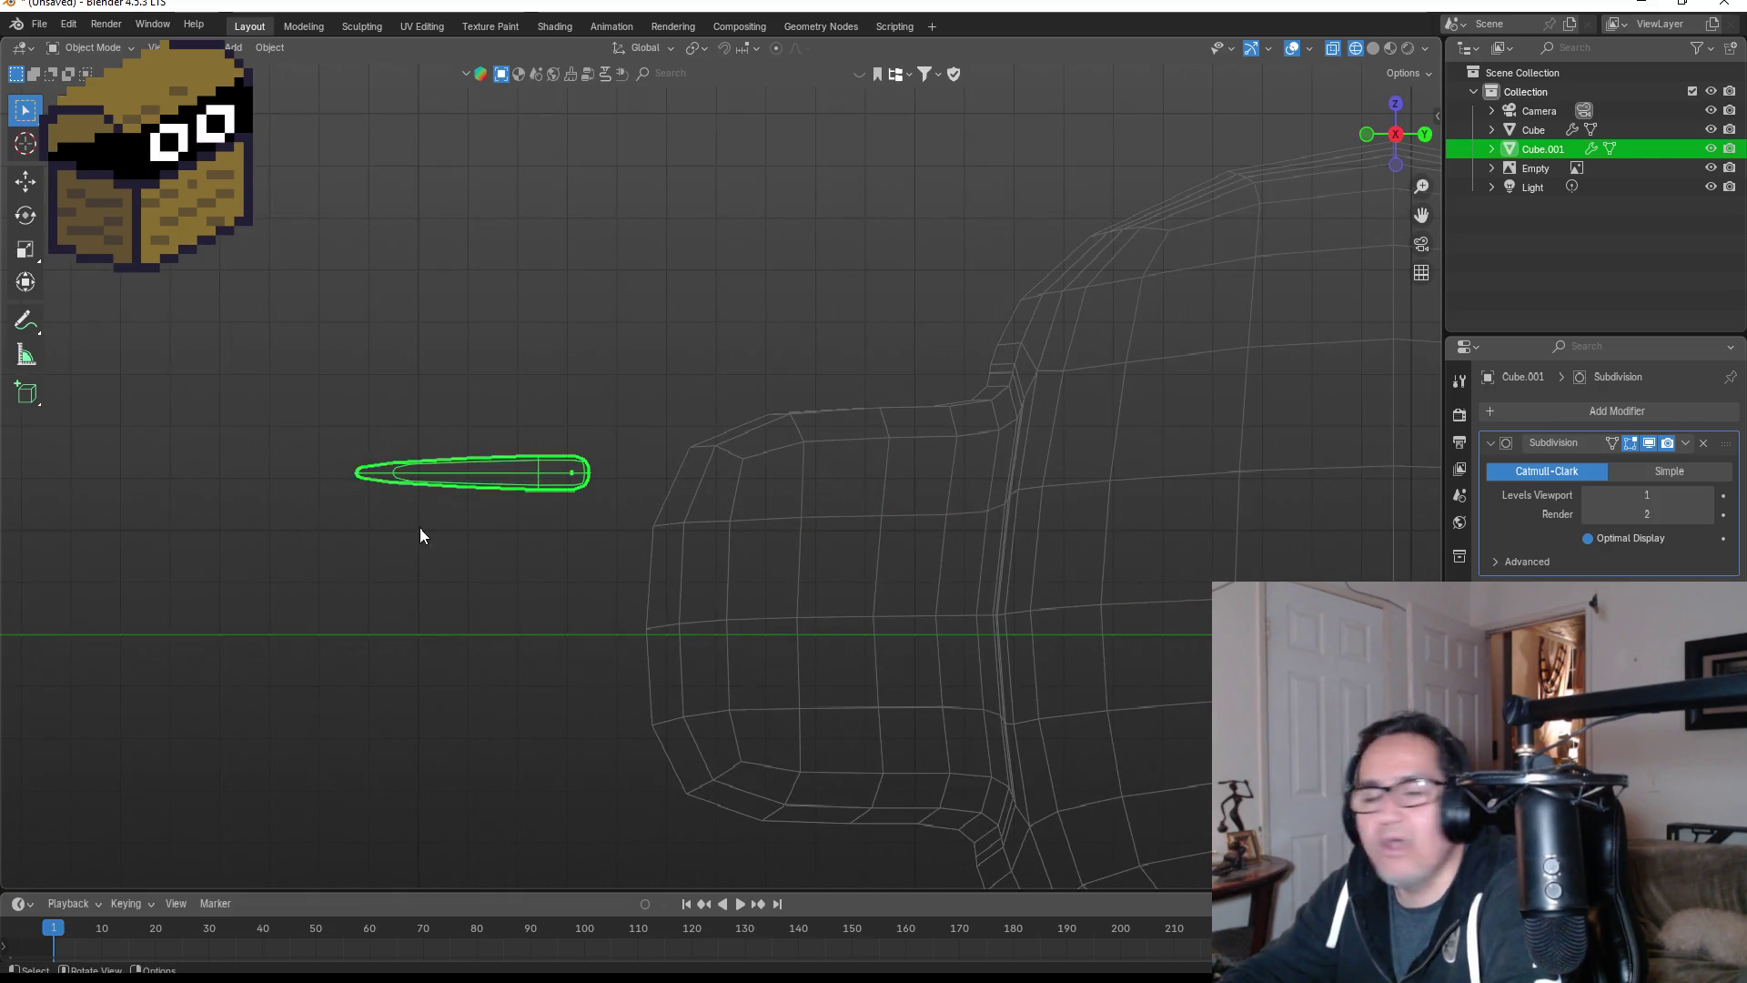
key("Tab")
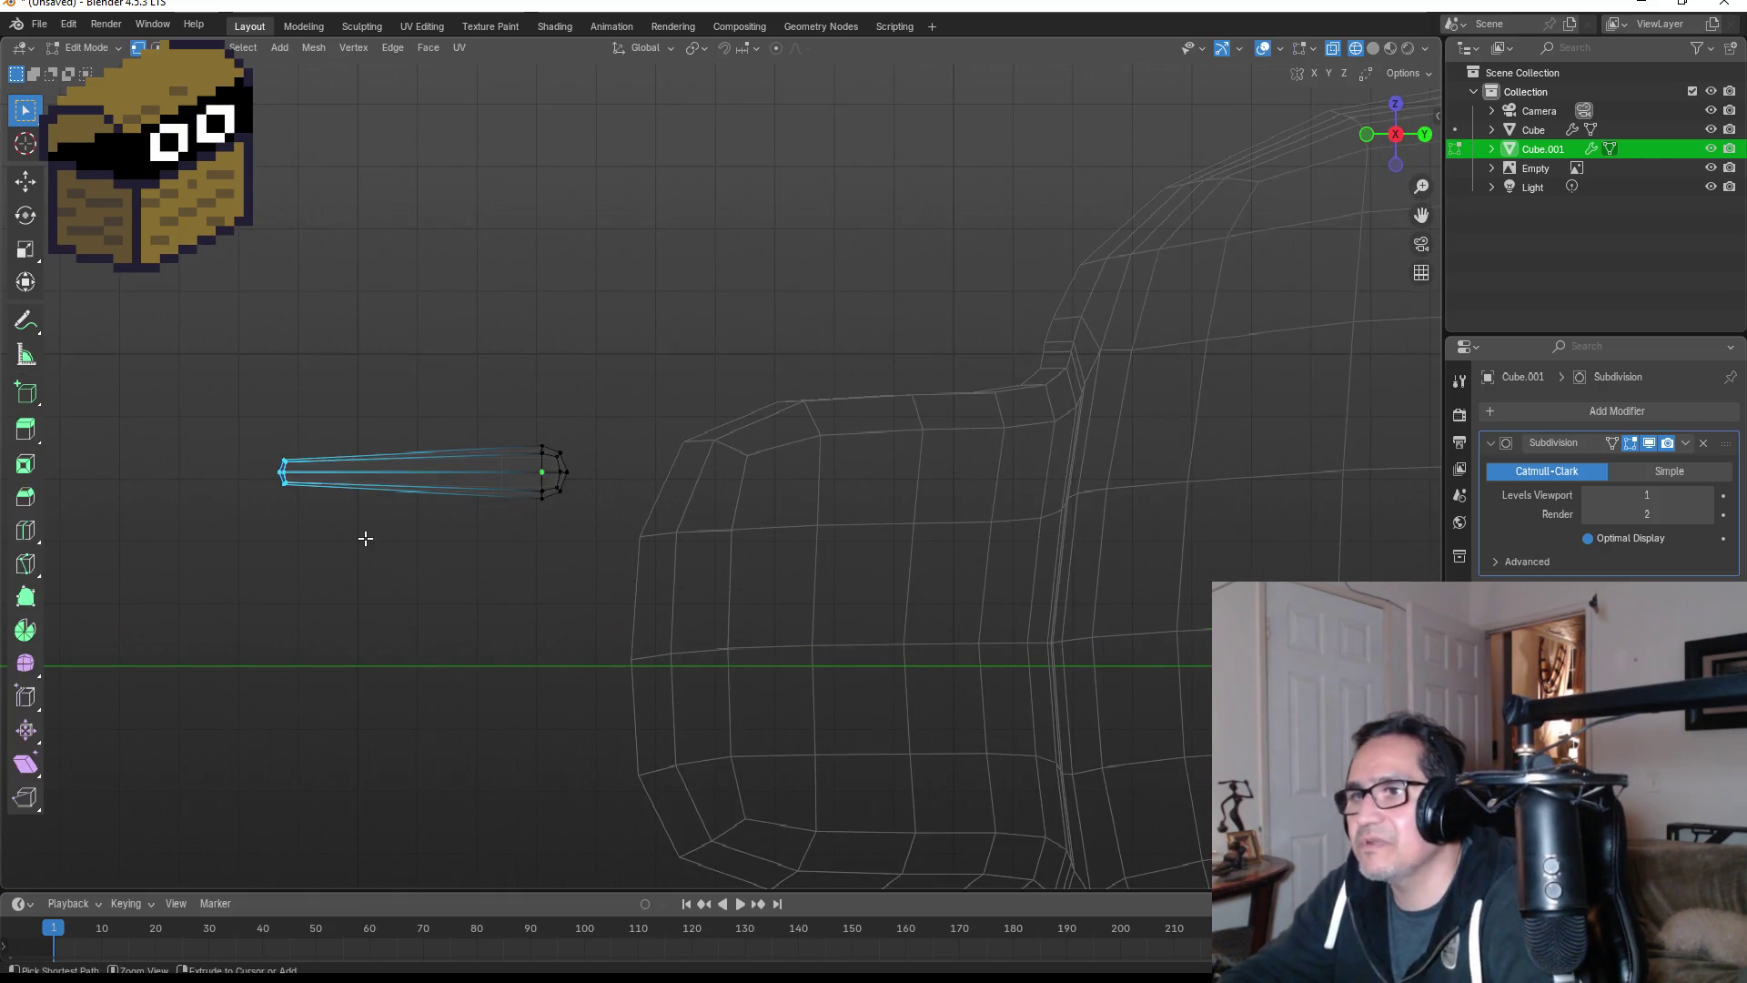
key("ctrl+z")
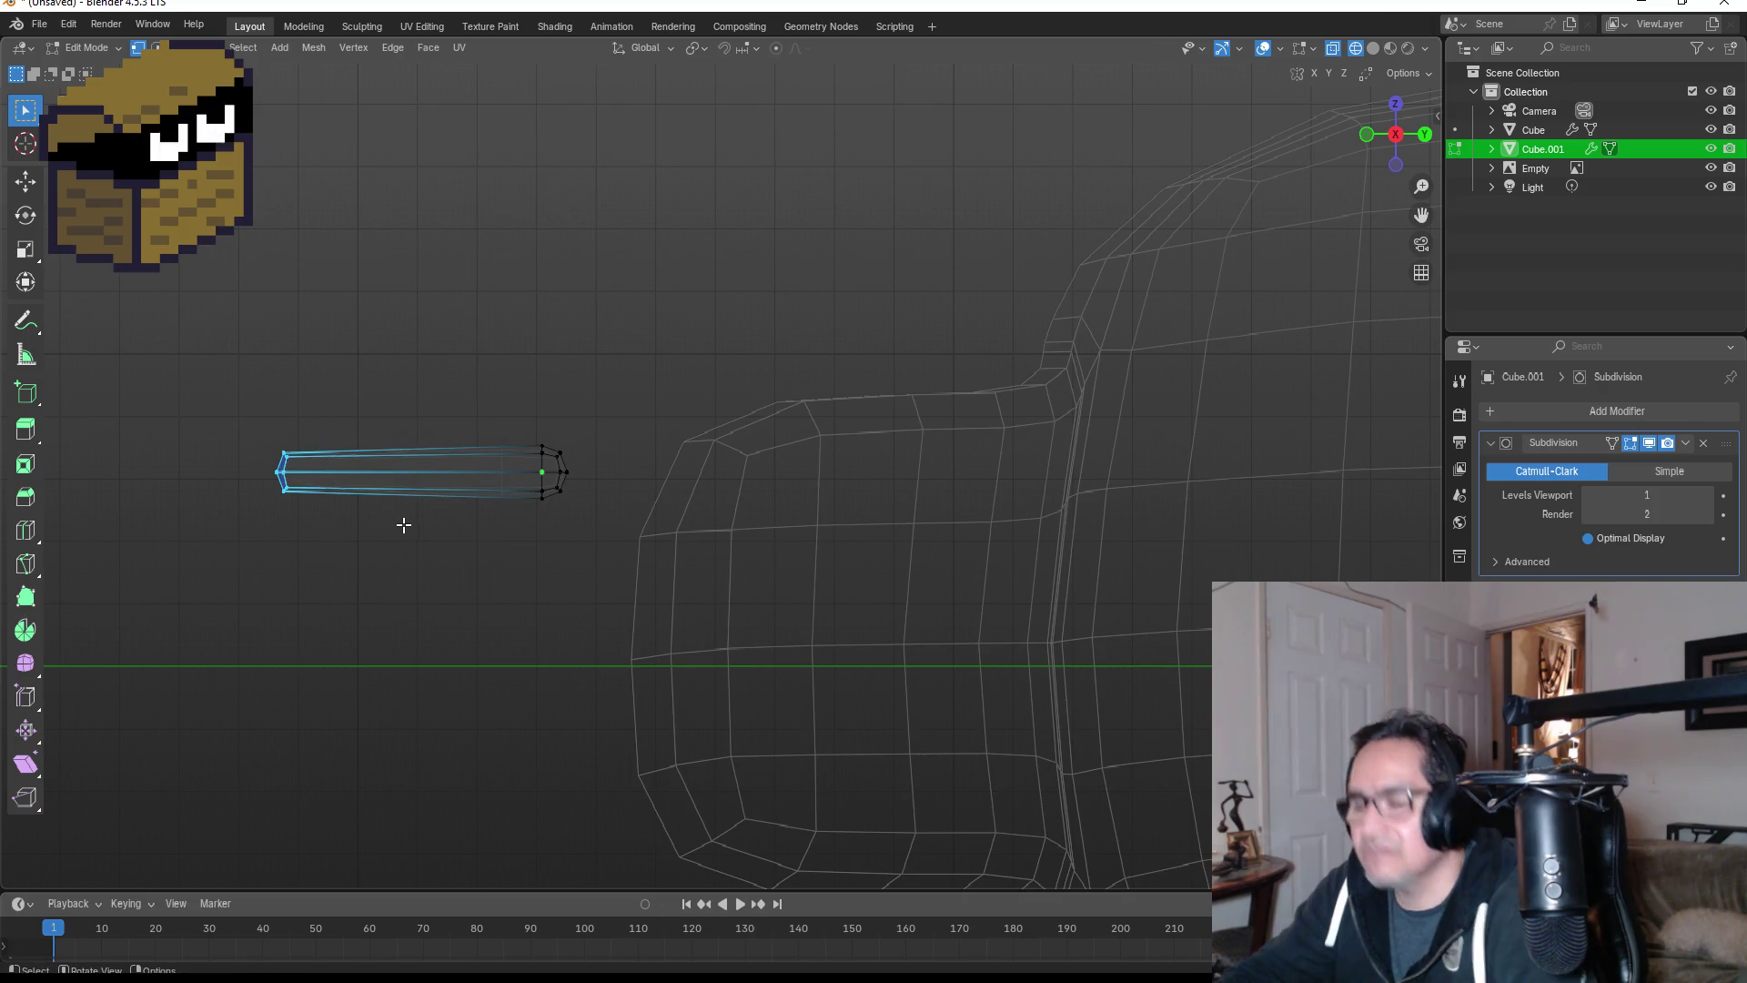
- Add an edge loop across the tentacle and lengthen its free end along Y
key("ctrl+r")
left_click(421, 512)
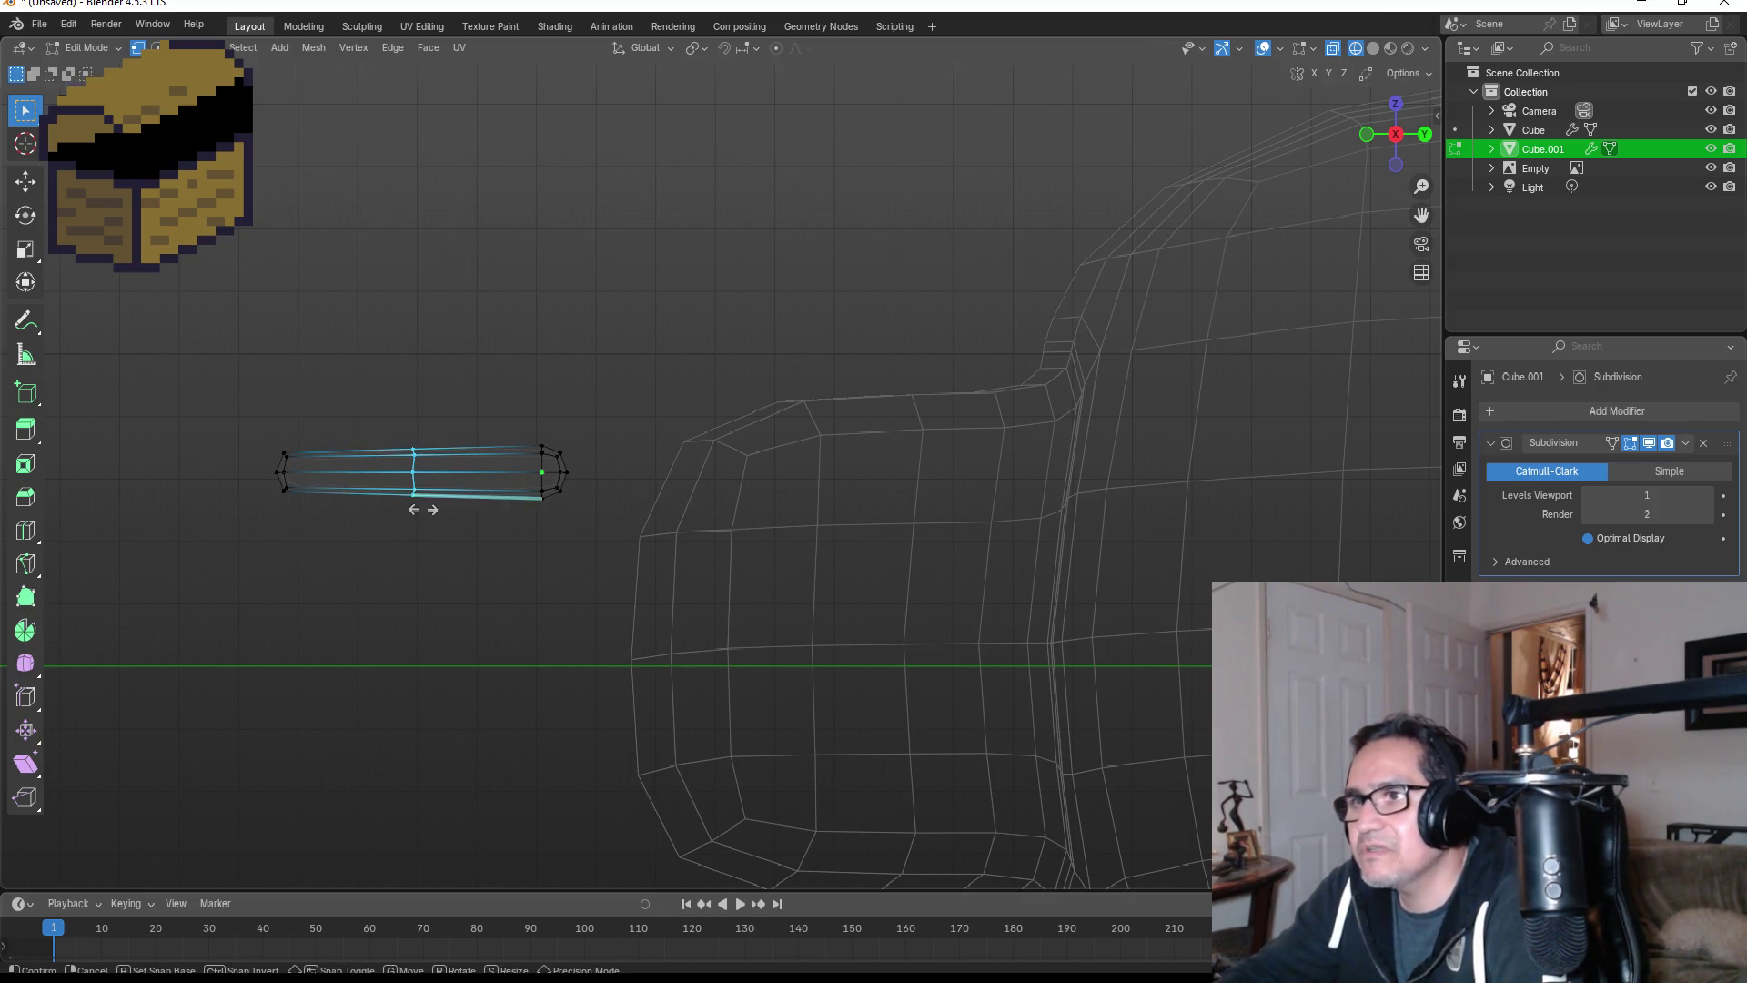
left_click(370, 499)
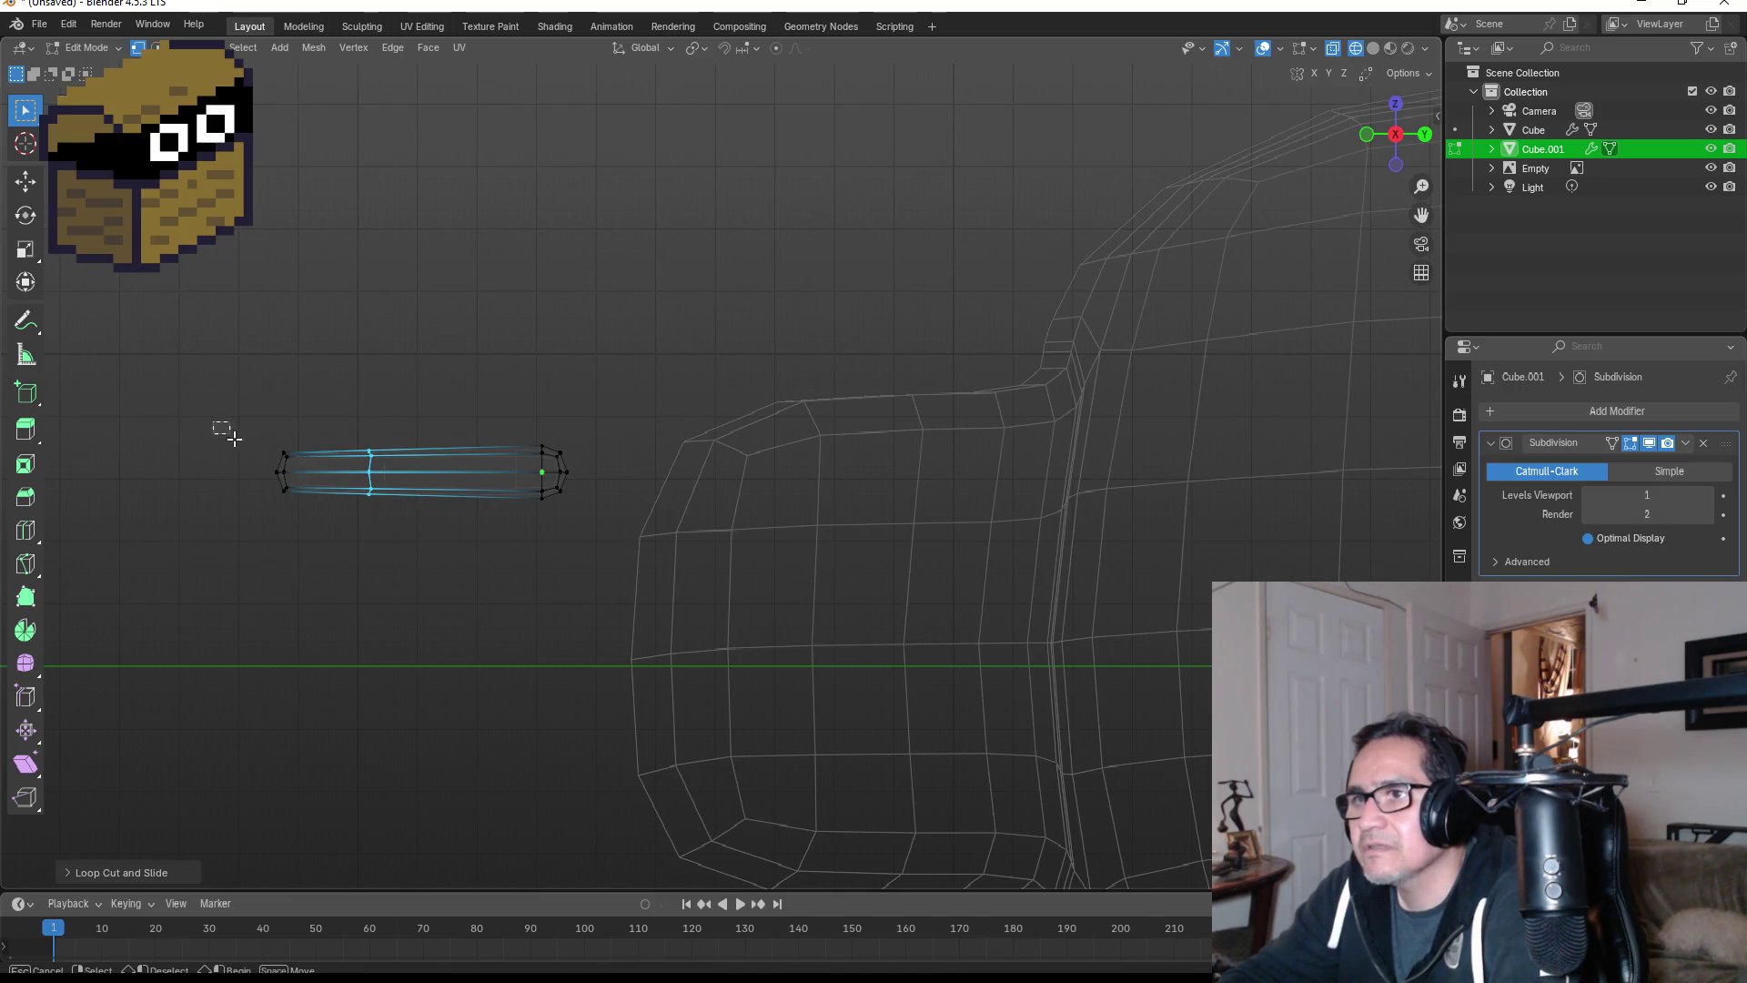
left_click_drag(213, 421, 304, 526)
key("g")
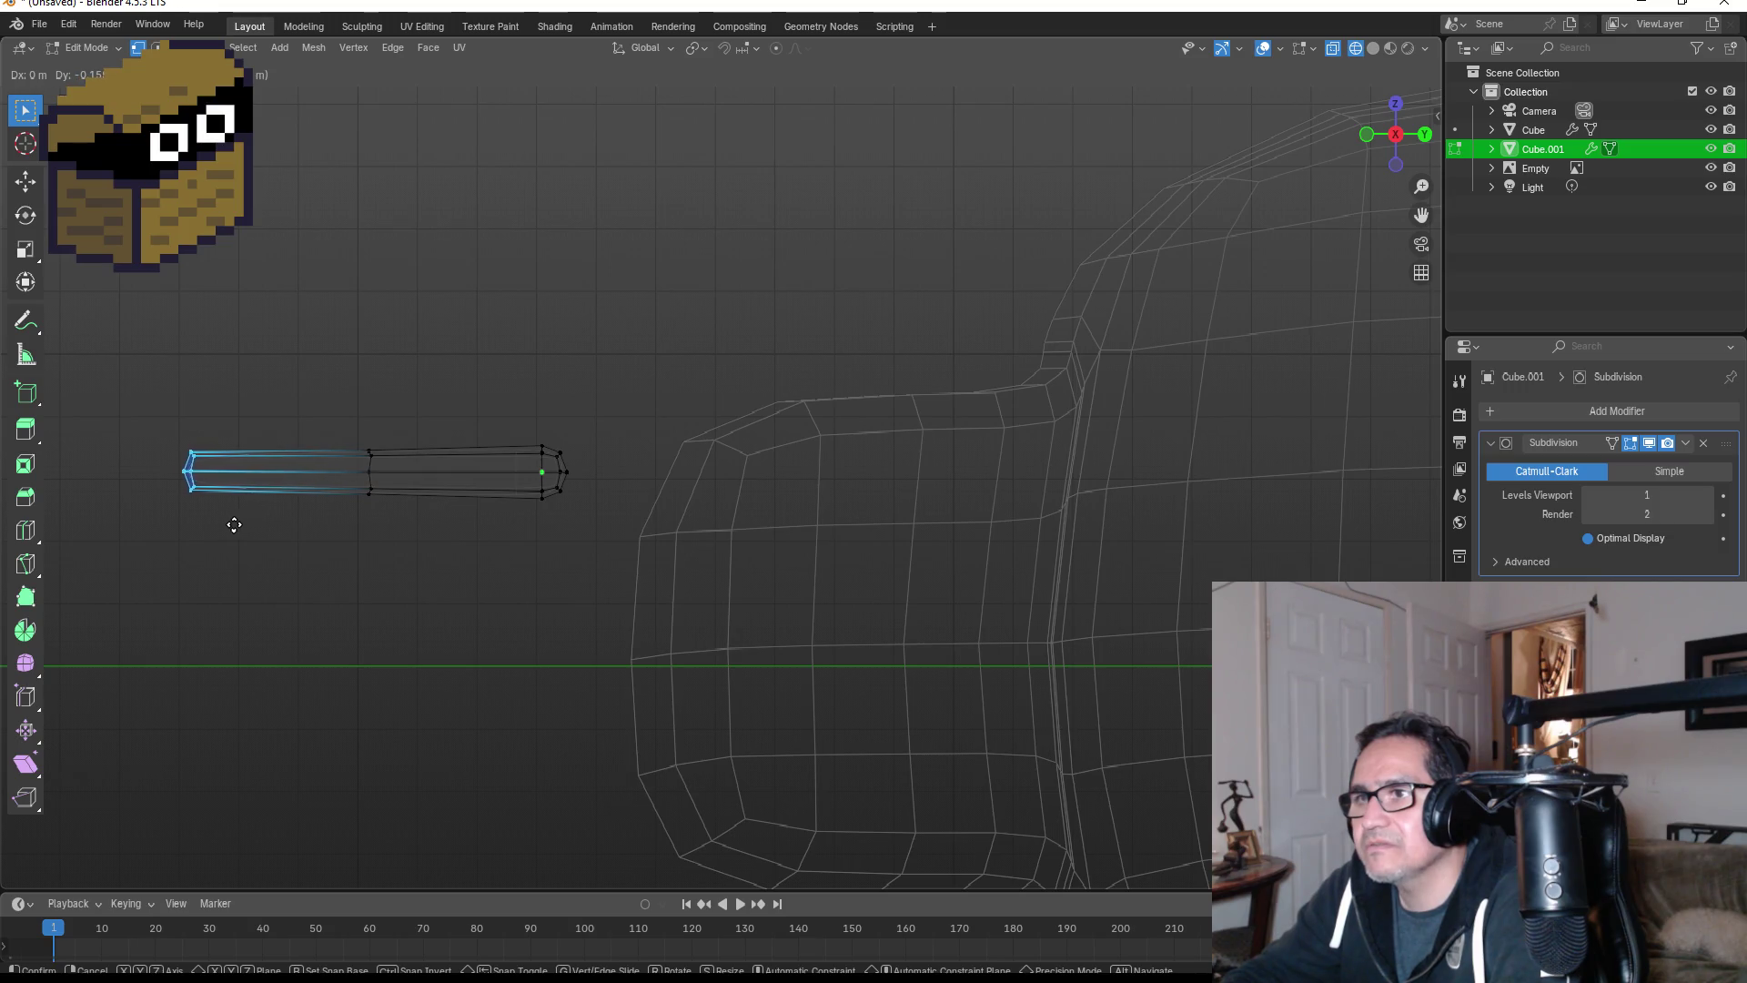
key("y")
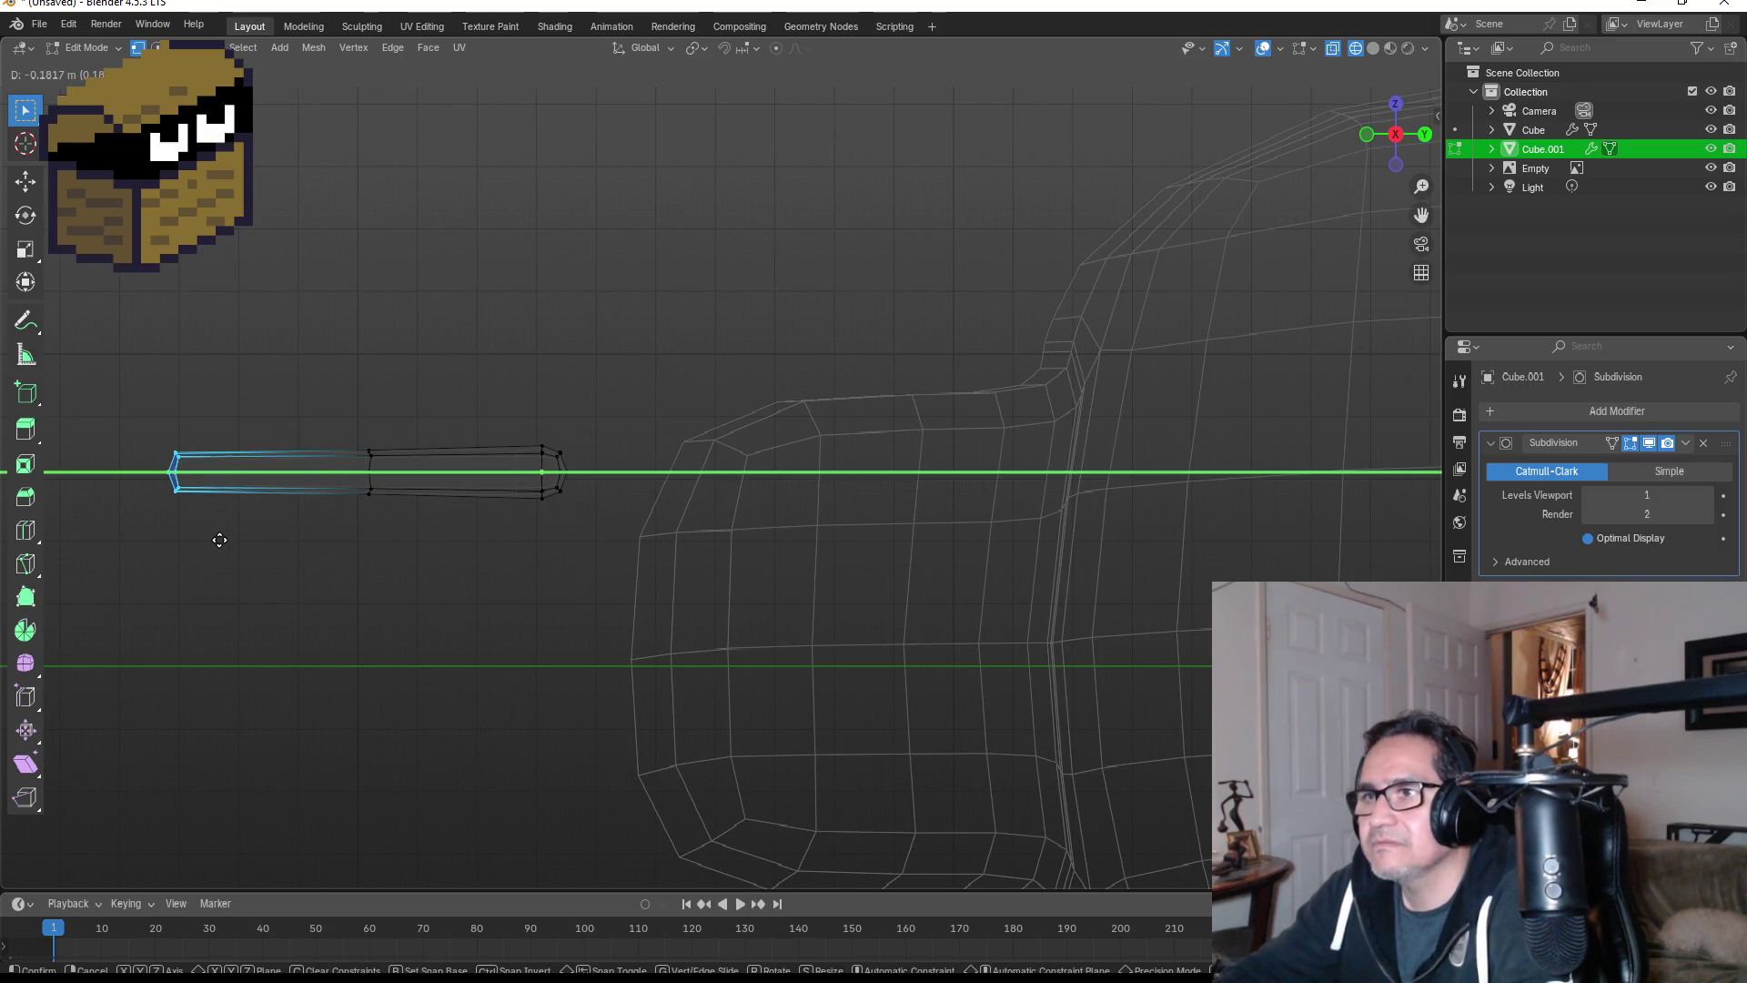
left_click(206, 541)
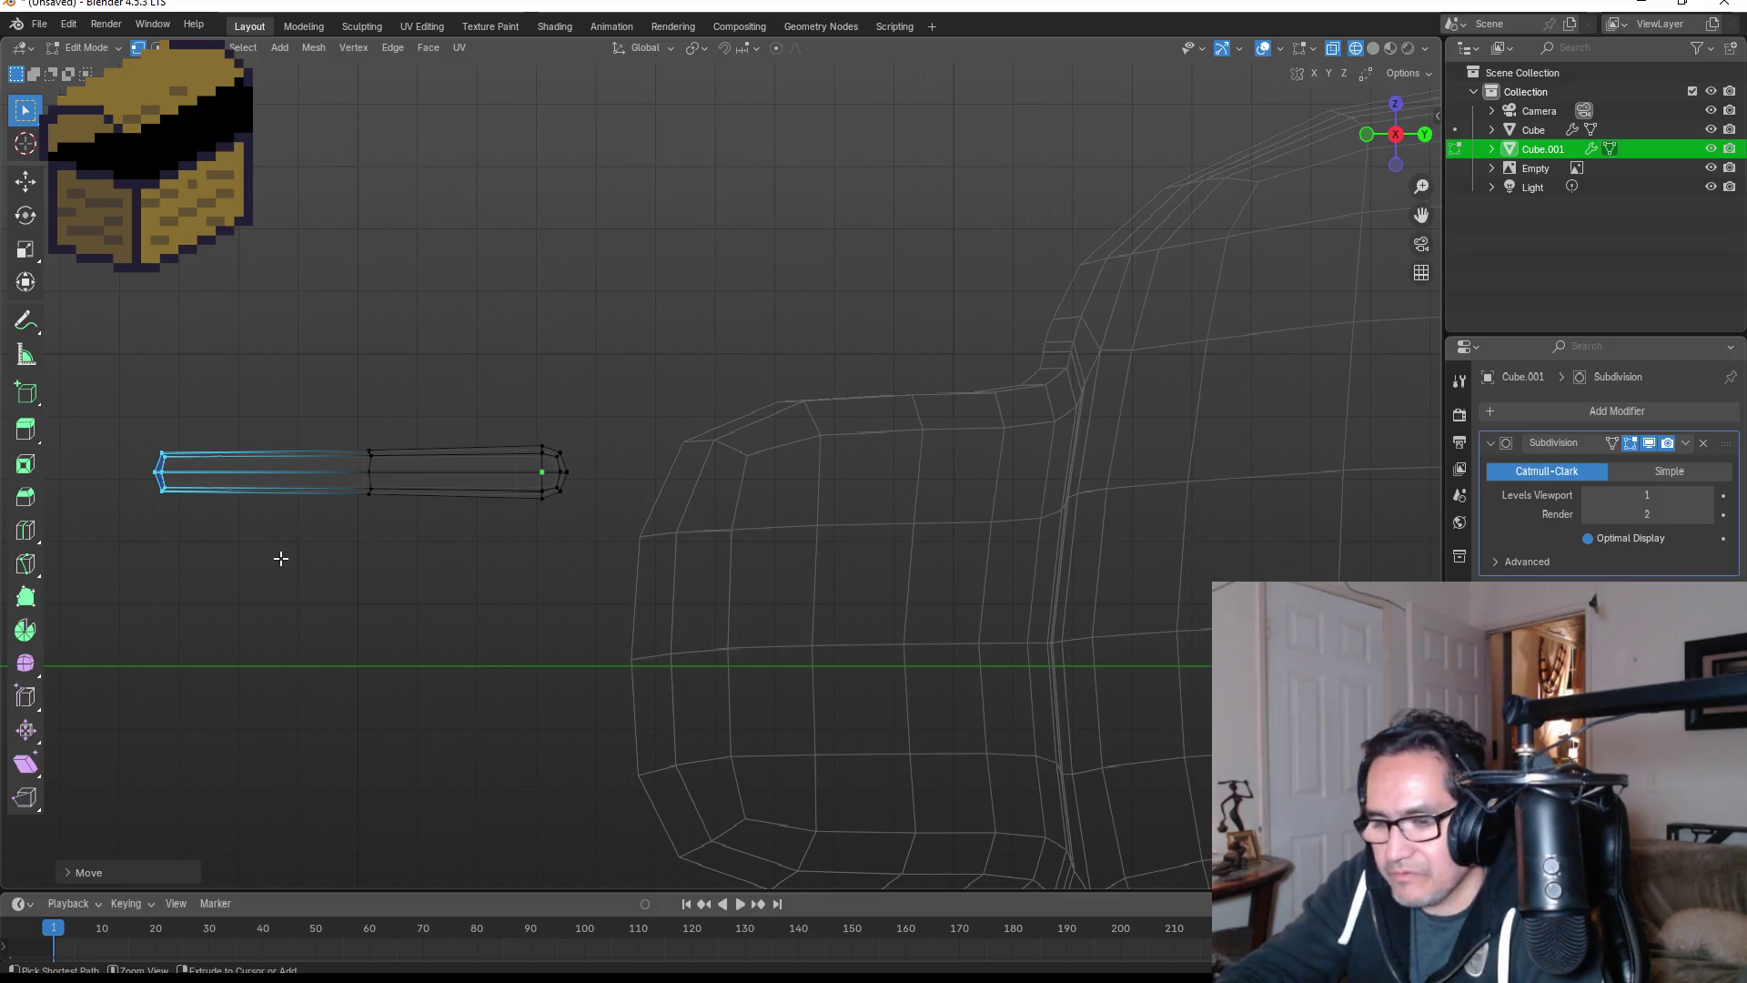
- Add a second loop near the end, scale the end loop down to a point, and exit Edit Mode
key("ctrl+r")
left_click(287, 553)
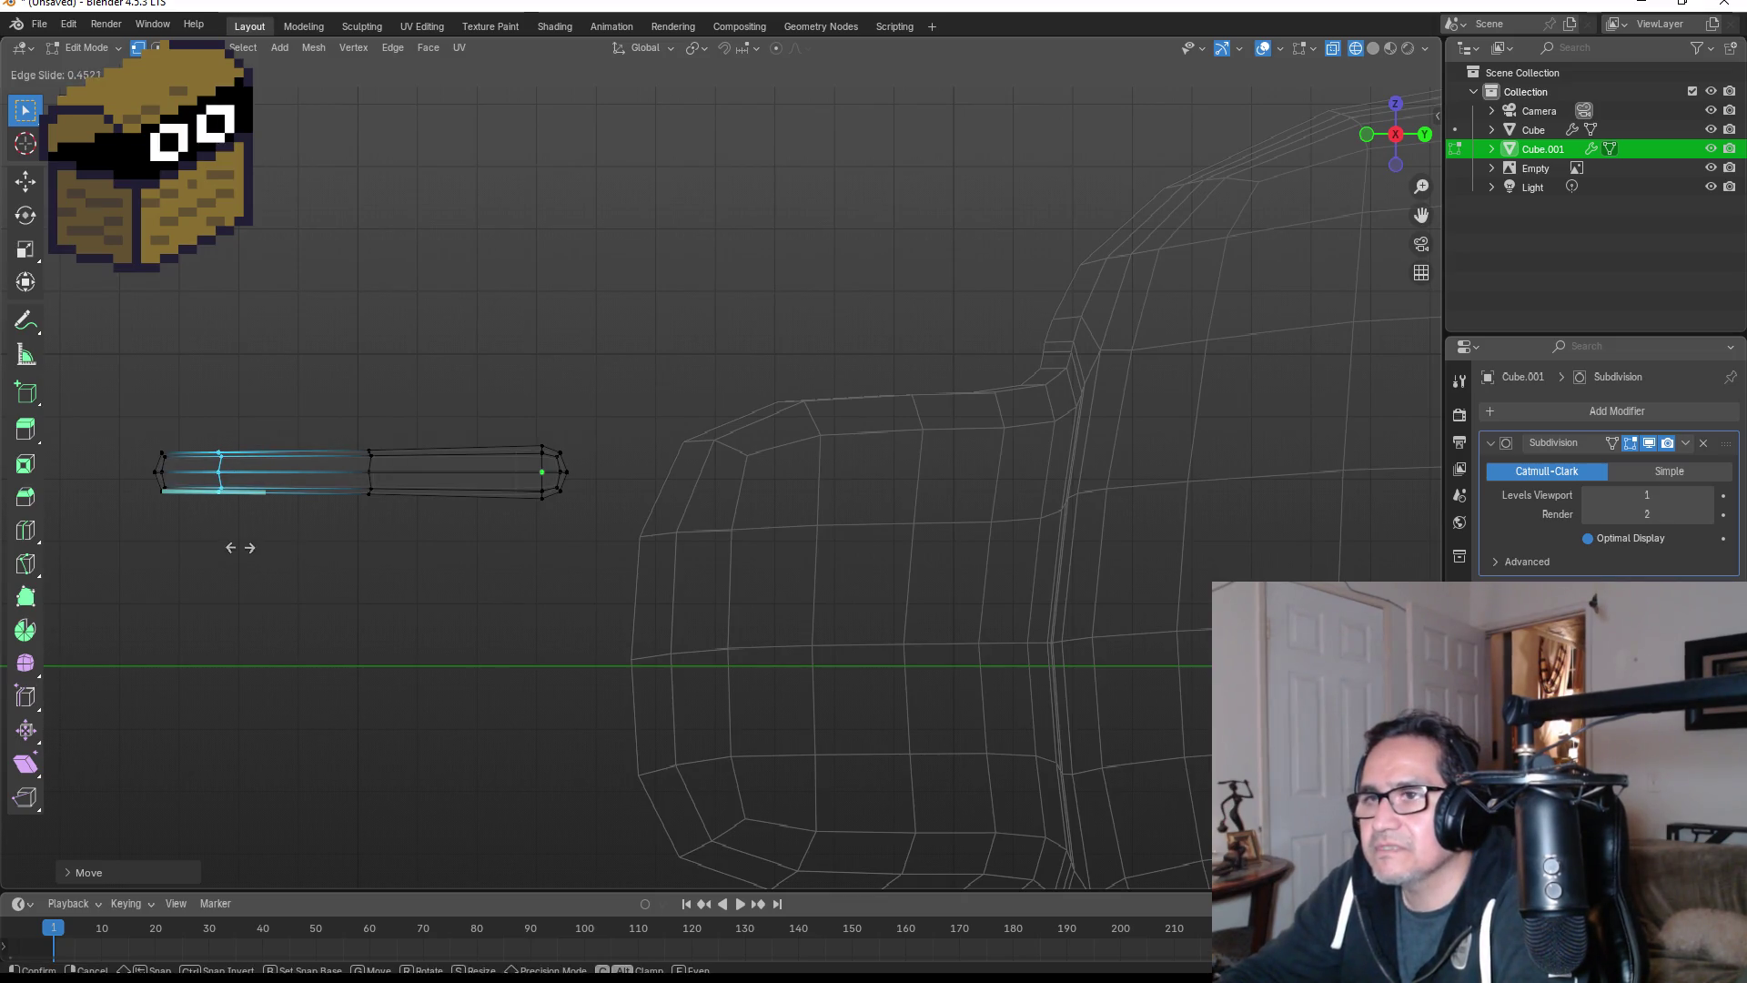
left_click(239, 547)
middle_click_drag(272, 517, 491, 498, "shift")
scroll(246, 479, "up", 4)
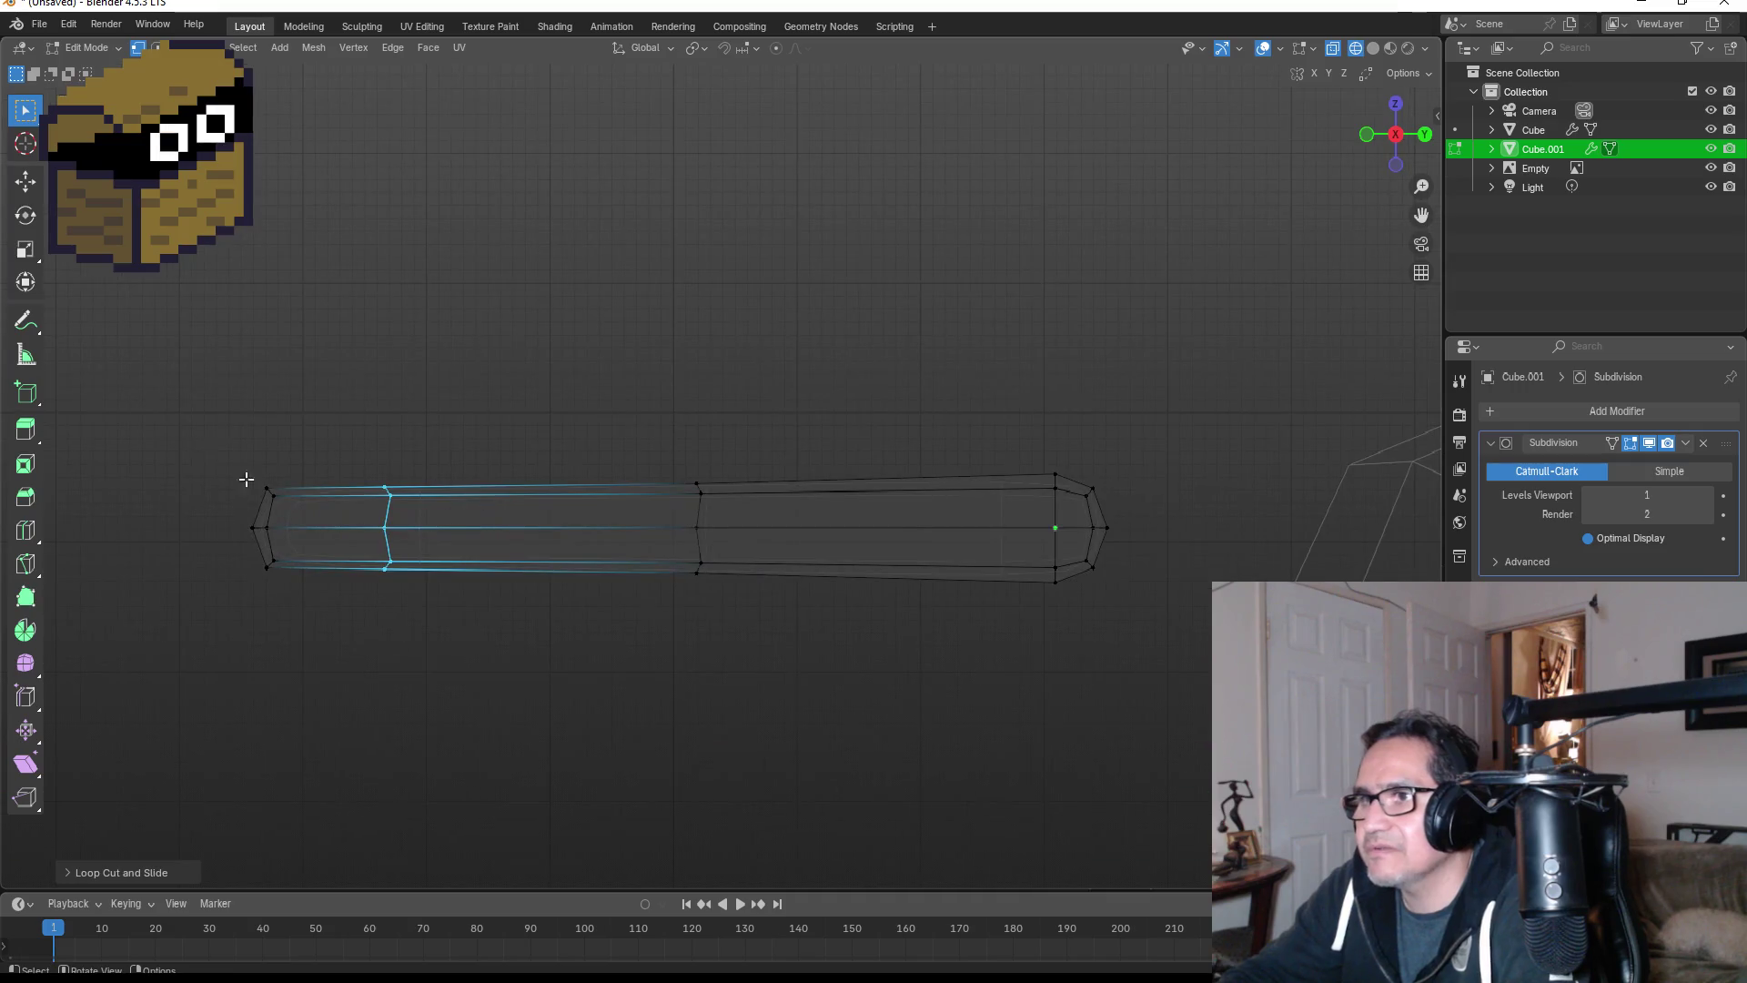
left_click_drag(175, 453, 310, 619)
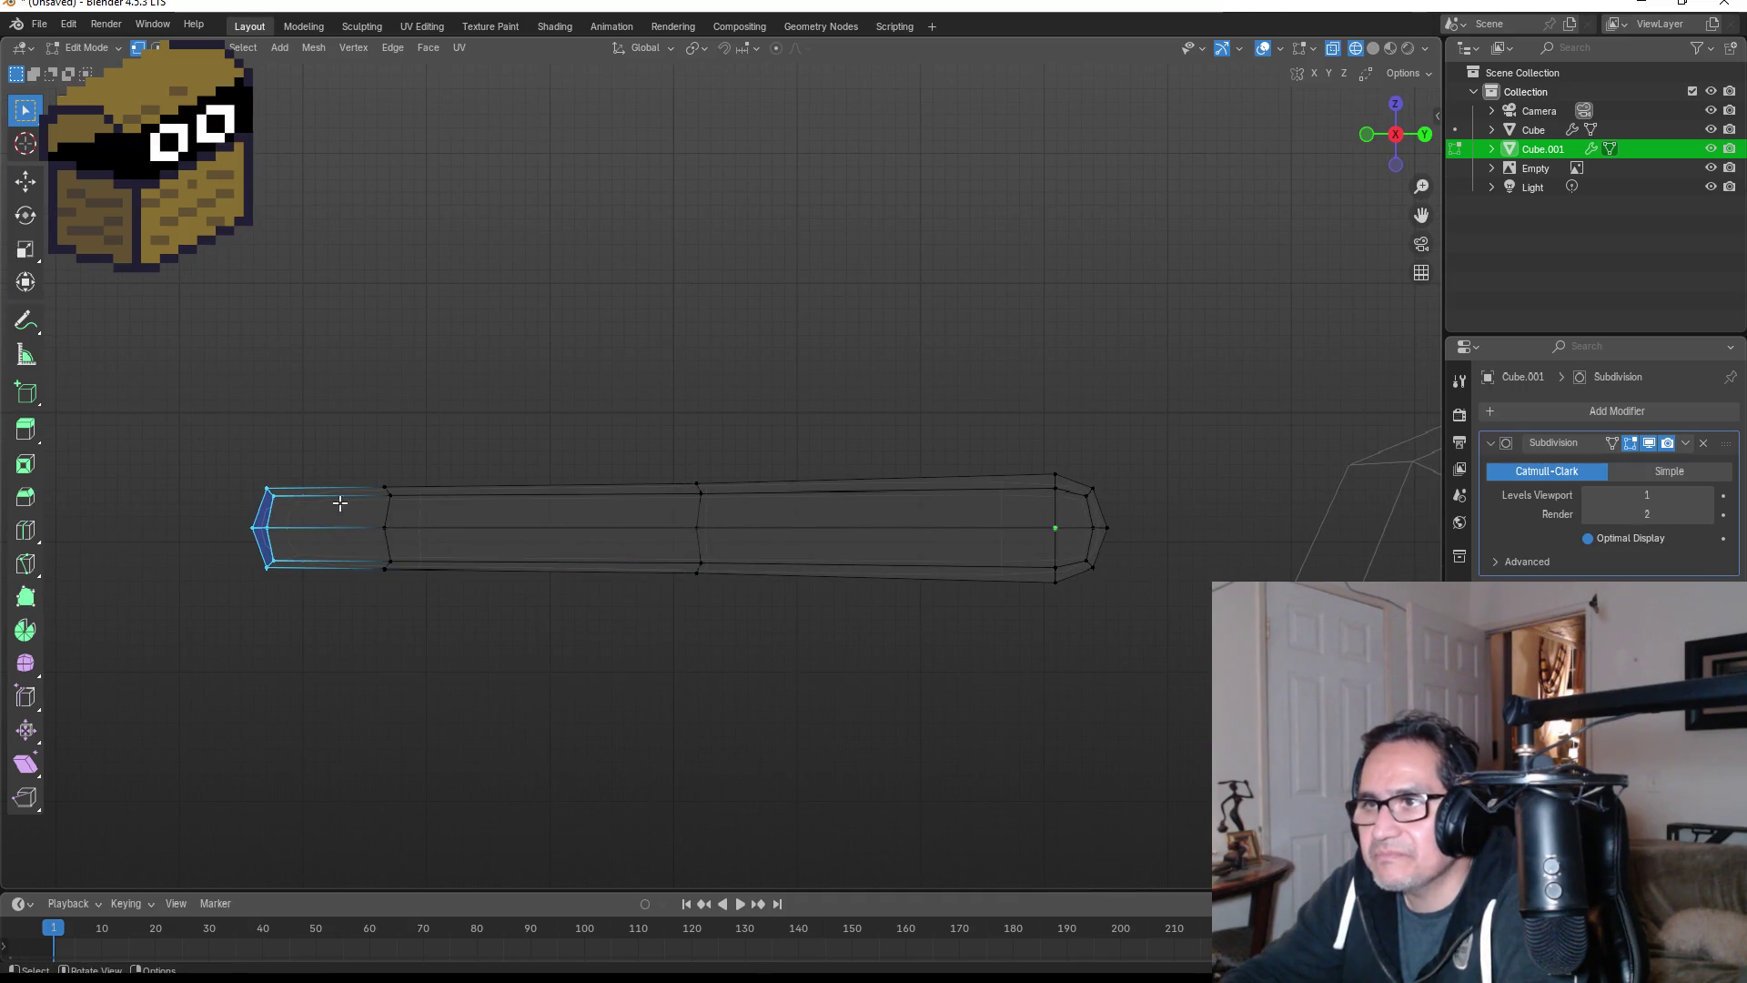
key("s")
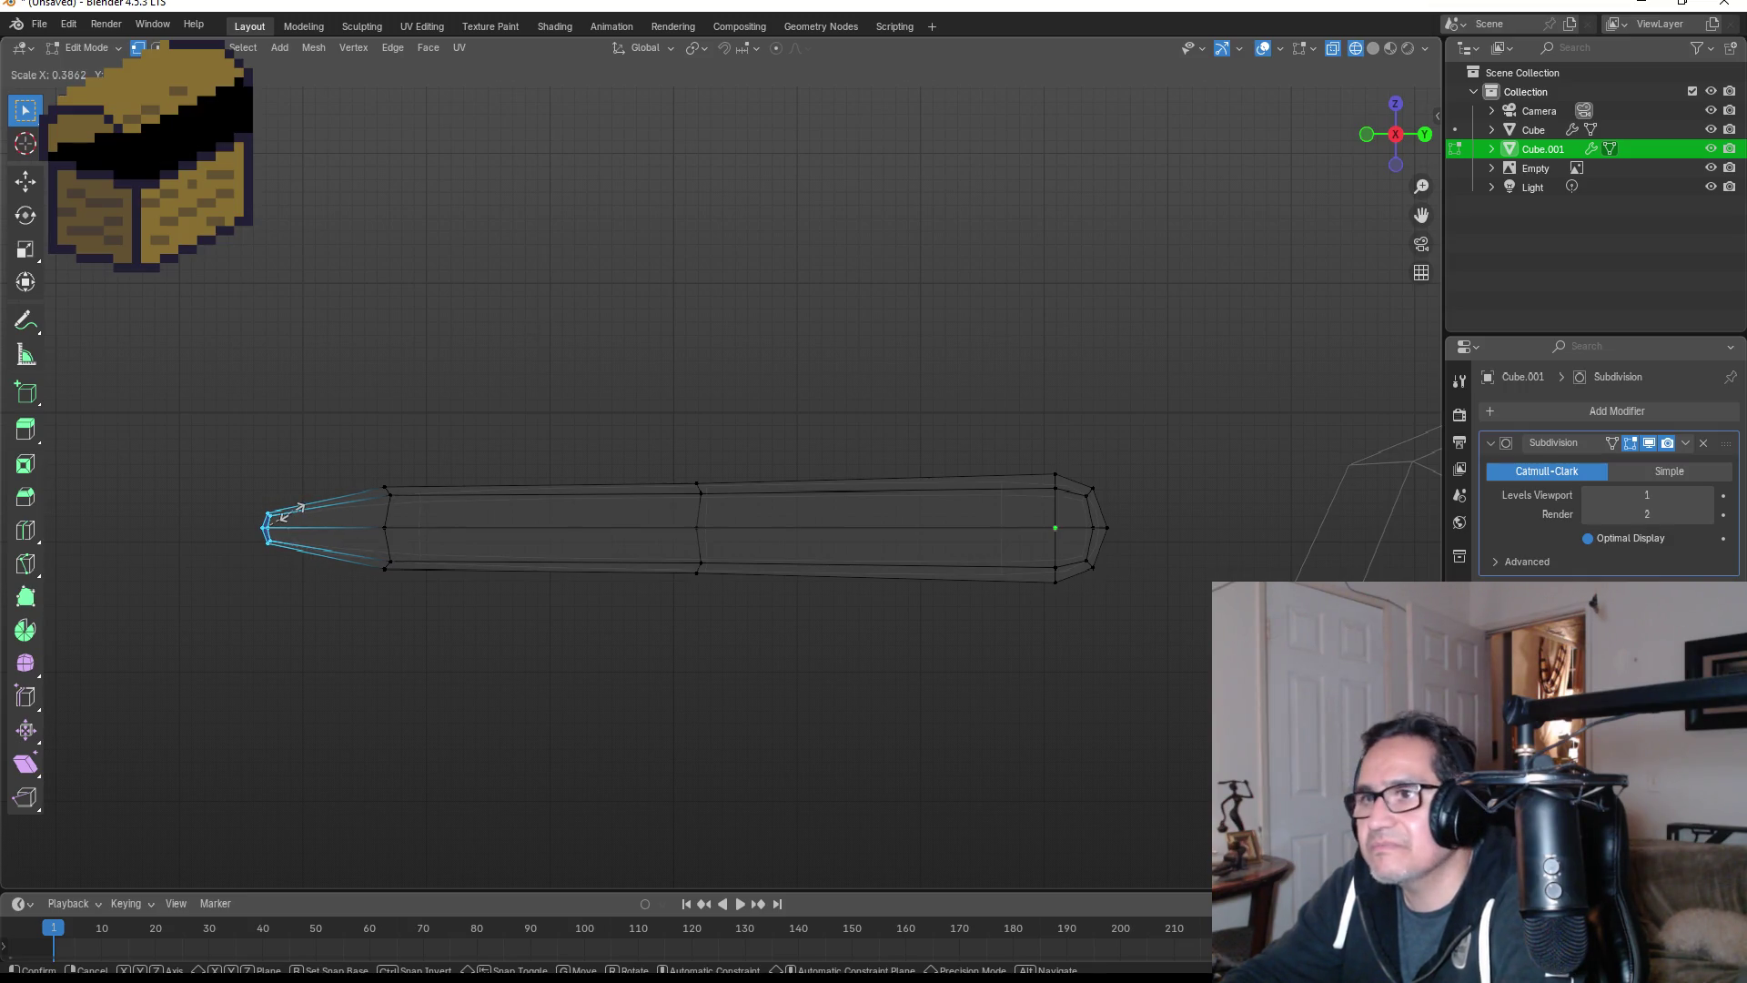
left_click(291, 512)
key("Tab")
key("KP_1")
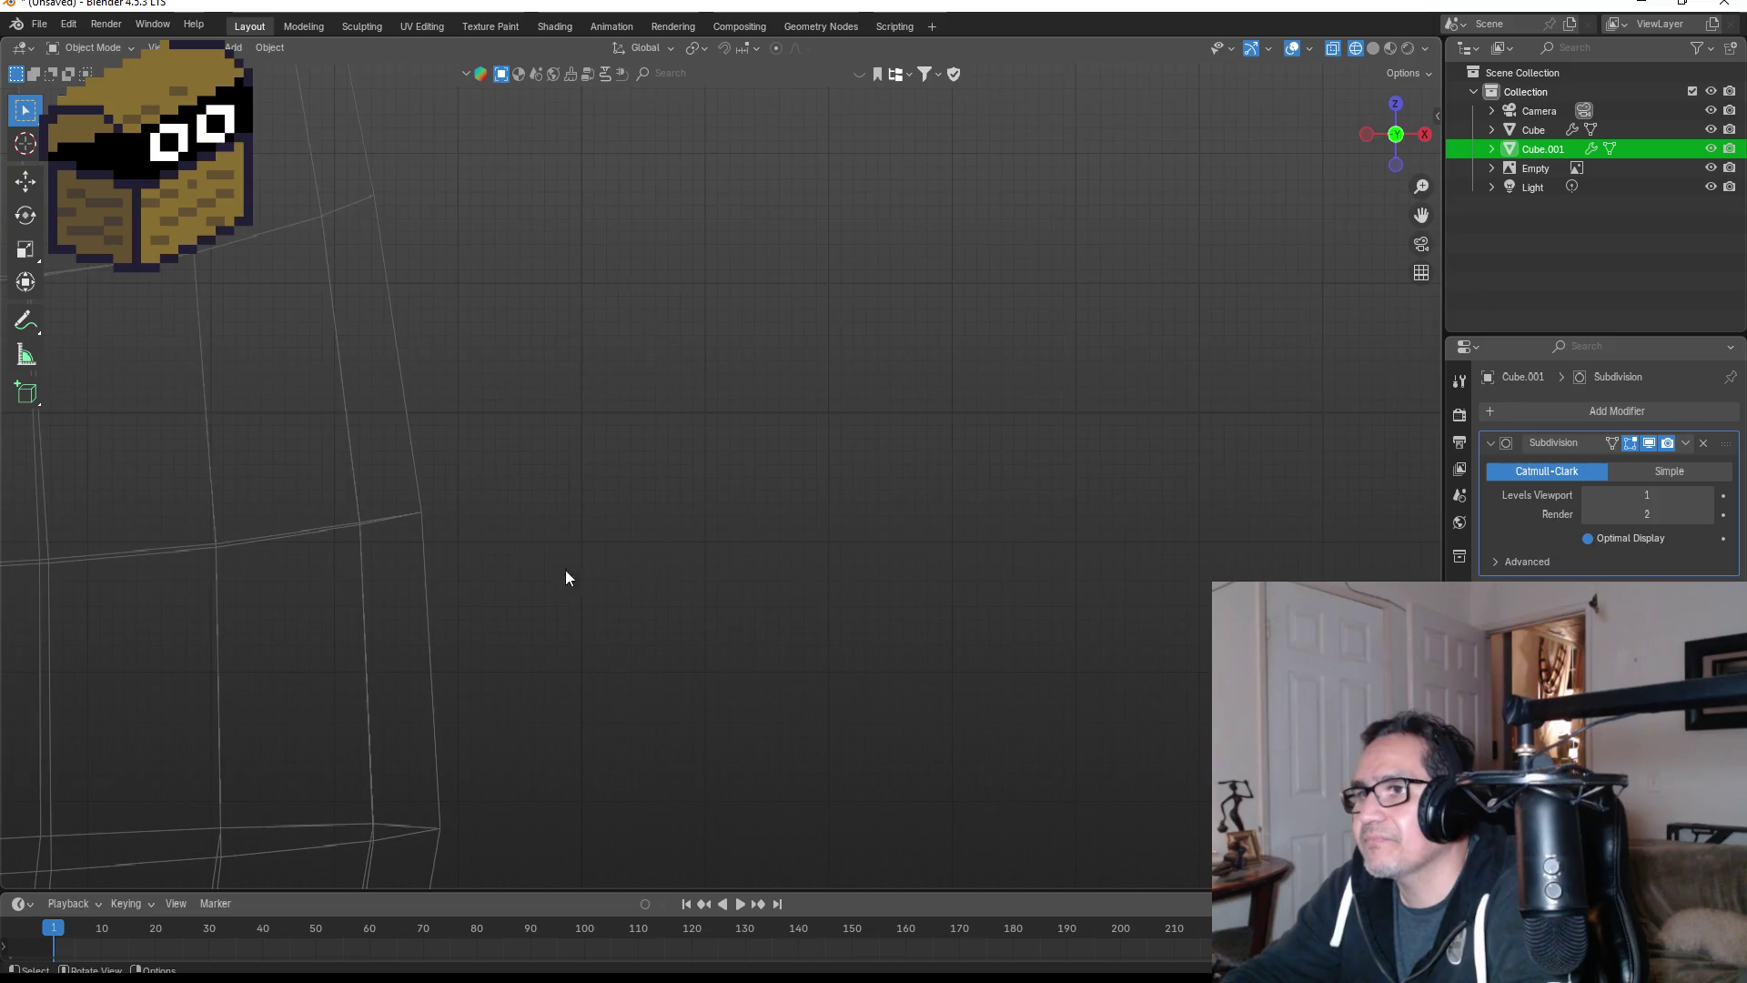
- Move the tentacle object to a new position in the right side view
key("KP_3")
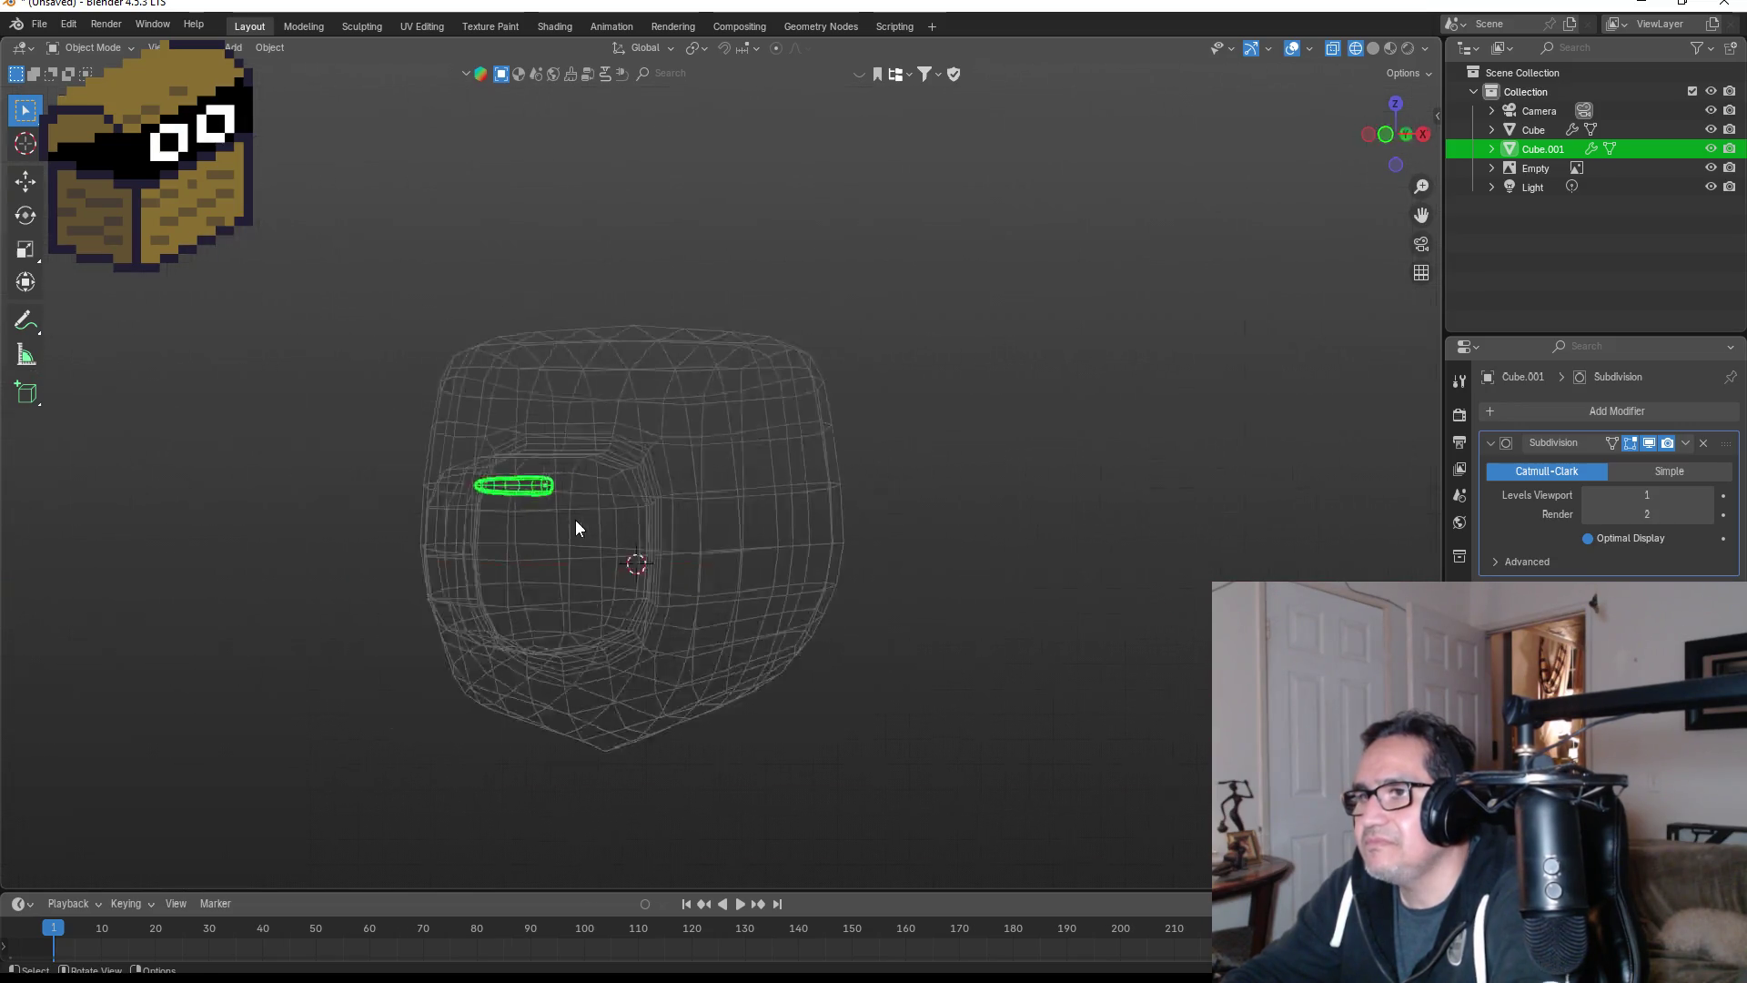
key("g")
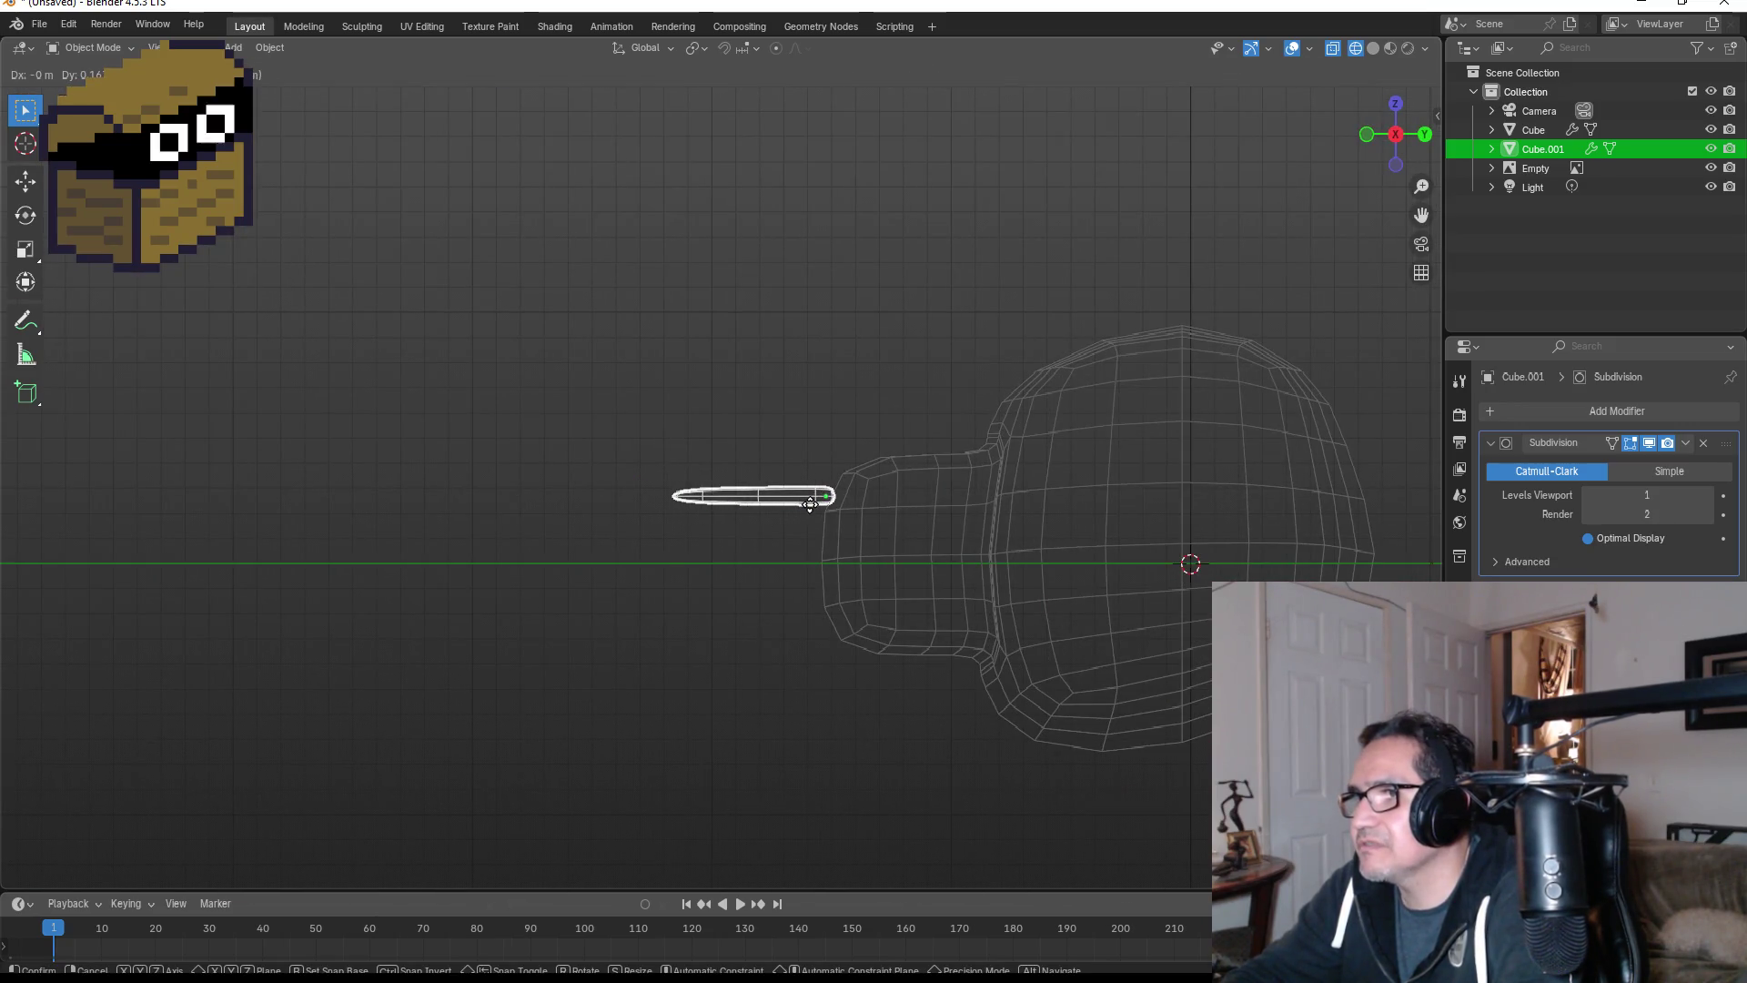
left_click(799, 501)
scroll(937, 507, "up", 2)
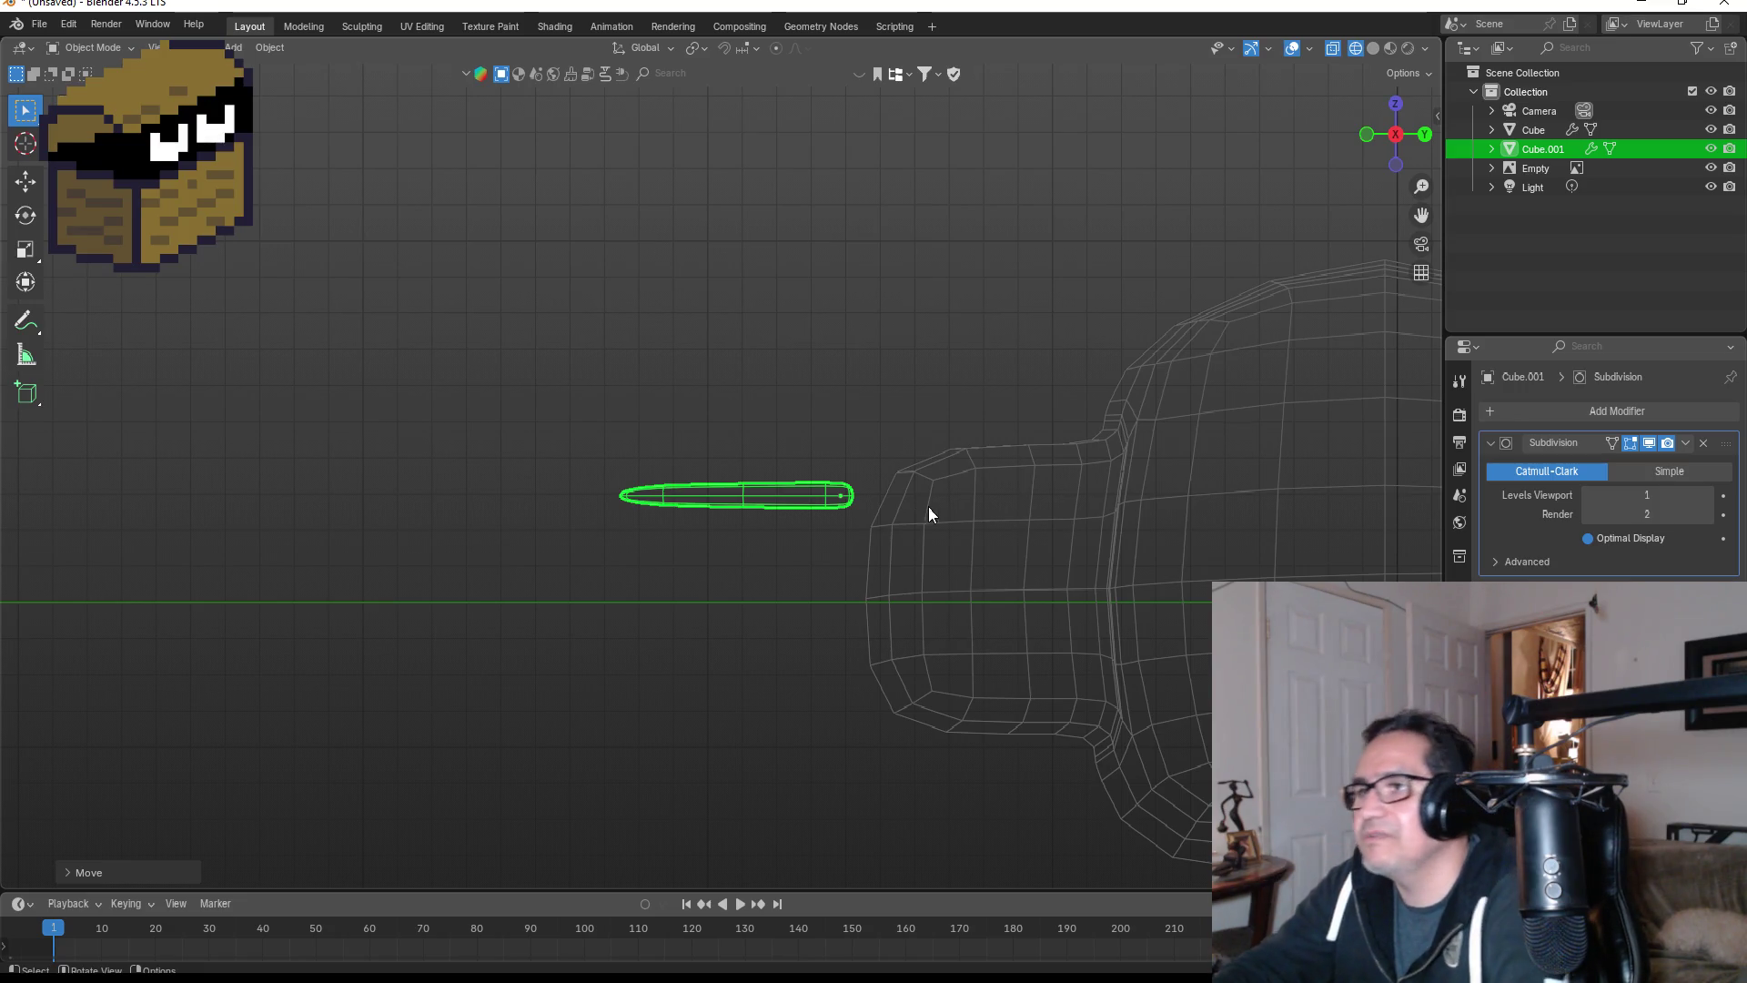
mouse_move(928, 506)
middle_mouse_down()
mouse_move(883, 550)
mouse_move(1077, 574)
mouse_move(1158, 550)
mouse_move(831, 527)
mouse_move(766, 549)
middle_mouse_up()
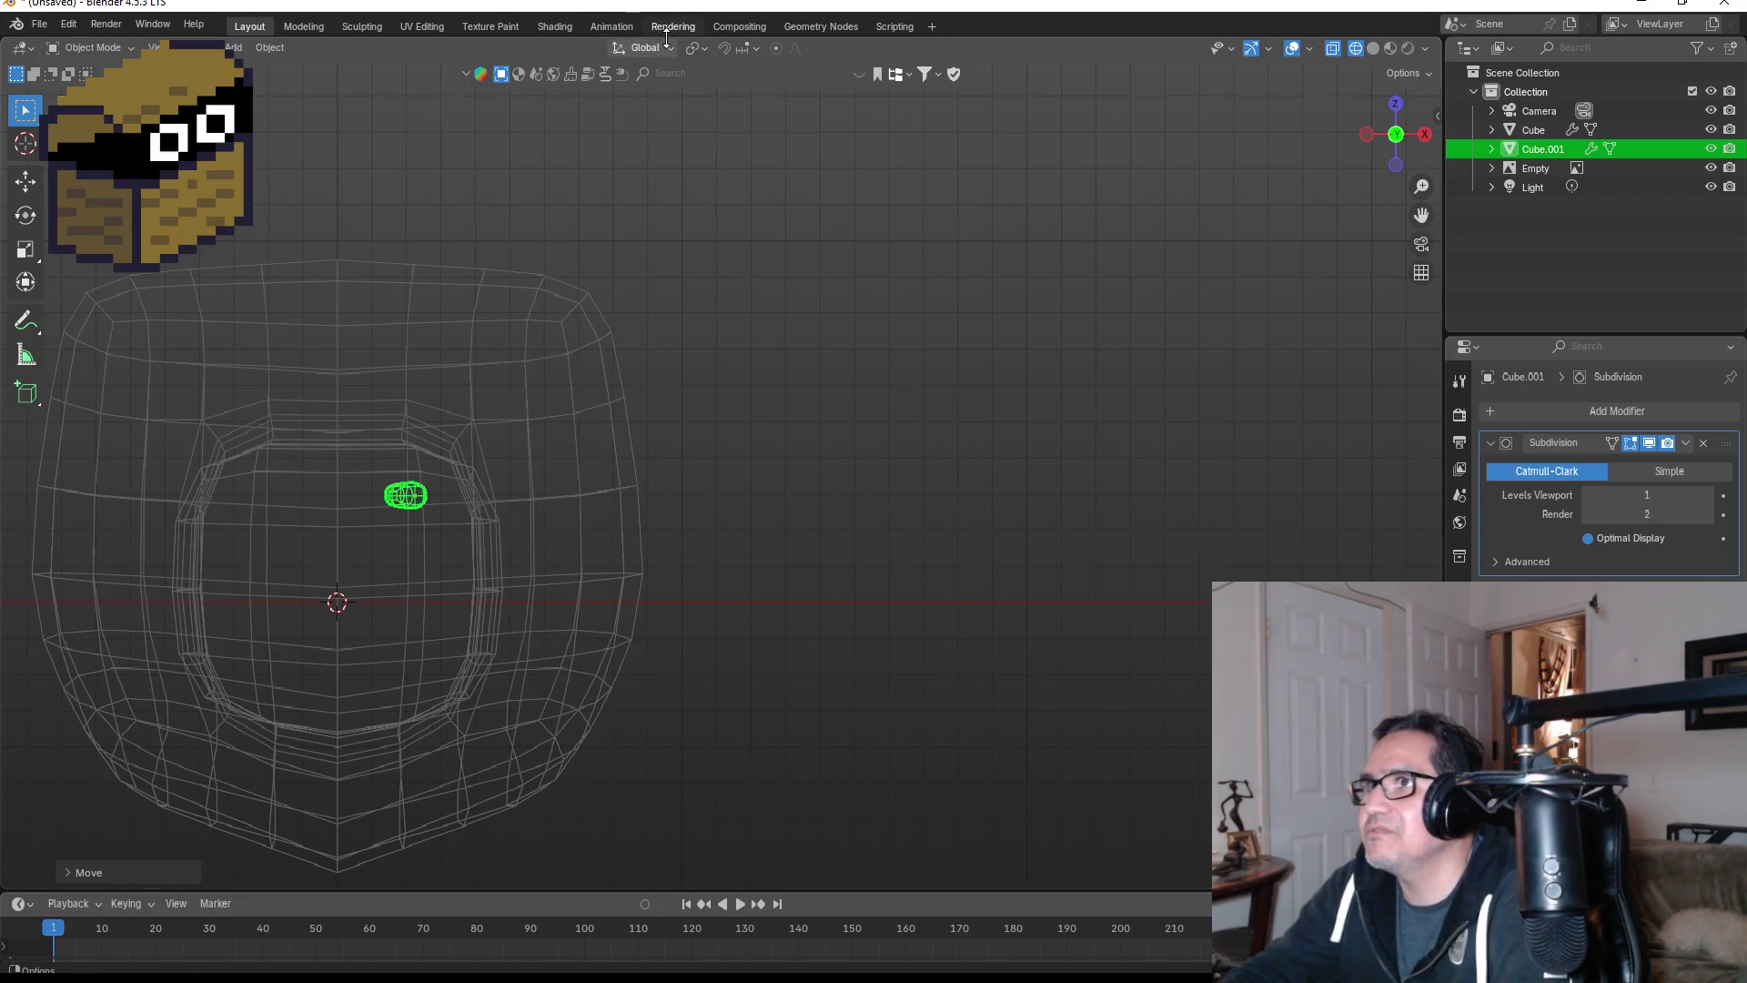
- Set snapping to Face Project and move the tentacle against the snout
left_click(742, 50)
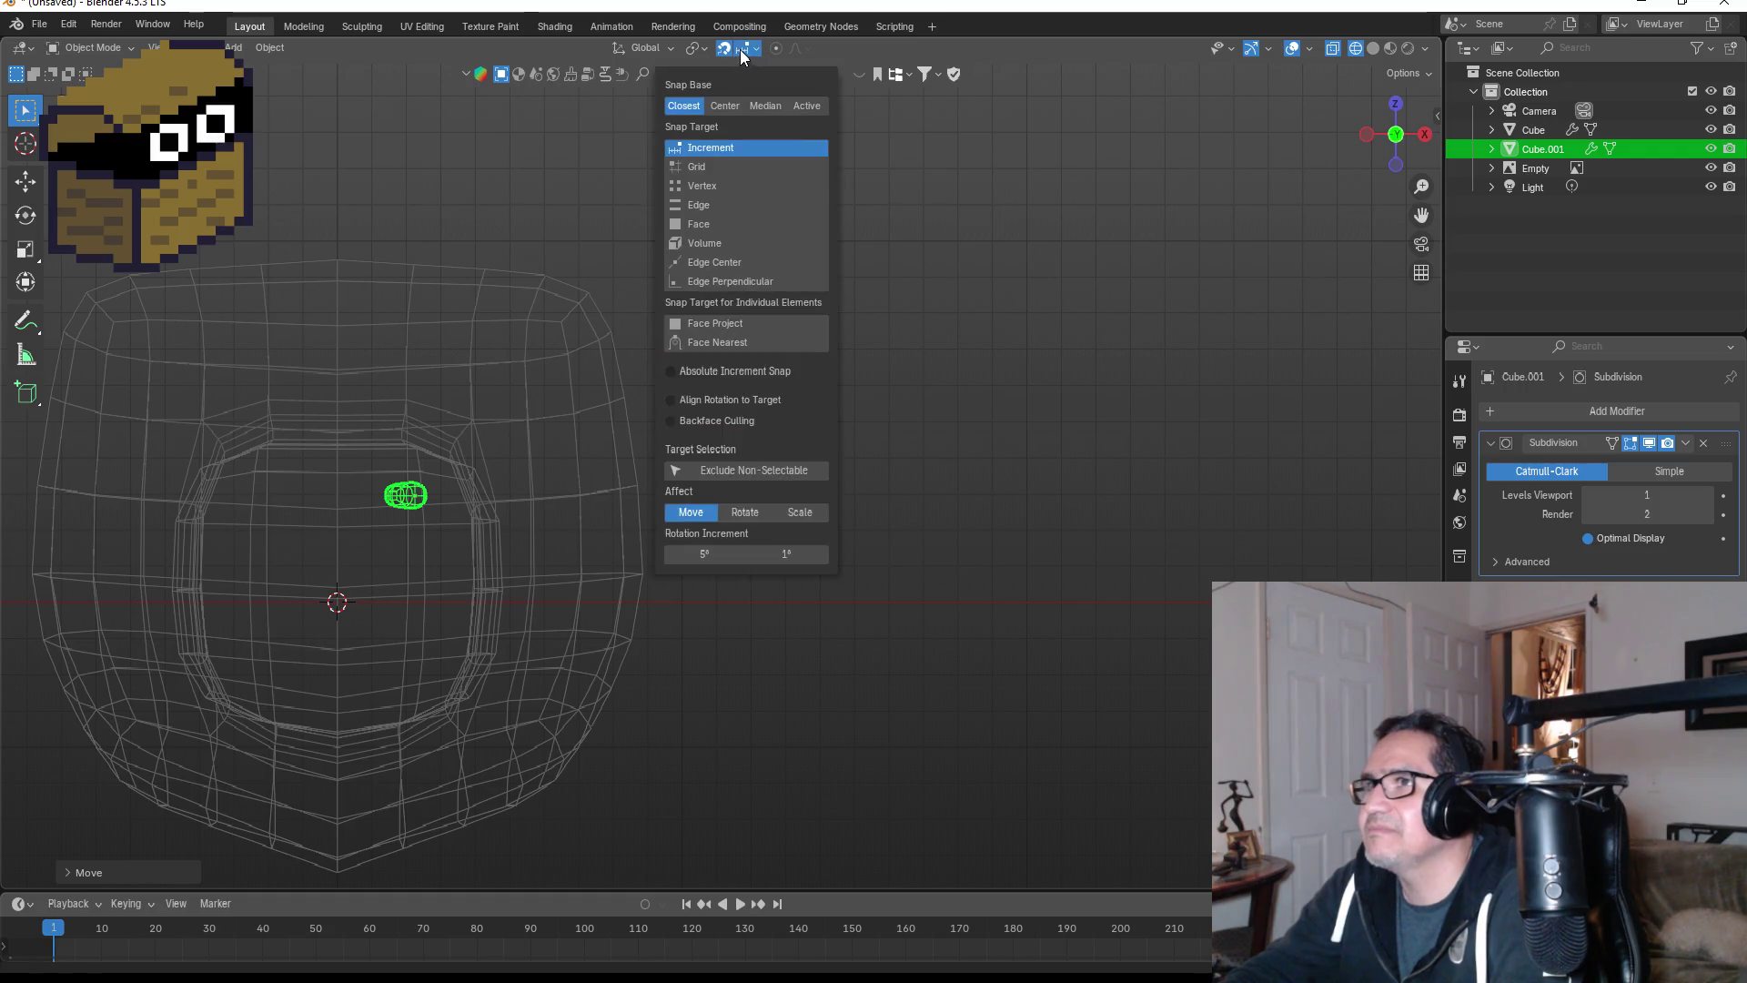
left_click(729, 324)
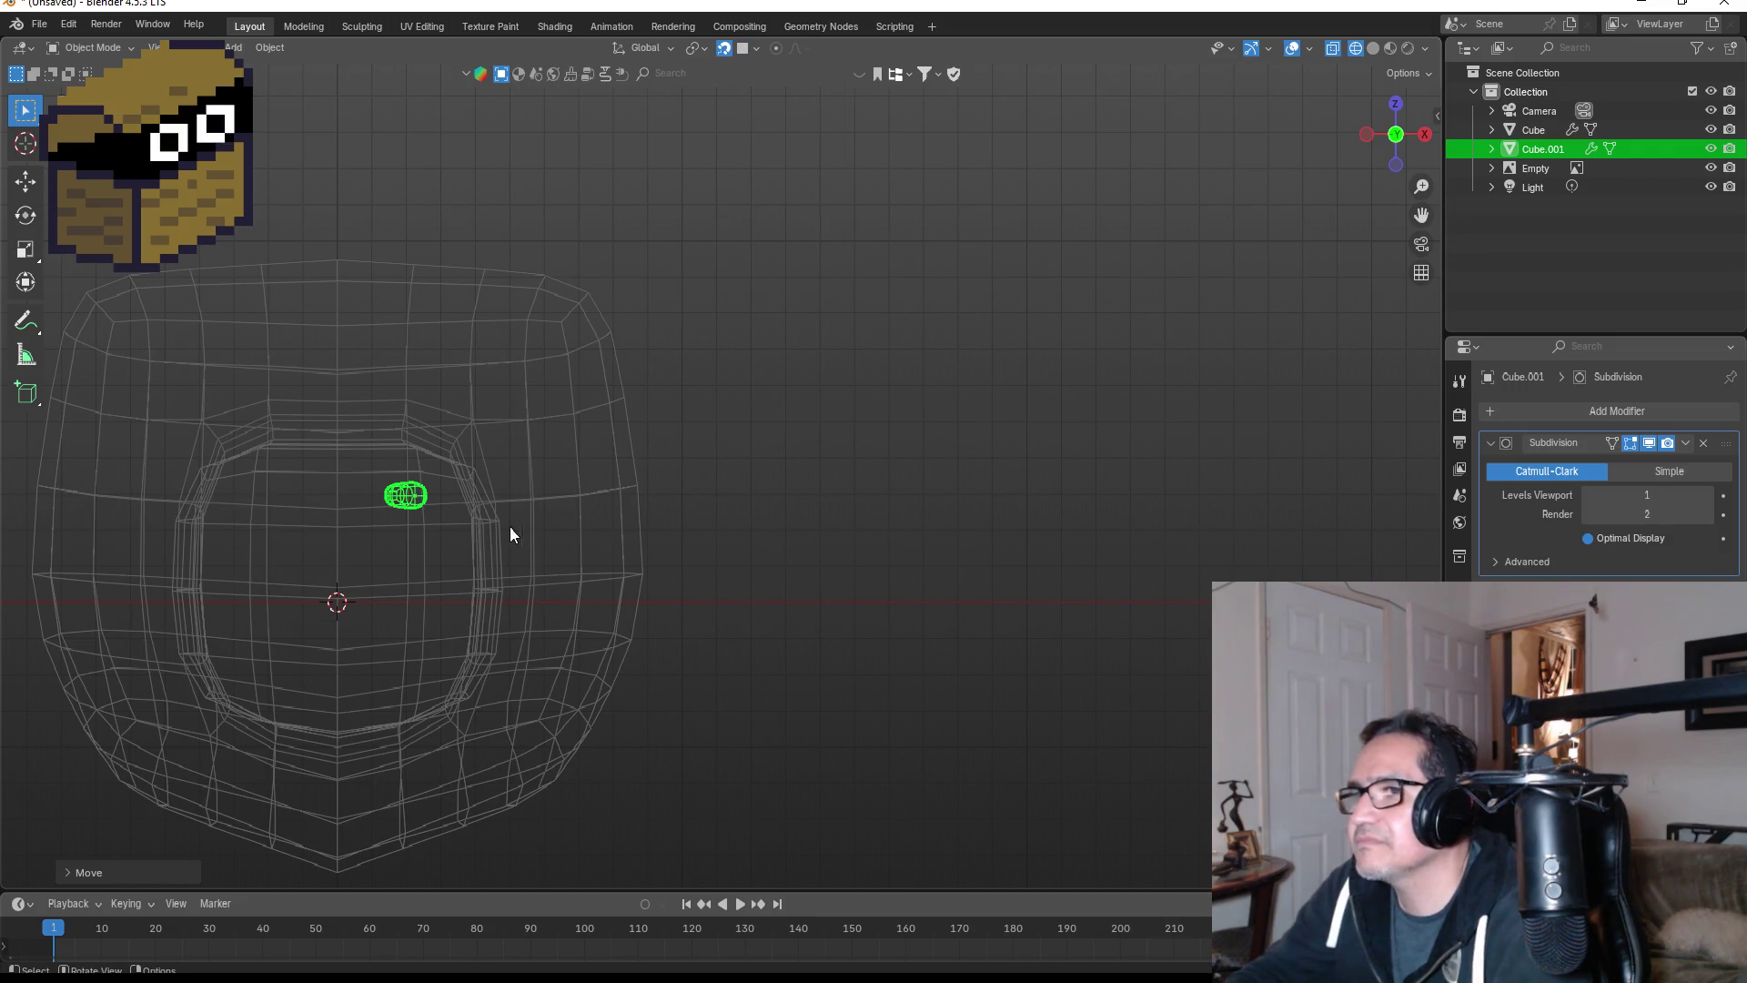
mouse_move(674, 495)
middle_mouse_down()
mouse_move(507, 534)
mouse_move(694, 469)
middle_mouse_up()
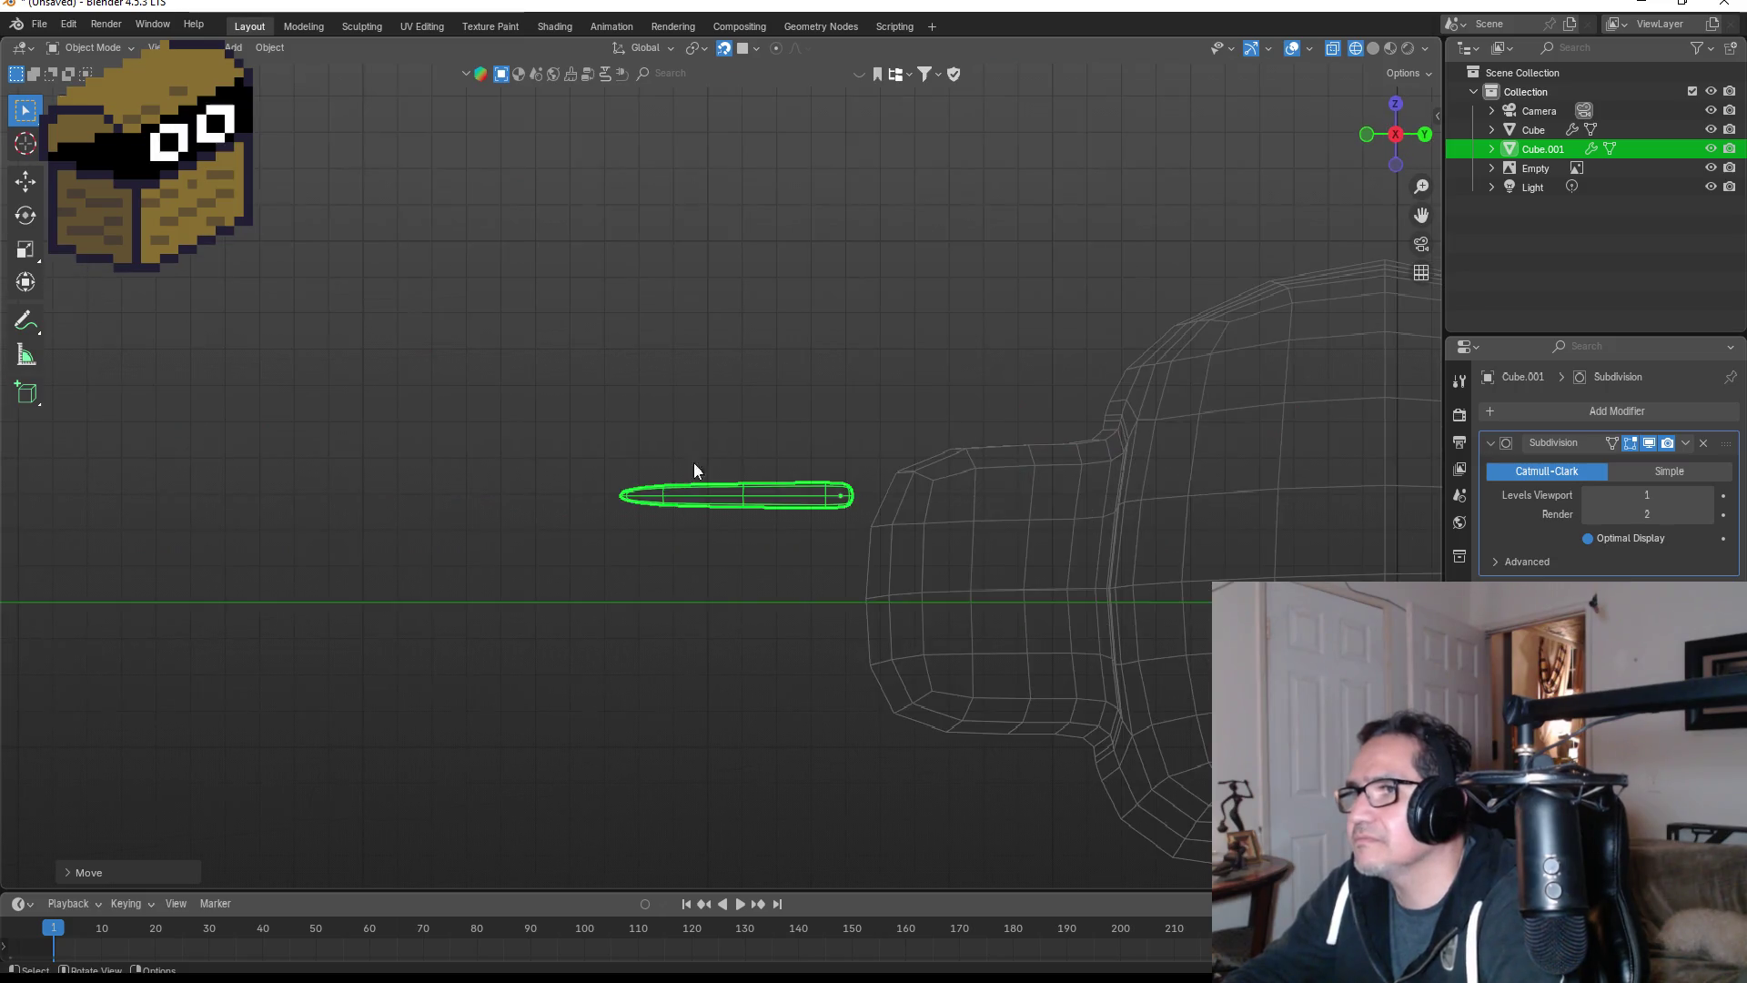
key("g")
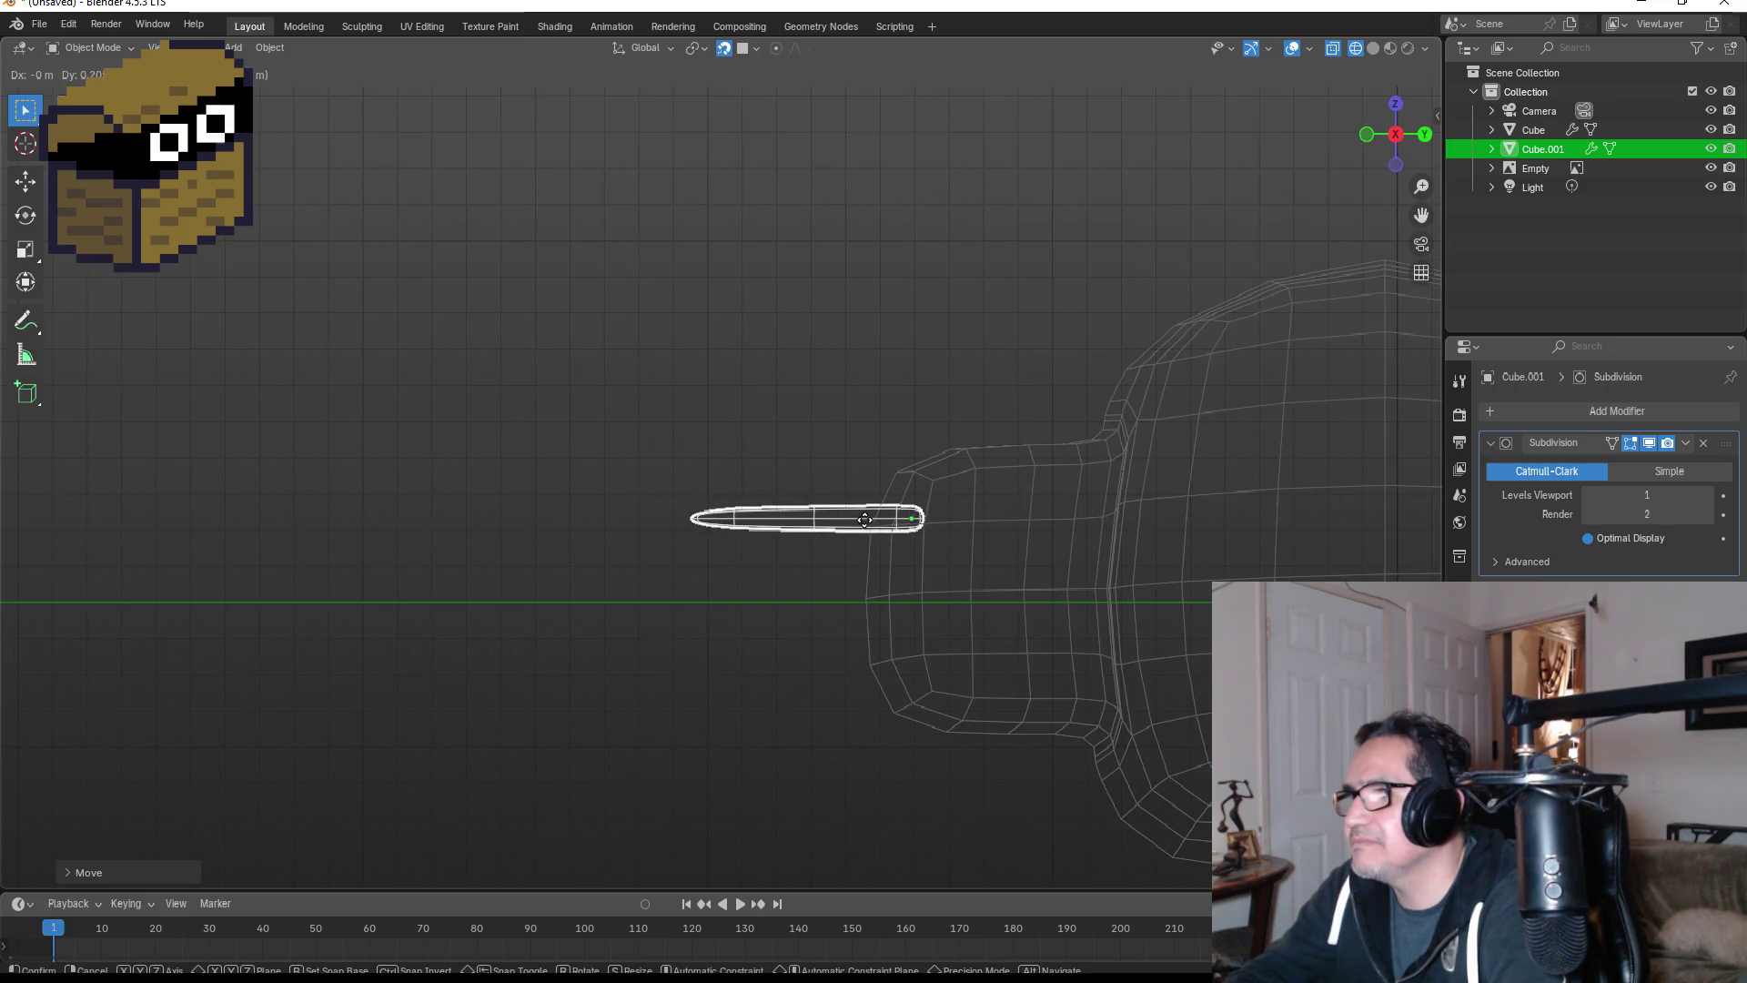
left_click(851, 515)
- Deselect the tentacle and briefly toggle into Edit Mode and back
mouse_move(1008, 509)
middle_mouse_down()
mouse_move(1261, 504)
mouse_move(1041, 528)
middle_mouse_up()
left_click(591, 446)
key("Tab")
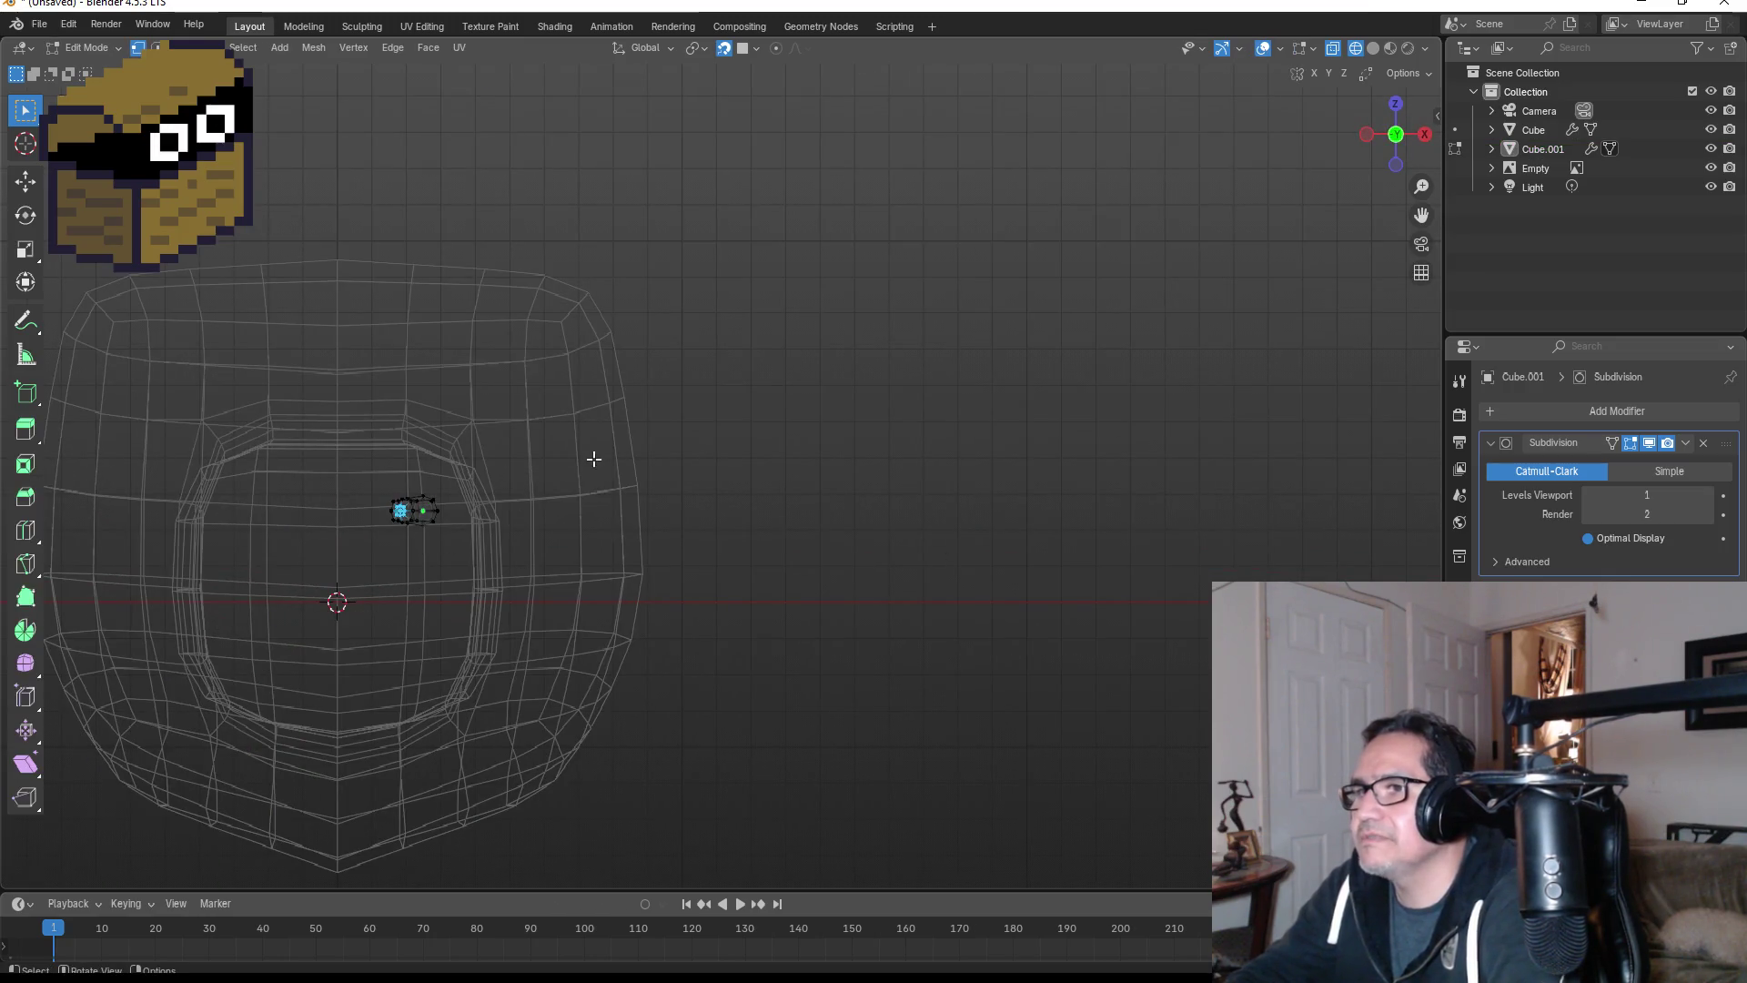
key("Tab")
- Switch to solid shading, select the tentacle, and nudge it down toward the snout
key("z")
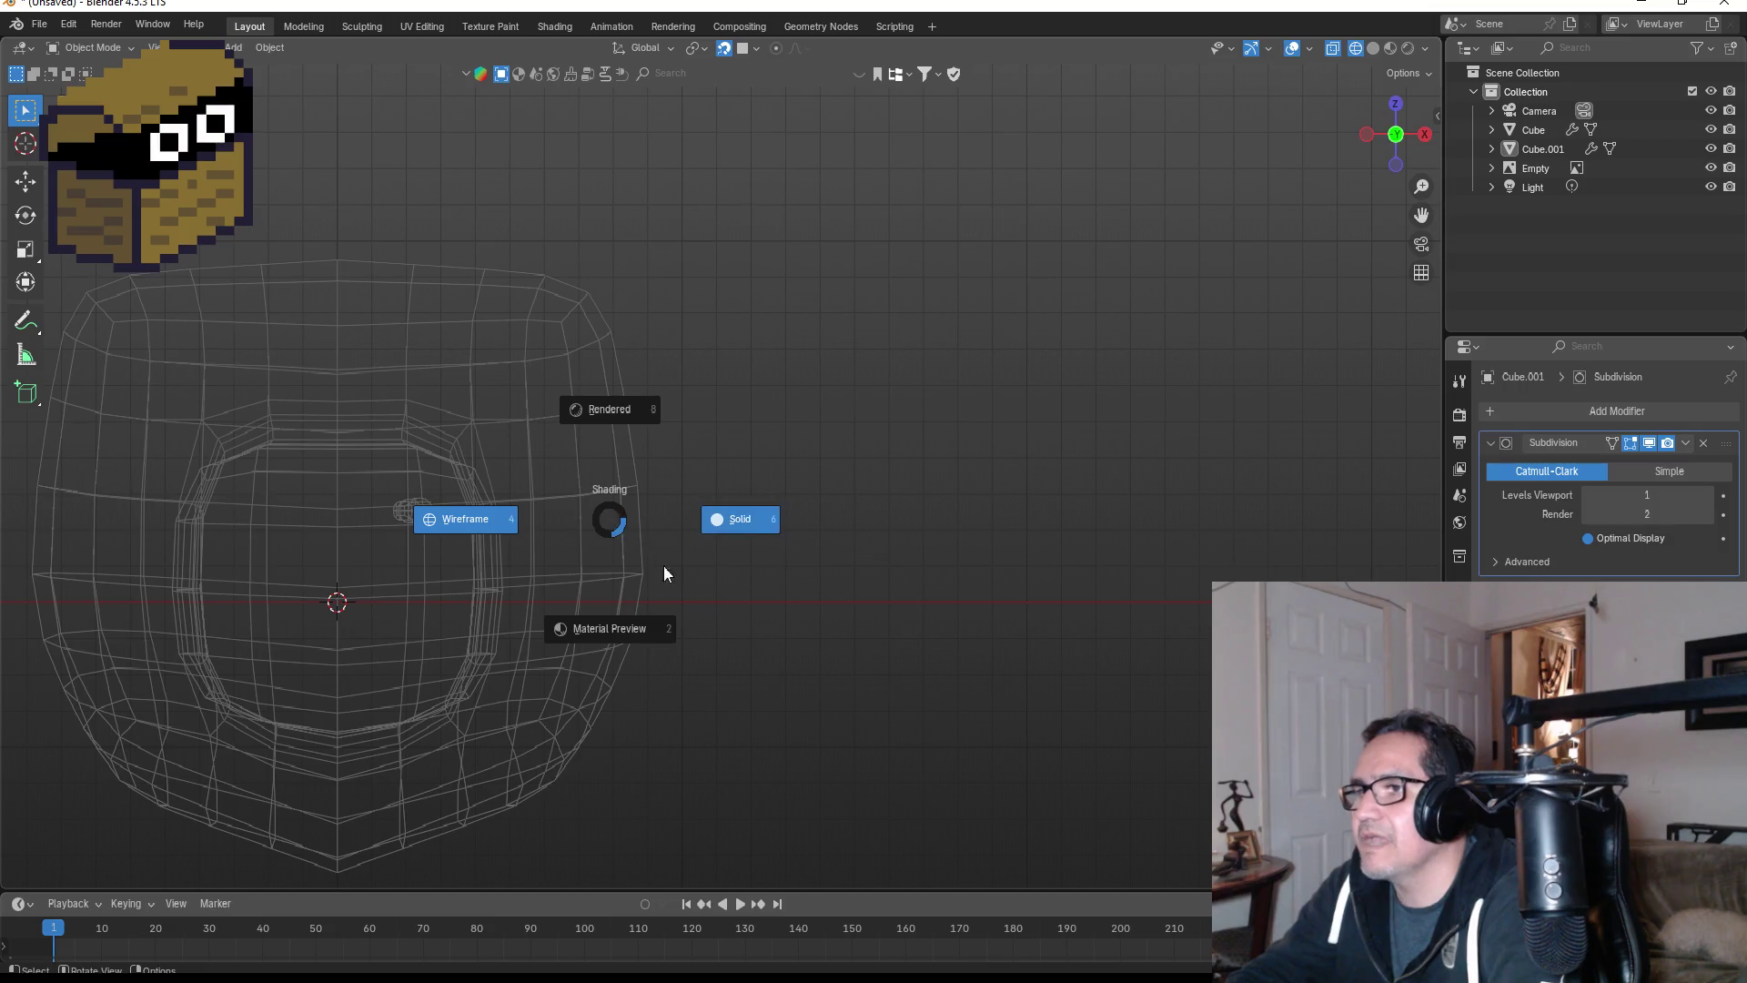
left_click(745, 539)
left_click(577, 410)
mouse_move(577, 410)
middle_mouse_down()
mouse_move(577, 452)
mouse_move(515, 457)
middle_mouse_up()
scroll(515, 456, "up", 5)
left_click(592, 527)
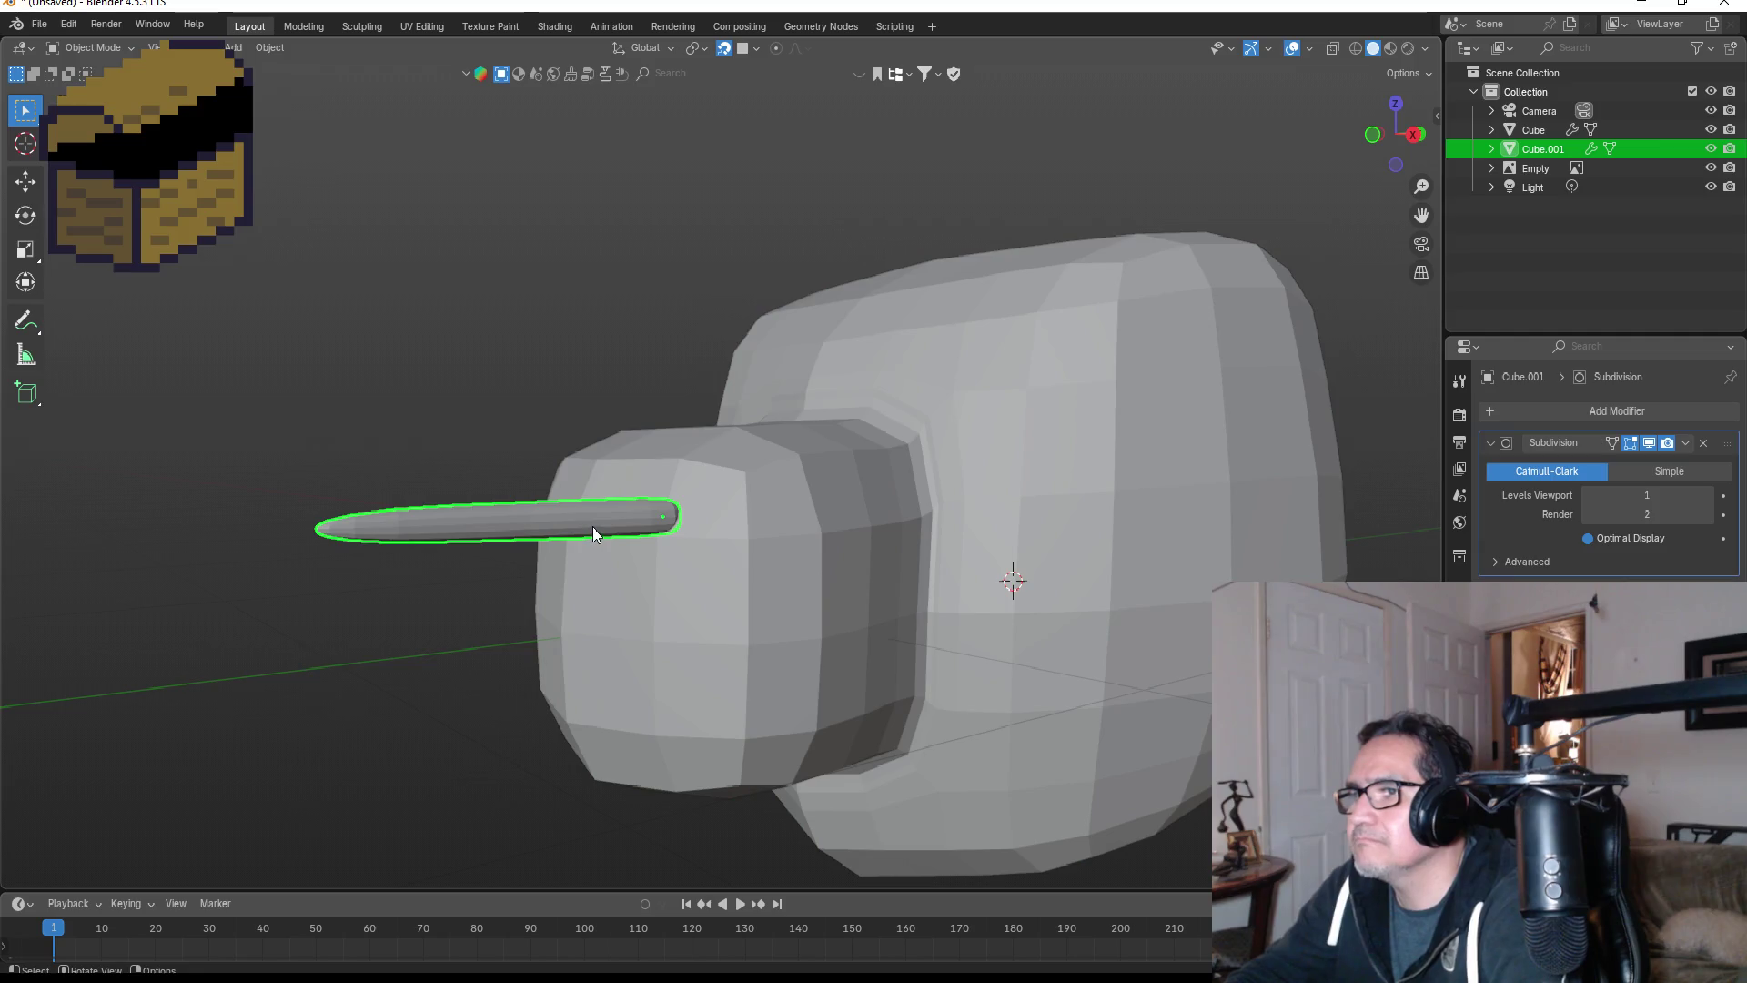
mouse_move(603, 532)
left_mouse_down()
mouse_move(663, 538)
mouse_move(593, 569)
mouse_move(612, 570)
left_mouse_up()
mouse_move(611, 571)
middle_mouse_down()
mouse_move(784, 570)
mouse_move(827, 655)
mouse_move(433, 390)
mouse_move(583, 421)
middle_mouse_up()
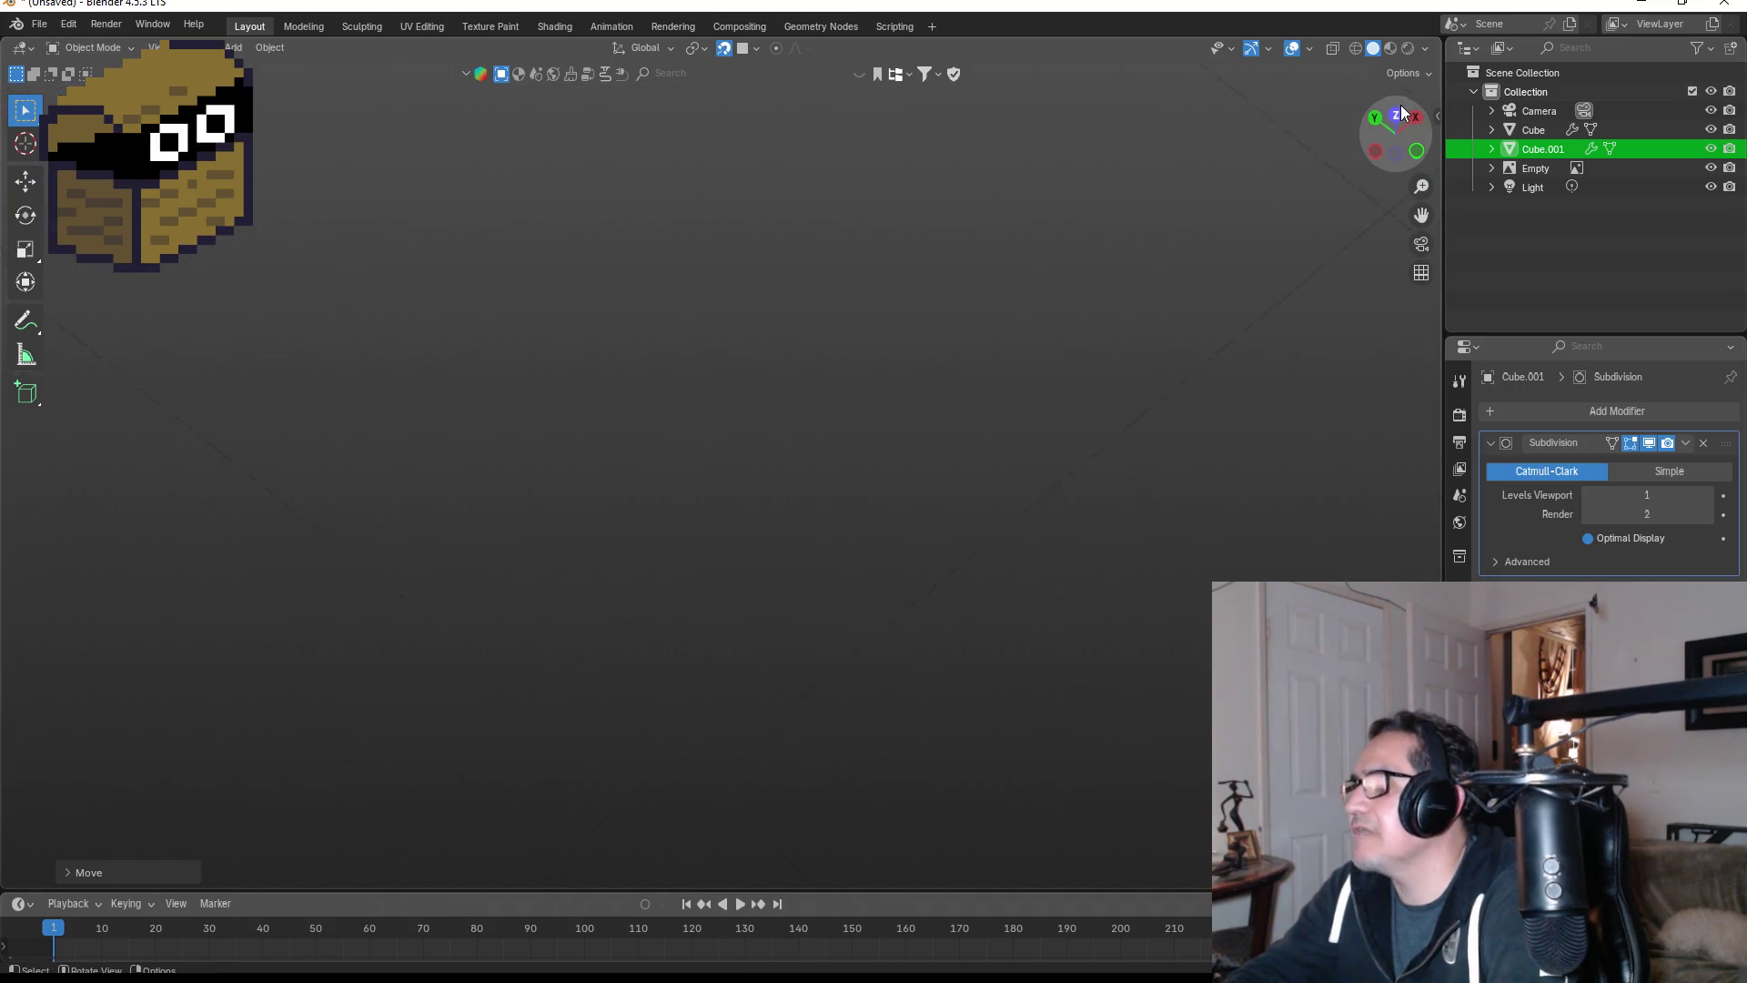
- From the top view, rotate the thin stick so it angles diagonally outward
left_click(1375, 116)
scroll(1096, 441, "down", 5)
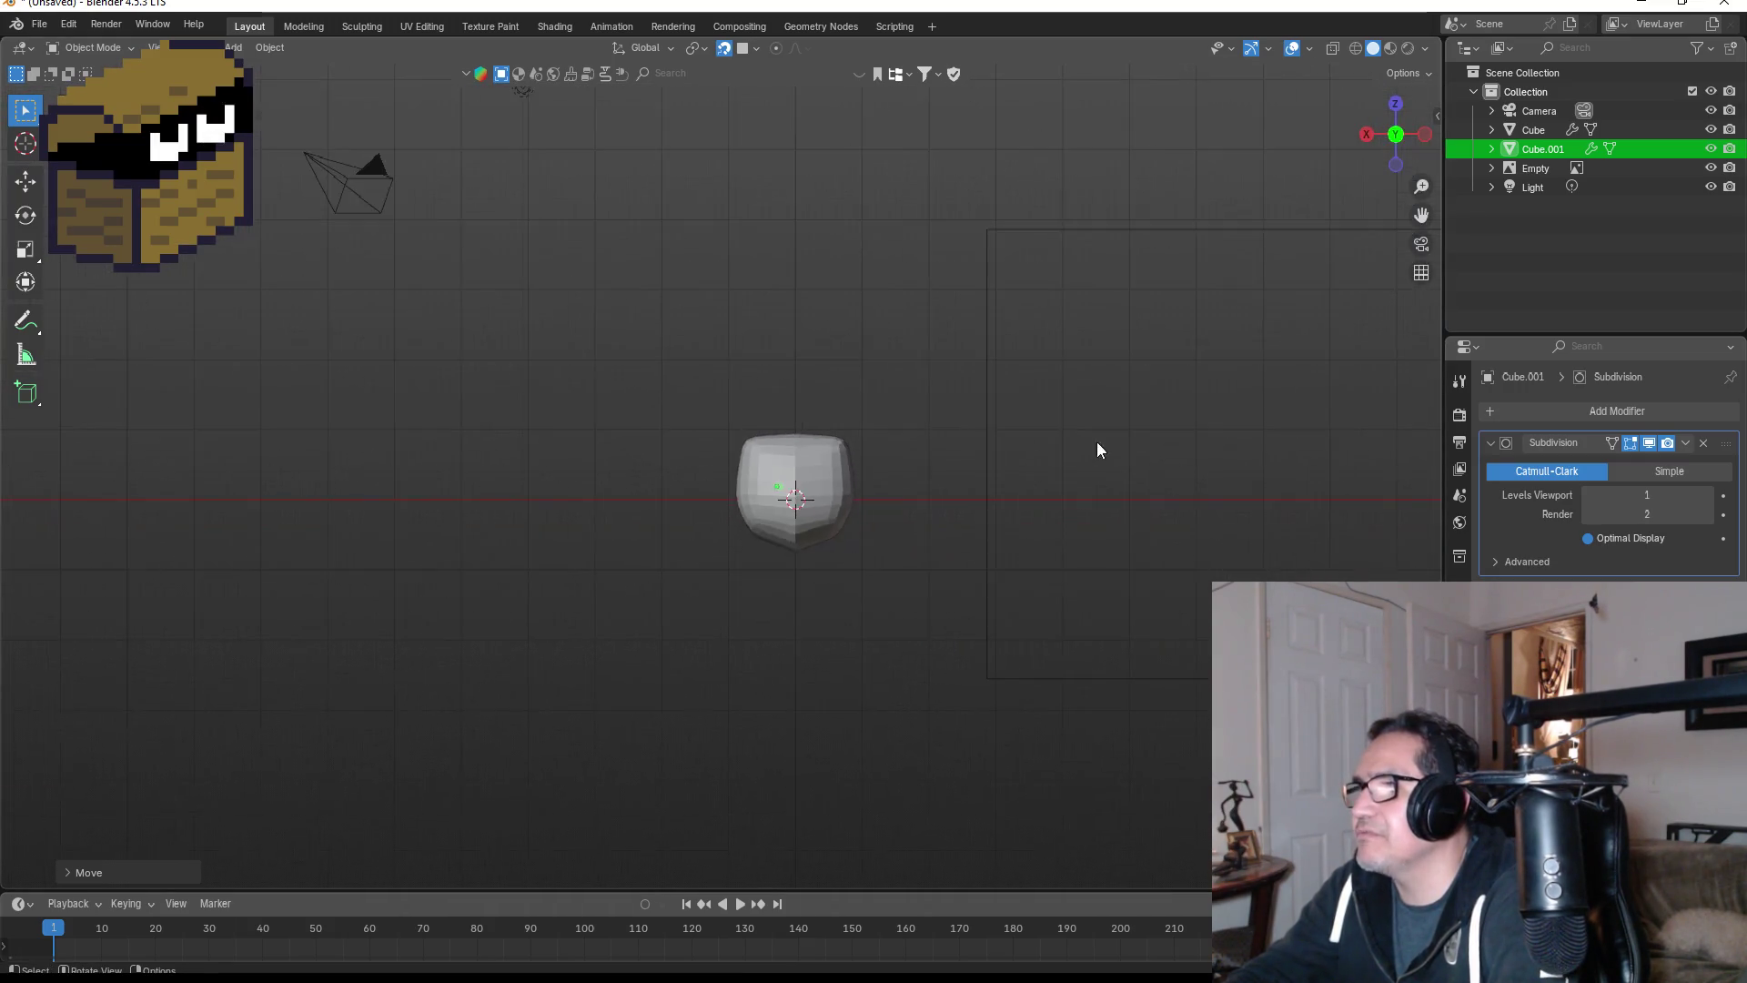
scroll(884, 546, "up", 4)
left_click(1395, 104)
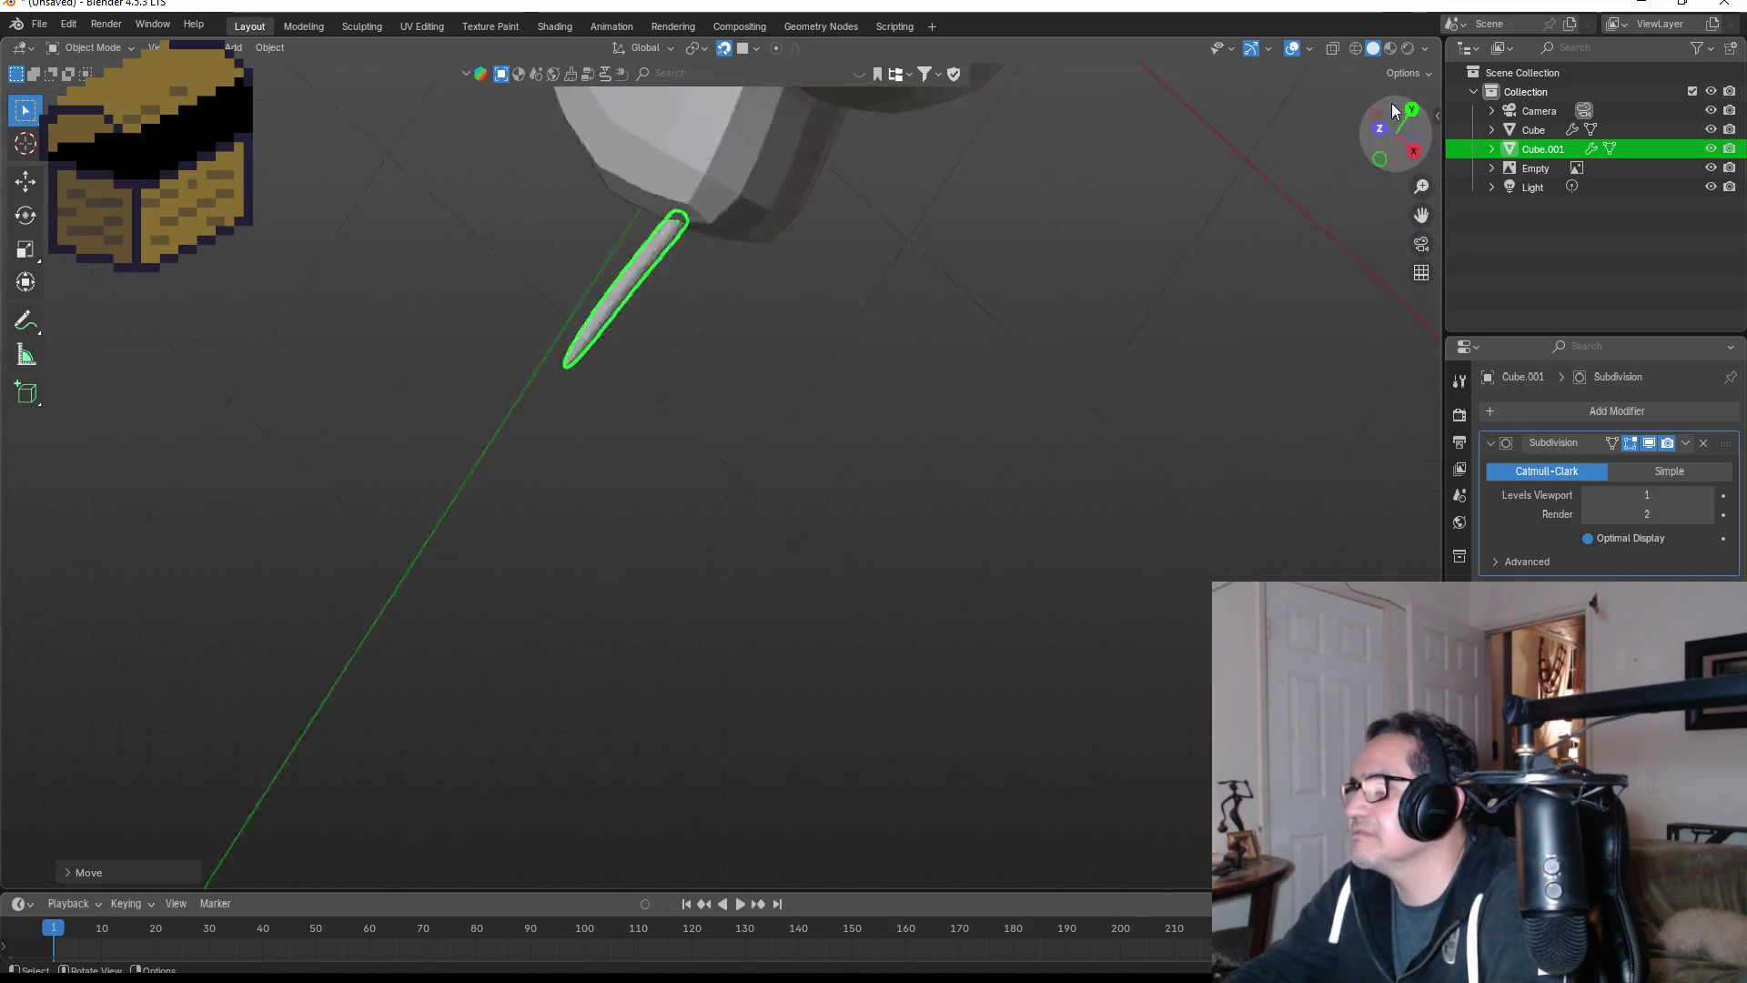
key("g")
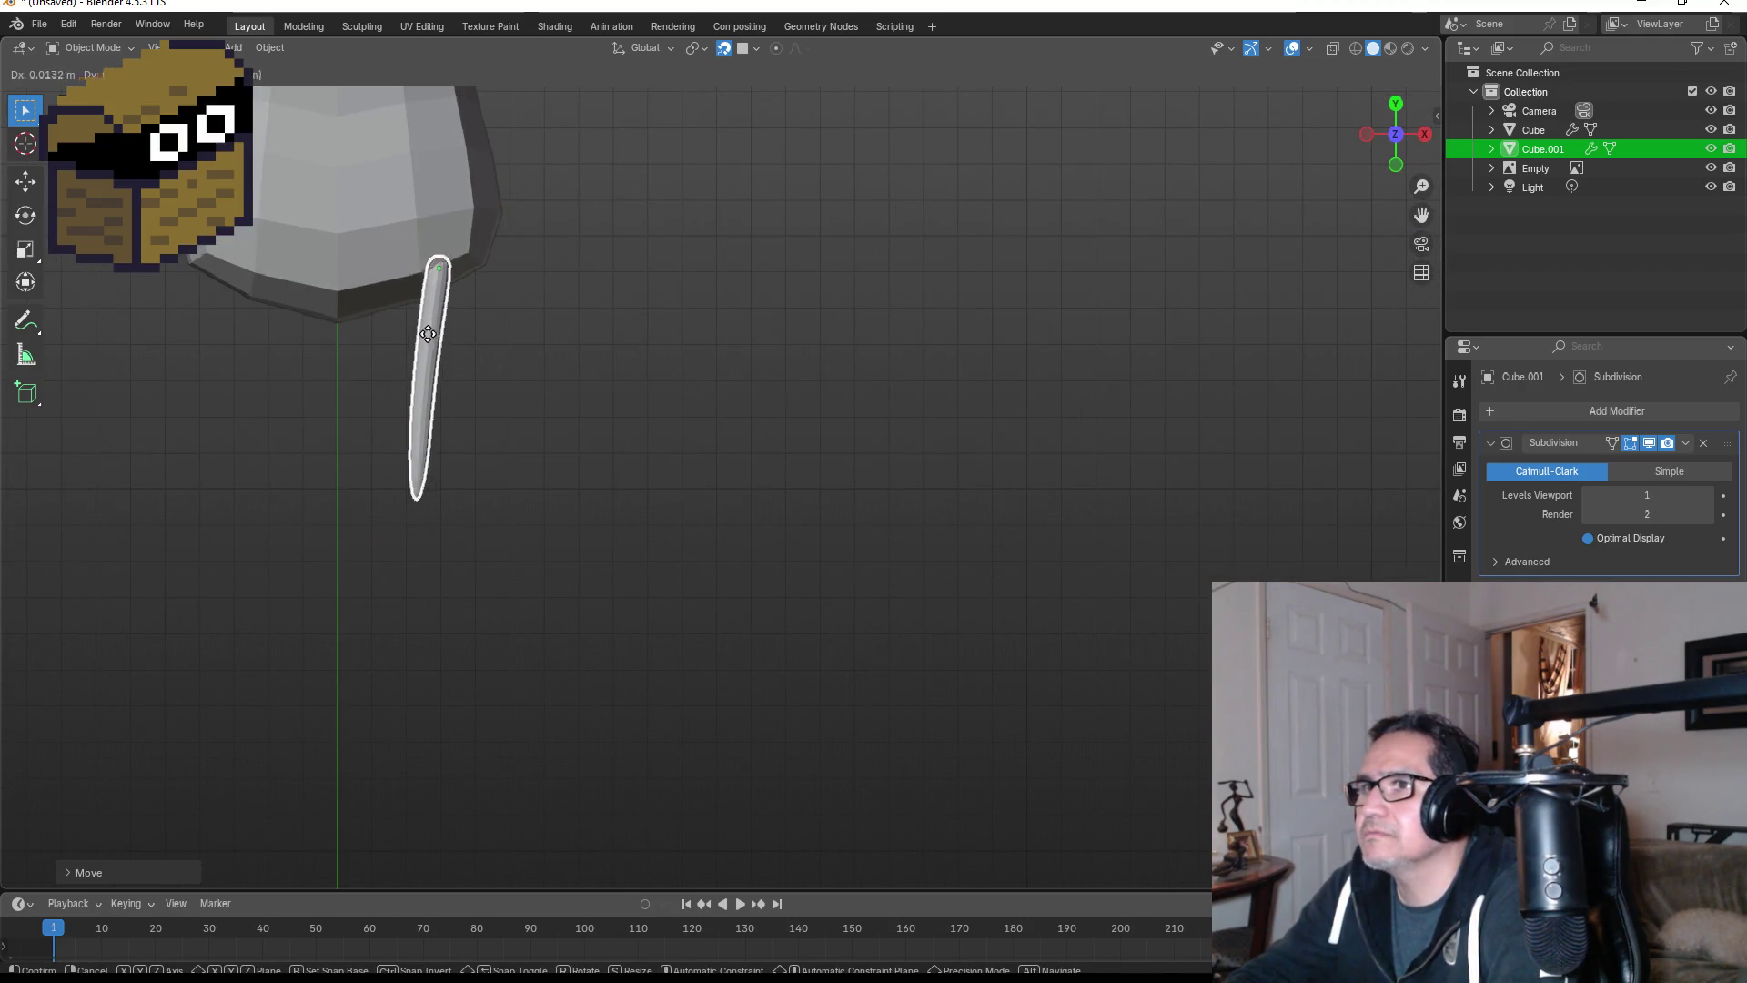
key("r")
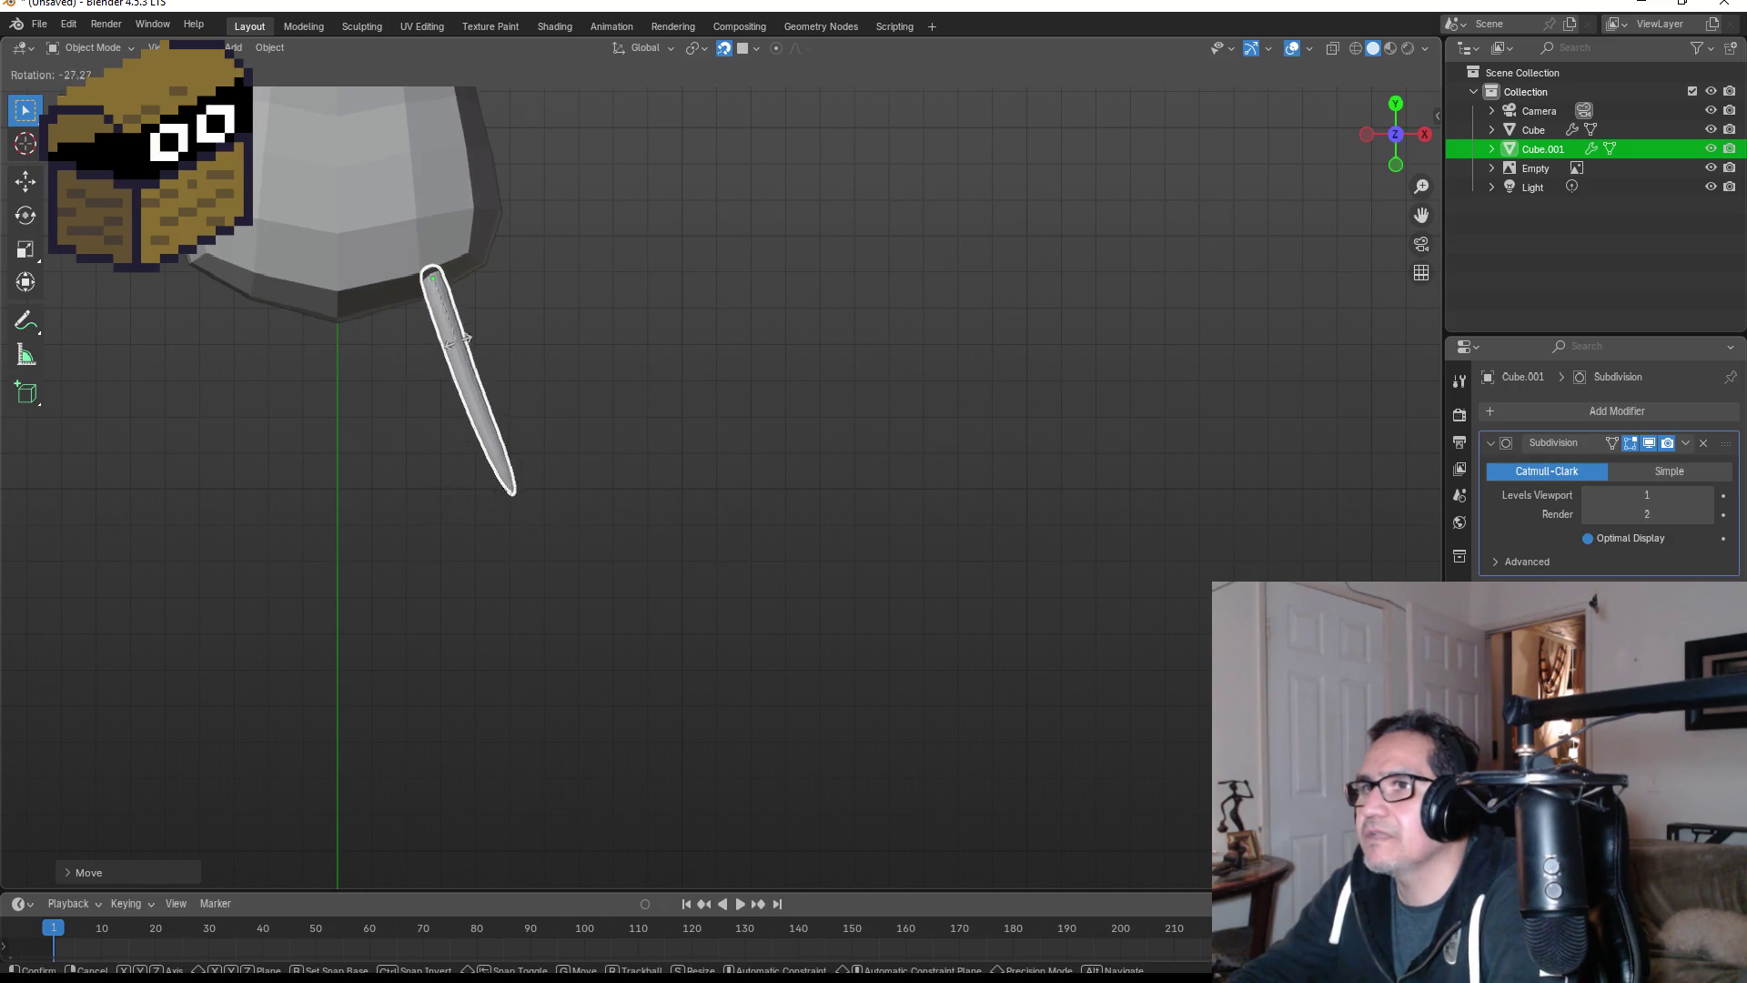
left_click(475, 335)
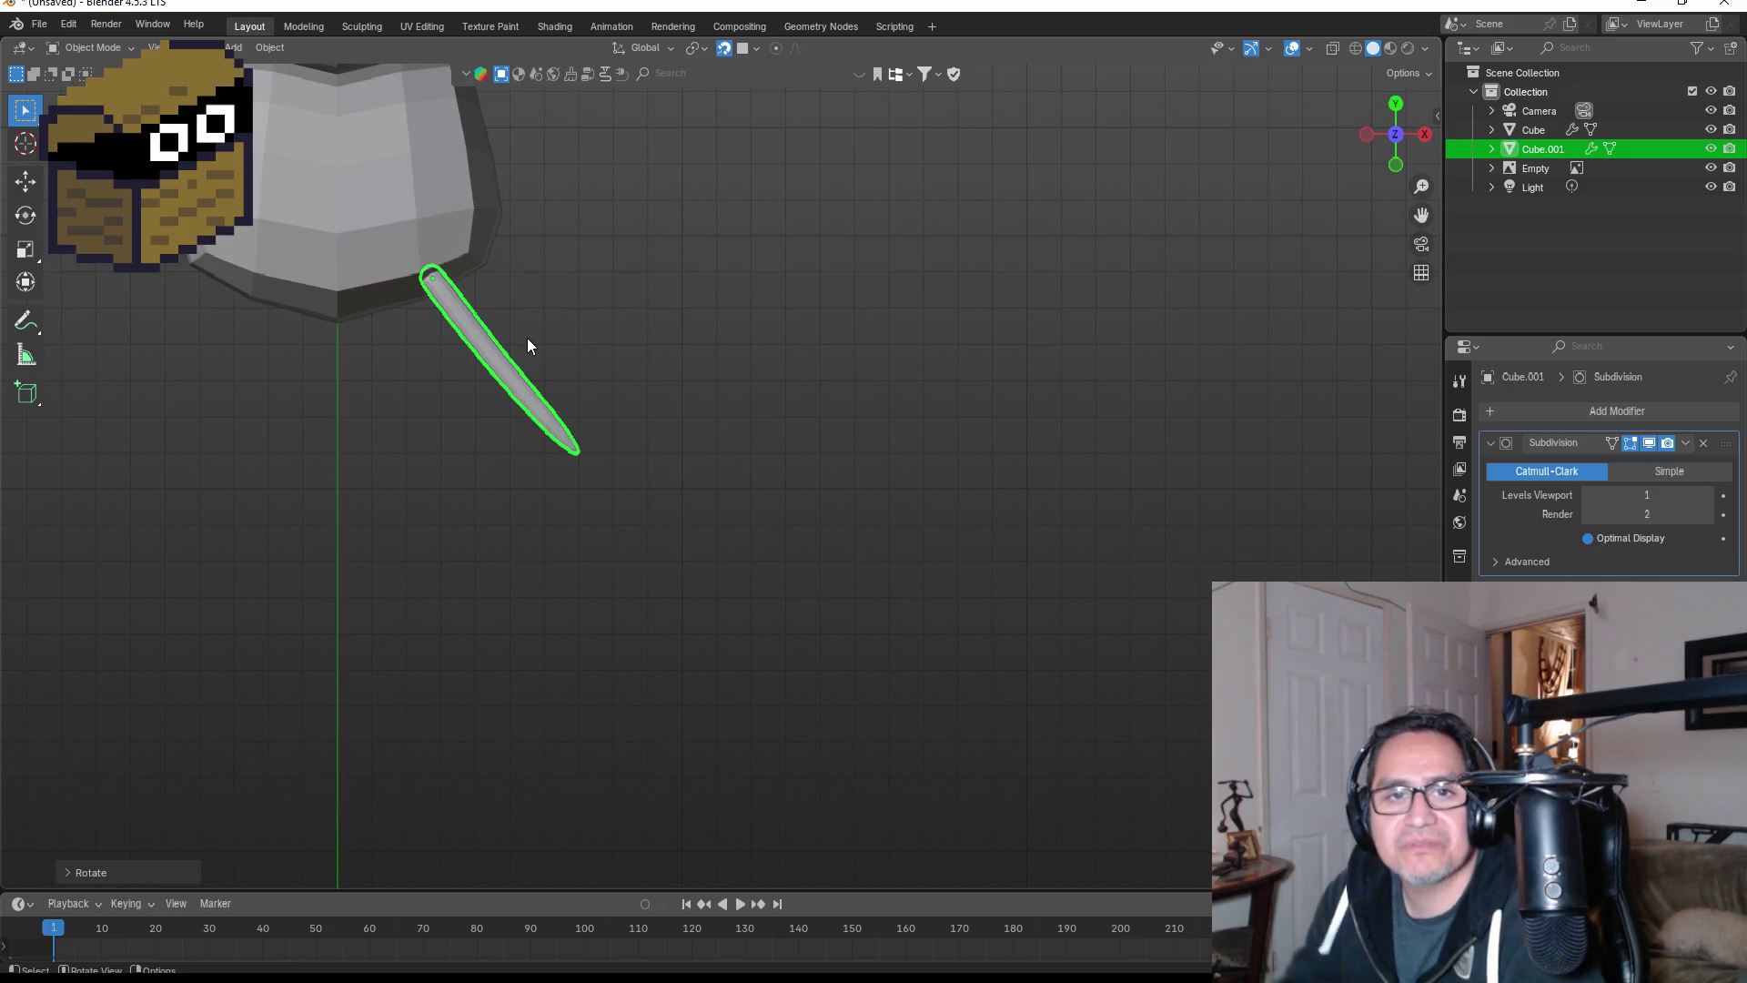
scroll(440, 331, "down", 10)
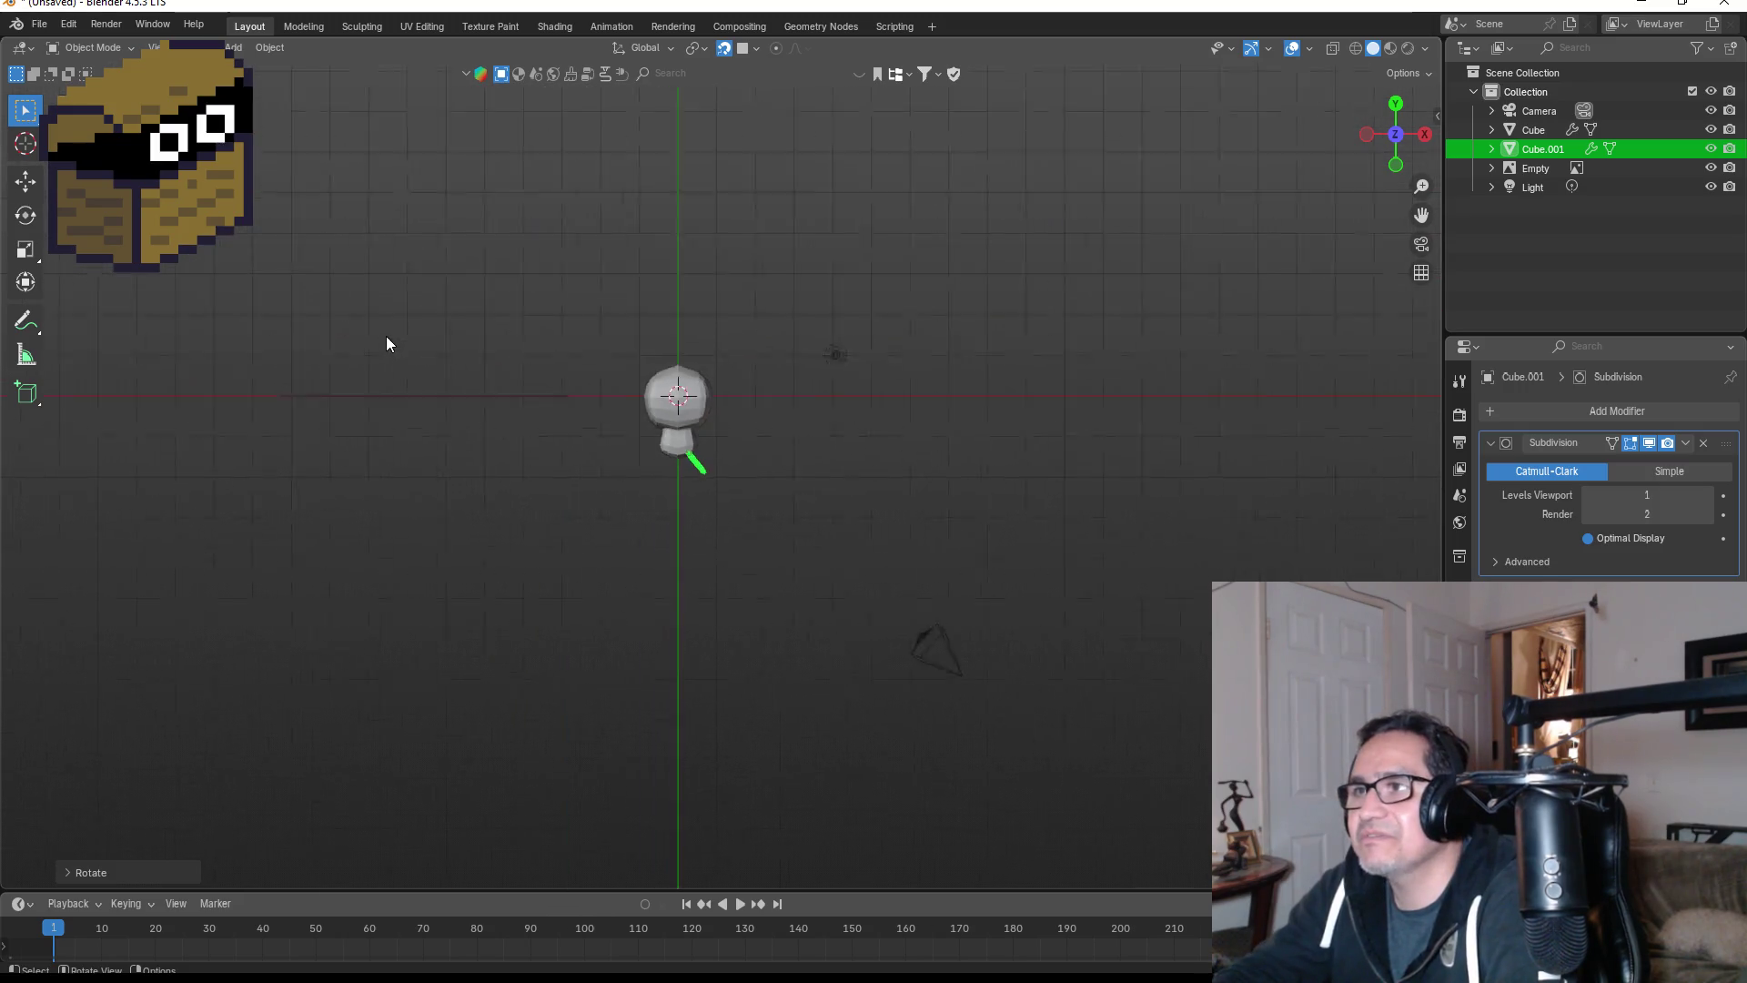
key("KP_1")
scroll(428, 457, "up", 6)
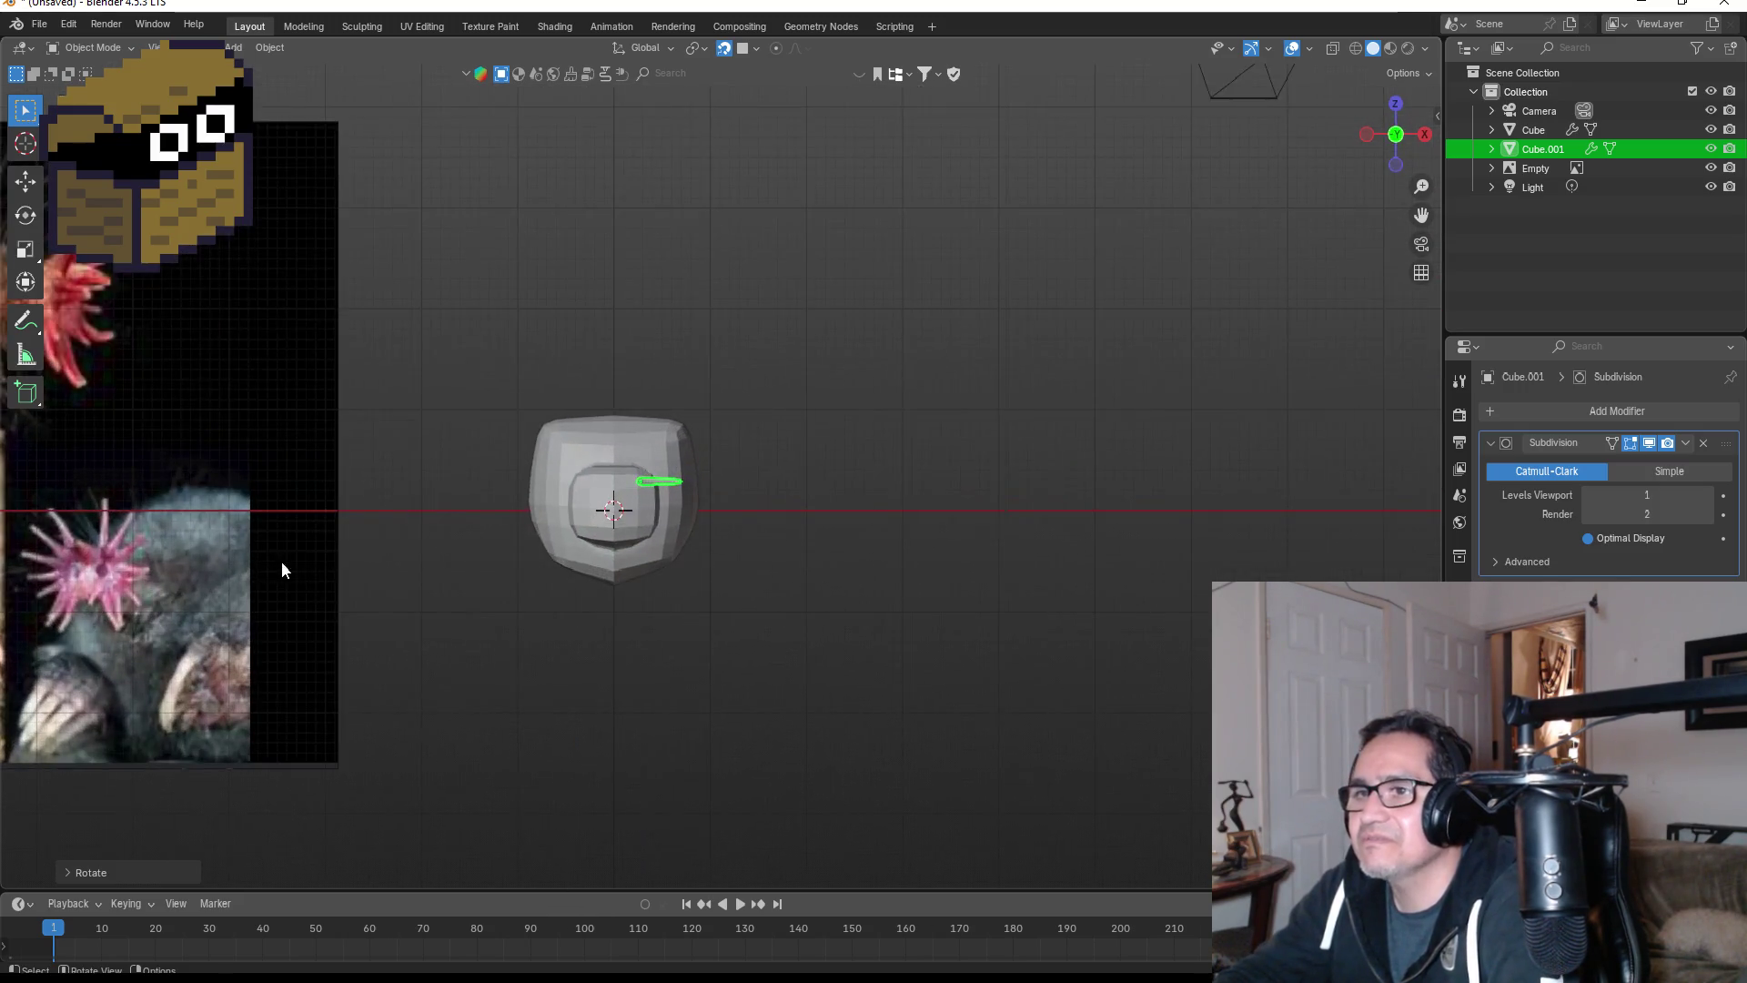
middle_click_drag(281, 564, 686, 474, "shift")
scroll(353, 483, "up", 4)
mouse_move(353, 483)
middle_mouse_down("shift")
mouse_move(488, 469)
mouse_move(548, 434)
middle_mouse_up("shift")
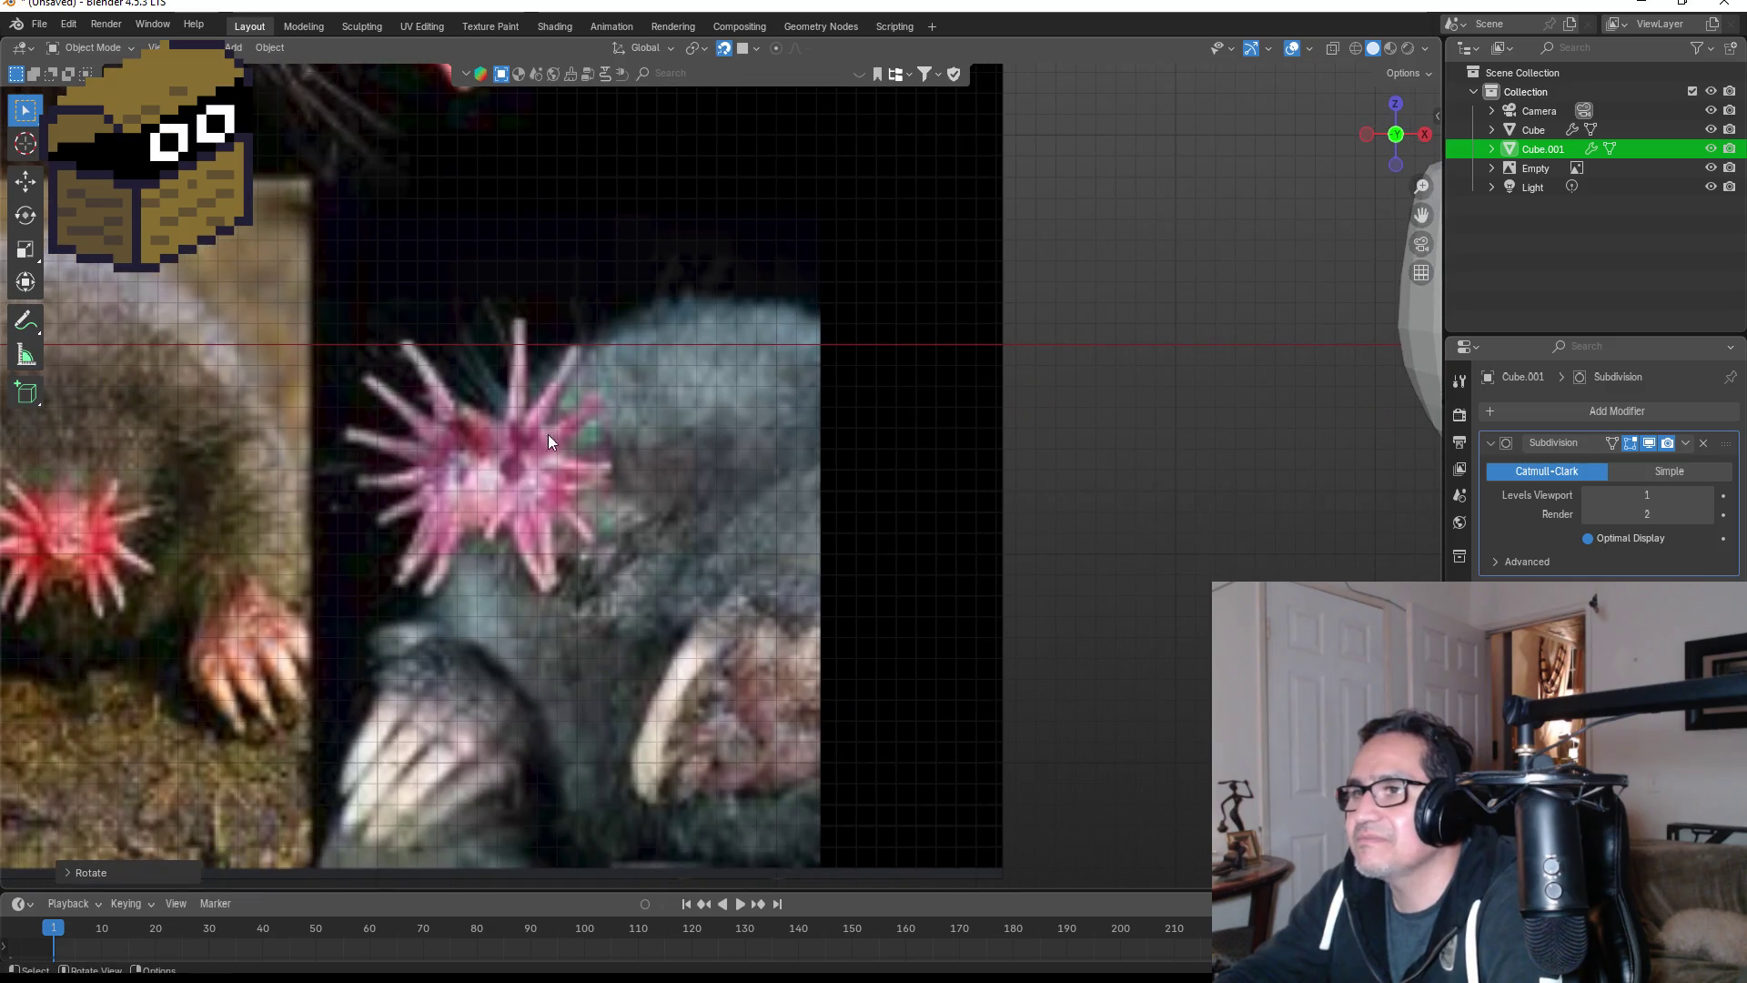
scroll(478, 419, "down", 4)
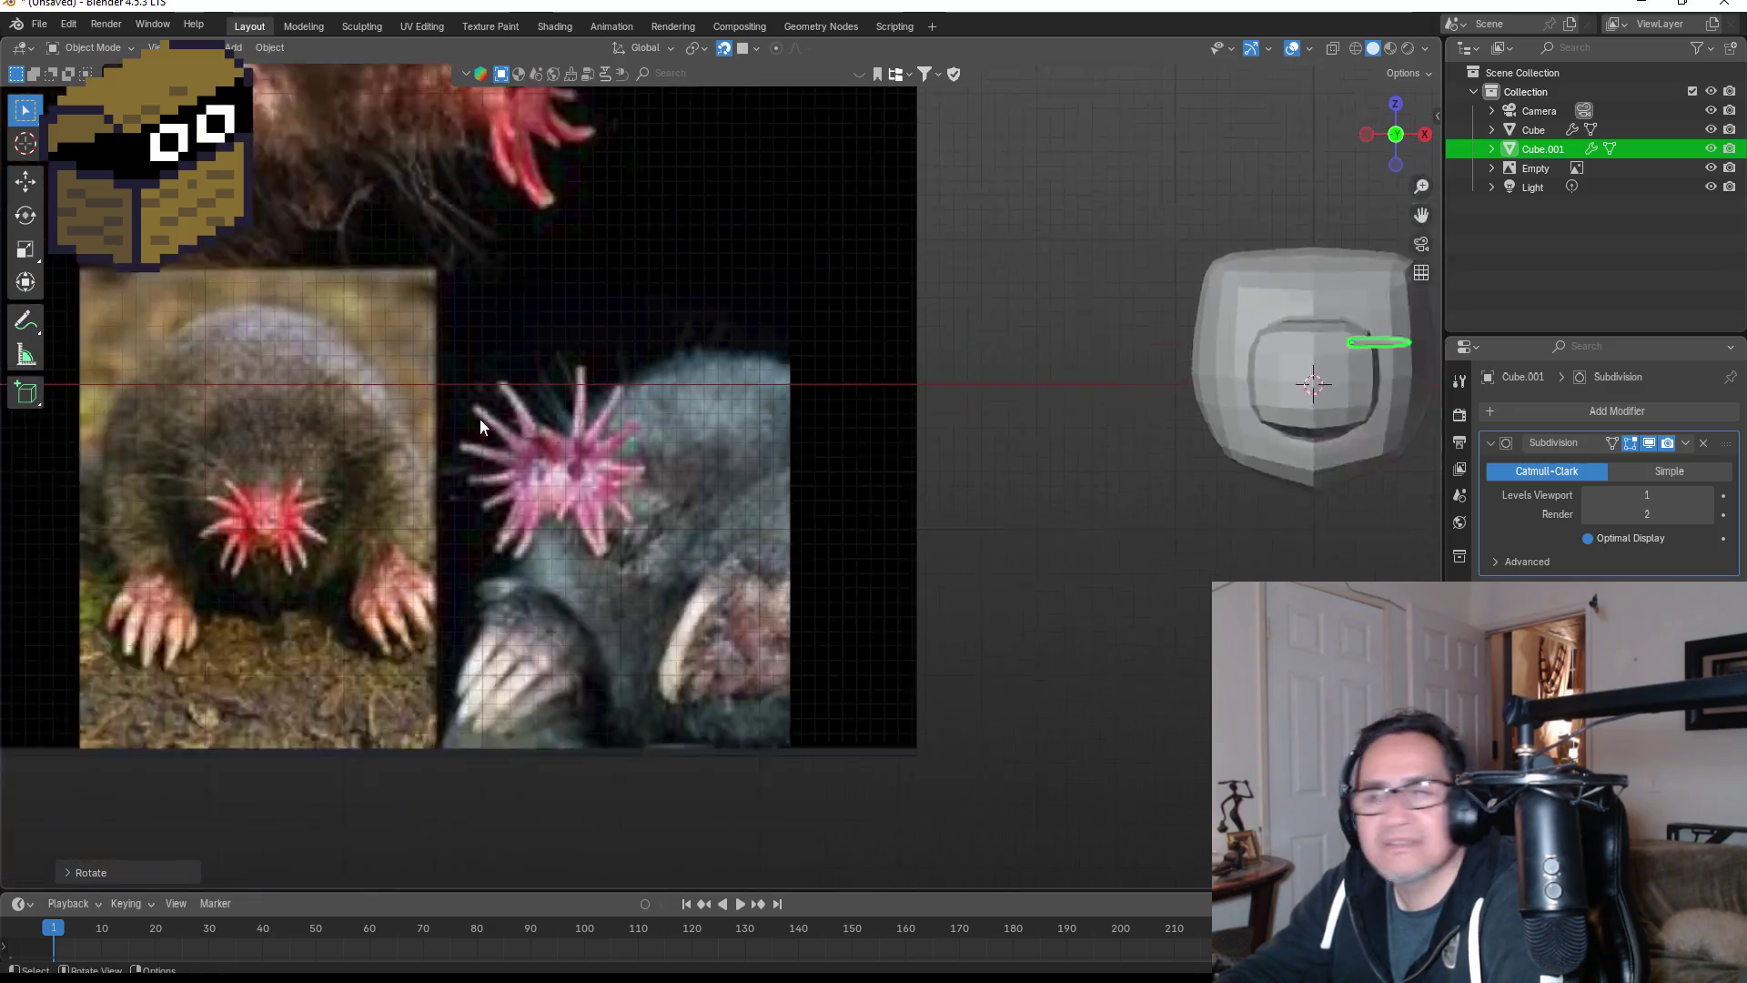
scroll(564, 459, "up", 2)
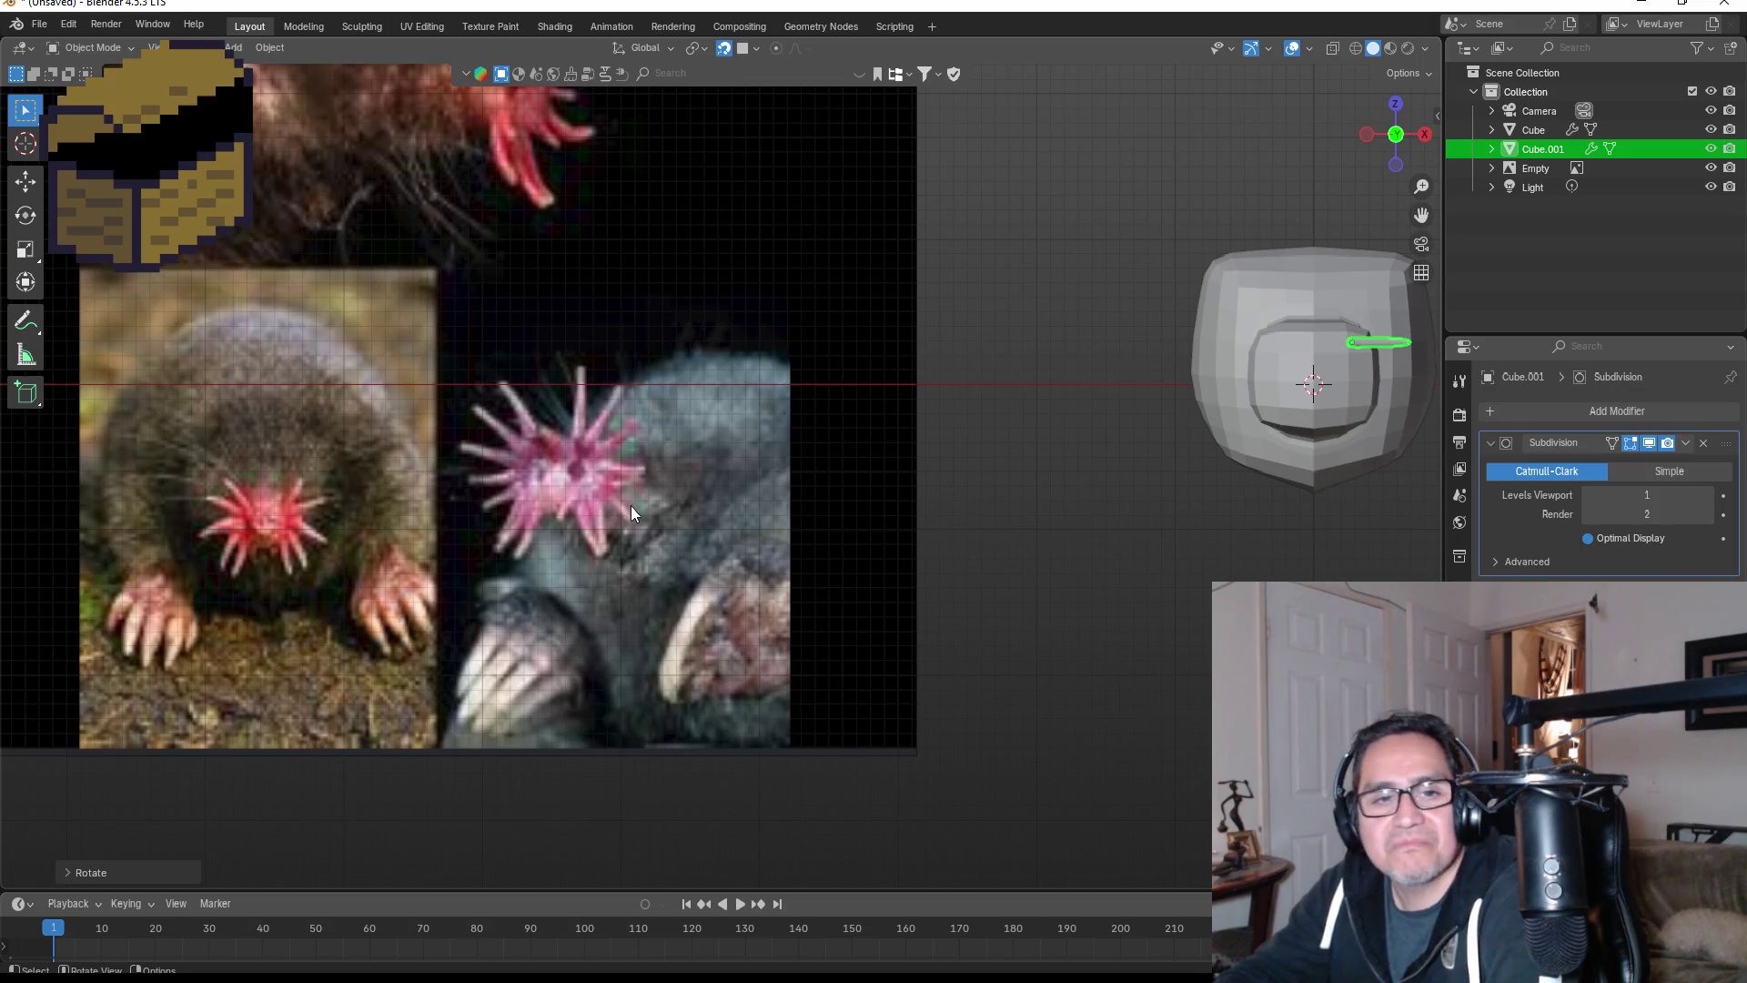
scroll(819, 519, "down", 5)
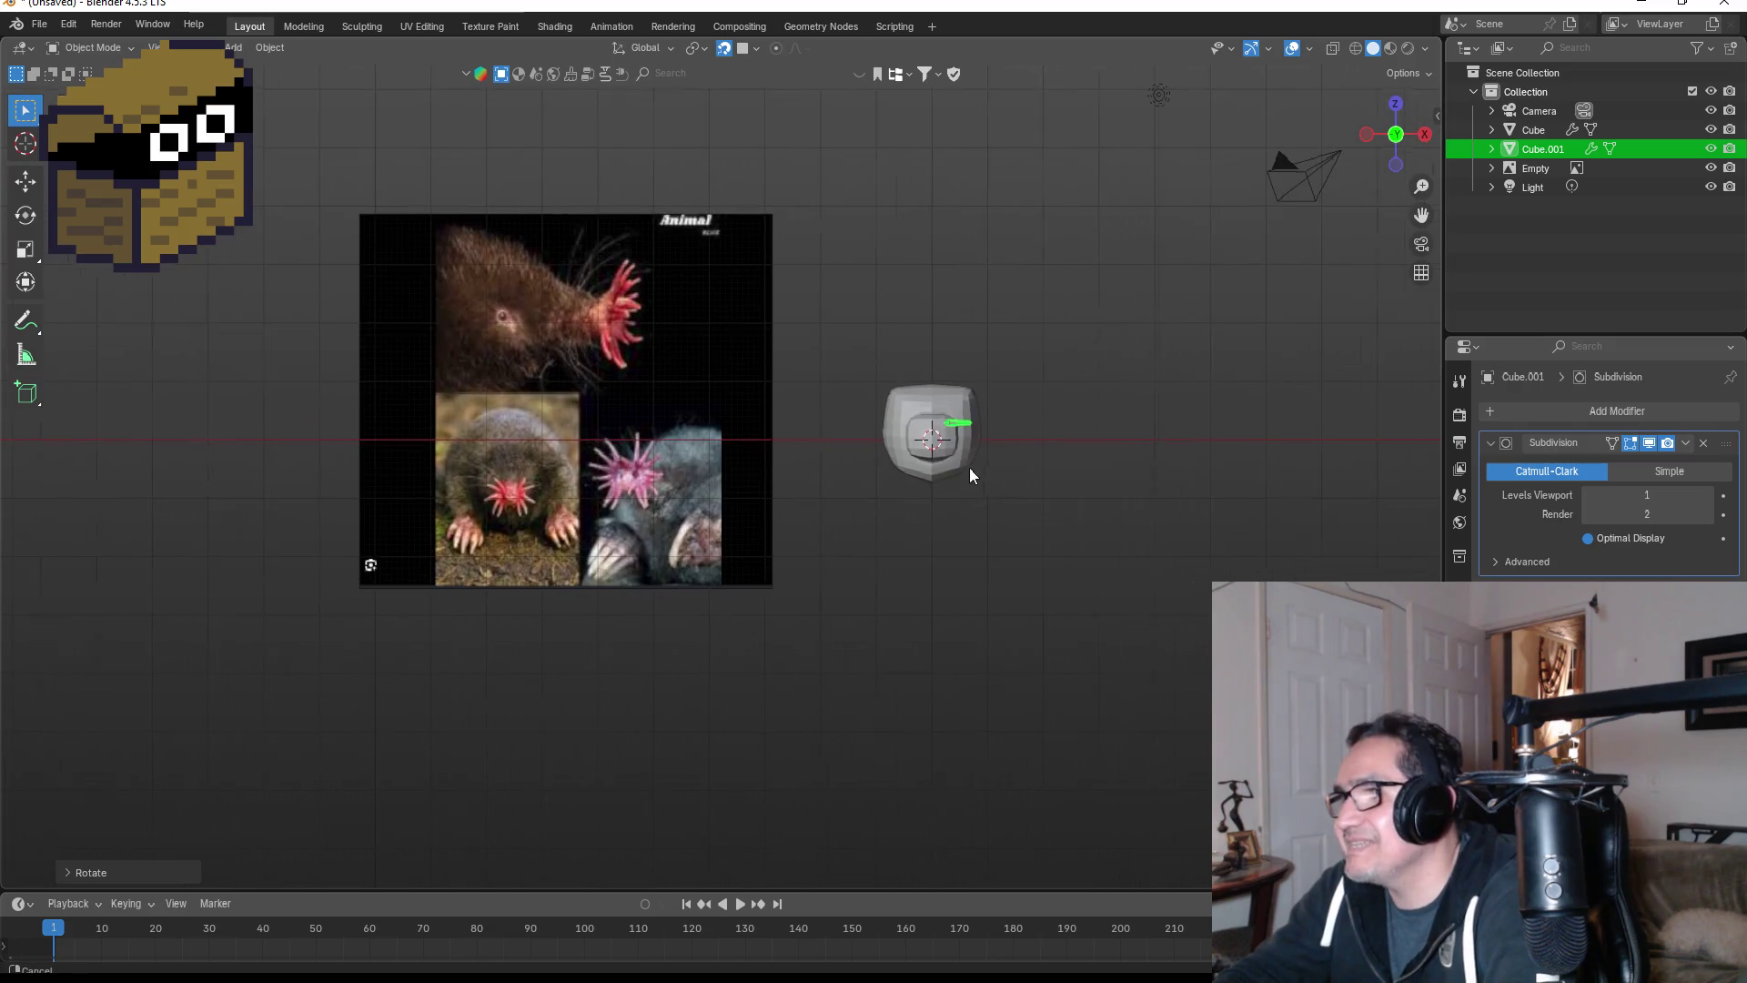
key("KP_Decimal")
mouse_move(839, 597)
middle_mouse_down()
mouse_move(785, 549)
mouse_move(855, 582)
middle_mouse_up()
- In front view, tilt the stick about 50° diagonally and shift it slightly down-left
key("KP_1")
scroll(833, 625, "up", 3)
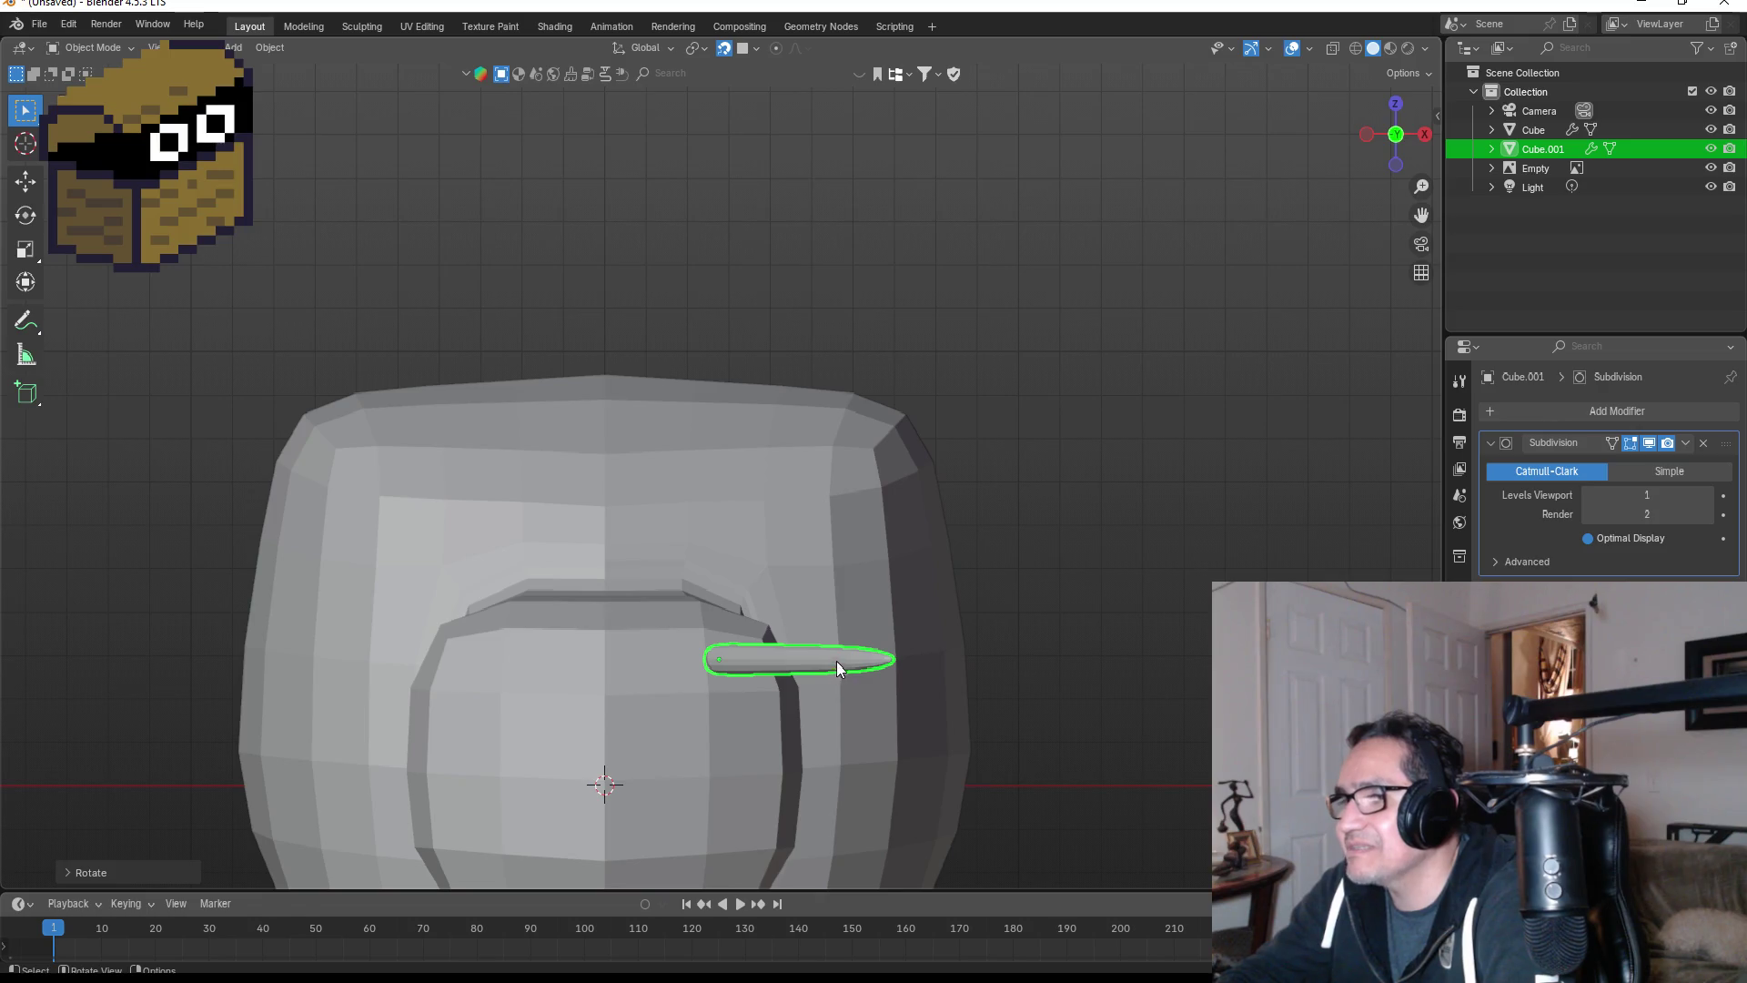
key("r")
left_click(790, 594)
key("g")
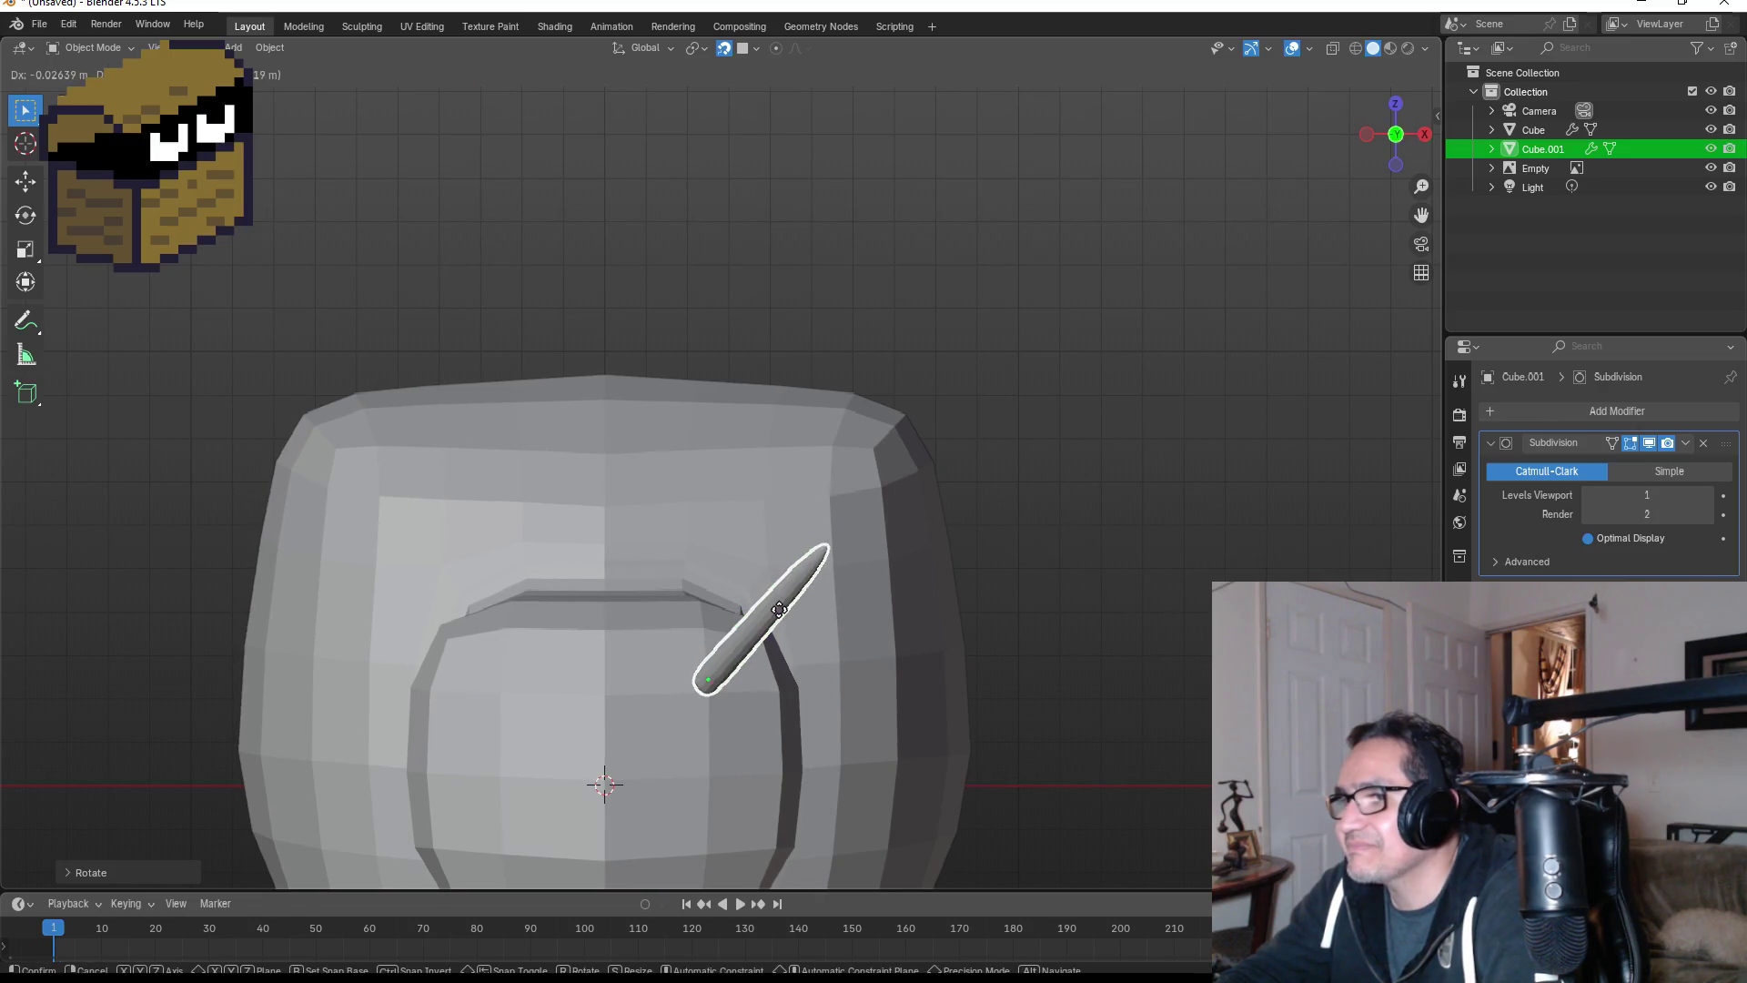
left_click(824, 624)
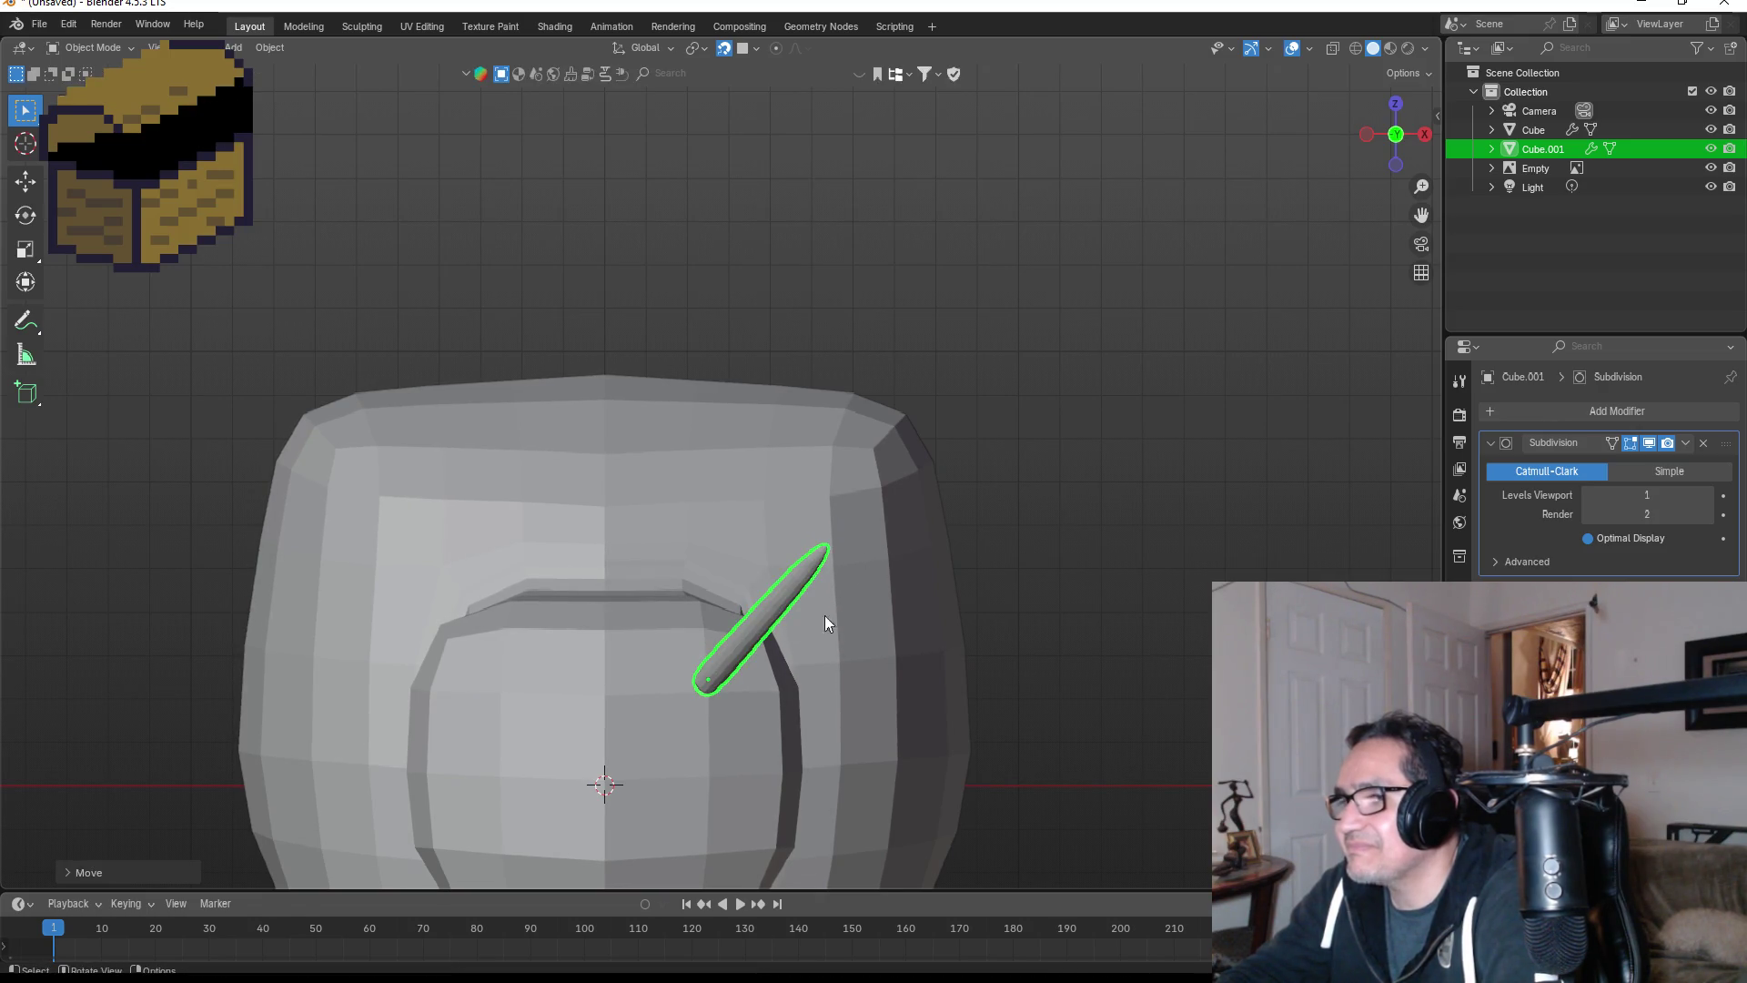
- Set the snap target to Face and move the stick onto the head surface
left_click(756, 50)
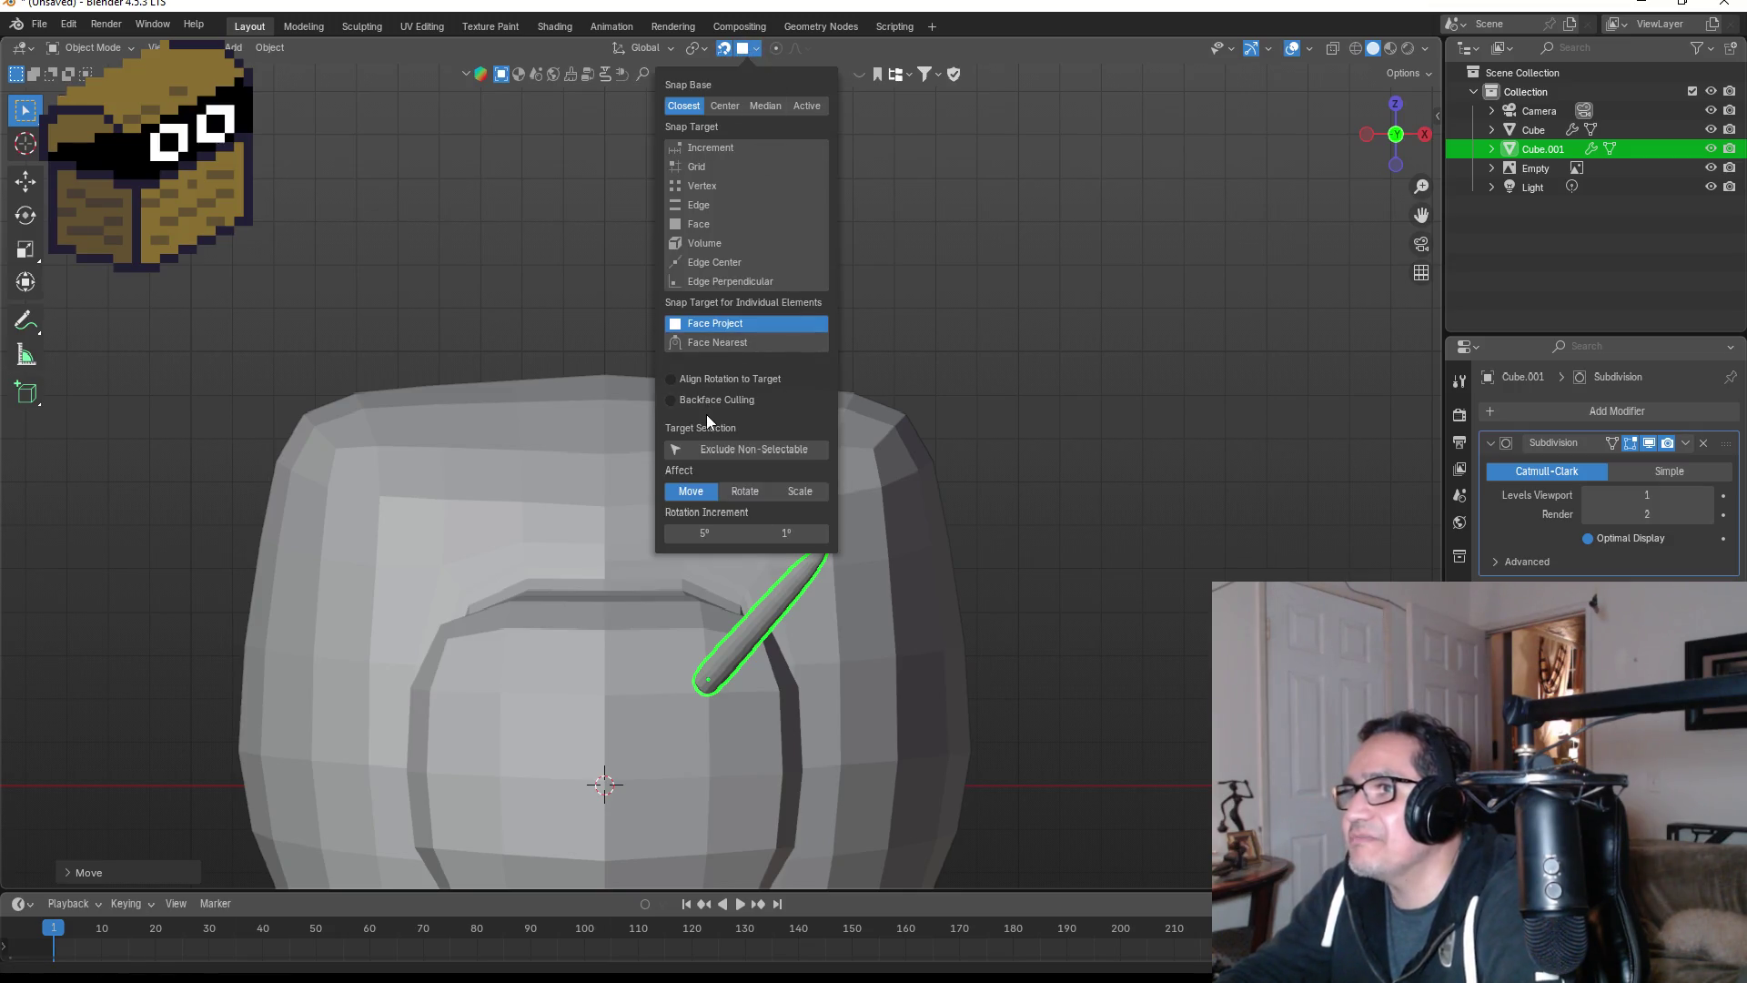
left_click(715, 225)
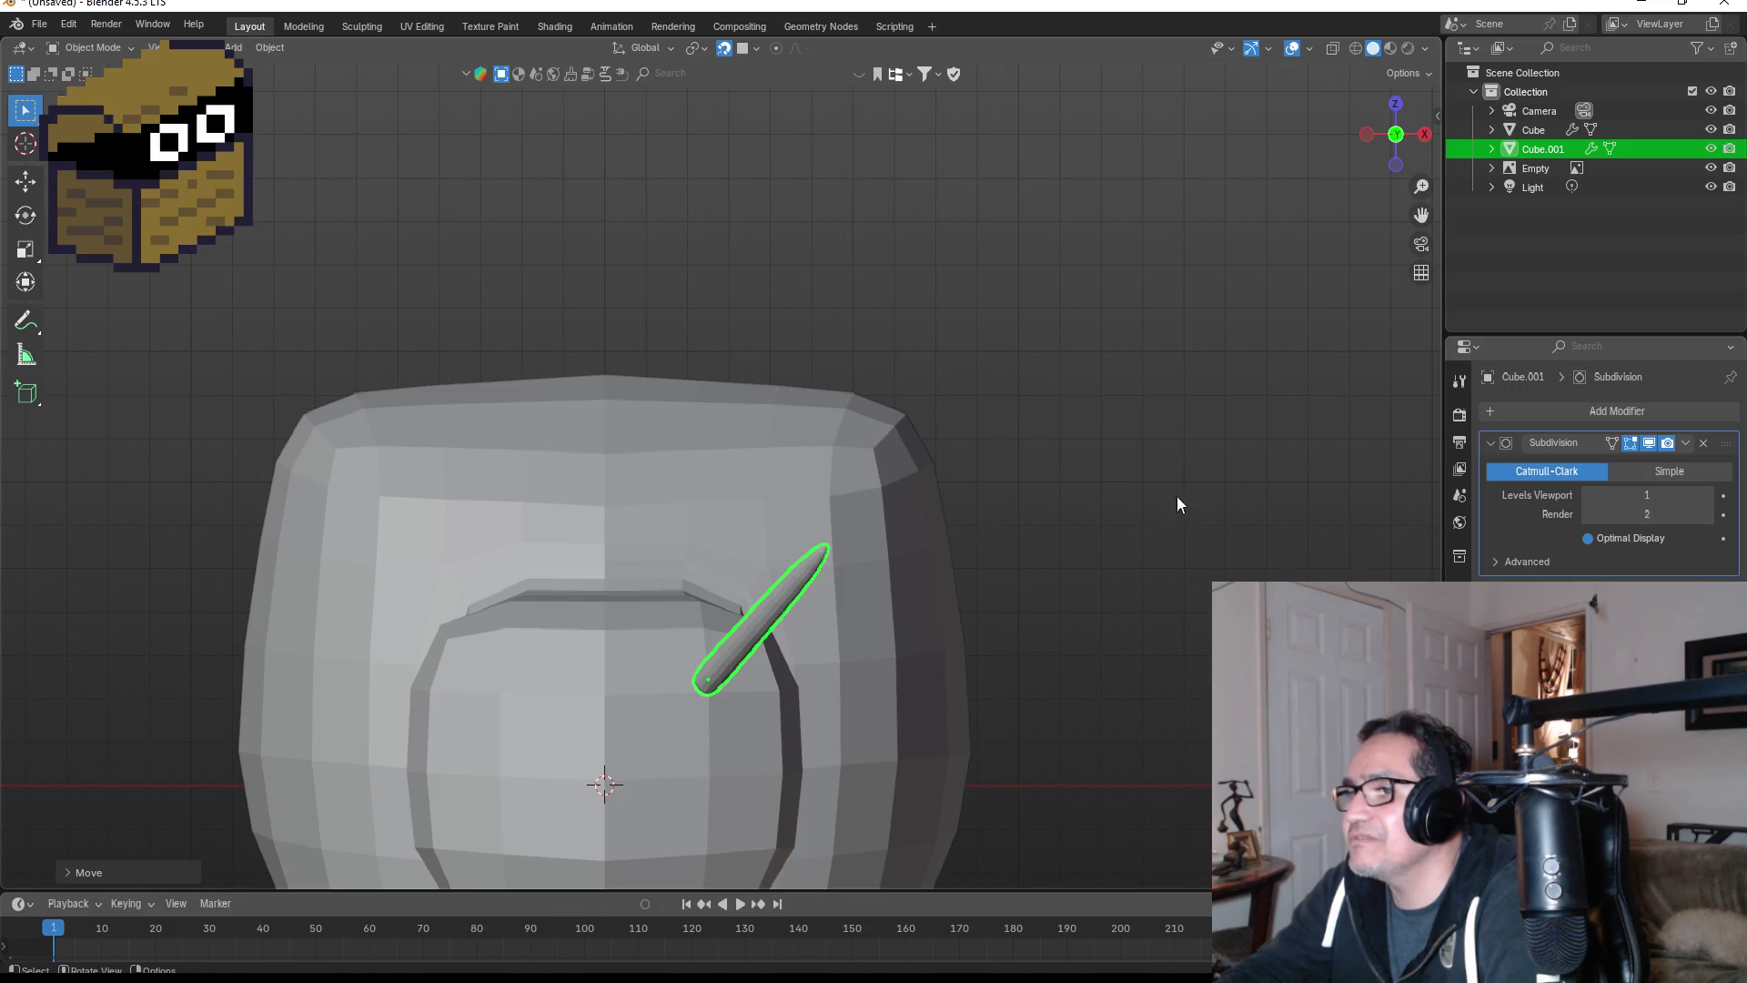
mouse_move(1177, 504)
middle_mouse_down()
mouse_move(971, 510)
mouse_move(968, 528)
middle_mouse_up()
key("g")
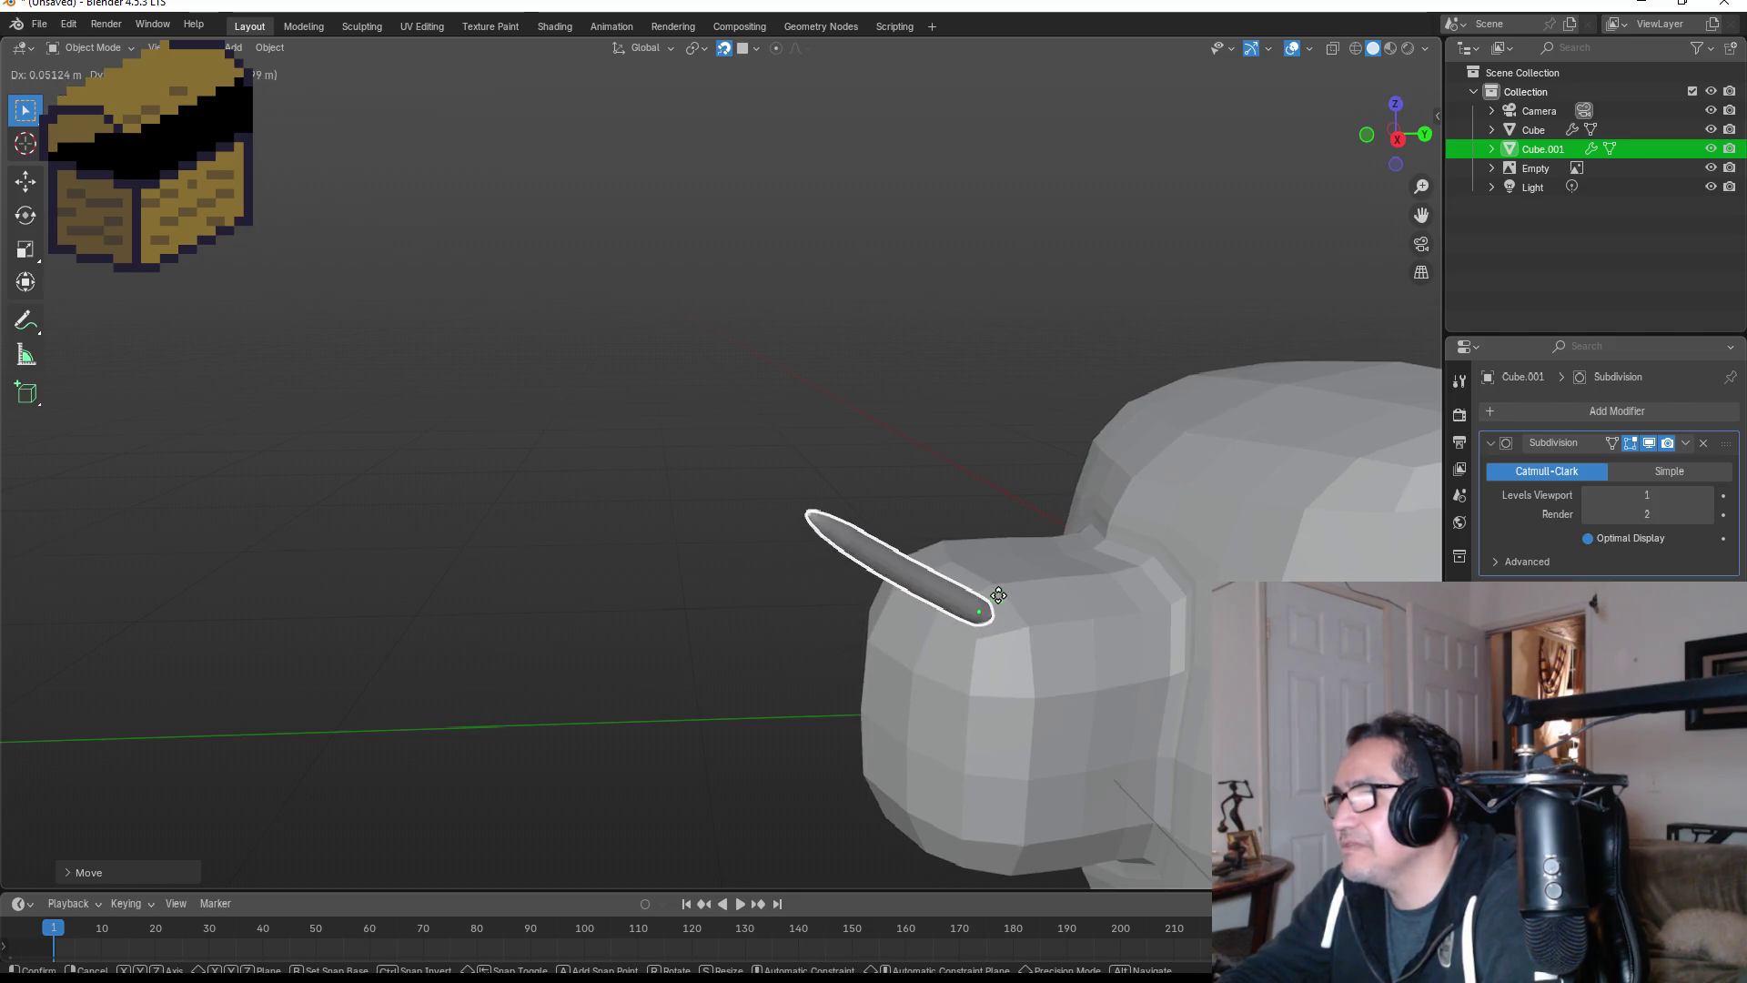
left_click(992, 697)
- Shift the stick slightly left on the snout rim and inspect its placement
mouse_move(1053, 694)
middle_mouse_down()
mouse_move(1229, 637)
mouse_move(1040, 657)
middle_mouse_up()
key("g")
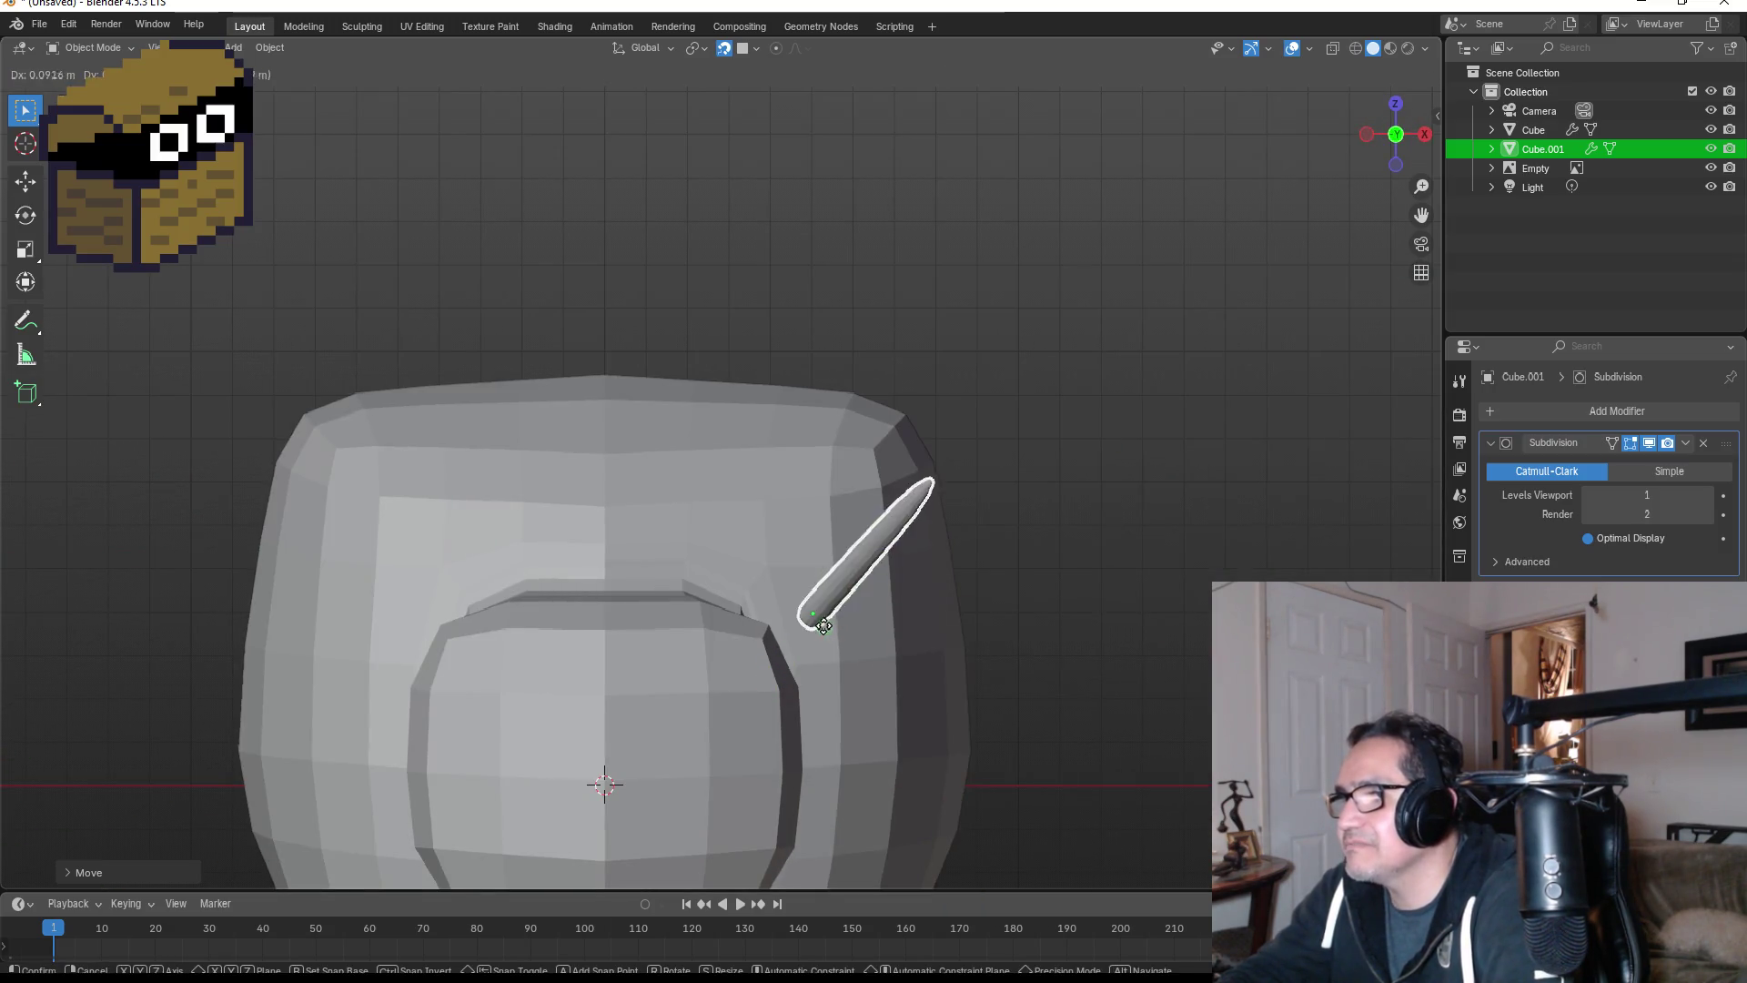
left_click(698, 670)
mouse_move(1012, 666)
middle_mouse_down()
mouse_move(874, 658)
mouse_move(841, 675)
mouse_move(994, 679)
mouse_move(838, 648)
middle_mouse_up()
scroll(838, 641, "down", 4)
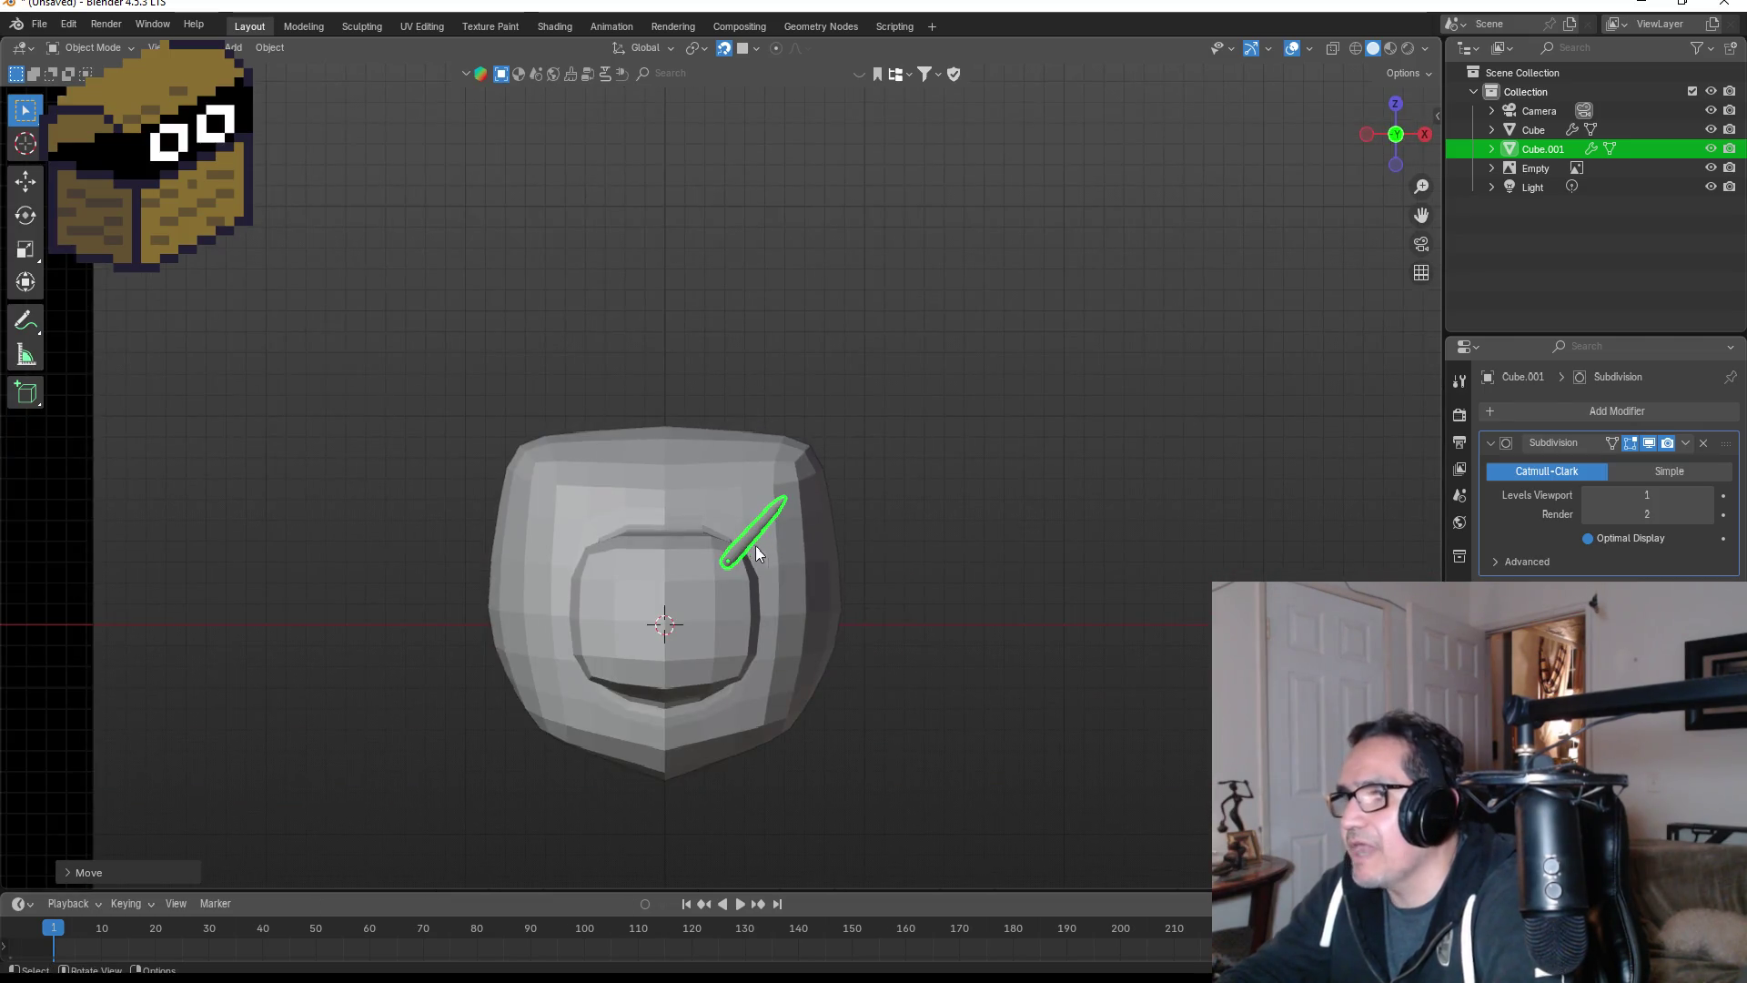
- Duplicate the tentacle stick into a horizontal spike and position it on the snout's right side
key("shift+d")
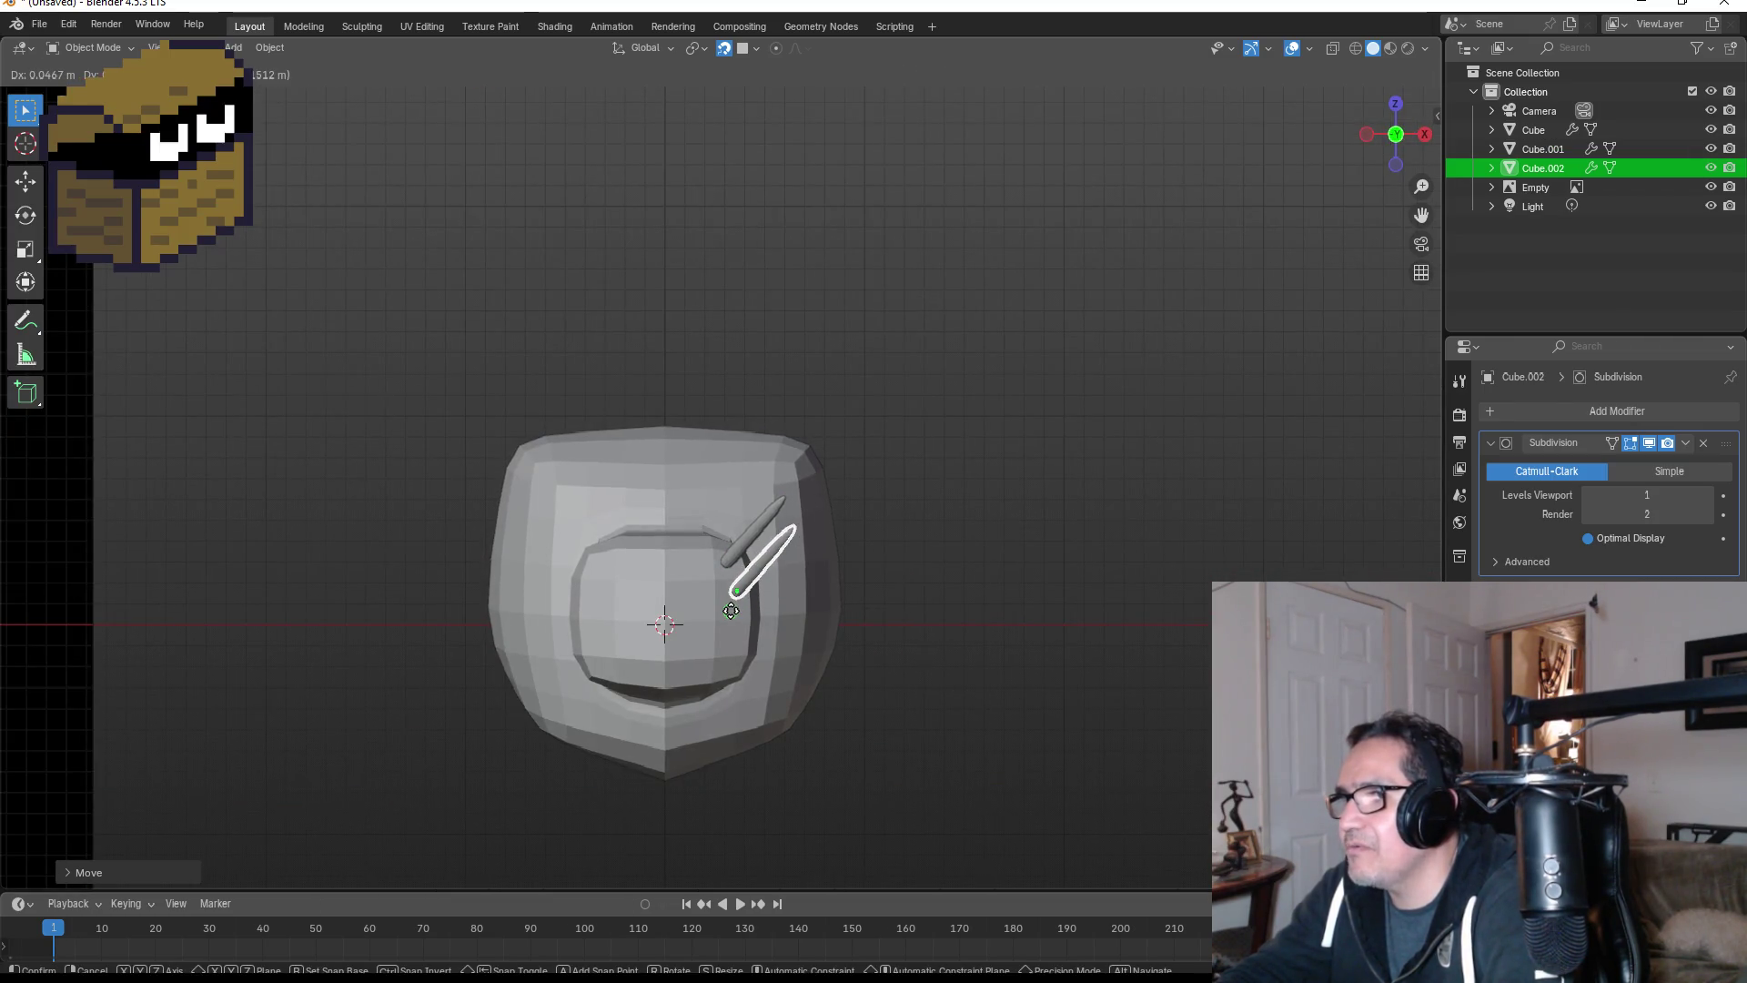
left_click(739, 610)
key("r")
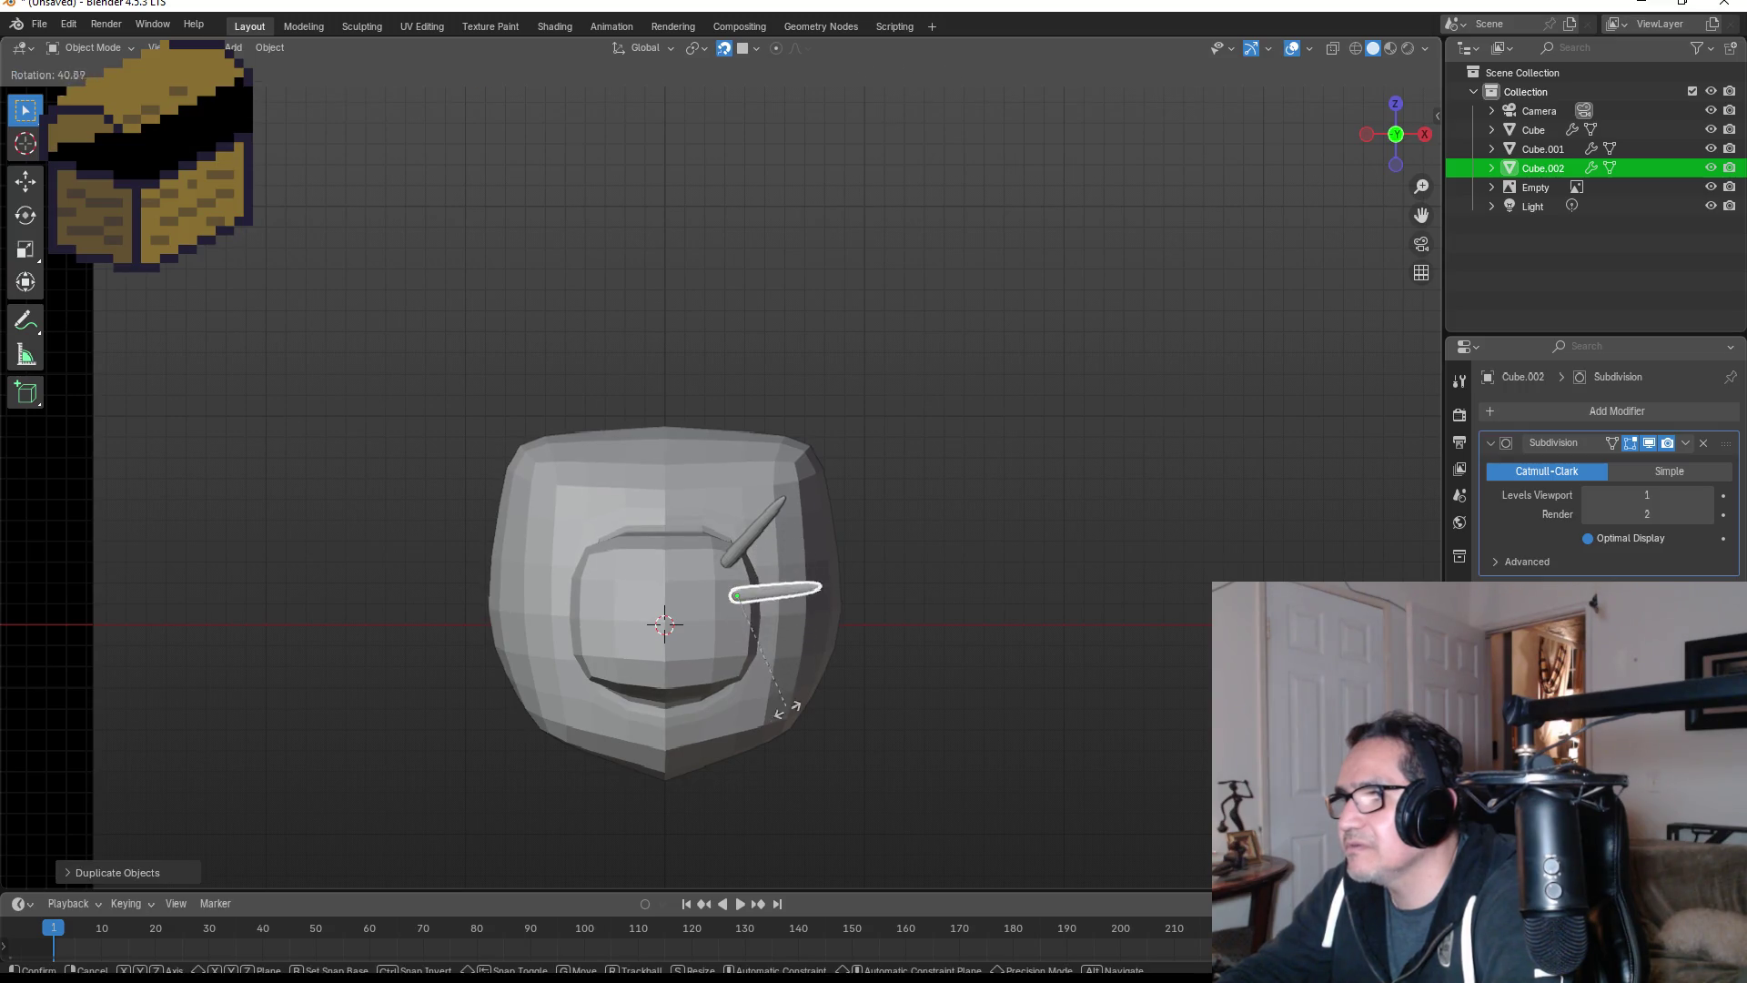
left_click(769, 725)
key("g")
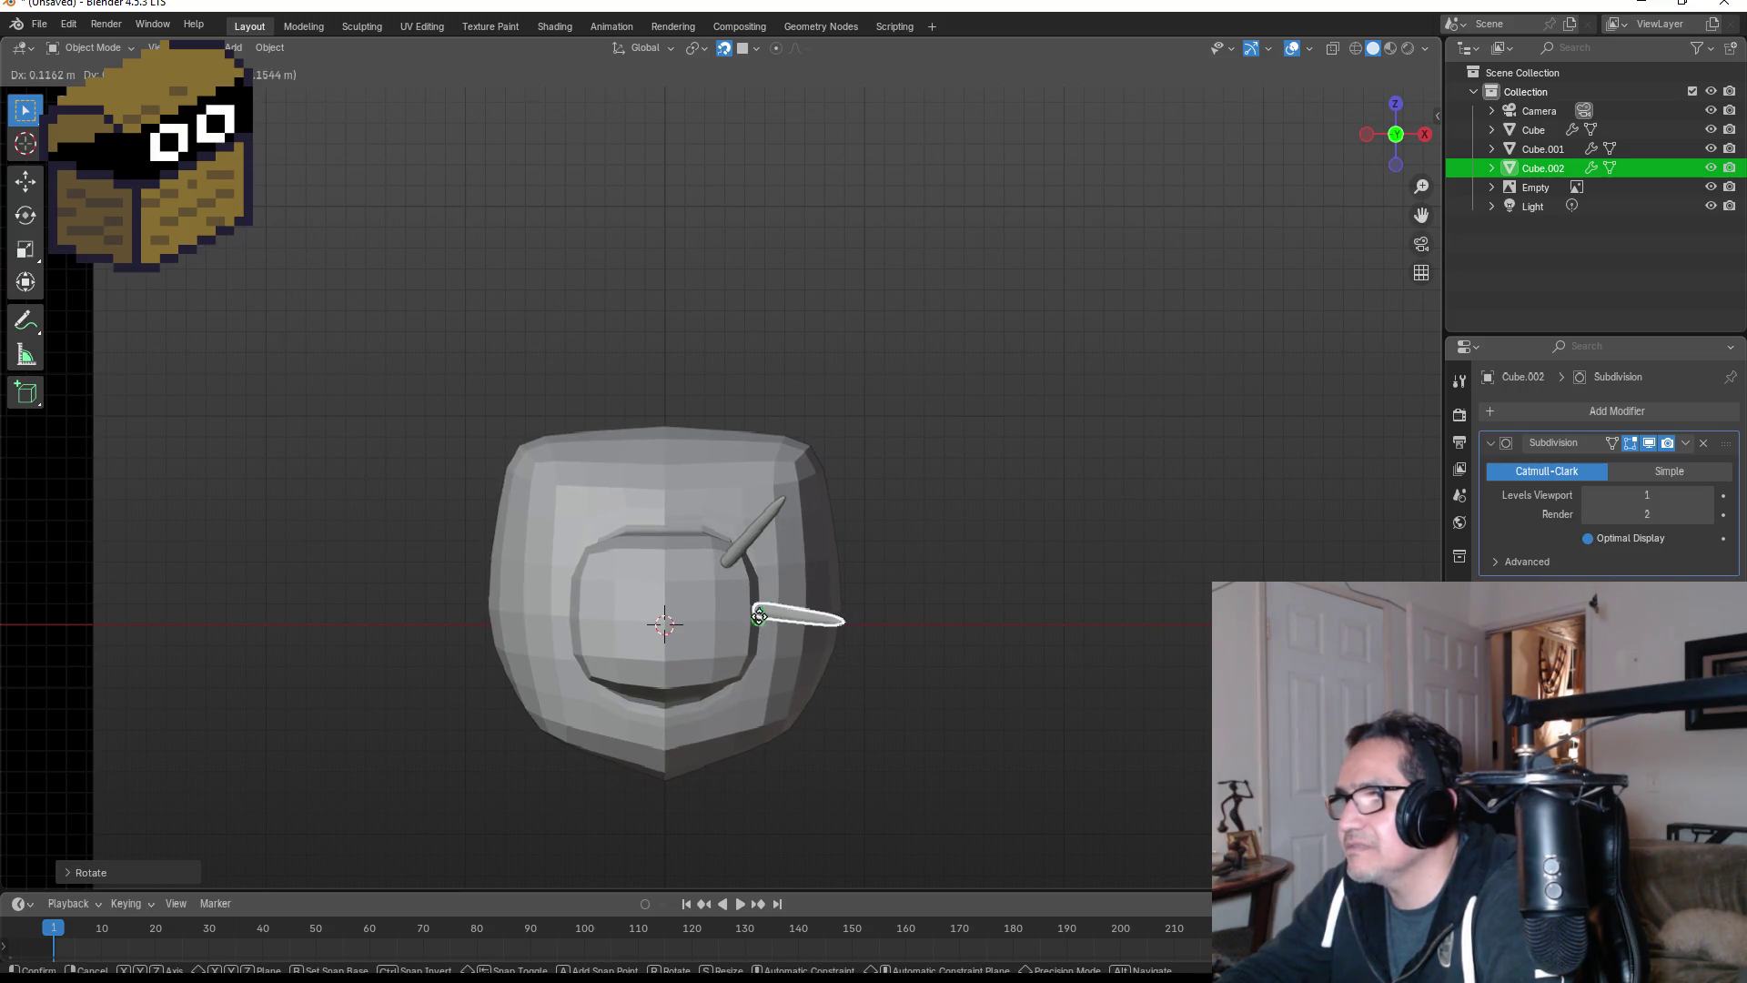
left_click(711, 576)
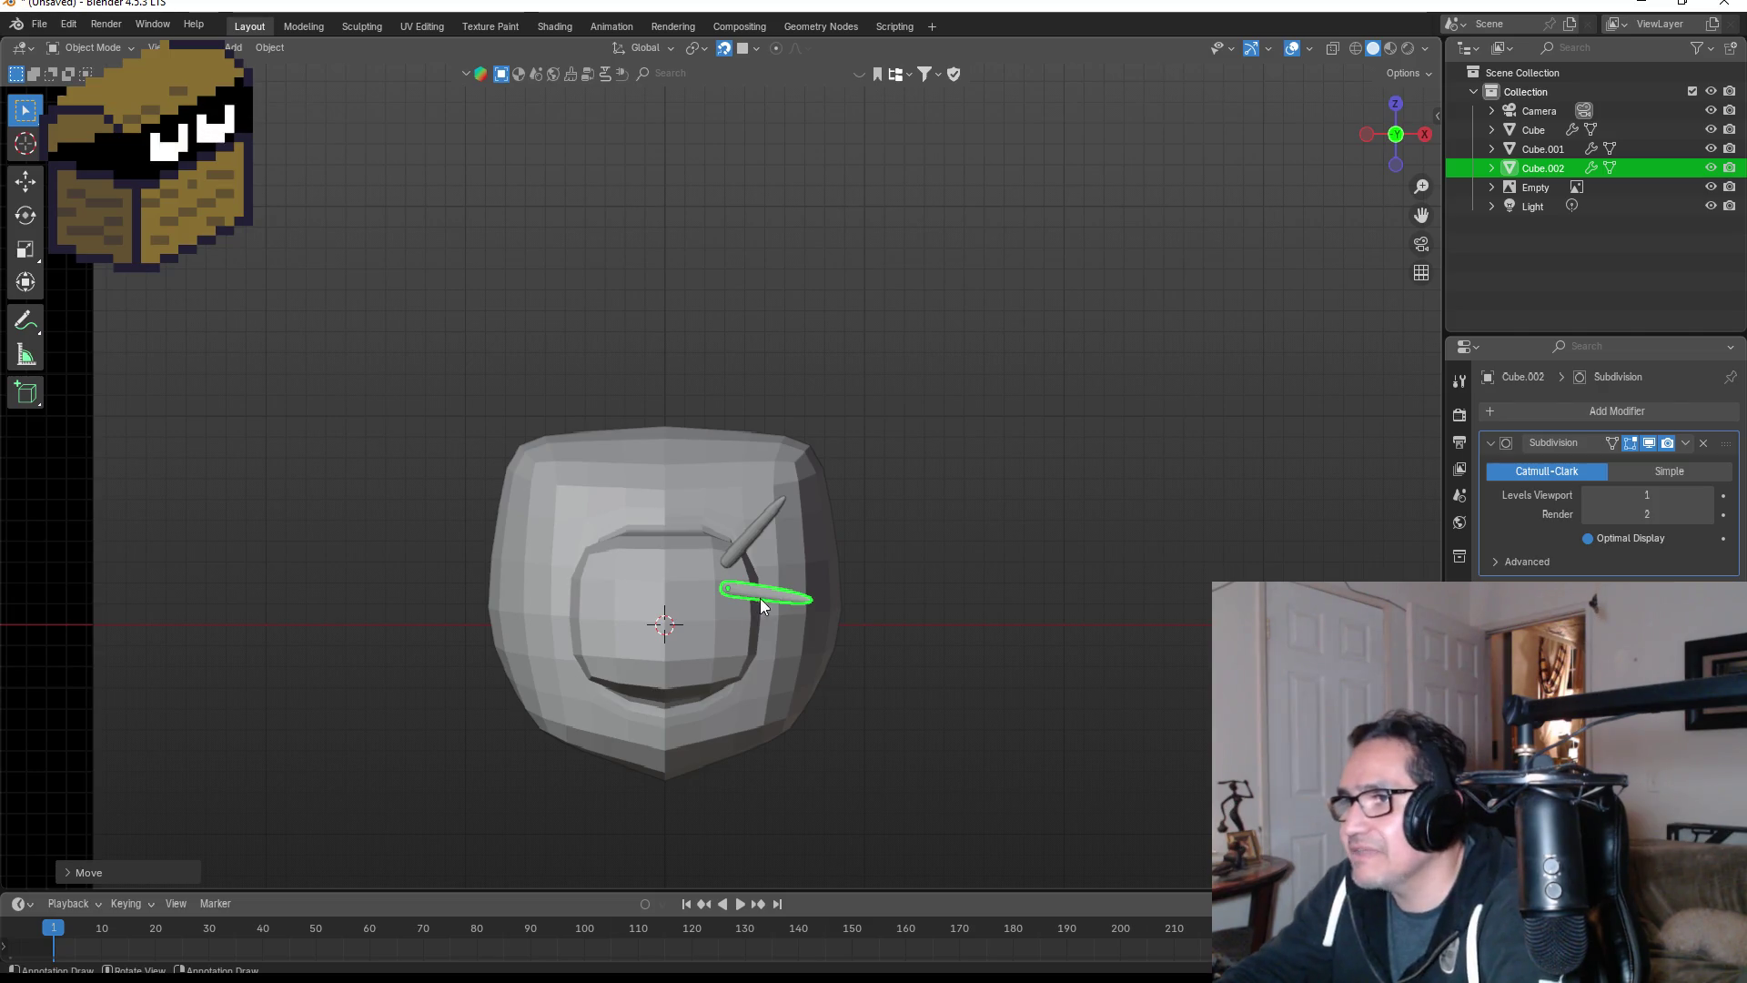
- Enlarge the diagonal spike and lengthen the horizontal spike
left_click(766, 511)
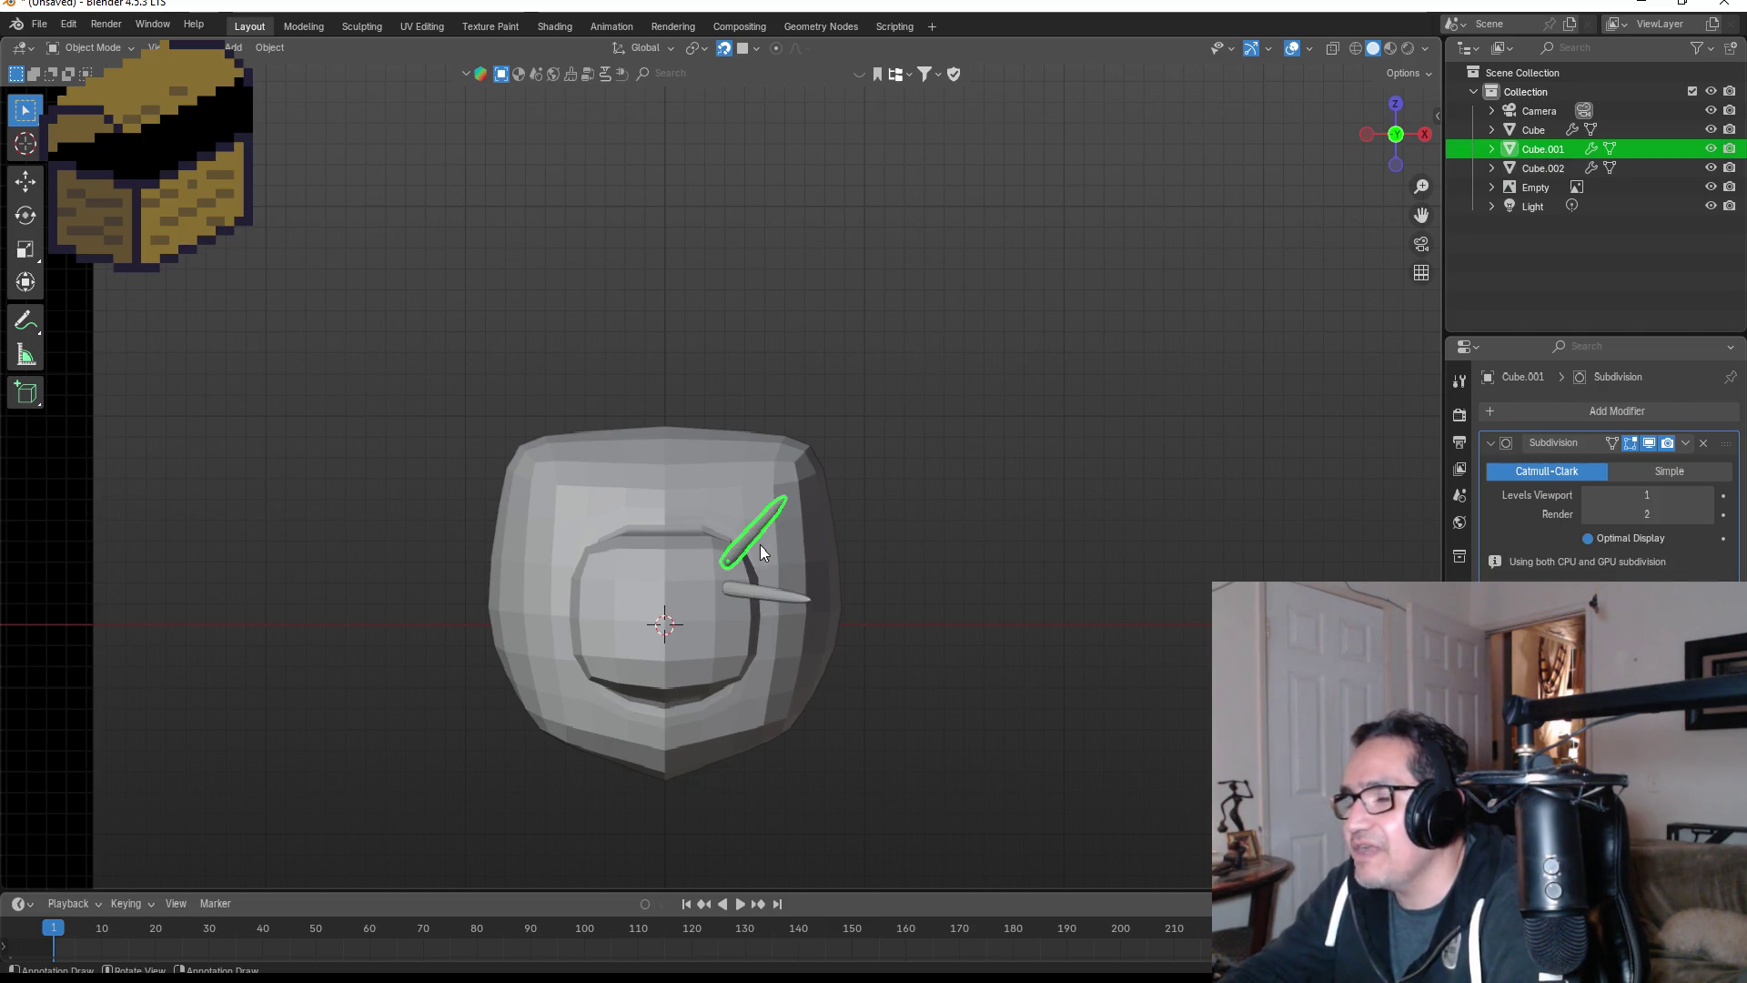
scroll(763, 550, "up", 2)
key("s")
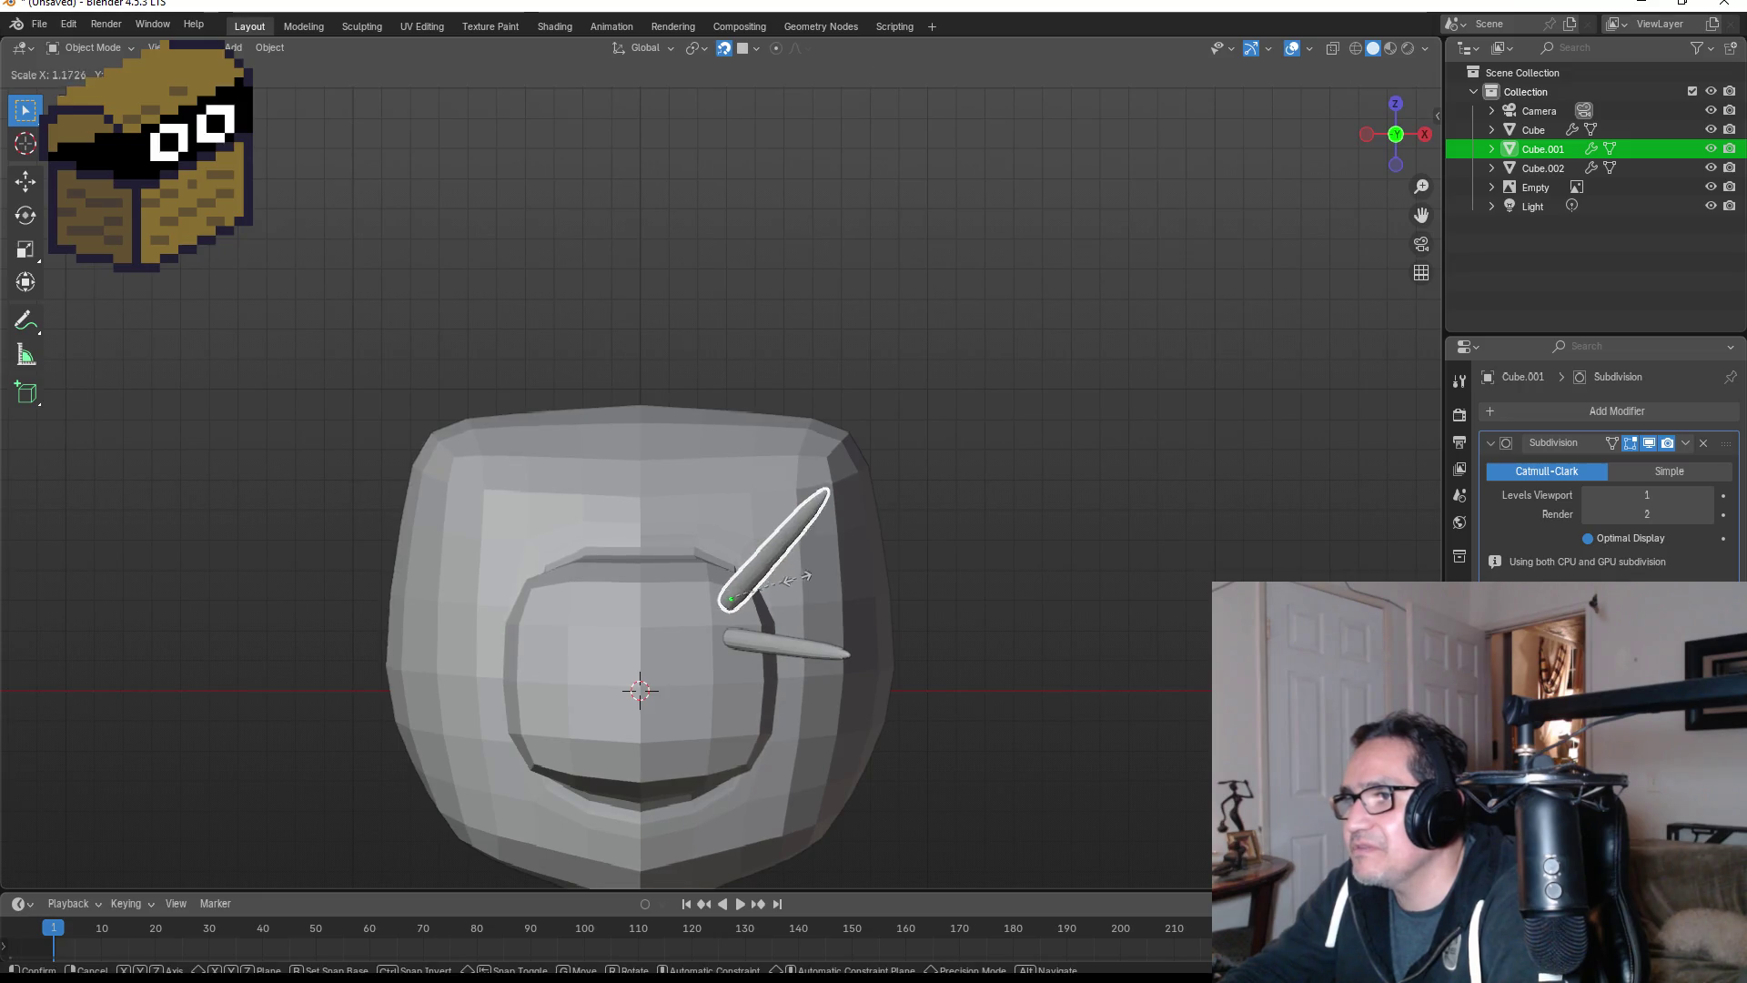
left_click(805, 583)
left_click(800, 643)
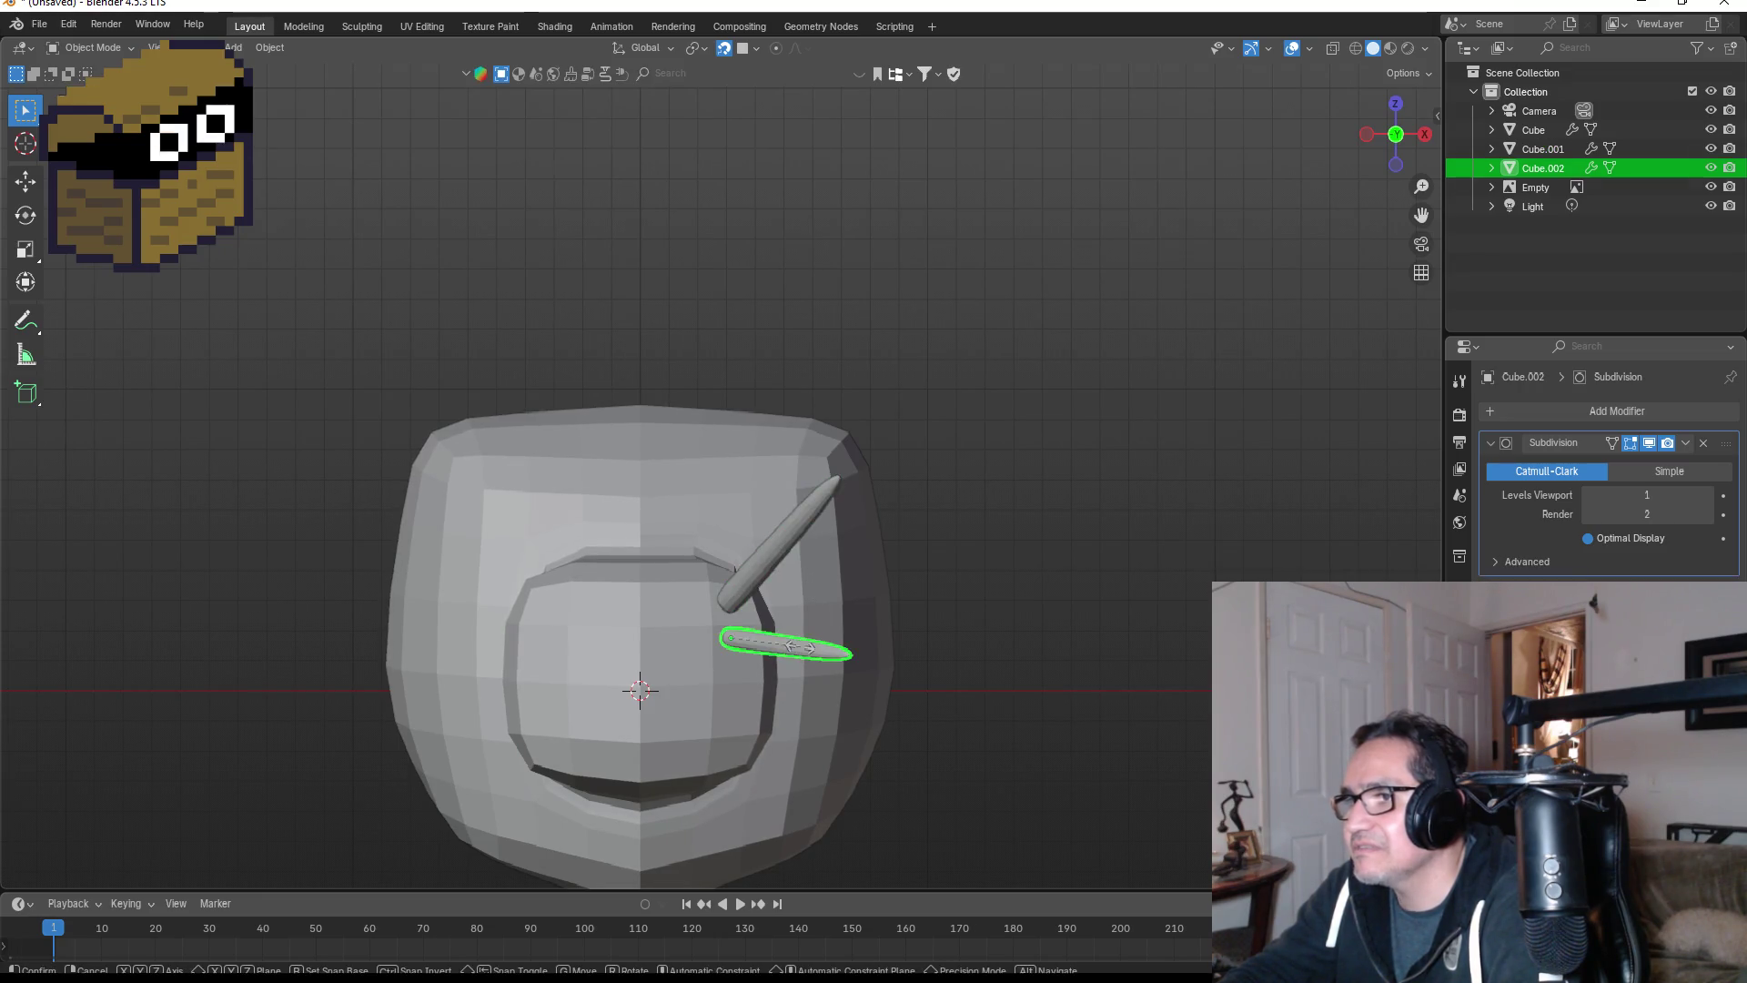
key("s")
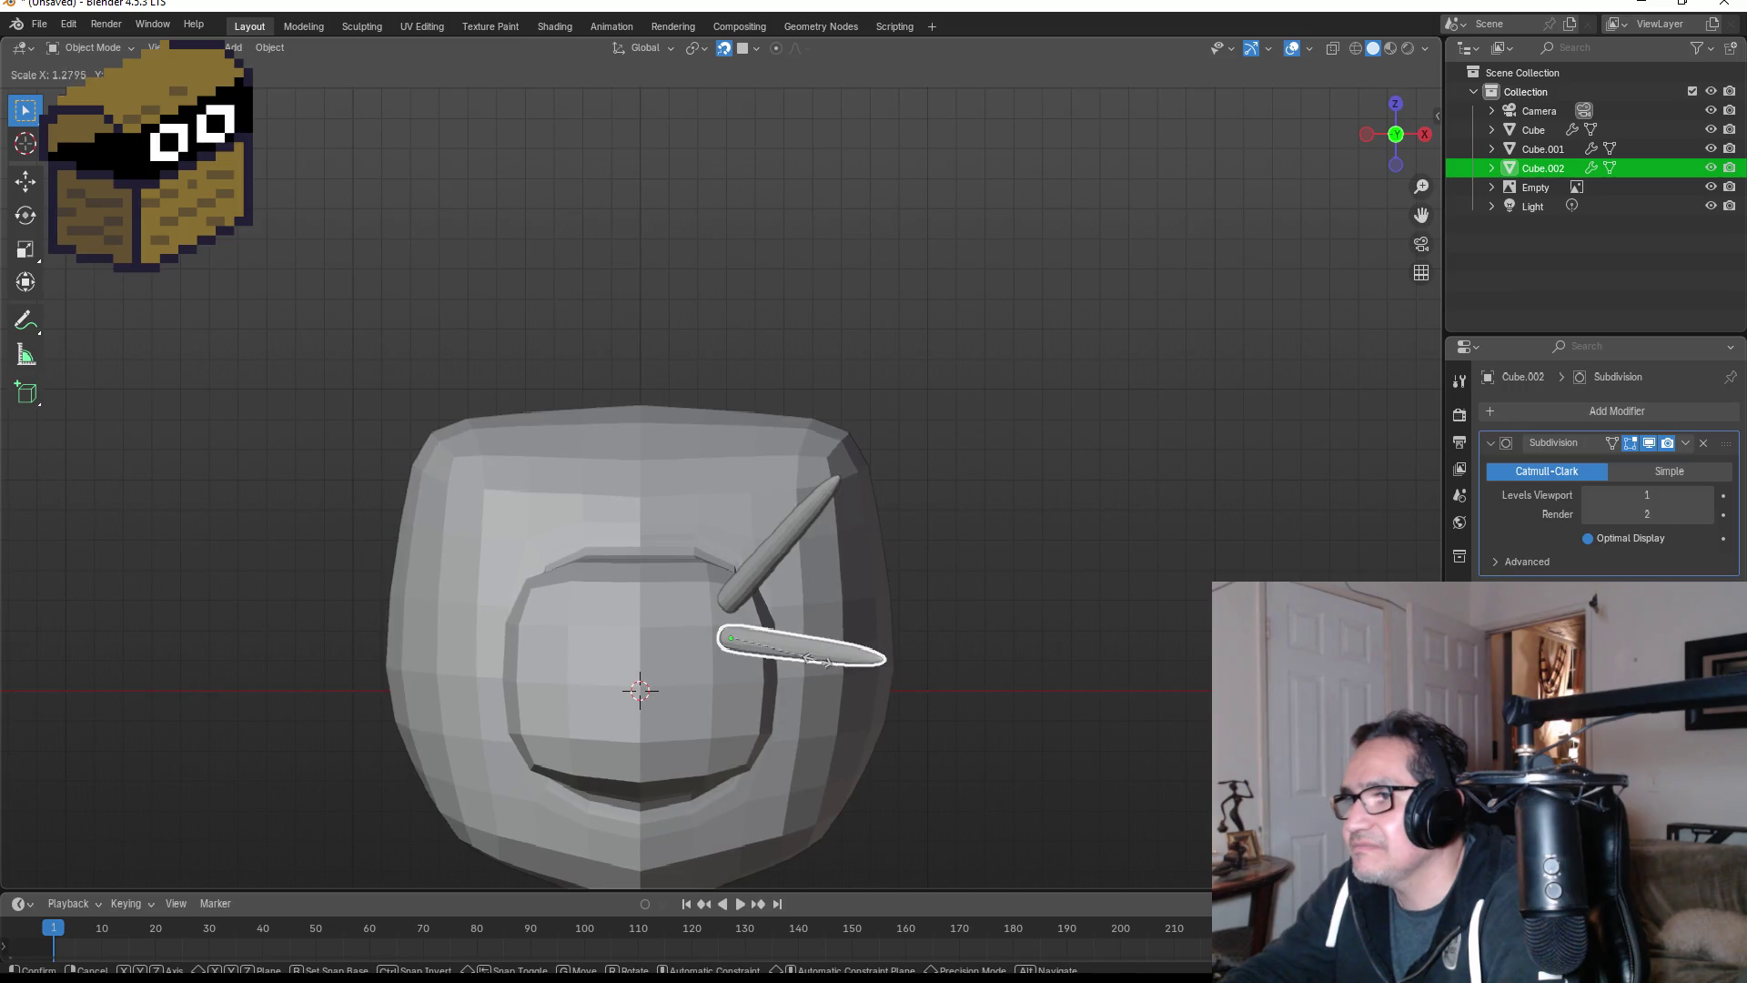
left_click(811, 655)
left_click(1031, 601)
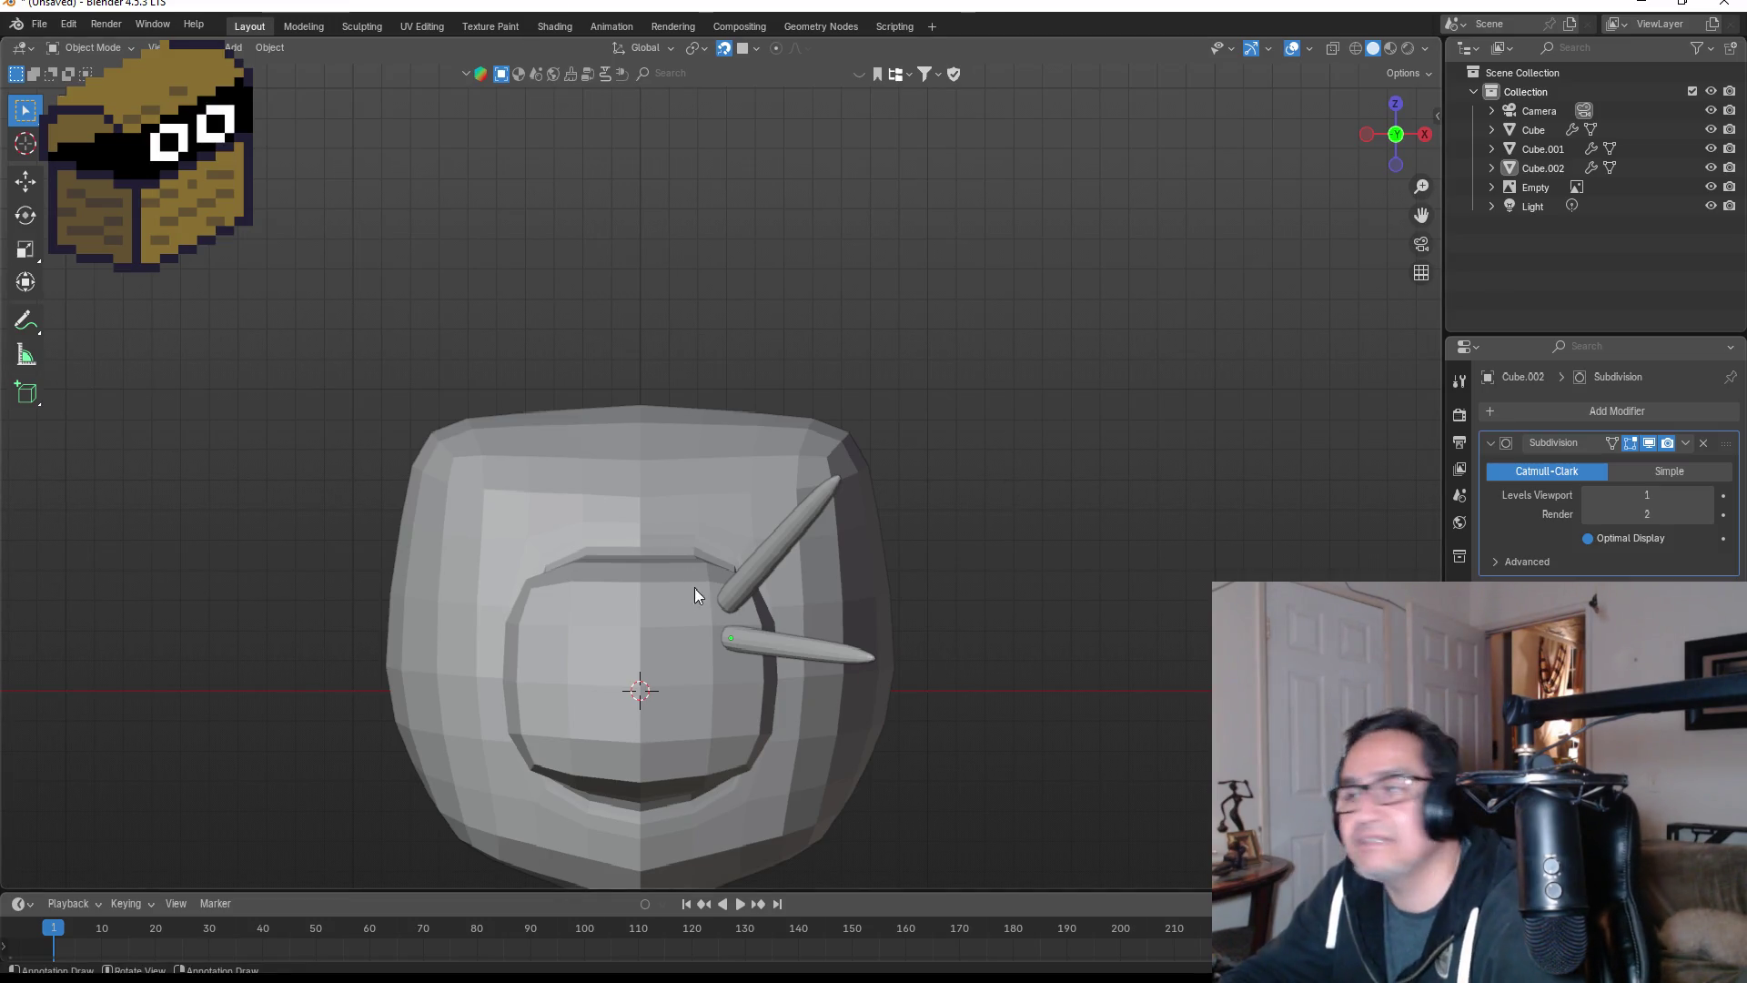
- Add a third and fourth right-side spike from the horizontal one, each angled further downward
scroll(865, 687, "up", 1)
scroll(955, 719, "down", 2)
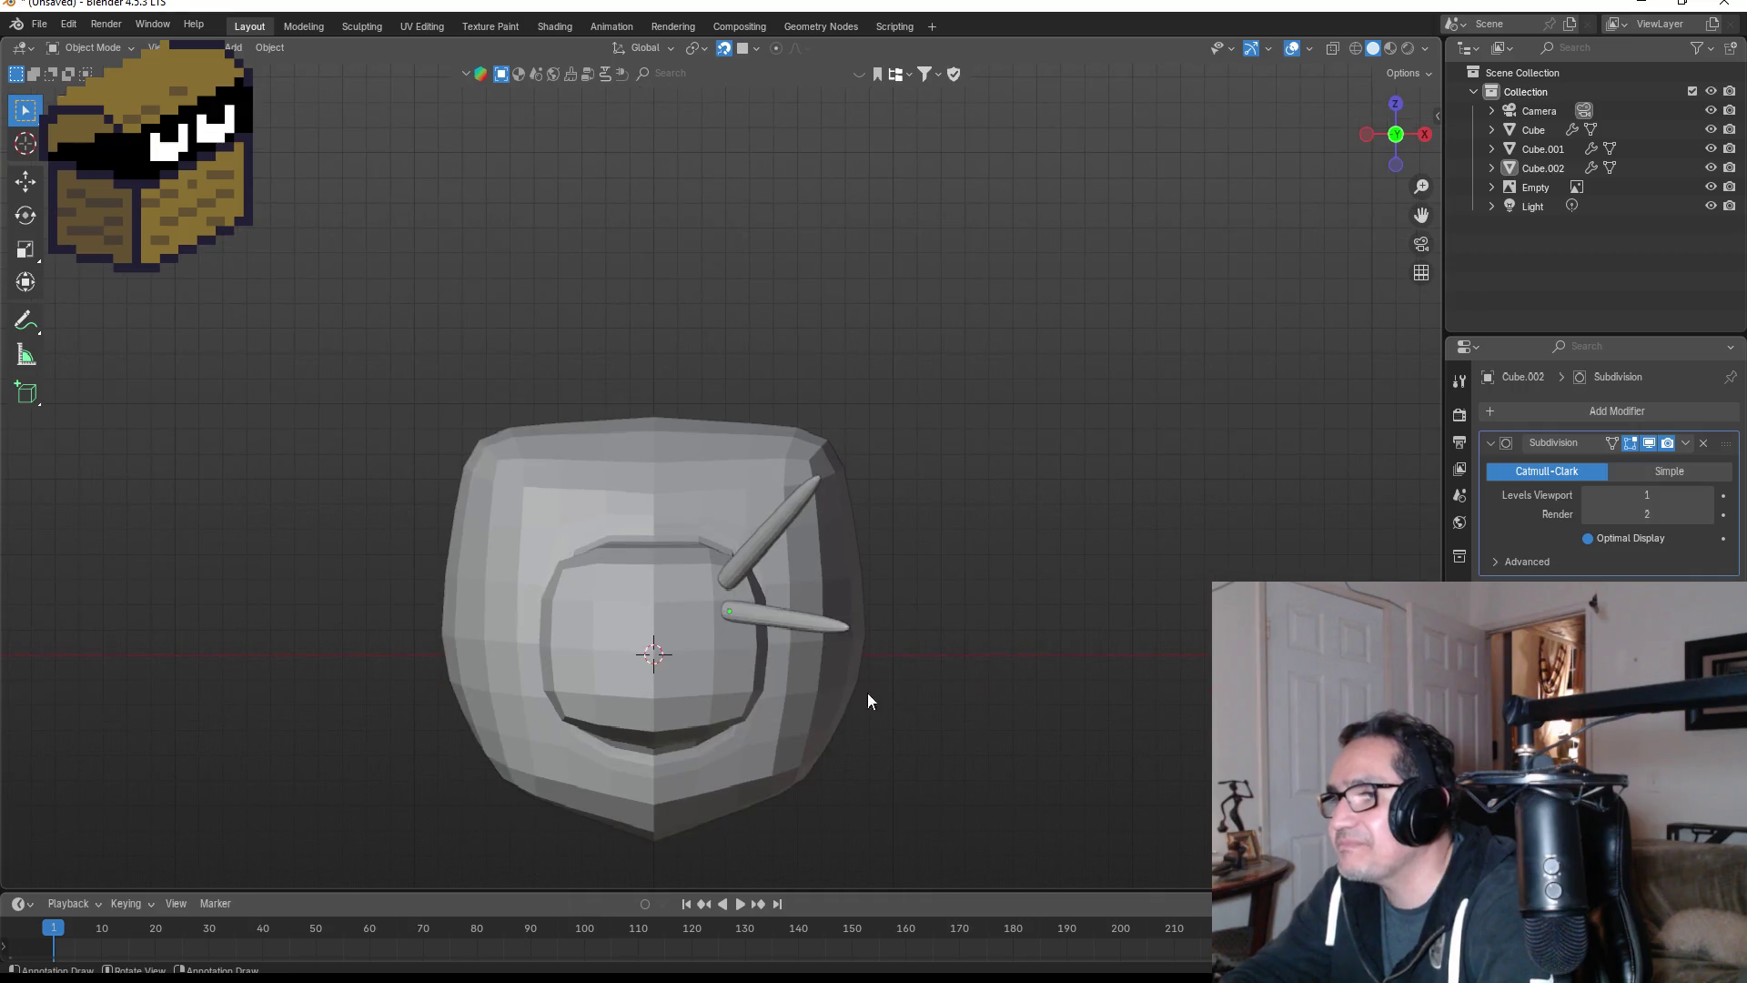
left_click(772, 617)
key("shift+d")
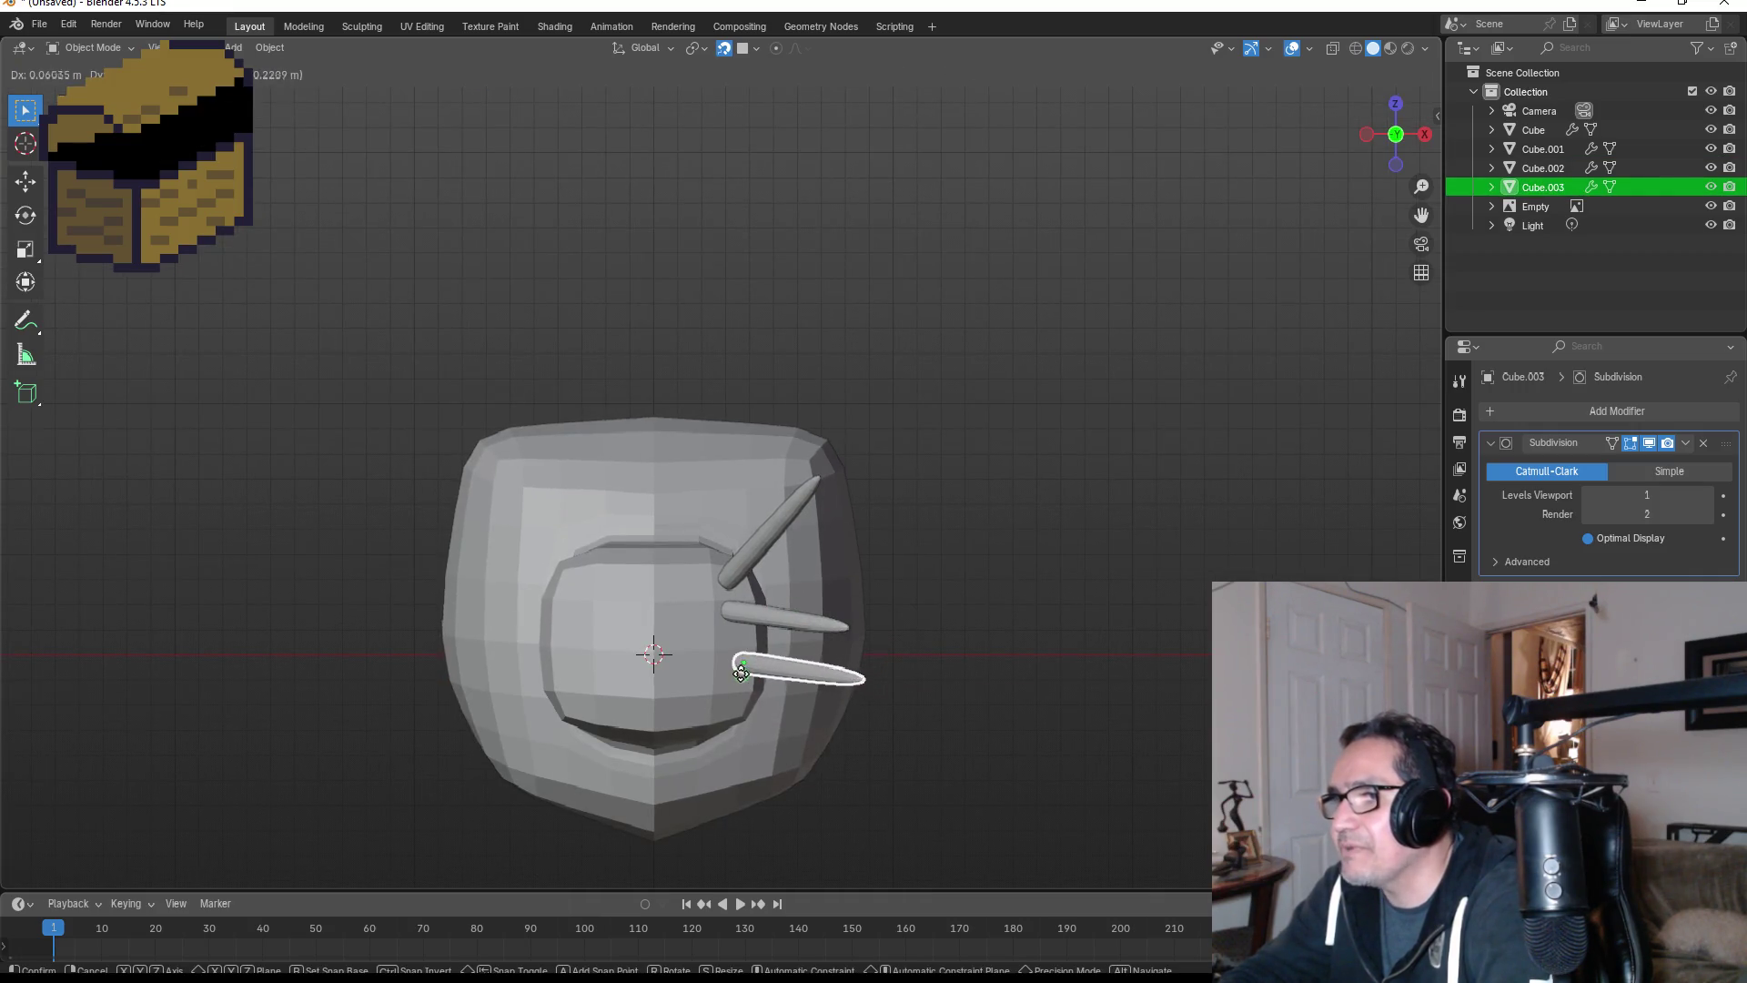
left_click(728, 671)
key("r")
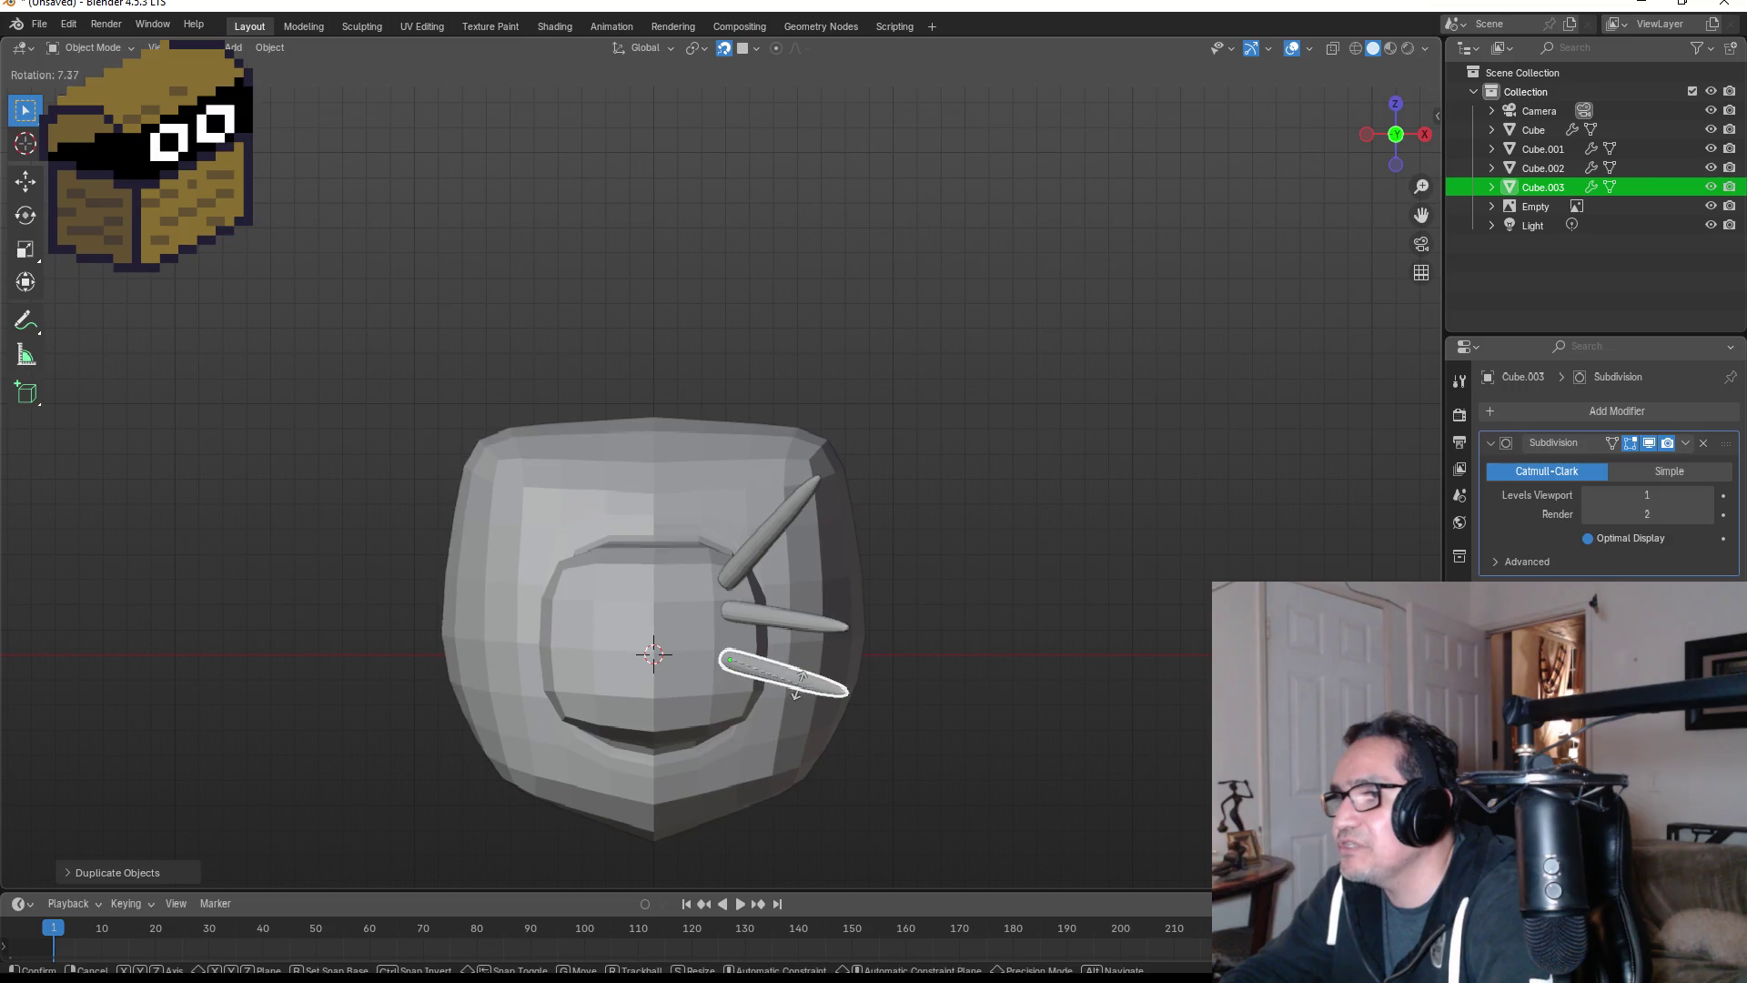
left_click(797, 689)
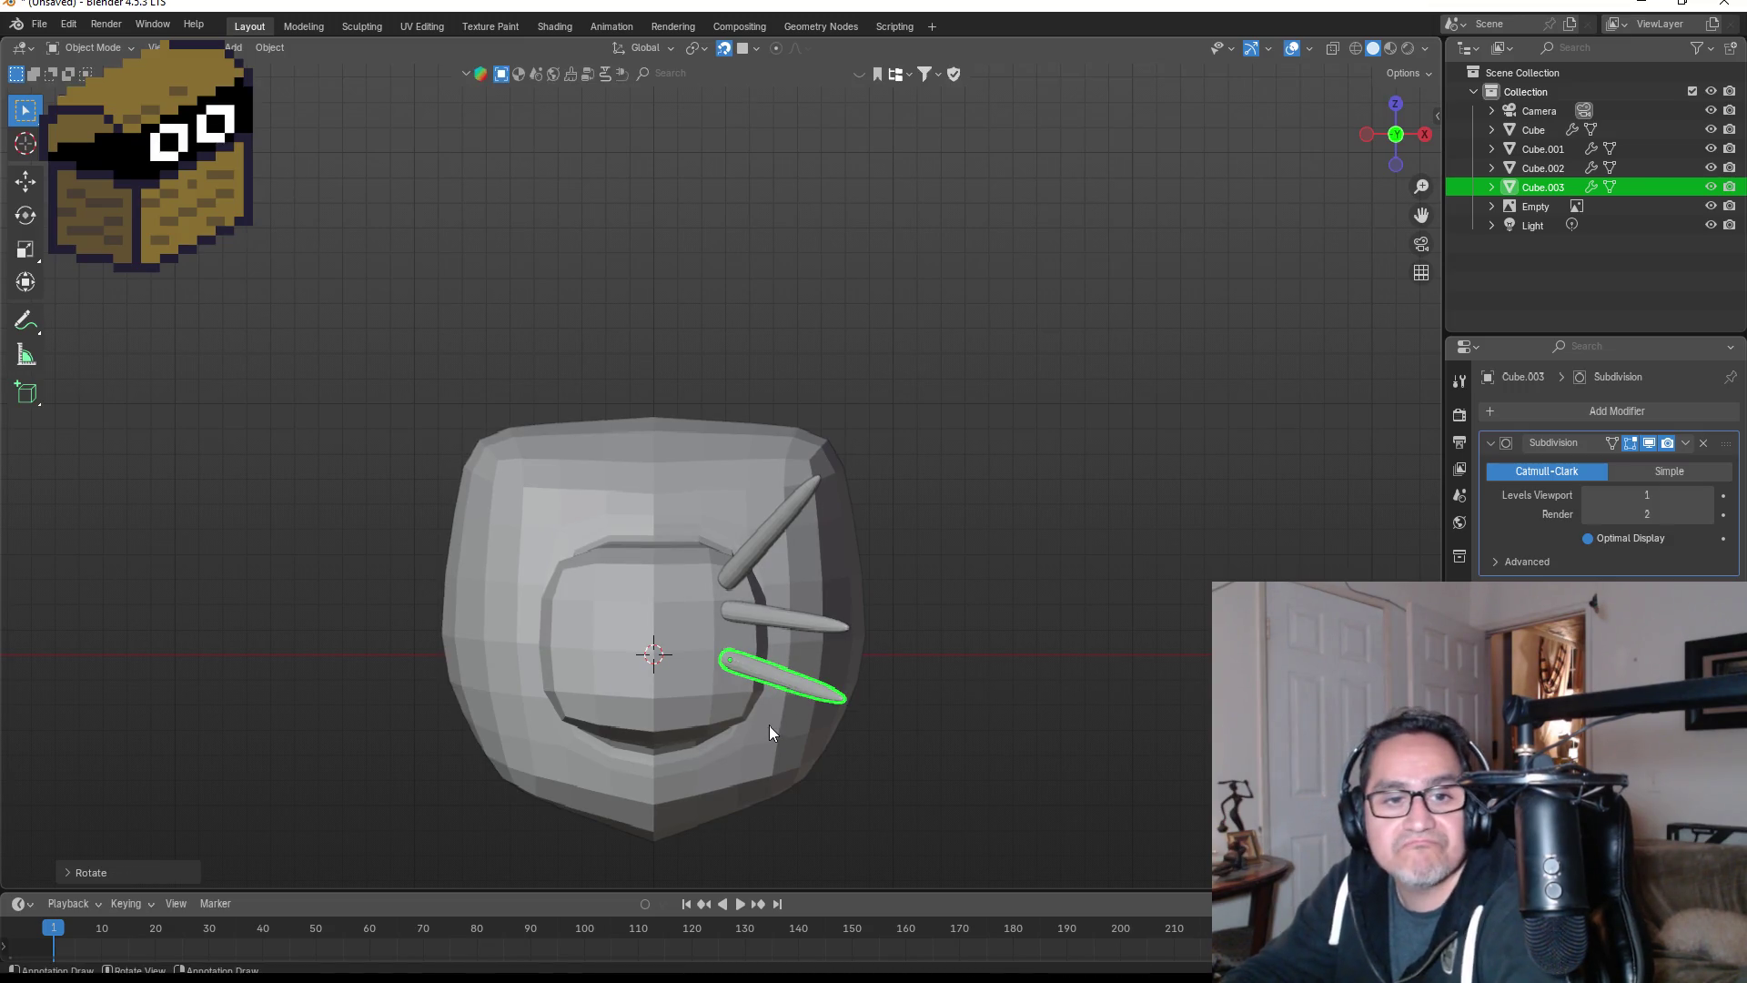
key("shift+d")
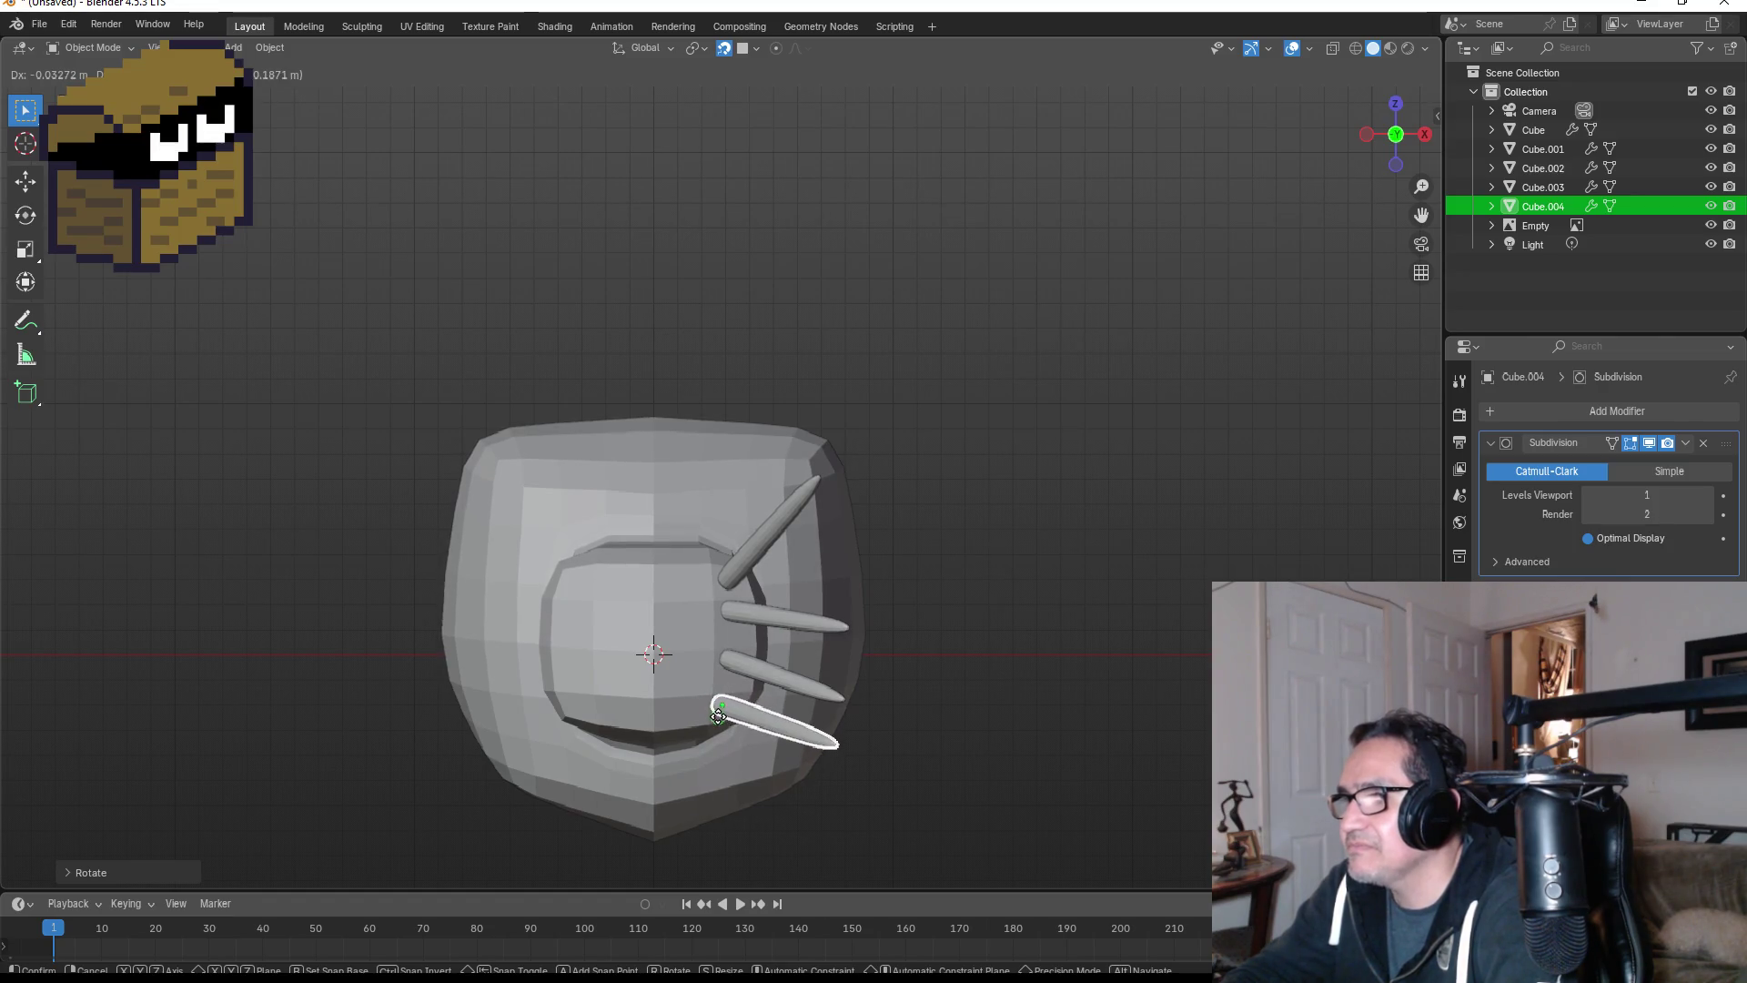
left_click(721, 708)
key("r")
left_click(736, 763)
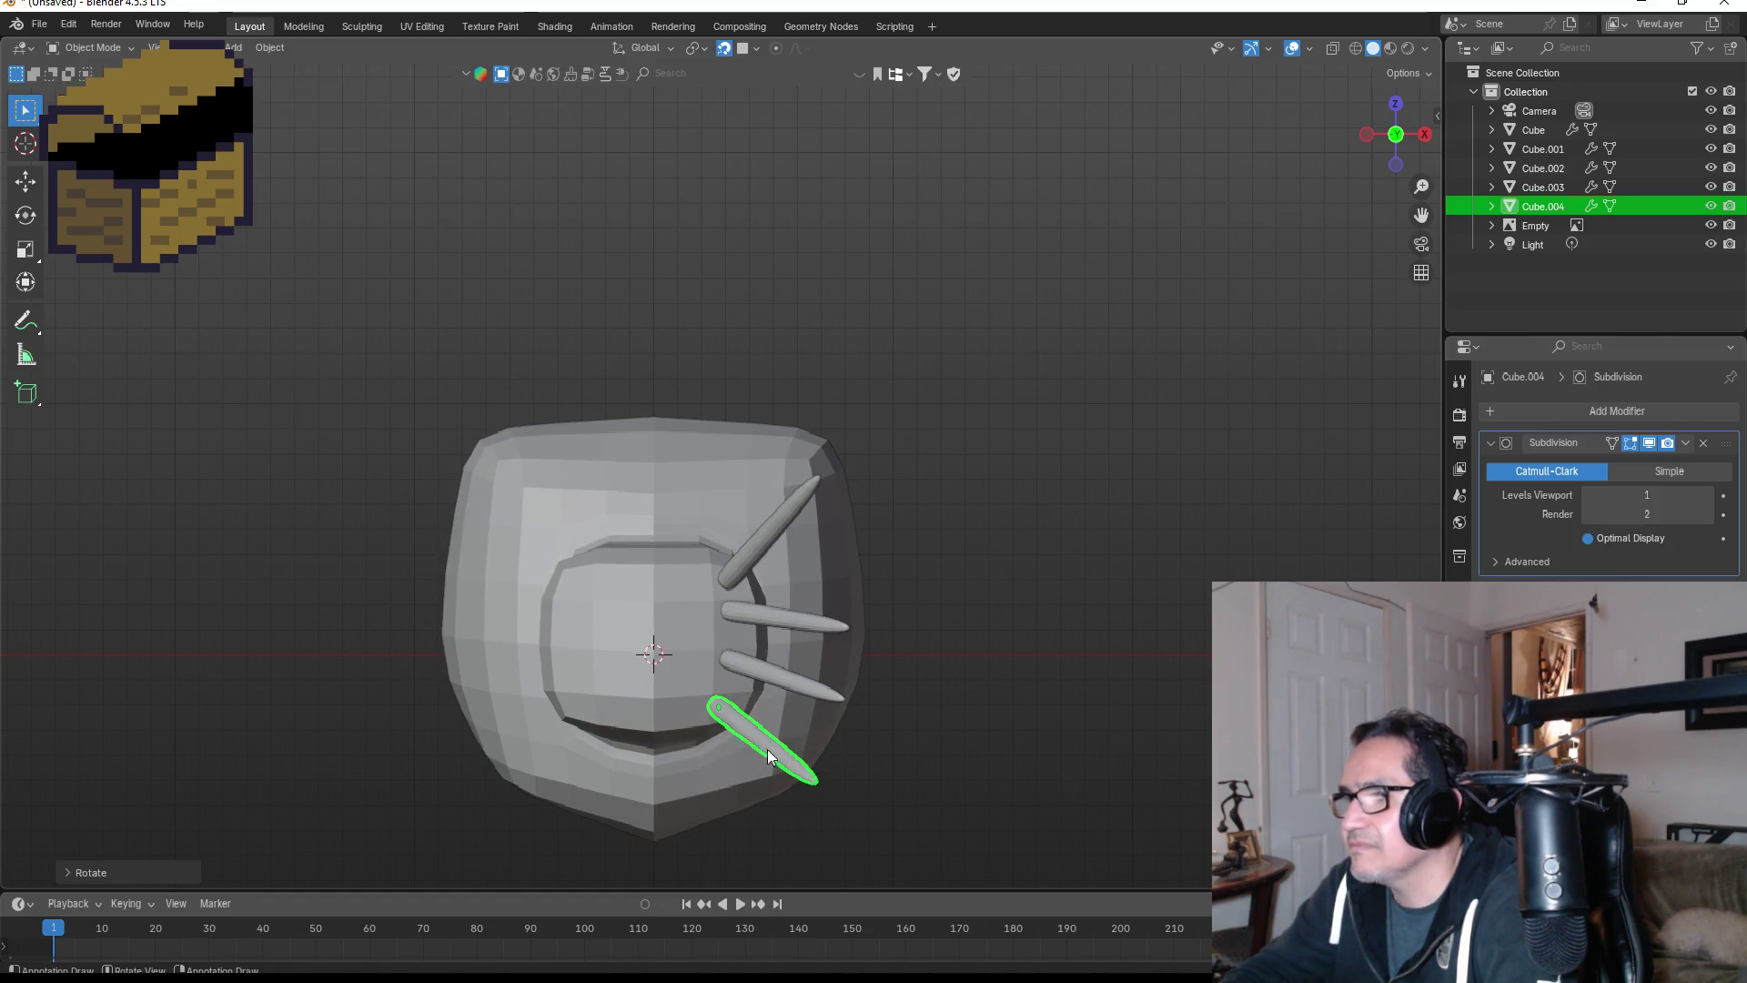
left_click(906, 533)
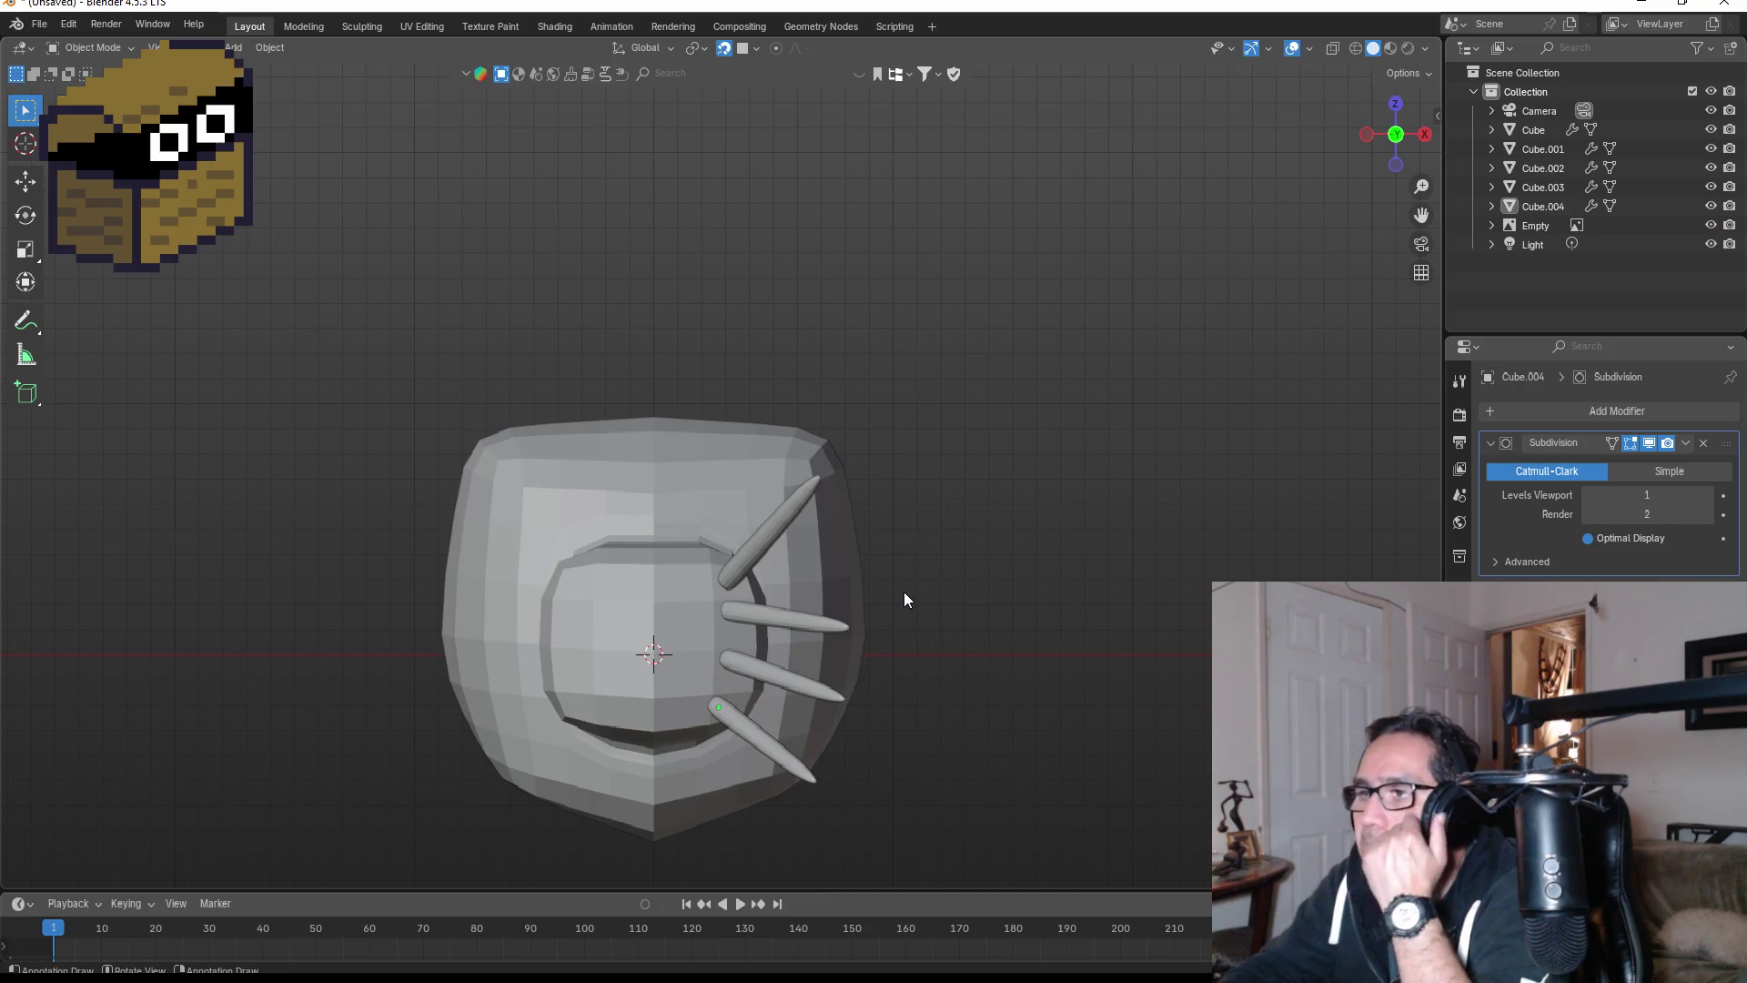
- Copy the upper-right spike to the snout's left side, angled up-left
left_click(766, 537)
key("shift+d")
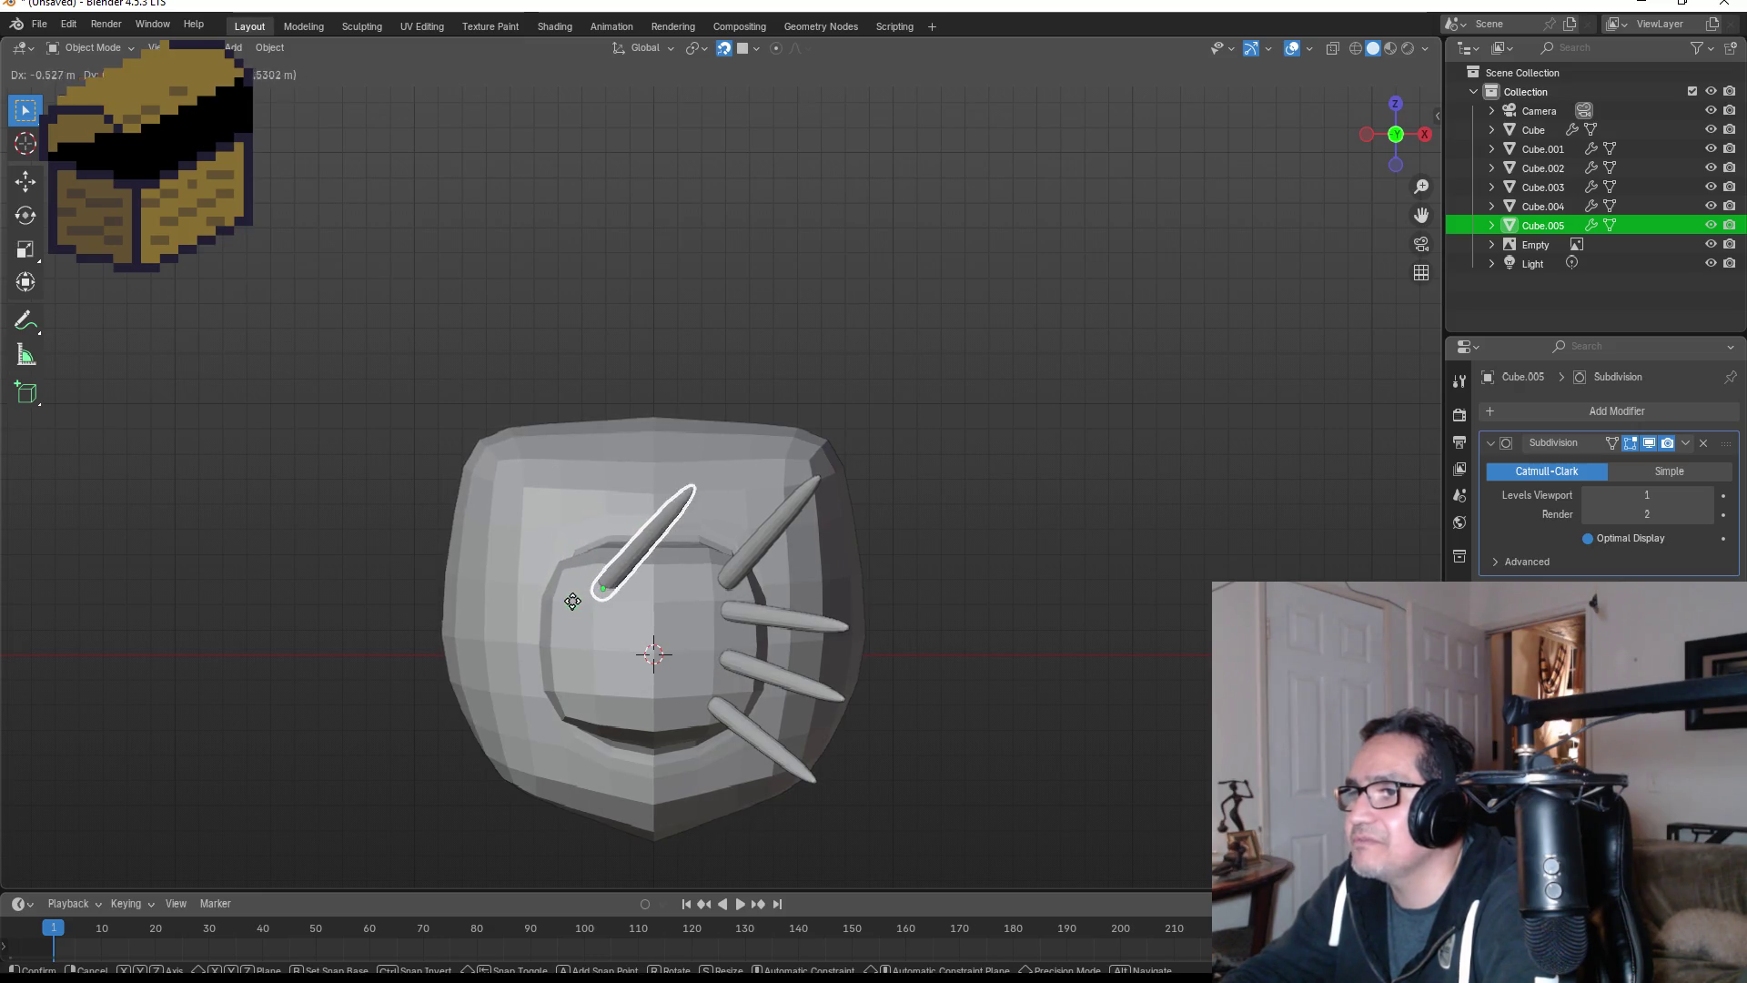
left_click(555, 614)
key("r")
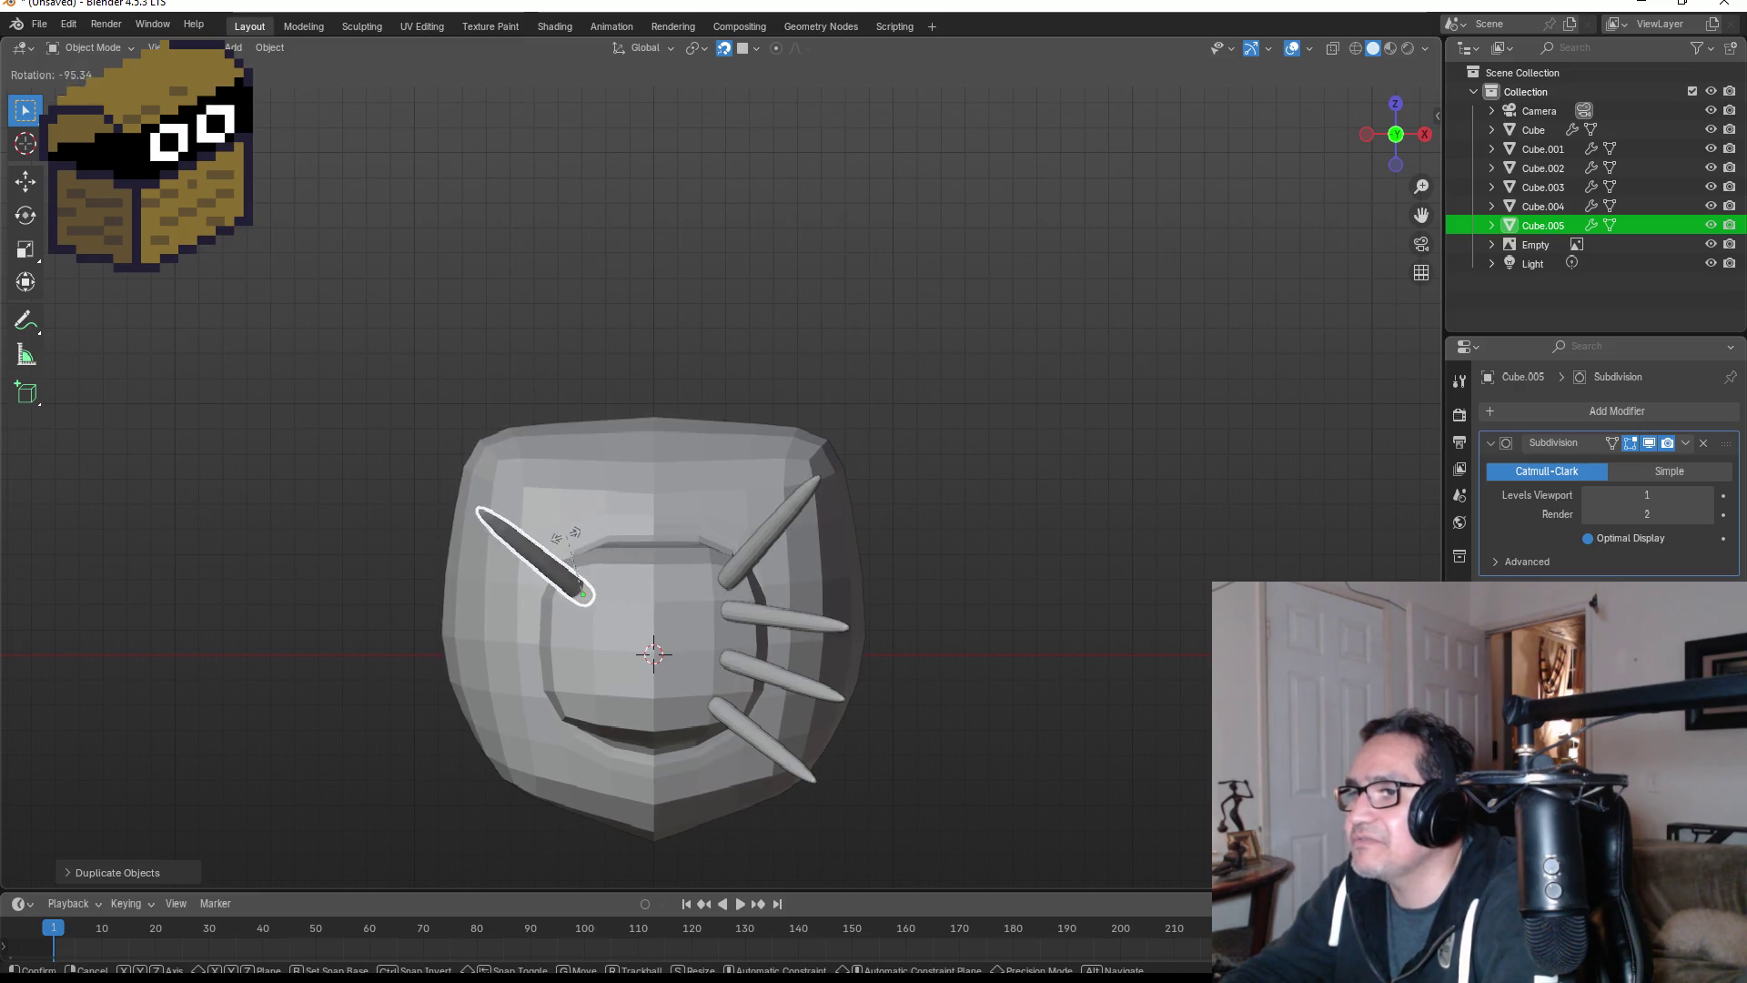
left_click(568, 605)
key("g")
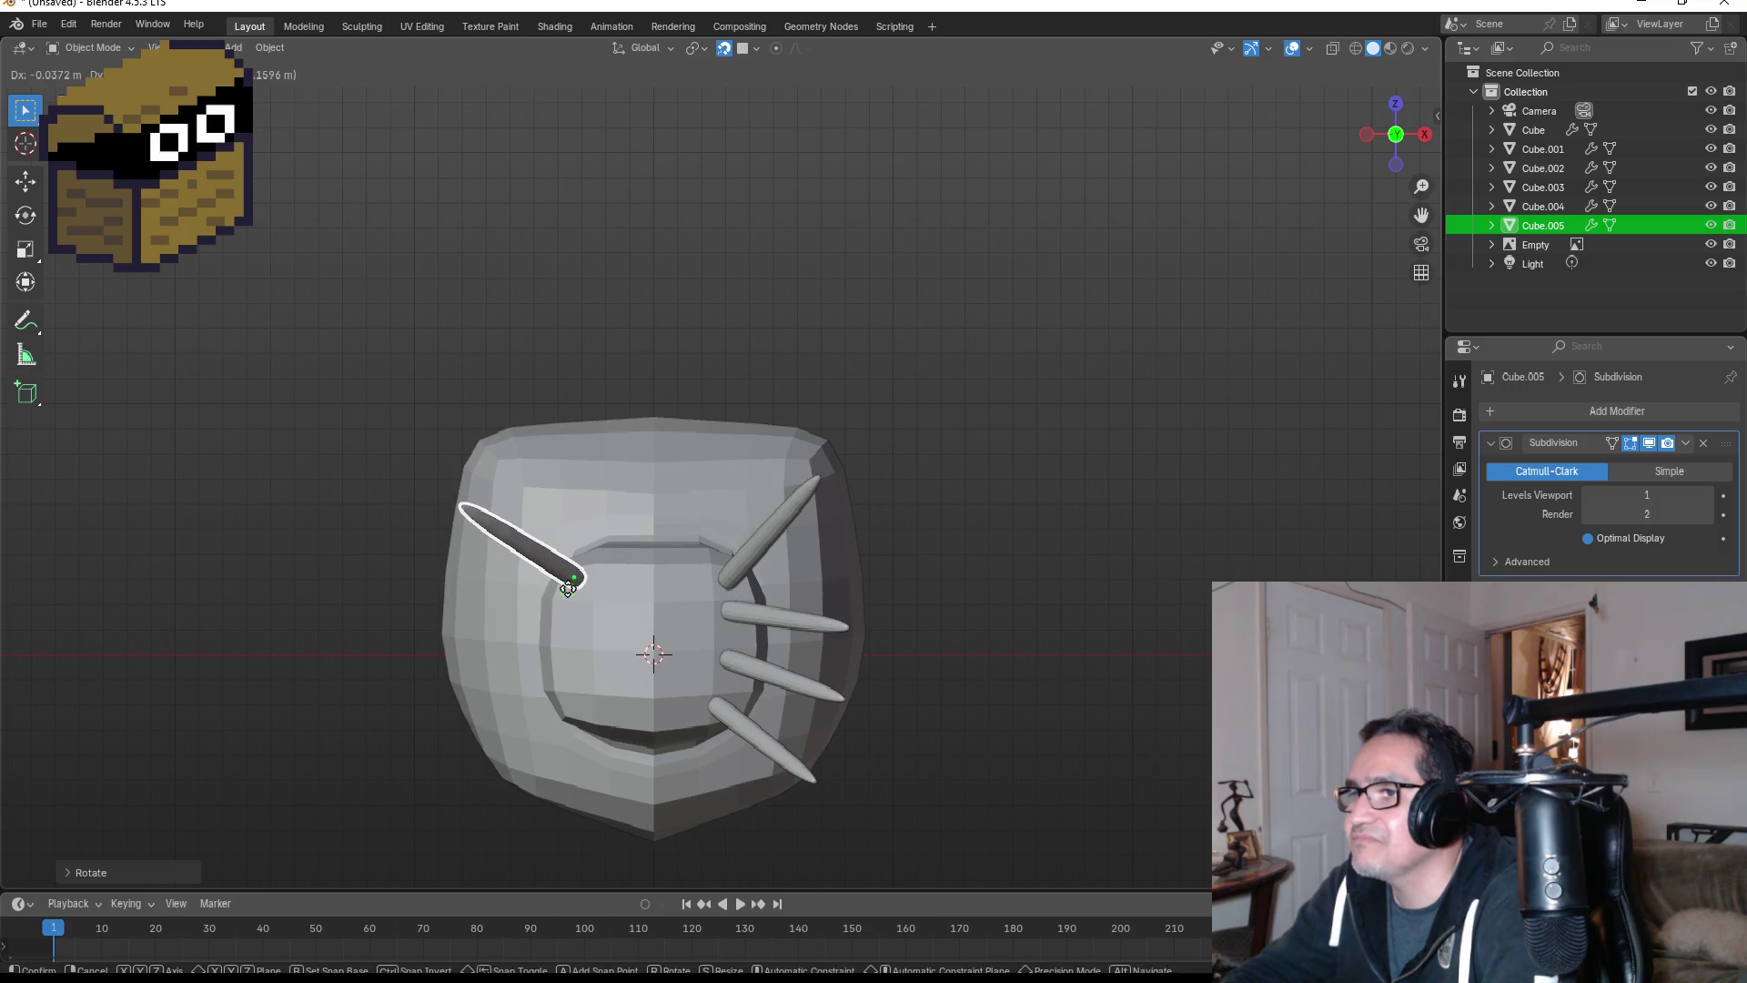
left_click(572, 587)
scroll(673, 640, "down", 4)
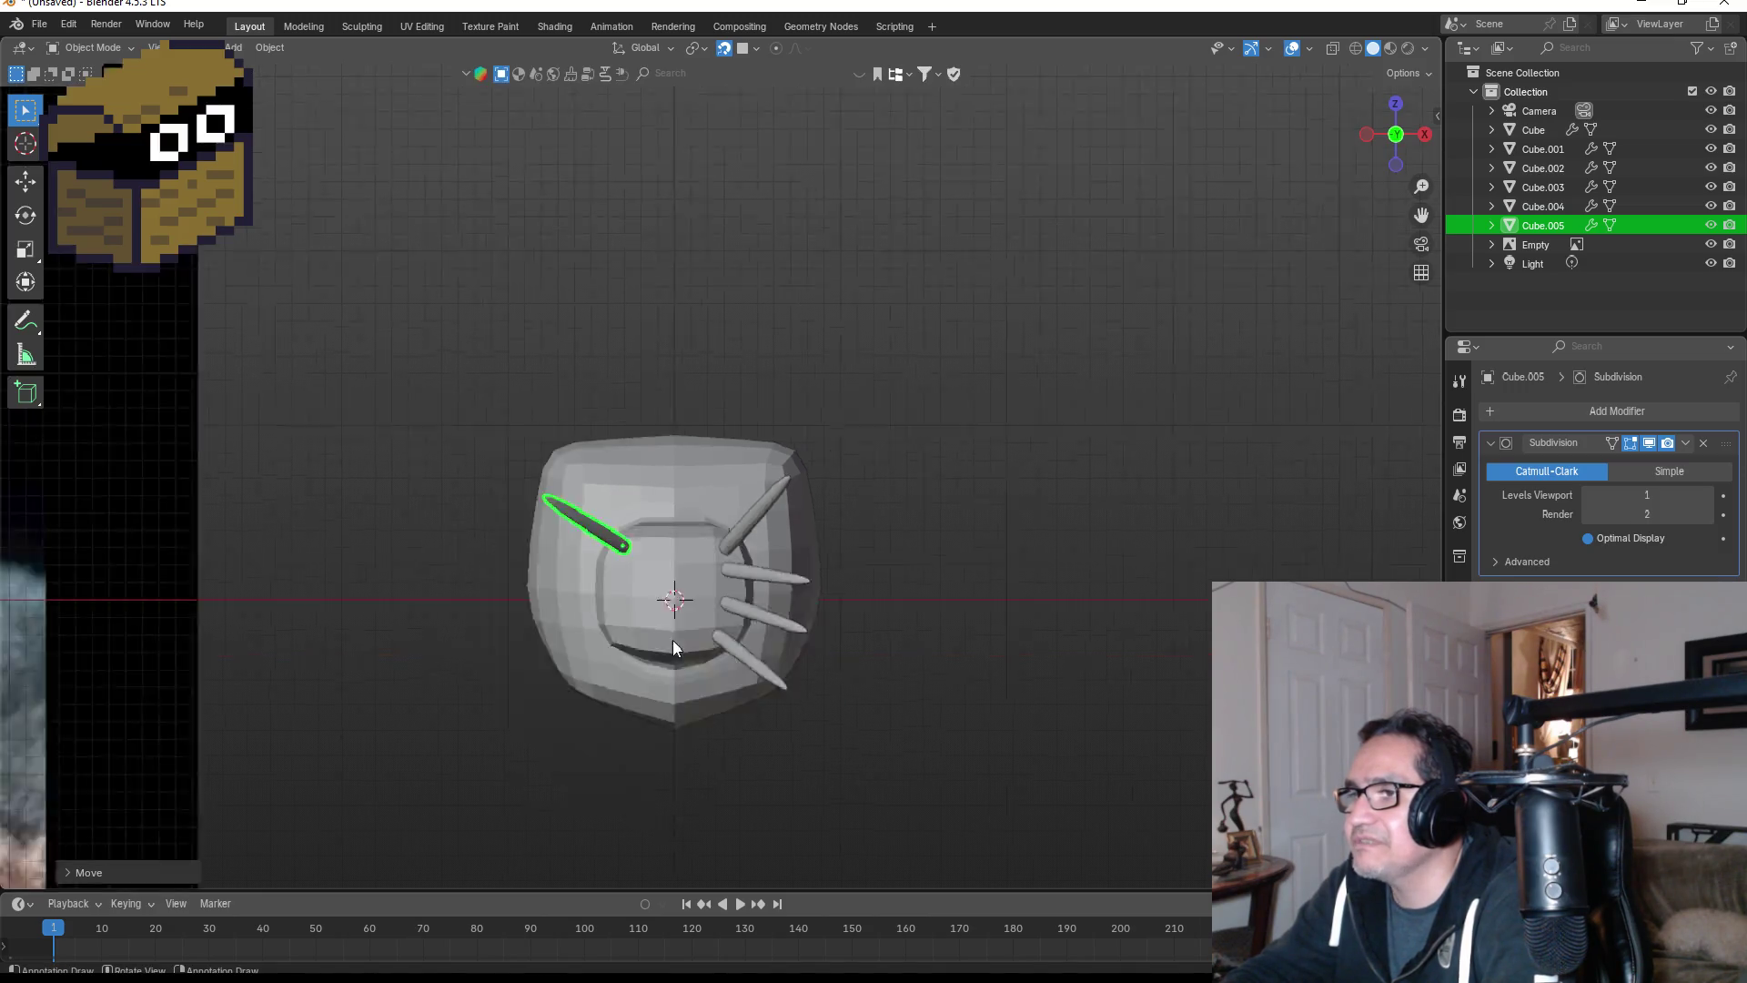
- Pan across the reference photos and frame the head model up close
scroll(490, 637, "down", 3)
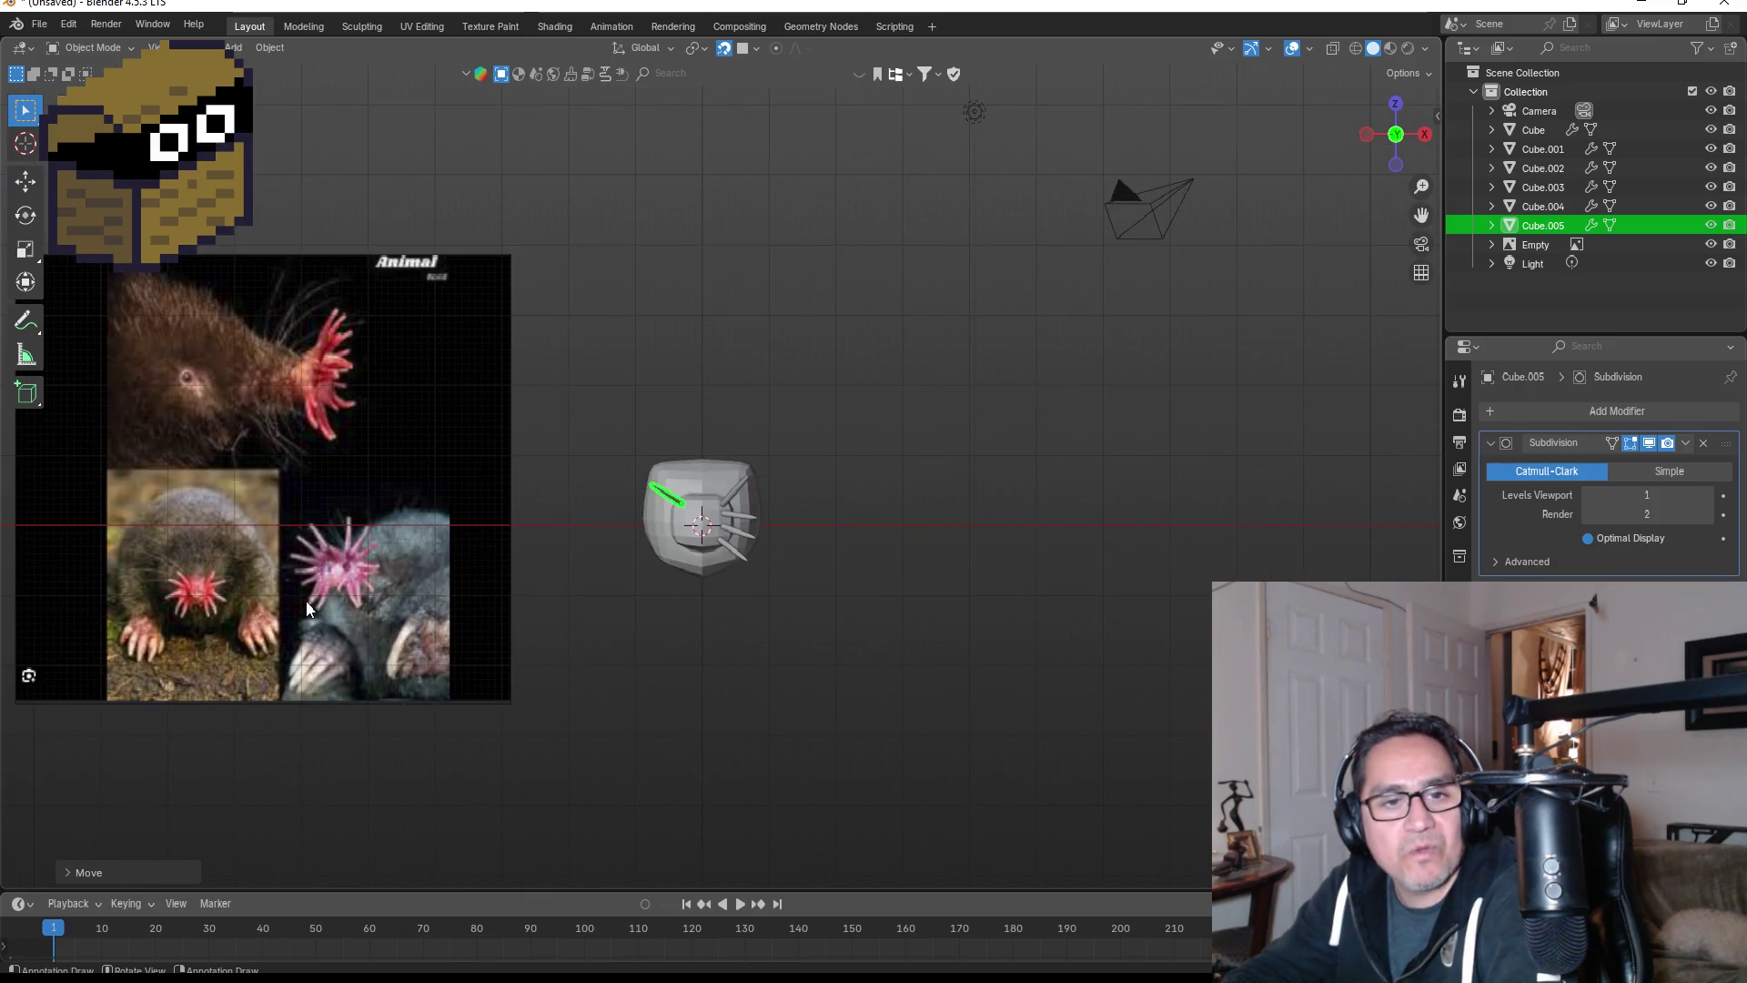
scroll(300, 604, "up", 1)
scroll(293, 614, "up", 5)
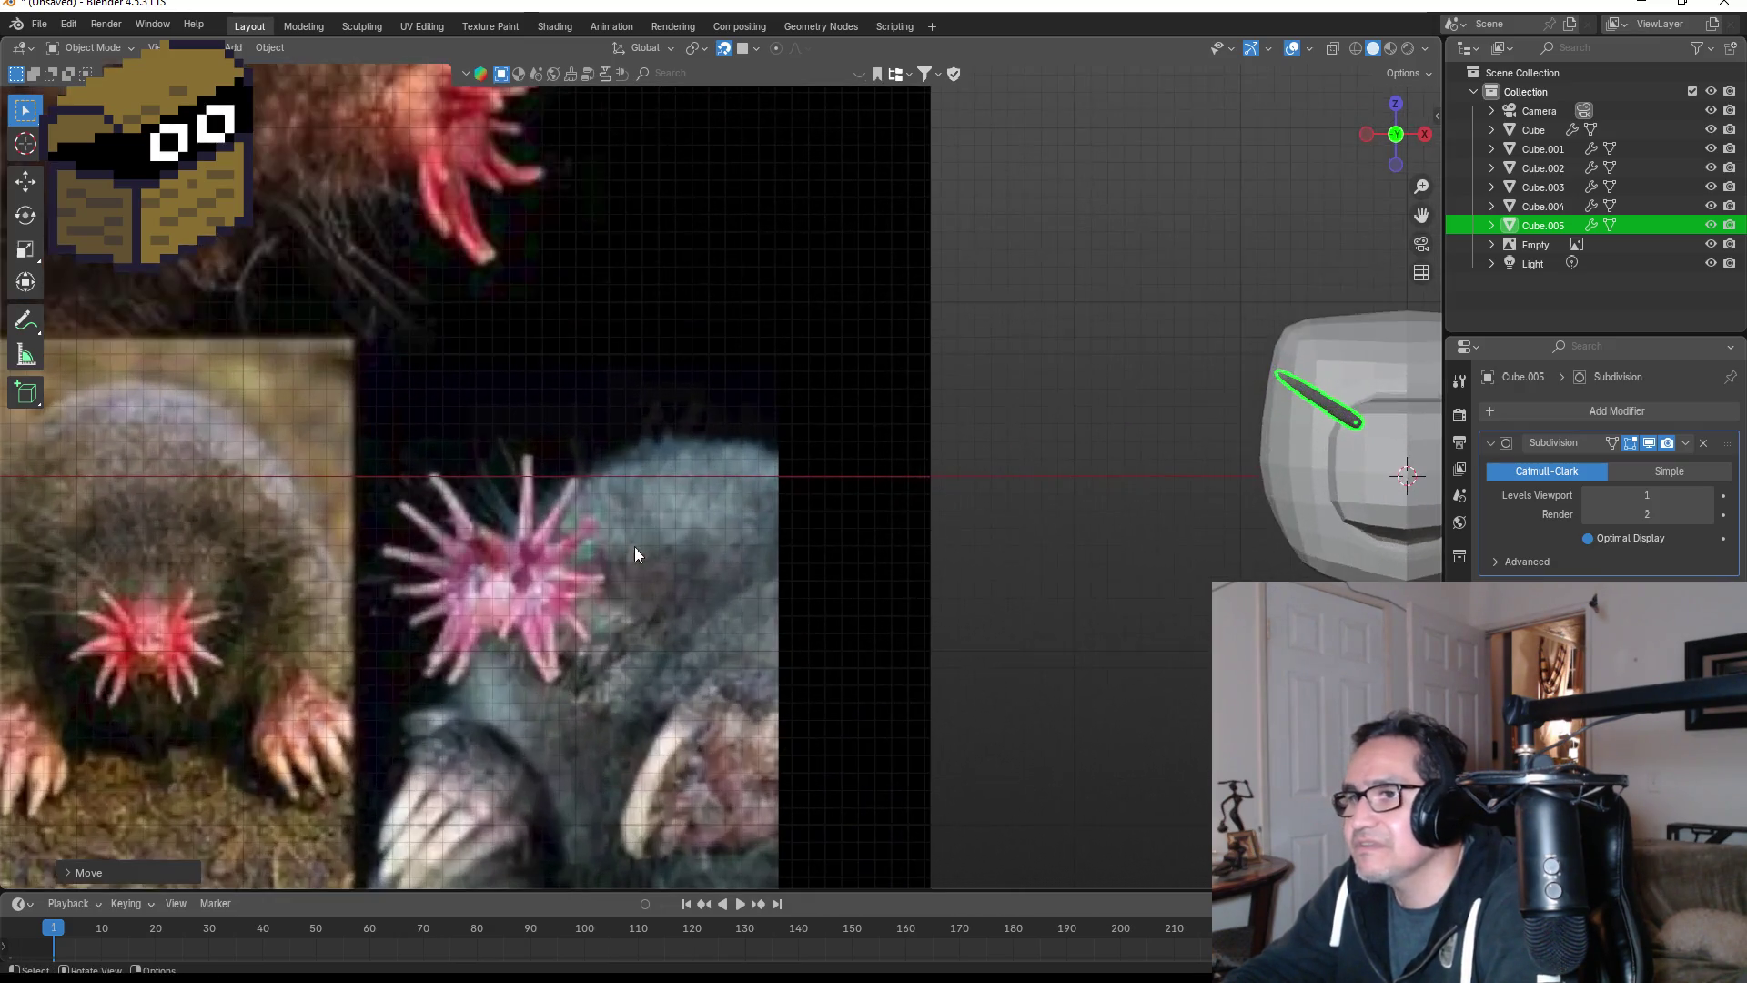
middle_click_drag(593, 593, 821, 536, "shift")
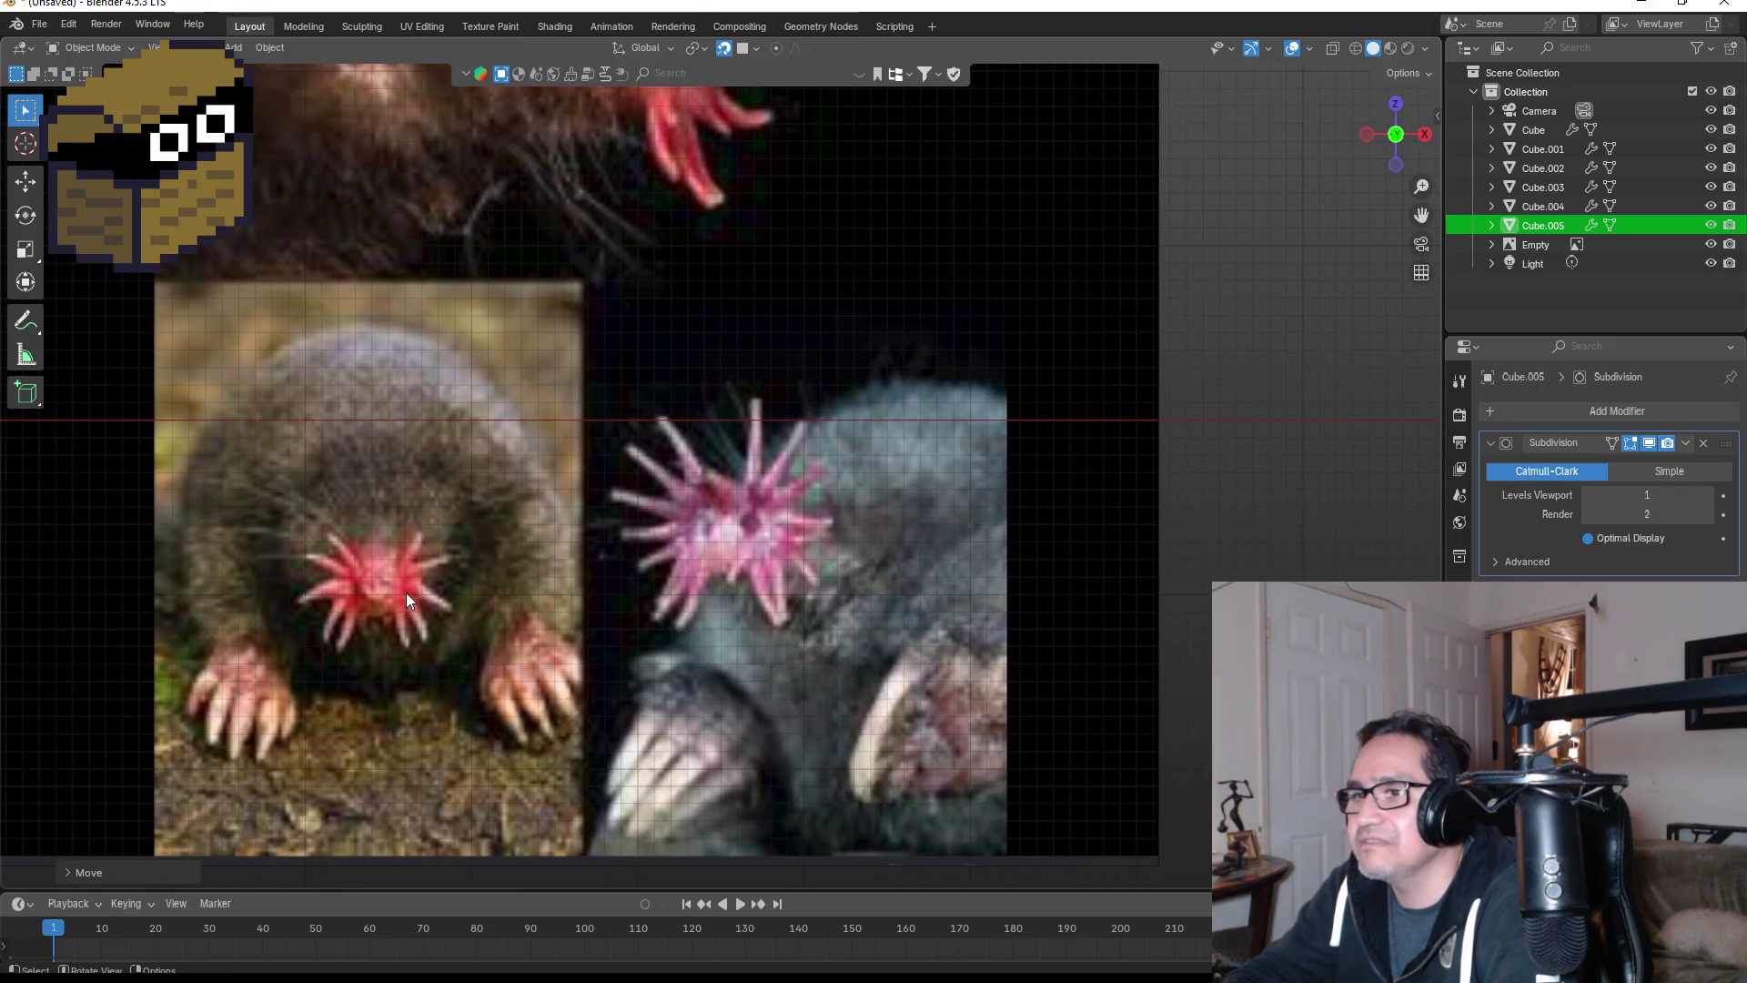
scroll(423, 591, "down", 2)
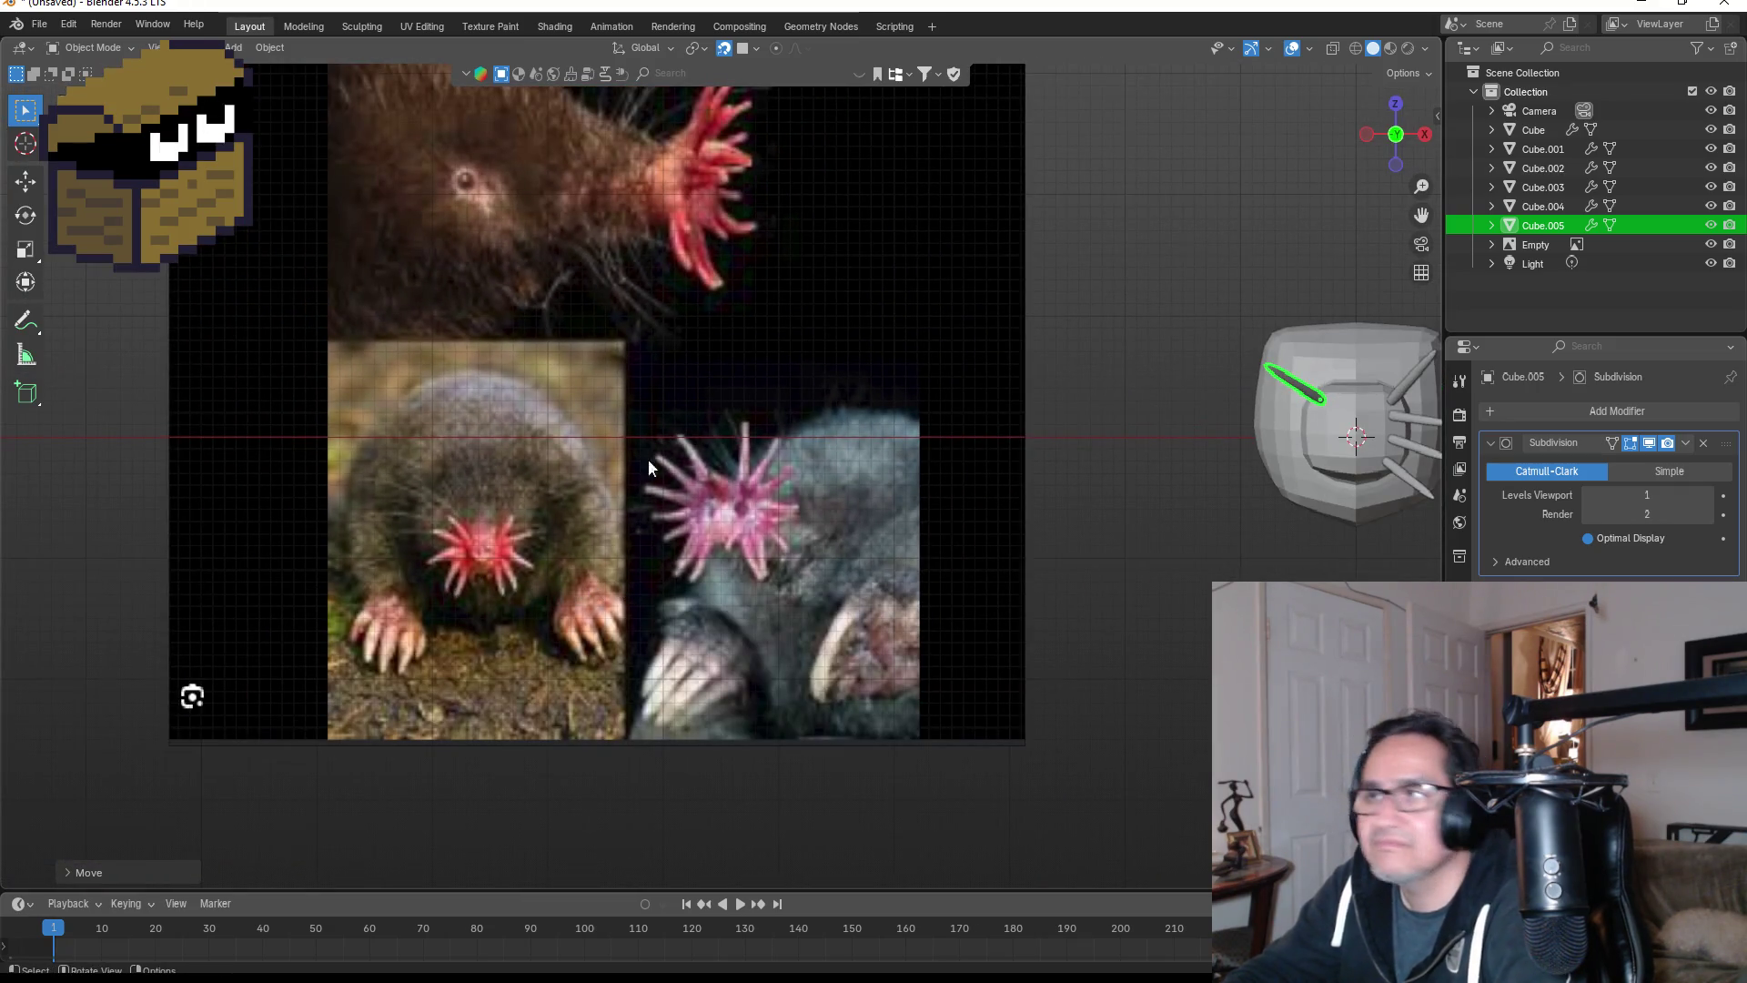
mouse_move(1057, 472)
middle_mouse_down("shift")
mouse_move(1100, 487)
mouse_move(563, 498)
middle_mouse_up("shift")
scroll(756, 433, "up", 5)
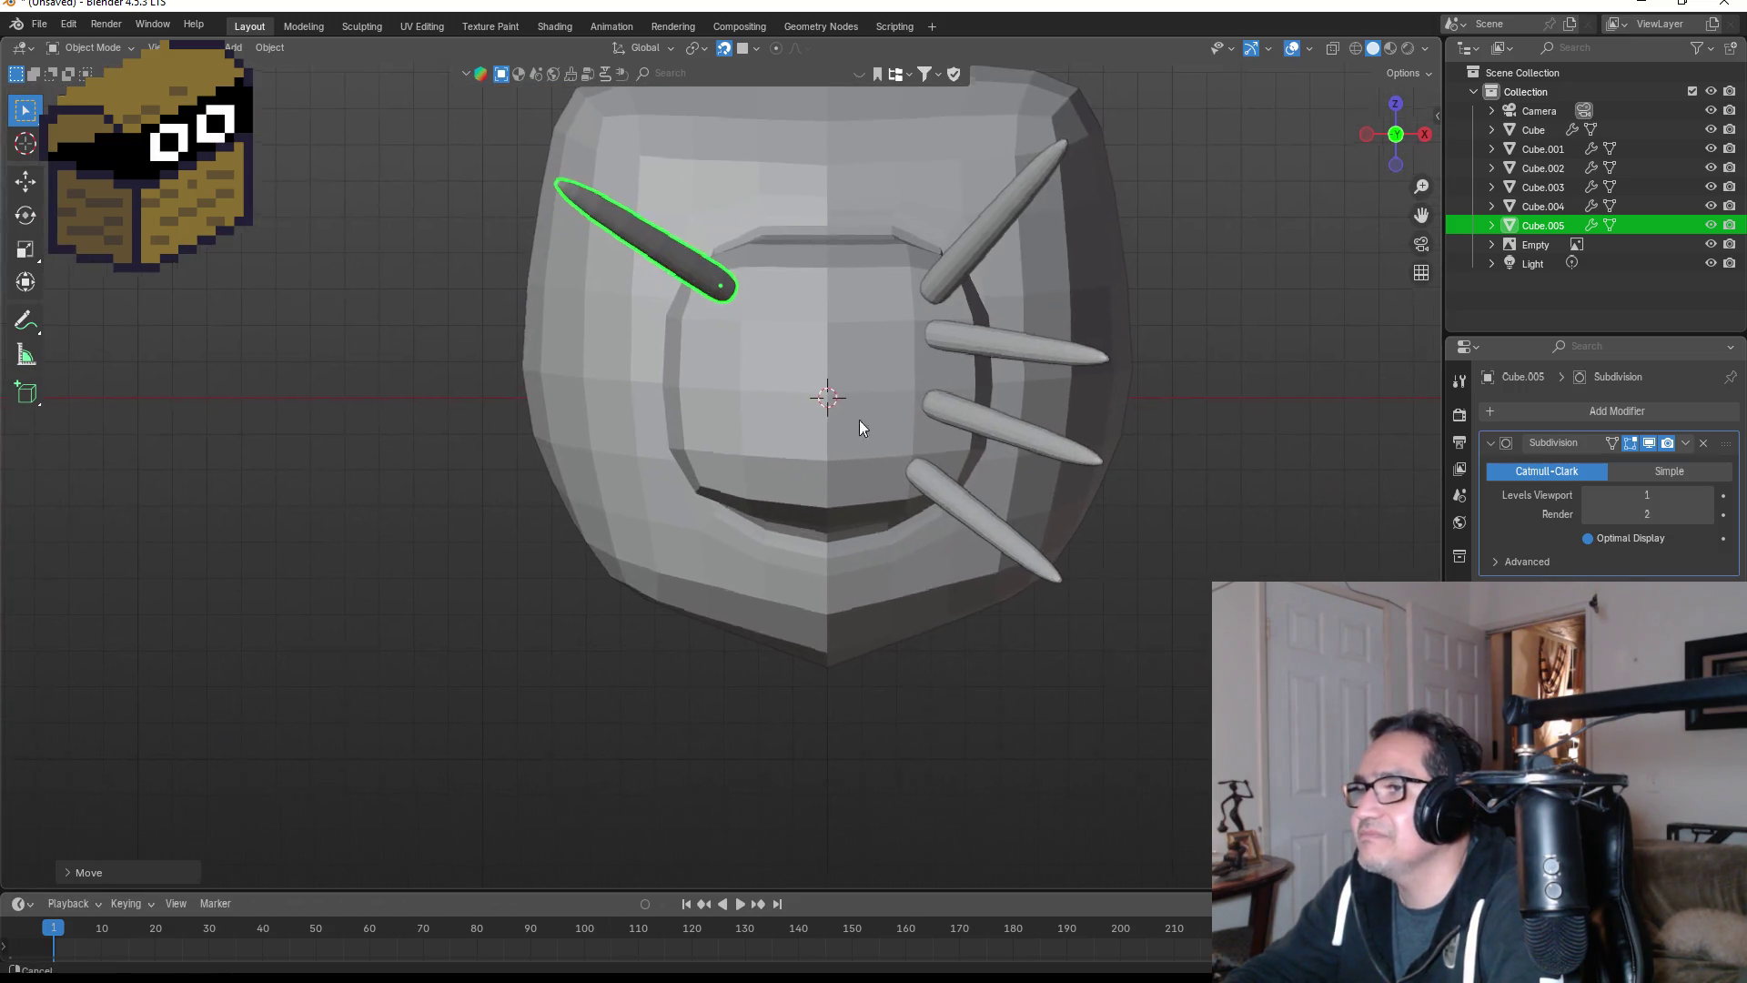
middle_click_drag(859, 418, 750, 549, "shift")
- Duplicate the upper-left spike into a horizontal left spike placed just below it
left_click(750, 440)
mouse_move(750, 445)
middle_mouse_down()
mouse_move(810, 440)
mouse_move(689, 457)
mouse_move(968, 468)
middle_mouse_up()
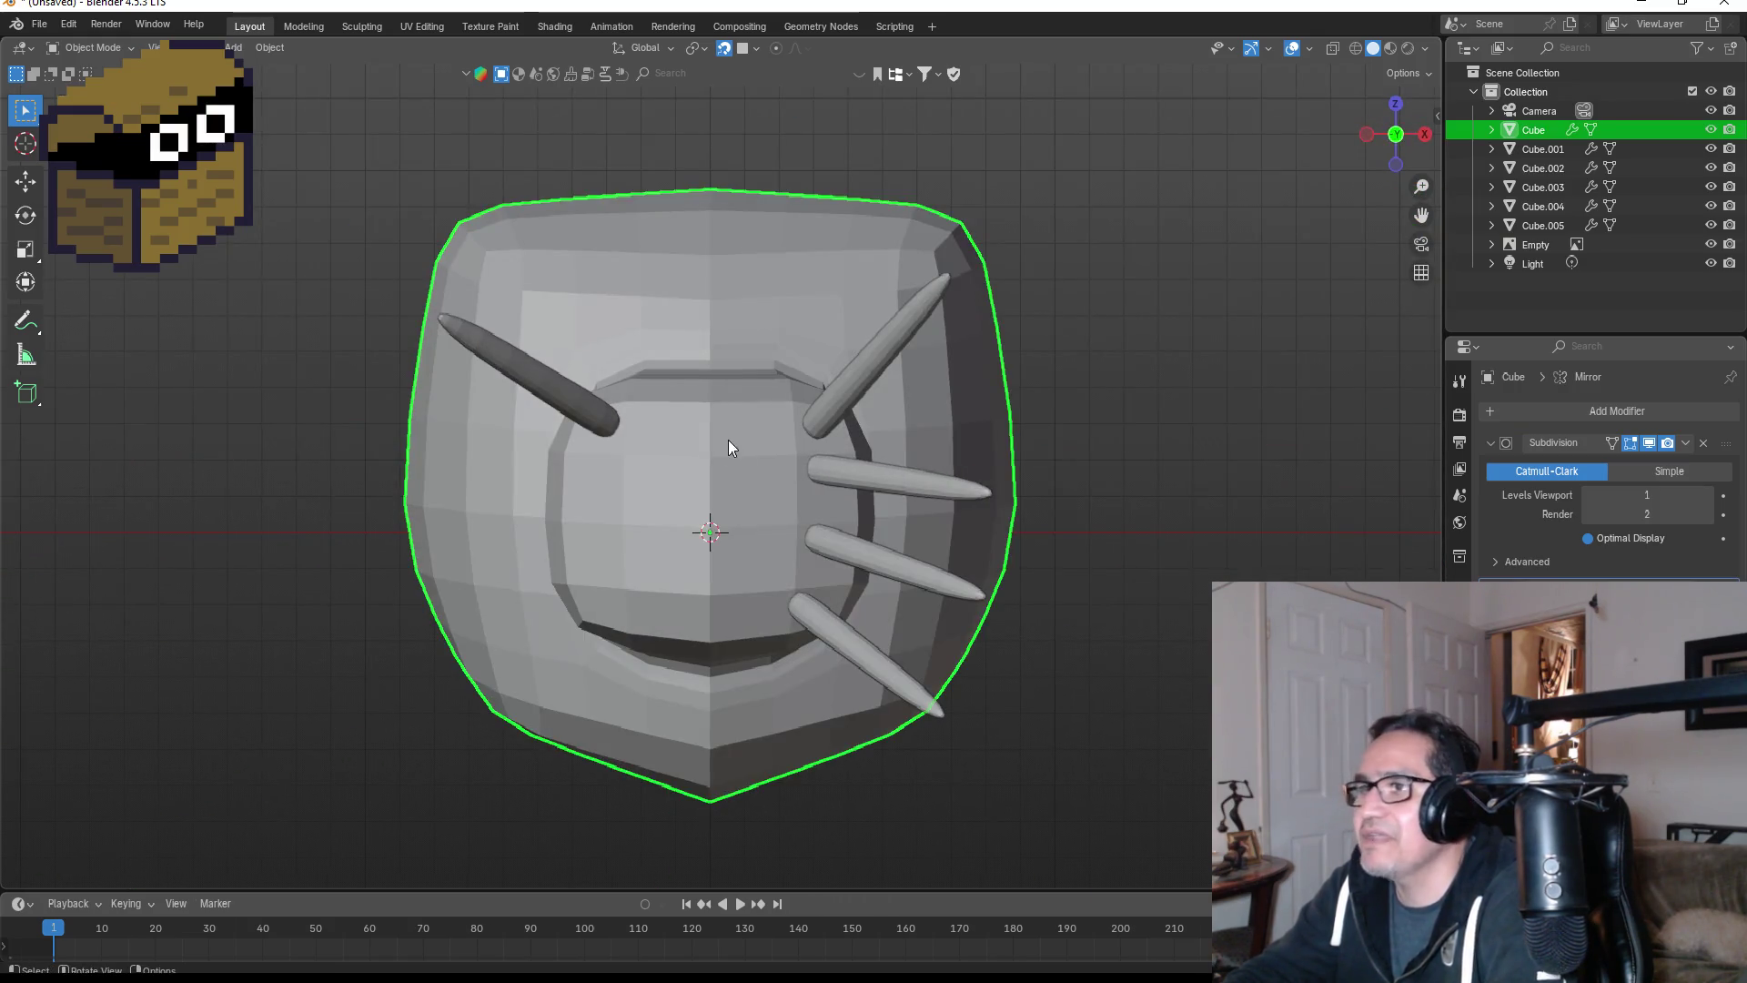
left_click(586, 411)
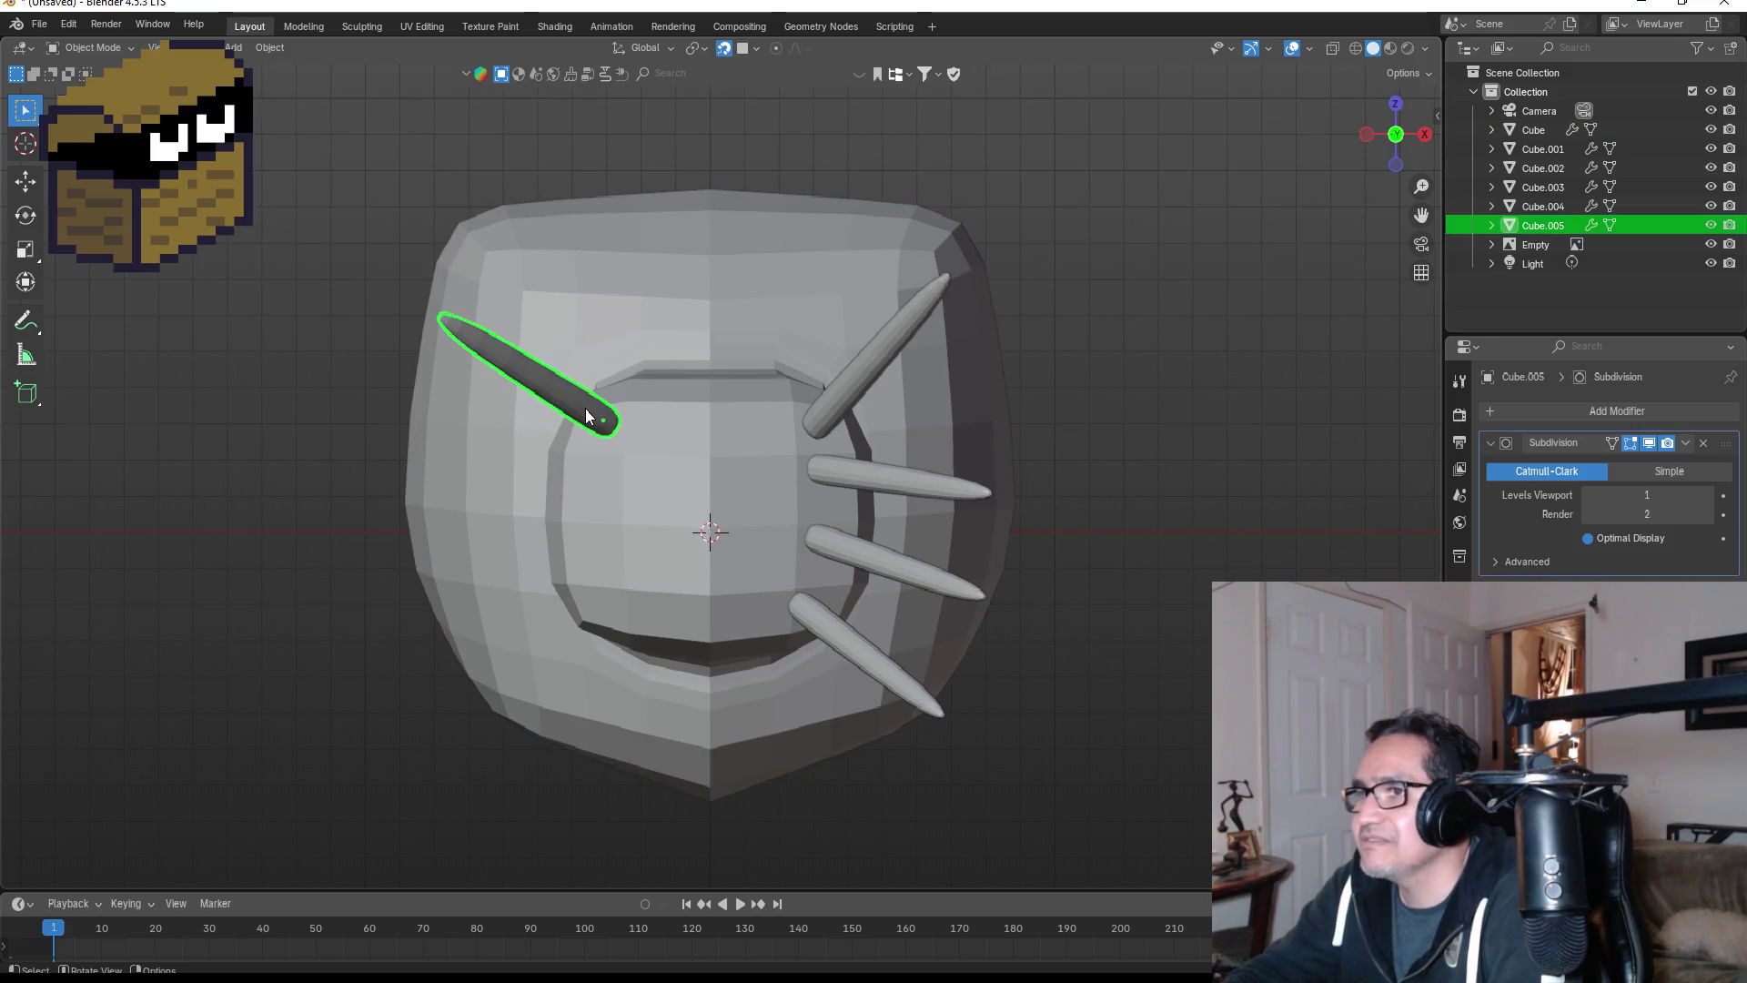
key("shift+d")
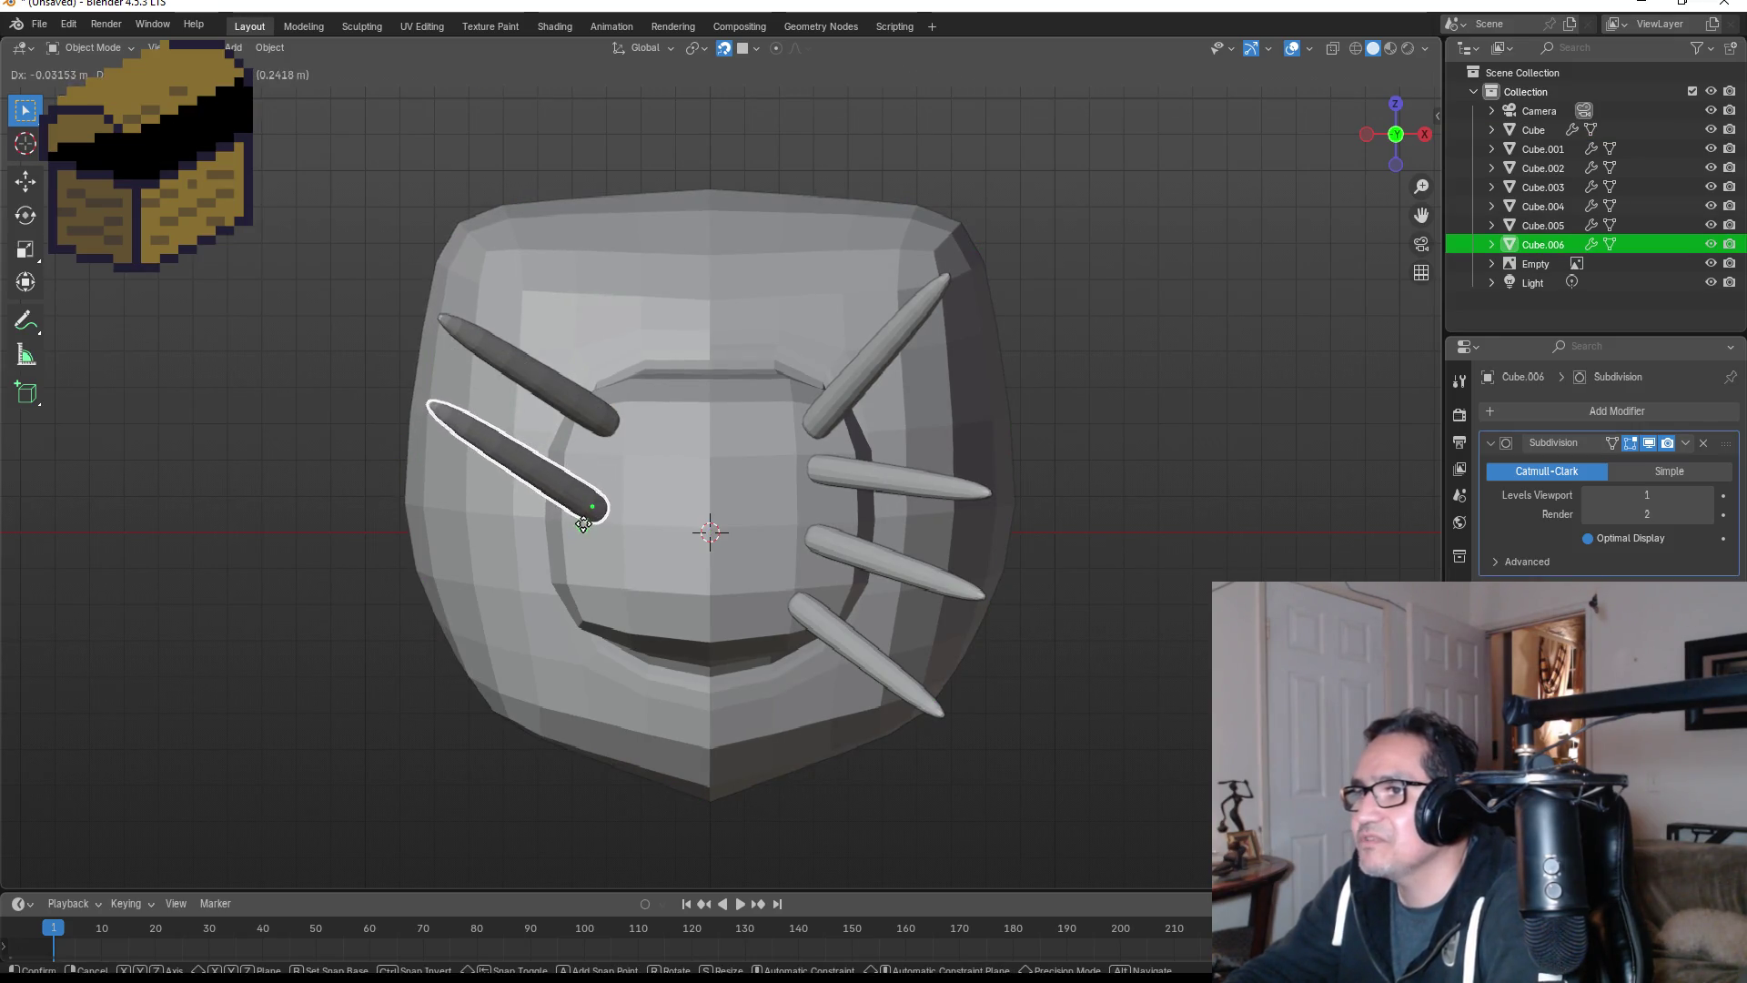
left_click(581, 534)
key("r")
left_click(592, 526)
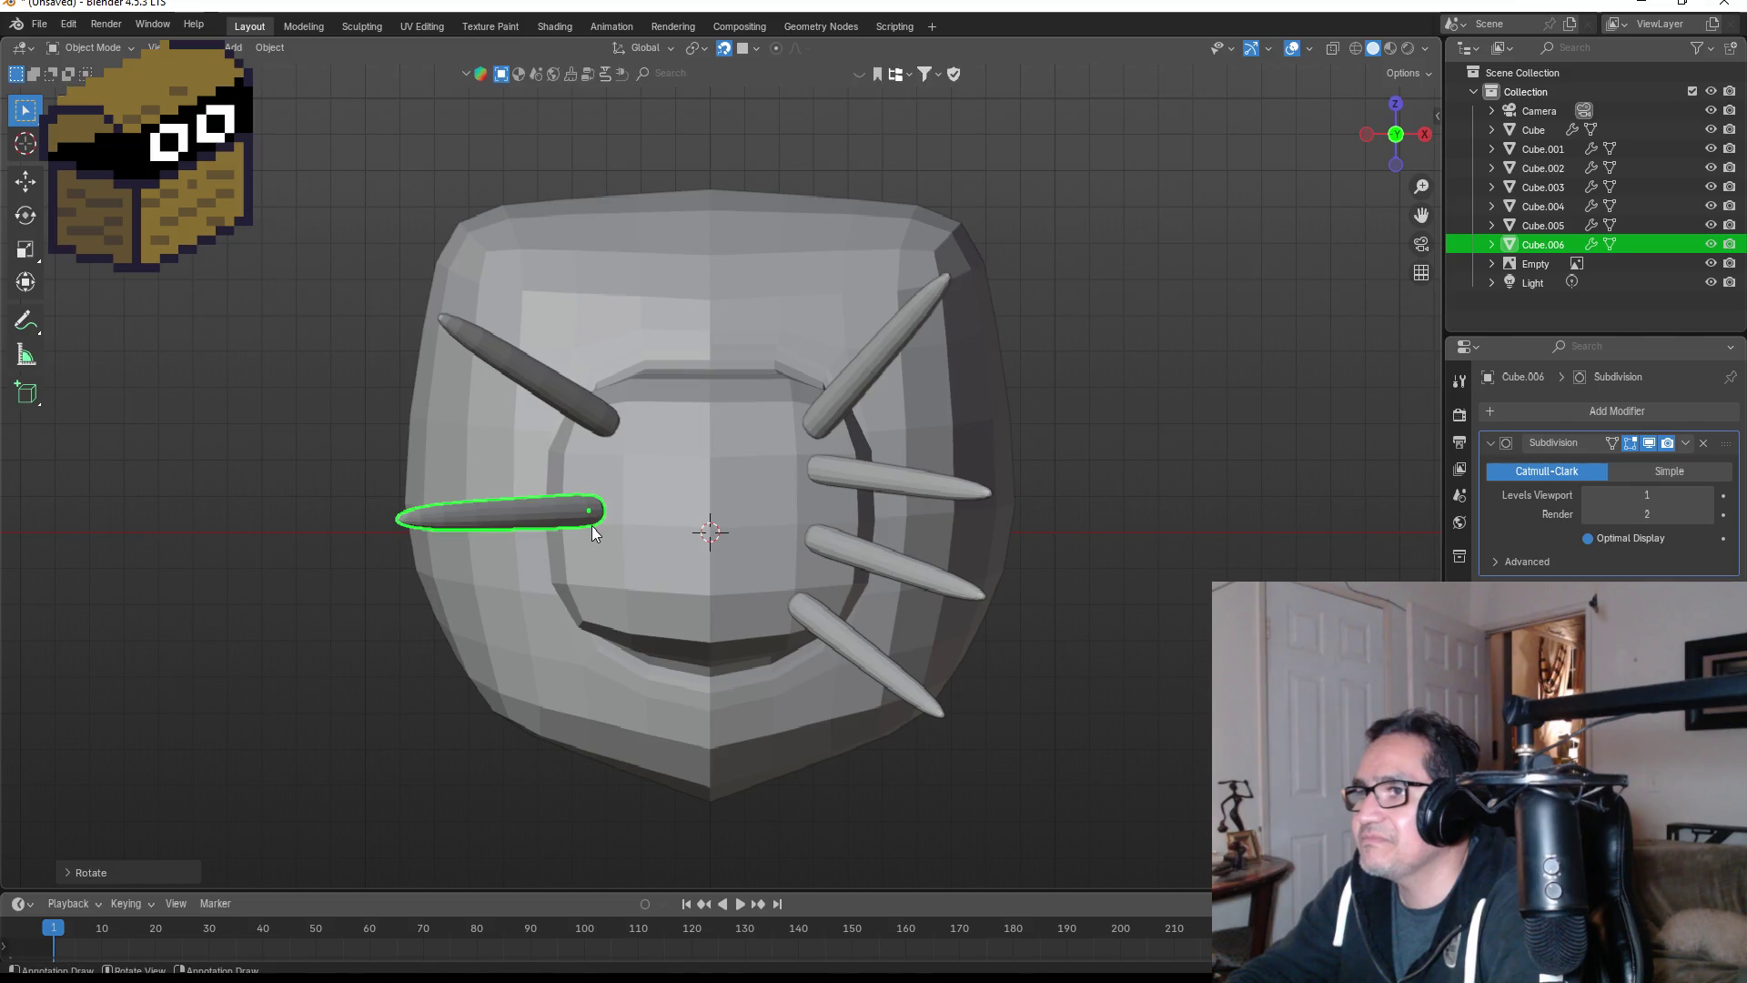
key("g")
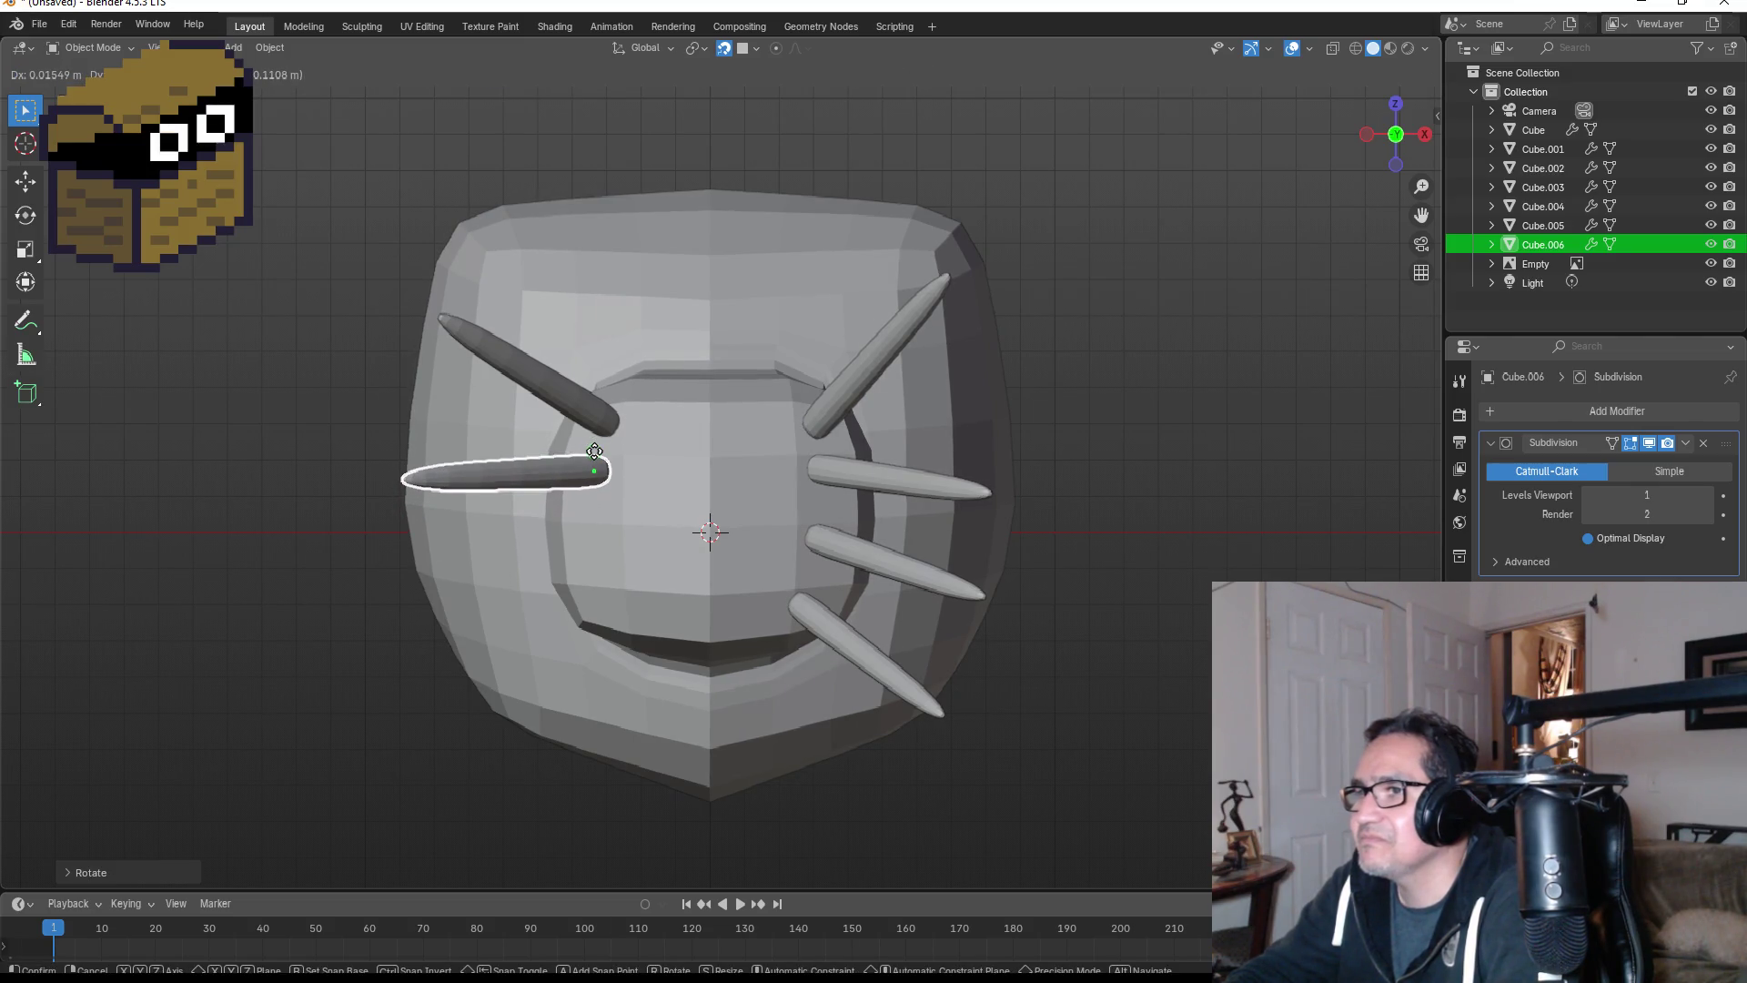
left_click(595, 455)
- Add two more left spikes below, tilted downward, completing four per side
key("shift+d")
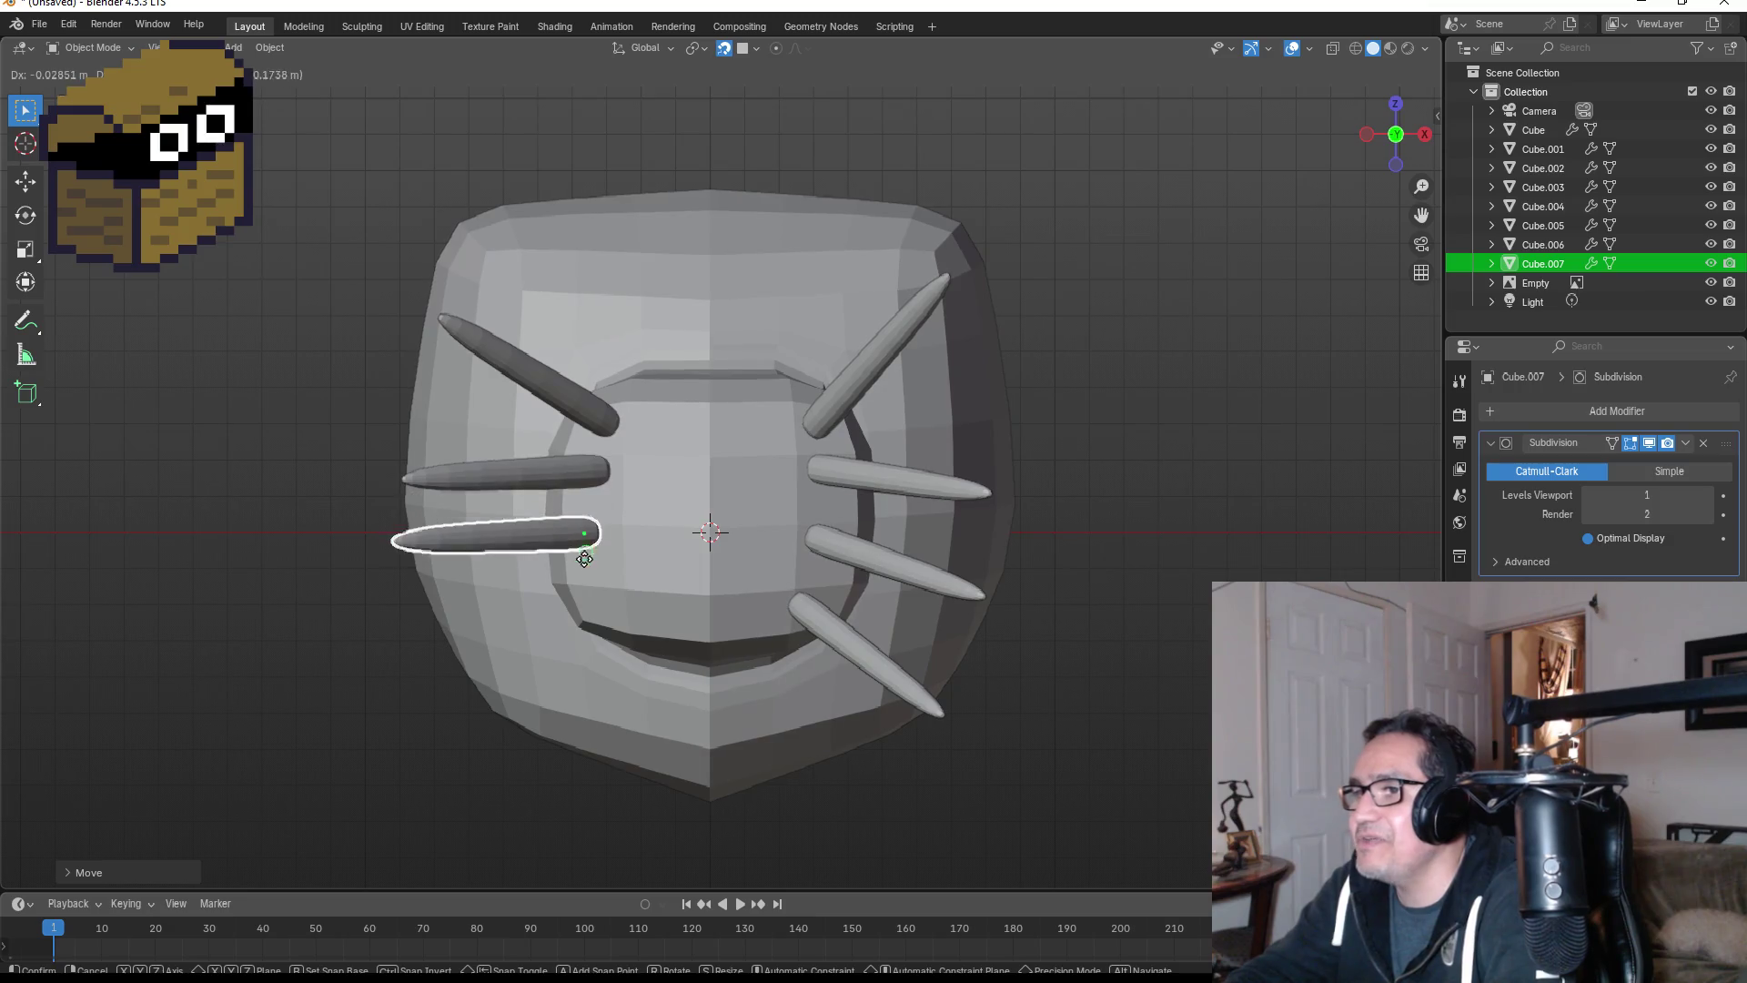
left_click(586, 558)
key("r")
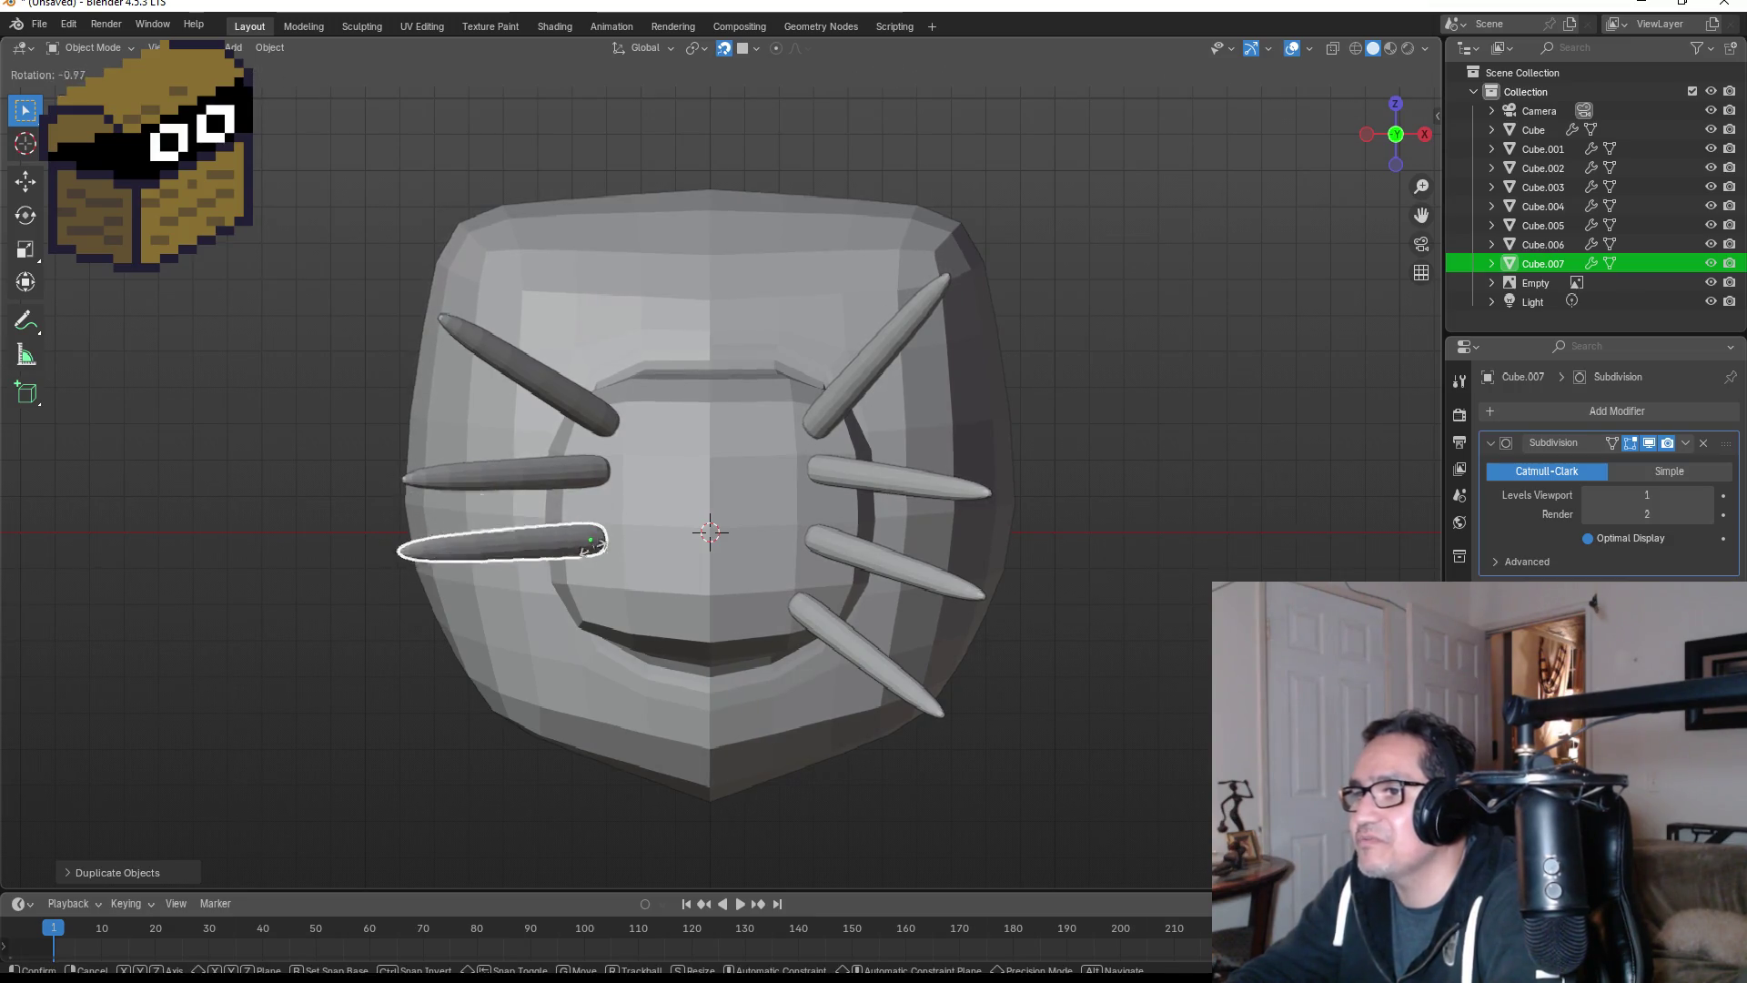
left_click(590, 552)
key("shift+d")
left_click(600, 583)
- Bring the mole reference photos into view and switch to the Chrome image search results
scroll(1065, 560, "down", 4)
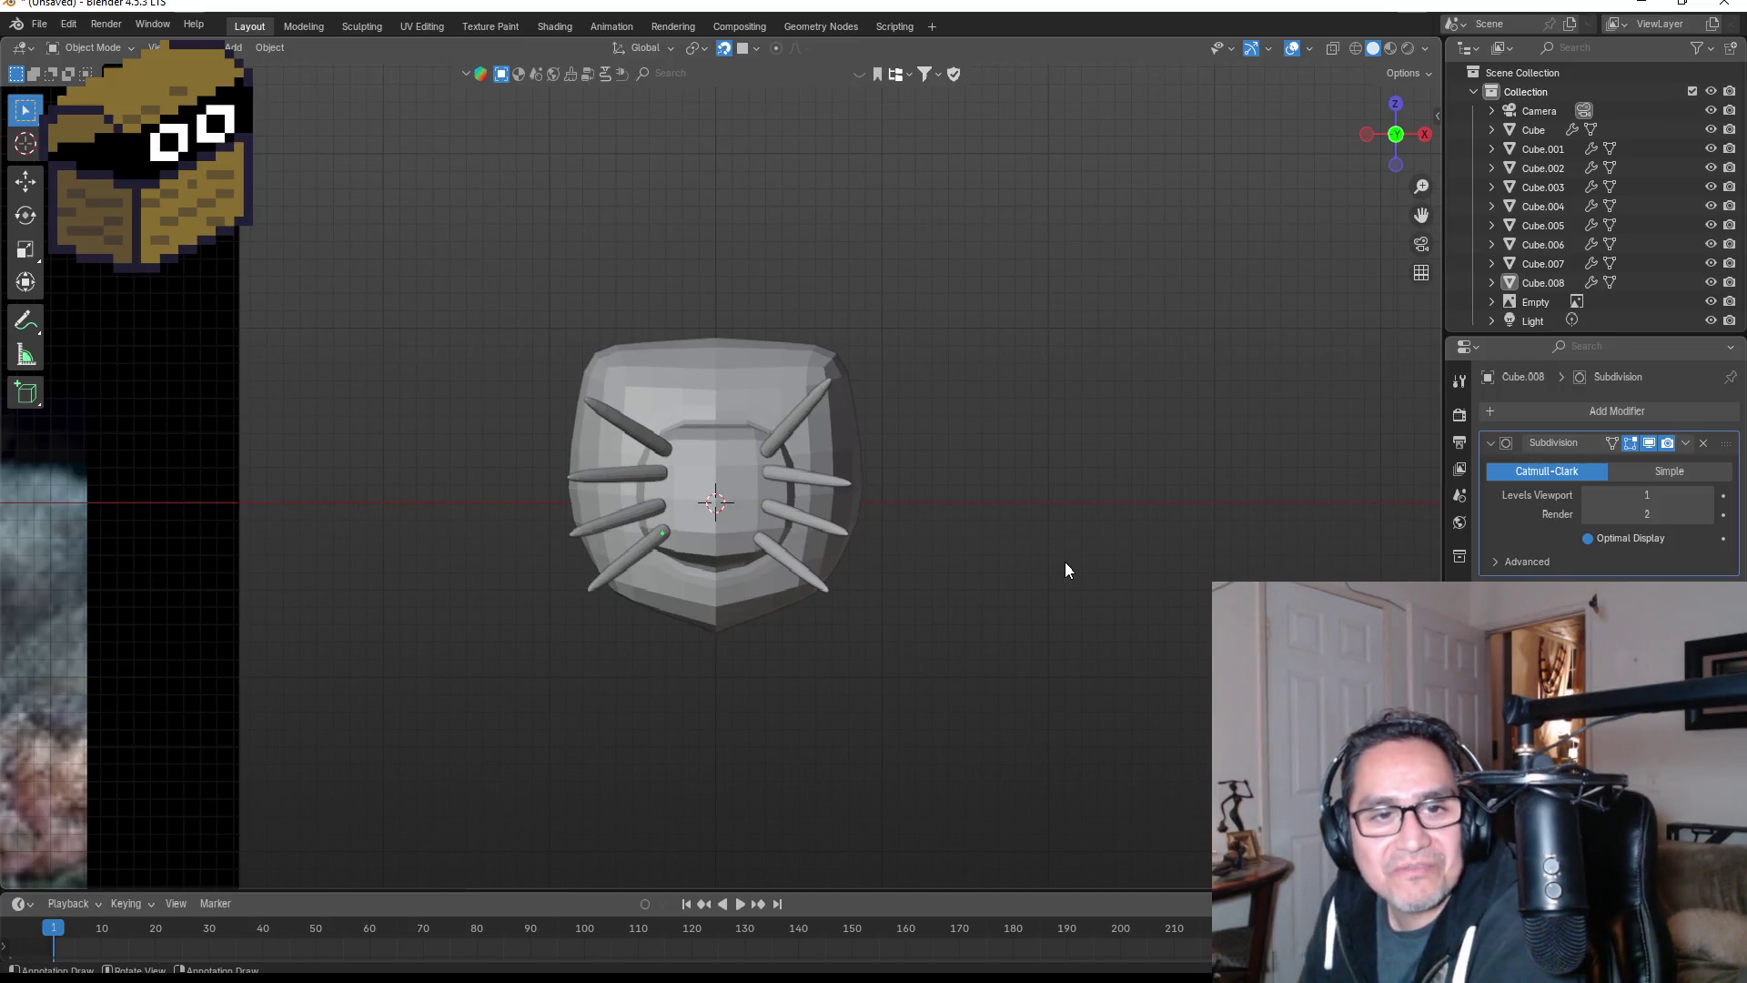
scroll(527, 564, "down", 5)
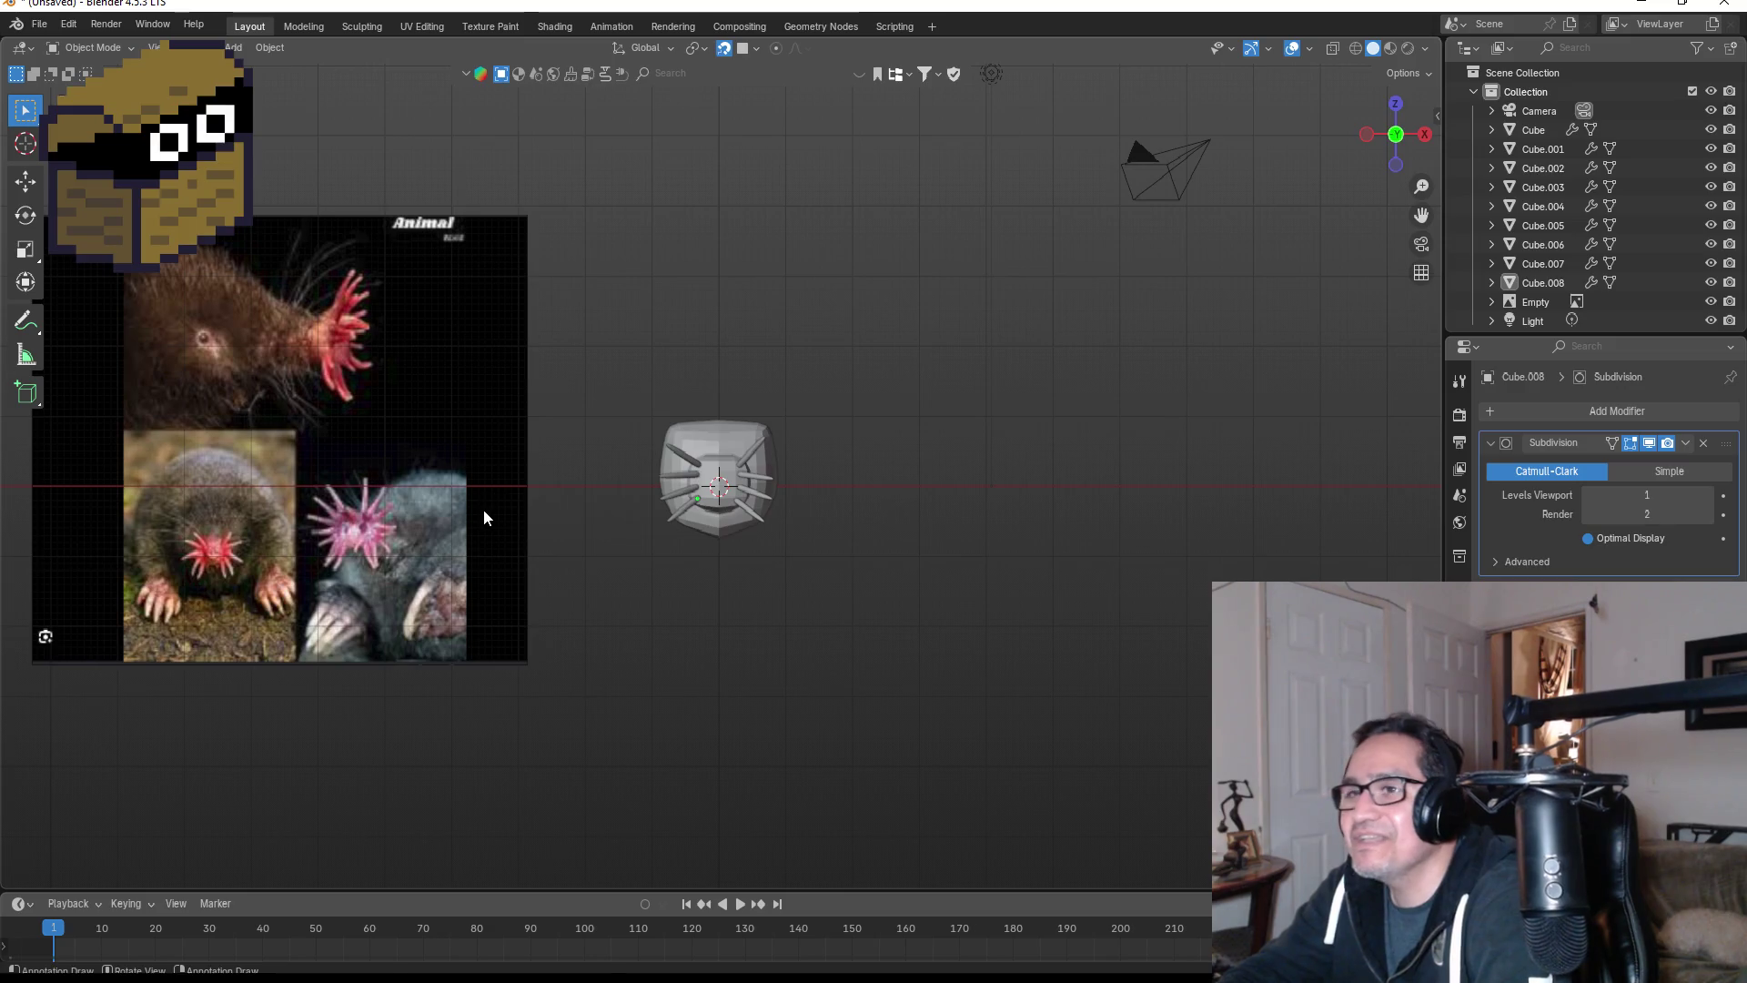
middle_click_drag(483, 510, 707, 495, "shift")
scroll(664, 368, "up", 4)
mouse_move(630, 386)
middle_mouse_down("shift")
mouse_move(804, 563)
mouse_move(817, 631)
middle_mouse_up("shift")
mouse_move(301, 973)
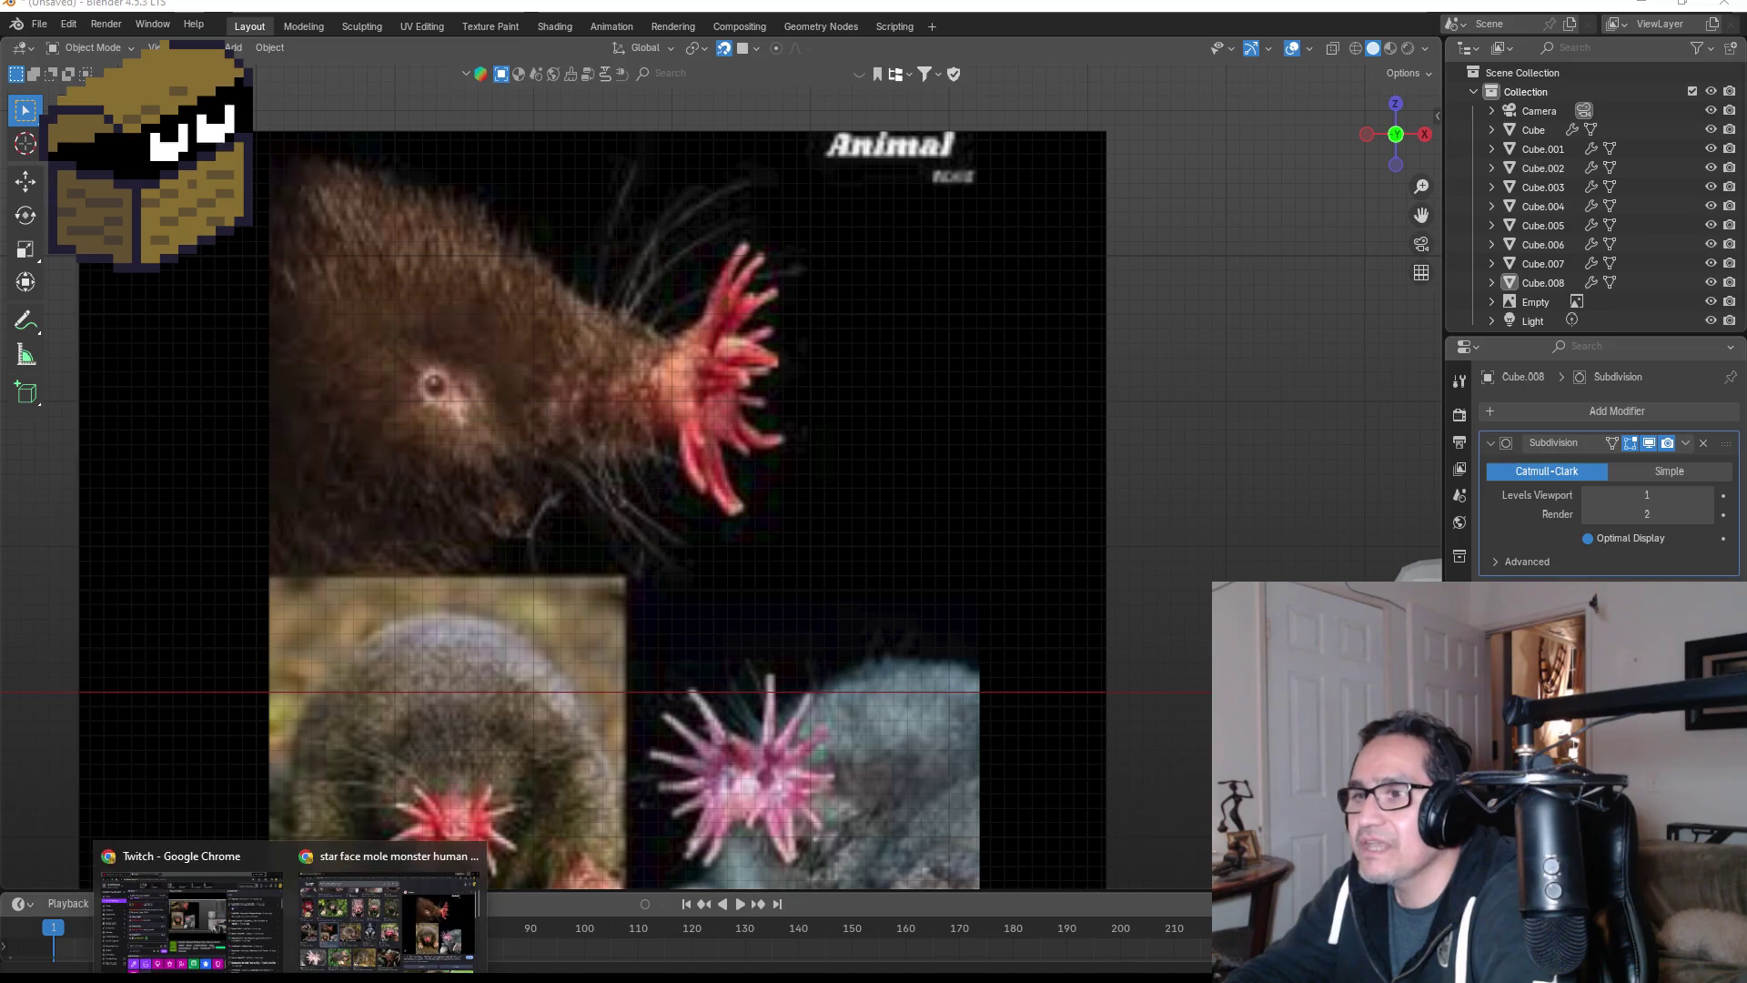
left_click(367, 914)
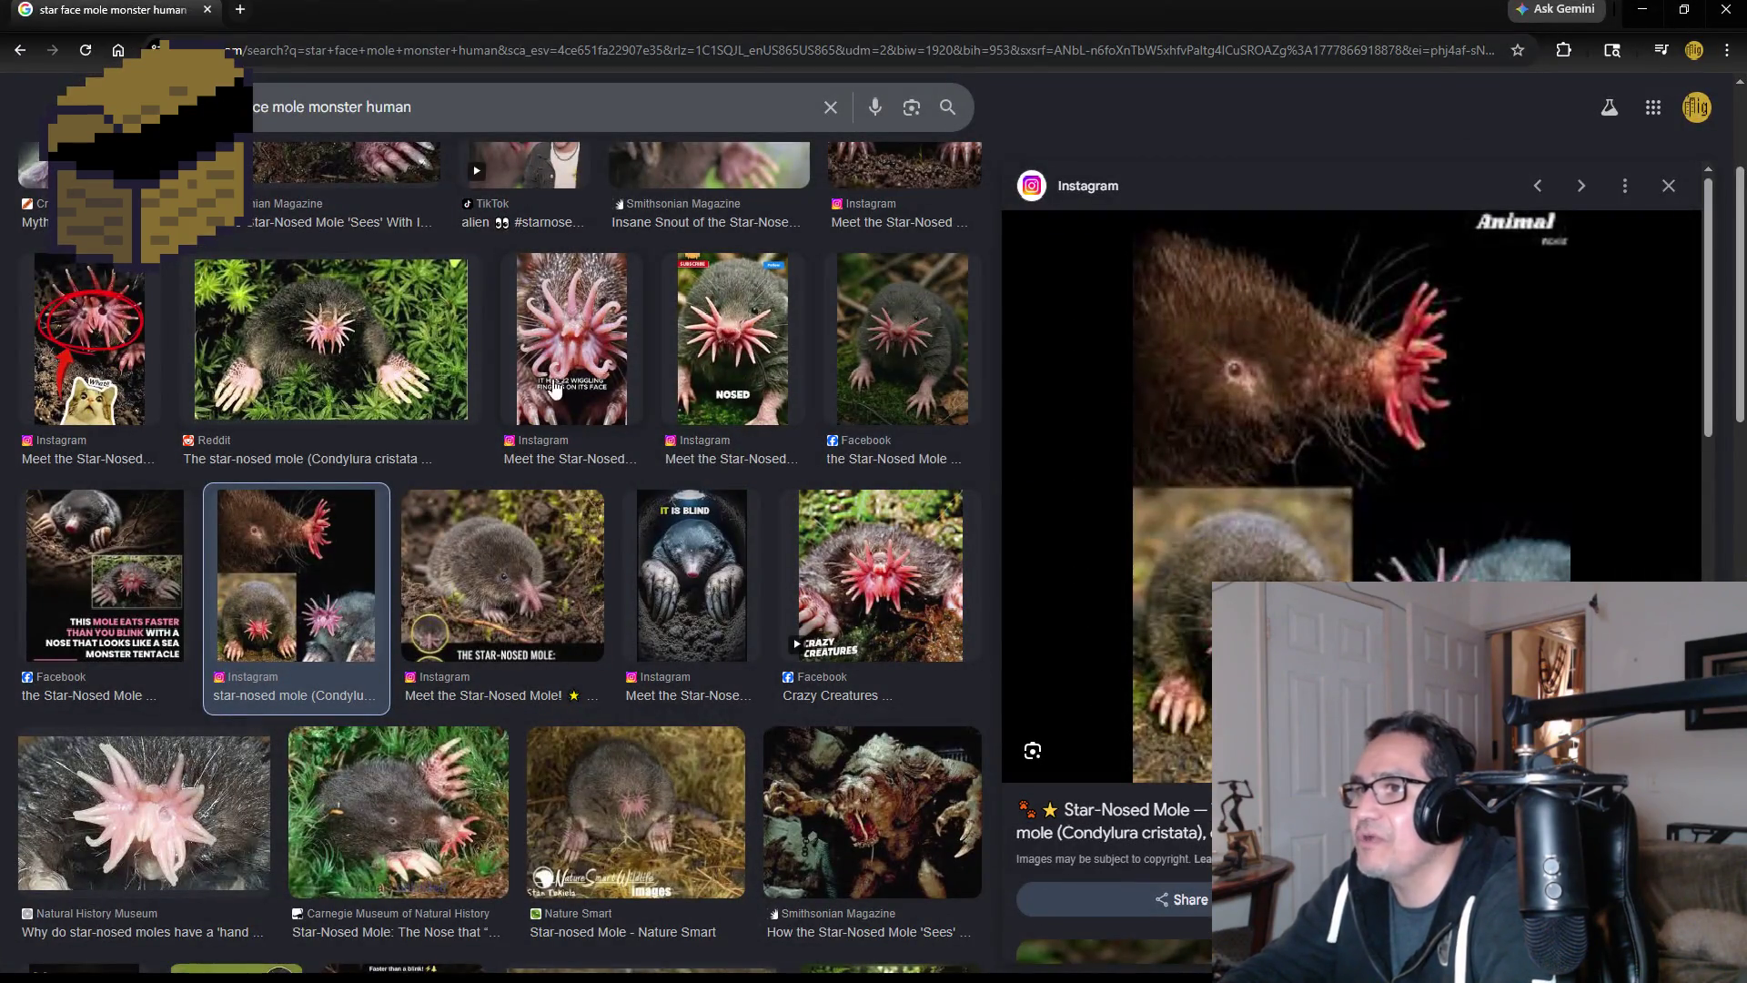
left_click(568, 323)
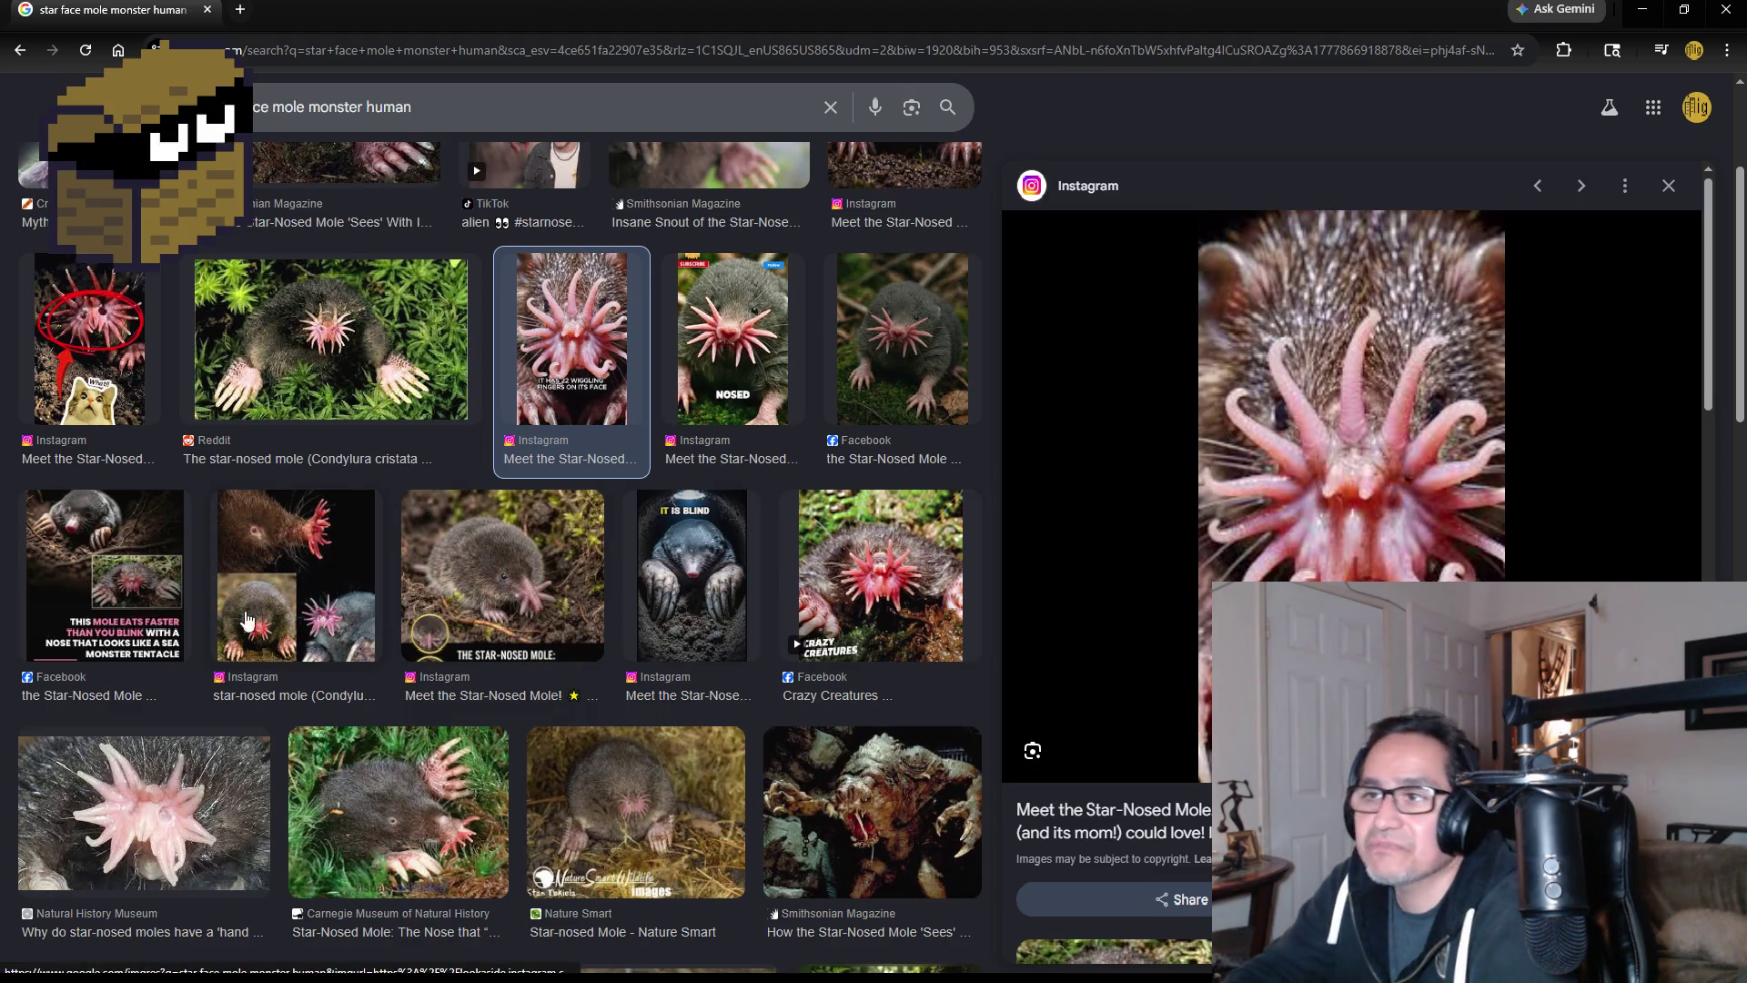
scroll(361, 403, "up", 3)
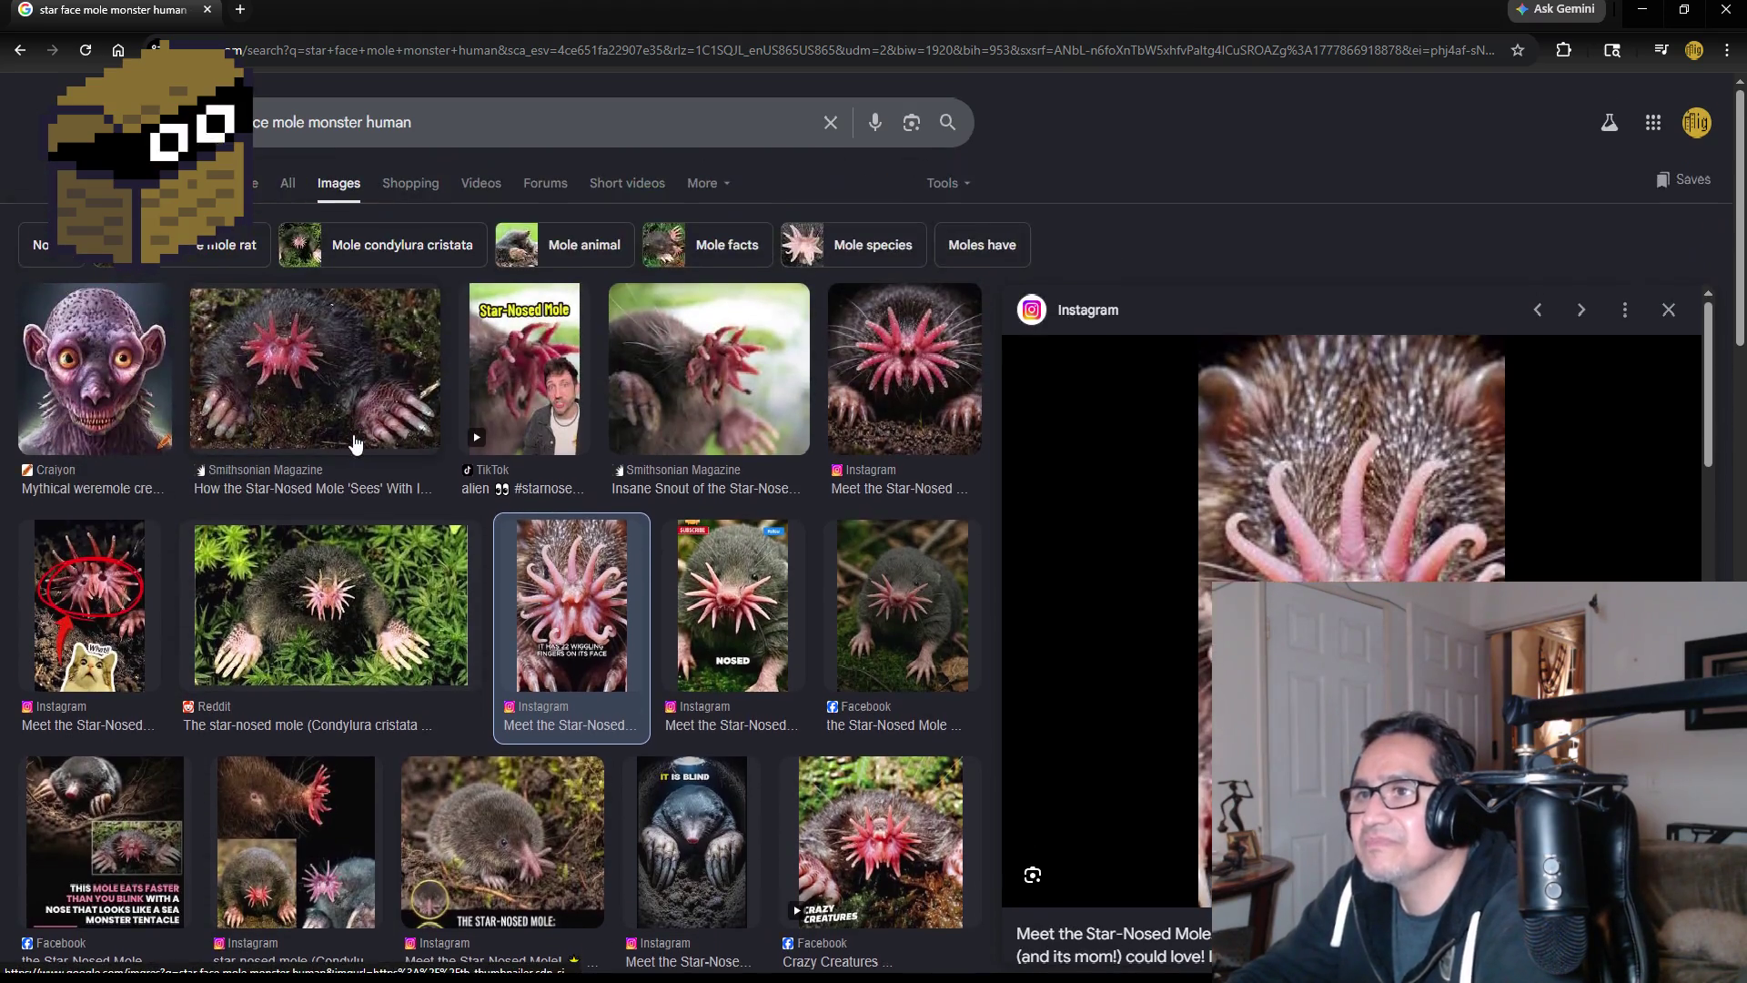
left_click(316, 398)
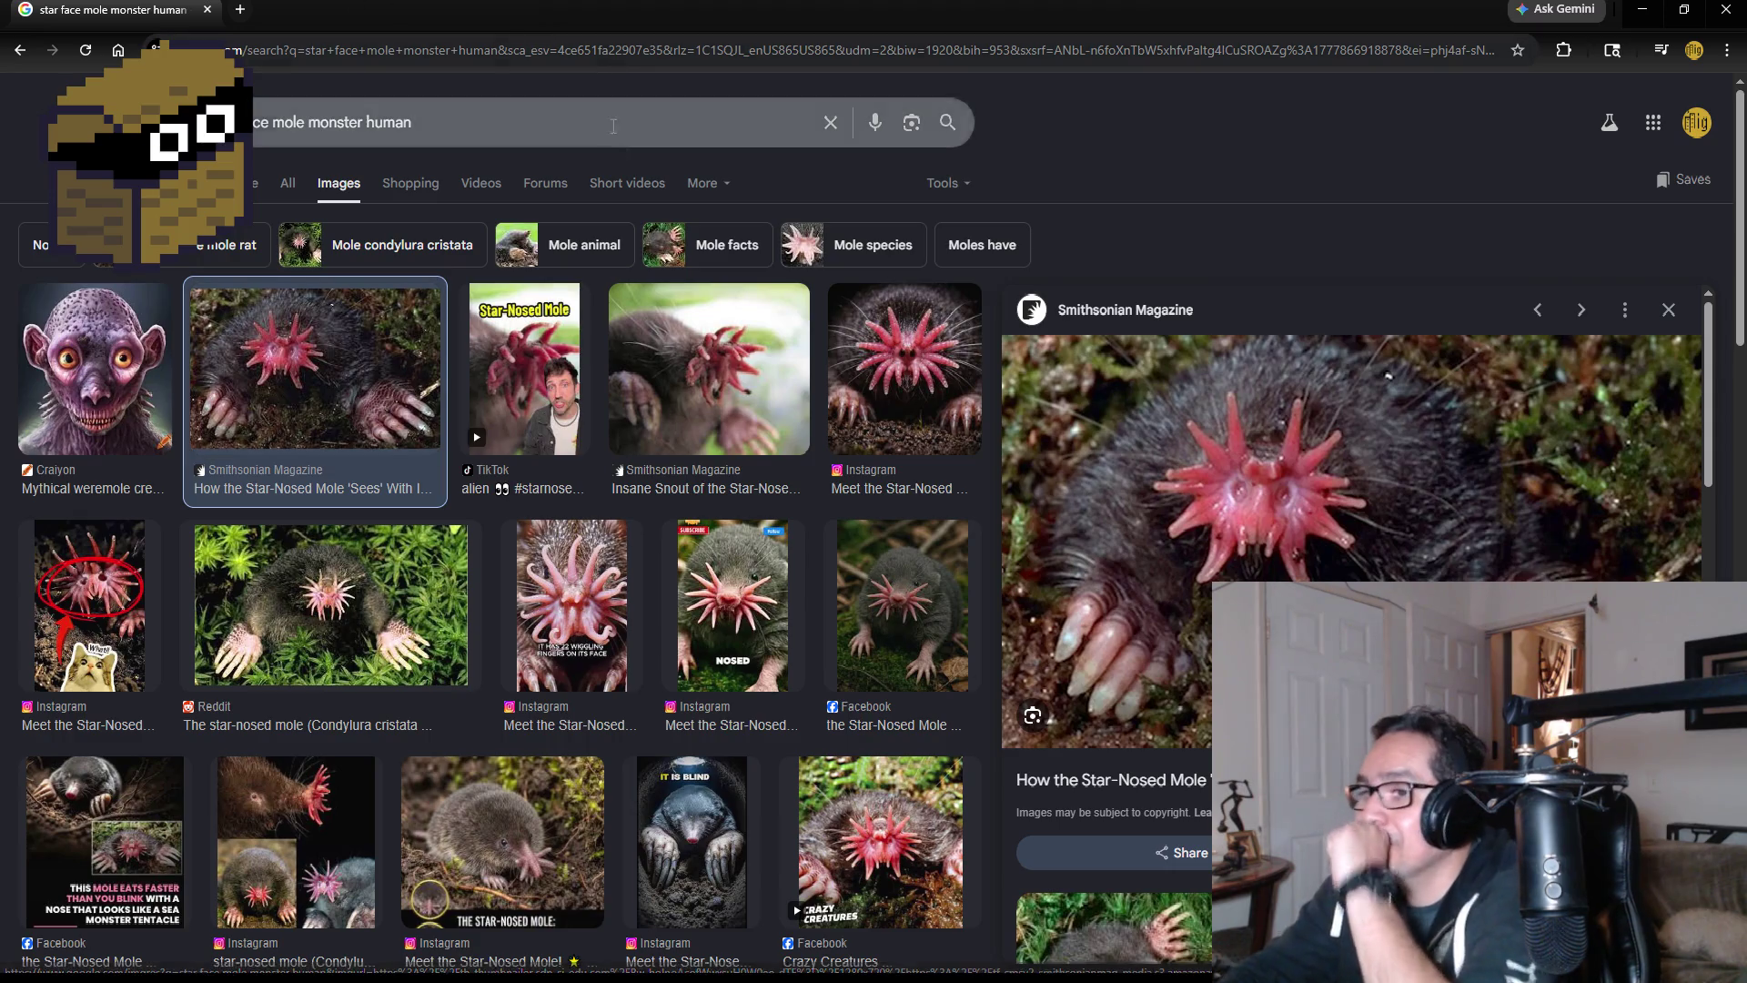
left_click(1642, 9)
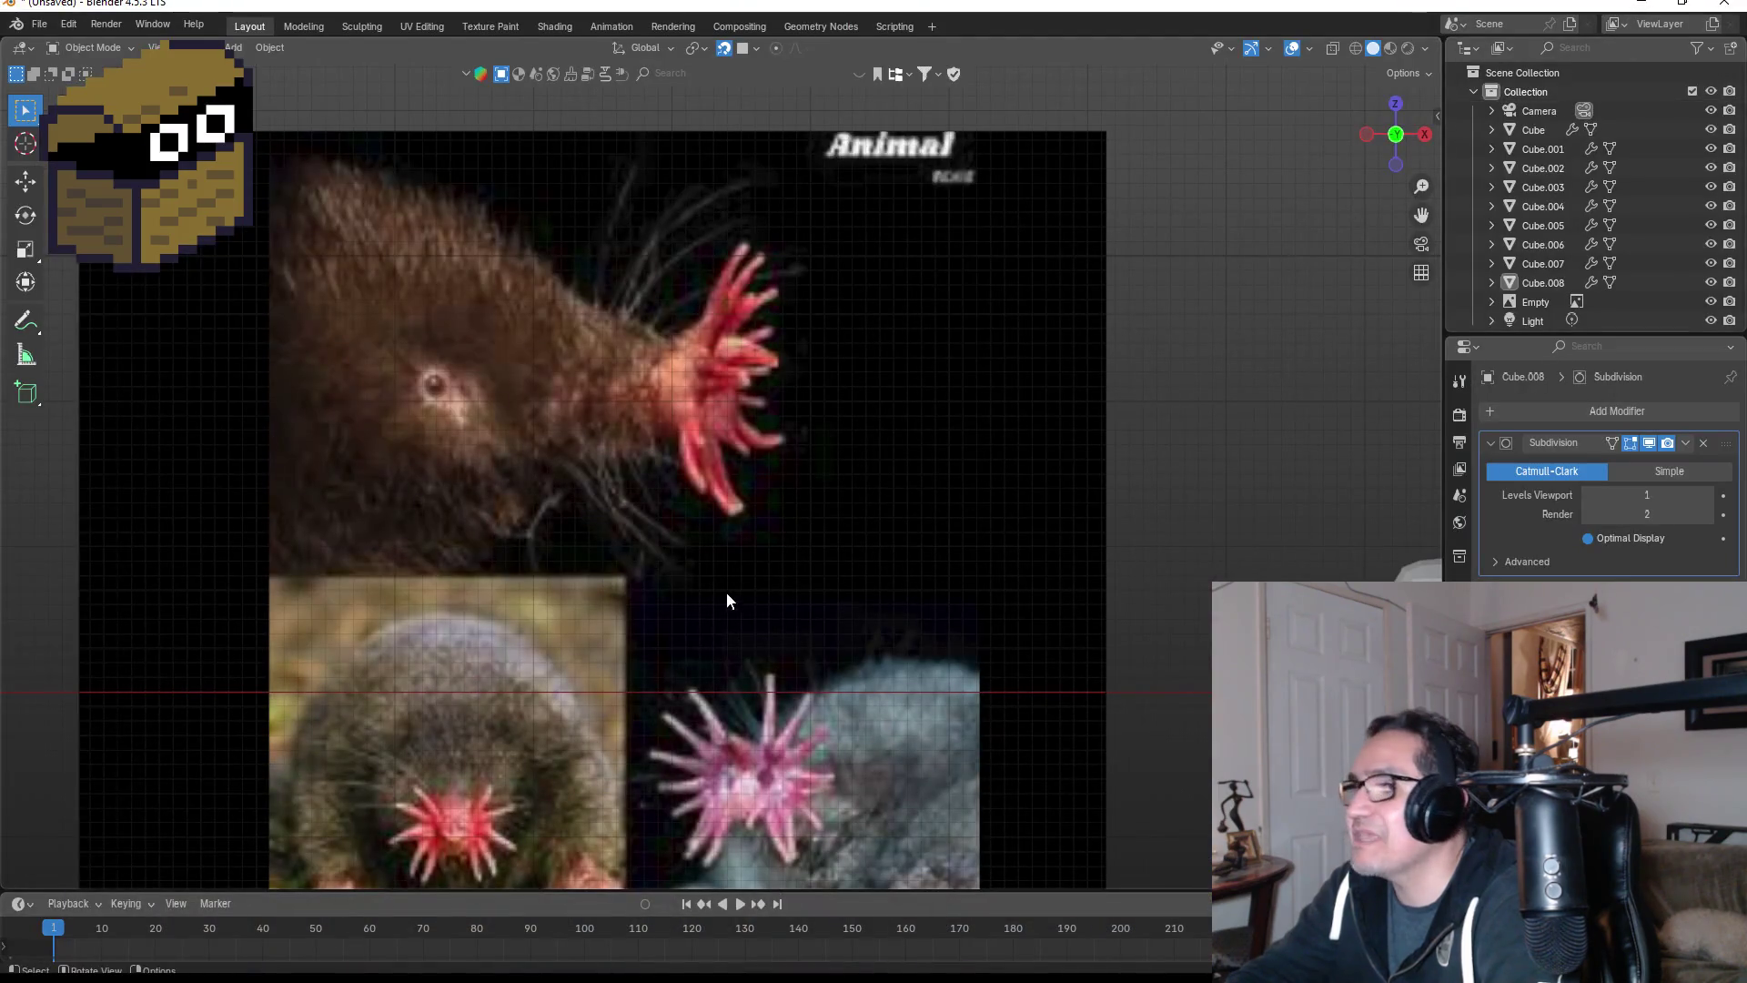
- Pan around the mole reference photos, then frame the spiky head model
scroll(1002, 615, "down", 3)
middle_click_drag(1134, 581, 943, 537, "shift")
scroll(943, 534, "up", 4)
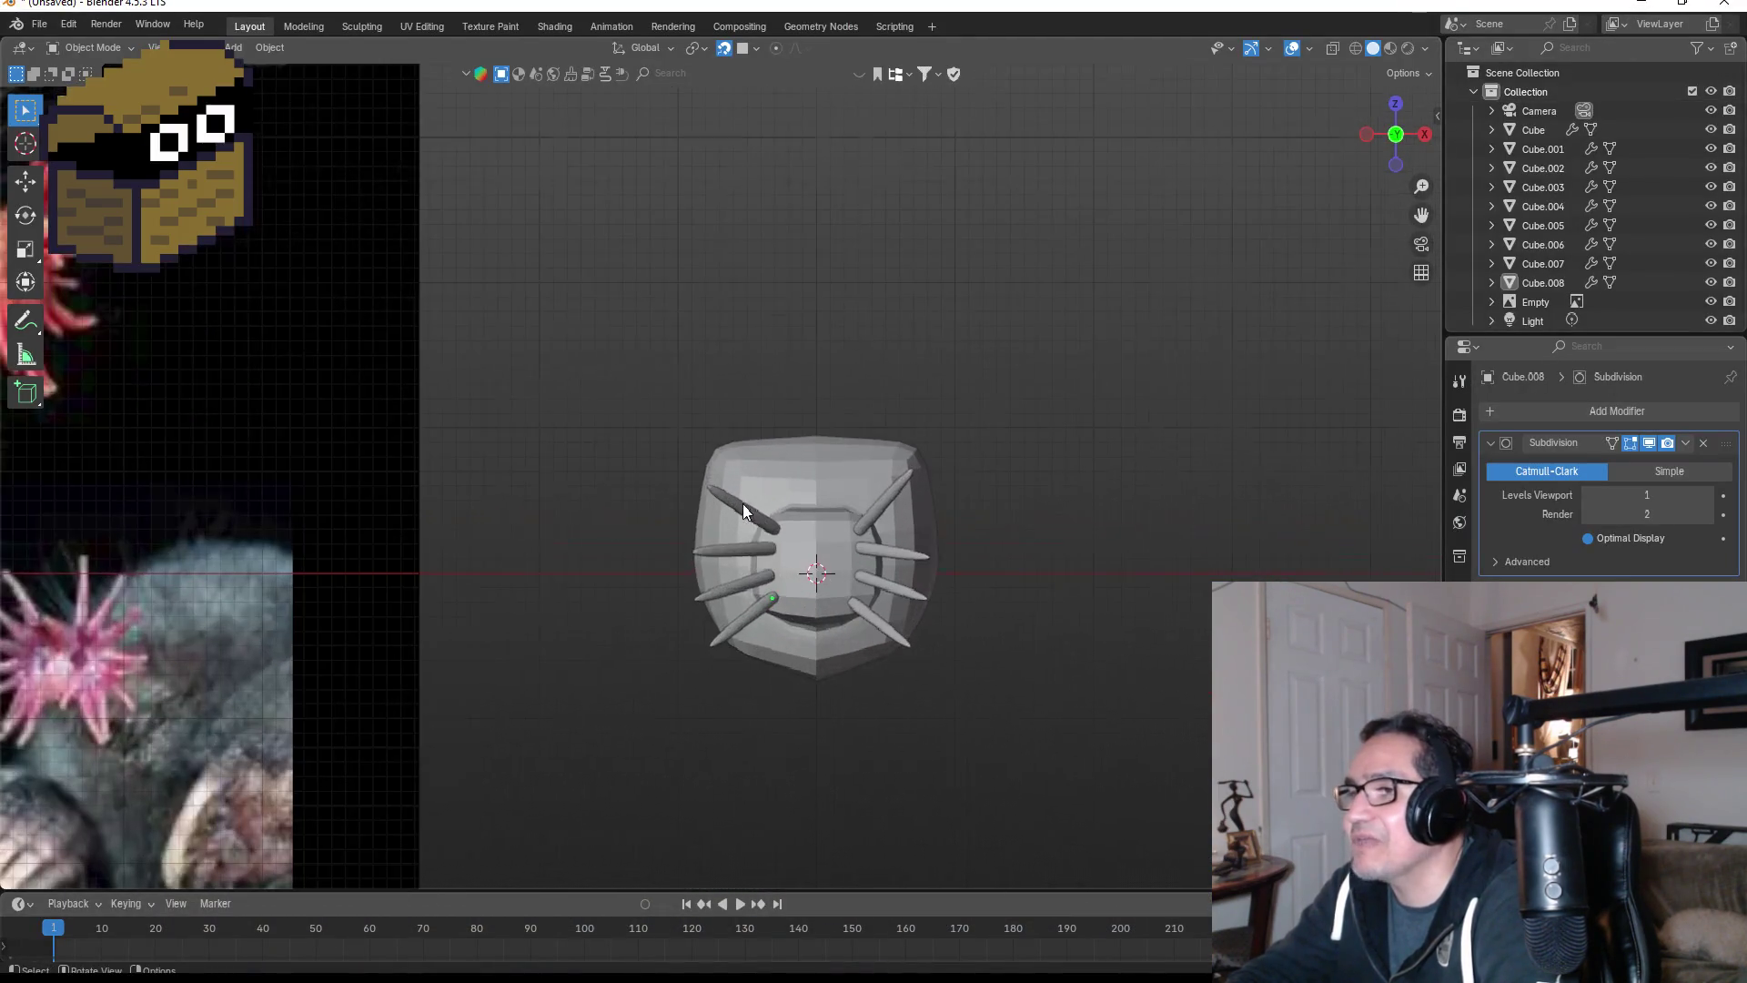
scroll(215, 656, "down", 4)
middle_click_drag(300, 600, 619, 536, "shift")
scroll(628, 528, "up", 5)
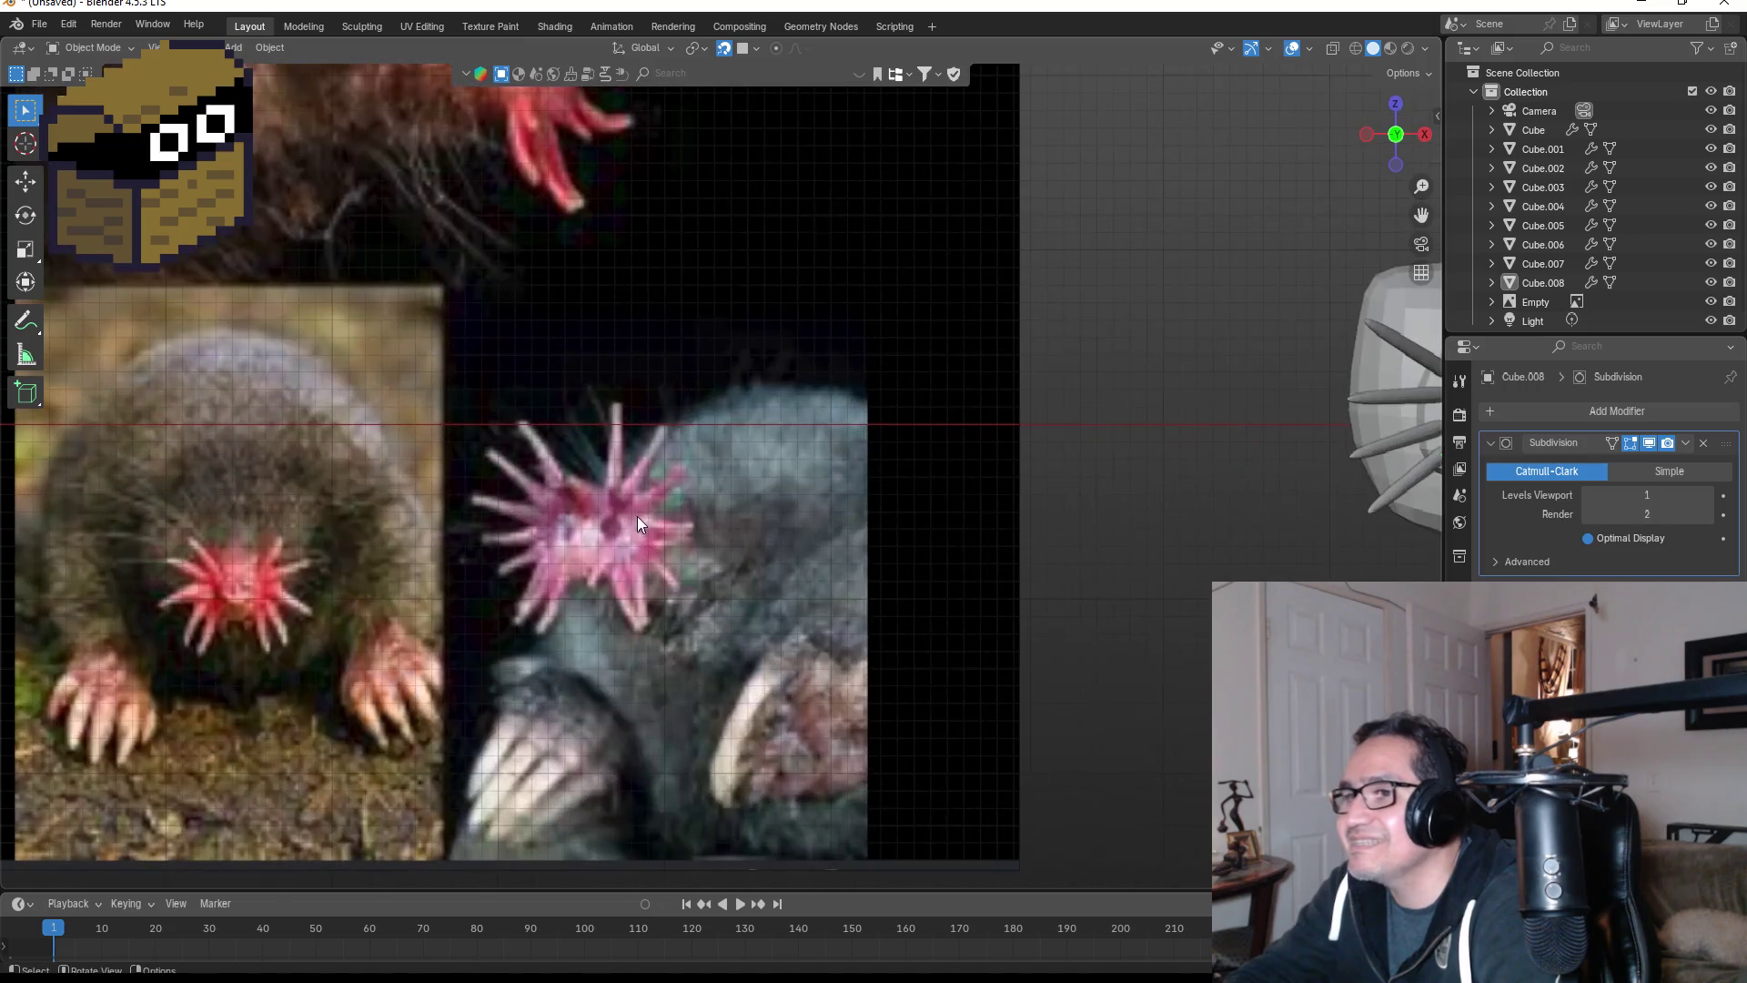
middle_click_drag(516, 419, 789, 697, "shift")
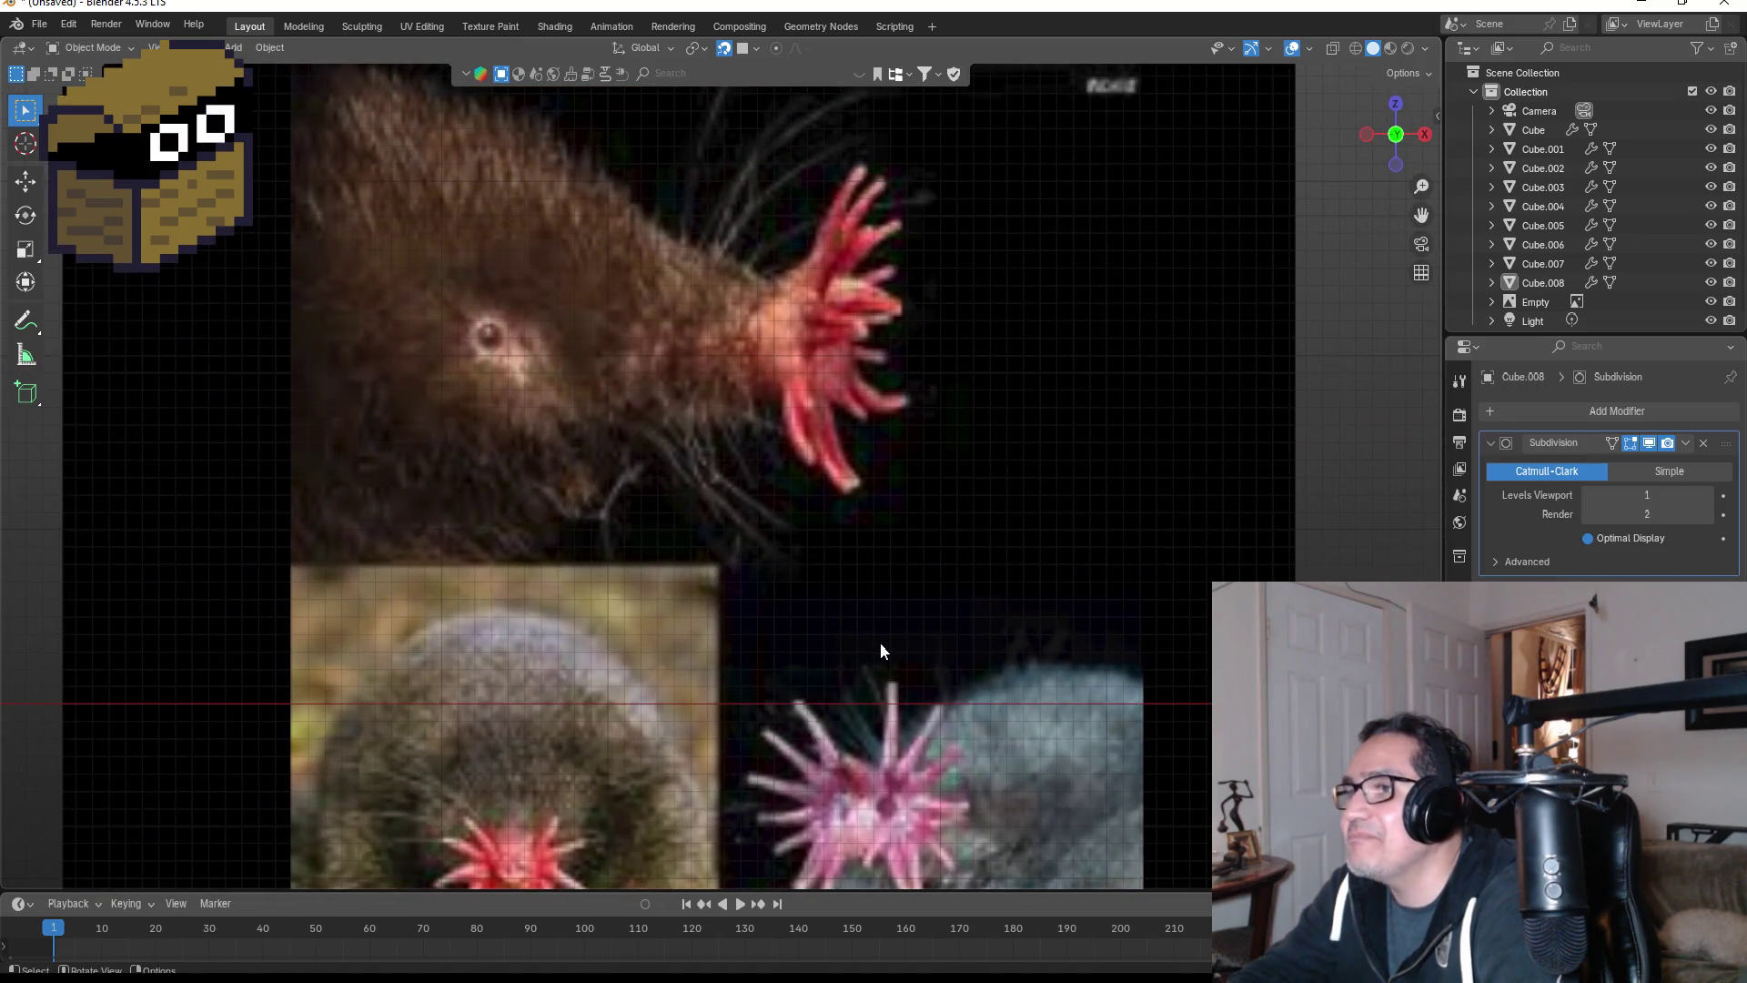
middle_click_drag(881, 642, 638, 312, "shift")
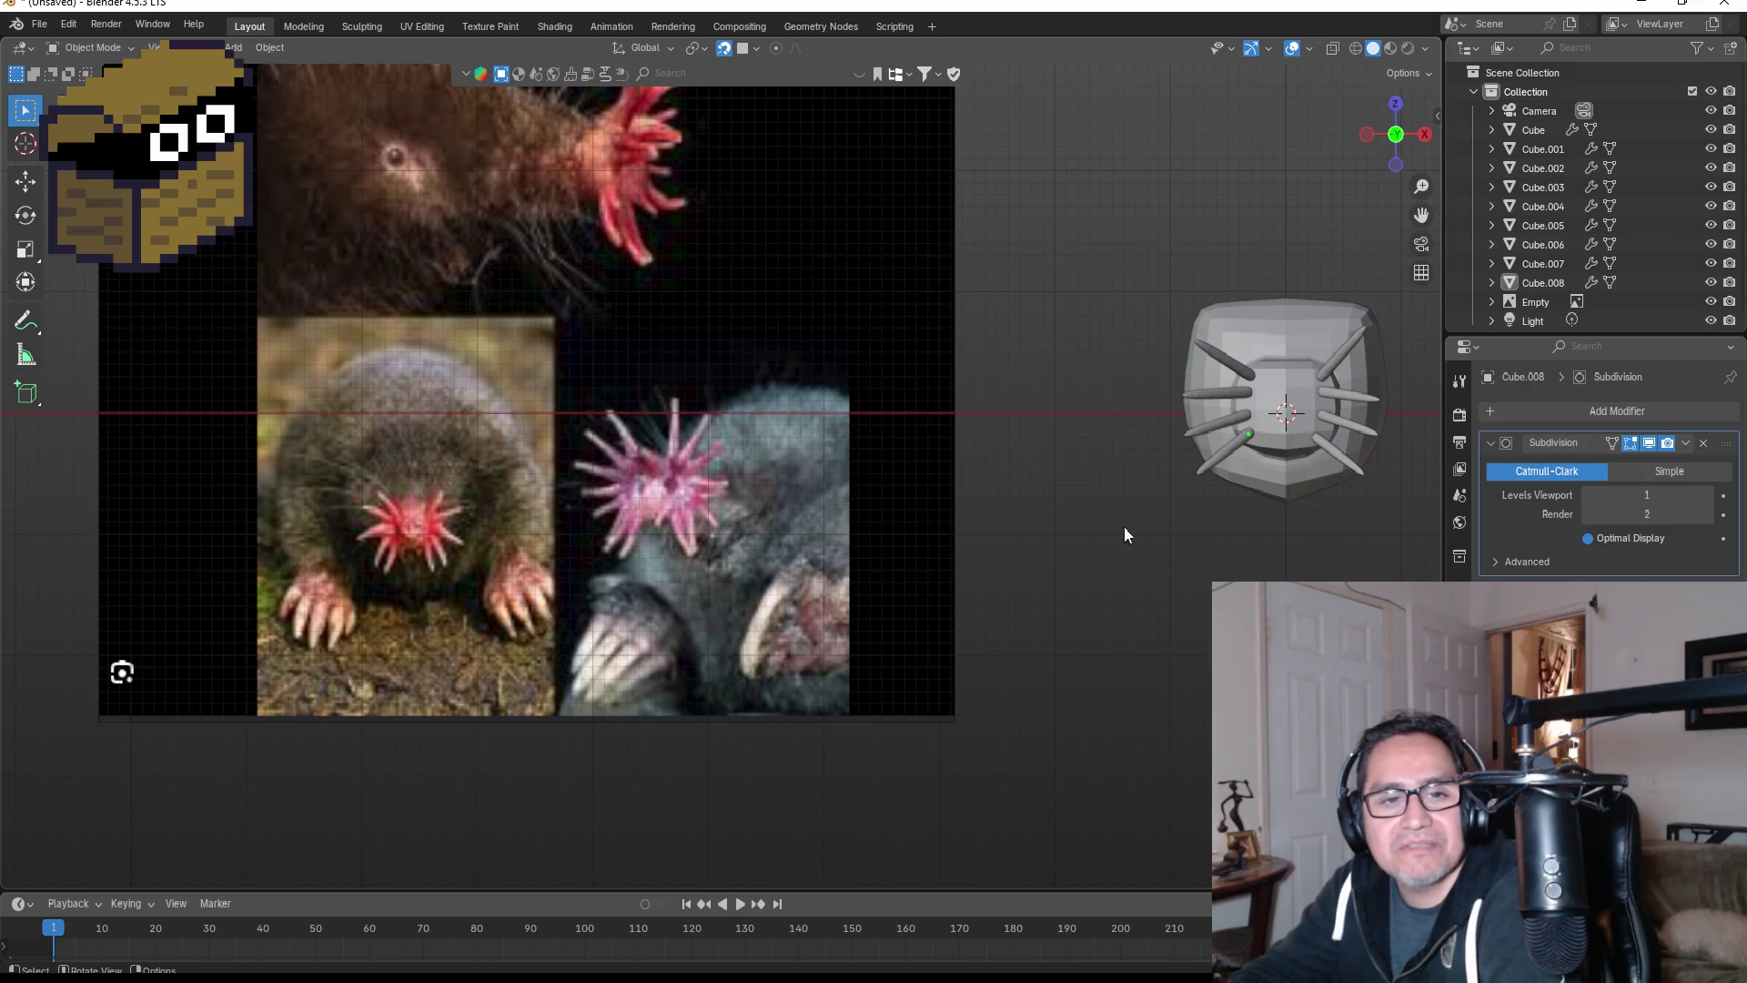
key("KP_Decimal")
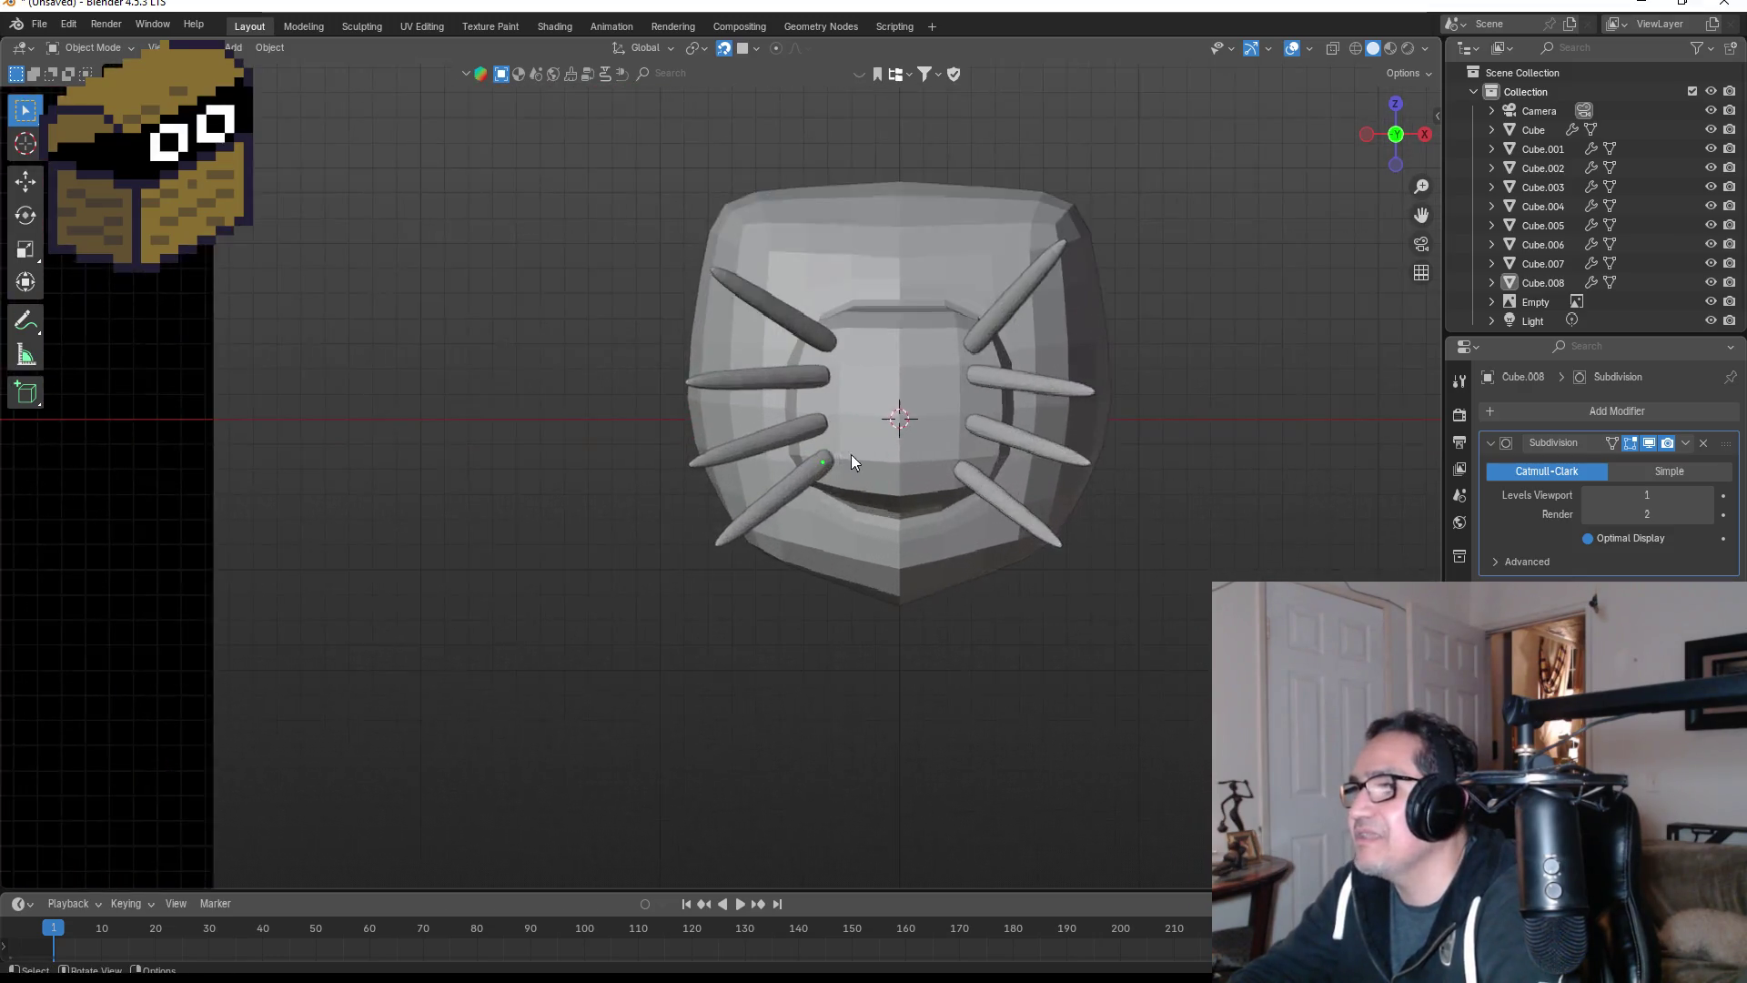
- Copy the lower-left and lower-right tentacles into two downward-pointing spikes under the snout
left_click(542, 484)
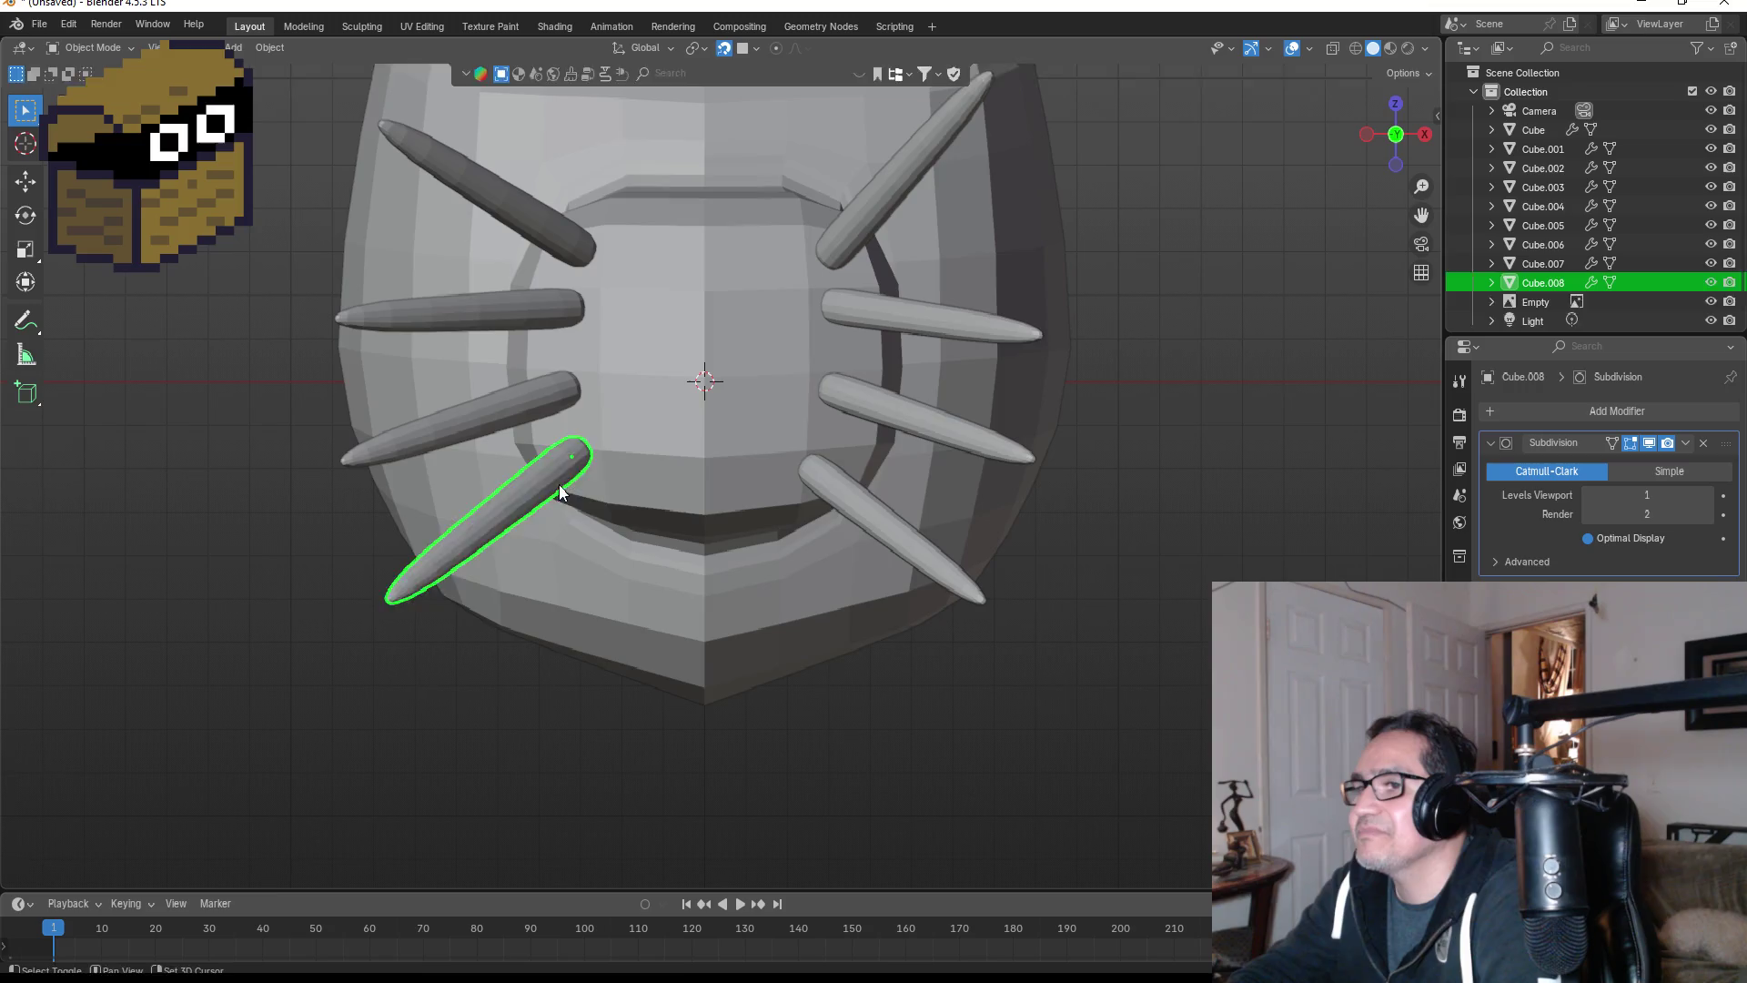
key("shift+d")
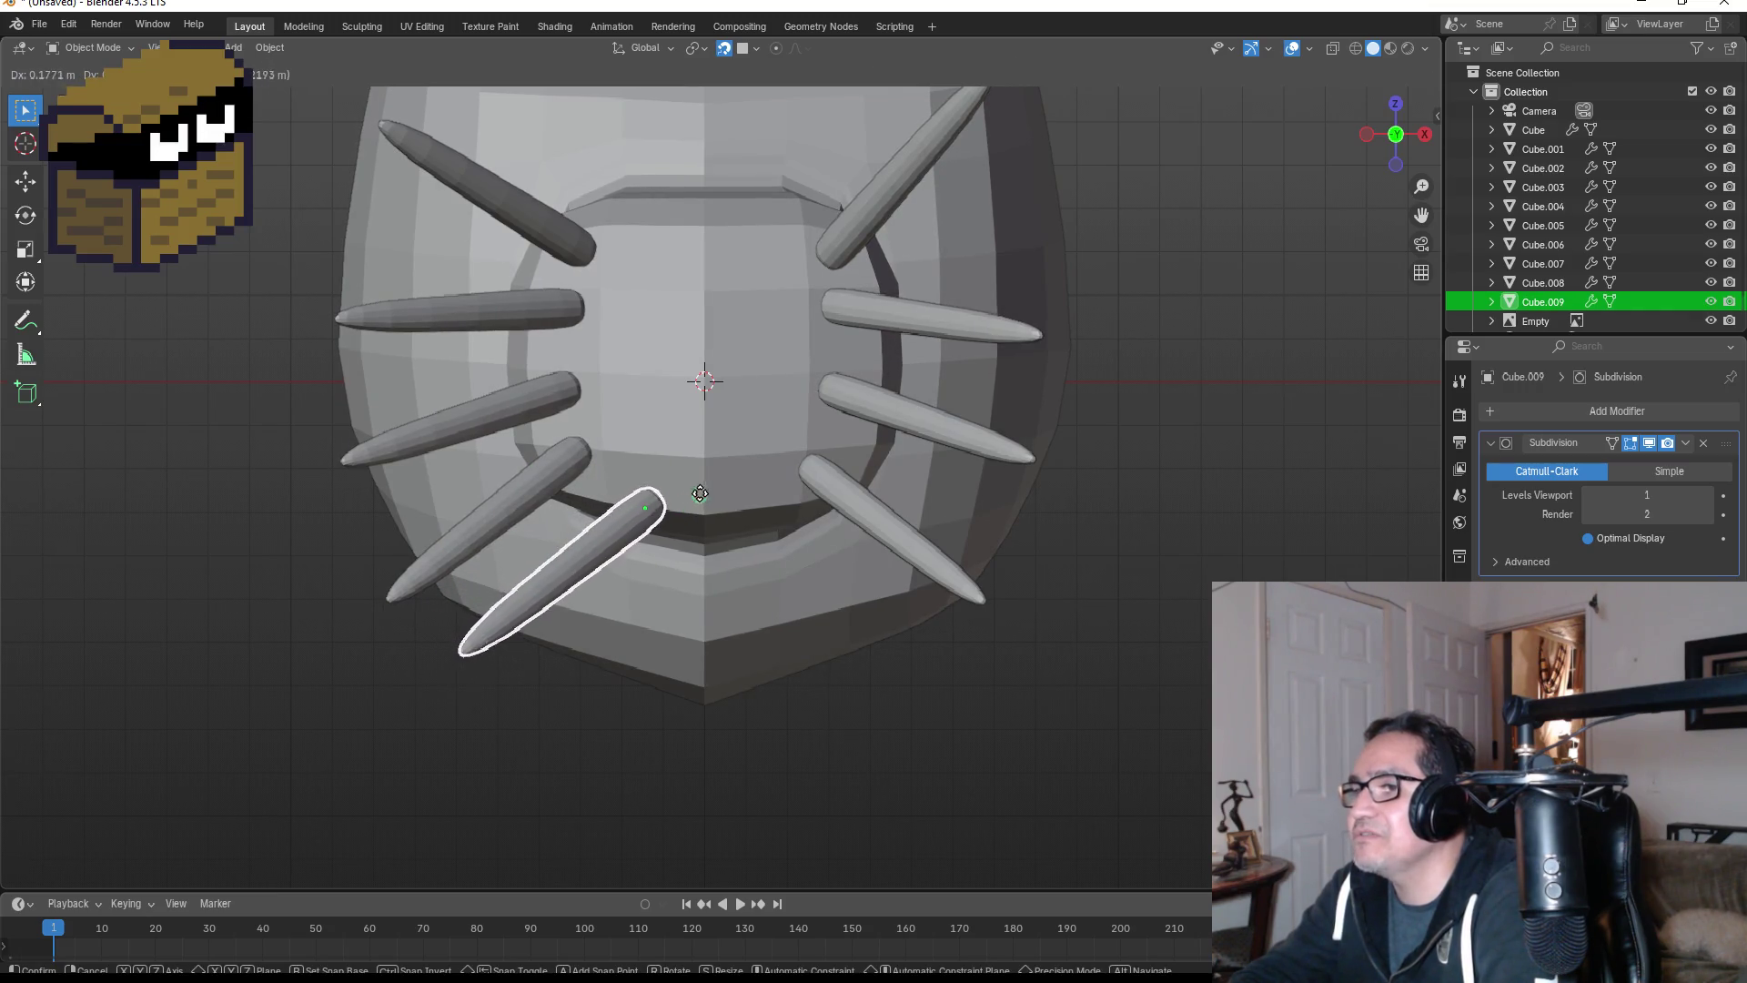
left_click(709, 479)
key("r")
left_click(690, 506)
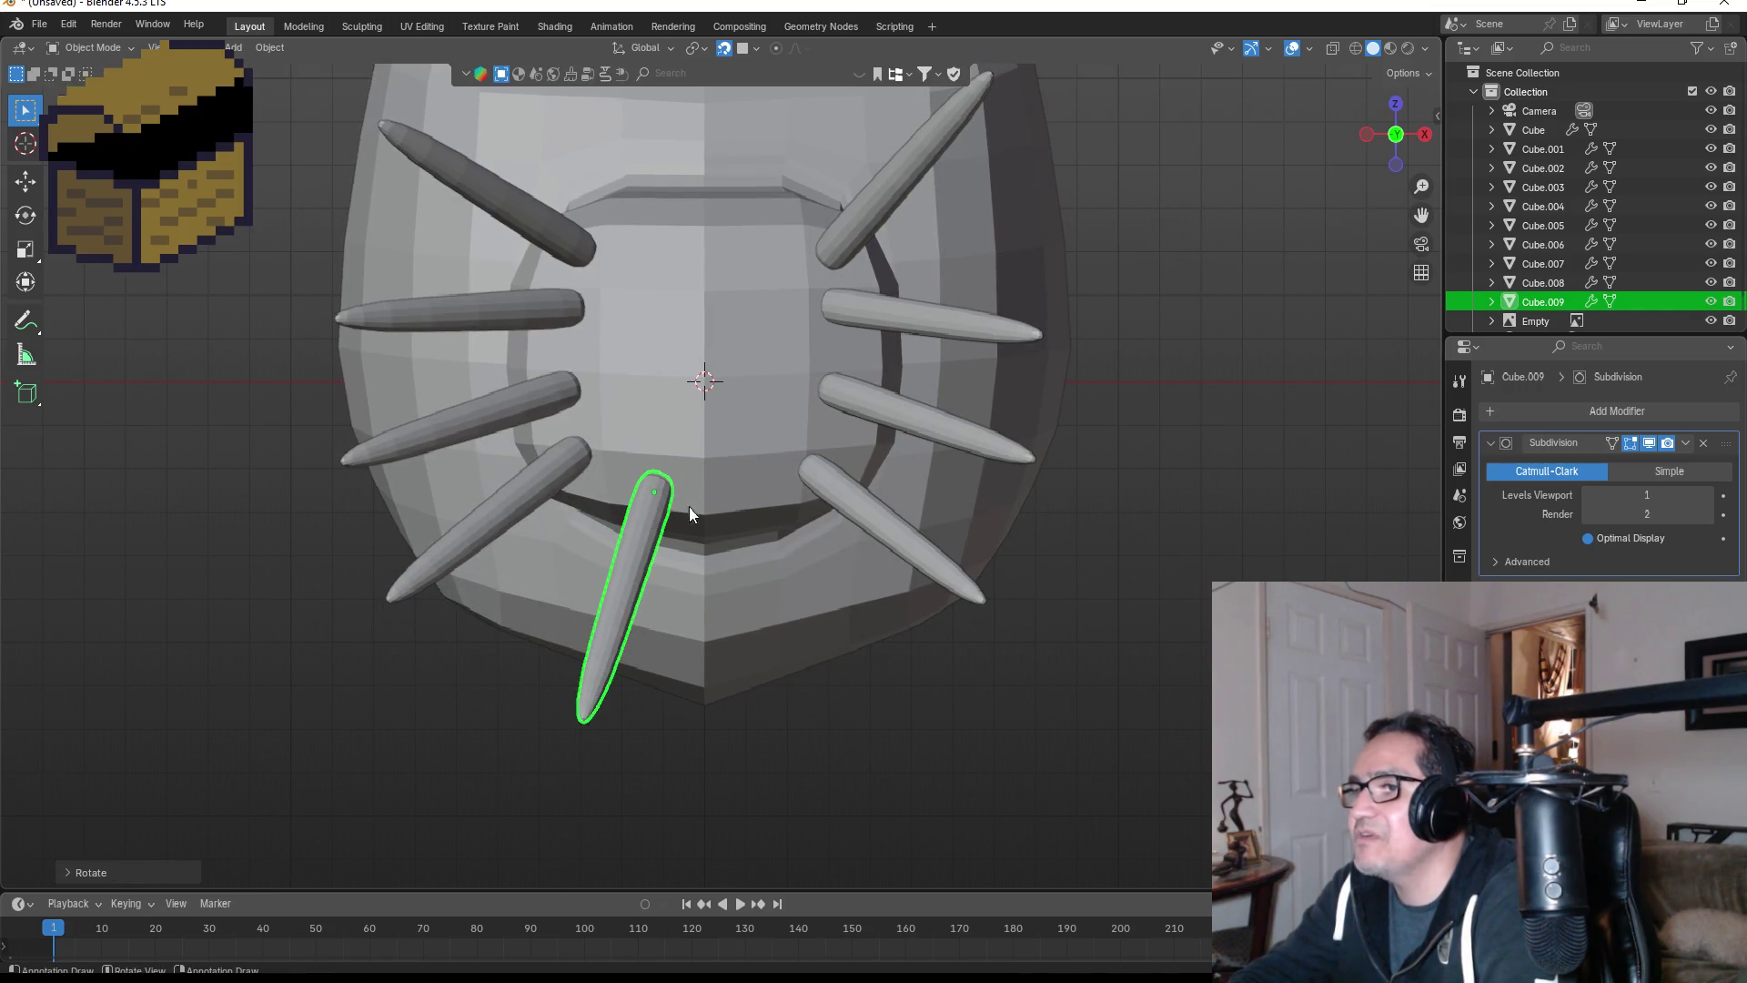
left_click(876, 506)
key("shift+d")
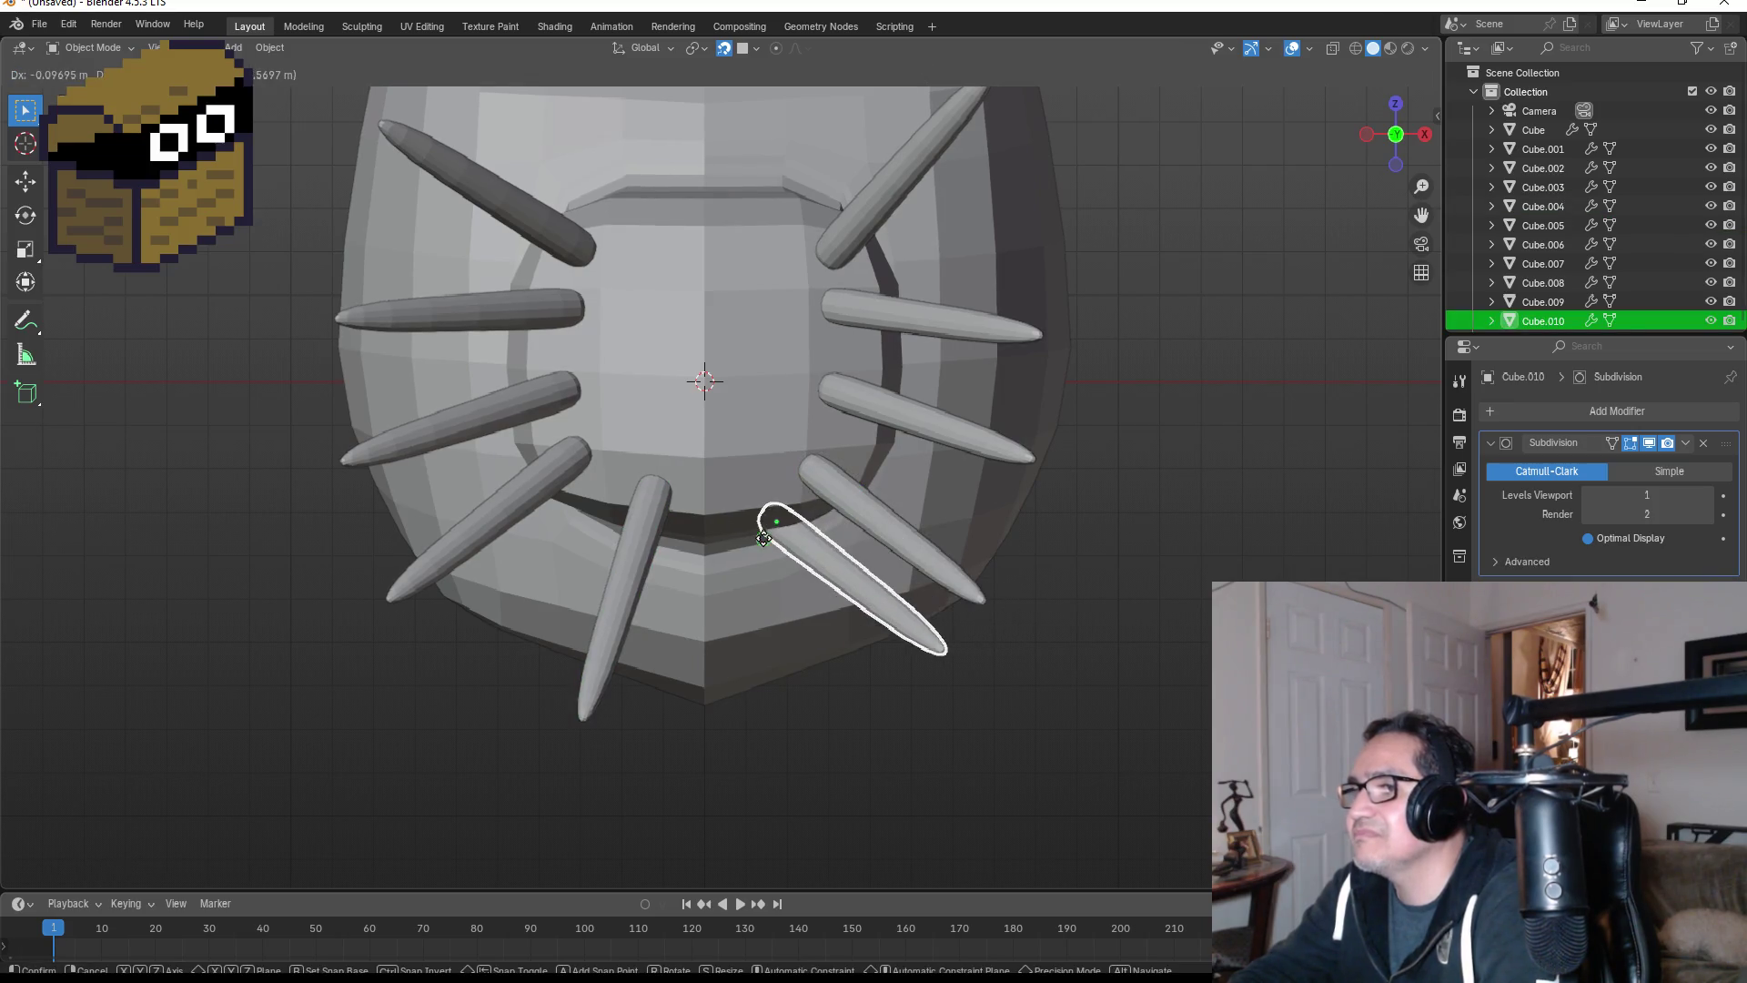
left_click(748, 517)
key("r")
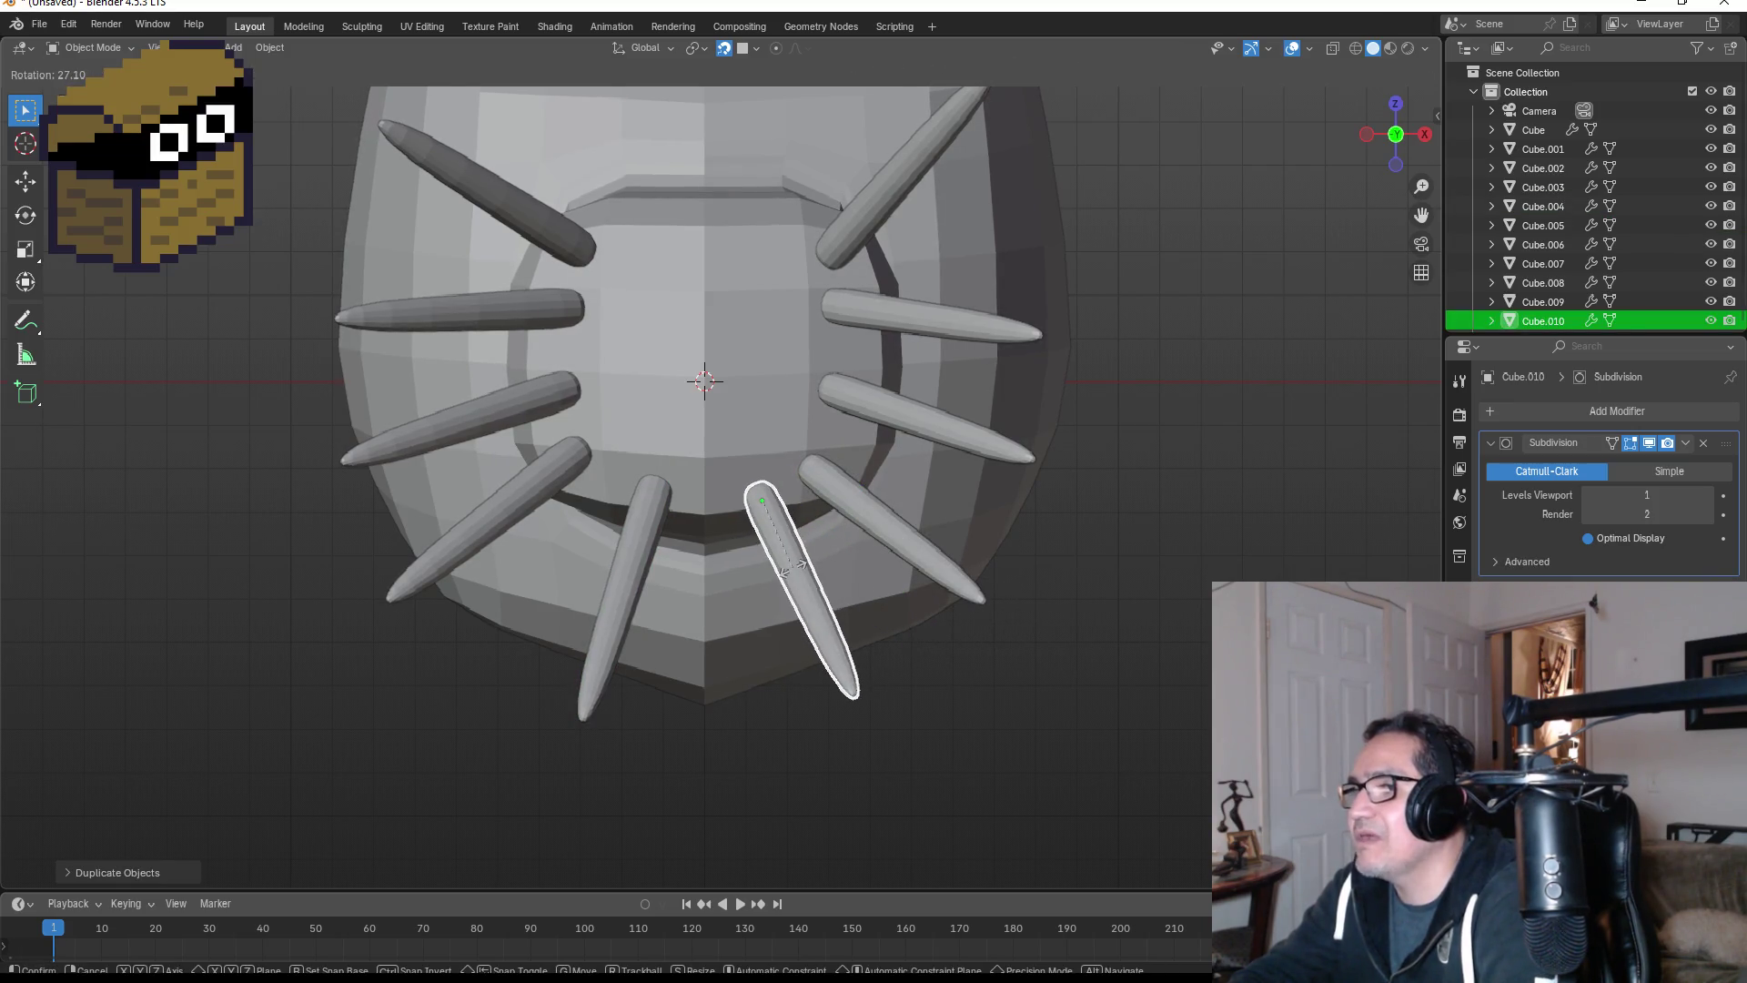
left_click(843, 535)
- Copy a tentacle to the top of the snout and set it nearly upright
scroll(855, 436, "down", 5)
scroll(909, 373, "up", 4)
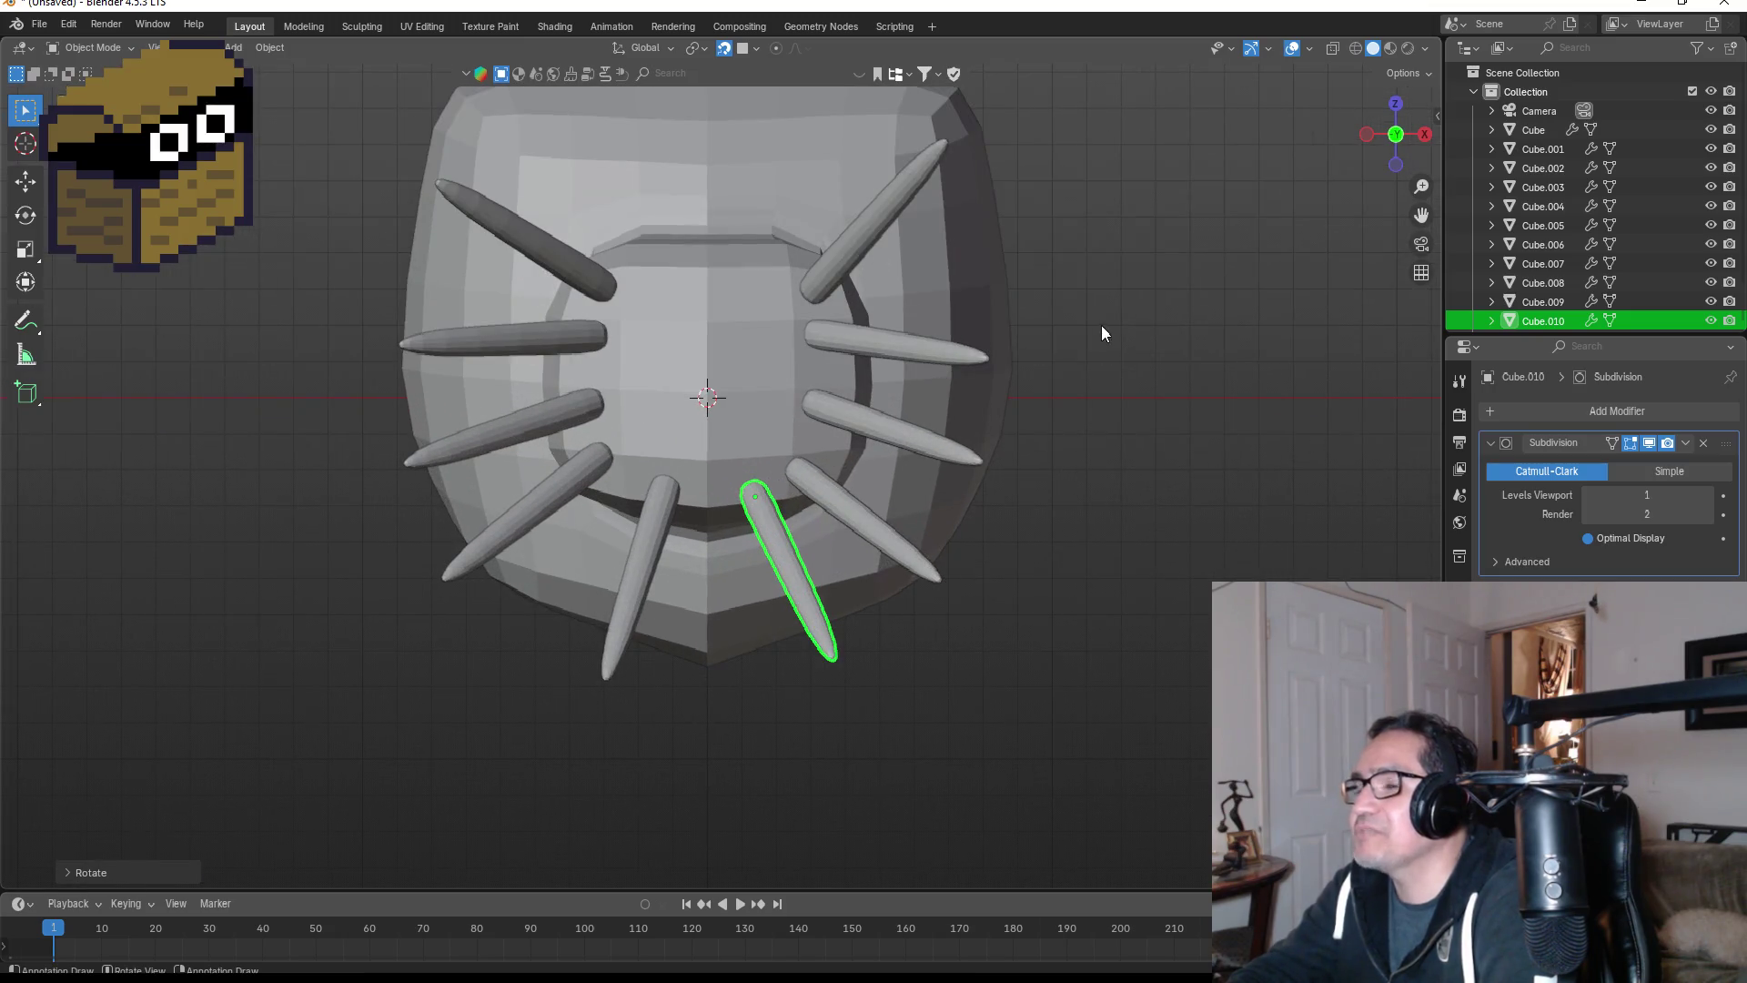
middle_click_drag(1090, 375, 1061, 483, "shift")
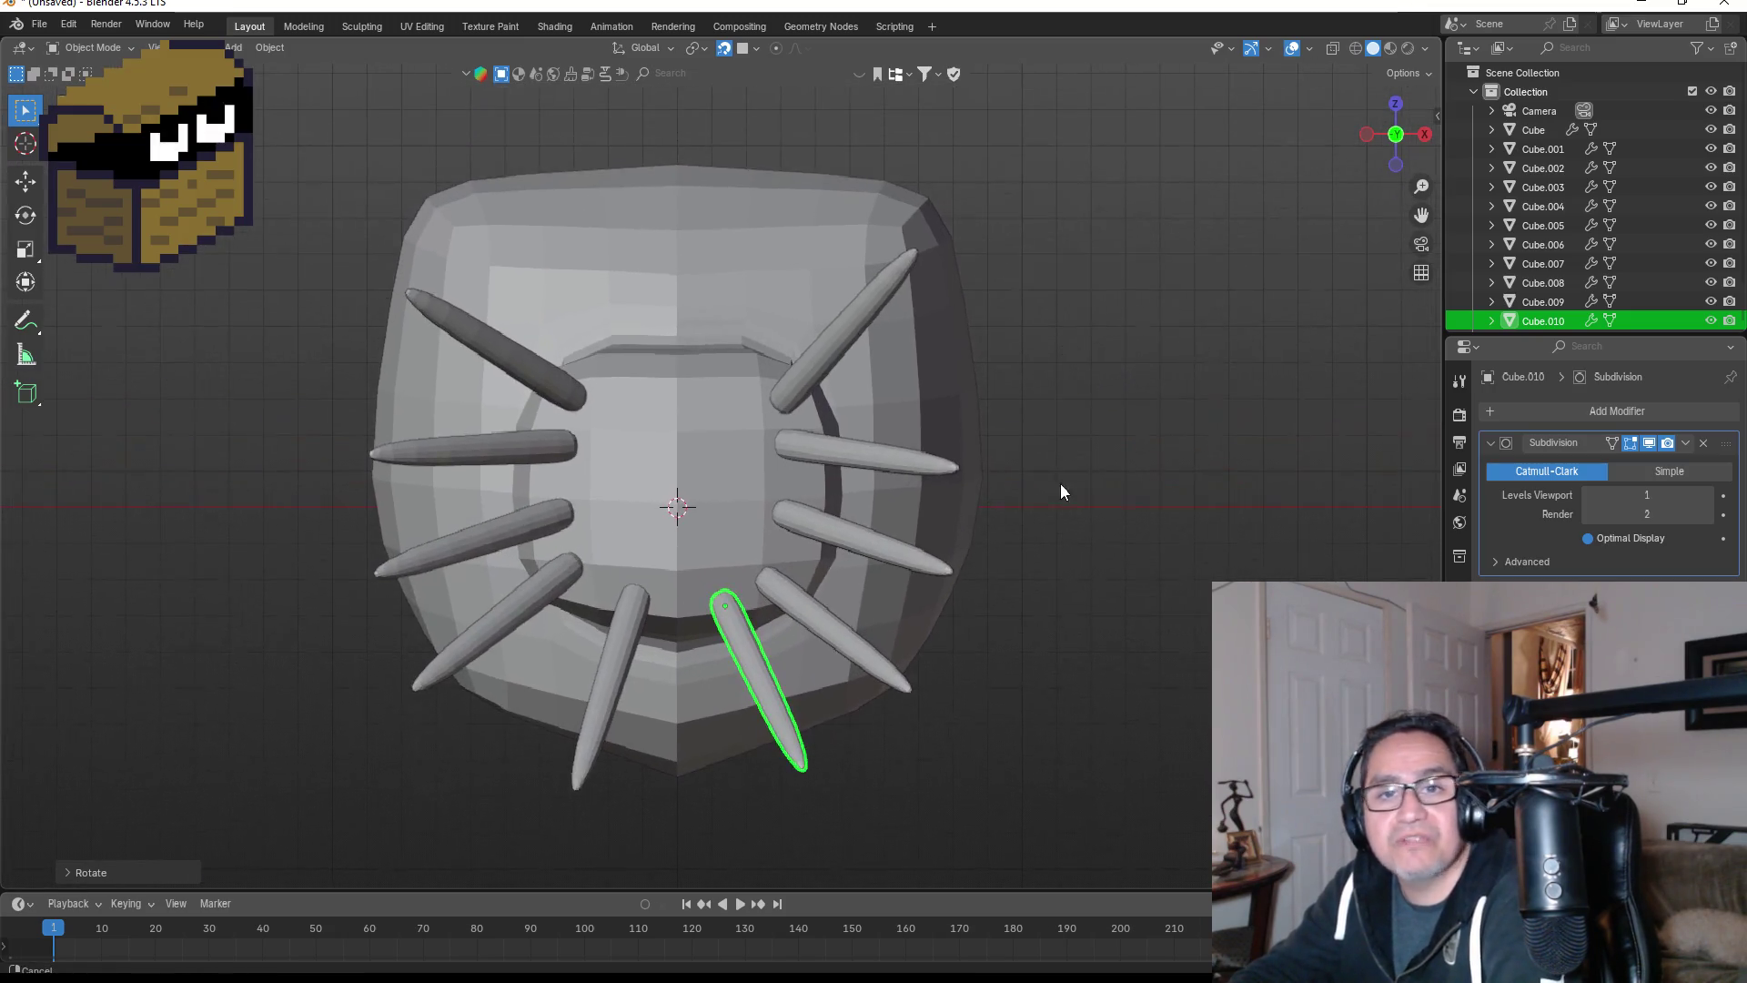
key("shift+d")
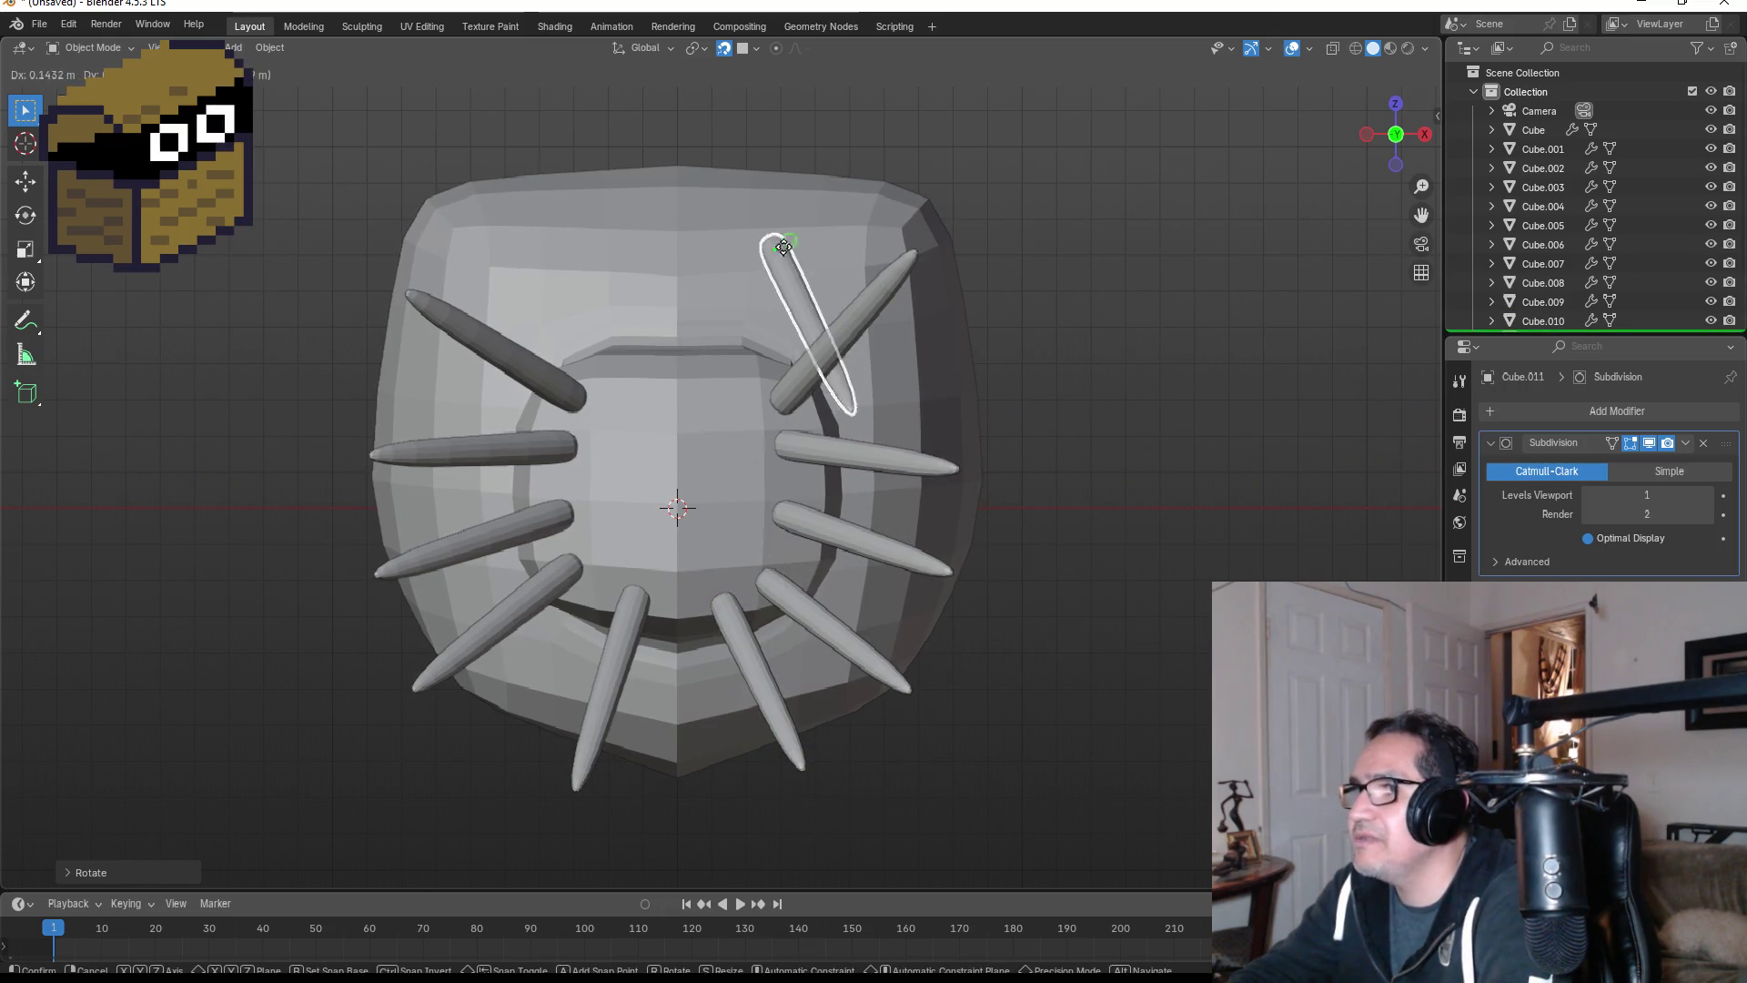
left_click(735, 412)
key("r")
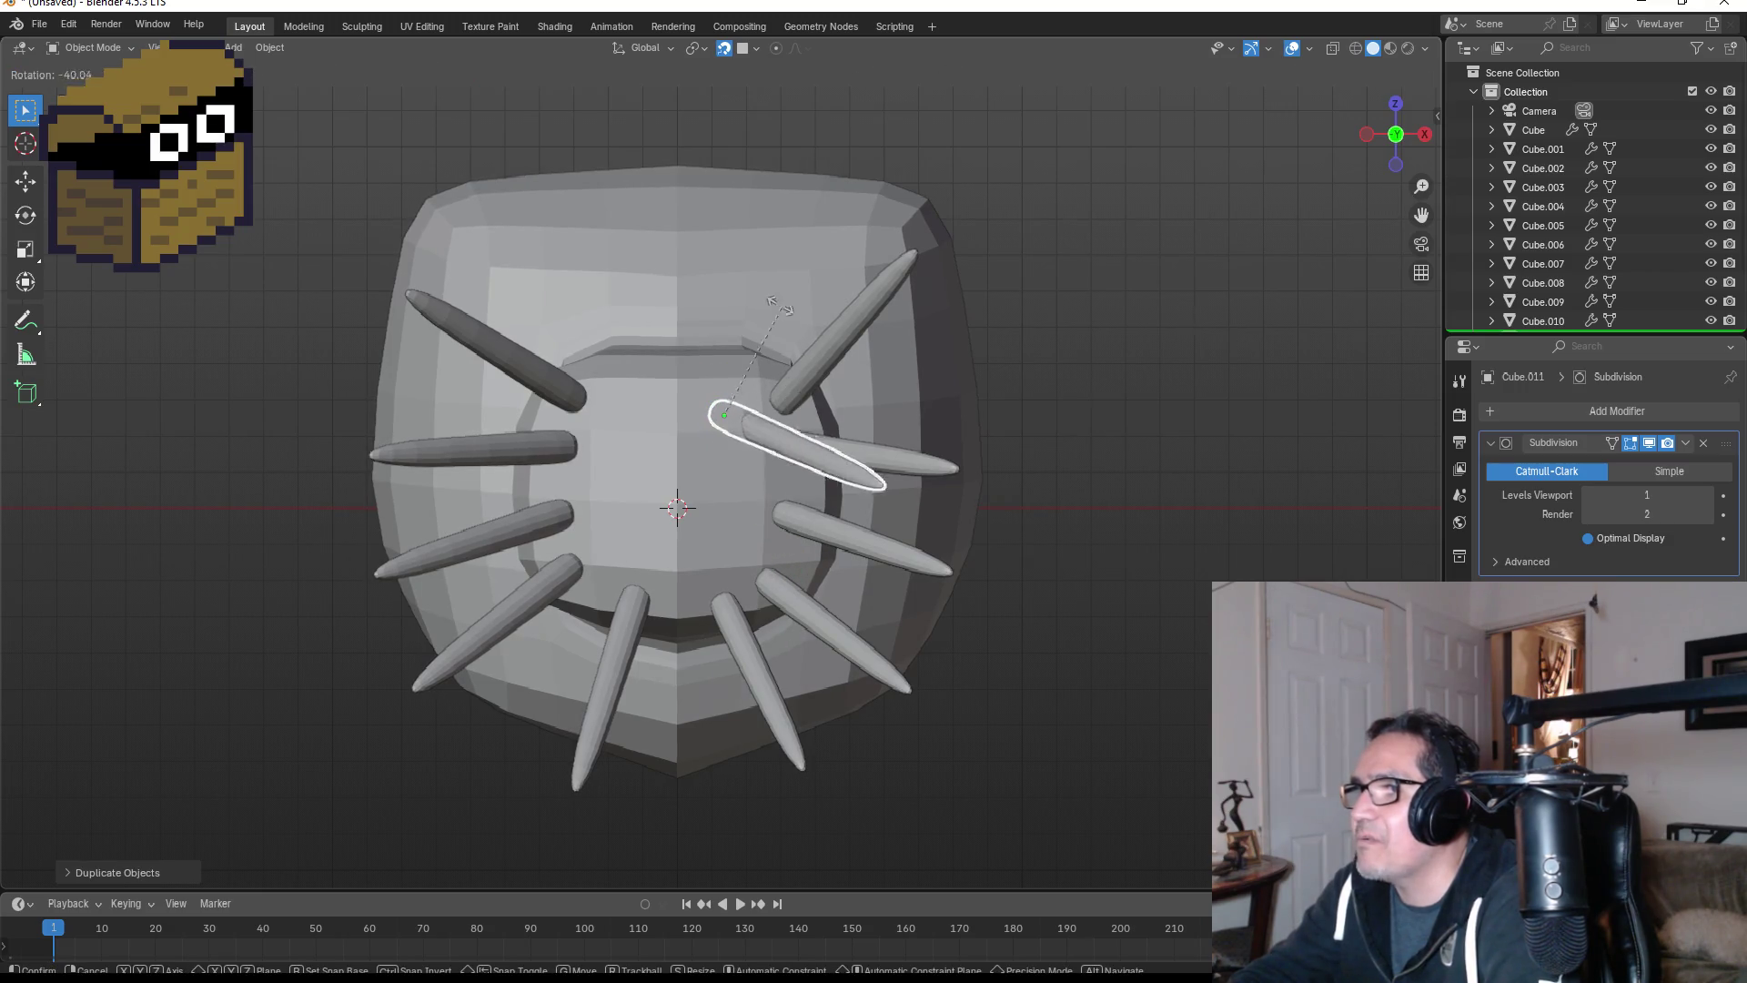
left_click(528, 189)
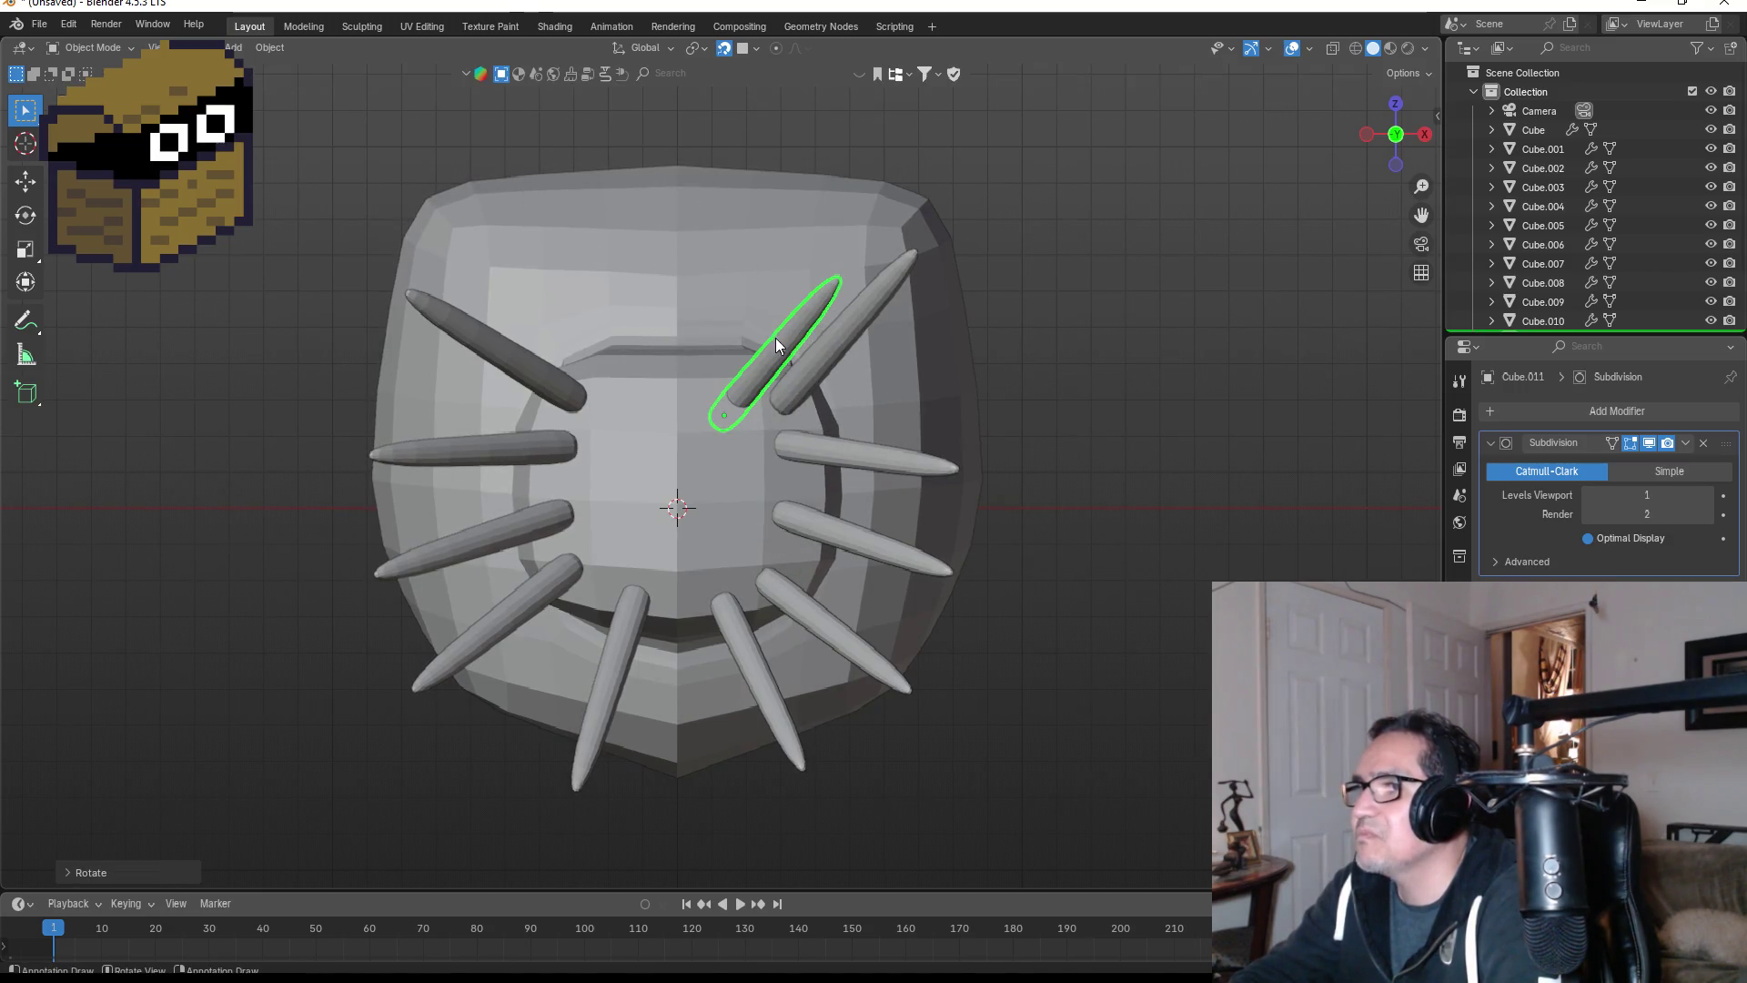
key("g")
left_click(719, 353)
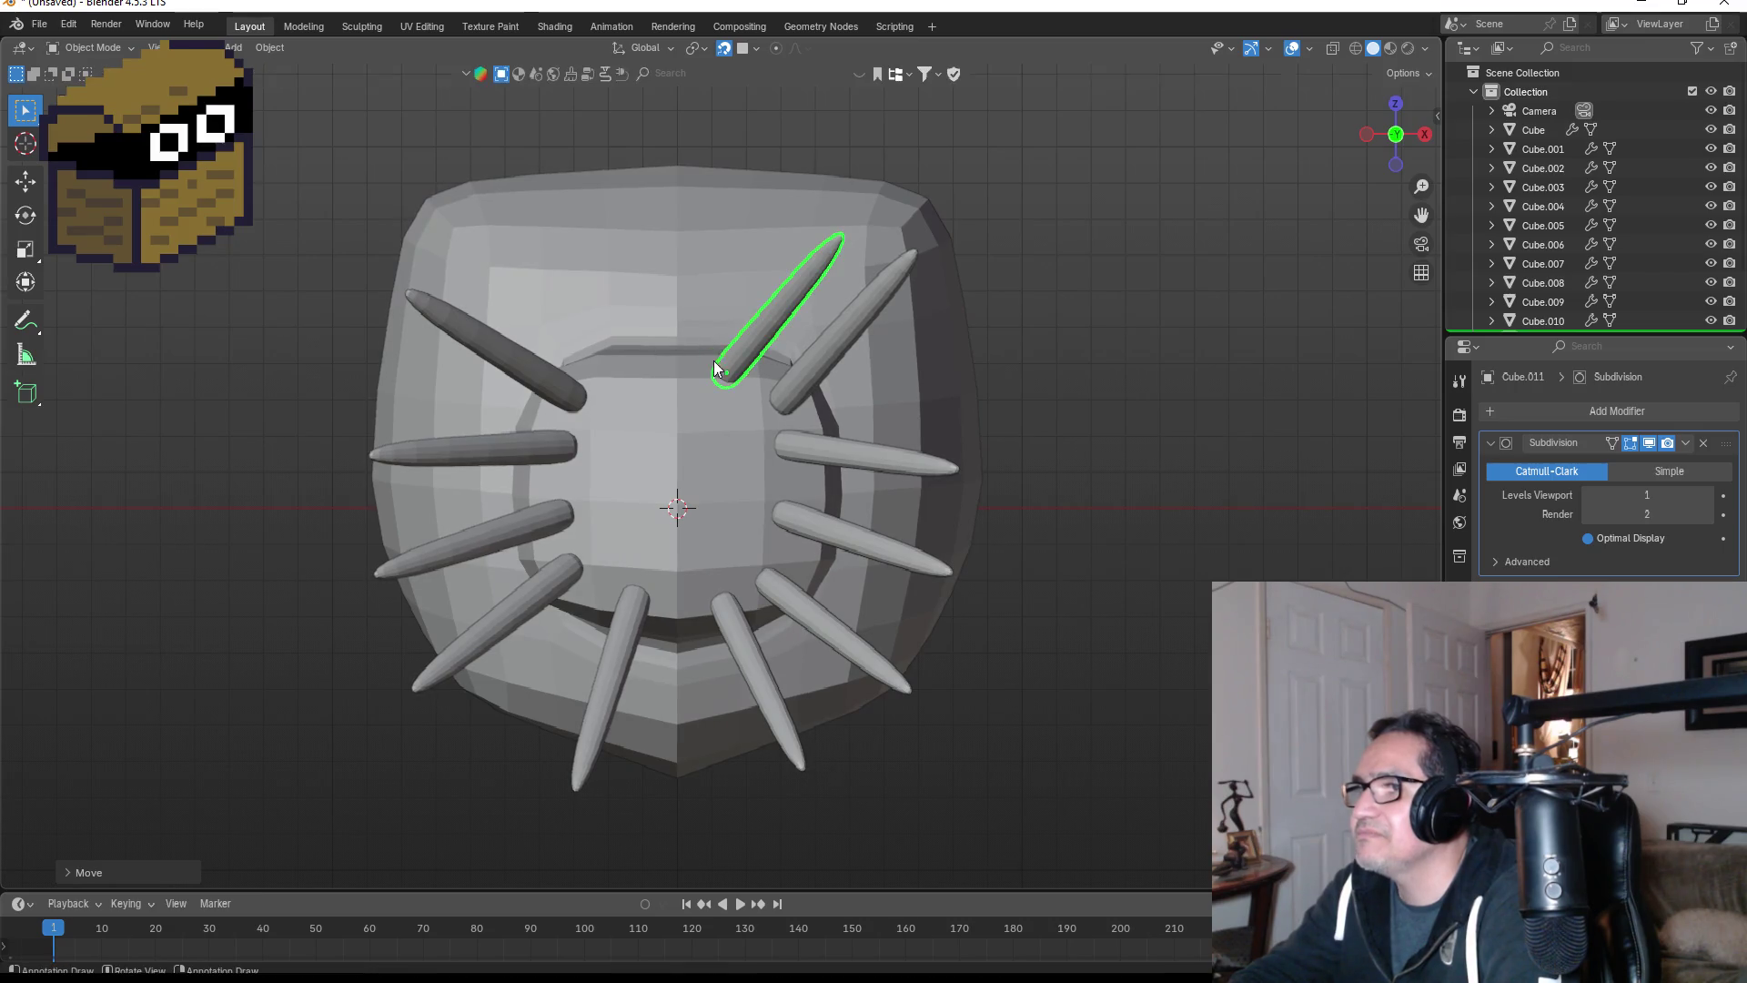
mouse_move(1020, 300)
middle_mouse_down()
mouse_move(1019, 386)
mouse_move(816, 298)
middle_mouse_up()
key("r")
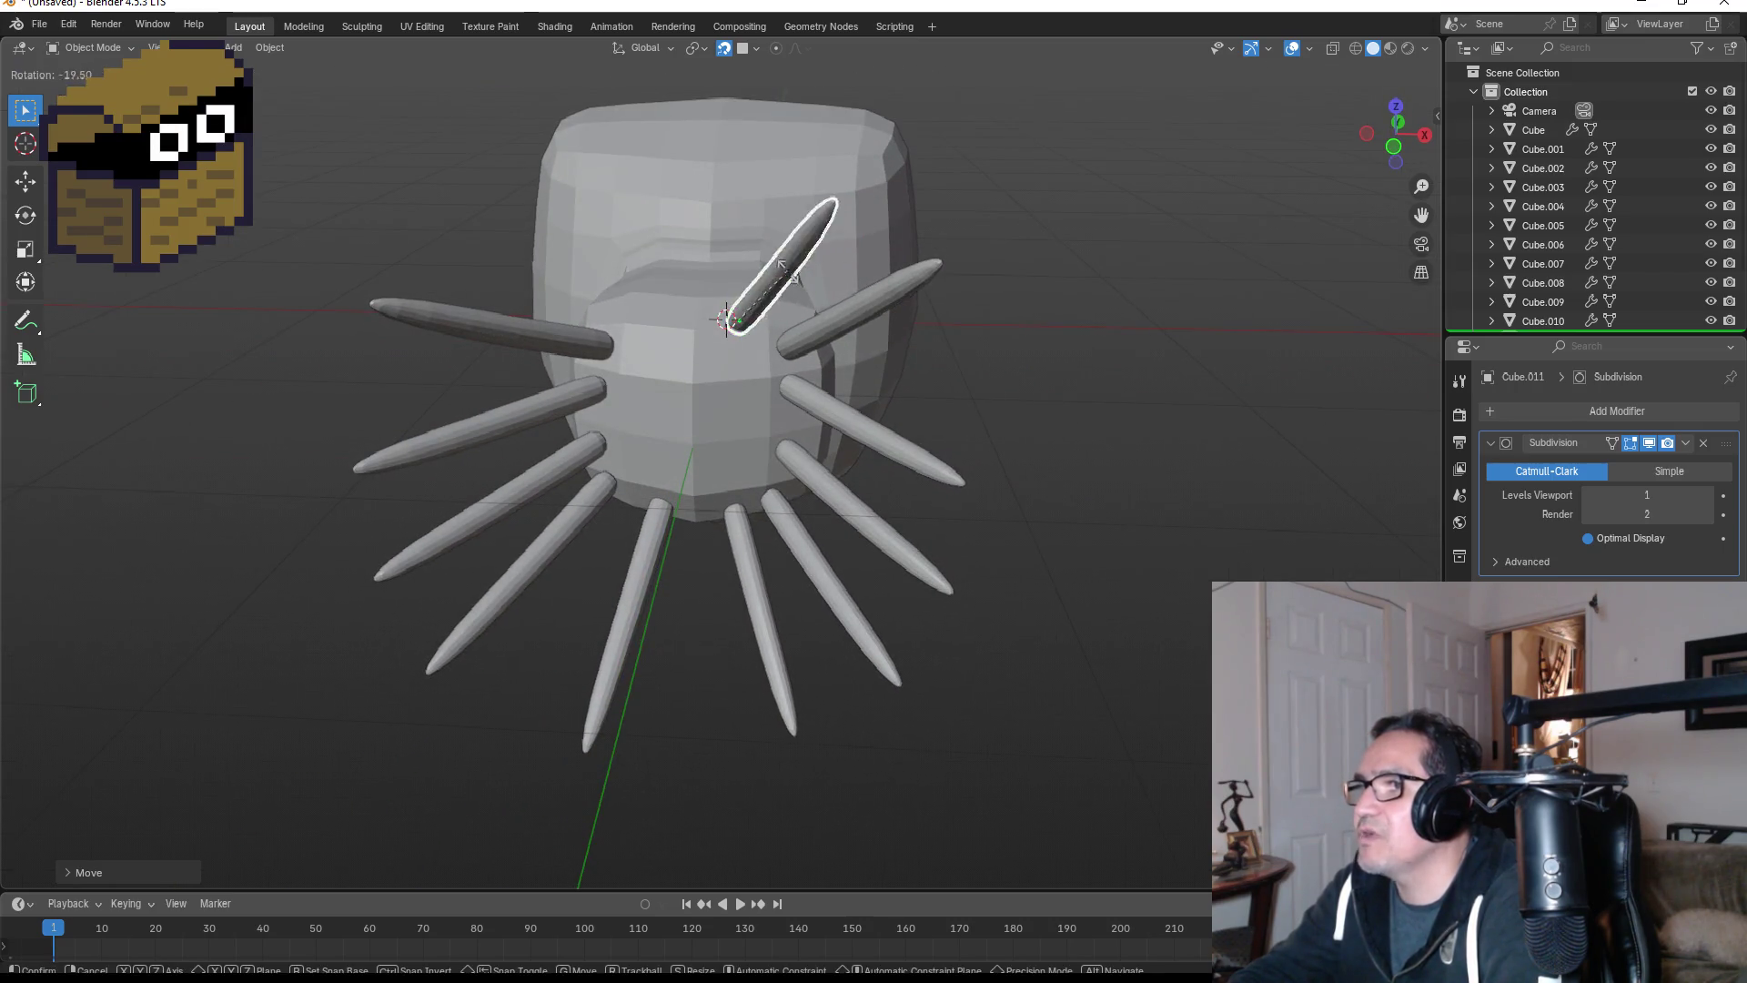
left_click(688, 318)
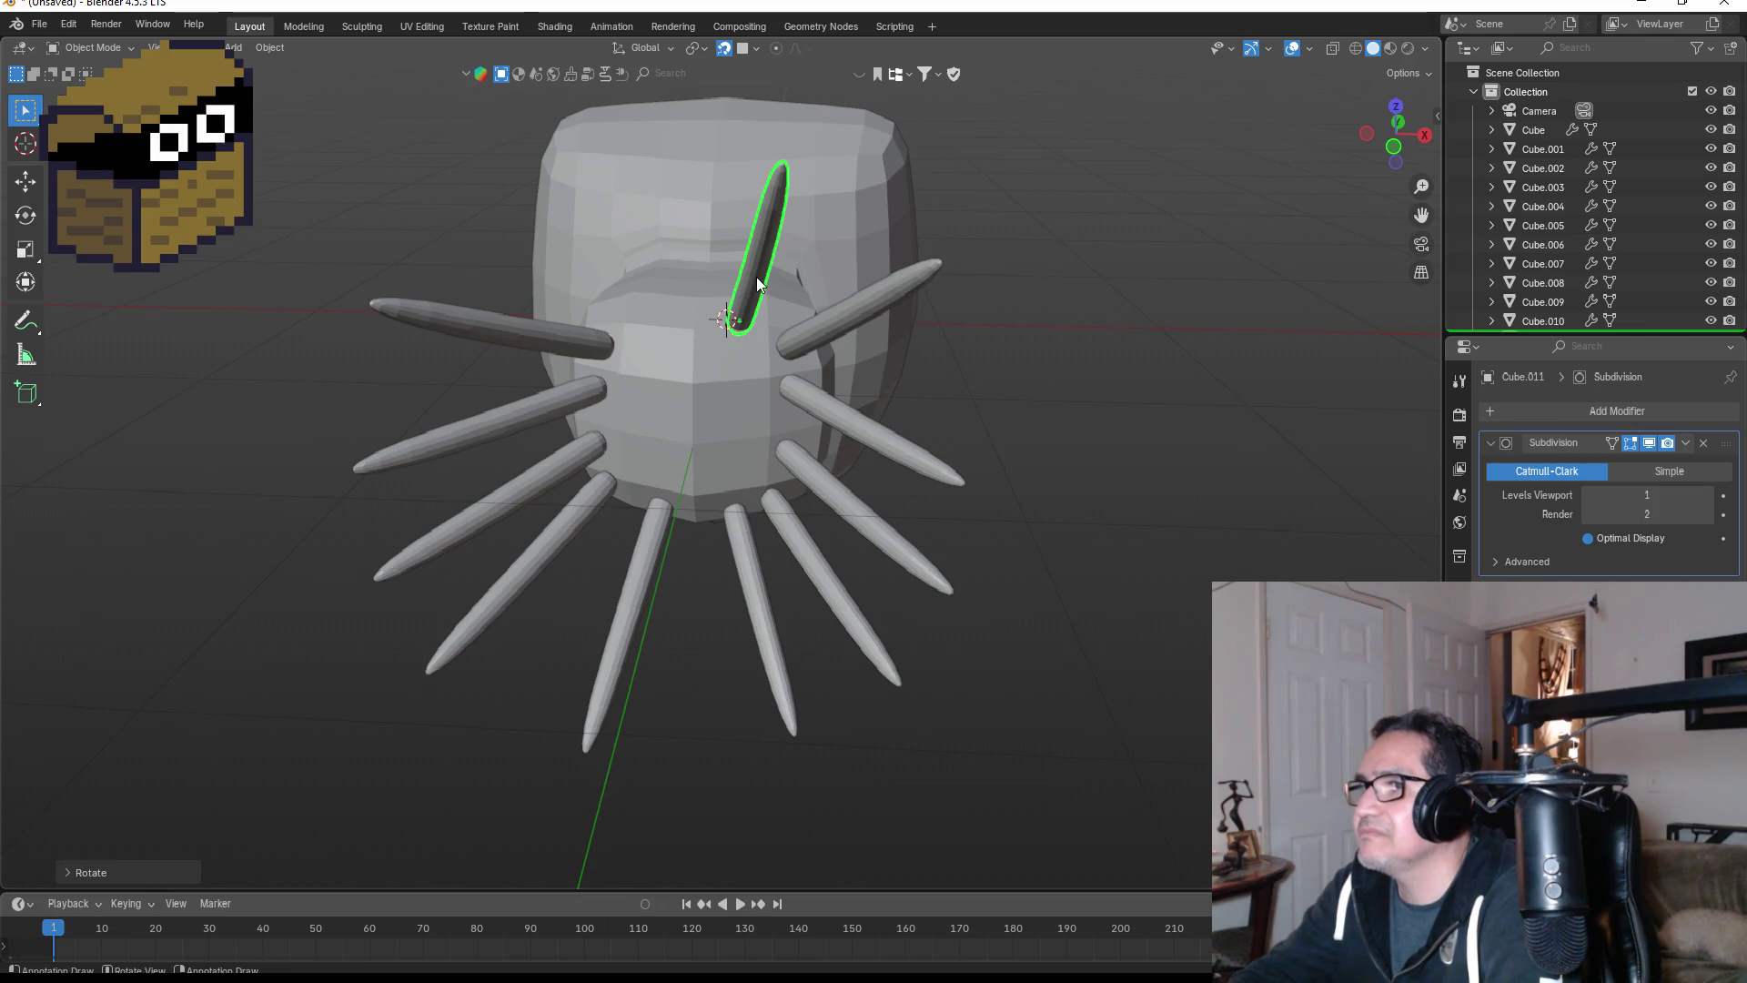
- Duplicate the top tentacle tilted to the left, then check the ring from the front view
key("shift+d")
key("r")
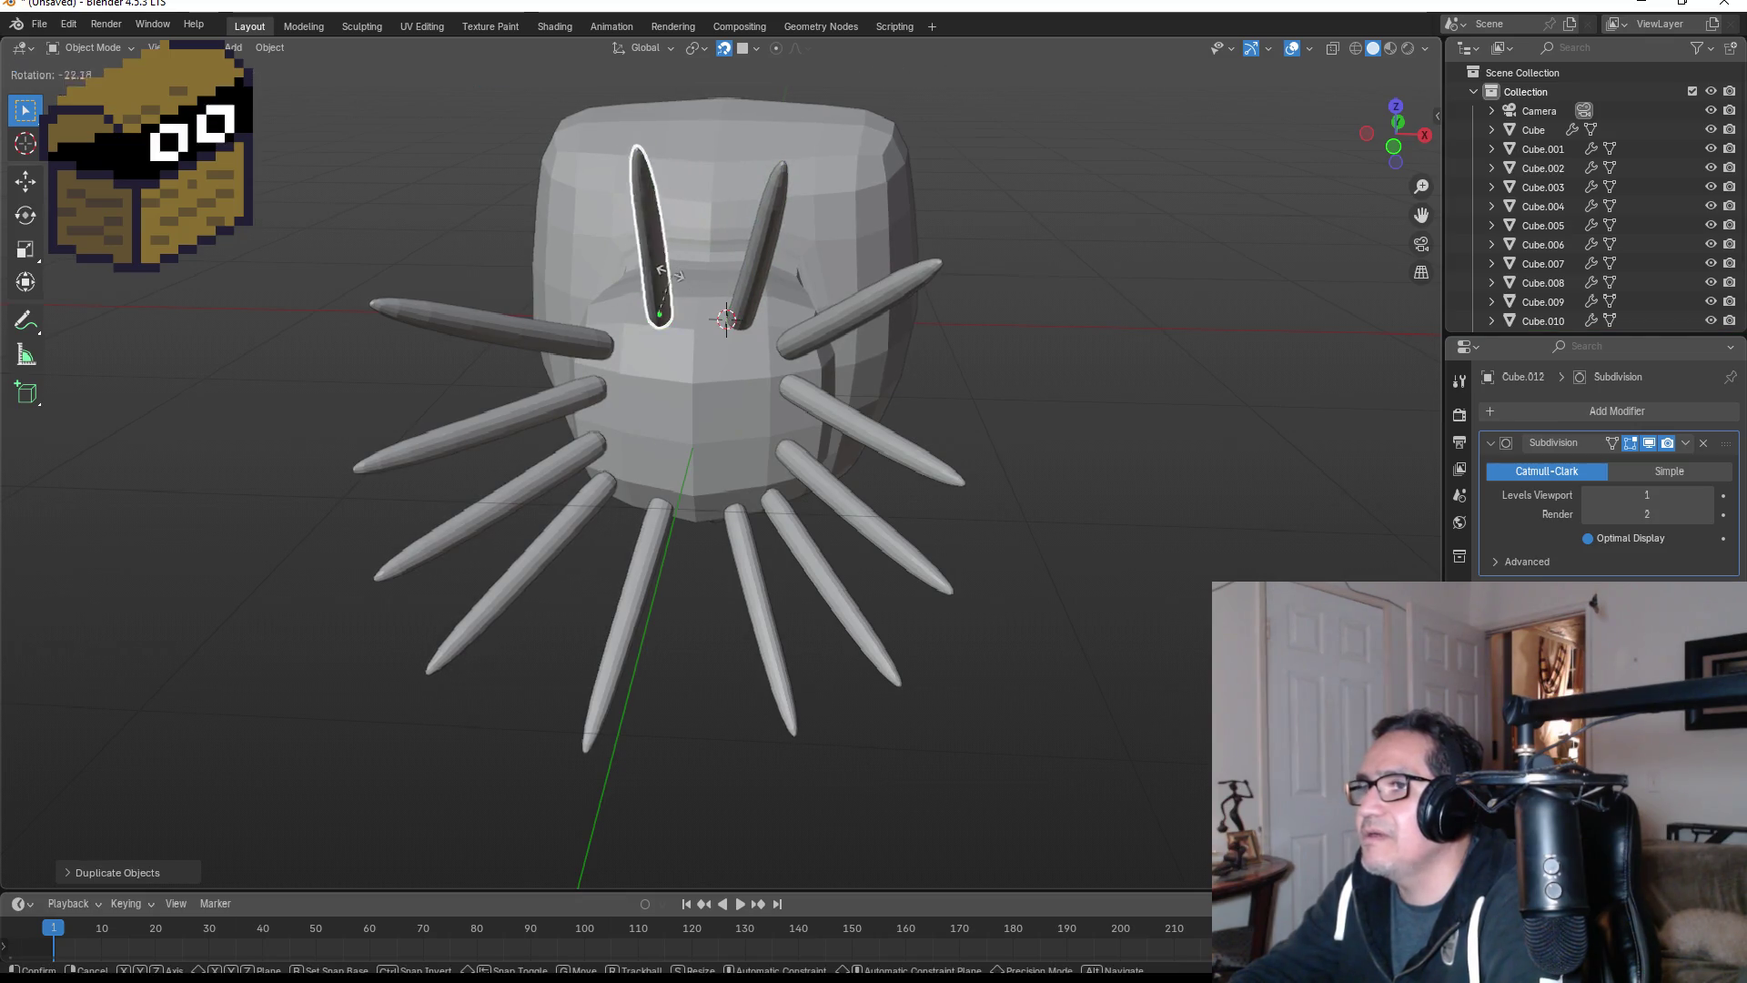
left_click(652, 276)
key("KP_1")
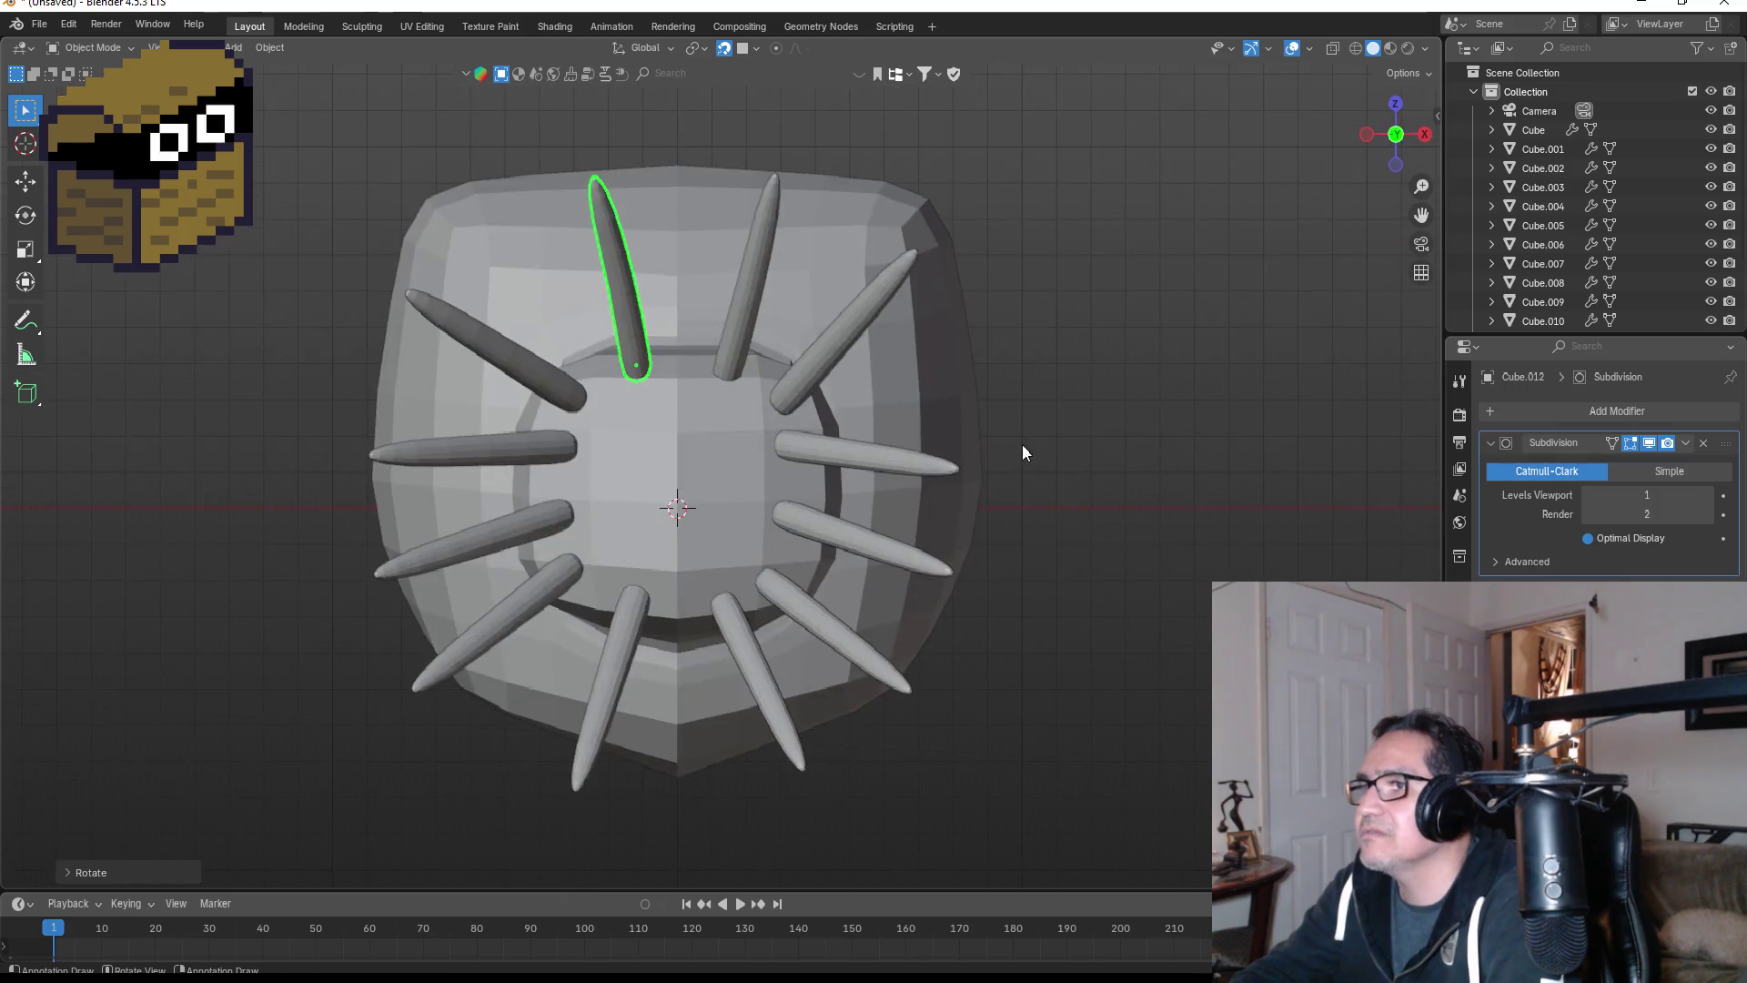
left_click(1194, 485)
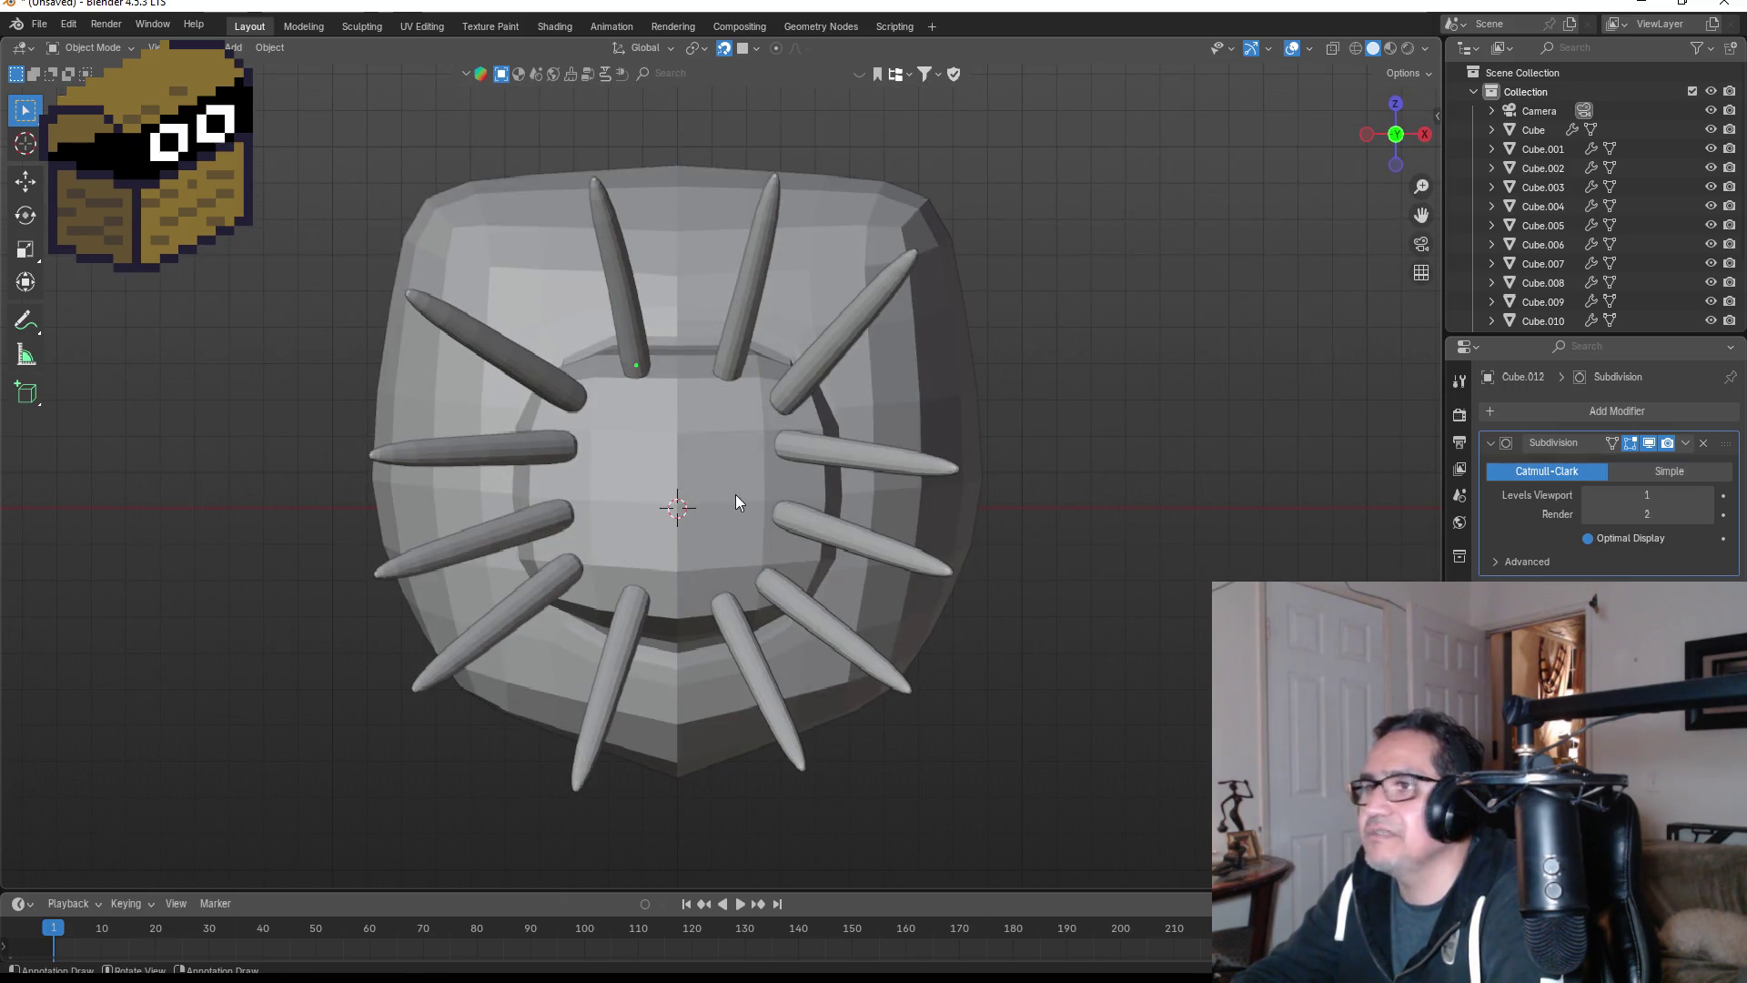
scroll(705, 515, "down", 8)
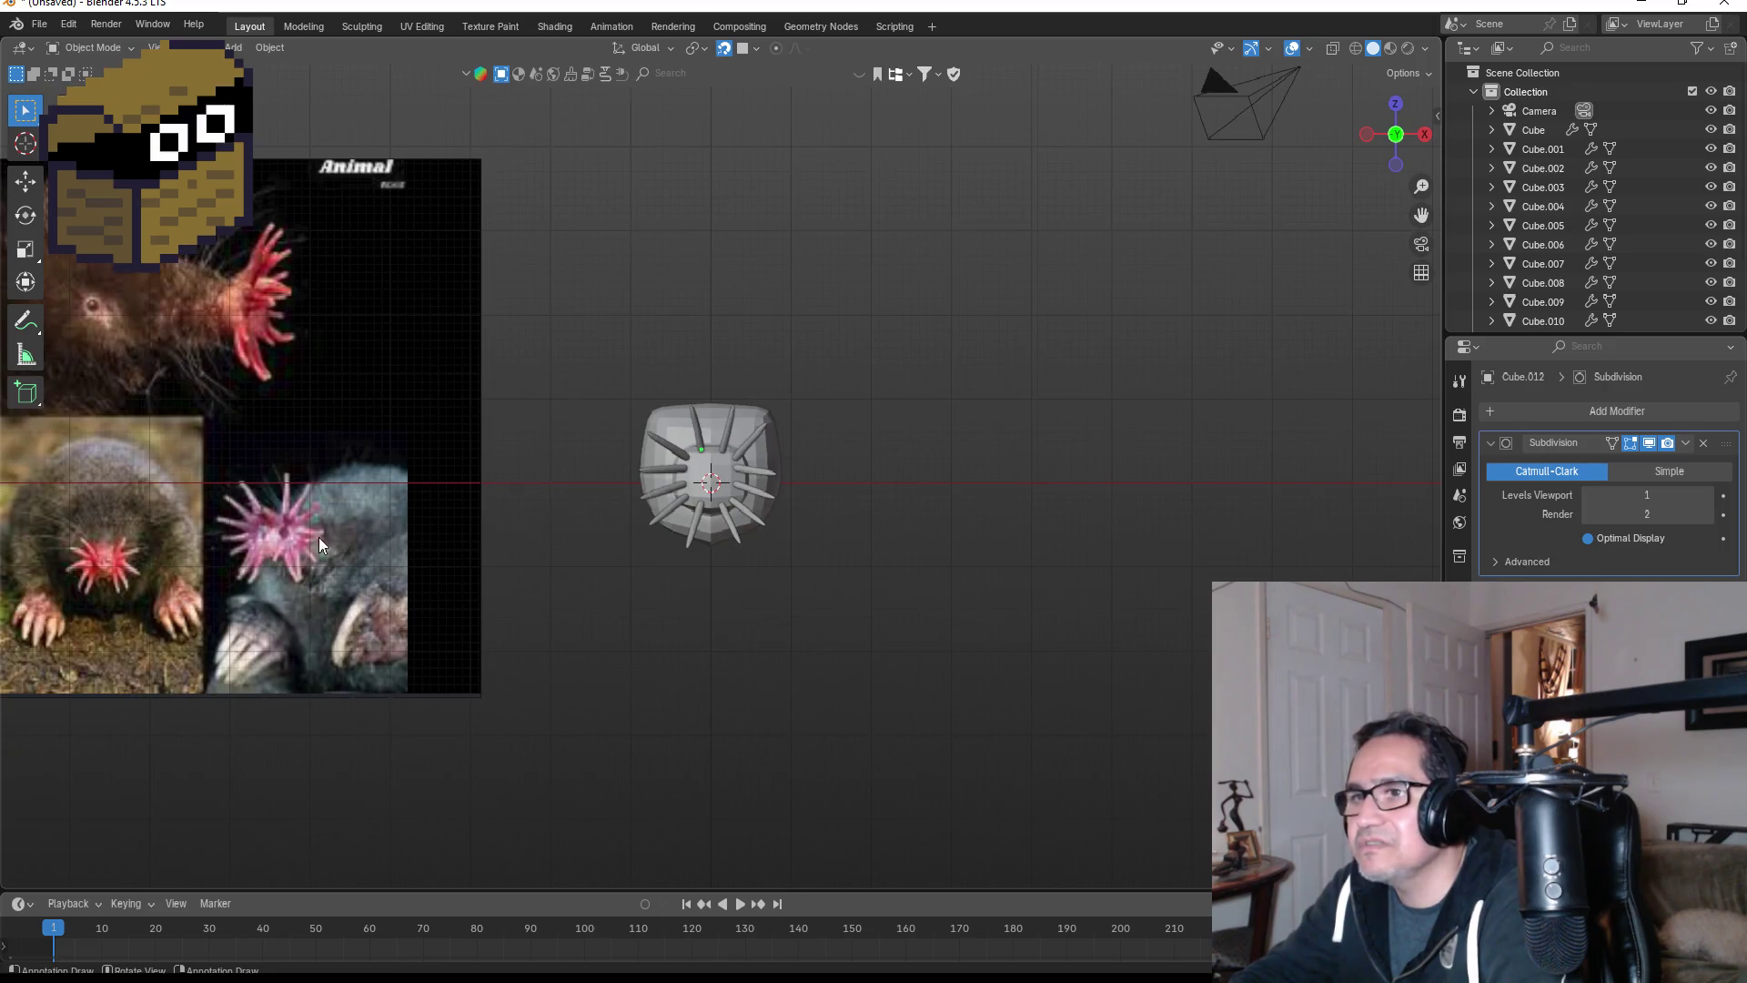
scroll(319, 543, "up", 5)
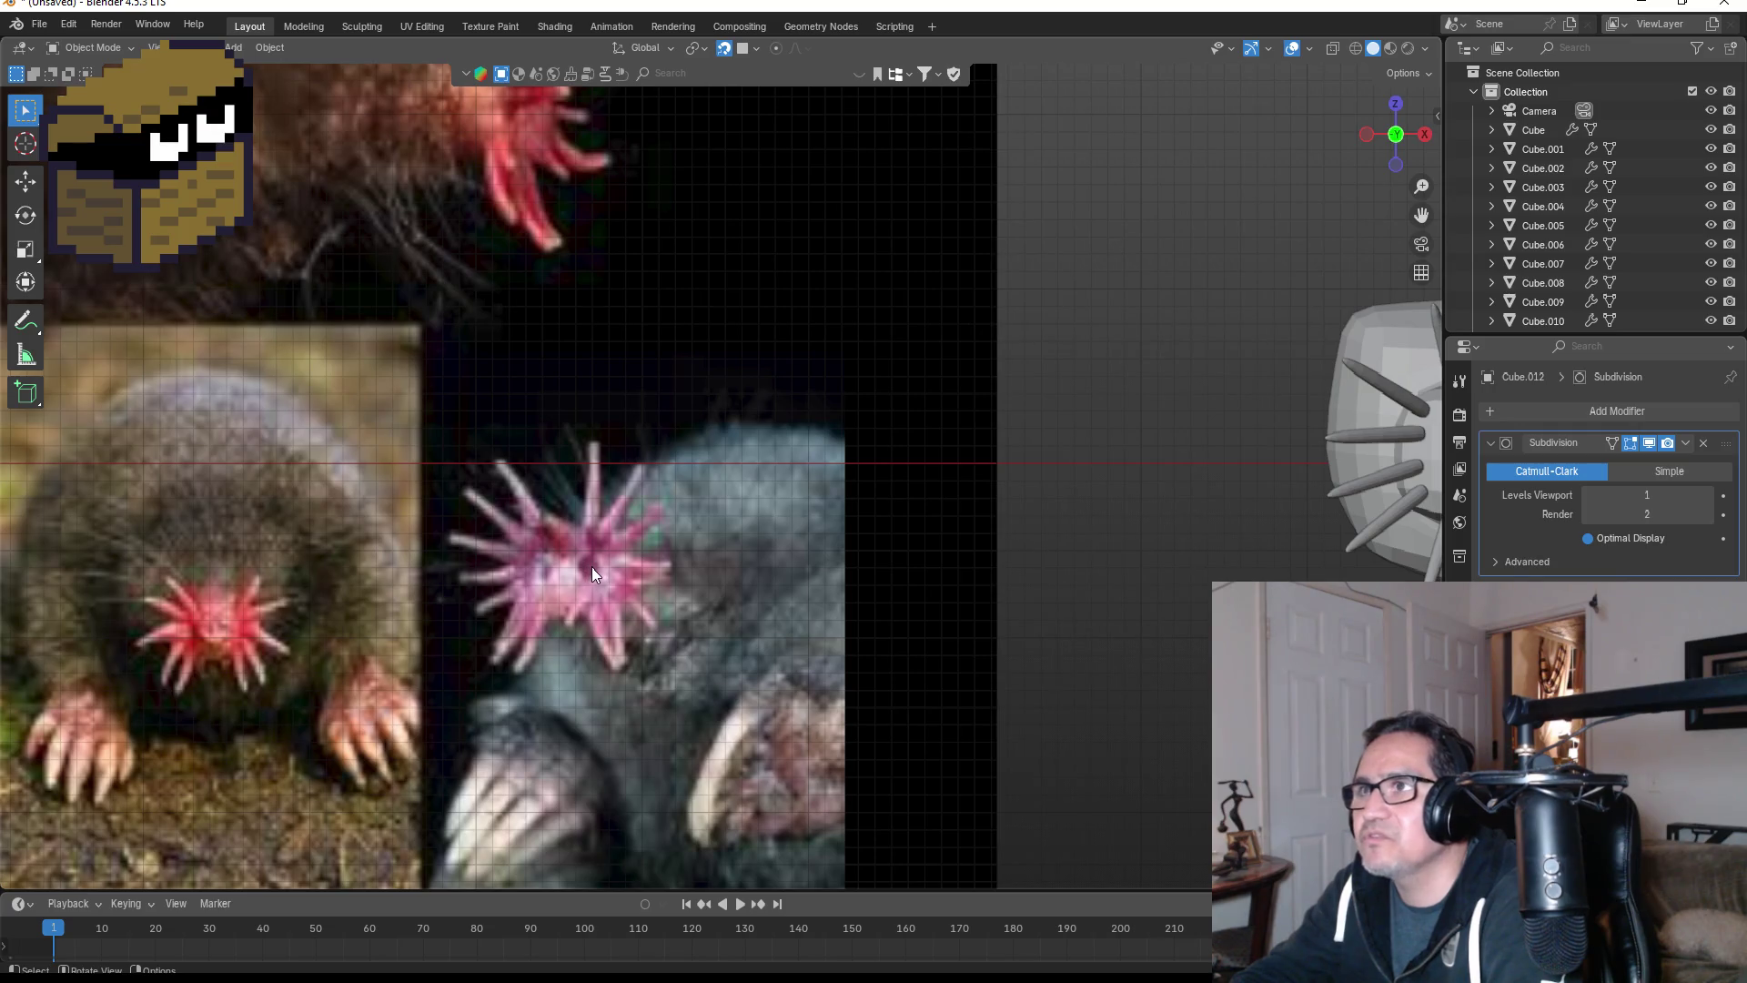
scroll(591, 566, "down", 1)
scroll(604, 568, "down", 3)
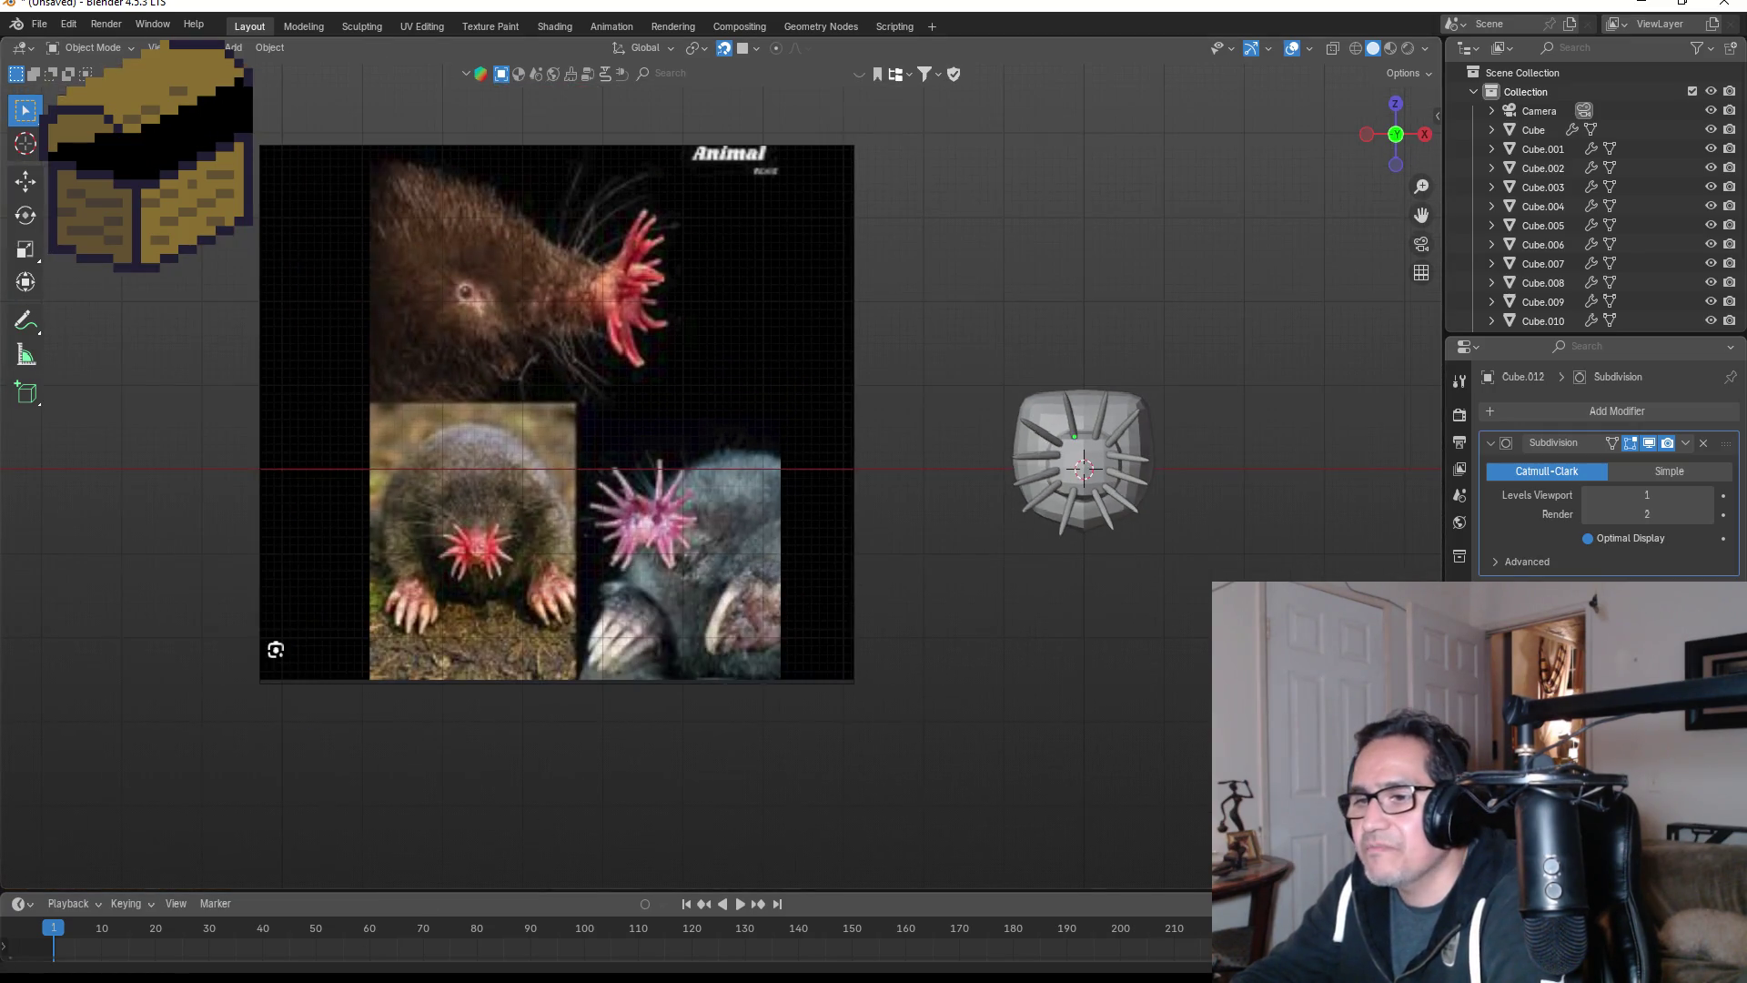
mouse_move(291, 975)
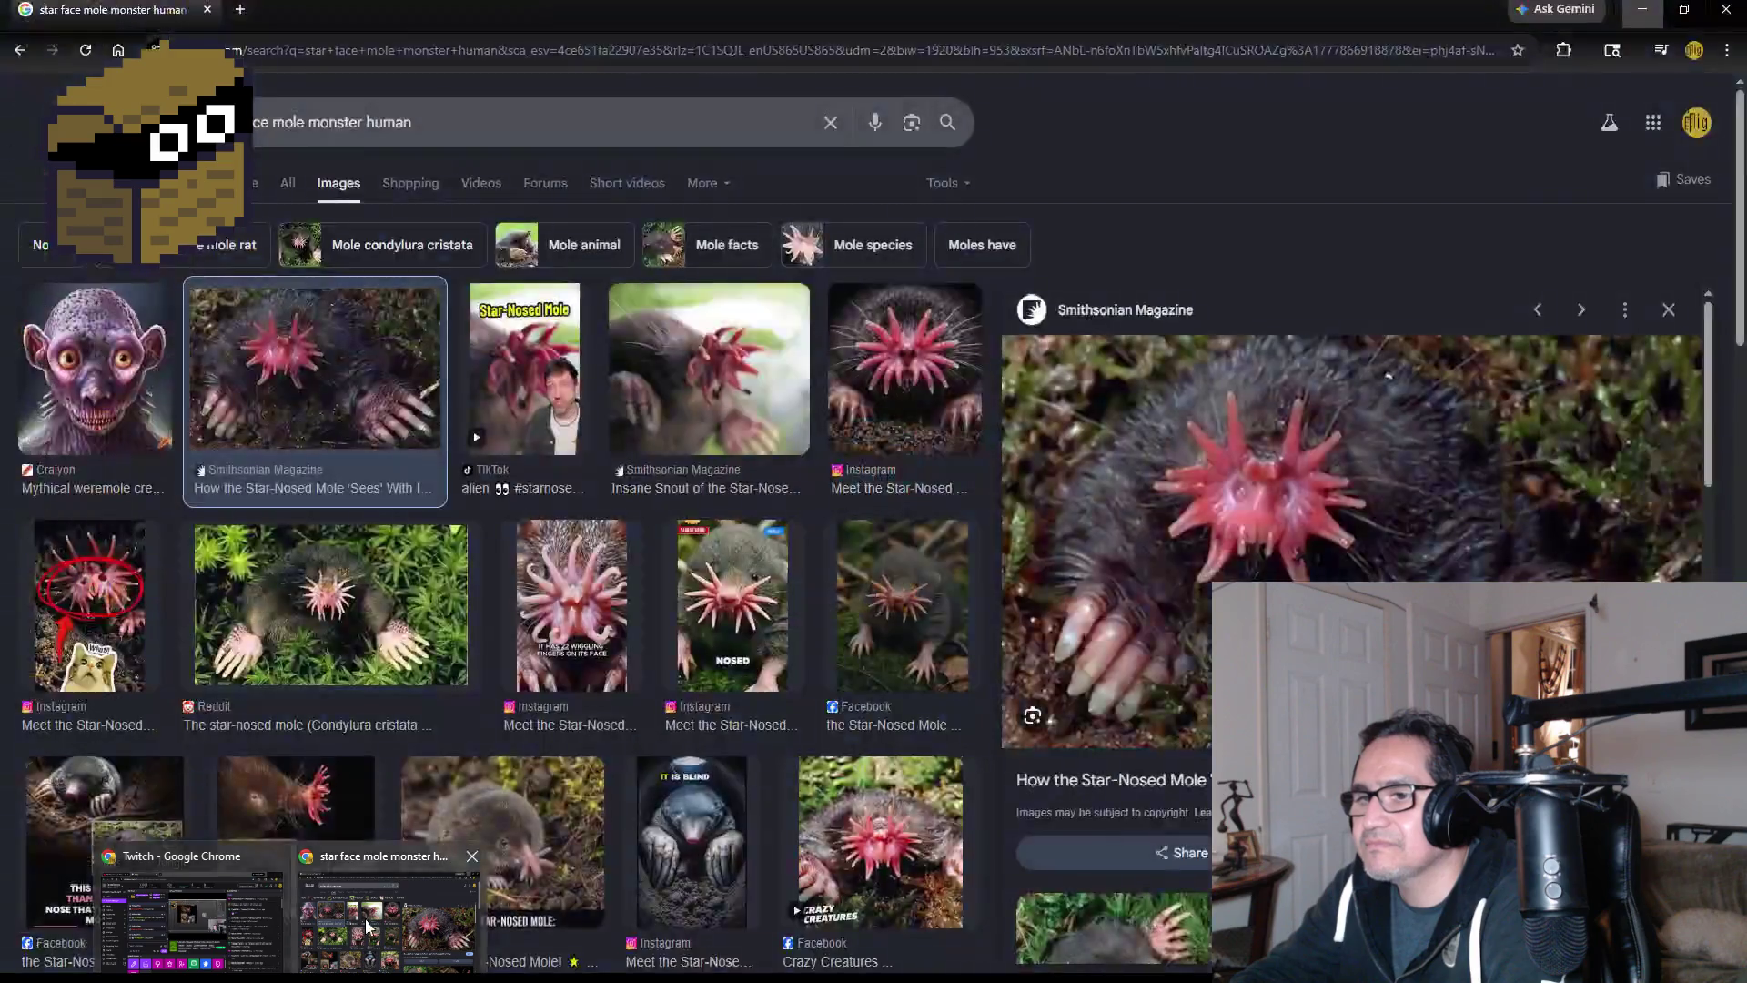
- View the Reddit and Instagram star-nosed mole photos in Google Images, then minimize Chrome
left_click(364, 919)
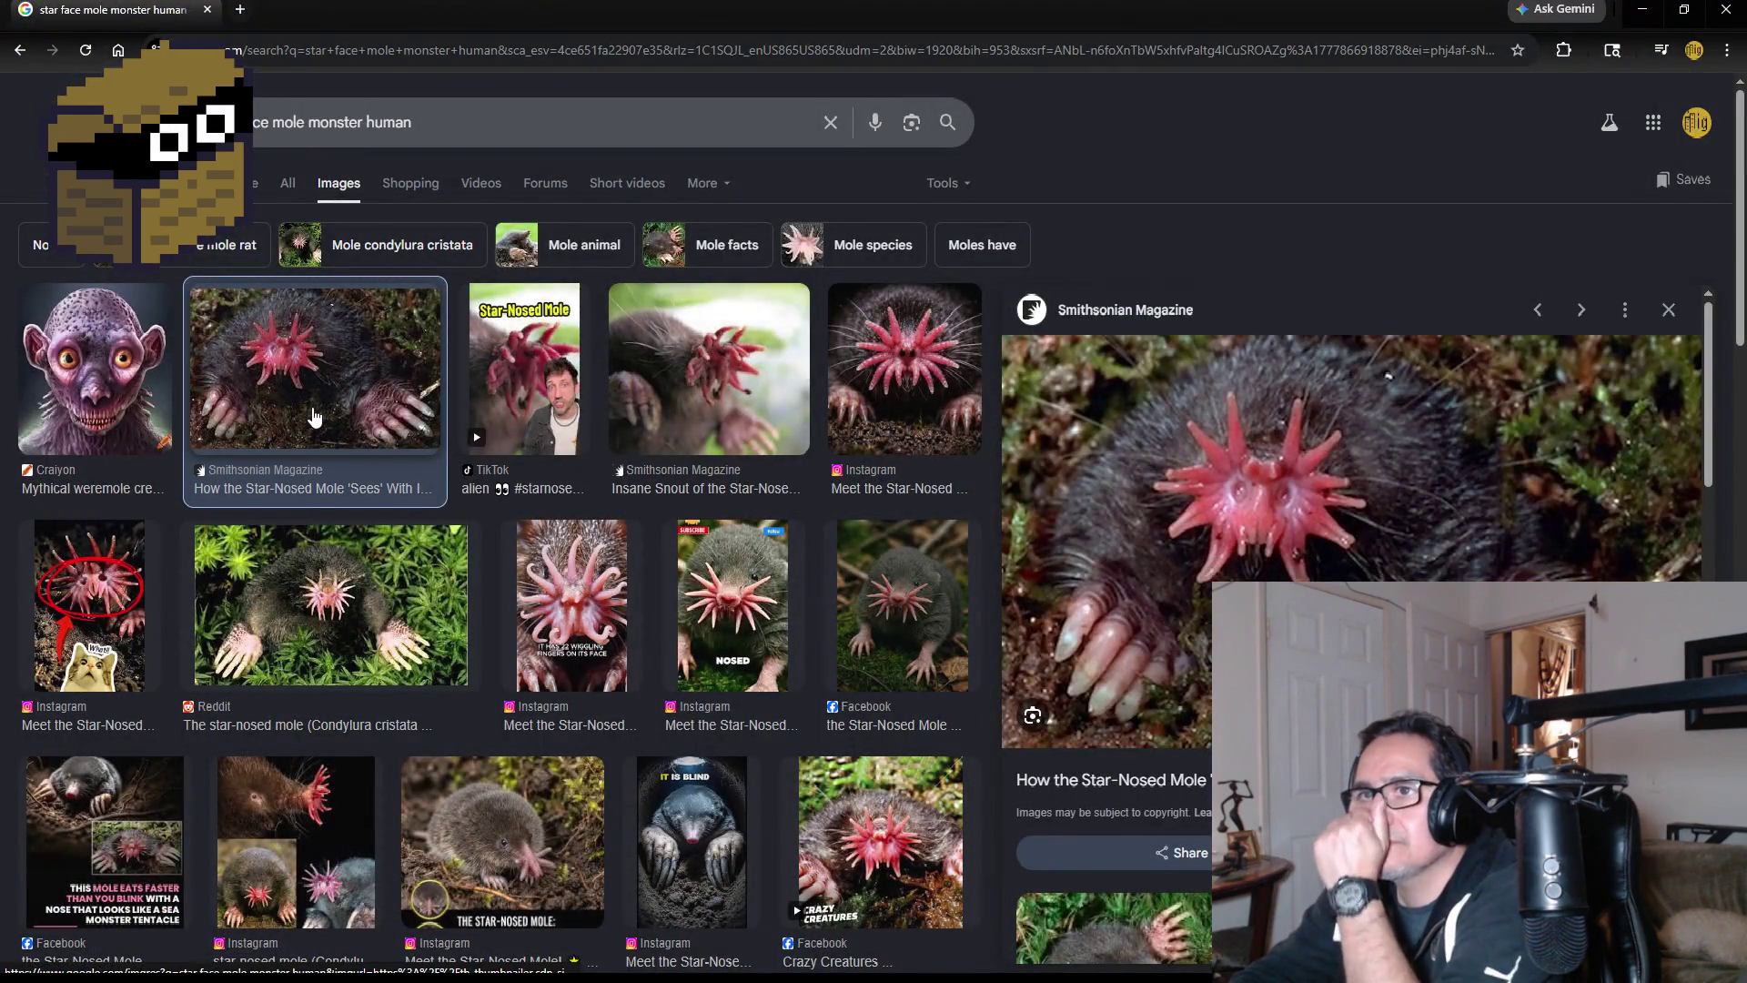
left_click(333, 618)
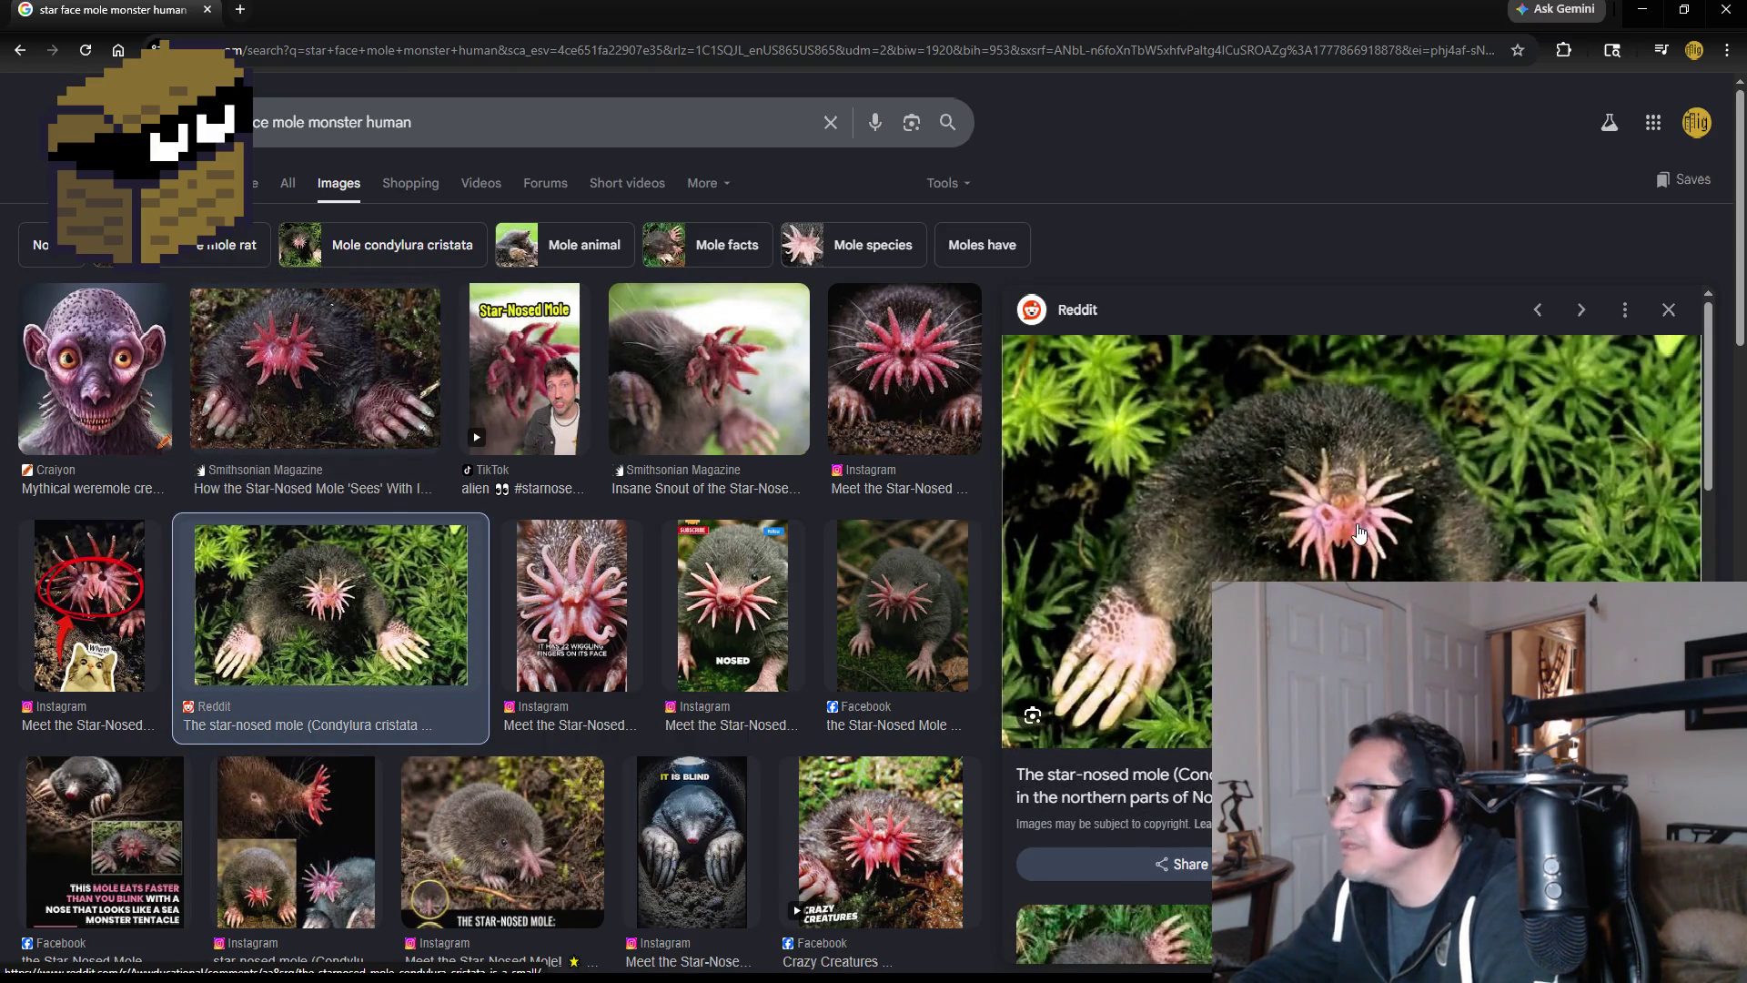
left_click(735, 618)
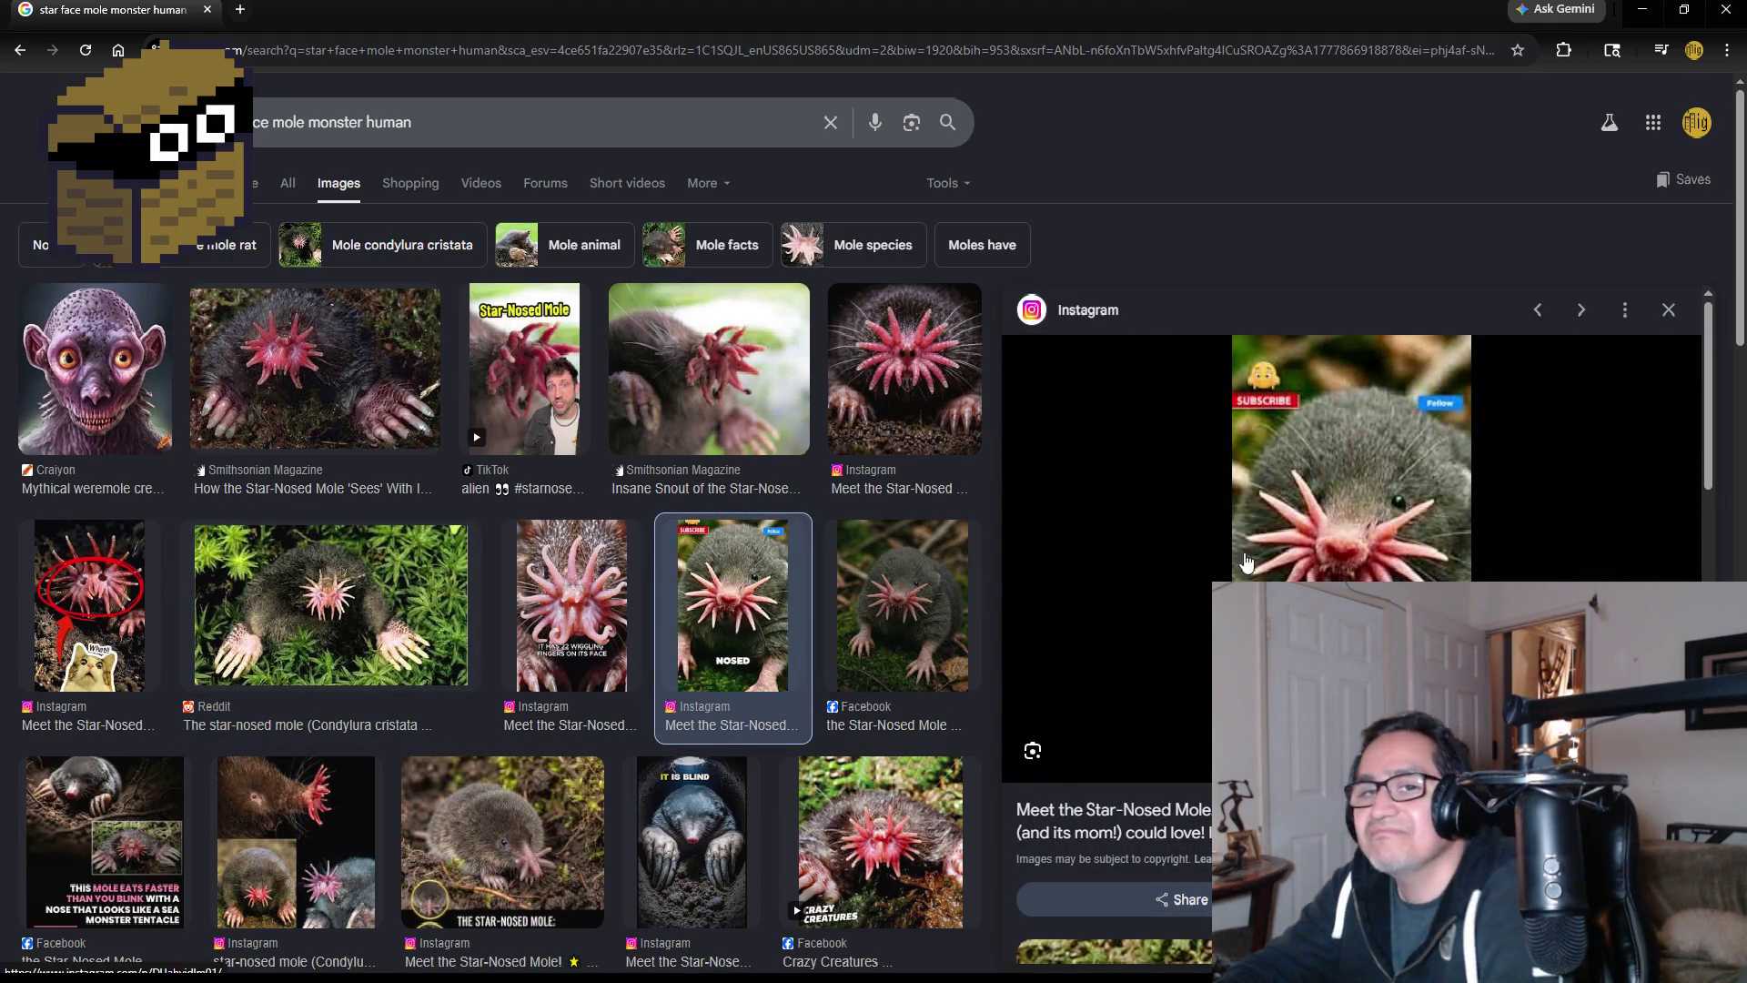
left_click(1643, 9)
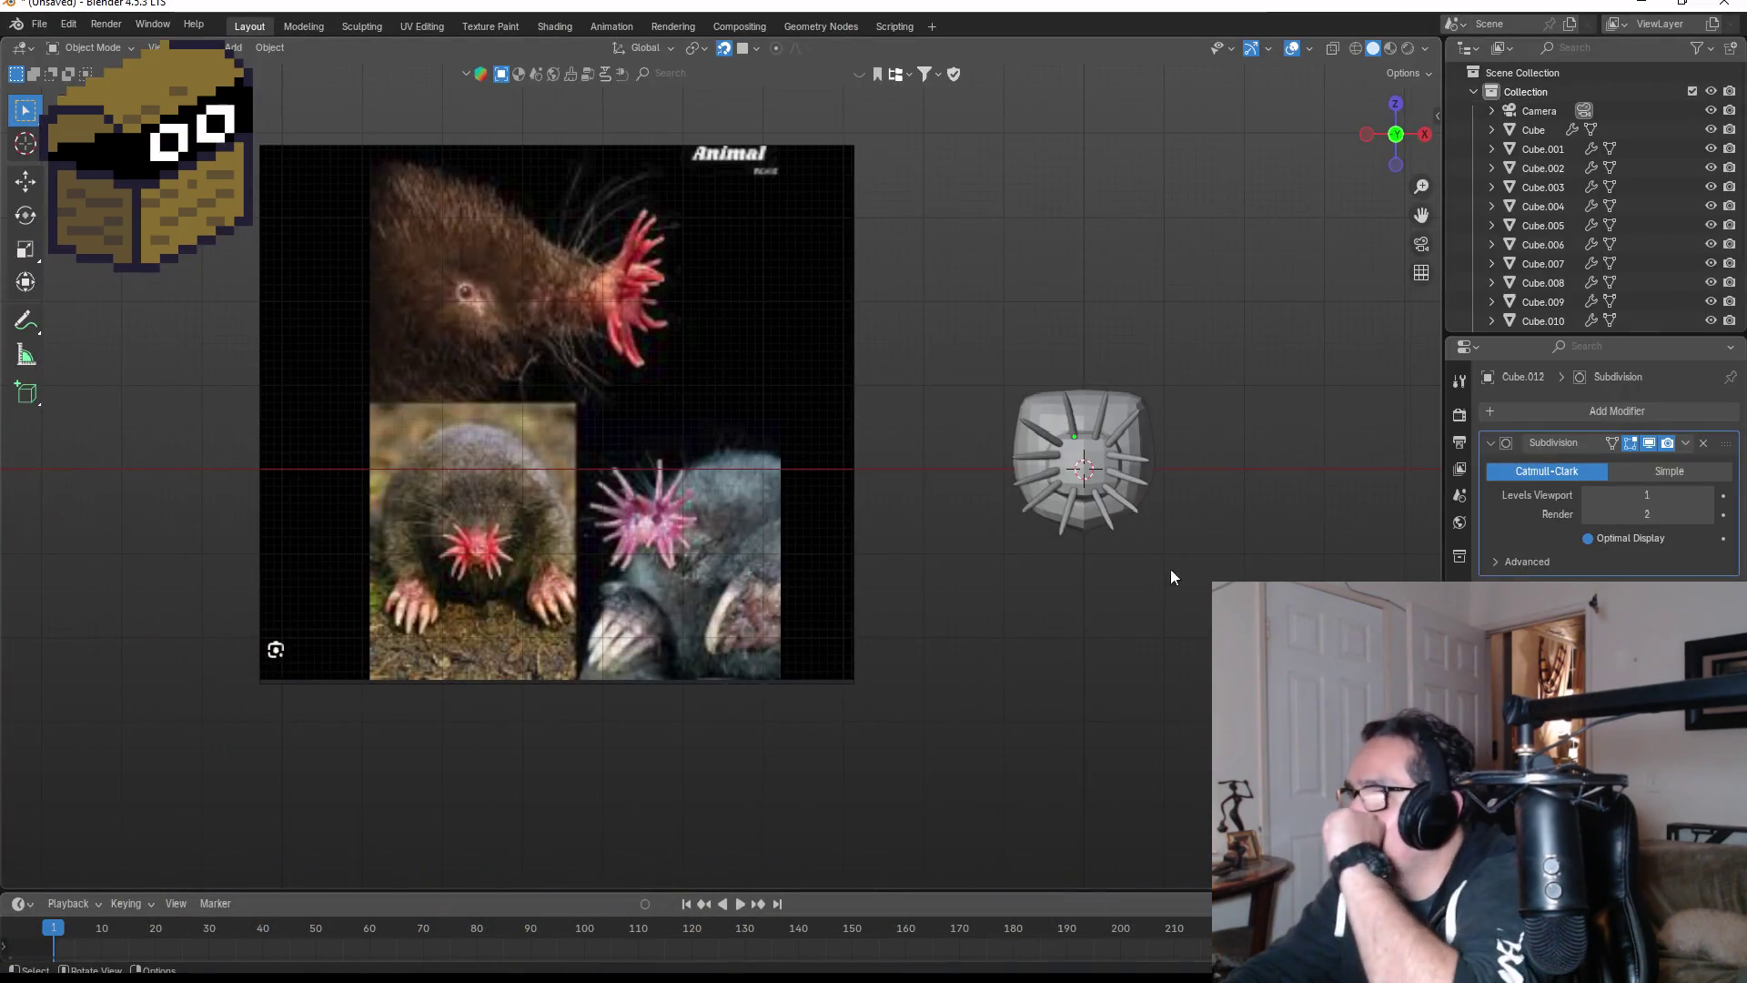
- In Edit Mode face select, inset the head face above the right tentacles with boundary on
scroll(1110, 582, "up", 4)
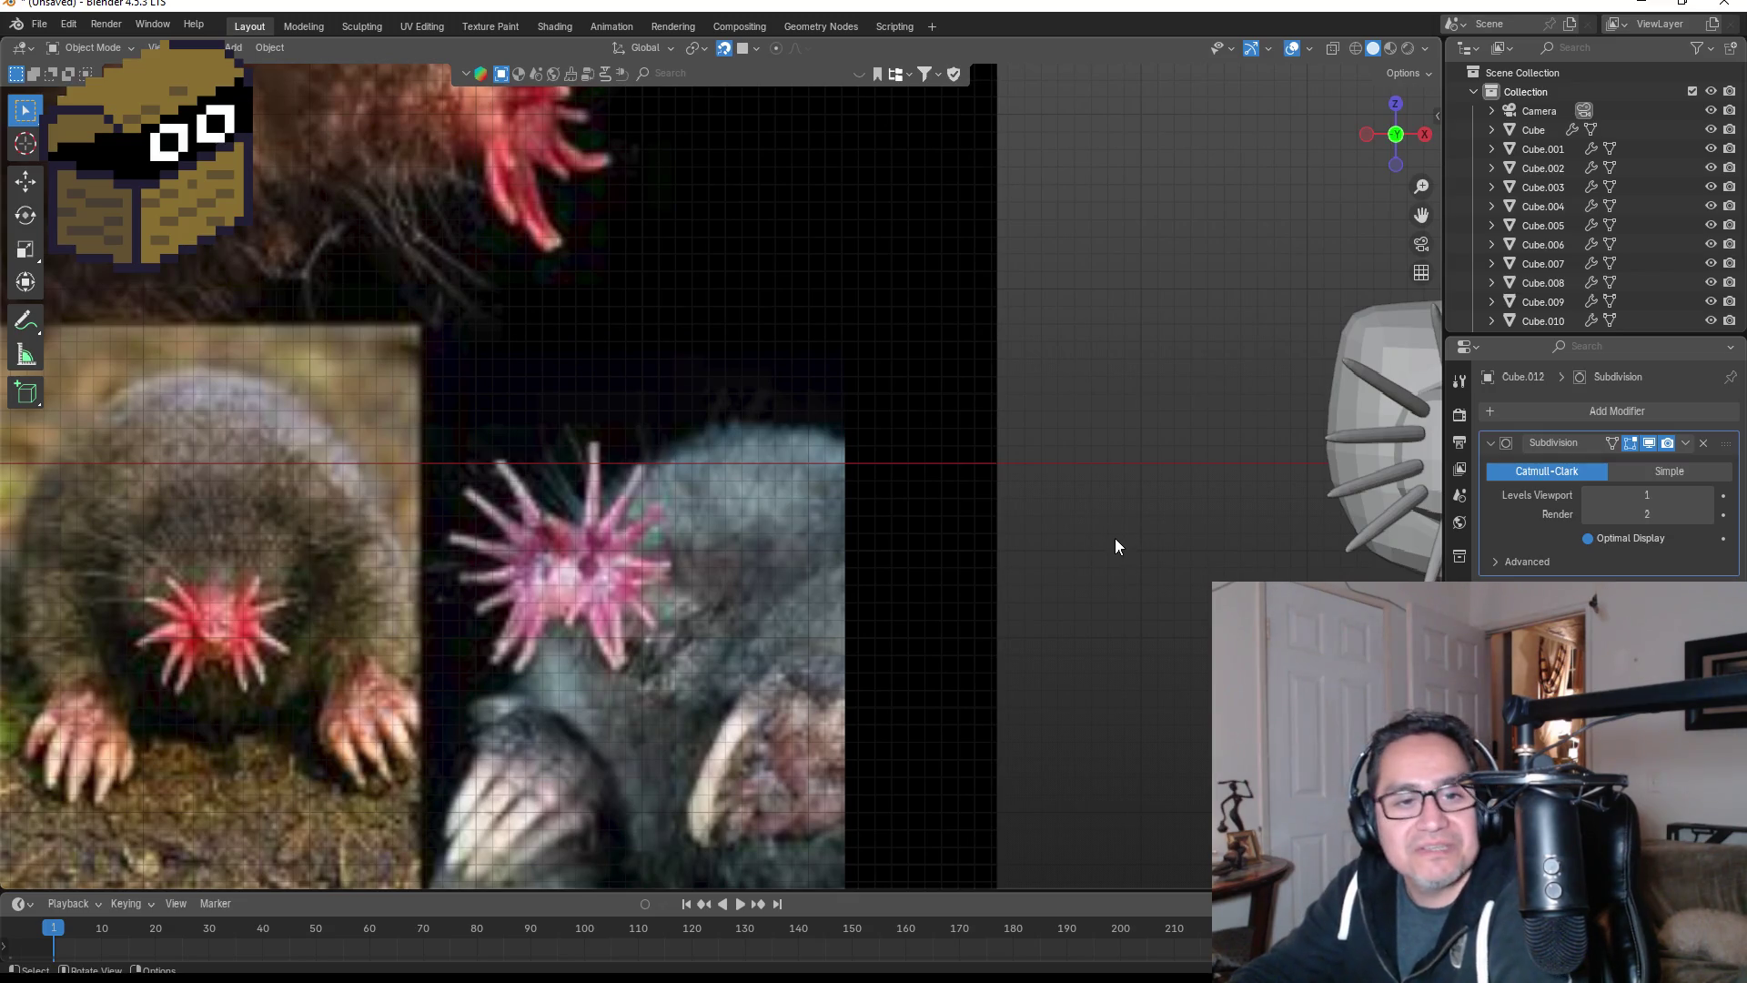
mouse_move(1039, 554)
middle_mouse_down("shift")
mouse_move(1094, 548)
mouse_move(790, 527)
mouse_move(448, 532)
mouse_move(914, 435)
mouse_move(602, 450)
middle_mouse_up("shift")
scroll(608, 429, "up", 6)
left_click(539, 393)
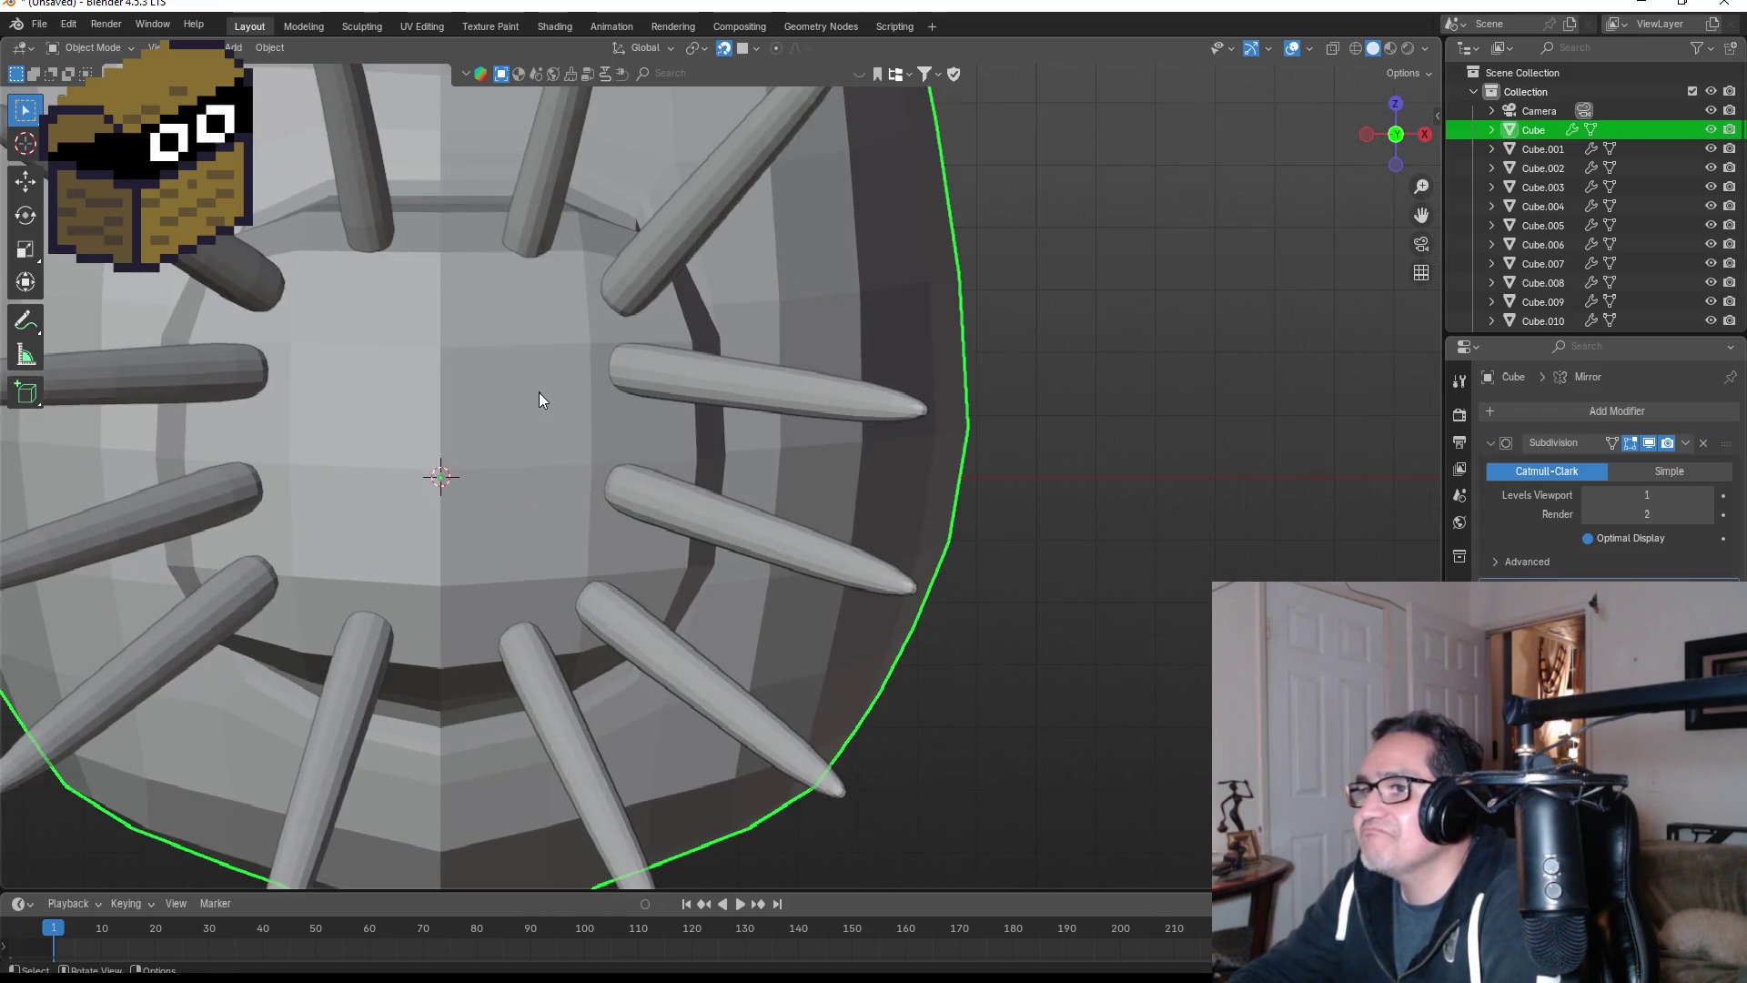
key("Tab")
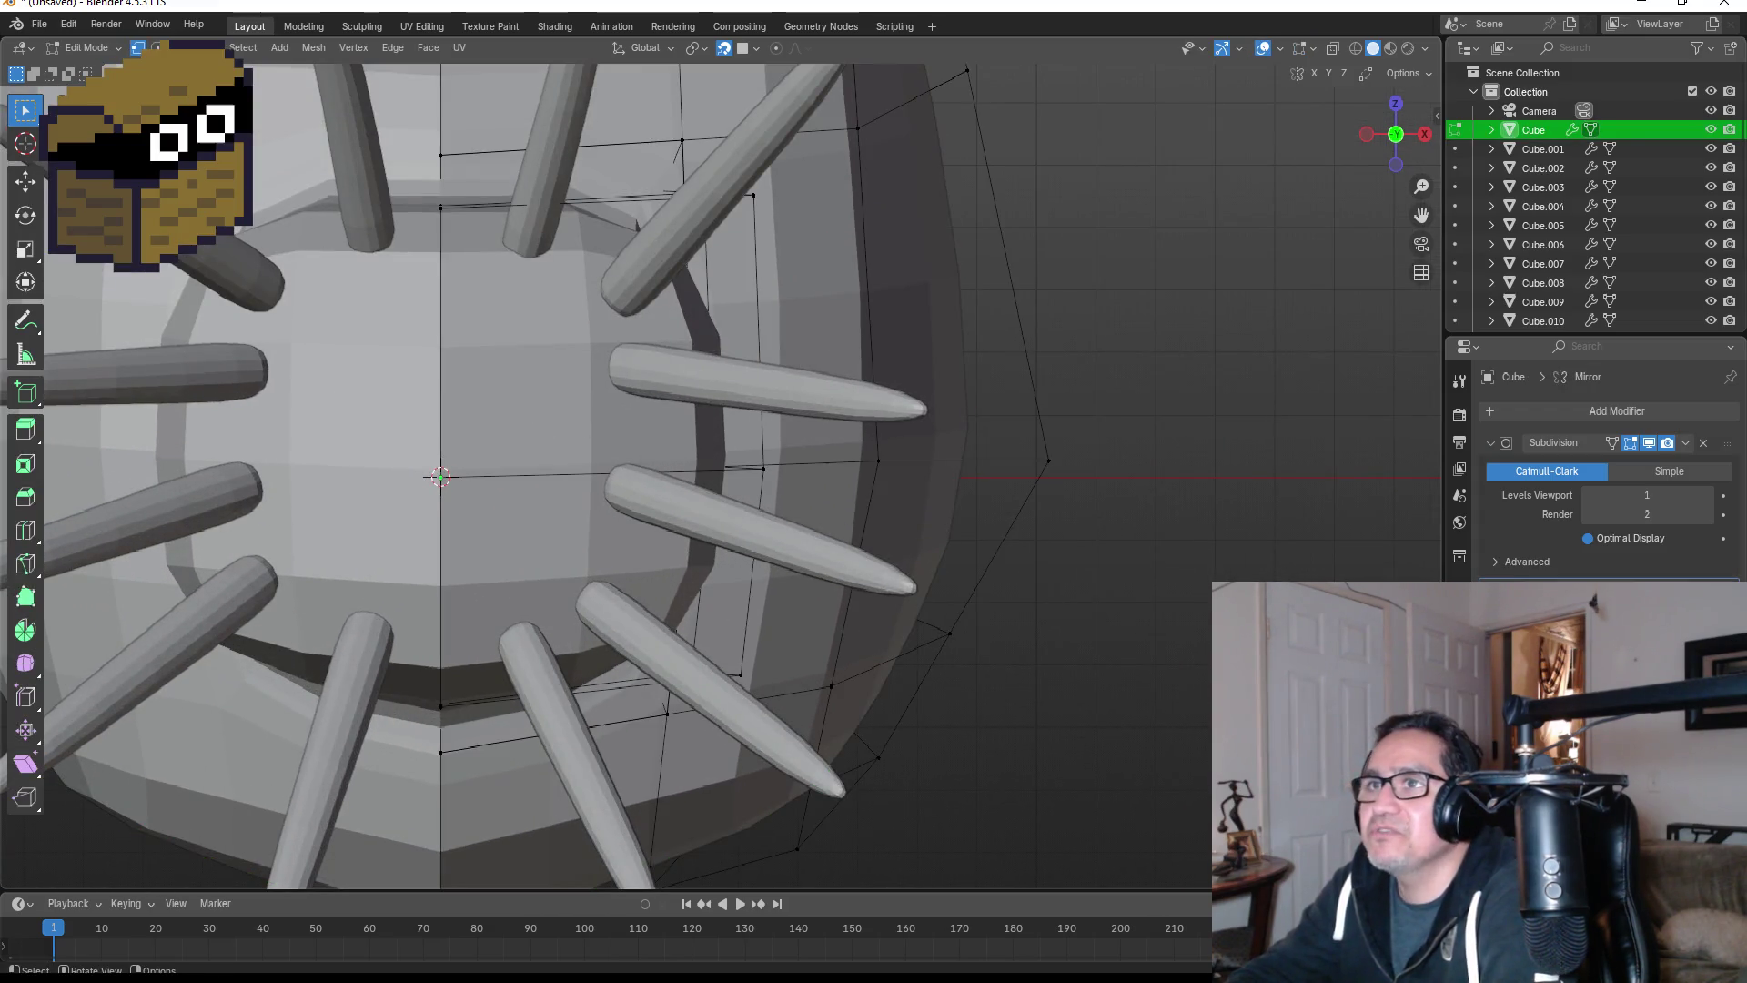
key("3")
left_click(492, 356)
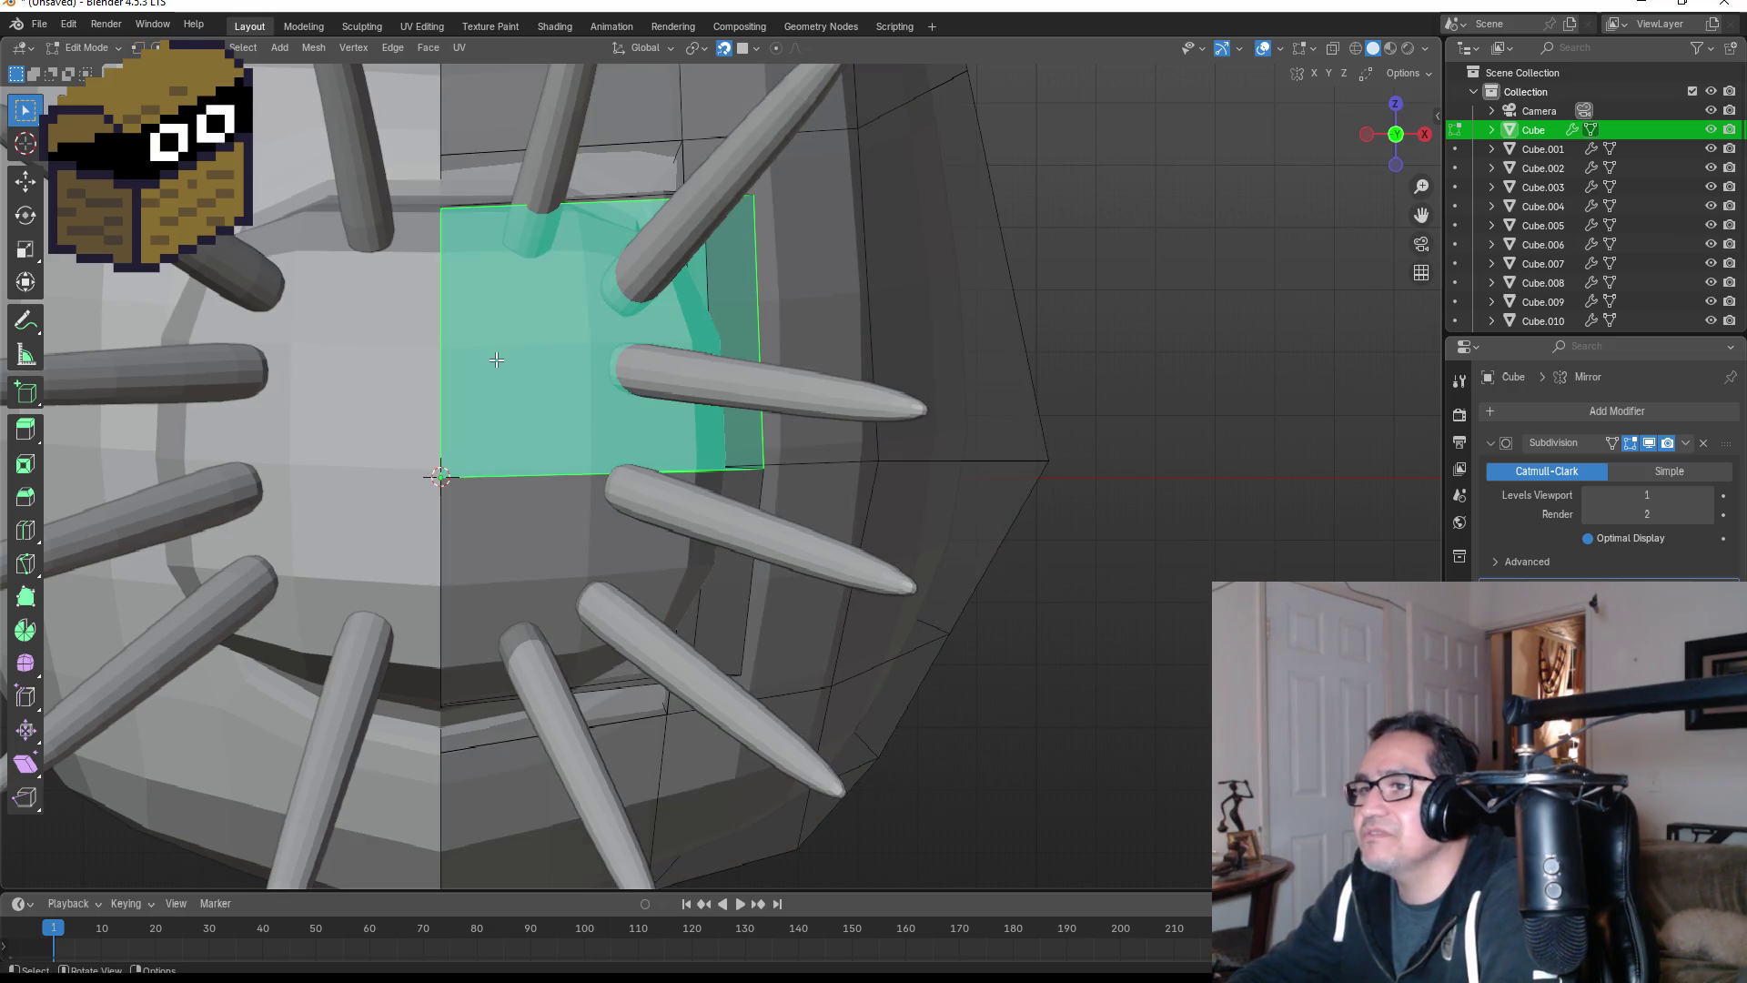
key("i")
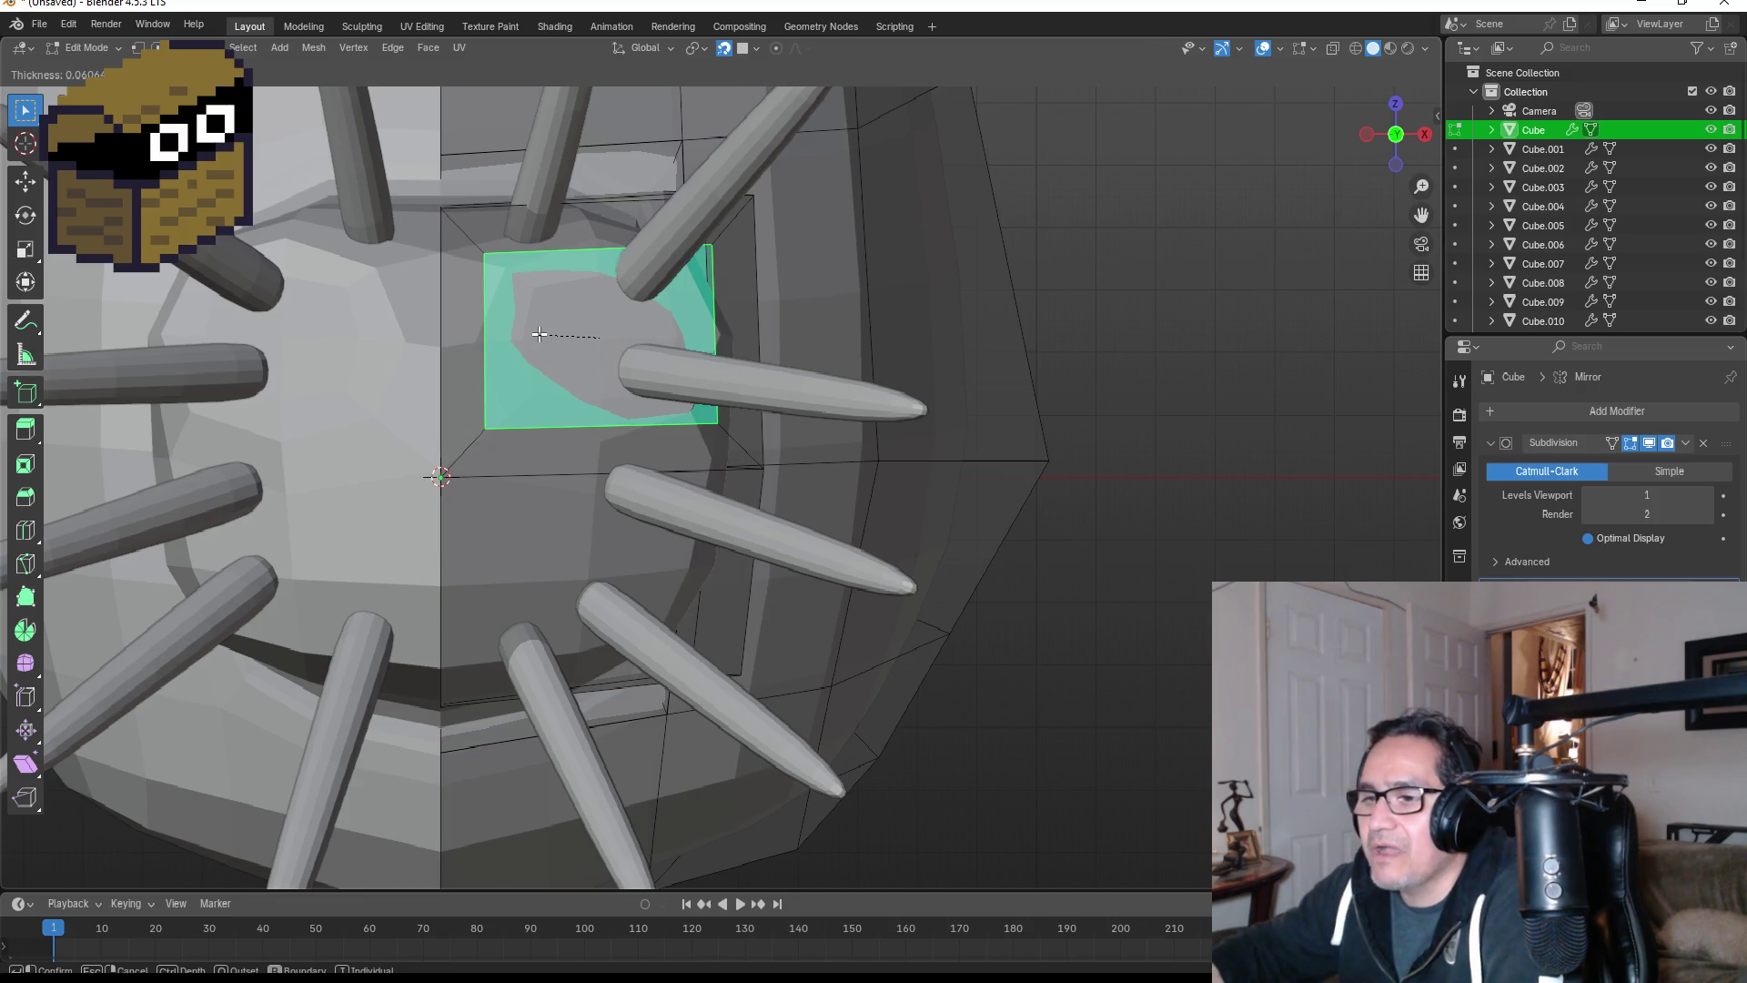
key("b")
key("b")
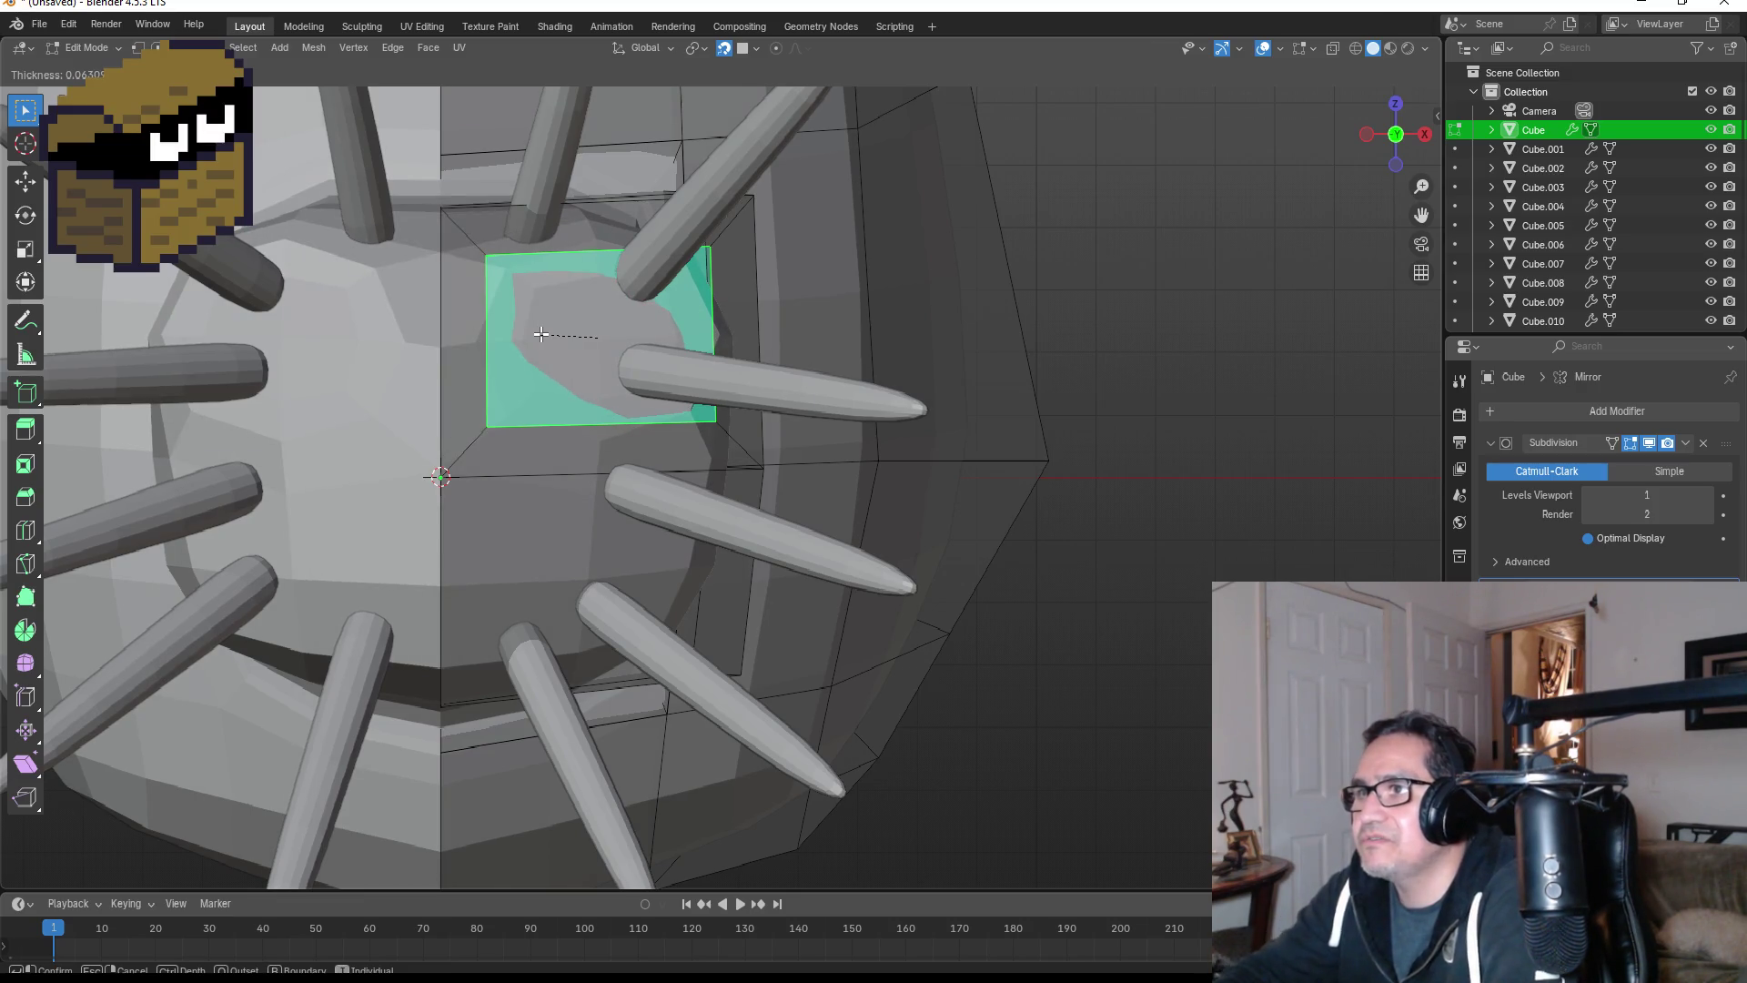
left_click(553, 347)
- Shrink the inset eye face to a smaller size
key("g")
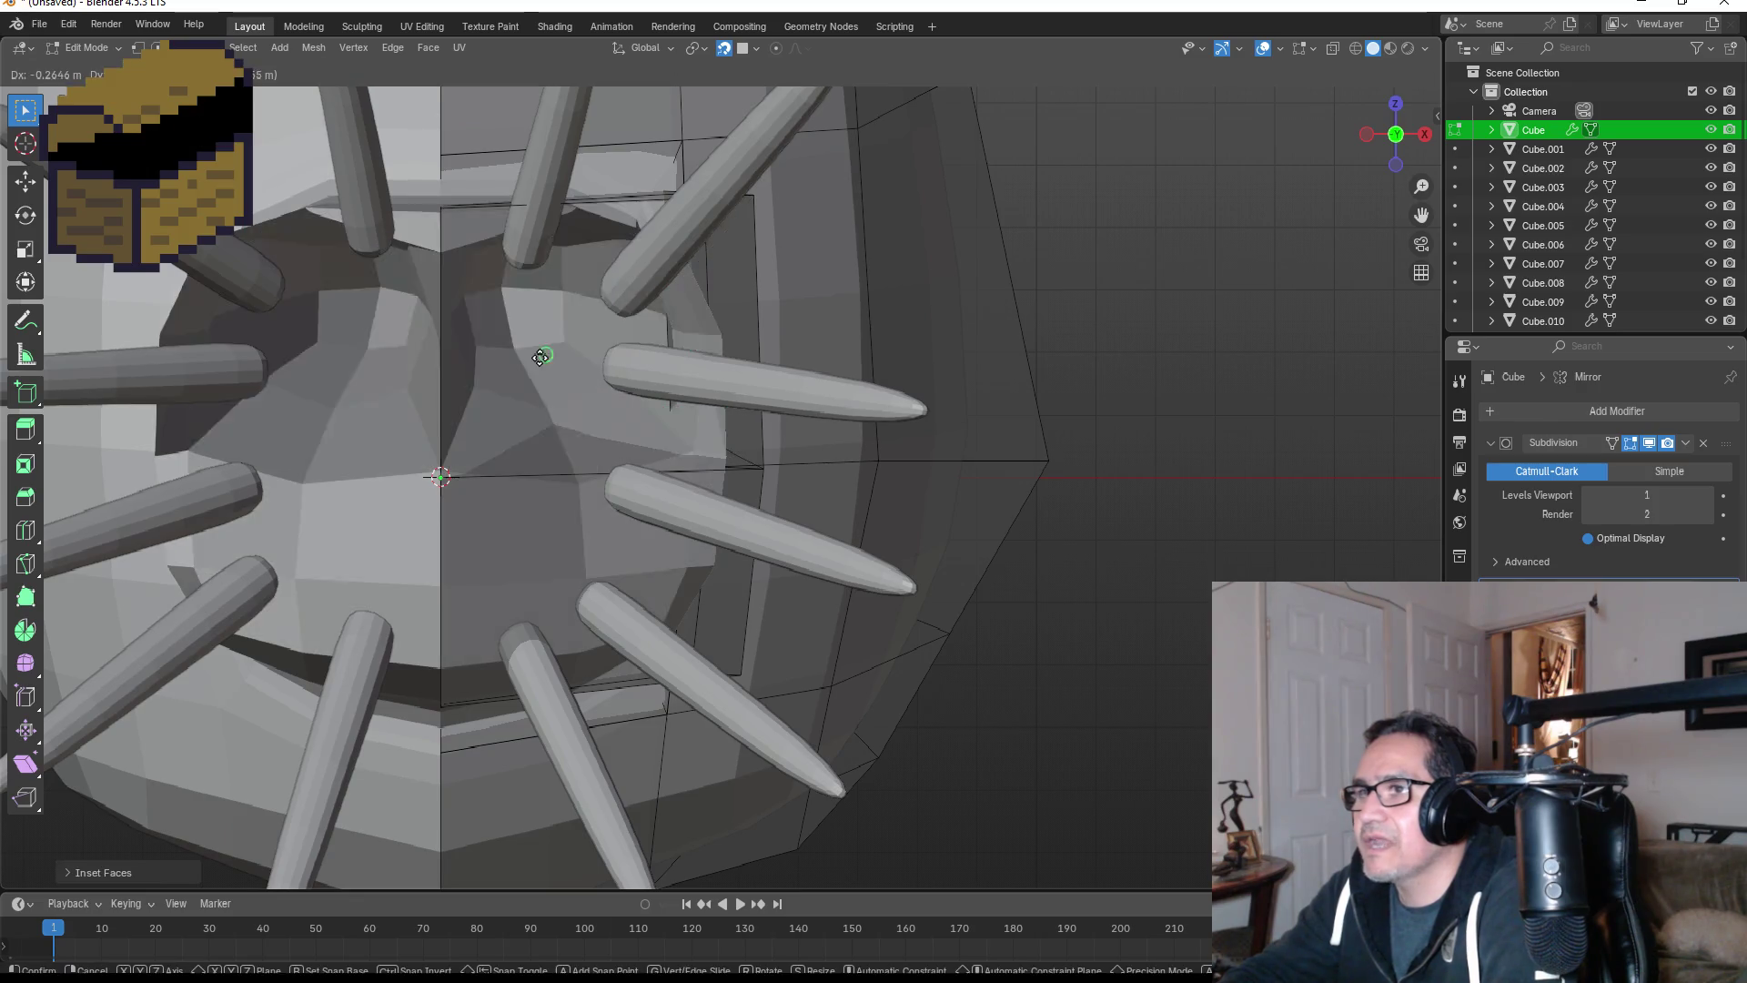
key("Escape")
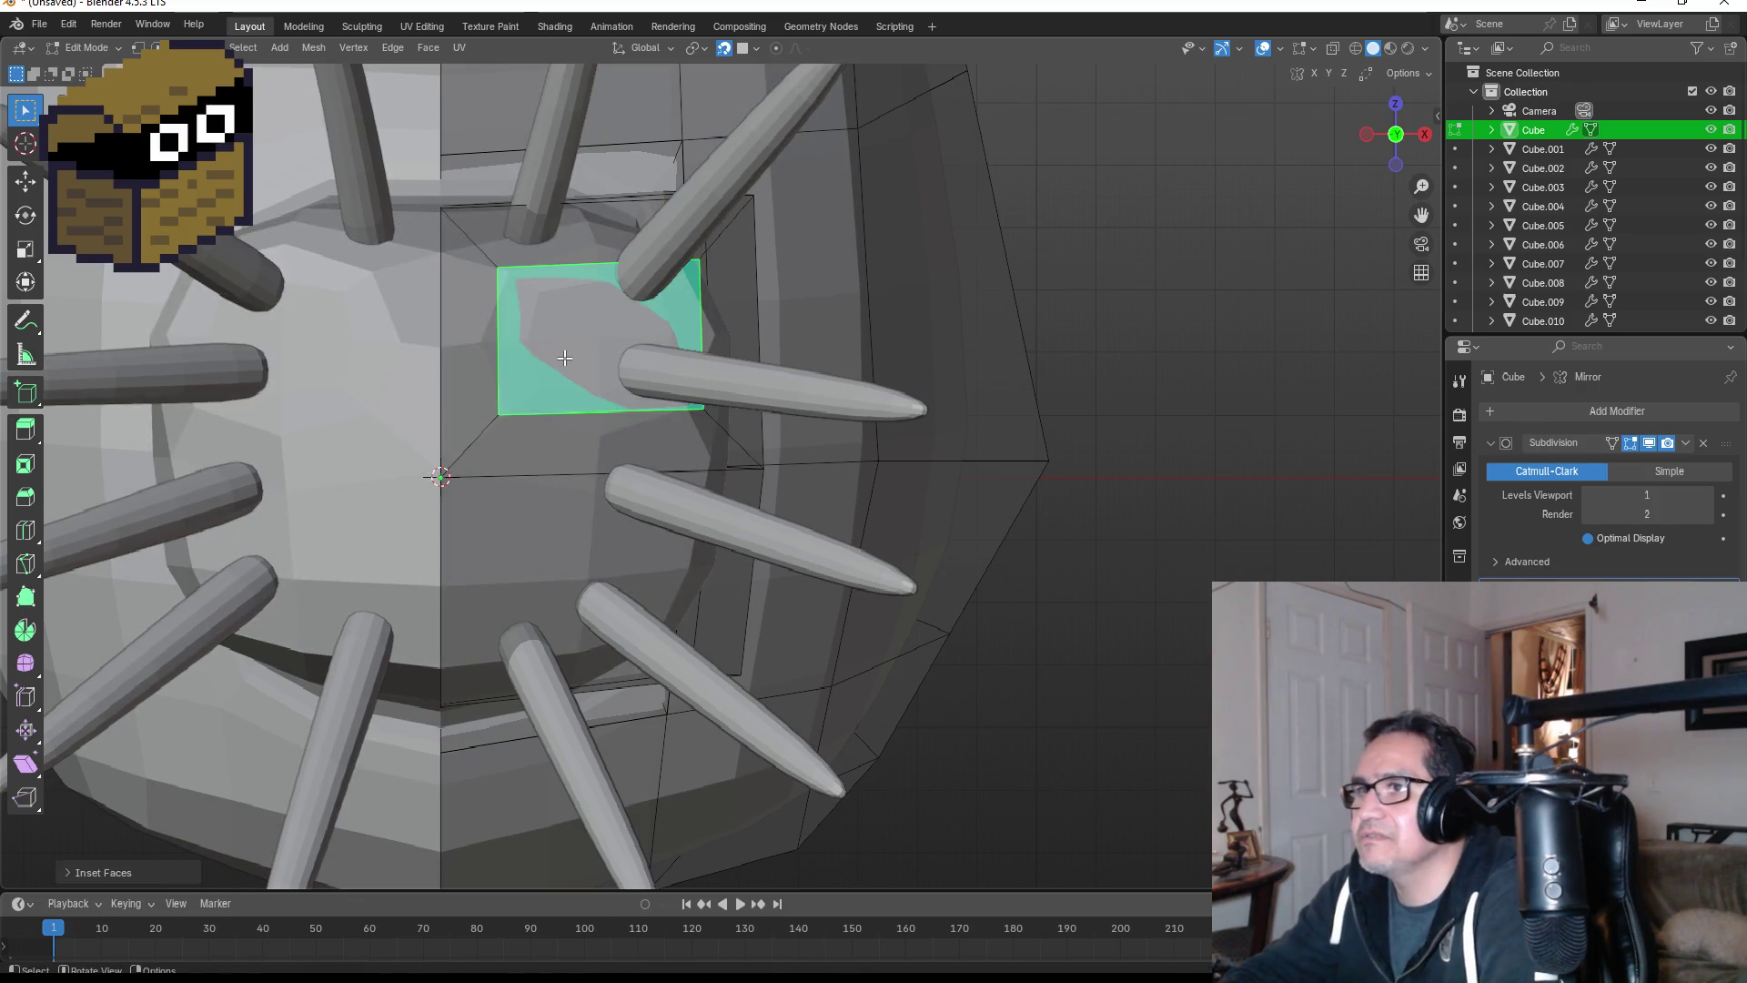
key("s")
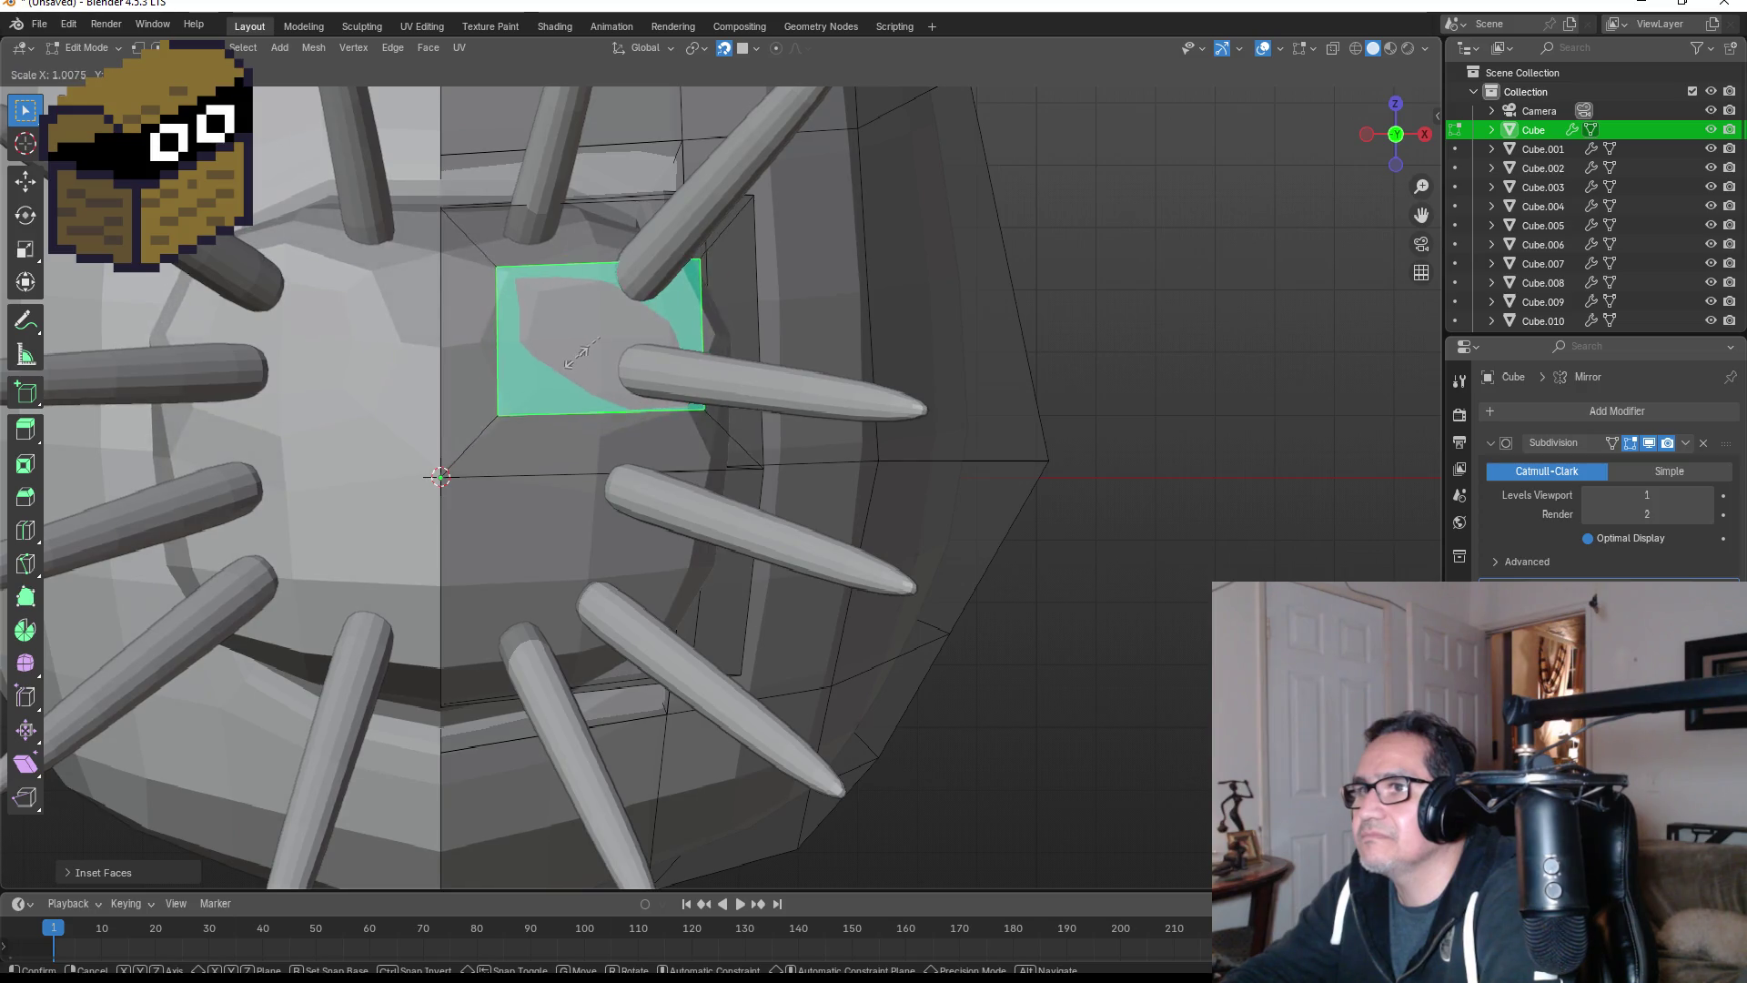
left_click(582, 353)
key("ctrl+z")
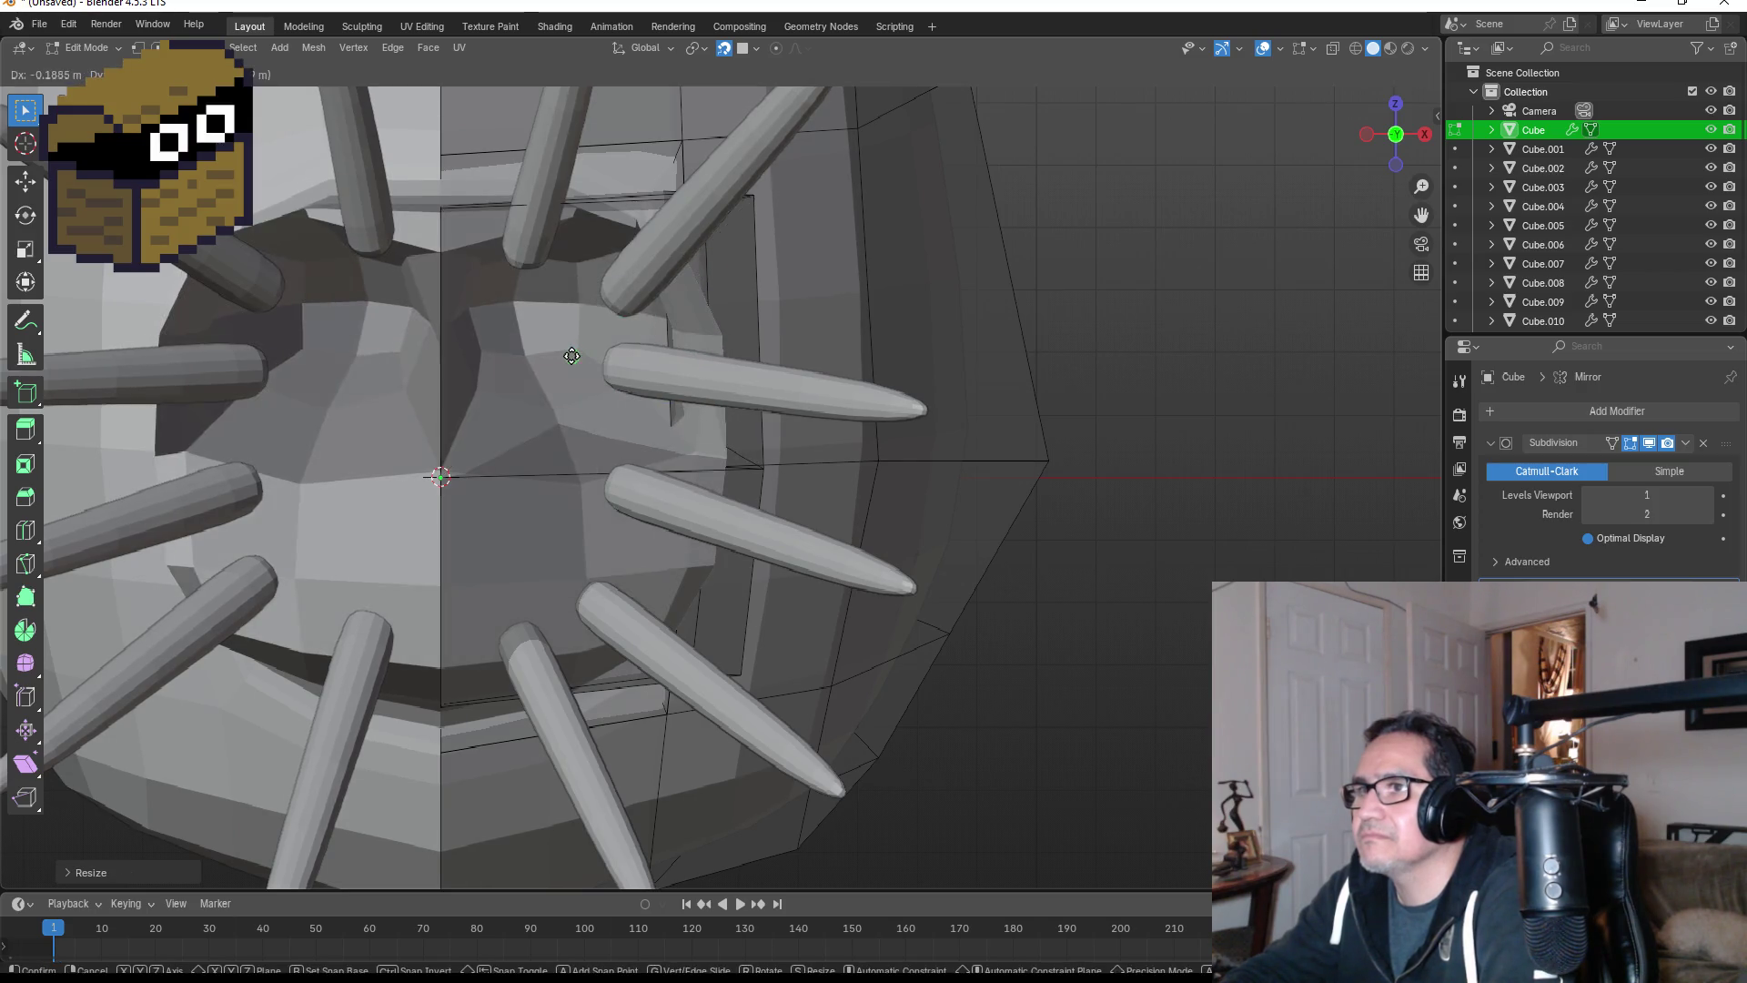
key("ctrl+shift+z")
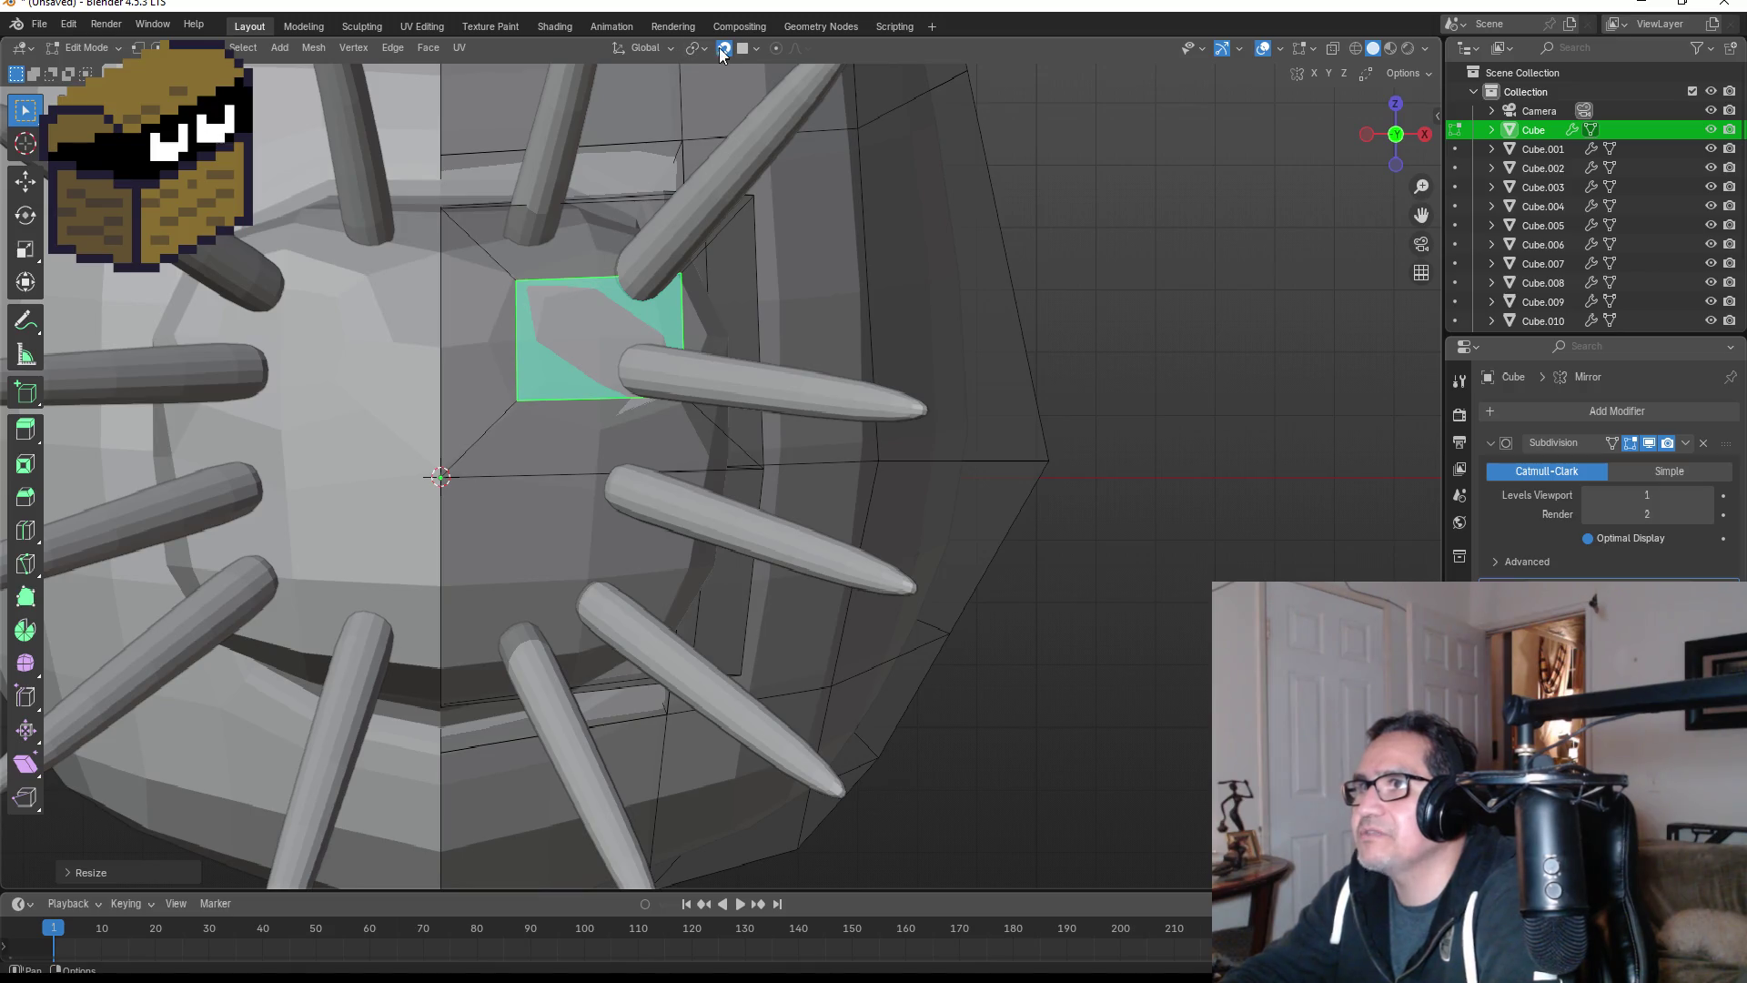
- Turn off snapping, then move and resize the eye face into its socket position
left_click(721, 50)
key("g")
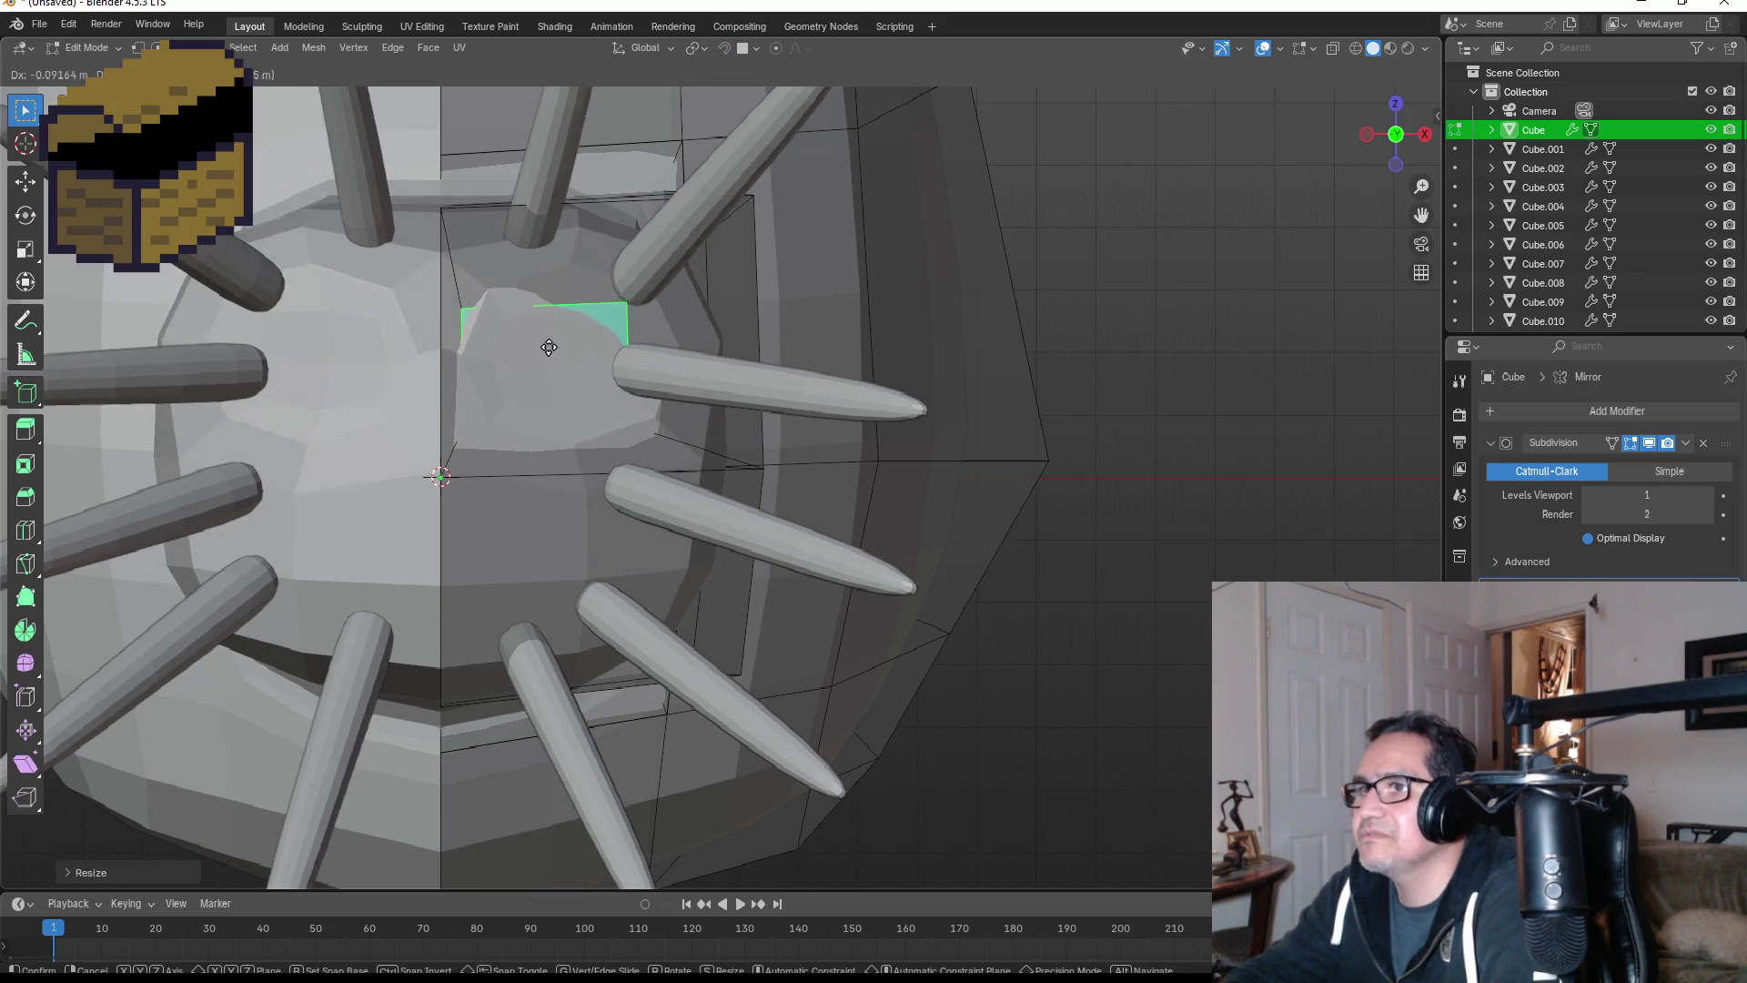
left_click(548, 348)
key("s")
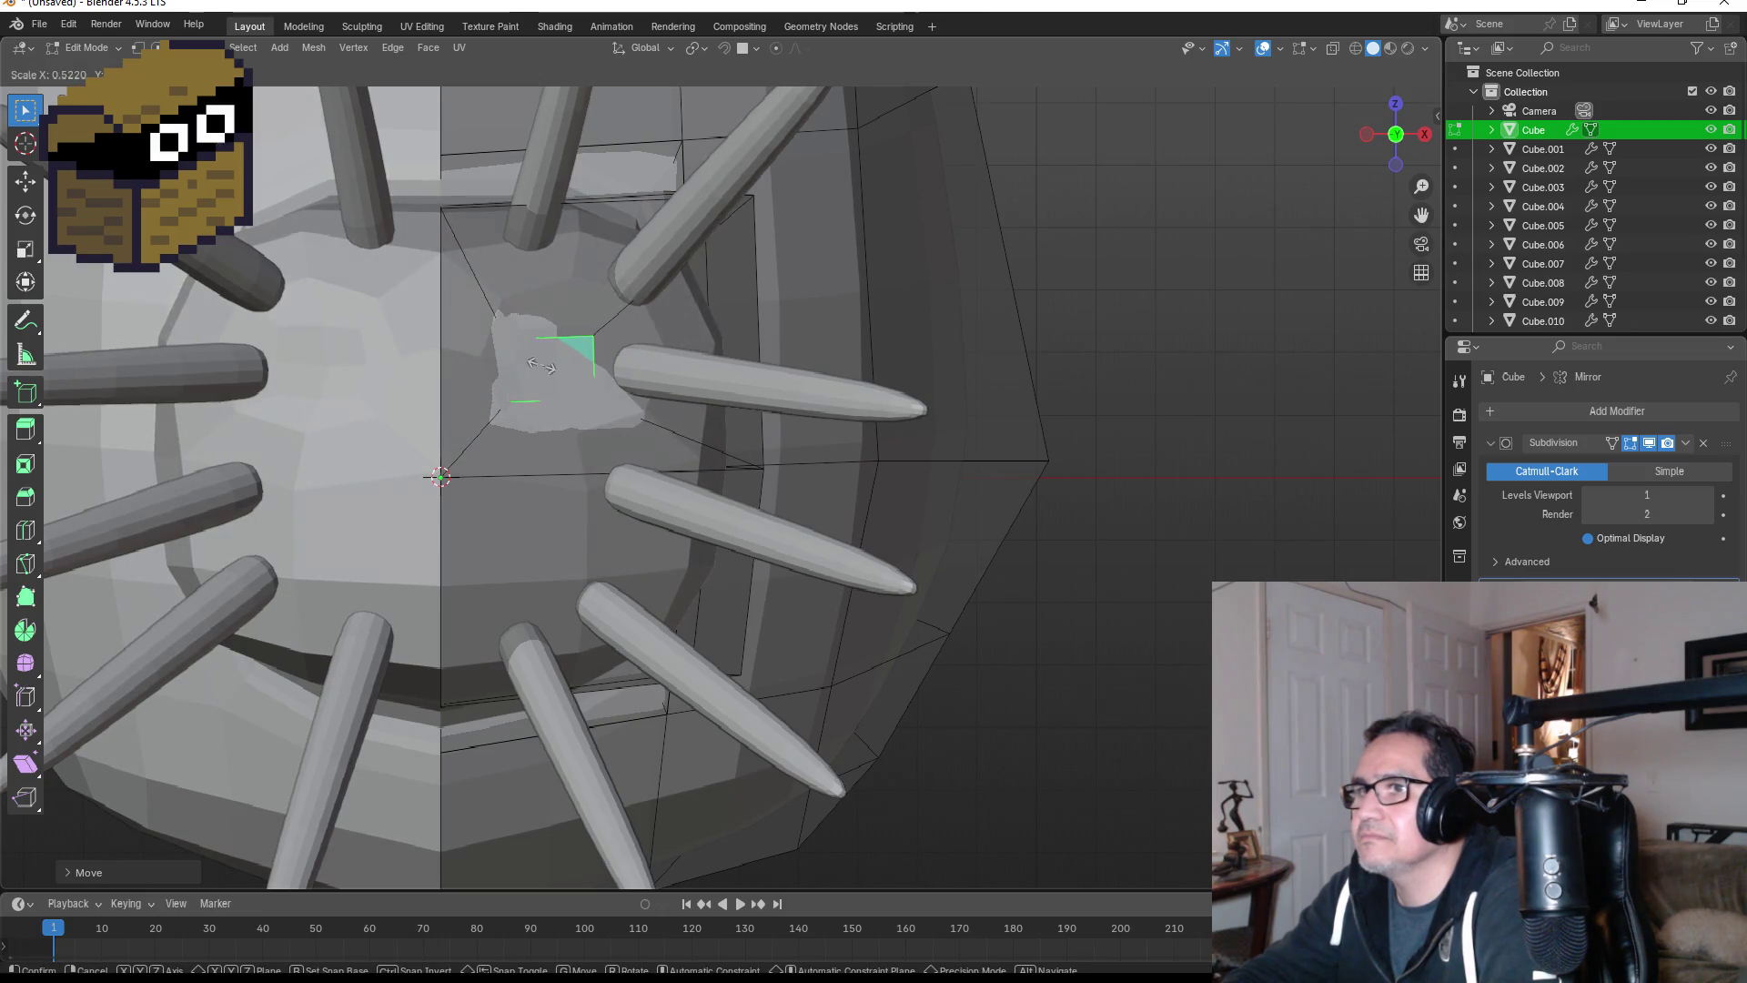
left_click(532, 371)
key("g")
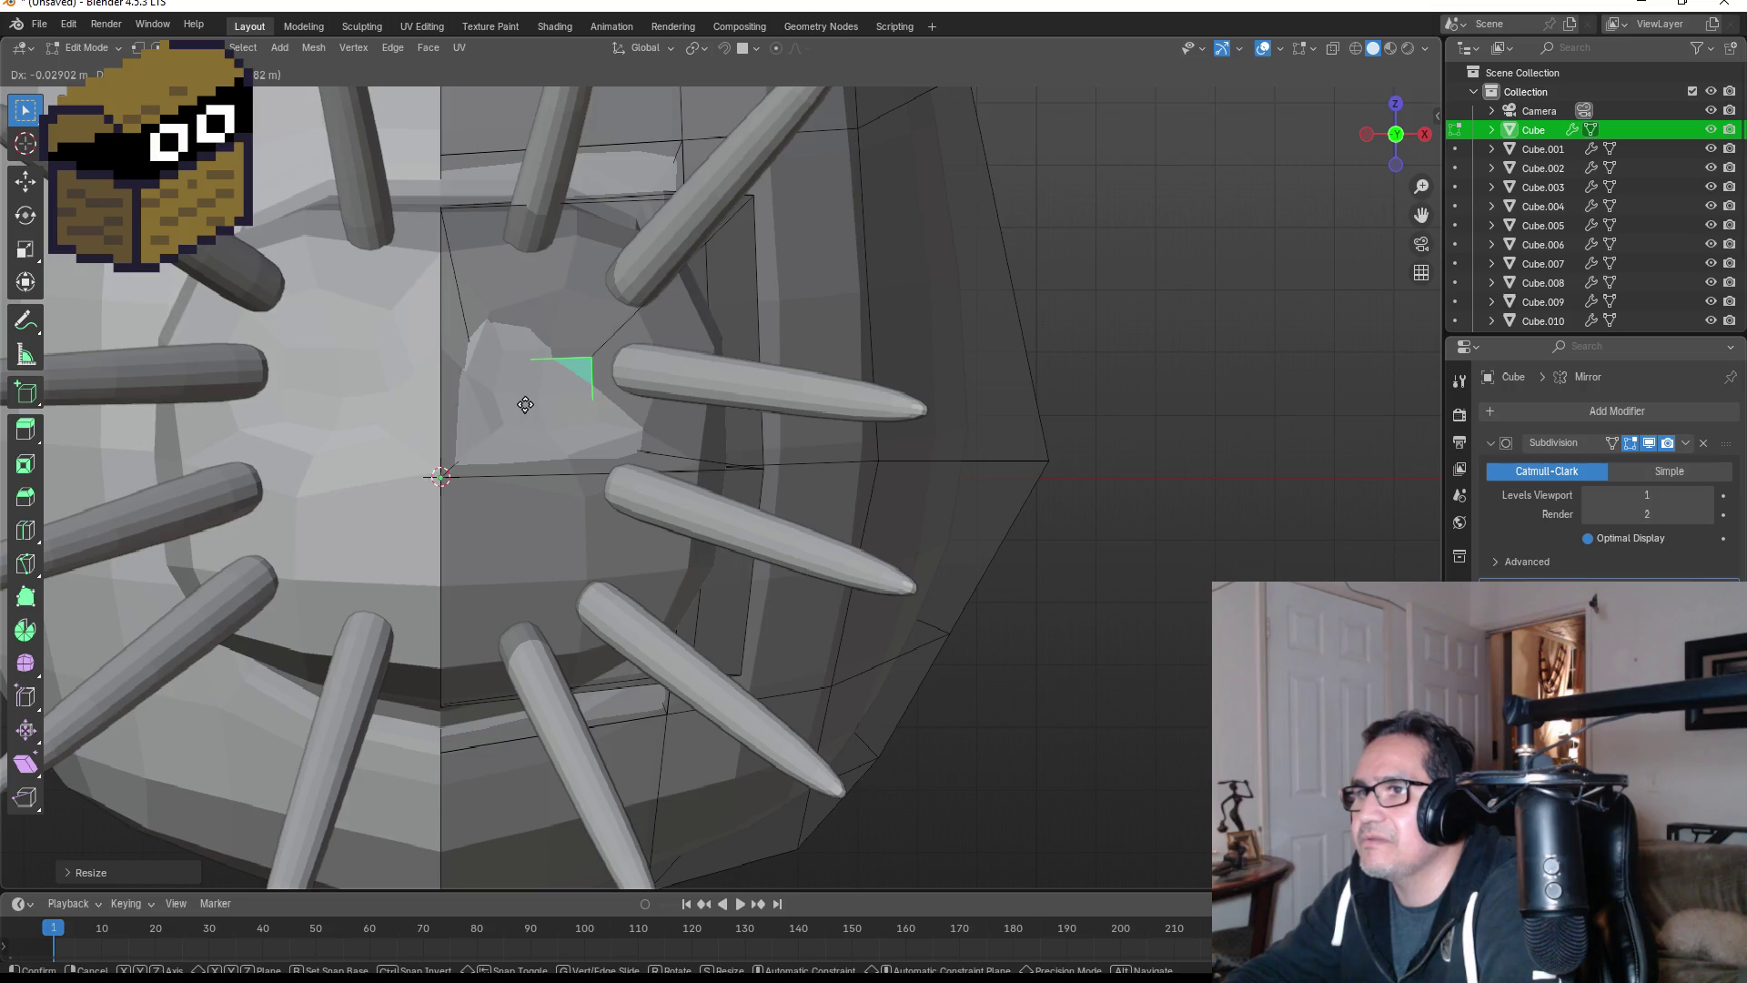
left_click(525, 404)
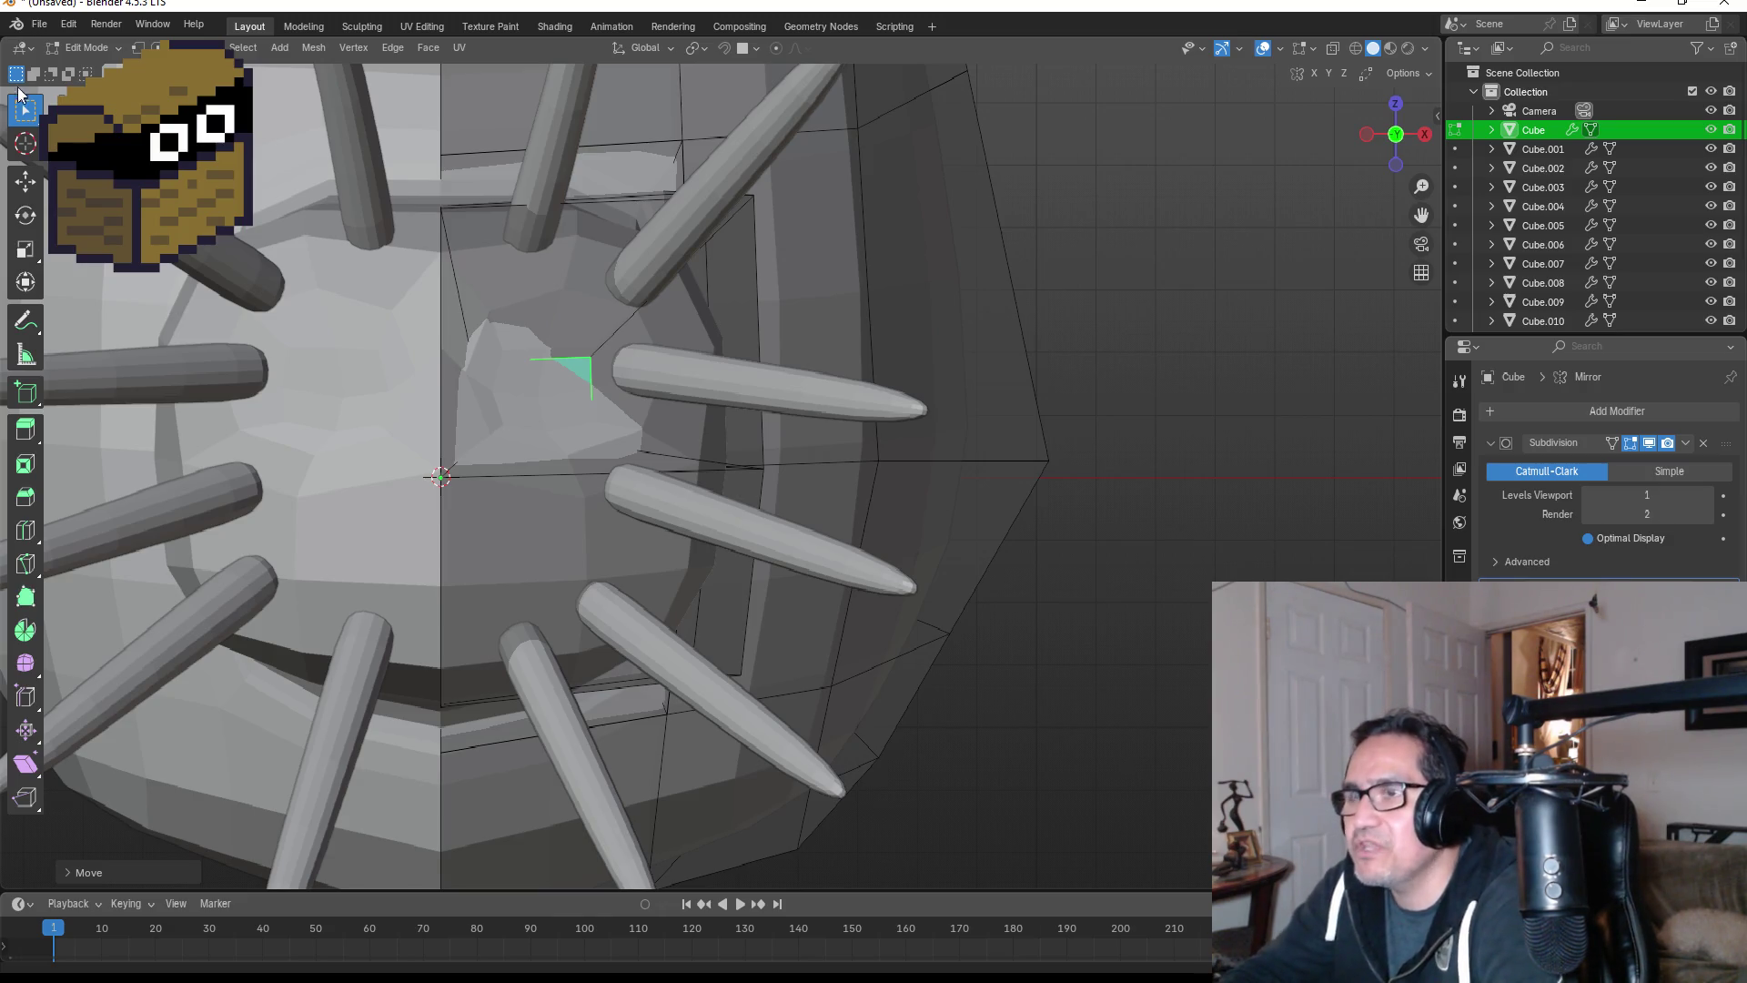
mouse_move(1015, 339)
middle_mouse_down()
mouse_move(921, 359)
mouse_move(873, 392)
middle_mouse_up()
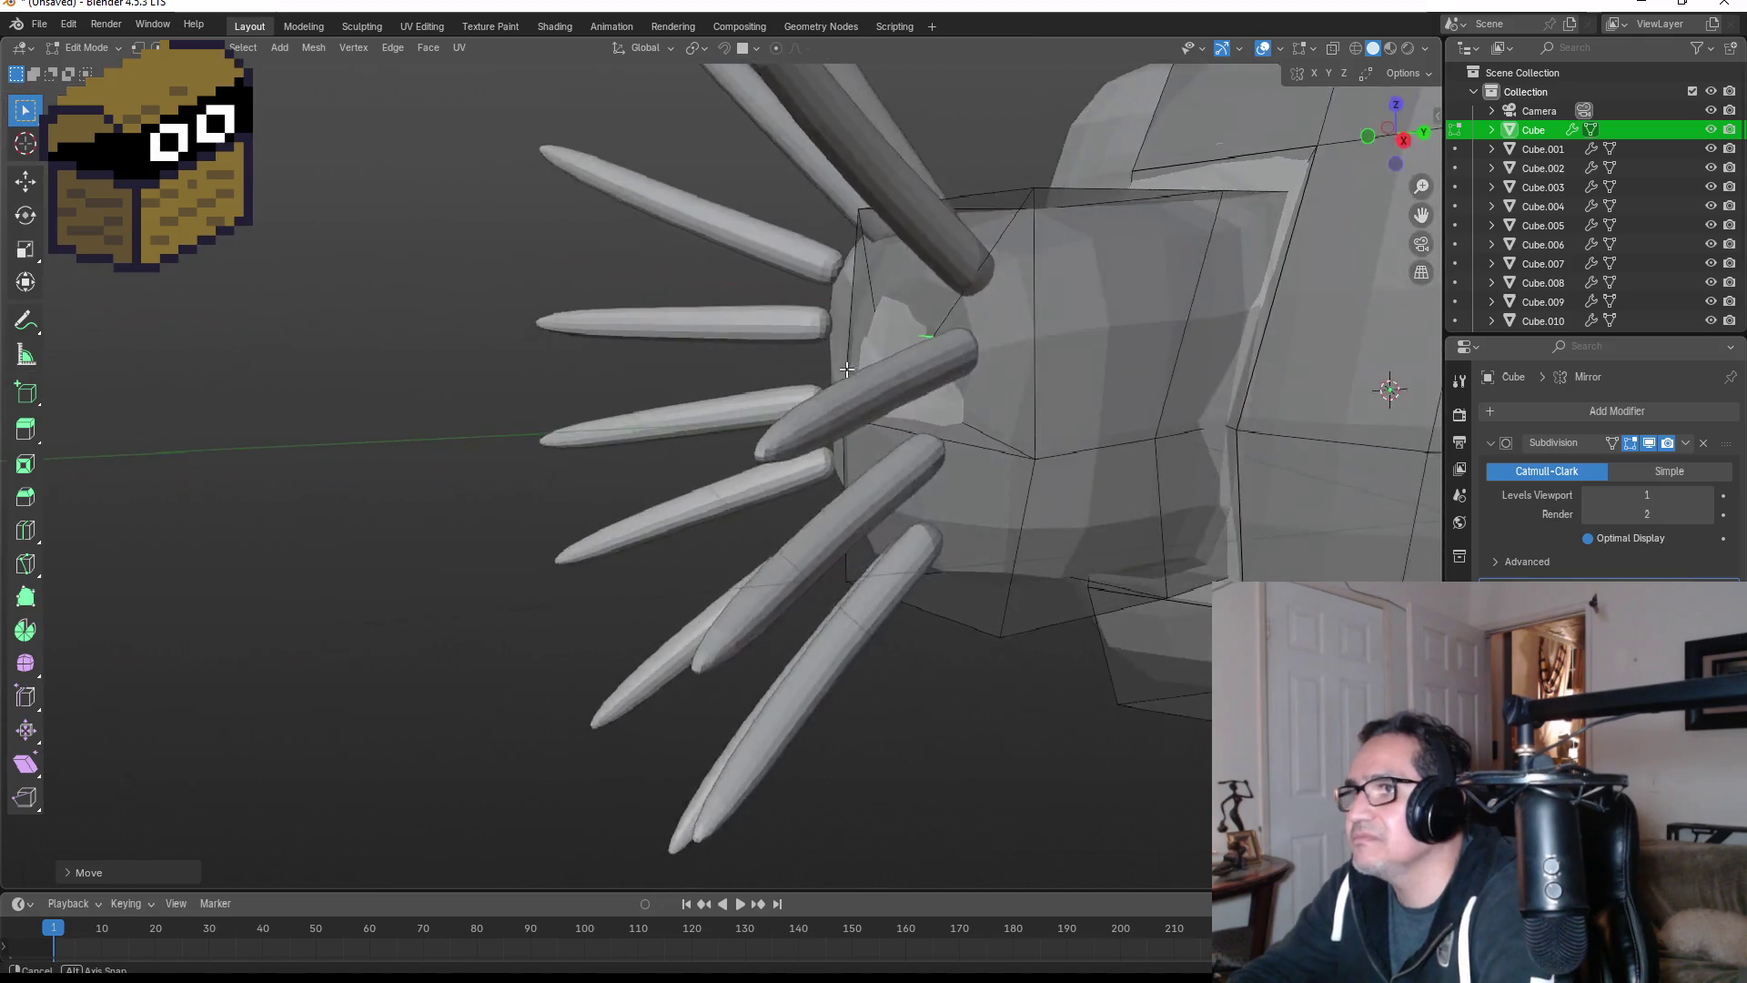
- From the front view, select a face below the eye socket and re-enter Edit Mode on the head
key("KP_1")
scroll(694, 444, "down", 3)
left_click(700, 493)
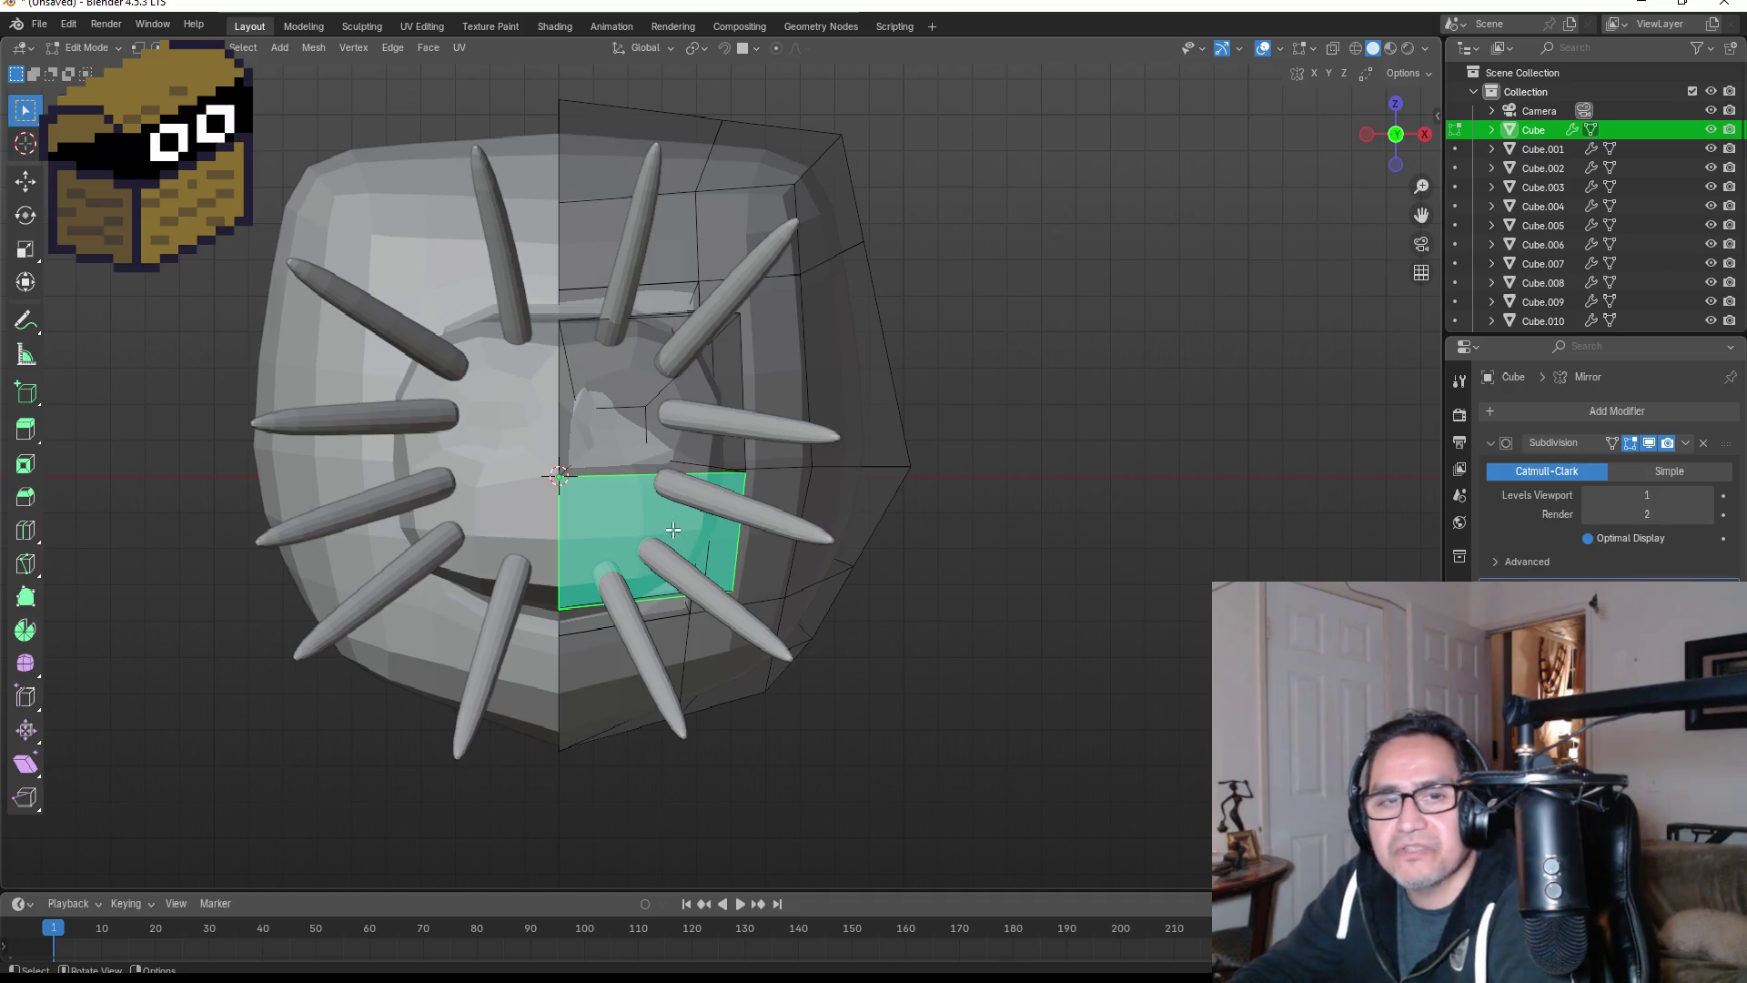
key("Tab")
scroll(569, 406, "up", 3)
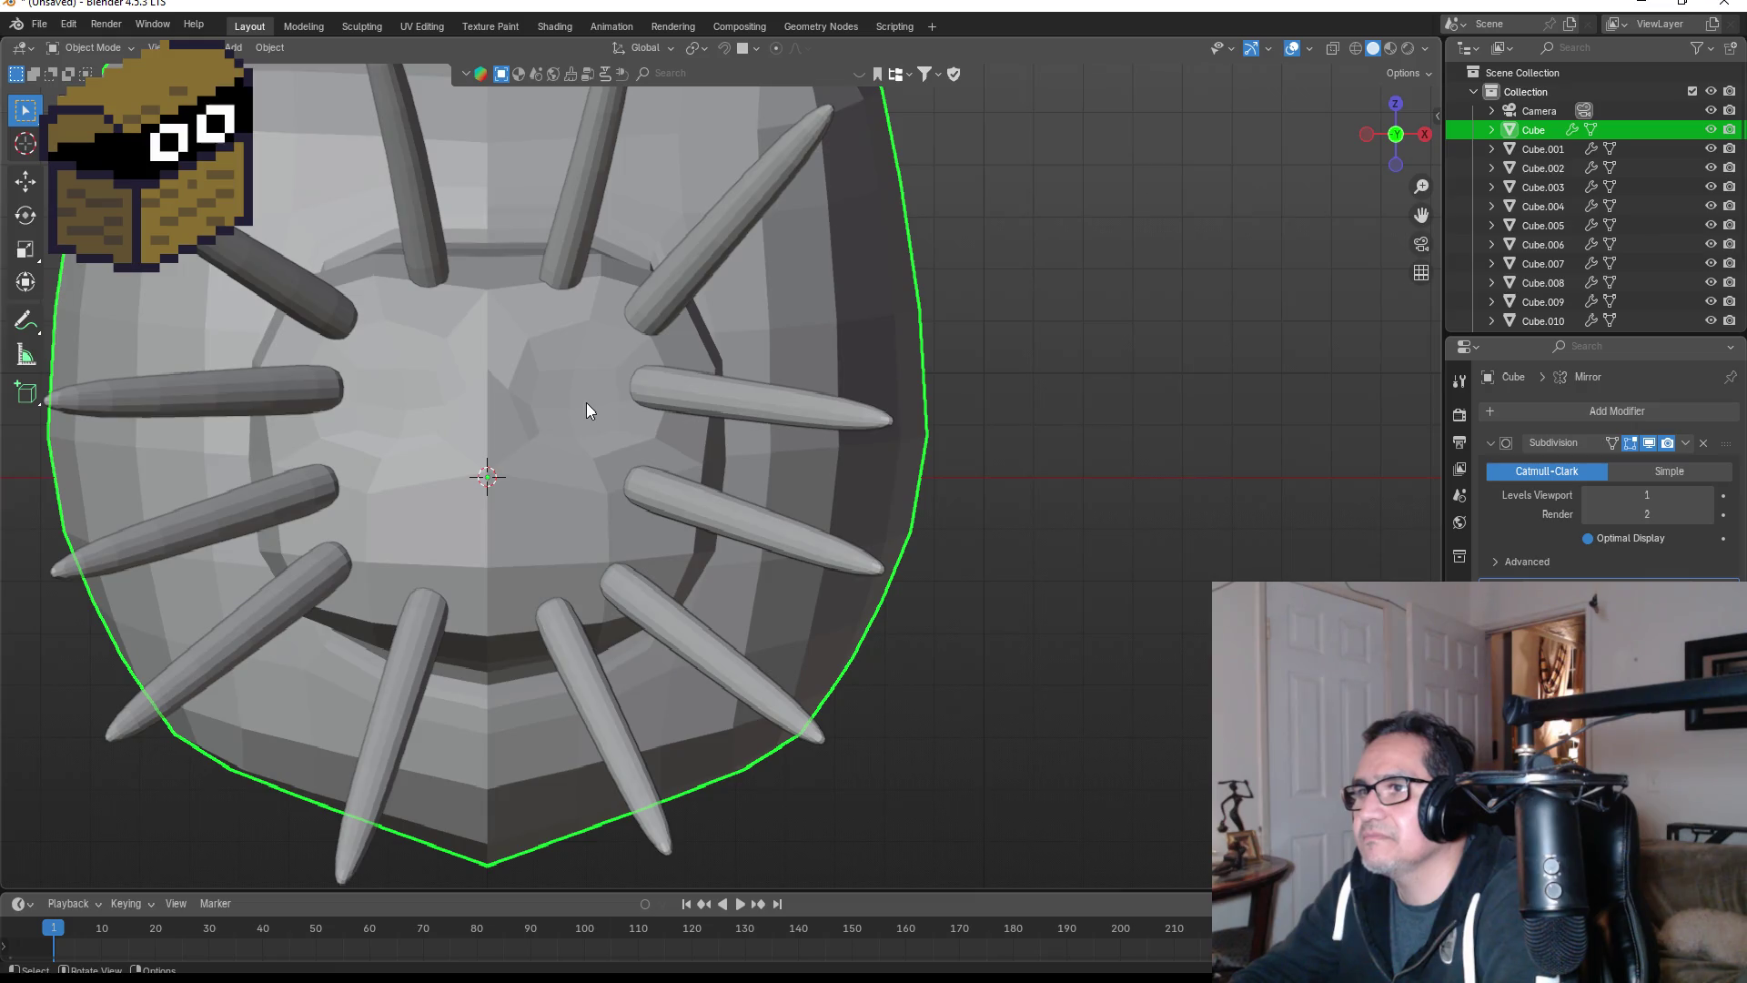
key("Tab")
scroll(555, 364, "up", 2)
- Move the inset eye face into the head along Y to form a sunken socket, then exit Edit Mode
left_click(555, 364)
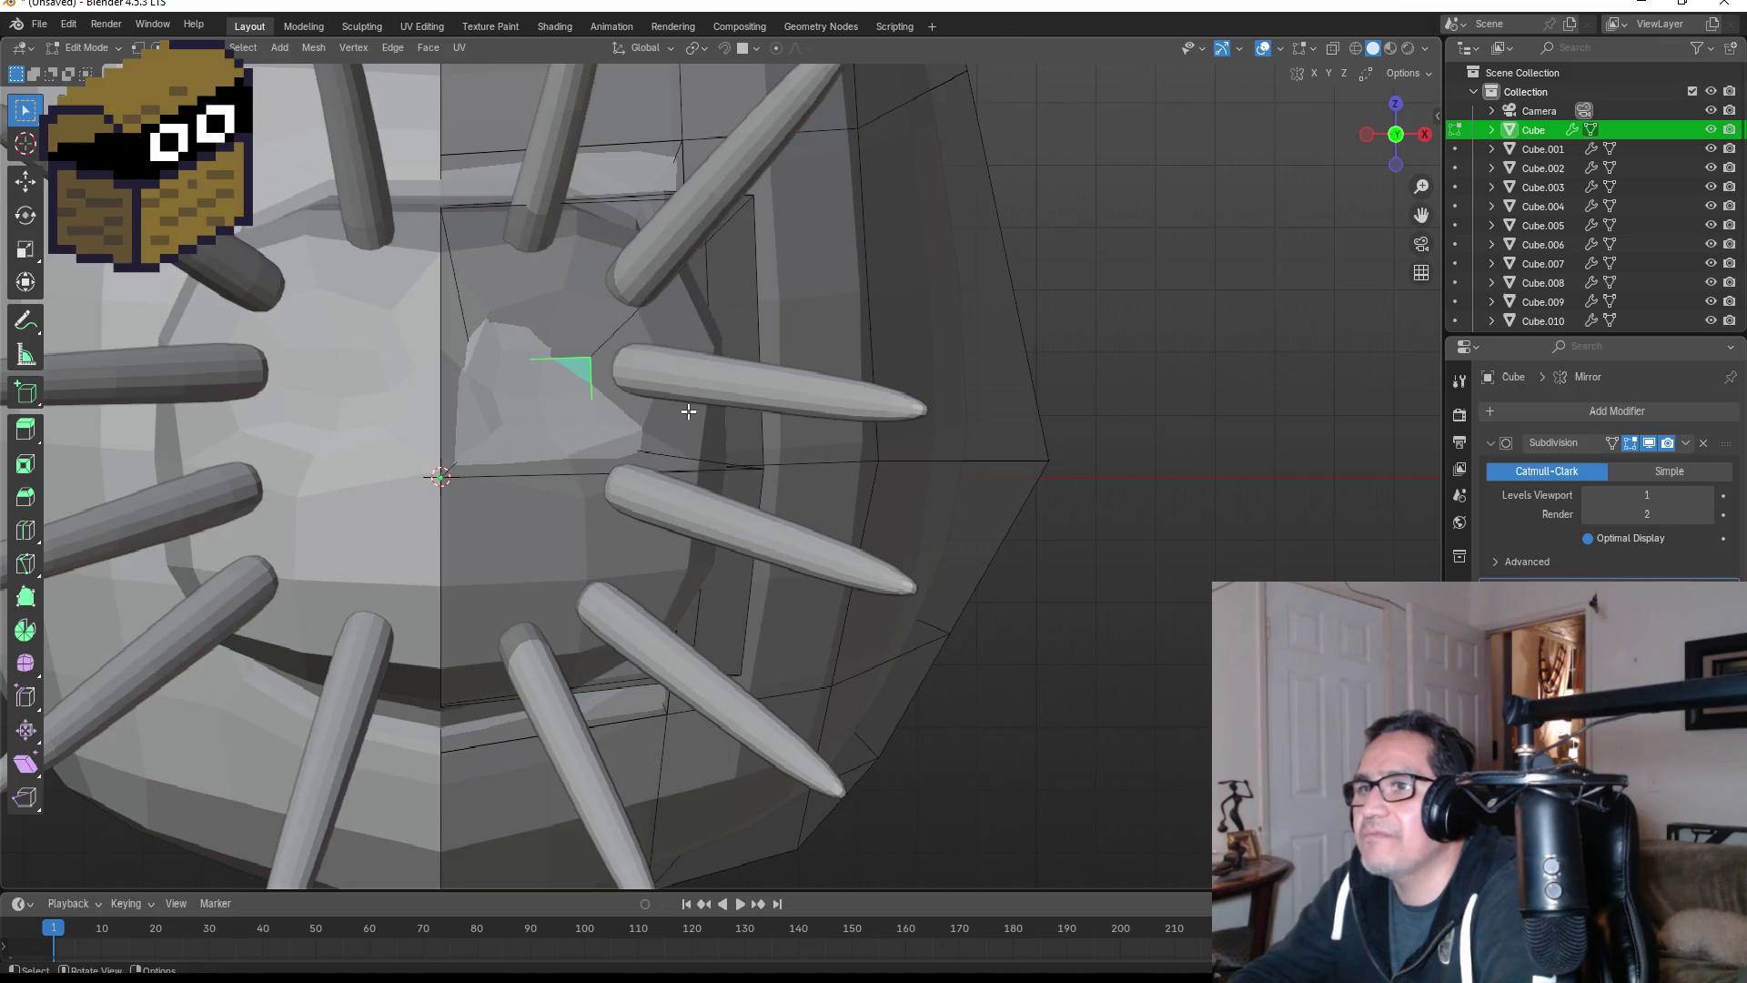
mouse_move(689, 412)
middle_mouse_down()
mouse_move(637, 412)
mouse_move(710, 414)
middle_mouse_up()
middle_click_drag(931, 430, 970, 462)
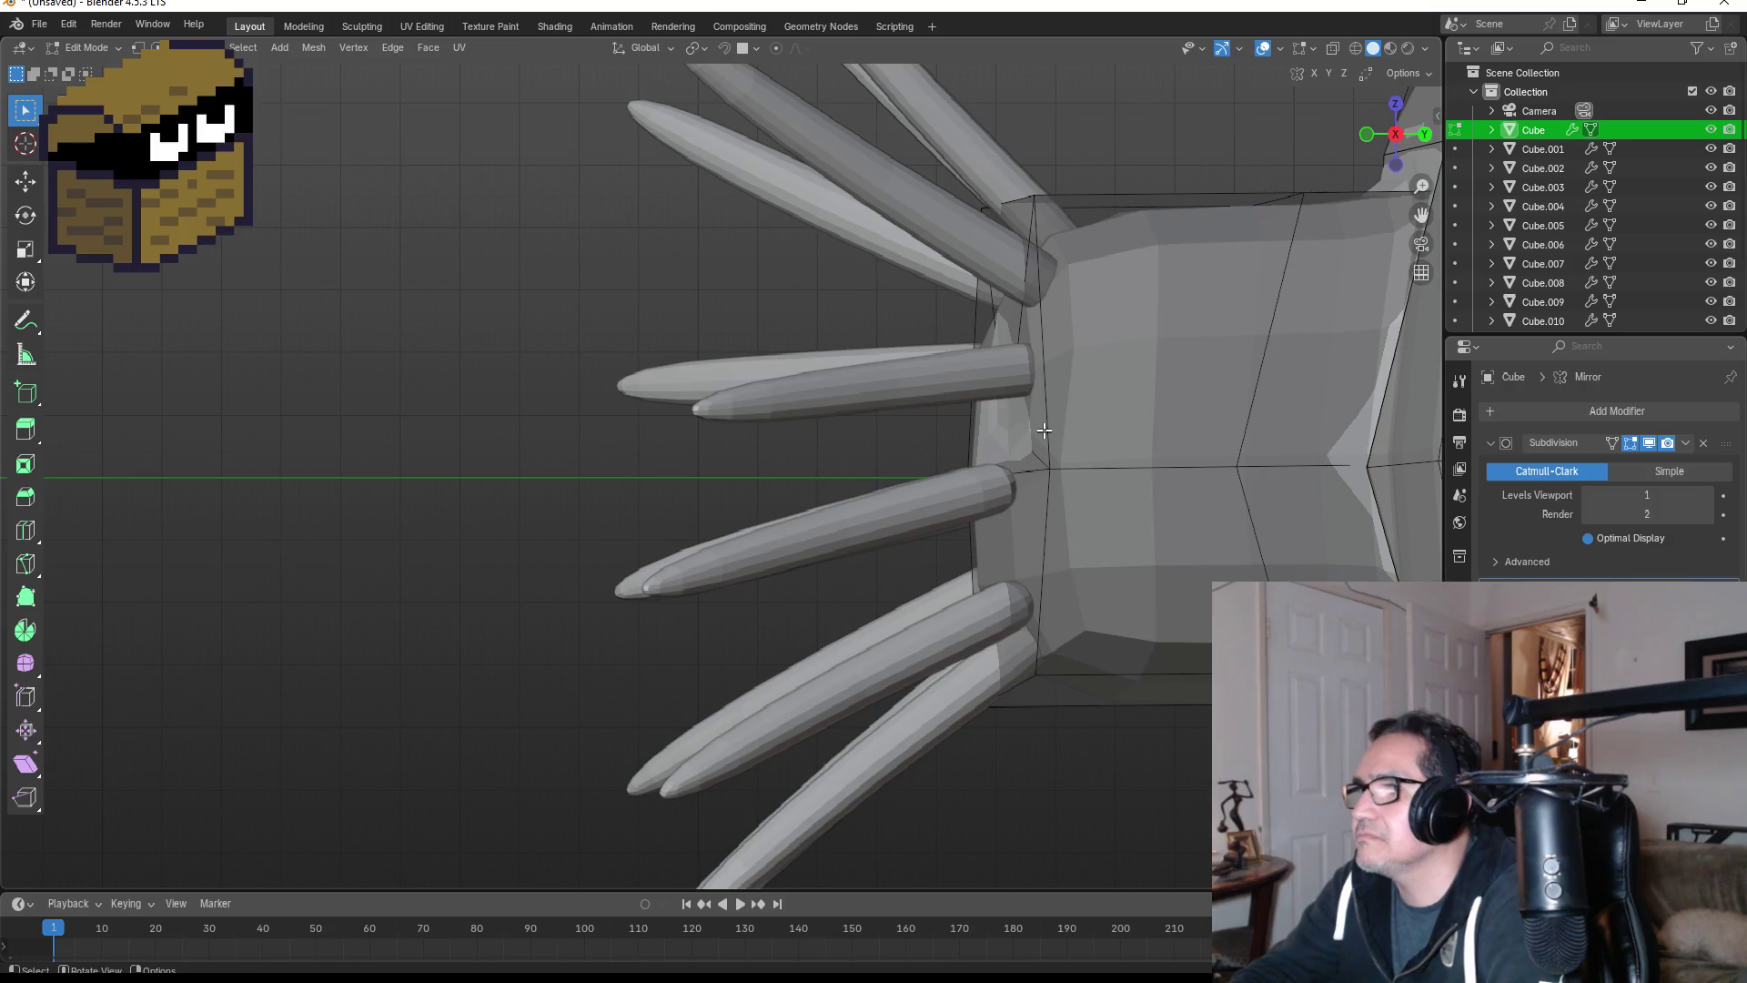
key("g")
key("y")
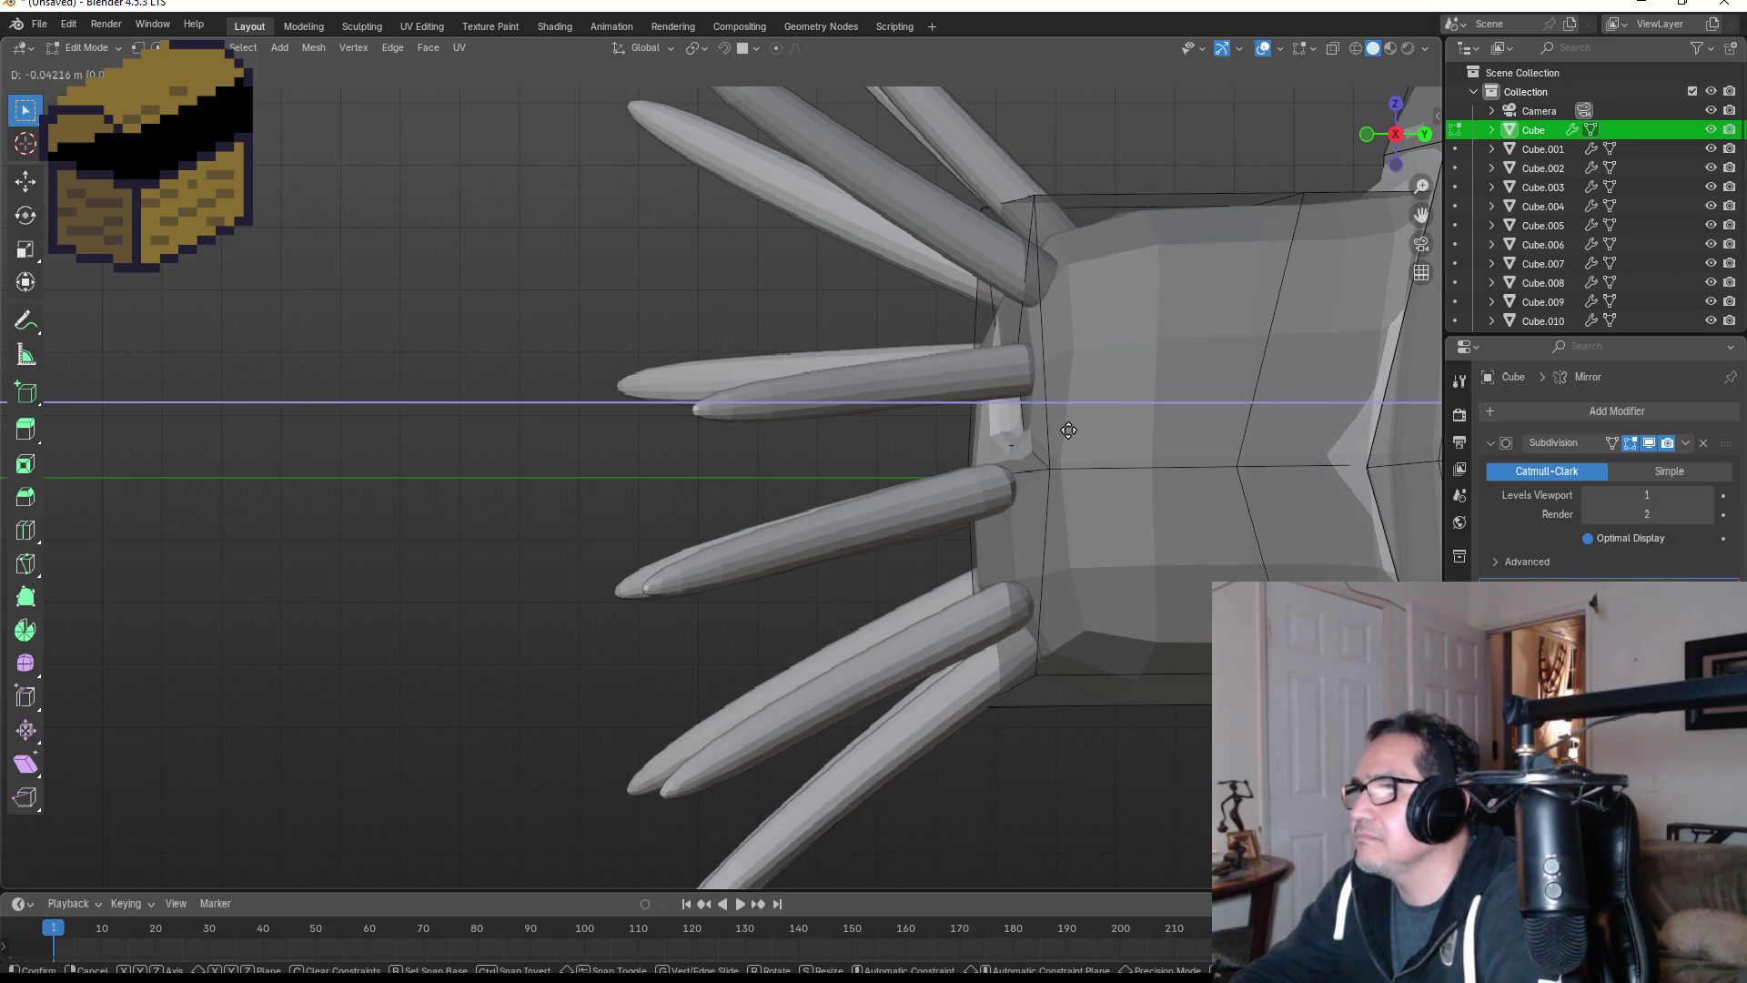
left_click(1068, 430)
mouse_move(1099, 437)
middle_mouse_down()
mouse_move(1170, 449)
mouse_move(1151, 462)
middle_mouse_up()
key("Tab")
scroll(636, 483, "down", 5)
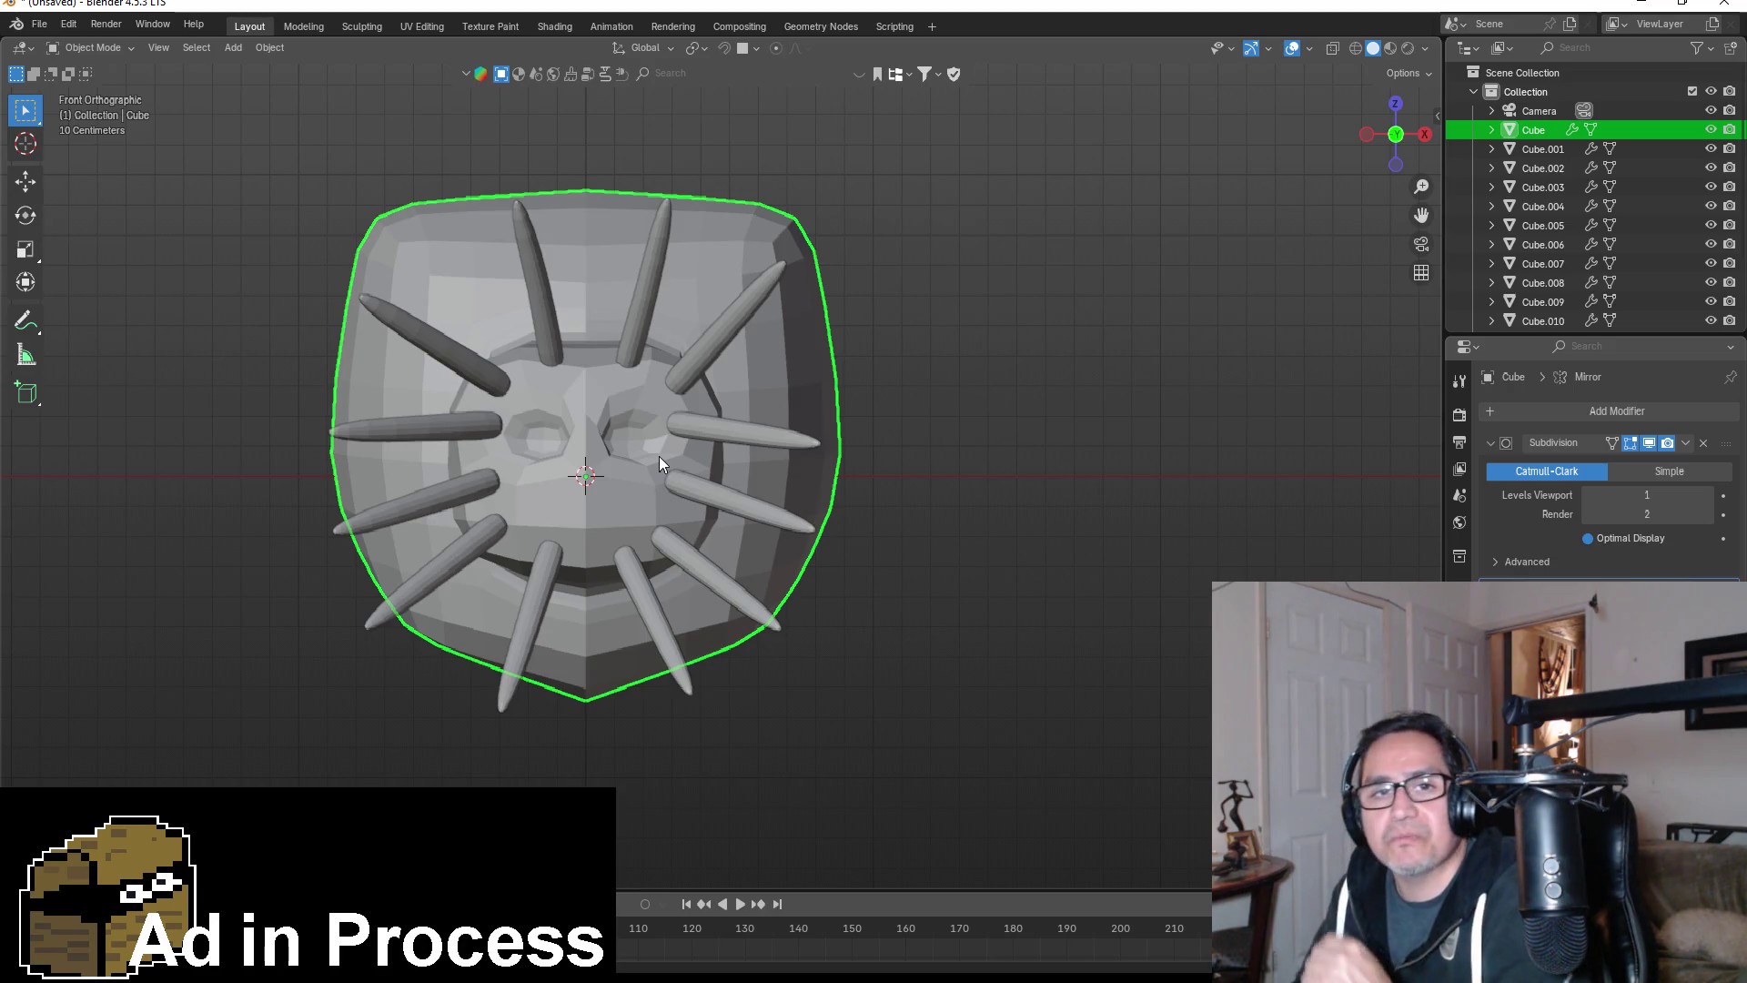
- Orbit and zoom around the head, comparing it from side and front with the reference images
scroll(646, 472, "up", 3)
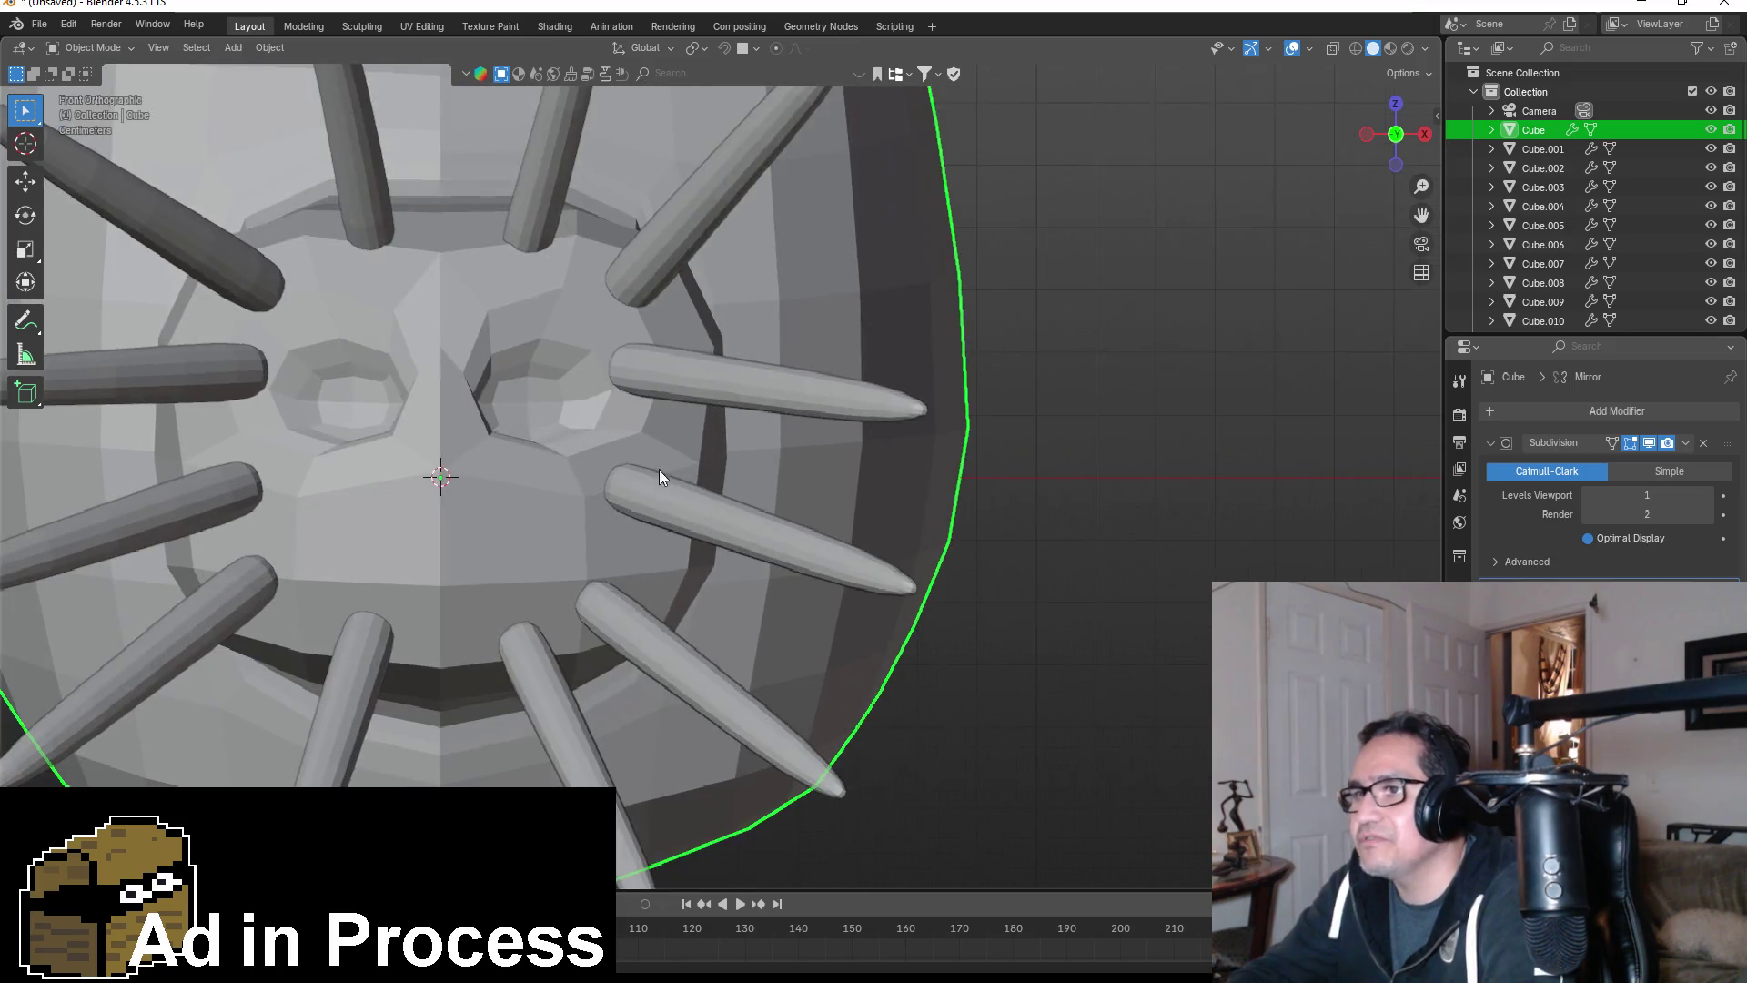
mouse_move(659, 470)
middle_mouse_down()
mouse_move(865, 434)
mouse_move(827, 442)
middle_mouse_up()
key("KP_1")
scroll(733, 493, "down", 10)
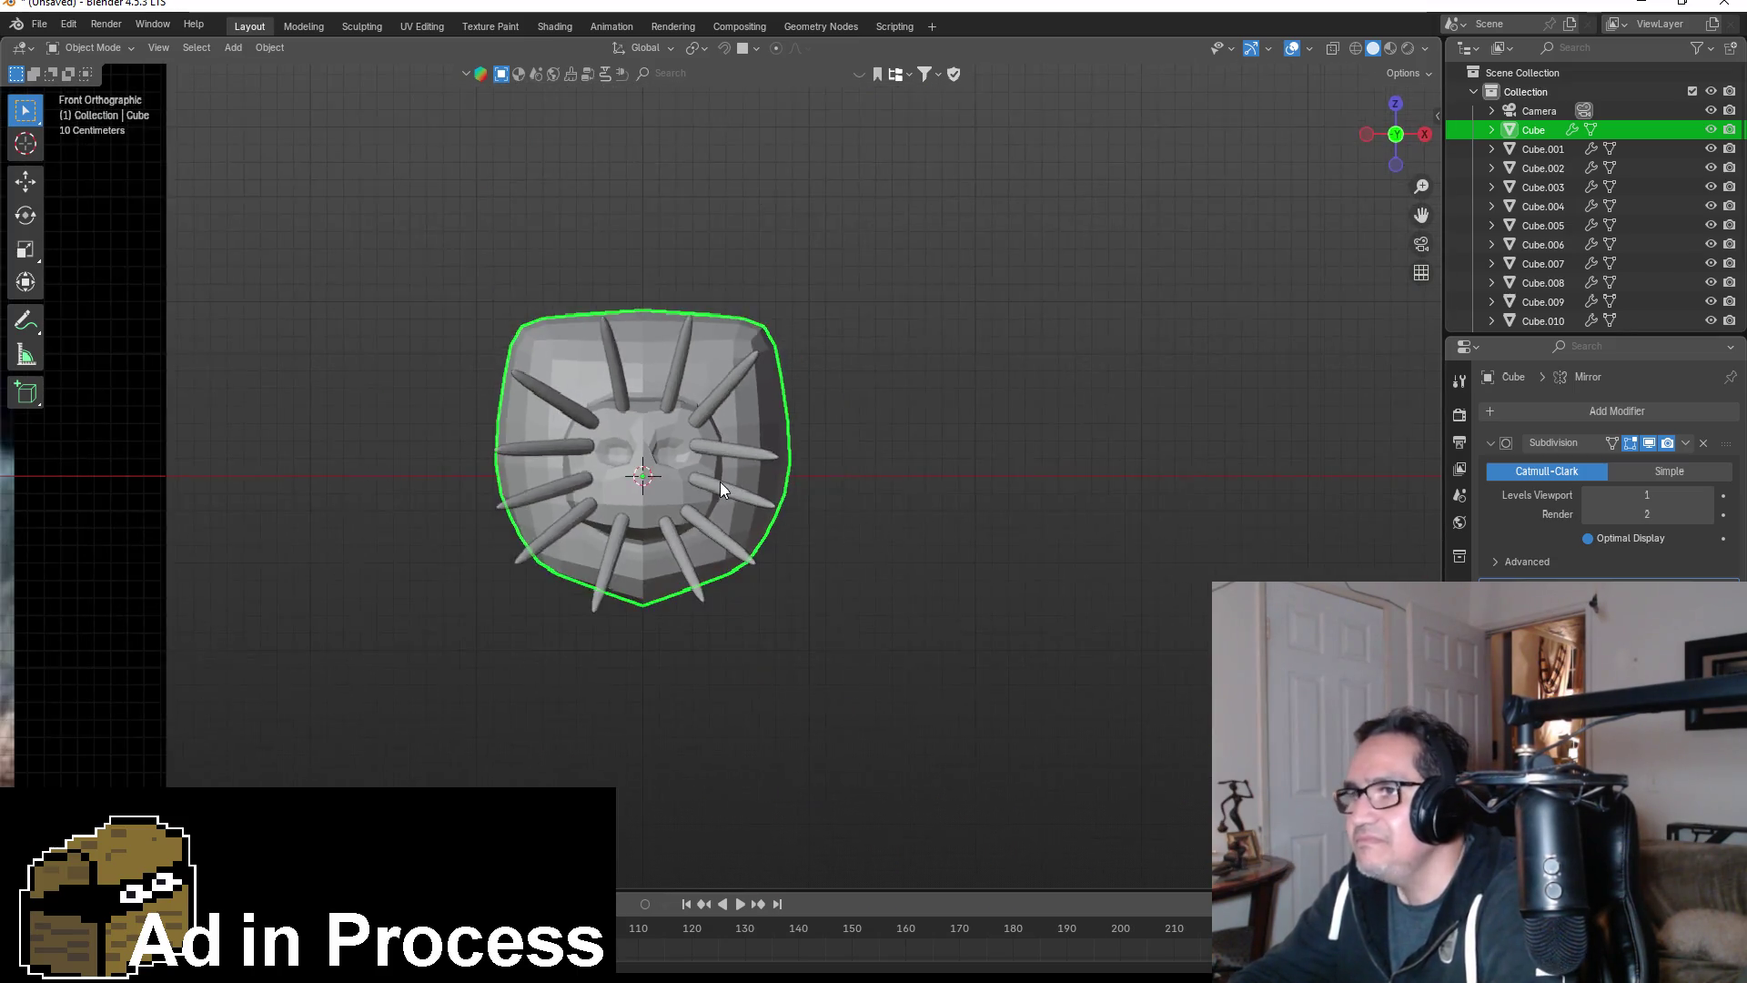
scroll(400, 478, "down", 1)
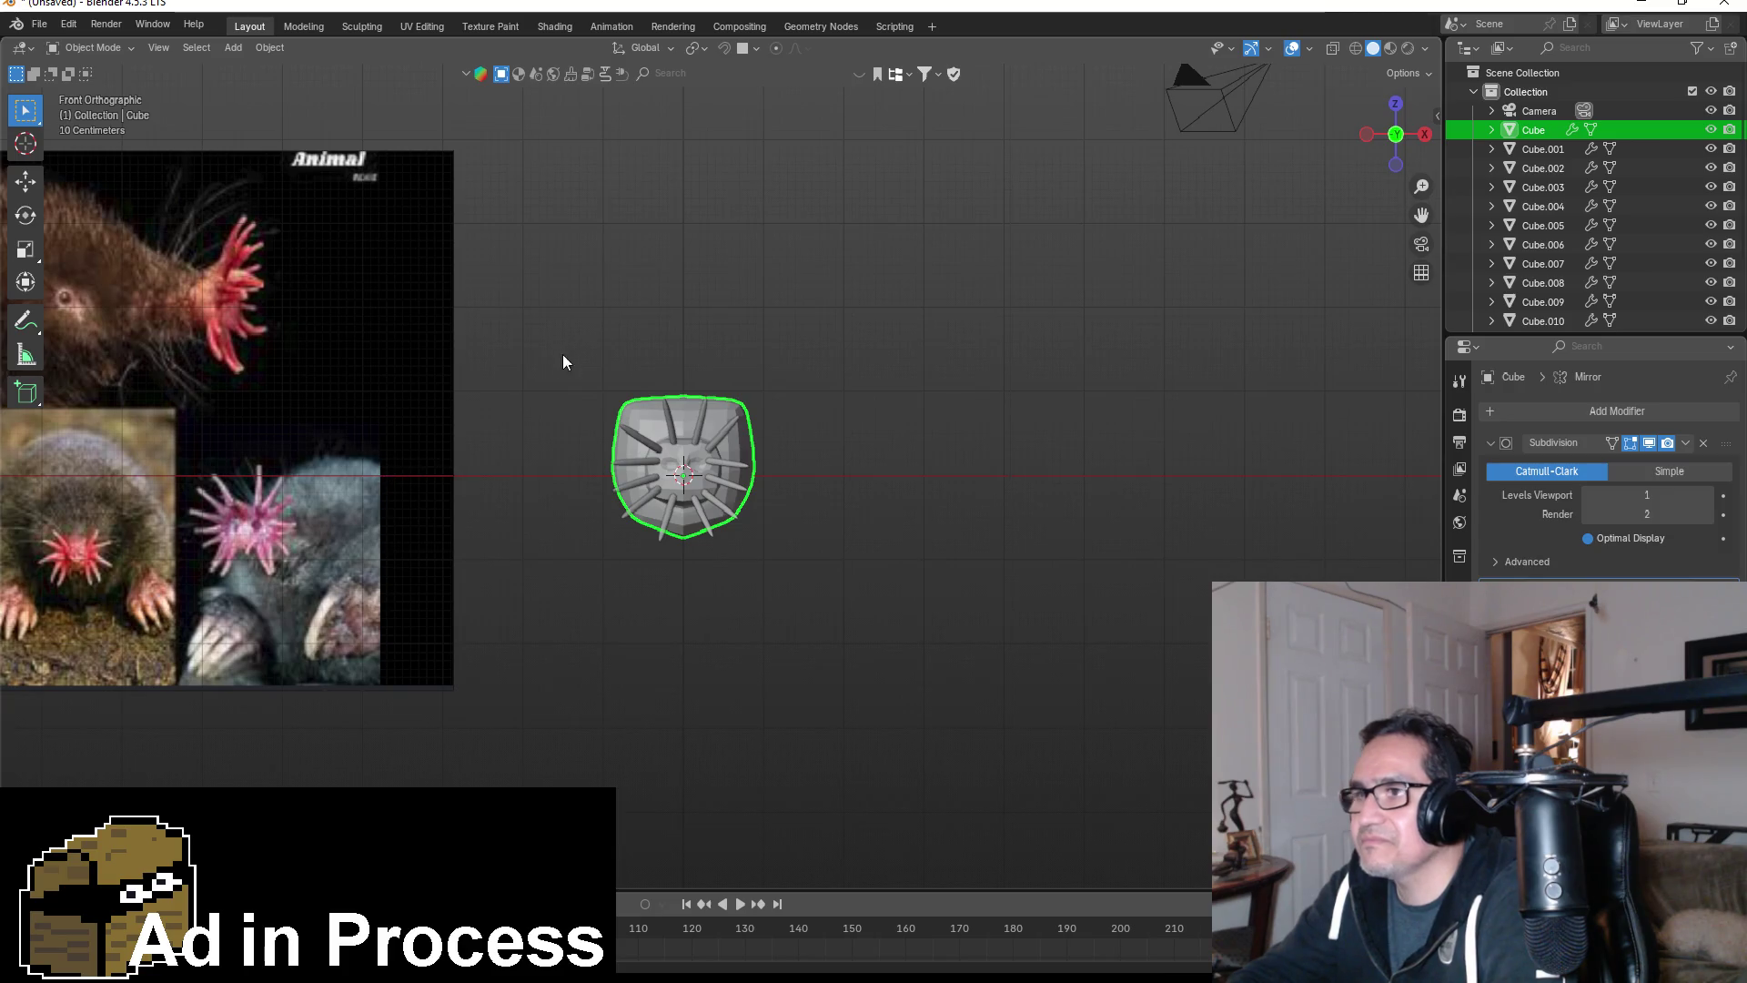
scroll(576, 380, "up", 9)
mouse_move(712, 520)
middle_mouse_down()
mouse_move(991, 441)
mouse_move(919, 460)
middle_mouse_up()
key("KP_1")
- Select the upper-right tentacle Cube.001 and return to the front orthographic view
middle_click_drag(993, 312, 796, 344)
left_click(910, 313)
middle_click_drag(965, 319, 1123, 325)
key("KP_1")
- In vertex mode, rotate the upper-right spike's tip, middle loop and upper section to tilt it
key("Tab")
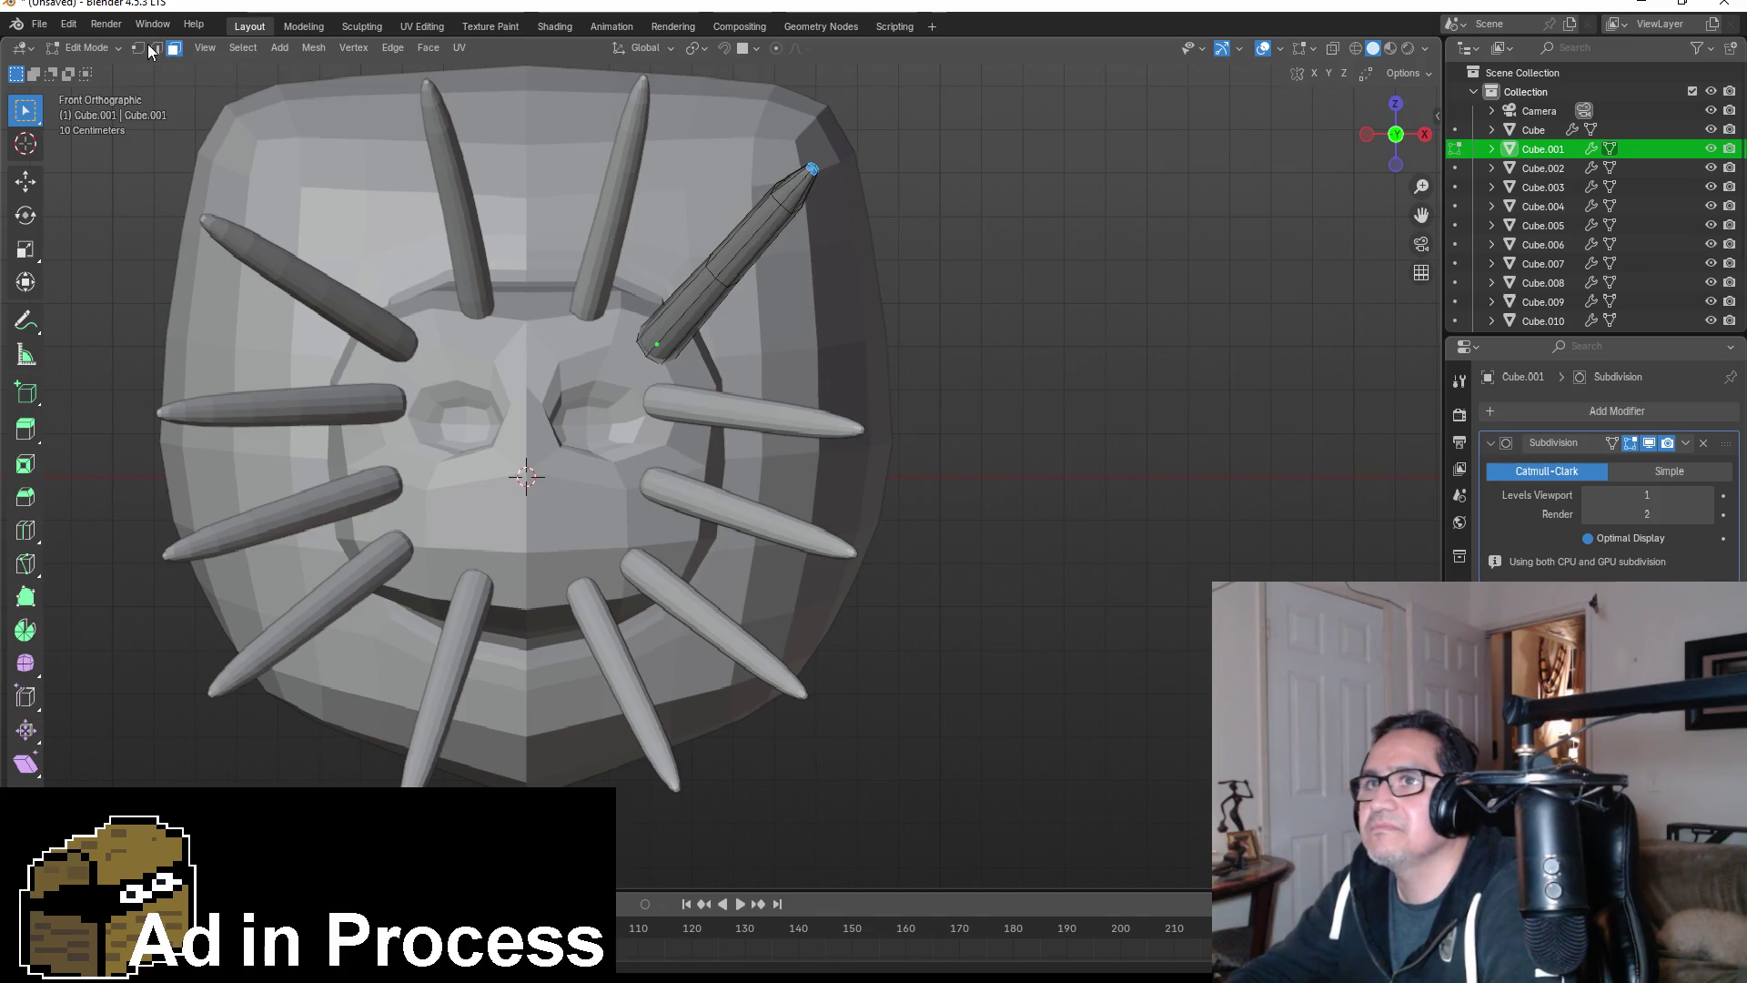
key("1")
left_click_drag(747, 148, 871, 217)
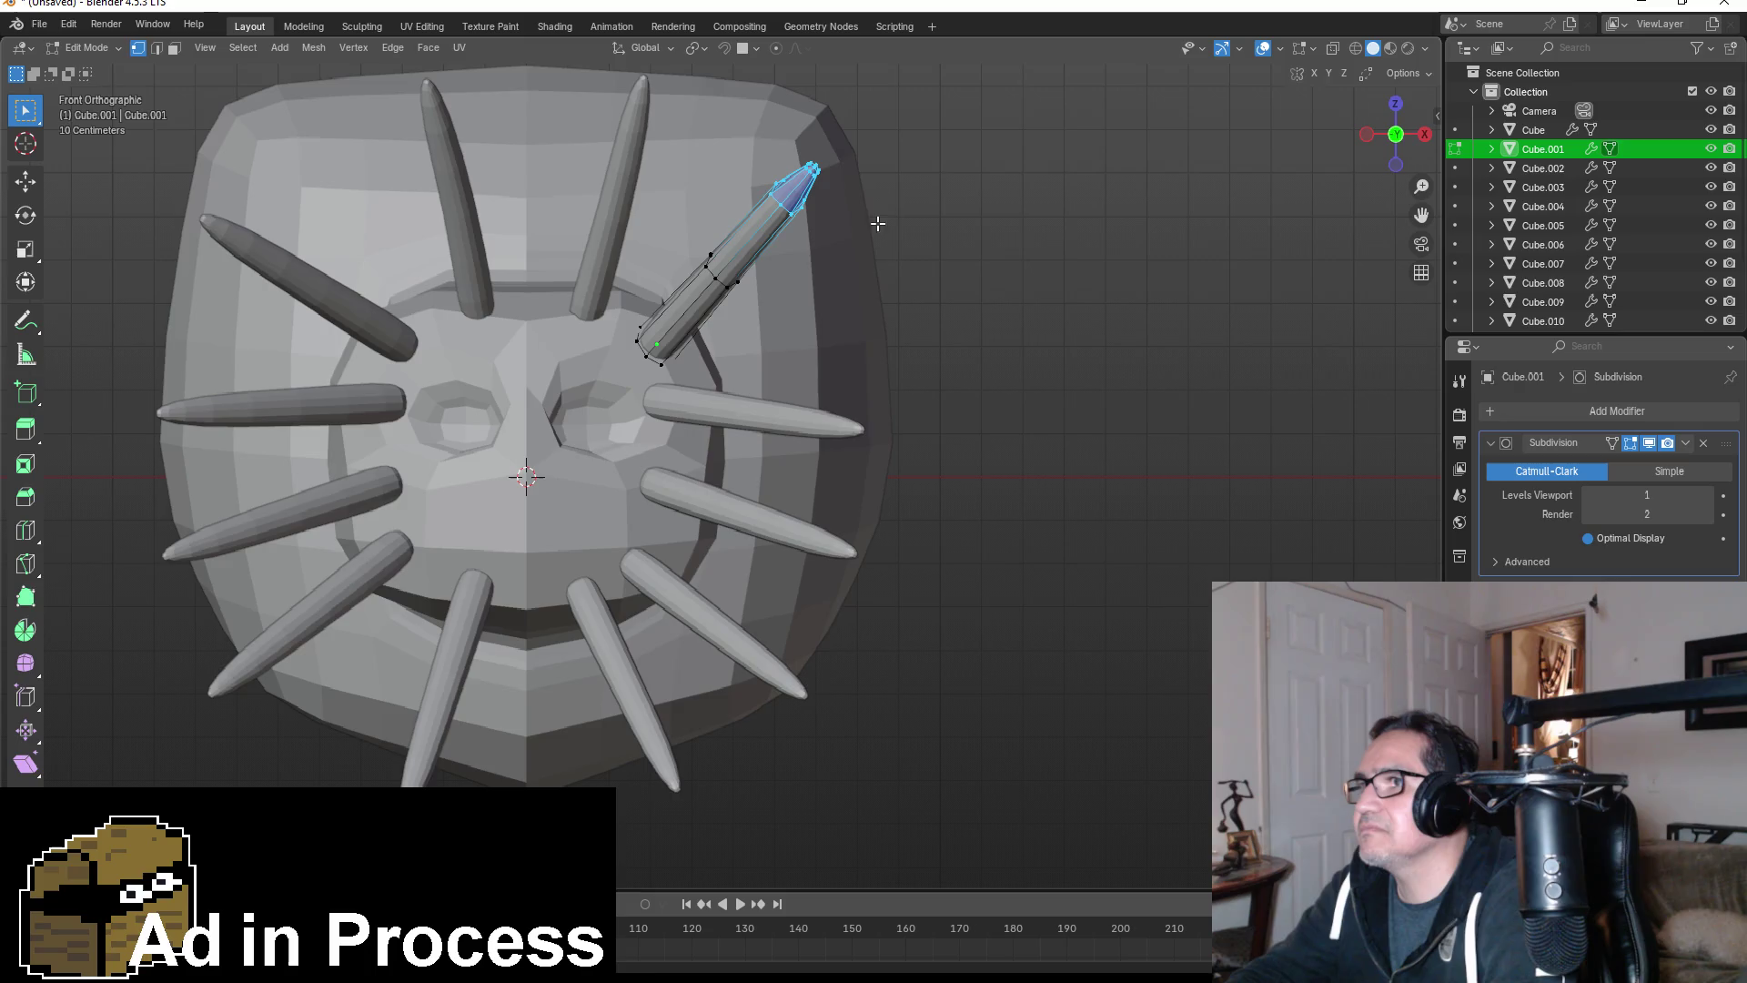
key("r")
left_click(885, 255)
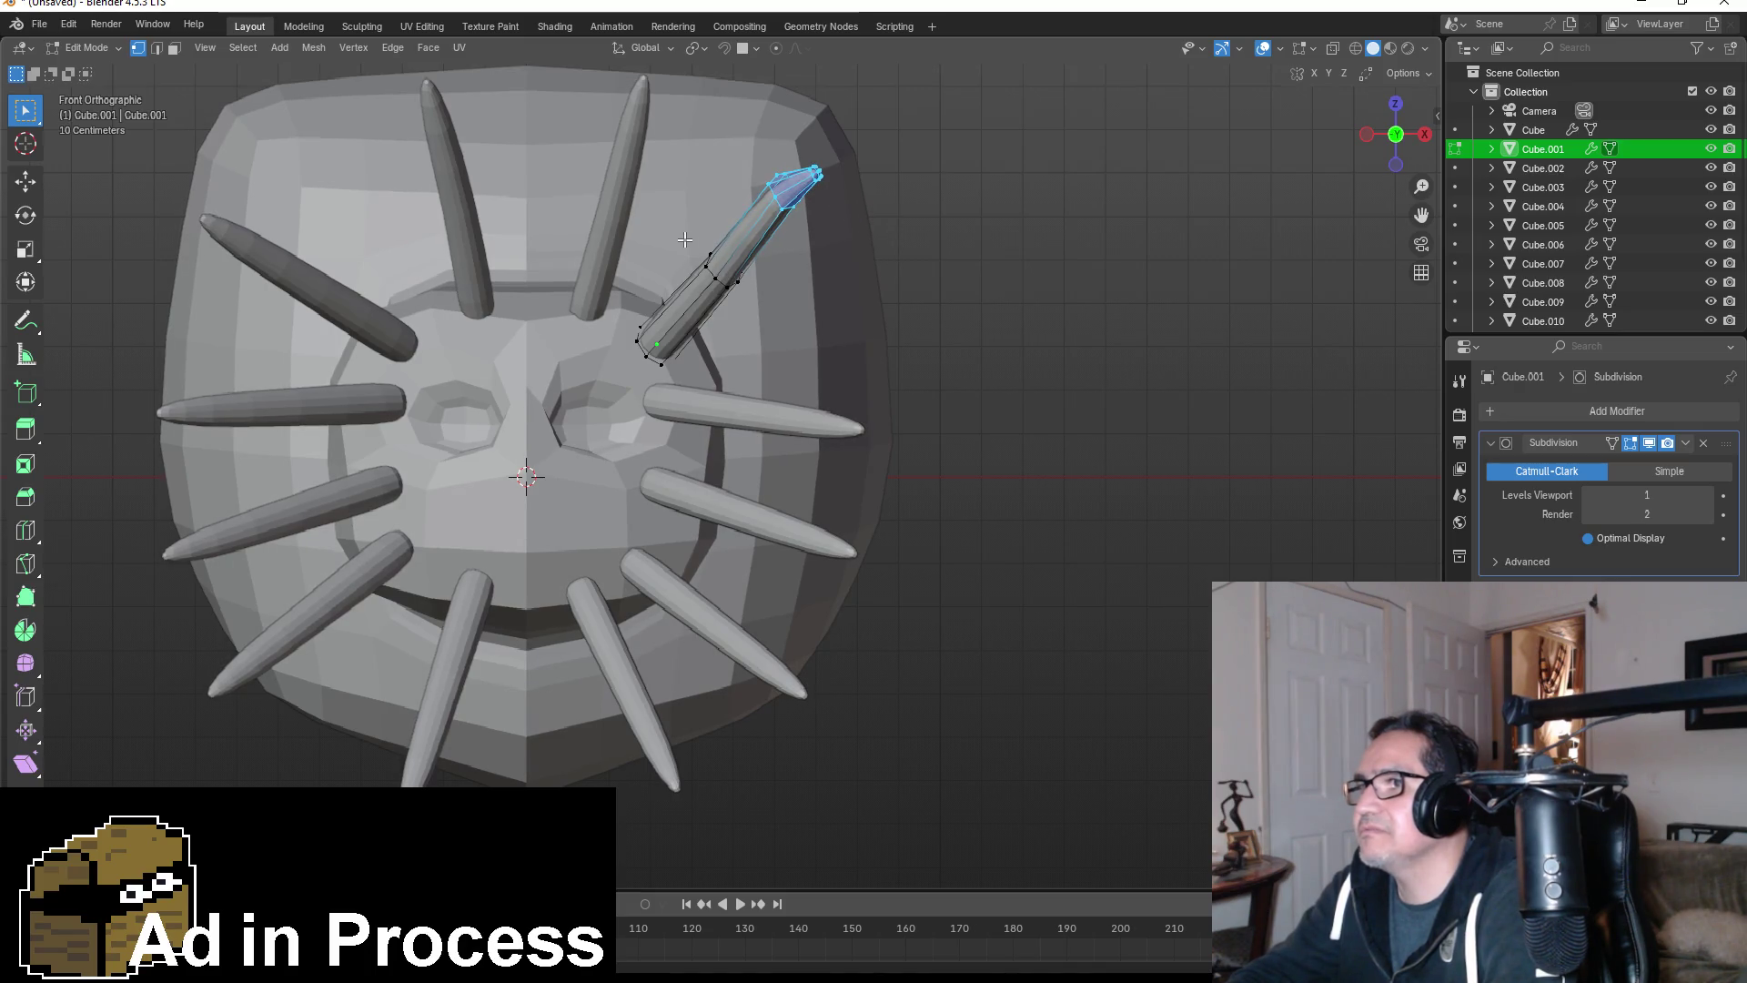
left_click_drag(774, 301, 781, 302)
key("r")
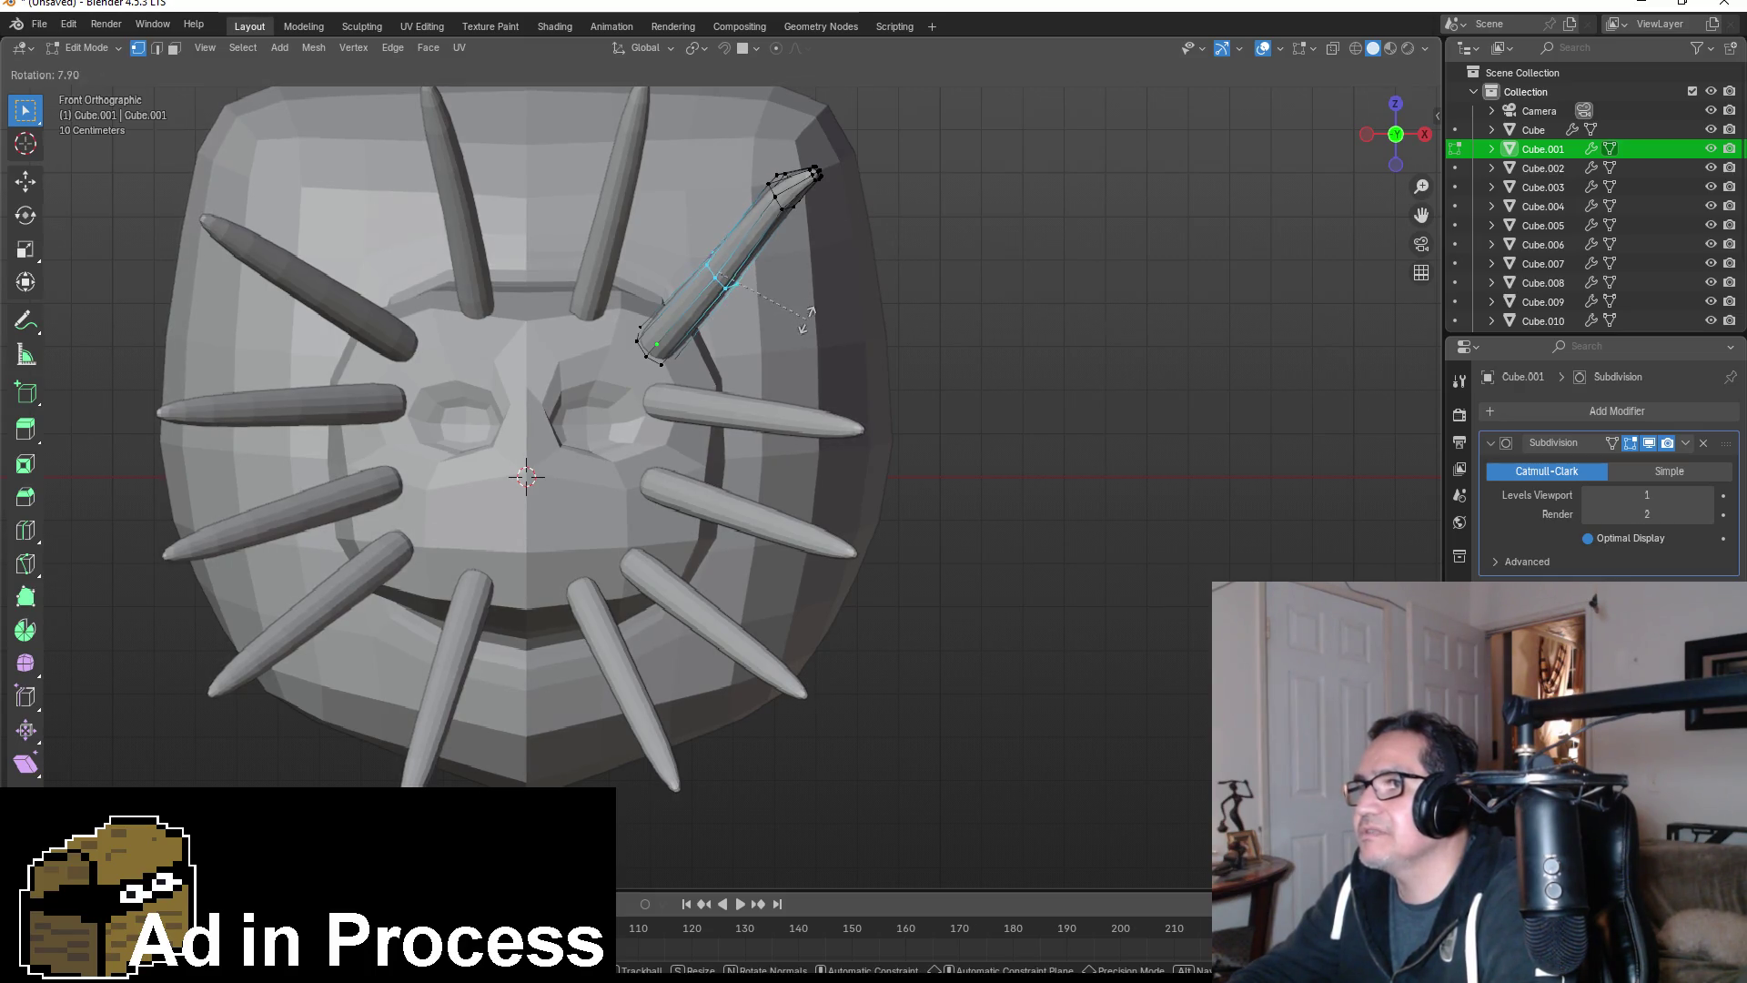
left_click(807, 328)
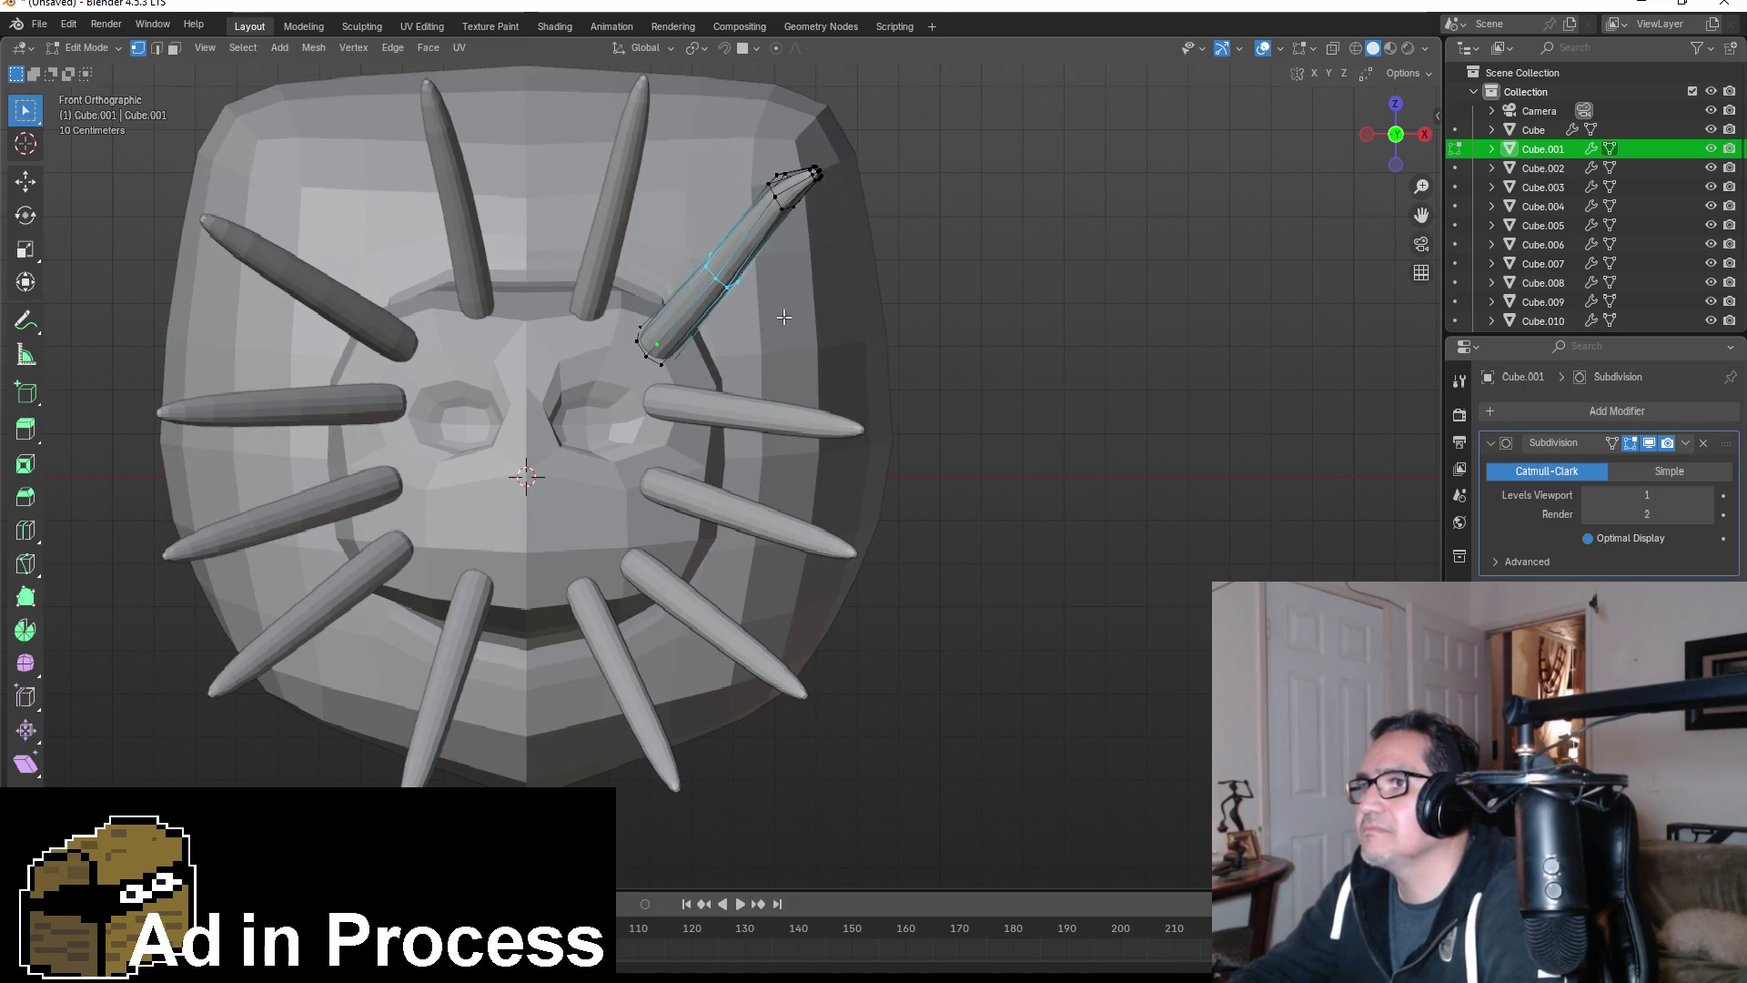
key("r")
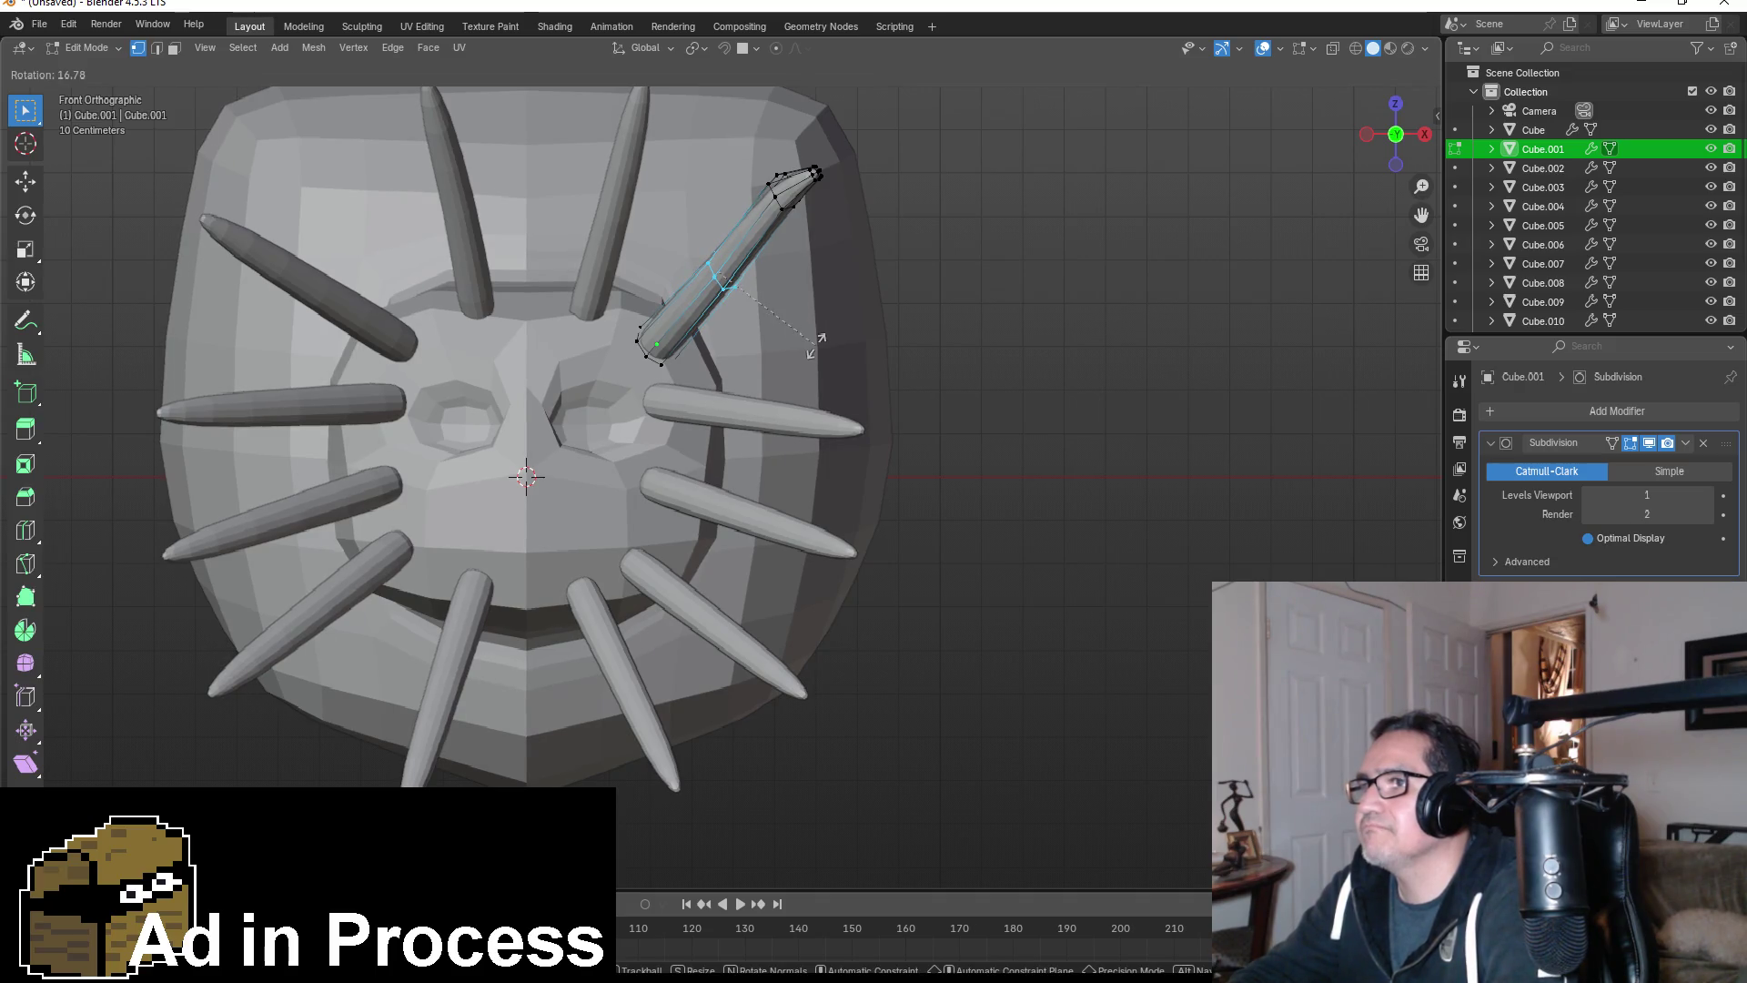
left_click(815, 345)
left_click_drag(681, 150, 879, 339)
key("r")
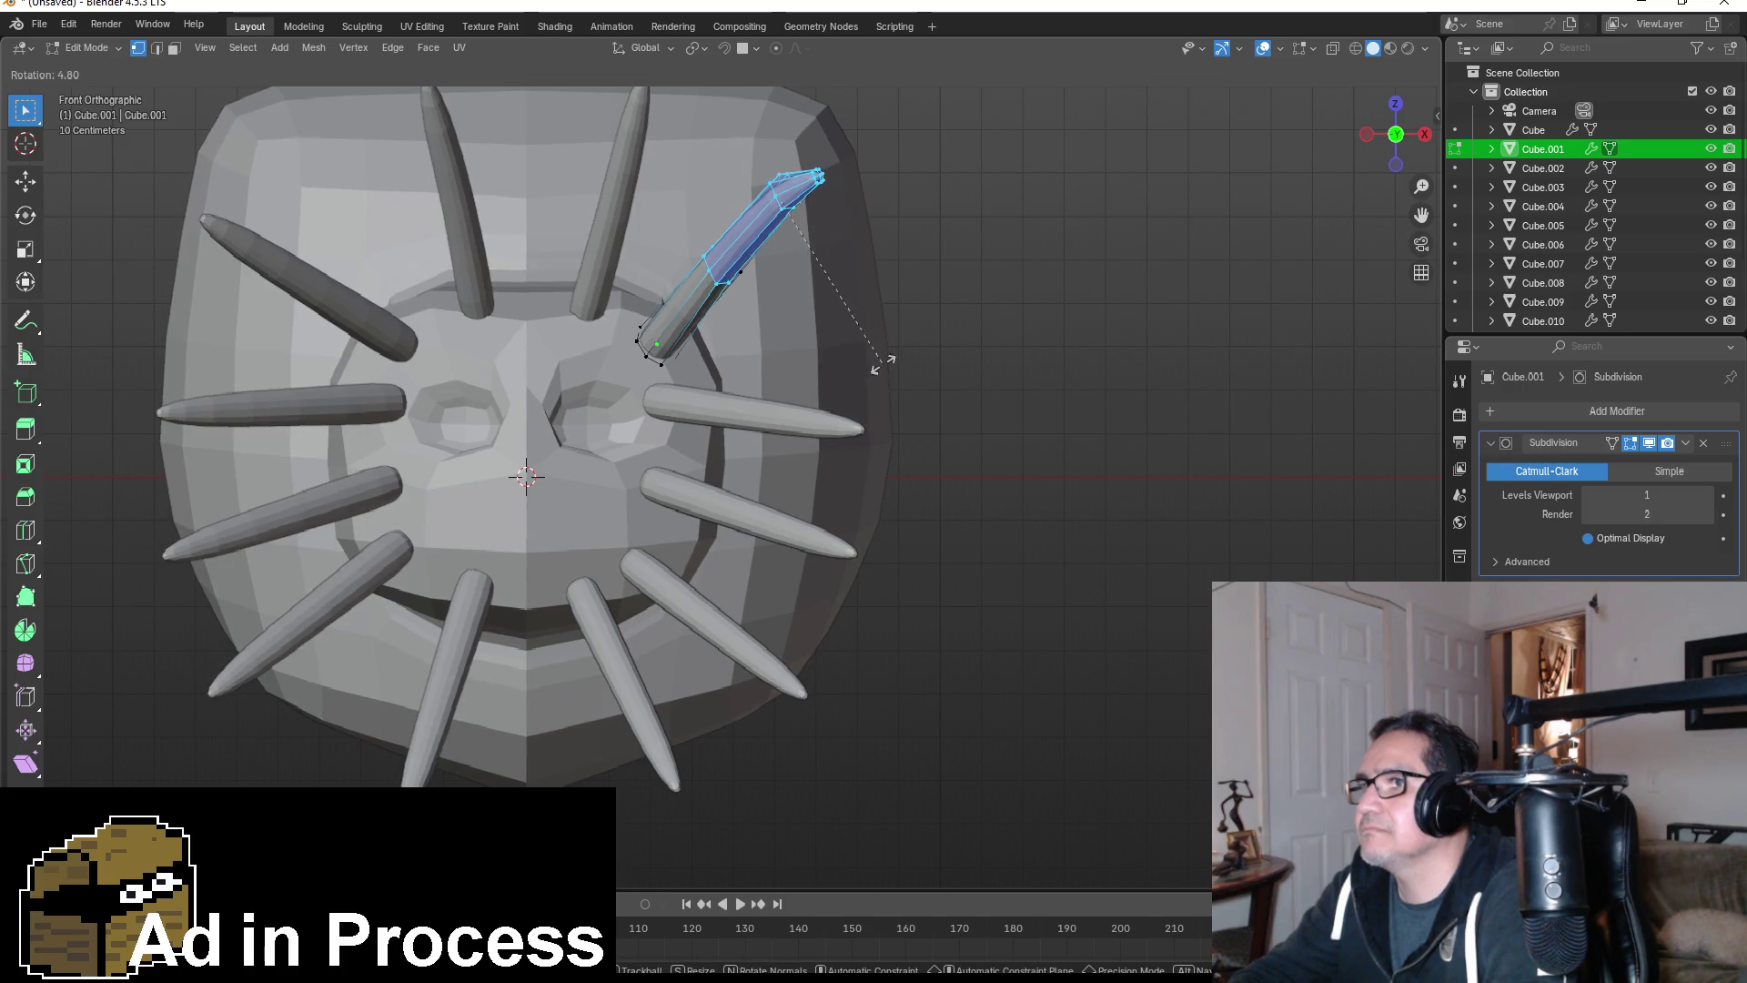
left_click(885, 362)
- Switch to wireframe shading and rotate and shift the spike's upper vertices outward
key("z")
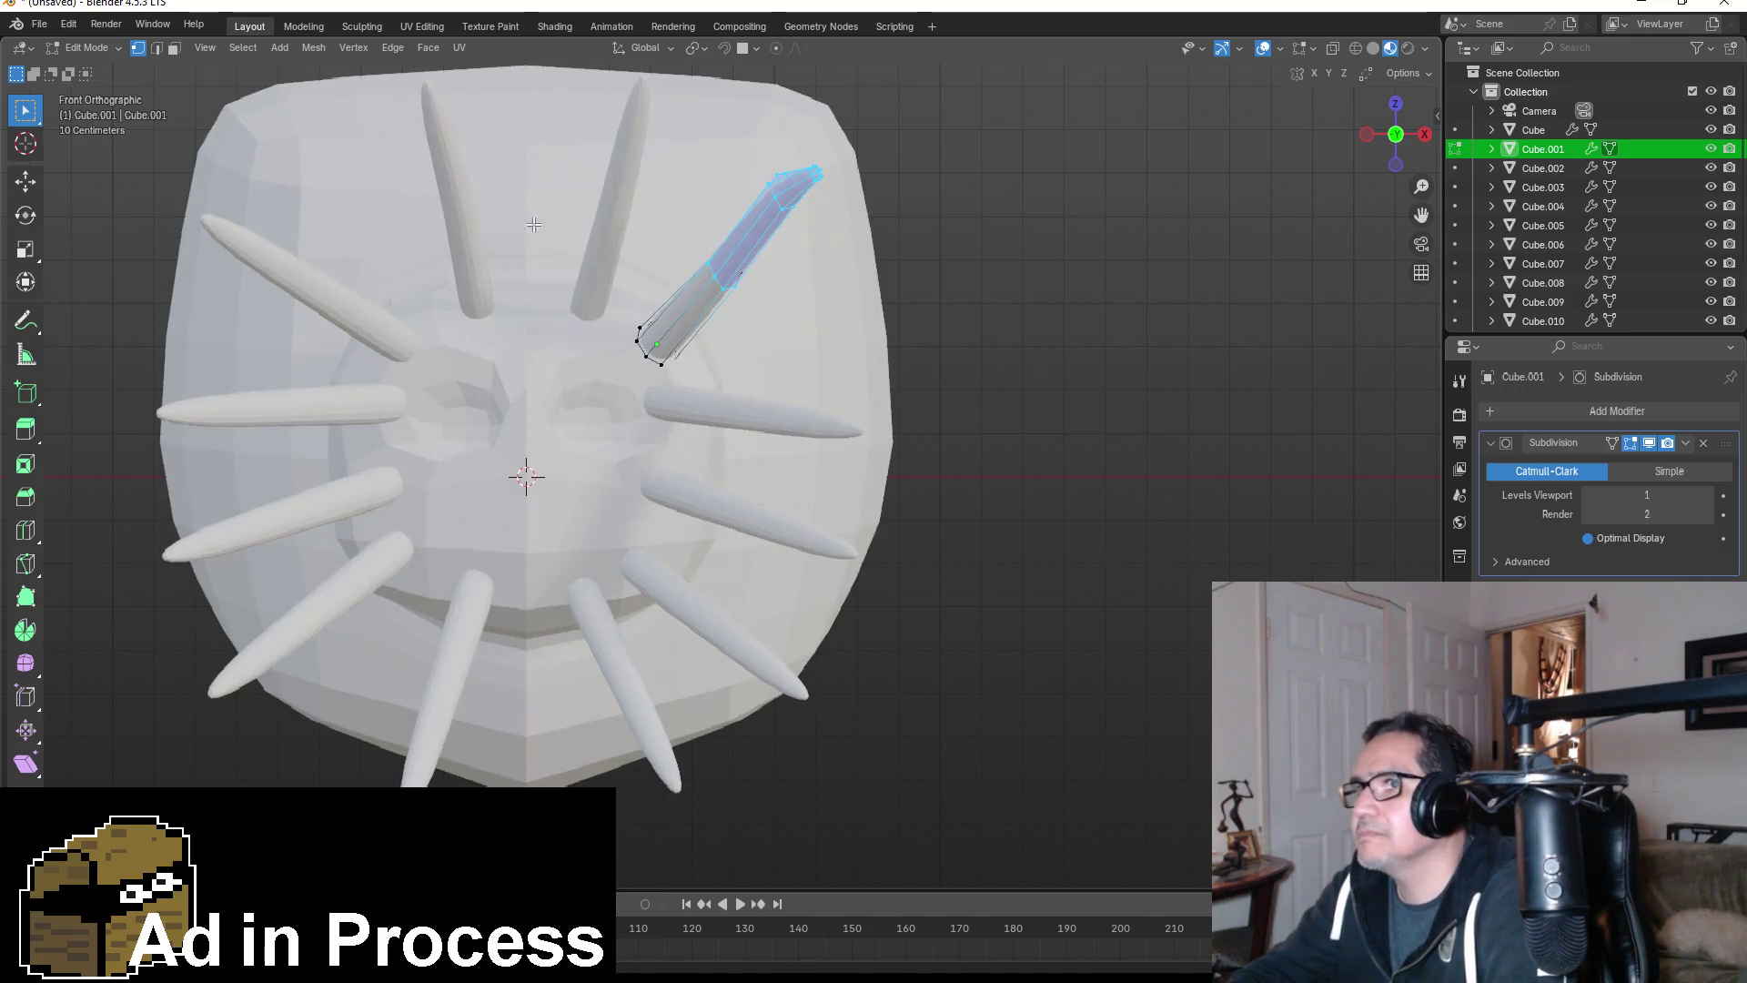
key("z")
left_click(628, 238)
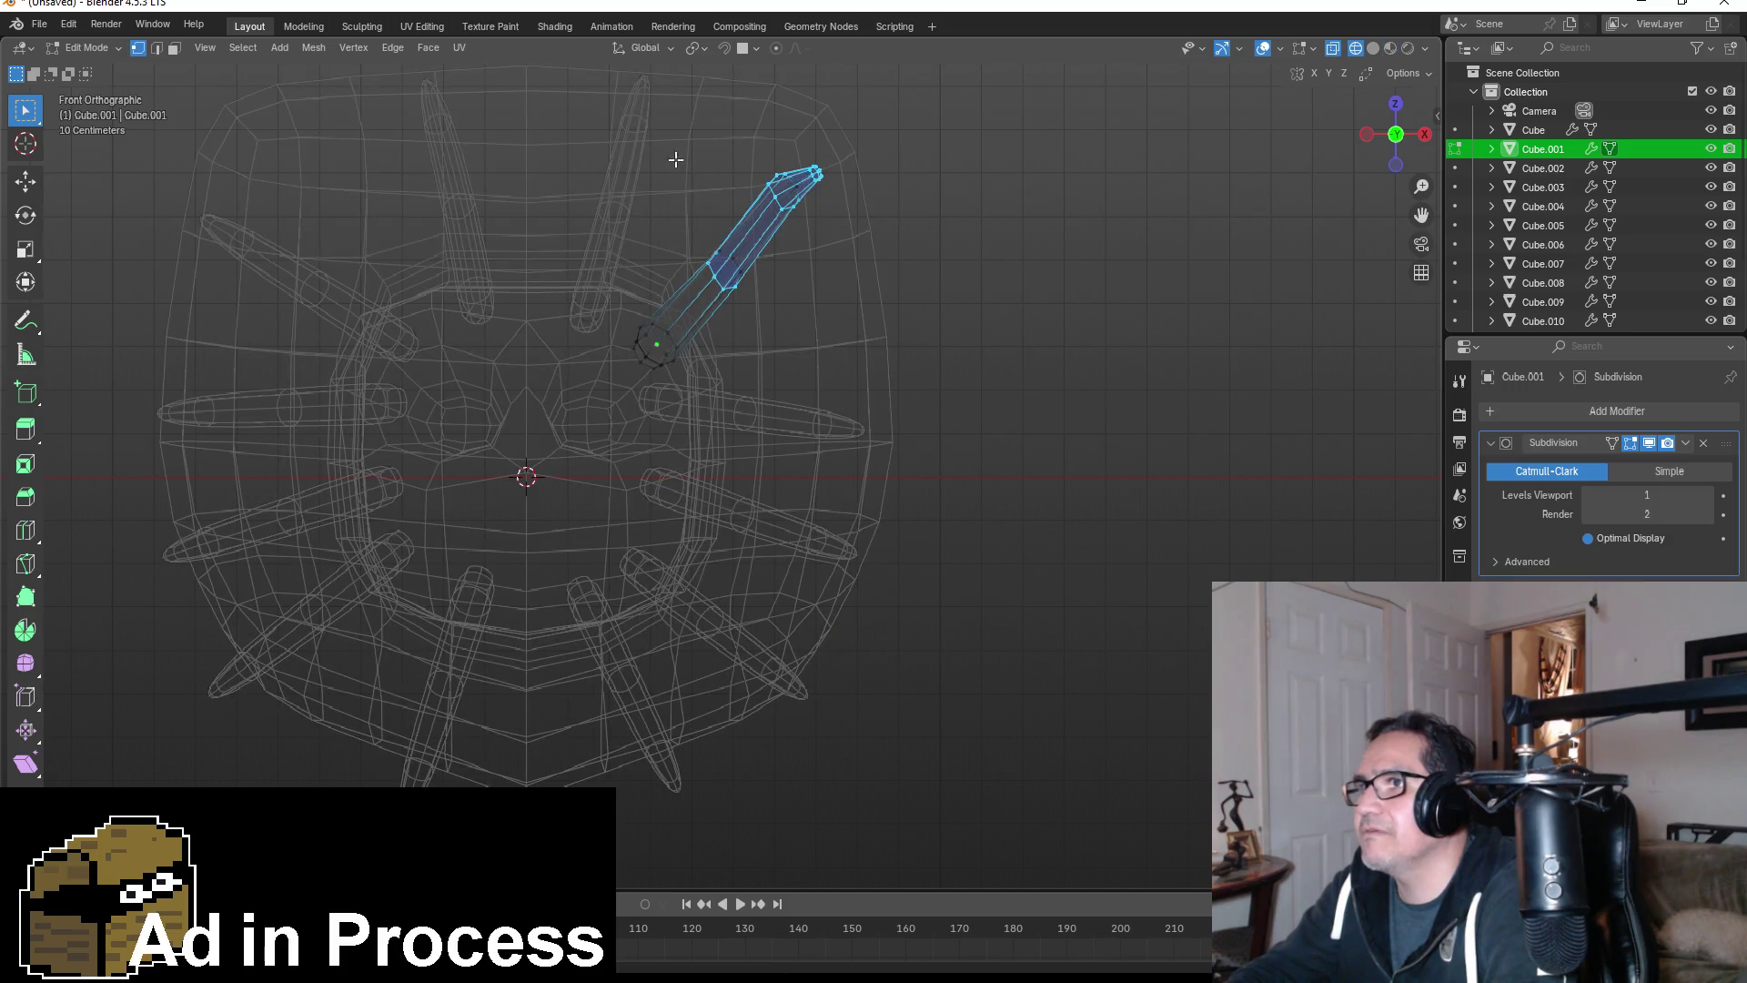
mouse_move(687, 144)
left_mouse_down()
mouse_move(859, 284)
mouse_move(915, 301)
left_mouse_up()
key("r")
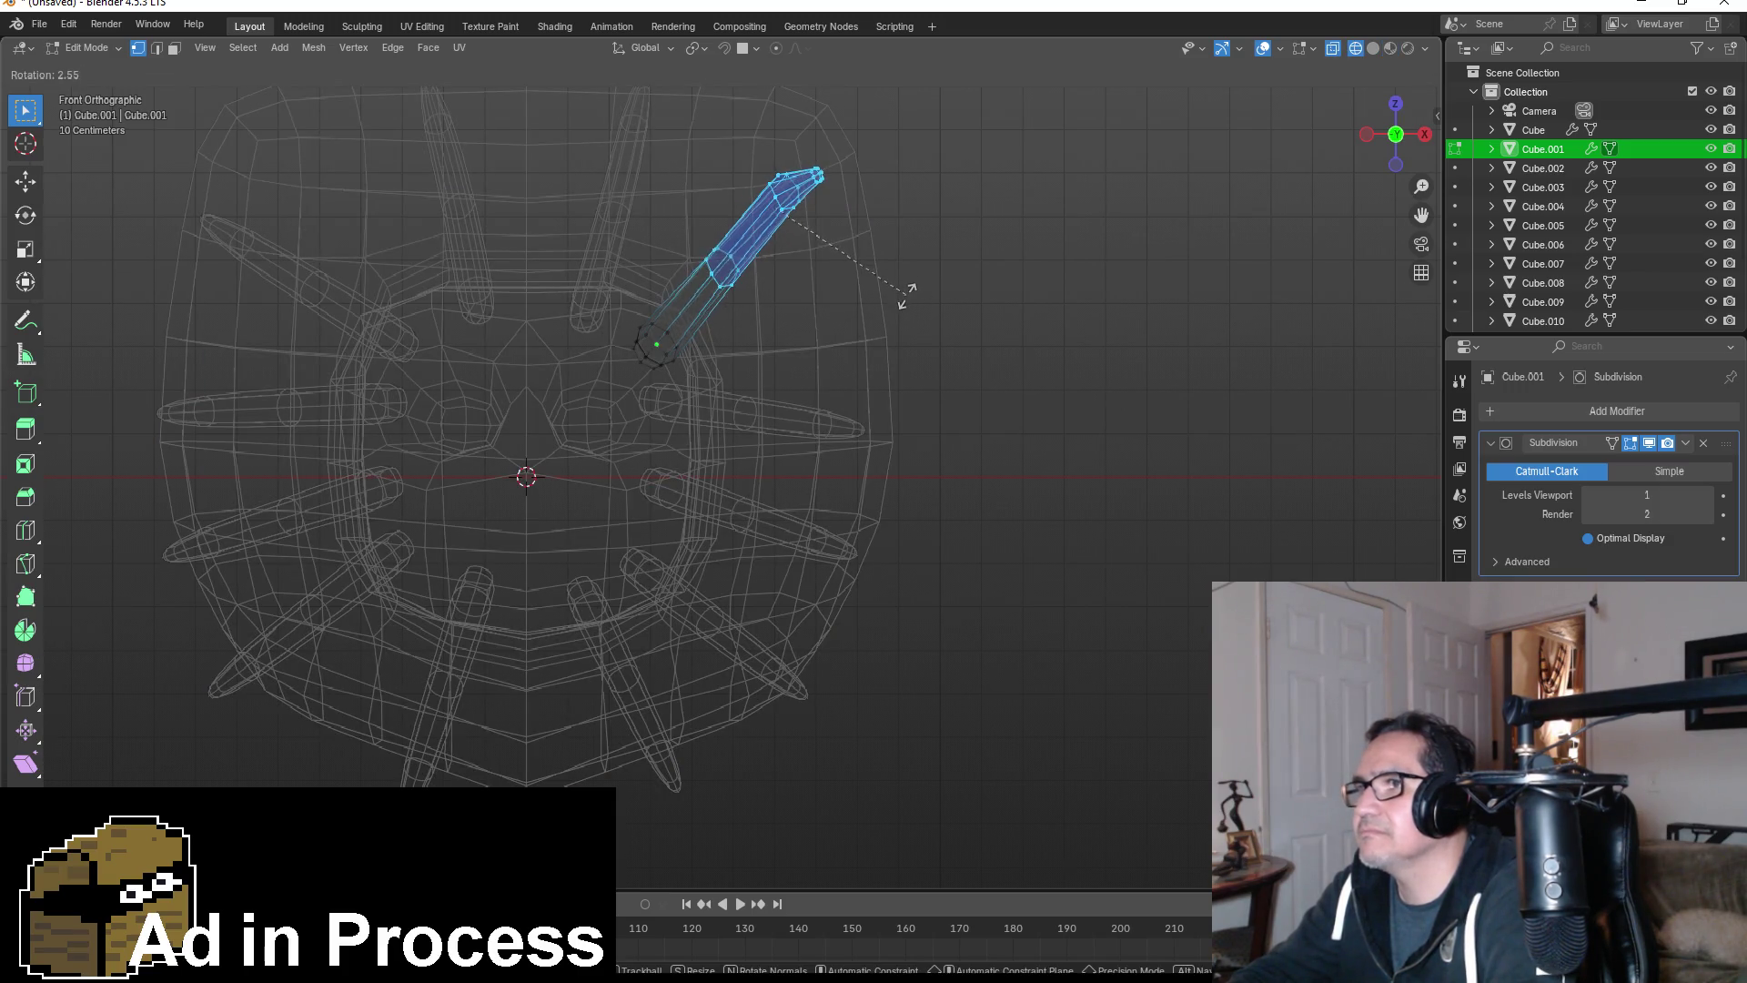
left_click(906, 314)
key("g")
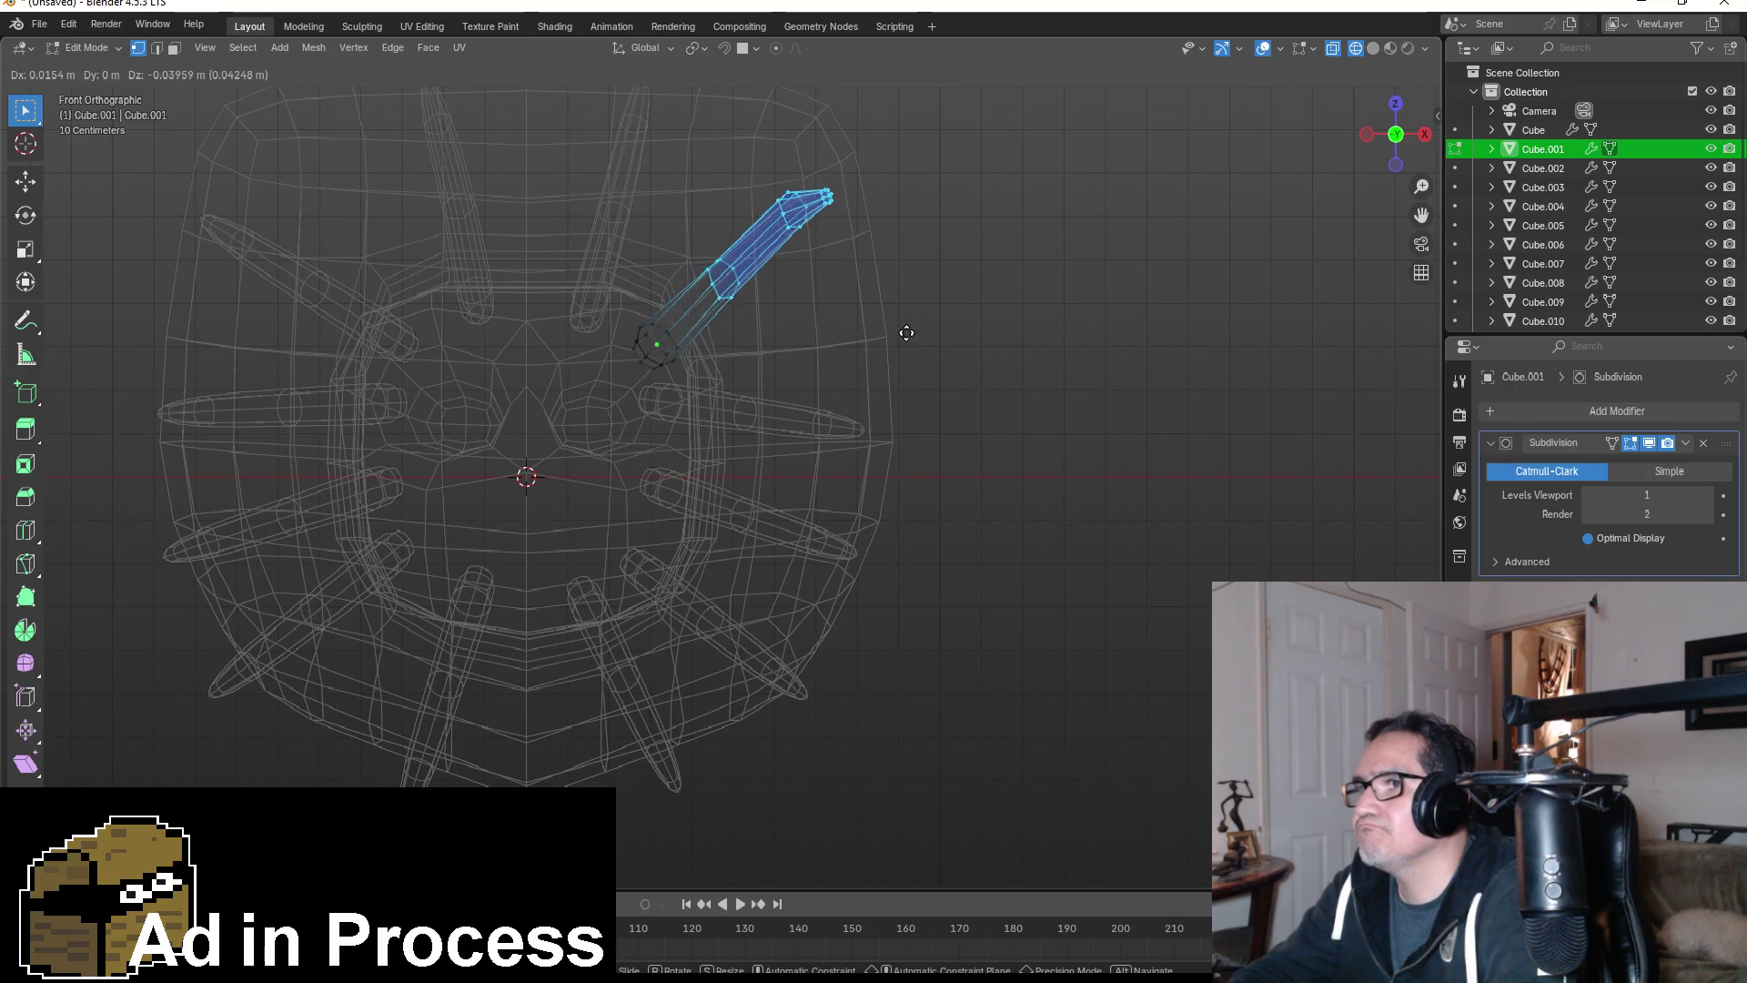
left_click(907, 343)
- Start editing the horizontal spike Cube.002 and box-select its tip ring
key("Tab")
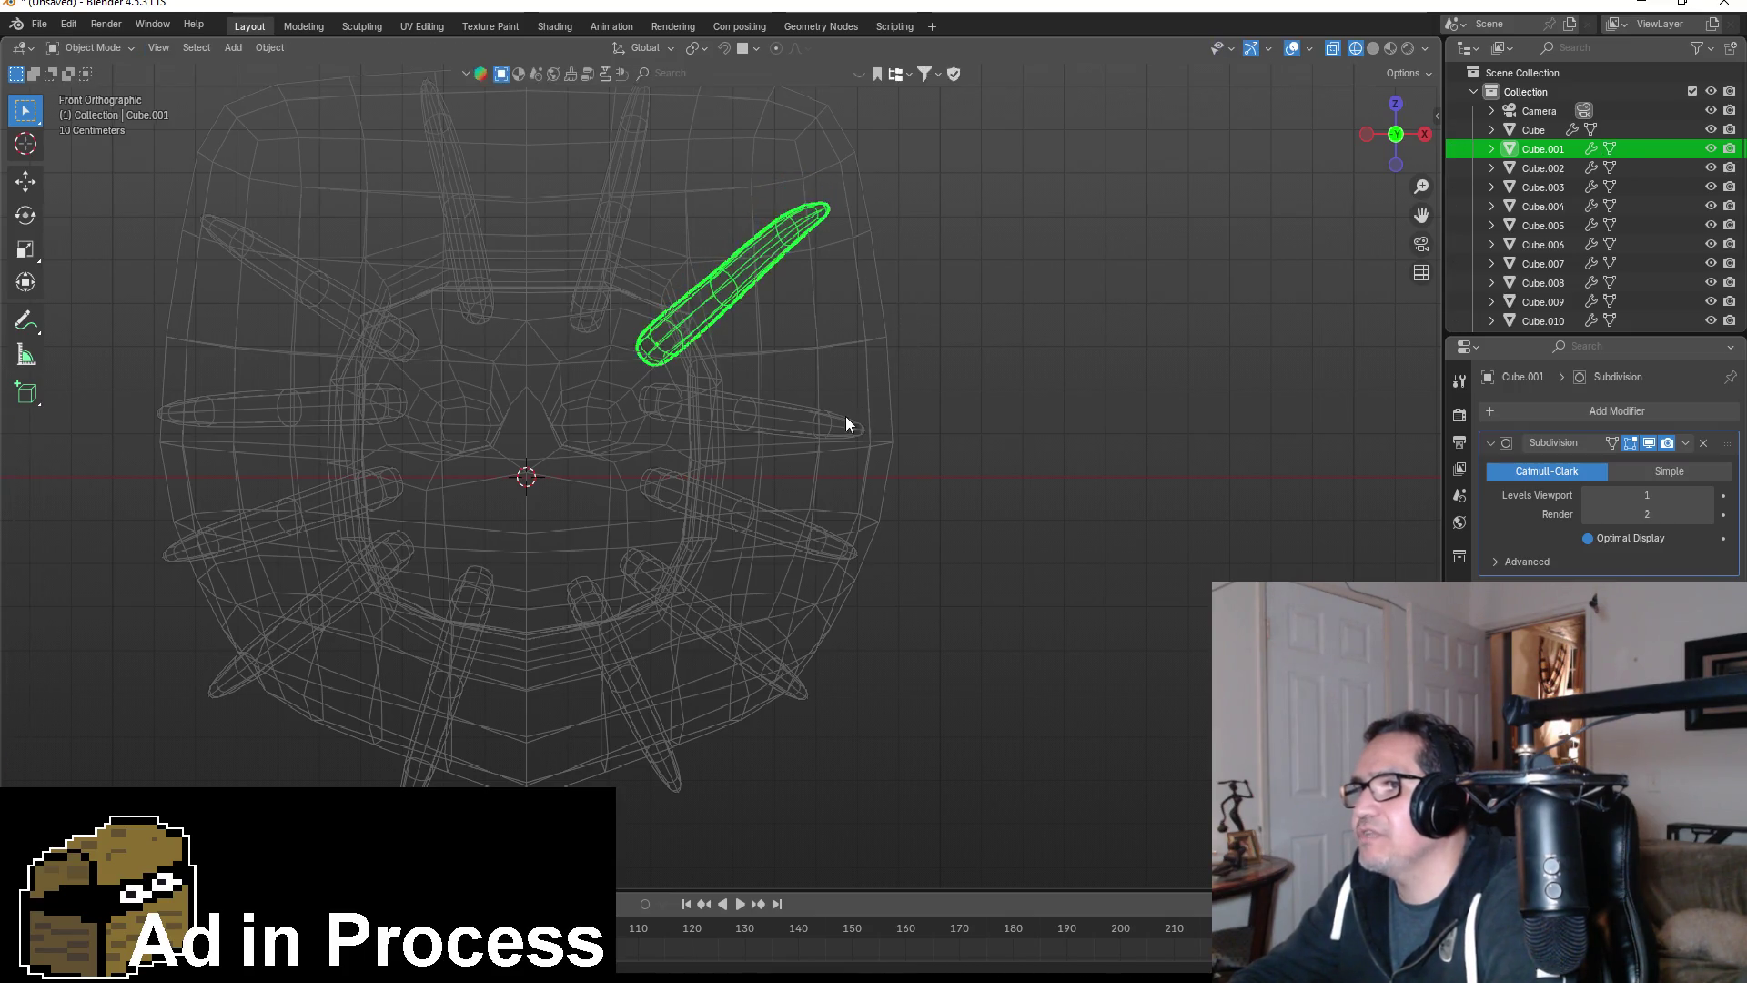
left_click(789, 436)
key("Tab")
scroll(816, 416, "up", 2)
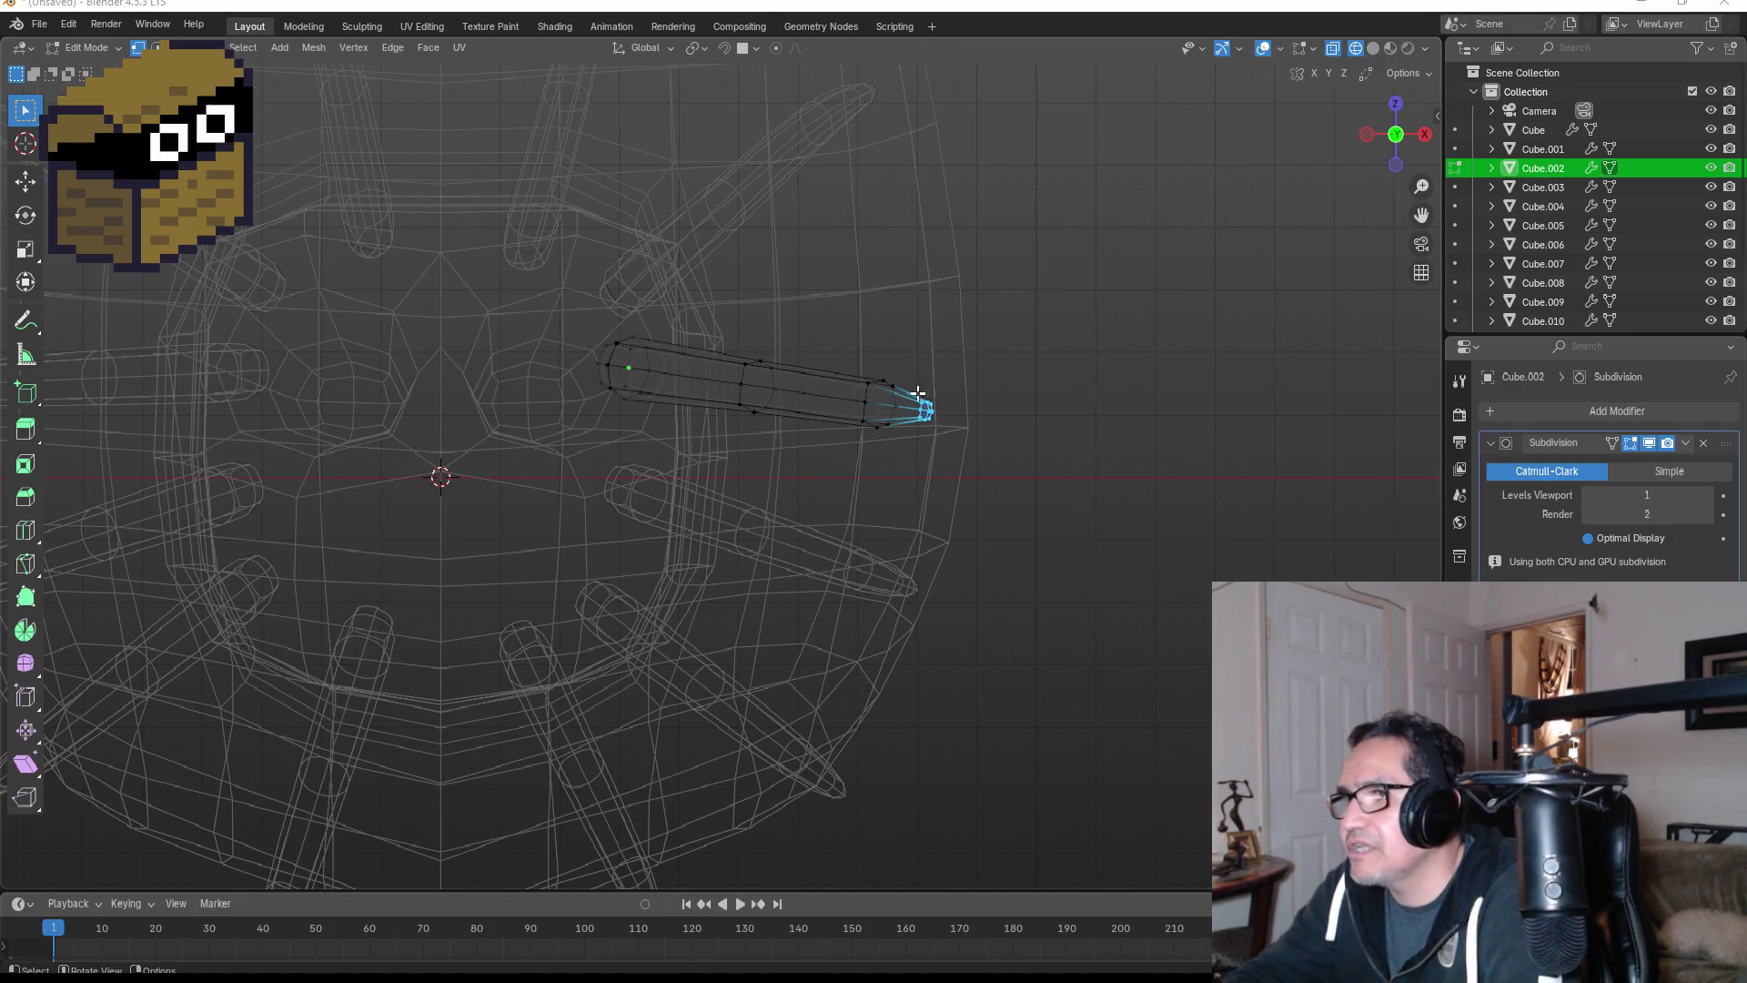
left_click_drag(853, 355, 967, 445)
- Swing Cube.002's tip upward and drop its middle ring to curve the spike
key("r")
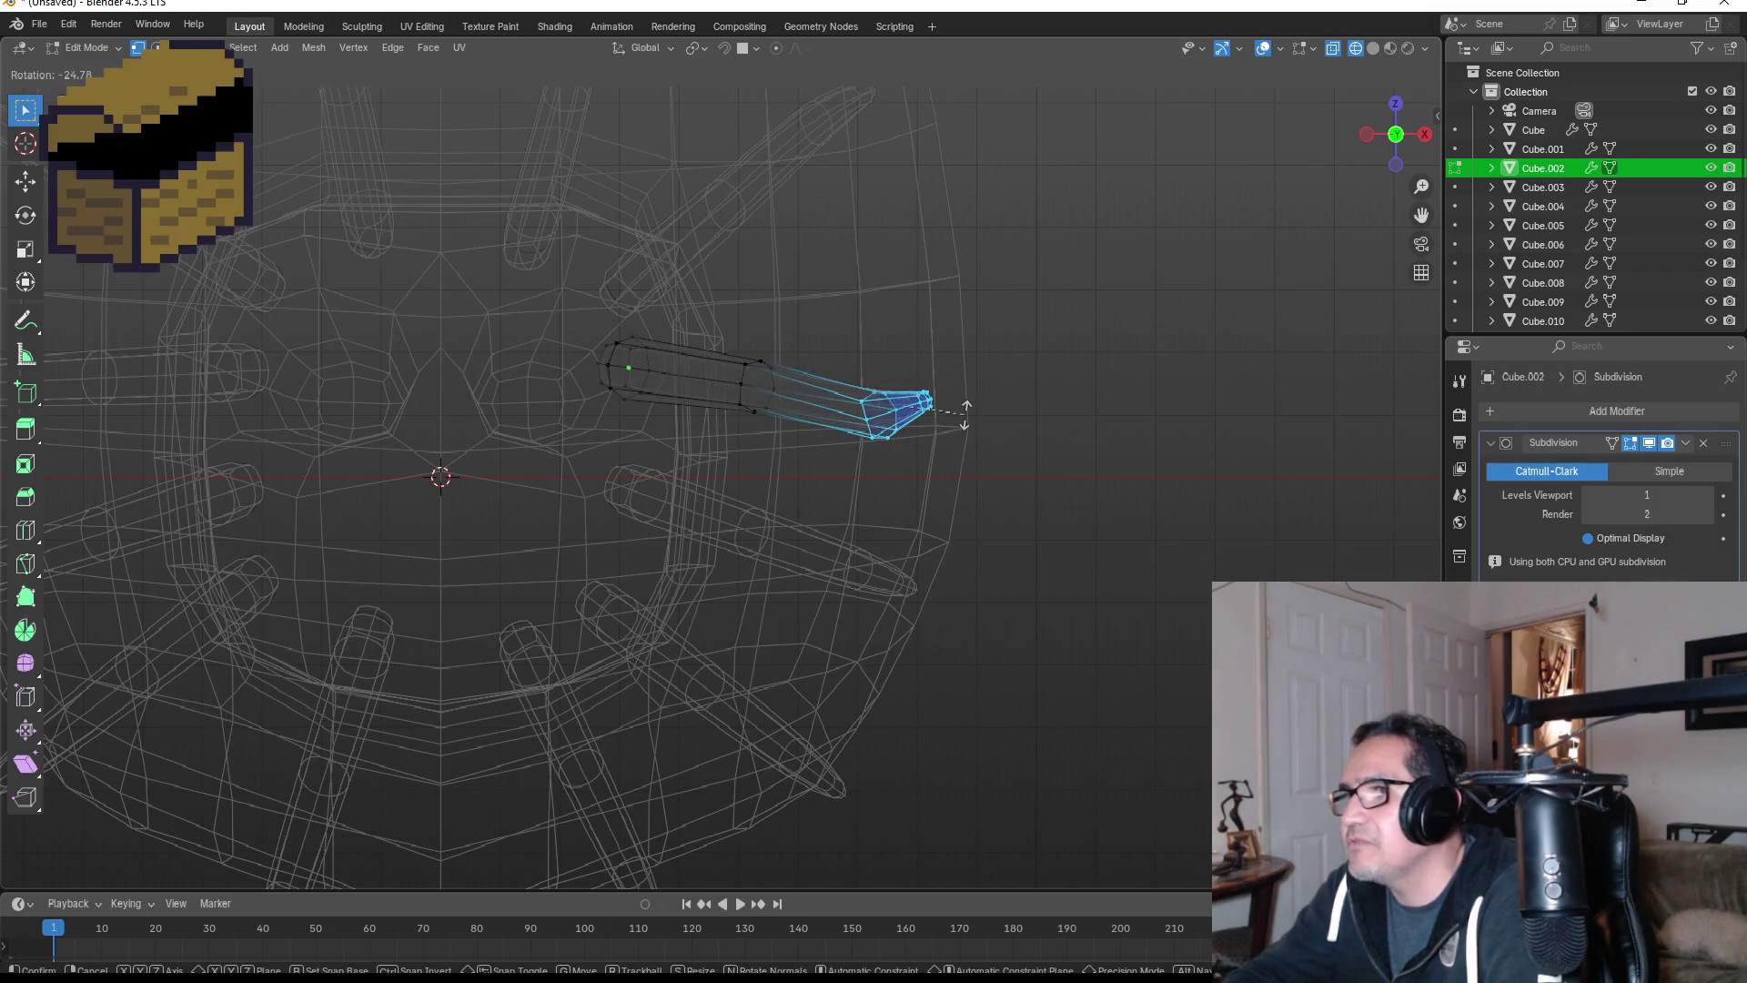
left_click(964, 414)
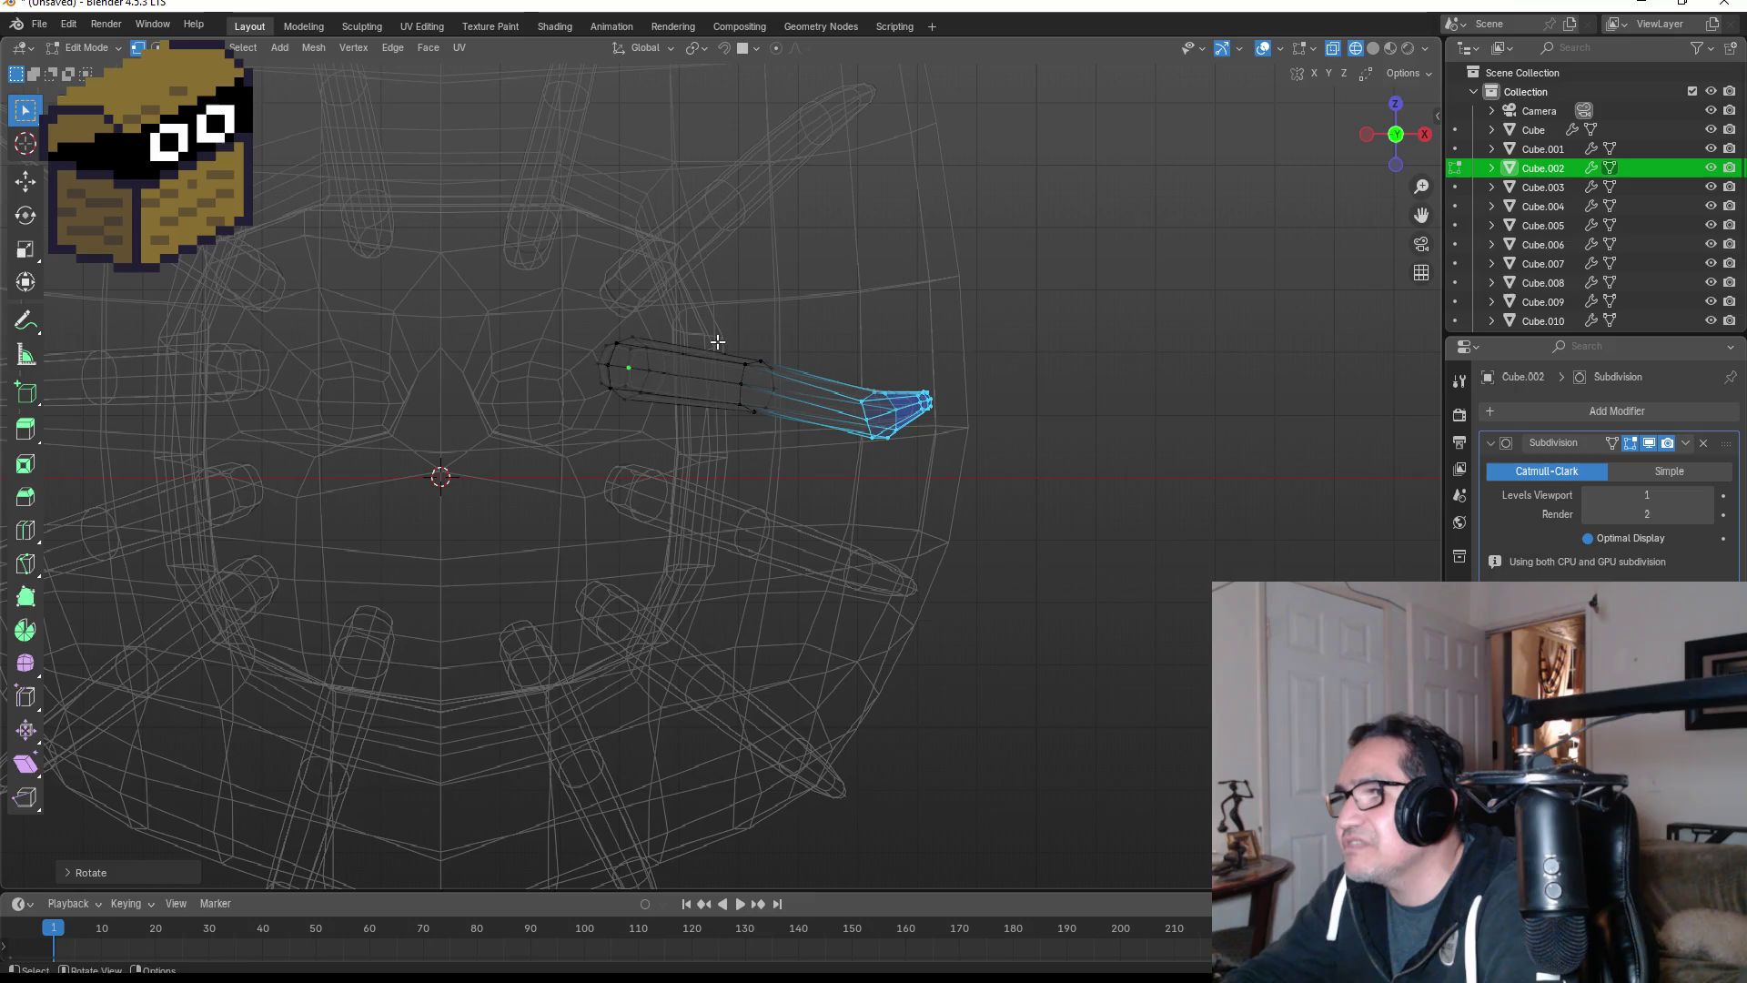
left_click_drag(716, 343, 806, 446)
key("g")
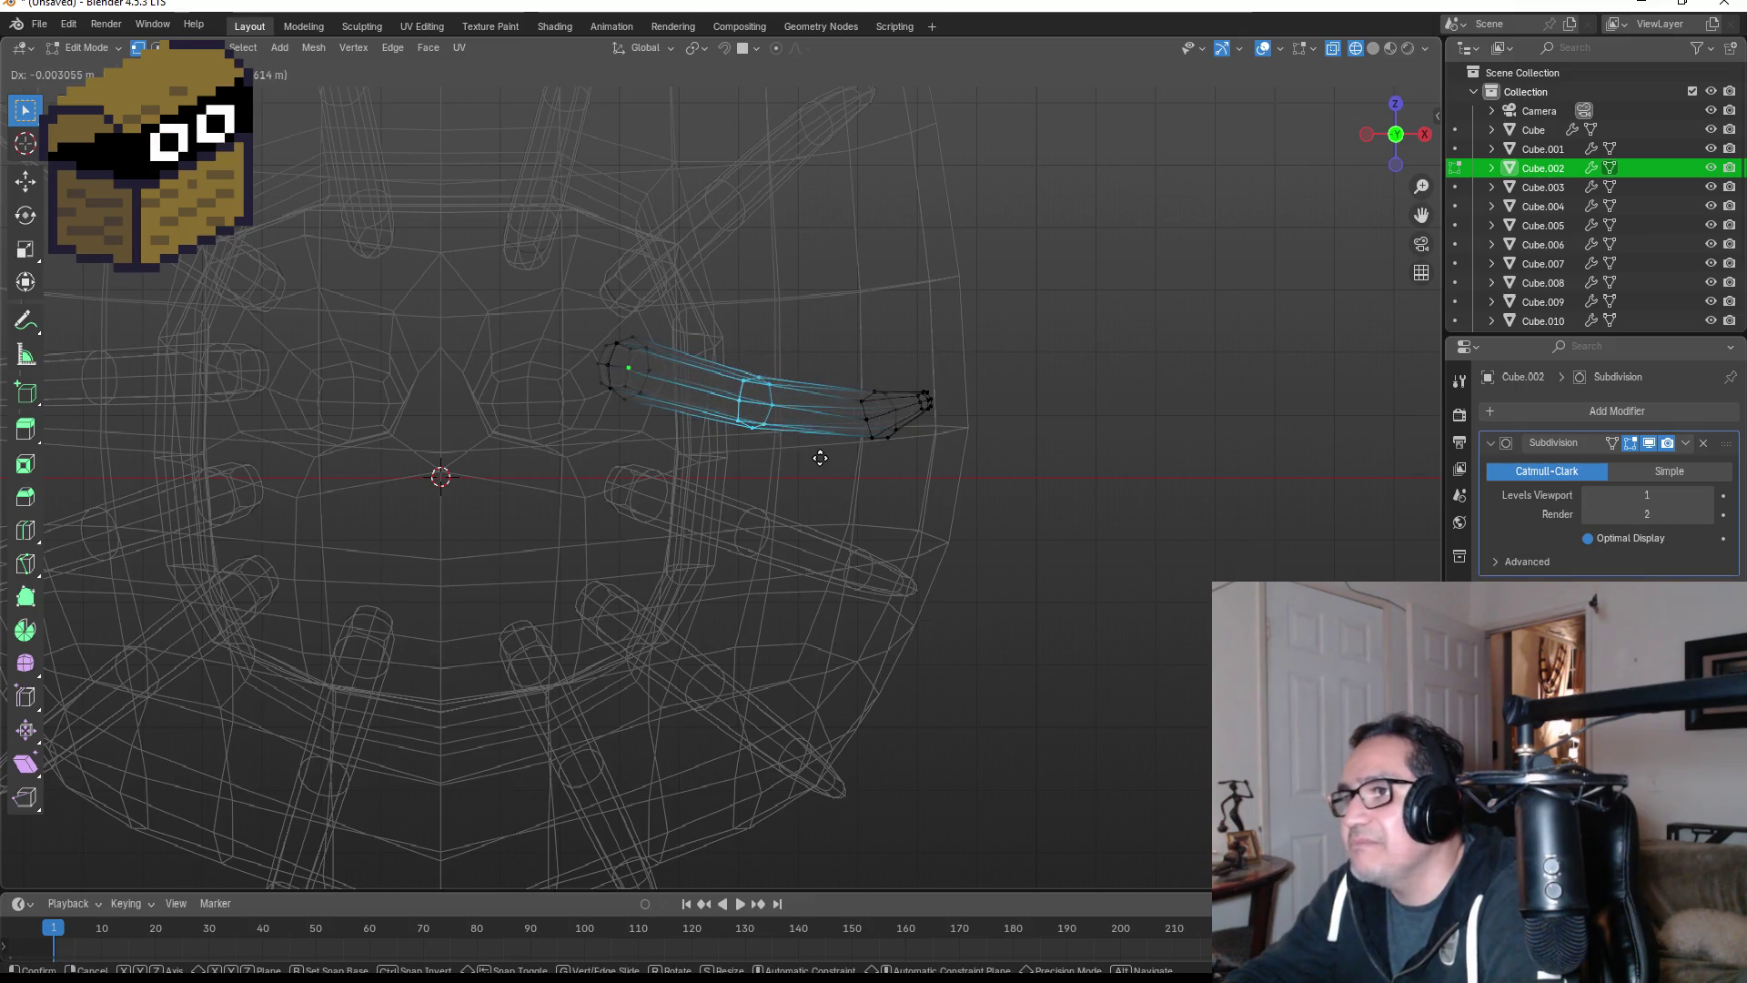
left_click(830, 519)
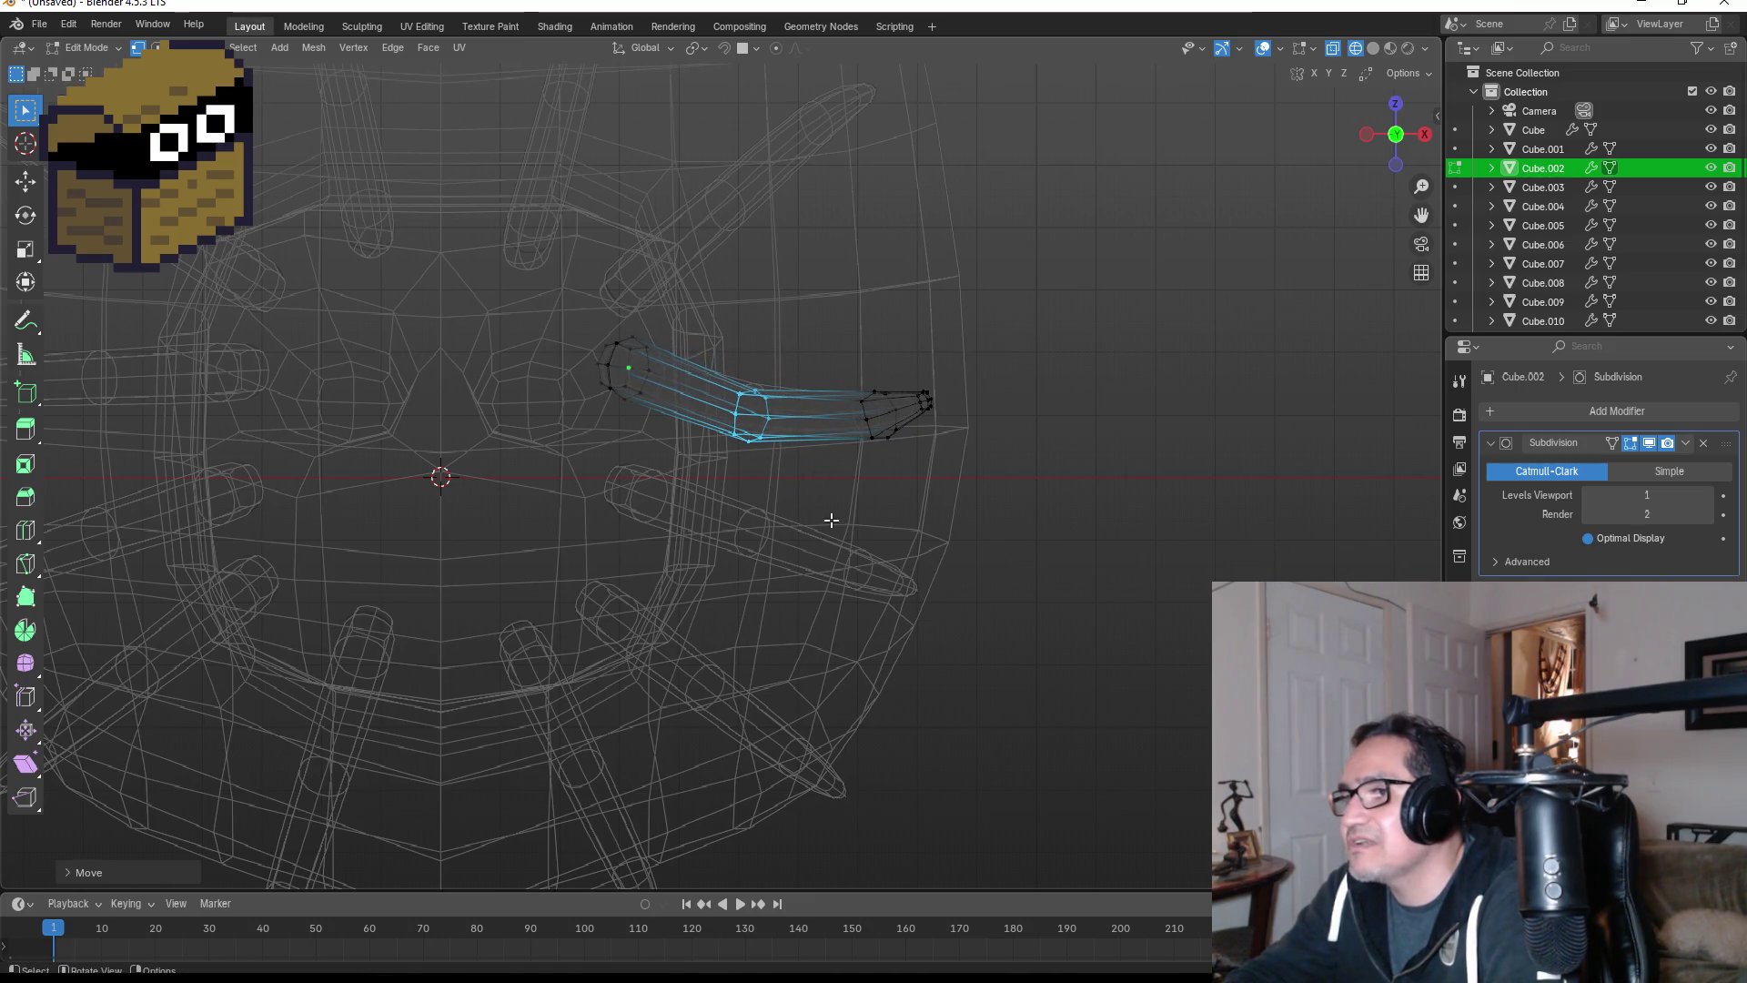
key("Tab")
- Add an edge loop mid-way along Cube.003 and move it to begin the curve
middle_click_drag(837, 557, 912, 408, "shift")
left_click(913, 408)
key("Tab")
scroll(883, 391, "up", 2)
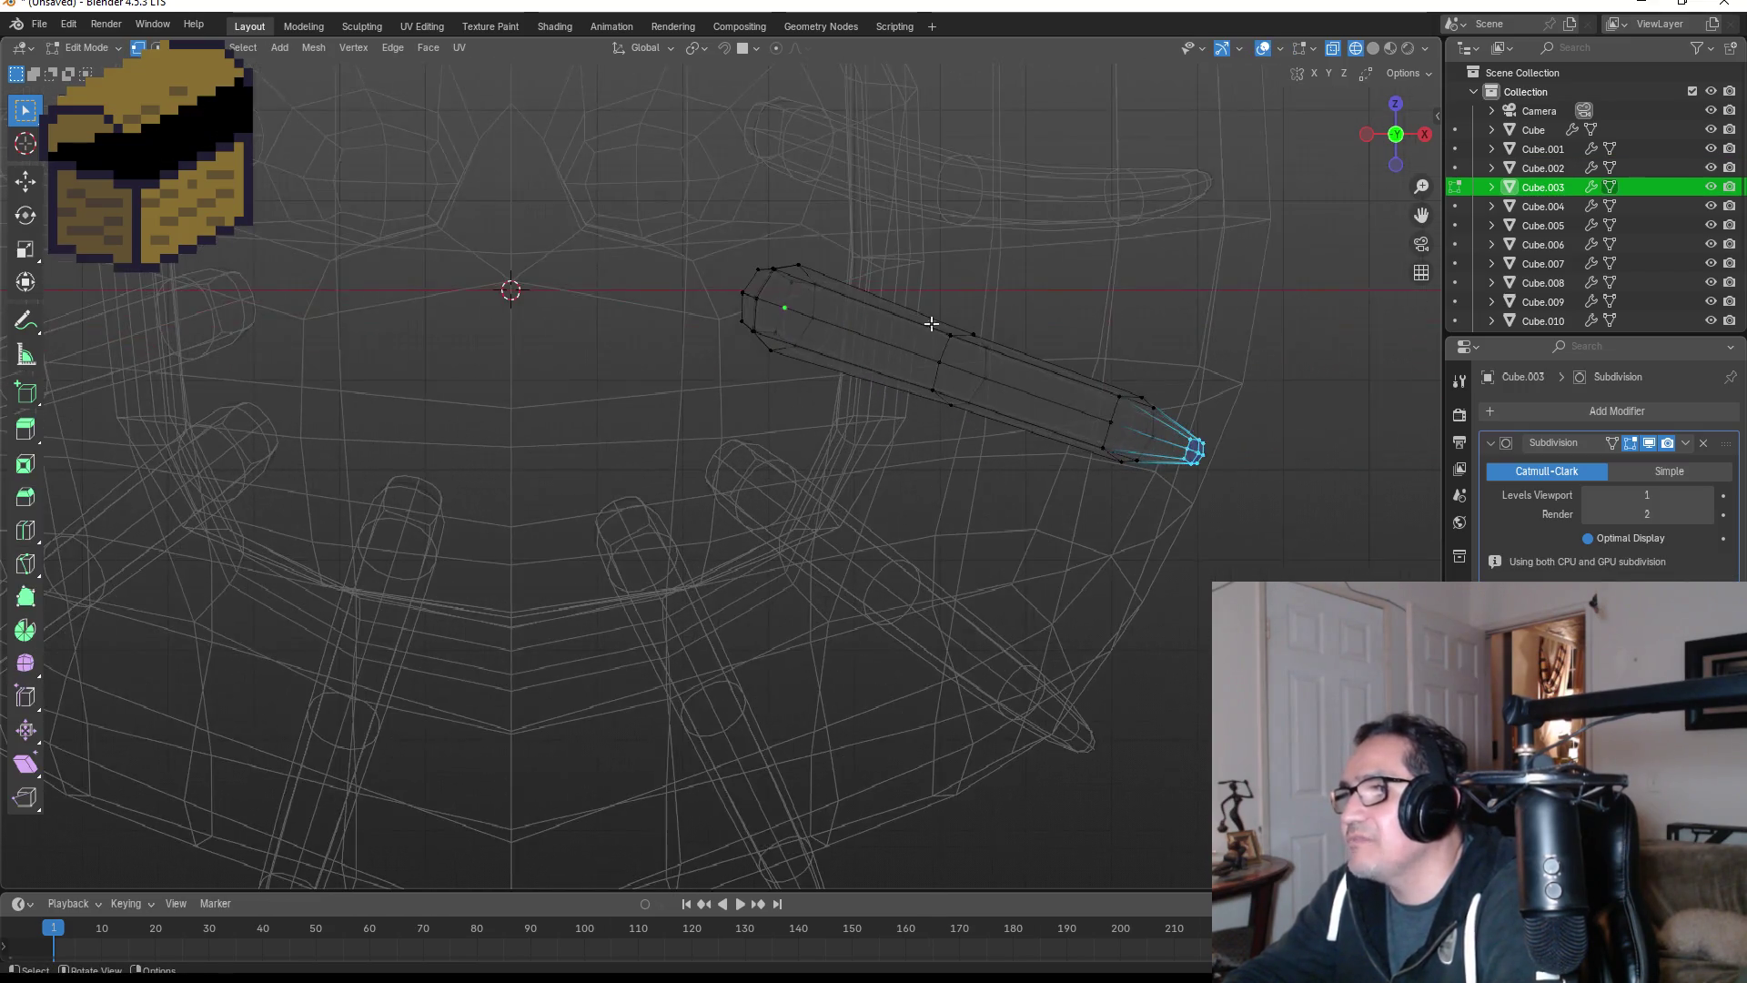
key("ctrl+r")
left_click(1017, 437)
key("g")
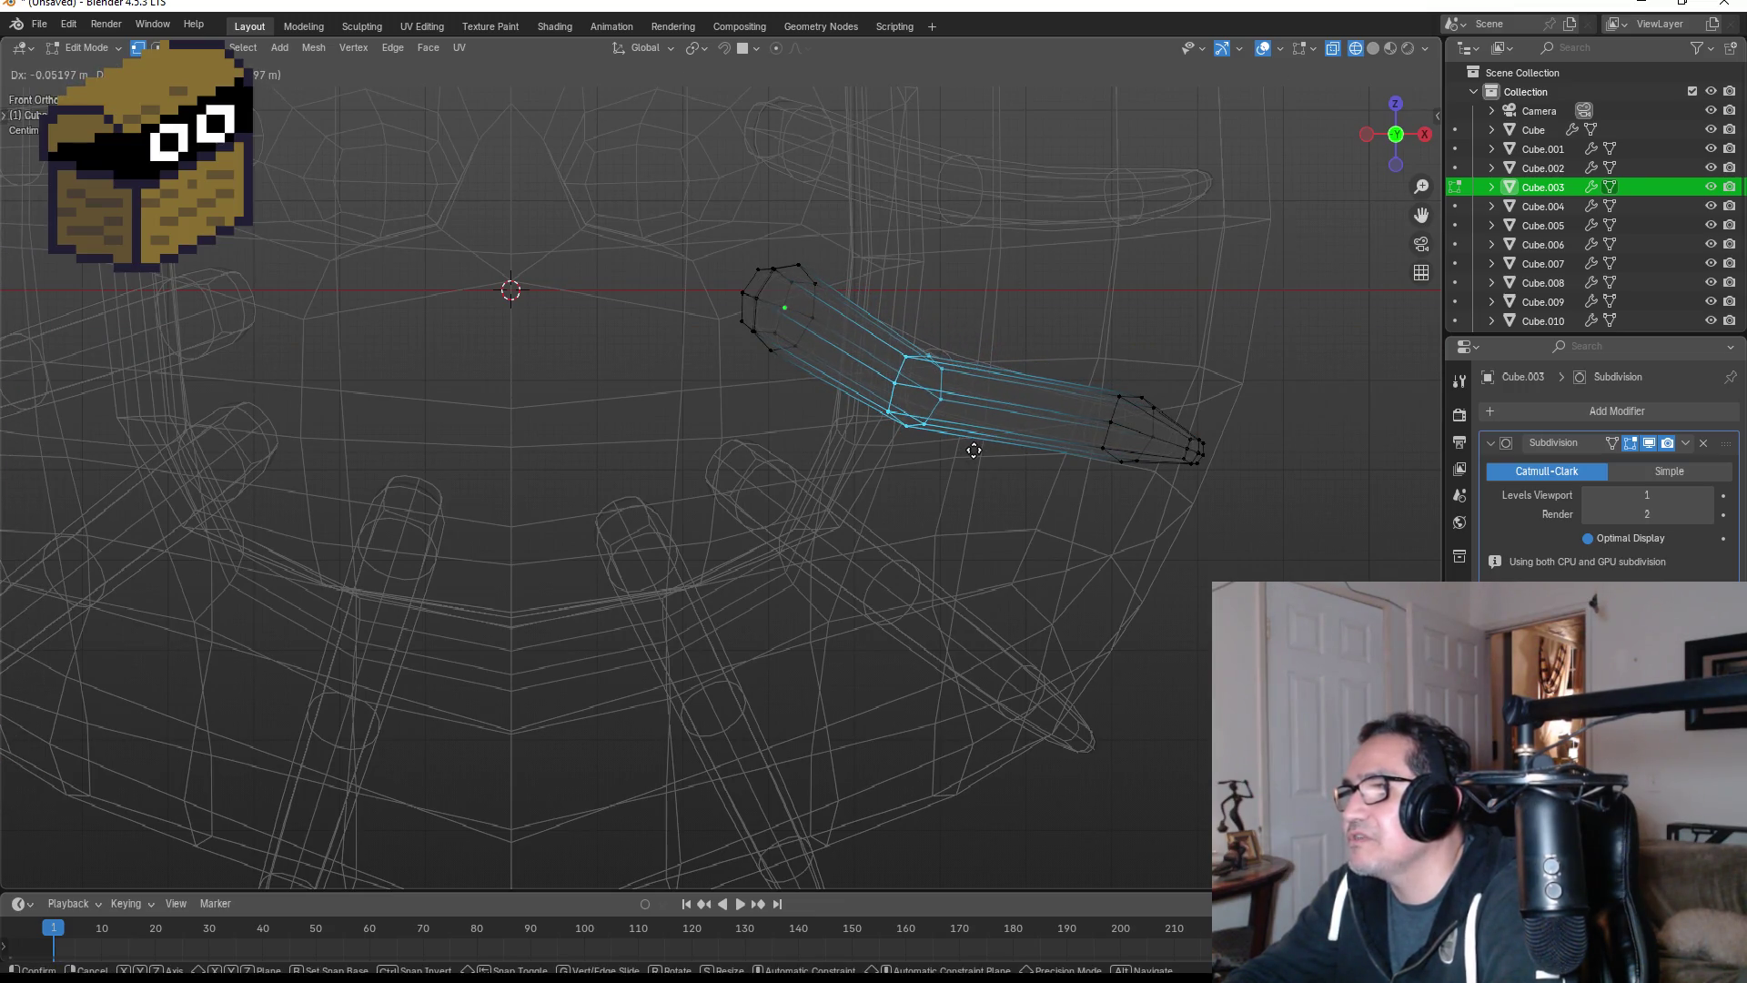
left_click(975, 452)
scroll(1056, 450, "down", 2)
- Tilt Cube.003's tip downward and check the curve from the front view
left_click_drag(983, 403, 1065, 487)
key("r")
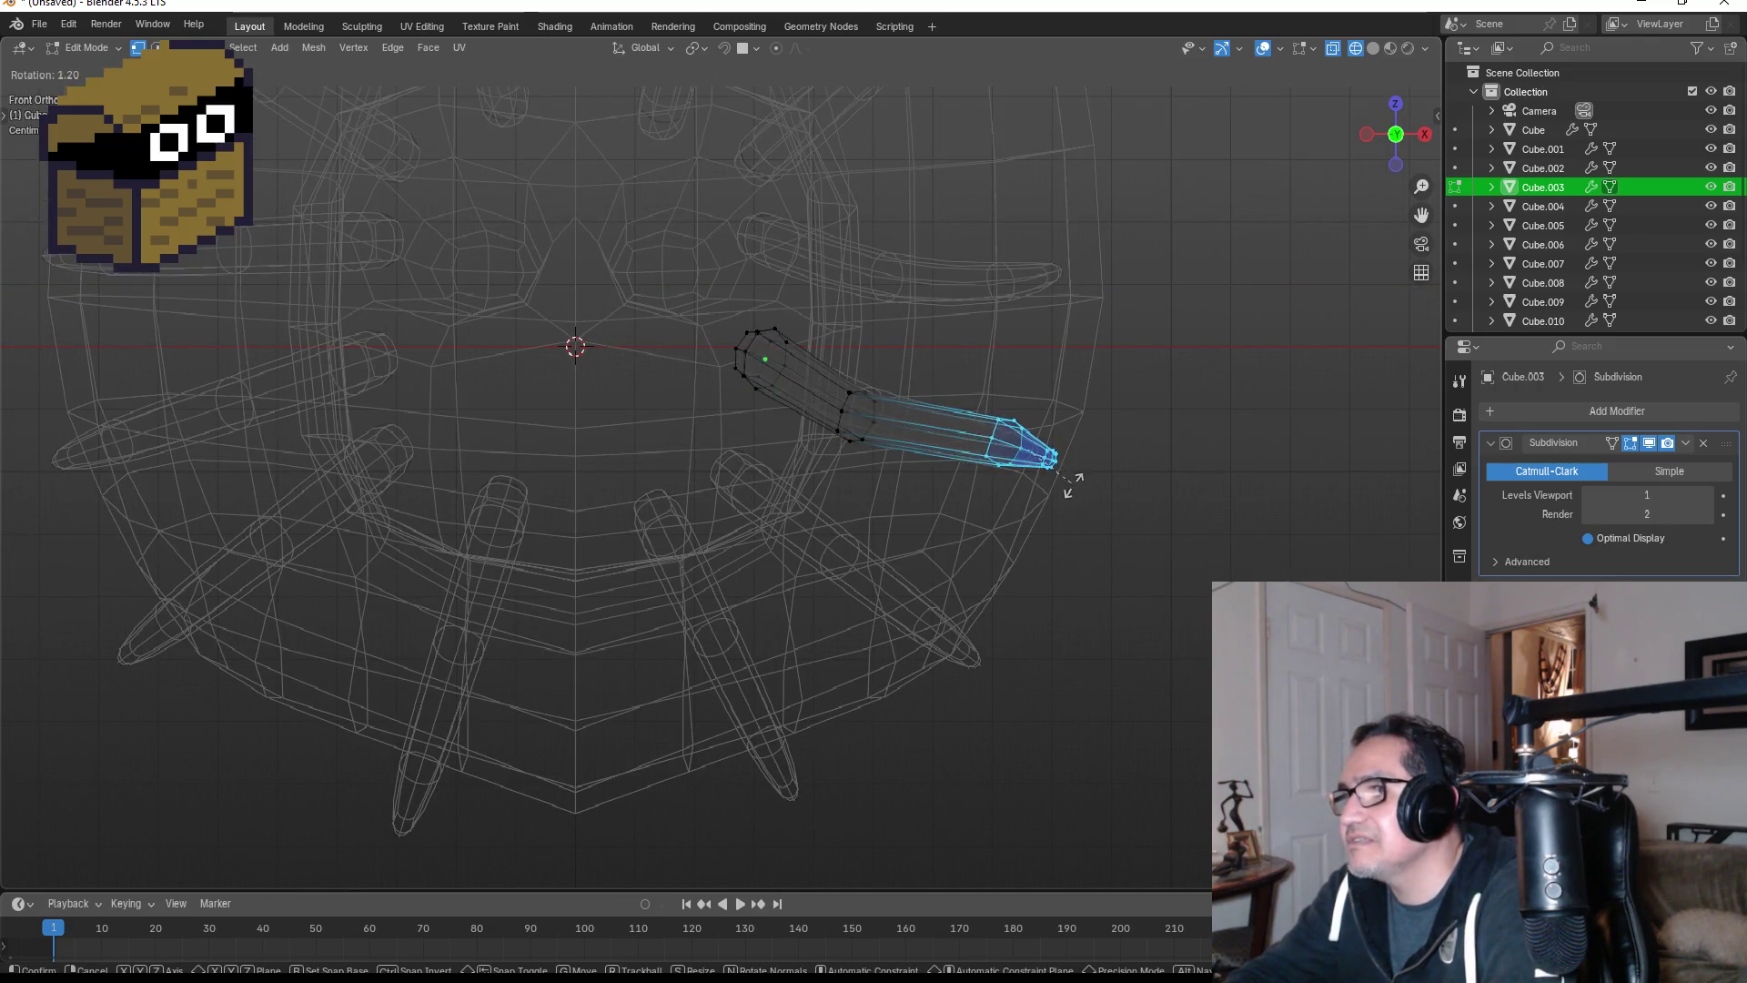
left_click(1066, 506)
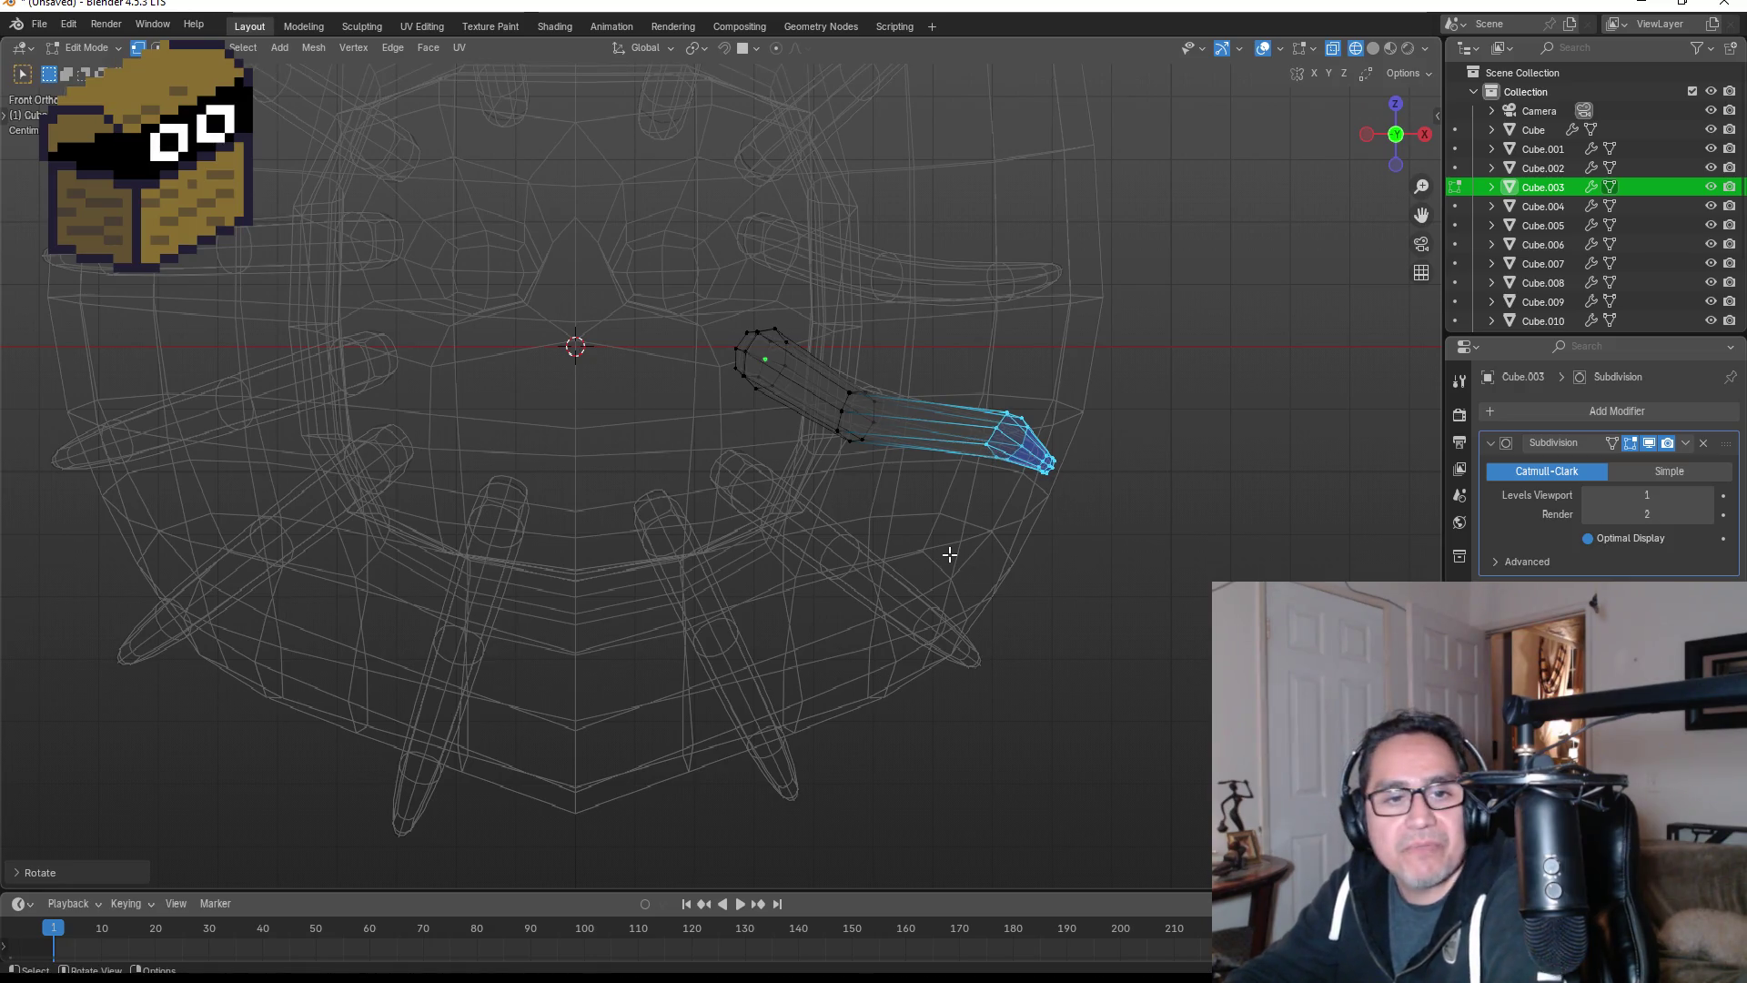
key("Tab")
mouse_move(910, 586)
middle_mouse_down()
mouse_move(985, 533)
mouse_move(838, 607)
middle_mouse_up()
key("KP_1")
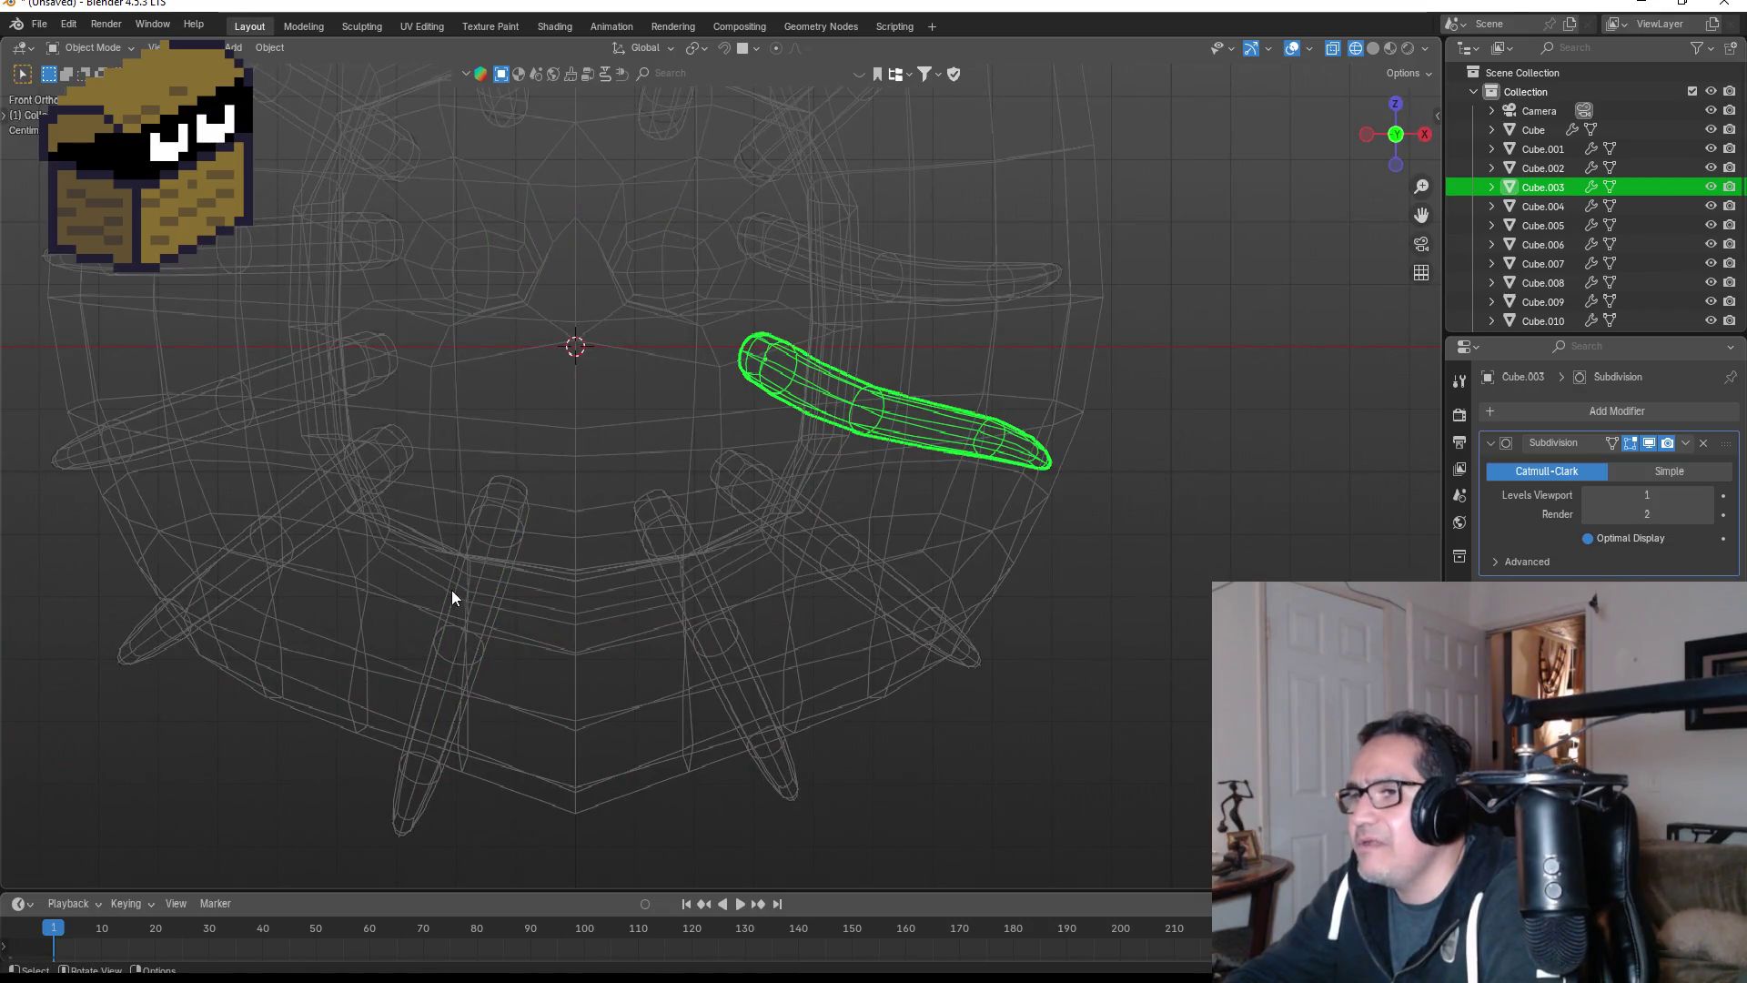
left_click(488, 571)
- Bend the lower spike Cube.009 by moving its middle loop and rotating its tip
middle_click_drag(509, 576, 744, 462, "shift")
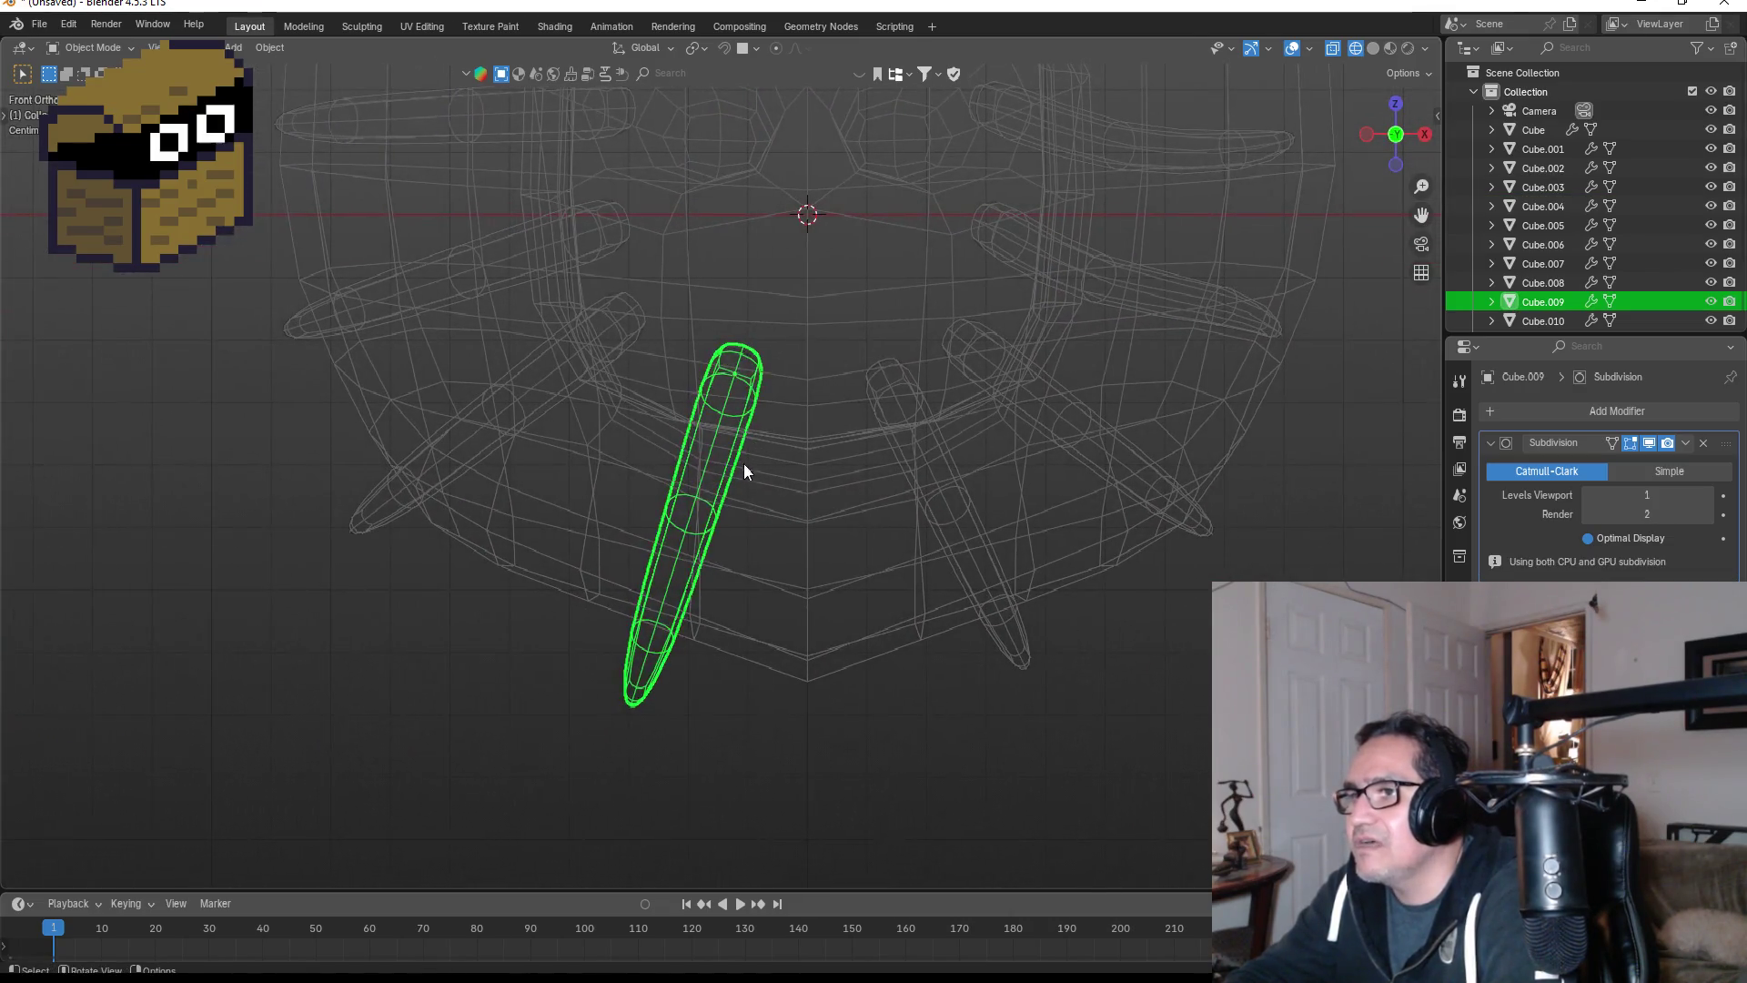
key("Tab")
left_click_drag(616, 460, 765, 554)
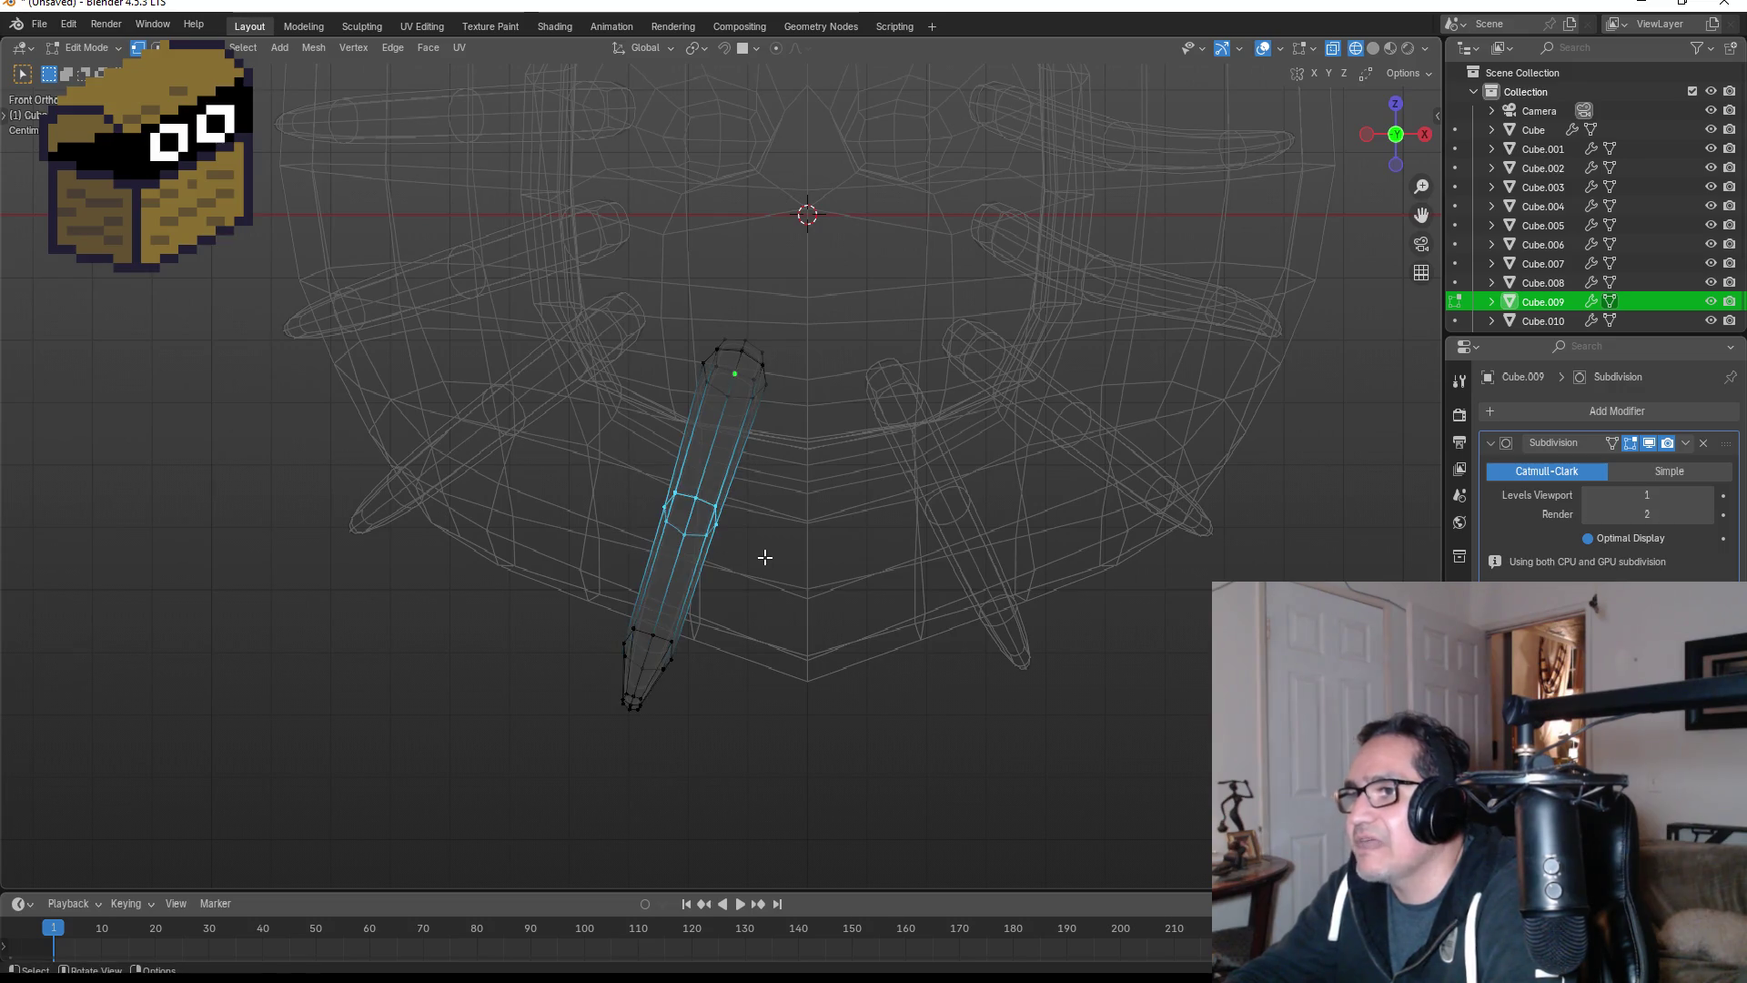
key("g")
left_click(739, 544)
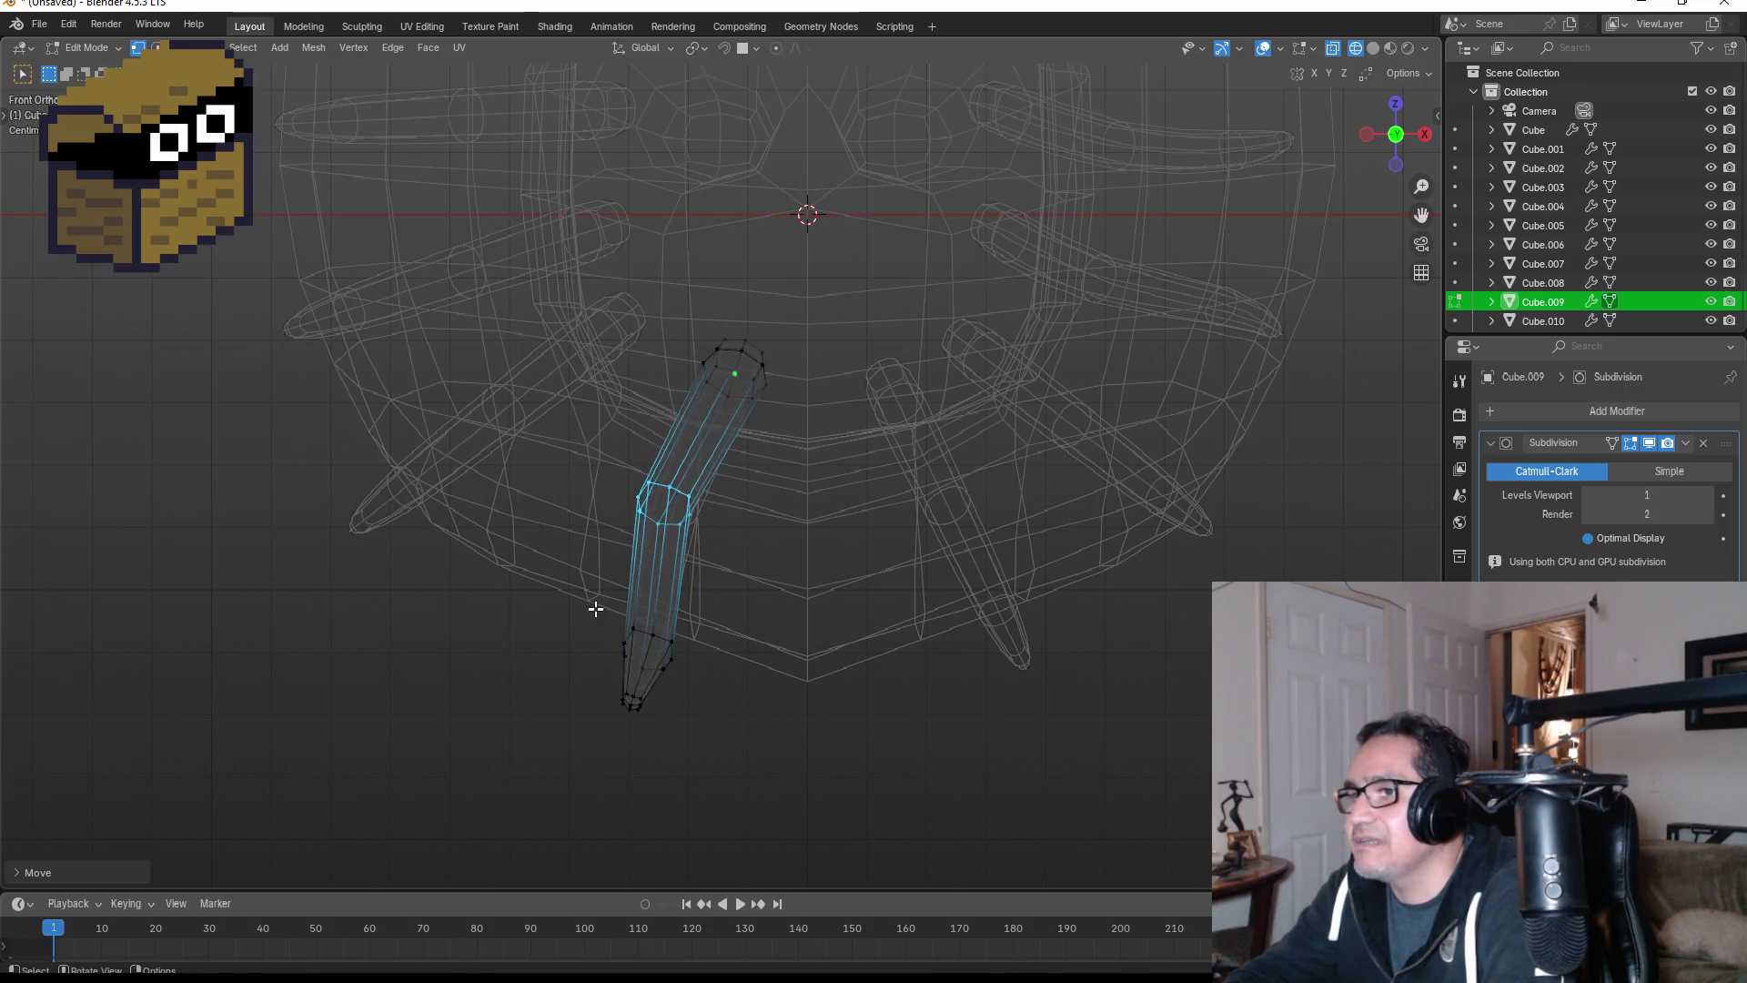
left_click_drag(596, 609, 731, 744)
key("r")
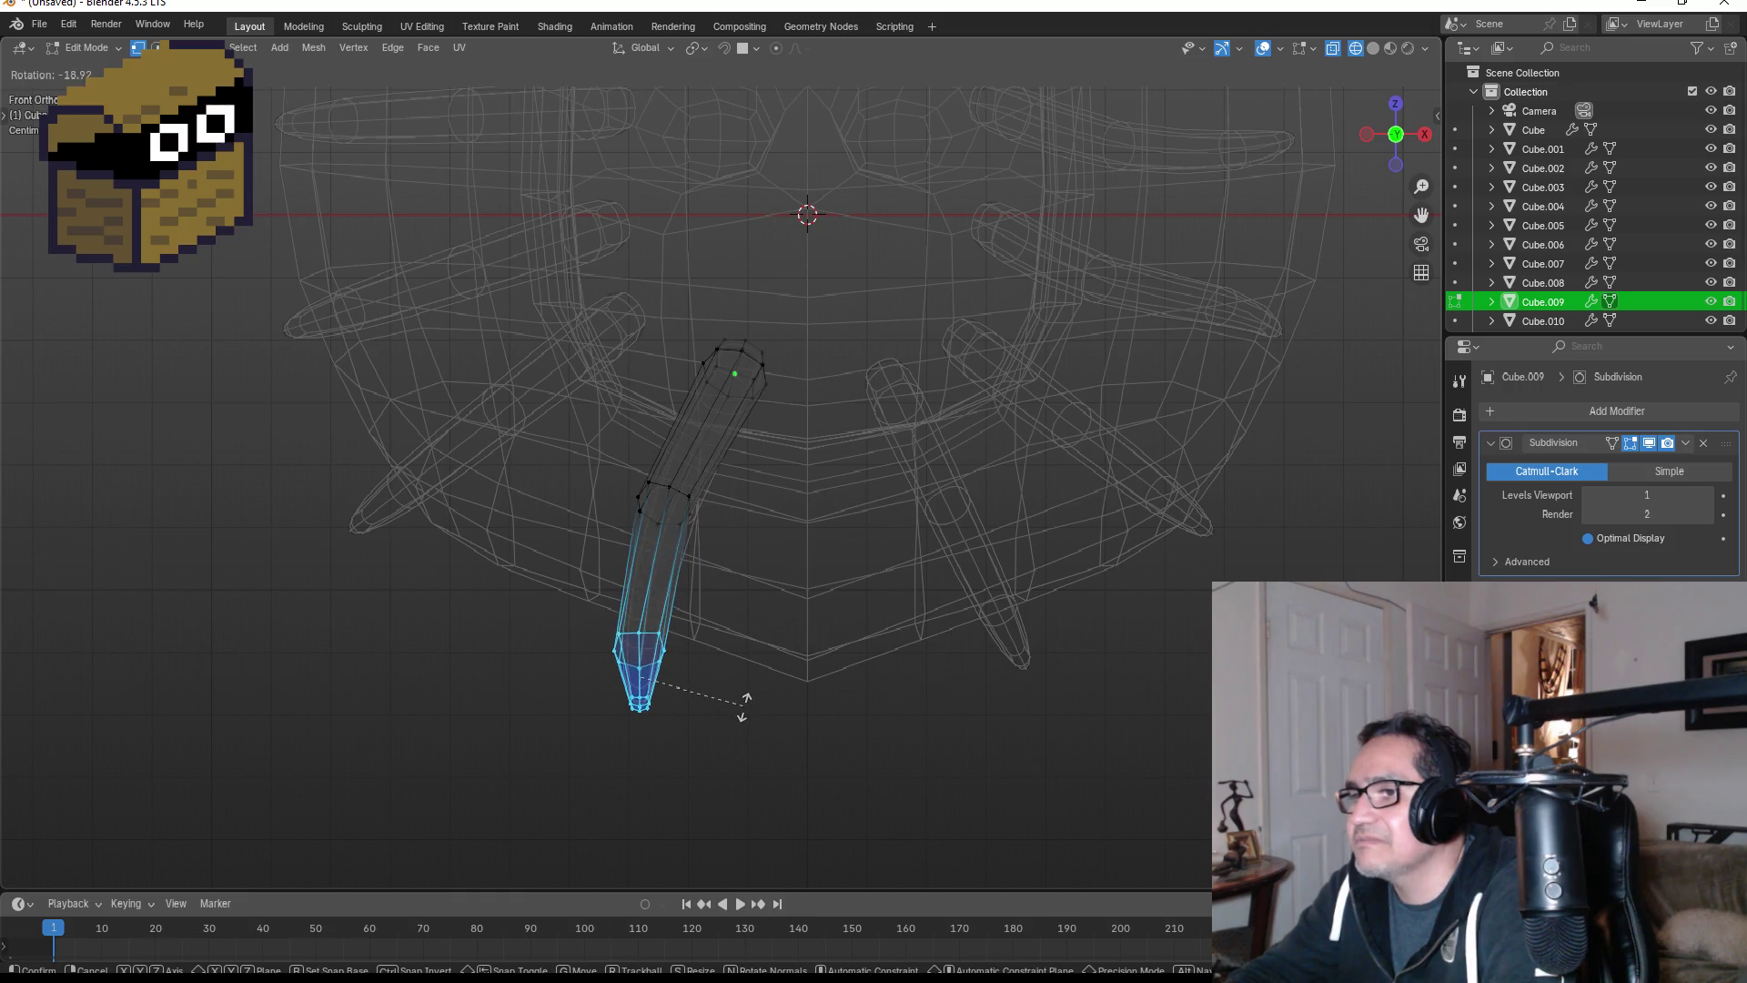
left_click(744, 703)
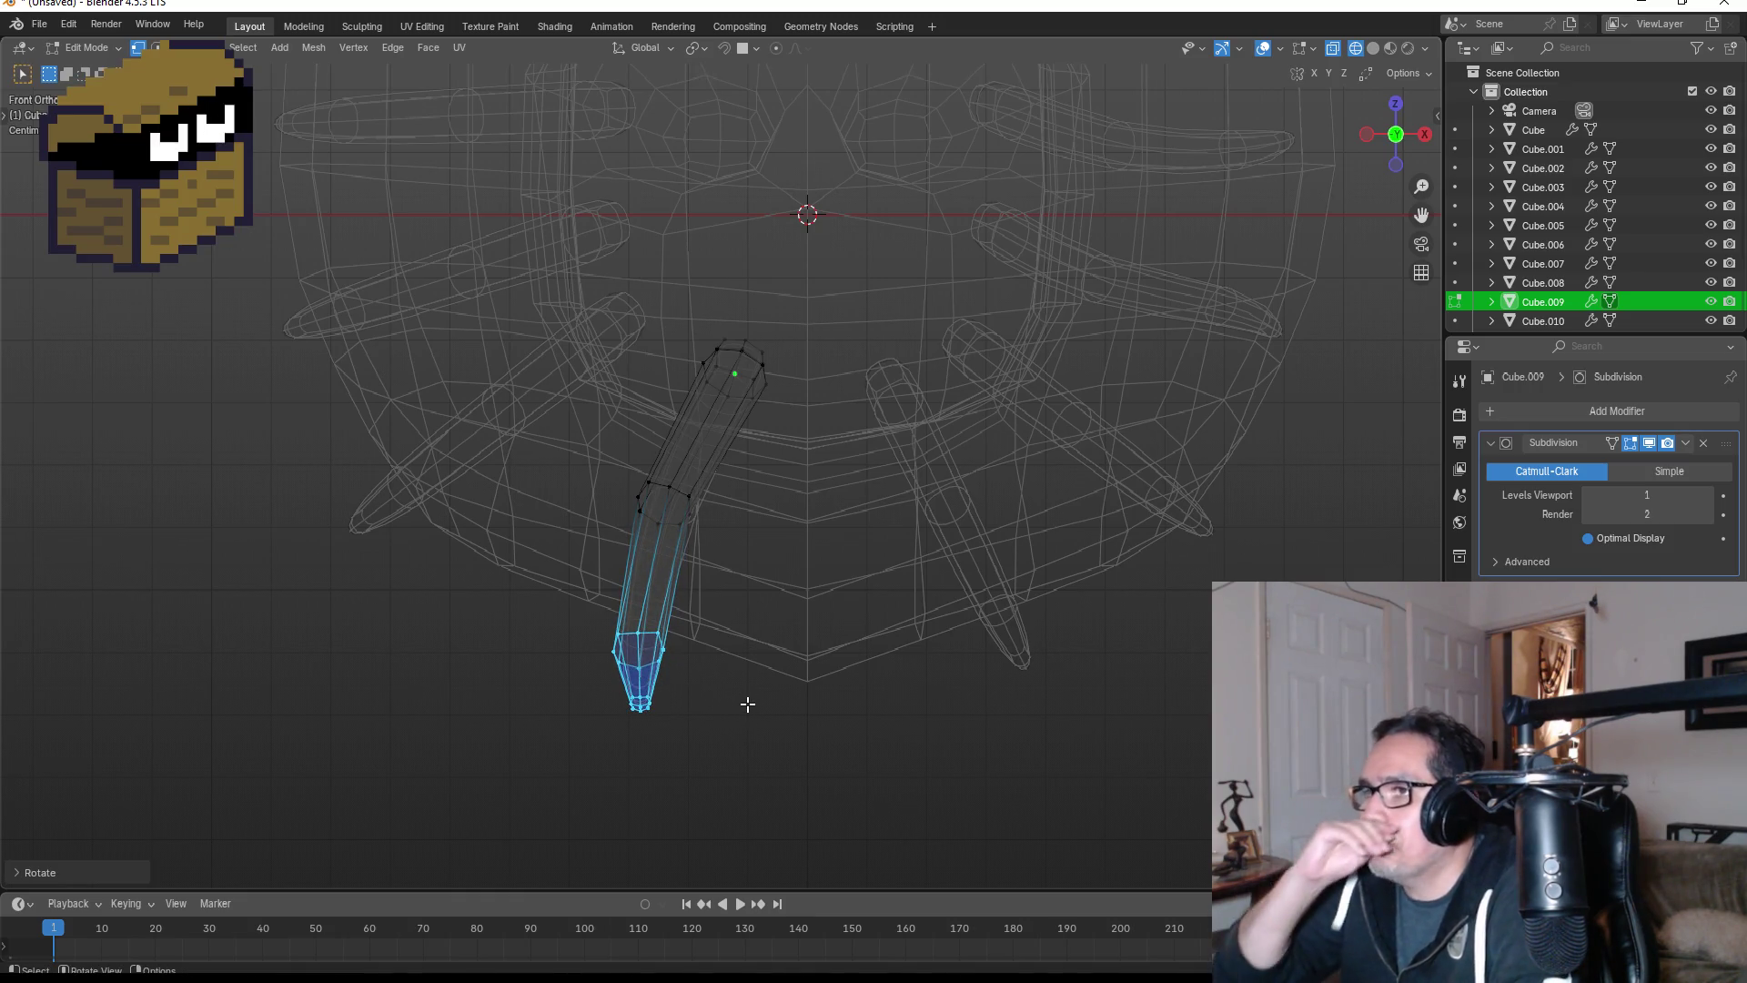
key("Tab")
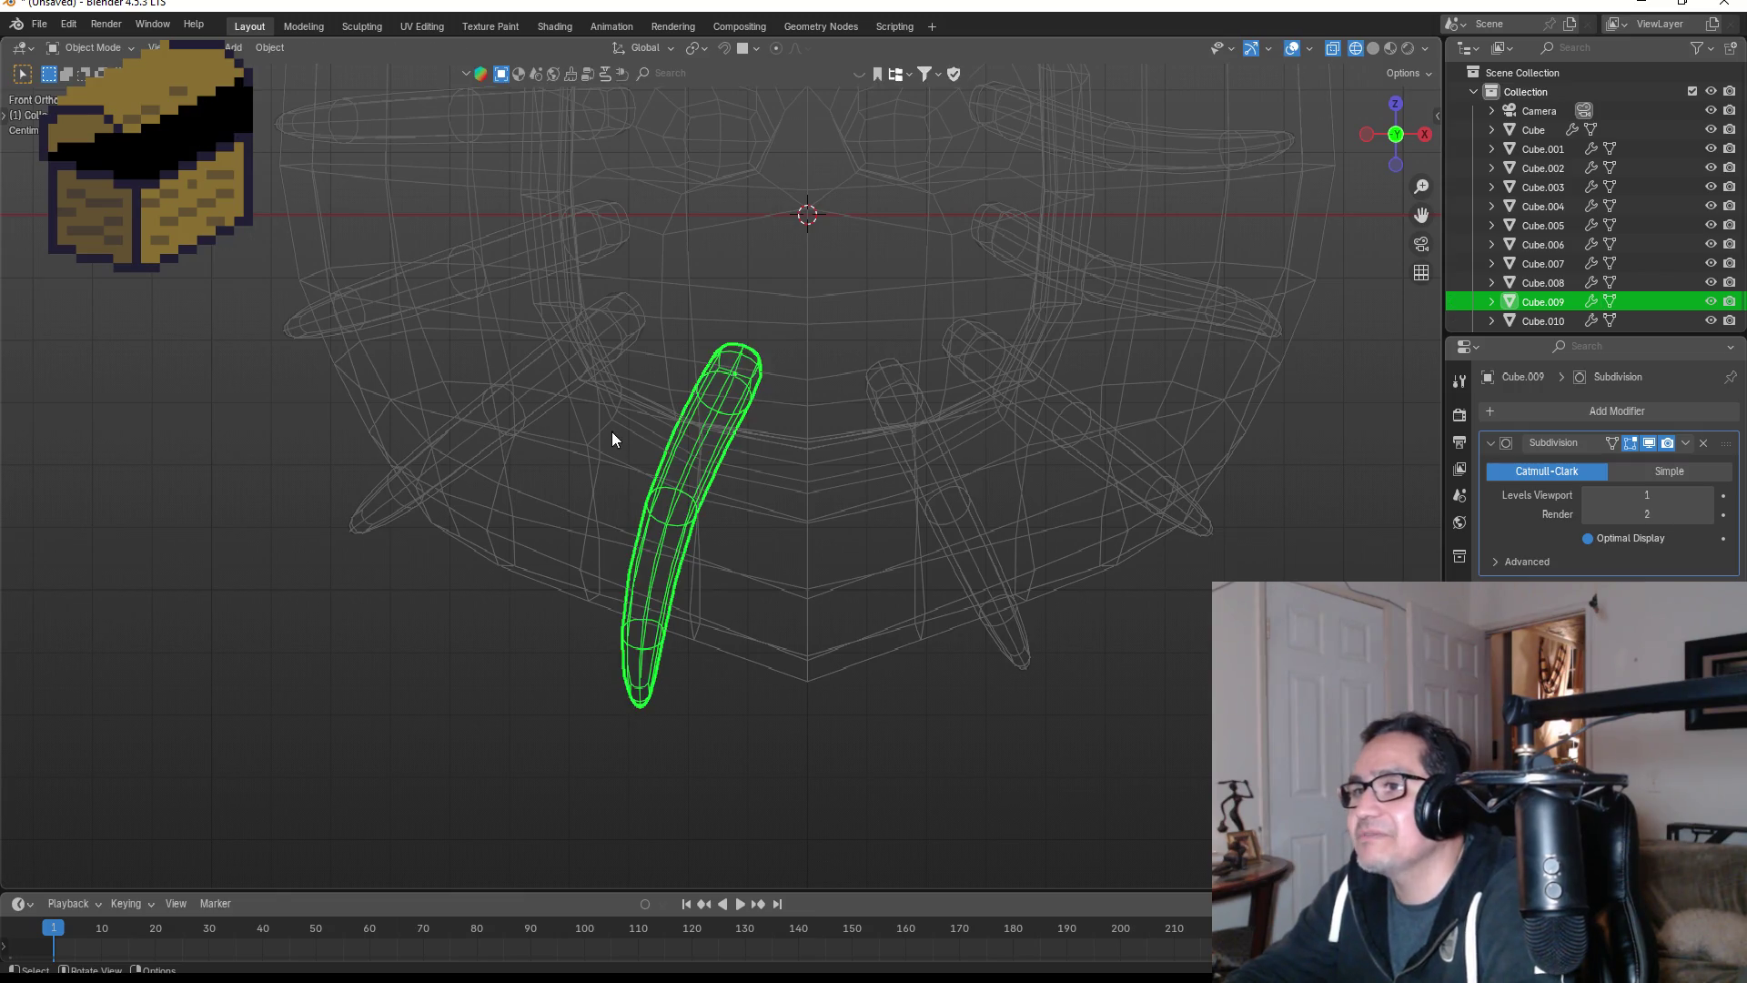
- Bend the left spike Cube.007 with a trackball-rotated tip and a shifted middle loop
mouse_move(612, 431)
middle_mouse_down("shift")
mouse_move(730, 480)
mouse_move(858, 421)
middle_mouse_up("shift")
left_click(859, 402)
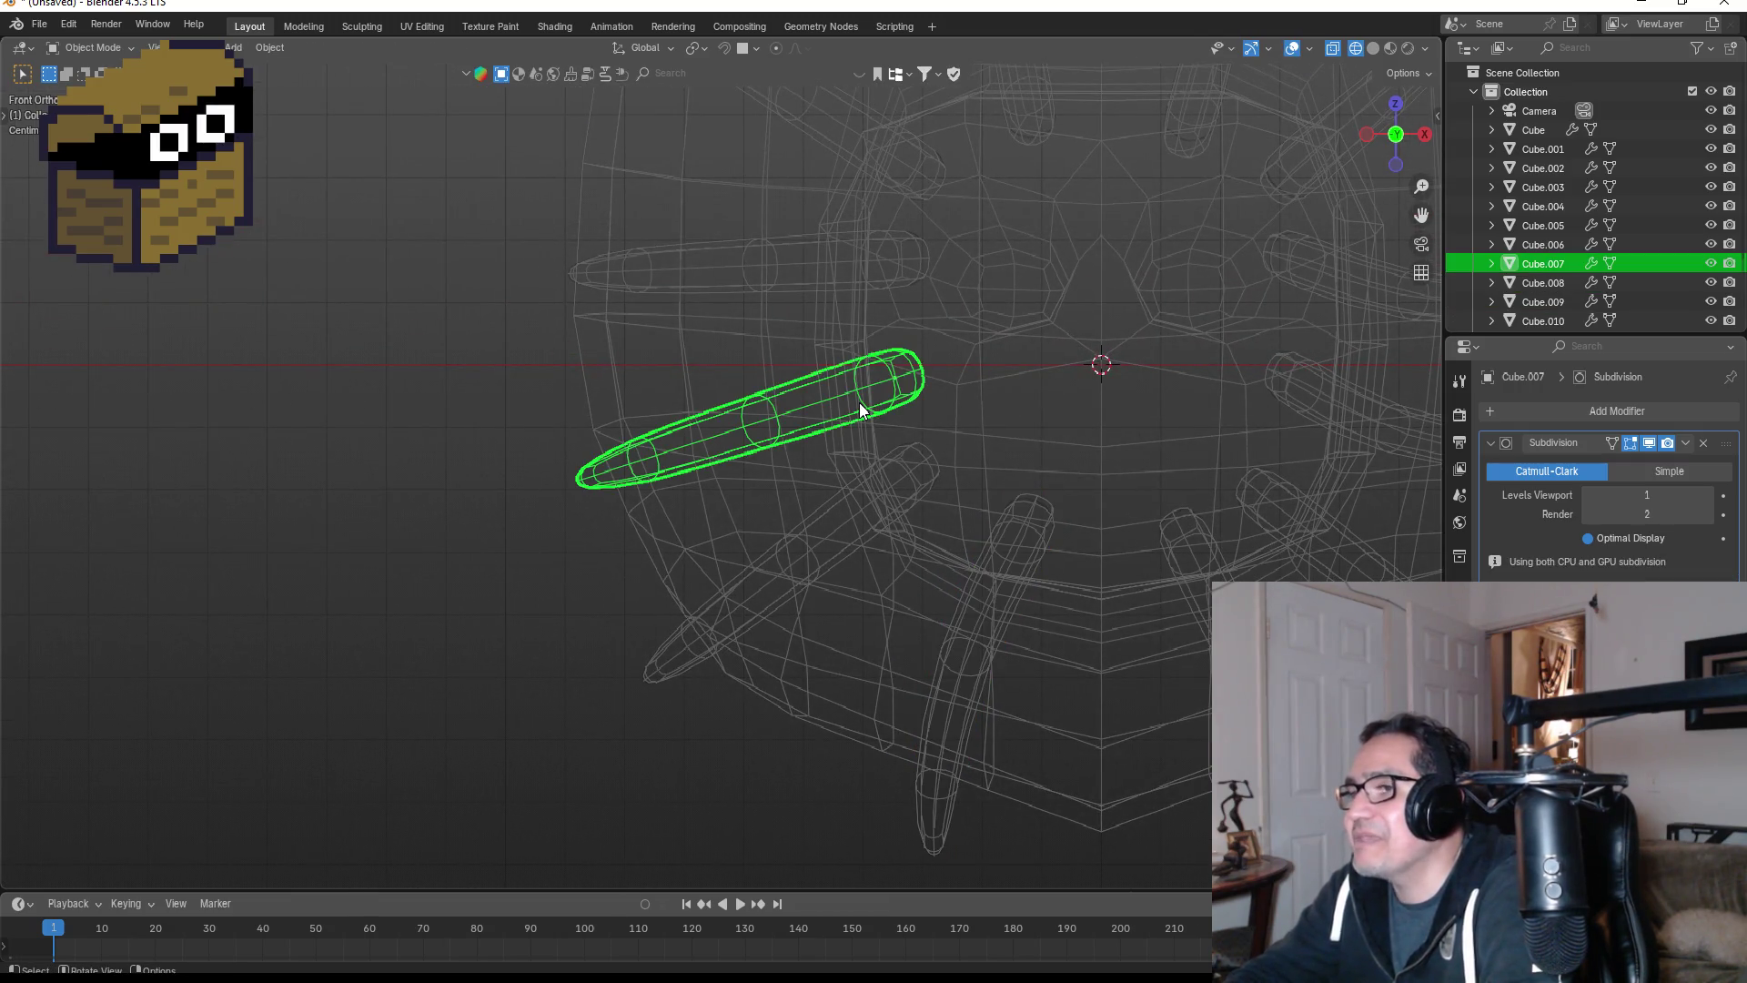
key("Tab")
scroll(710, 474, "up", 1)
left_click_drag(455, 400, 655, 521)
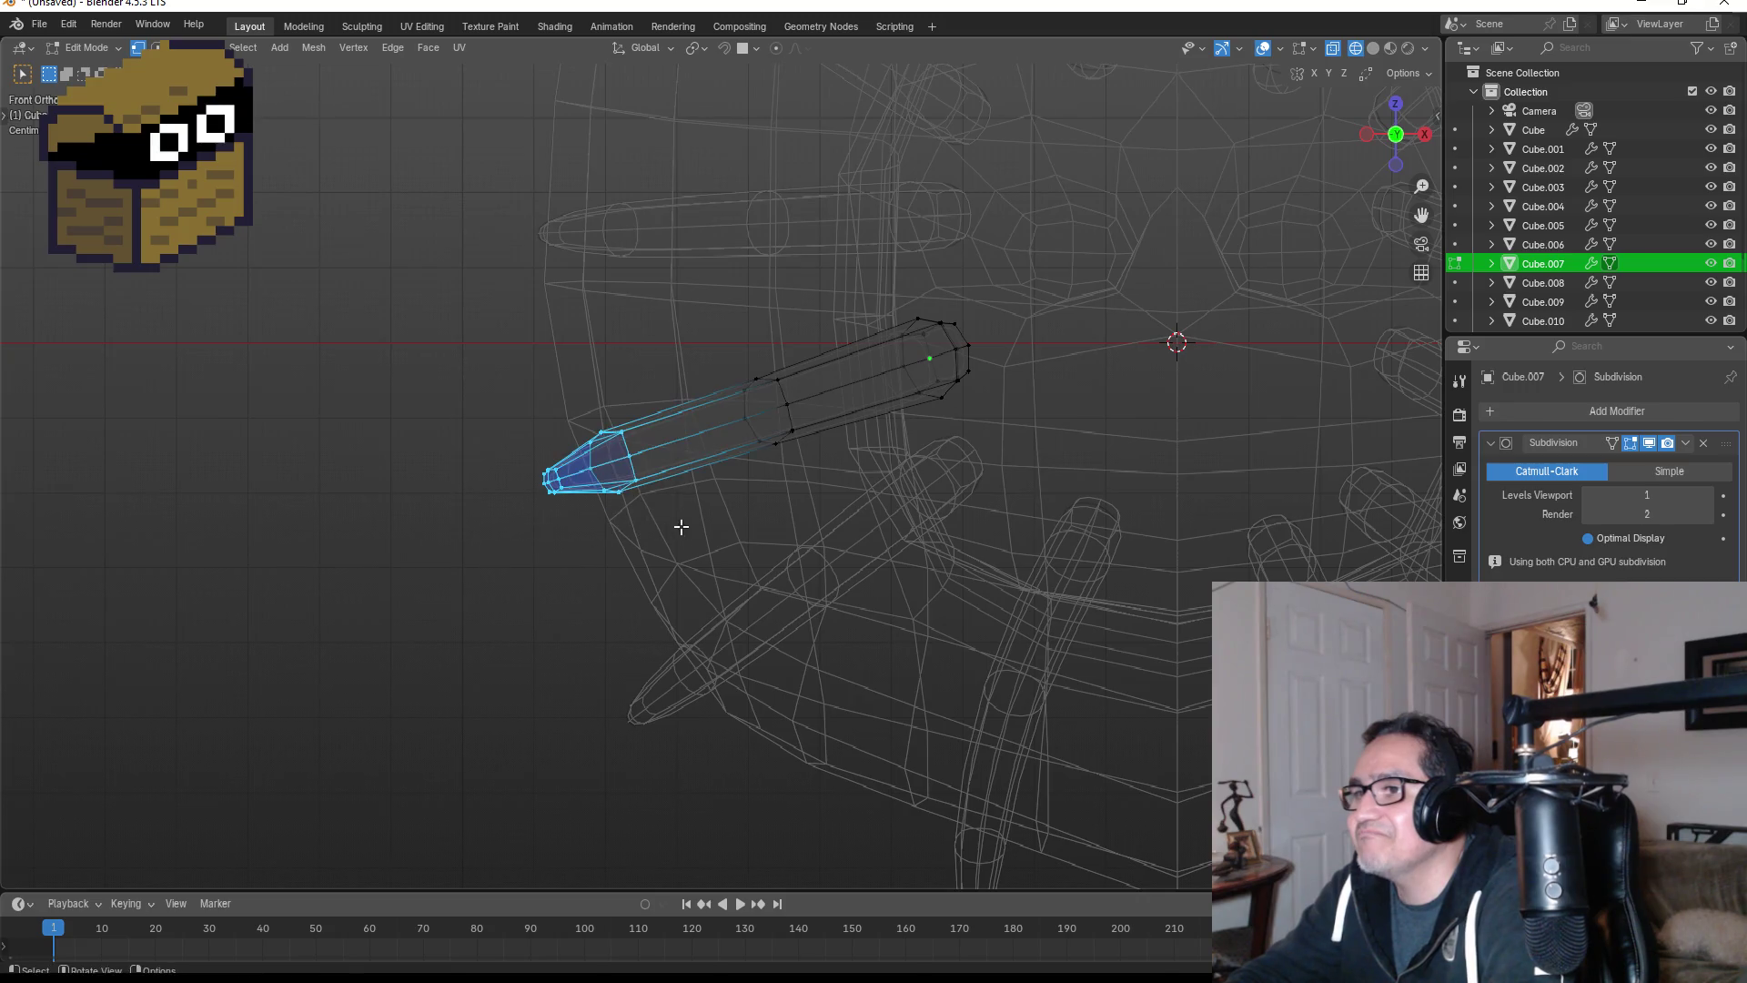
key("r")
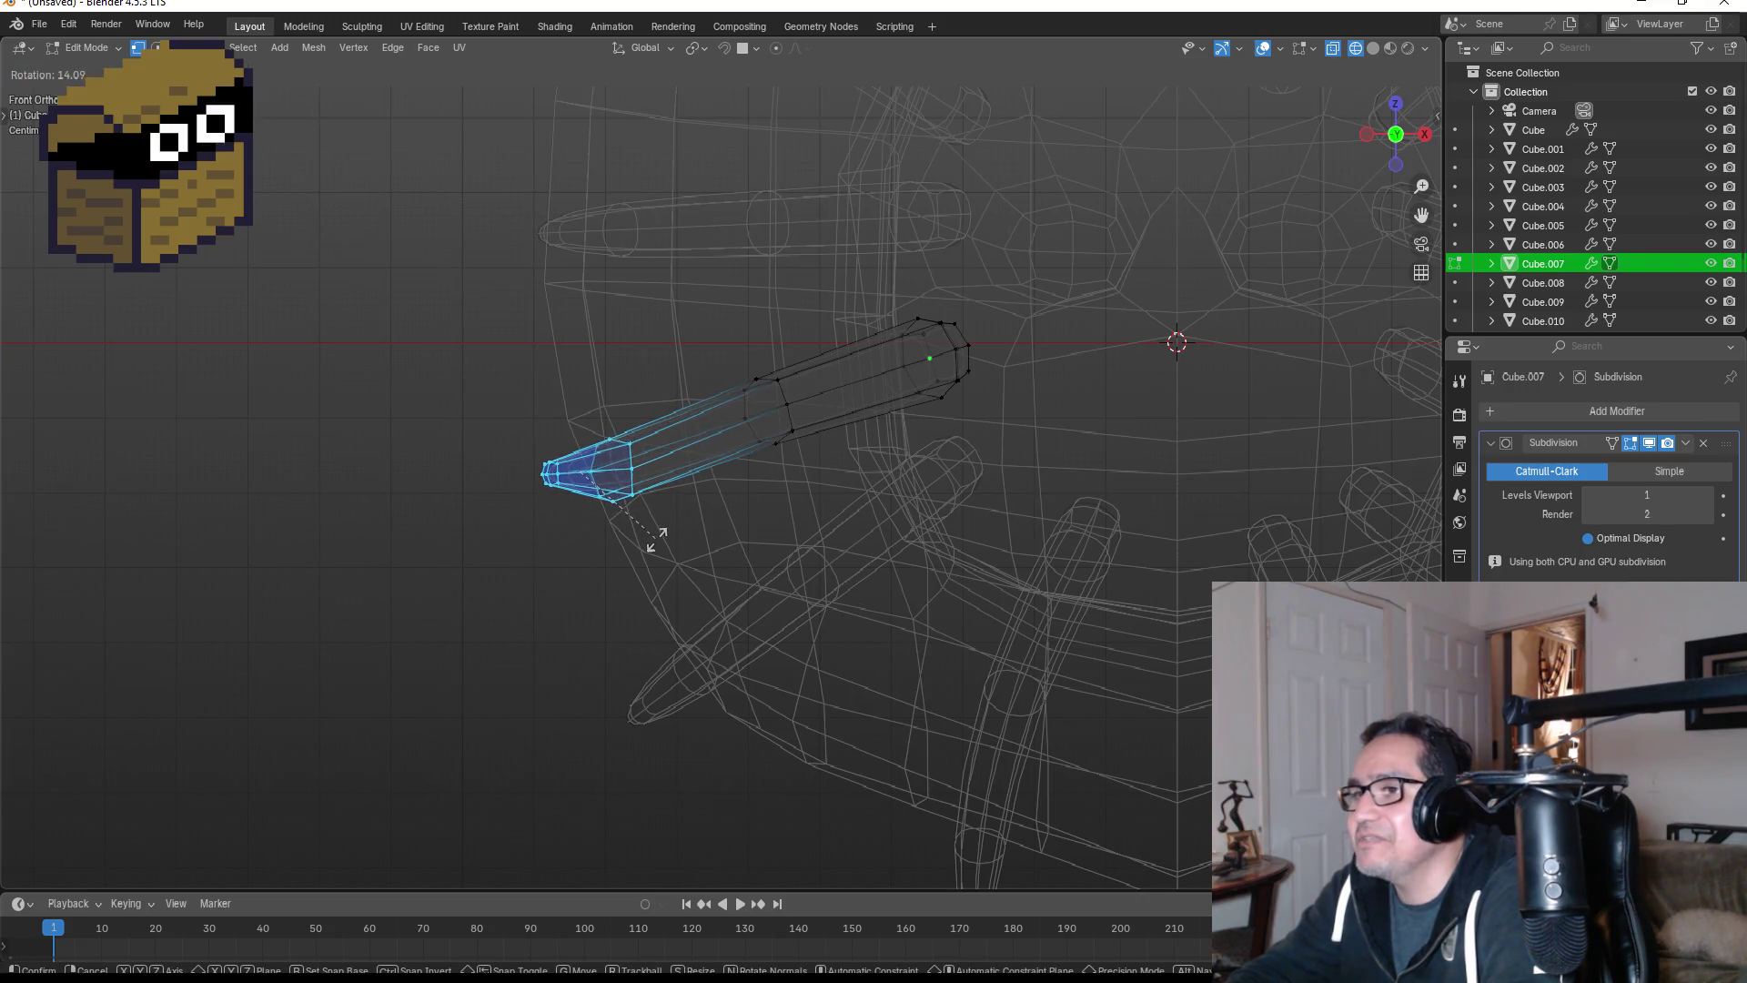
key("r")
left_click(692, 528)
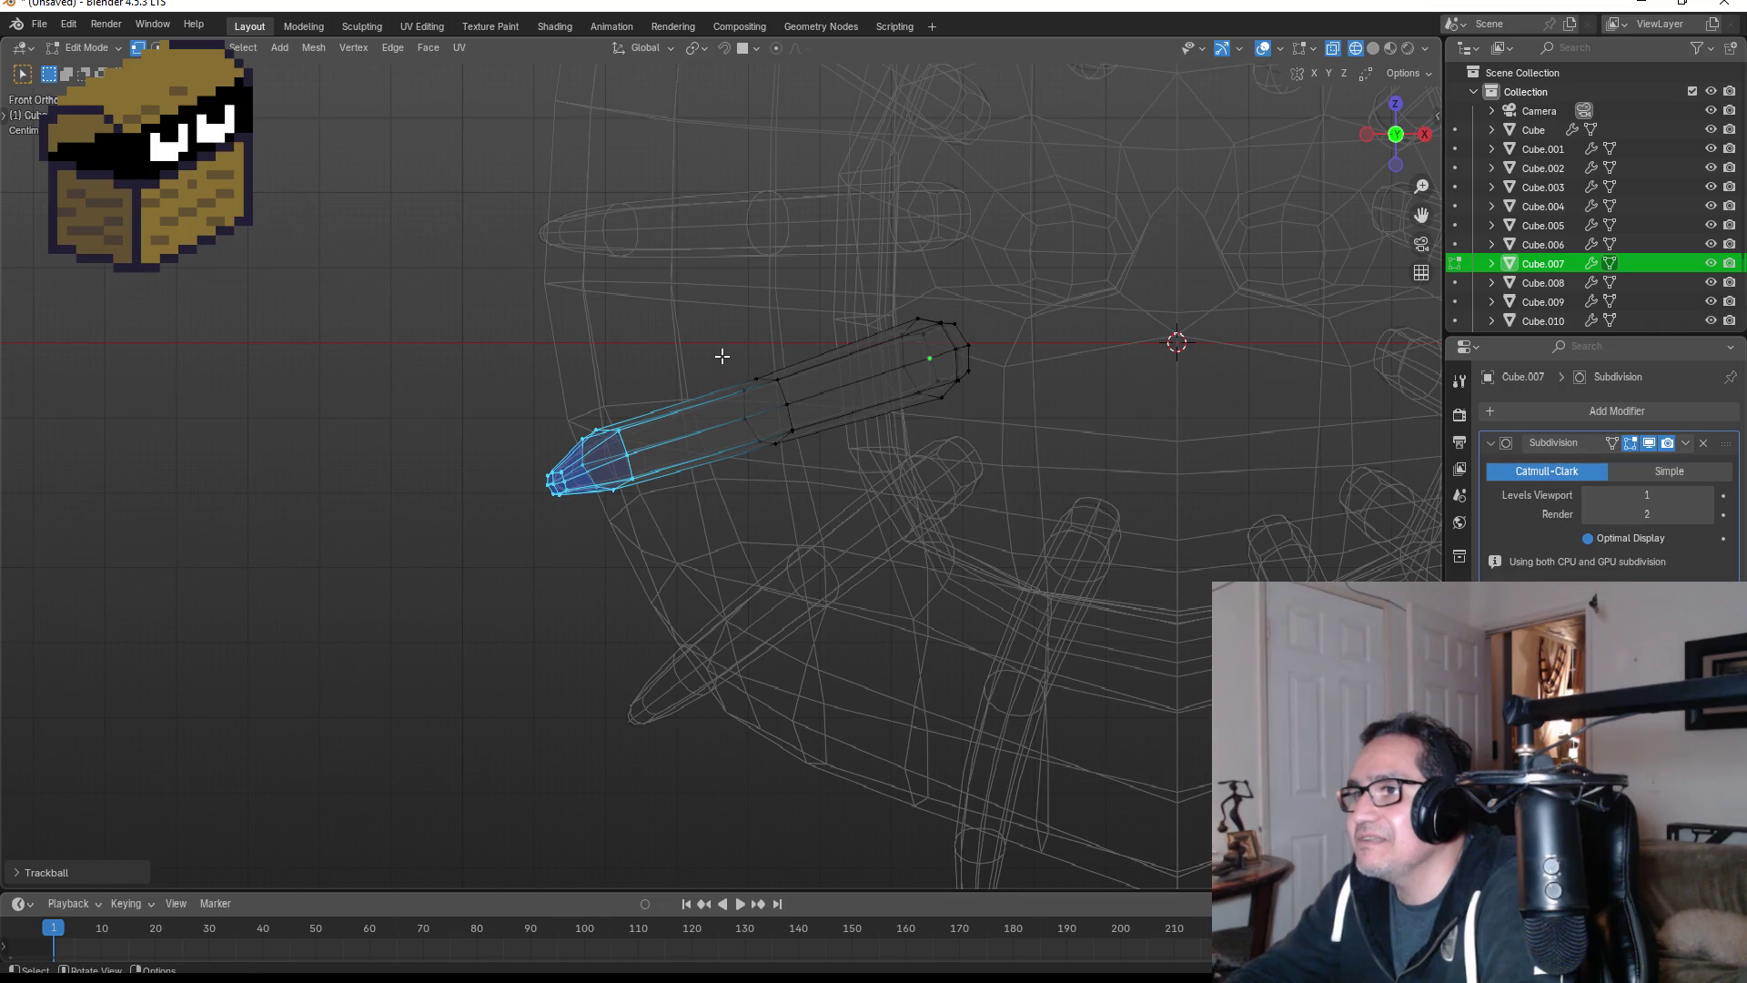
left_click_drag(723, 356, 842, 469)
key("g")
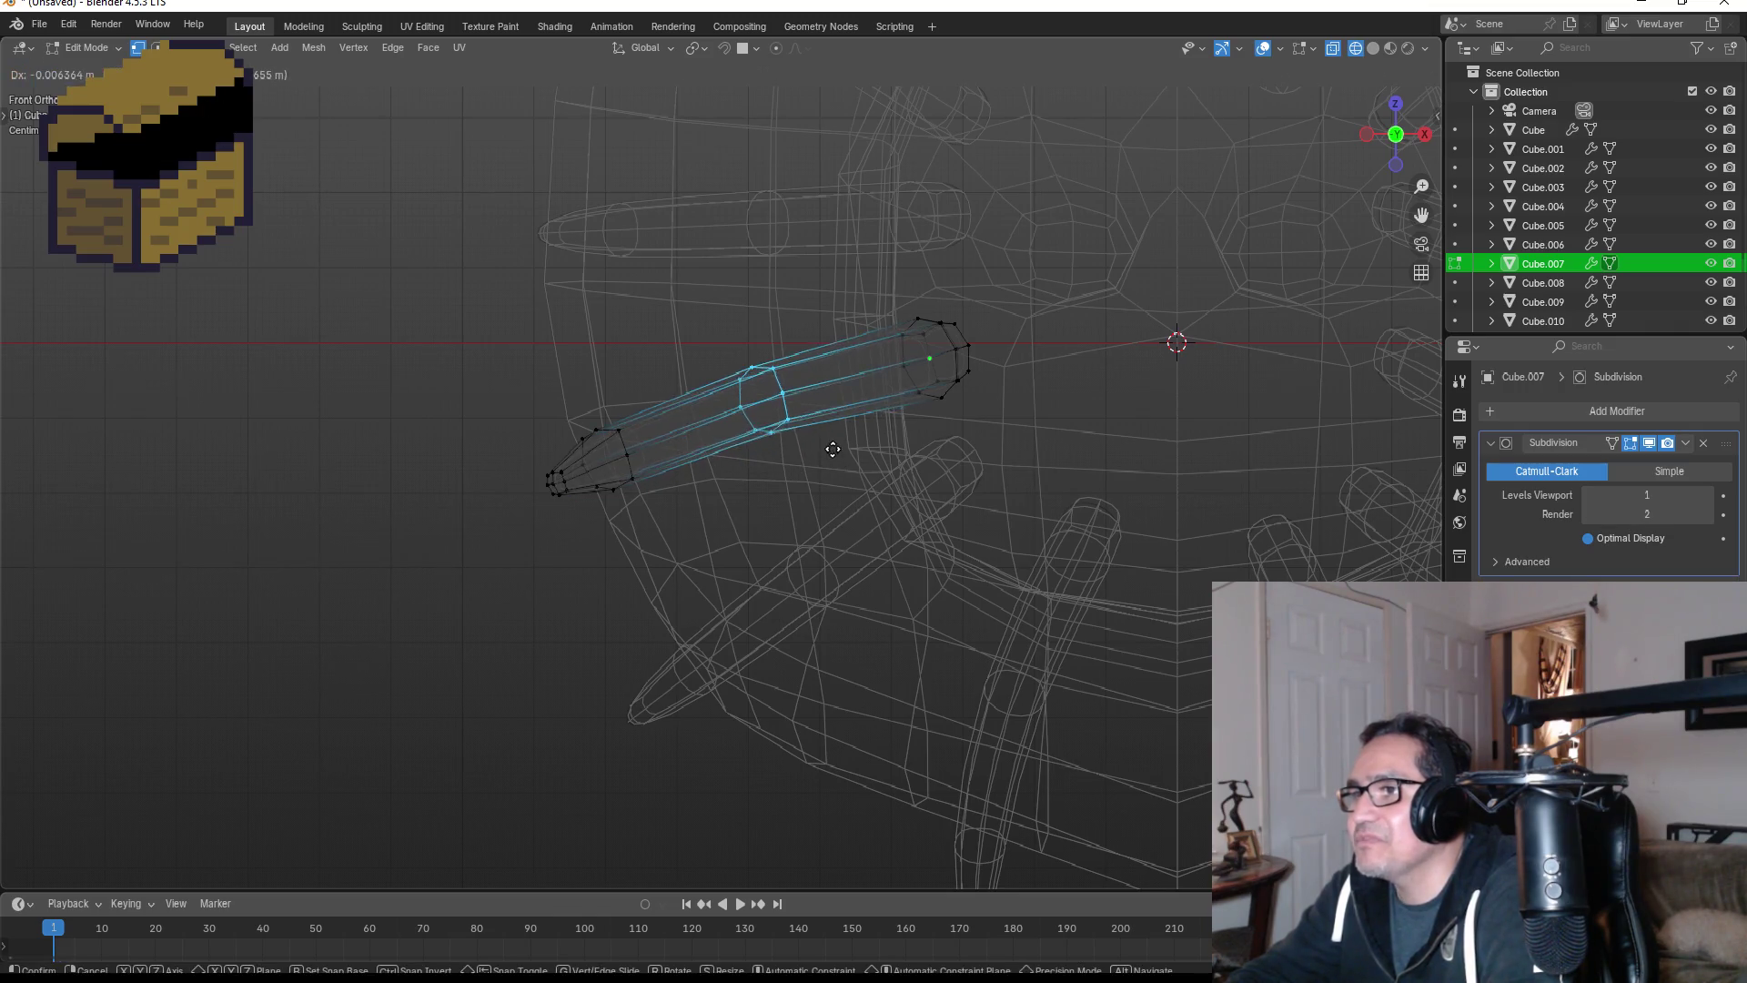
left_click(825, 431)
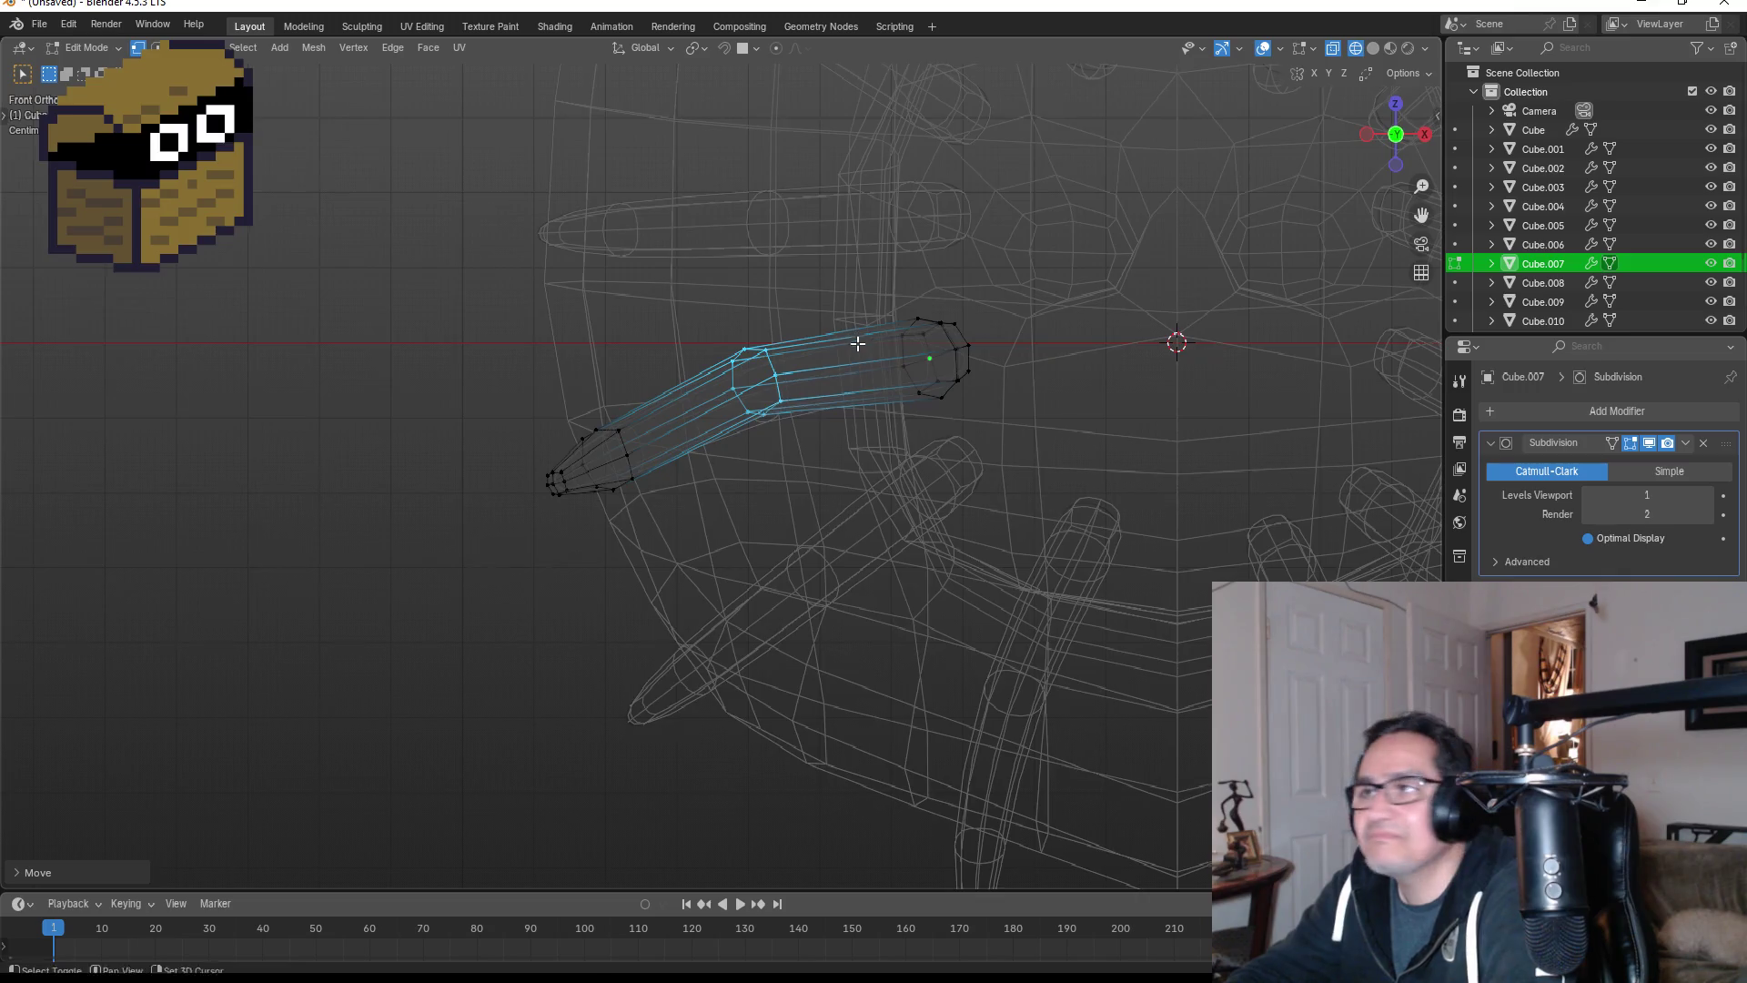
mouse_move(793, 244)
middle_mouse_down("shift")
mouse_move(920, 408)
mouse_move(936, 534)
middle_mouse_up("shift")
key("Tab")
- Curve the horizontal tentacle Cube.006 upward by tilting its tip and raising its middle loop
left_click(904, 395)
left_click(784, 411)
key("Tab")
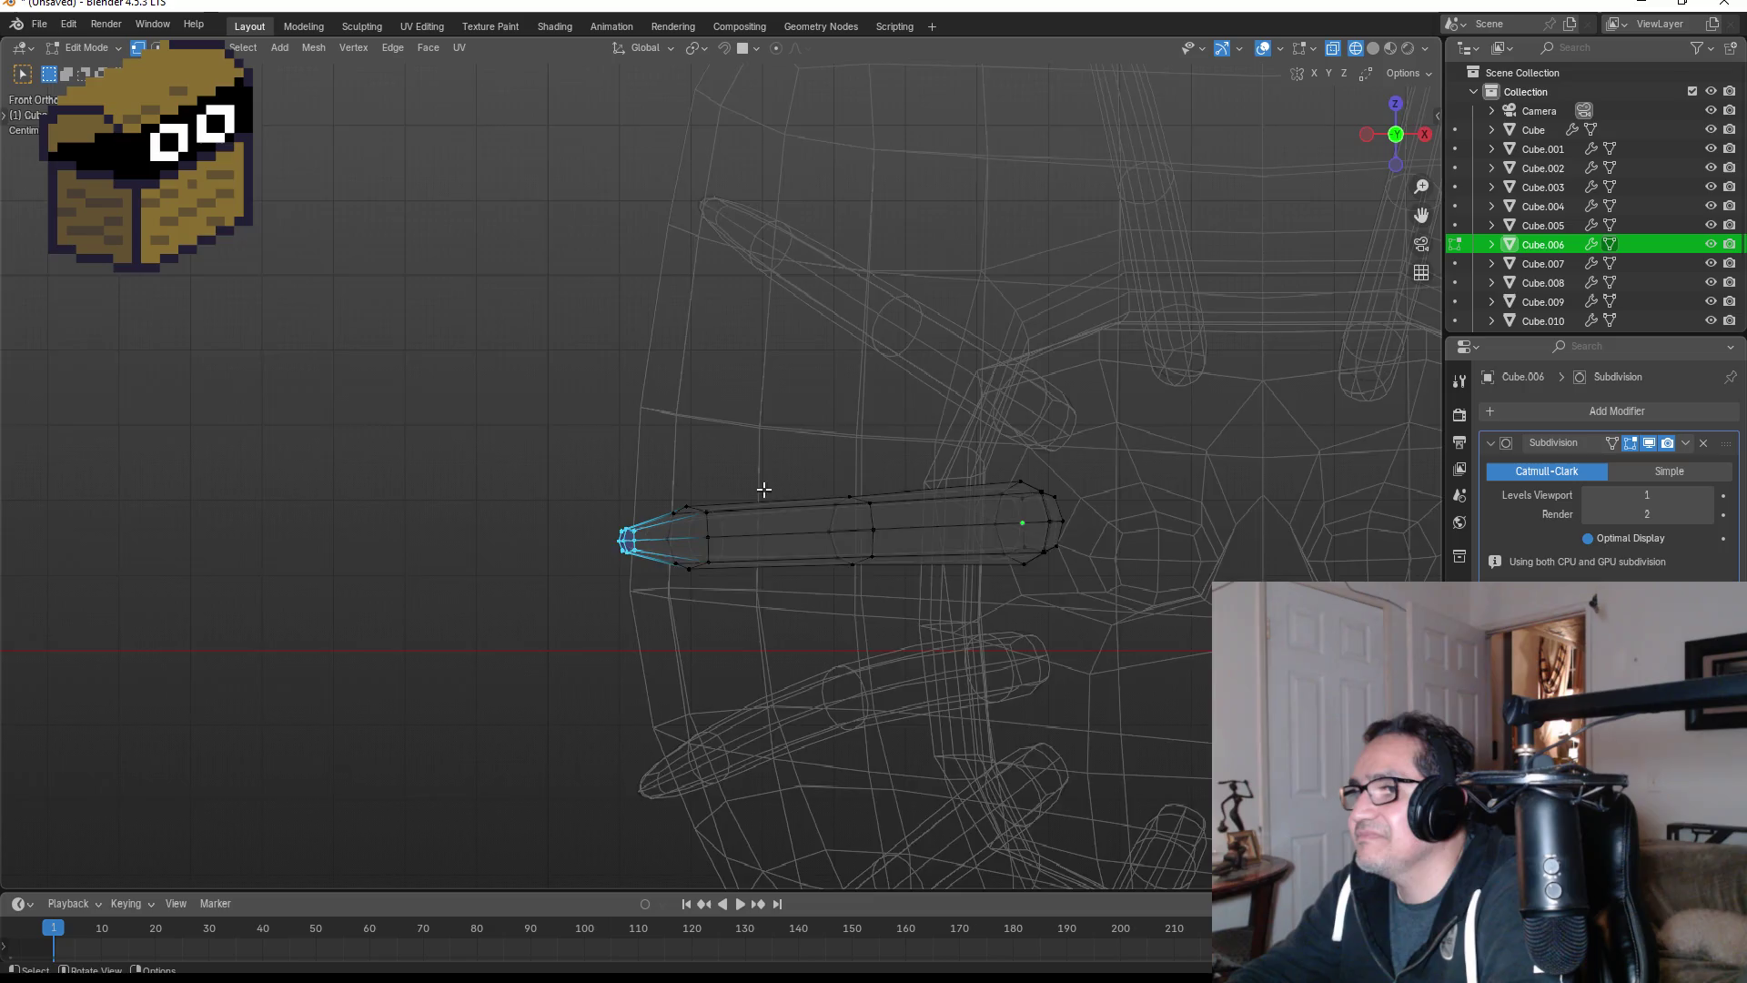
scroll(637, 482, "up", 1)
left_click_drag(516, 476, 726, 615)
key("r")
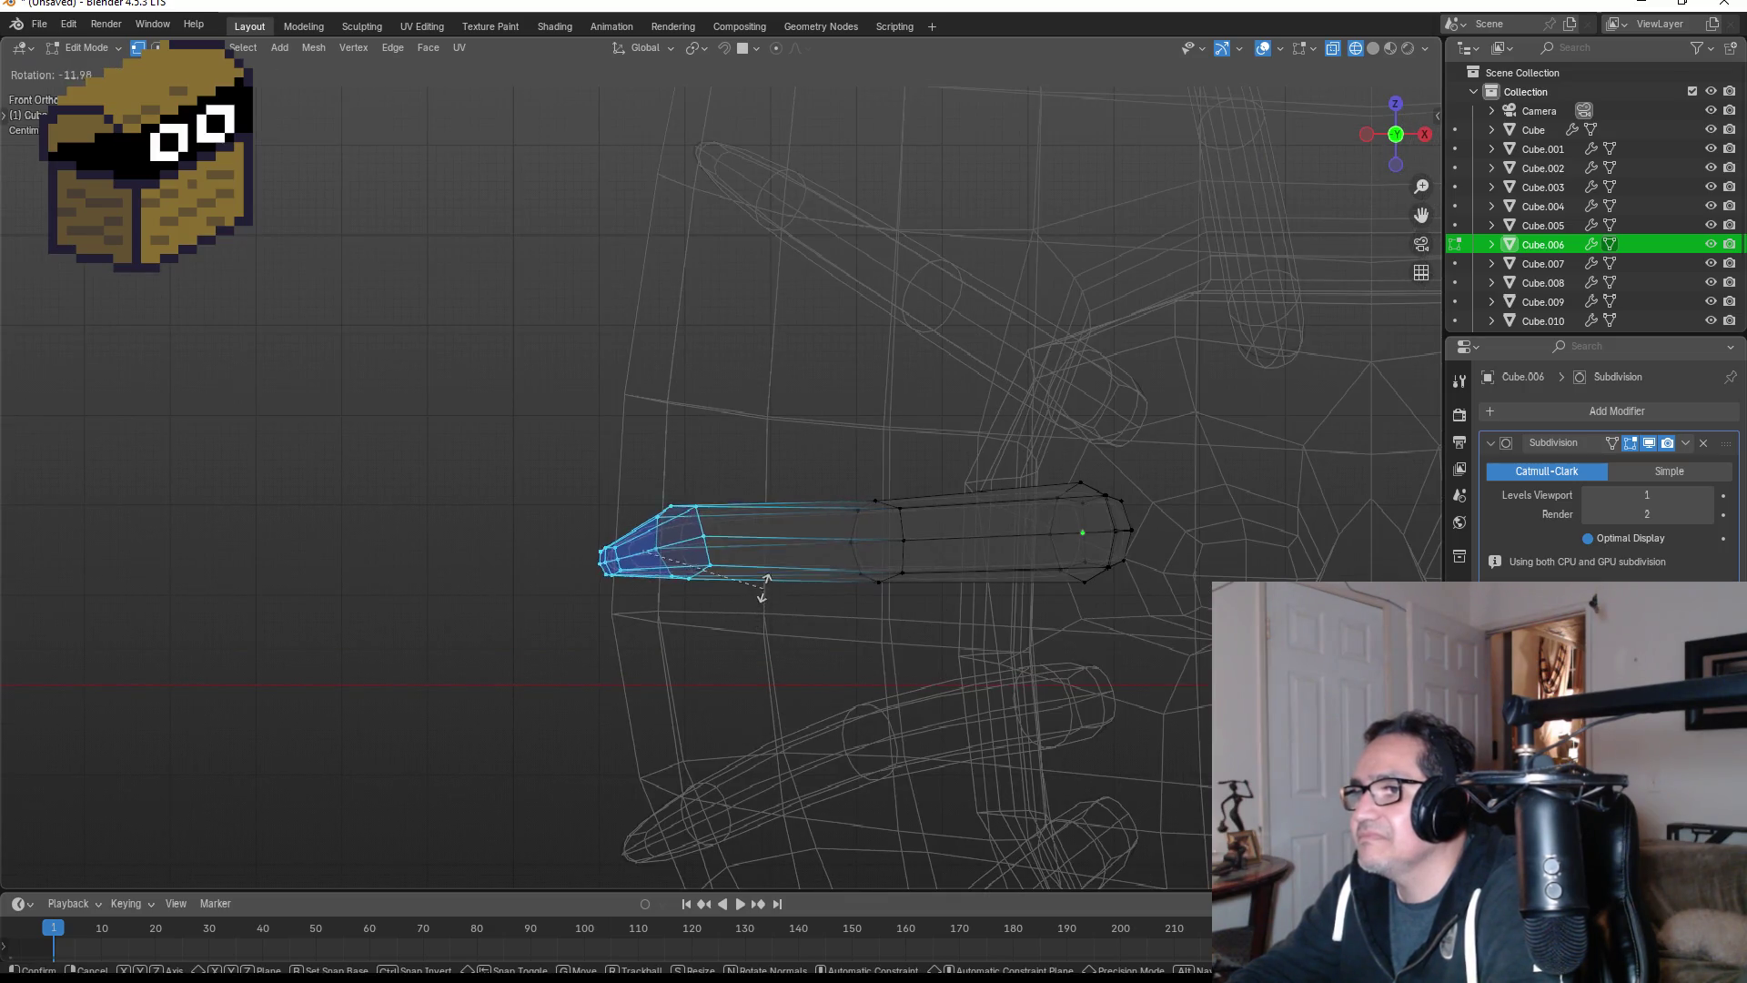
left_click(863, 509)
left_click_drag(832, 459, 951, 605)
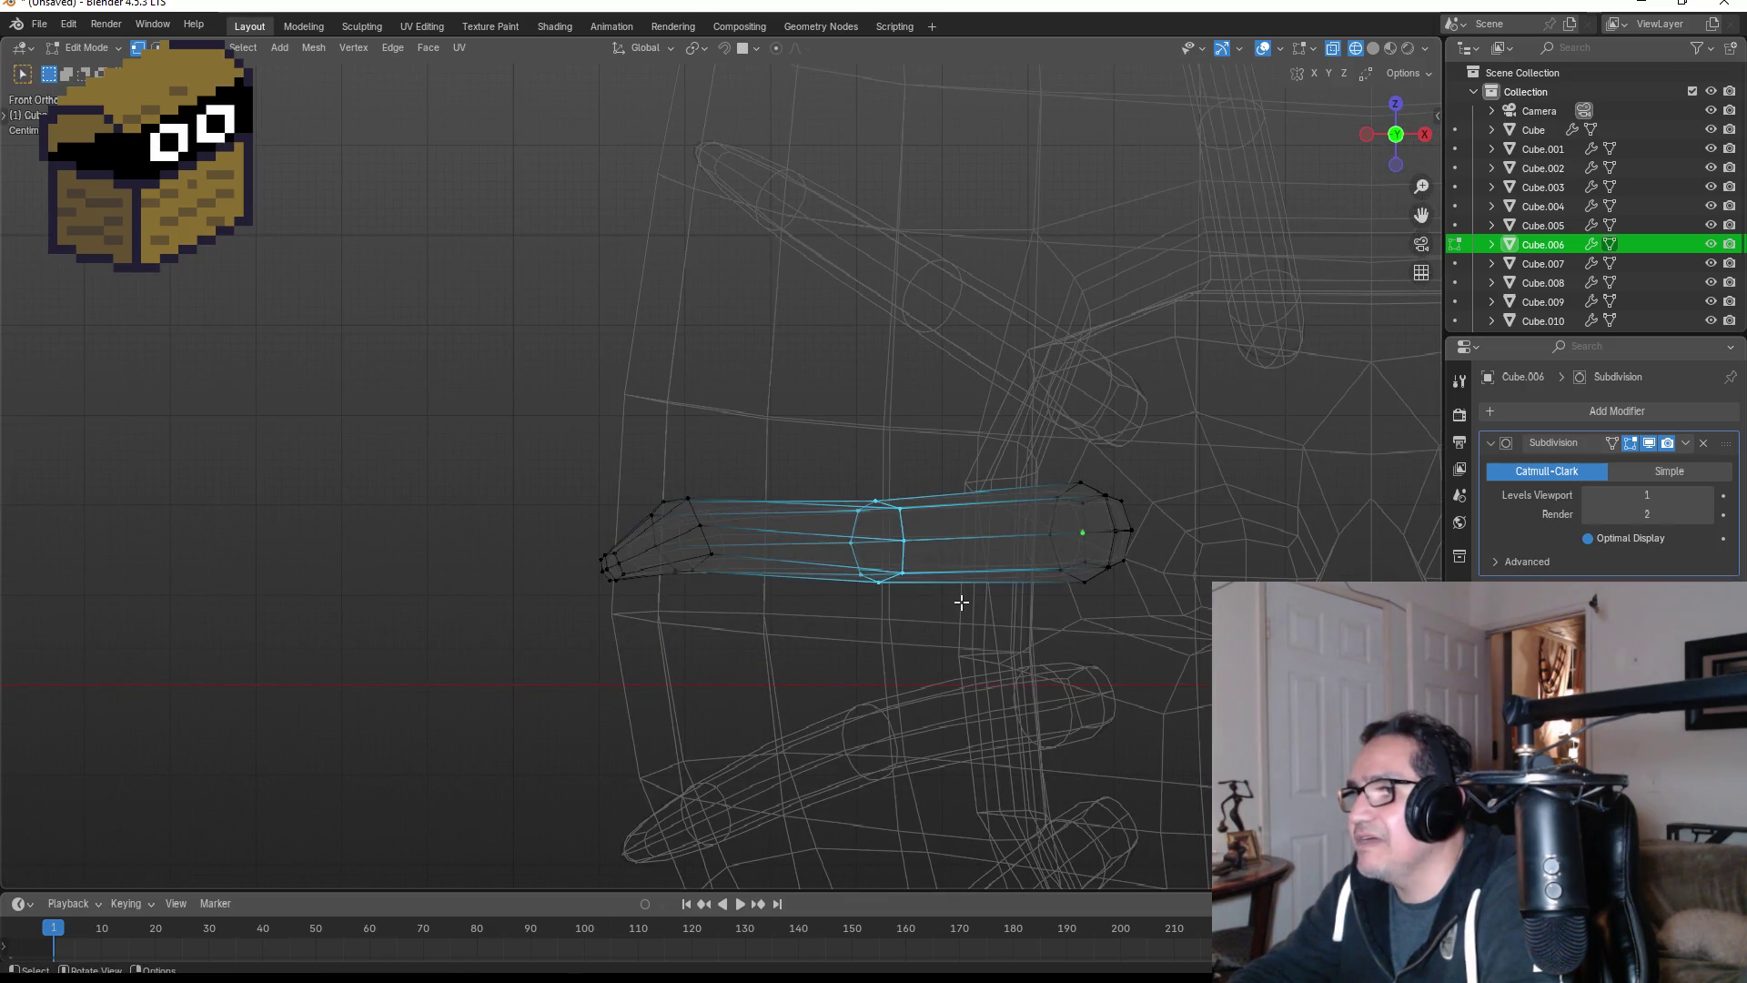
key("g")
left_click(959, 538)
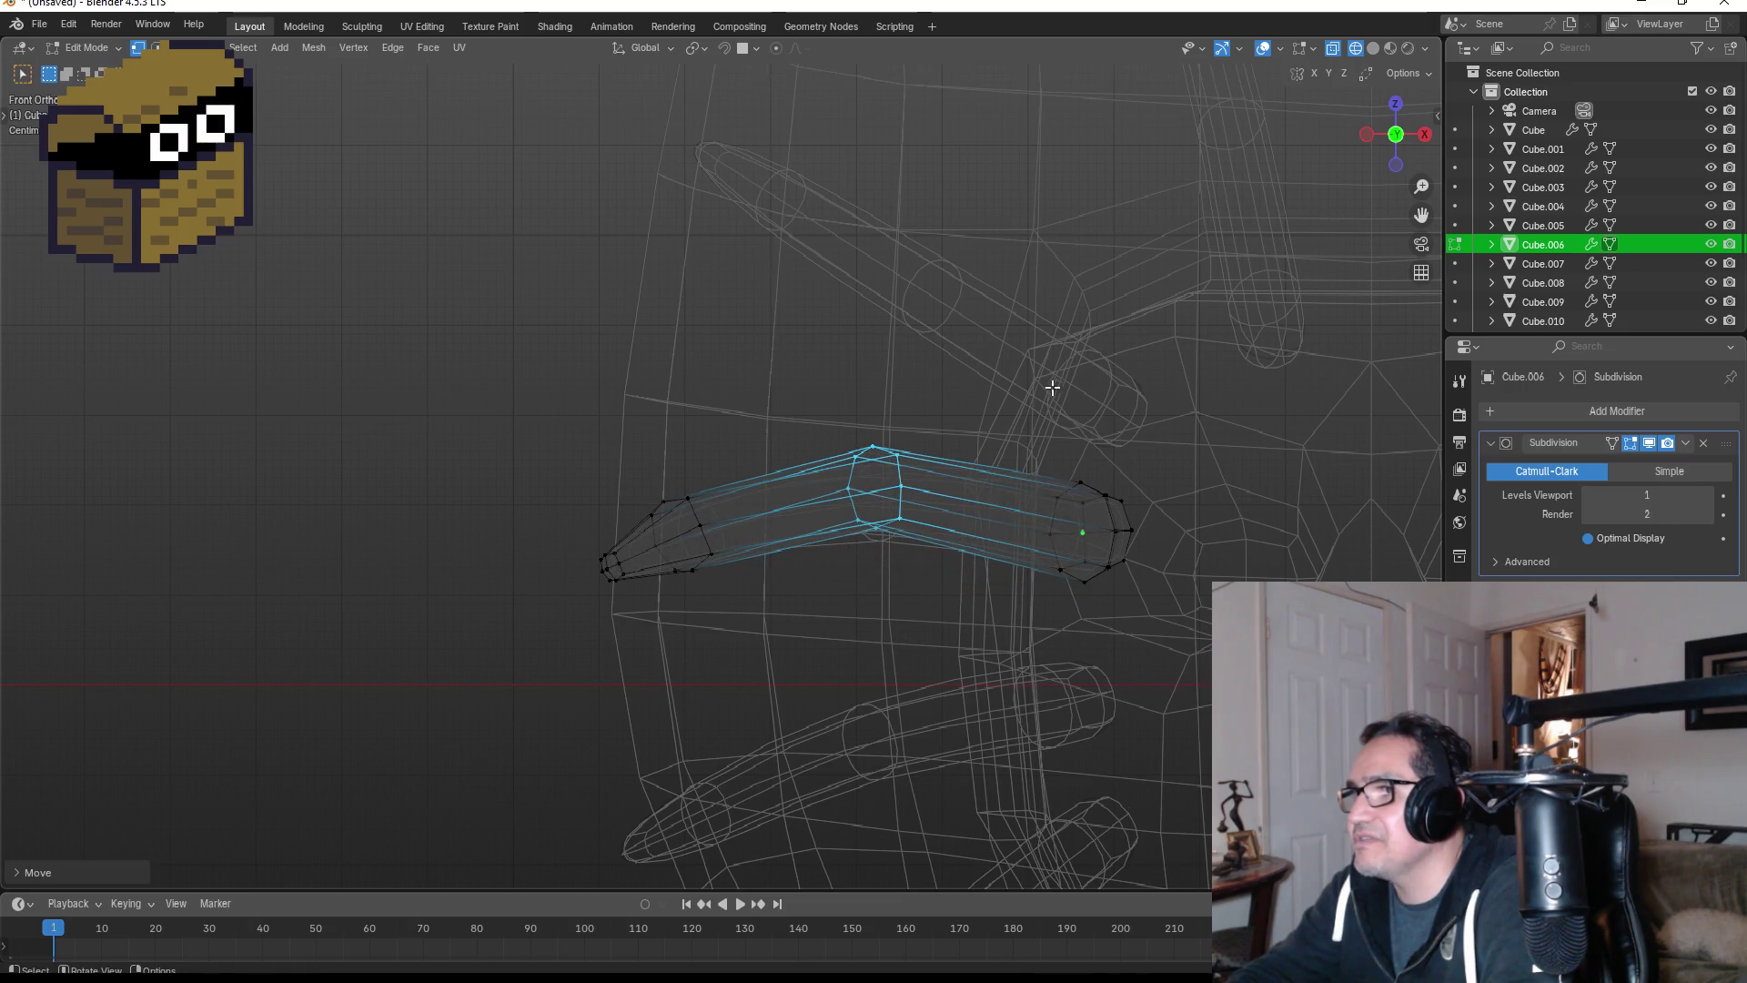
middle_click_drag(1052, 388, 1018, 573, "shift")
key("Tab")
- Curve the diagonal tentacle Cube.005 by rotating its tip and moving its middle loop
left_click(950, 505)
middle_click_drag(990, 504, 887, 614, "shift")
key("Tab")
mouse_move(431, 359)
left_mouse_down()
mouse_move(640, 550)
mouse_move(667, 544)
left_mouse_up()
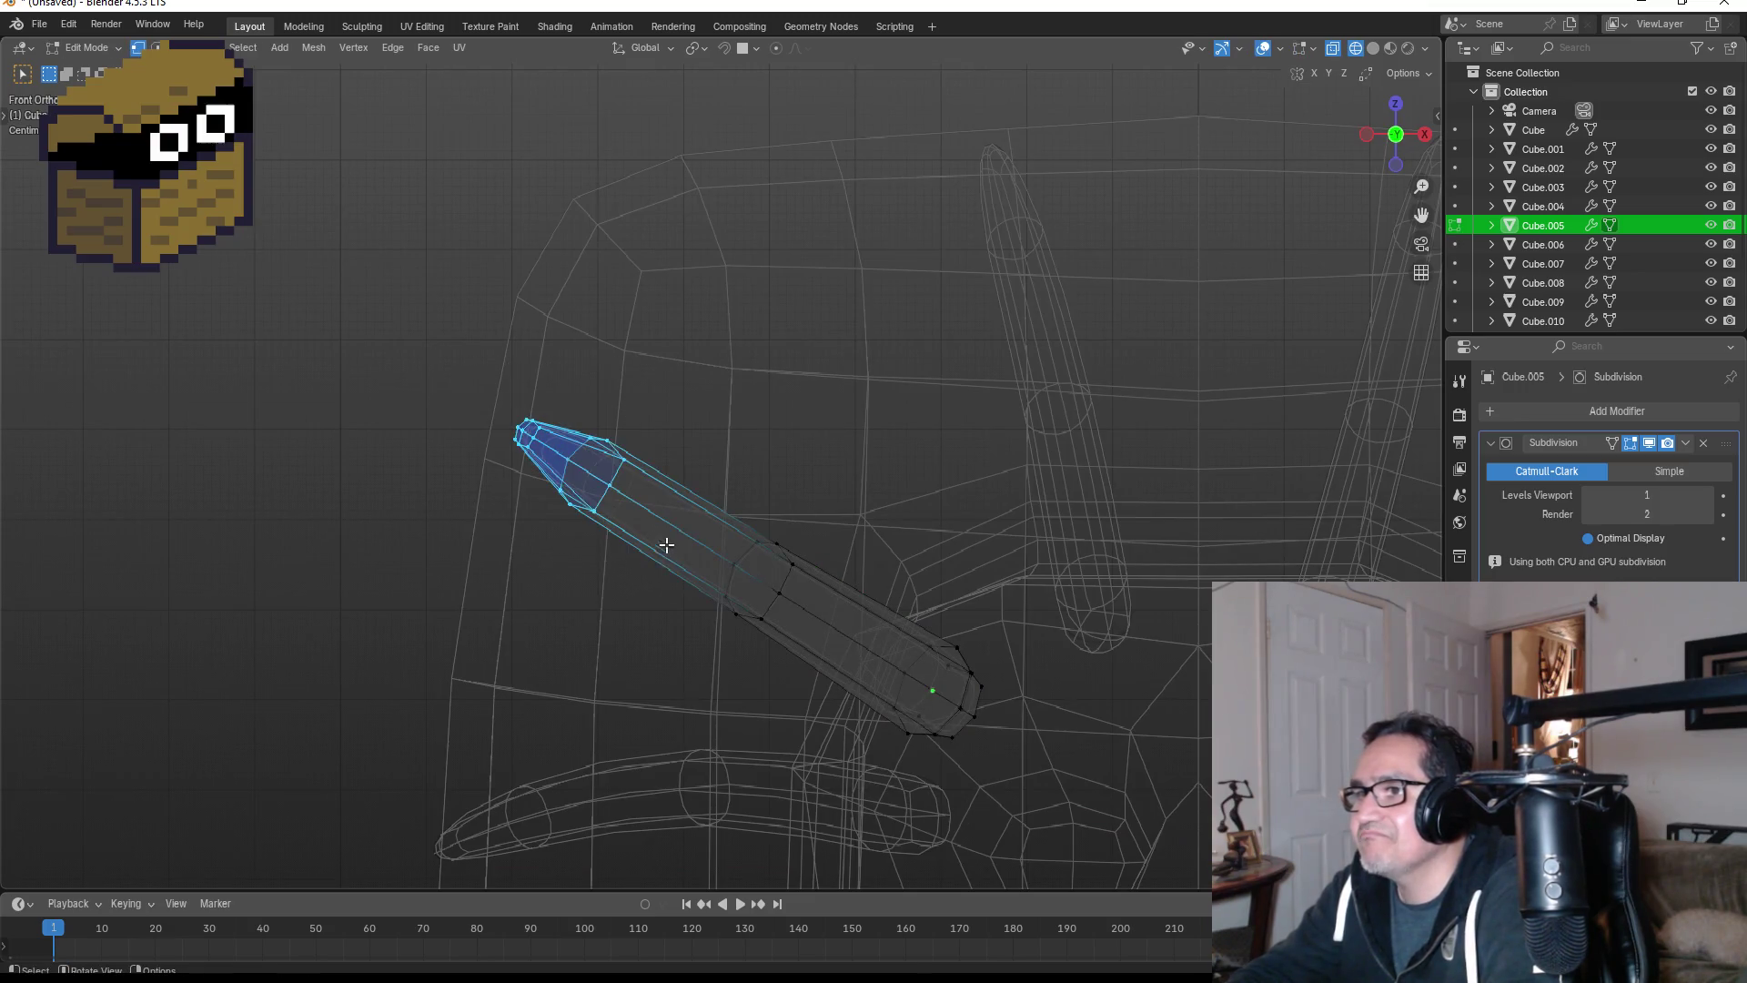
key("r")
key("r")
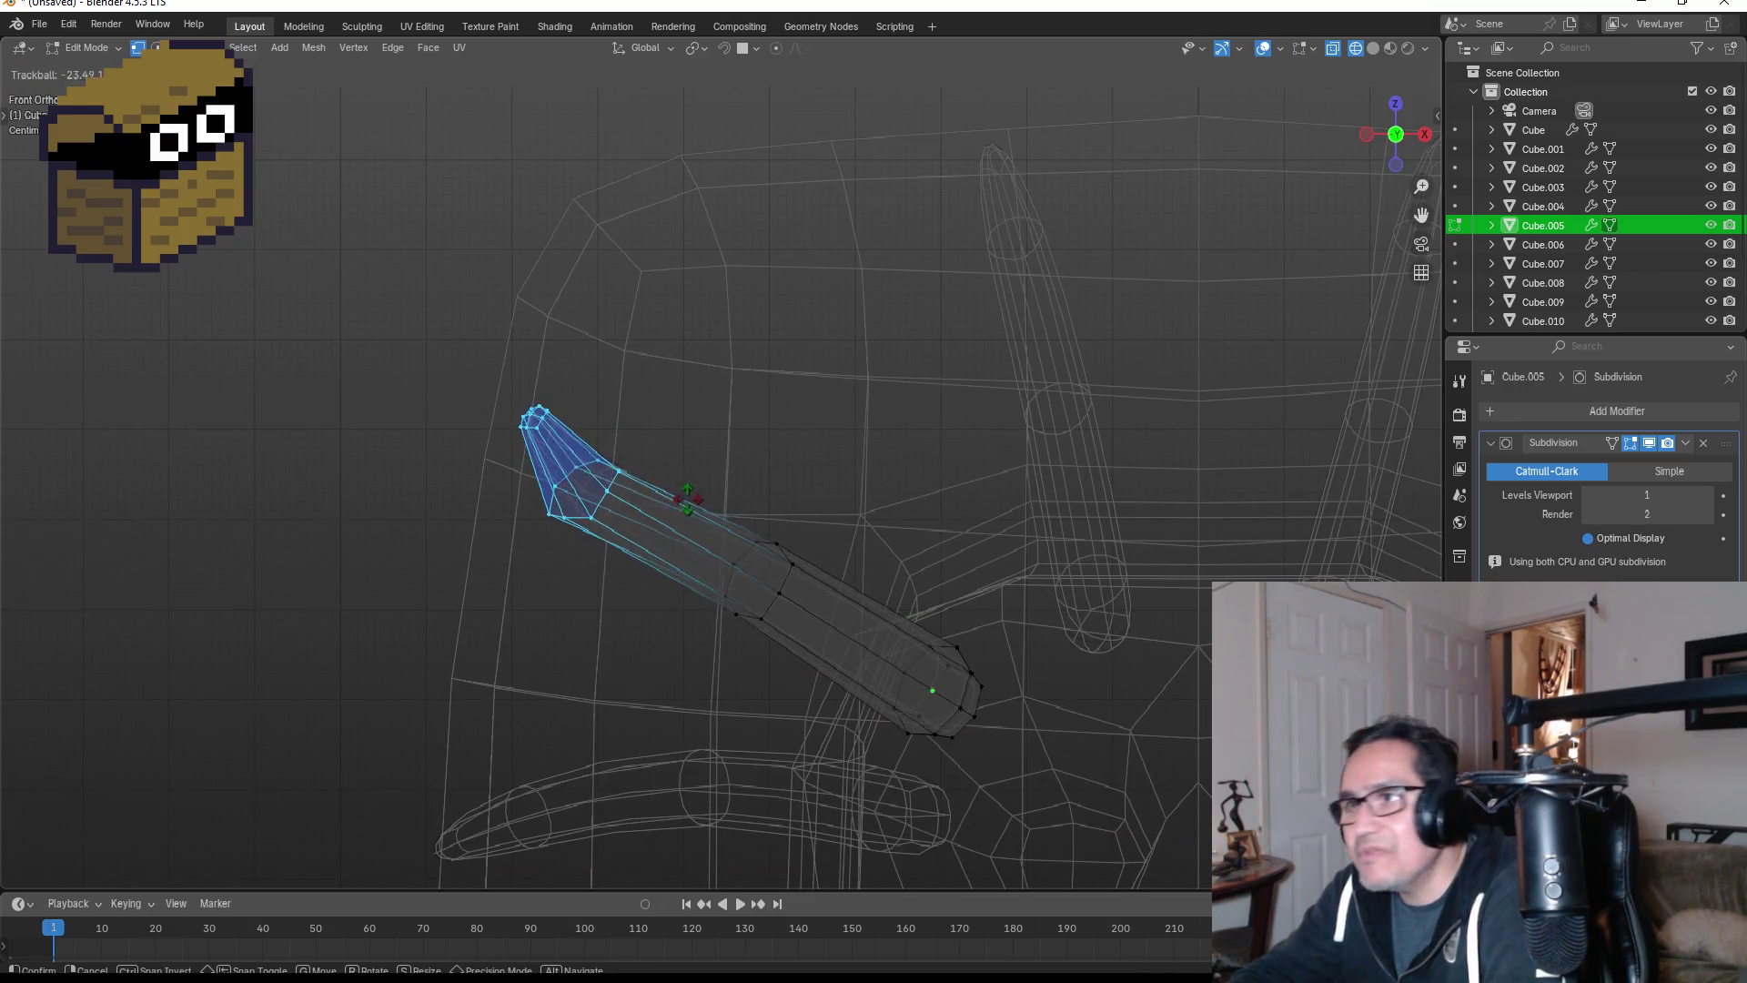
left_click(770, 575)
left_click_drag(700, 509, 815, 650)
key("g")
left_click(844, 631)
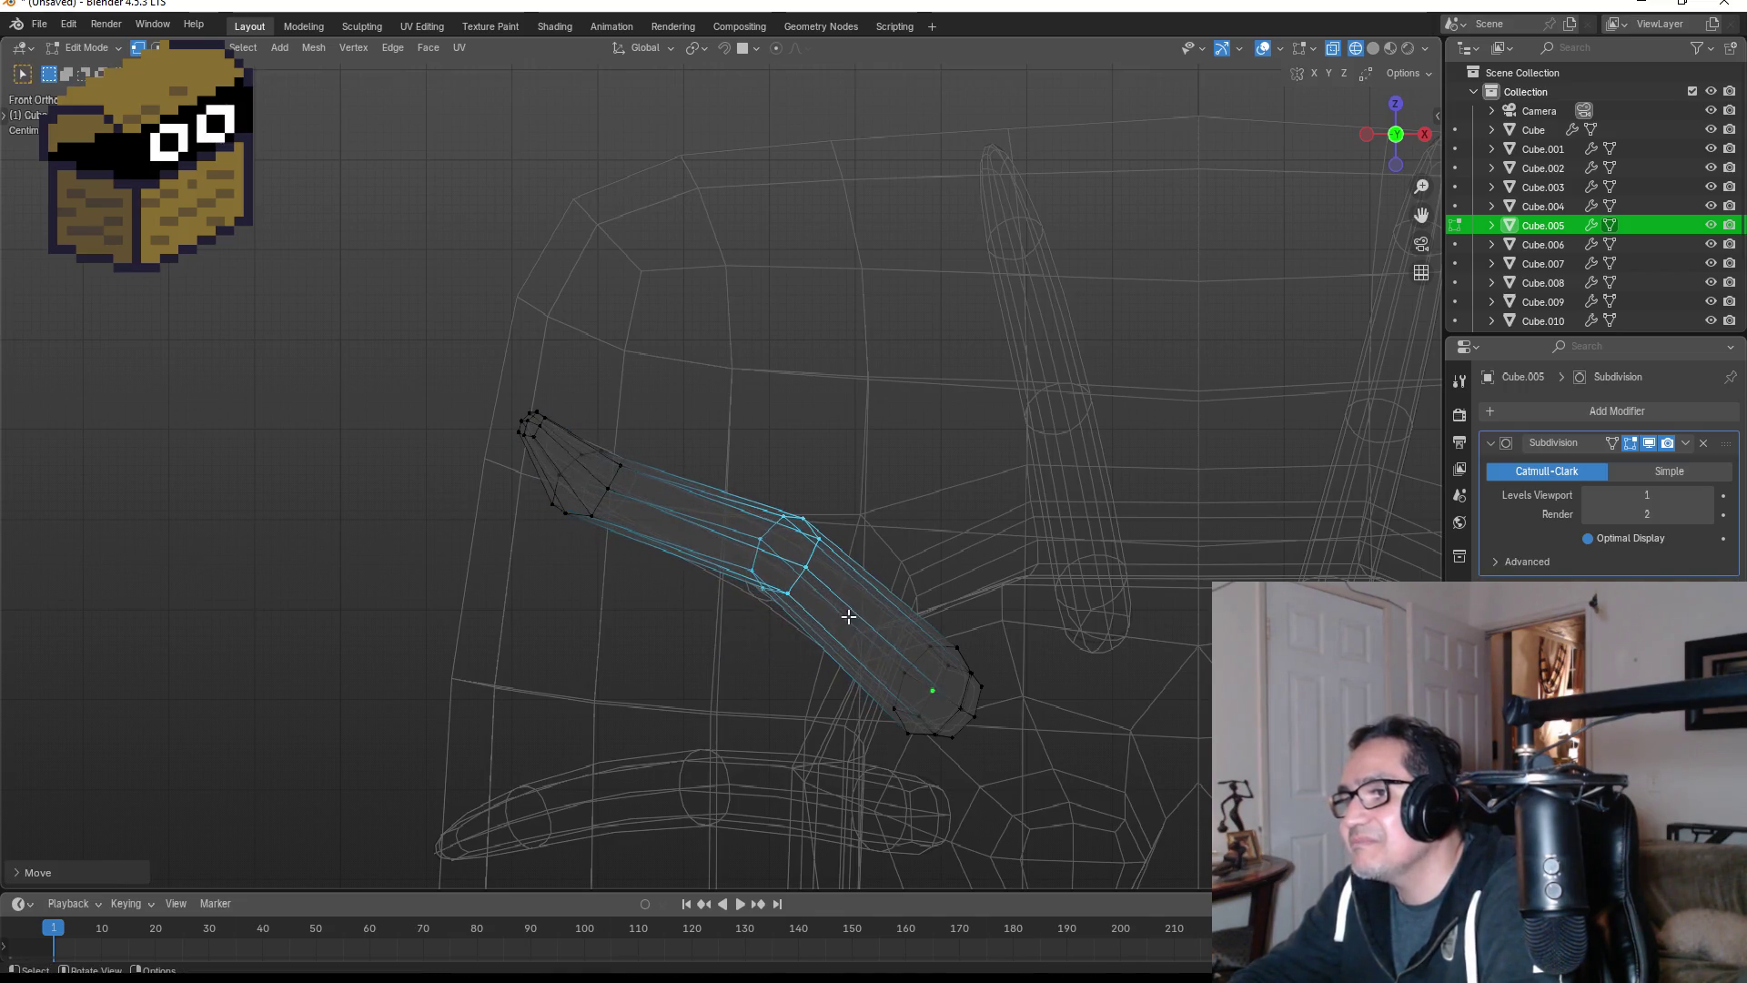
scroll(964, 484, "down", 4)
key("Tab")
- Switch the viewport to Solid shading and check the tentacles from the side and front
key("z")
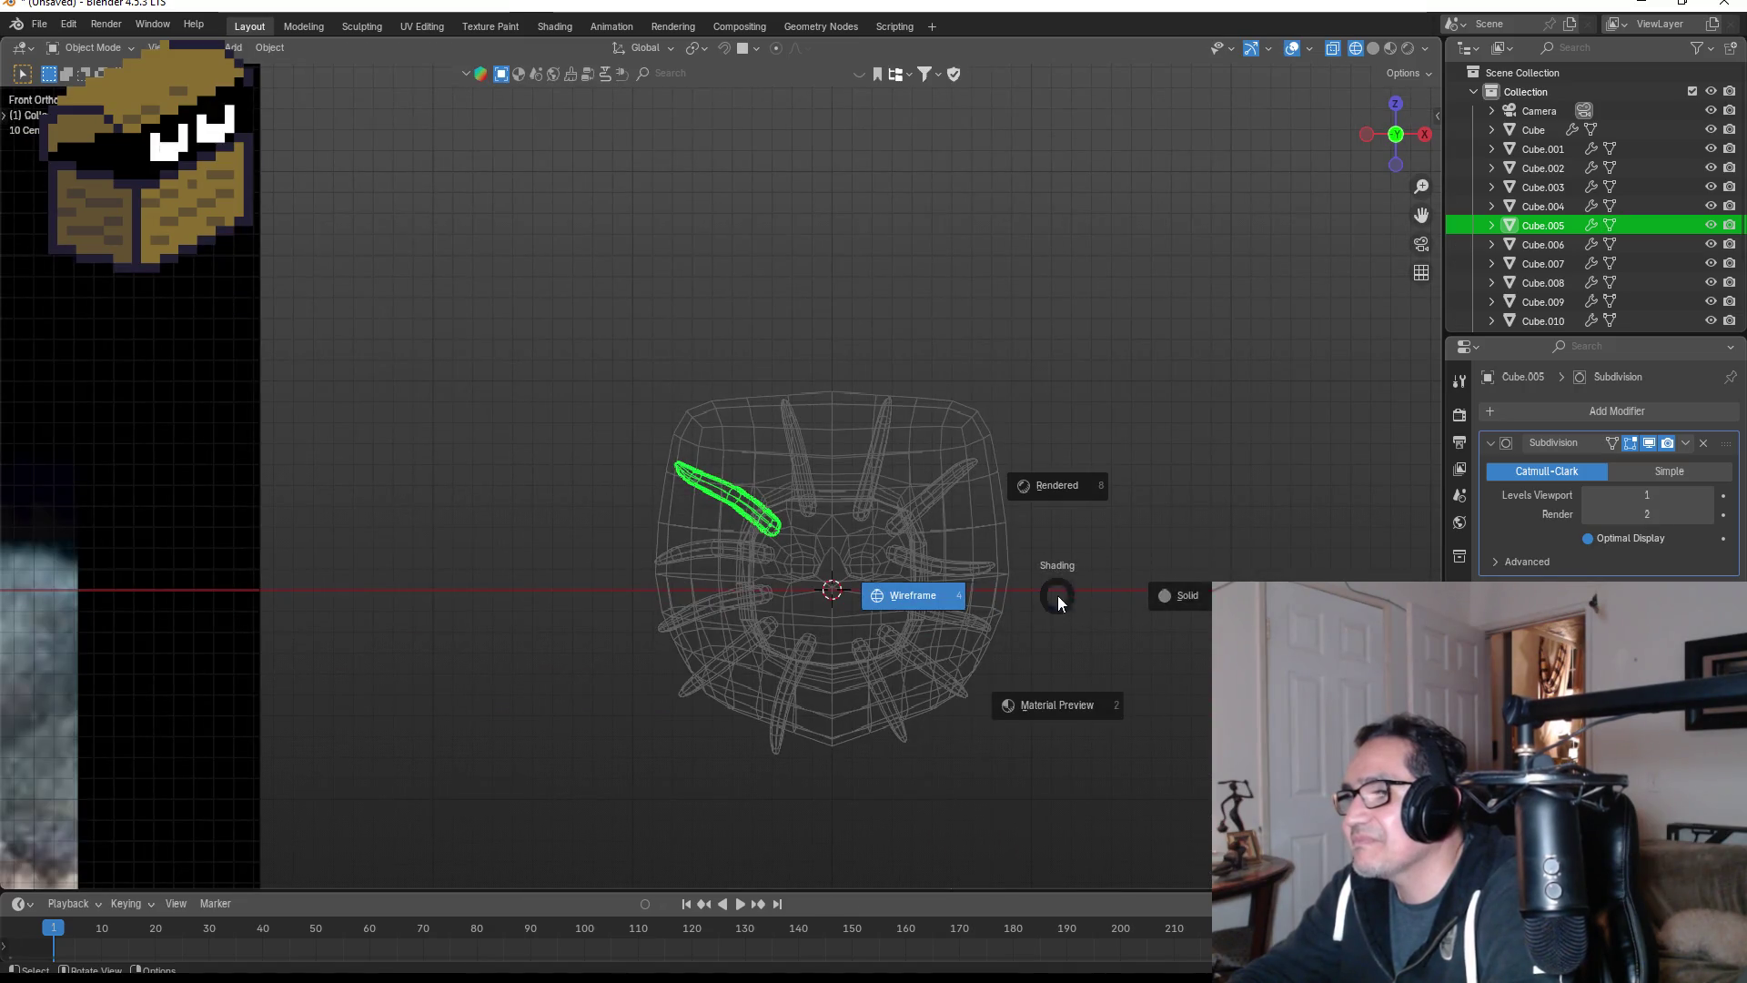
left_click(1160, 593)
scroll(1119, 564, "up", 2)
mouse_move(1157, 557)
middle_mouse_down()
mouse_move(1215, 535)
mouse_move(1021, 541)
mouse_move(979, 564)
middle_mouse_up()
key("1")
scroll(990, 561, "down", 4)
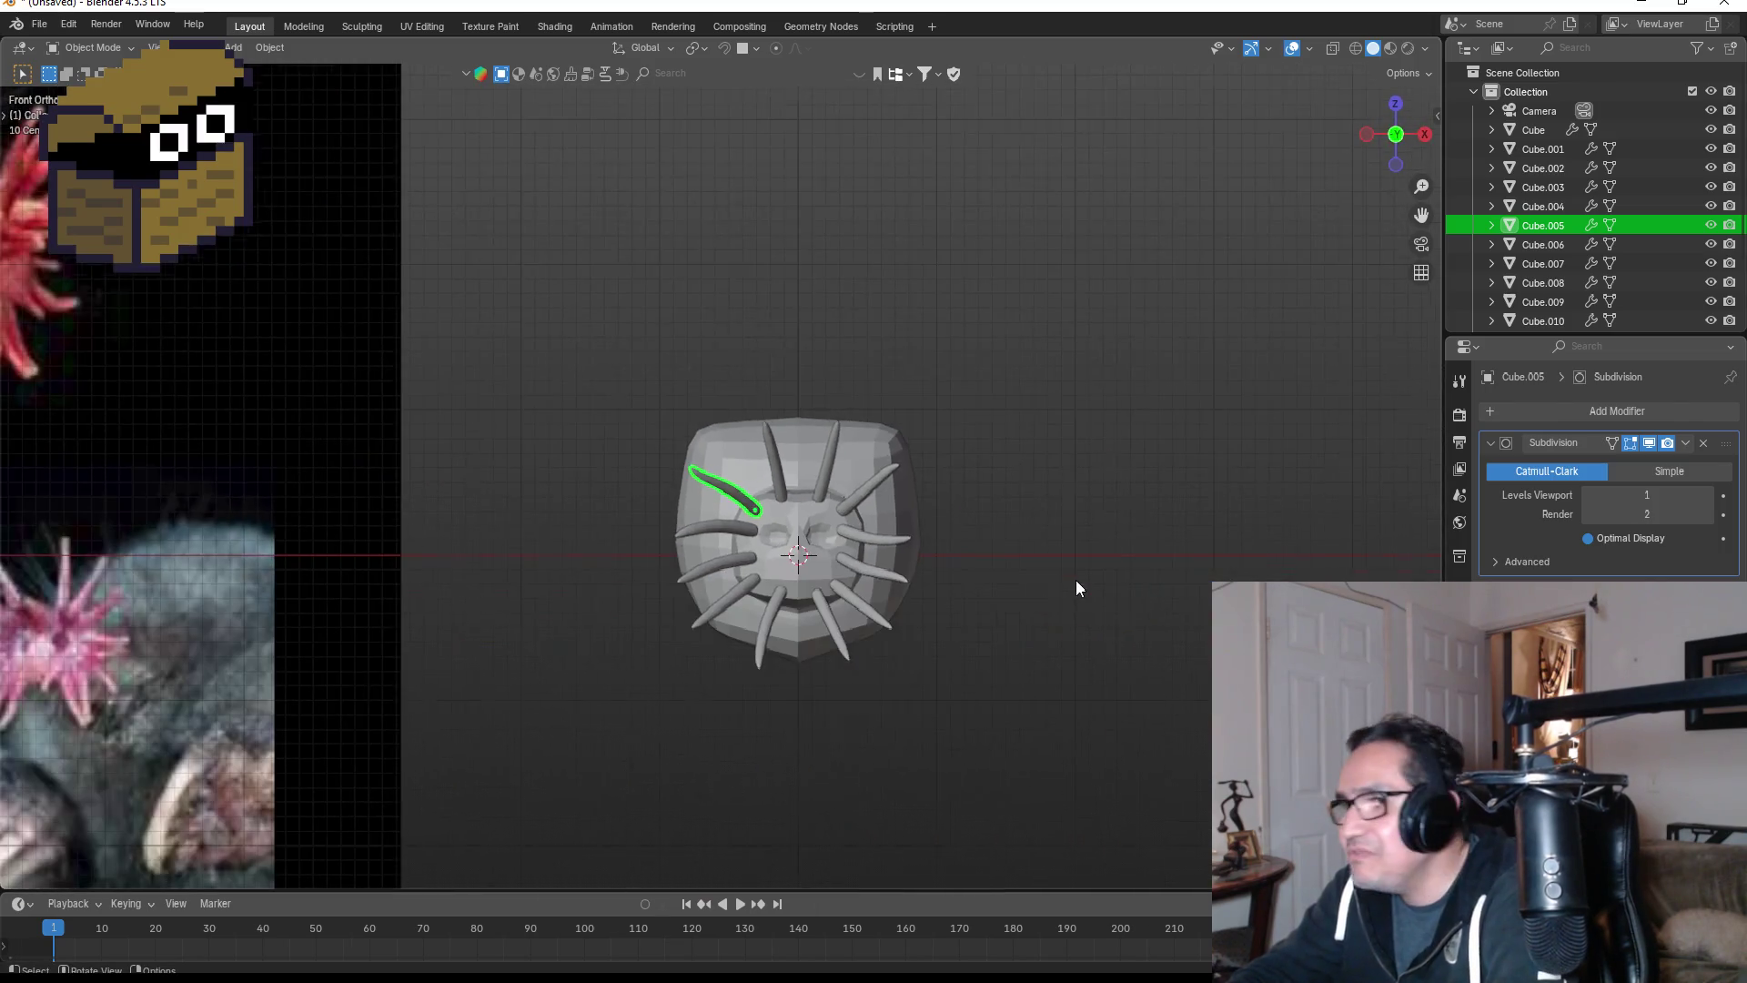
scroll(273, 537, "down", 3)
scroll(429, 553, "up", 1)
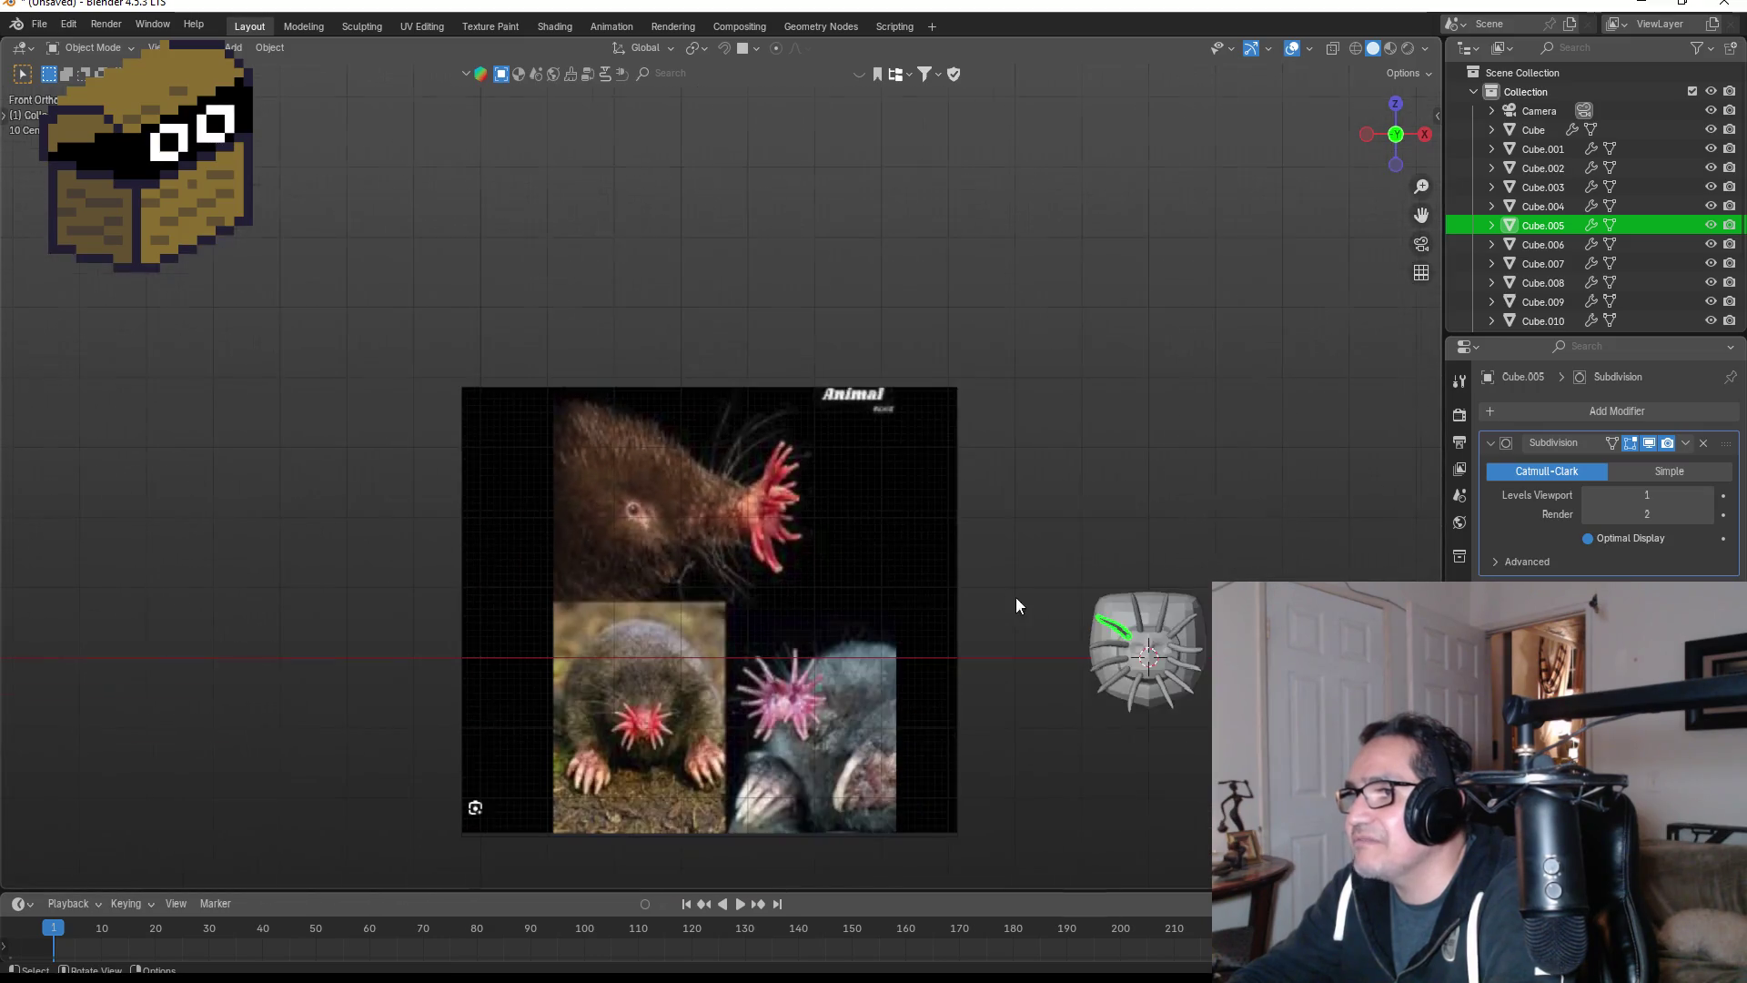
- Recentre the view on the head, deselect the tentacle, and select the head mesh Cube
mouse_move(1215, 579)
middle_mouse_down("shift")
mouse_move(1158, 612)
mouse_move(807, 546)
middle_mouse_up("shift")
scroll(846, 573, "up", 3)
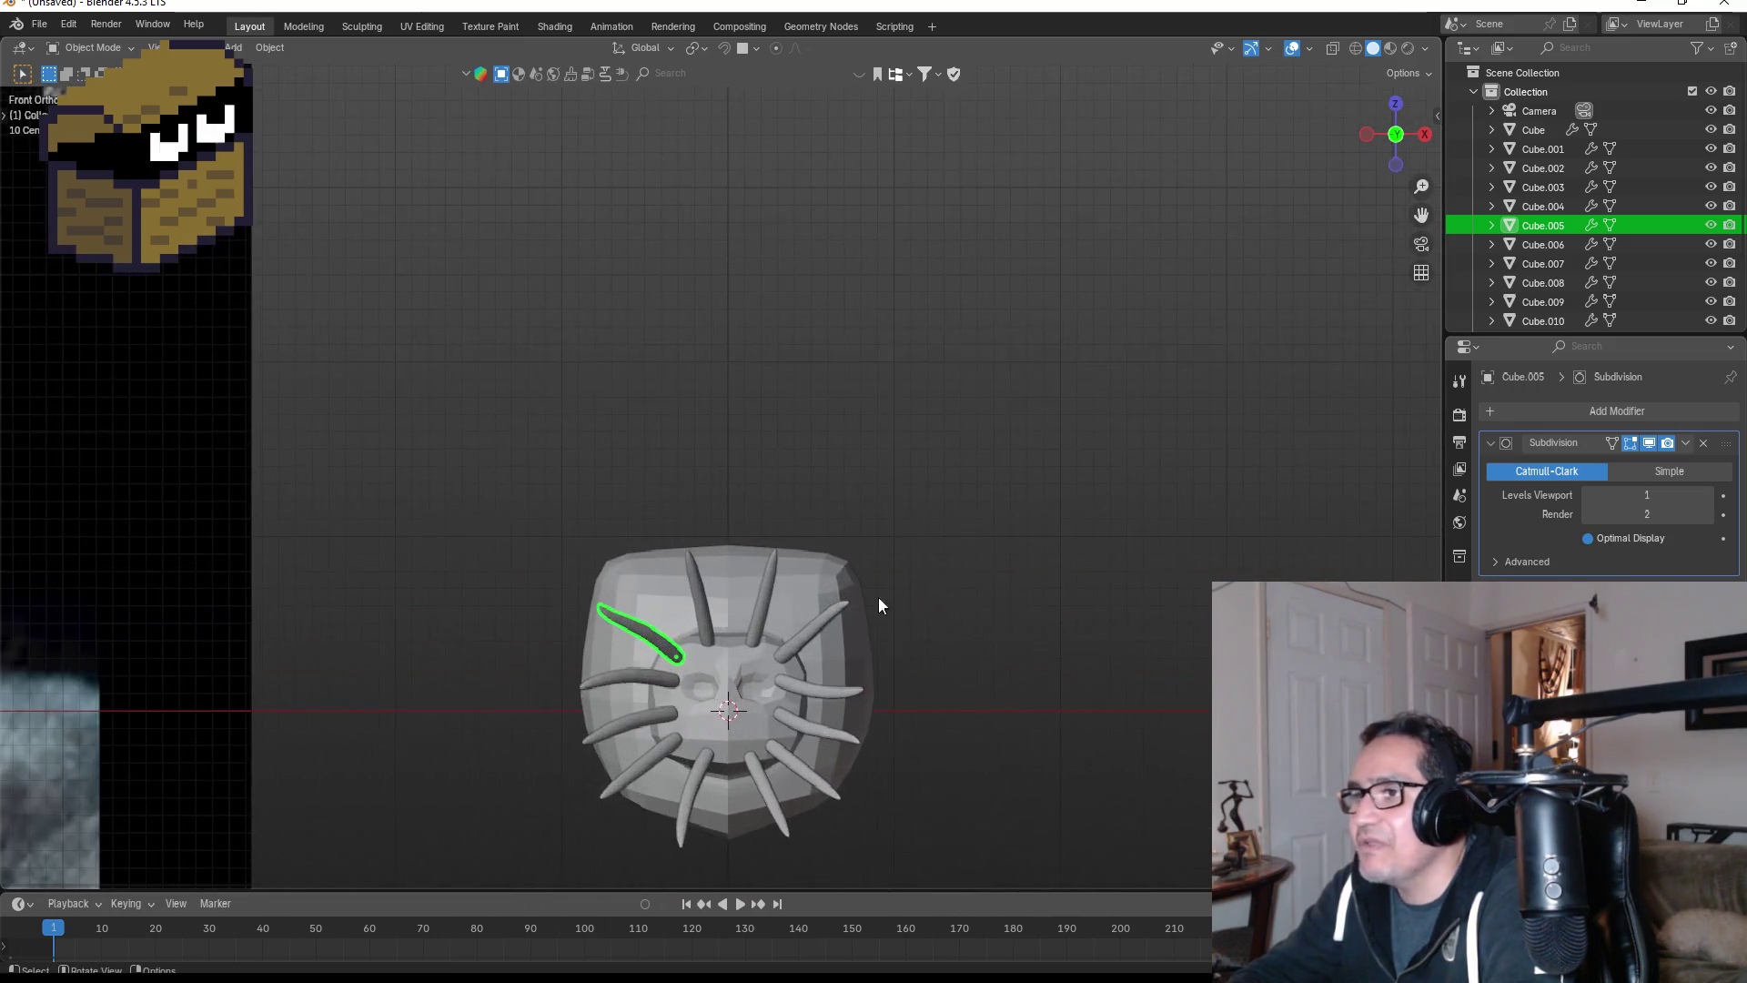
left_click(951, 591)
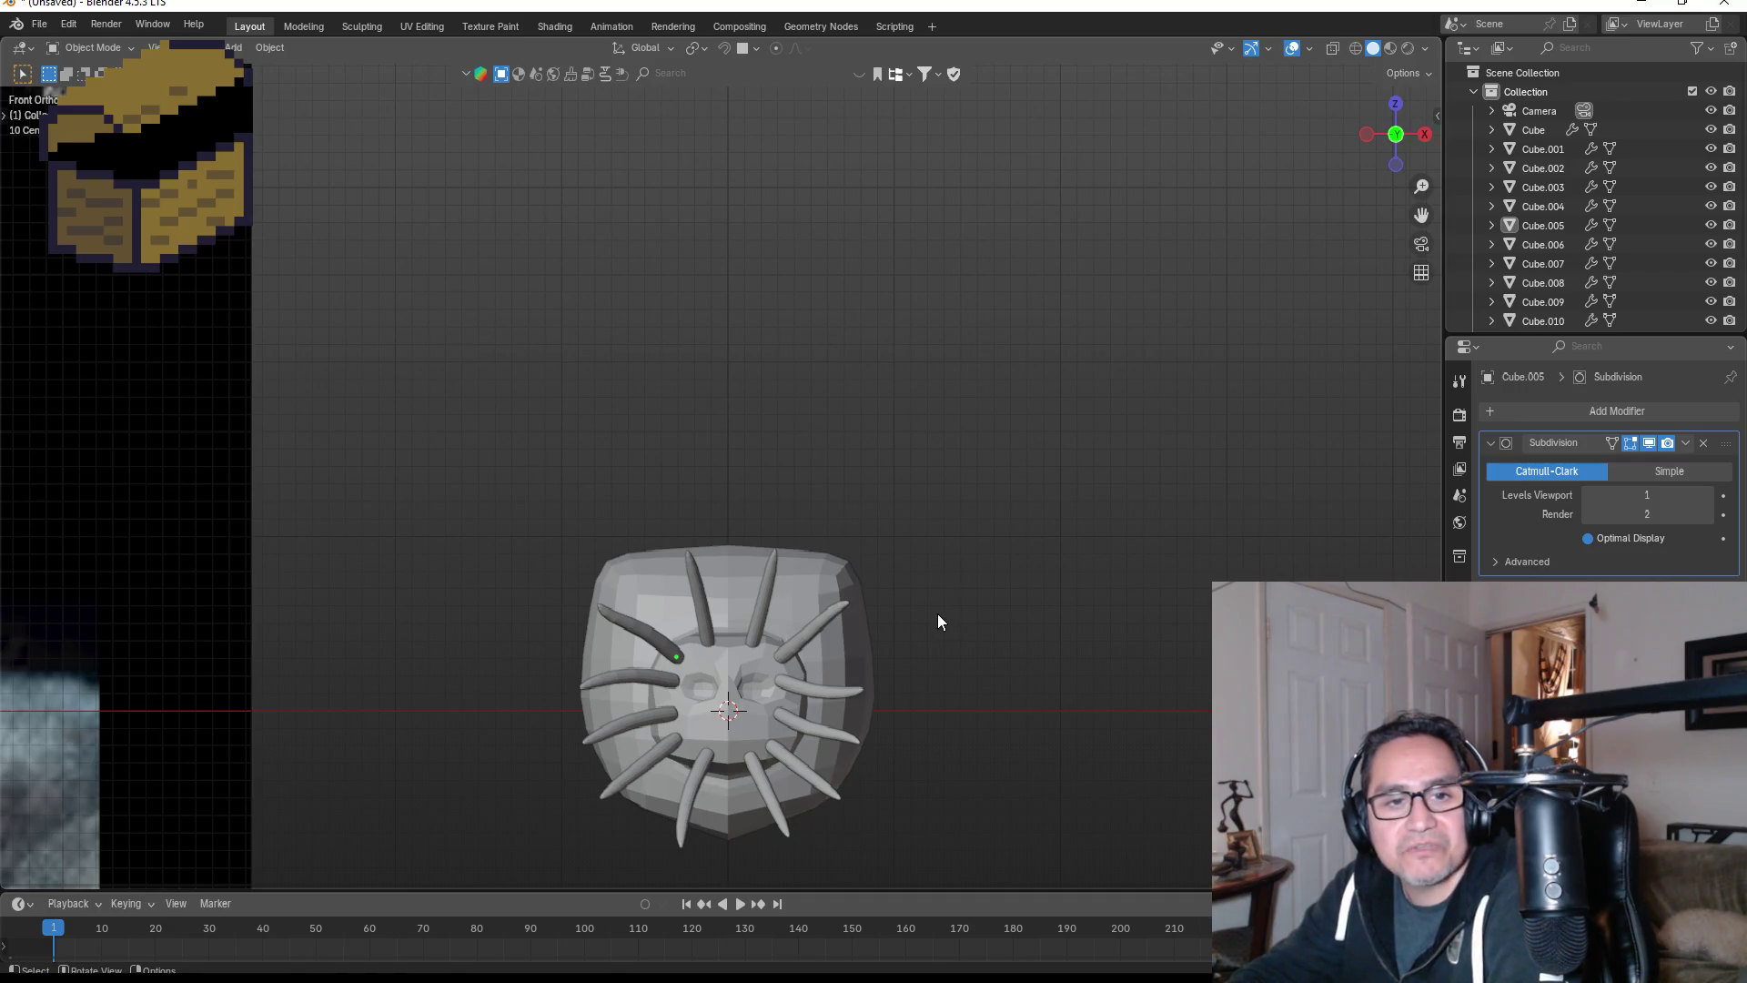
mouse_move(948, 616)
middle_mouse_down("shift")
mouse_move(923, 573)
mouse_move(739, 483)
middle_mouse_up("shift")
scroll(739, 482, "up", 1)
left_click(766, 482)
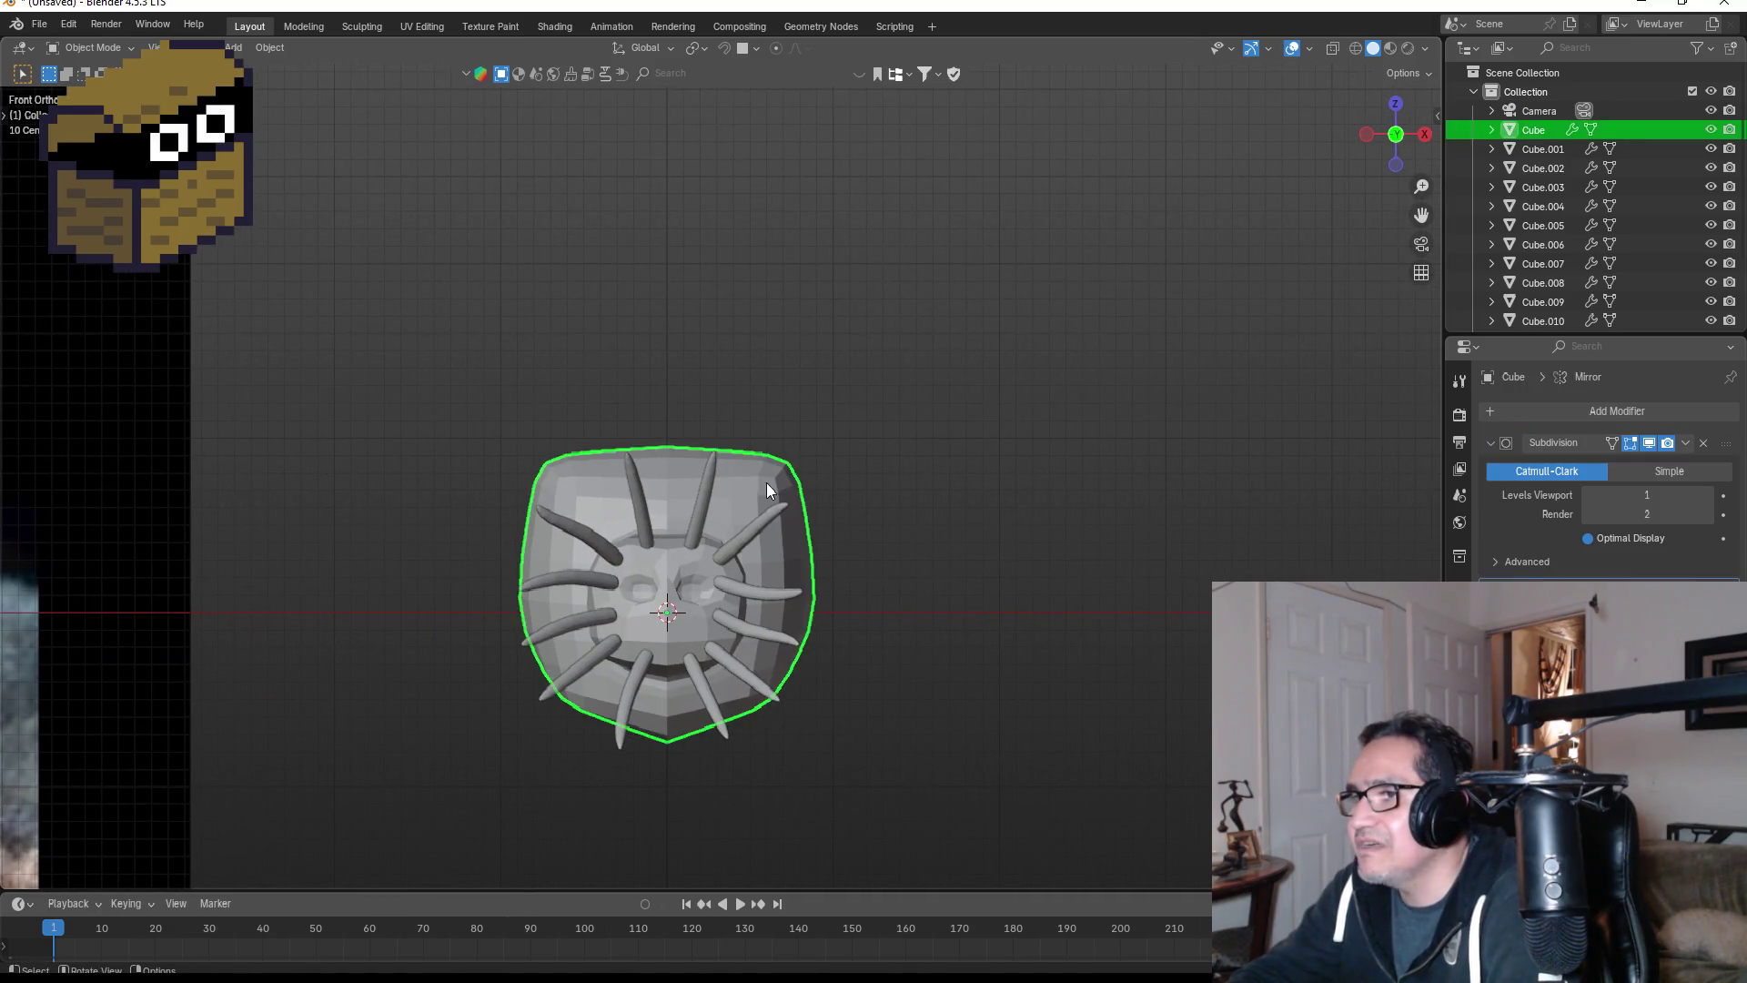
- In Edit Mode with wireframe X-ray, box-select the head's top row of faces
key("Tab")
scroll(674, 406, "up", 3)
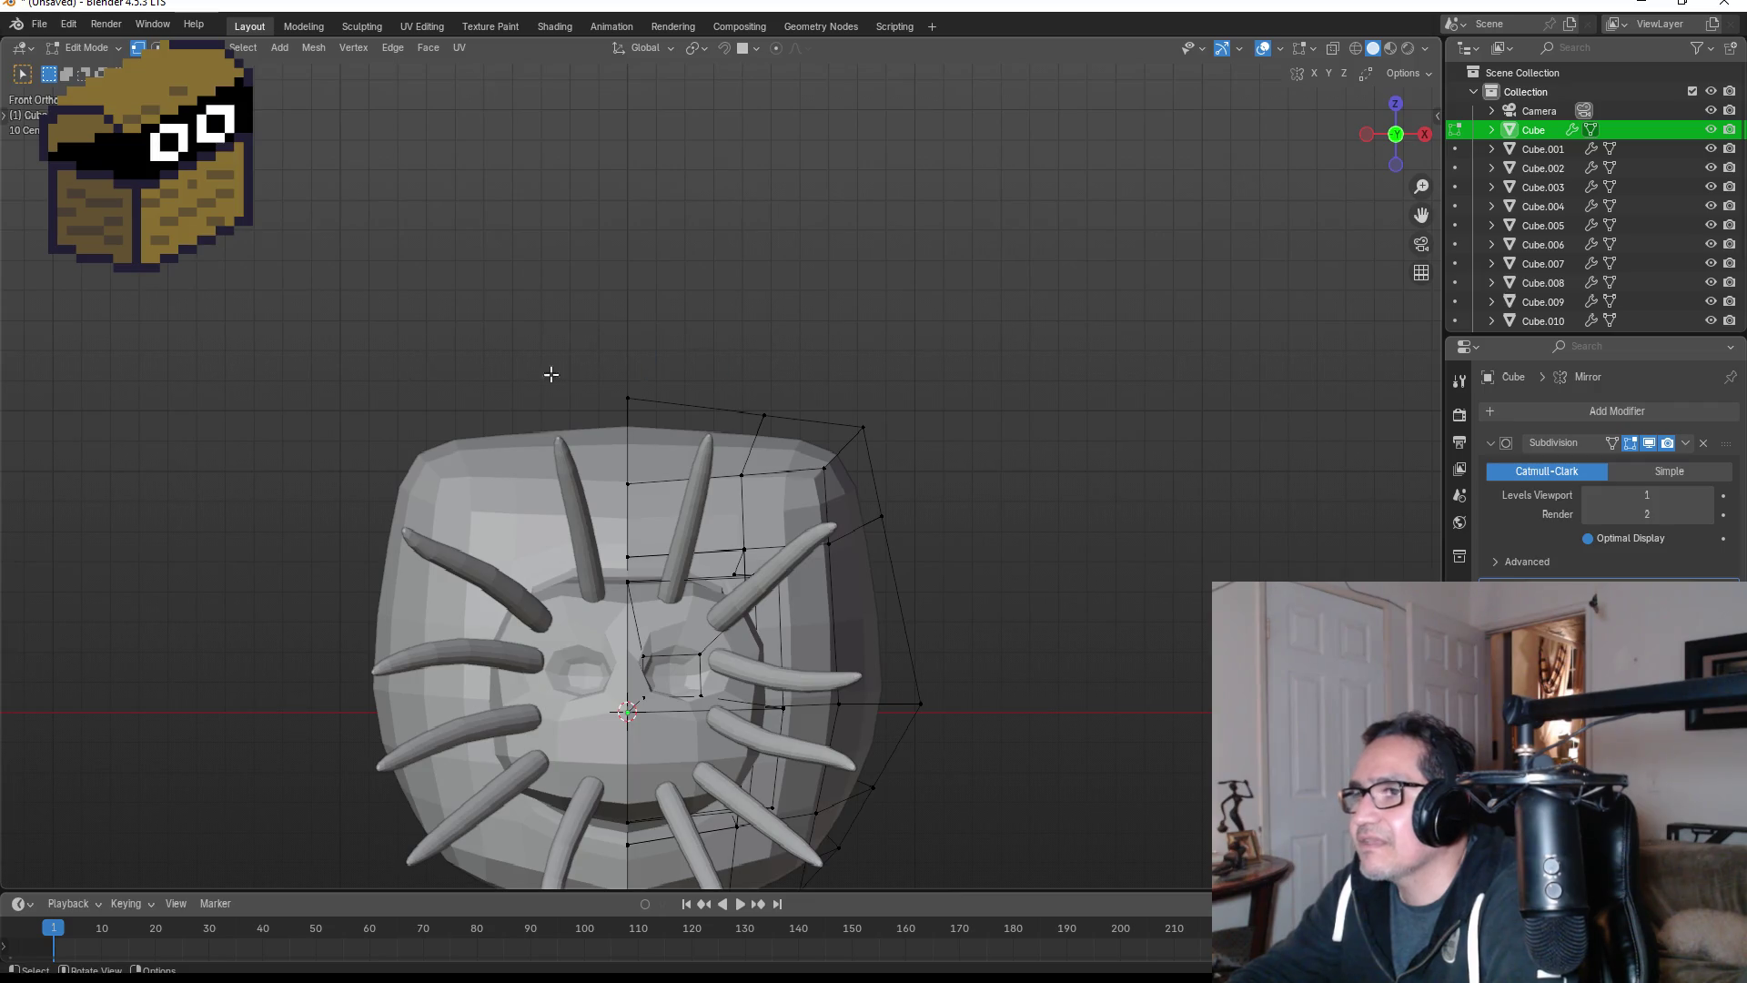
left_click(232, 408)
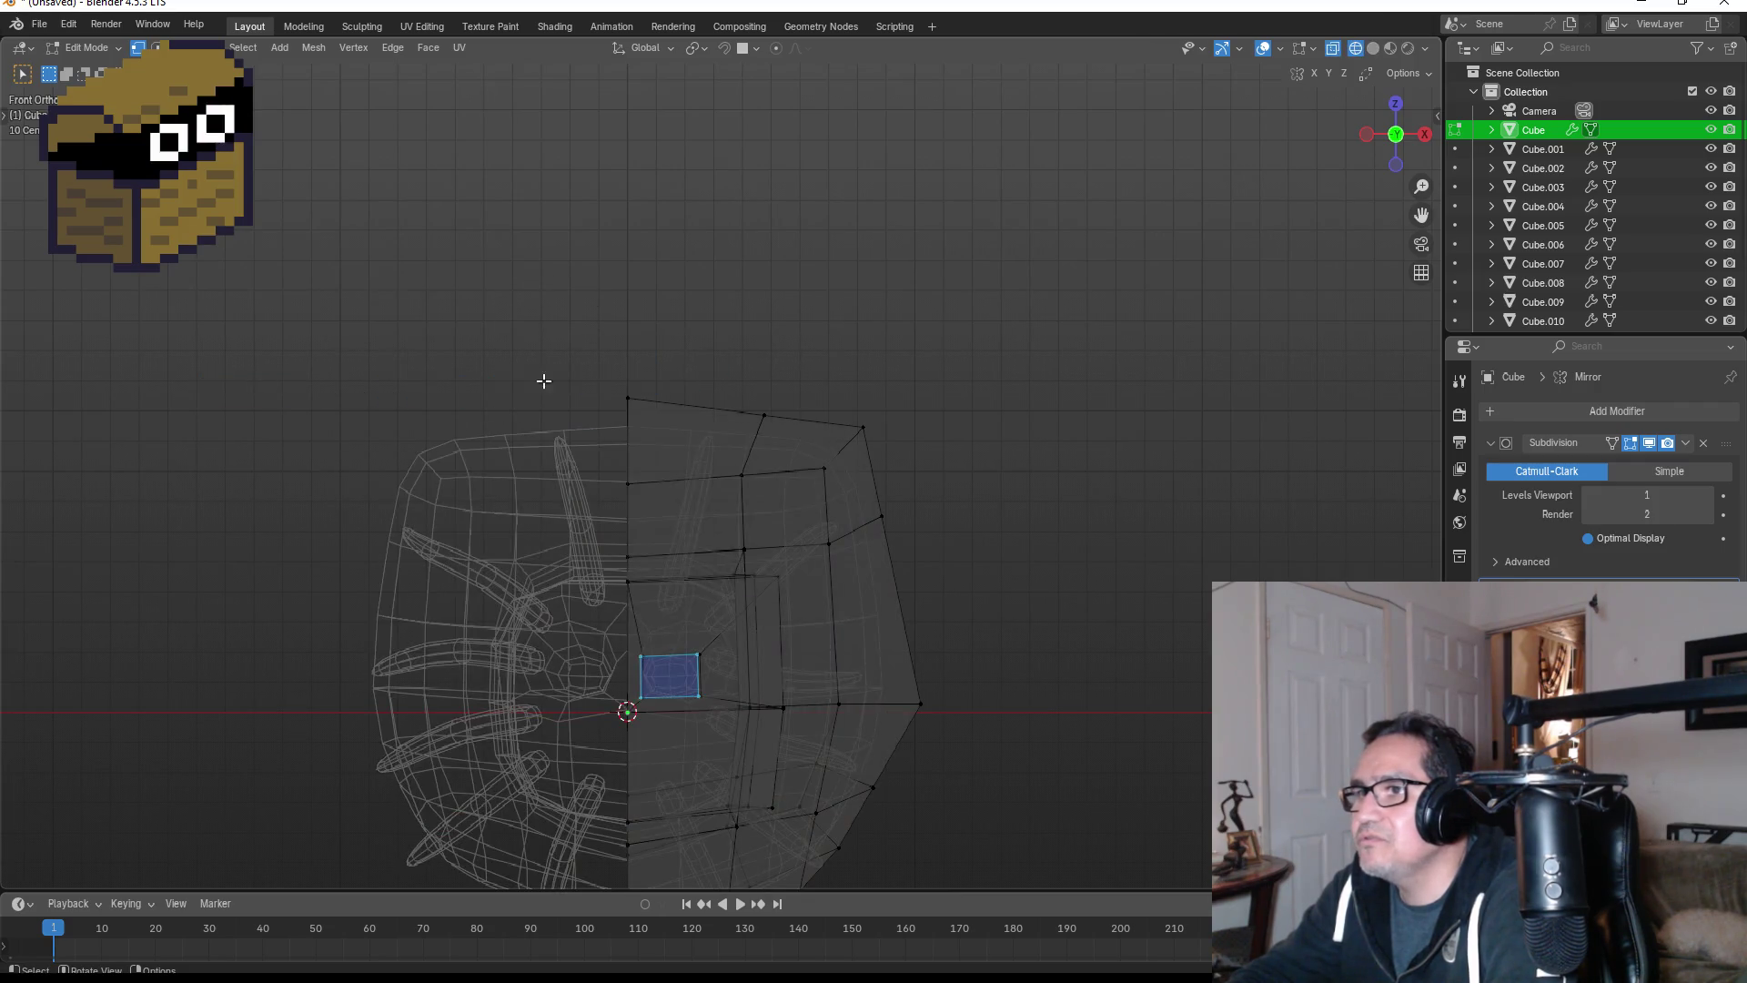
left_click_drag(541, 308, 943, 491)
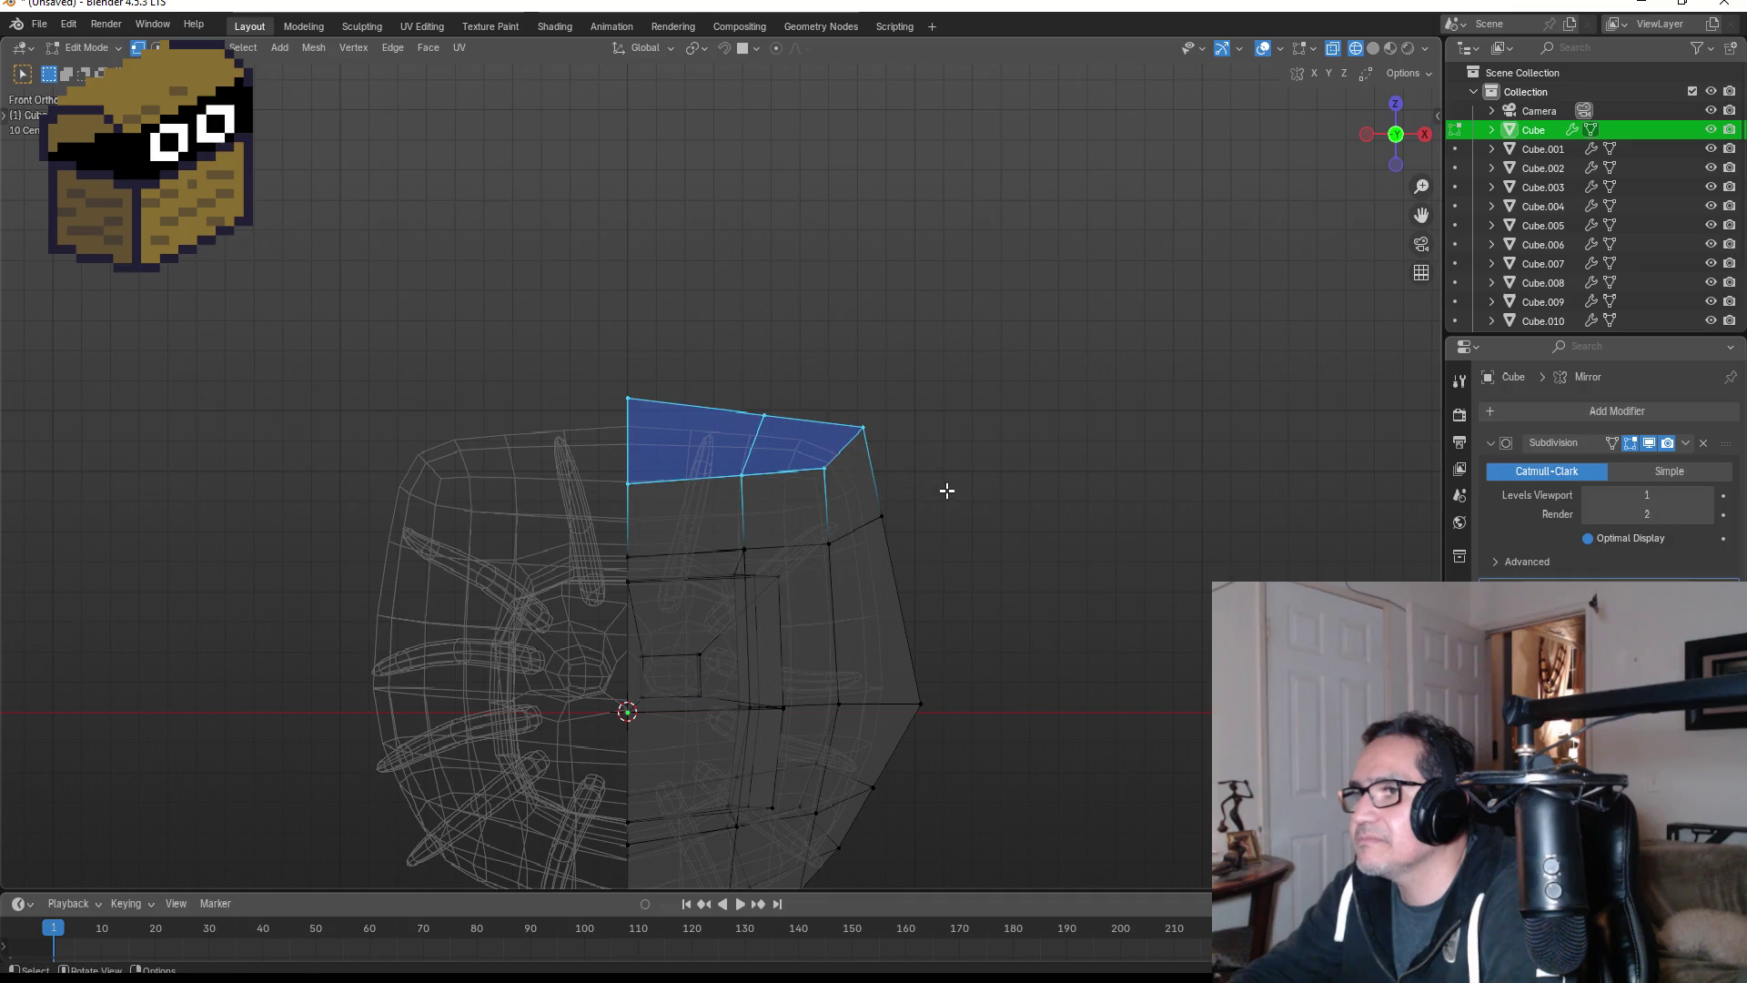
- Move the top faces straight up along Z to heighten the head, then clear the selection
key("g")
key("z")
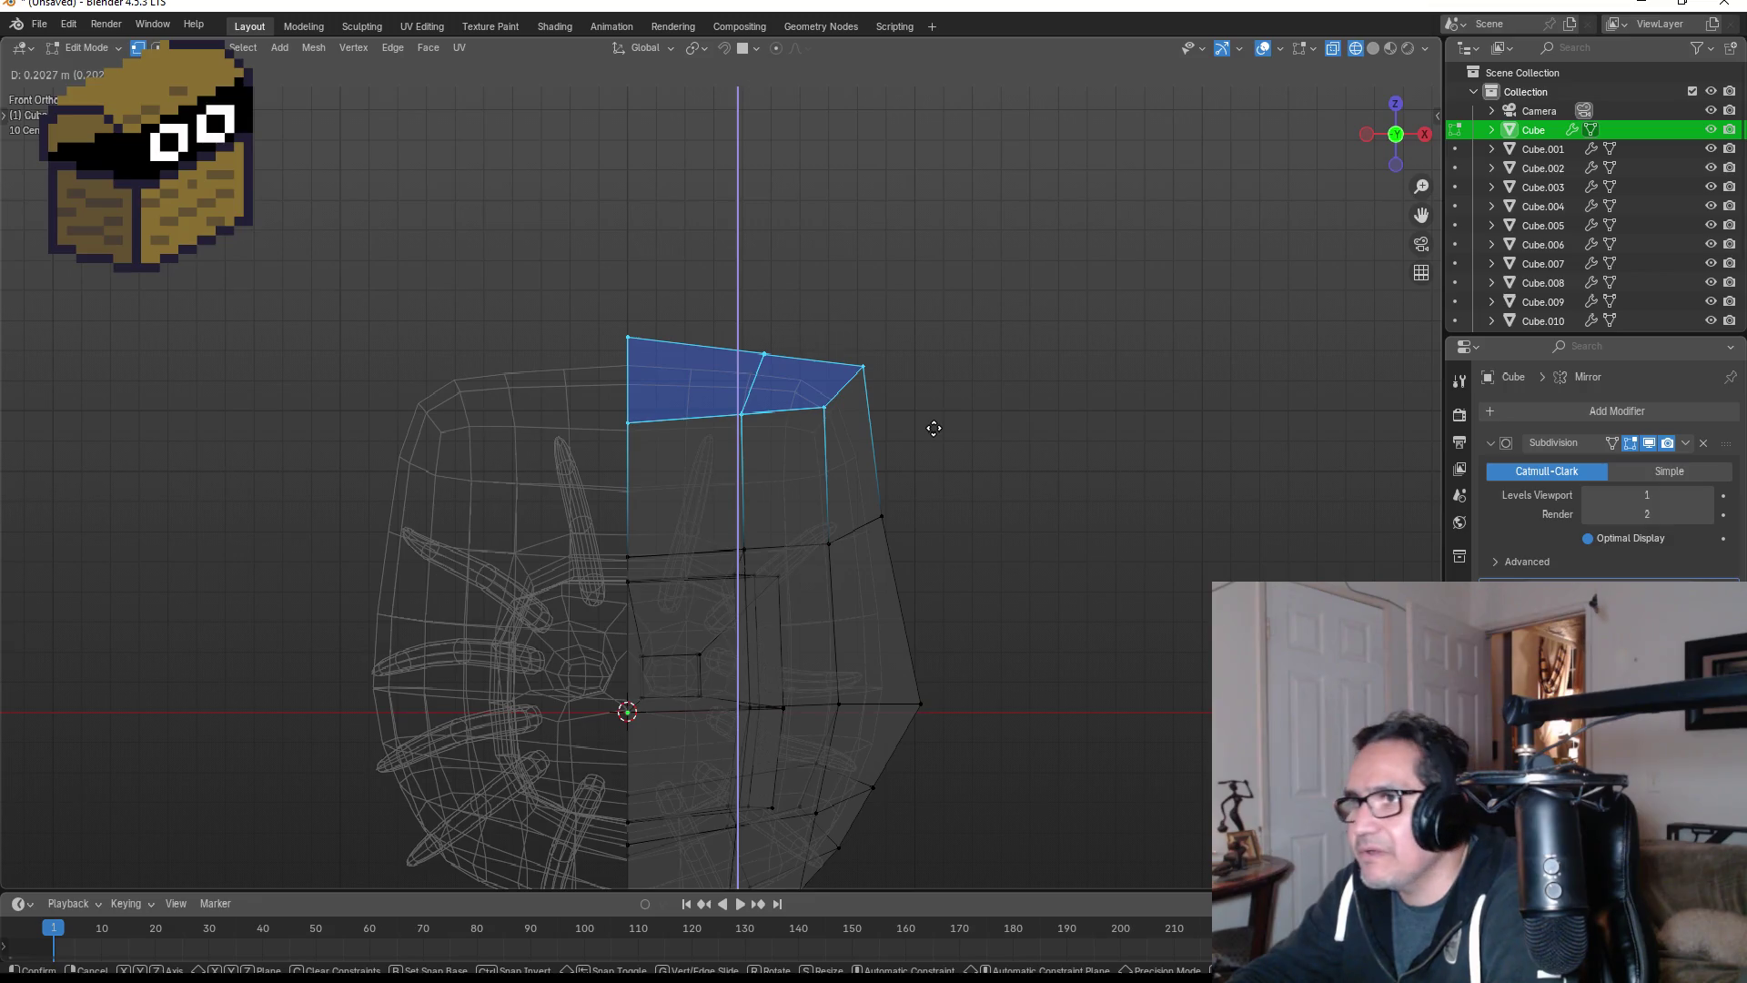
left_click(934, 428)
key("alt+a")
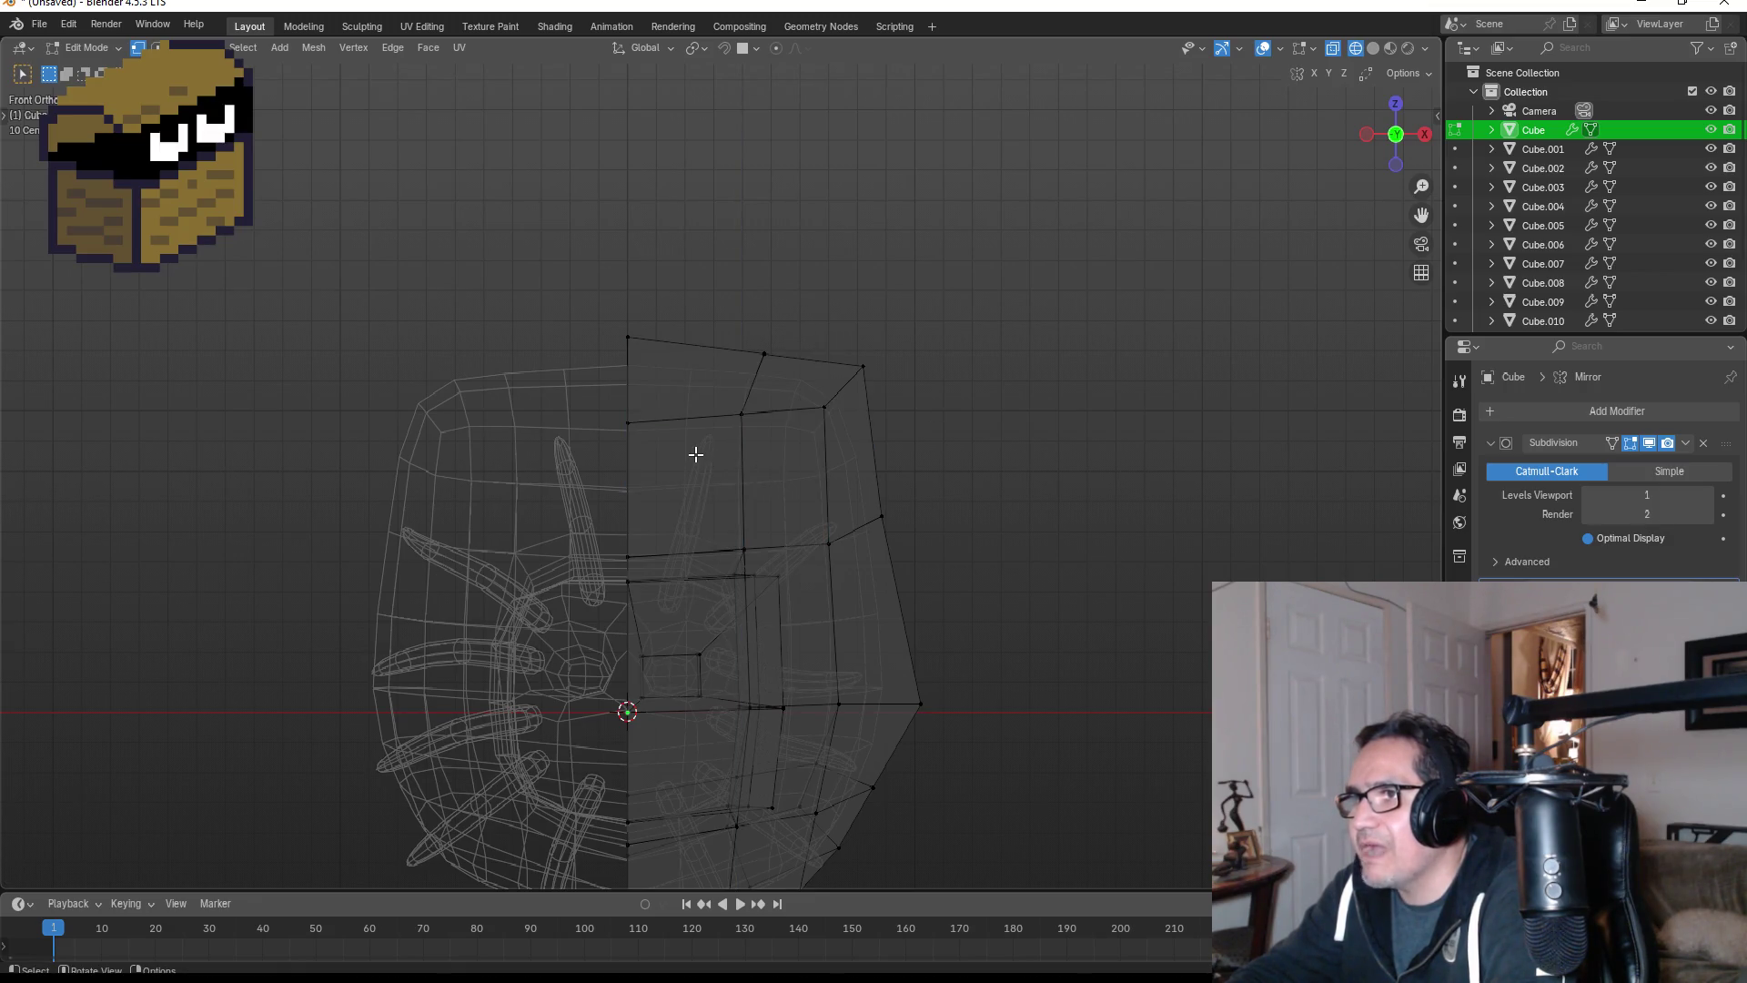
left_click(737, 455)
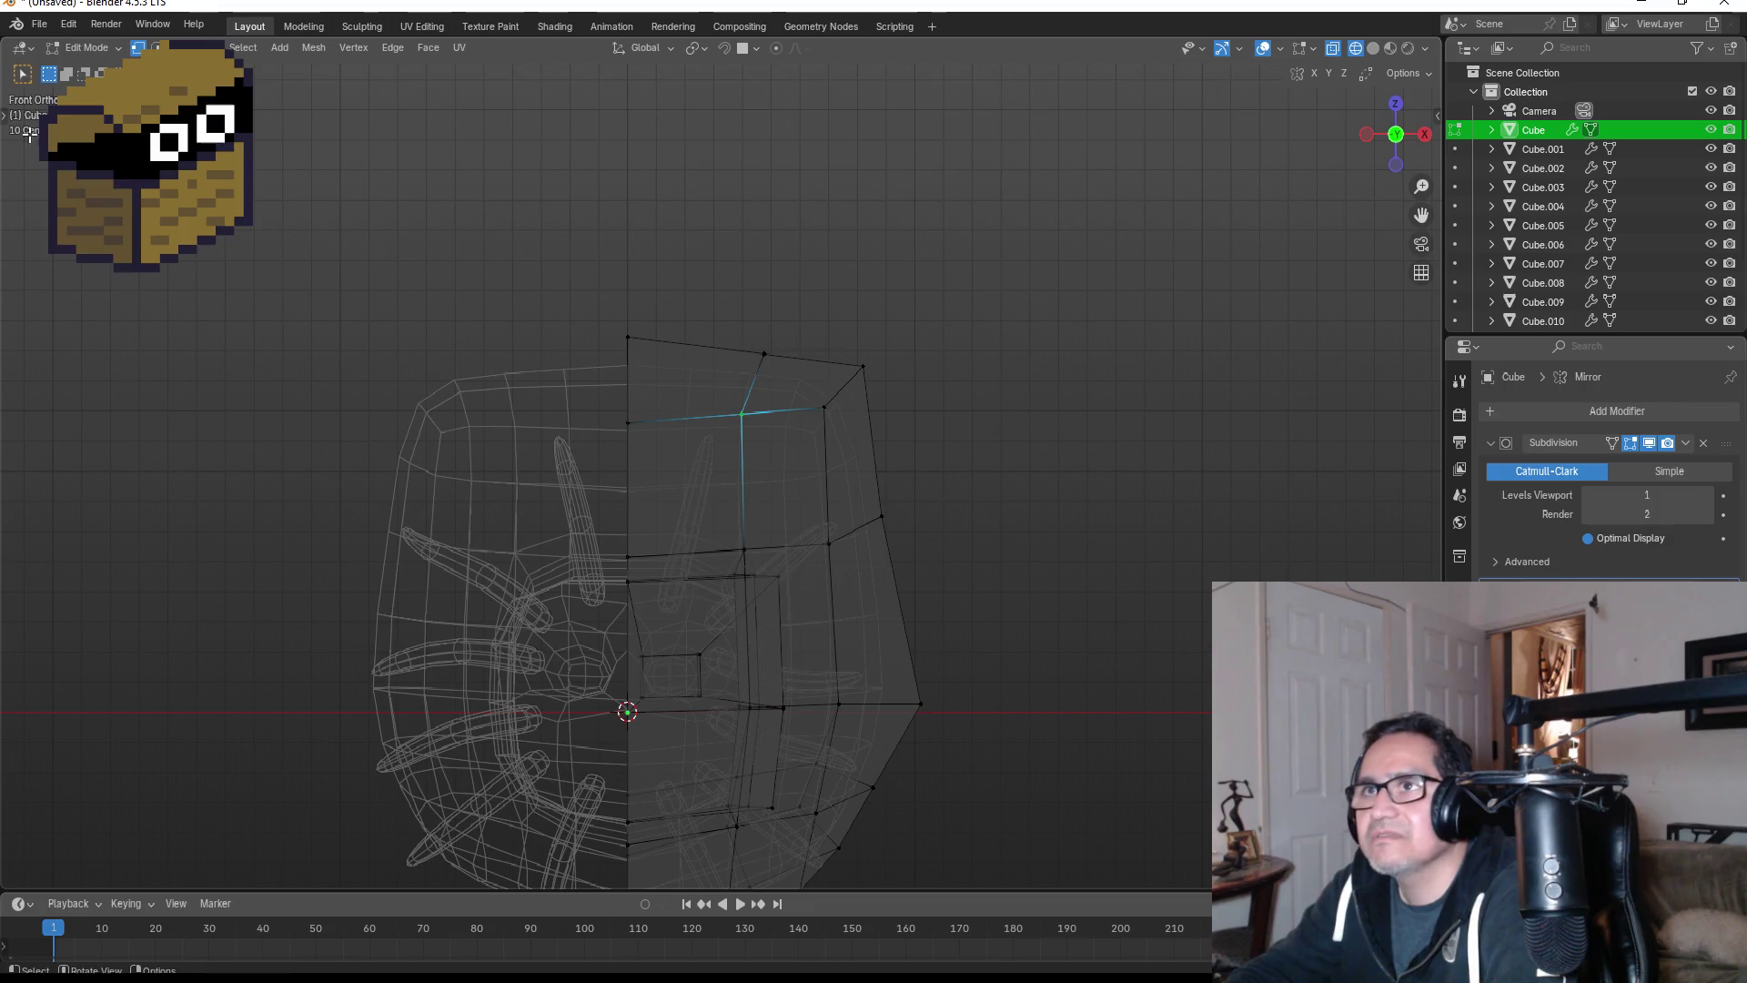
key("alt+a")
- In face select mode, select the upper-head face for an eye socket and centre it in view
key("3")
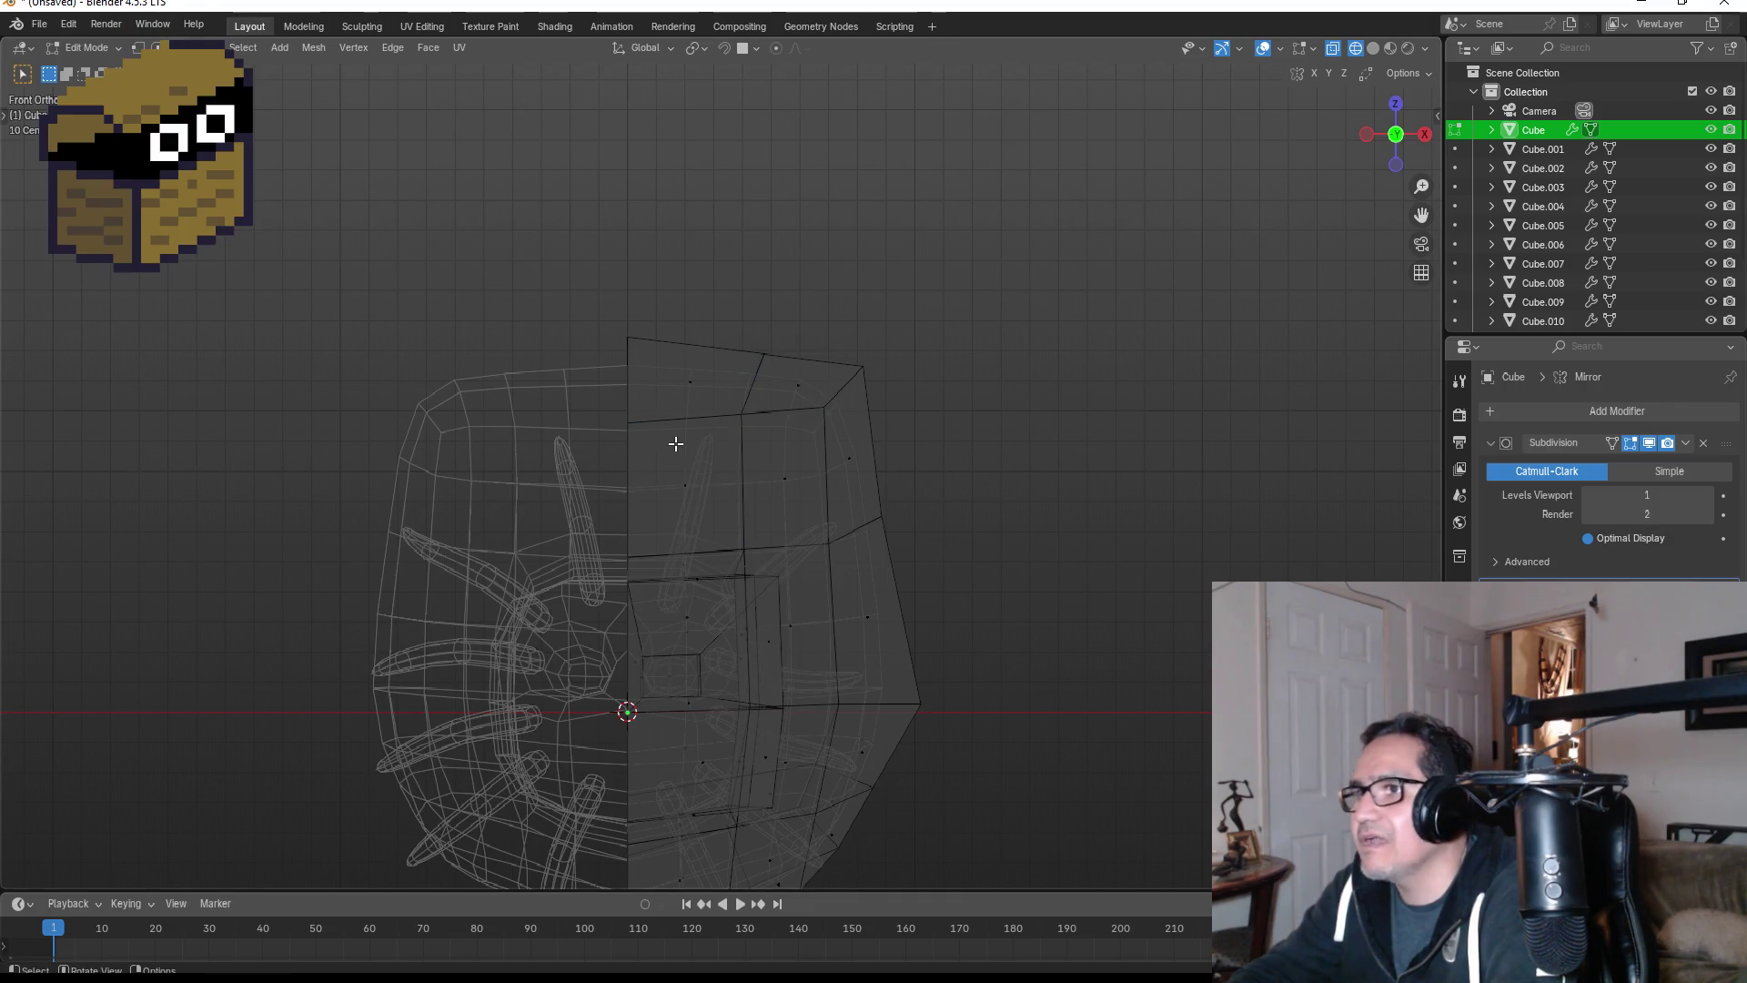
left_click(689, 445)
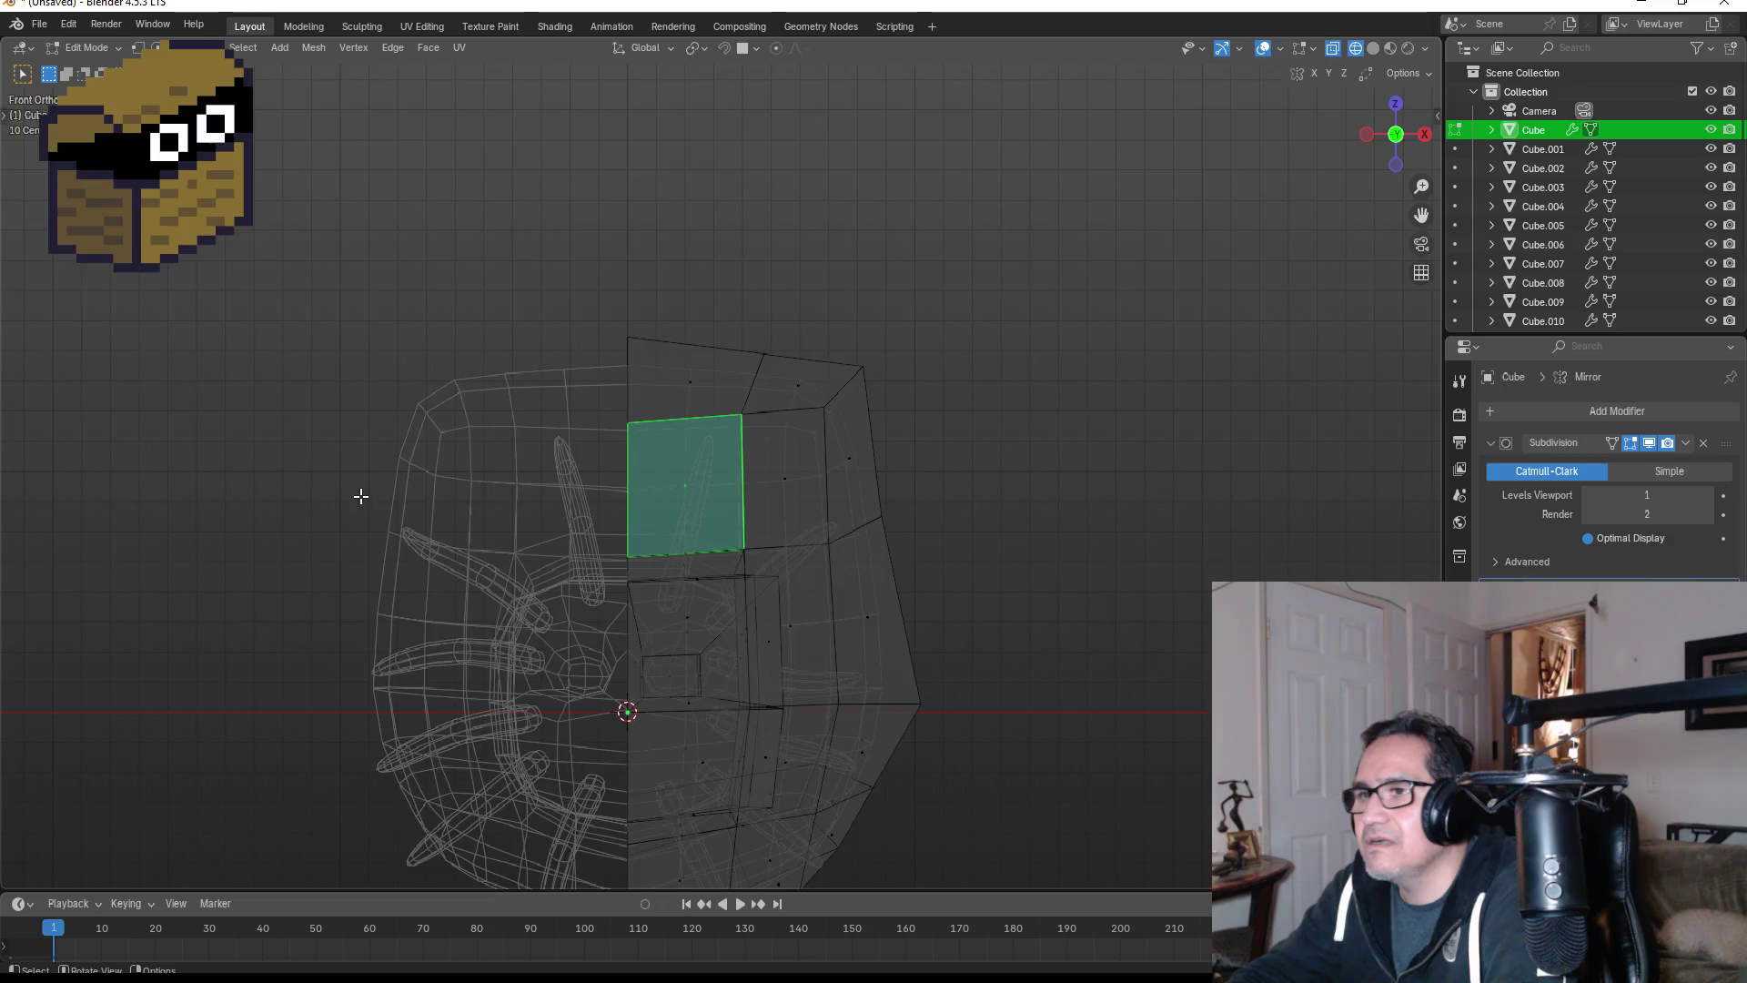
scroll(358, 496, "down", 5)
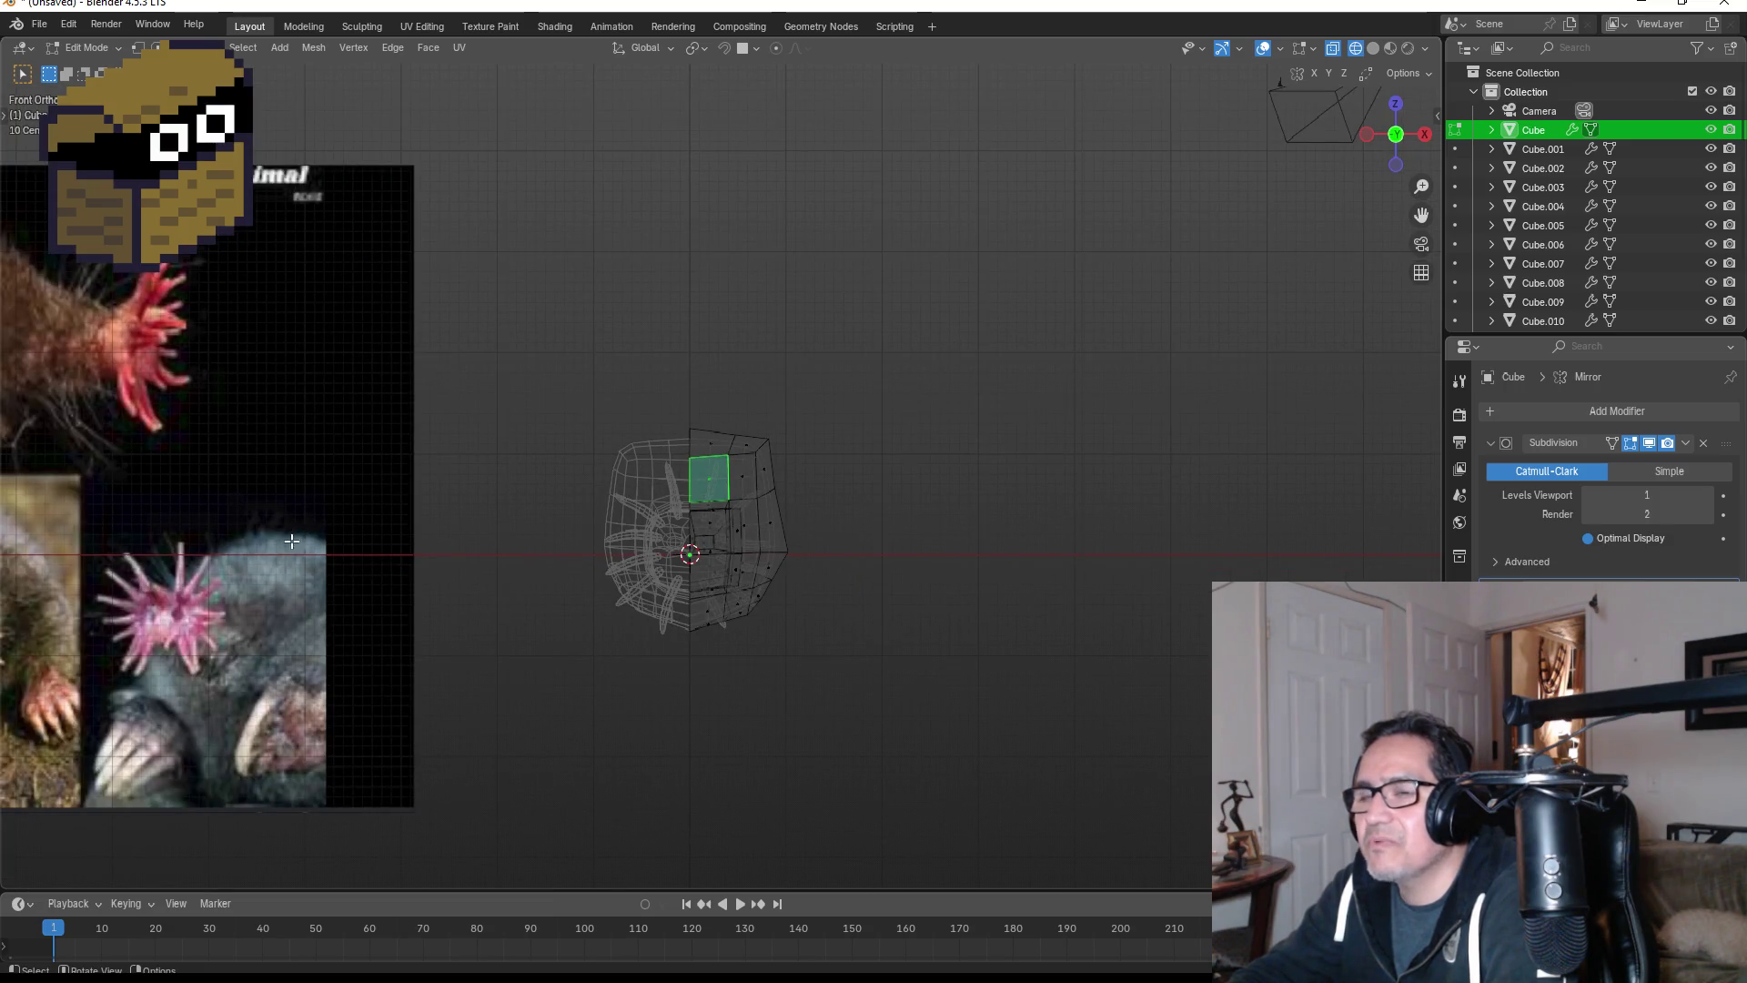
scroll(273, 542, "down", 3)
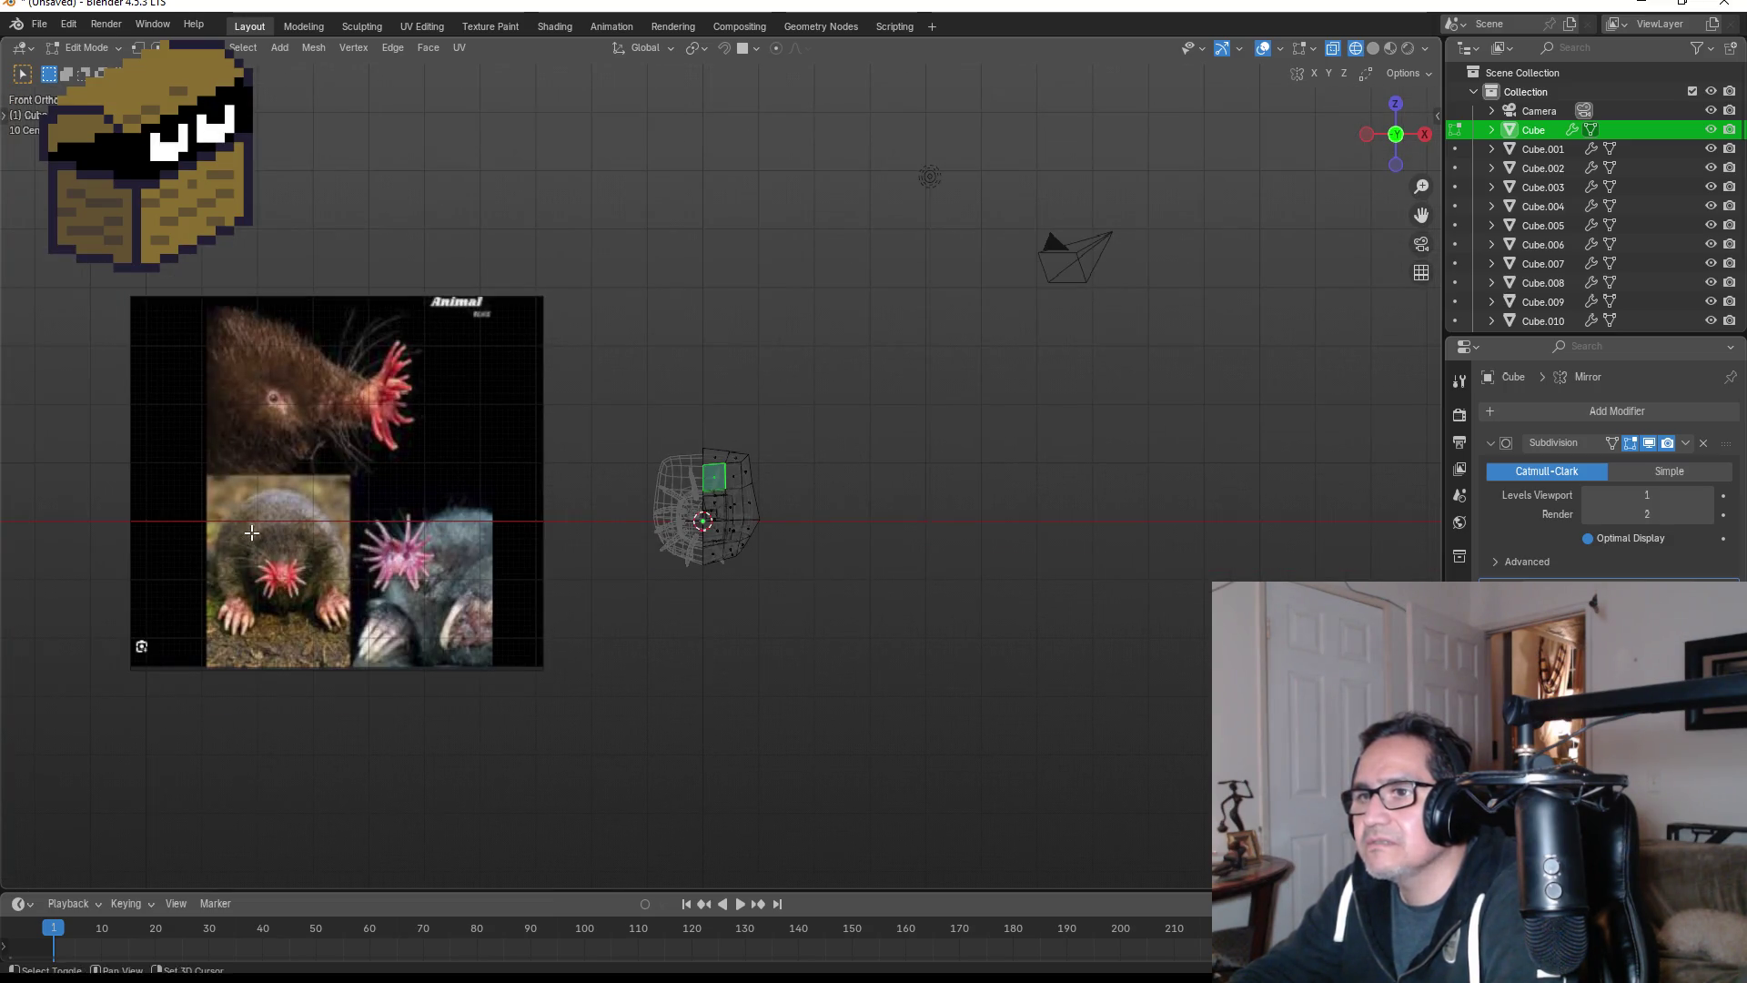
scroll(323, 578, "up", 3)
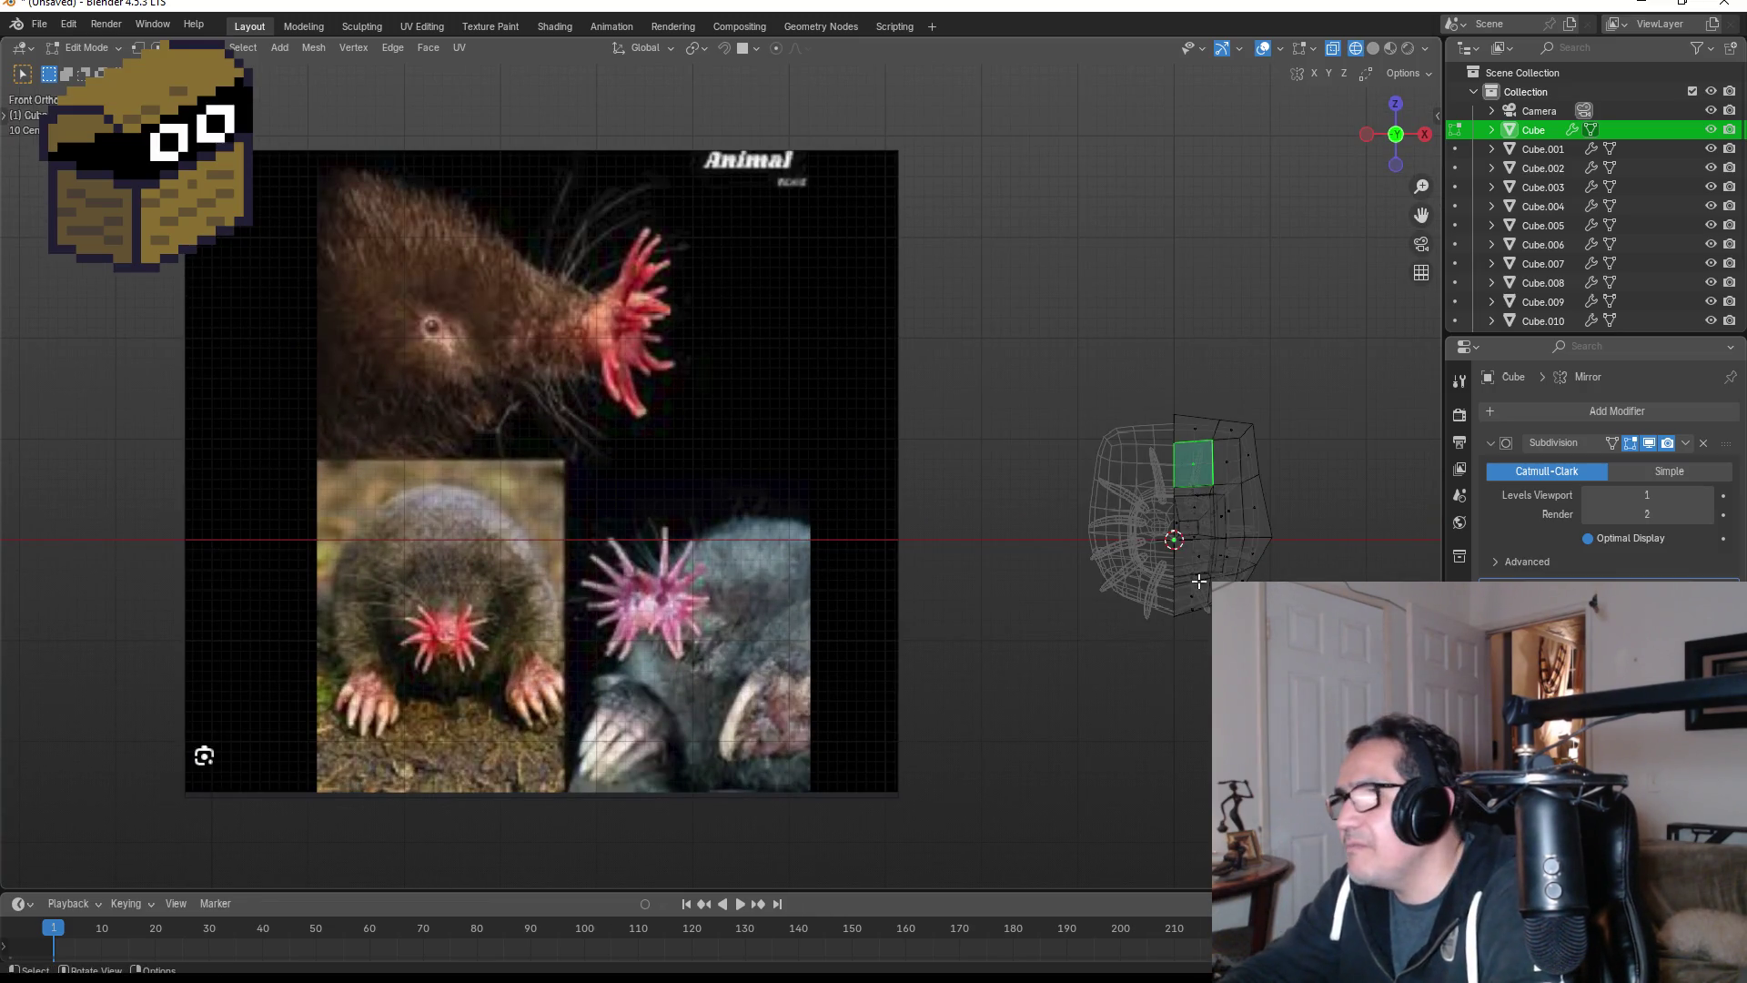
middle_click_drag(1252, 518, 819, 505, "shift")
scroll(779, 494, "up", 4)
scroll(780, 494, "up", 3)
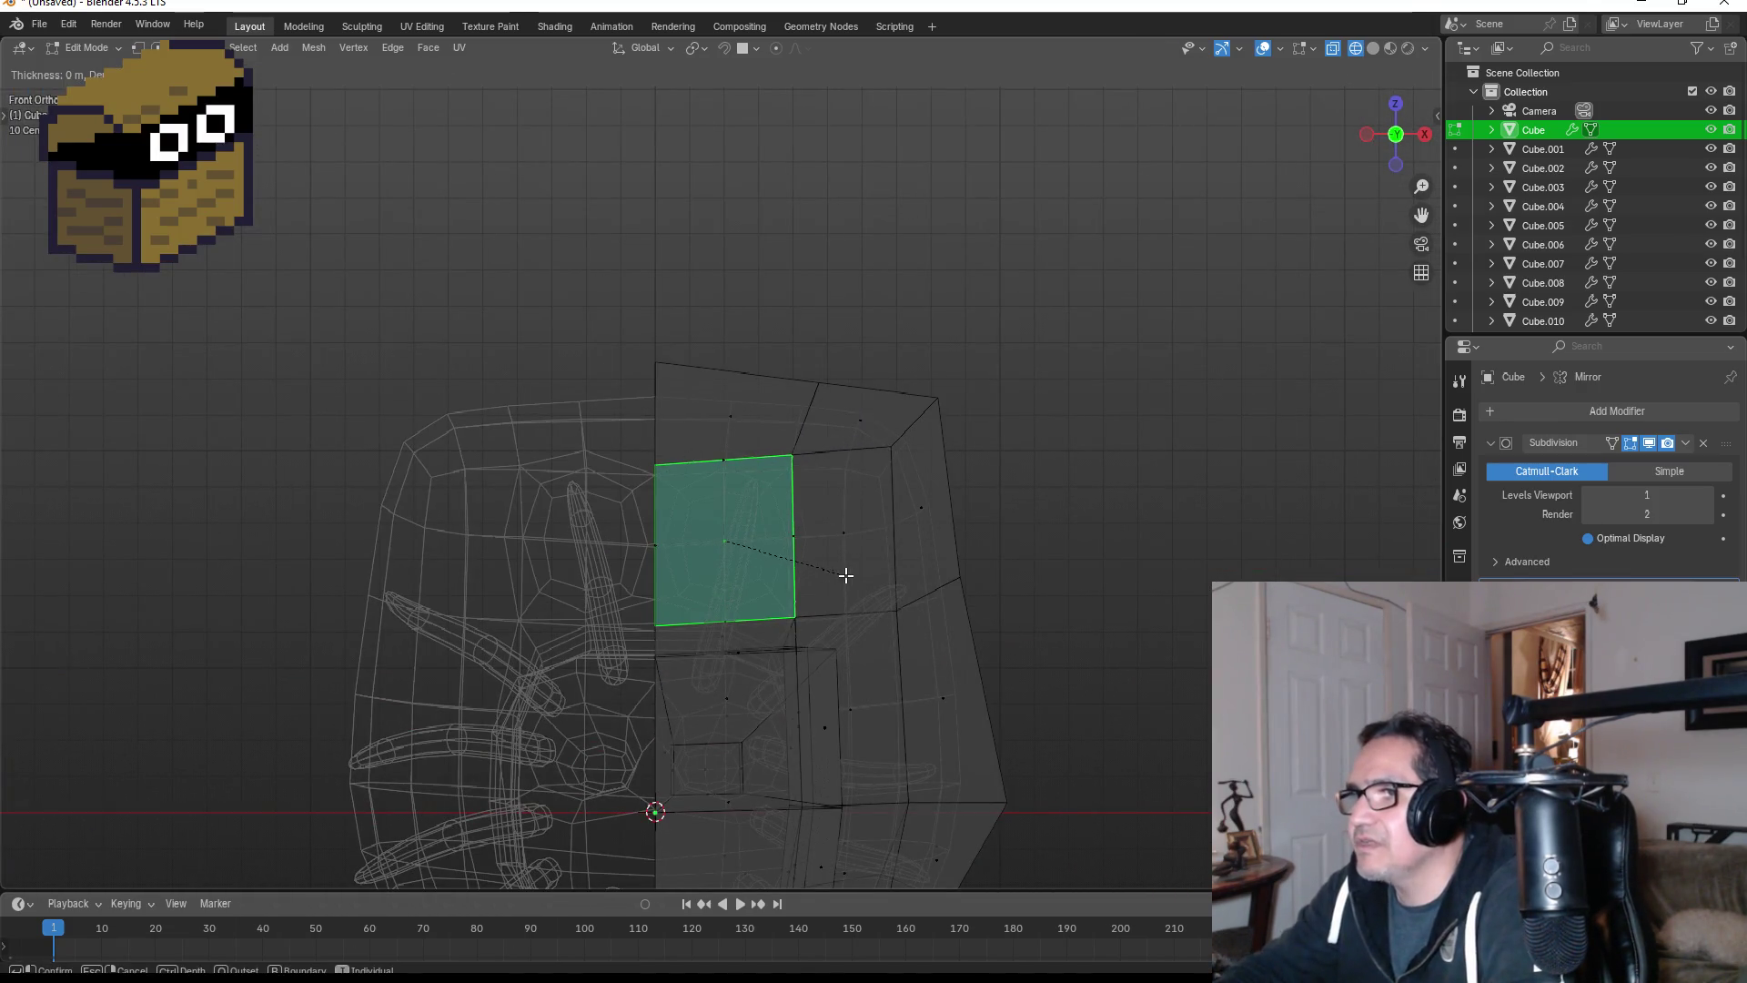
- Inset the eye face and scale the inset face smaller
key("i")
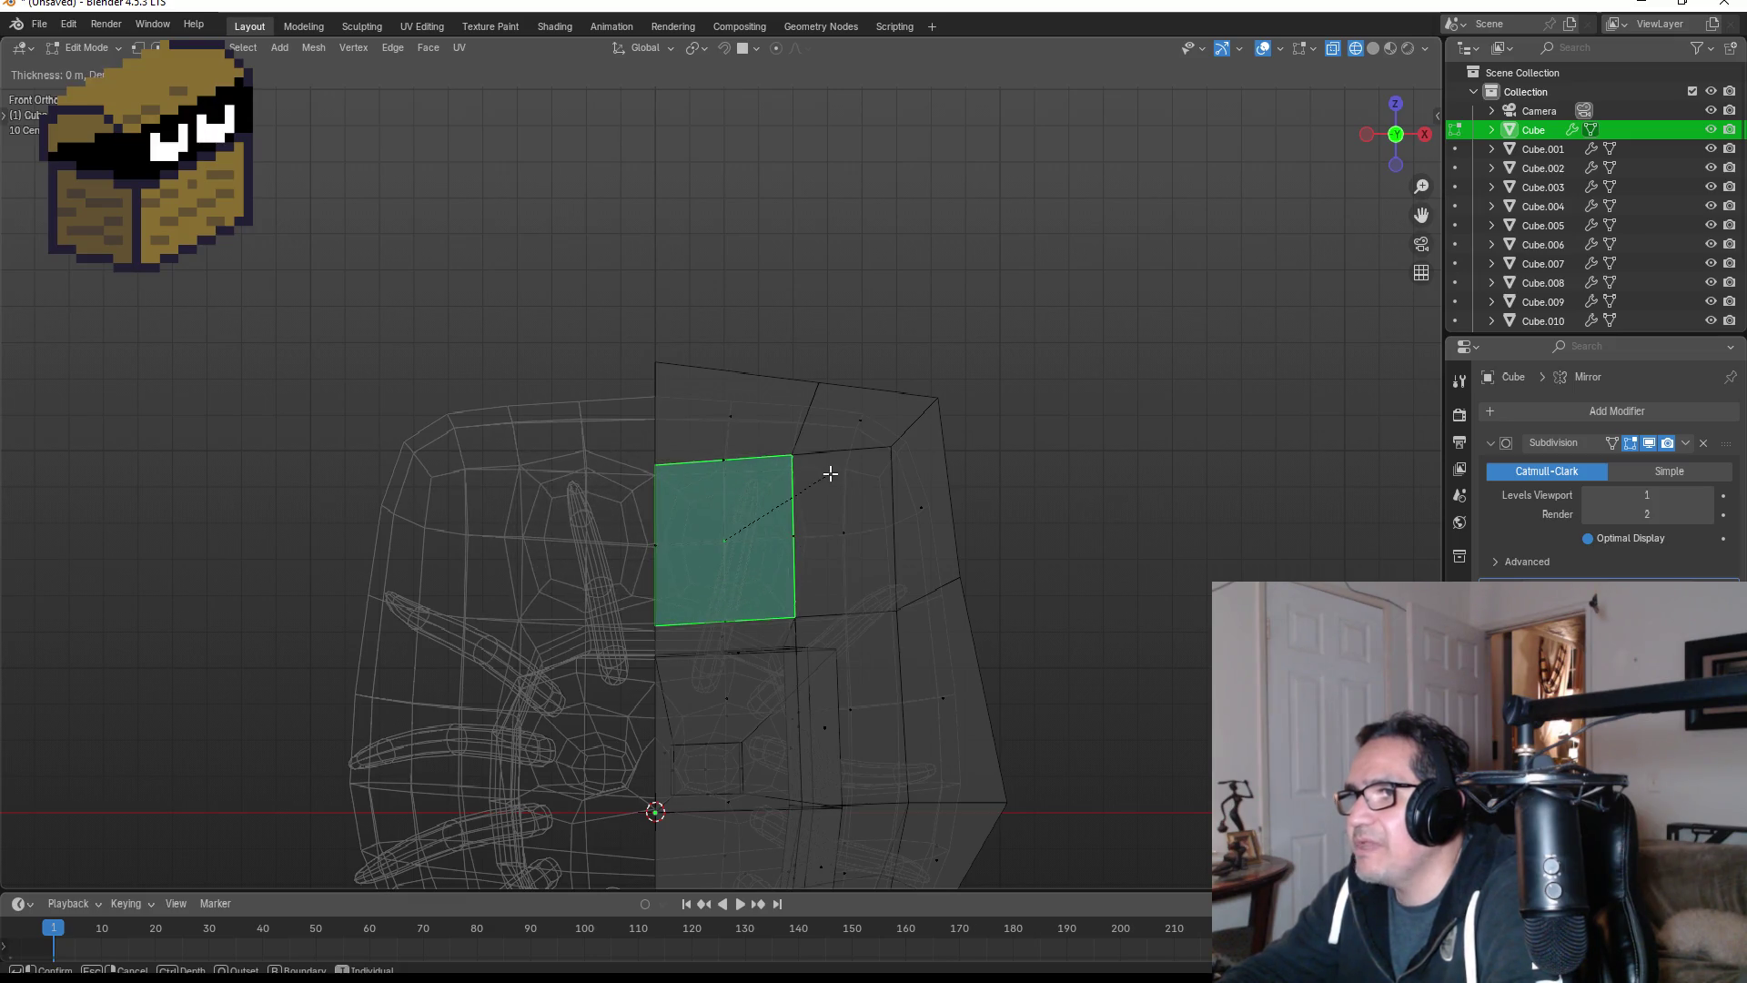
left_click(804, 470)
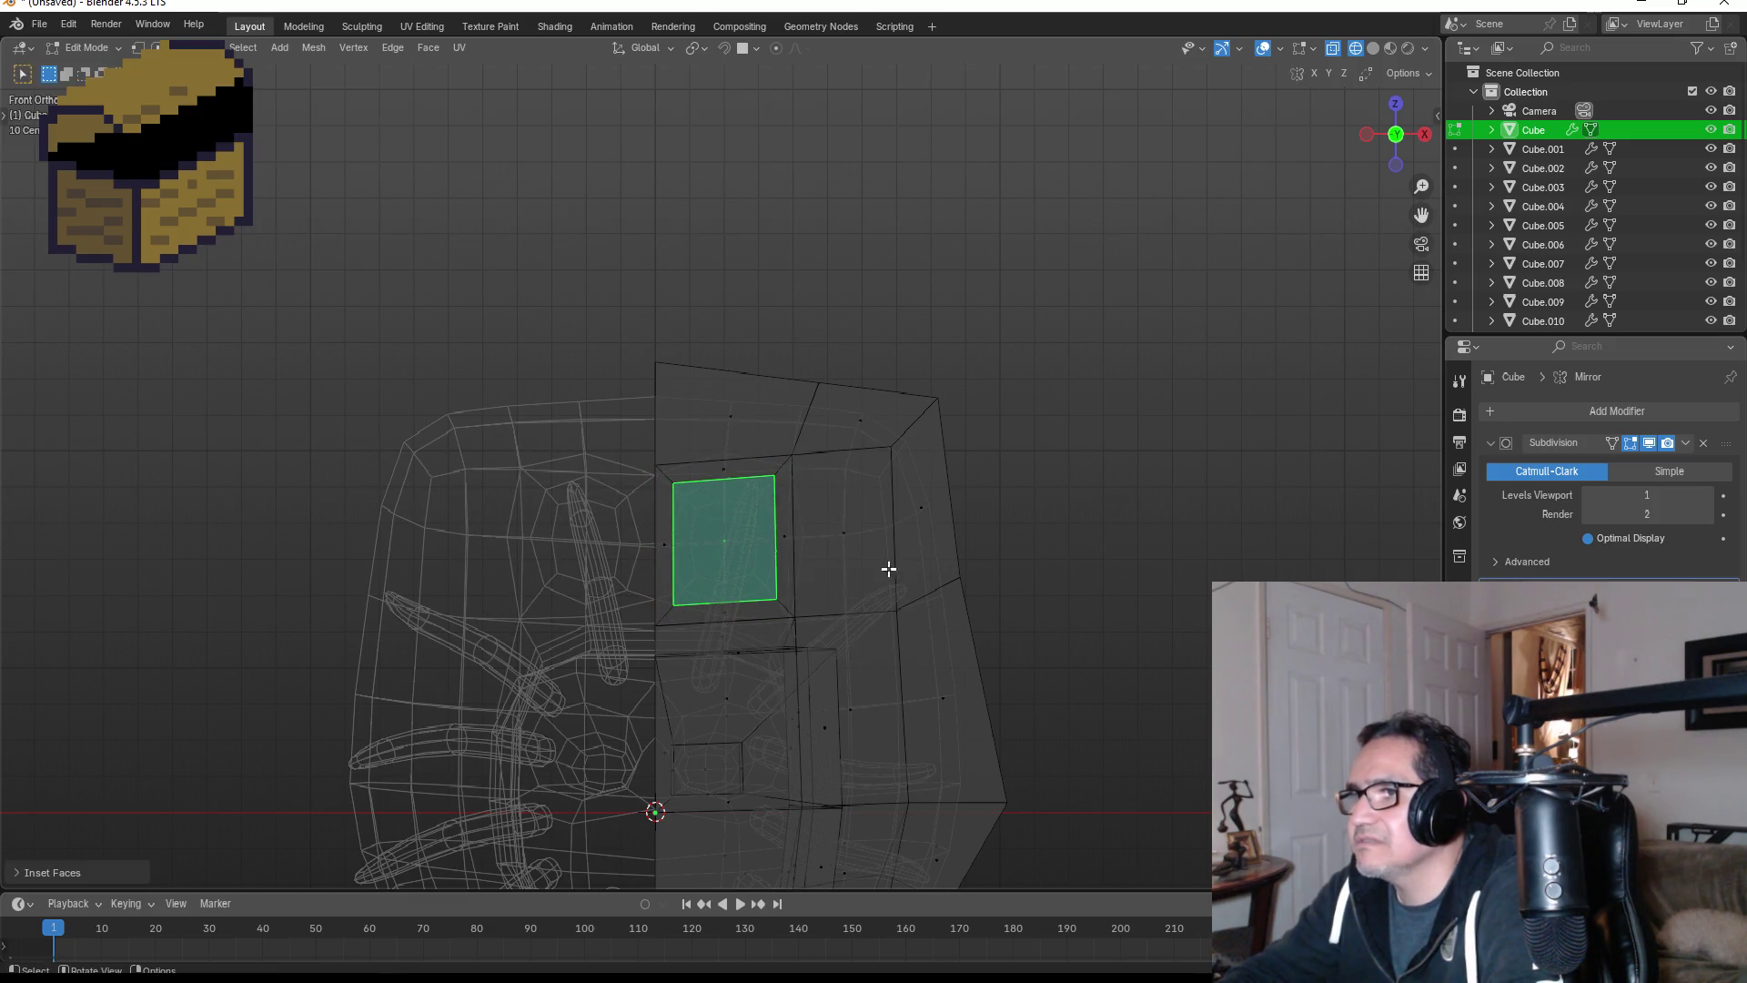
scroll(780, 579, "up", 2)
key("s")
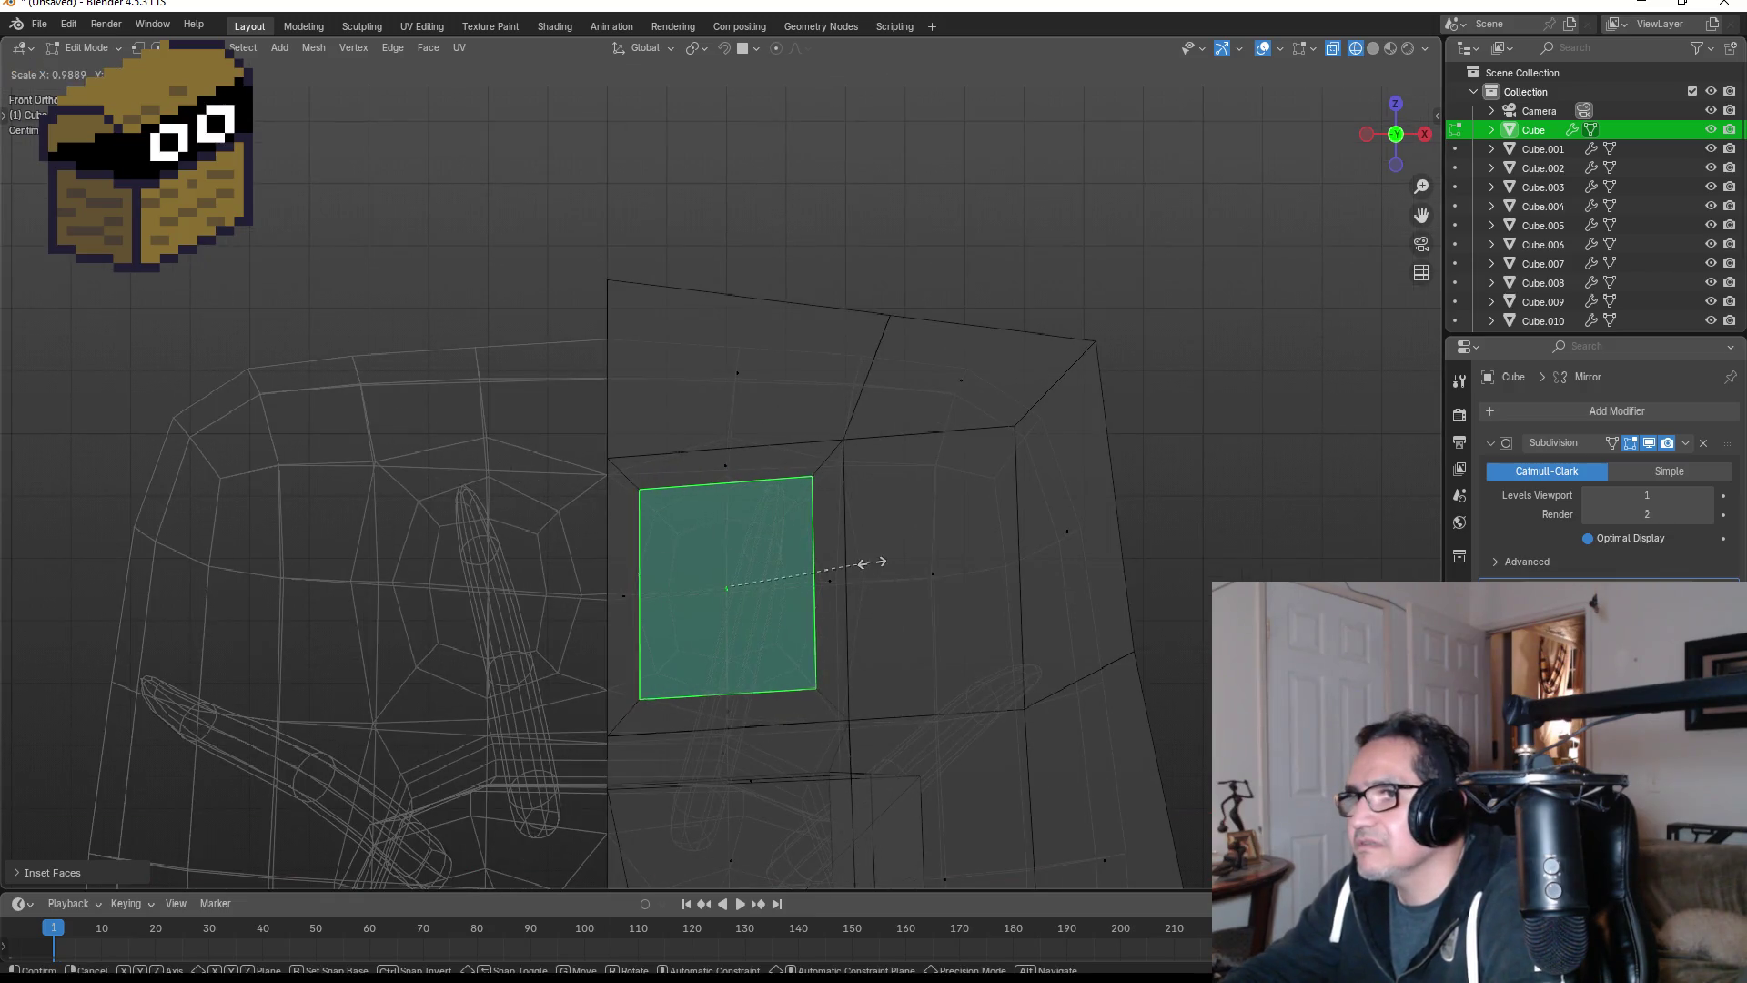
left_click(801, 527)
- From the side view, extrude the eye face locked to the Y axis, then deselect it
key("KP_3")
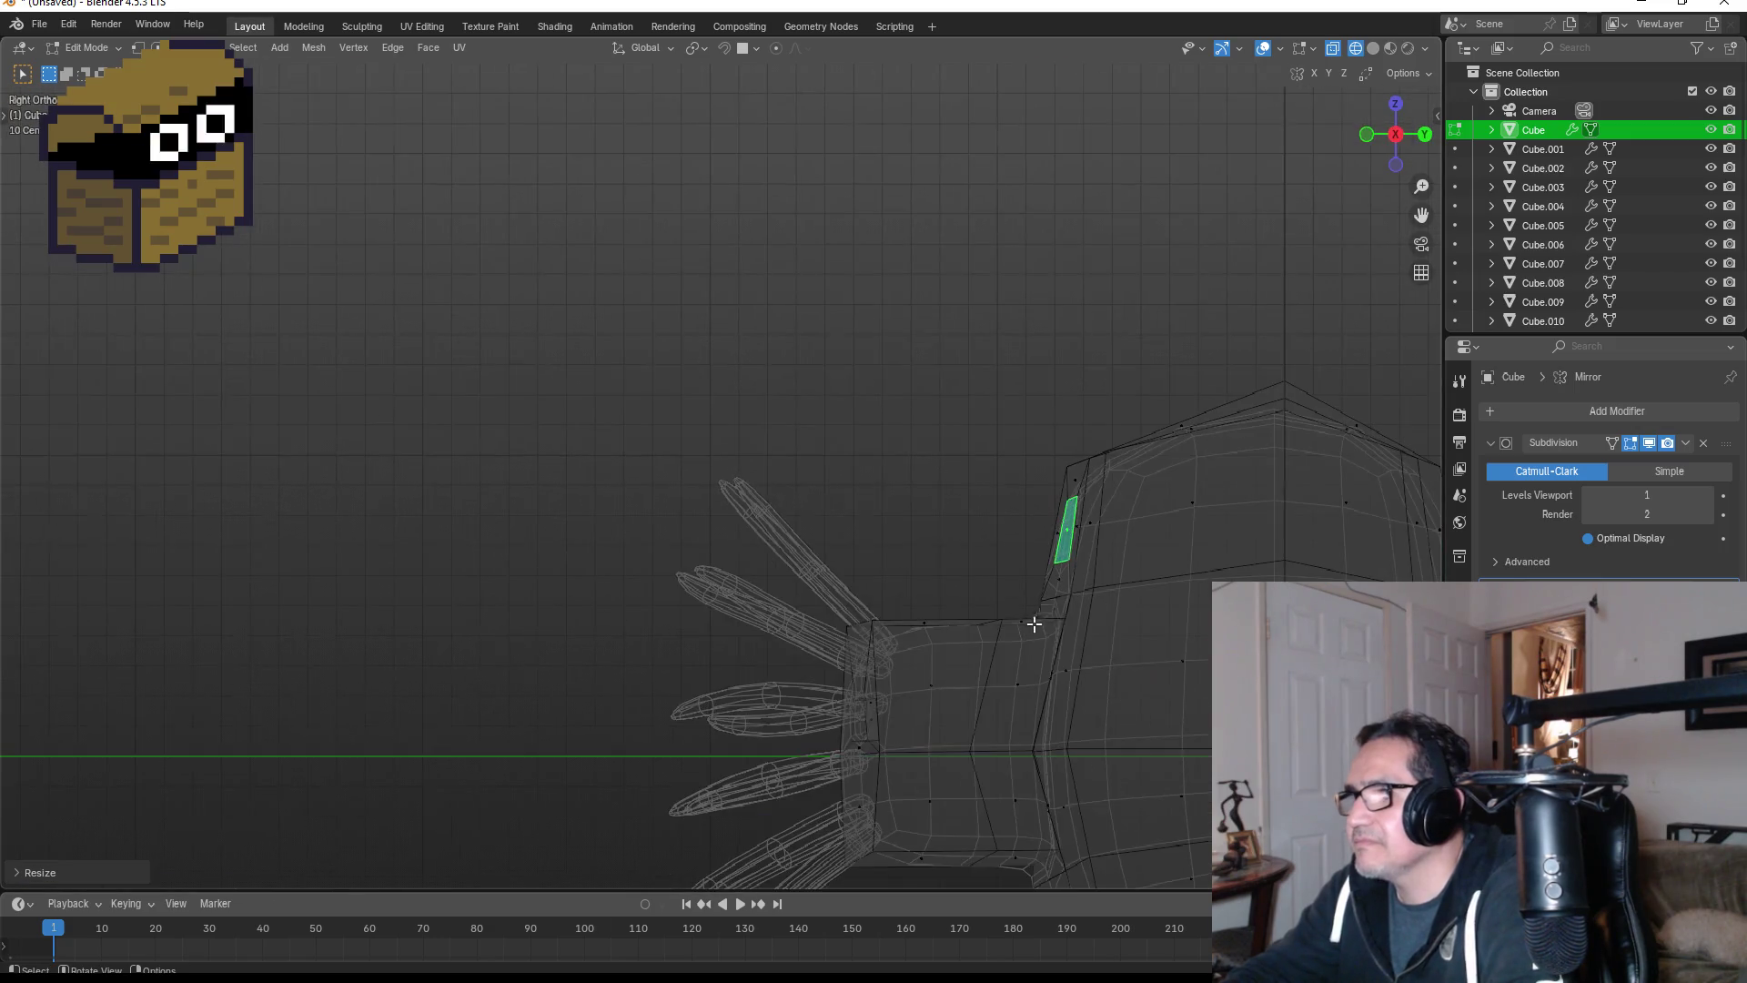
key("e")
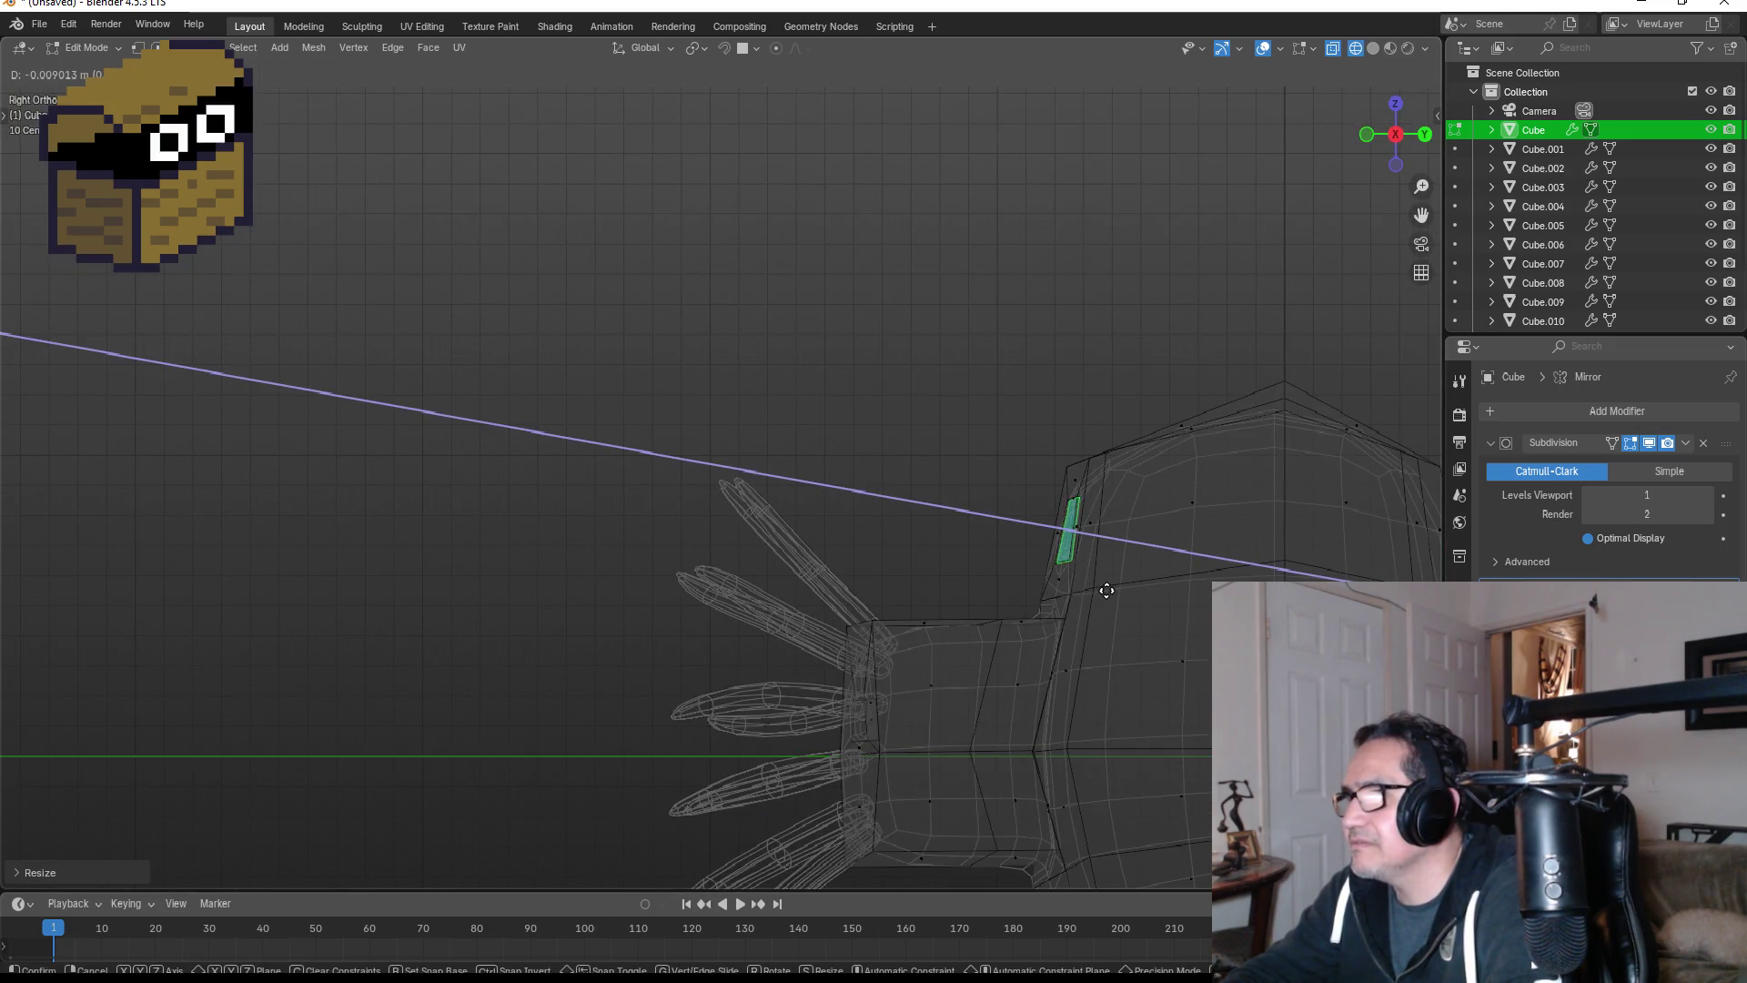
key("y")
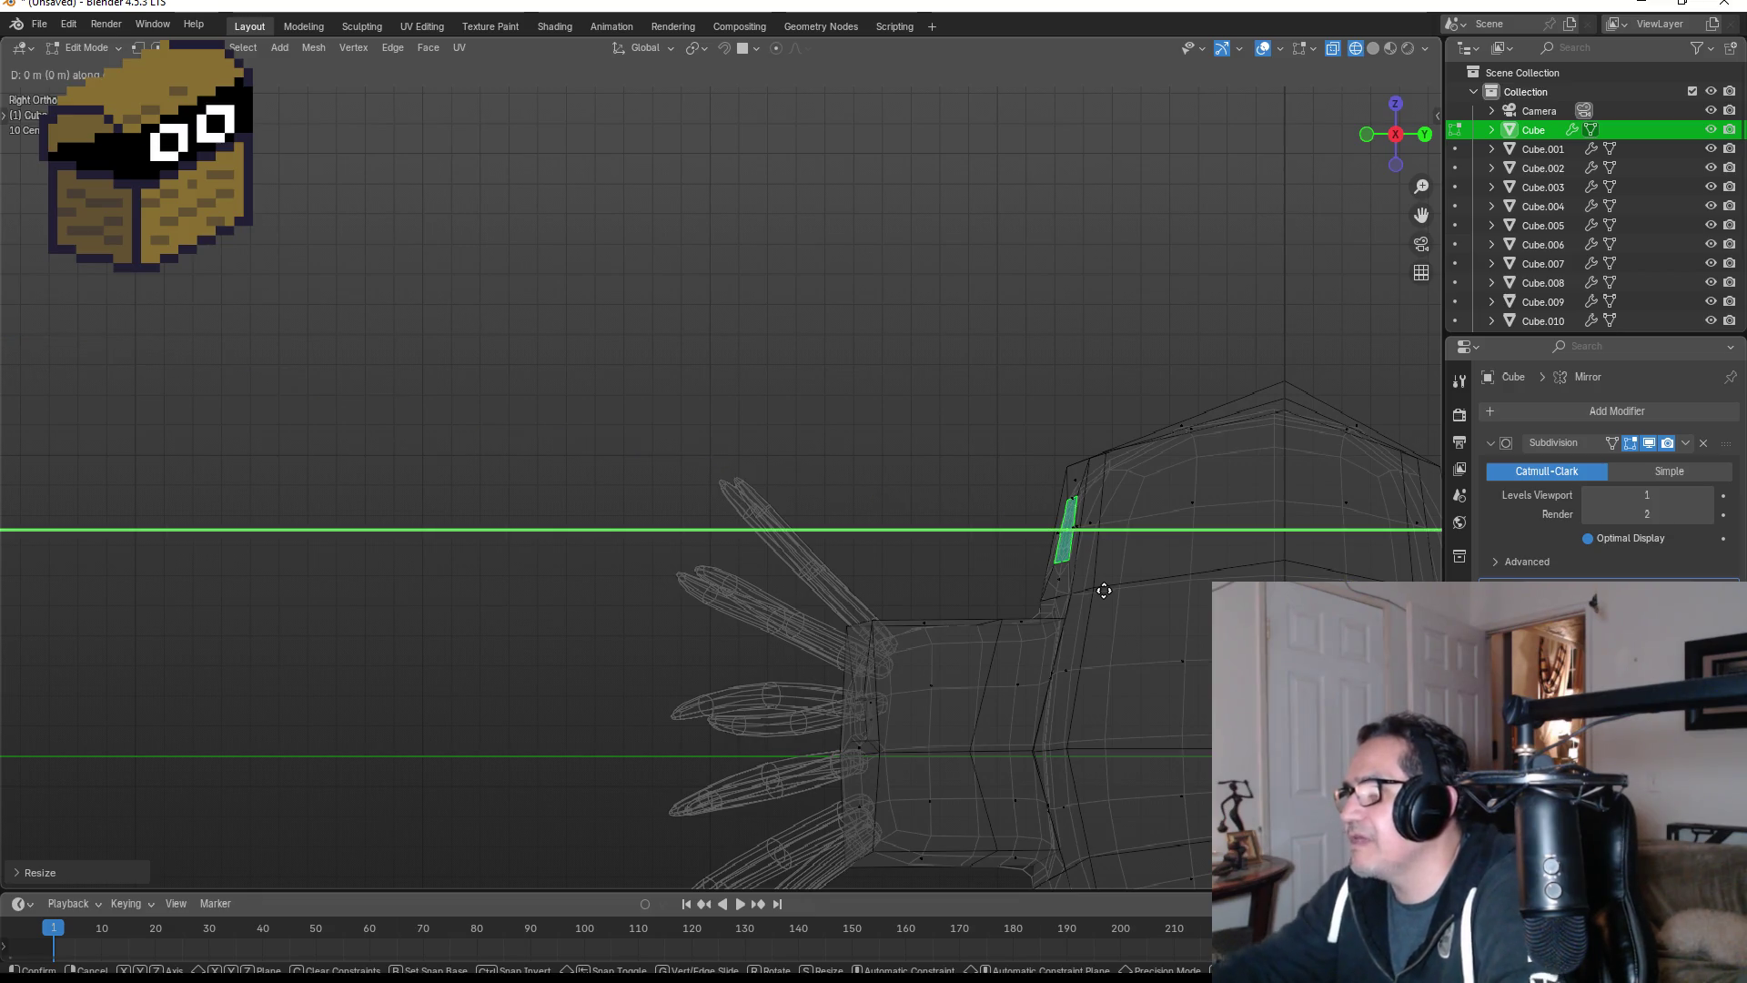
left_click(1110, 581)
key("KP_1")
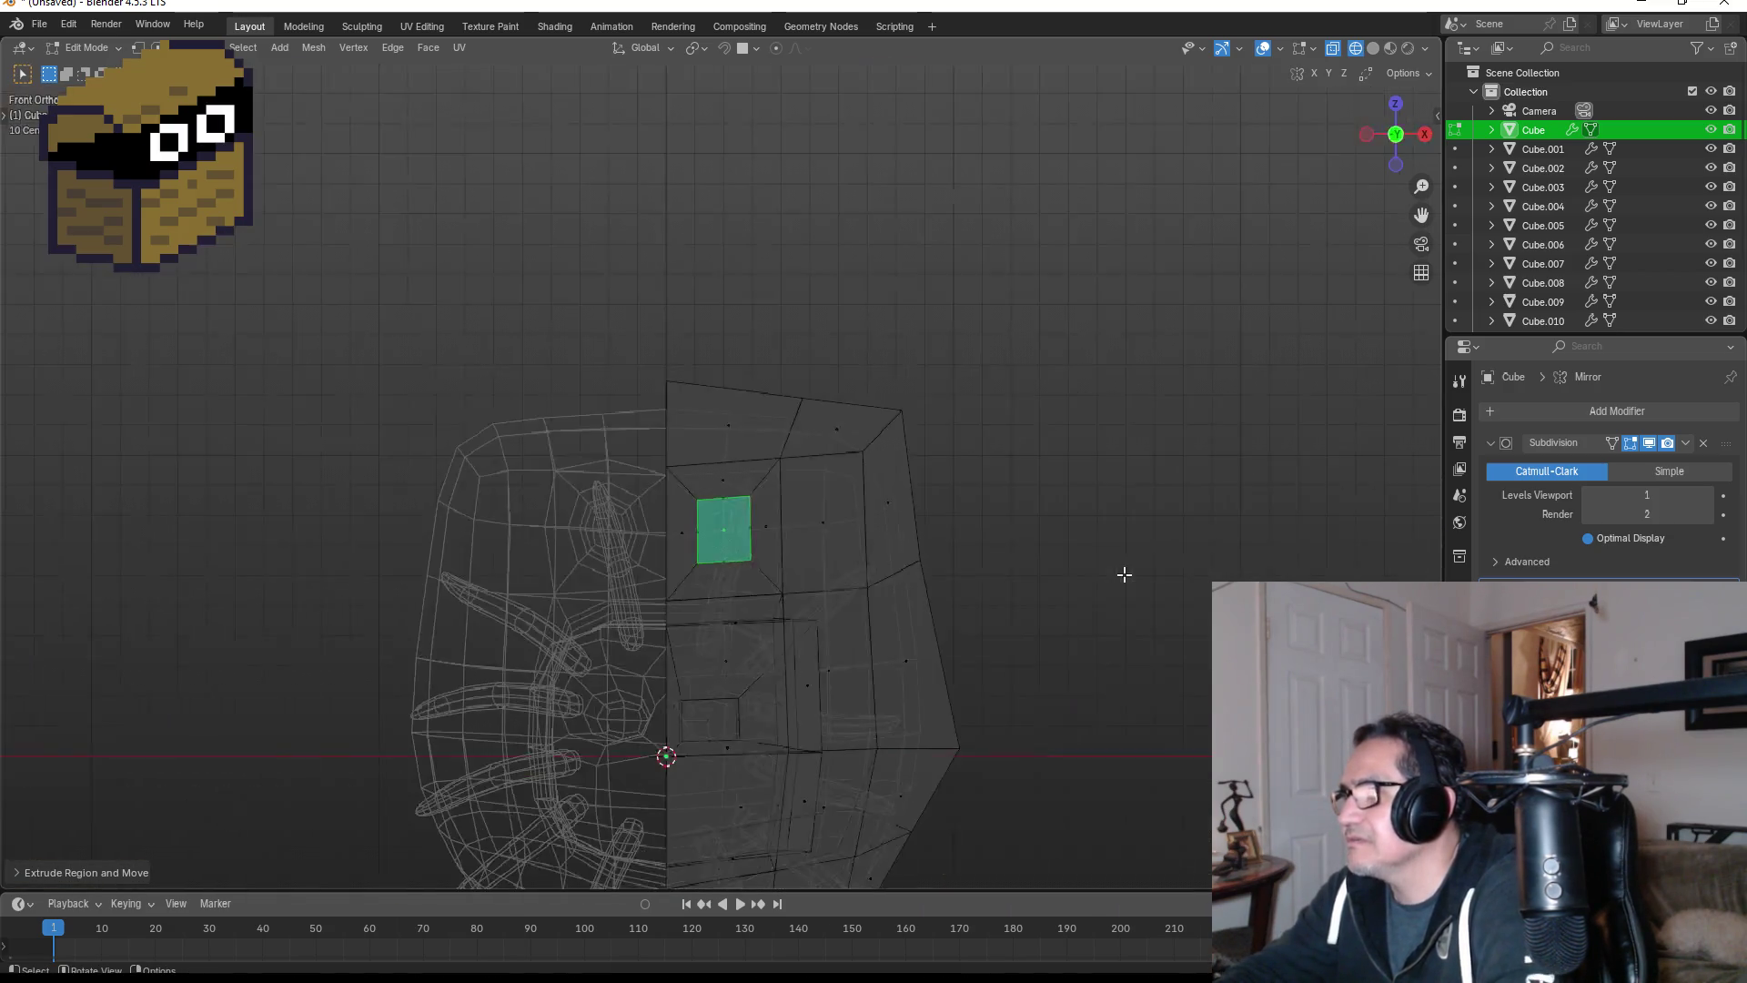
left_click(1144, 525)
- Shift the inner eye face about 0.055 m toward the head's side, then choose solid shading
scroll(501, 526, "up", 3)
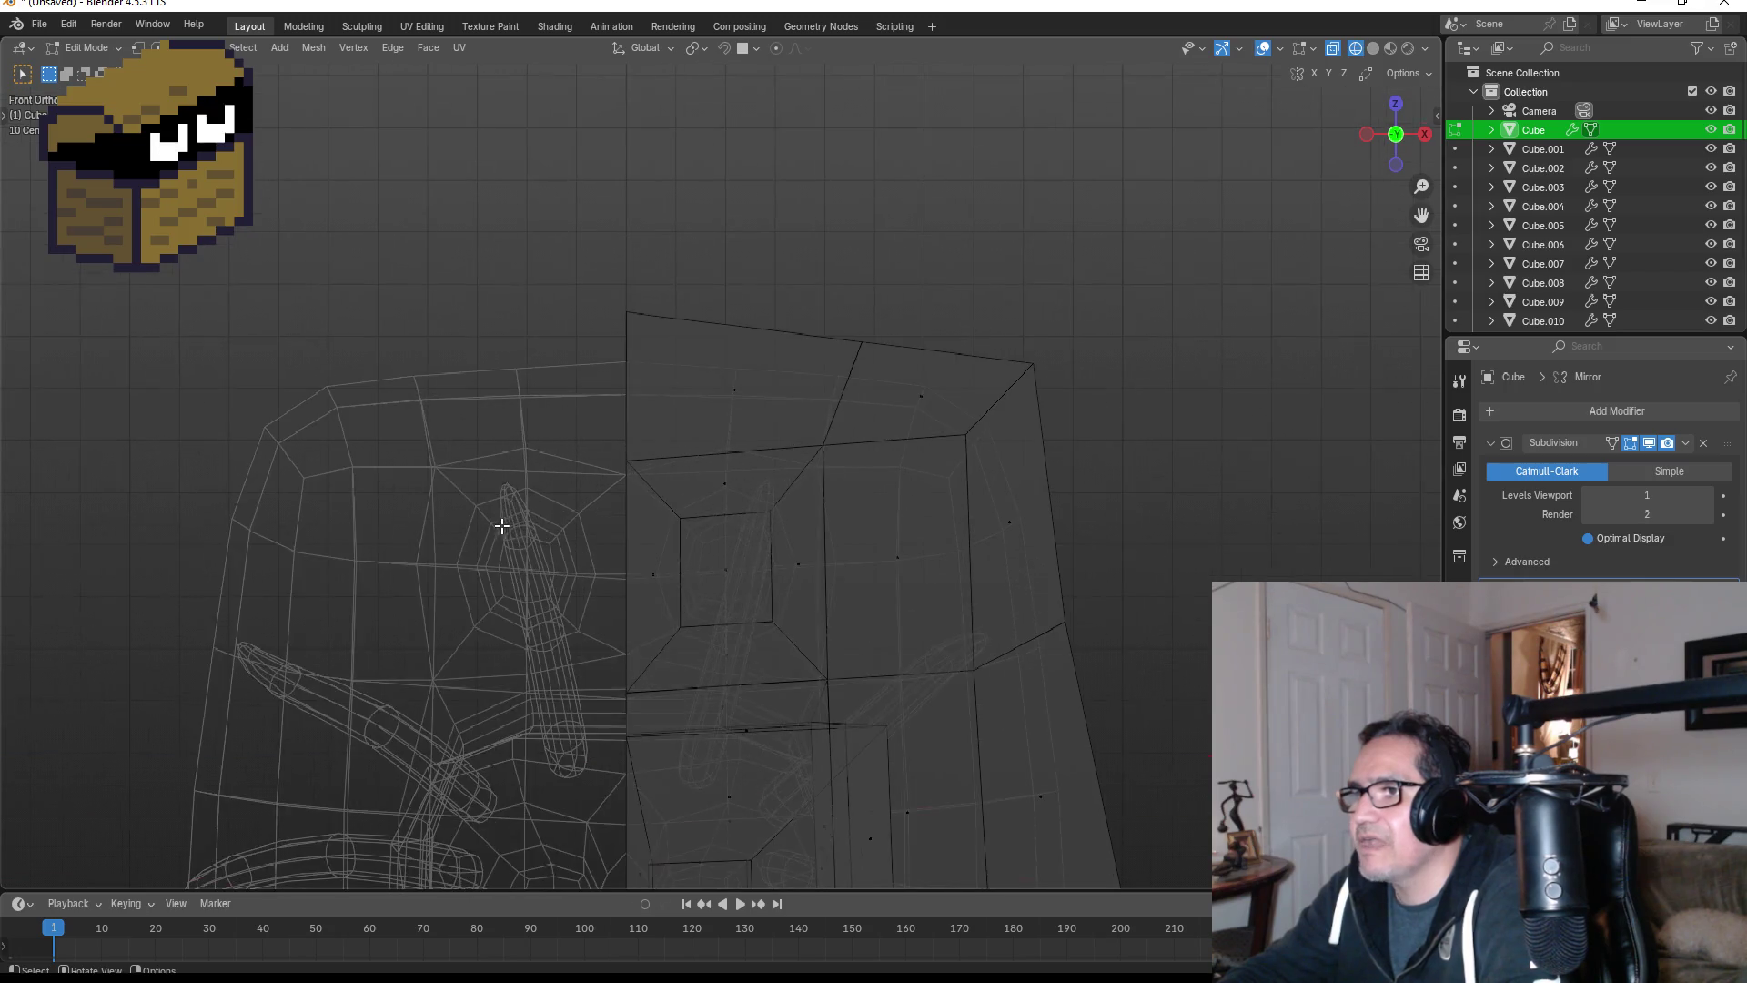
scroll(670, 583, "up", 1)
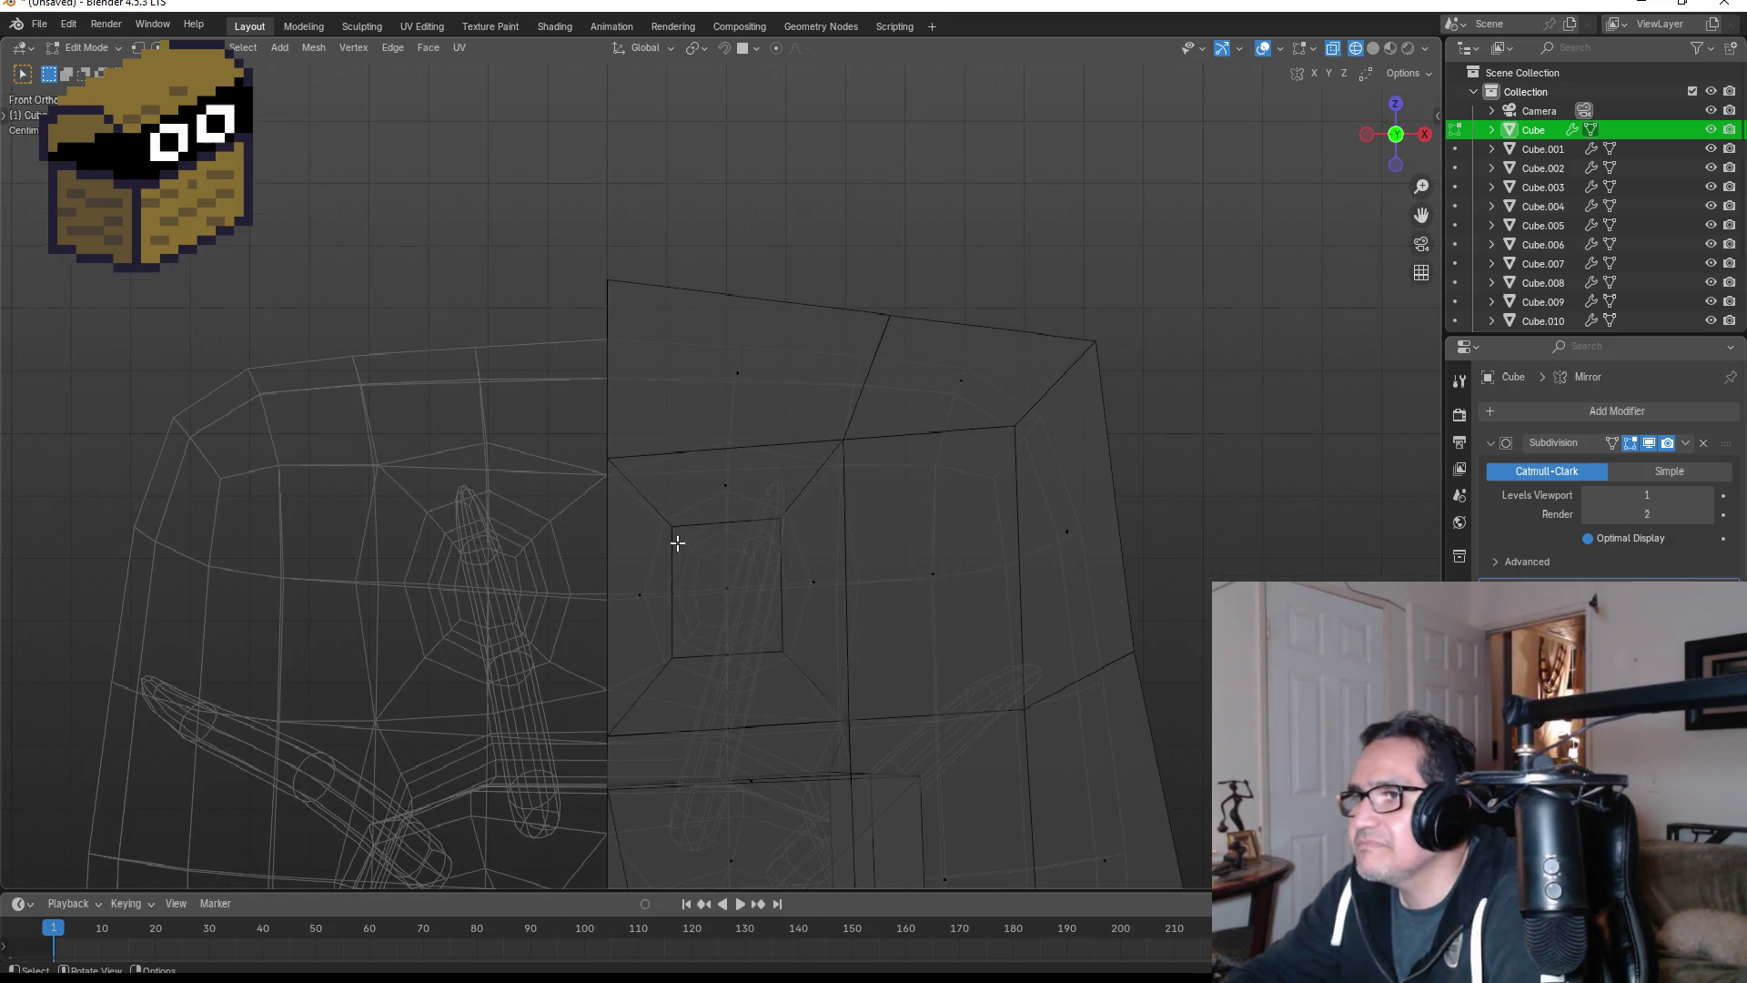
left_click_drag(648, 516, 799, 672)
left_click(735, 583)
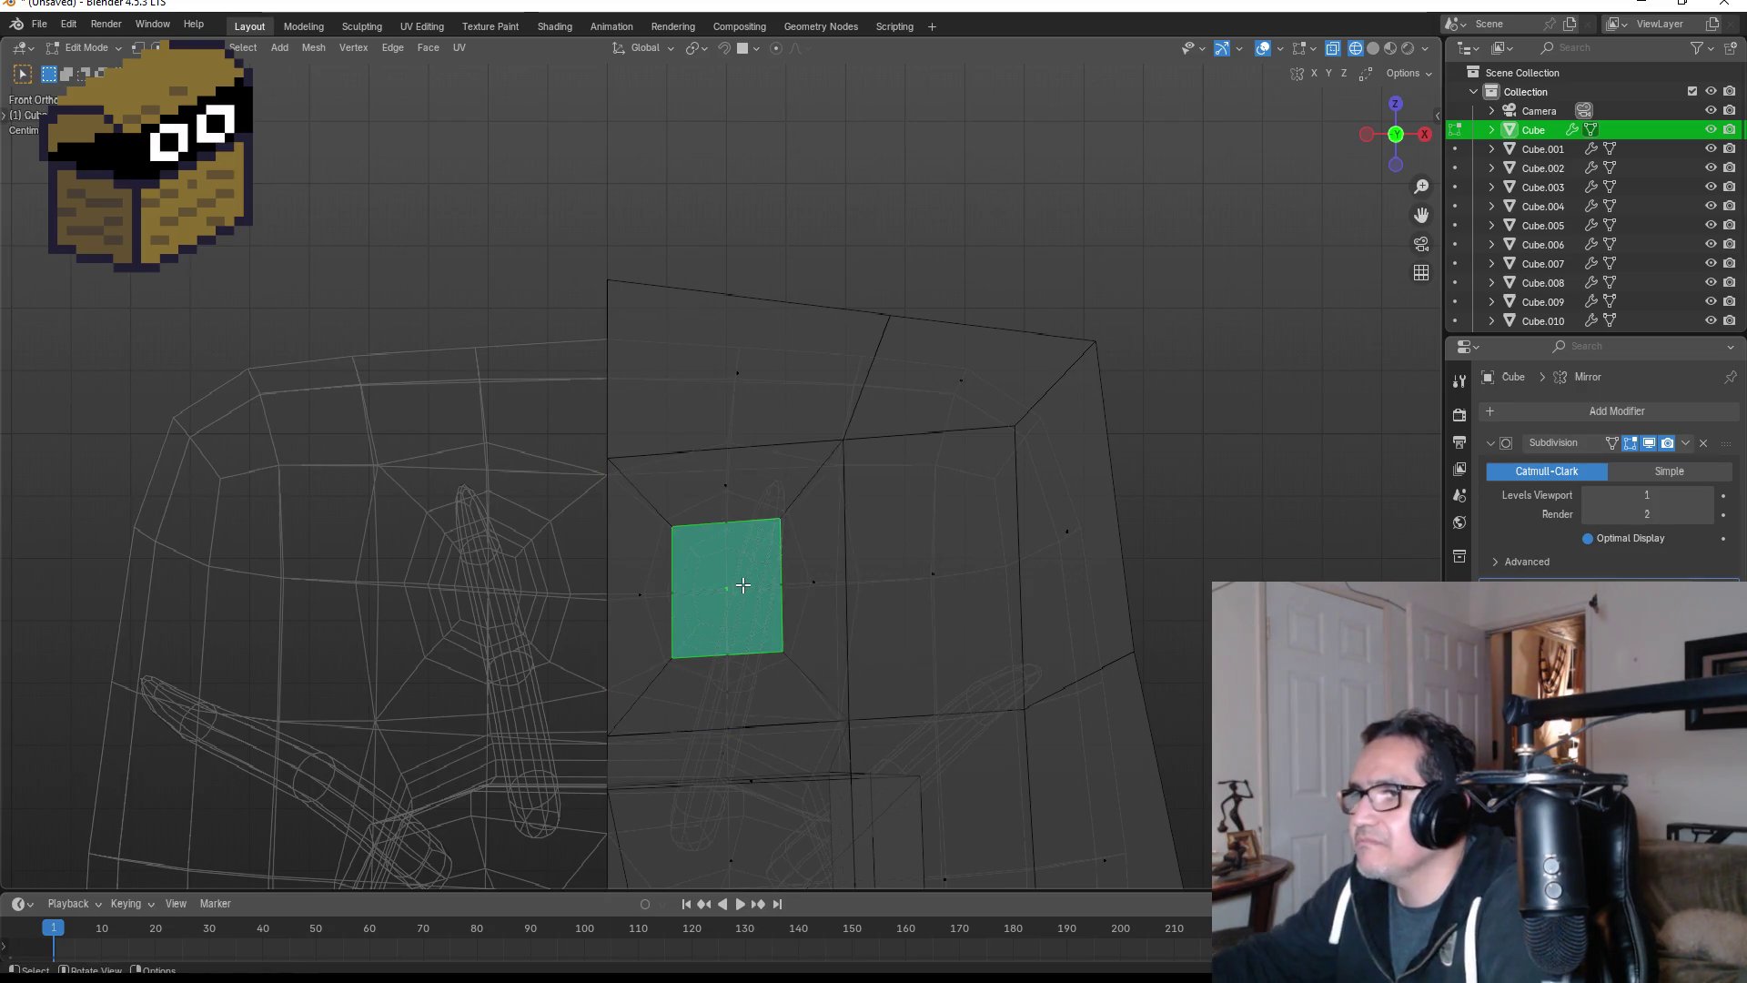
key("ctrl+KP_Add")
key("g")
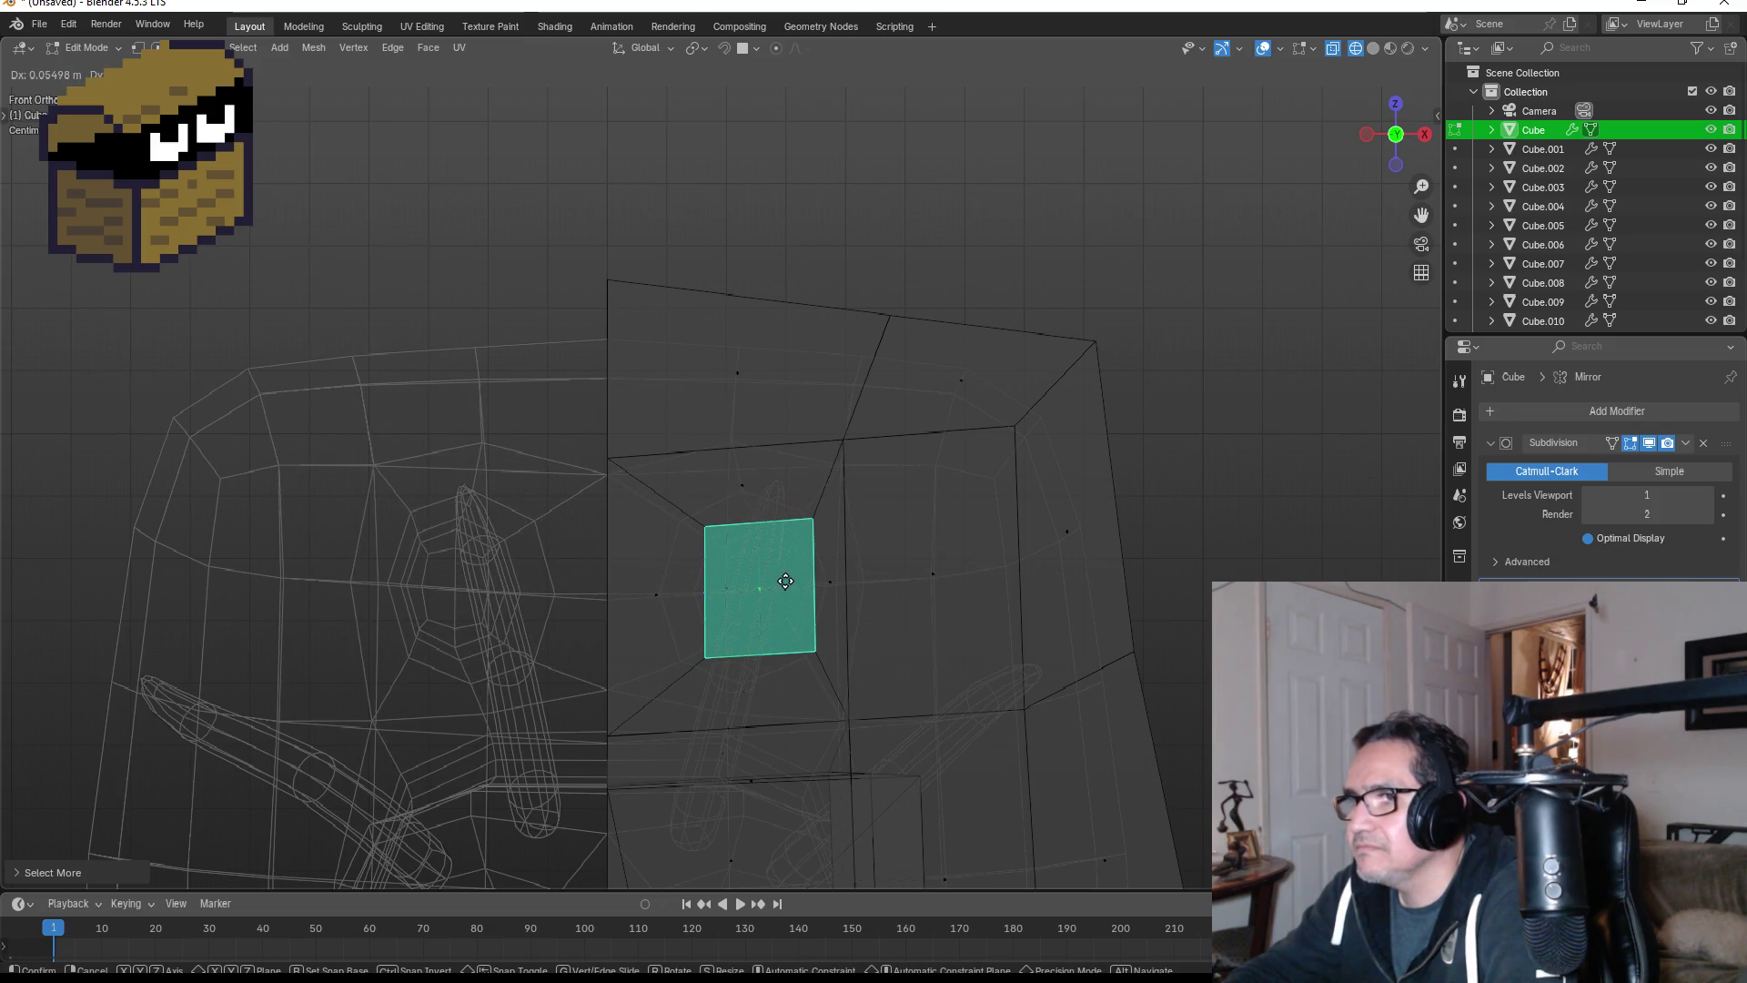
left_click(785, 580)
scroll(887, 602, "down", 2)
key("z")
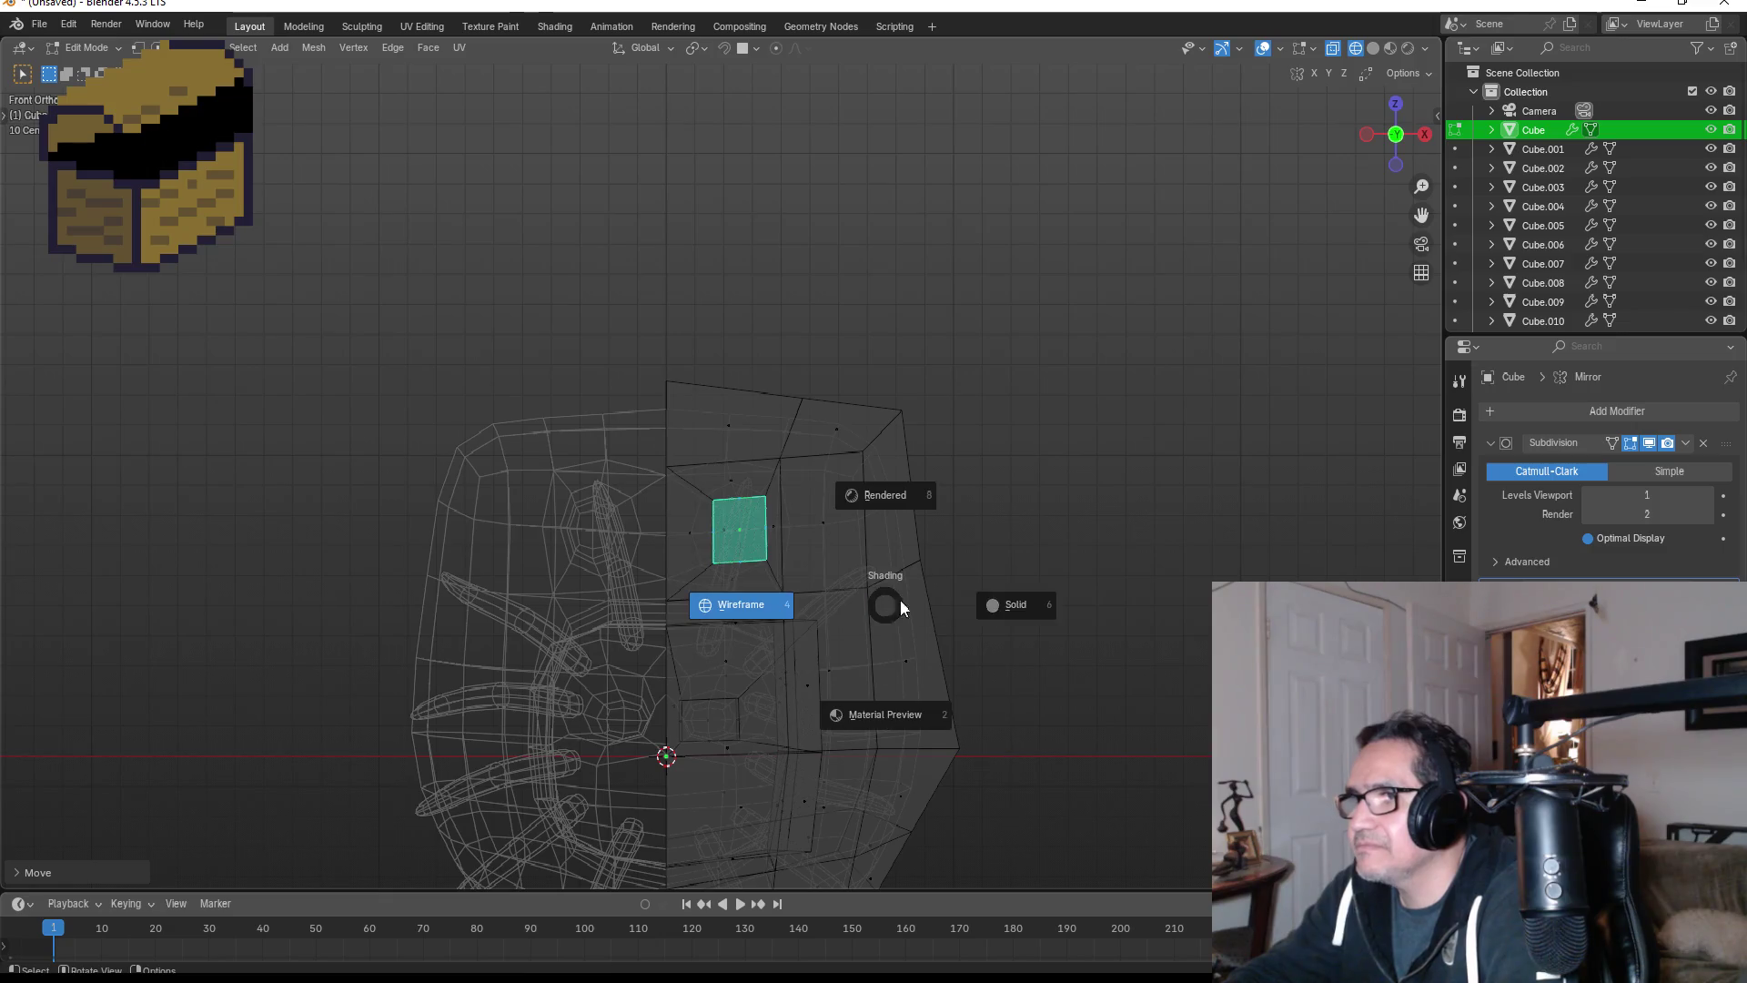
left_click(1003, 606)
- Deselect the eye face and orbit around the solid-shaded mole head
mouse_move(998, 589)
middle_mouse_down()
mouse_move(1092, 542)
mouse_move(1049, 554)
middle_mouse_up()
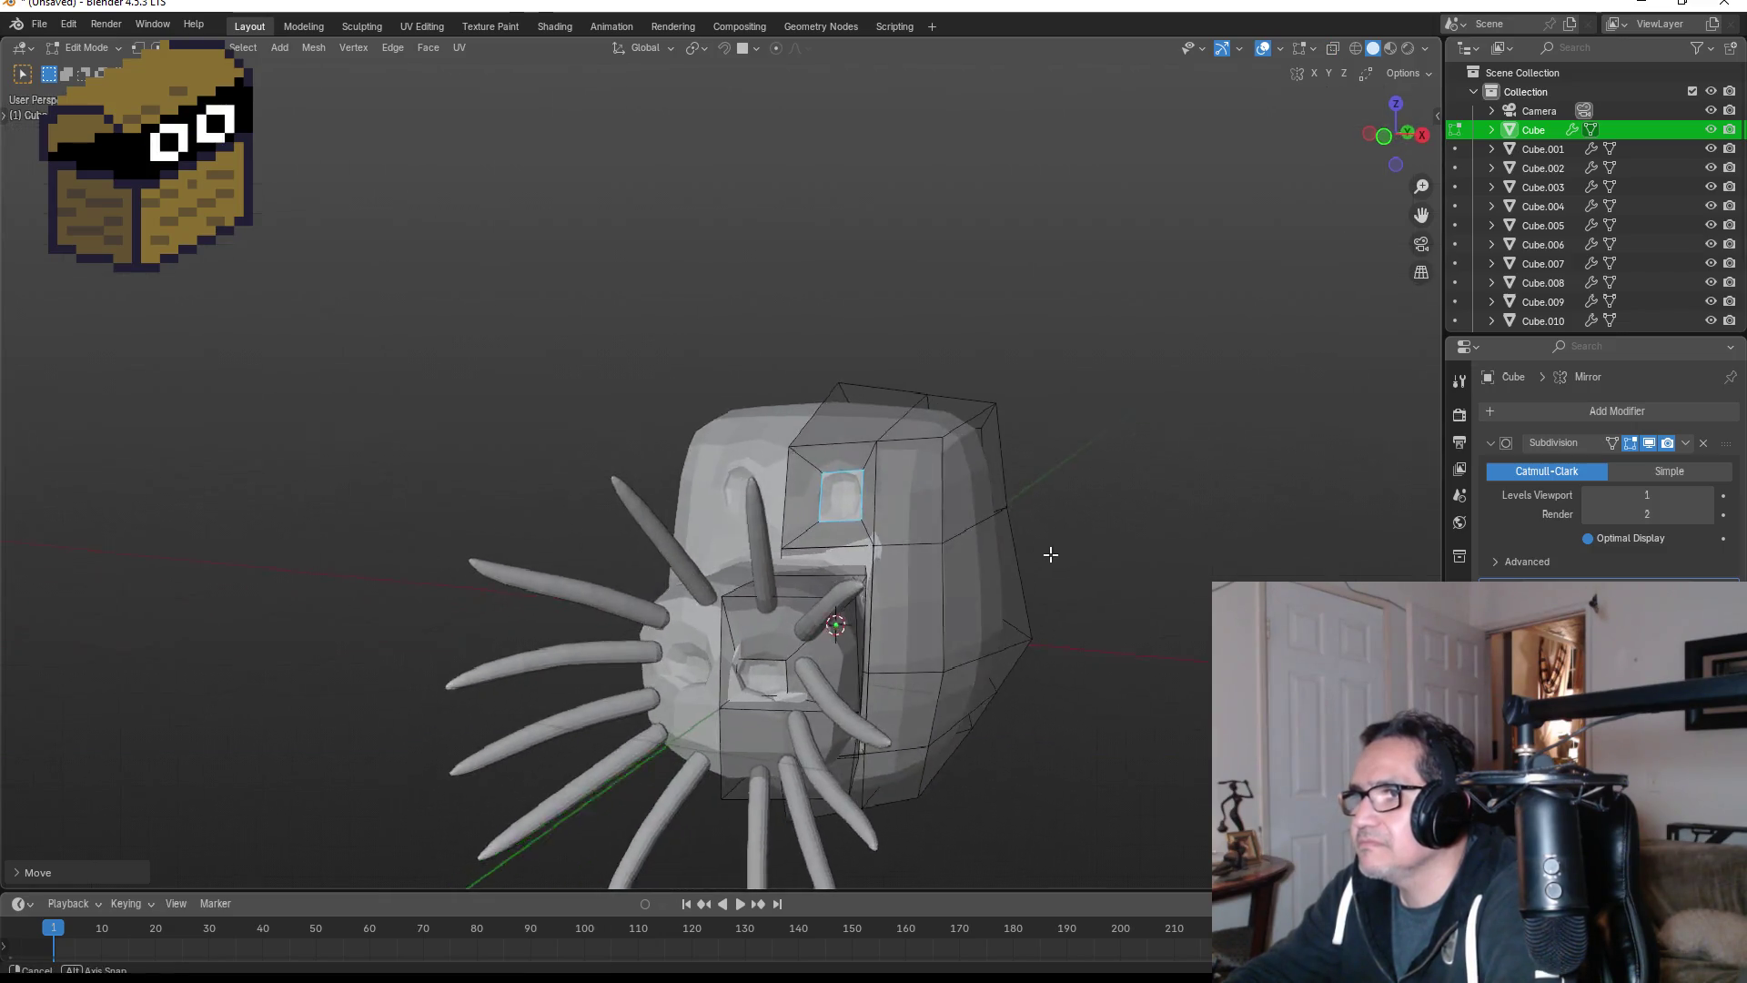
key("KP_1")
left_click(1055, 539)
mouse_move(1143, 546)
middle_mouse_down()
mouse_move(998, 550)
mouse_move(1227, 556)
mouse_move(1052, 592)
middle_mouse_up()
scroll(1001, 564, "down", 2)
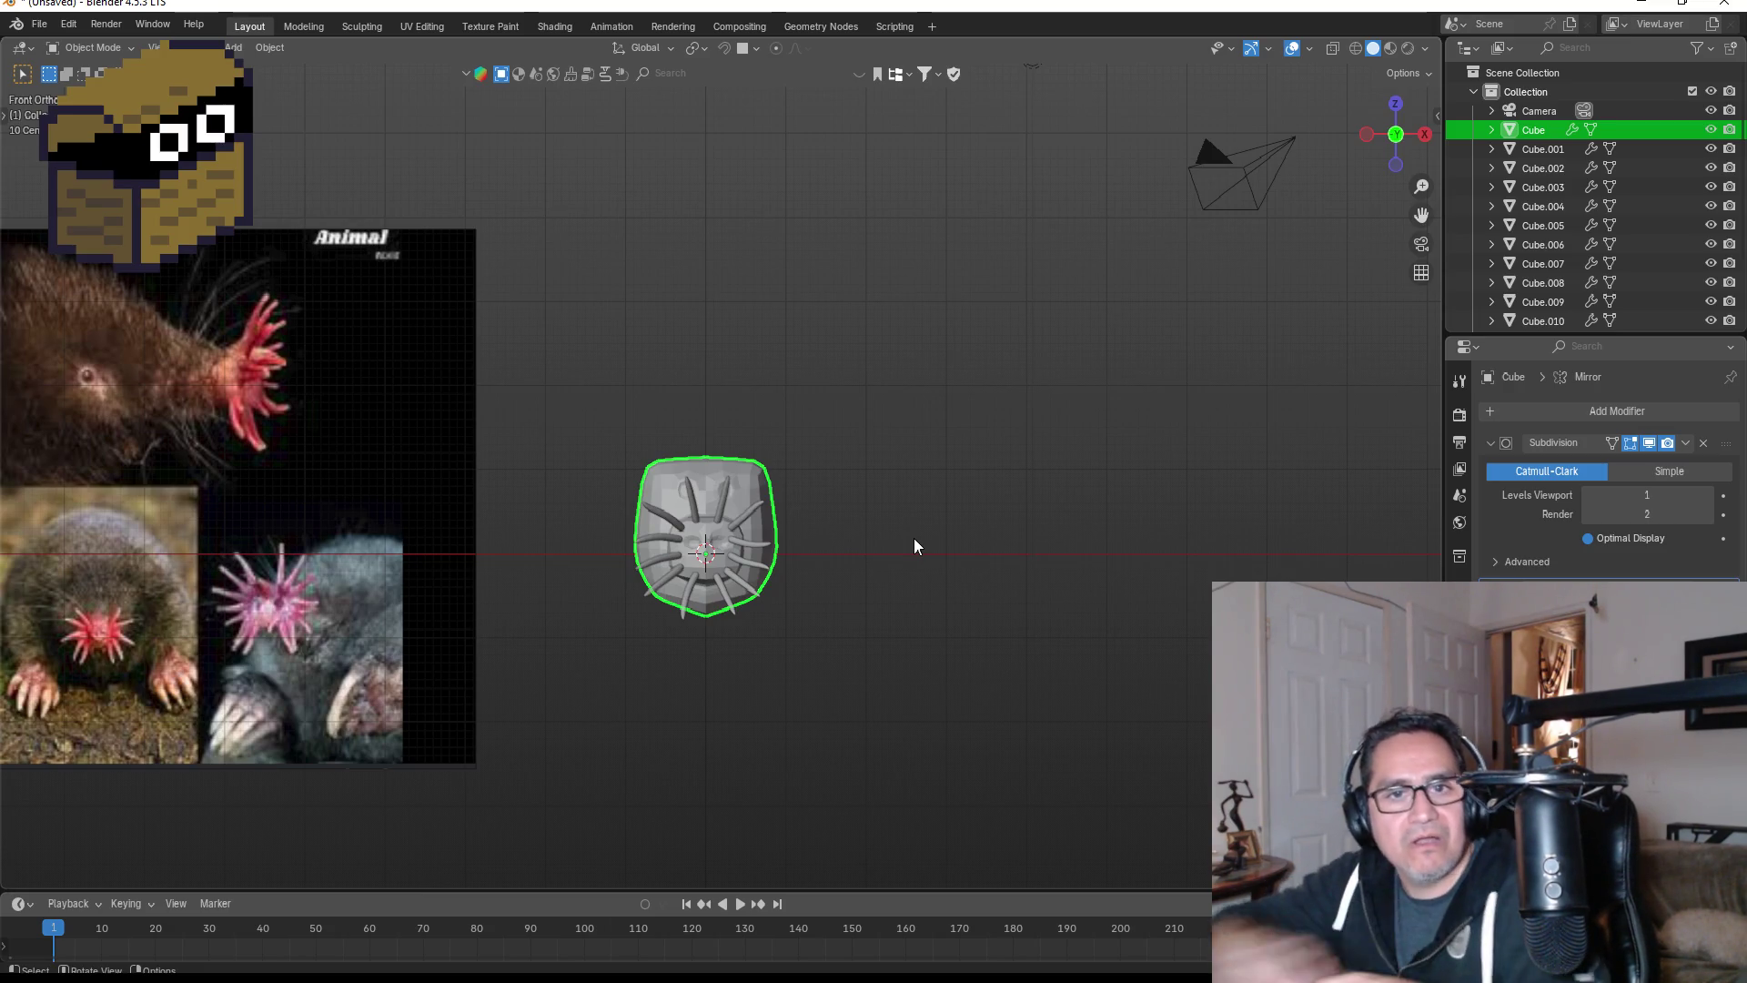
- Re-enter Edit Mode on the head in vertex select mode and view it at an angle
key("Tab")
scroll(955, 446, "up", 7)
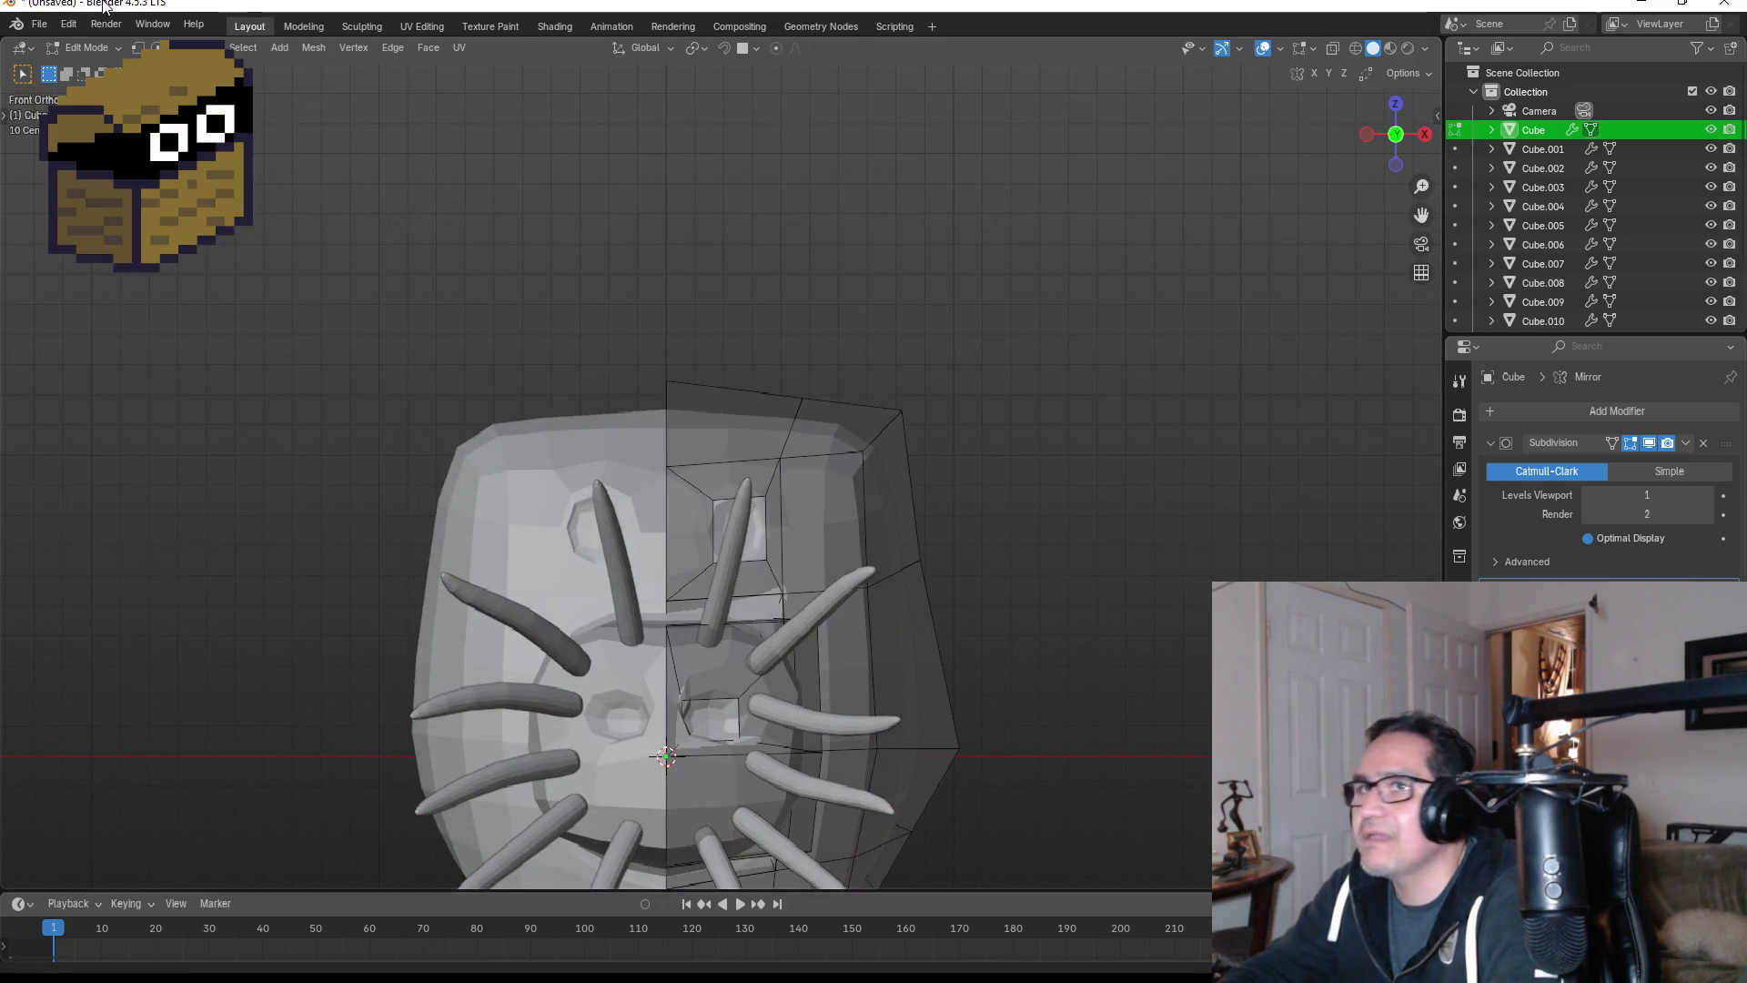
key("1")
mouse_move(1004, 388)
middle_mouse_down()
mouse_move(955, 390)
mouse_move(978, 392)
mouse_move(1041, 272)
mouse_move(944, 326)
middle_mouse_up()
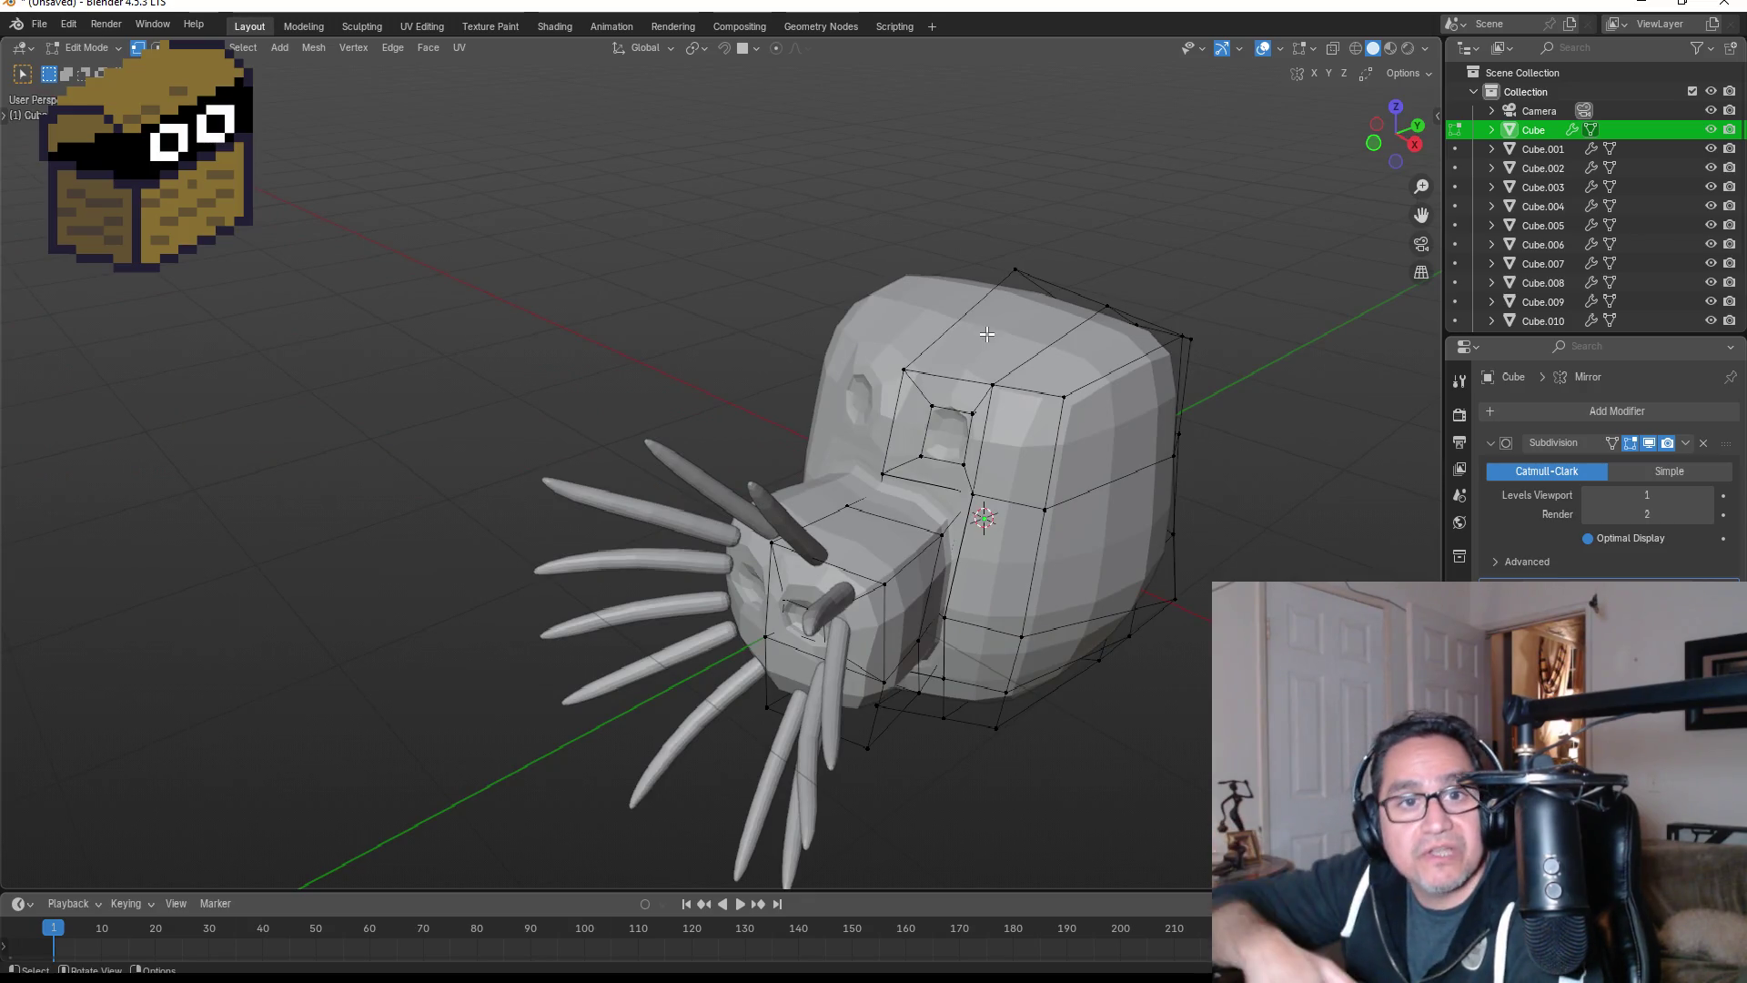
scroll(1143, 341, "down", 2)
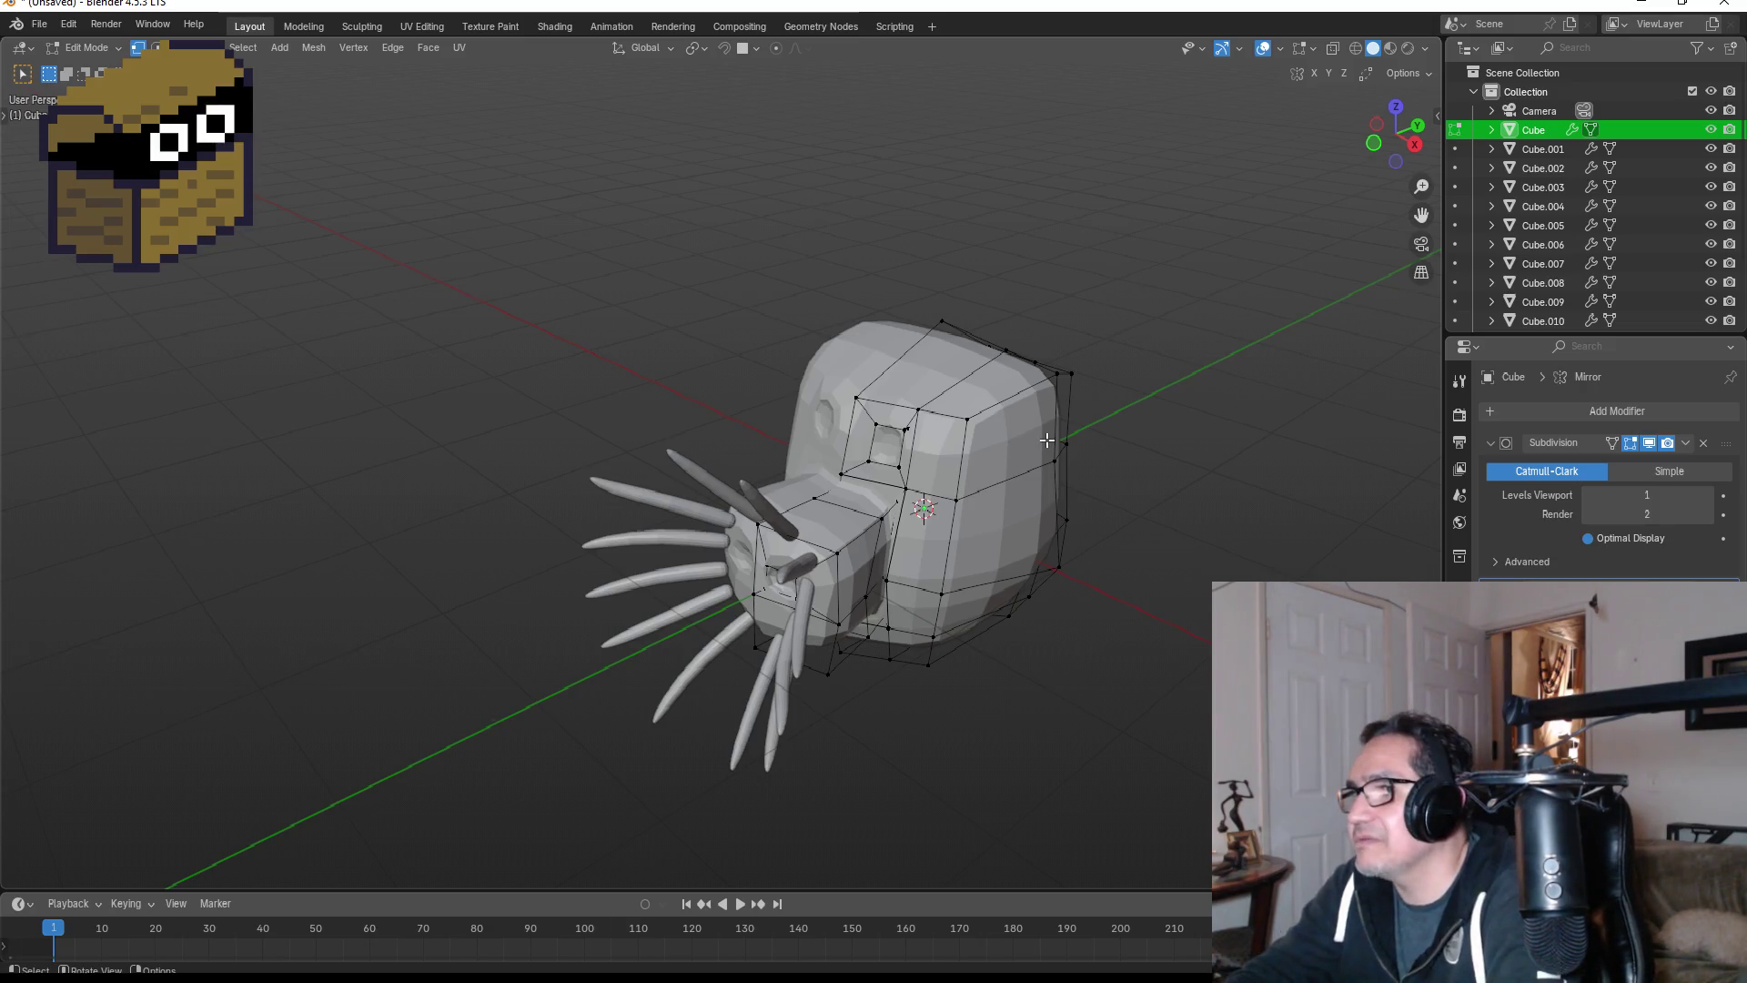
- In Right view, move the head's top edge loop to reshape the top, then return to Object Mode
mouse_move(1143, 271)
middle_mouse_down()
mouse_move(1095, 416)
mouse_move(1125, 414)
middle_mouse_up()
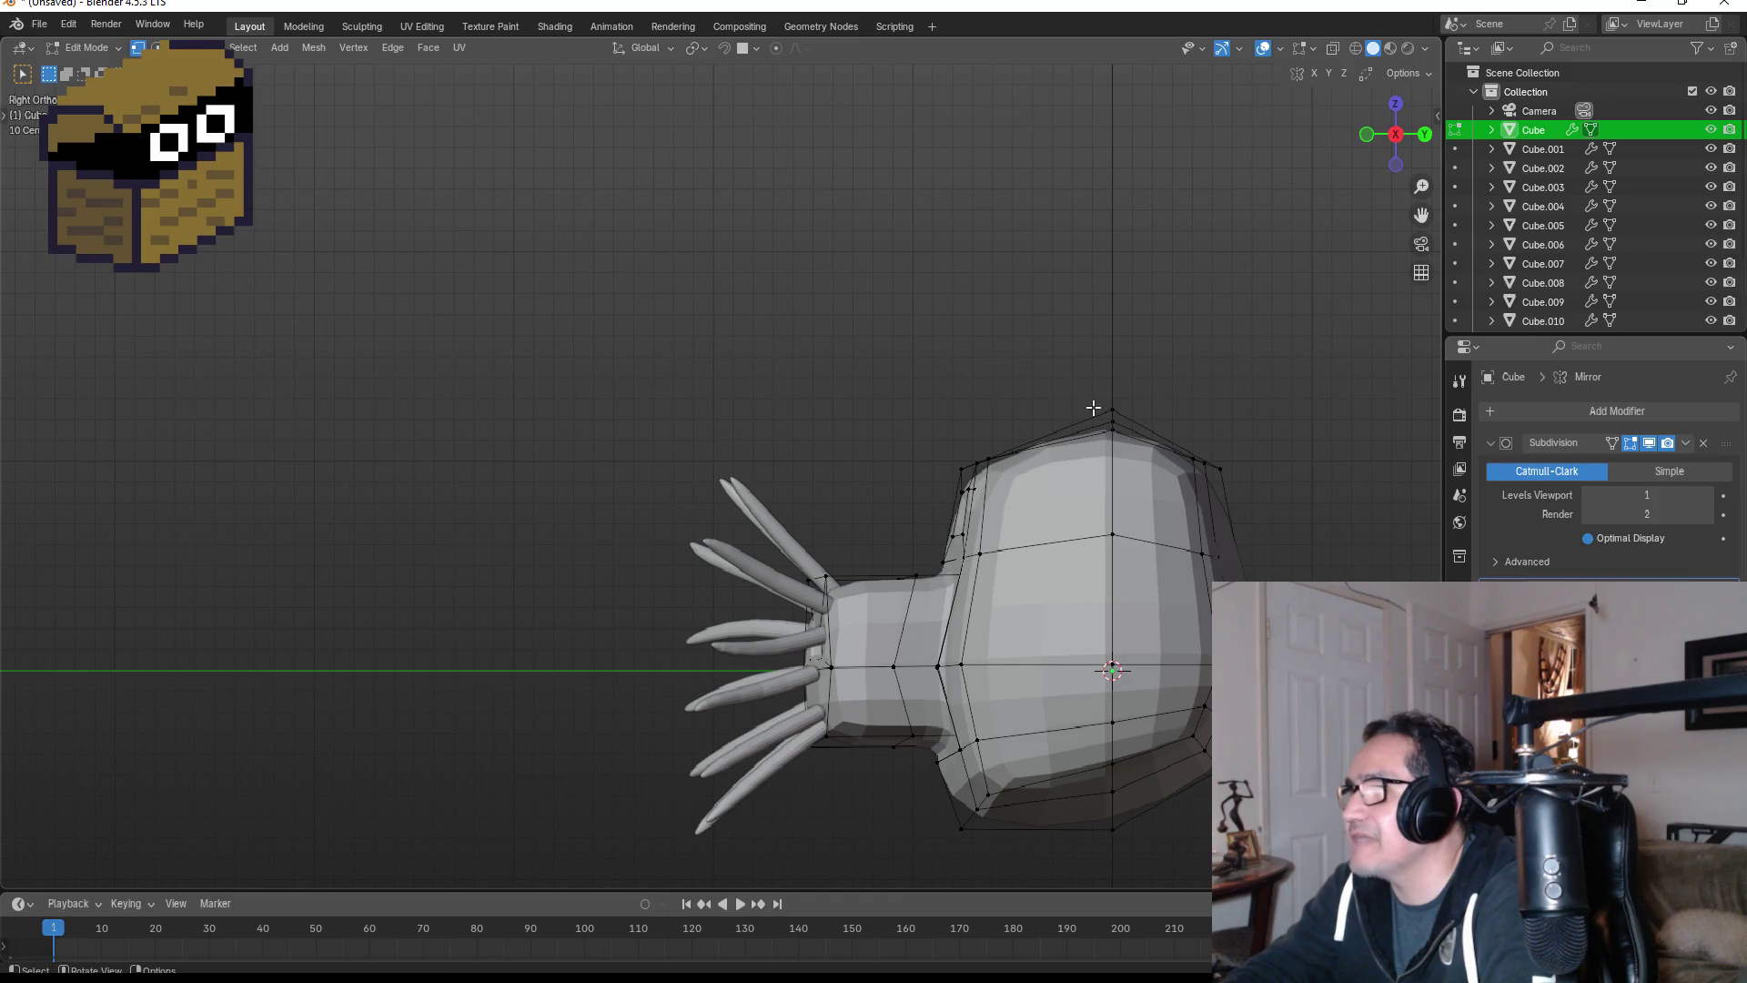
left_click(1150, 445, "alt")
key("g")
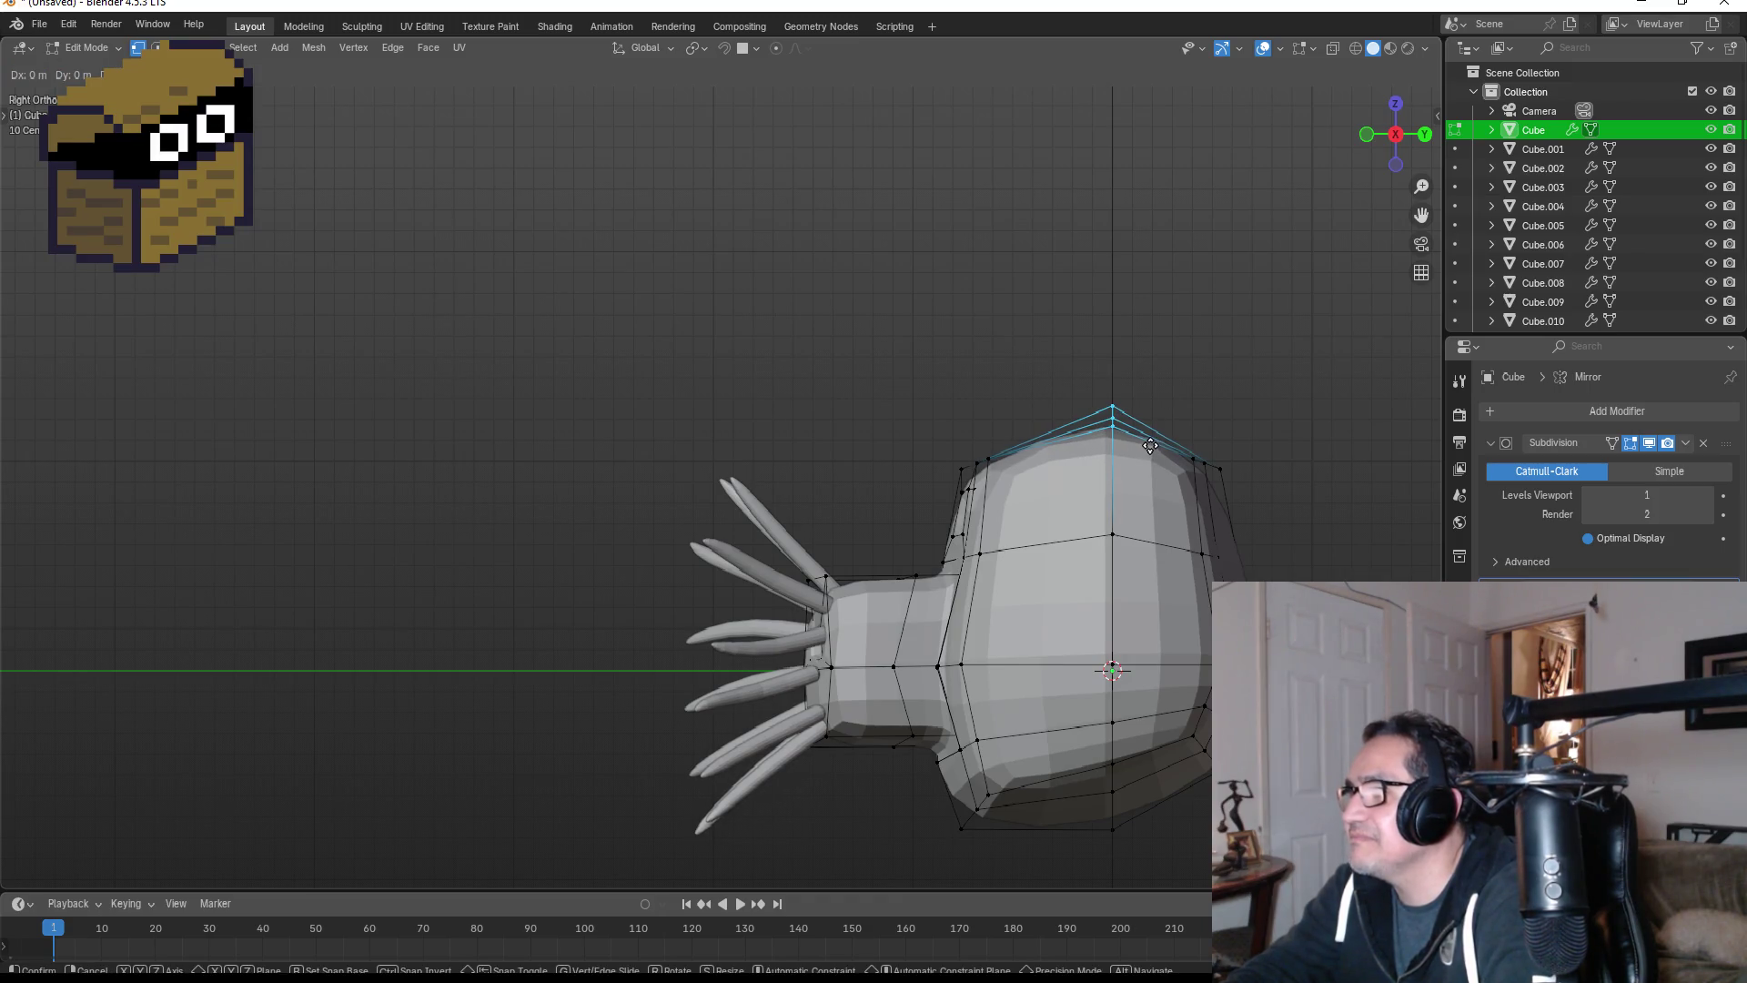
left_click(1150, 447)
key("KP_1")
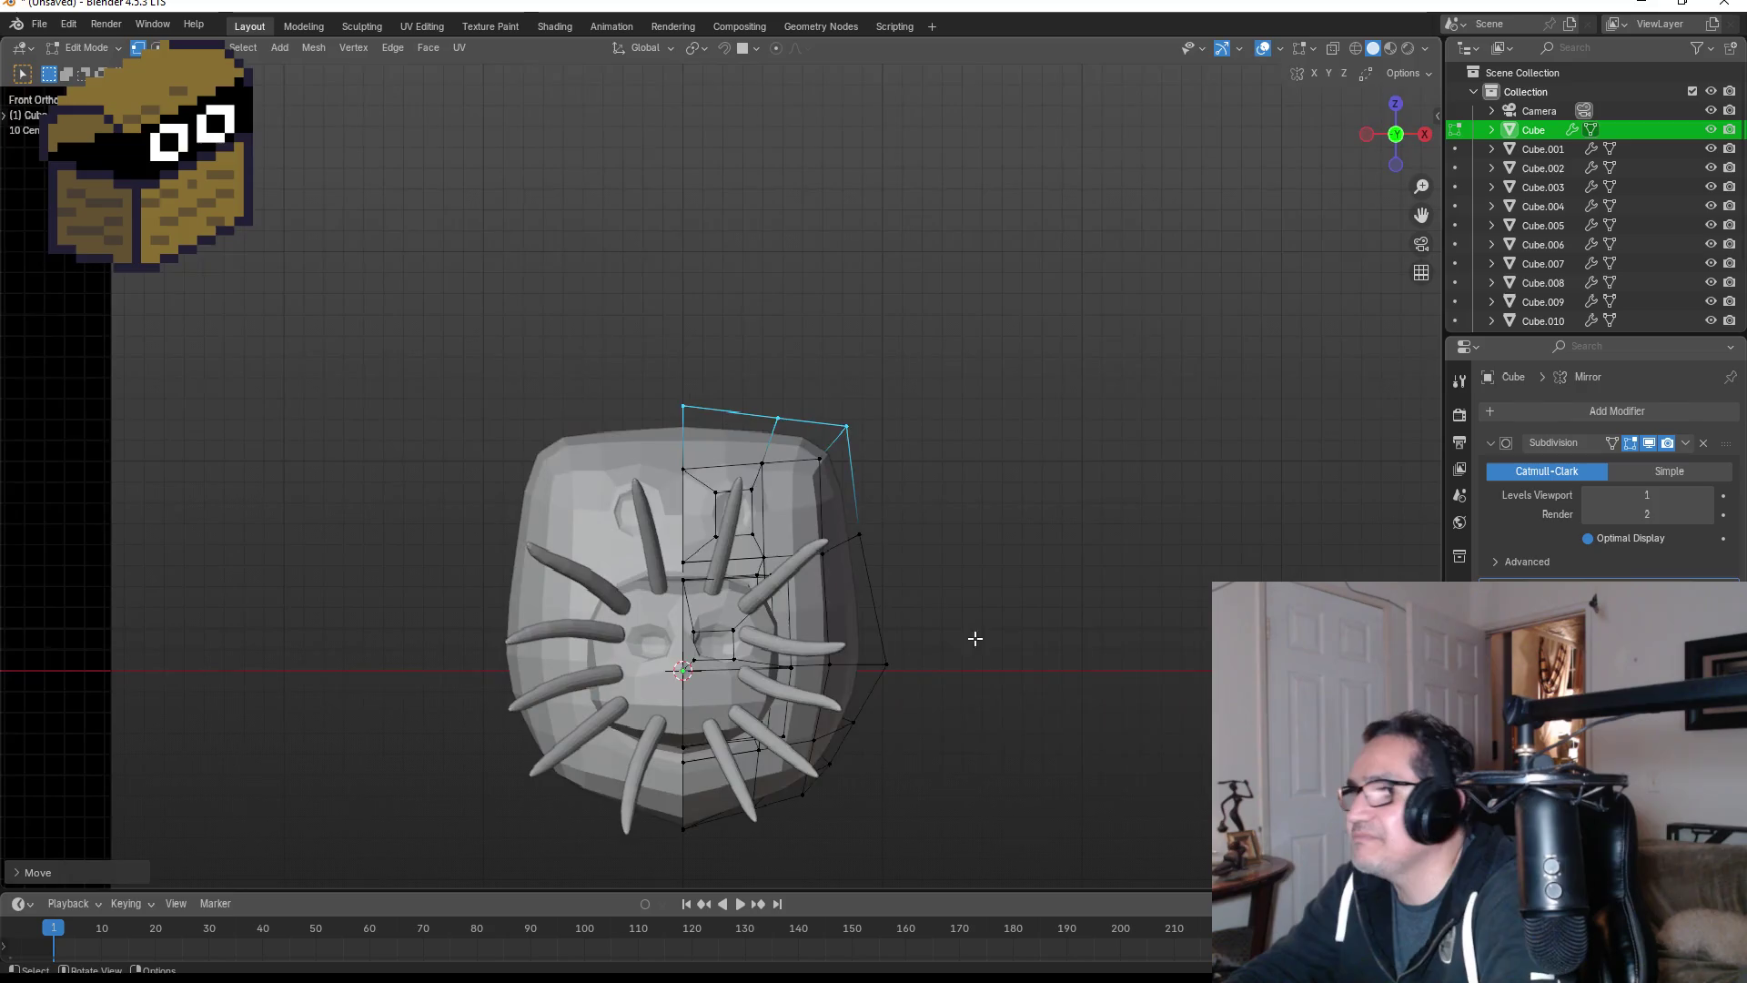
key("Tab")
- Check the finished head from several angles, ending in Object Mode at the front view
middle_click_drag(970, 614, 849, 608)
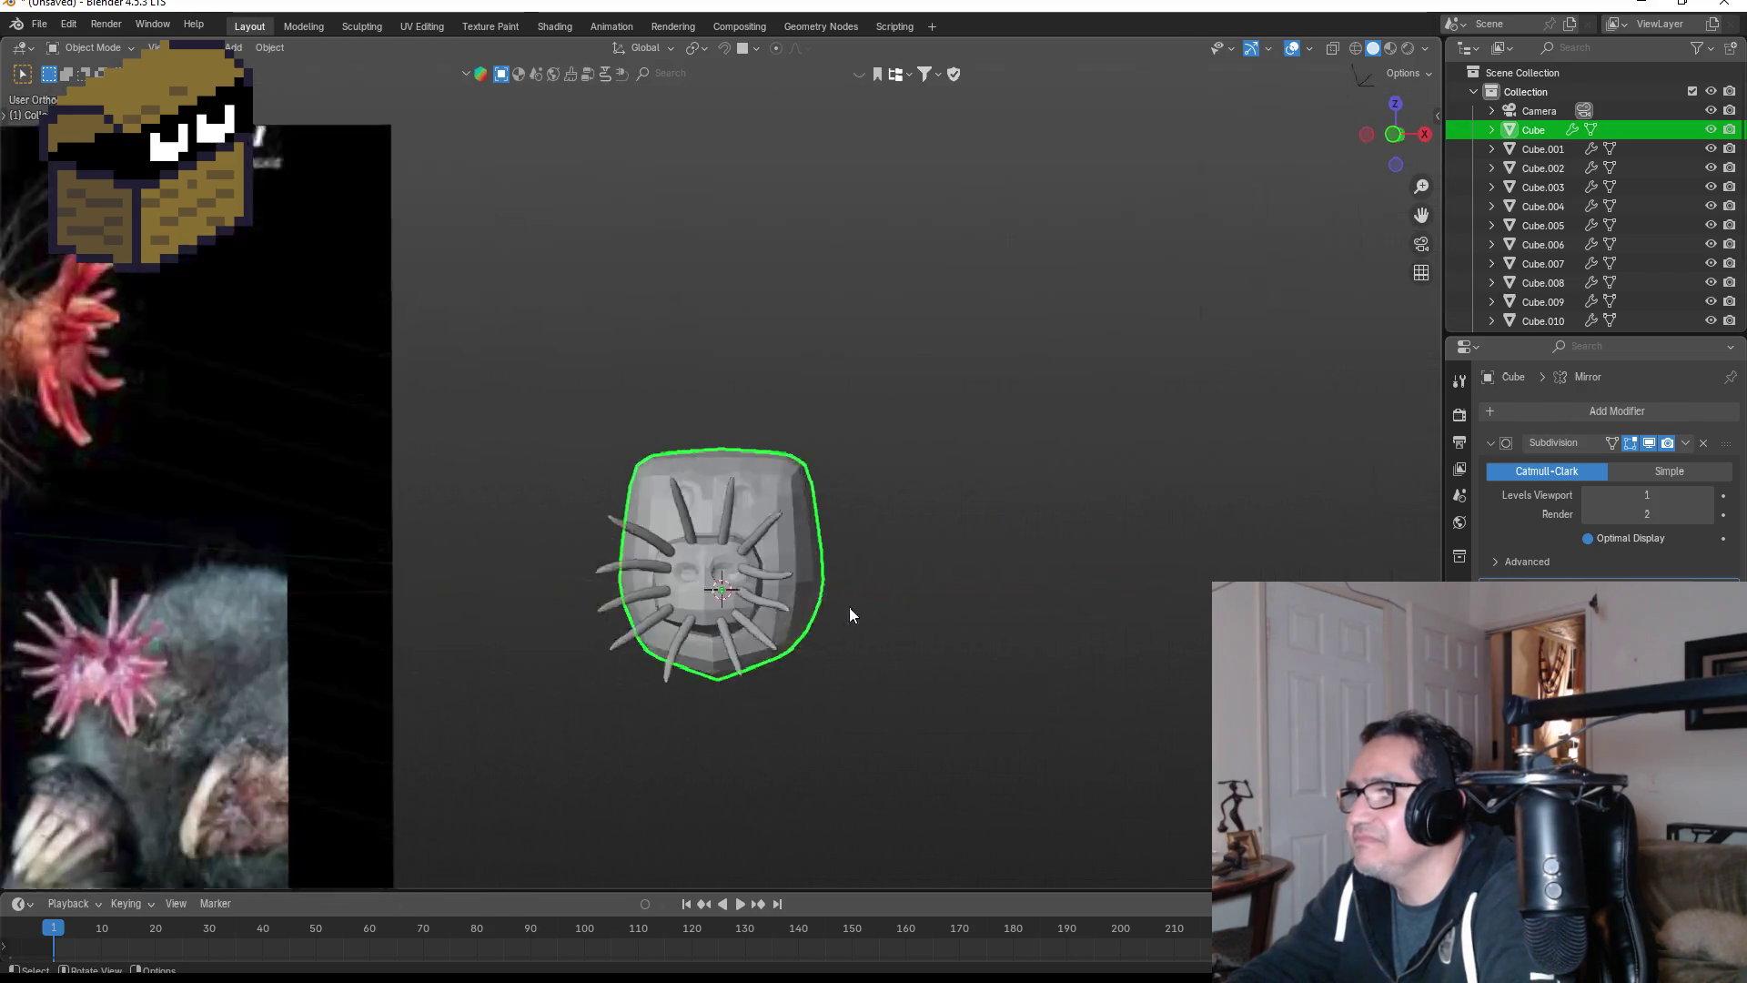
key("KP_1")
scroll(827, 621, "up", 3)
middle_click_drag(940, 657, 899, 446, "shift")
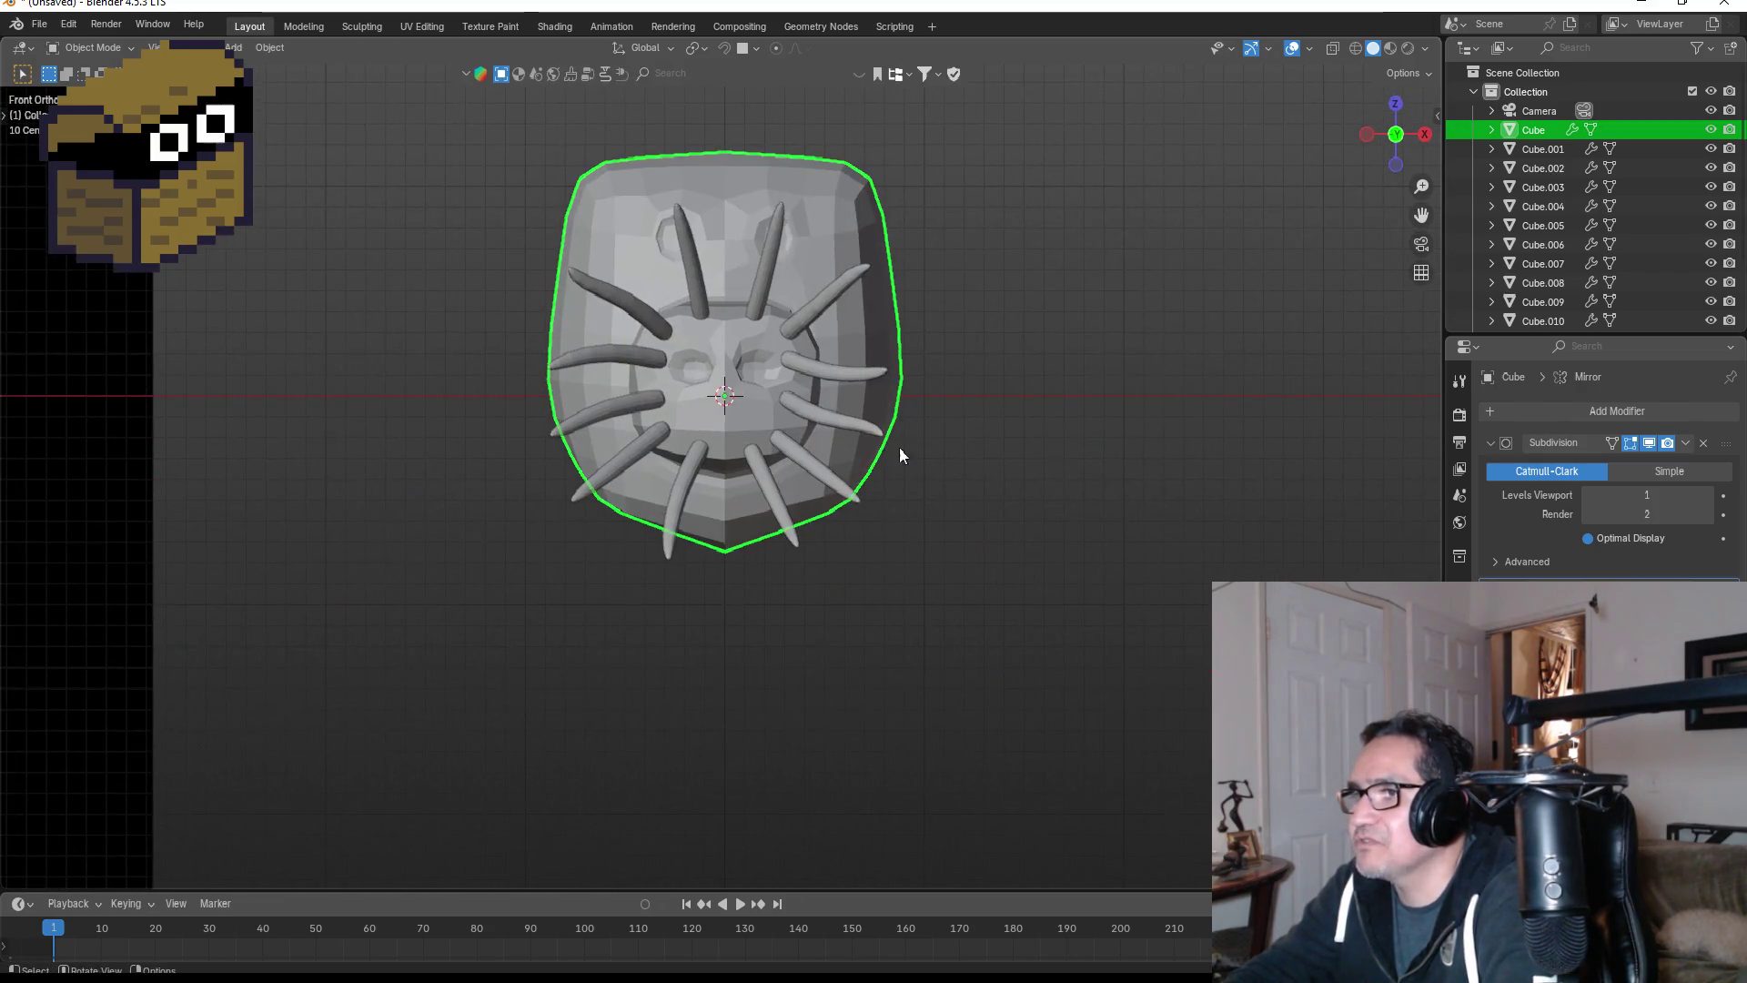
key("Tab")
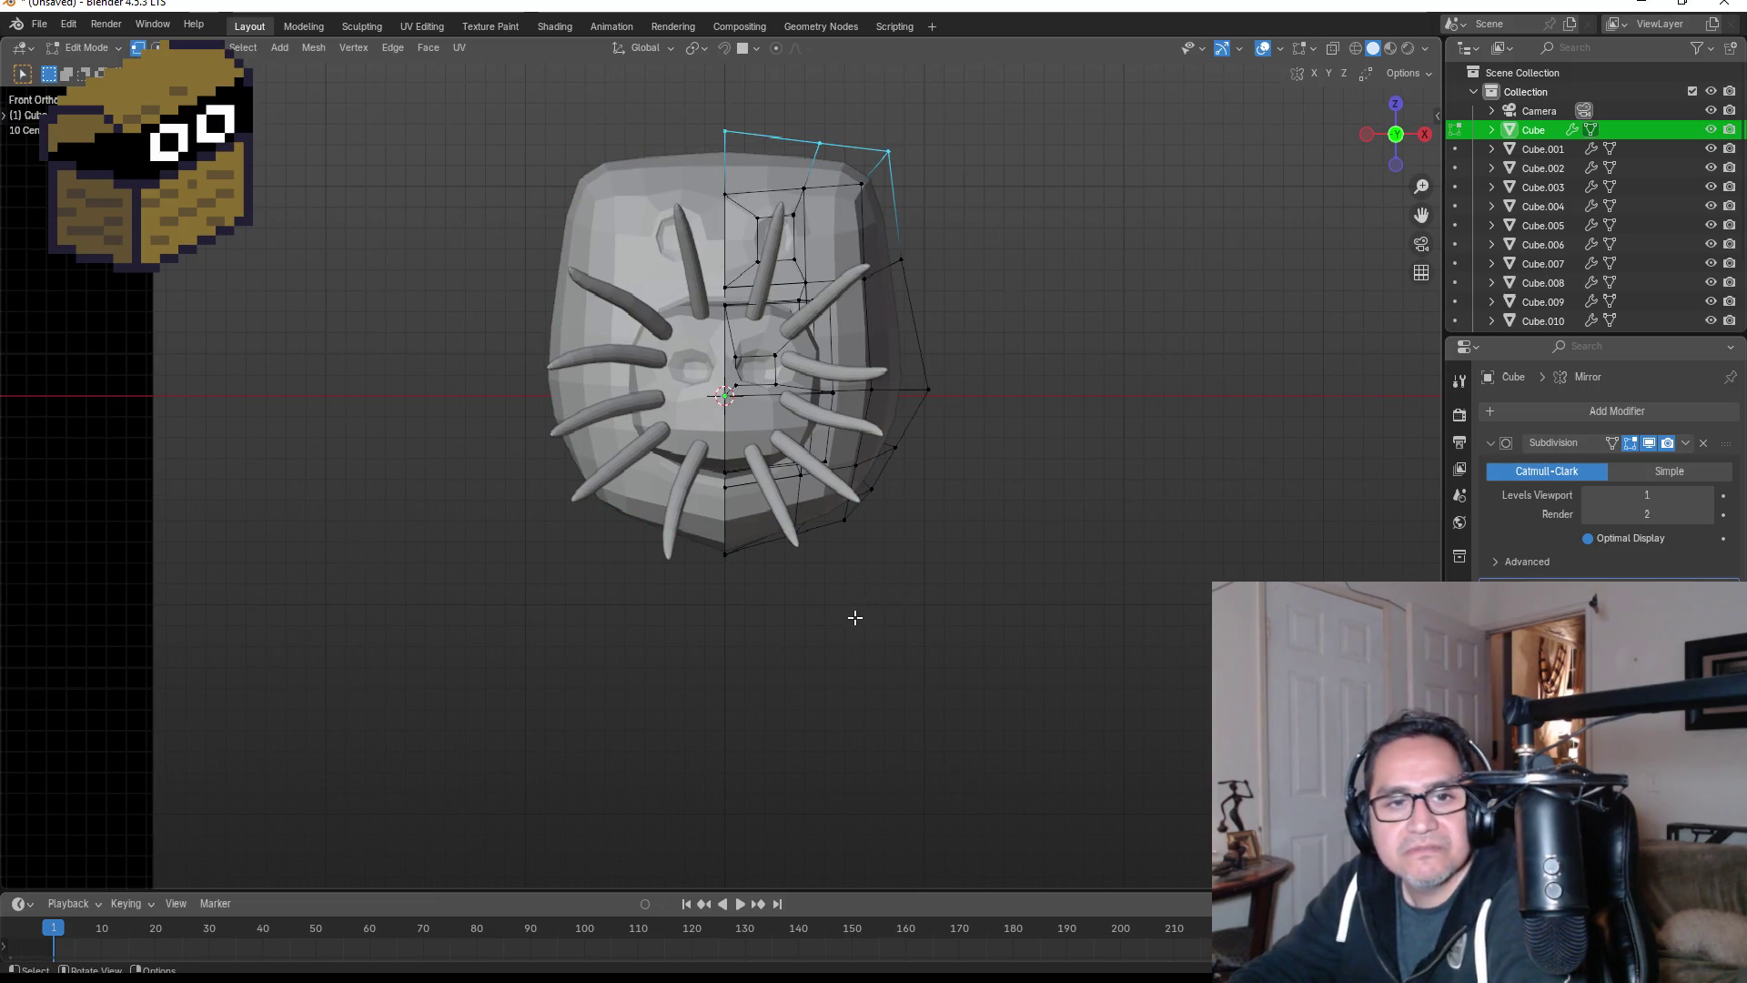
scroll(855, 618, "up", 2)
middle_click_drag(994, 616, 800, 546)
key("KP_1")
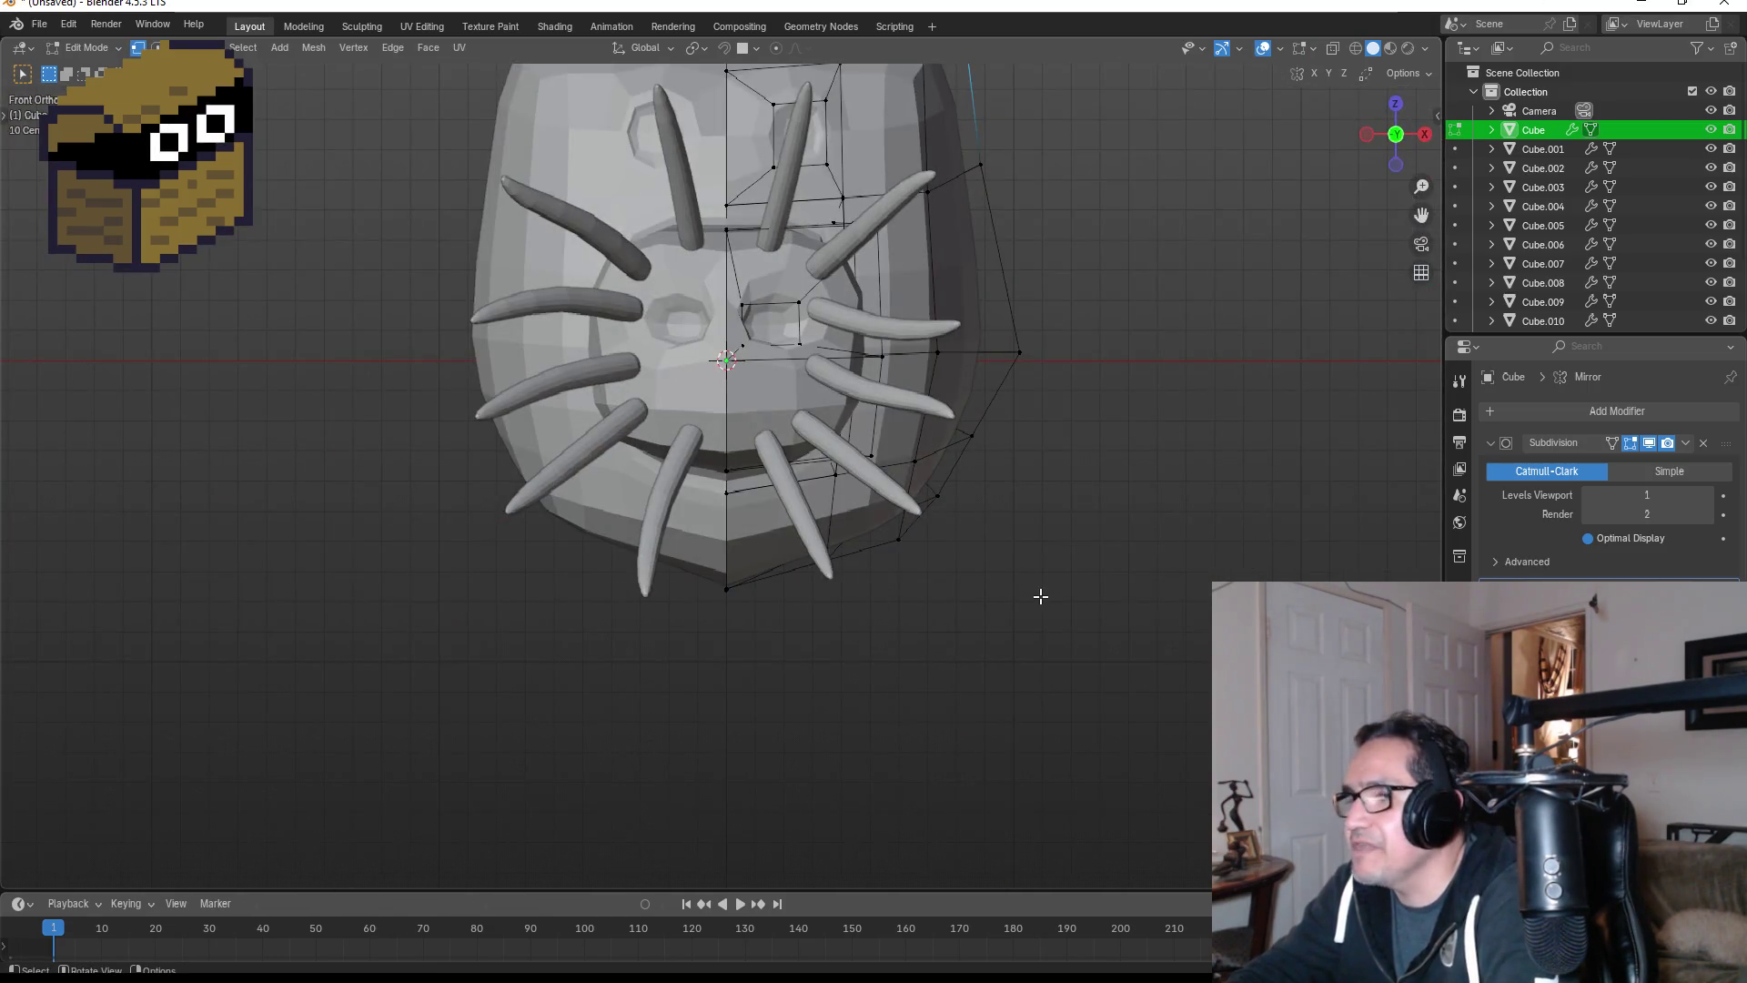
key("Tab")
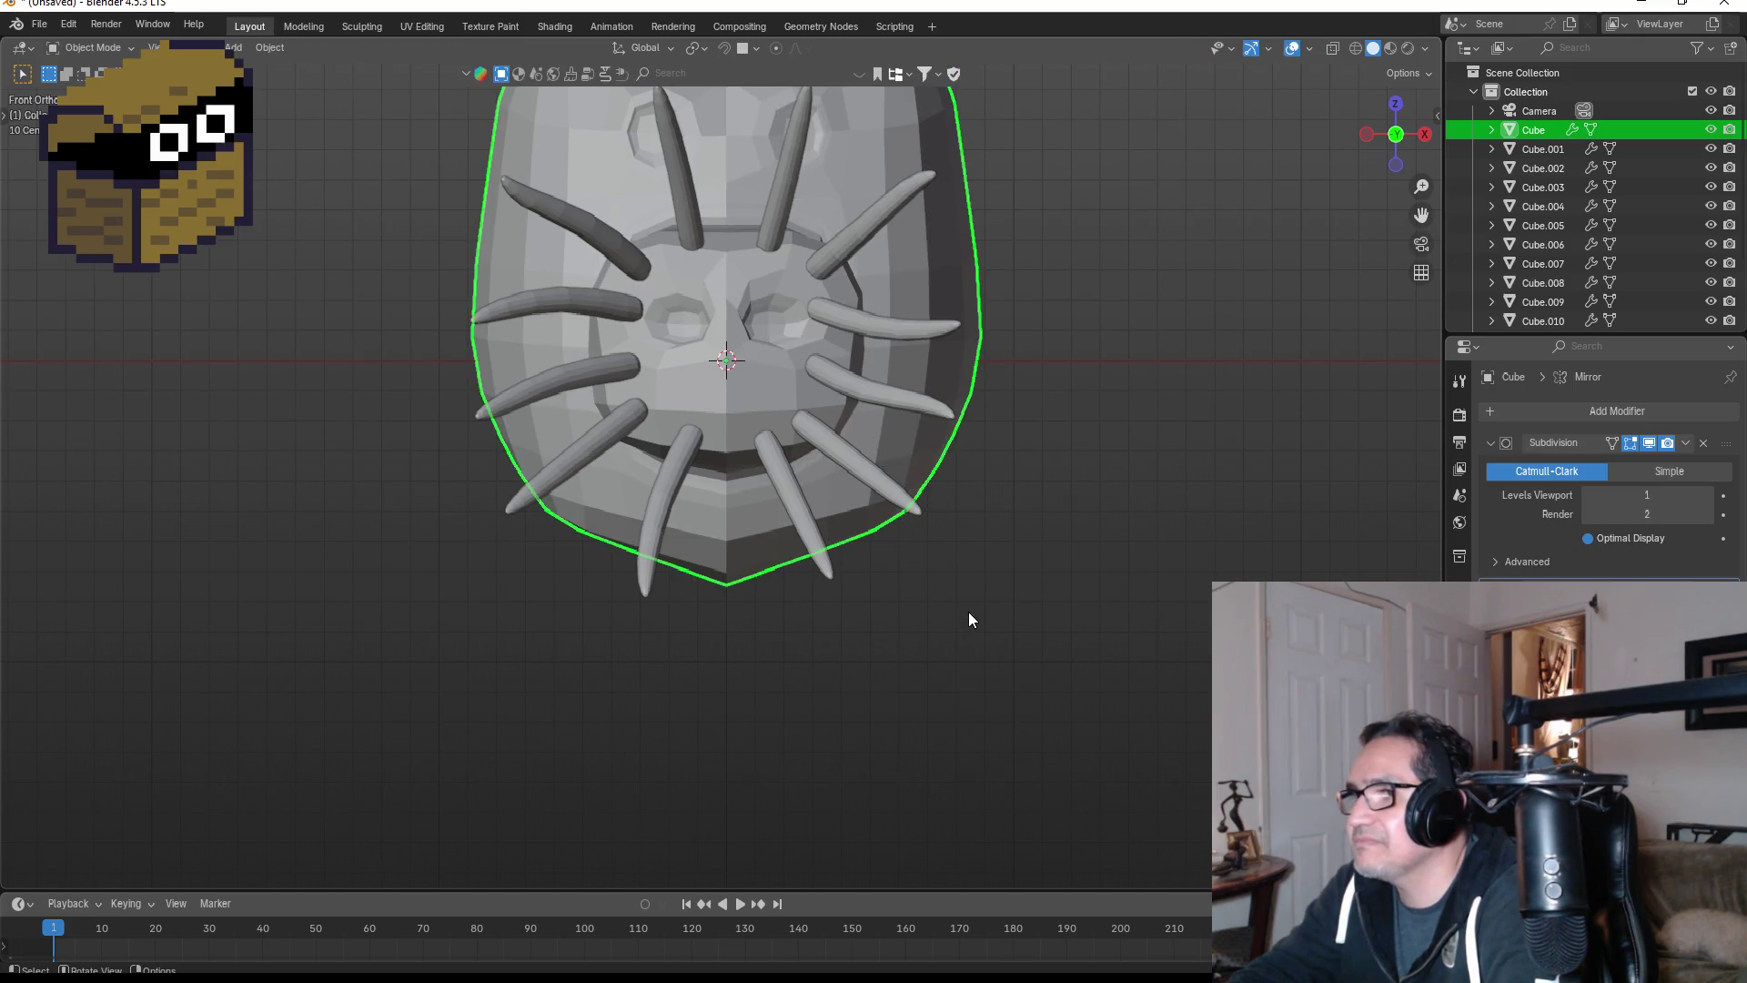
middle_click_drag(1038, 616, 901, 592)
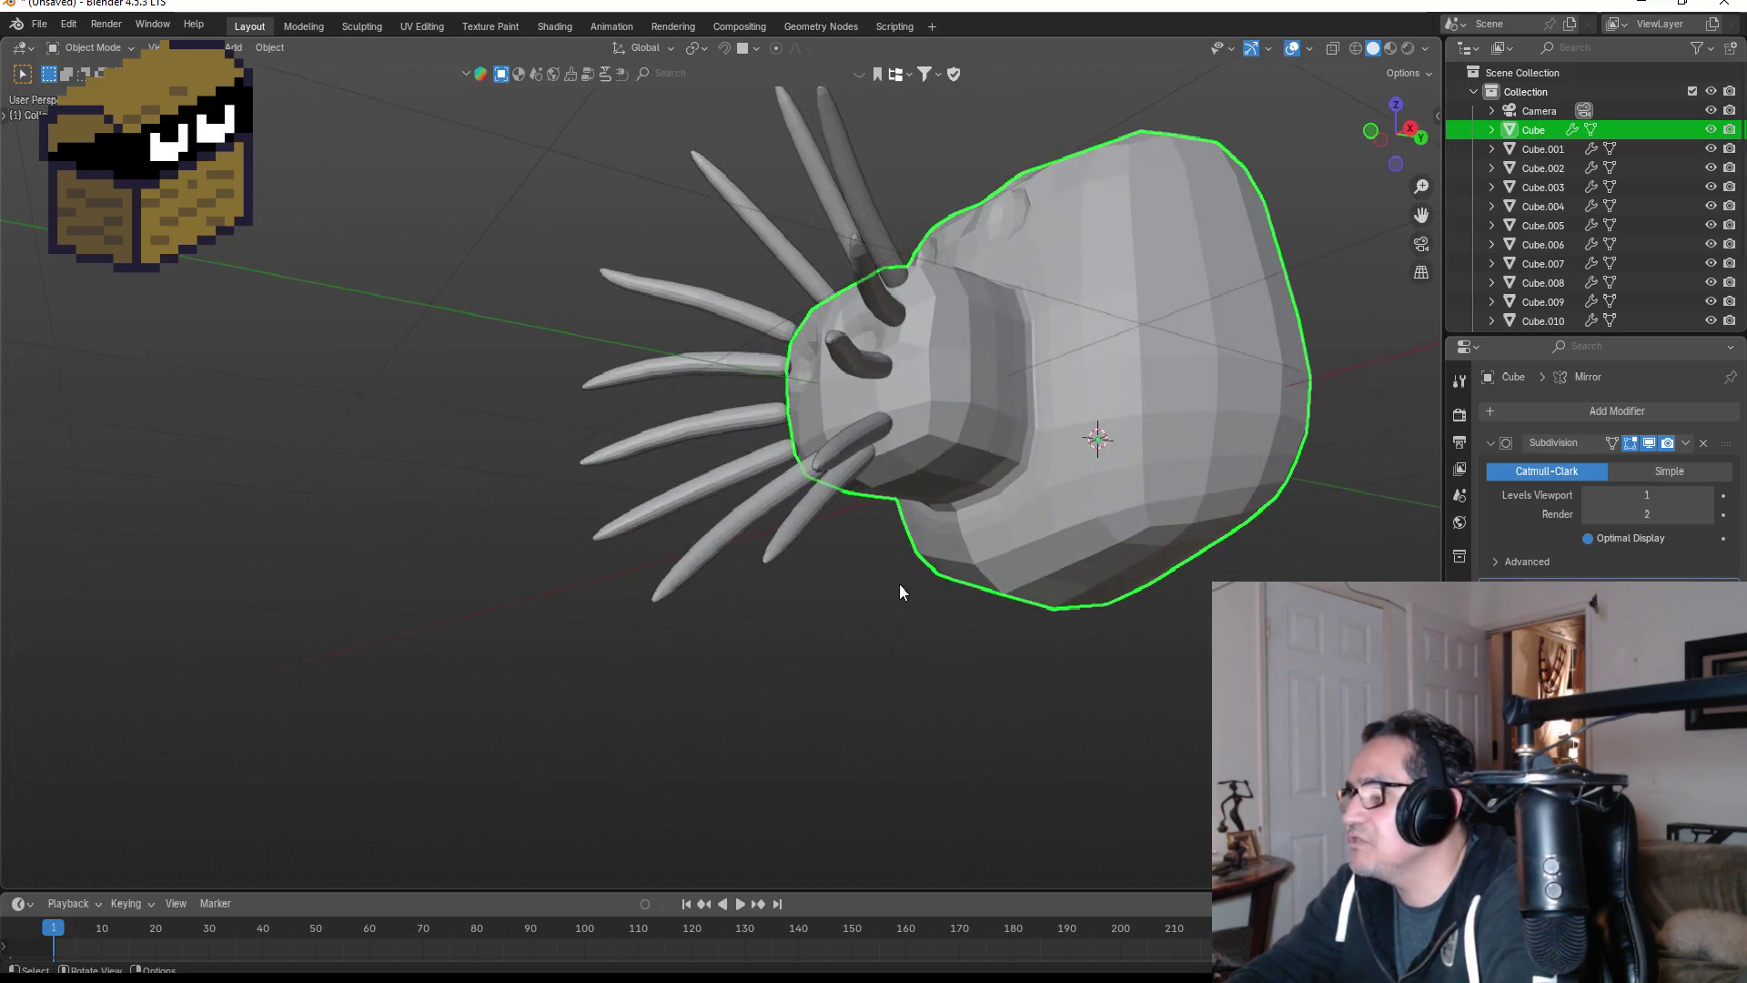
key("KP_1")
scroll(846, 651, "down", 6)
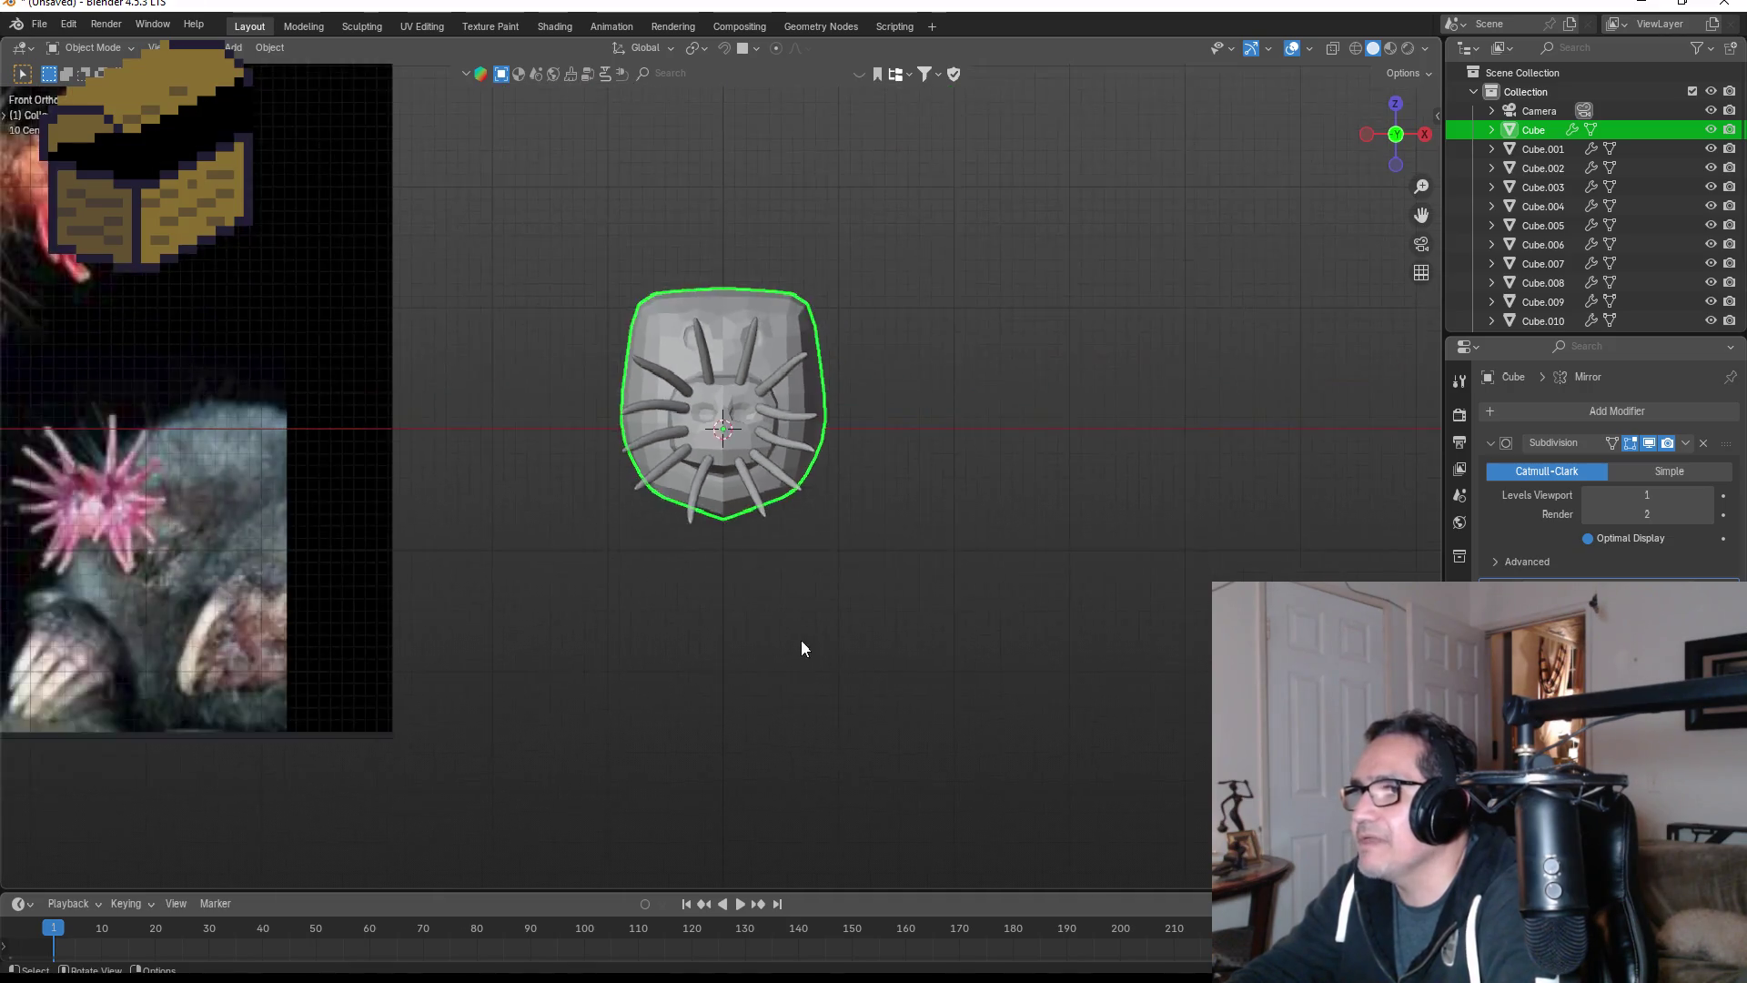
key("shift+a")
- Add a mesh cube (Cube.013) and move it down along Z to sit beneath the mole head
mouse_move(761, 624)
mouse_move(717, 592)
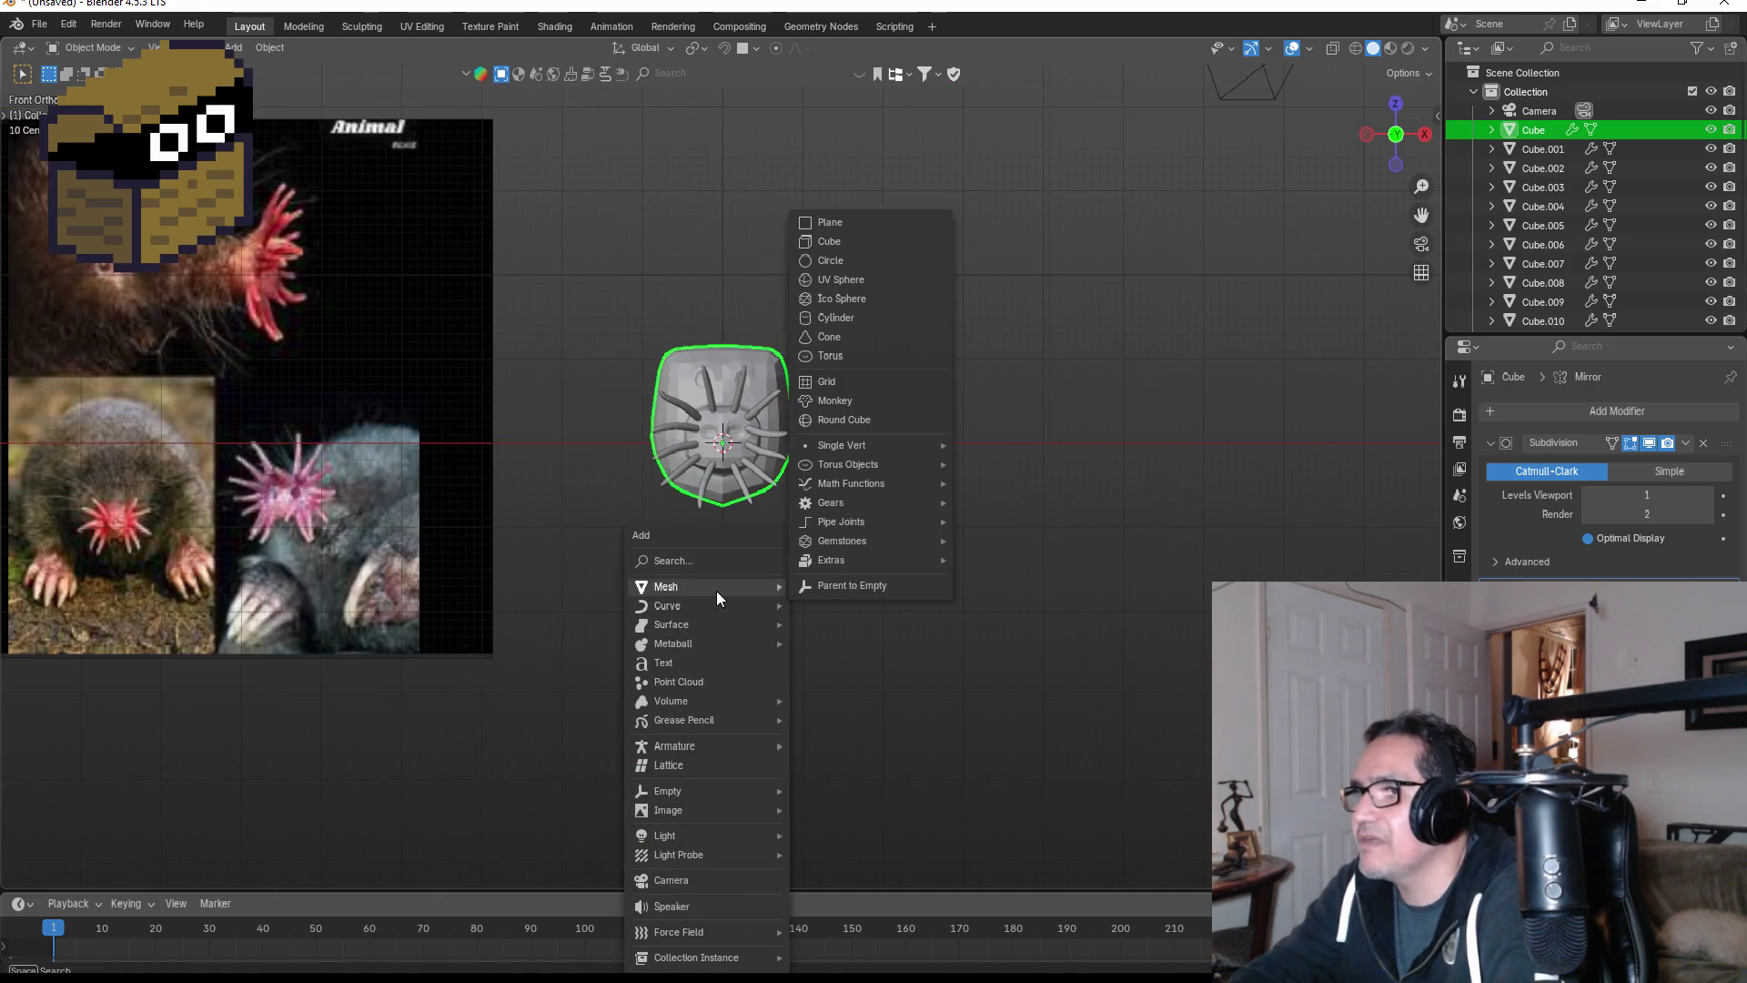
left_click(843, 240)
key("g")
key("z")
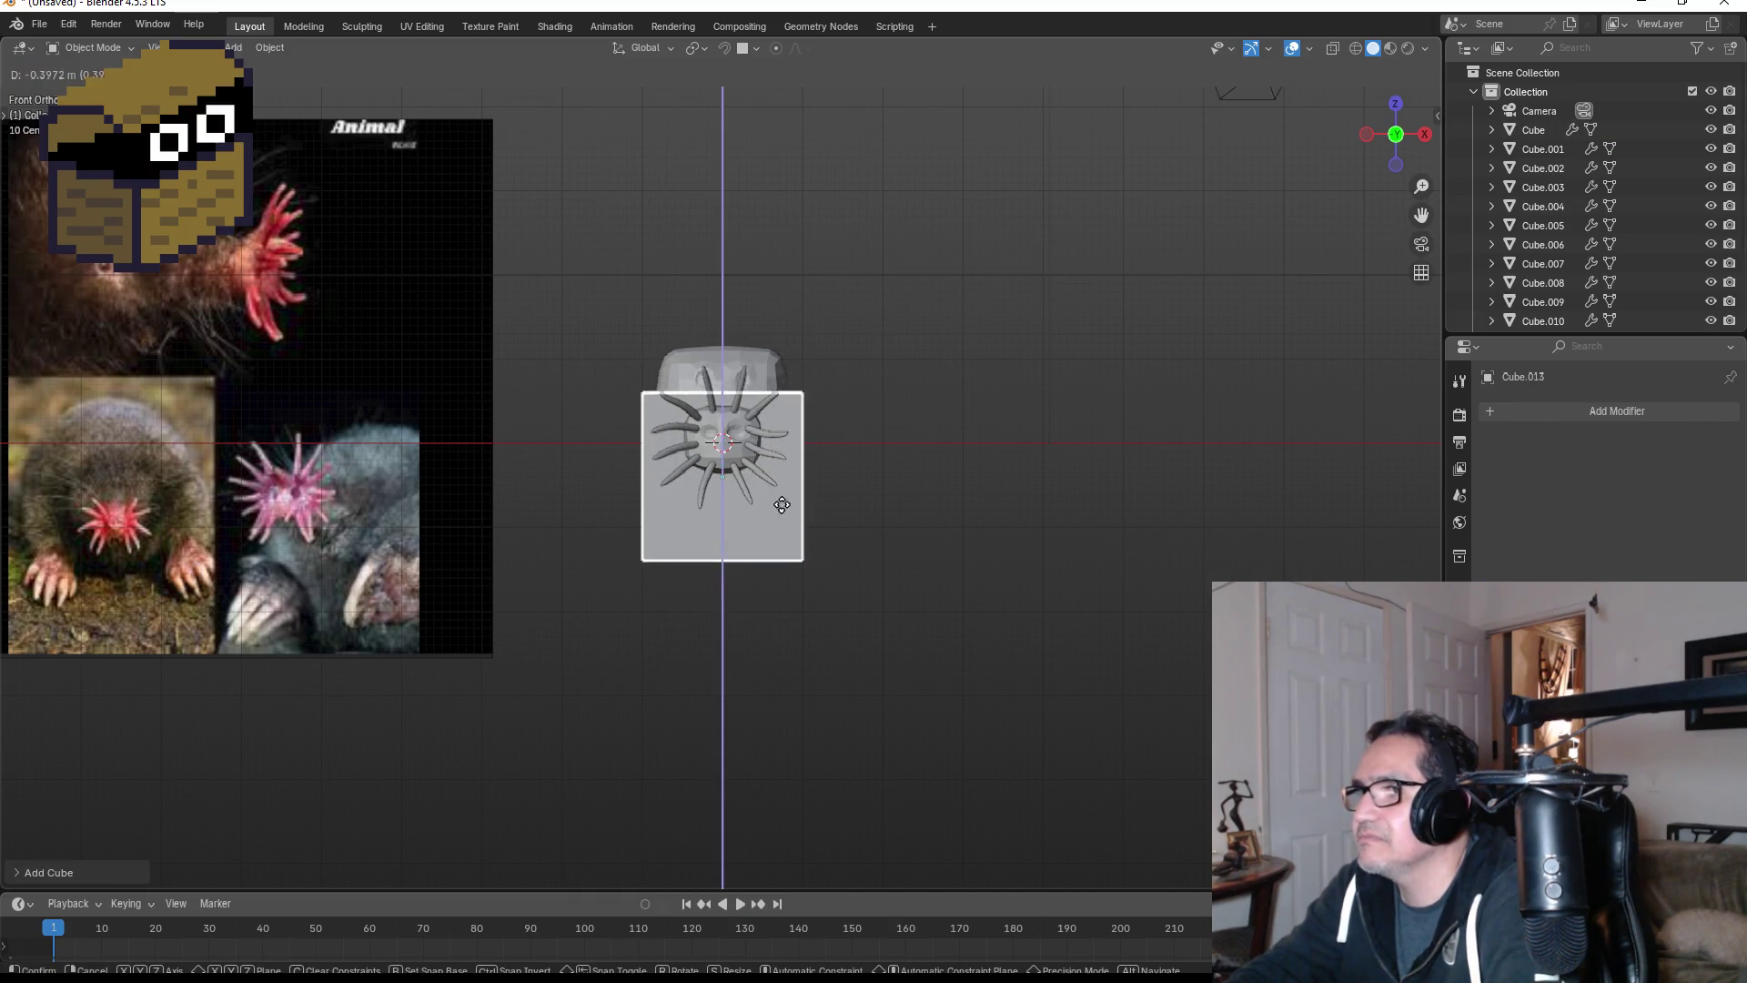
left_click(778, 596)
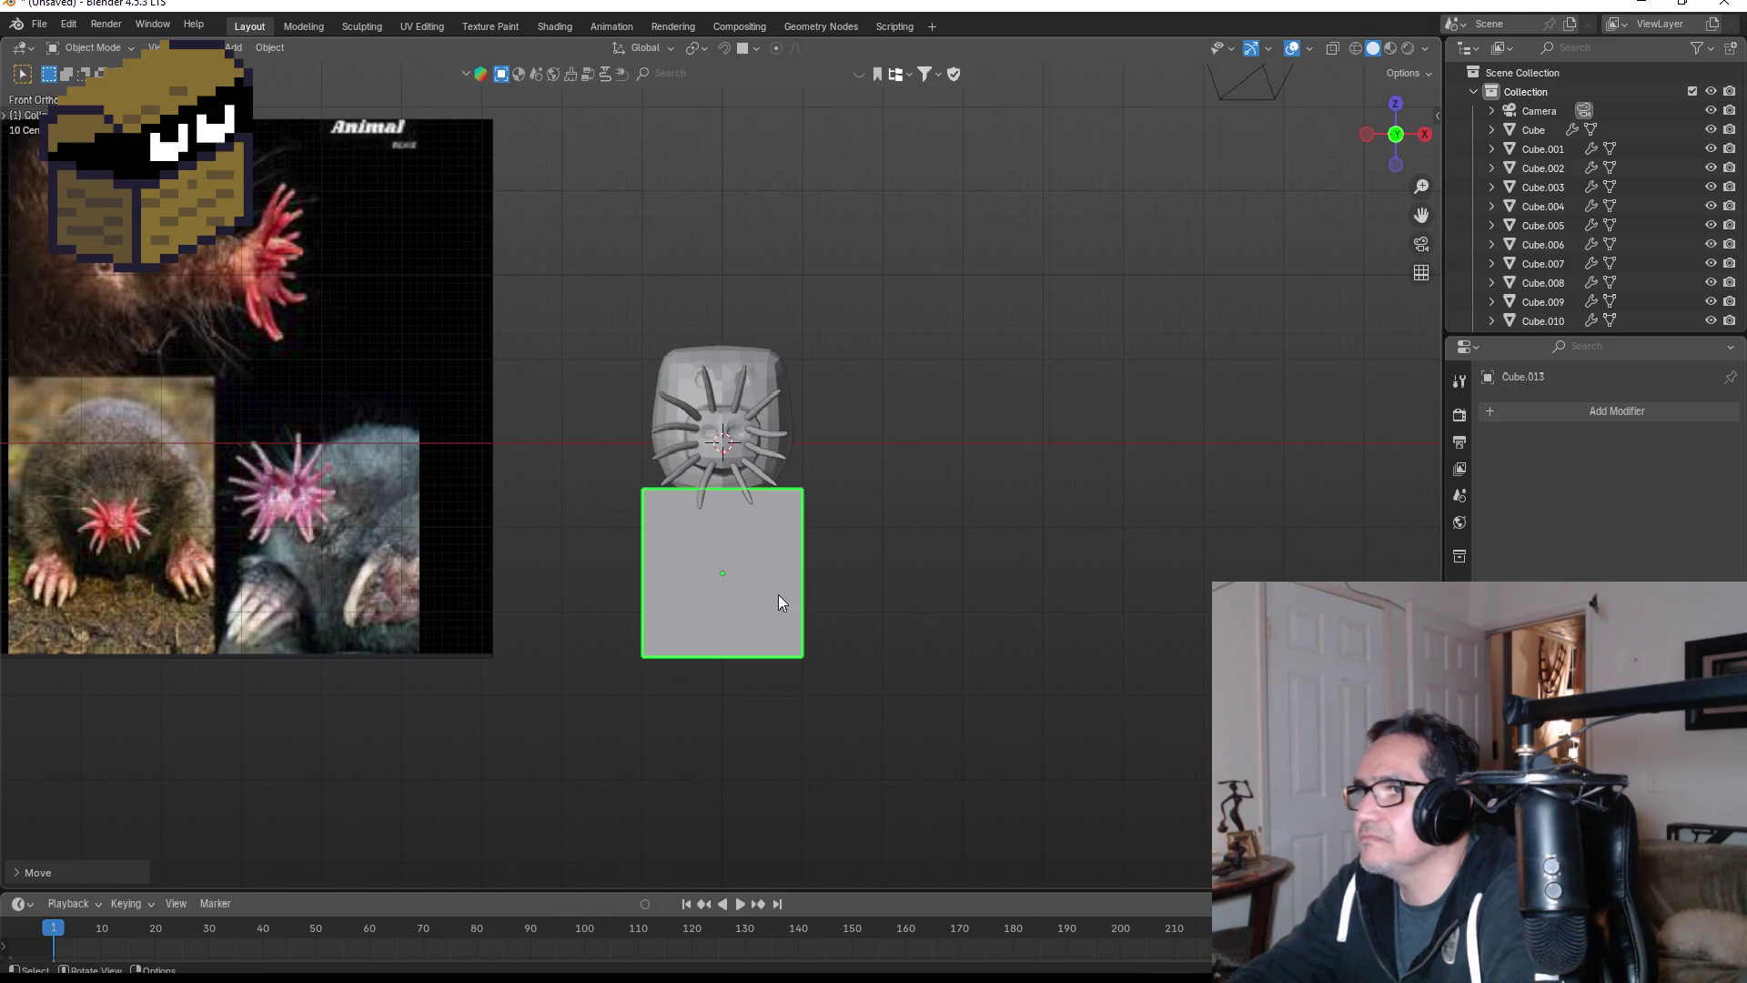
scroll(839, 596, "up", 2)
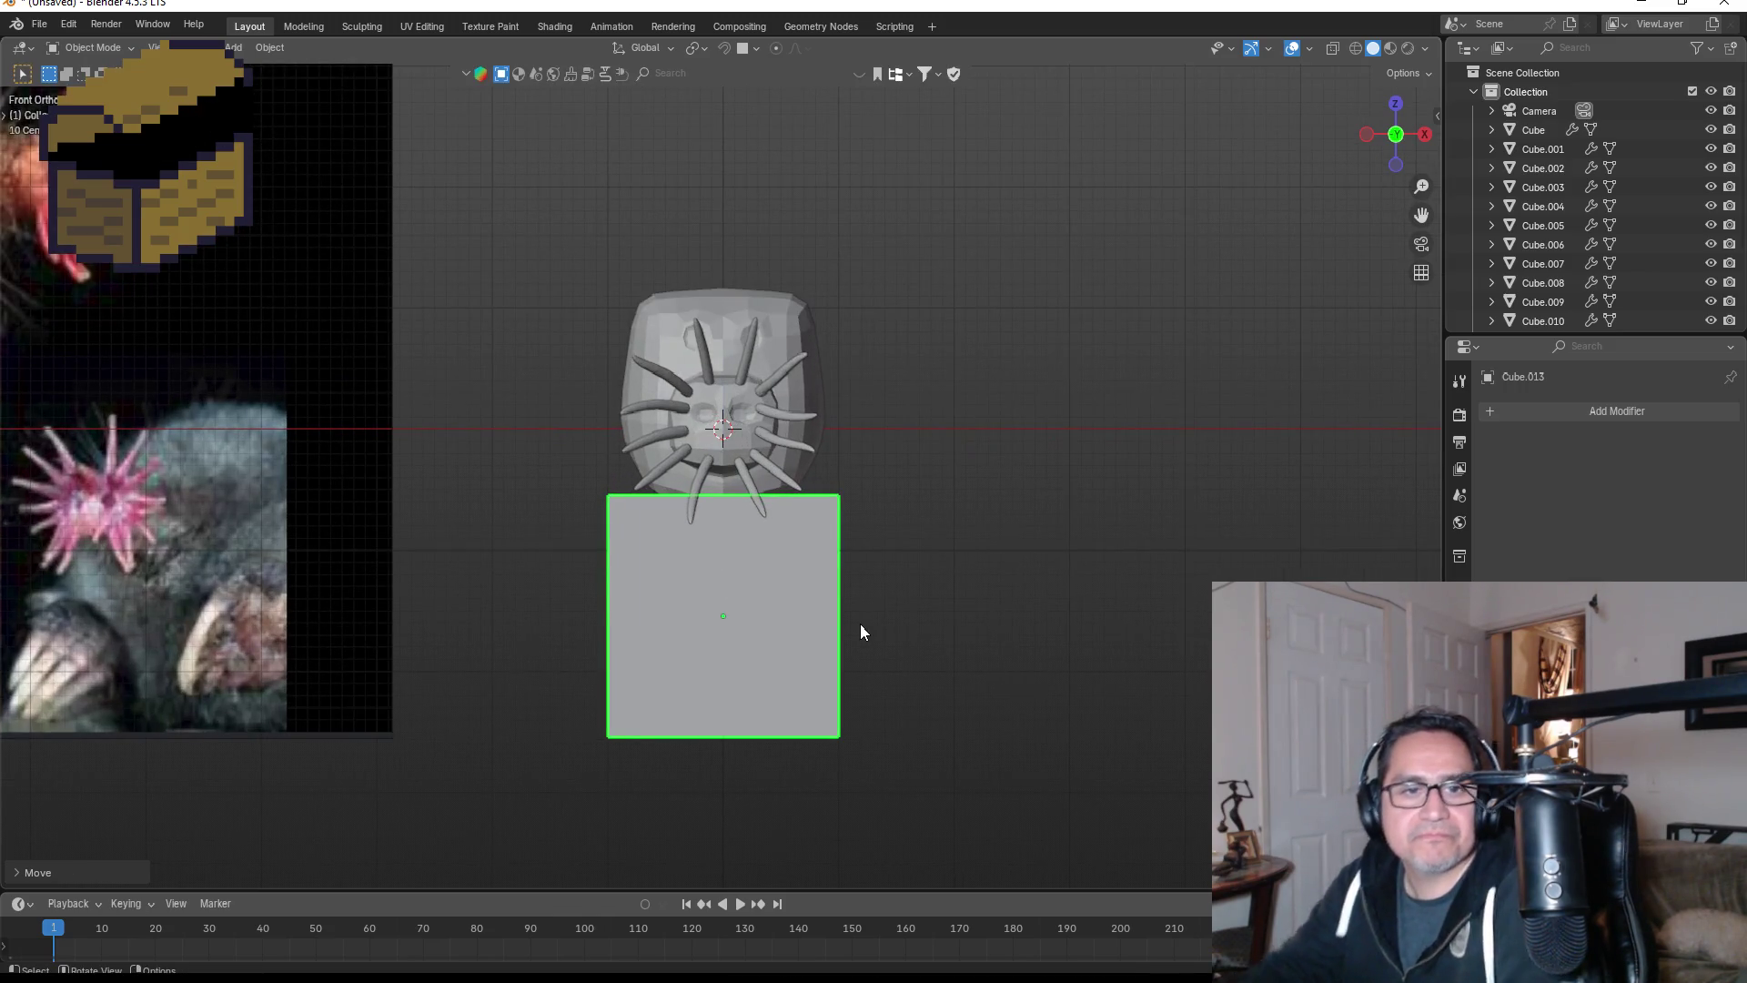
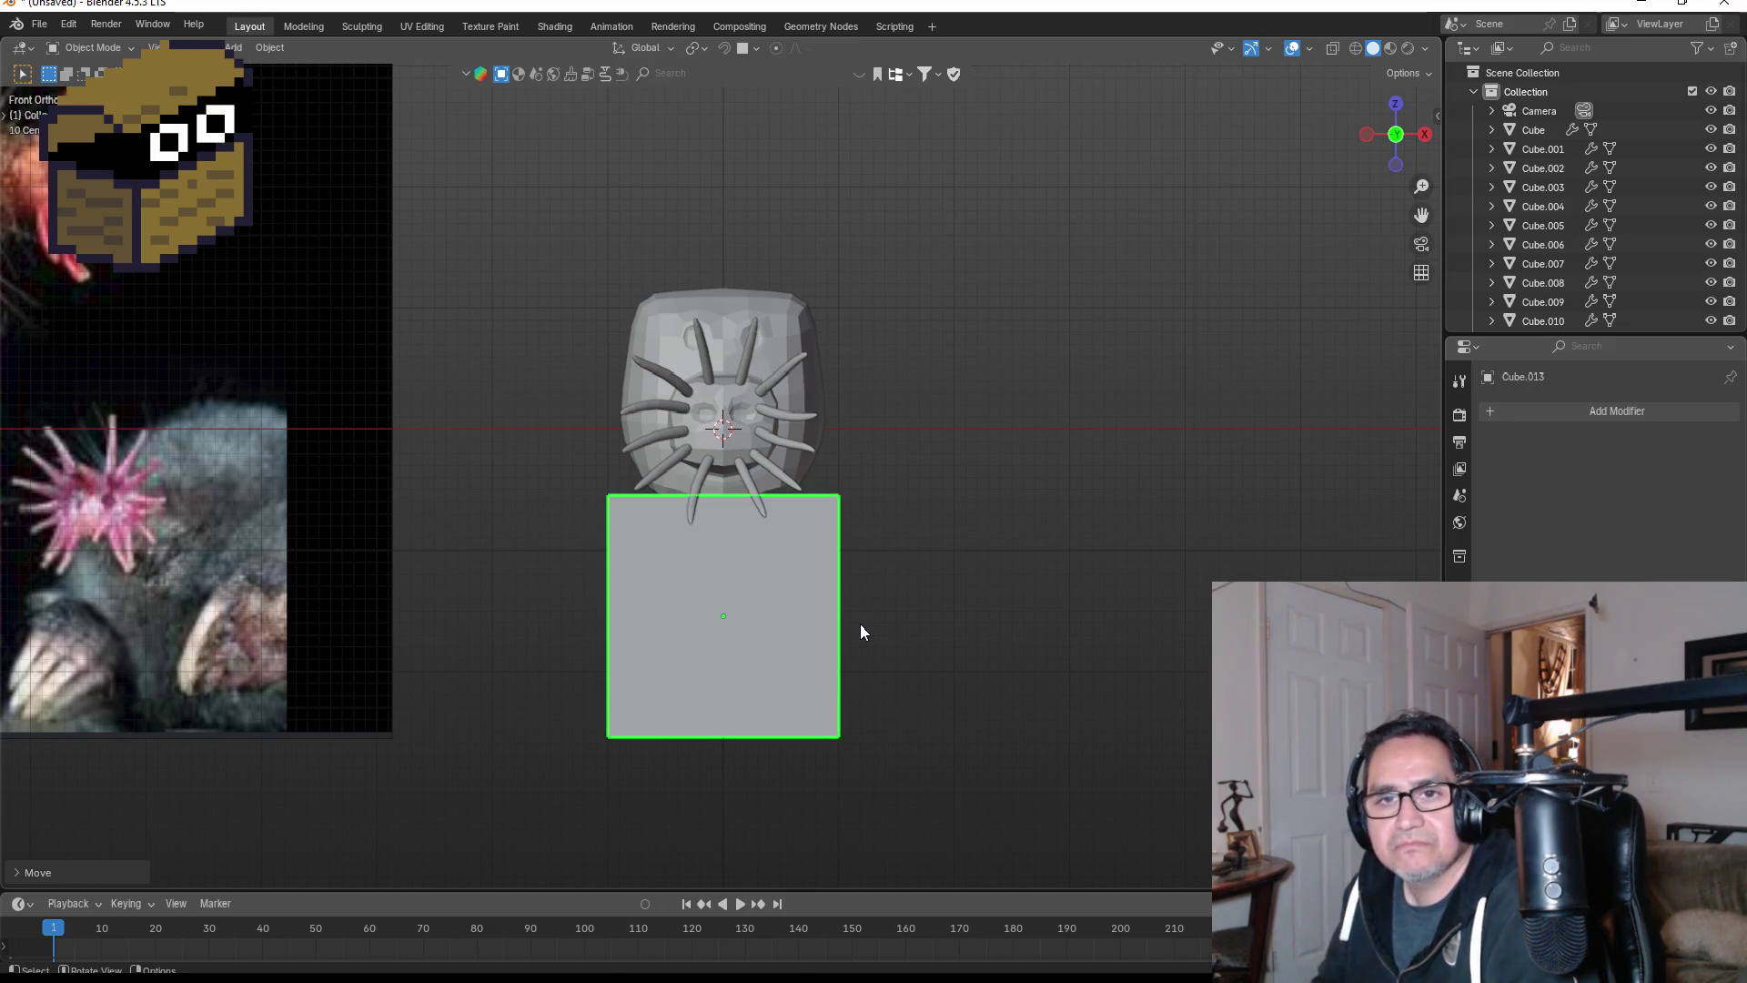
- Round the body cube with an applied Subdivision Surface, then add a second Subdivision Surface modifier
scroll(877, 592, "up", 2)
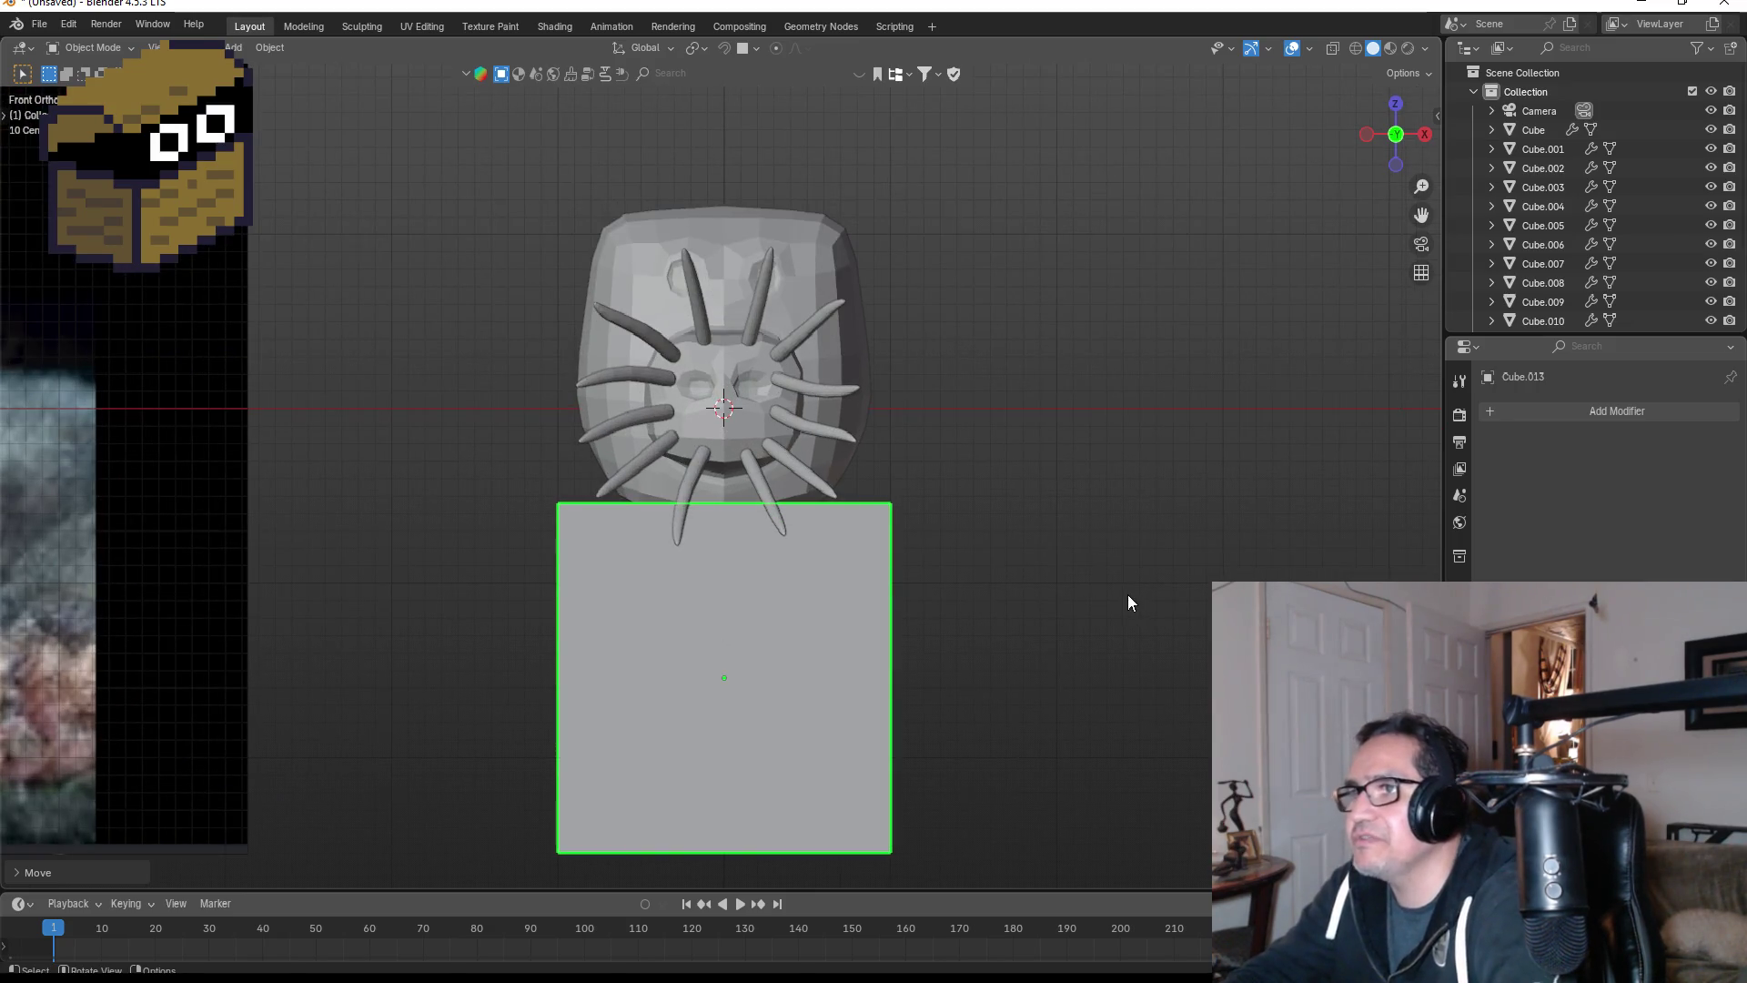
middle_click_drag(1123, 595, 1094, 550, "shift")
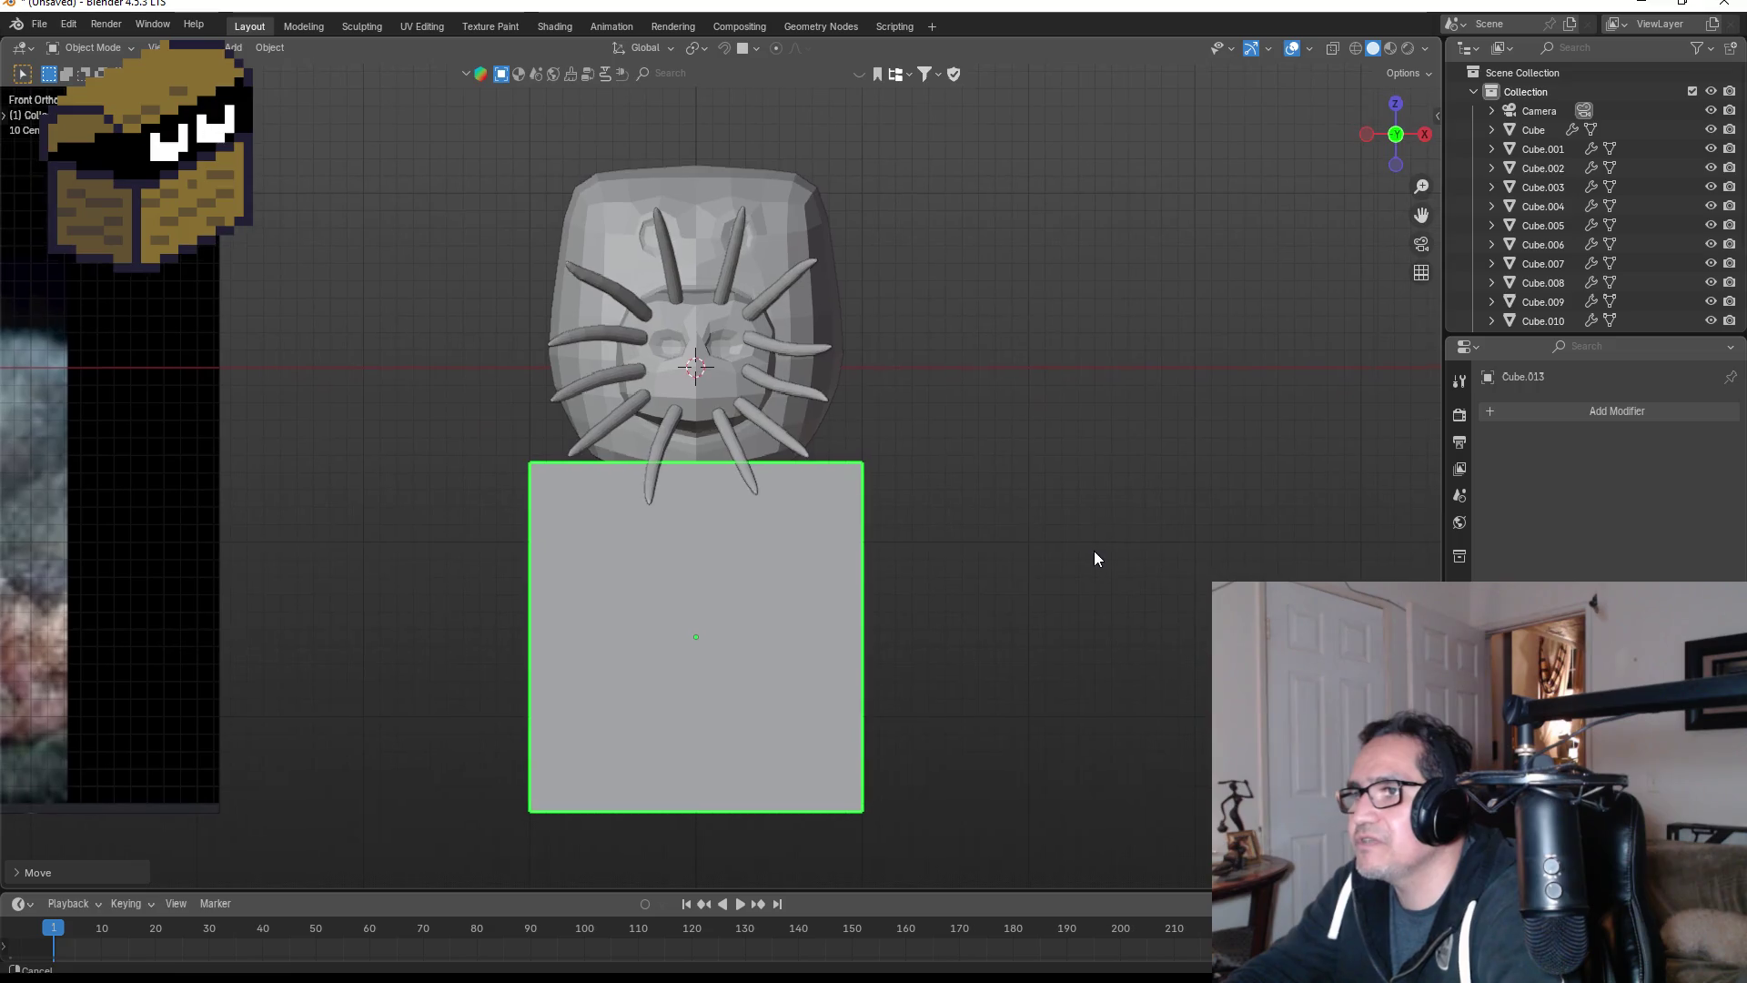
left_click(1606, 409)
type("sus")
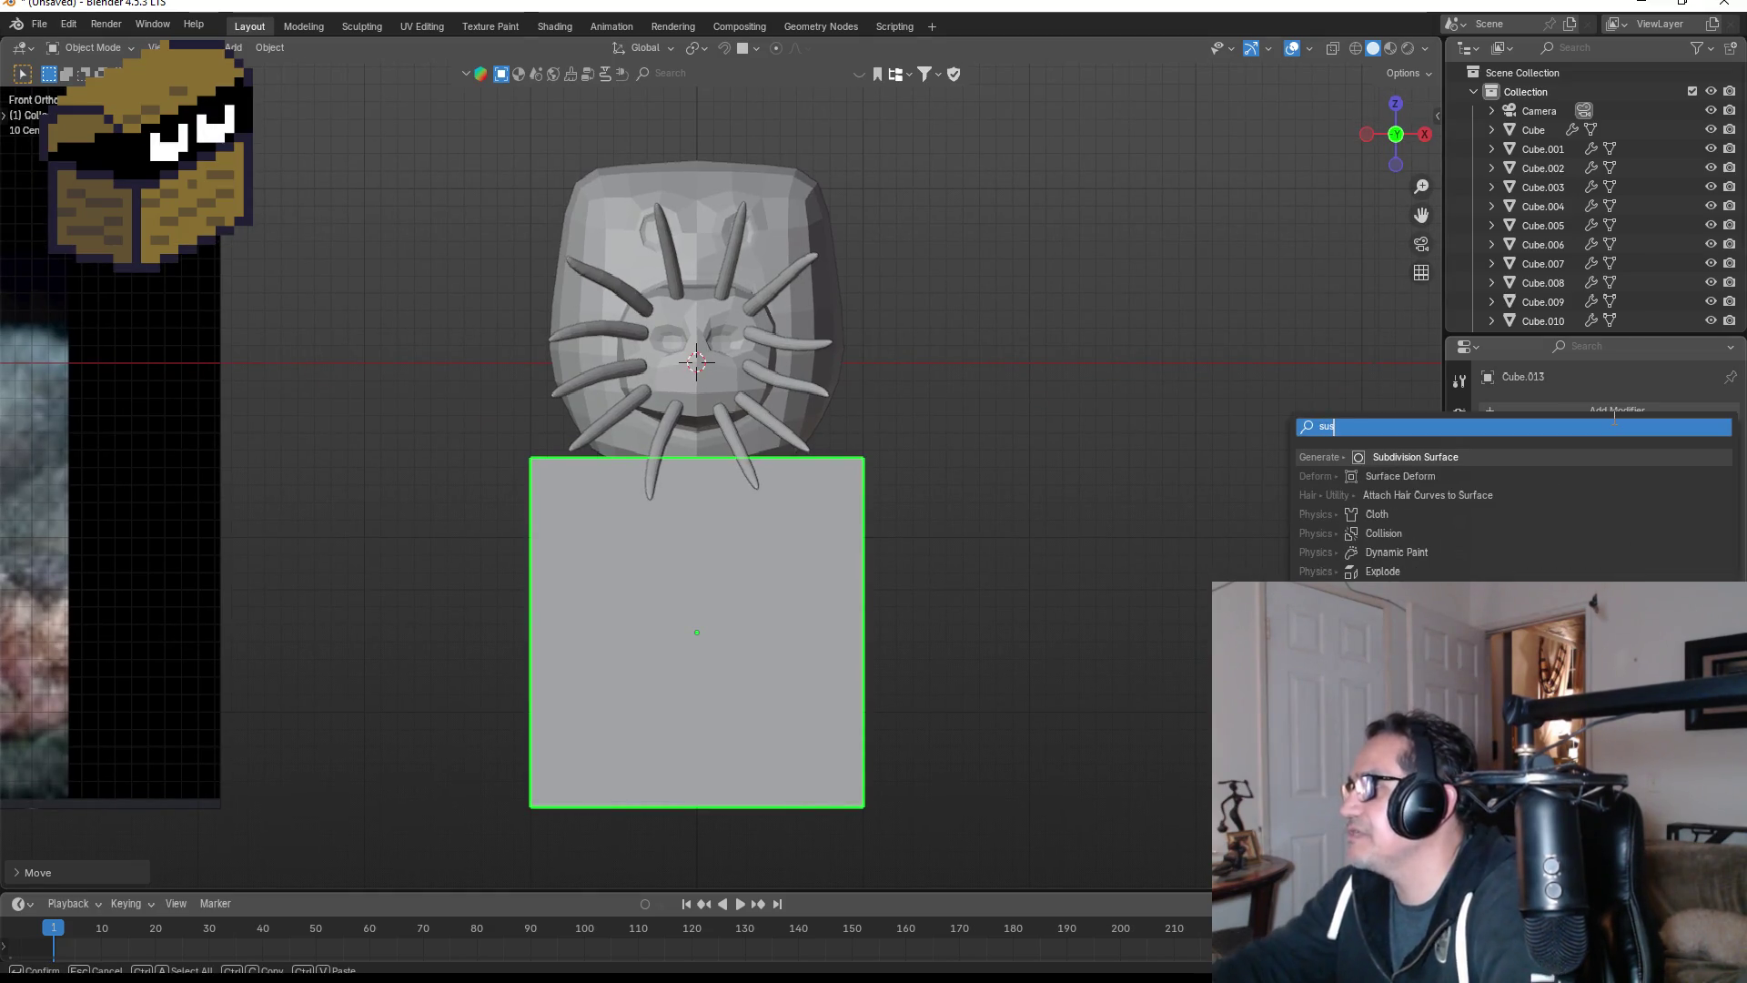
left_click(1529, 453)
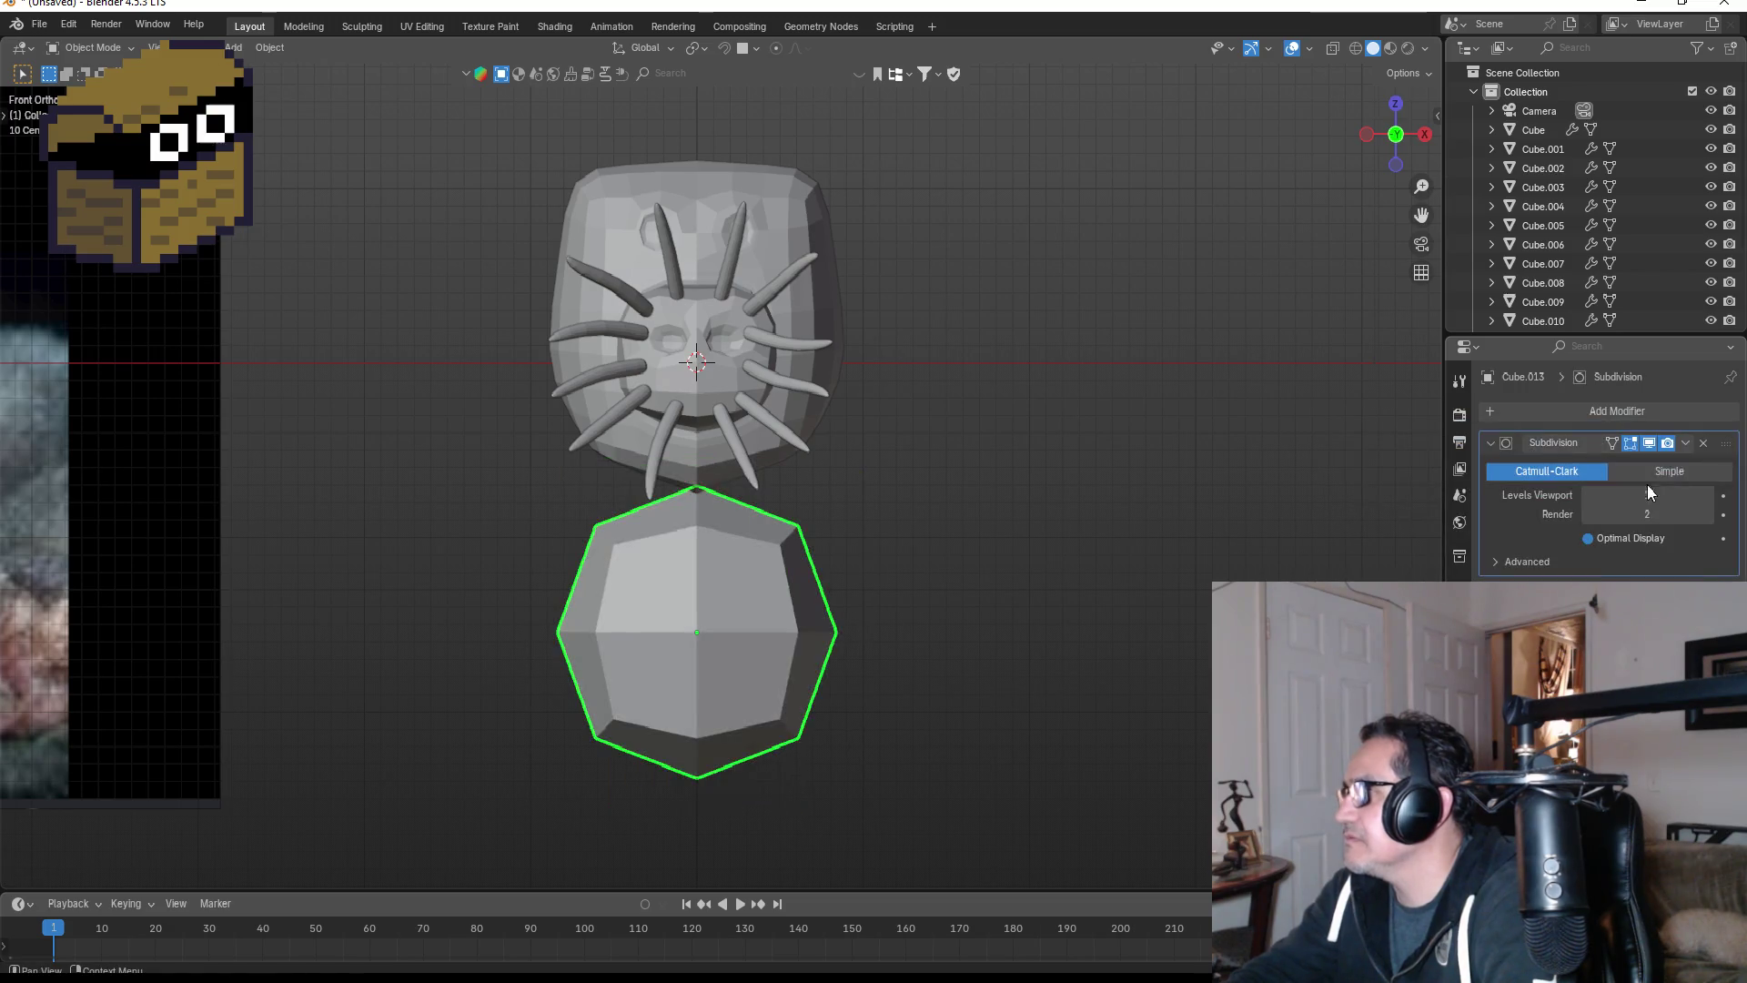
left_click(1684, 444)
left_click(1647, 460)
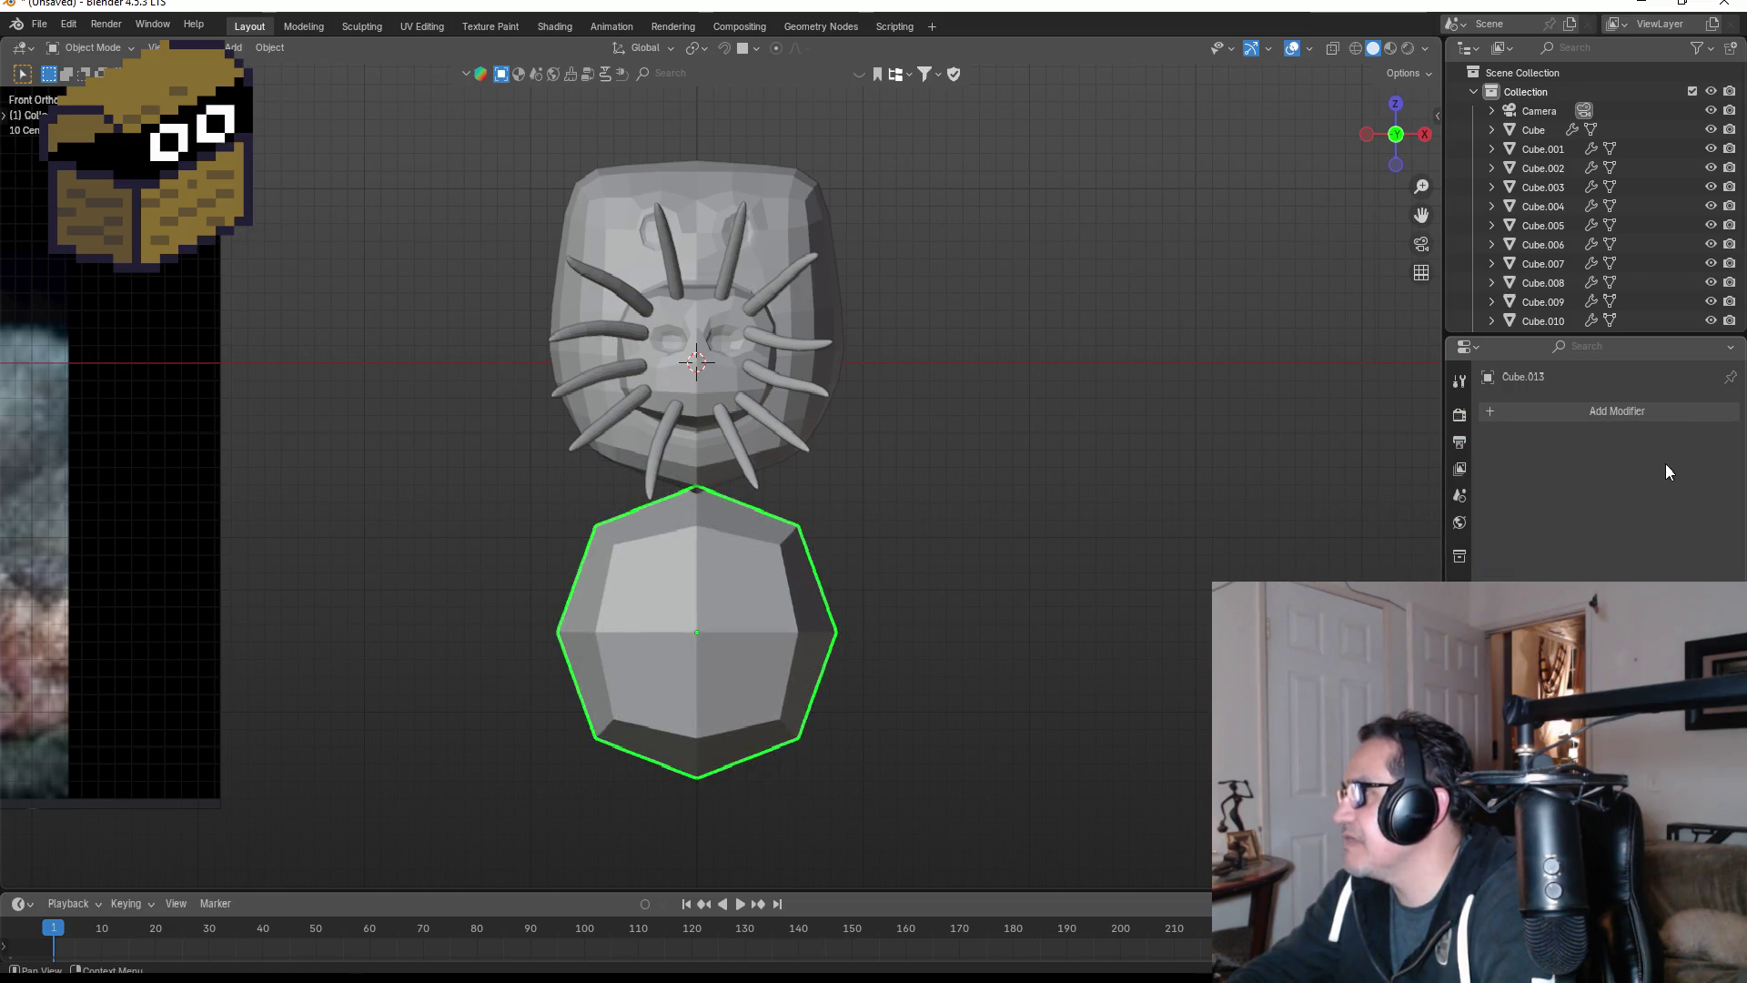
left_click(1616, 412)
type("sus")
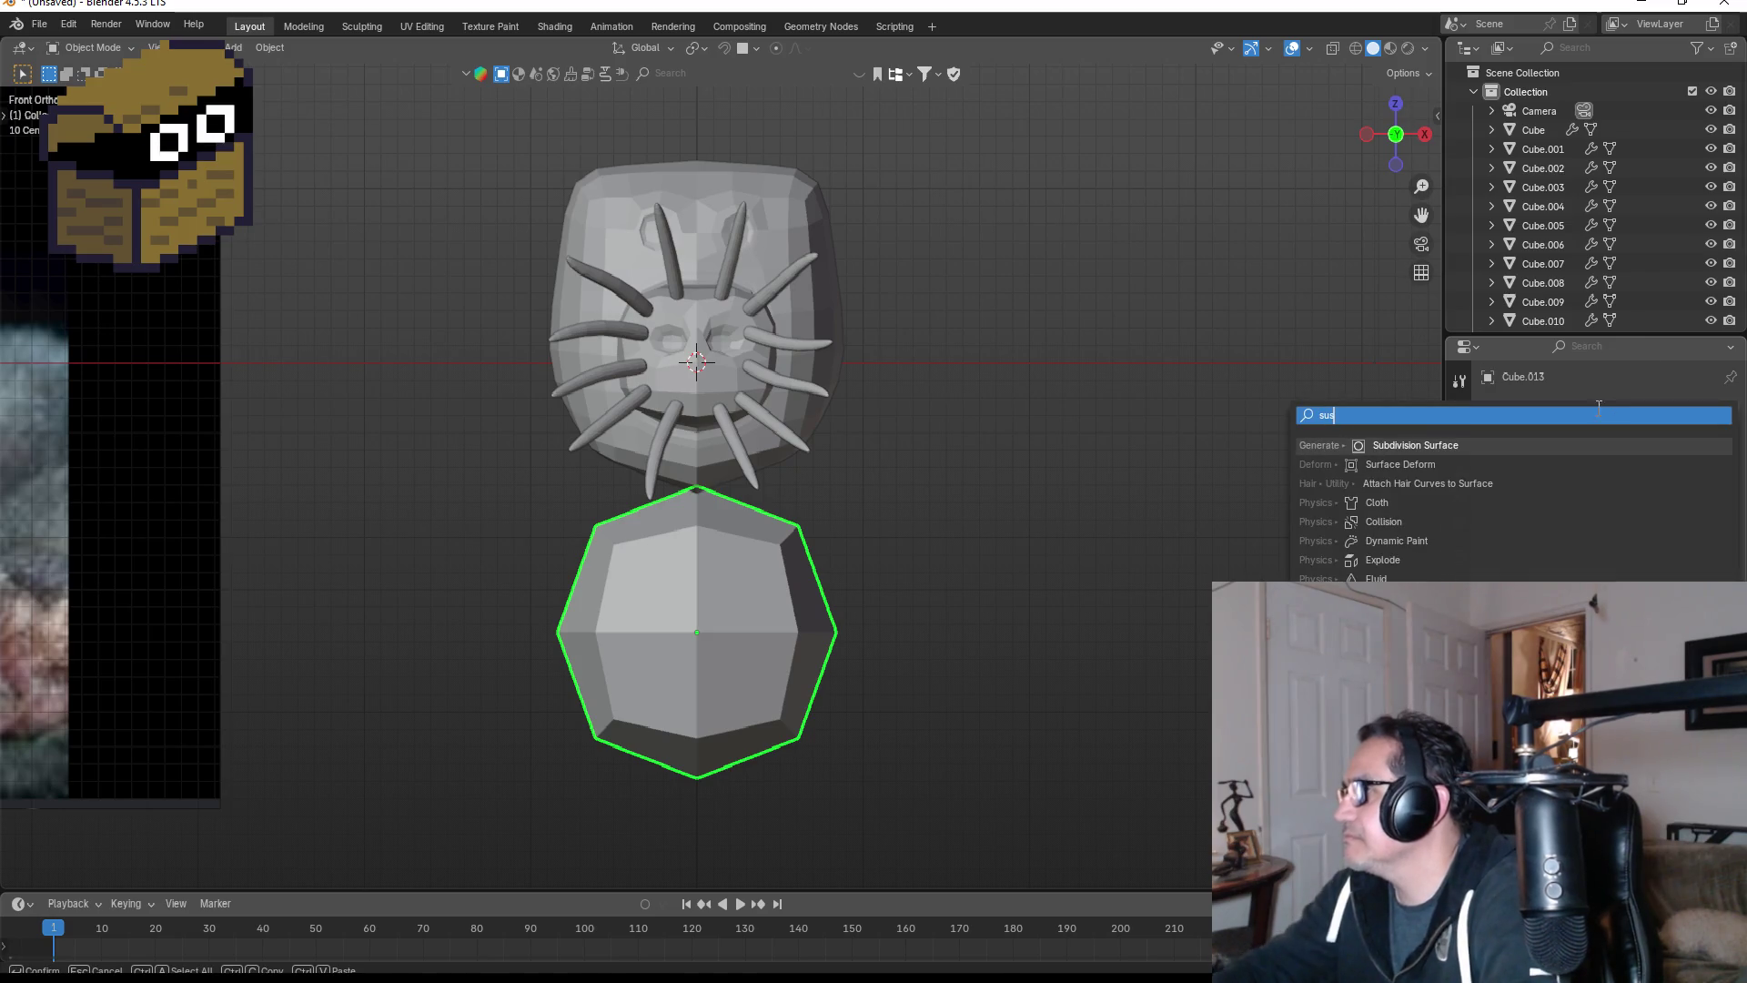
left_click(1537, 444)
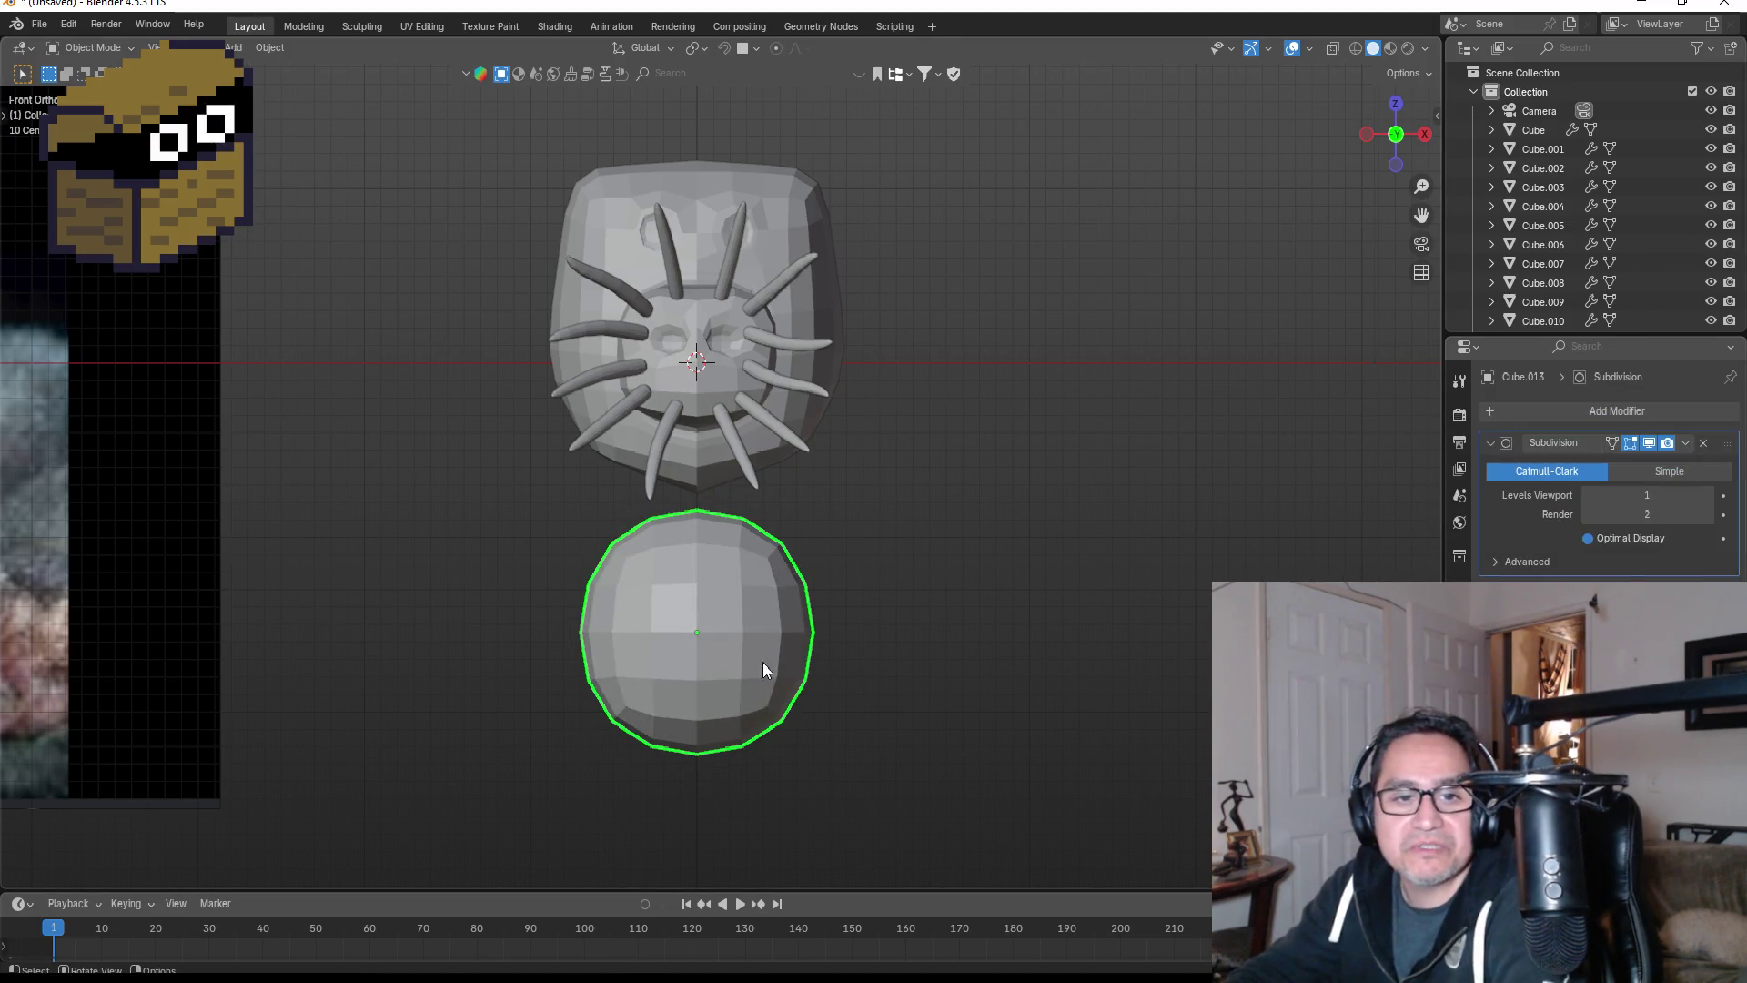
- Raise the sphere along Z until it sits just under the head
key("g")
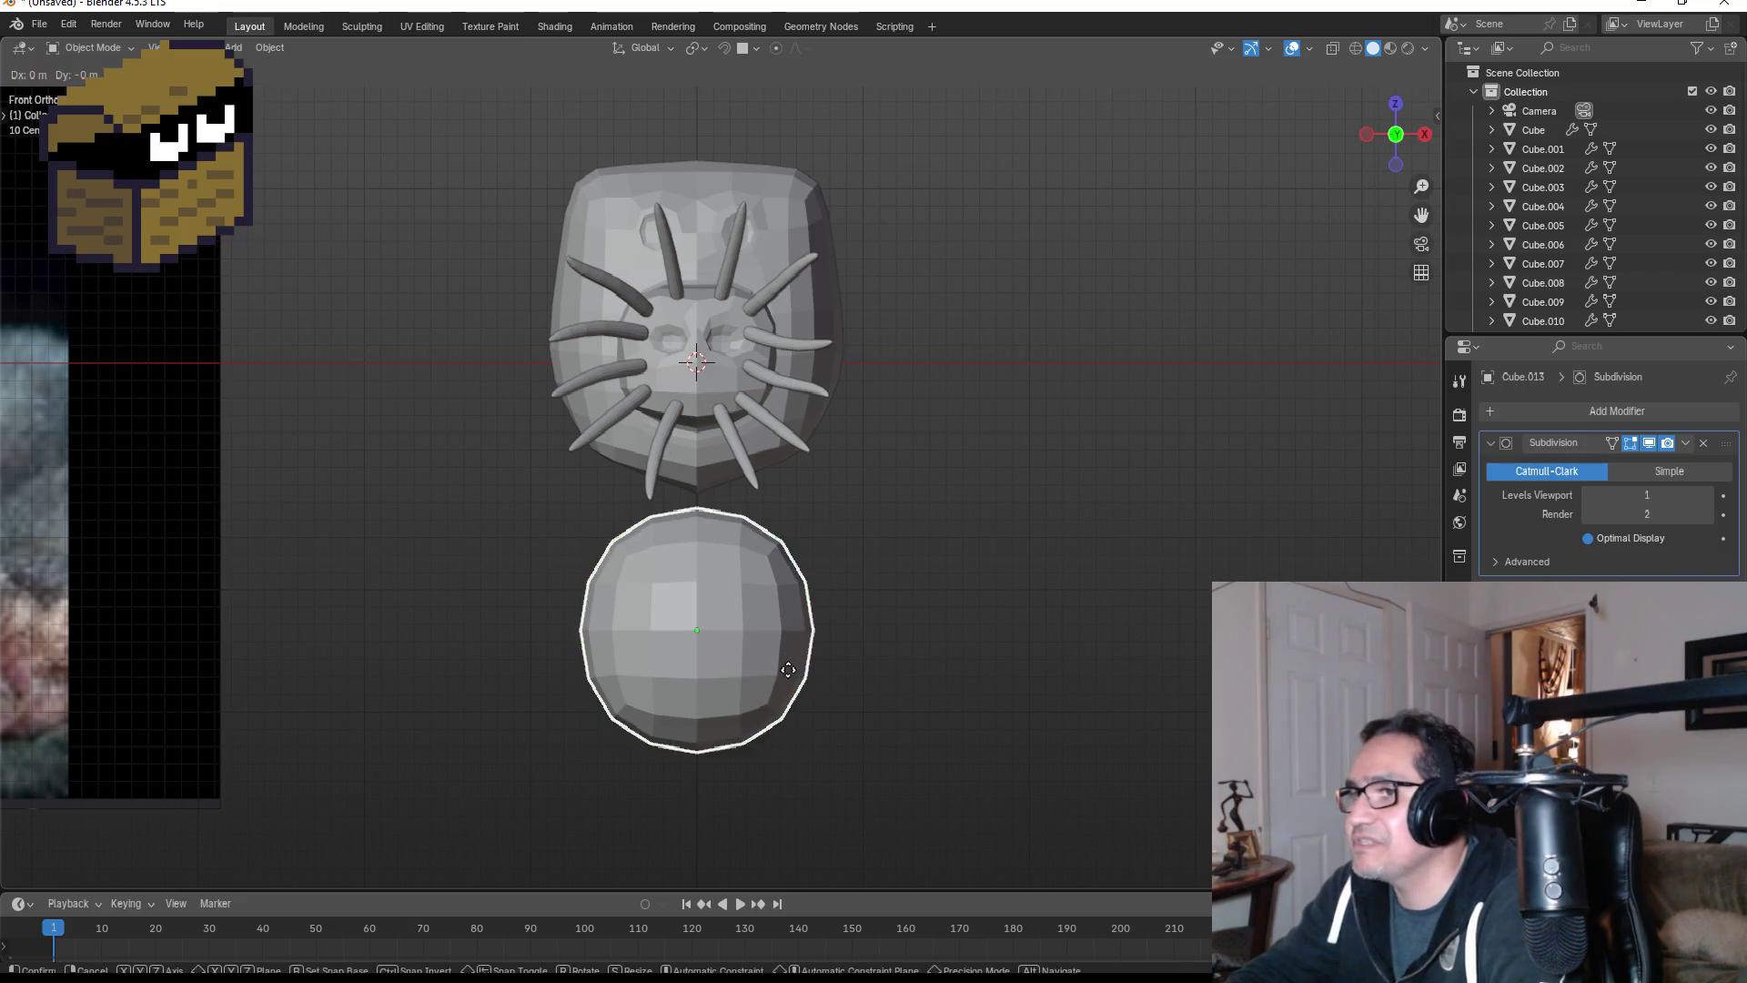
key("z")
left_click(779, 609)
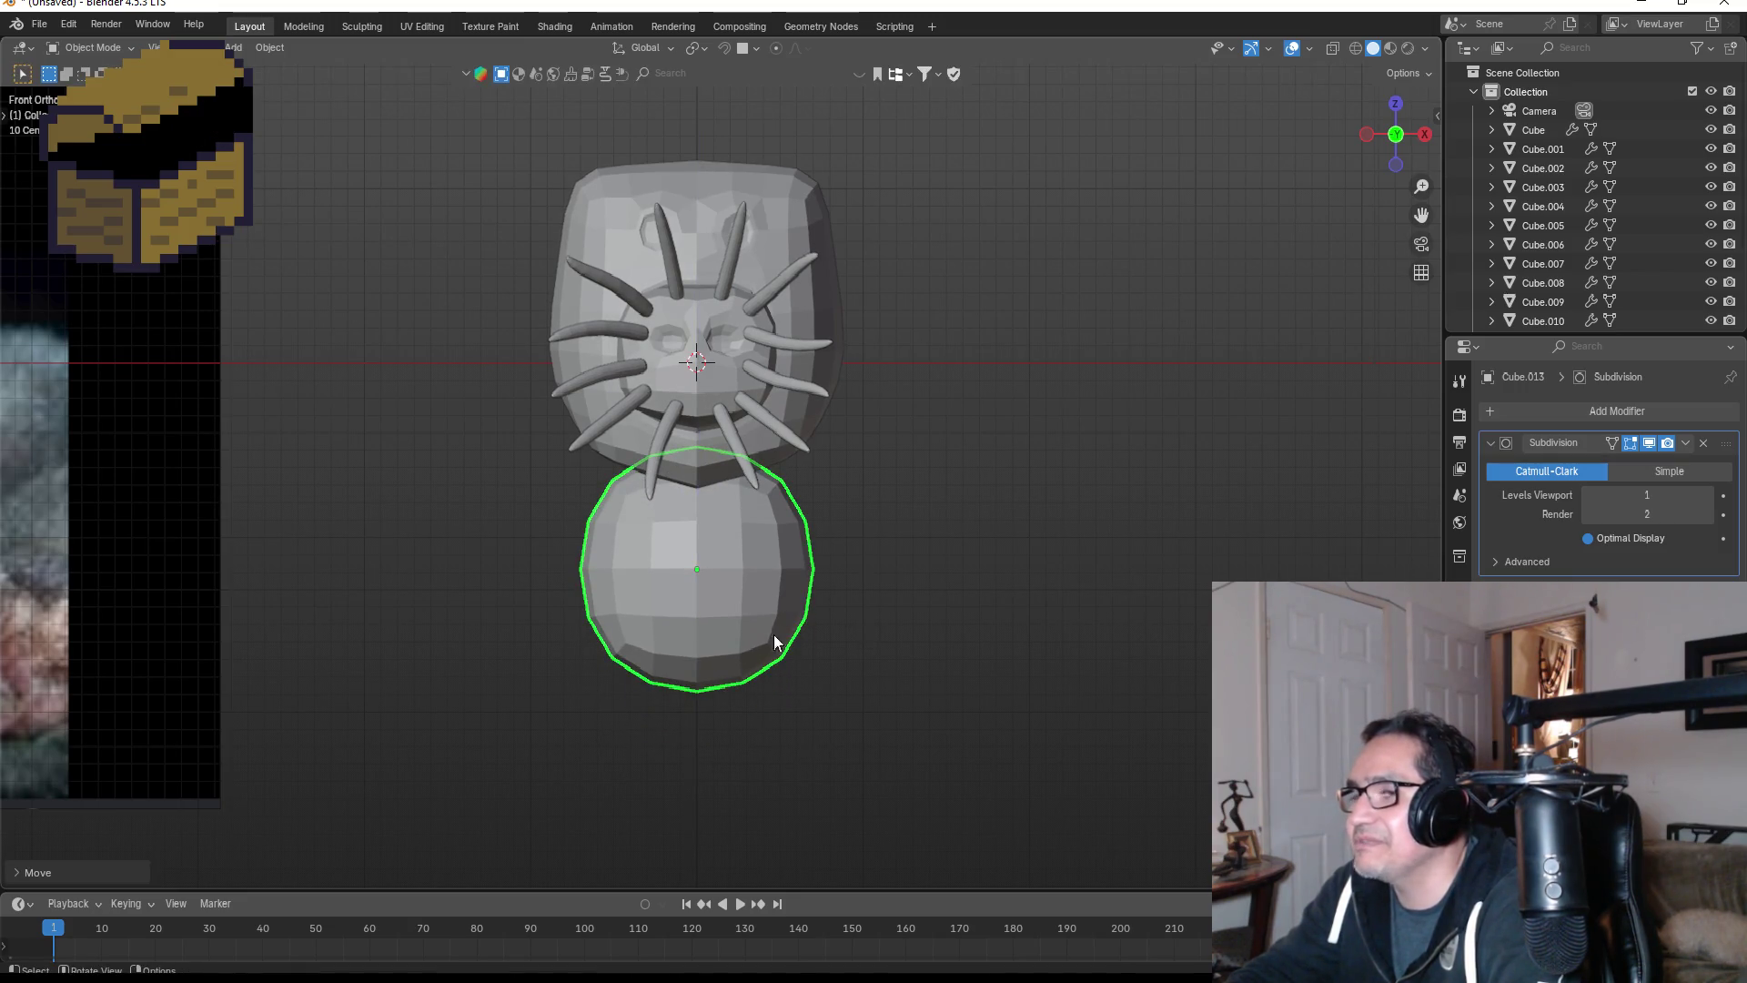
- Delete the left-half vertices of the body sphere in wireframe Edit Mode
key("Tab")
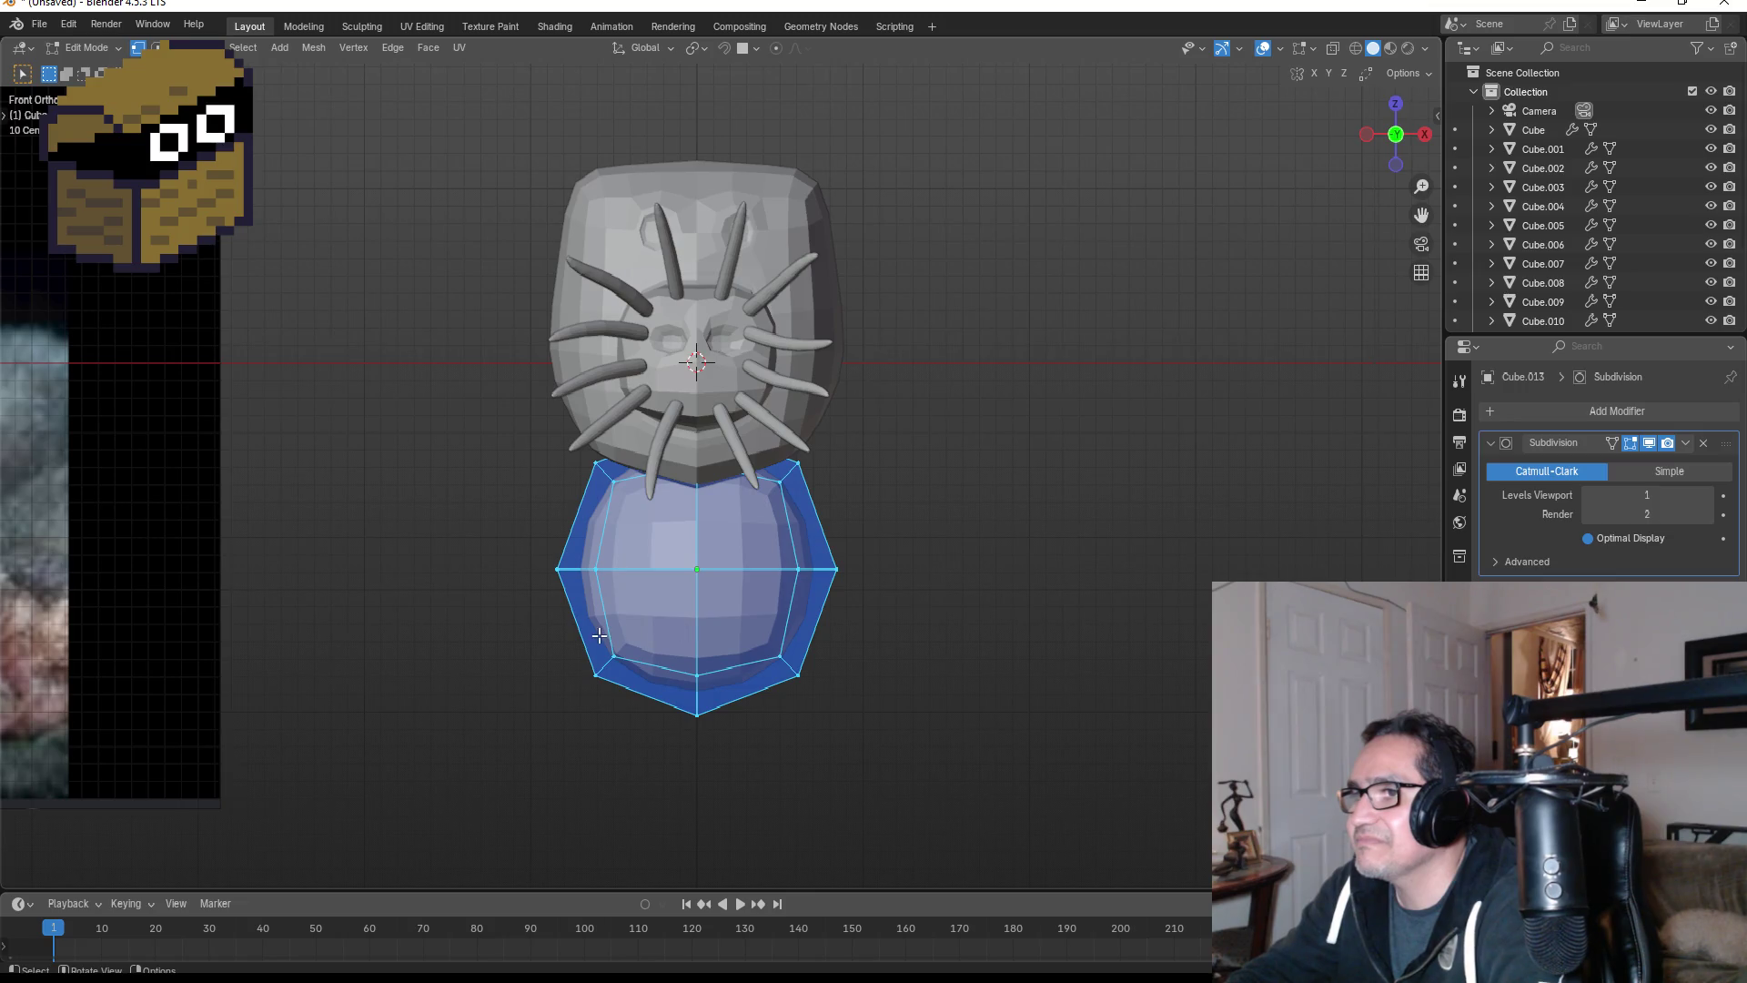
key("z")
left_click(455, 634)
left_click_drag(393, 292, 670, 760)
key("x")
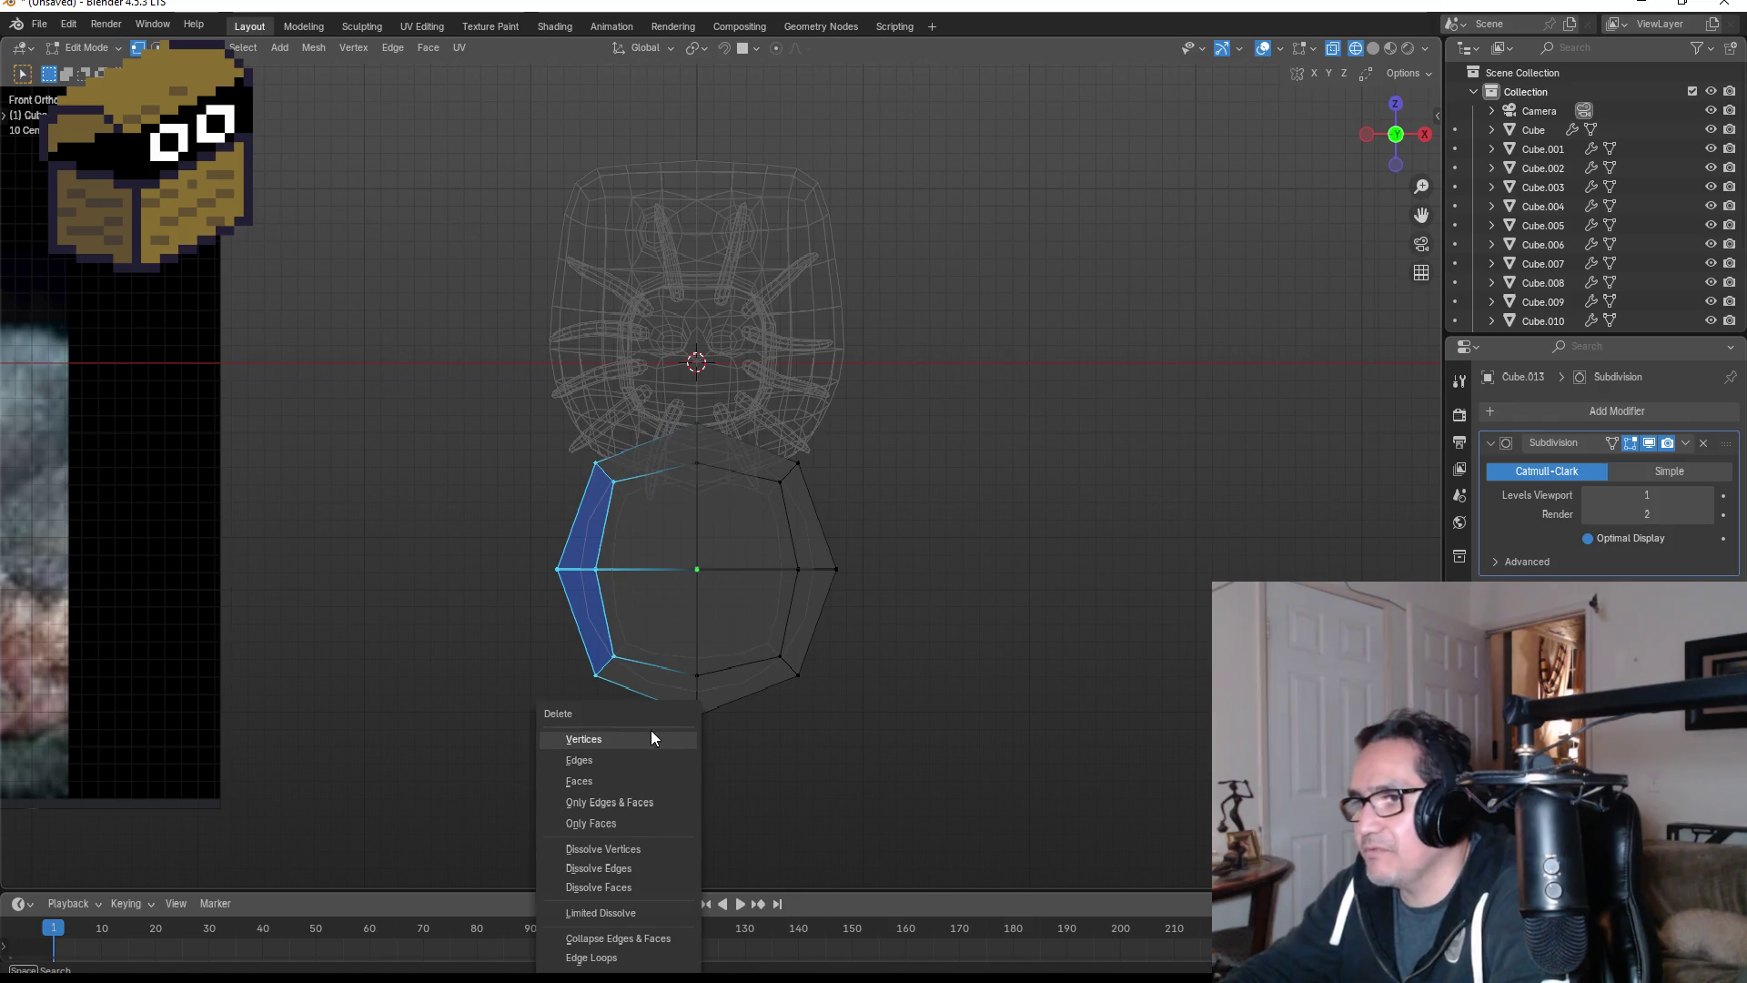
left_click(652, 730)
key("Tab")
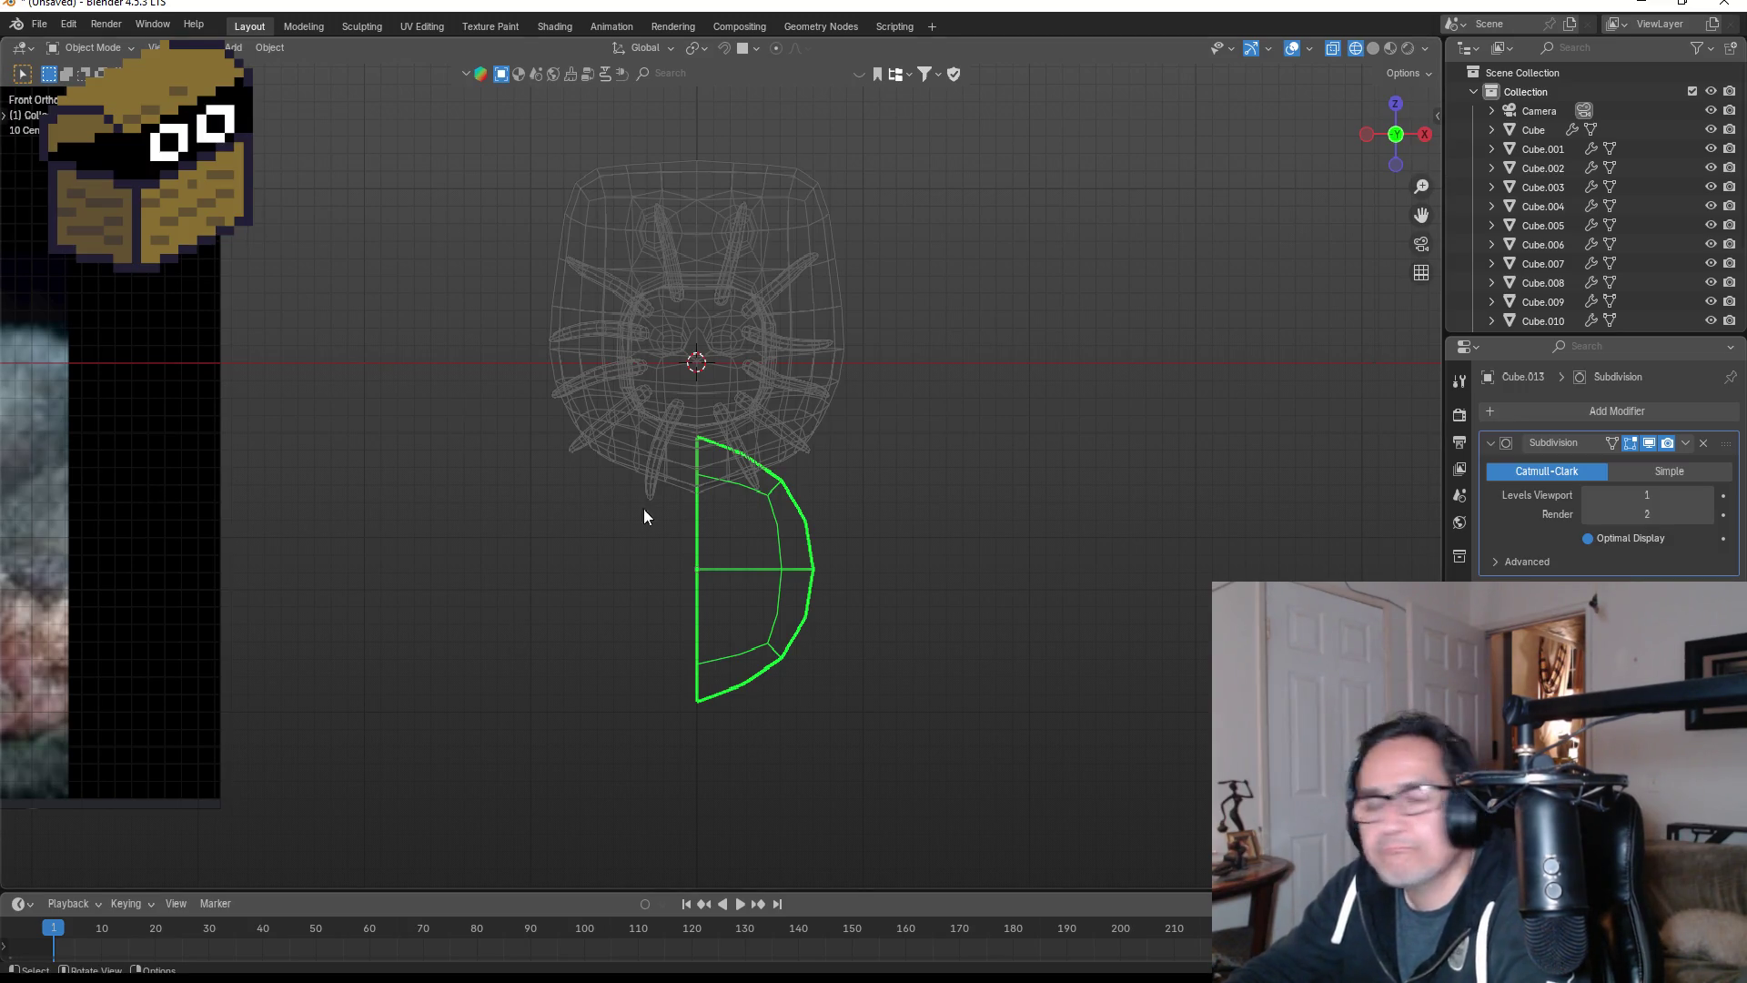
- Add a Mirror modifier to restore the full symmetrical body
left_click(1603, 413)
type("m")
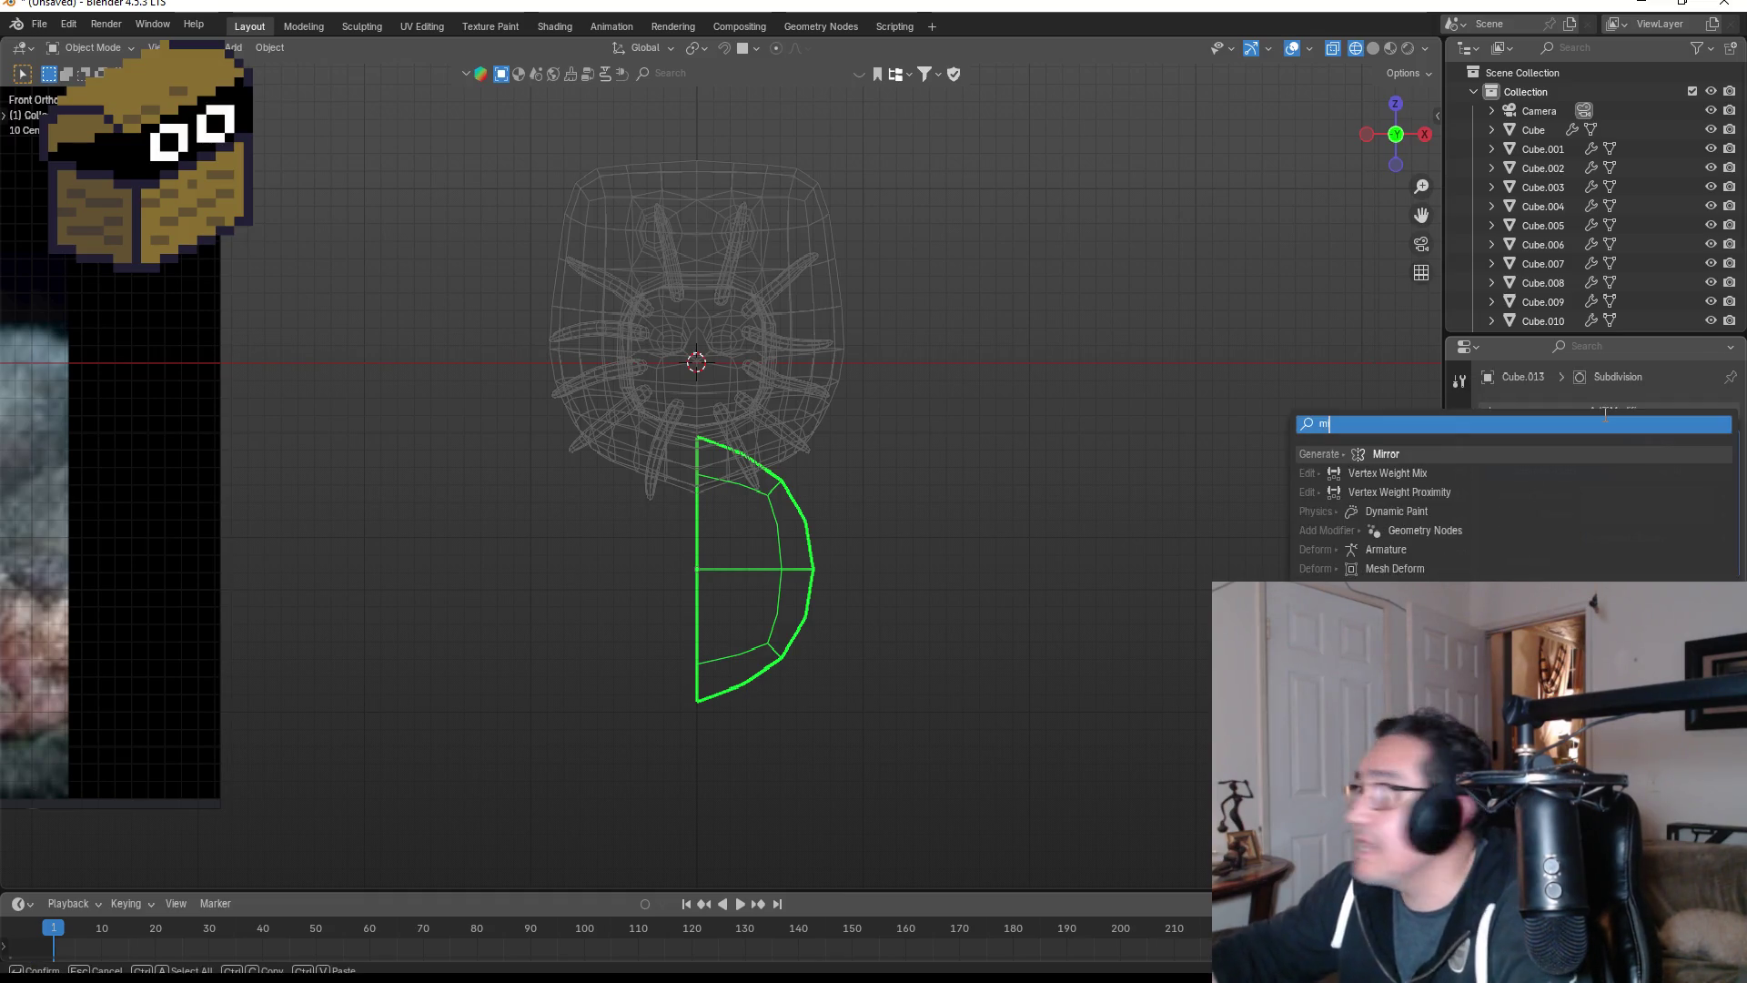
key("Return")
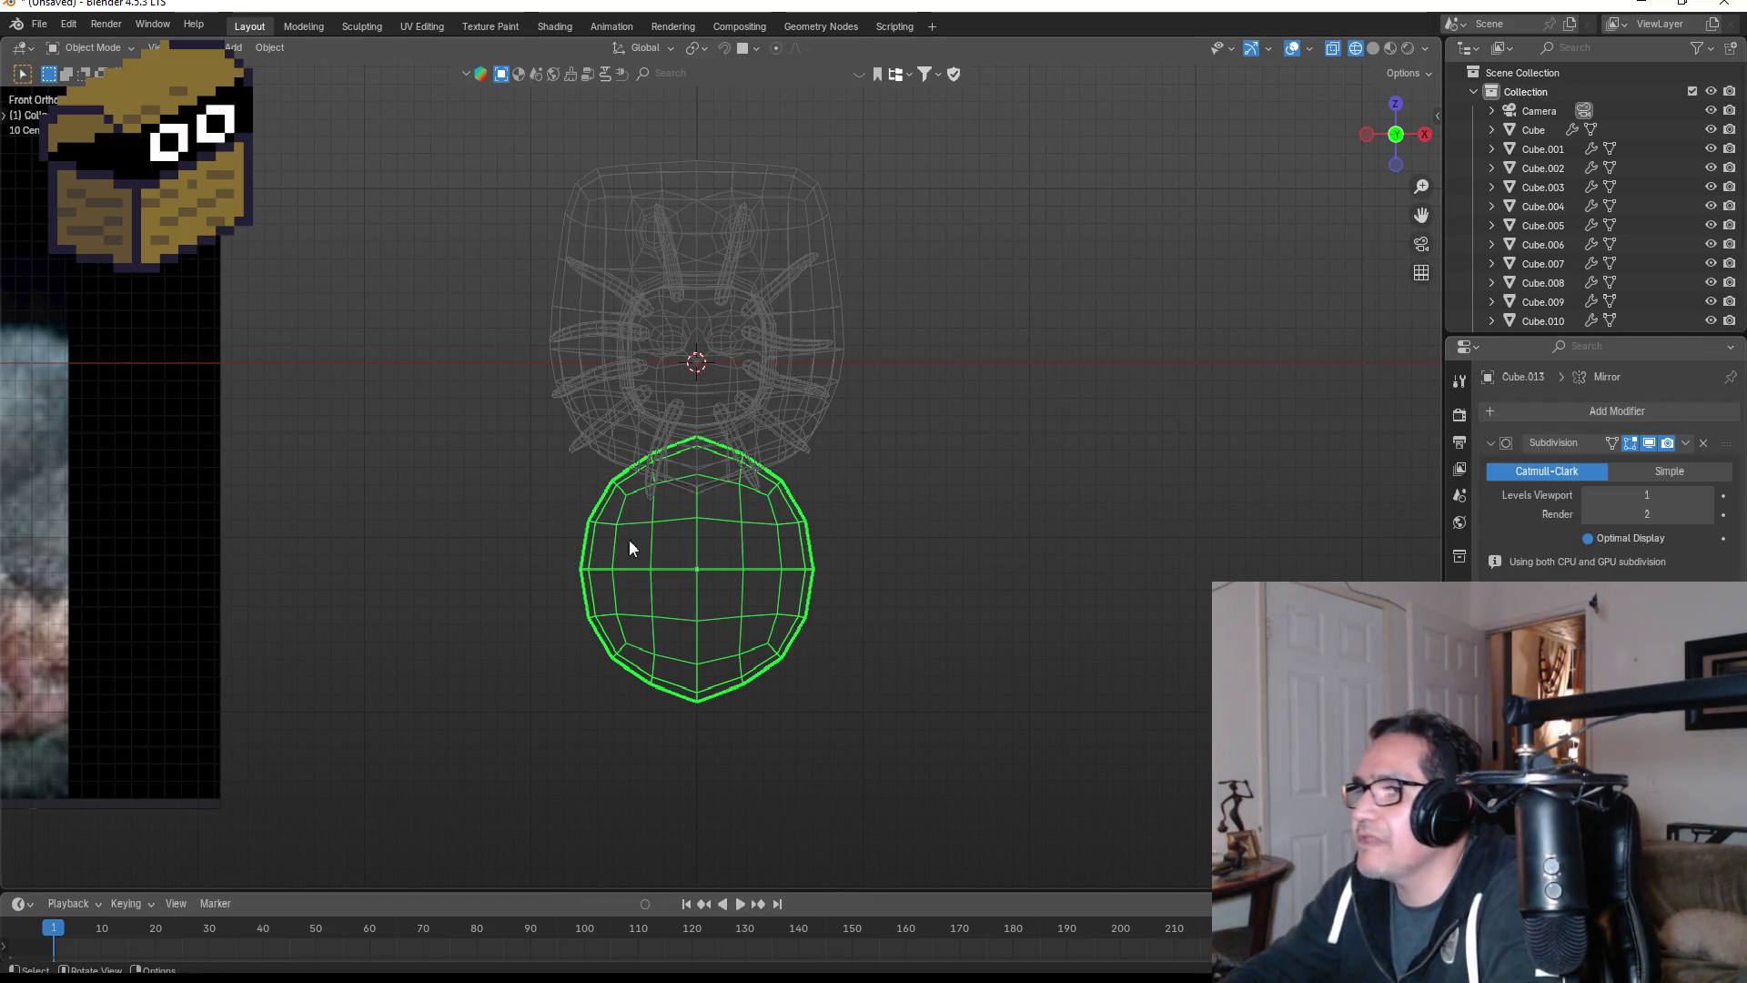
key("Tab")
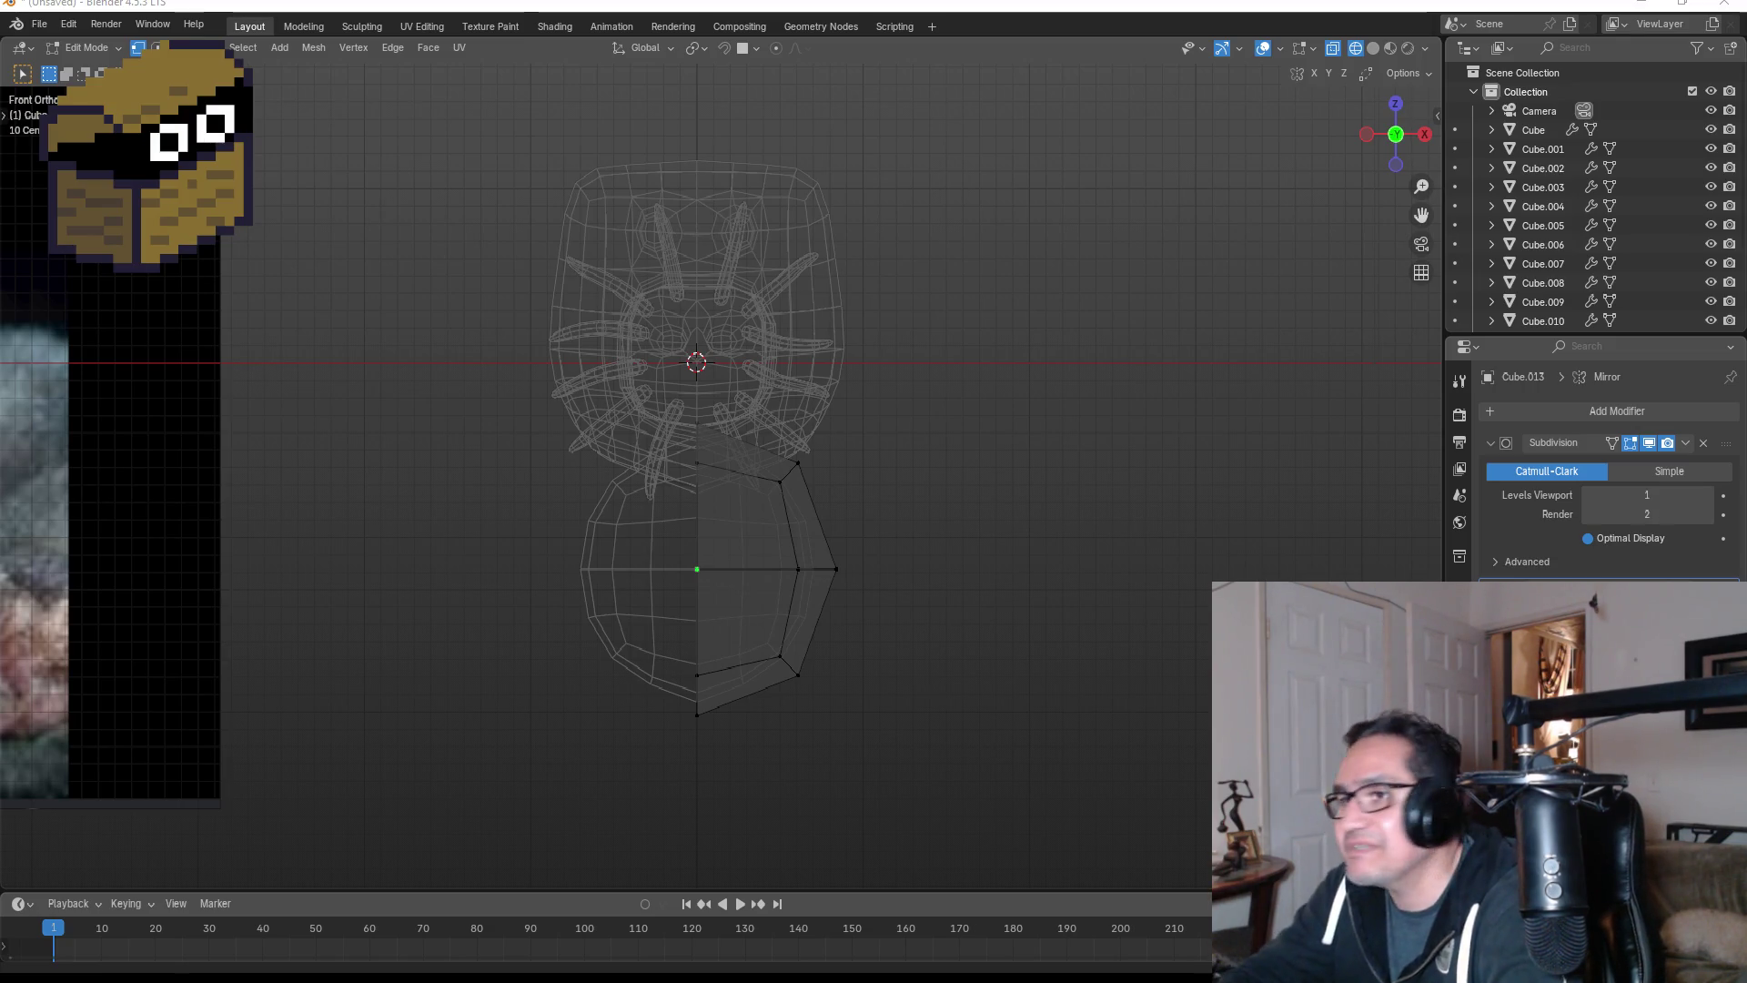
- Push the body's outer side loop about 0.25 m outward along X
scroll(840, 527, "up", 1)
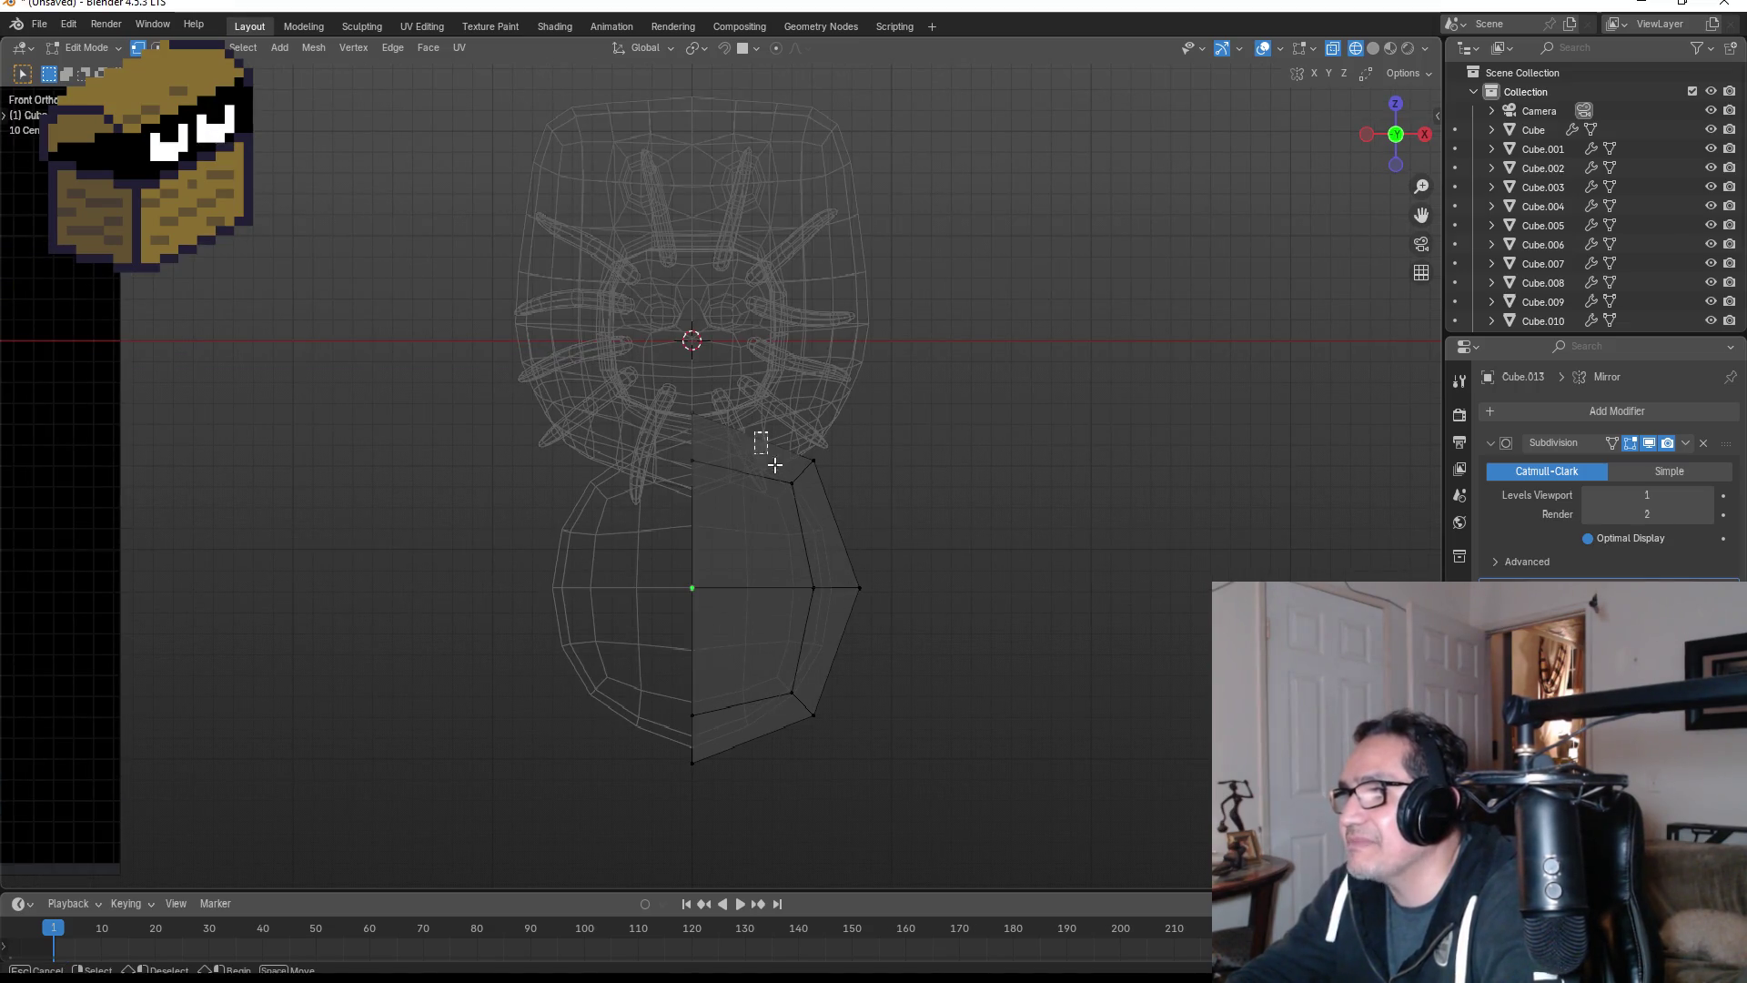
left_click_drag(753, 433, 905, 755)
key("g")
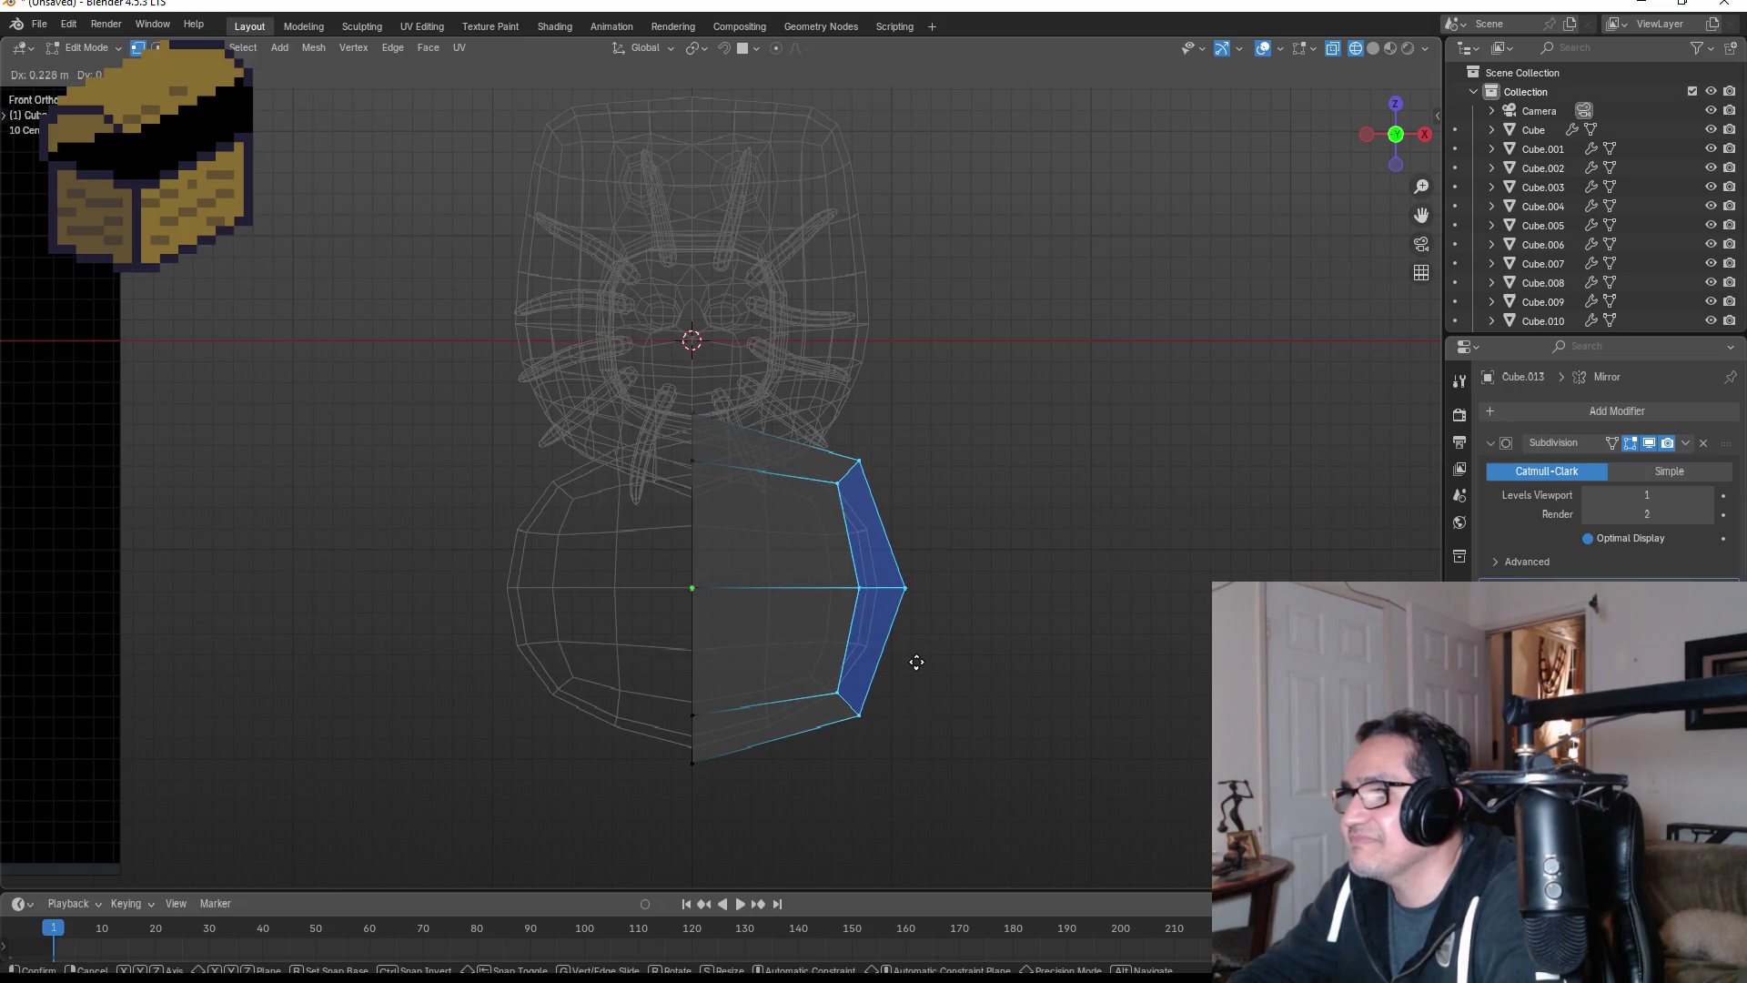
key("x")
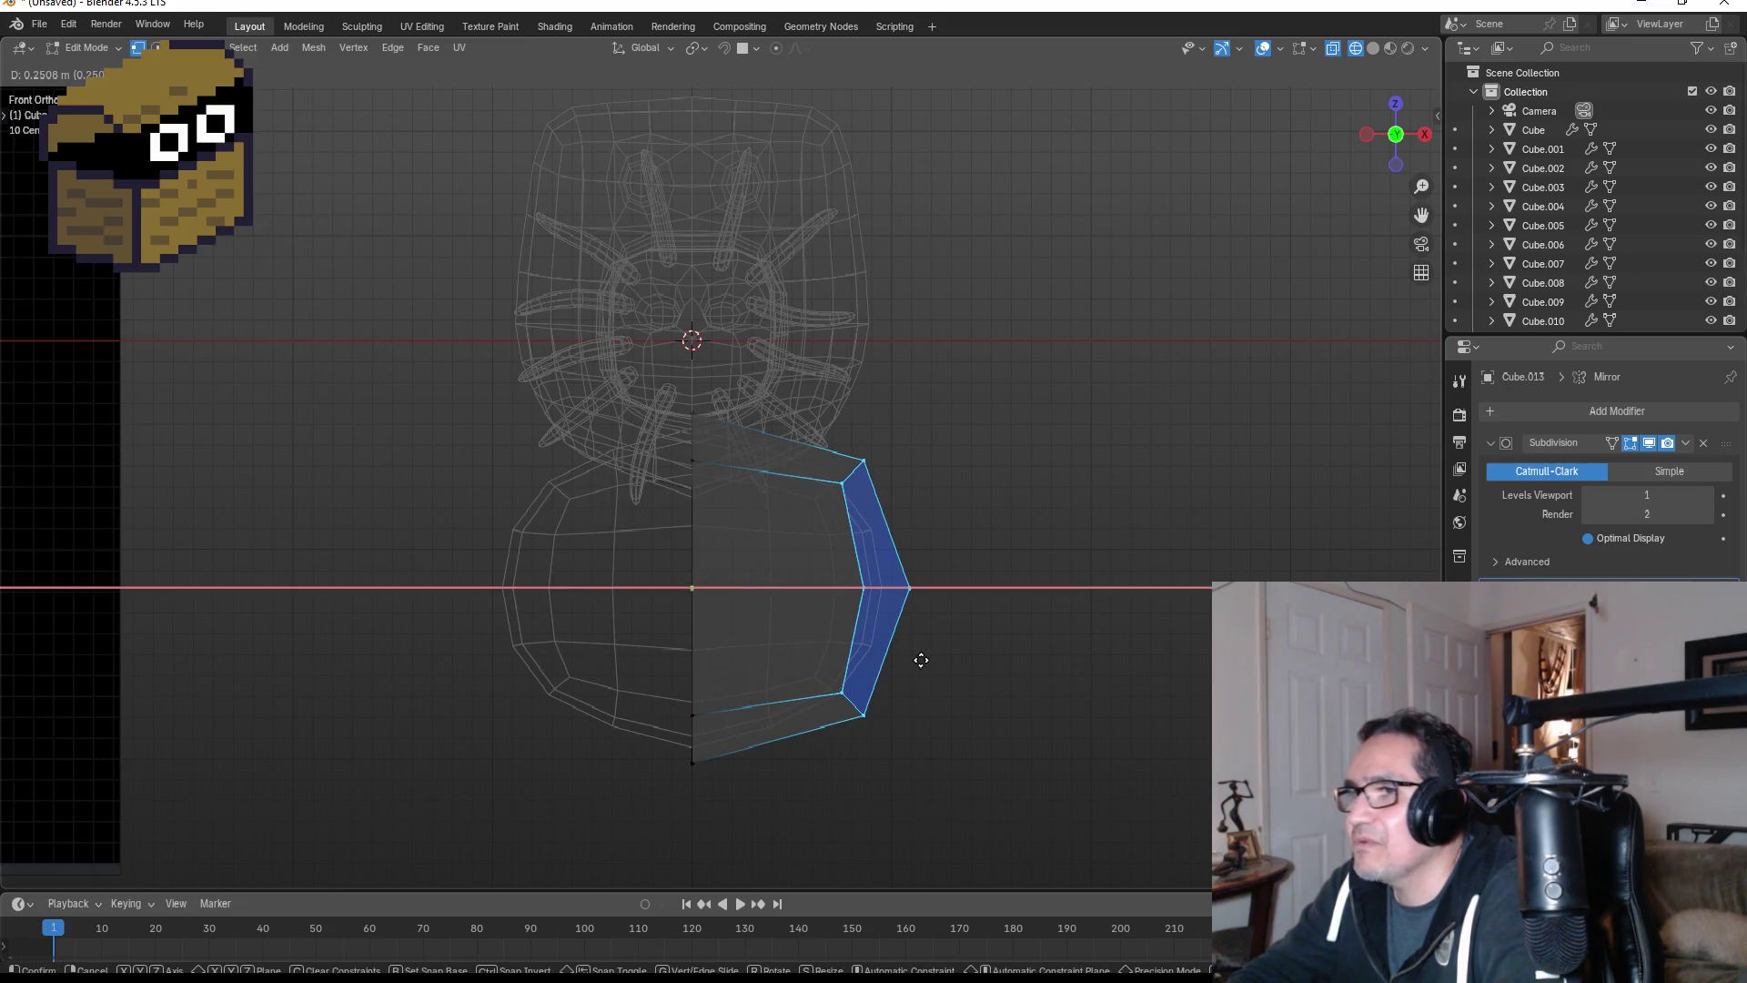
left_click(921, 659)
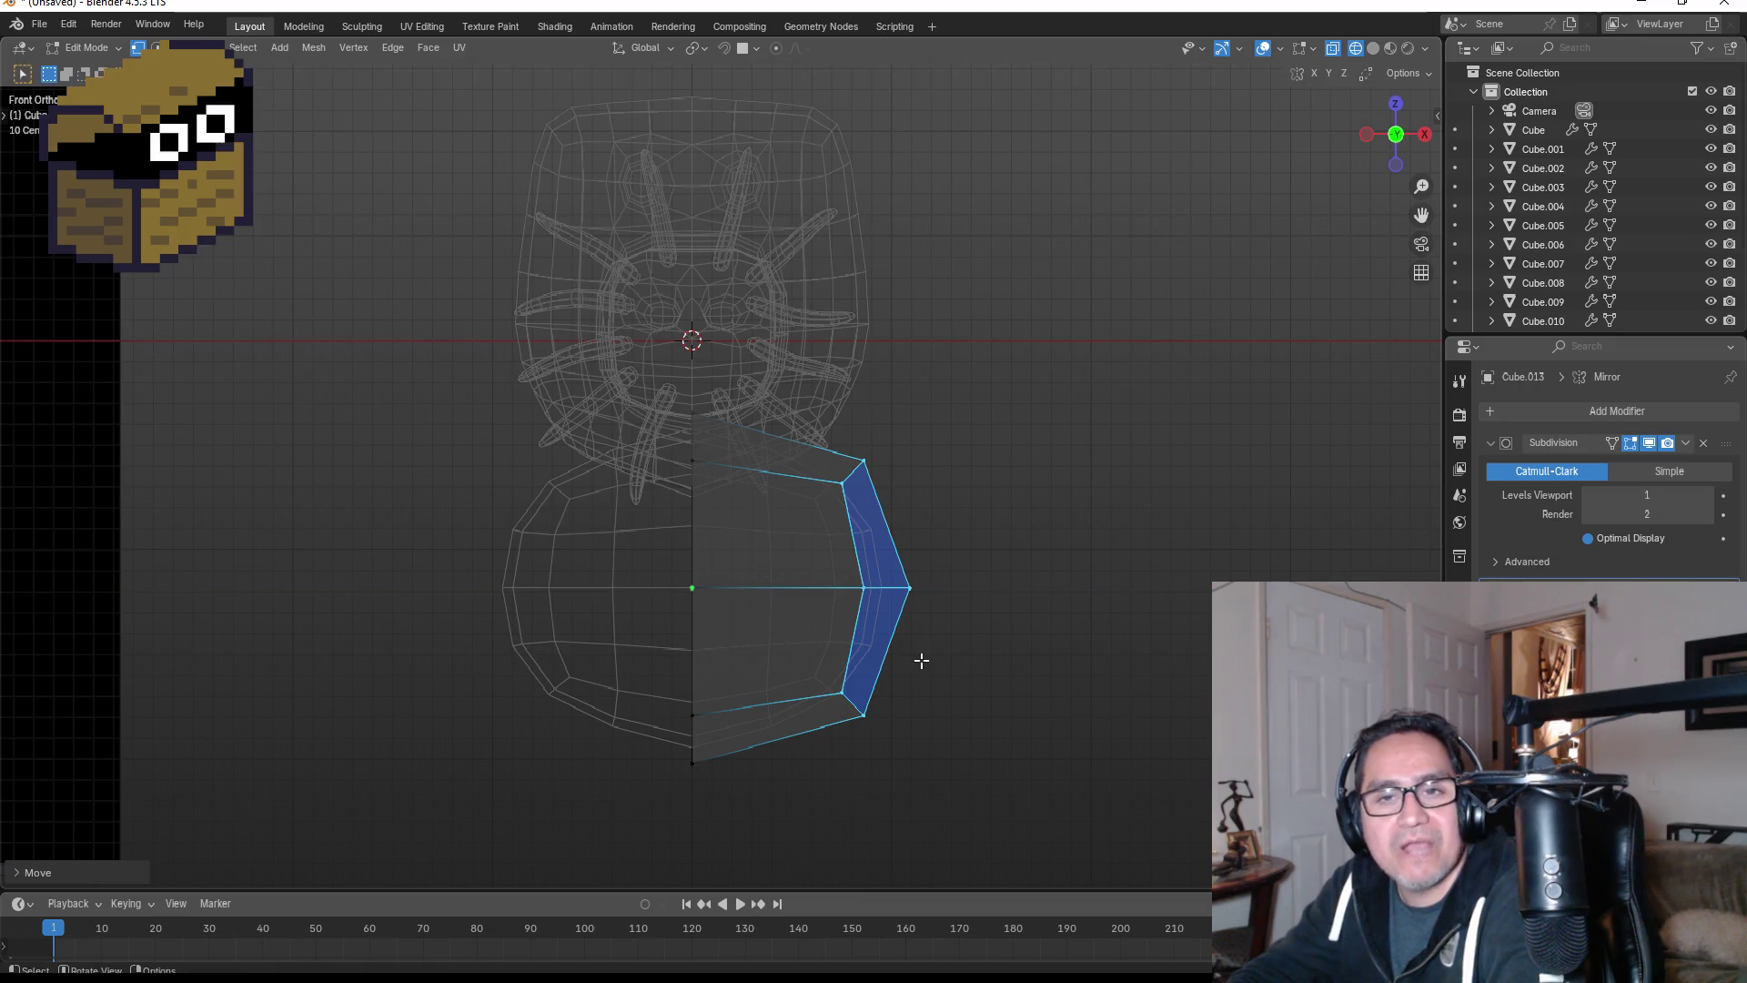
- Check the widened body in side and front views, then select the reference image in Object Mode
key("KP_3")
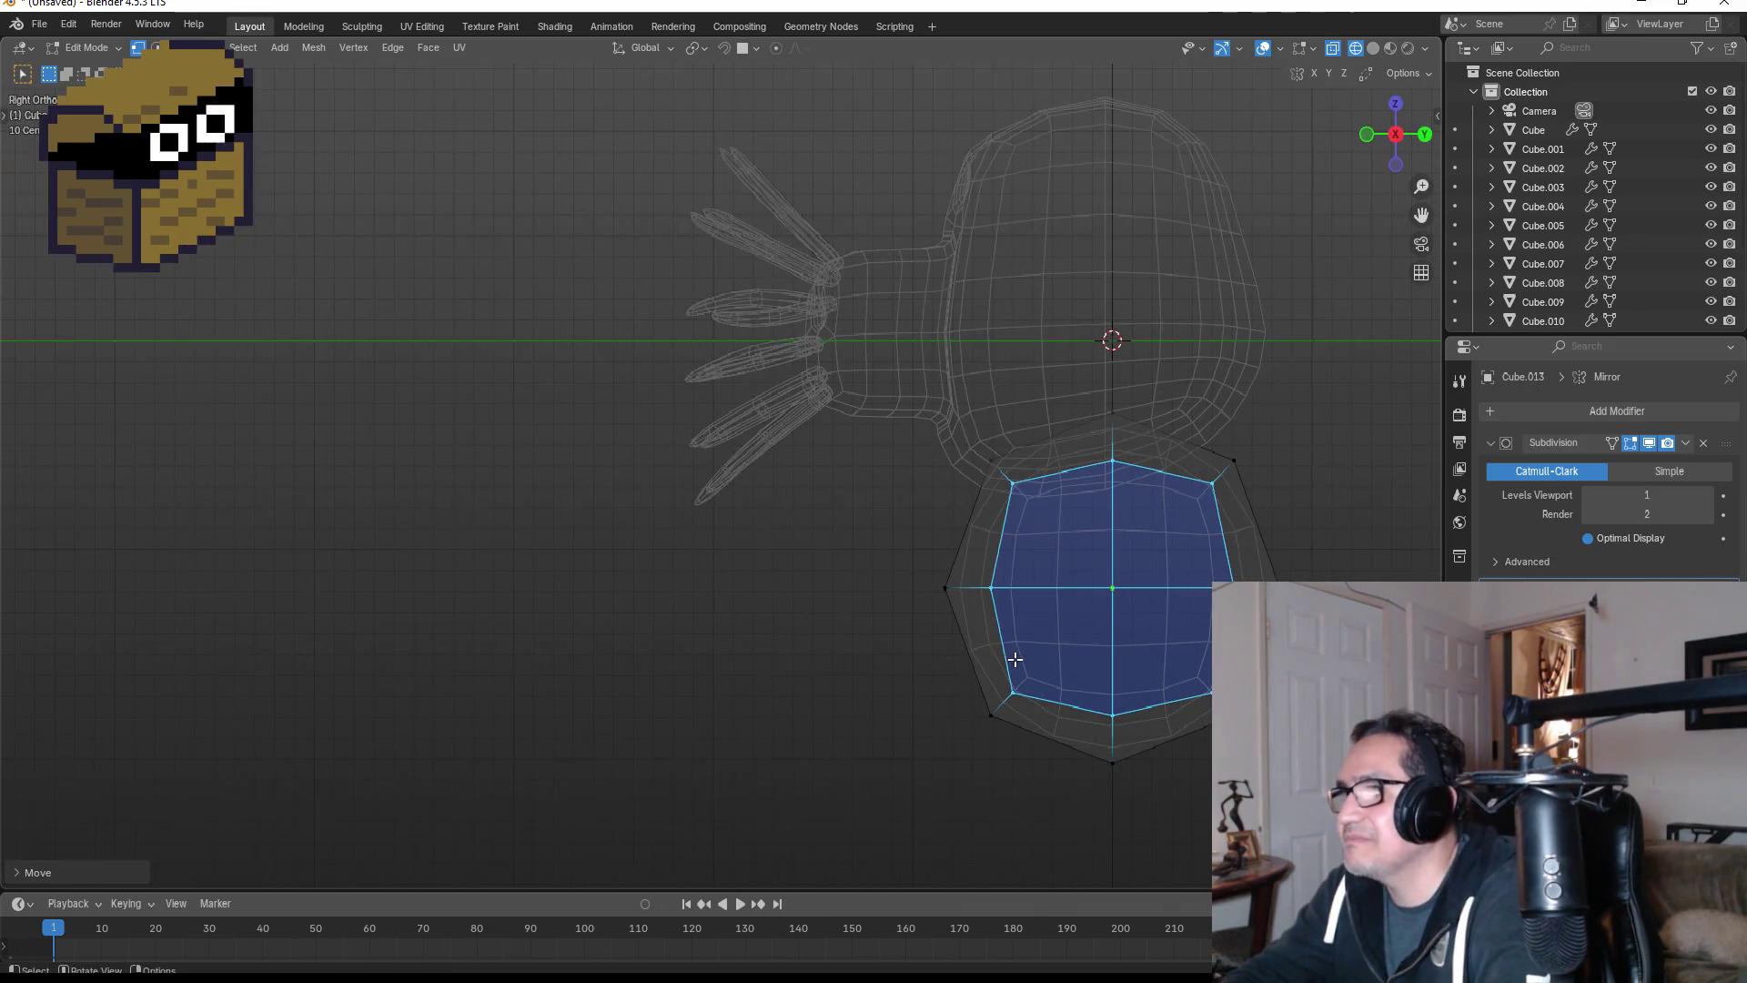
key("KP_1")
scroll(953, 635, "down", 3)
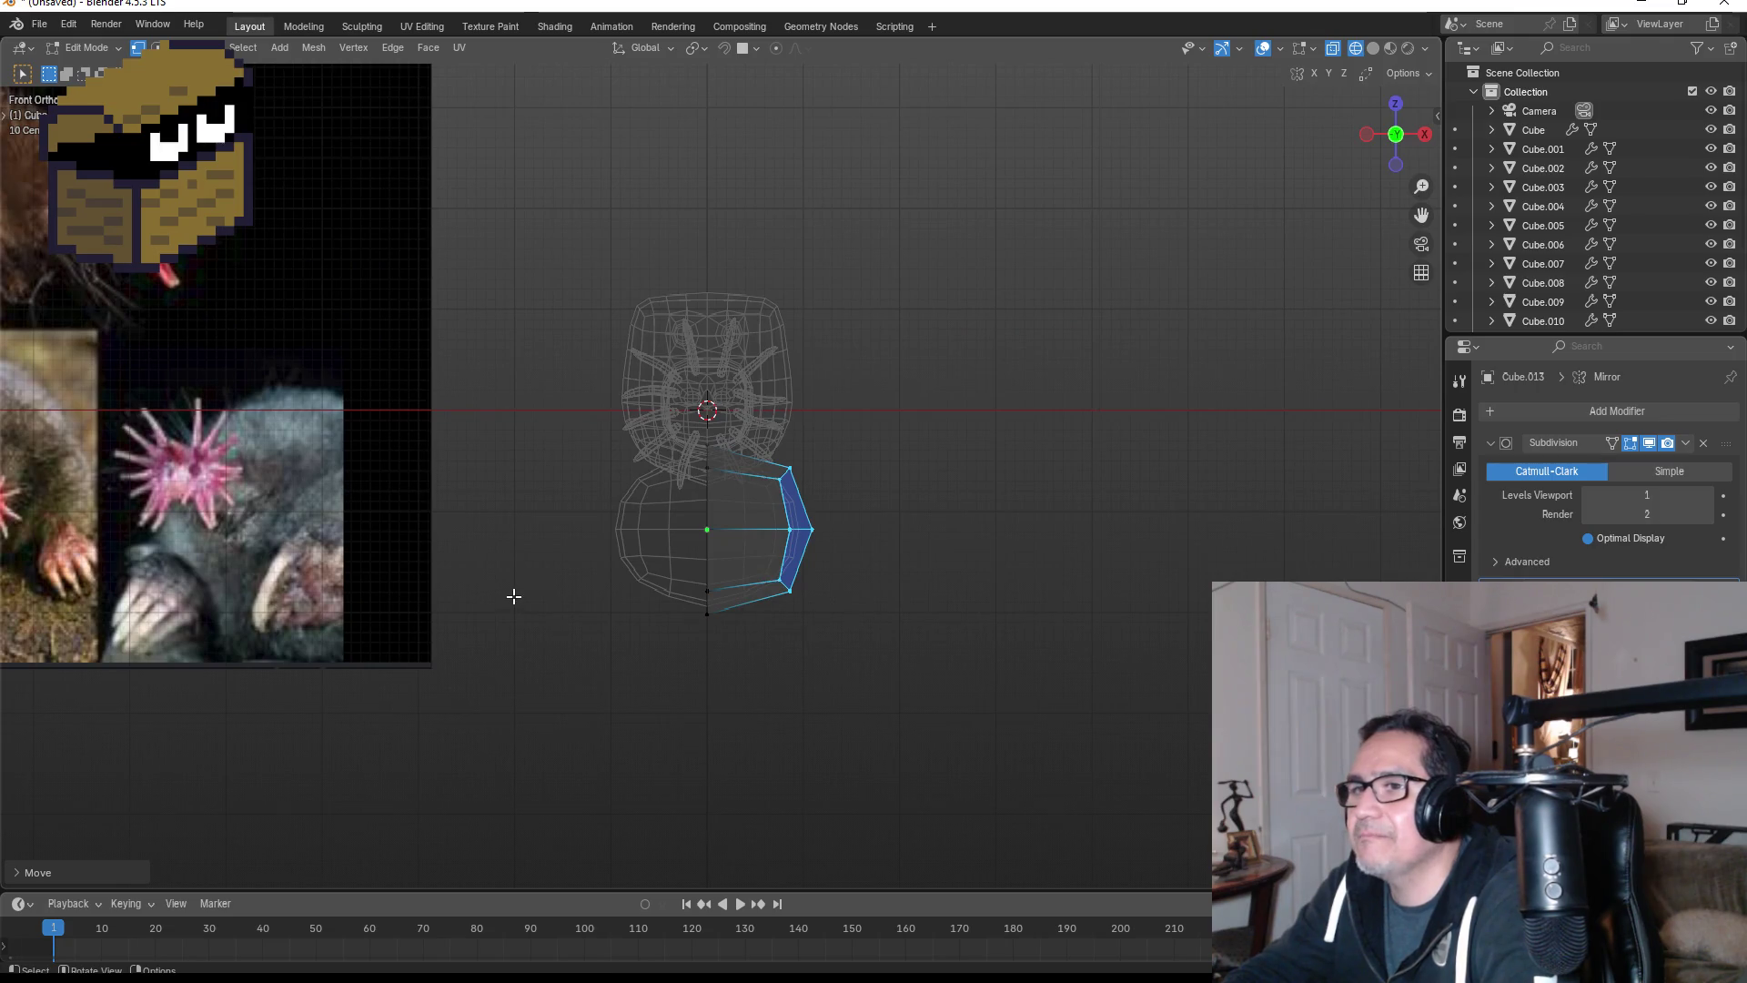
scroll(427, 580, "down", 3)
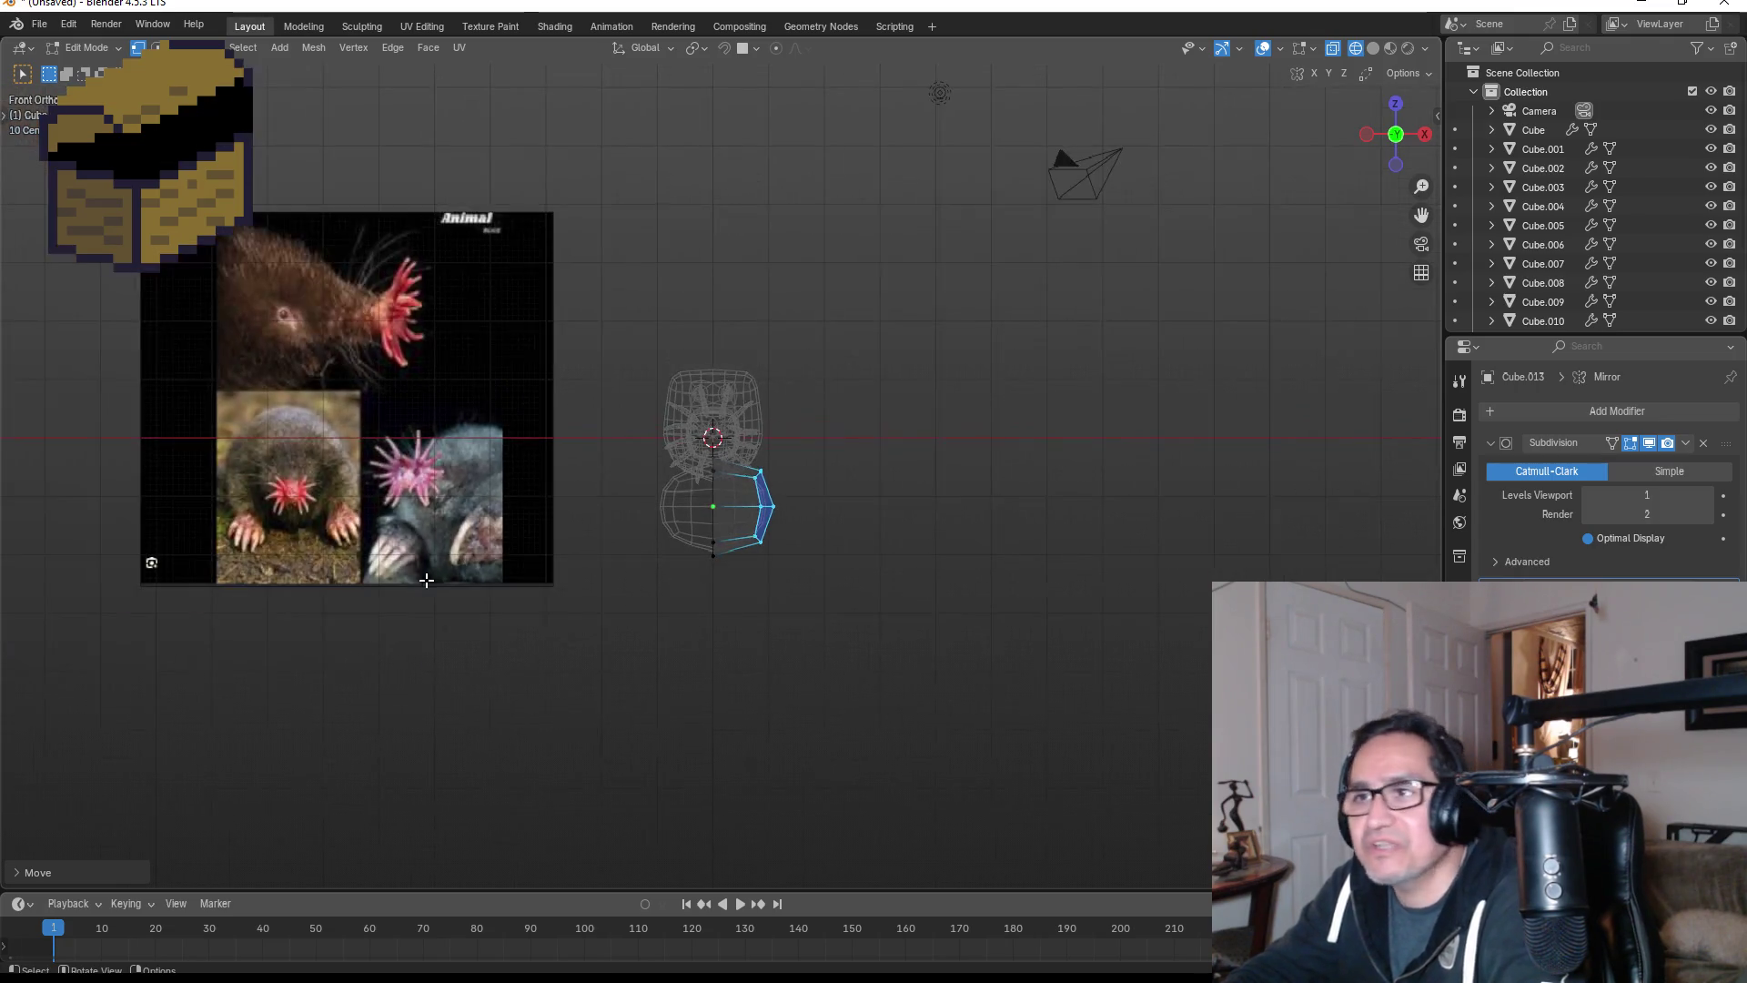
scroll(327, 552, "up", 1)
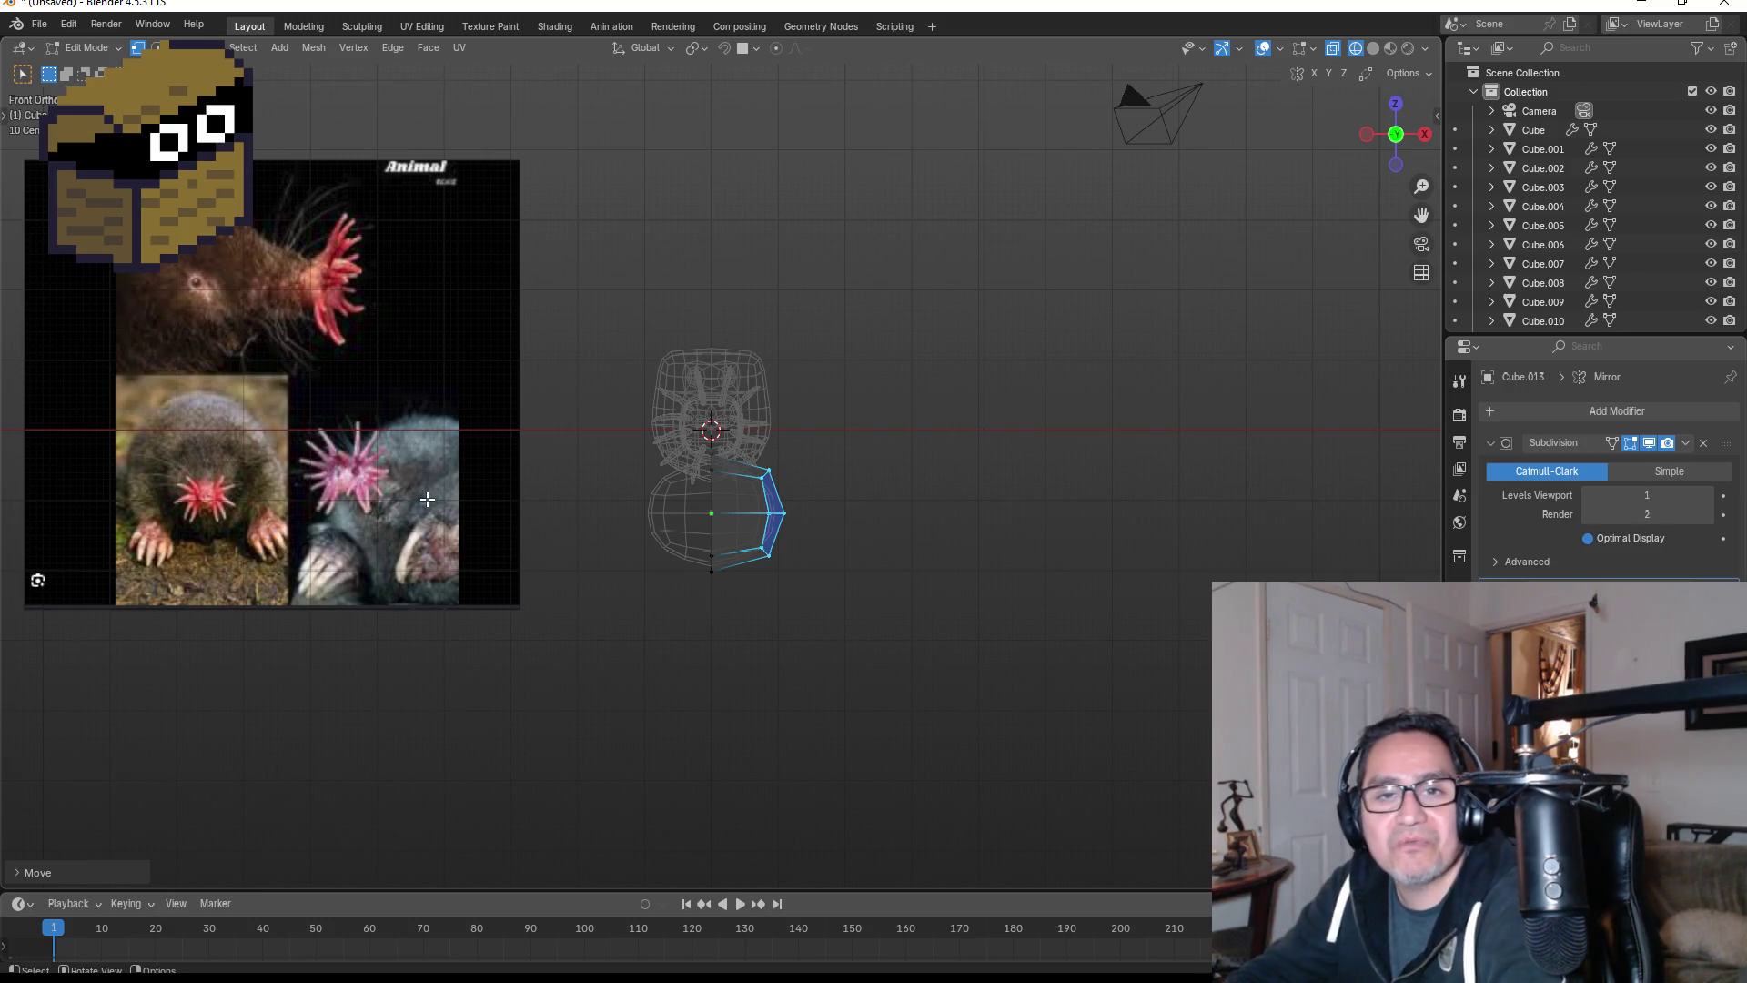
middle_click_drag(322, 470, 582, 530, "shift")
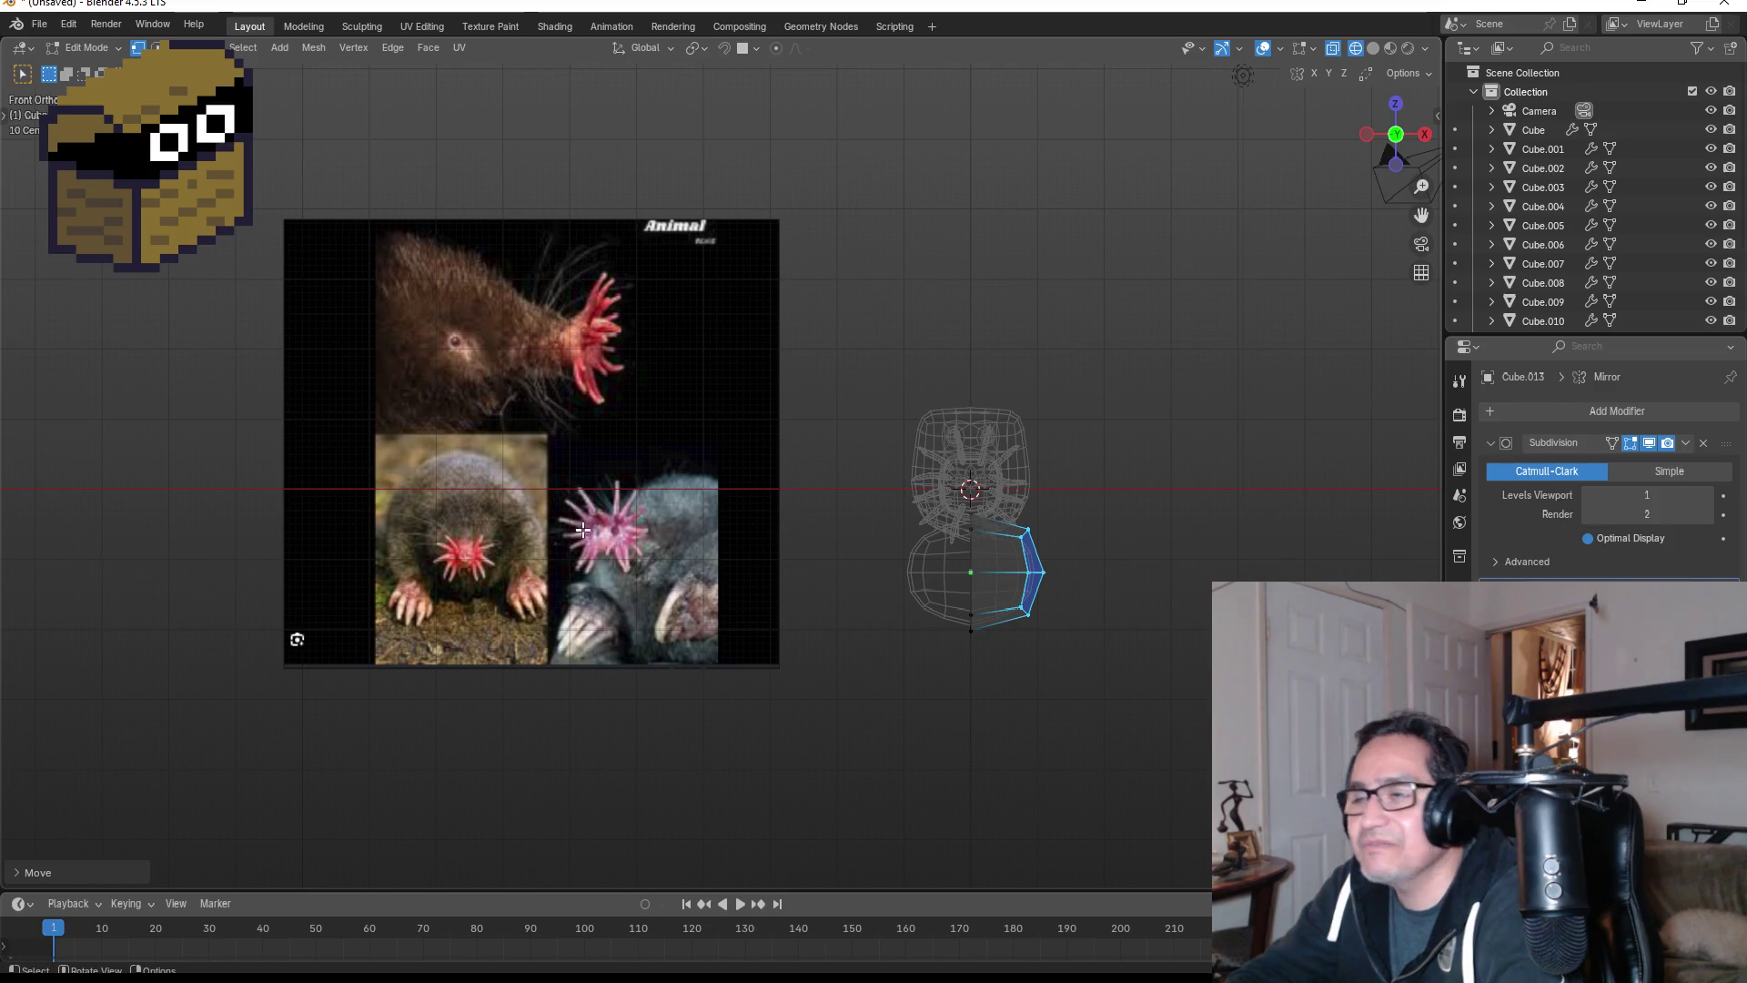
key("Tab")
left_click(532, 400)
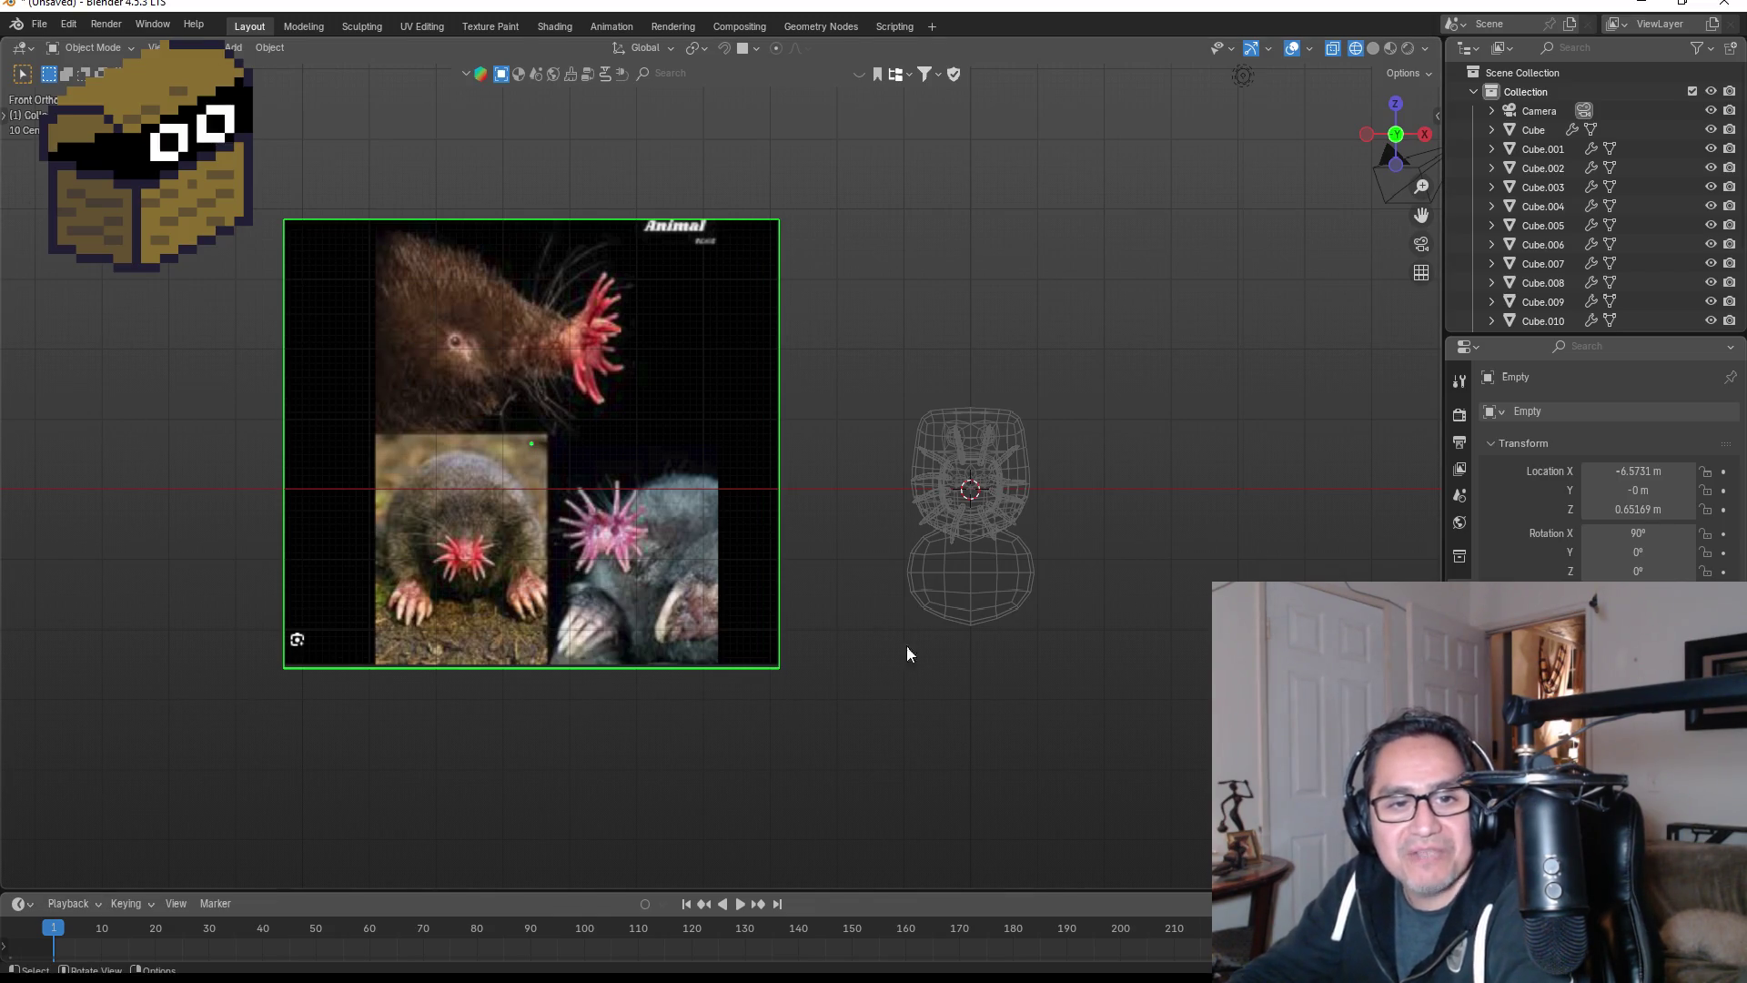
- Select the lower body mesh and enter Edit Mode in front view
middle_click_drag(1046, 523, 744, 517, "shift")
scroll(744, 517, "up", 6)
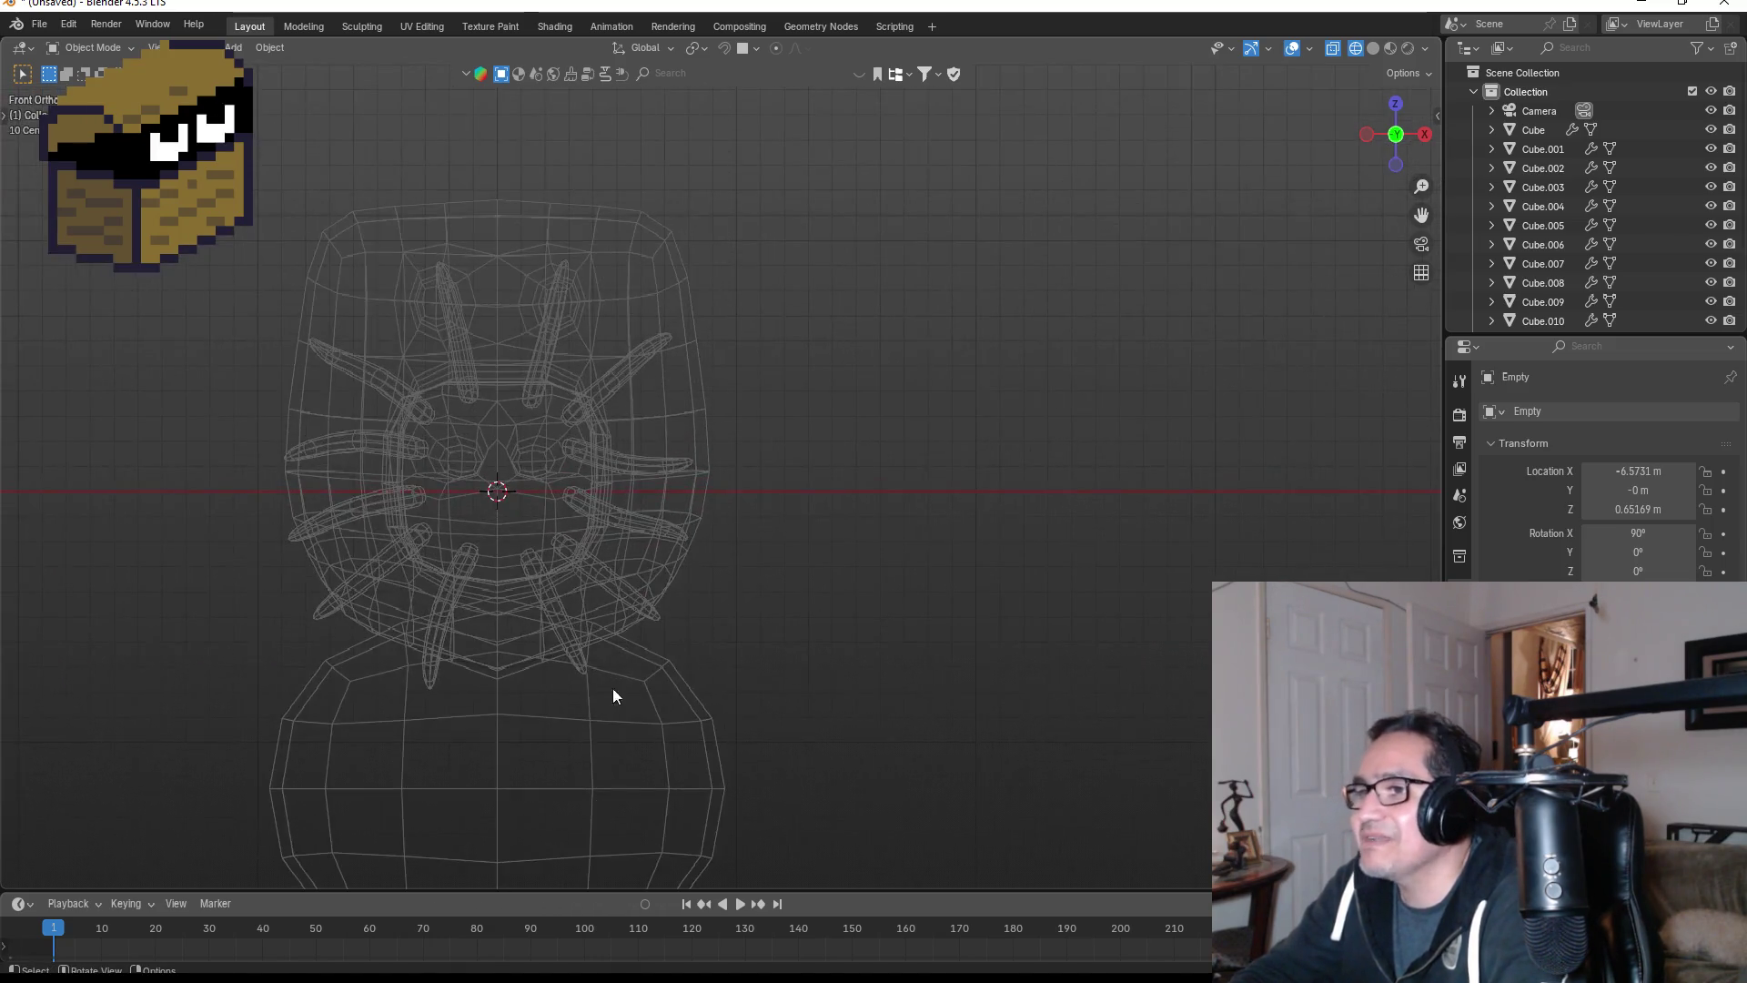
scroll(619, 690, "down", 3)
left_click(641, 652)
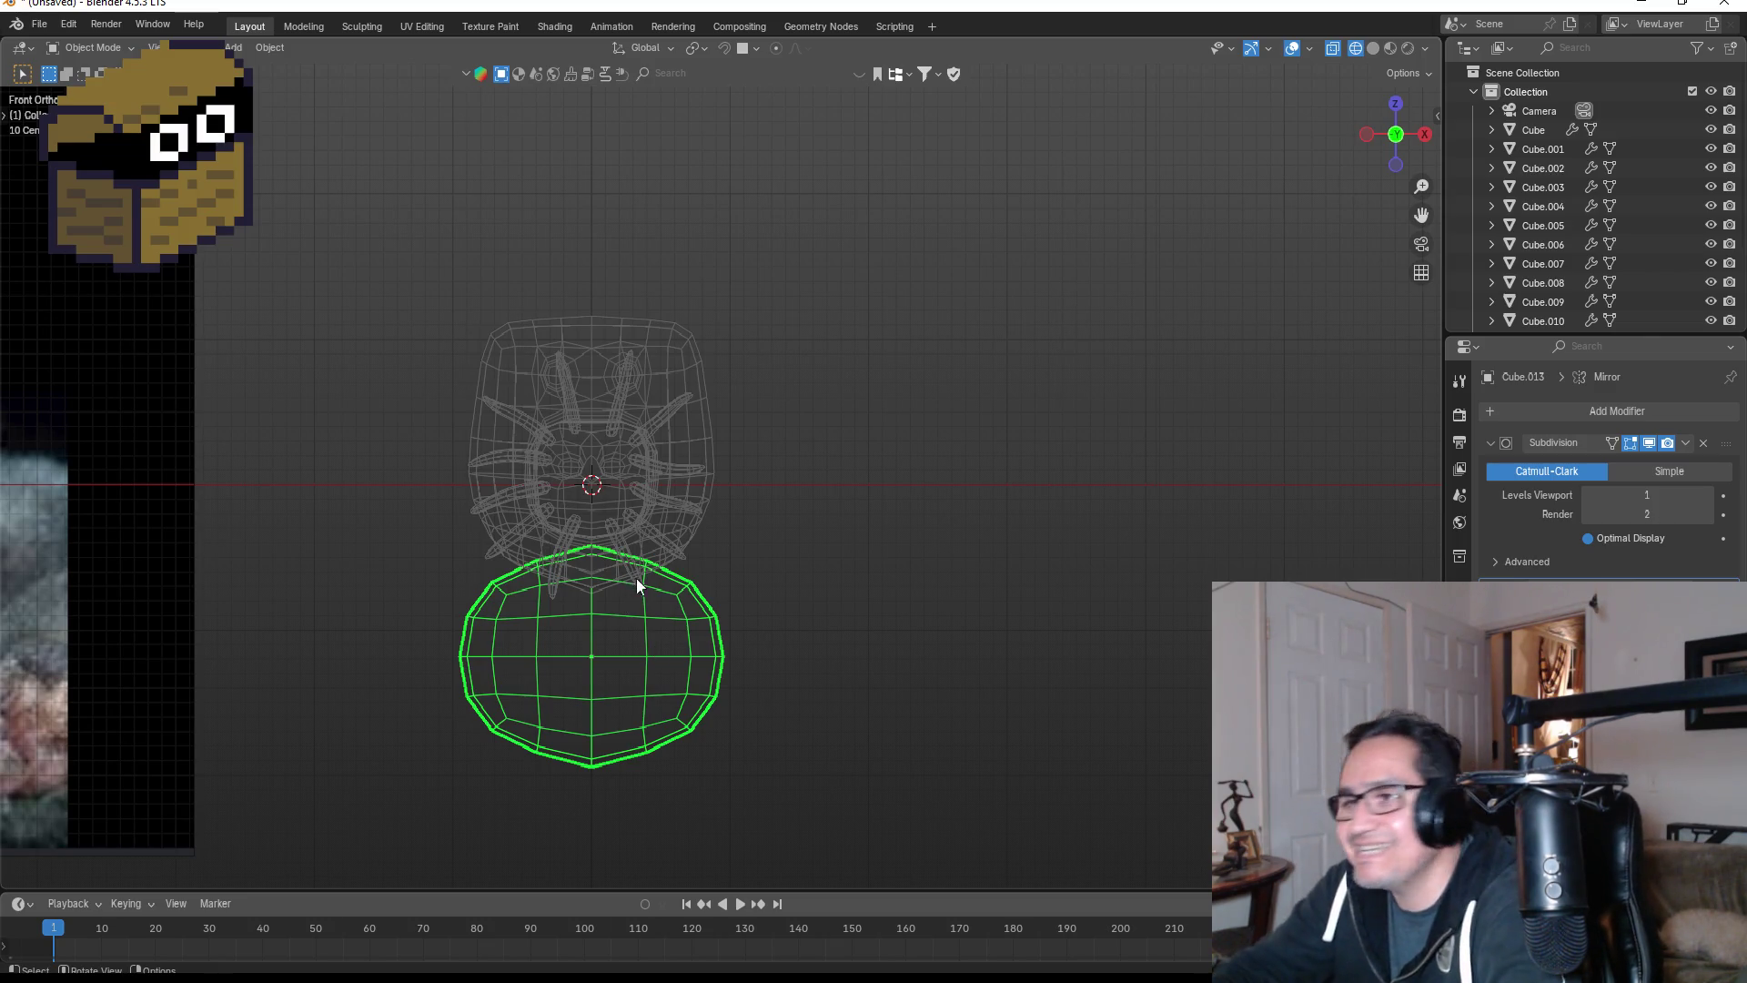
key("Tab")
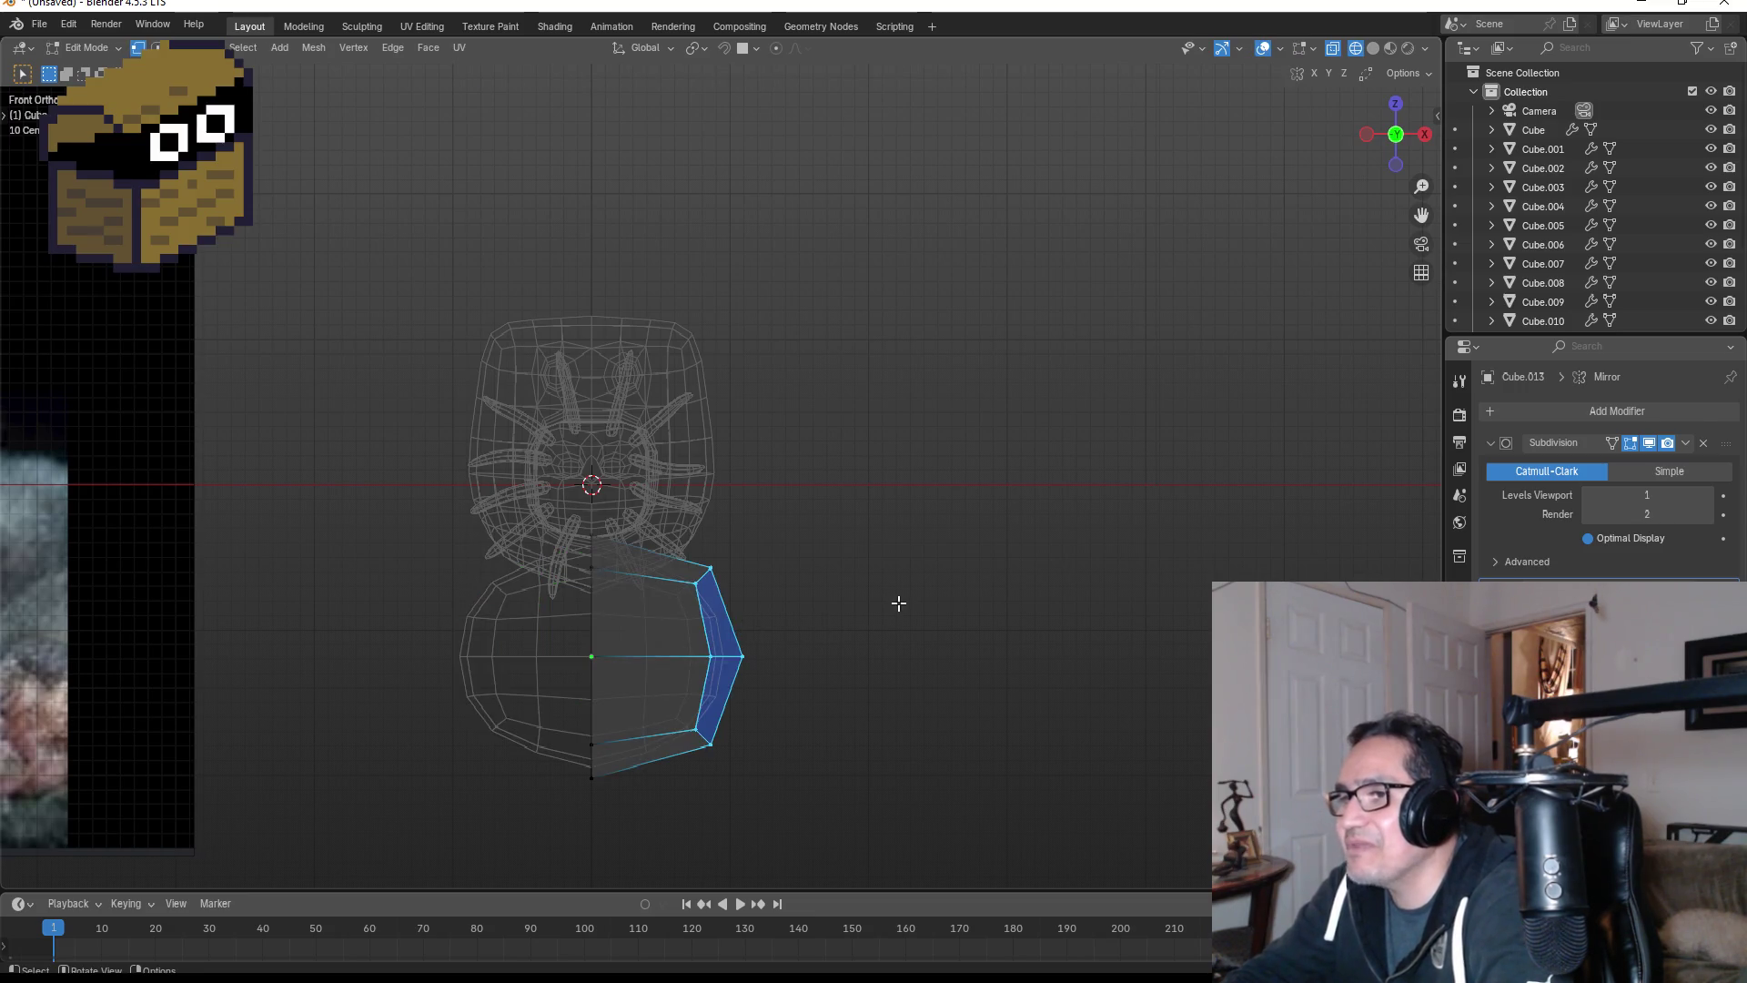
middle_click_drag(897, 604, 718, 592)
key("KP_3")
key("KP_1")
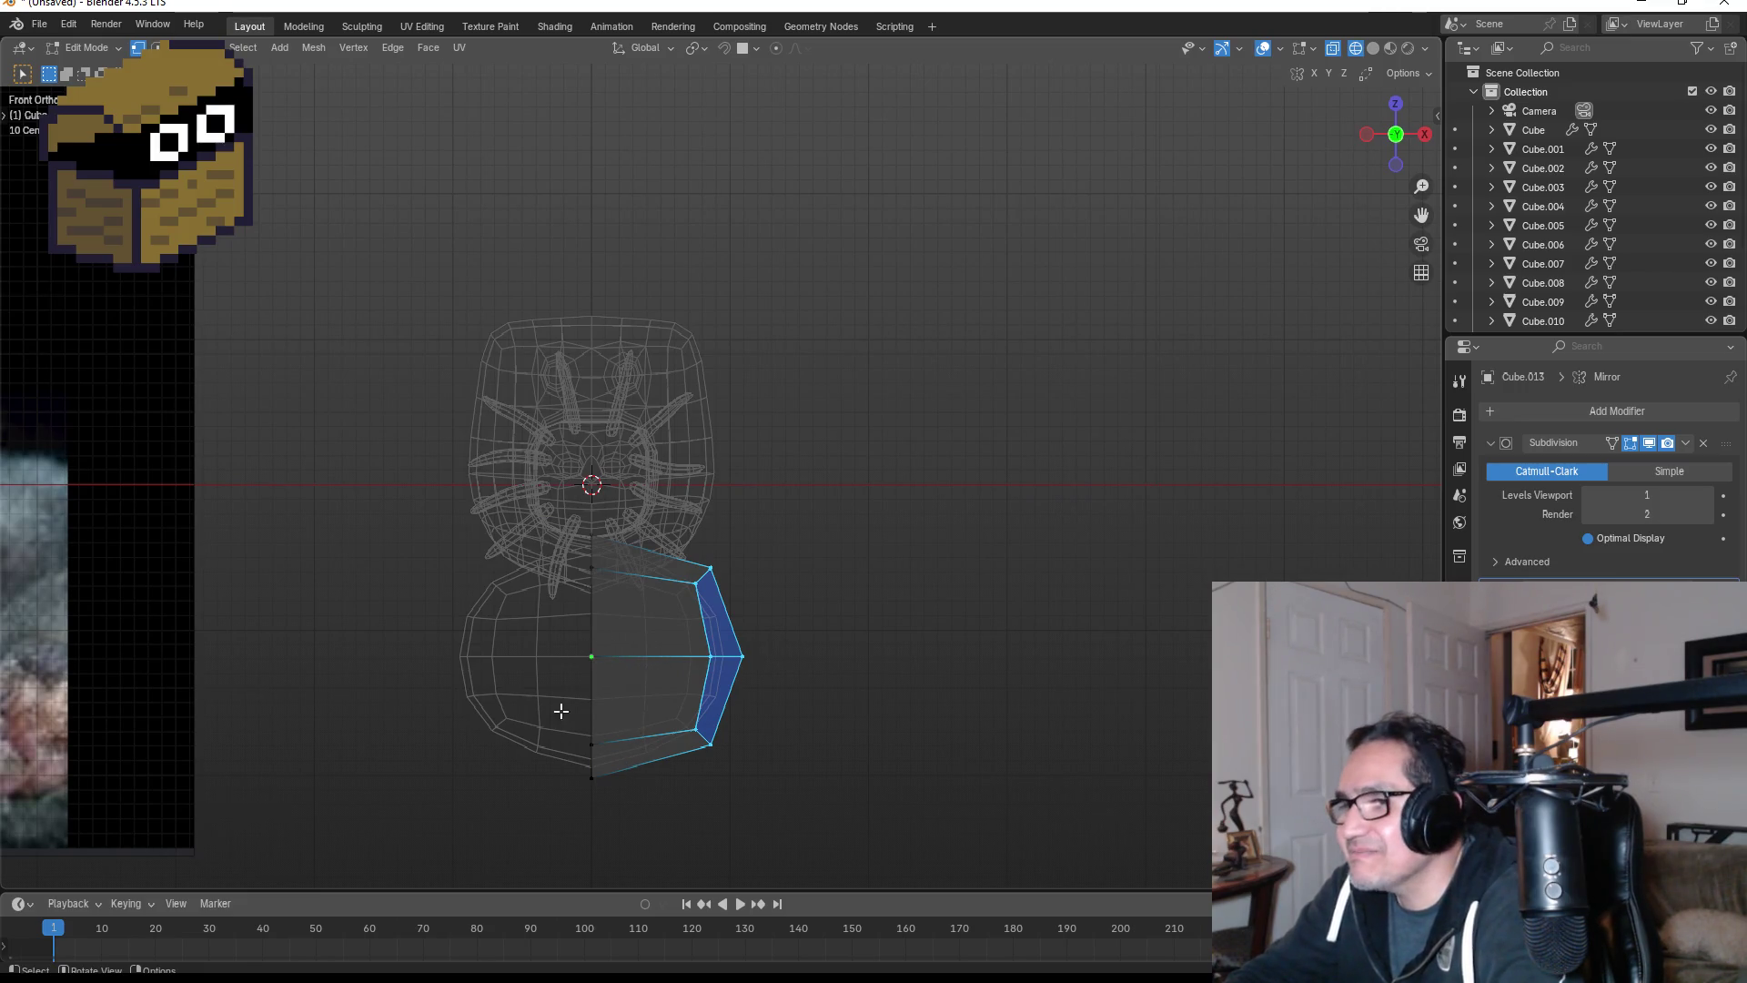
- Lower the body's bottom face along Z to lengthen the body
left_click_drag(557, 708, 772, 805)
scroll(768, 782, "down", 4)
key("g")
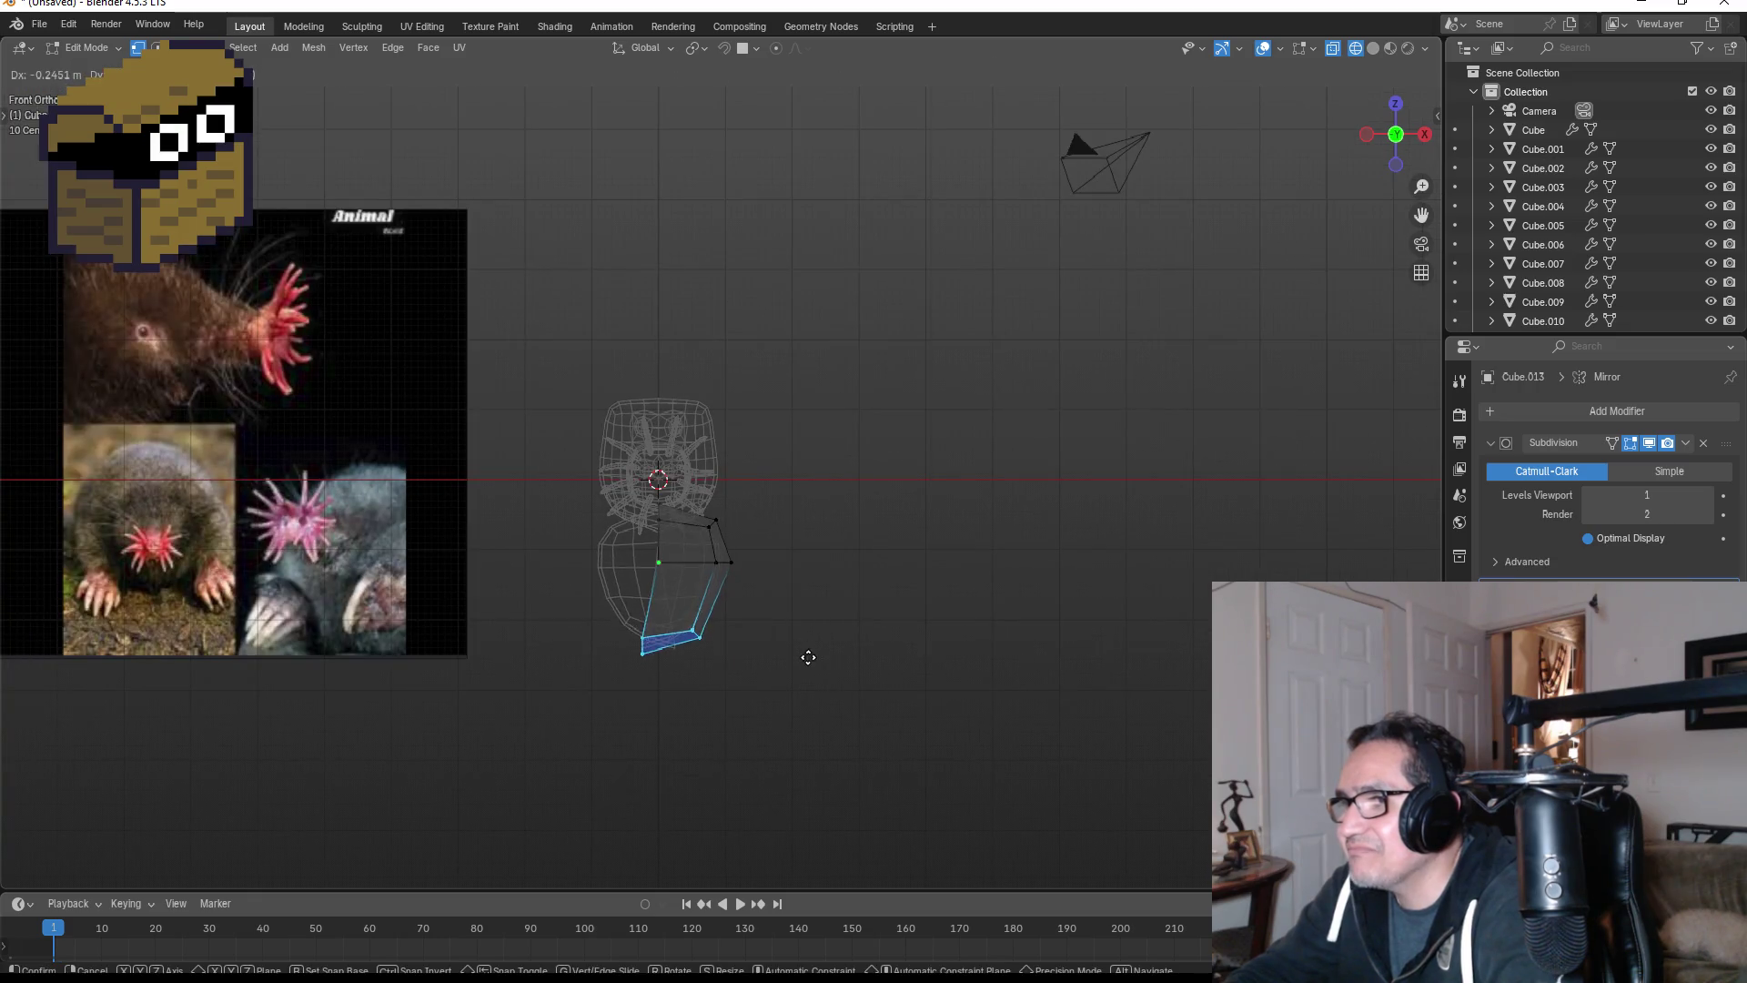
key("z")
key("Escape")
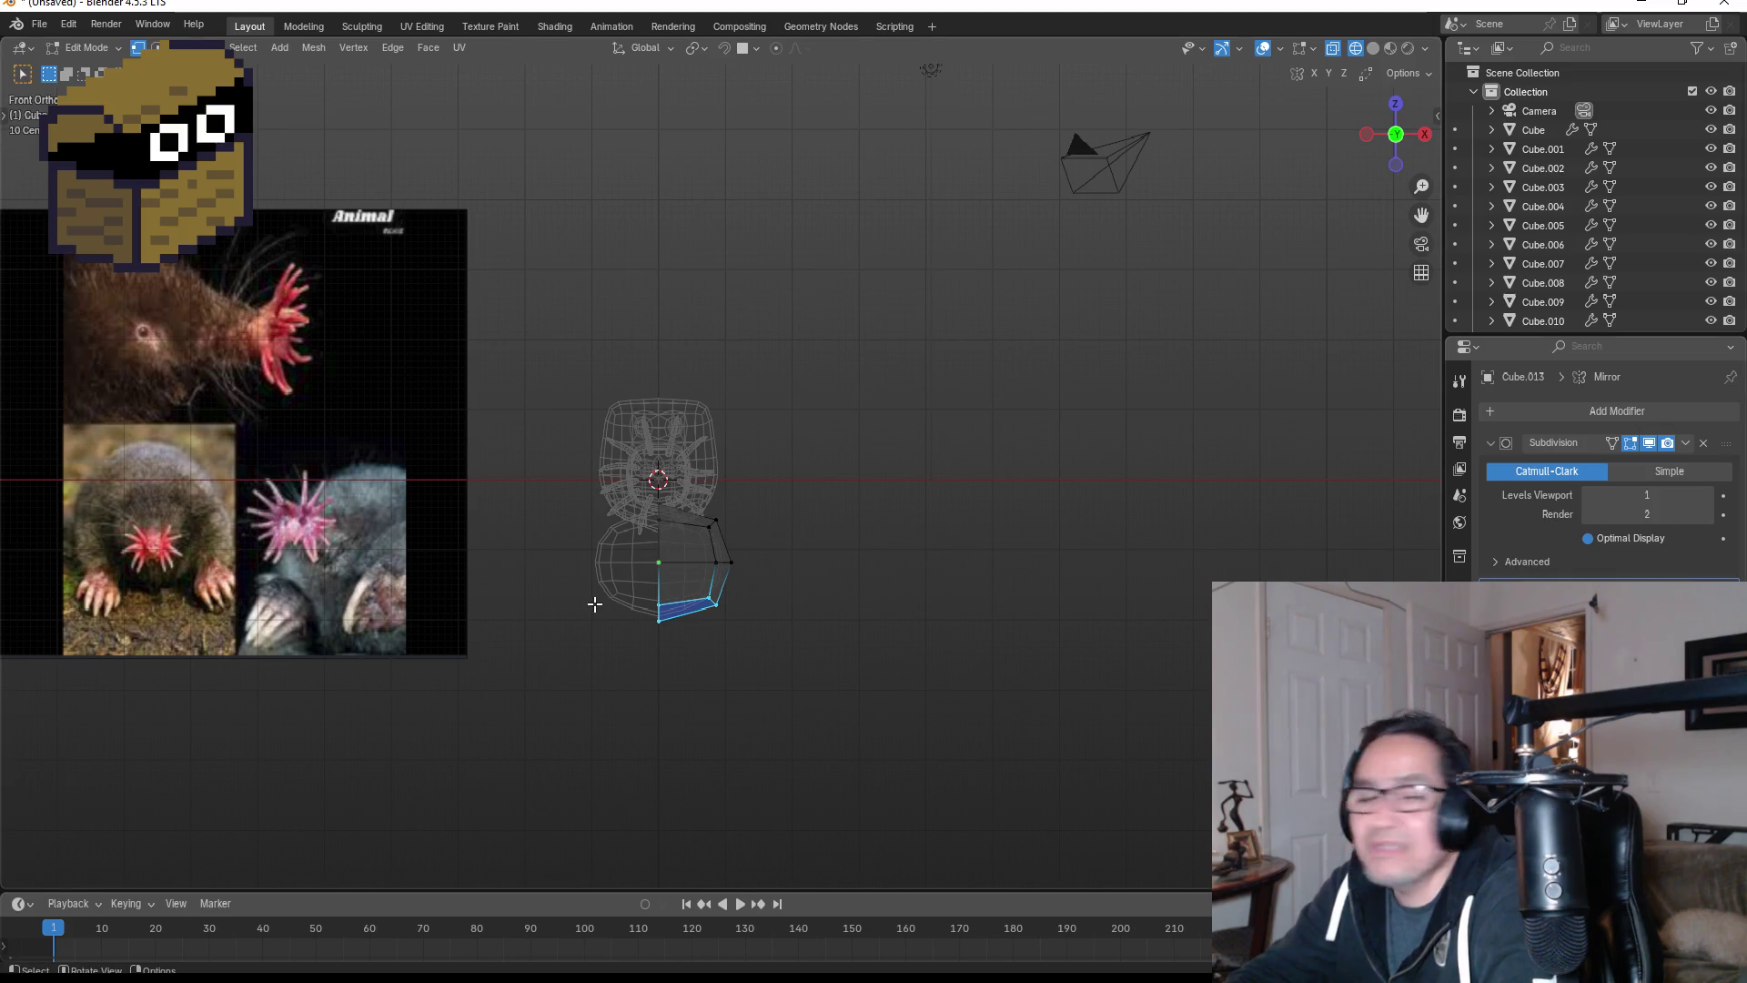
scroll(621, 648, "up", 1)
left_click_drag(598, 608, 784, 686)
key("g")
key("z")
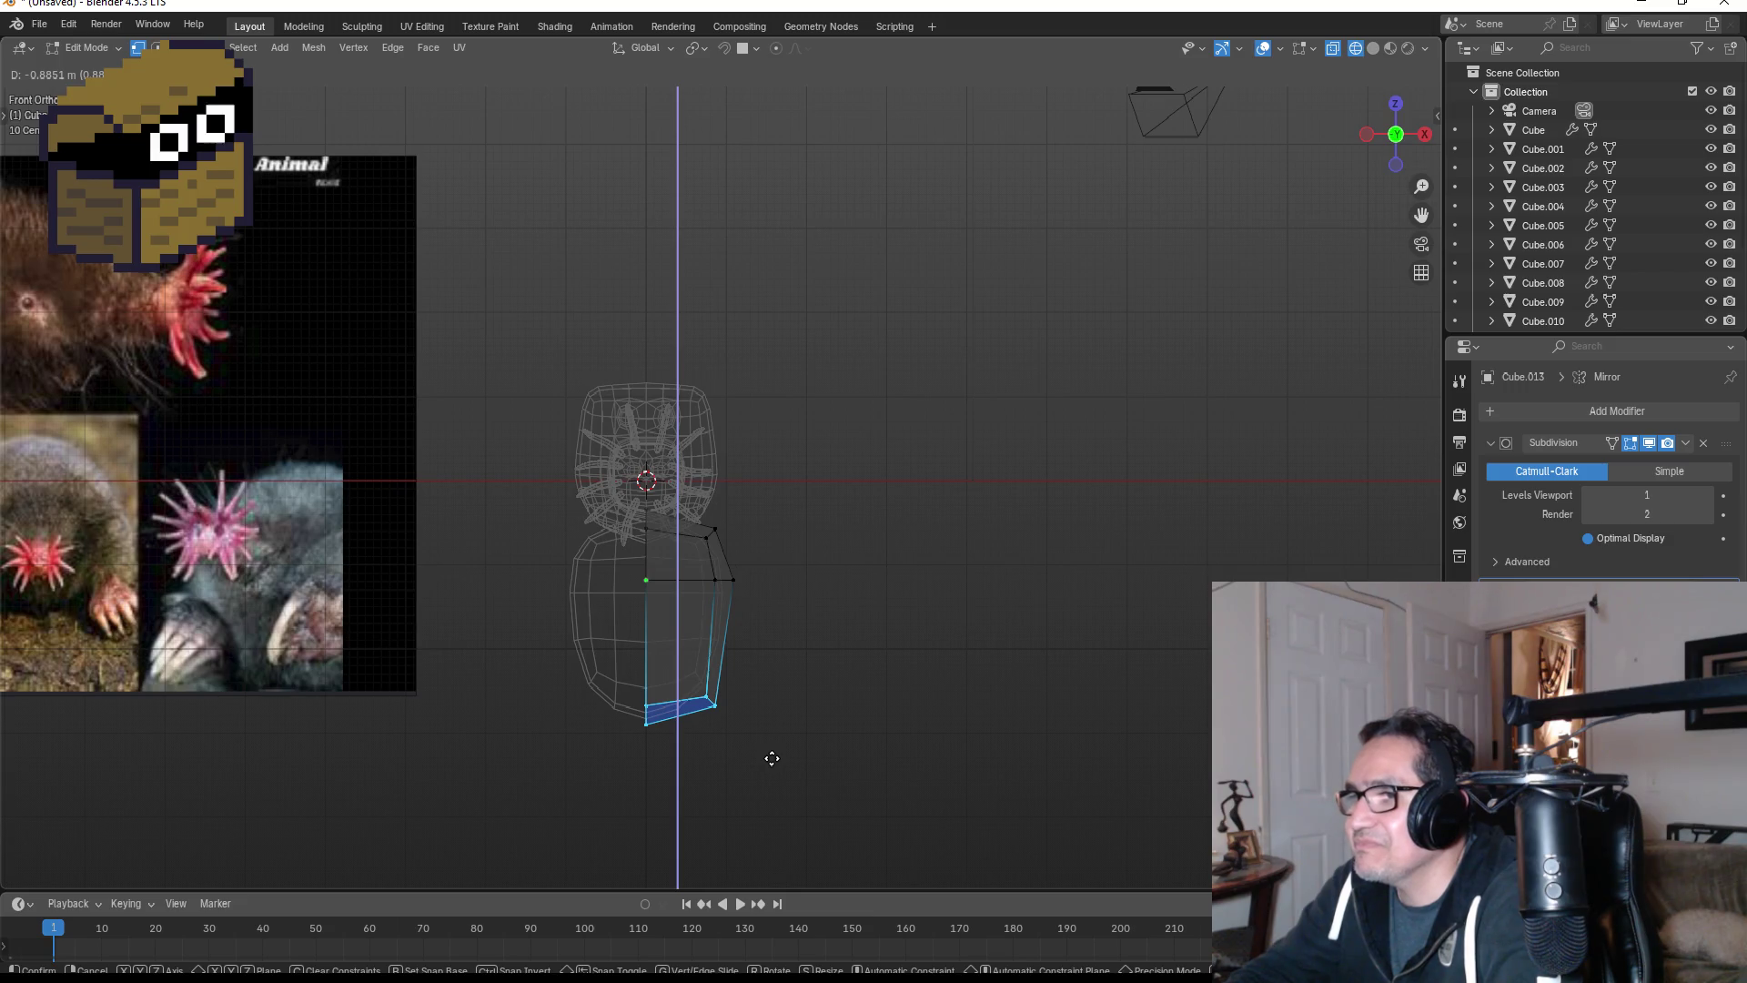
left_click(773, 767)
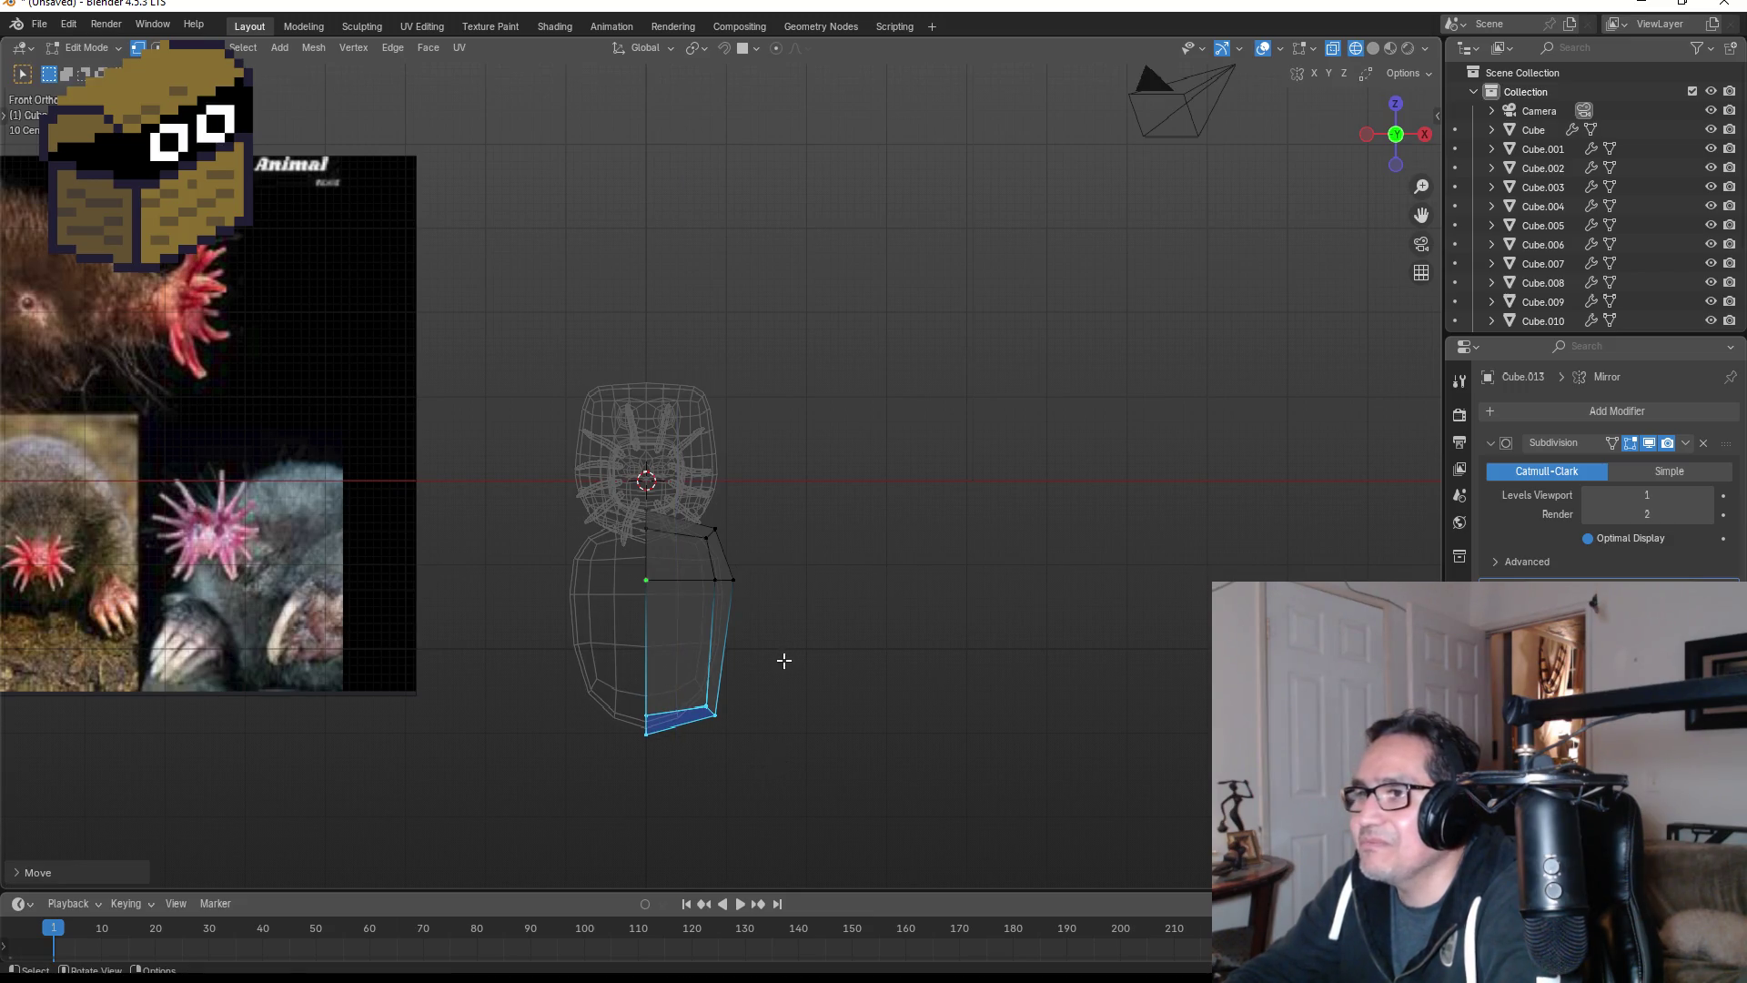
- Add a centred horizontal loop cut across the lower body
mouse_move(784, 660)
middle_mouse_down()
mouse_move(780, 592)
mouse_move(686, 593)
middle_mouse_up()
key("KP_1")
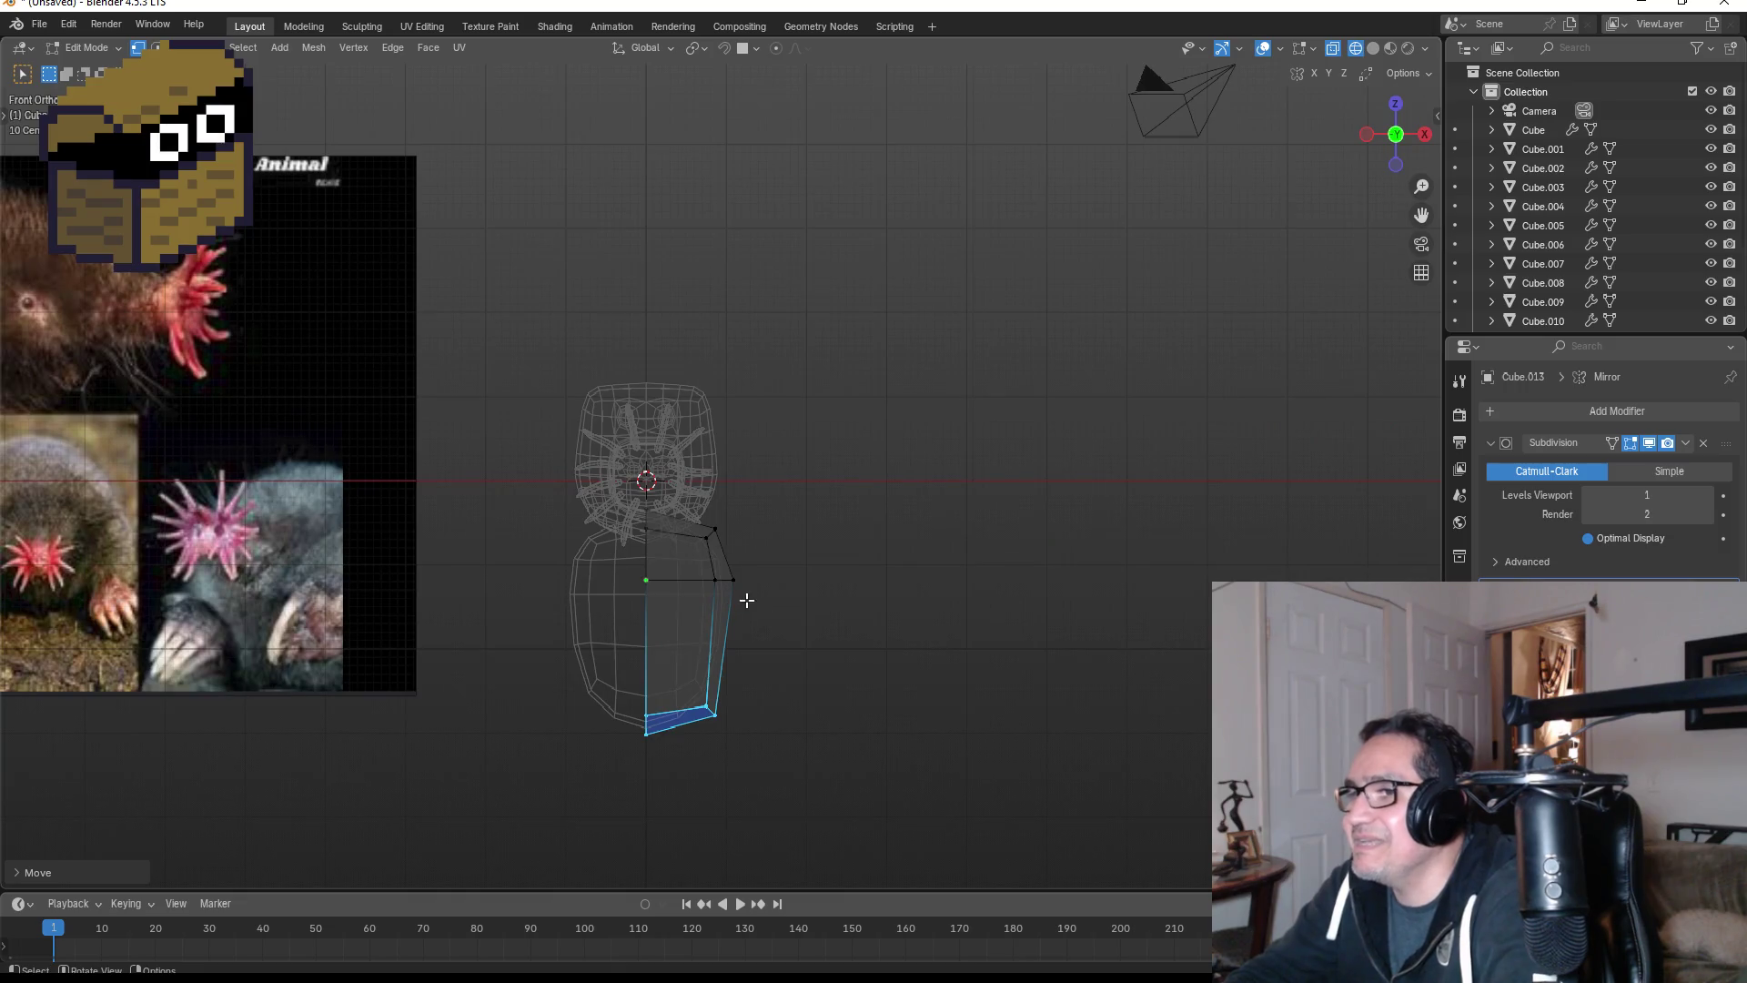
key("ctrl+r")
left_click(694, 675)
right_click(694, 675)
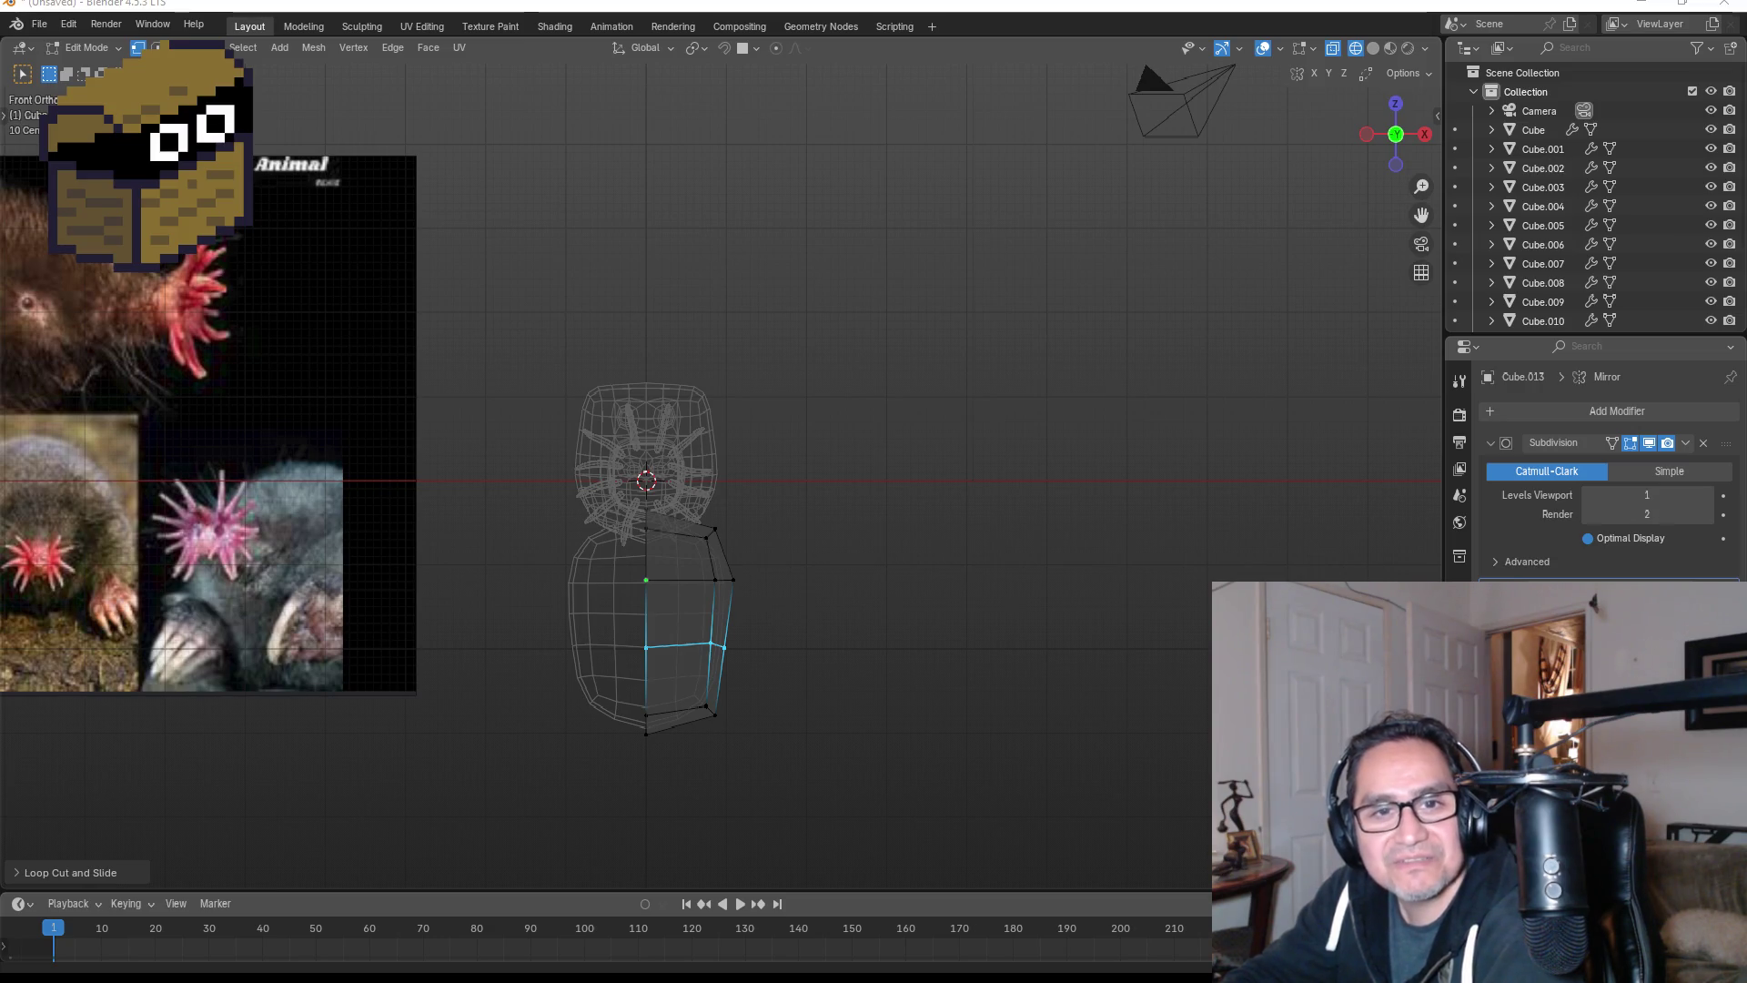
key("alt+Tab")
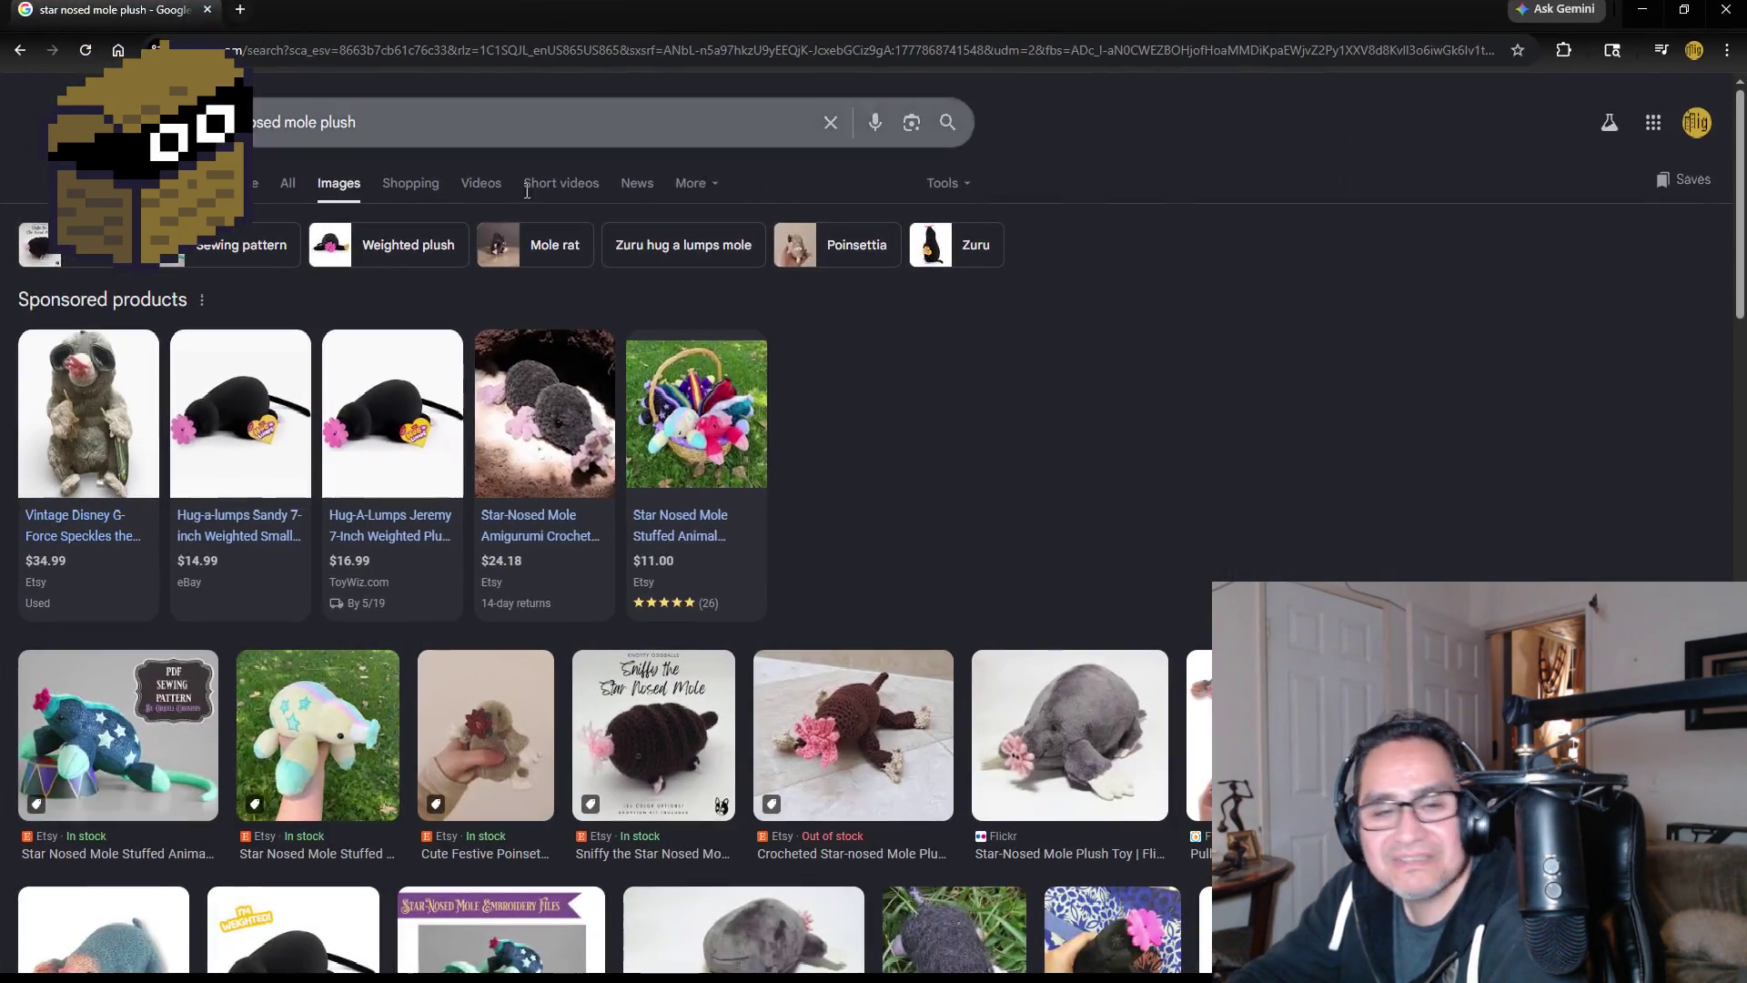
- Preview several plush results, including the crocheted mole, Sniffy and the Pullush soft toy
left_click(127, 773)
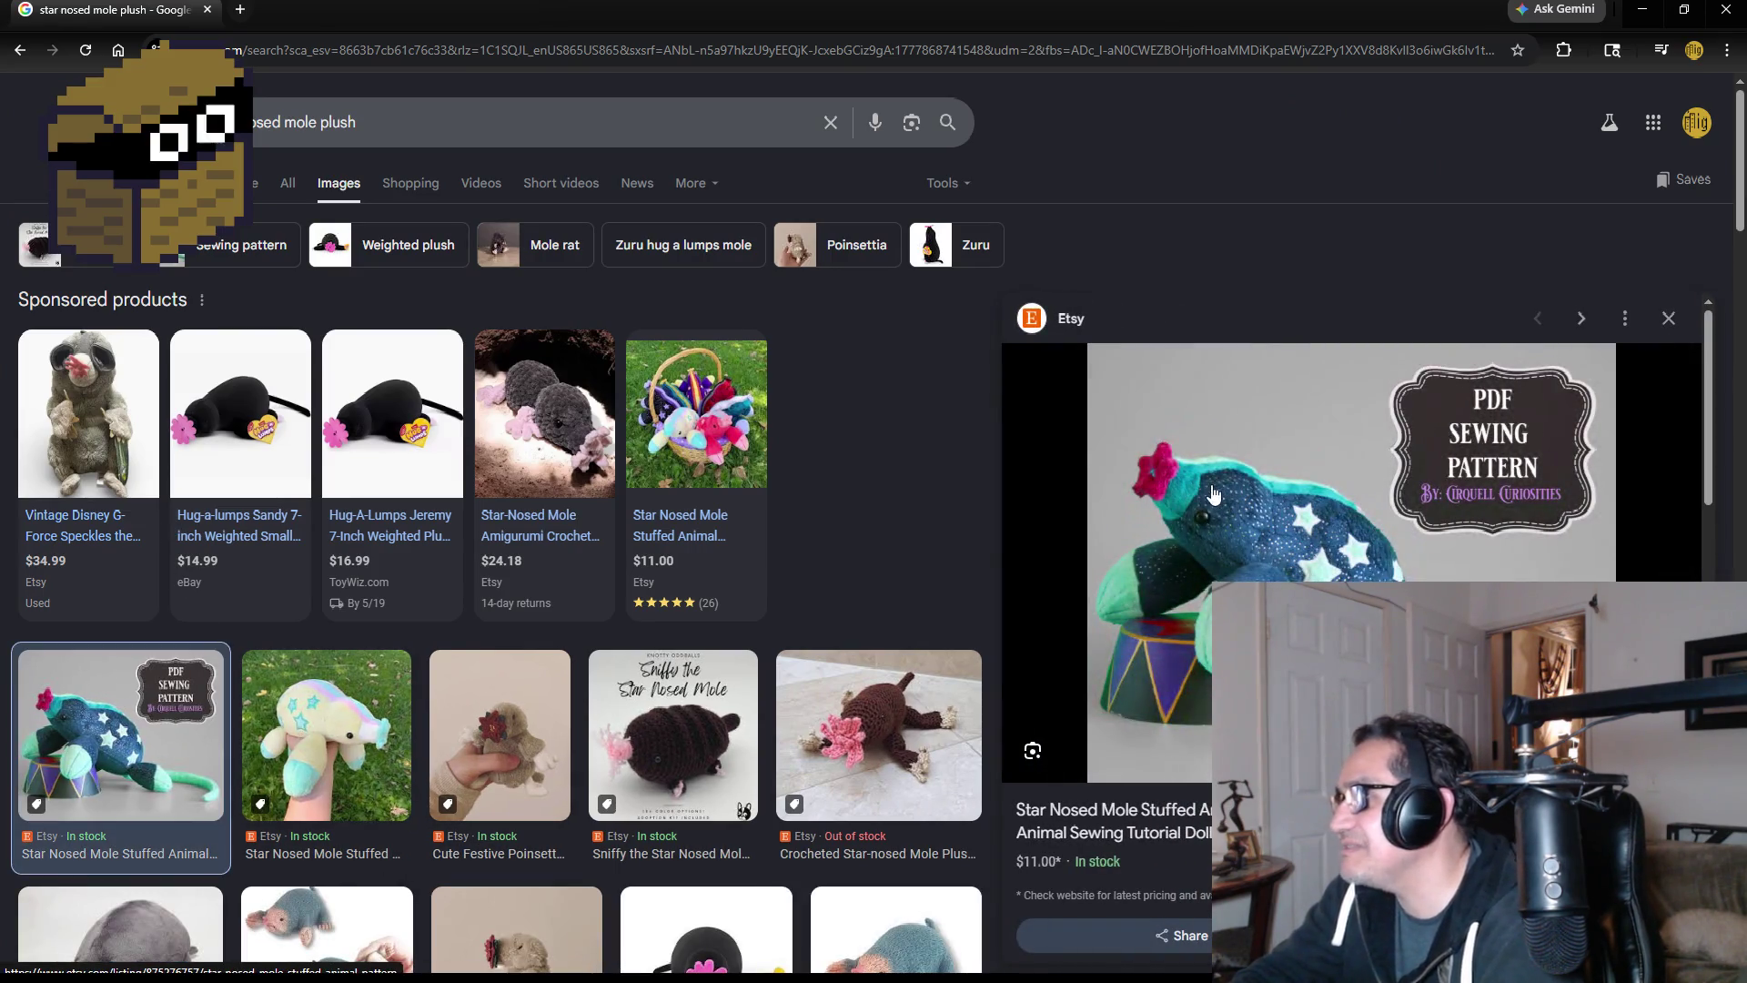
left_click(889, 728)
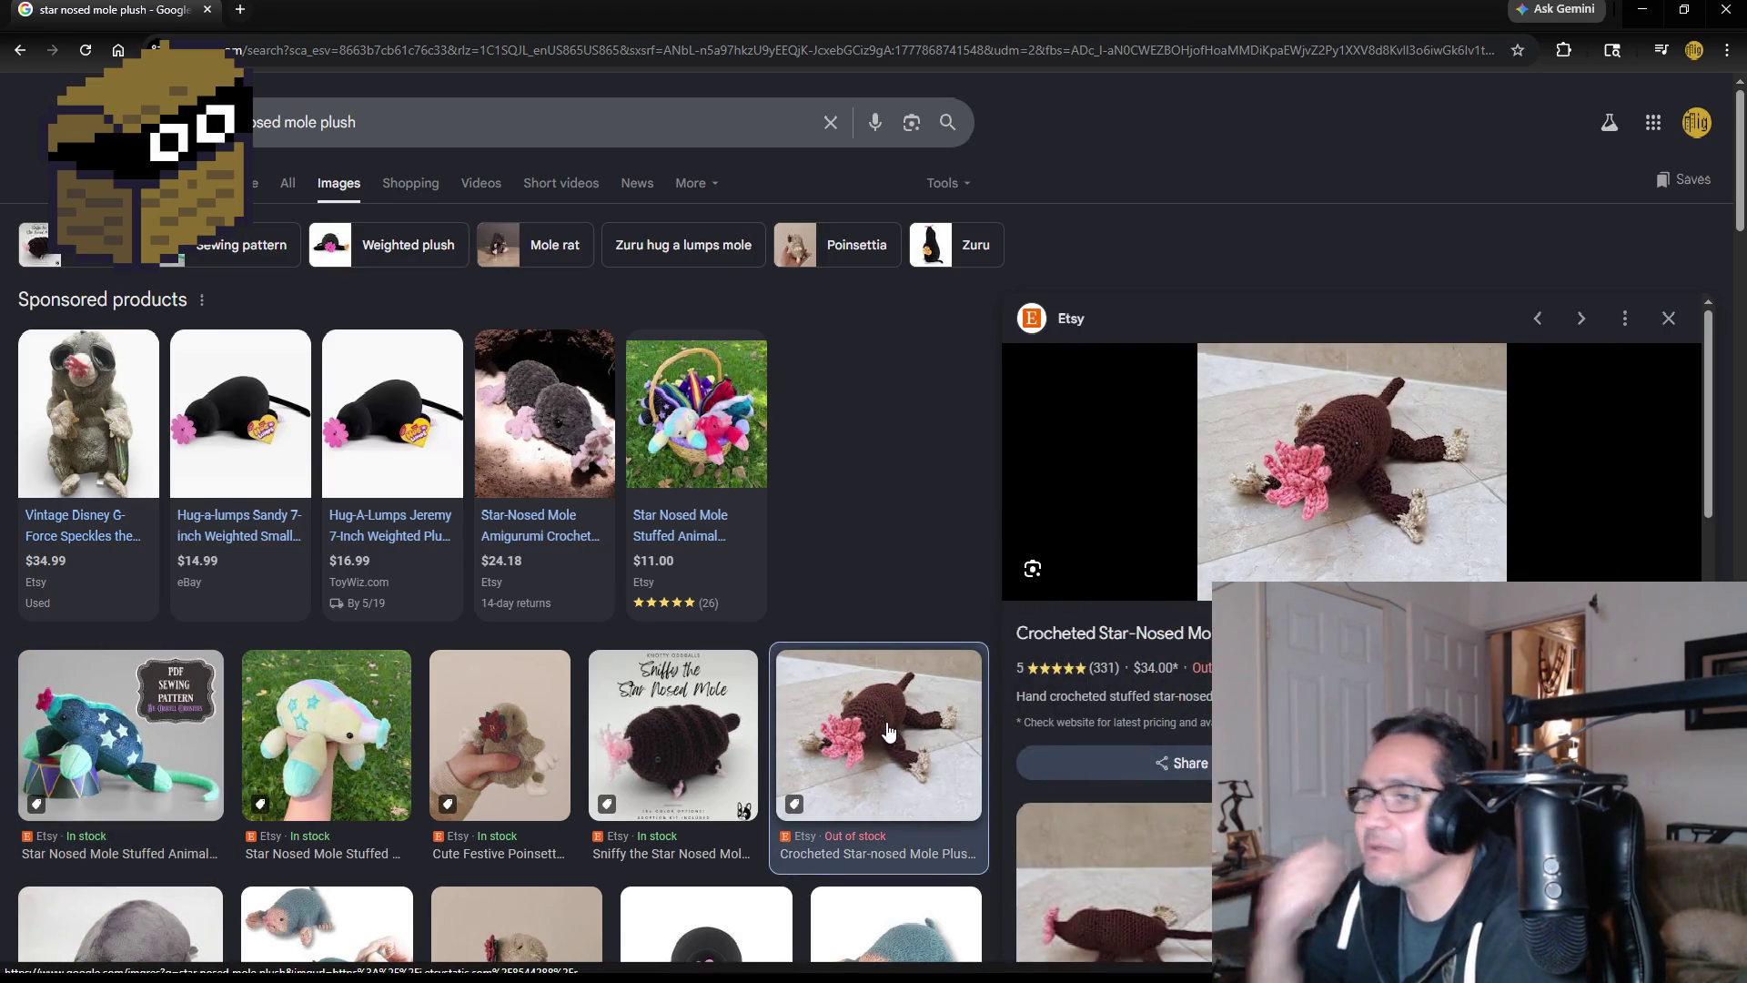
left_click(526, 715)
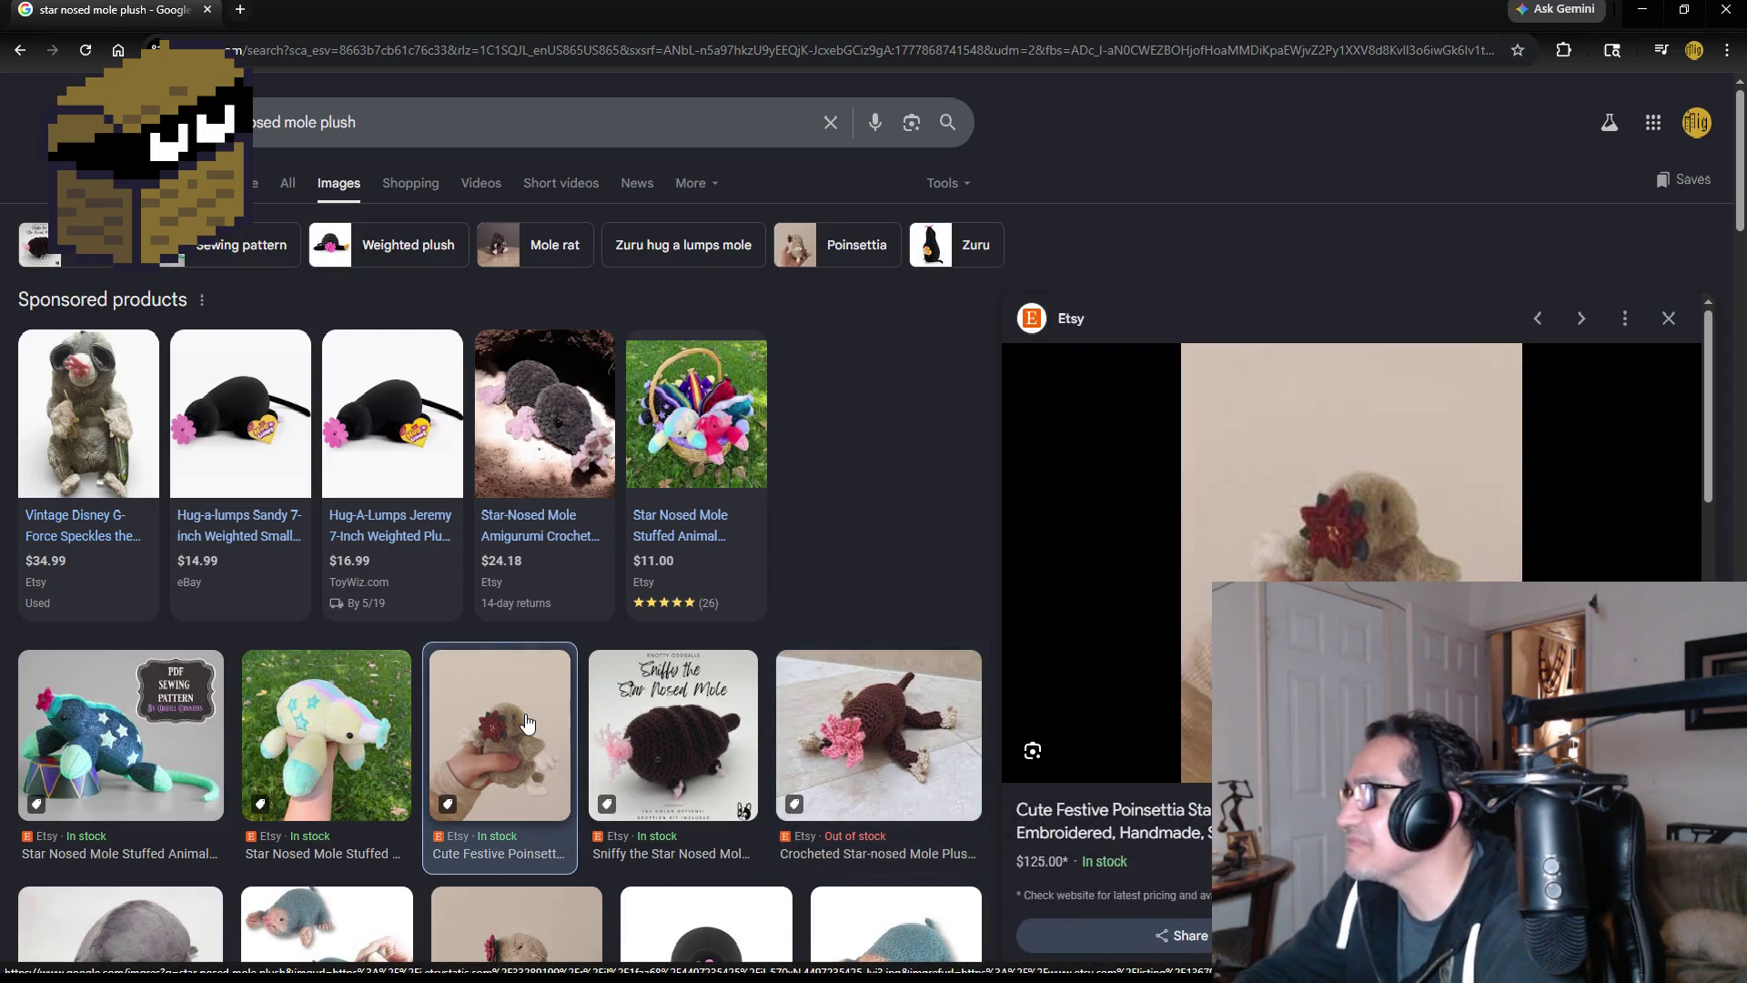
left_click(718, 743)
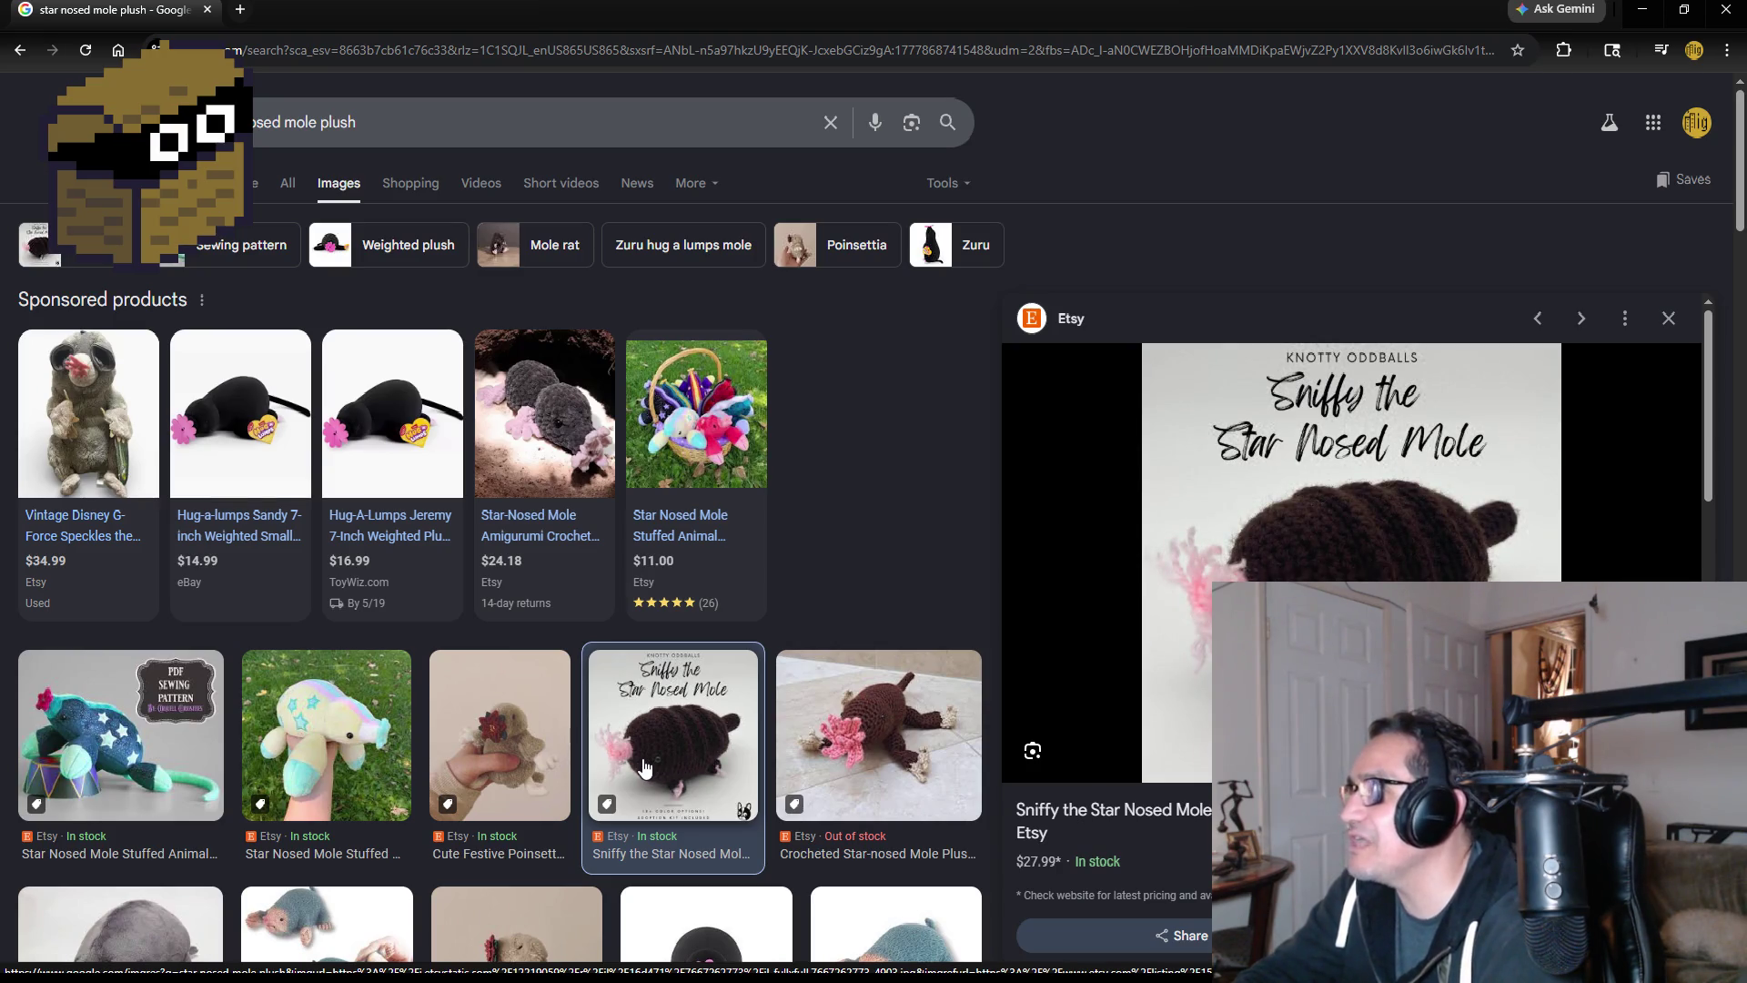
scroll(640, 771, "down", 2)
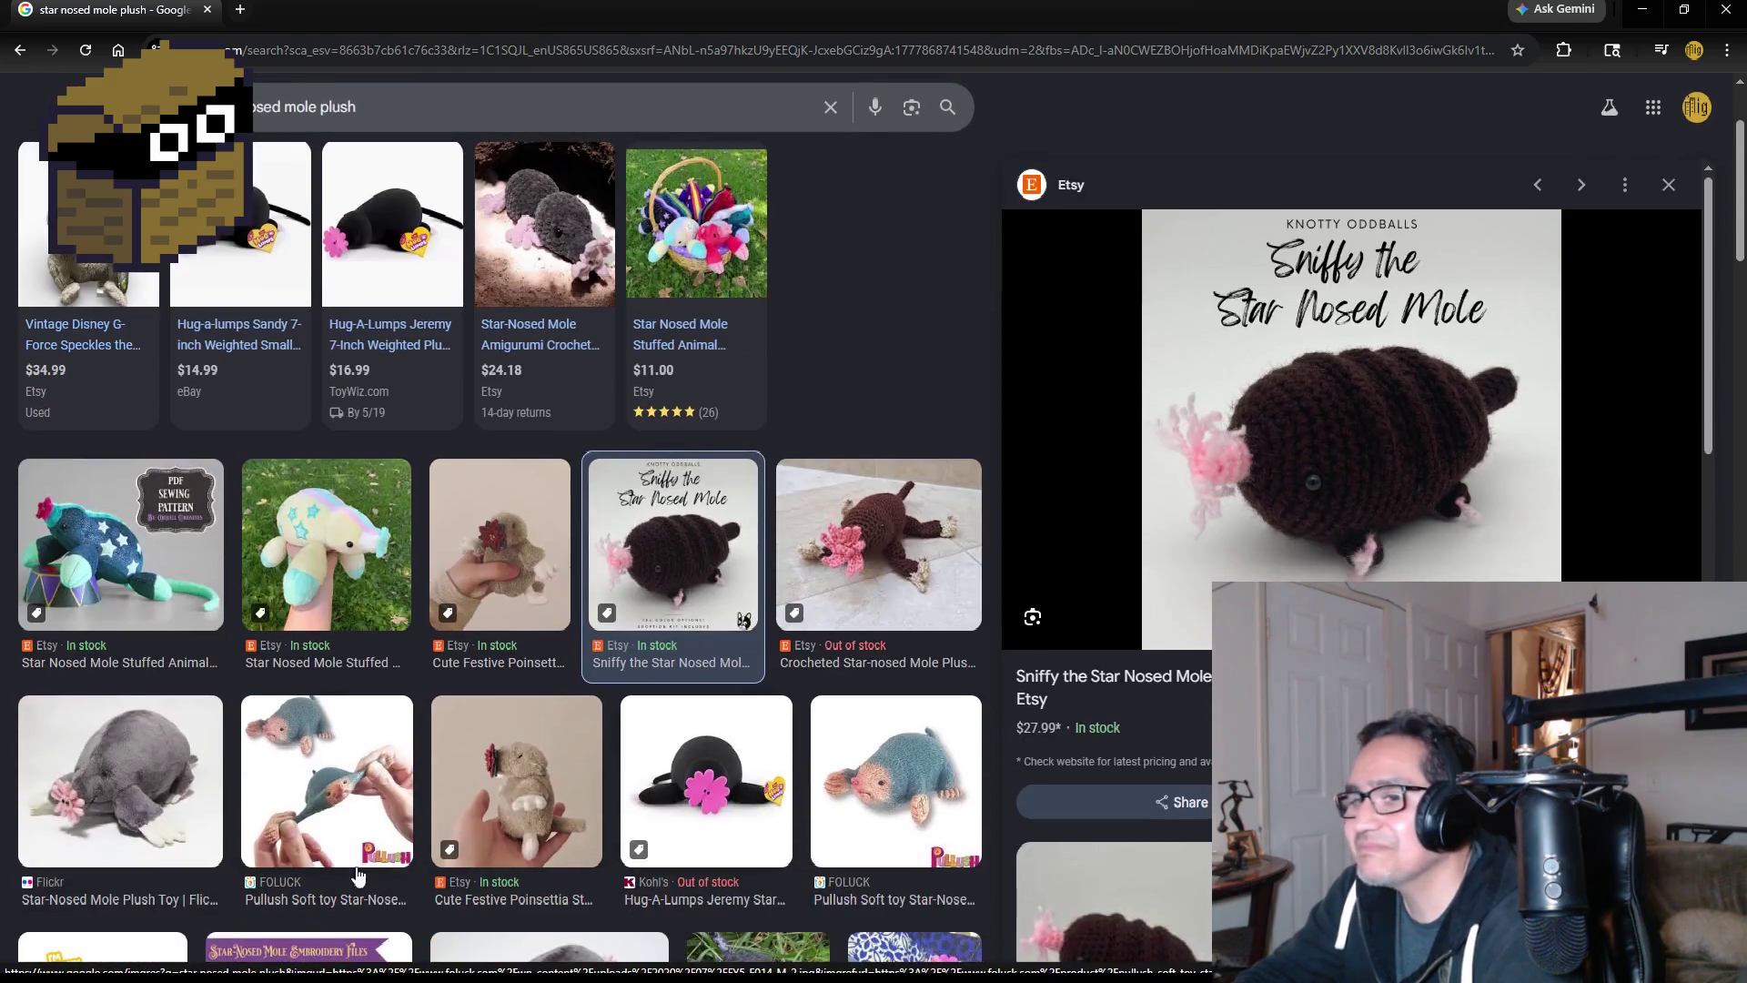
left_click(394, 794)
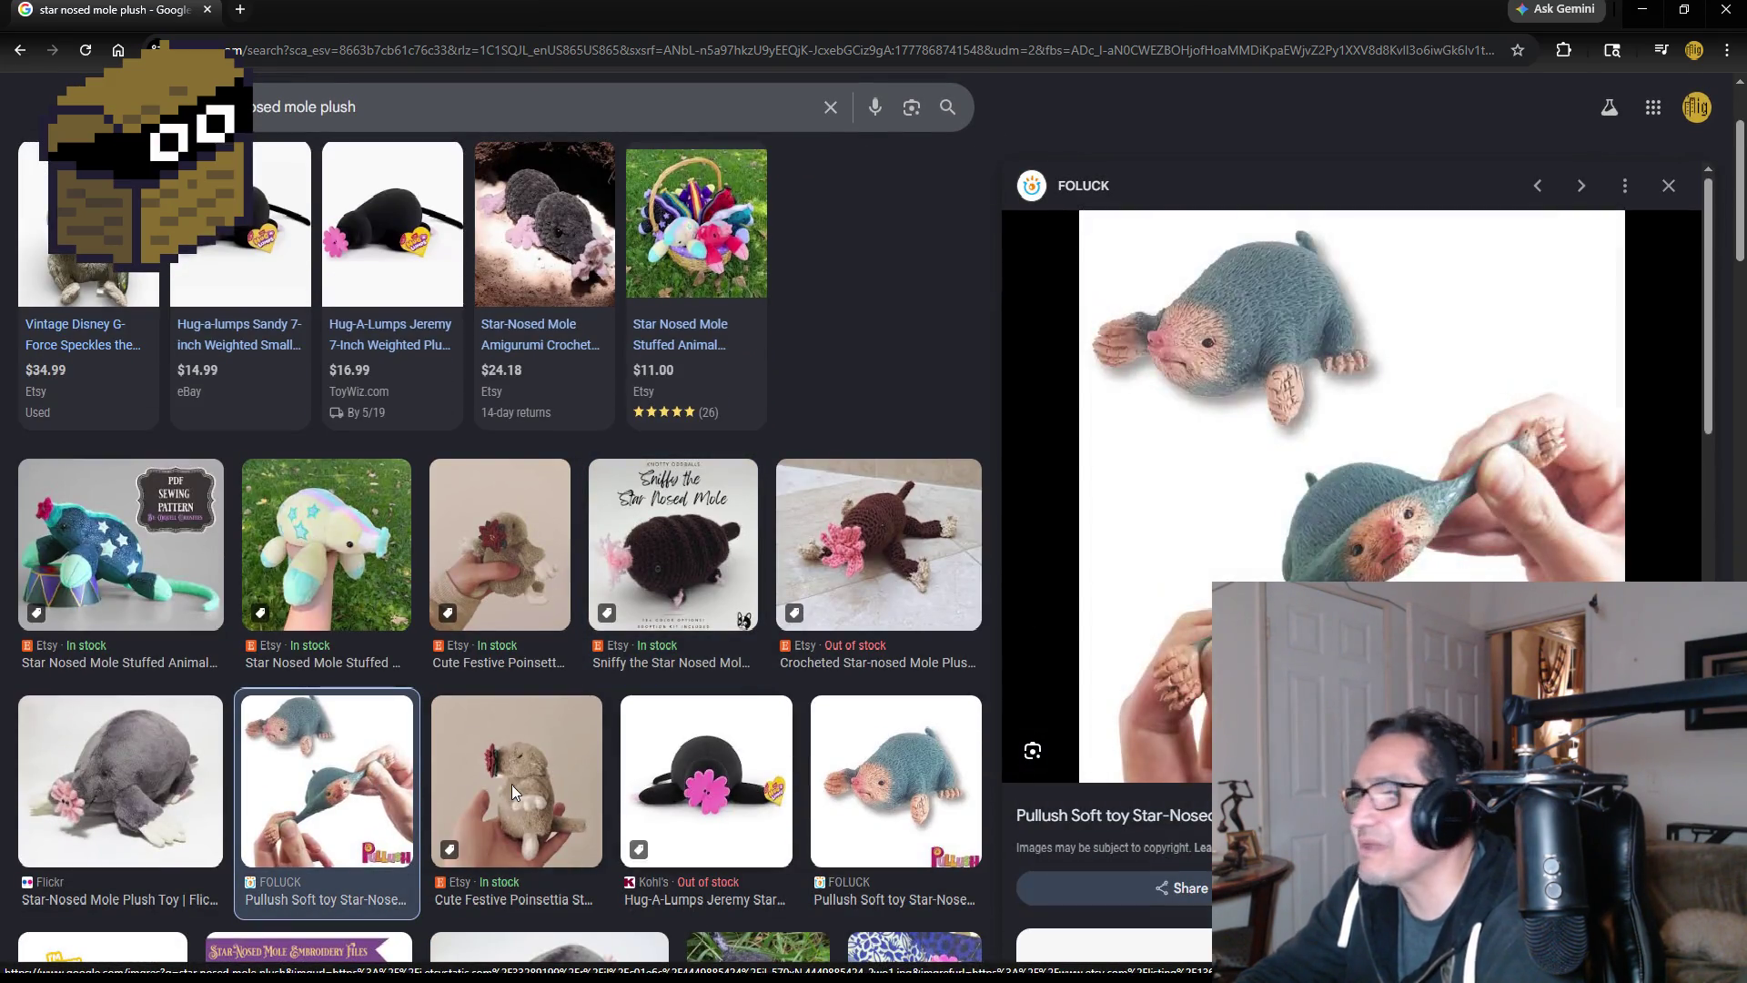
left_click(515, 792)
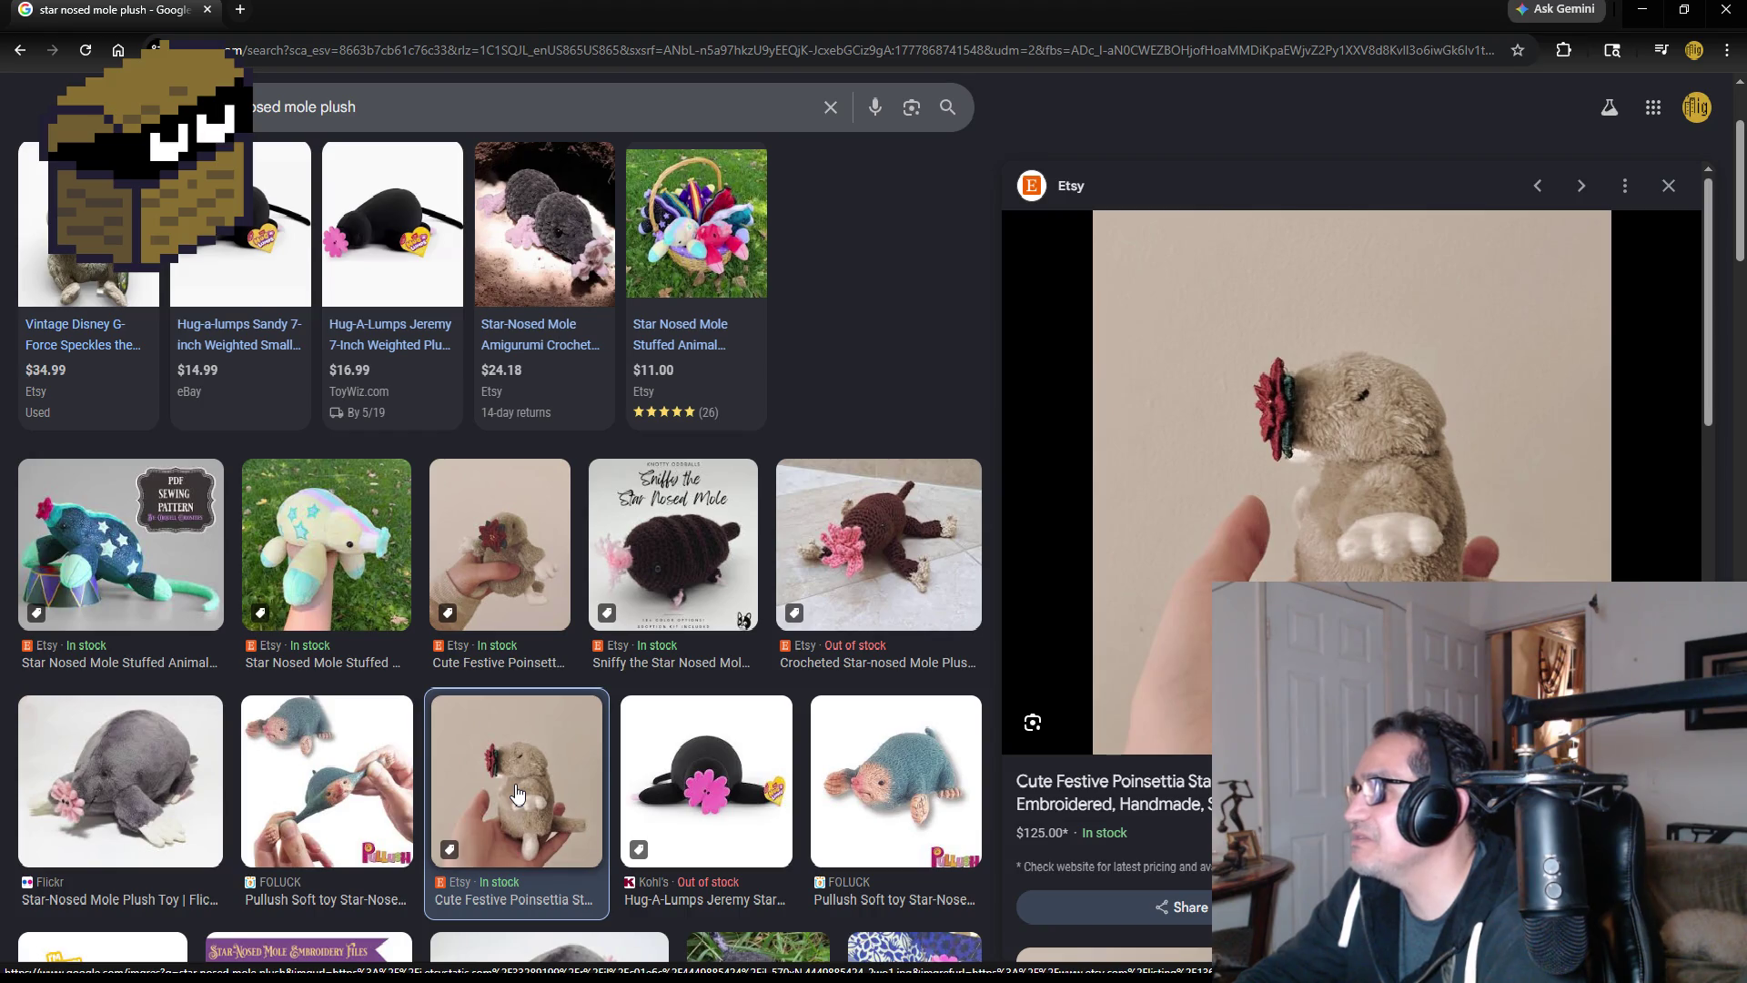
- View the Star Nosed Mole Stuffed Animal result, then close Chrome
scroll(560, 760, "up", 2)
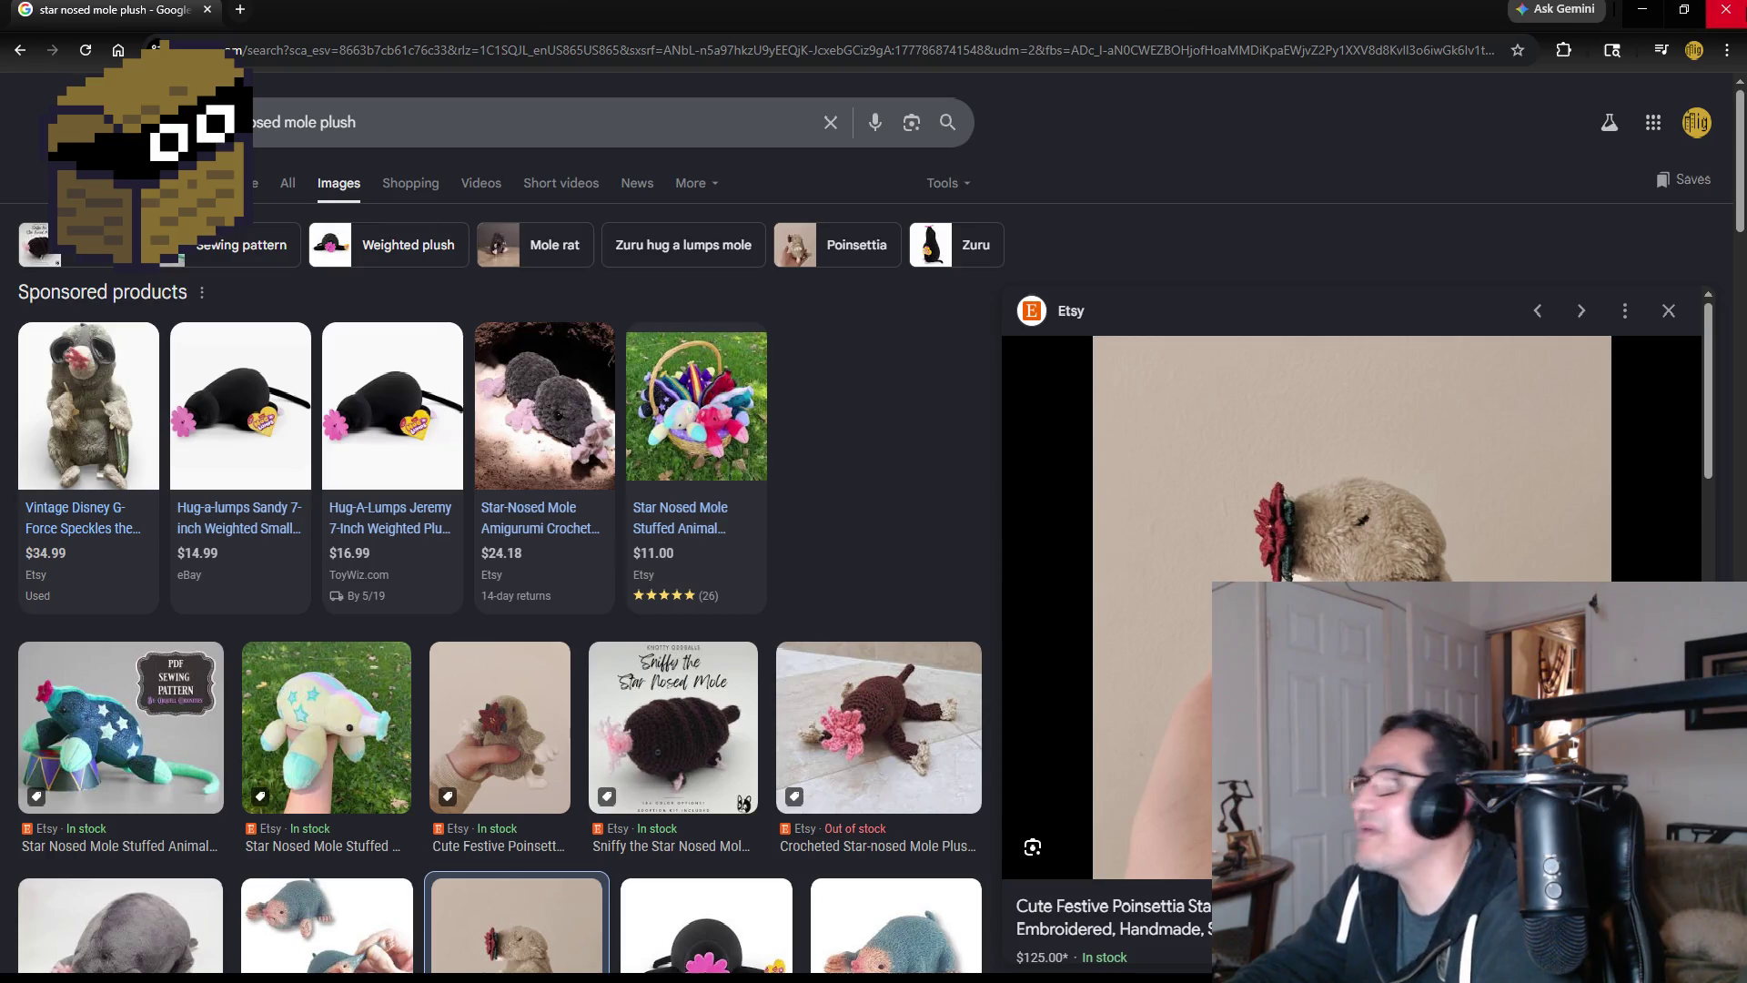
scroll(646, 746, "down", 7)
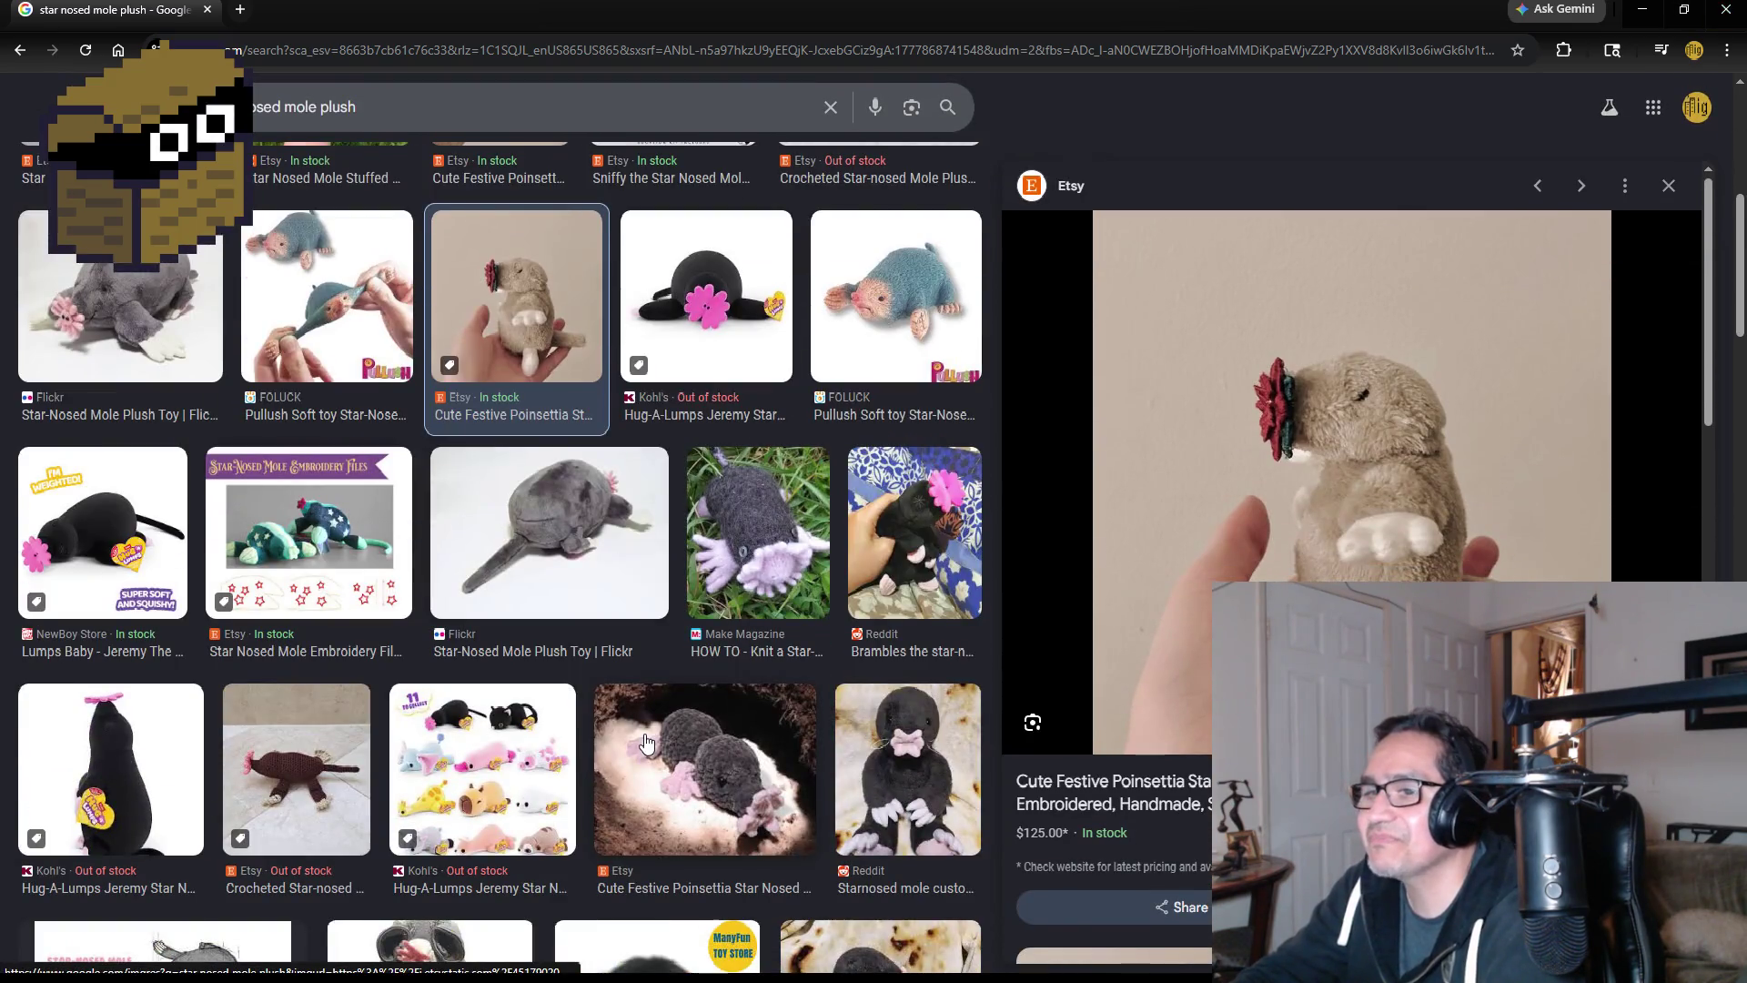
scroll(646, 744, "down", 5)
left_click(485, 515)
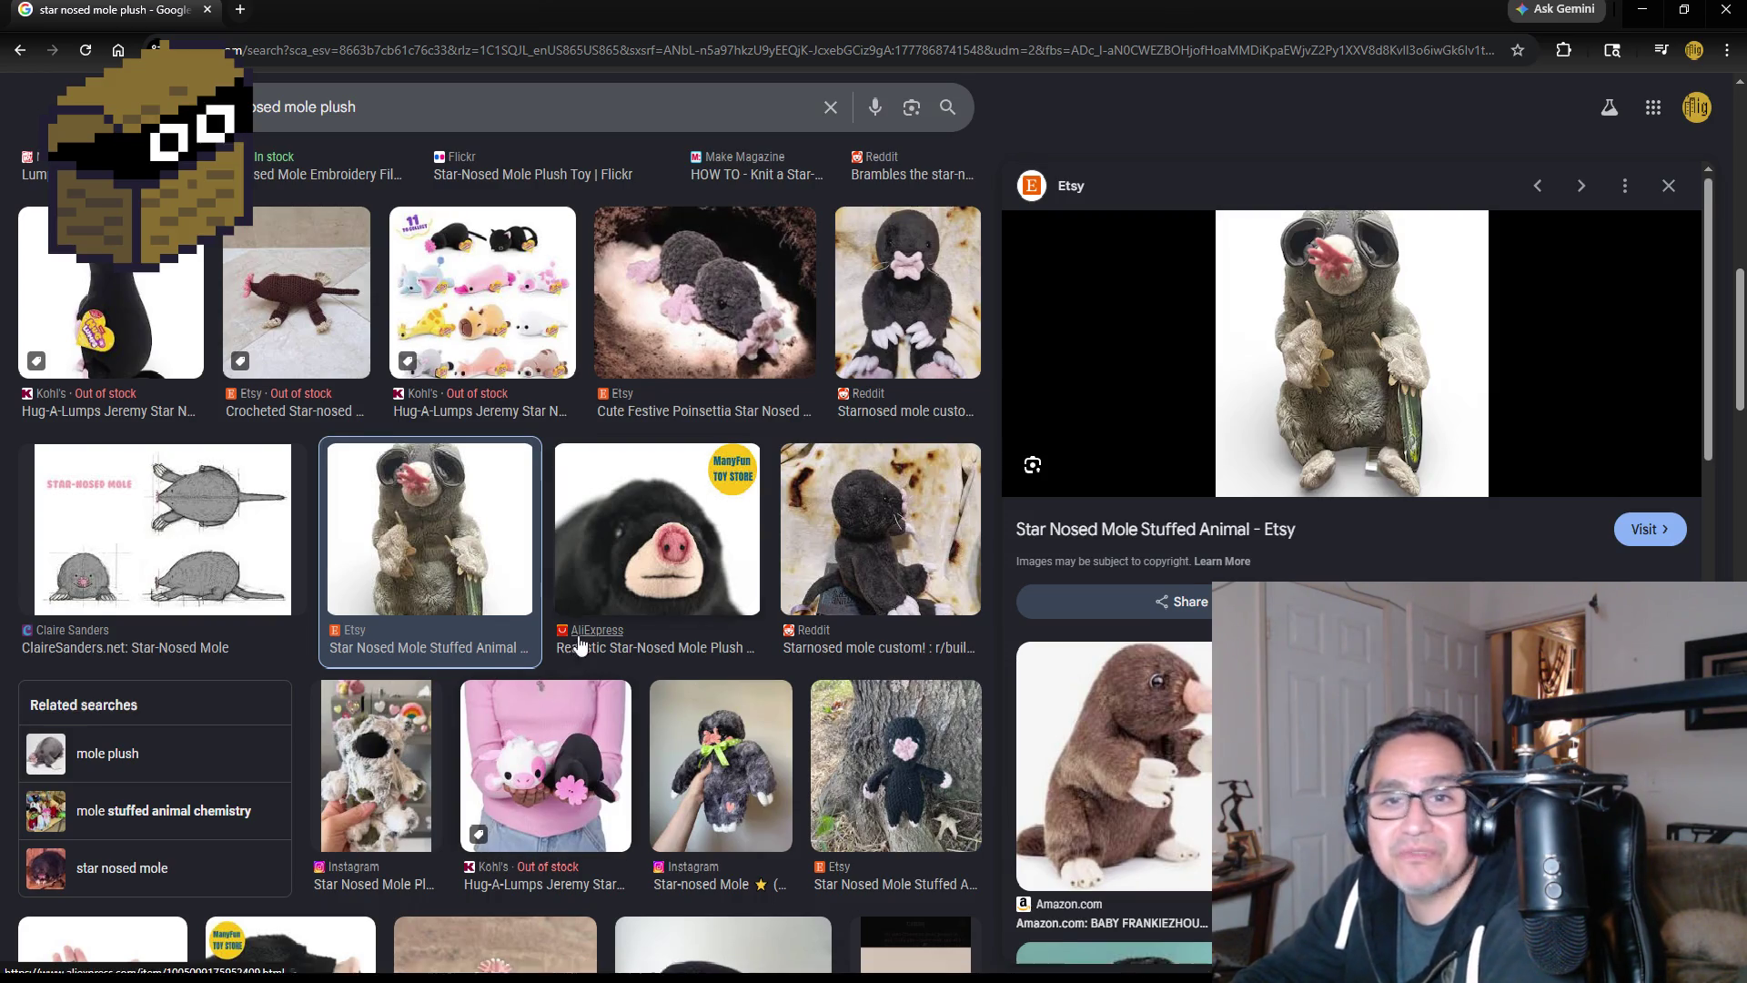
scroll(593, 657, "up", 6)
scroll(593, 657, "up", 6)
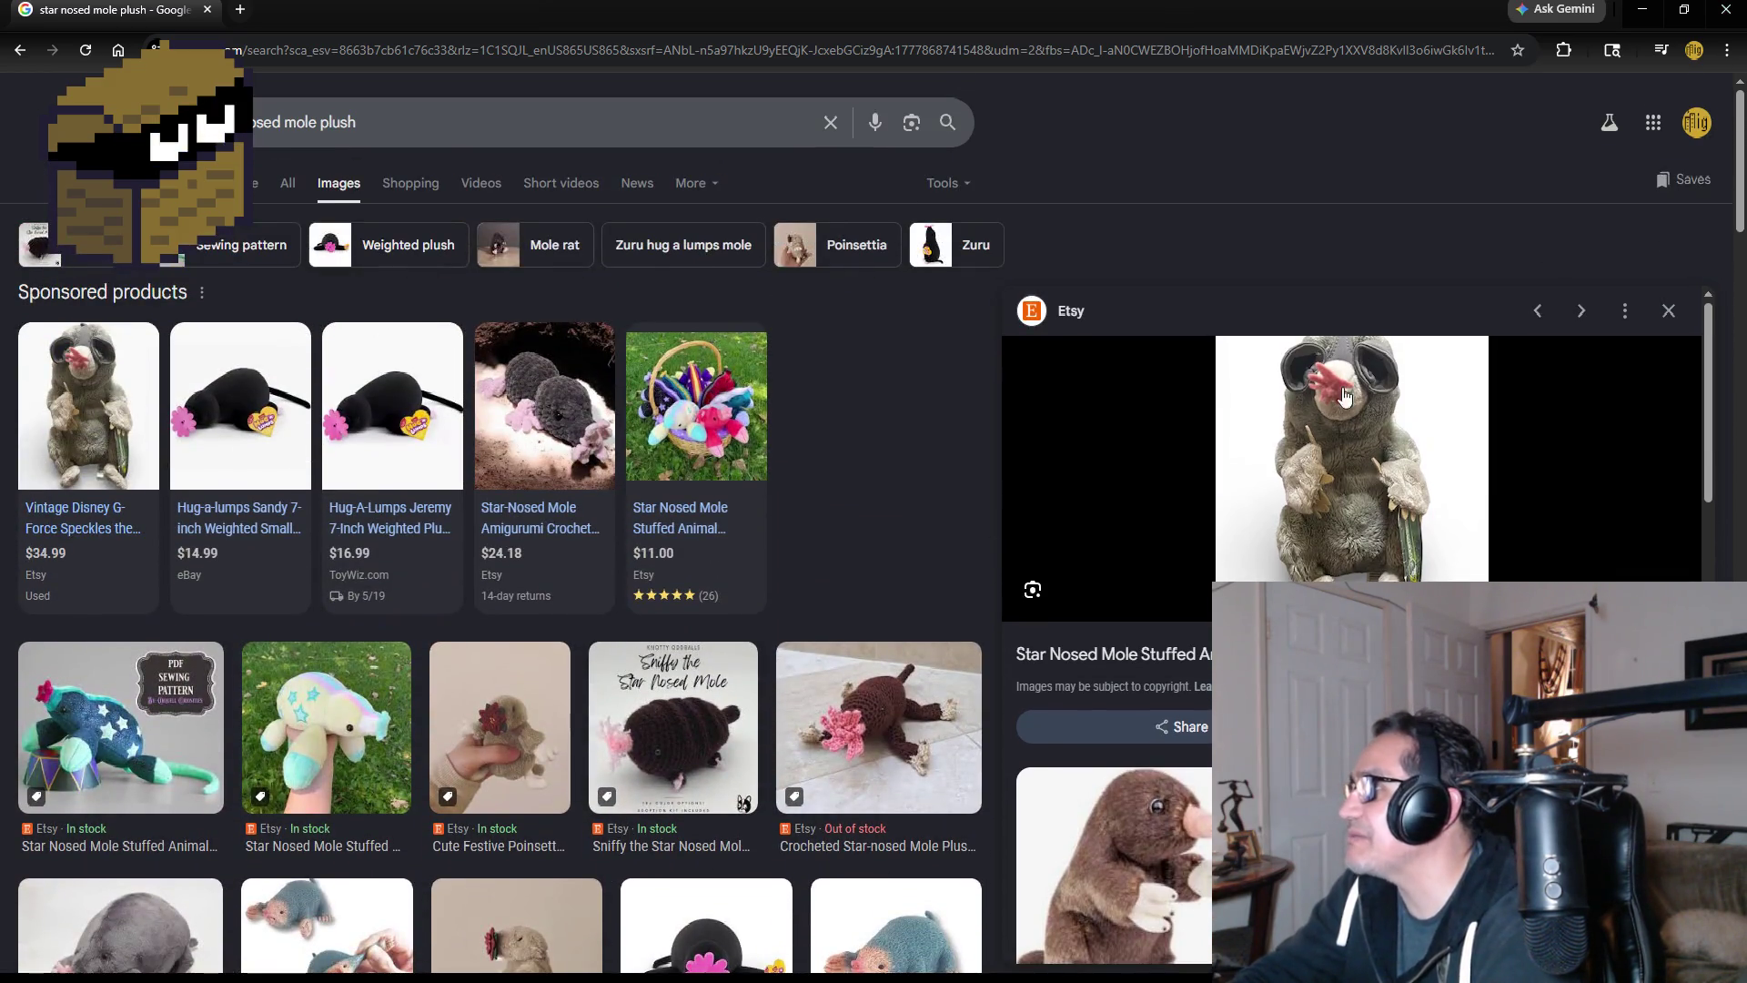
left_click(1726, 10)
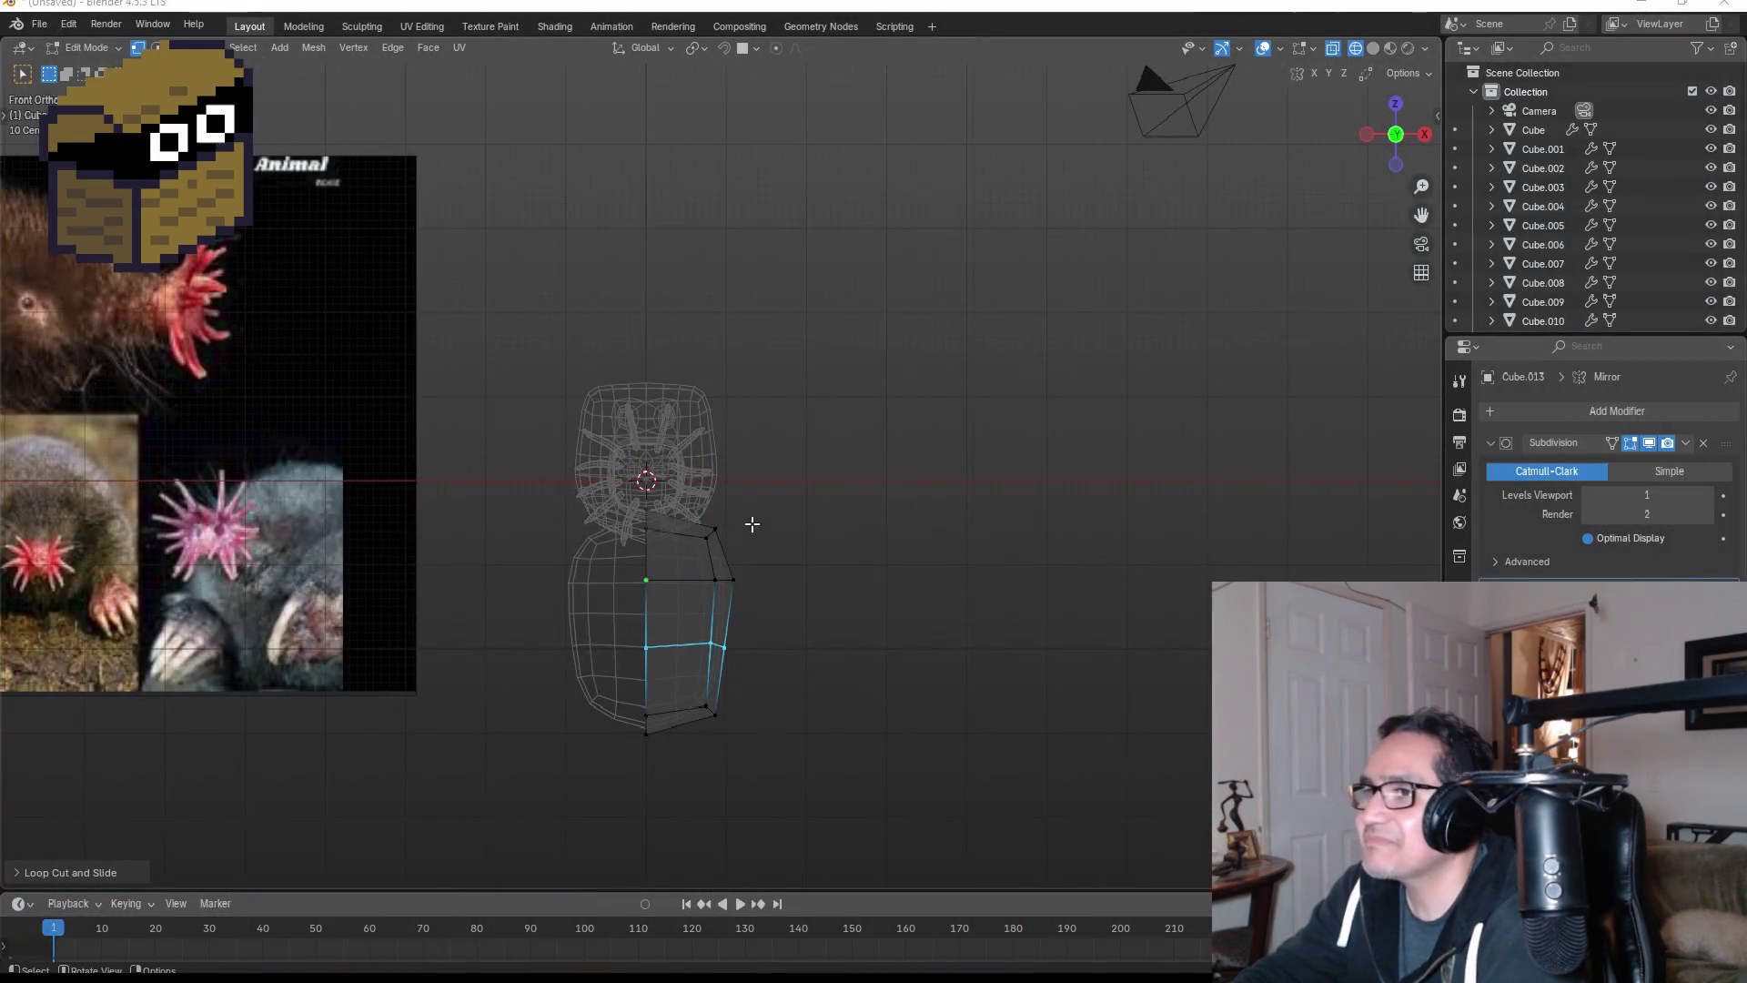
- Pull the body's bottom face slightly lower along Z, then check it from the side view
scroll(764, 555, "up", 1)
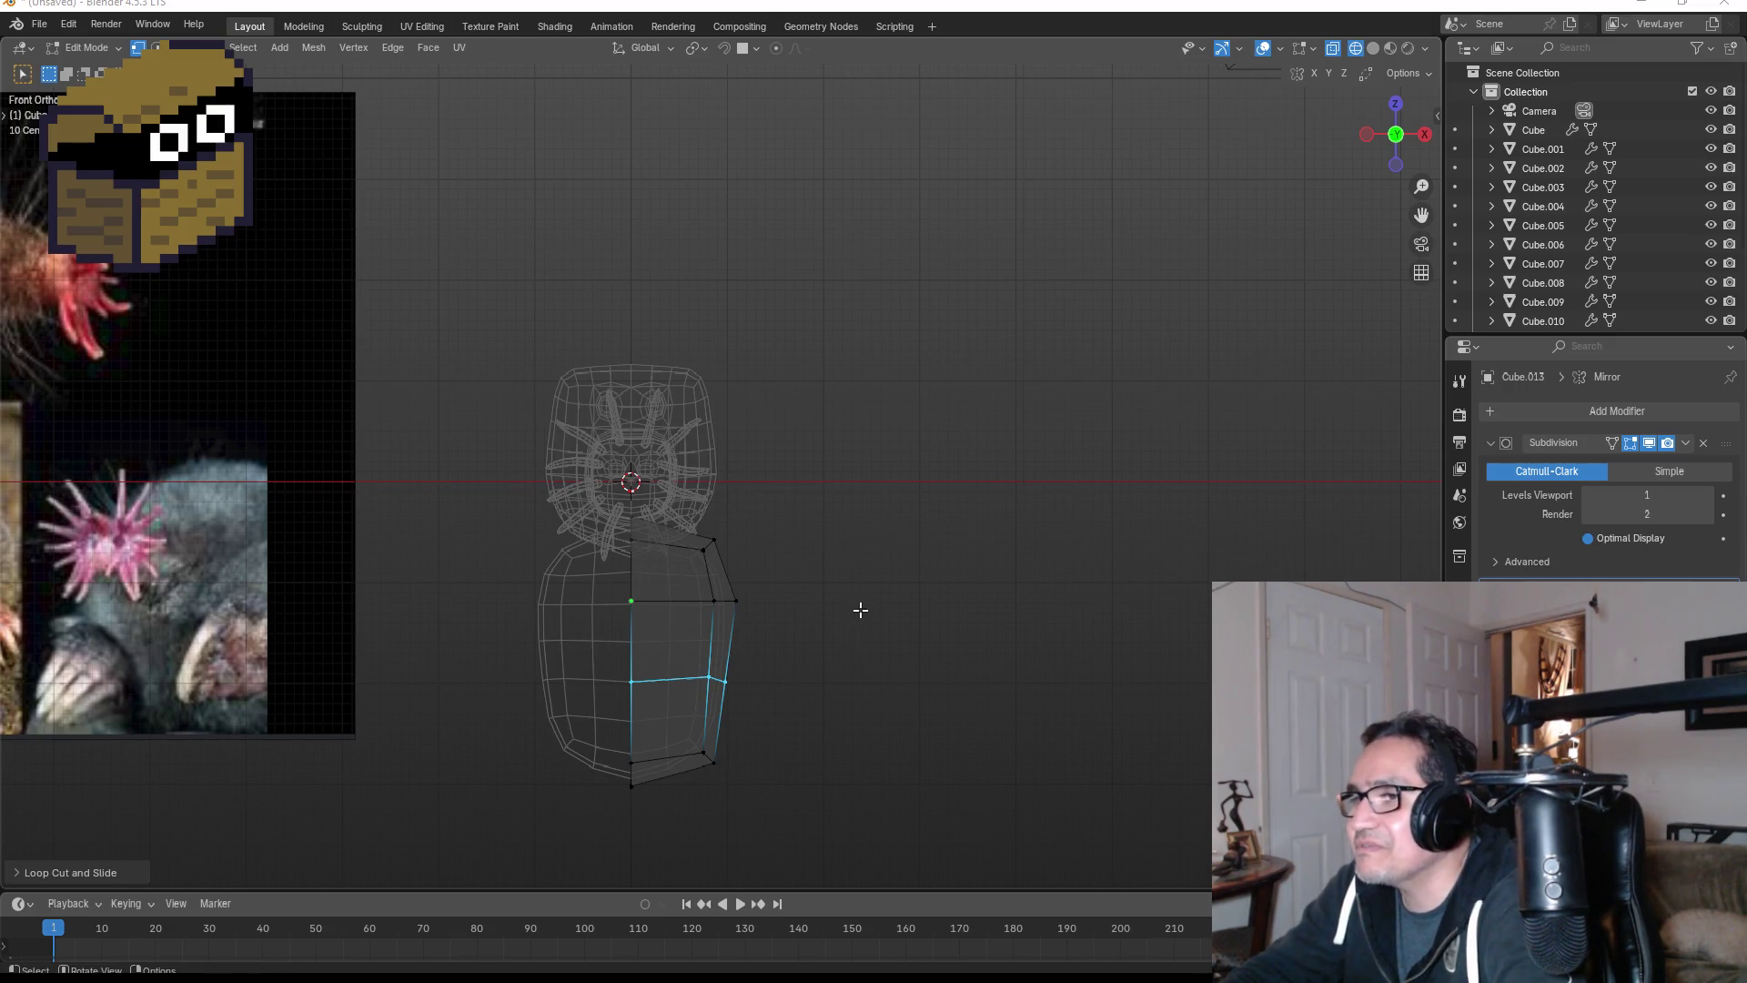
middle_click_drag(861, 610, 682, 593)
key("KP_1")
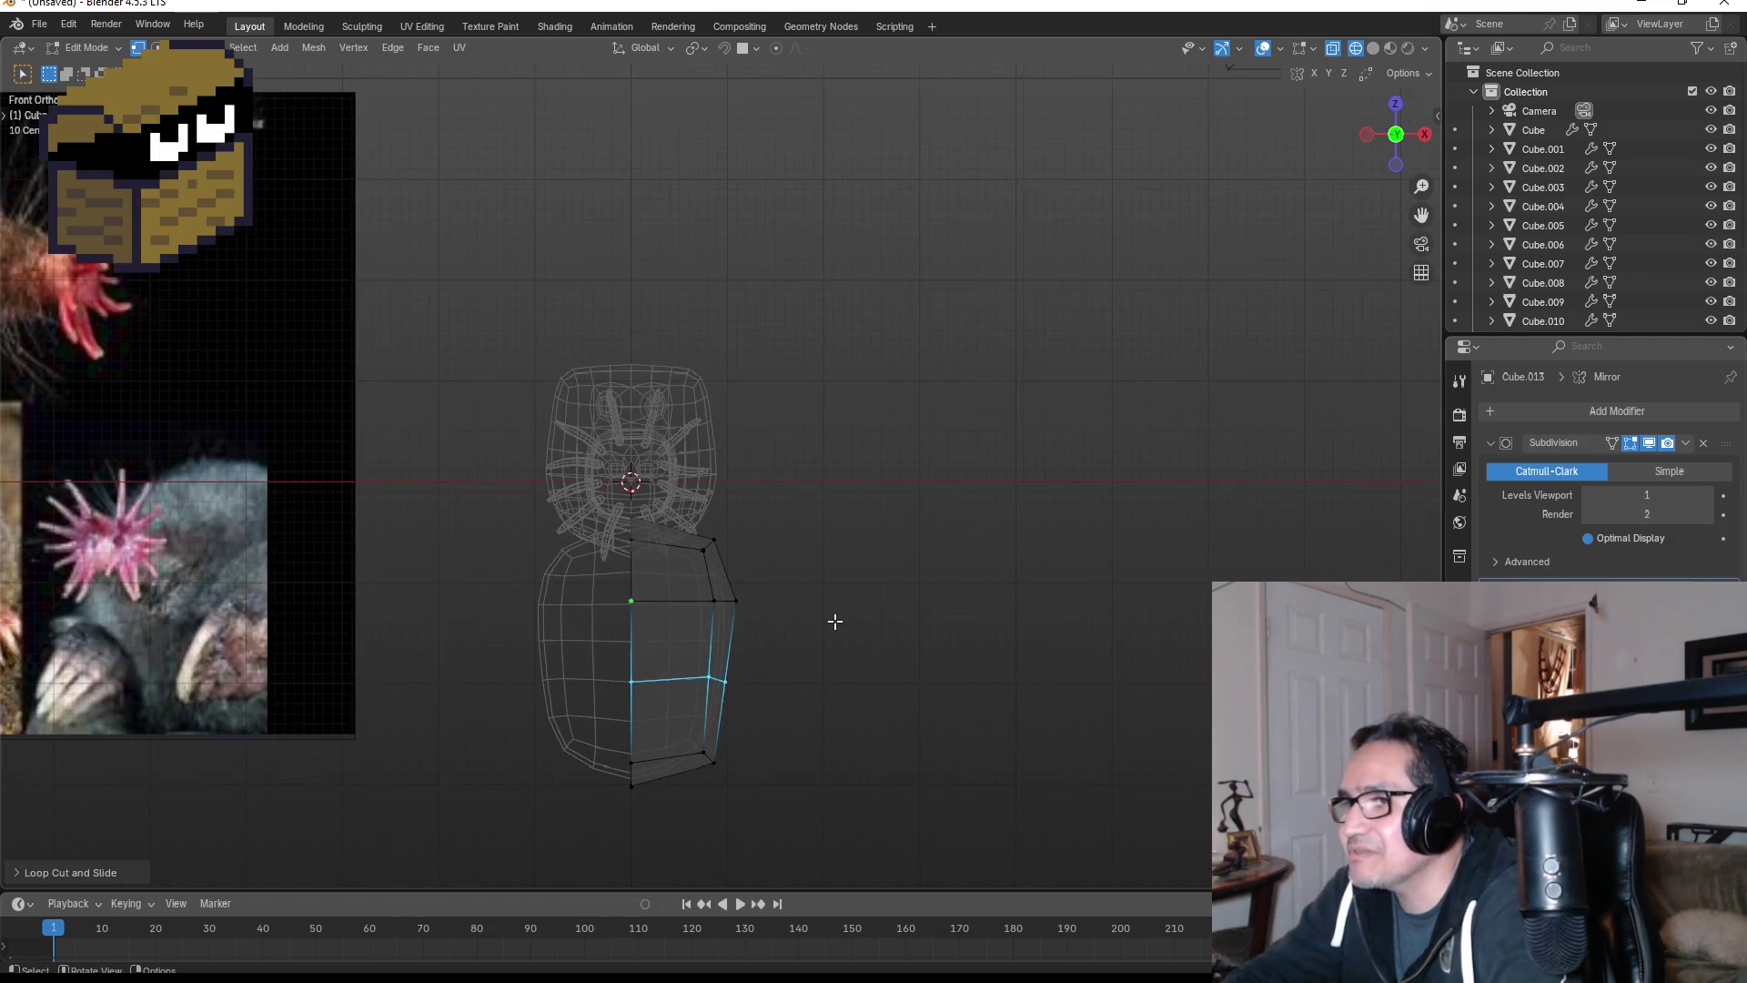
mouse_move(818, 702)
middle_mouse_down("shift")
mouse_move(854, 589)
mouse_move(838, 472)
middle_mouse_up("shift")
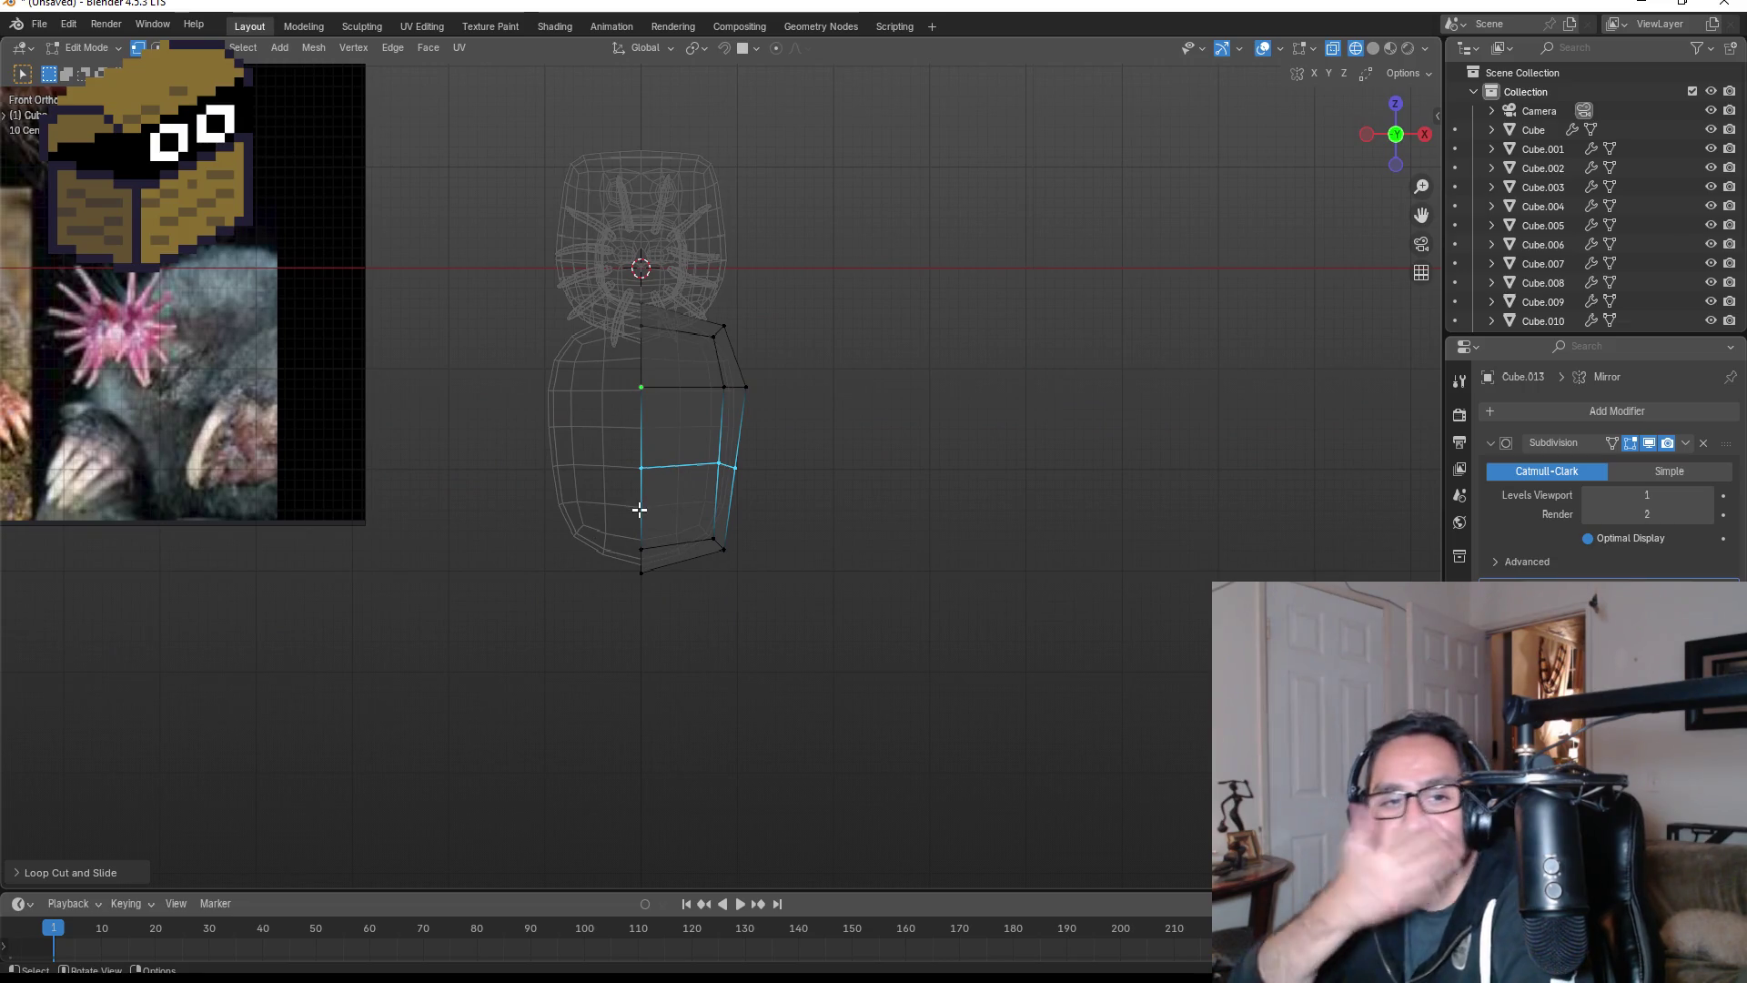
scroll(604, 516, "up", 1)
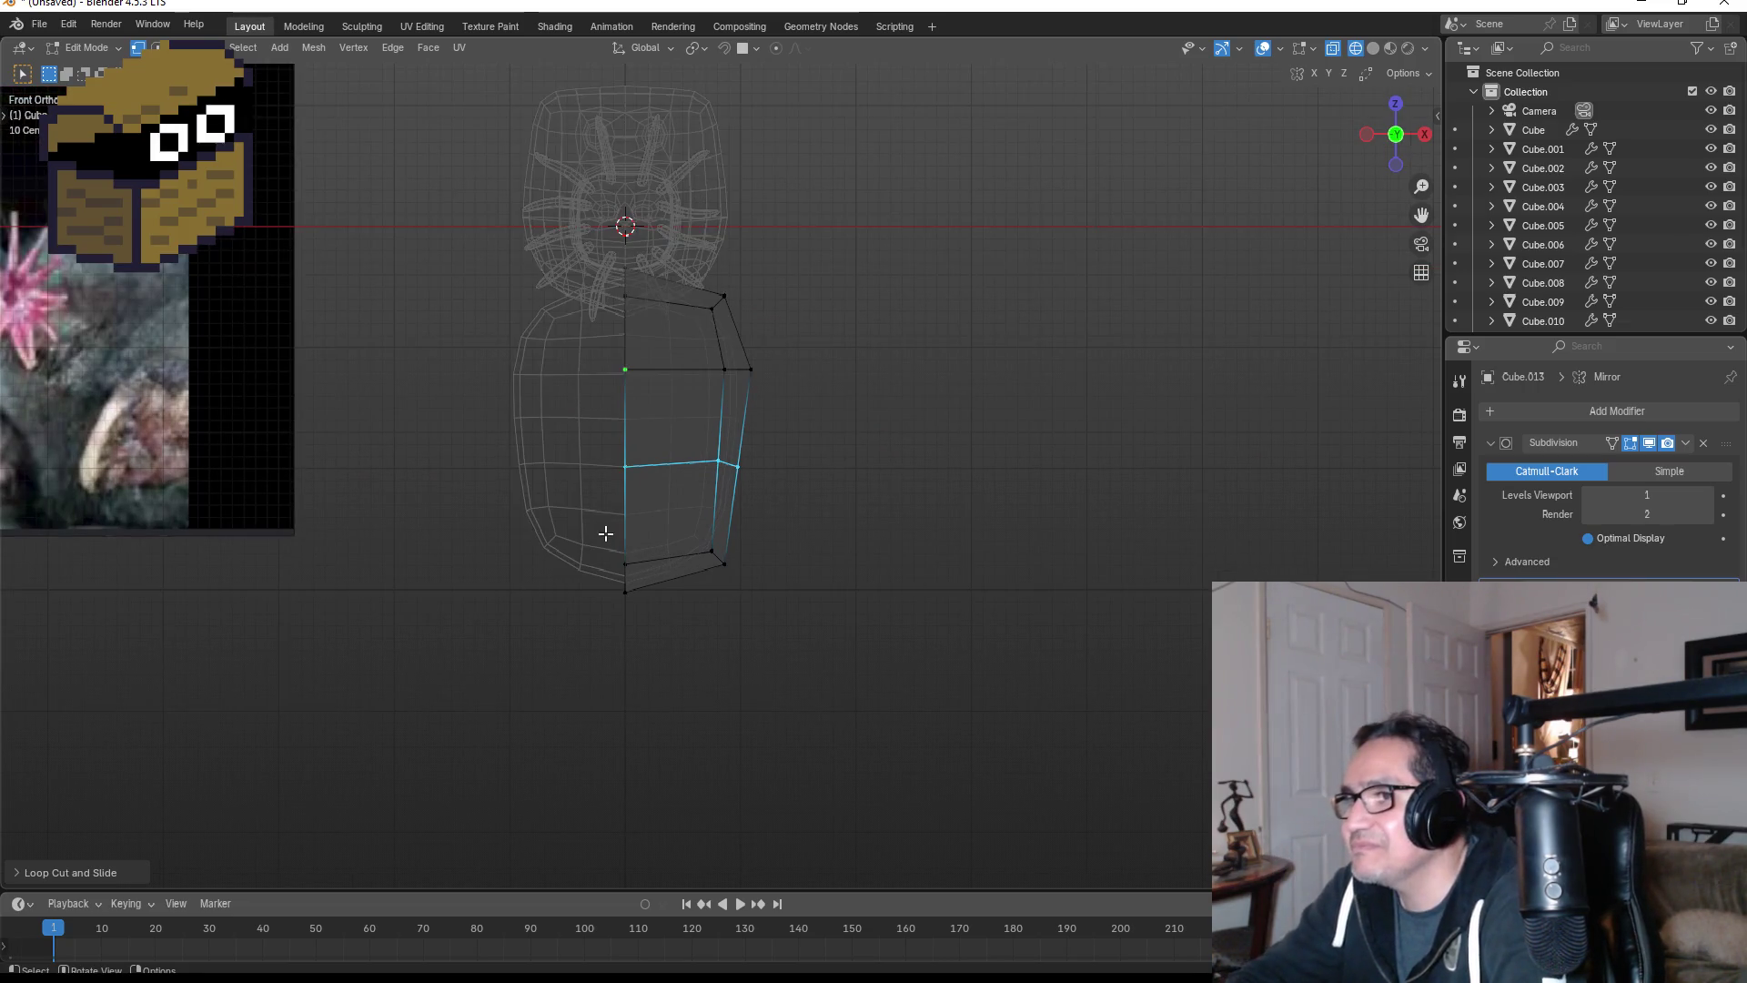
left_click_drag(577, 505, 781, 633)
key("g")
key("z")
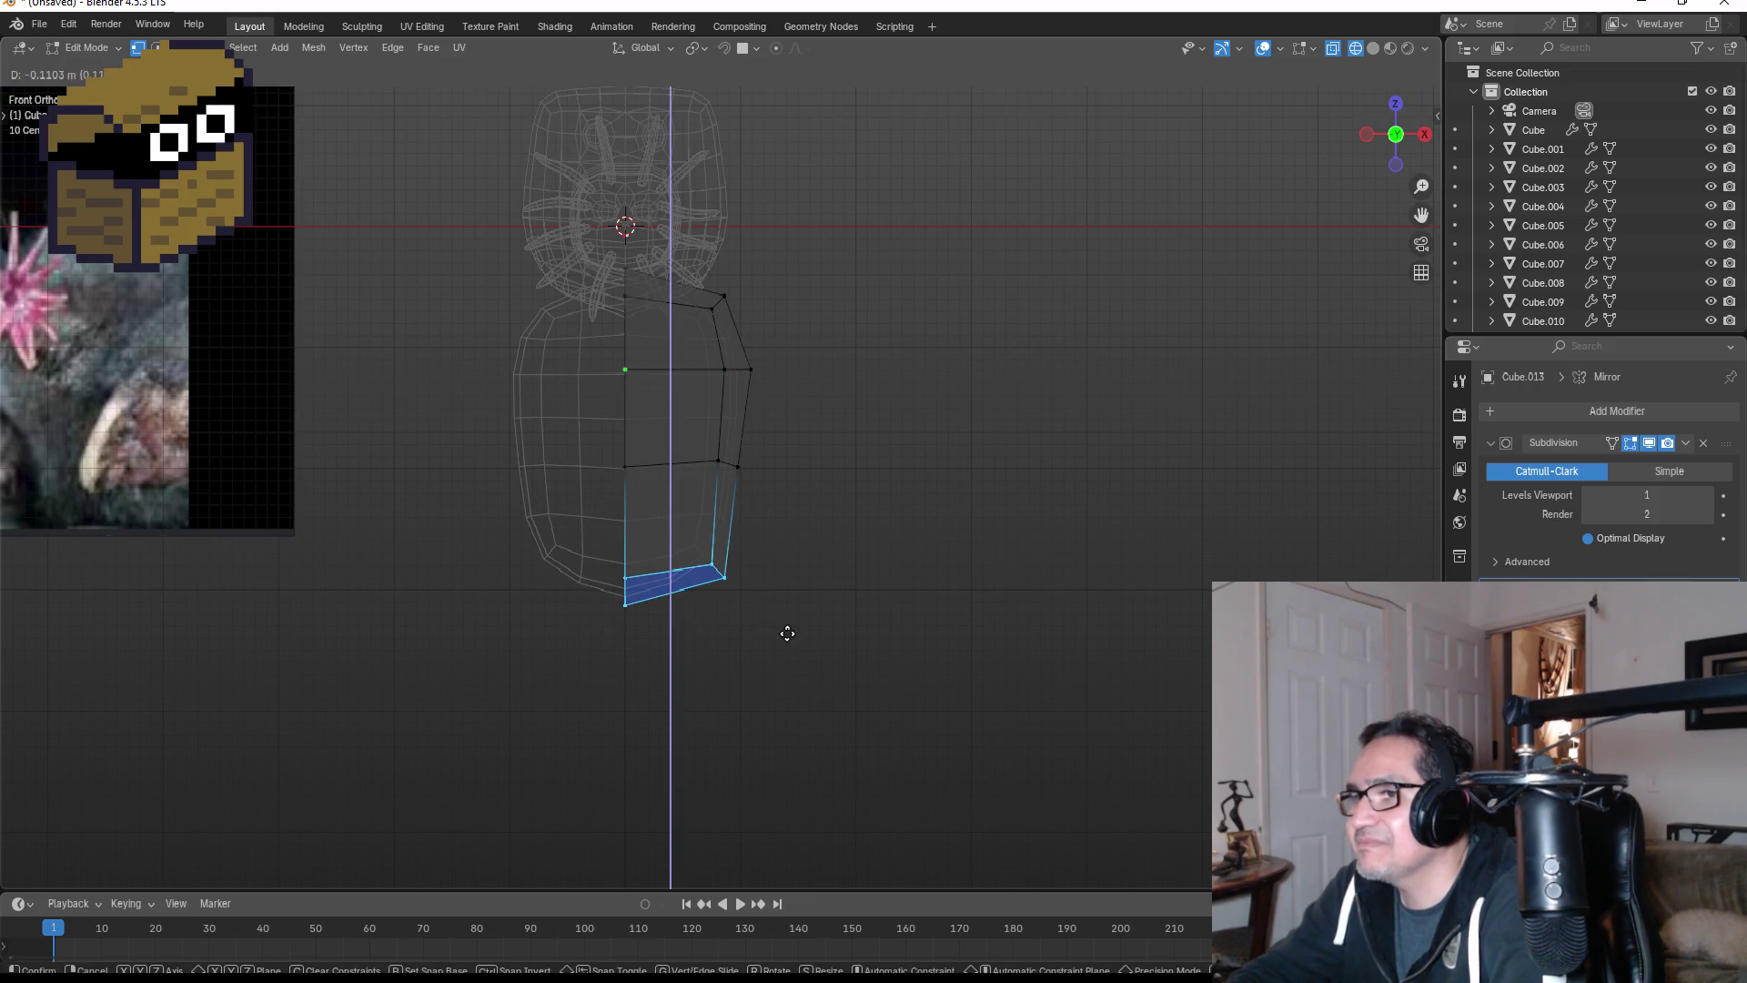
left_click(785, 641)
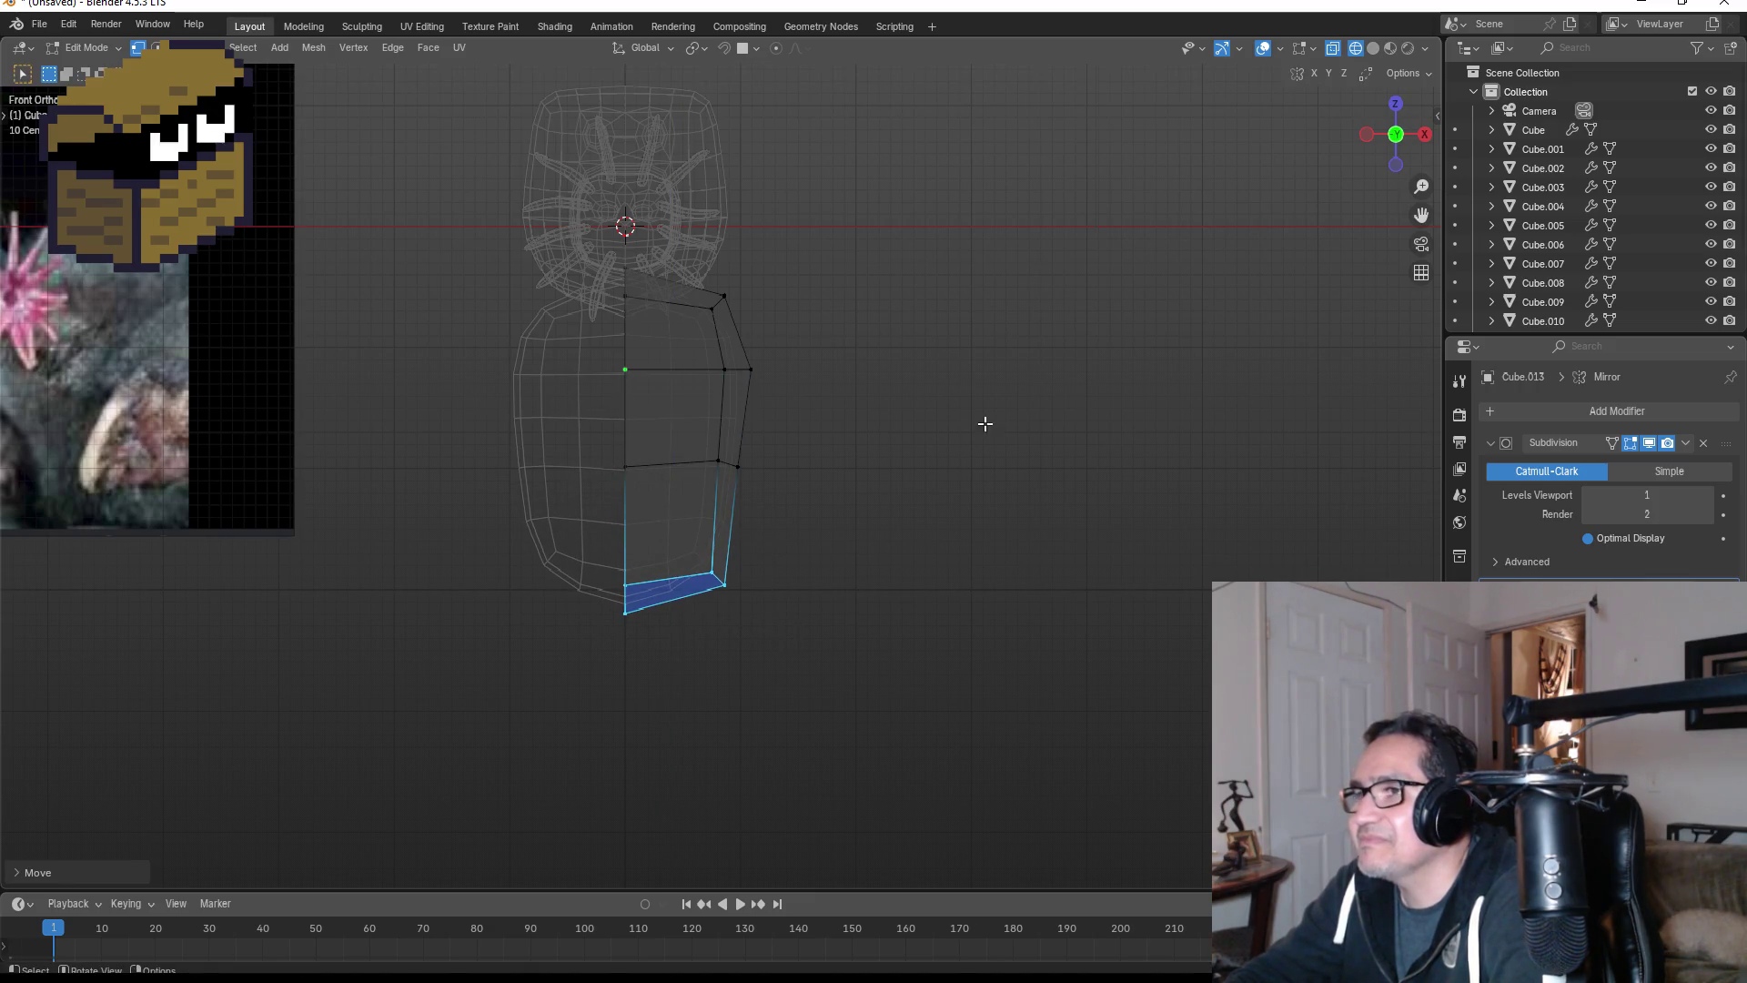
key("KP_3")
scroll(996, 284, "up", 2)
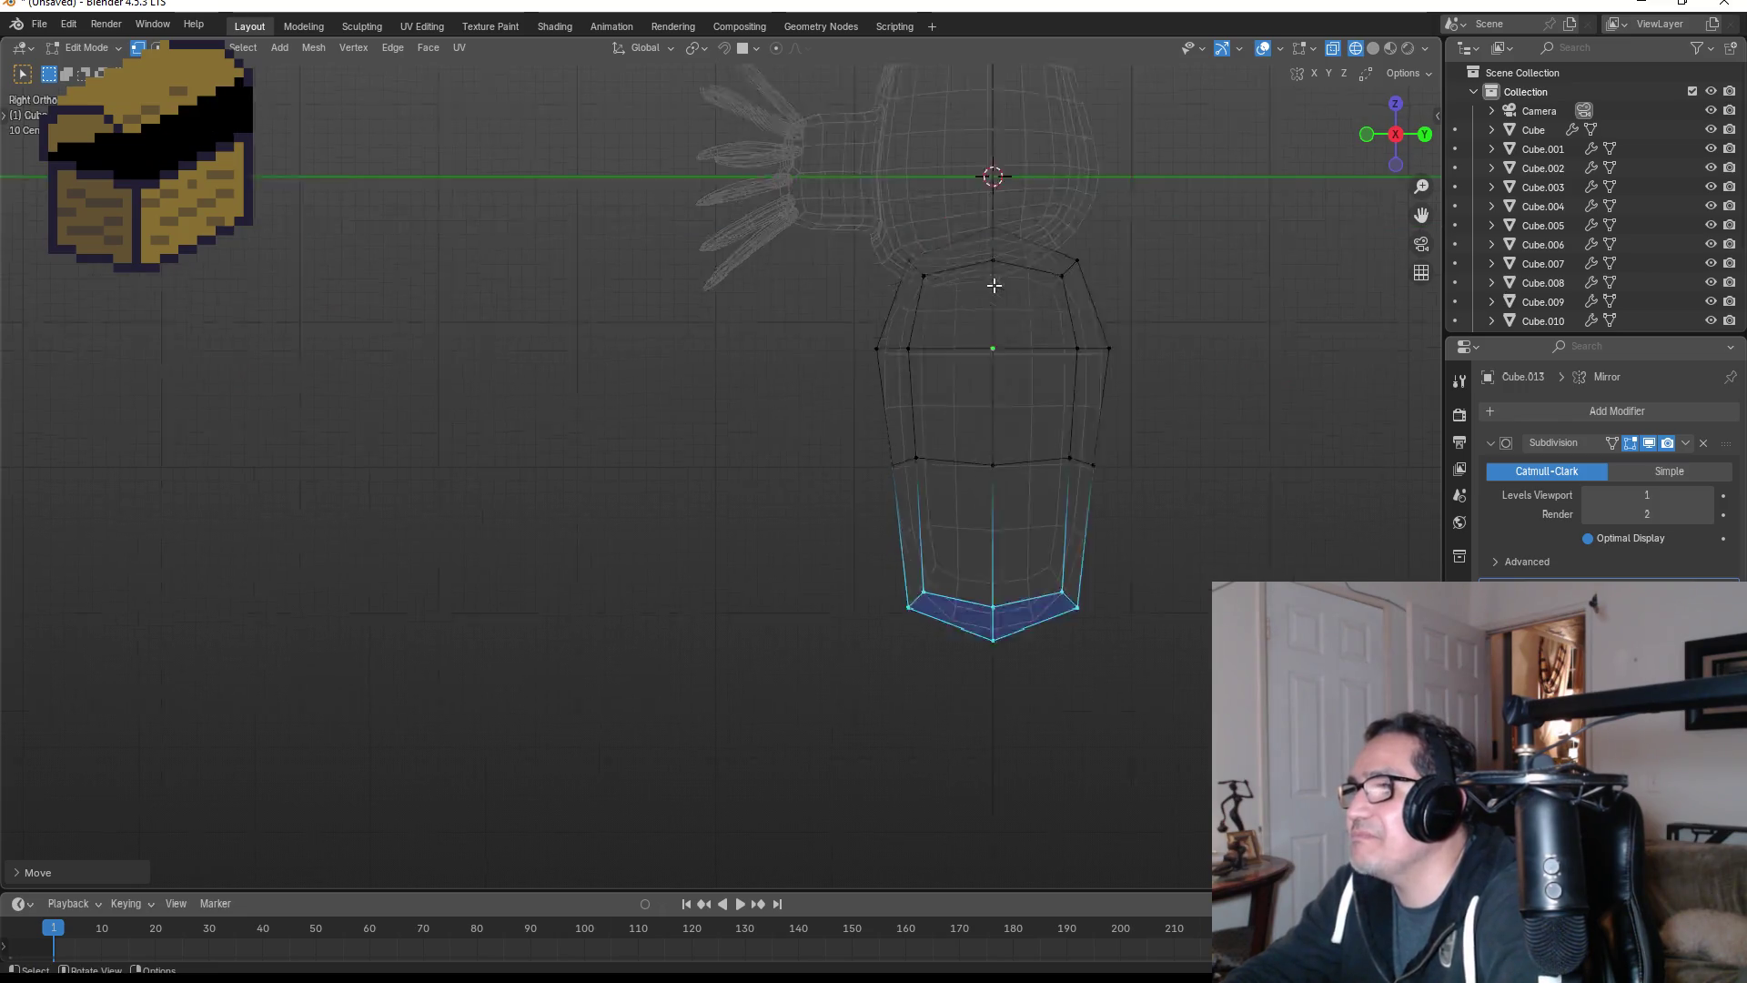
middle_click_drag(1228, 324, 984, 437, "shift")
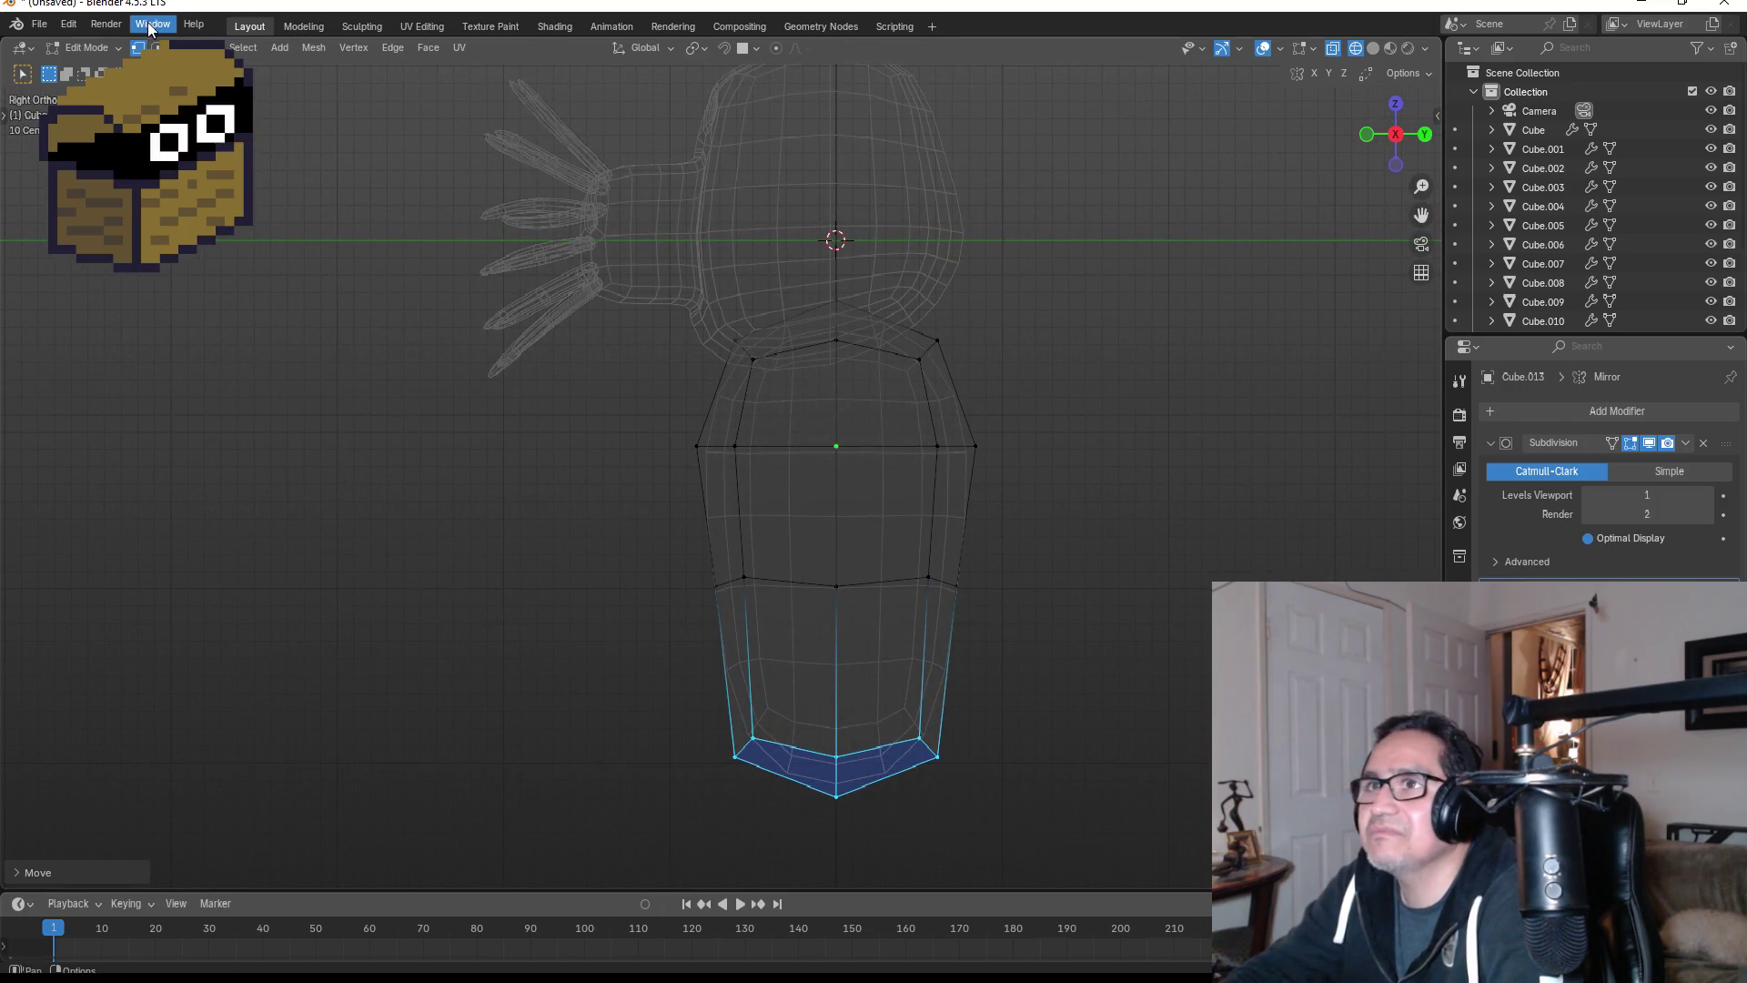
- Select the four side faces of the body in face mode
key("3")
left_click(811, 409)
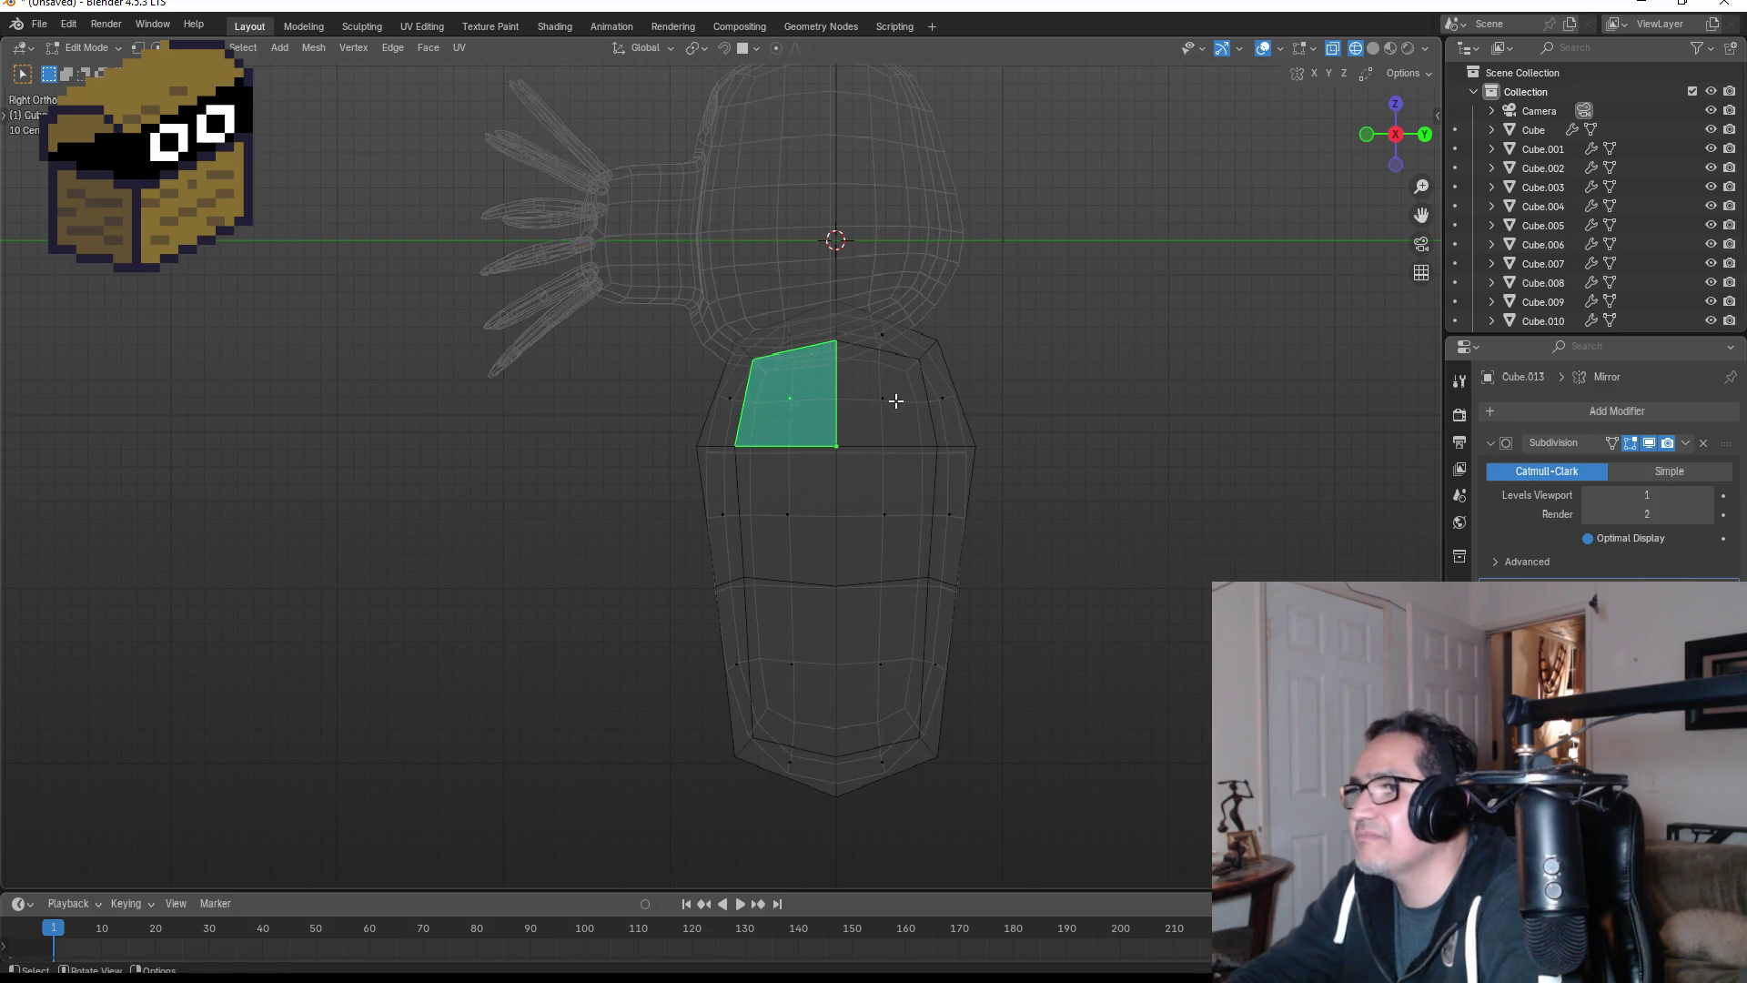
left_click(893, 398)
left_click(881, 512, "shift")
left_click(801, 428, "shift")
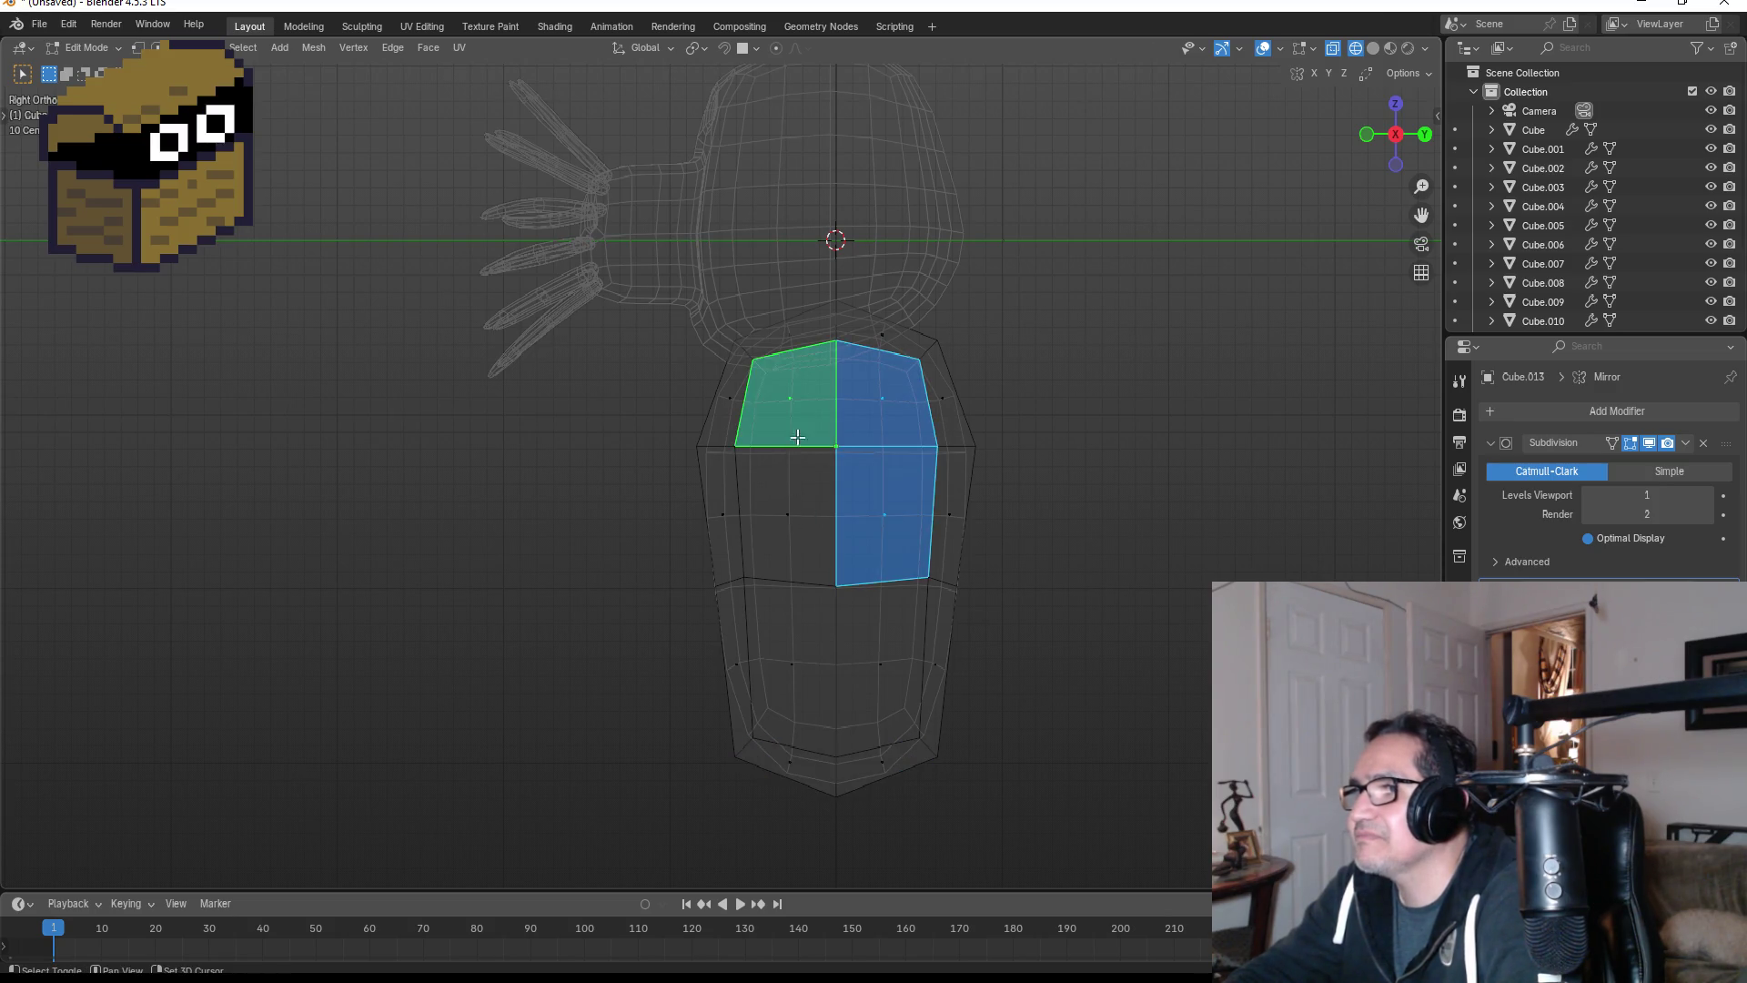
left_click(795, 508, "shift")
middle_click_drag(794, 508, 1026, 508)
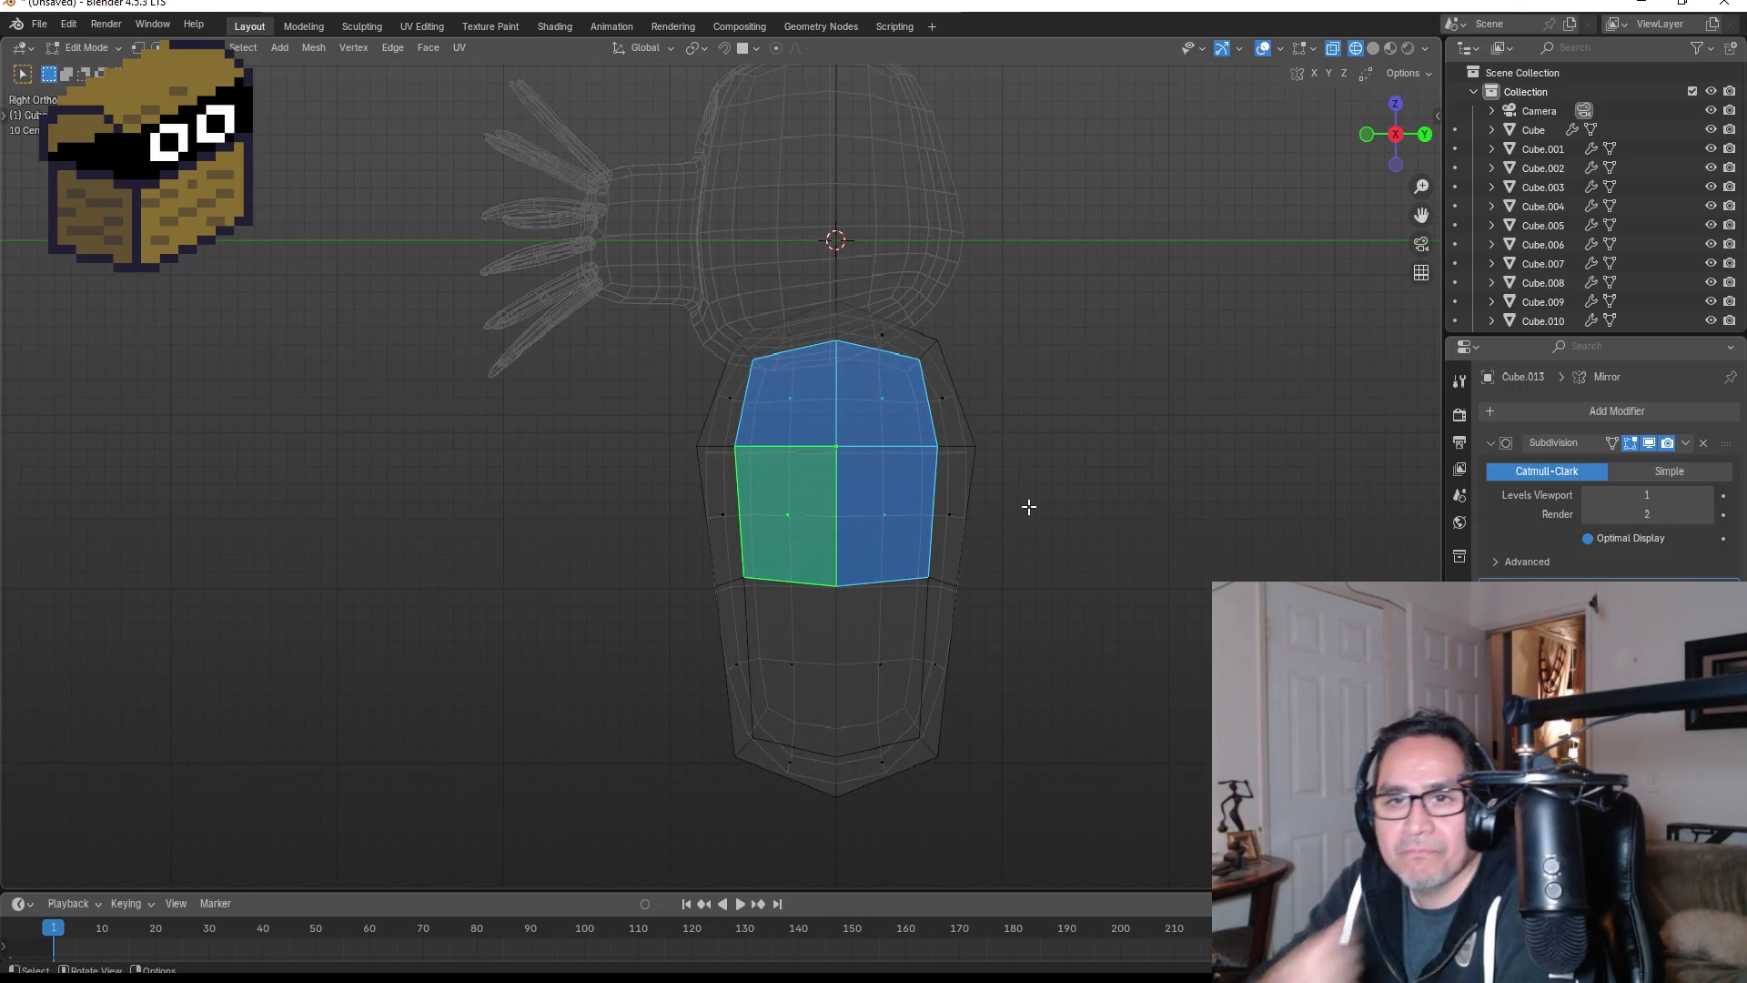
- Inset the four selected faces into a smaller patch
key("i")
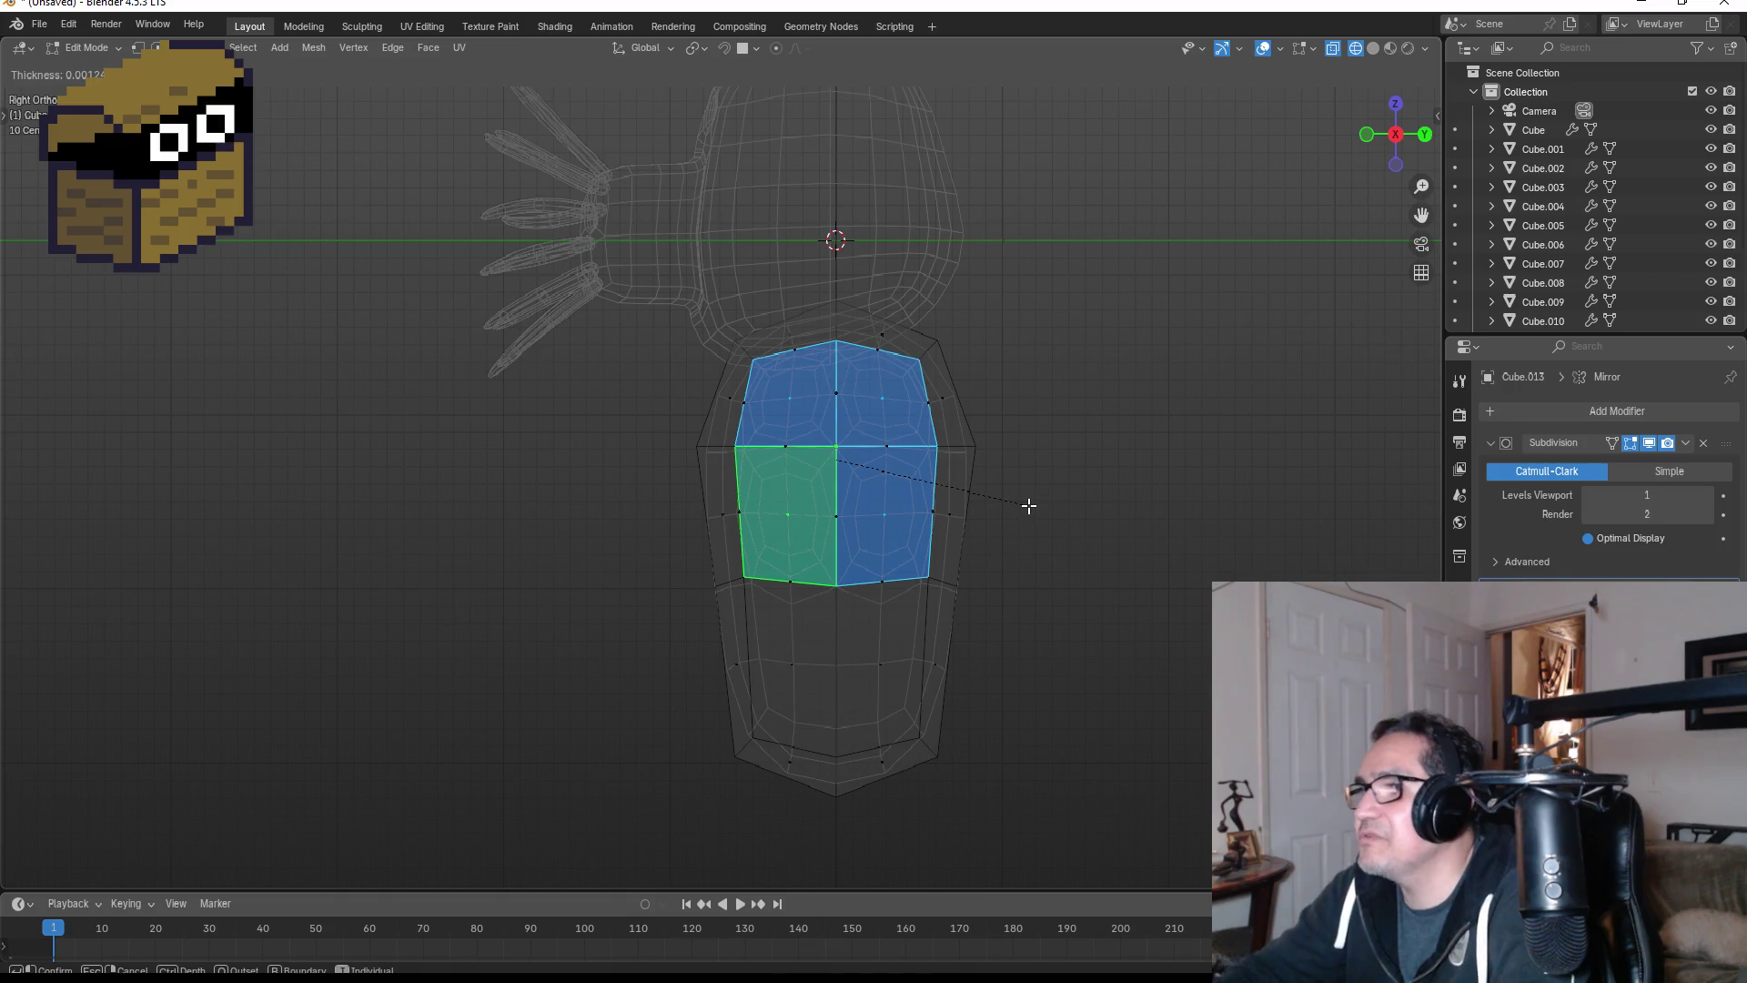
key("Escape")
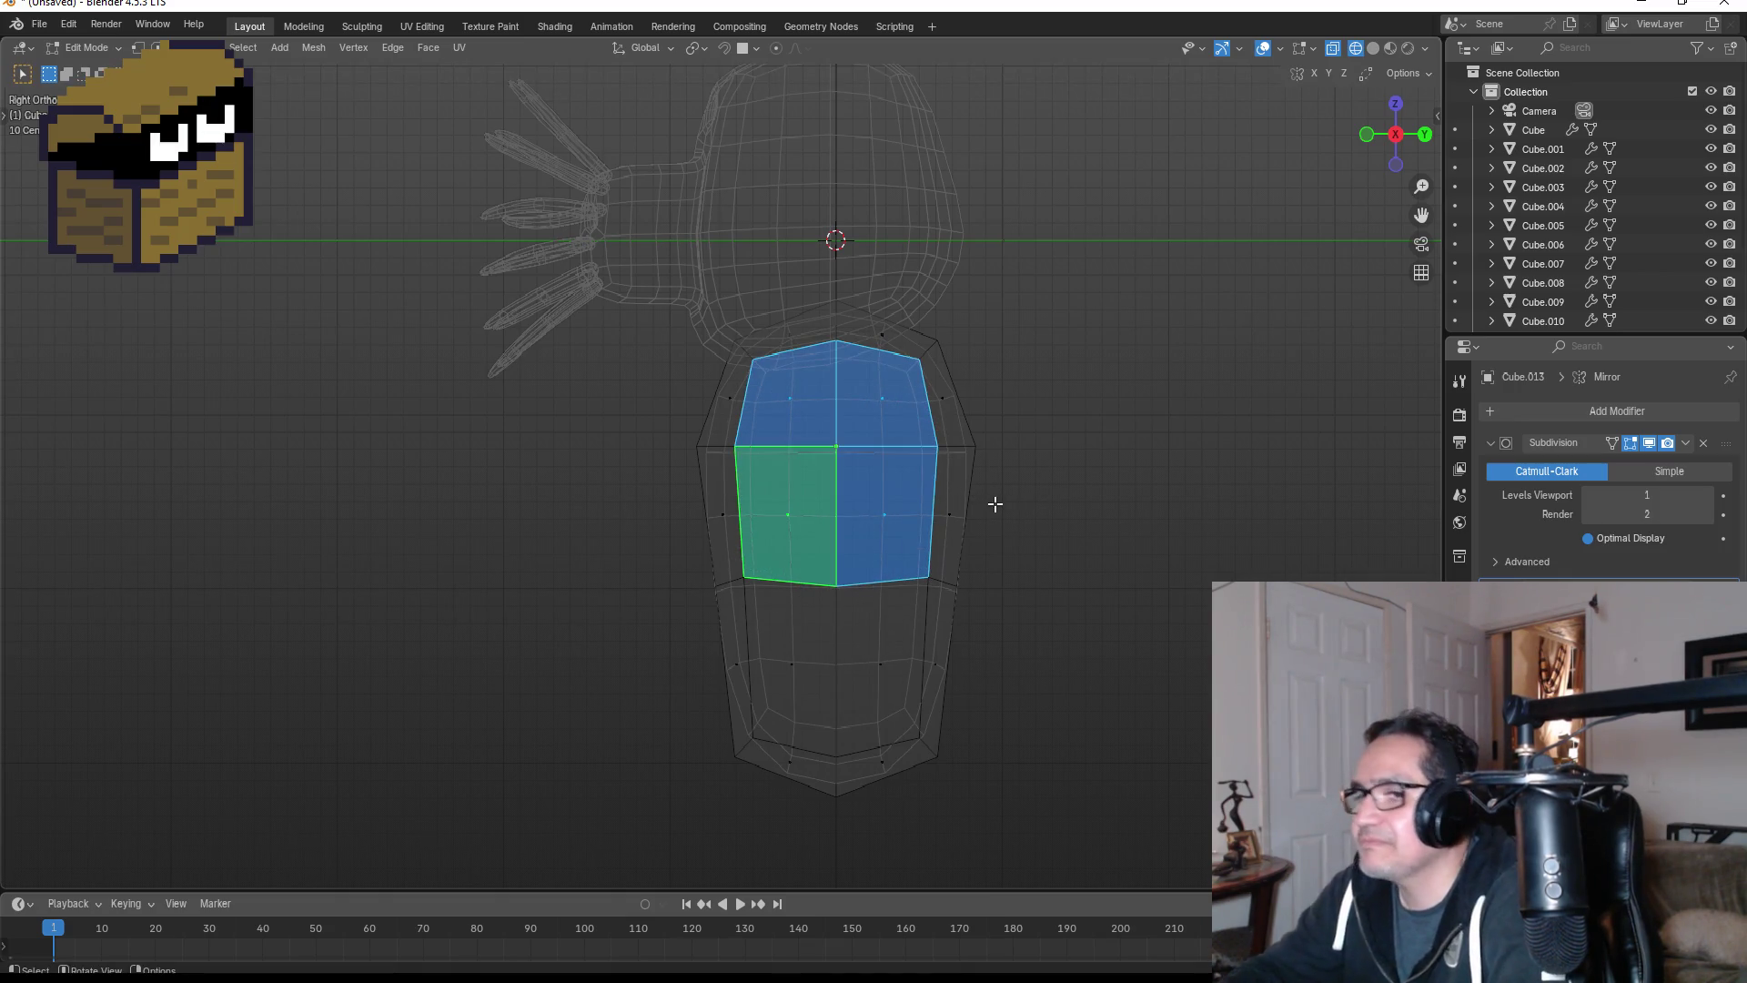
key("b")
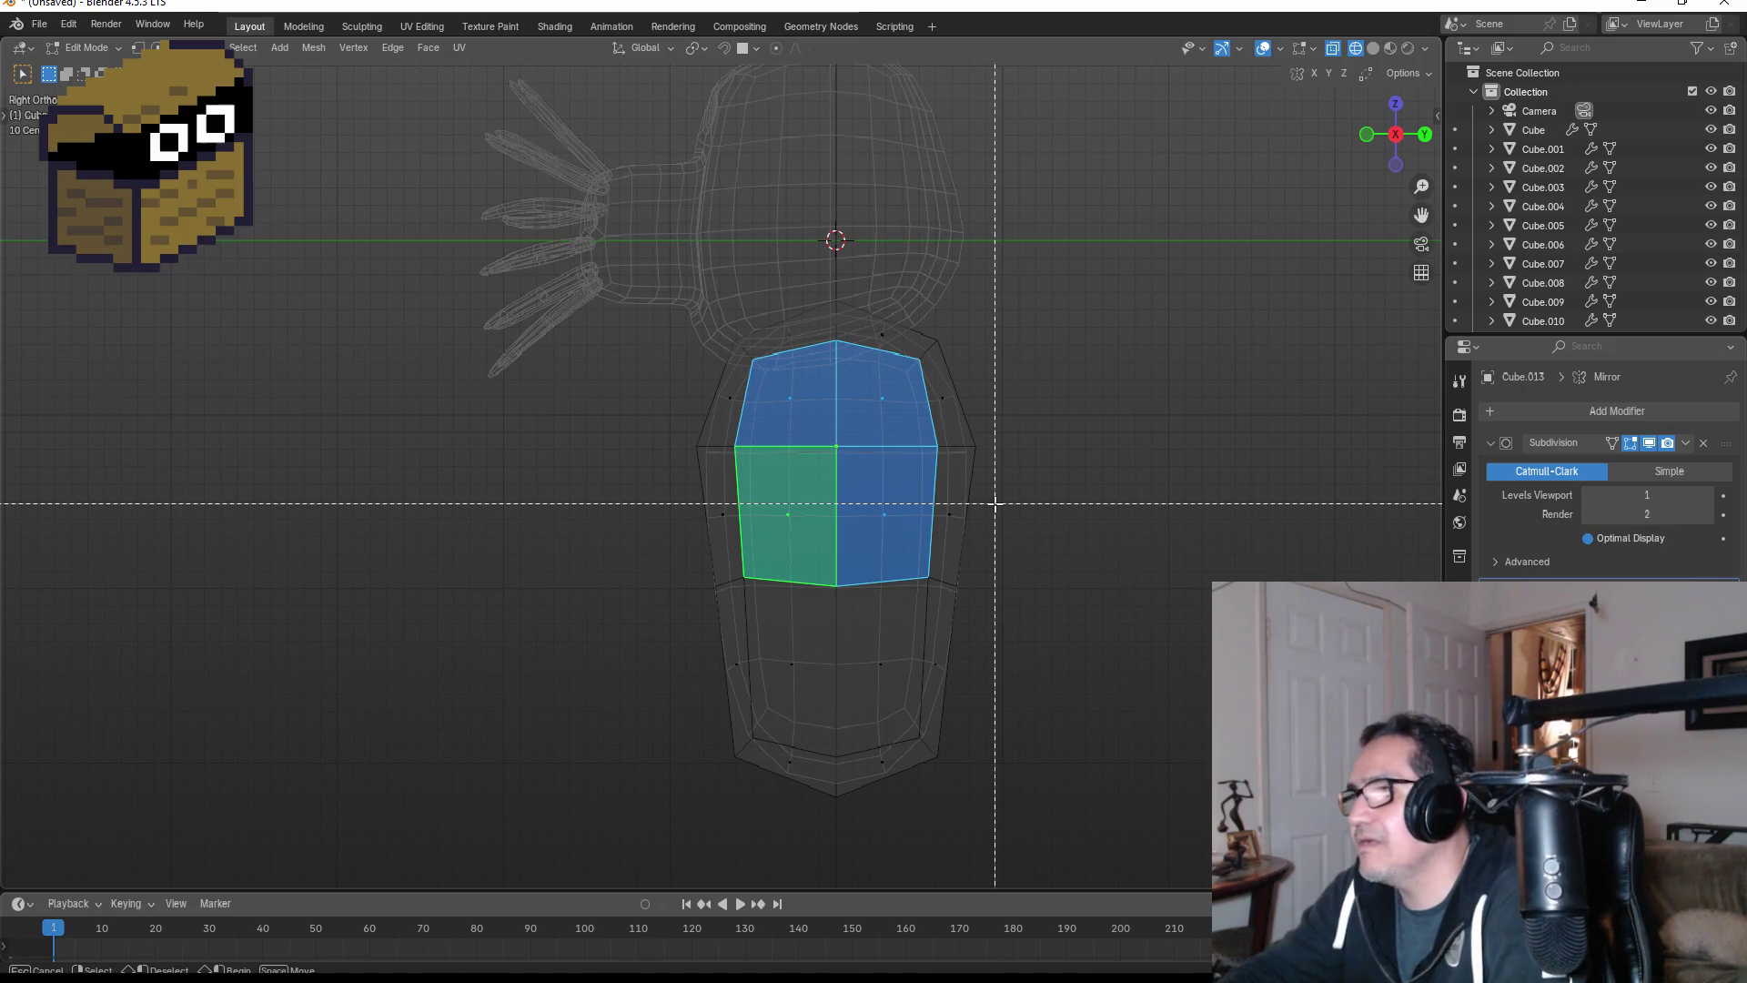
key("Escape")
key("i")
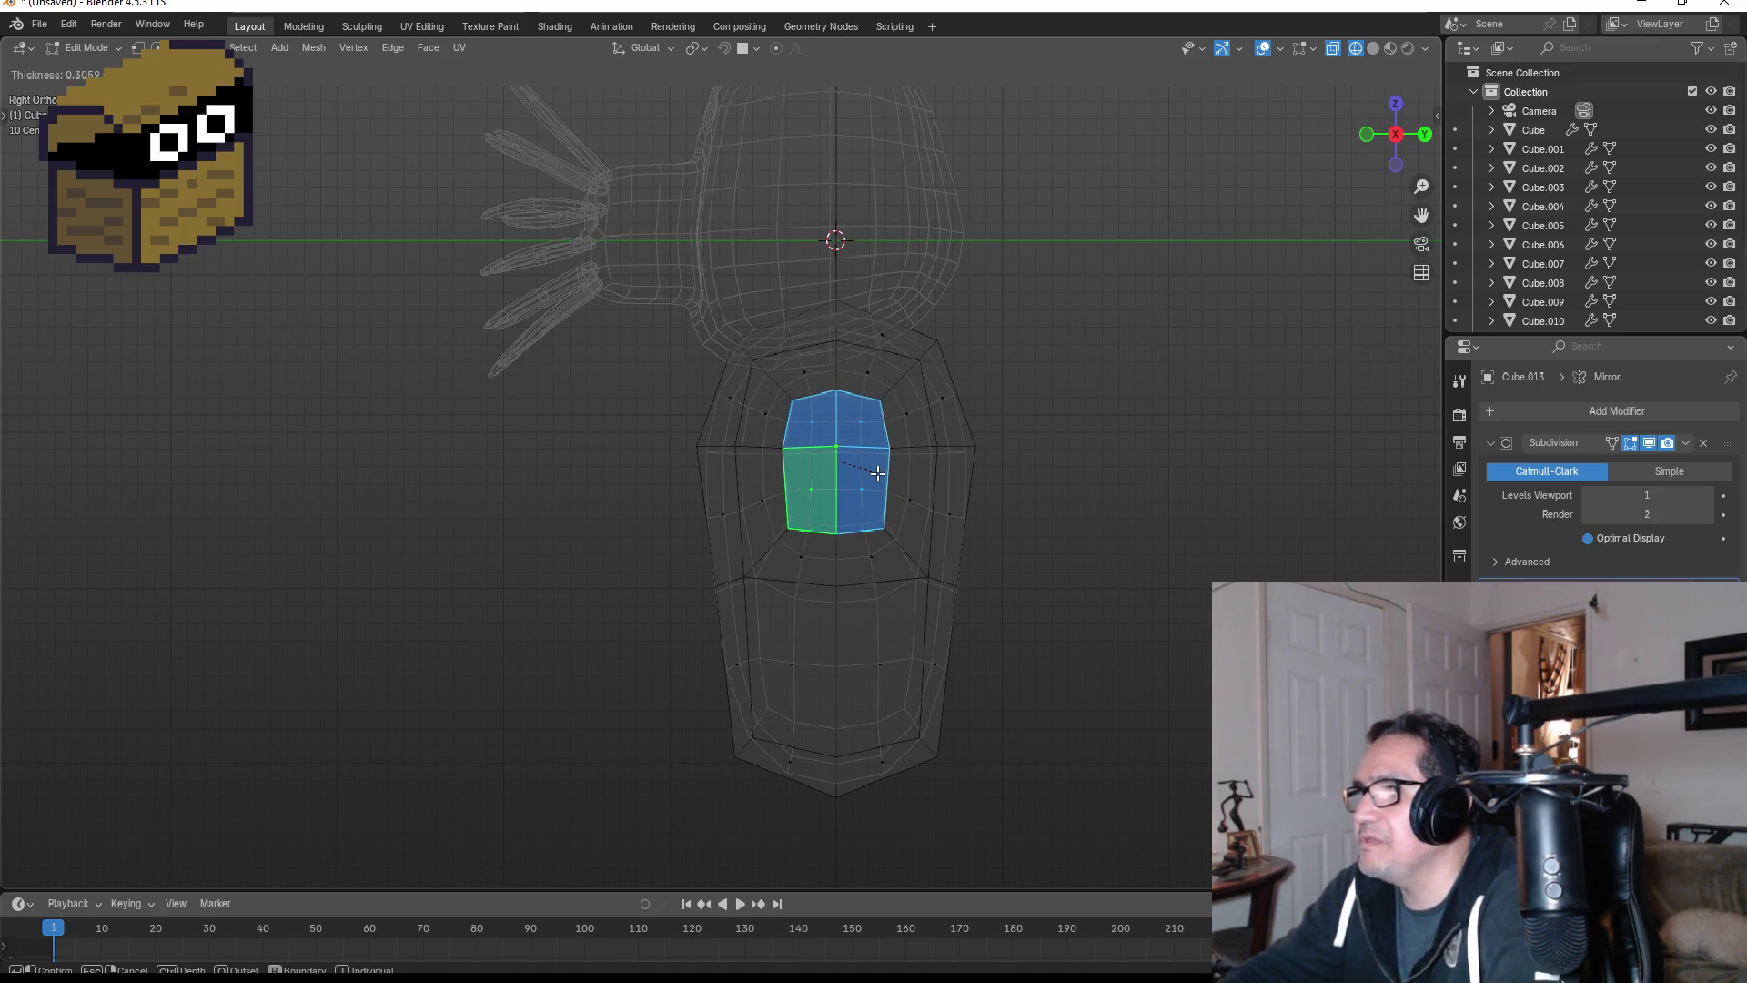
left_click(877, 473)
- Extrude the inset patch in place along X, cancelling the move
key("KP_1")
key("e")
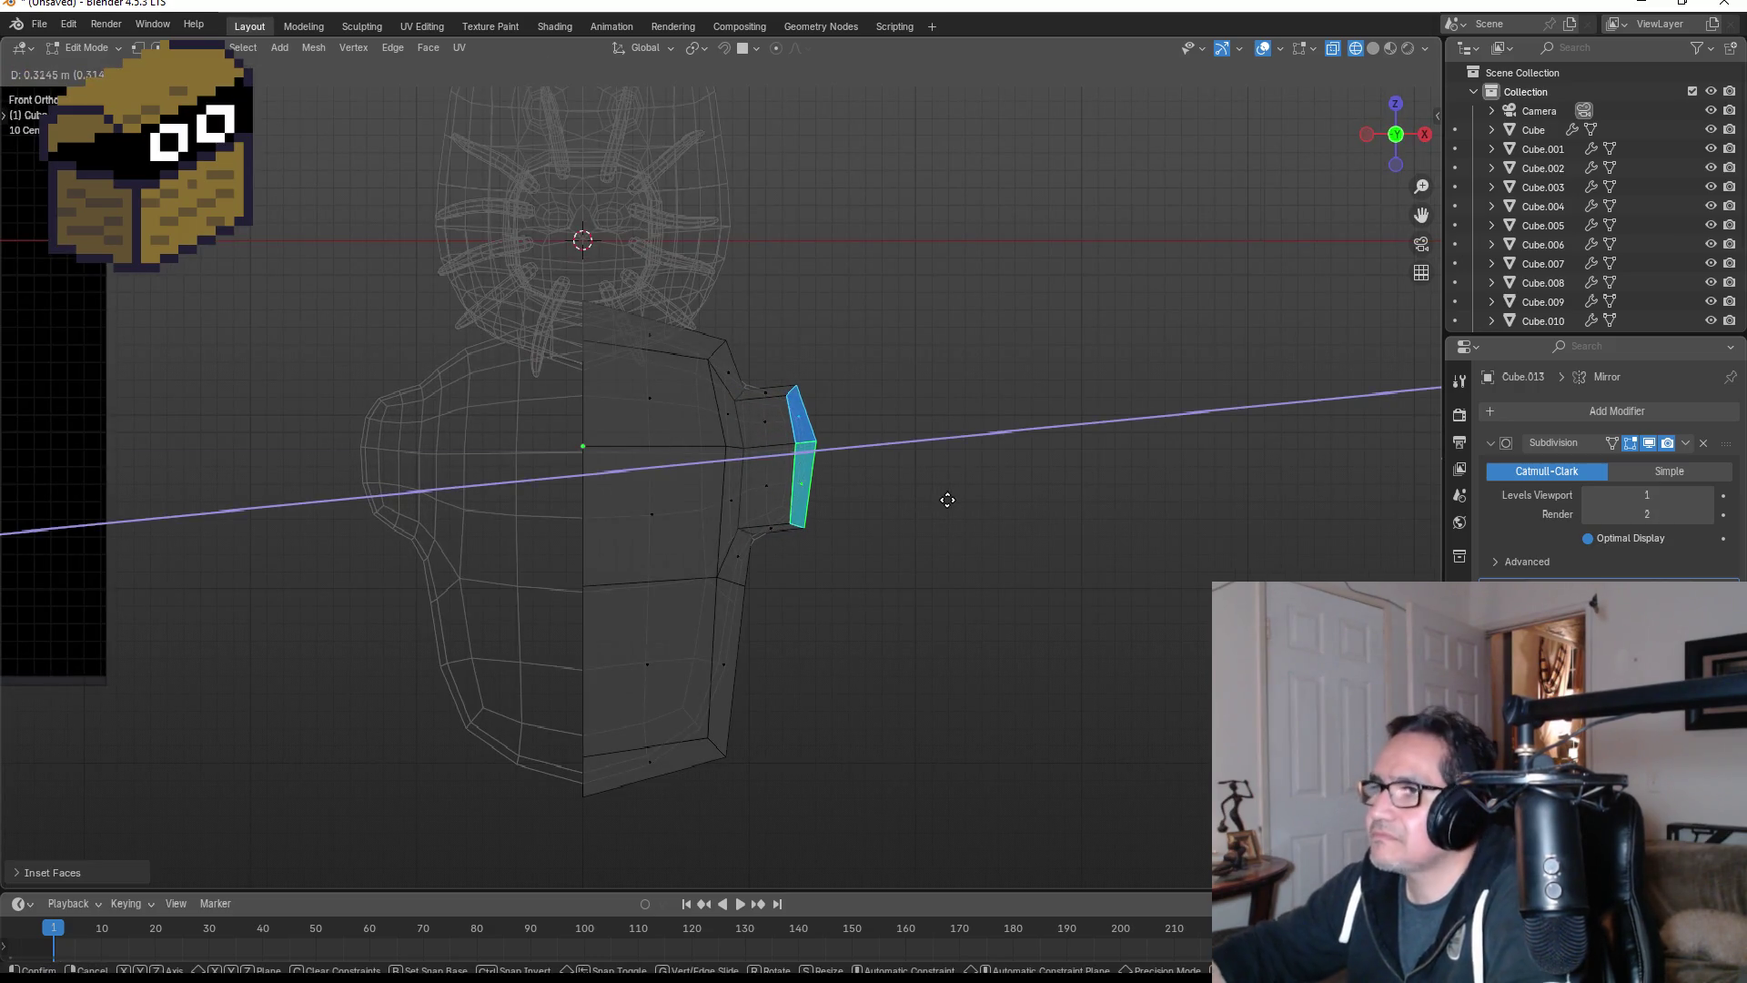
key("x")
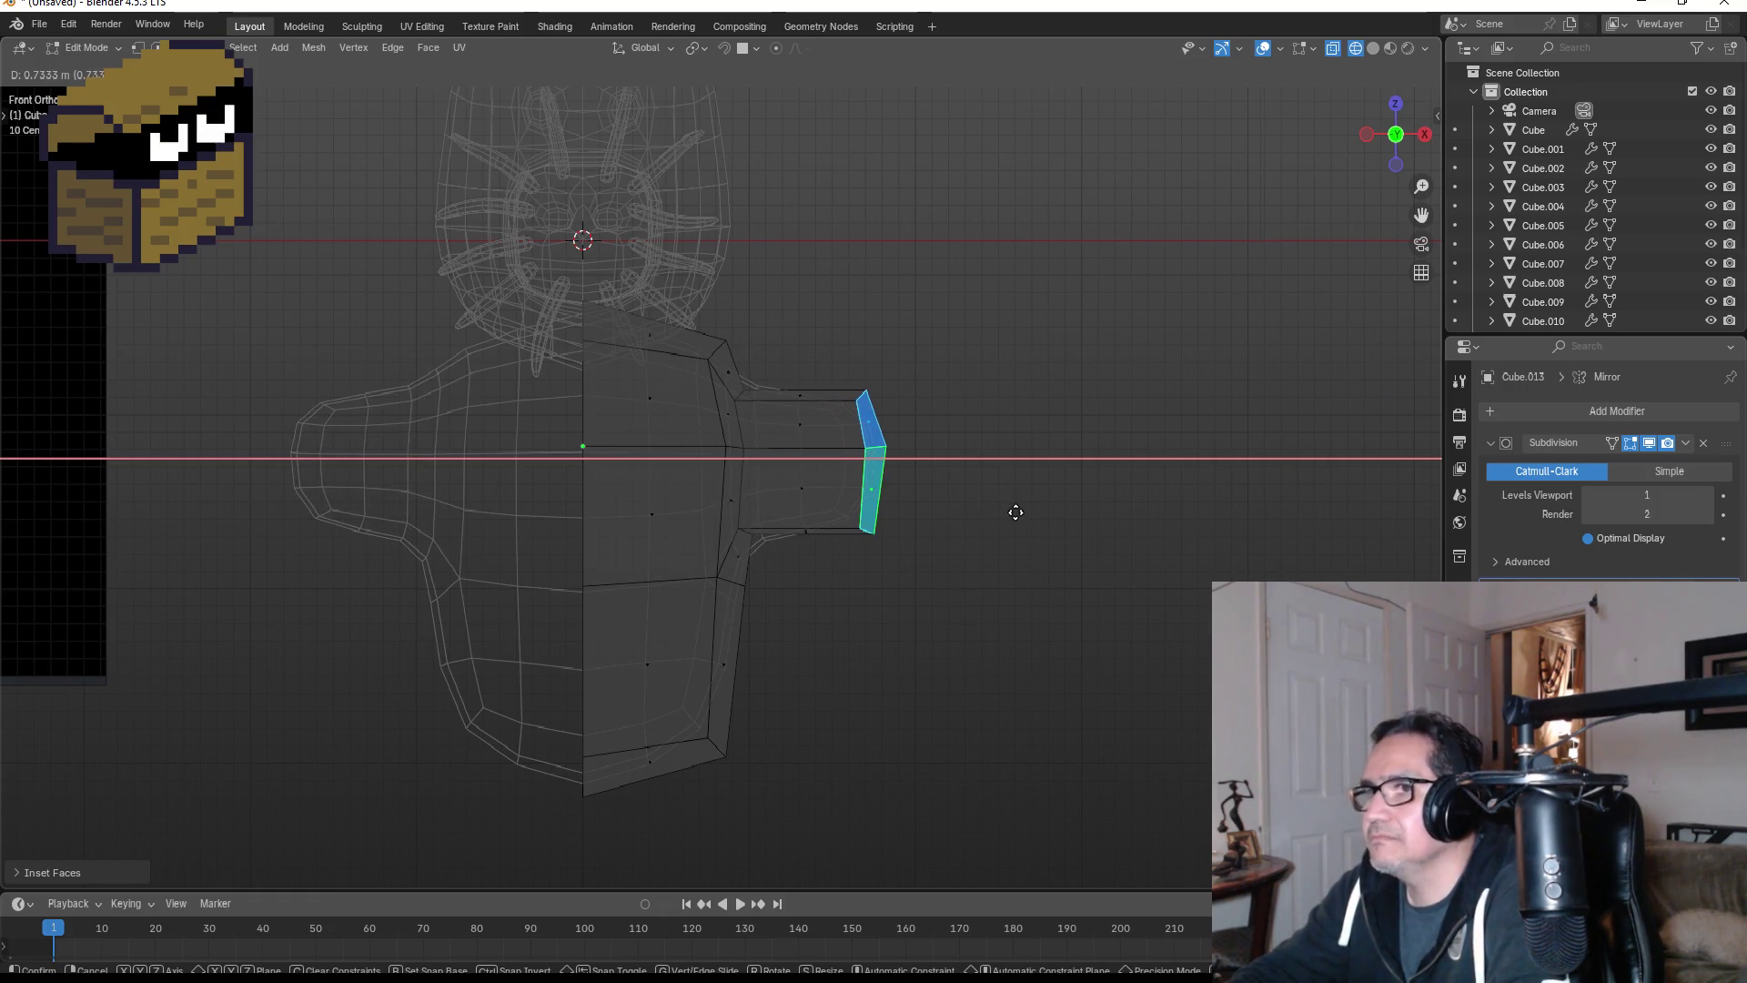
right_click(1015, 512)
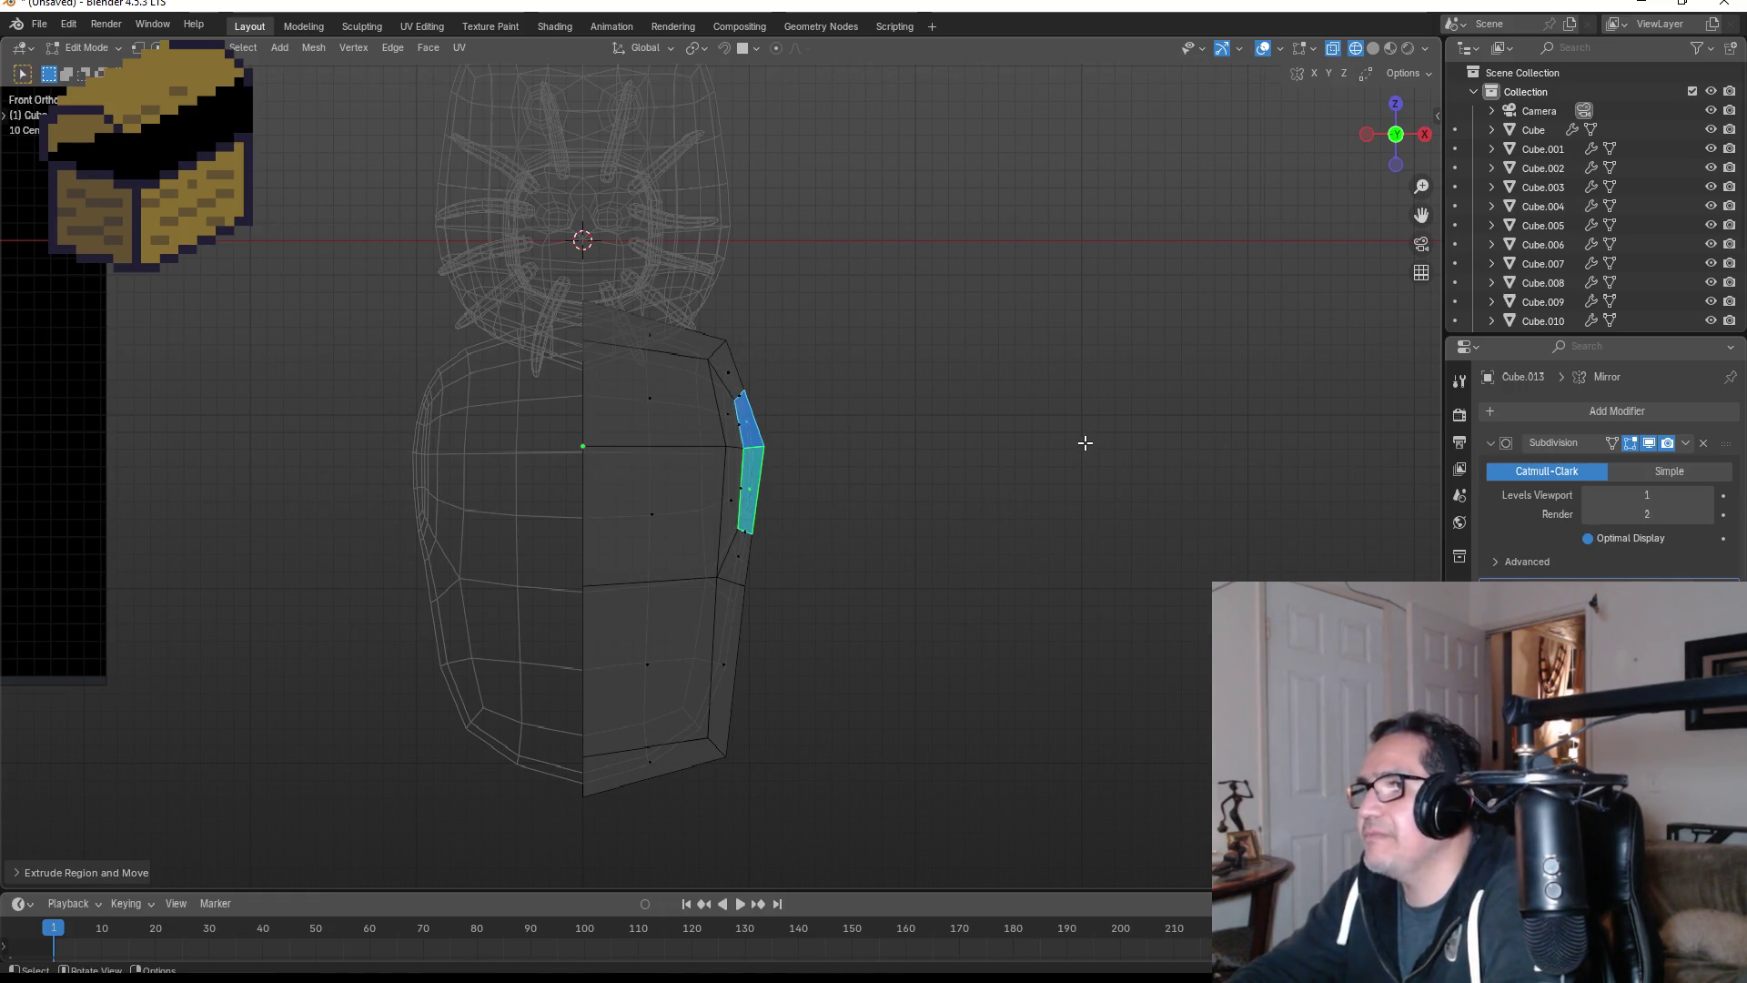
key("KP_3")
scroll(1096, 437, "up", 3)
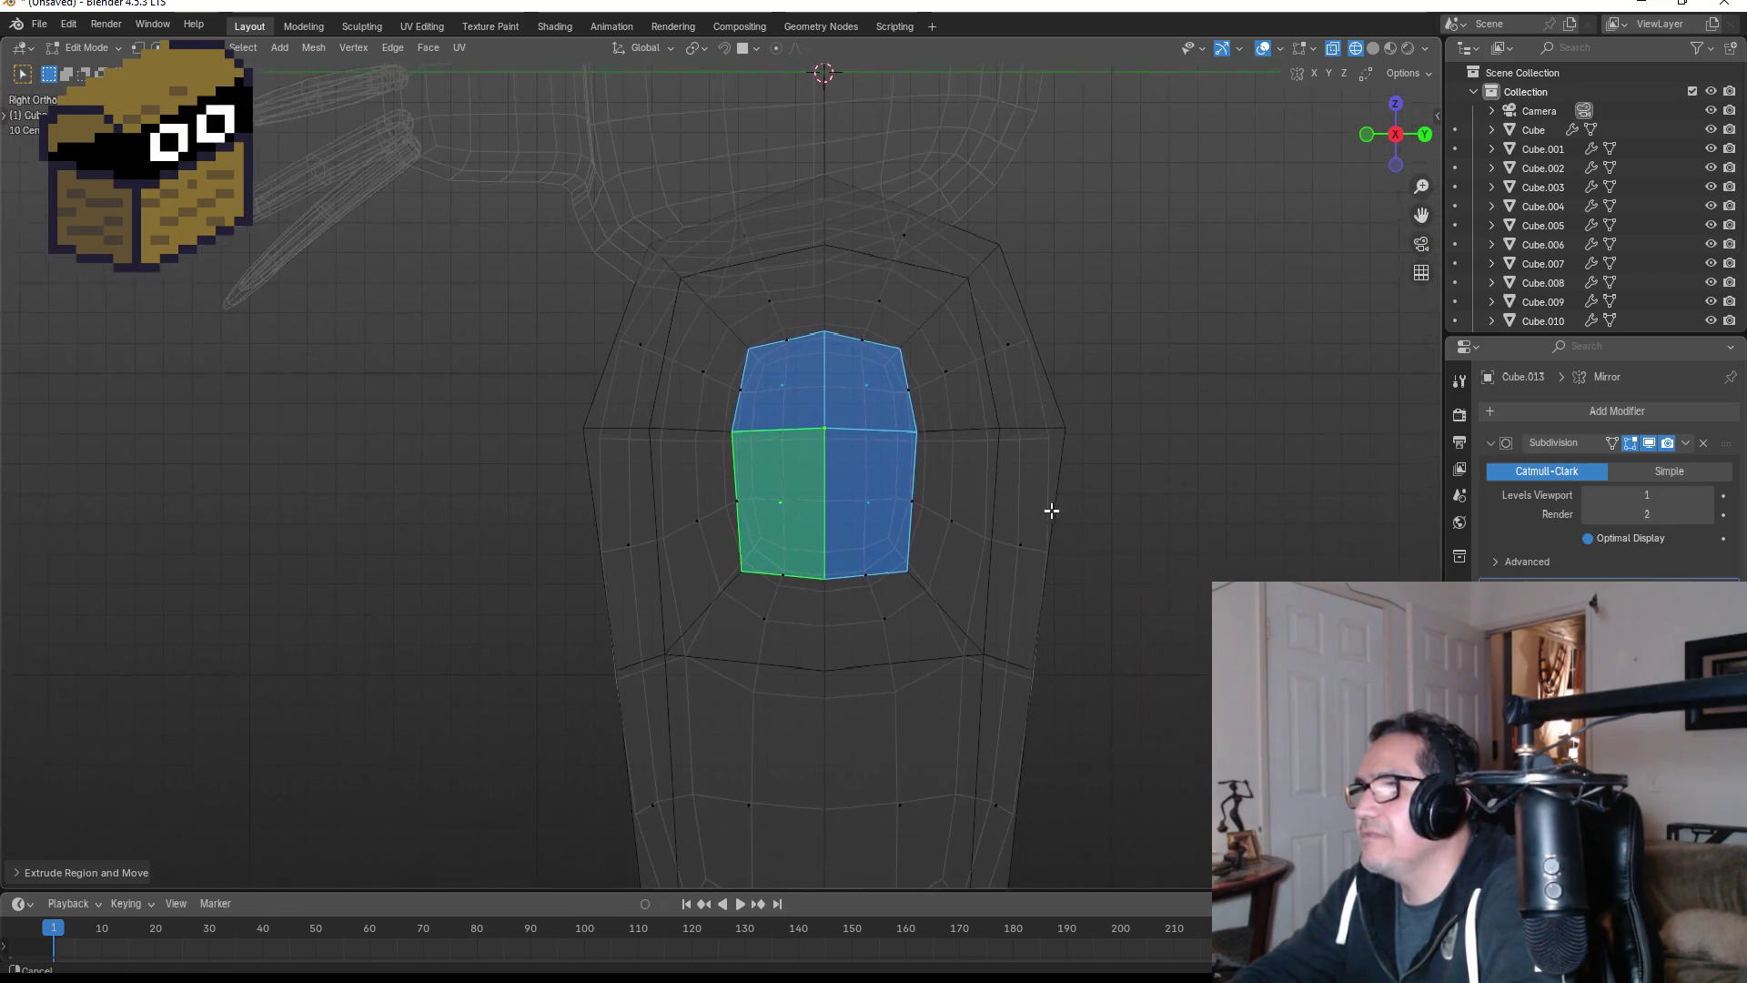
- Try LoopTools Circle on the patch vertices, then undo it
key("1")
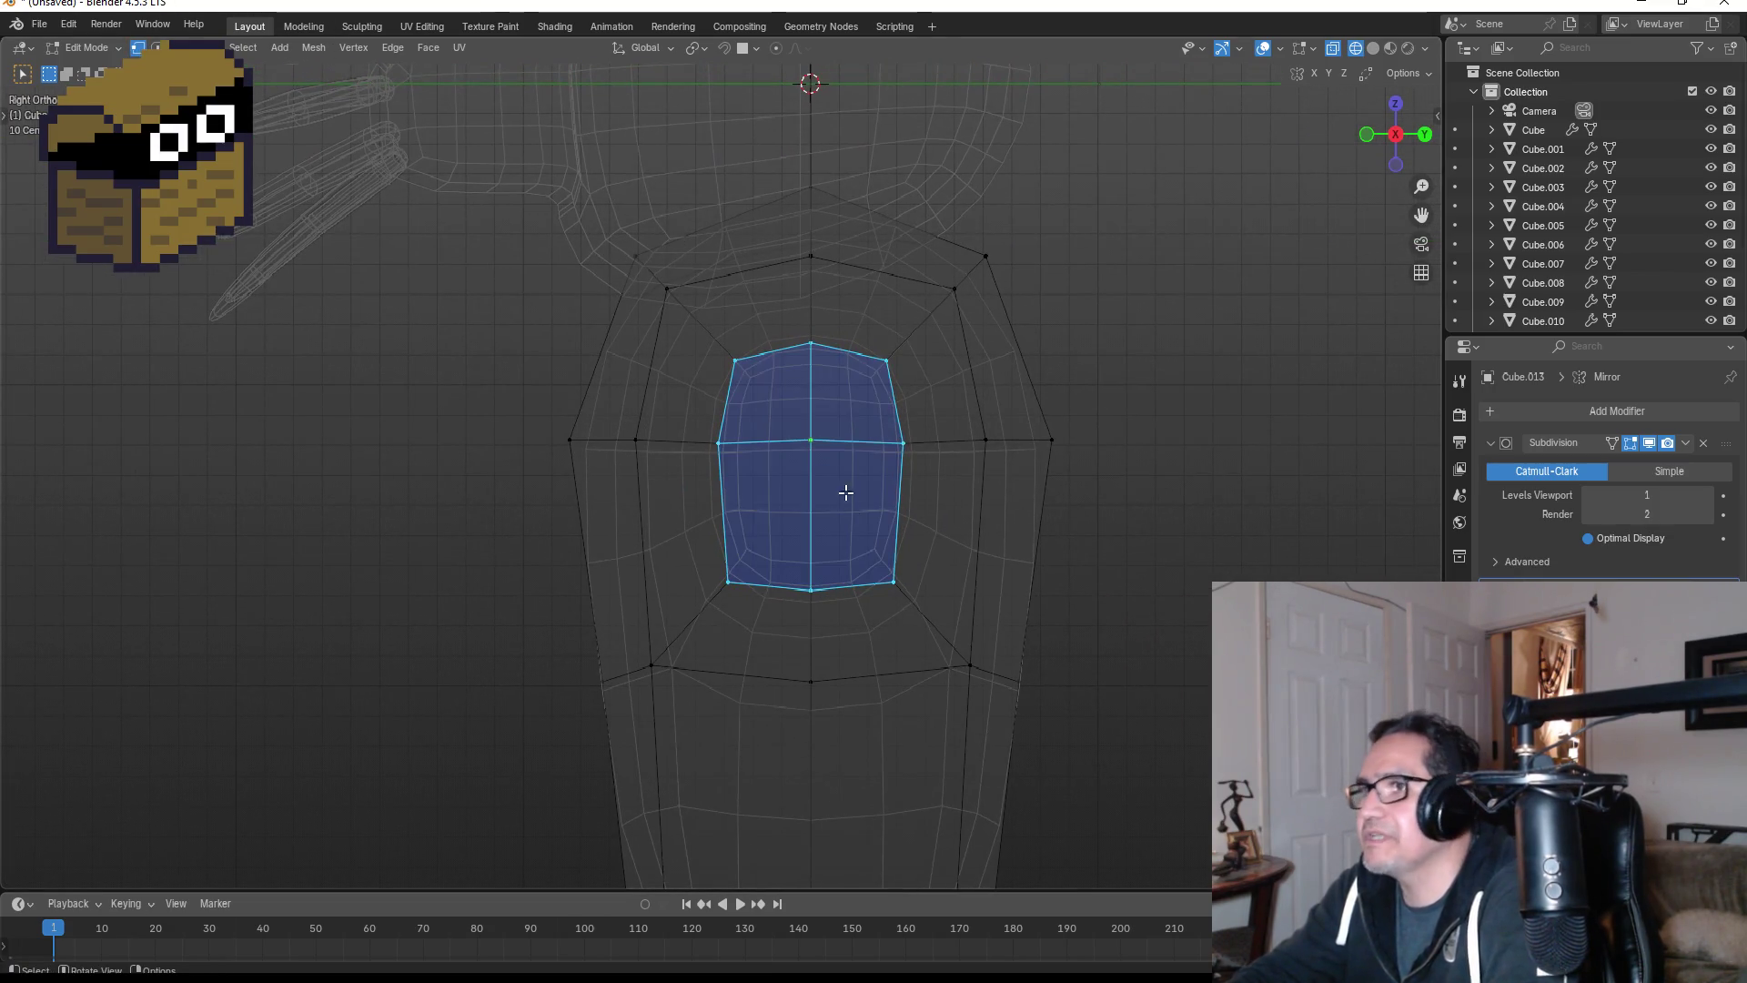
right_click(819, 425)
mouse_move(788, 395)
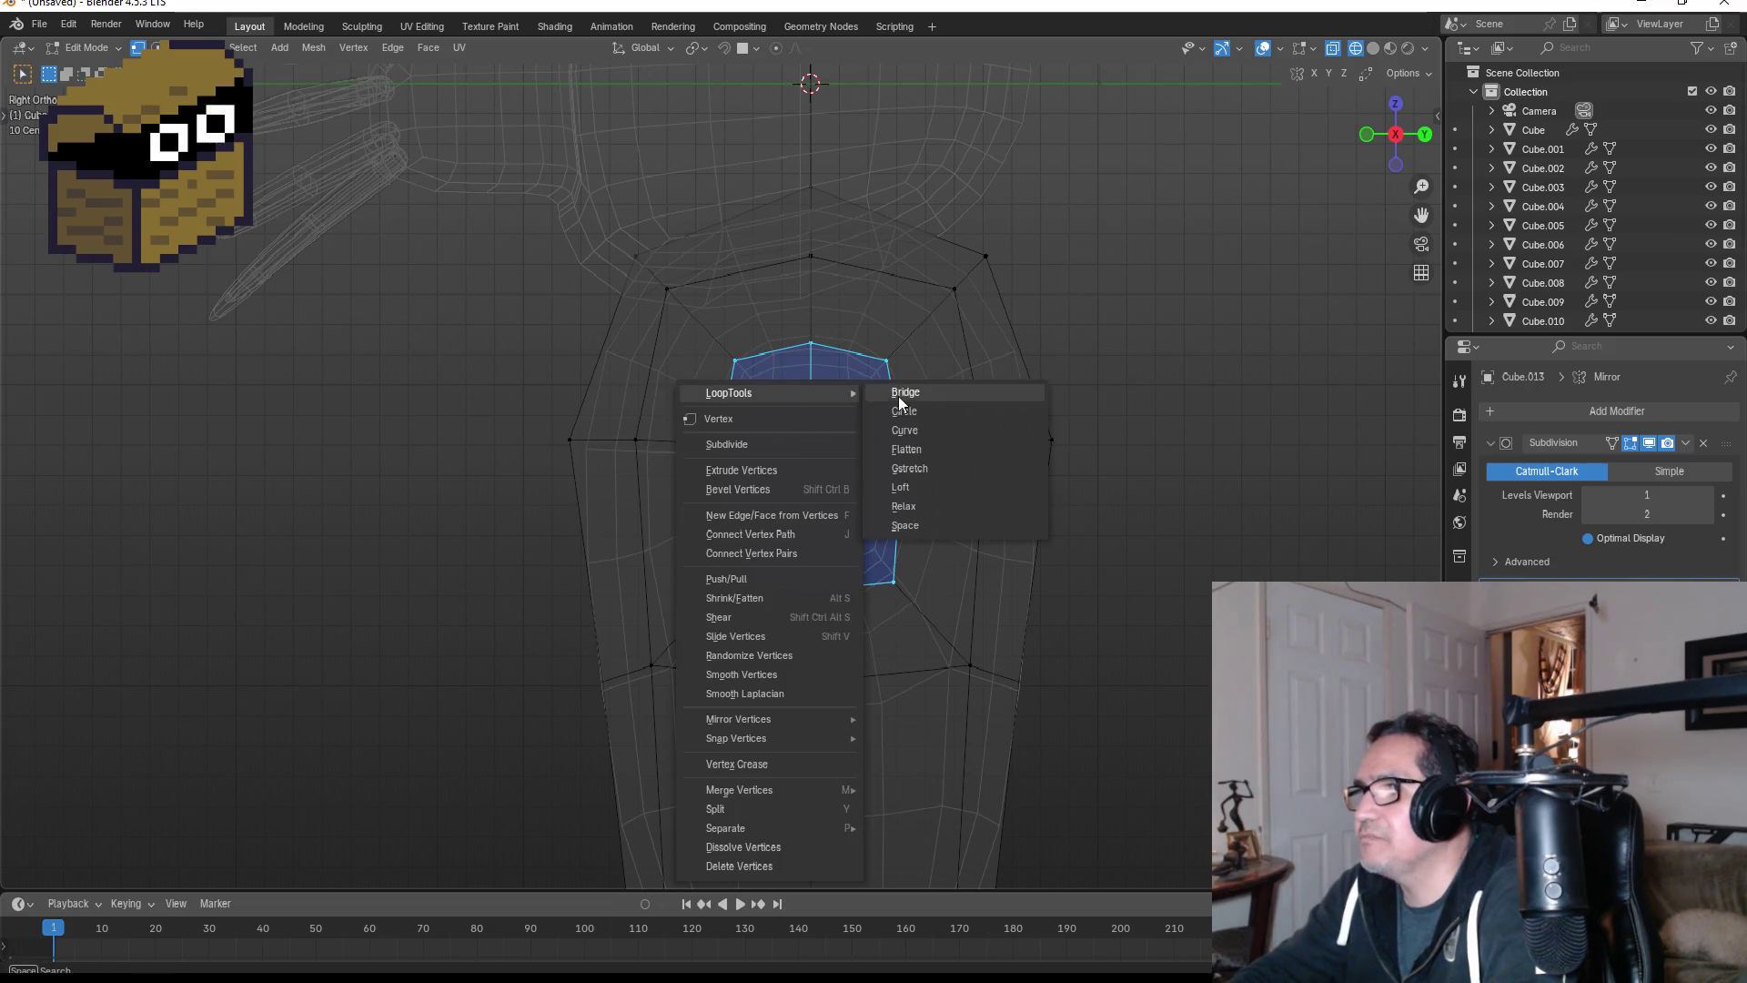
left_click(930, 418)
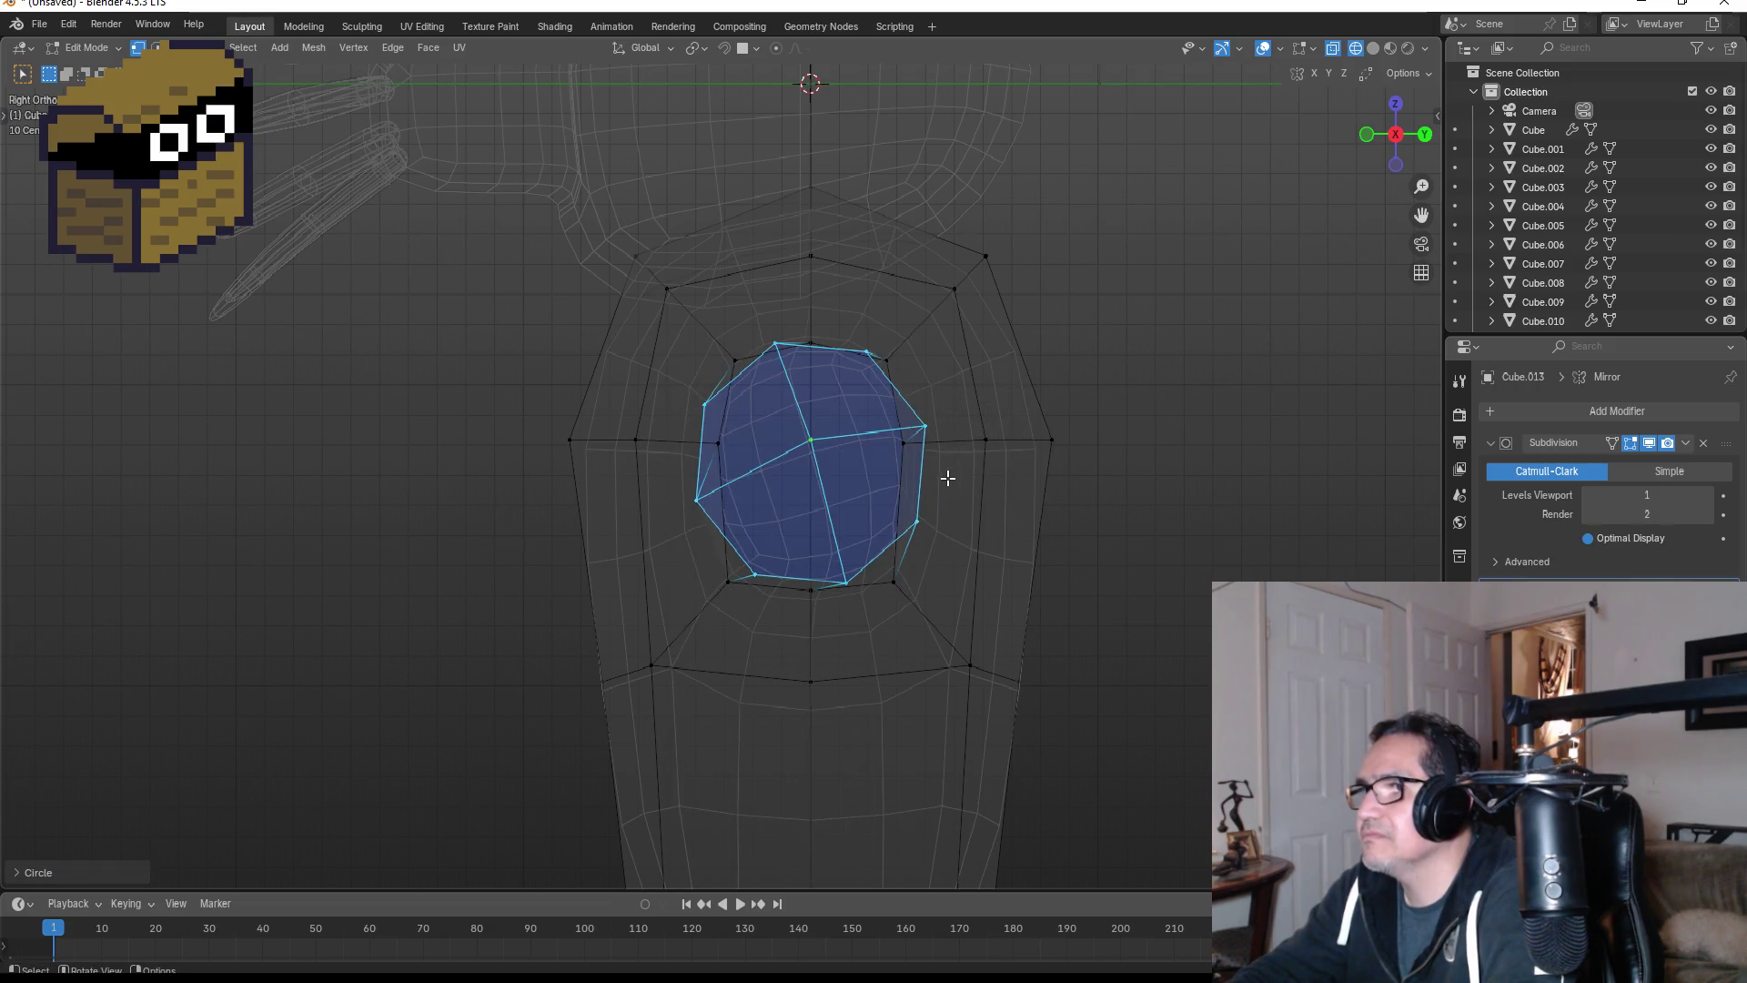
mouse_move(949, 478)
middle_mouse_down()
mouse_move(1034, 495)
mouse_move(964, 491)
middle_mouse_up()
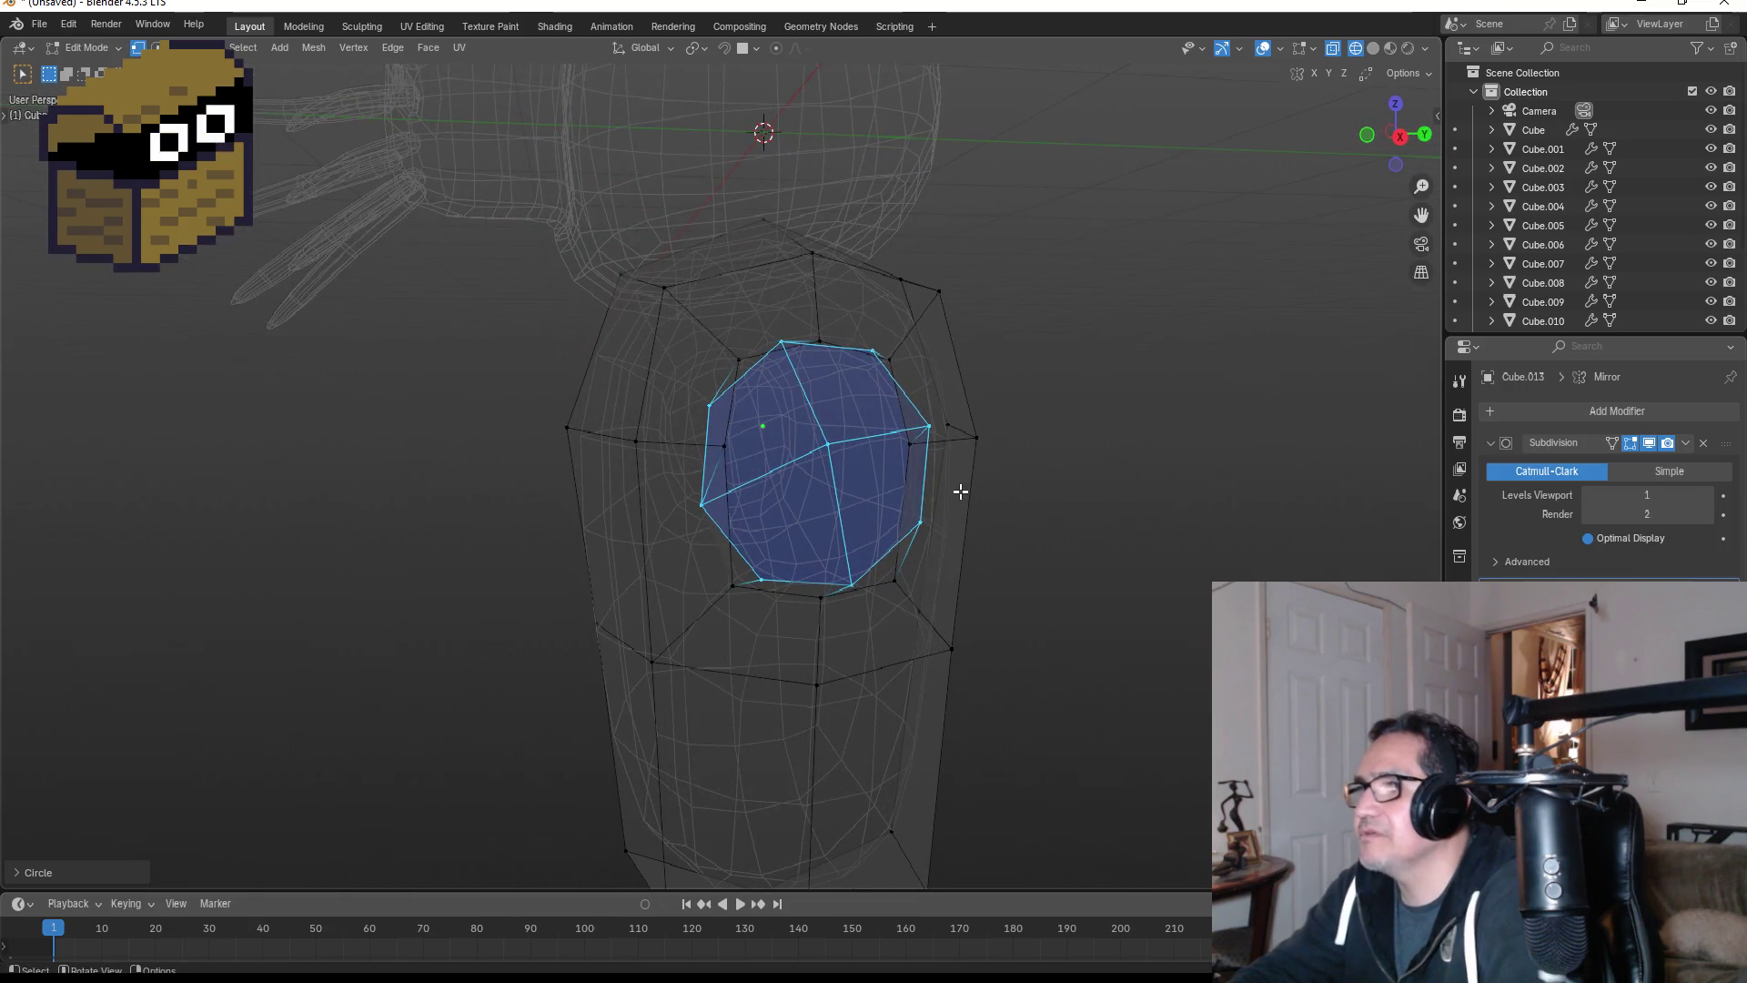
key("ctrl+z")
- Merge the doubled vertices at the upper, left and lower-left patch corners at center
left_click_drag(708, 346, 755, 379)
key("m")
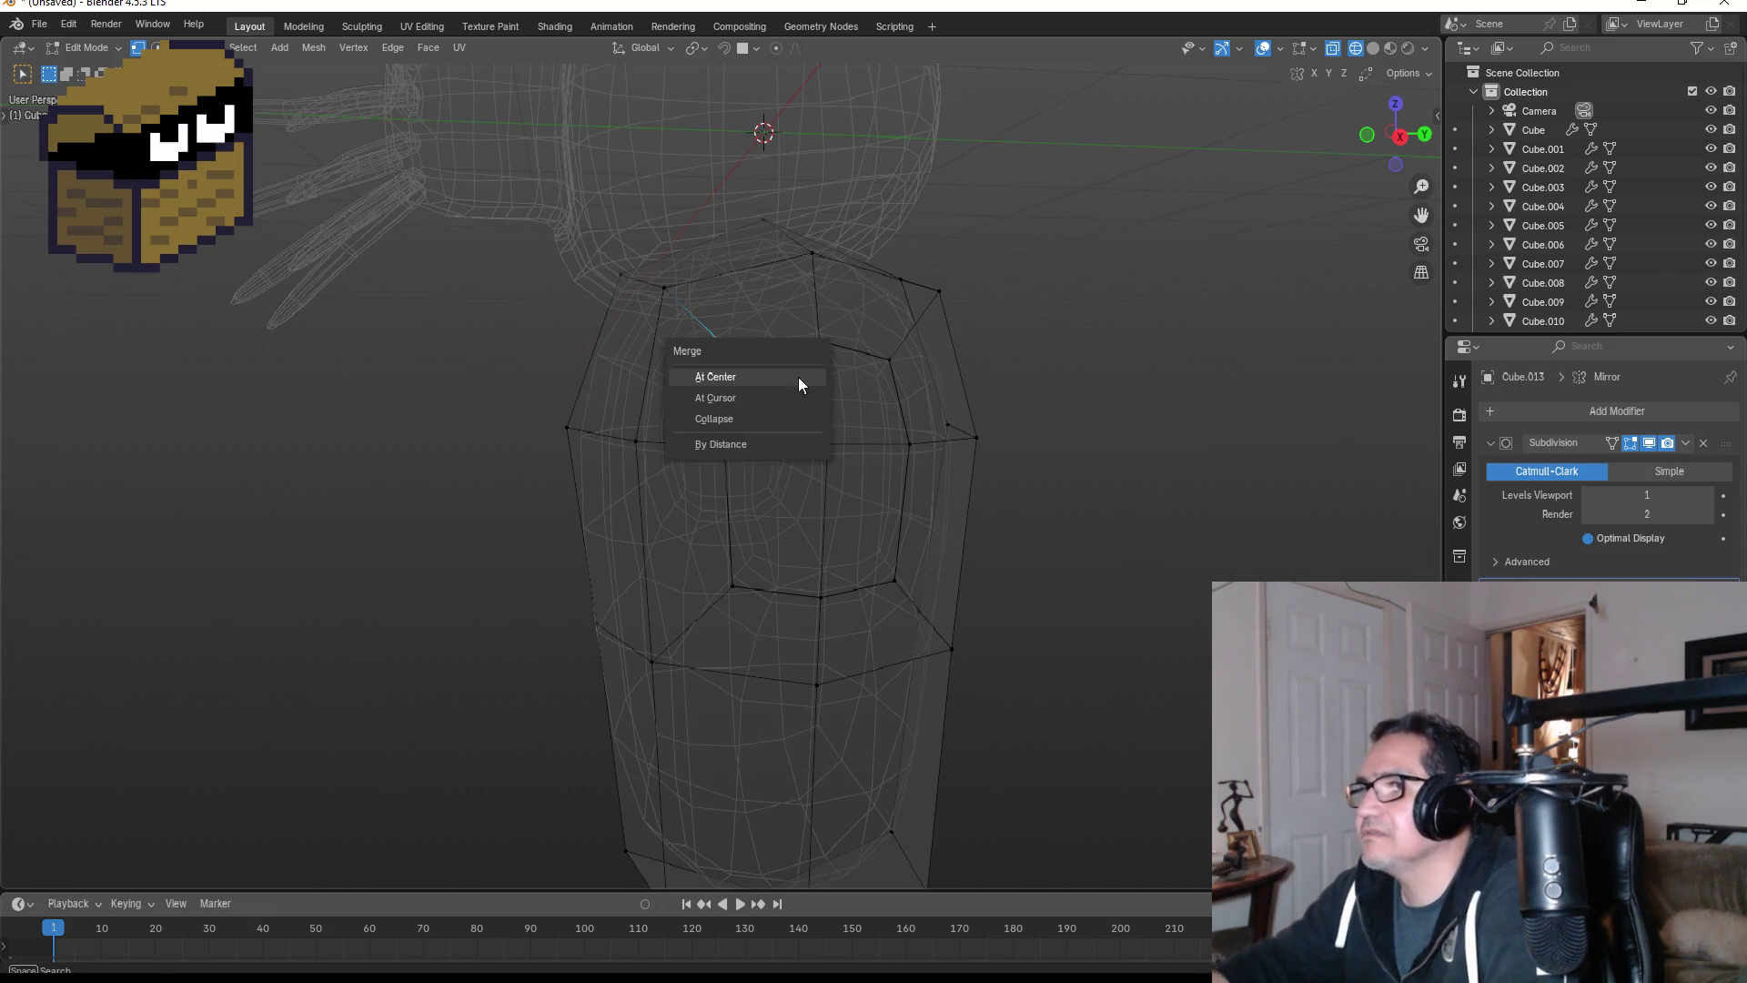
left_click(799, 377)
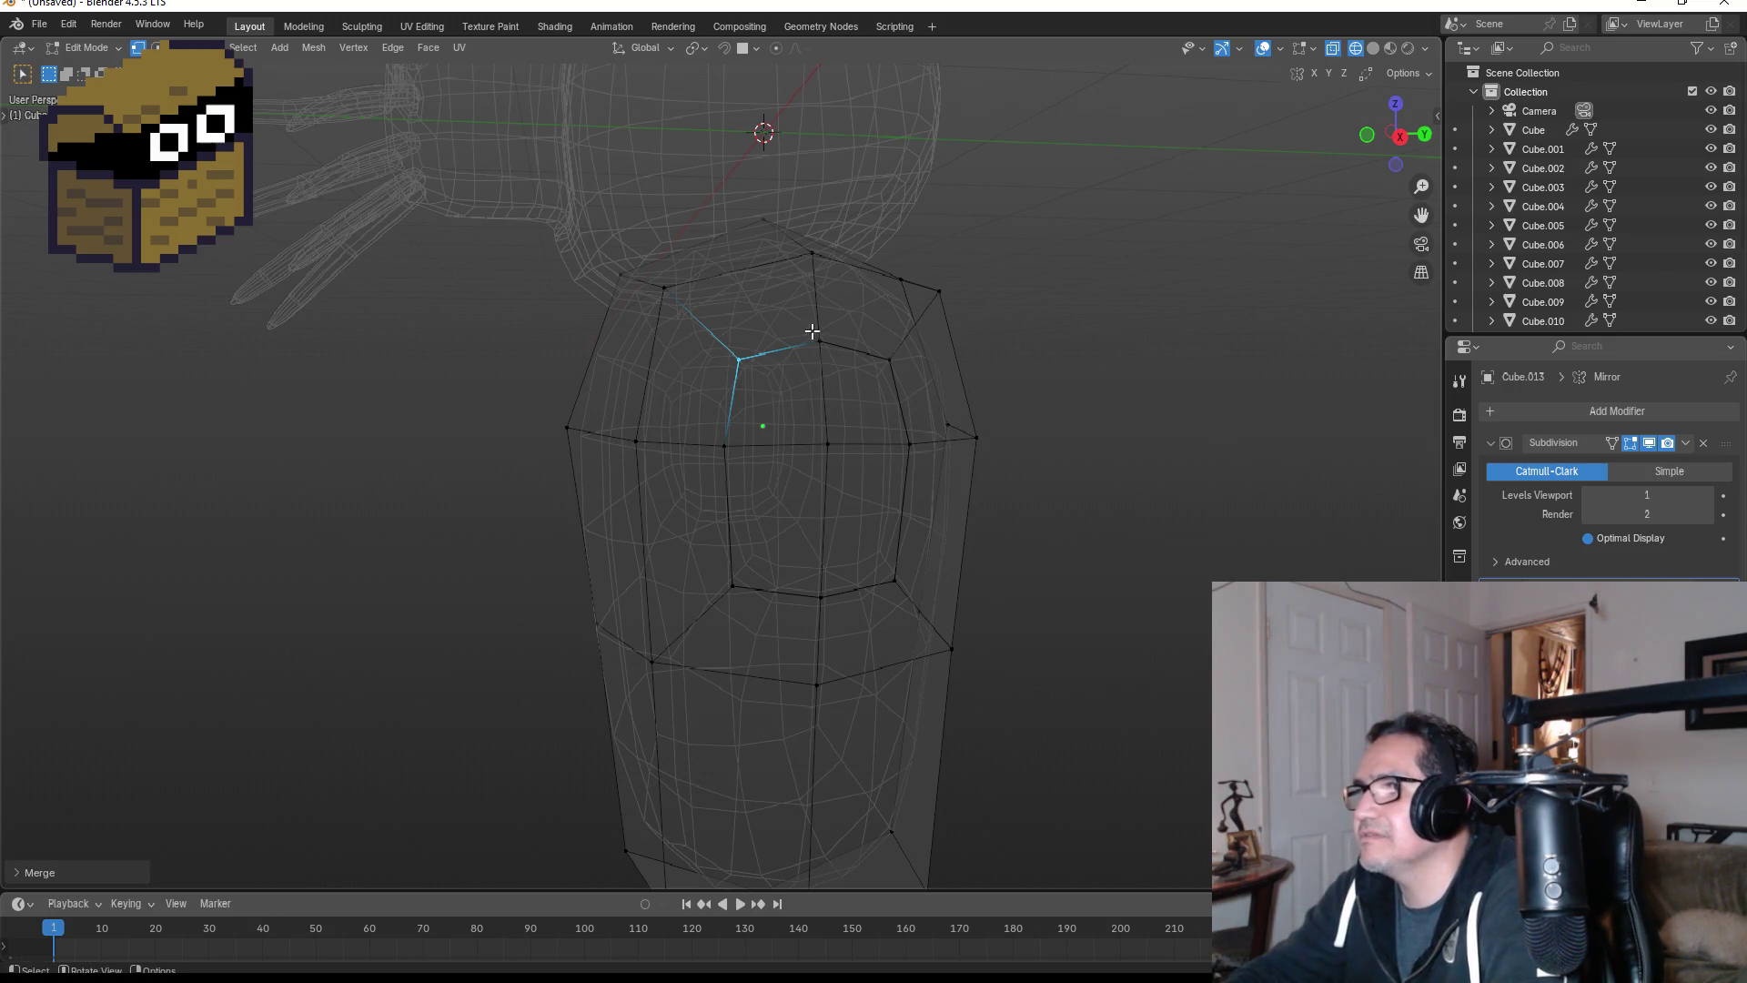
key("g")
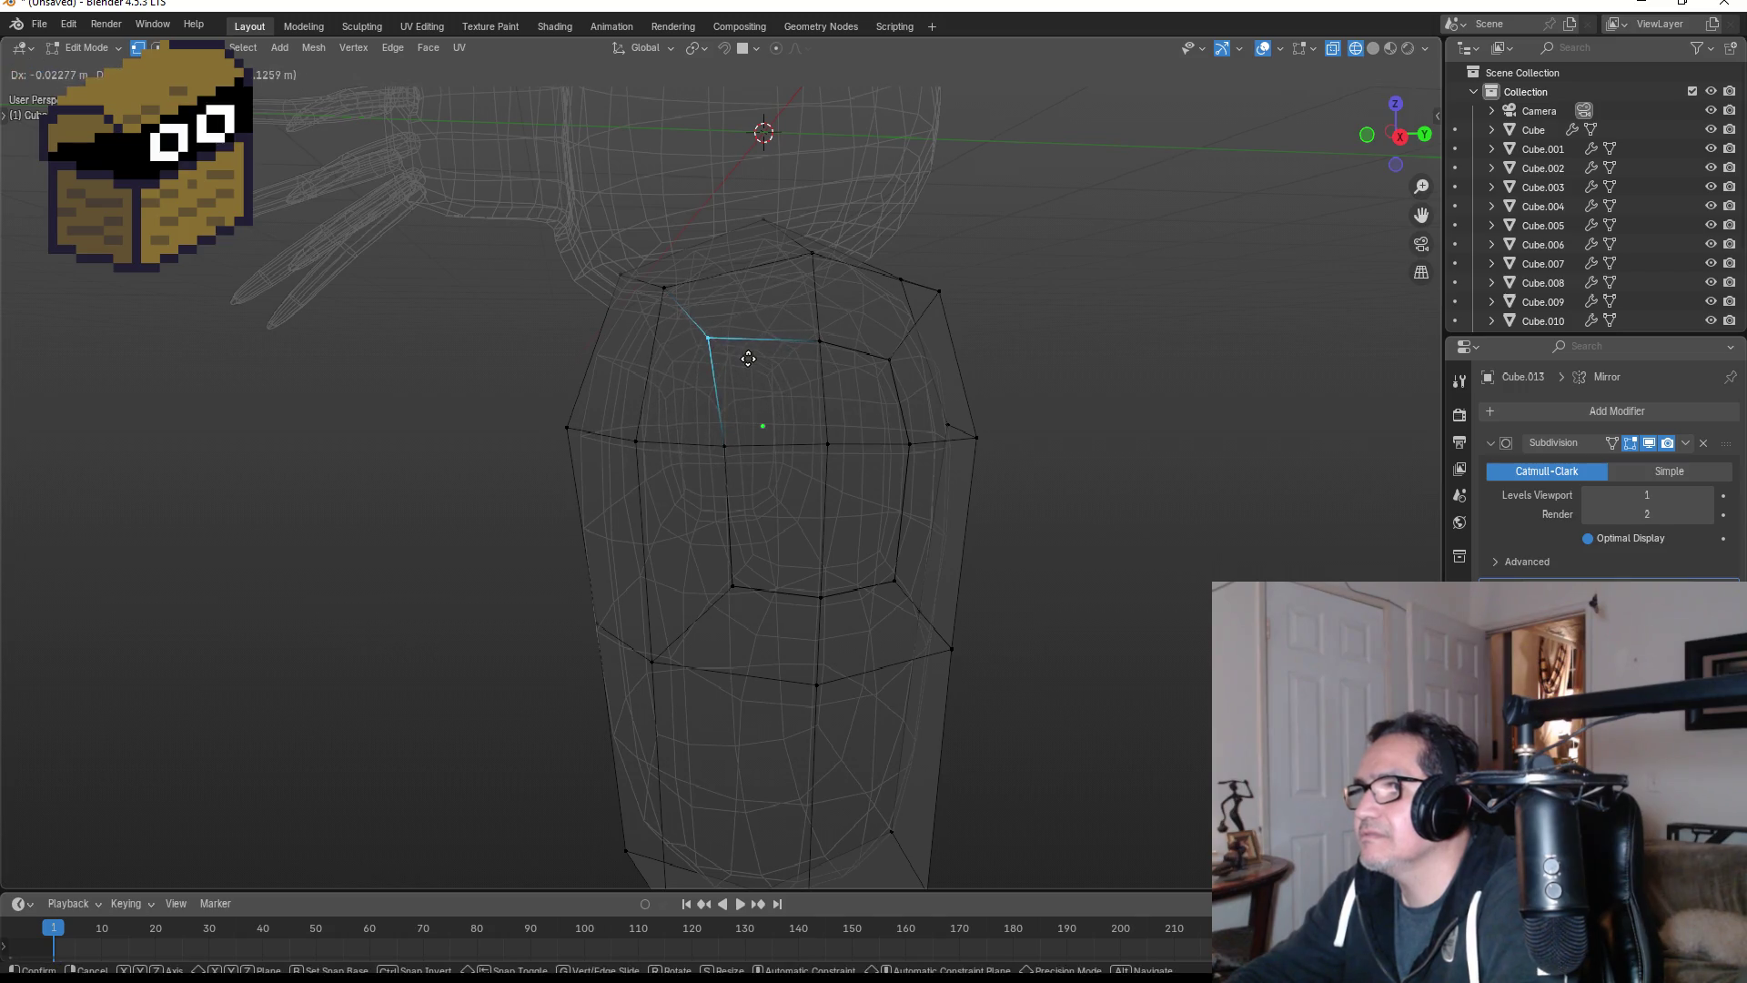
key("Escape")
left_click_drag(787, 319, 837, 362)
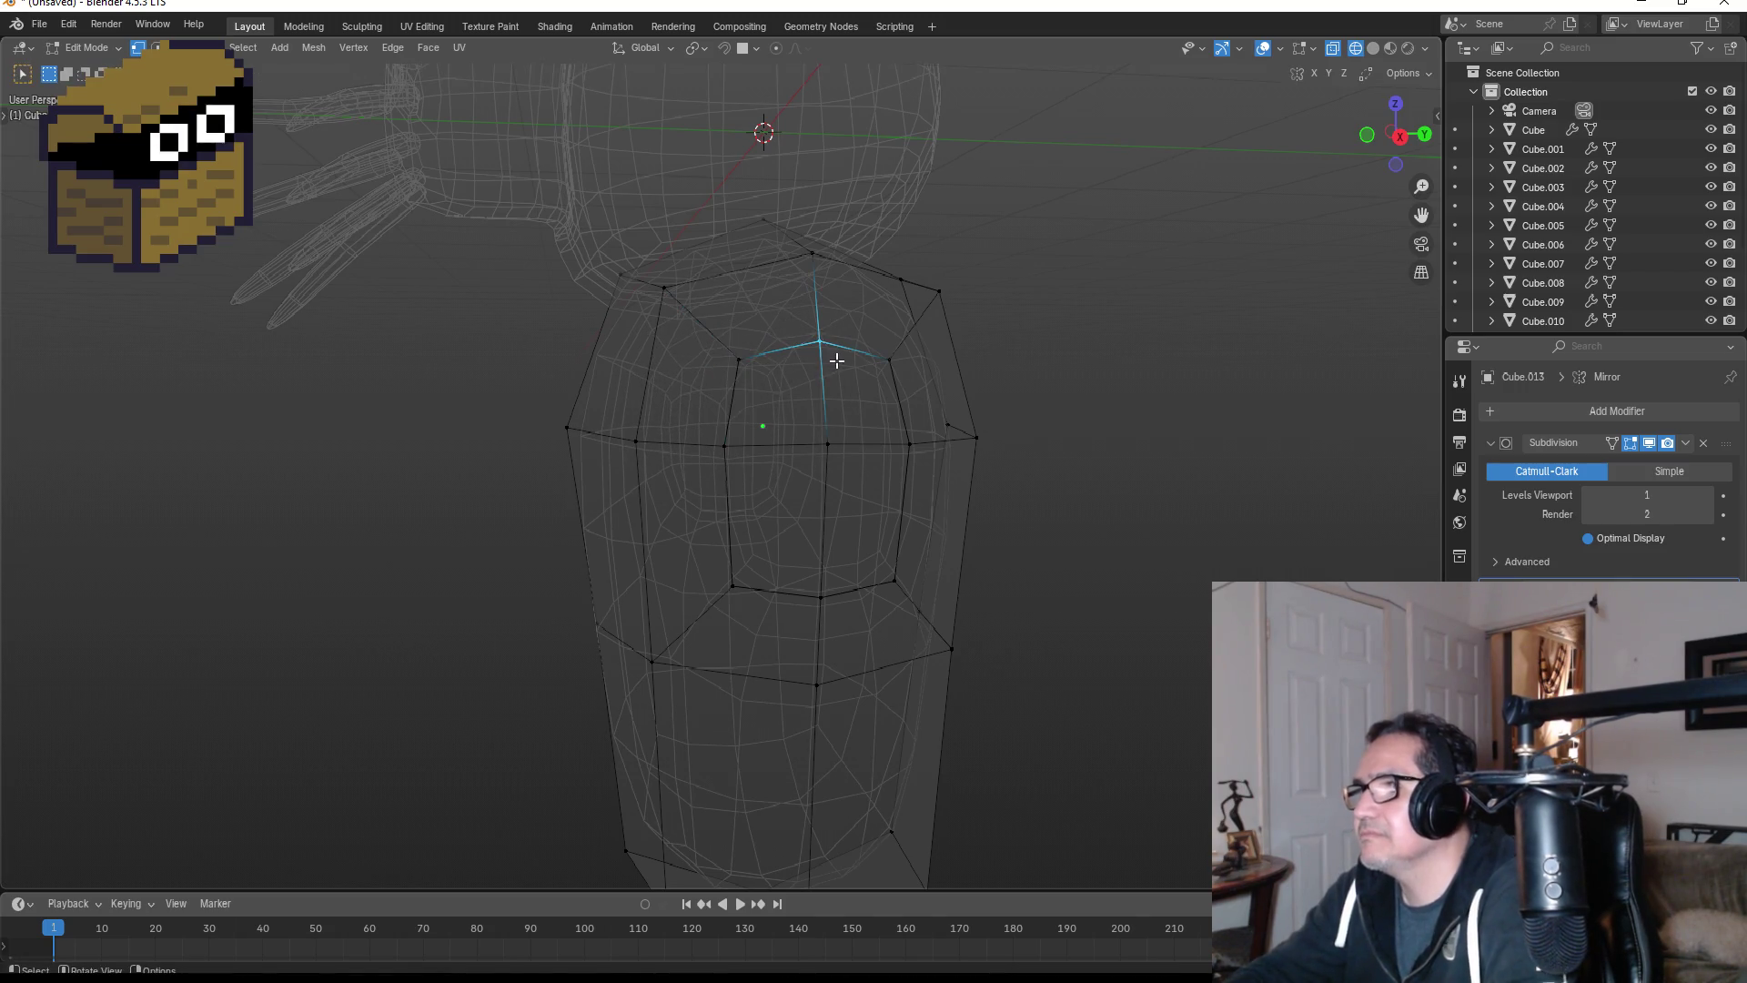
key("m")
left_click(837, 361)
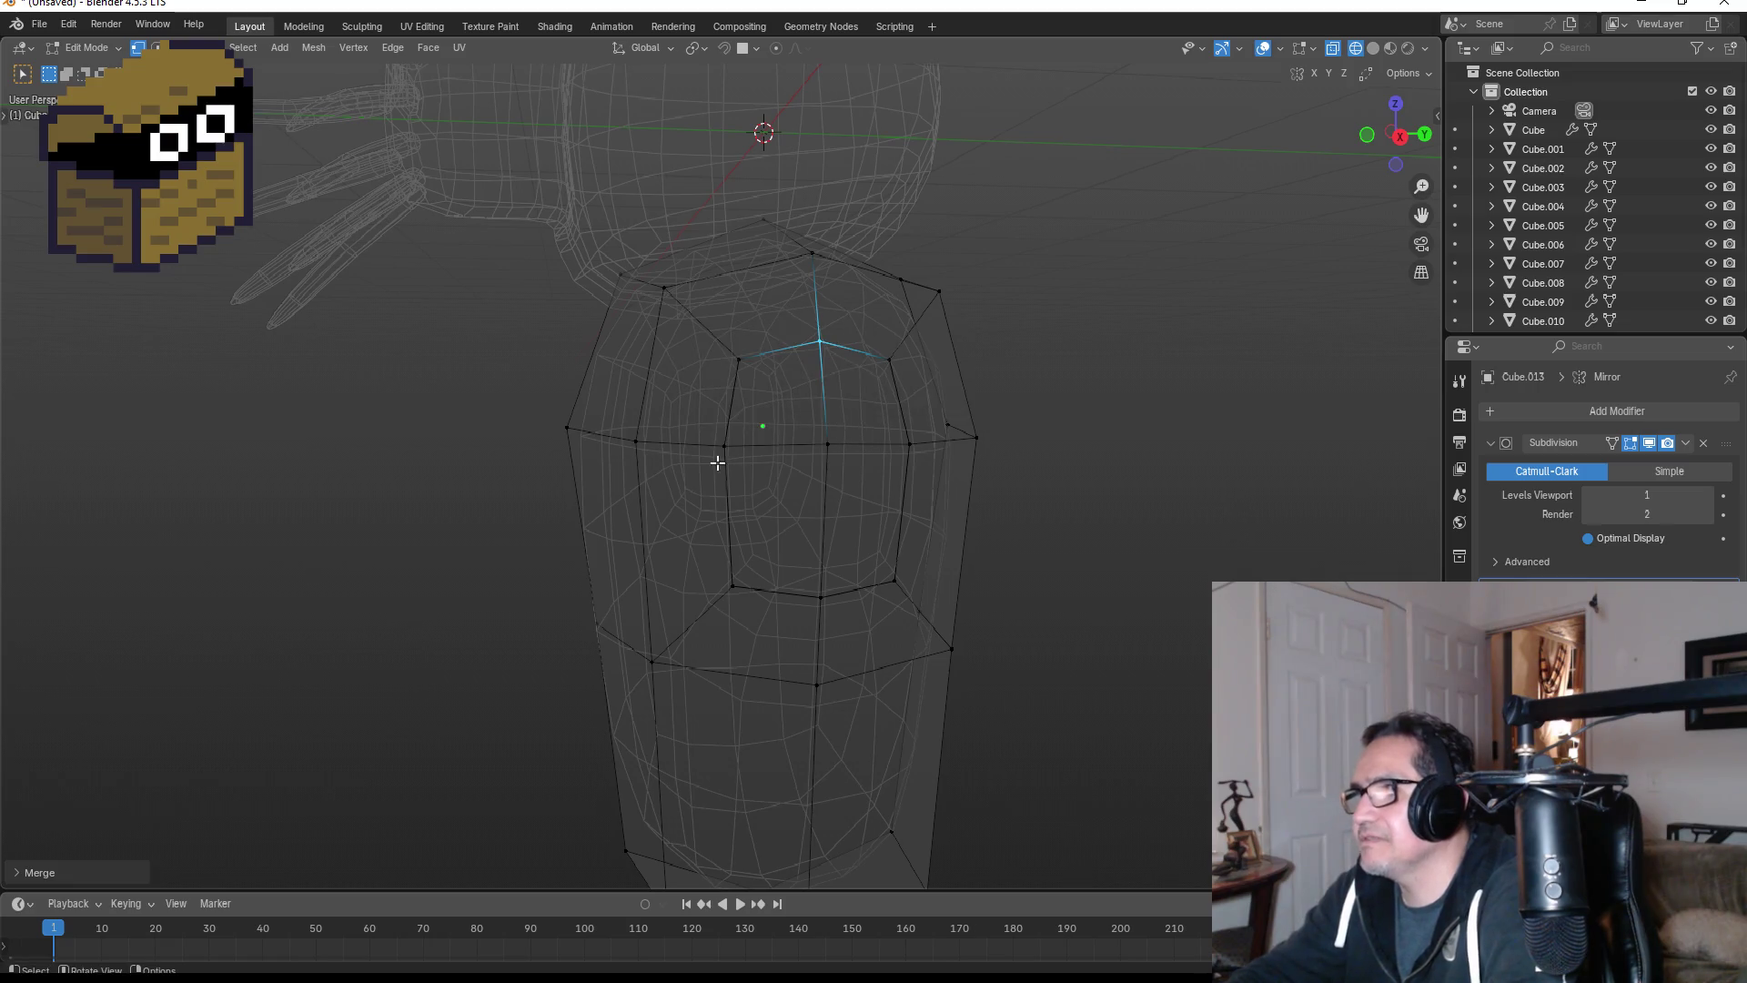
left_click_drag(678, 422, 755, 473)
key("m")
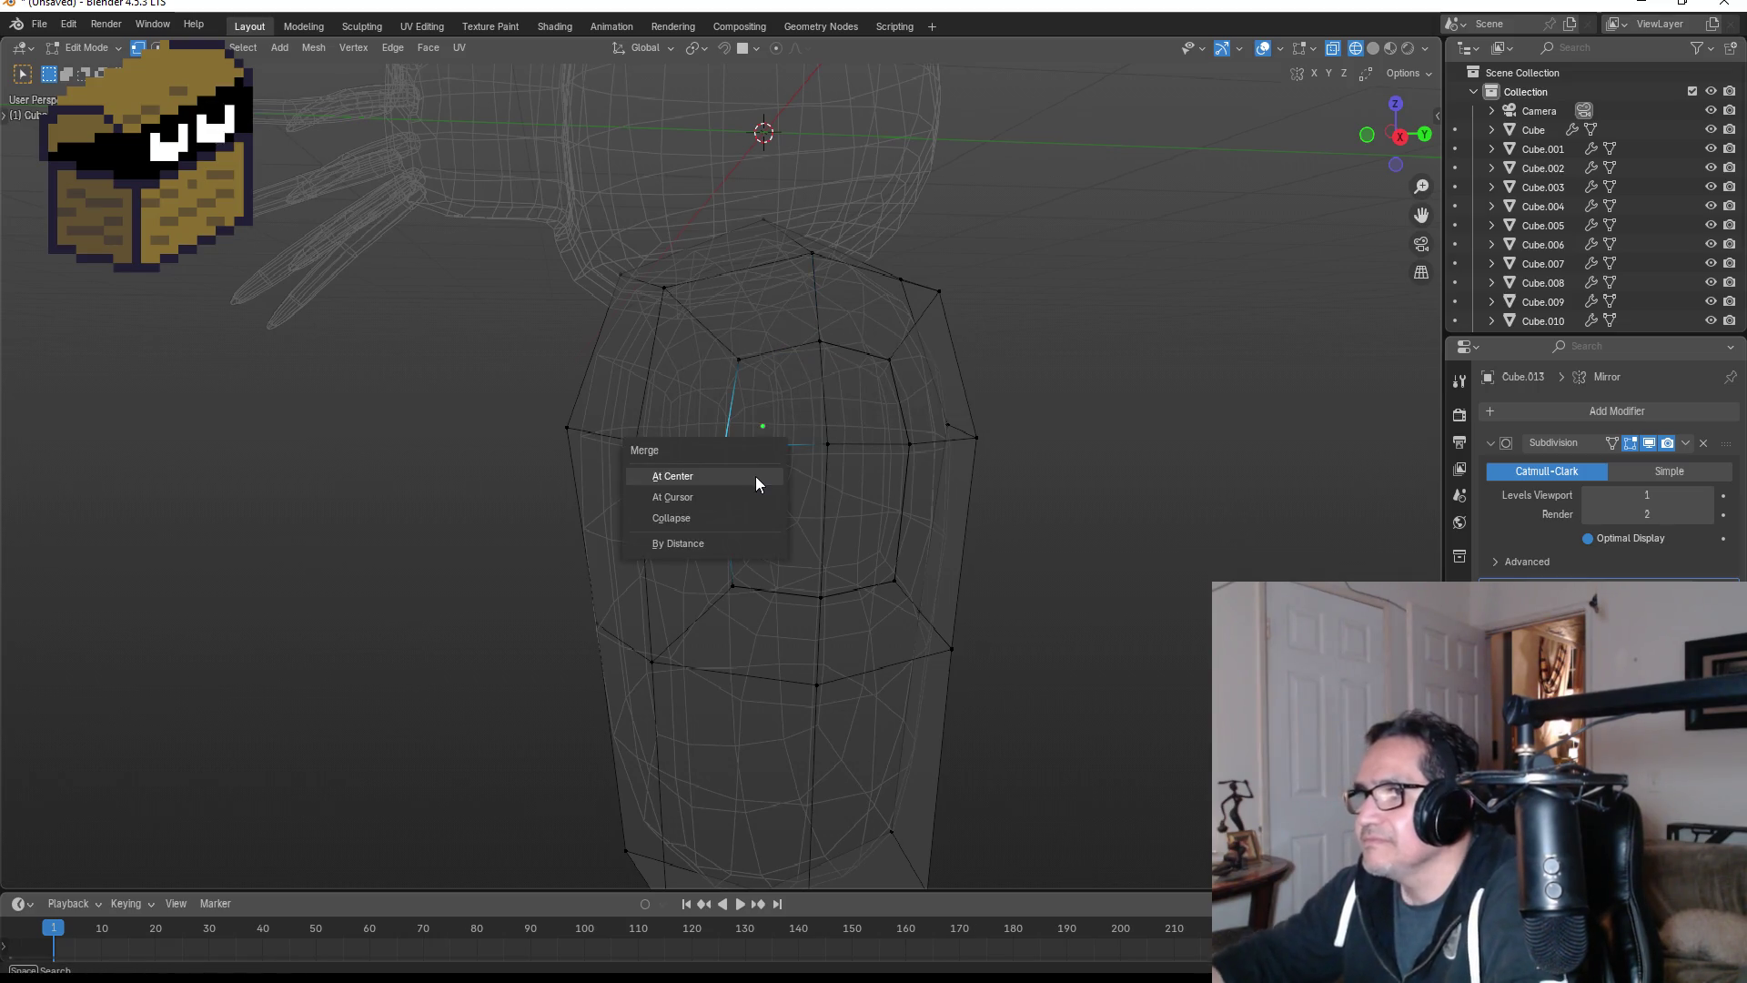
left_click(756, 476)
left_click_drag(729, 582, 763, 606)
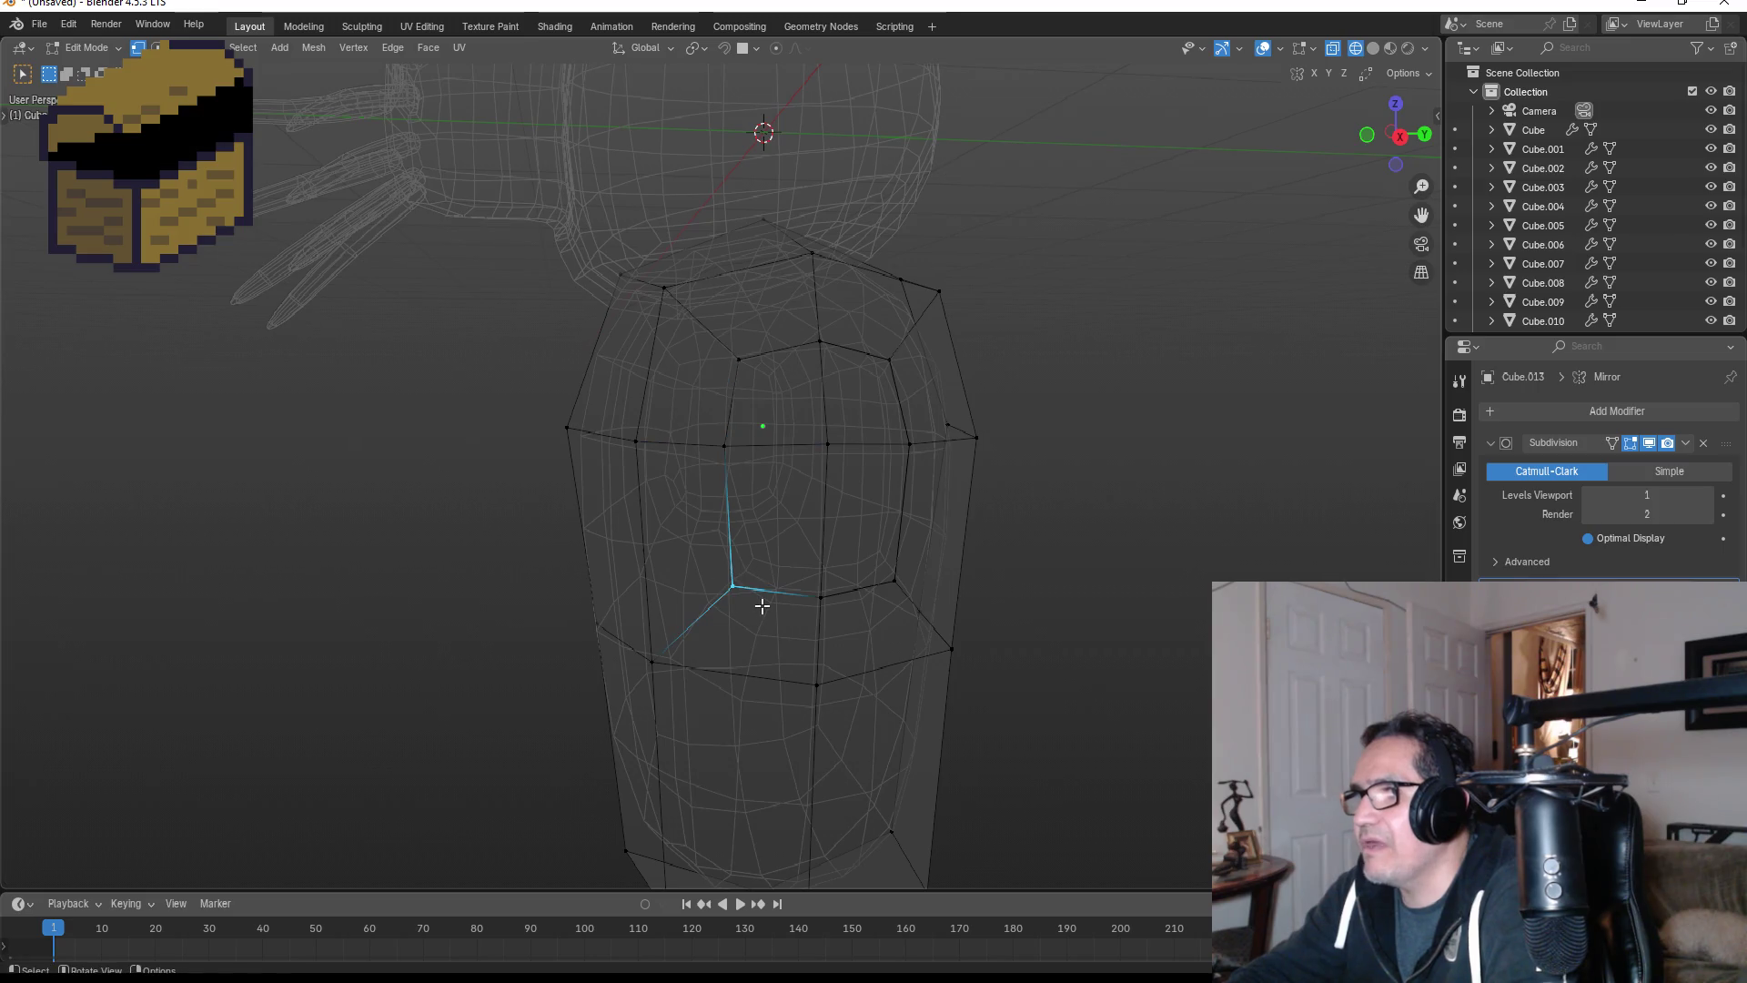
key("m")
left_click(761, 604)
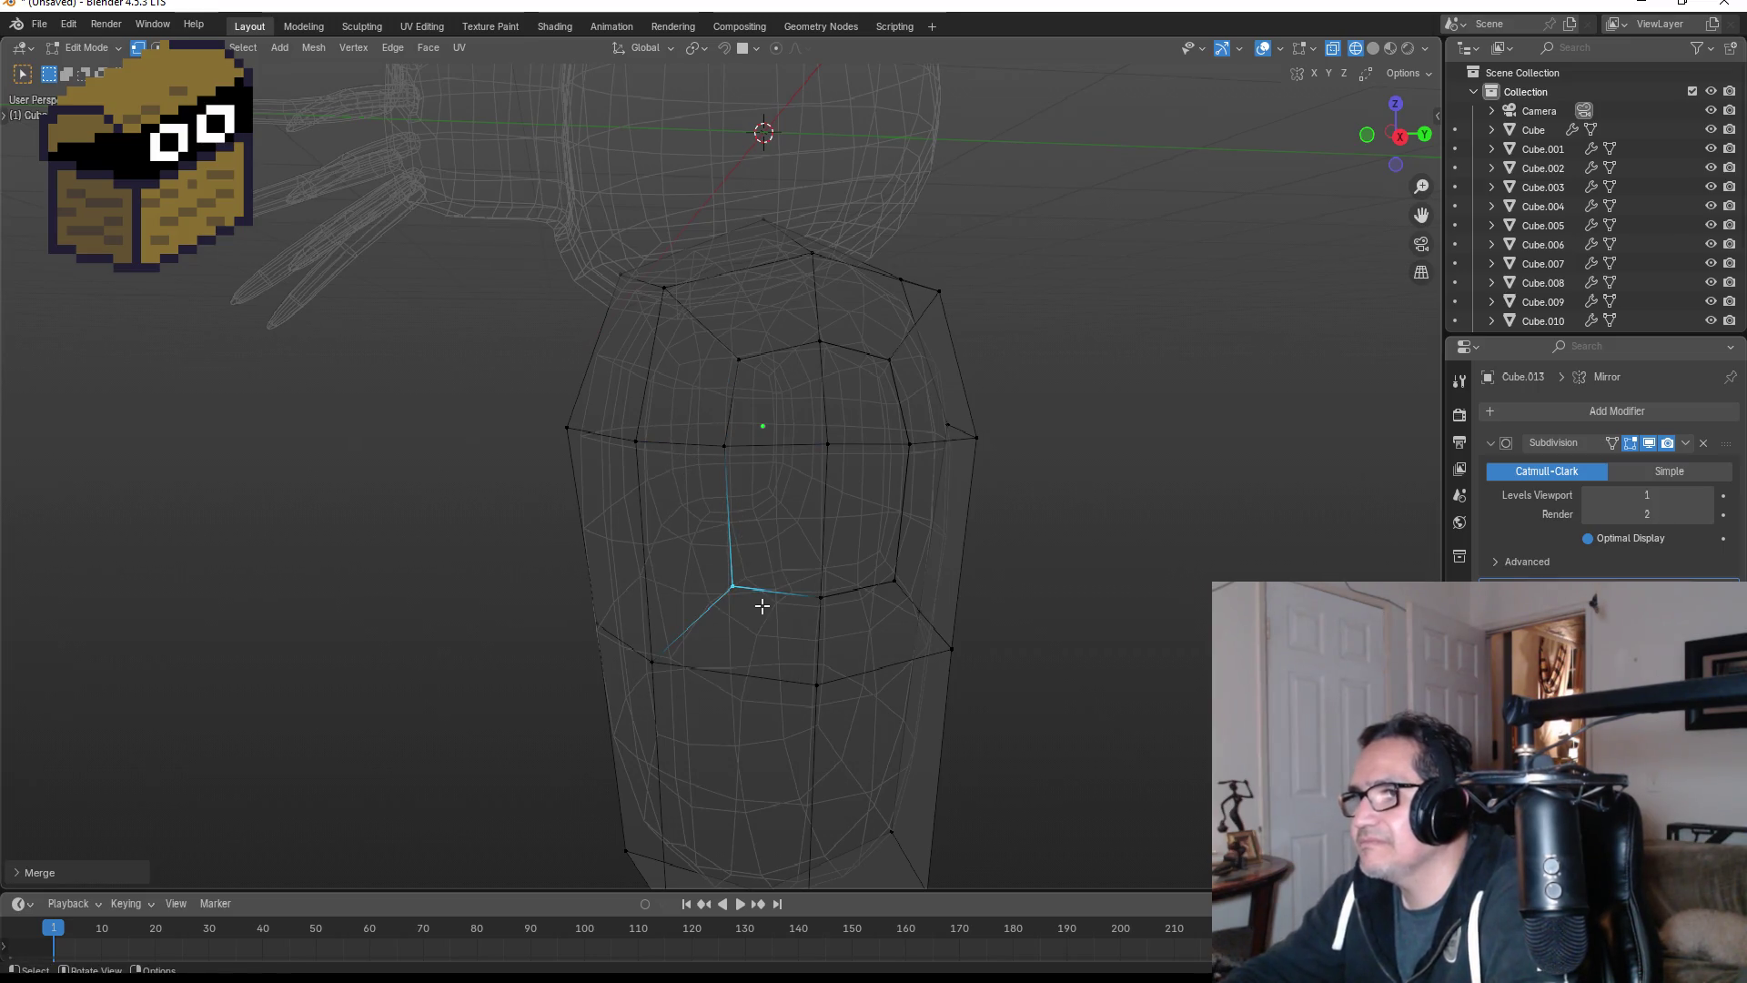
- Merge the remaining doubled vertices along the bottom and right side, then select the arm patch
left_click_drag(805, 568, 862, 643)
key("m")
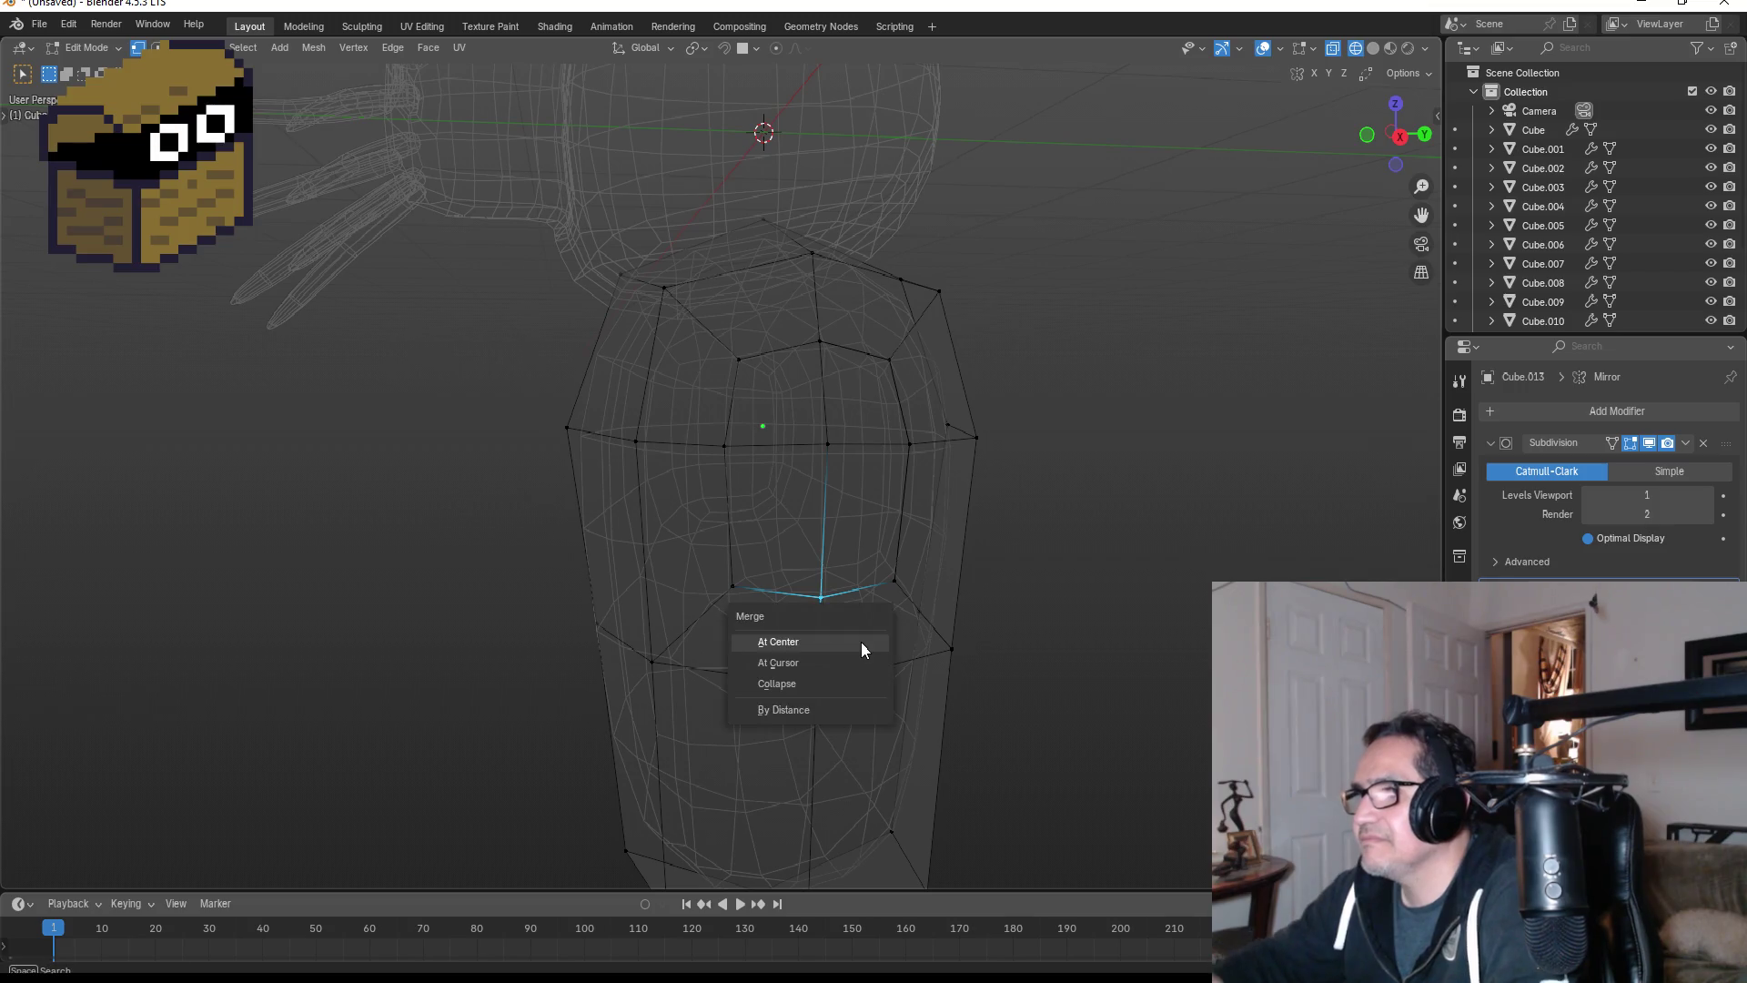
left_click(859, 641)
left_click(892, 580)
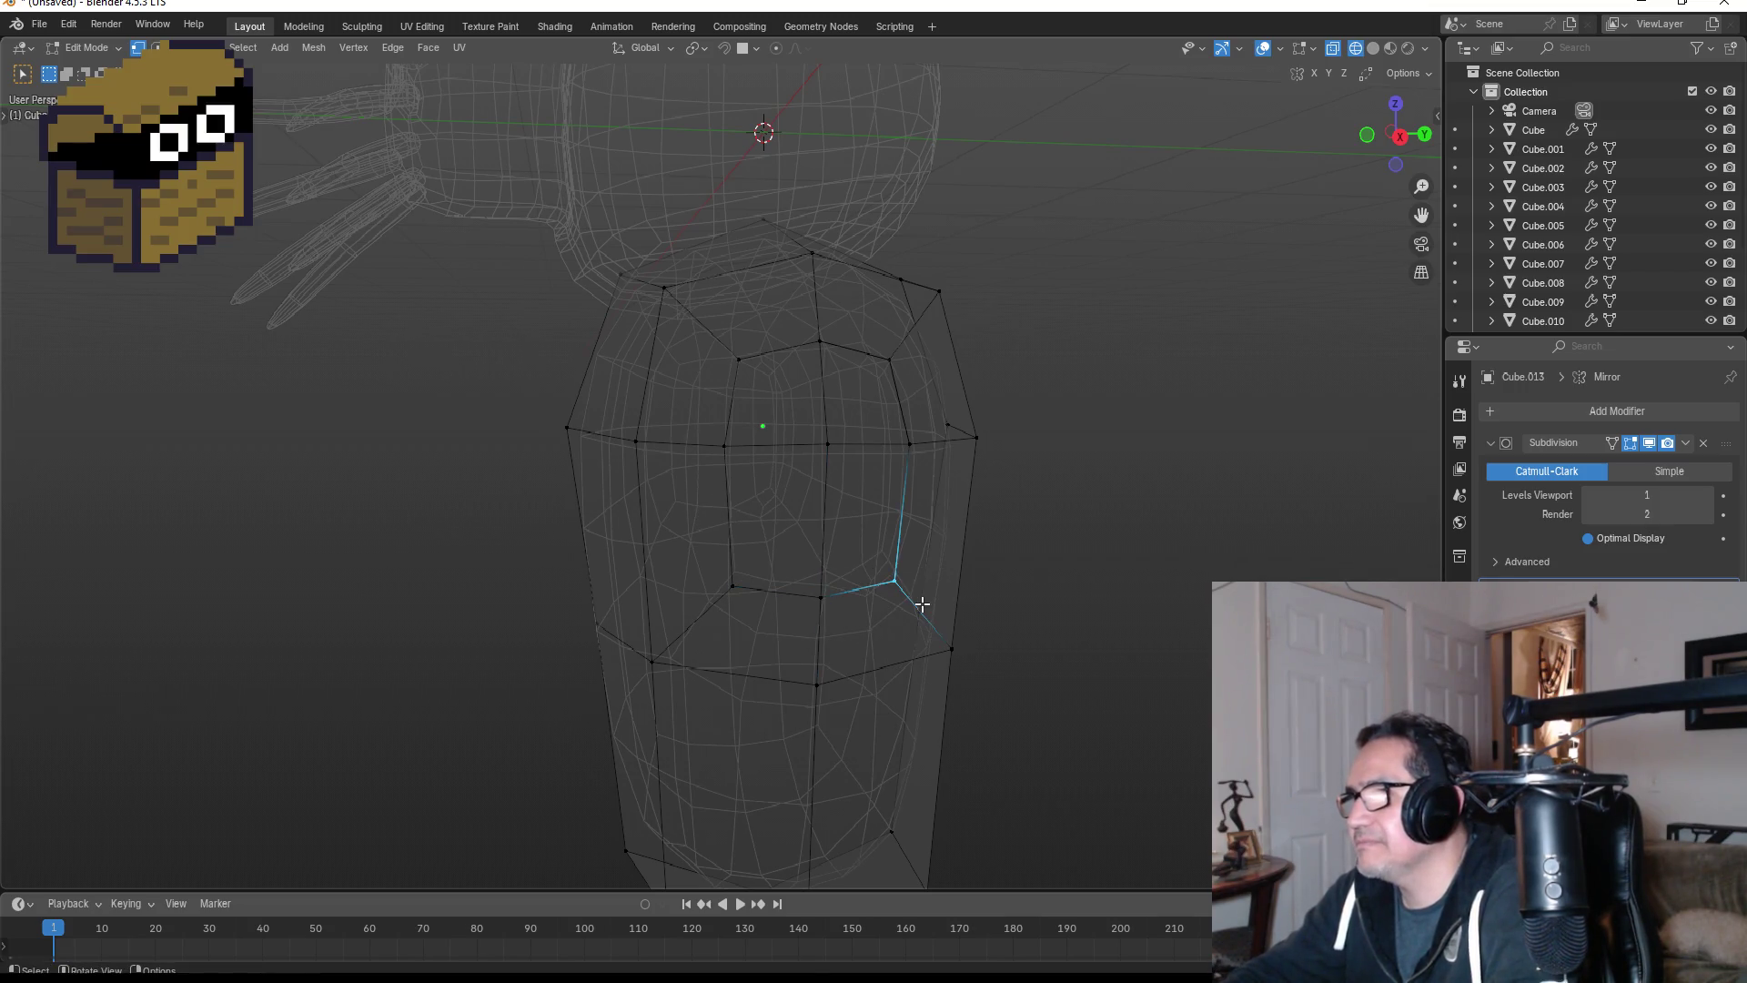
key("m")
left_click(923, 602)
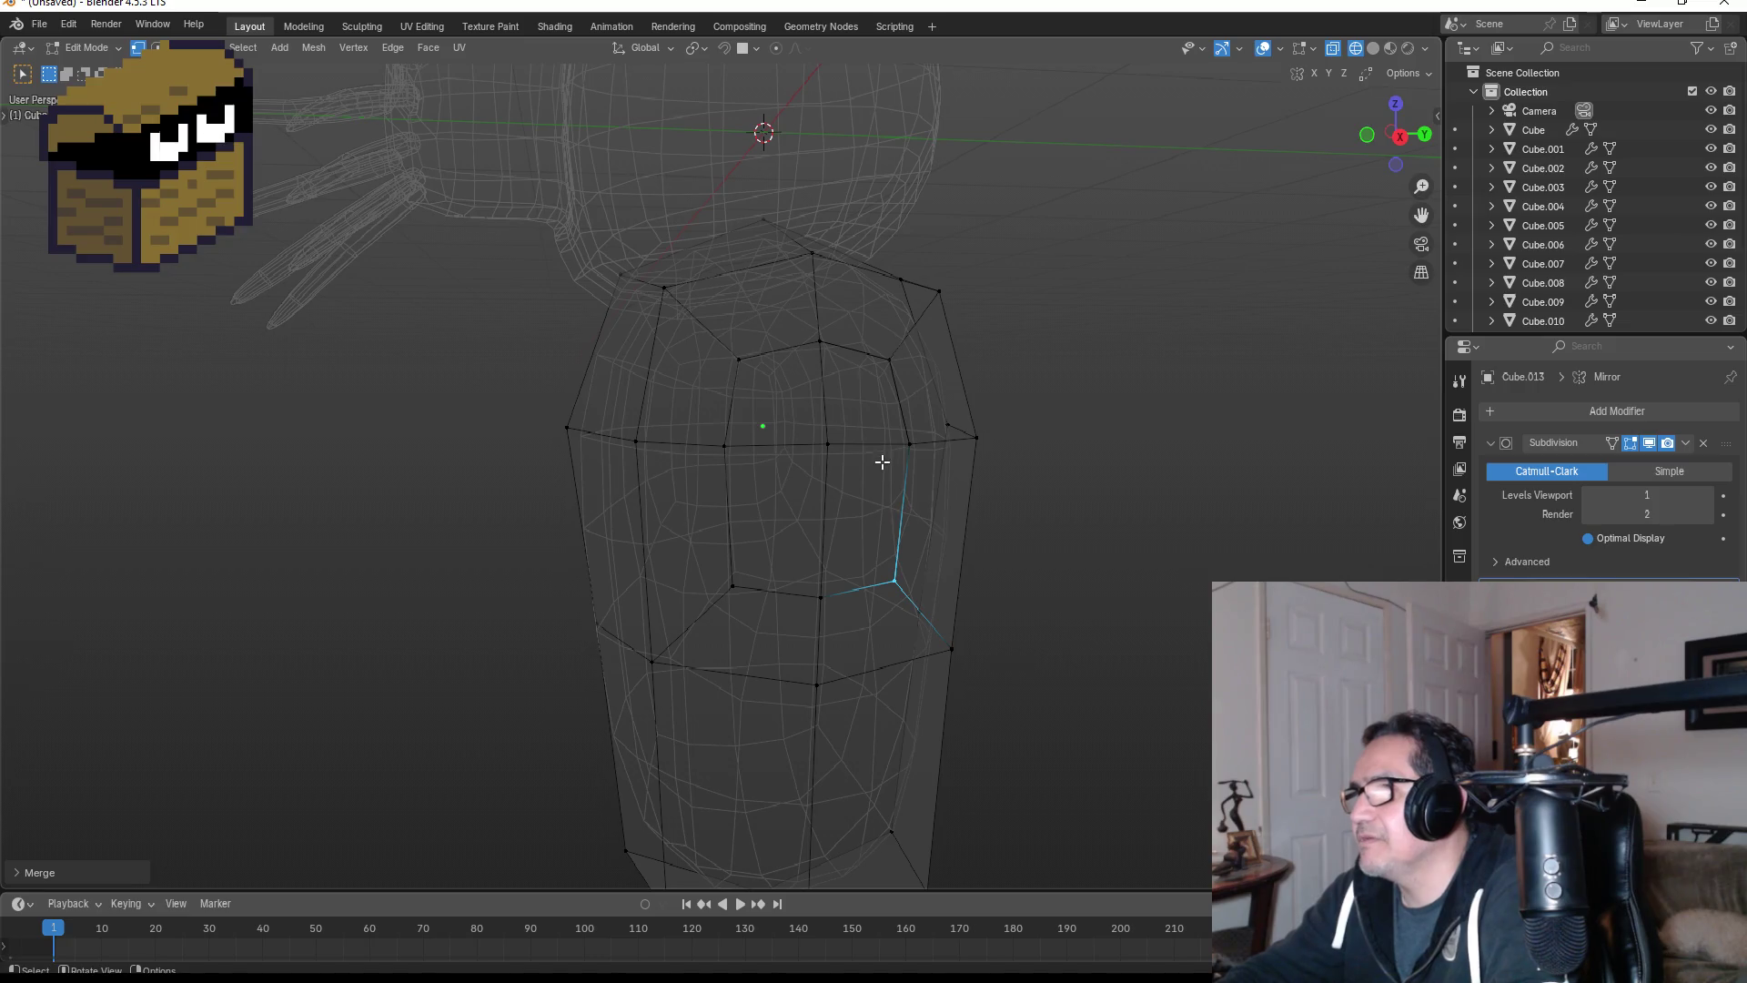
left_click(923, 452)
key("m")
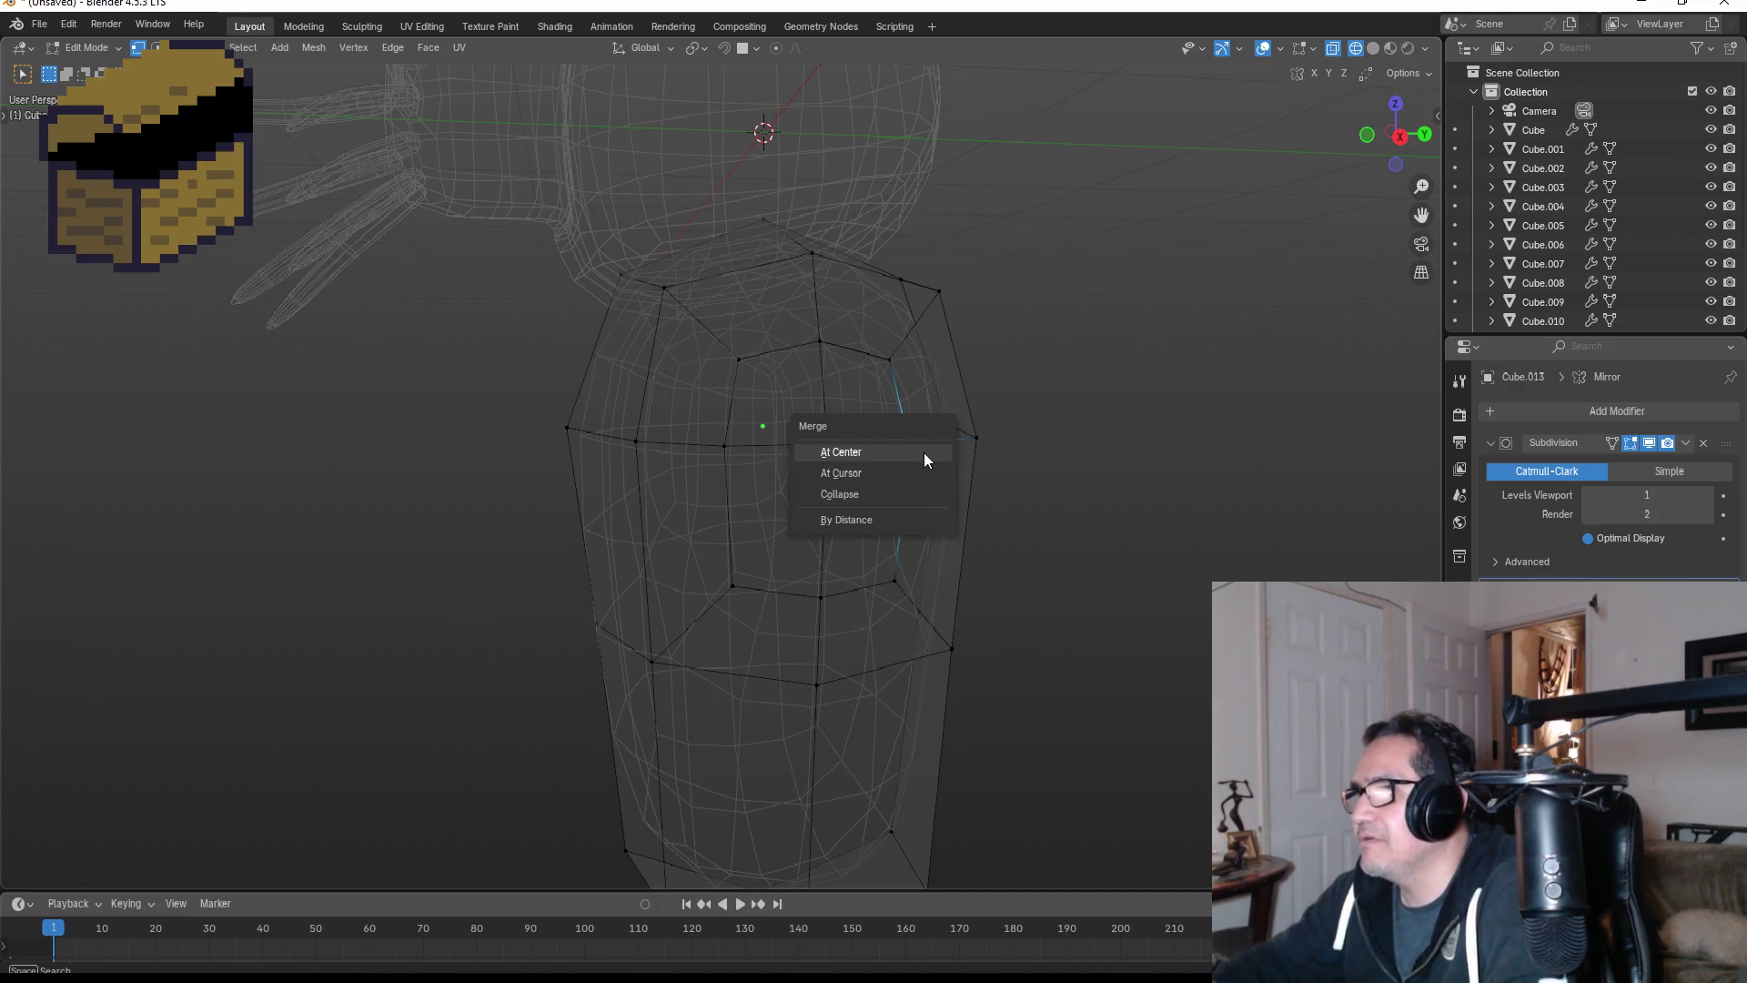
left_click(866, 453)
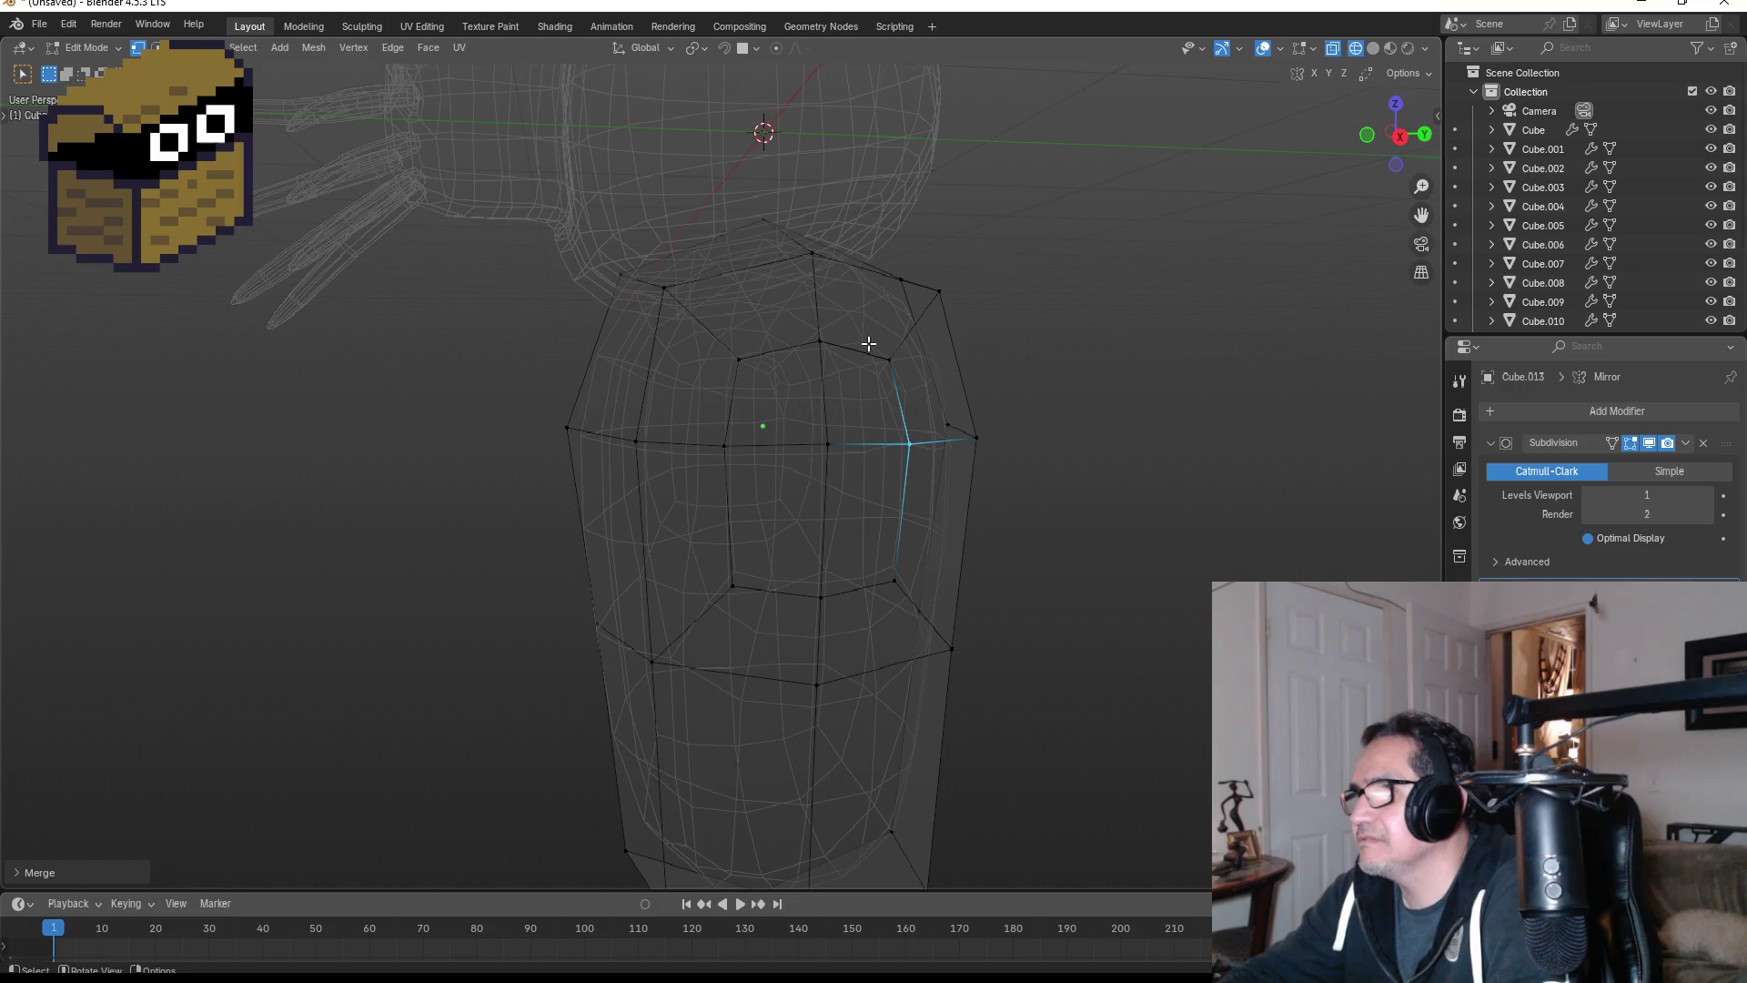
left_click(902, 376)
key("m")
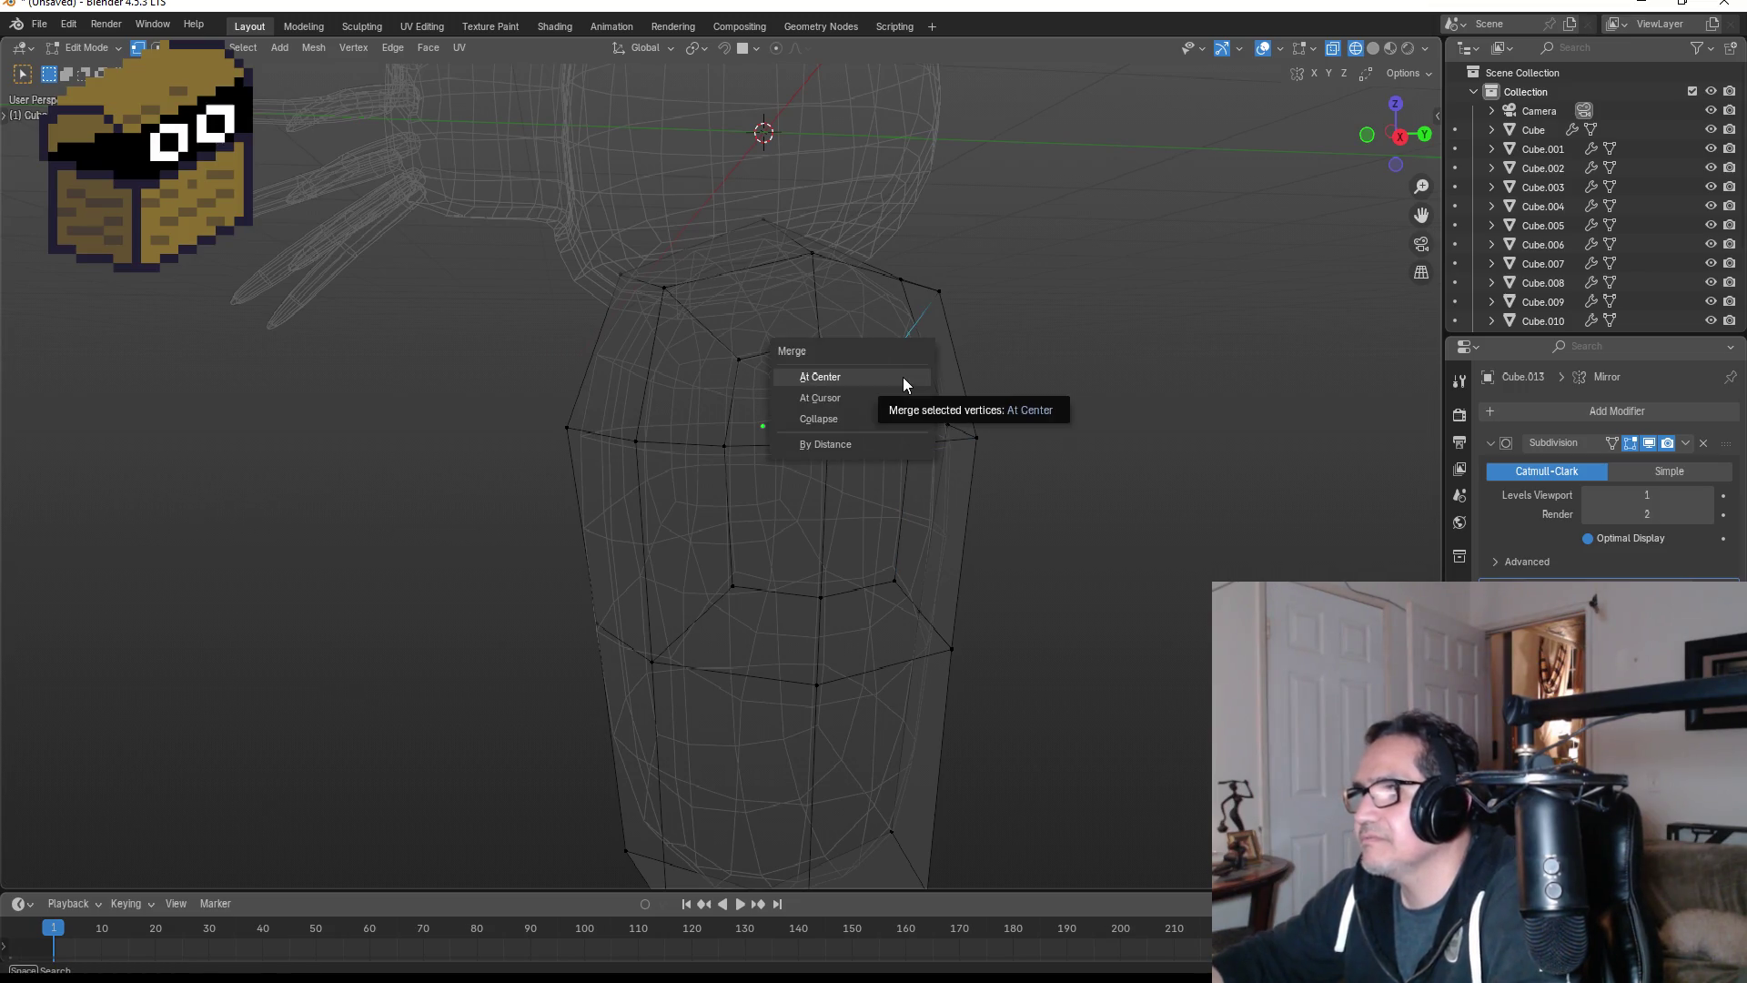
left_click(903, 377)
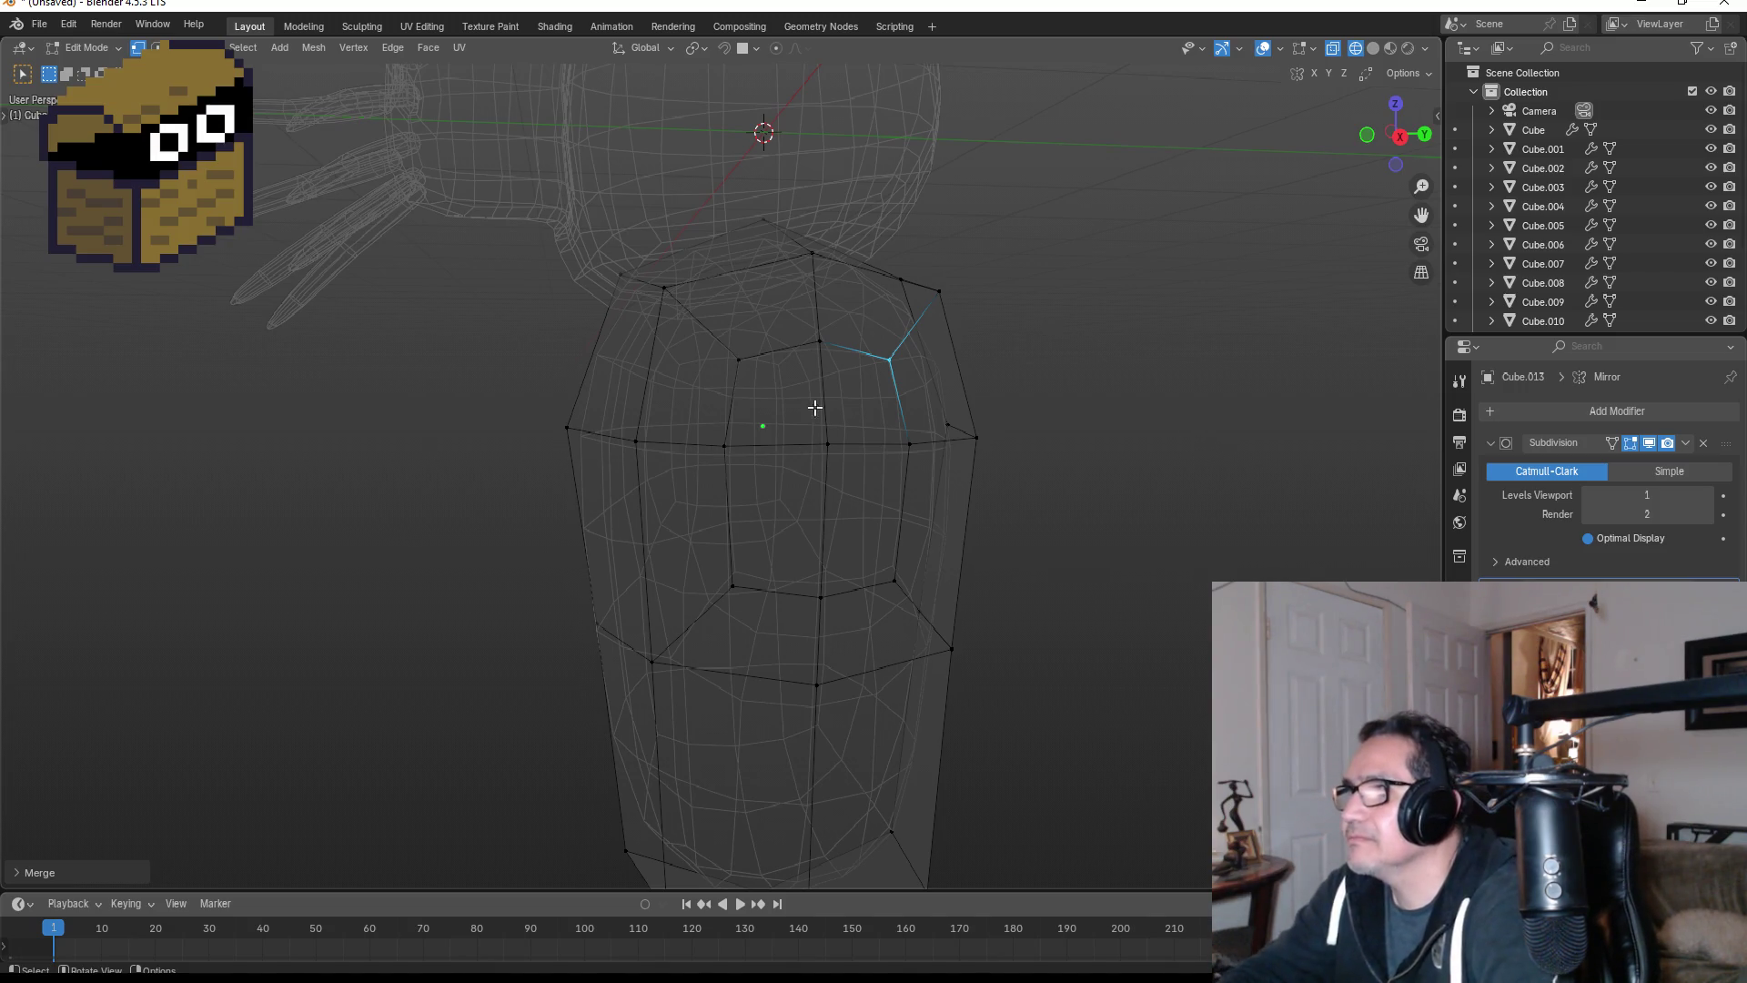
left_click_drag(712, 325, 914, 602)
- Add the right-hand faces to the selection and round the patch into a circle
left_click_drag(892, 431, 922, 475, "shift")
mouse_move(958, 486)
middle_mouse_down()
mouse_move(1057, 480)
mouse_move(928, 483)
middle_mouse_up()
right_click(858, 422)
mouse_move(821, 423)
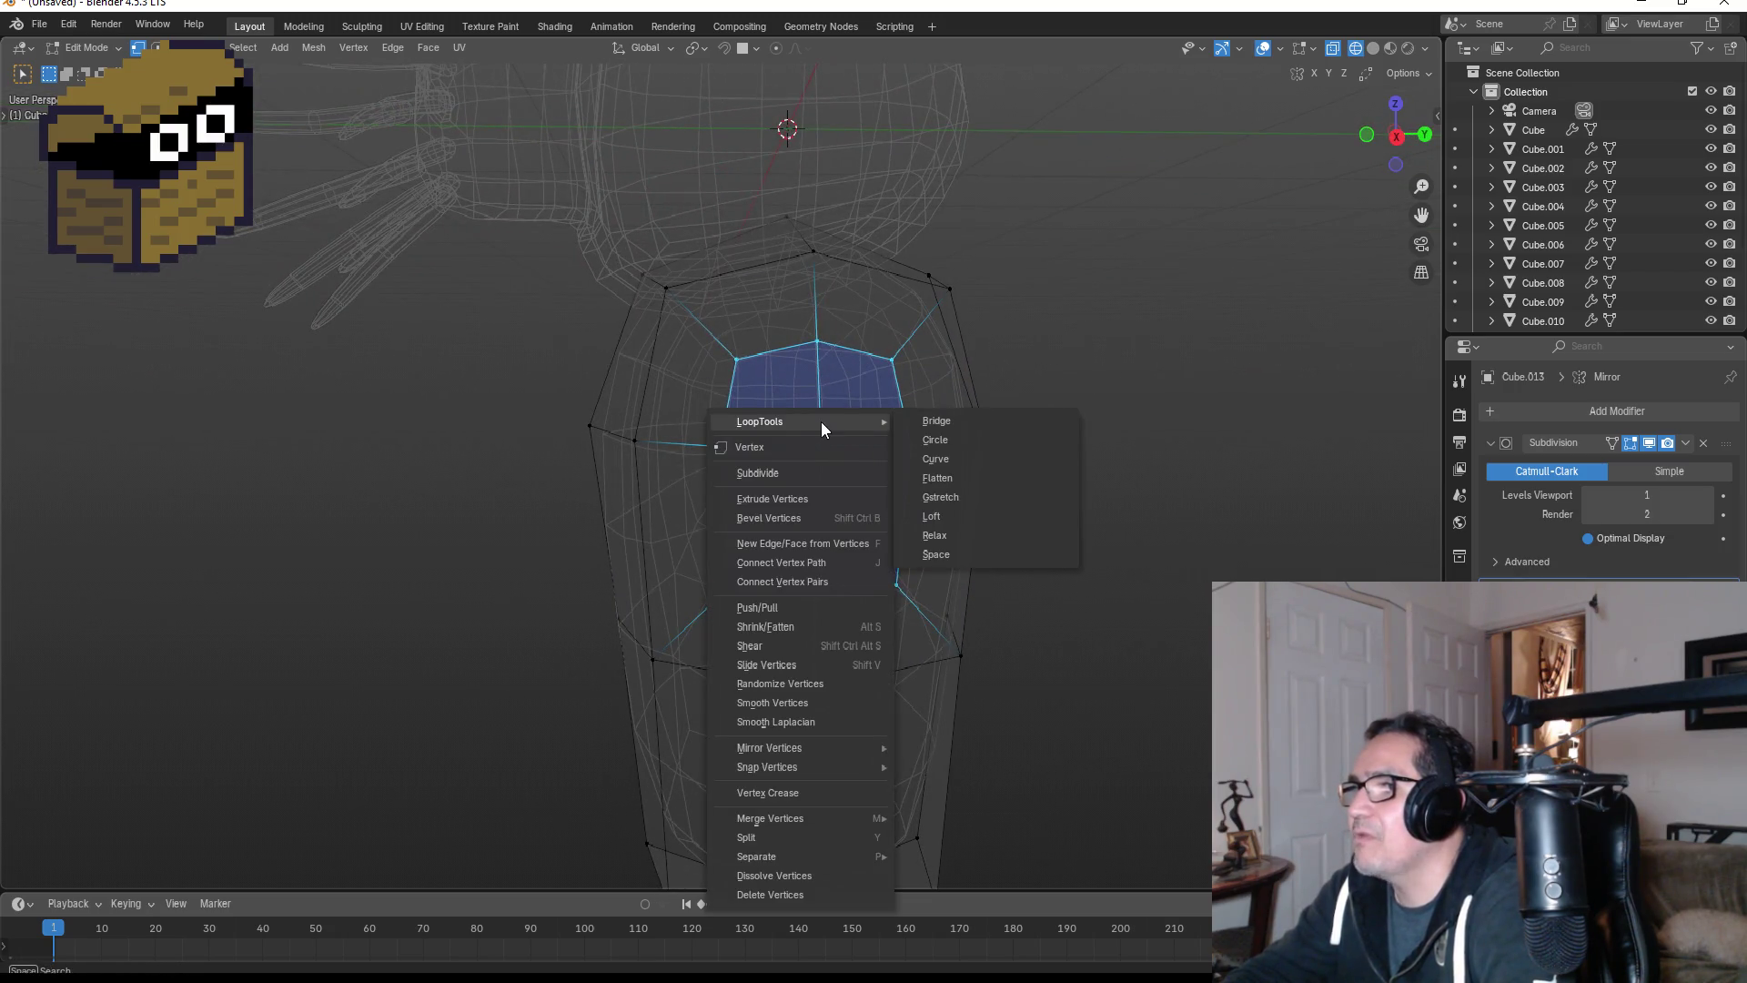
left_click(952, 438)
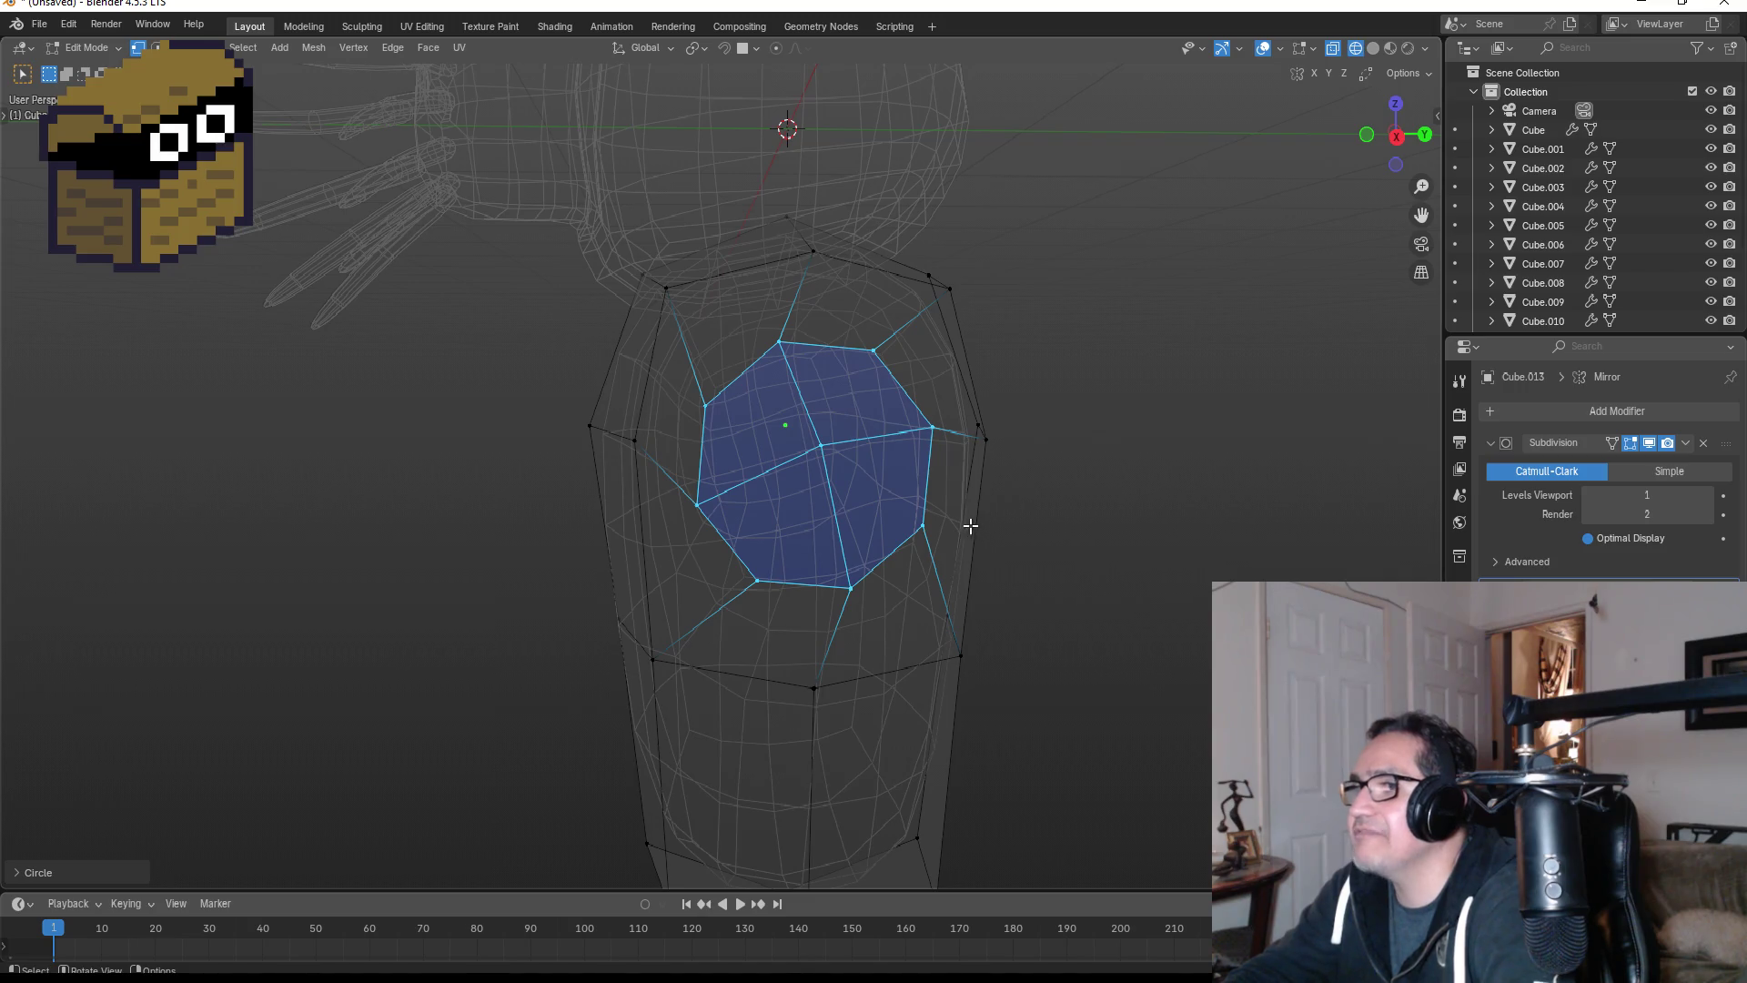
- In front view, extrude the circular patch three times along X to form the arm
key("KP_1")
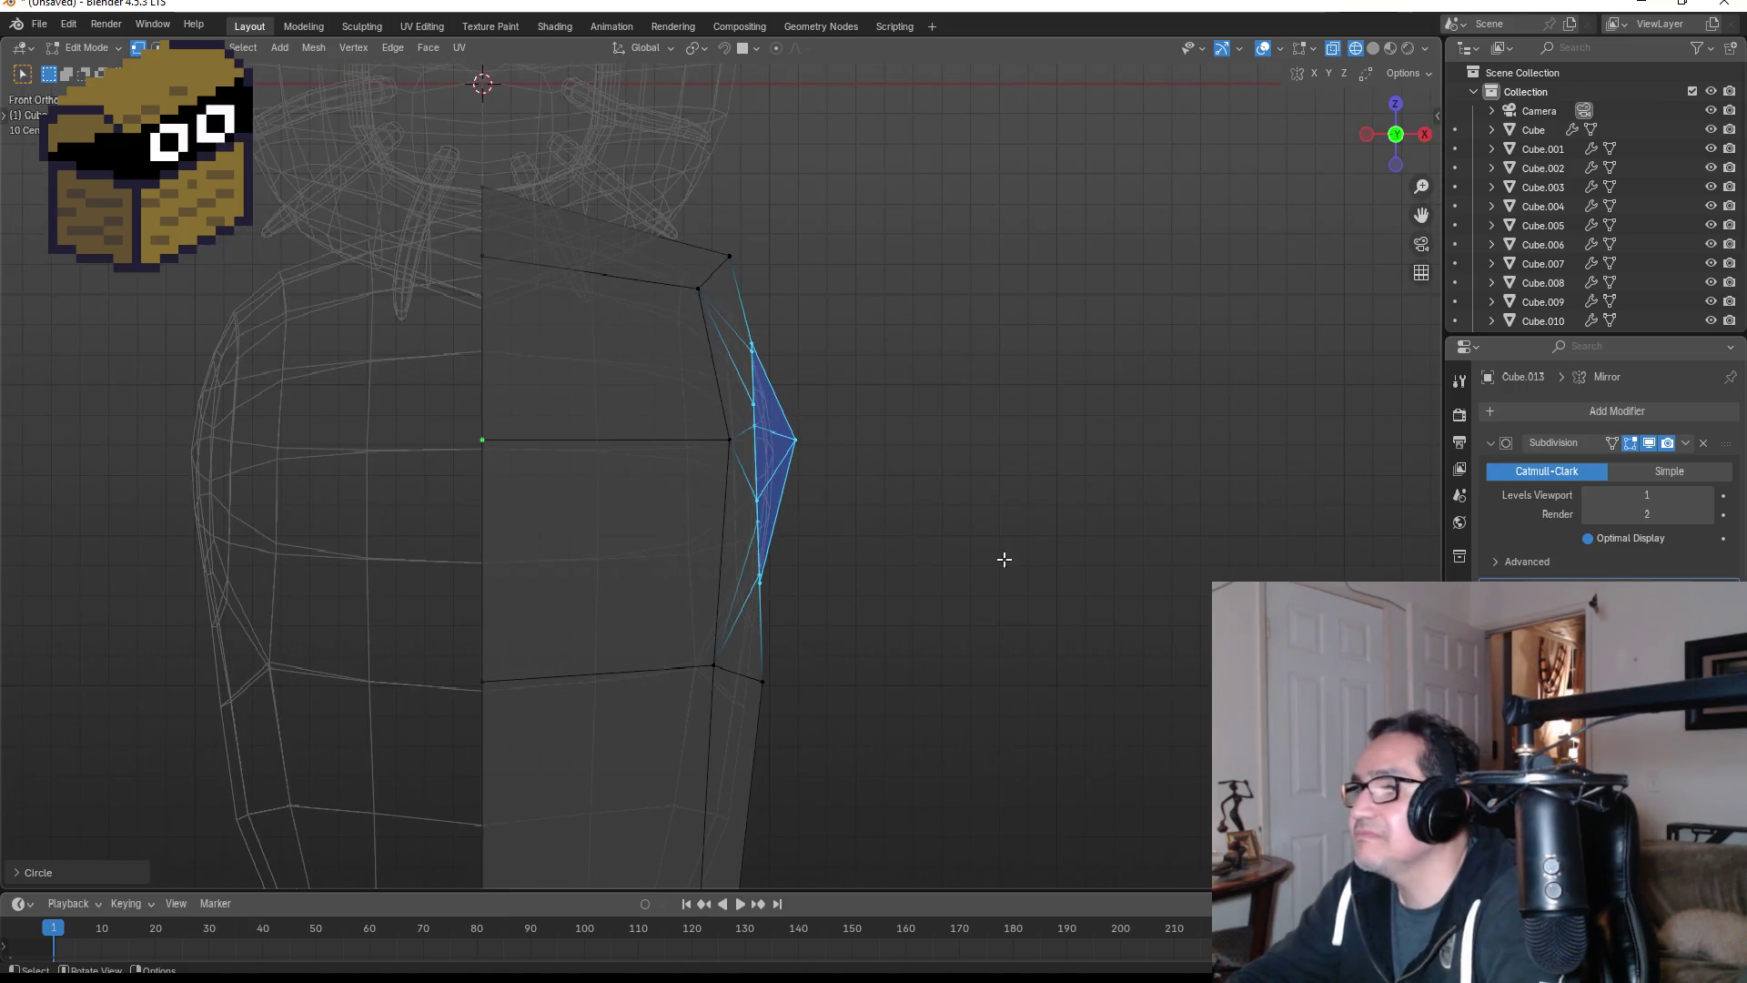
key("e")
key("x")
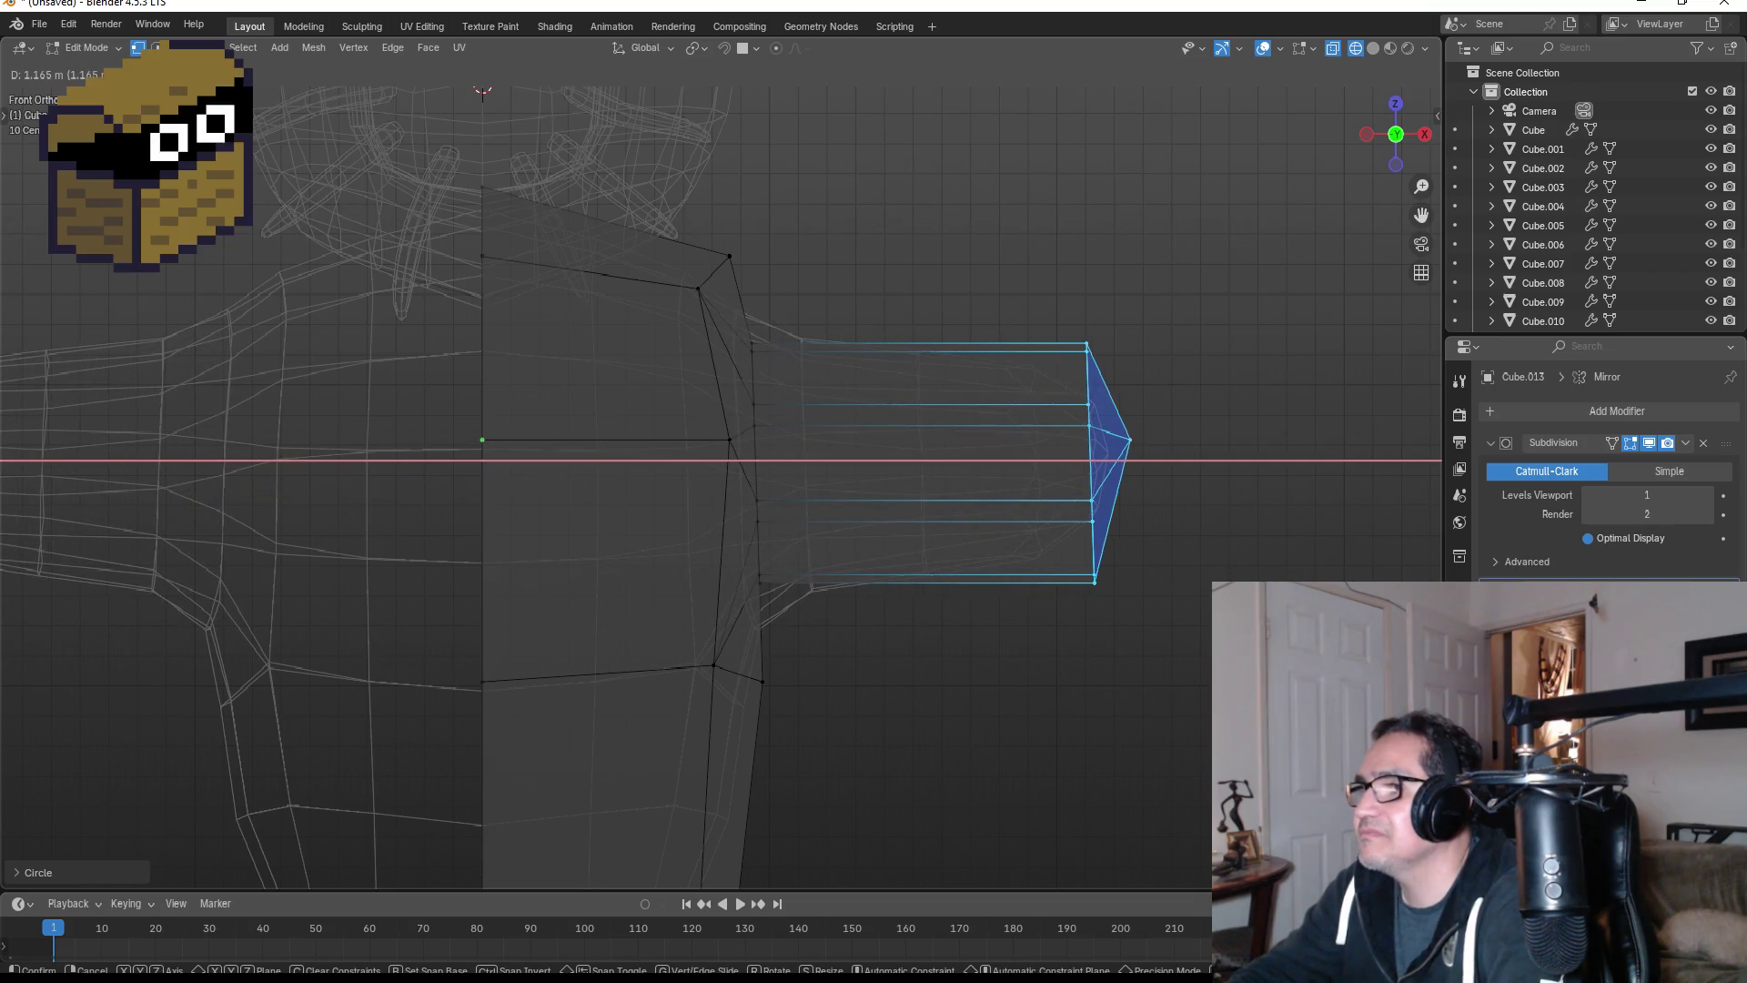
left_click(1096, 605)
scroll(1096, 605, "down", 5)
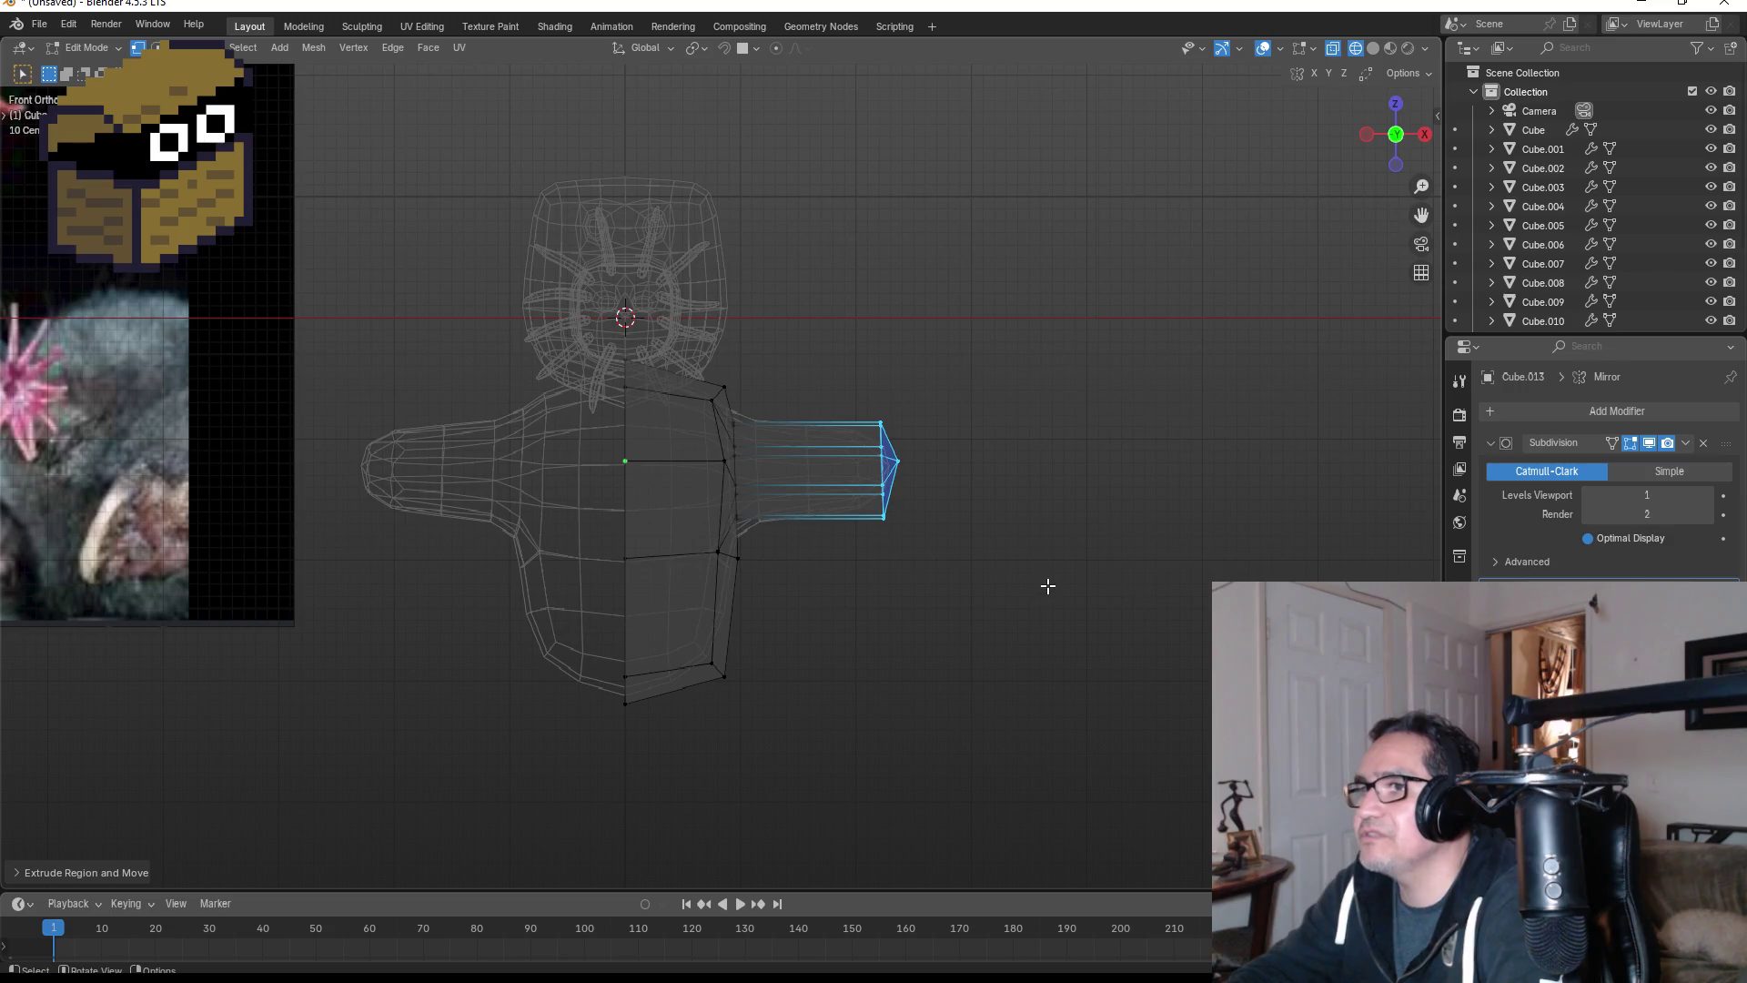
key("e")
key("x")
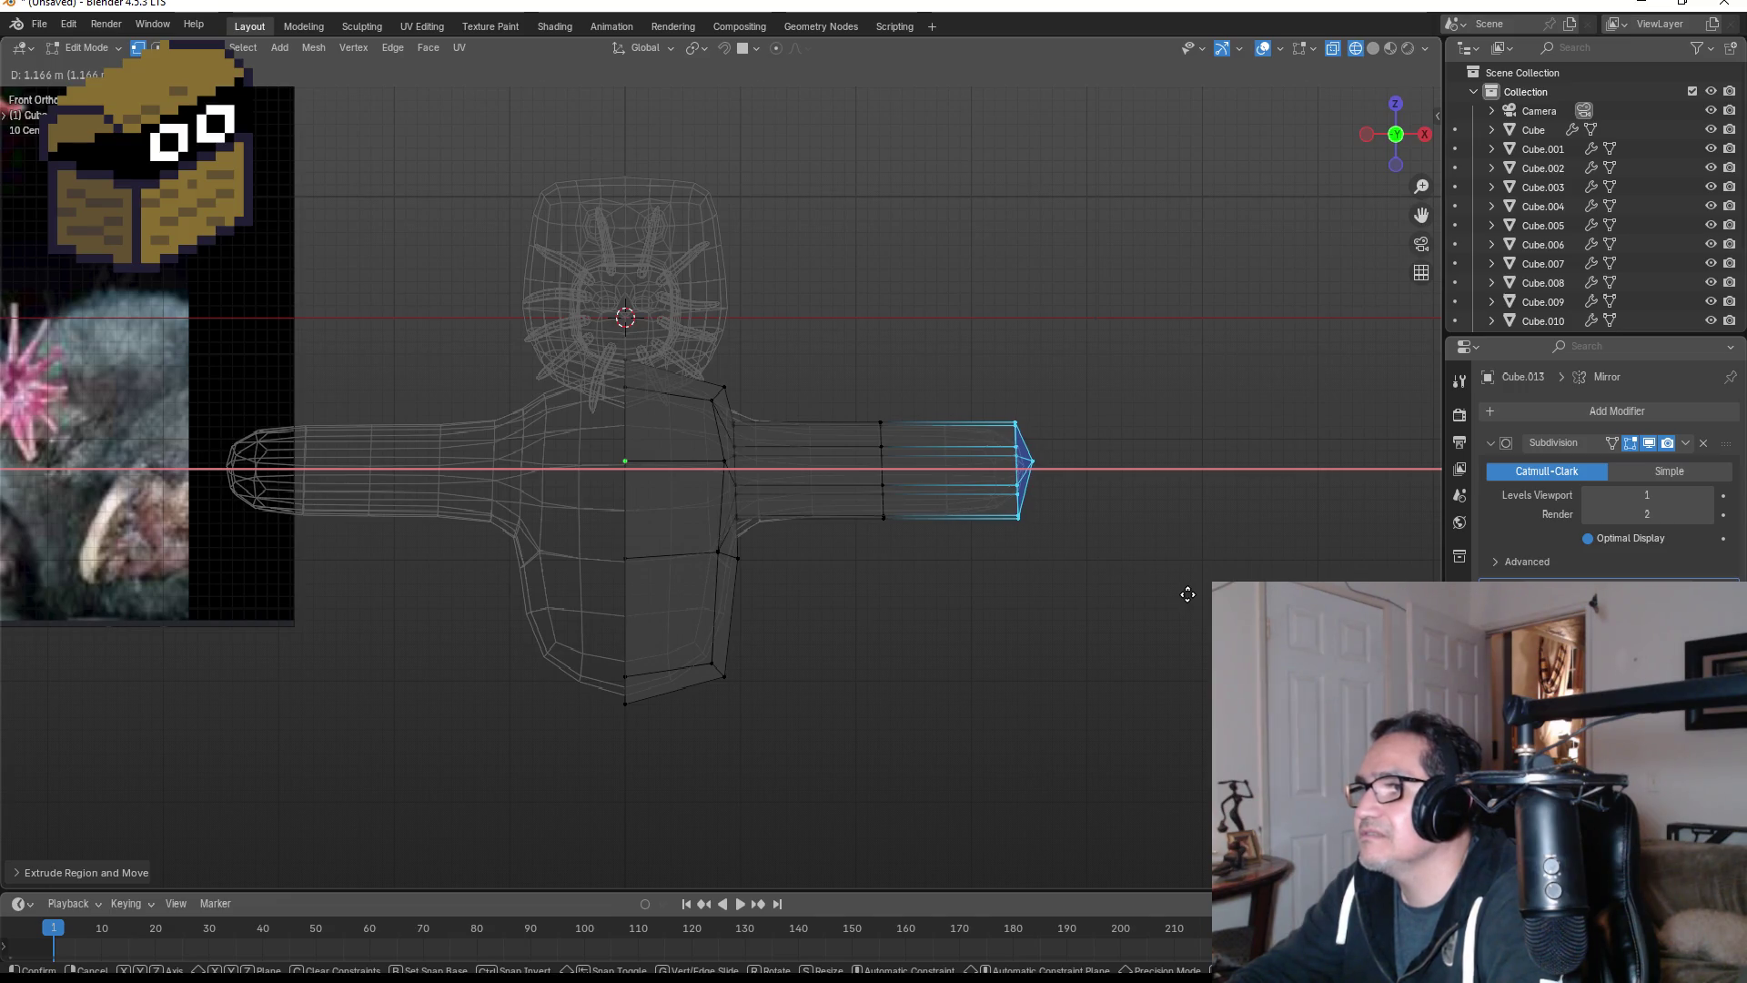
left_click(1187, 594)
key("e")
key("x")
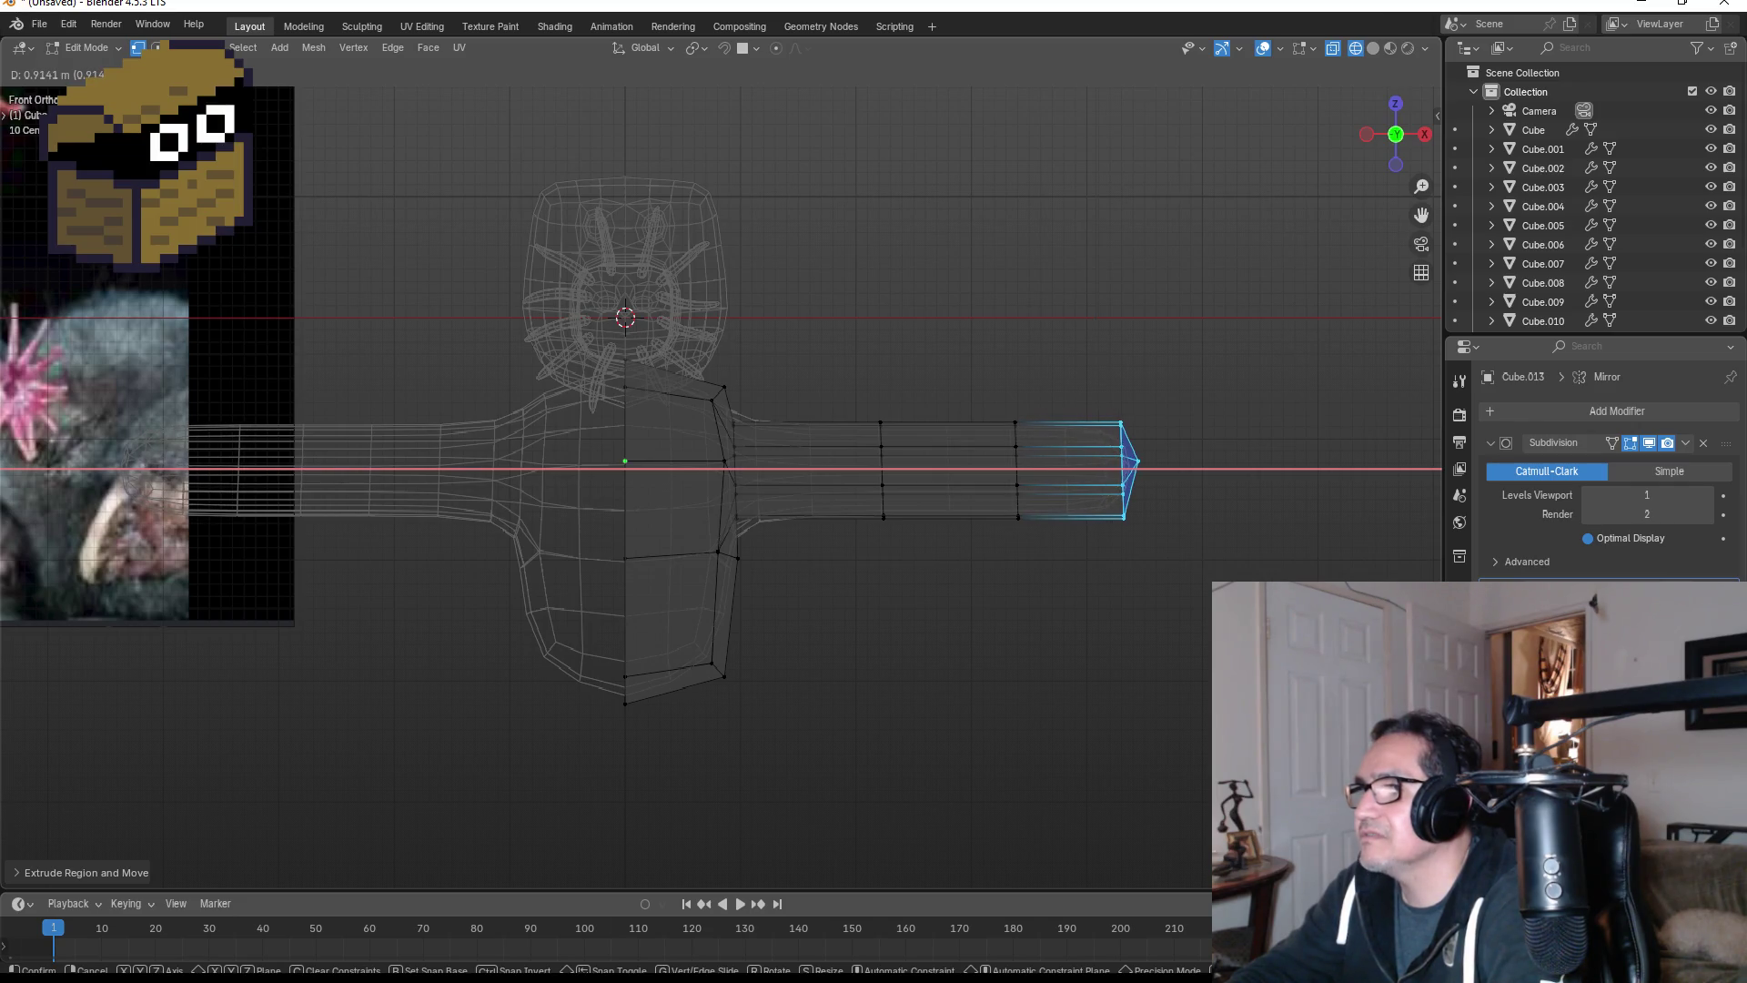
key("Return")
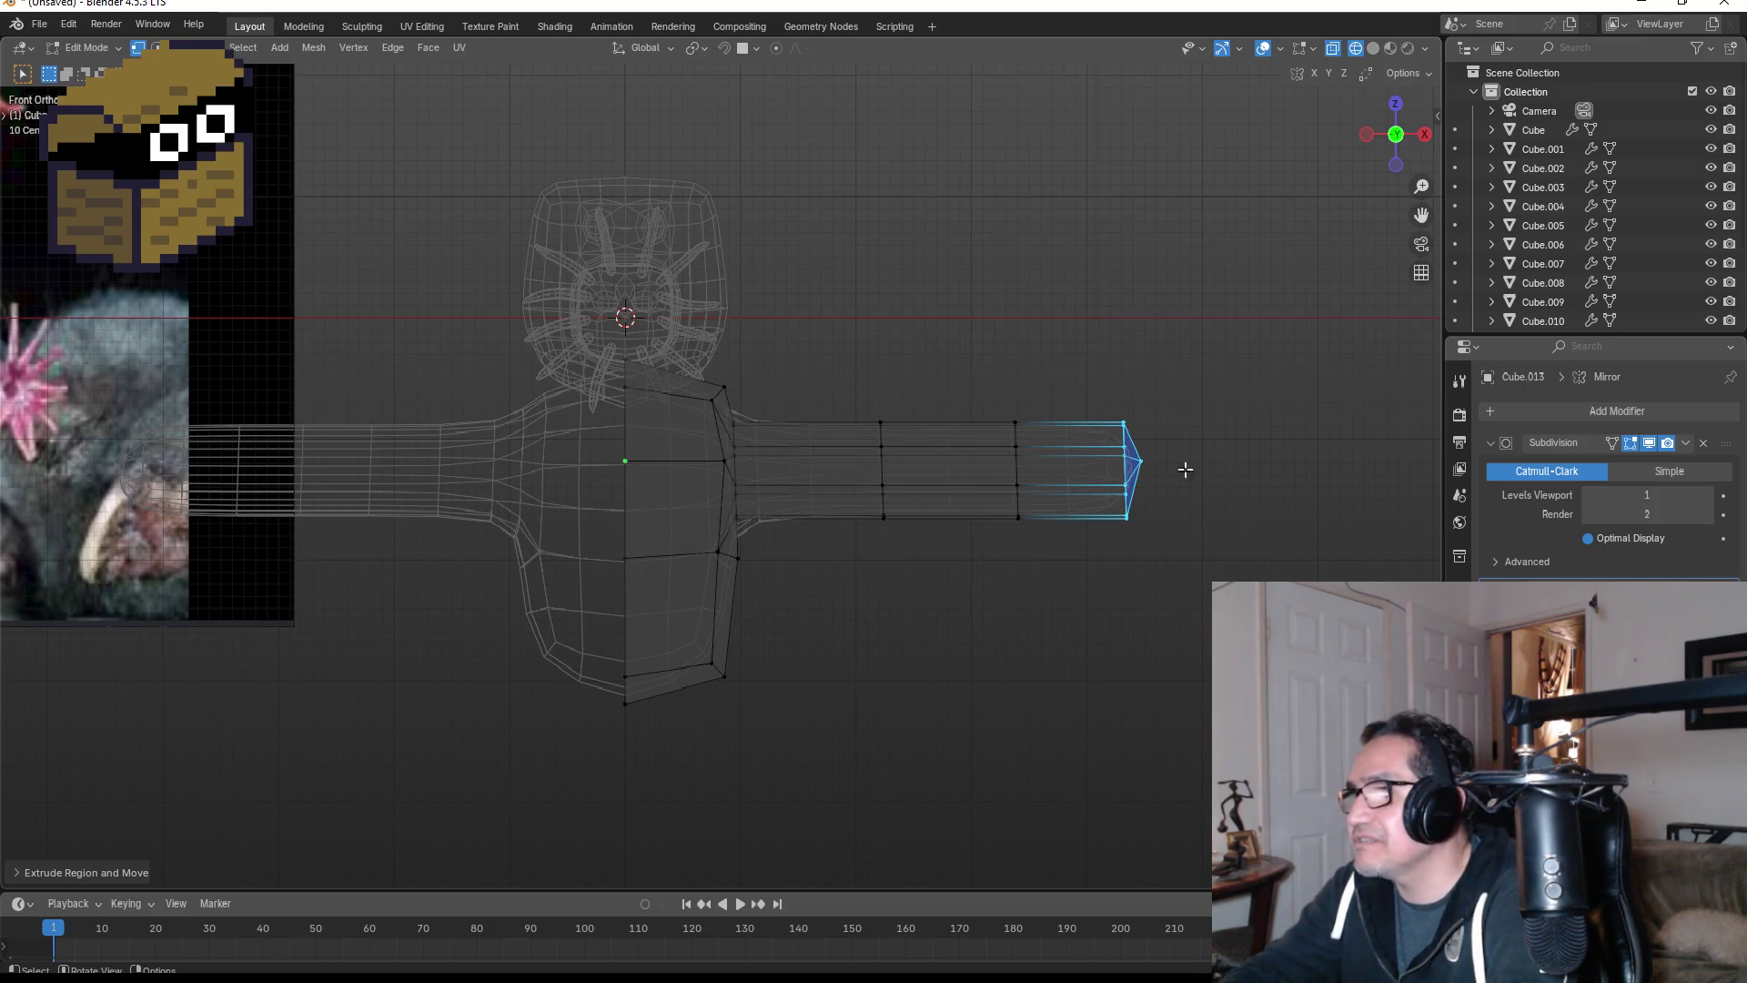
- Pan and zoom to frame the whole mole mesh with its new arm
mouse_move(1171, 434)
middle_mouse_down("shift")
mouse_move(1071, 421)
mouse_move(858, 520)
middle_mouse_up("shift")
scroll(1049, 460, "down", 5)
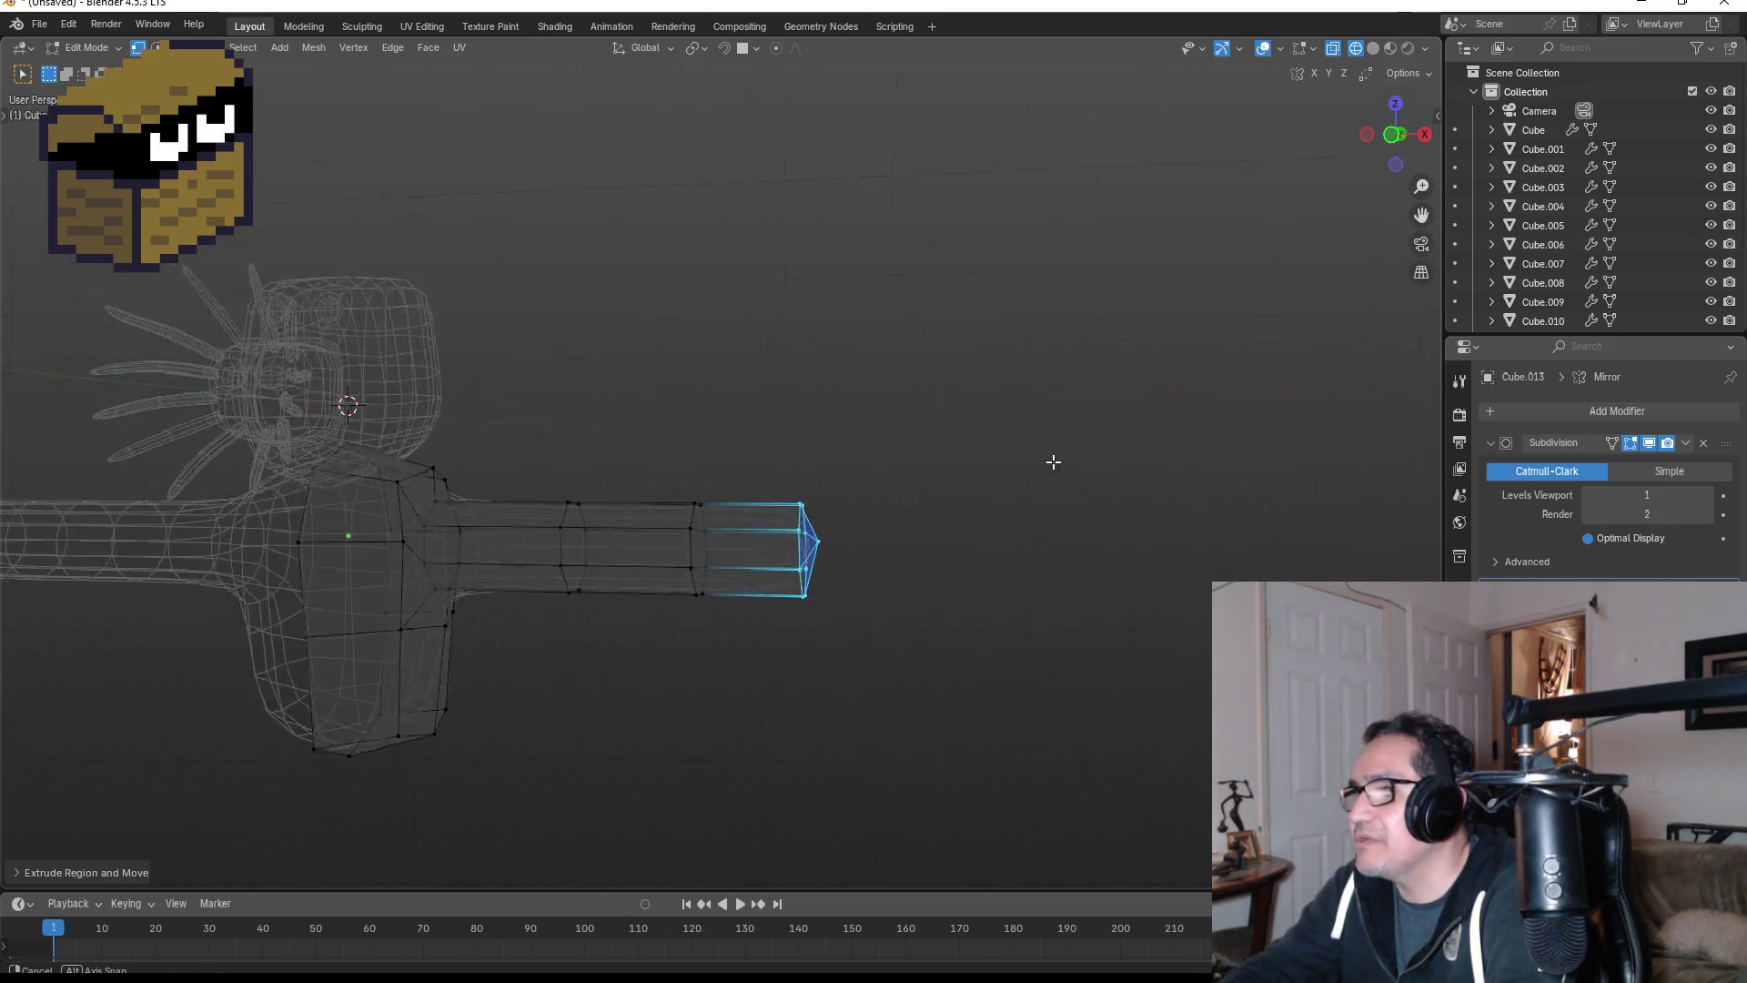
scroll(951, 480, "up", 7)
scroll(952, 507, "up", 3)
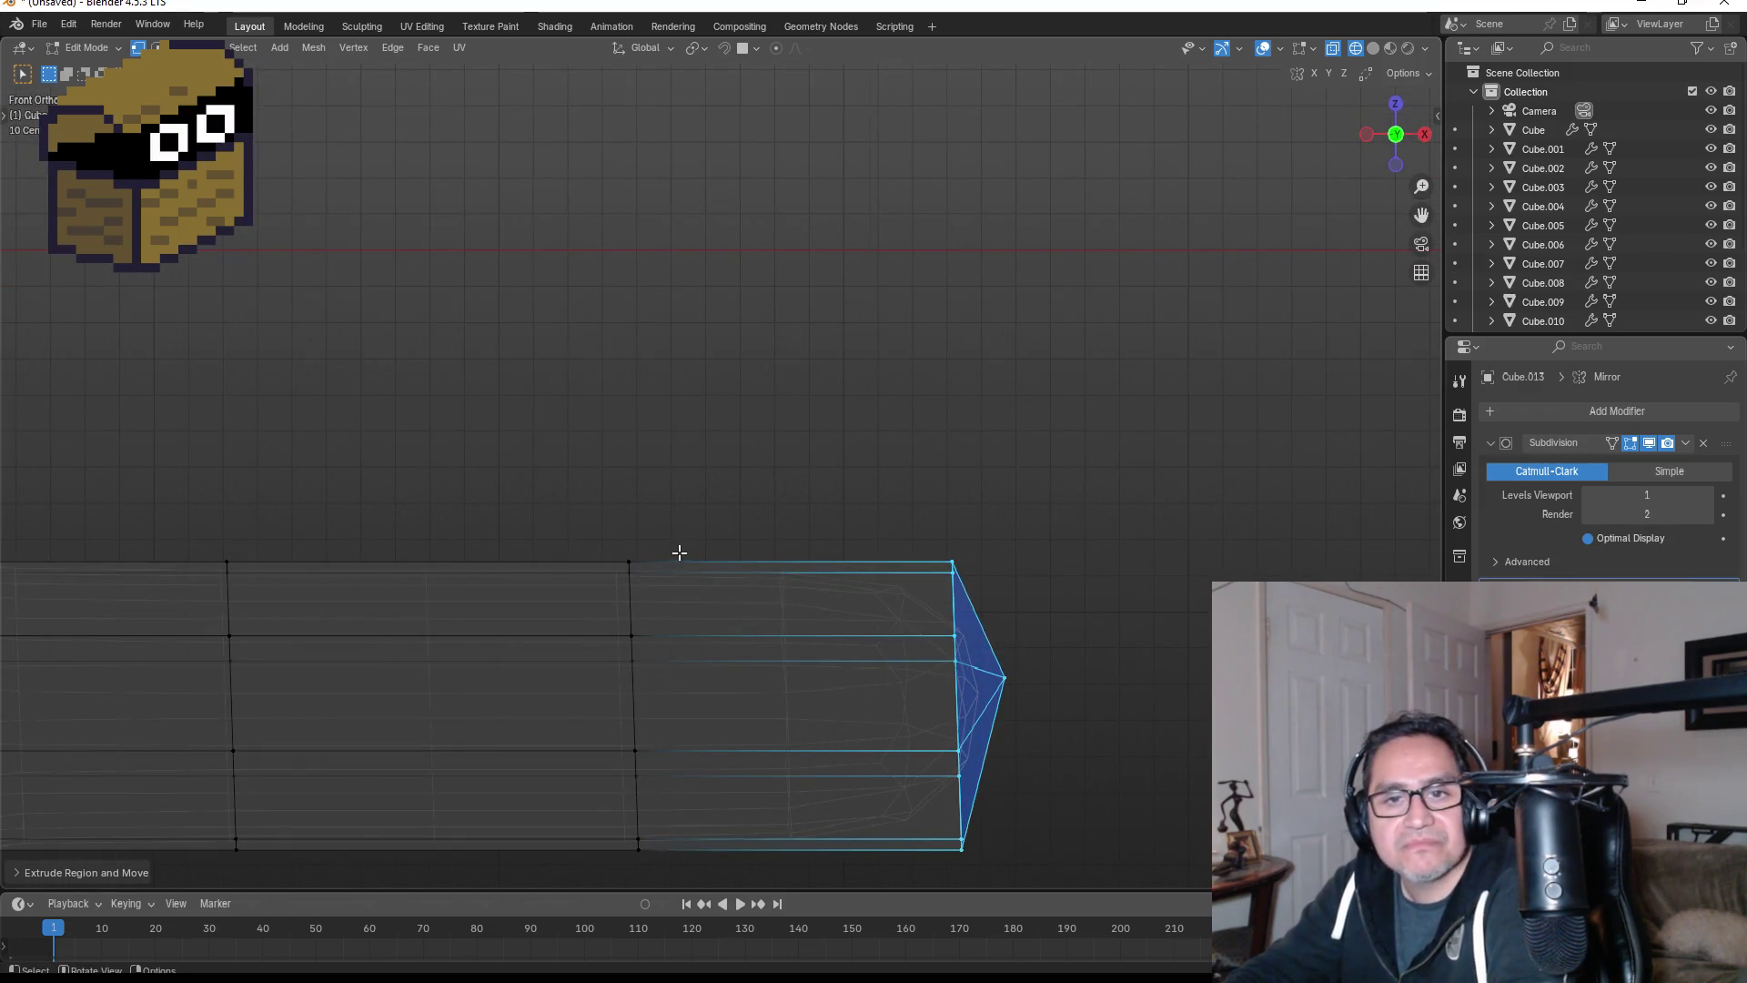
scroll(678, 550, "down", 5)
mouse_move(695, 655)
middle_mouse_down("shift")
mouse_move(873, 647)
mouse_move(1111, 597)
mouse_move(1140, 566)
middle_mouse_up("shift")
scroll(910, 641, "down", 4)
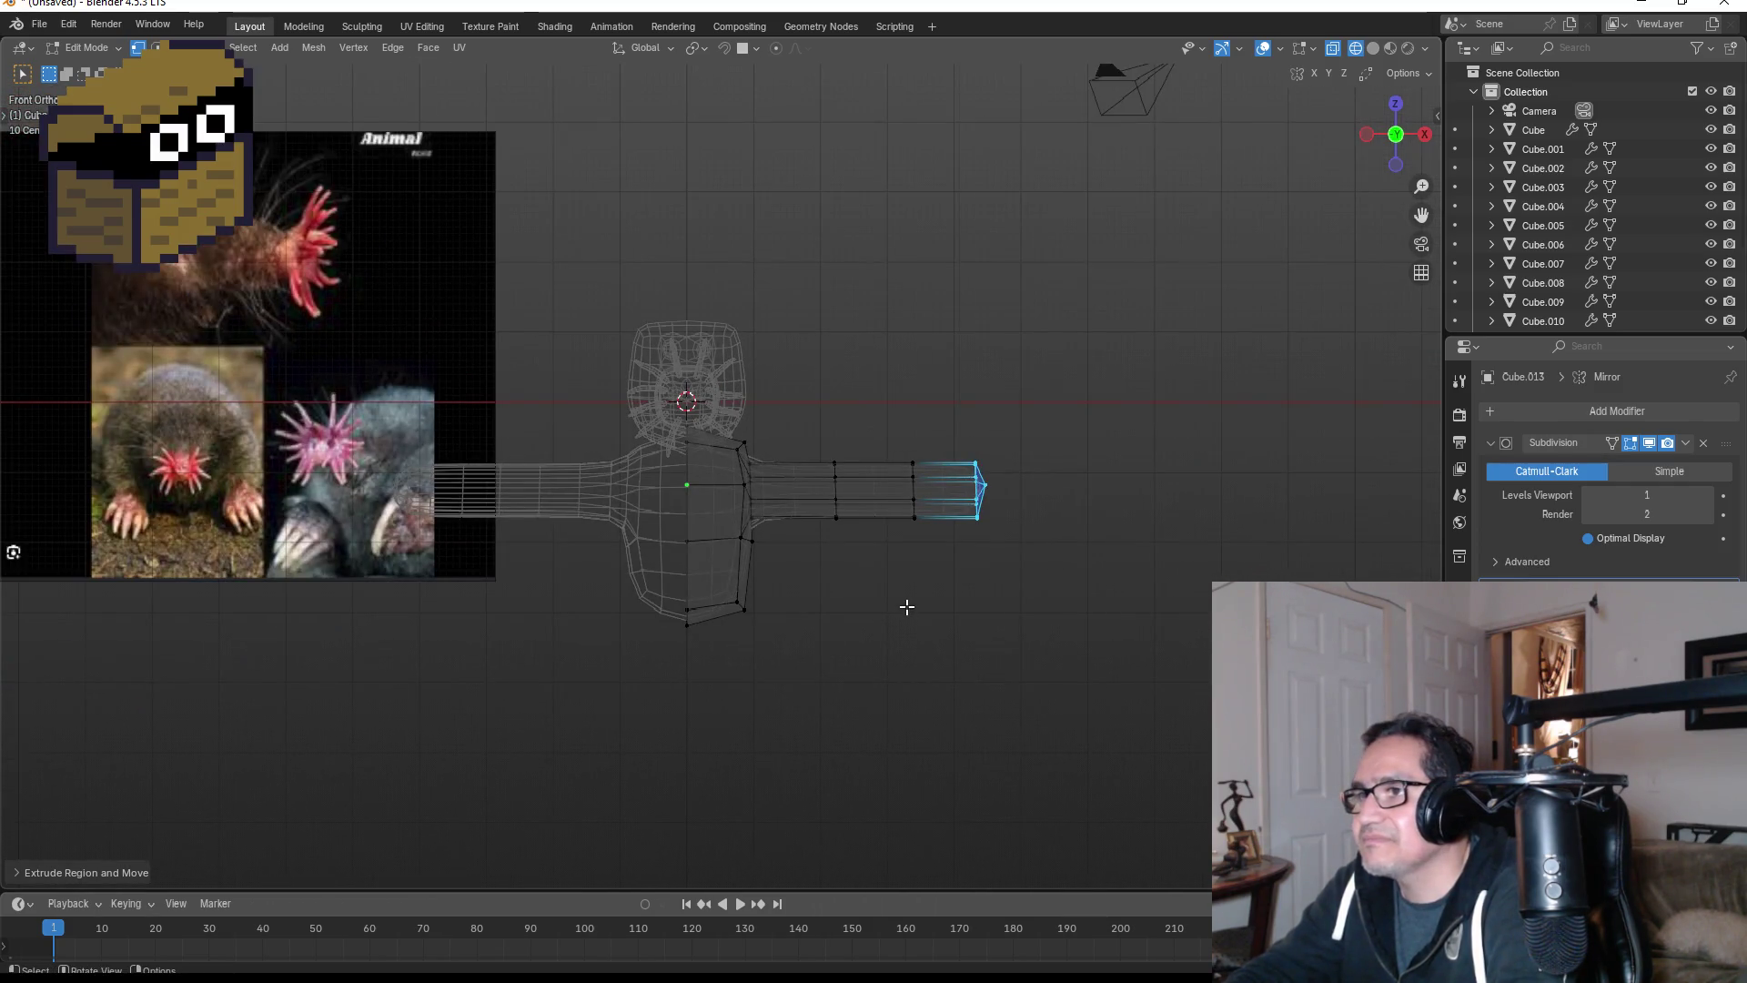
scroll(907, 605, "up", 2)
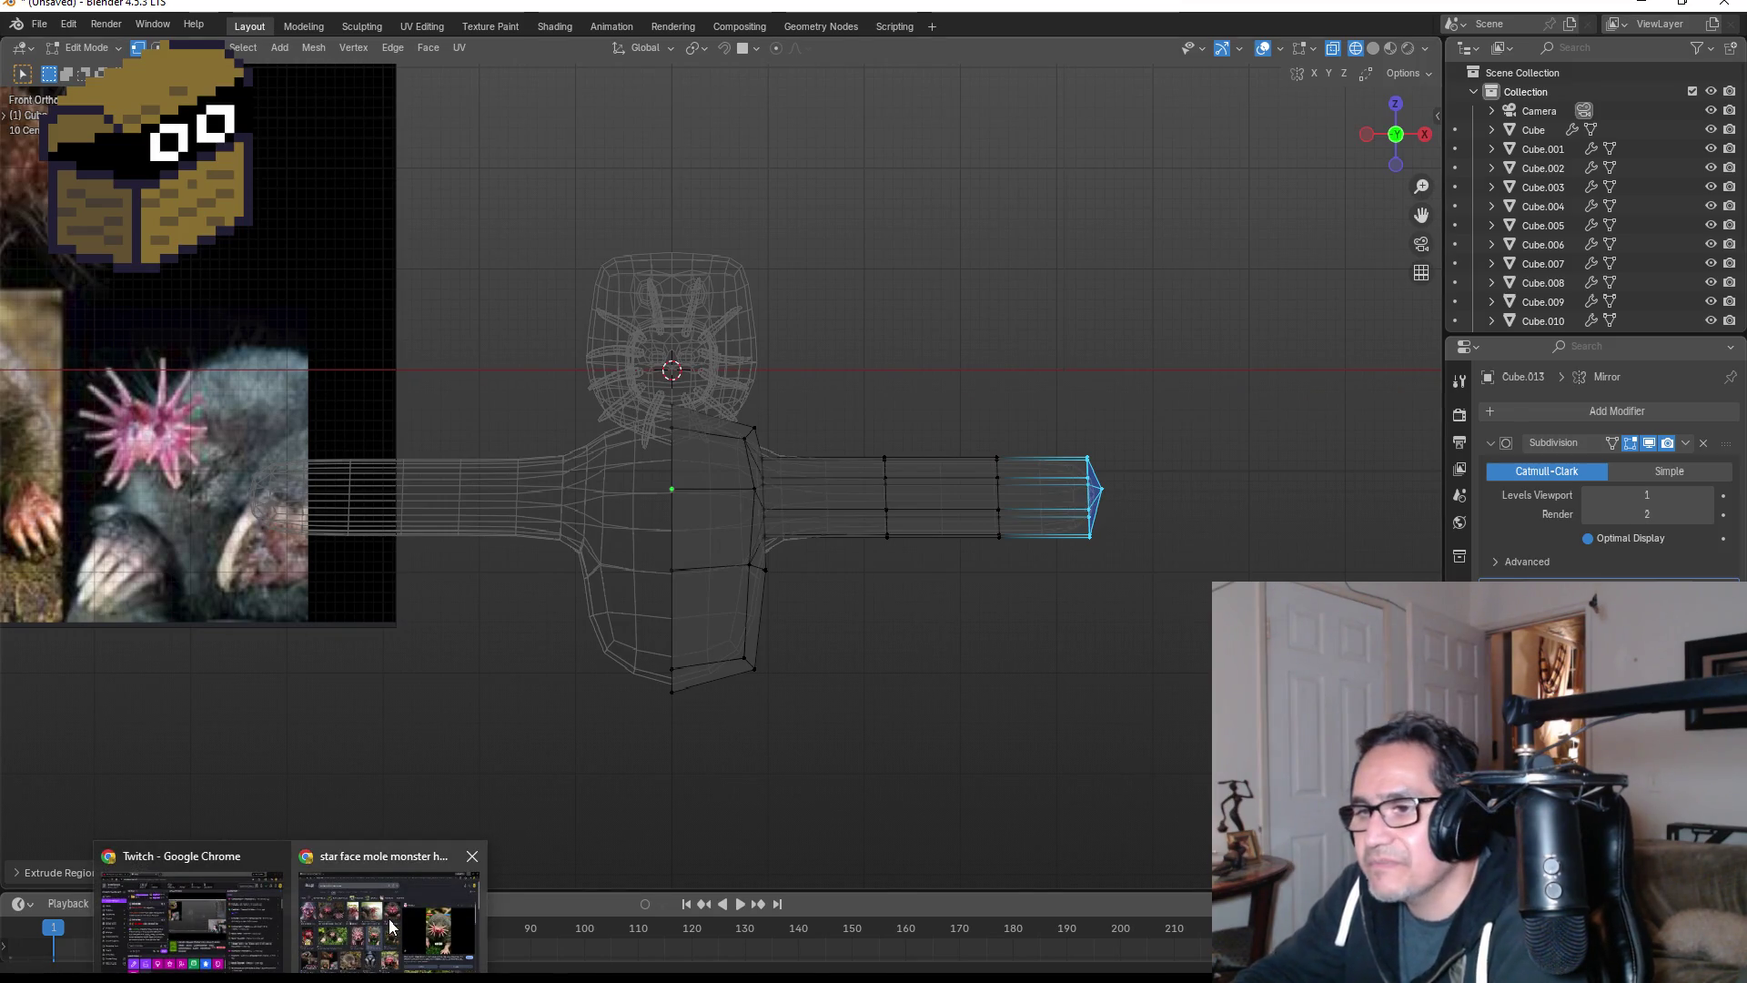
left_click(390, 924)
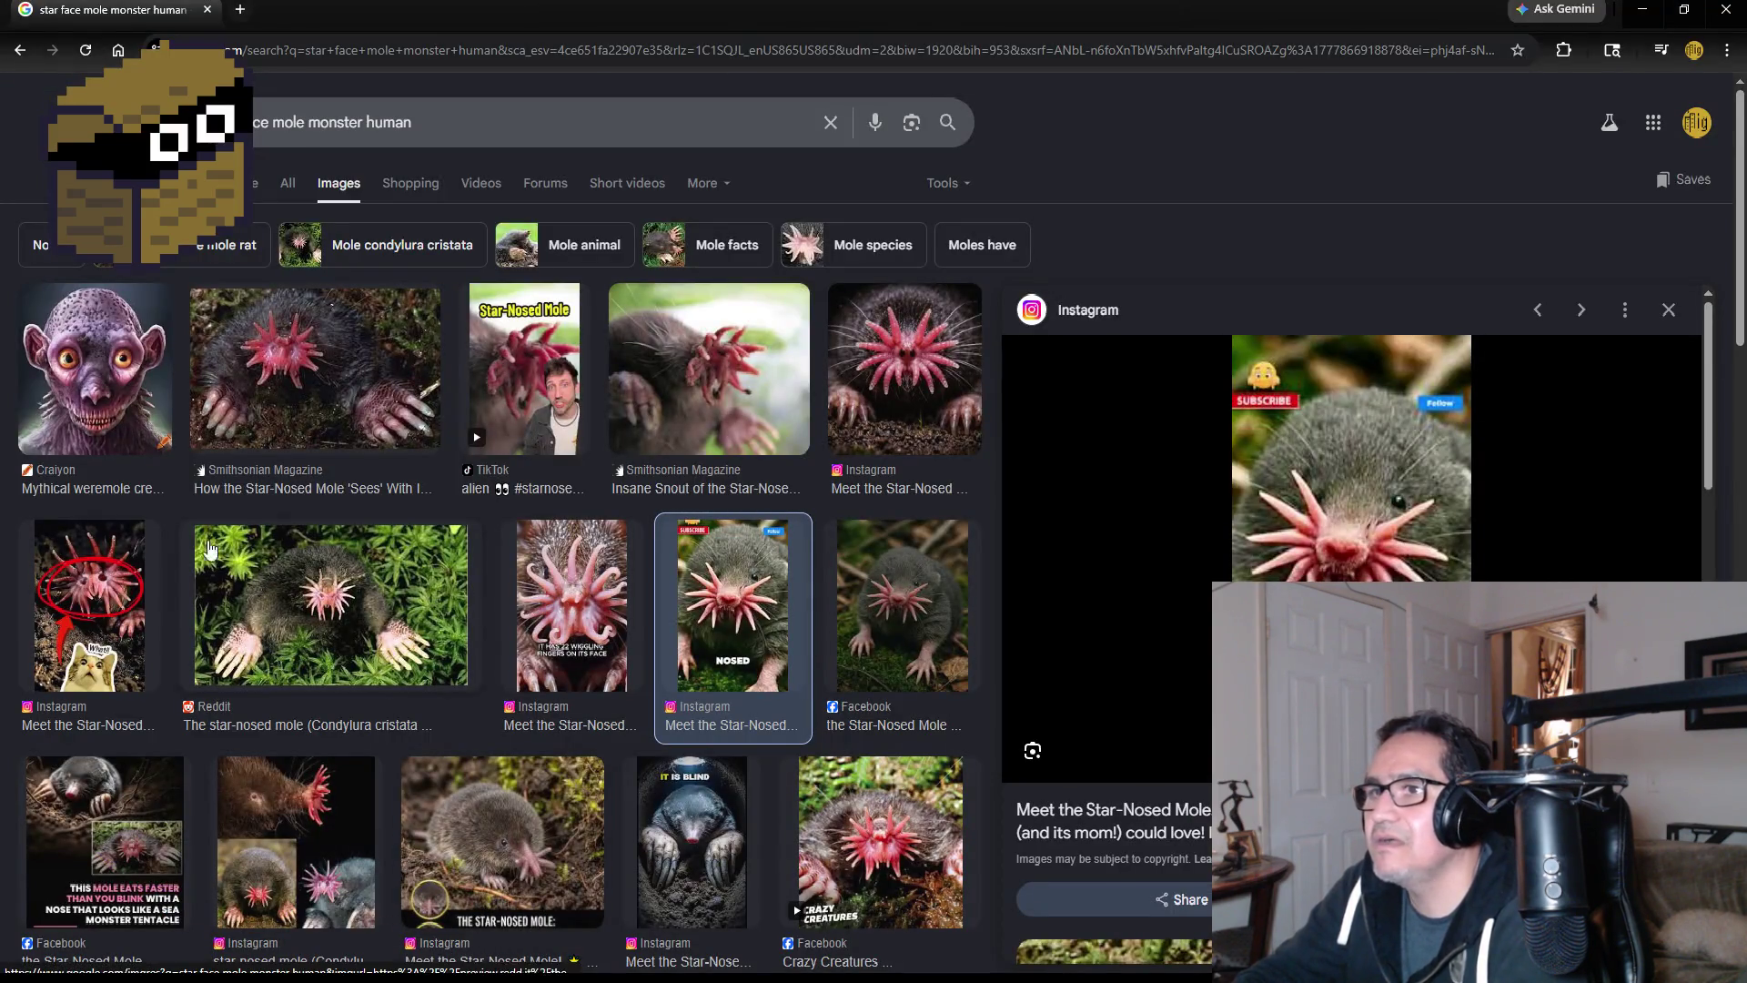
left_click(344, 407)
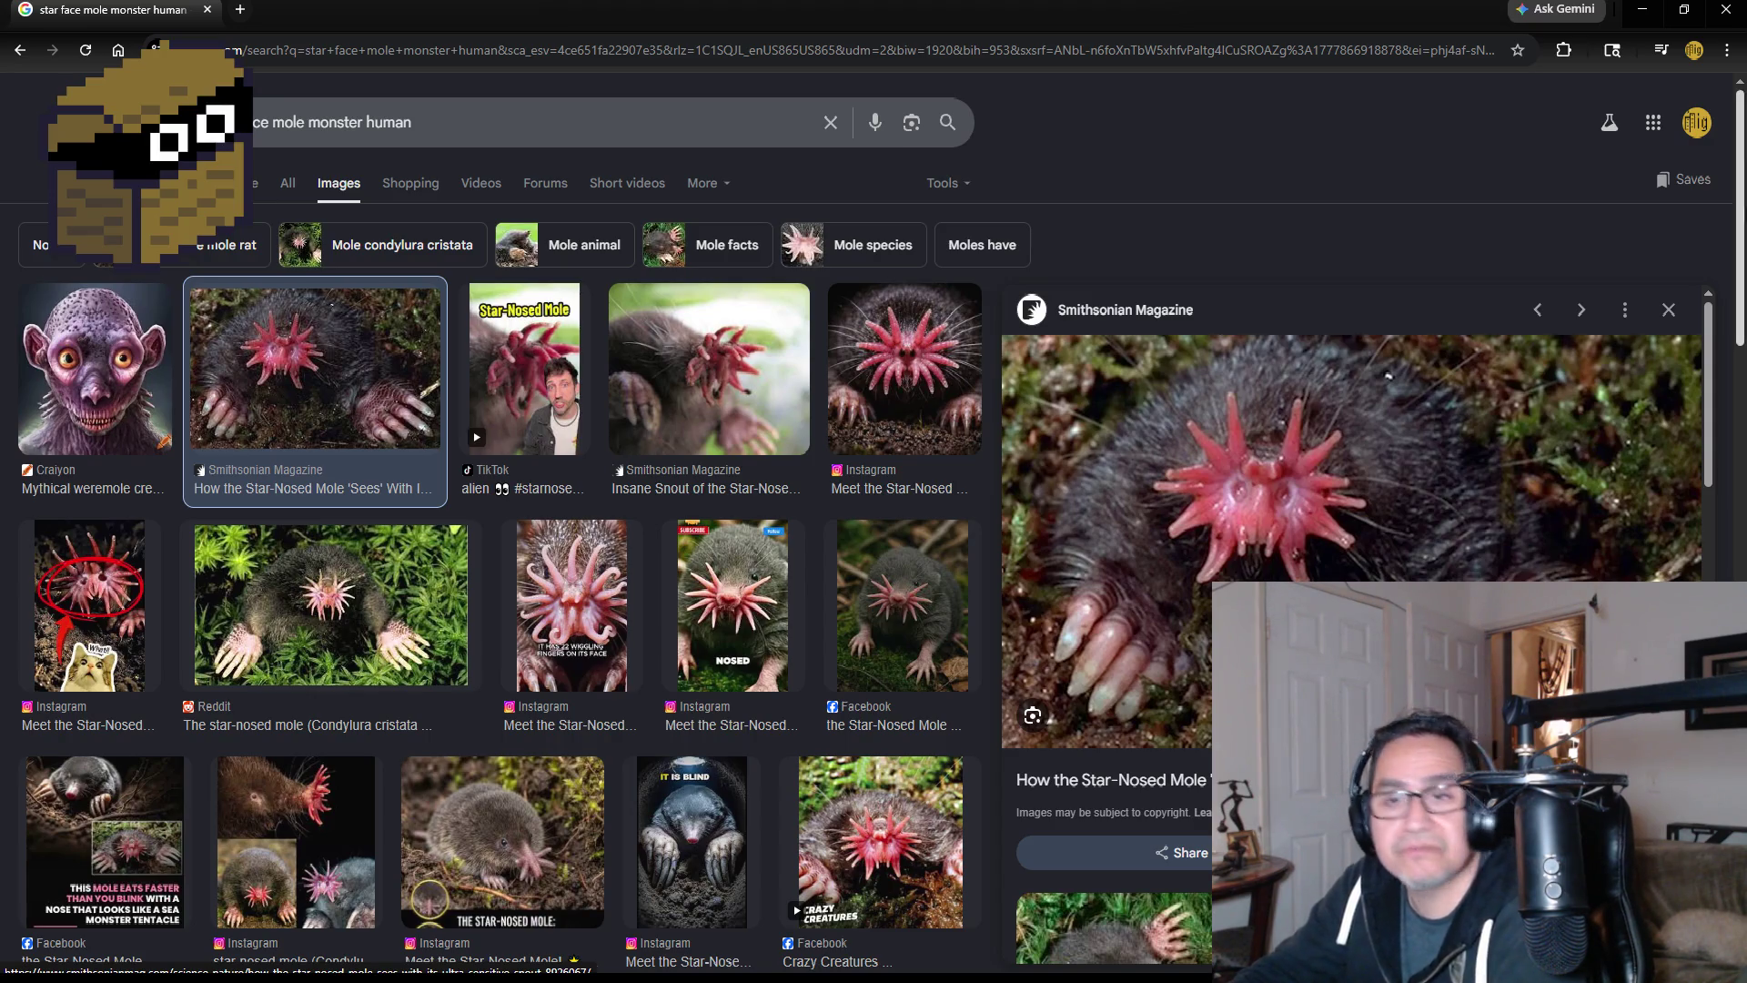
left_click(1641, 13)
scroll(1174, 437, "up", 2)
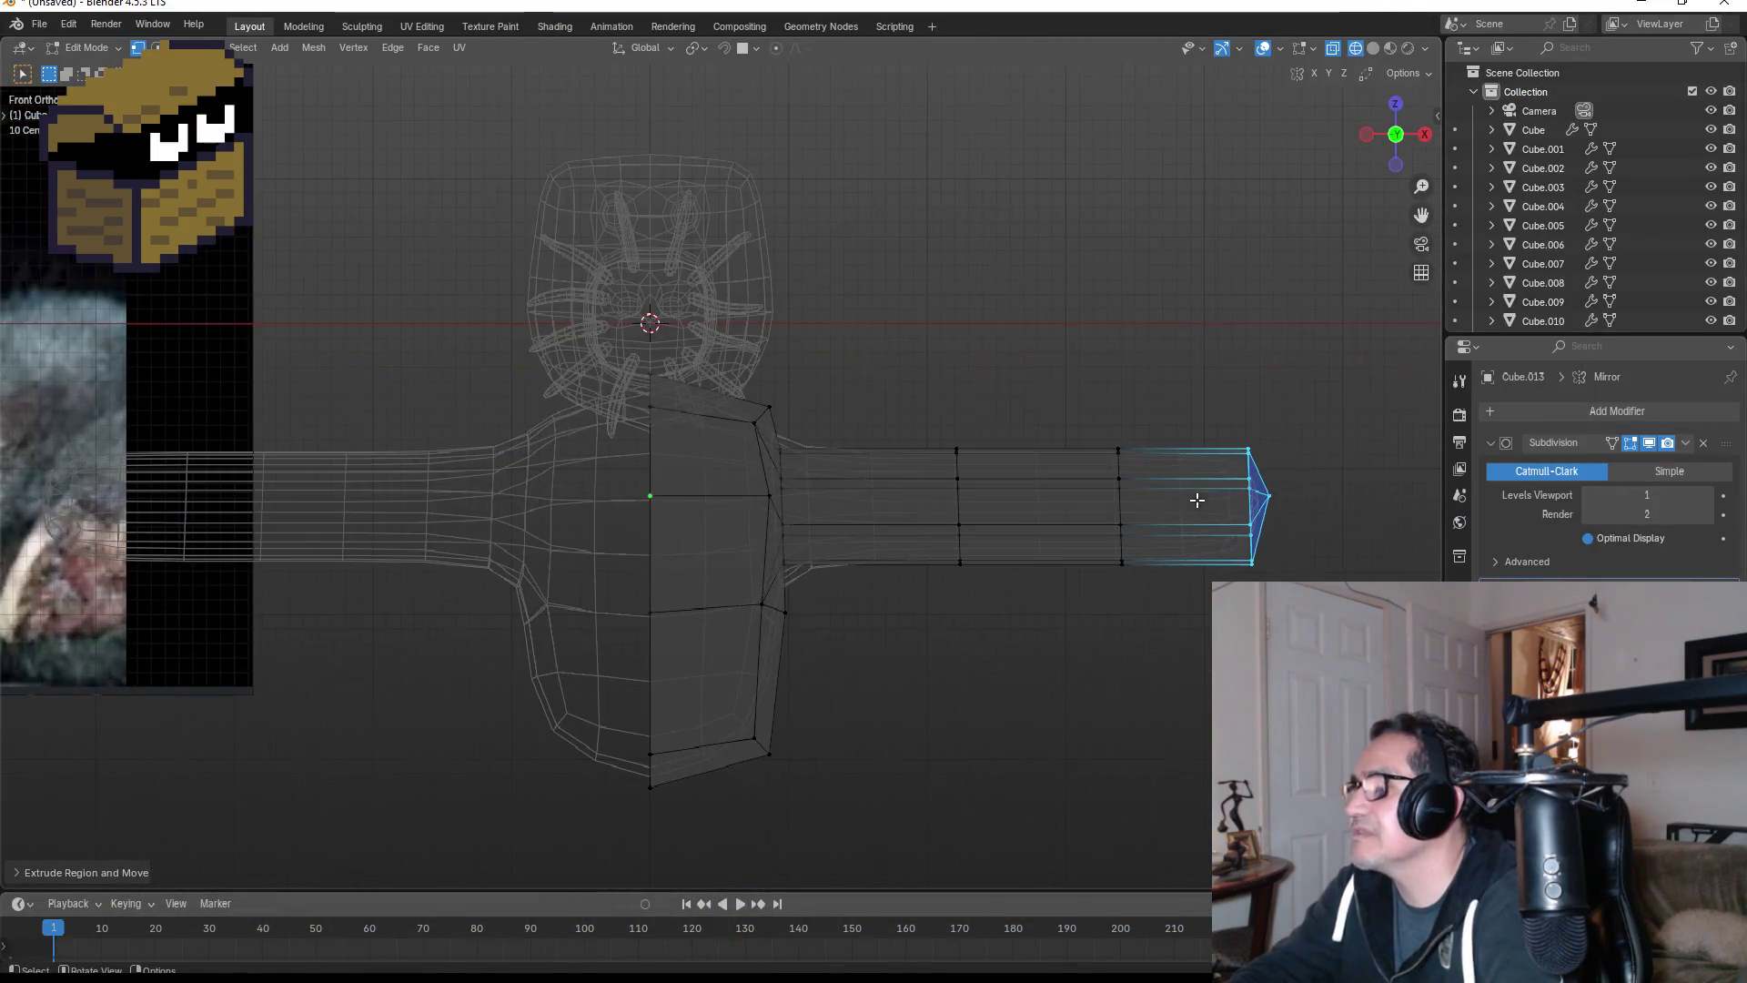
mouse_move(1279, 534)
middle_mouse_down()
mouse_move(1233, 494)
mouse_move(802, 516)
middle_mouse_up()
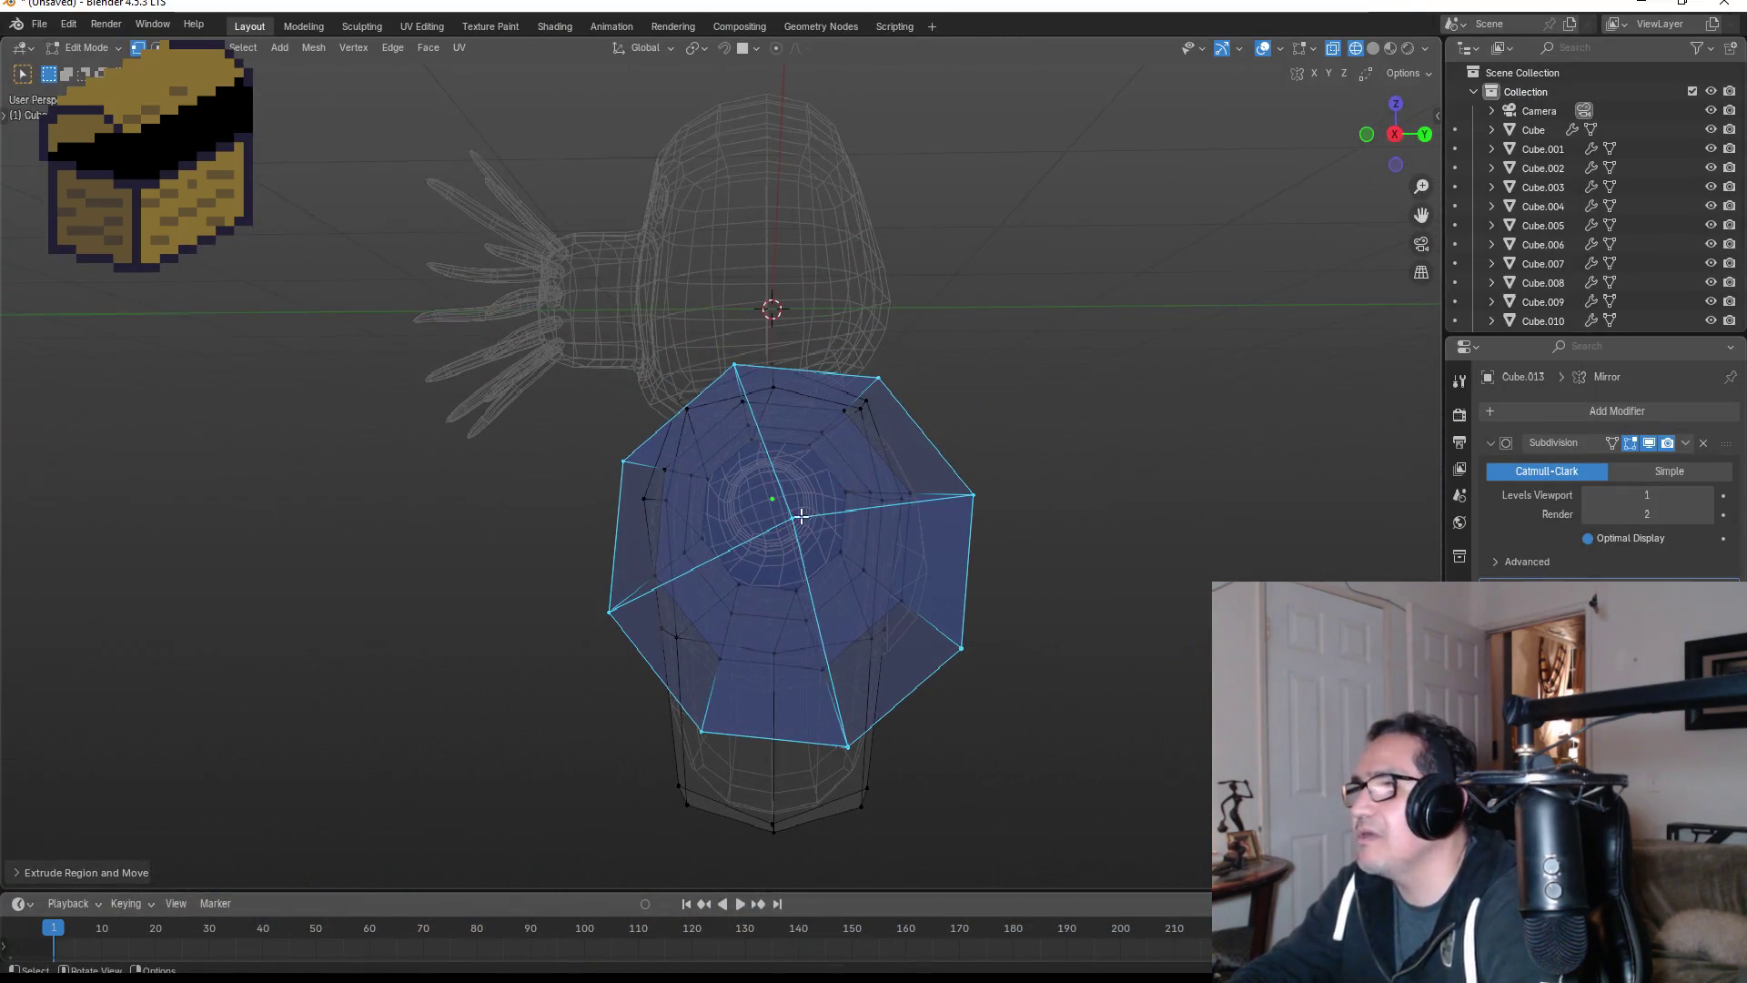
left_click(715, 502)
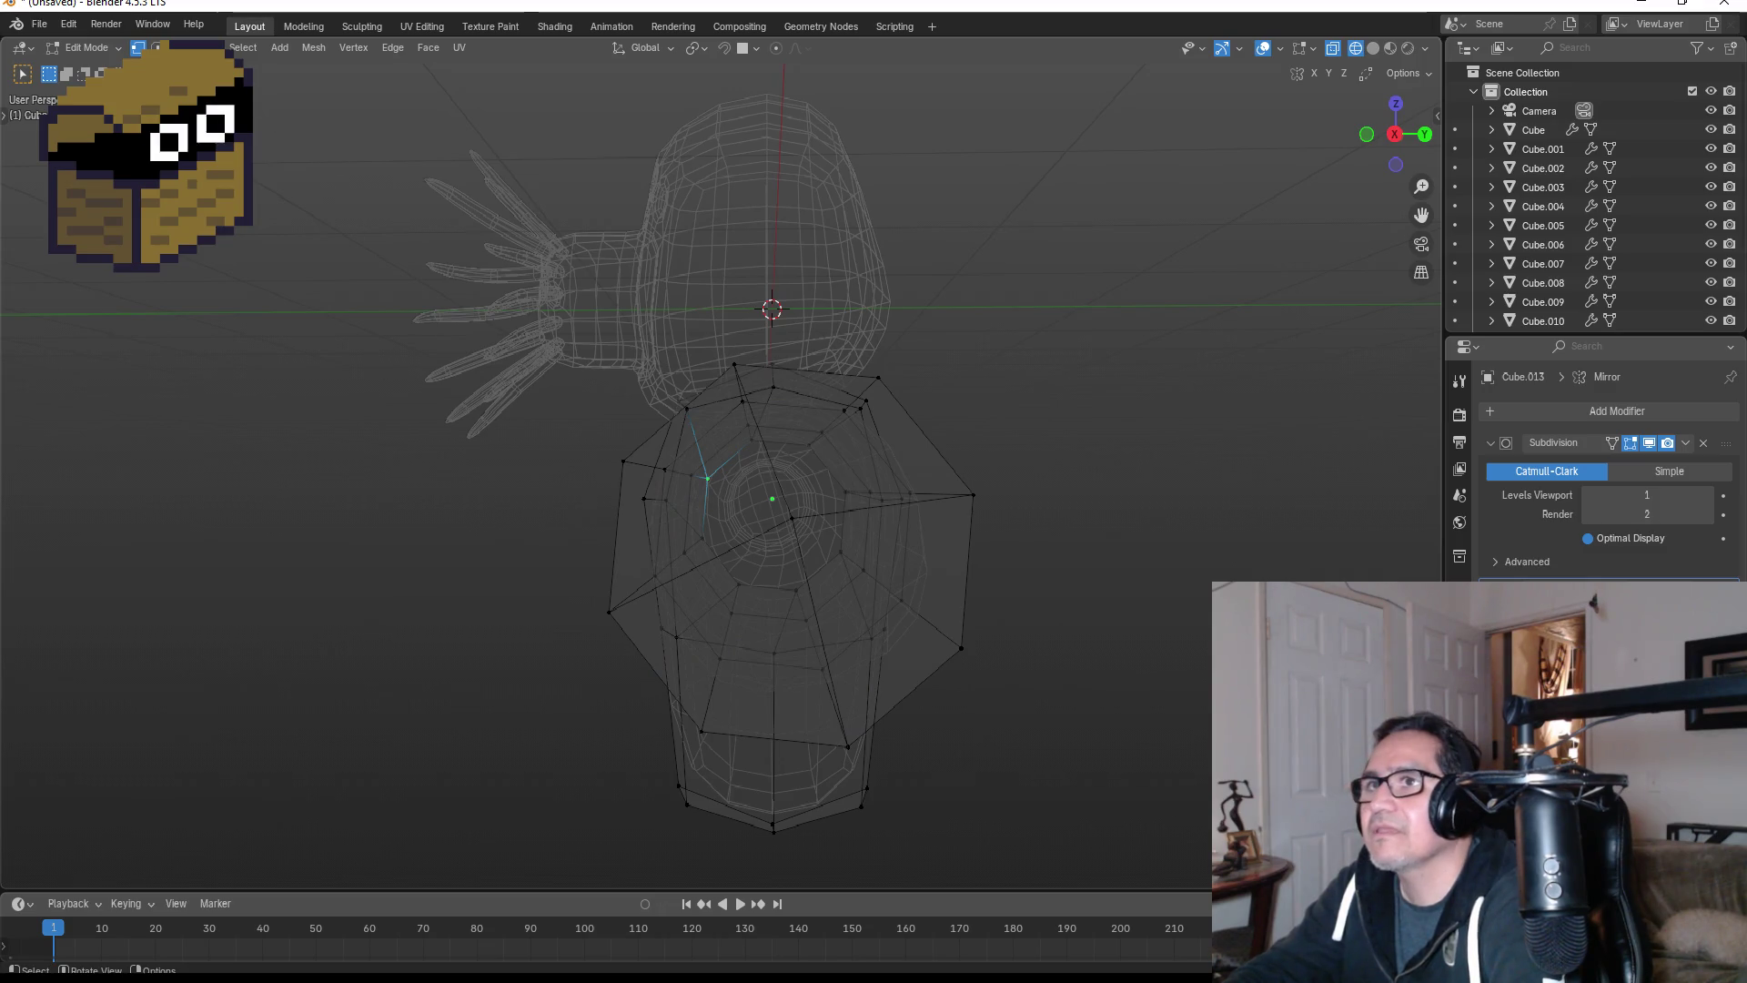
left_click(780, 483)
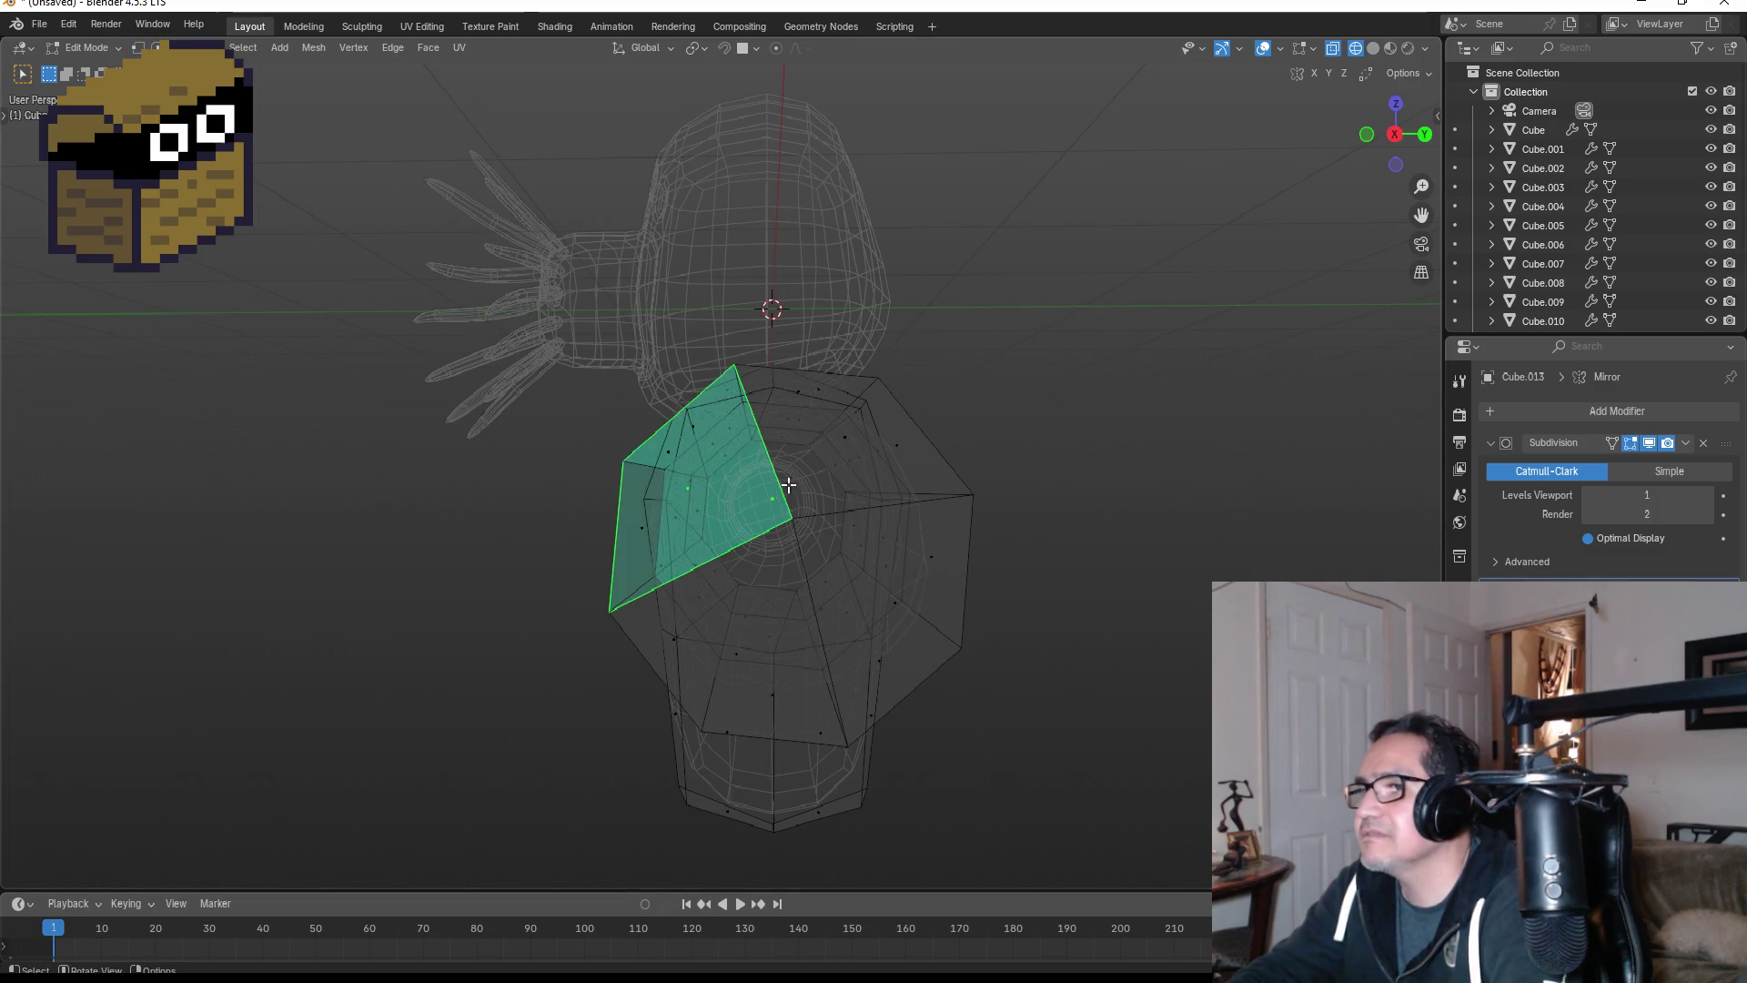
left_click(857, 485)
left_click(865, 608)
middle_click_drag(865, 608, 1120, 611)
left_click(1243, 456)
left_click(1279, 561, "shift")
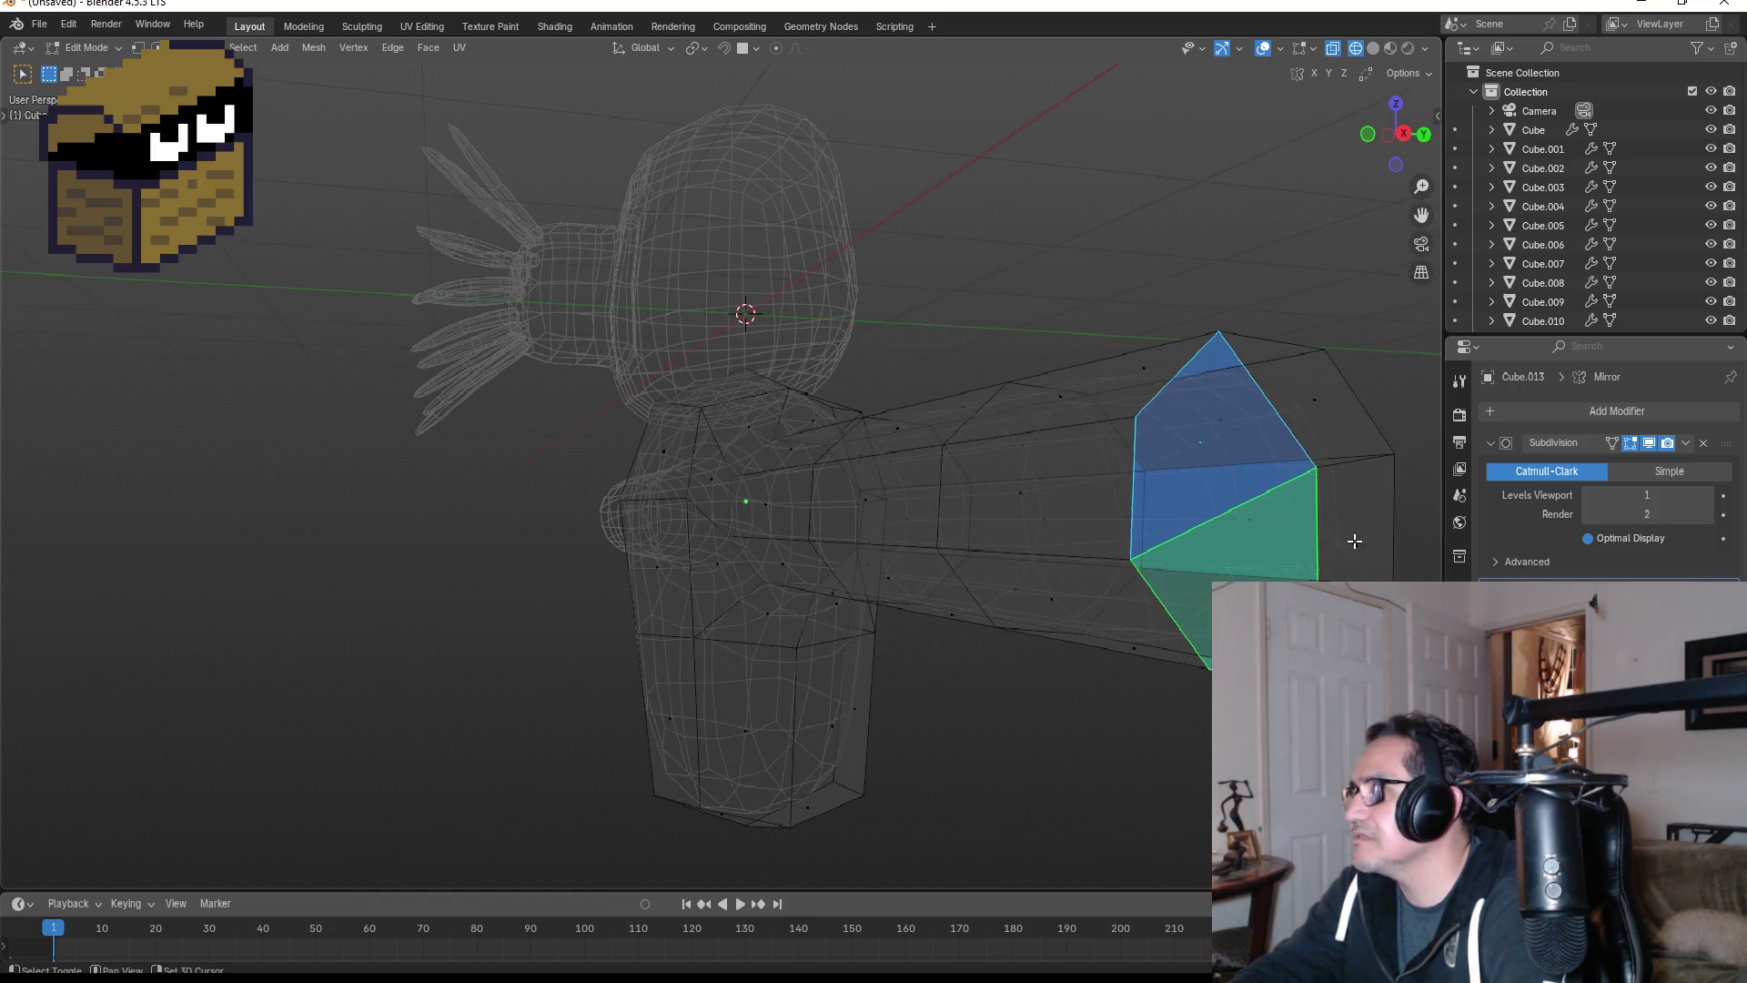
left_click(1354, 541, "shift")
left_click(1325, 435, "shift")
middle_click_drag(1326, 447, 1248, 503)
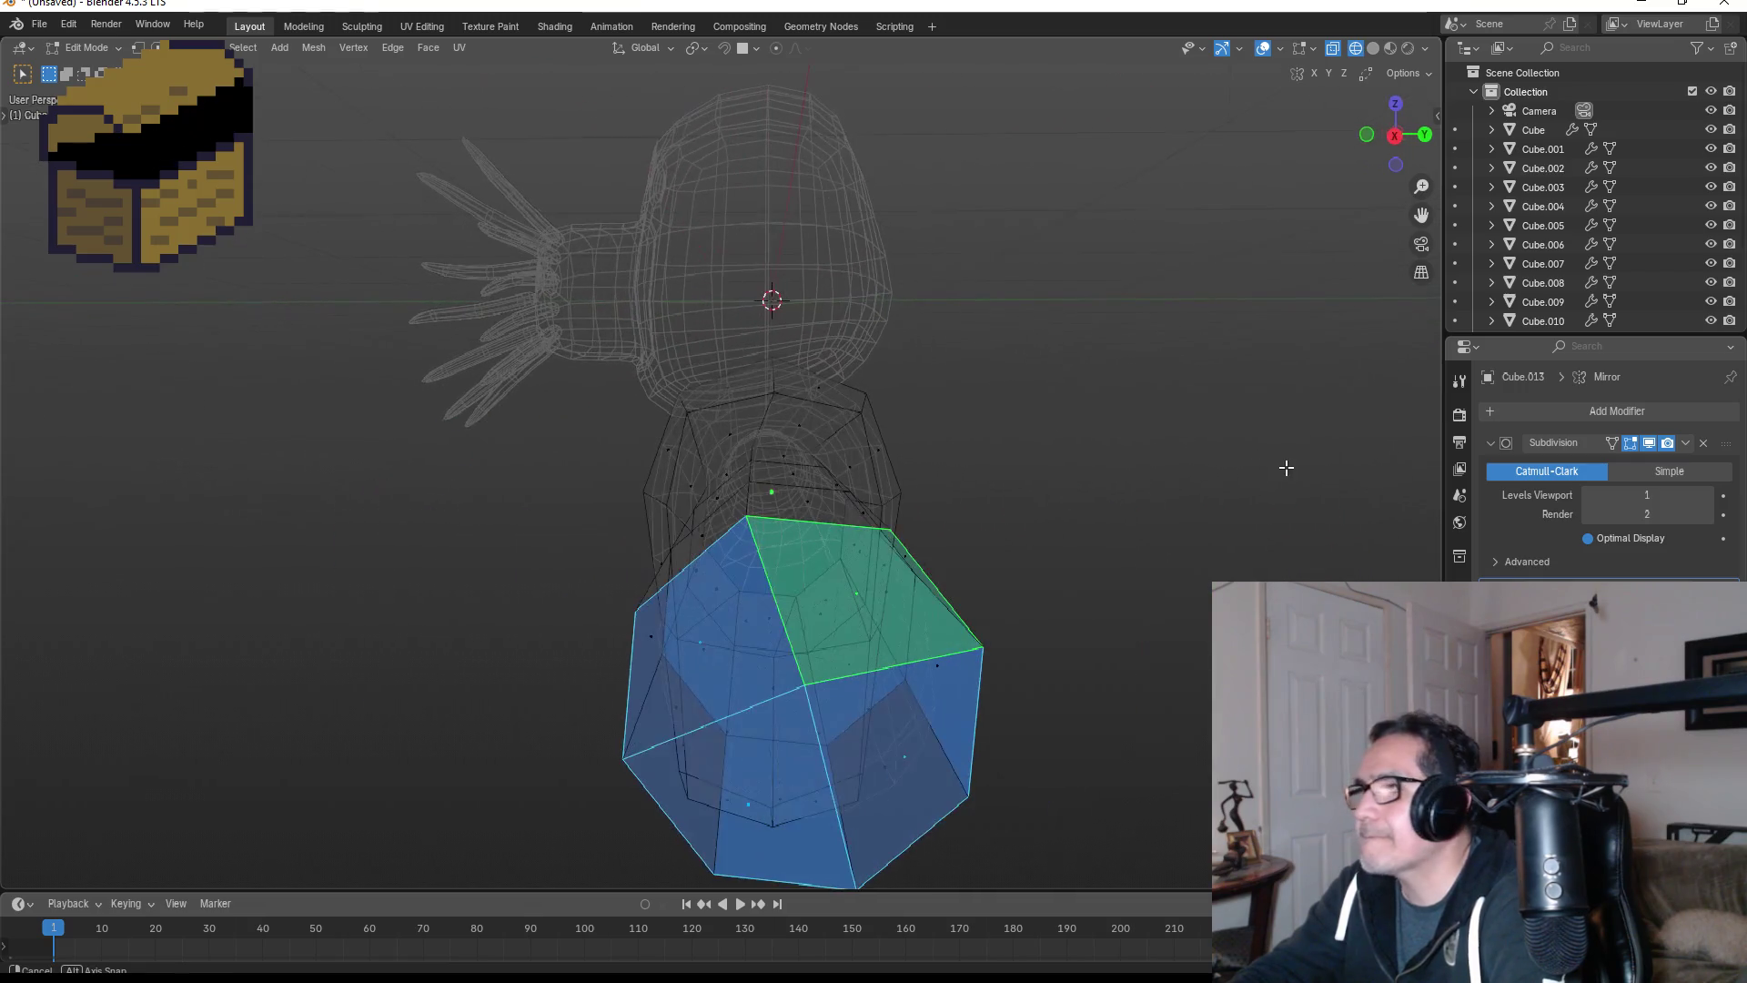
key("KP_3")
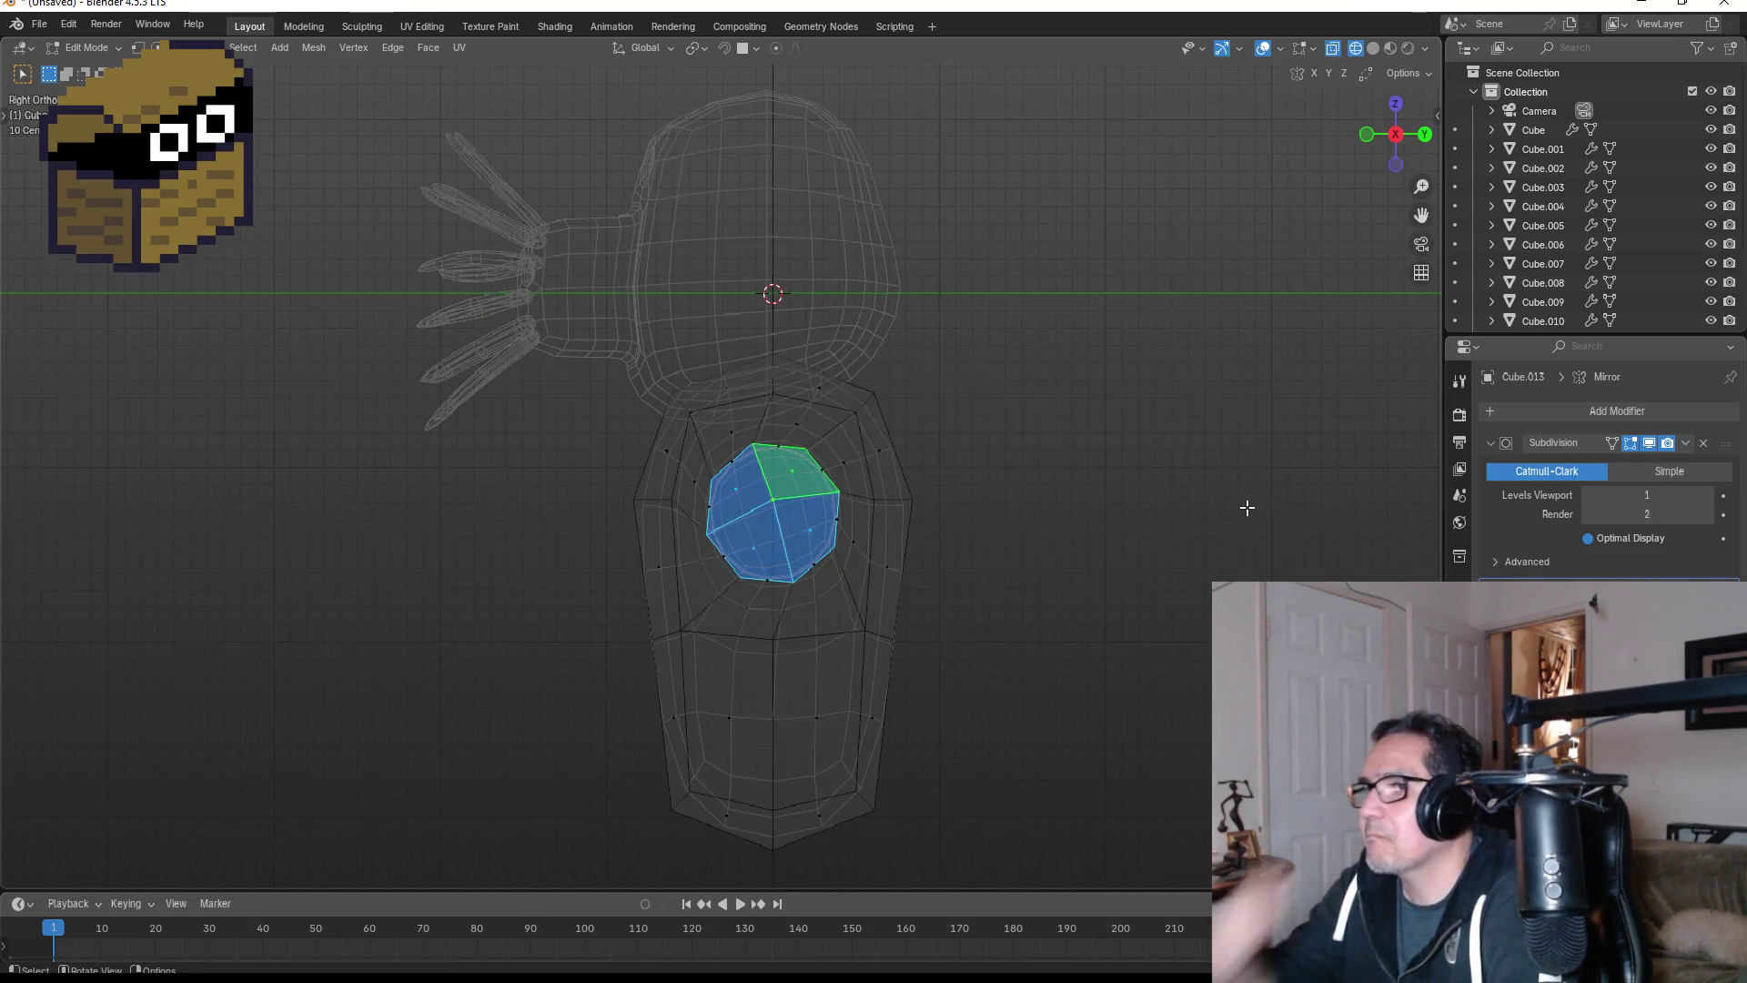
scroll(861, 573, "up", 1)
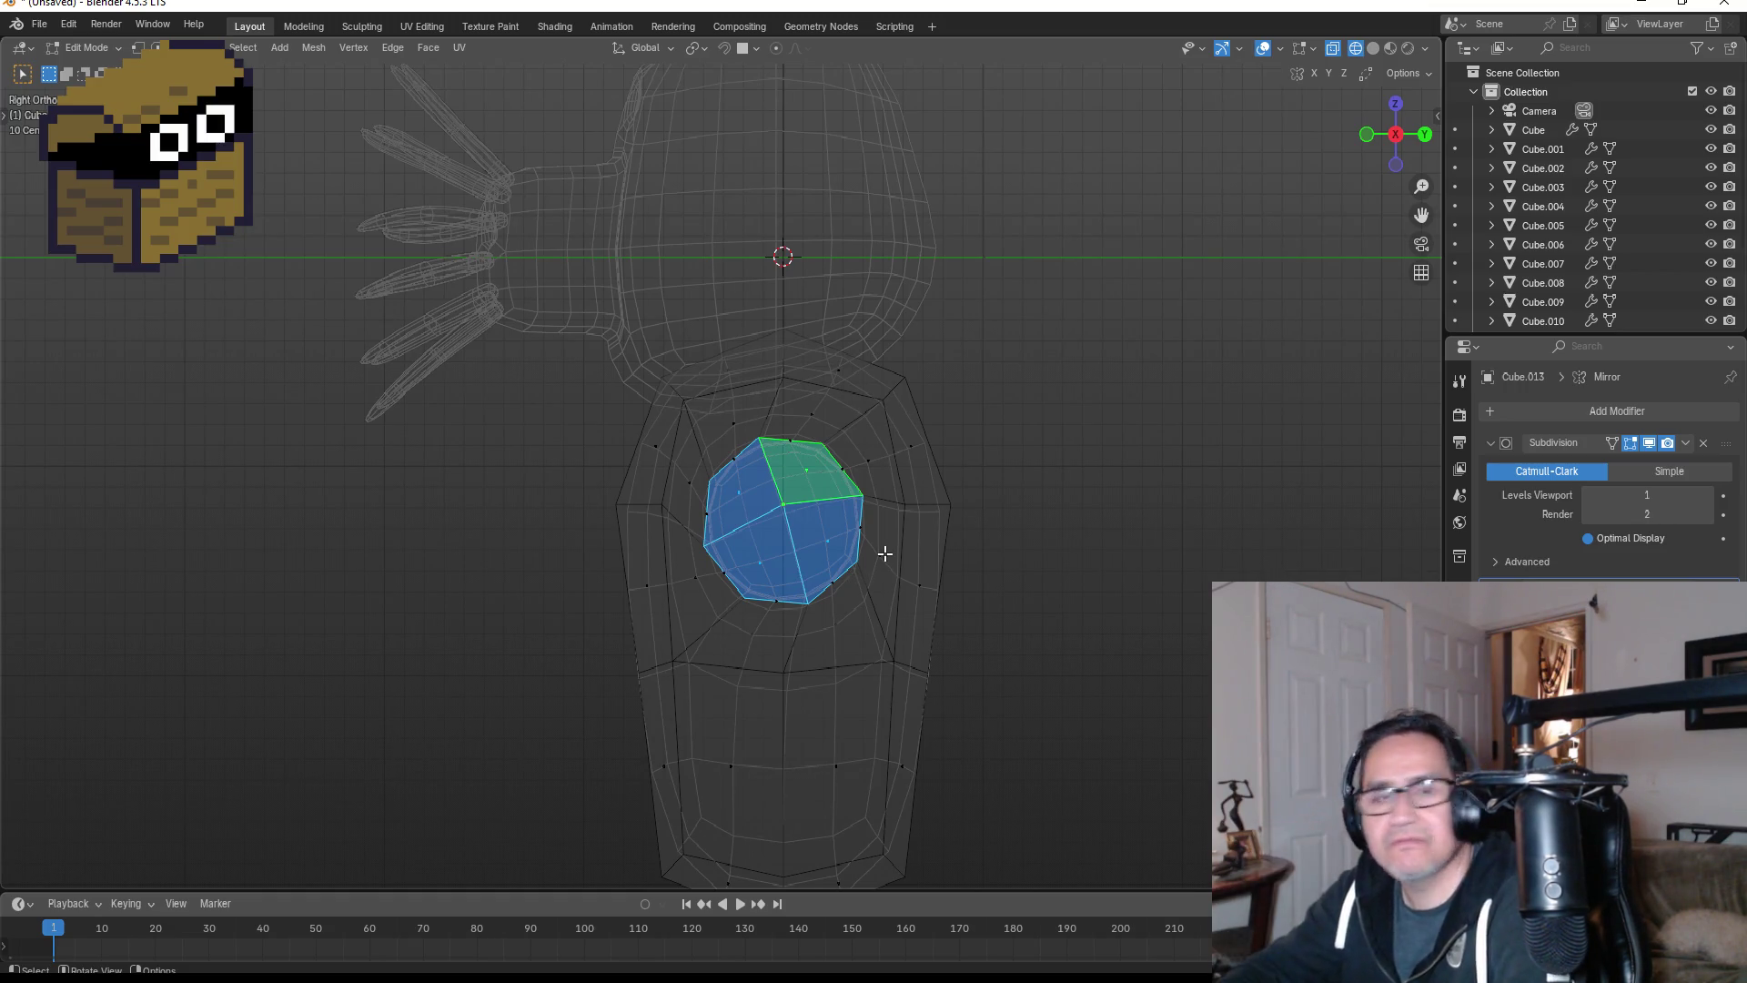
mouse_move(916, 516)
middle_mouse_down("alt")
mouse_move(986, 503)
mouse_move(1124, 530)
middle_mouse_up("alt")
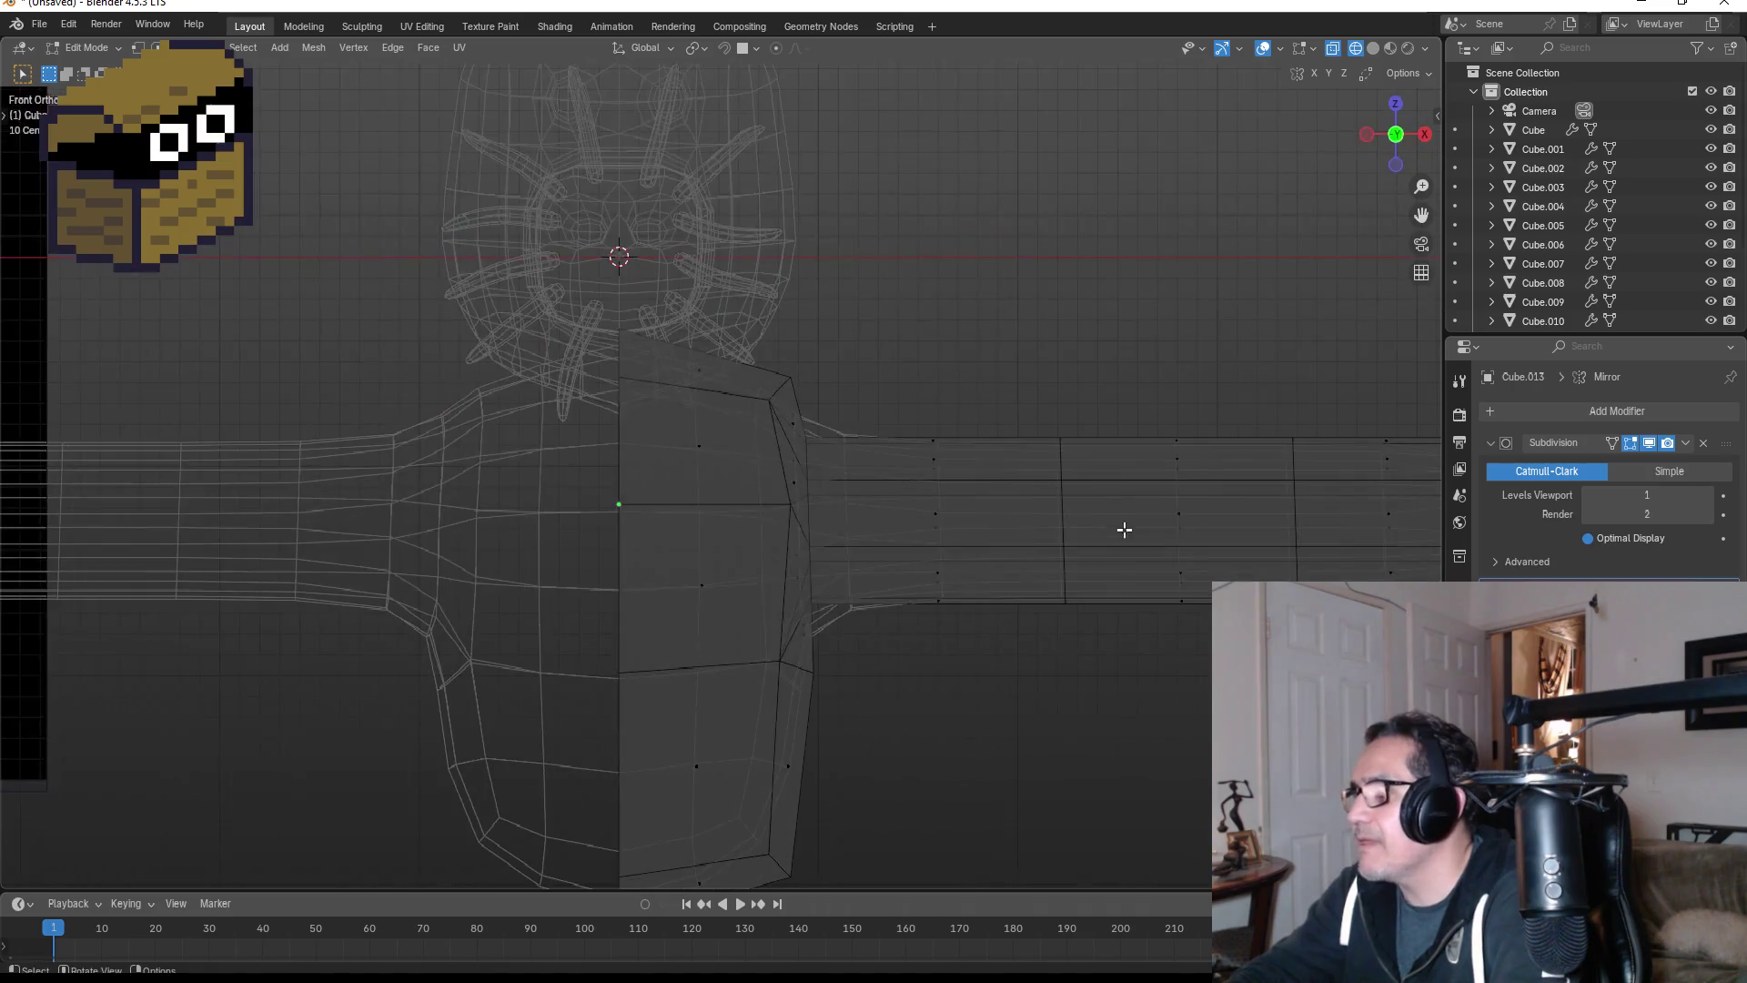
scroll(1231, 532, "down", 3)
scroll(1183, 506, "up", 1)
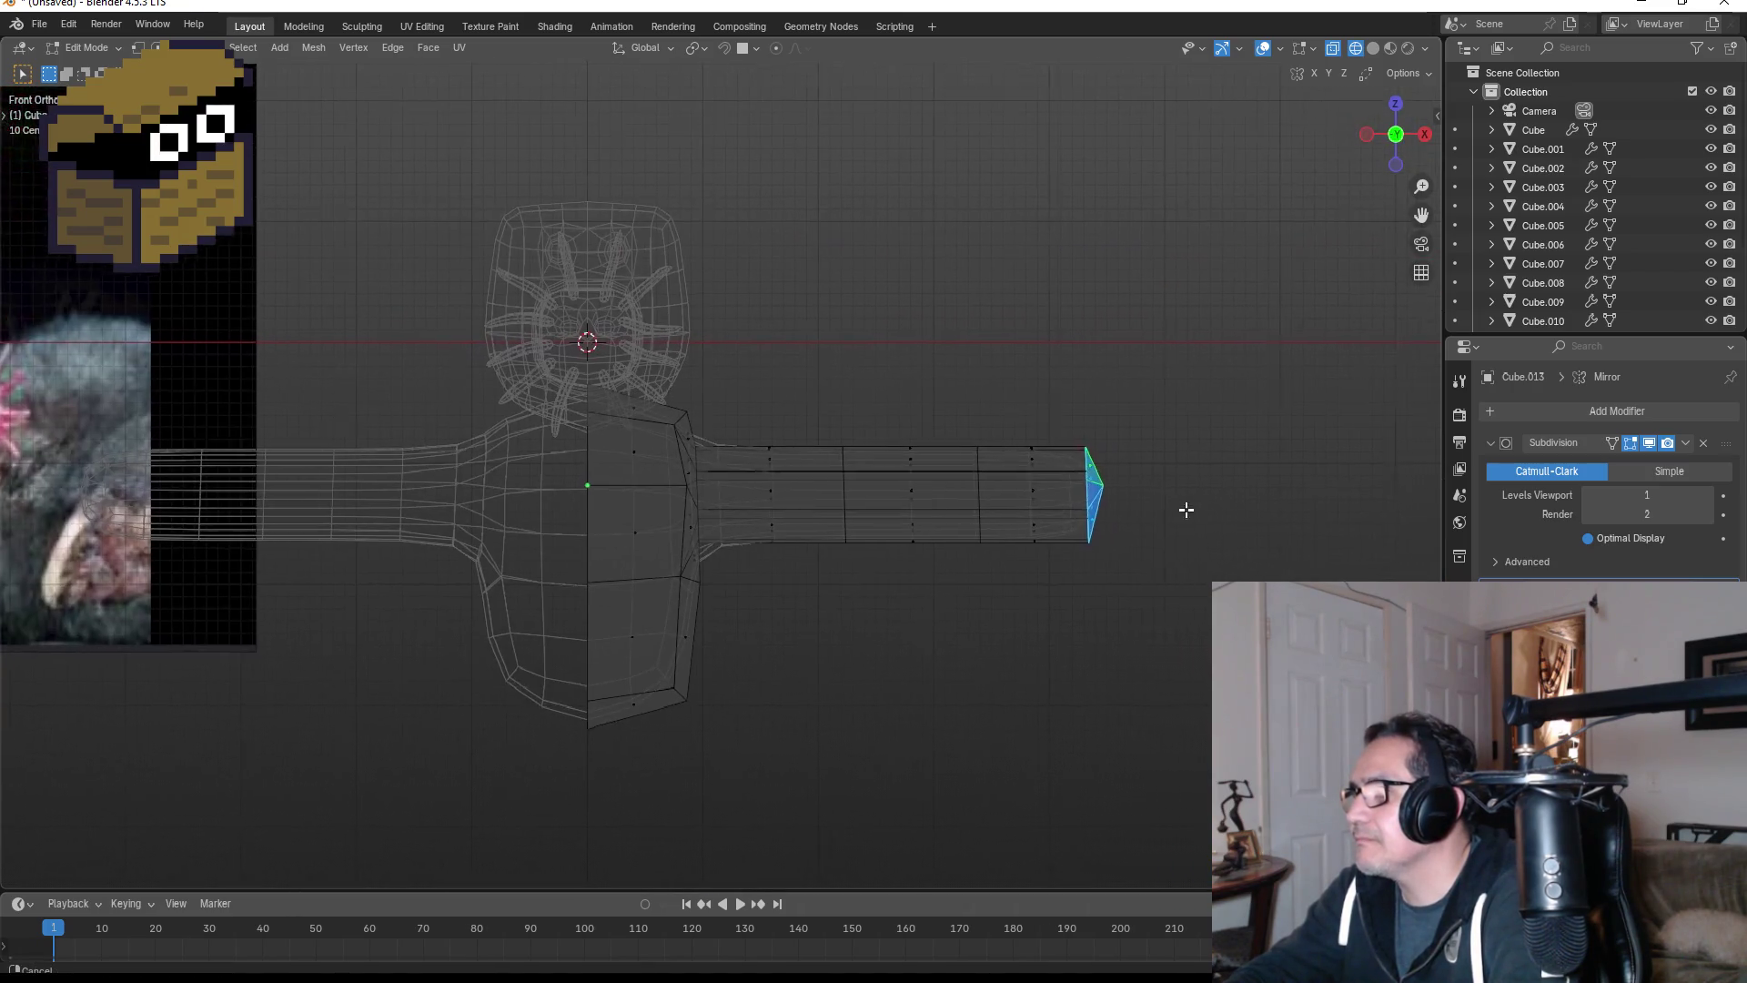
scroll(913, 500, "up", 1)
scroll(910, 488, "up", 1)
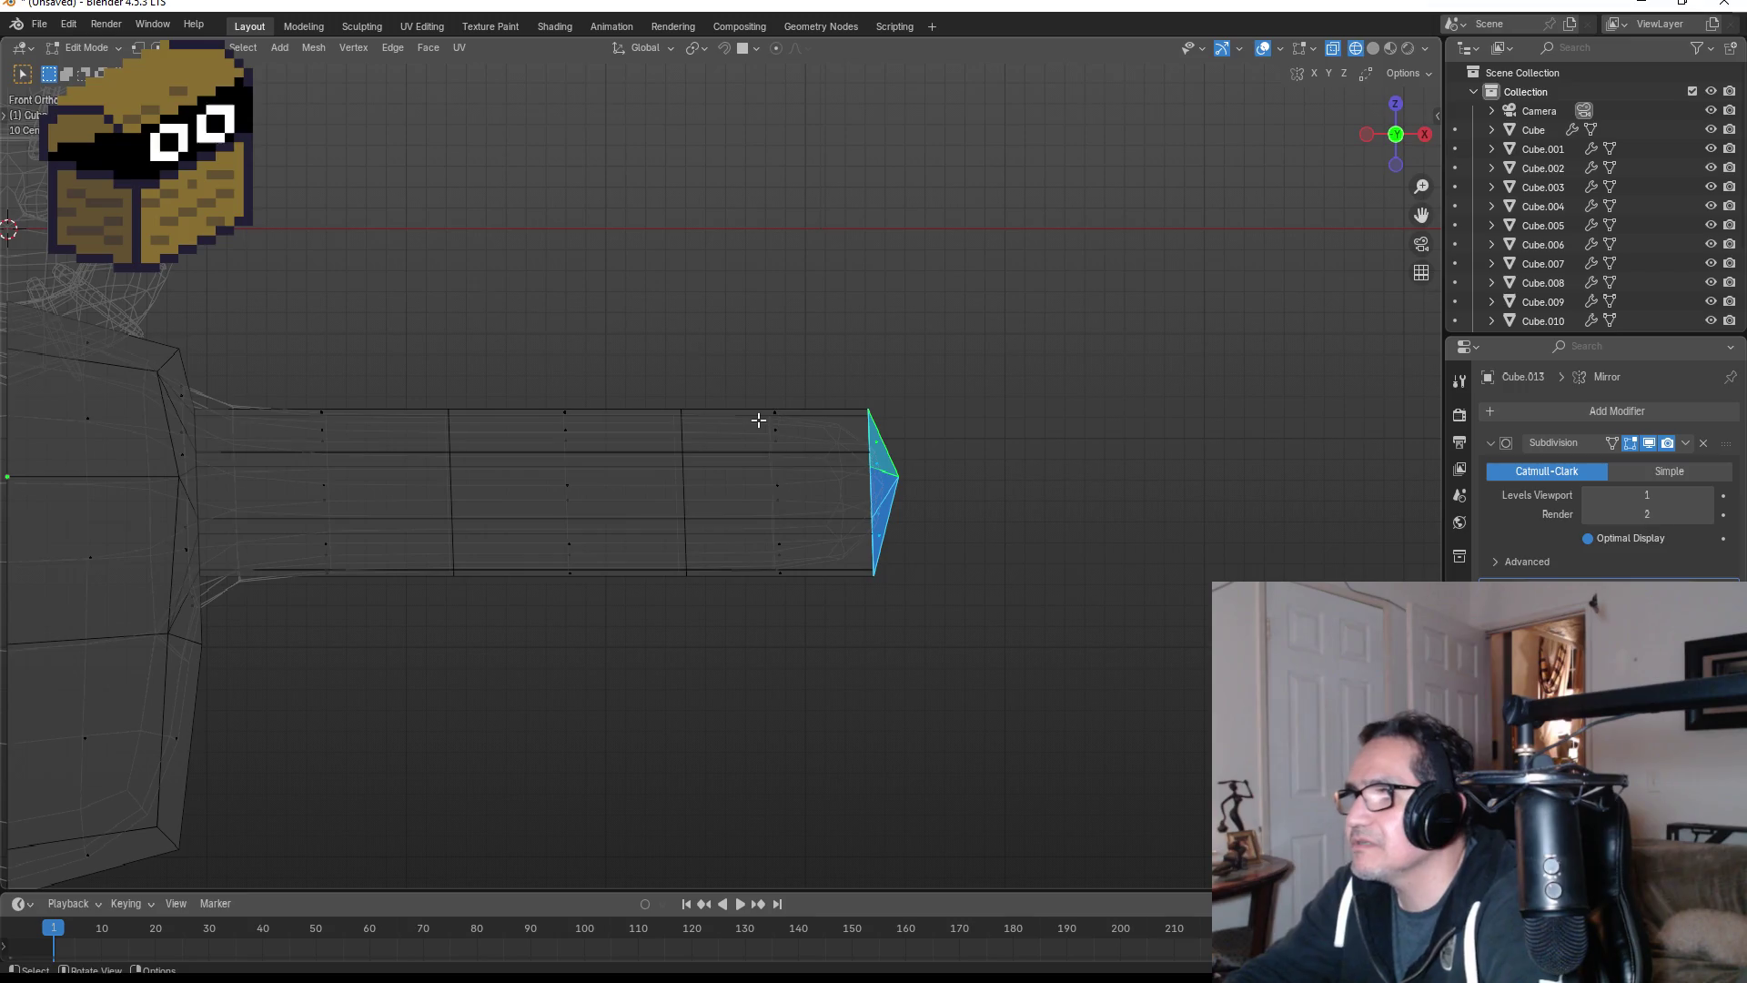
- Flatten the arm's outermost section by scaling it along Z
mouse_move(716, 369)
left_mouse_down()
mouse_move(818, 445)
mouse_move(960, 607)
left_mouse_up()
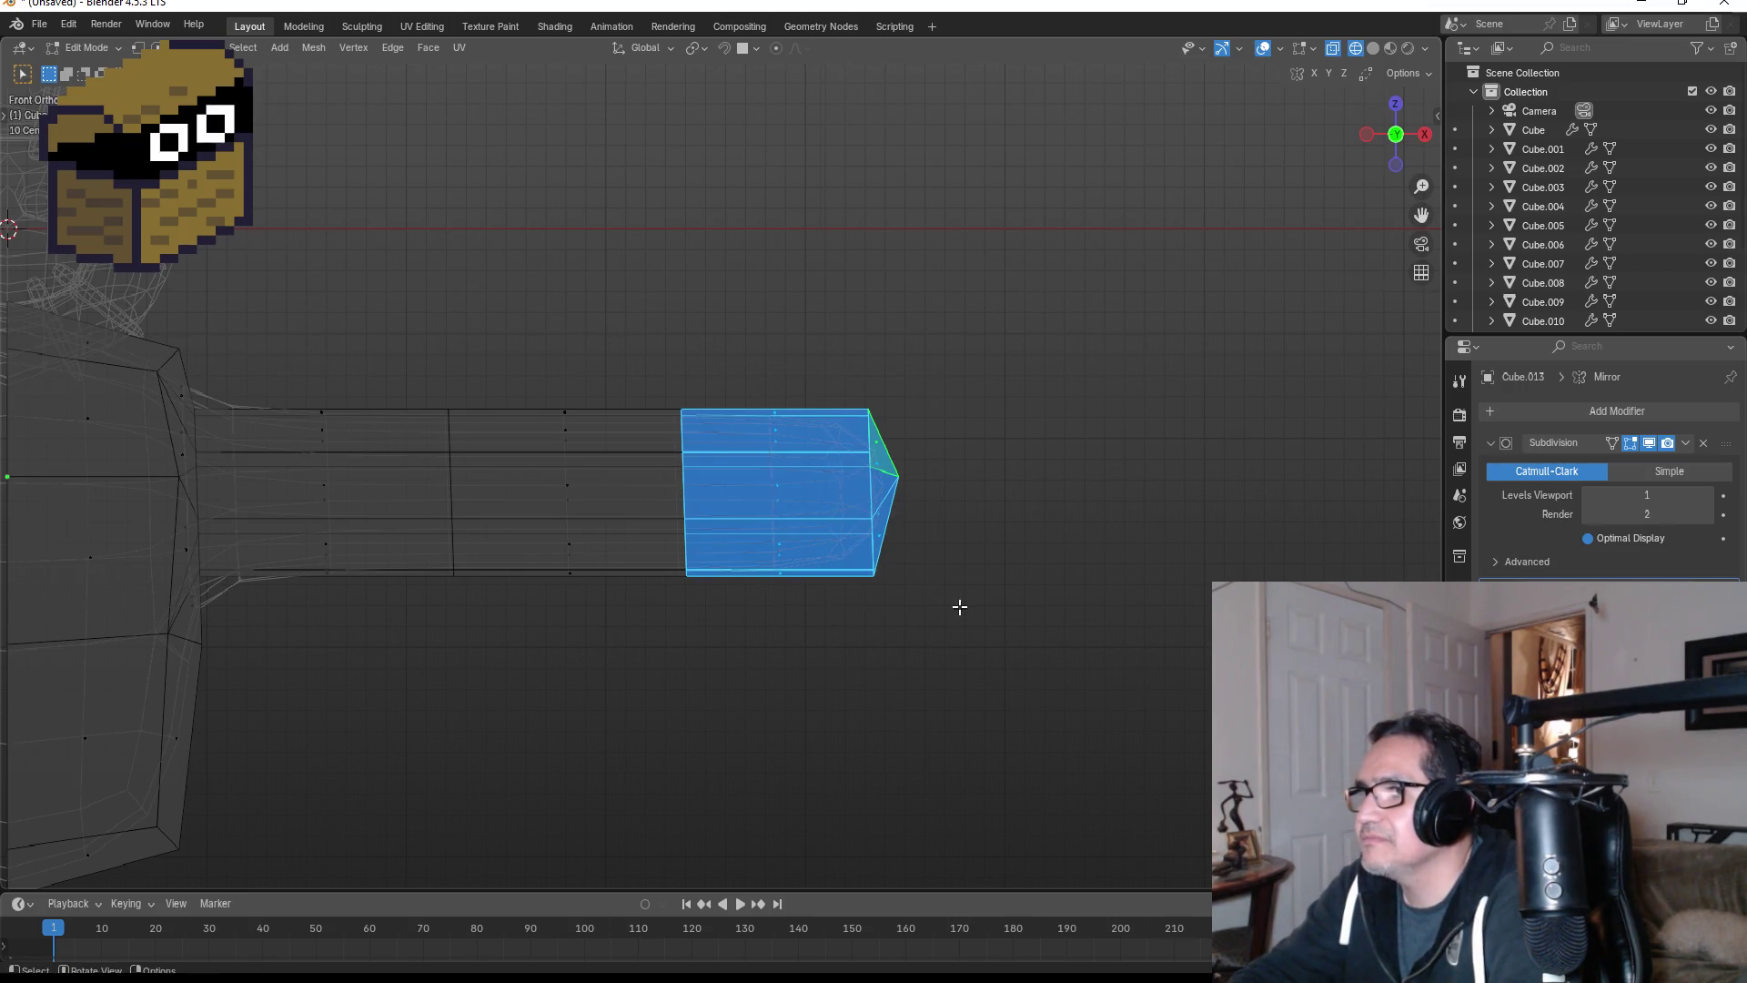
key("z")
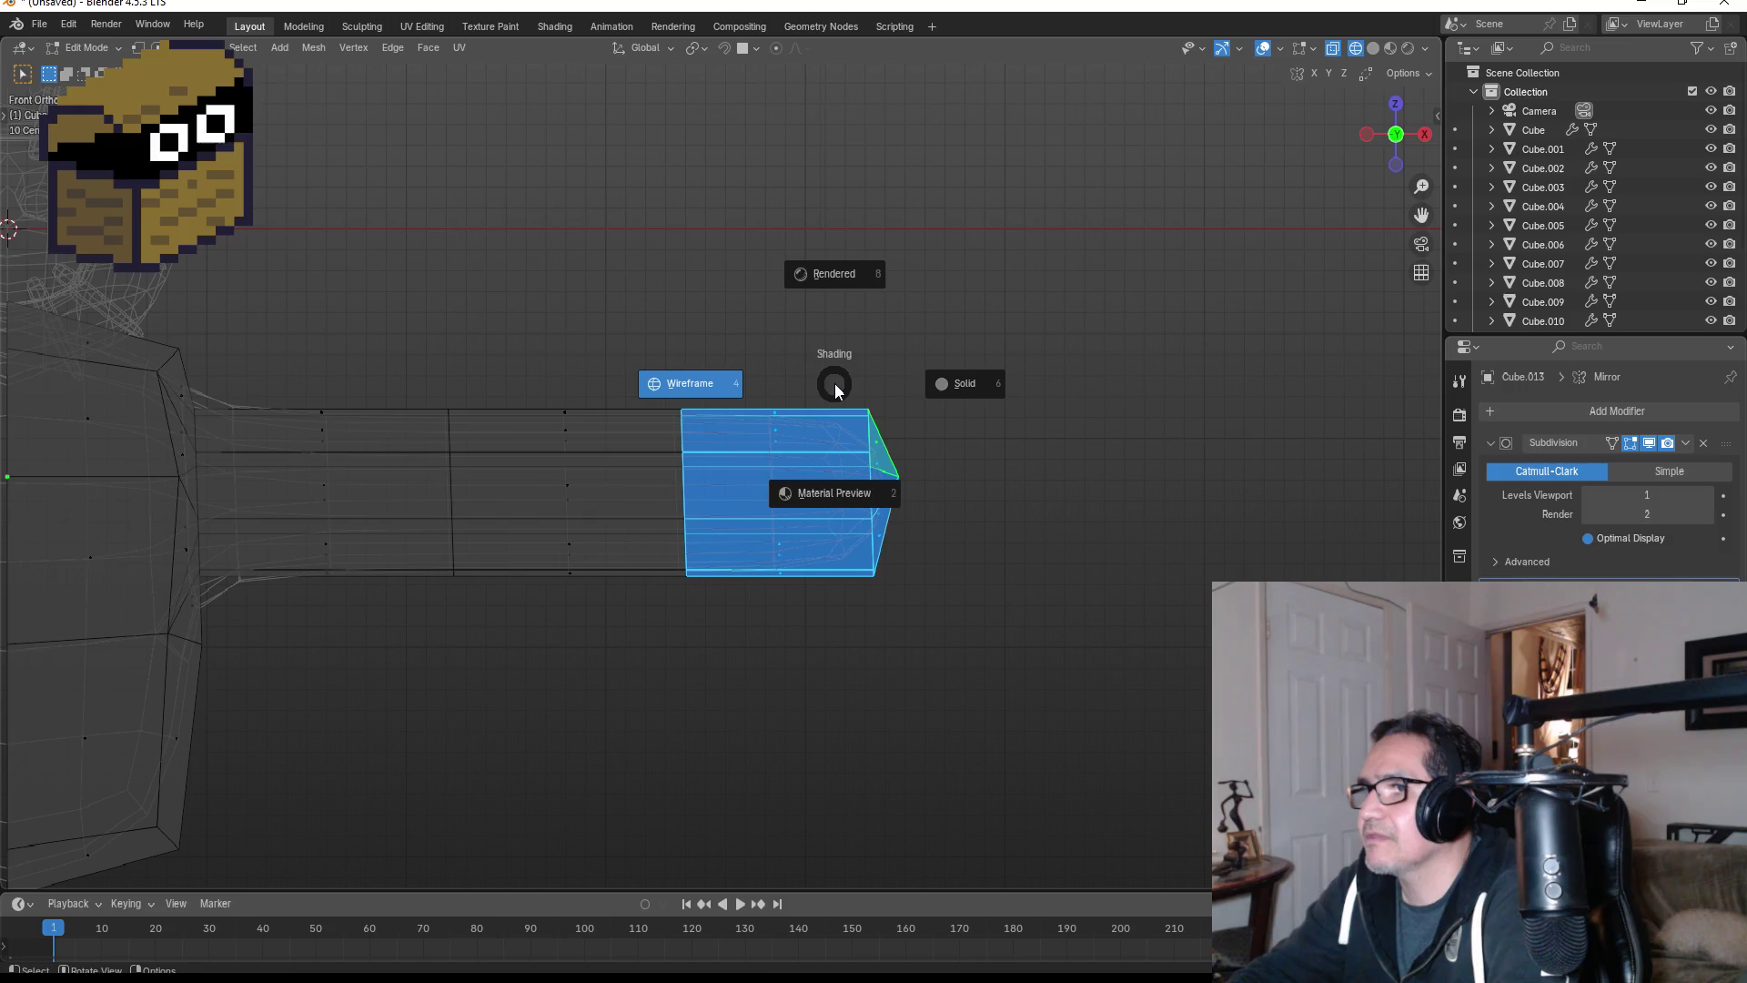
key("Escape")
key("s")
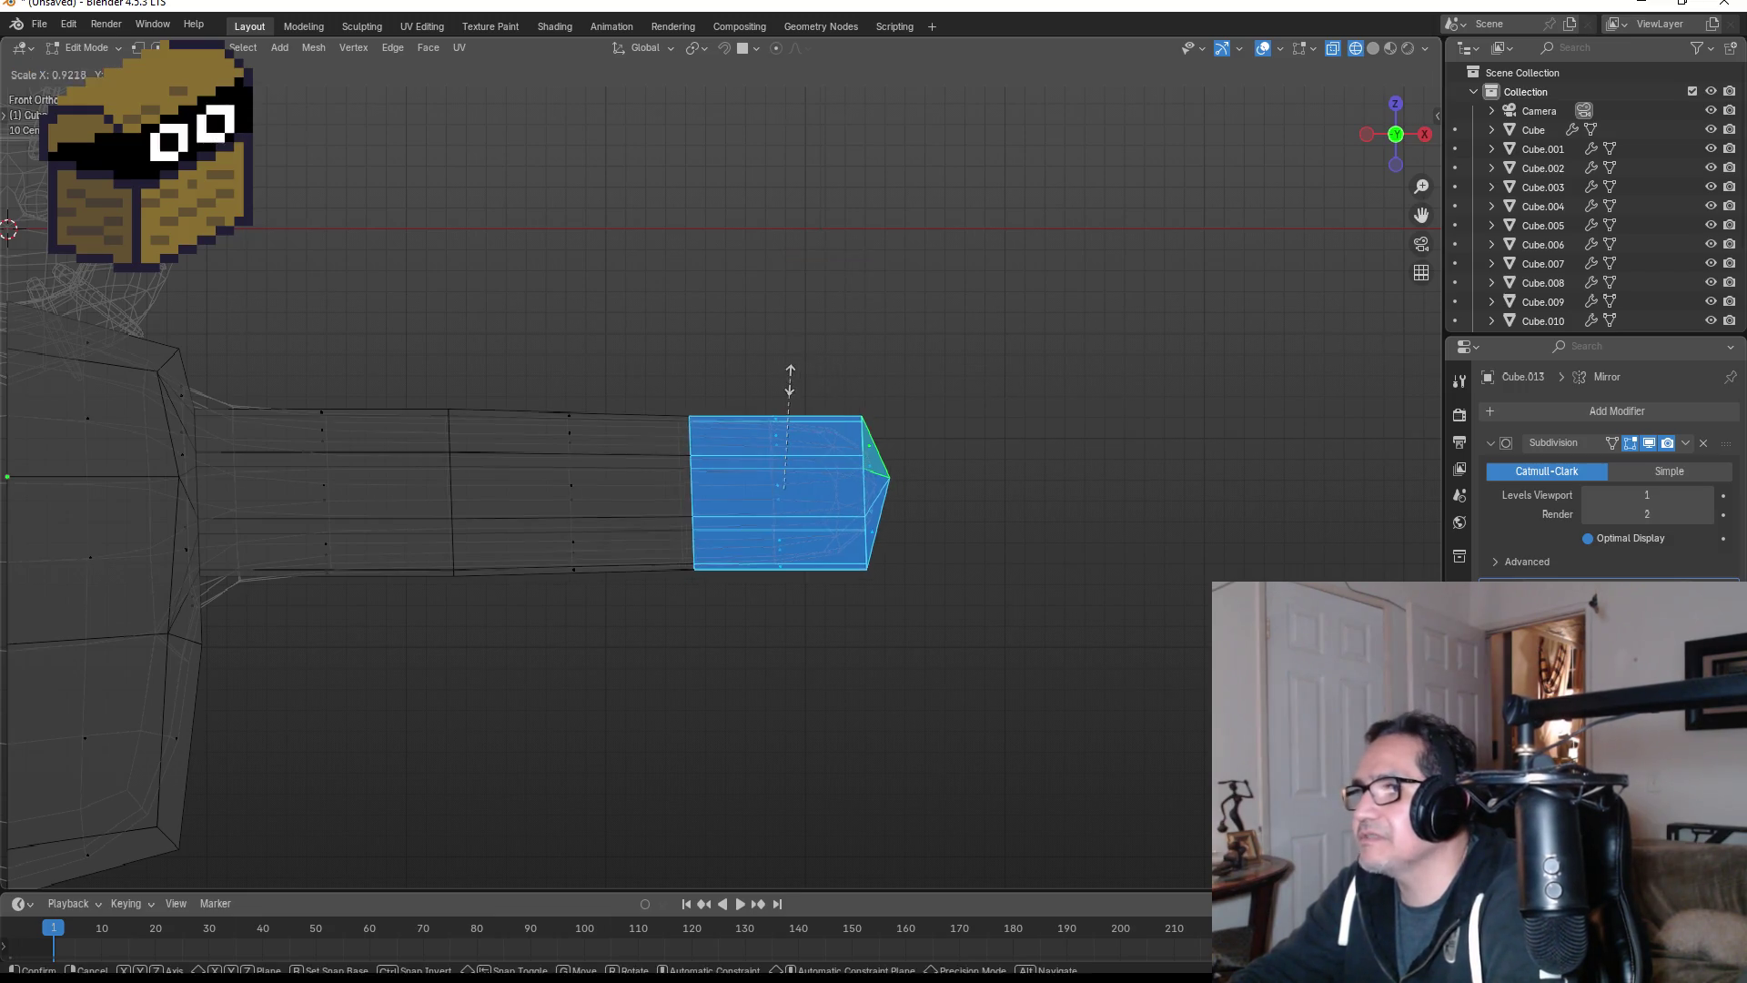
key("z")
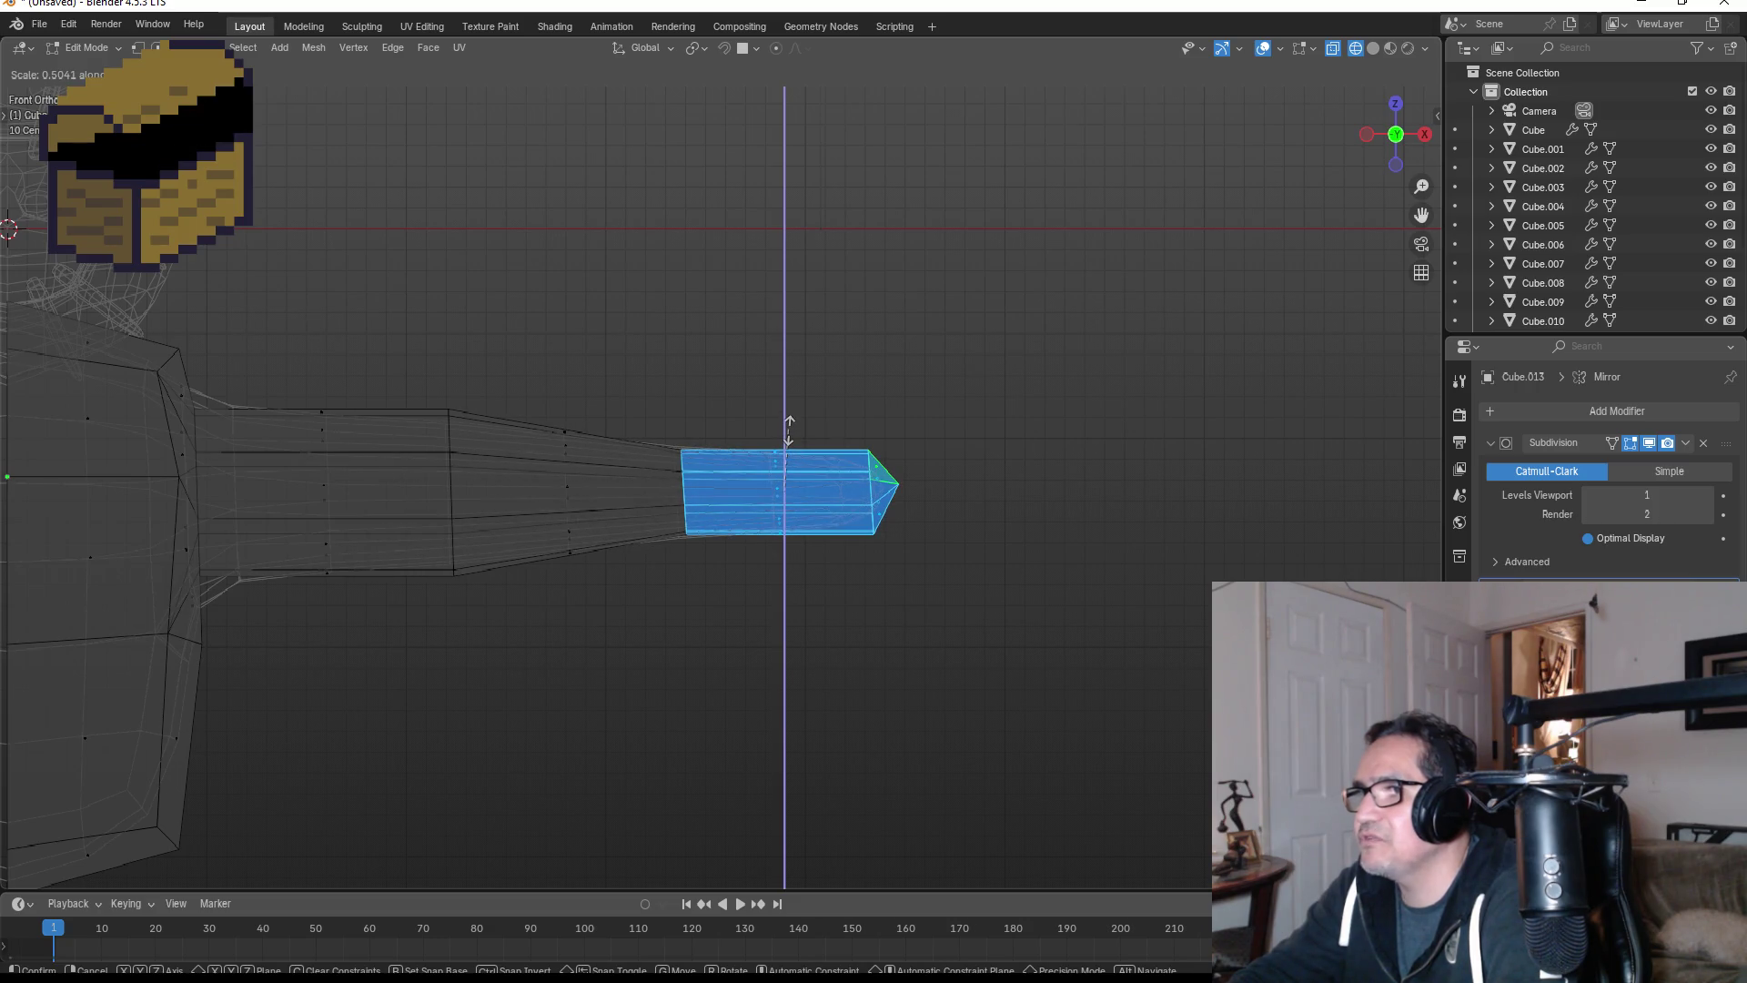
left_click(788, 424)
- Select the arm-end faces, then switch to vertex mode and pick the tip vertex
mouse_move(1040, 472)
middle_mouse_down()
mouse_move(875, 488)
mouse_move(792, 470)
mouse_move(753, 512)
mouse_move(768, 492)
mouse_move(912, 476)
mouse_move(943, 495)
middle_mouse_up()
left_click(772, 469)
left_click(922, 492)
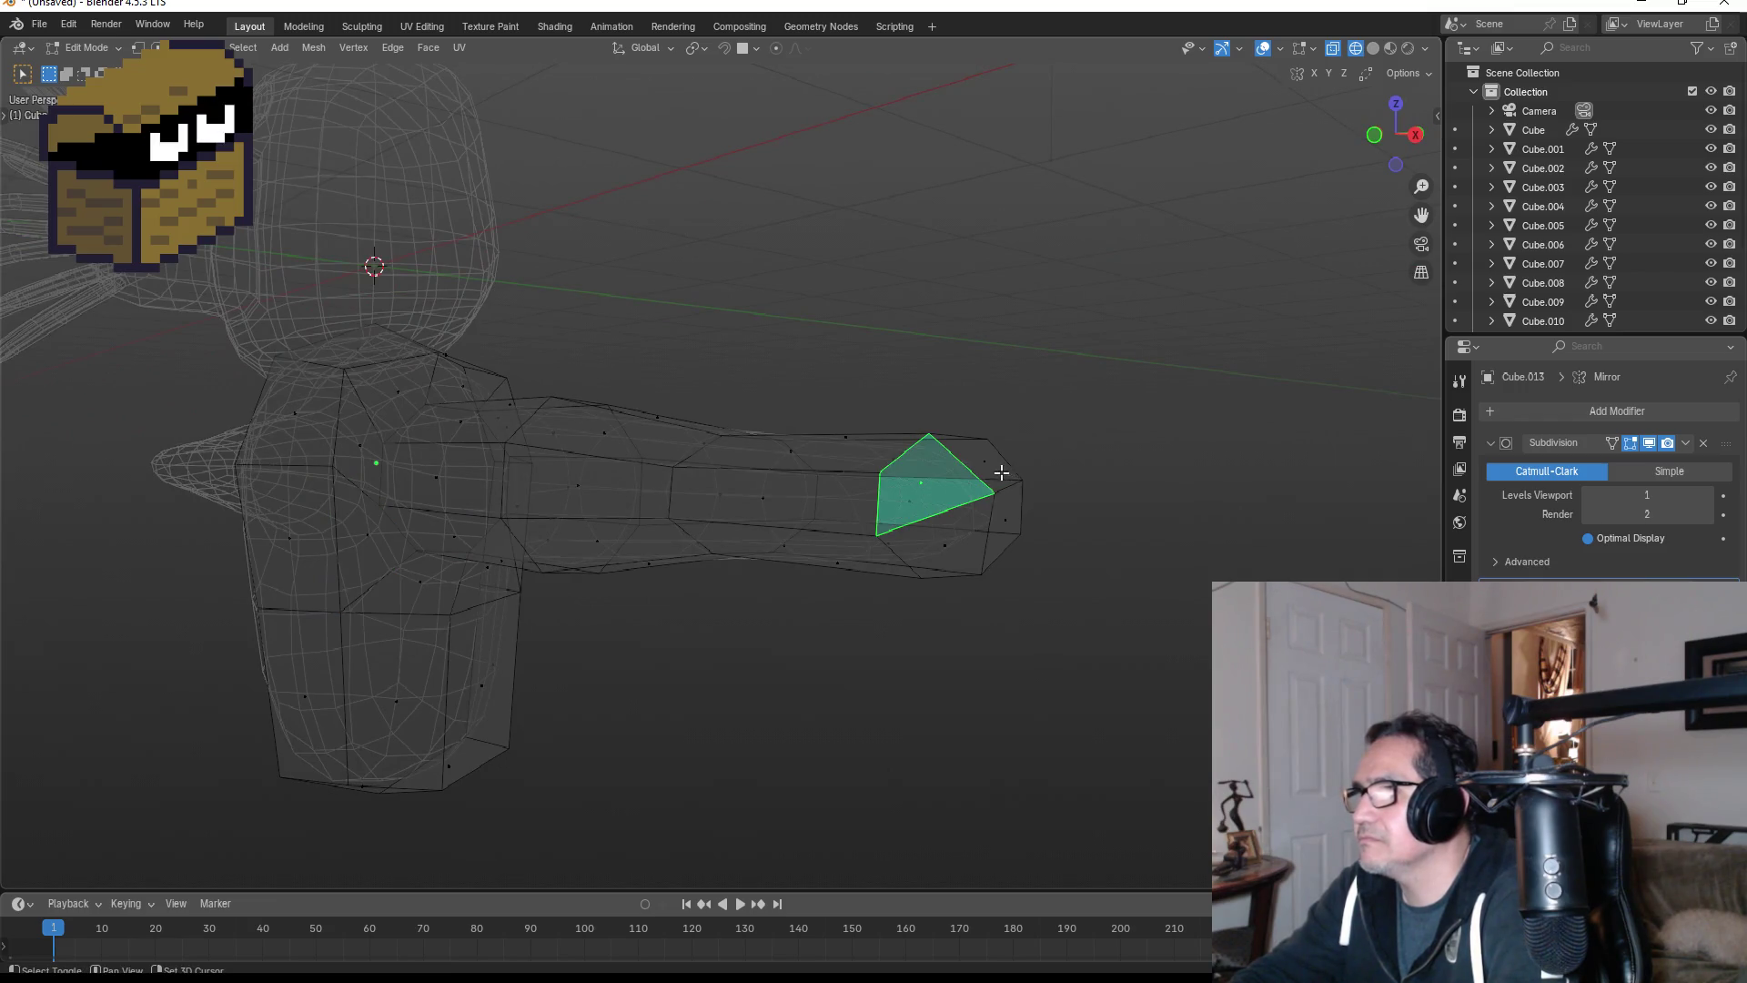
left_click(992, 469, "shift")
left_click(1001, 523, "shift")
middle_click_drag(1001, 523, 928, 521)
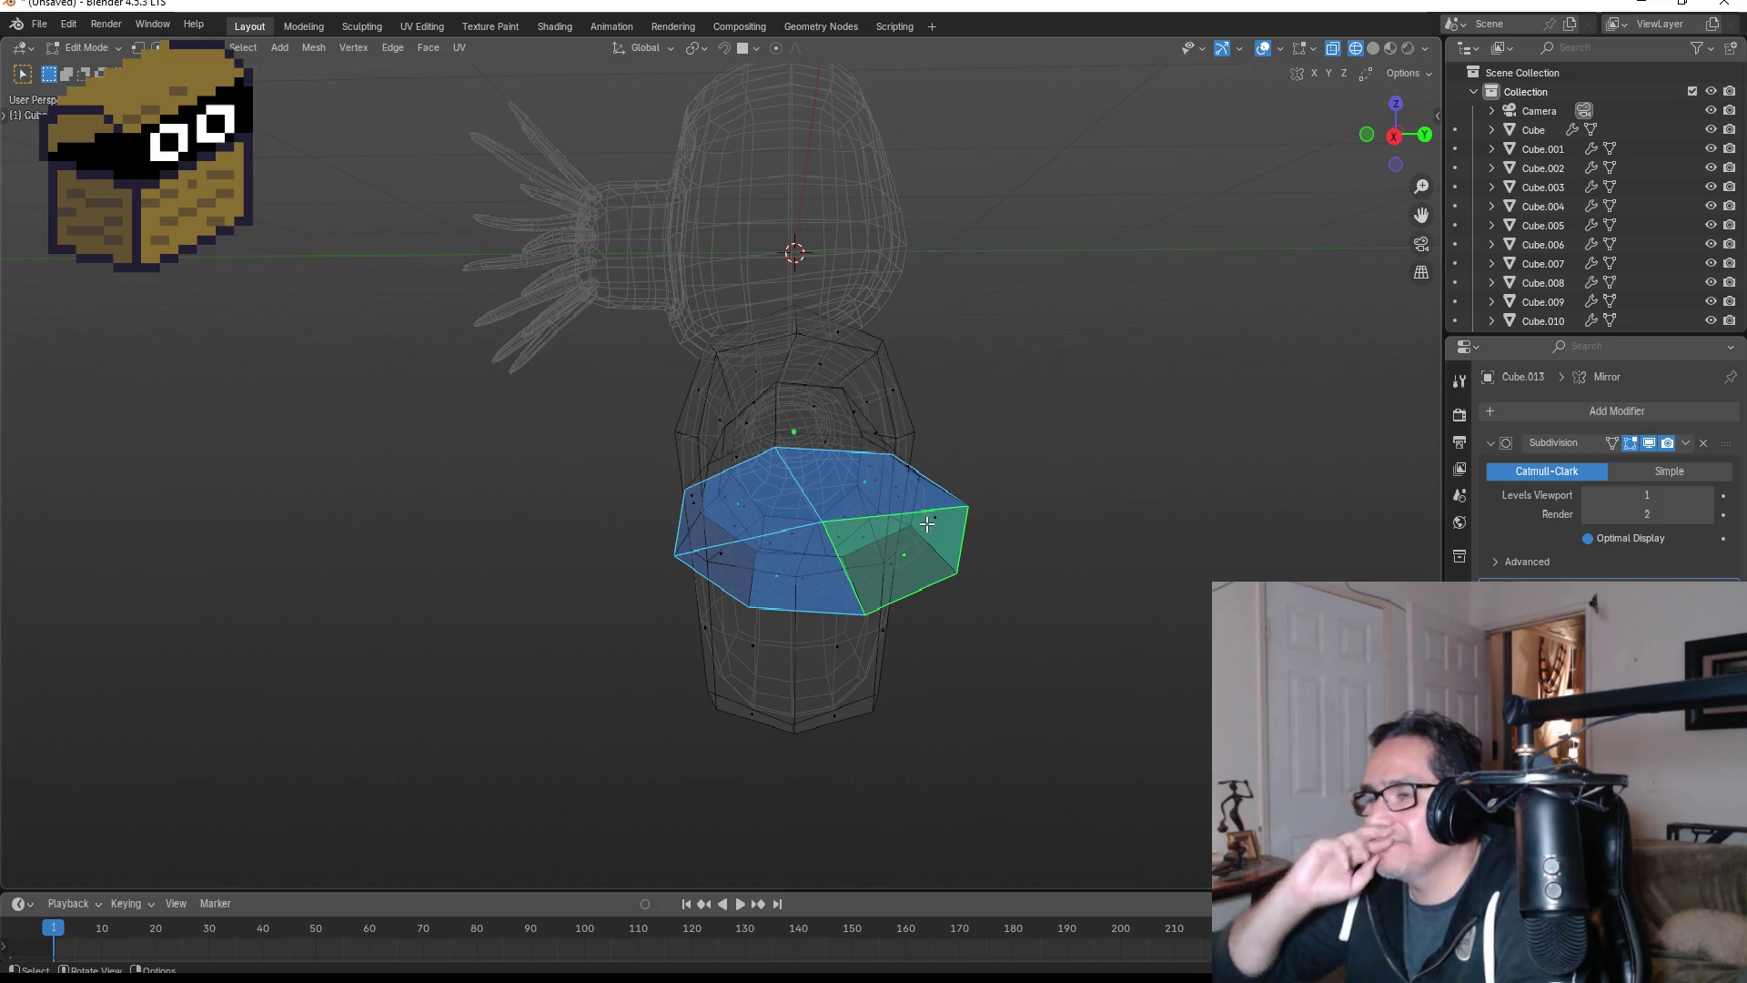
left_click(134, 52, "shift")
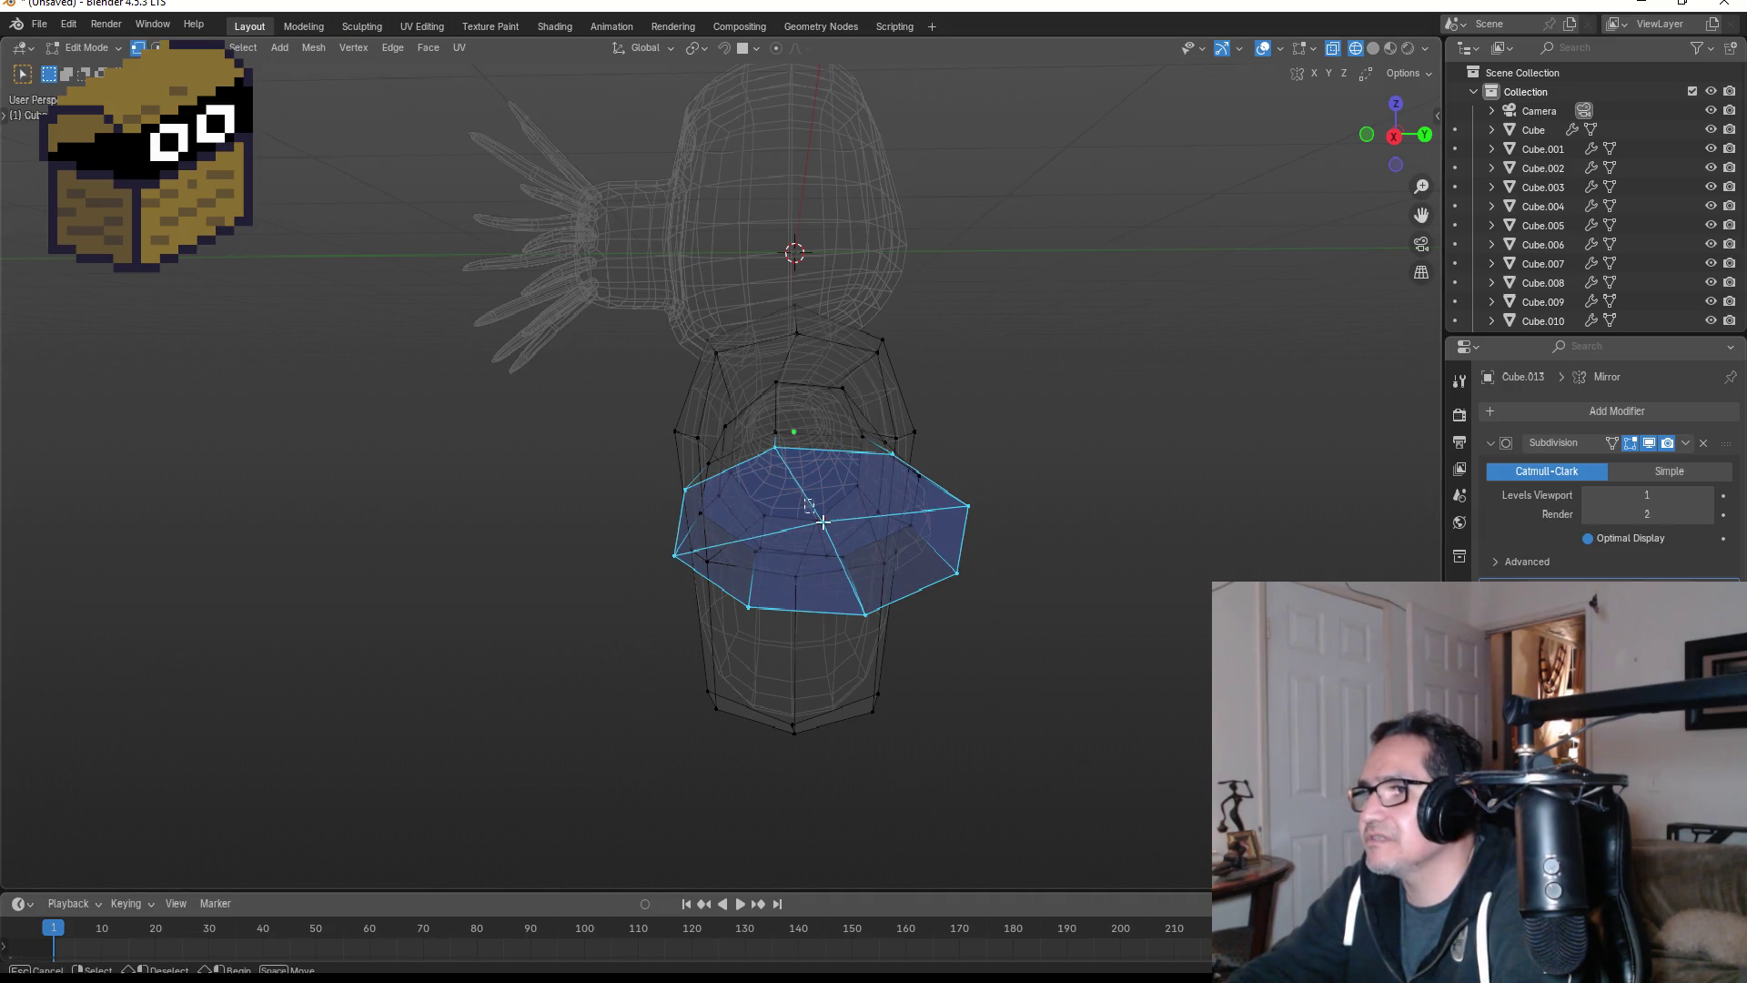
left_click(875, 533)
middle_click_drag(875, 533, 971, 538)
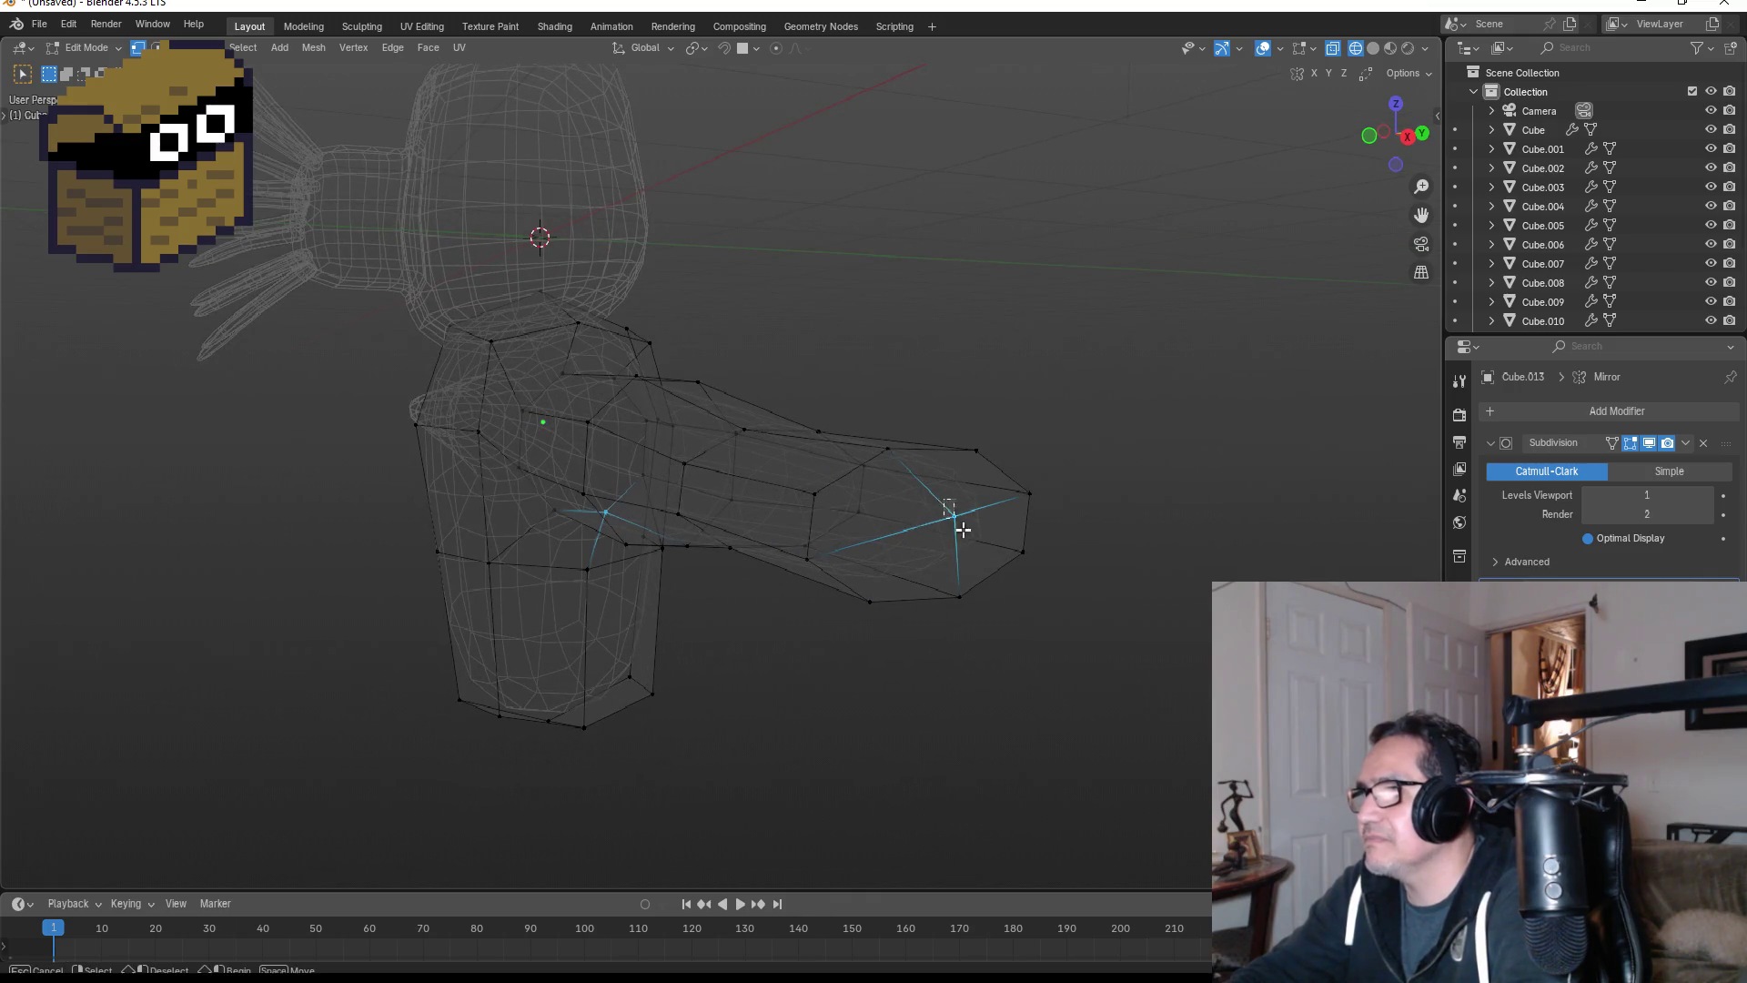
- In front view, pull the arm's tip vertex farther outward
key("KP_1")
key("KP_3")
key("KP_1")
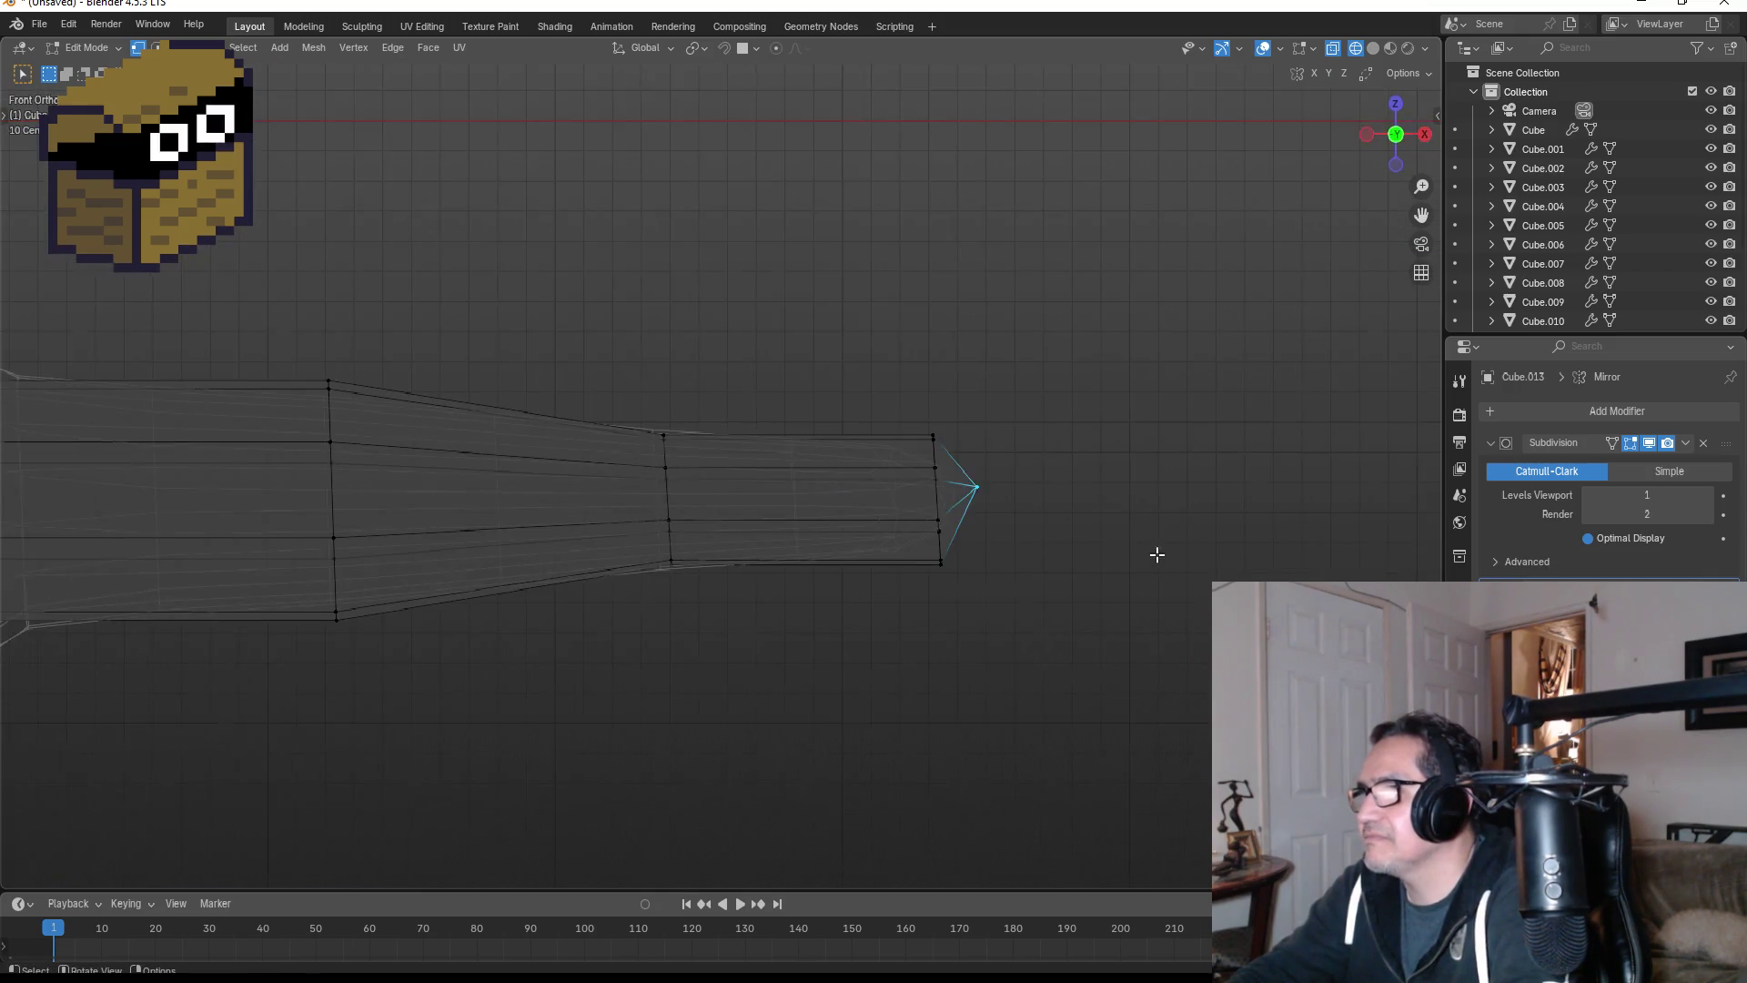
key("g")
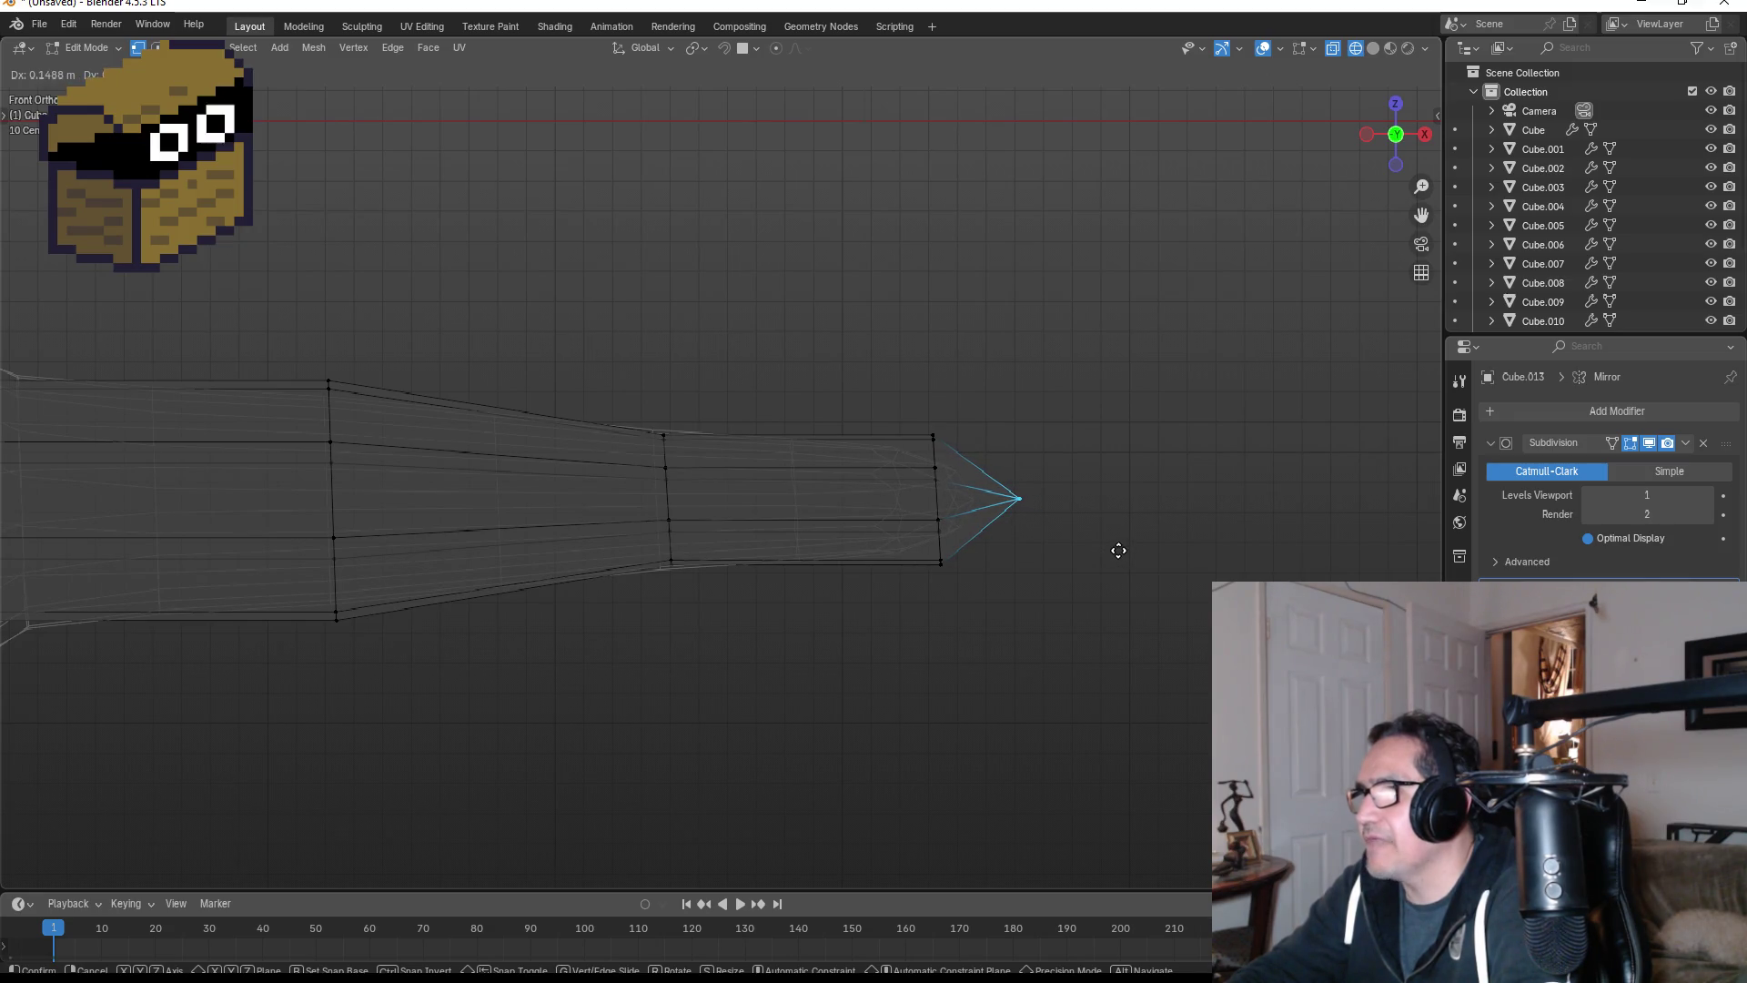
left_click(1118, 551)
middle_click_drag(1104, 534, 984, 544)
- Select other arm vertices and nudge them into a better arm shape
left_click(877, 523)
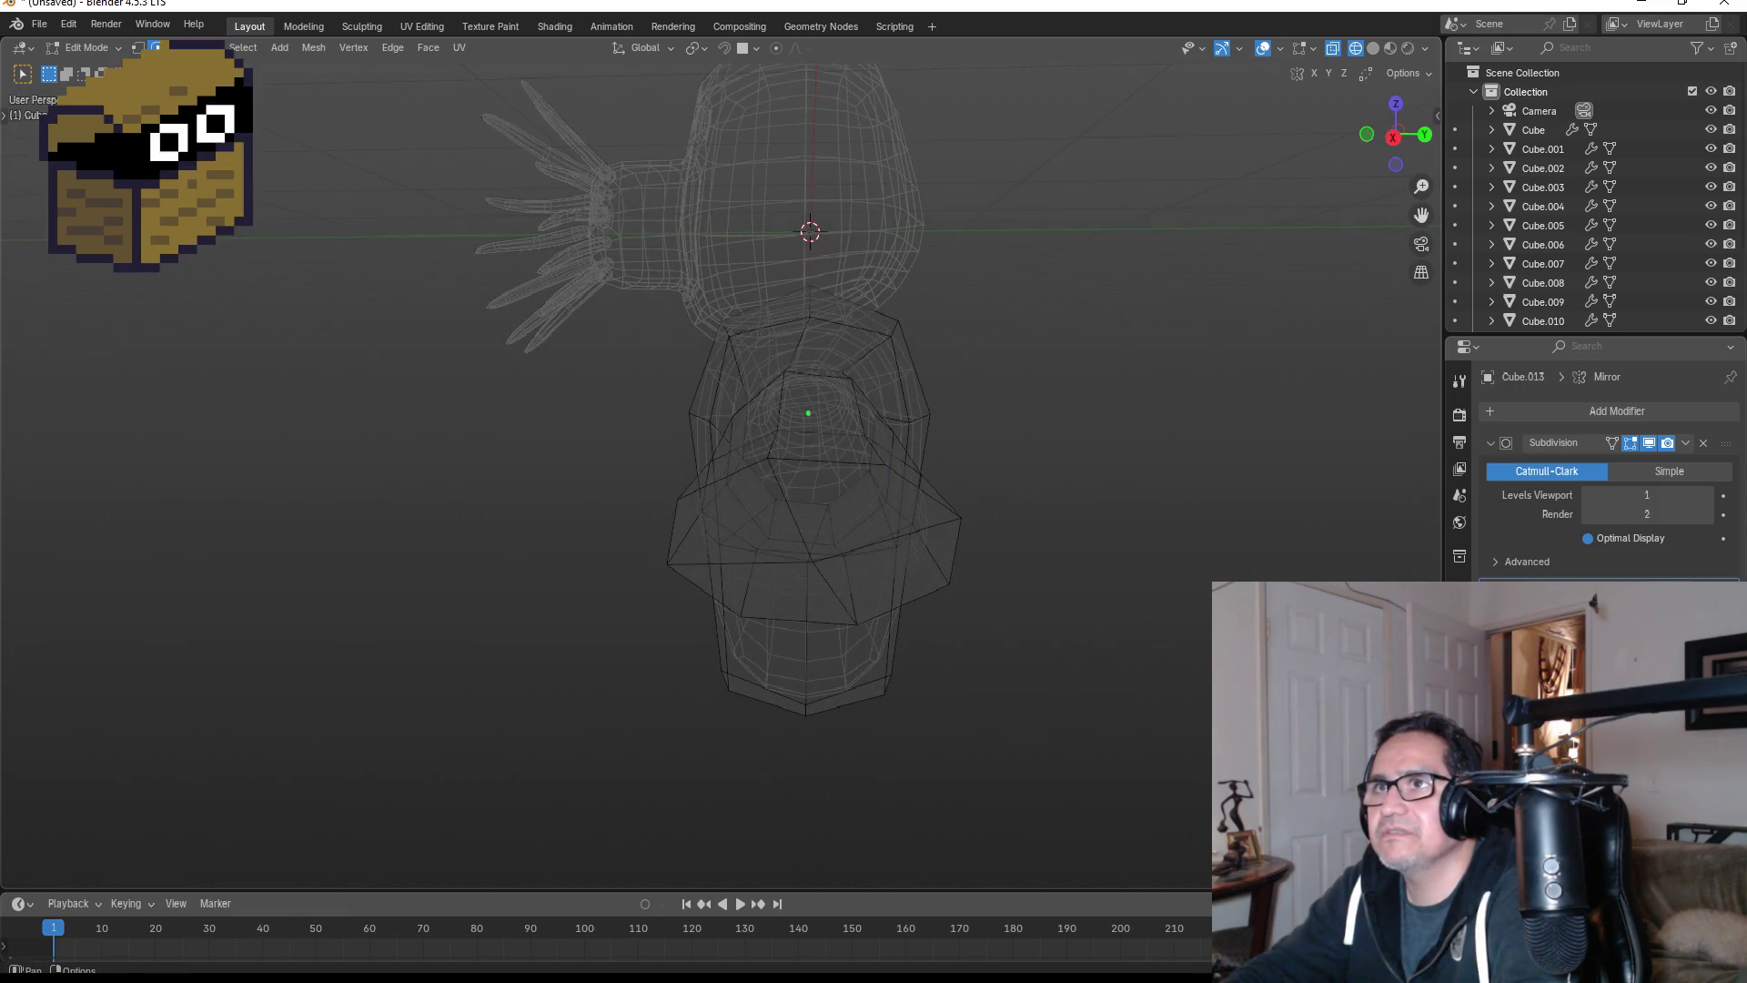
left_click(834, 537)
mouse_move(834, 537)
middle_mouse_down()
mouse_move(892, 511)
mouse_move(860, 494)
middle_mouse_up()
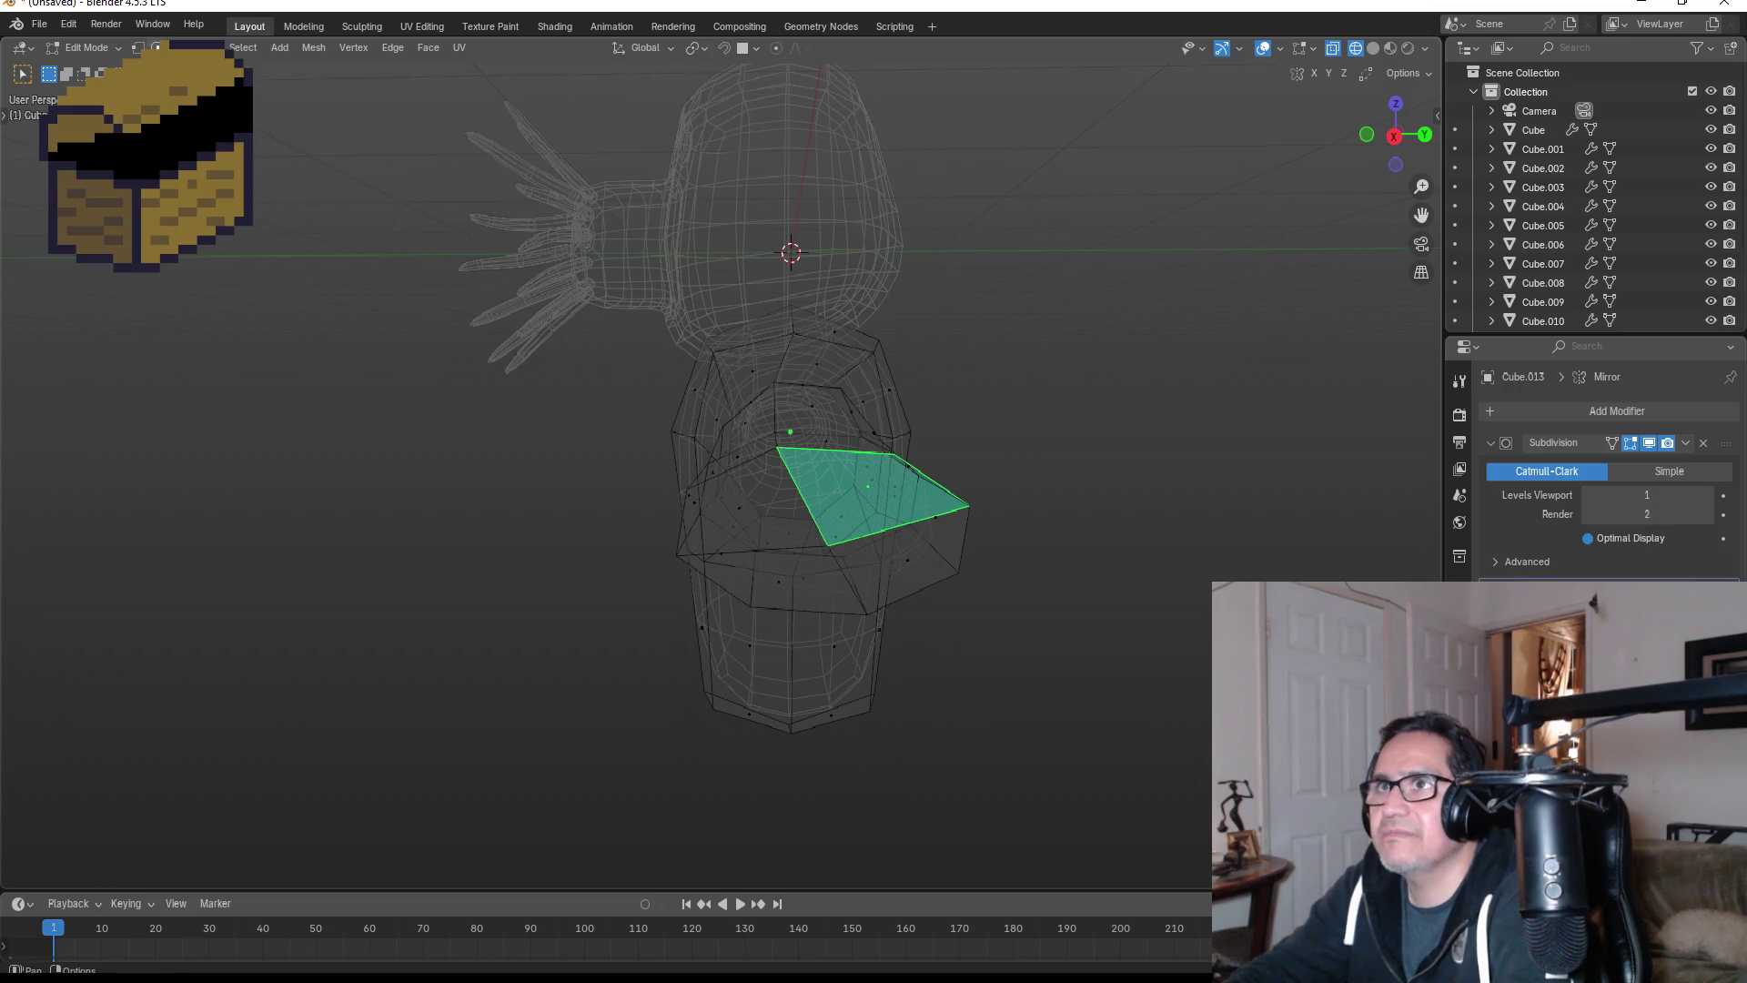
left_click(137, 47)
key("g")
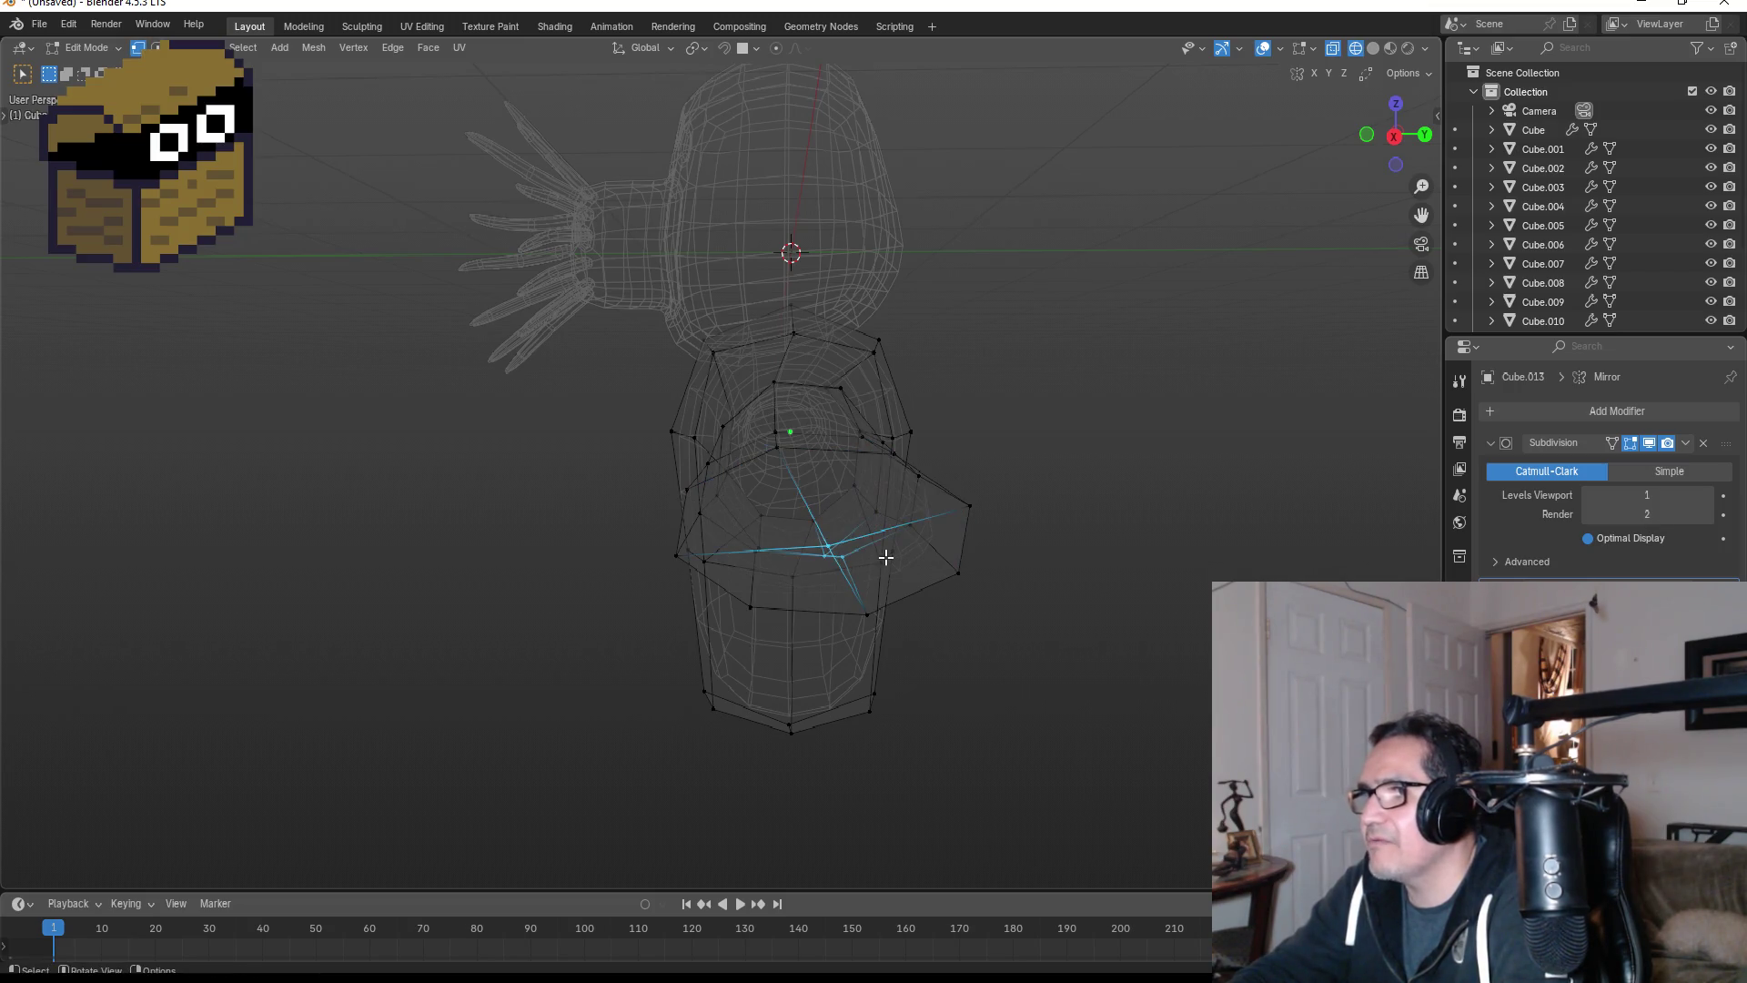
left_click(906, 576)
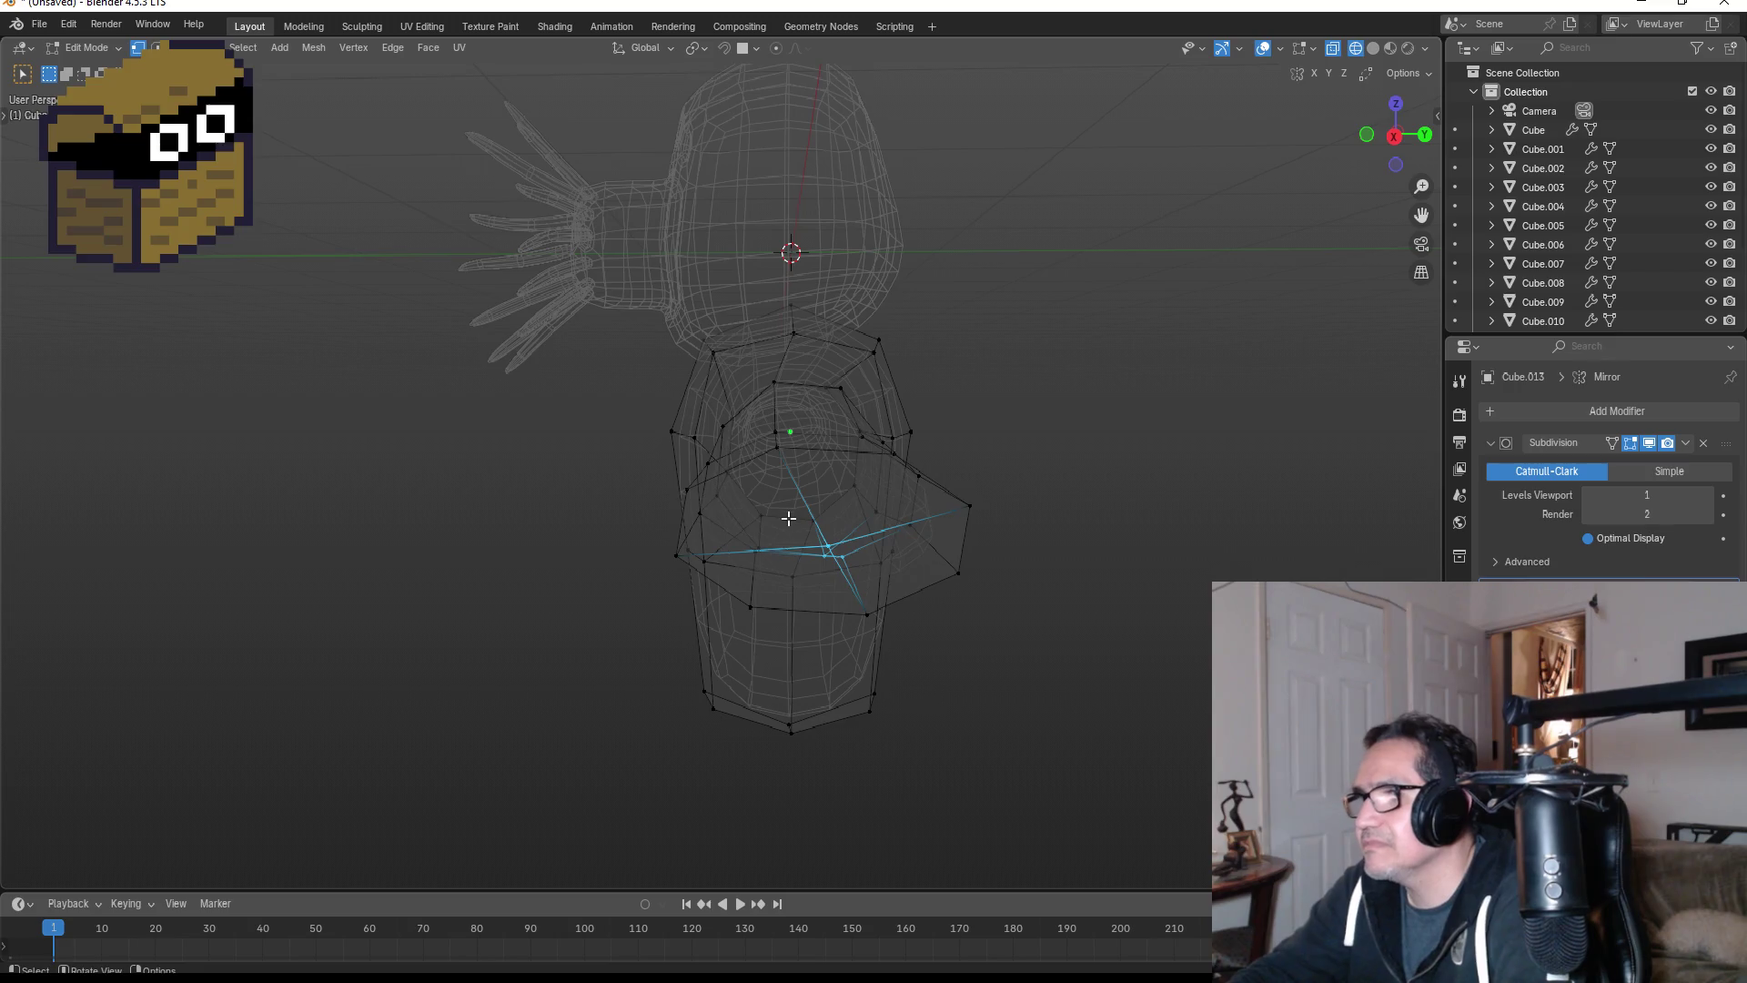
mouse_move(889, 527)
middle_mouse_down()
mouse_move(909, 503)
mouse_move(889, 468)
middle_mouse_up()
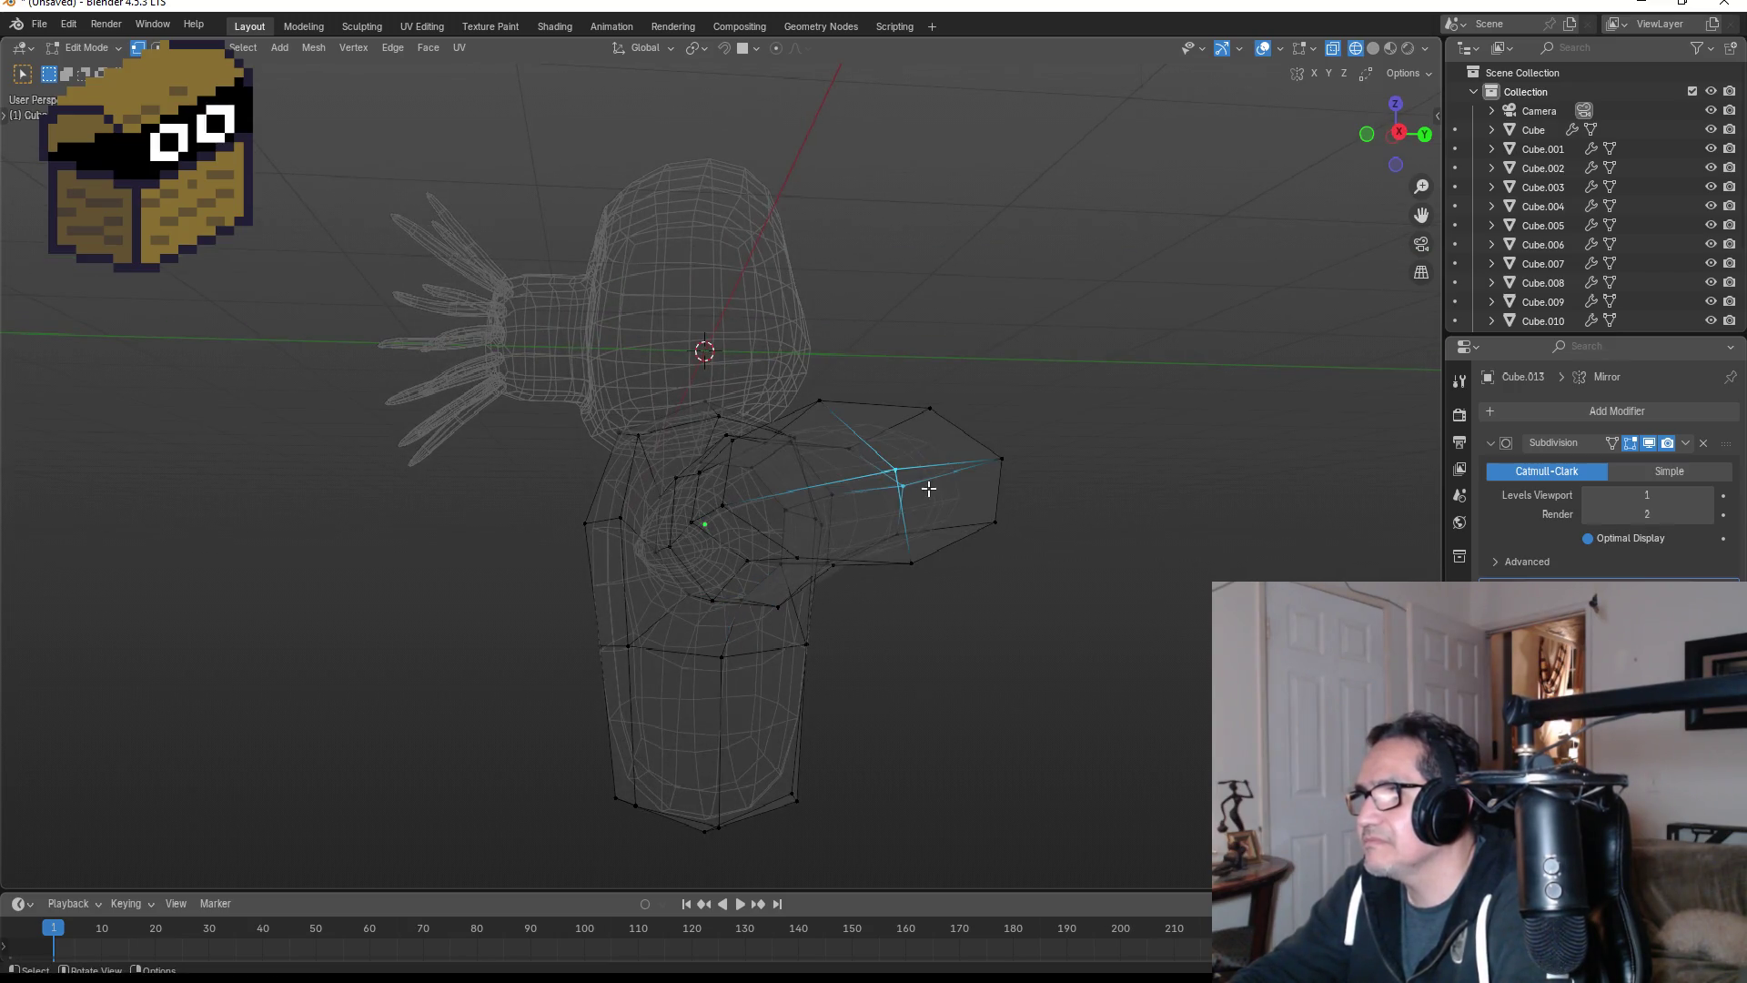
key("g")
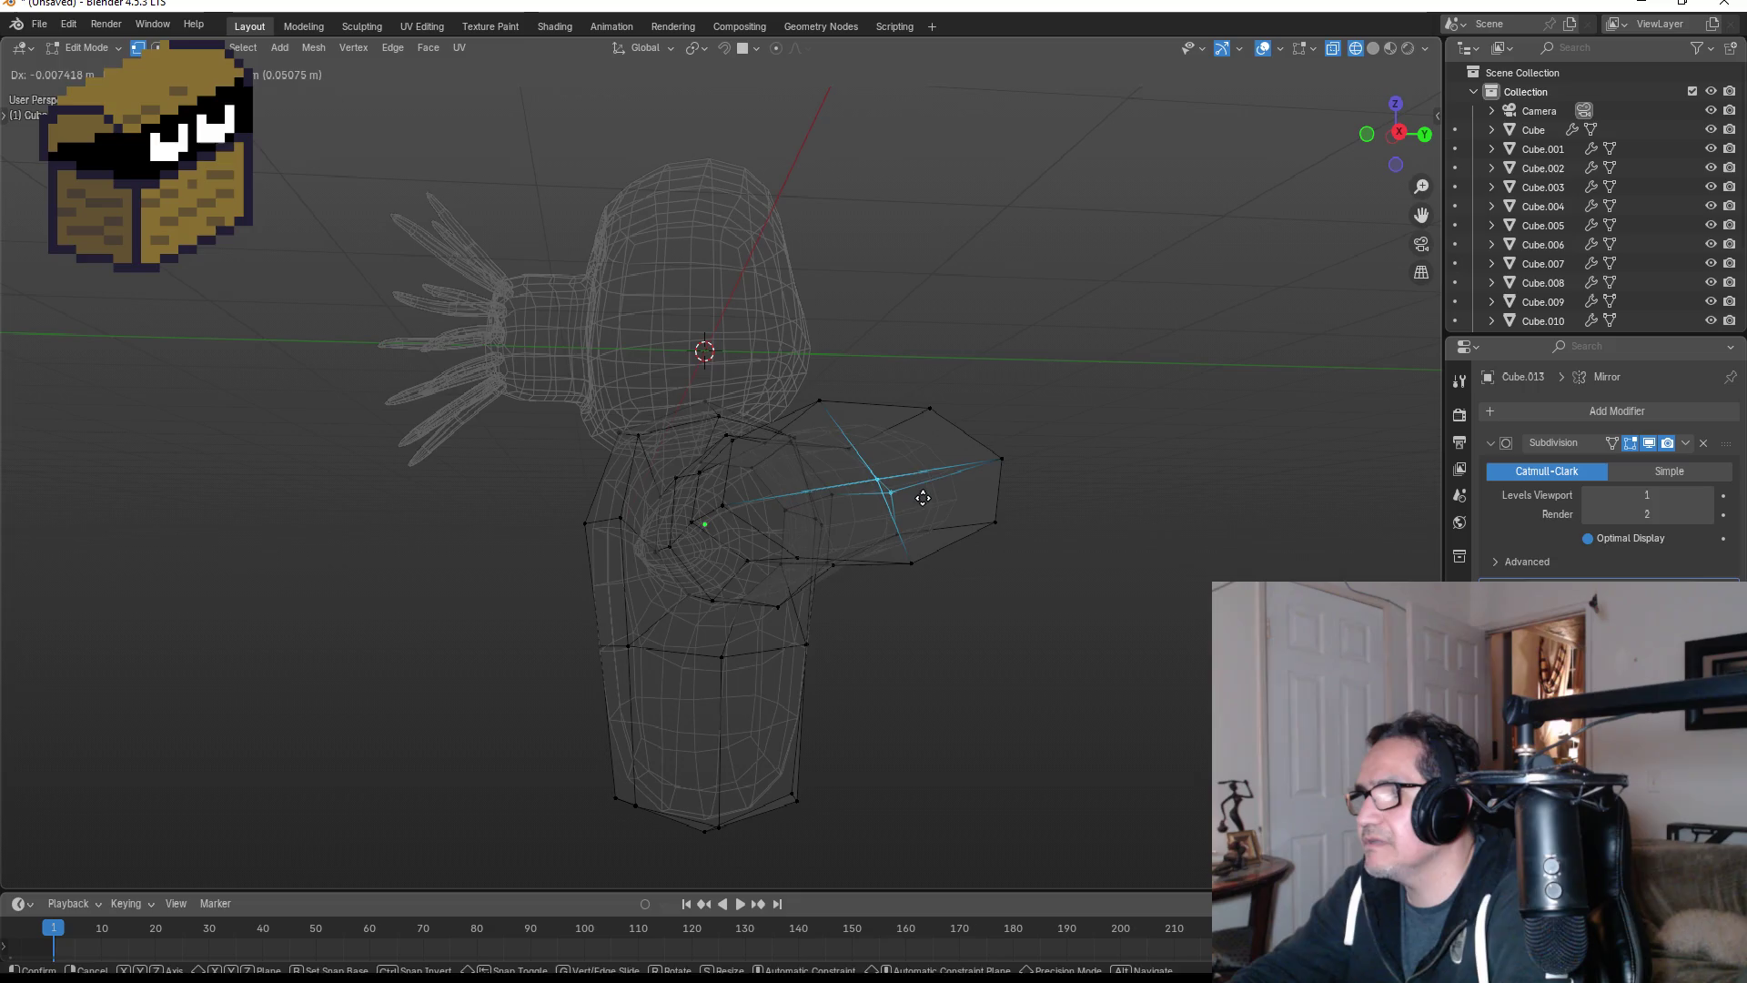
left_click(952, 512)
key("g")
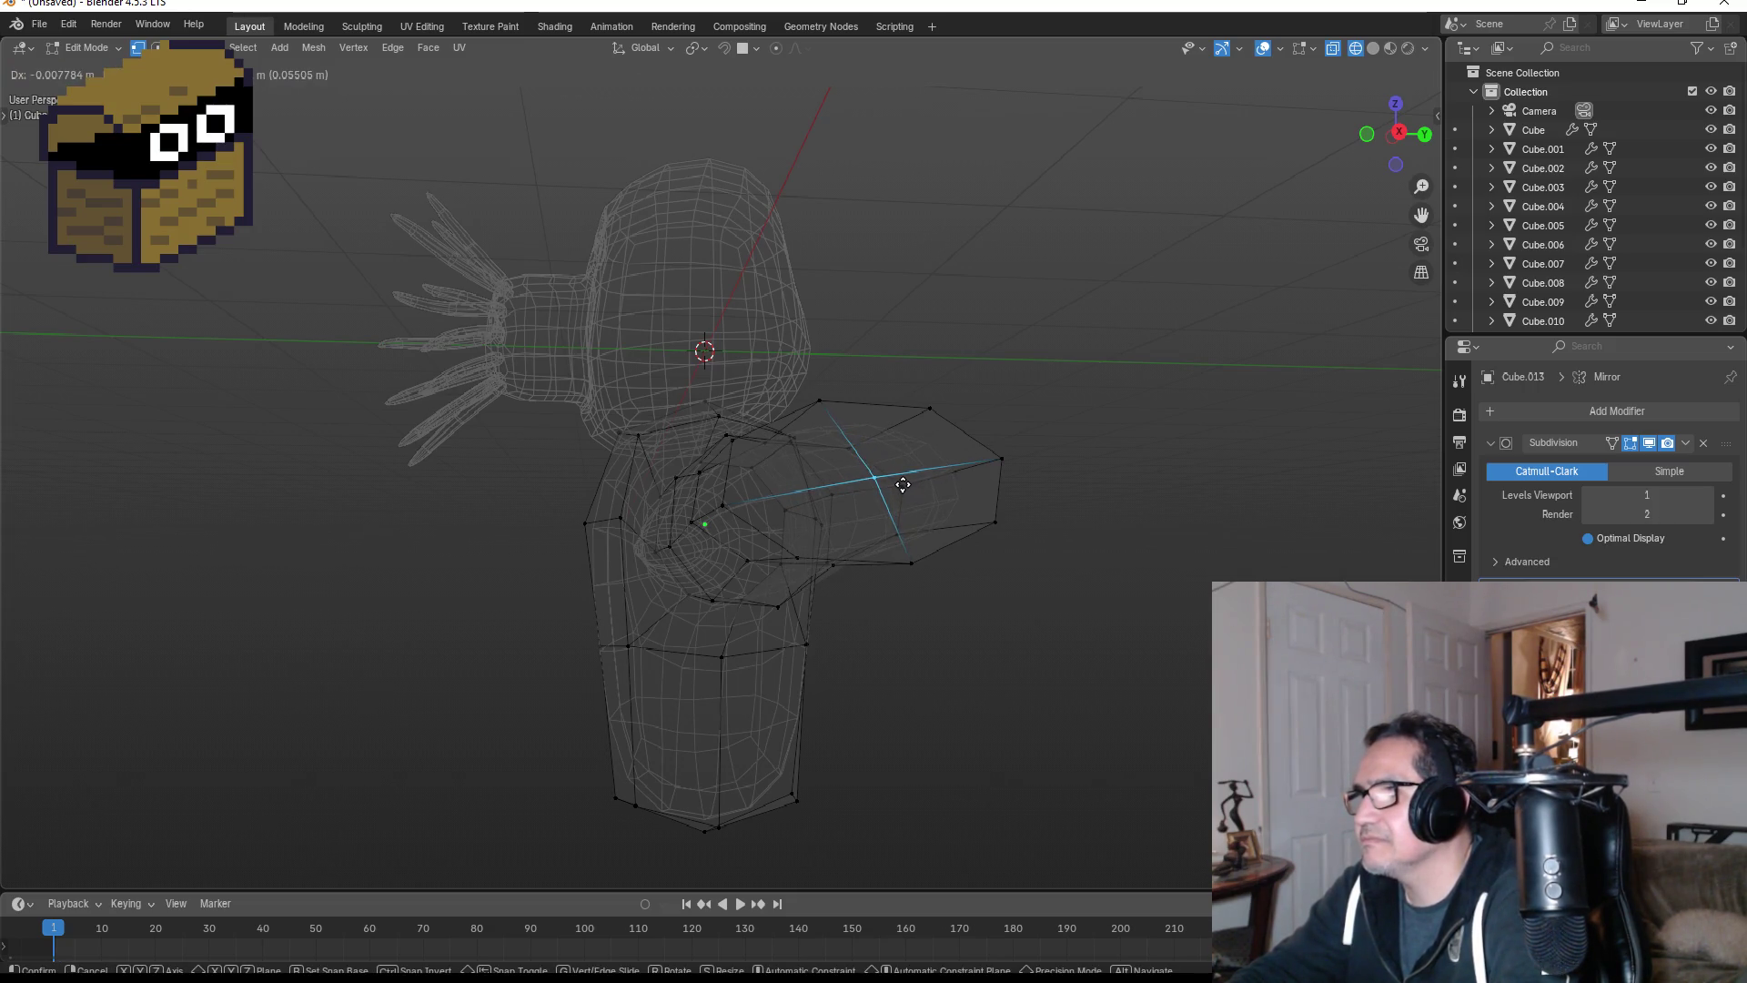
left_click(903, 484)
- Shift a vertex left and nudge an upper arm vertex to refine the profile
mouse_move(903, 485)
middle_mouse_down()
mouse_move(963, 500)
mouse_move(928, 507)
mouse_move(948, 511)
mouse_move(926, 550)
middle_mouse_up()
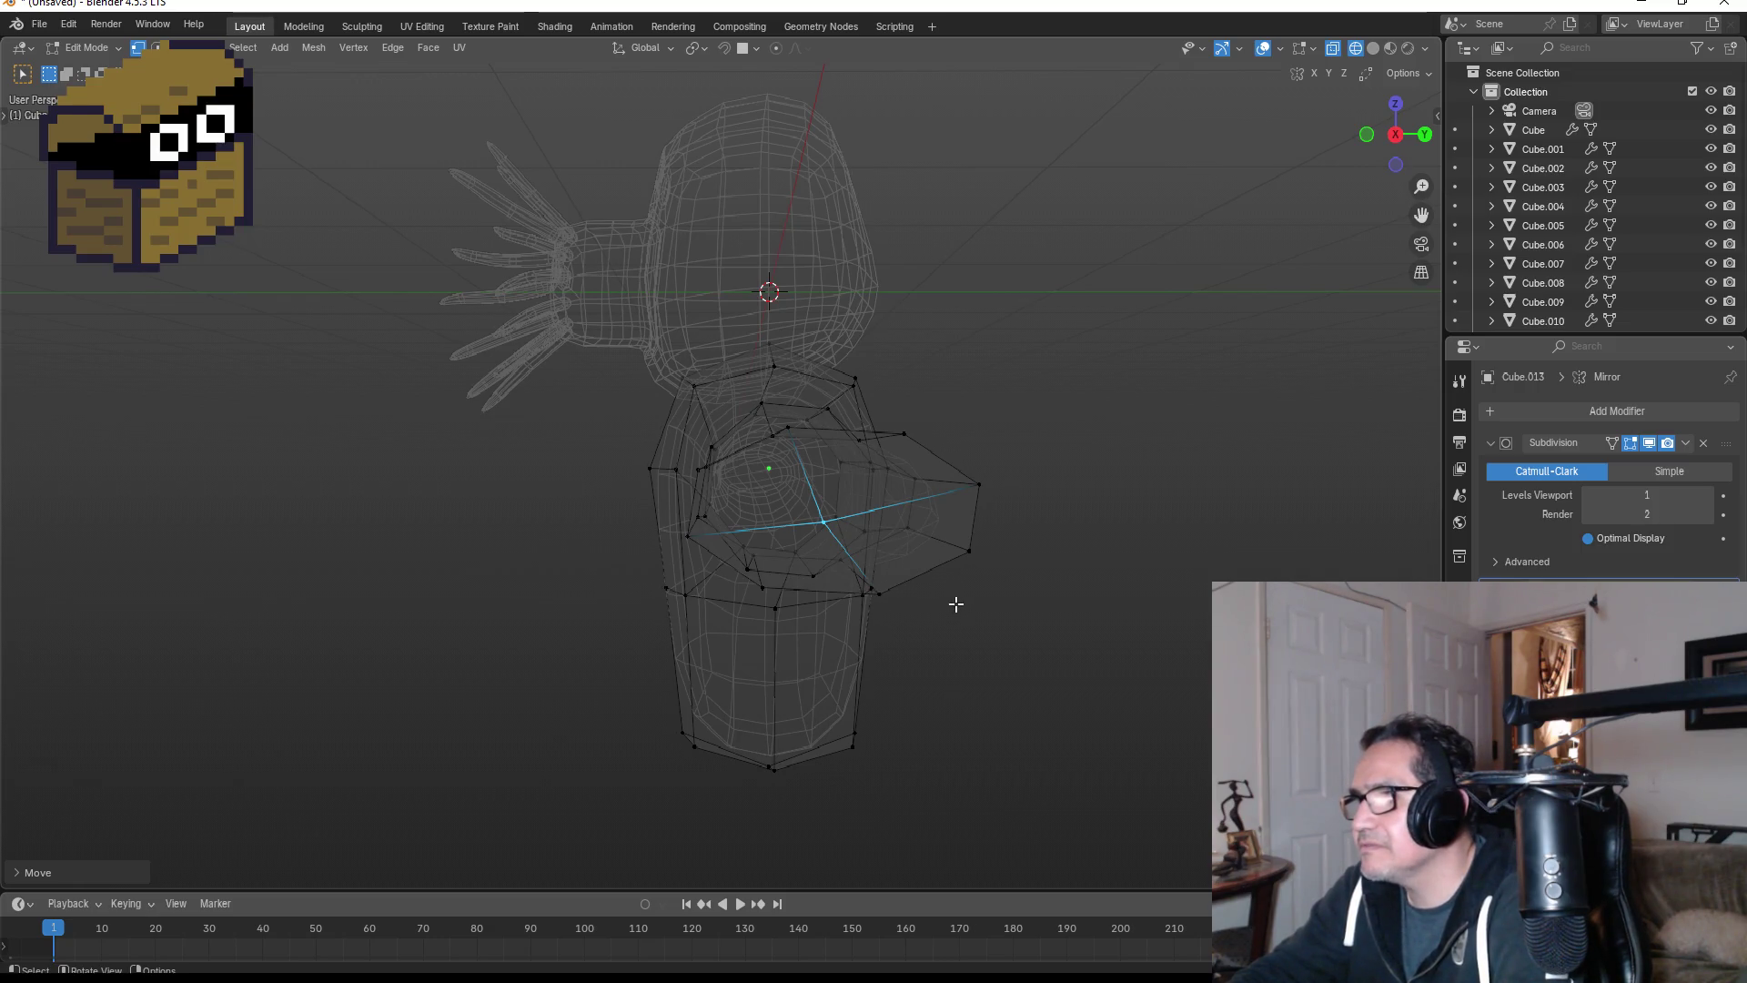
mouse_move(956, 604)
middle_mouse_down()
mouse_move(979, 589)
mouse_move(916, 546)
middle_mouse_up()
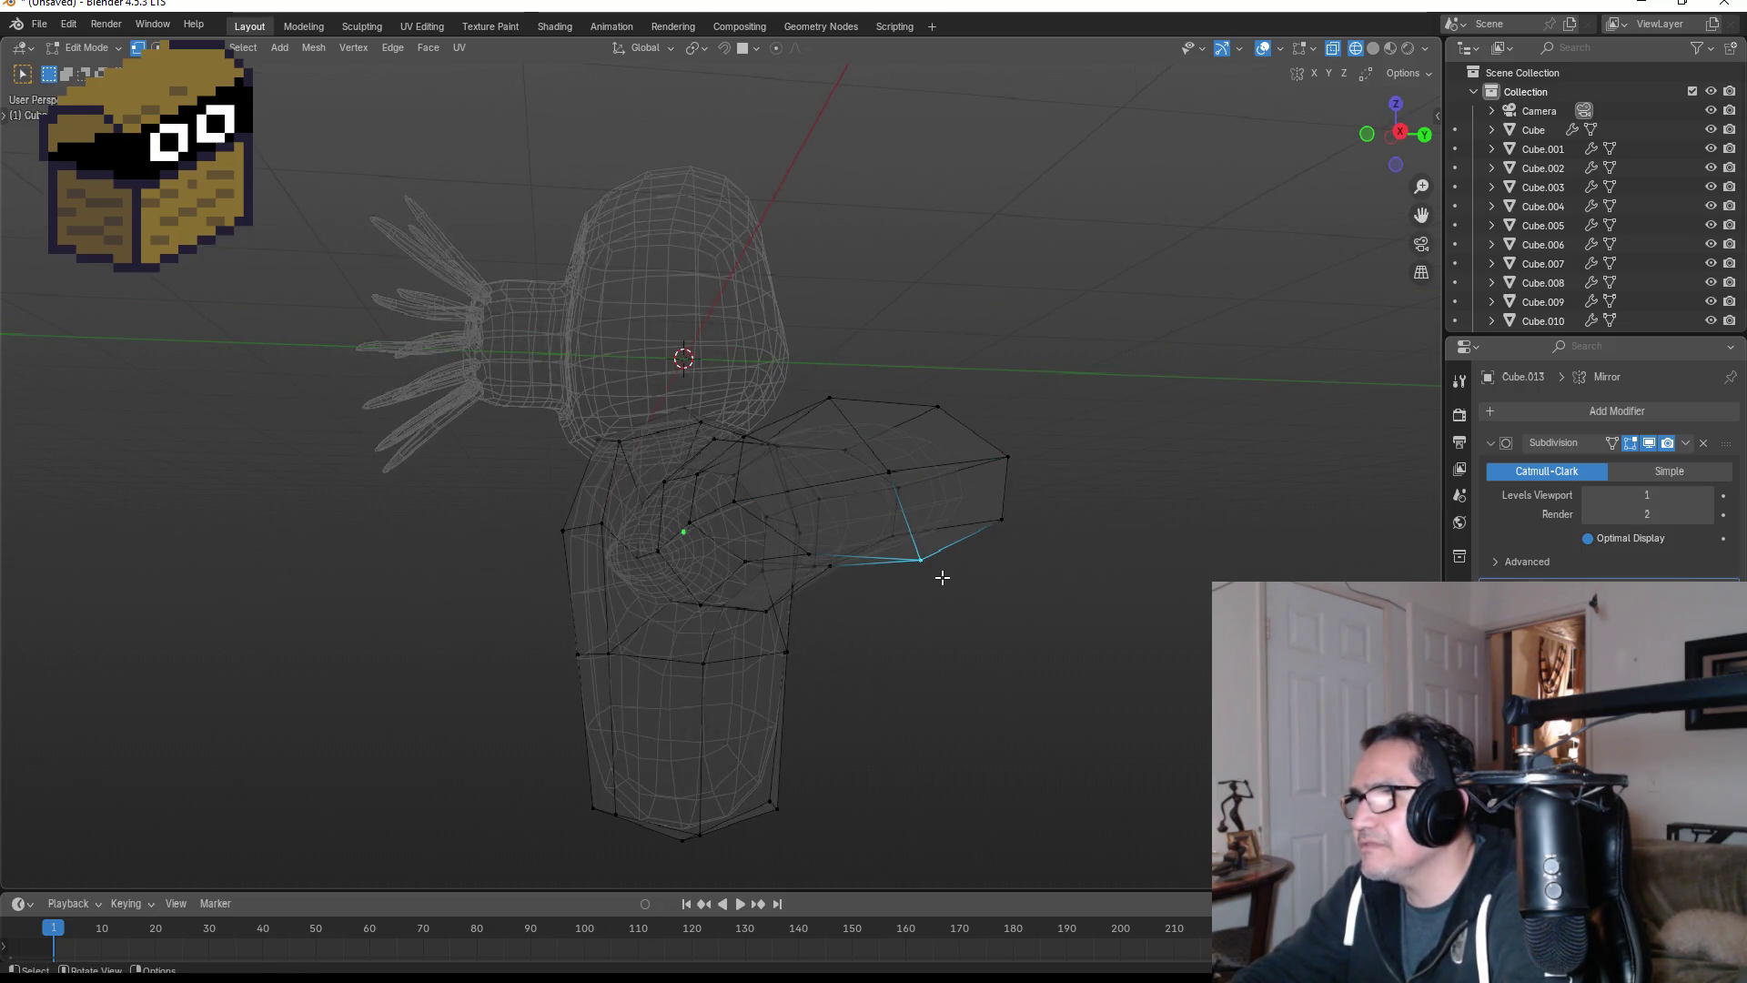
key("g")
left_click(903, 580)
middle_click_drag(903, 580, 861, 616)
key("g")
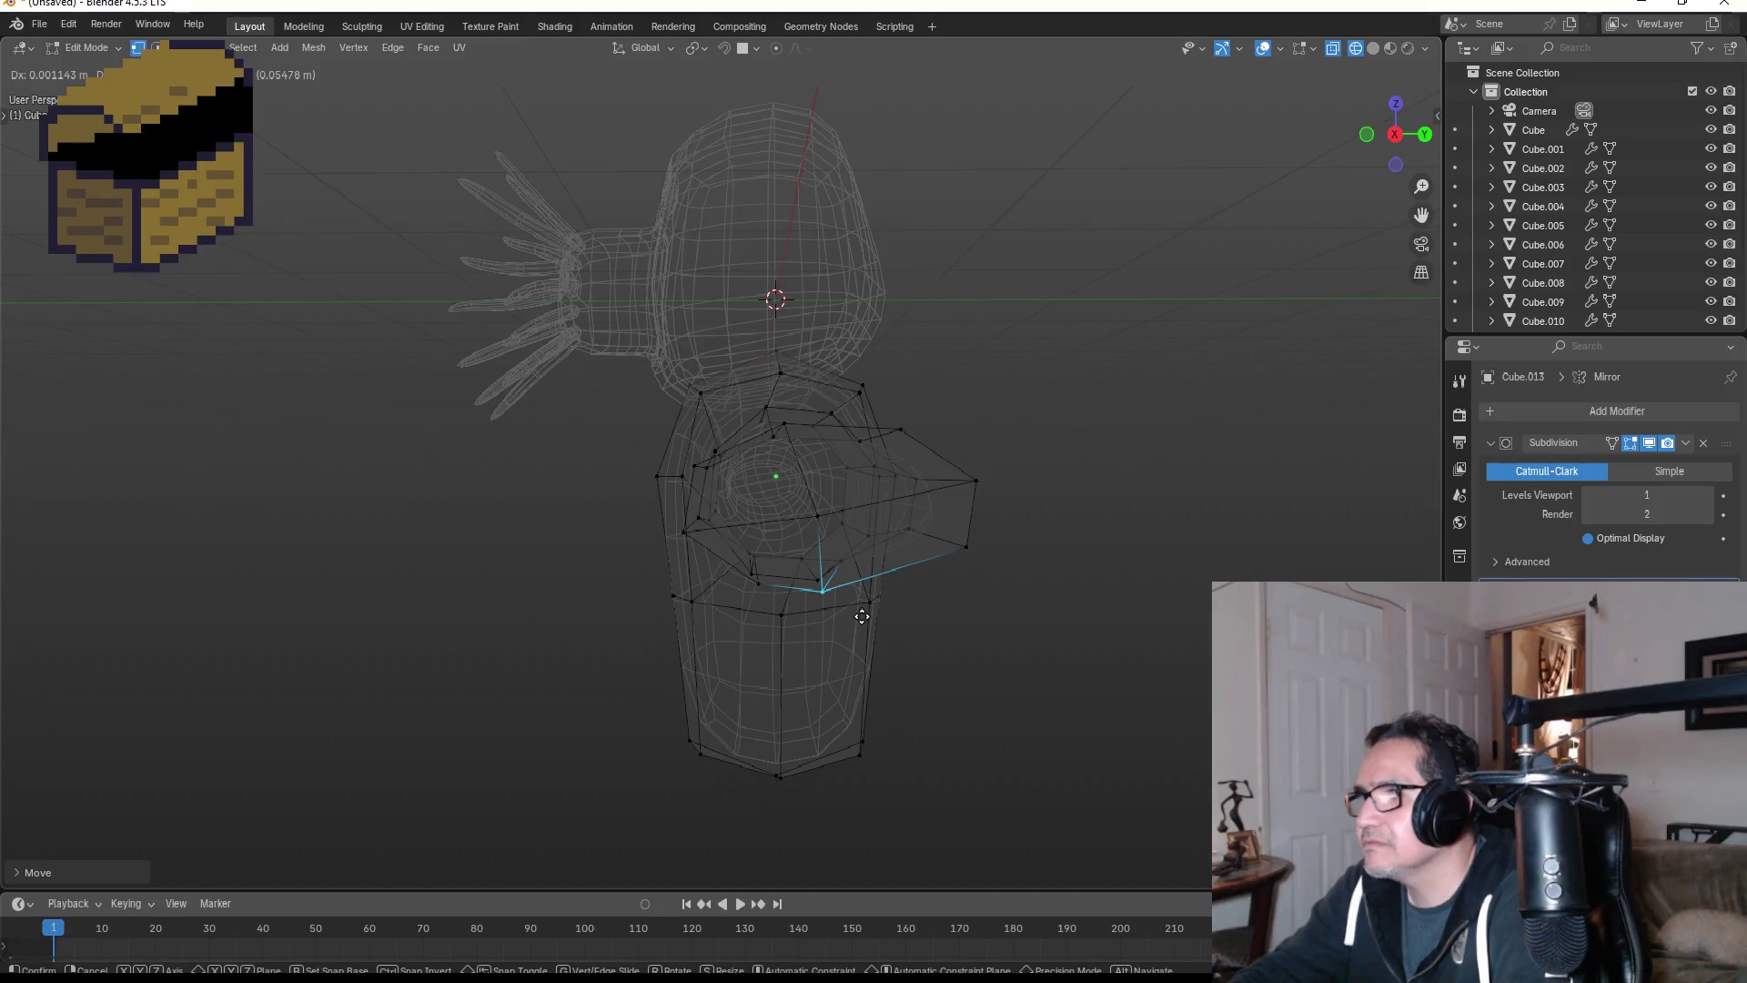
left_click(864, 615)
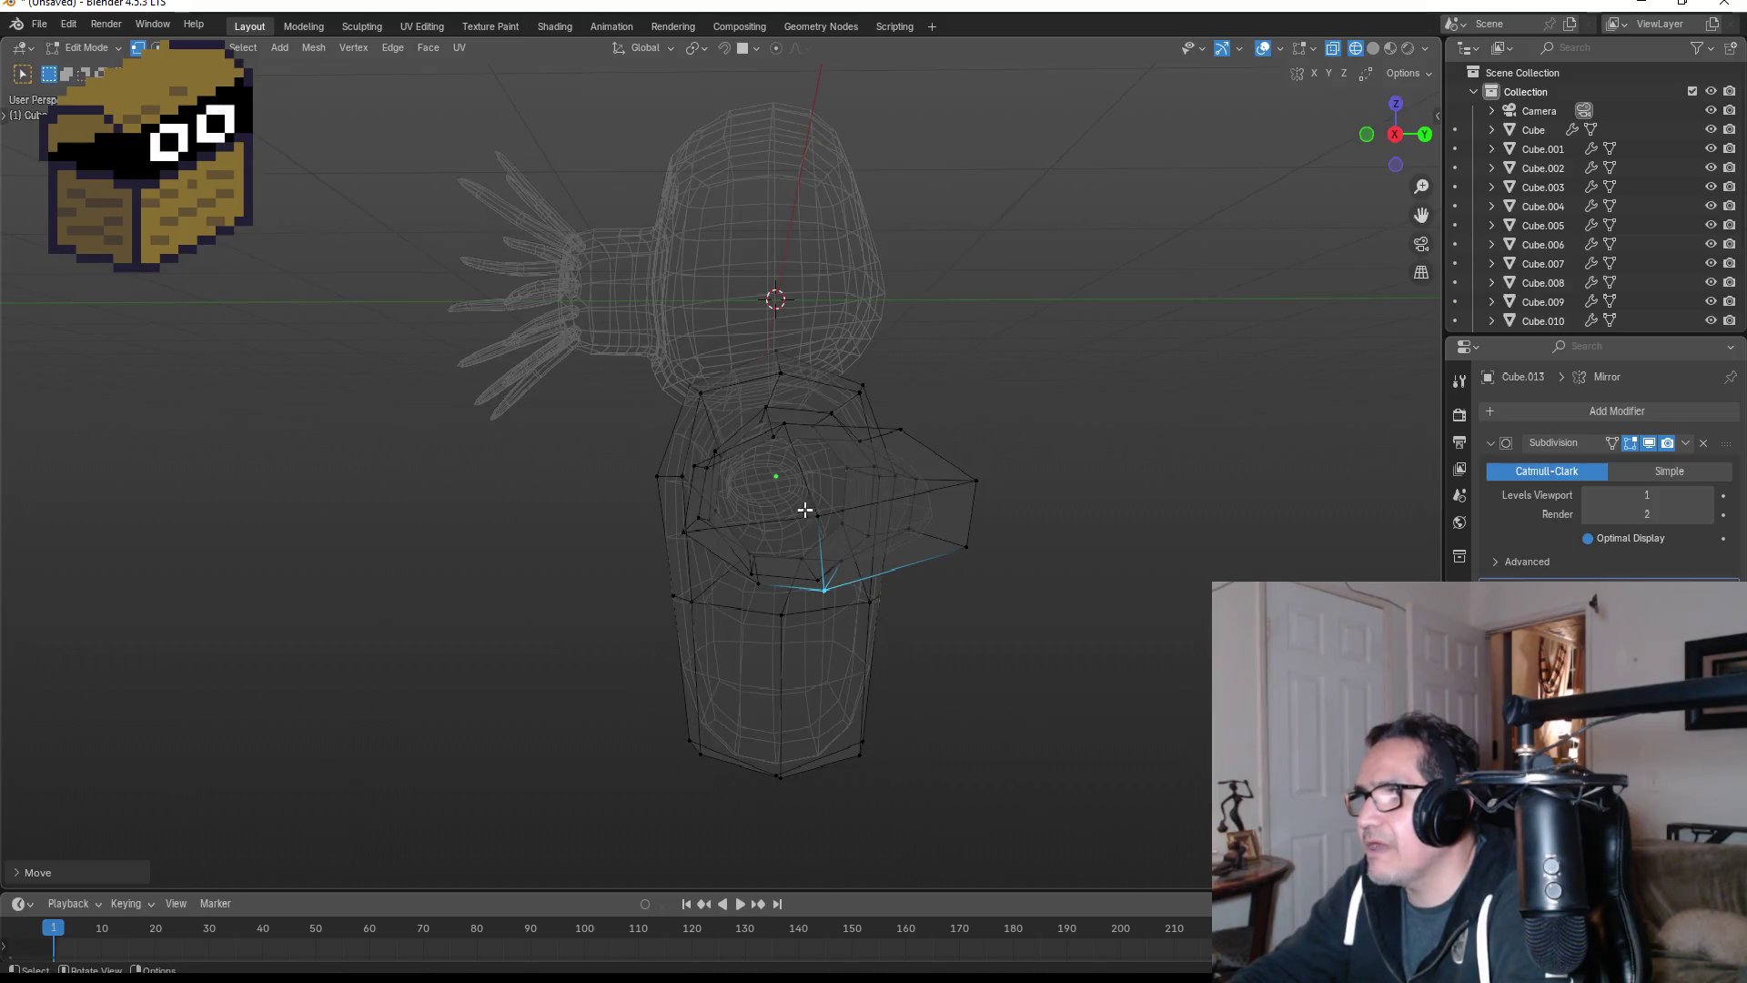
left_click(782, 424)
key("g")
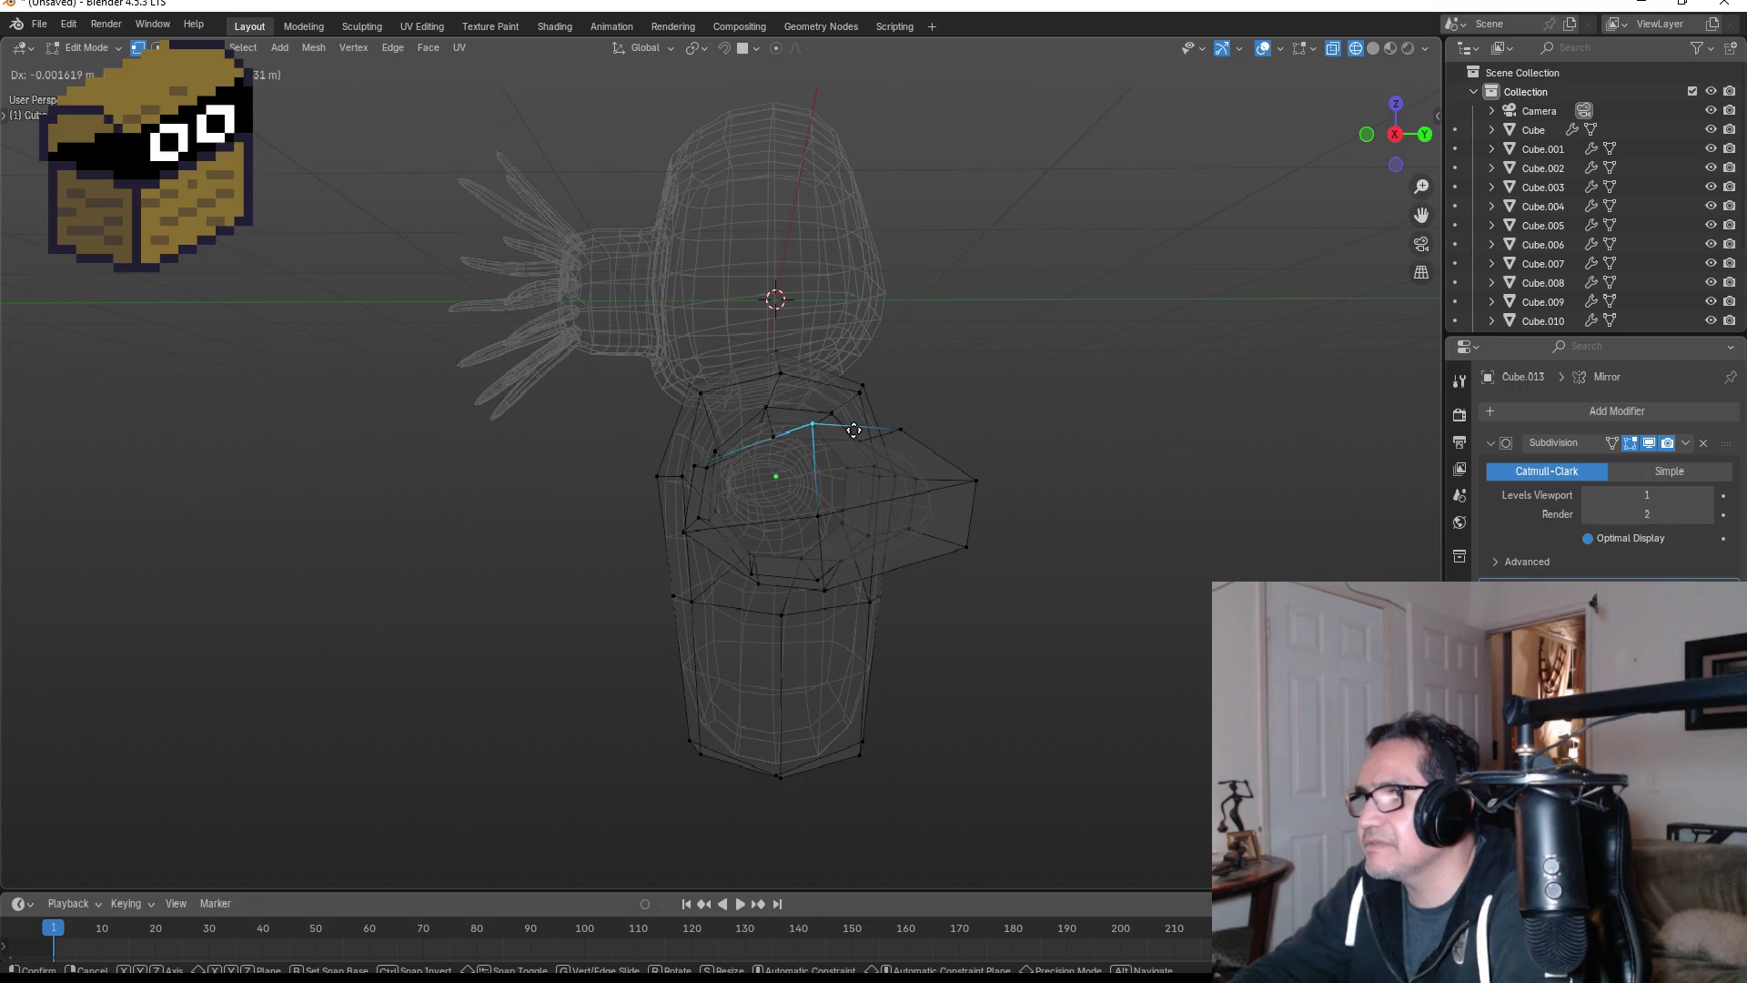
left_click(852, 433)
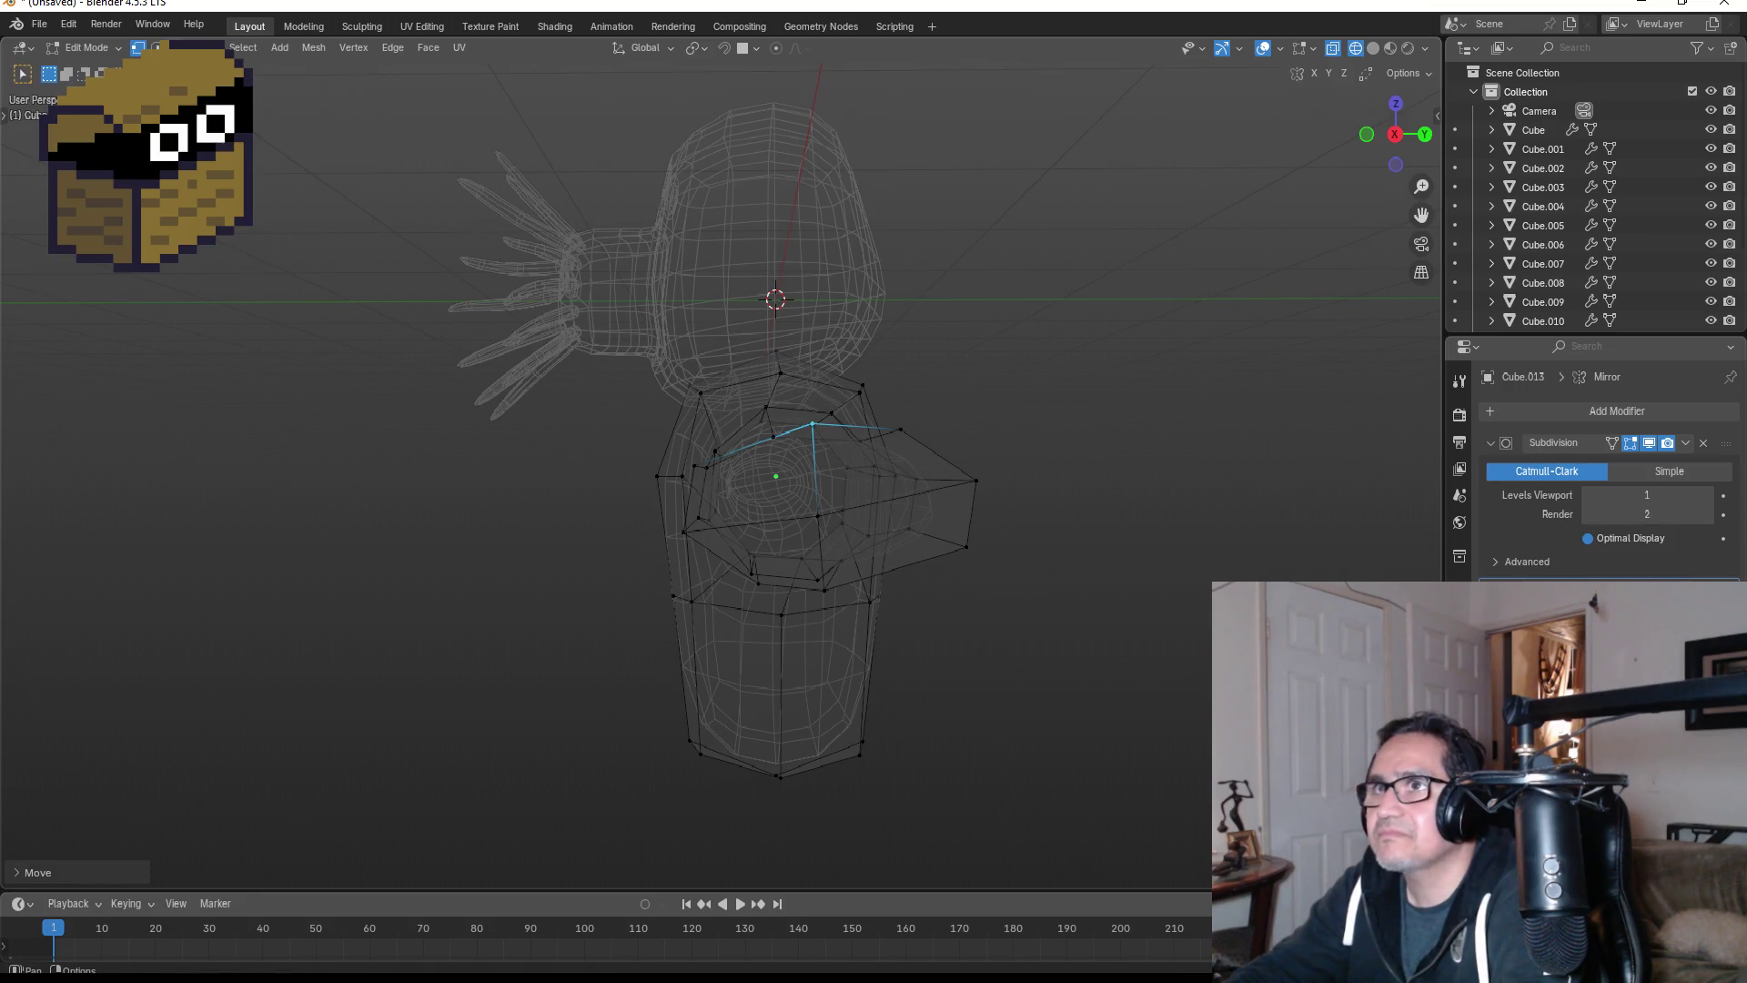
- Clear the selection and pick faces on the arm's top, bottom and sides
left_click(674, 391)
left_click(859, 469)
left_click(905, 552)
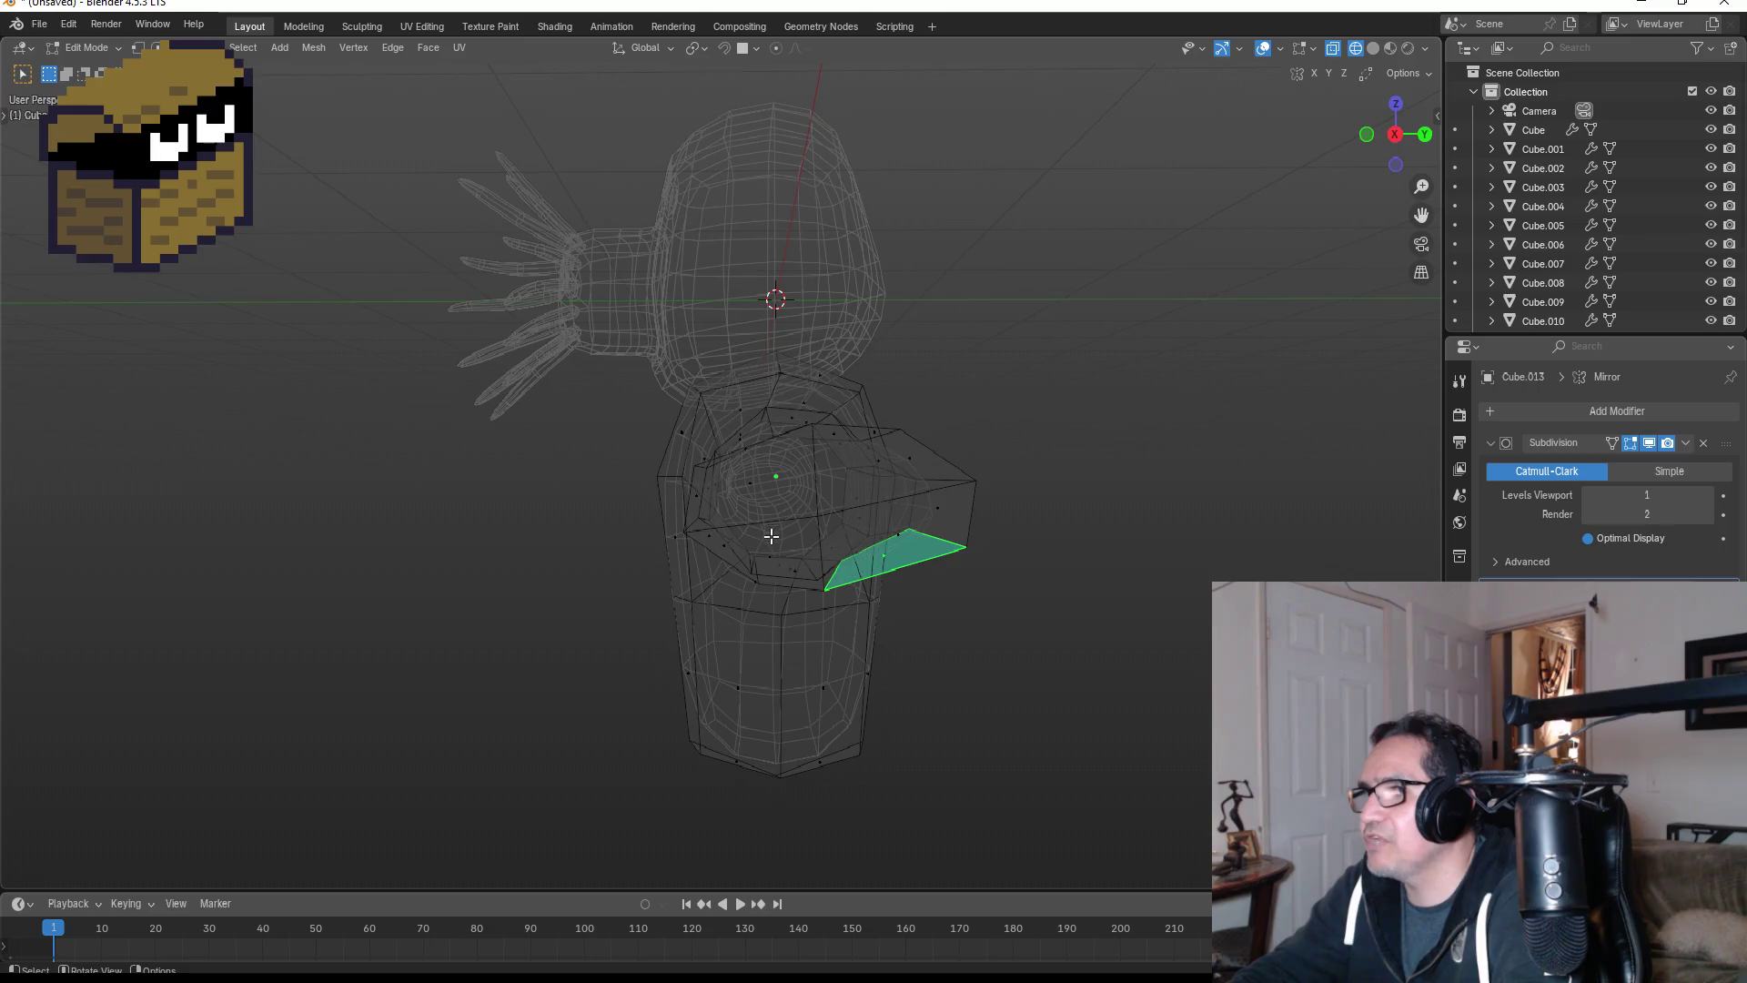
left_click(877, 530)
left_click(772, 549)
mouse_move(890, 535)
middle_mouse_down()
mouse_move(992, 503)
mouse_move(944, 473)
middle_mouse_up()
left_click(944, 473)
left_click(918, 423)
left_click(792, 423)
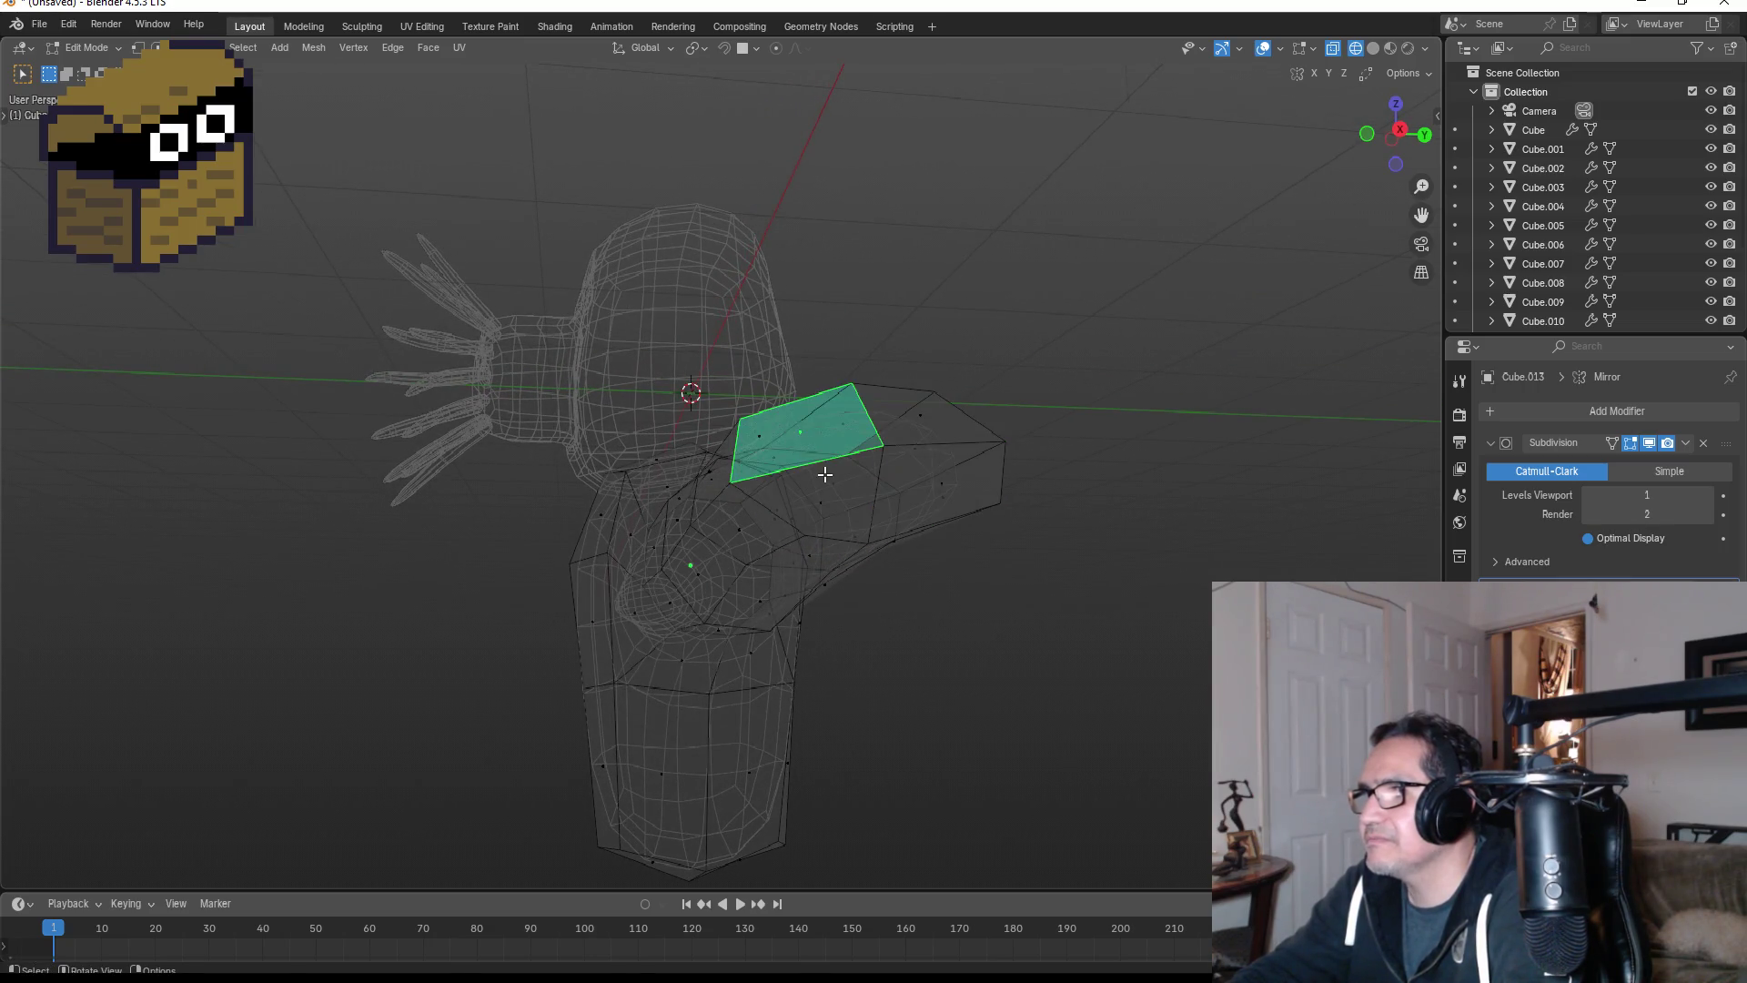
left_click(825, 479)
key("ctrl+r")
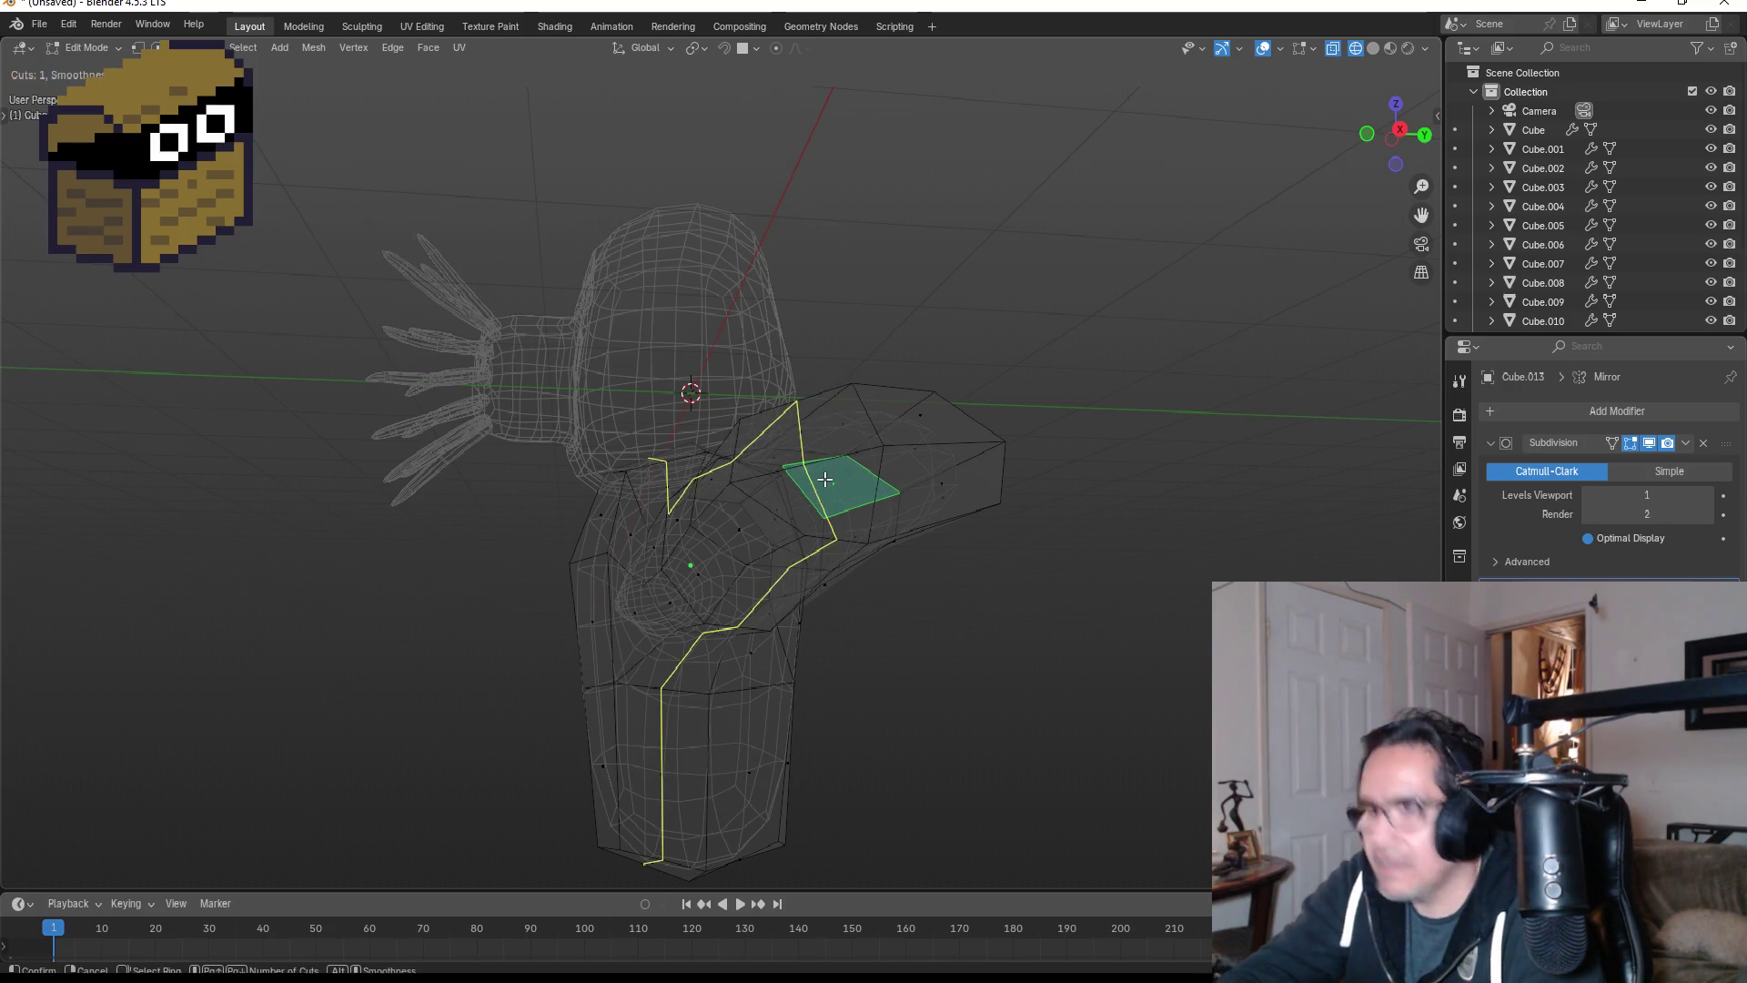
- Add a centred loop cut through the arm and a second slid loop down the body
left_click(921, 383)
right_click(905, 452)
key("ctrl+r")
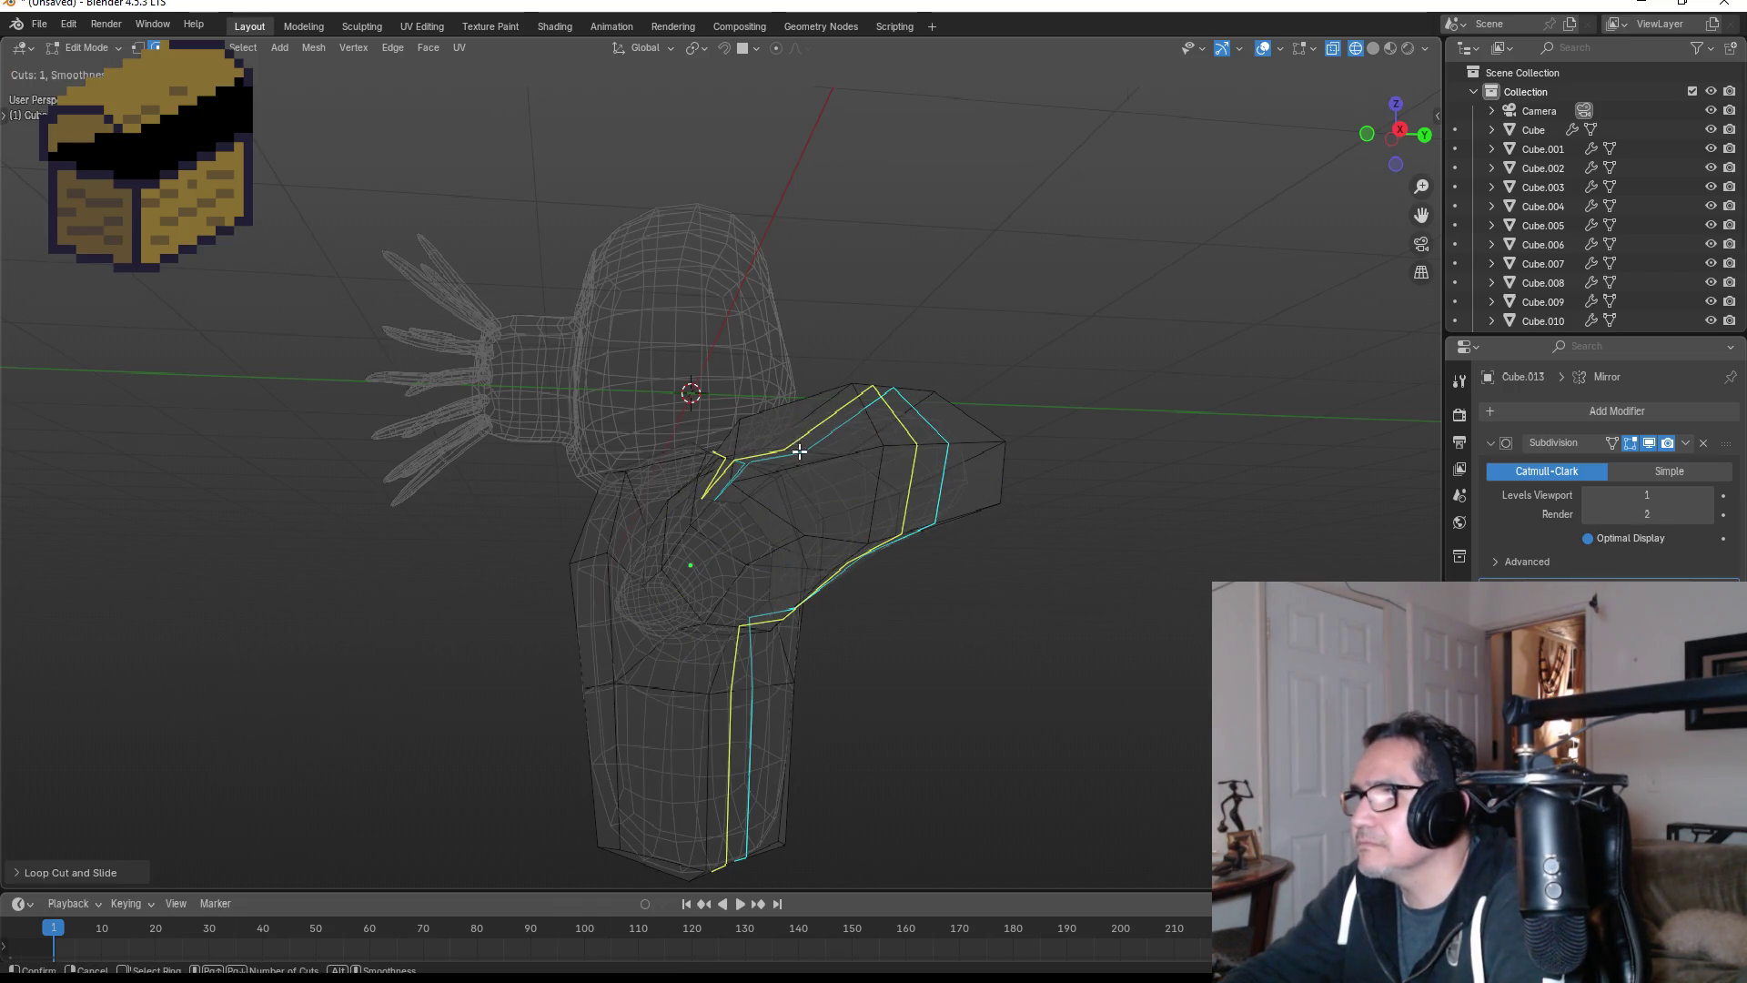
left_click(769, 406)
left_click(956, 467)
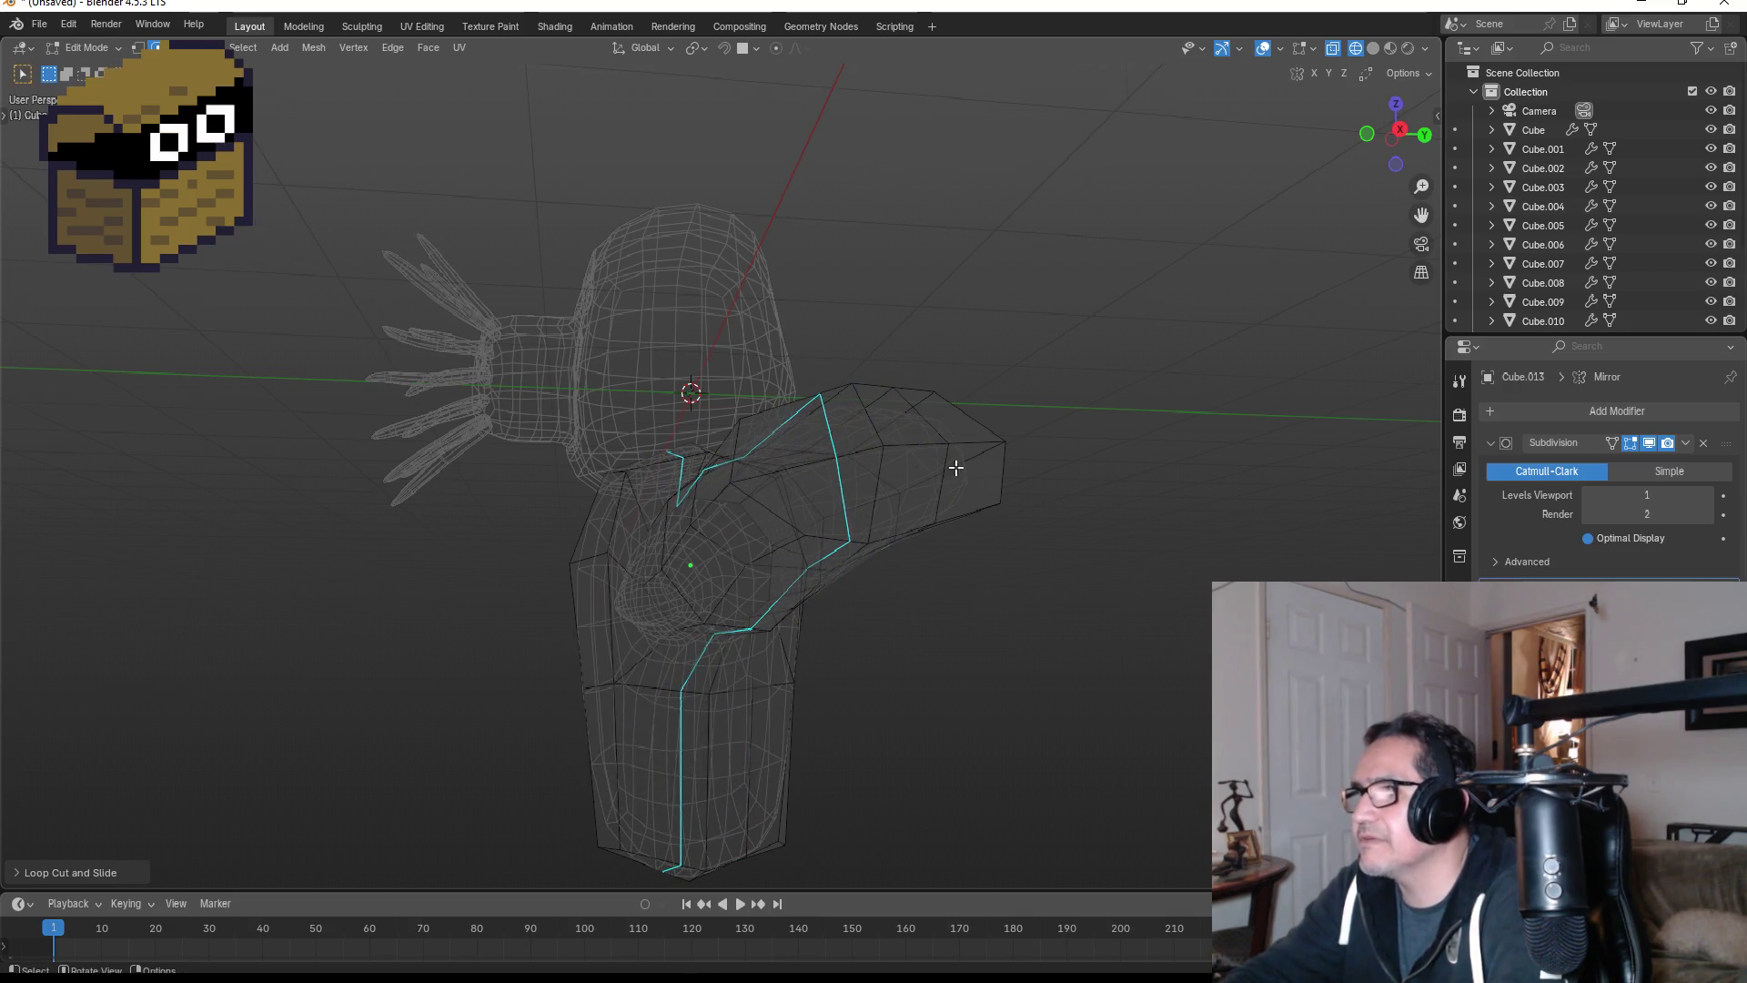
mouse_move(1108, 469)
middle_mouse_down()
mouse_move(1096, 492)
mouse_move(947, 471)
middle_mouse_up()
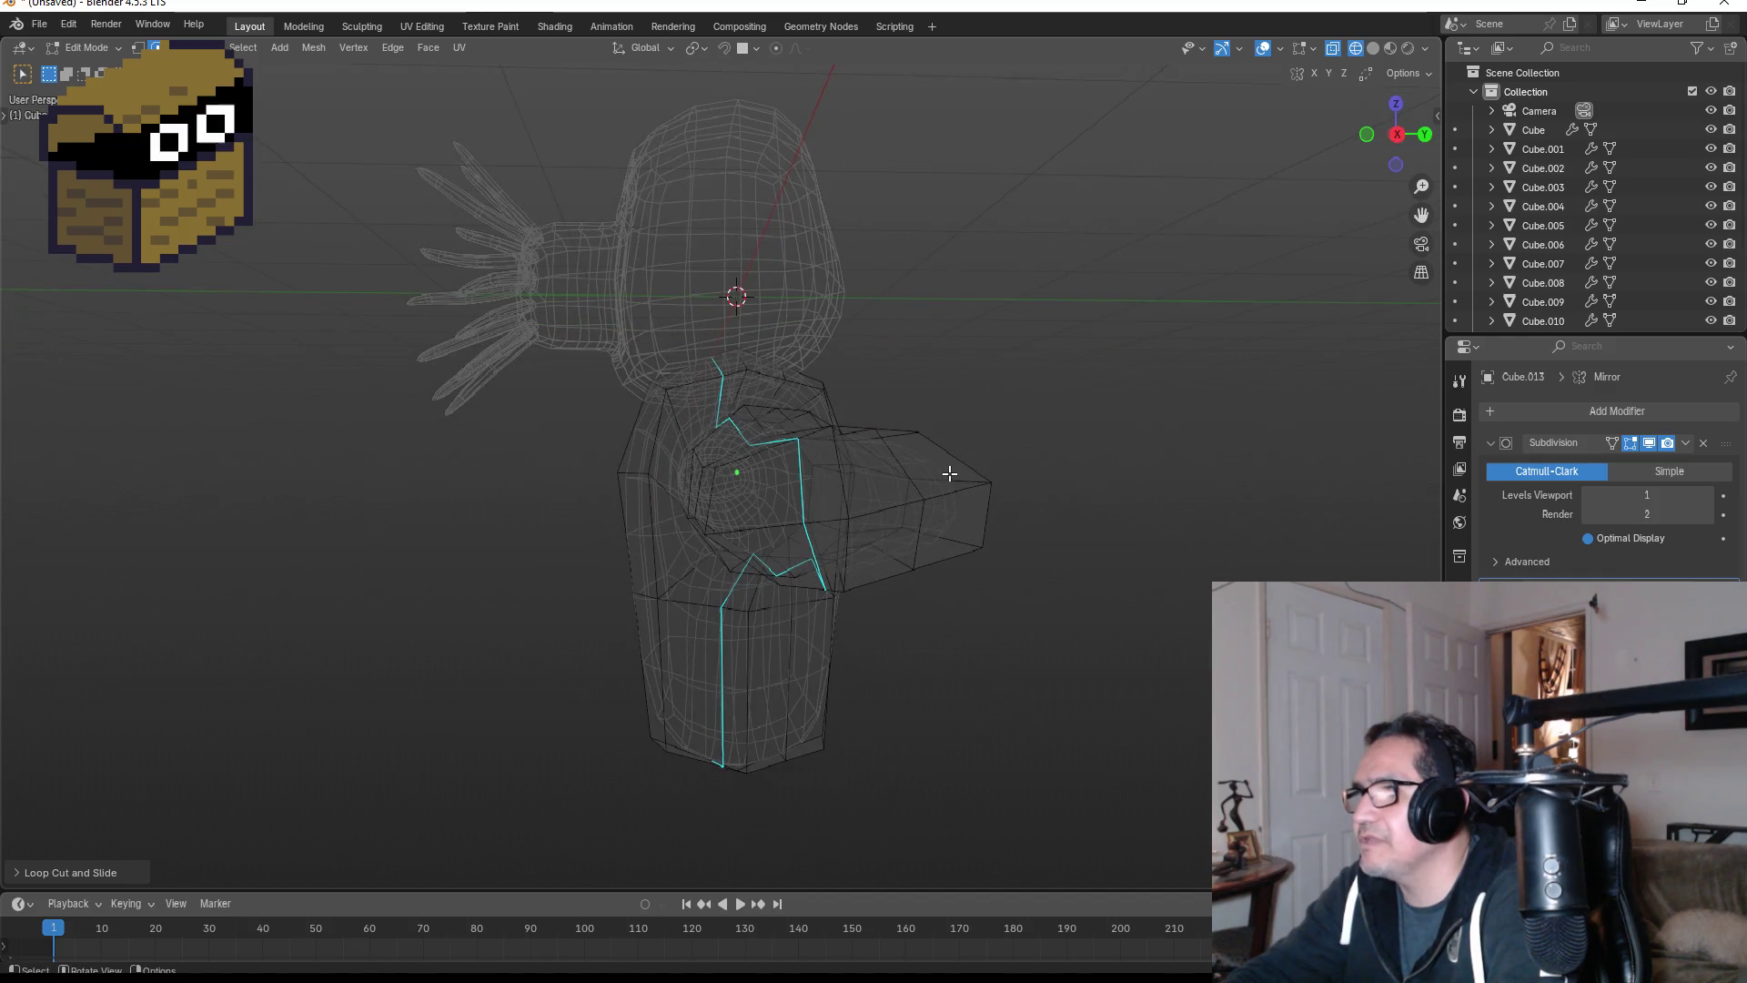
left_click(948, 477)
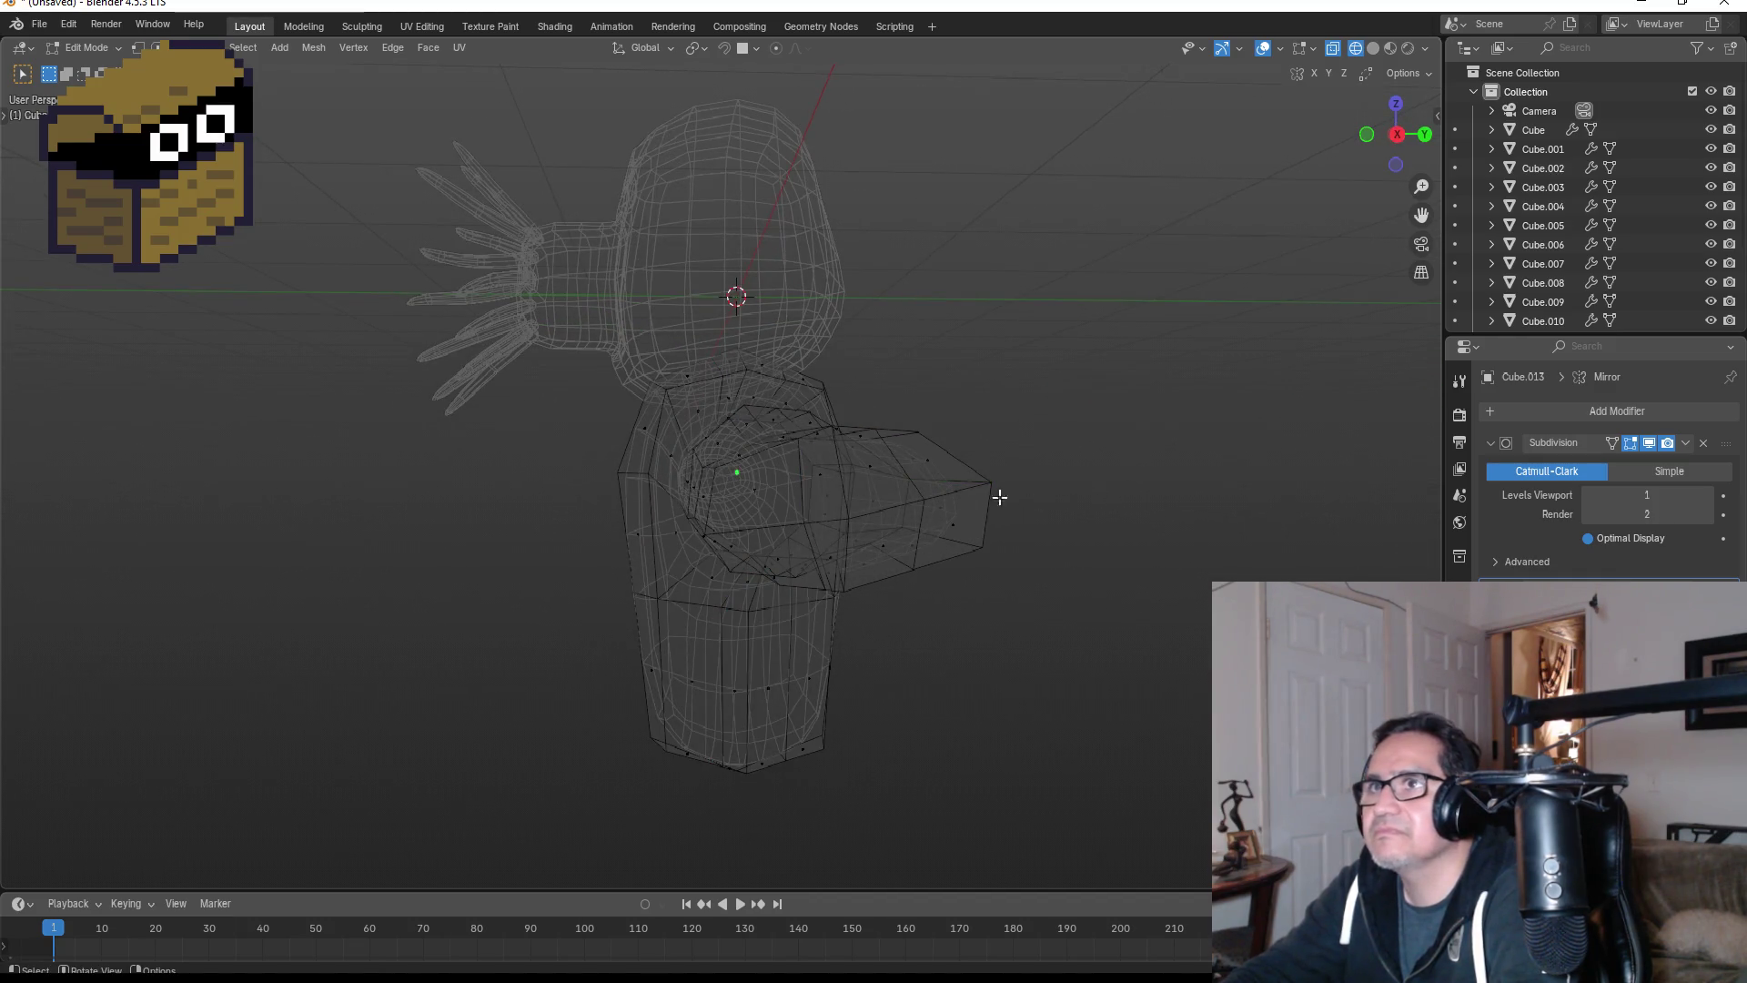
- Move the two arm-tip faces outward along X and scale them smaller
left_click(925, 461)
left_click(965, 496, "shift")
mouse_move(964, 496)
middle_mouse_down()
mouse_move(1034, 546)
mouse_move(1206, 570)
mouse_move(1159, 570)
mouse_move(1123, 479)
middle_mouse_up()
key("g")
key("z")
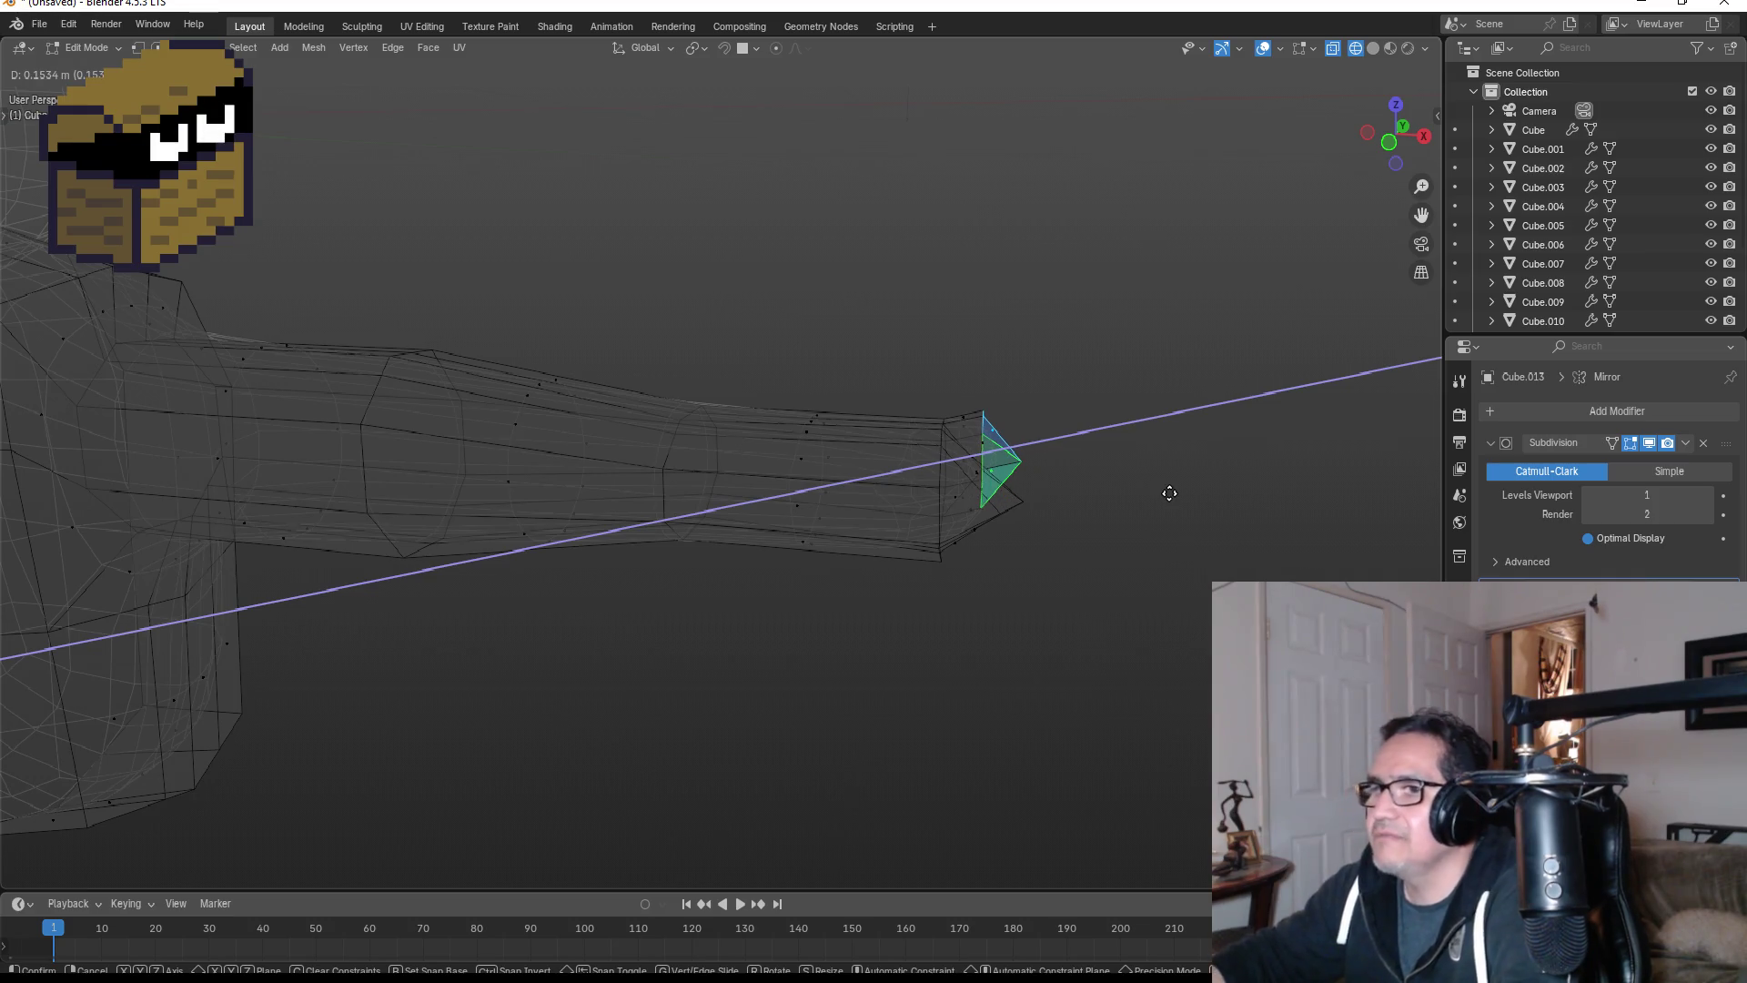
key("y")
key("x")
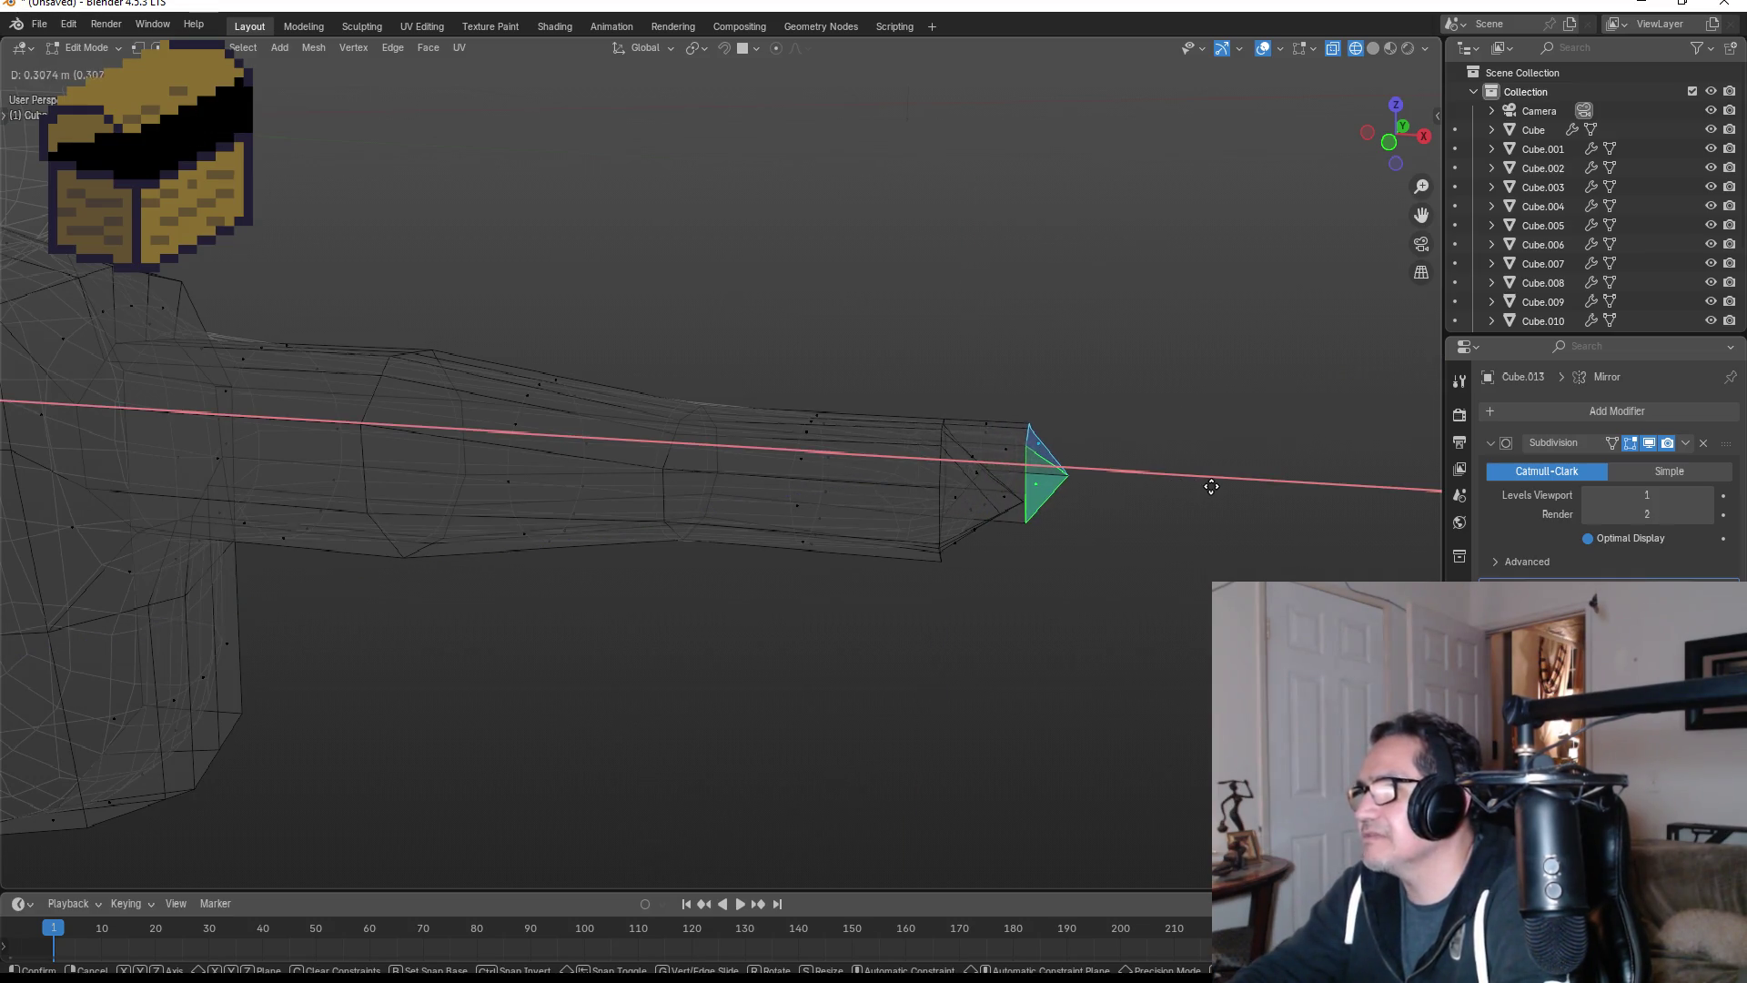
left_click(1168, 469)
mouse_move(1163, 469)
middle_mouse_down()
mouse_move(998, 433)
mouse_move(1026, 470)
middle_mouse_up()
key("s")
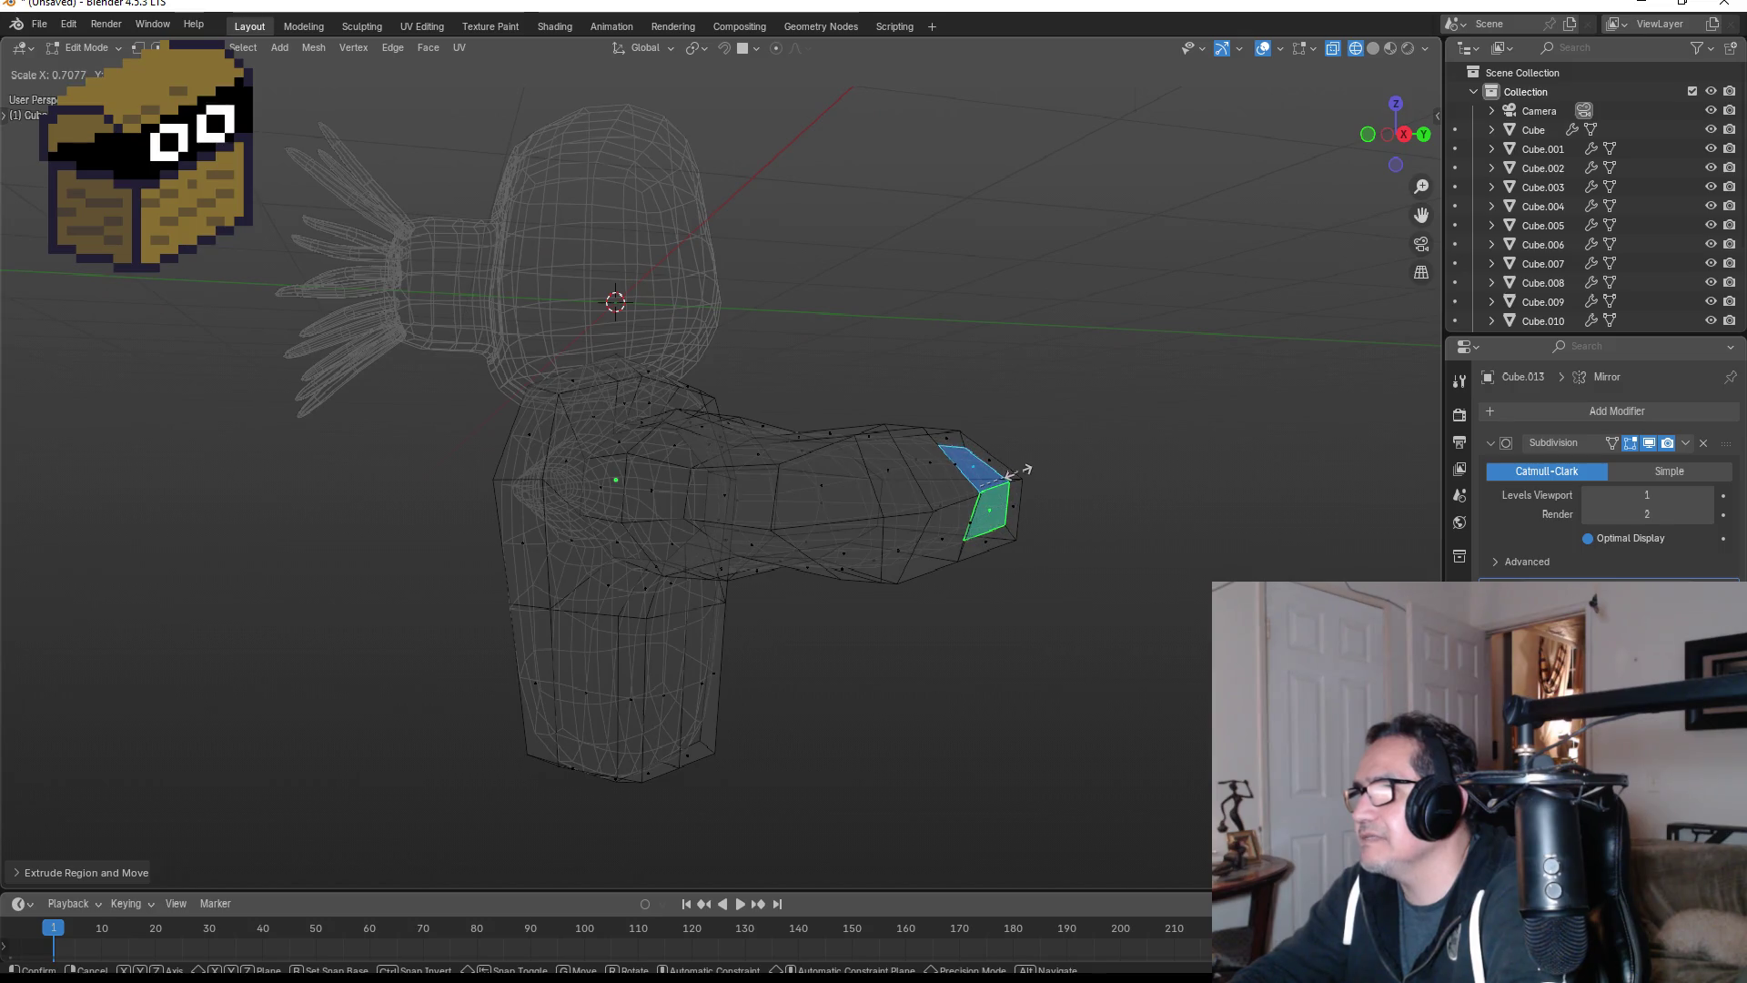
key("z")
left_click(1019, 473)
- Push the tip out again along X and shrink it into a sharp point
key("g")
key("x")
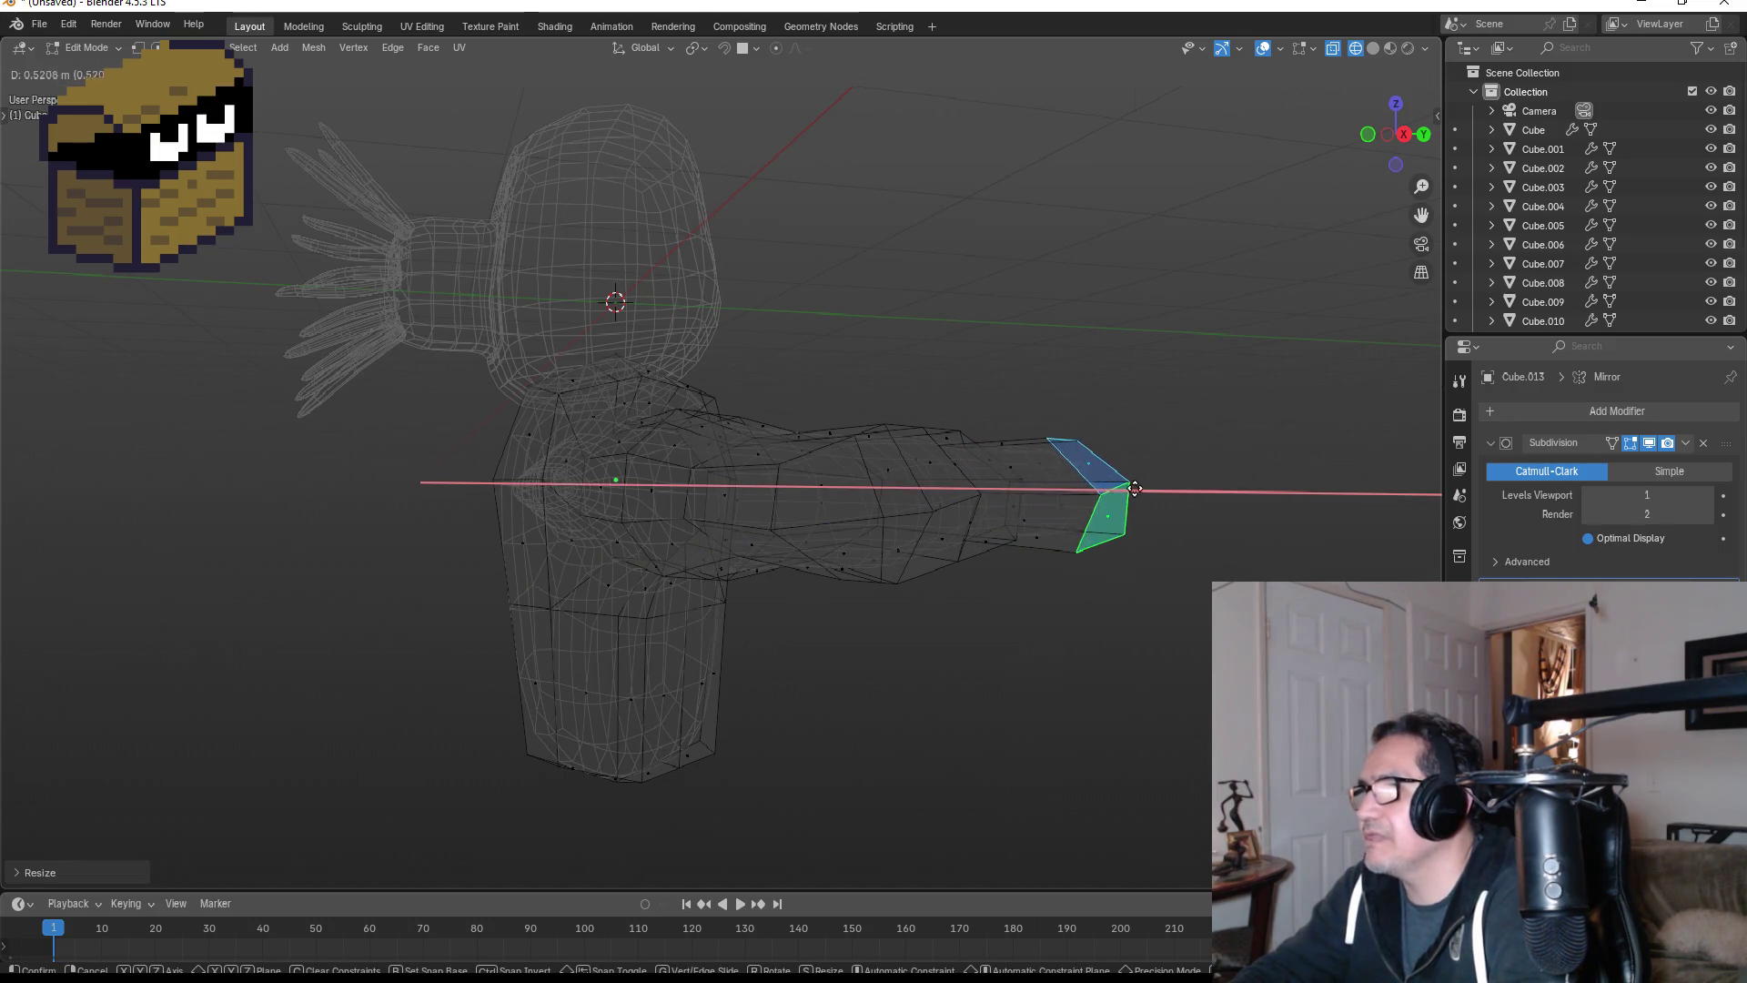
left_click(1135, 489)
key("e")
right_click(1129, 485)
key("s")
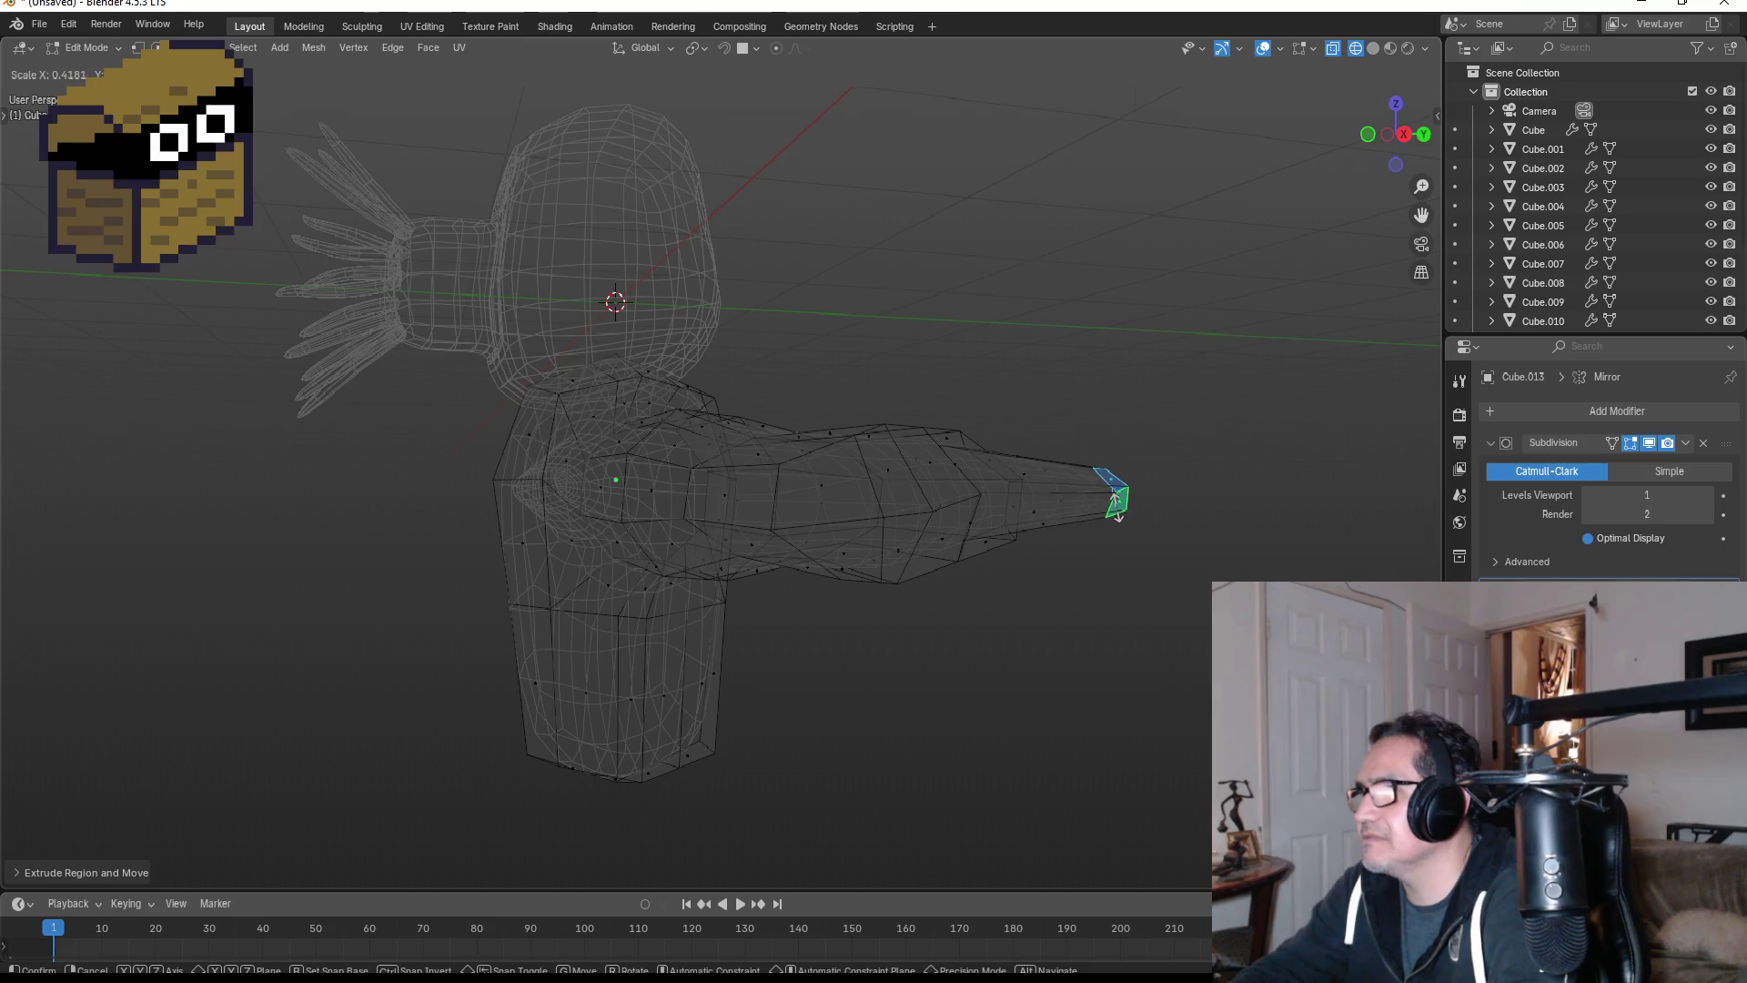
left_click(1120, 506)
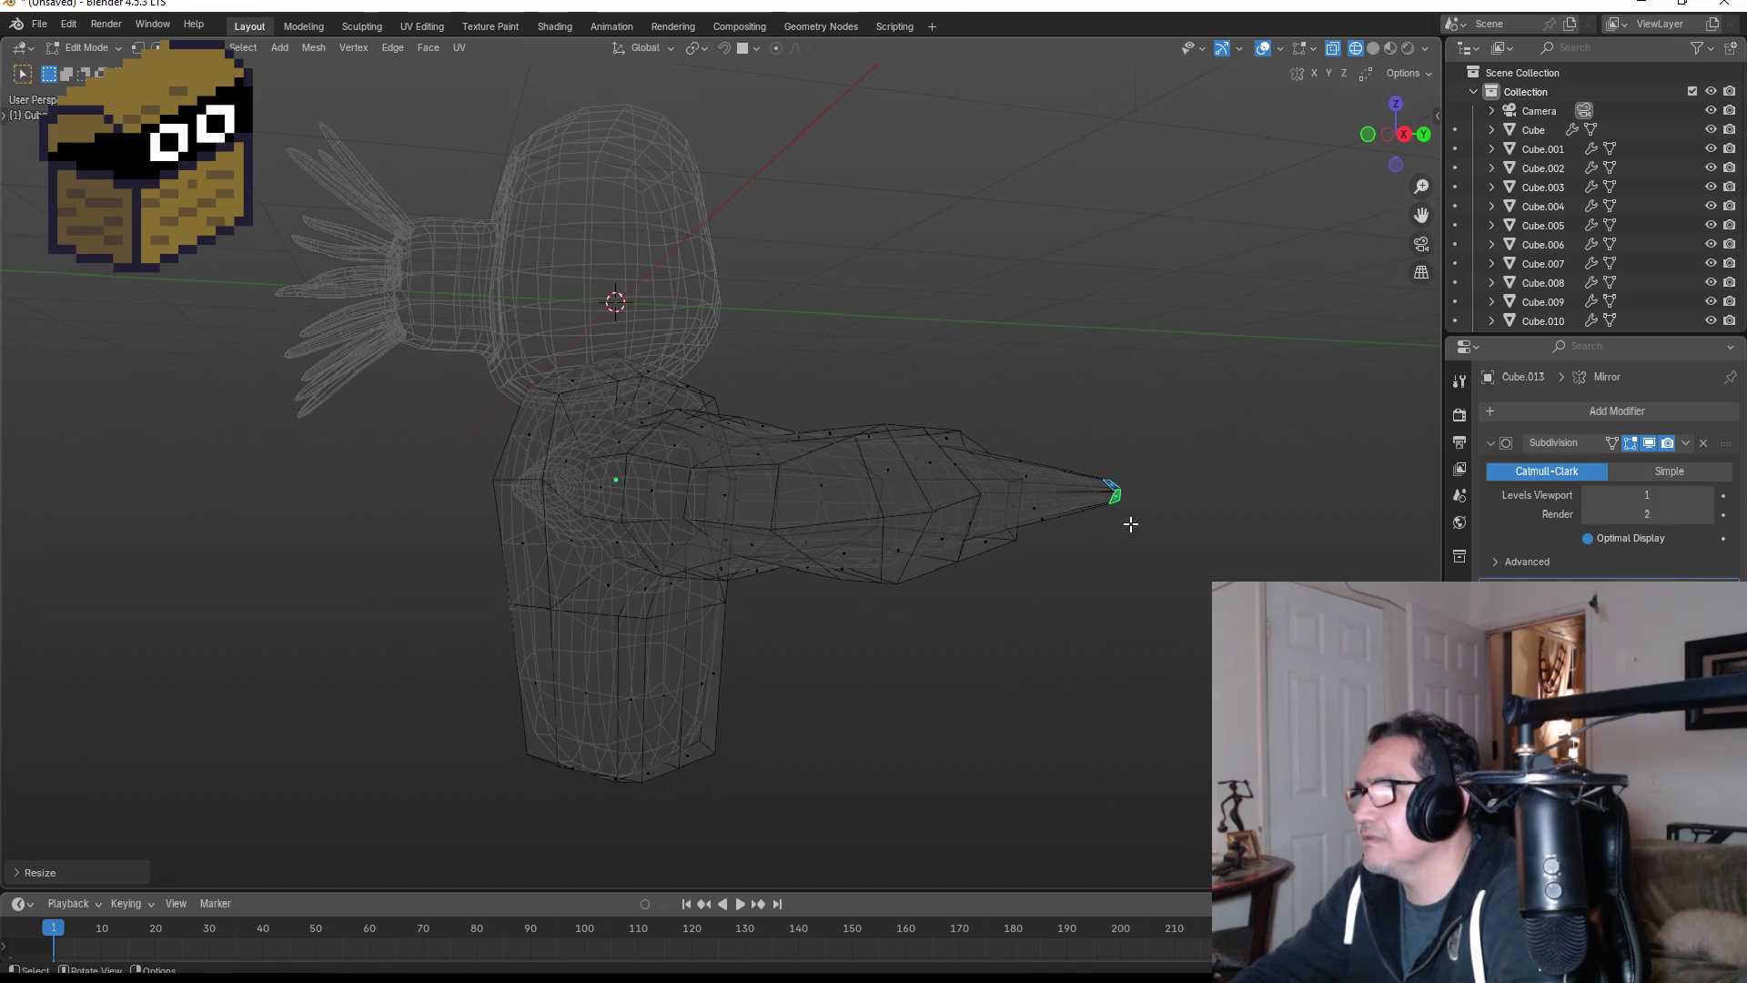
middle_click_drag(1131, 519, 1043, 577)
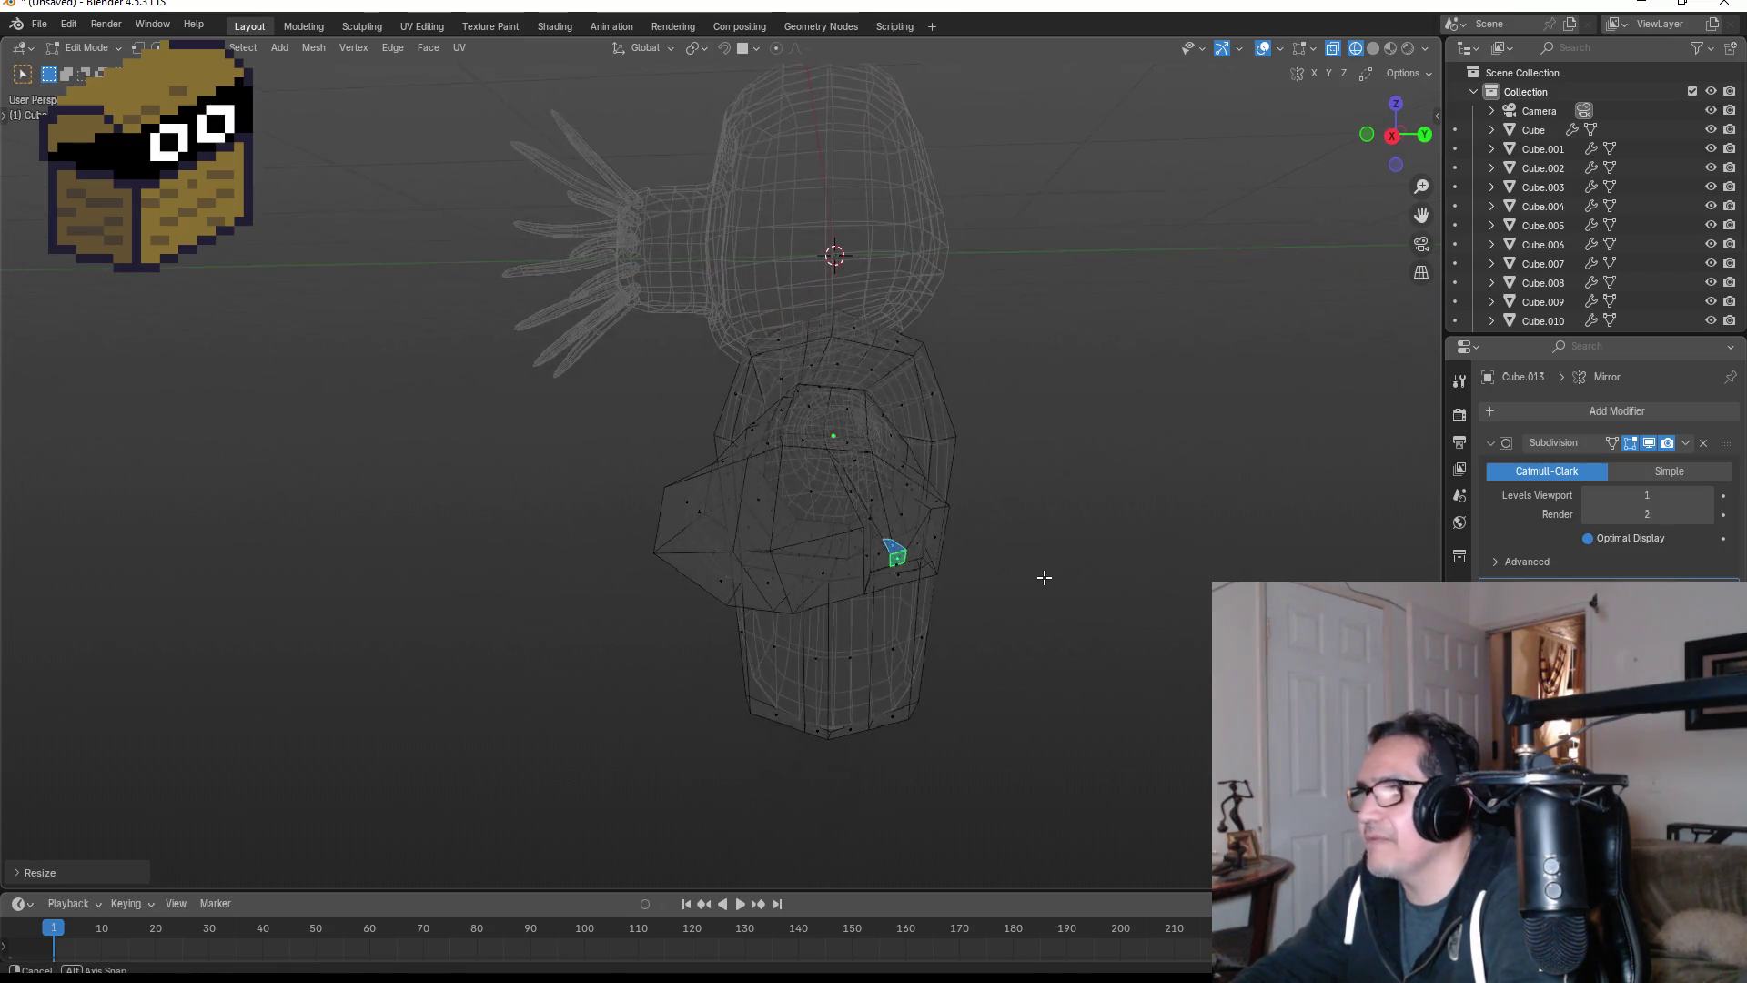
- Select two faces near the arm tip and extrude them along X, undoing a bad shrink
left_click(822, 498)
mouse_move(823, 498)
middle_mouse_down()
mouse_move(1073, 570)
mouse_move(1133, 629)
mouse_move(1055, 632)
middle_mouse_up()
left_click(950, 527, "shift")
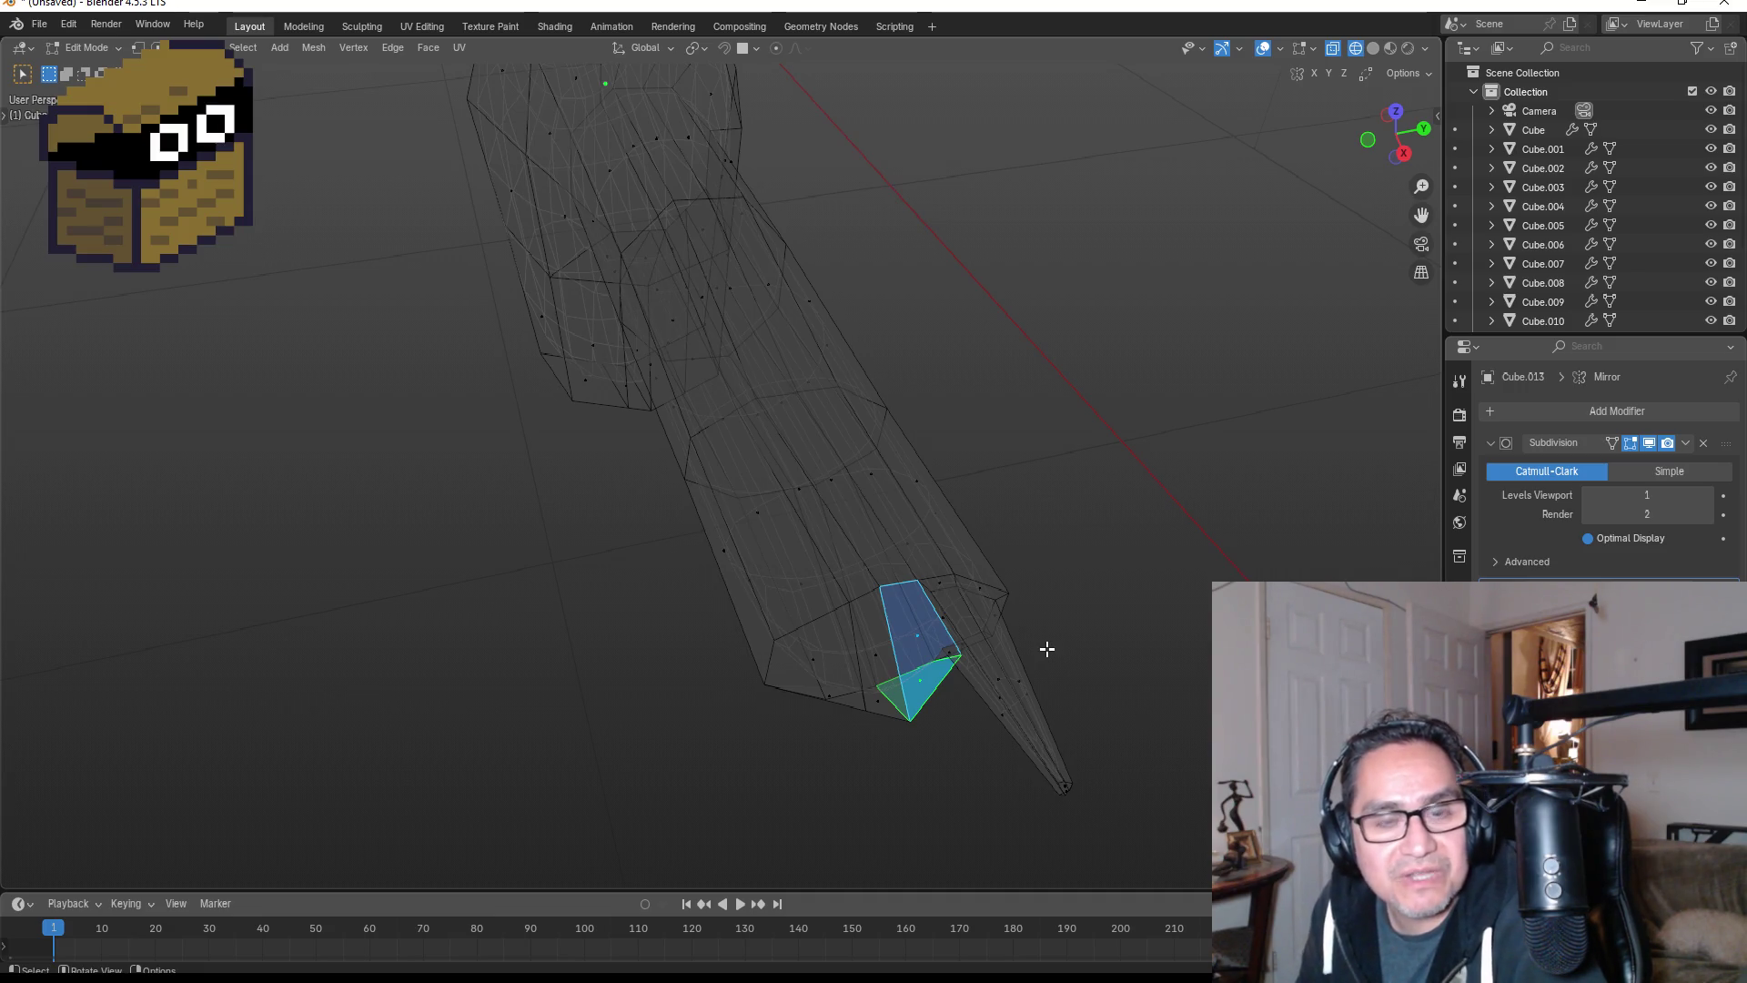
mouse_move(1003, 675)
middle_mouse_down()
mouse_move(1023, 686)
mouse_move(1072, 663)
mouse_move(1080, 612)
mouse_move(1048, 601)
middle_mouse_up()
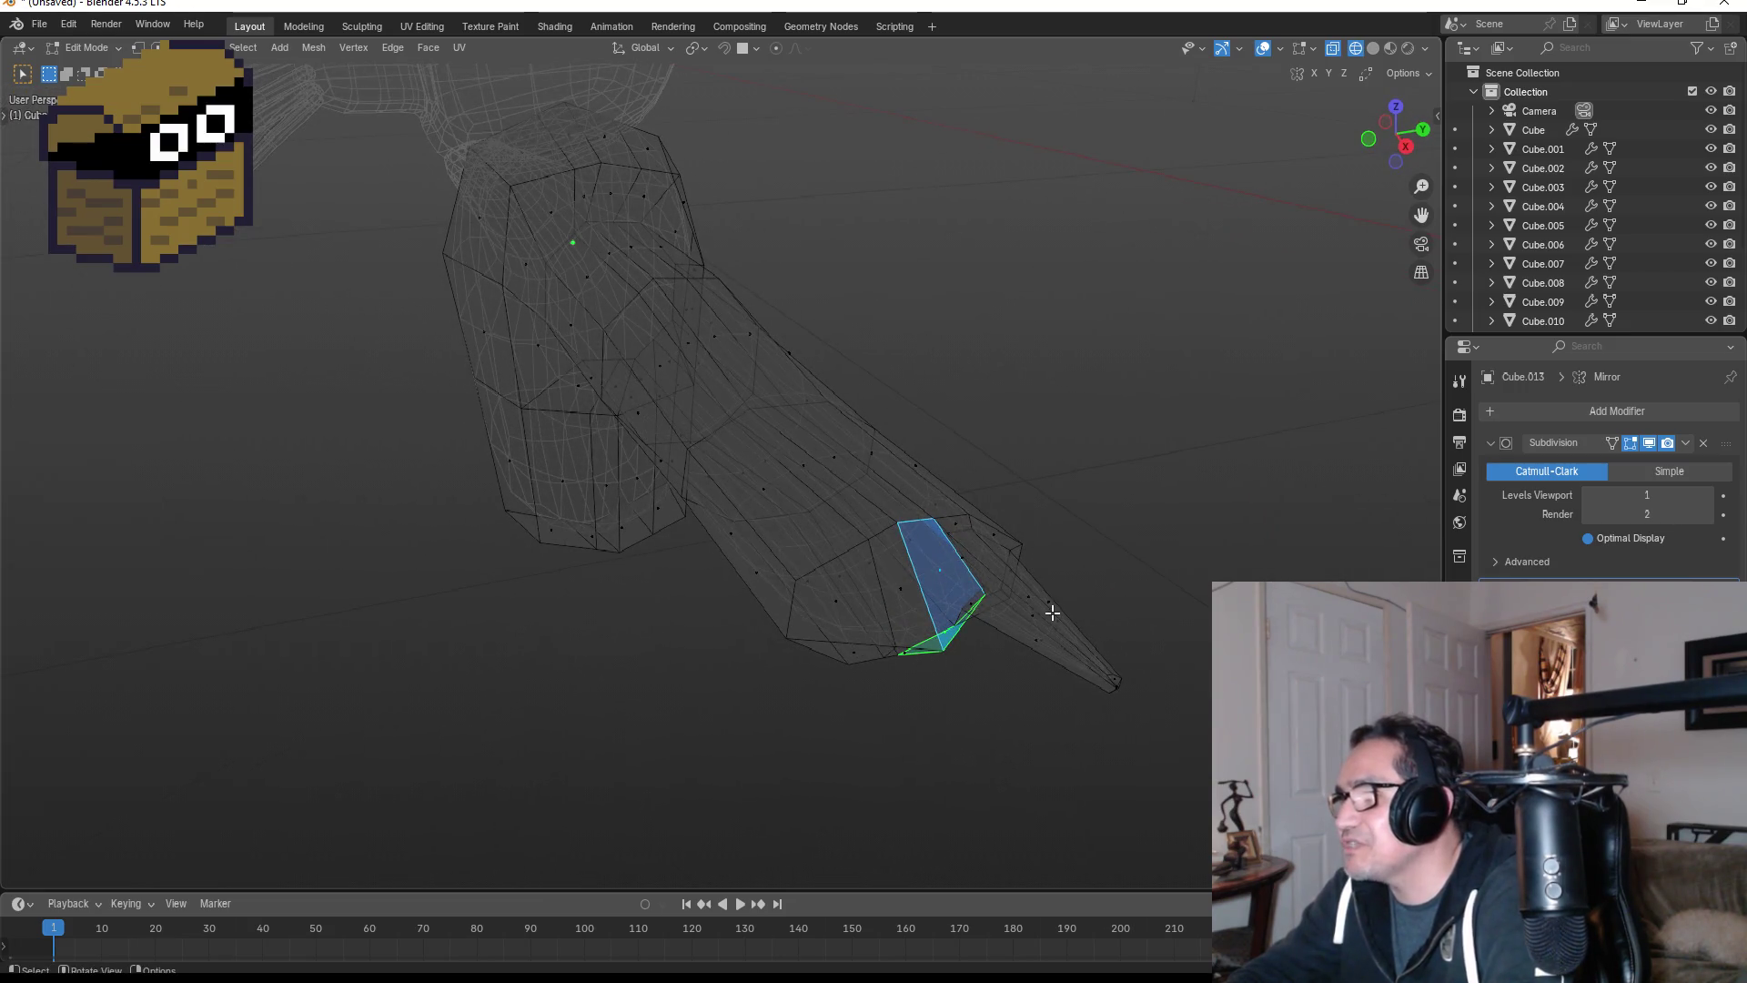
key("e")
left_click(1043, 614)
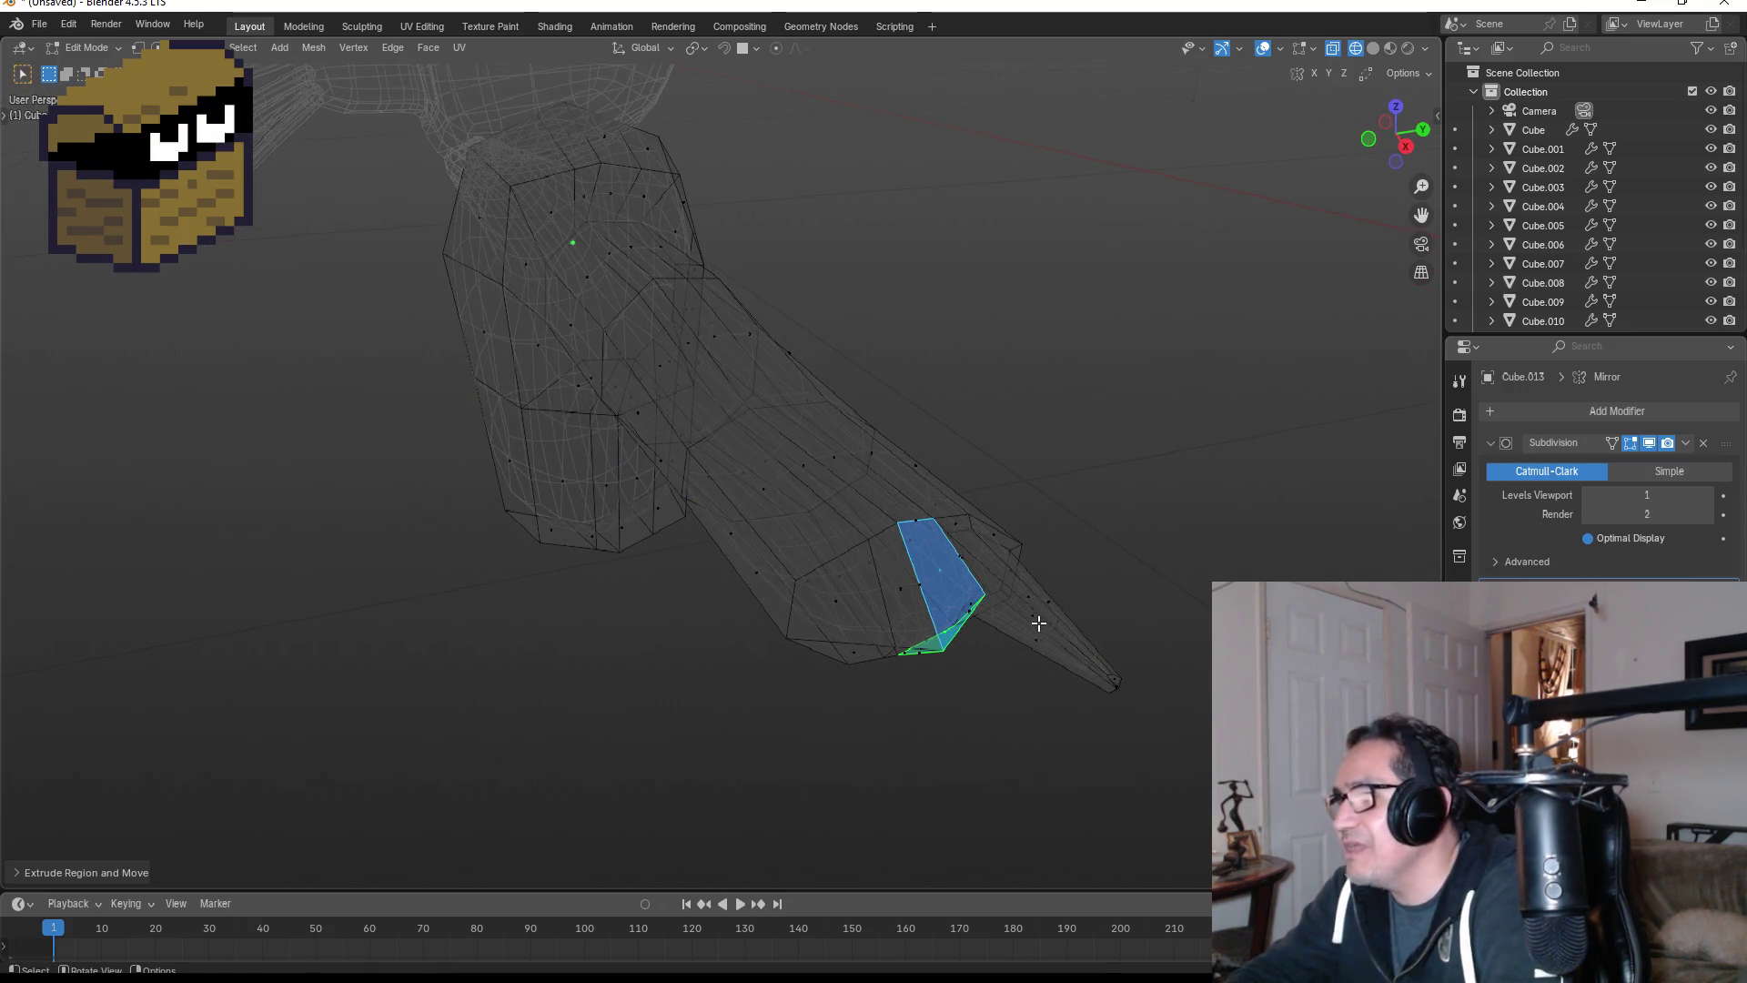
key("s")
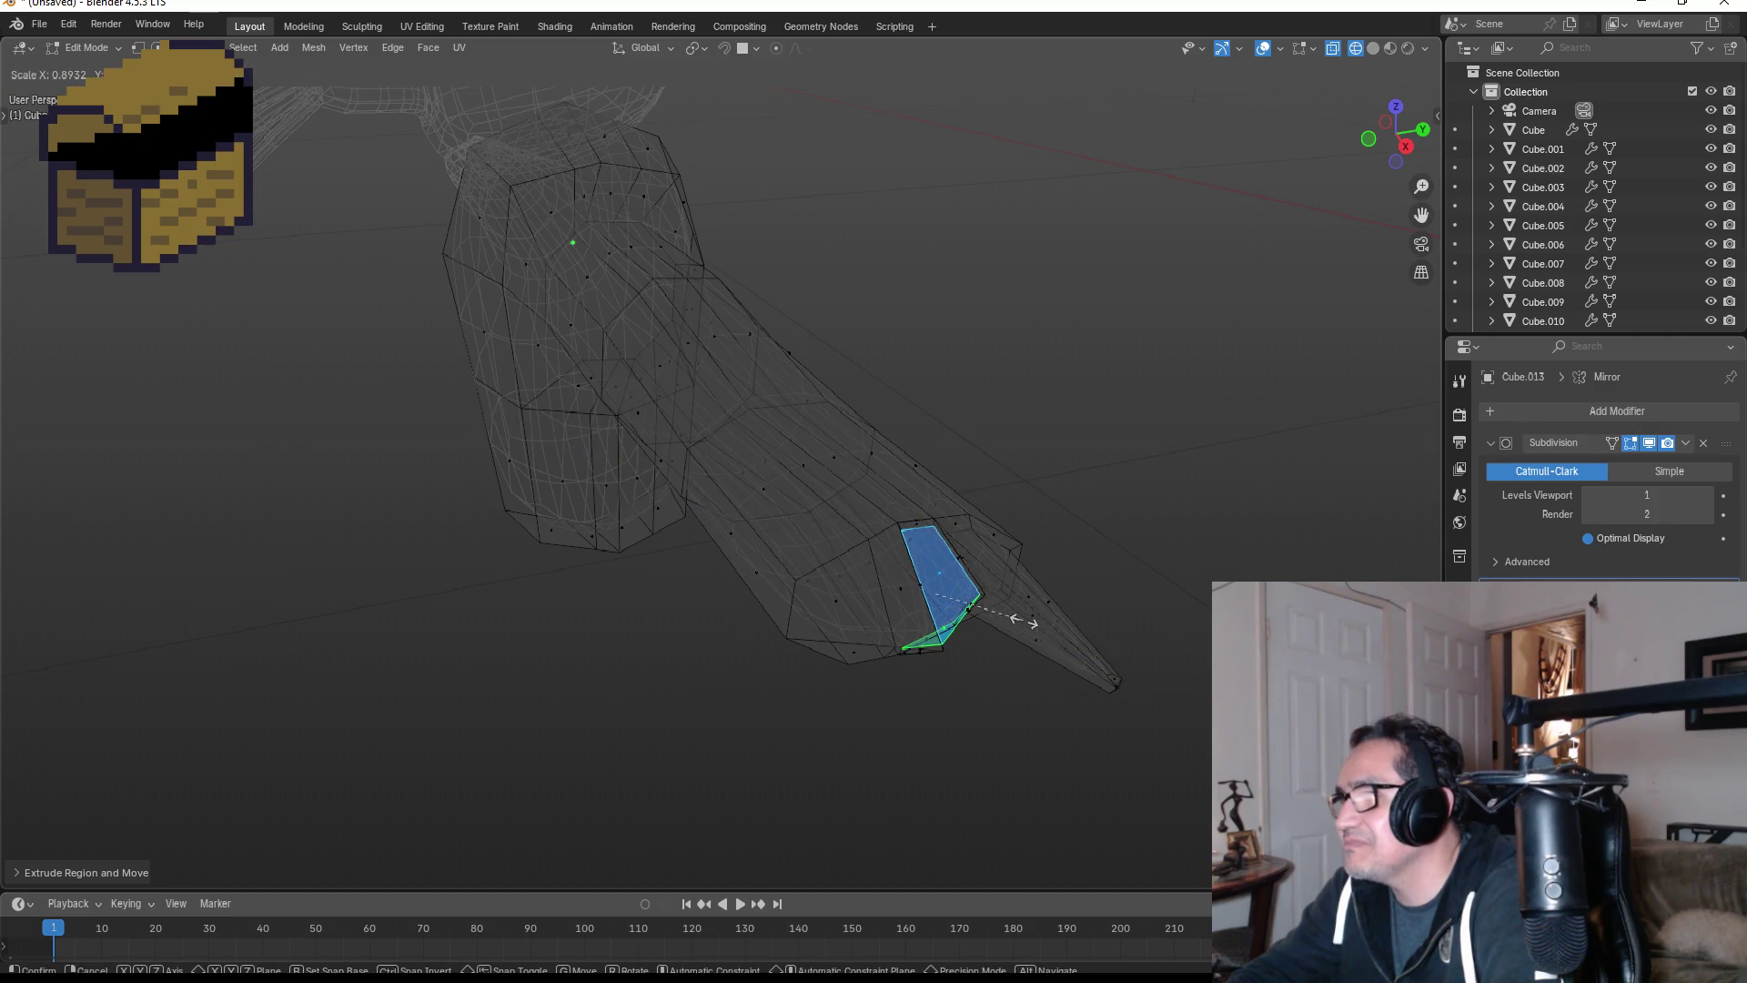
key("g")
key("z")
key("x")
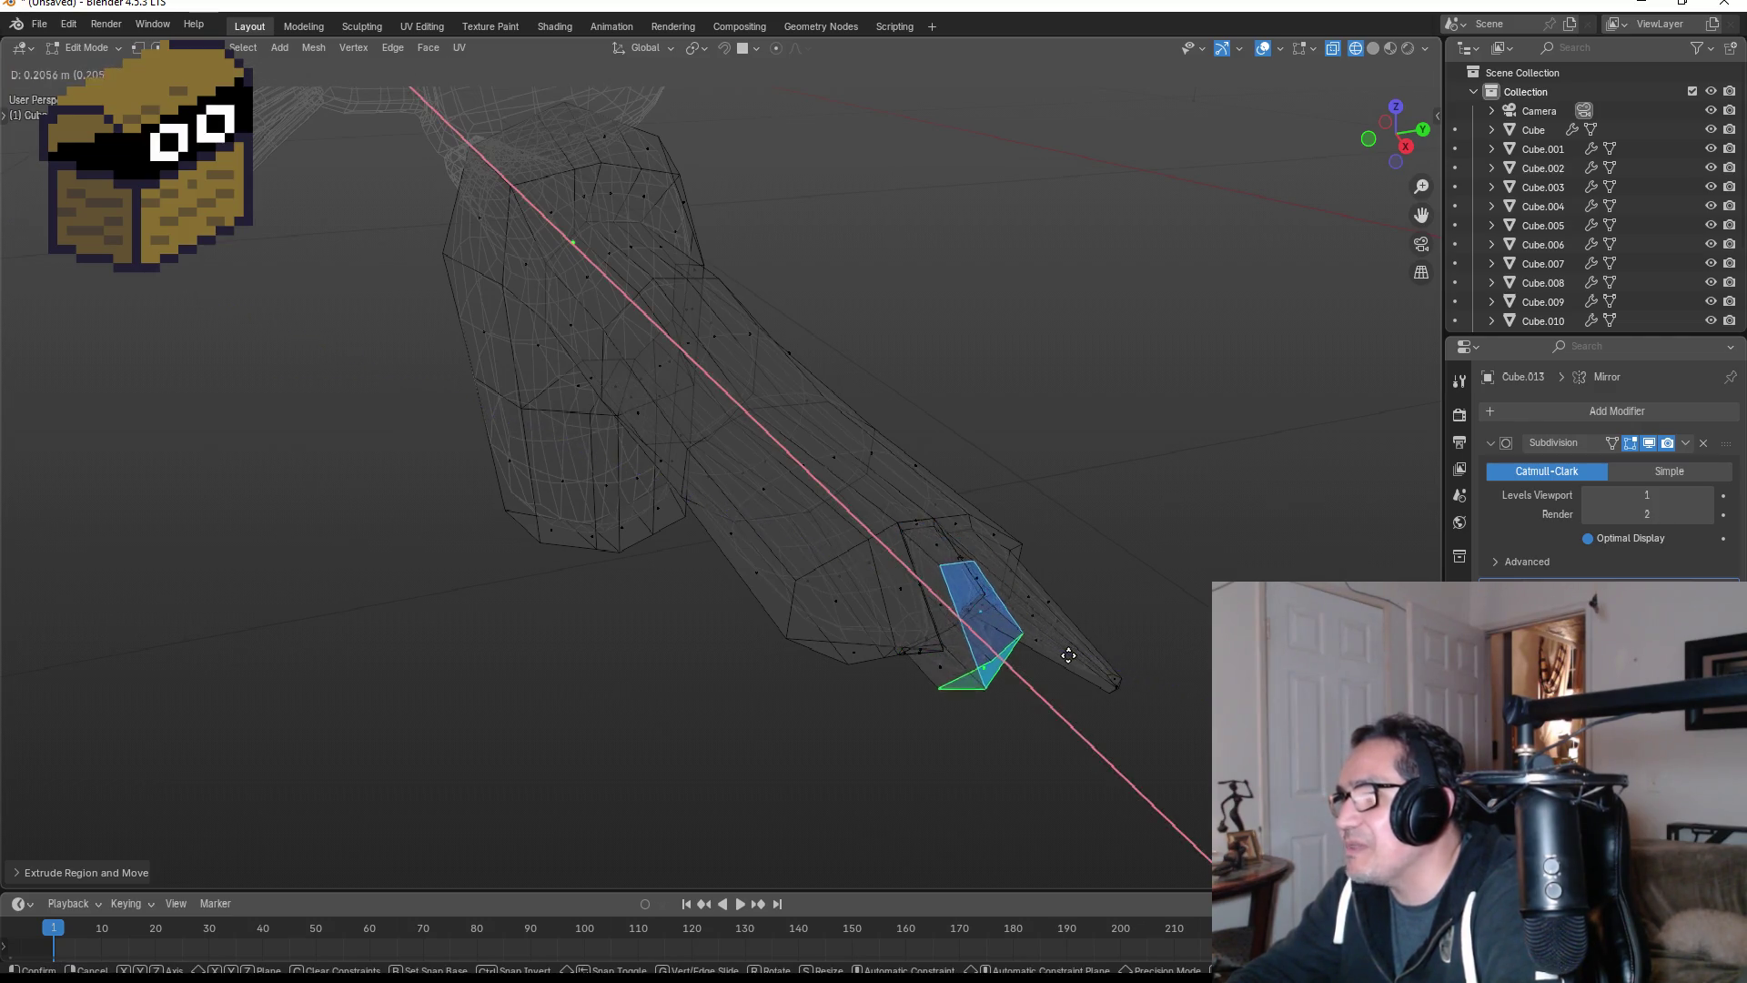
key("s")
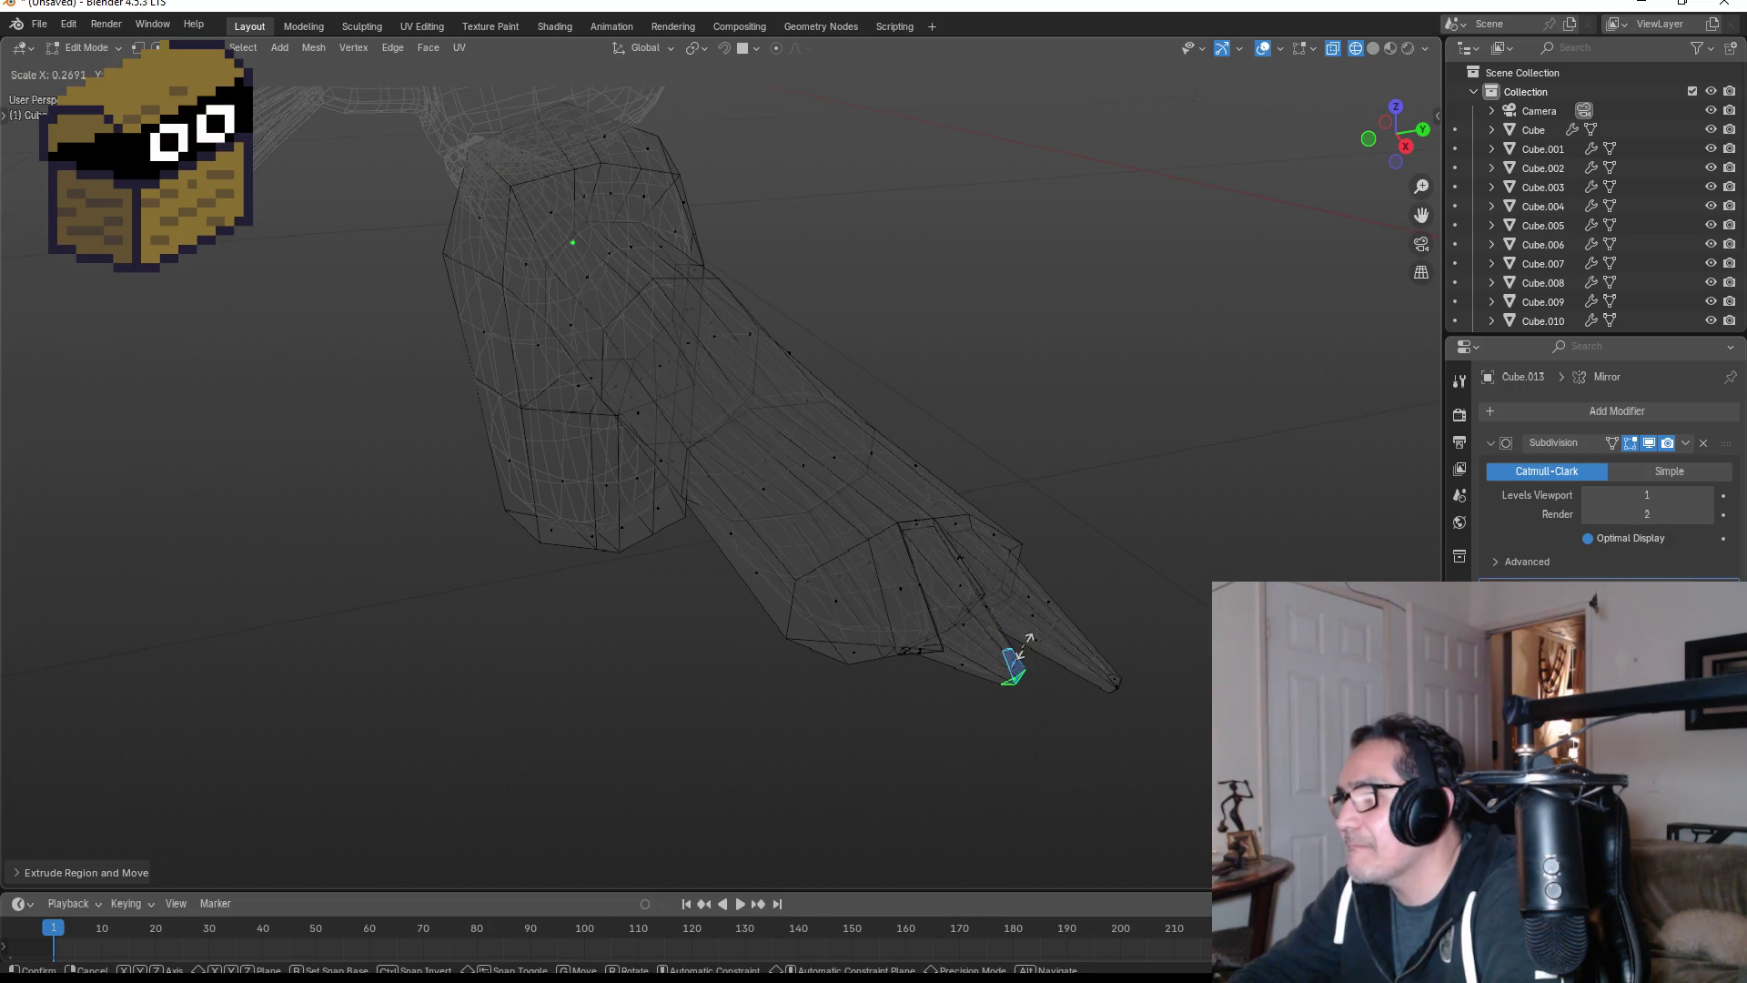
left_click(1024, 647)
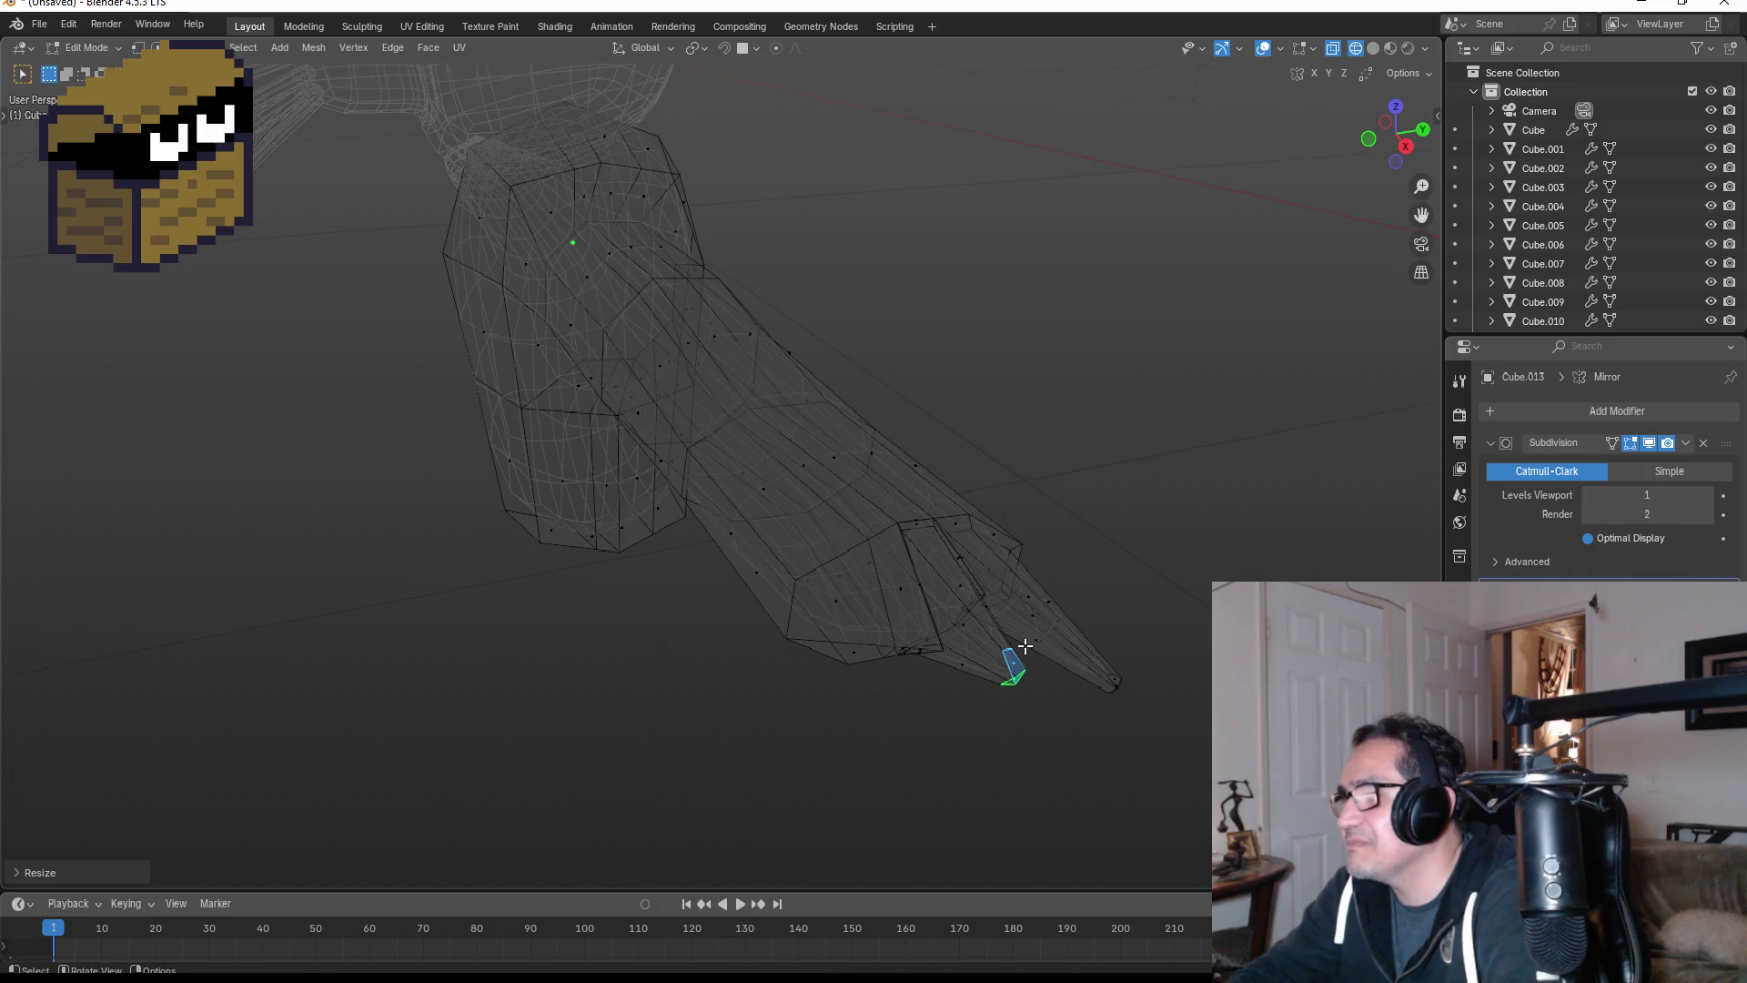
key("ctrl+z")
key("ctrl+z")
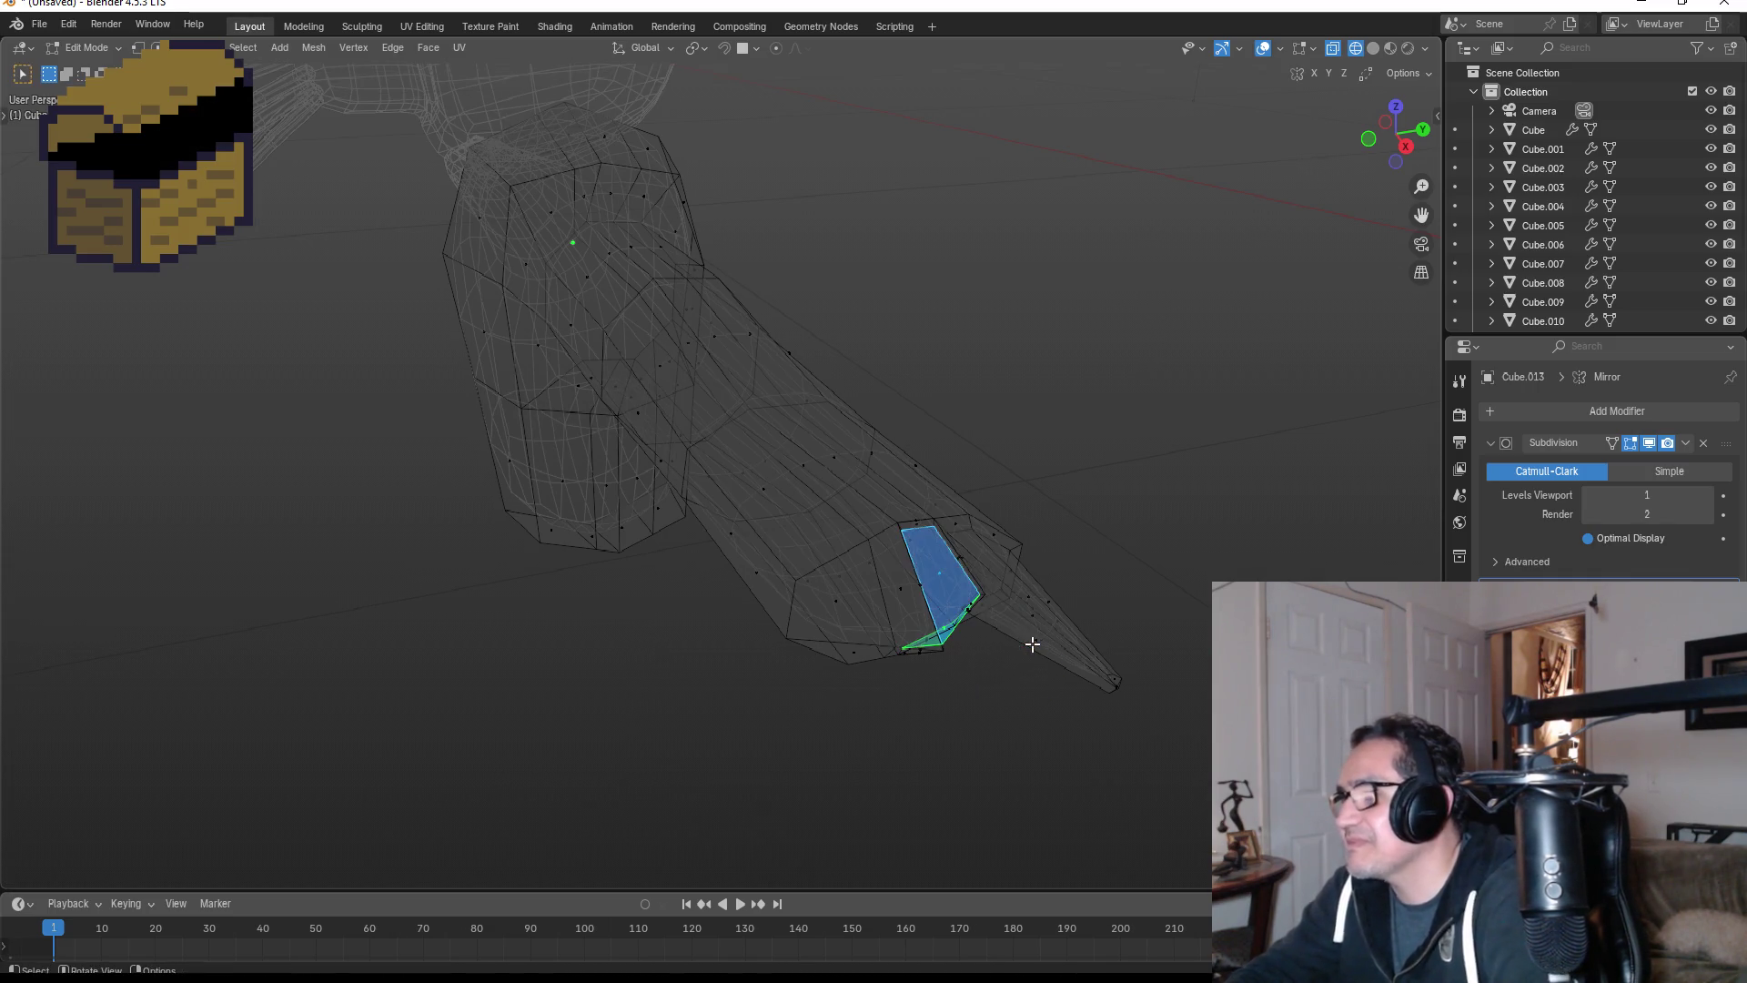
- Re-extrude the faces along X and taper them into a narrow claw, then select tip faces
key("e")
key("x")
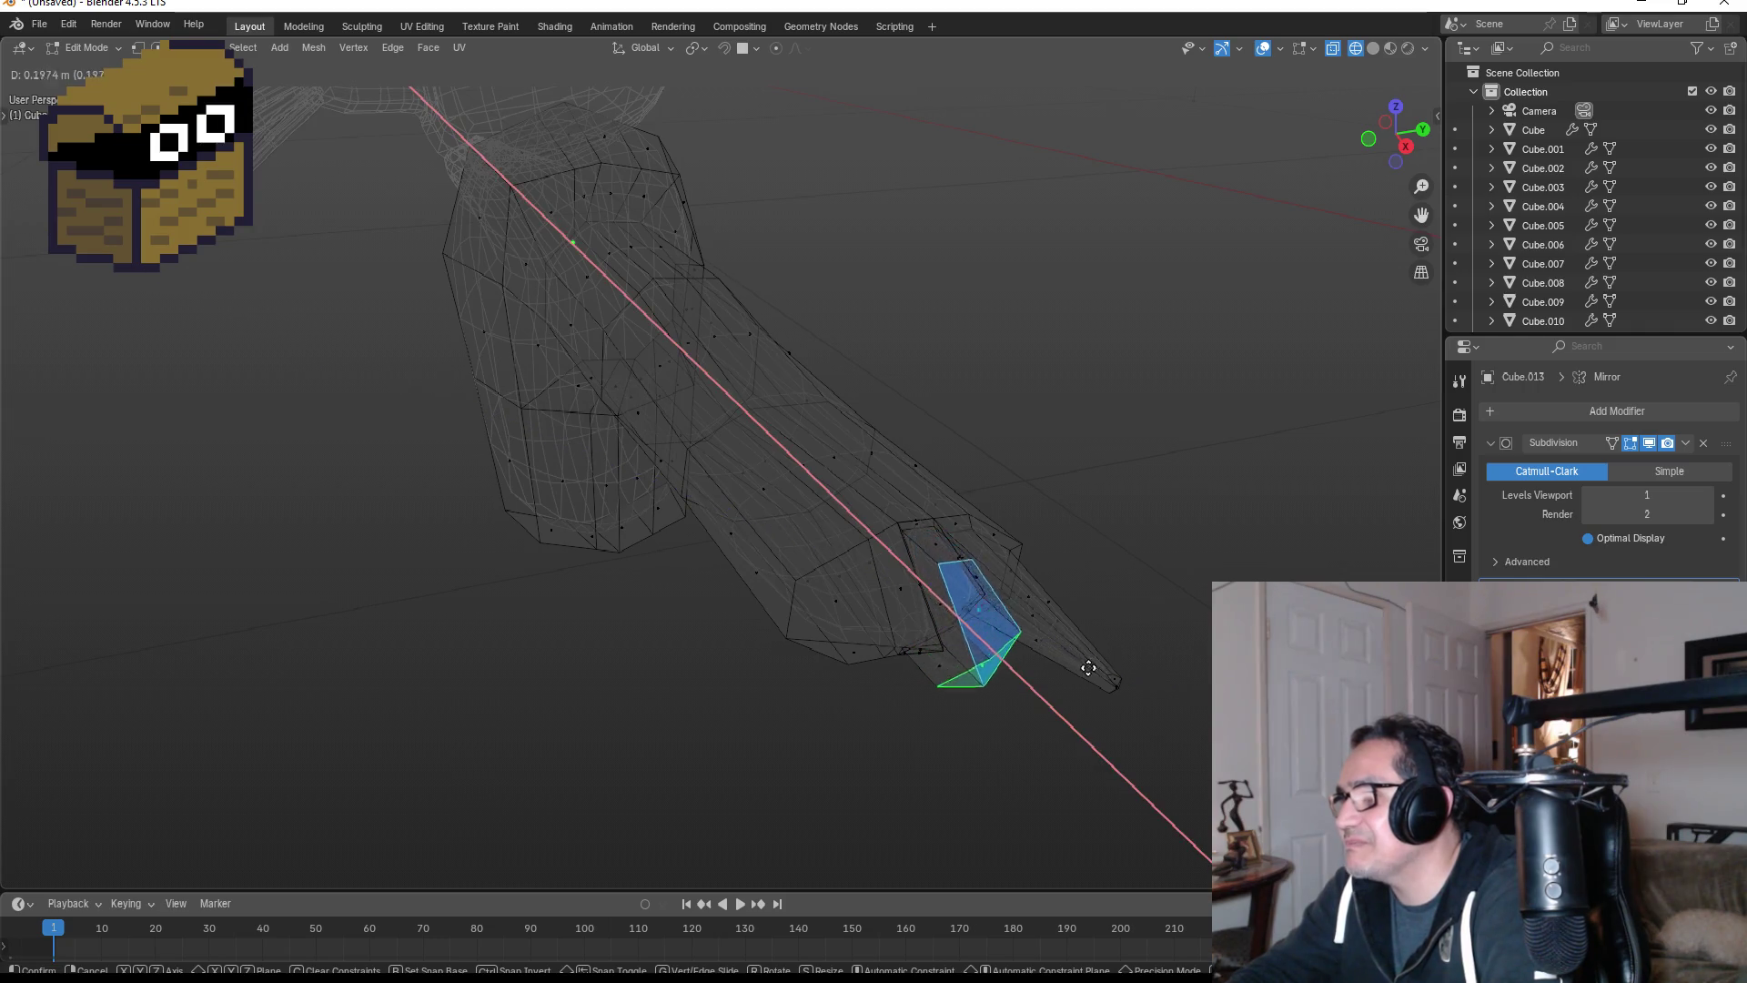
left_click(1170, 720)
key("s")
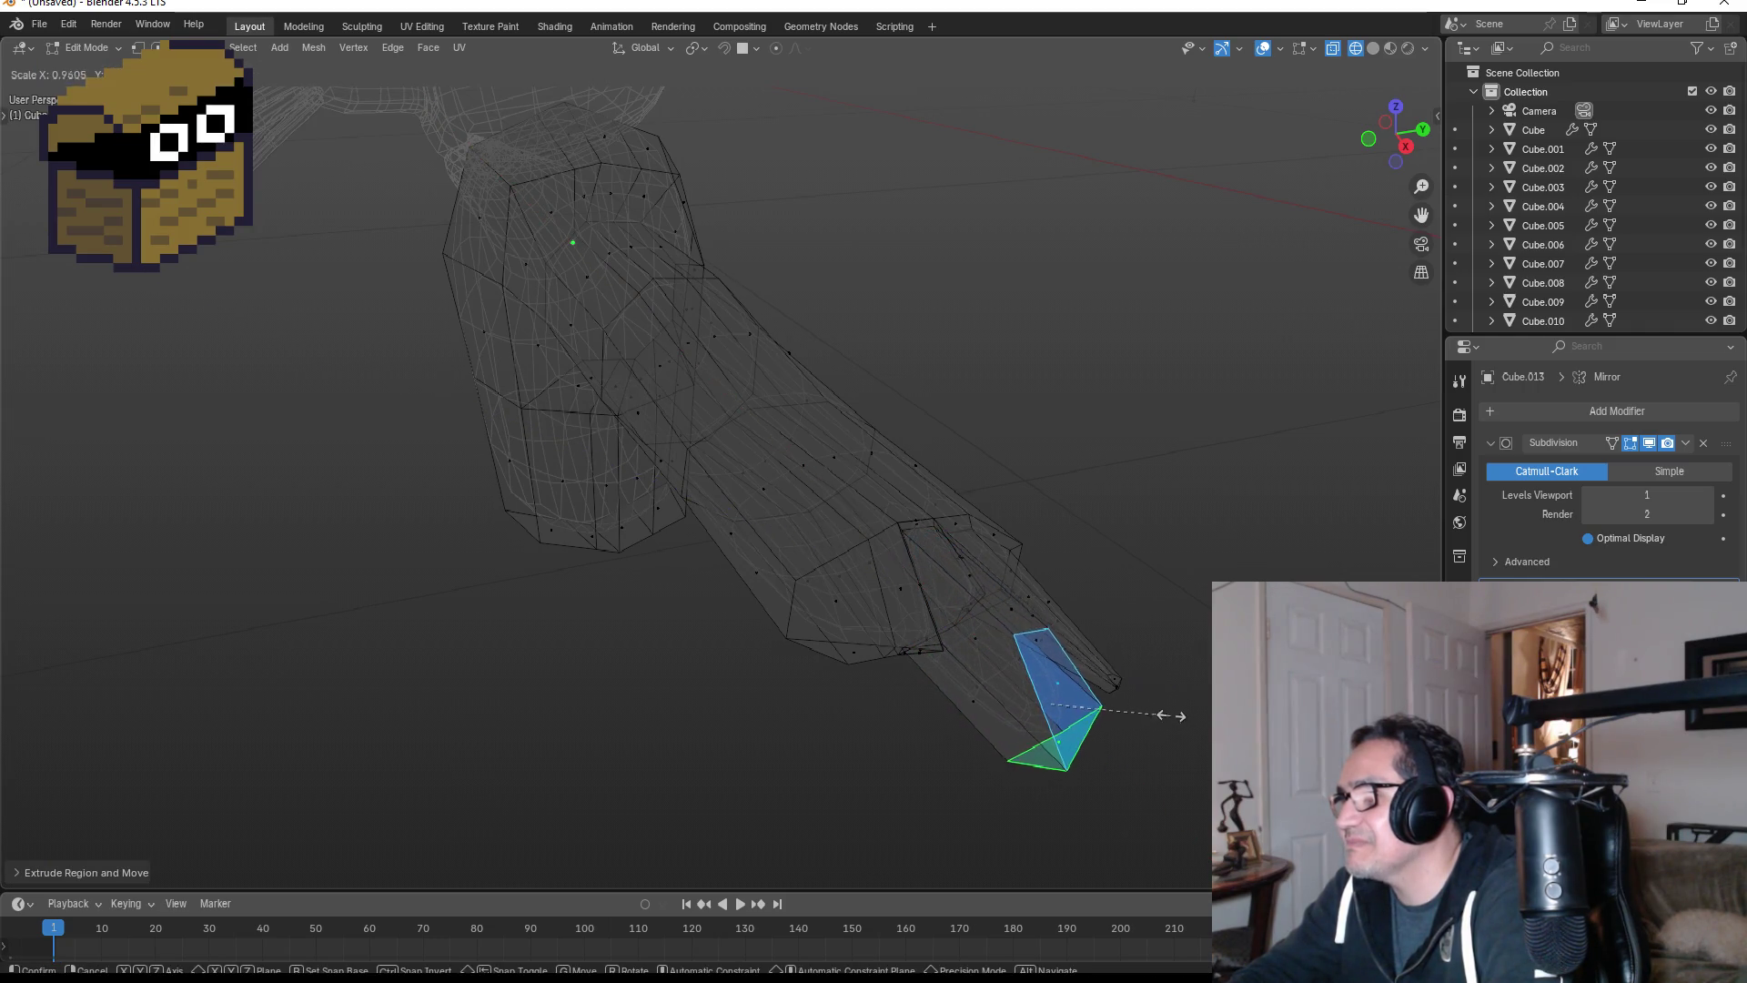
left_click(1078, 688)
left_click(902, 601)
mouse_move(992, 642)
middle_mouse_down()
mouse_move(1057, 585)
mouse_move(923, 509)
middle_mouse_up()
left_click(907, 487)
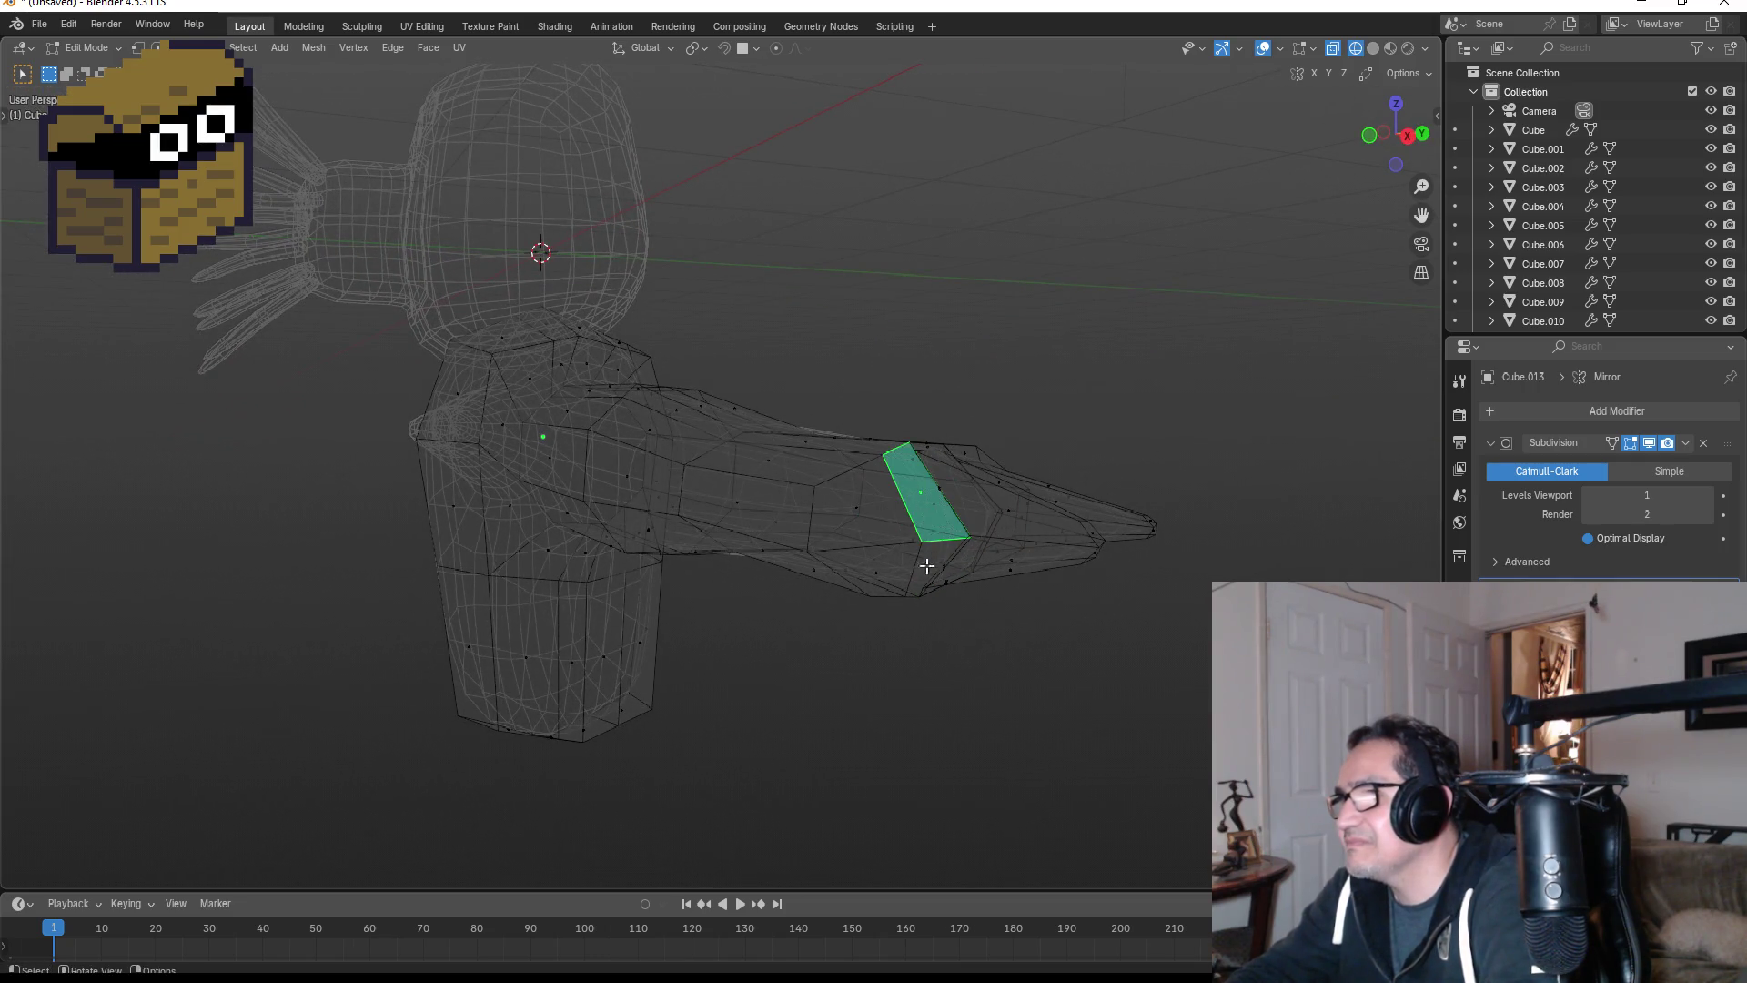
- Extrude a second claw along X from the lower pair of tip faces and taper it to a point
left_click(926, 569, "shift")
key("KP_1")
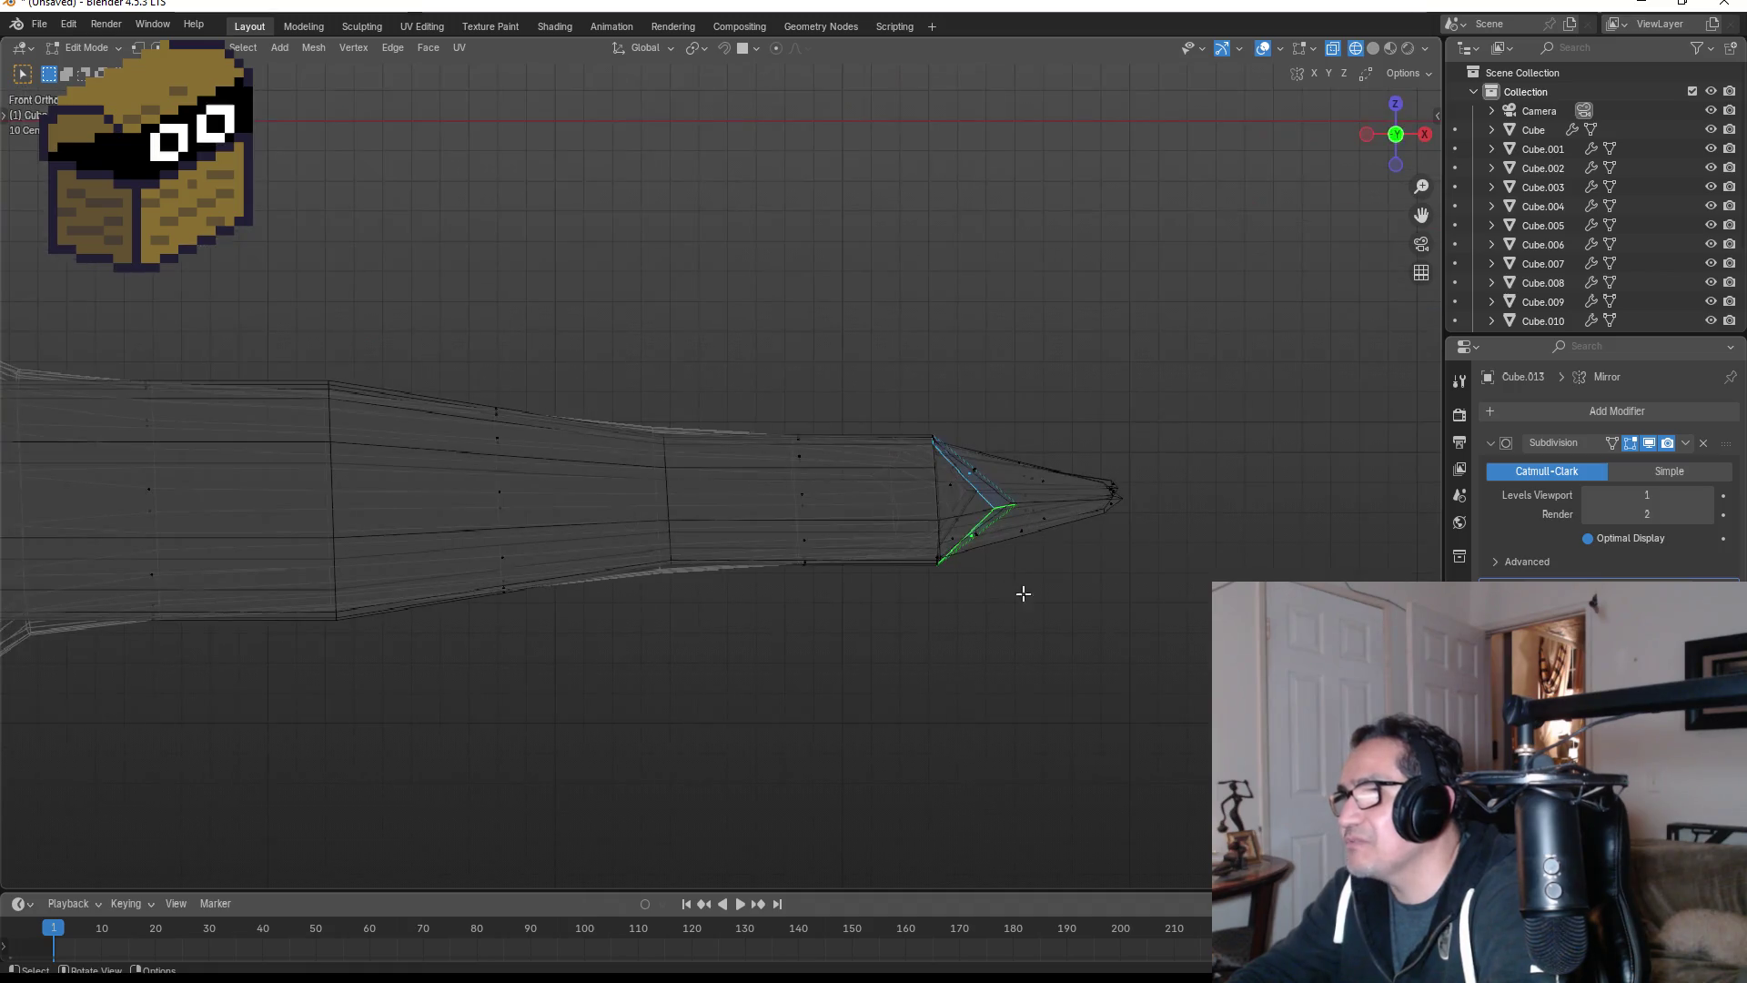
key("g")
key("z")
key("z")
key("x")
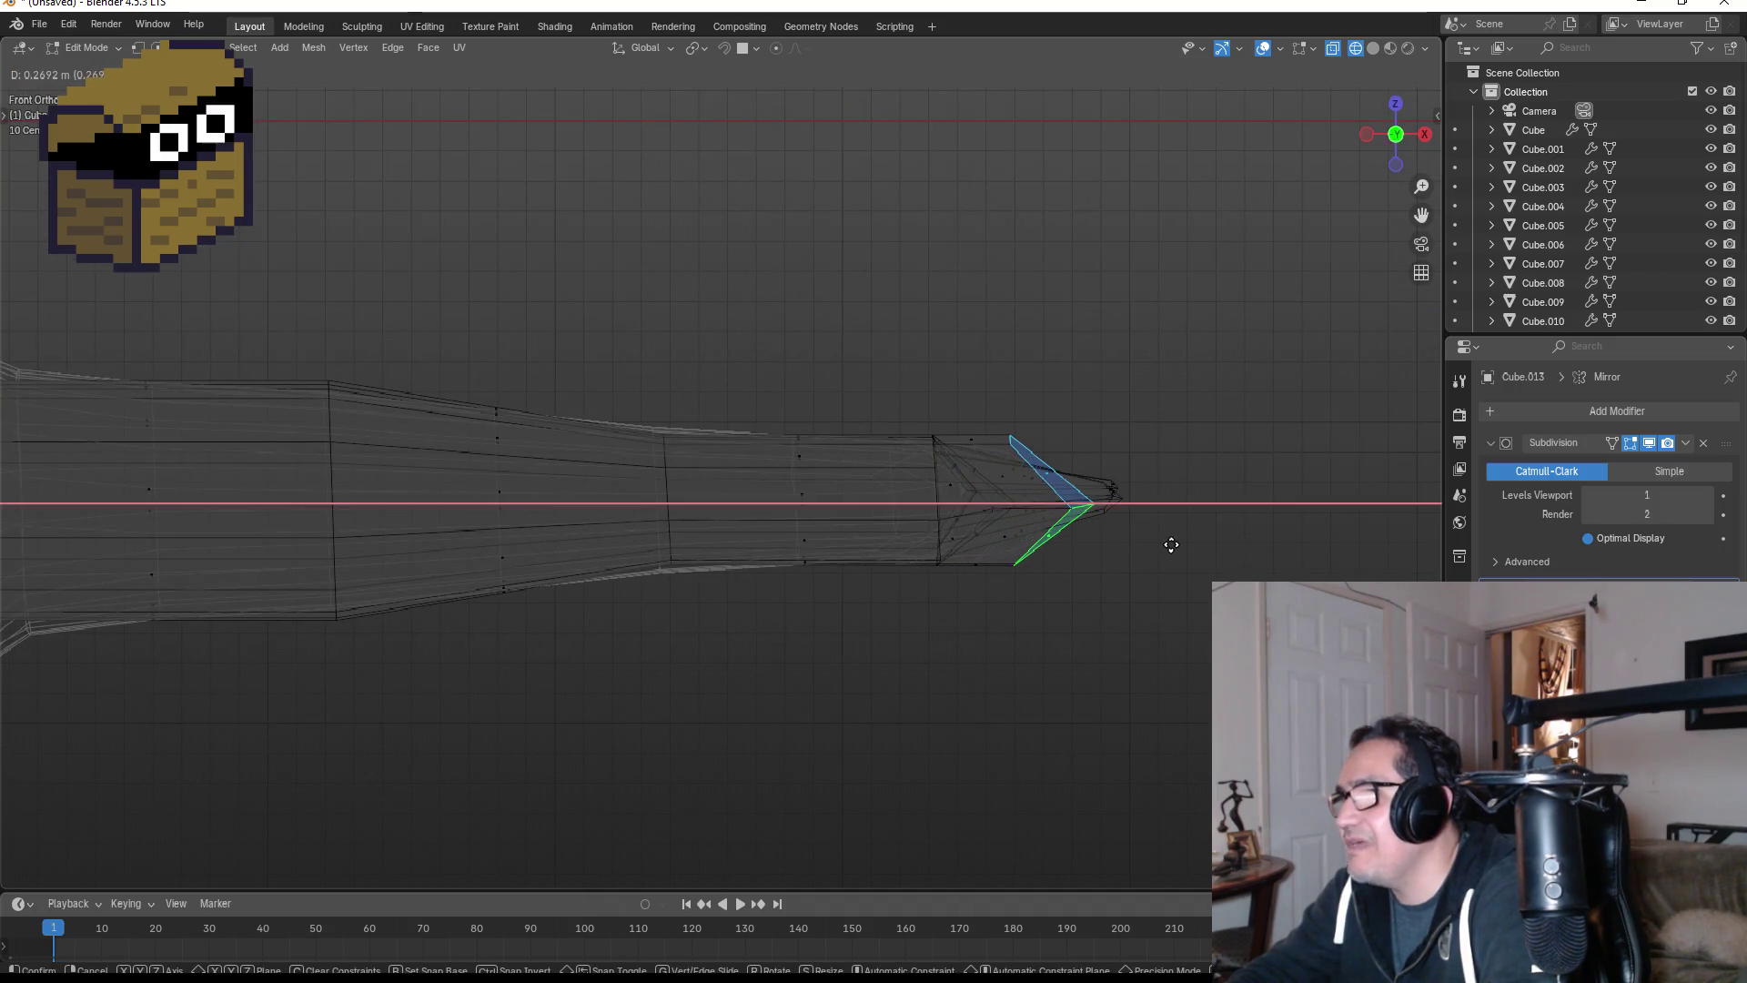
left_click(1244, 540)
key("s")
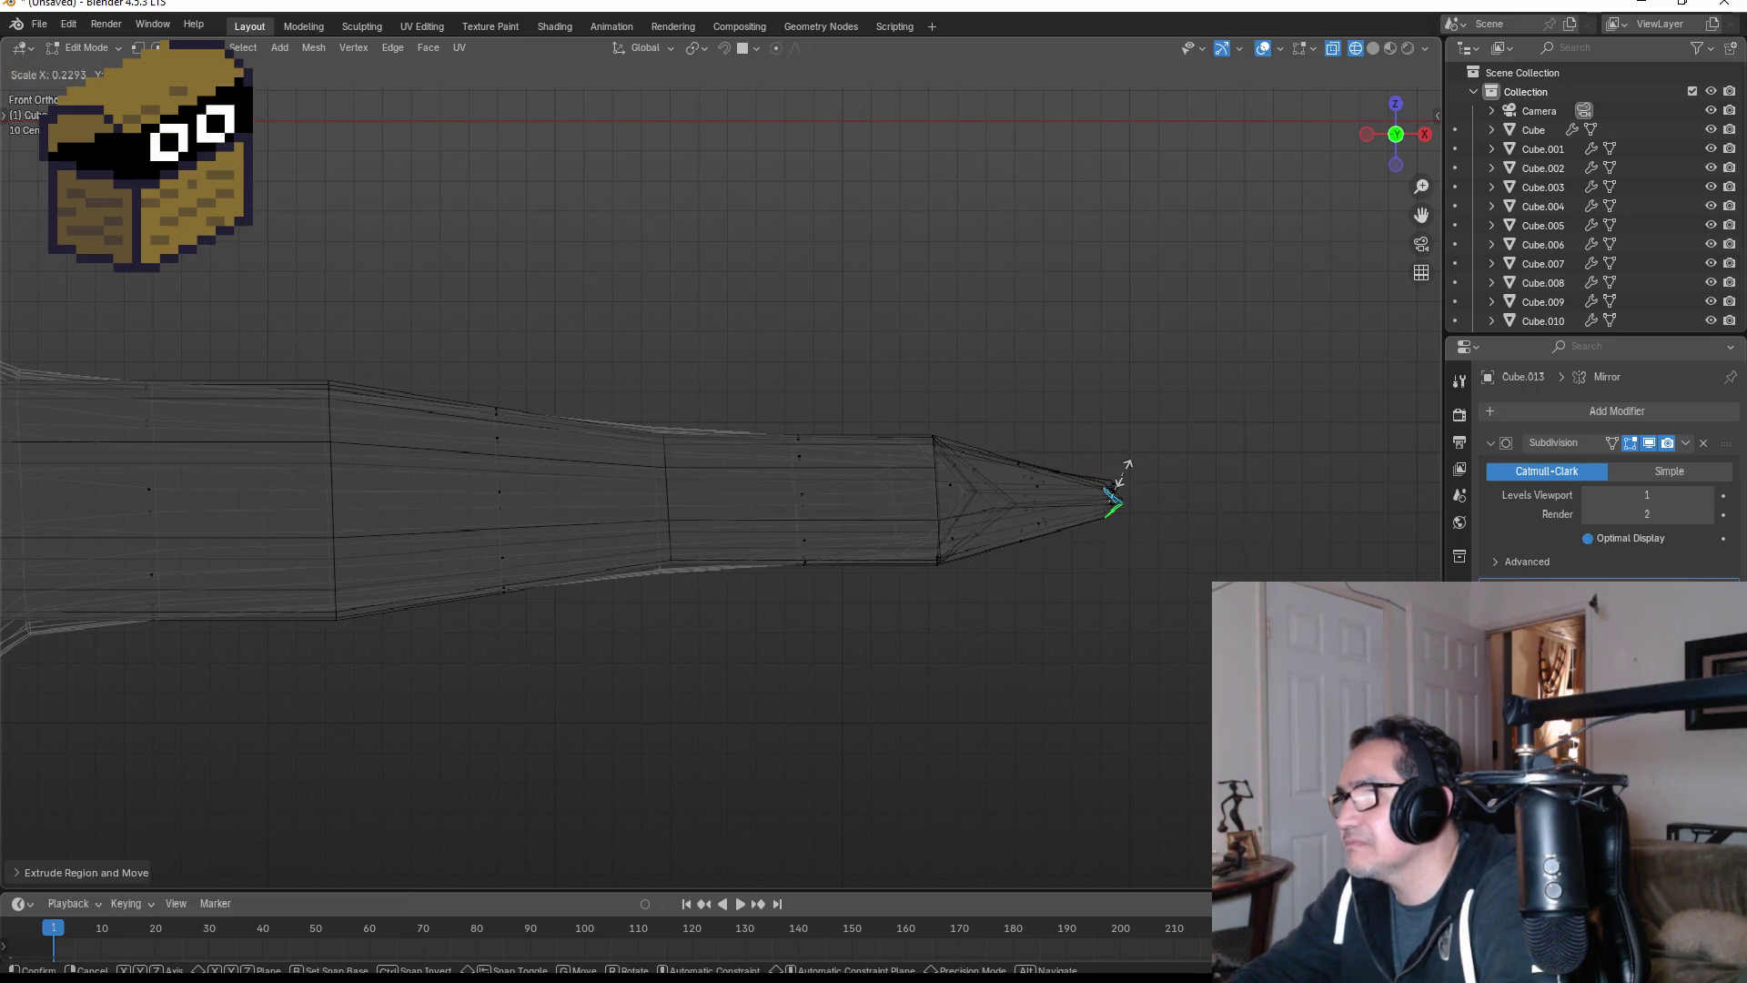
left_click(1121, 472)
- Extrude and taper a third pointed claw from another tip face pair, then review it in solid shading
mouse_move(1119, 477)
middle_mouse_down()
mouse_move(1032, 534)
mouse_move(907, 531)
middle_mouse_up()
left_click(906, 530)
left_click(942, 581, "shift")
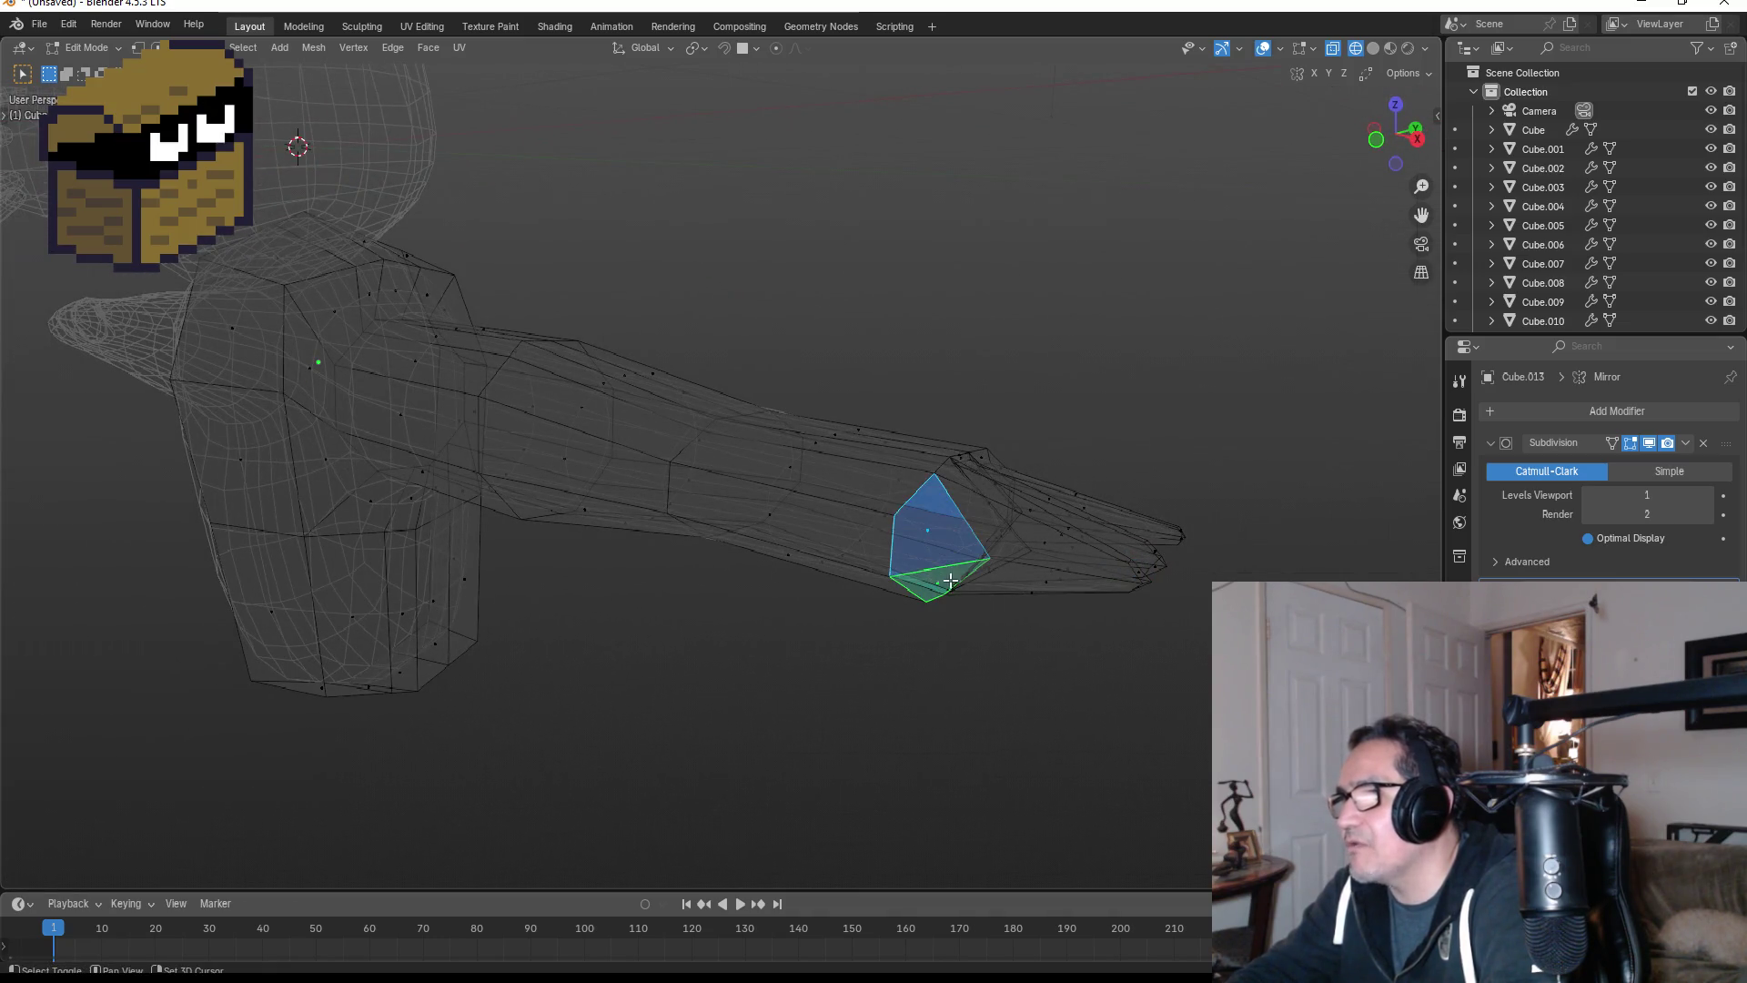
key("KP_1")
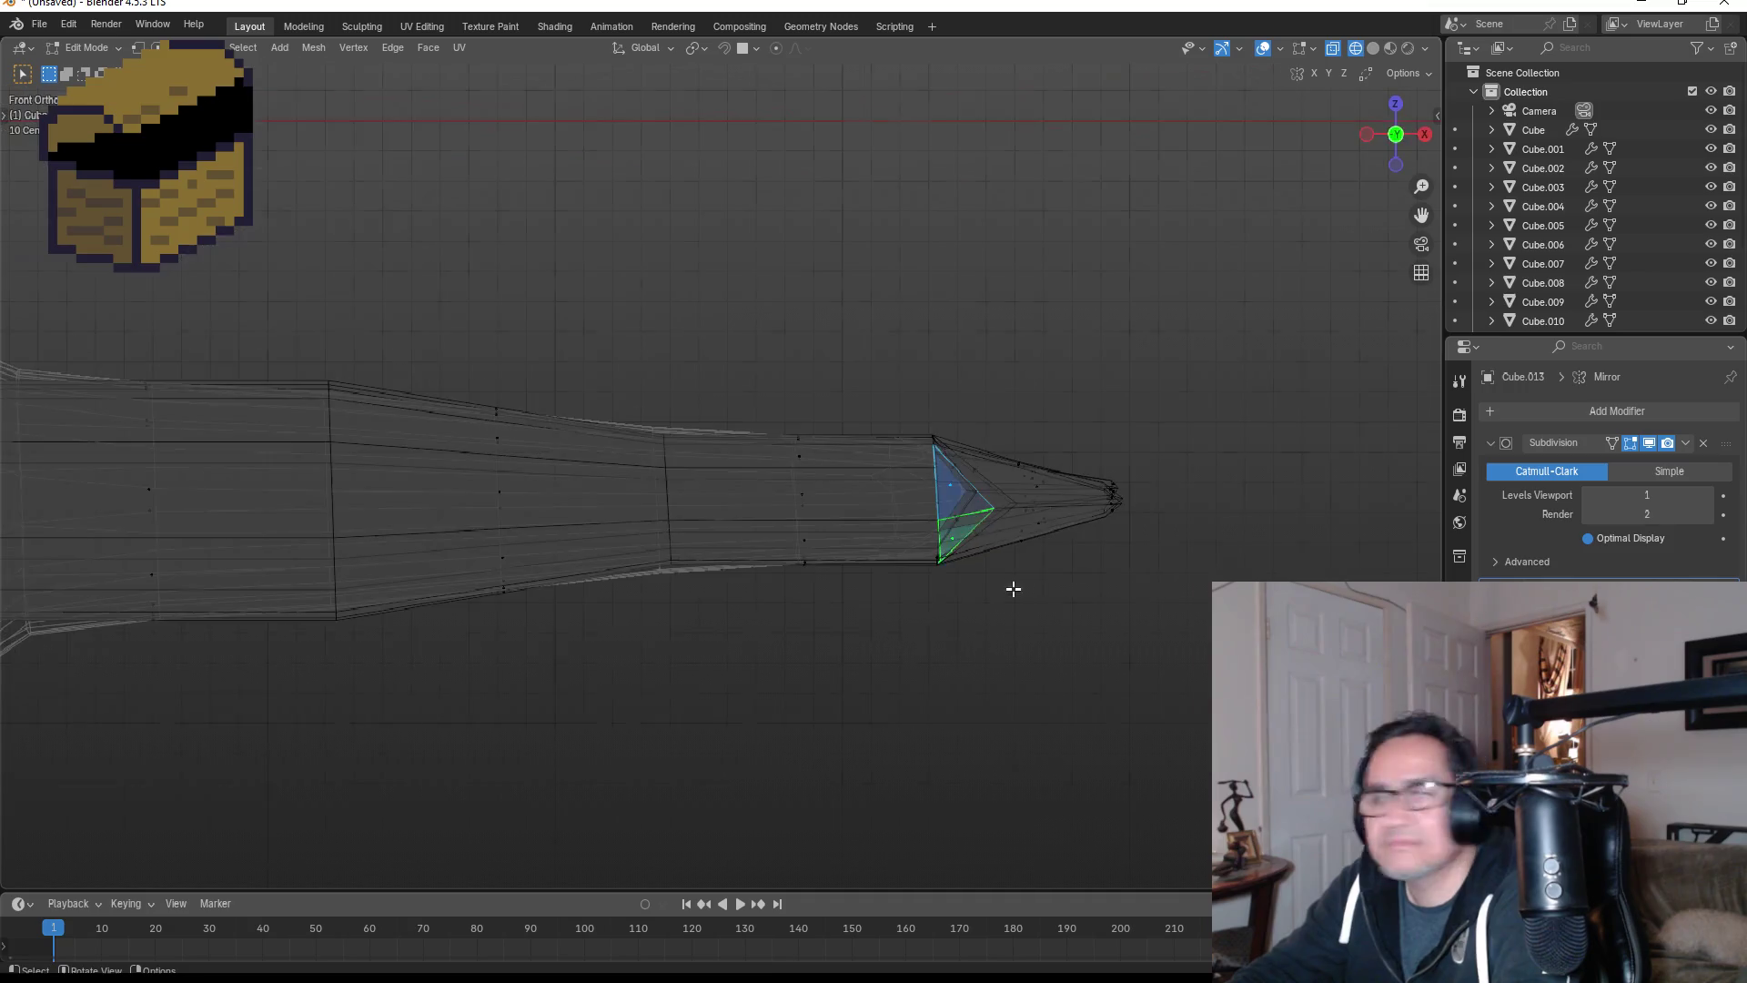
key("e")
key("x")
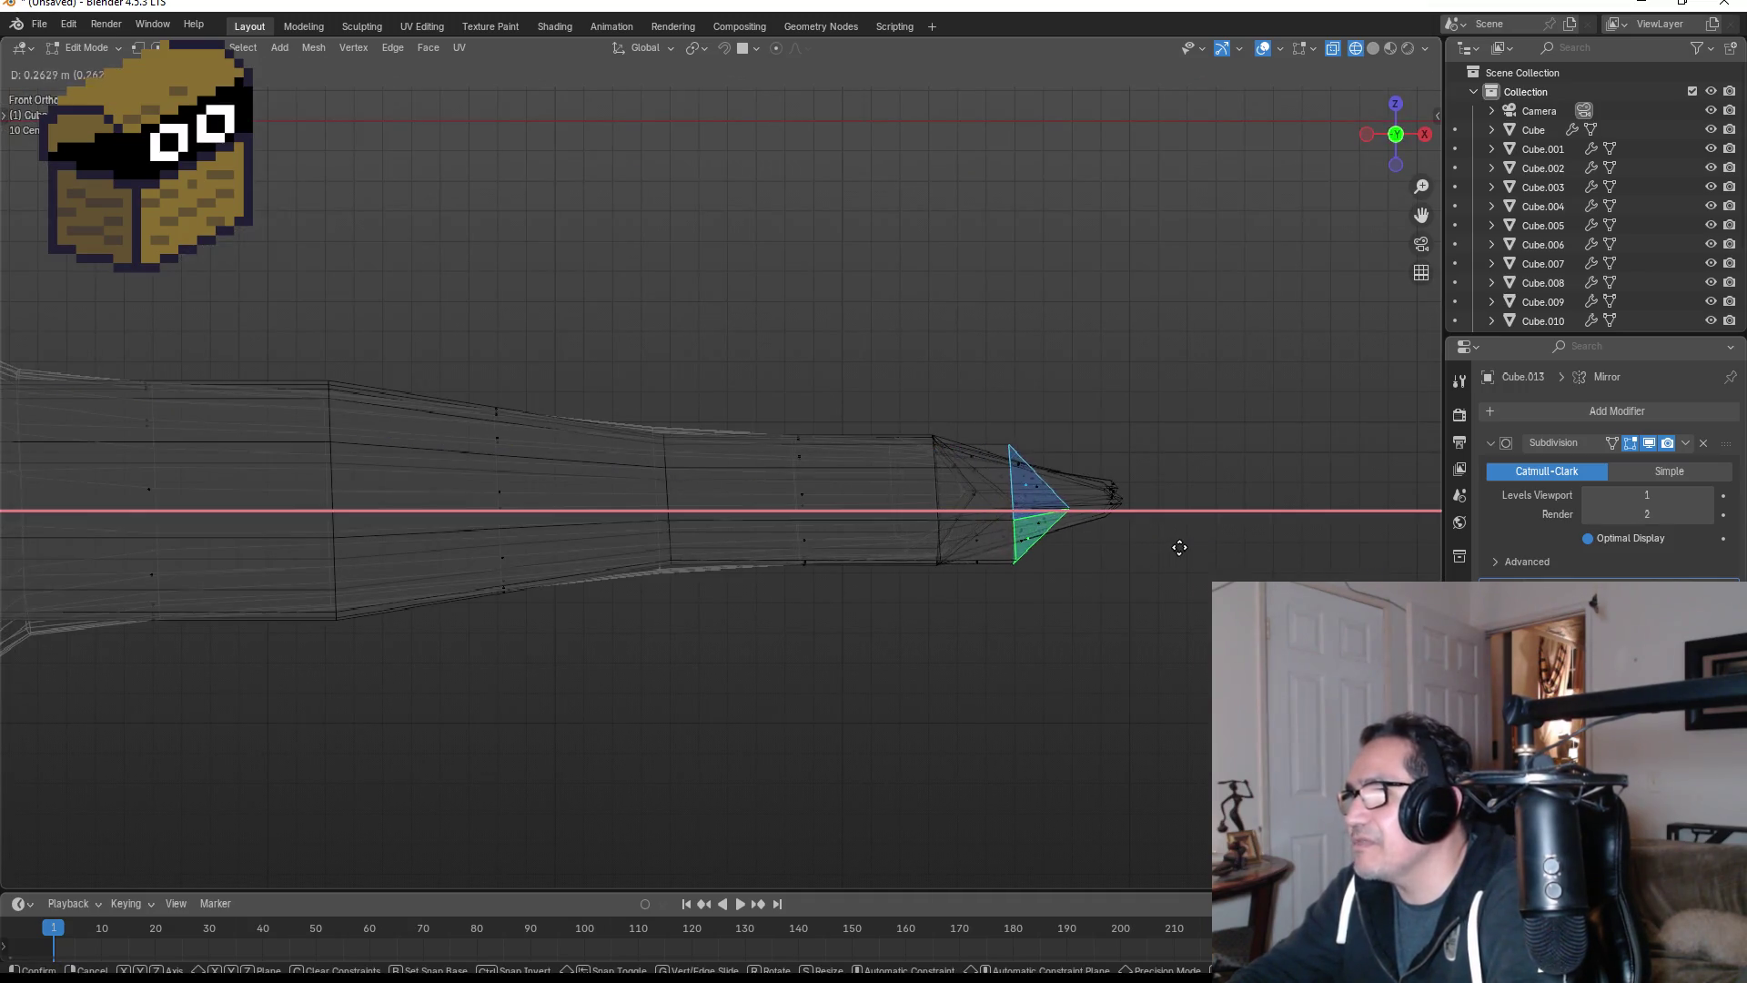
left_click(1247, 550)
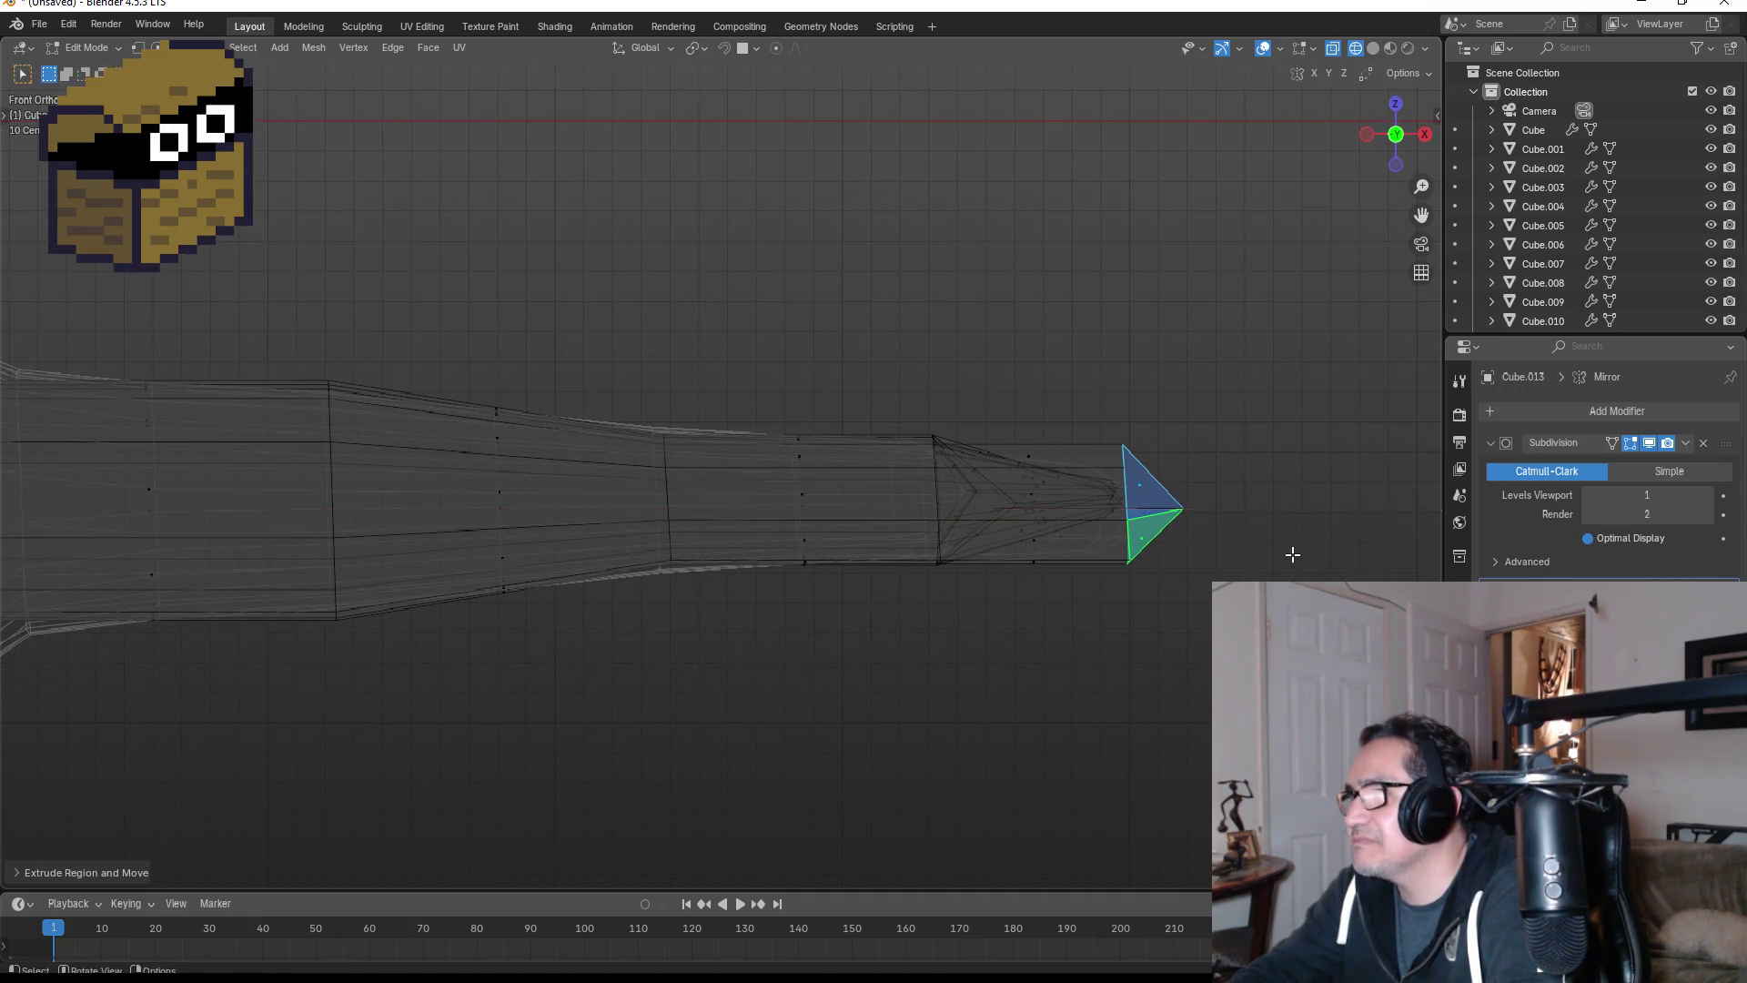
key("s")
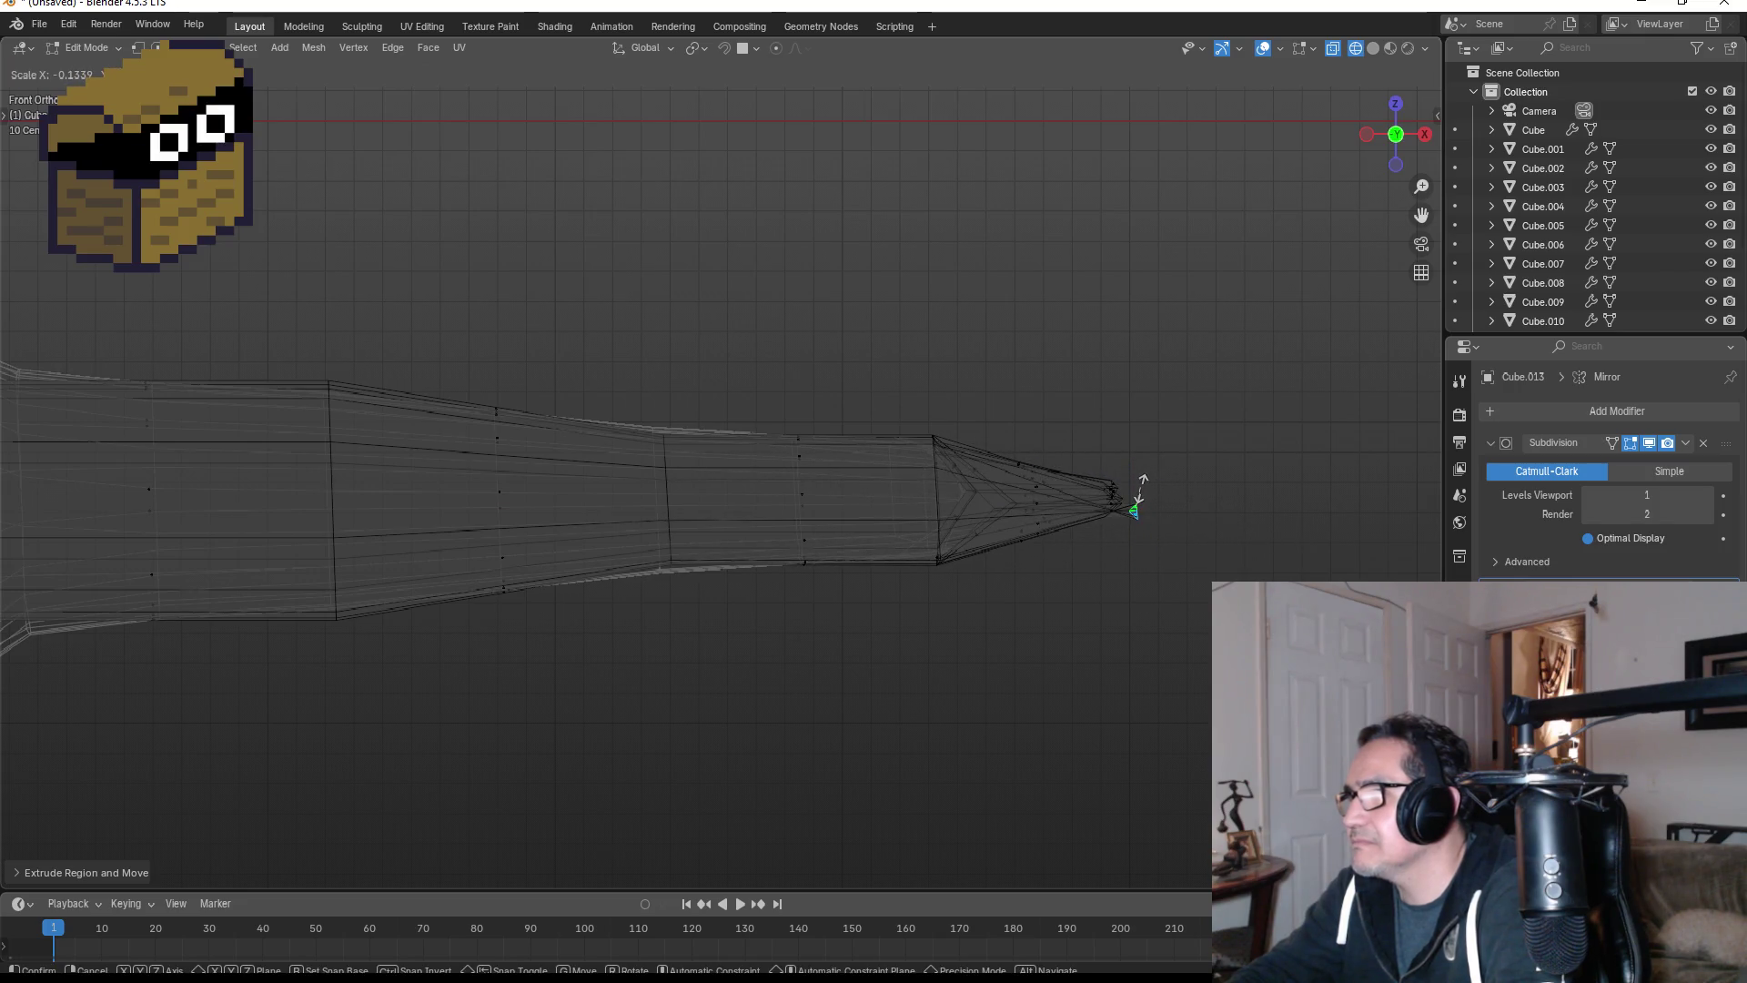
left_click(1145, 493)
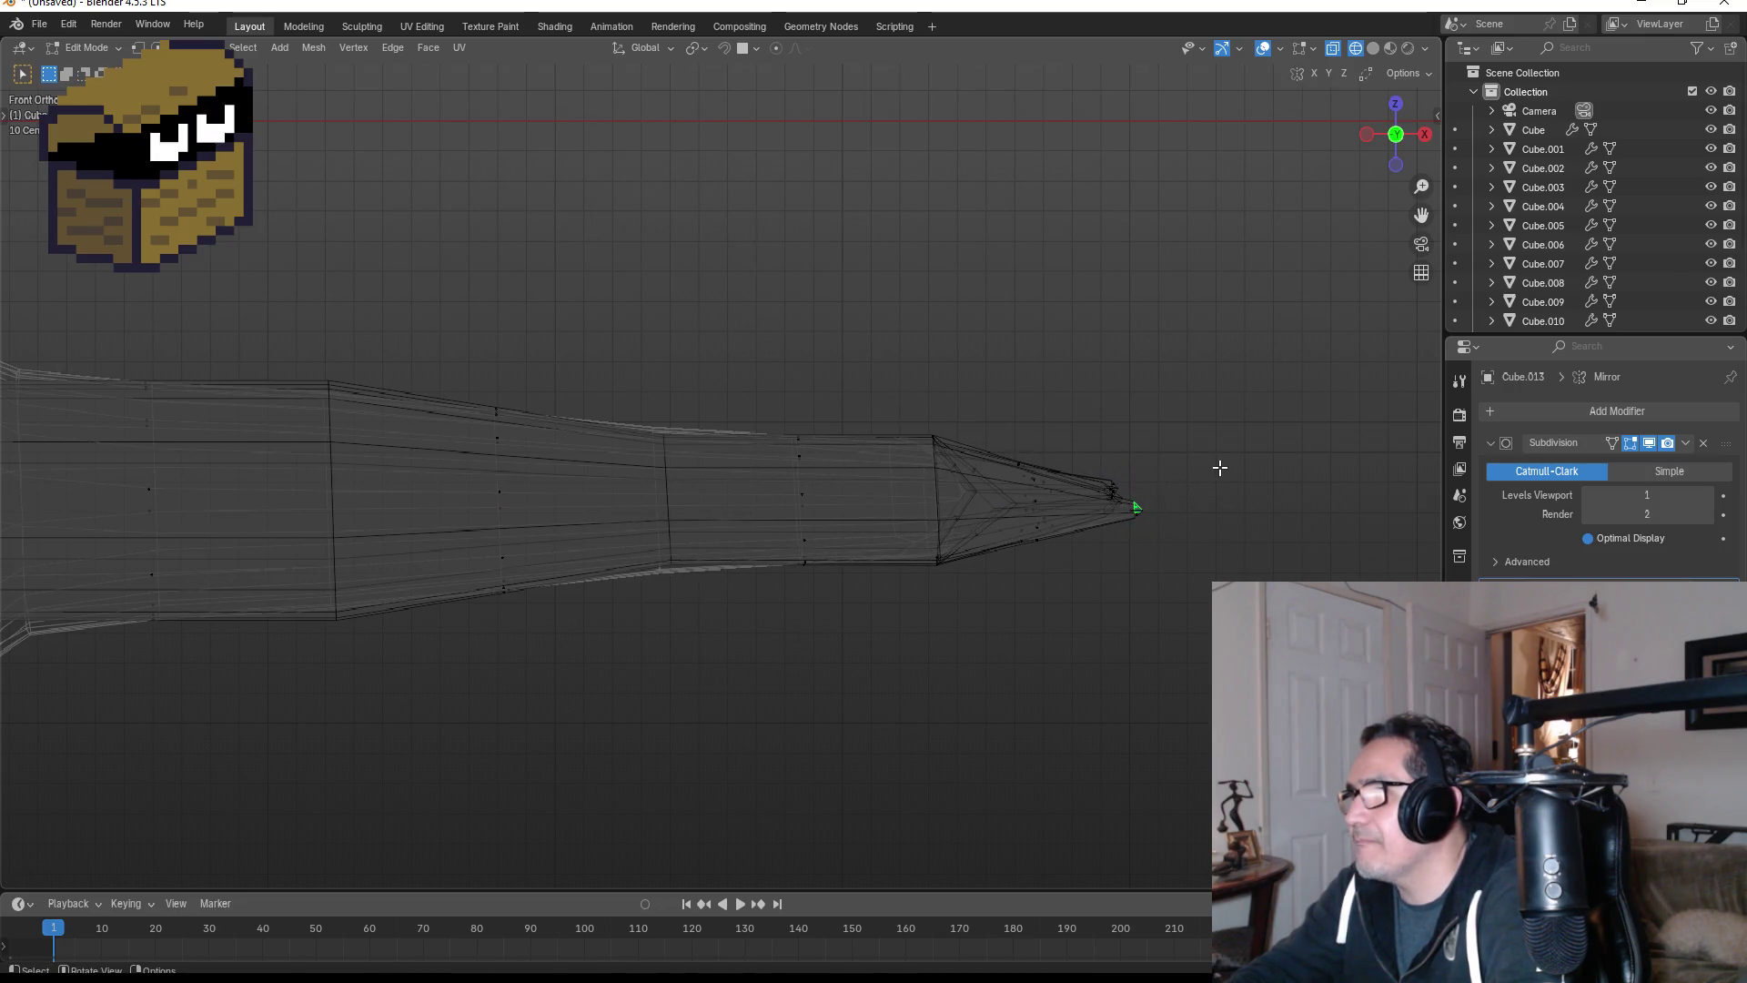
mouse_move(1216, 468)
middle_mouse_down()
mouse_move(1140, 507)
mouse_move(1172, 512)
mouse_move(1100, 488)
mouse_move(1174, 569)
mouse_move(1265, 609)
mouse_move(1228, 586)
mouse_move(1194, 619)
mouse_move(1082, 521)
mouse_move(958, 455)
mouse_move(988, 435)
mouse_move(981, 499)
middle_mouse_up()
key("shift+z")
key("Tab")
key("Tab")
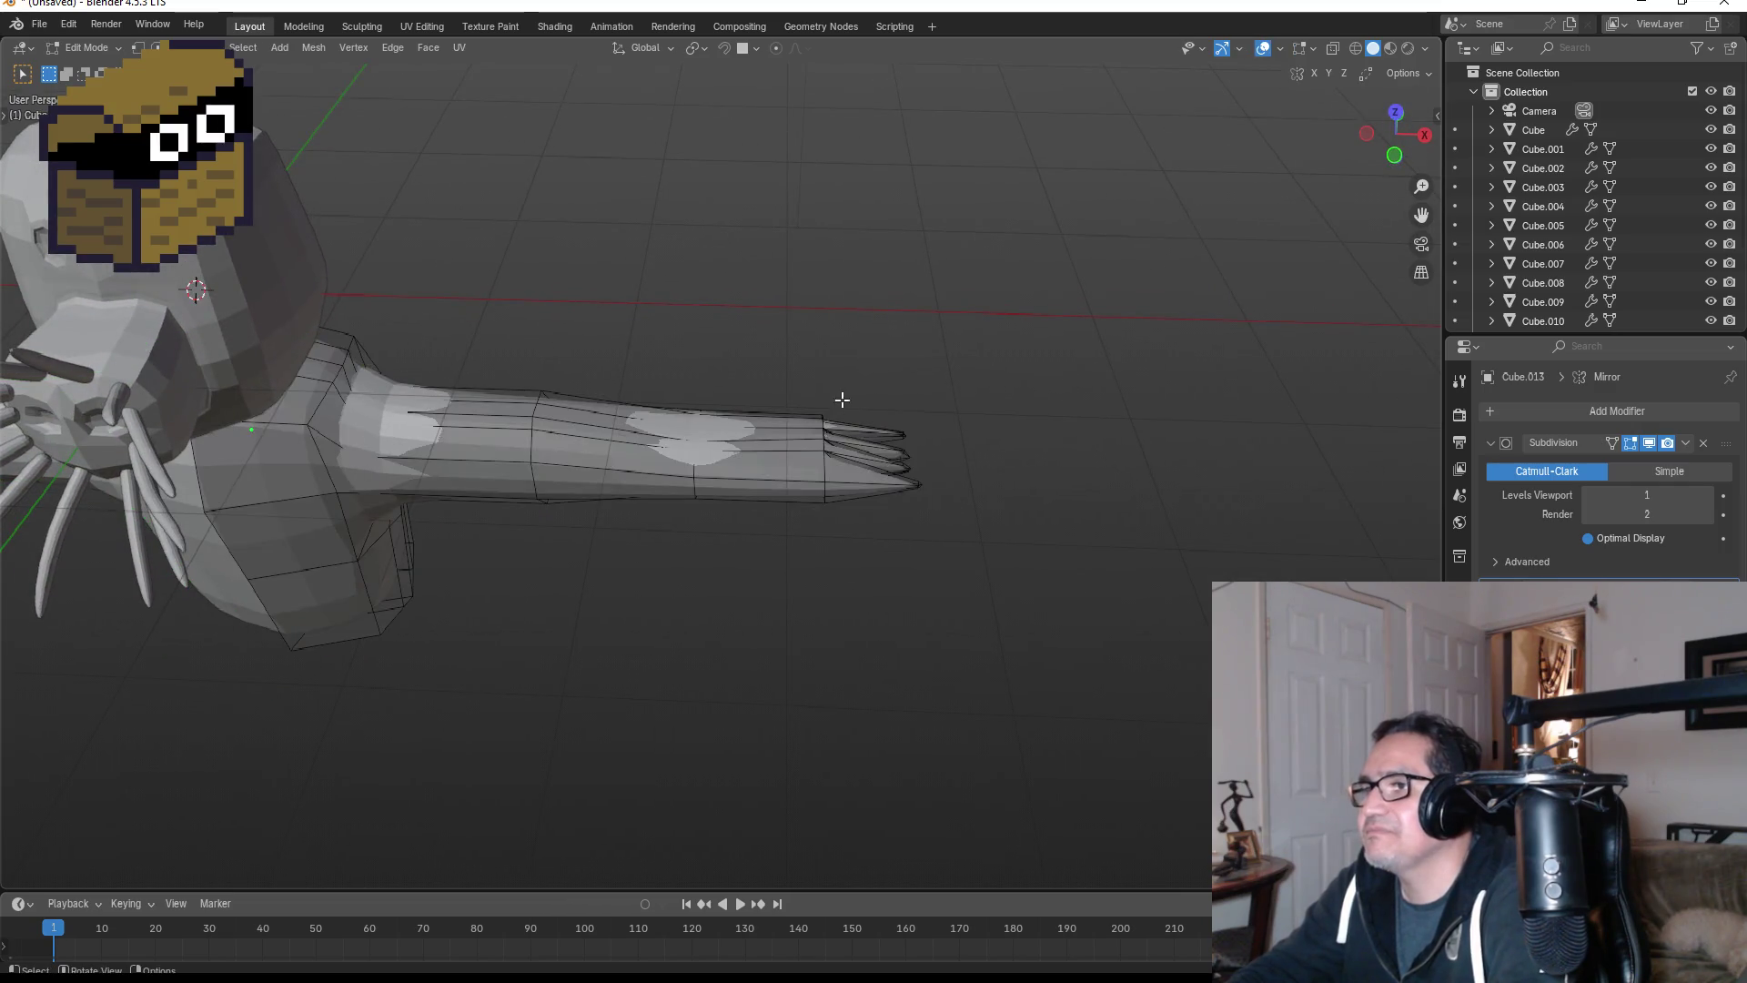
- Add a centred edge loop across the forearm near the claws, then review the arm in Object Mode
middle_click_drag(813, 383, 793, 387)
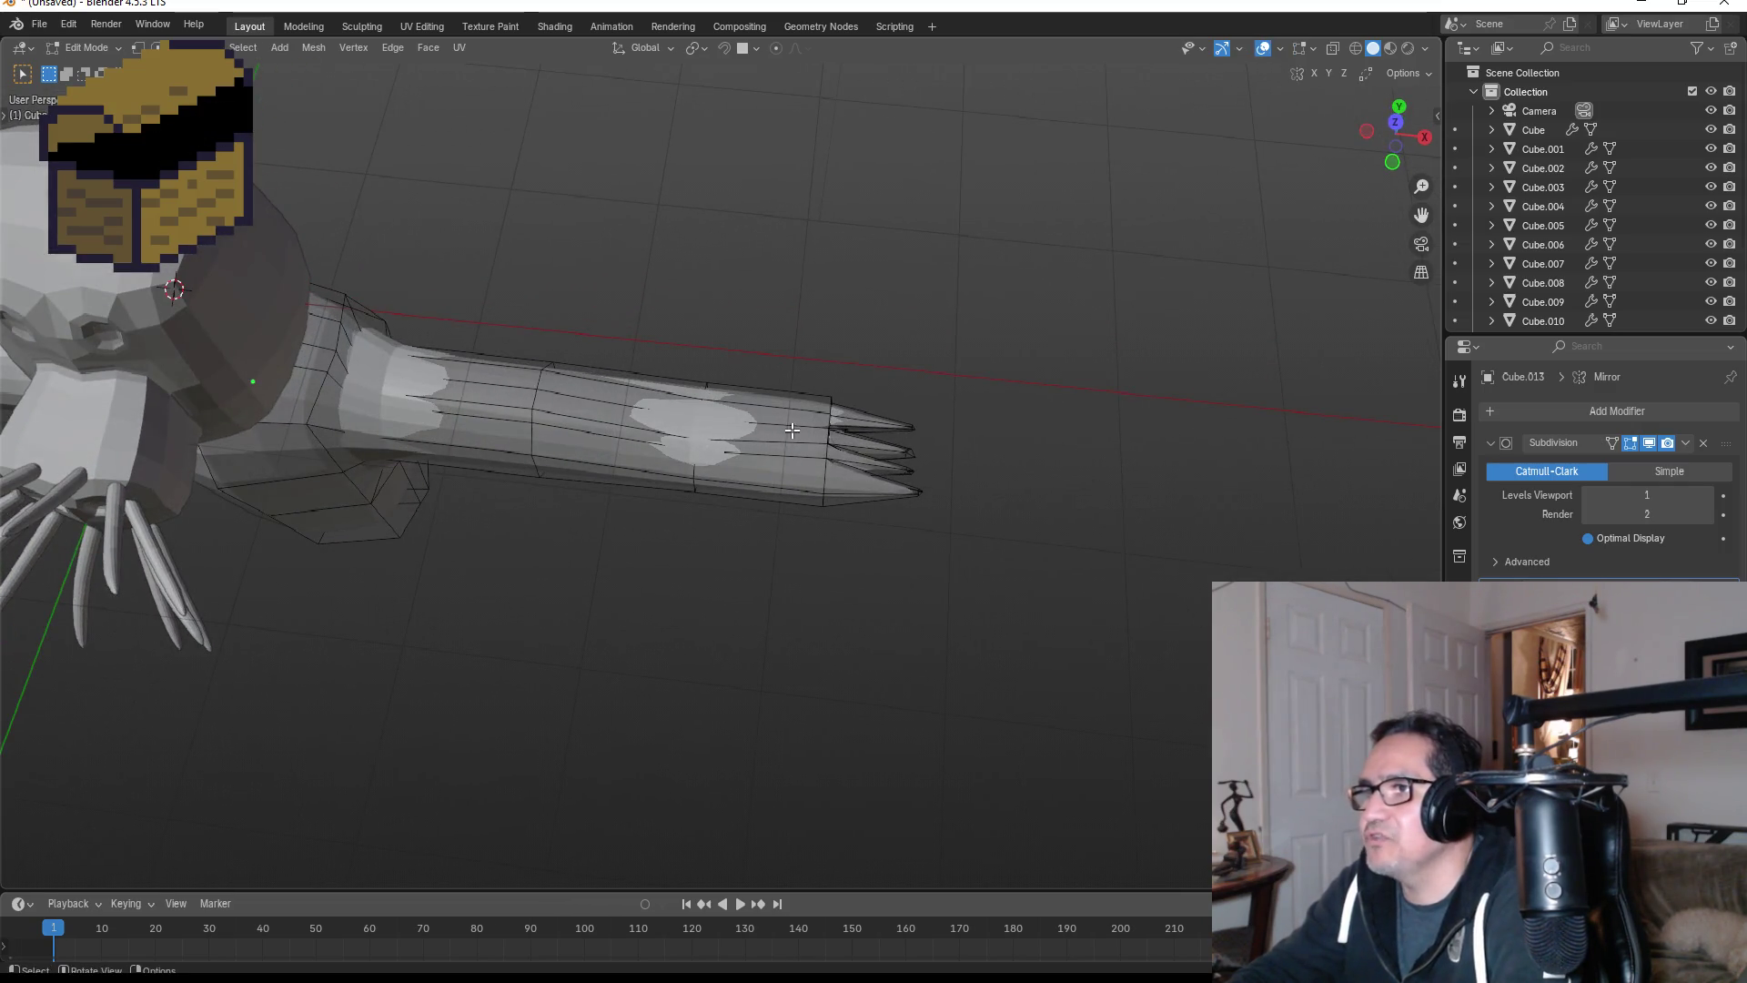
key("ctrl+r")
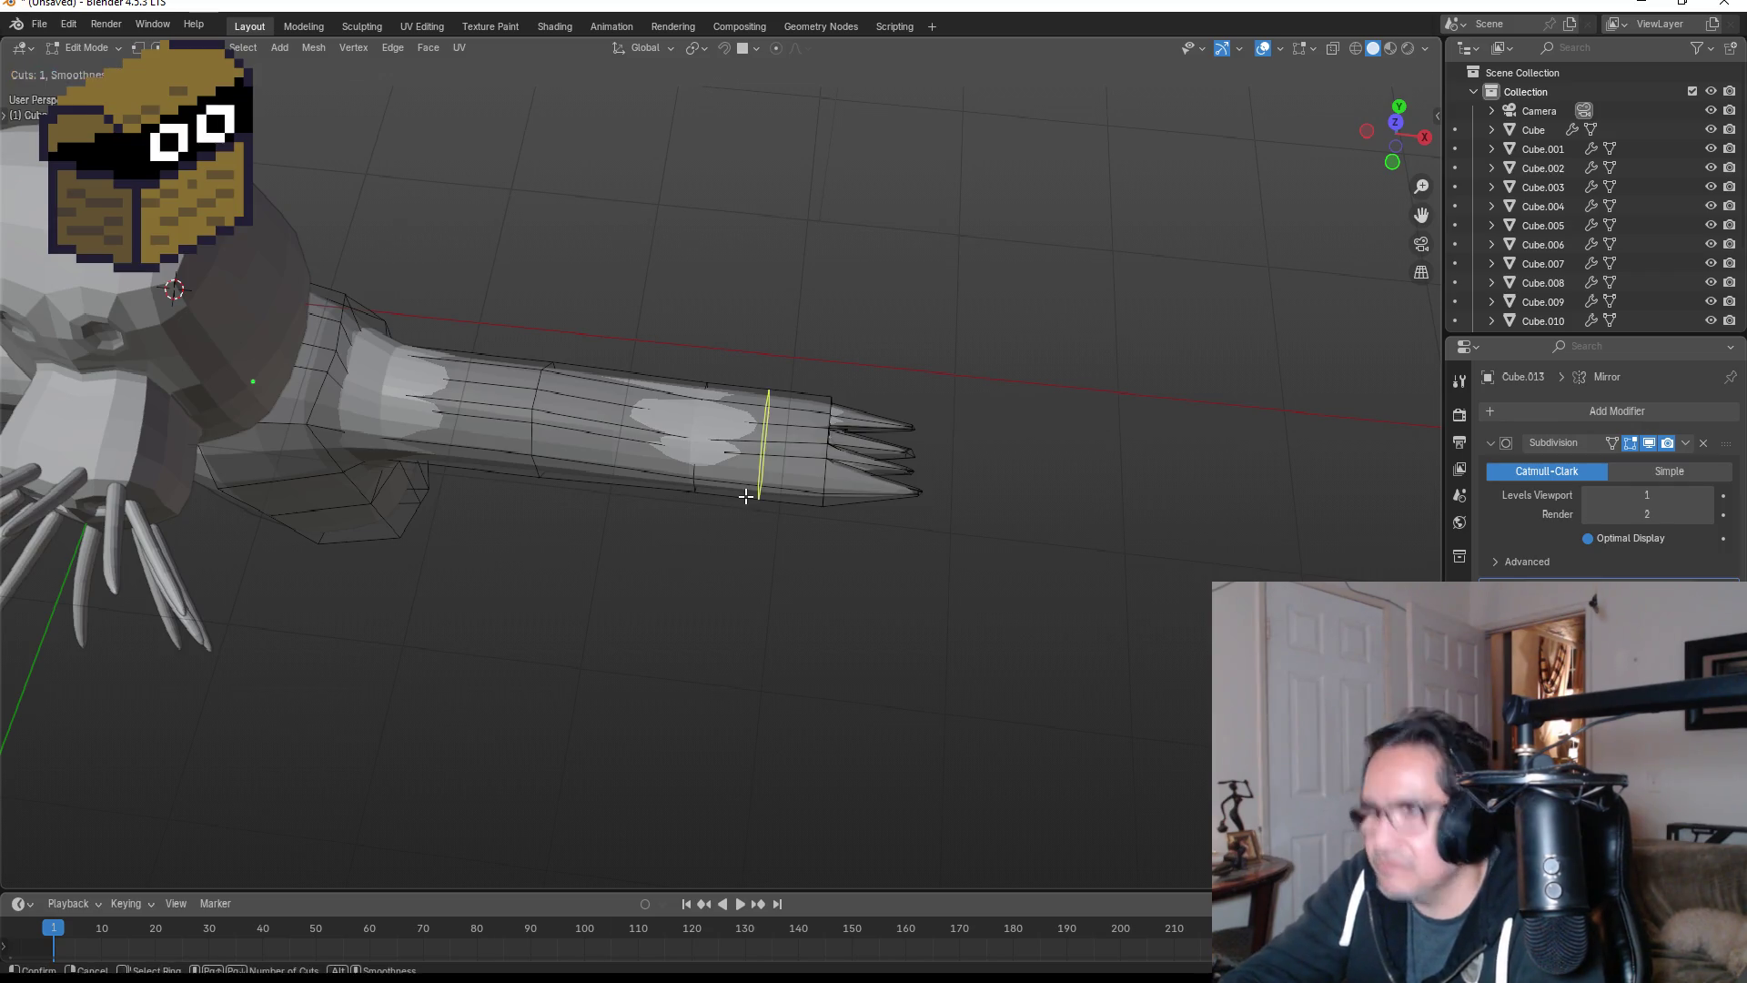
left_click(756, 476)
right_click(756, 476)
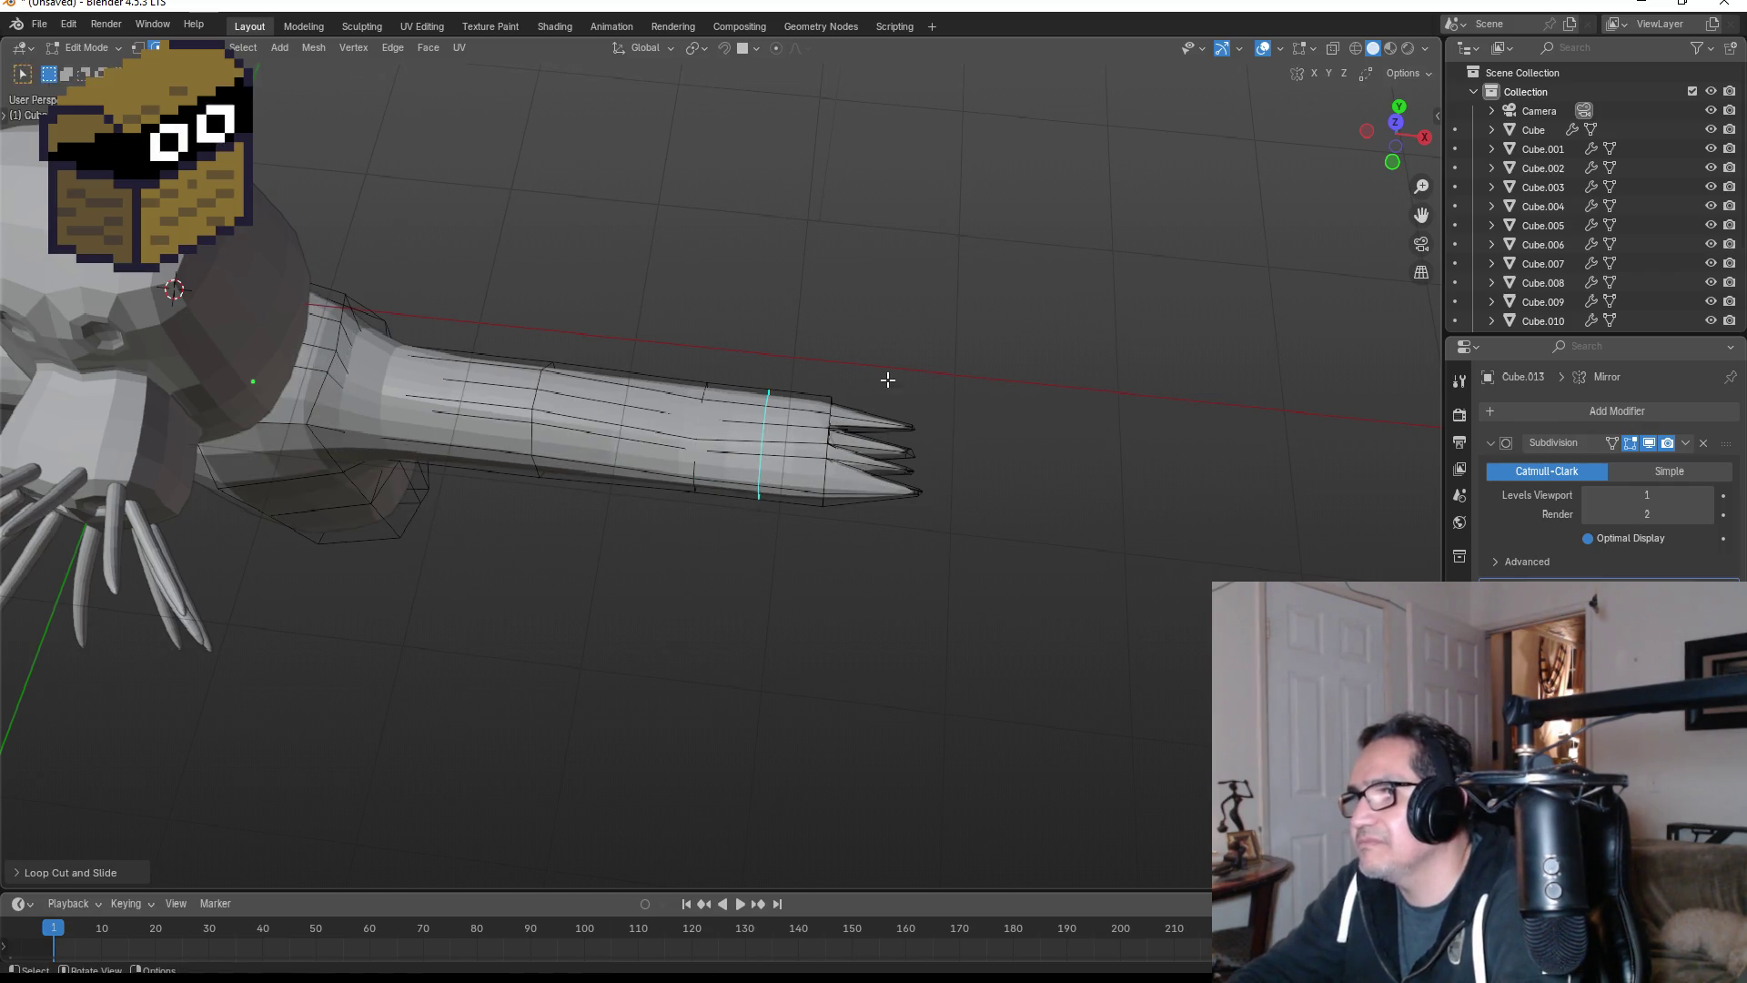
scroll(888, 379, "up", 2)
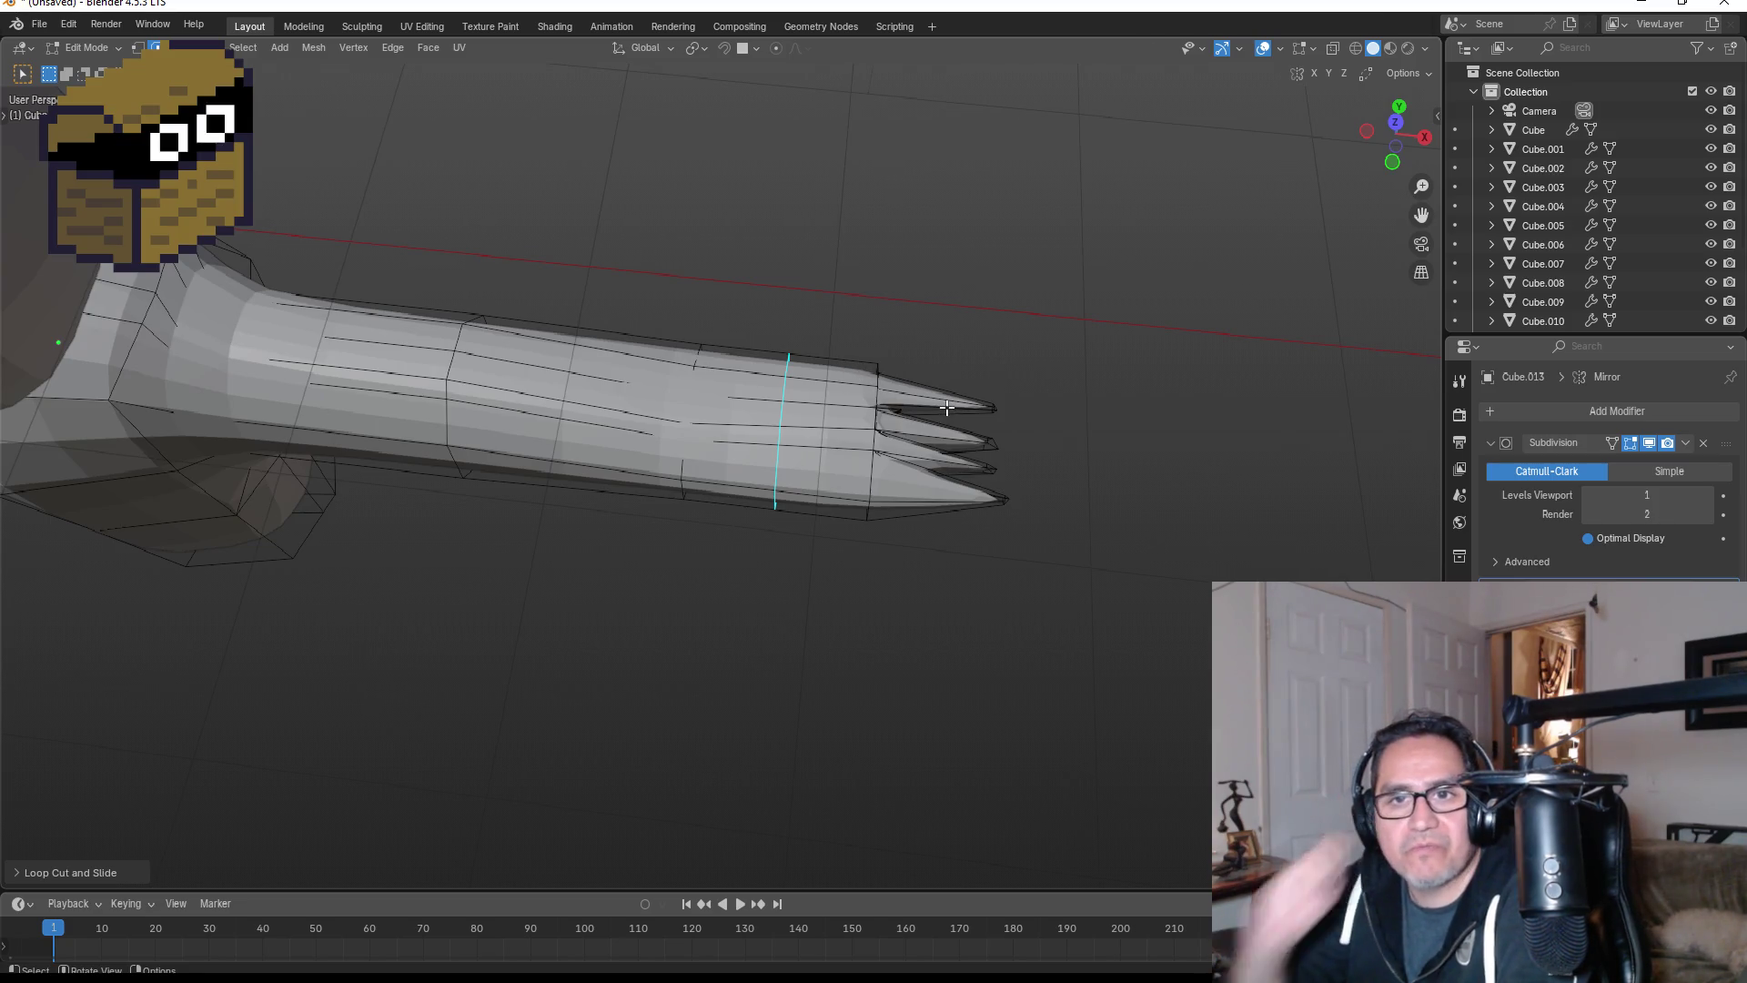
key("Tab")
mouse_move(969, 489)
middle_mouse_down()
mouse_move(1111, 456)
mouse_move(874, 496)
mouse_move(1042, 446)
mouse_move(858, 530)
mouse_move(811, 605)
mouse_move(827, 602)
mouse_move(856, 380)
mouse_move(811, 435)
mouse_move(1045, 418)
middle_mouse_up()
scroll(455, 571, "down", 3)
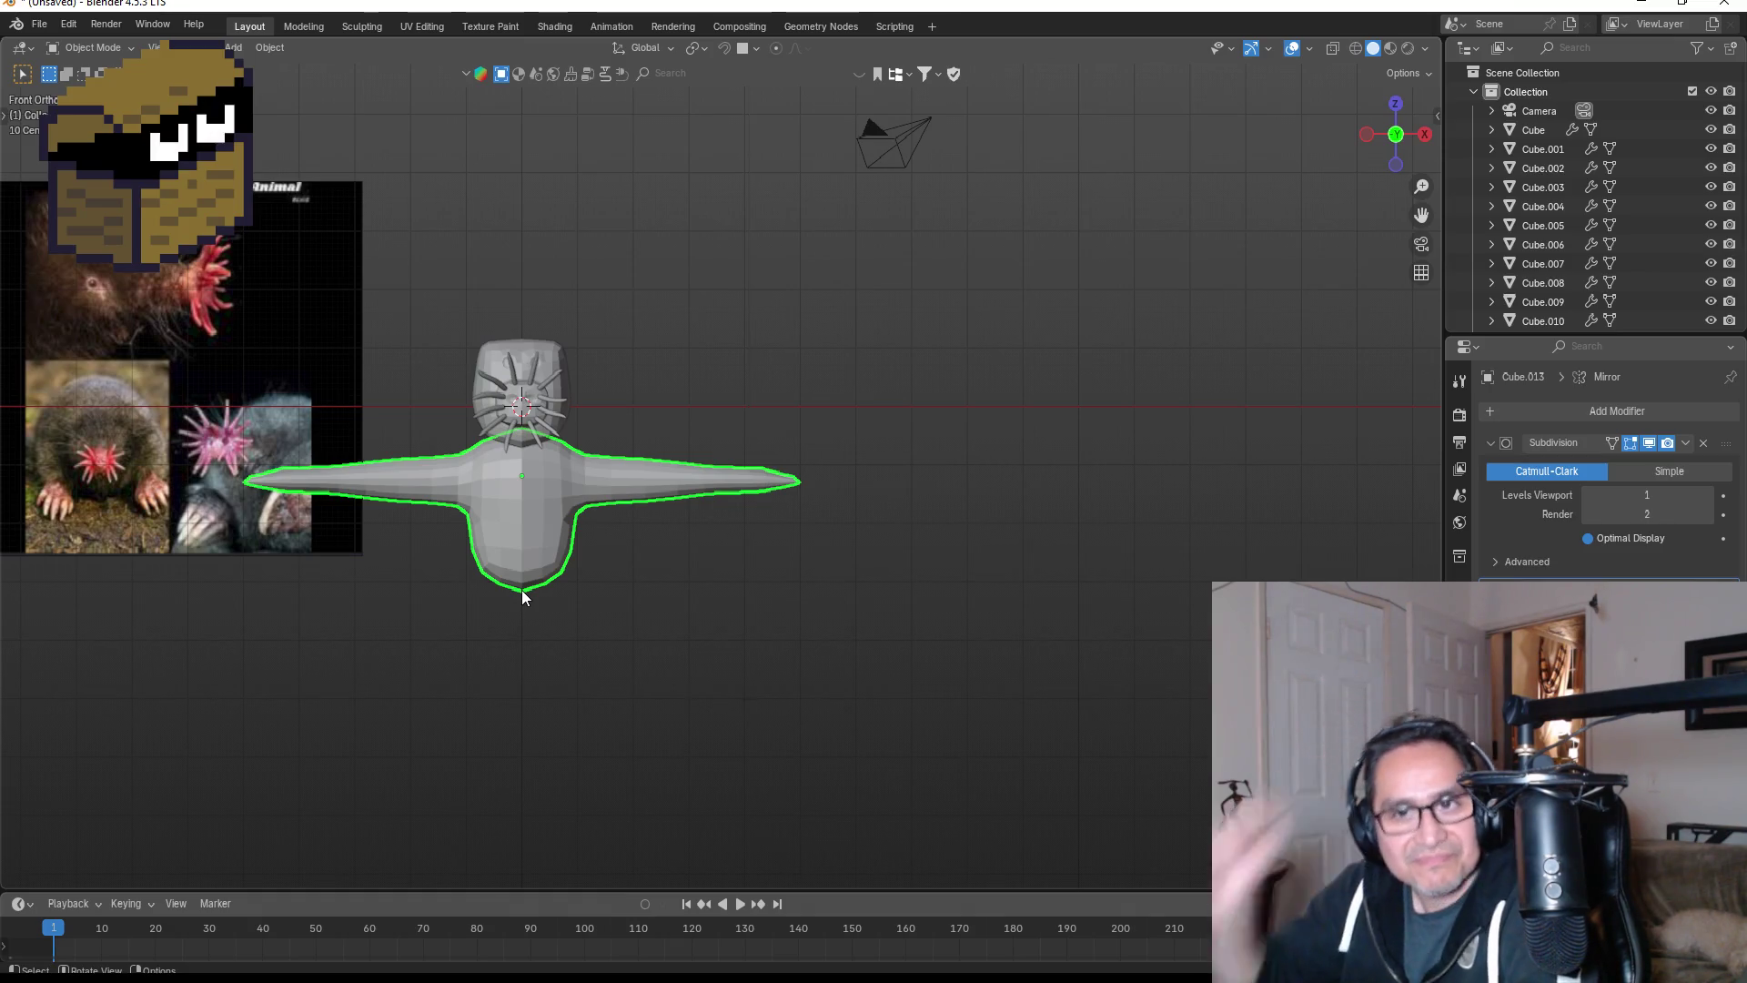
- In wireframe, select the body's bottom vertices and lower them along Z
middle_click_drag(543, 604, 738, 538, "shift")
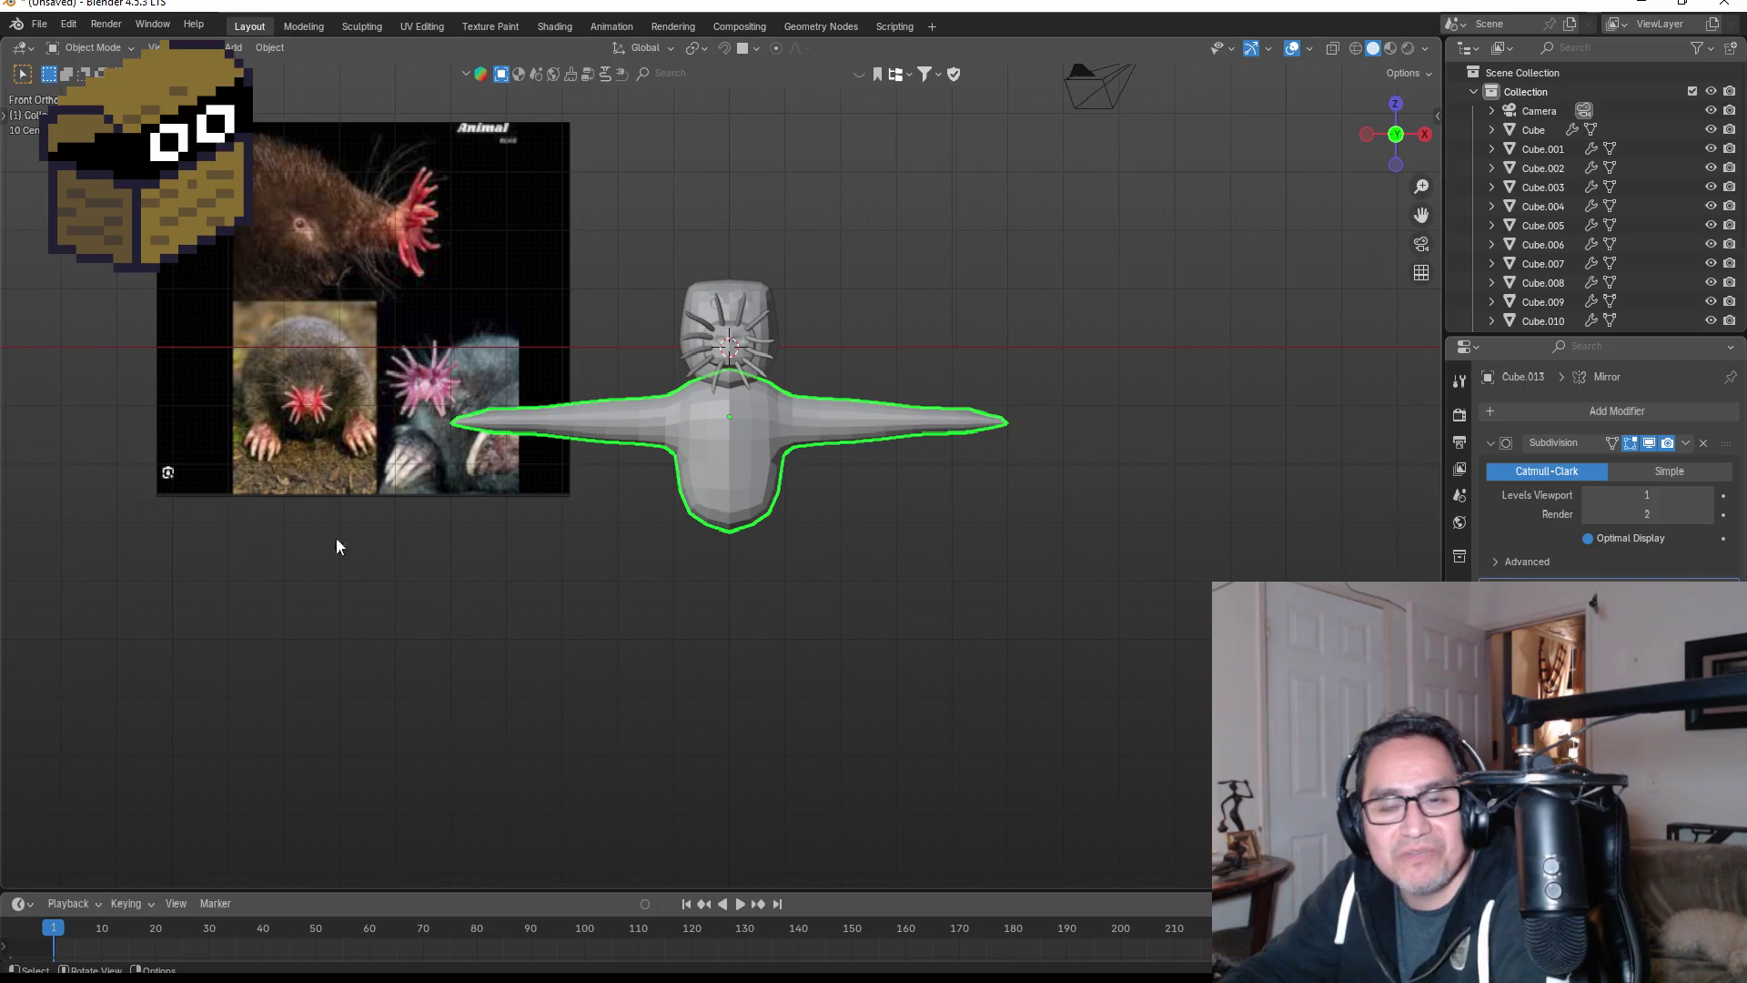
scroll(318, 522, "up", 3)
key("Tab")
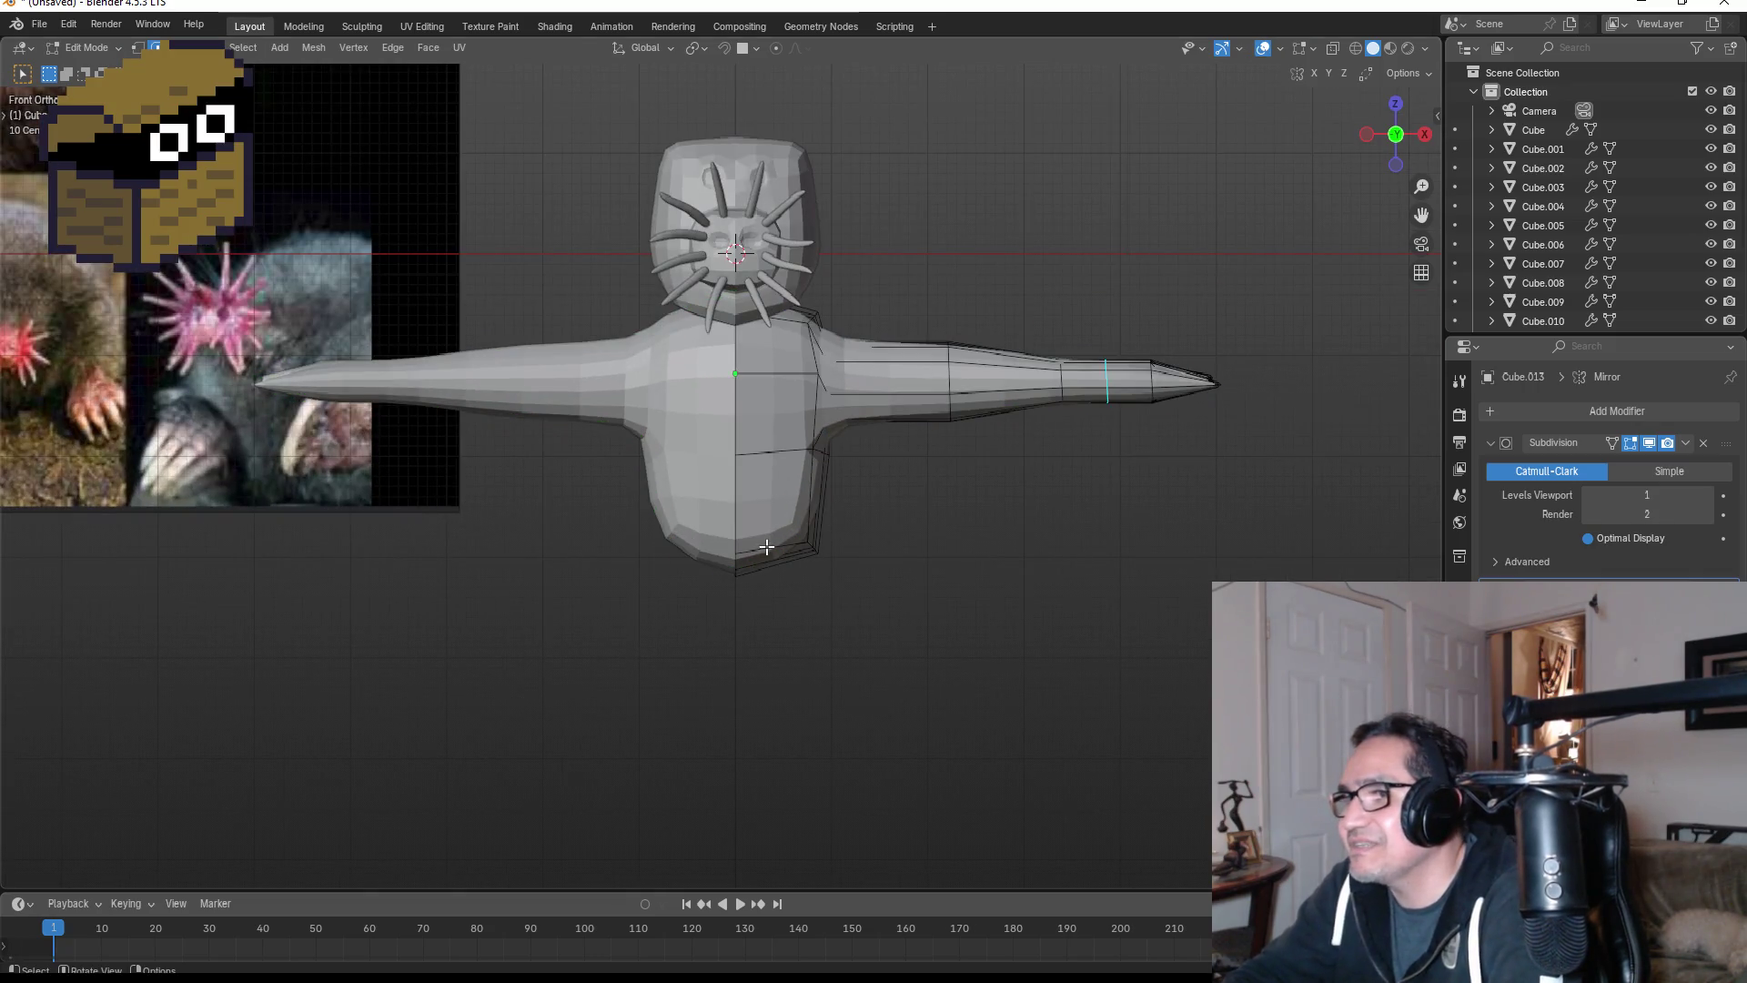
key("z")
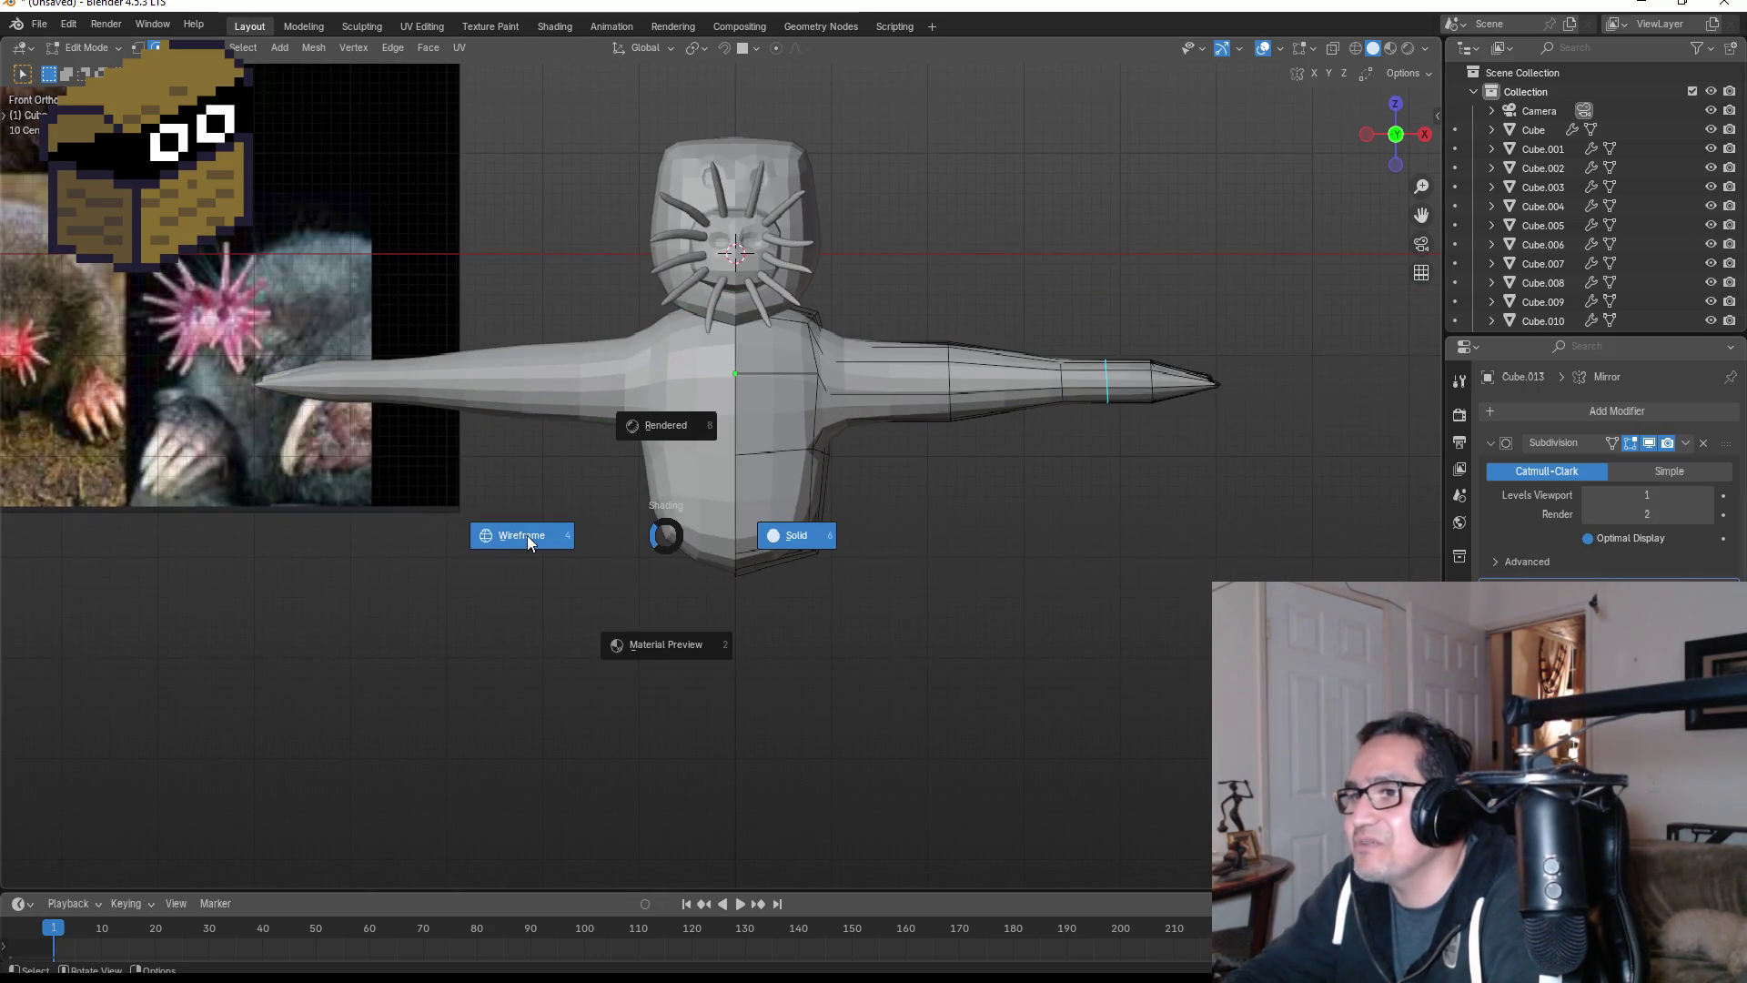
left_click(527, 535)
left_click_drag(644, 503, 897, 610)
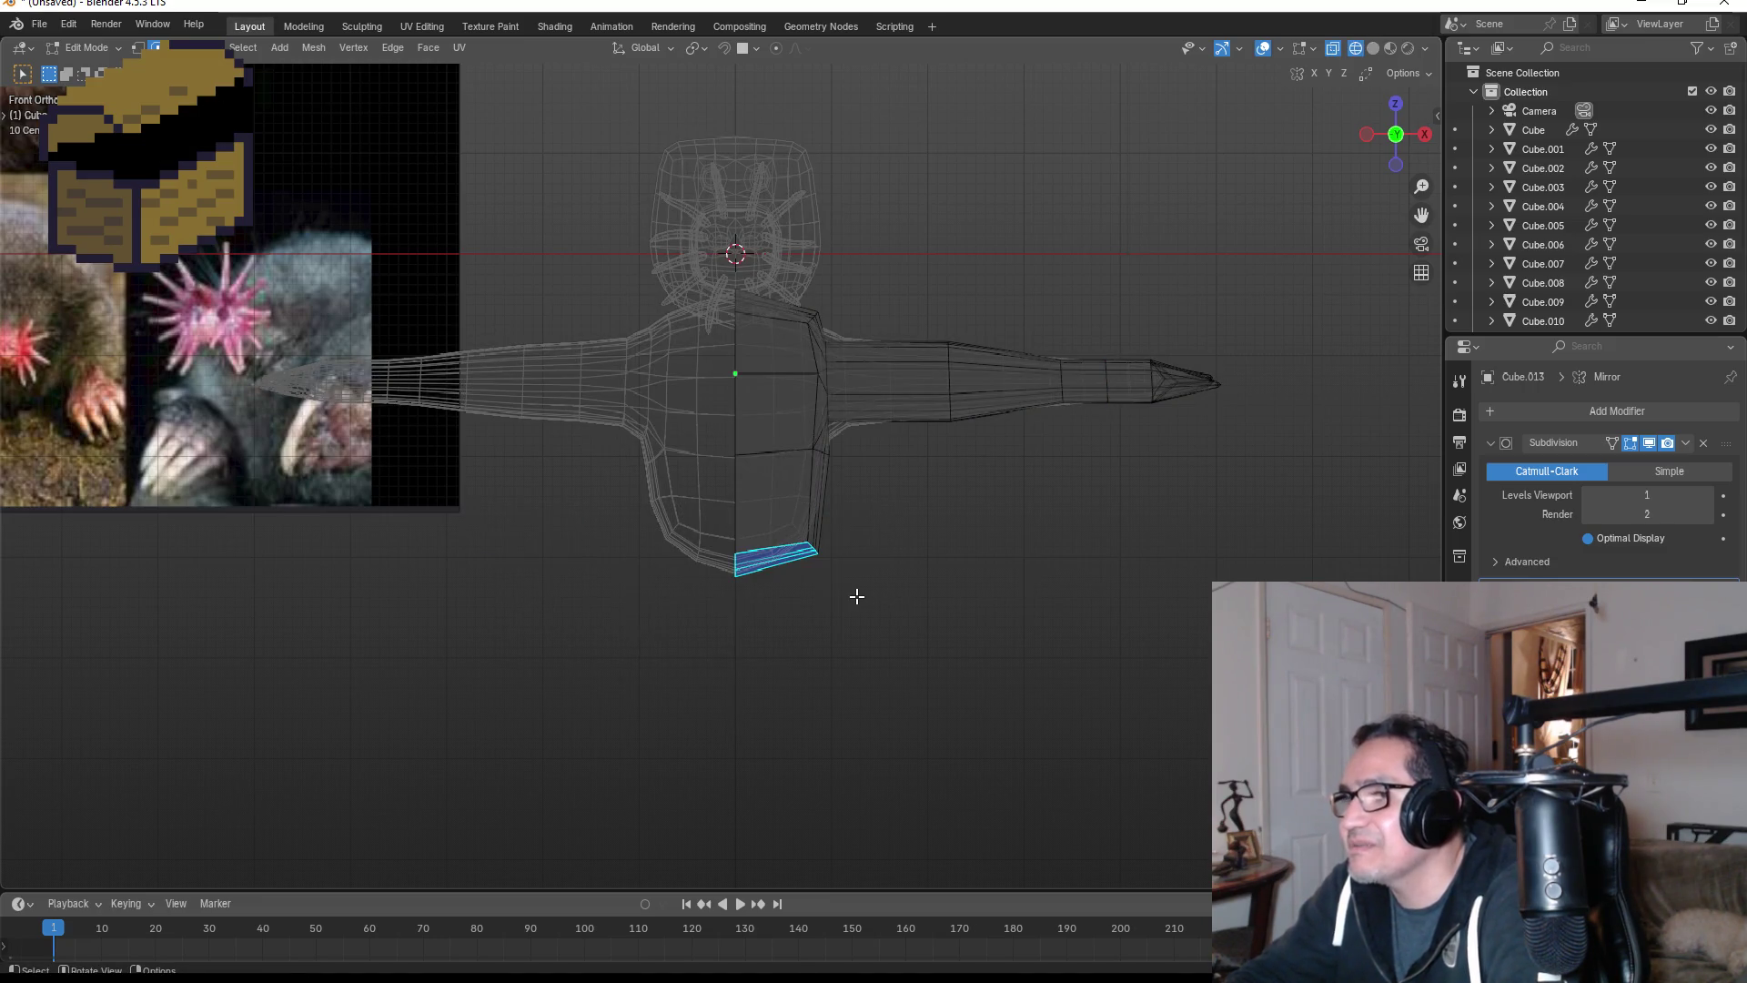
left_click(135, 50)
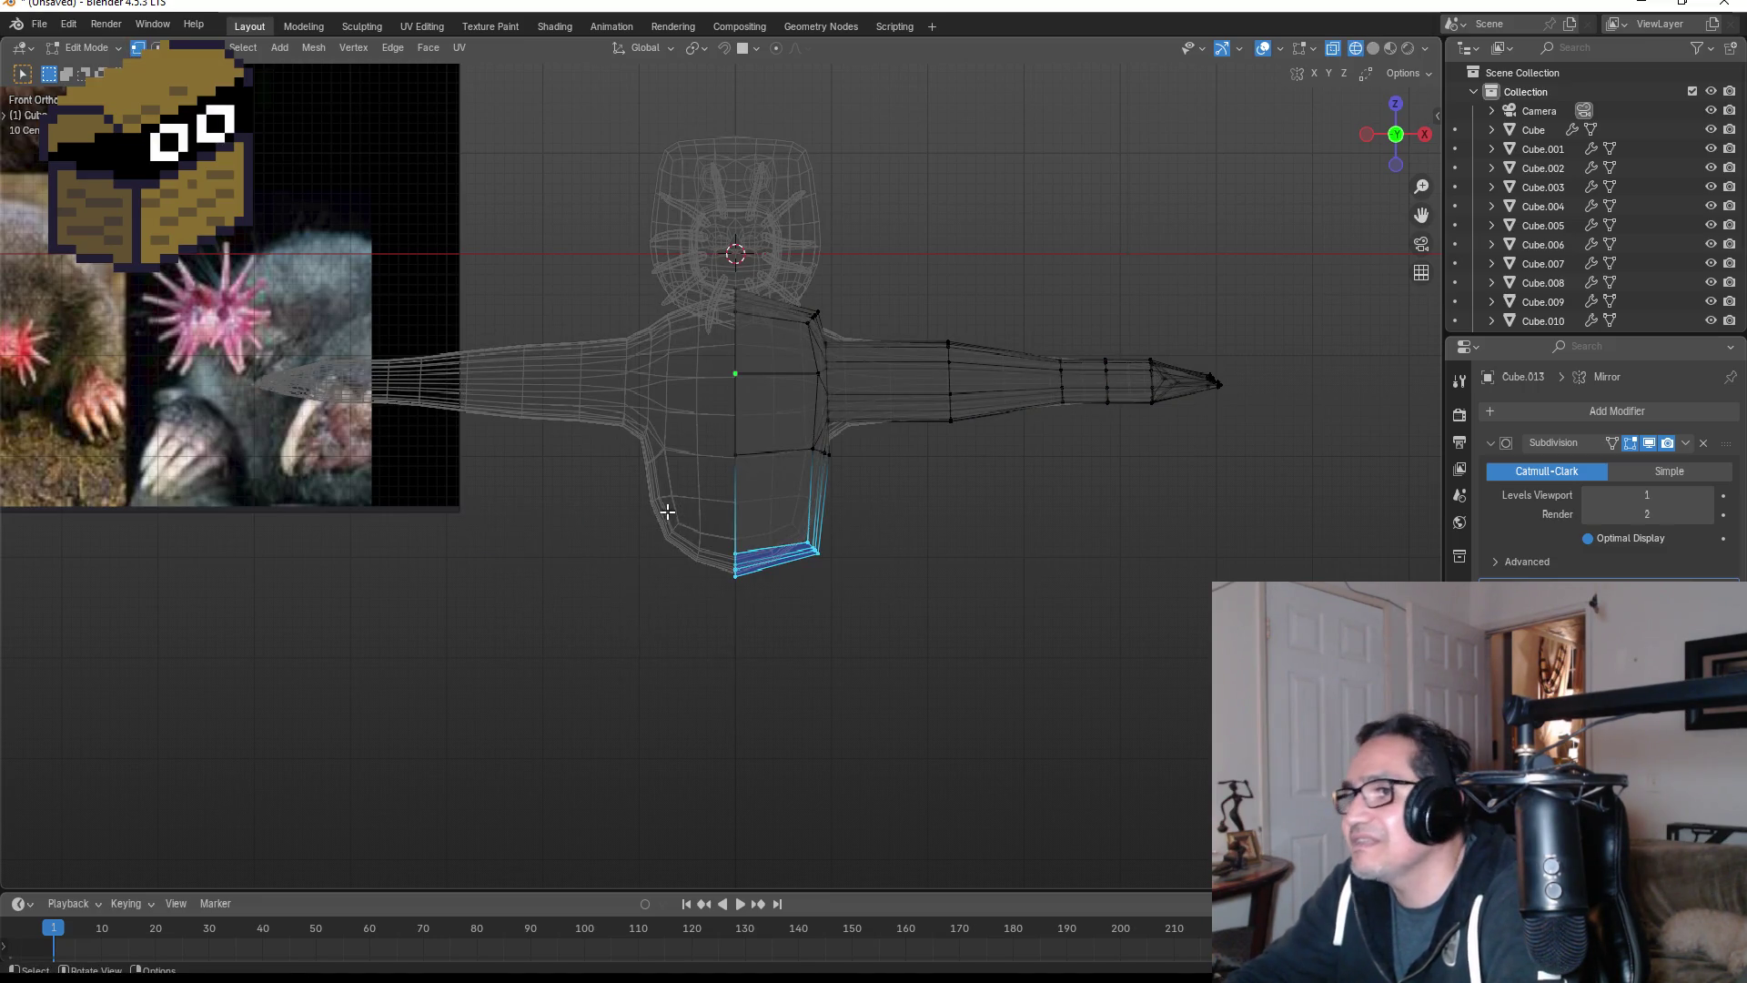
left_click_drag(654, 500, 832, 609)
key("g")
key("z")
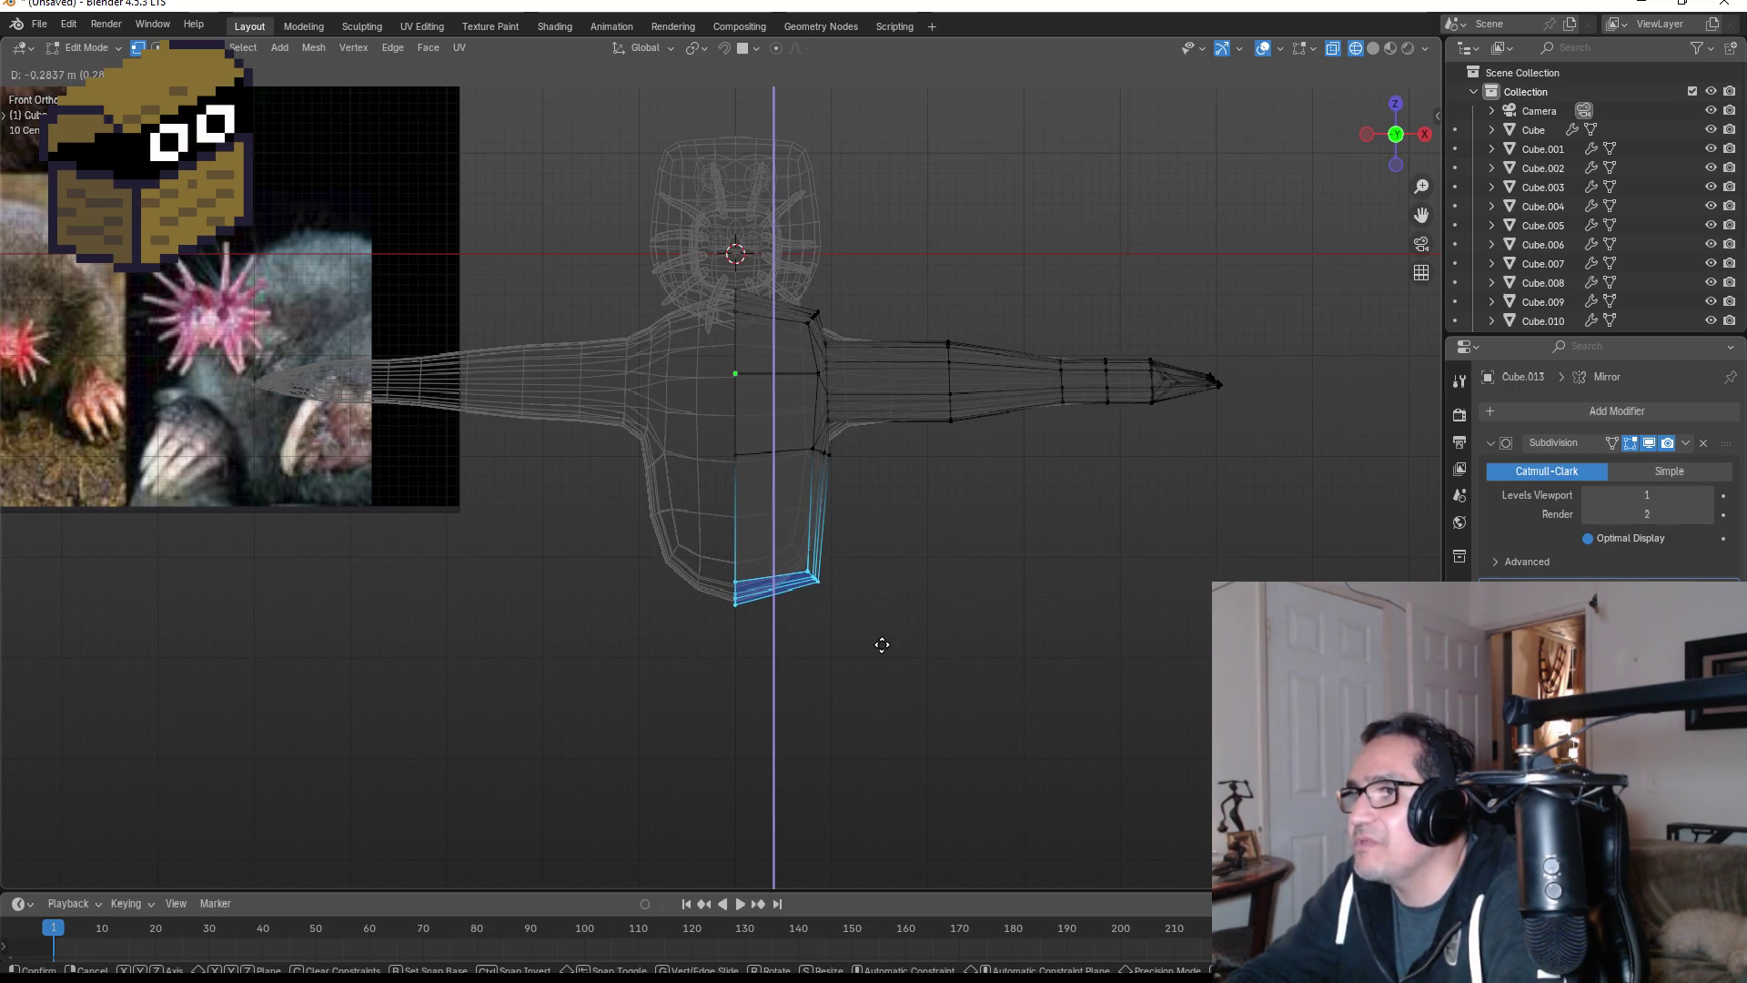
left_click(882, 644)
key("Tab")
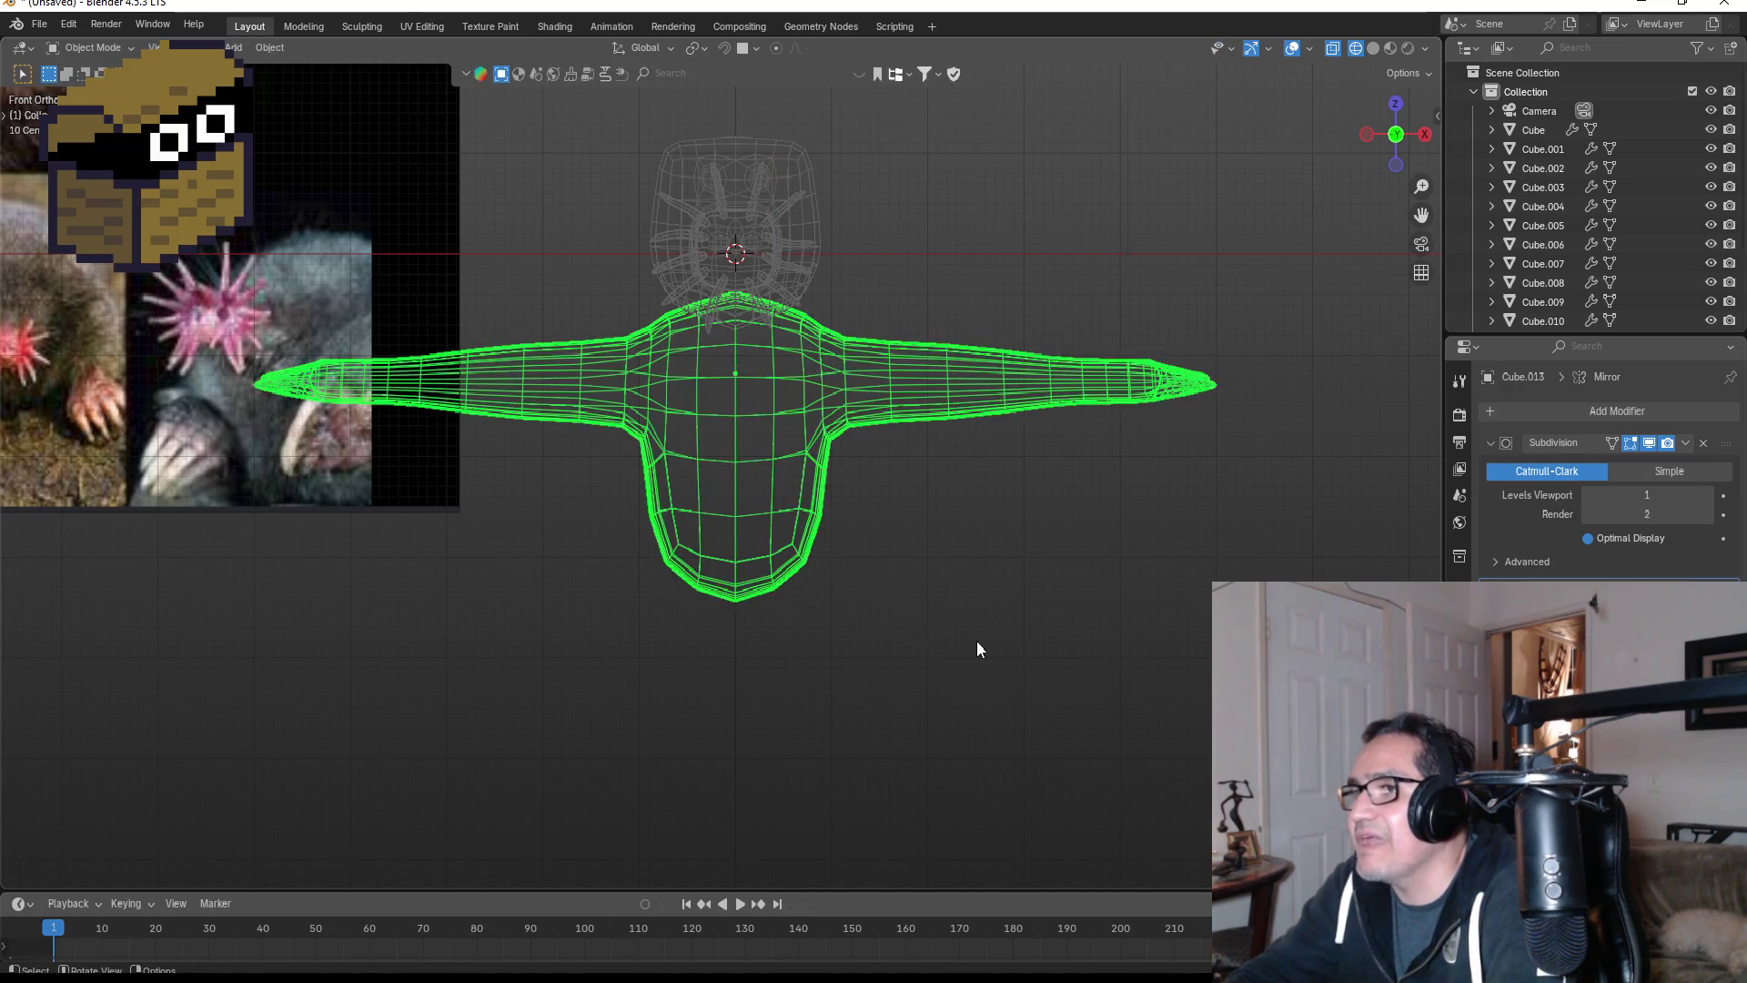
mouse_move(975, 641)
middle_mouse_down()
mouse_move(1013, 586)
mouse_move(926, 622)
middle_mouse_up()
key("KP_1")
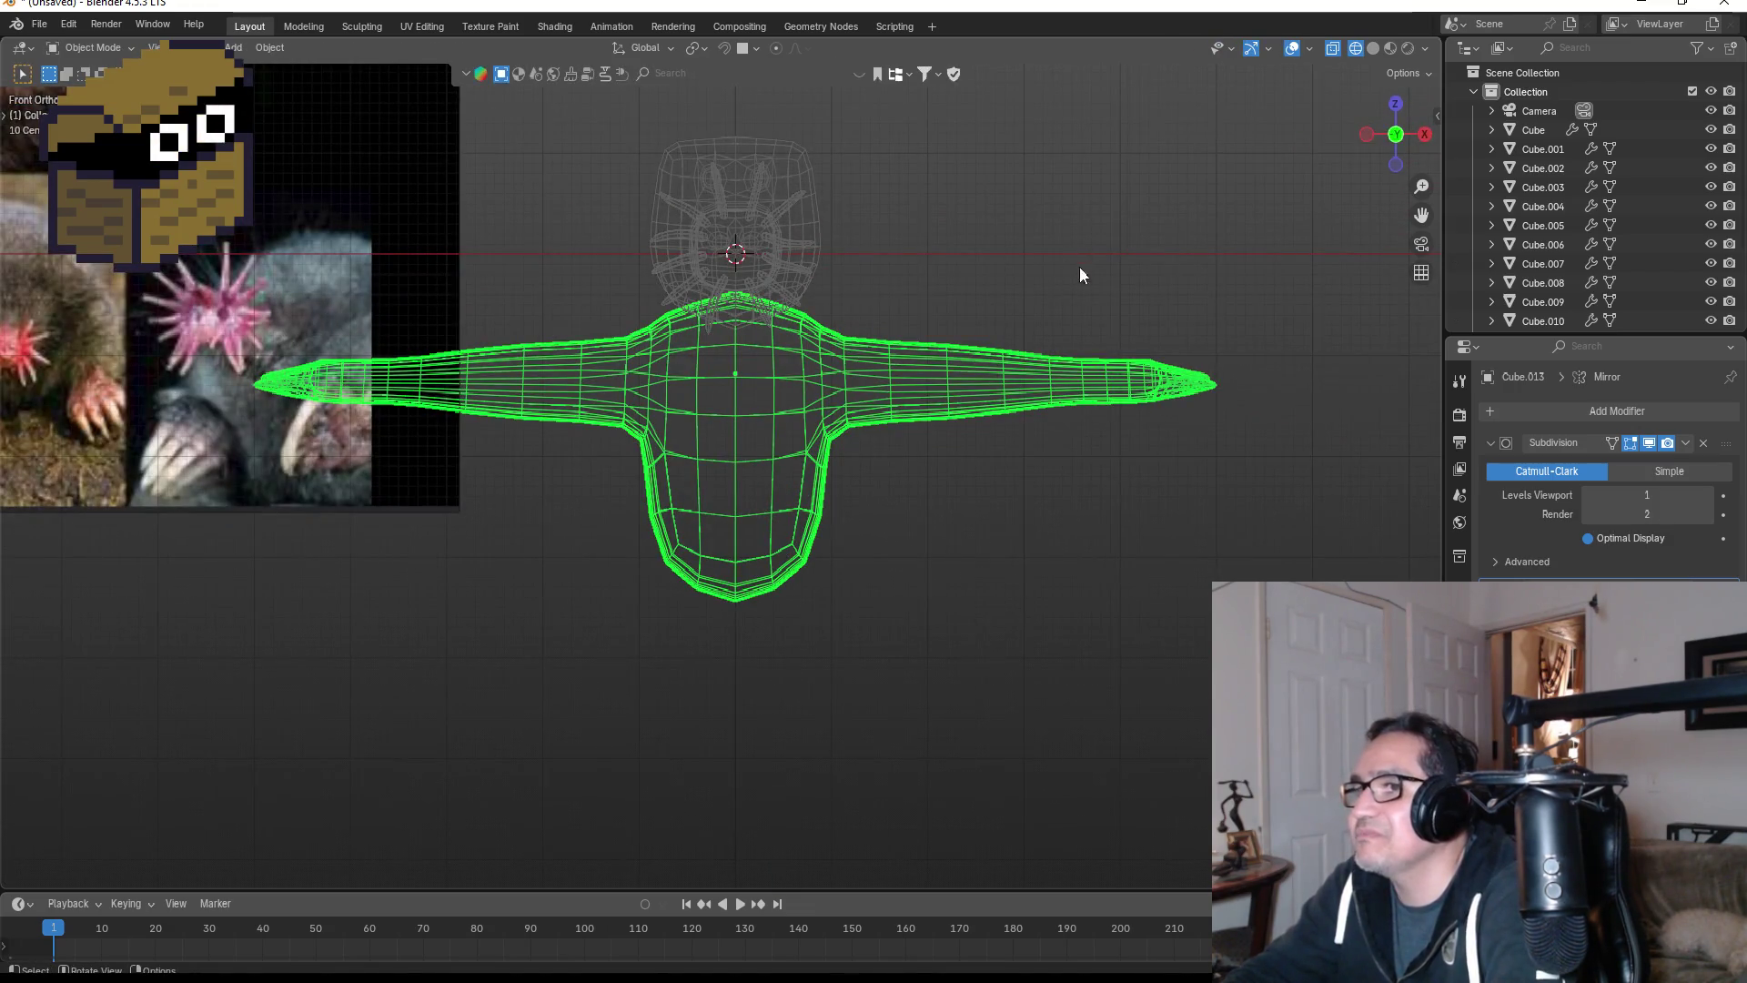
middle_click_drag(1084, 328, 874, 390)
key("KP_1")
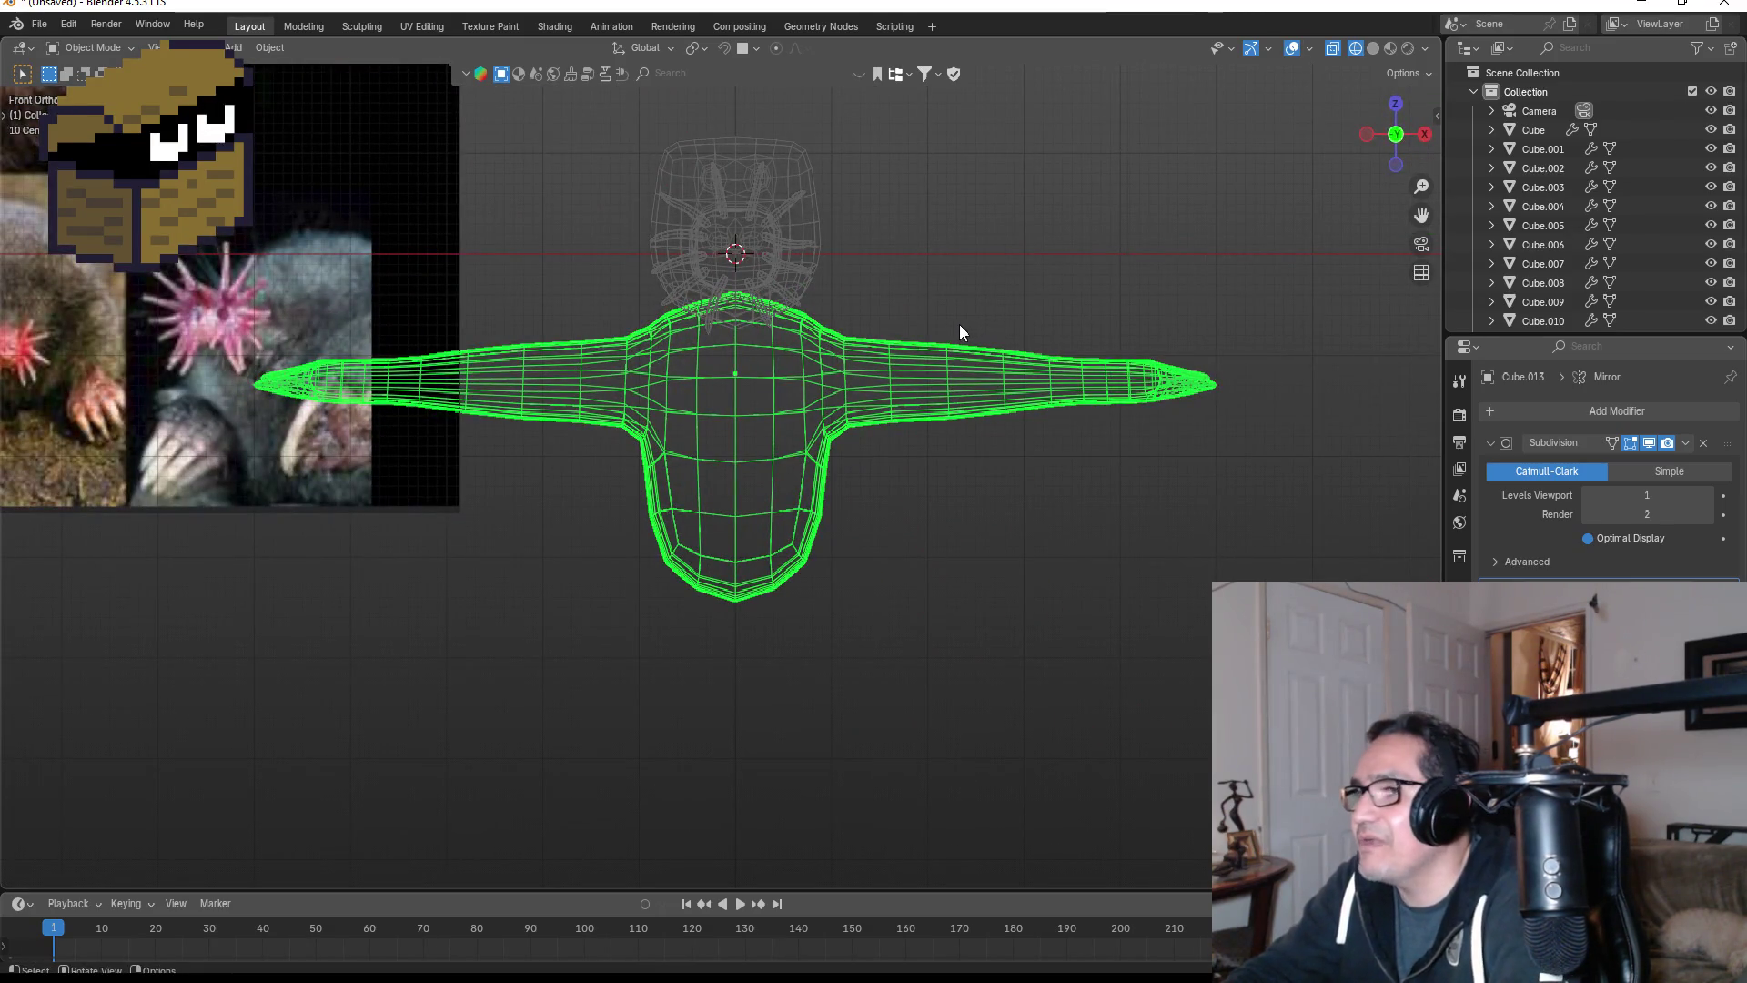
- Box-select the edge loop partway along the arm and scale it down to narrow the arm
key("Tab")
middle_click_drag(1000, 325, 926, 337, "shift")
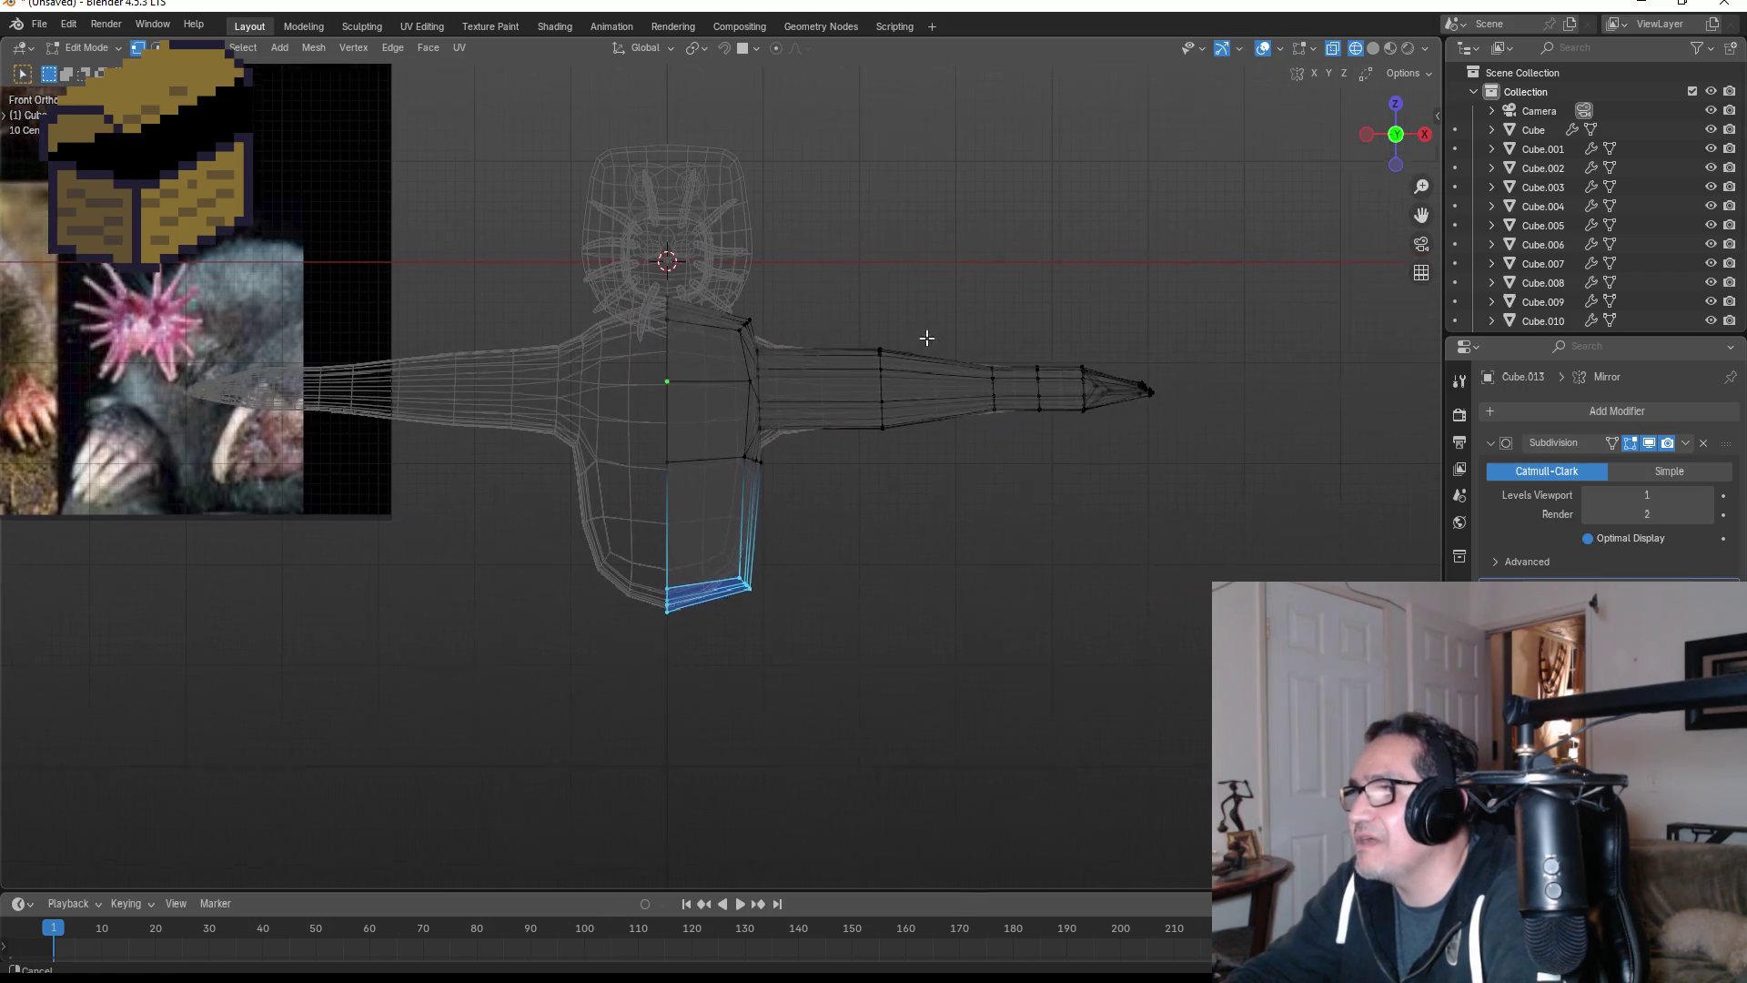
scroll(874, 373, "up", 3)
mouse_move(879, 264)
left_mouse_down()
mouse_move(965, 414)
mouse_move(1034, 482)
left_mouse_up()
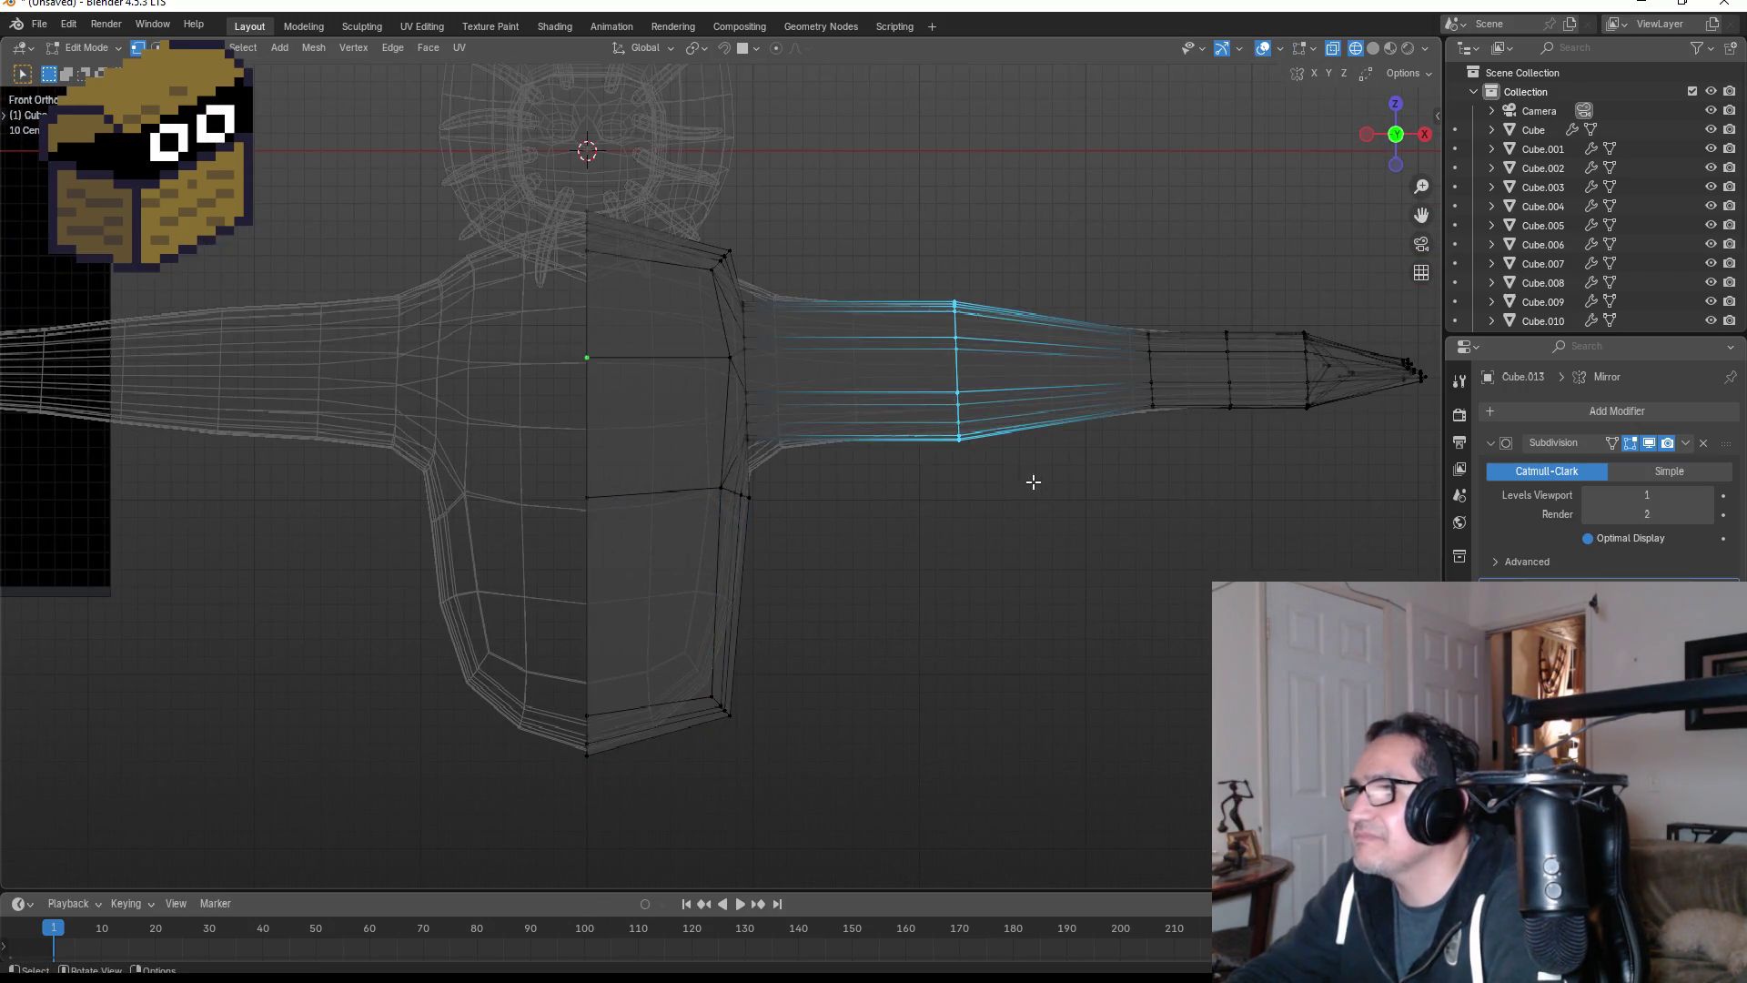
key("s")
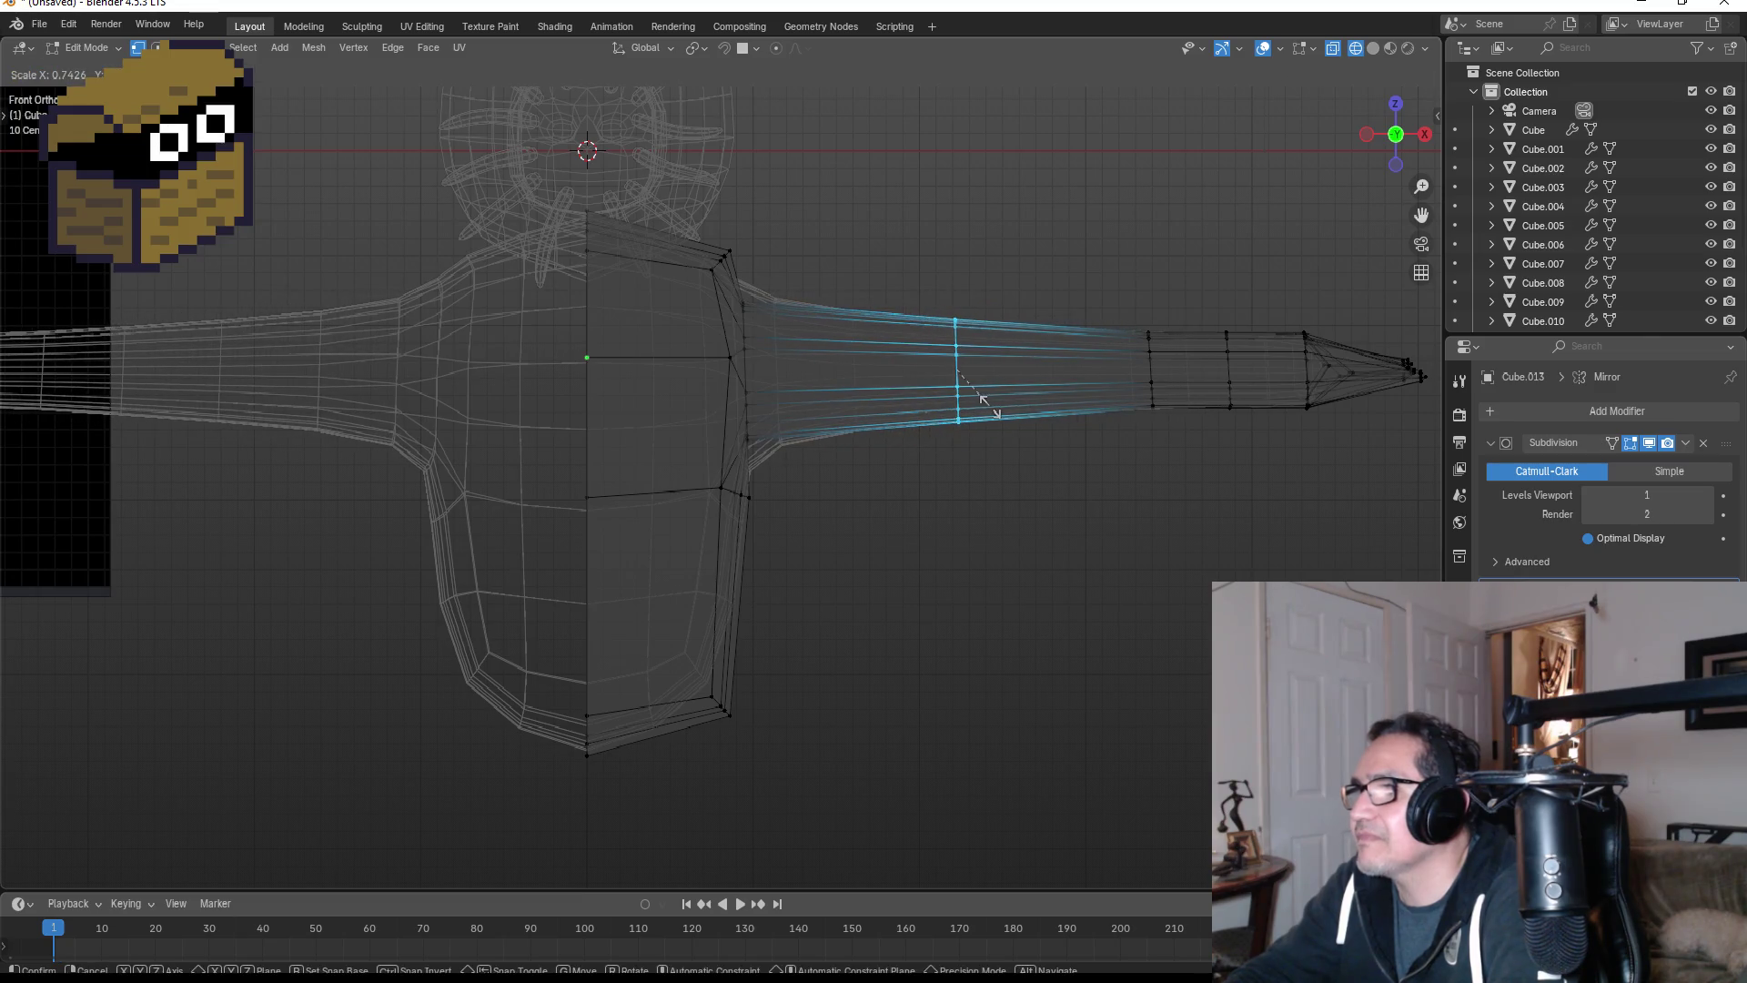
left_click(981, 392)
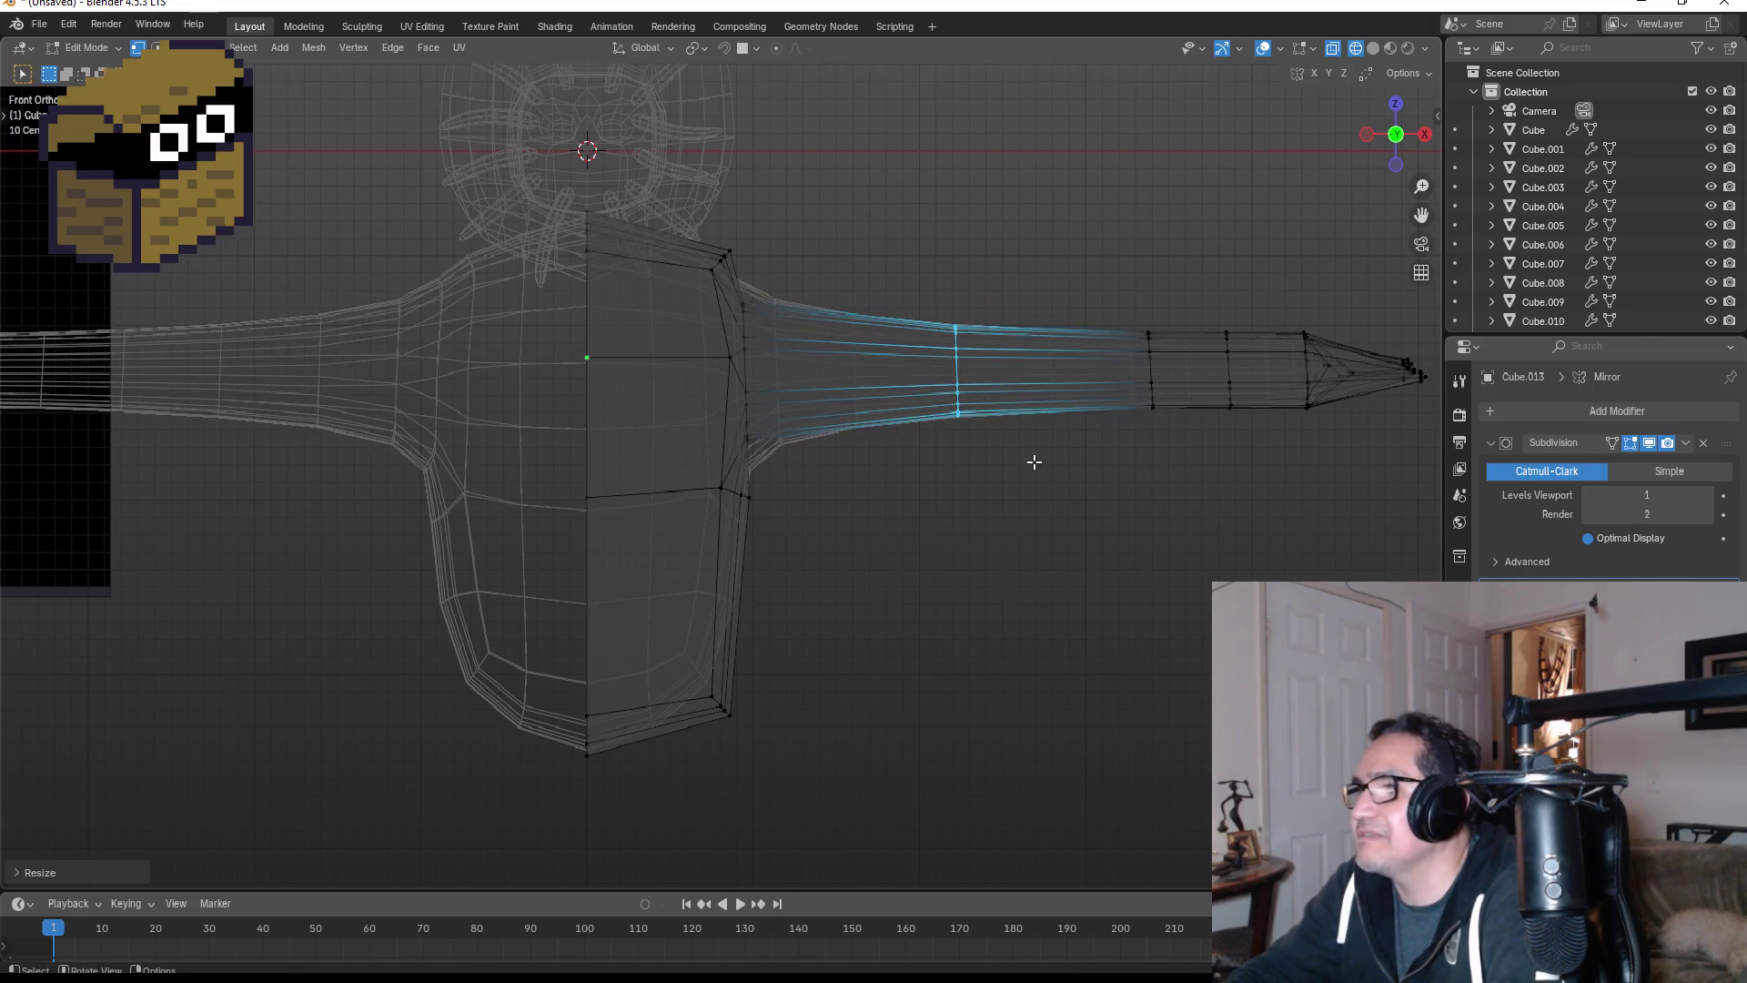
key("Tab")
mouse_move(1088, 515)
middle_mouse_down()
mouse_move(1128, 379)
mouse_move(966, 472)
mouse_move(979, 499)
middle_mouse_up()
key("KP_1")
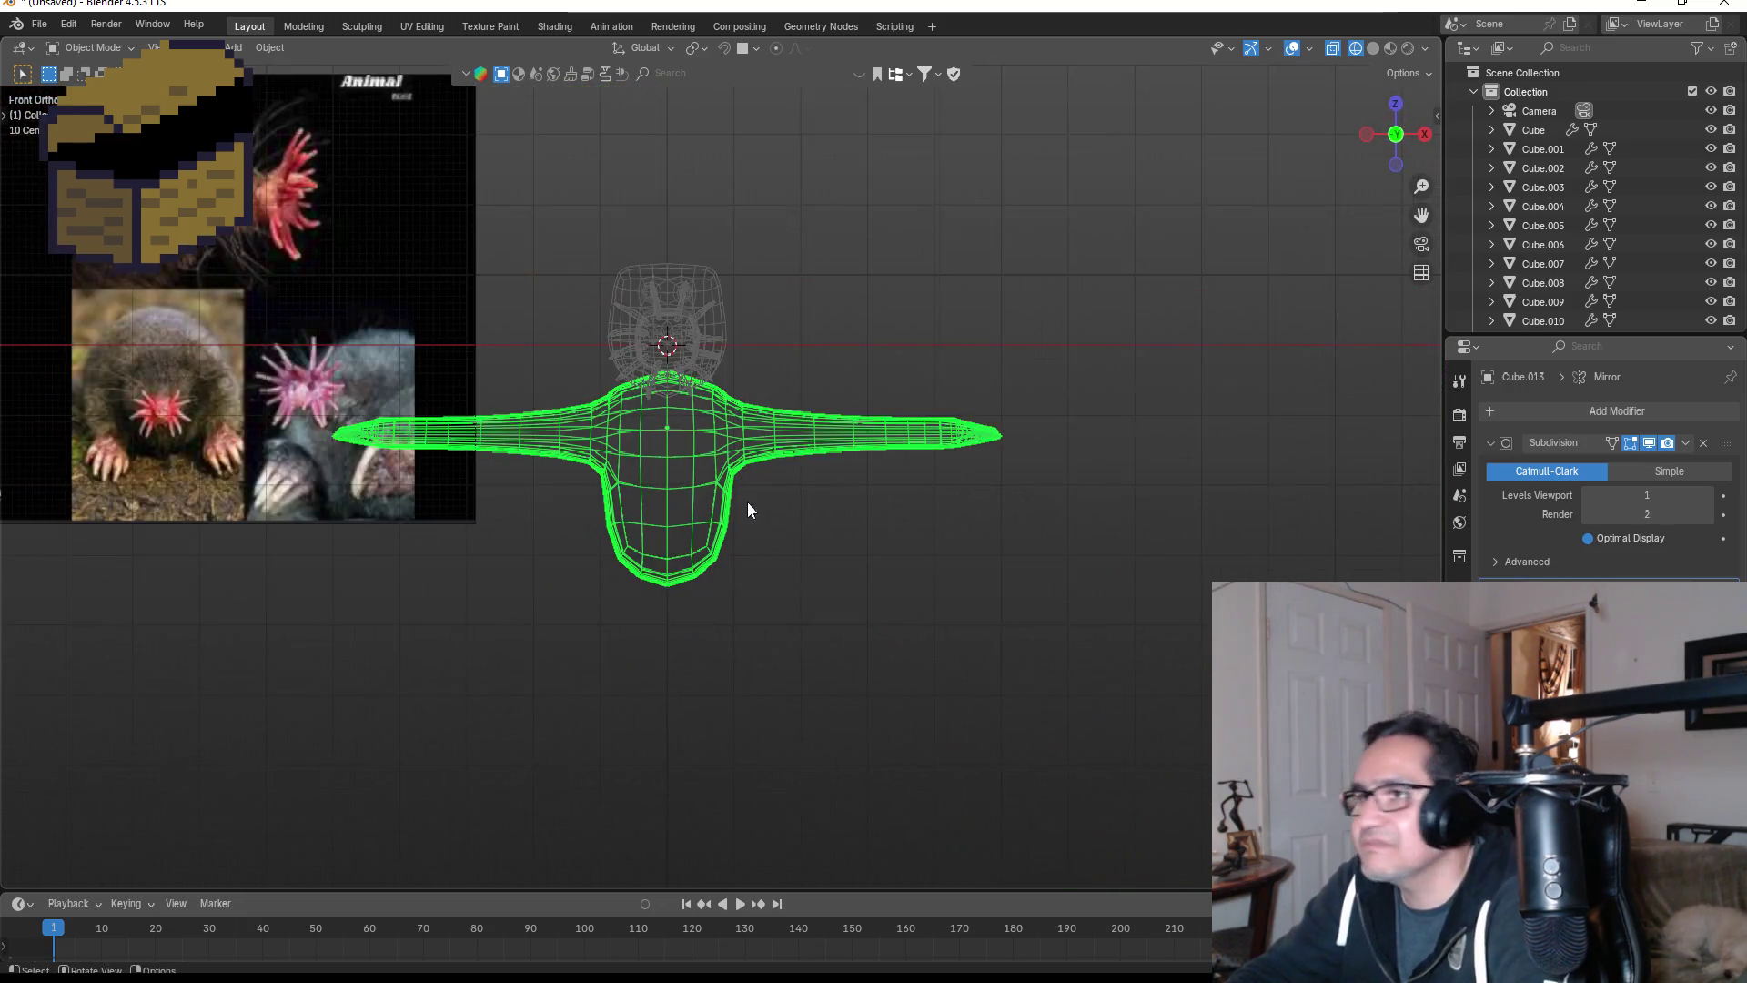
- Select four faces at the bottom of the torso as the leg base
key("Tab")
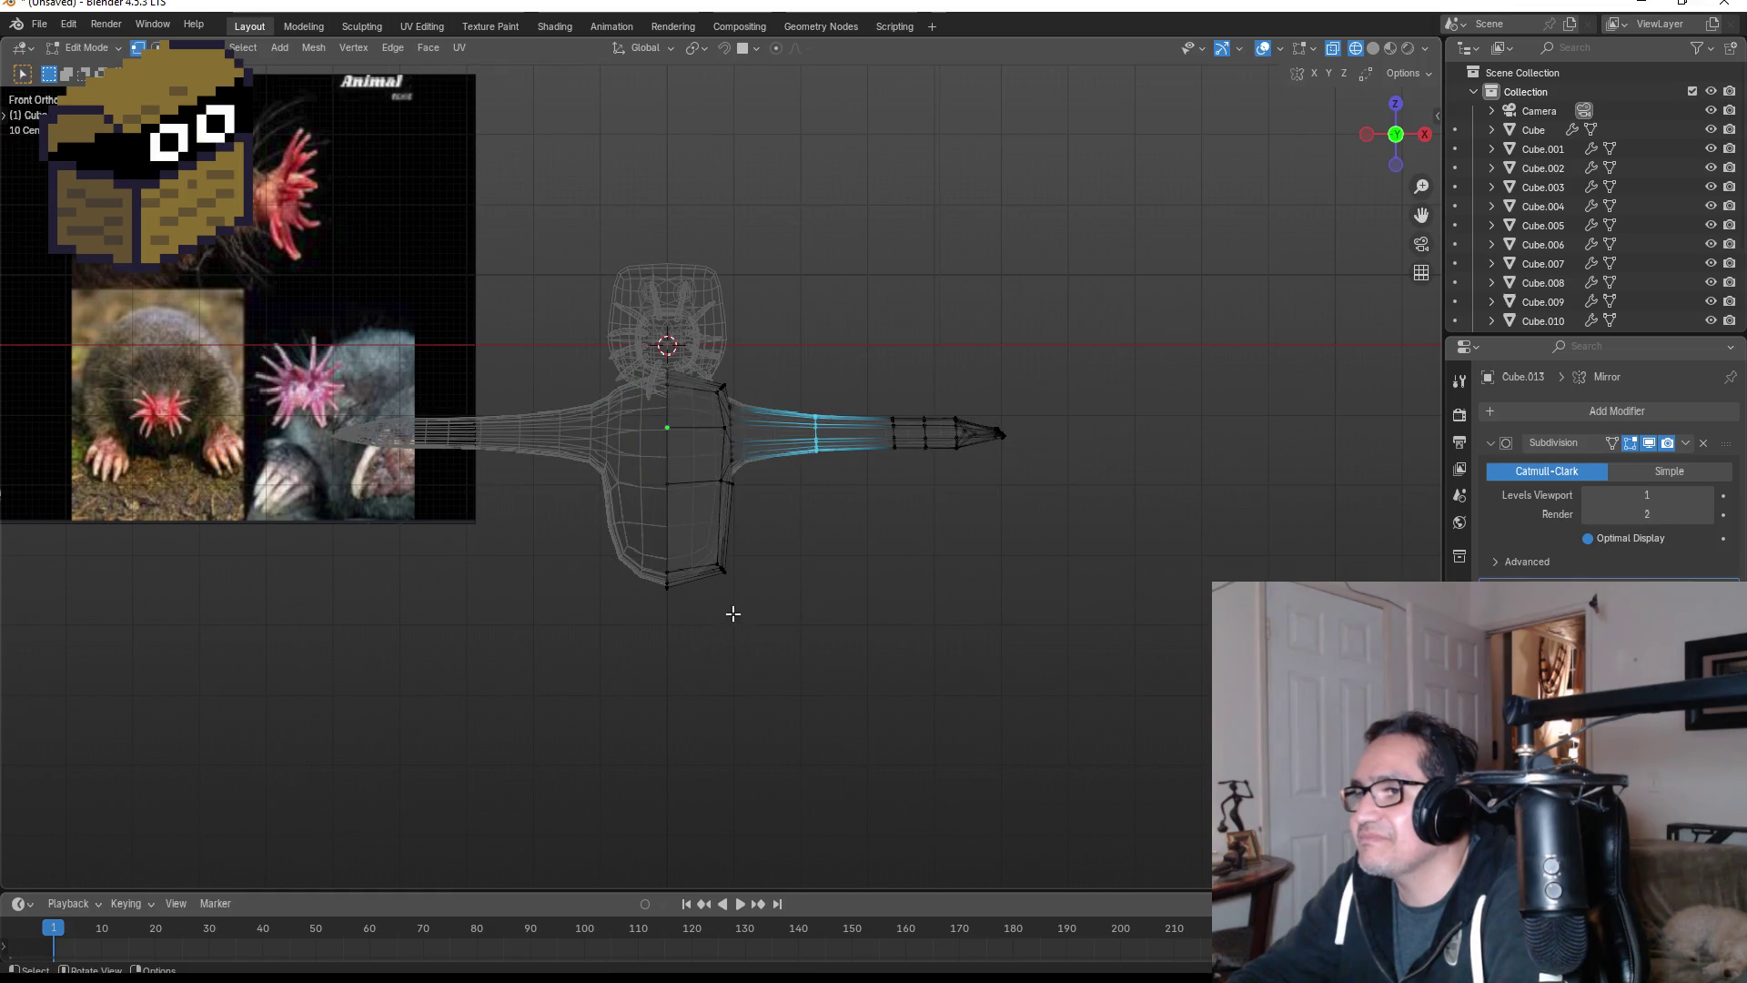
mouse_move(733, 613)
middle_mouse_down()
mouse_move(714, 476)
mouse_move(705, 522)
middle_mouse_up()
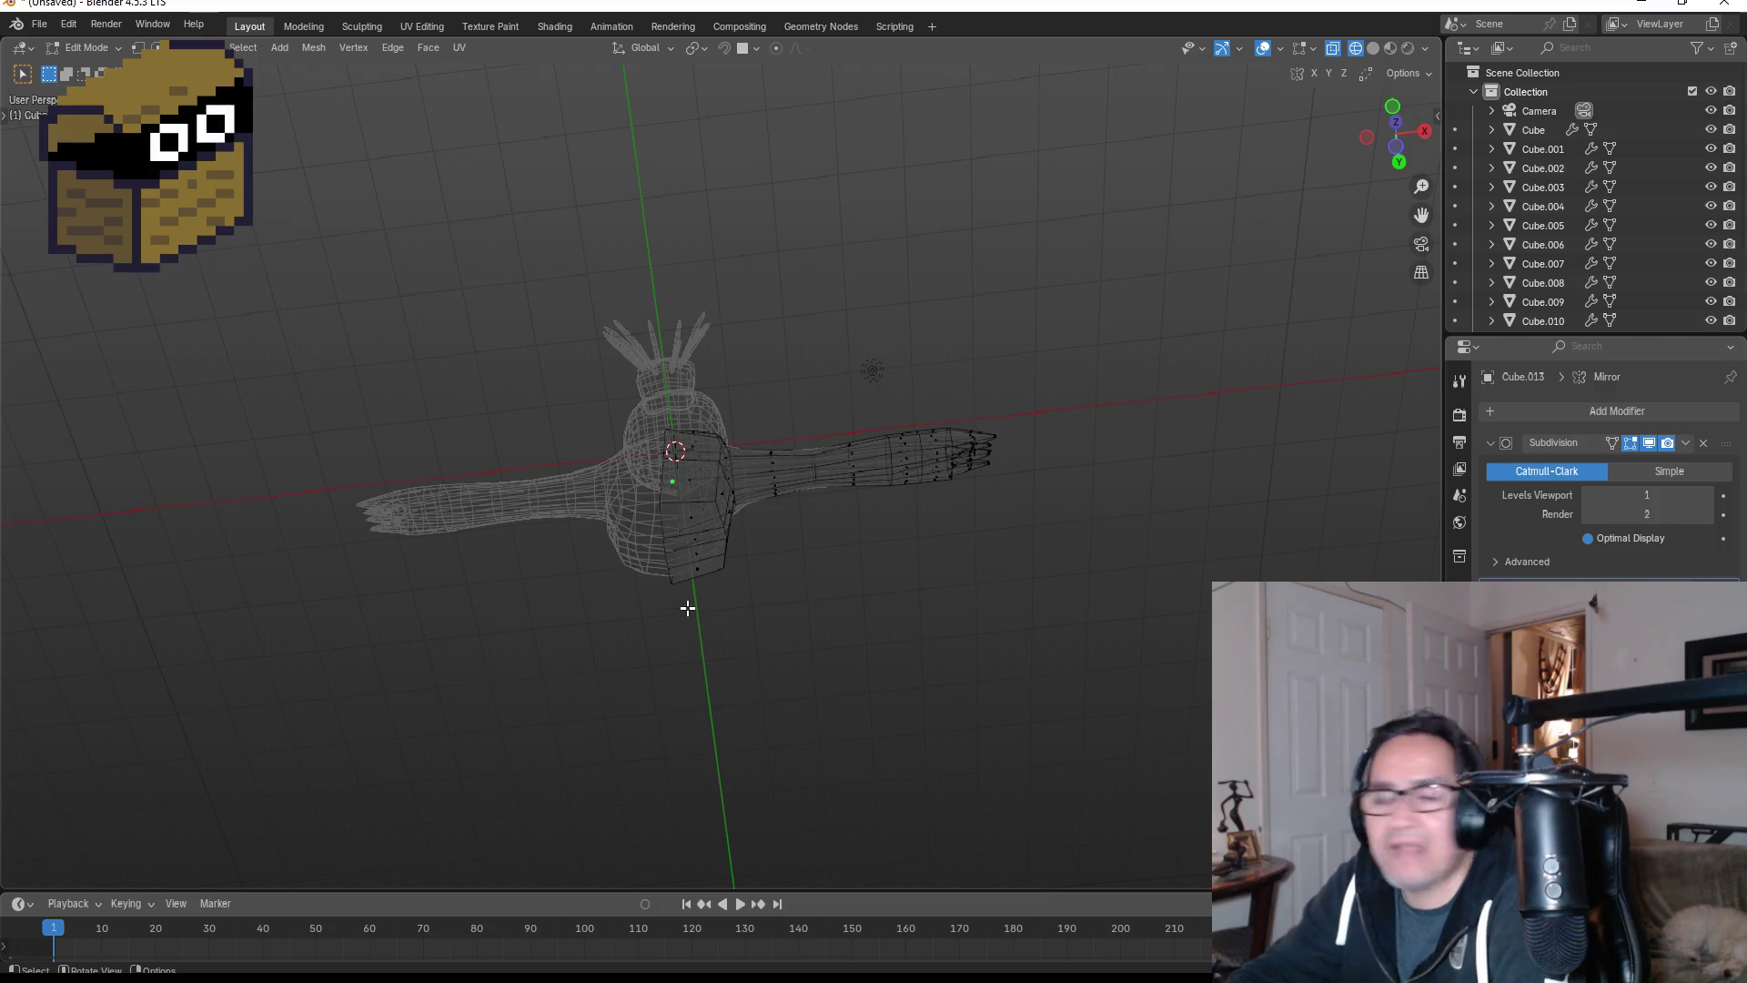
scroll(690, 603, "up", 2)
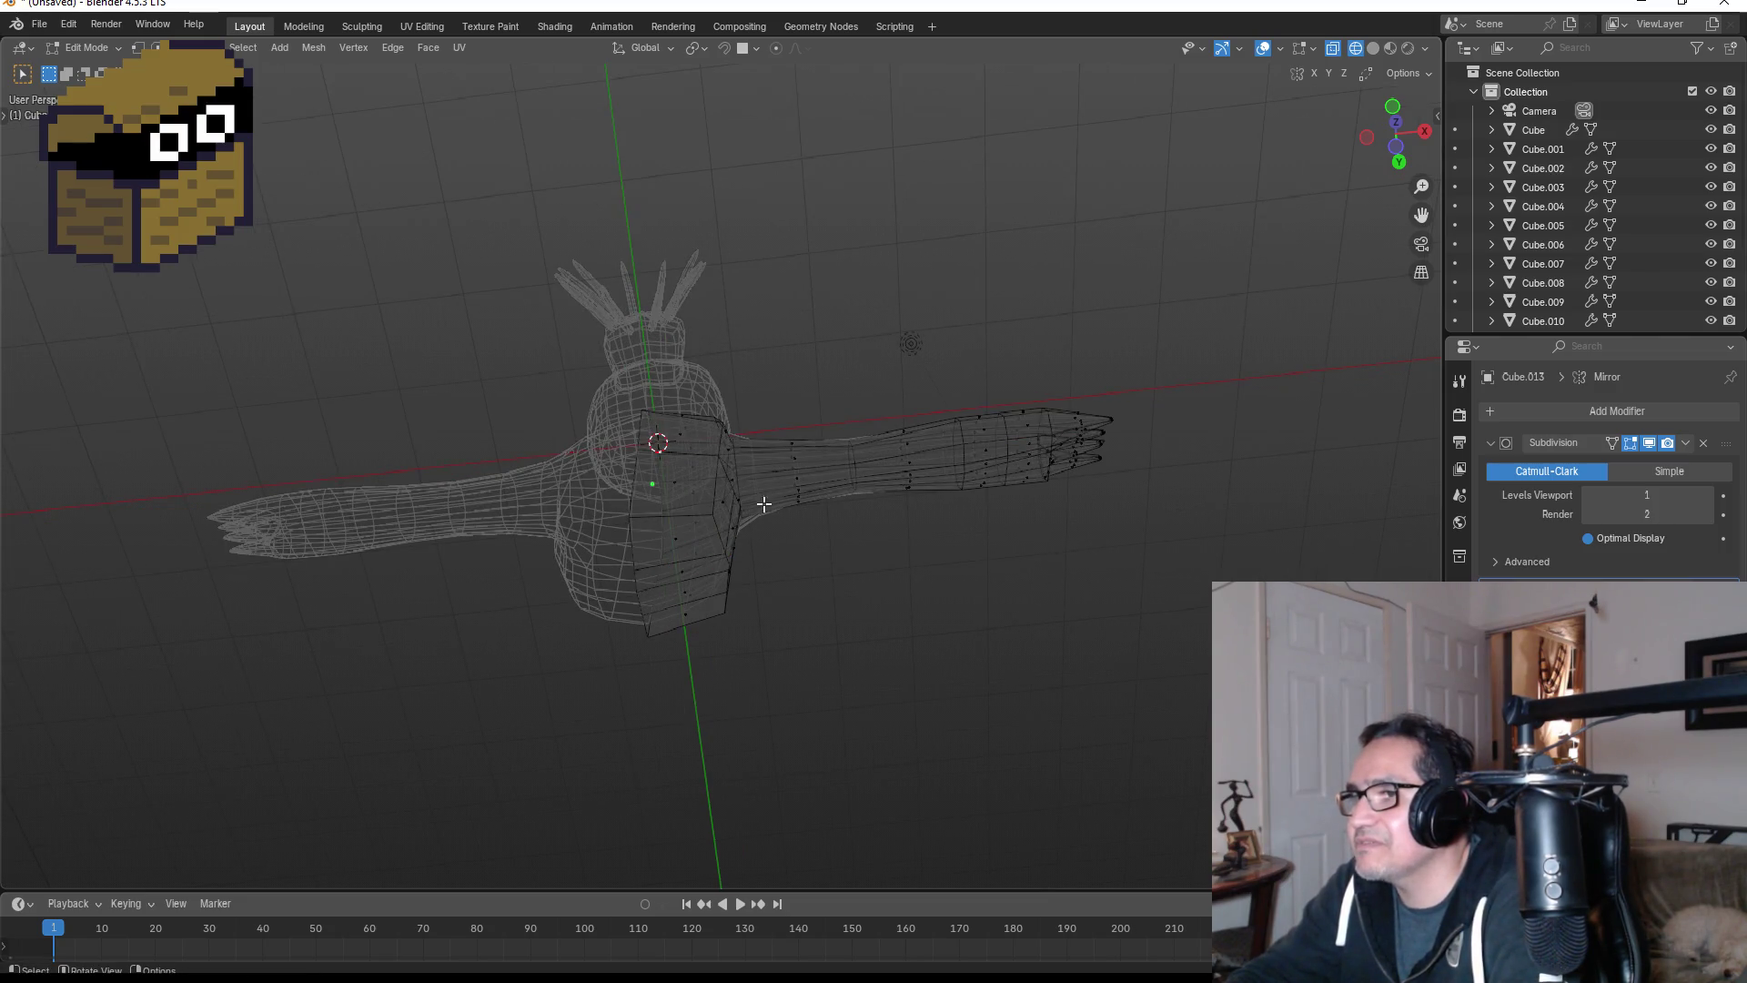
mouse_move(764, 504)
middle_mouse_down()
mouse_move(800, 445)
mouse_move(810, 491)
mouse_move(713, 573)
mouse_move(678, 521)
mouse_move(803, 546)
mouse_move(727, 606)
mouse_move(713, 706)
mouse_move(600, 707)
mouse_move(768, 686)
middle_mouse_up()
left_click(696, 580)
left_click(678, 519, "shift")
left_click(684, 546, "shift")
left_click(688, 578, "shift")
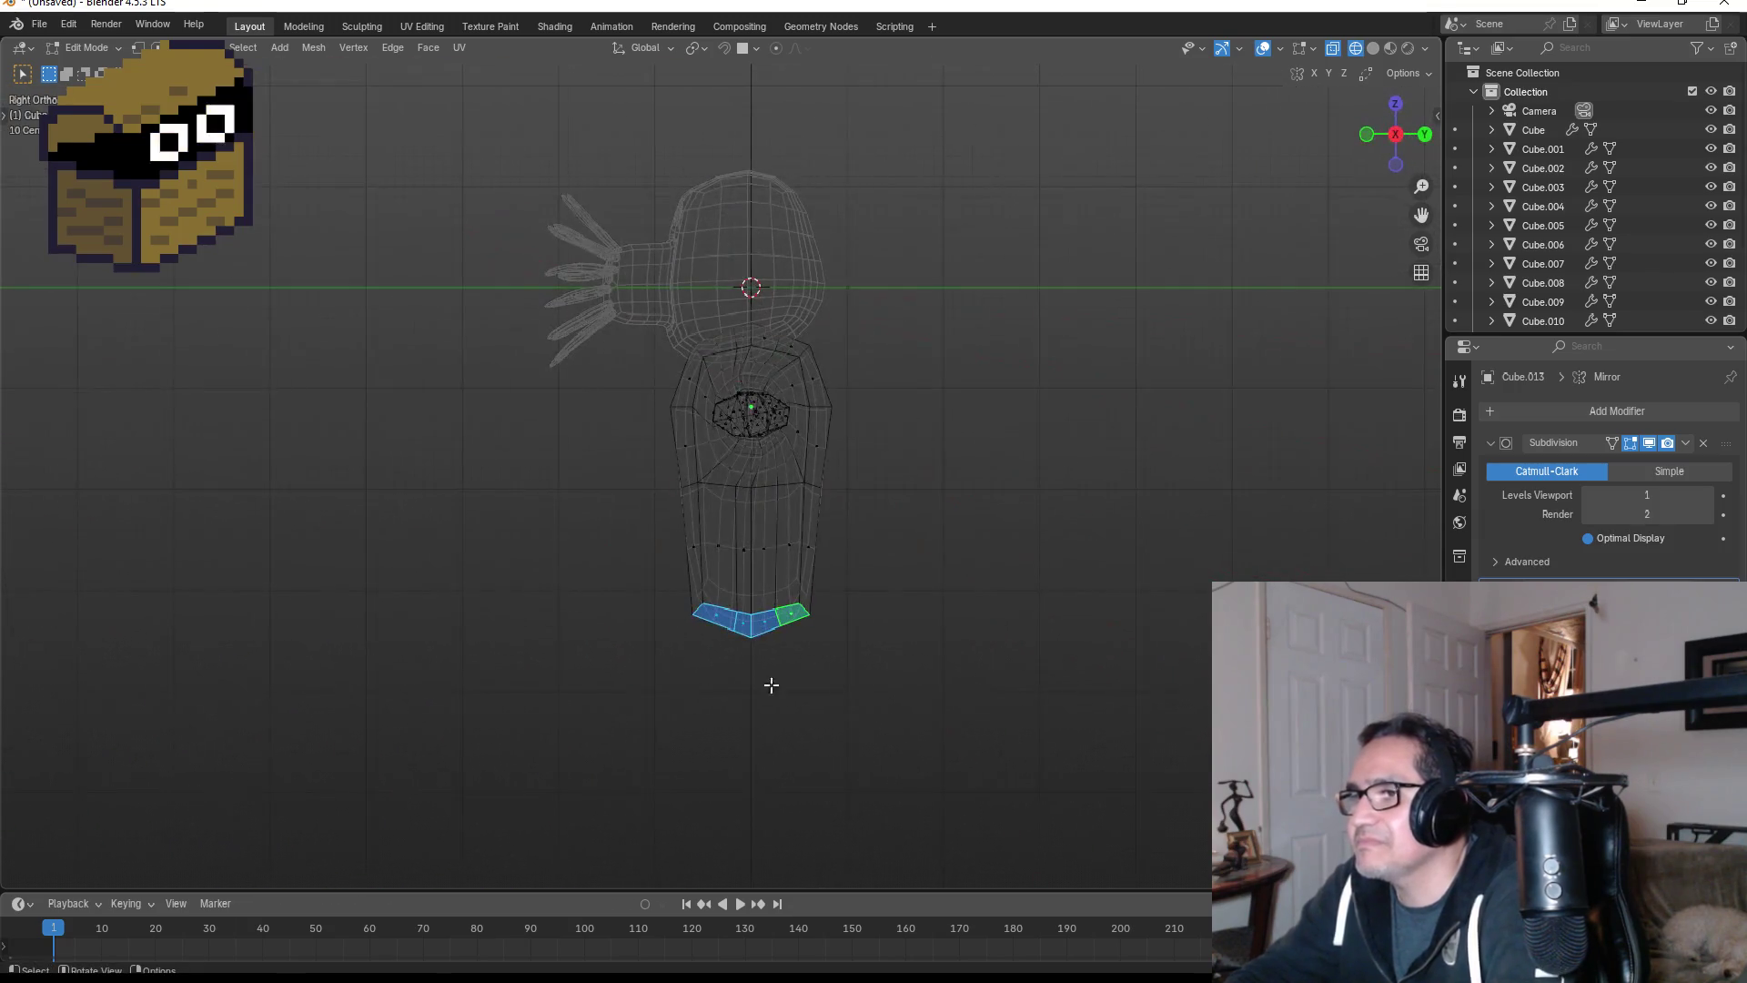
- Inset the selected bottom torso faces into a smaller patch, then start rotating it in front view
key("KP_5")
key("KP_1")
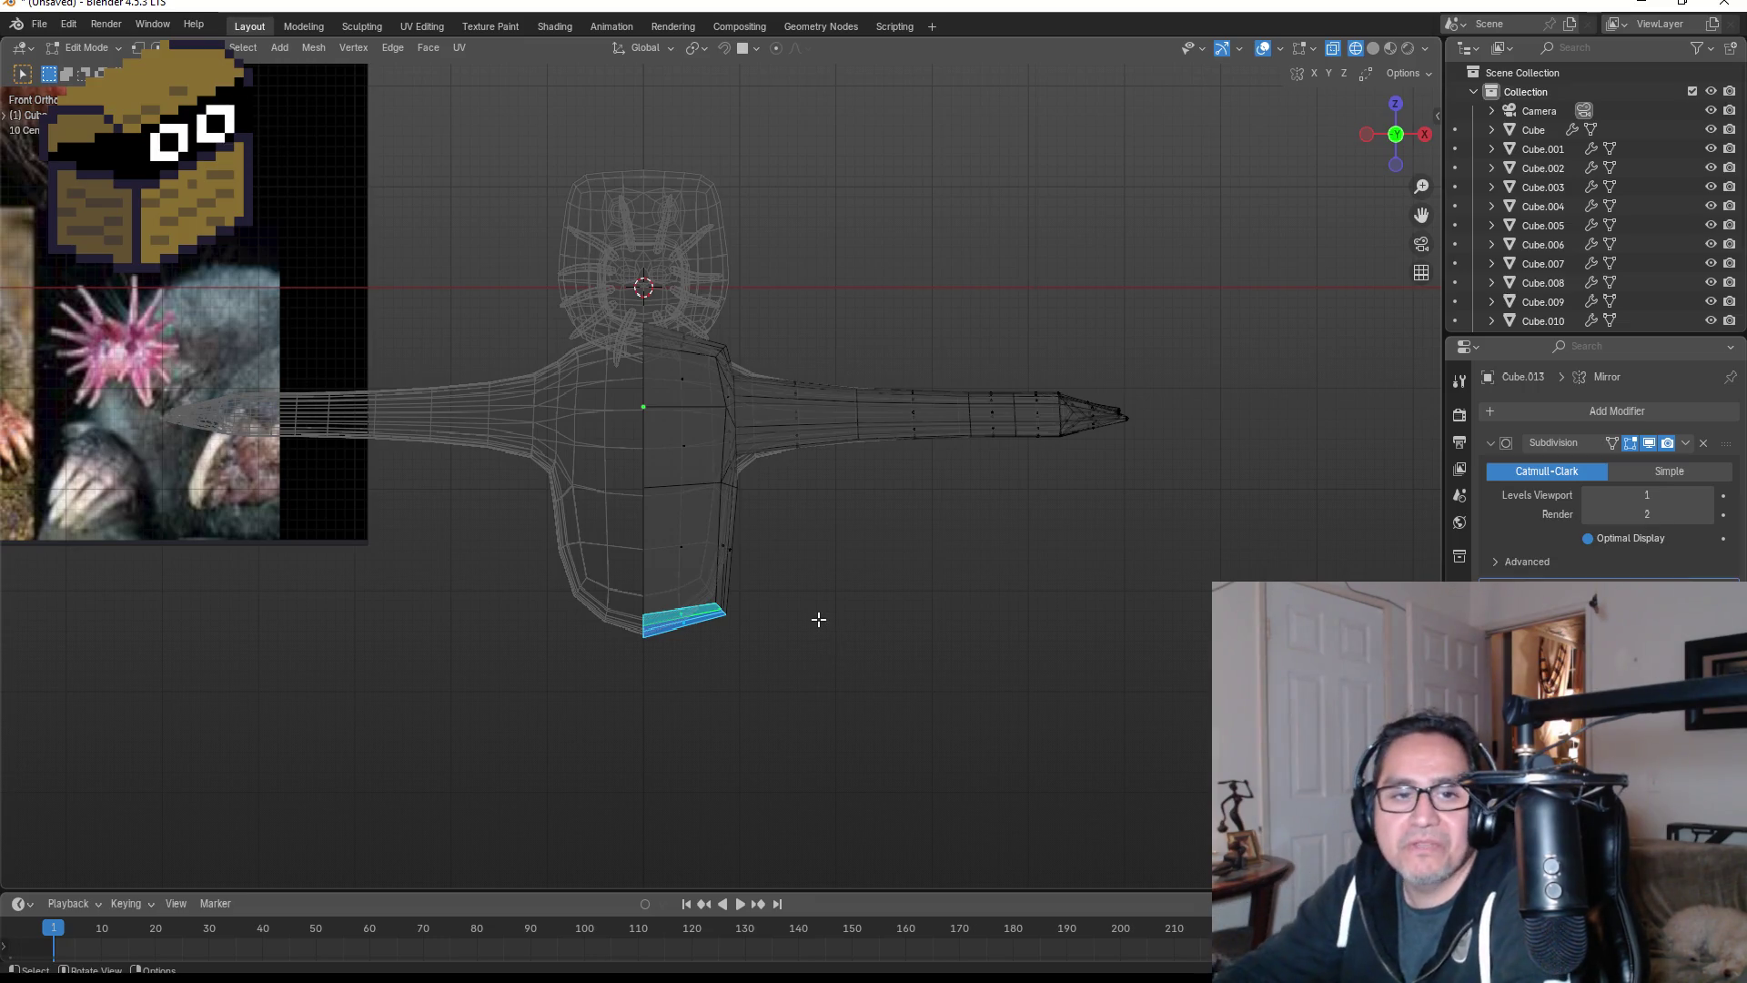
mouse_move(807, 644)
middle_mouse_down()
mouse_move(824, 537)
mouse_move(799, 455)
middle_mouse_up()
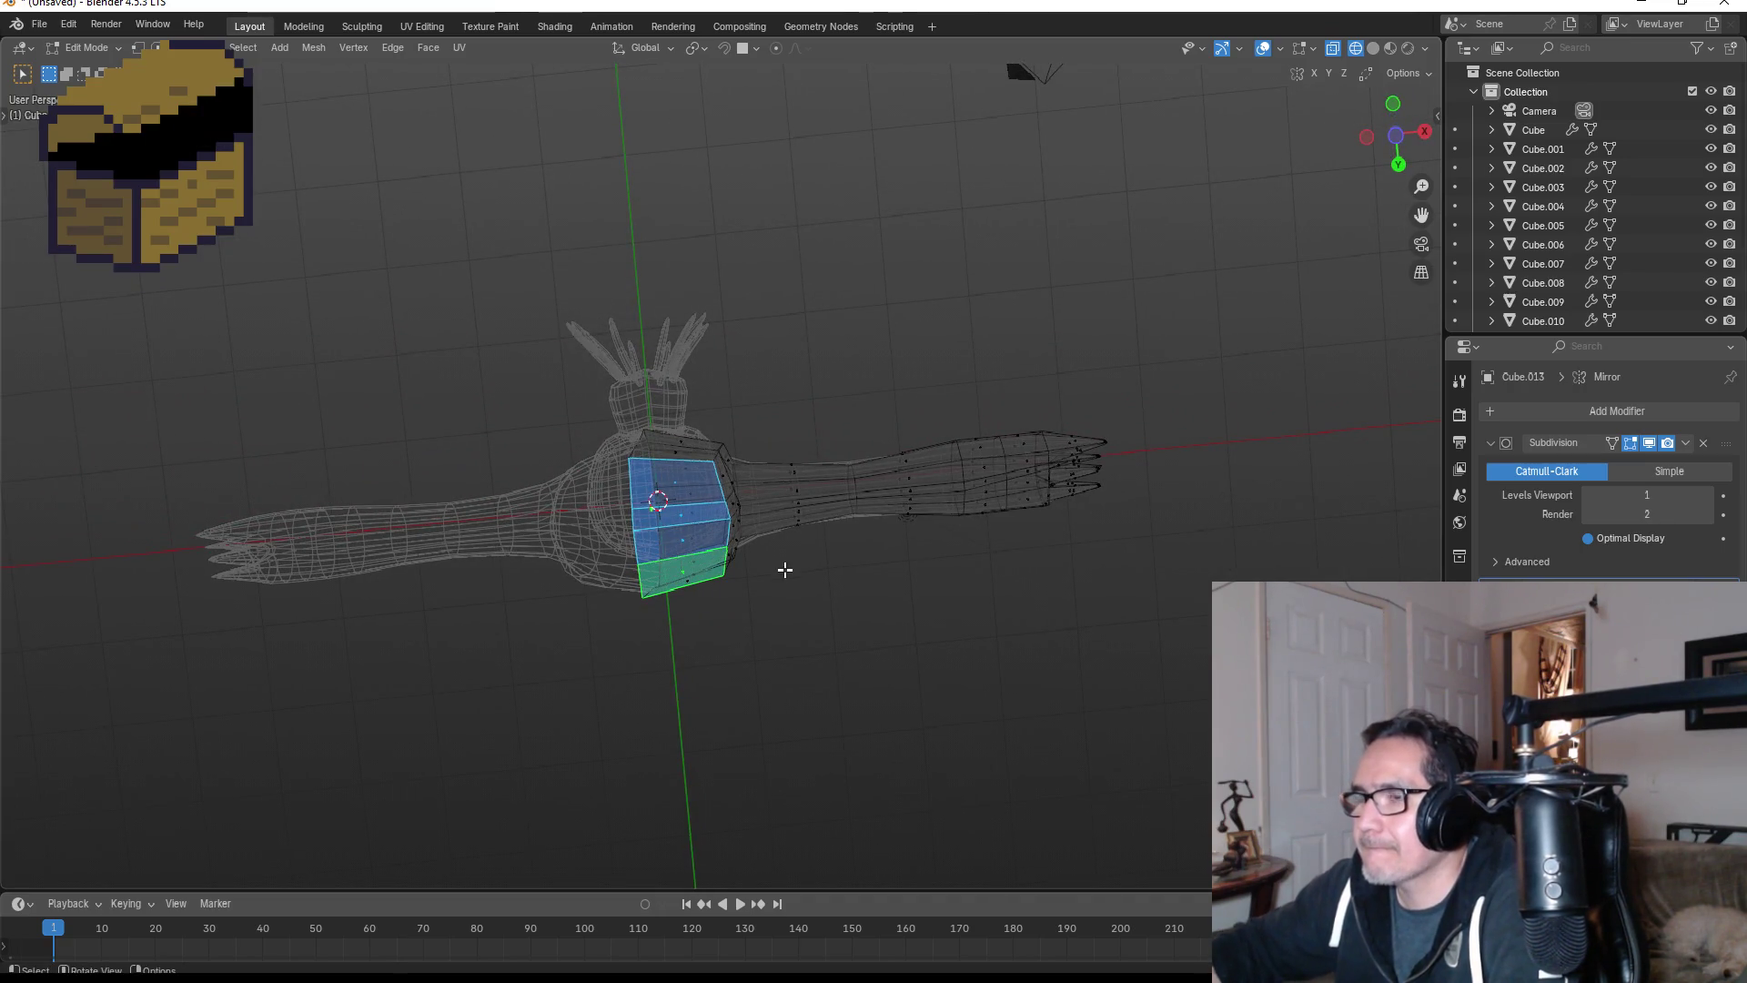
key("i")
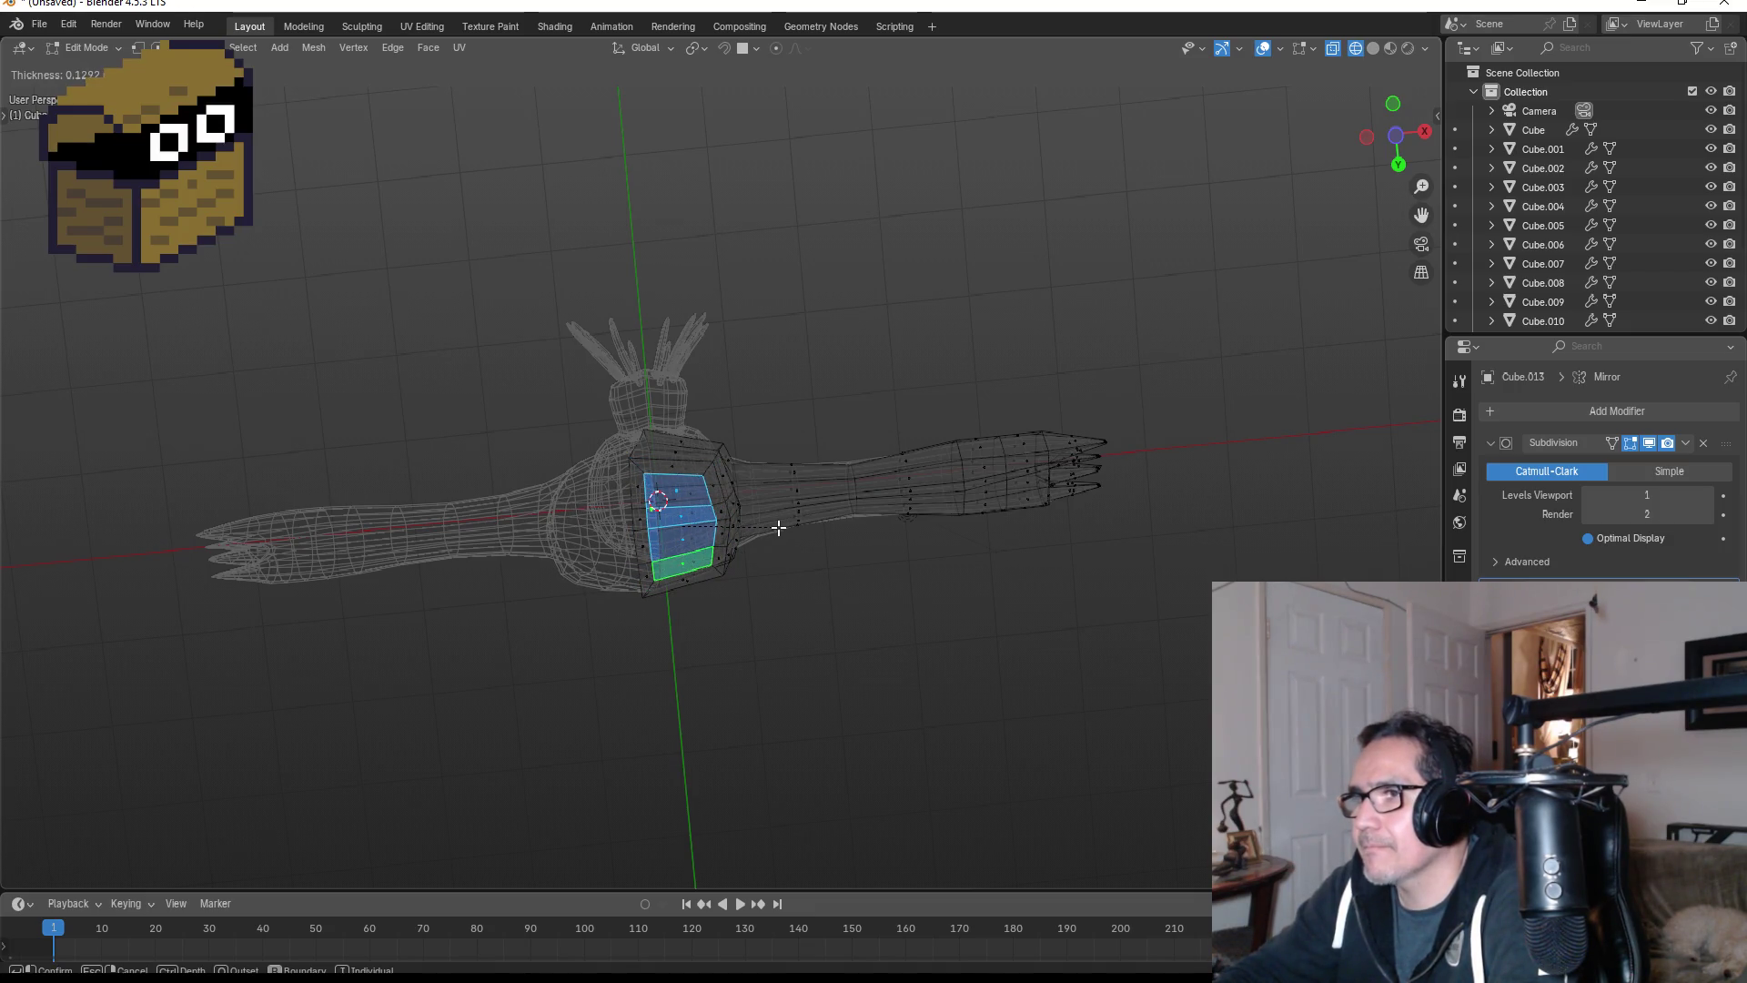
left_click(778, 528)
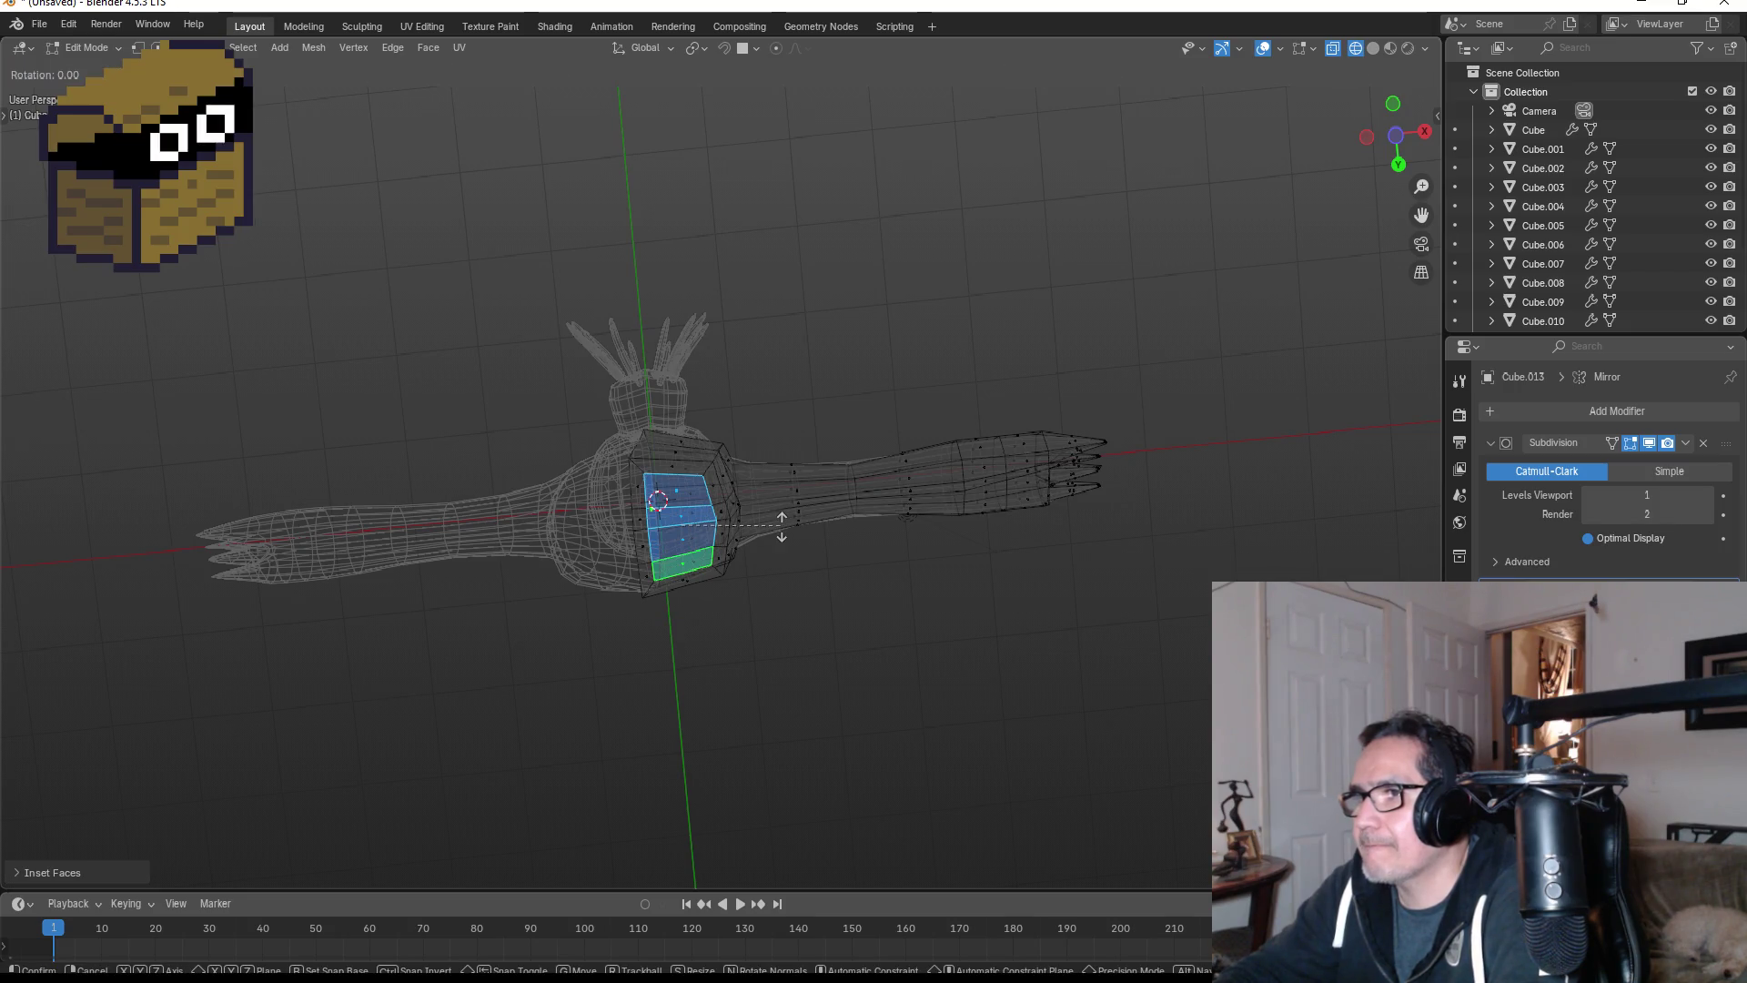
left_click(1395, 102)
key("r")
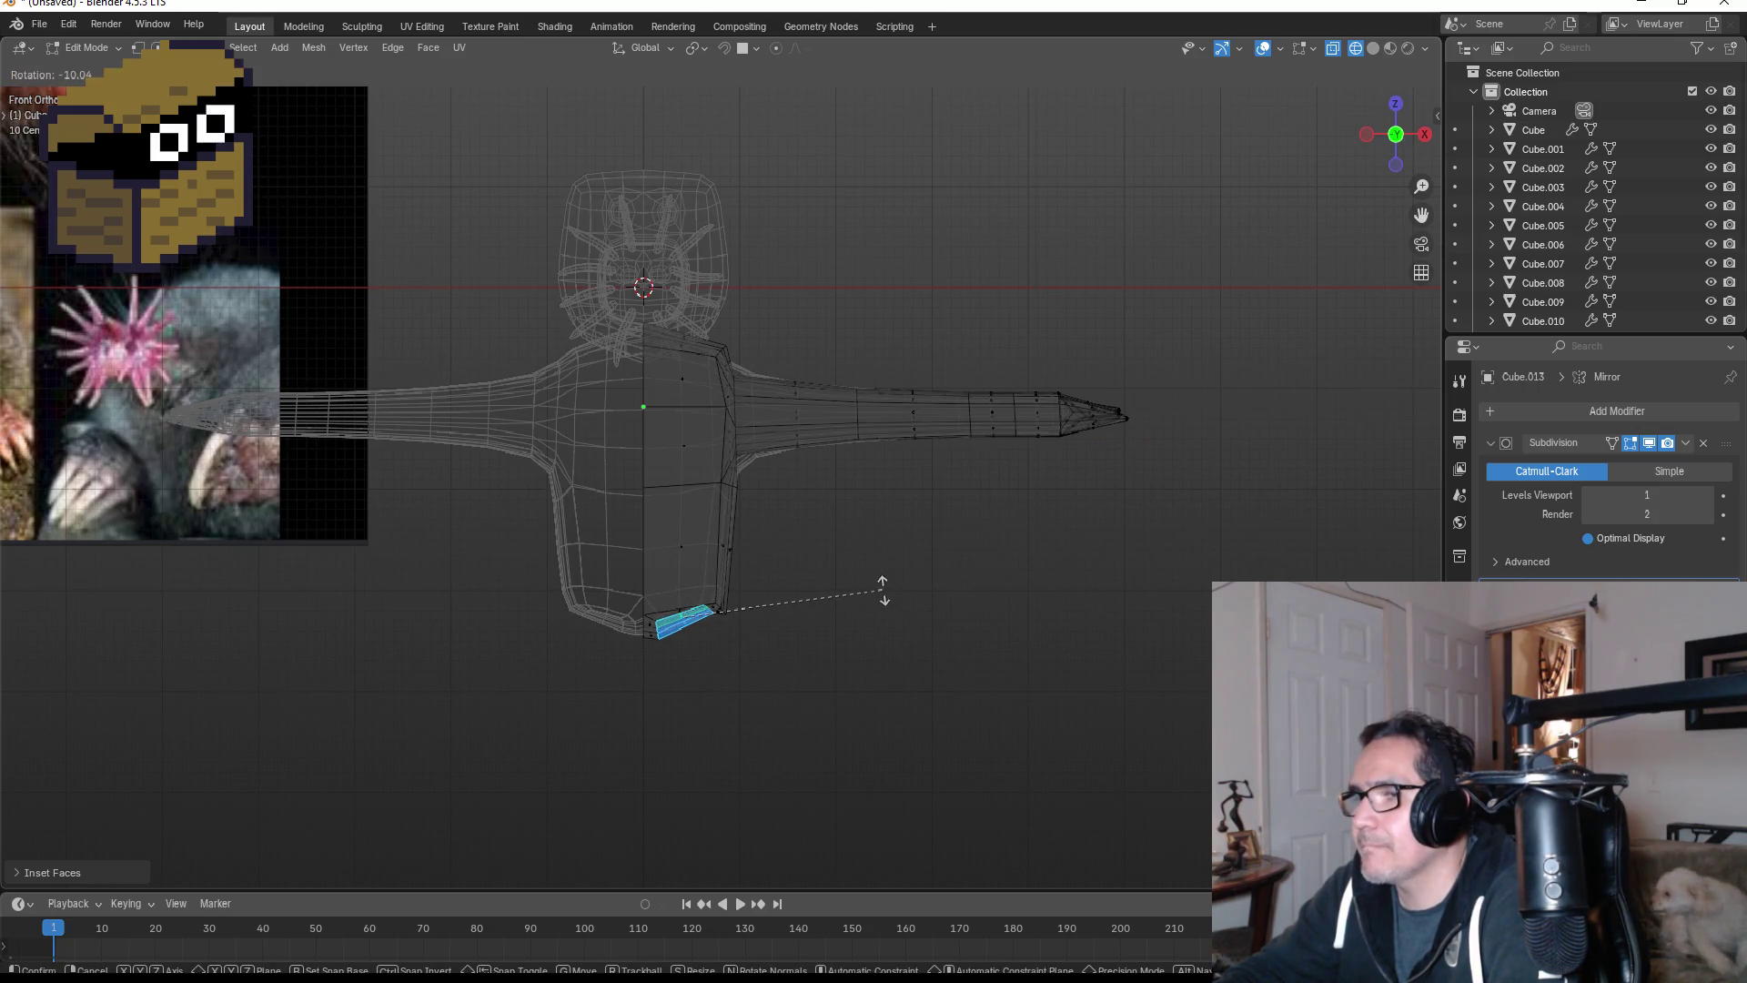
- Tilt the leg base, try a first leg extrusion and rotation, then undo it
left_click(882, 594)
key("g")
key("z")
key("z")
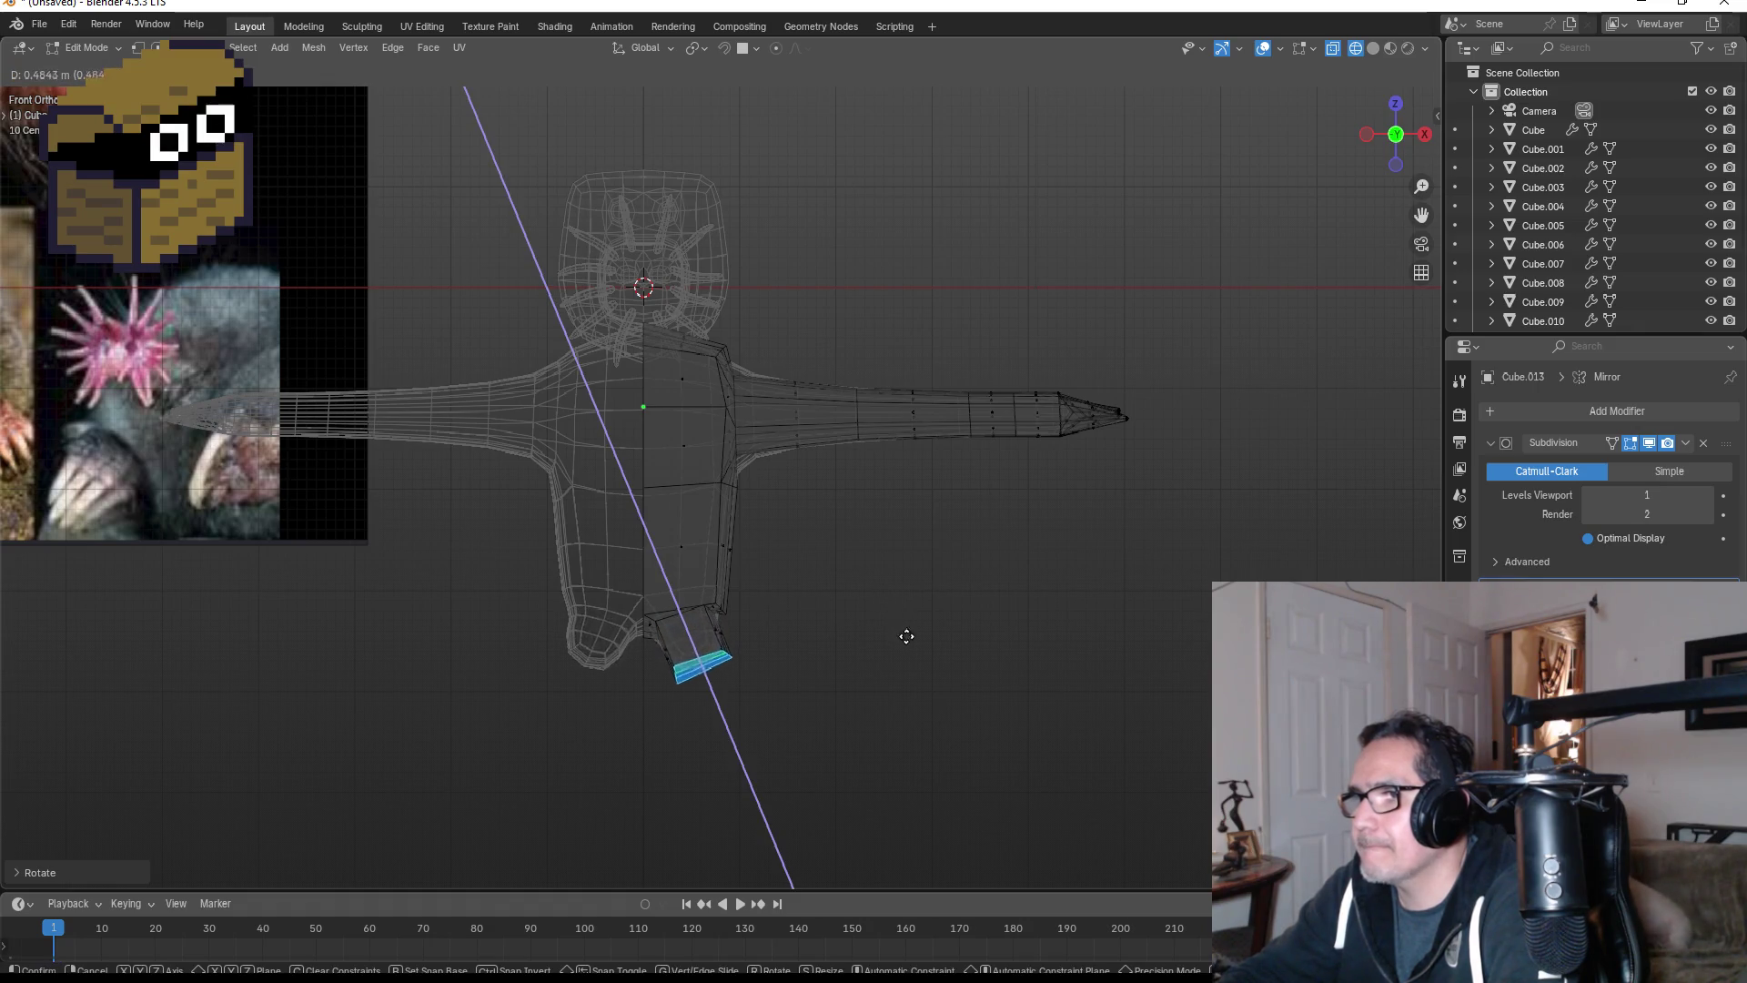
left_click(910, 696)
key("r")
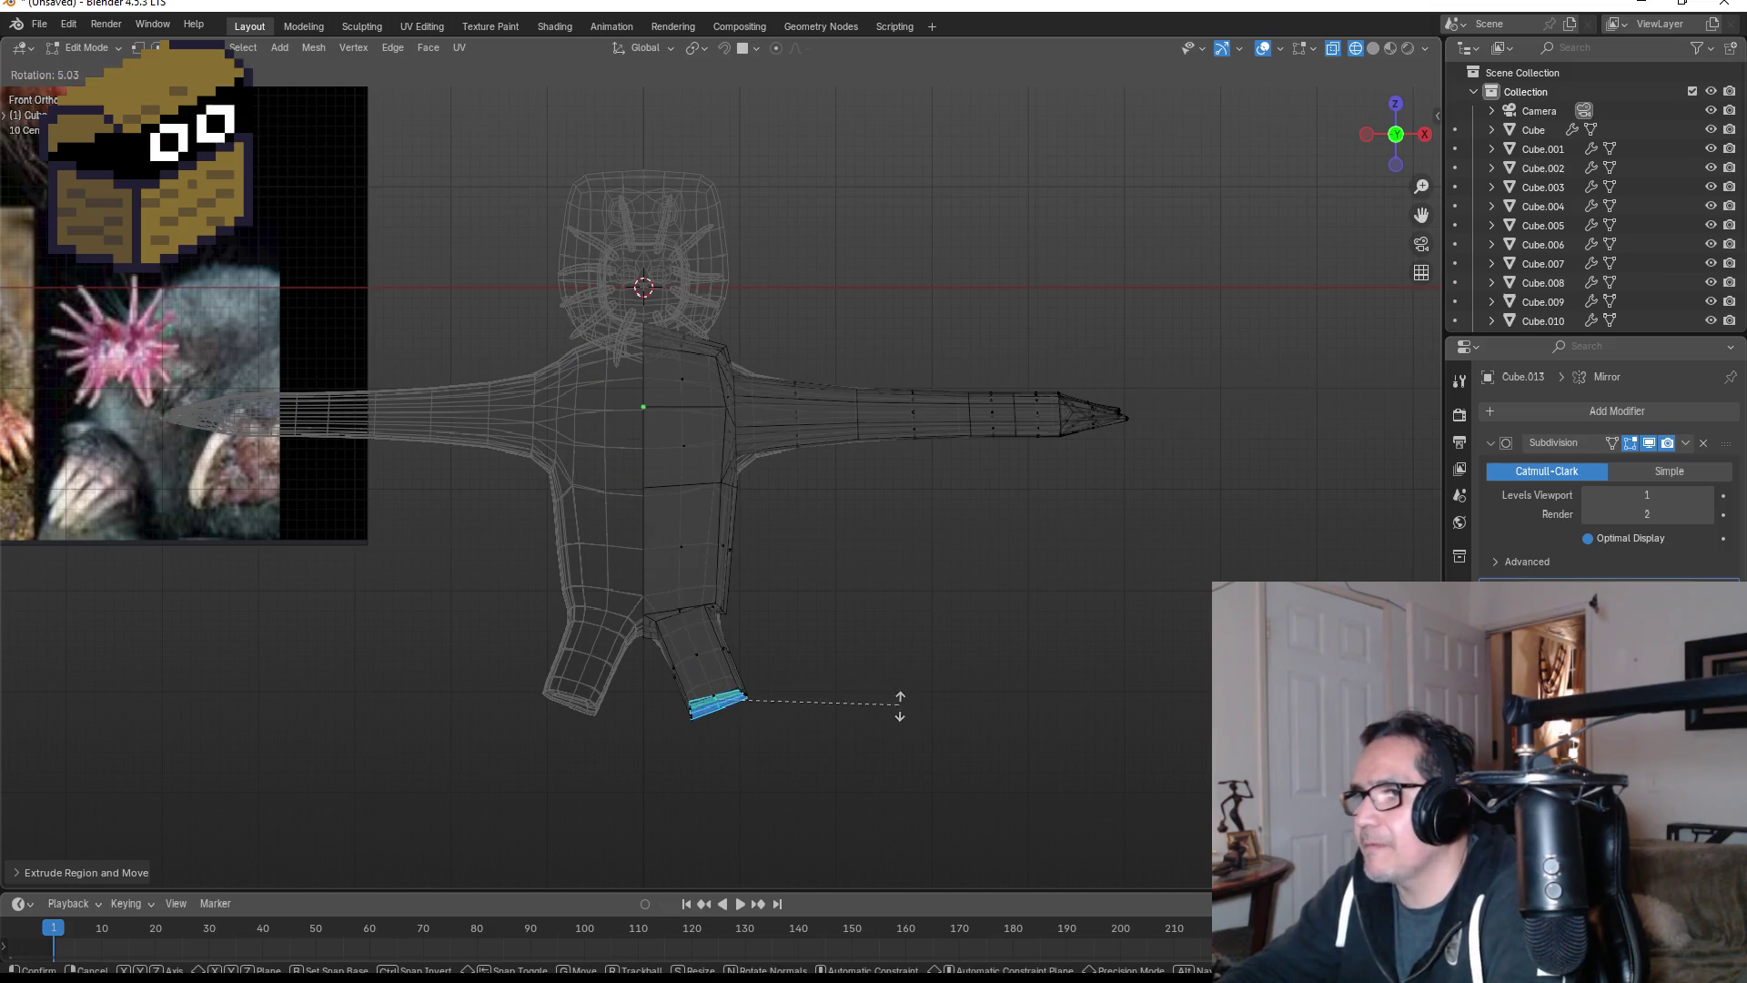
left_click(898, 714)
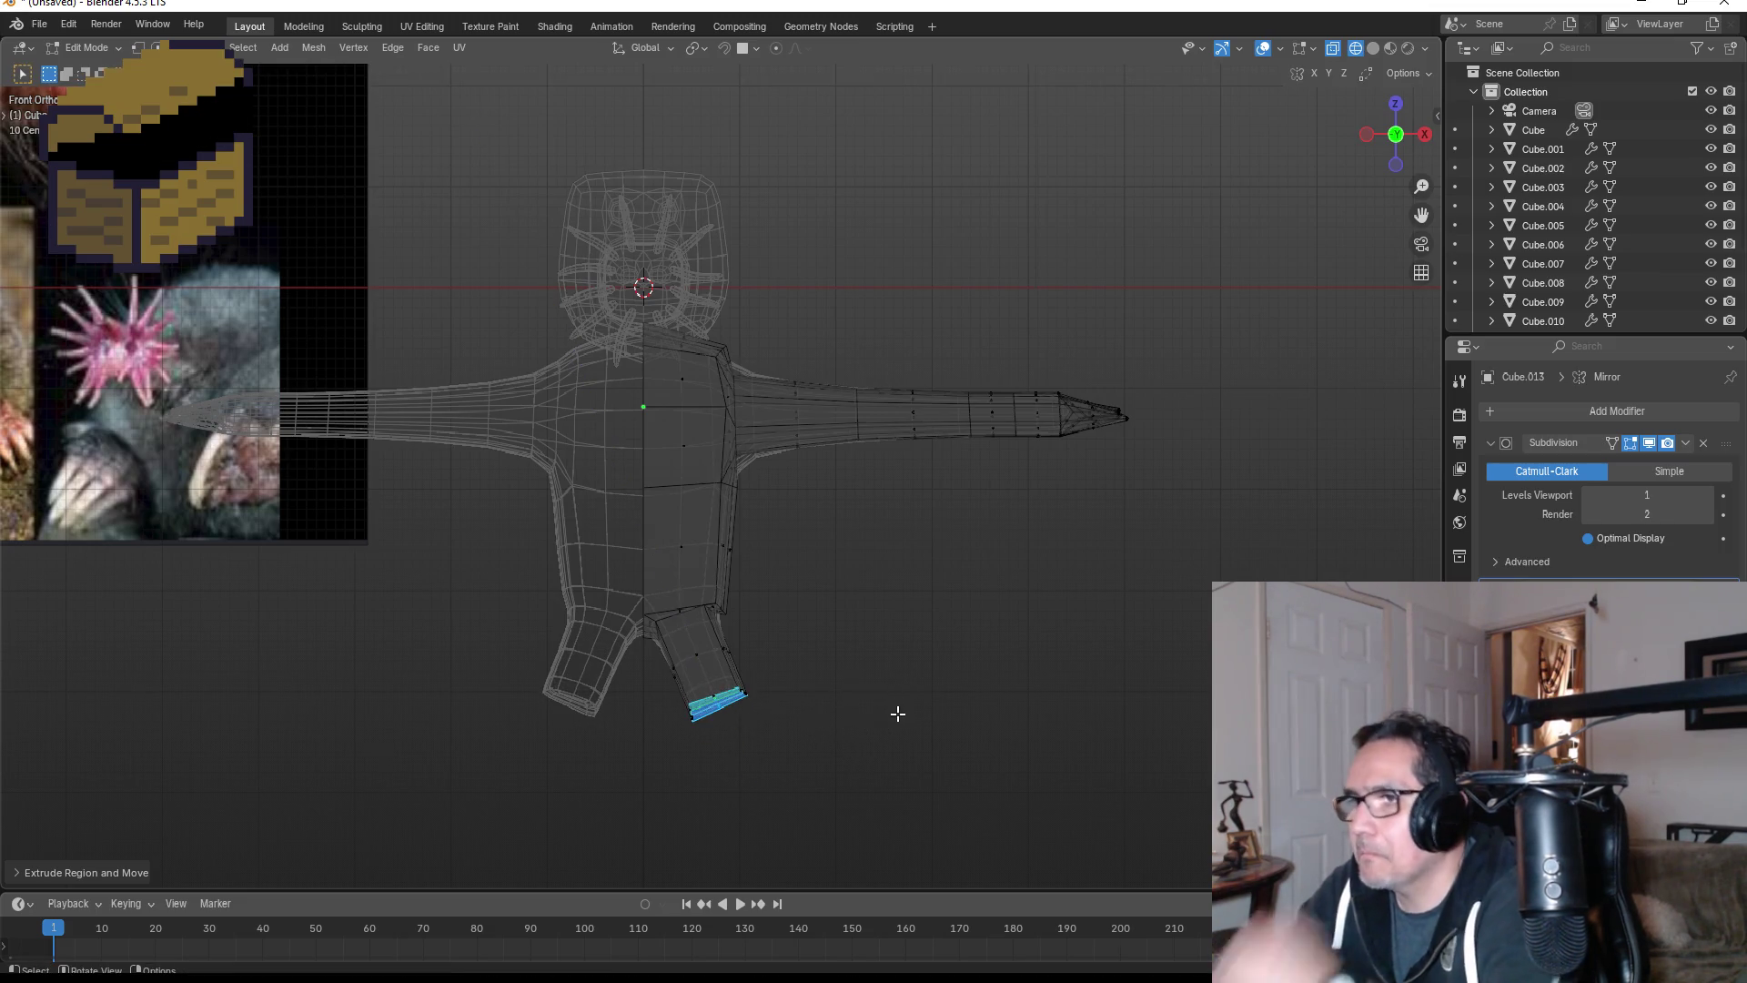
key("ctrl+z")
key("ctrl+z")
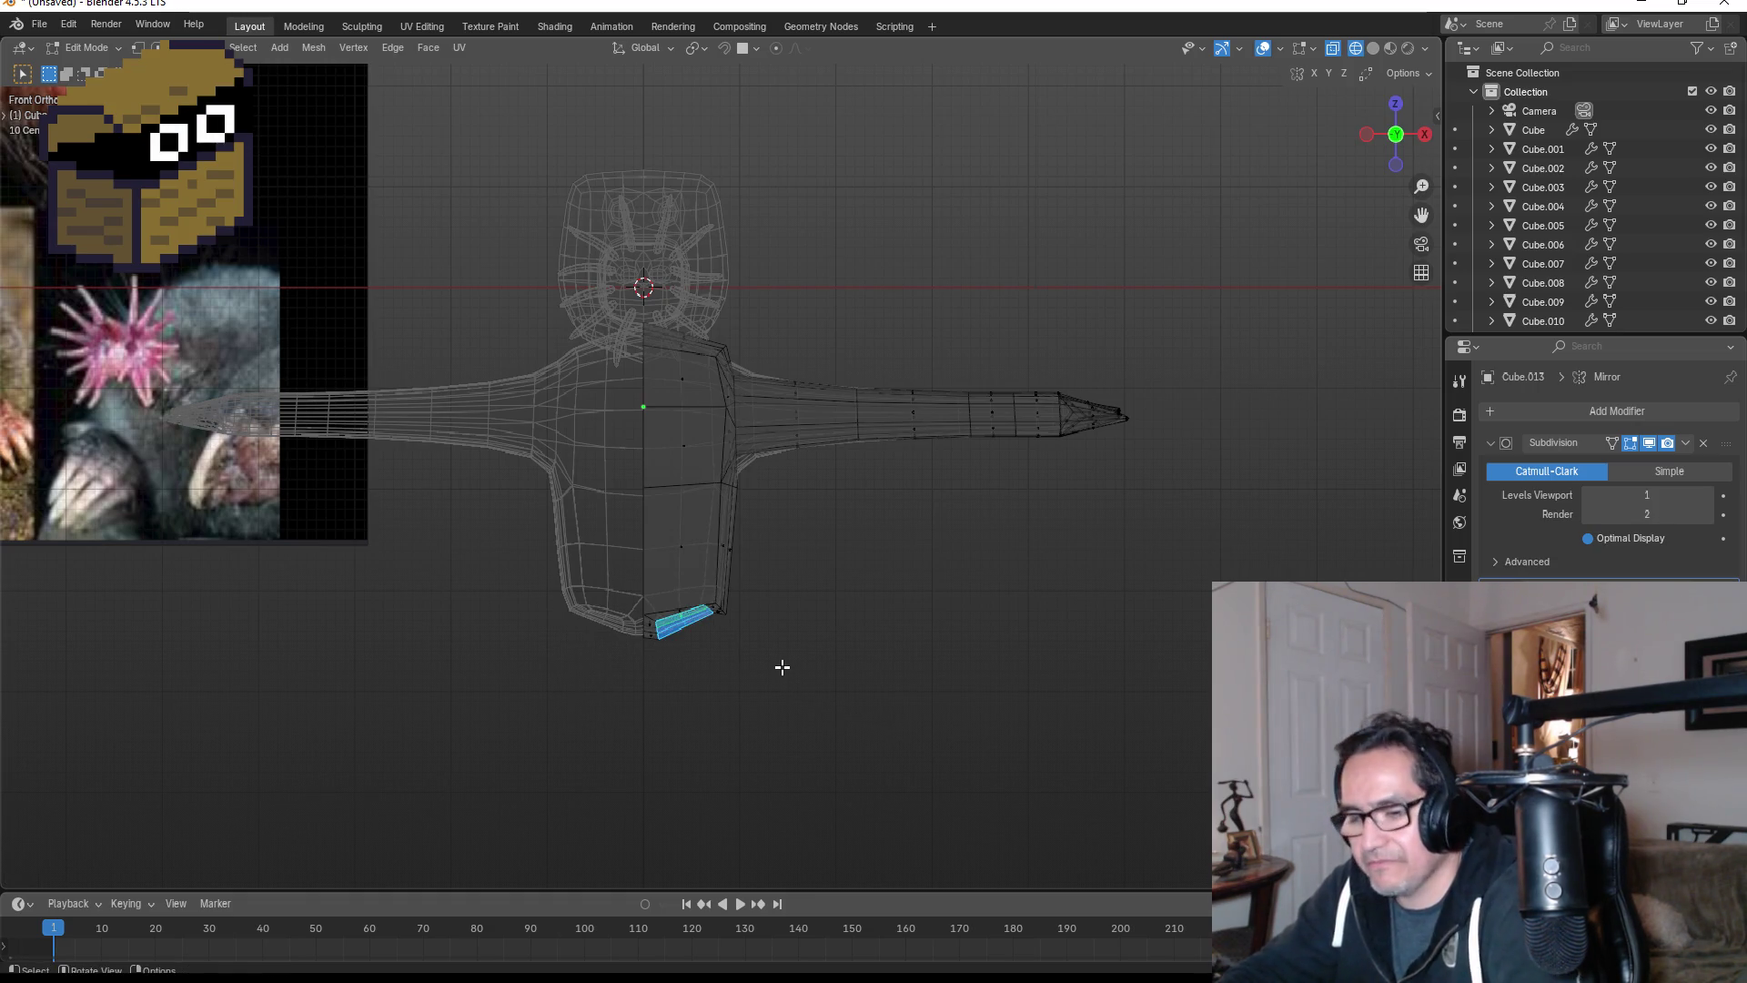
- Extrude the leg base along normals, rotate its end face and lower it along Z
key("alt+e")
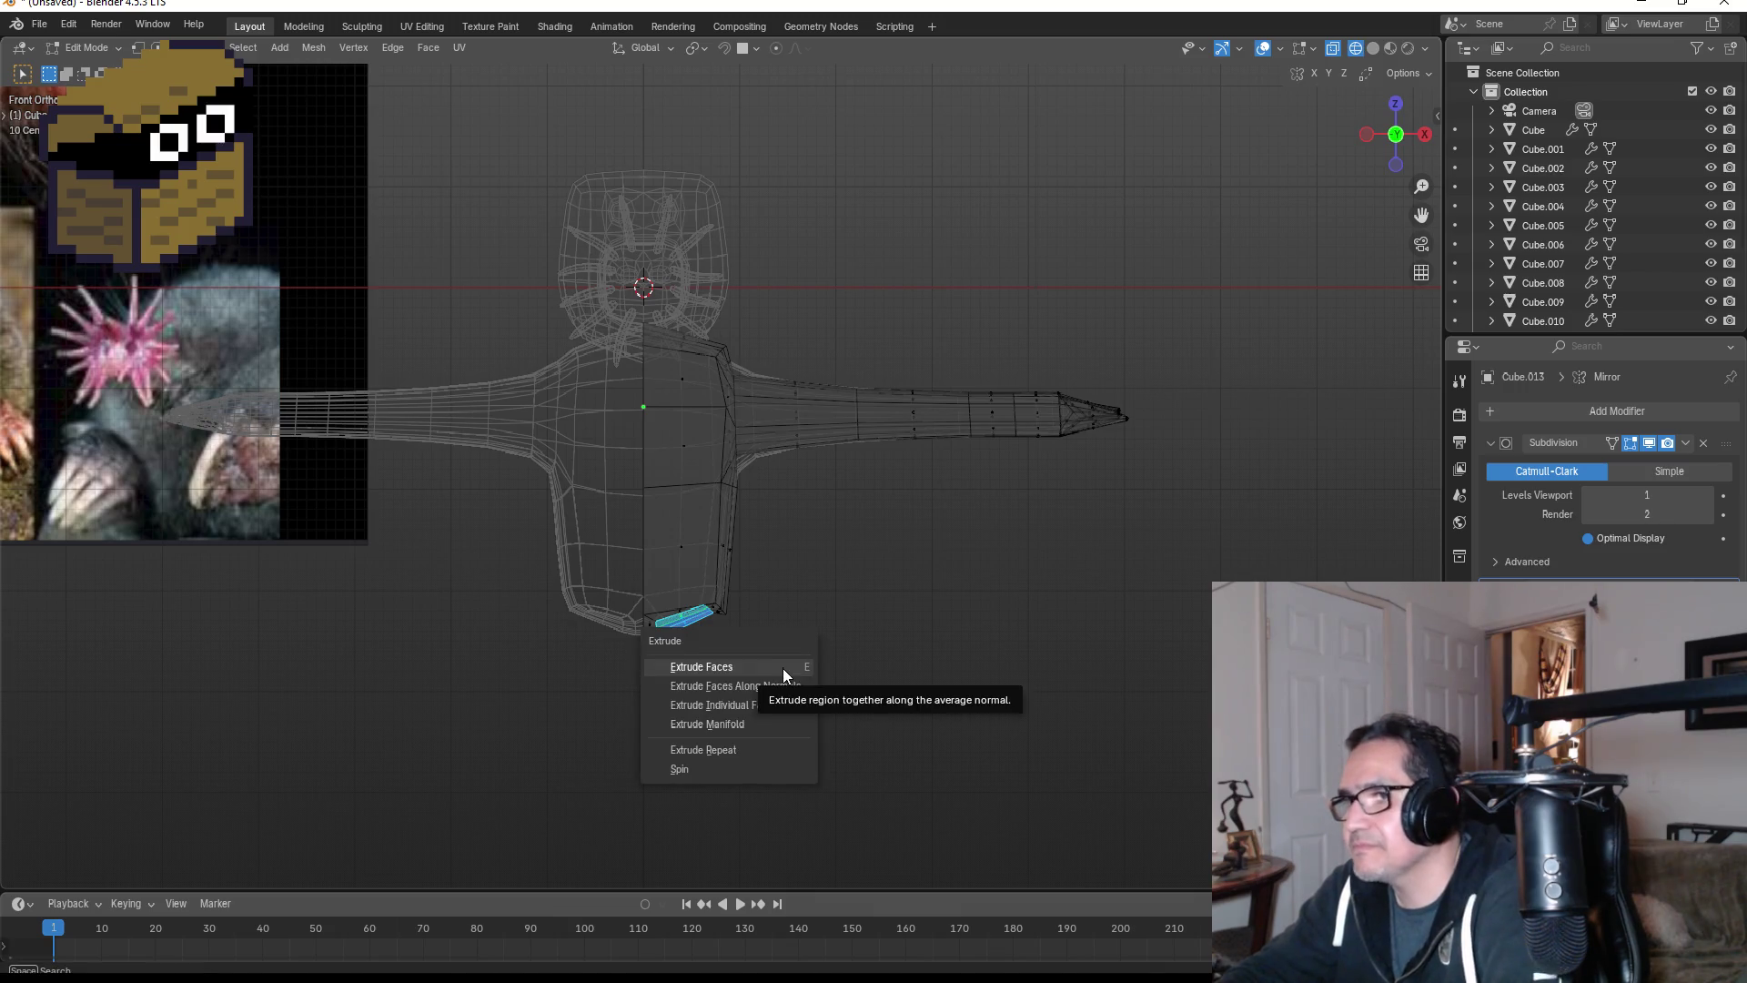
left_click(782, 689)
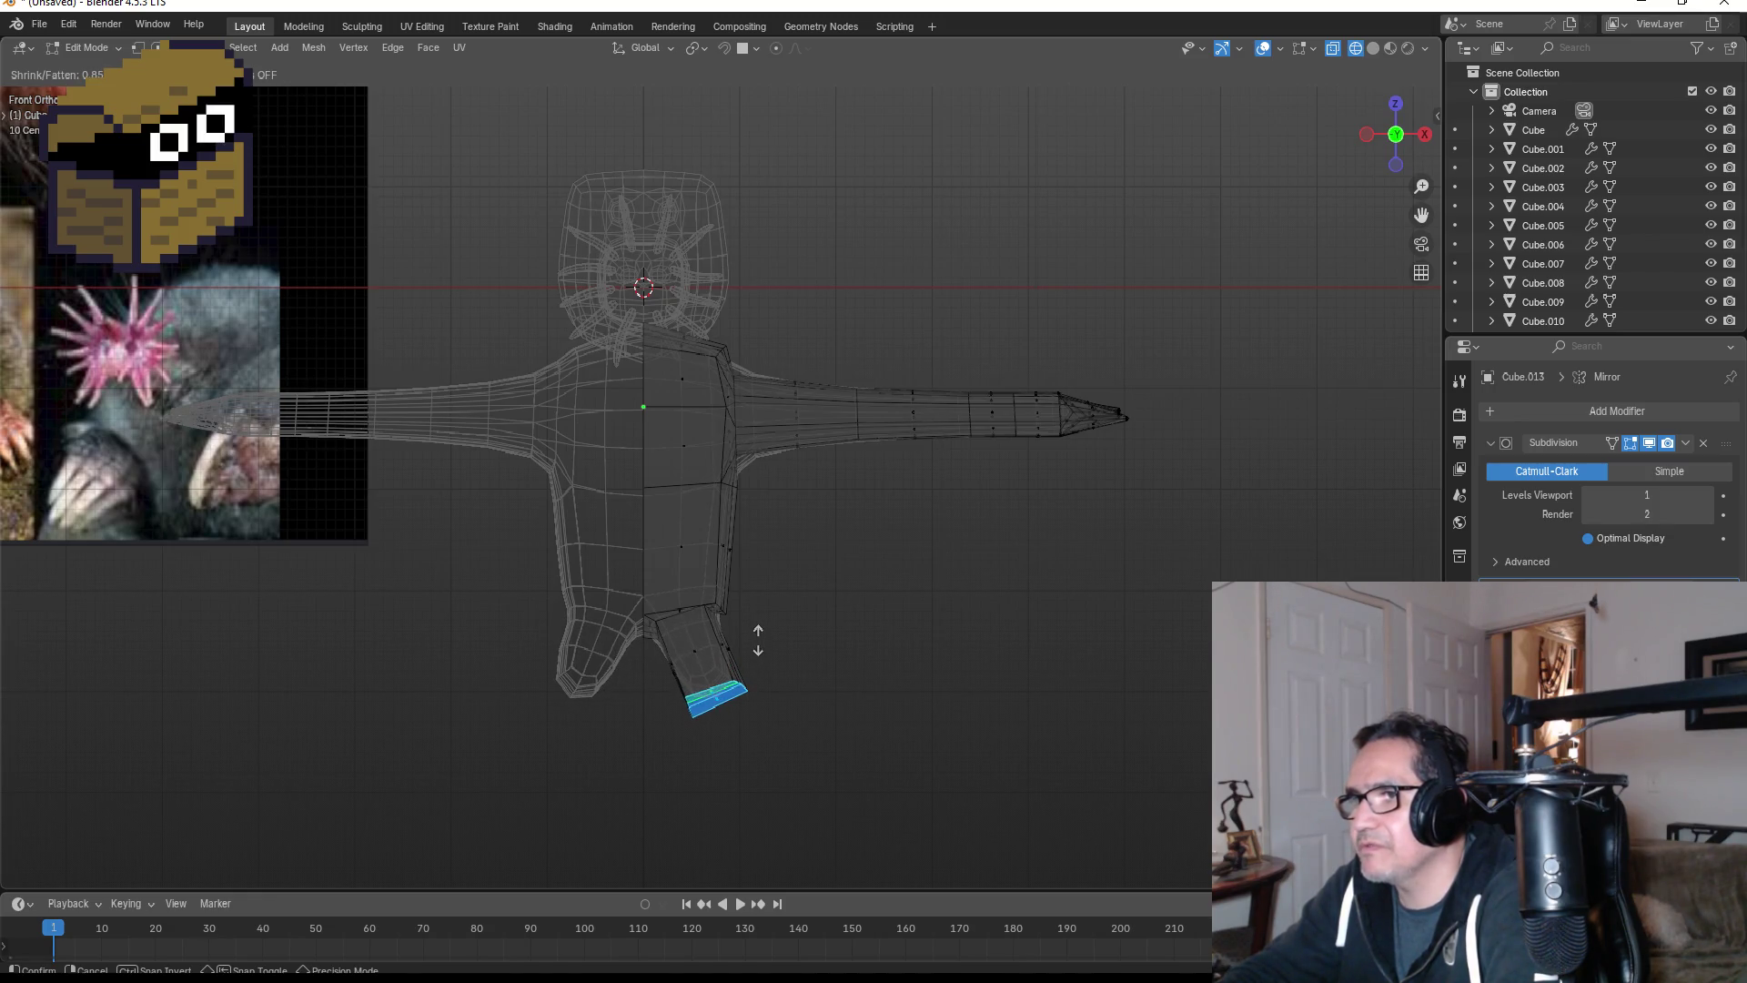
left_click(756, 649)
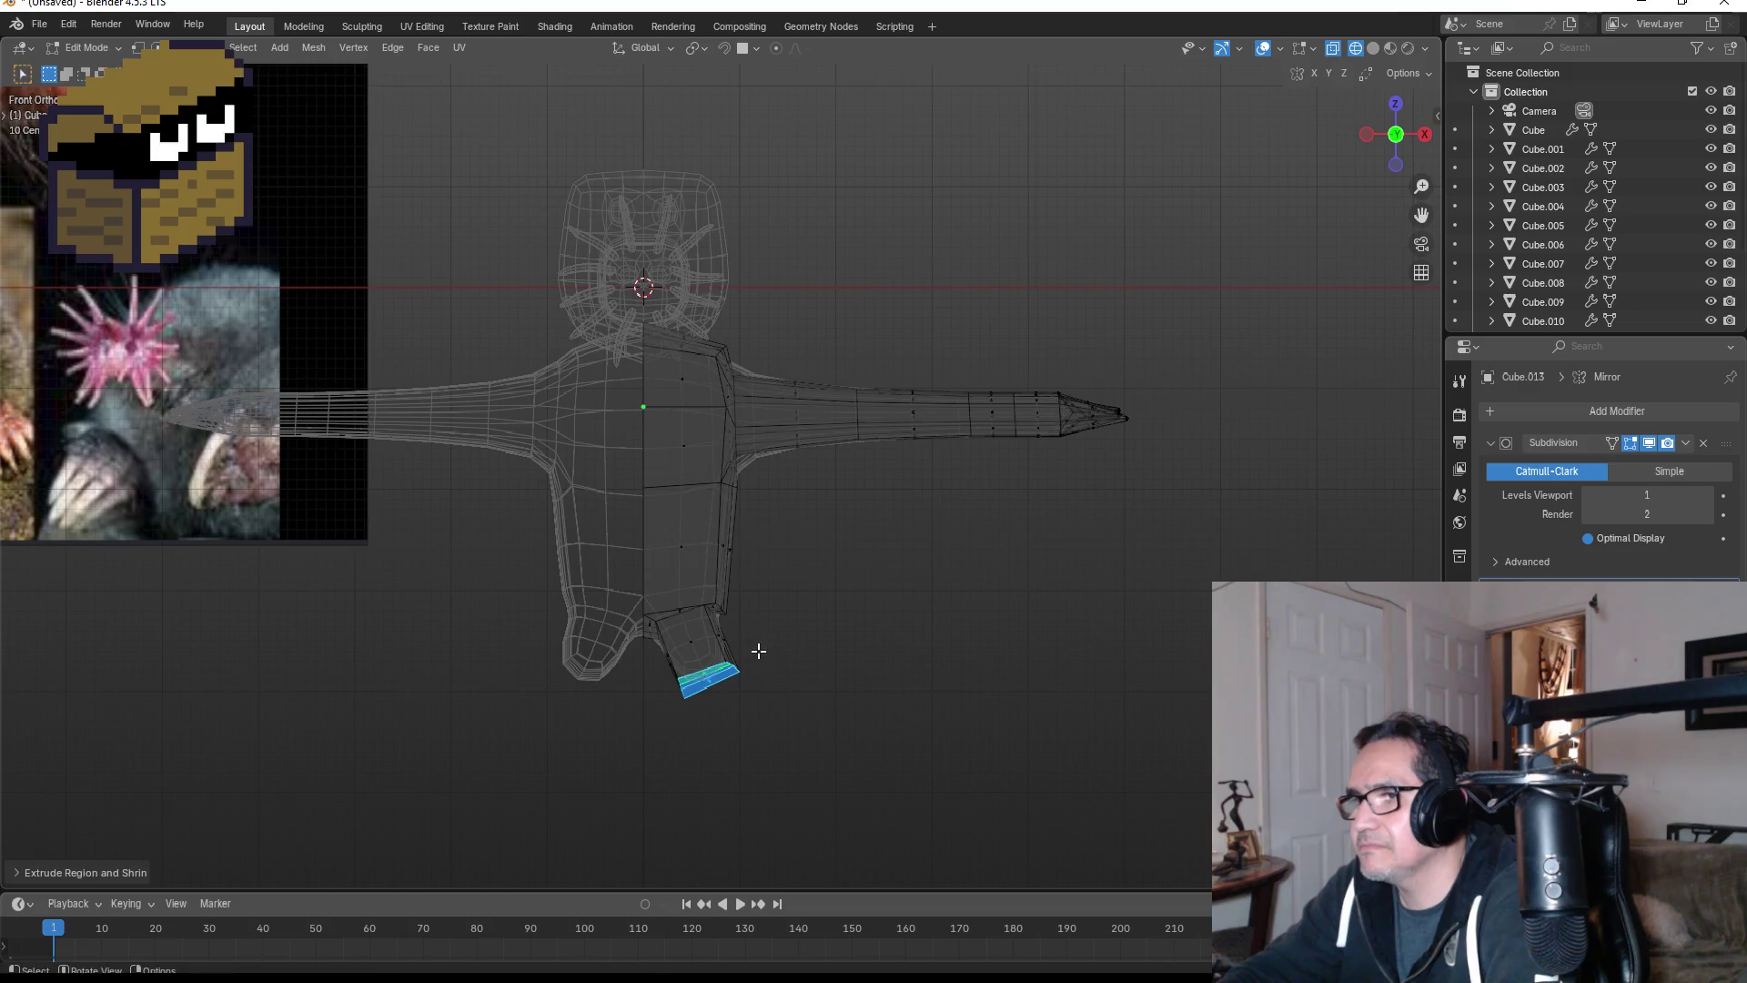
key("r")
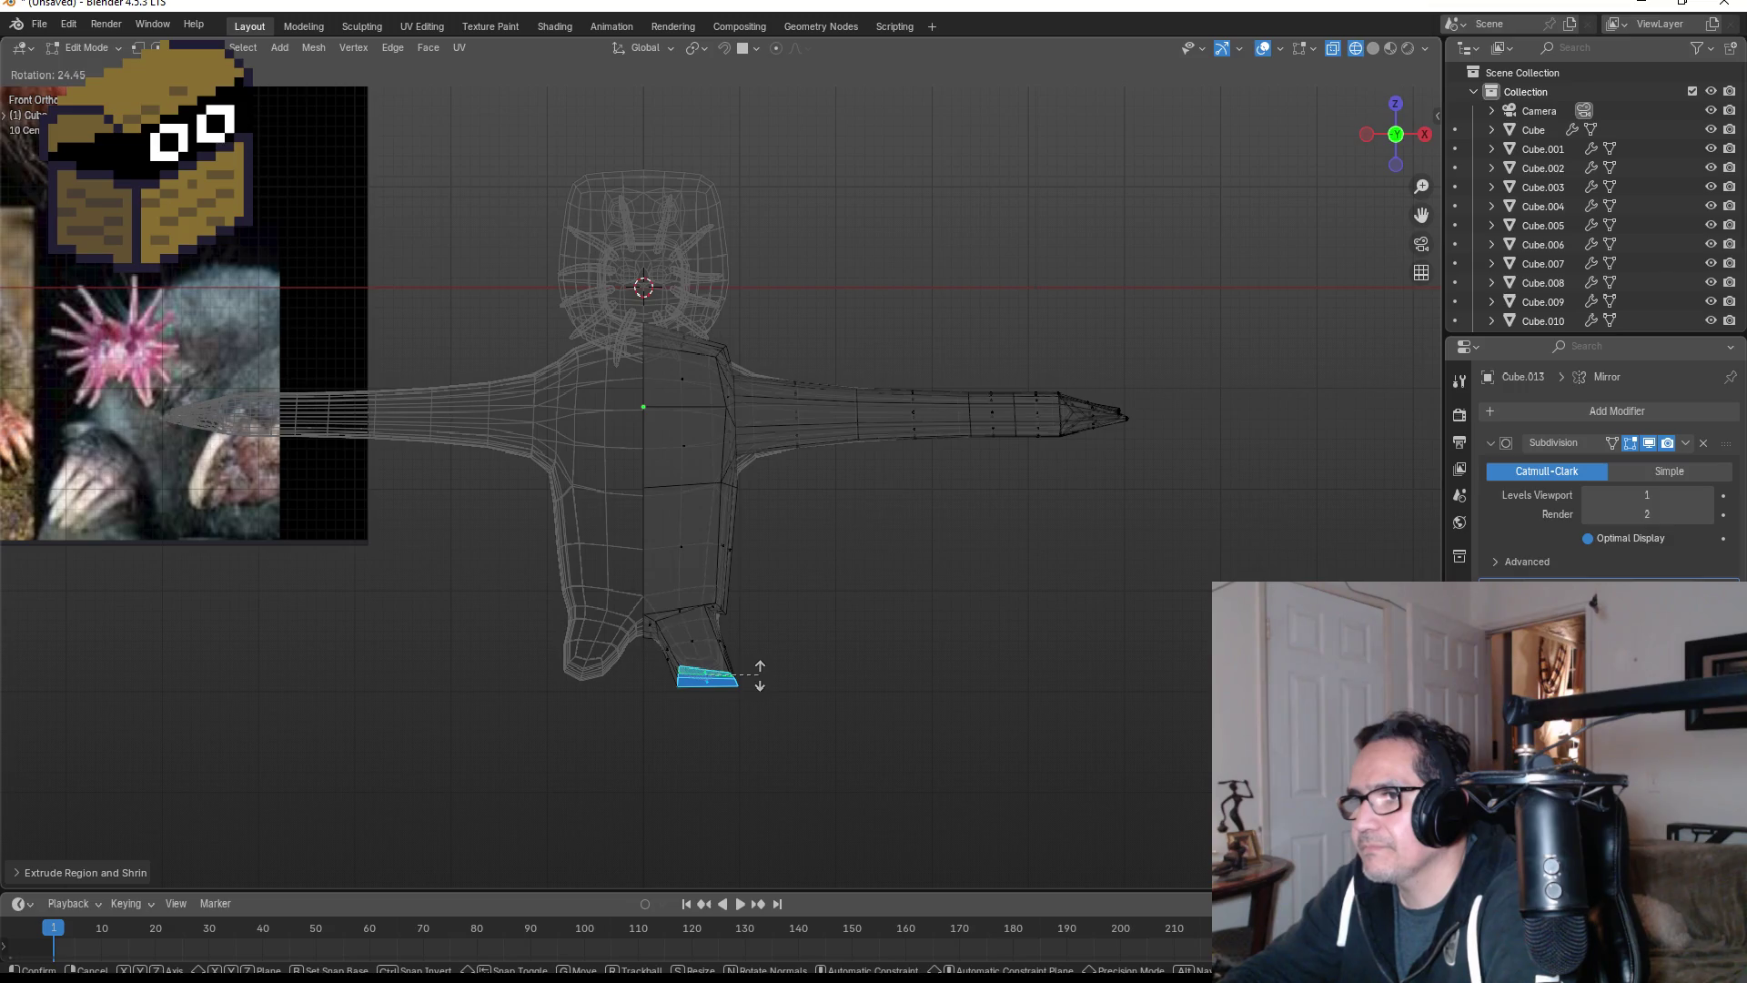
left_click(757, 674)
key("g")
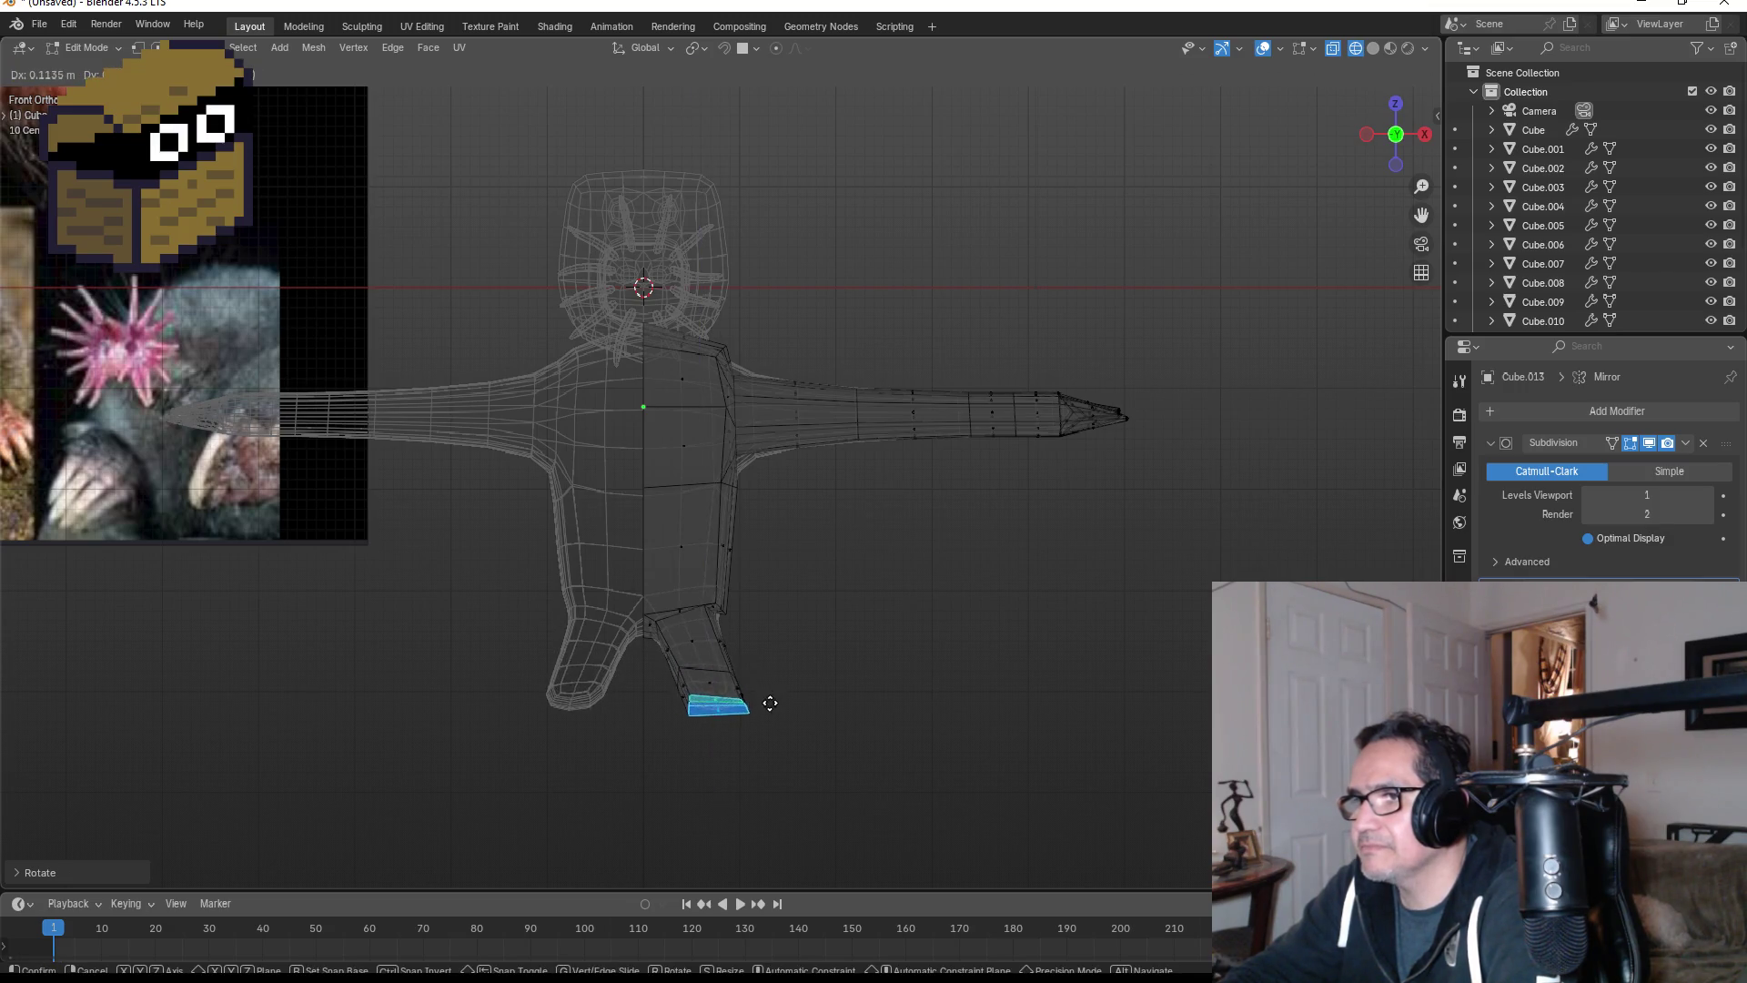
key("z")
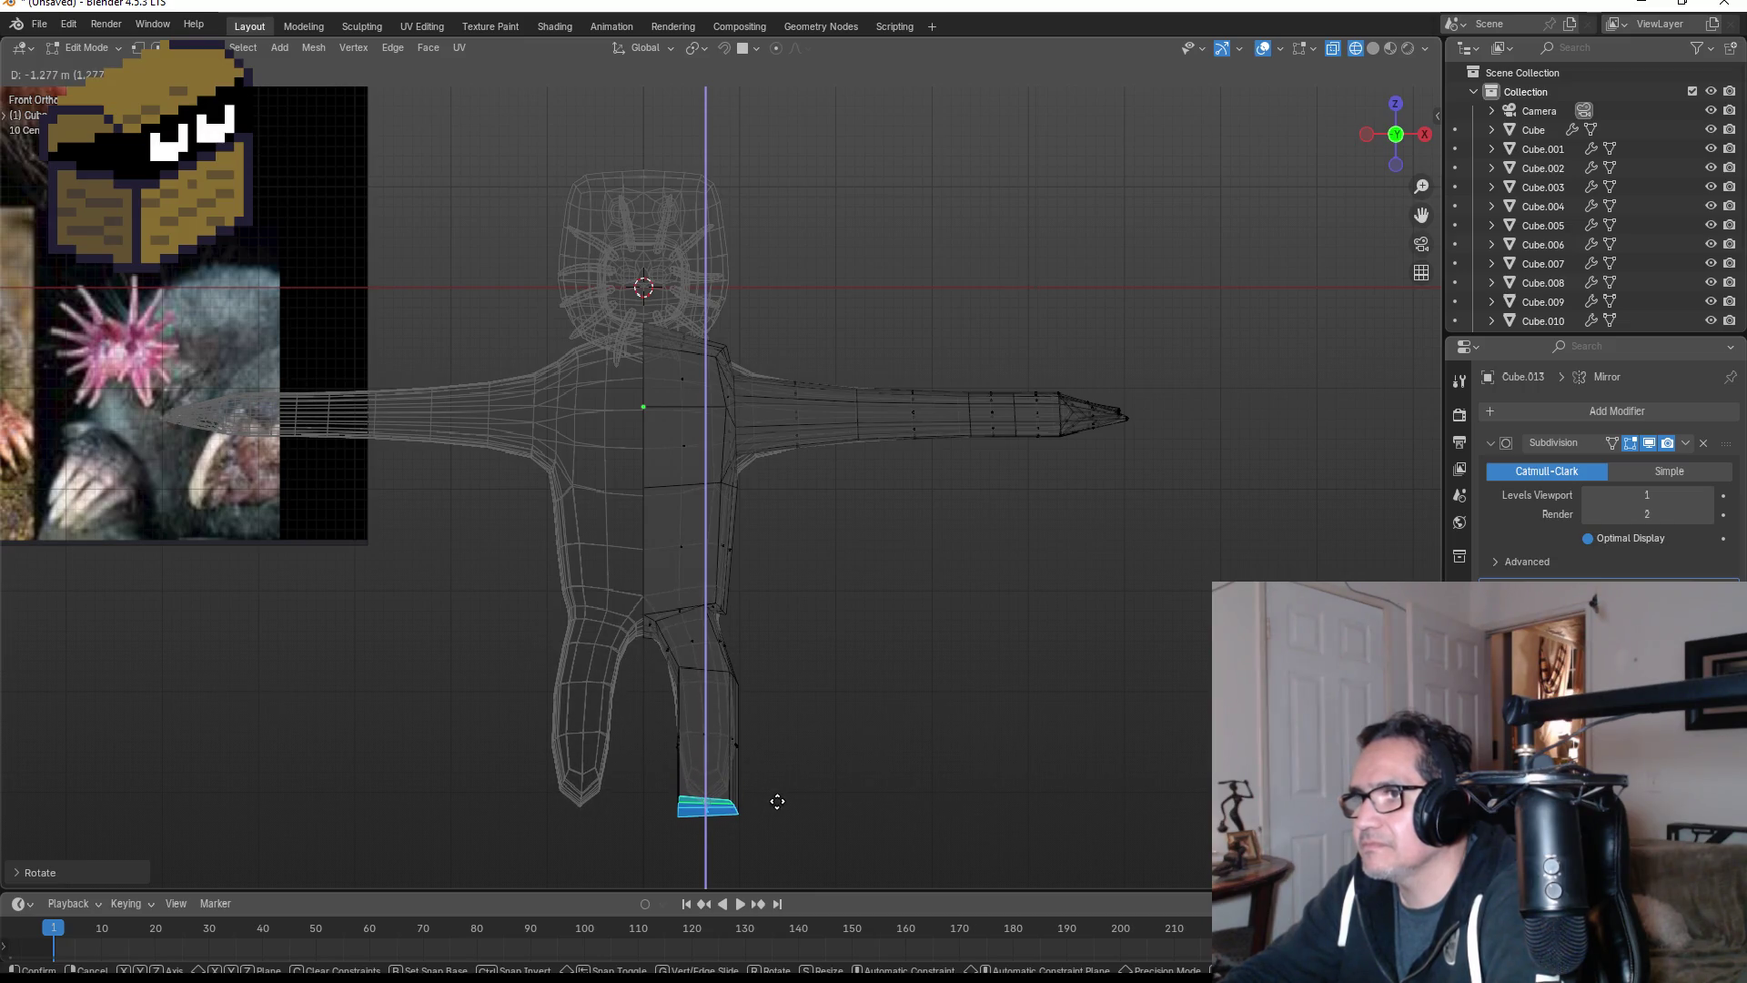
left_click(777, 802)
- Extrude the leg further downward and check both mirrored legs from the front
scroll(782, 796, "down", 3)
key("e")
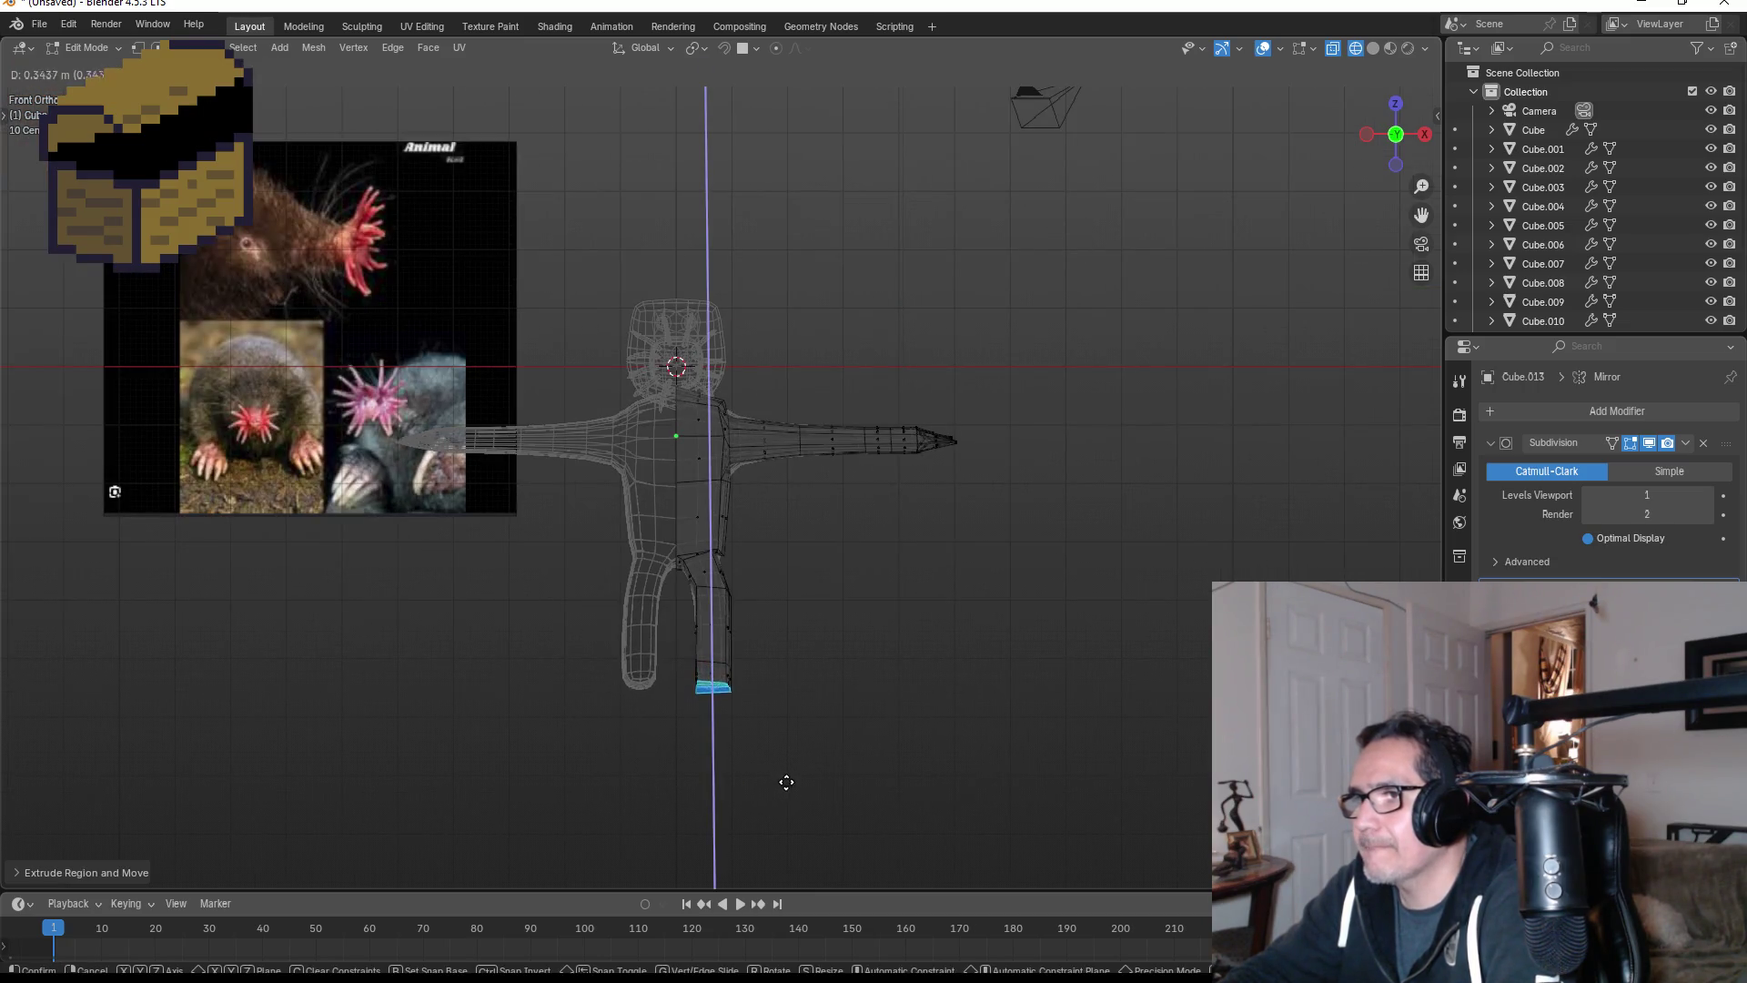
left_click(801, 799)
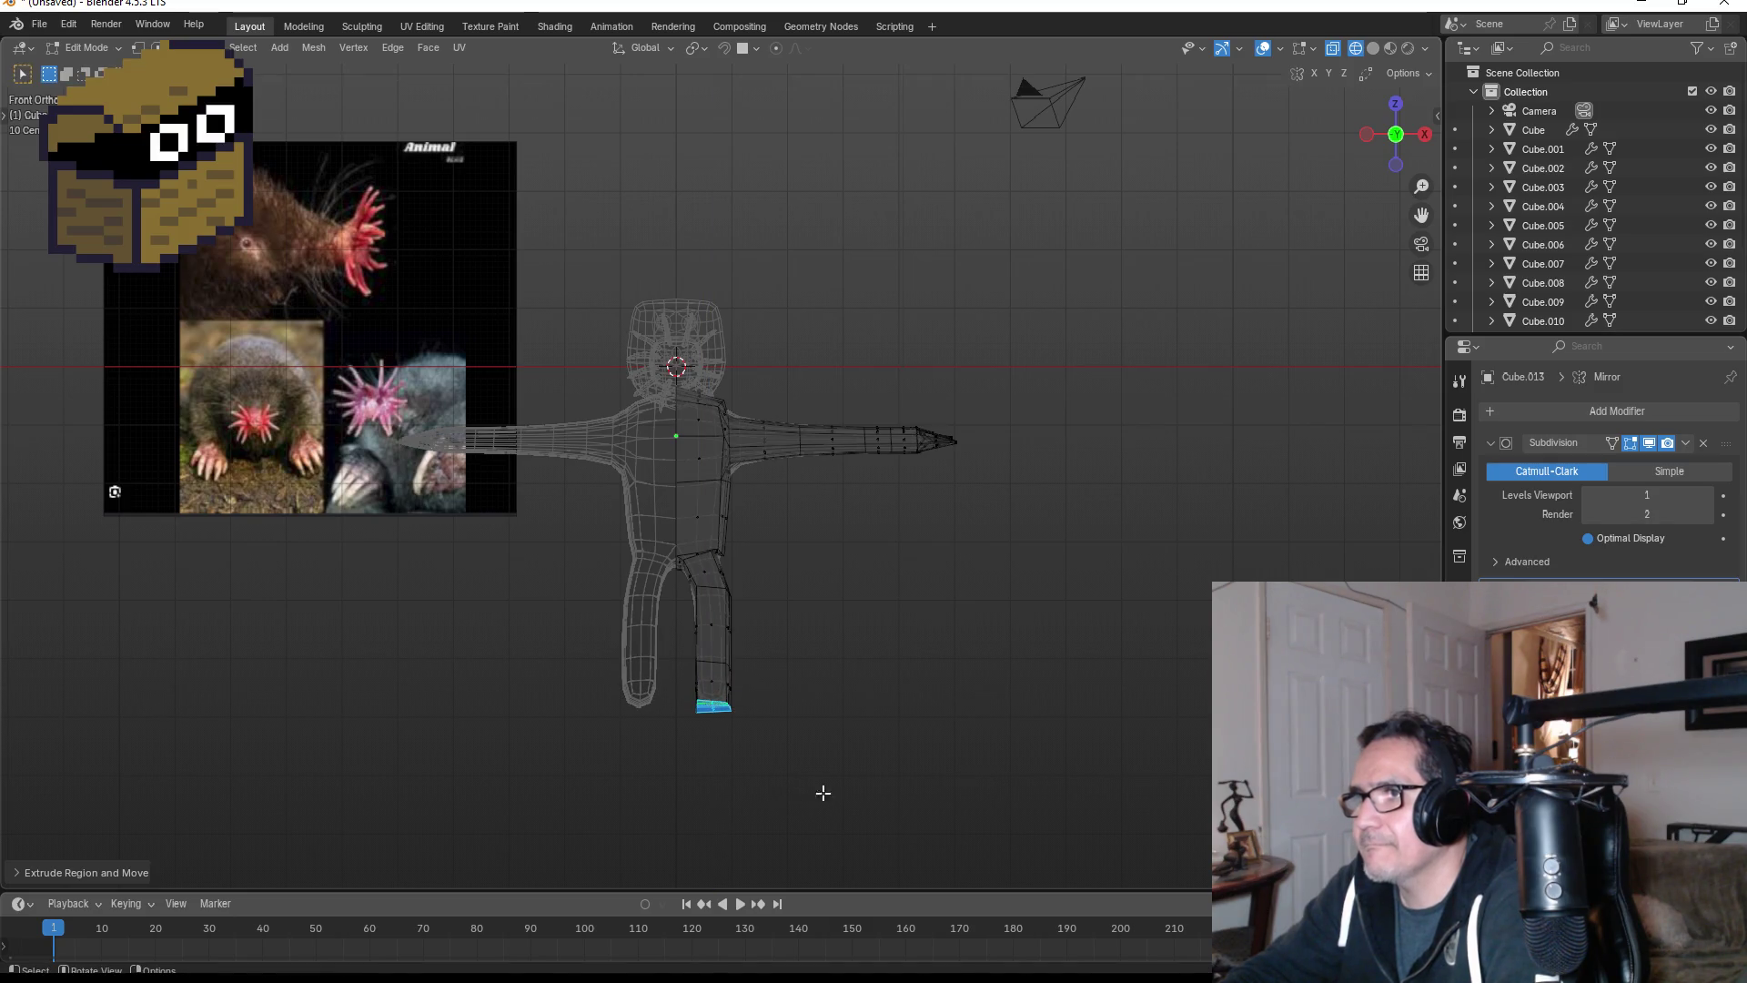
mouse_move(854, 679)
middle_mouse_down()
mouse_move(873, 636)
mouse_move(784, 645)
middle_mouse_up()
key("KP_1")
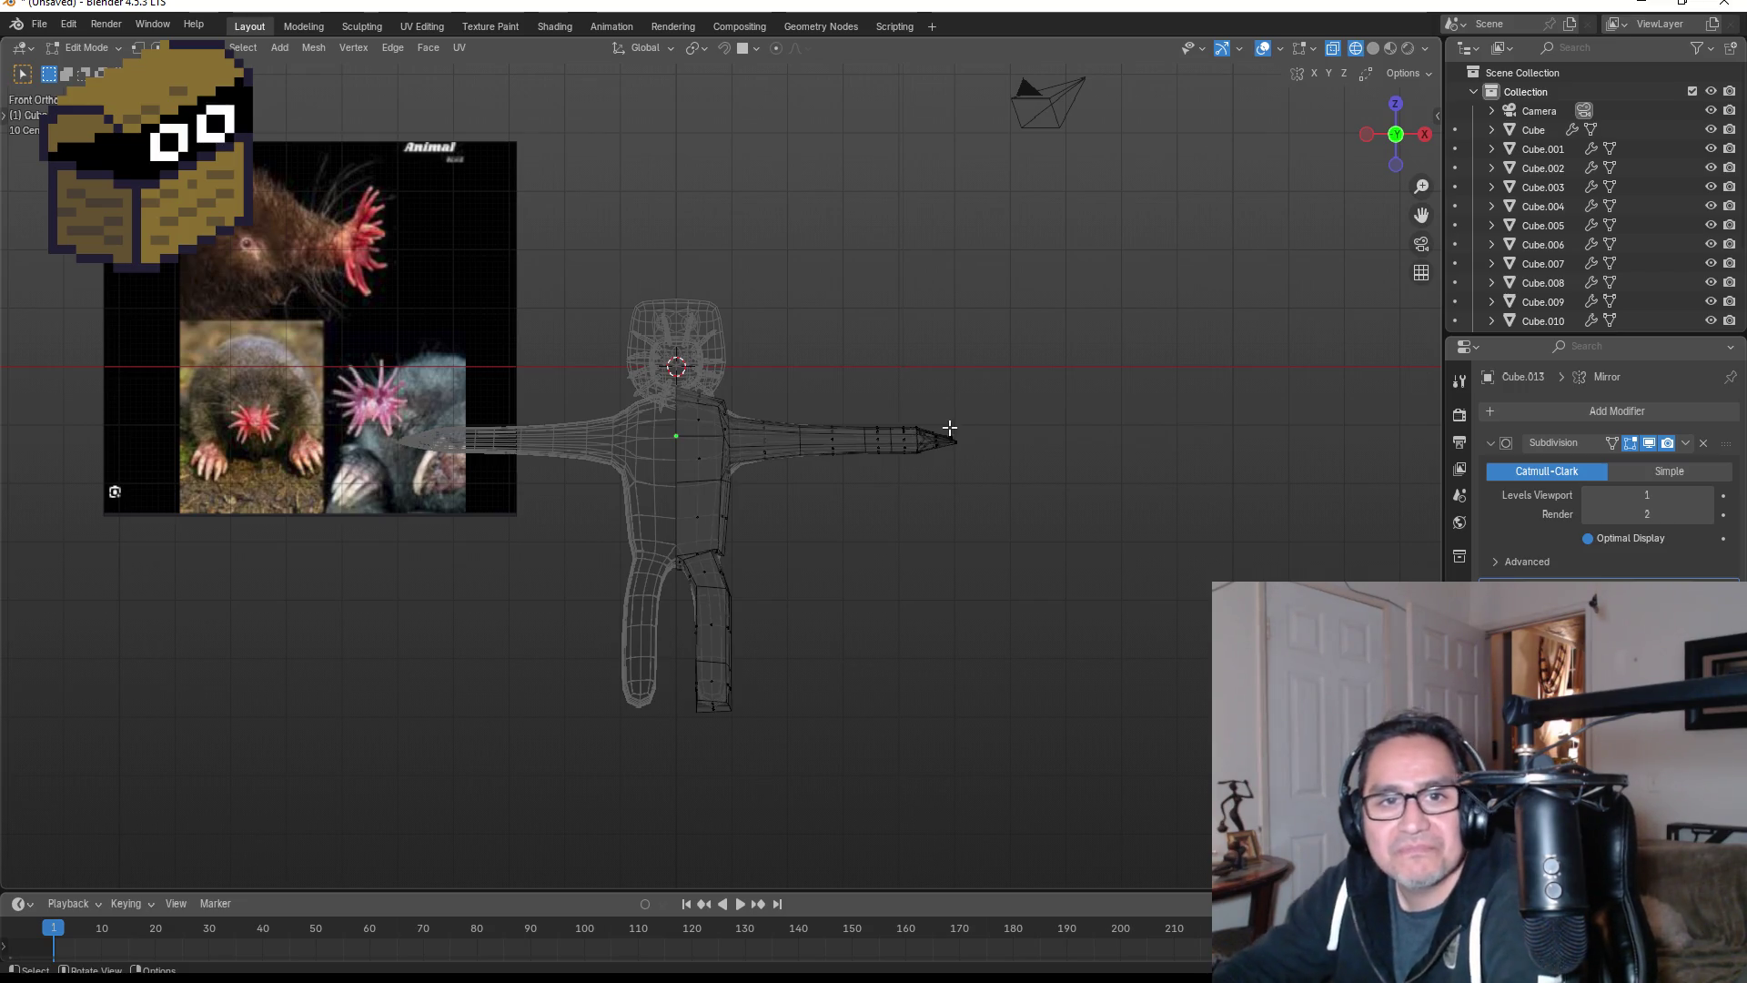
- Zoom in on the wireframe mole body and orbit slightly around it
scroll(874, 601, "up", 2)
mouse_move(928, 664)
middle_mouse_down()
mouse_move(800, 659)
mouse_move(921, 659)
middle_mouse_up()
- Switch the viewport to solid shading and orbit to view the mole from the side
key("z")
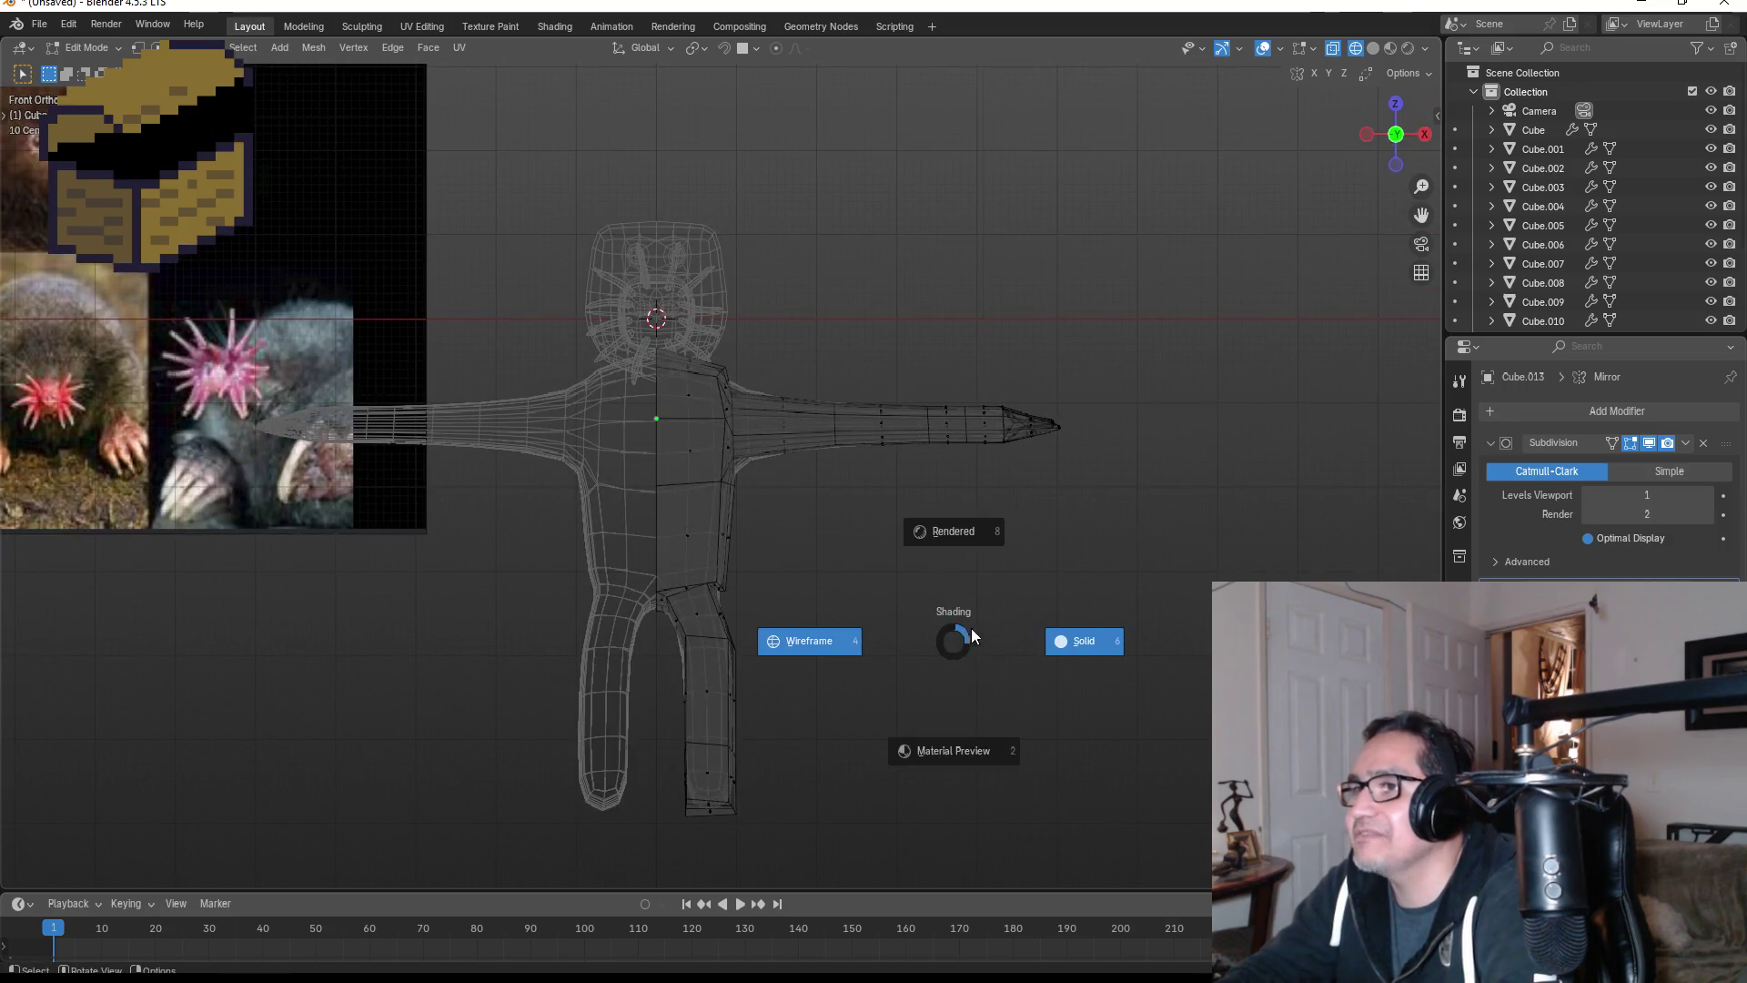
left_click(1059, 644)
mouse_move(1170, 448)
middle_mouse_down()
mouse_move(1119, 440)
mouse_move(1010, 495)
mouse_move(1326, 445)
mouse_move(1220, 484)
mouse_move(1214, 465)
mouse_move(1186, 495)
middle_mouse_up()
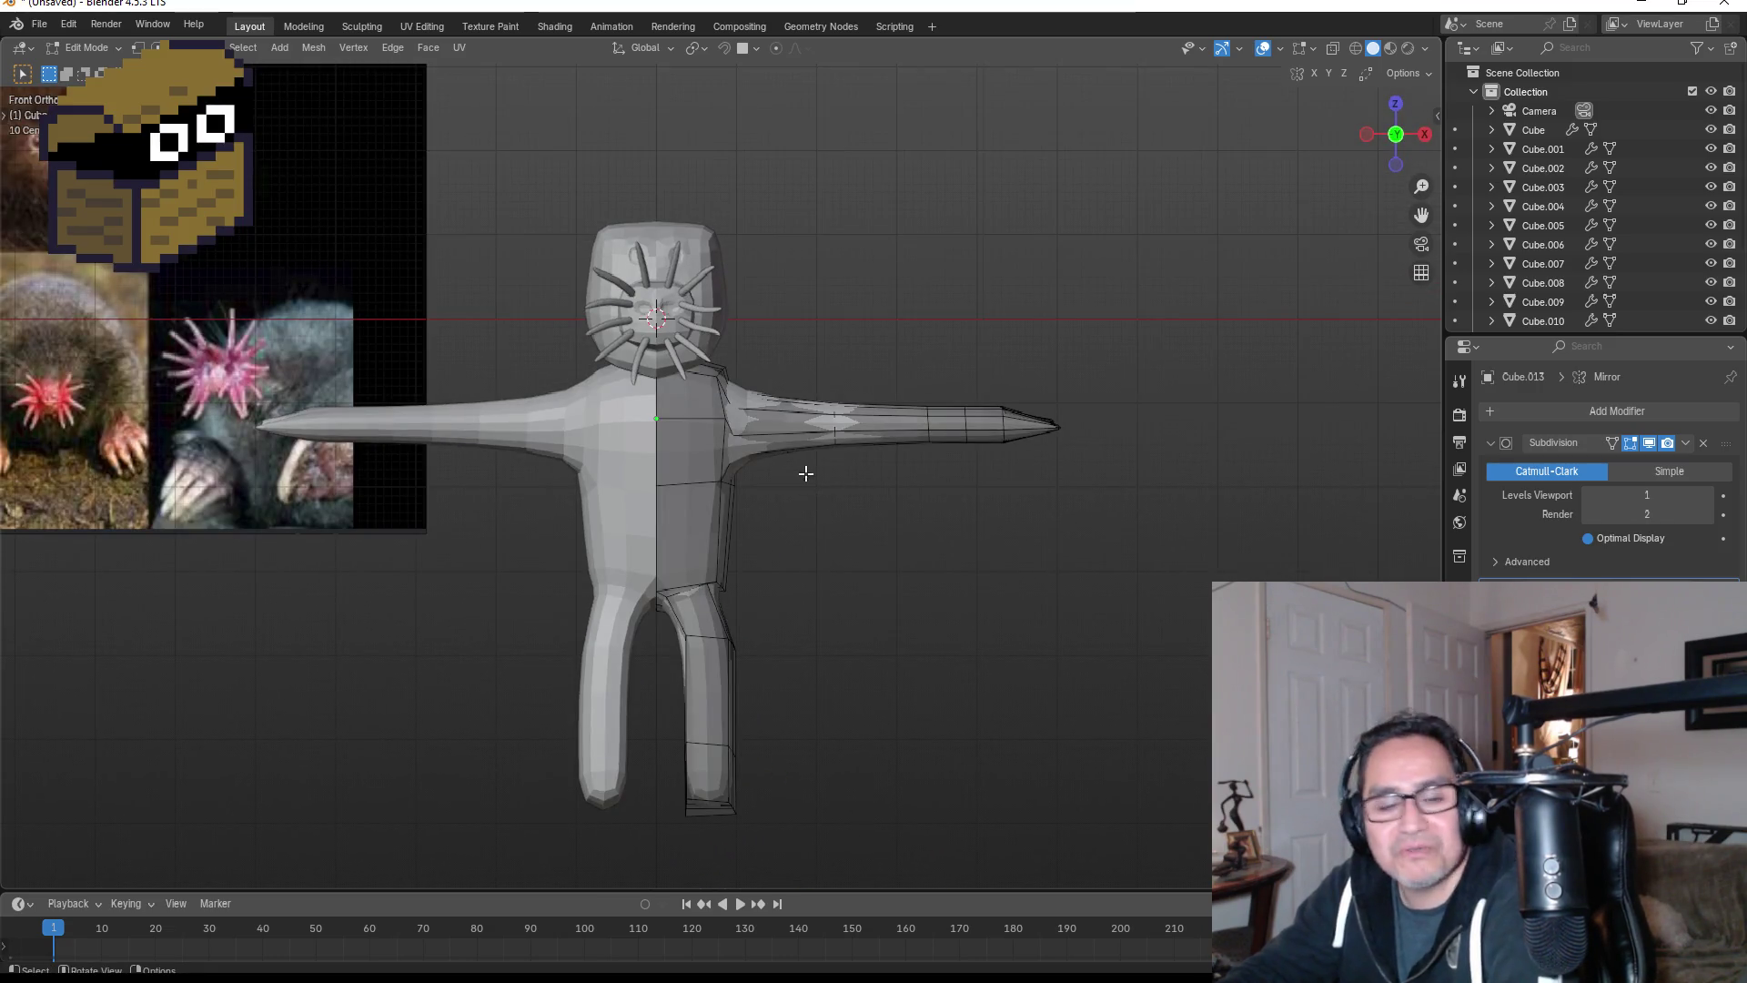
mouse_move(888, 590)
middle_mouse_down()
mouse_move(792, 582)
mouse_move(766, 624)
middle_mouse_up()
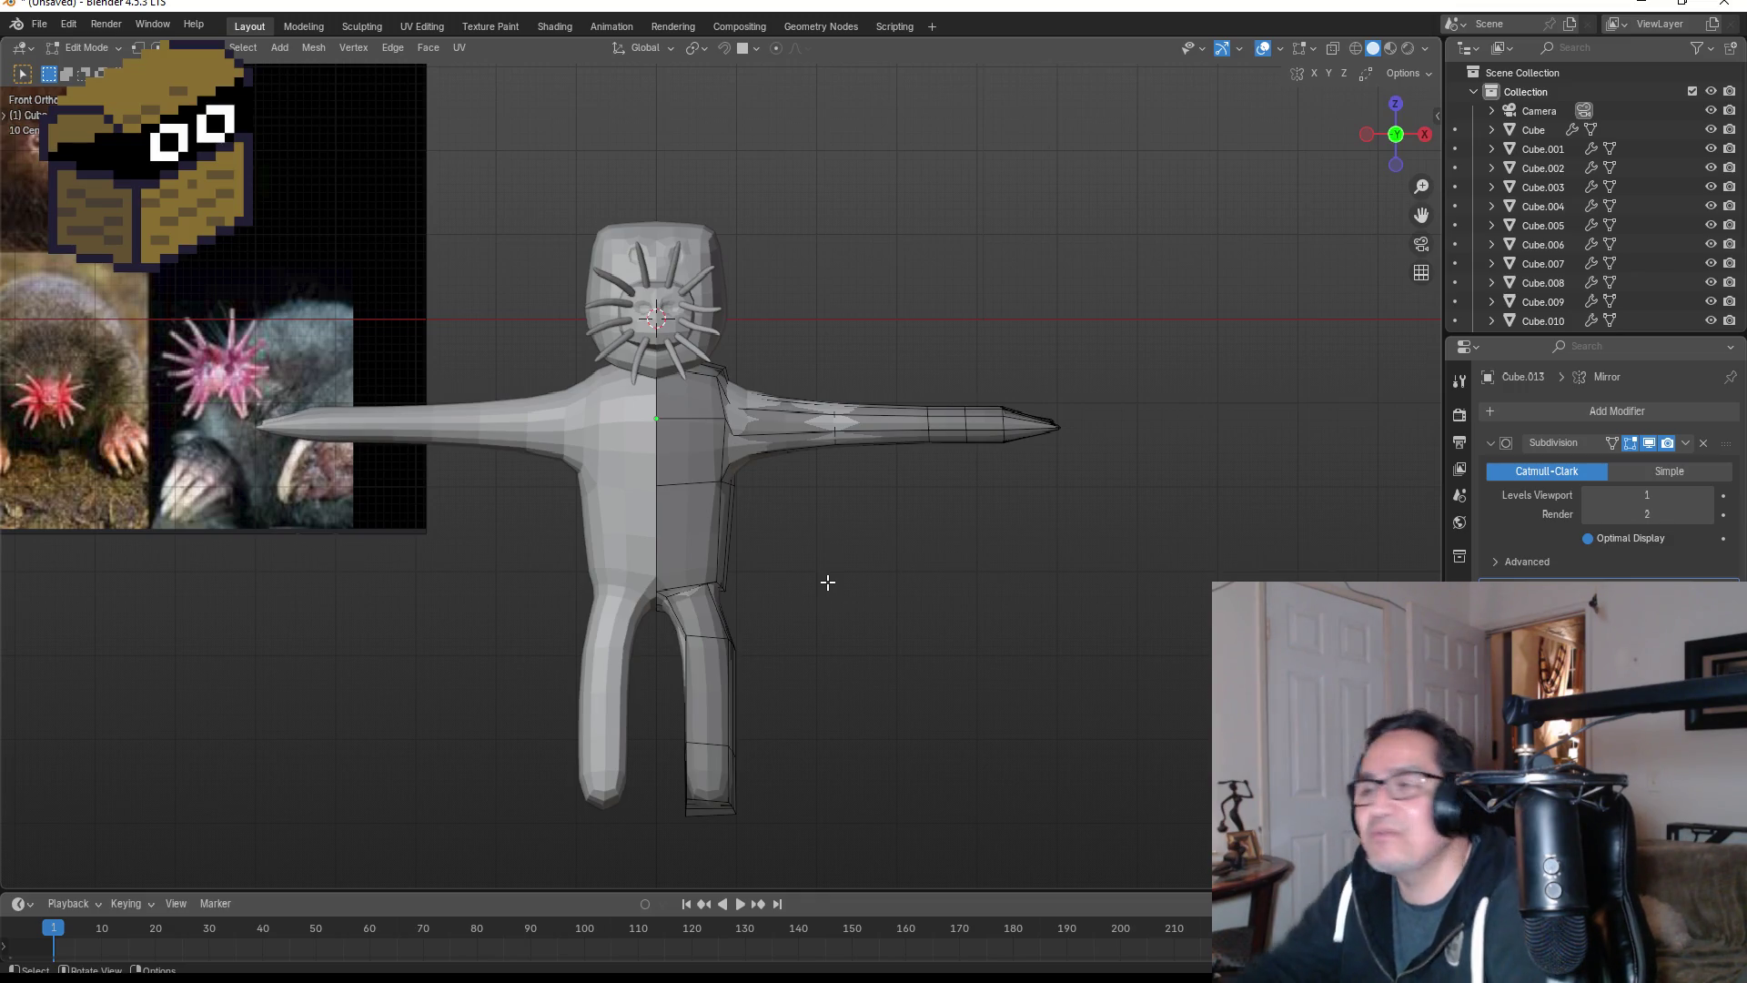
mouse_move(808, 615)
middle_mouse_down()
mouse_move(800, 651)
mouse_move(670, 649)
mouse_move(831, 691)
mouse_move(710, 701)
mouse_move(816, 755)
middle_mouse_up()
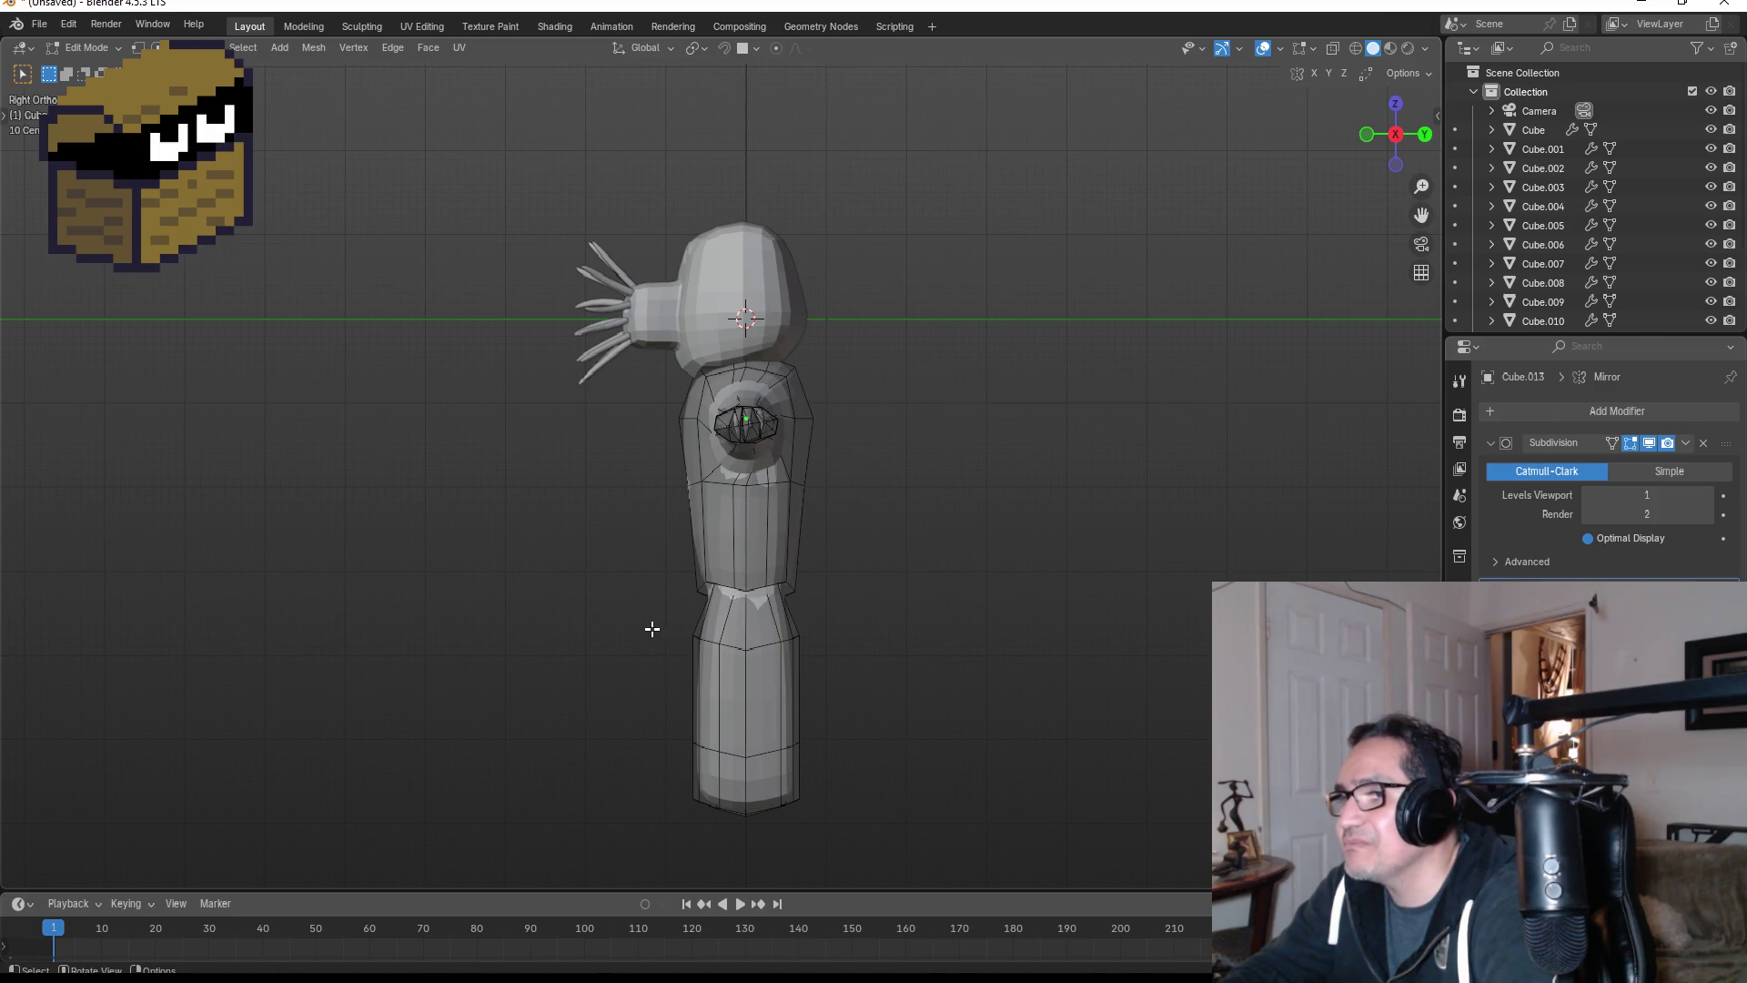
- Select the lower leg vertices in X-ray and scale them to about 0.62 along Y
key("a")
left_click(716, 615)
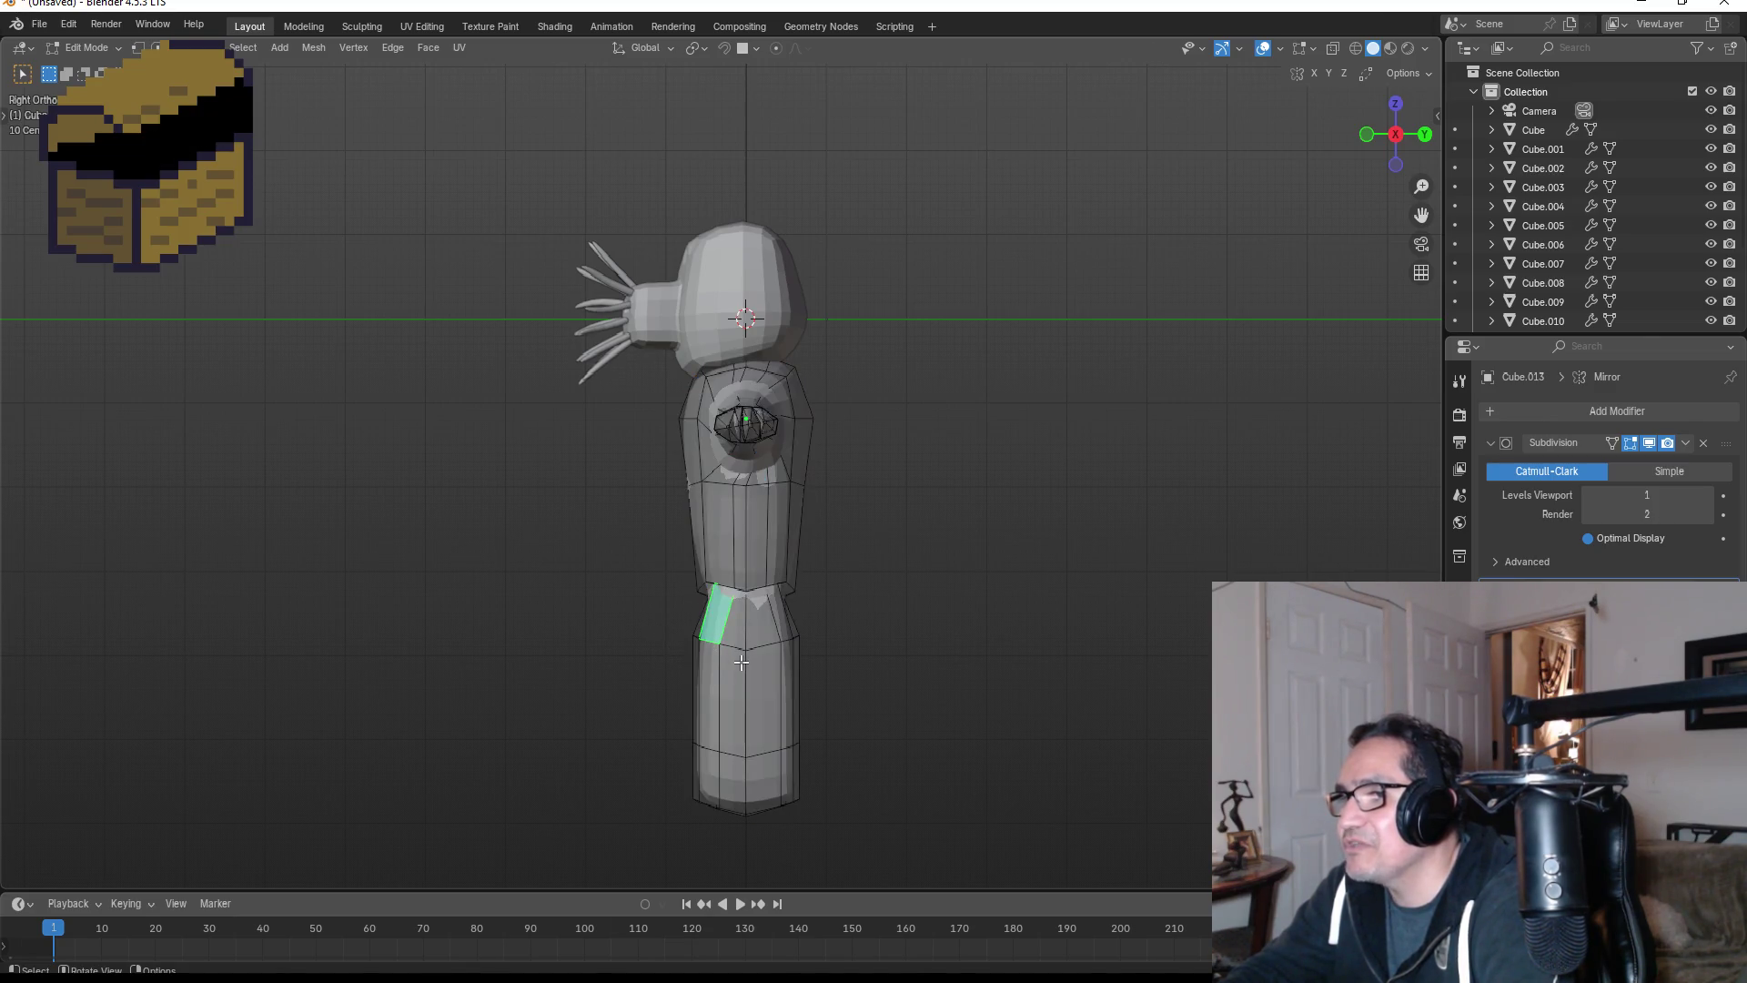
key("shift+z")
left_click(139, 47)
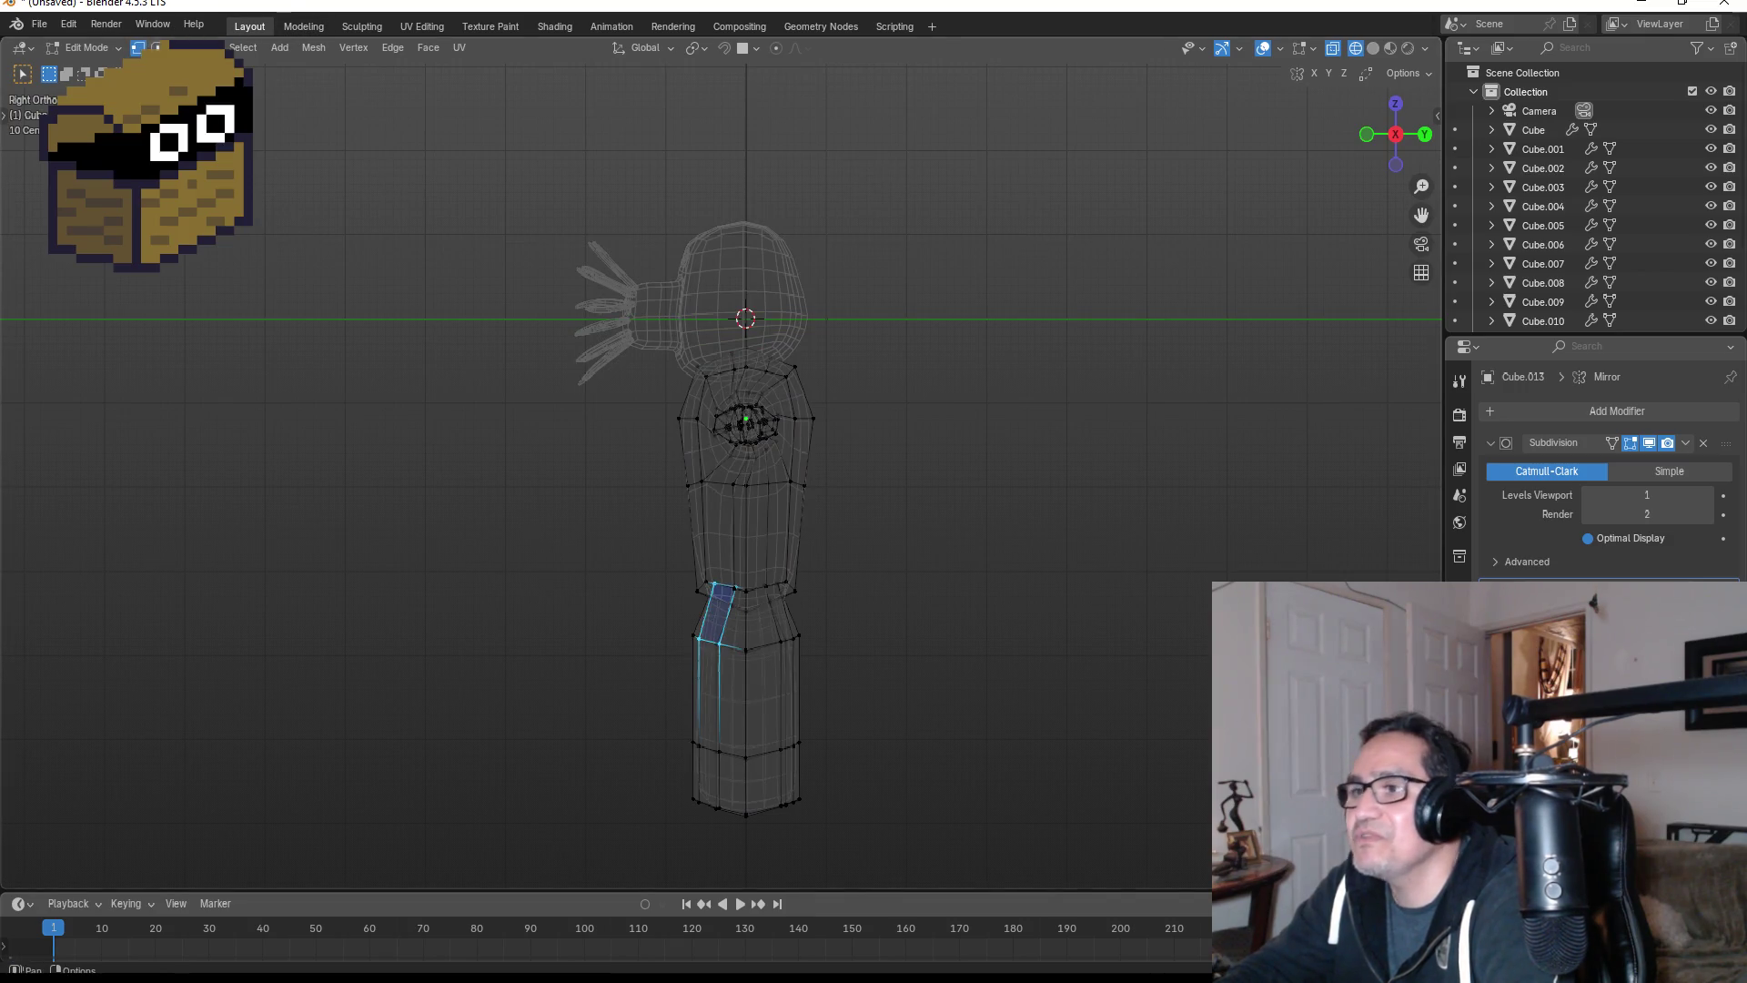
left_click_drag(606, 627, 877, 811)
mouse_move(961, 781)
middle_mouse_down()
mouse_move(1143, 756)
mouse_move(910, 760)
mouse_move(963, 676)
middle_mouse_up()
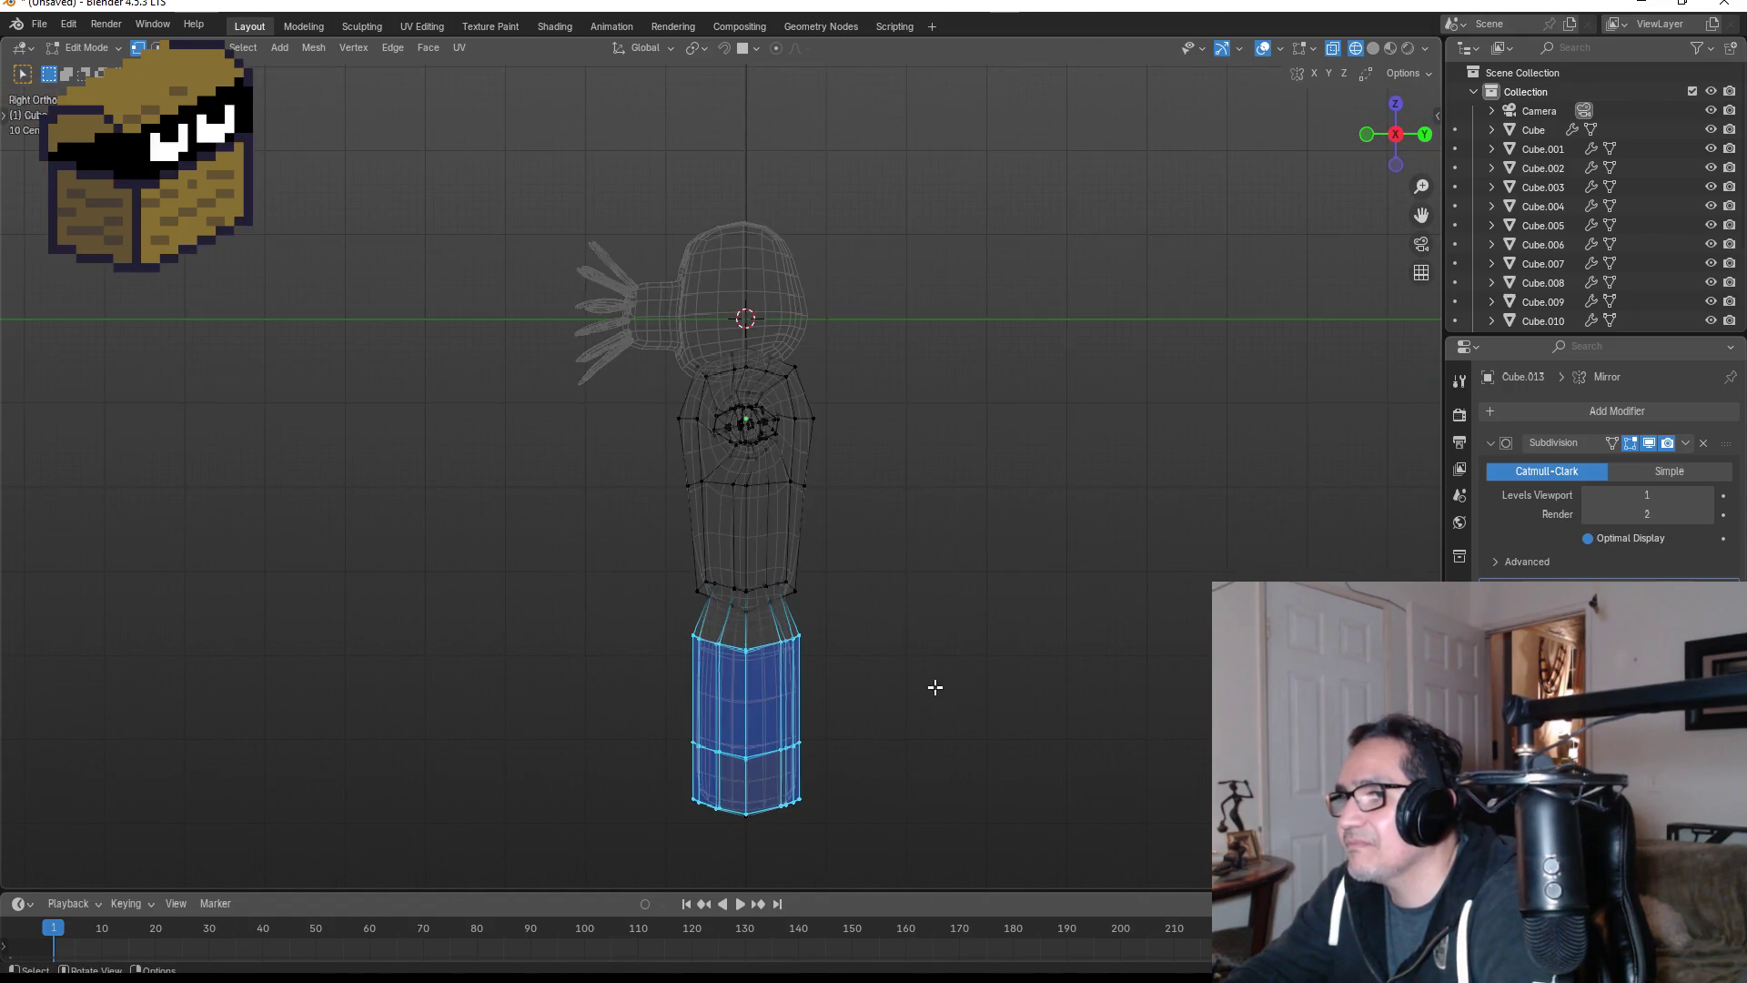
key("s")
key("x")
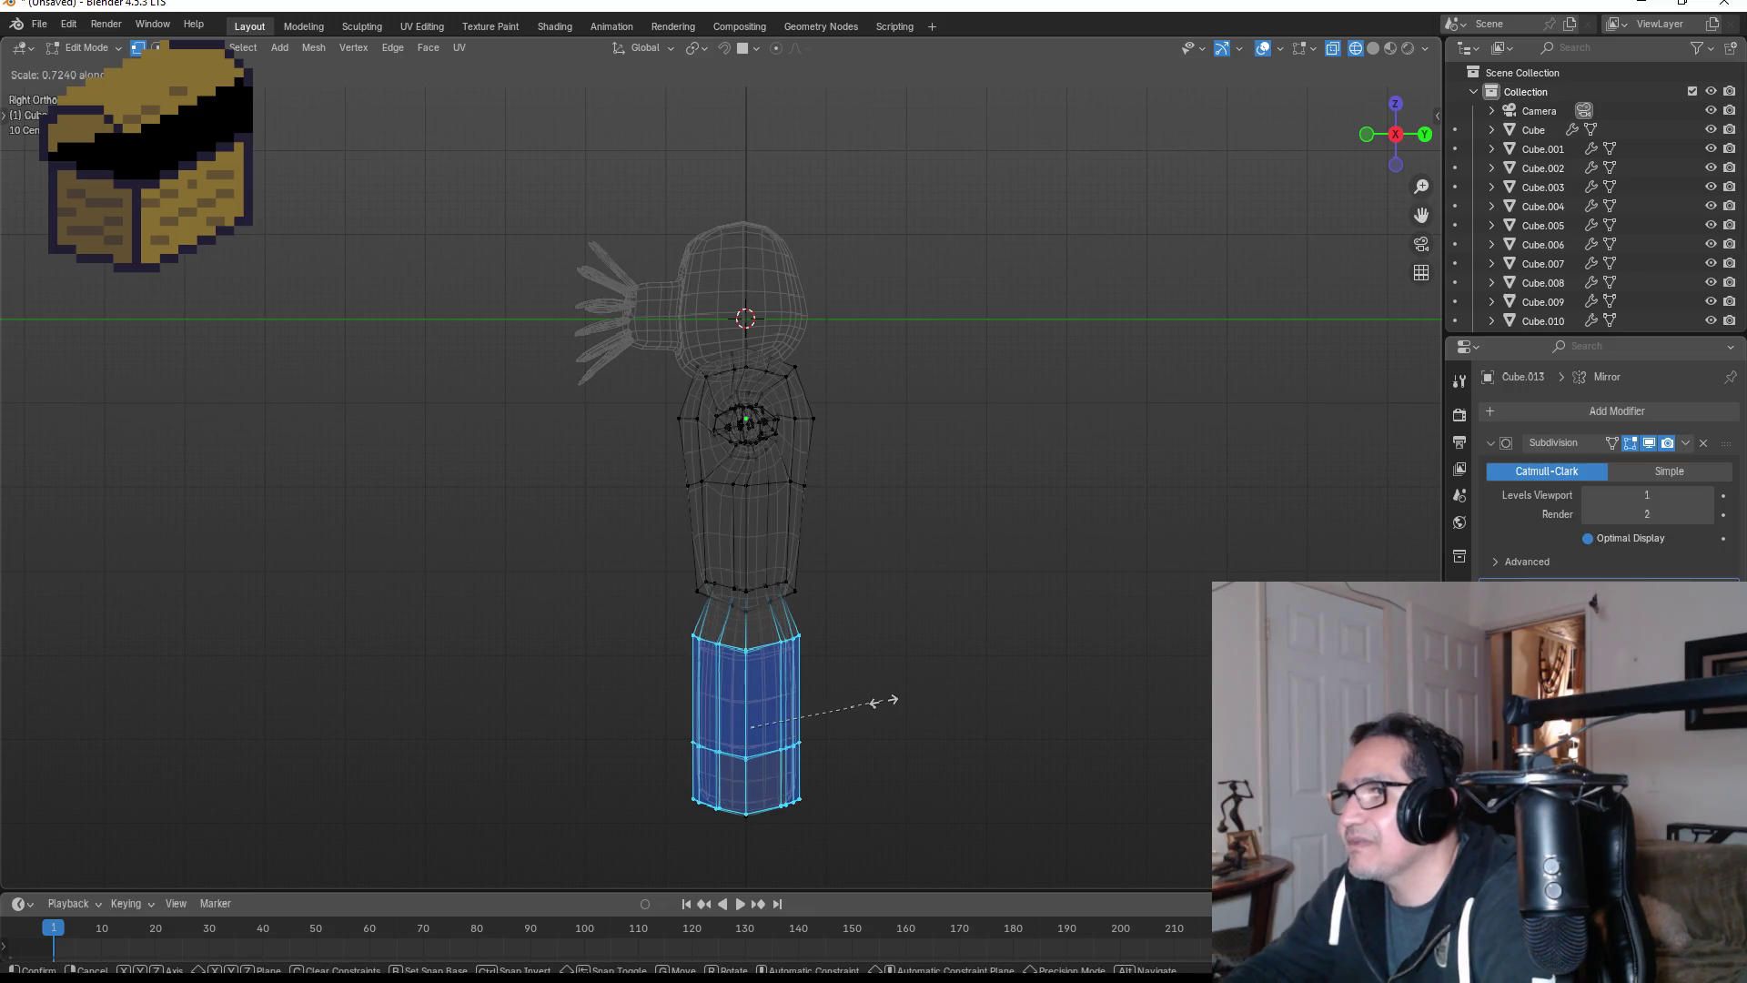
key("y")
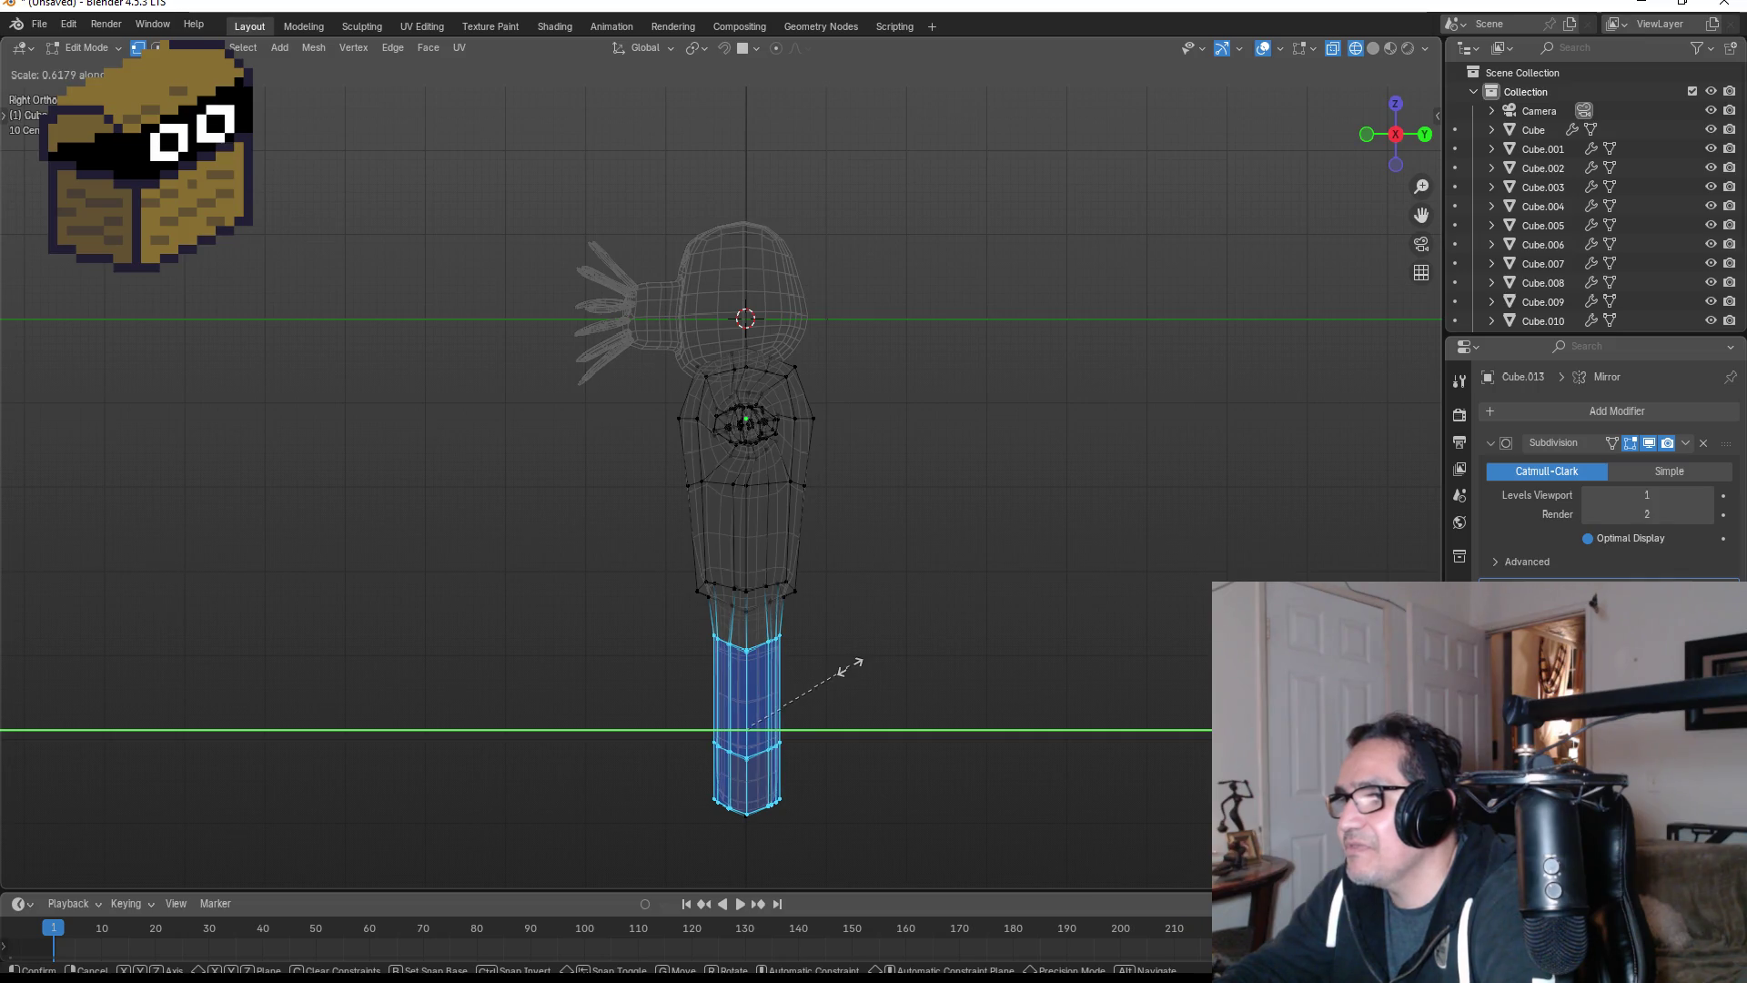
left_click(846, 671)
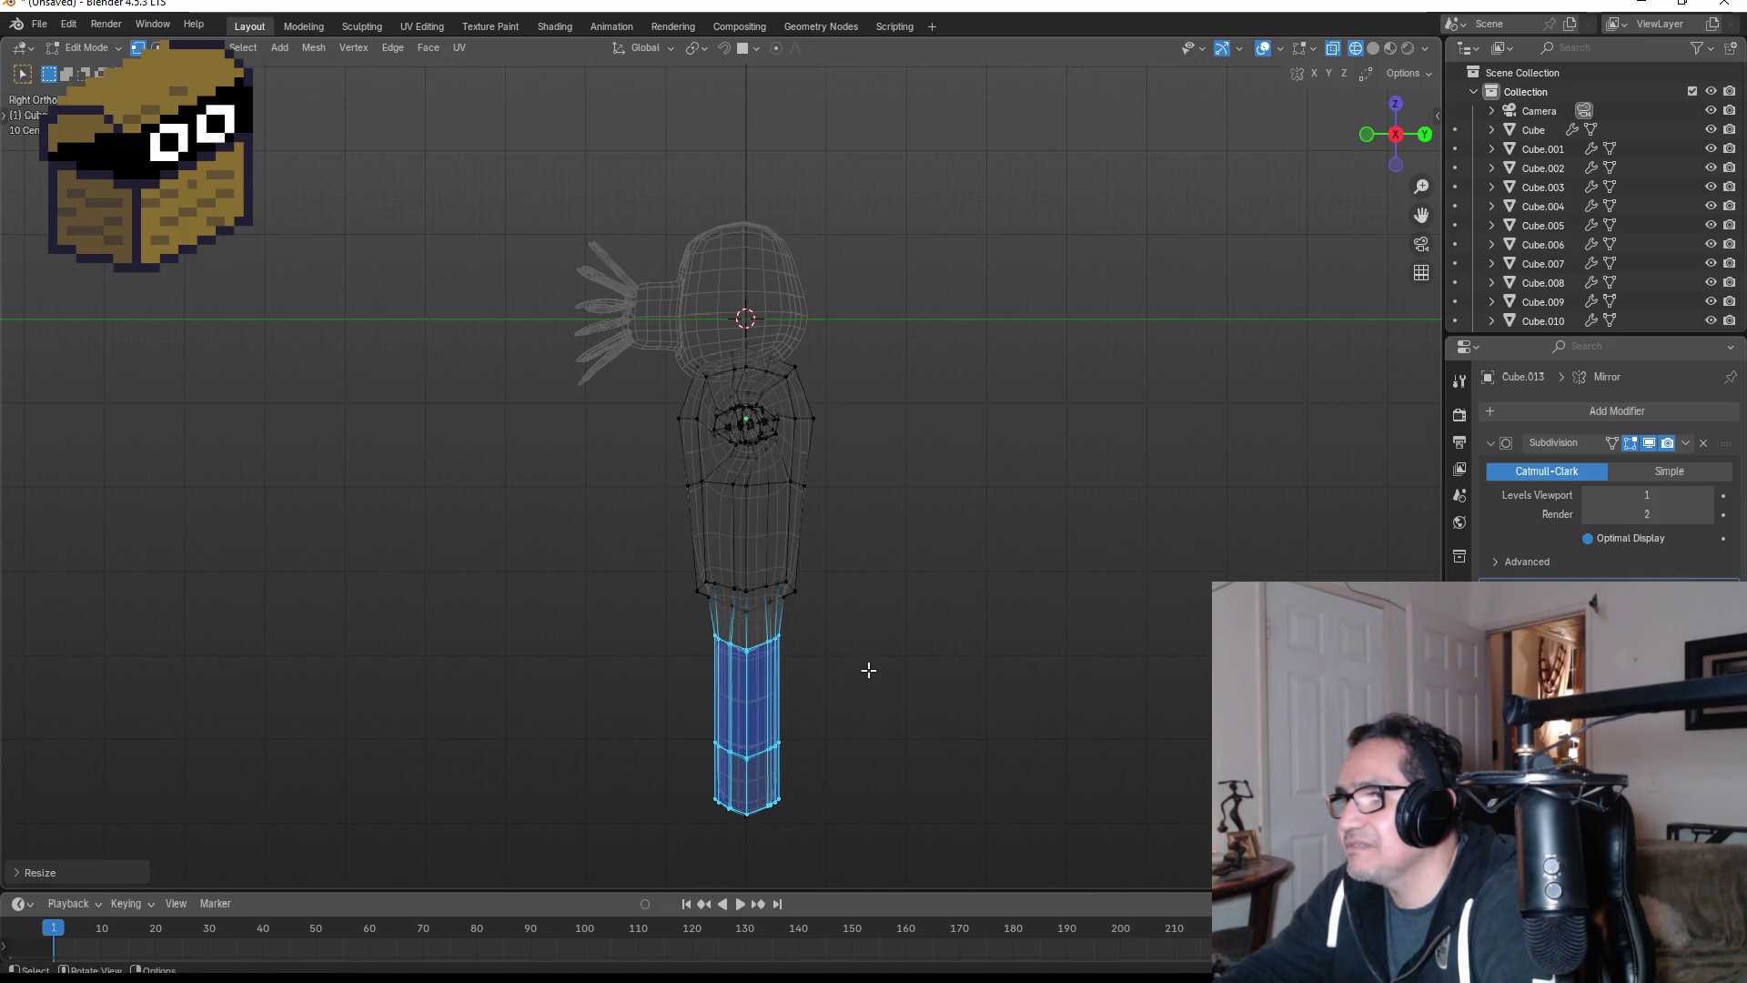
mouse_move(866, 667)
middle_mouse_down()
mouse_move(914, 685)
mouse_move(690, 648)
mouse_move(595, 659)
mouse_move(777, 679)
middle_mouse_up()
key("Tab")
- Return to solid shading, zoom onto the legs, and enter Edit Mode in Right view
key("z")
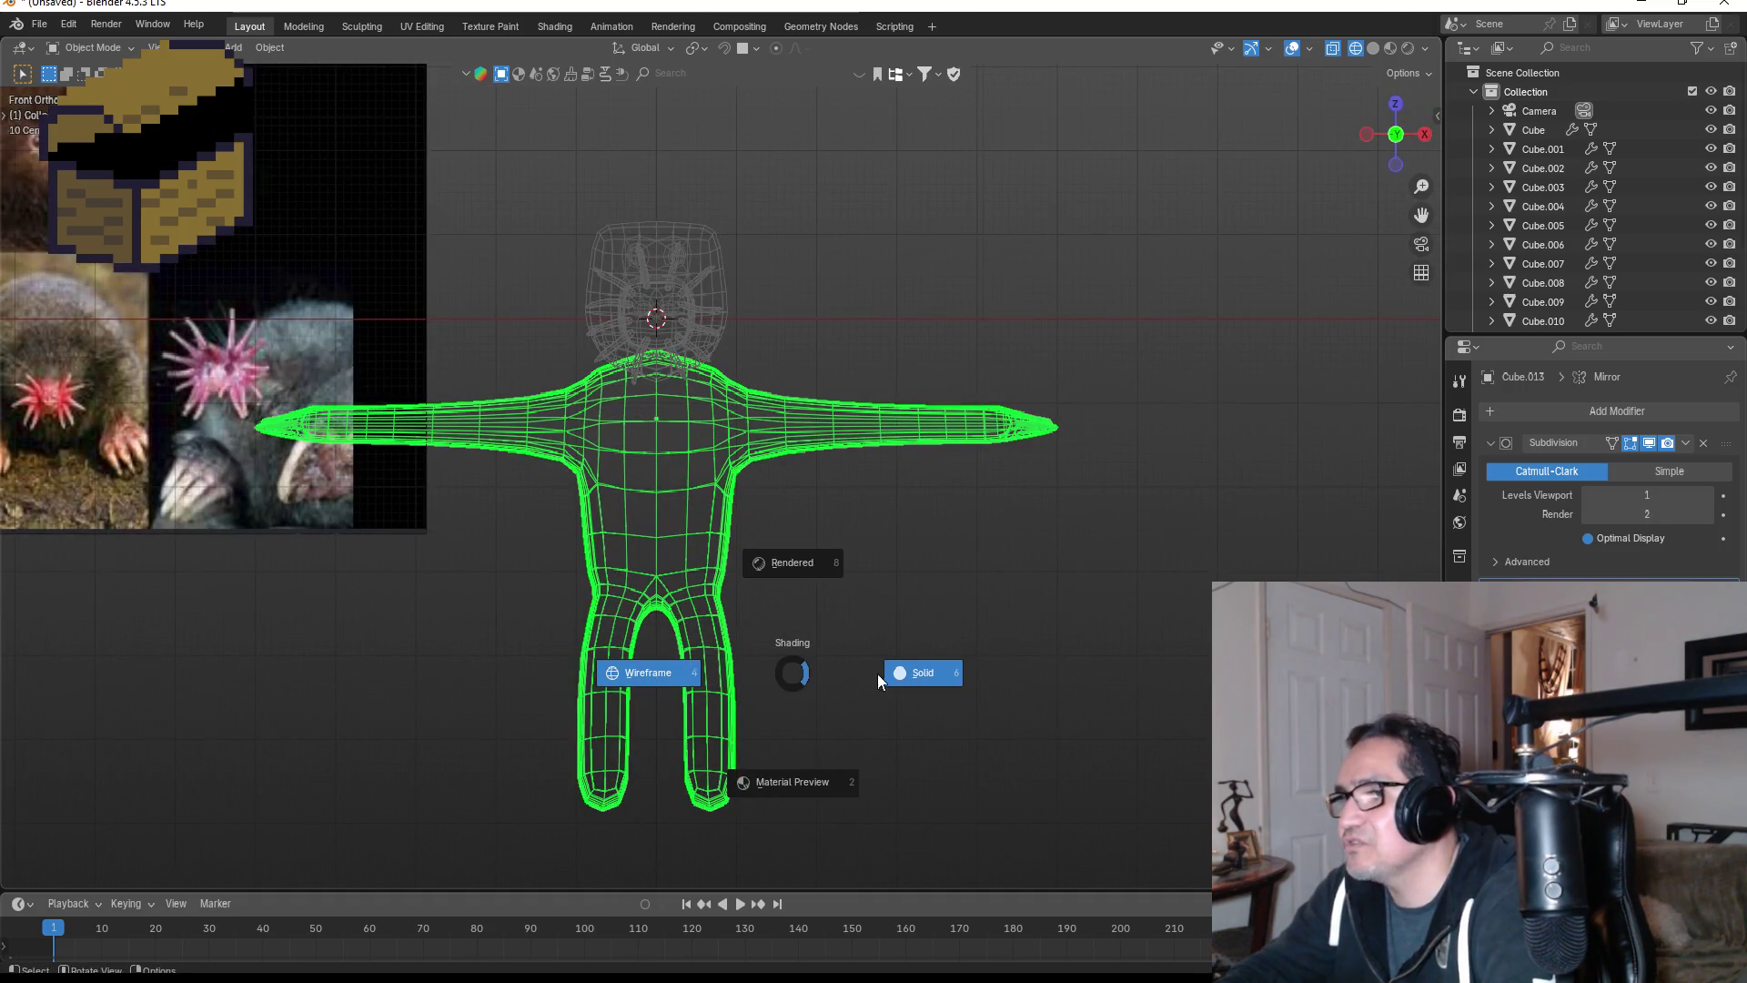
left_click(910, 672)
mouse_move(1053, 663)
middle_mouse_down()
mouse_move(761, 647)
mouse_move(867, 688)
mouse_move(898, 658)
mouse_move(708, 655)
mouse_move(992, 680)
middle_mouse_up()
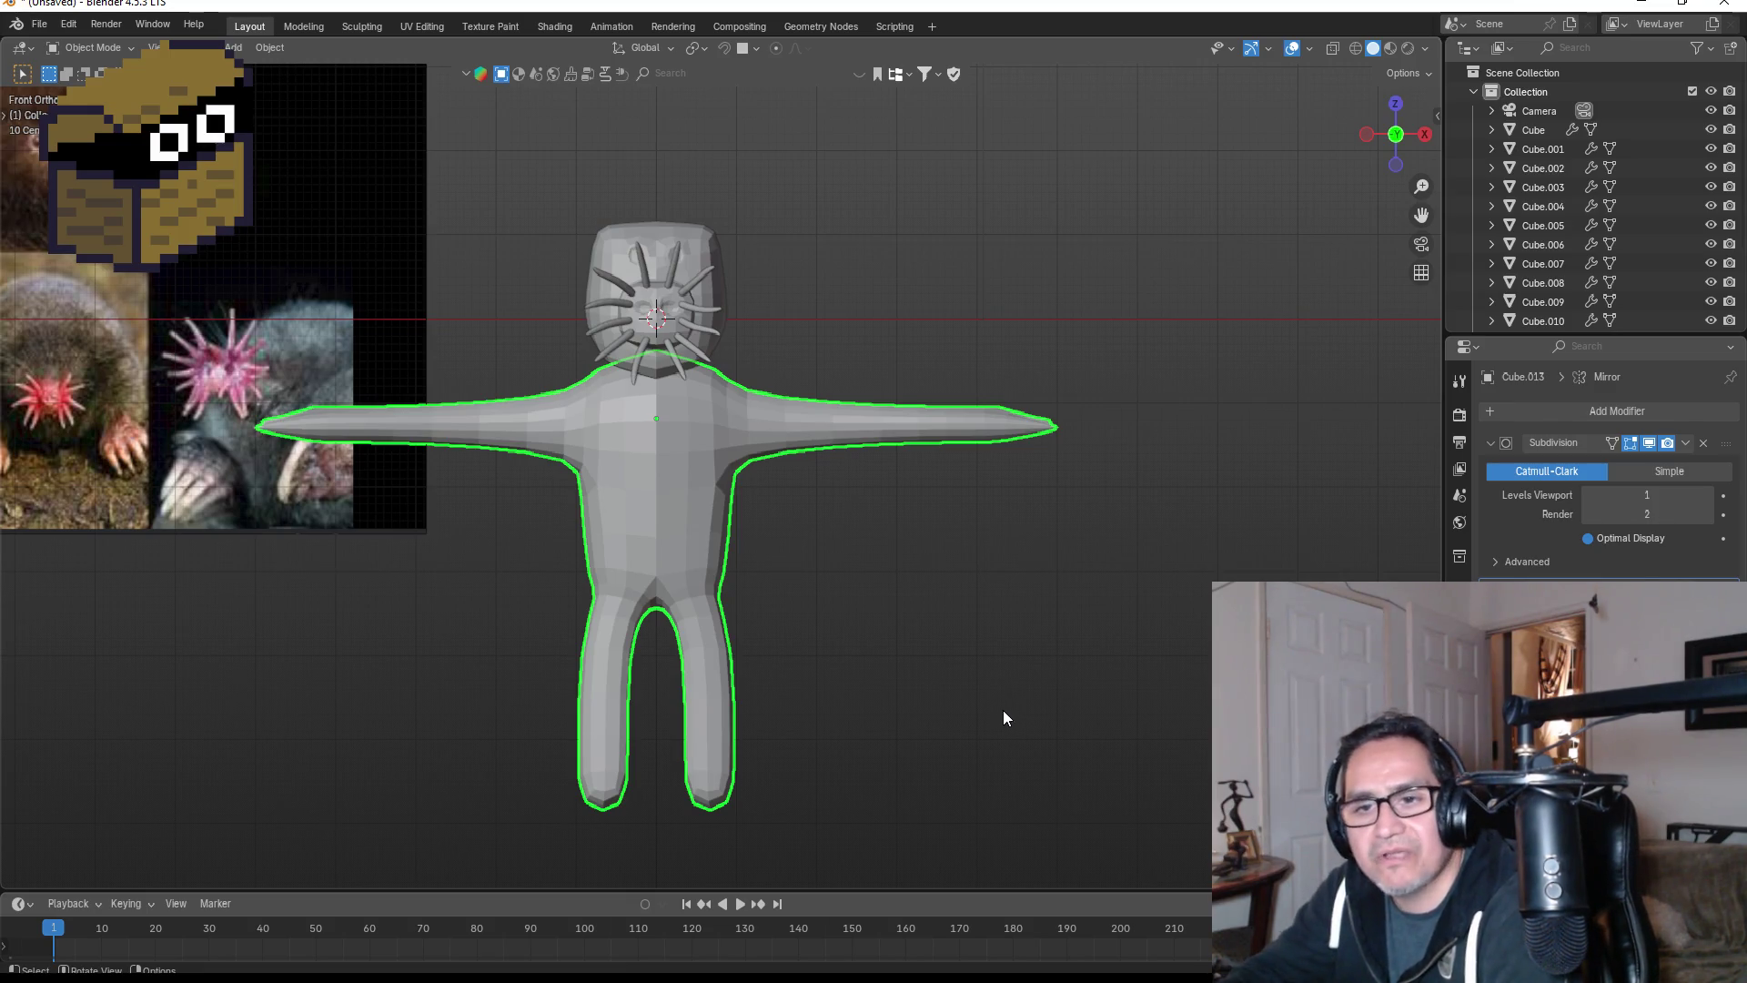
middle_click_drag(941, 775, 876, 613, "shift")
scroll(813, 561, "up", 4)
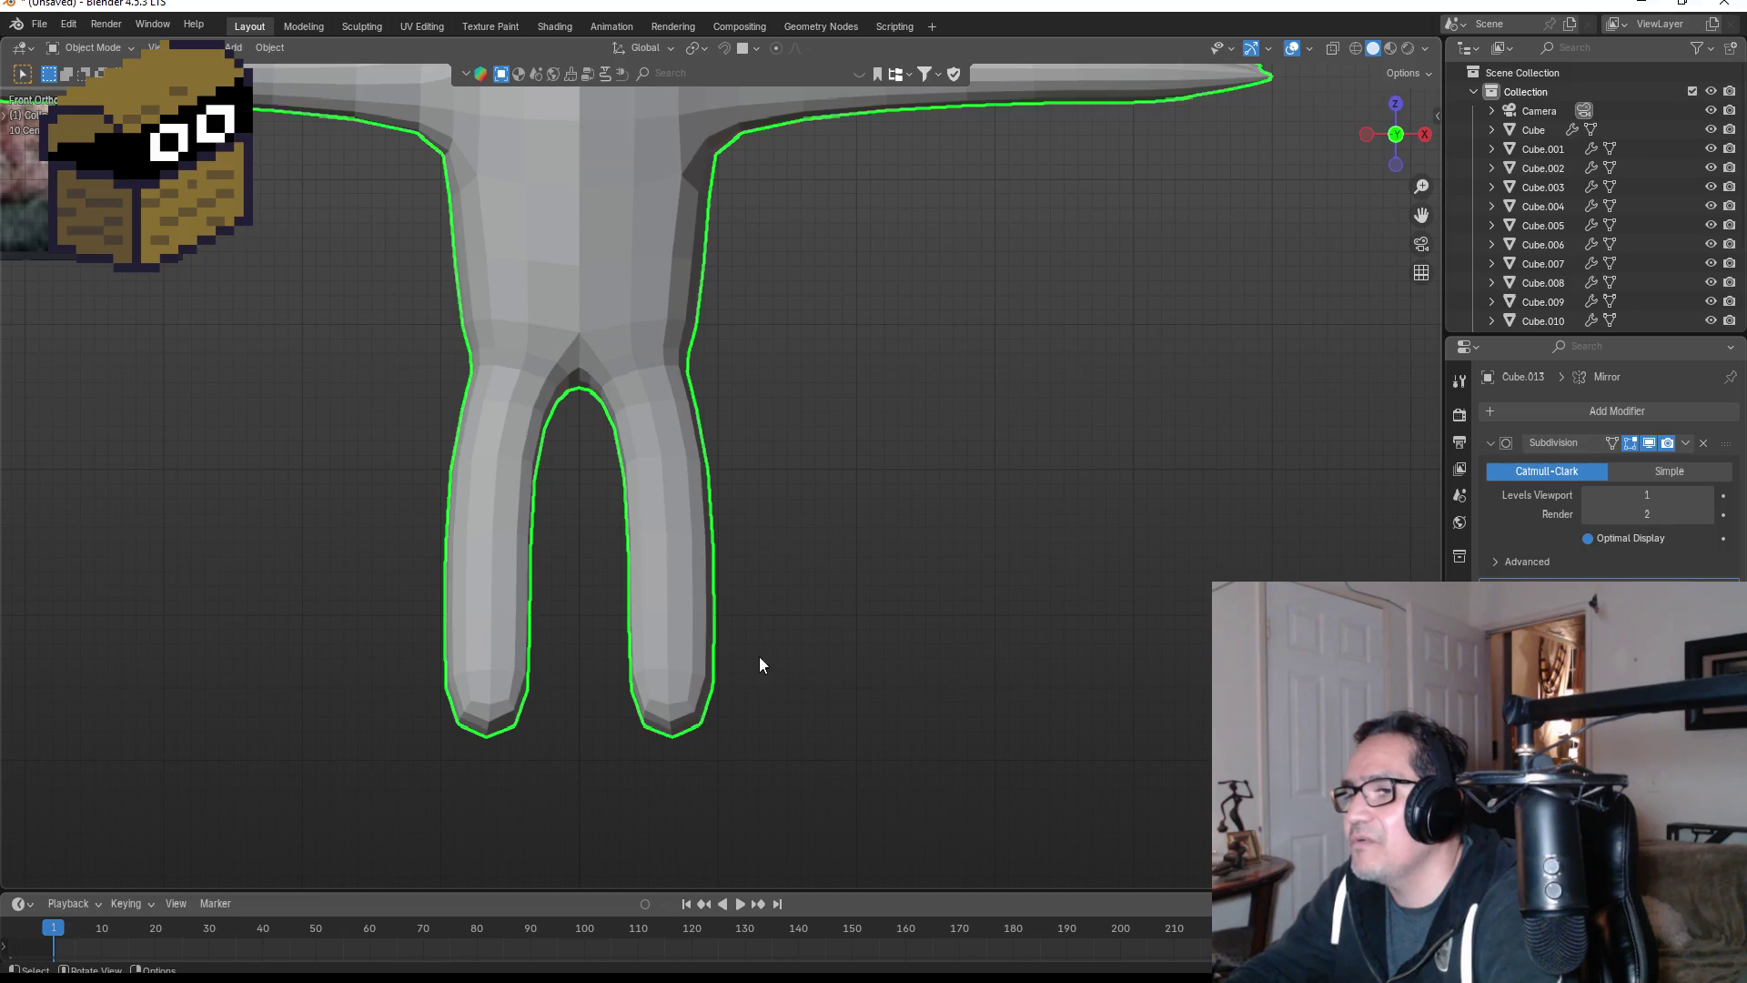
key("Tab")
key("KP_3")
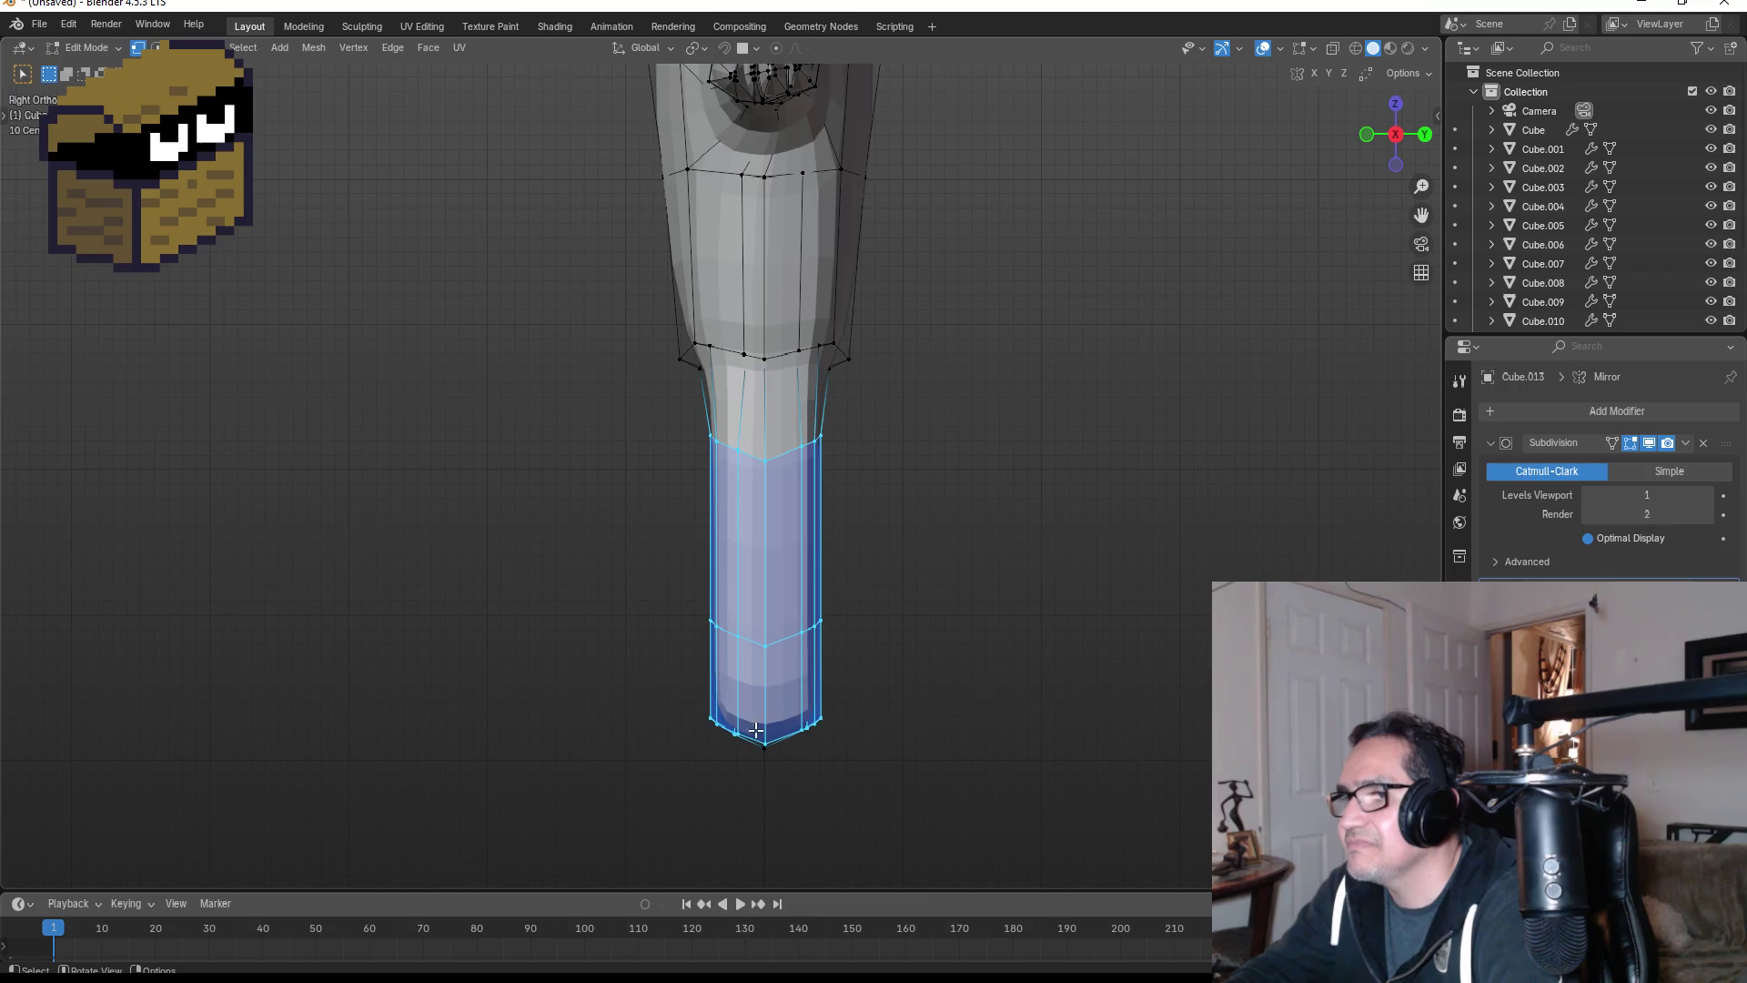
- Select the leg's bottom point and raise it along Z
mouse_move(698, 707)
middle_mouse_down()
mouse_move(974, 686)
mouse_move(1010, 609)
mouse_move(955, 592)
mouse_move(767, 769)
middle_mouse_up()
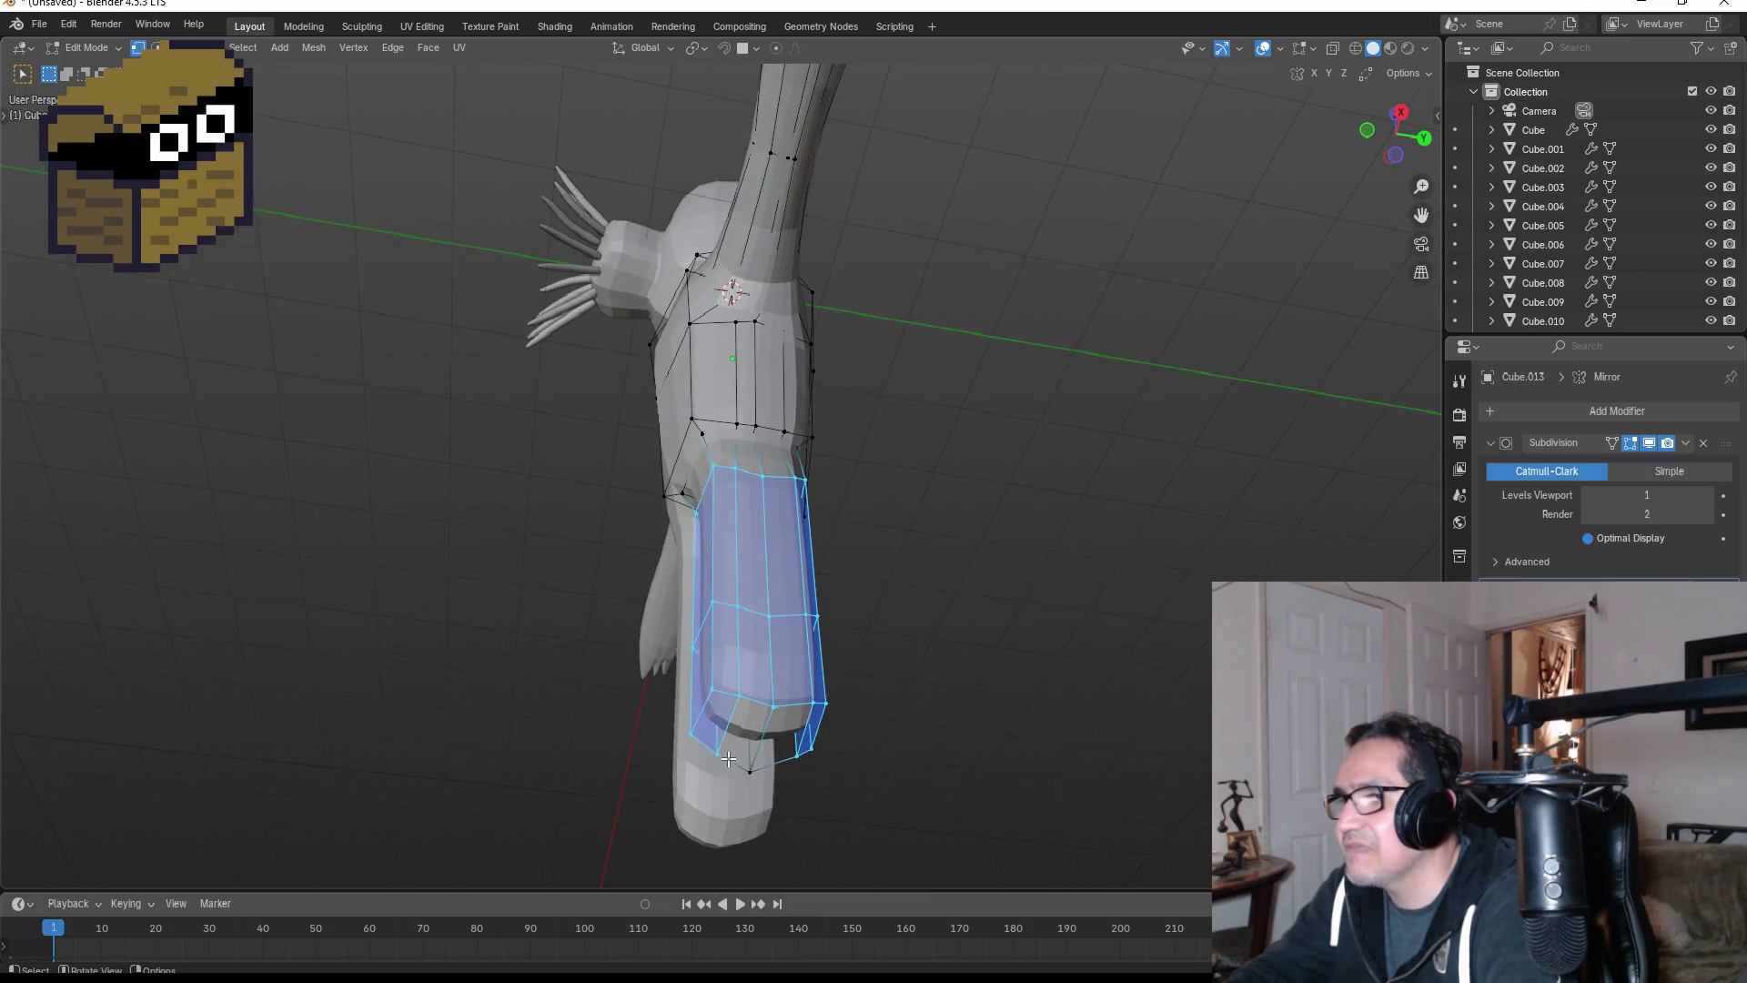
left_click(739, 766)
key("KP_3")
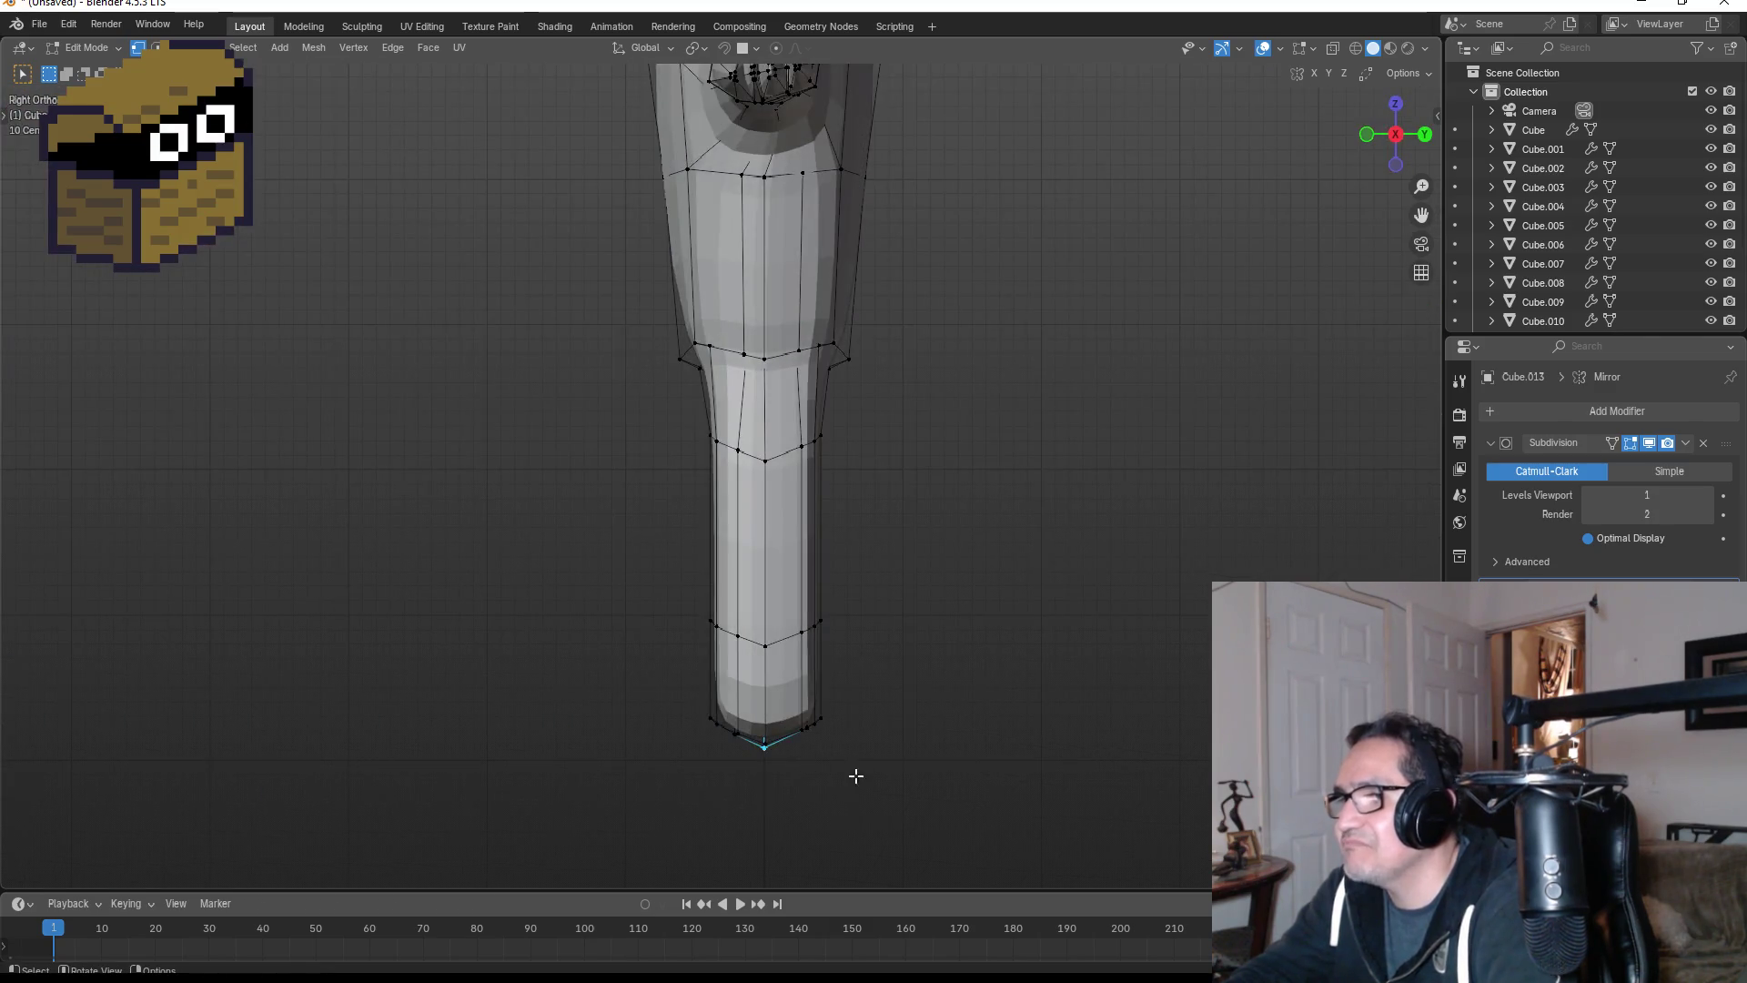
left_click_drag(652, 697, 860, 766)
mouse_move(855, 764)
middle_mouse_down()
mouse_move(827, 619)
mouse_move(784, 642)
middle_mouse_up()
left_click_drag(762, 628, 806, 766)
key("KP_1")
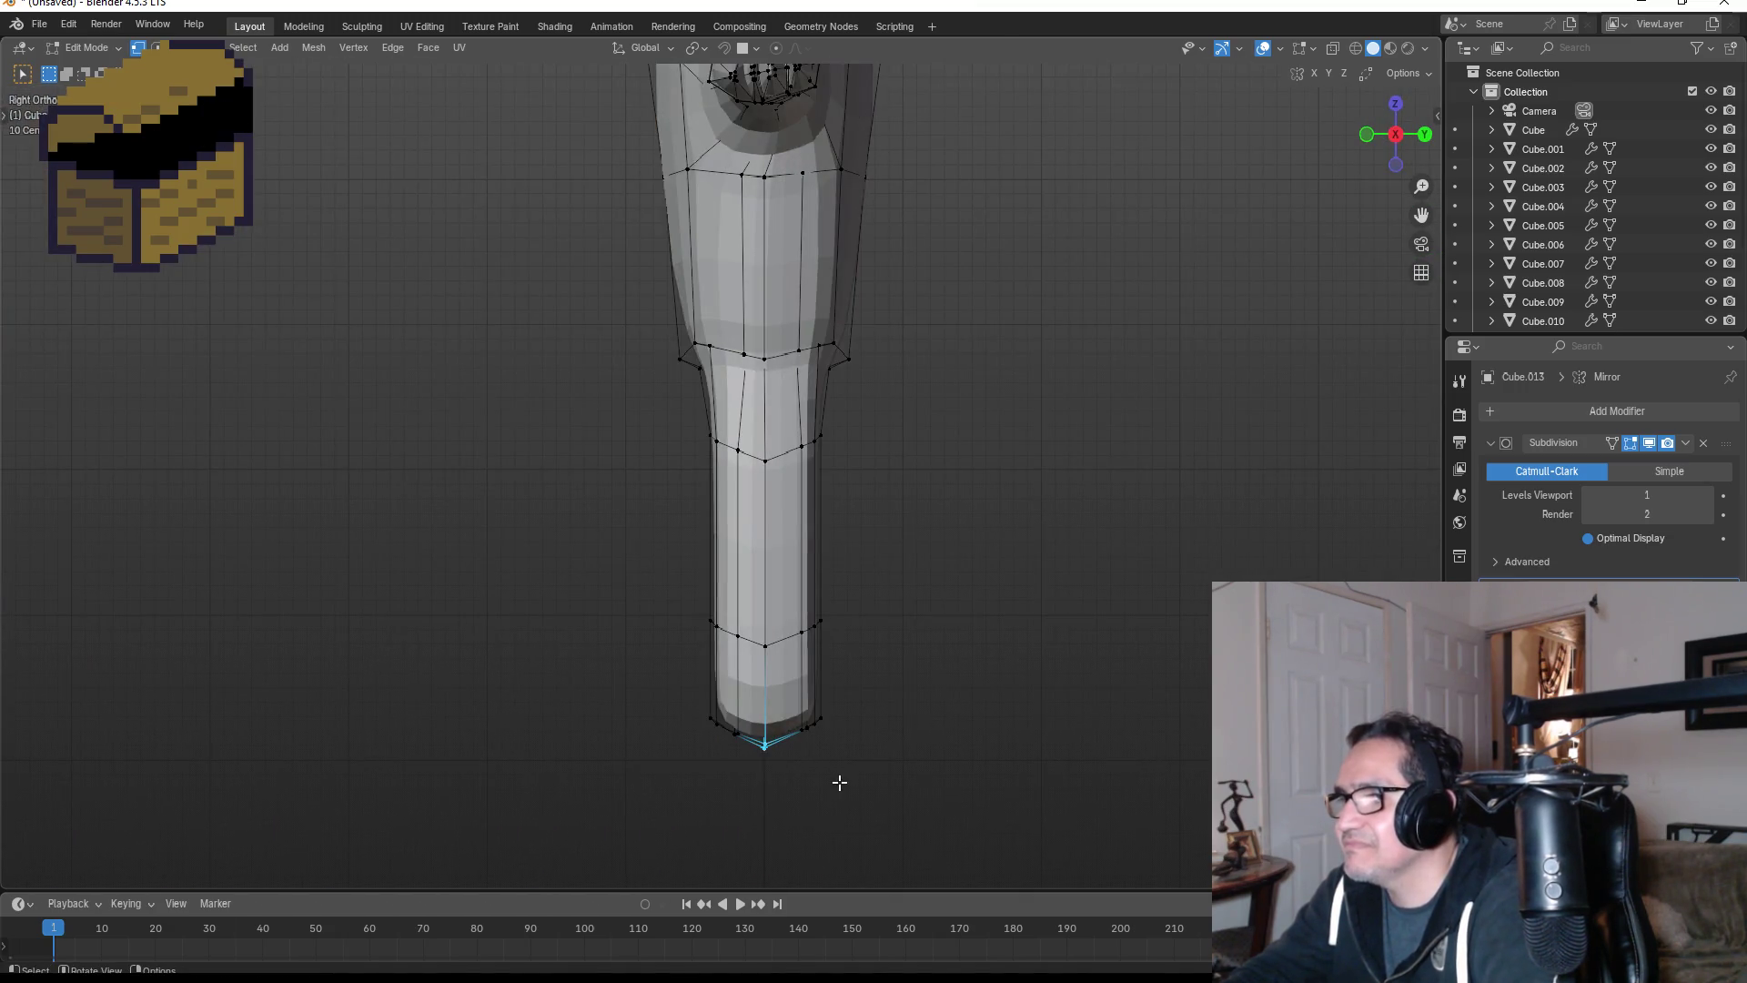
key("g")
key("z")
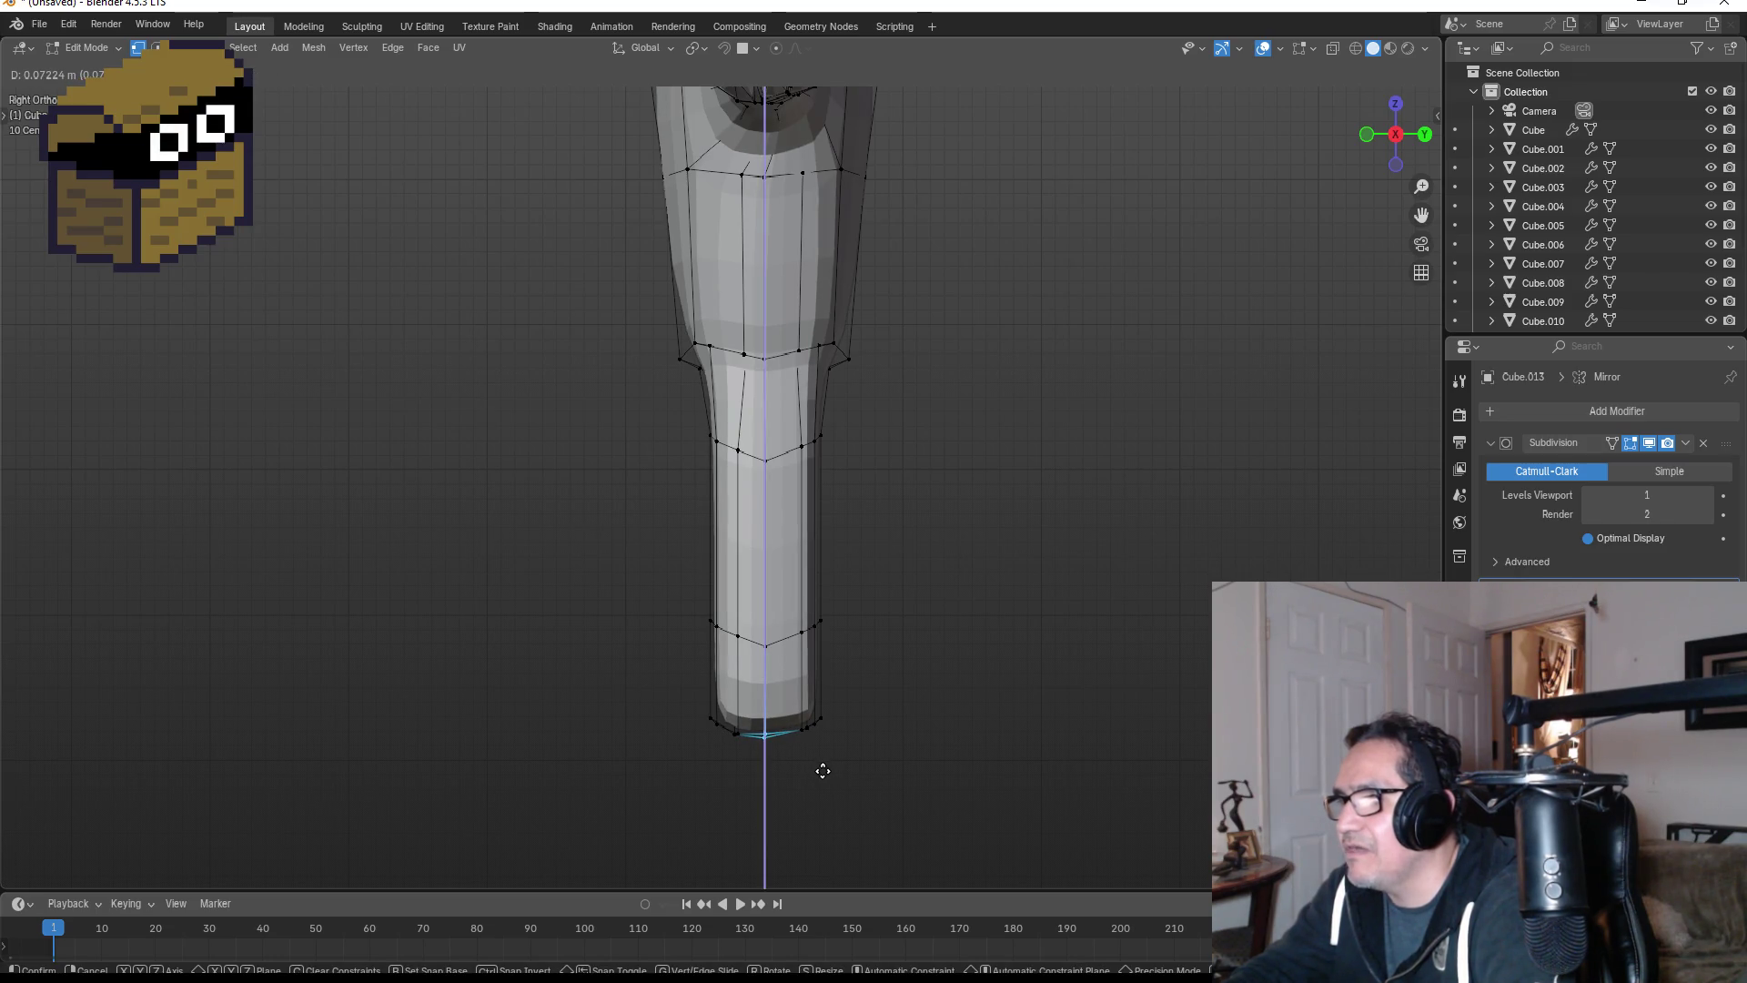
left_click(822, 770)
- Move the leg's lower edge loop vertically to a new height
left_click(912, 730)
middle_click_drag(906, 734, 964, 726)
key("KP_3")
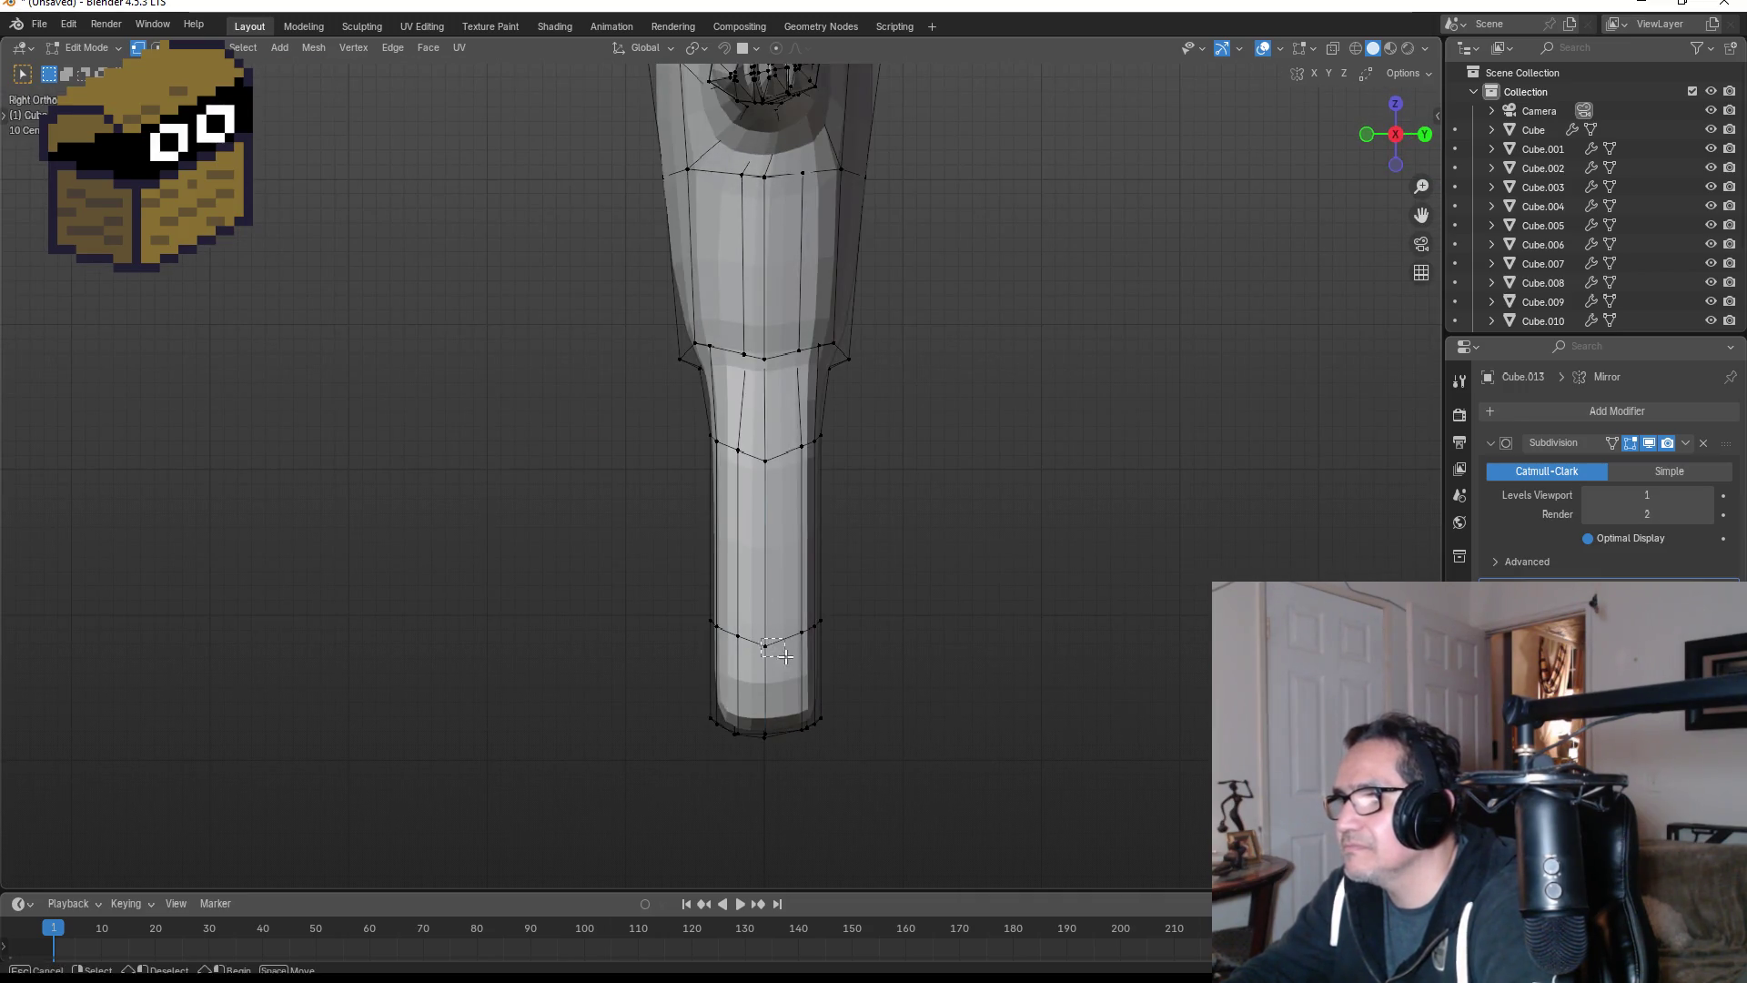
mouse_move(766, 641)
middle_mouse_down()
mouse_move(1186, 652)
mouse_move(674, 664)
middle_mouse_up()
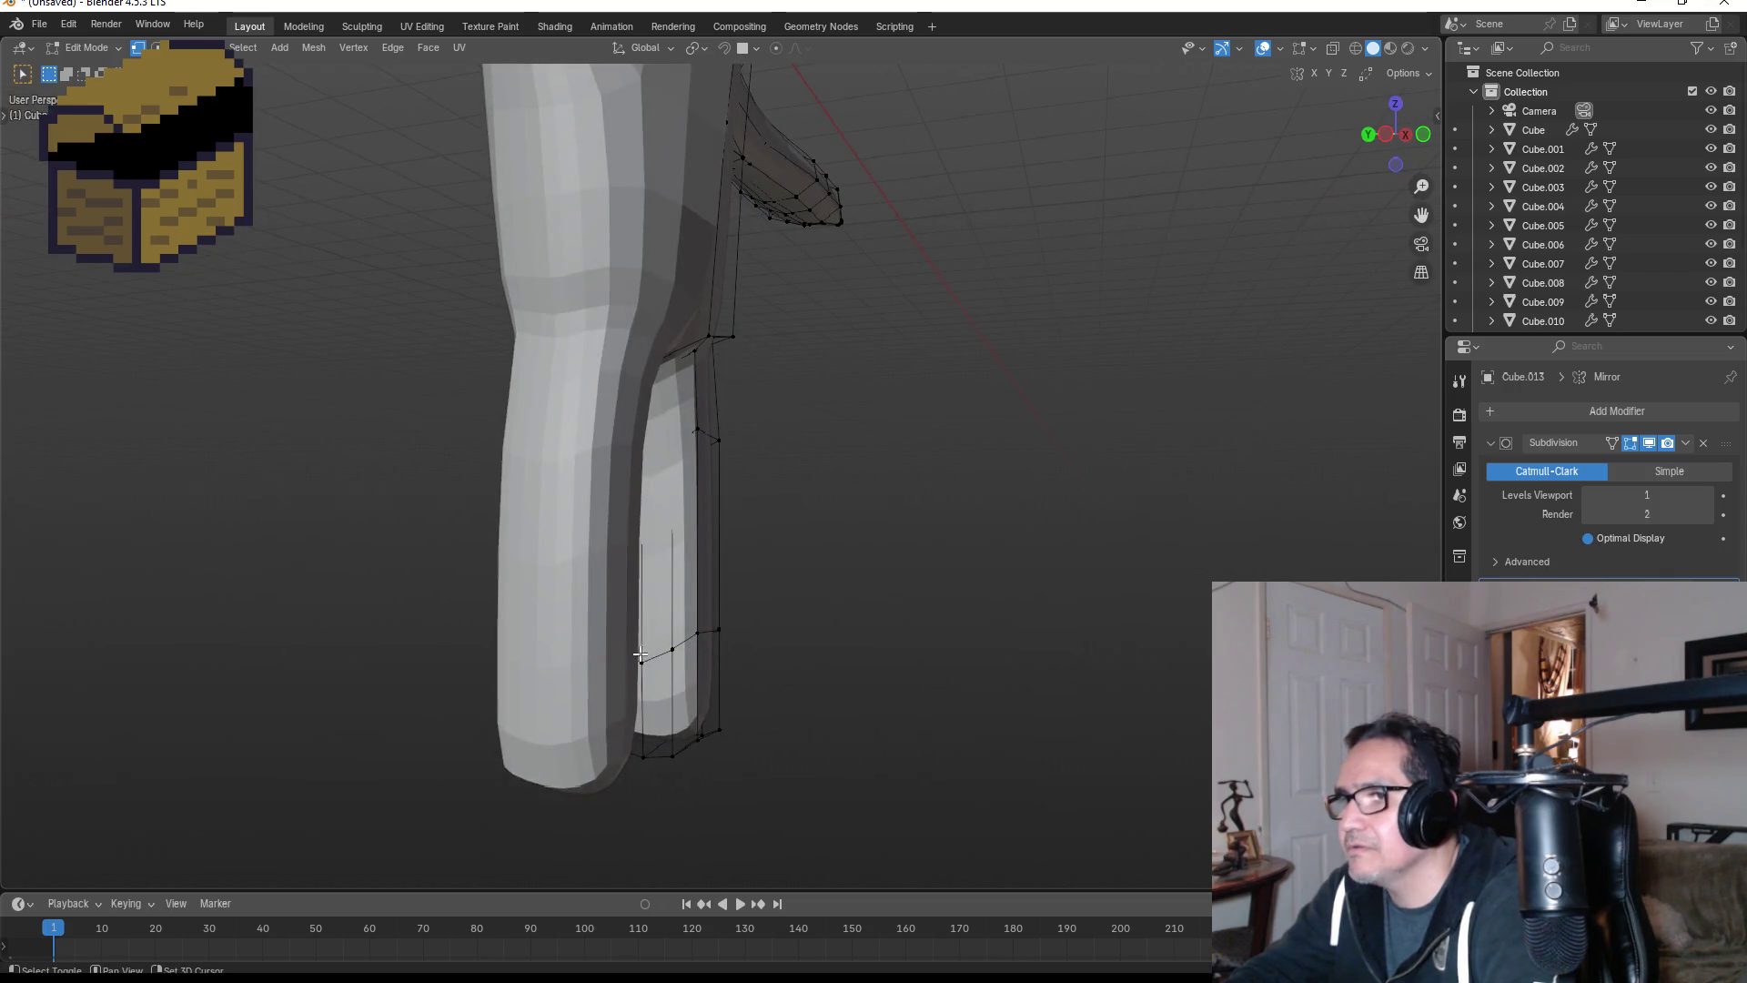
key("KP_3")
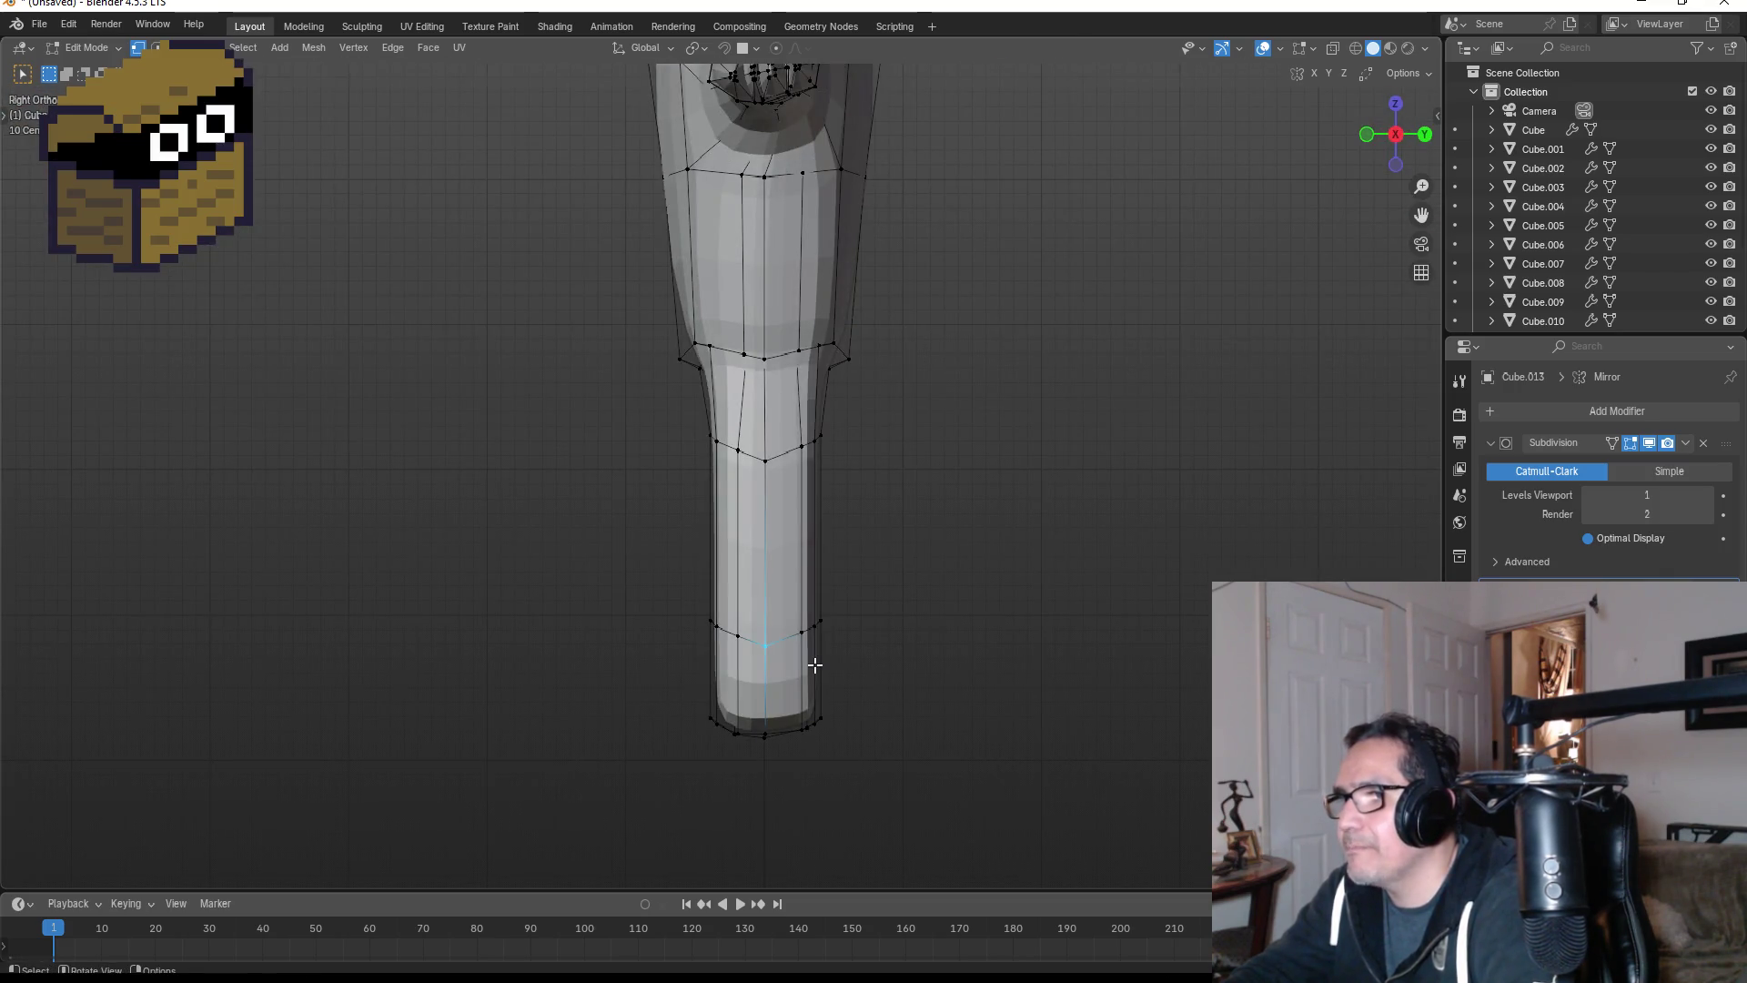
key("g")
key("z")
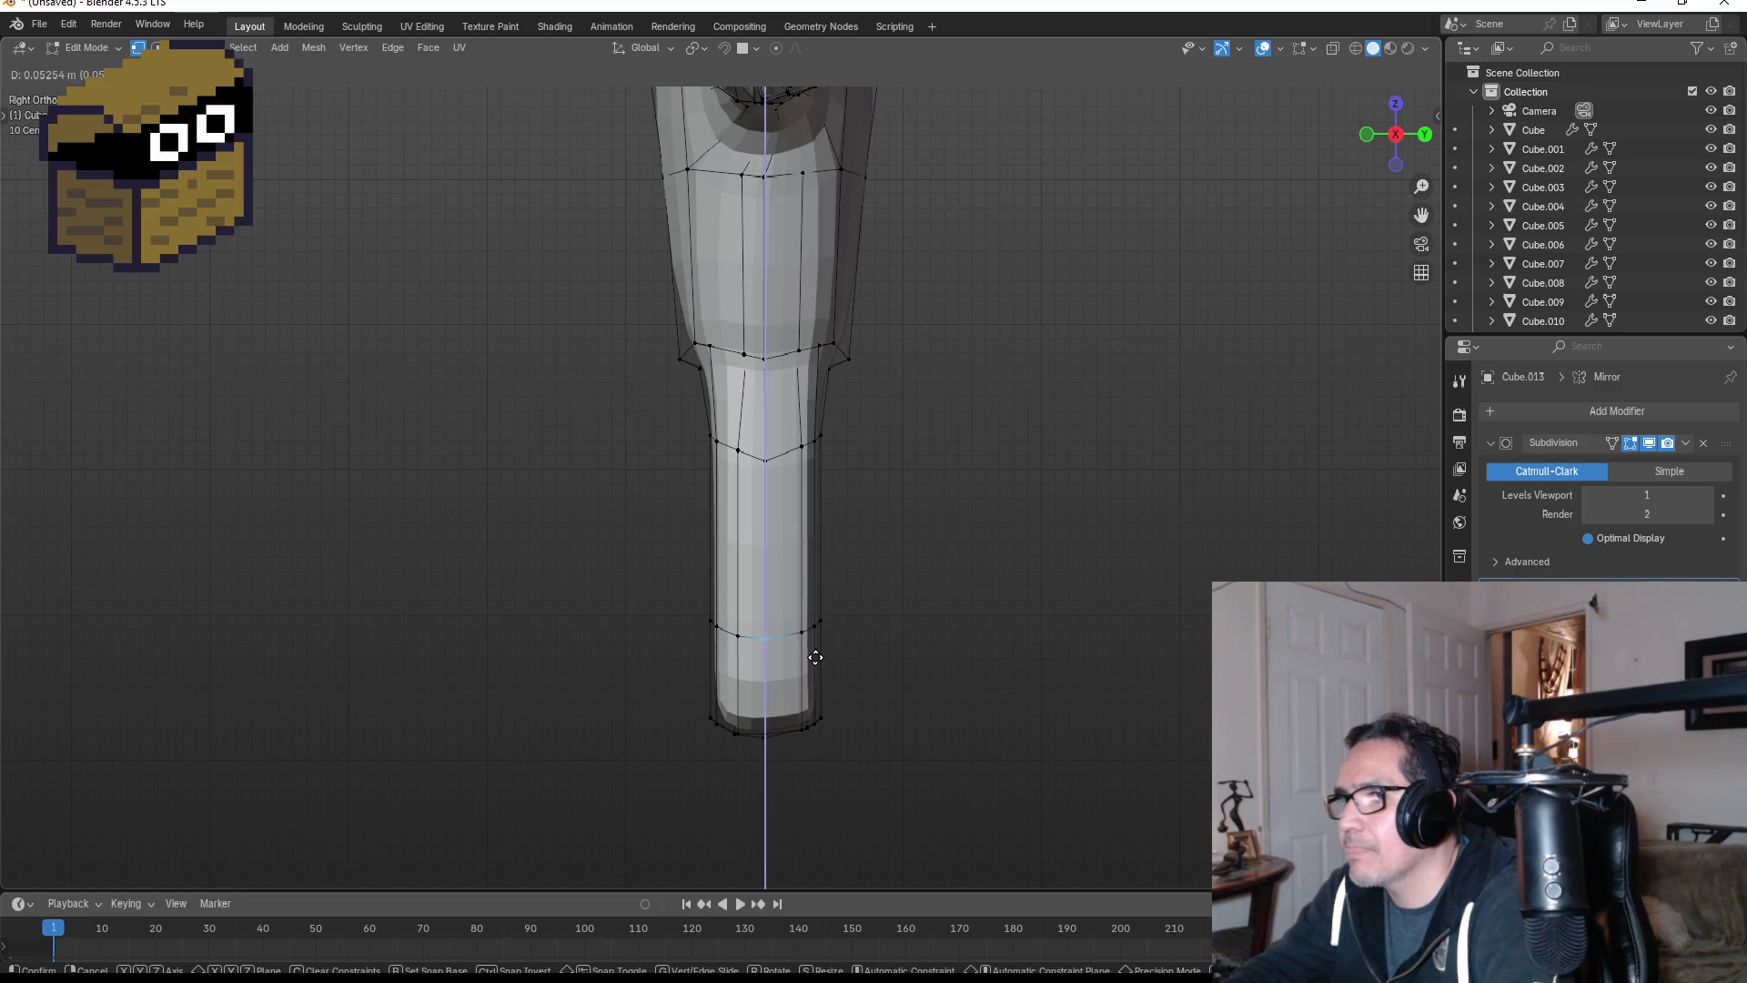
left_click(815, 655)
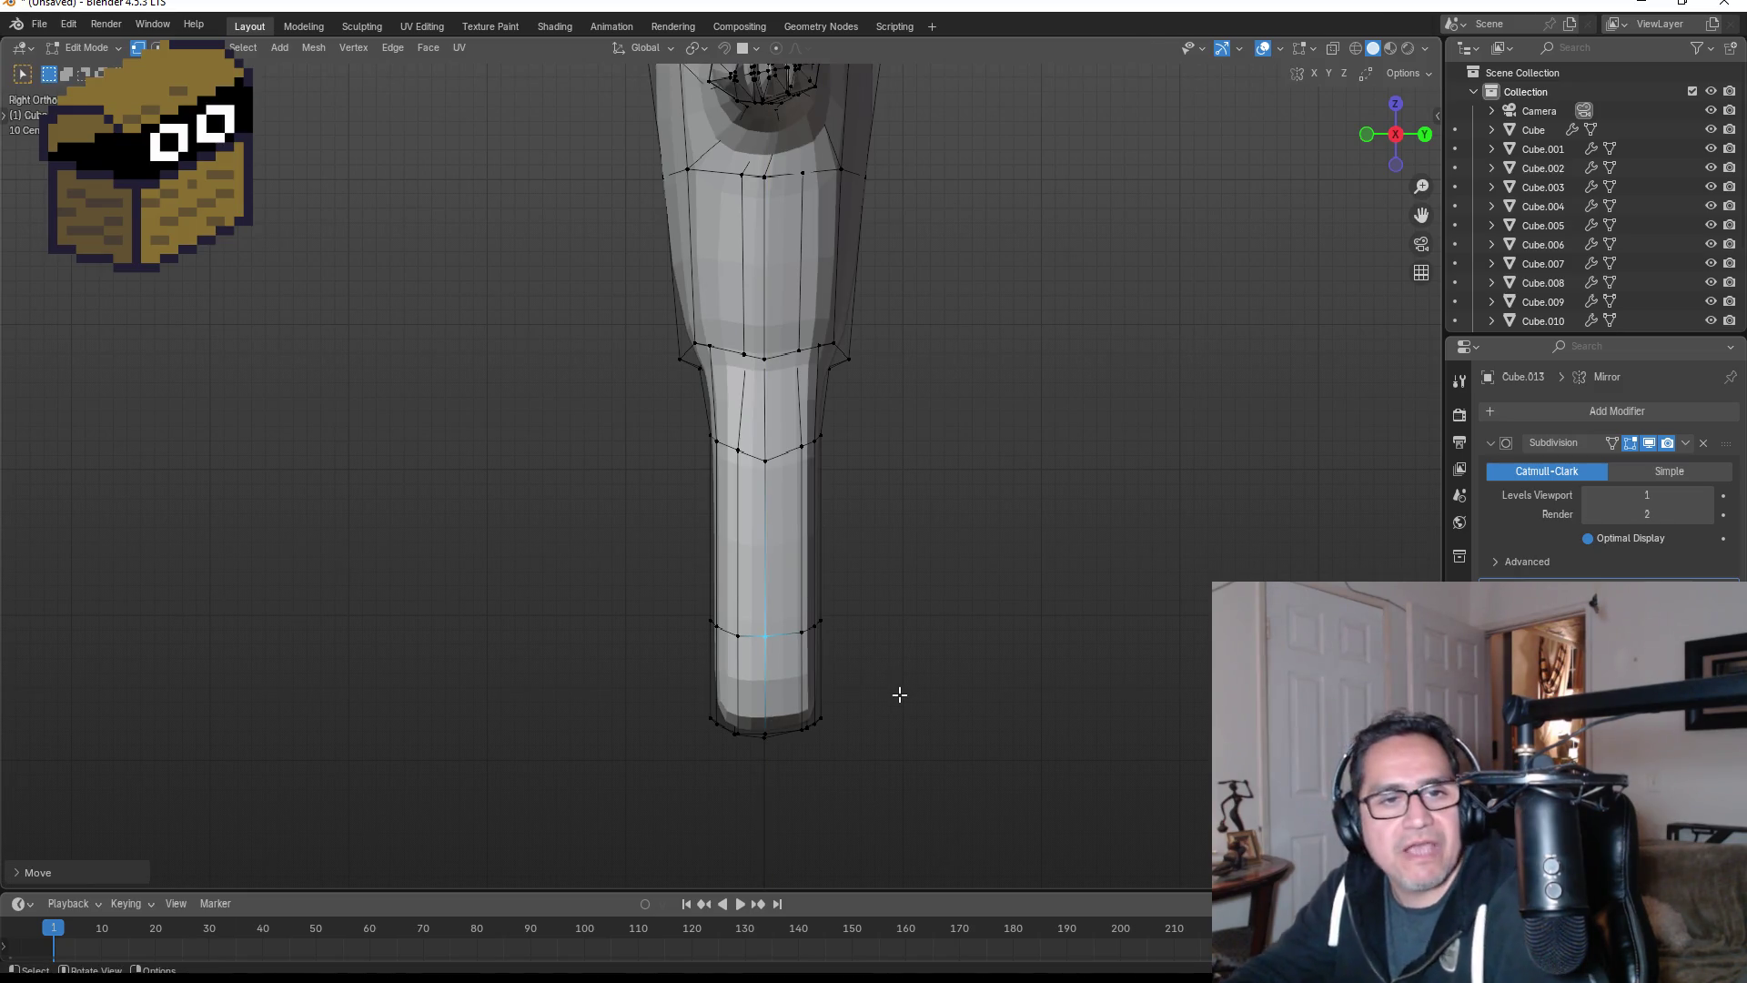
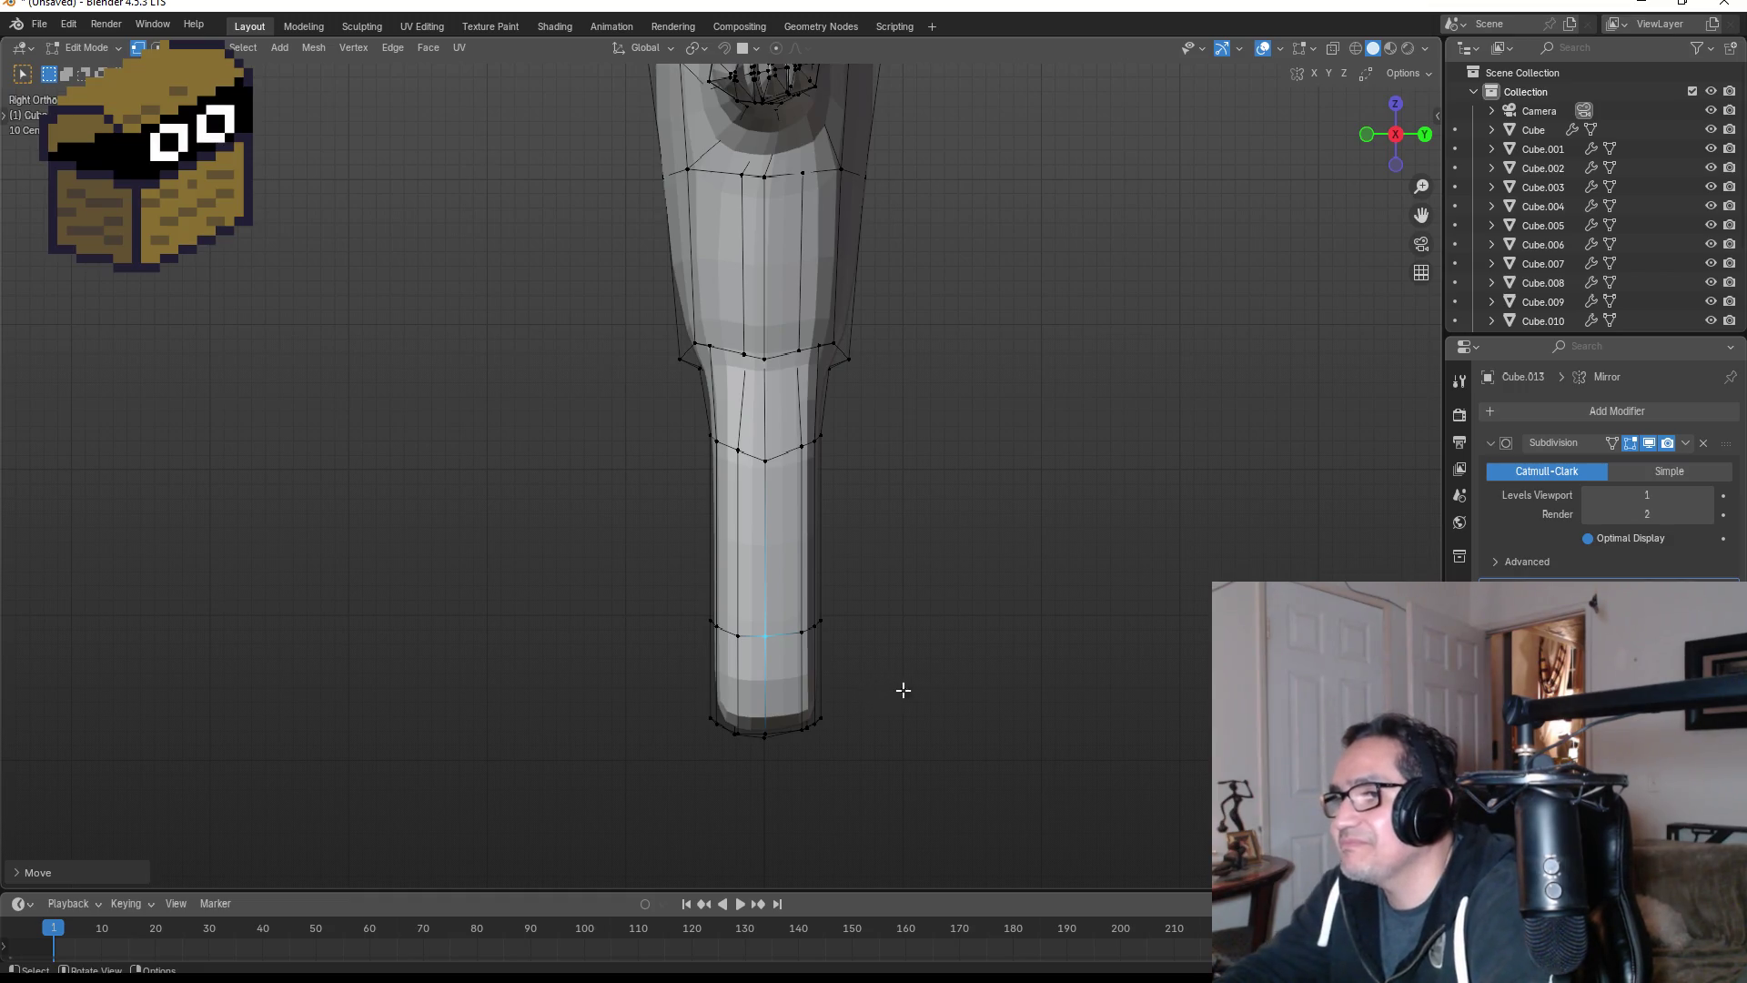
- Add an edge loop on the lower leg and slide it to sit just above the ankle
mouse_move(903, 691)
middle_mouse_down()
mouse_move(1104, 647)
mouse_move(785, 697)
middle_mouse_up()
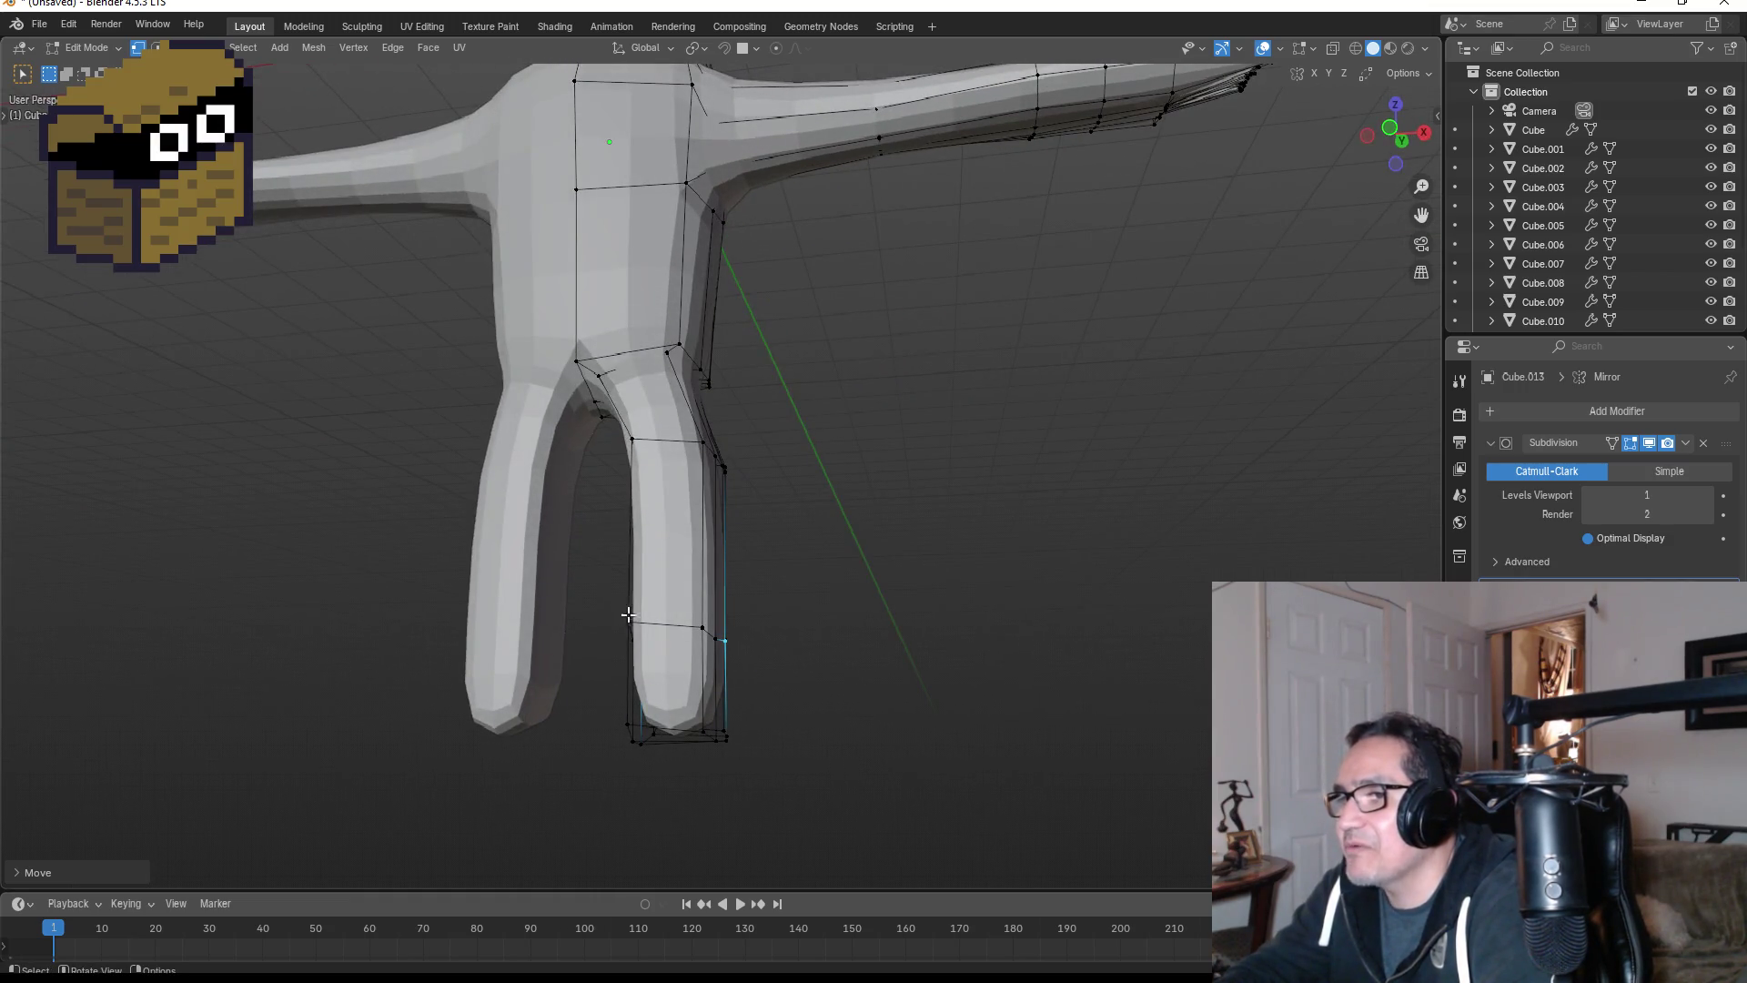
mouse_move(627, 615)
middle_mouse_down()
mouse_move(795, 589)
mouse_move(716, 603)
middle_mouse_up()
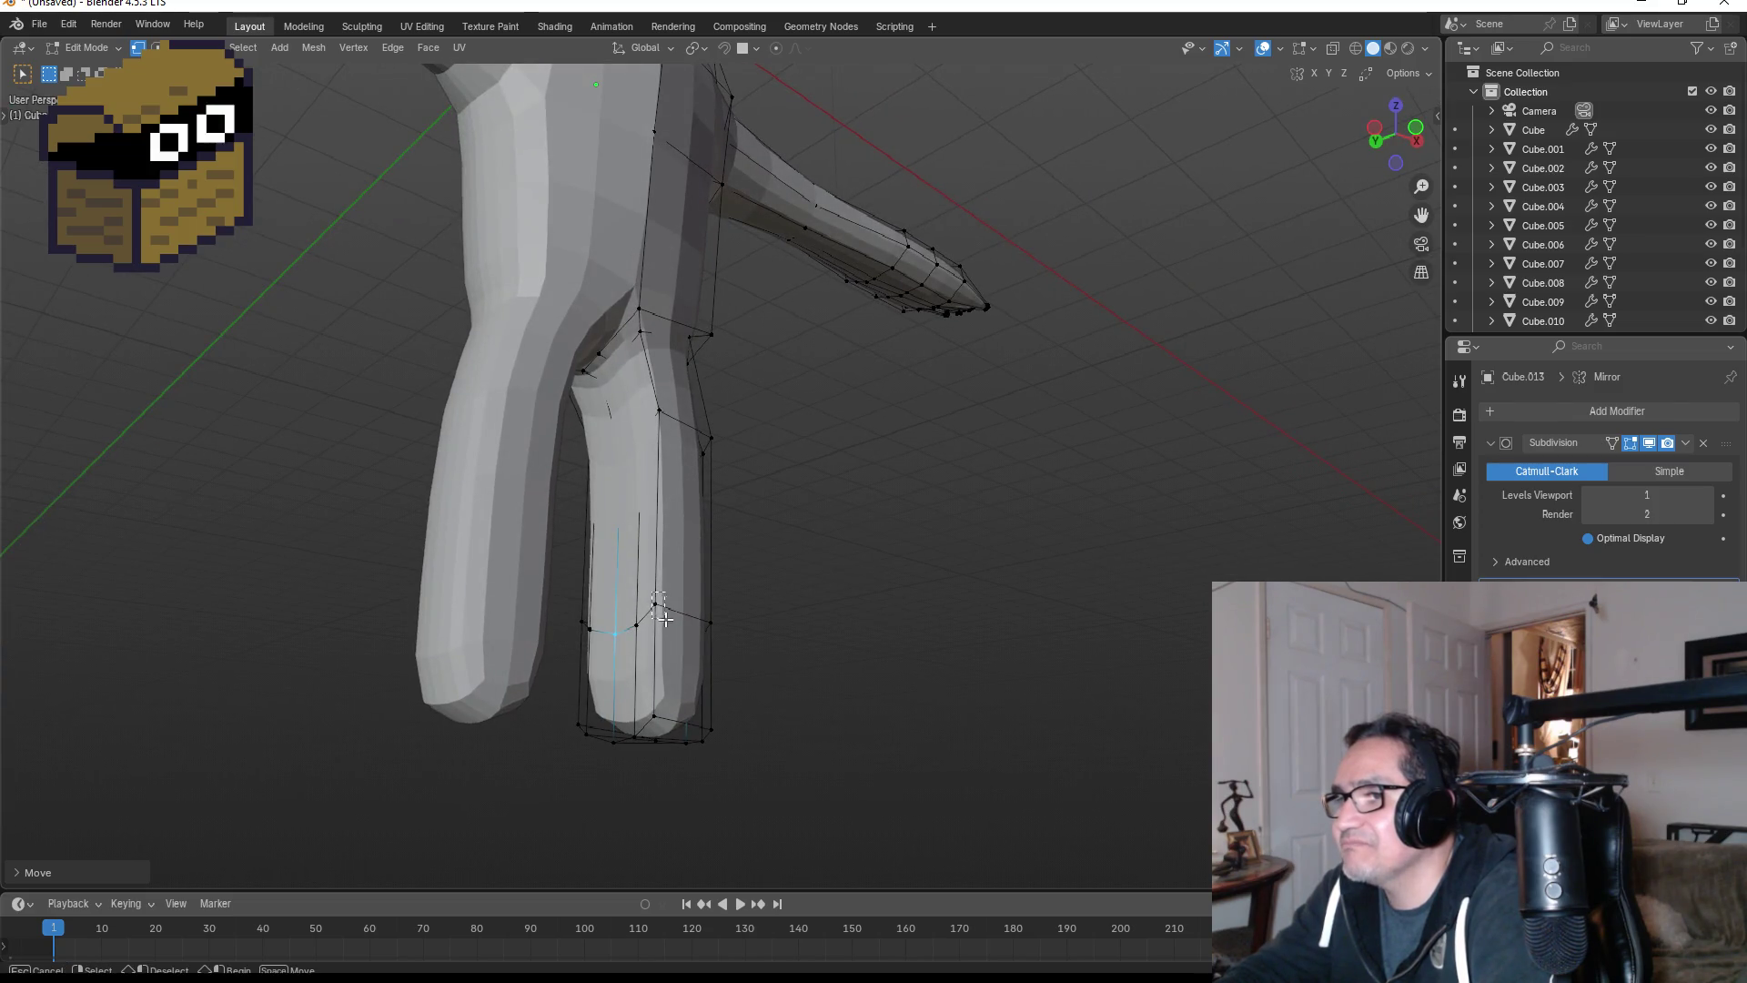
left_click(653, 591)
mouse_move(667, 621)
middle_mouse_down()
mouse_move(585, 612)
mouse_move(657, 632)
middle_mouse_up()
key("KP_1")
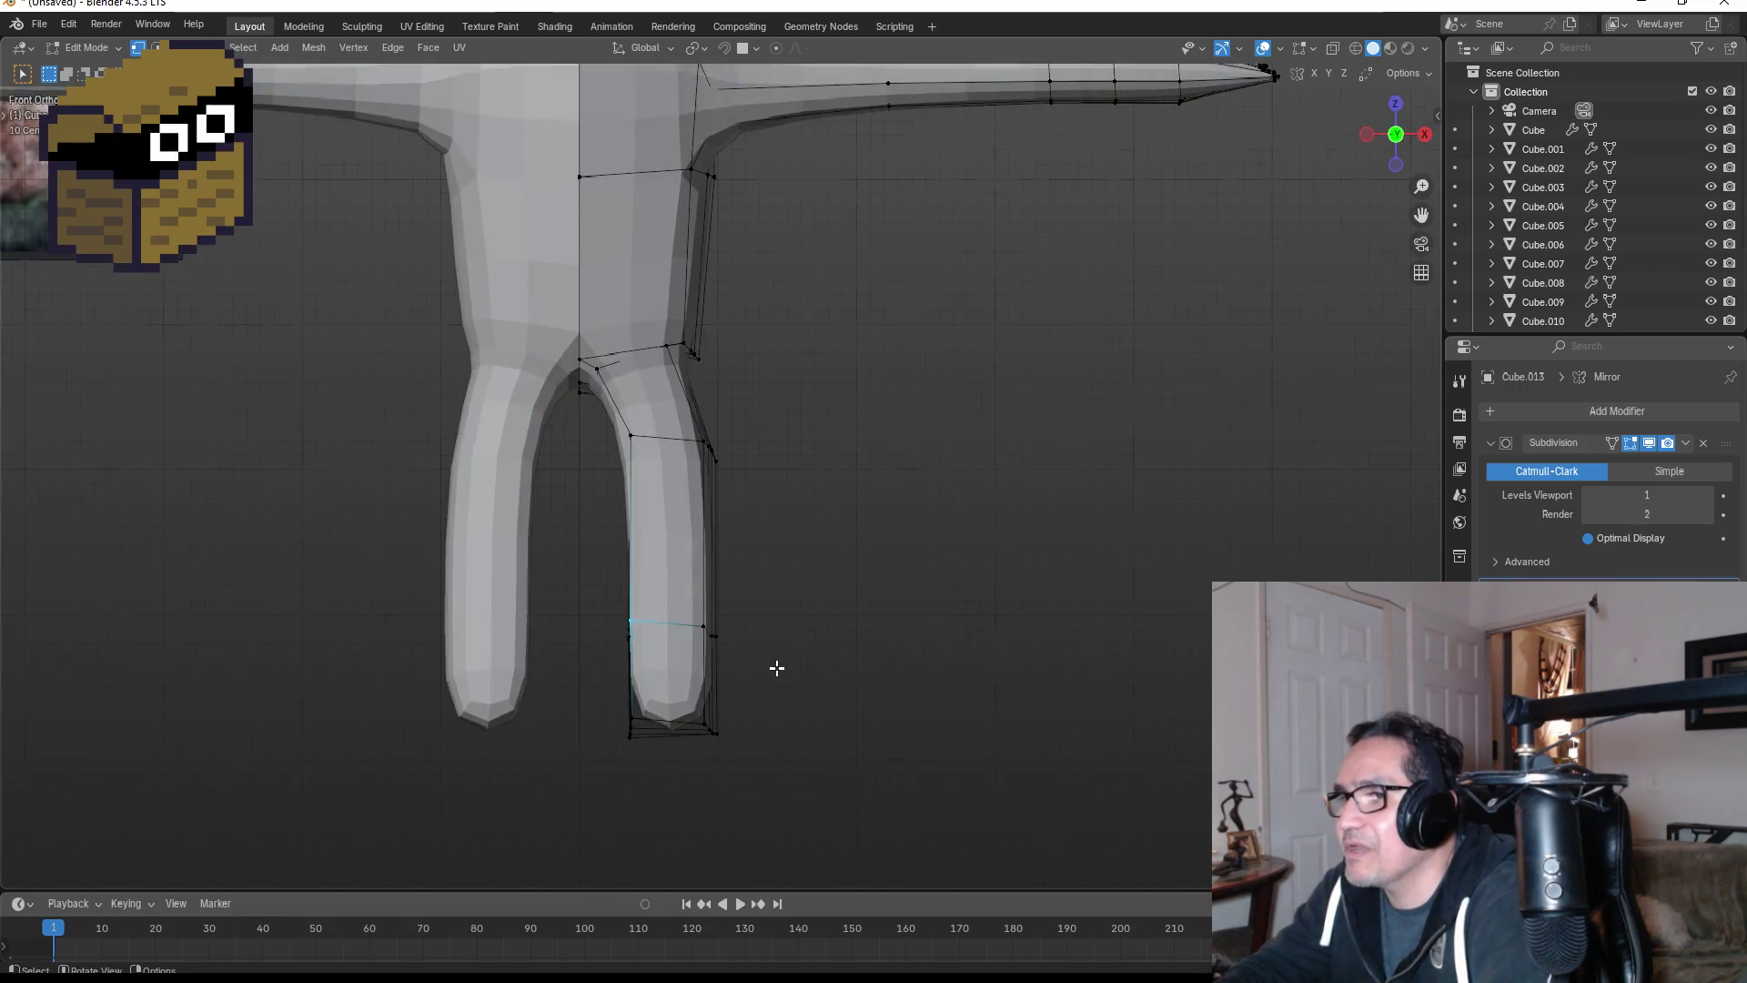
key("g")
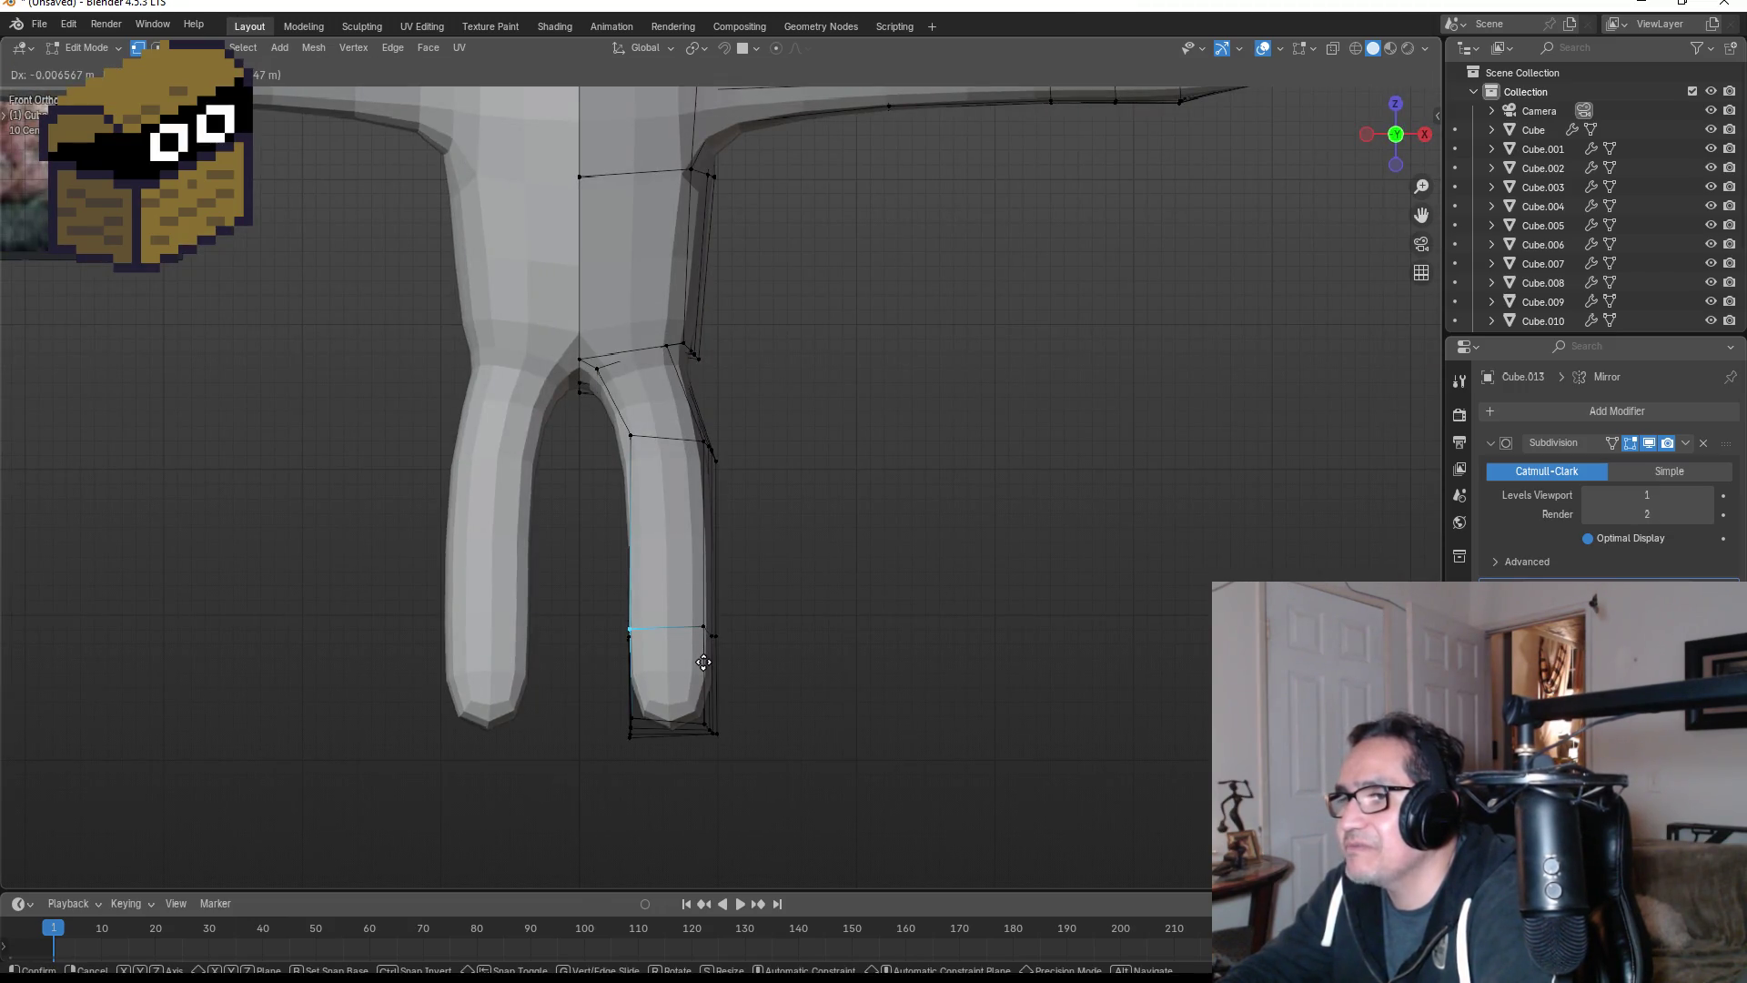
left_click(705, 653)
- Select the bottom-front face of the leg and view it from the side
mouse_move(705, 654)
middle_mouse_down()
mouse_move(867, 681)
mouse_move(648, 676)
mouse_move(870, 659)
mouse_move(753, 597)
middle_mouse_up()
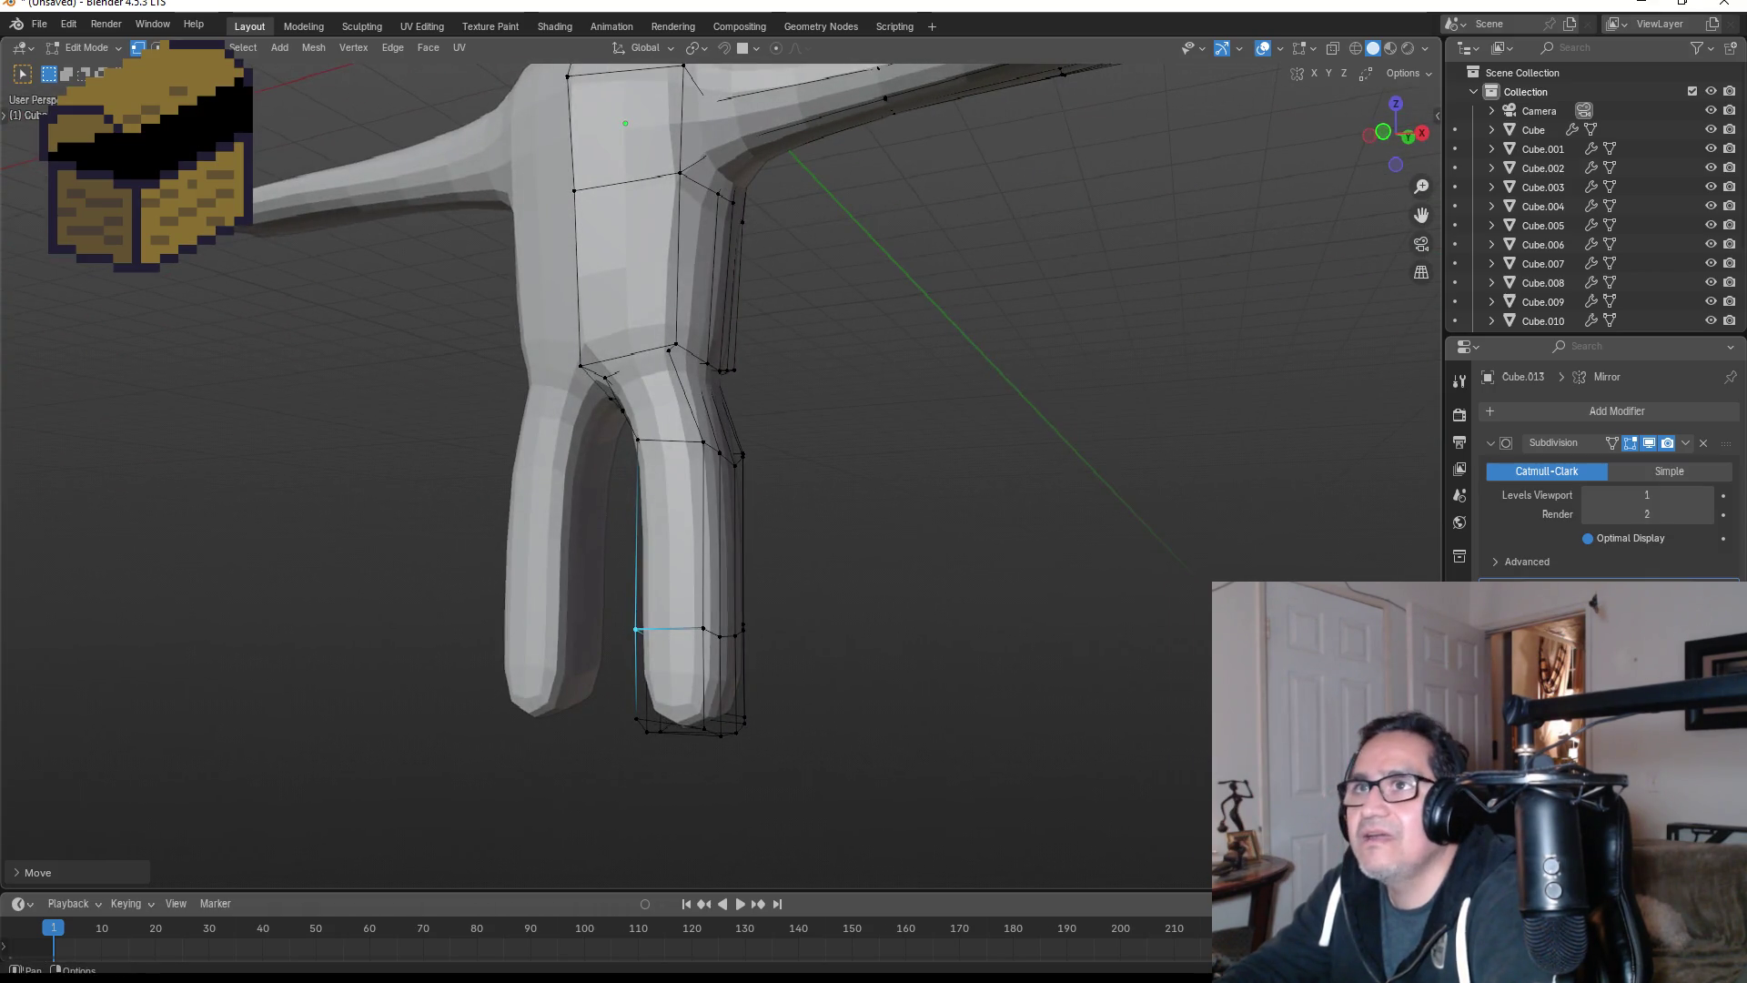
left_click(673, 683)
key("KP_3")
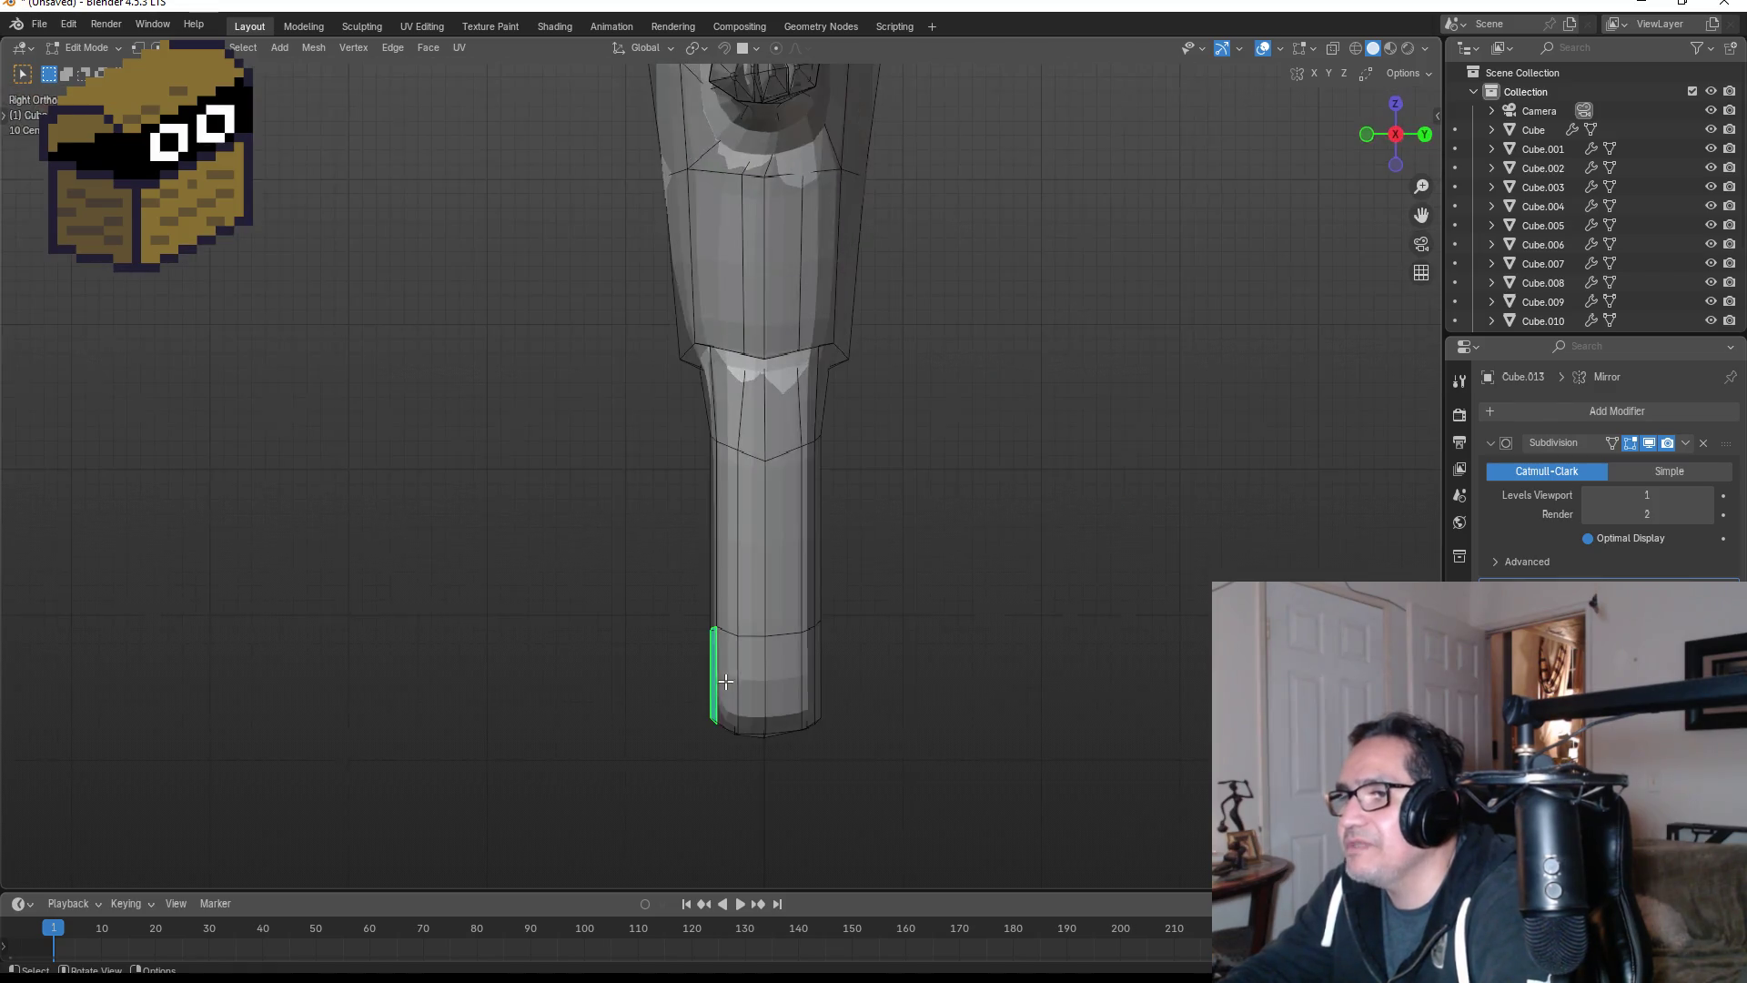
- Extrude the leg's bottom front face and lower one edge of the extrusion
key("e")
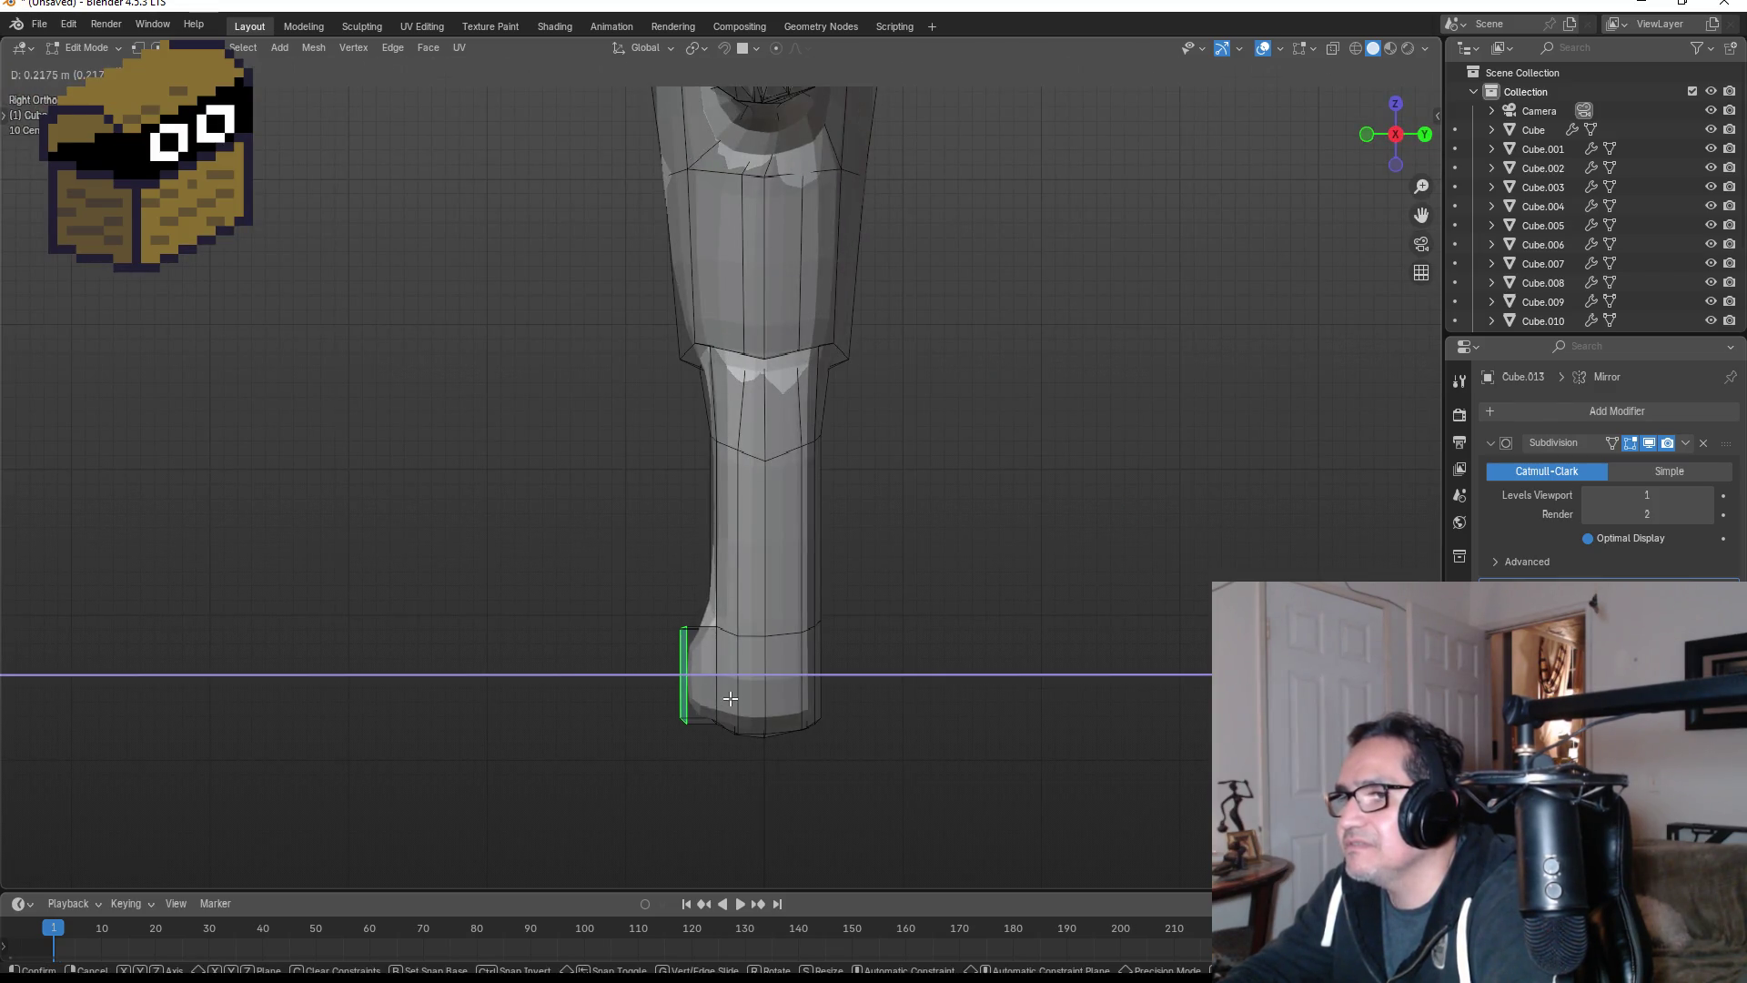
left_click(730, 698)
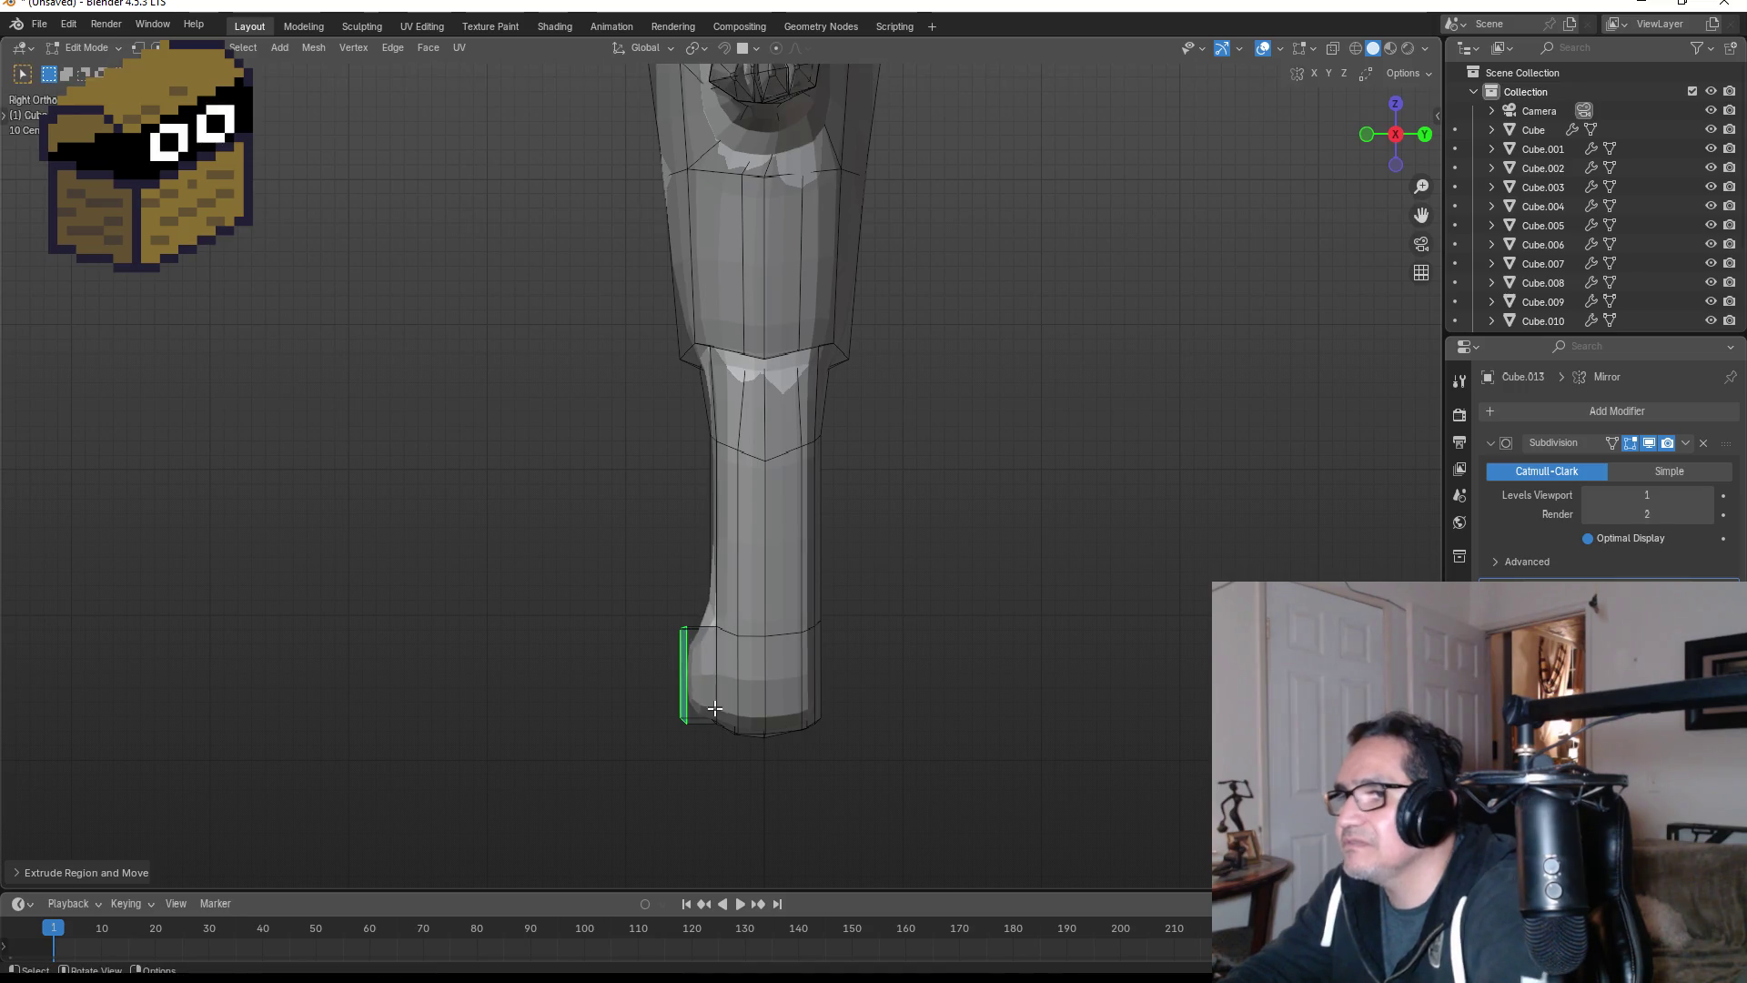
mouse_move(685, 603)
middle_mouse_down()
mouse_move(784, 604)
mouse_move(783, 624)
mouse_move(784, 604)
mouse_move(759, 625)
middle_mouse_up()
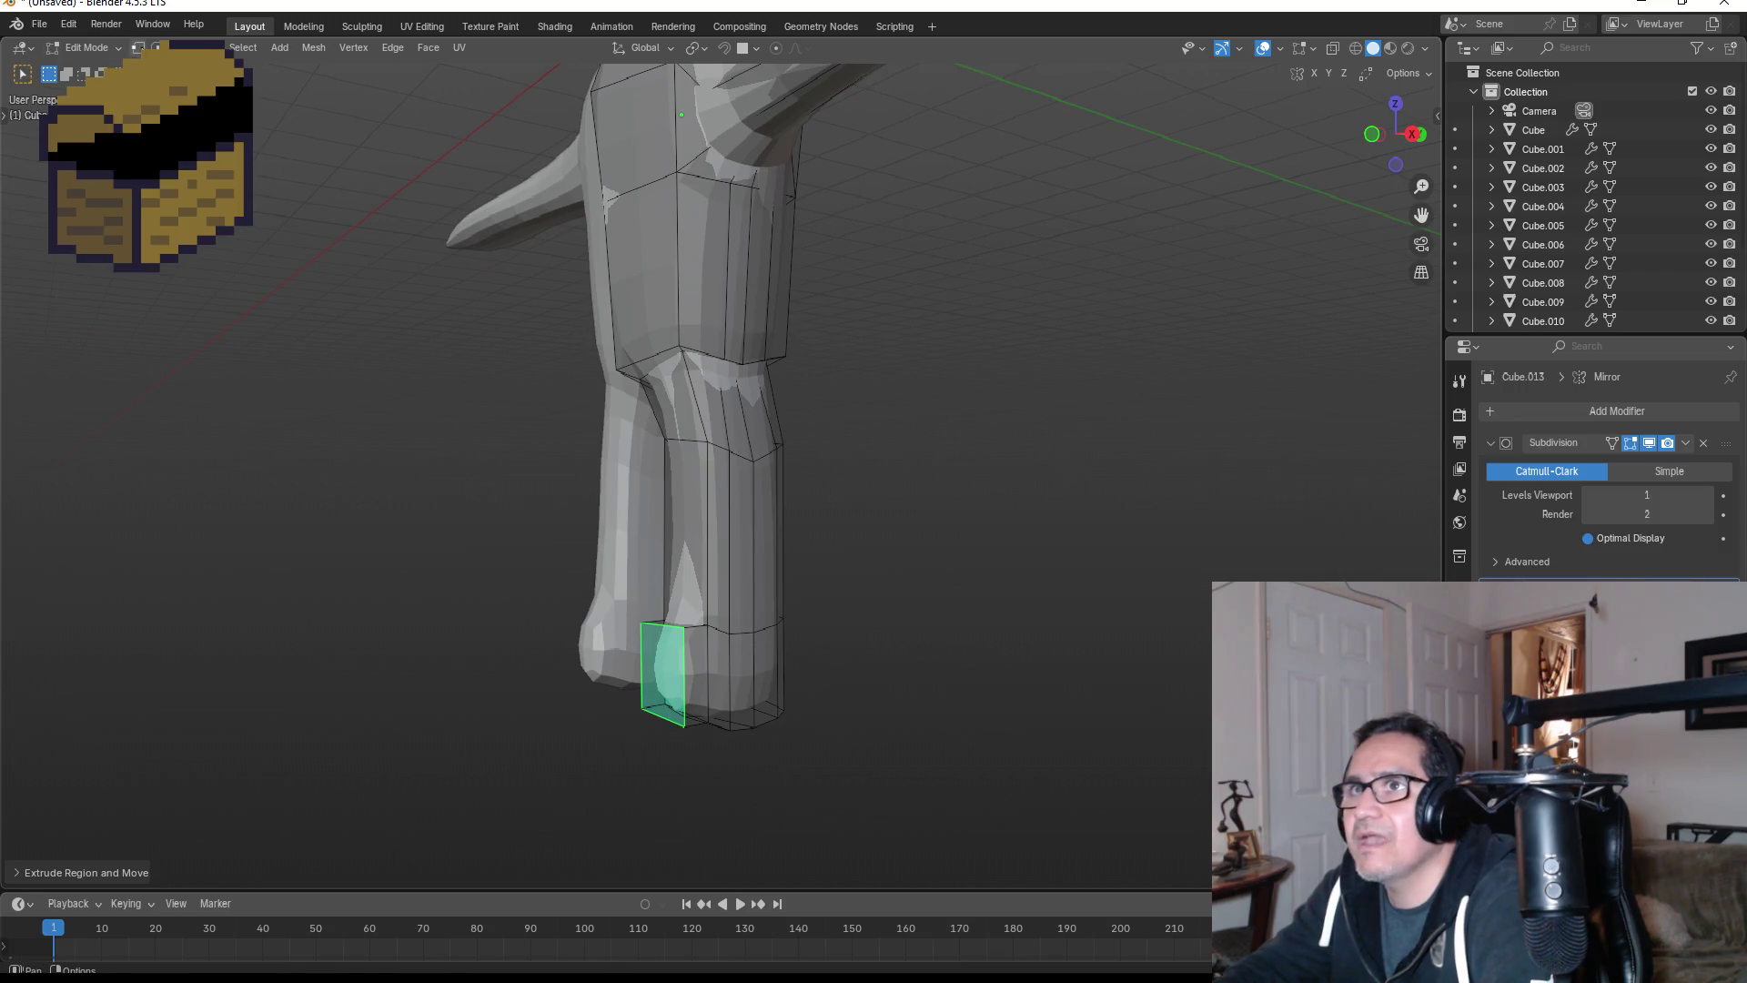
key("2")
left_click(659, 626)
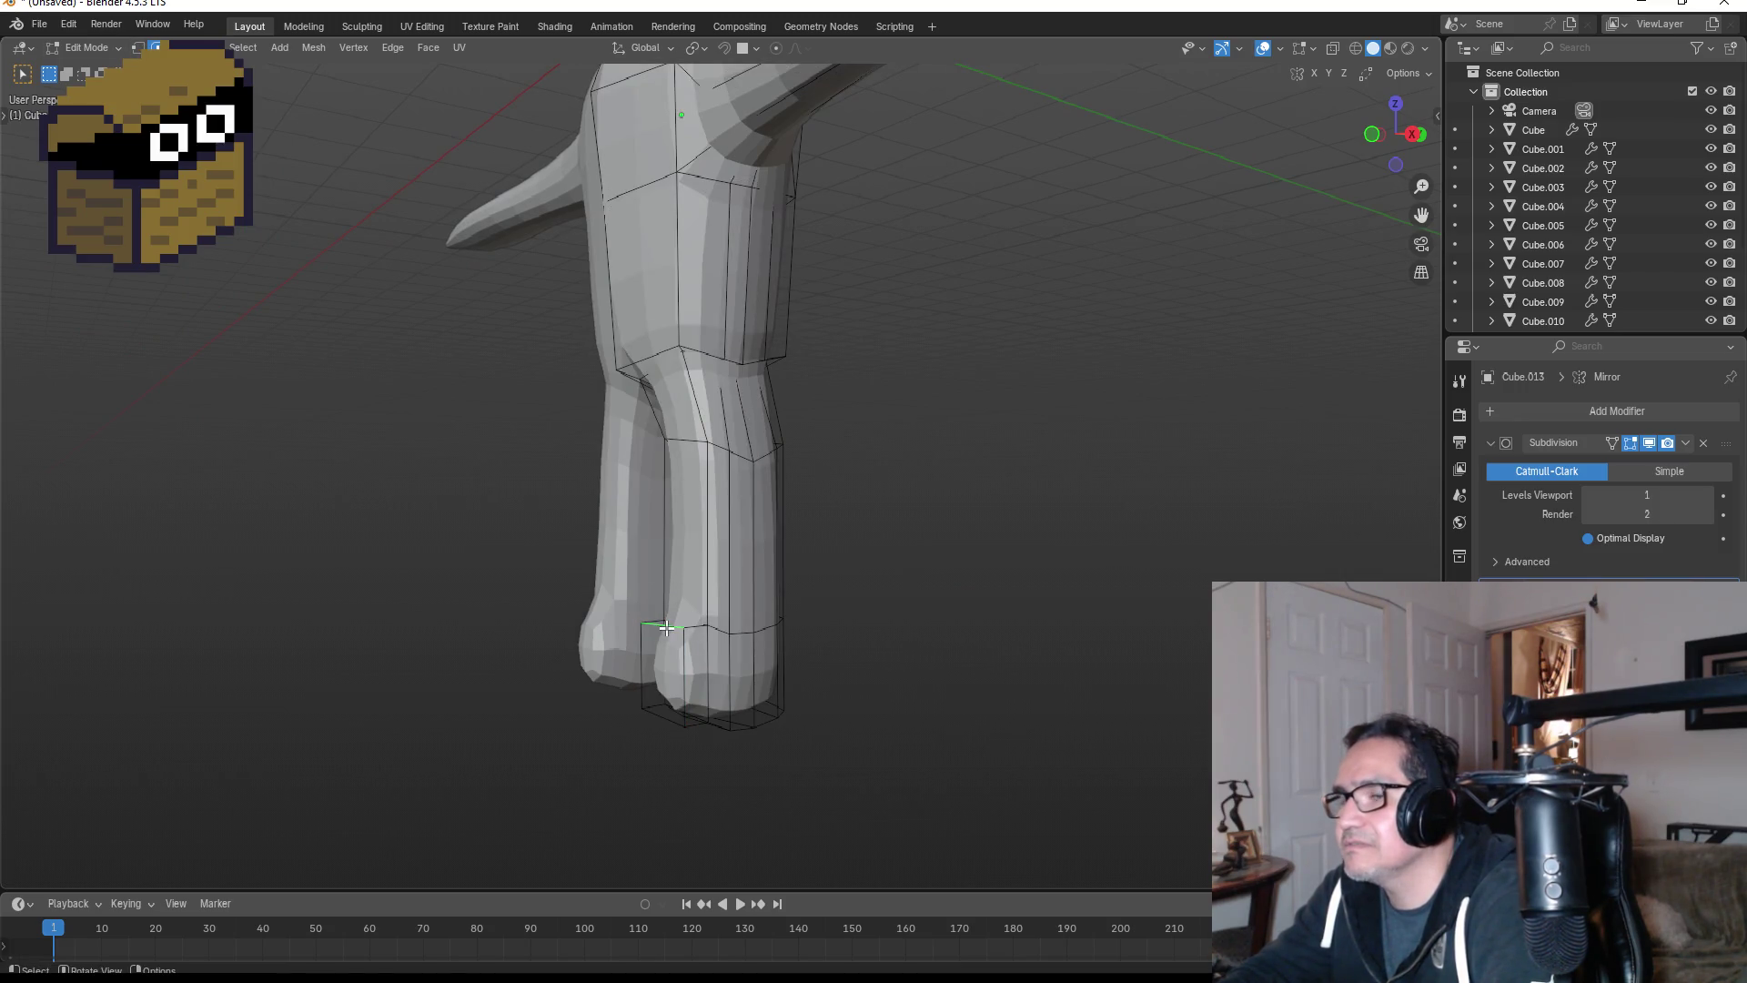
key("g")
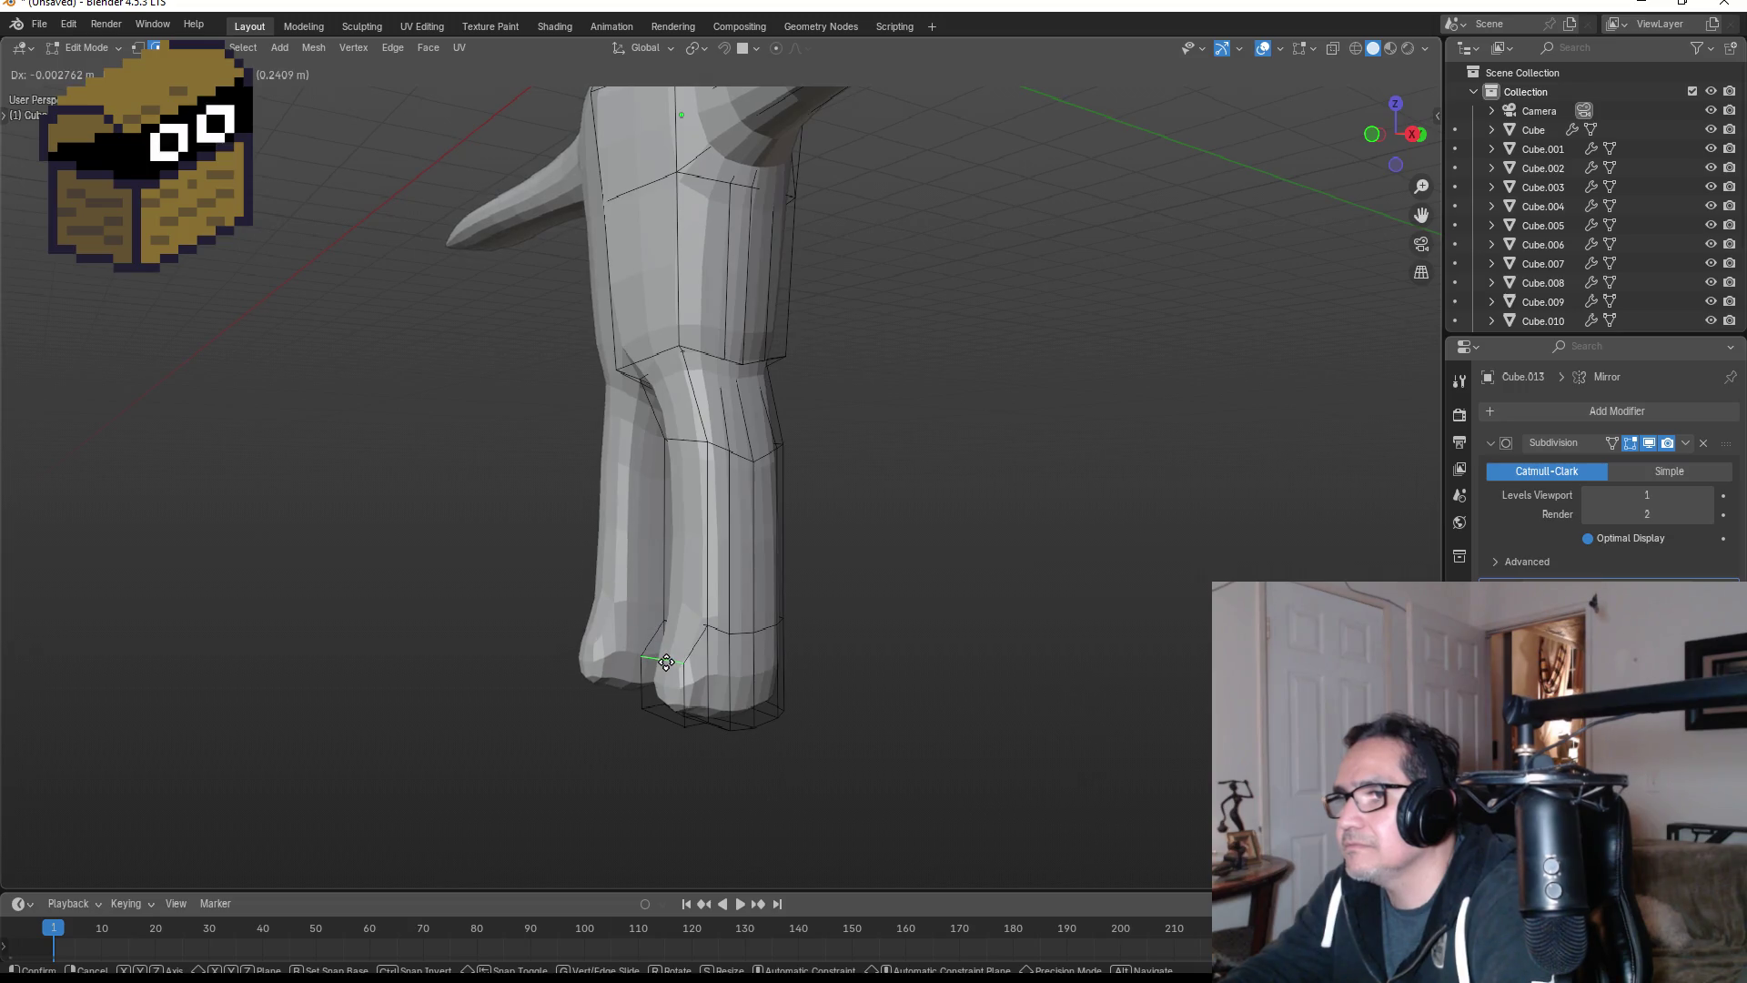
left_click(666, 661)
key("KP_3")
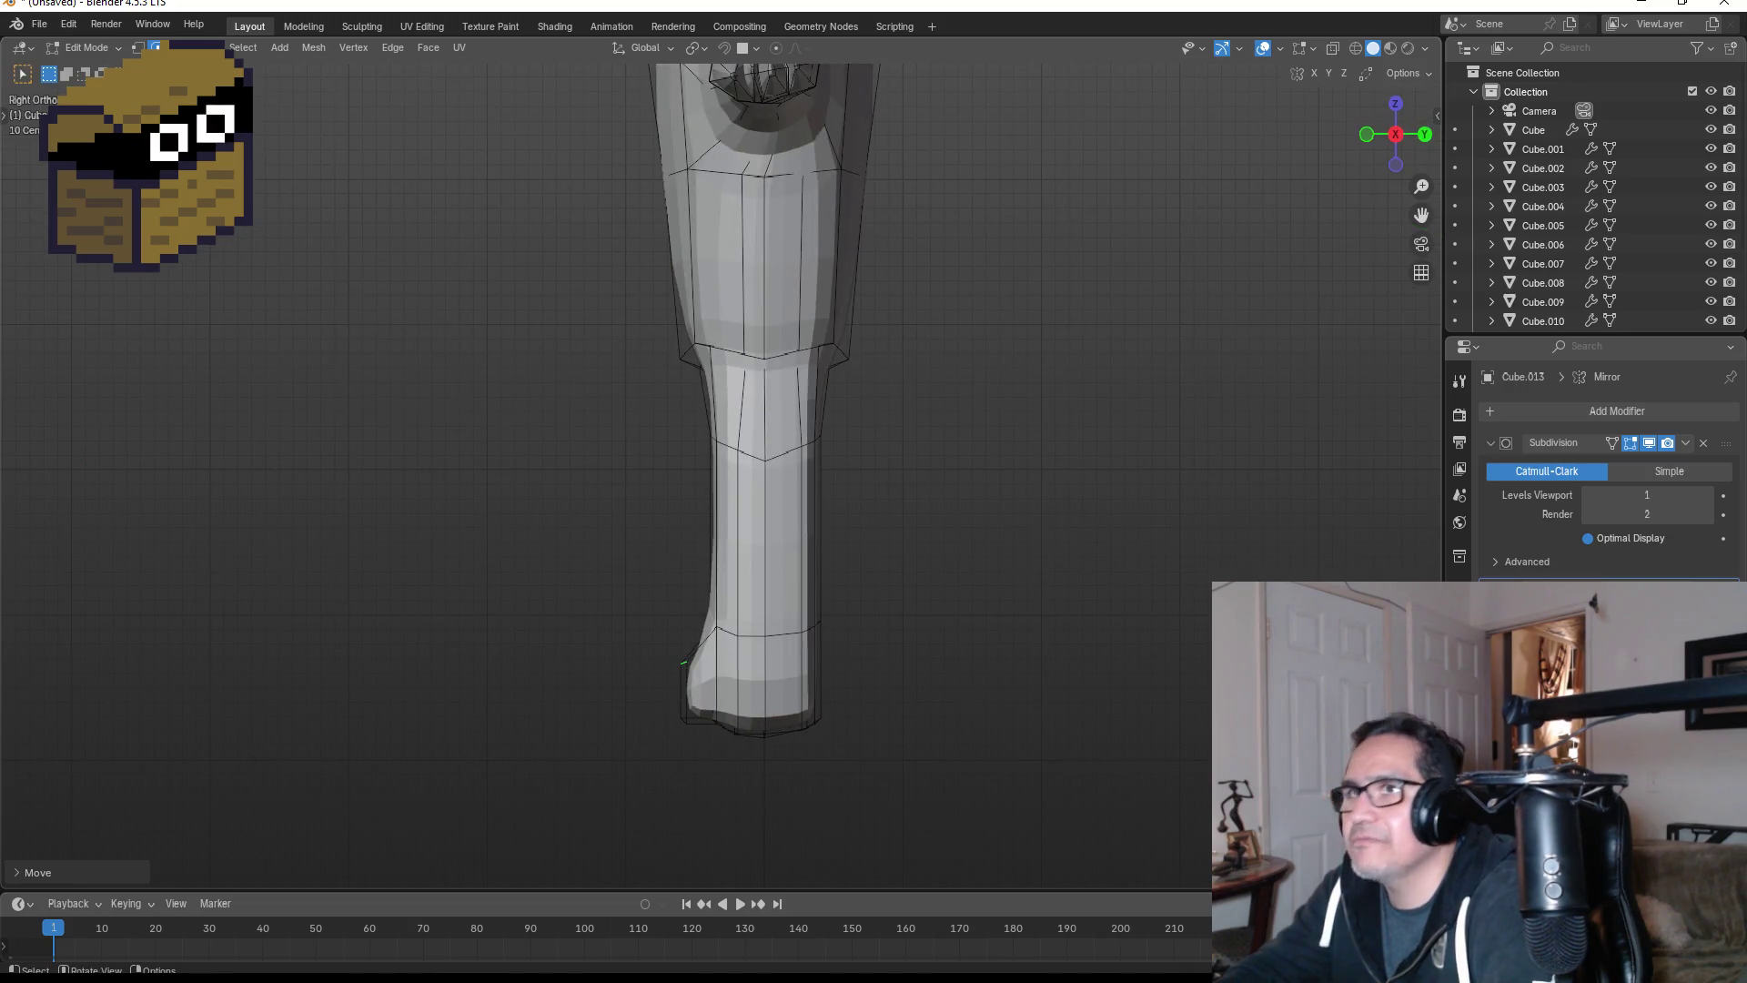
- Move the foot face forward along Y, then extrude it again to lengthen the foot
mouse_move(783, 510)
middle_mouse_down()
mouse_move(850, 401)
mouse_move(647, 706)
middle_mouse_up()
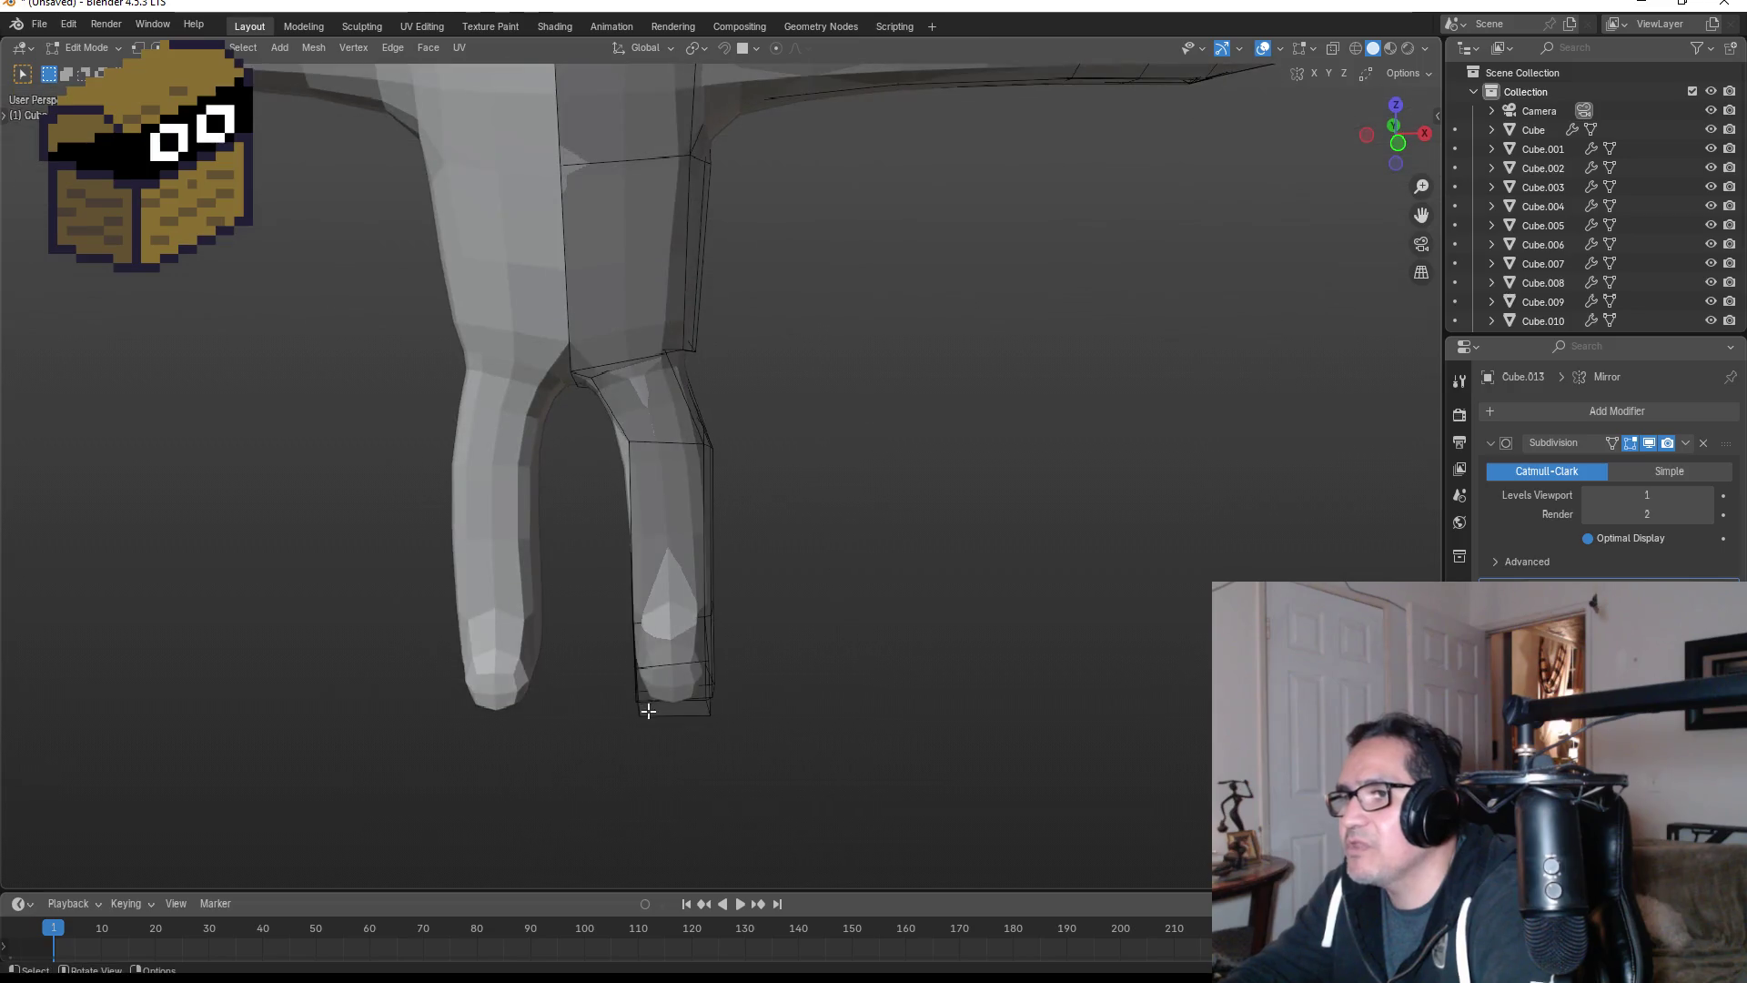
key("KP_3")
key("g")
key("y")
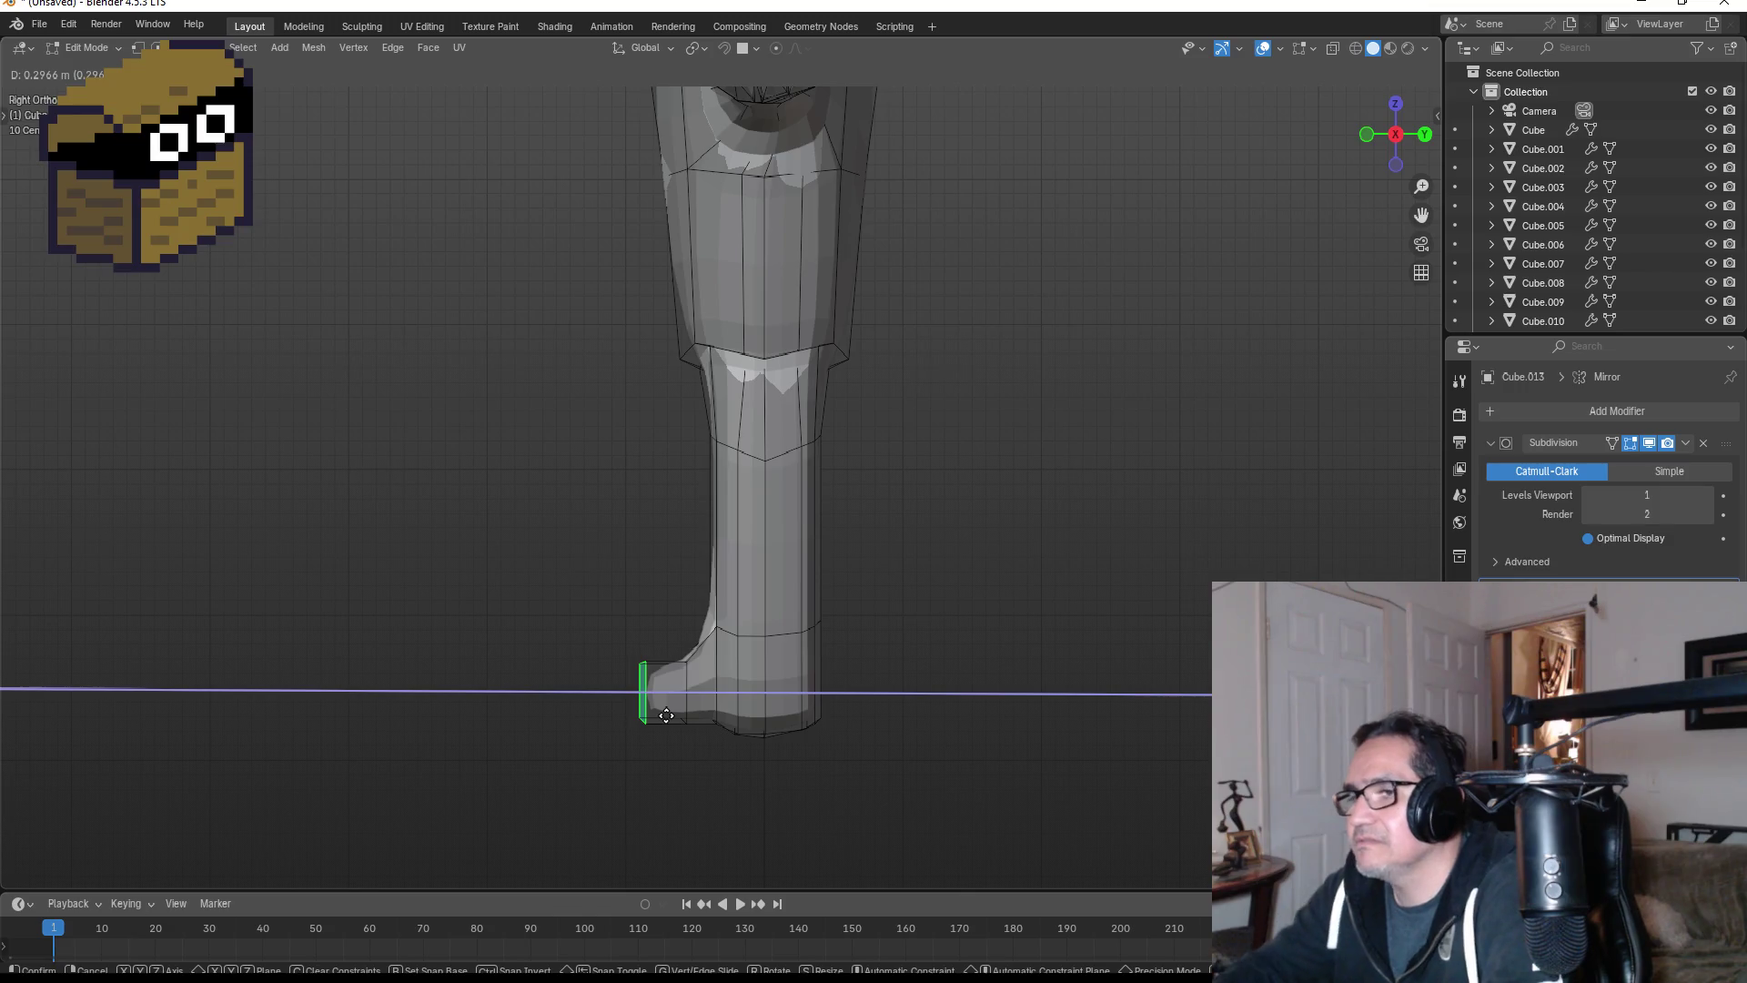
left_click(644, 726)
key("e")
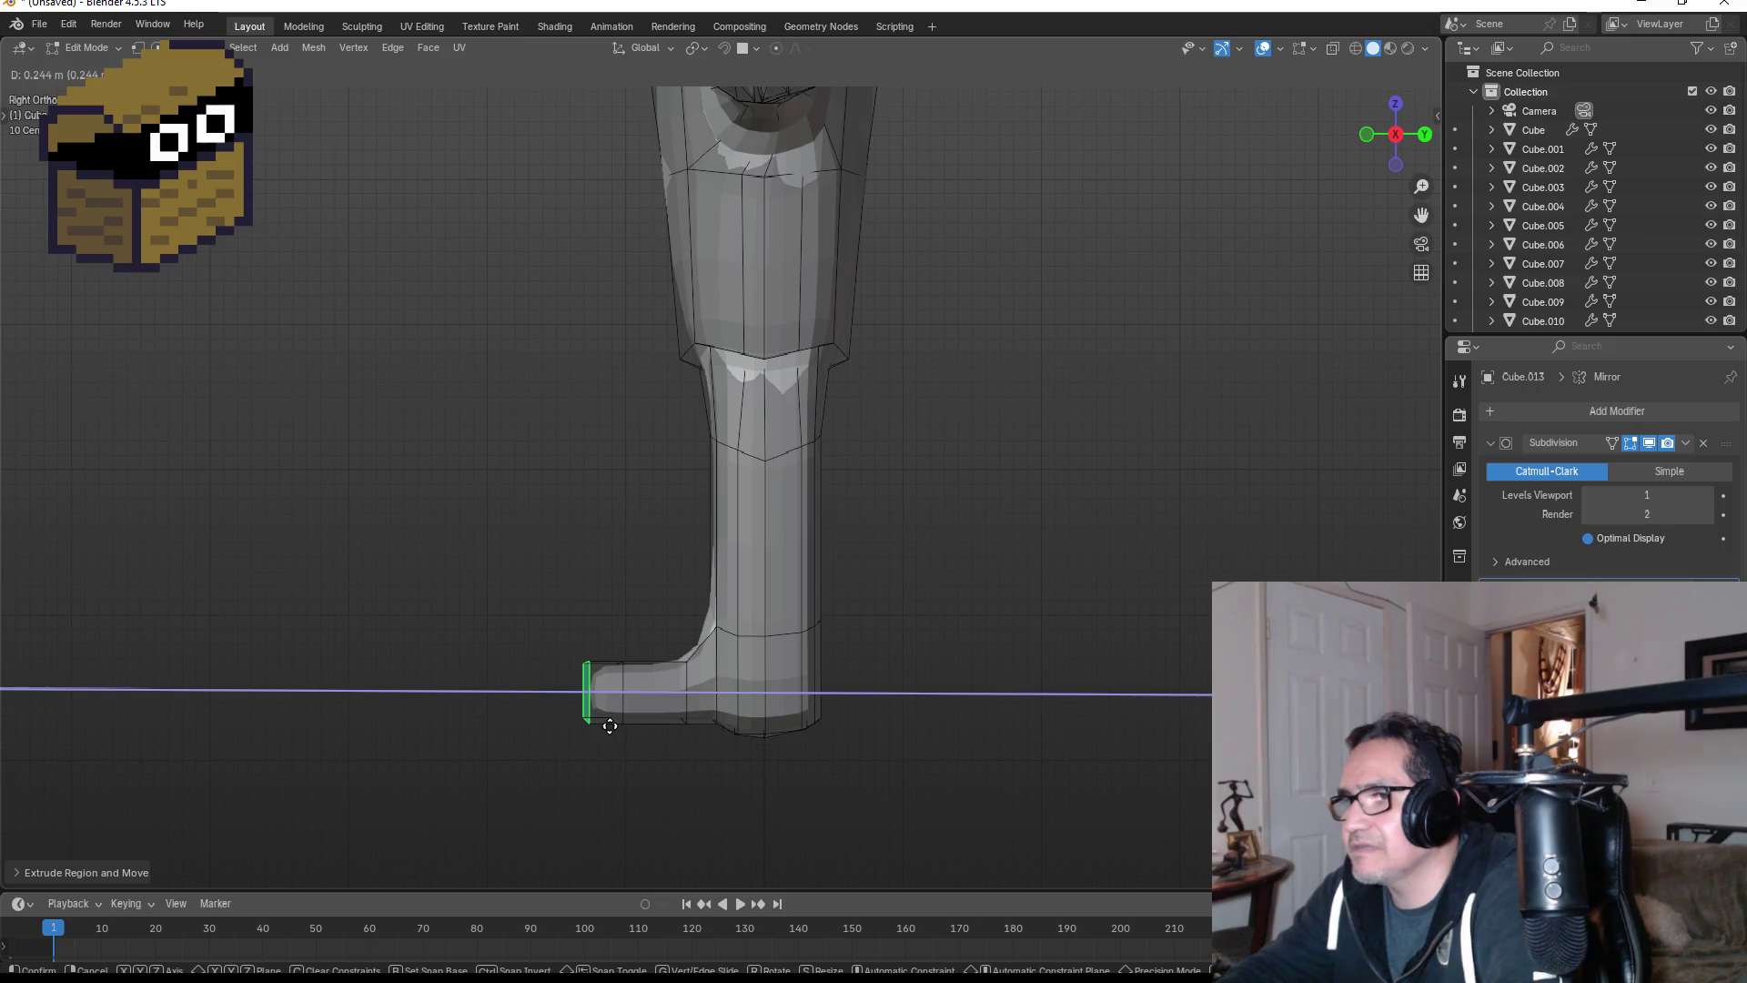
left_click(610, 726)
mouse_move(627, 723)
middle_mouse_down()
mouse_move(913, 682)
mouse_move(1029, 634)
middle_mouse_up()
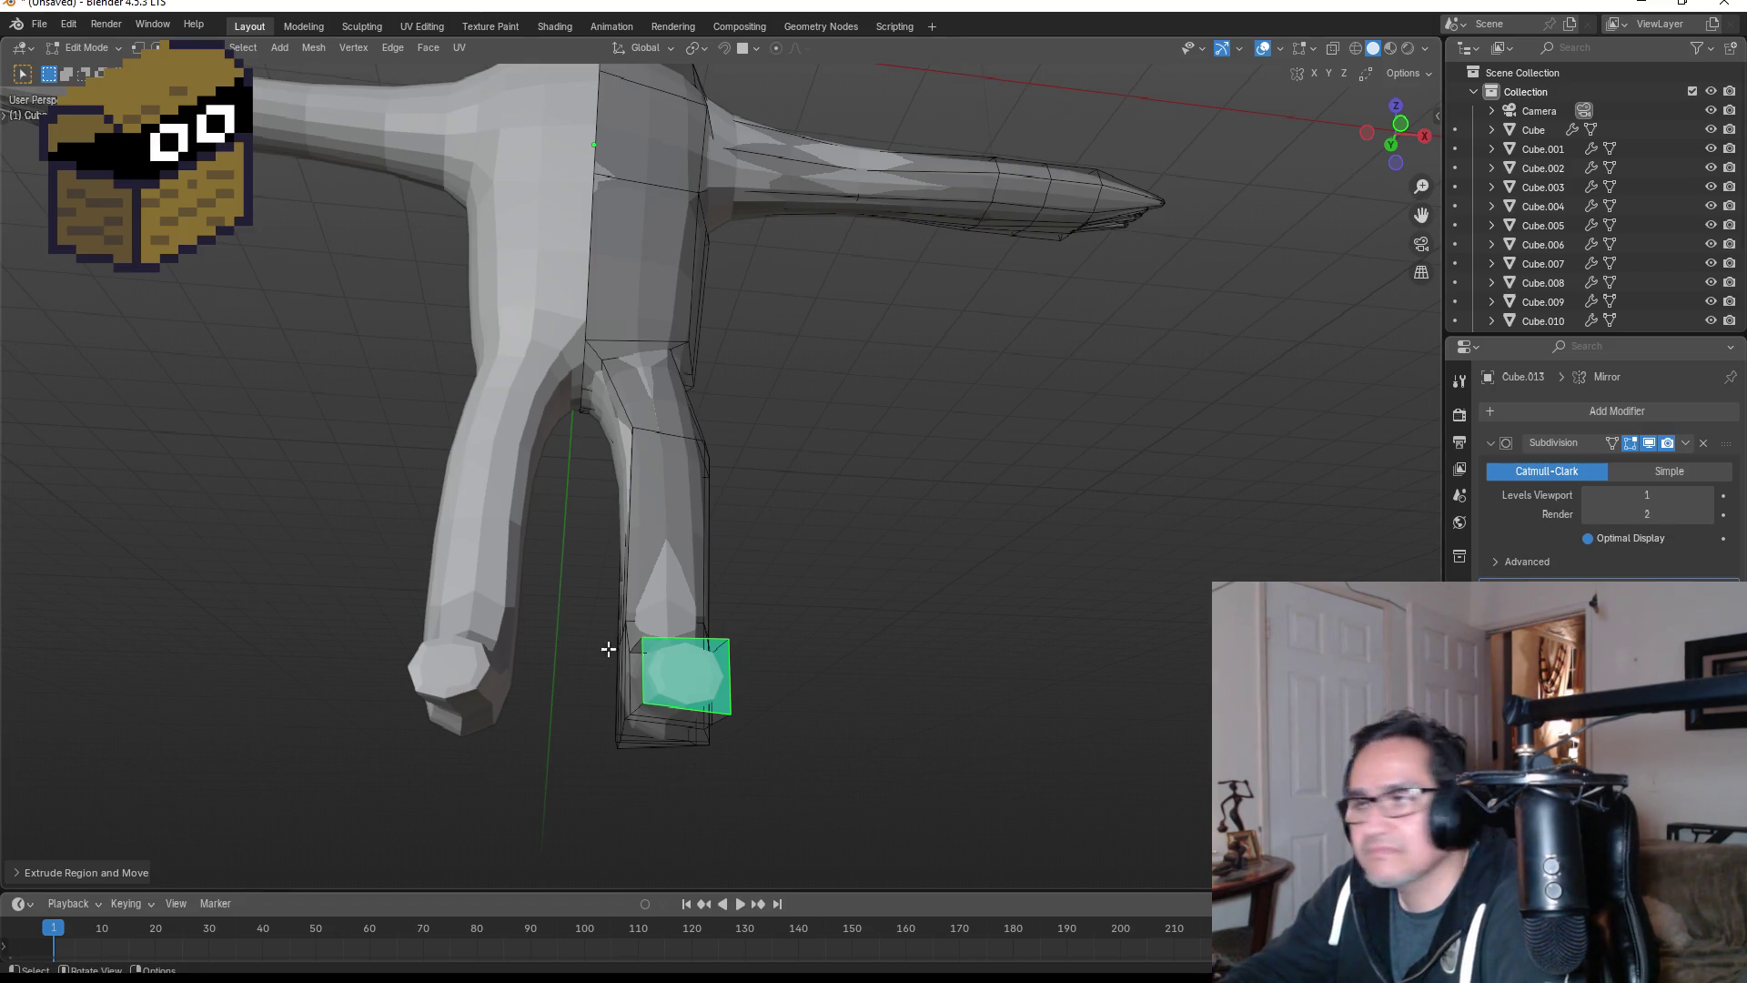
- In vertex mode, box-select the vertices along the foot's underside, adding more from below
mouse_move(946, 692)
middle_mouse_down()
mouse_move(807, 722)
mouse_move(876, 560)
middle_mouse_up()
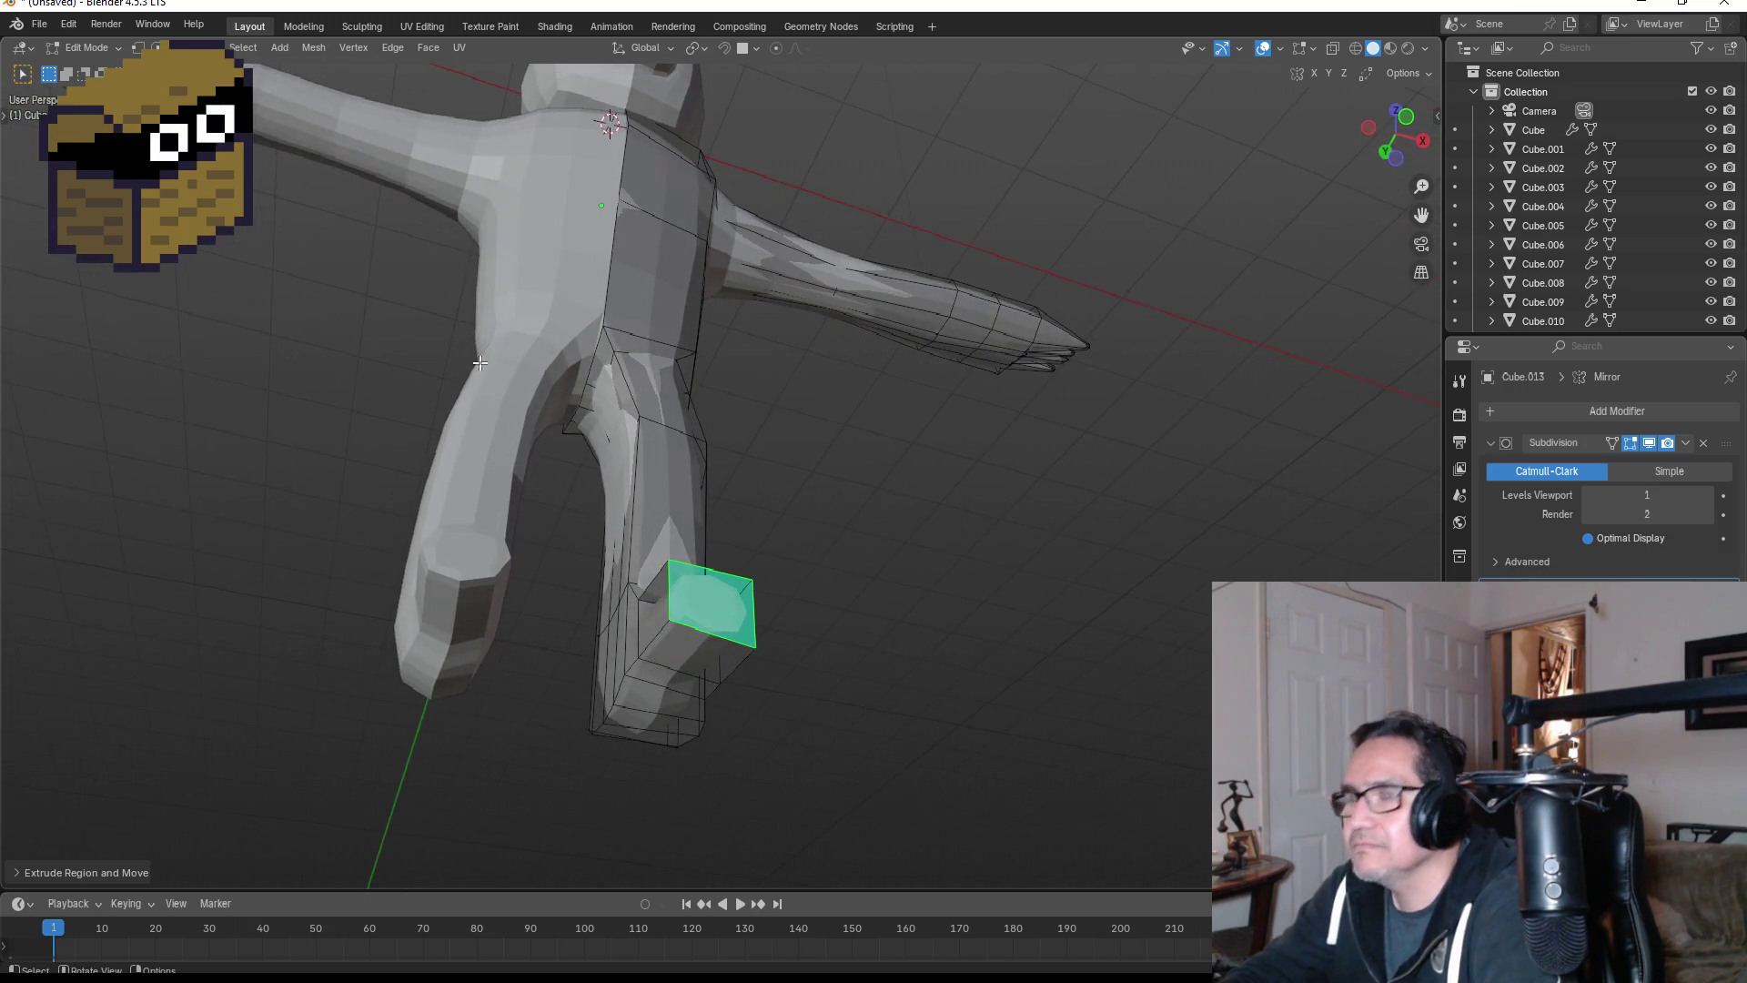
left_click(137, 48)
mouse_move(661, 503)
middle_mouse_down()
mouse_move(704, 478)
mouse_move(800, 609)
mouse_move(733, 725)
mouse_move(748, 635)
middle_mouse_up()
left_click_drag(714, 590, 716, 592)
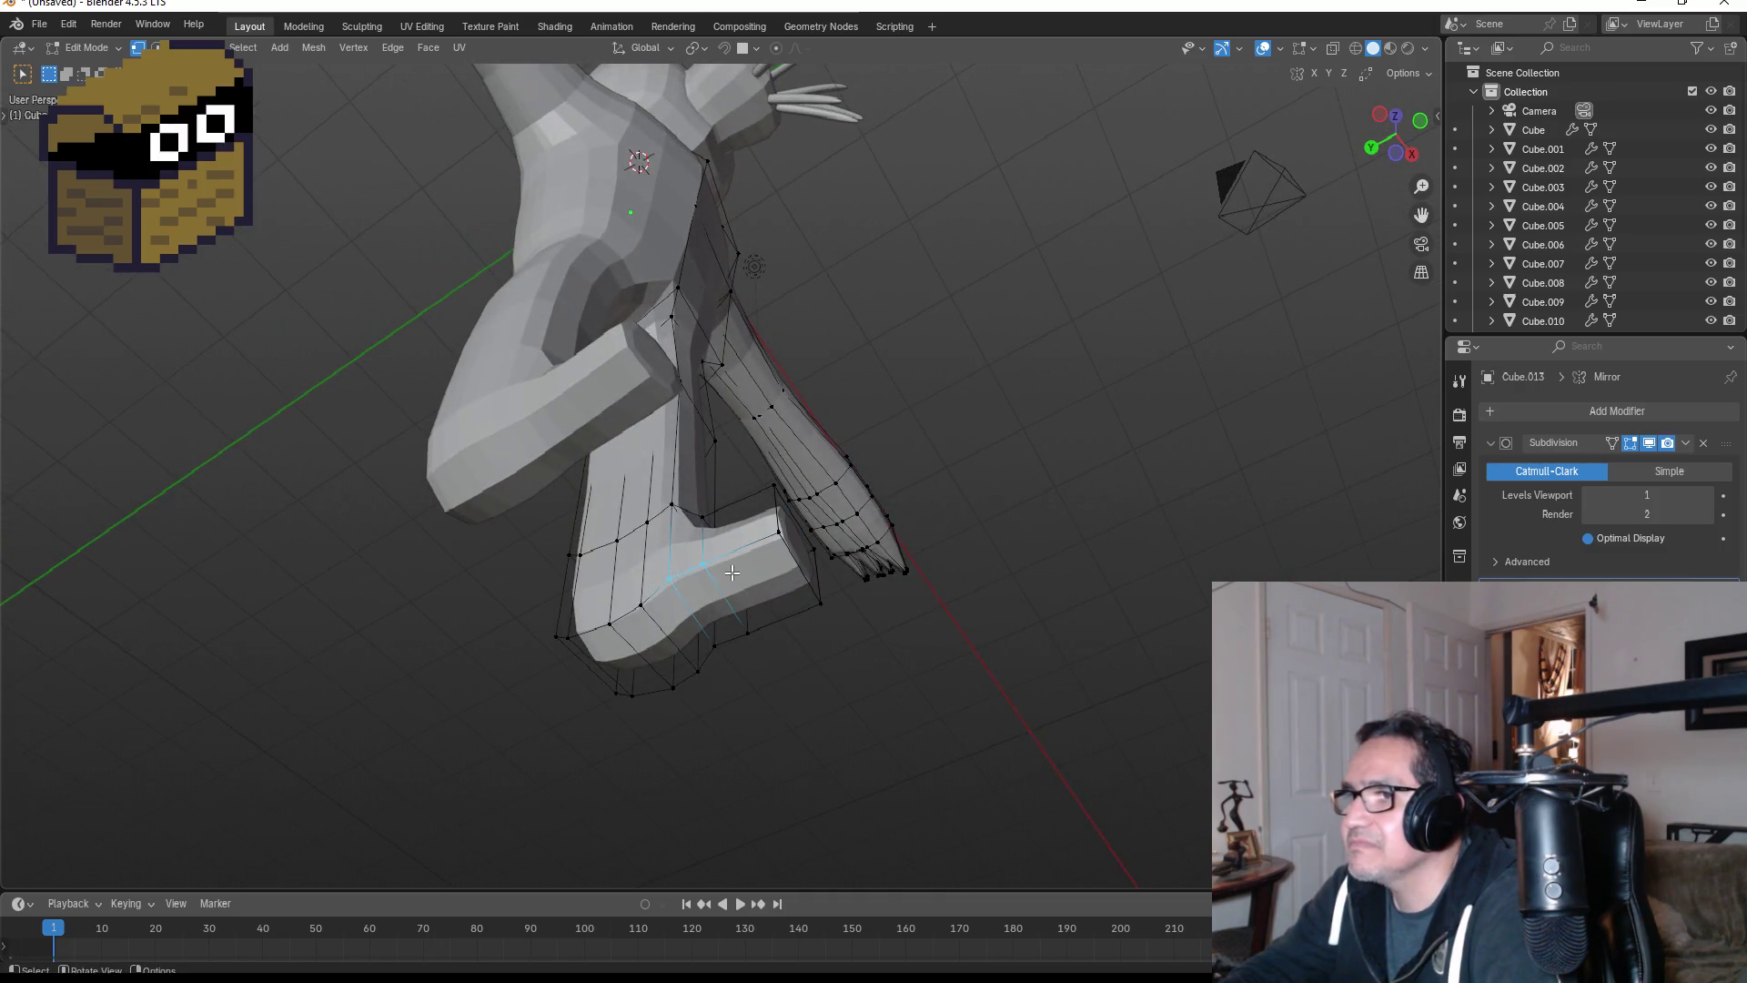
middle_click_drag(728, 575, 677, 732)
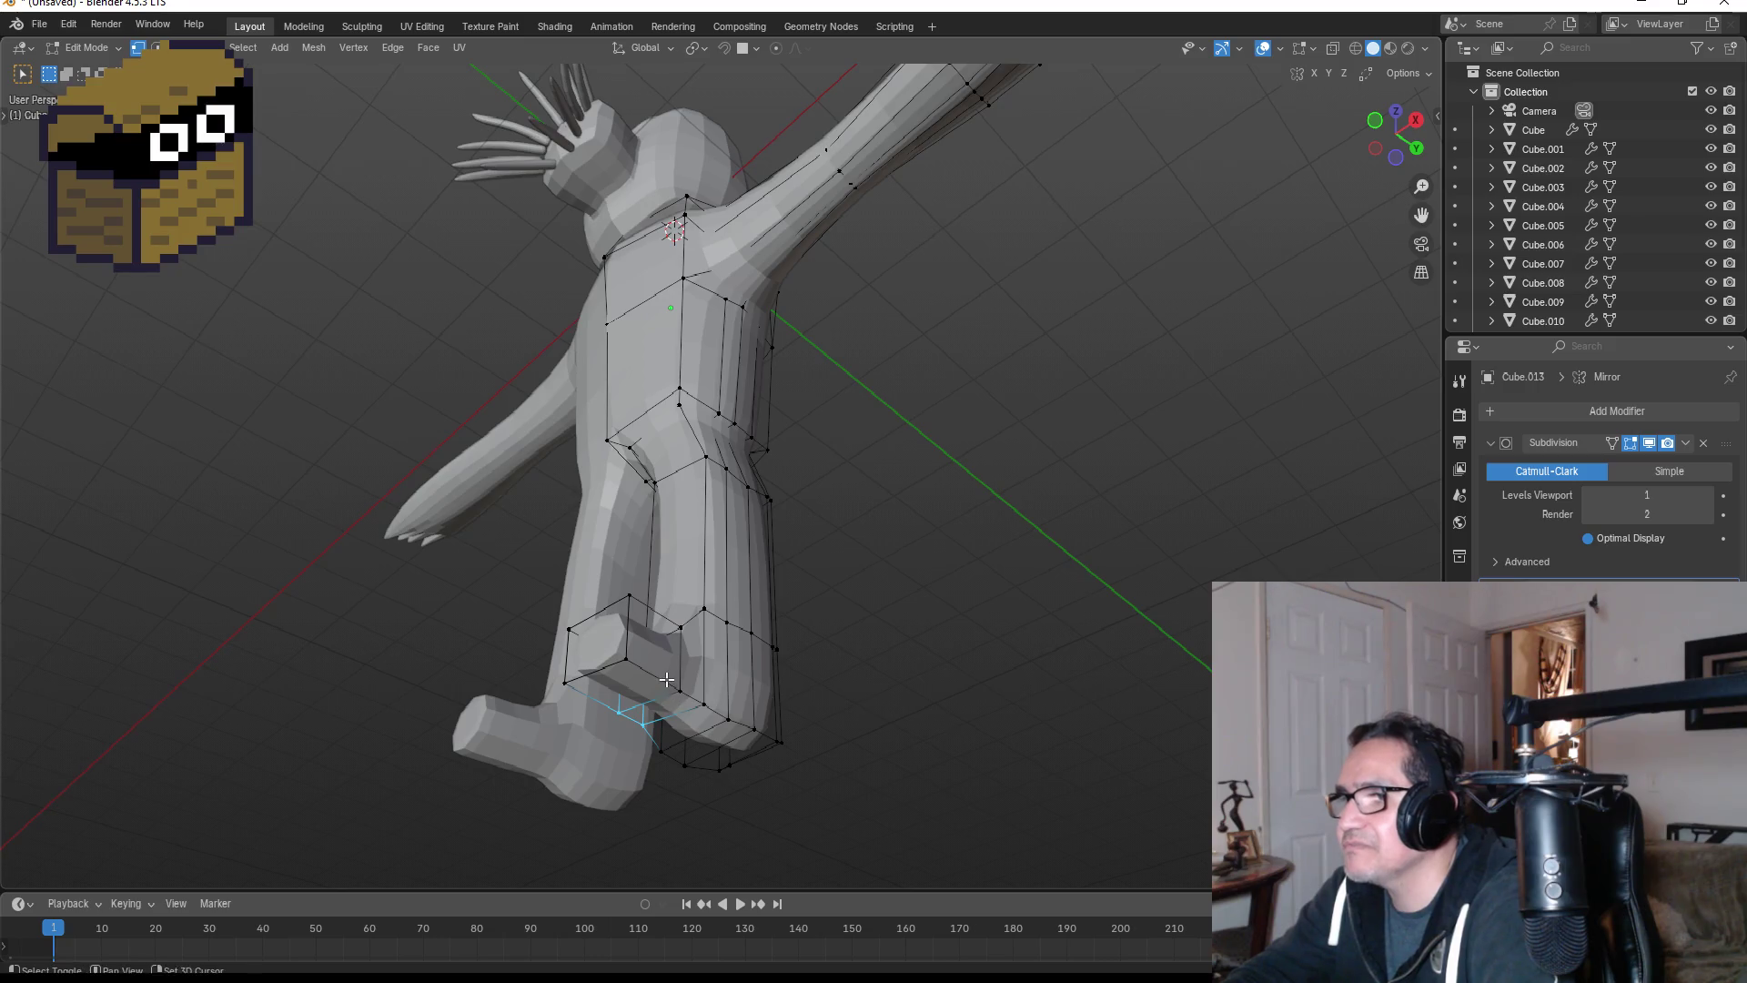
left_click(677, 728, "shift")
- Lower the sole vertices along Z in side view, then lower the toe-tip vertices too
key("KP_1")
key("KP_3")
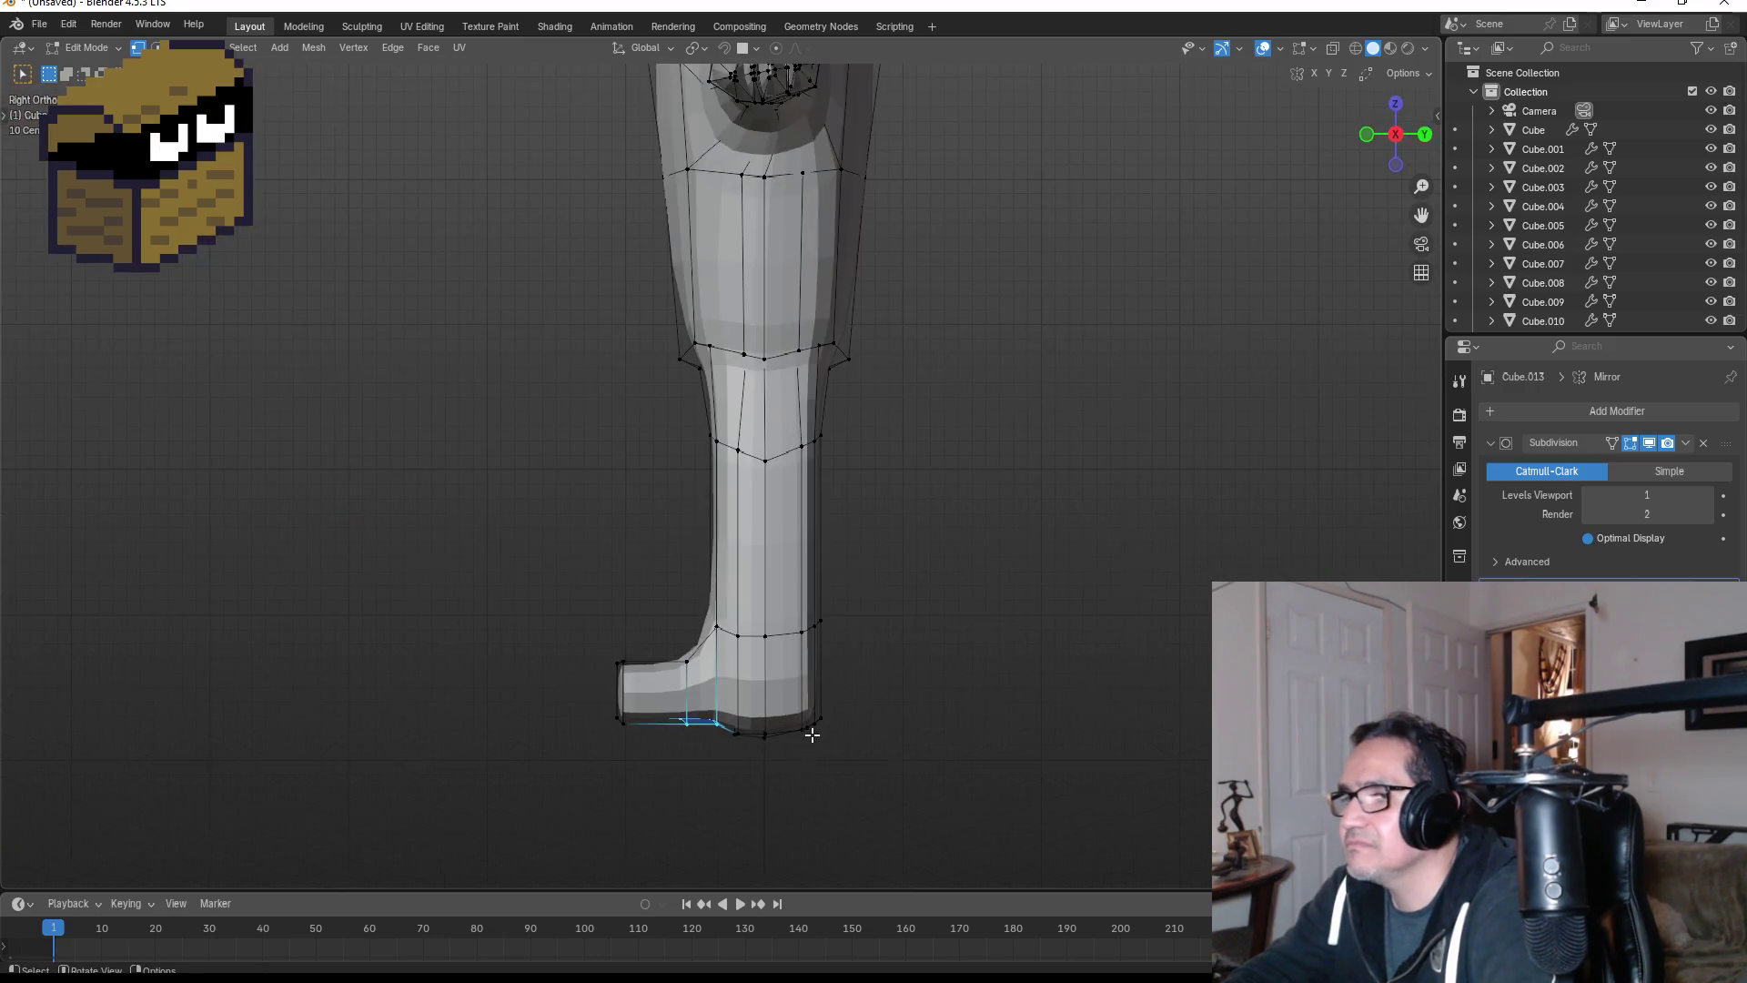
key("g")
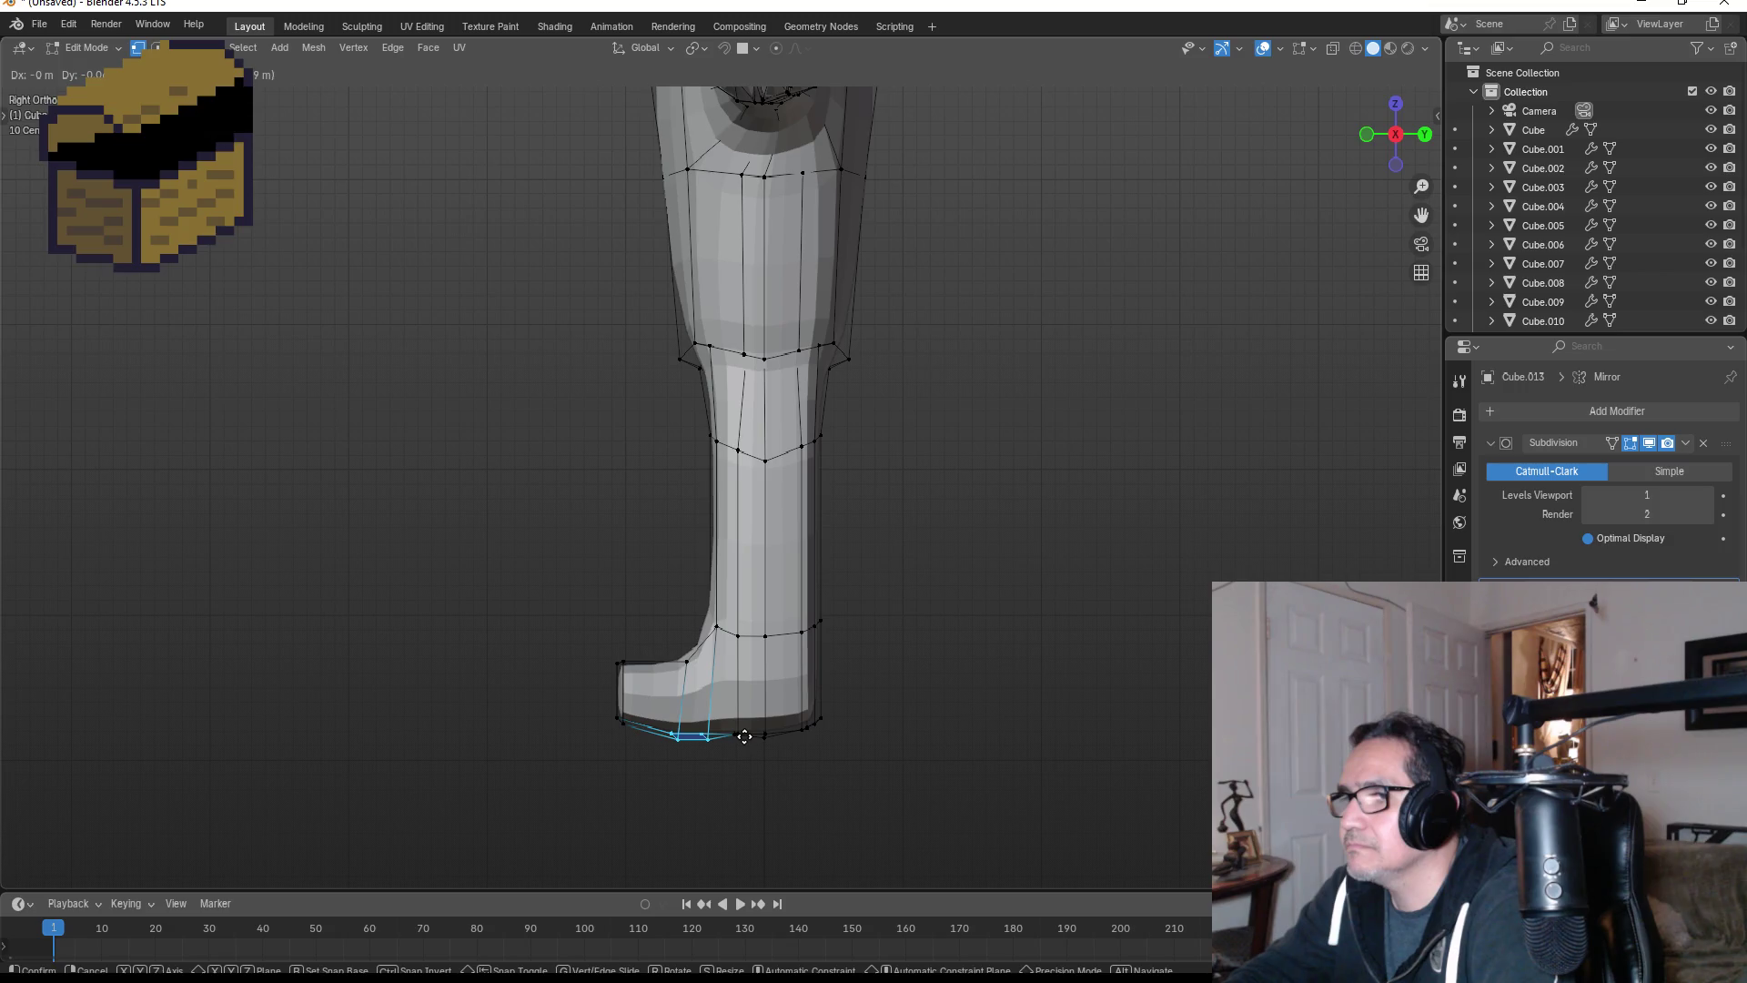
key("z")
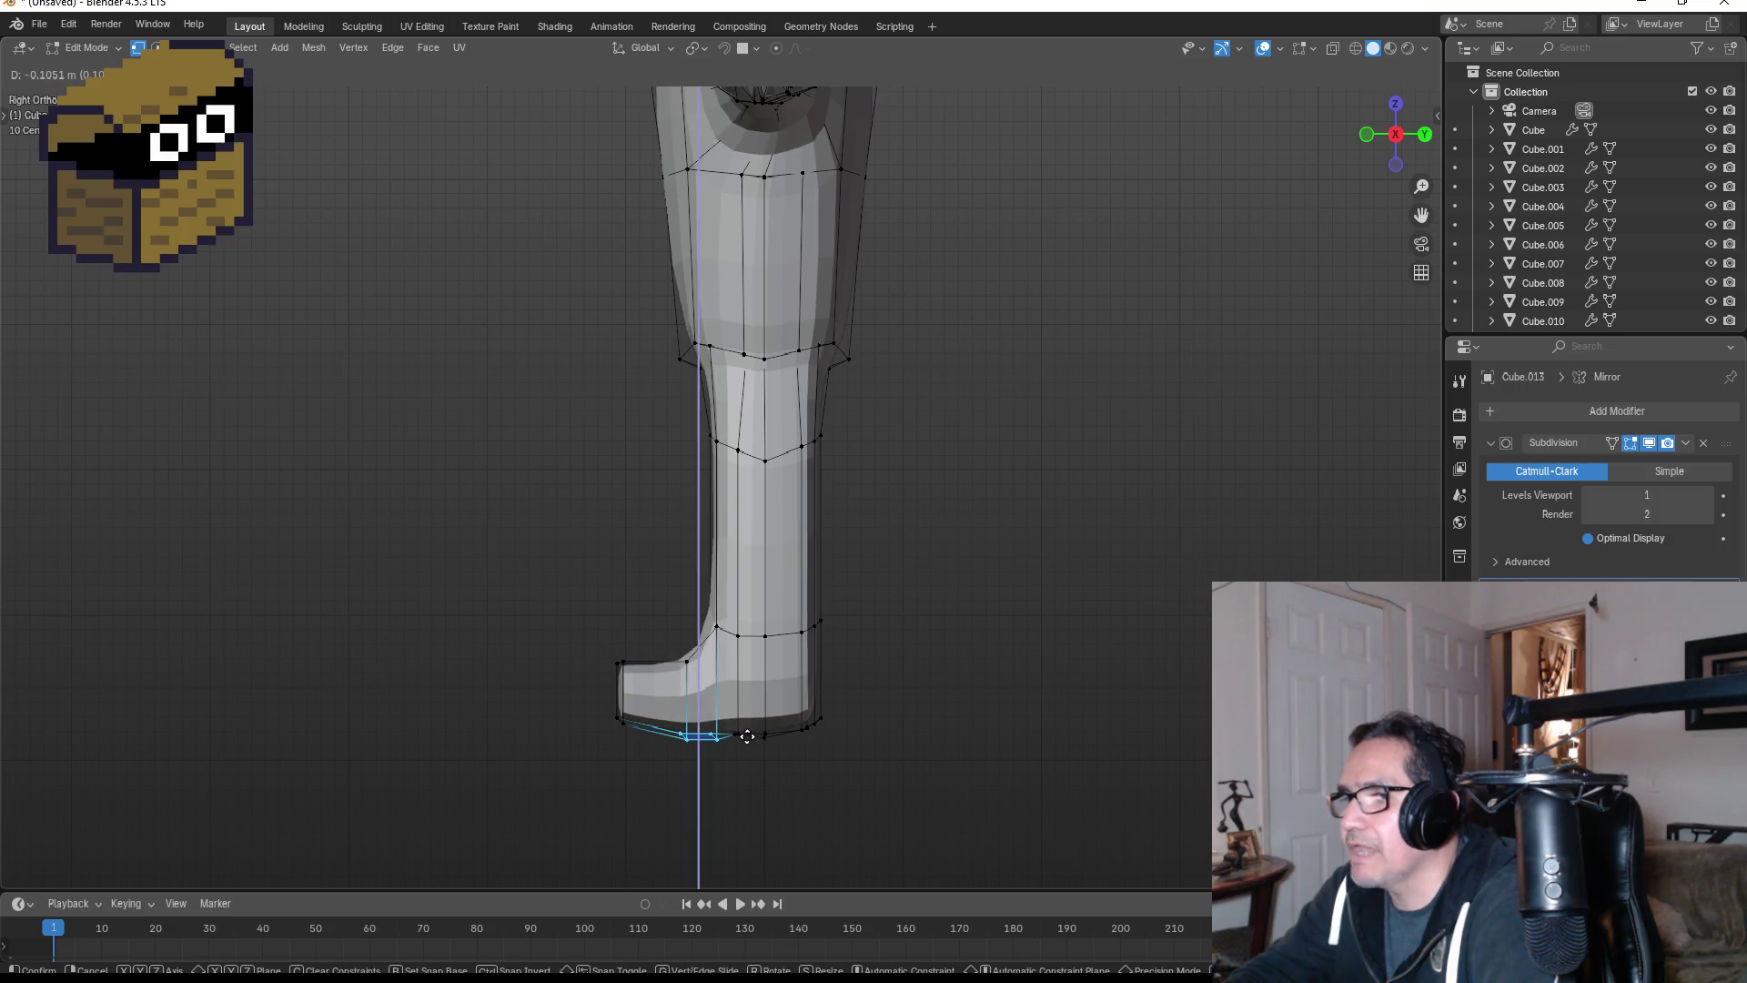
left_click(747, 736)
left_click_drag(590, 707, 652, 748)
key("g")
key("z")
left_click(648, 757)
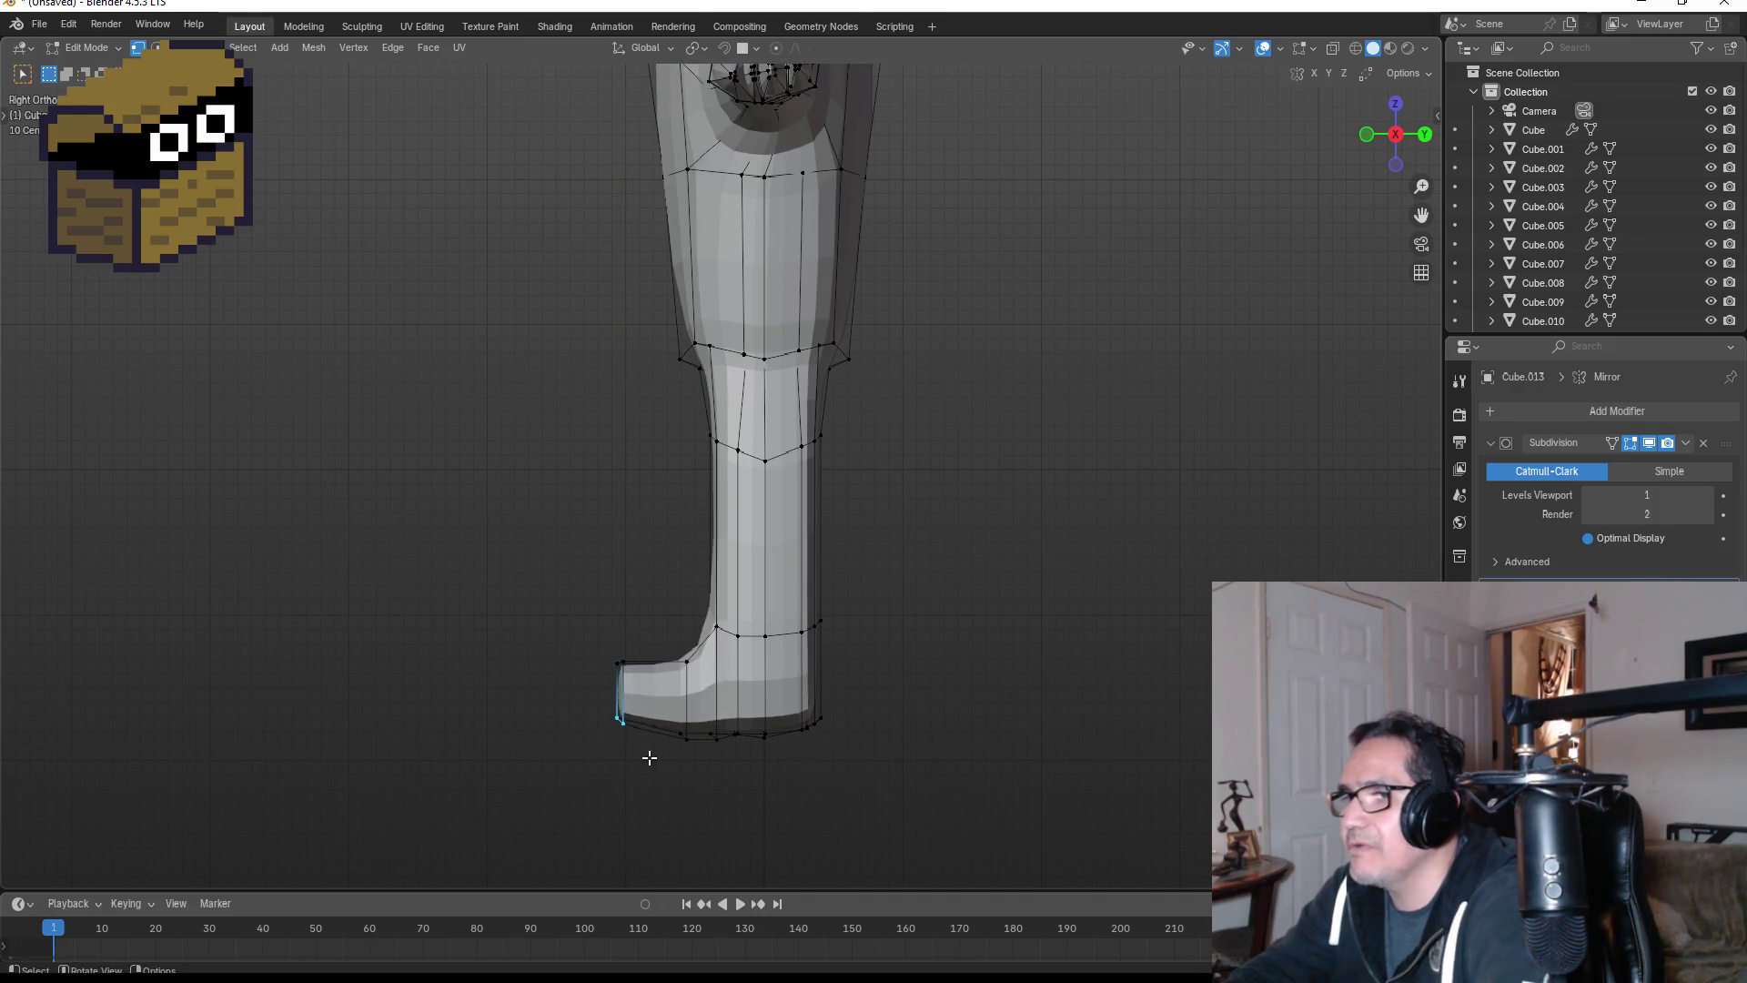
- Reposition vertices across the foot in side view, then clear the selection
middle_click_drag(647, 753, 862, 694)
left_click_drag(573, 705, 693, 745)
key("KP_3")
key("g")
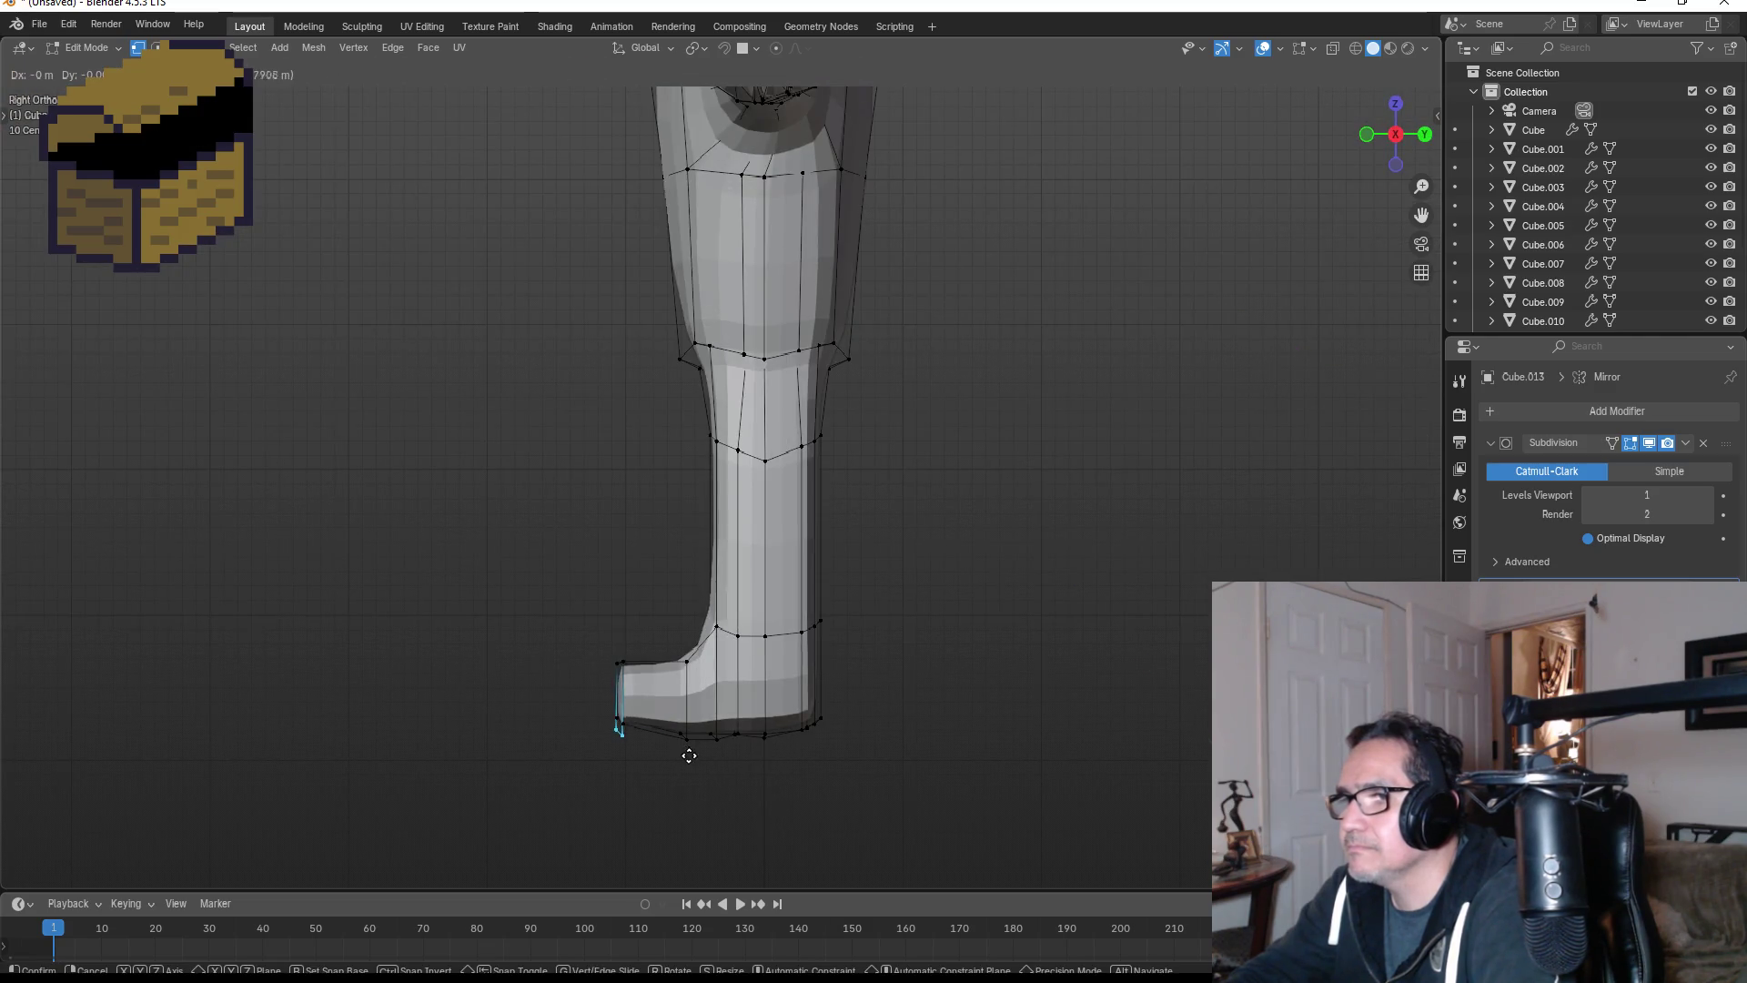
left_click(689, 760)
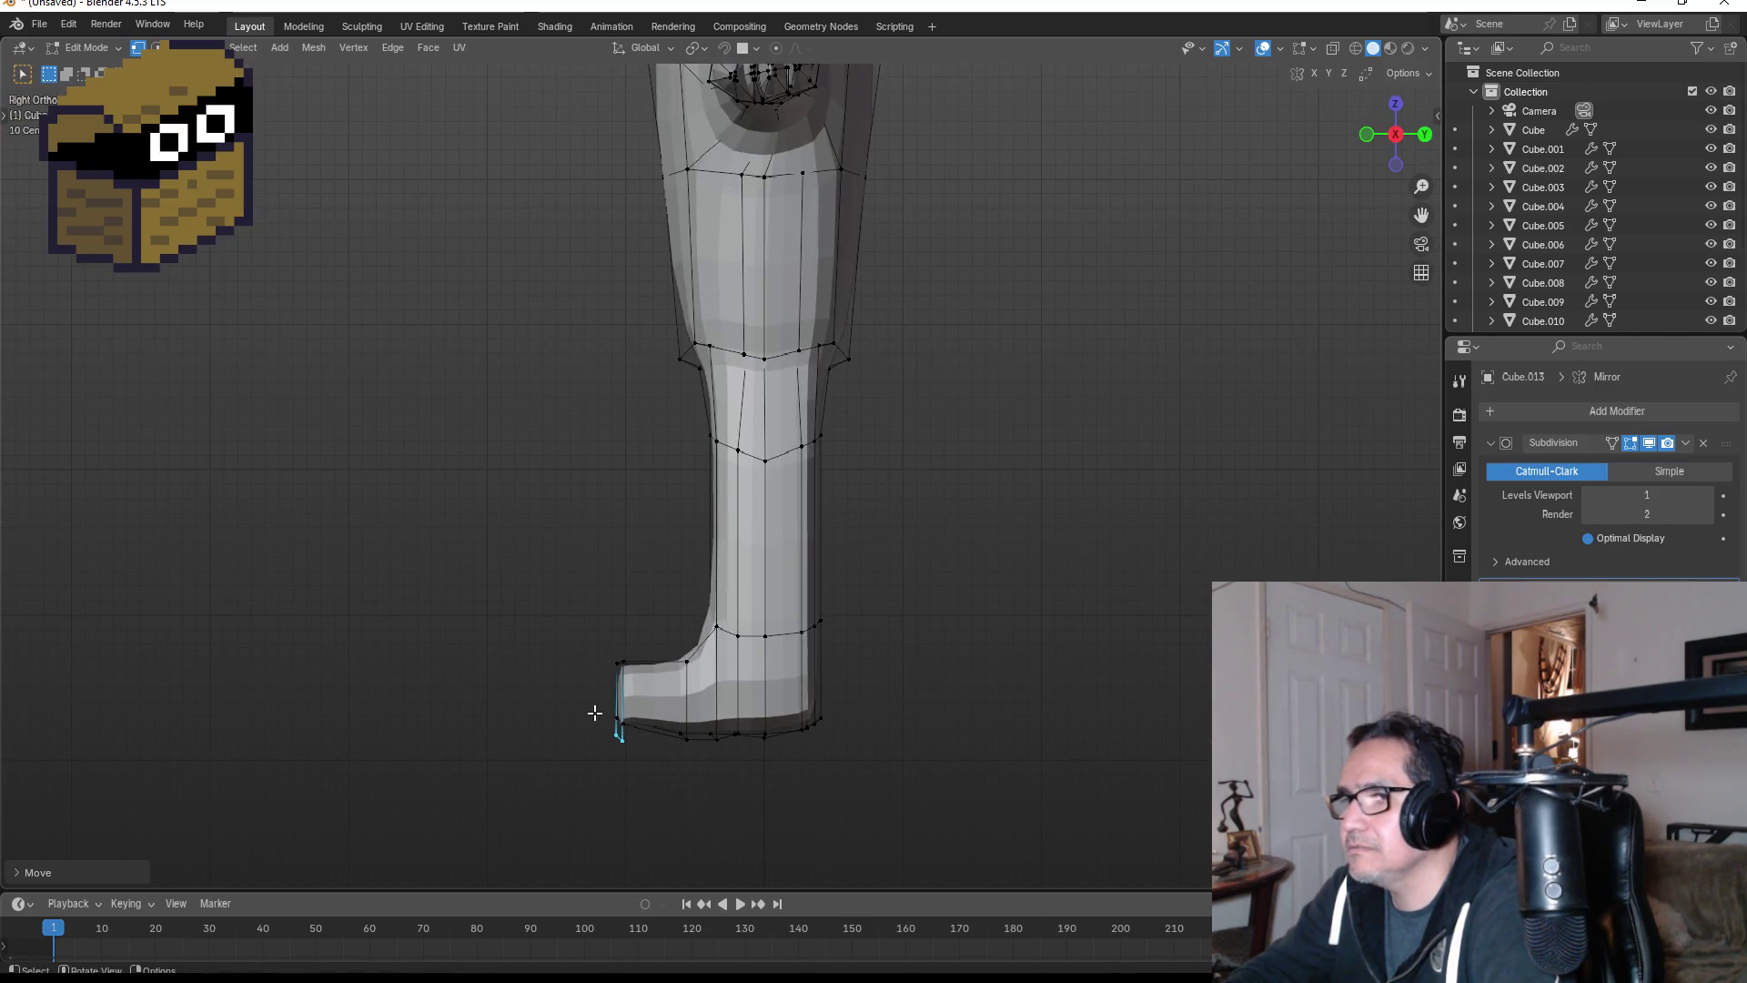
middle_click_drag(661, 733, 903, 708)
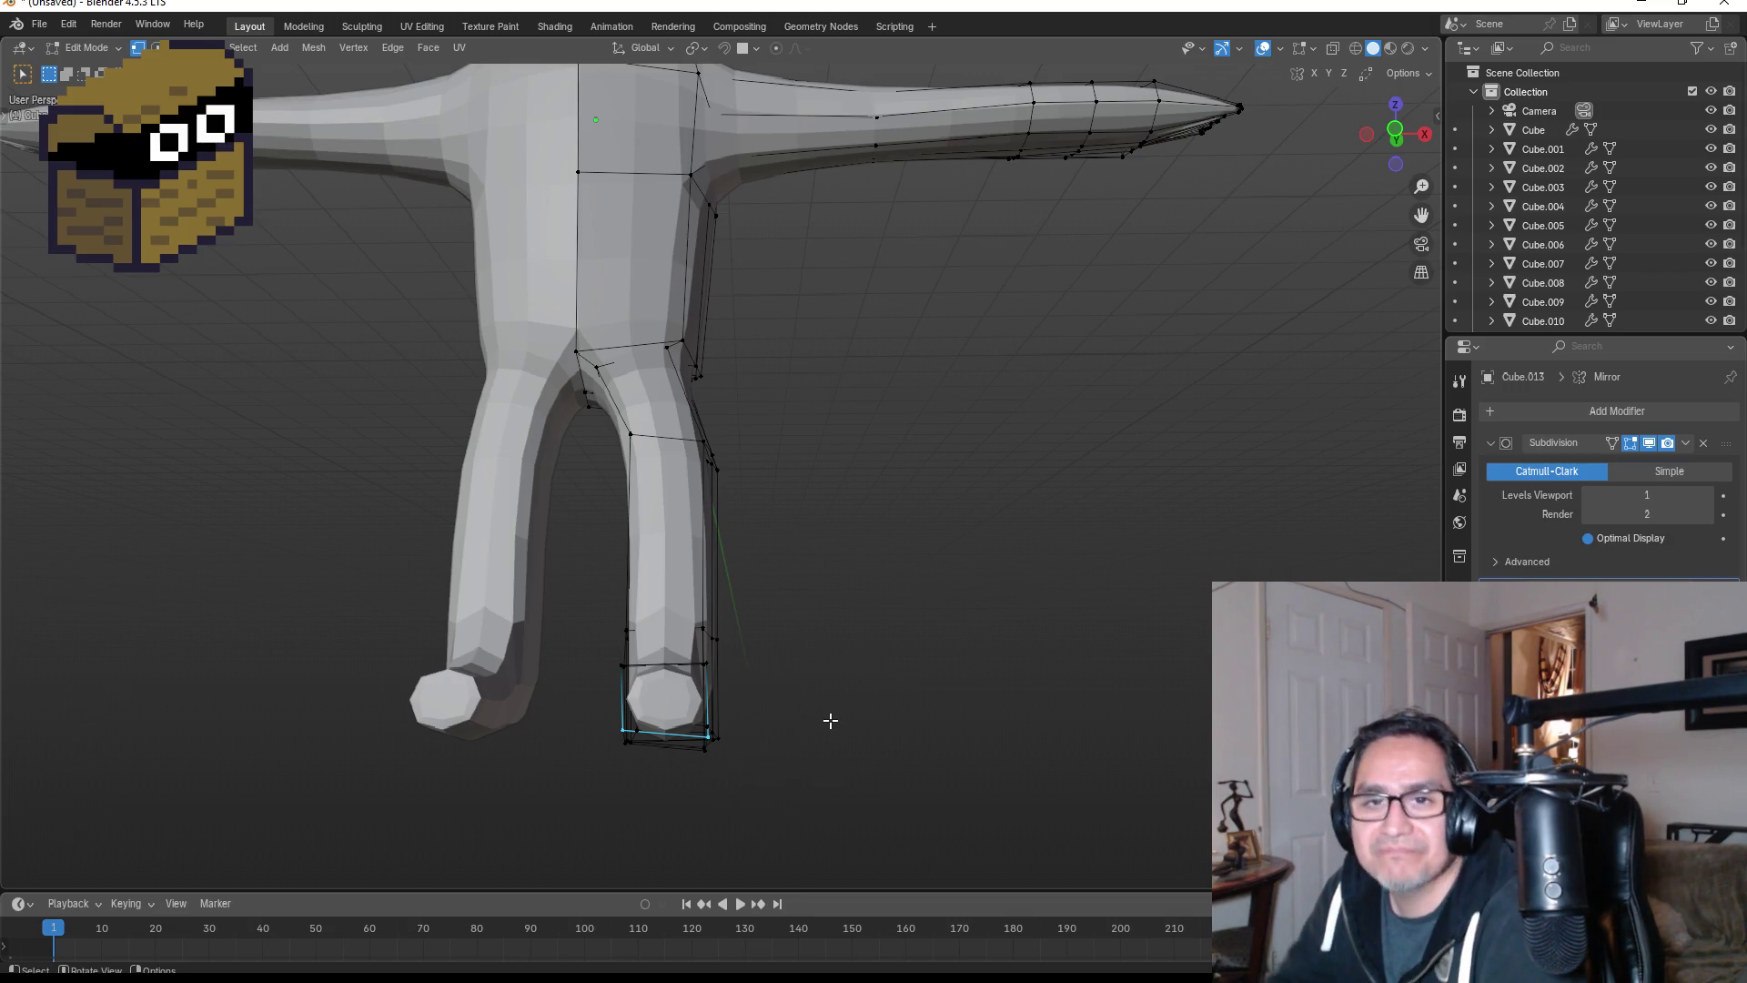
left_click(863, 667)
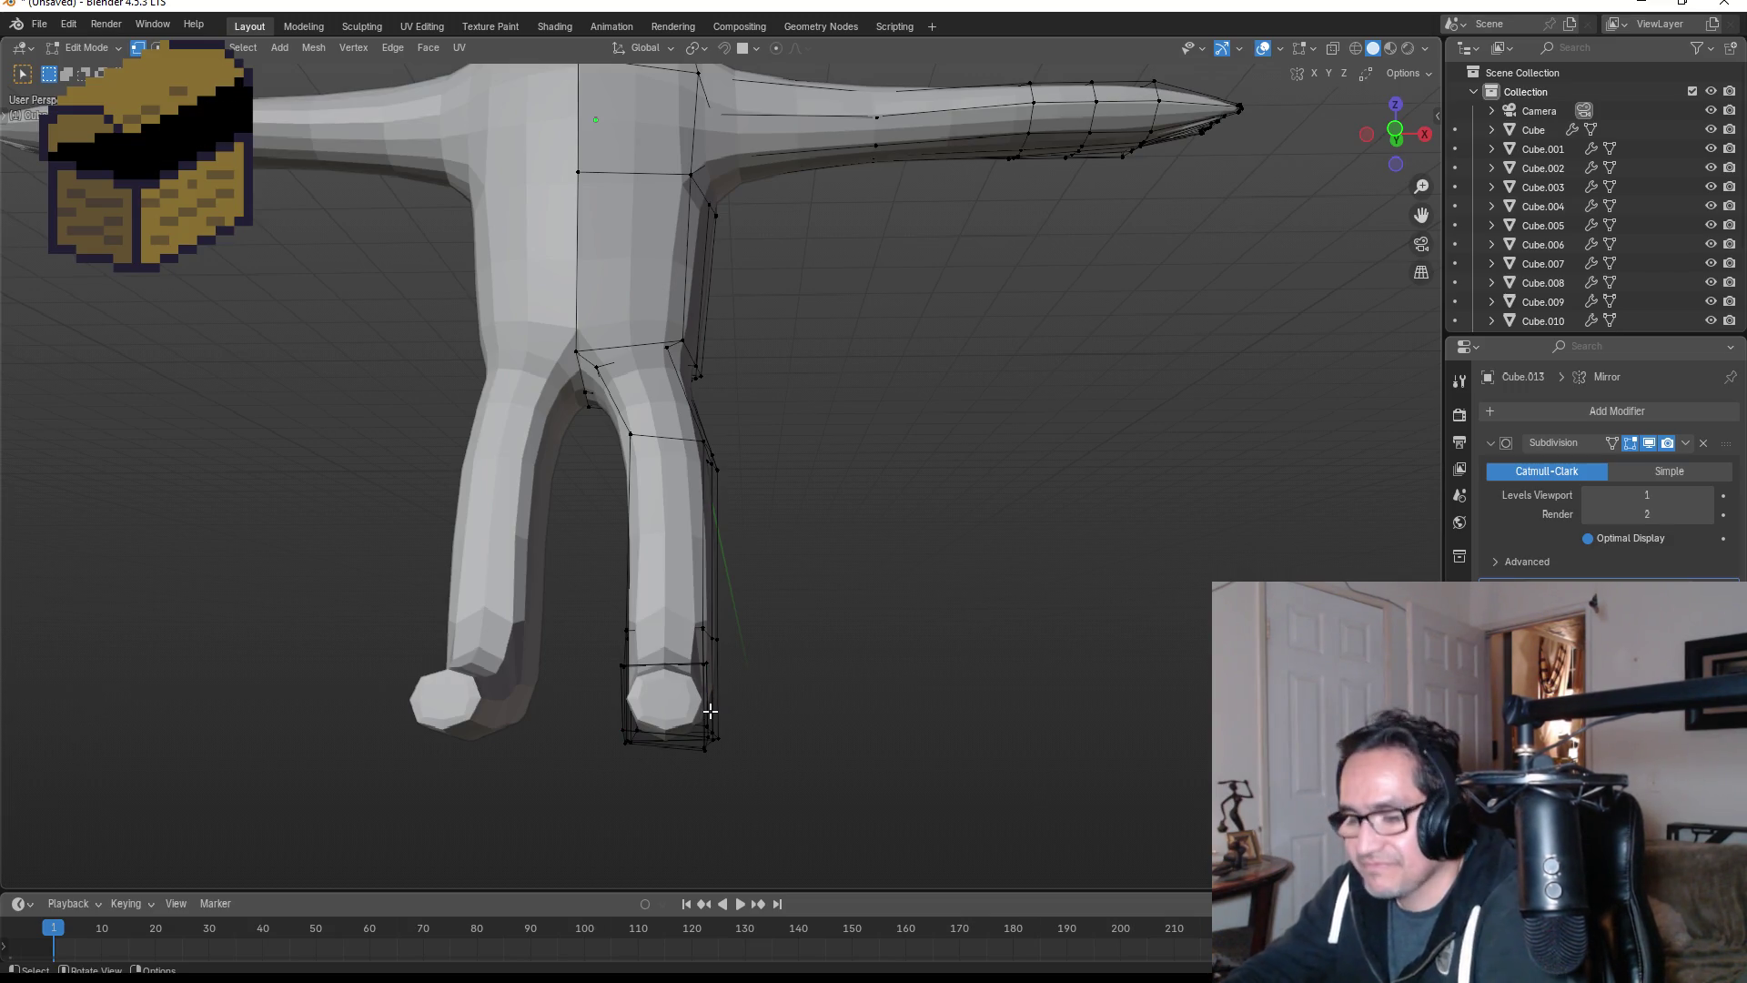
- Cancel a stray loop cut, reframe the legs, and knife a first top-to-bottom cut on the front face
key("ctrl+r")
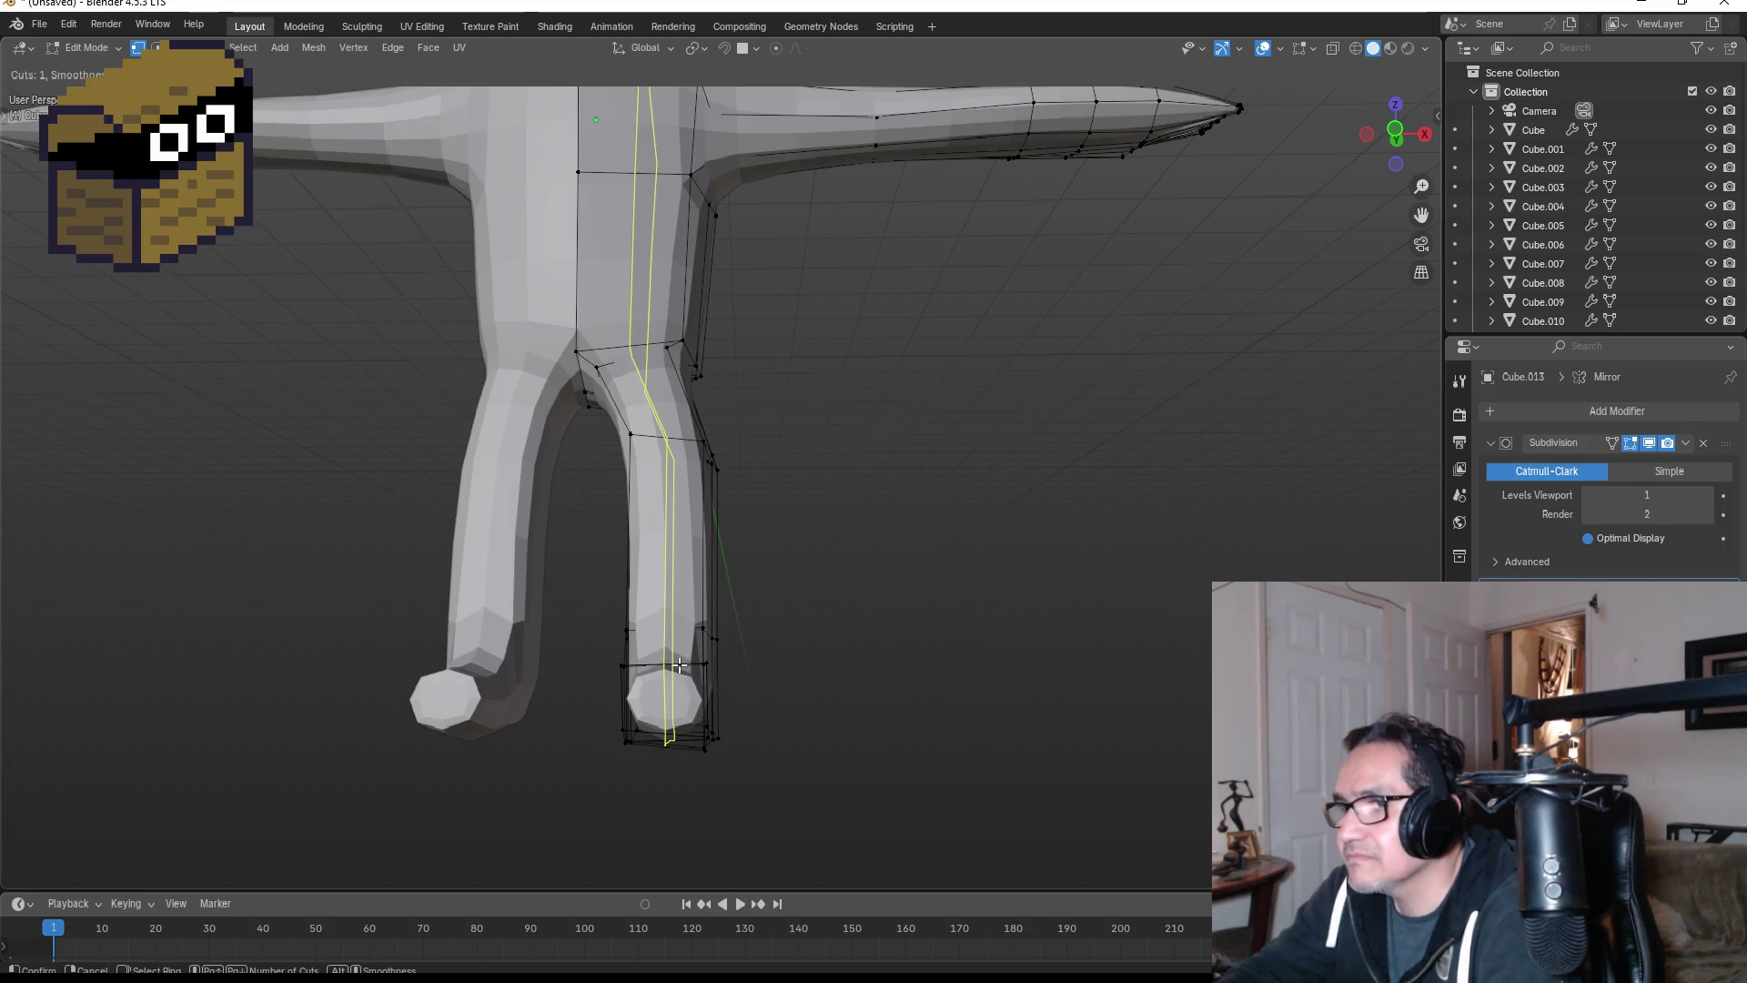
right_click(679, 665)
scroll(722, 690, "up", 1)
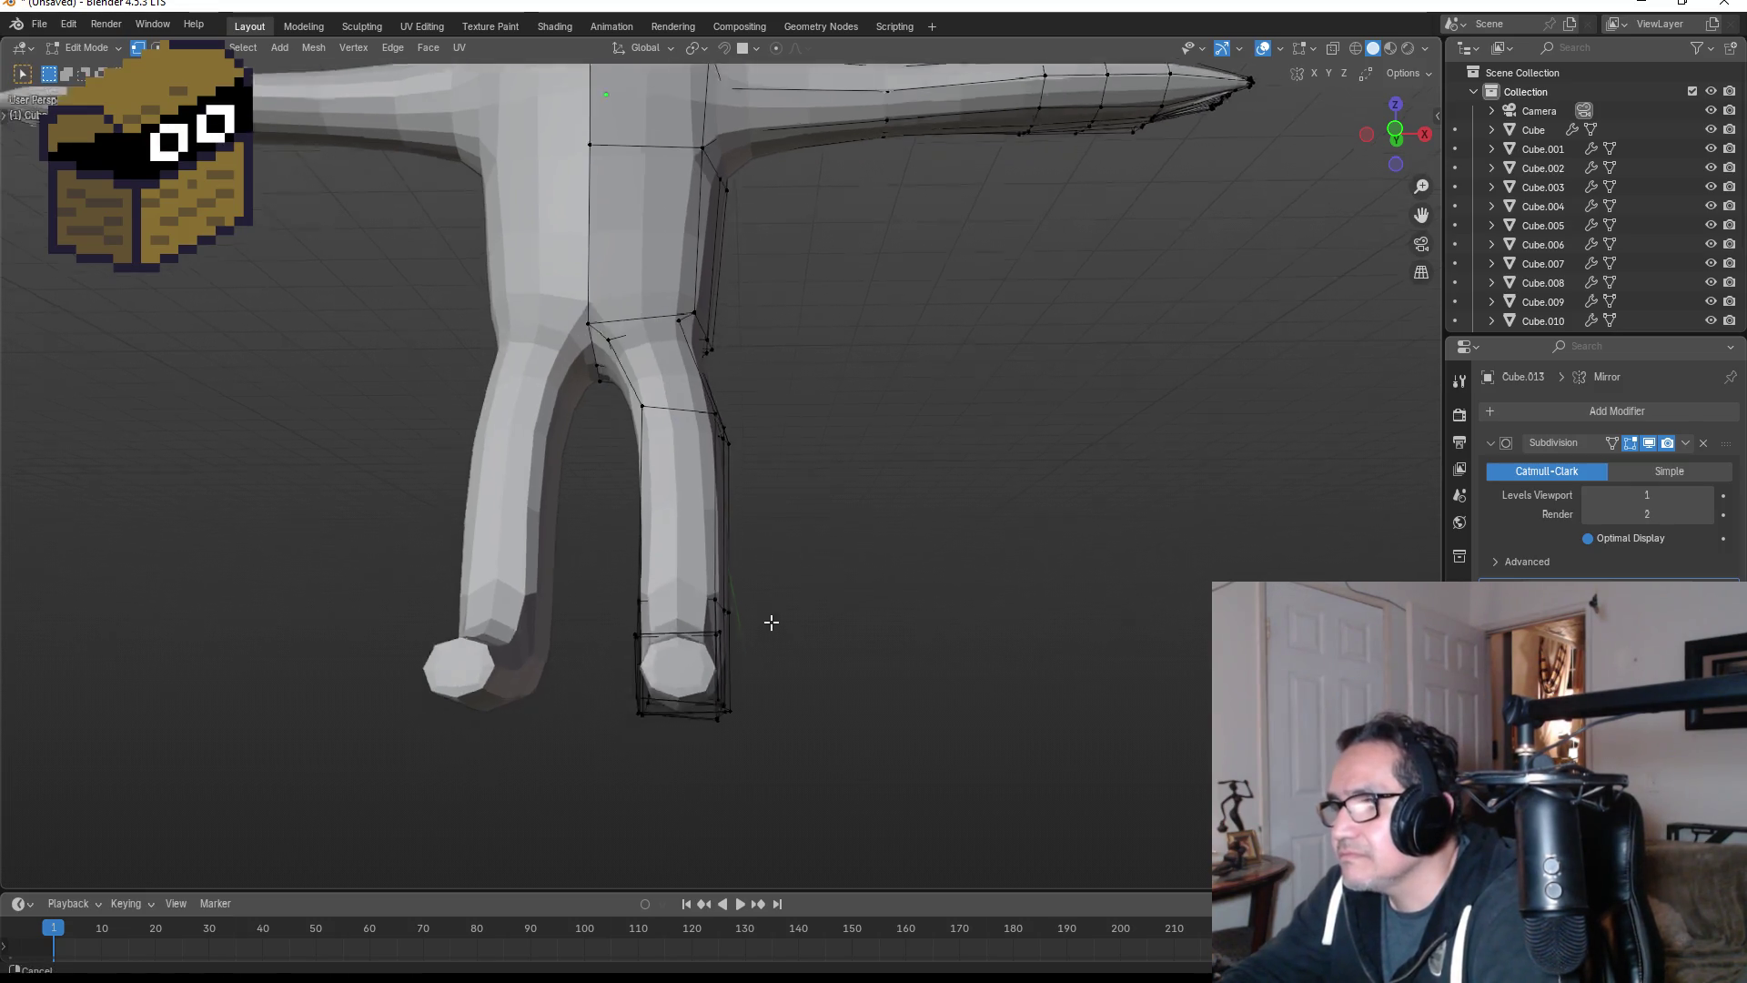
middle_click_drag(769, 617, 774, 505, "shift")
scroll(774, 505, "up", 5)
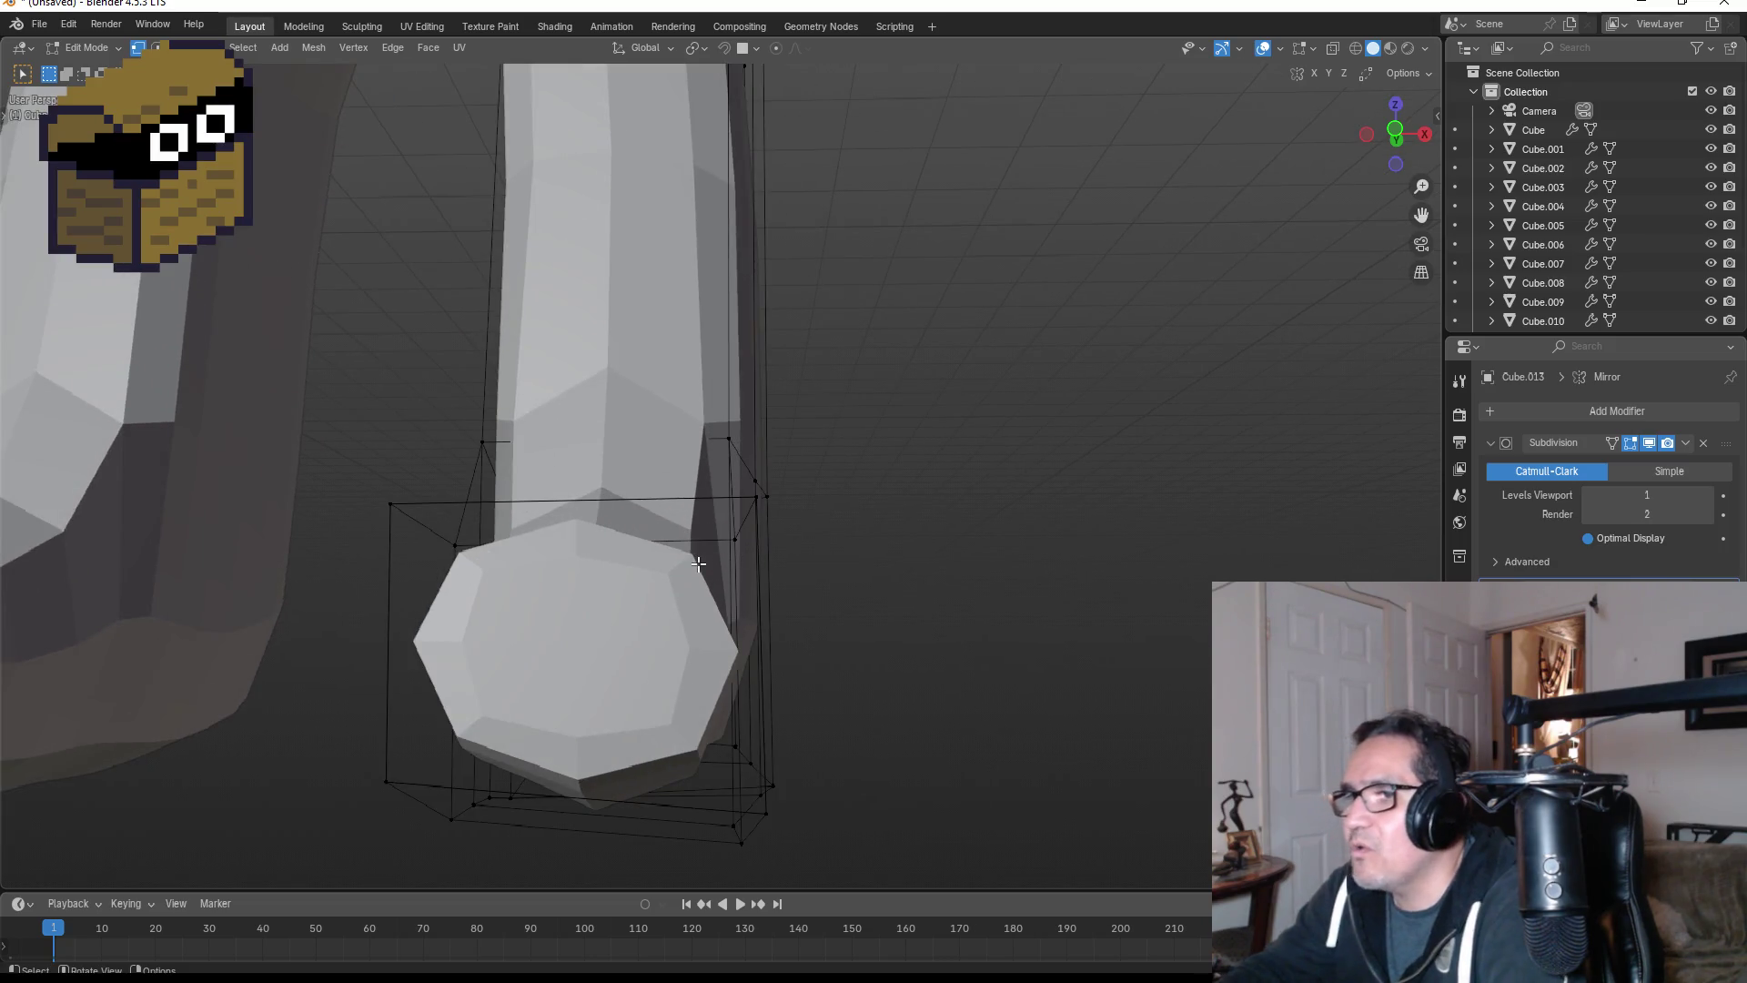
key("k")
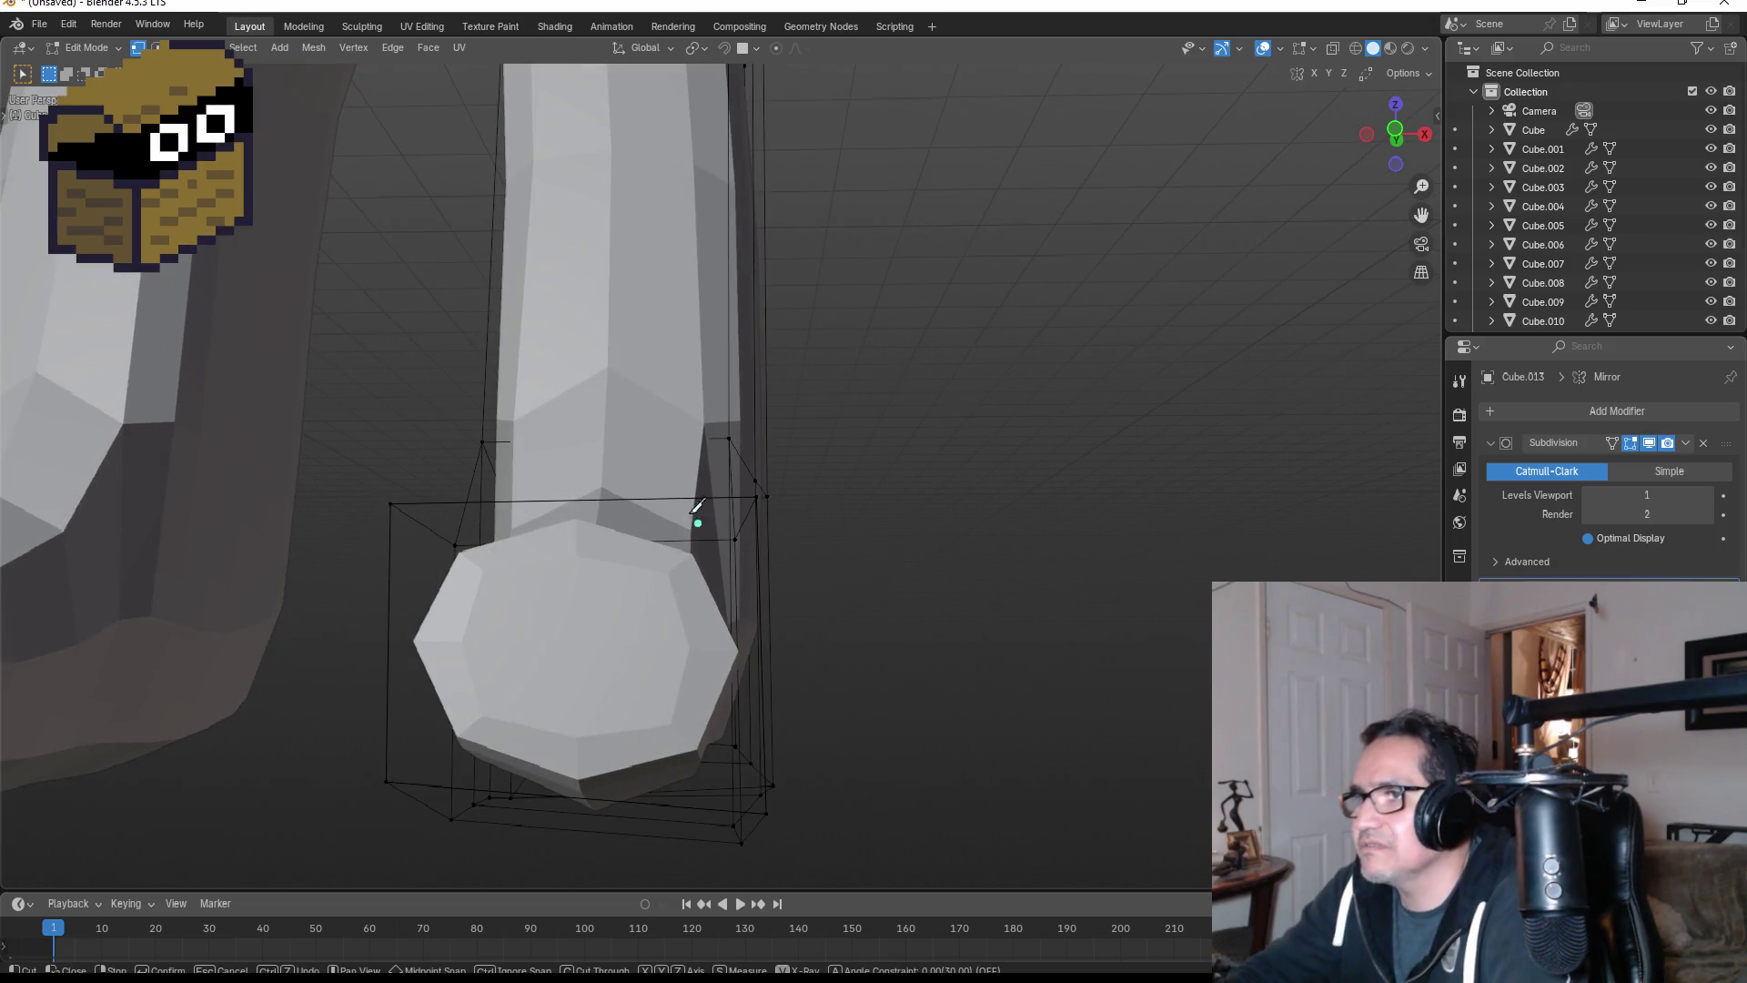
left_click(688, 498)
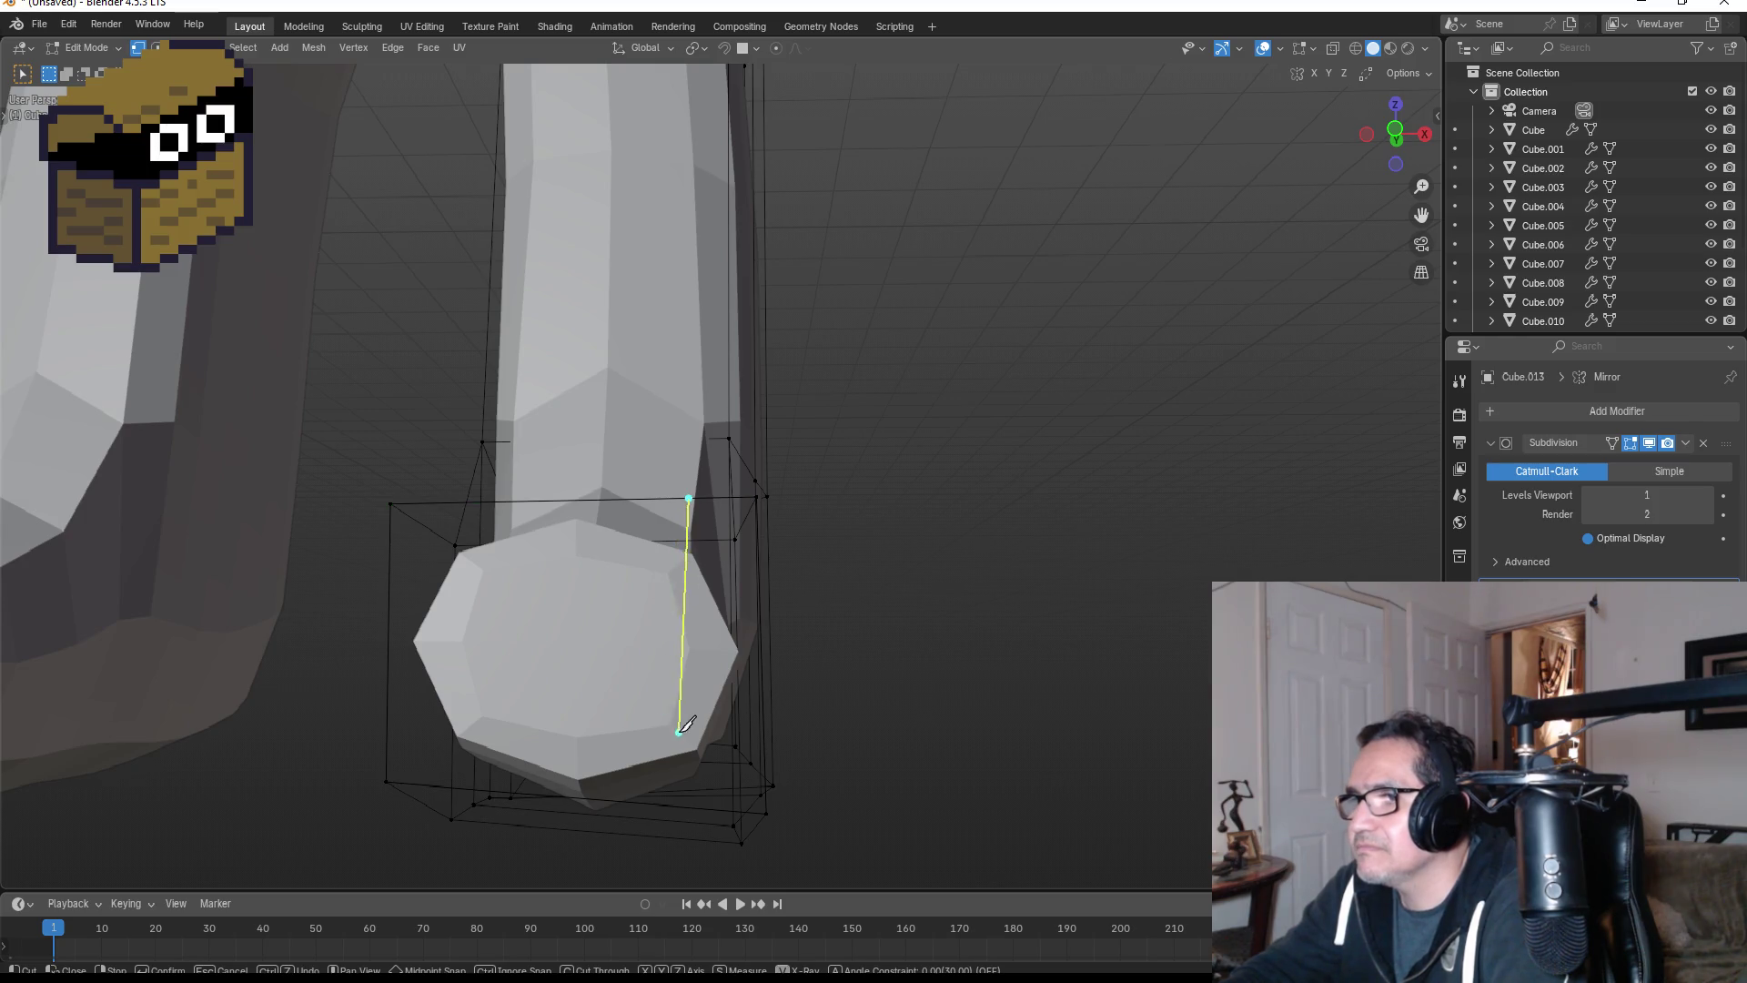
left_click(687, 805)
key("Return")
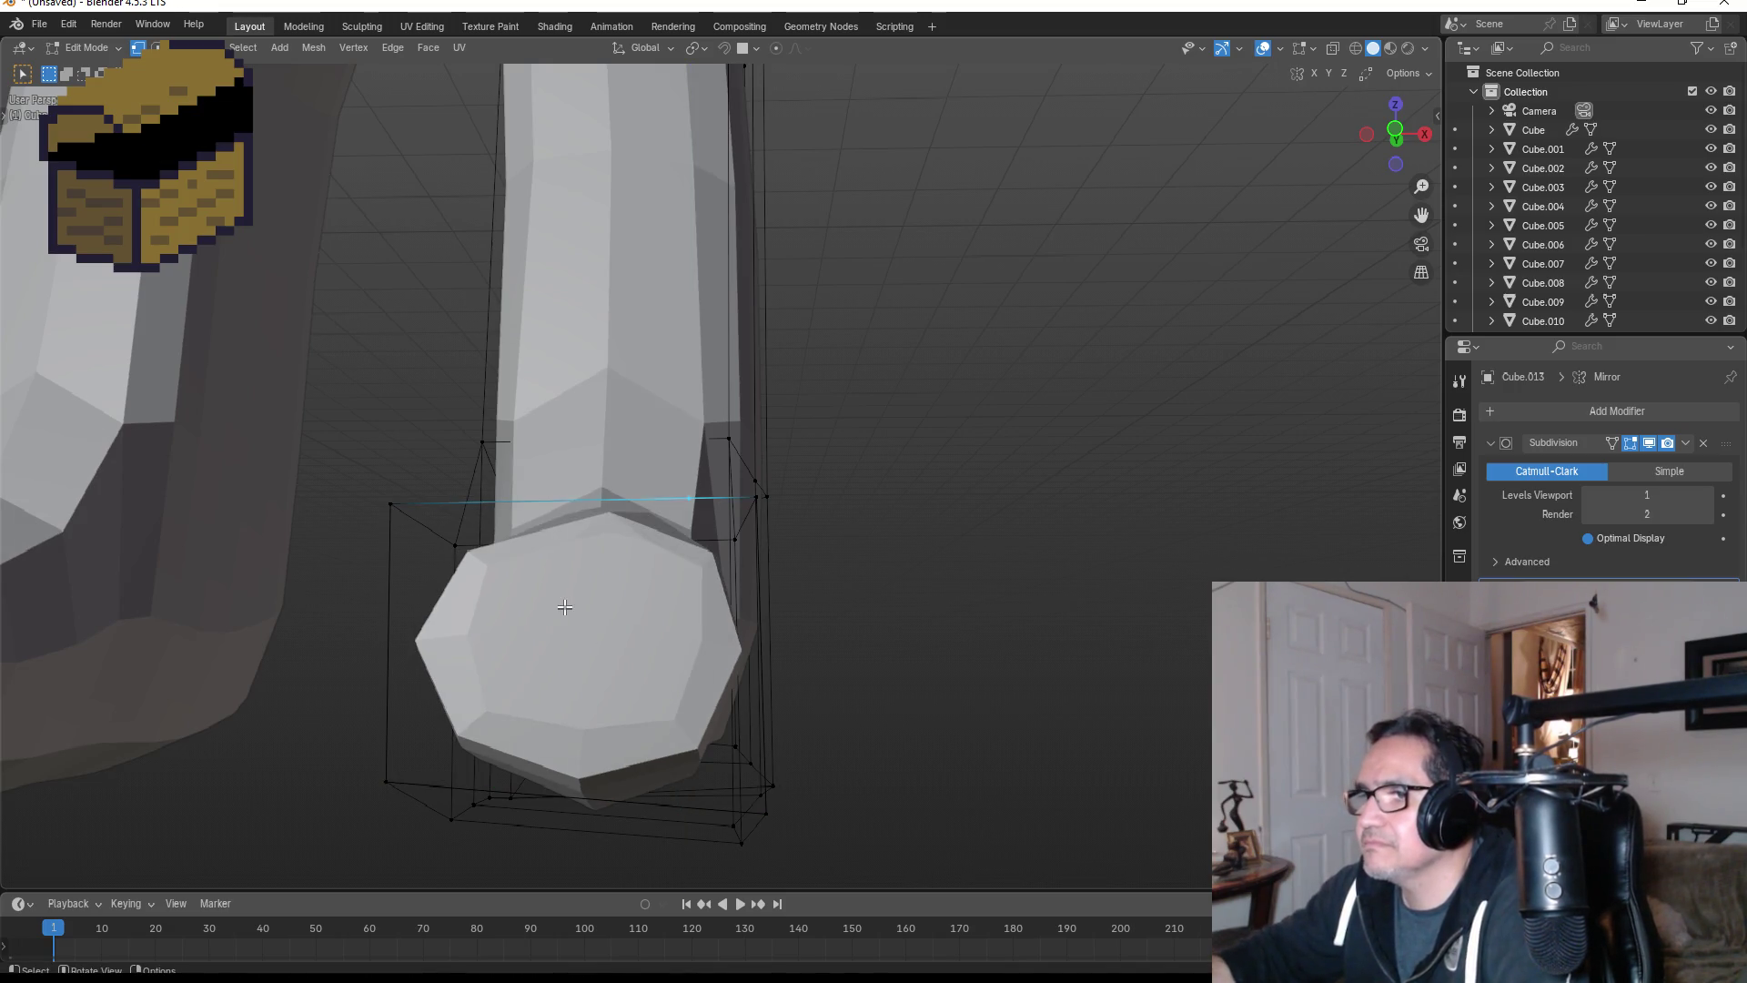
- Knife two more Z-constrained vertical cuts across the front face, redoing a misplaced point
key("k")
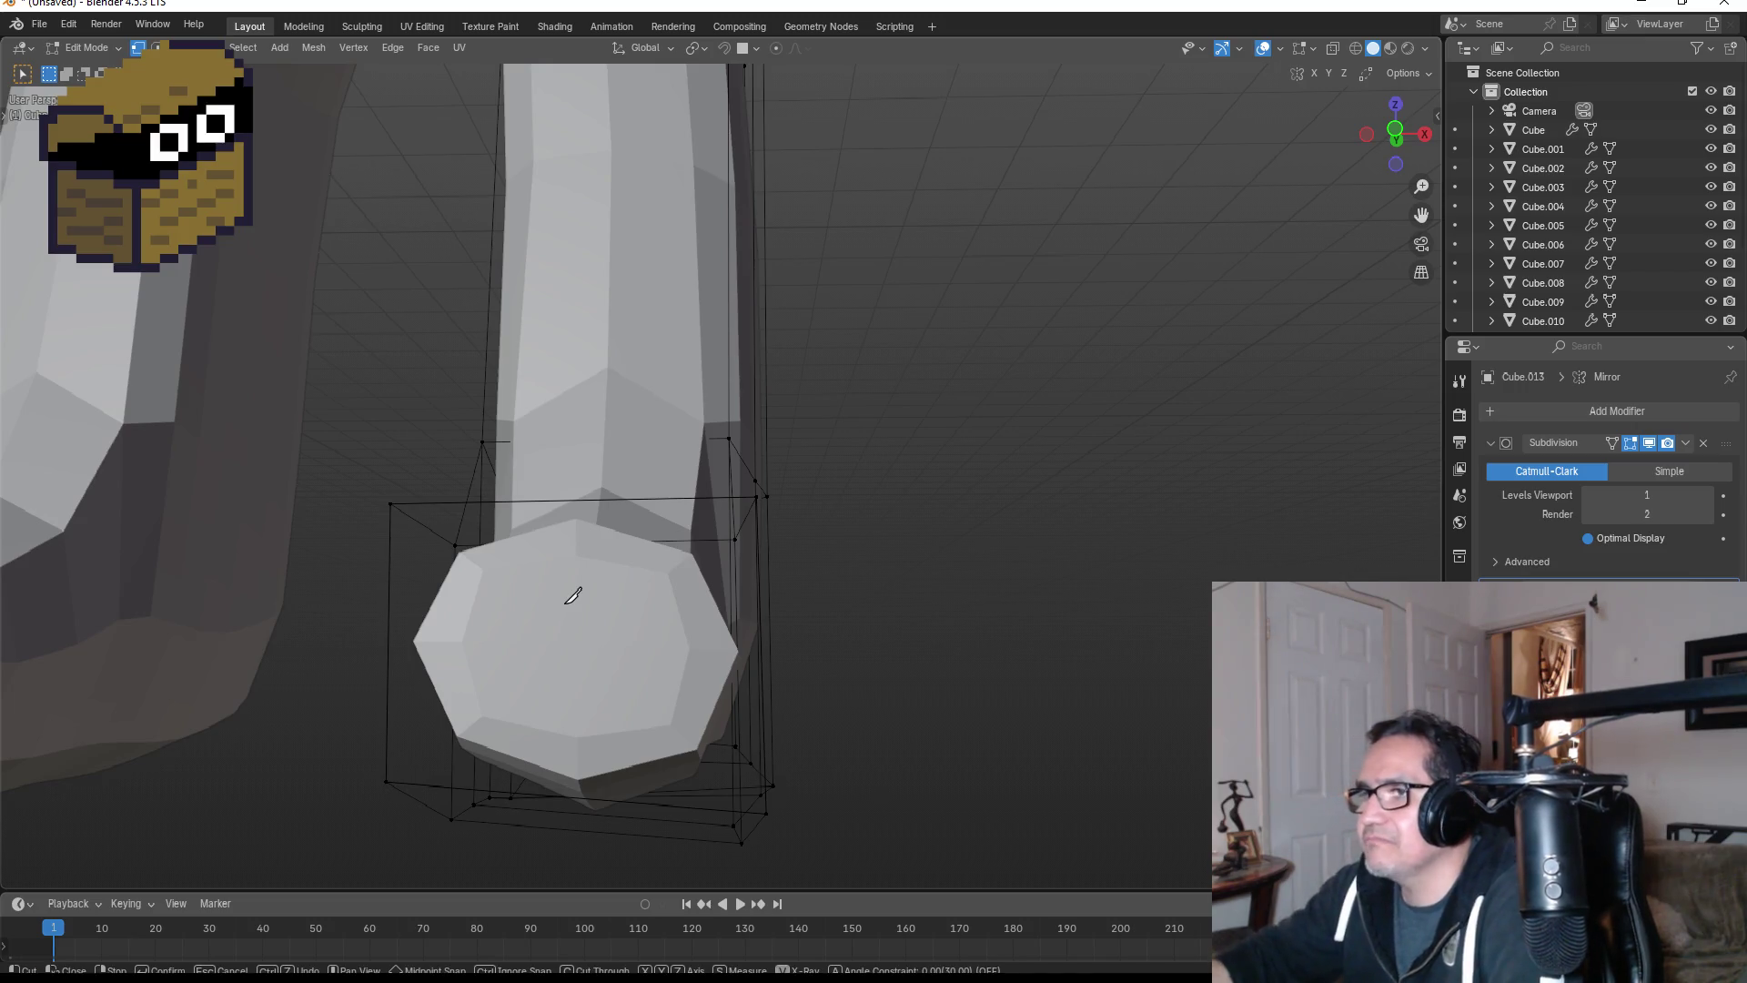
left_click(587, 500)
key("z")
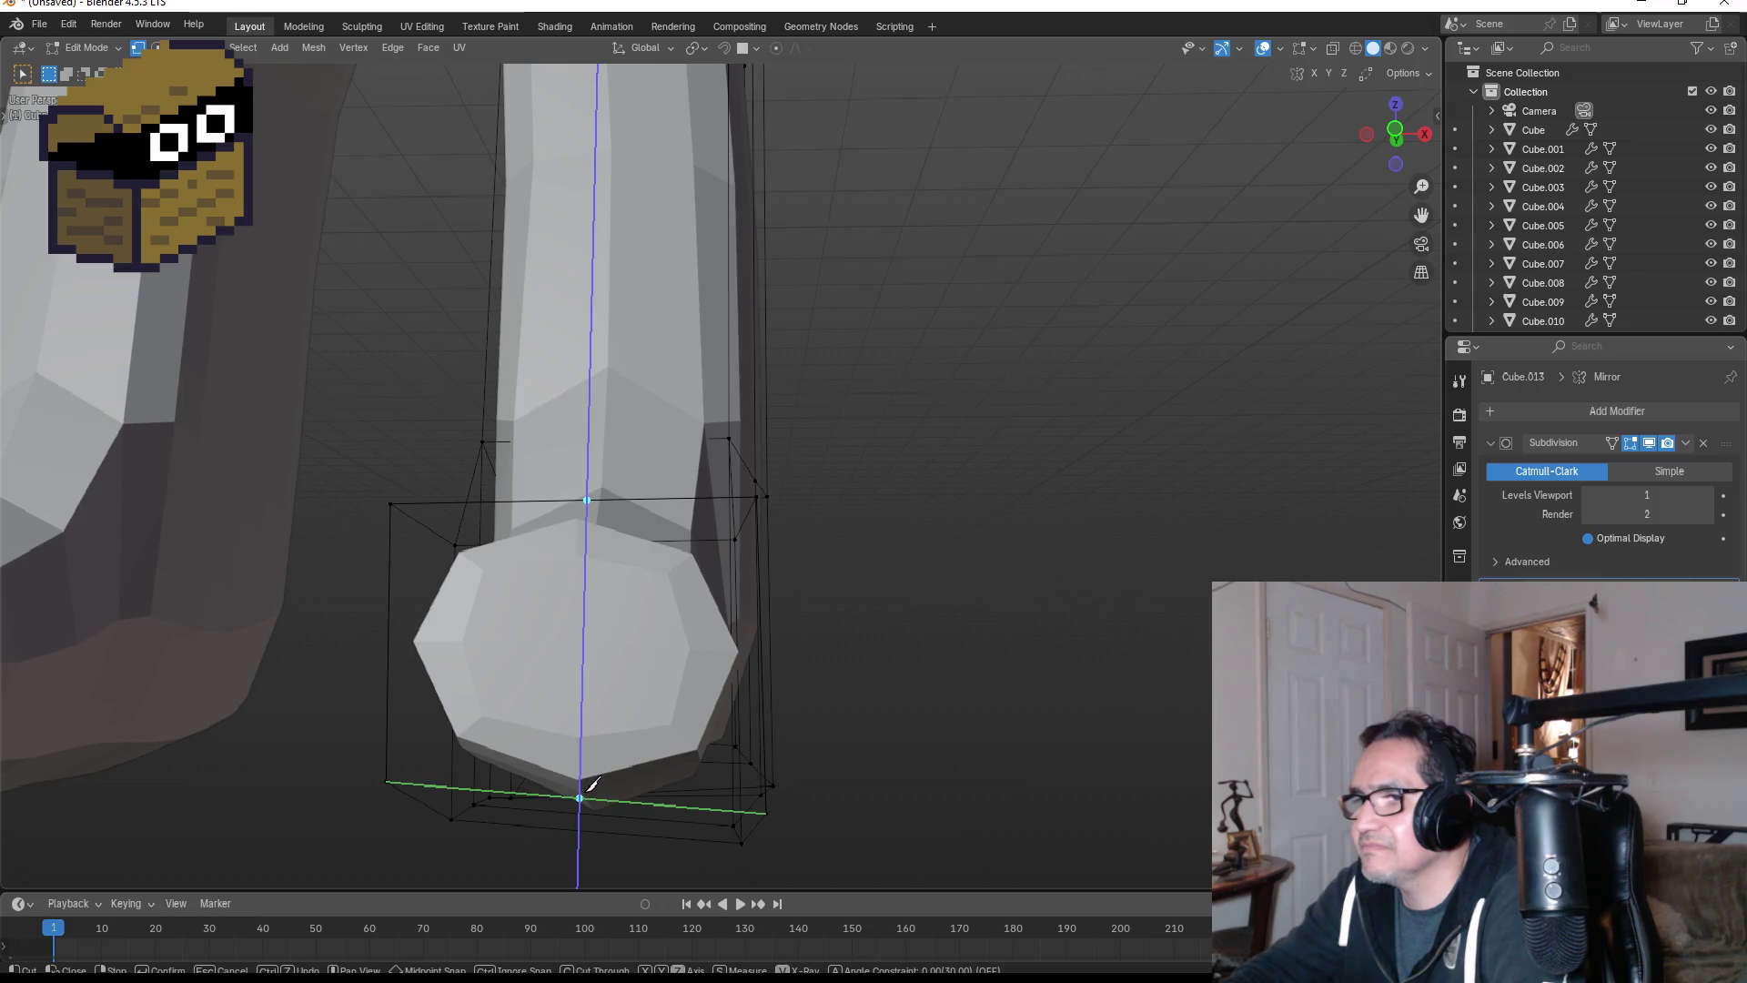
left_click(587, 788)
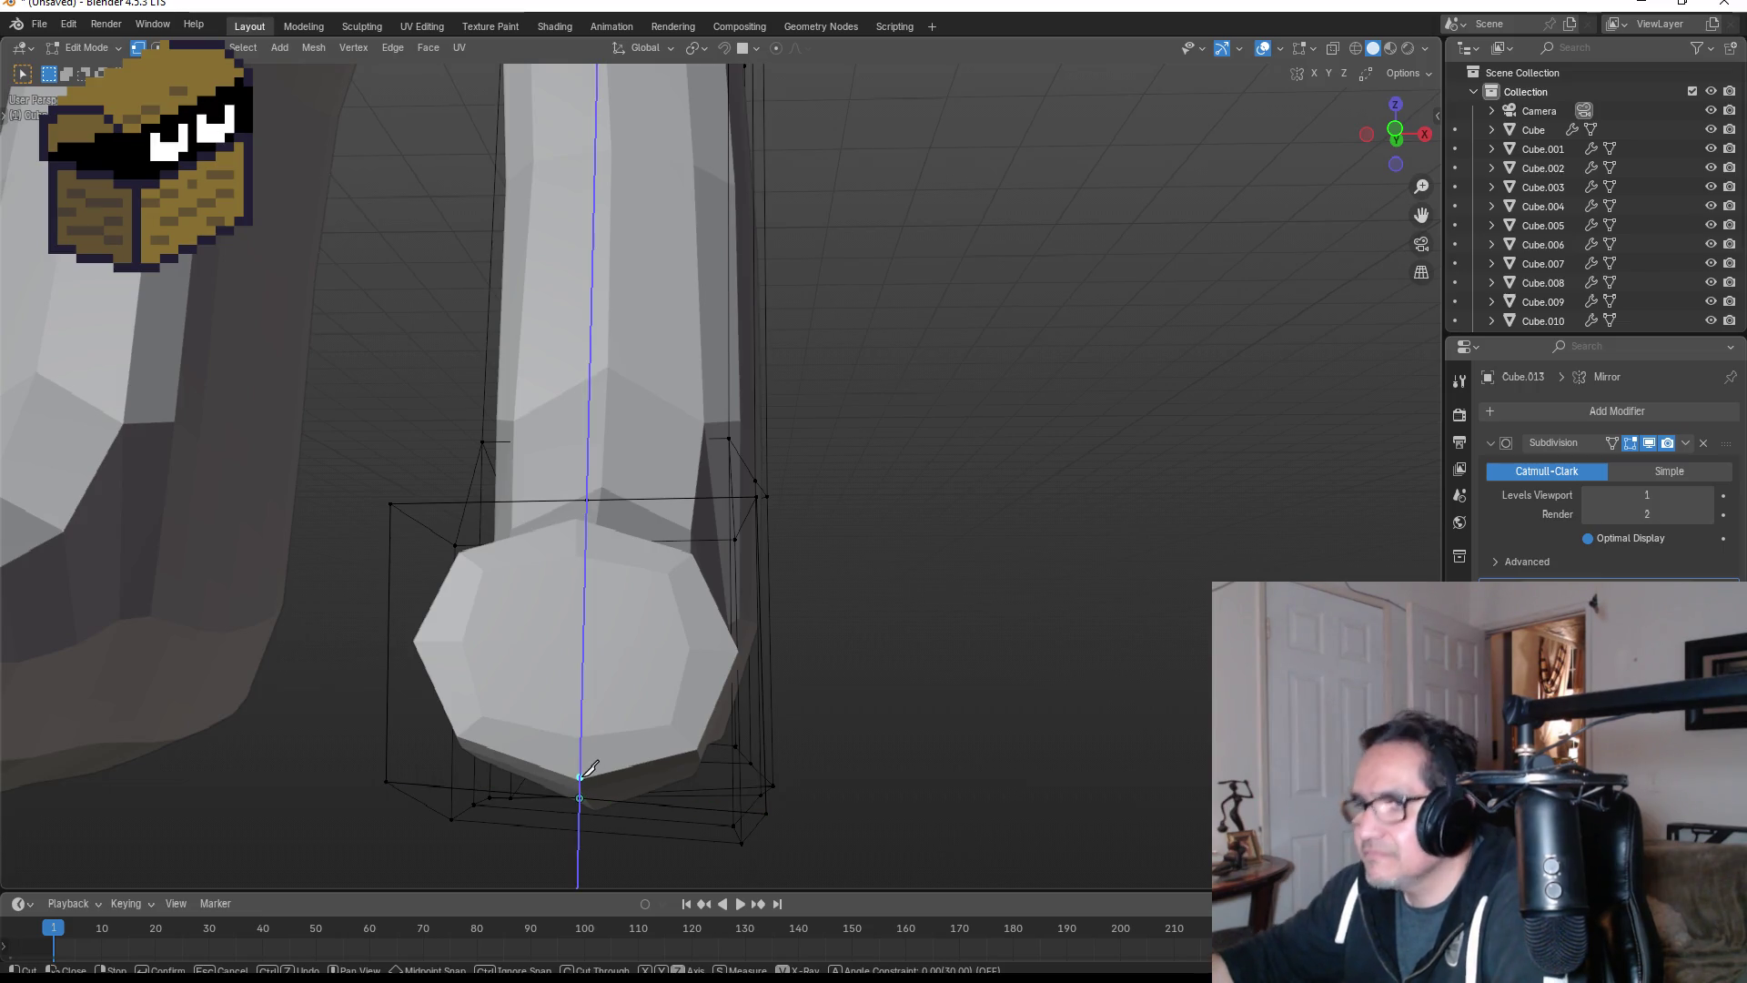
key("Return")
key("k")
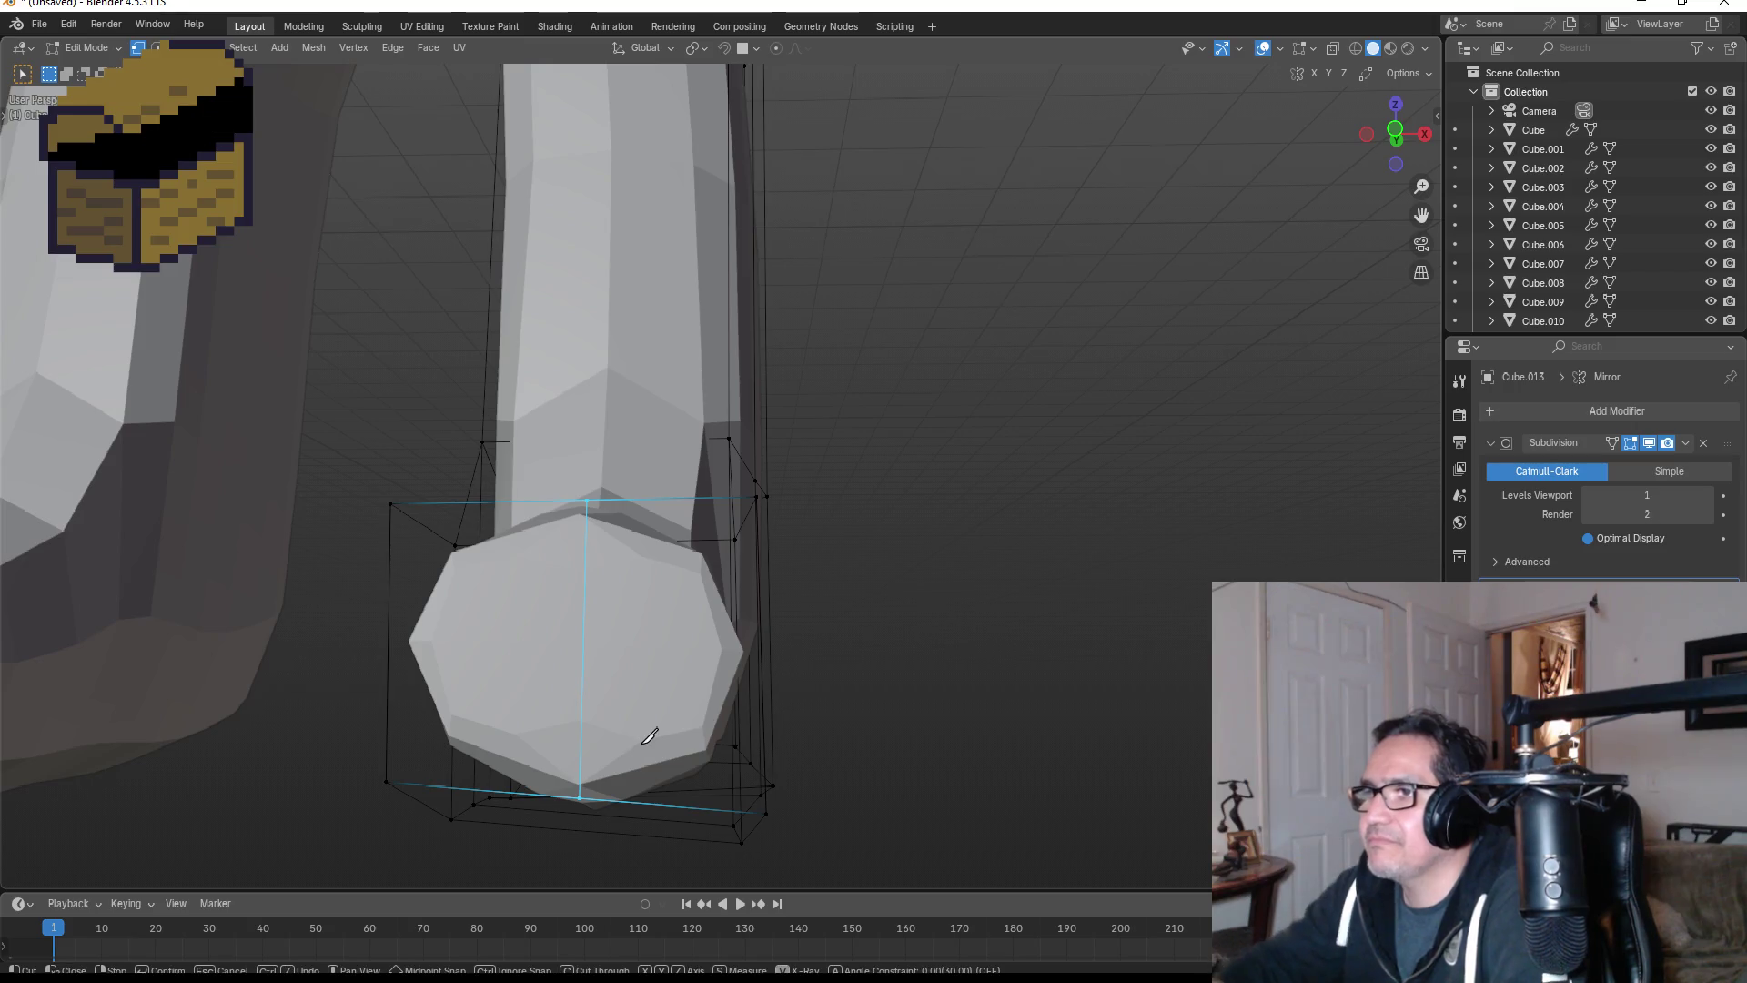
left_click(493, 501)
key("z")
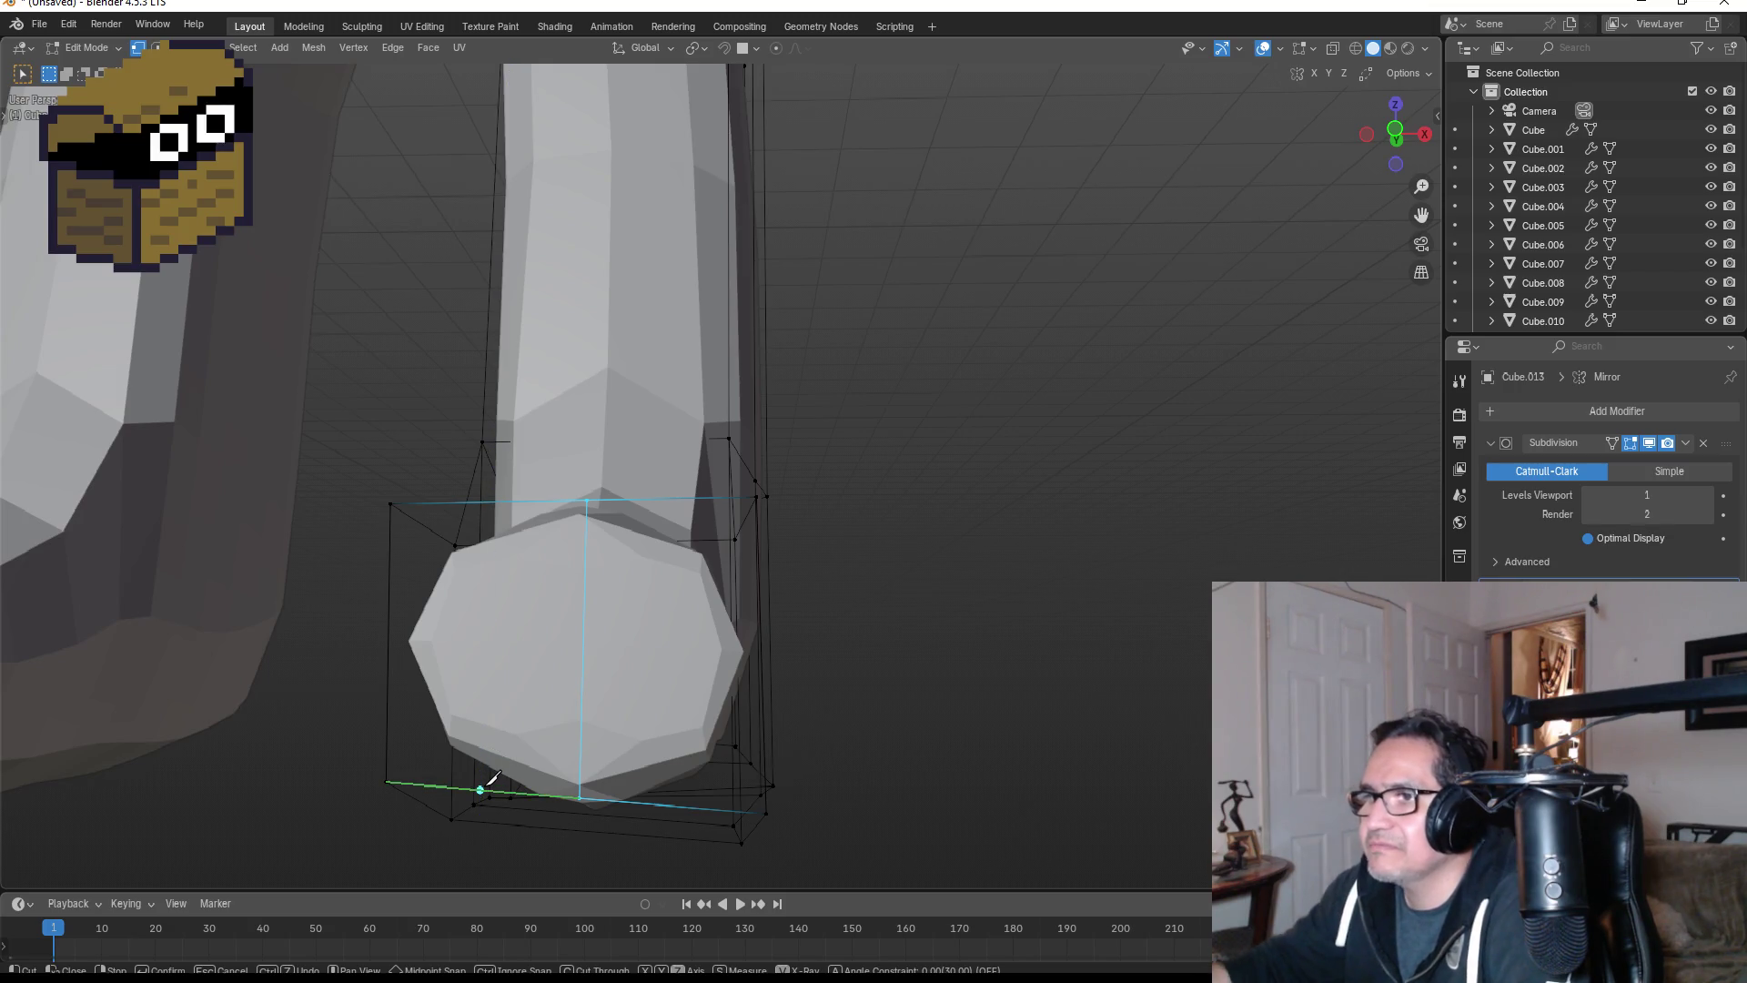
left_click(490, 790)
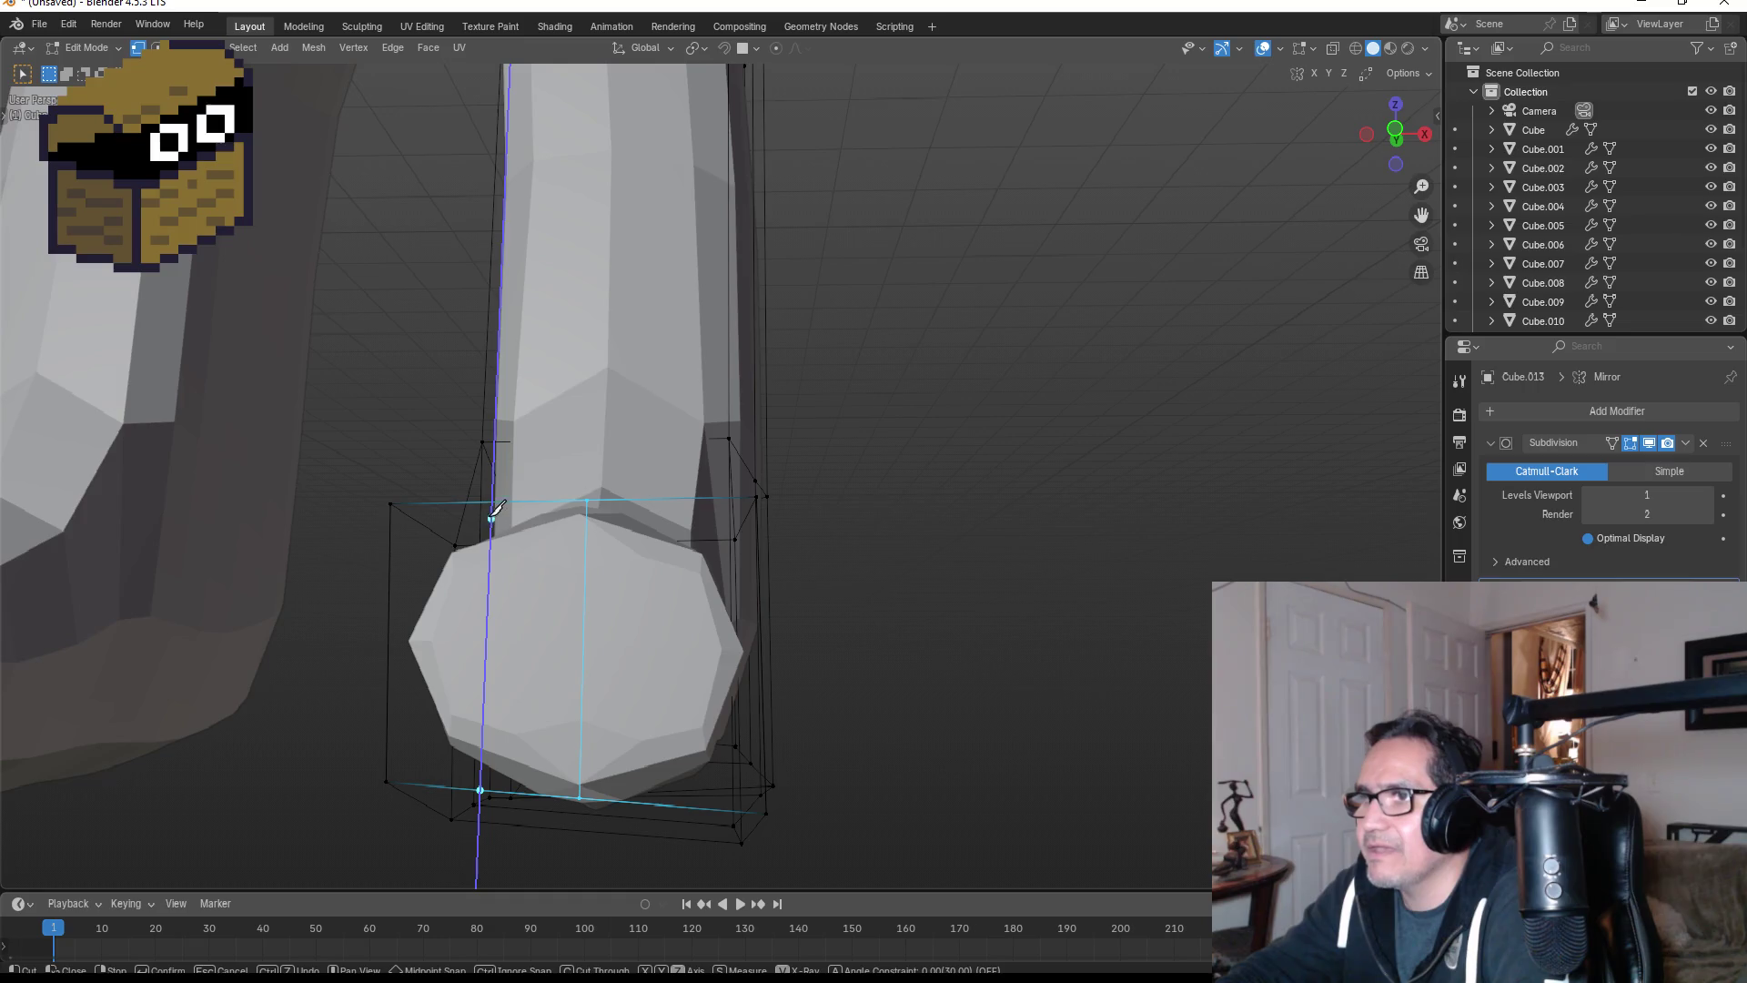
key("ctrl+z")
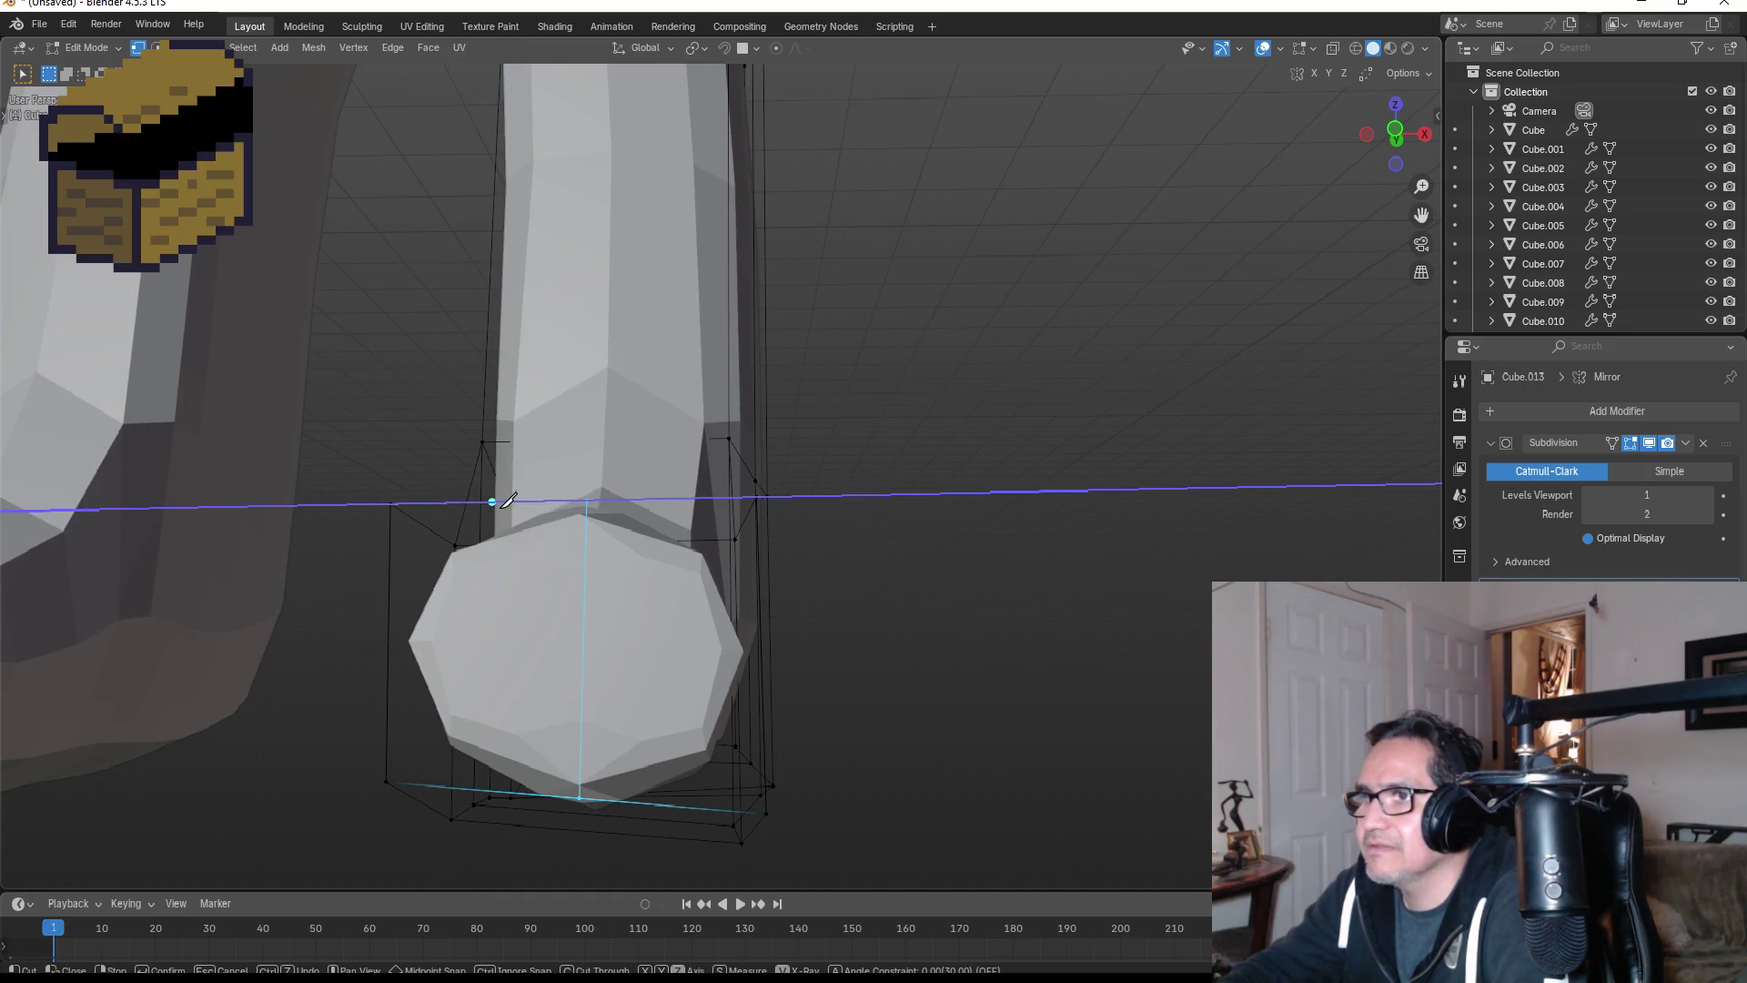
key("z")
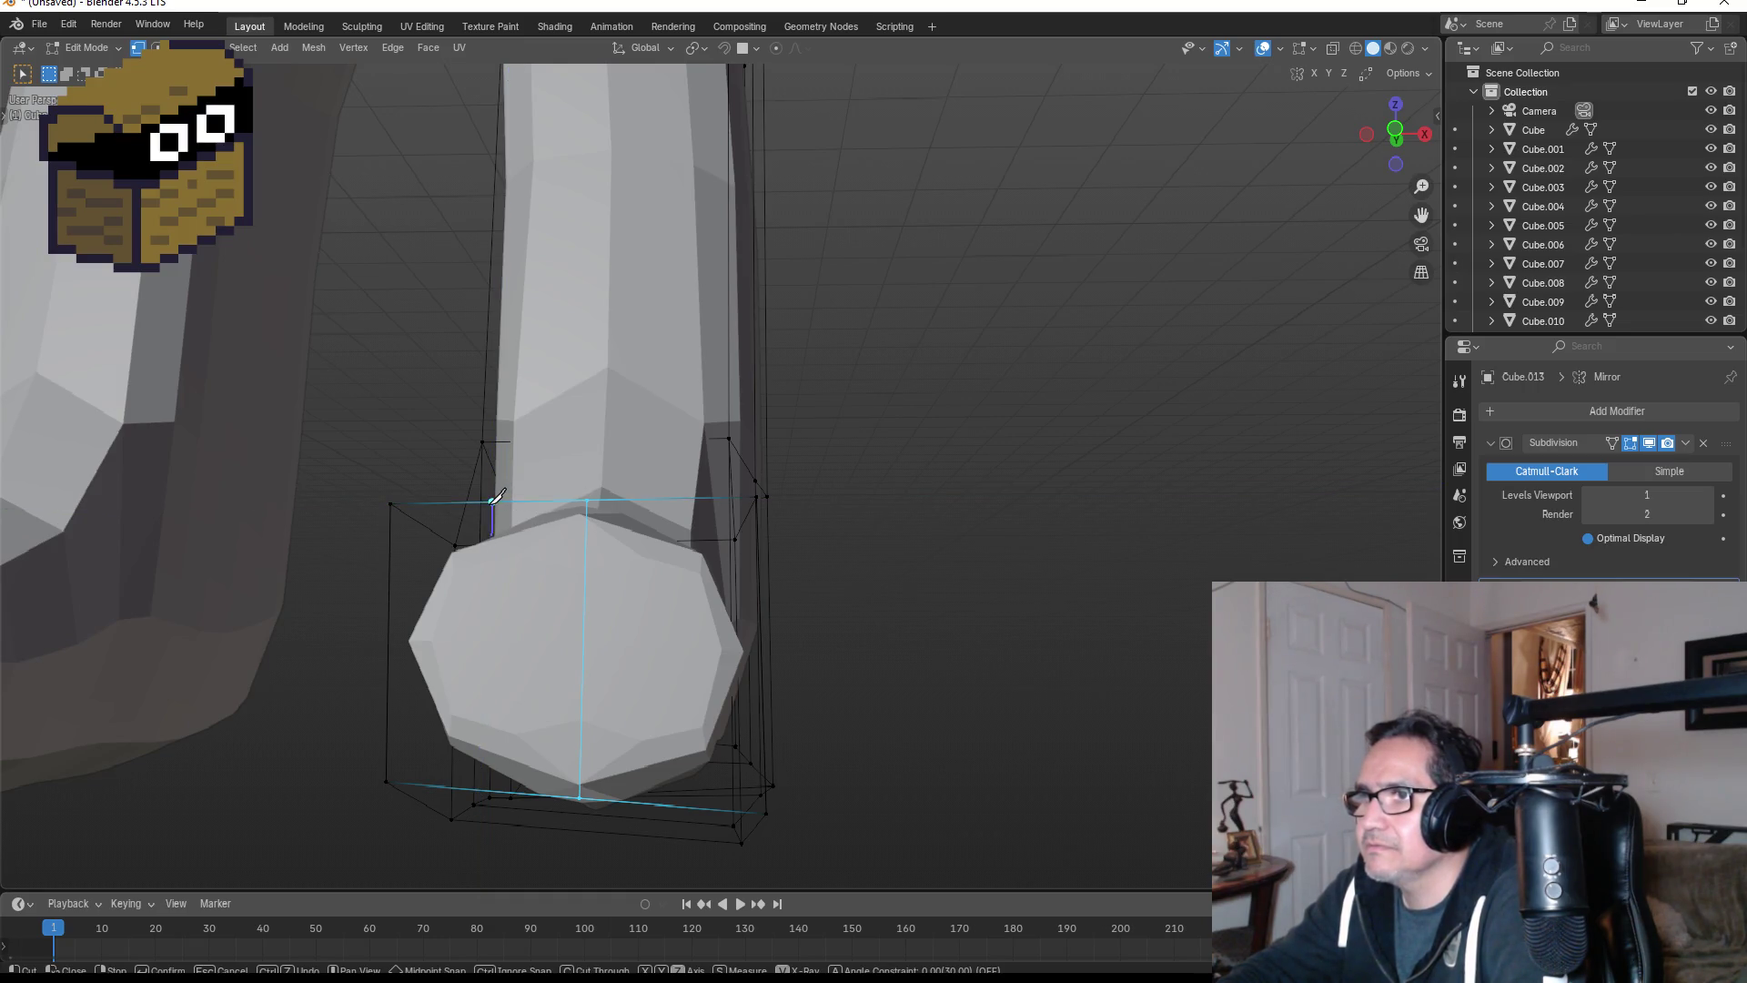
left_click(492, 501)
left_click(494, 782)
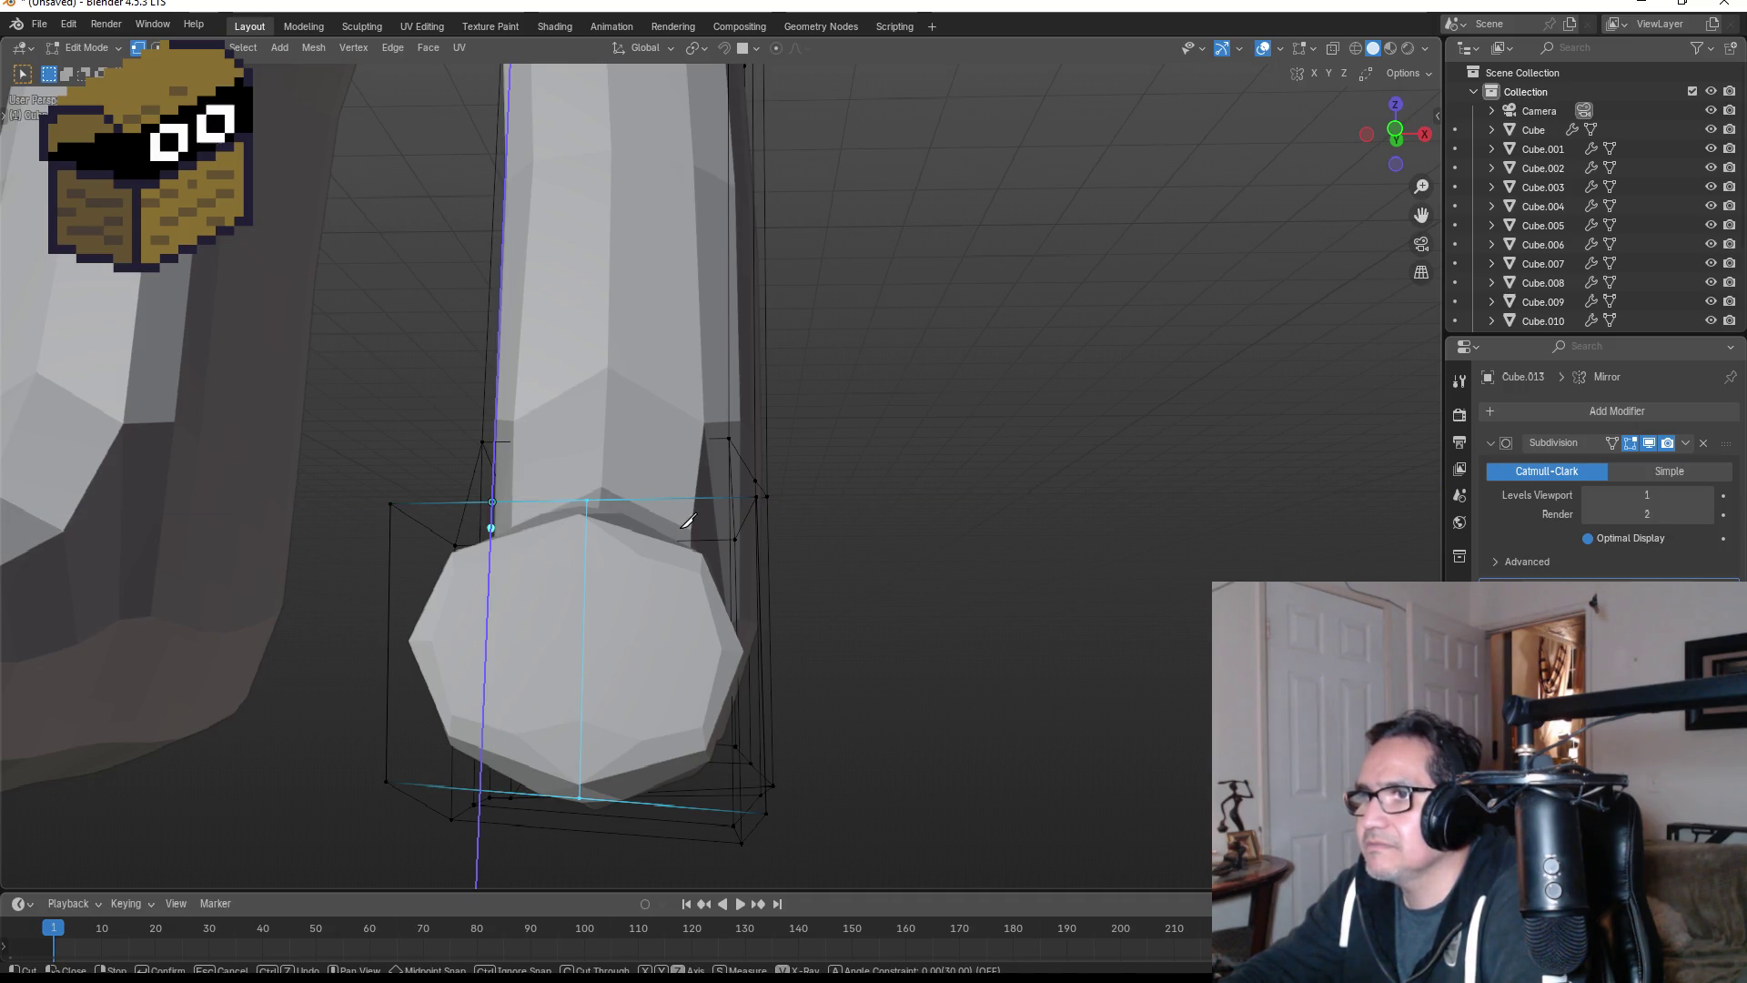
key("Return")
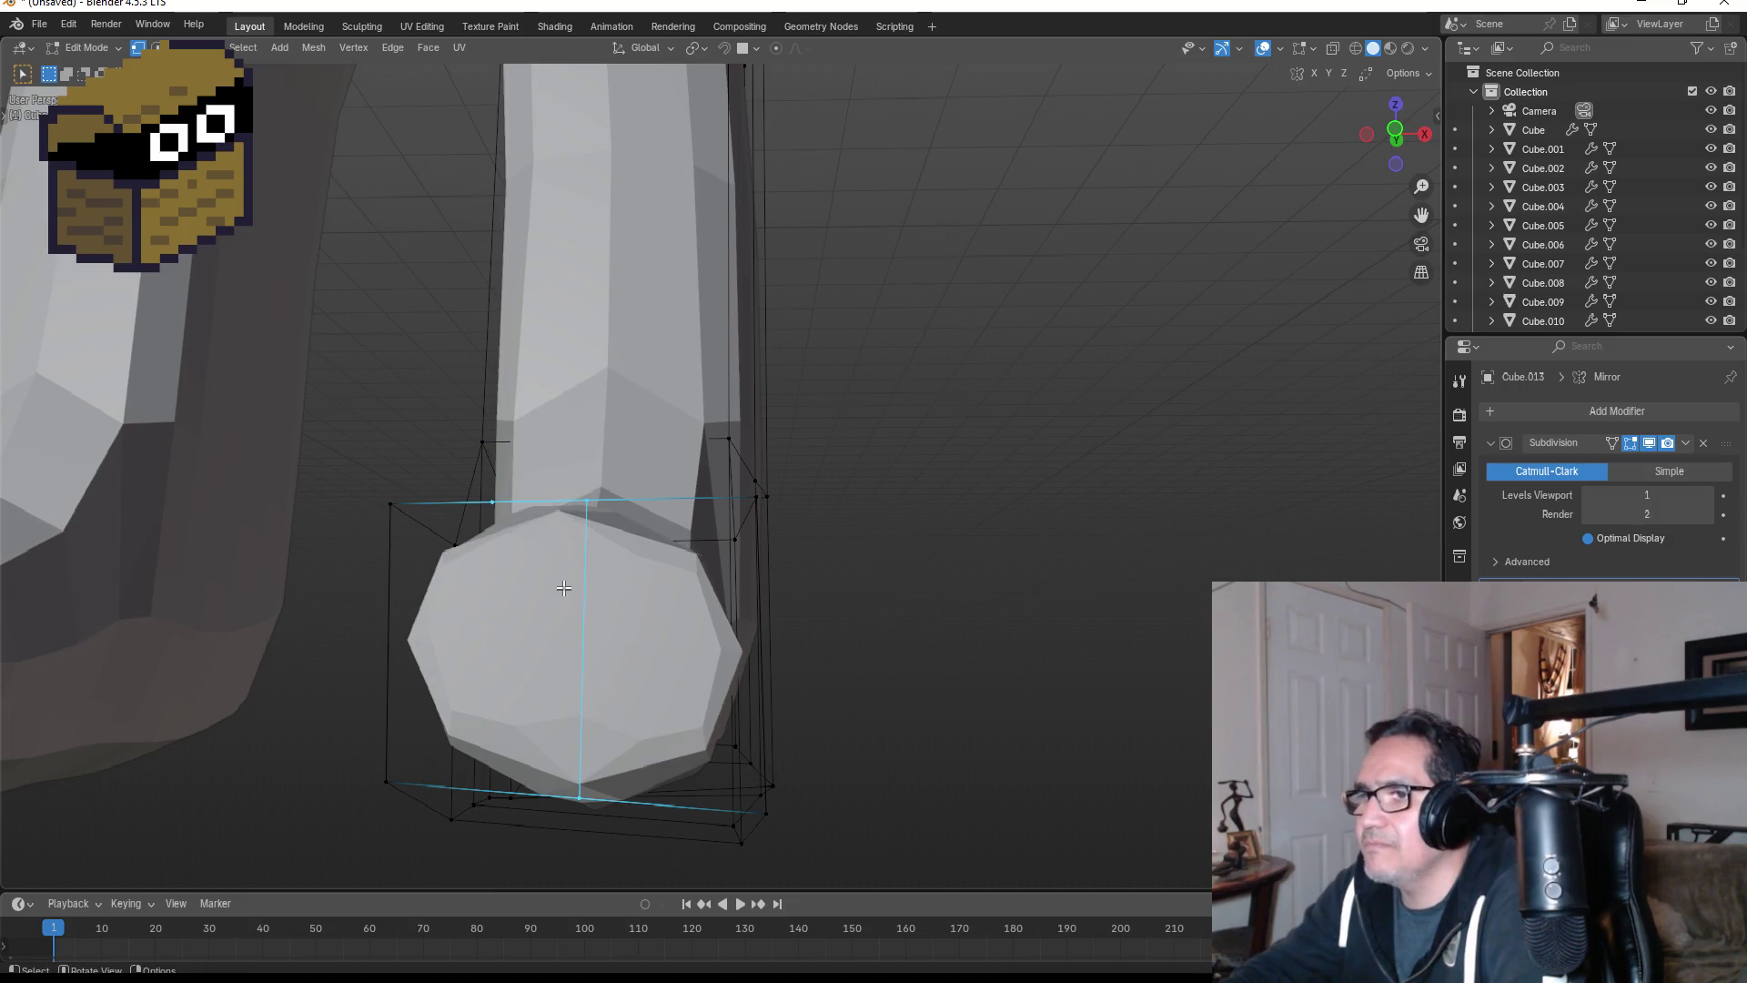
- Add two final vertical knife cuts, then select the leftmost strip in face mode
key("k")
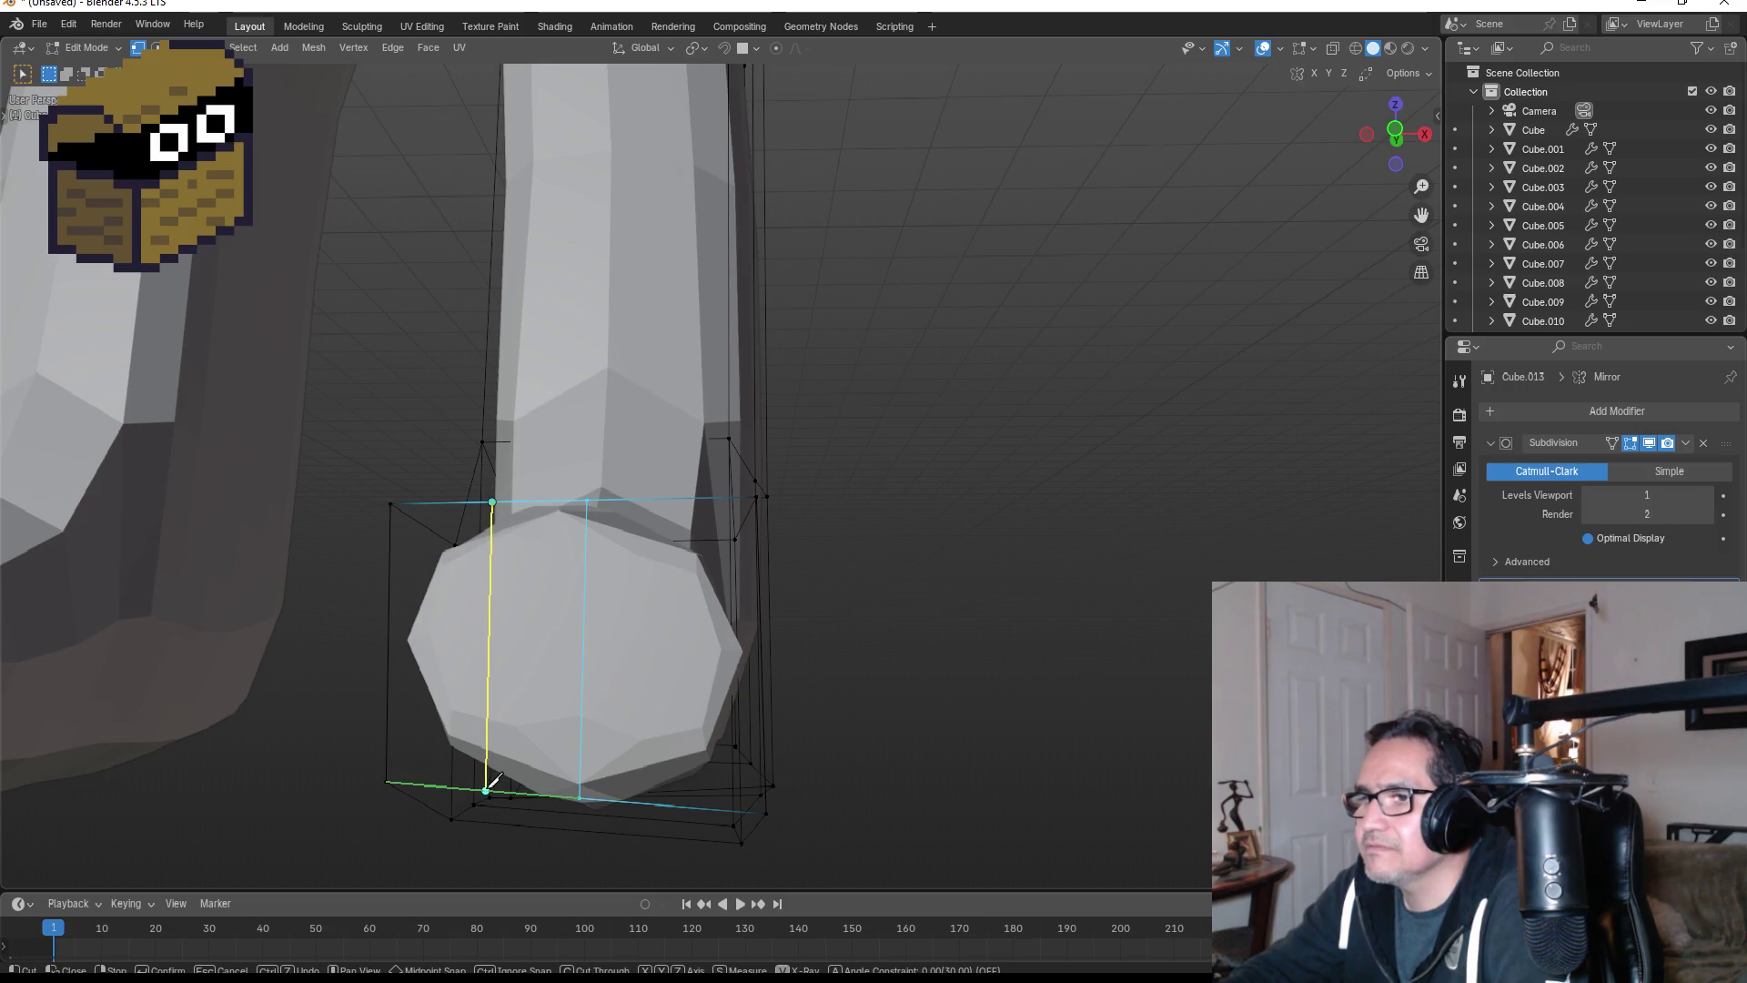
key("z")
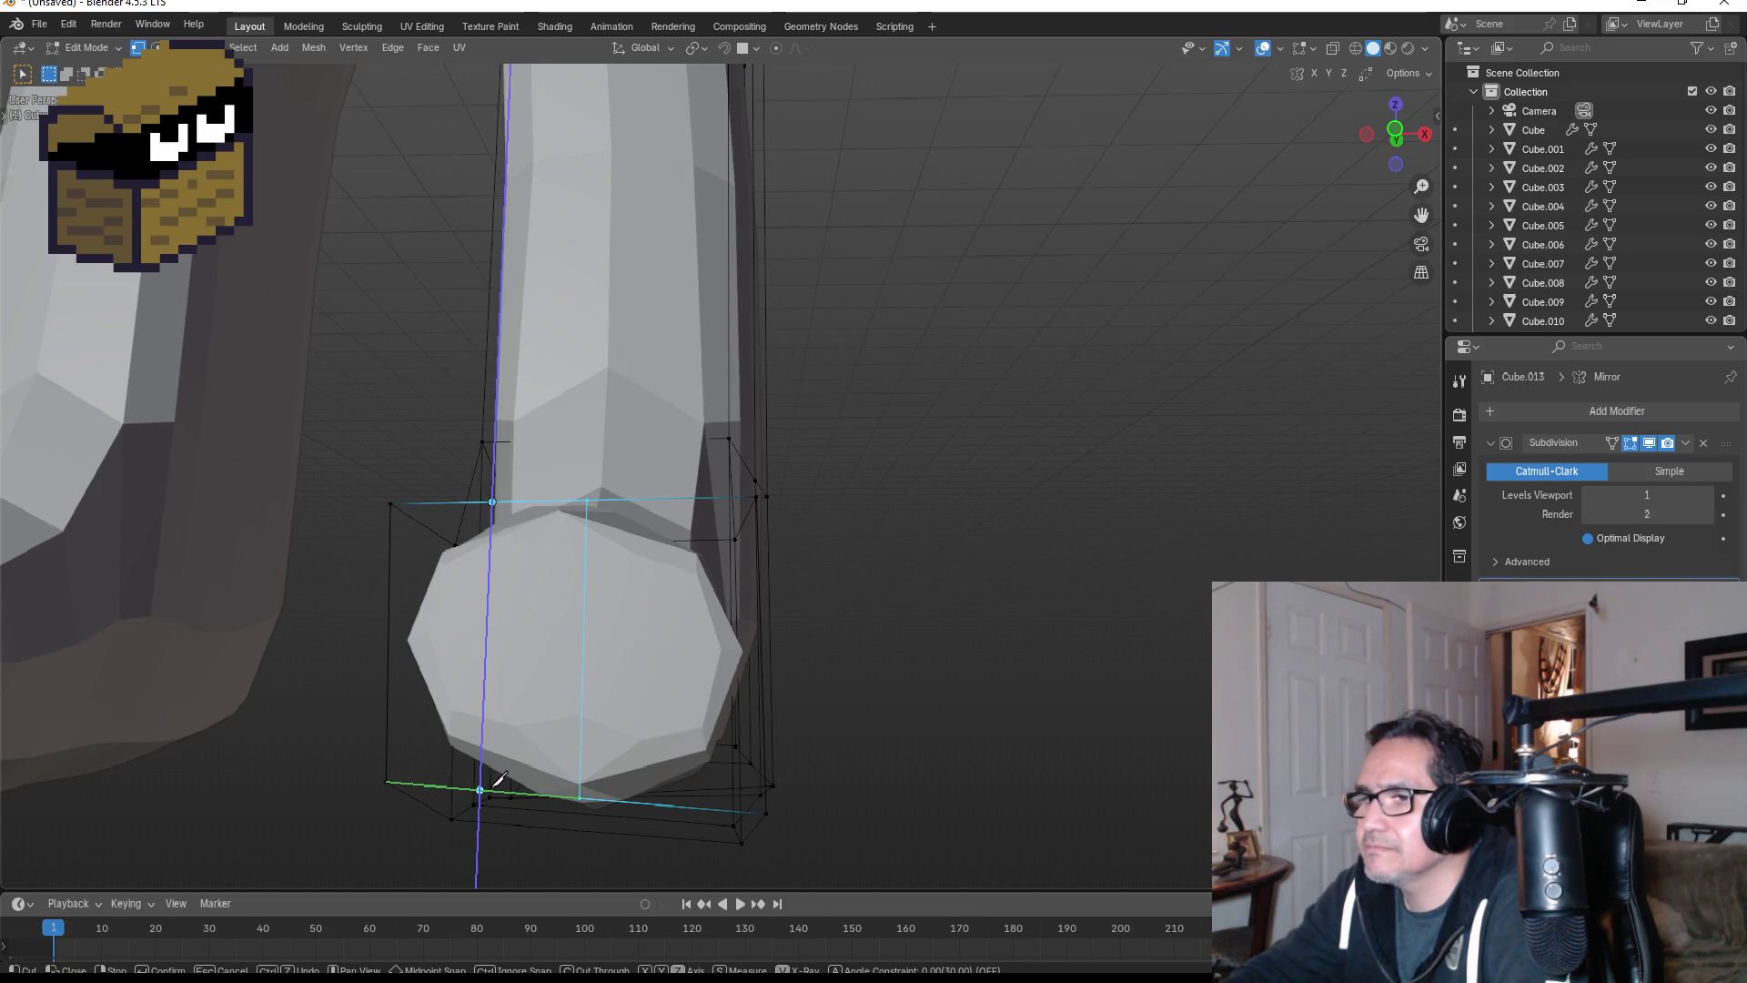
left_click(496, 785)
key("Return")
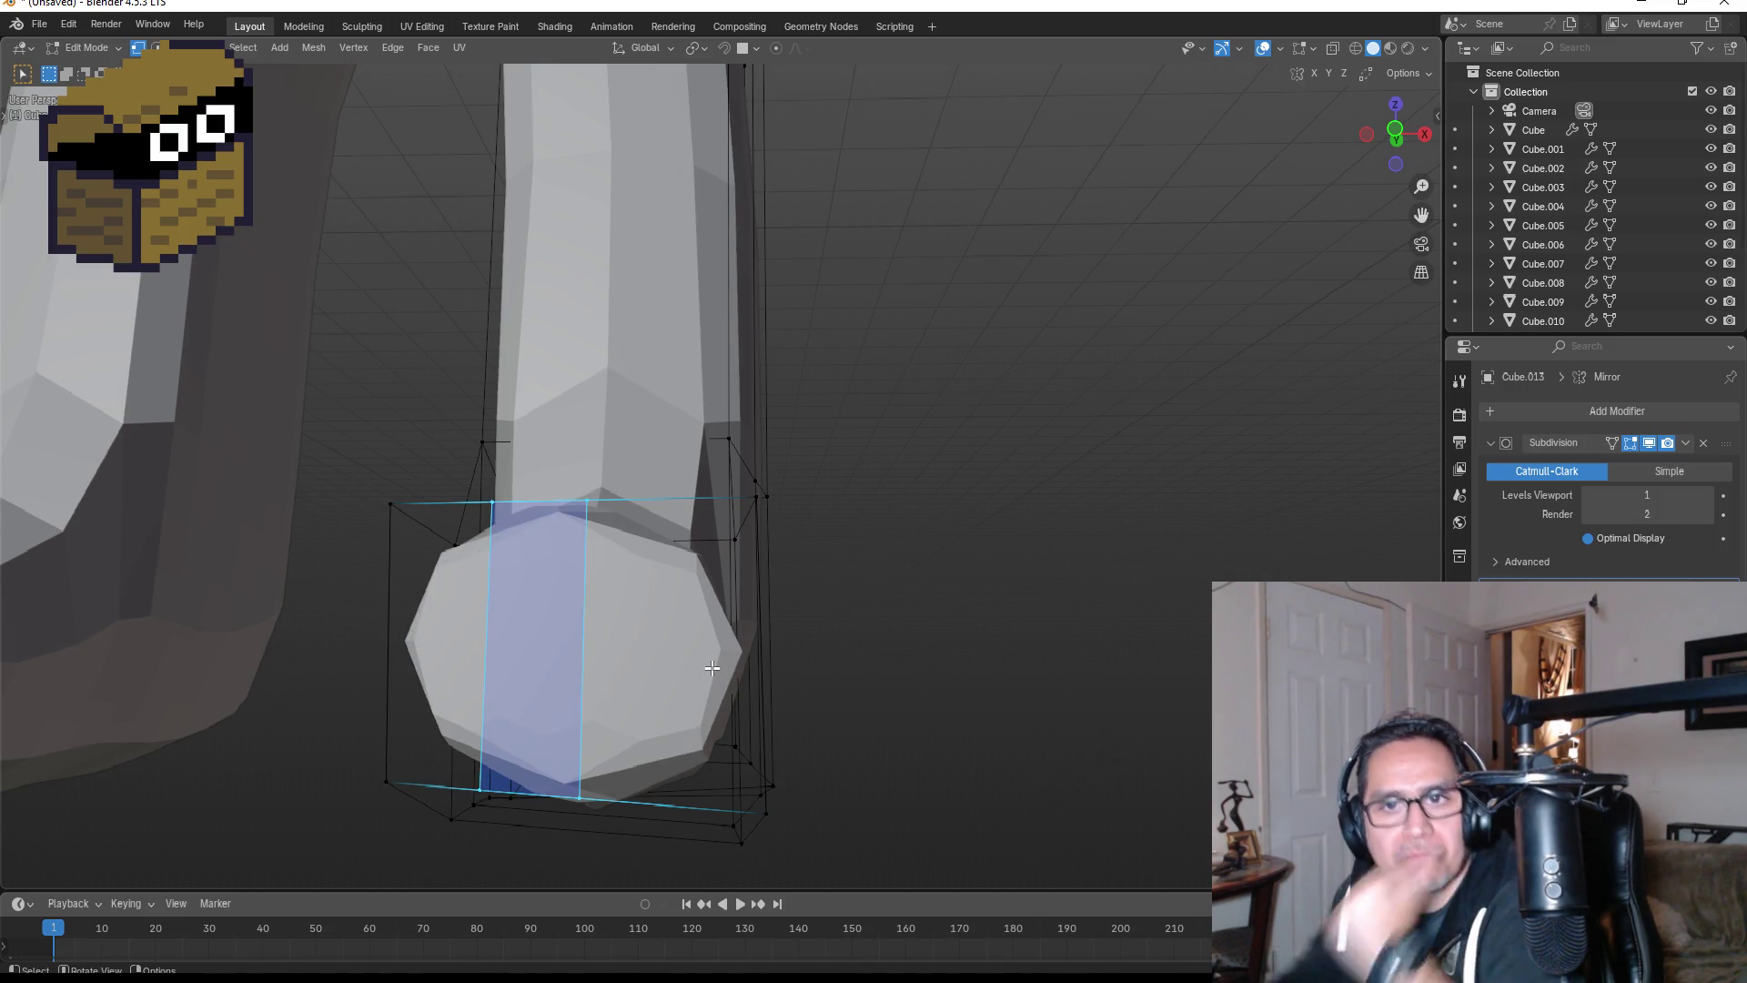
key("k")
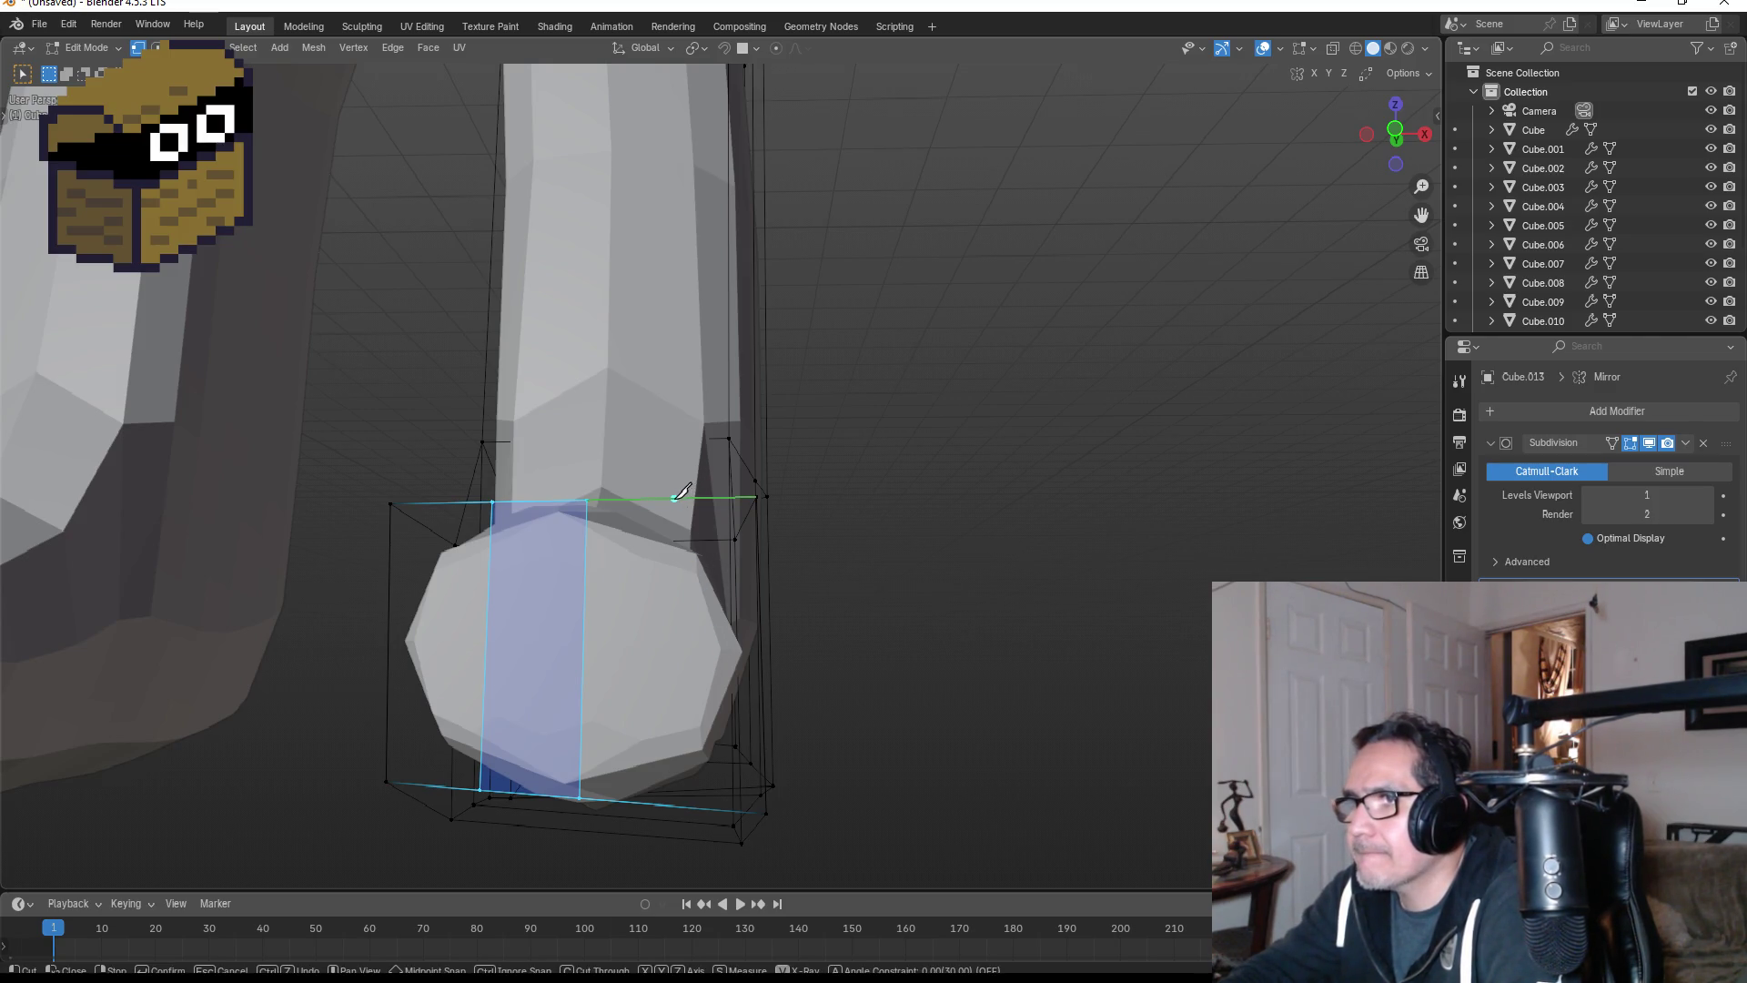
key("z")
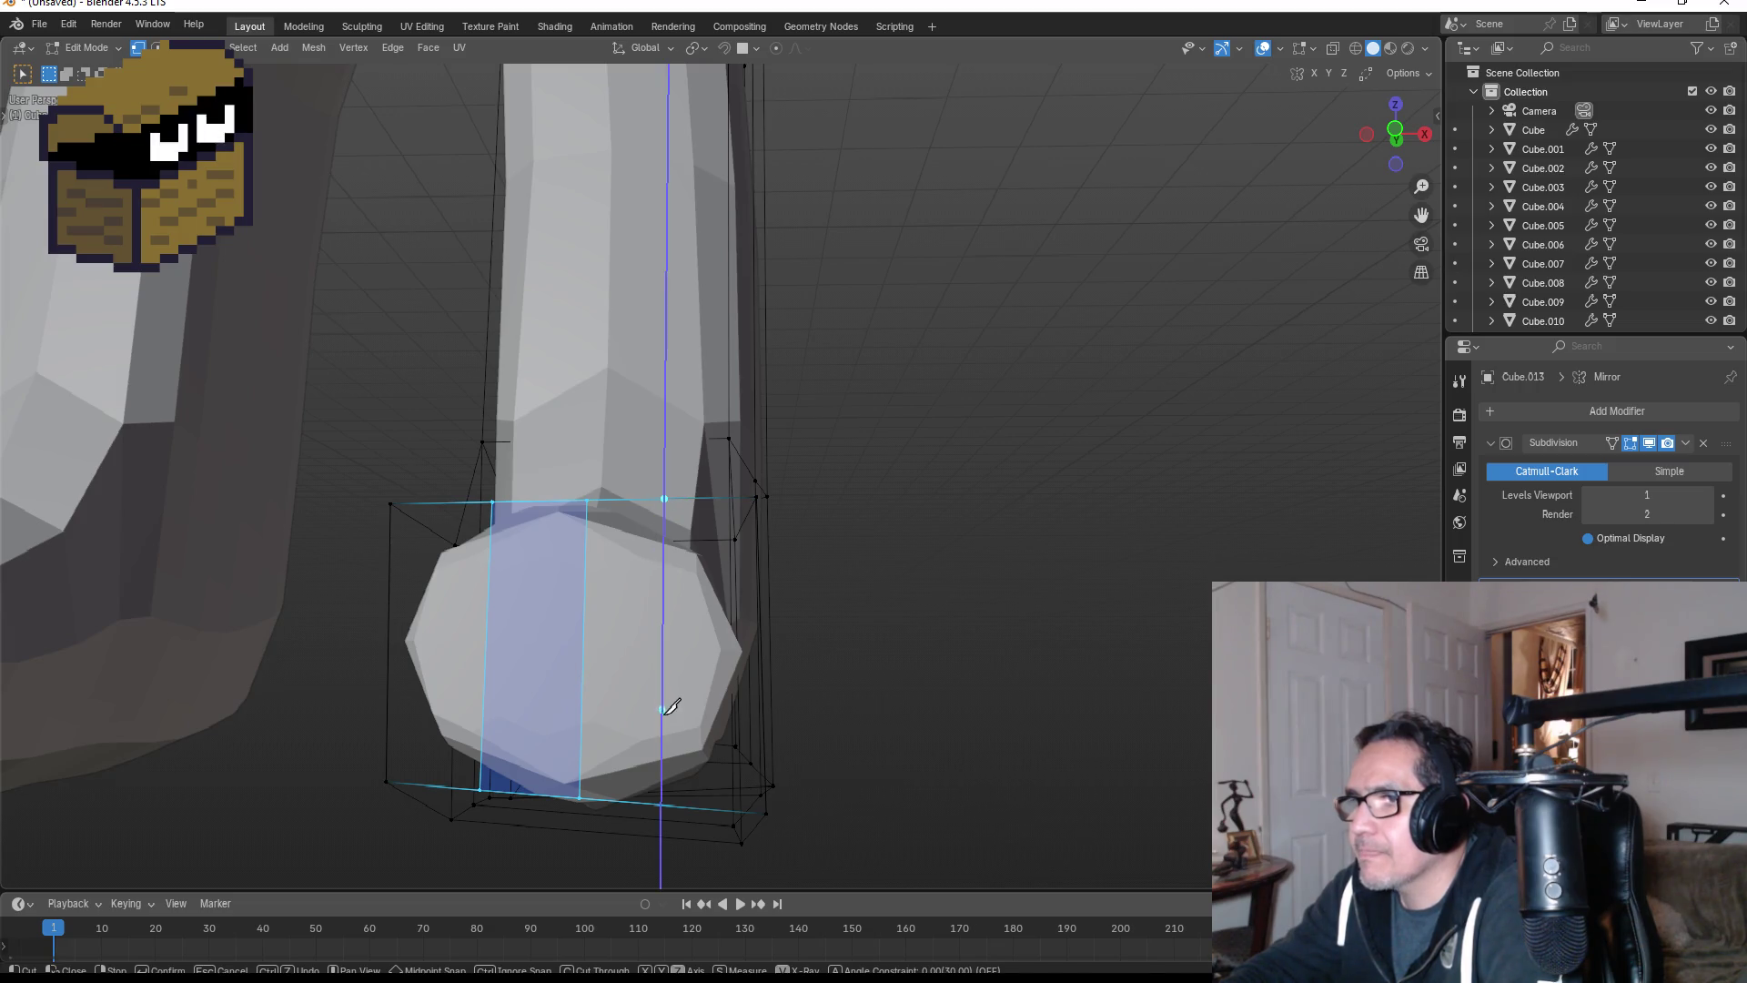
left_click(662, 804)
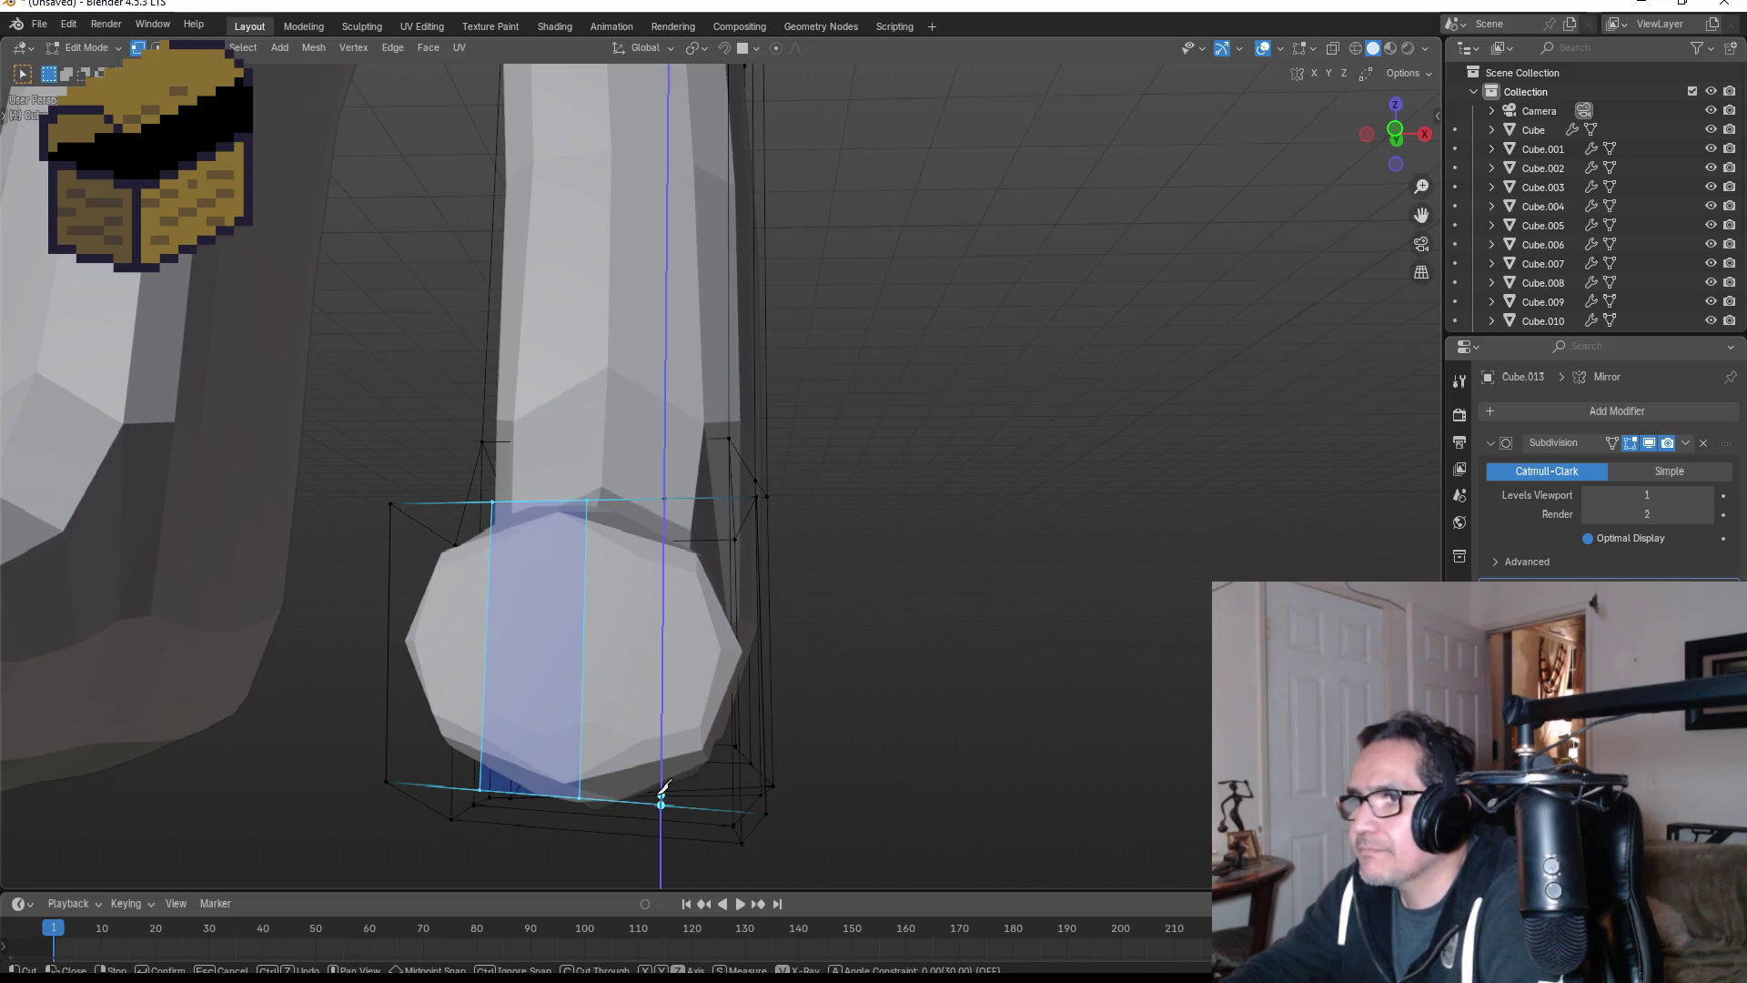
key("Return")
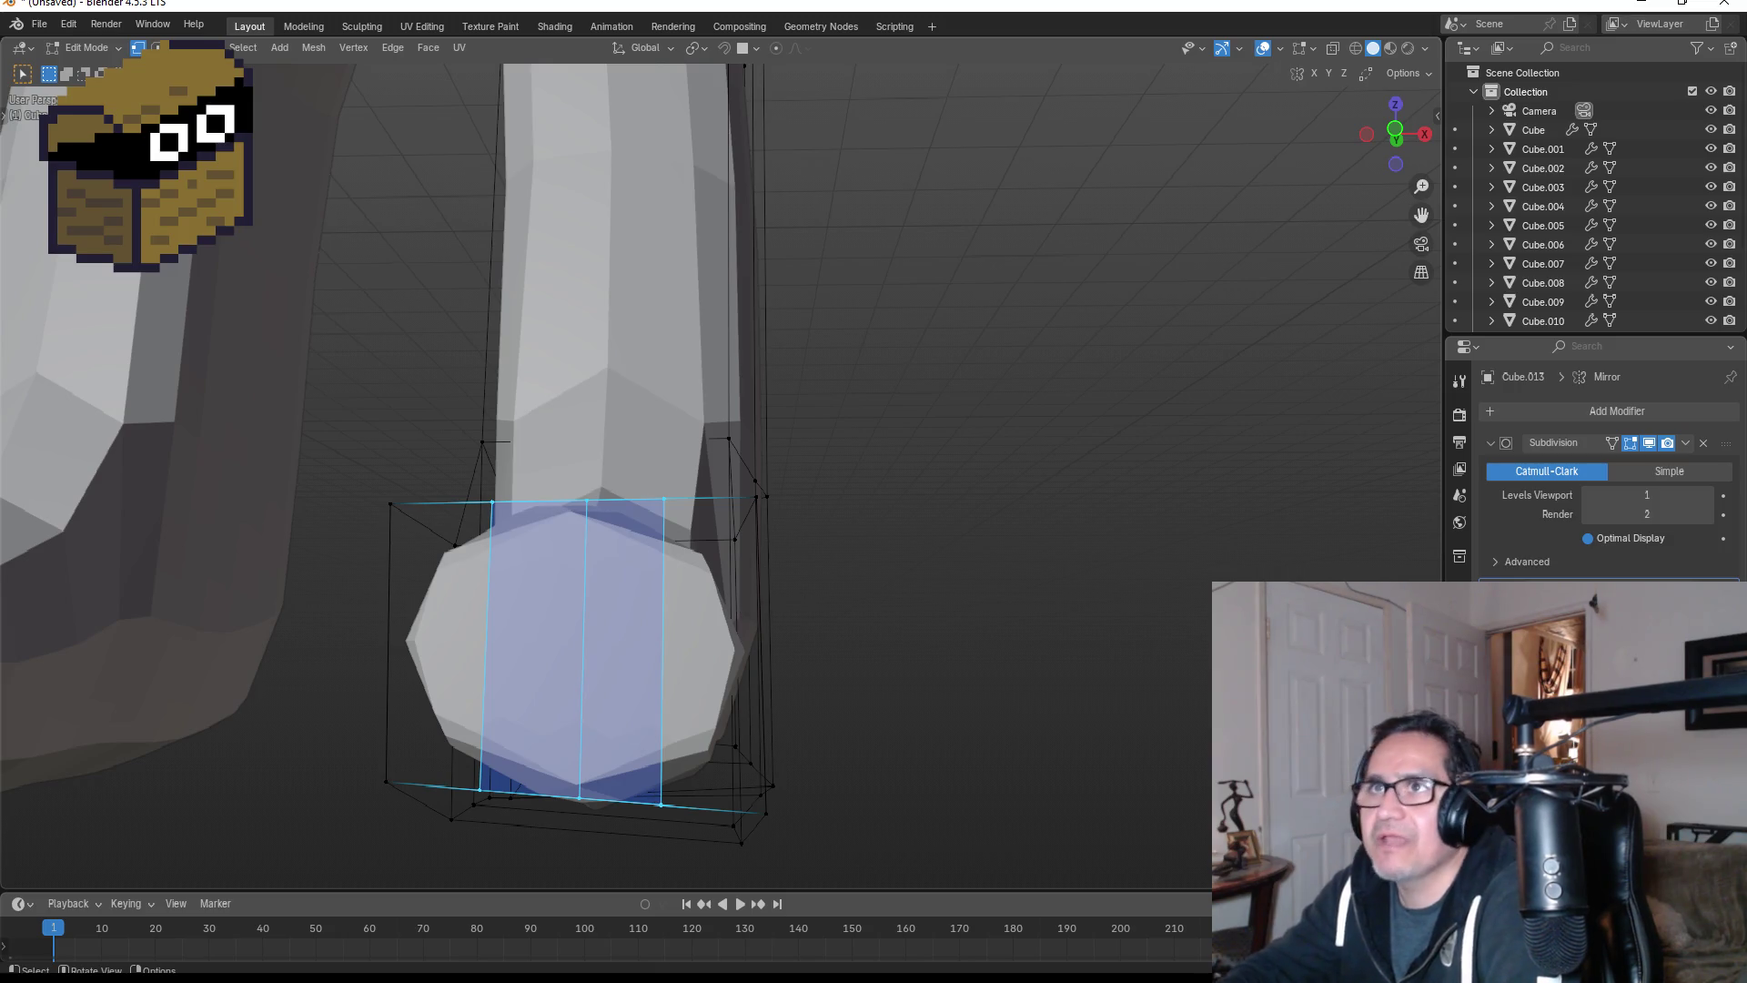
key("3")
left_click(433, 617)
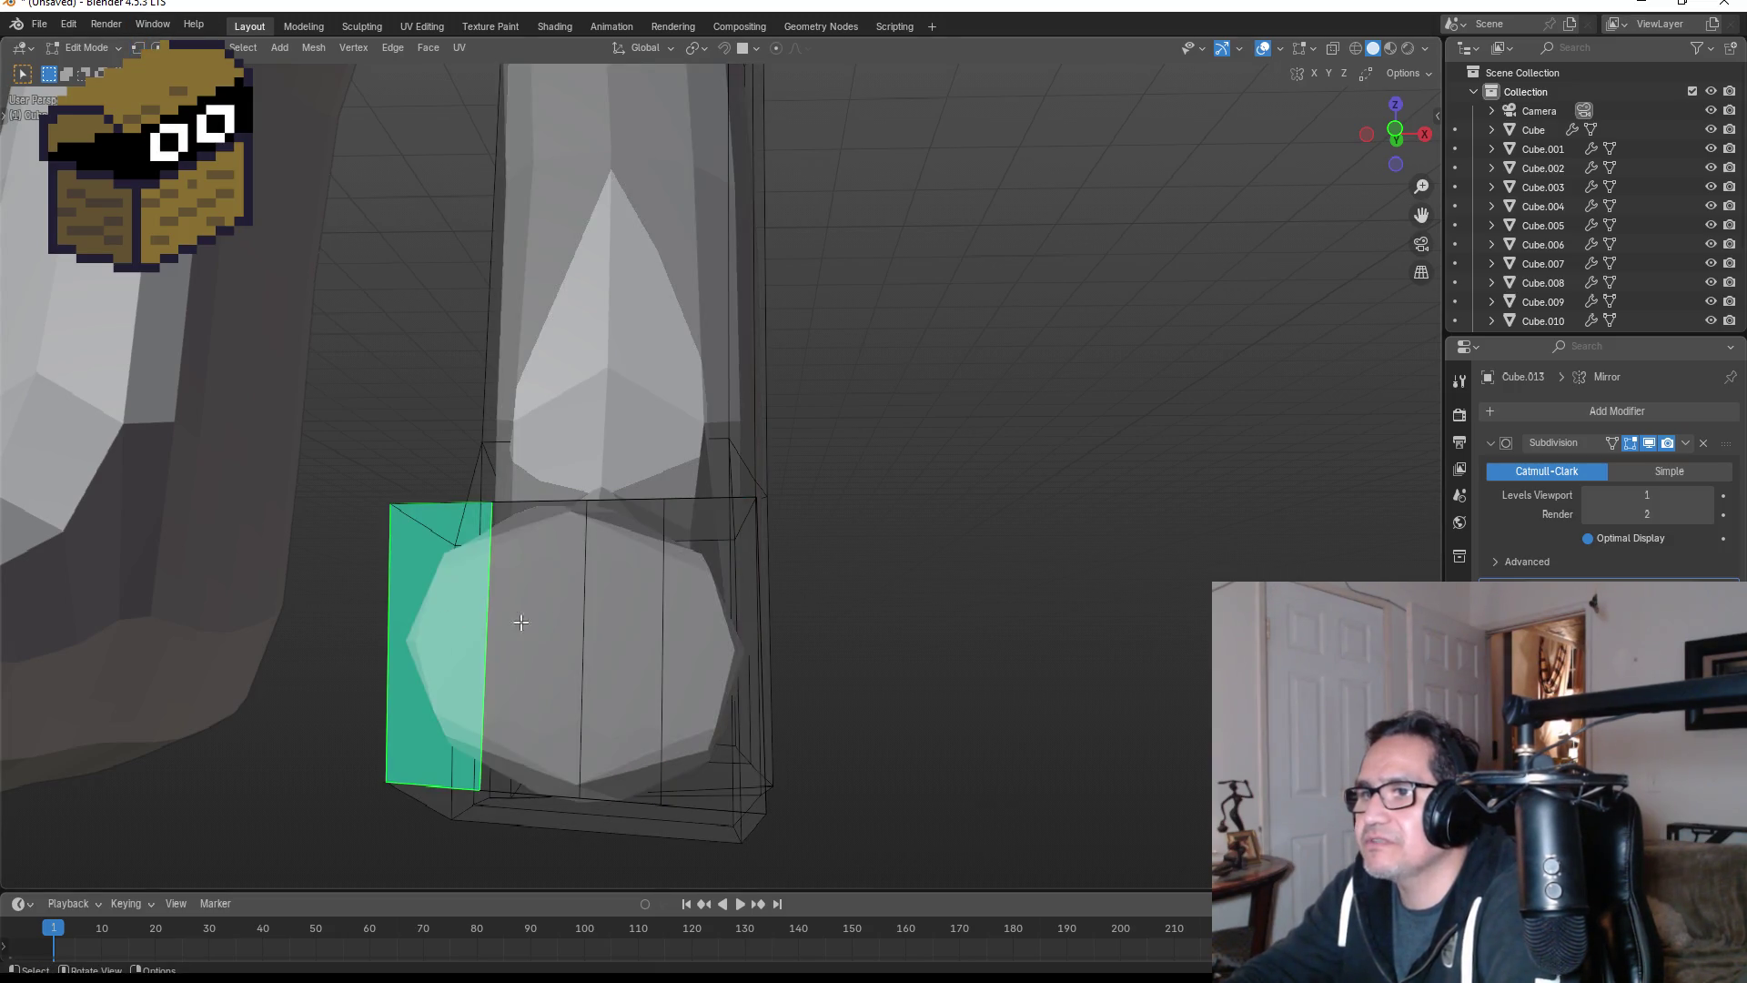
- Scale the selected strip, extrude it forward, and taper its end to a point
middle_click_drag(433, 617, 702, 605)
scroll(925, 607, "up", 5)
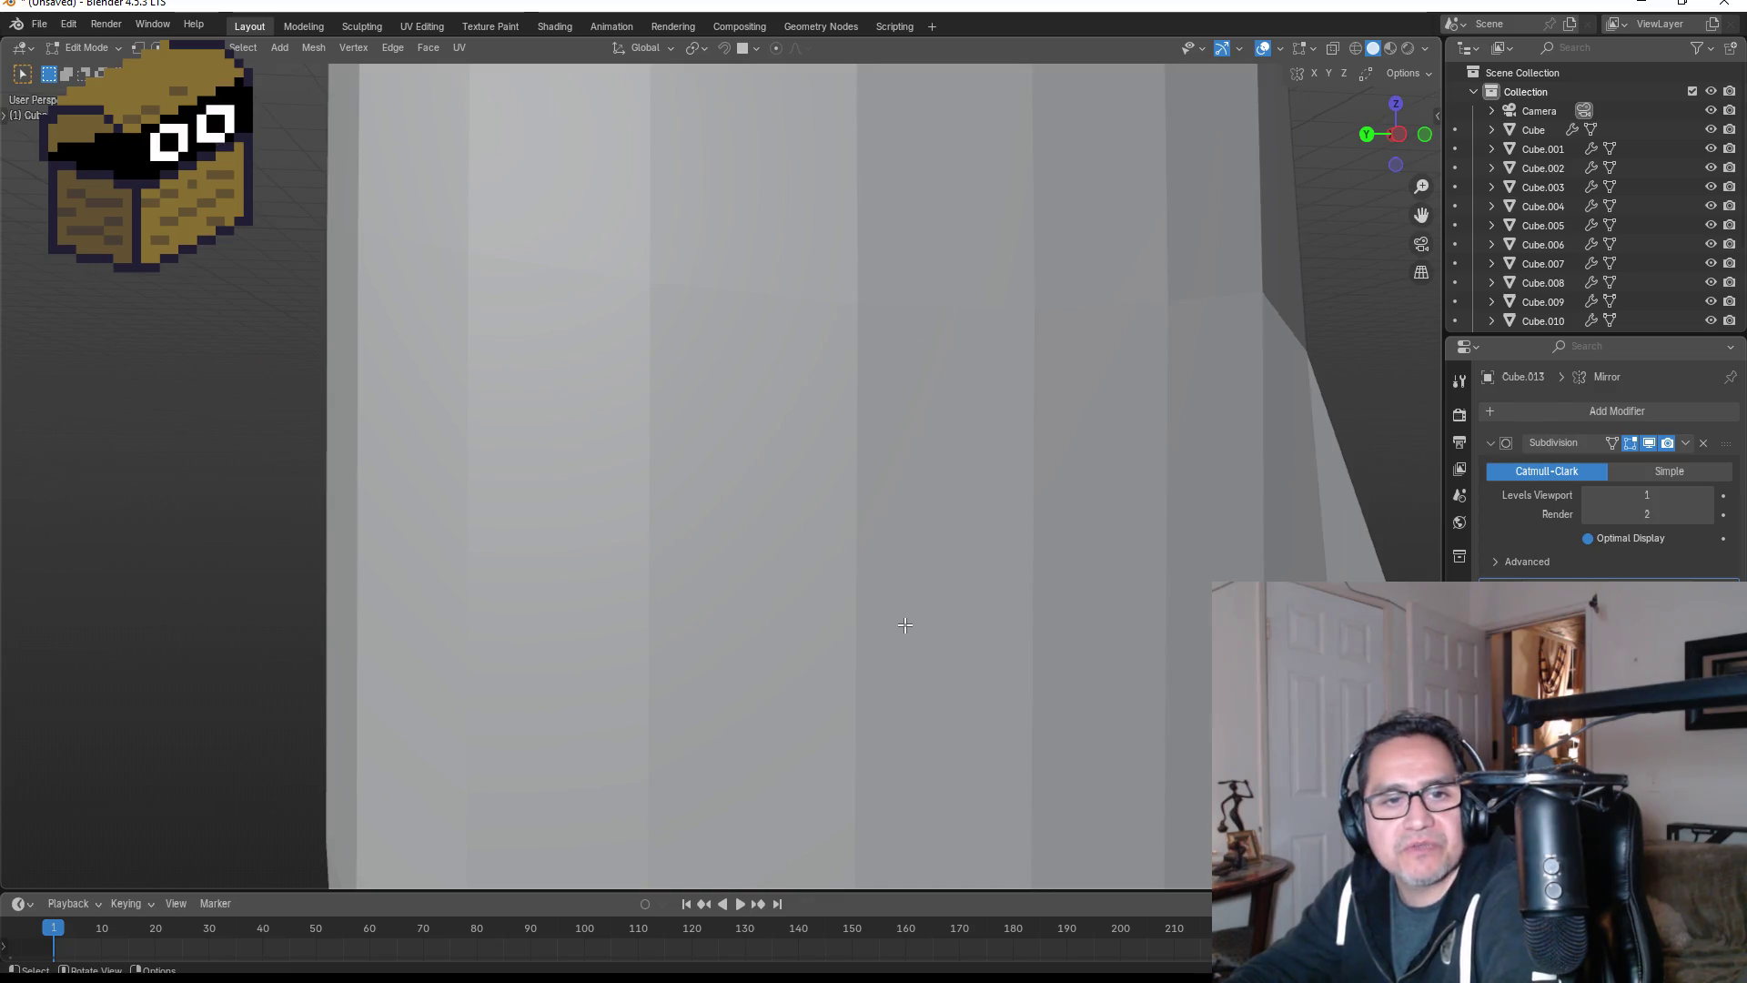
key("KP_3")
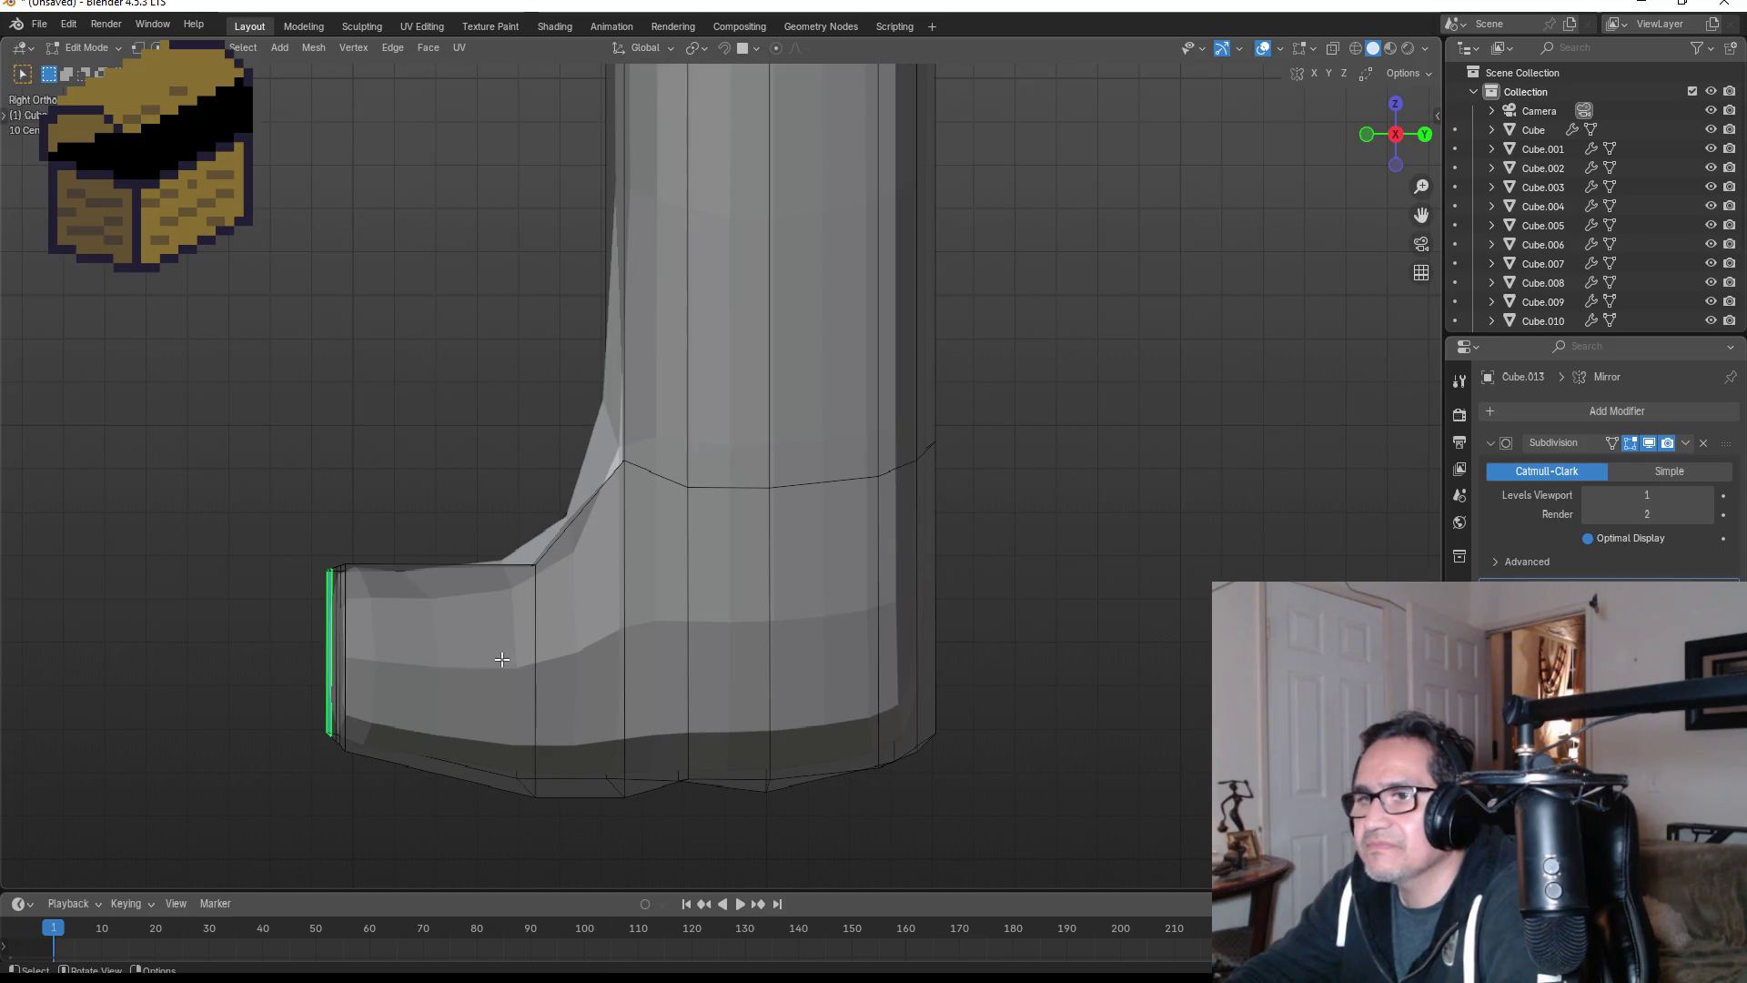
middle_click_drag(500, 658, 564, 657)
key("KP_3")
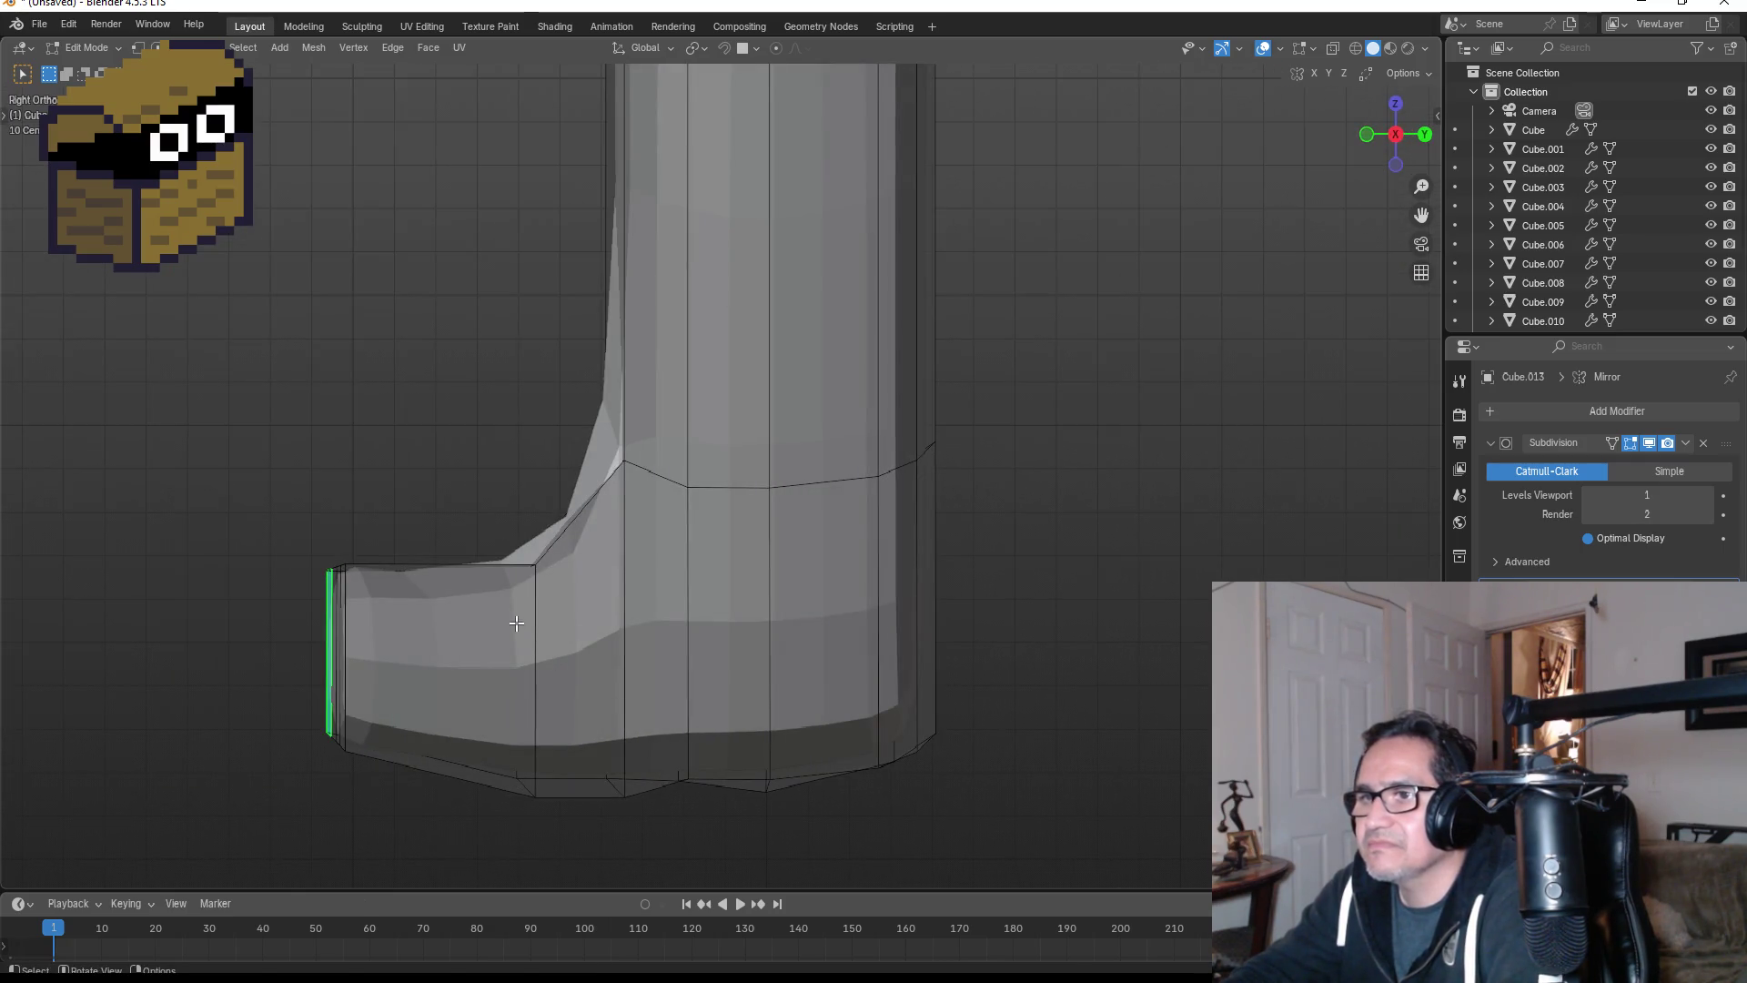
key("s")
left_click(491, 621)
key("e")
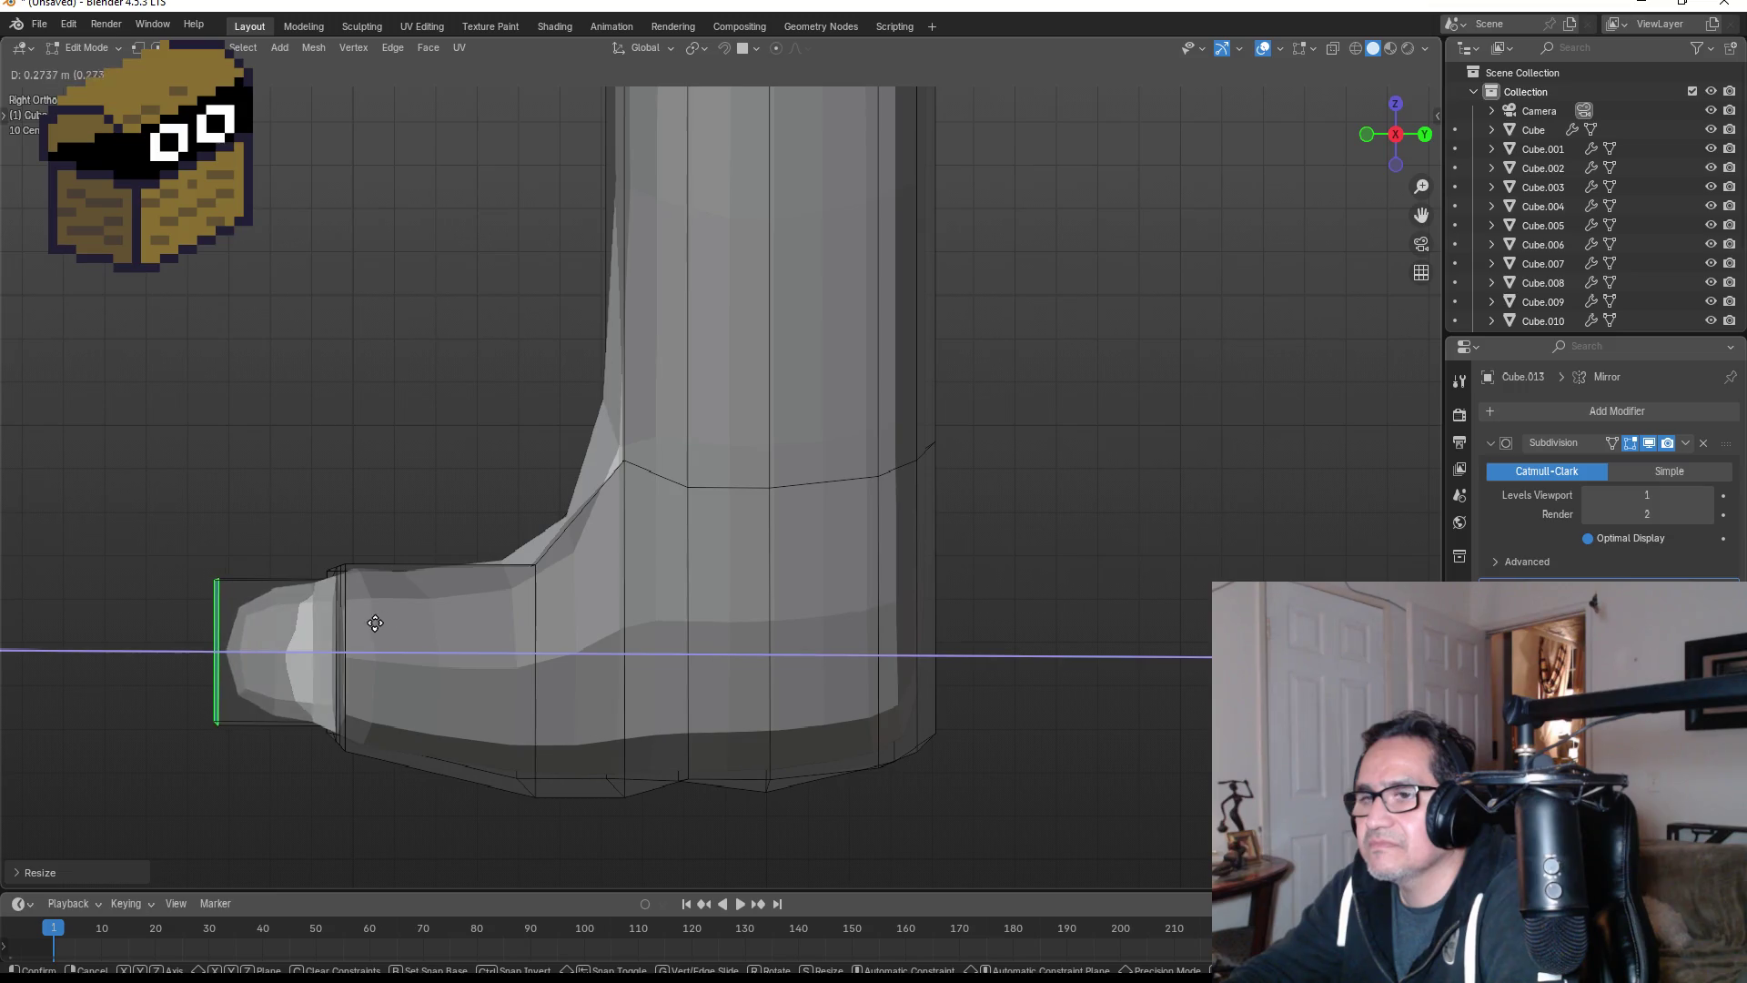
left_click(273, 623)
key("s")
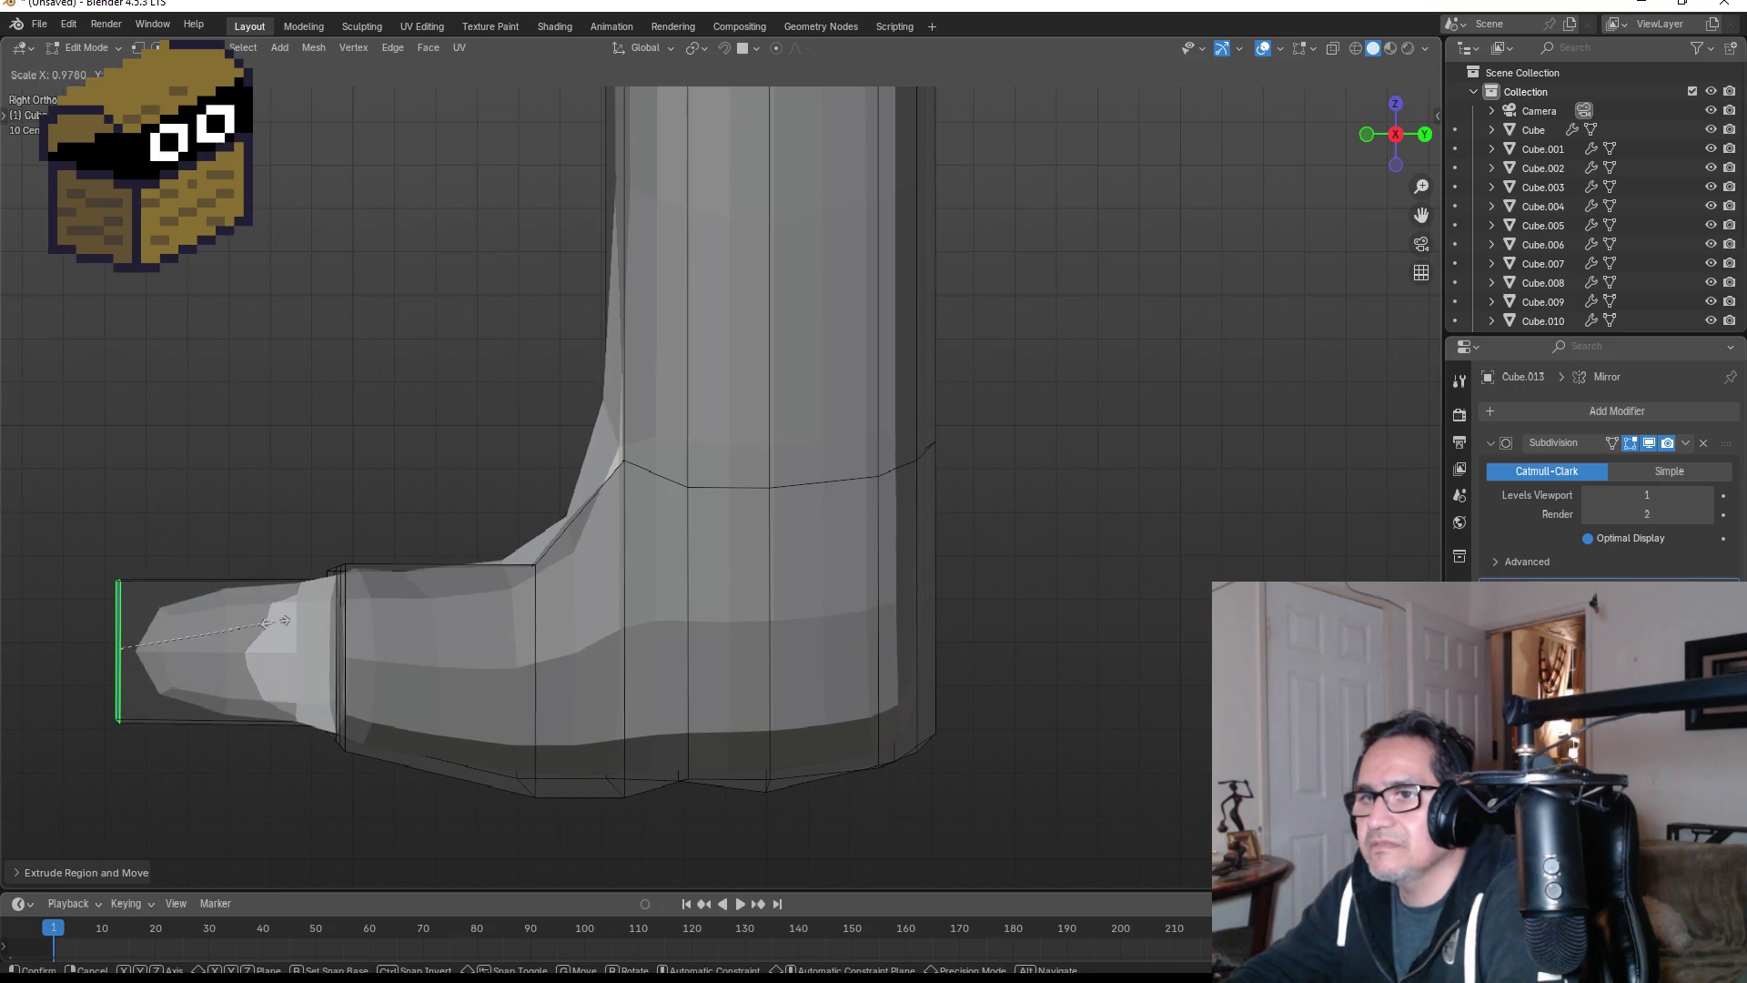
left_click(137, 612)
- Select a second strip, extrude it forward, and scale its end down
mouse_move(265, 592)
middle_mouse_down()
mouse_move(456, 592)
mouse_move(710, 684)
mouse_move(613, 674)
mouse_move(552, 722)
middle_mouse_up()
left_click(526, 720)
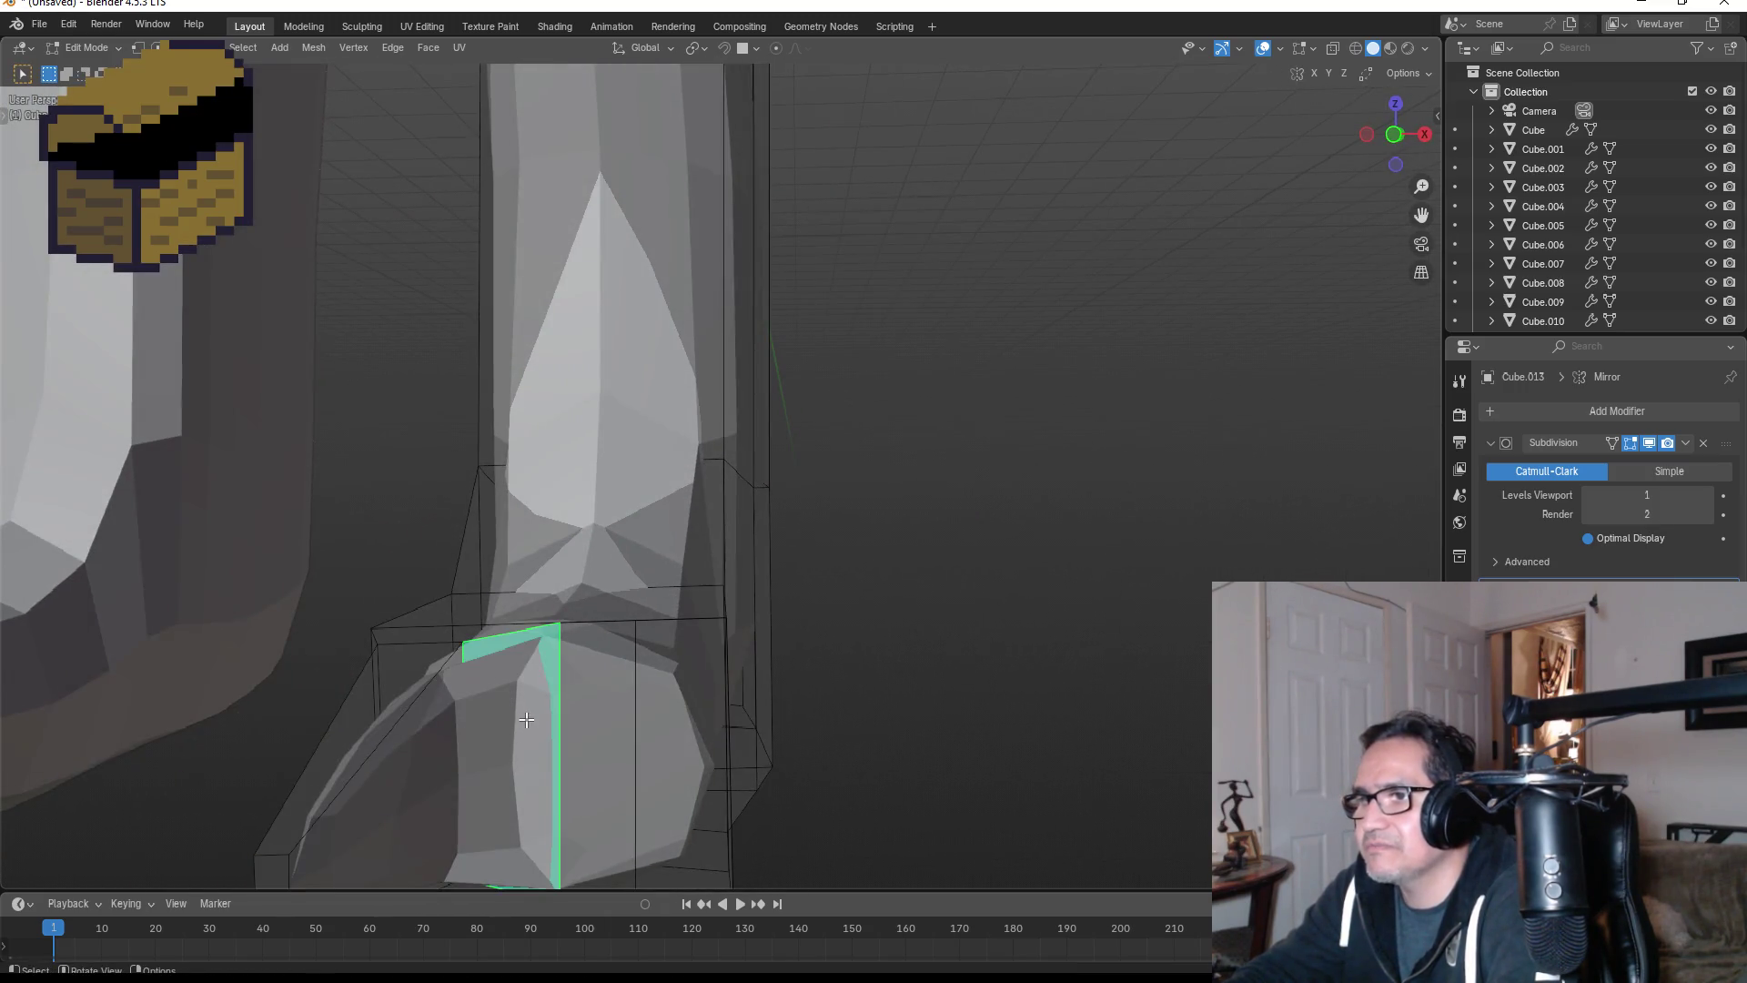
key("KP_3")
key("e")
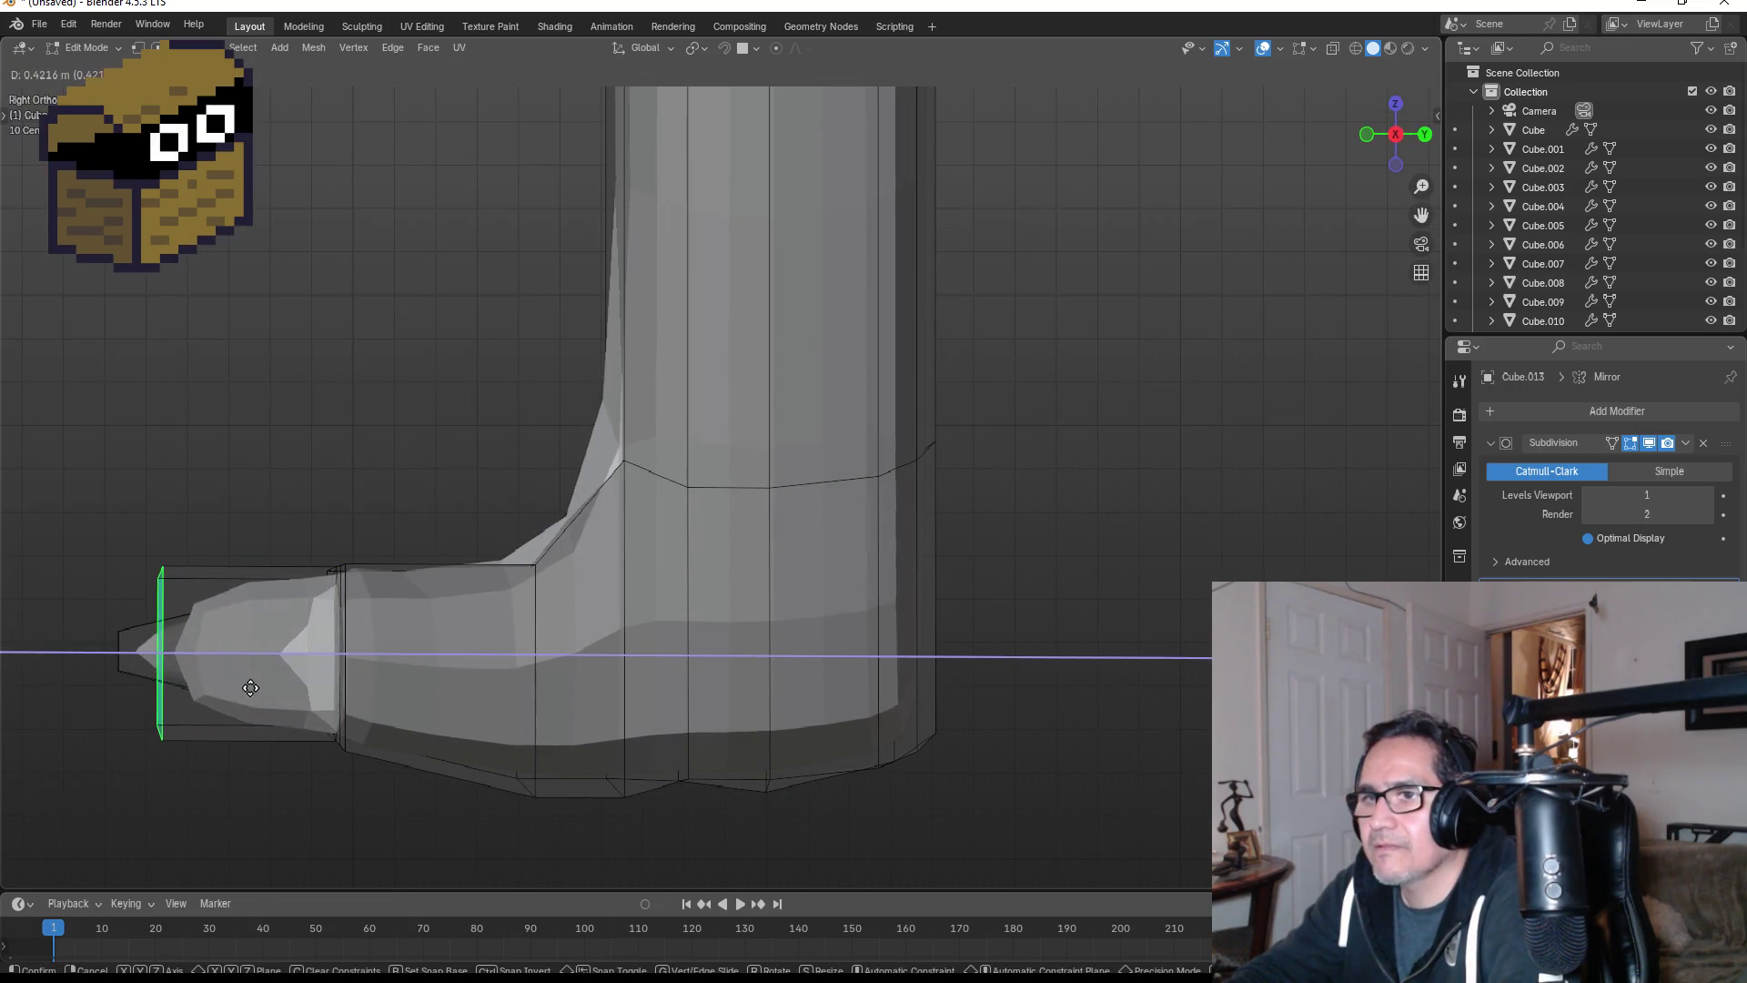
left_click(193, 688)
key("s")
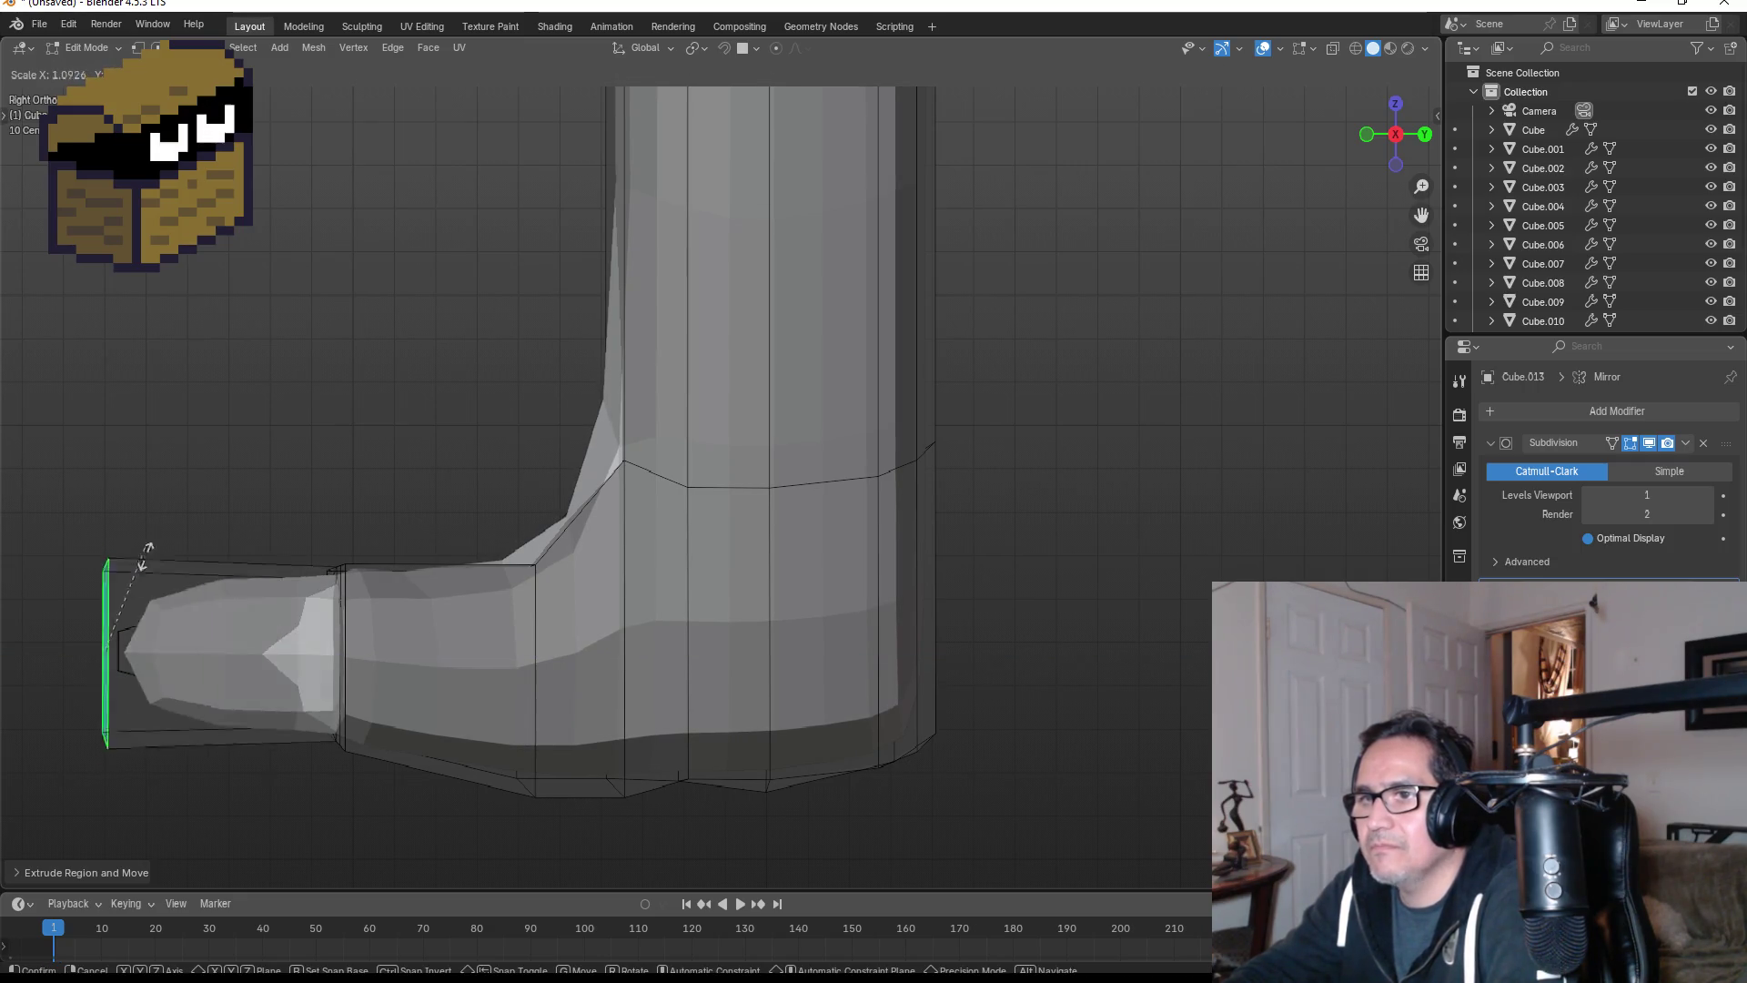
left_click(115, 661)
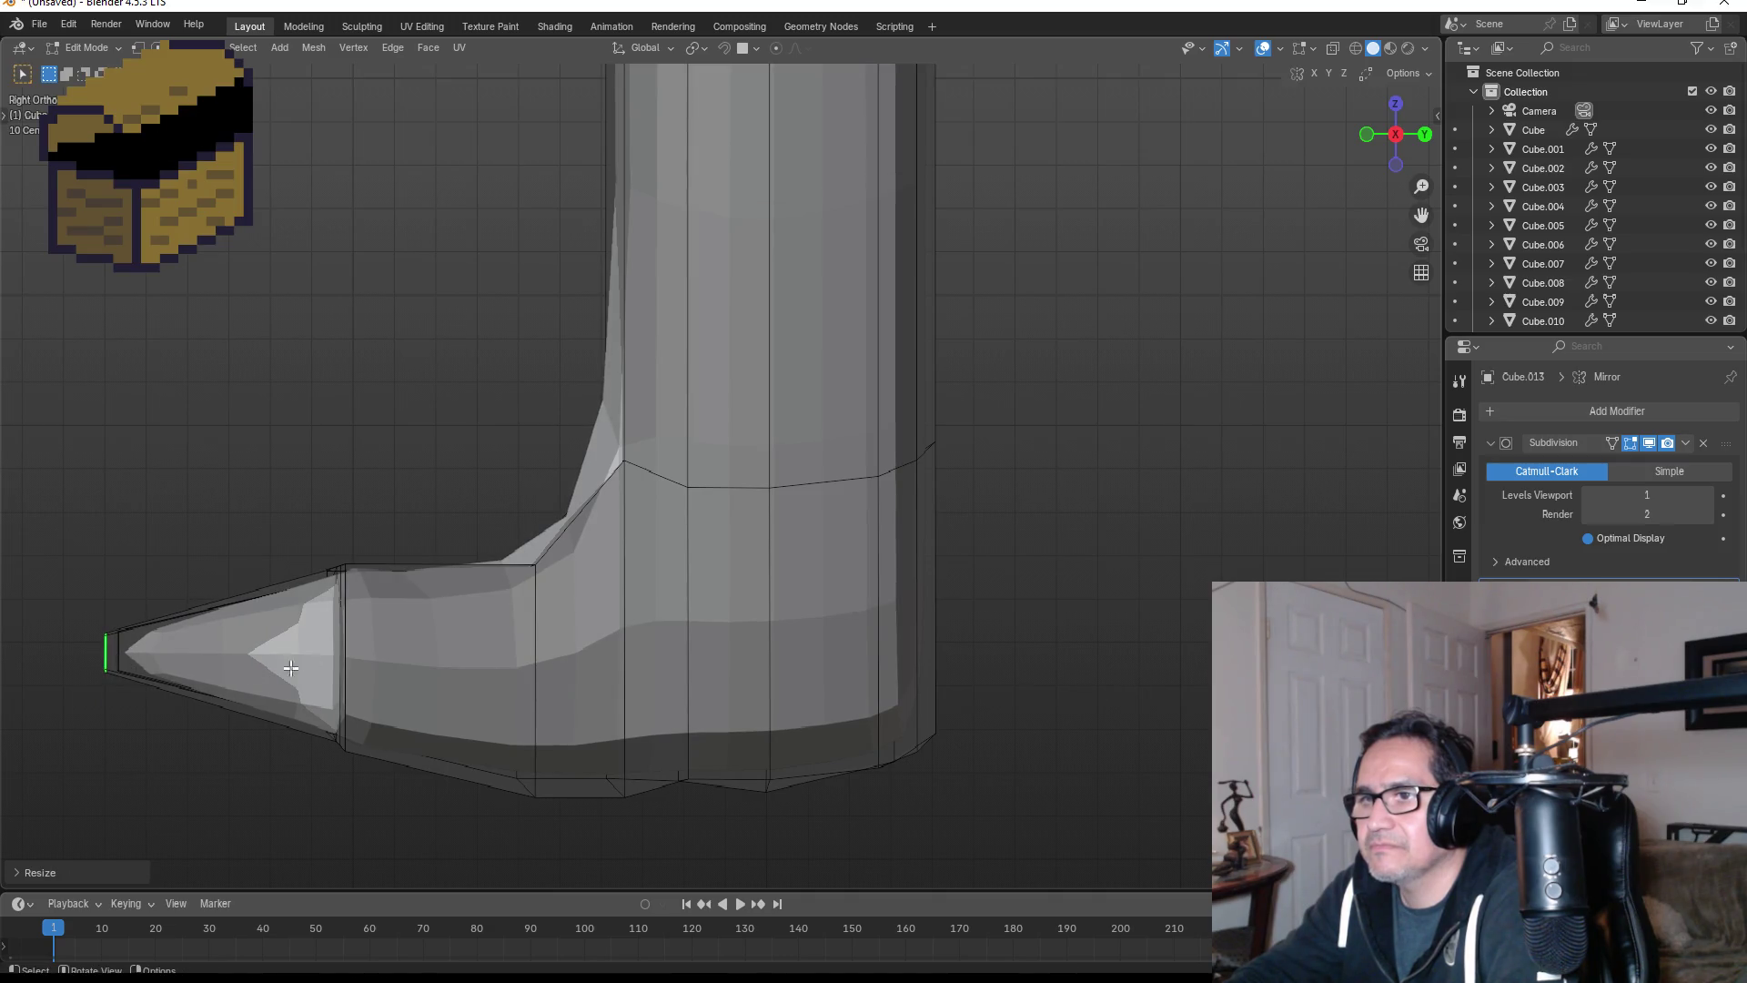
- Extrude the foot's end loop forward and scale it down to taper the toe
mouse_move(119, 663)
middle_mouse_down()
mouse_move(587, 717)
mouse_move(723, 696)
middle_mouse_up()
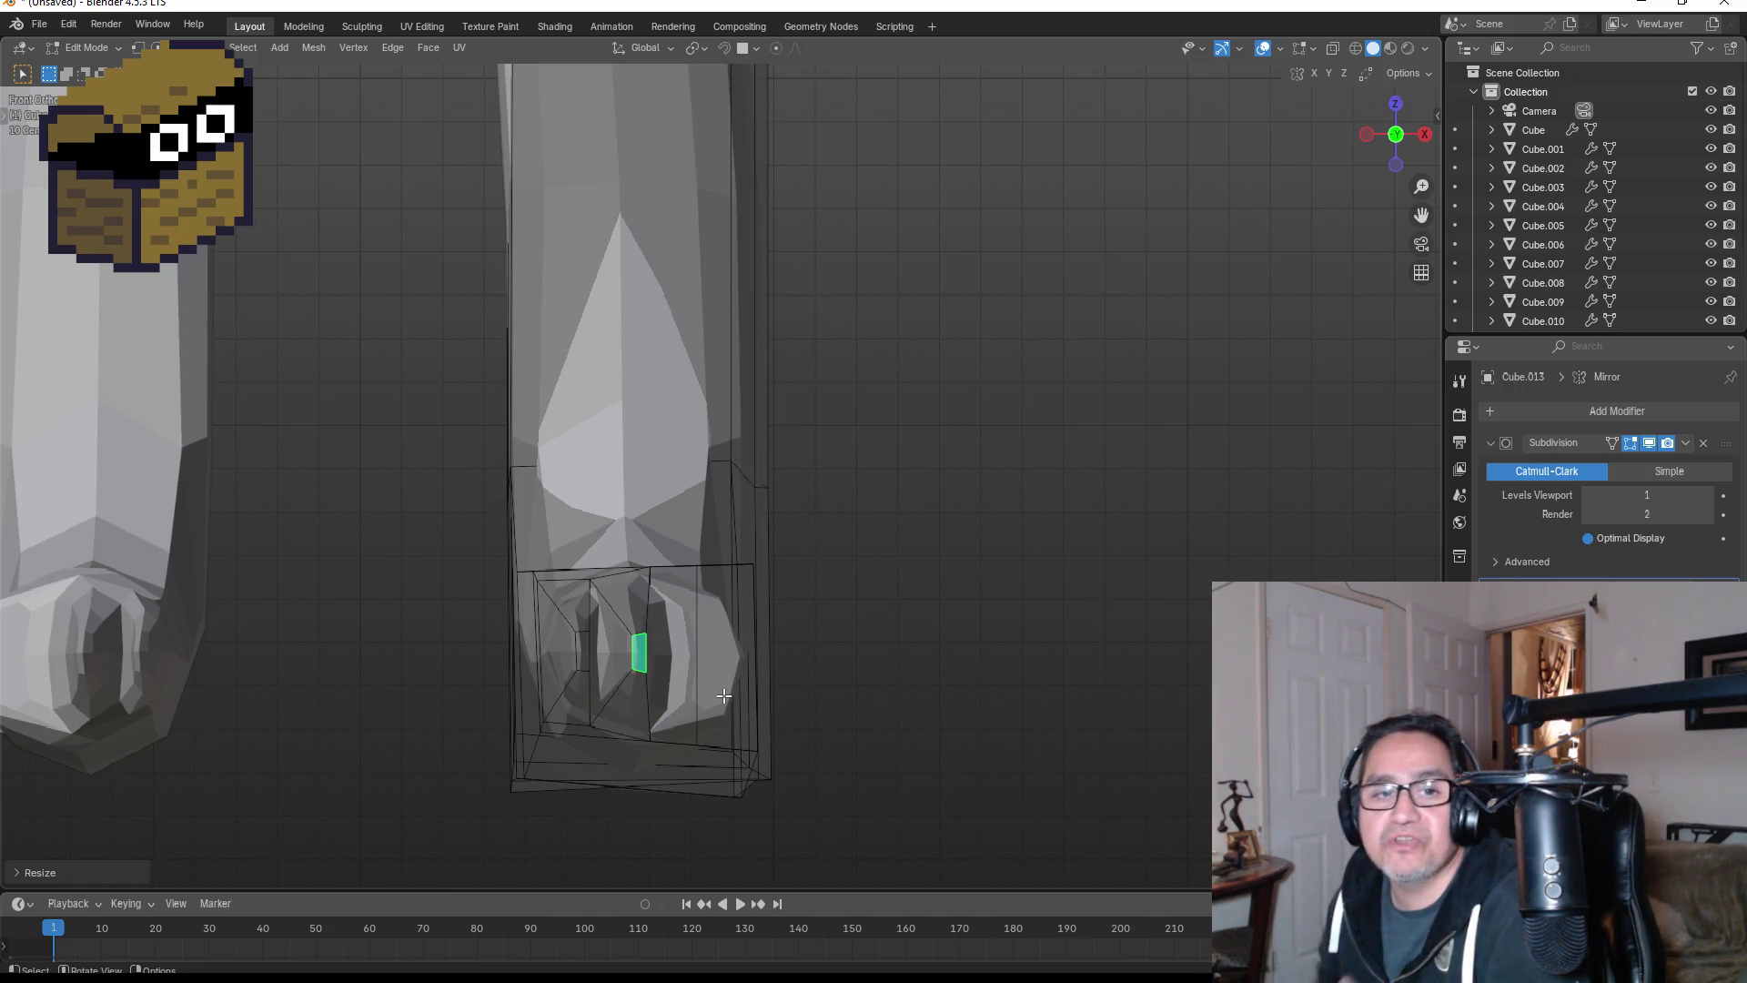
left_click(708, 637, "alt")
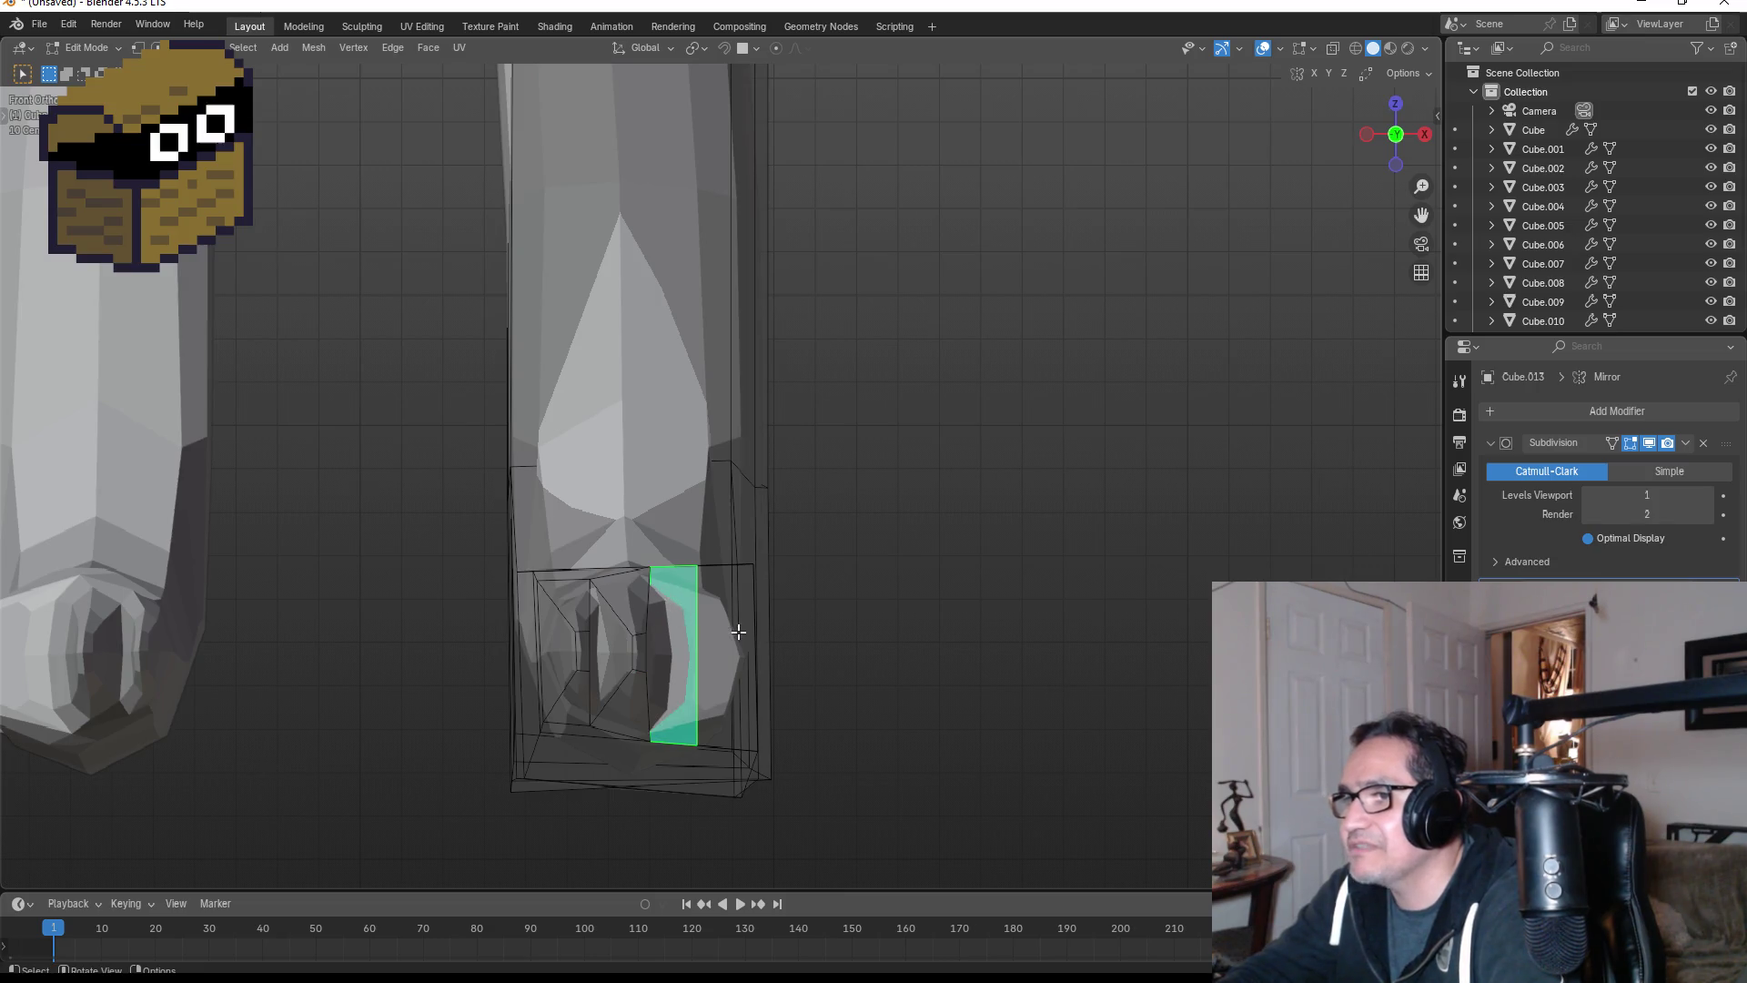
key("KP_3")
key("e")
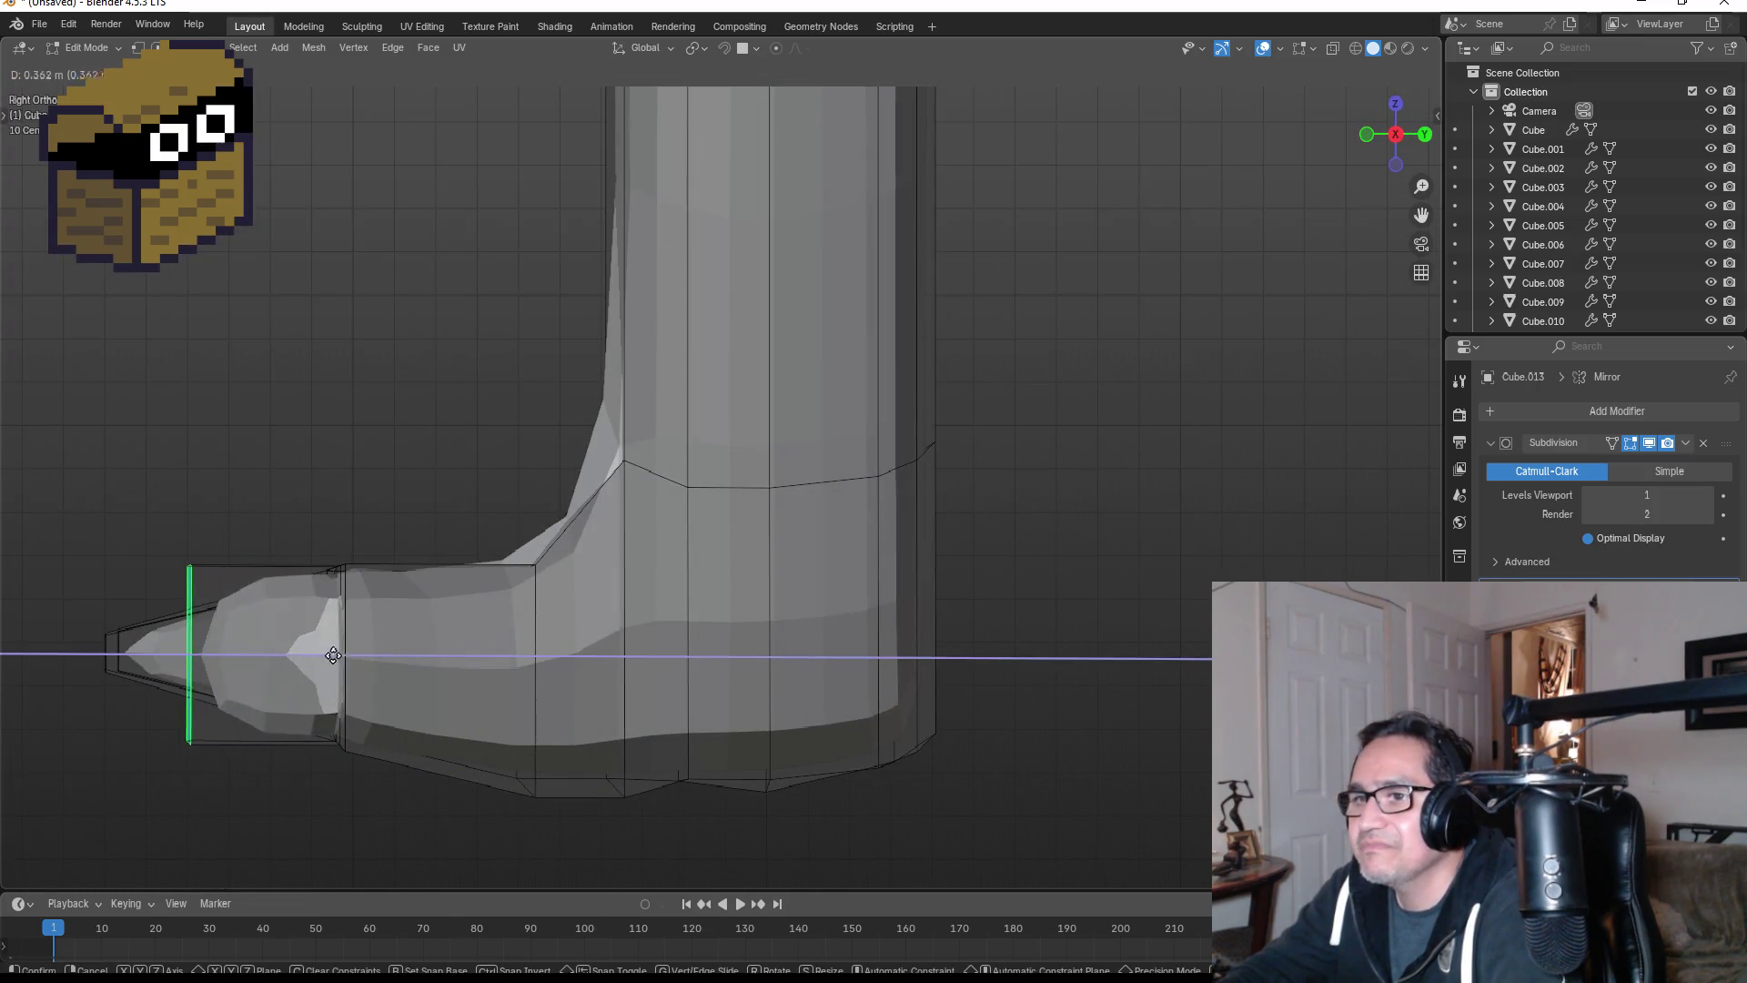
left_click(264, 656)
key("s")
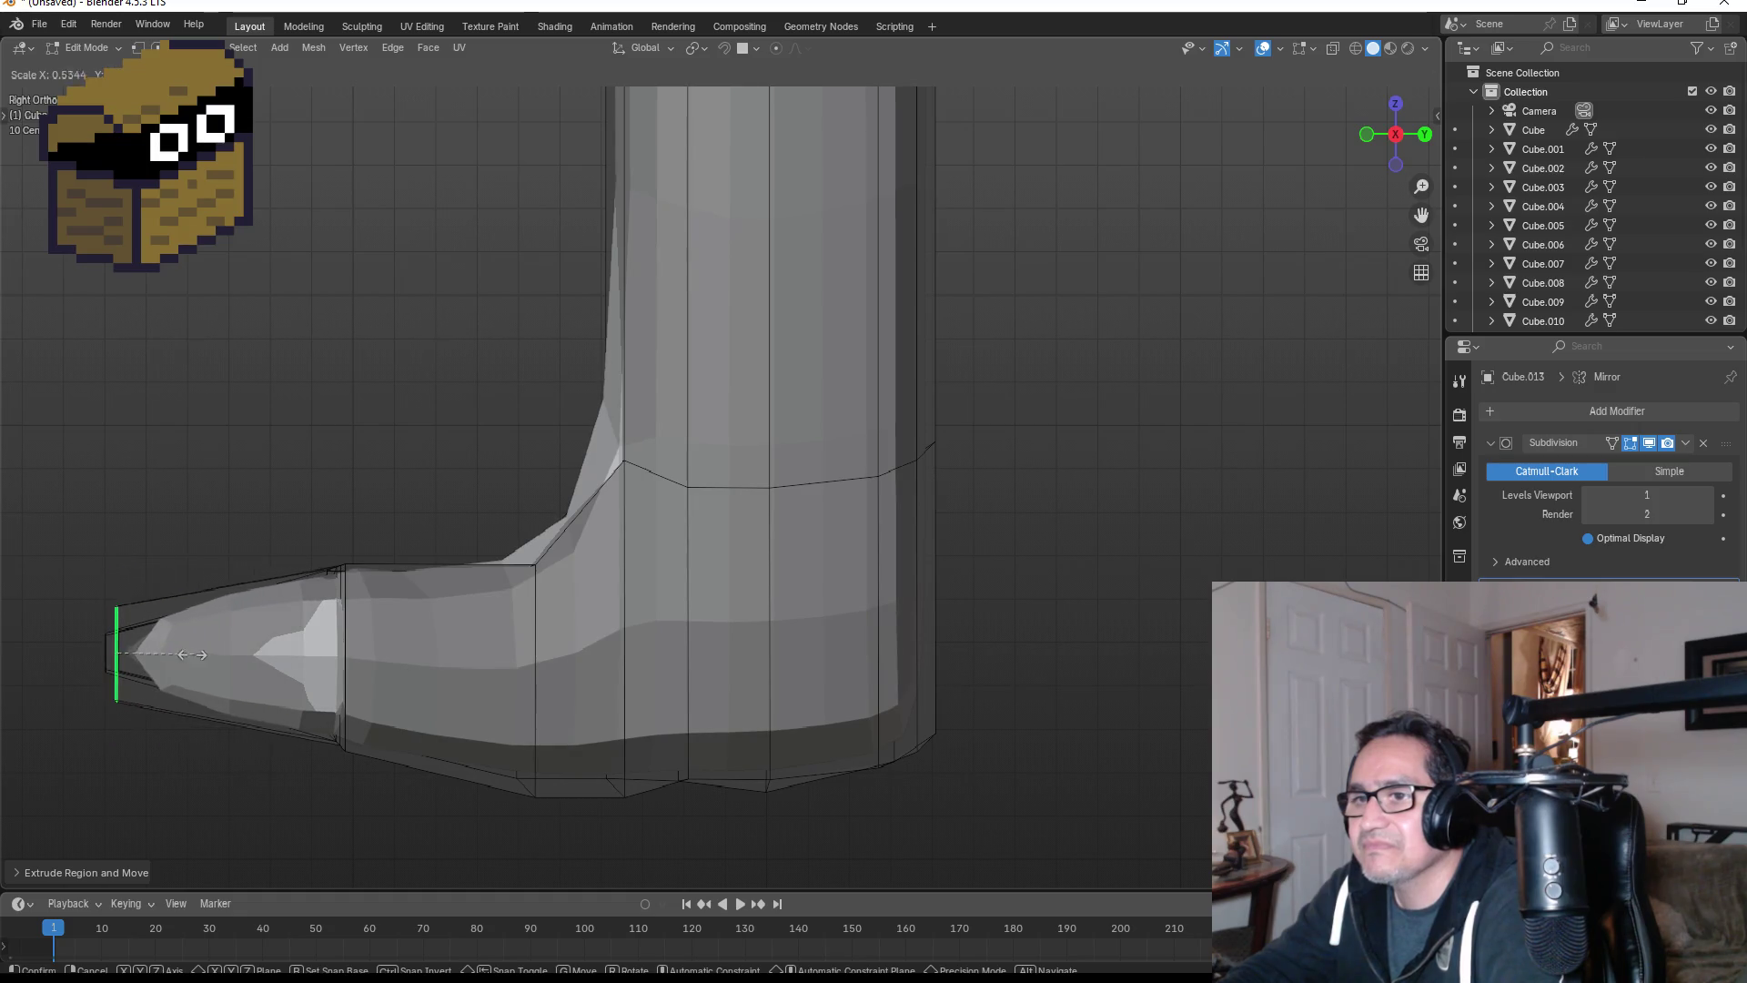
left_click(142, 651)
- Pull the toe's end face further along Y and shrink it, then undo that last scale
mouse_move(143, 652)
middle_mouse_down()
mouse_move(570, 636)
mouse_move(519, 701)
middle_mouse_up()
left_click(516, 703)
key("KP_3")
key("g")
key("y")
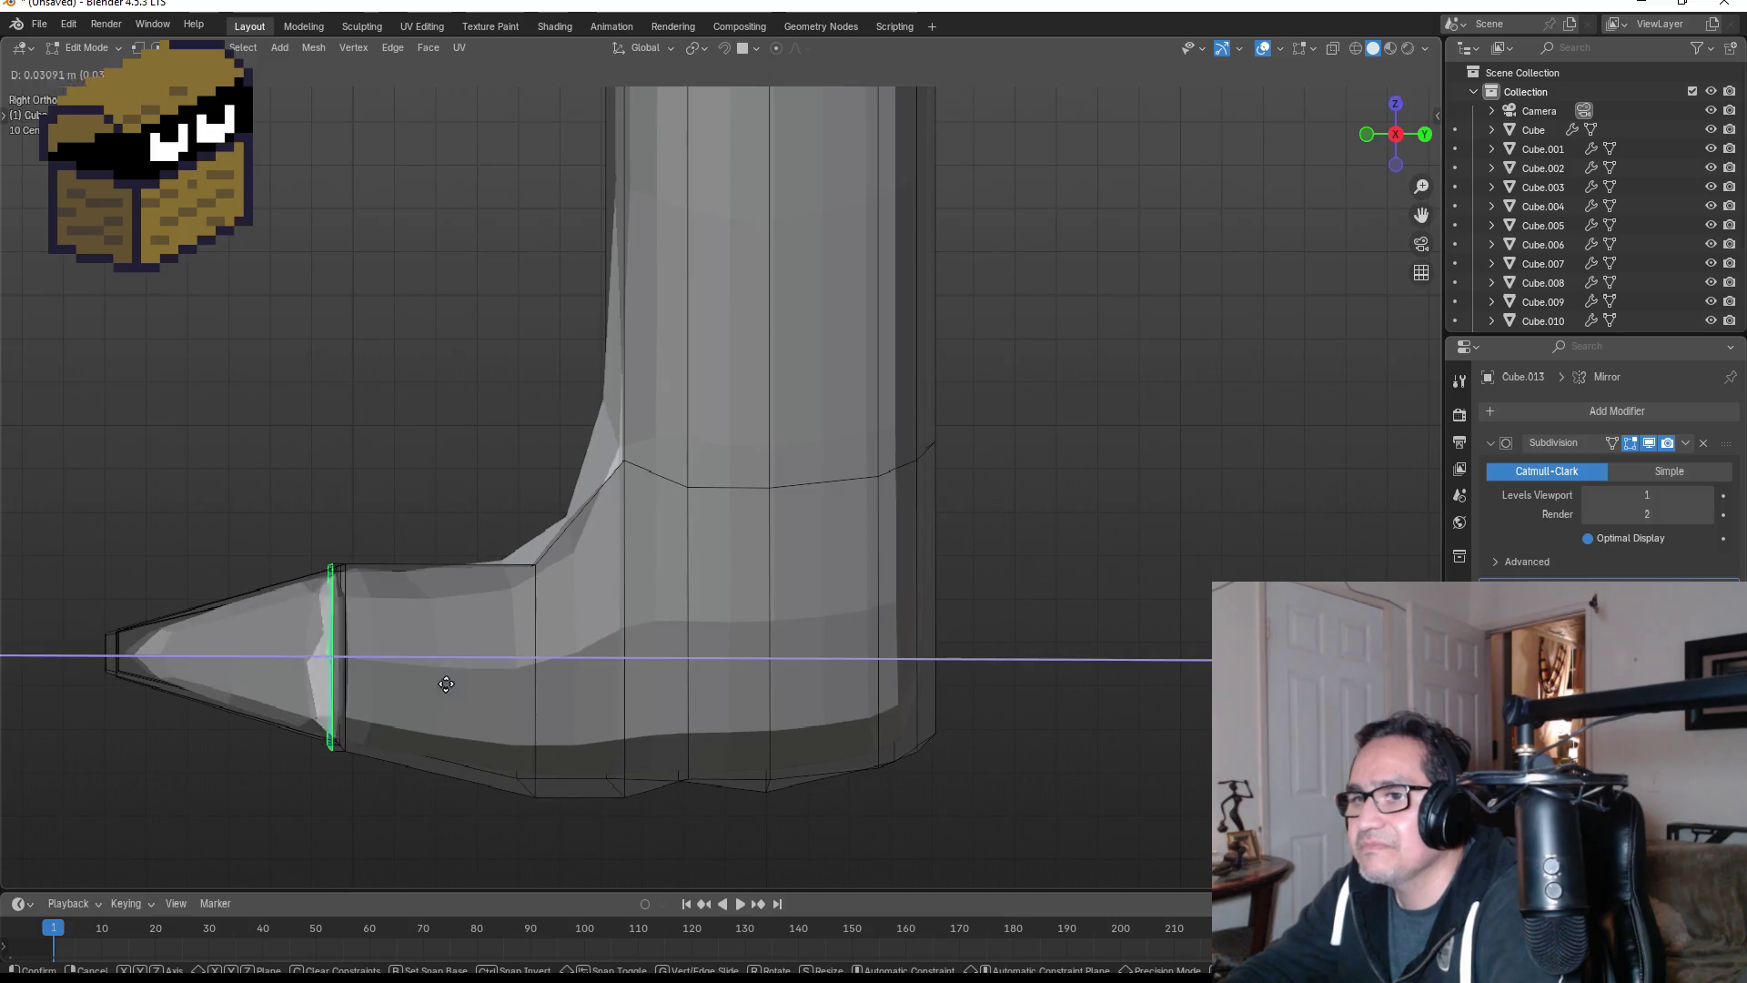
left_click(171, 677)
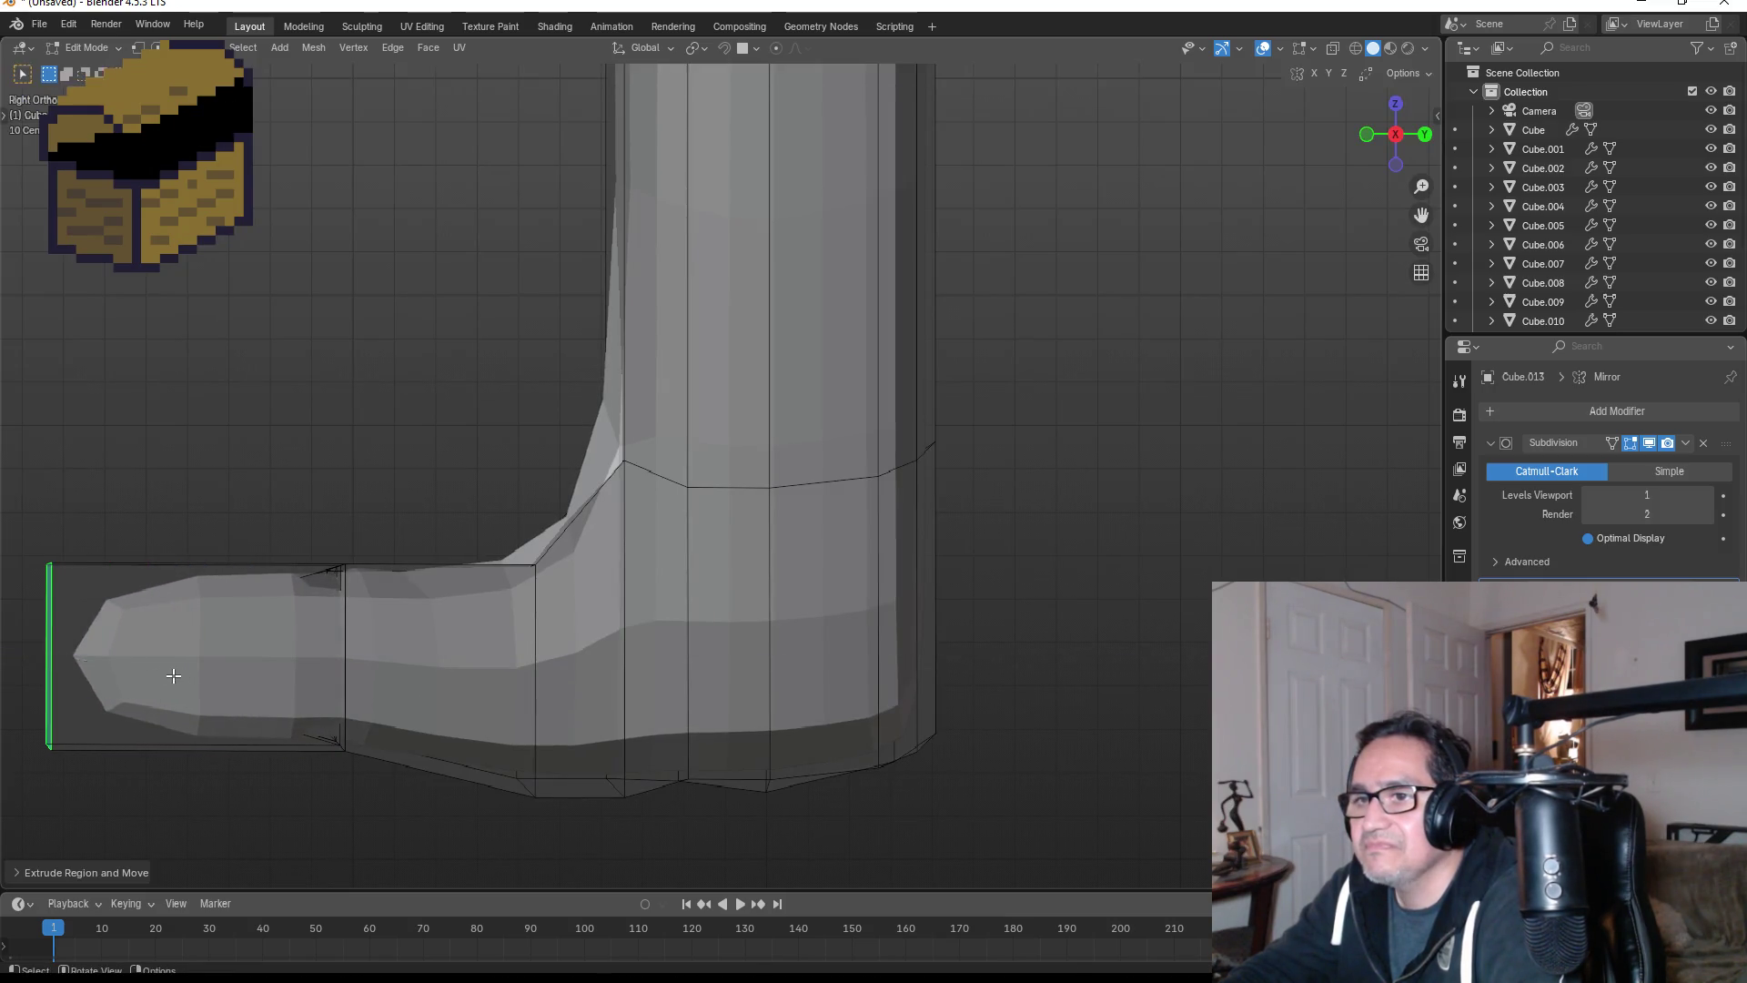
key("s")
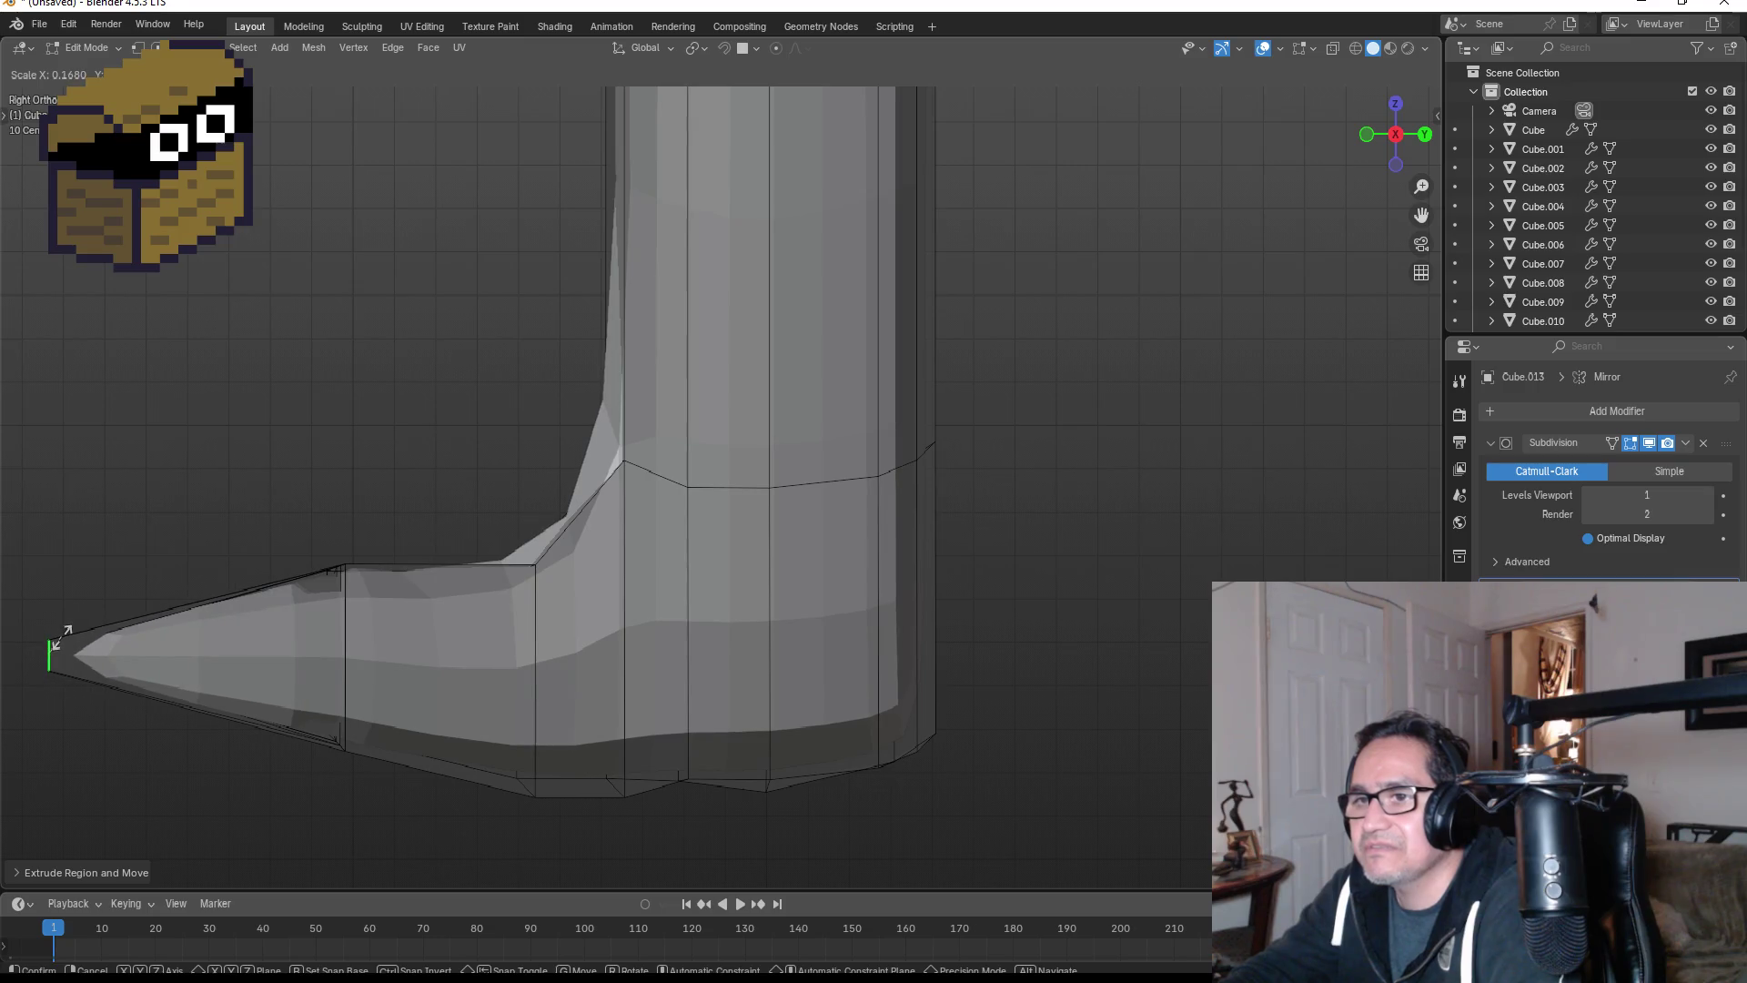
left_click(57, 641)
key("KP_1")
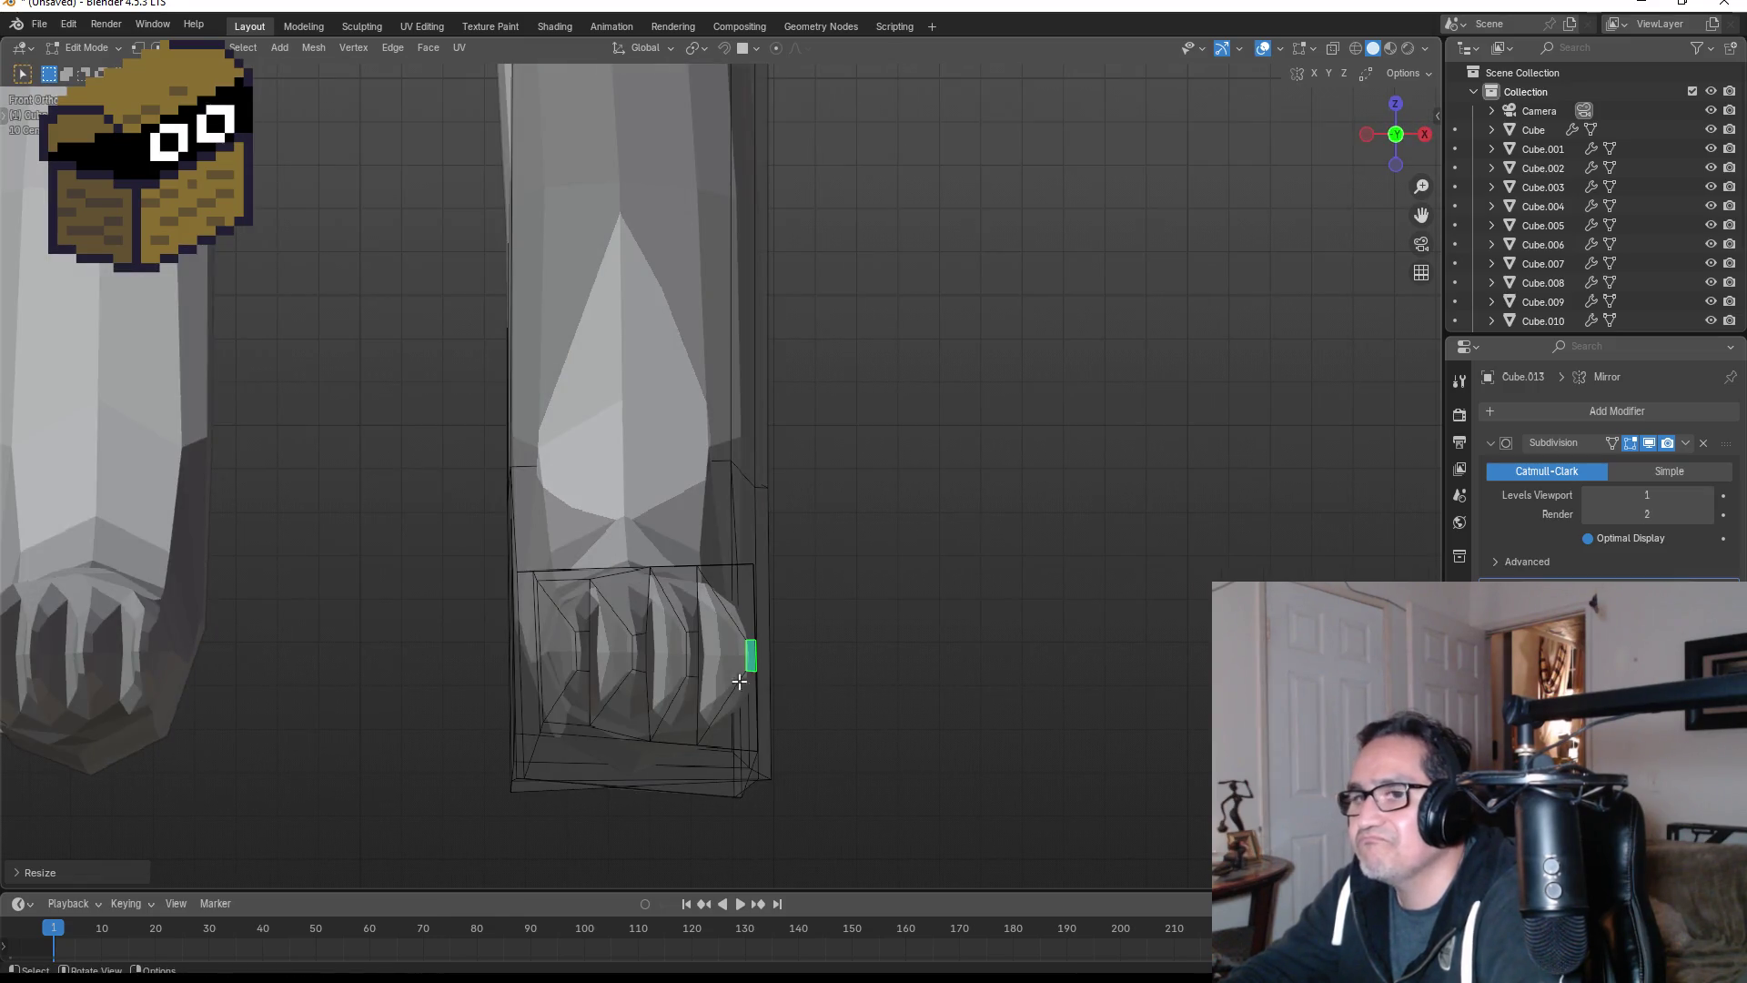
key("ctrl+z")
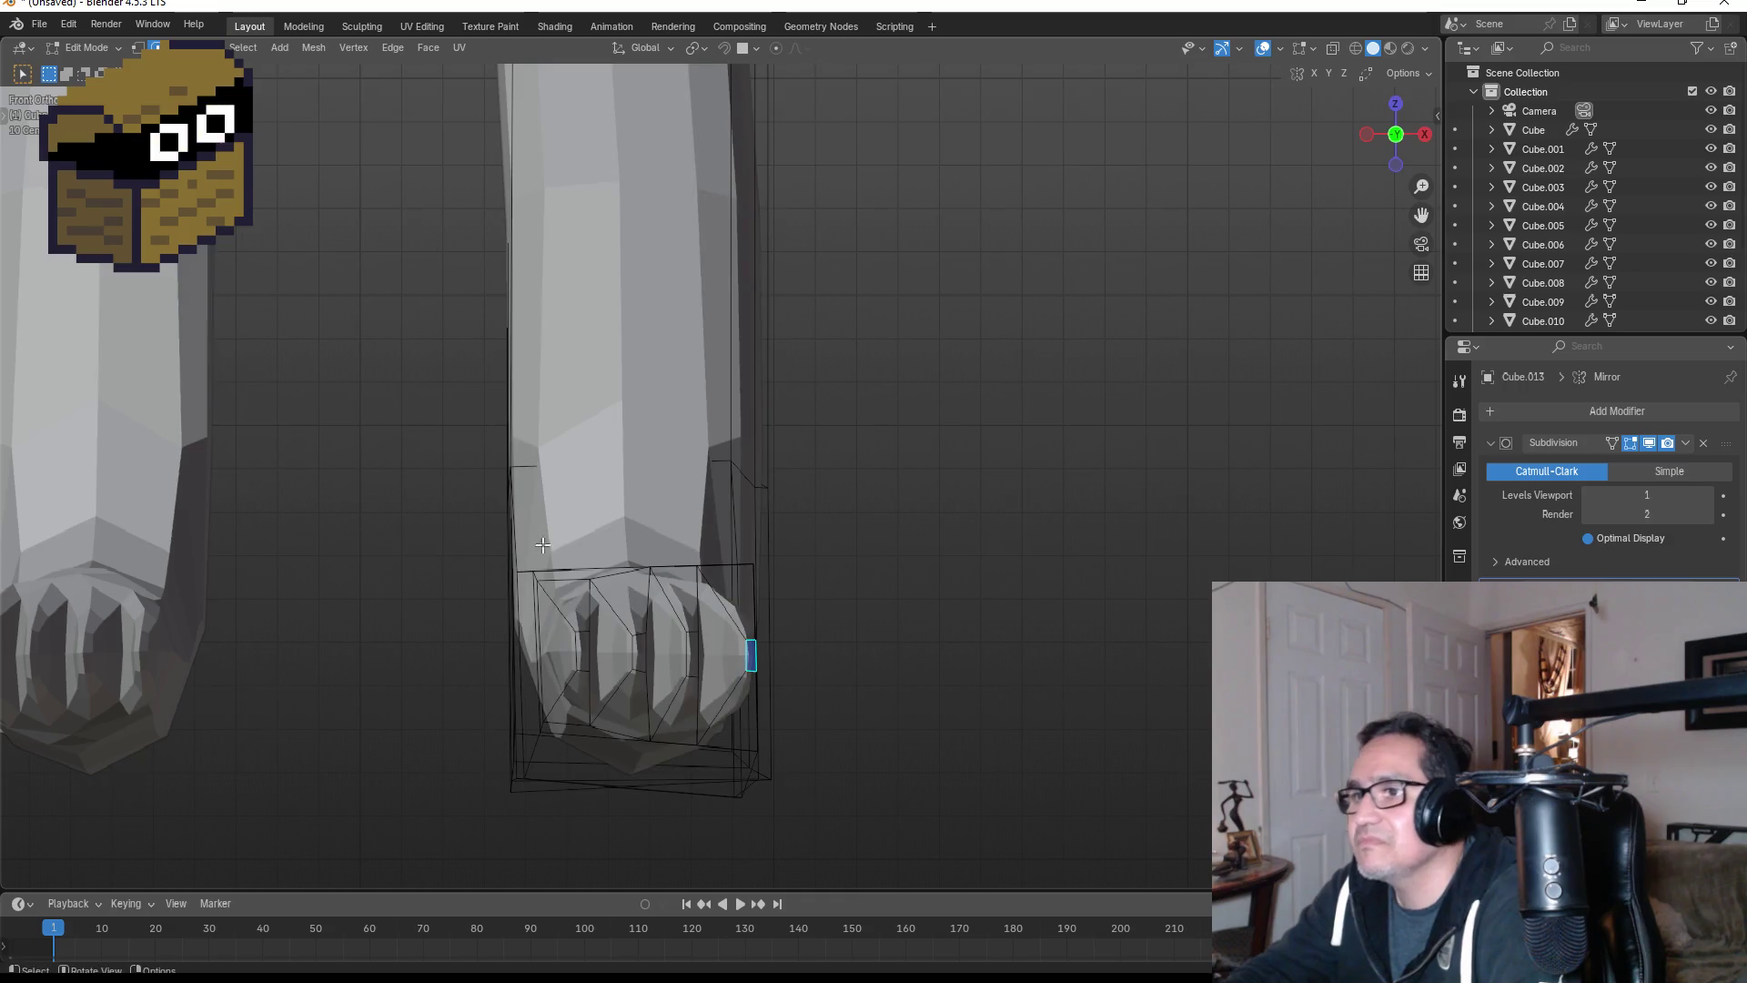
key("KP_3")
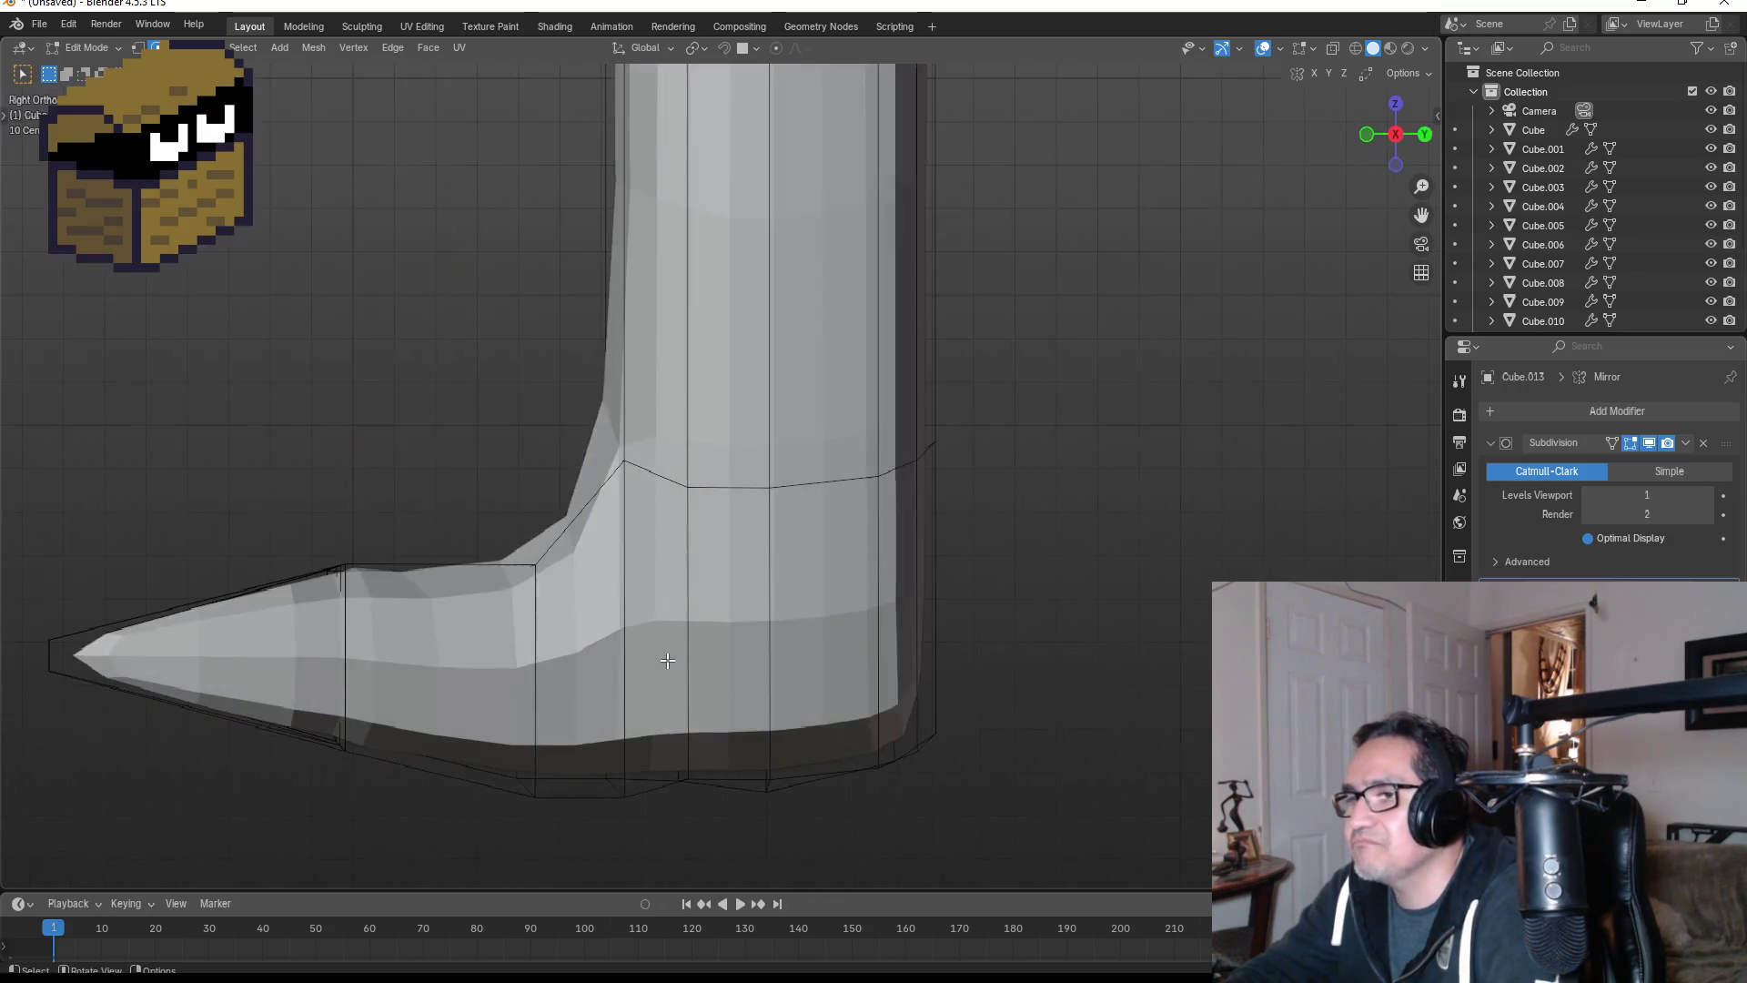
key("KP_1")
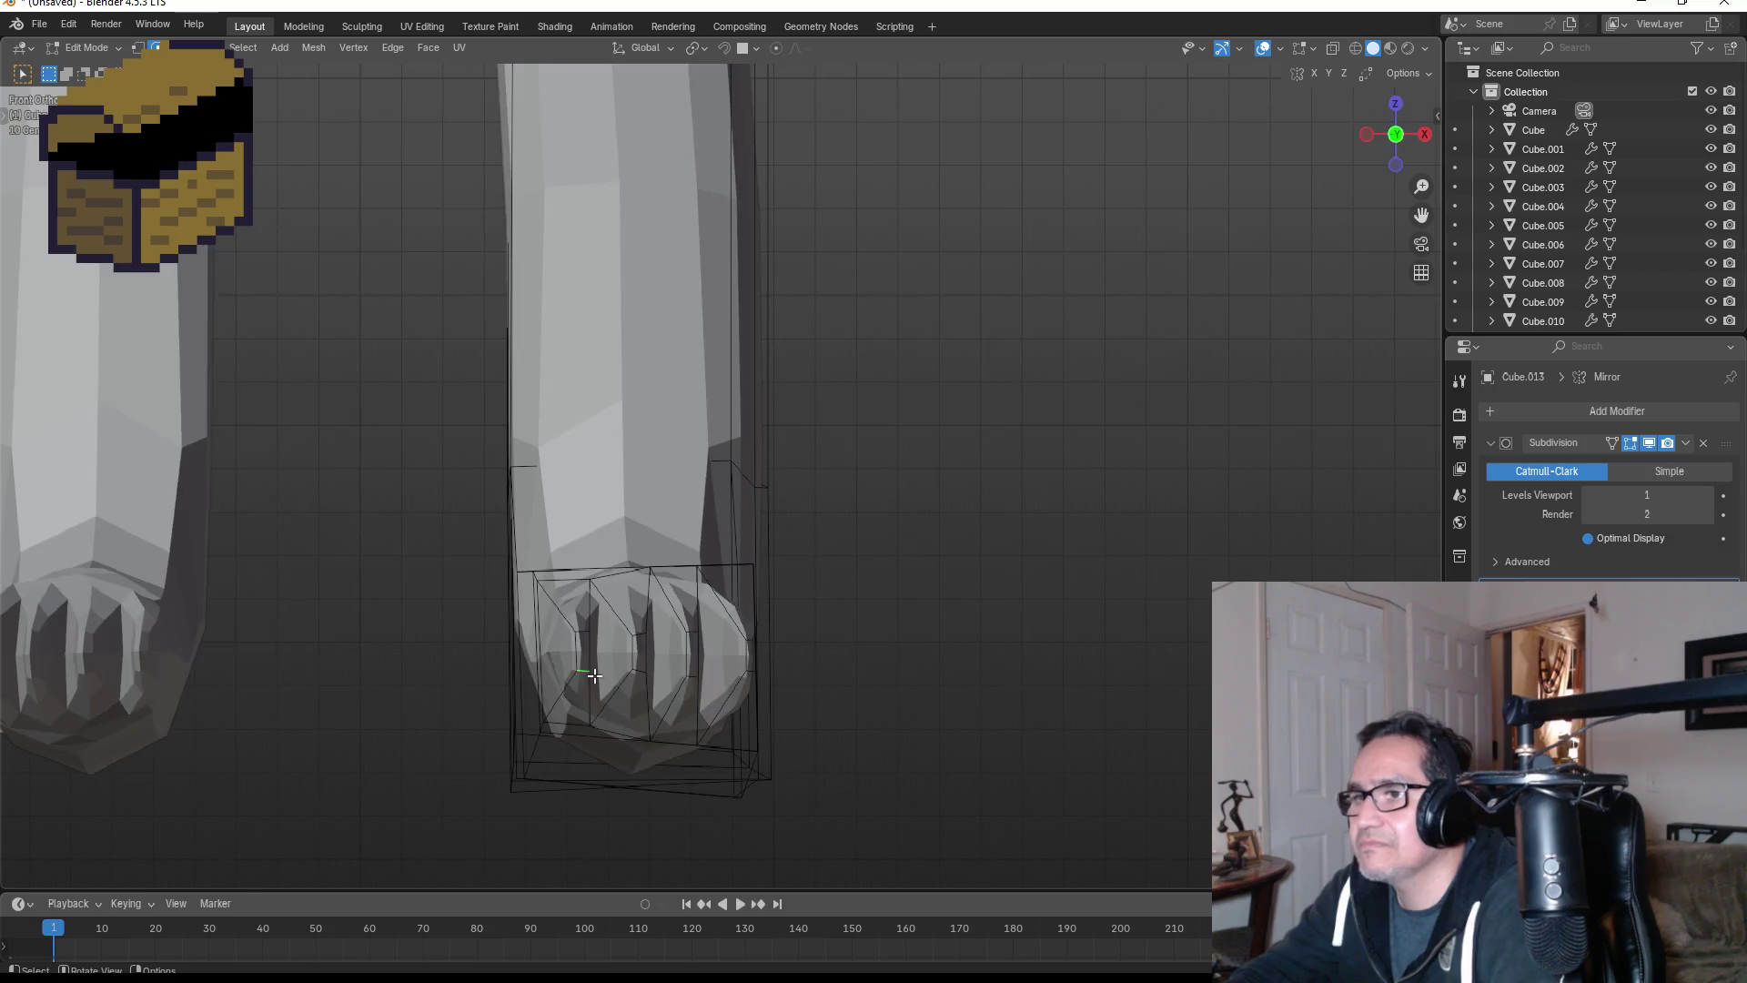
- Select an edge on the toe and raise it slightly along Z in side view
left_click(640, 673, "shift")
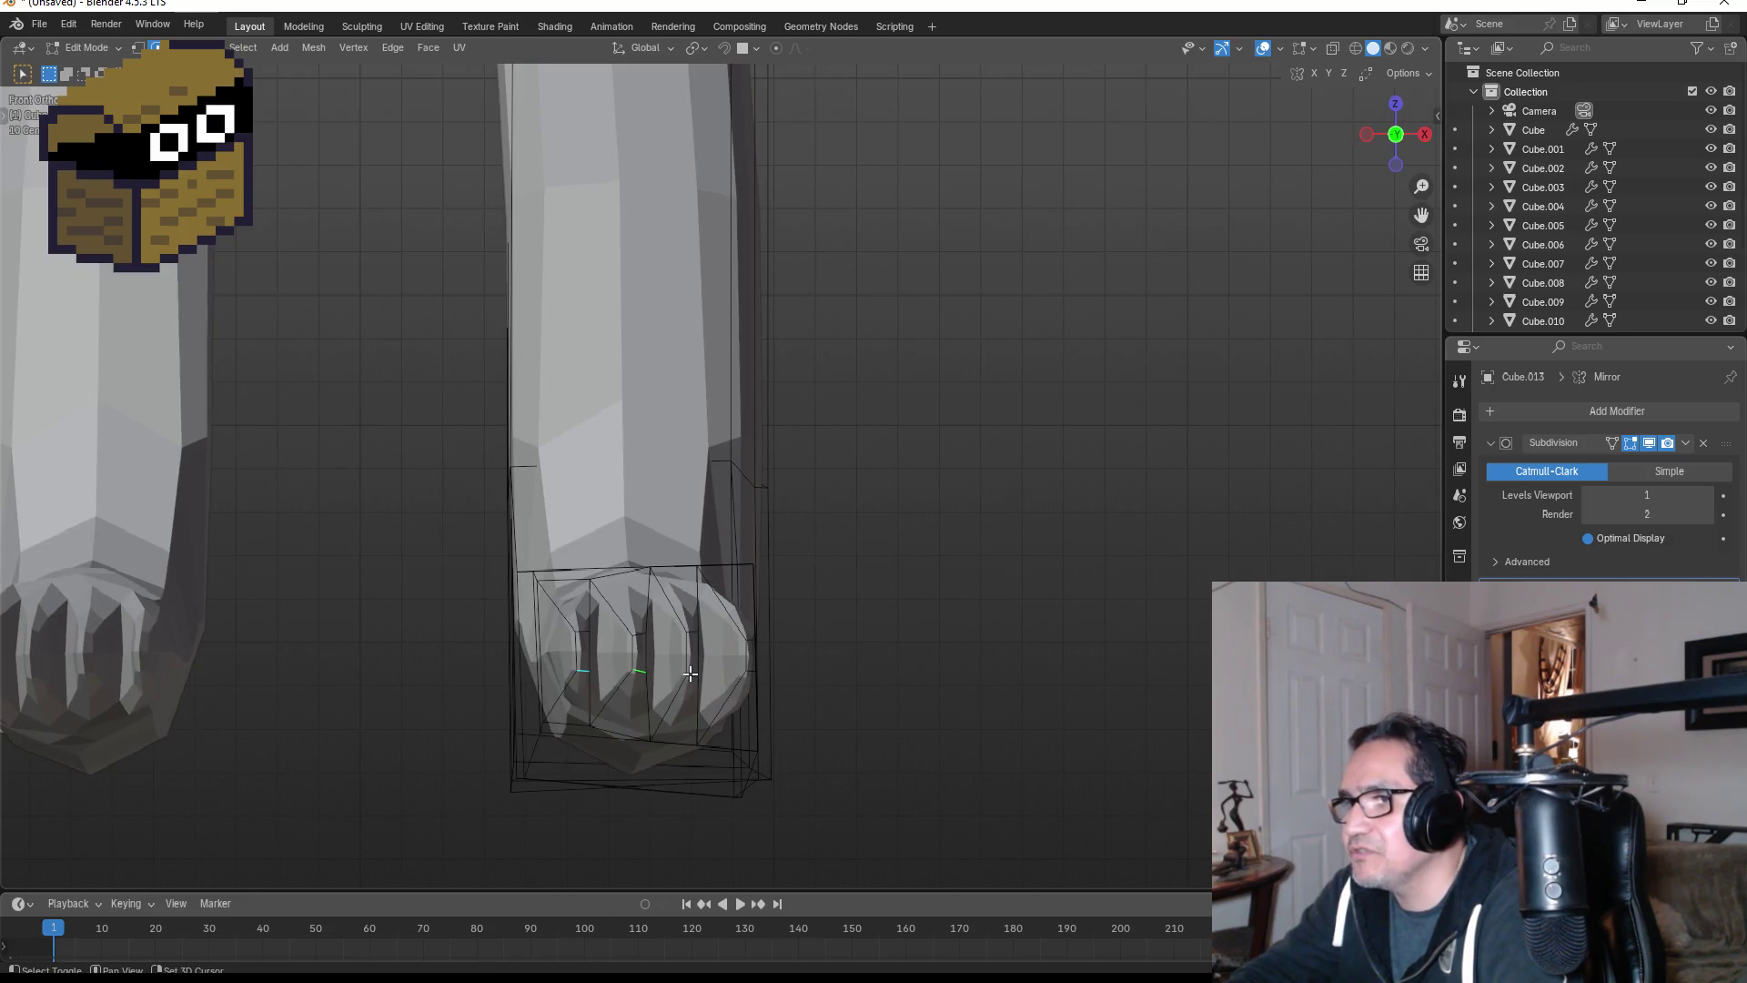
left_click(762, 672, "shift")
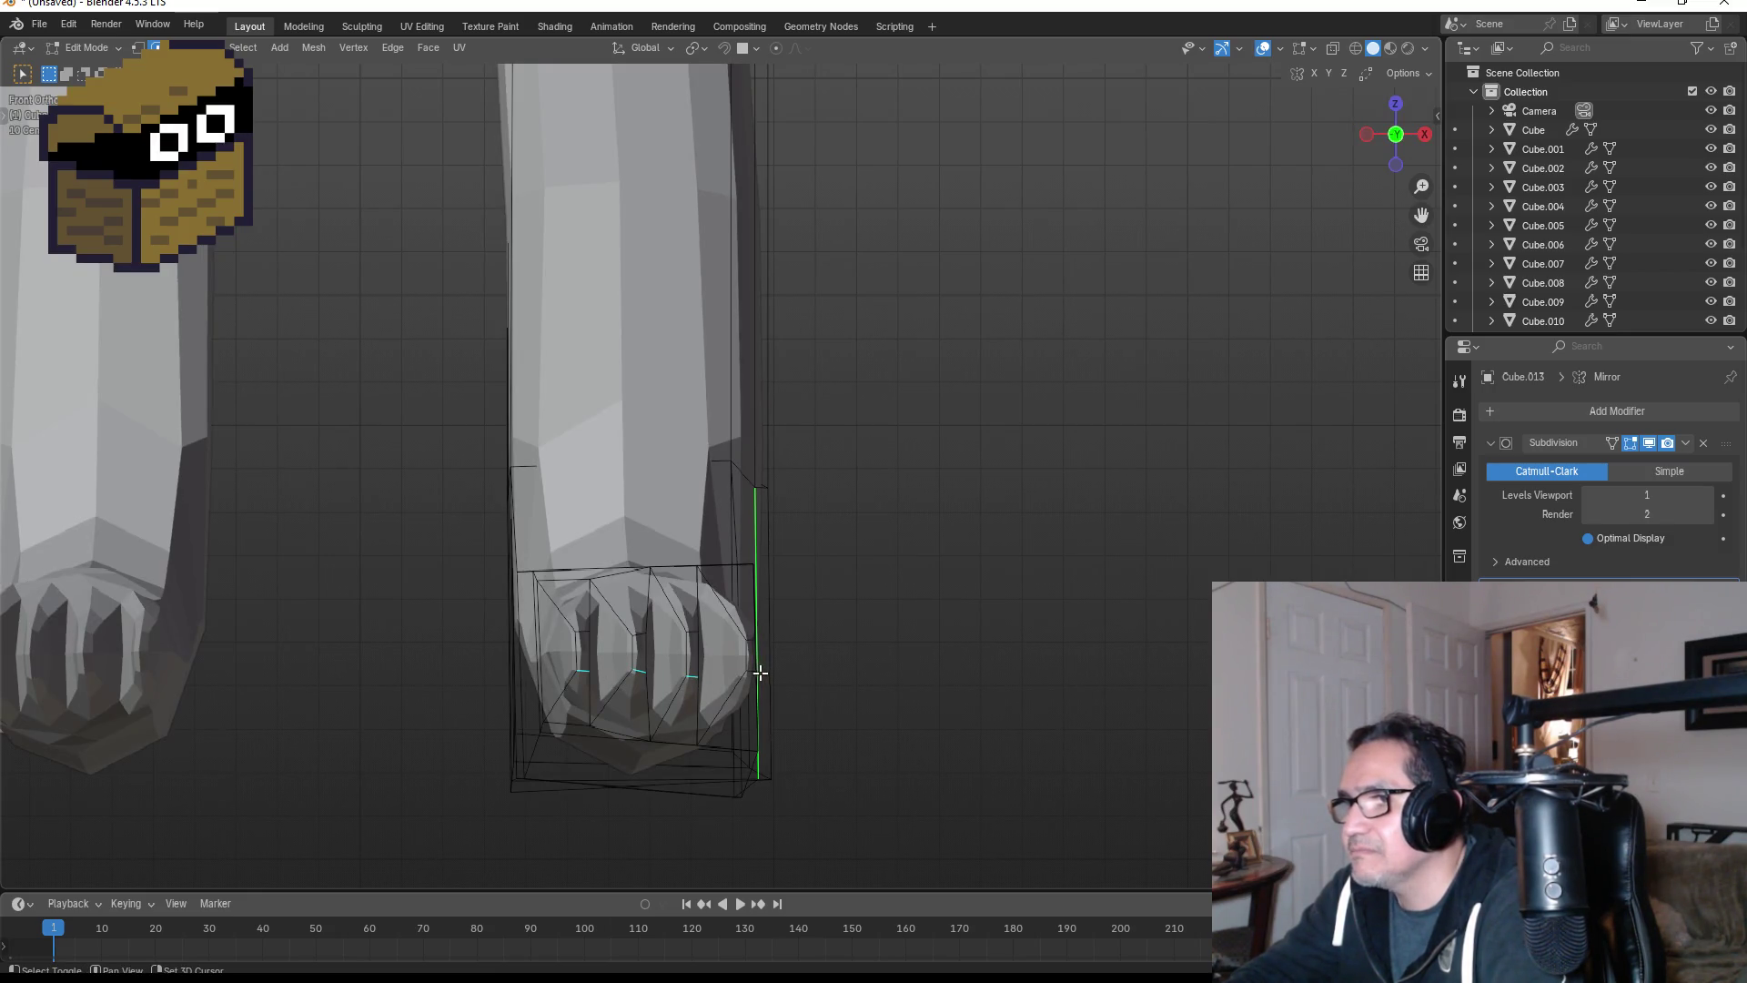
left_click(758, 516, "ctrl")
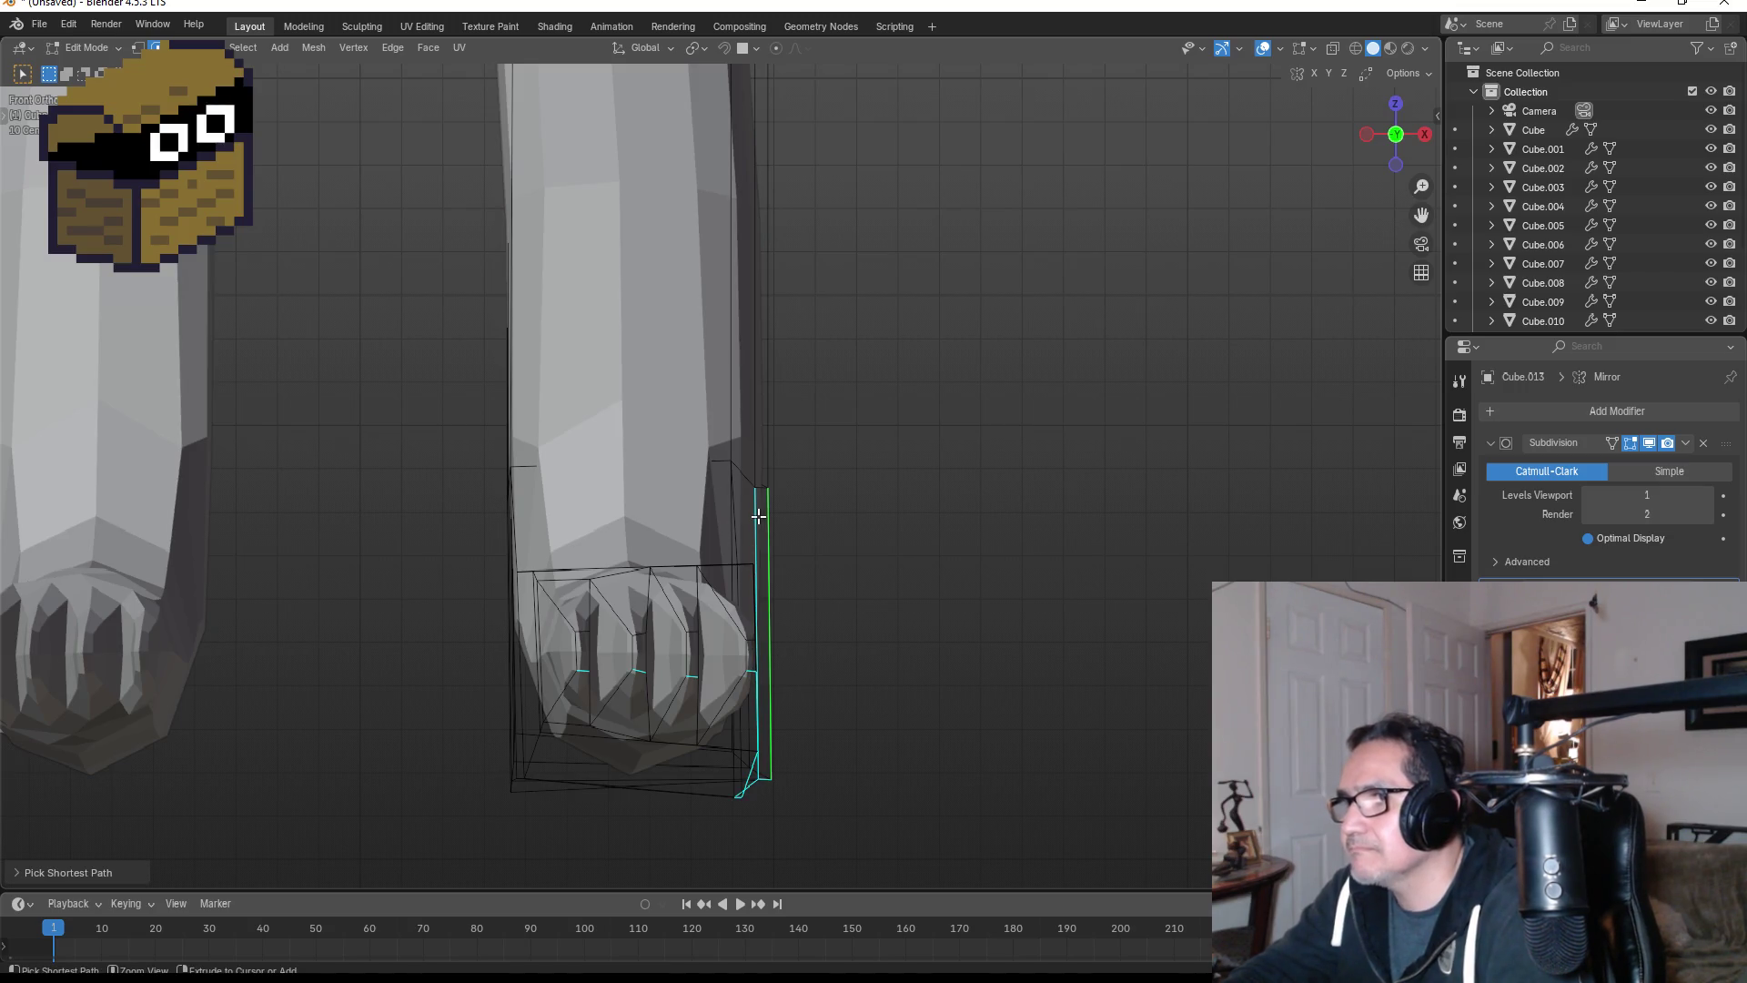
left_click(756, 516, "ctrl")
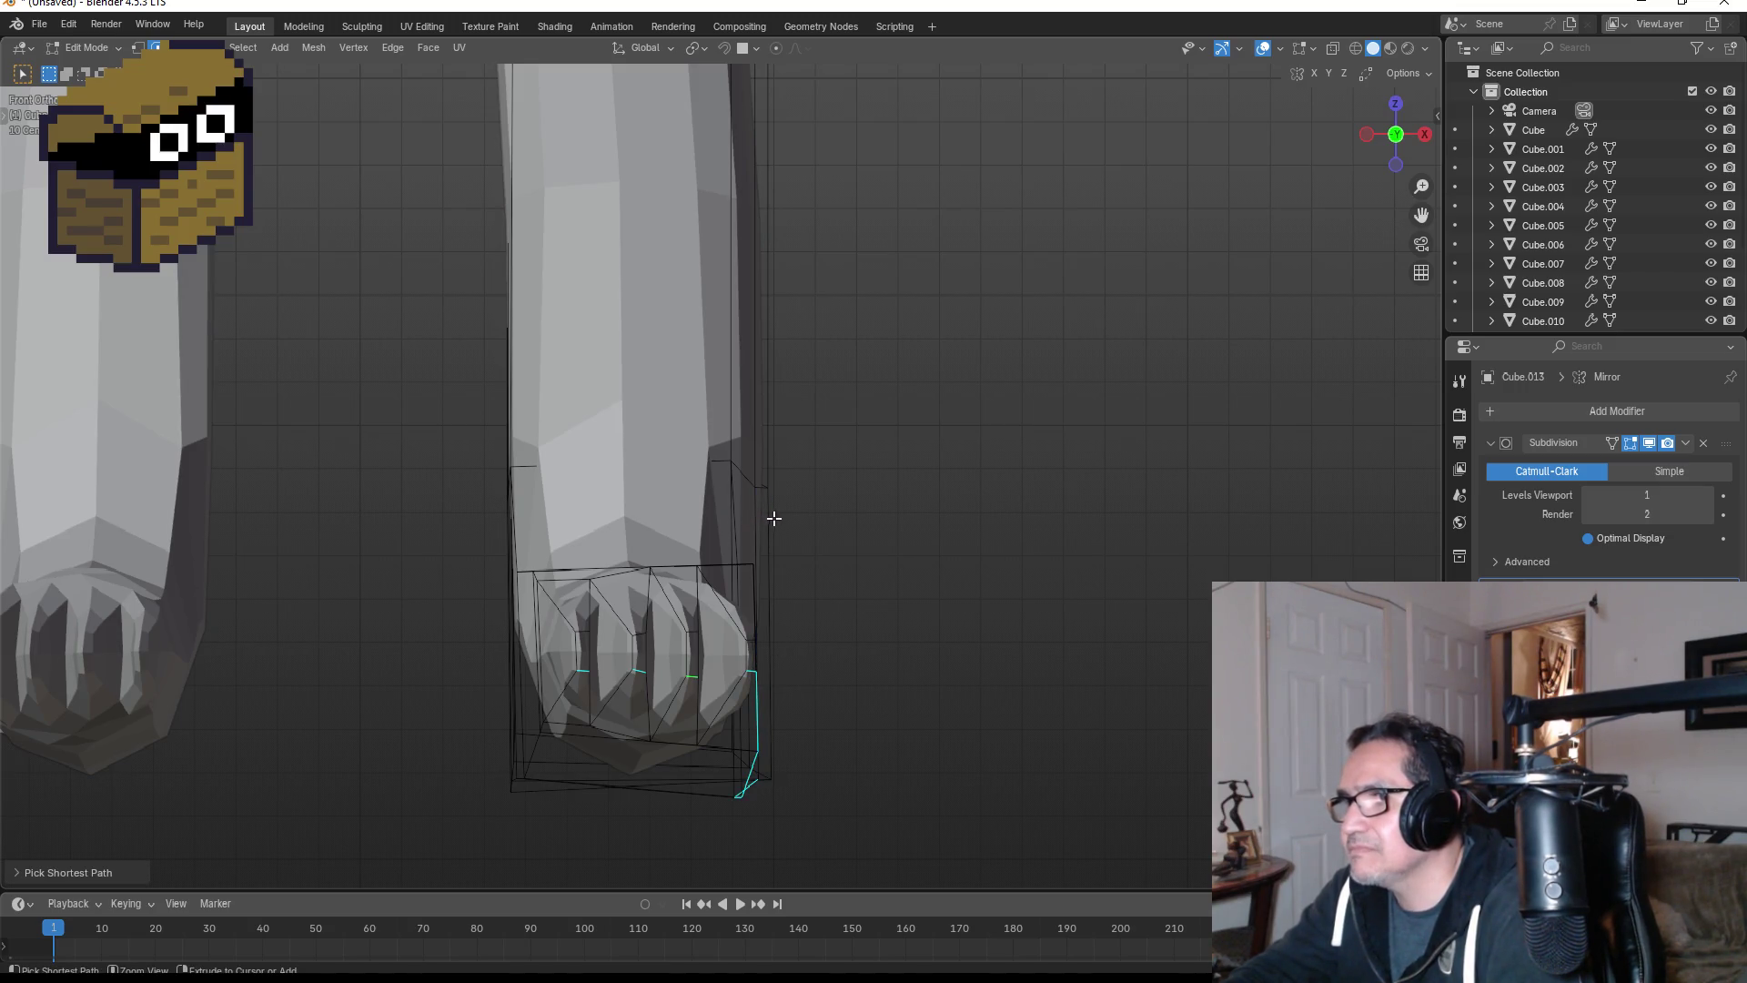
left_click(749, 670)
scroll(786, 693, "up", 1)
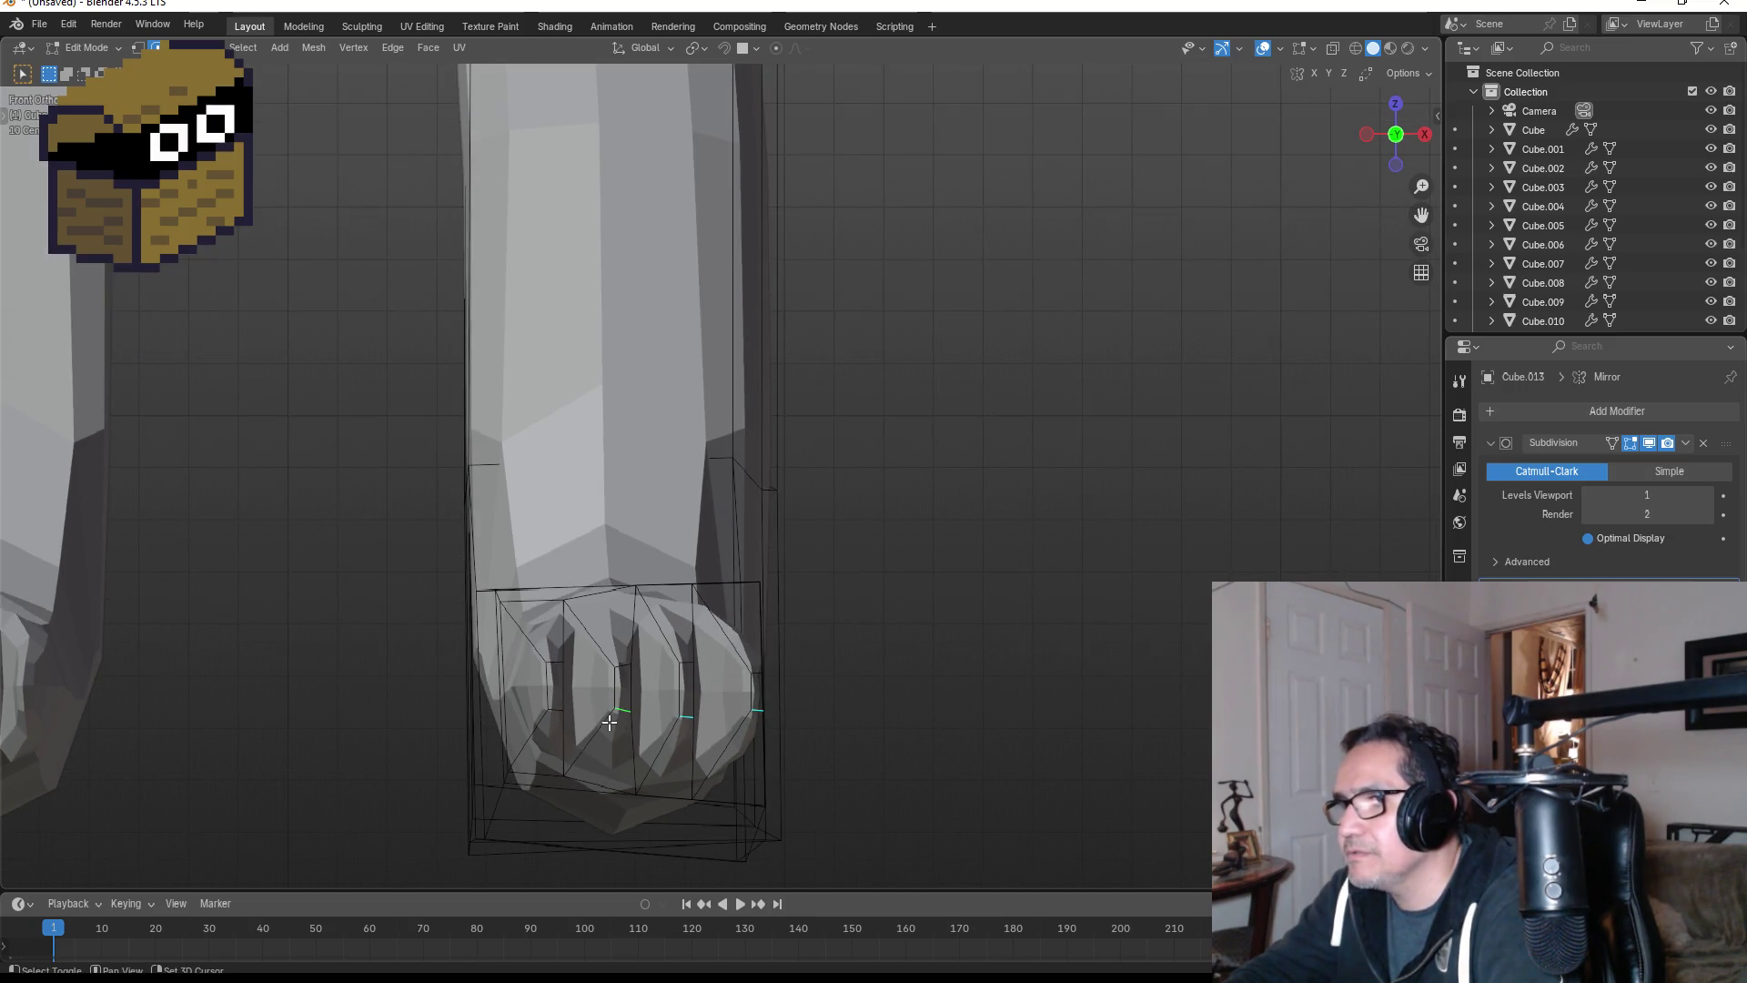
key("KP_3")
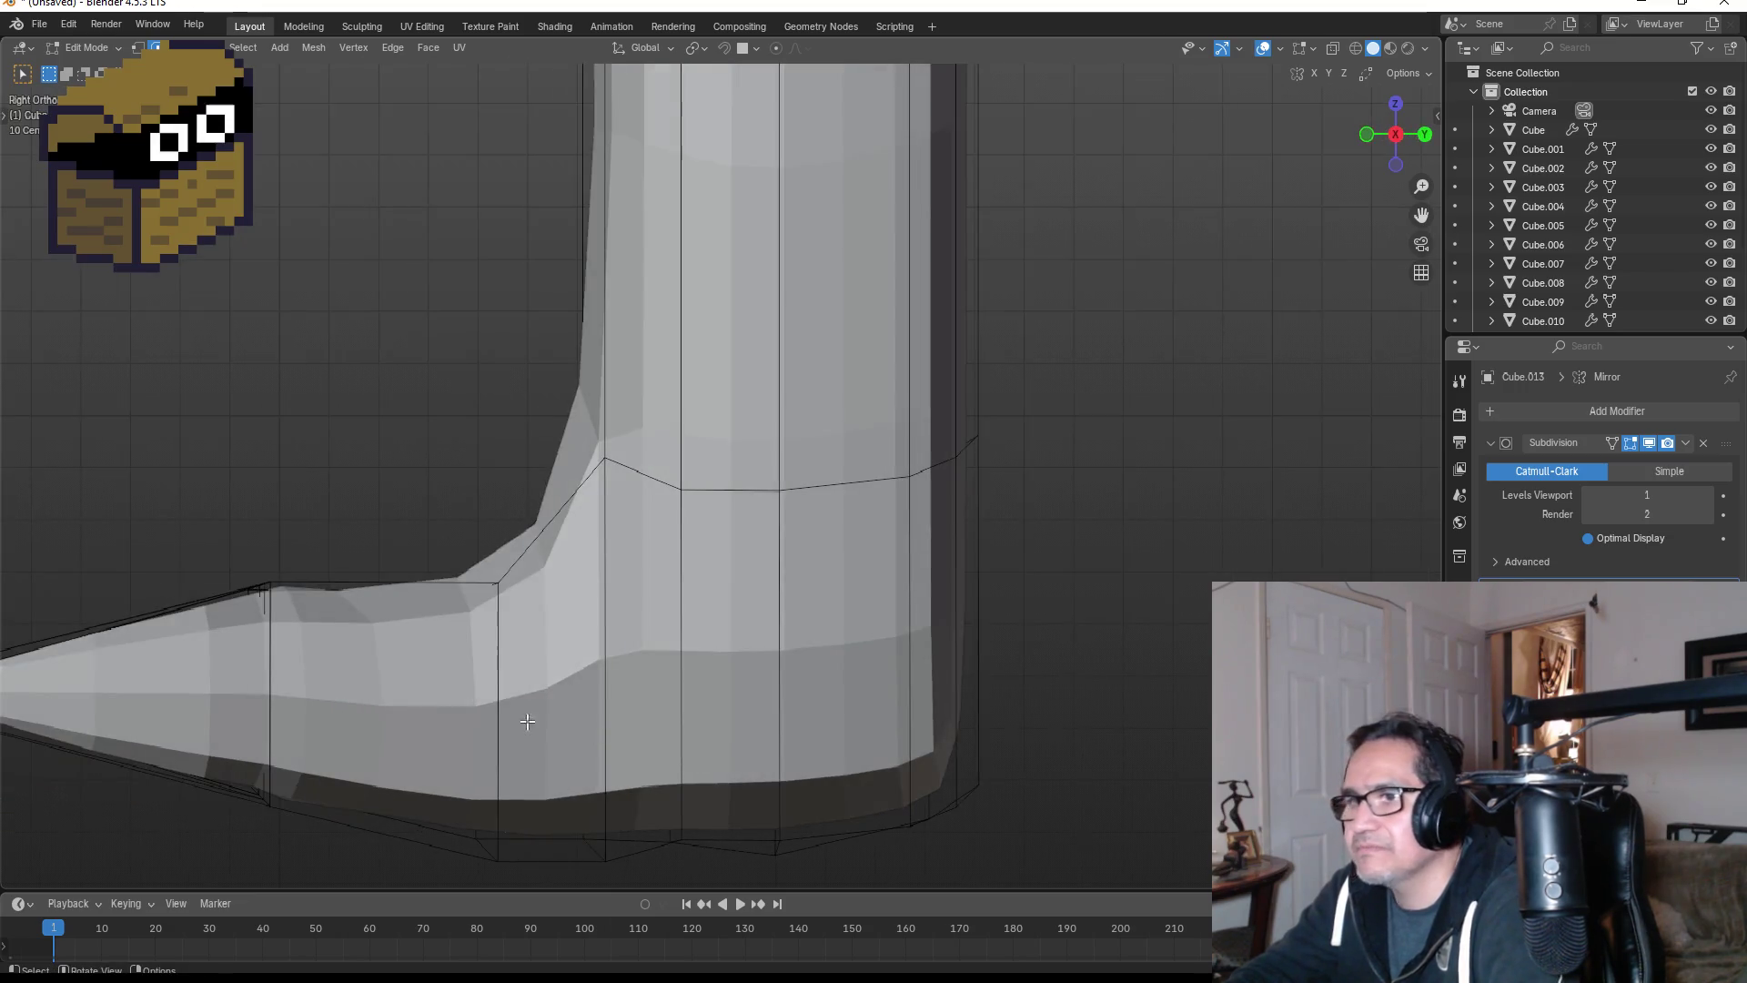
key("g")
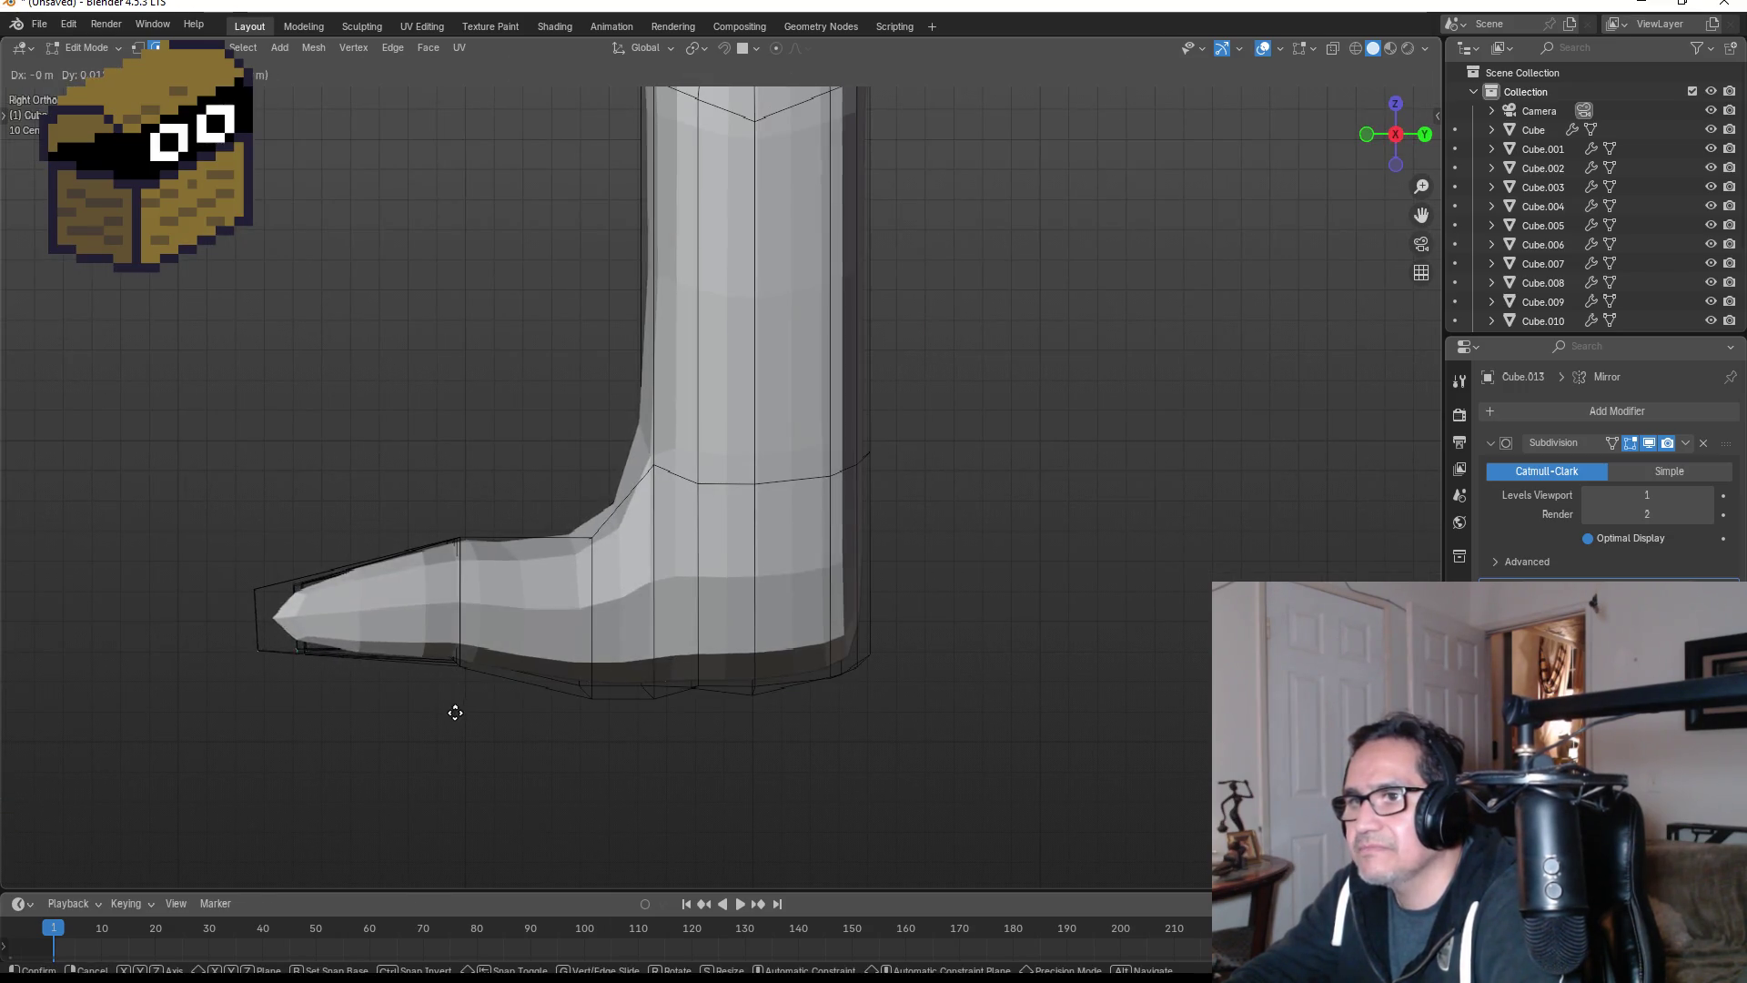
key("z")
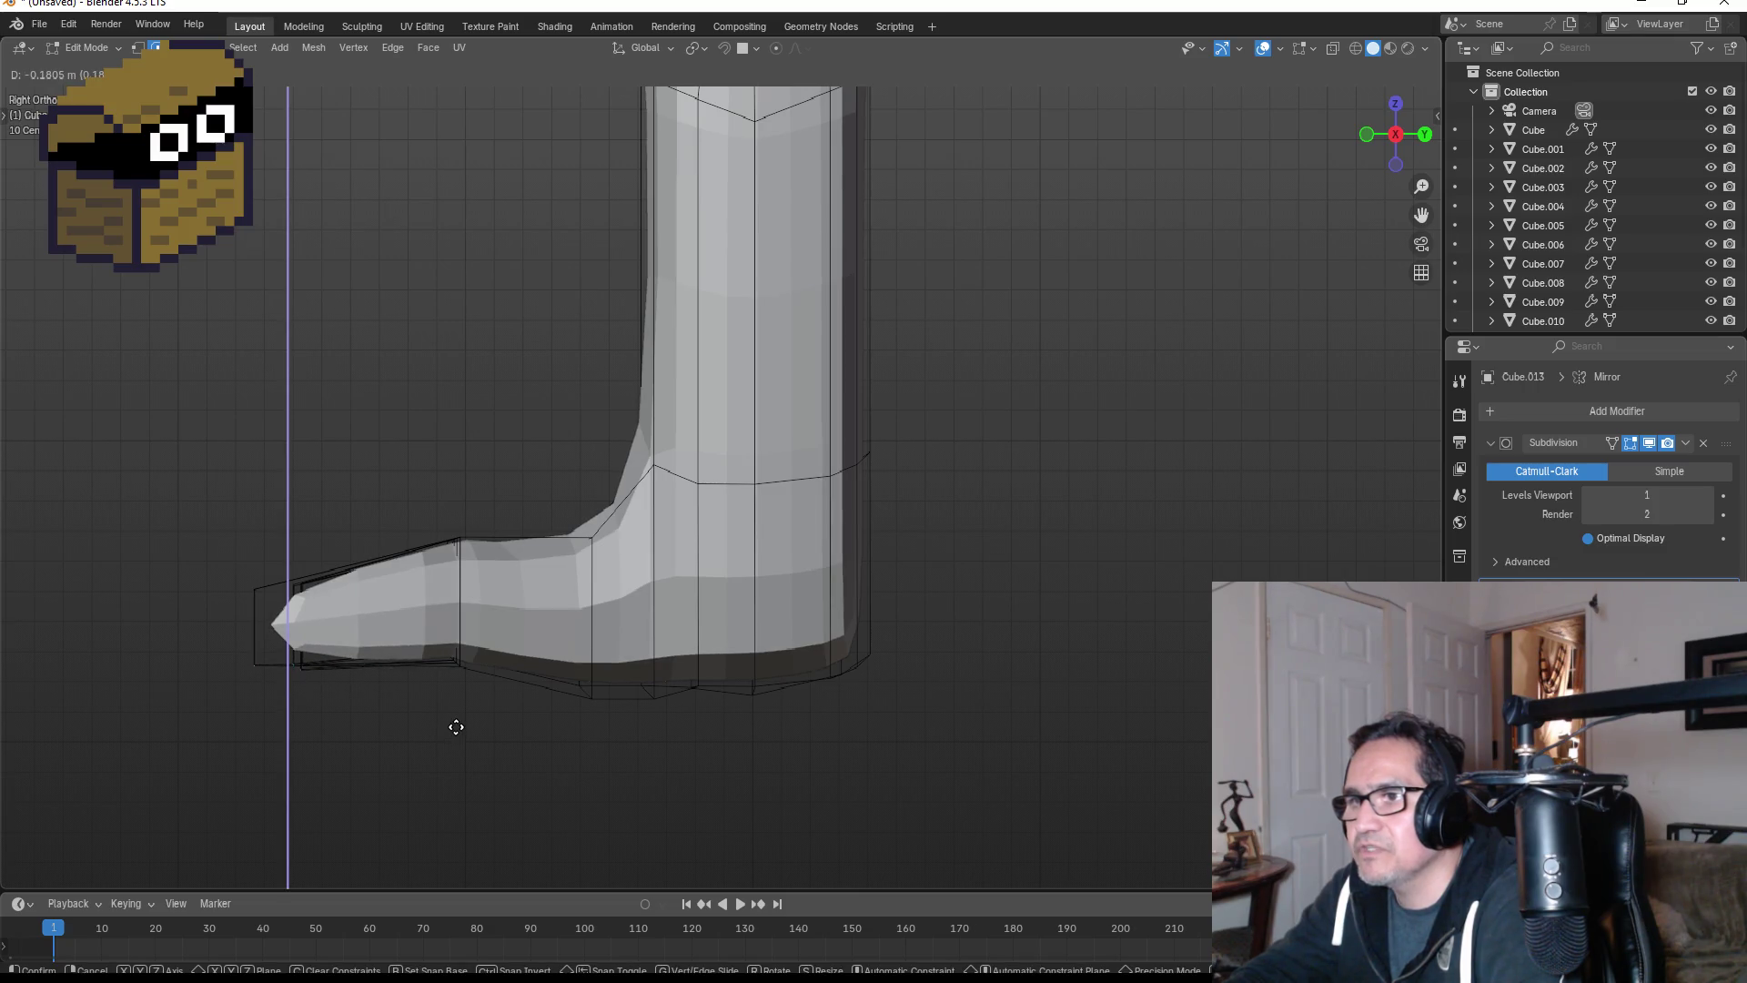
left_click(461, 724)
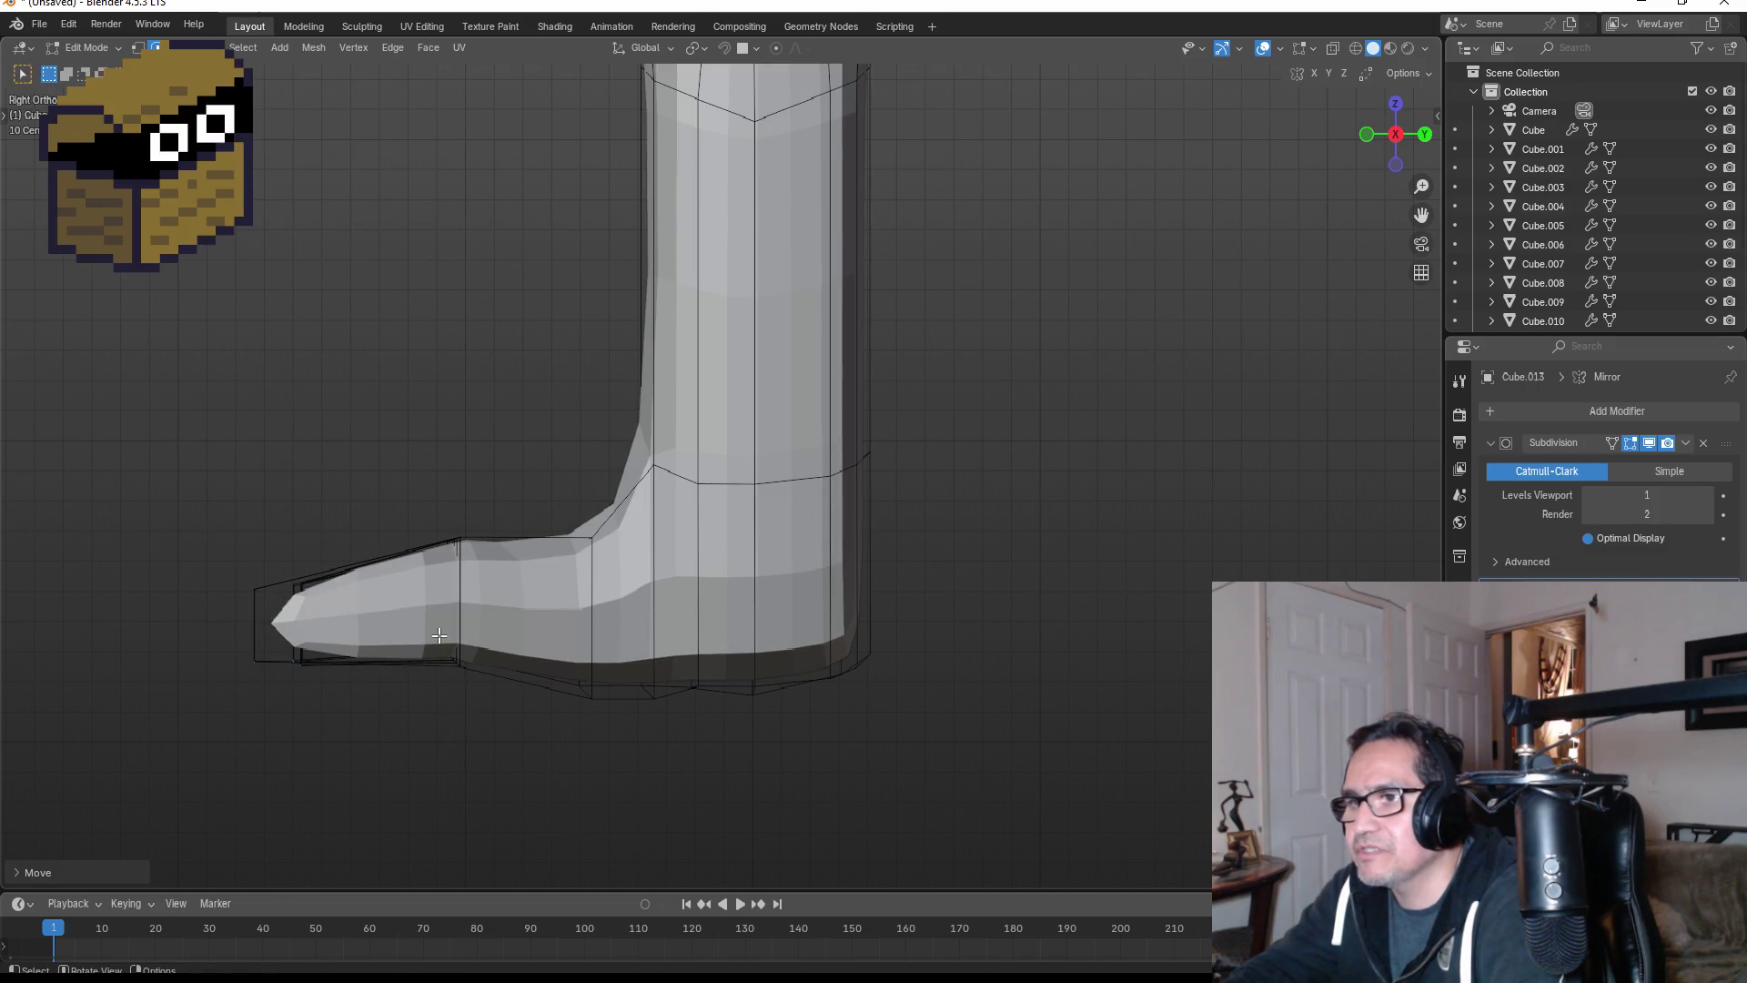
- In X-ray wireframe, move a vertex under the foot vertically and box-select the toe-tip vertices
left_click(469, 681, "alt")
key("z")
left_click(416, 670)
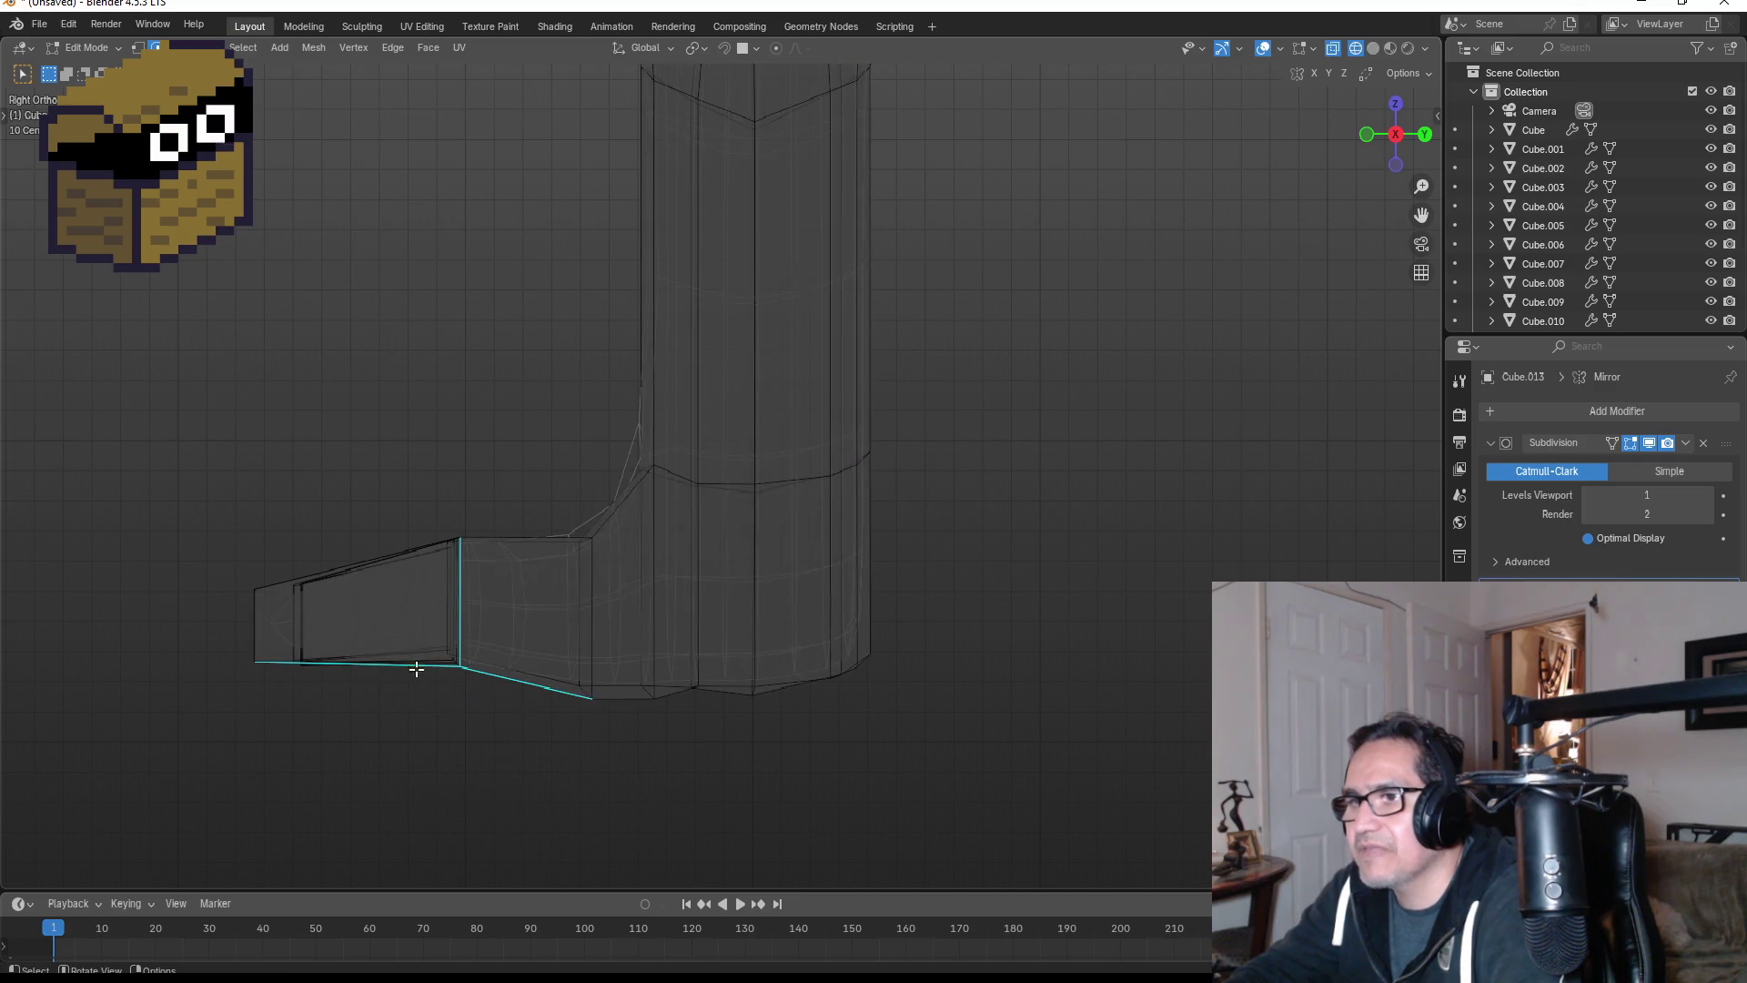
left_click(471, 666)
key("g")
key("z")
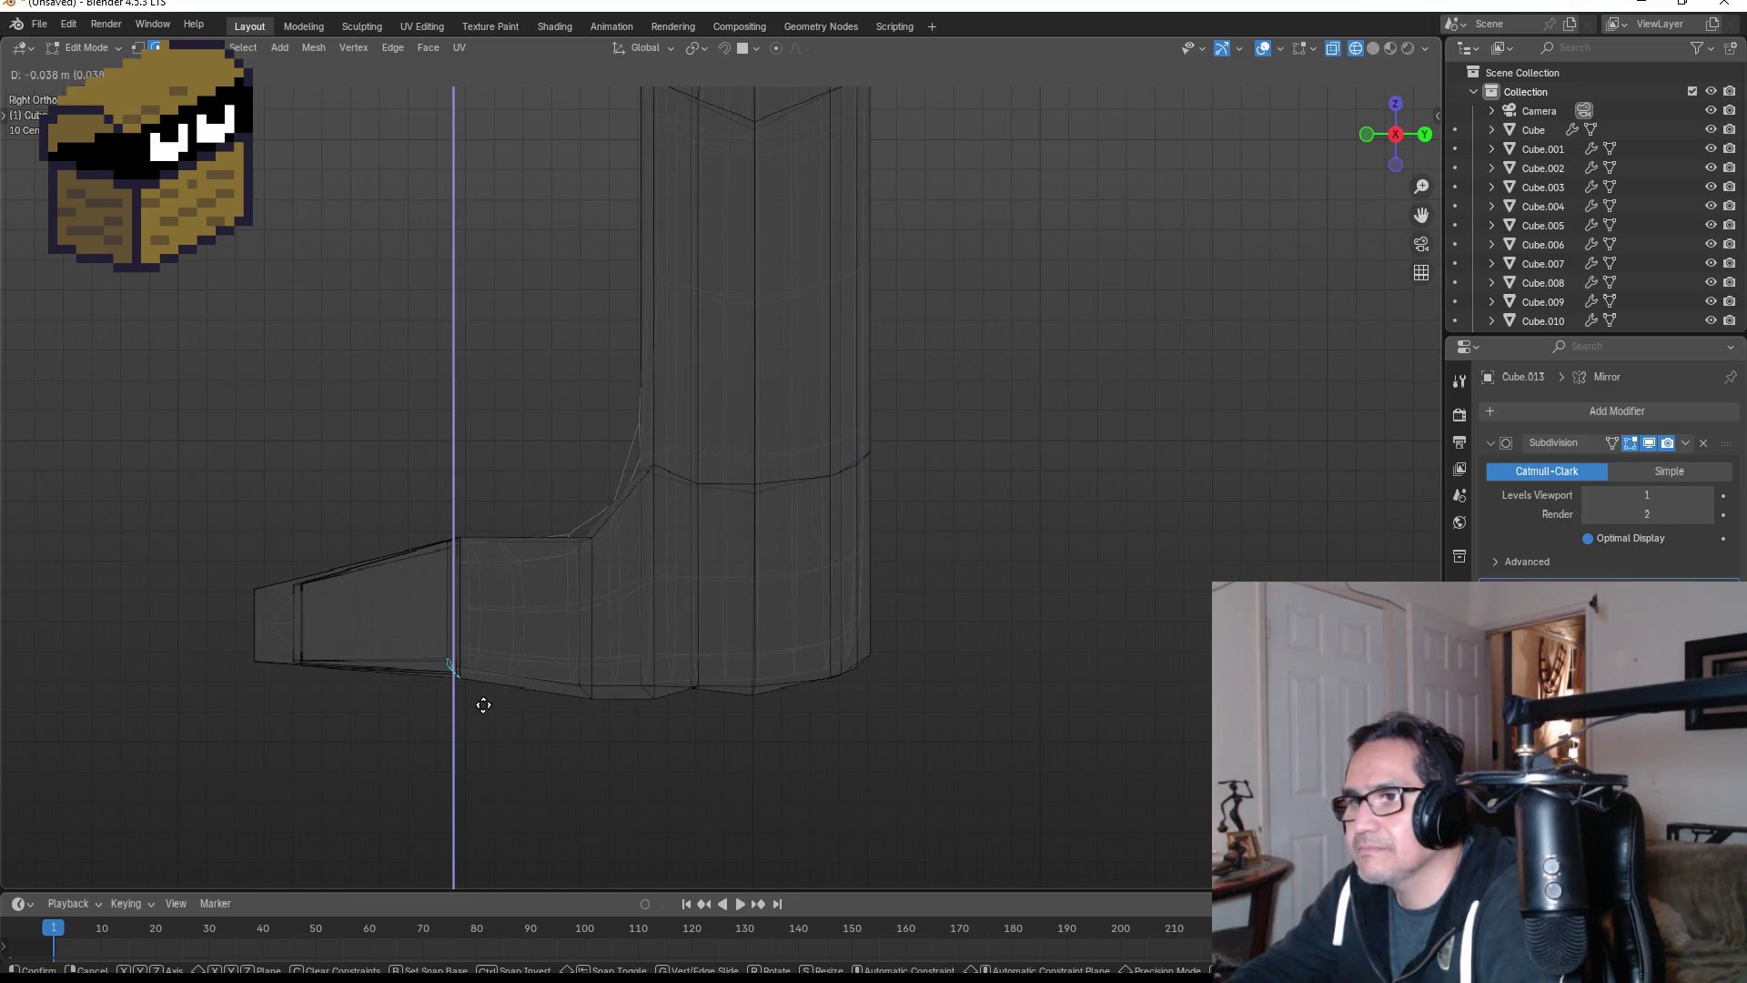
left_click(484, 711)
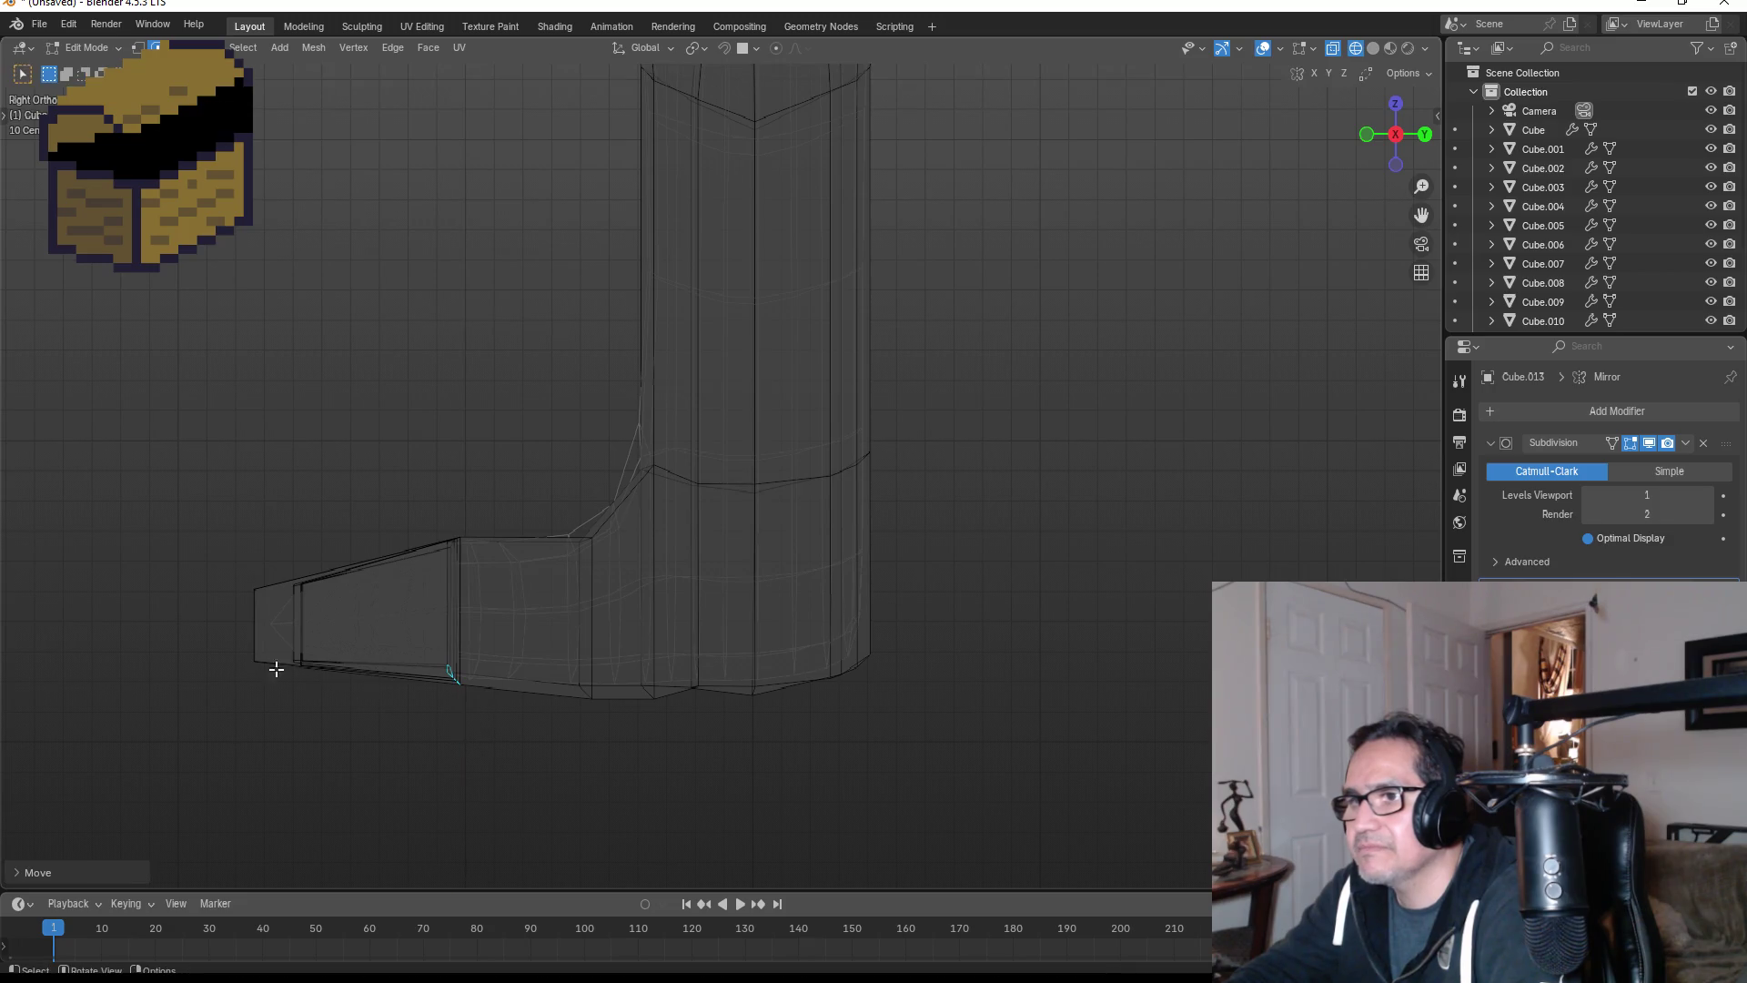
left_click_drag(239, 622, 344, 688)
- Raise the tip vertices vertically, then return to Object Mode with solid shading
key("g")
key("z")
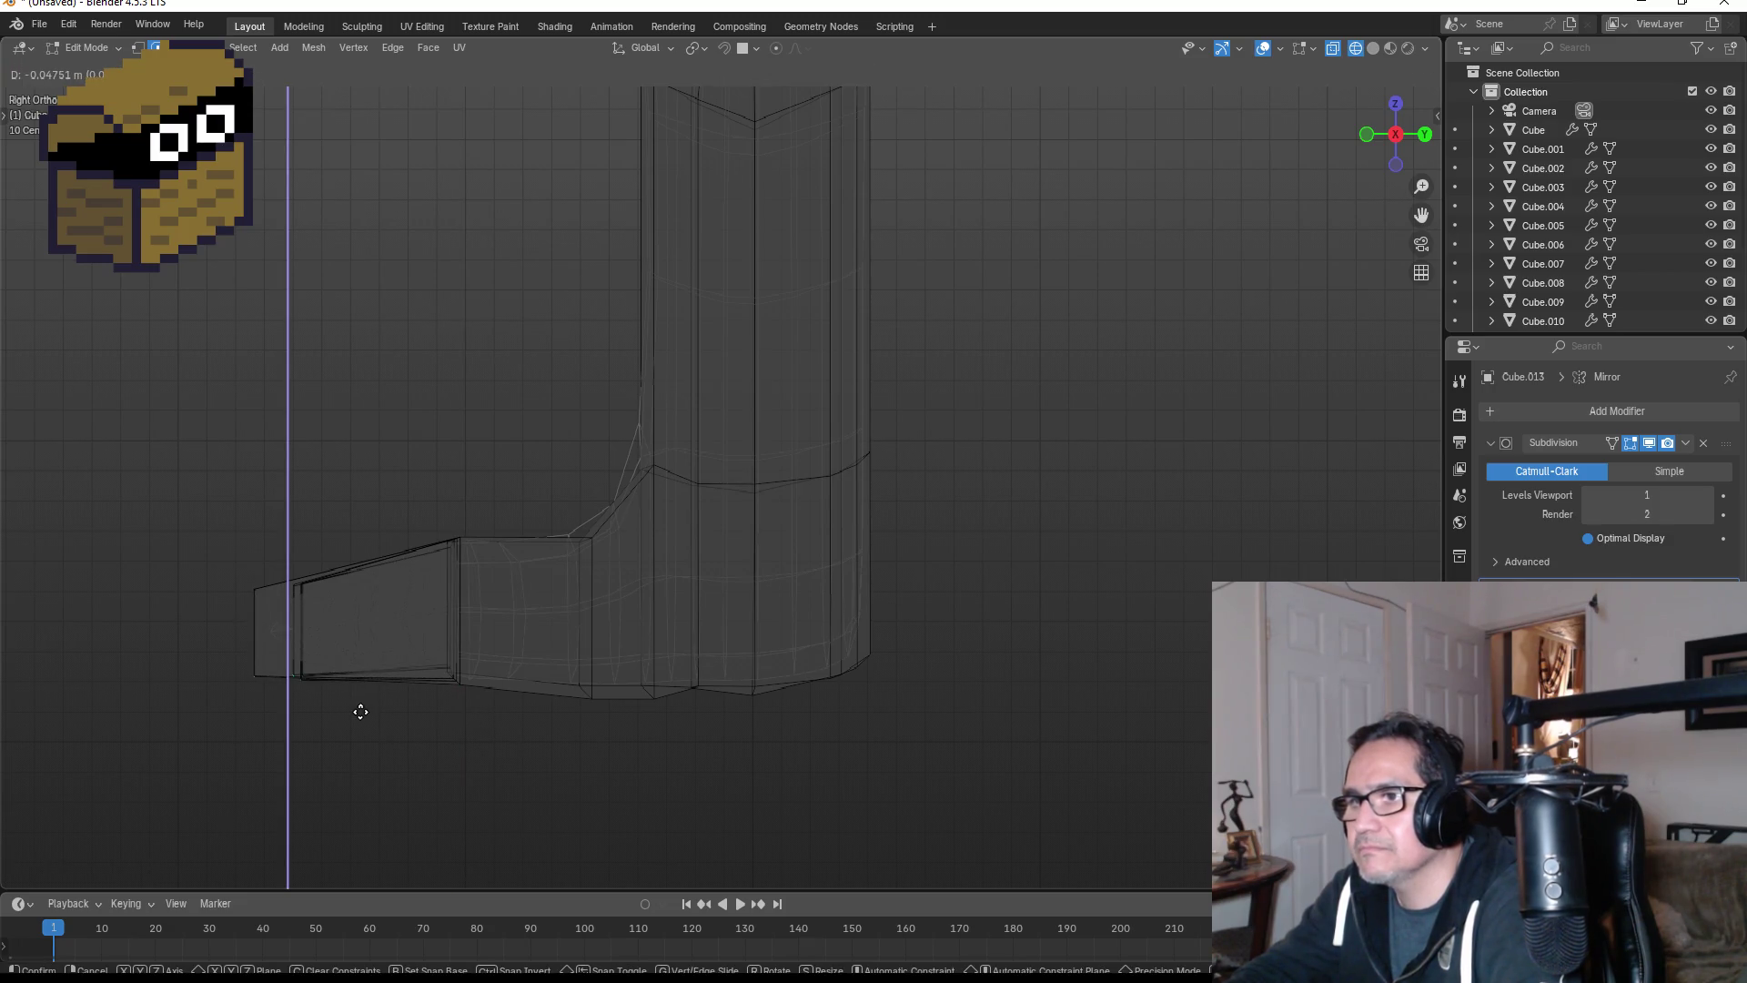
left_click(361, 712)
key("Tab")
mouse_move(488, 725)
middle_mouse_down()
mouse_move(998, 523)
mouse_move(1151, 552)
mouse_move(1002, 555)
mouse_move(1019, 471)
mouse_move(1025, 495)
middle_mouse_up()
key("z")
left_click(1210, 543)
scroll(964, 498, "down", 5)
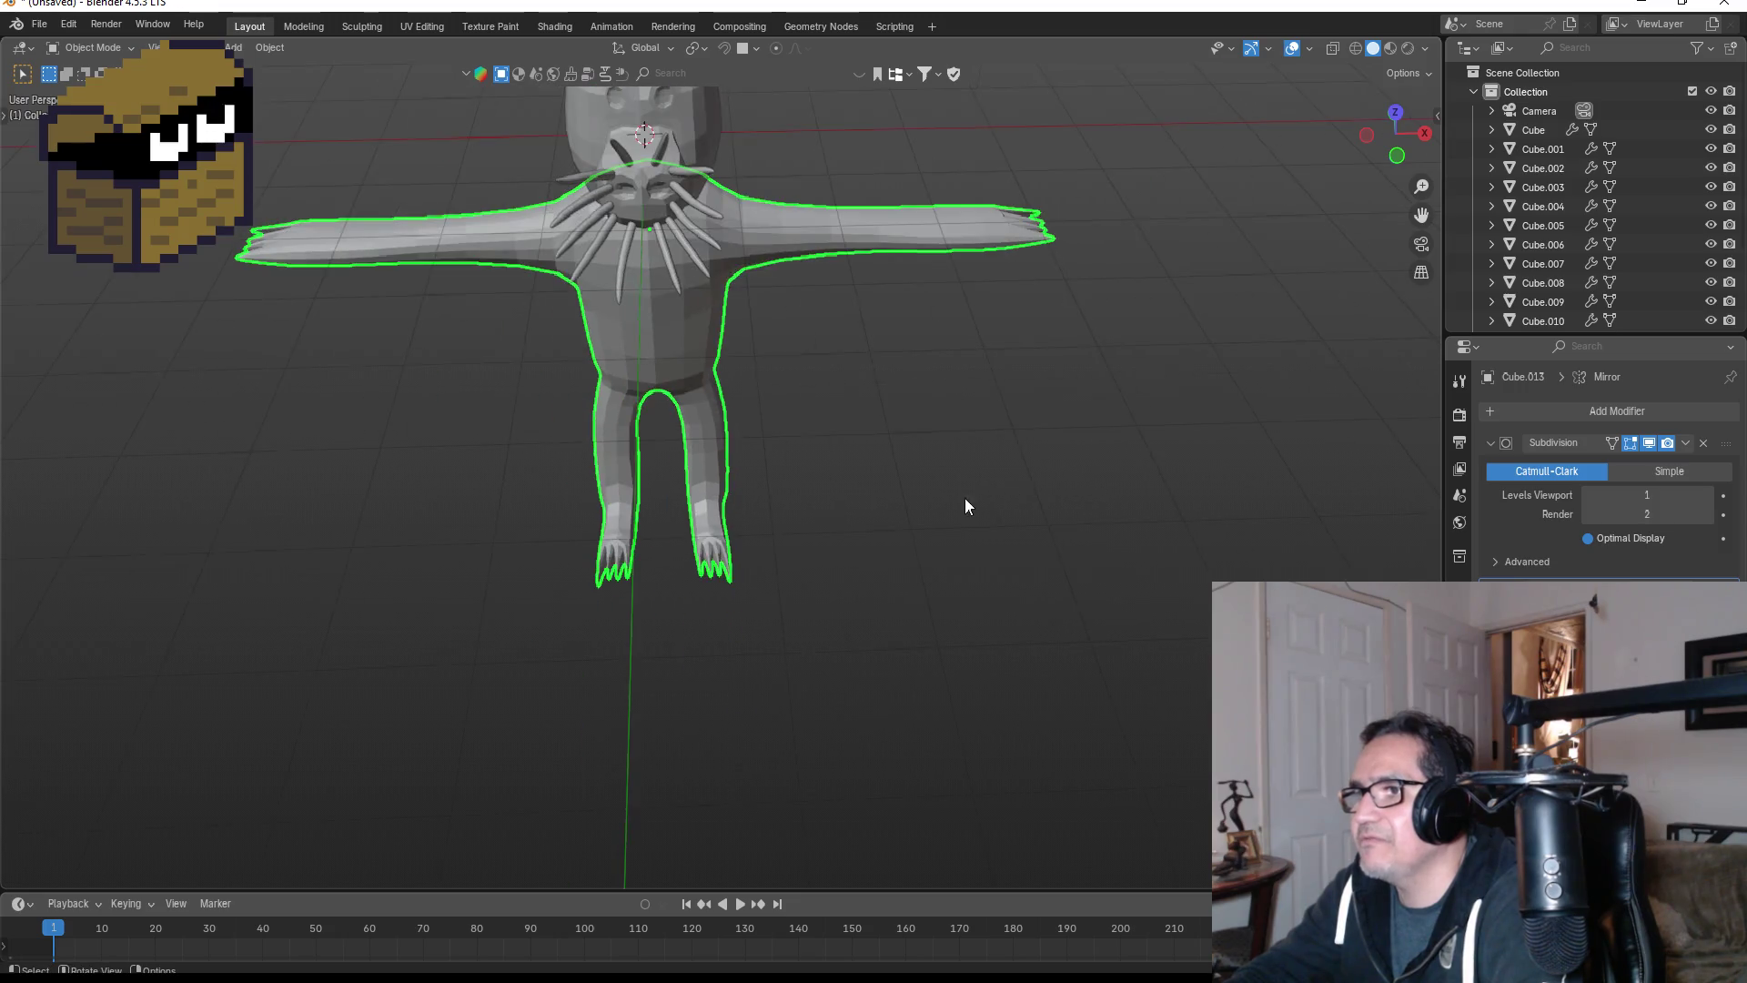
- Frame the head in front view, select the head object Cube and enter Edit Mode
middle_click_drag(943, 402, 887, 433)
key("KP_1")
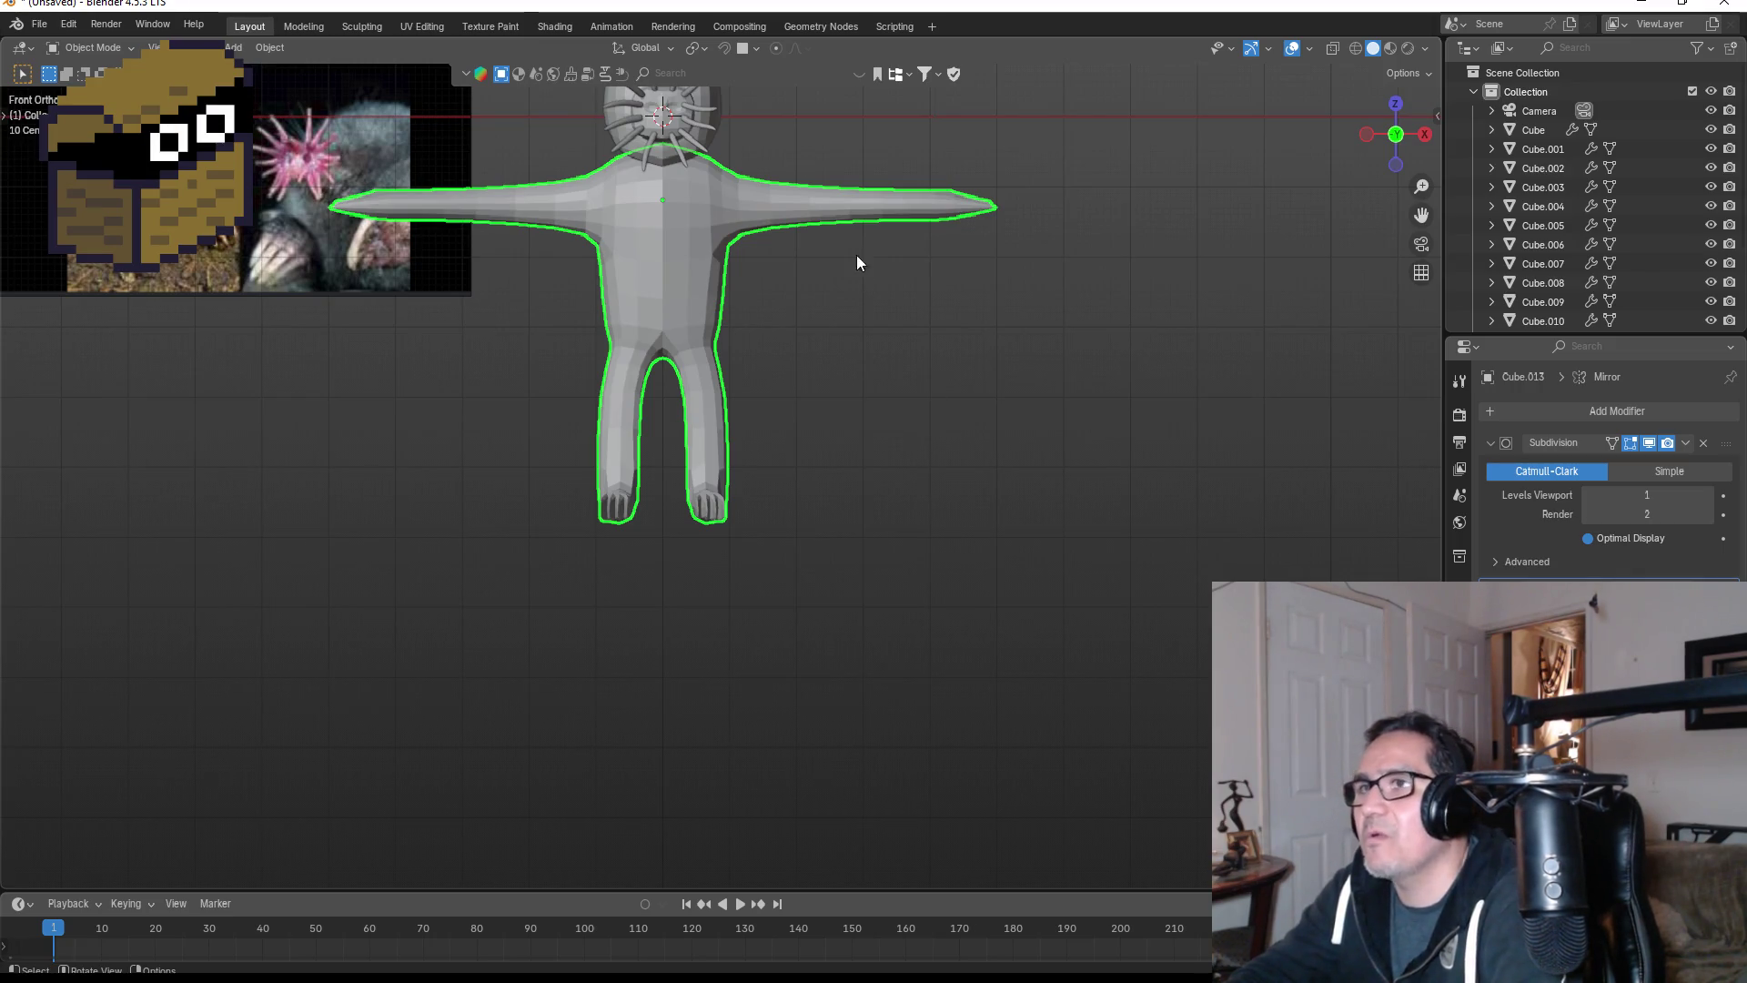
middle_click_drag(857, 263, 820, 652, "shift")
scroll(768, 546, "up", 5)
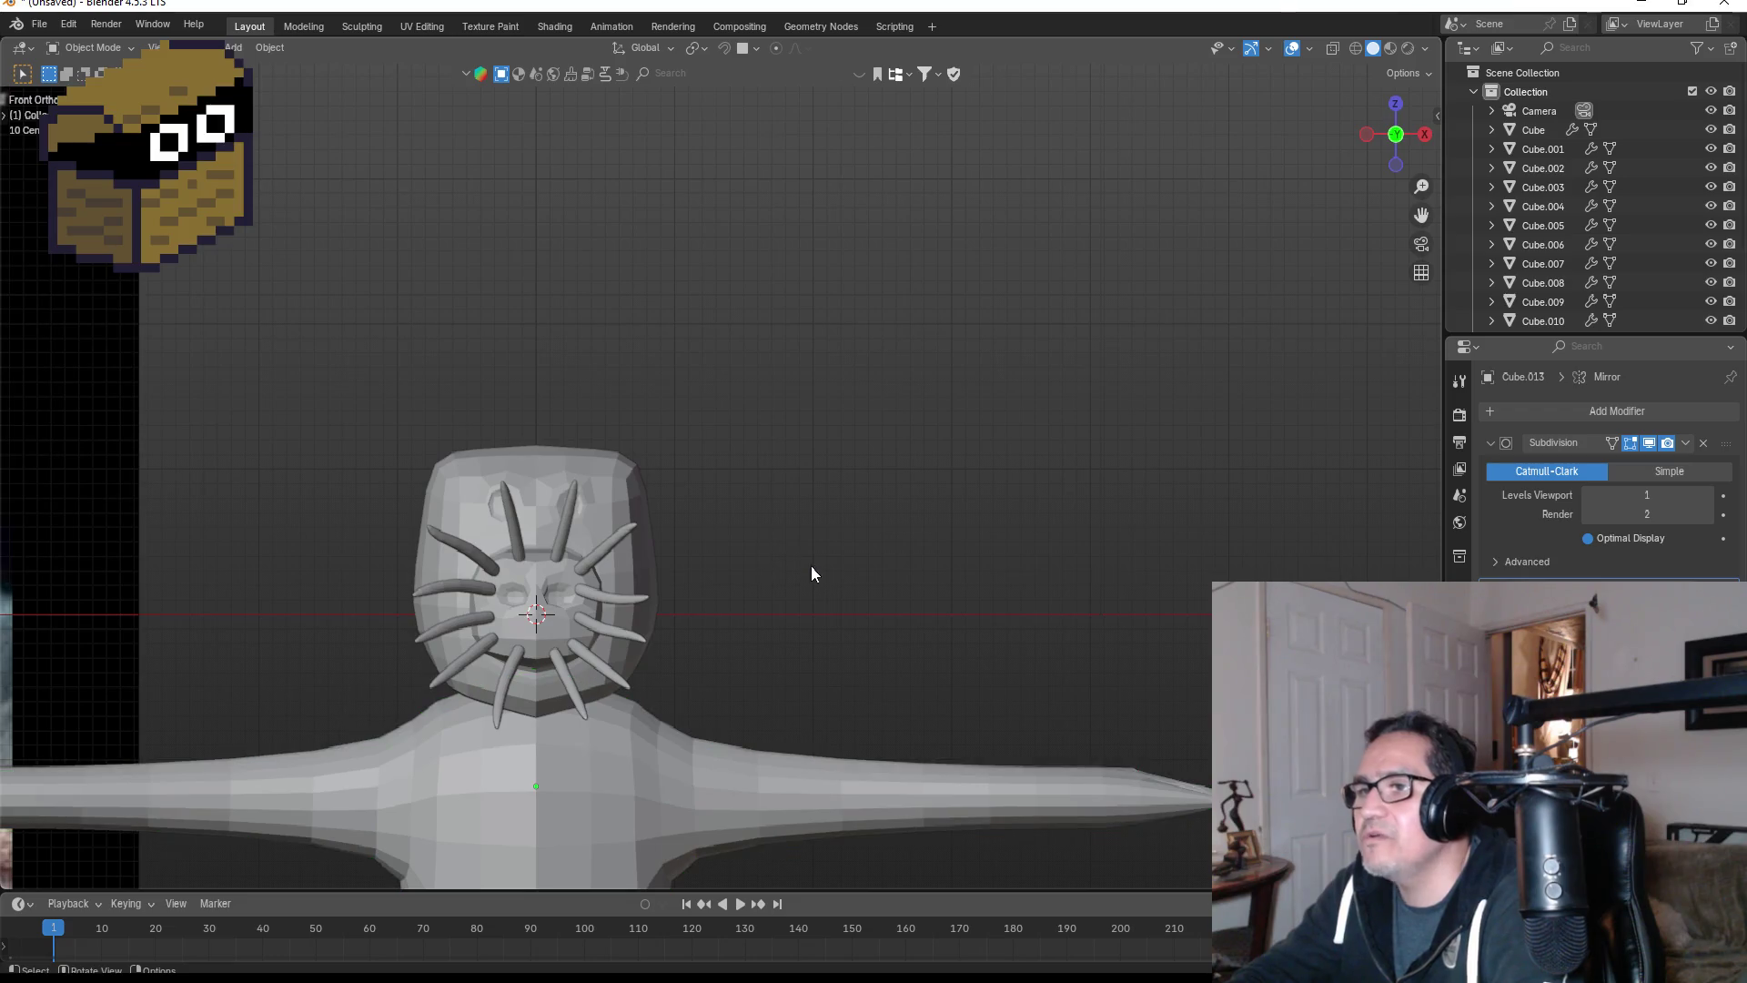
mouse_move(812, 573)
middle_mouse_down()
mouse_move(847, 569)
mouse_move(741, 569)
middle_mouse_up()
key("KP_1")
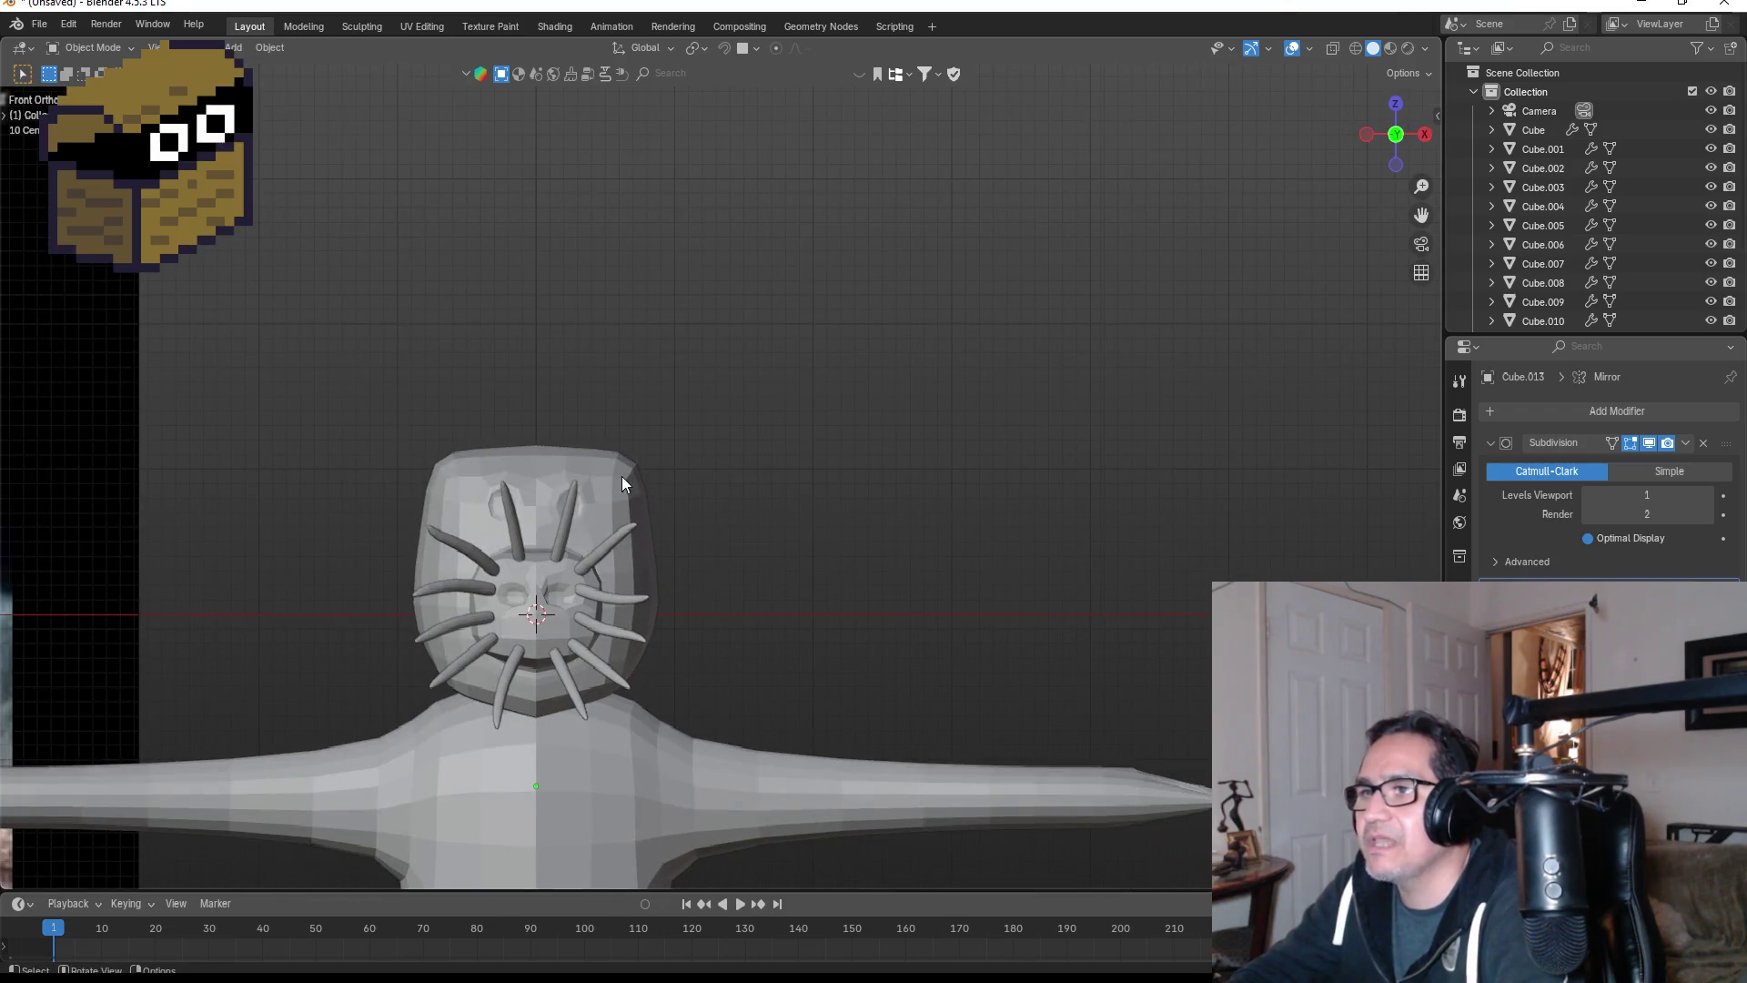
left_click(622, 479)
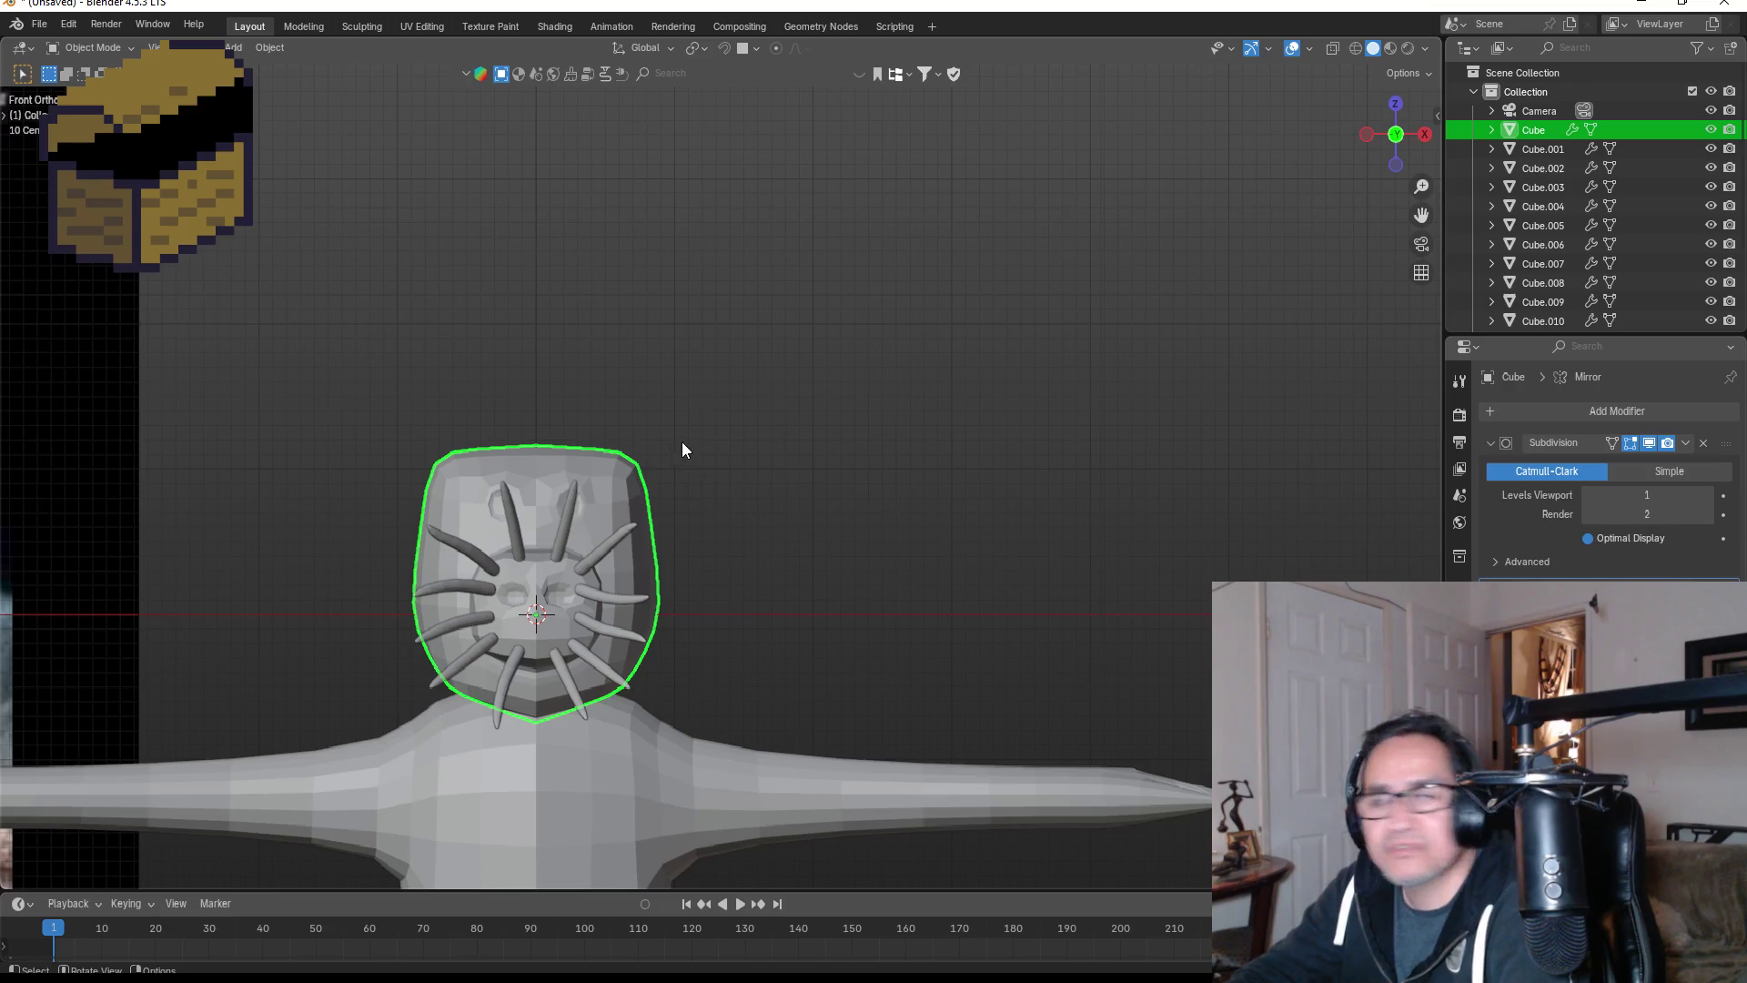
scroll(648, 442, "up", 2)
key("Tab")
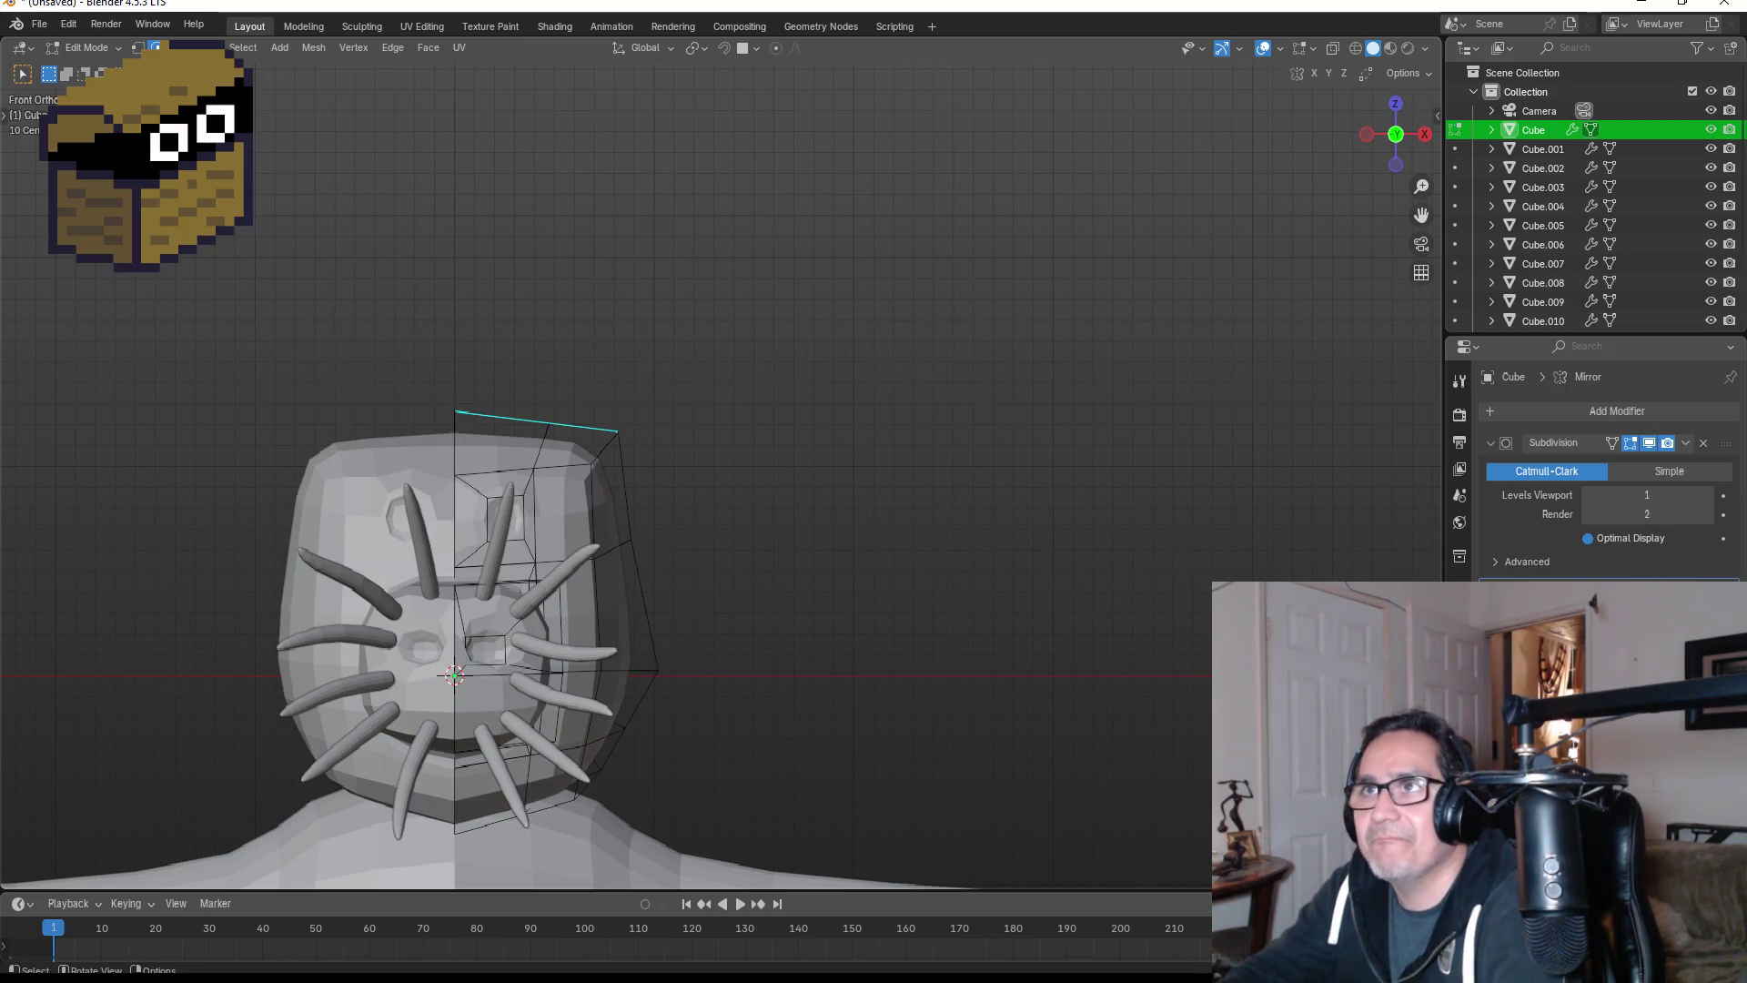
- In vertex select mode, select three upper corner vertices of the head
left_click(137, 48)
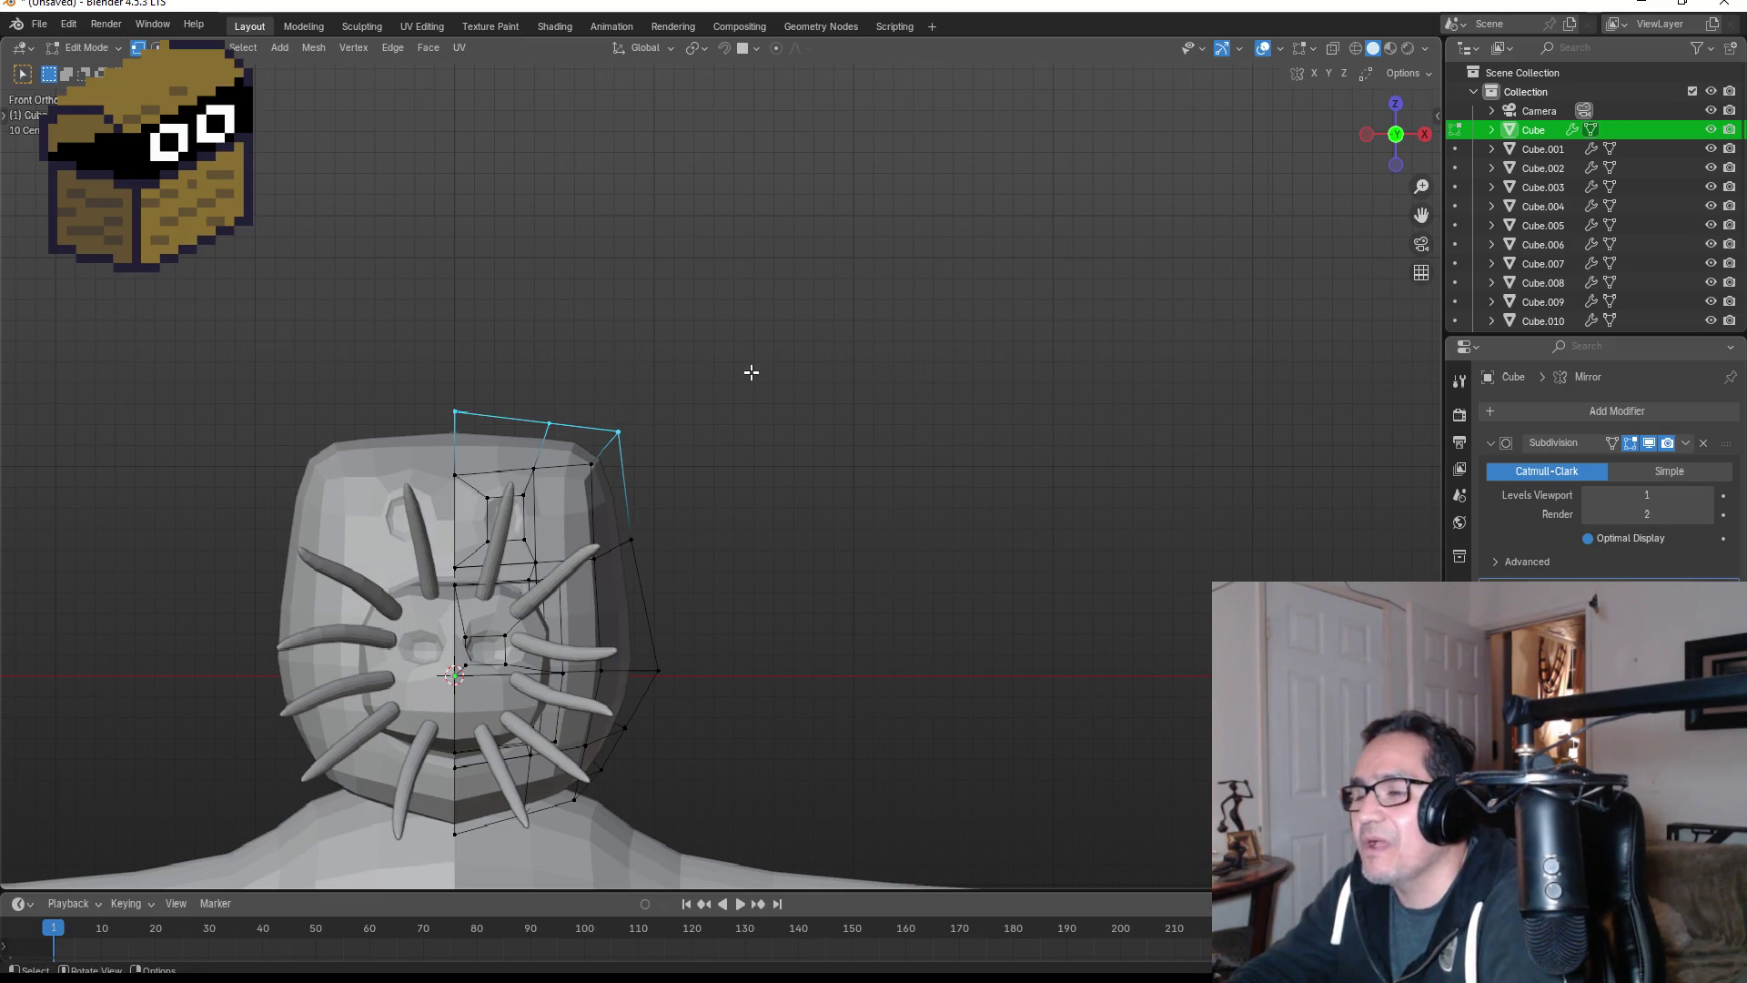
mouse_move(751, 372)
middle_mouse_down()
mouse_move(725, 421)
mouse_move(664, 446)
mouse_move(678, 403)
mouse_move(709, 404)
middle_mouse_up()
left_click(613, 450)
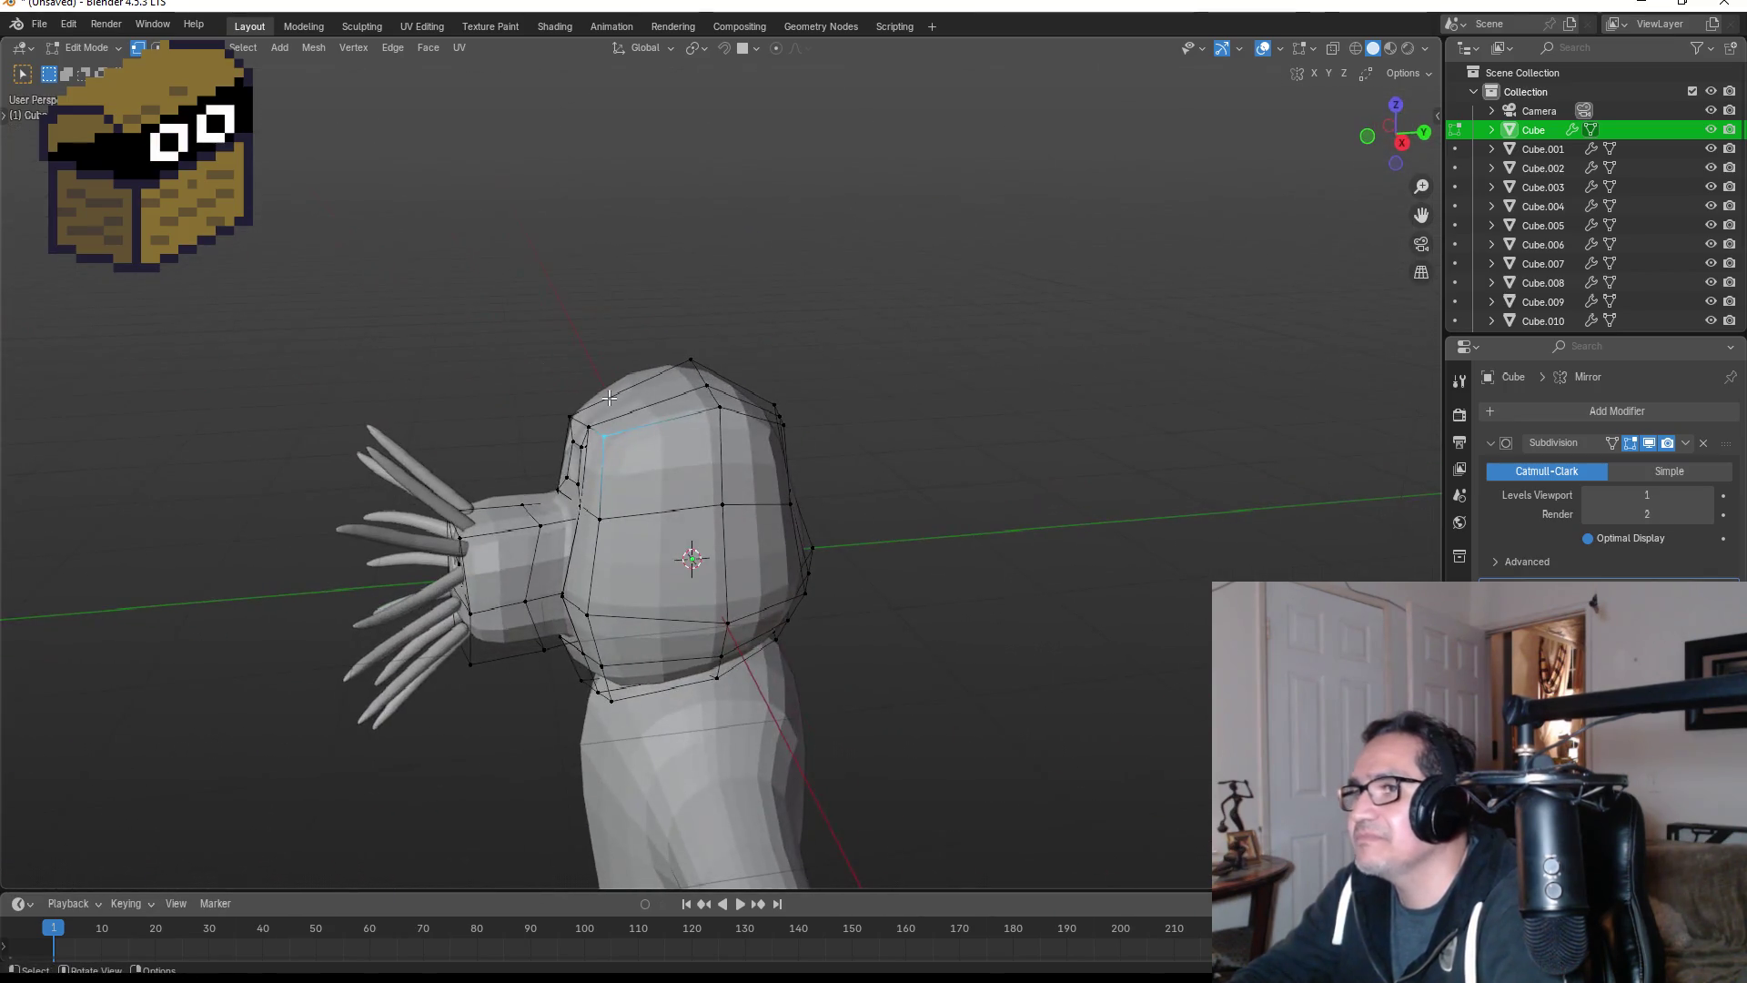
left_click(718, 406, "shift")
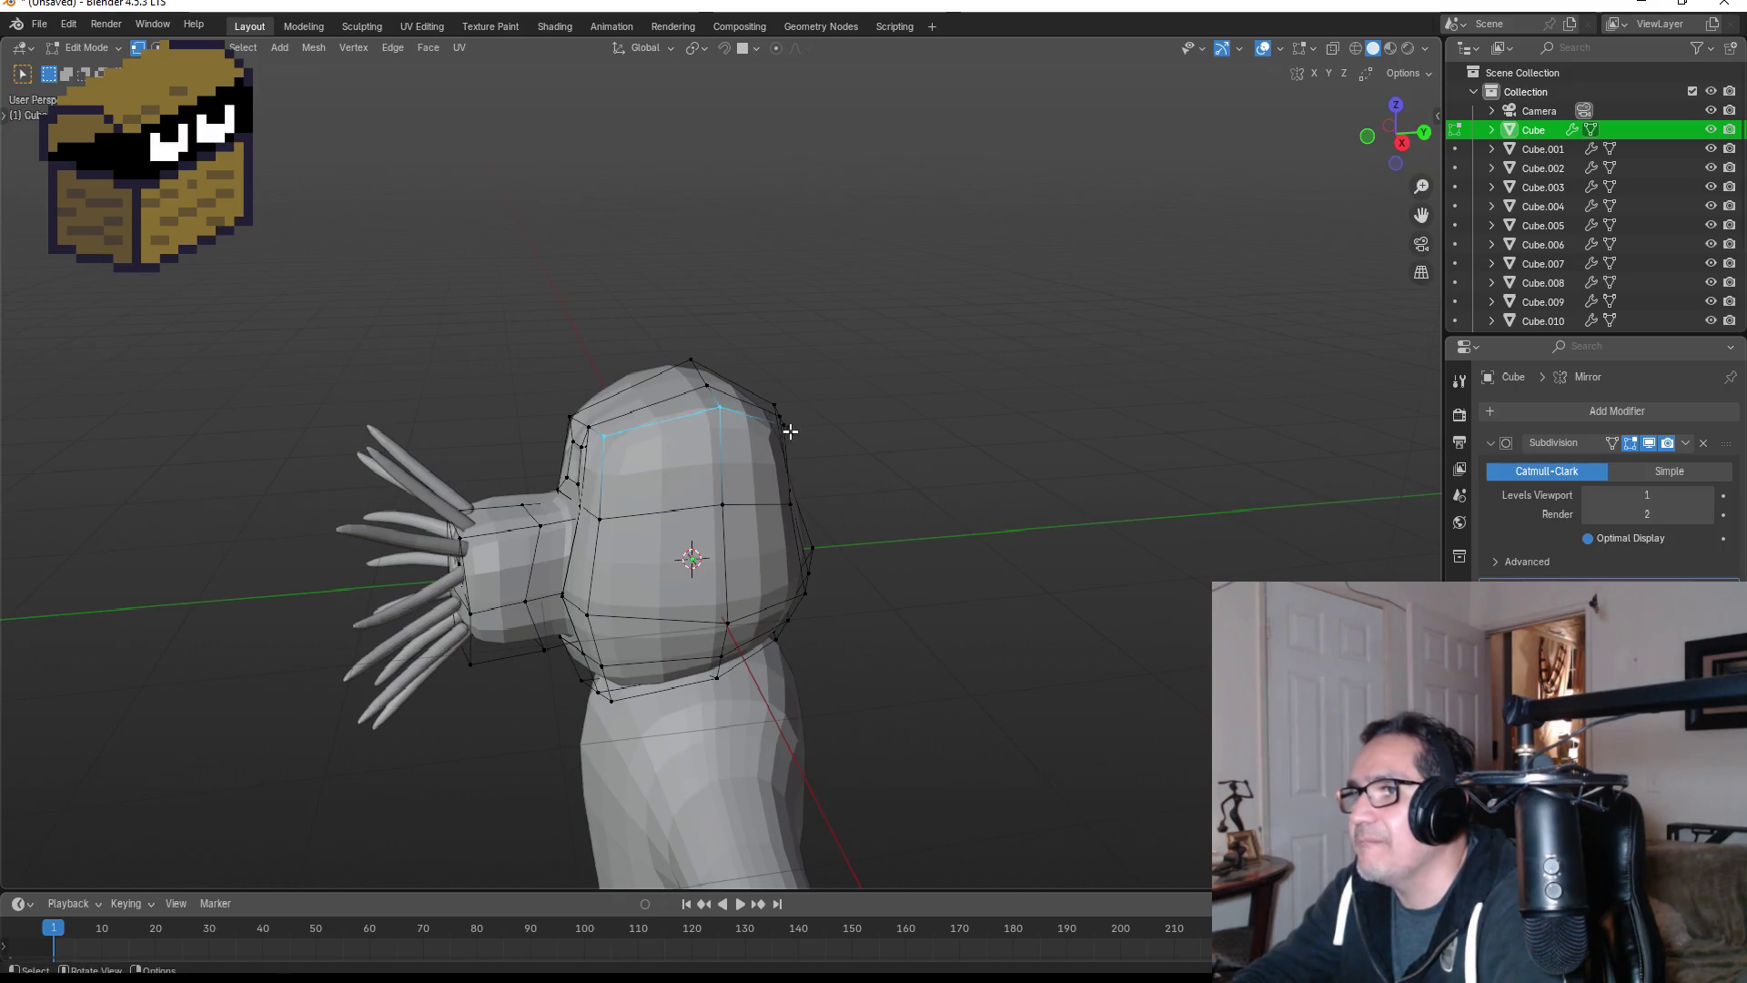
left_click(783, 424, "shift")
- Move the selected vertices inward in front view, then exit to Object Mode to inspect
key("KP_1")
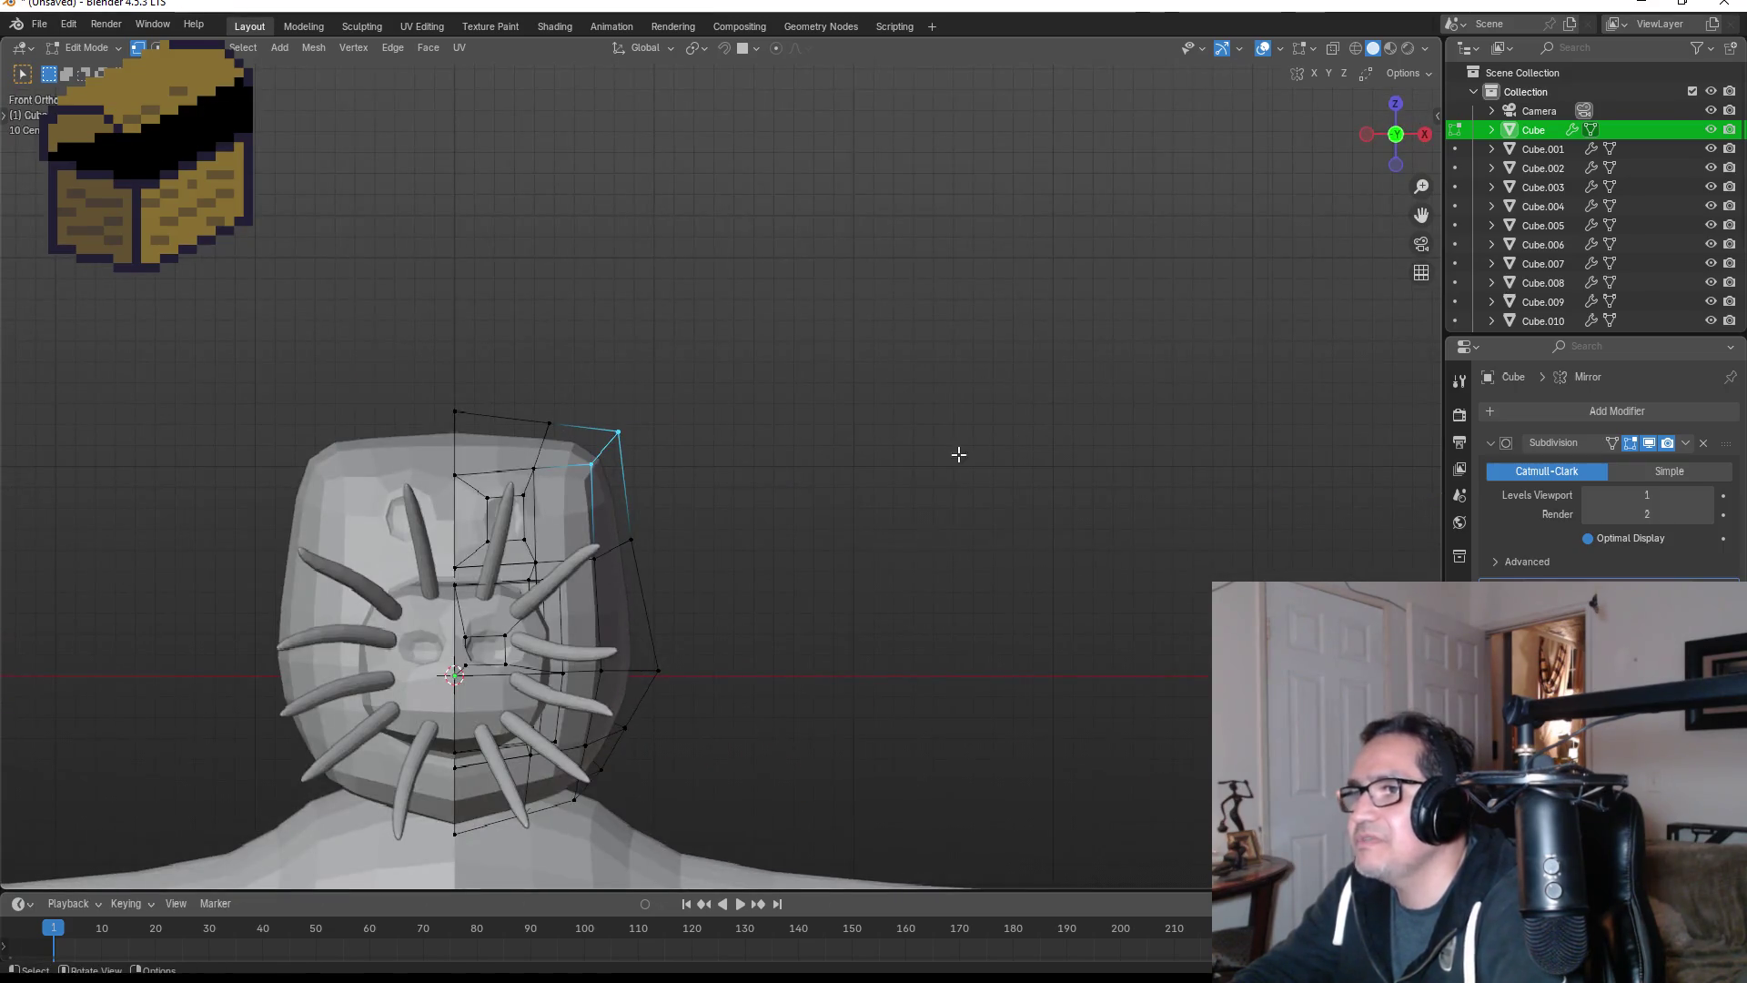
key("g")
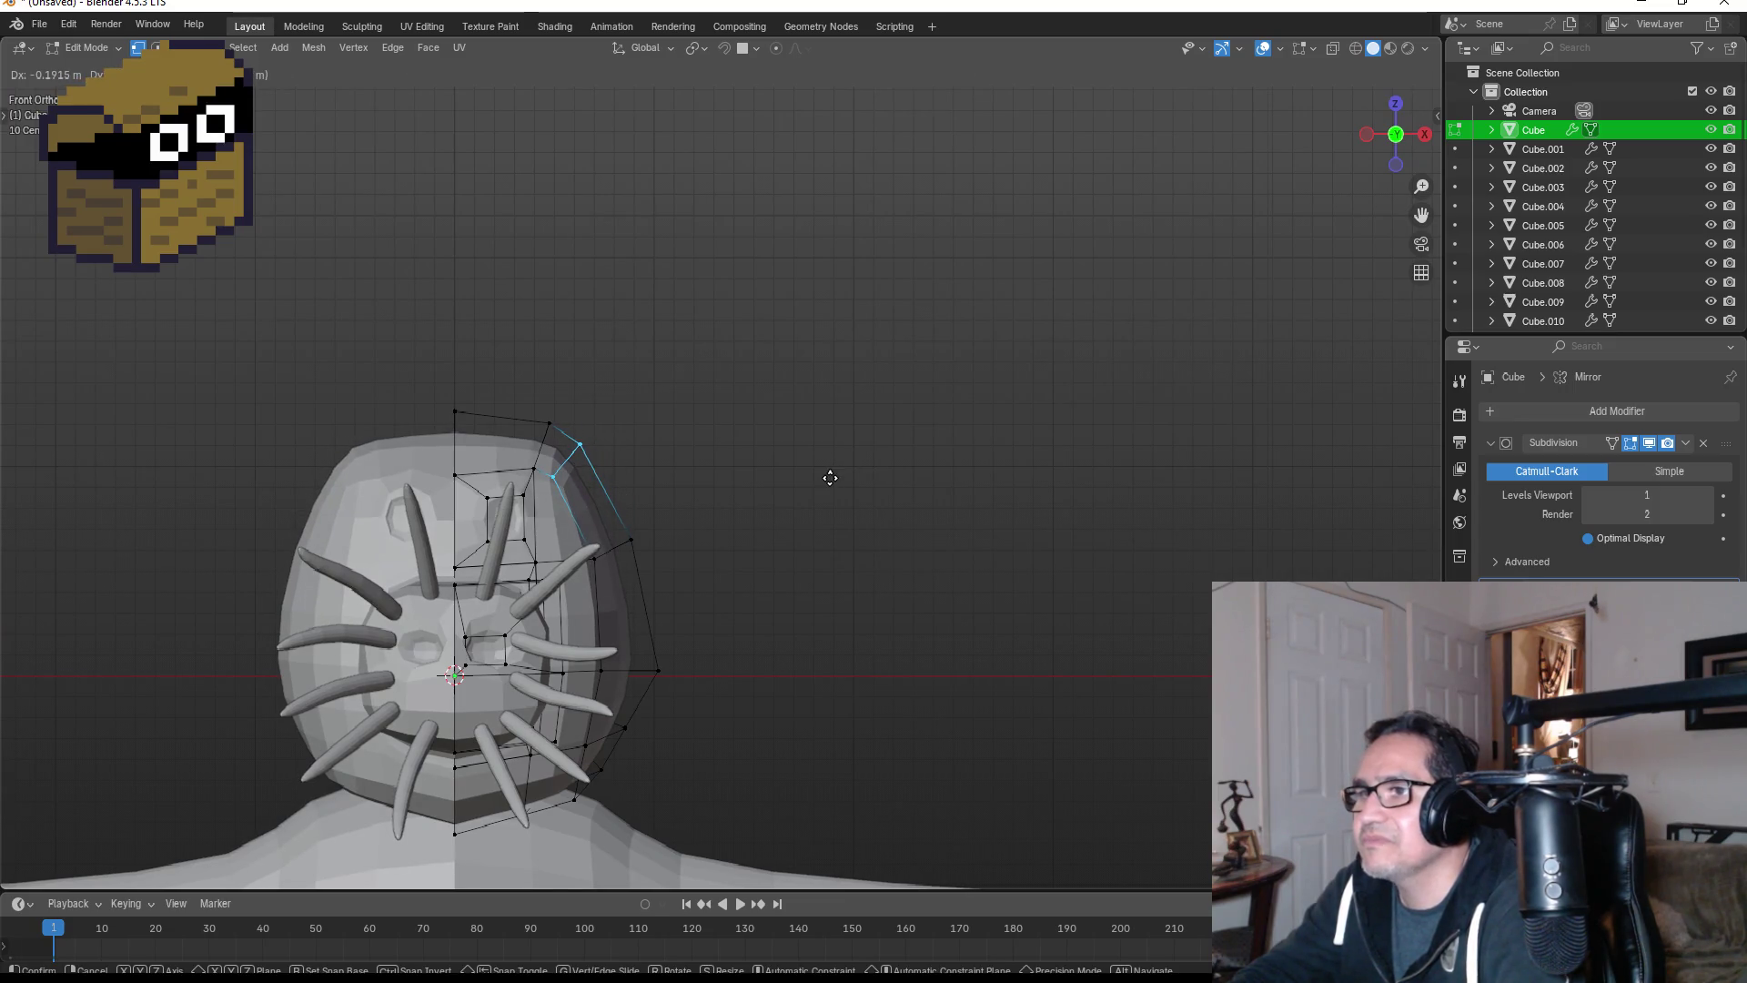
left_click(830, 478)
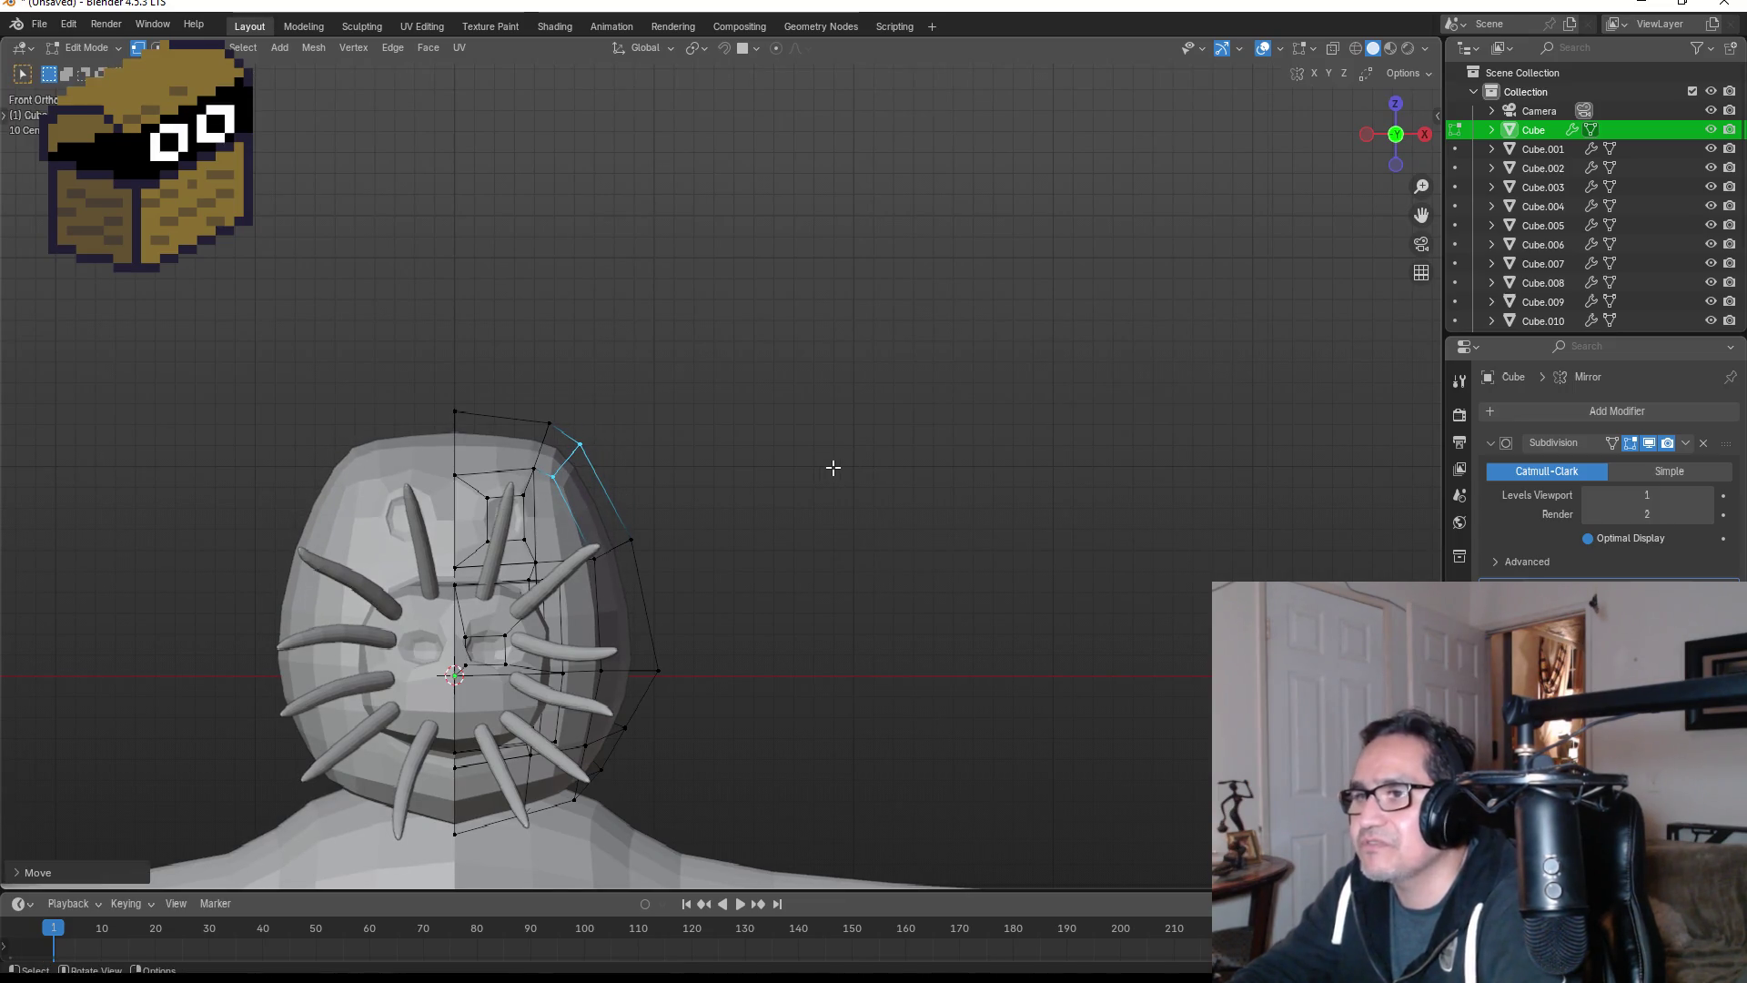
key("Tab")
middle_click_drag(803, 490, 892, 493)
key("KP_1")
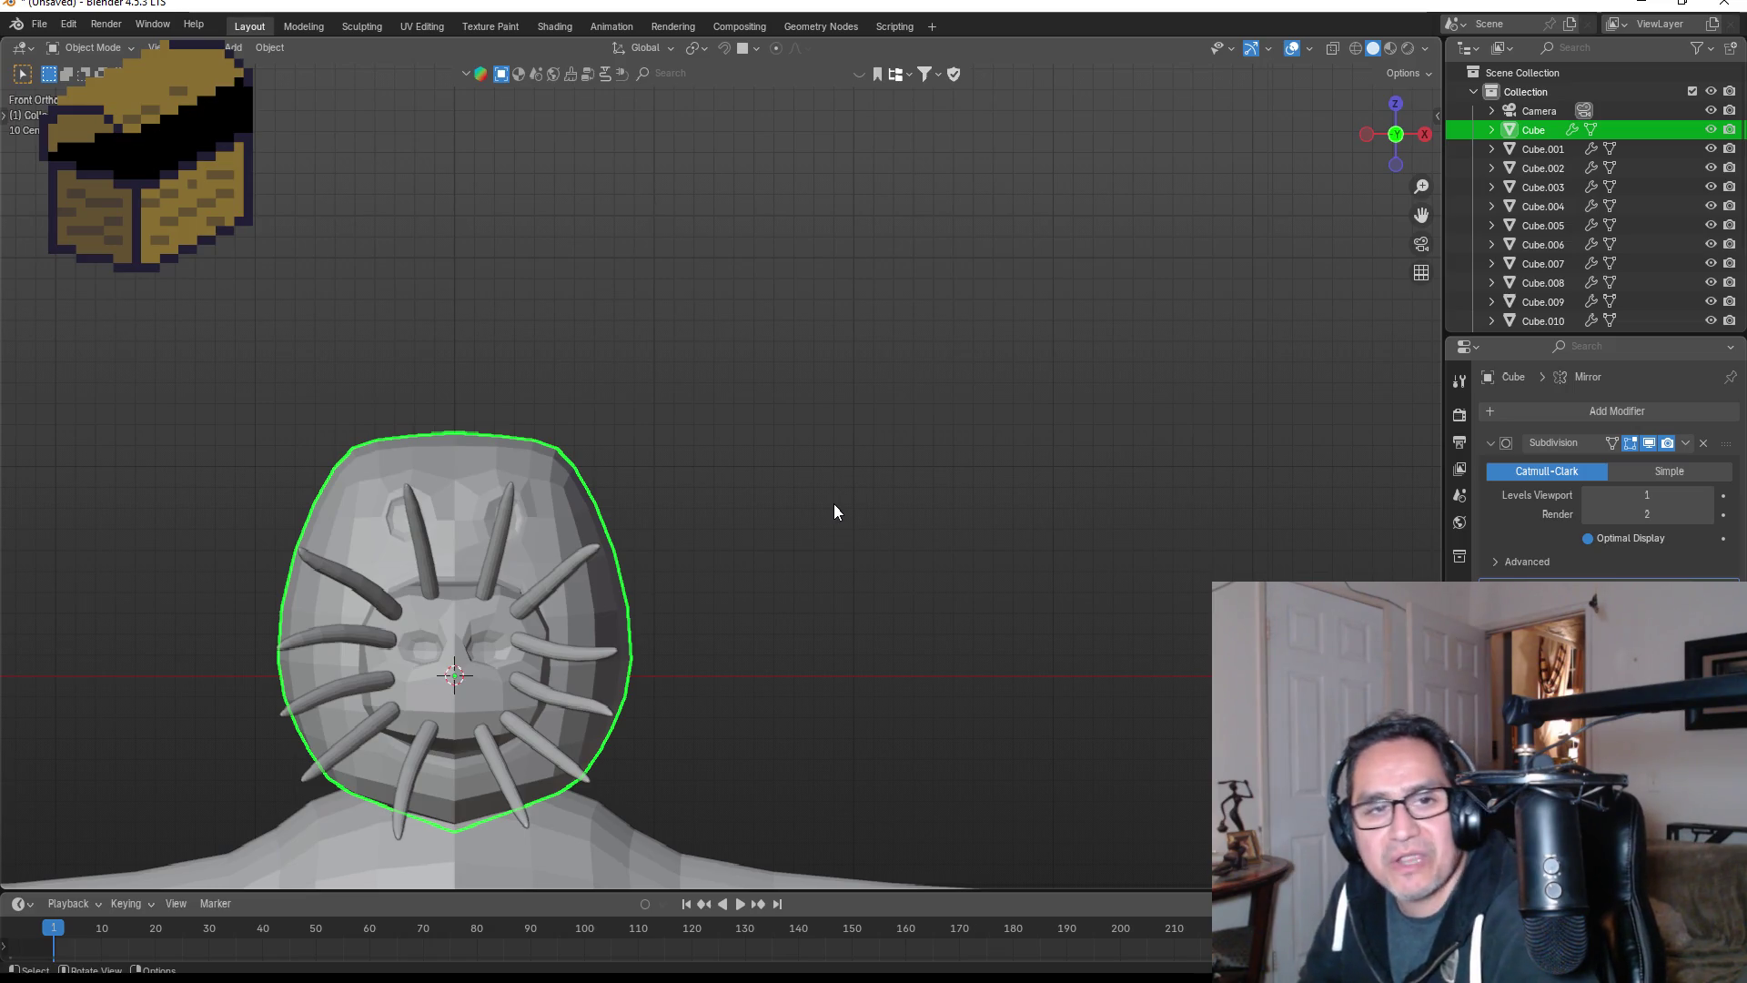
scroll(782, 528, "down", 5)
scroll(763, 546, "up", 2)
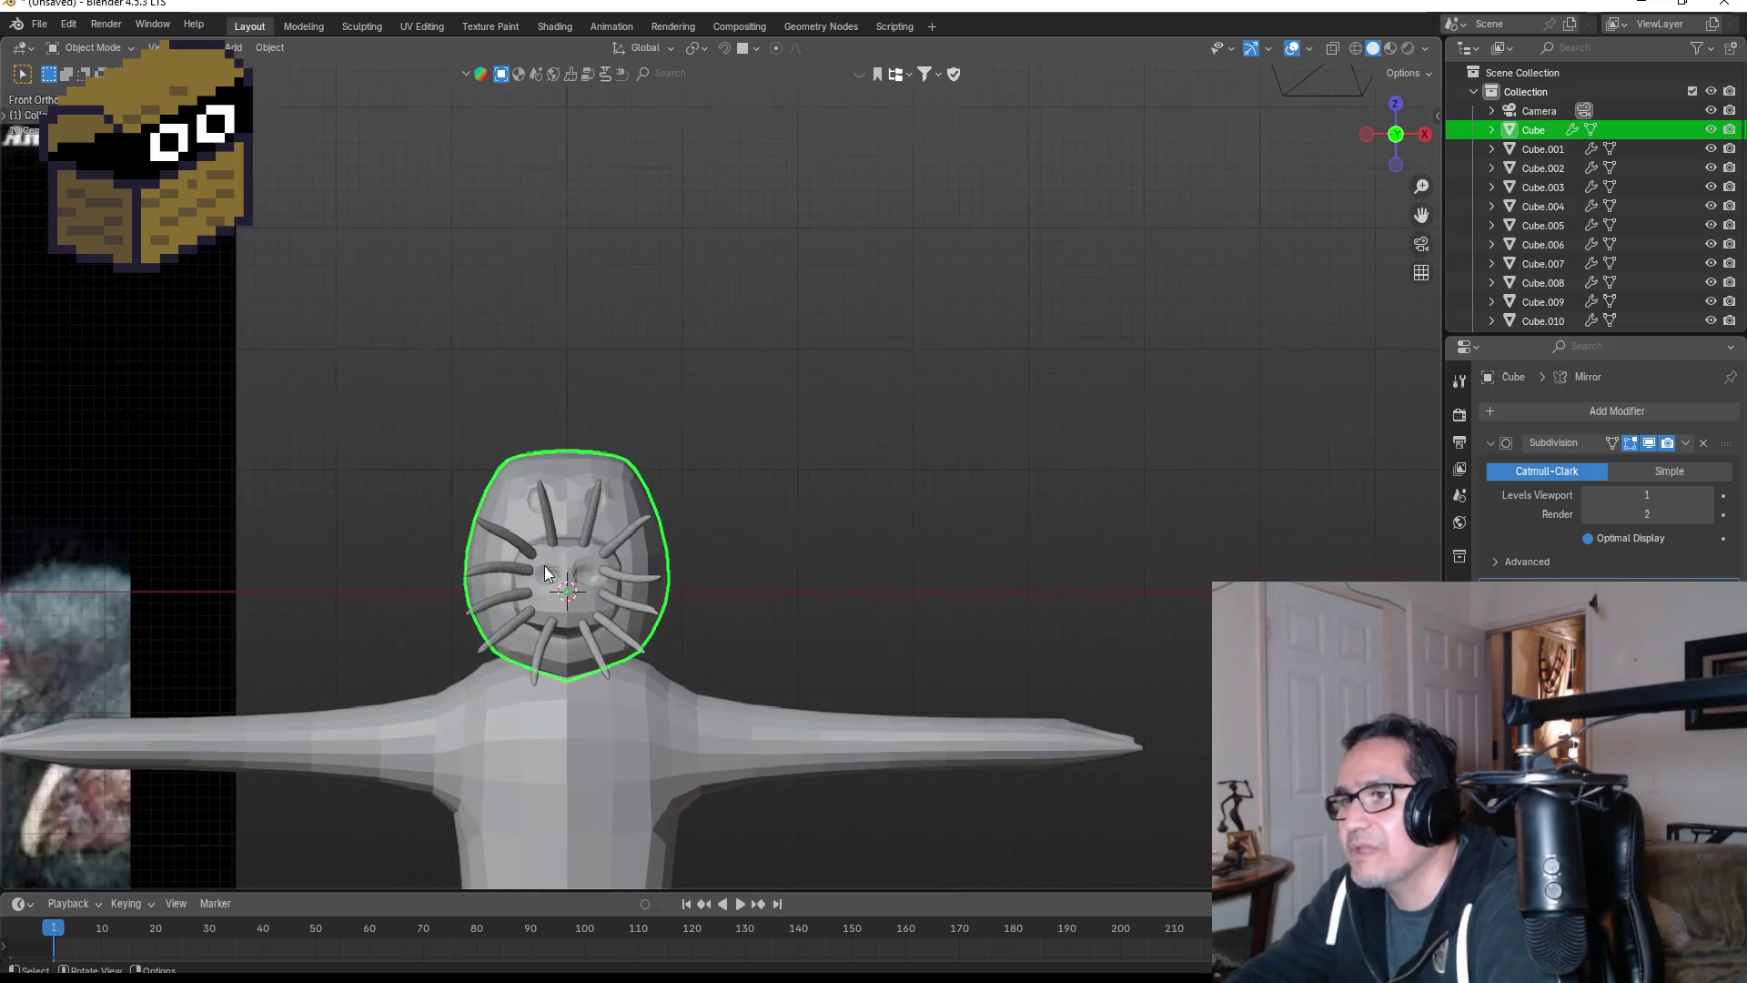
scroll(712, 601, "up", 3)
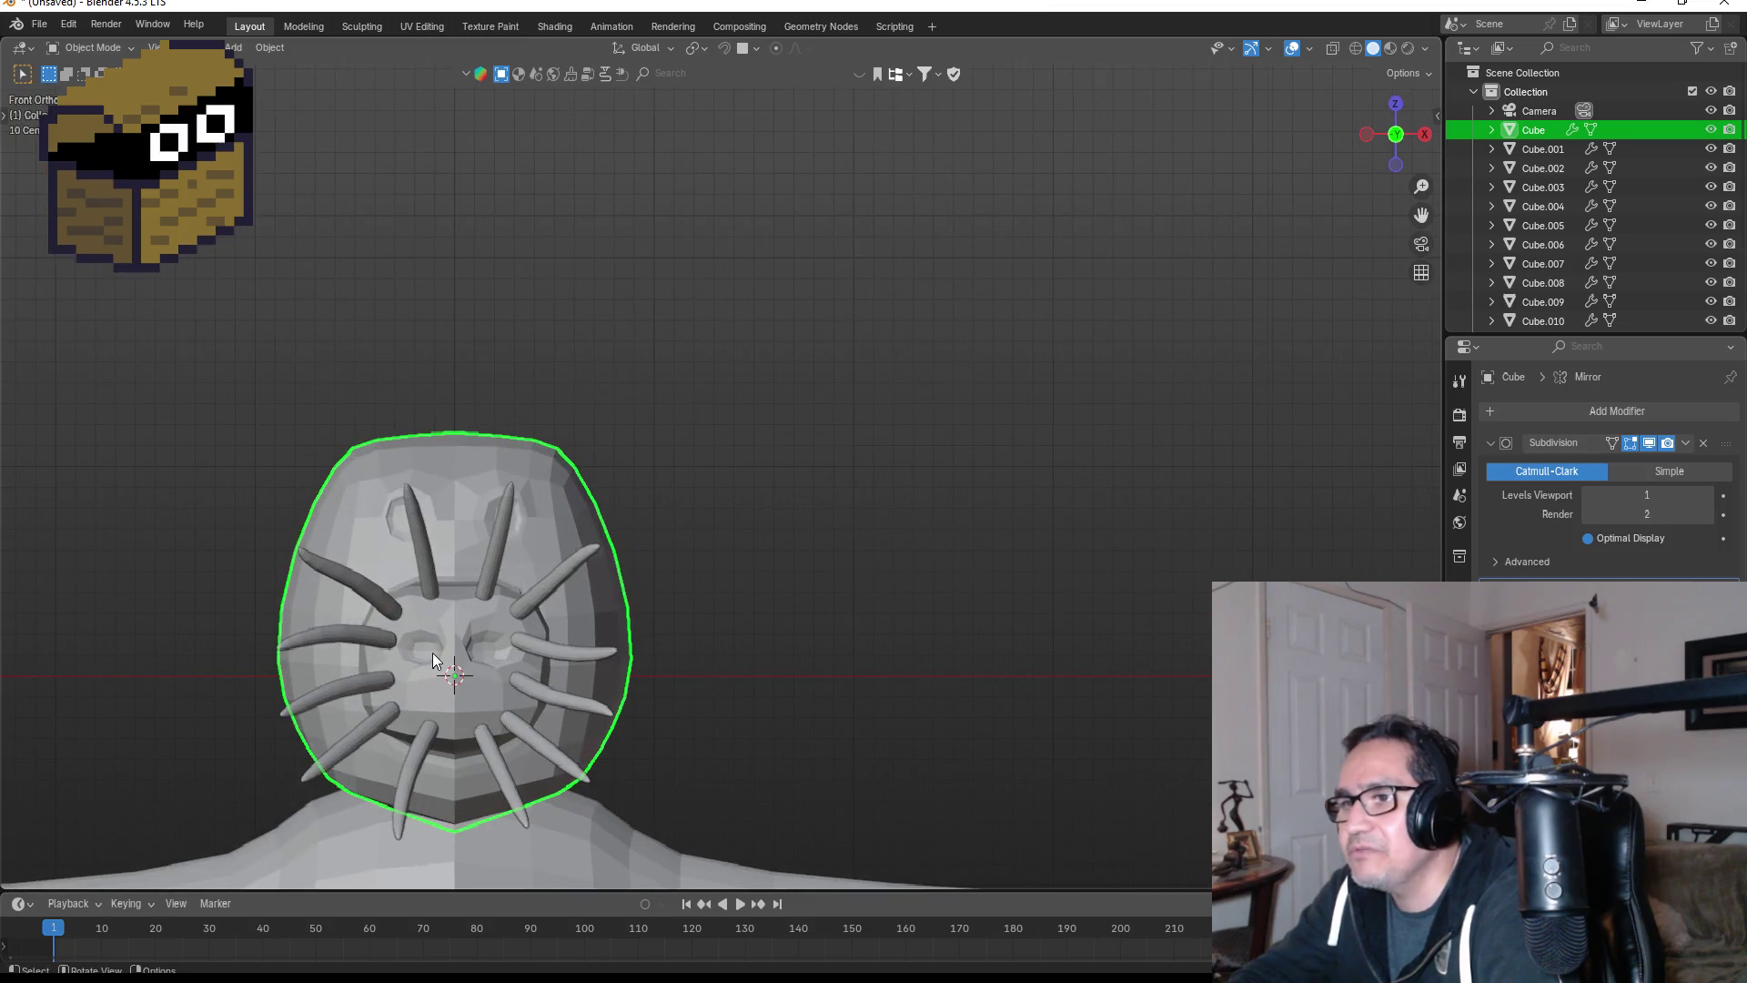
left_click(565, 578)
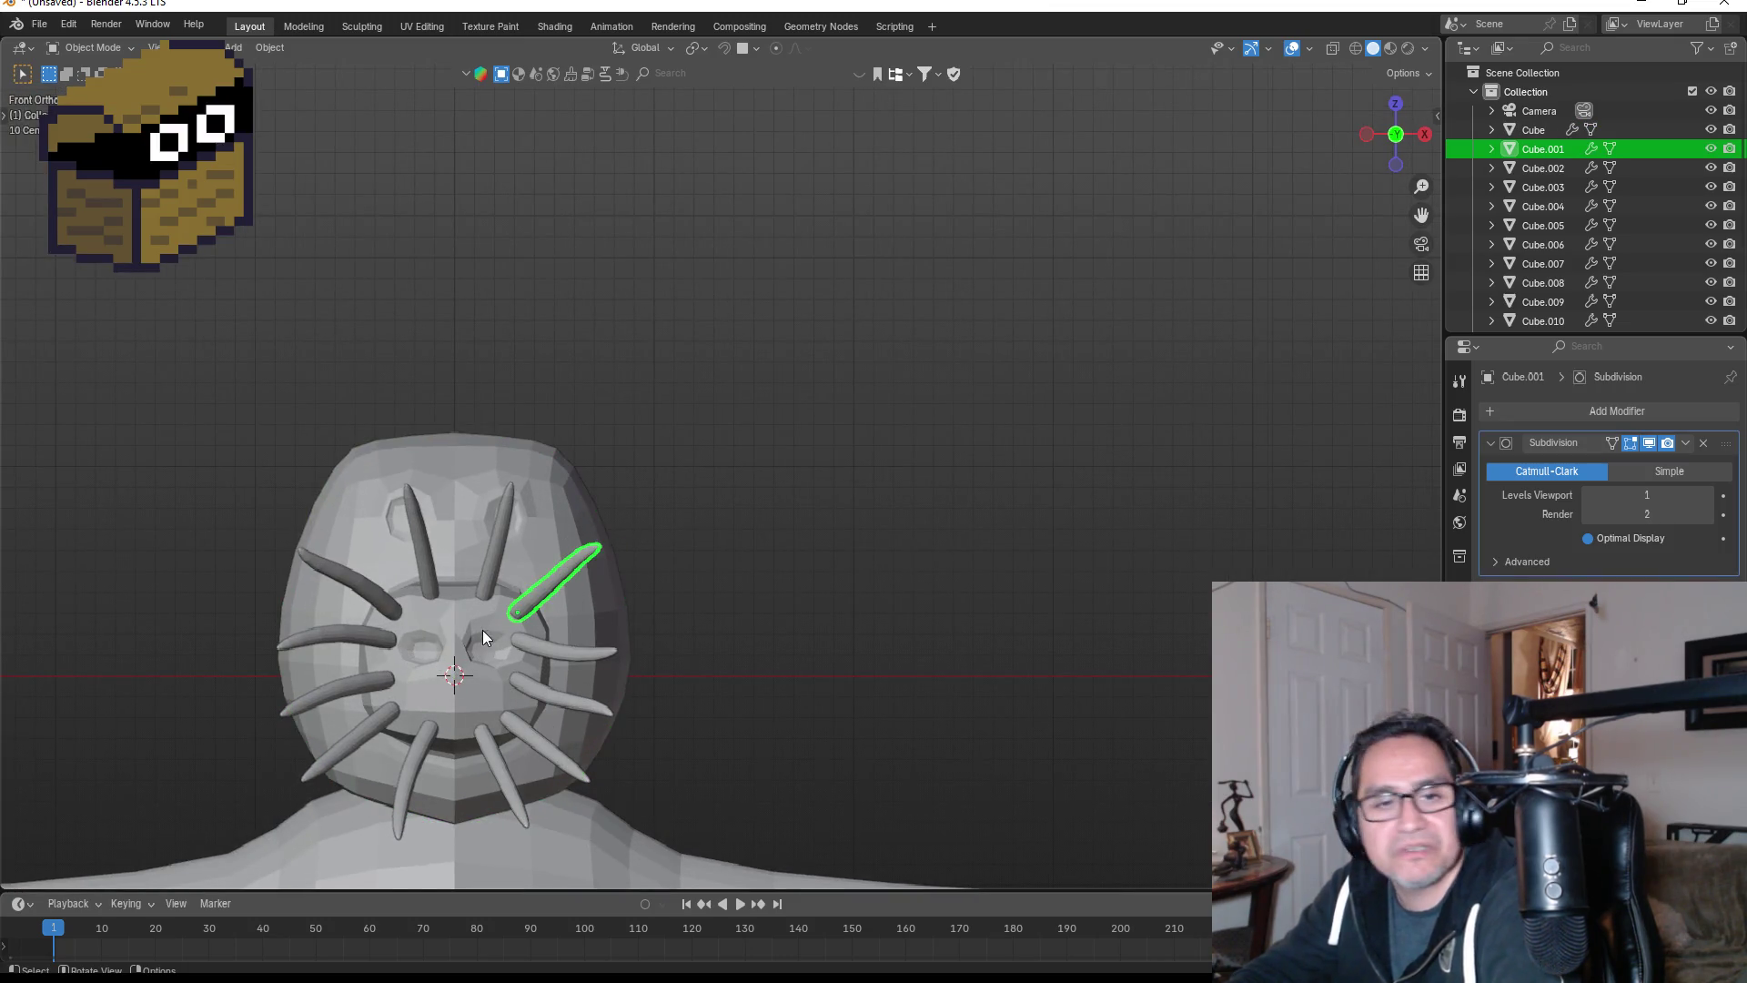
scroll(604, 615, "down", 5)
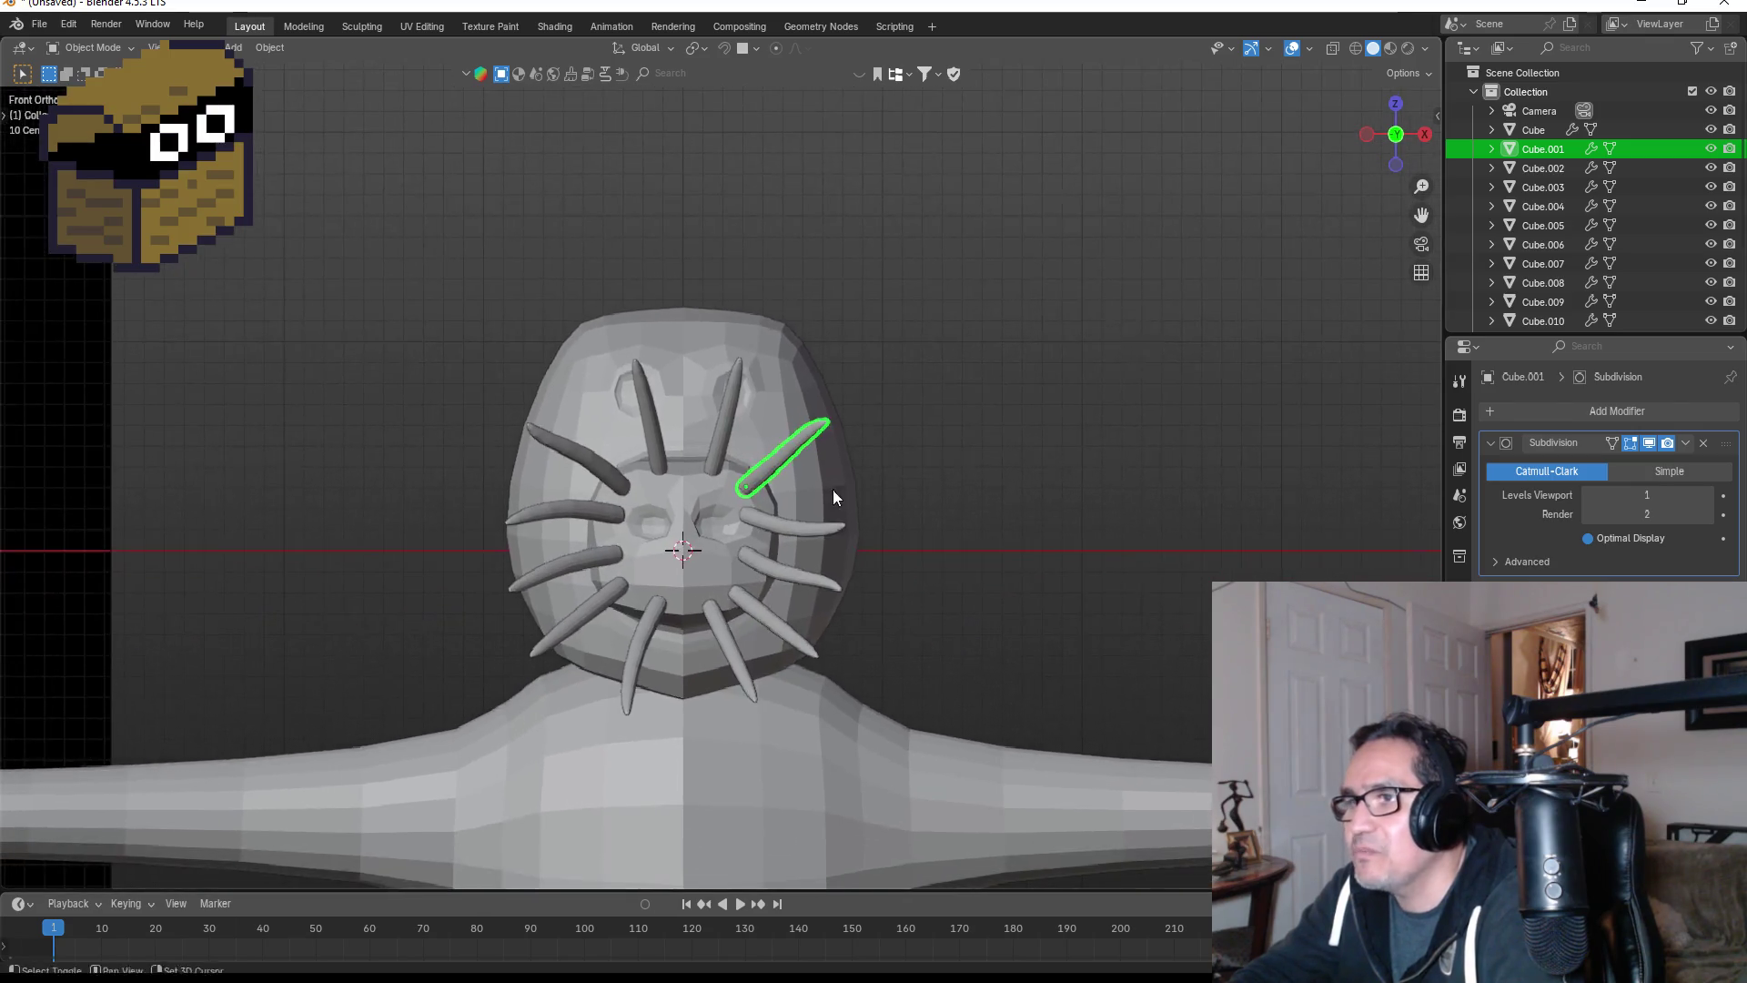
scroll(723, 550, "down", 1)
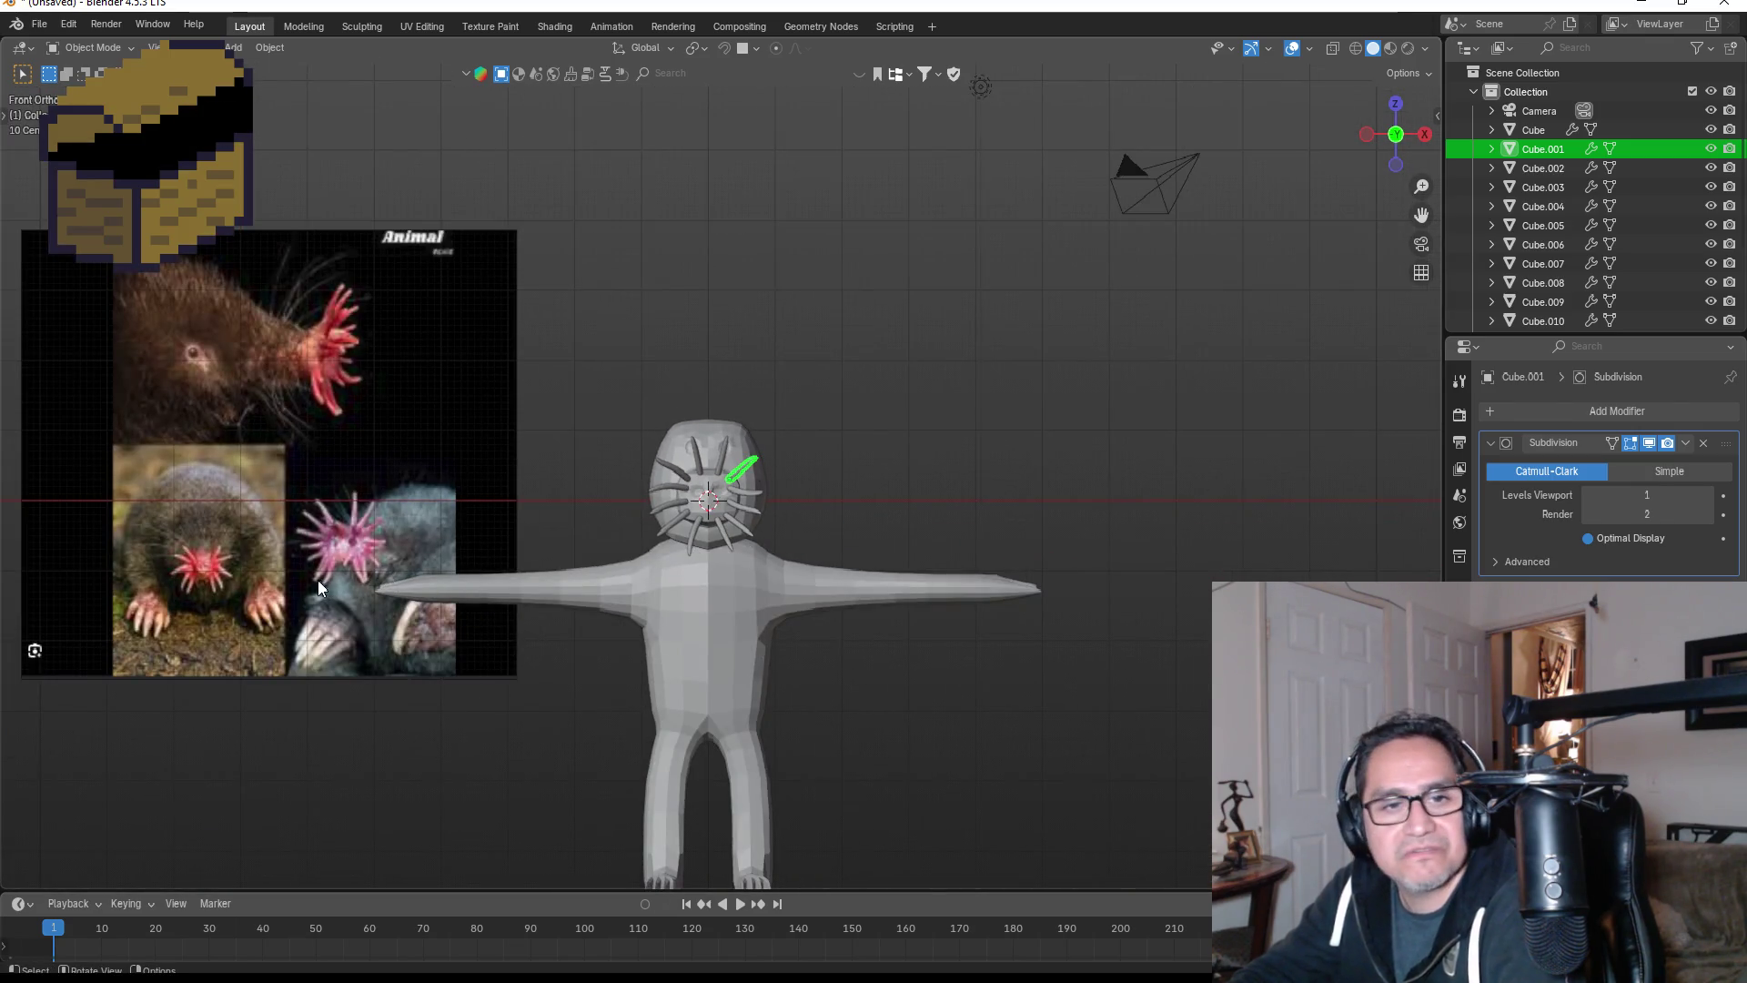
middle_click_drag(342, 468, 570, 479, "shift")
scroll(609, 461, "up", 3)
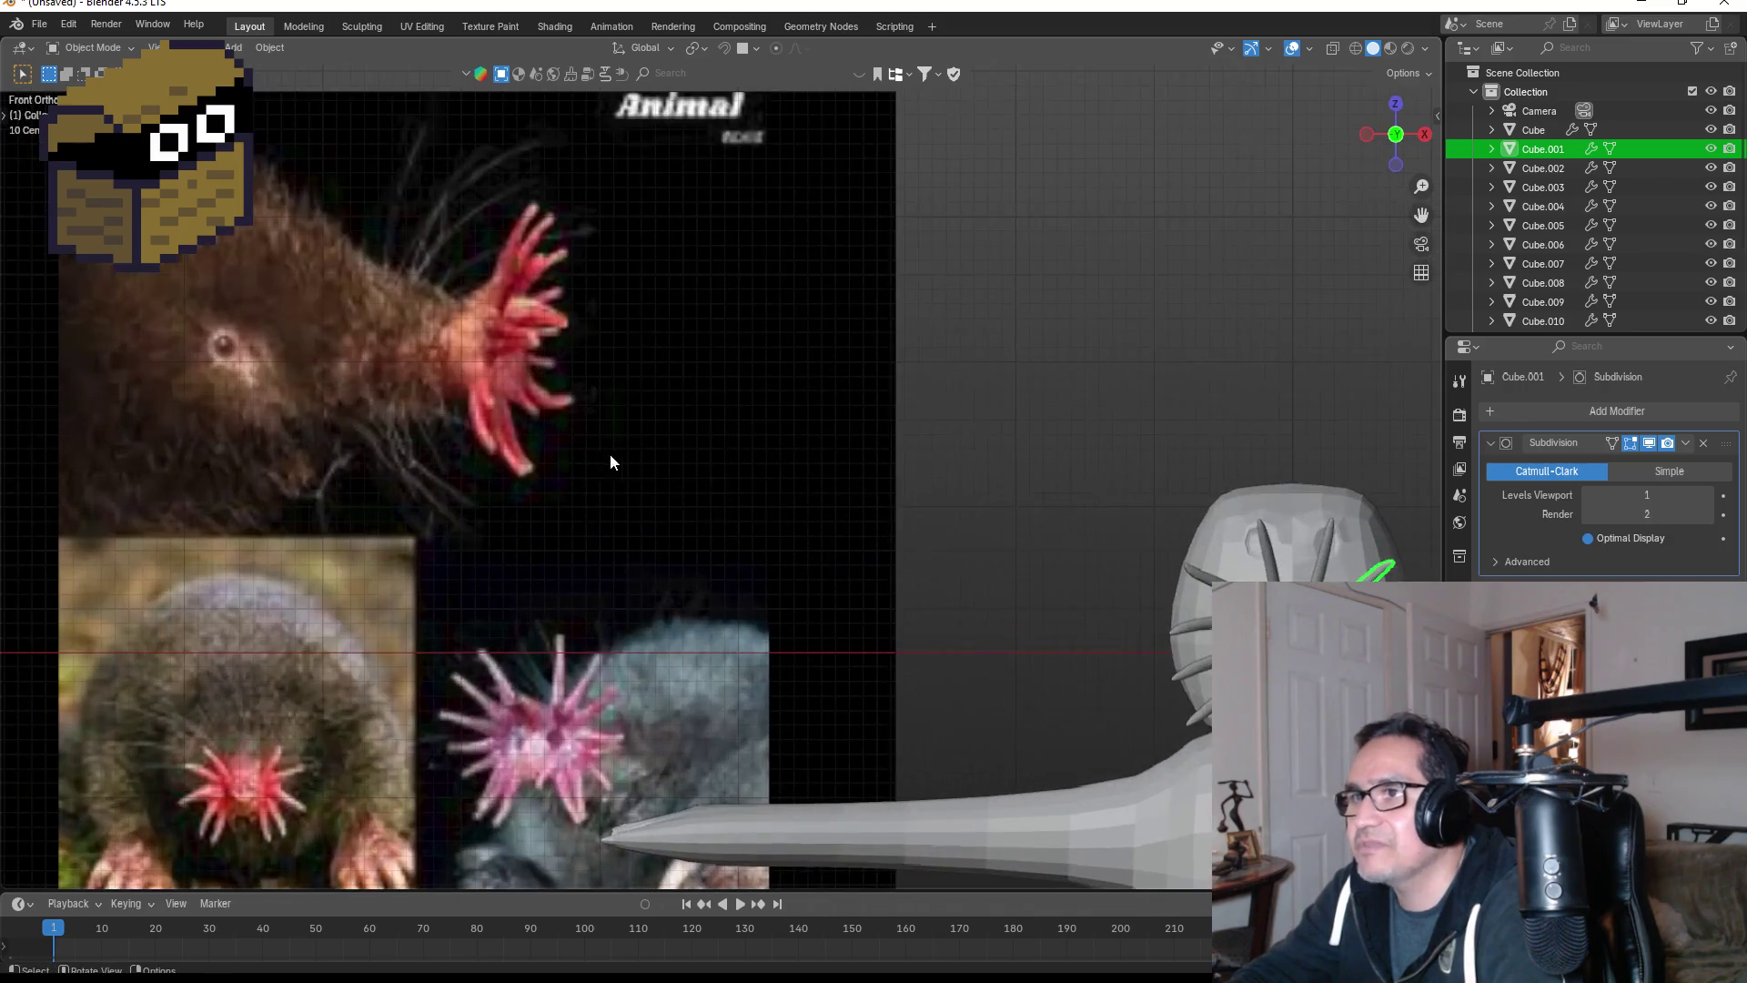
key("KP_3")
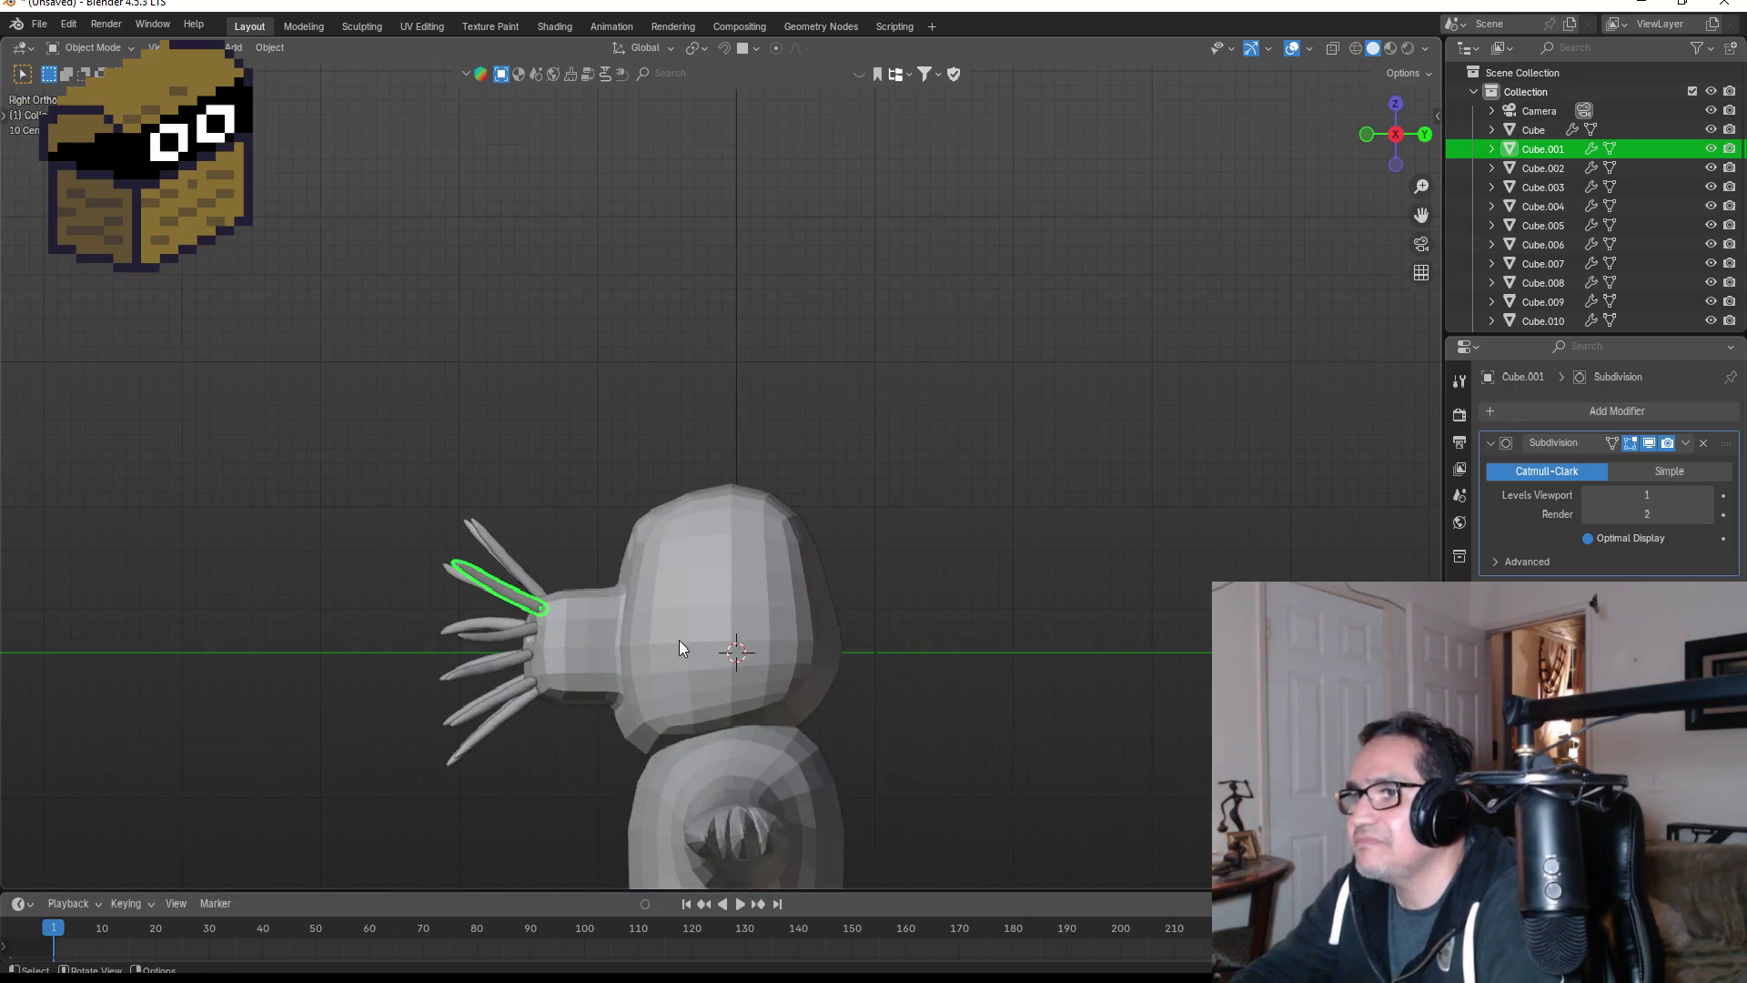
left_click(702, 619)
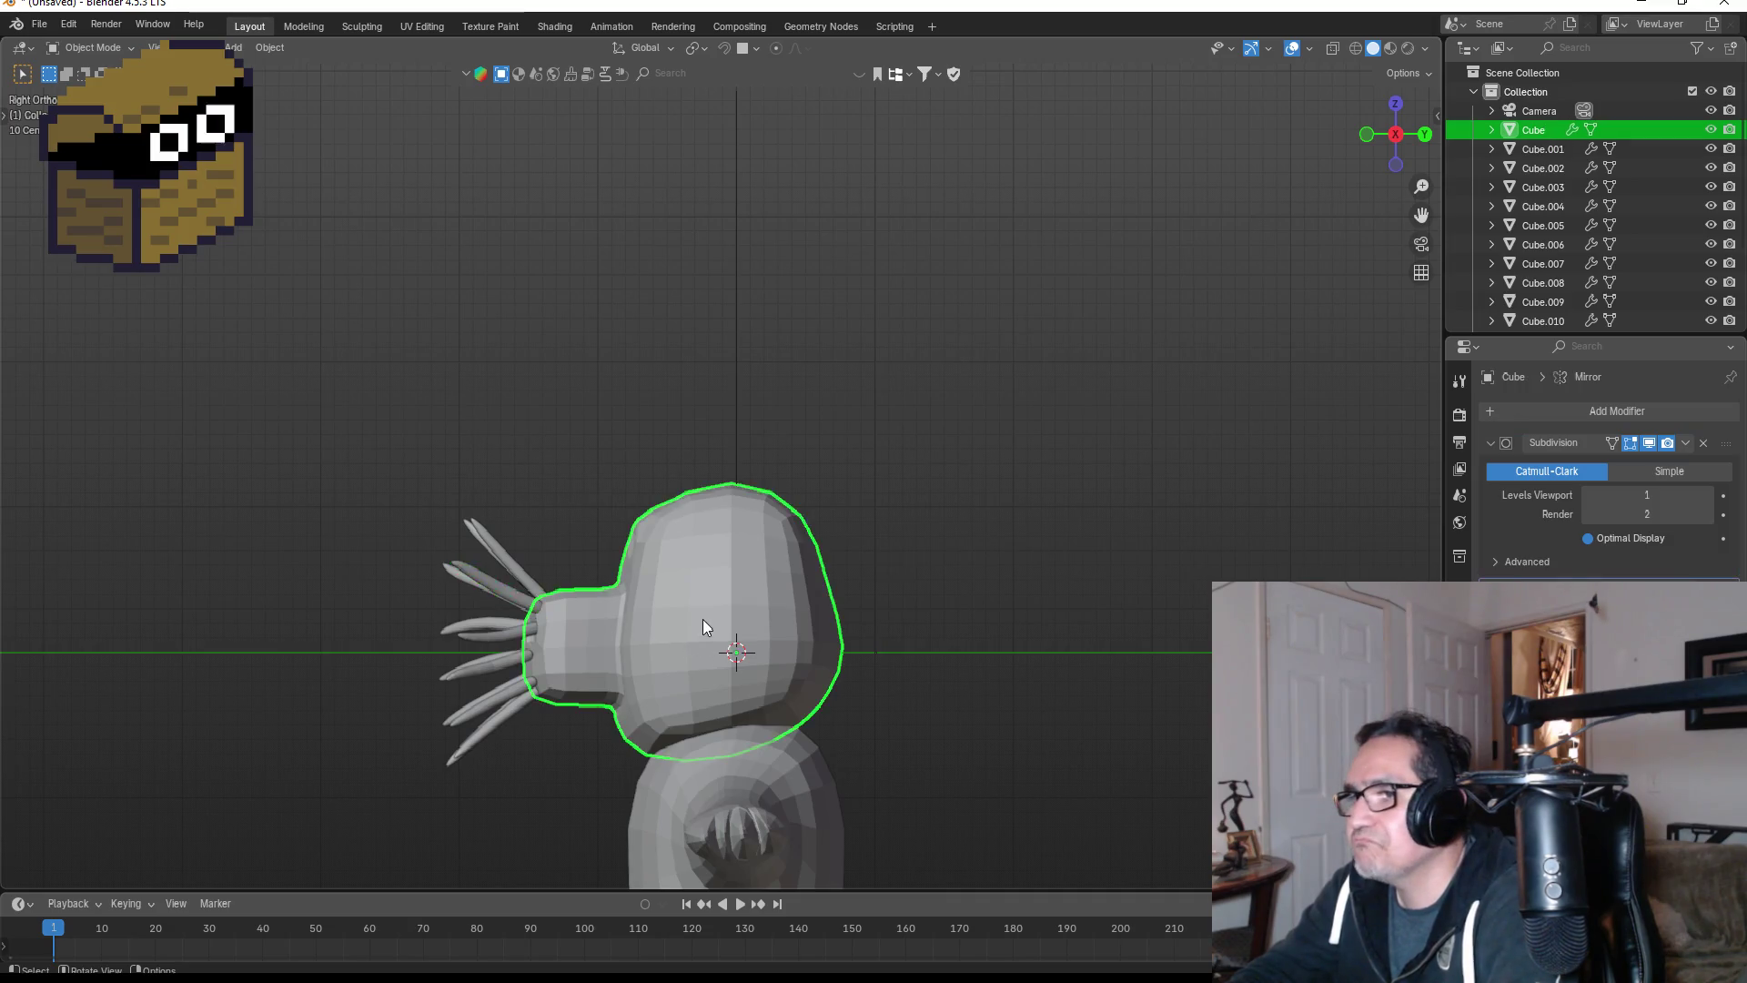
key("KP_1")
scroll(932, 642, "down", 6)
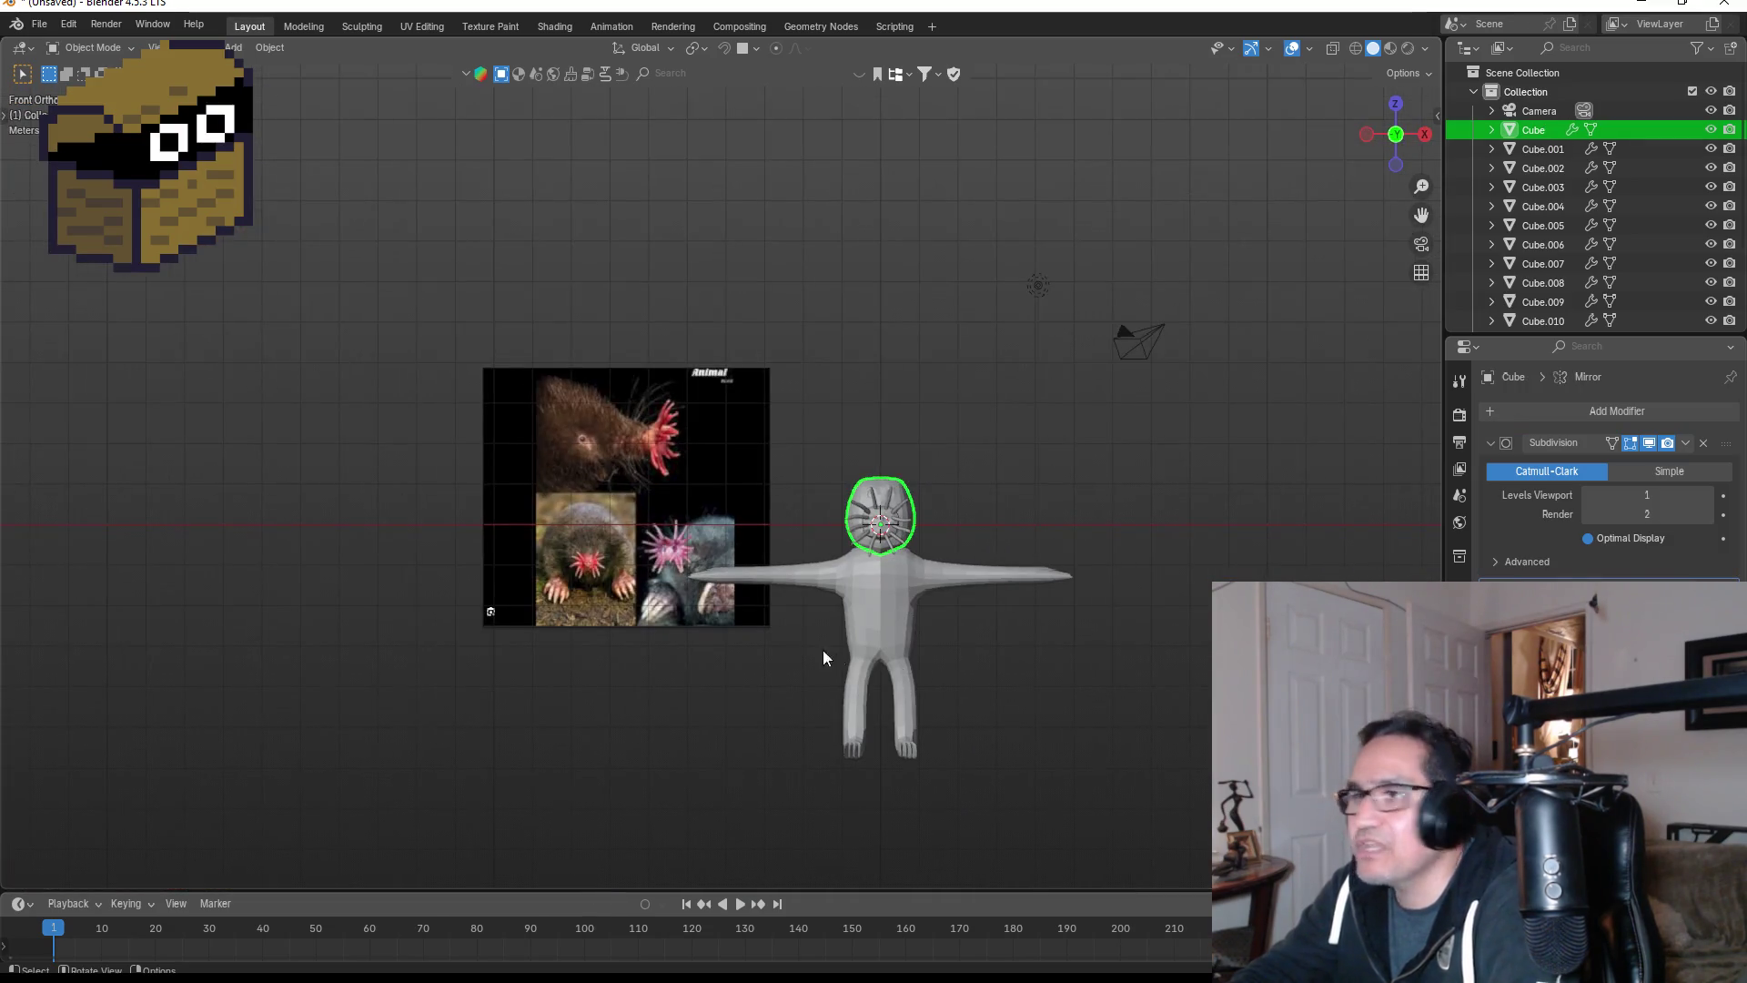
scroll(494, 516, "up", 6)
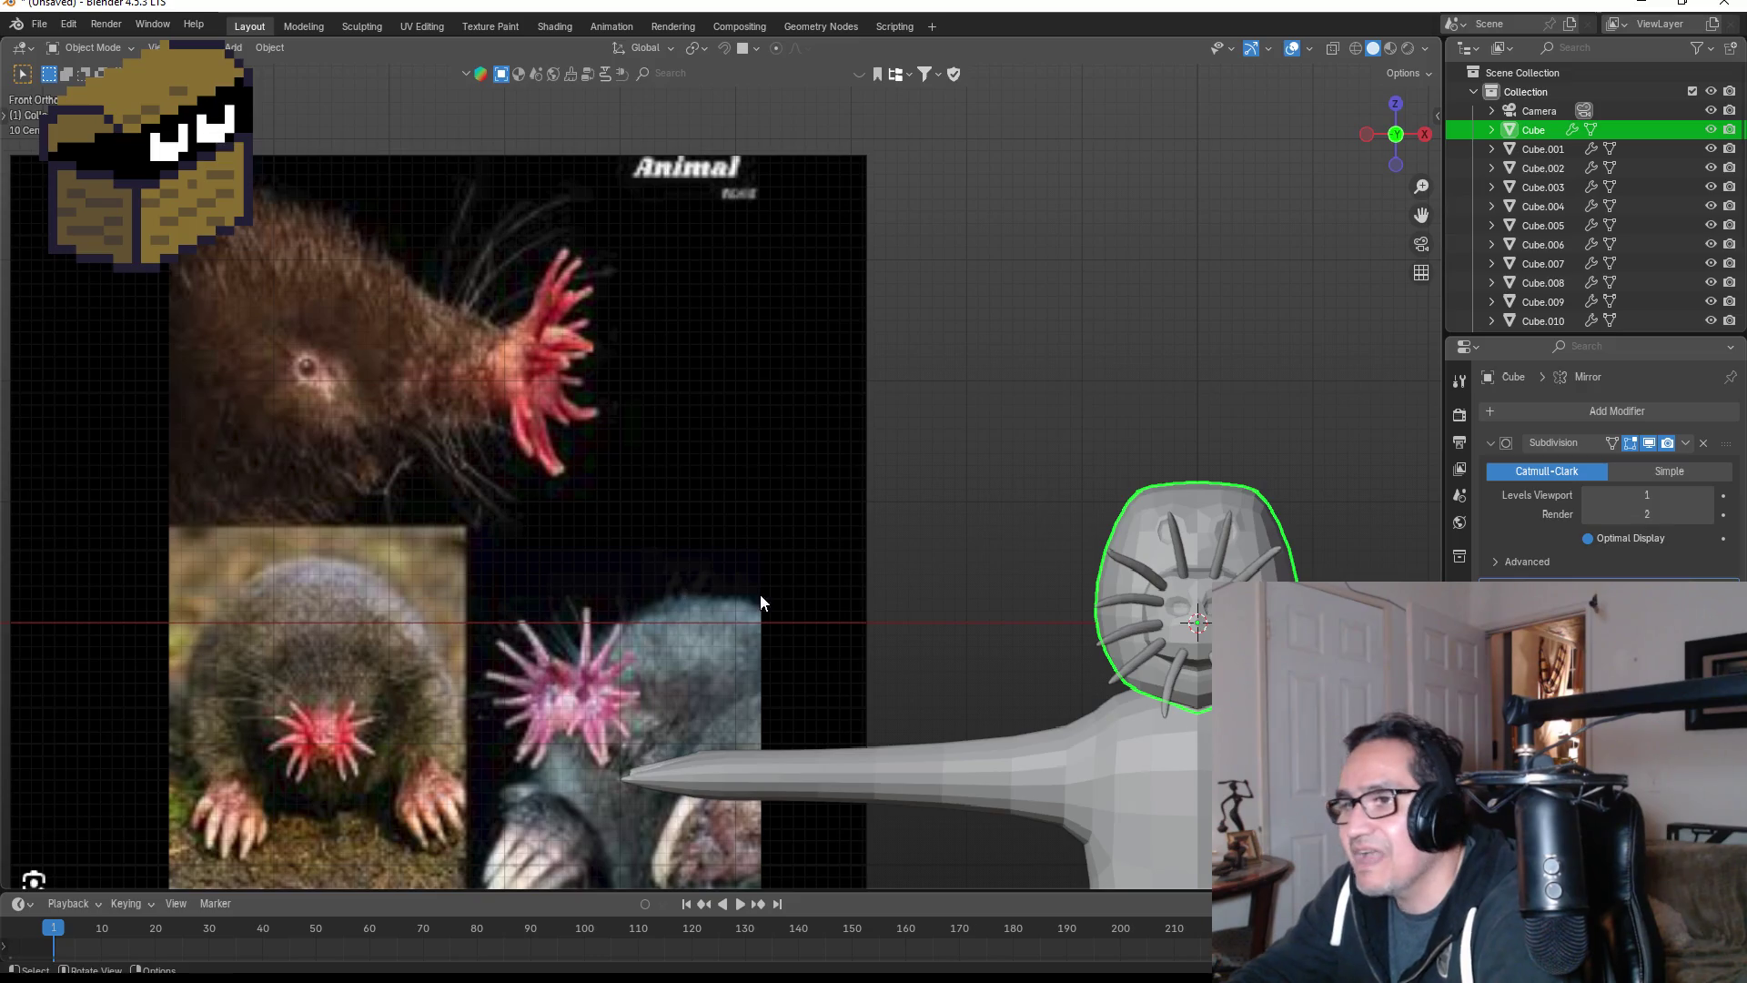
scroll(761, 592, "down", 7)
mouse_move(1068, 559)
middle_mouse_down("shift")
mouse_move(1001, 517)
mouse_move(762, 500)
middle_mouse_up("shift")
key("KP_3")
scroll(757, 464, "up", 5)
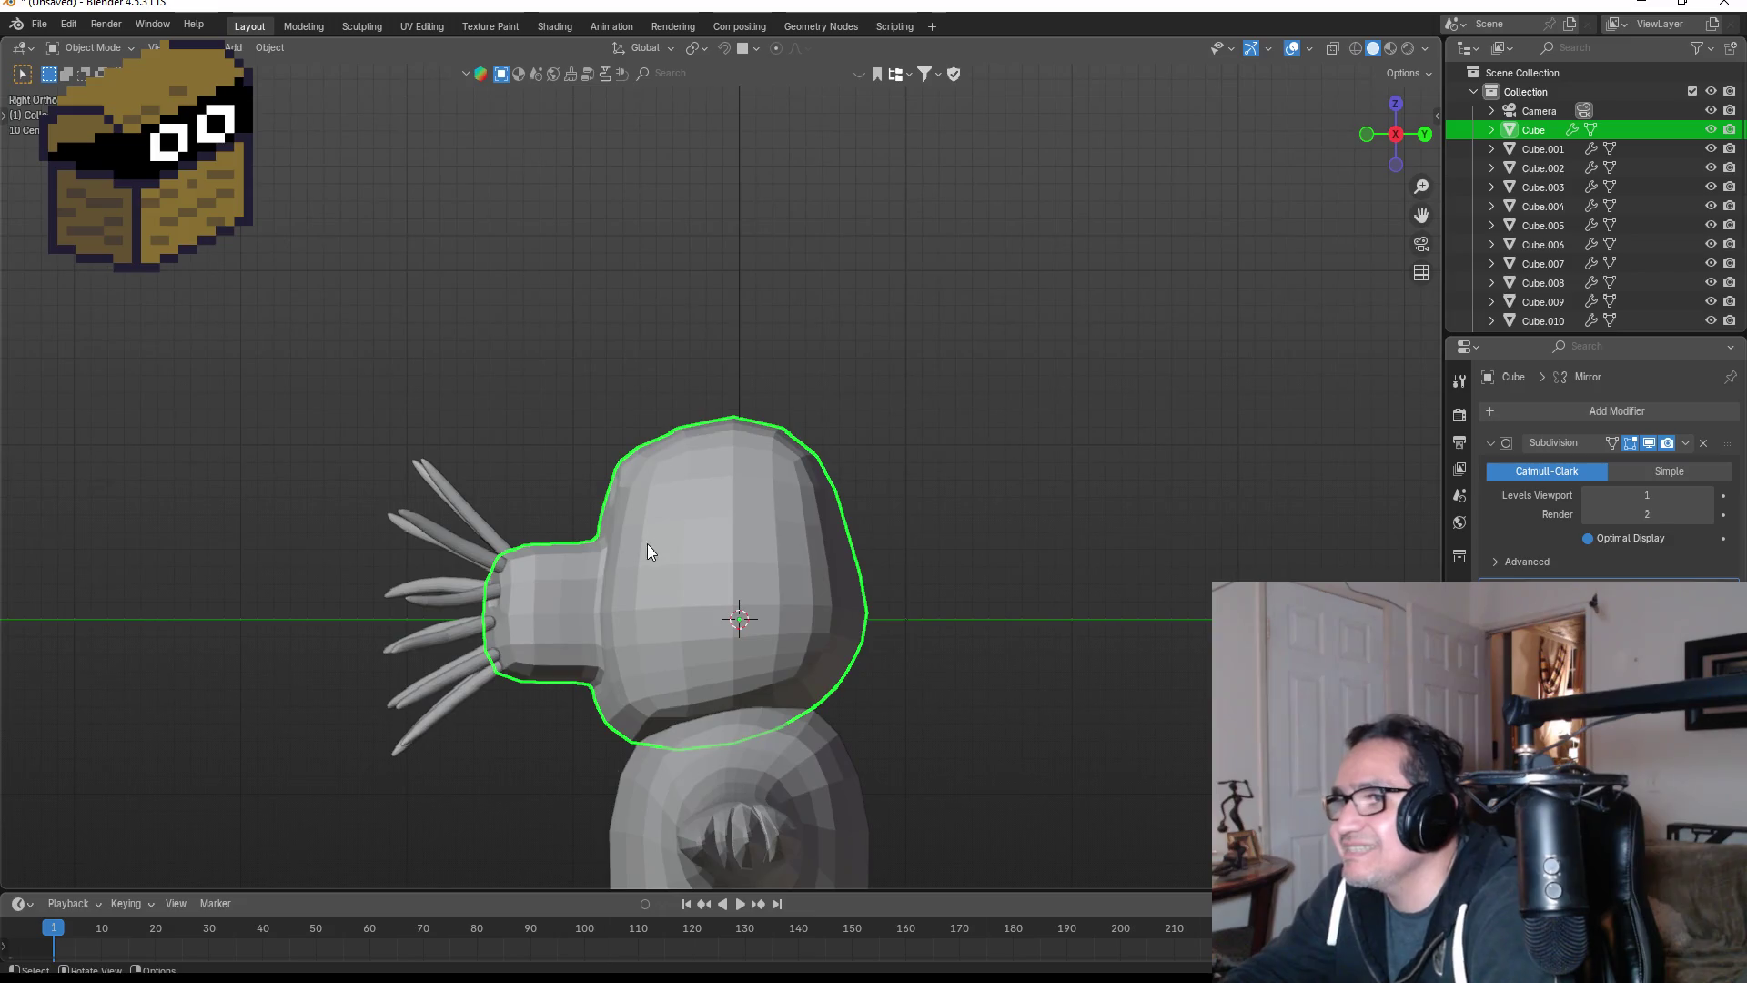
key("Tab")
- Deselect all and move the head's top-left vertex inward to round the skull
scroll(614, 492, "up", 2)
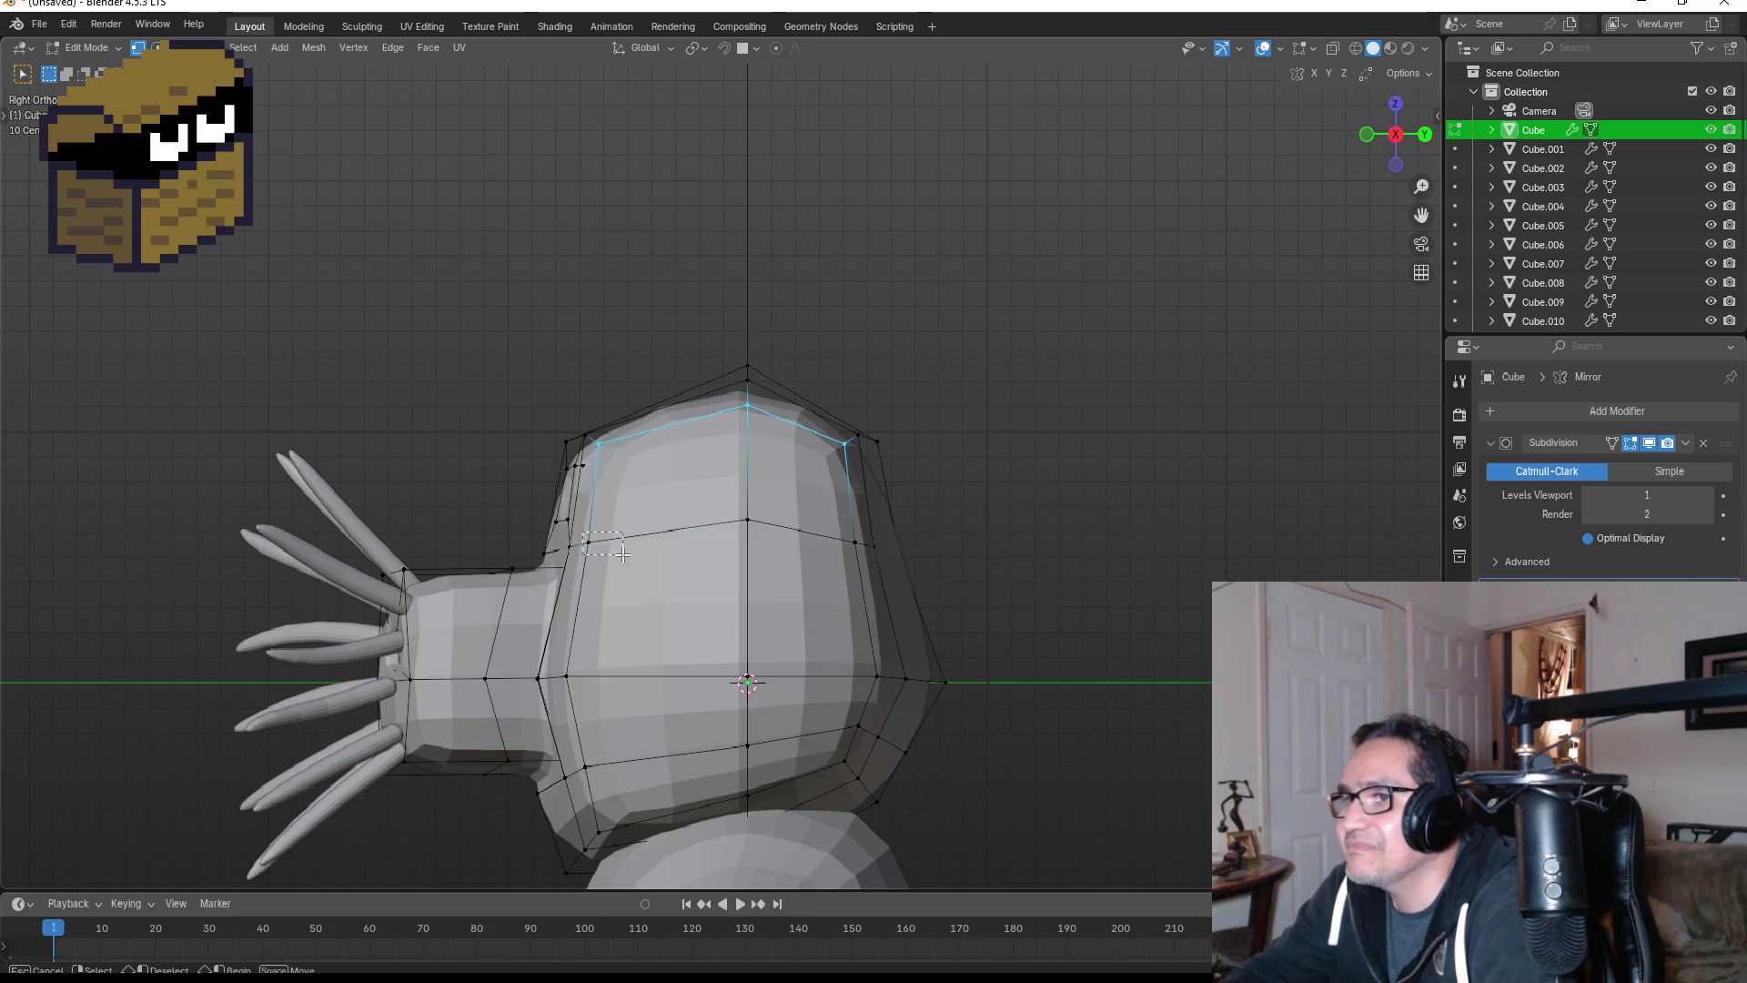
key("alt+a")
left_click(592, 439)
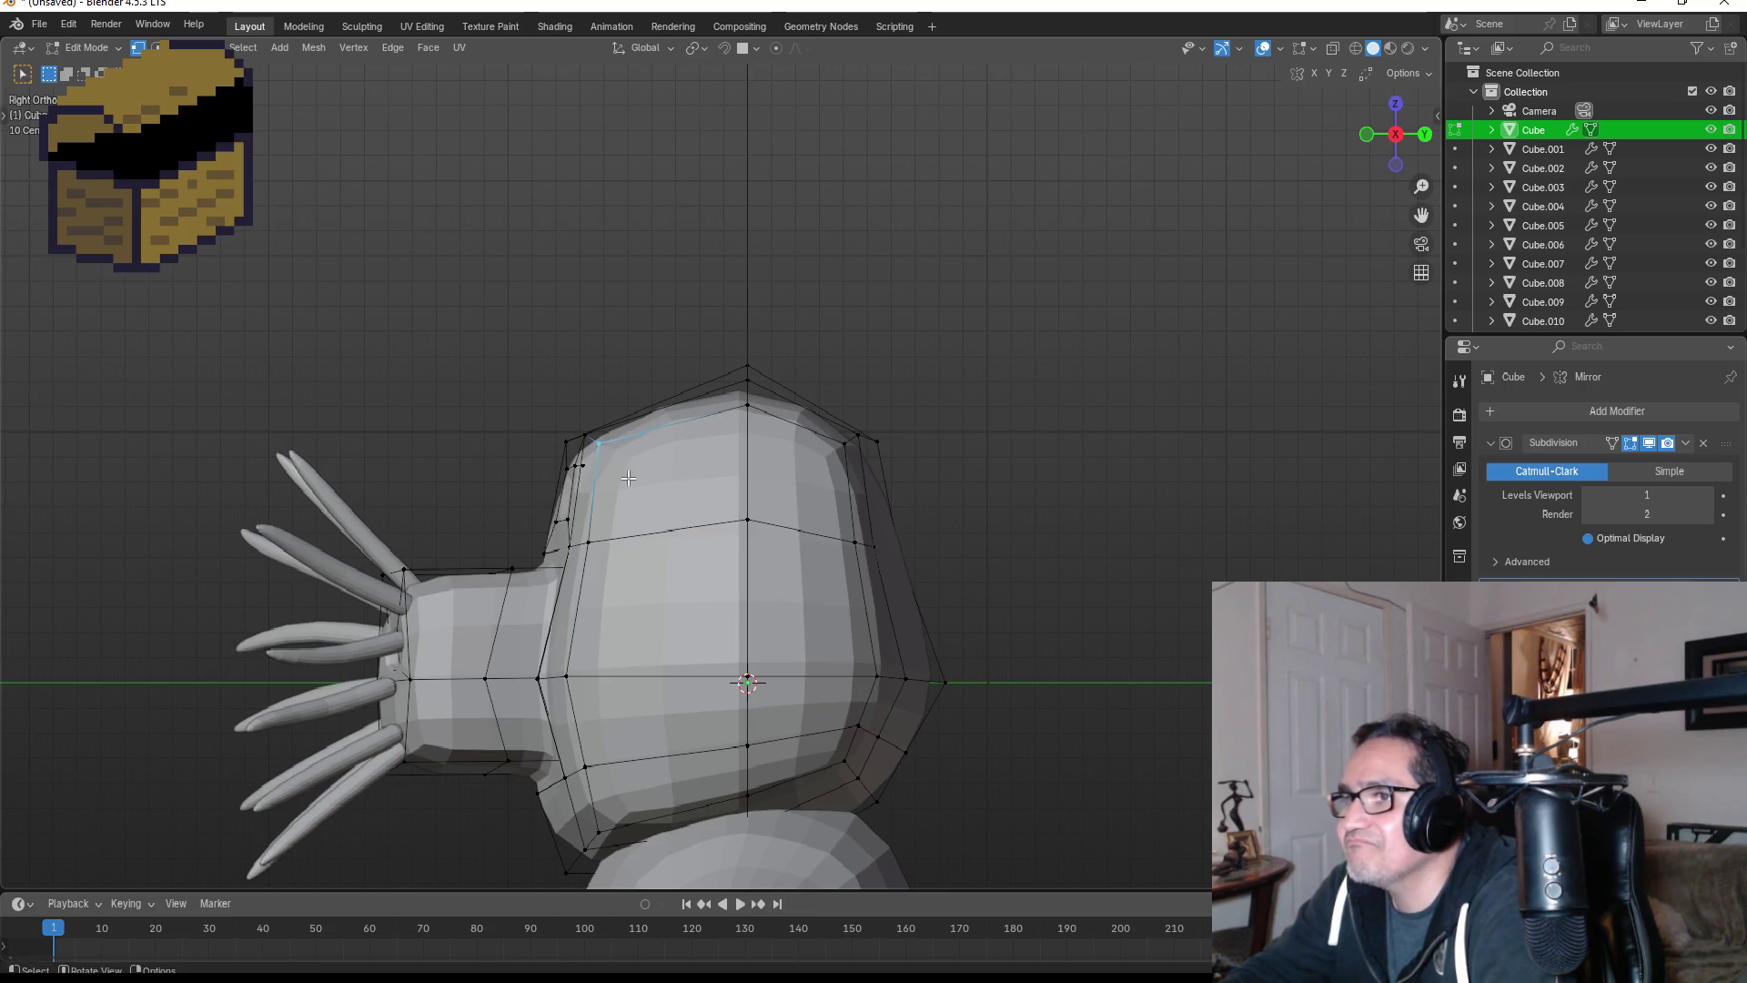
key("g")
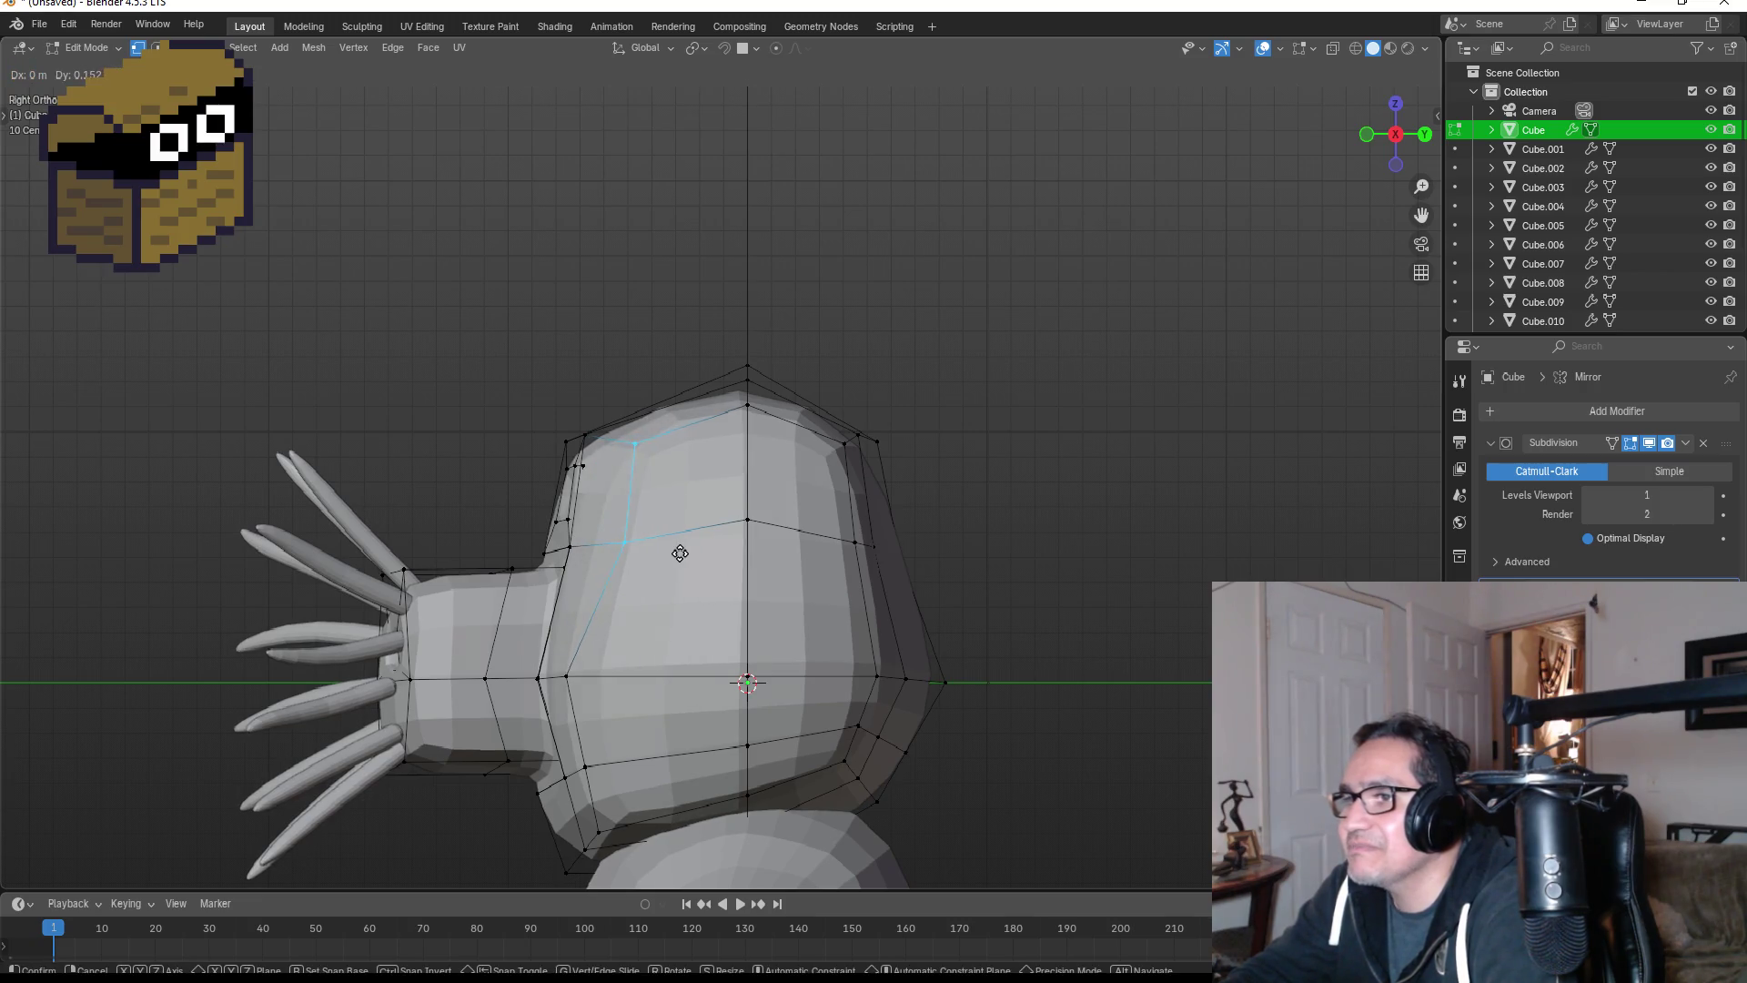
left_click(670, 543)
- Orbit to check the new head profile, then return to Object Mode for a full view
mouse_move(568, 505)
middle_mouse_down()
mouse_move(767, 529)
mouse_move(753, 524)
middle_mouse_up()
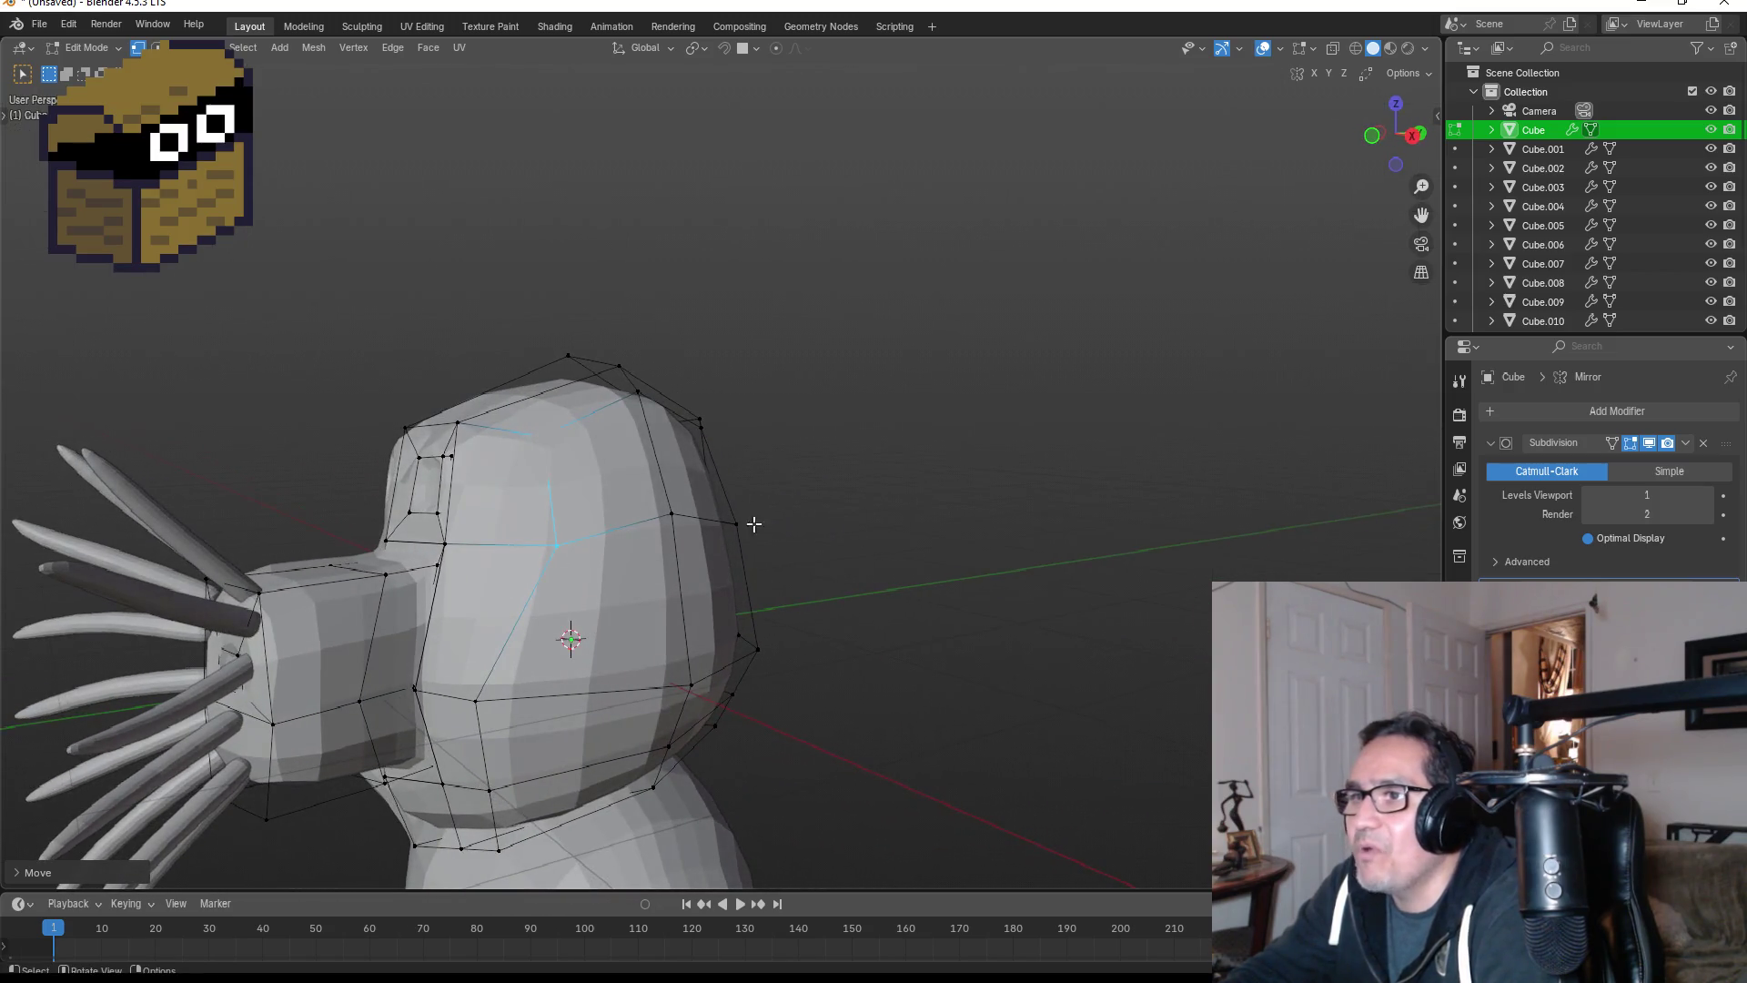
middle_click_drag(526, 491, 560, 499)
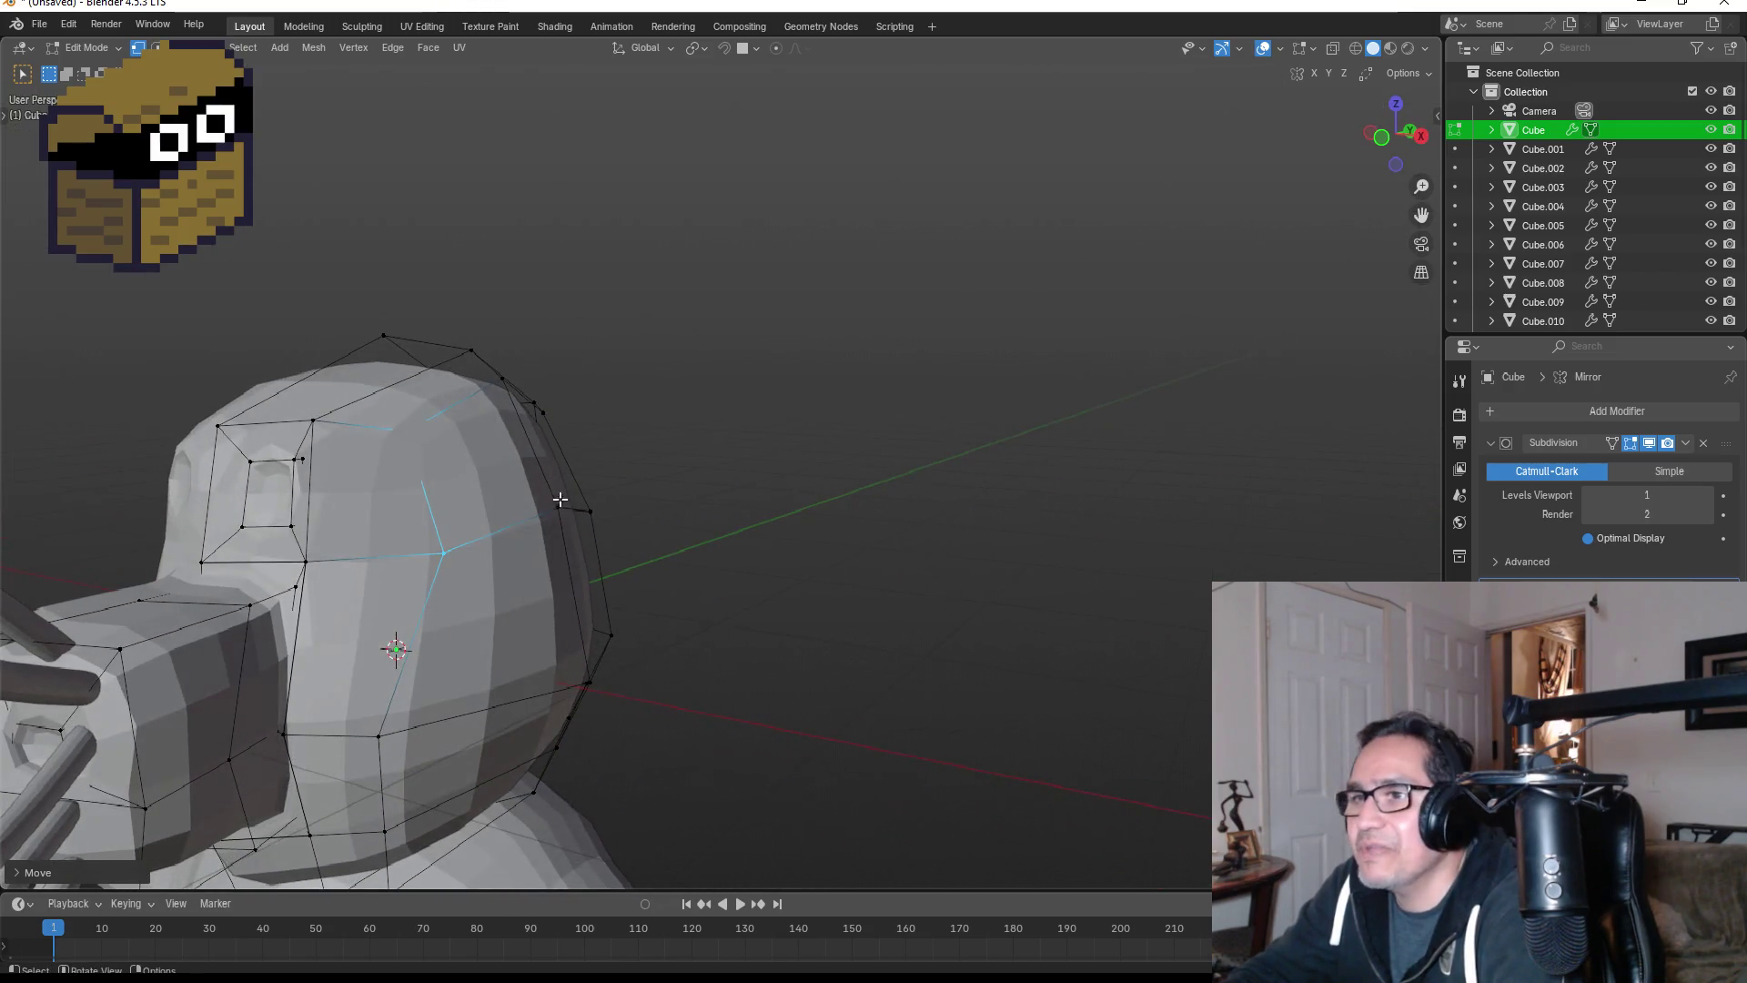
mouse_move(334, 499)
middle_mouse_down("alt")
mouse_move(429, 500)
mouse_move(495, 549)
middle_mouse_up("alt")
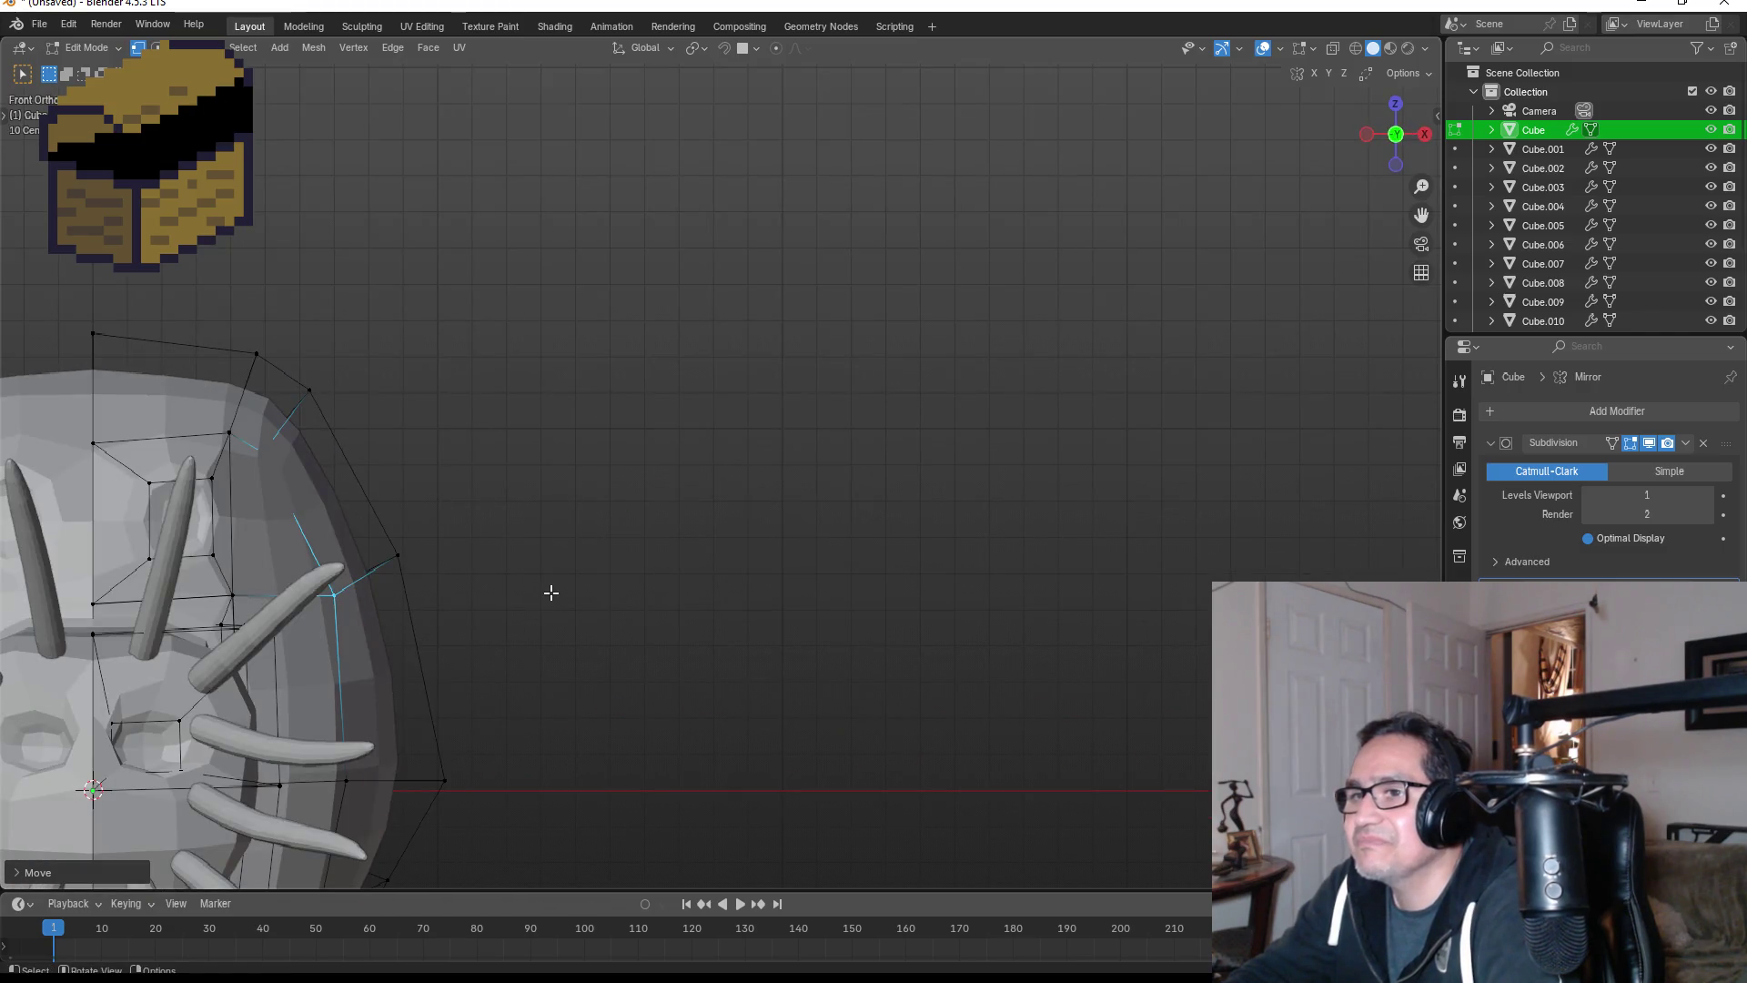
key("Tab")
scroll(559, 623, "down", 5)
mouse_move(700, 676)
middle_mouse_down()
mouse_move(795, 609)
mouse_move(644, 631)
mouse_move(756, 628)
mouse_move(826, 661)
mouse_move(691, 664)
middle_mouse_up()
scroll(737, 646, "down", 4)
- Select the body in front view and switch the viewport to Material Preview shading
left_click(658, 635)
key("KP_1")
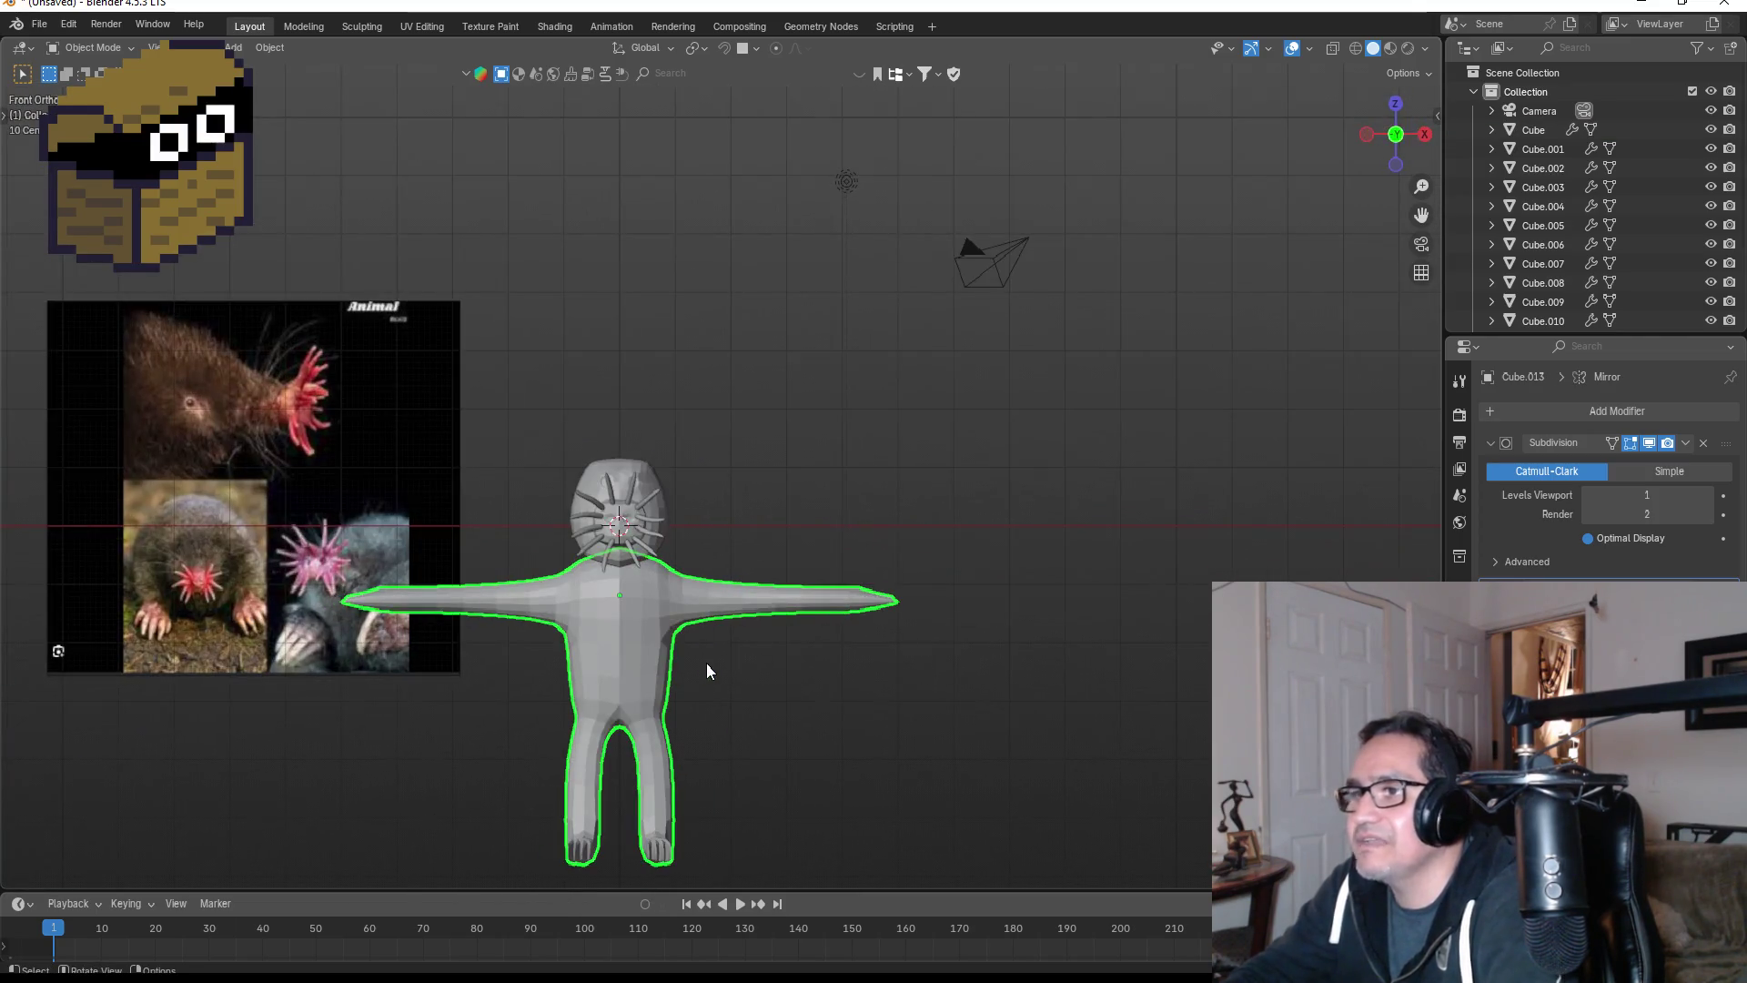
middle_click_drag(800, 525, 852, 533, "shift")
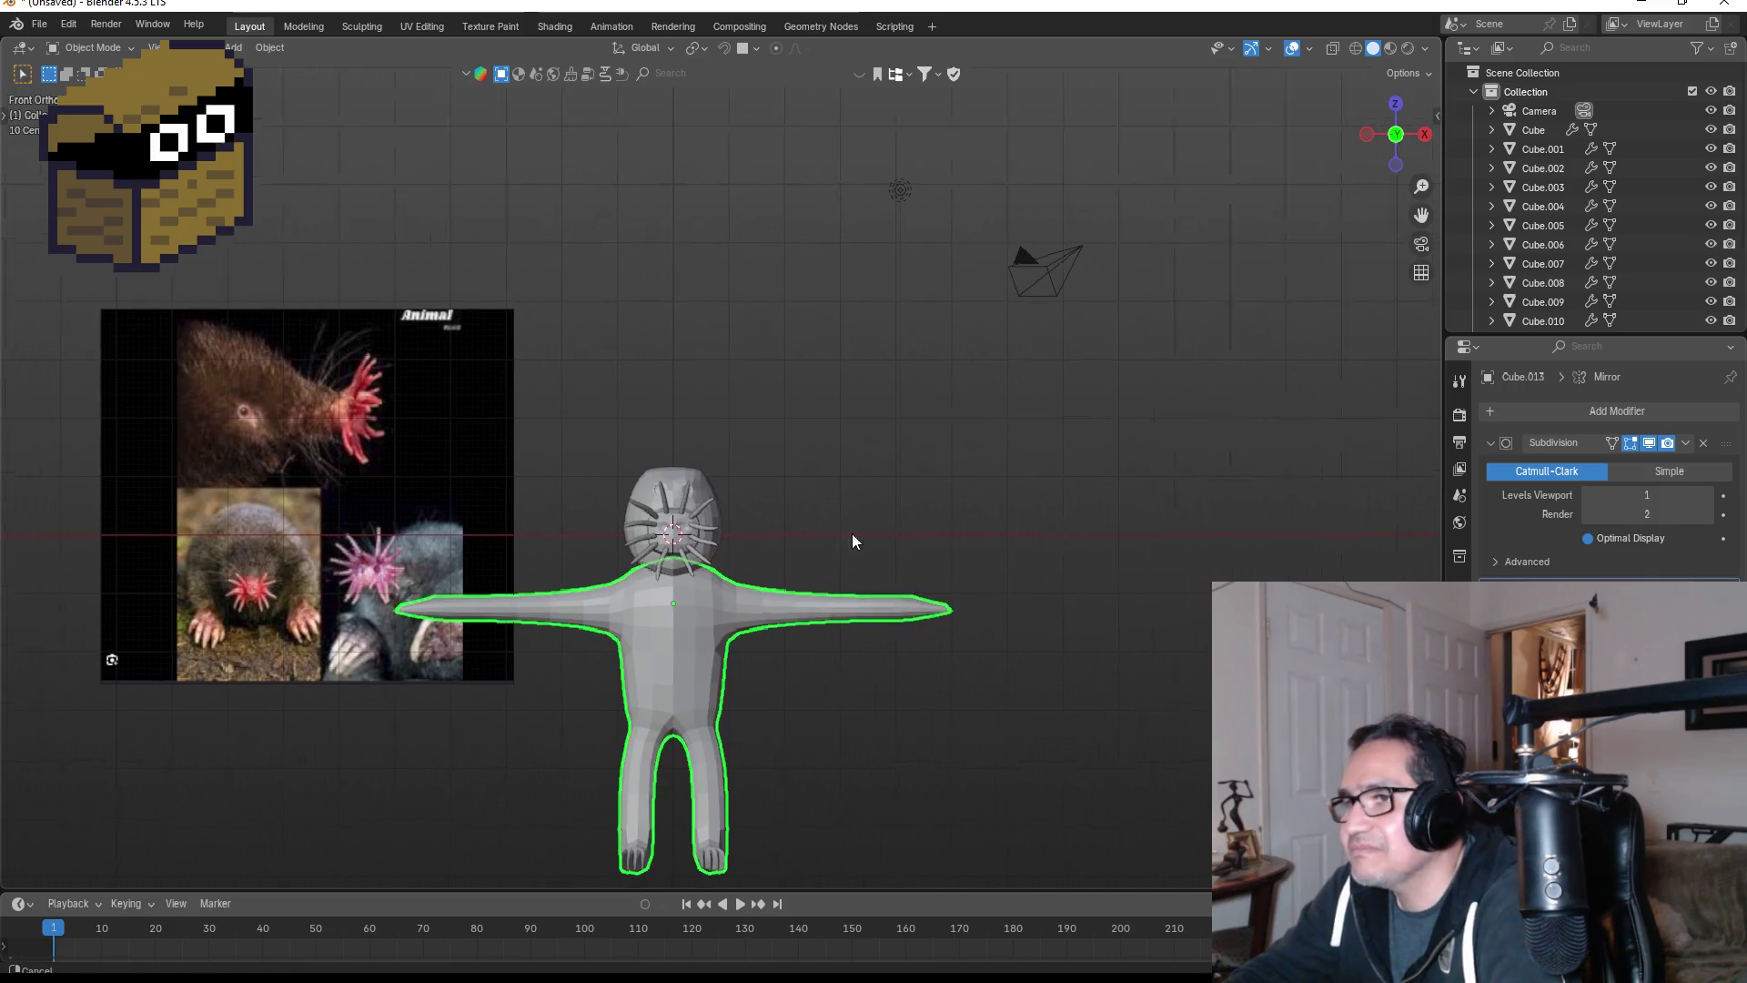
scroll(818, 501, "up", 4)
key("z")
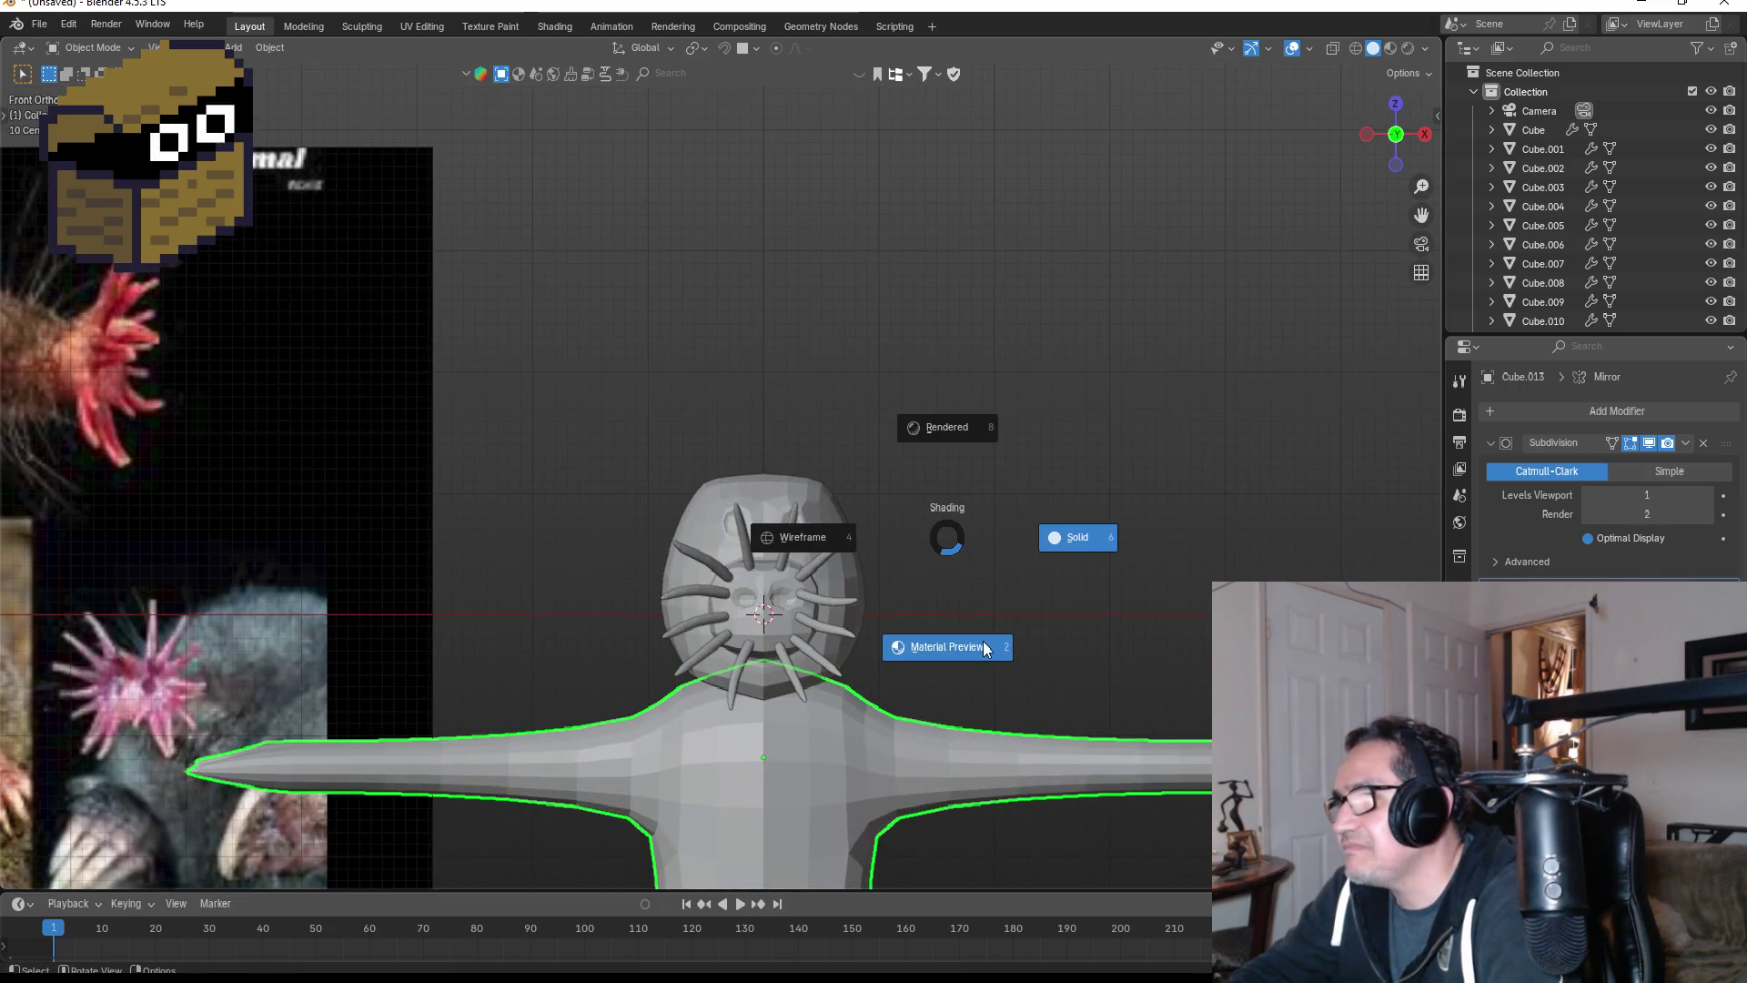
left_click(983, 641)
- Return to Front Ortho and zoom out until the whole figure and reference images show
mouse_move(991, 635)
middle_mouse_down()
mouse_move(1067, 539)
mouse_move(957, 558)
middle_mouse_up()
key("KP_1")
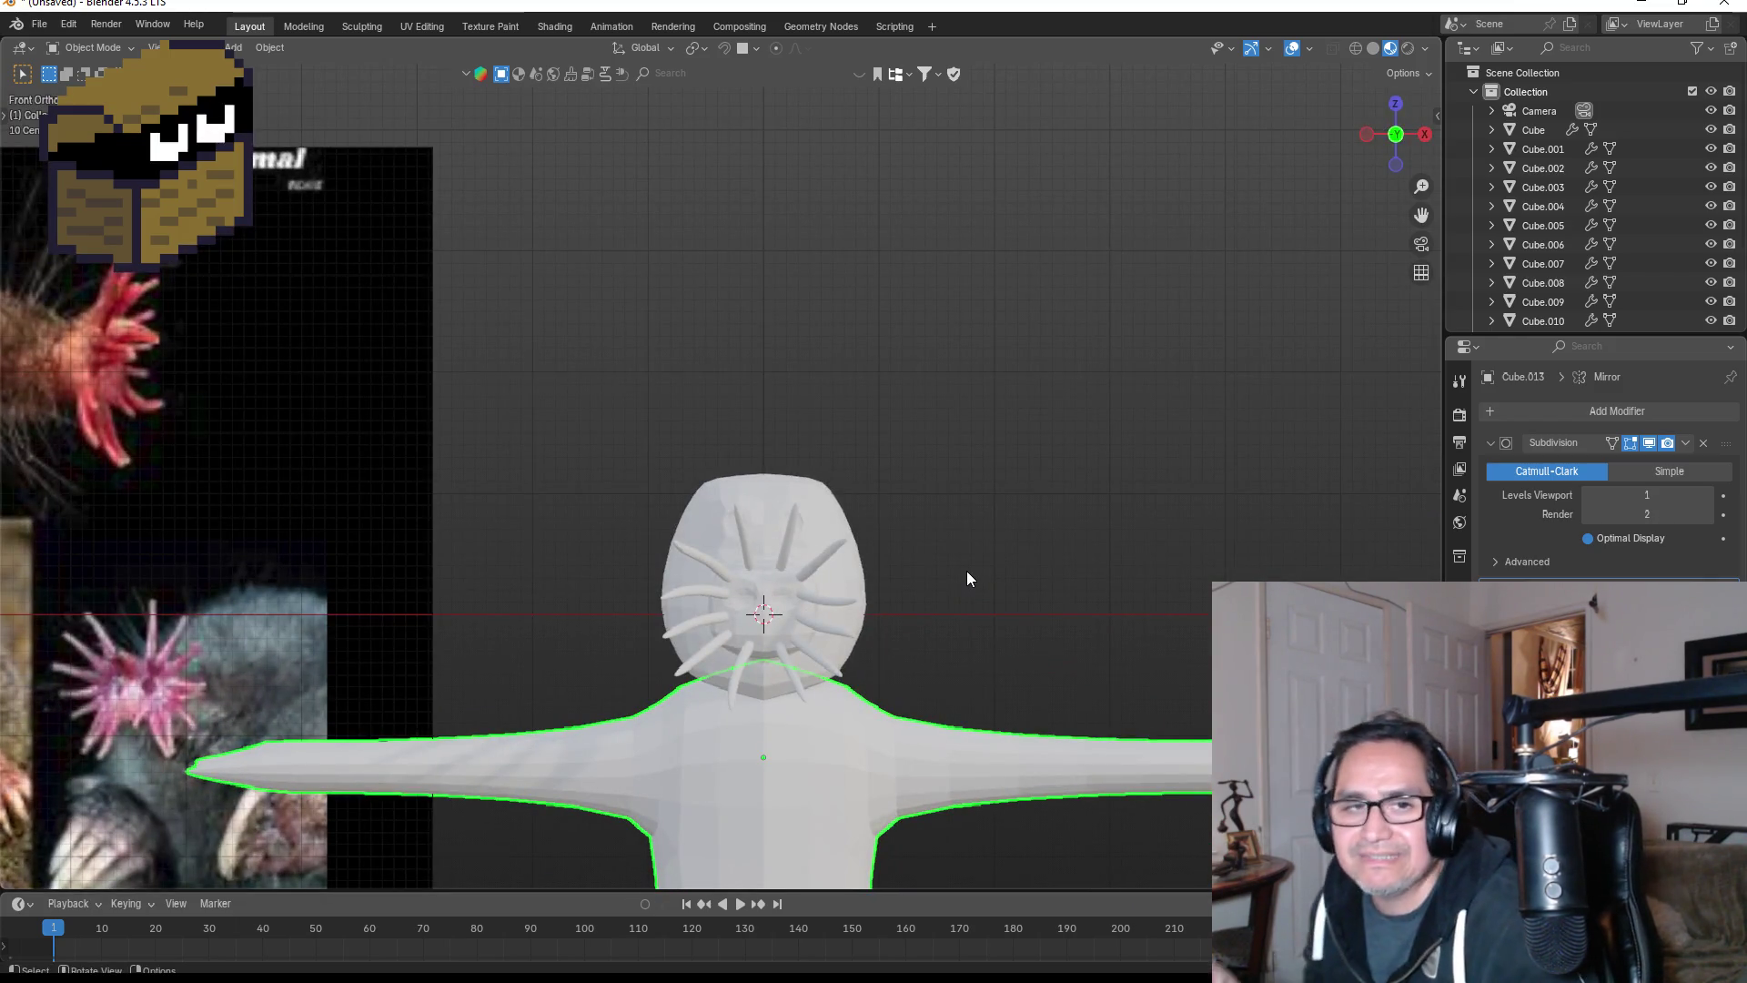
scroll(947, 569, "up", 3)
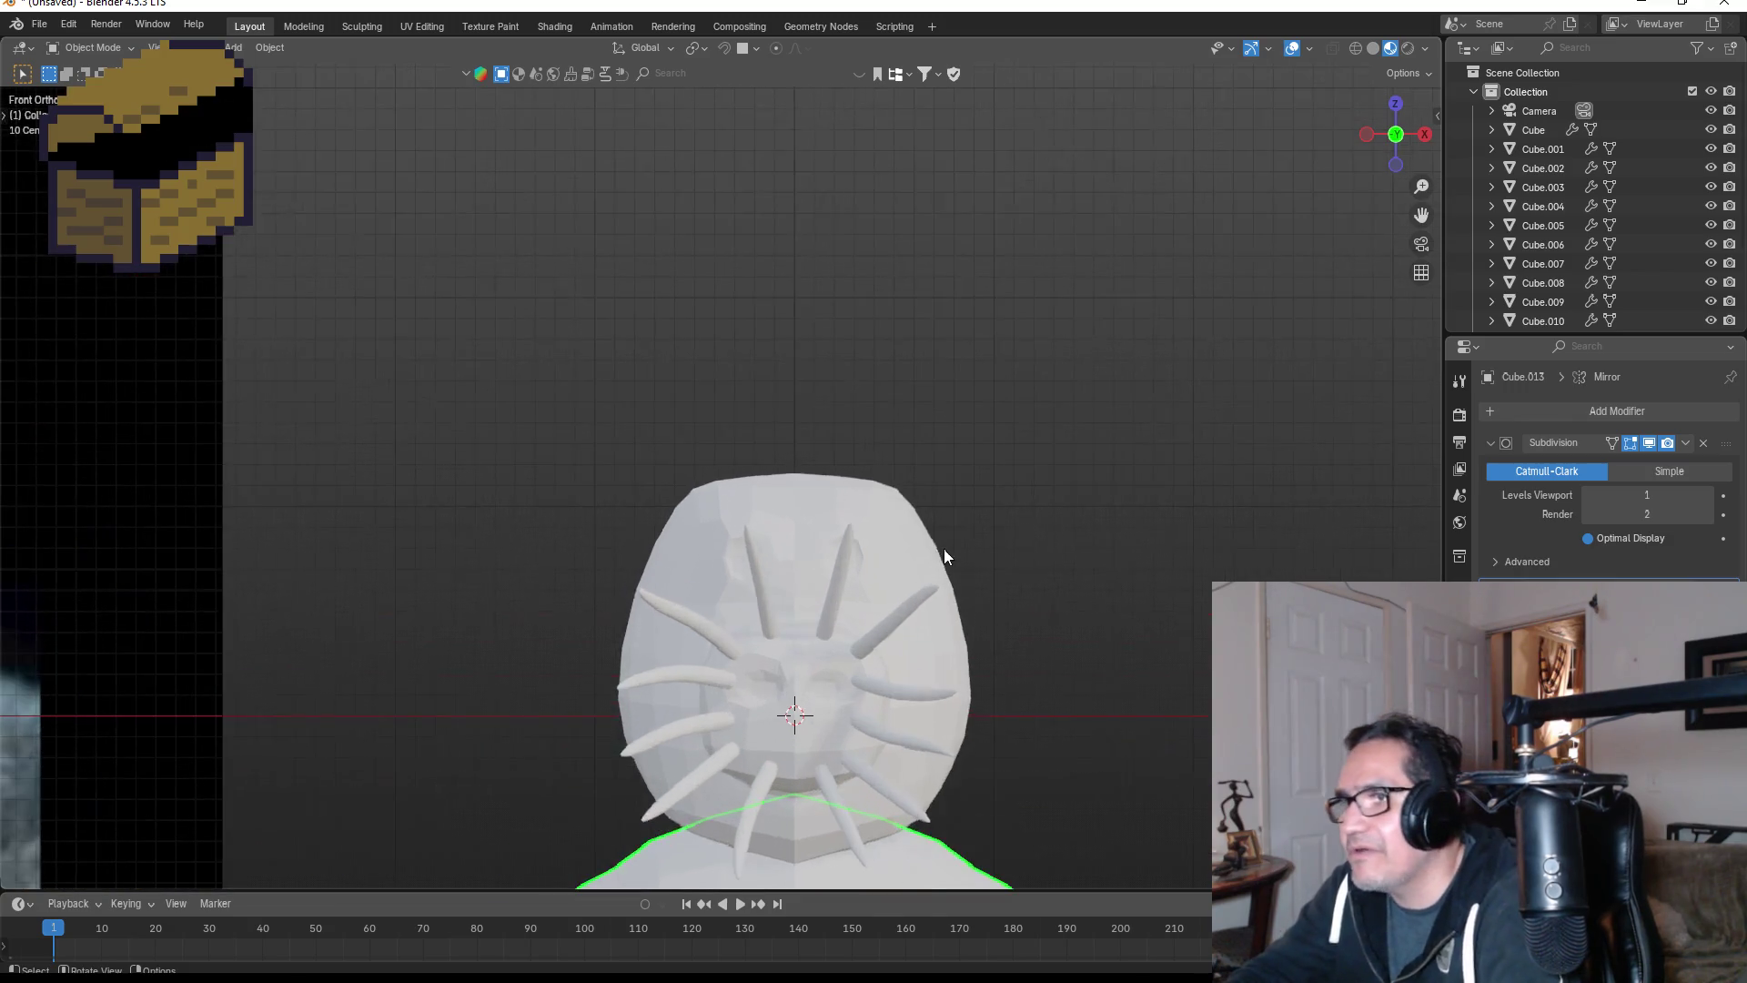
middle_click_drag(1097, 597, 991, 587)
key("KP_1")
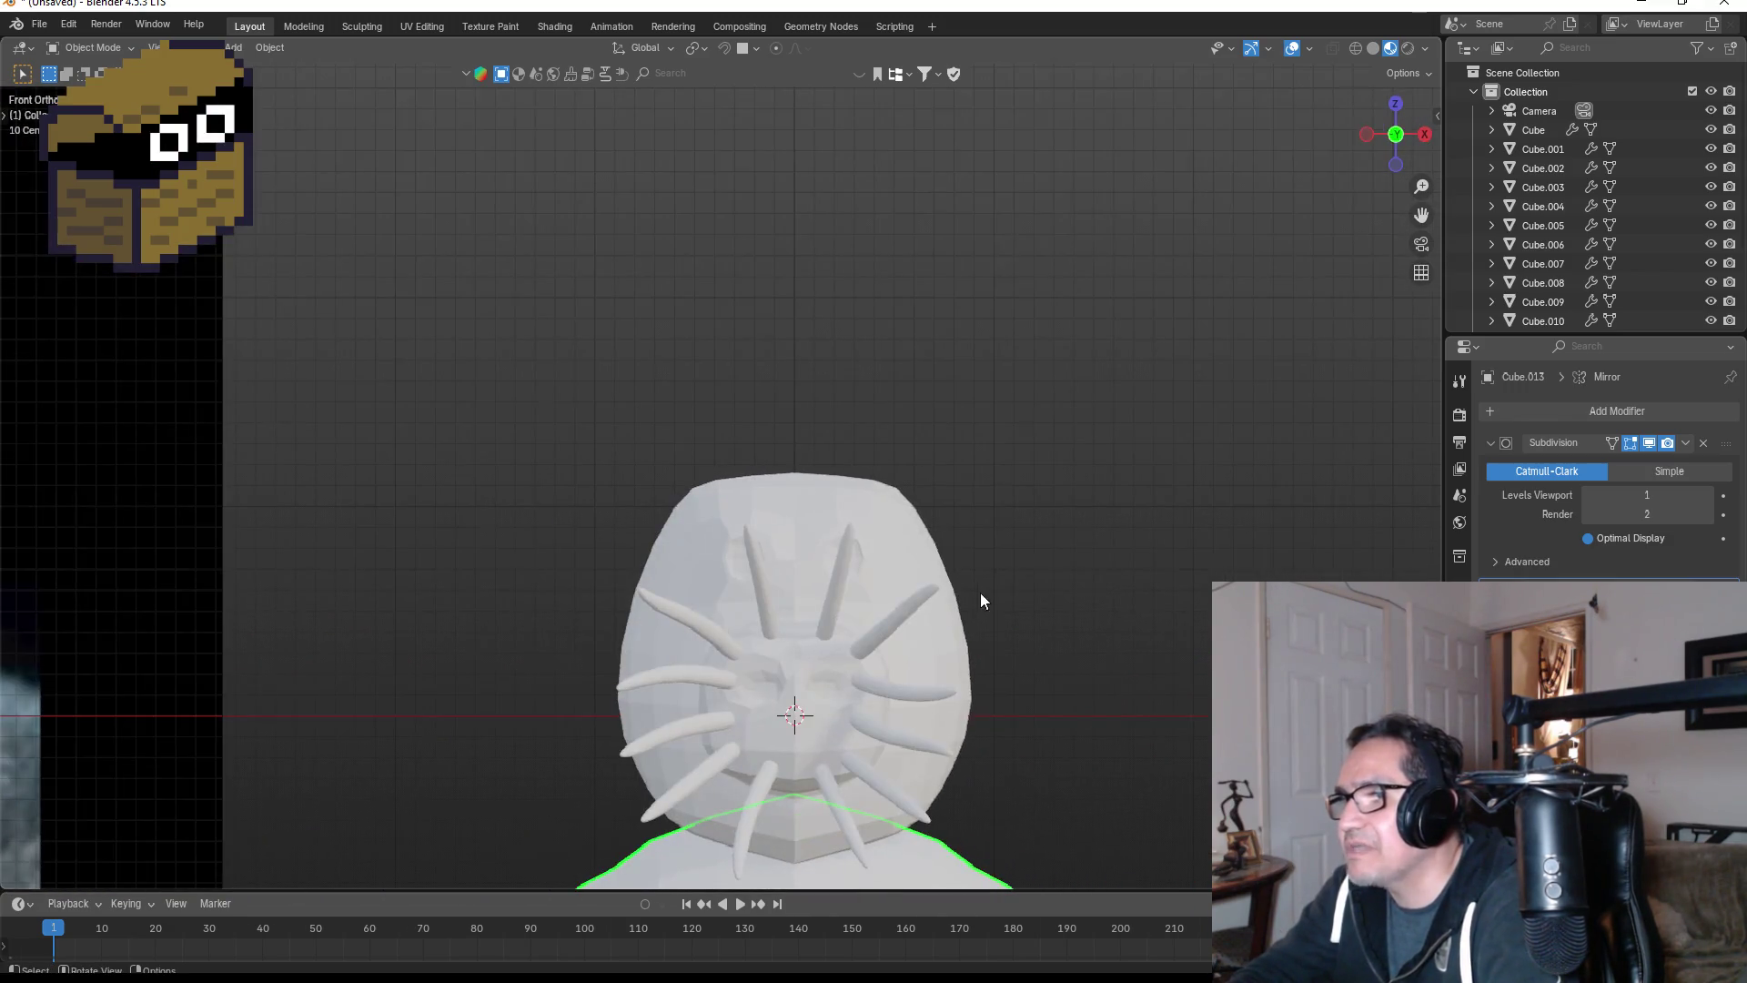
scroll(1006, 616, "down", 1)
scroll(1007, 609, "down", 3)
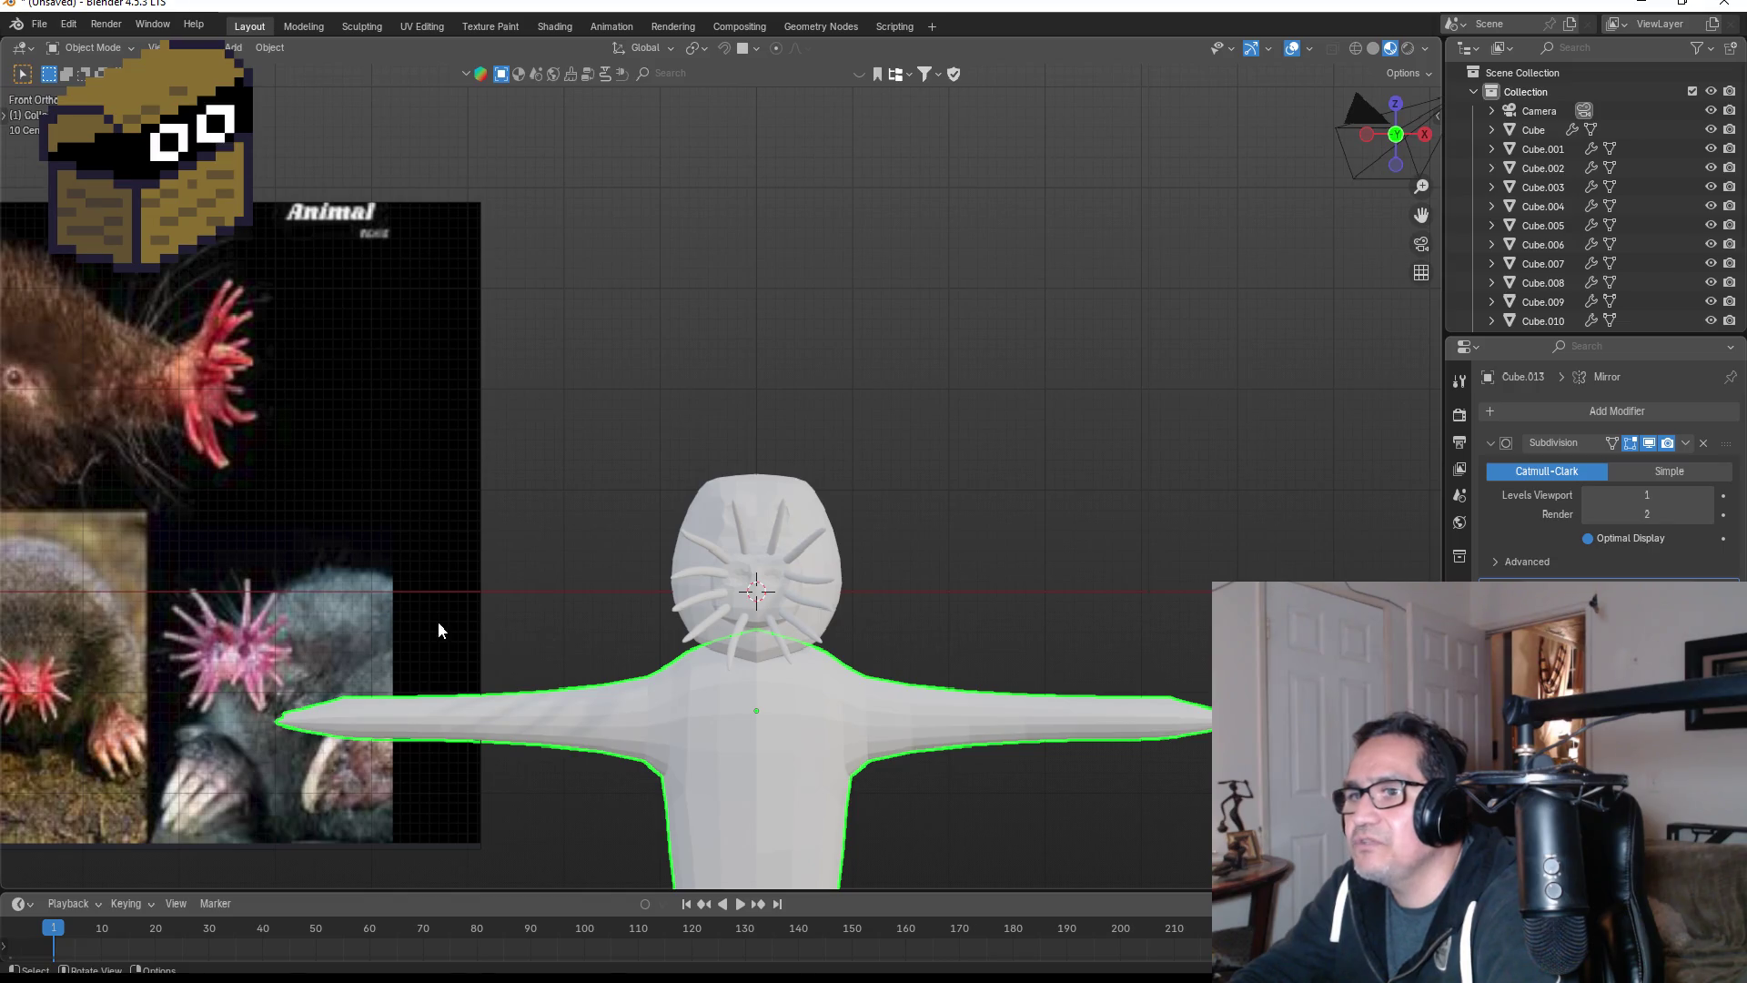
scroll(427, 619, "down", 3)
scroll(409, 613, "up", 3)
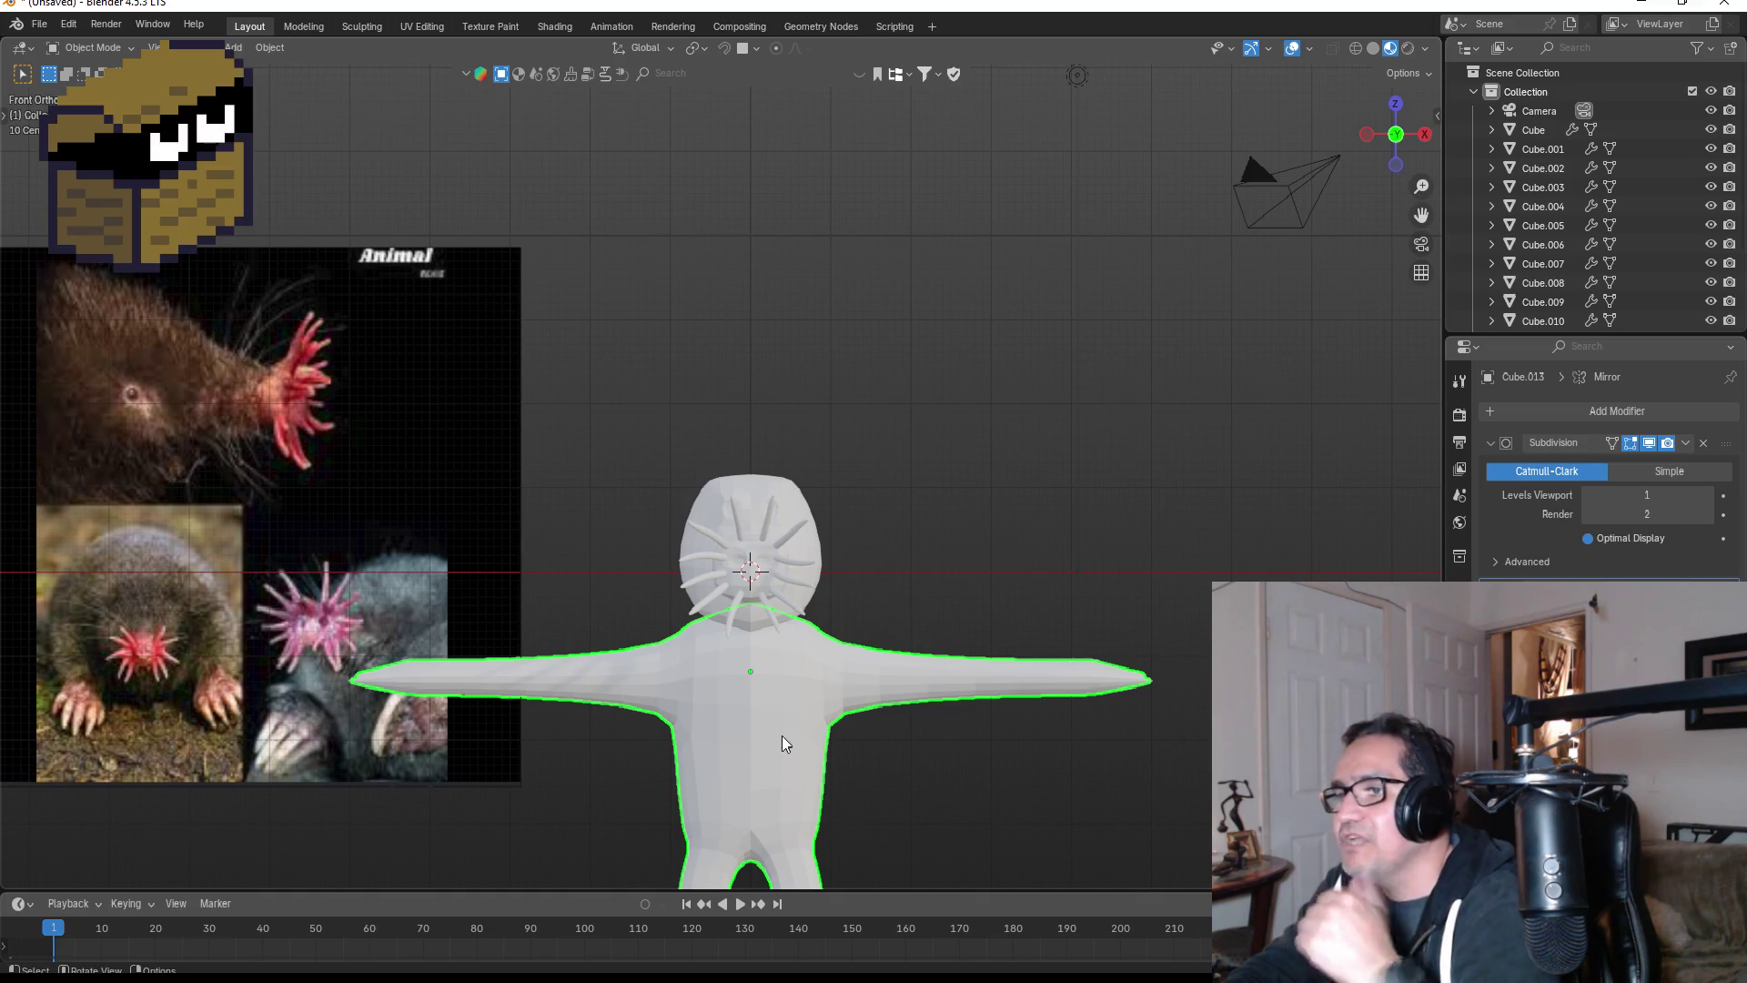
scroll(799, 482, "up", 3)
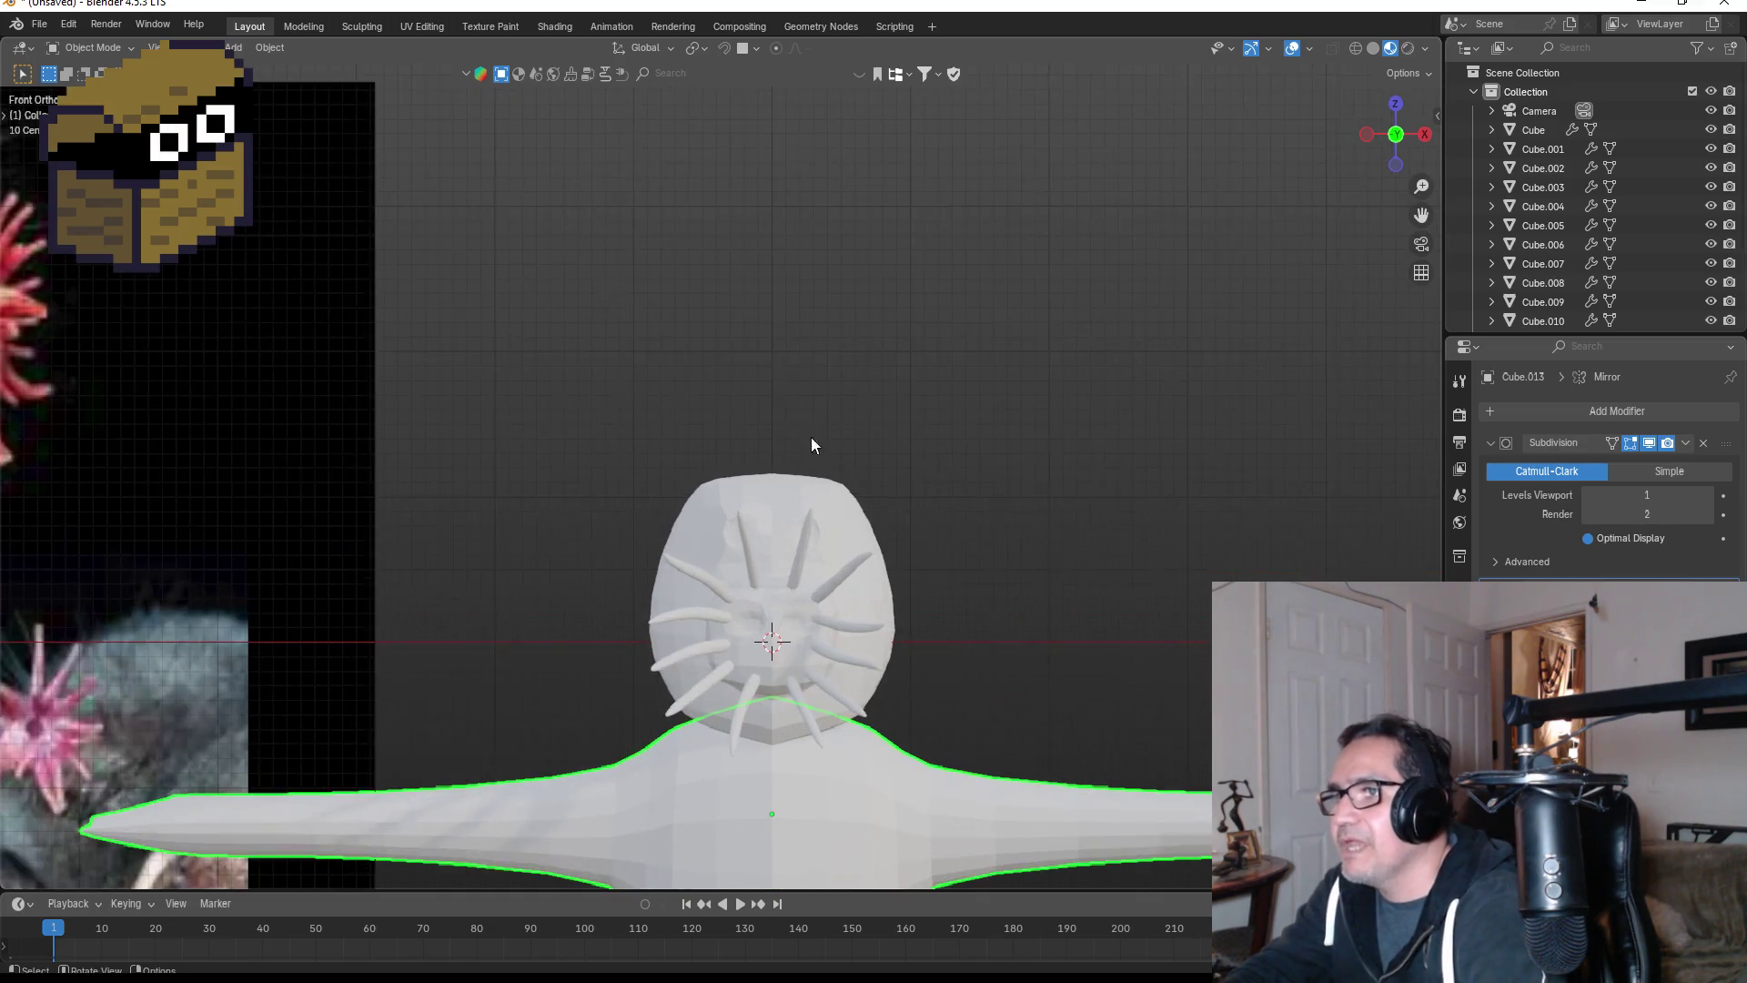
left_click(845, 500)
middle_click_drag(1036, 550, 975, 561)
key("KP_1")
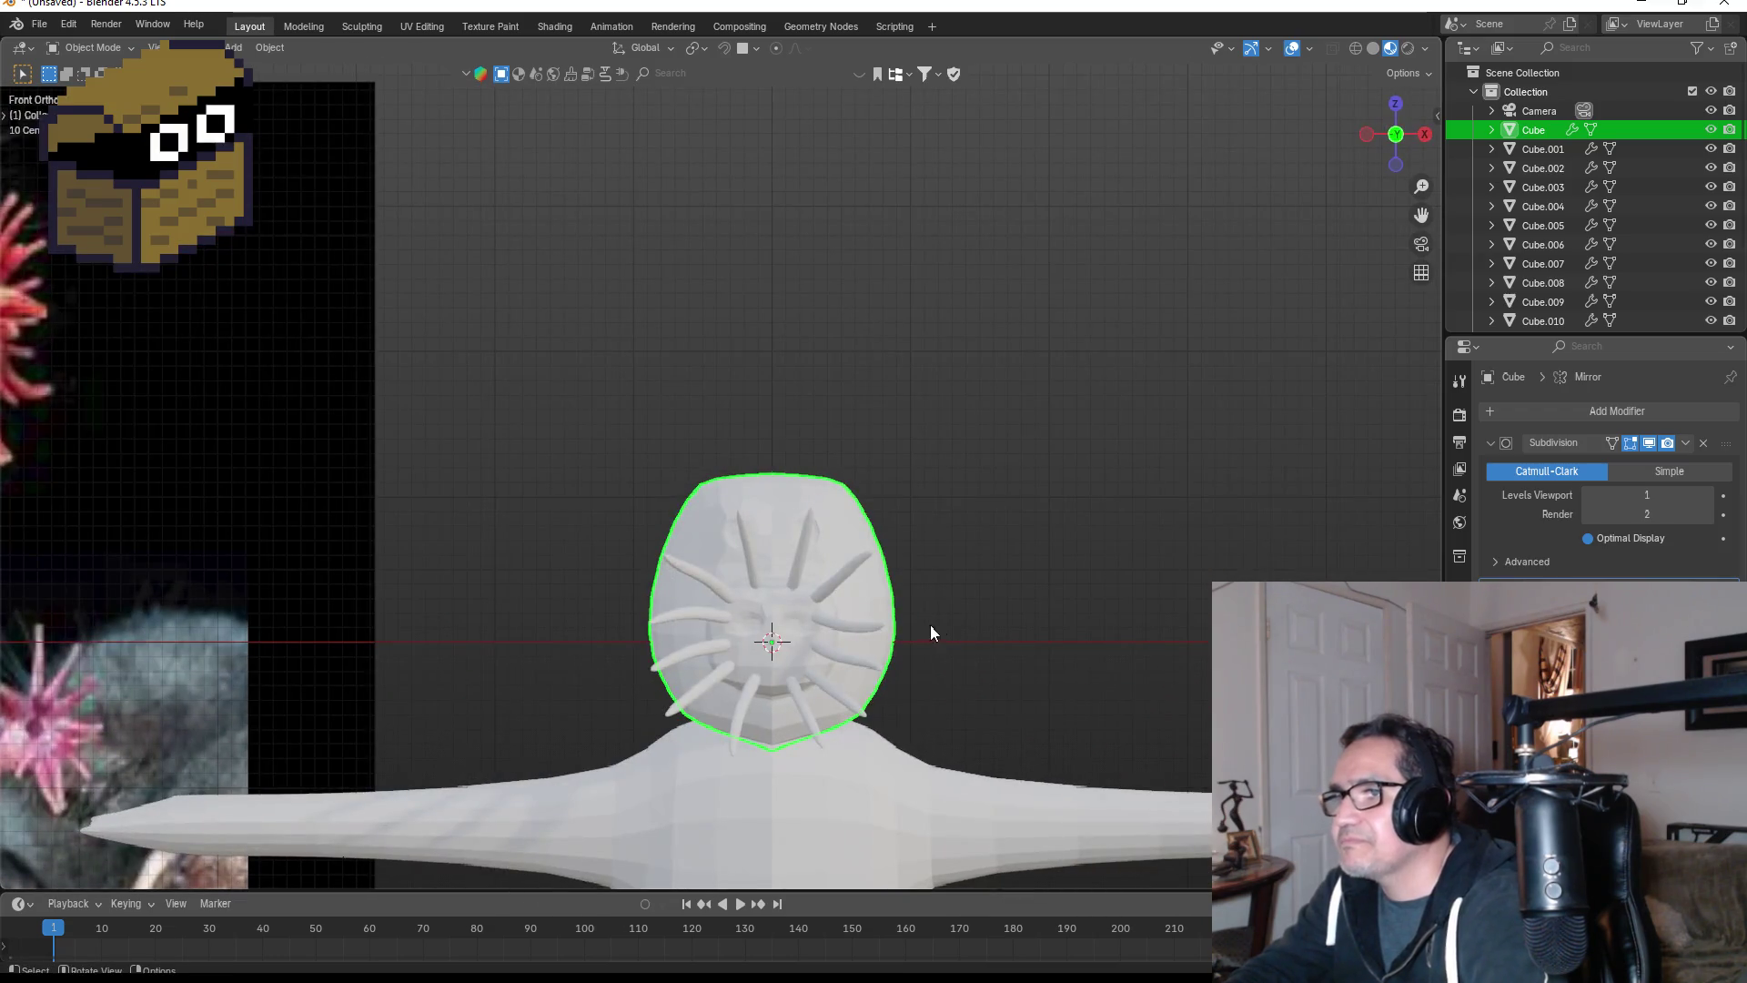
scroll(915, 624, "up", 2)
middle_click_drag(1025, 697, 1095, 533, "shift")
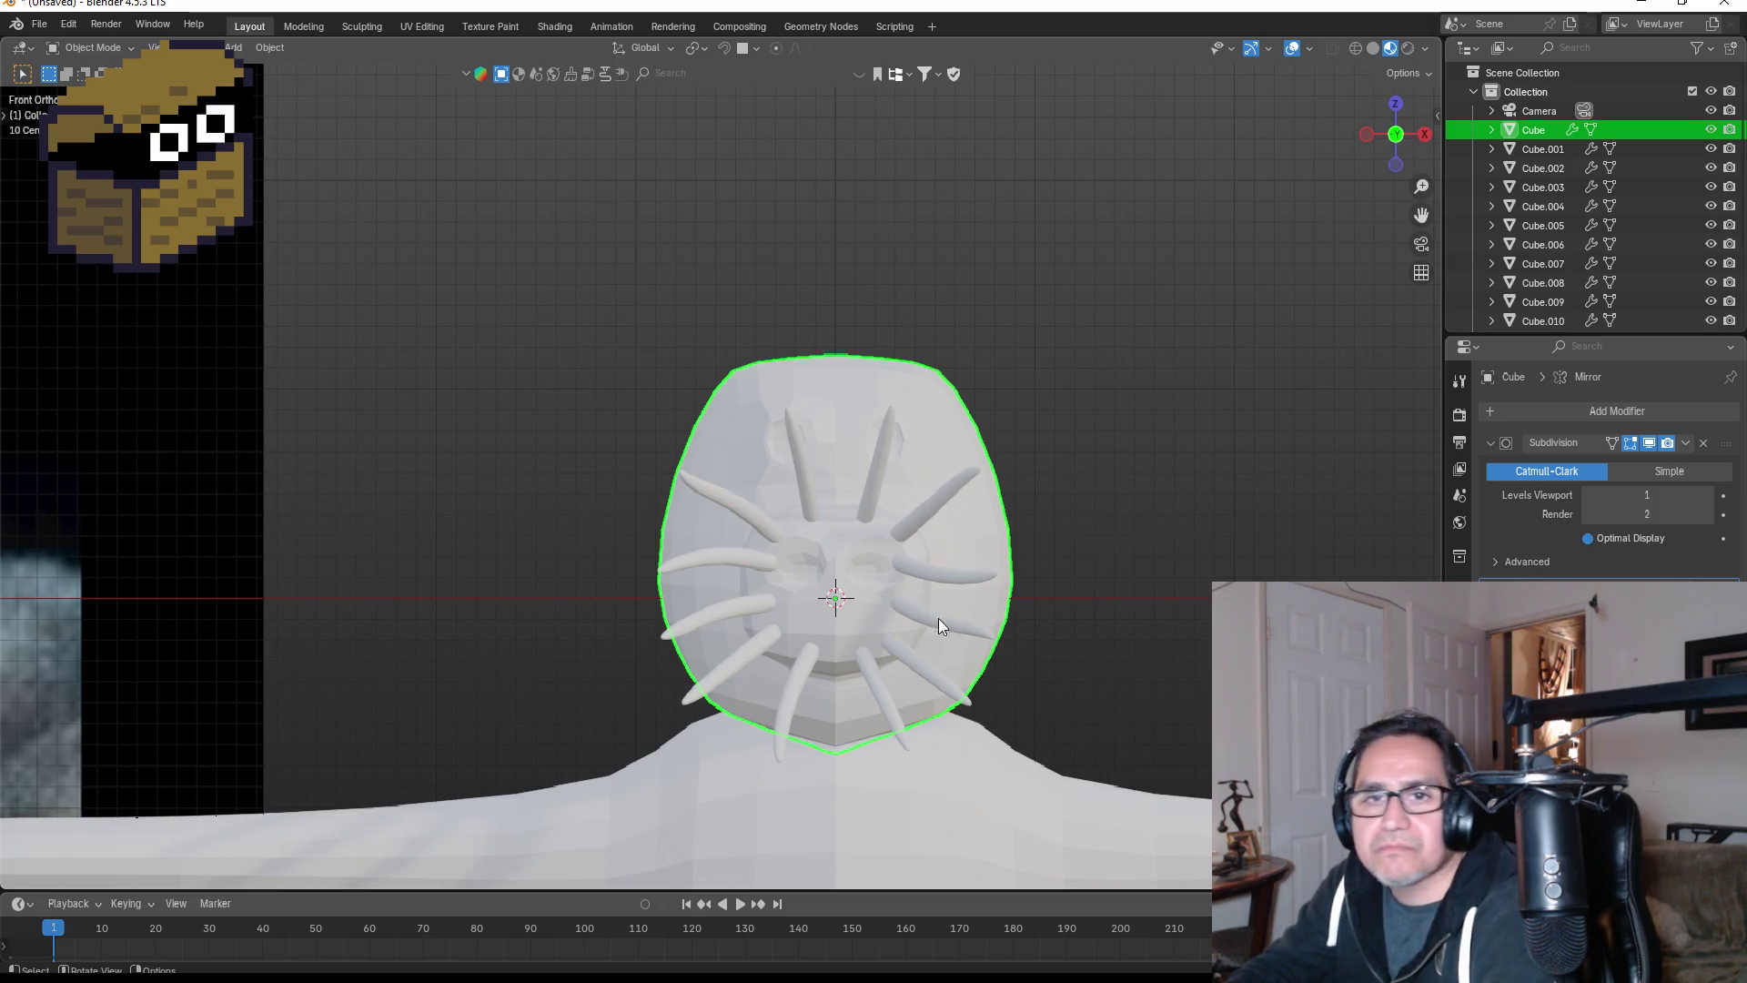
scroll(447, 586, "down", 4)
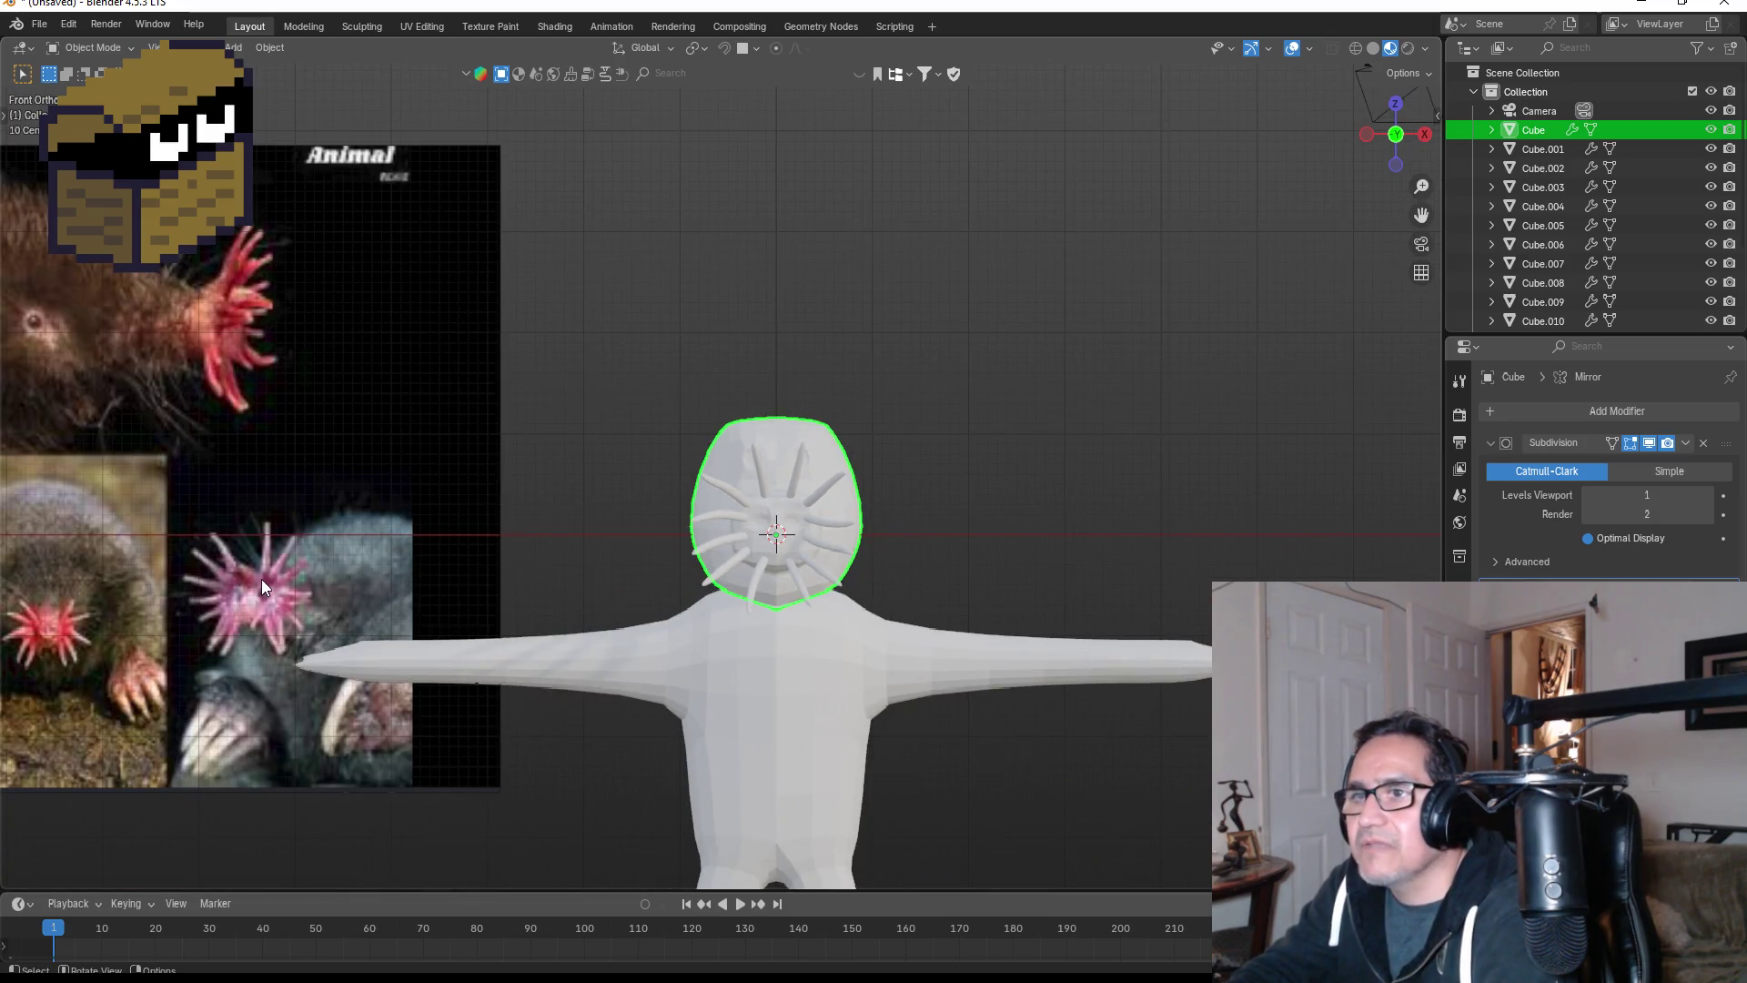
middle_click_drag(277, 590, 655, 575, "shift")
scroll(655, 575, "up", 3)
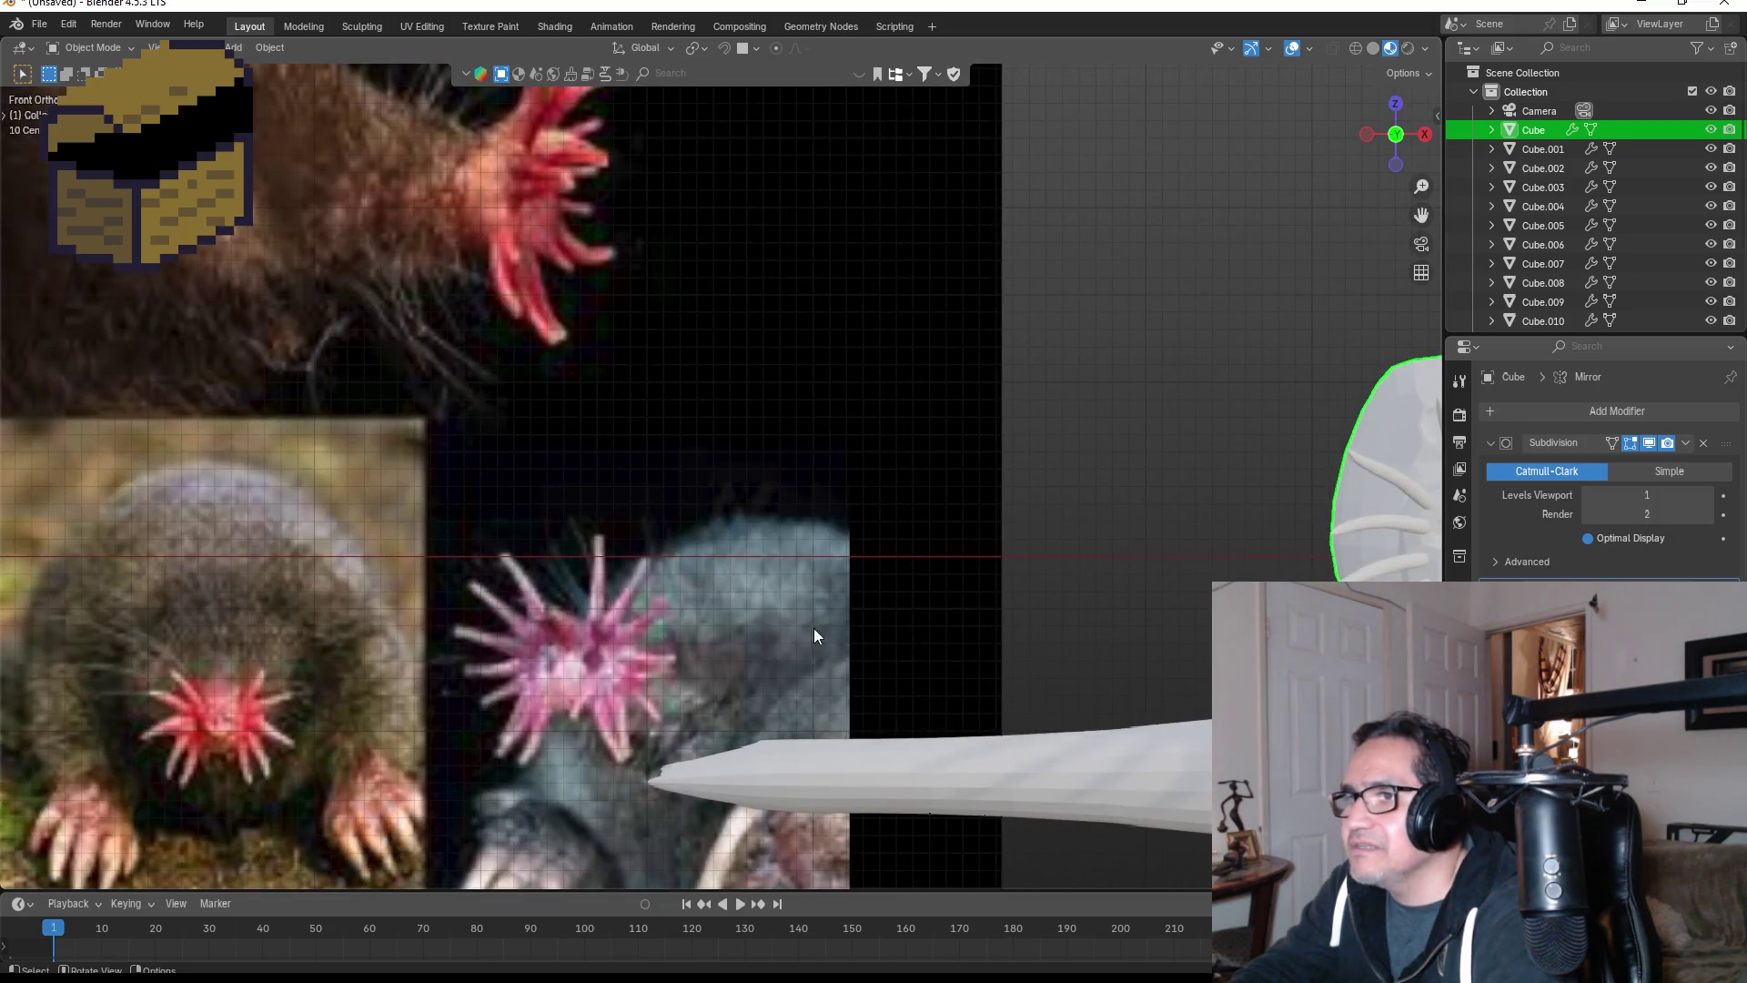
mouse_move(966, 623)
middle_mouse_down("shift")
mouse_move(368, 591)
mouse_move(231, 614)
middle_mouse_up("shift")
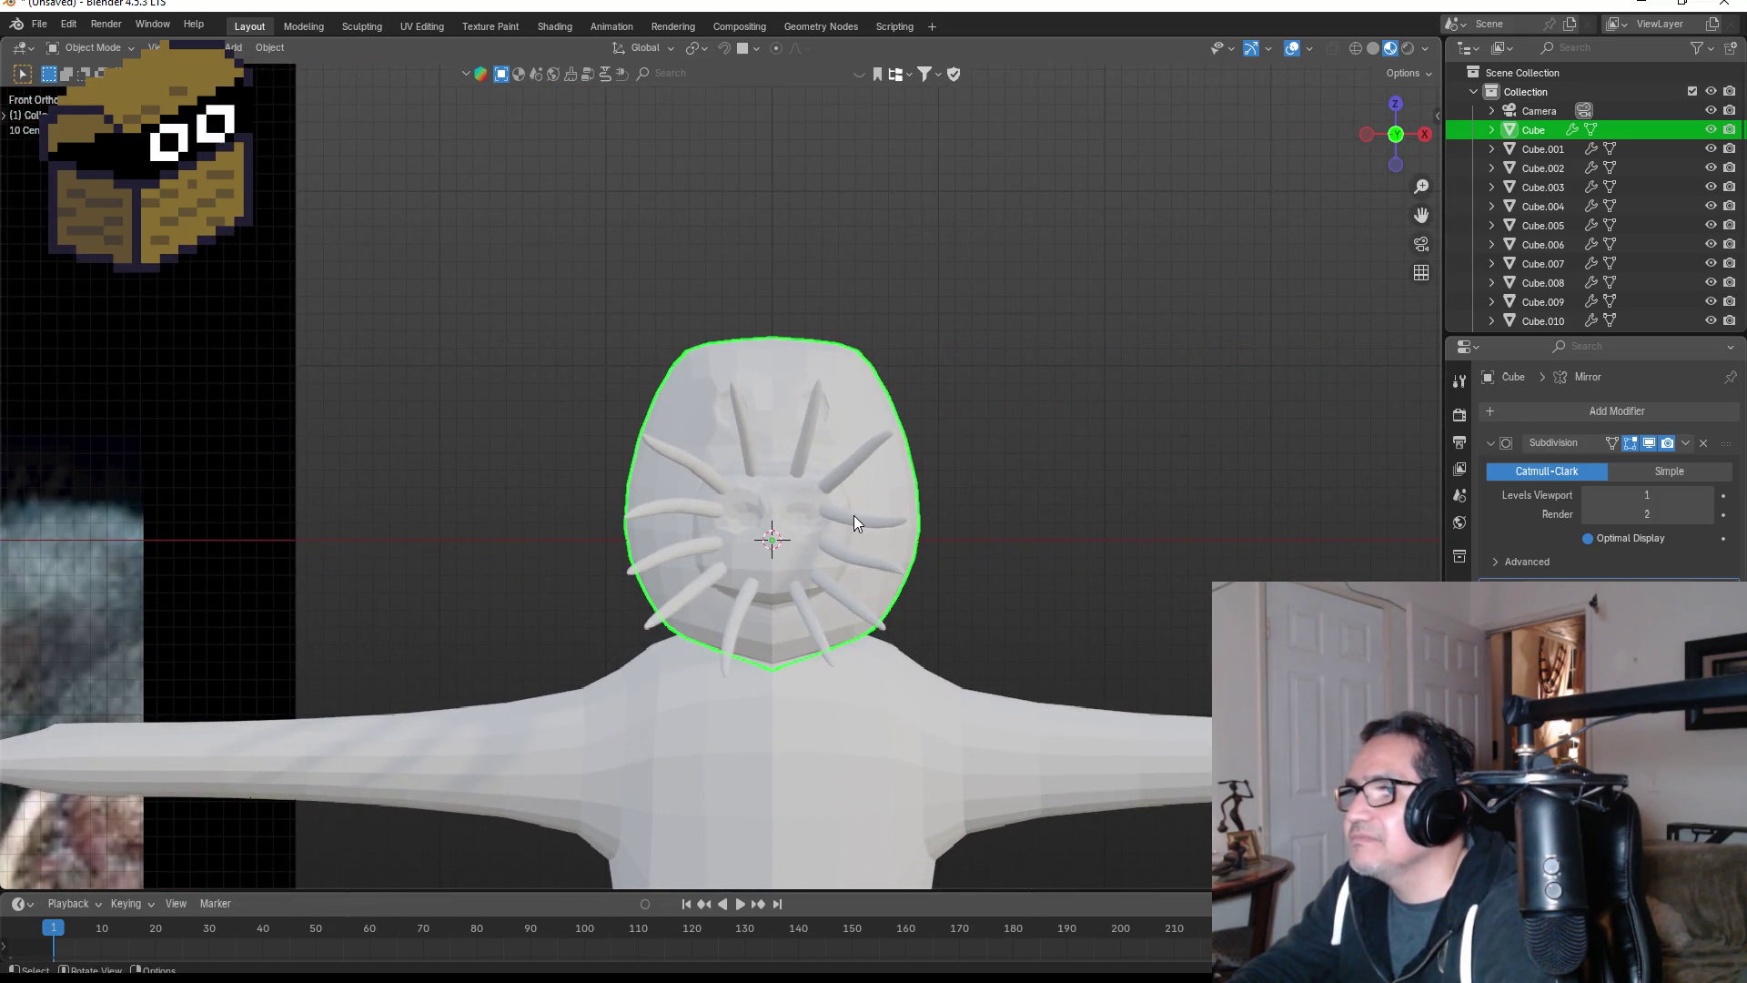
scroll(886, 473, "up", 2)
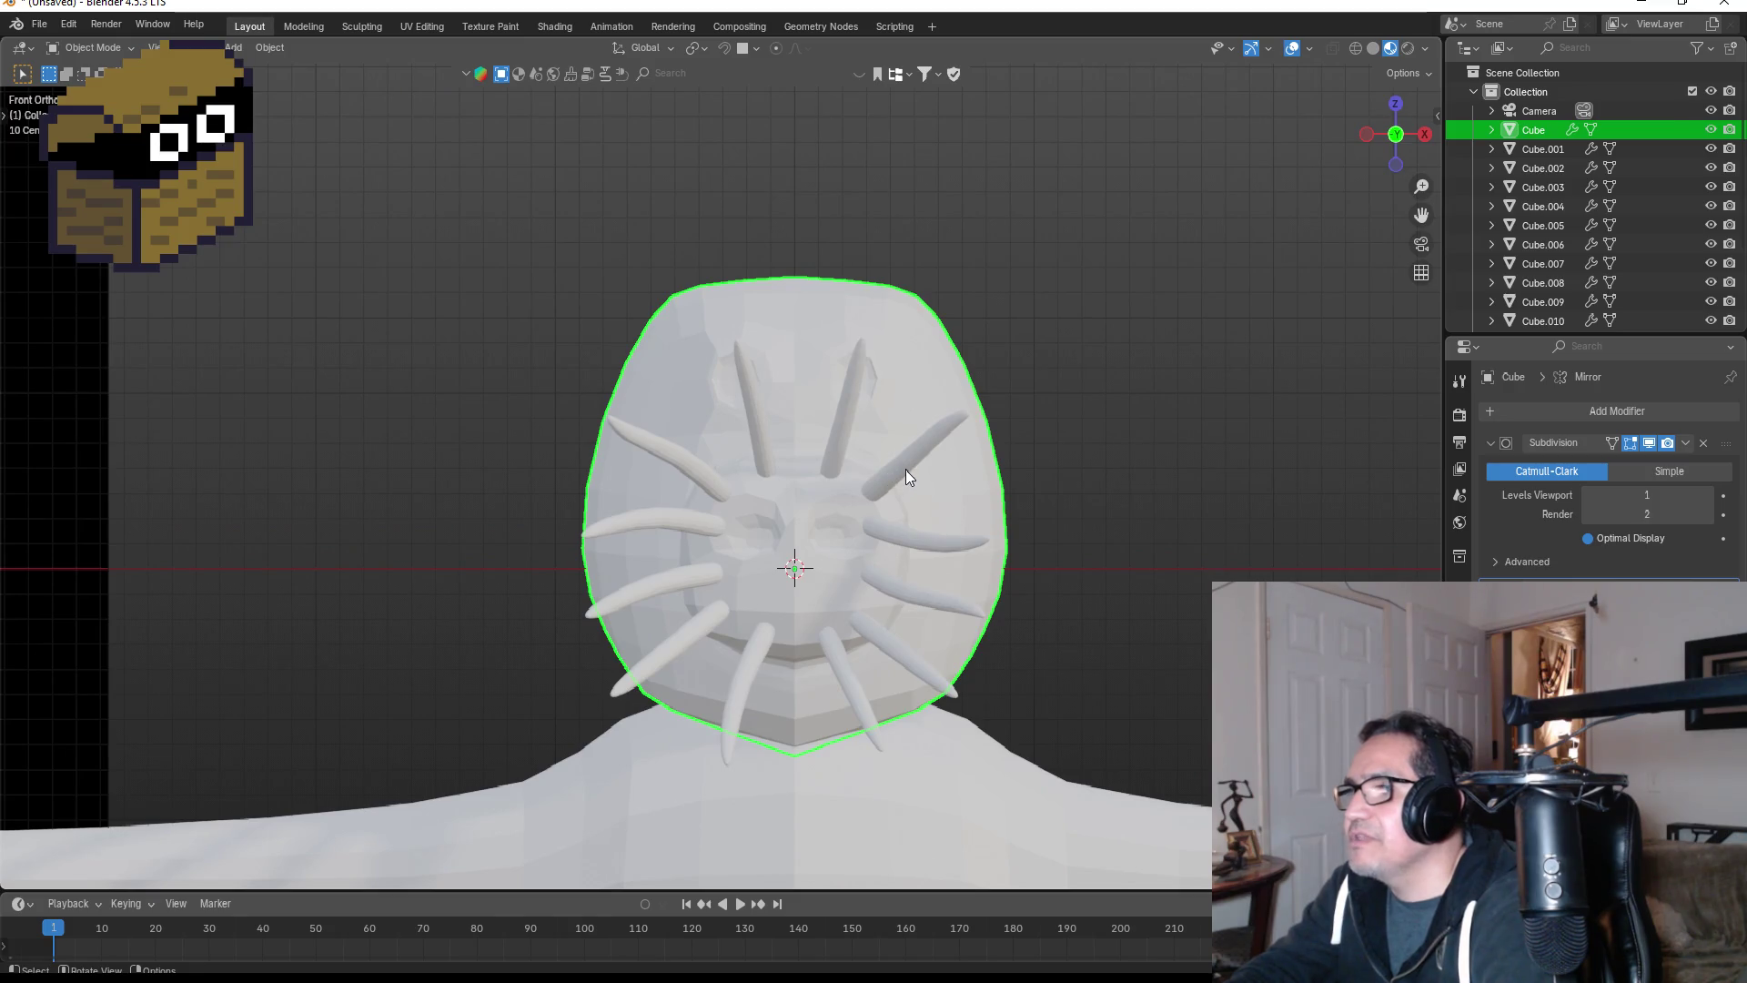
left_click(904, 470)
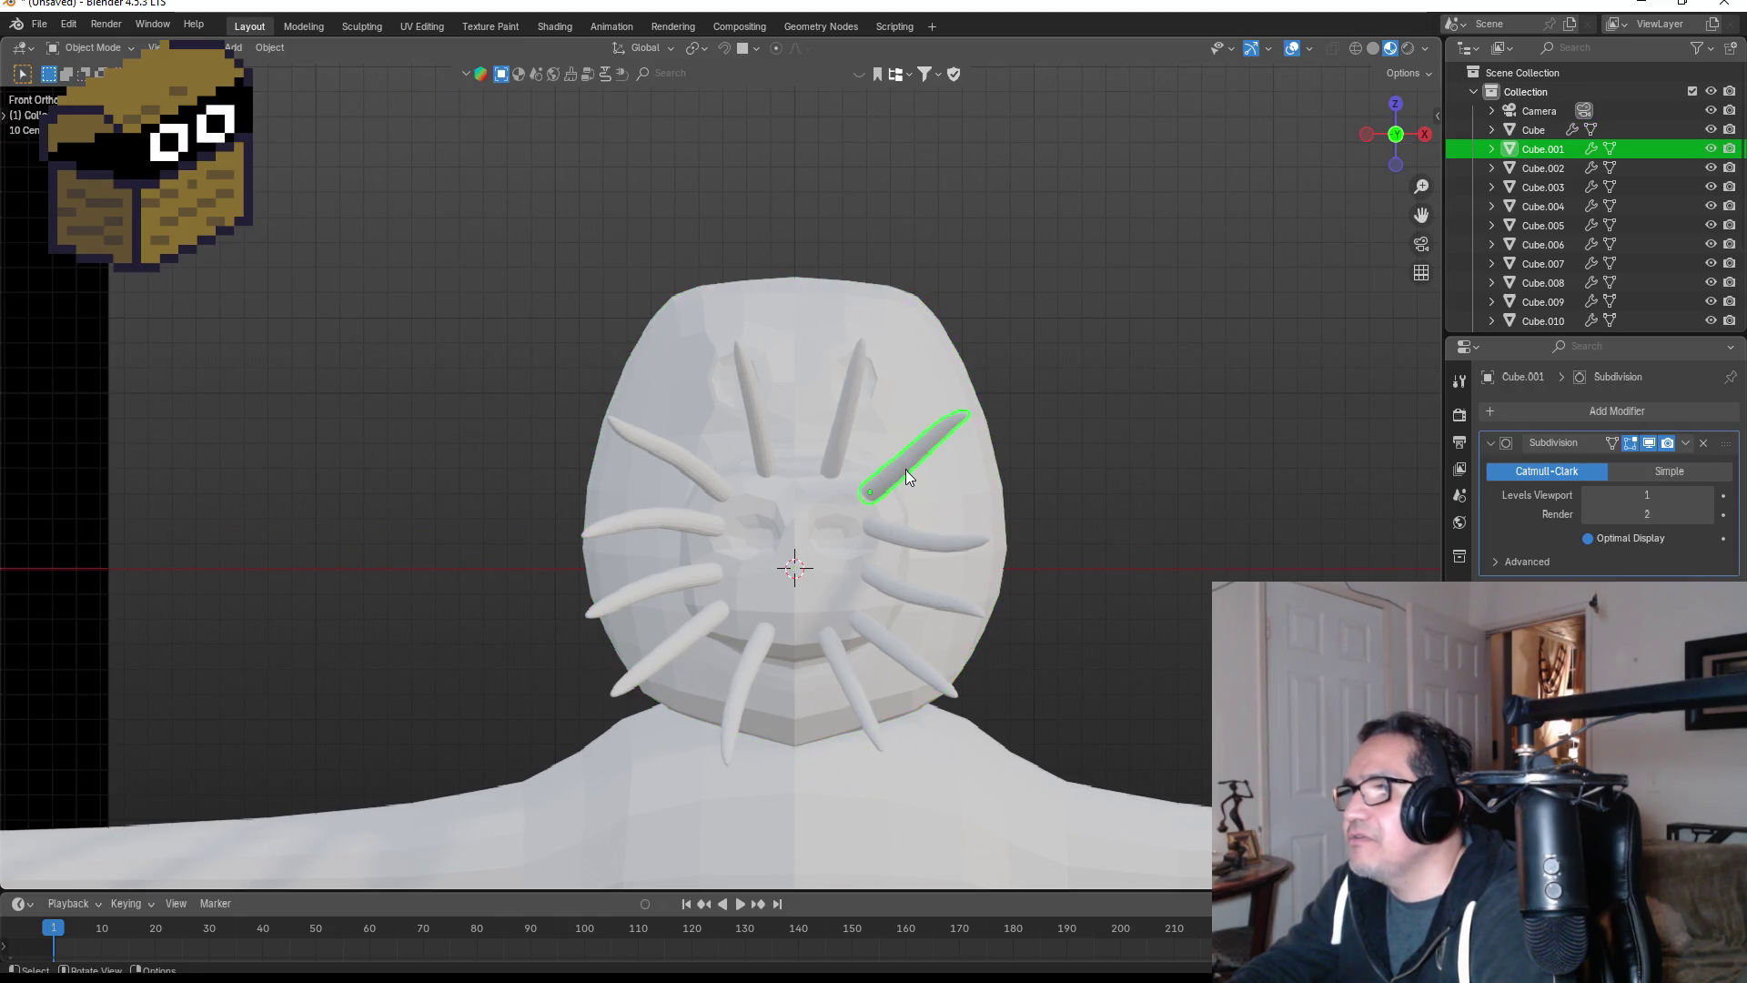
- Select tentacles Cube.001 through Cube.013 in the Outliner and join them with Ctrl+J
left_click(1557, 168)
left_click(1558, 150)
scroll(1554, 202, "down", 3)
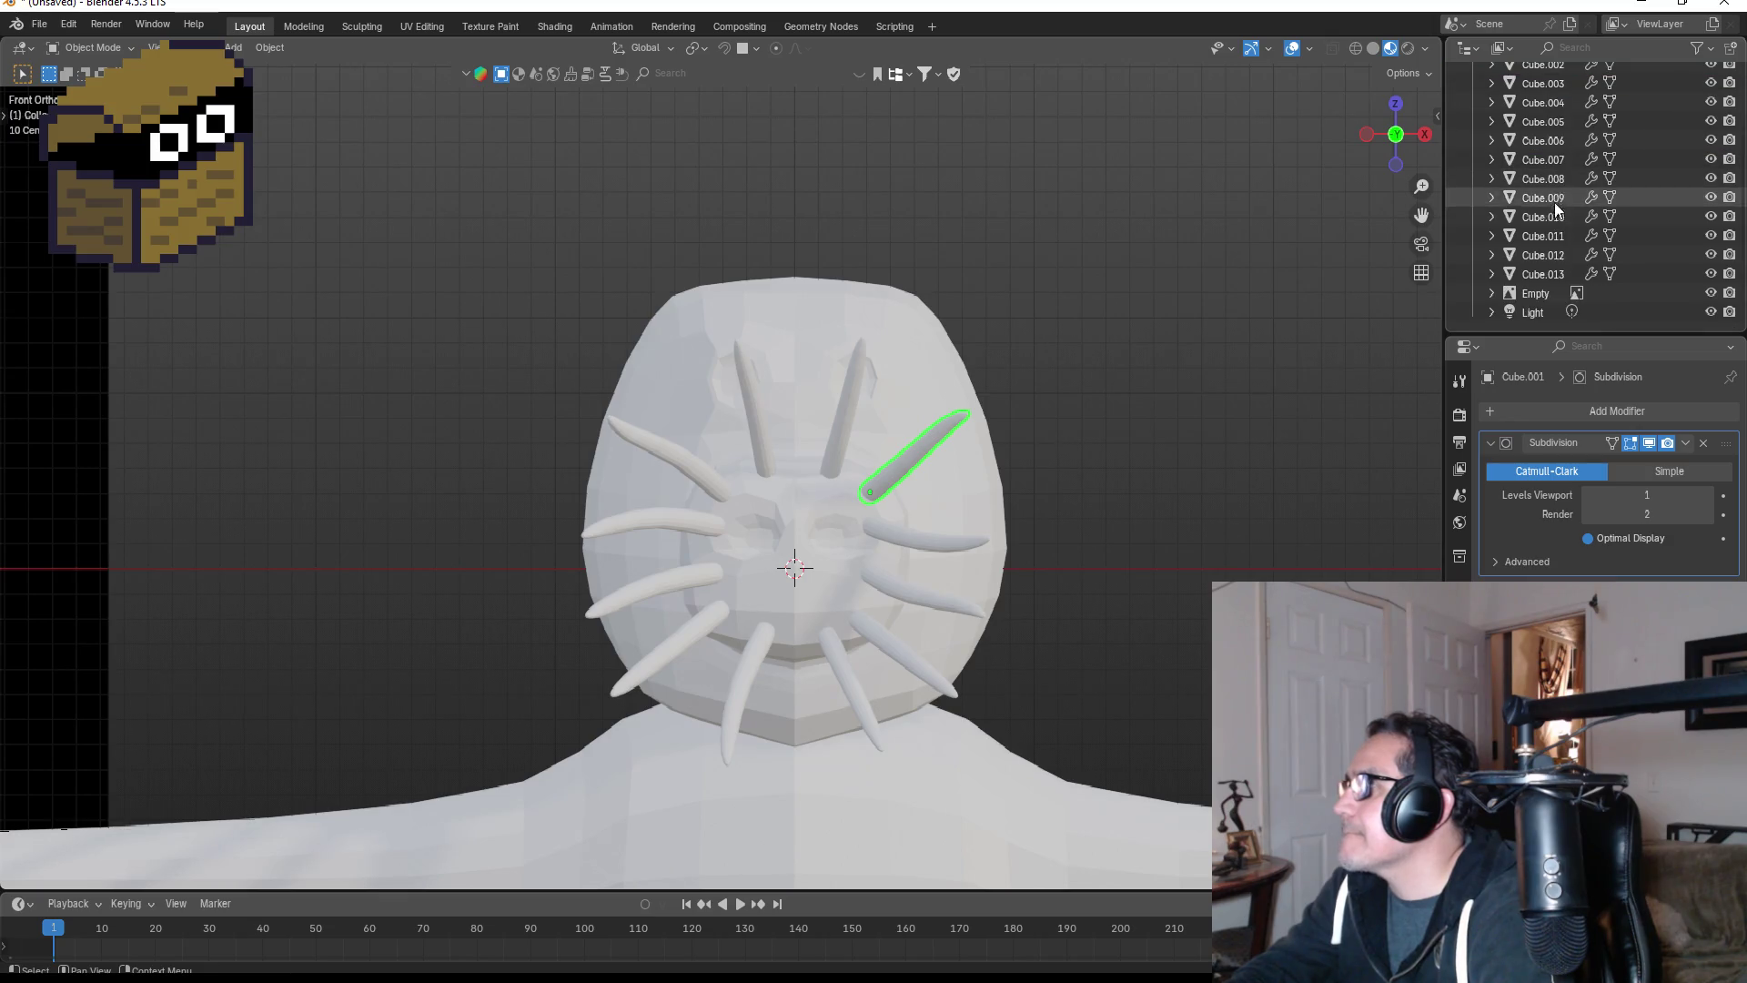
left_click(1541, 274, "shift")
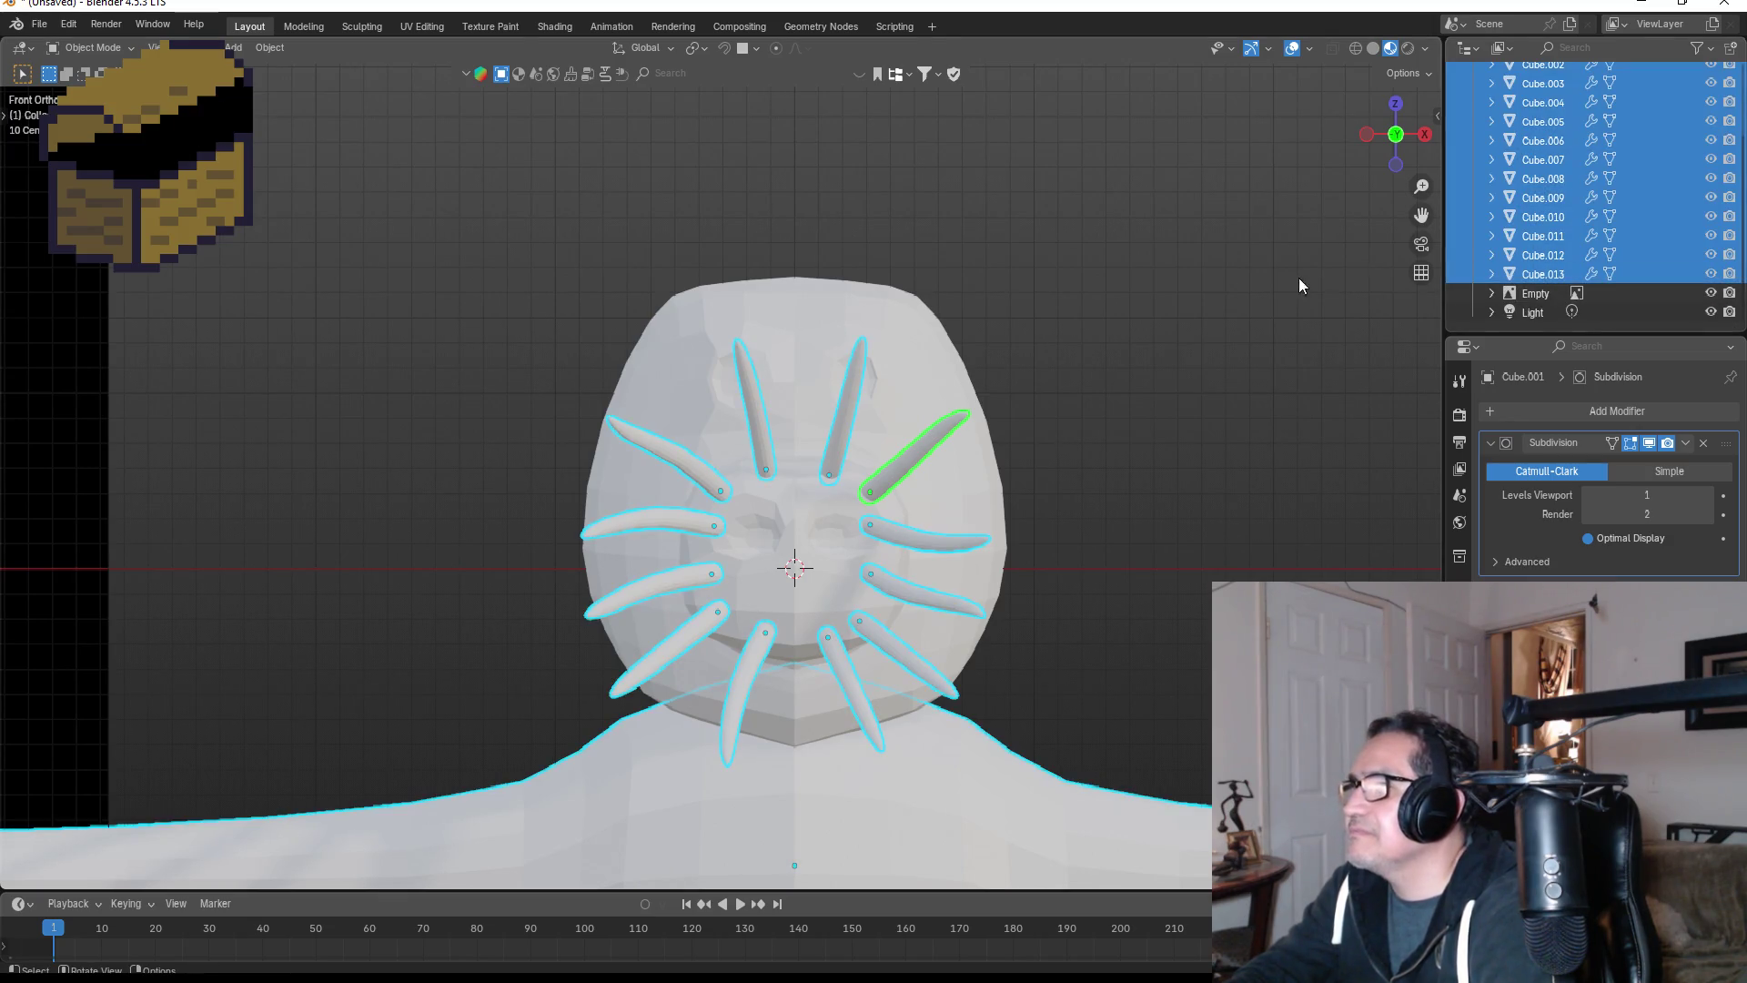
key("ctrl+j")
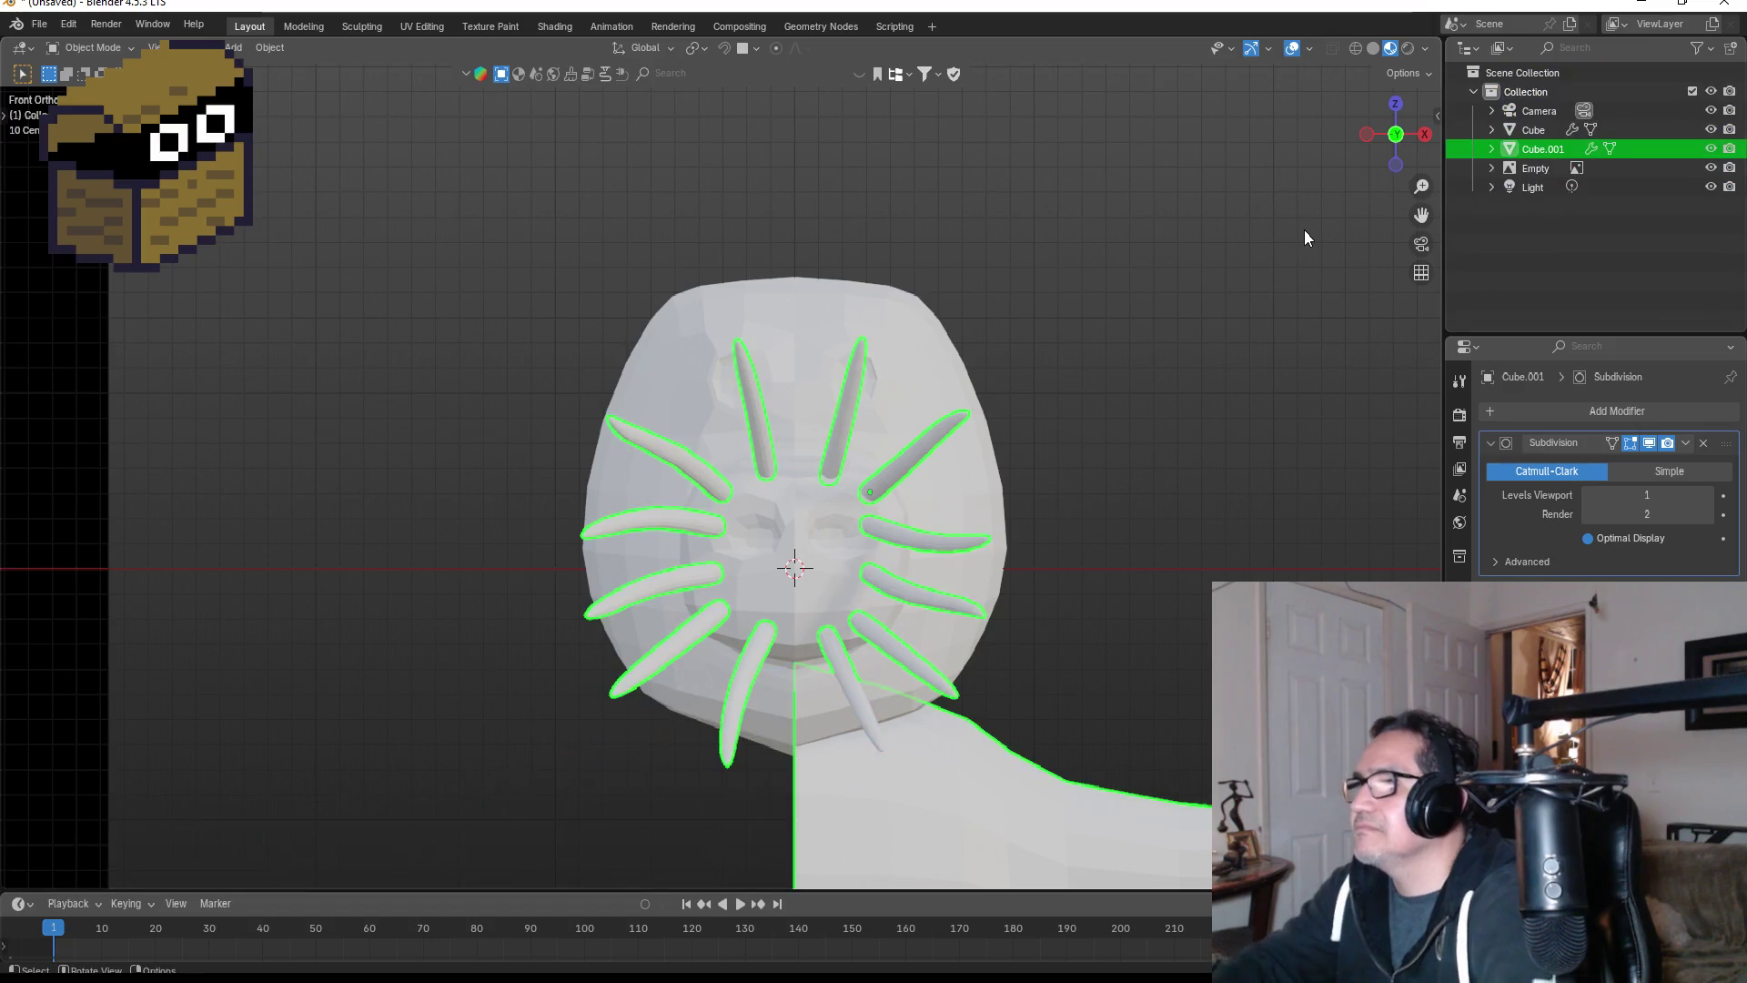
- Rename the joined tentacle object to NoseFingers
double_click(1550, 148)
type("Te")
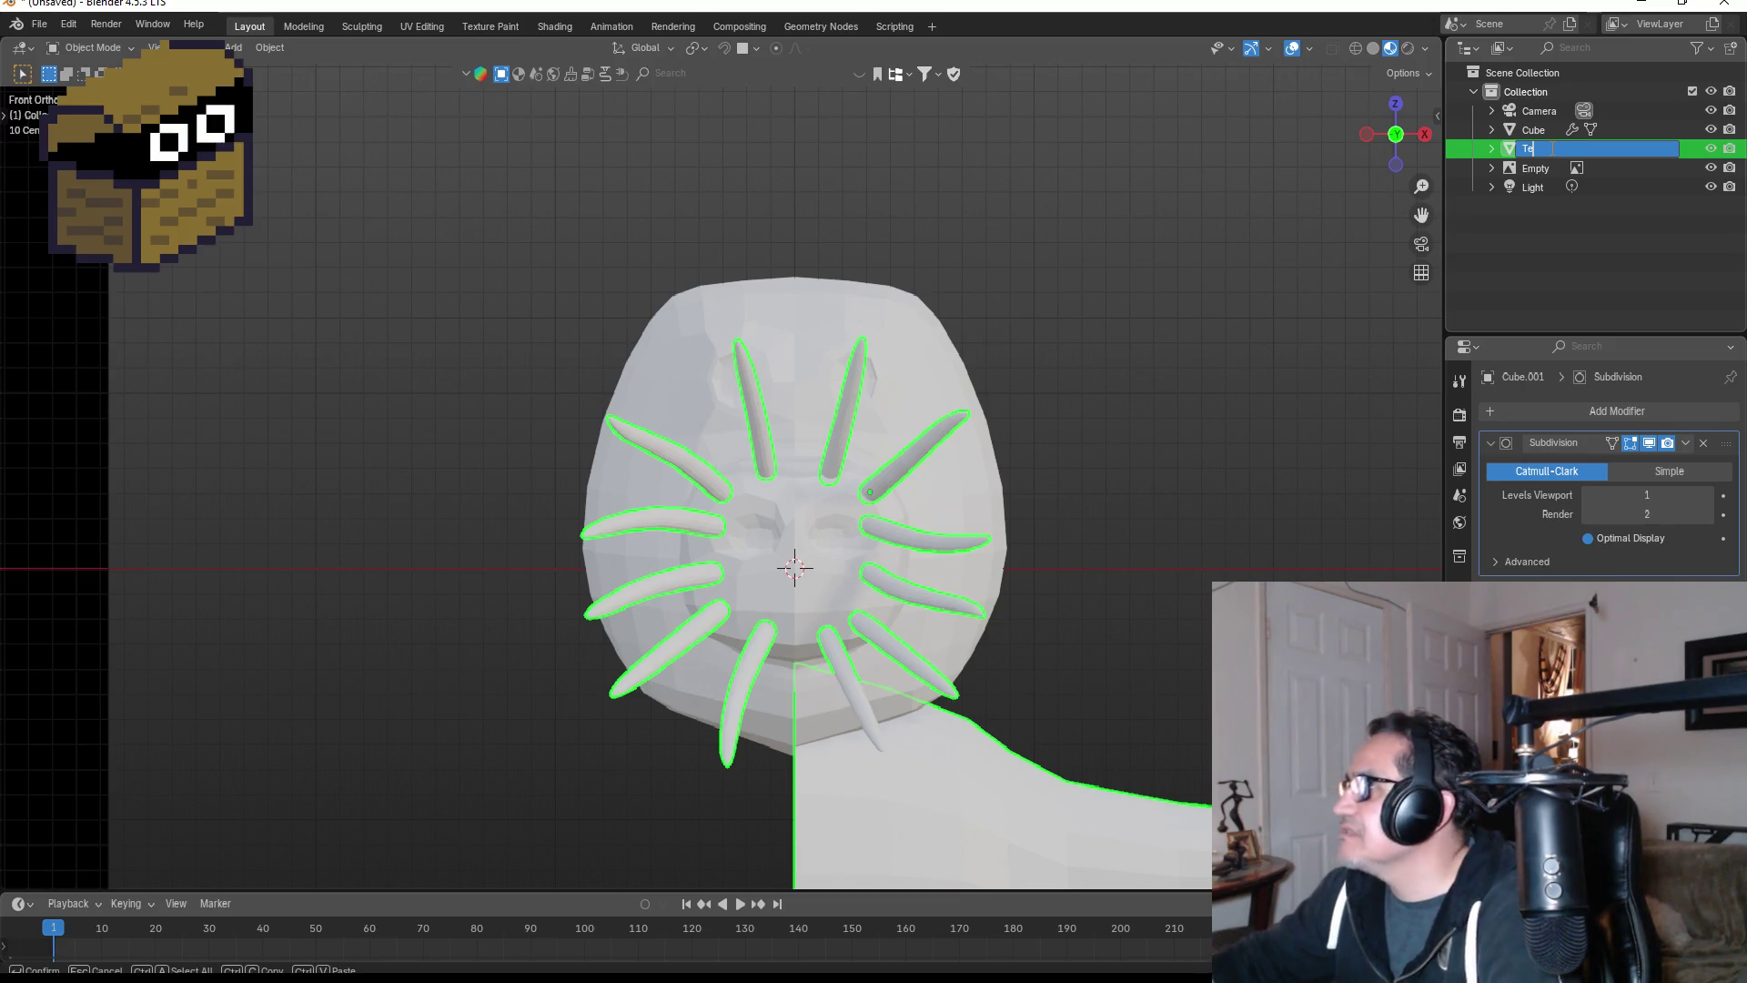
type("n")
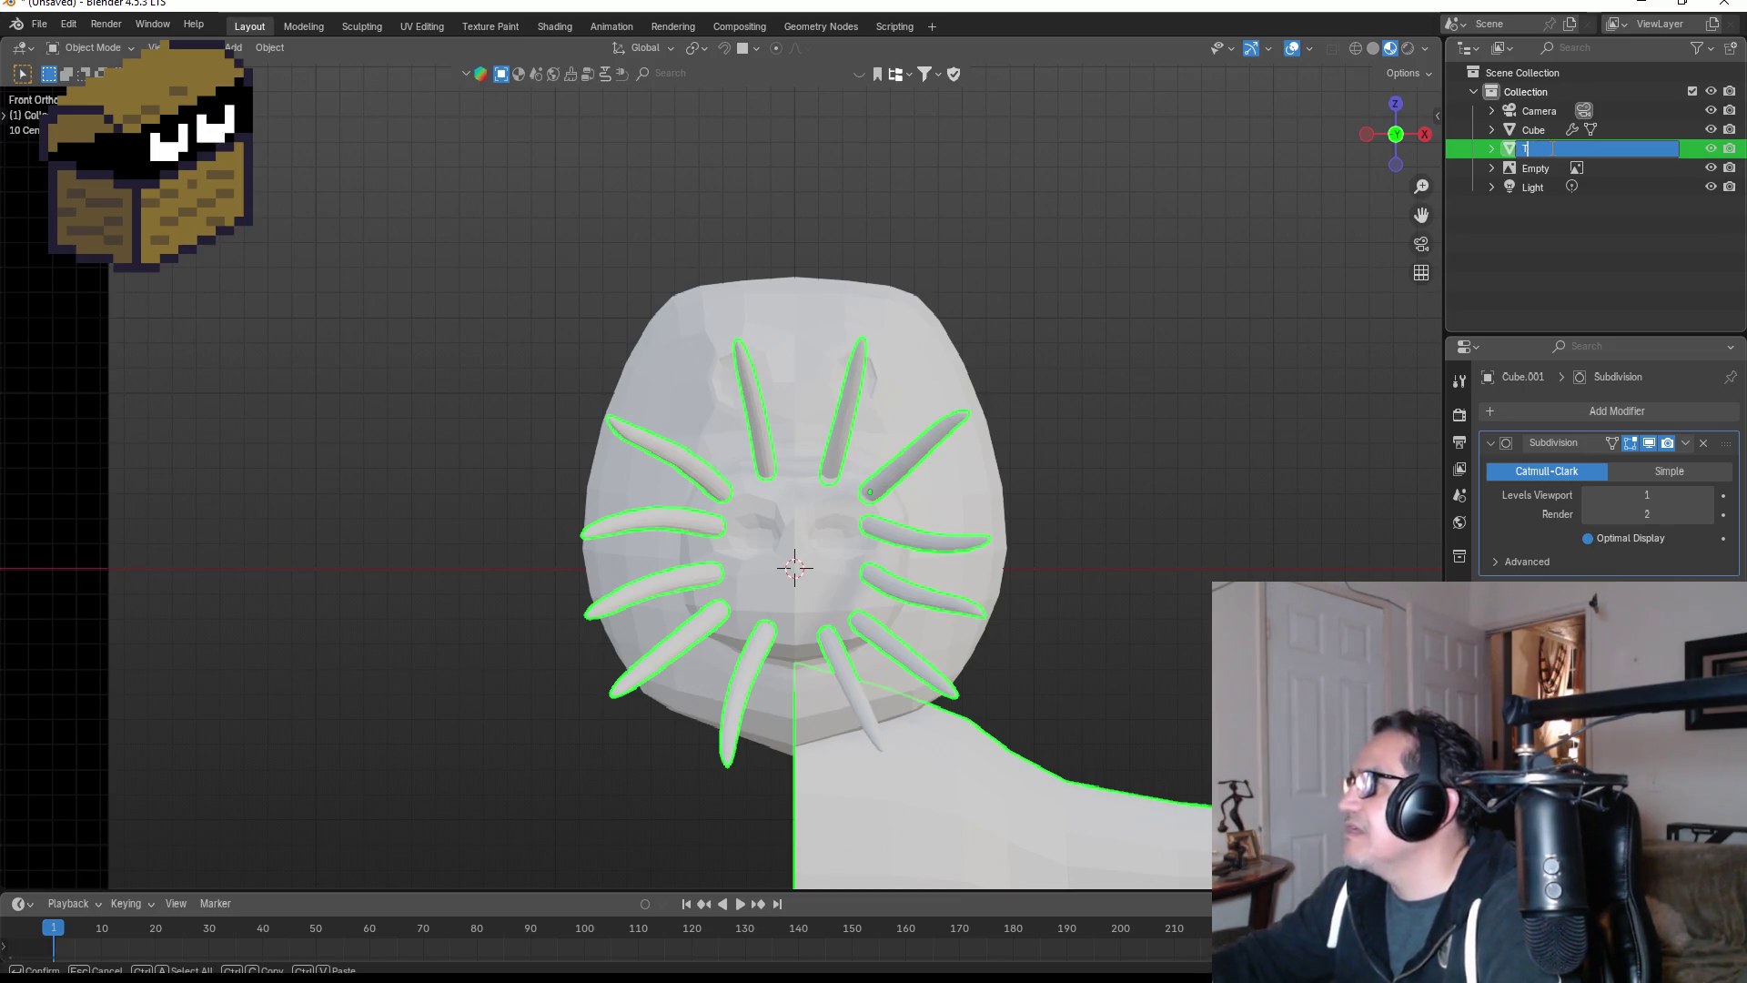
key("BackSpace")
type("NoseFin")
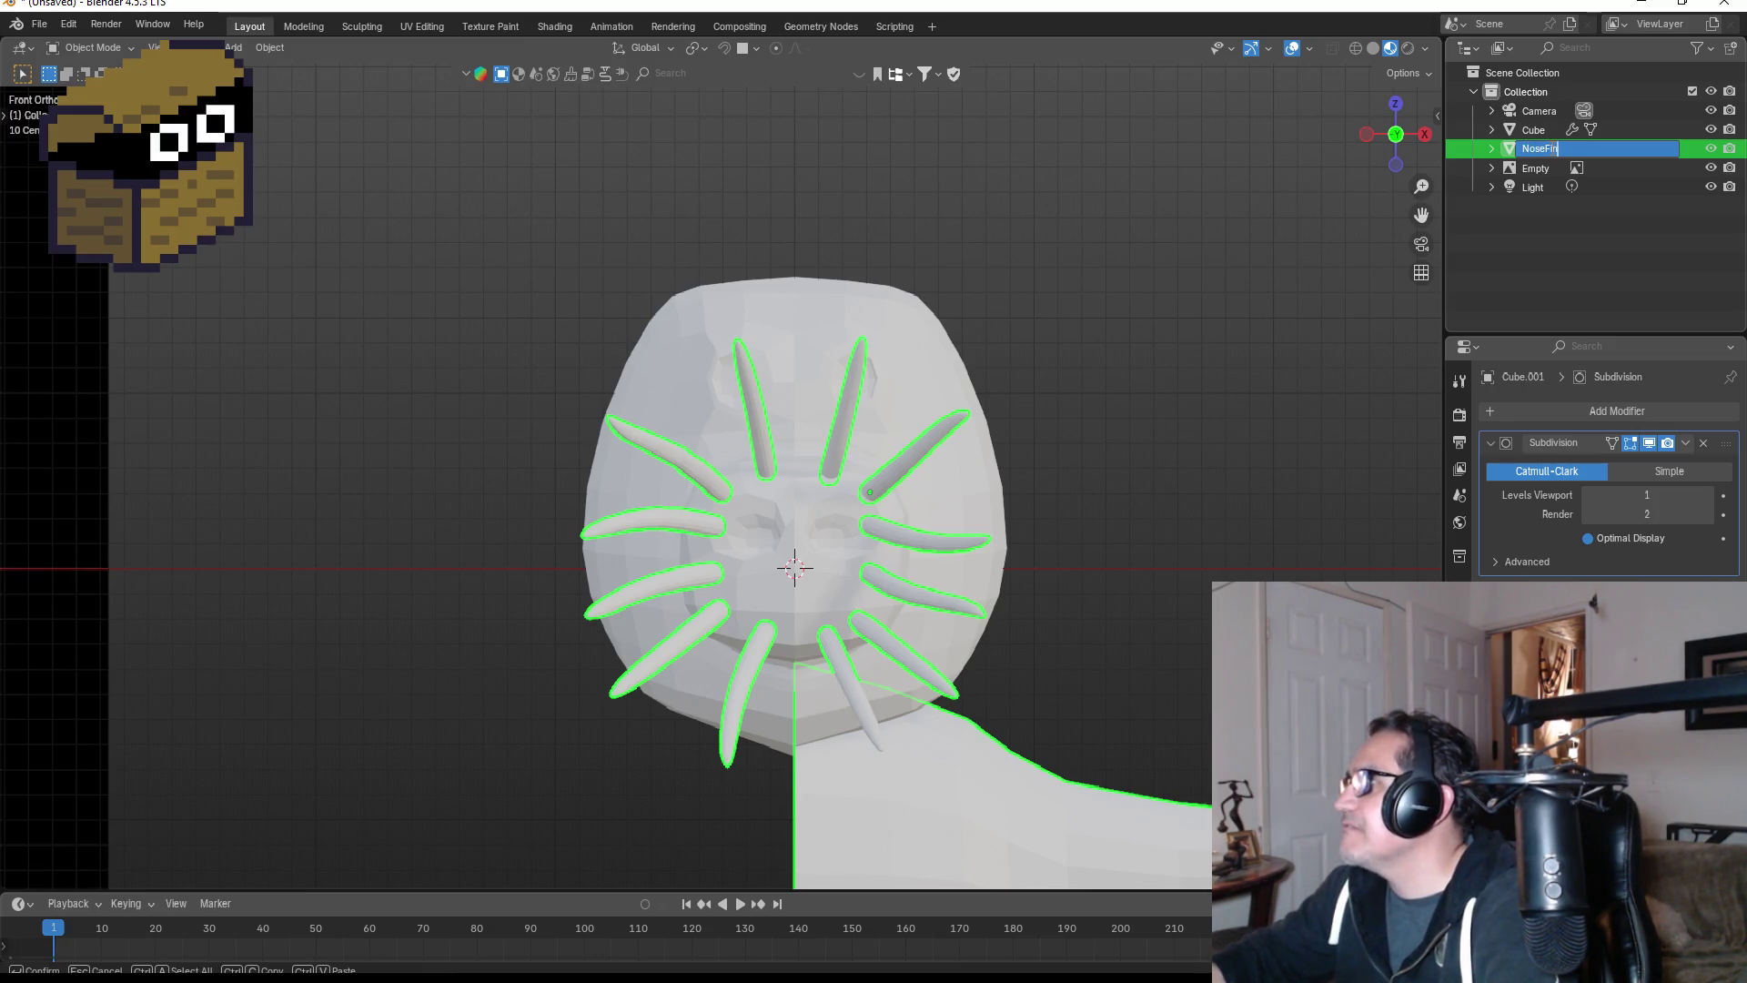
type("gers")
key("Return")
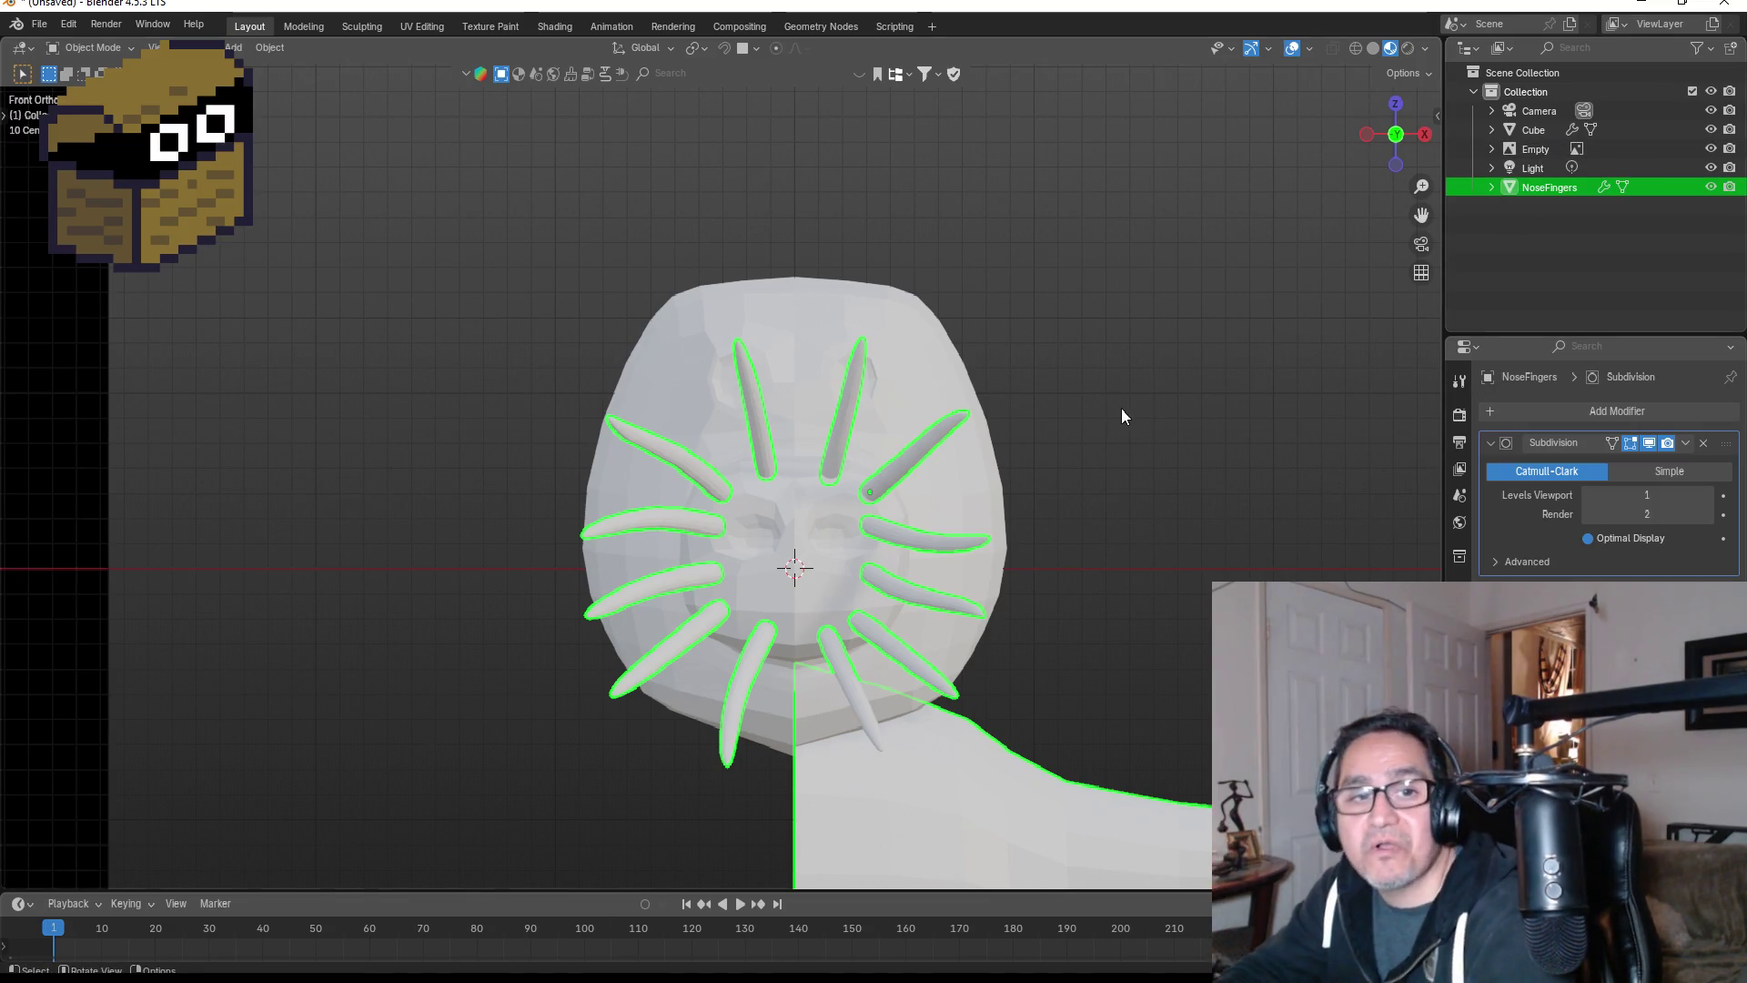
- Select NoseFingers and assign it the existing material named Material
scroll(930, 603, "up", 3)
left_click(942, 583)
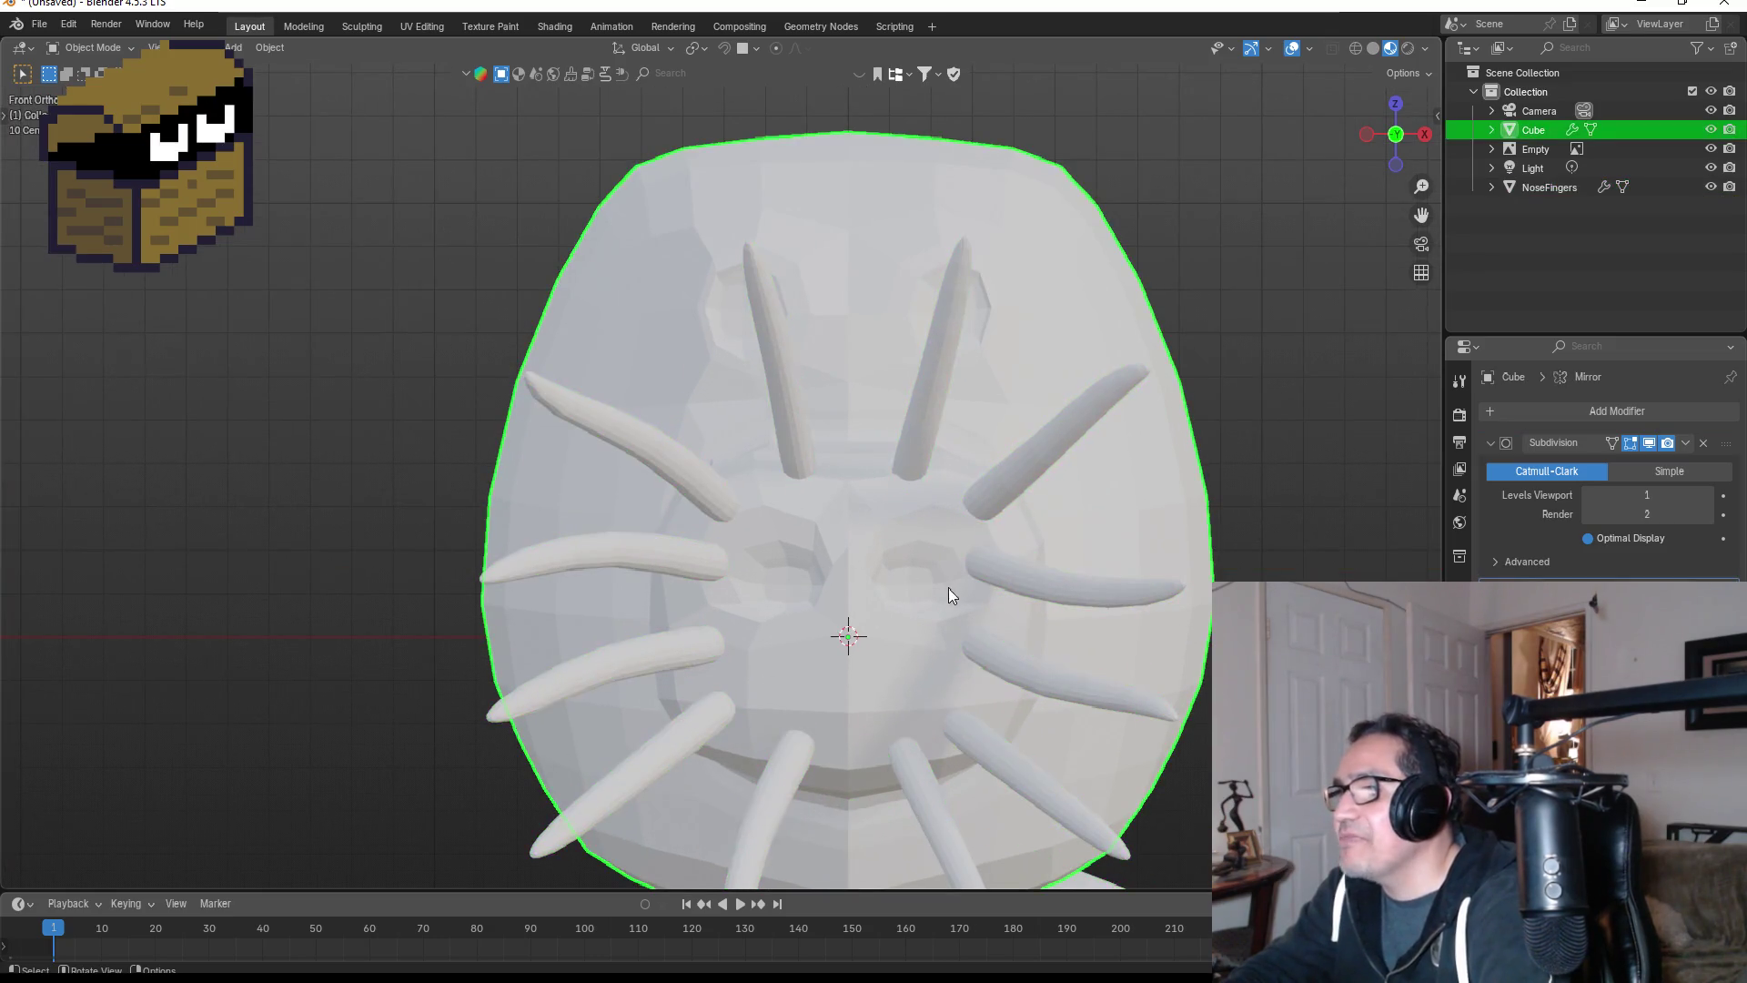
scroll(897, 641, "down", 3)
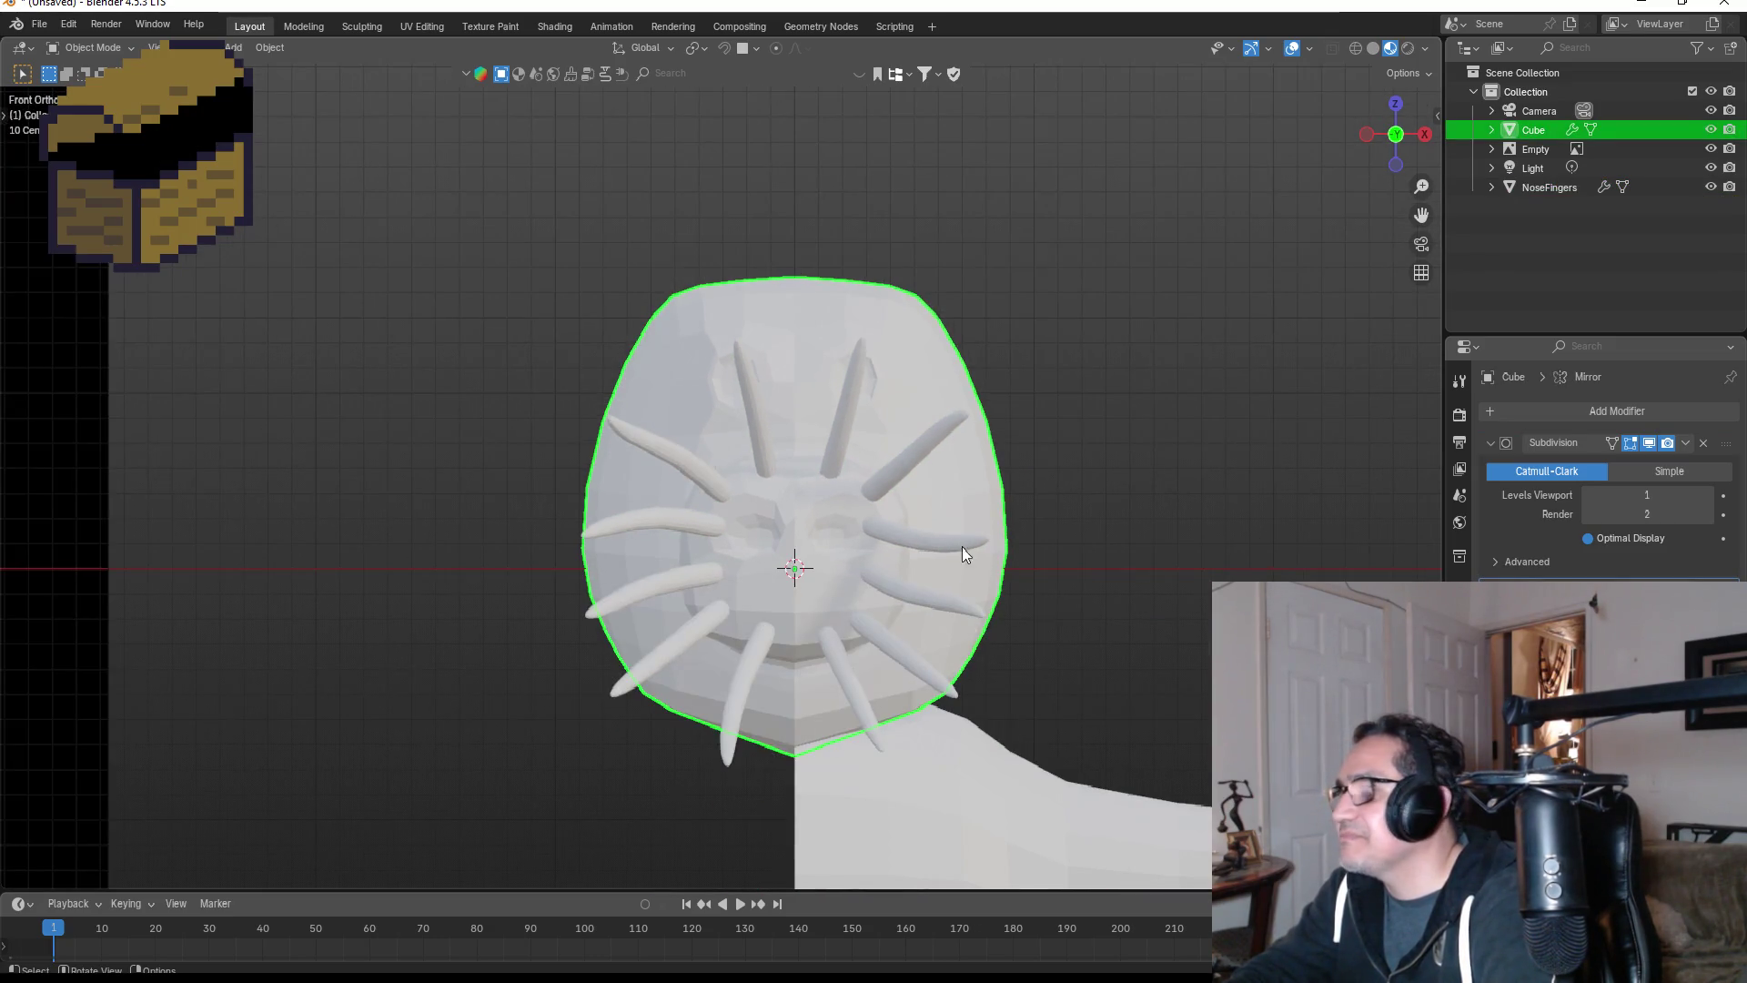
left_click(965, 546)
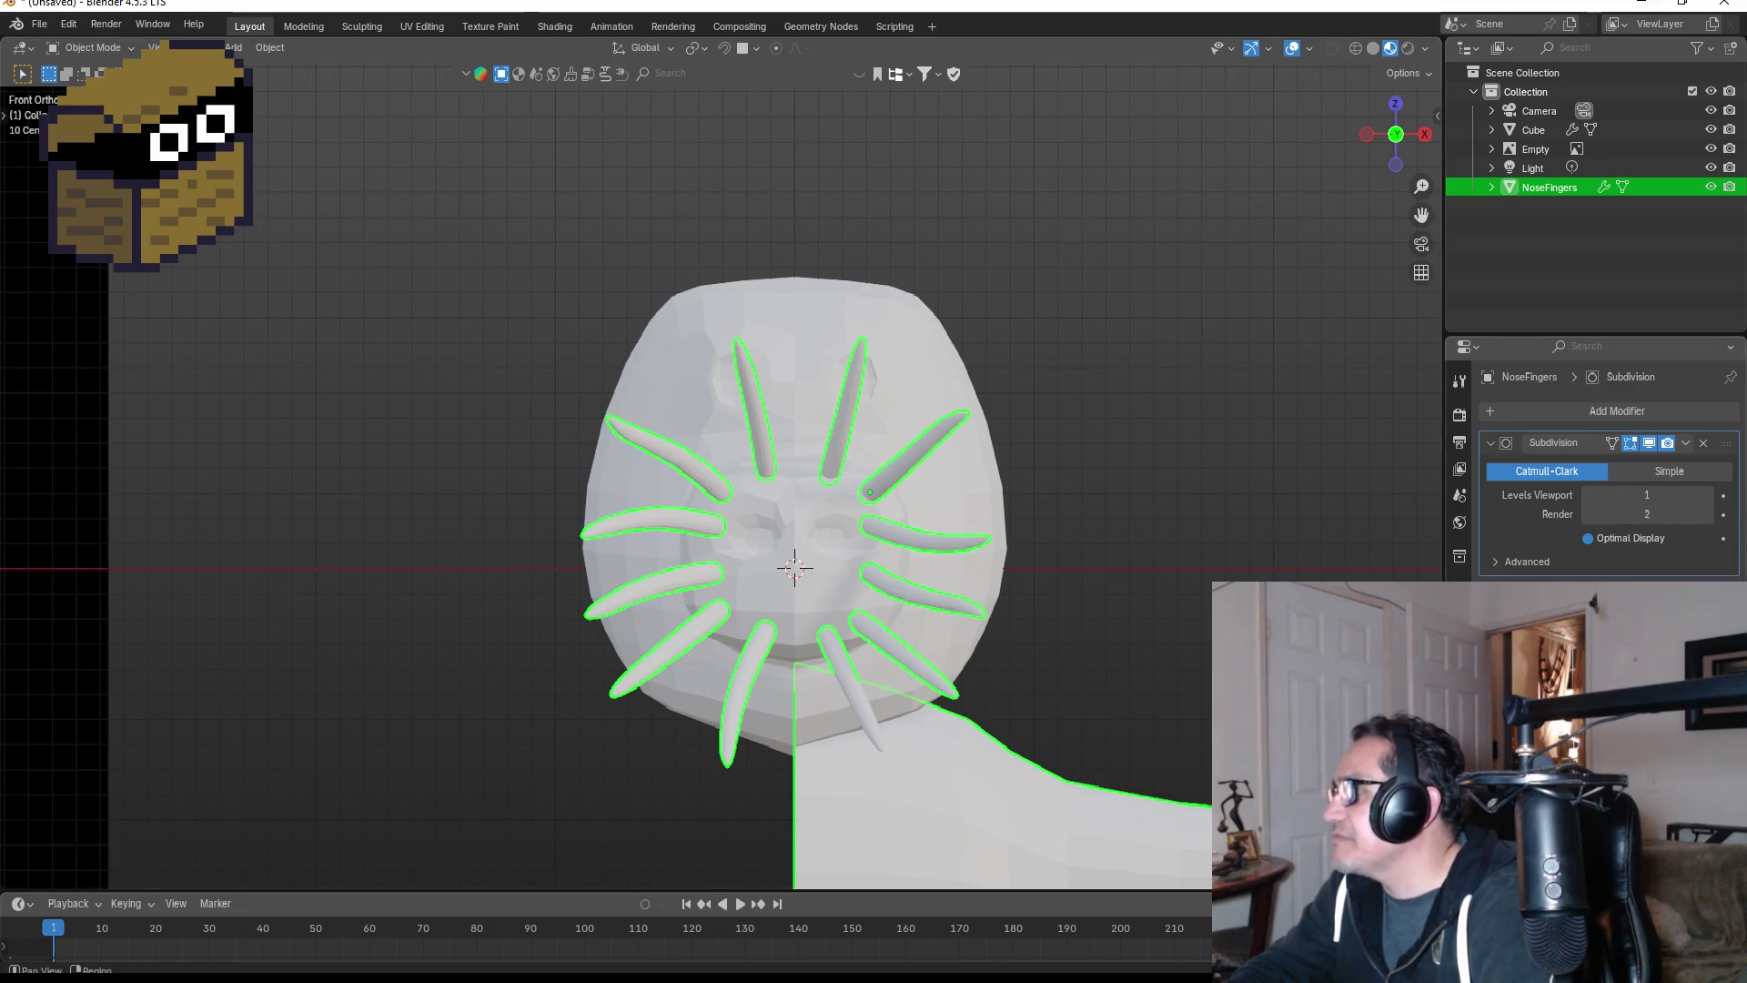
left_click(1459, 747)
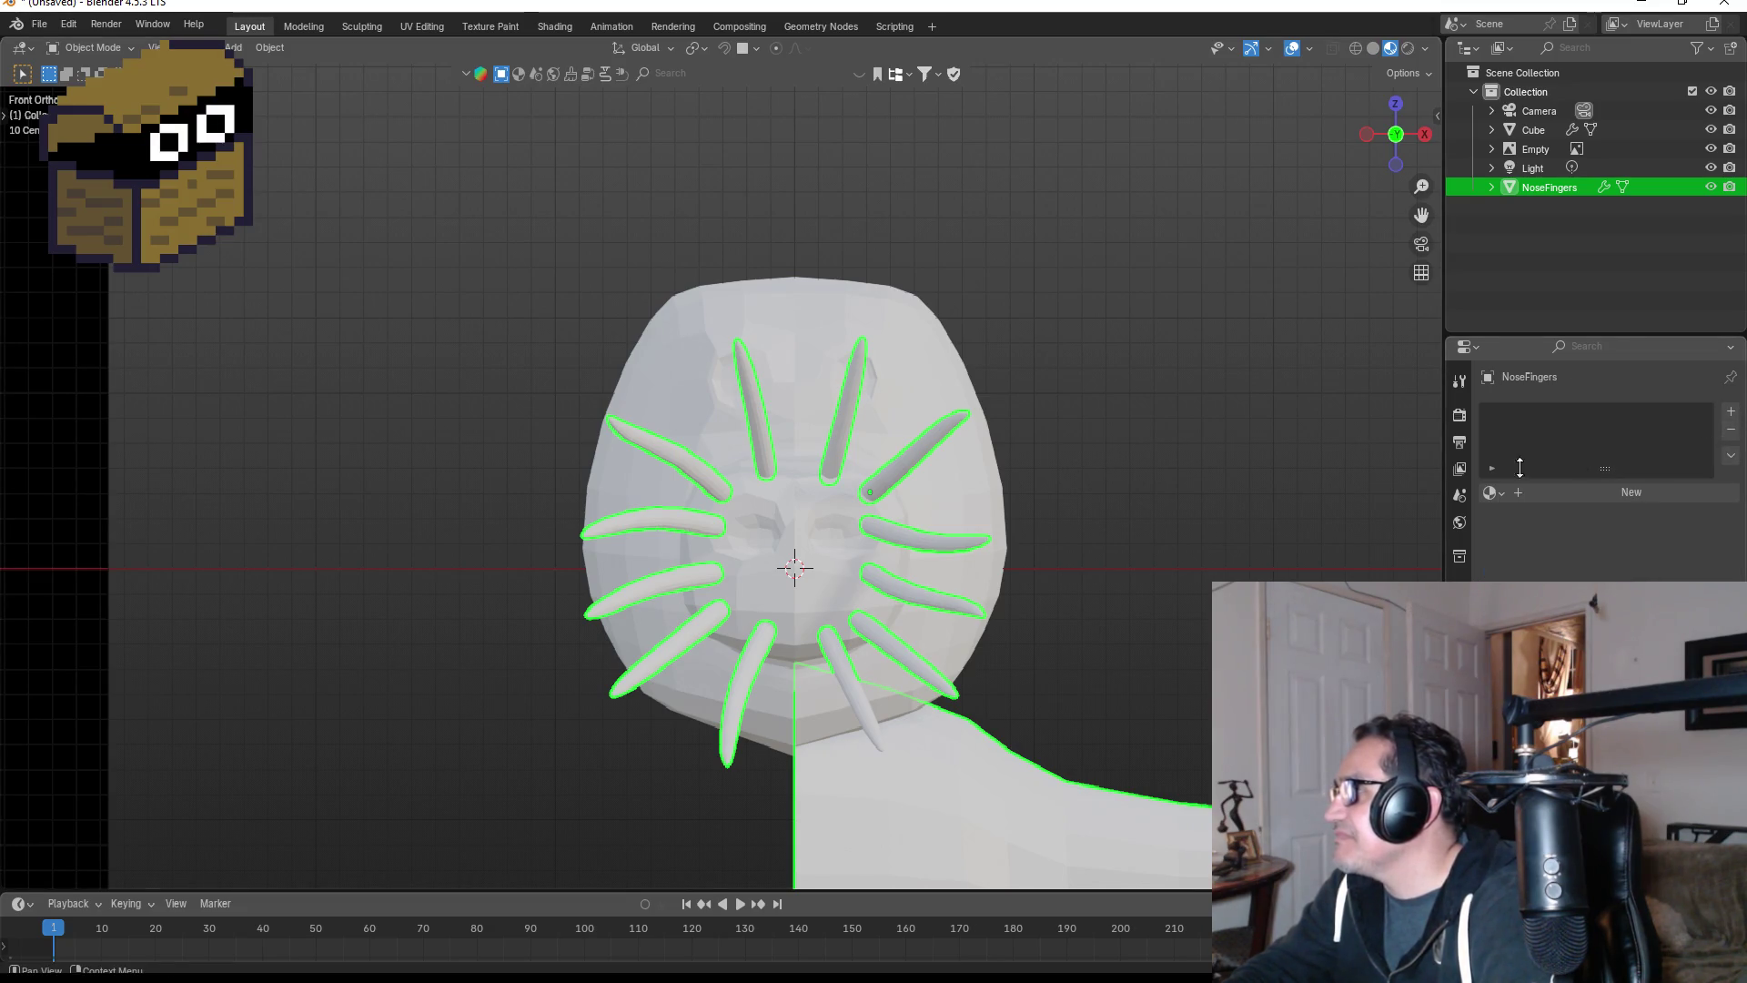
left_click(1492, 495)
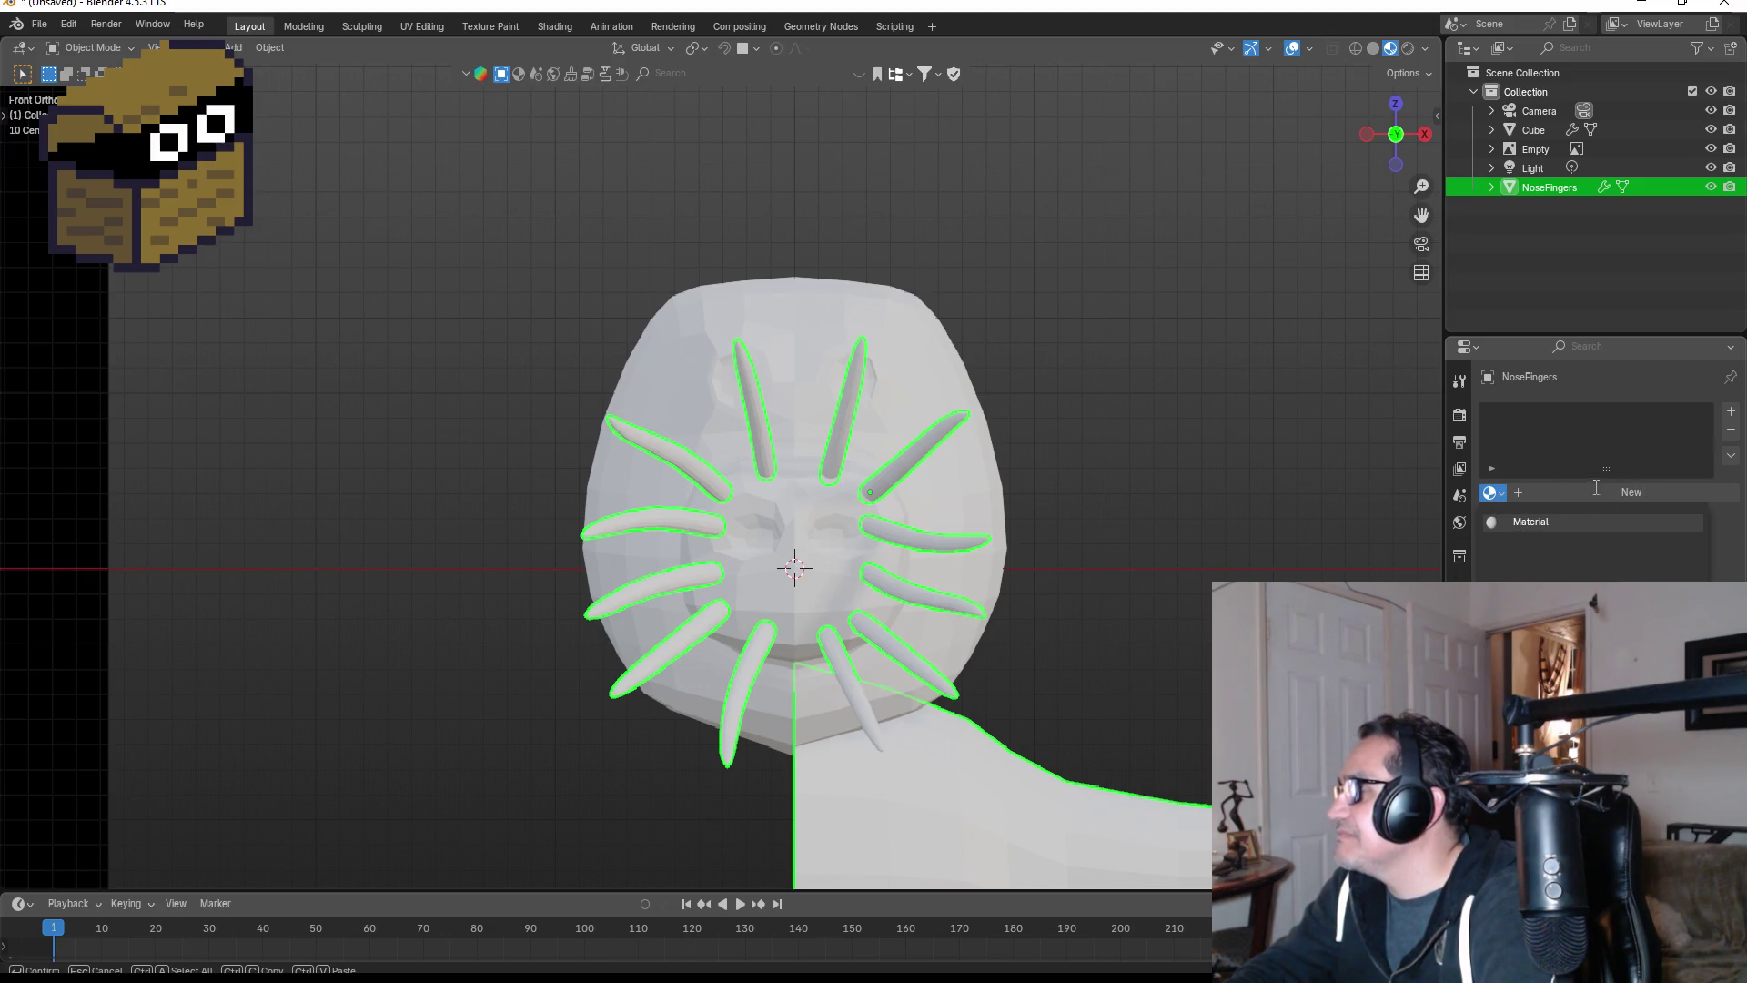
left_click(1529, 521)
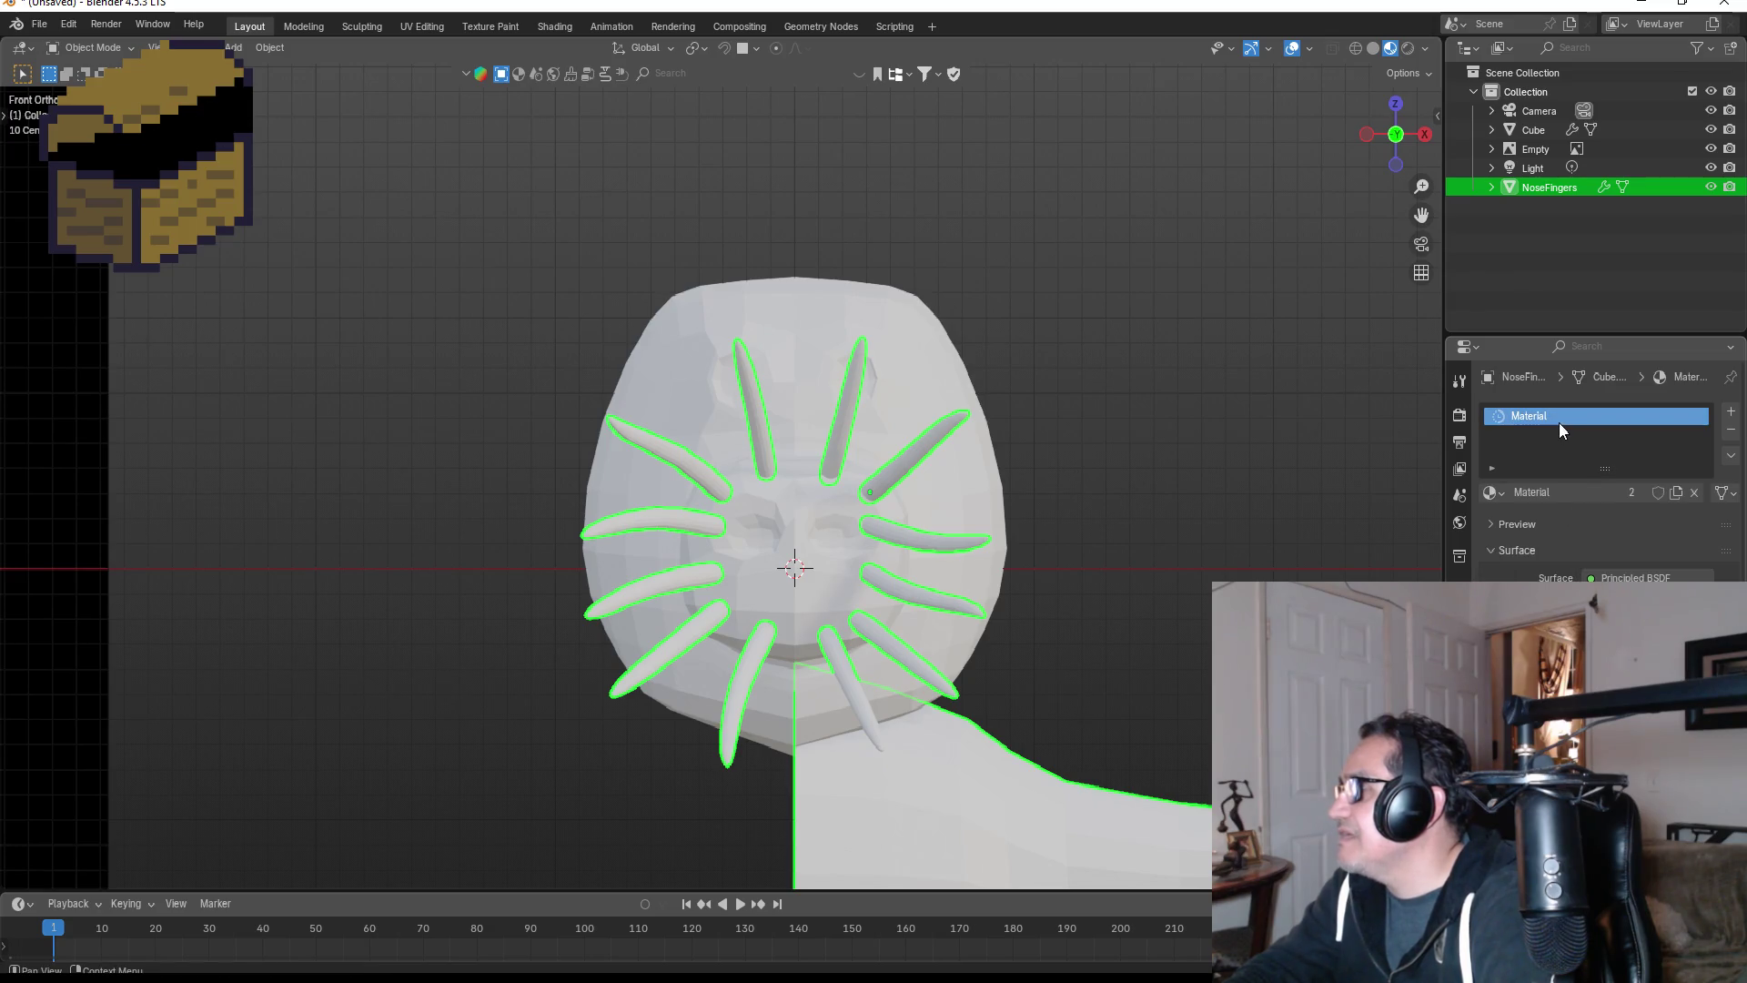
- Check which objects the body, head and NoseFingers are, then undo the selection change
scroll(1024, 525, "down", 6)
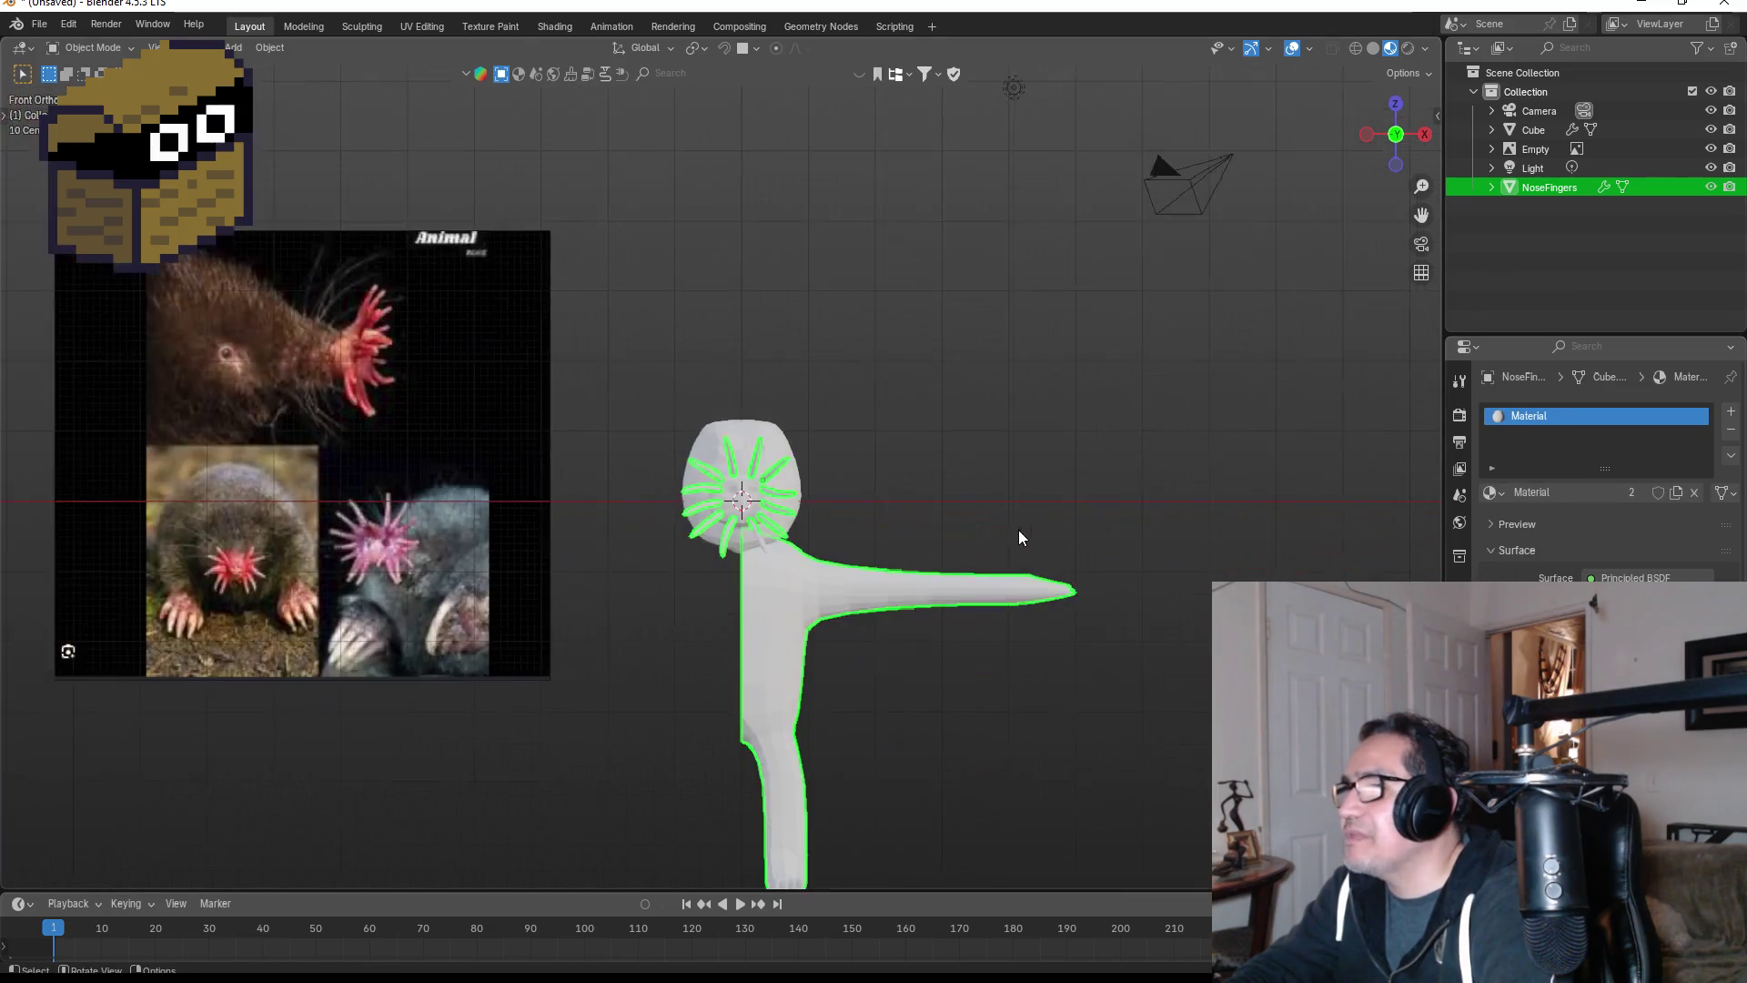
left_click(924, 501)
left_click(791, 589)
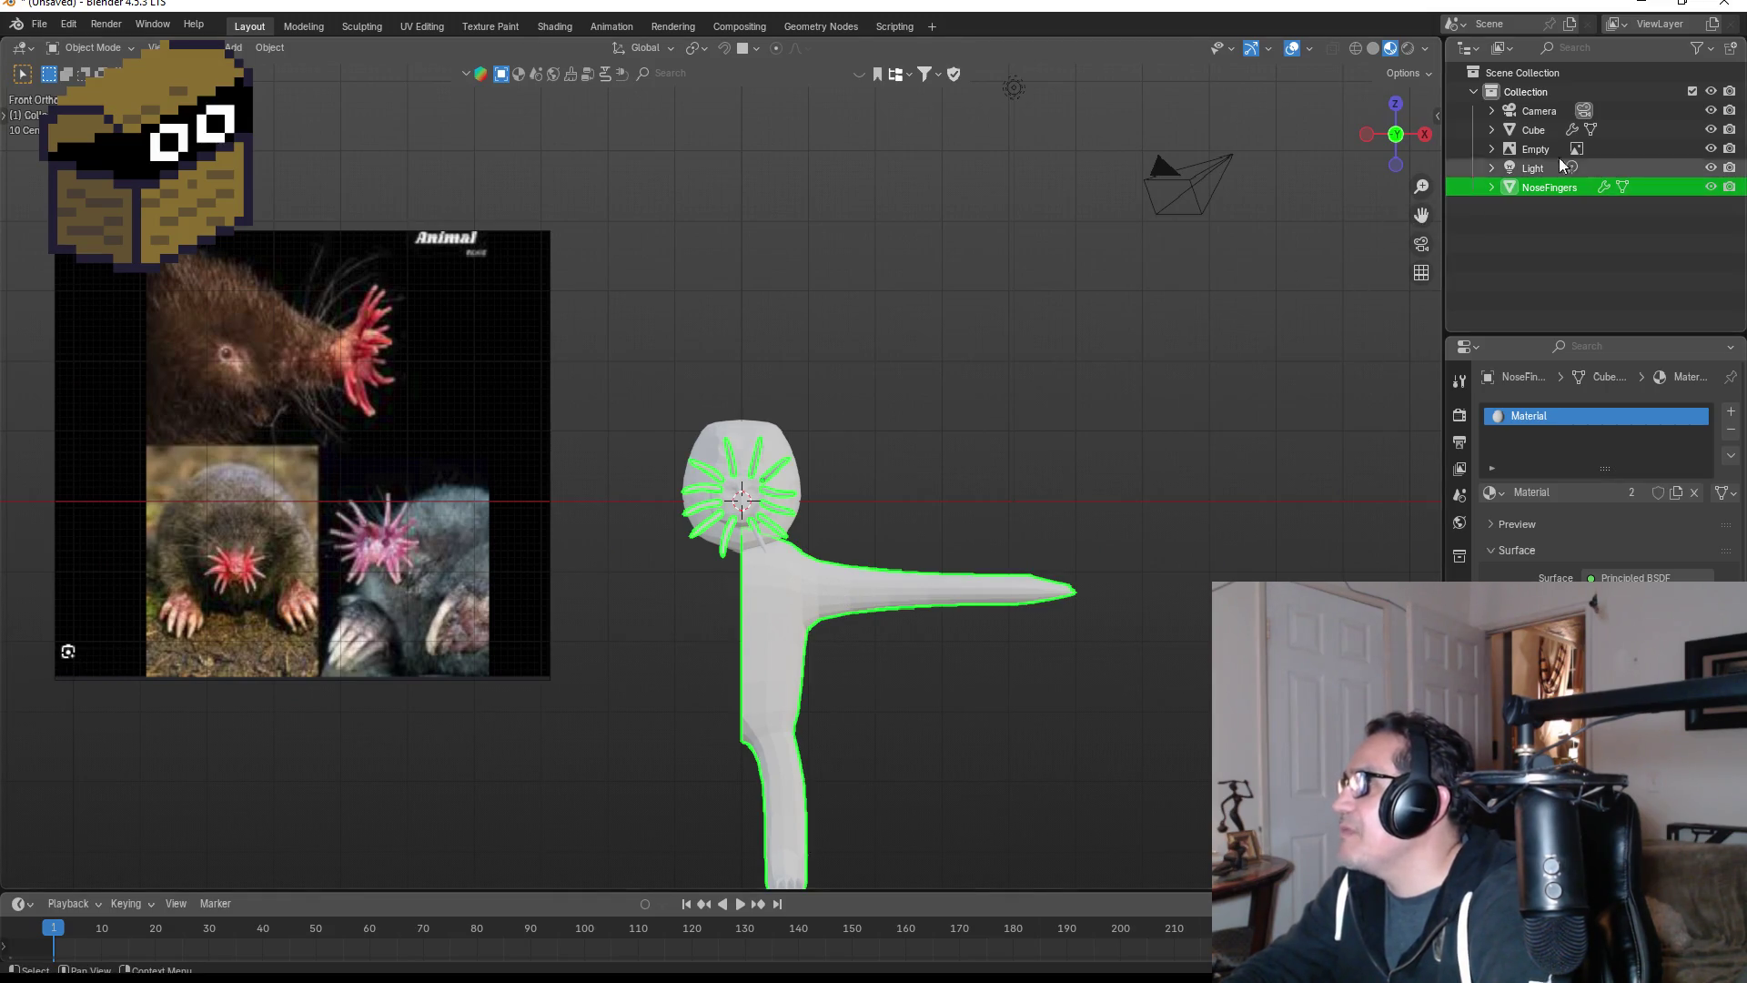
left_click(1533, 133)
left_click(1526, 187)
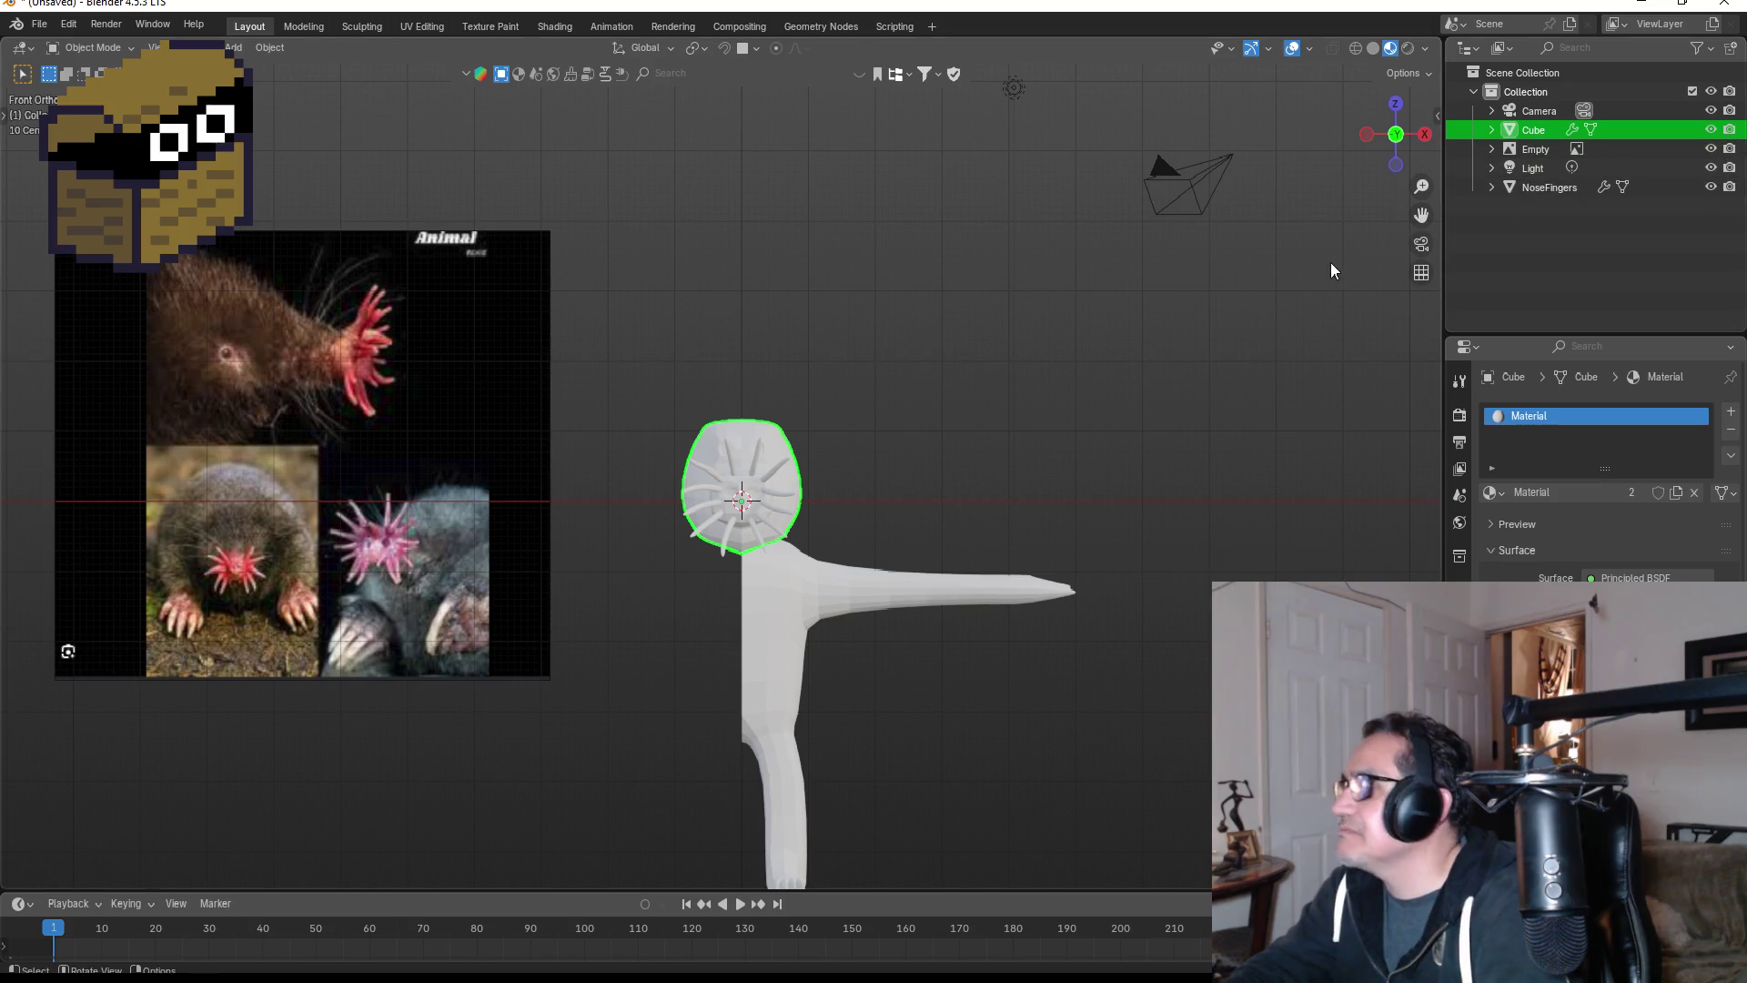
key("ctrl+z")
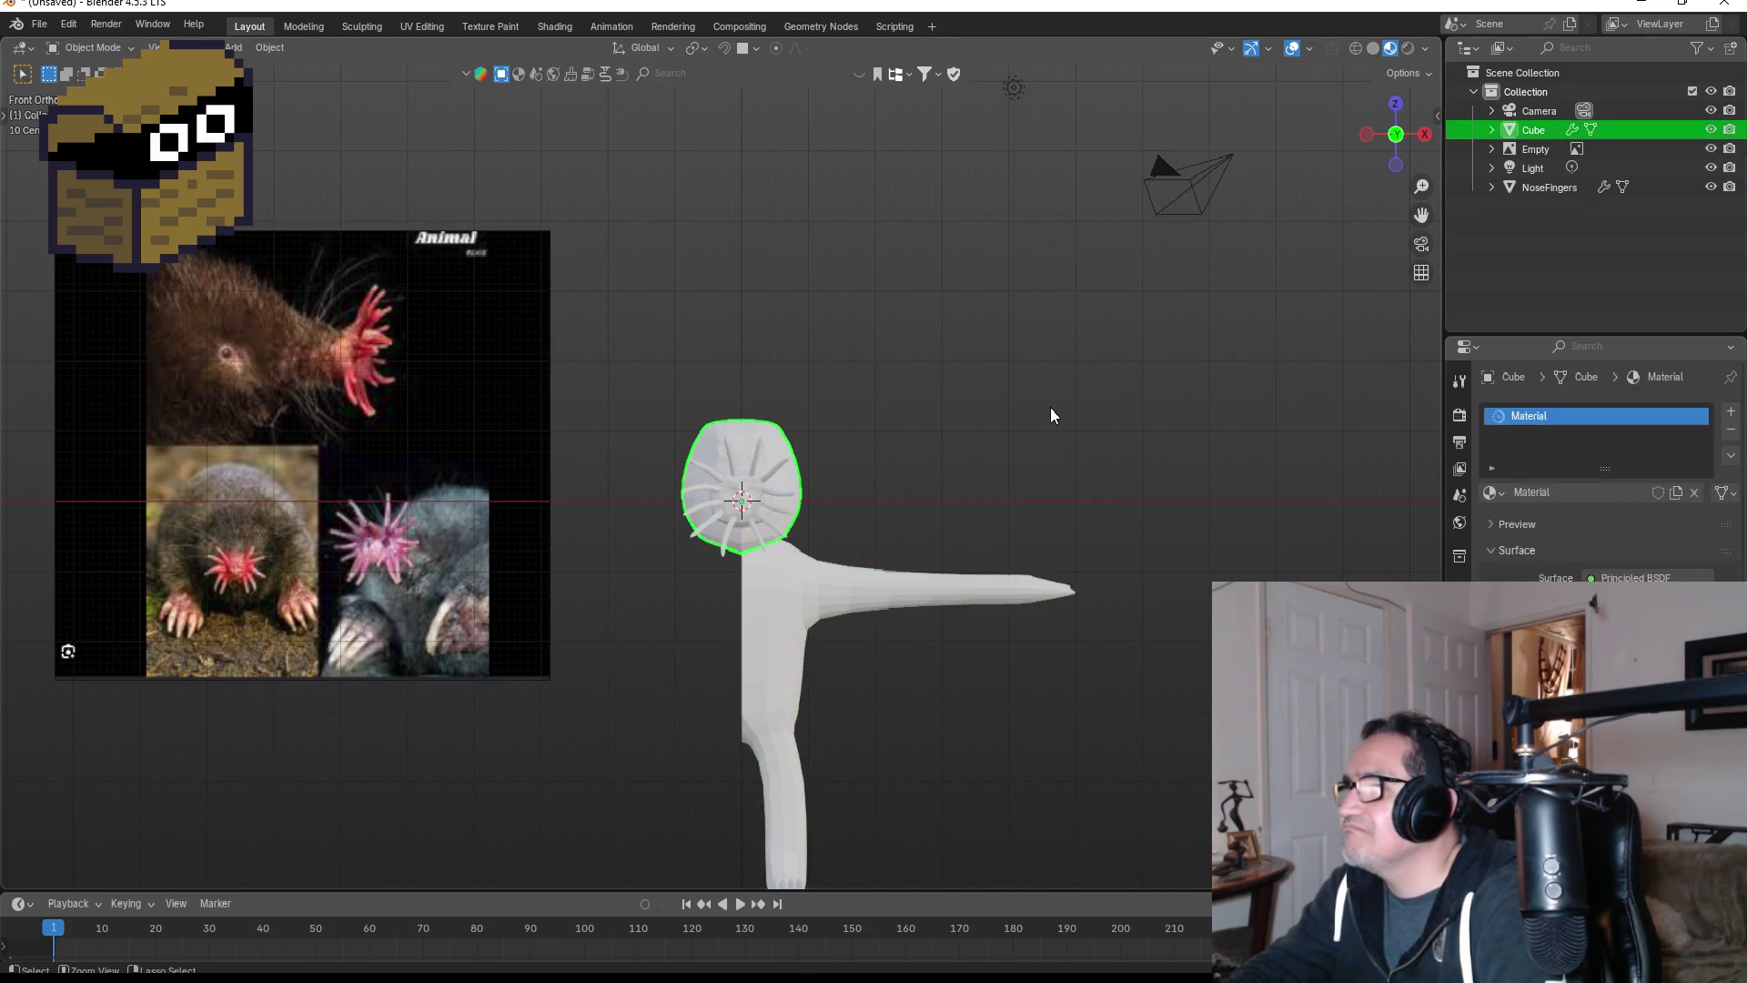
- Undo back to separate tentacles and join Cube.001–Cube.013 into one object
key("ctrl+z")
key("ctrl+z")
key("ctrl+z")
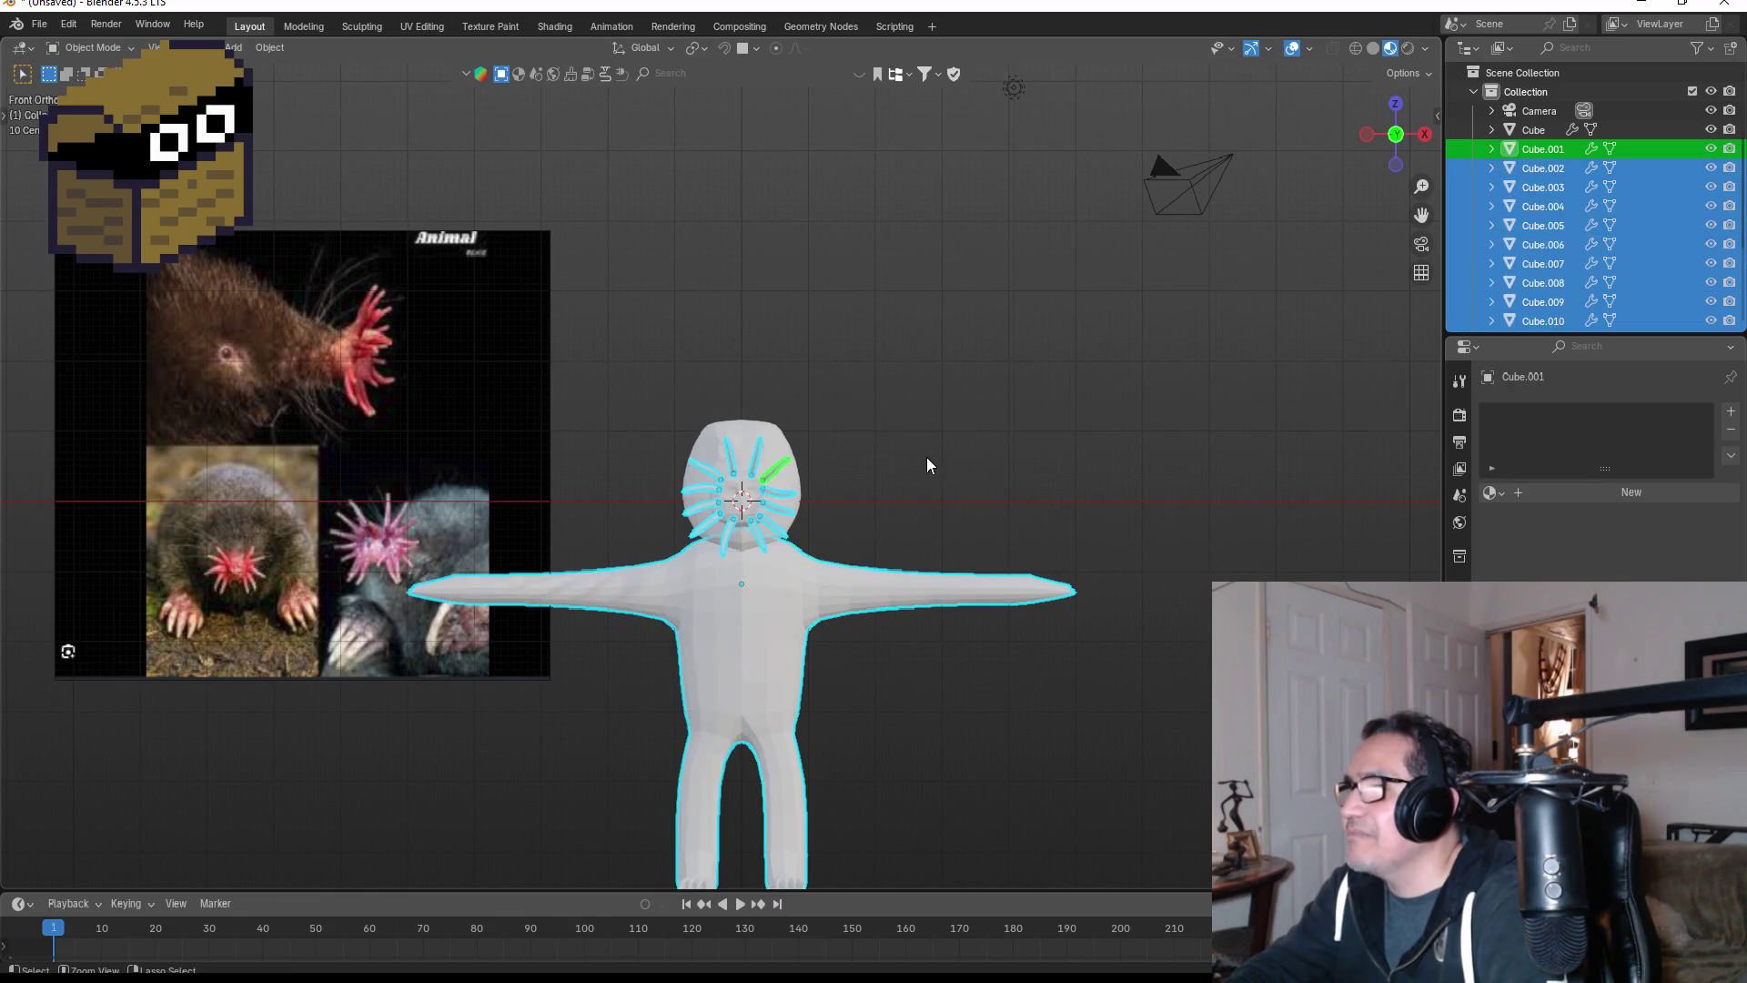
scroll(1542, 237, "down", 3)
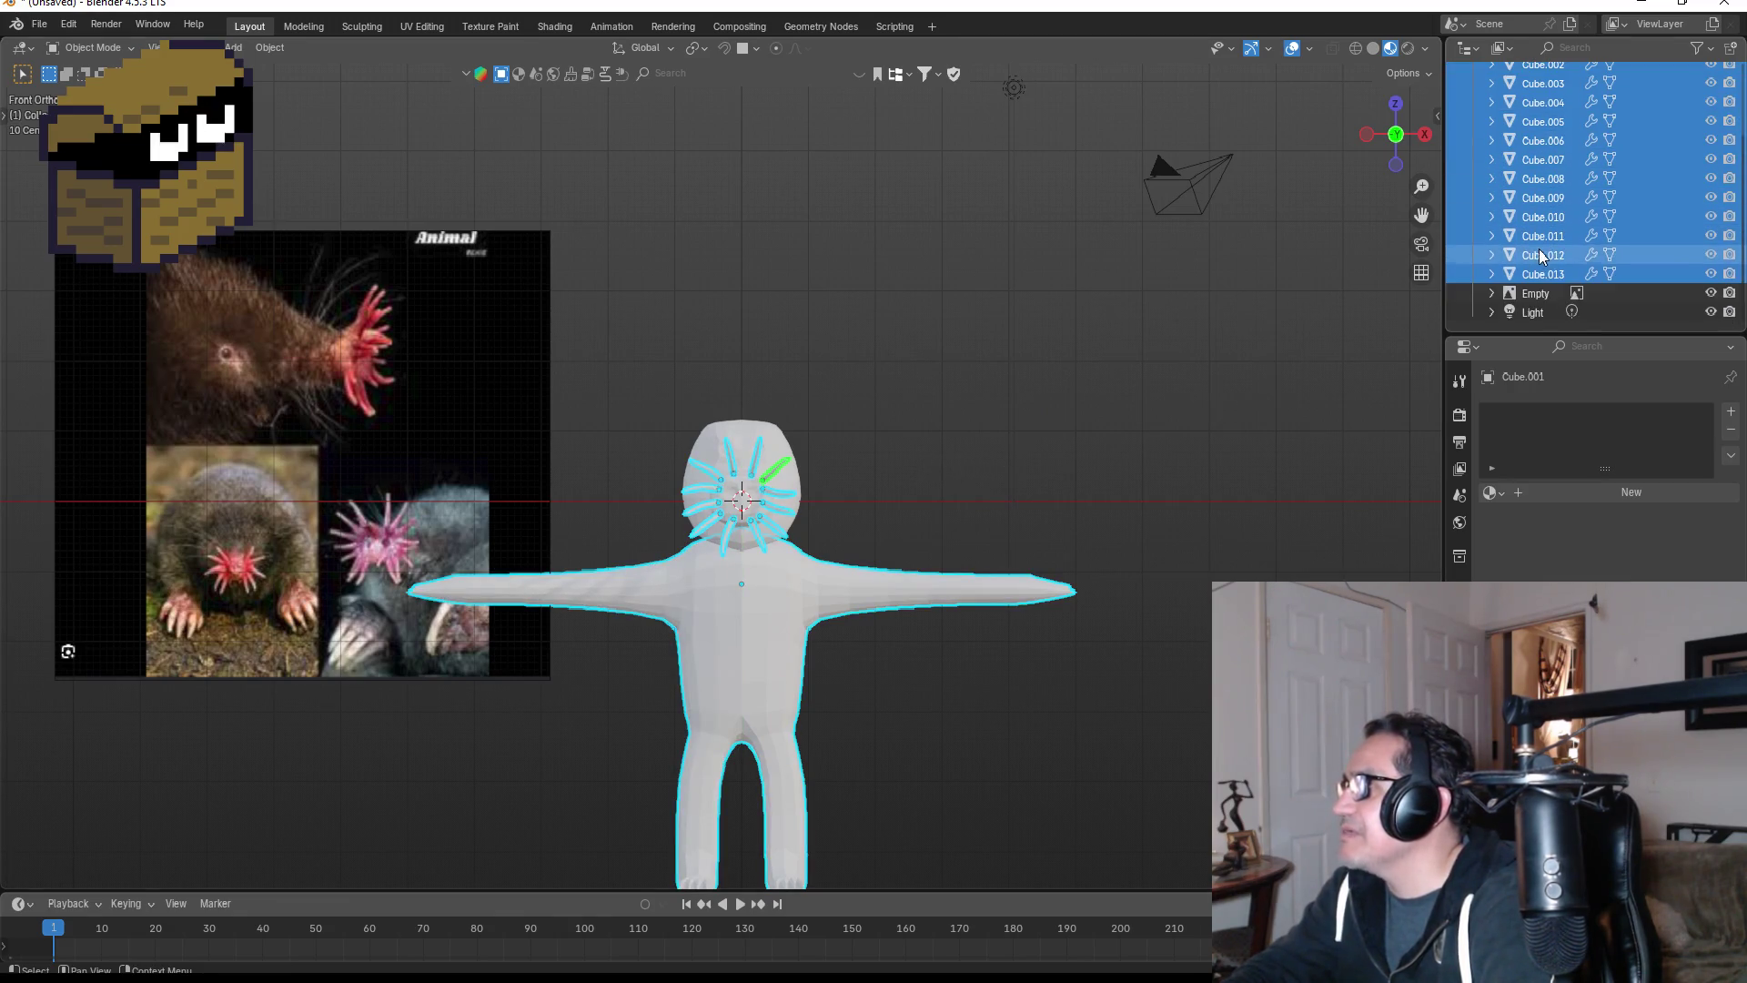
left_click(1540, 282)
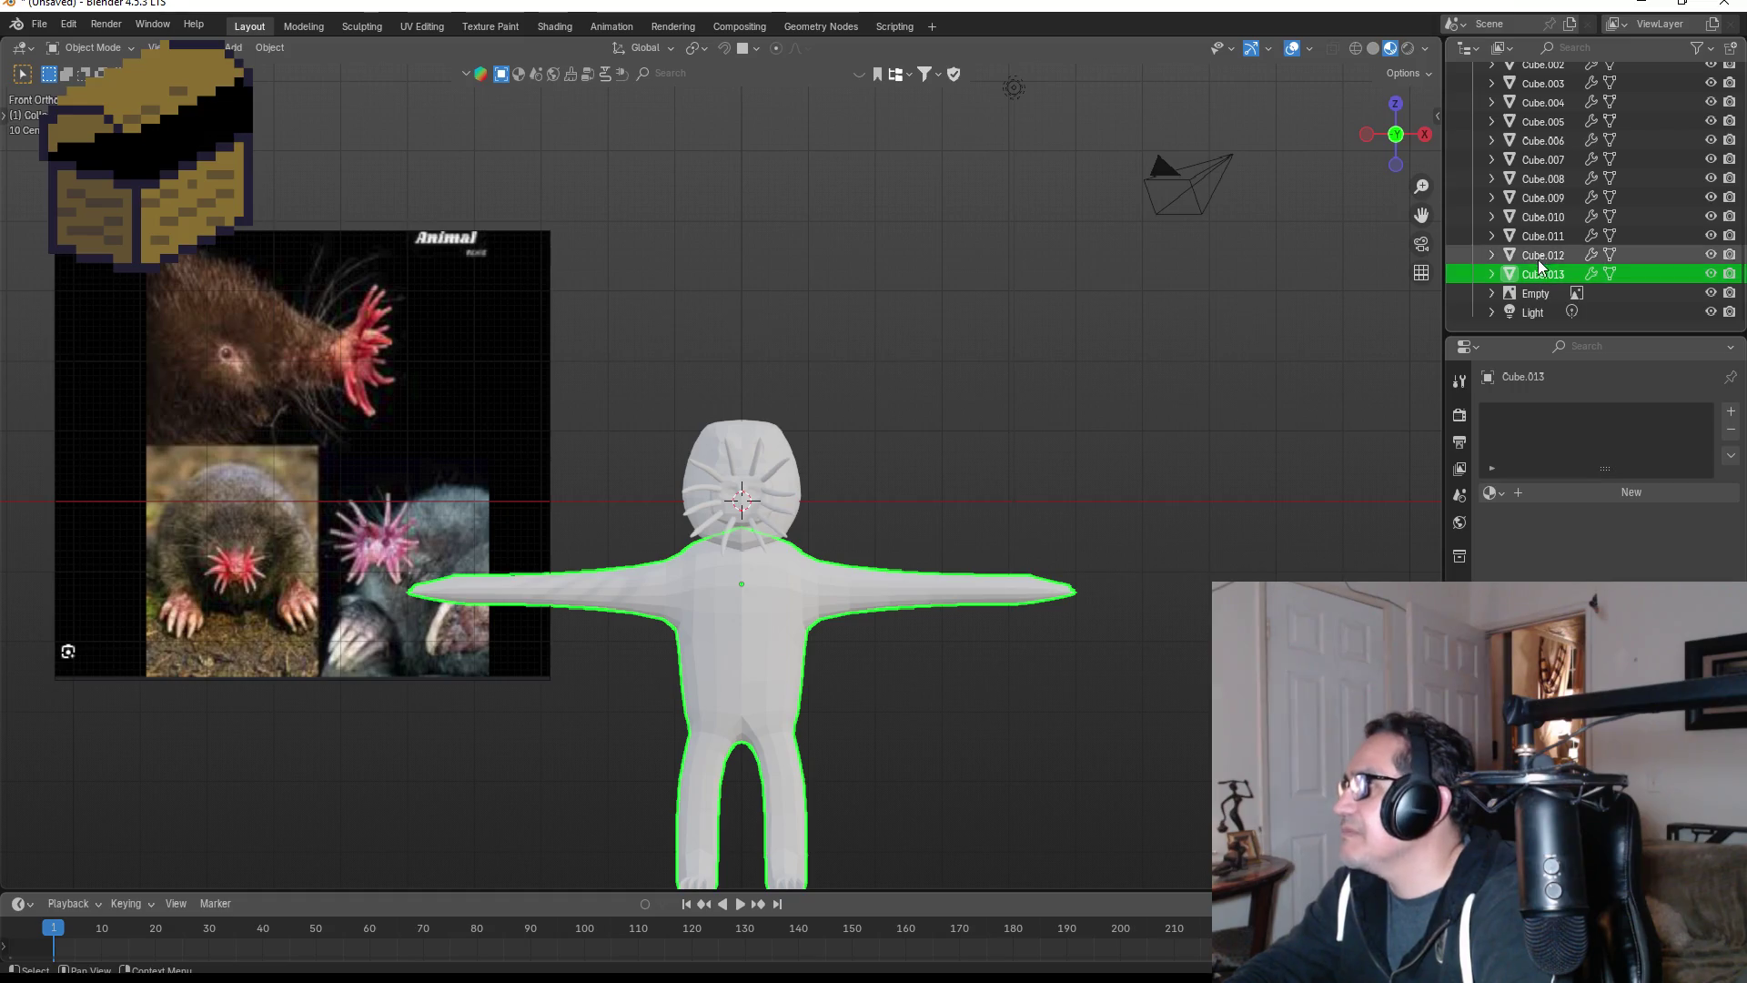
left_click(1542, 255)
scroll(1547, 237, "up", 3)
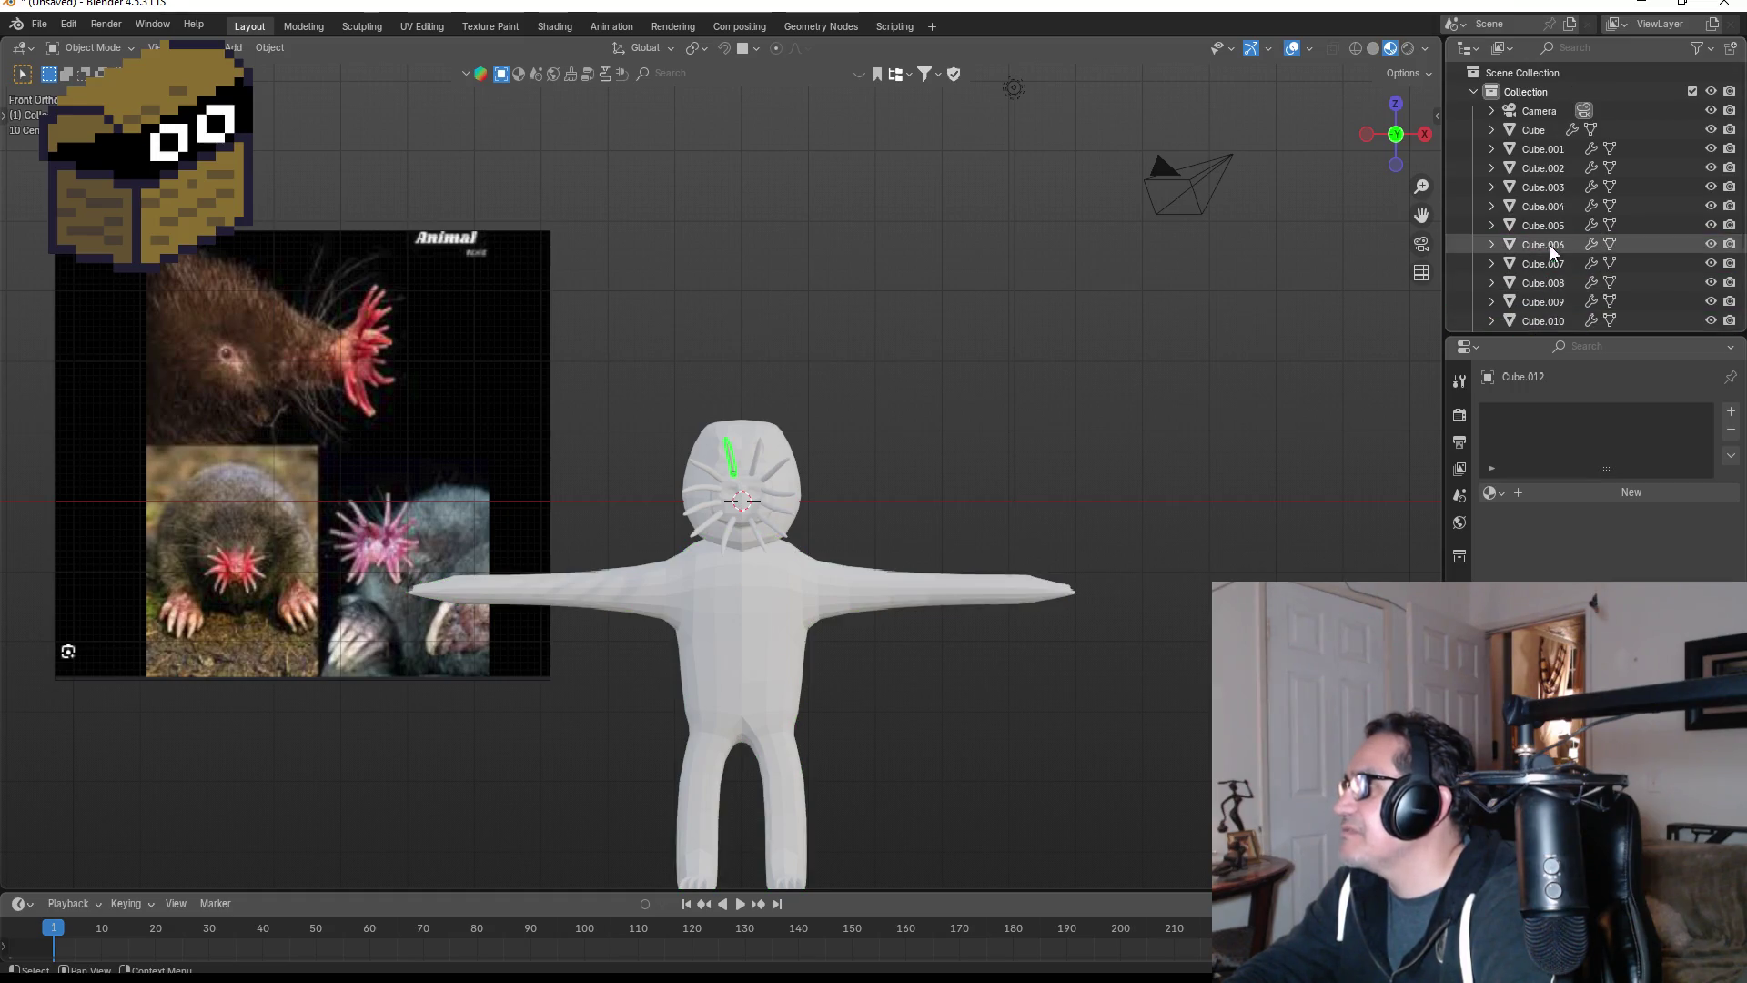
left_click(1549, 156, "shift")
scroll(828, 302, "up", 2)
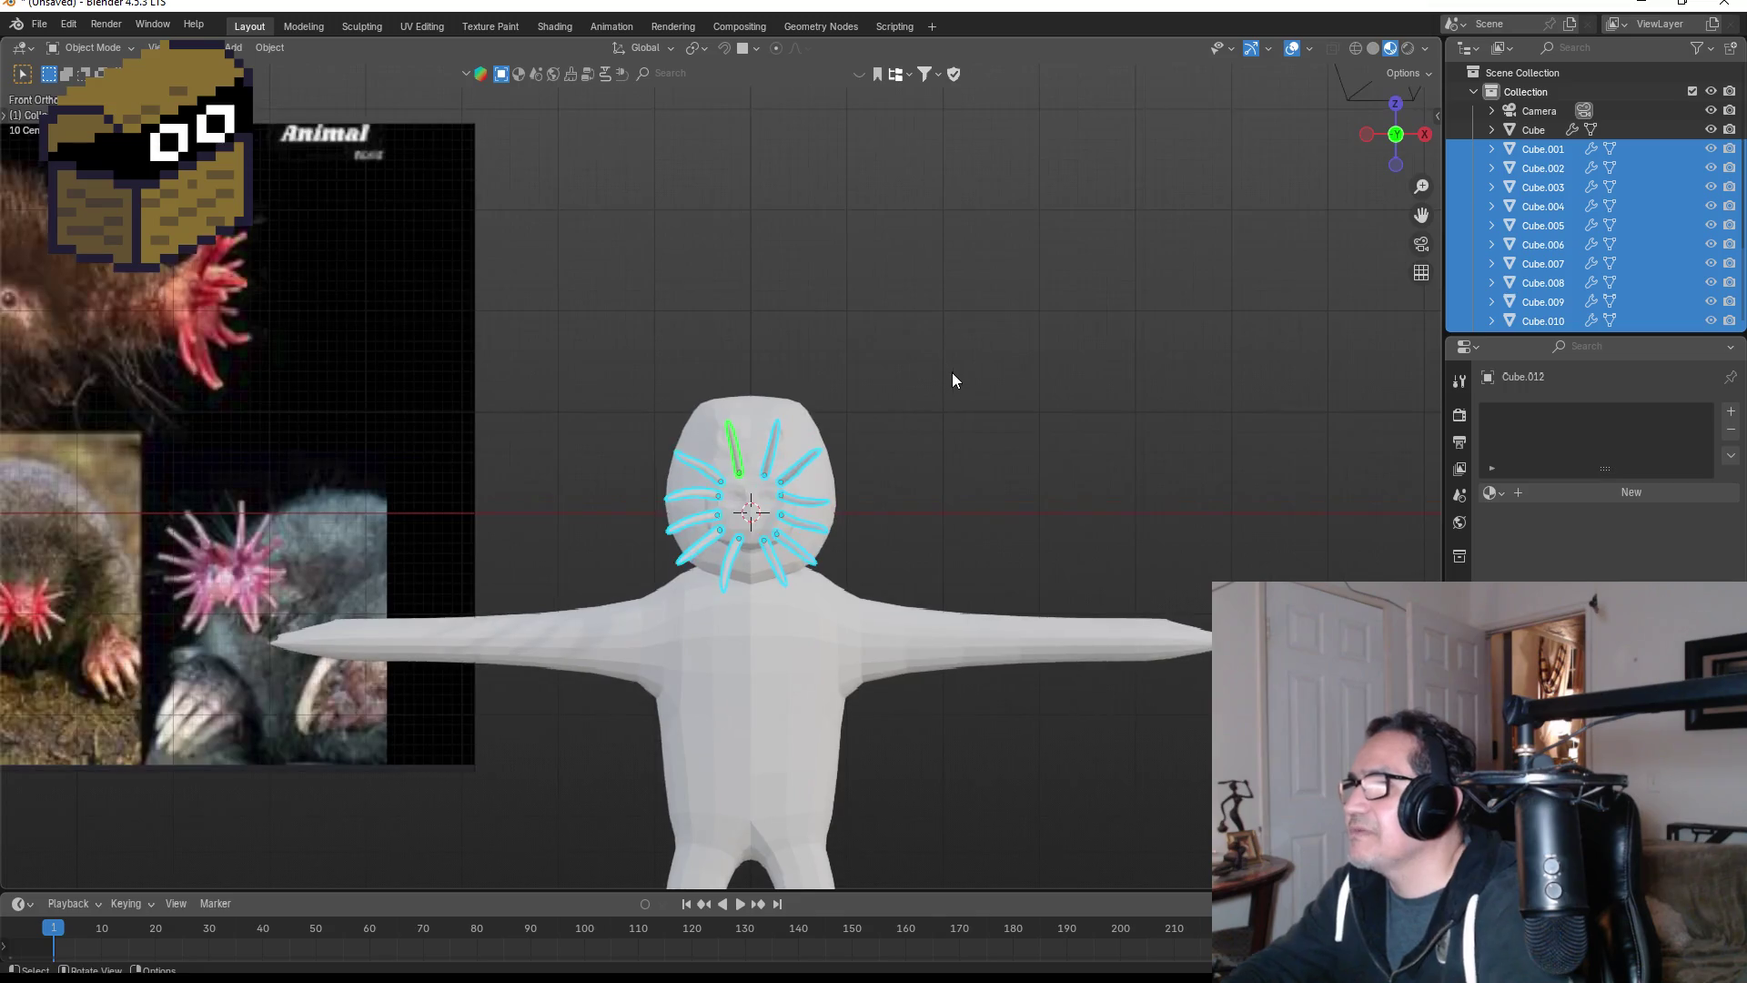
key("ctrl+j")
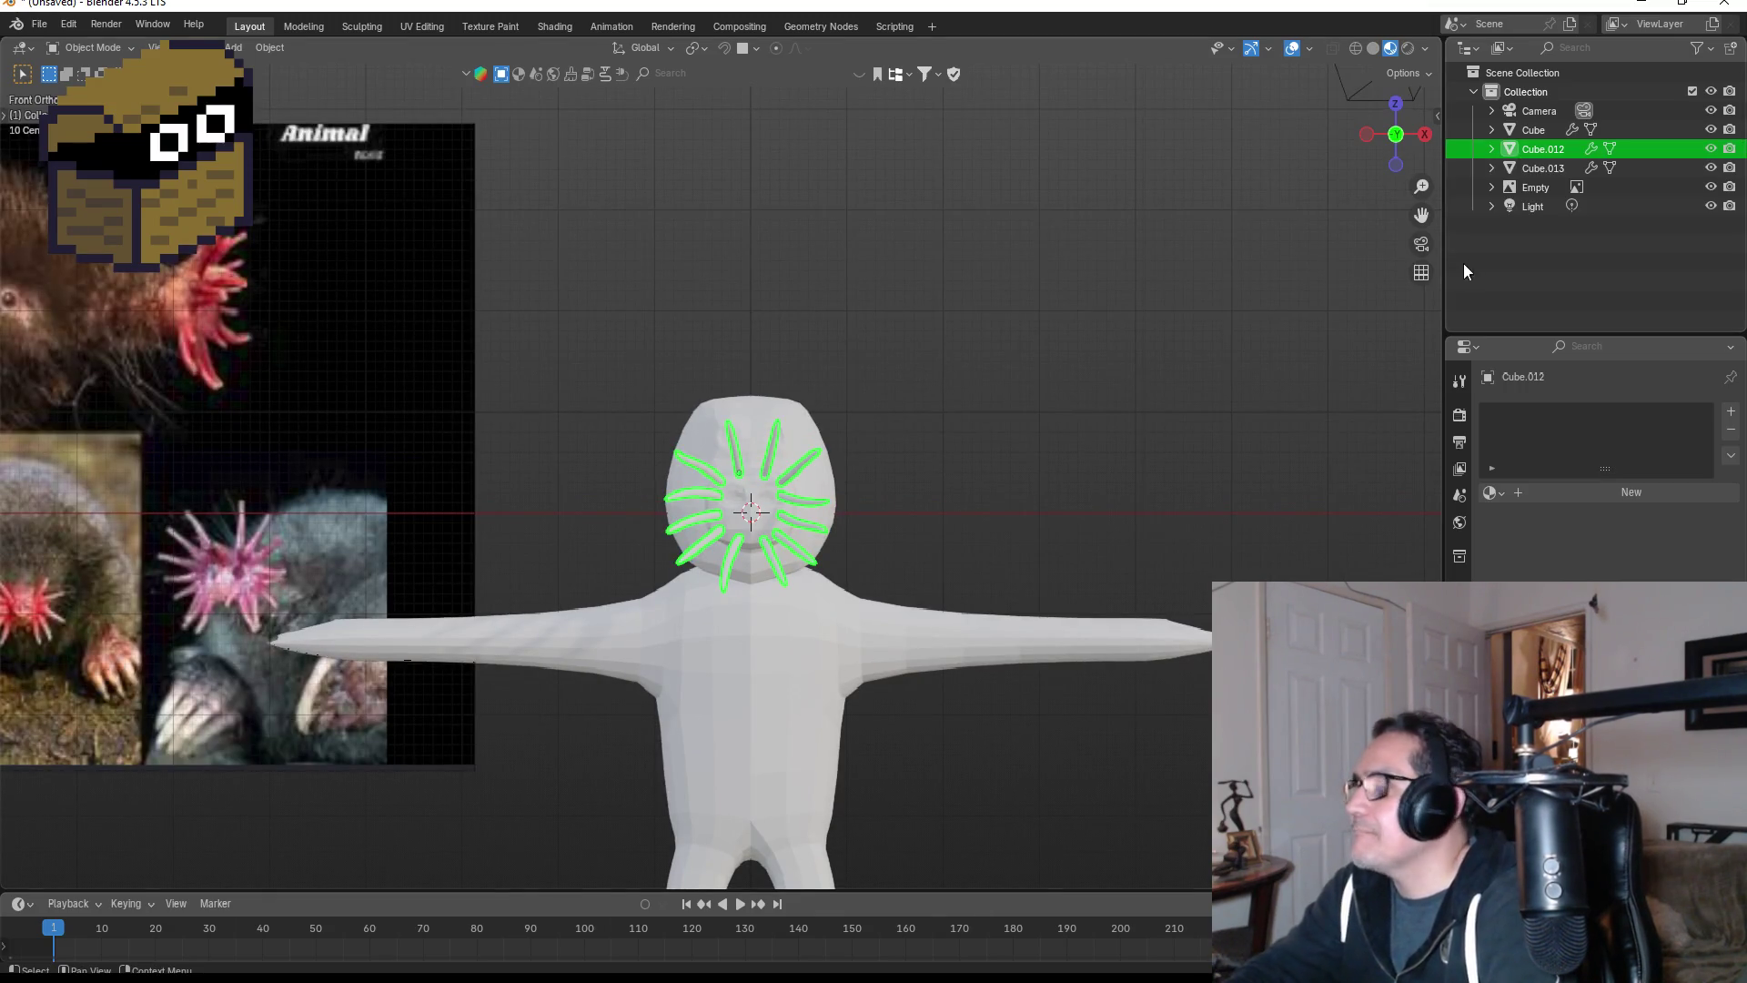
- Rename the joined object NoseFingers and create a new material for it
key("F2")
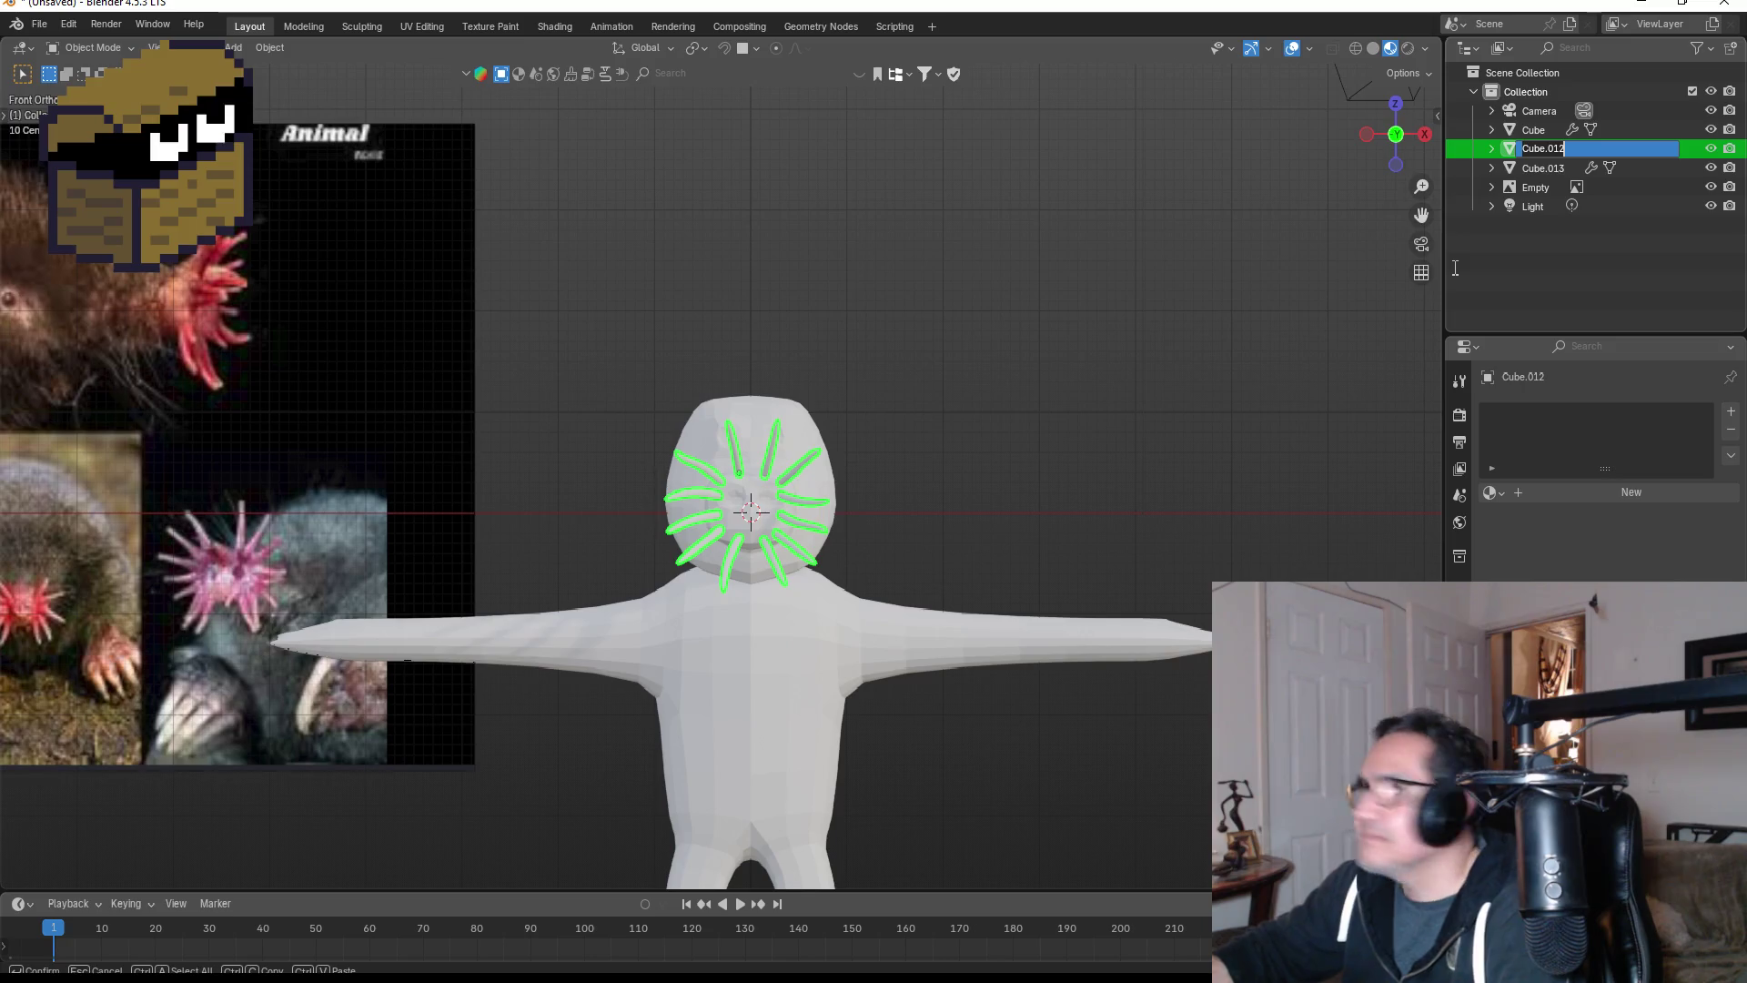
type("NoseFingers")
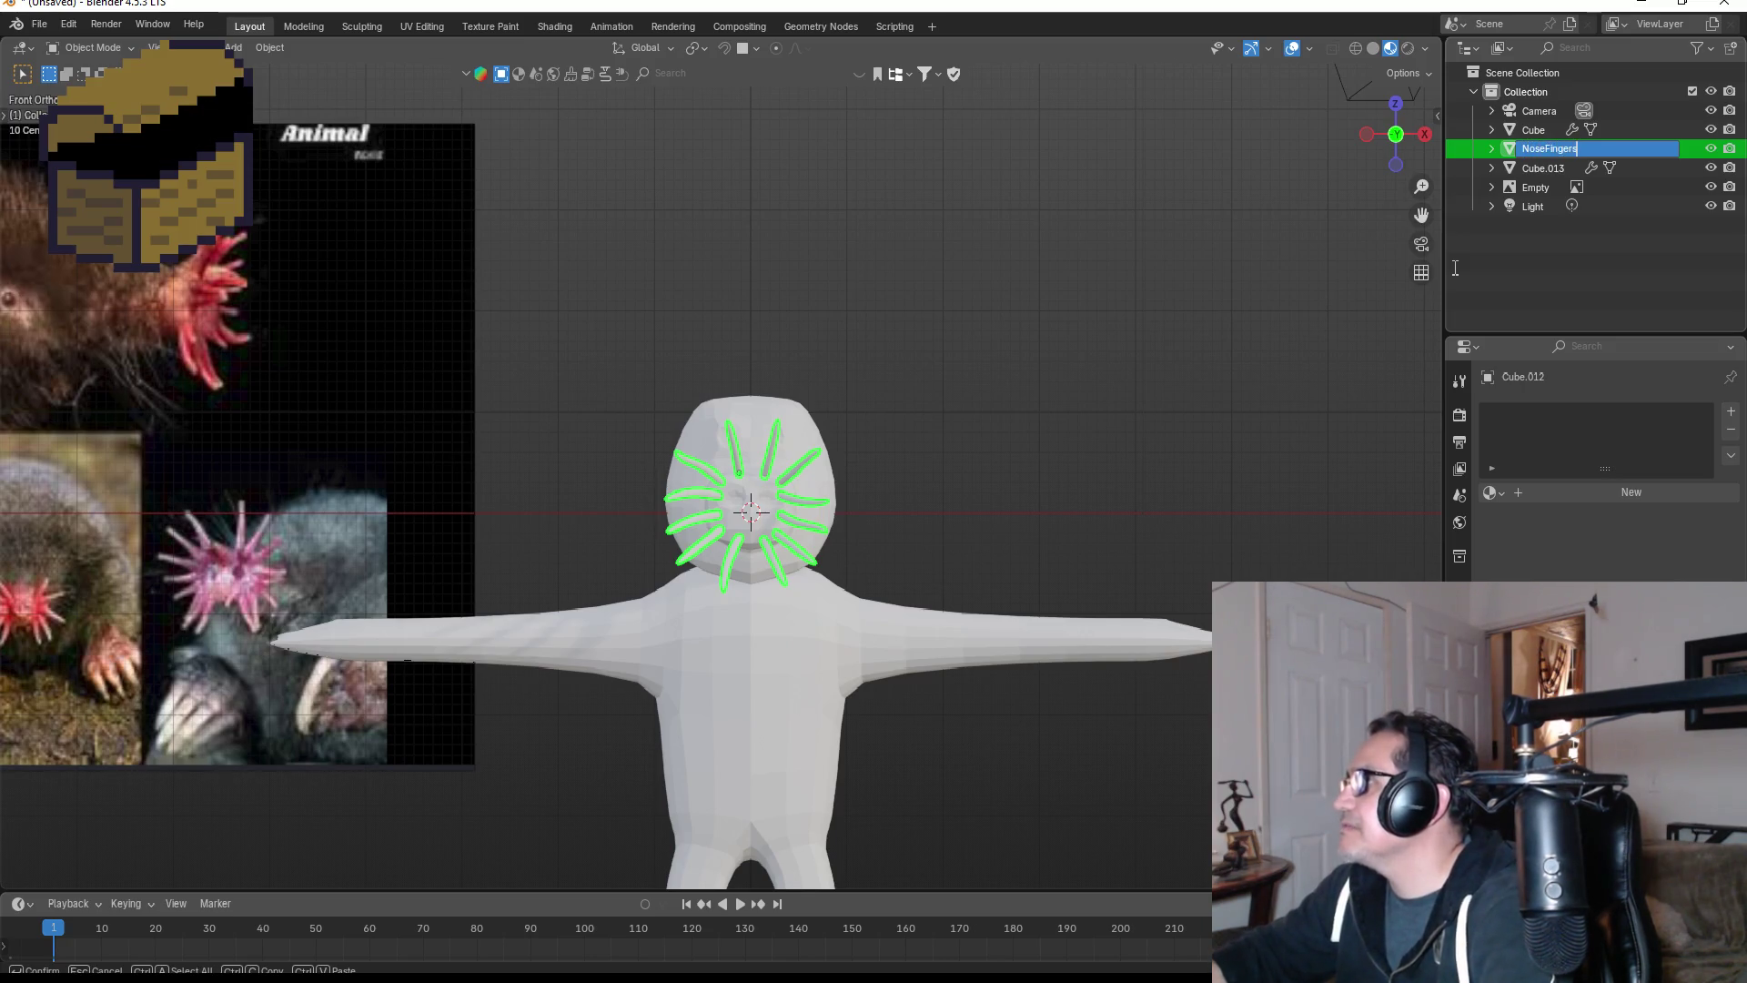
key("Return")
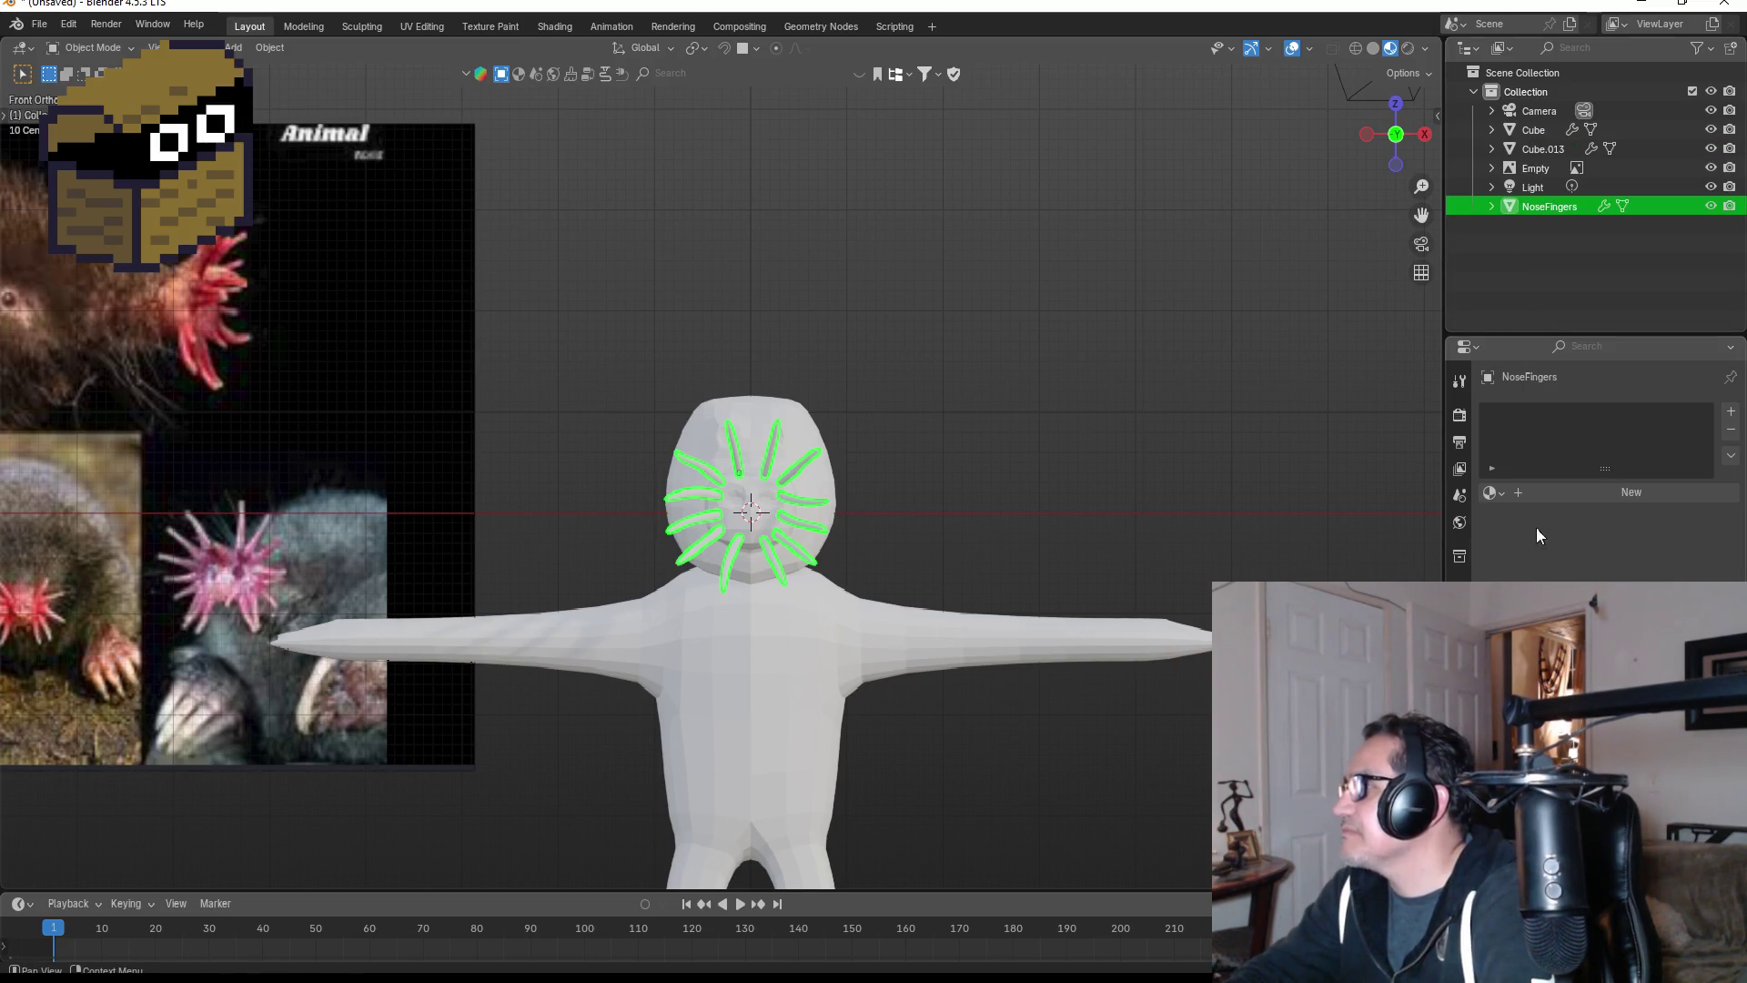
left_click(1600, 492)
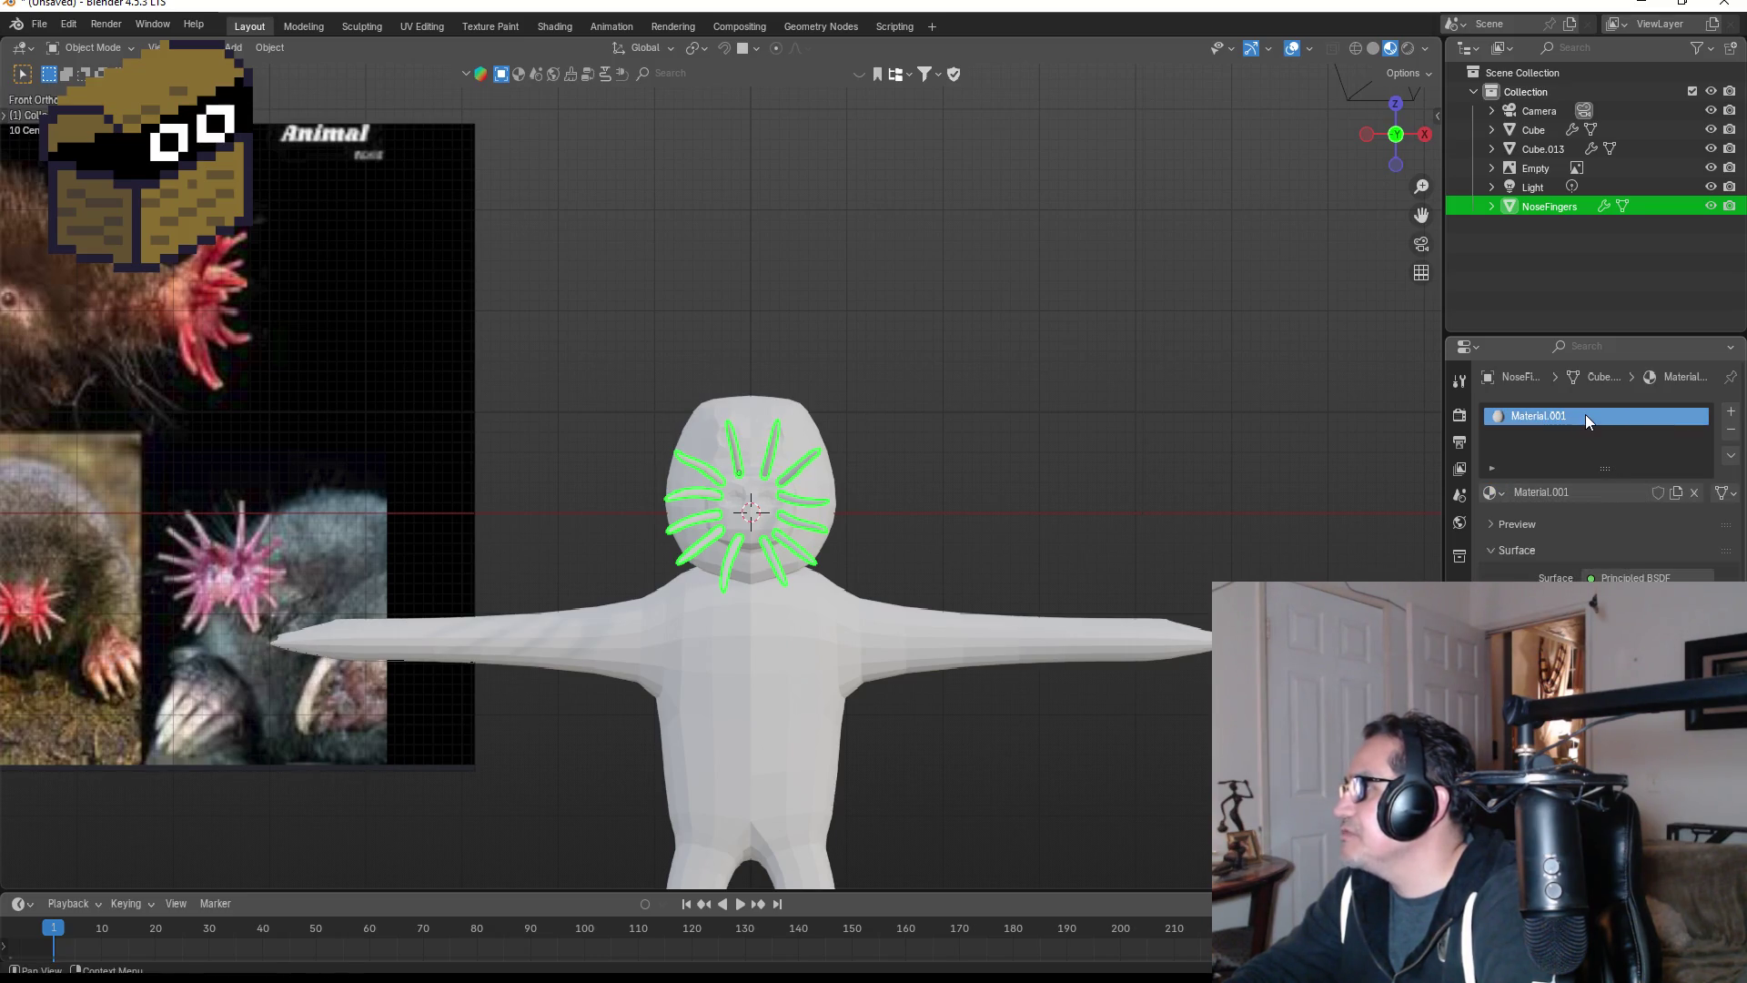
- Rename the new material to Pink and set its base colour to pink
double_click(1585, 414)
type("Pink")
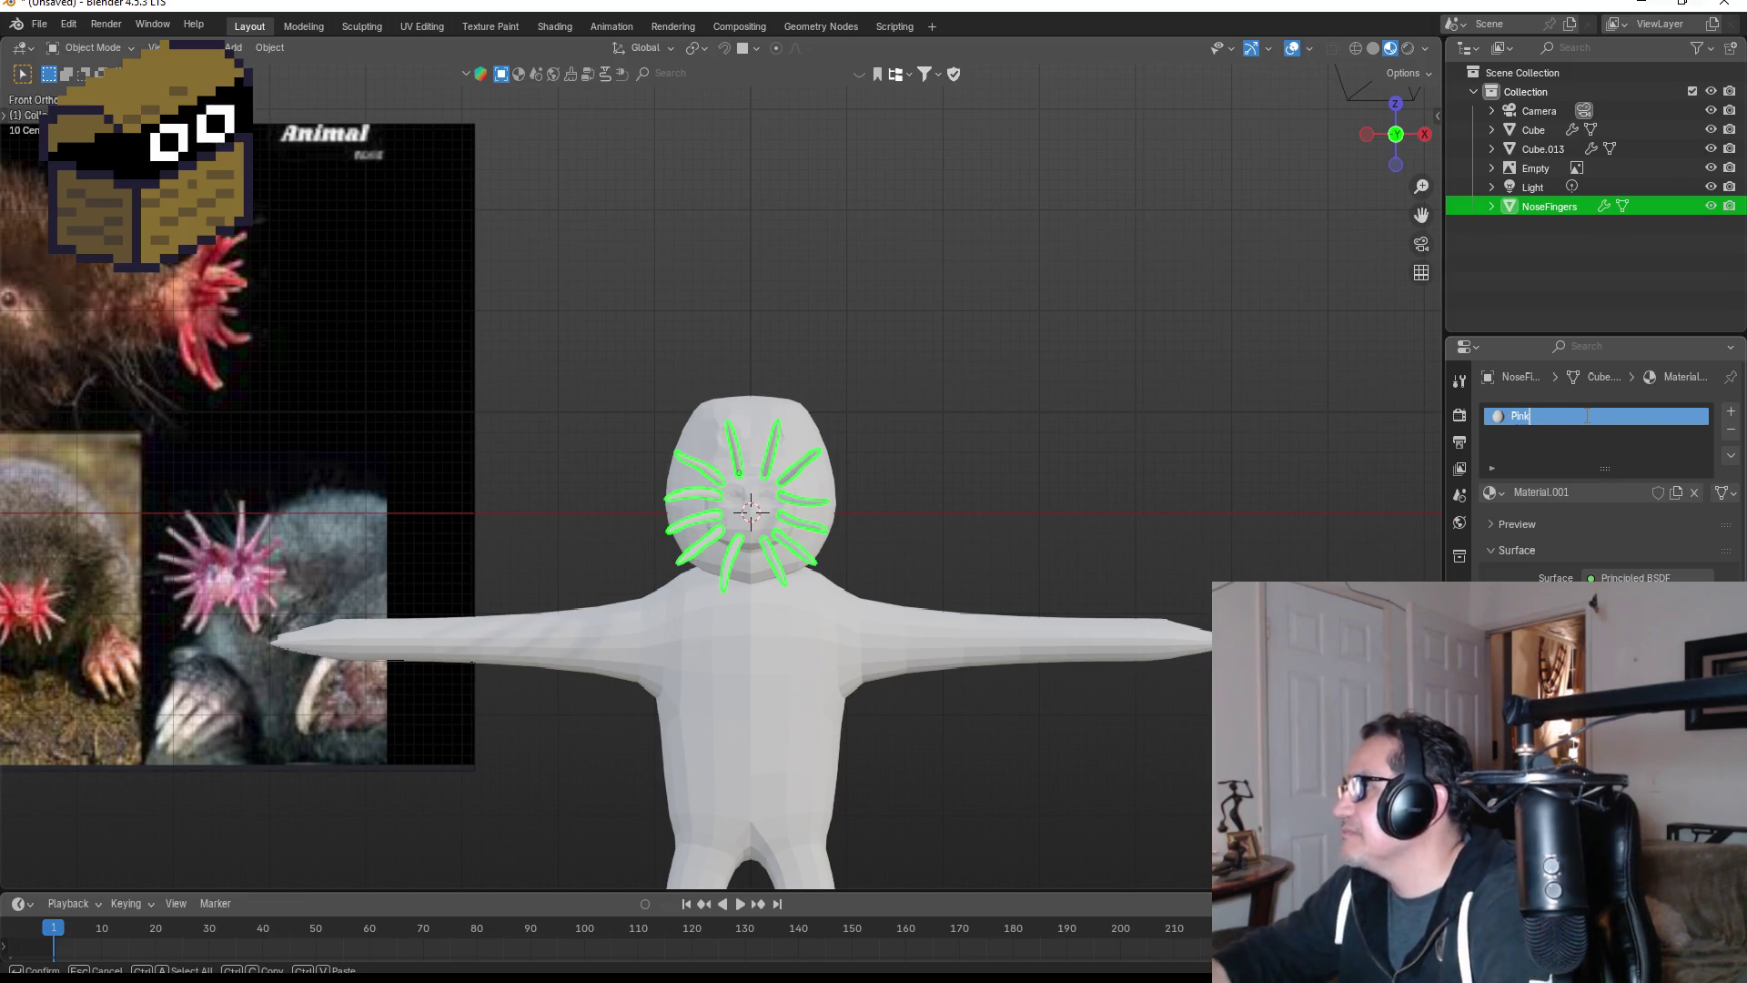
key("Return")
left_click(1629, 598)
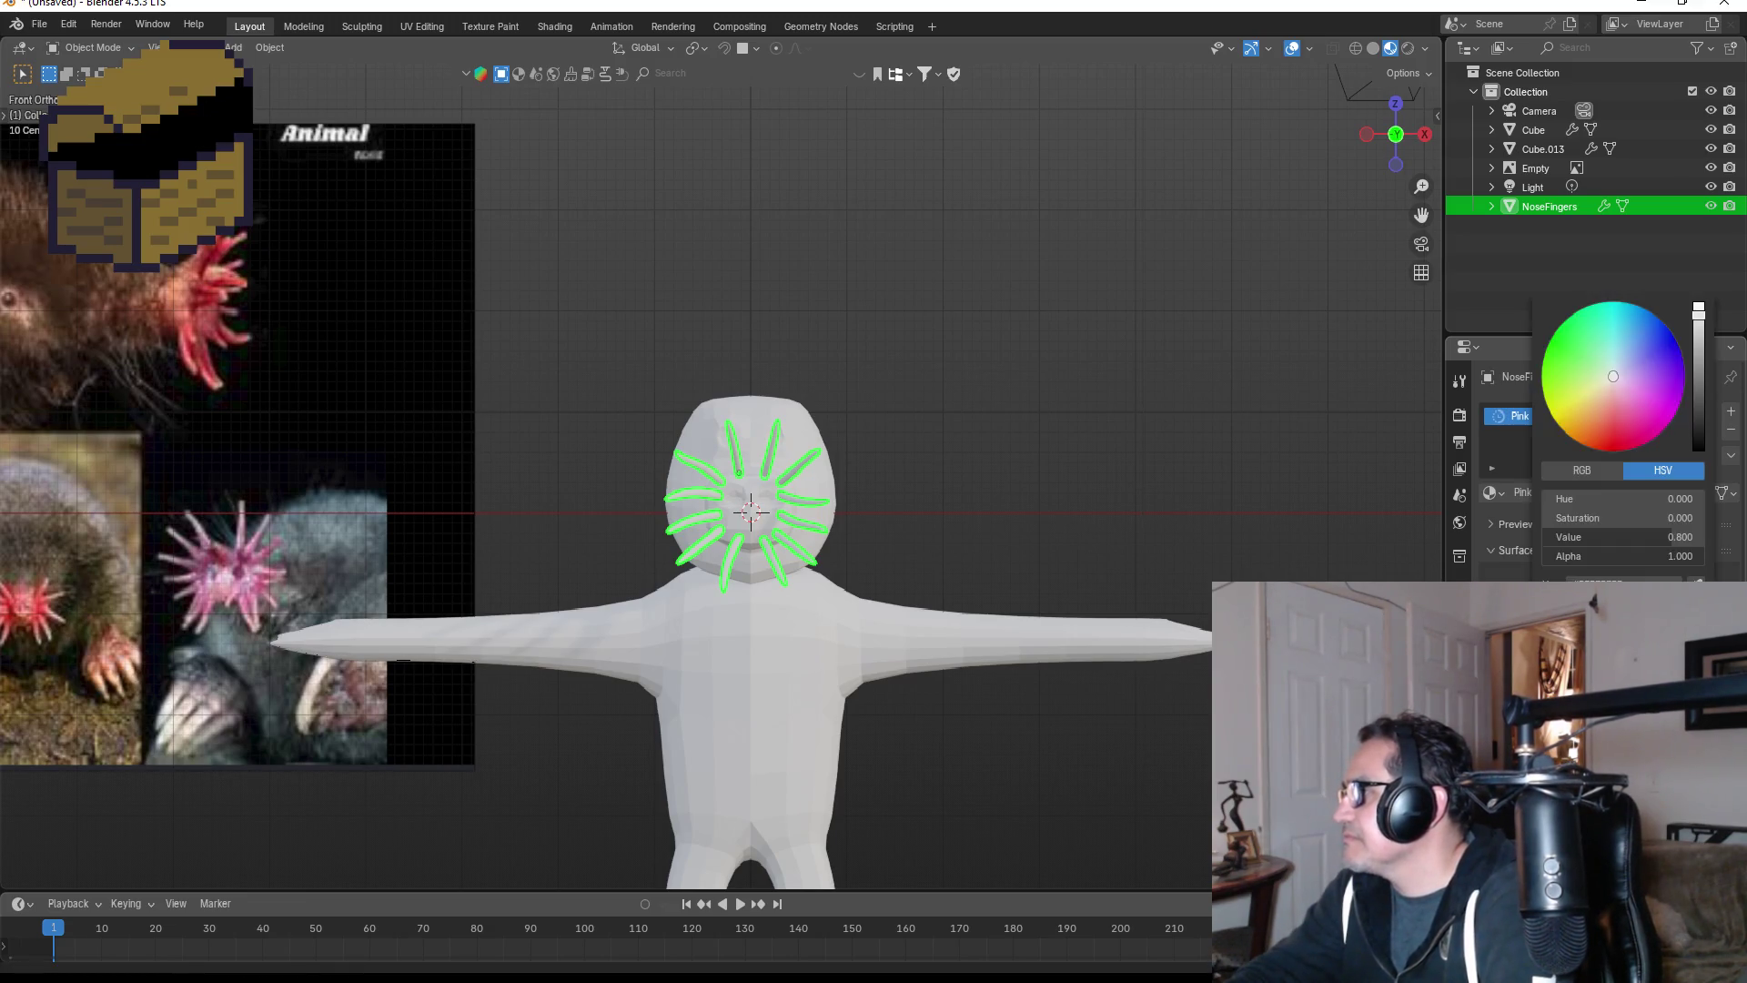
left_click_drag(1615, 389, 1623, 412)
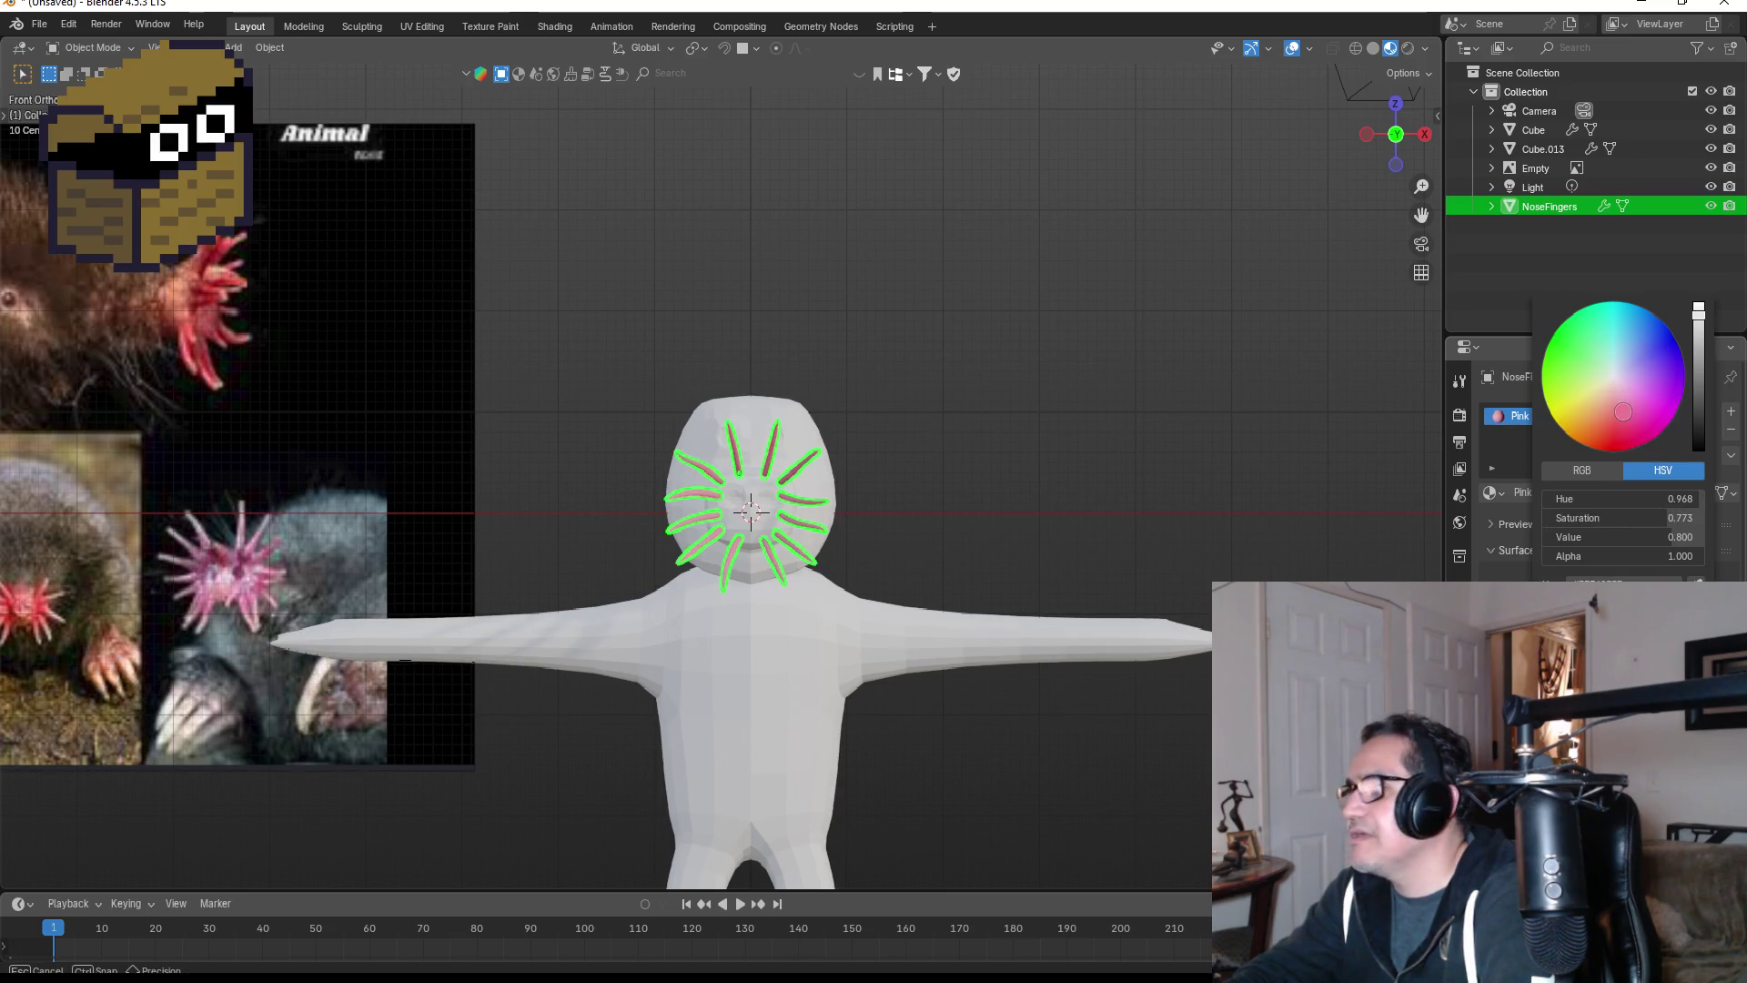
left_click_drag(1623, 412, 1623, 413)
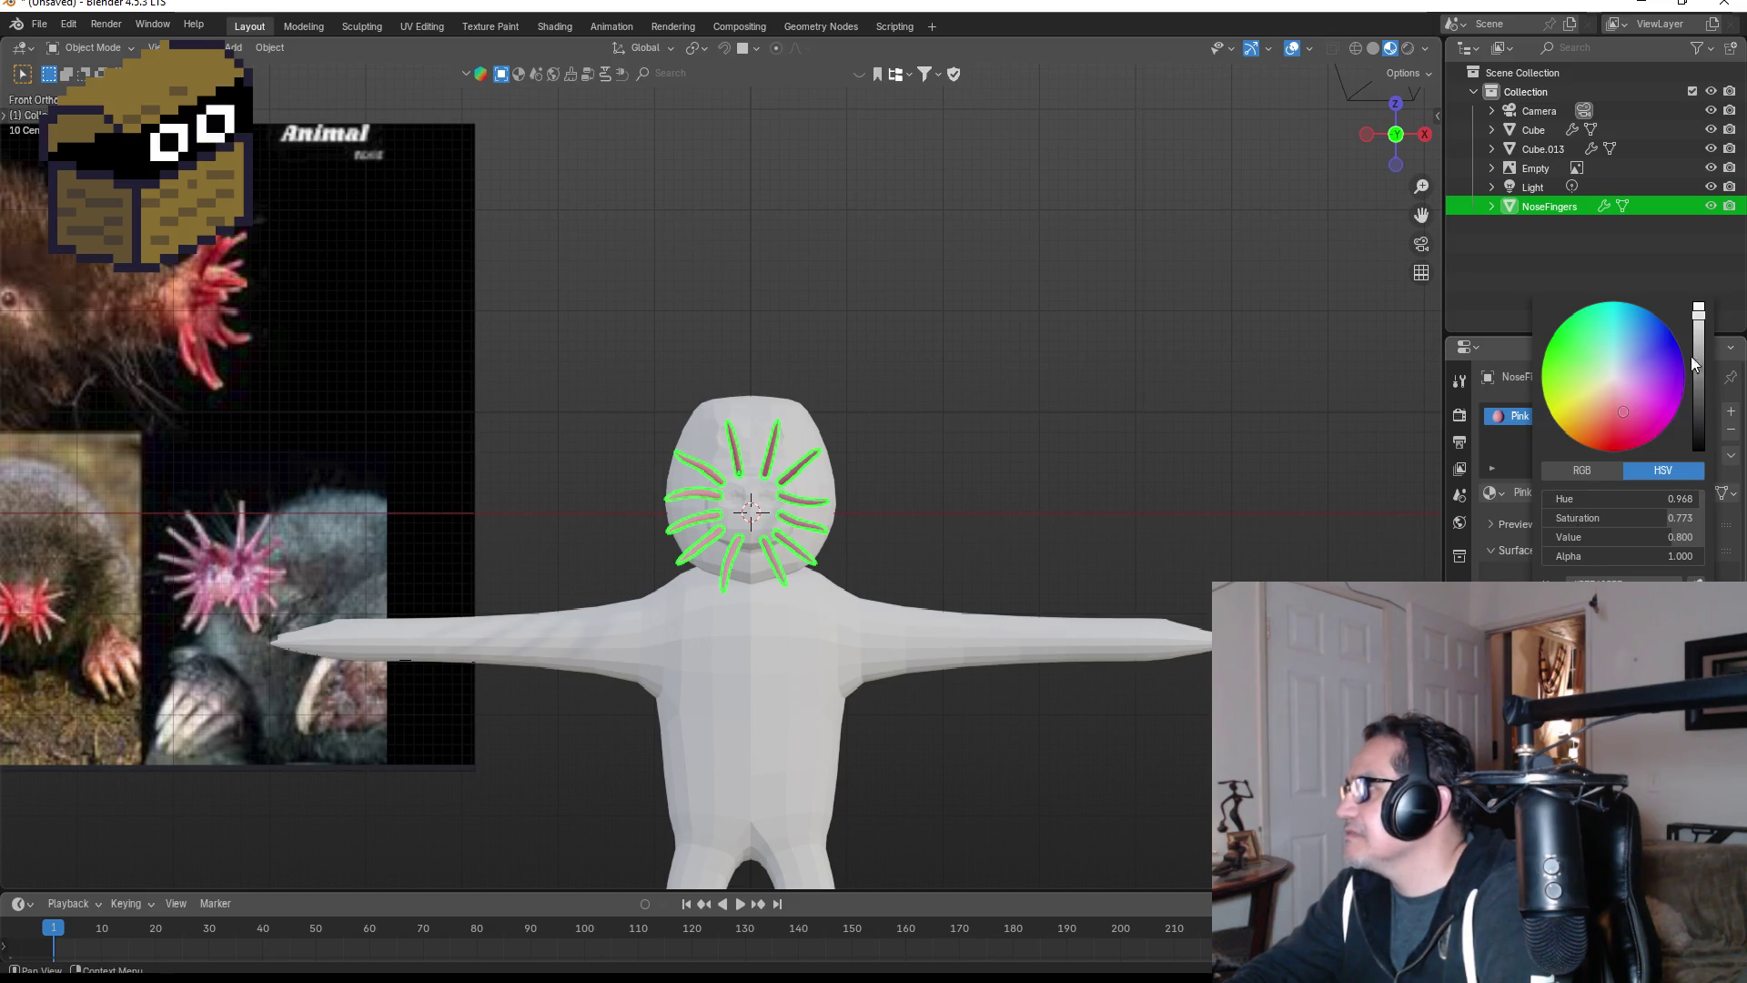
- Deselect everything to view the pink tentacles, then select the head
key("alt+a")
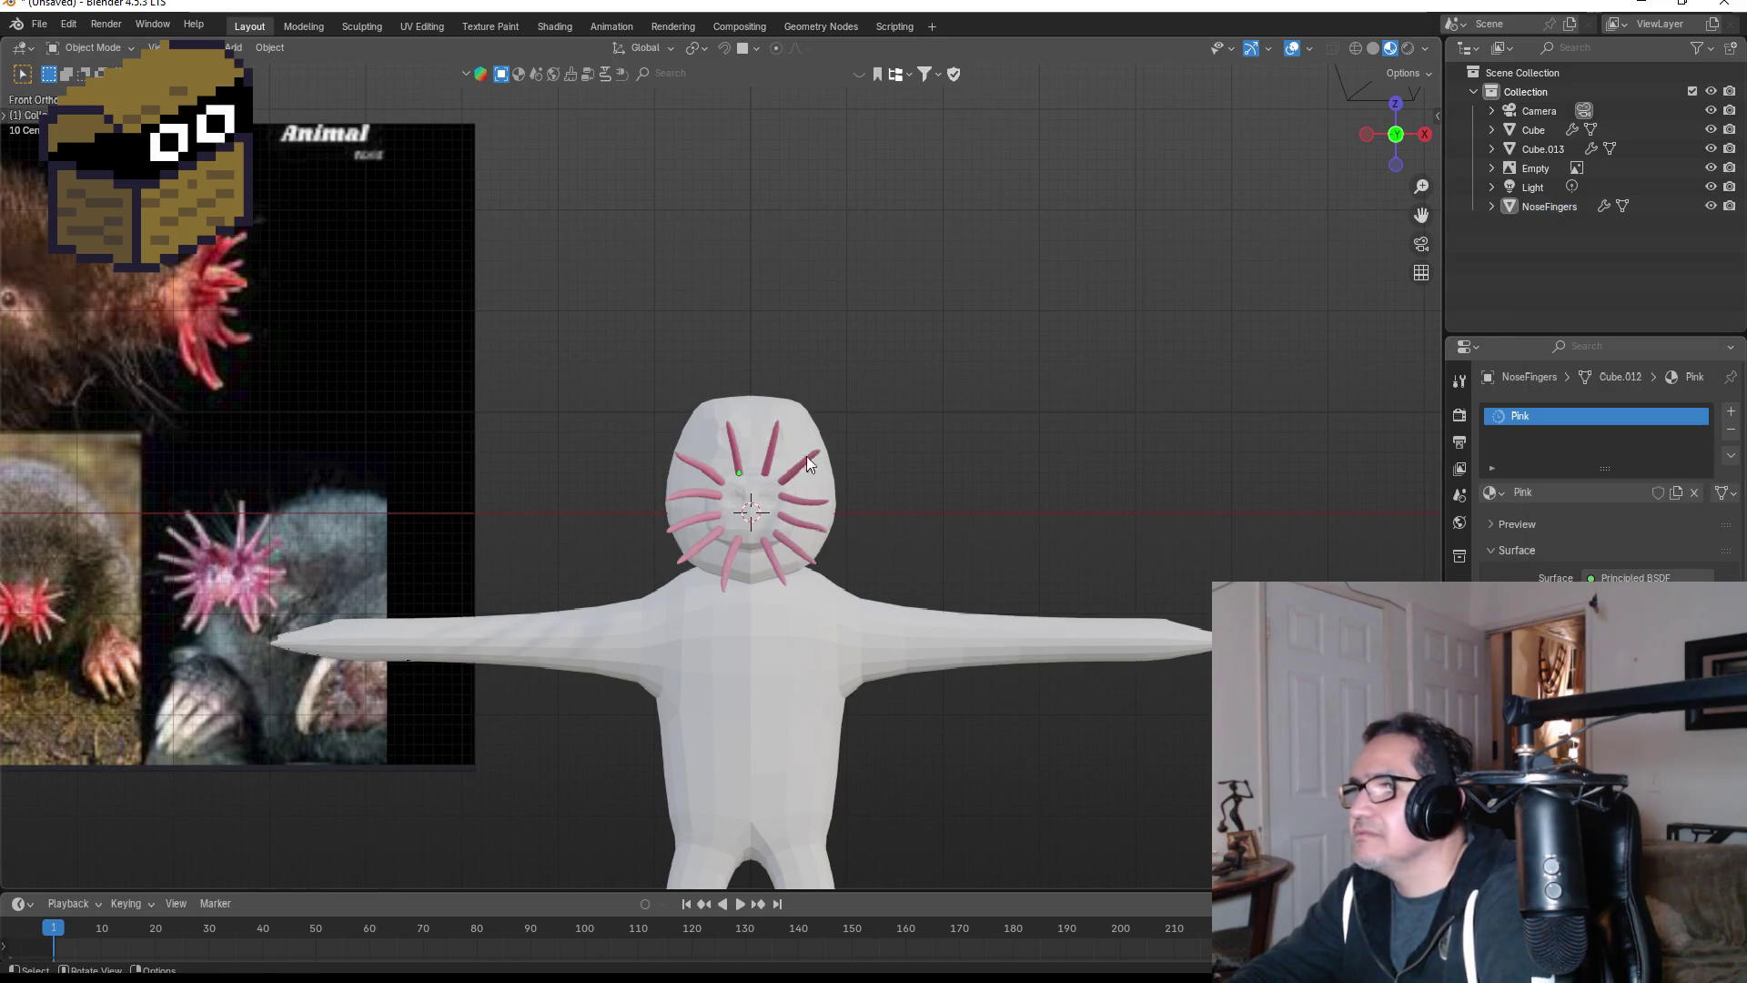
scroll(806, 456, "up", 4)
scroll(813, 582, "up", 3)
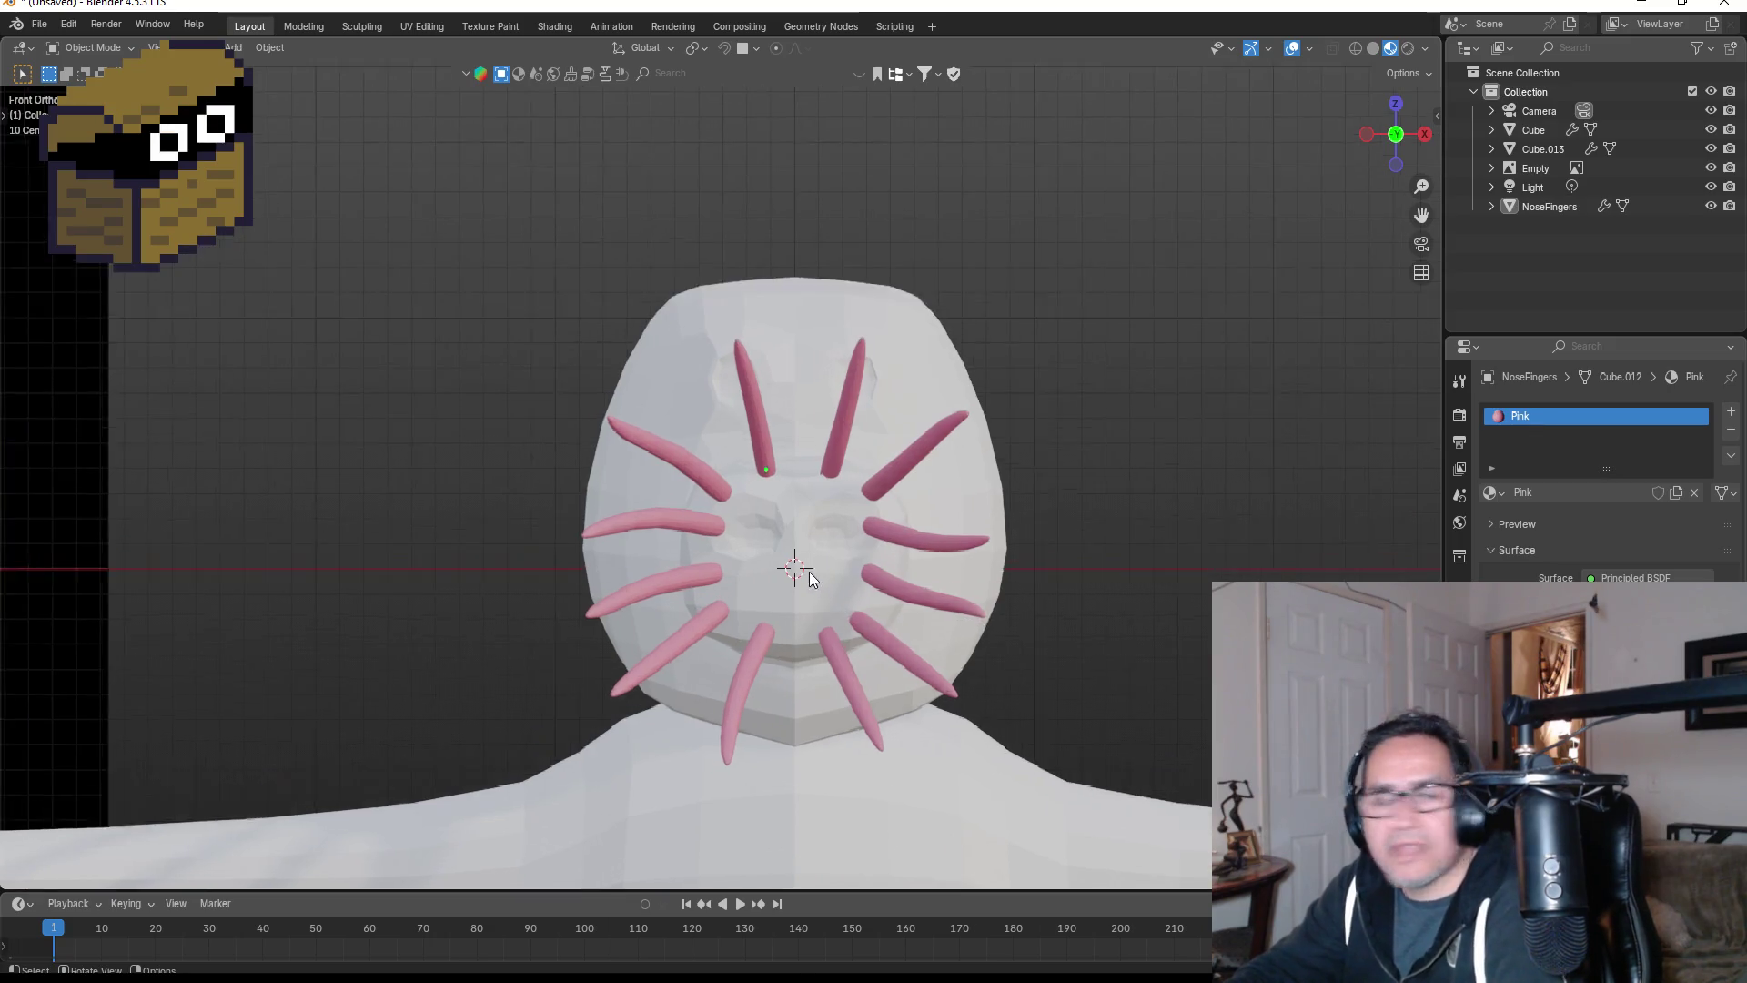
left_click(837, 560)
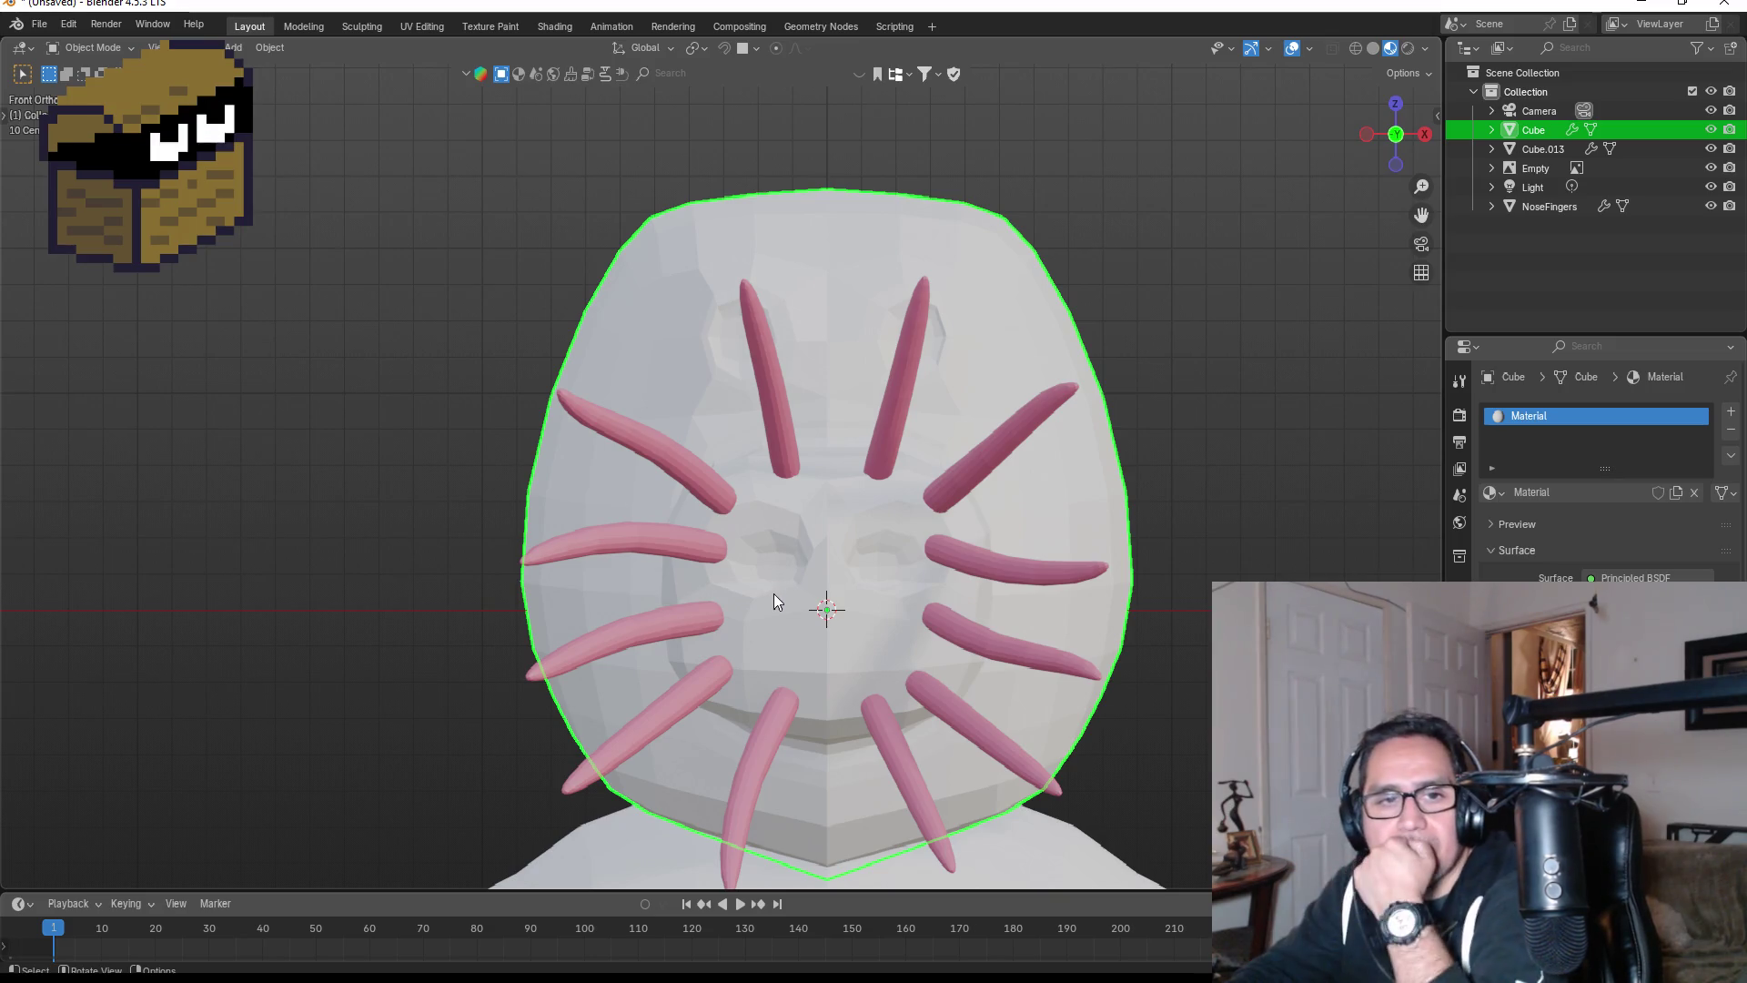
- Put the head Cube into Edit Mode and turn off X-ray with Alt+Z
scroll(637, 637, "down", 8)
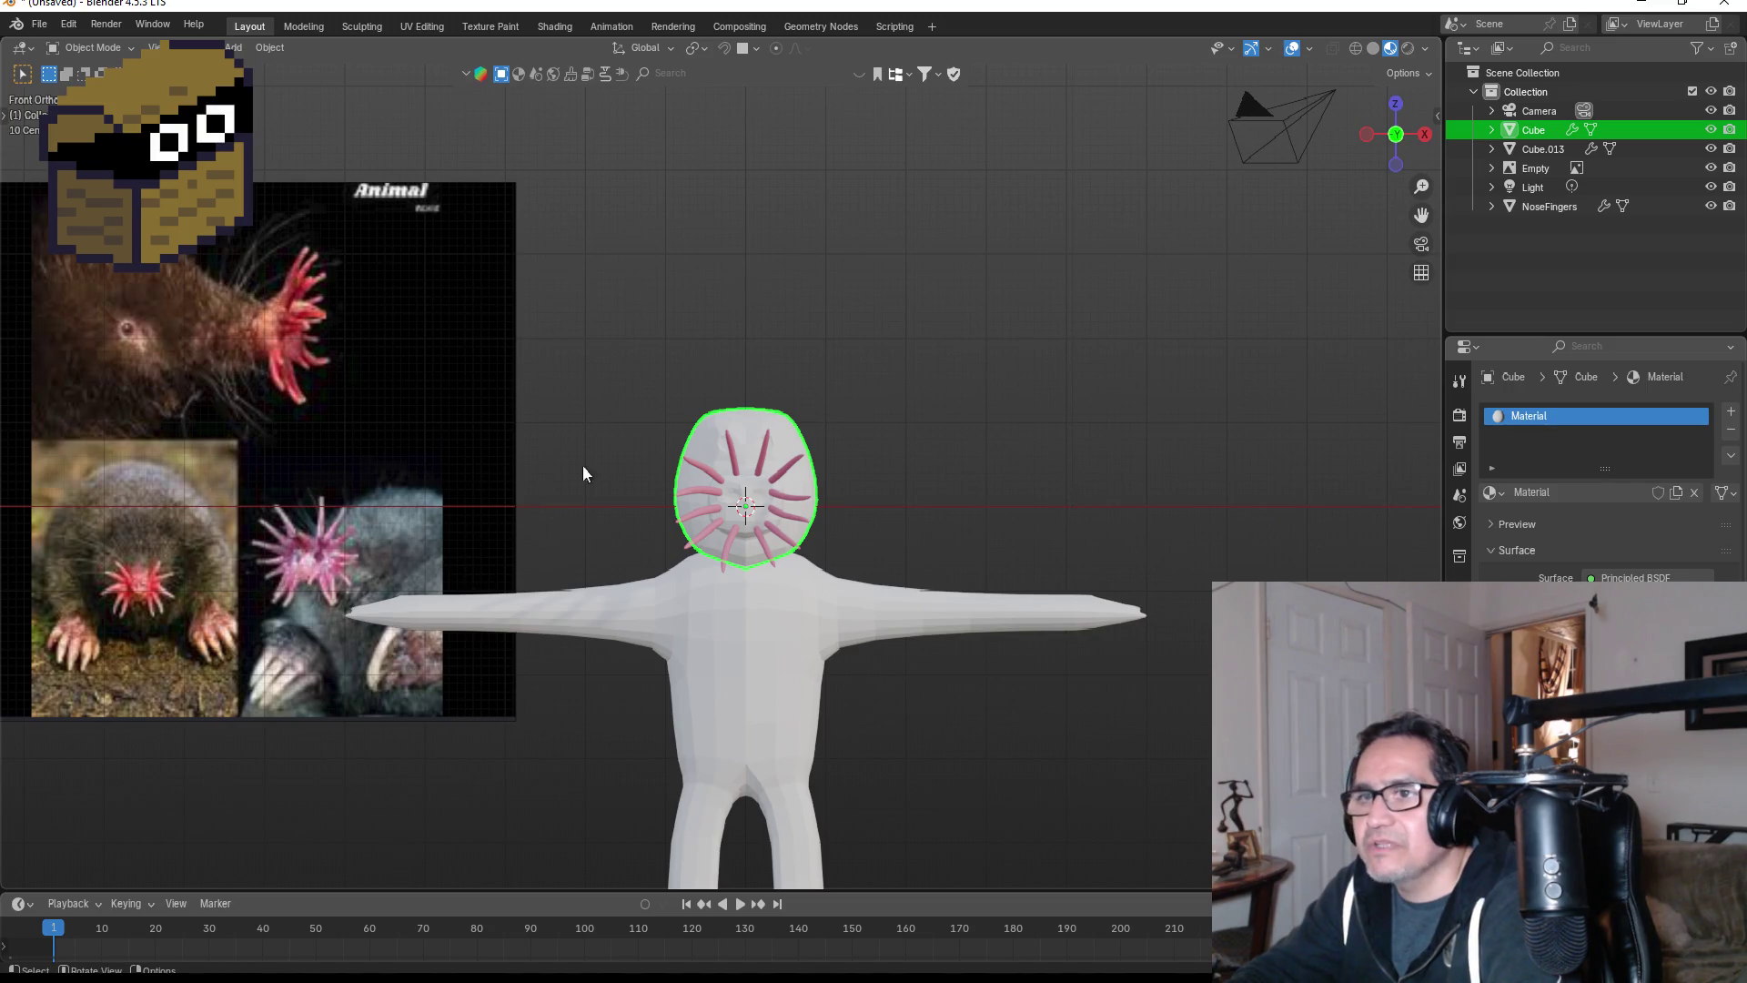
scroll(636, 473, "up", 6)
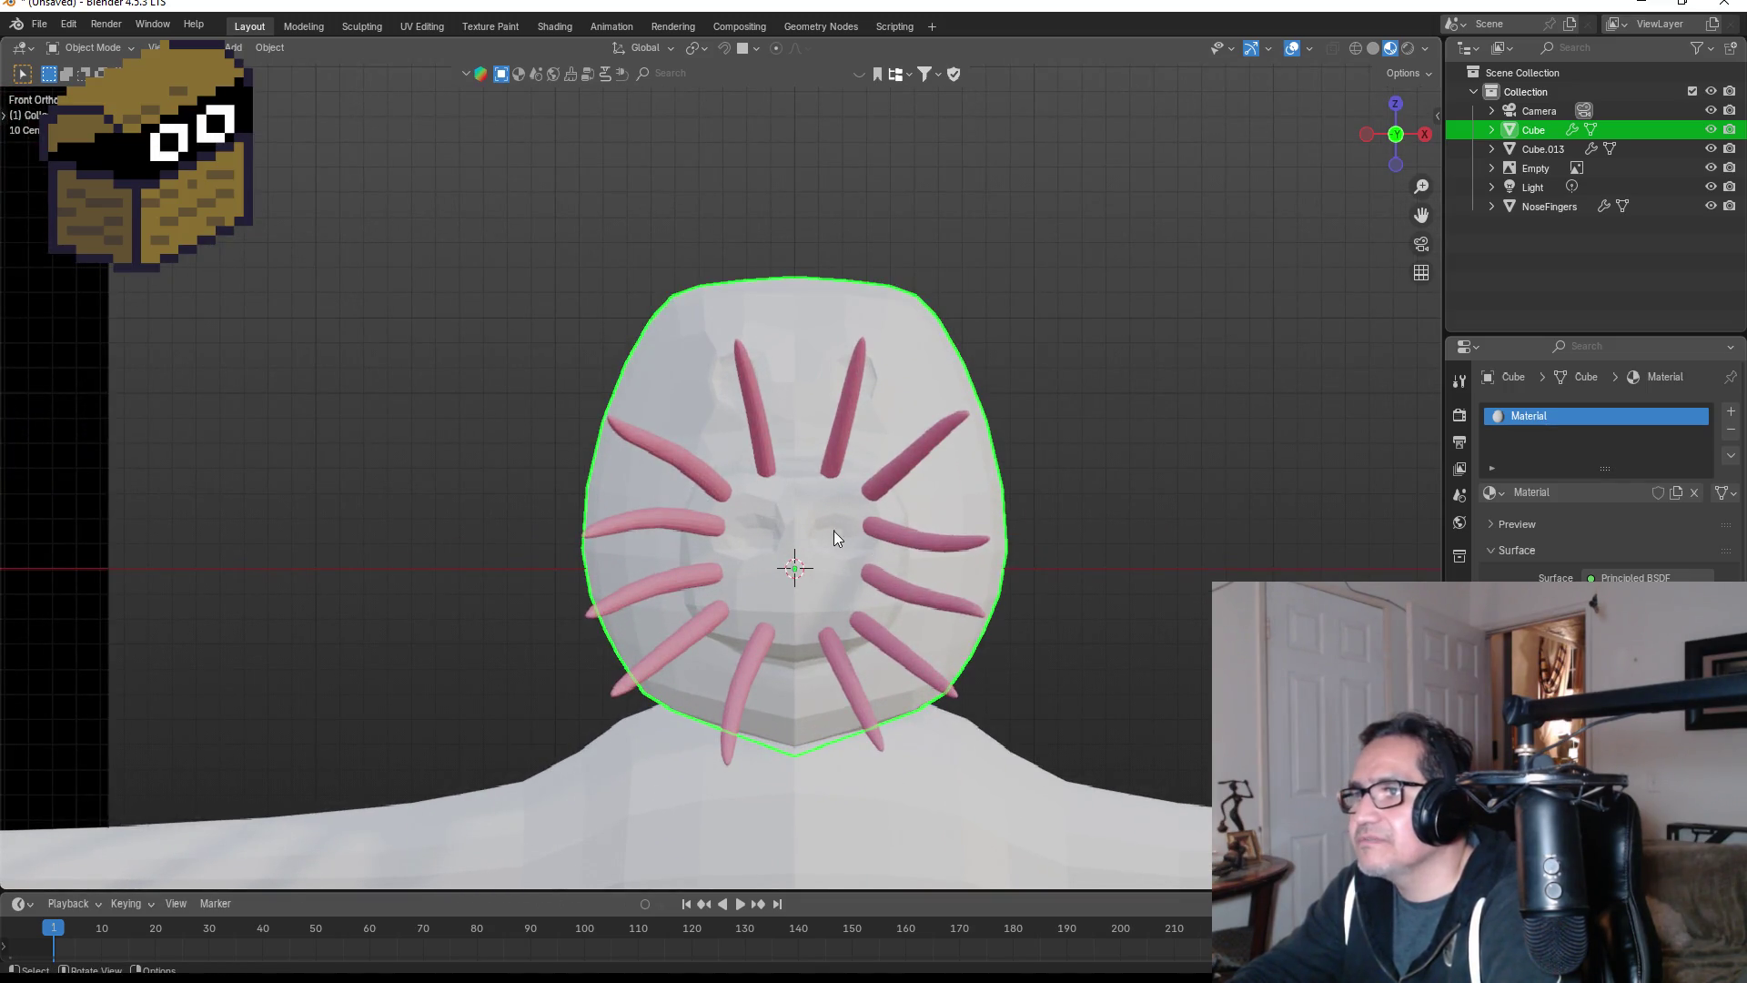
key("Tab")
scroll(923, 579, "up", 3)
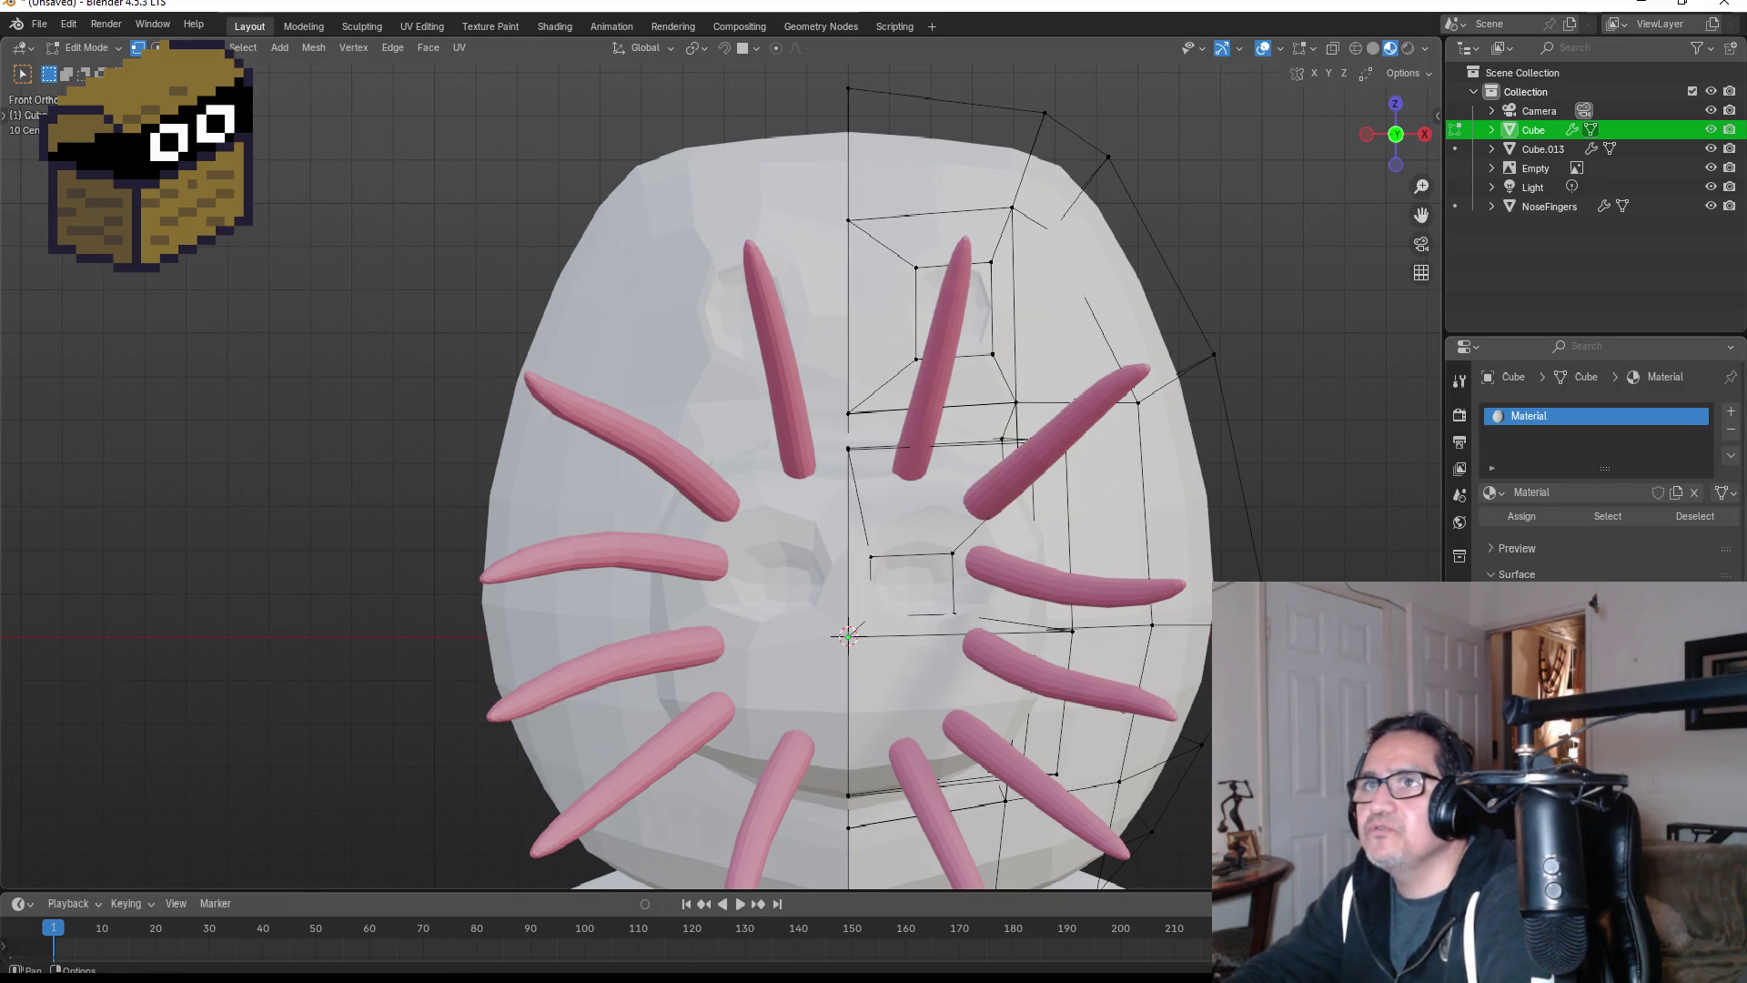
key("alt+z")
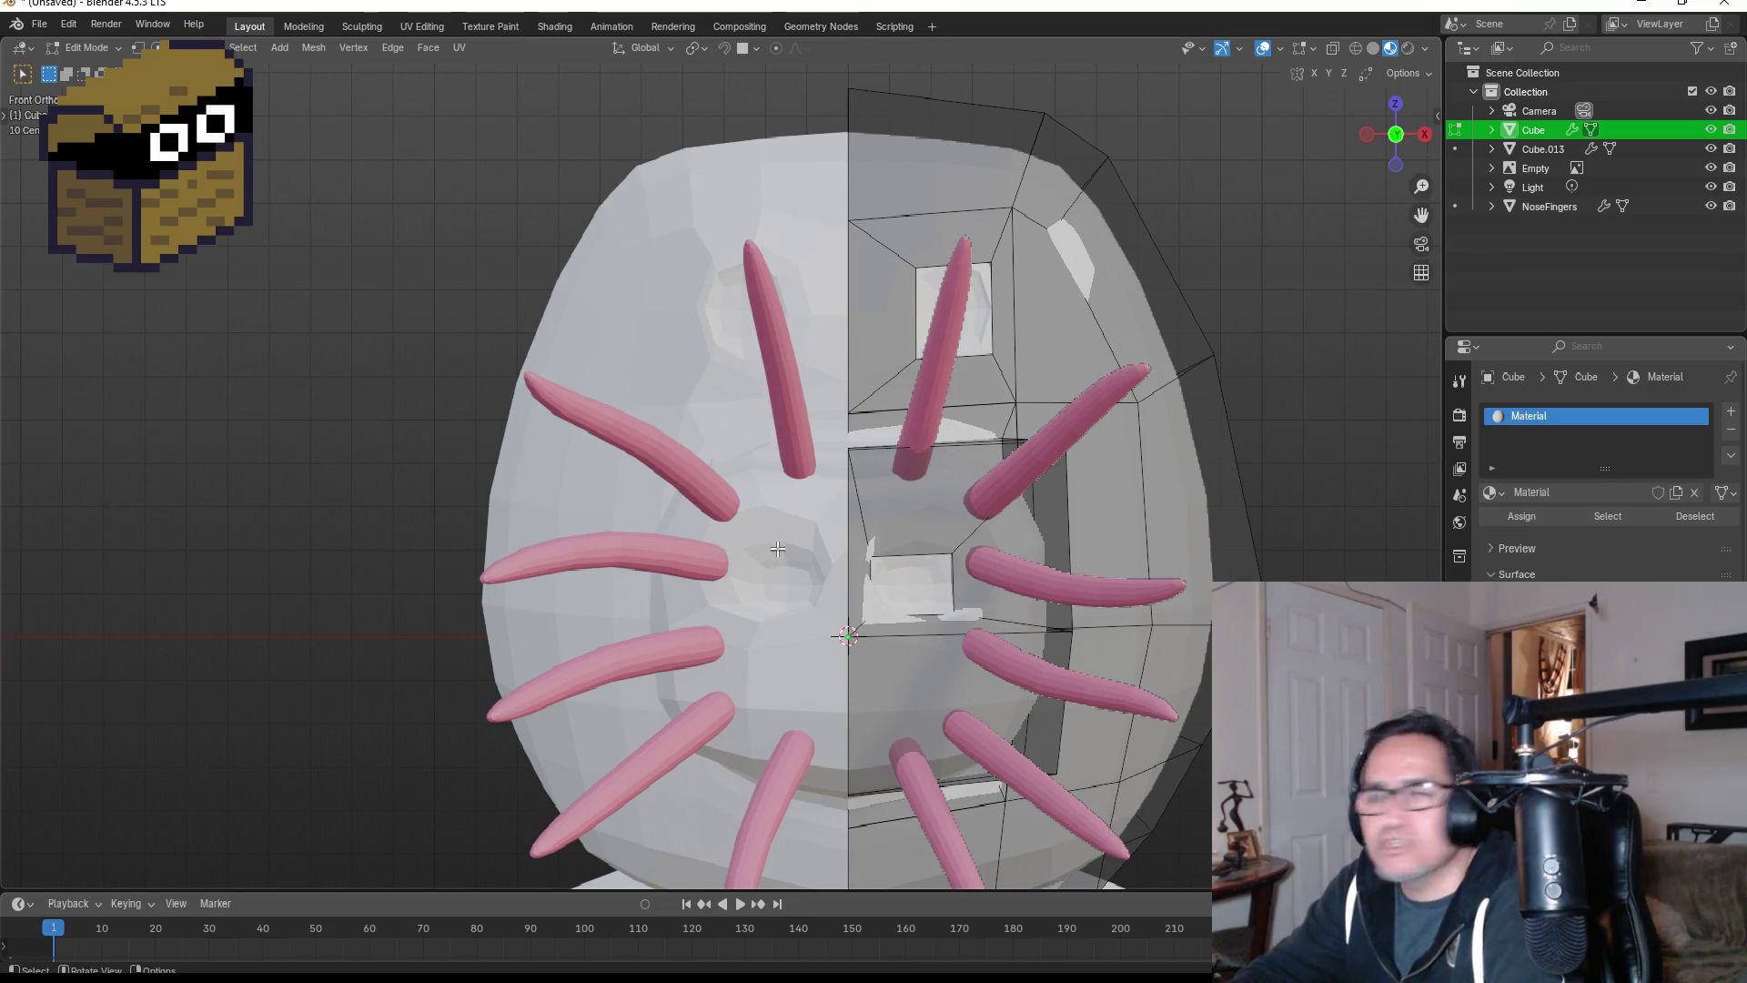
- Switch to wireframe and grow the eye-socket face selection with Select More
mouse_move(781, 552)
middle_mouse_down()
mouse_move(1078, 395)
mouse_move(905, 521)
middle_mouse_up()
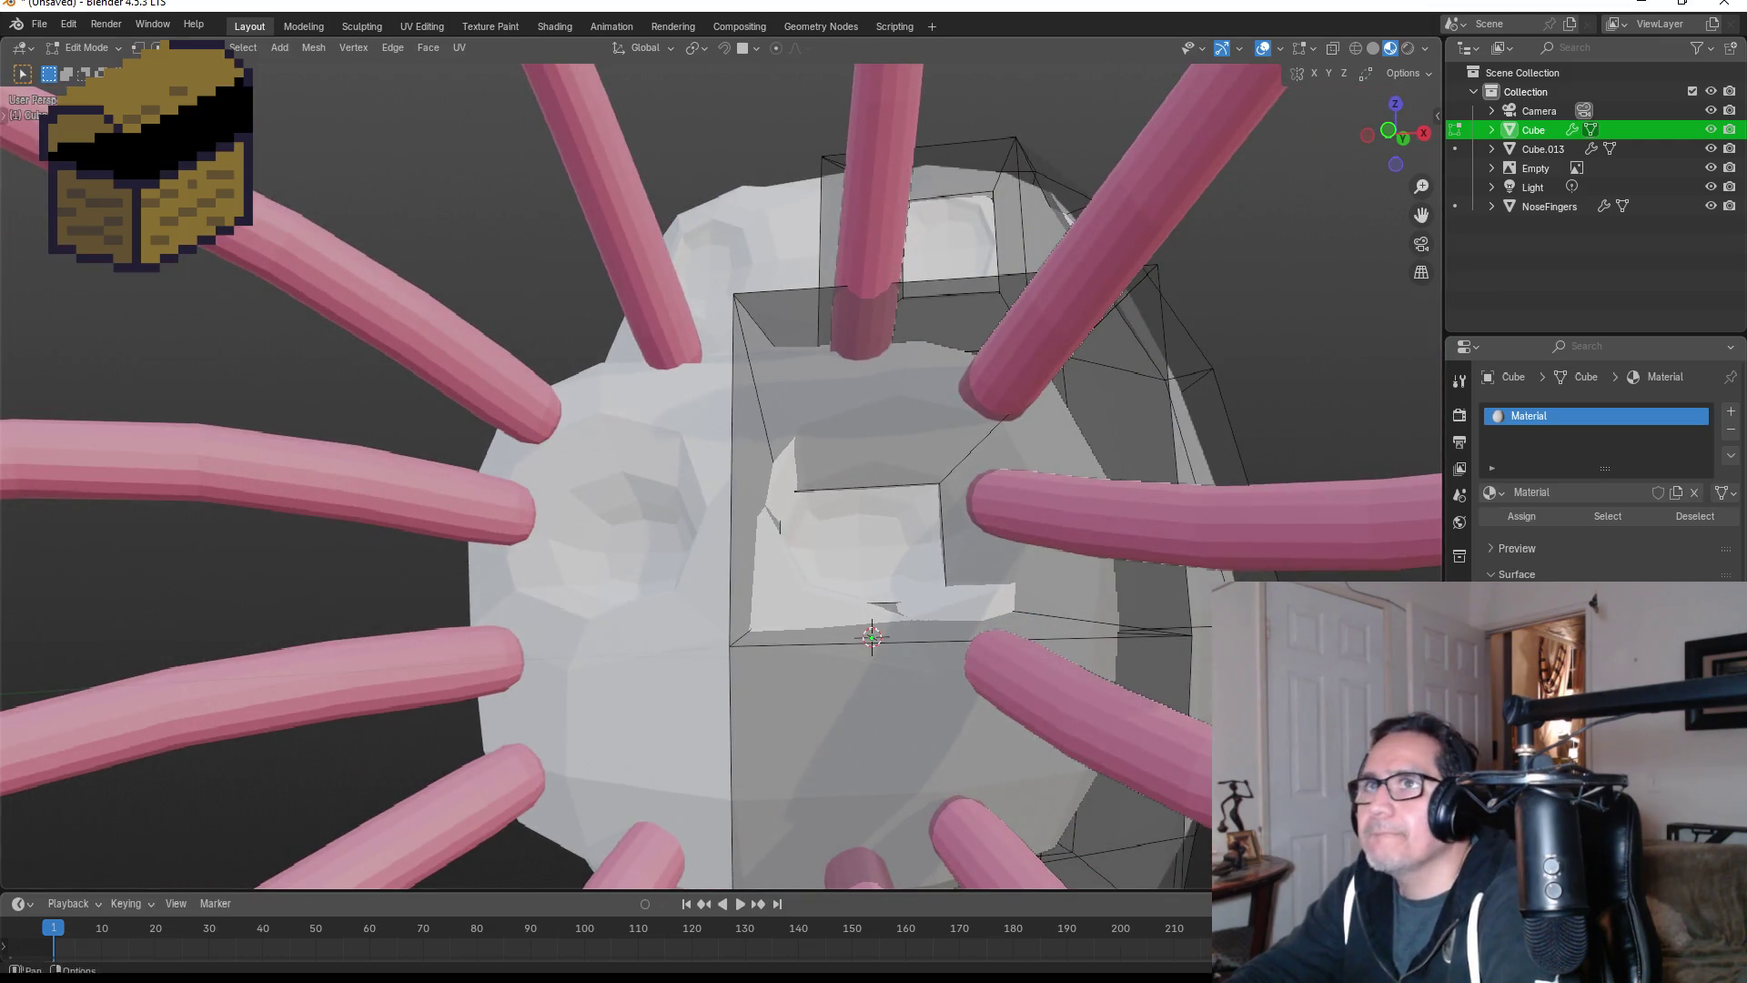
key("z")
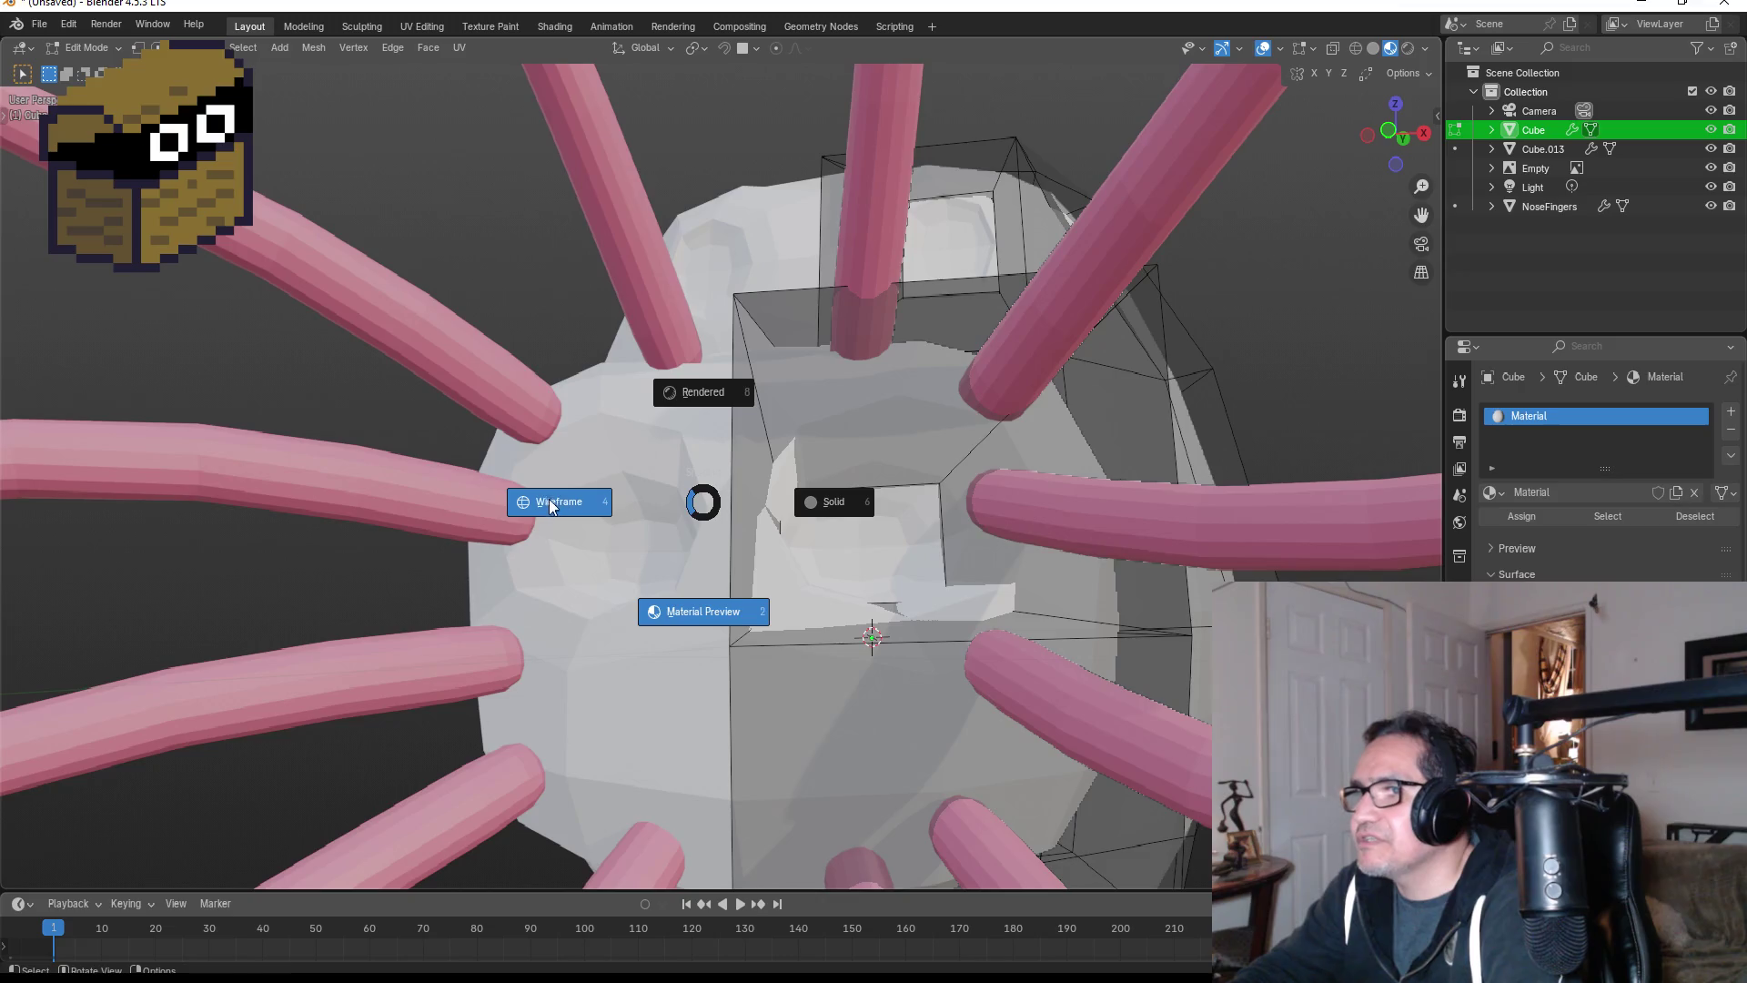
left_click(553, 501)
mouse_move(956, 550)
middle_mouse_down()
mouse_move(952, 581)
mouse_move(924, 581)
middle_mouse_up()
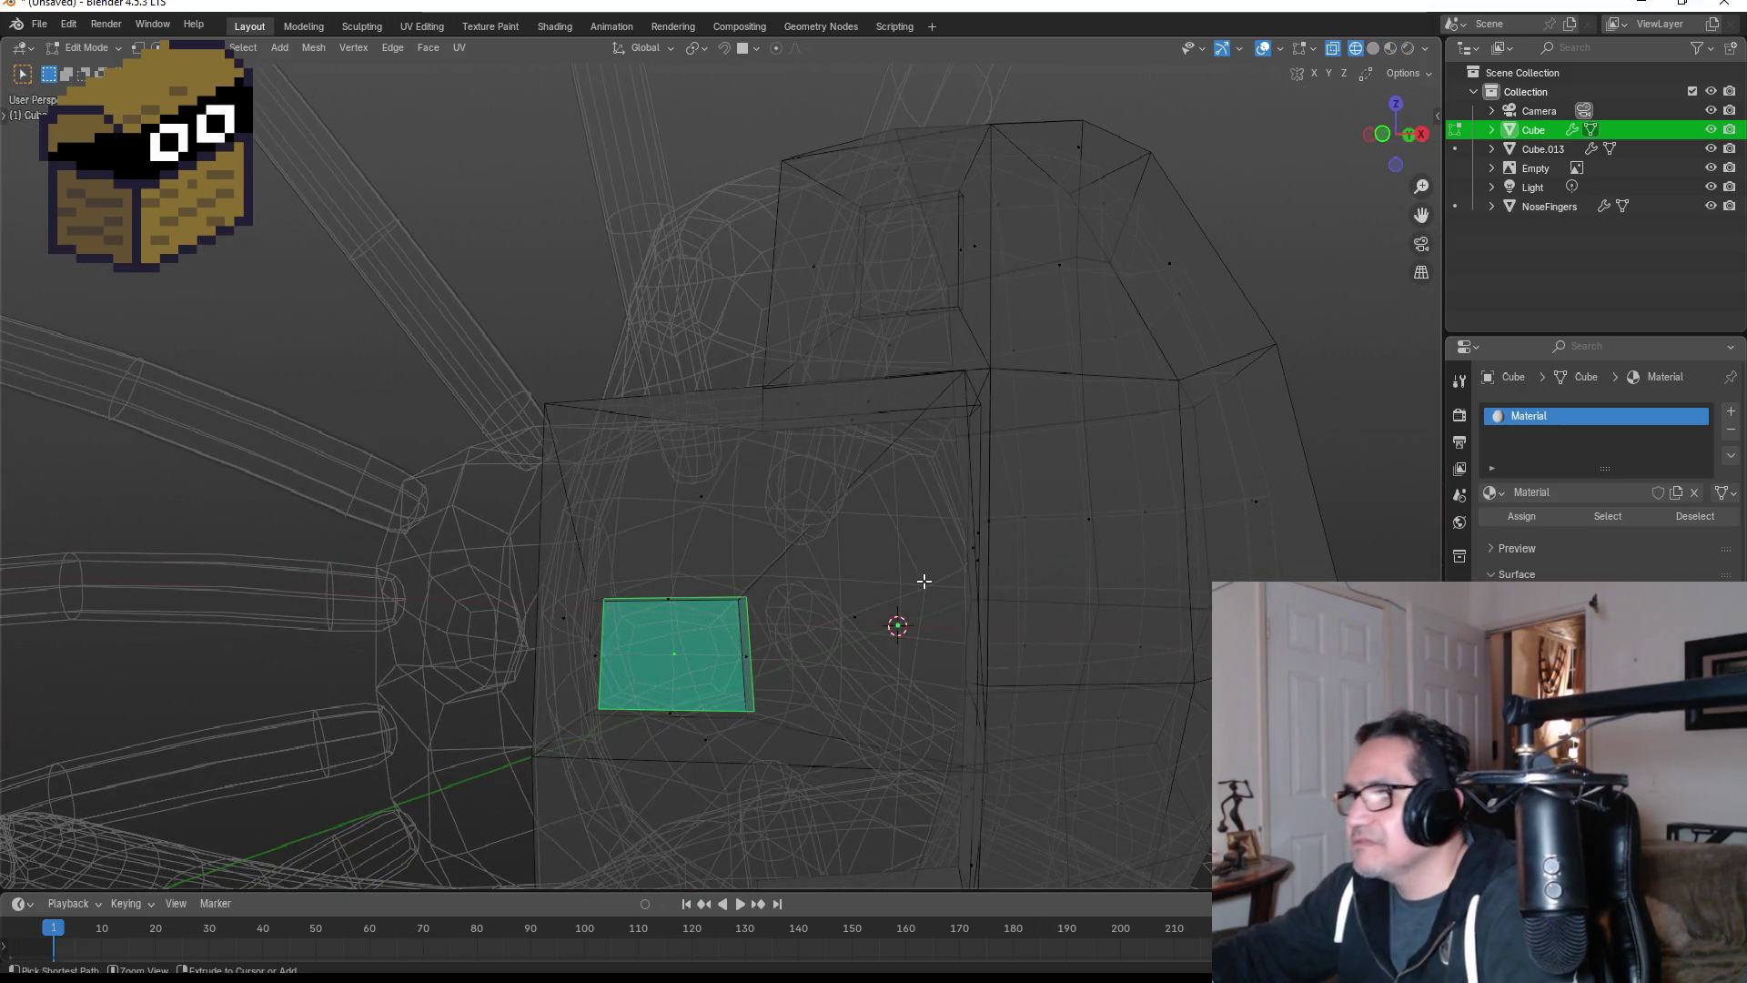
key("ctrl+KP_Add")
middle_click_drag(846, 577, 910, 569)
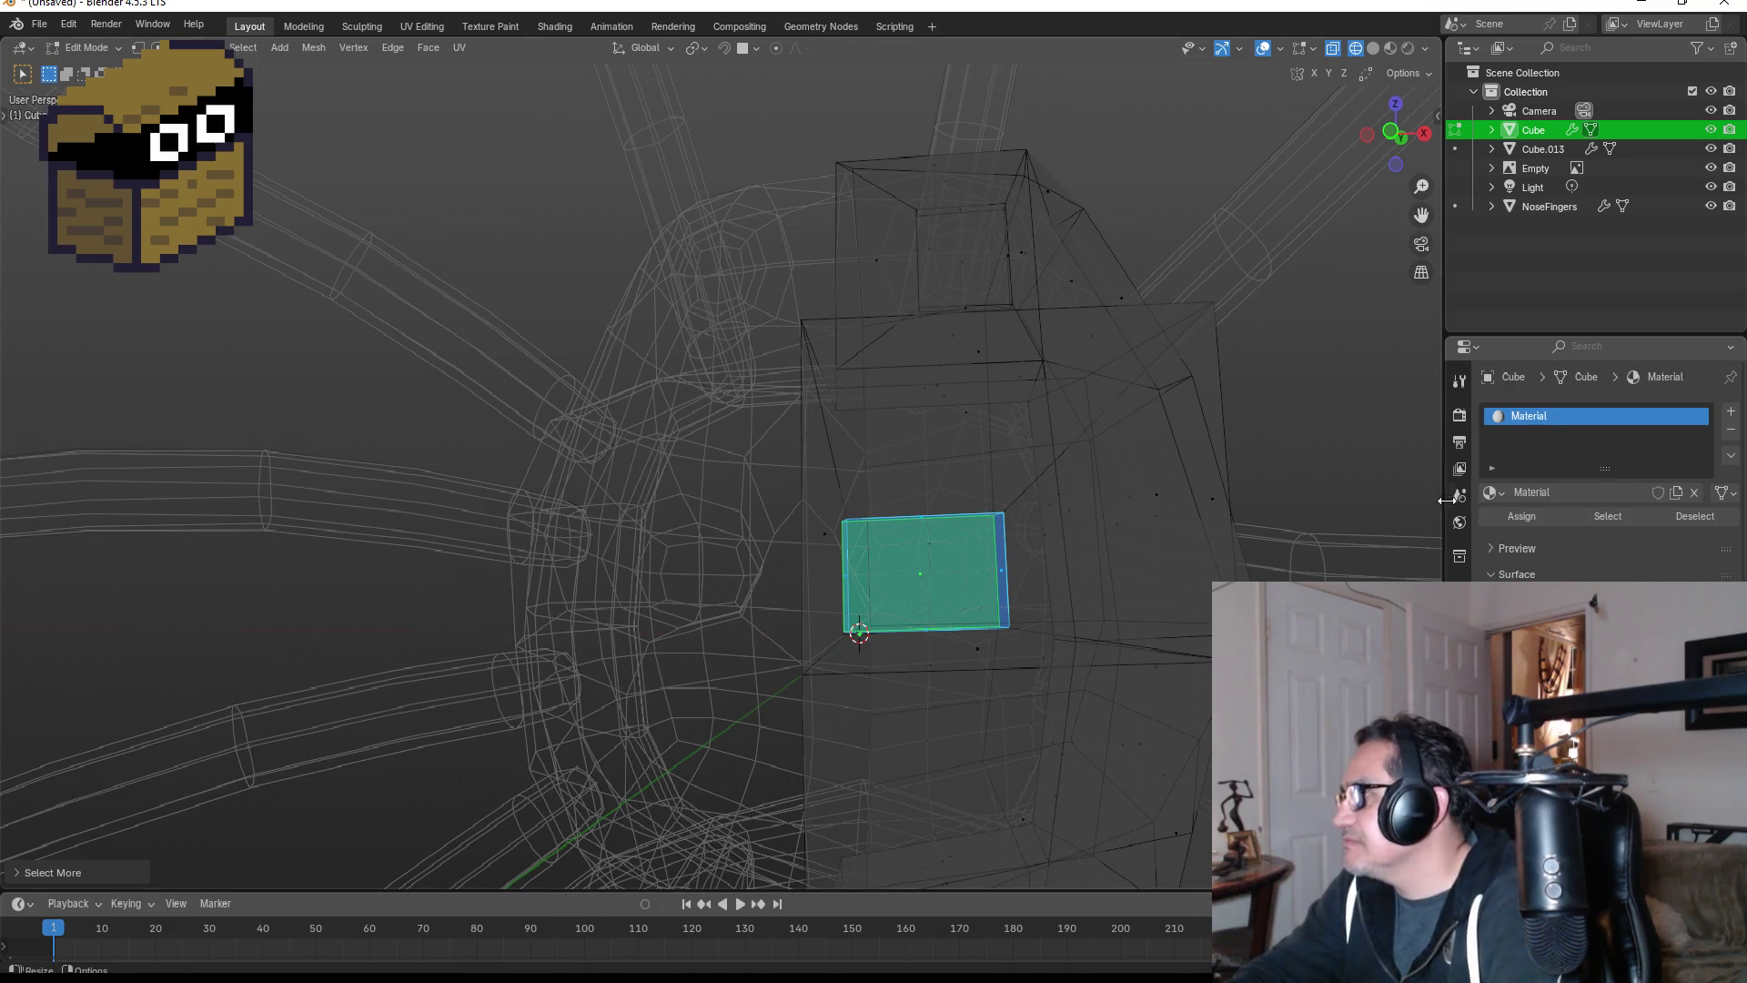
- Add a material slot with a new material named Black, coloured black, then exit Edit Mode
left_click(1728, 414)
left_click(1585, 532)
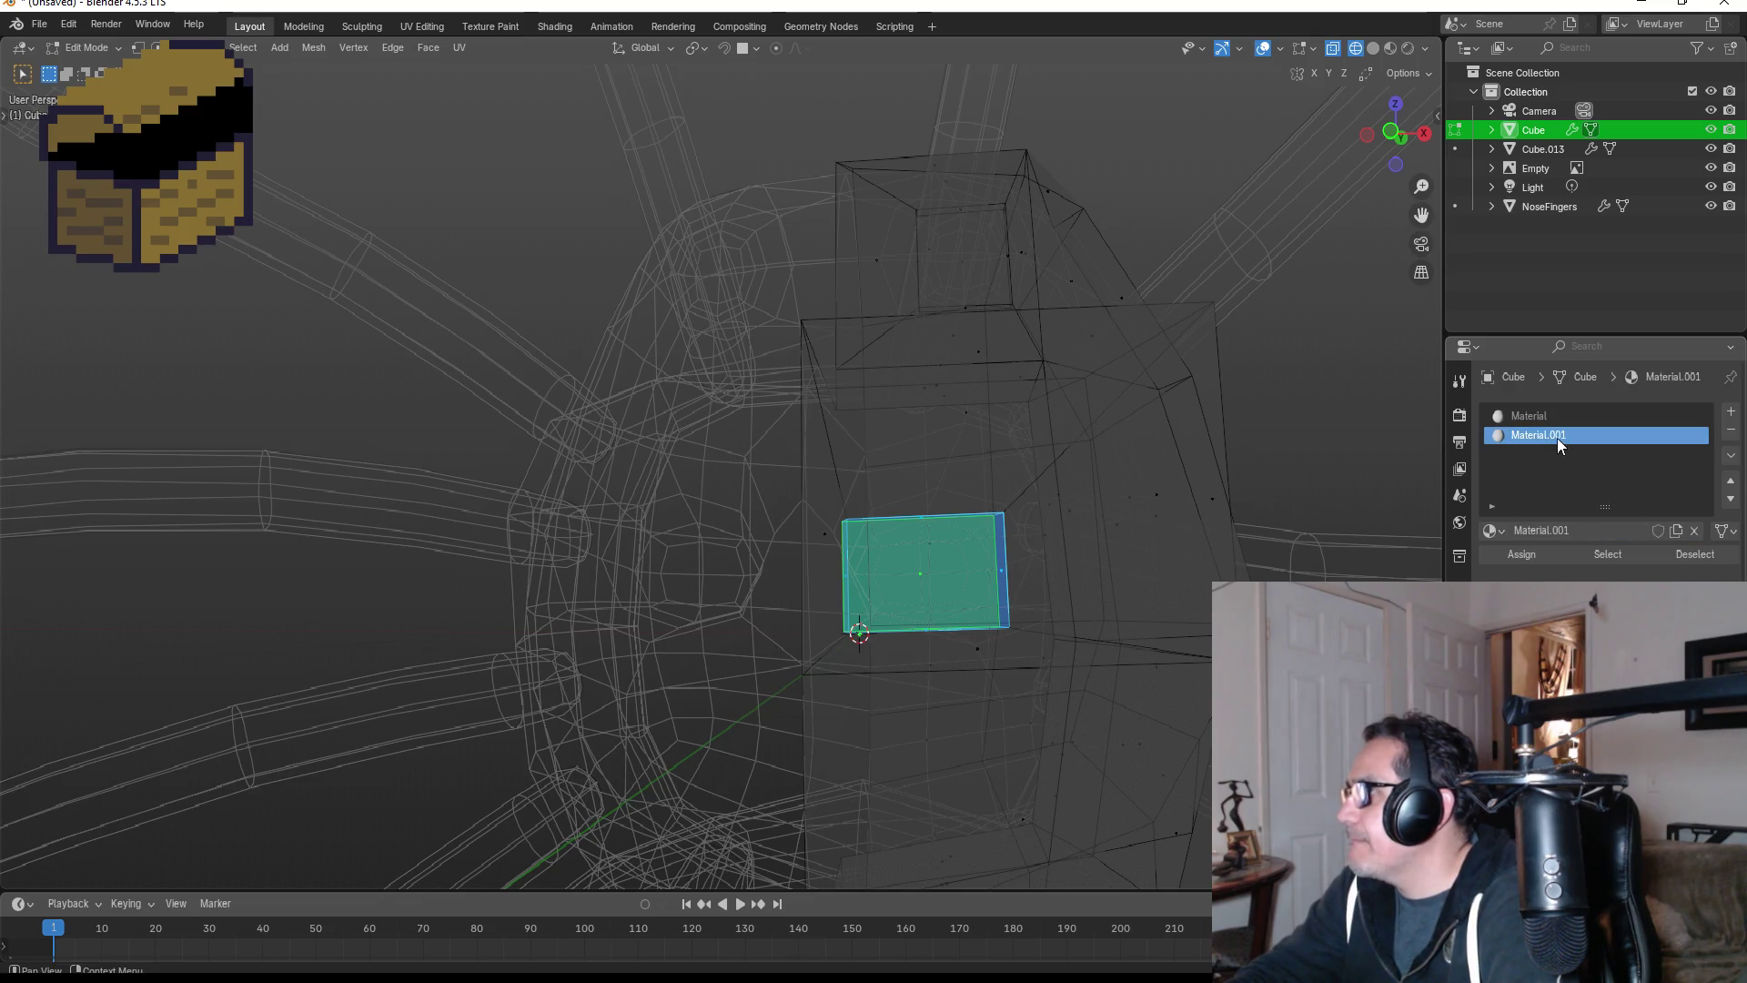
double_click(1558, 437)
type("Blab")
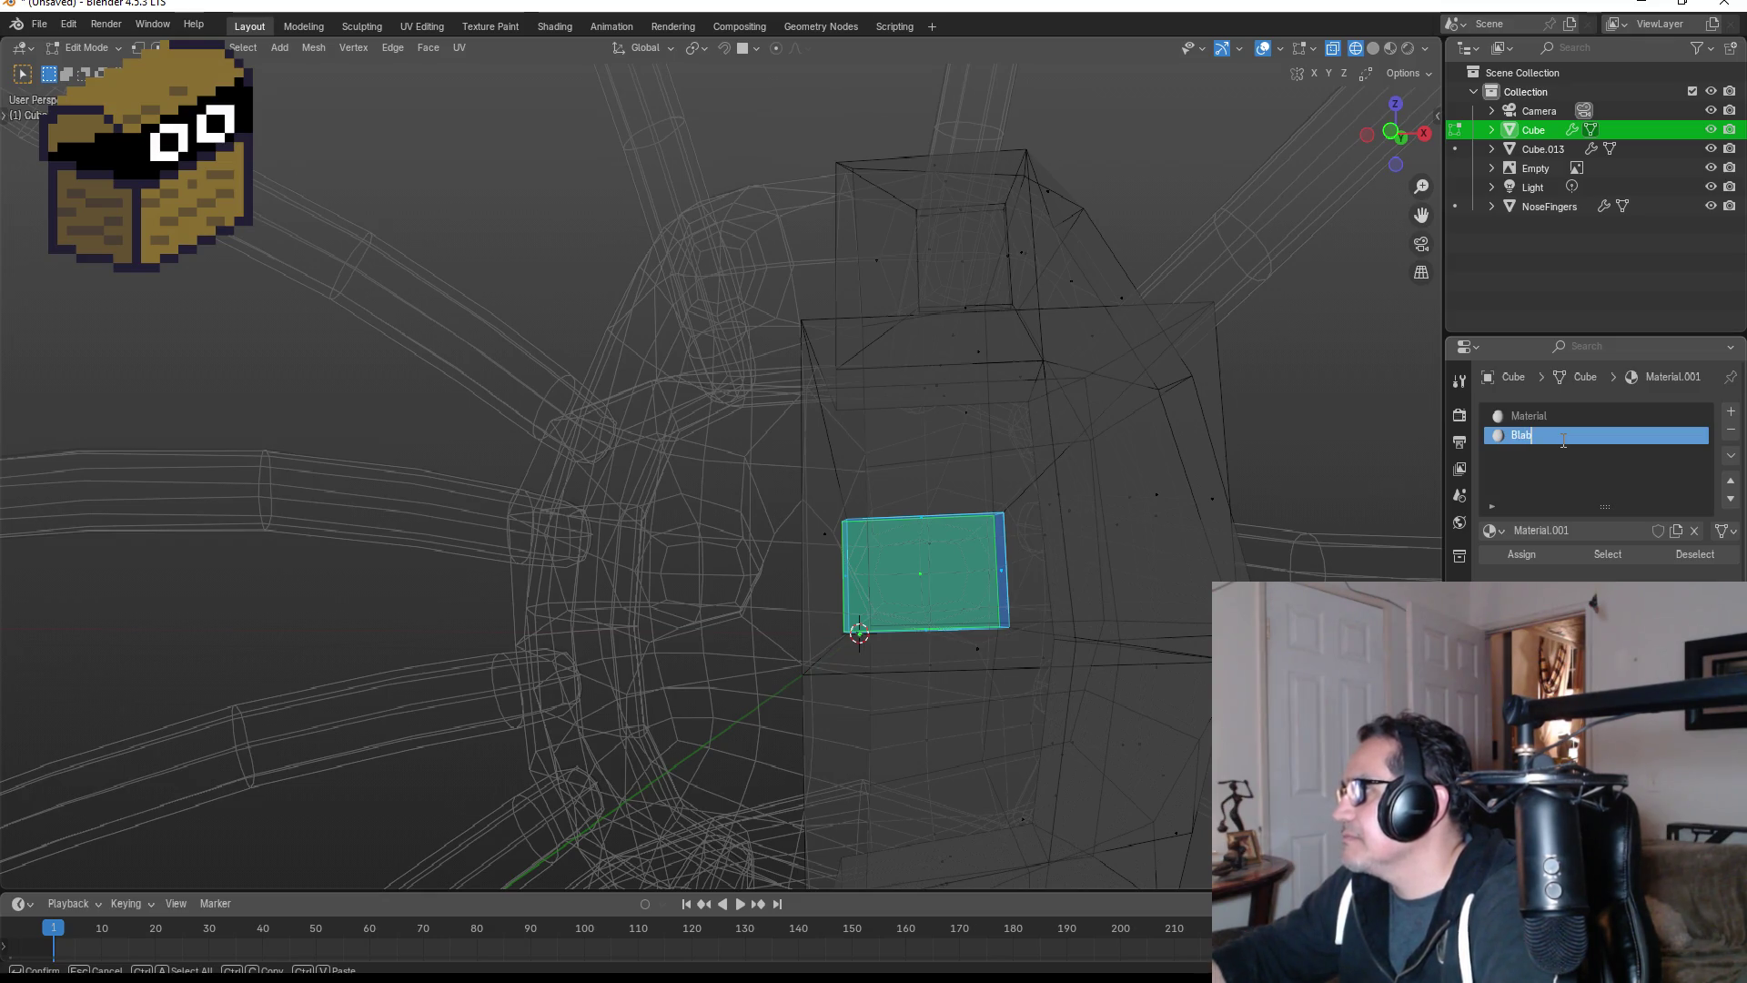
key("BackSpace")
type("ck")
key("Return")
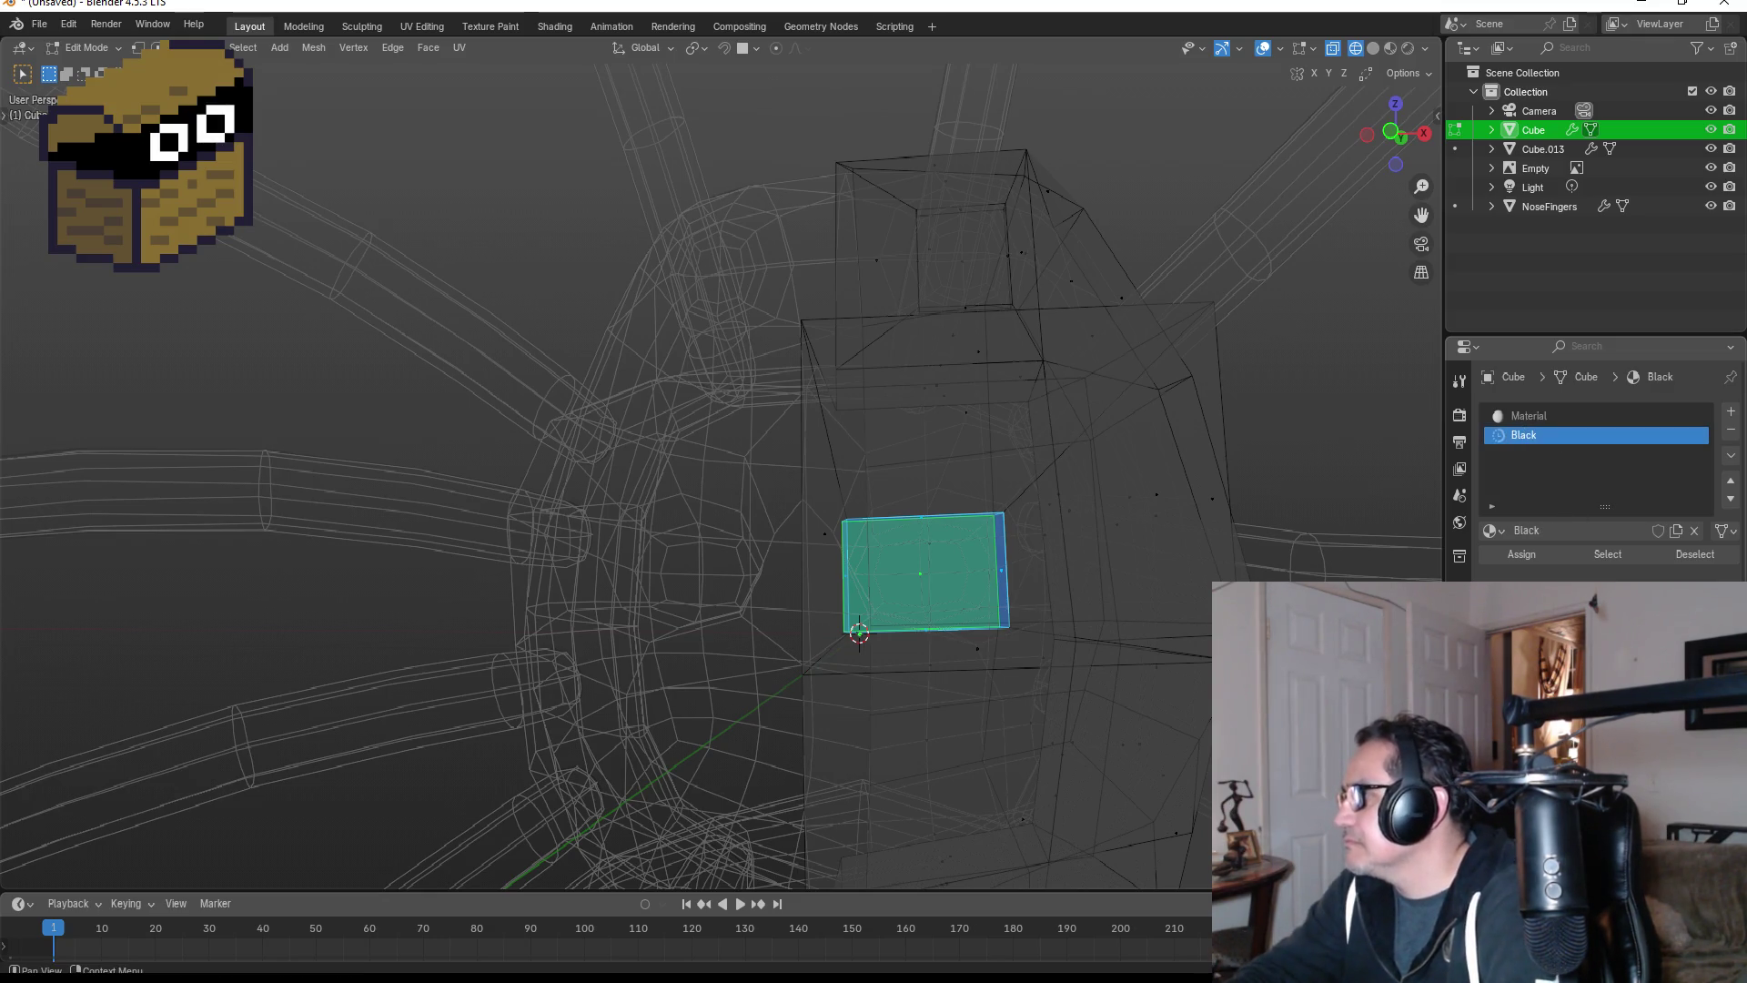
left_click(1624, 637)
left_click_drag(1700, 449, 1698, 495)
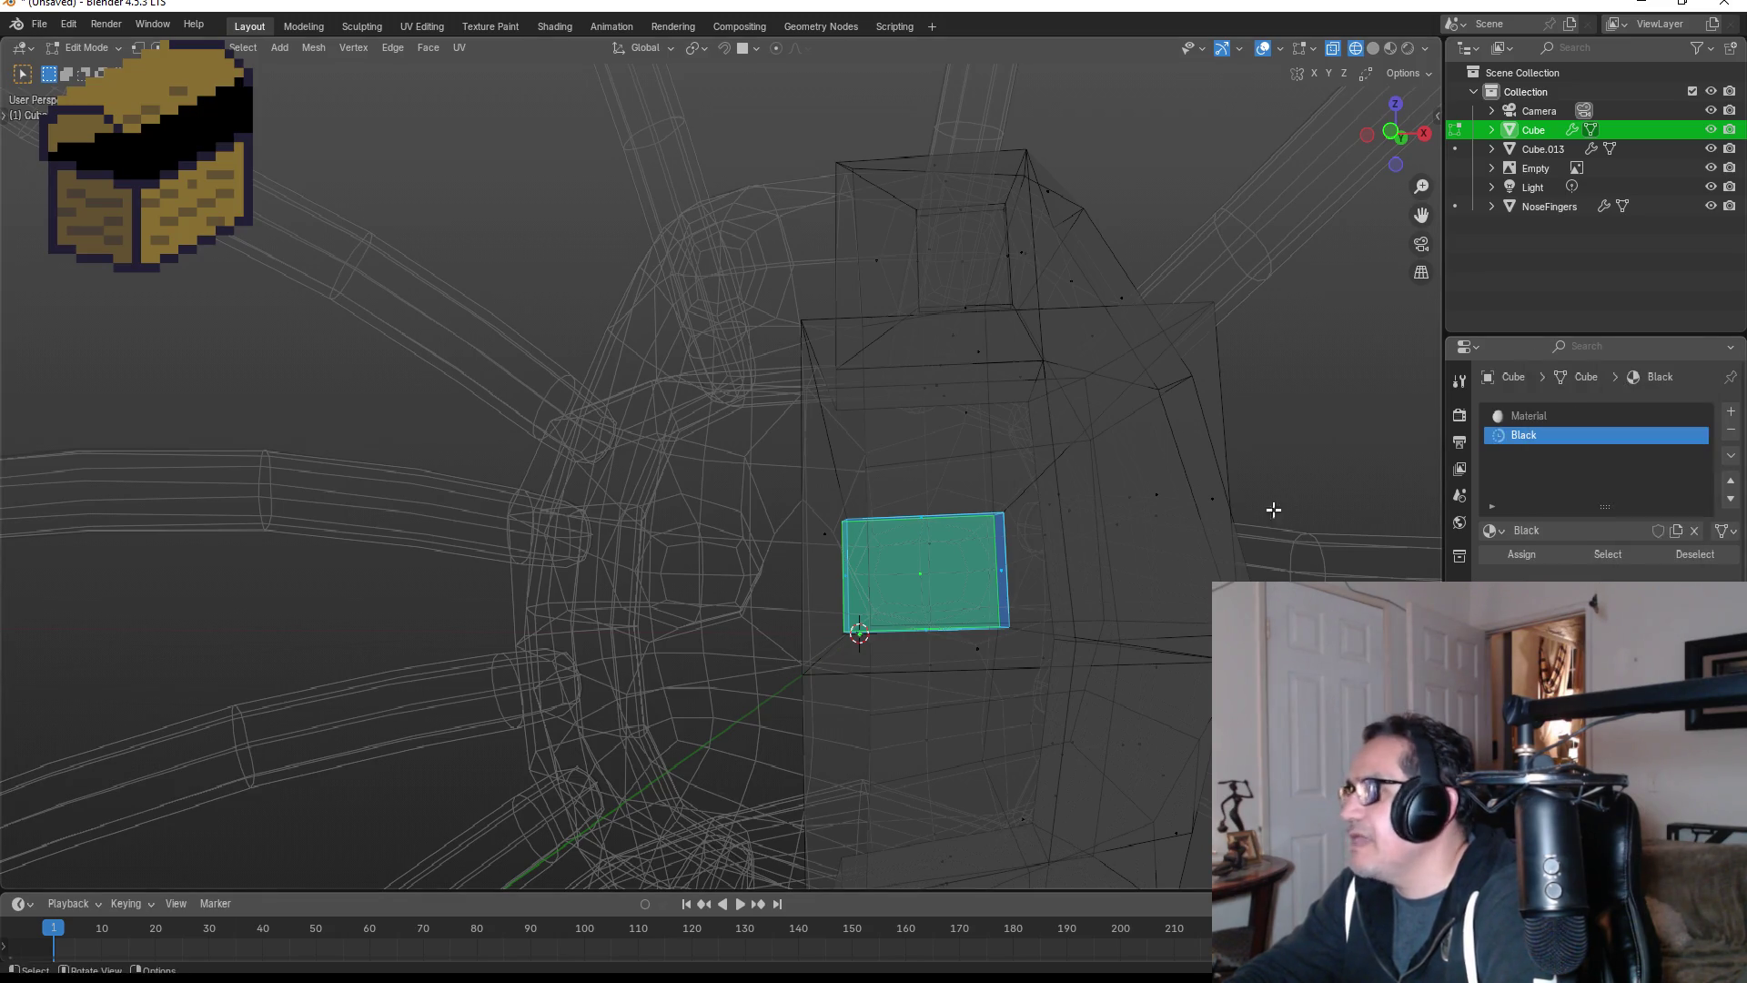
key("Tab")
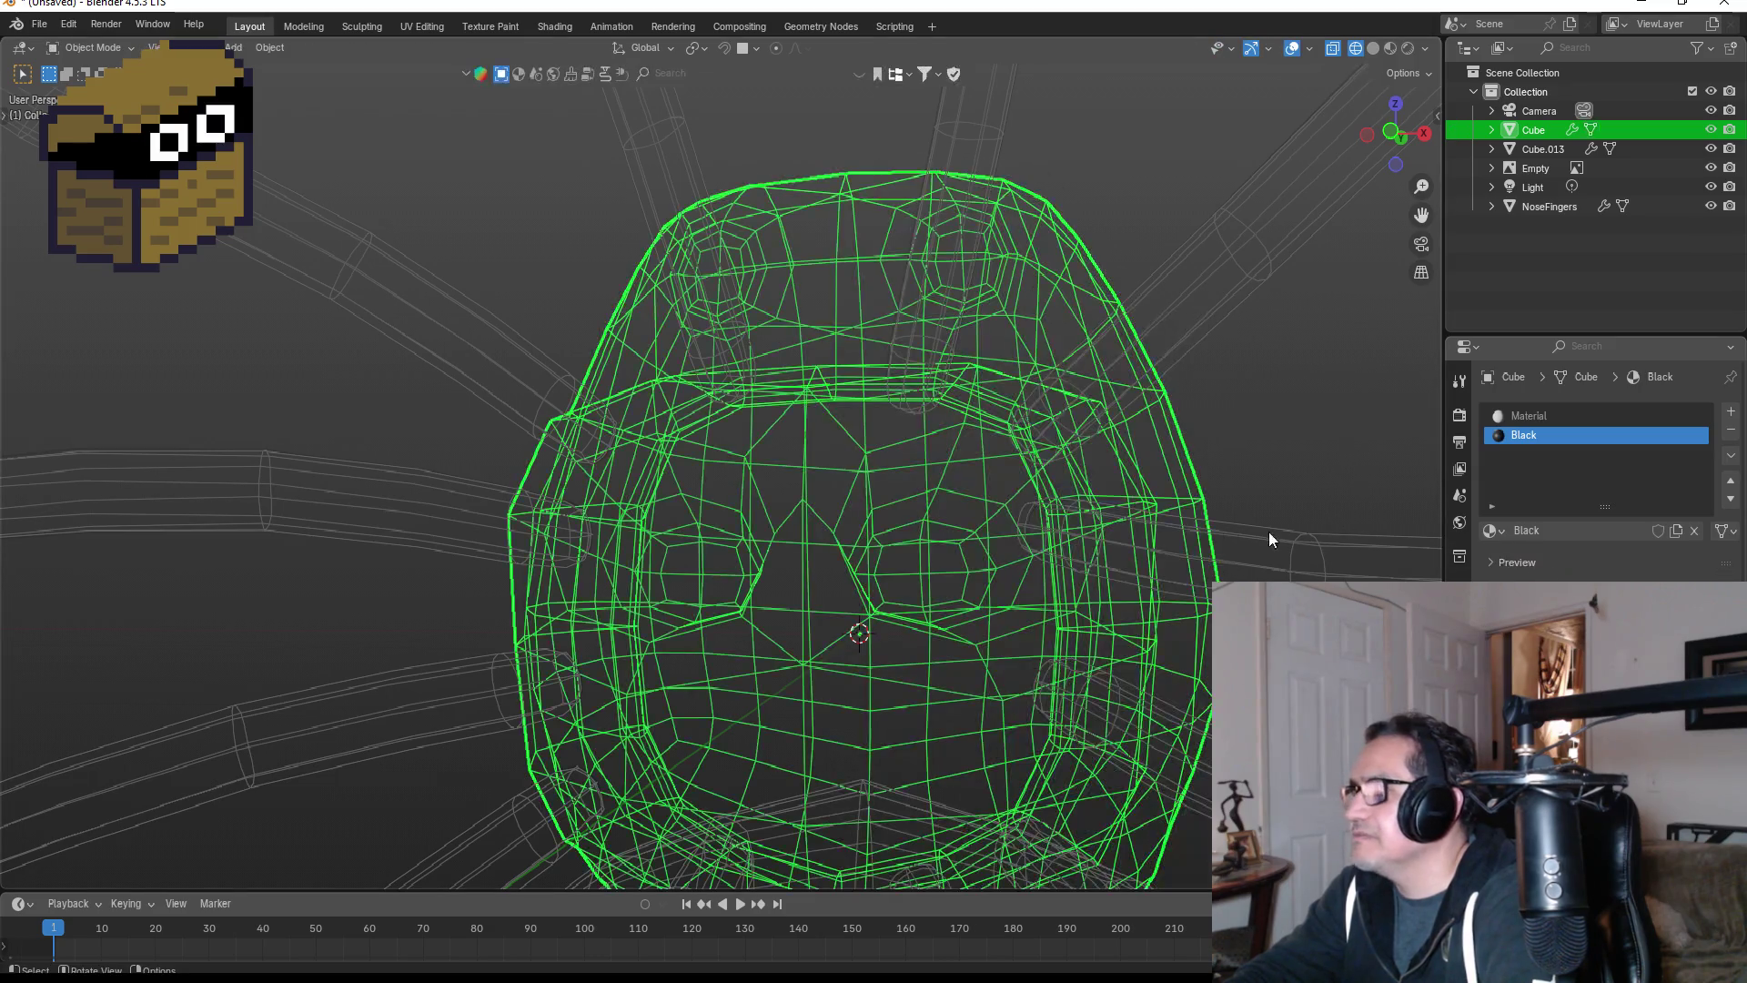
- Switch the viewport back to Solid shading and view the head from the front
key("z")
left_click(1403, 527)
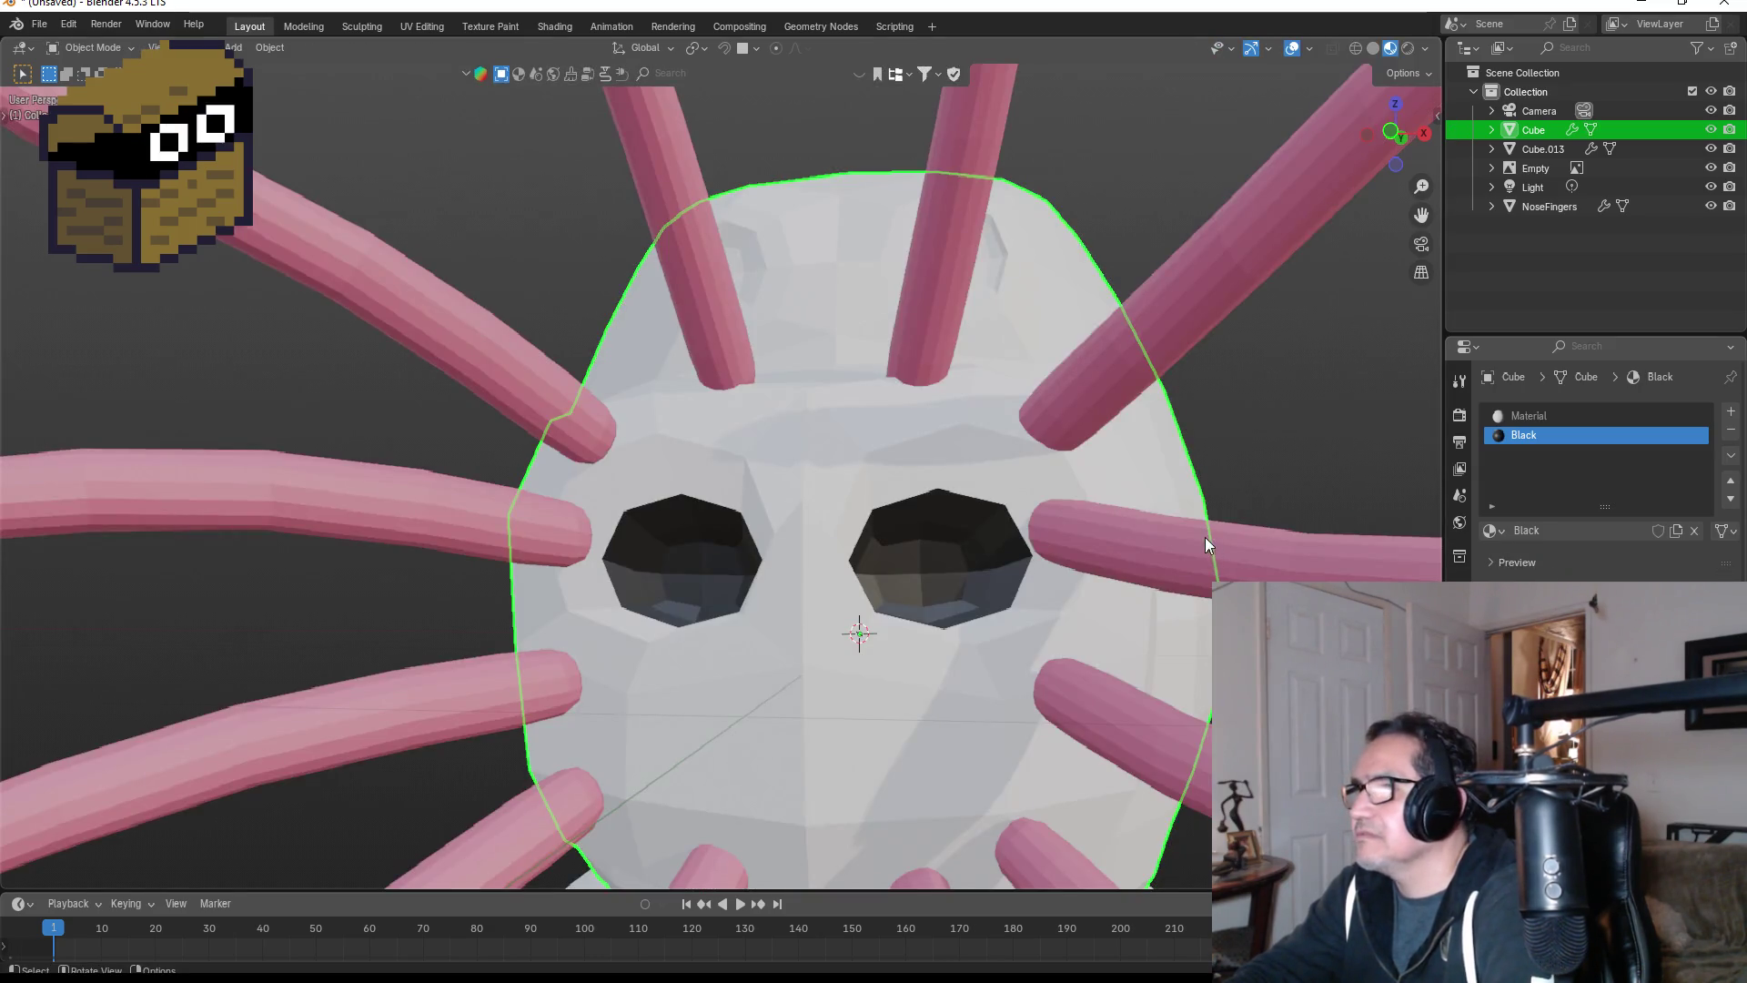
key("KP_1")
scroll(790, 583, "down", 2)
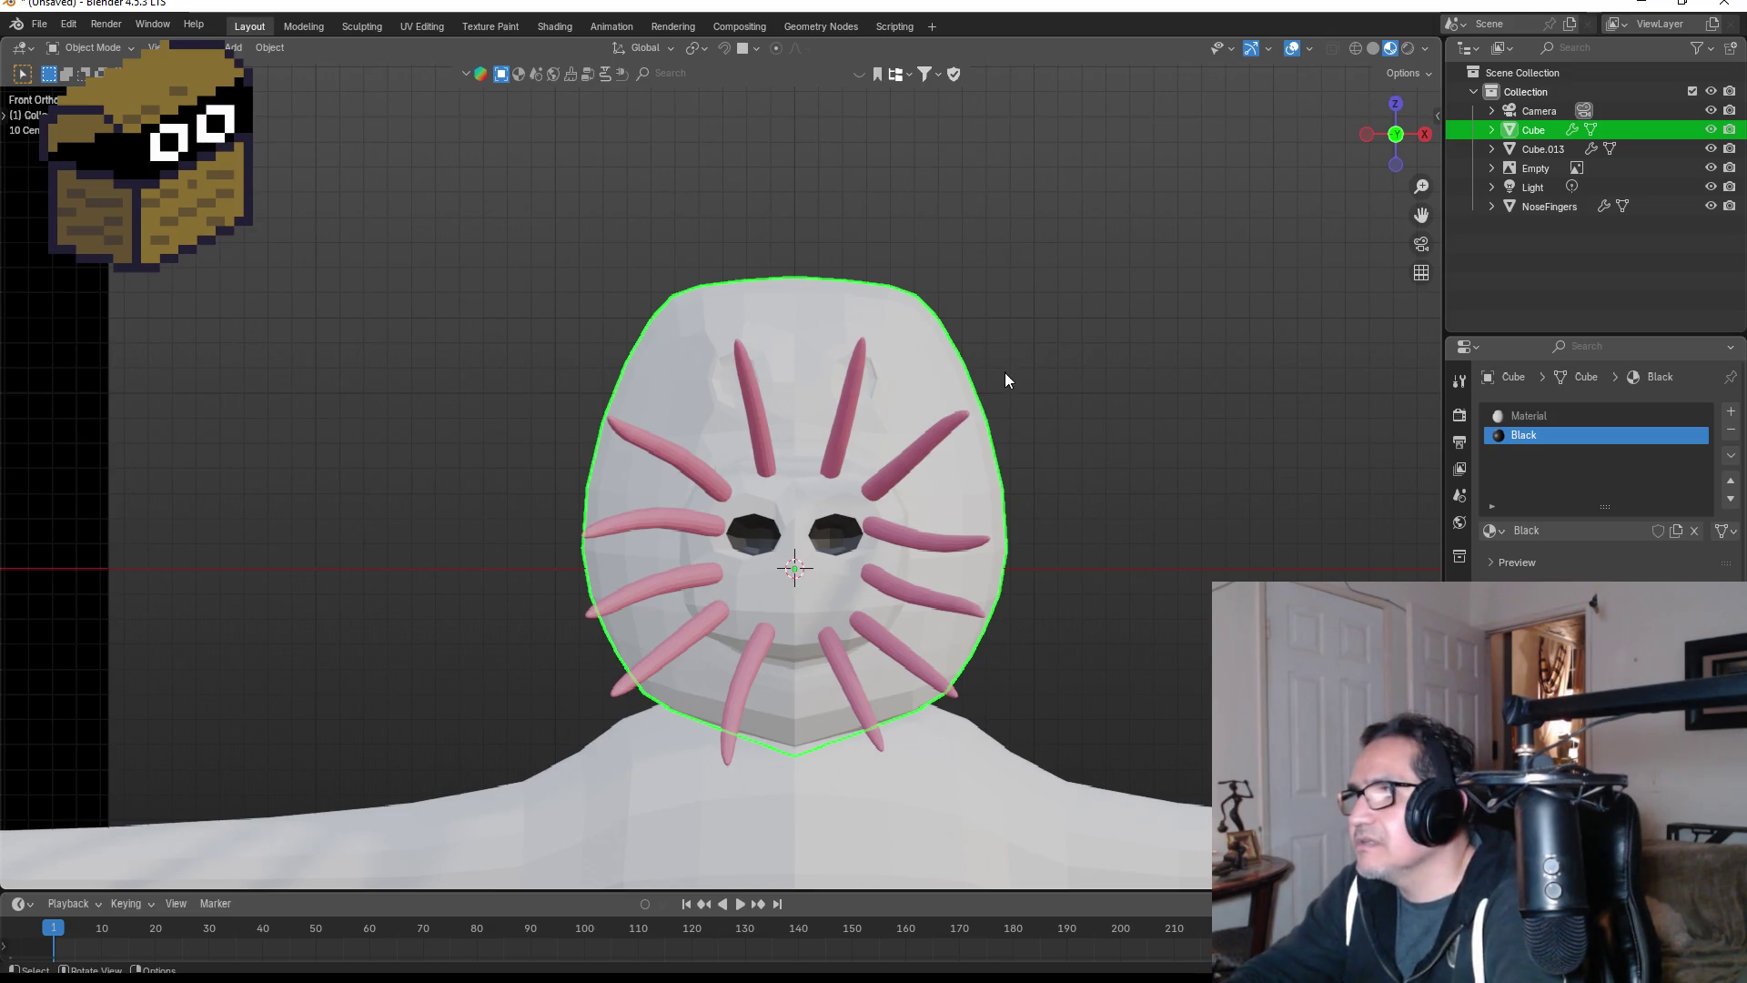
mouse_move(1005, 380)
middle_mouse_down()
mouse_move(910, 405)
mouse_move(977, 402)
middle_mouse_up()
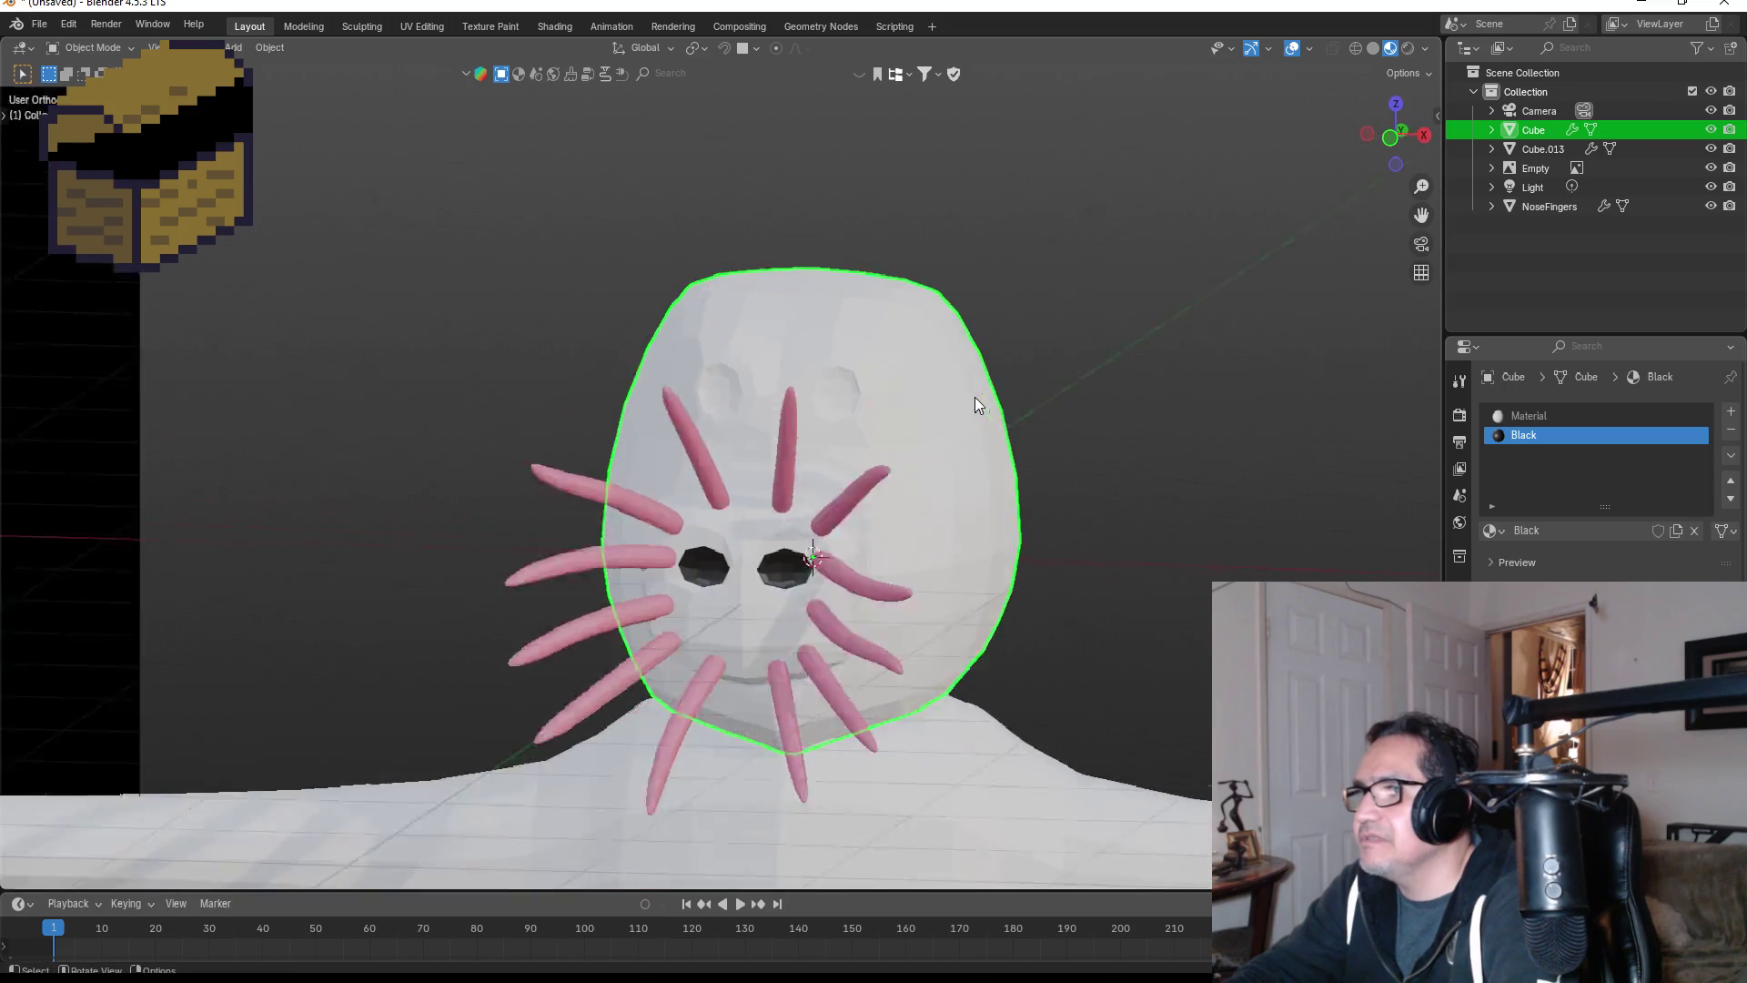
- Zoom in close on the head in Front view and enter Edit Mode
key("KP_1")
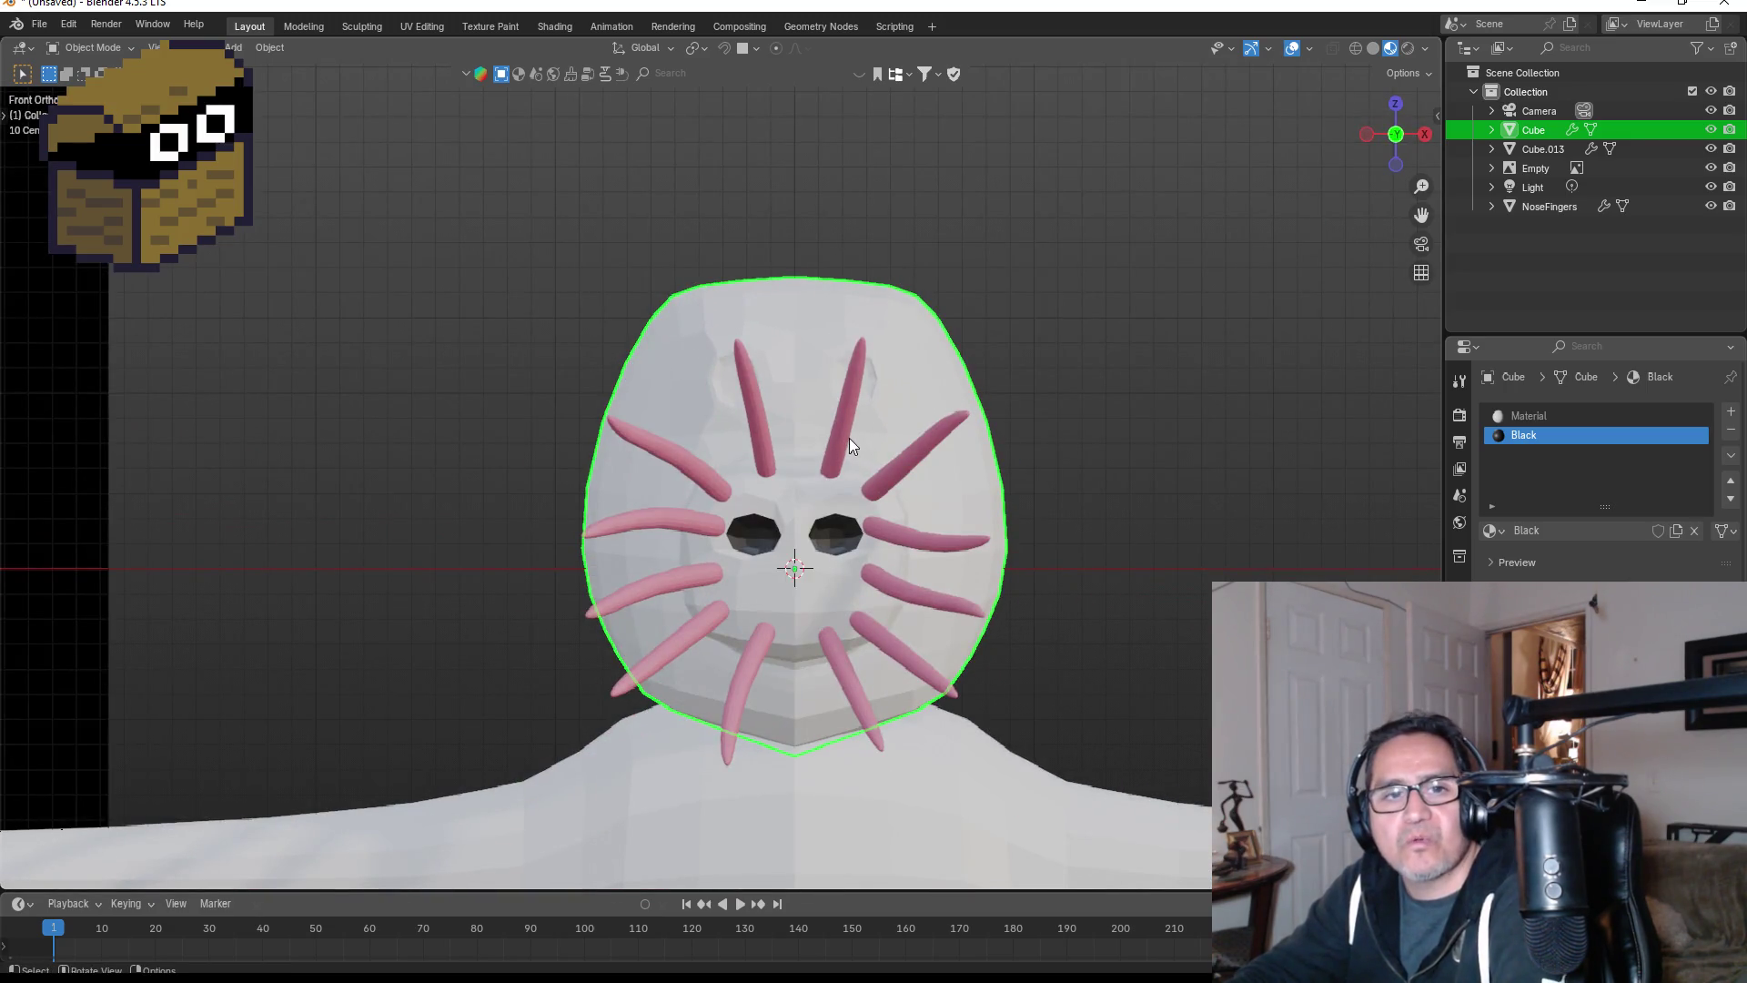
scroll(910, 417, "up", 3)
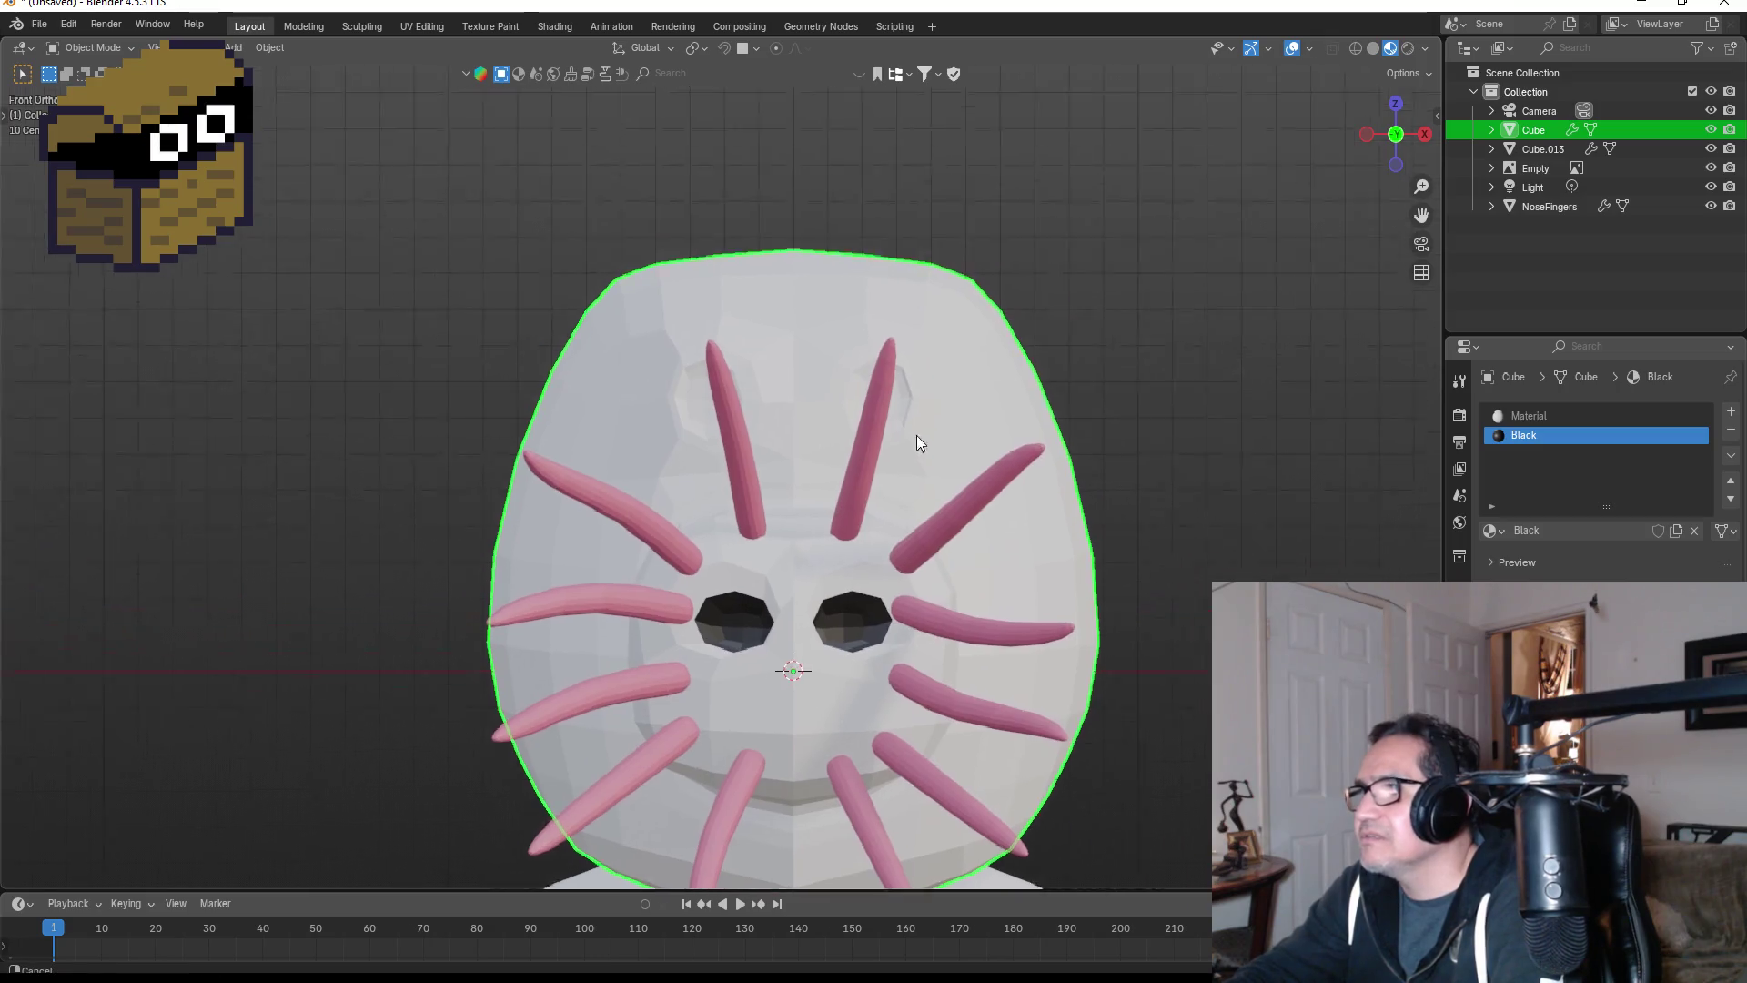
mouse_move(916, 435)
middle_mouse_down("shift")
mouse_move(806, 626)
mouse_move(791, 705)
mouse_move(725, 737)
middle_mouse_up("shift")
scroll(816, 664, "up", 2)
key("Tab")
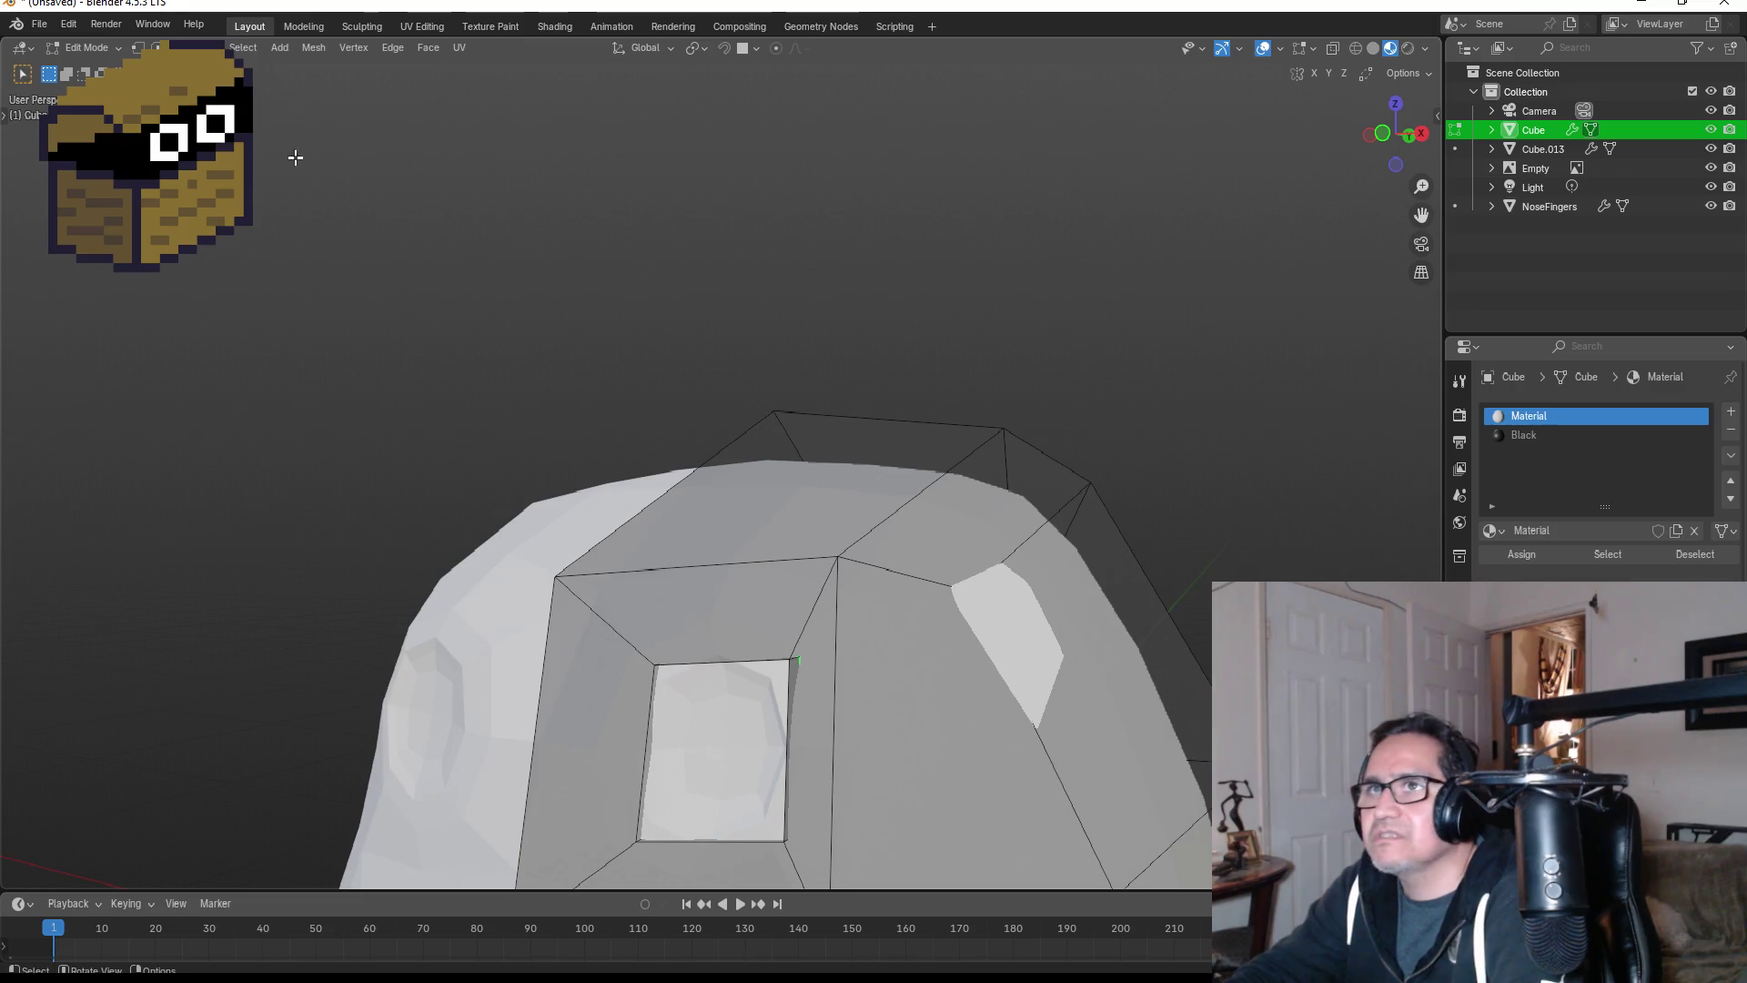
- In Wireframe view, grow the face selection and assign the Black material to it
key("z")
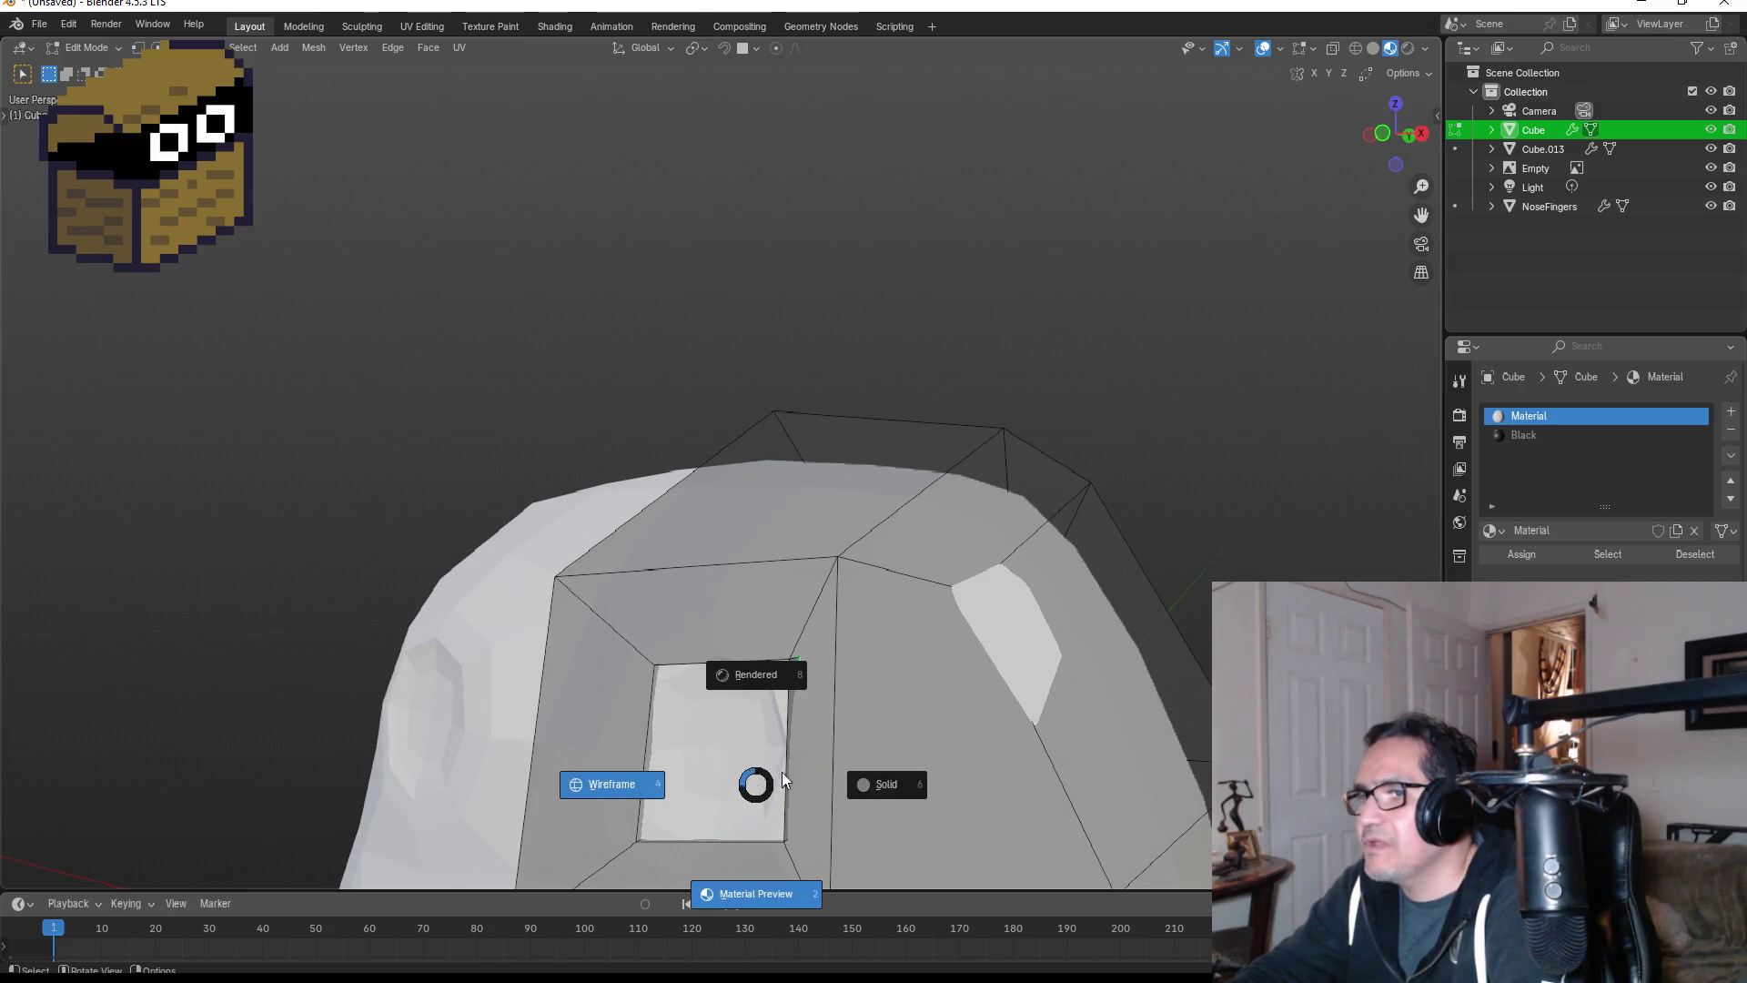
left_click(709, 752)
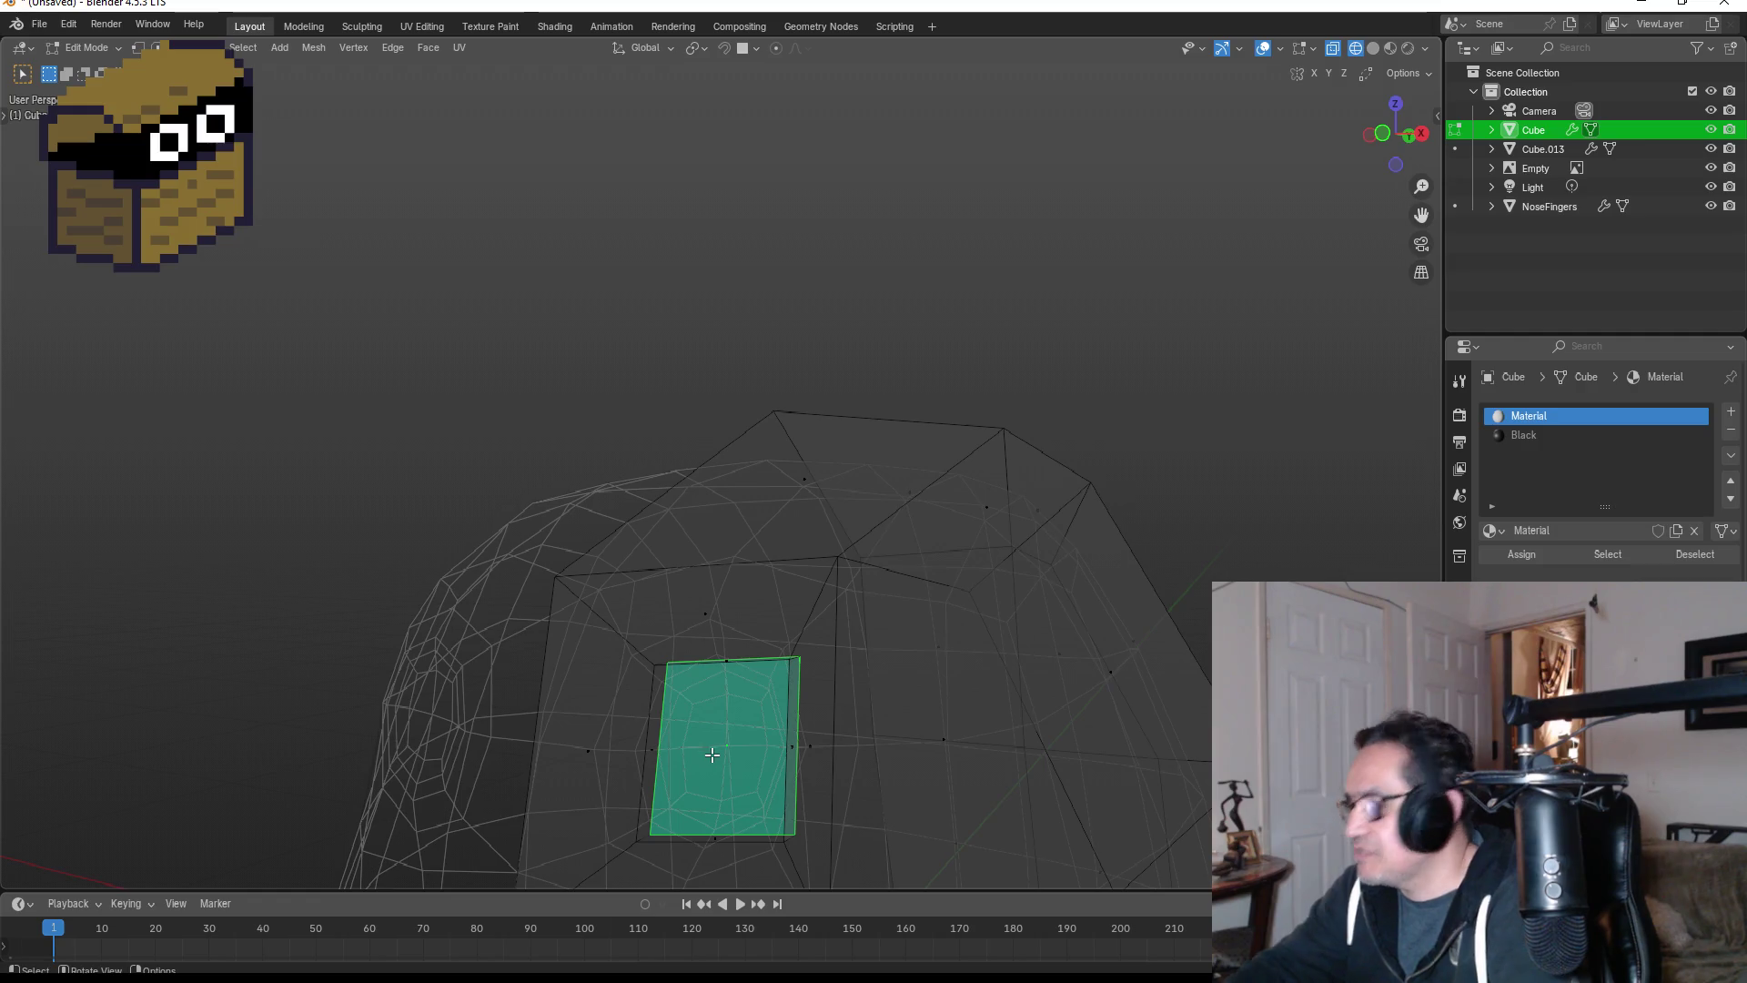
key("ctrl+KP_Add")
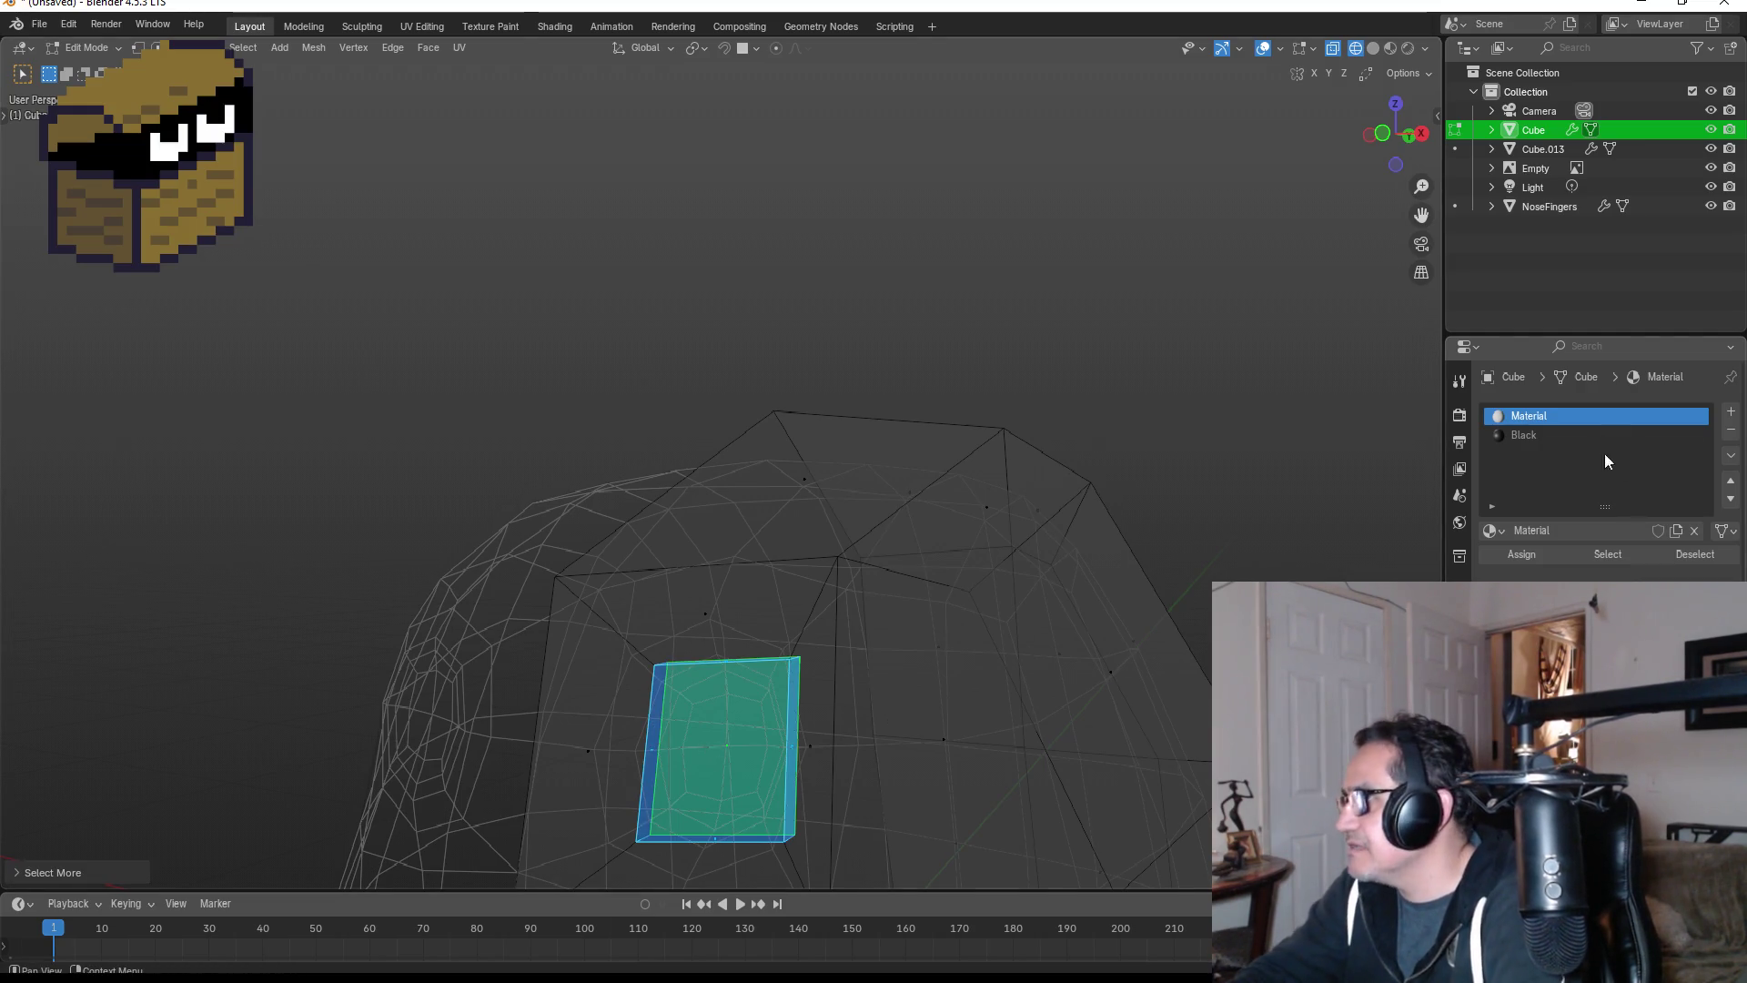
left_click(1543, 433)
left_click(1544, 552)
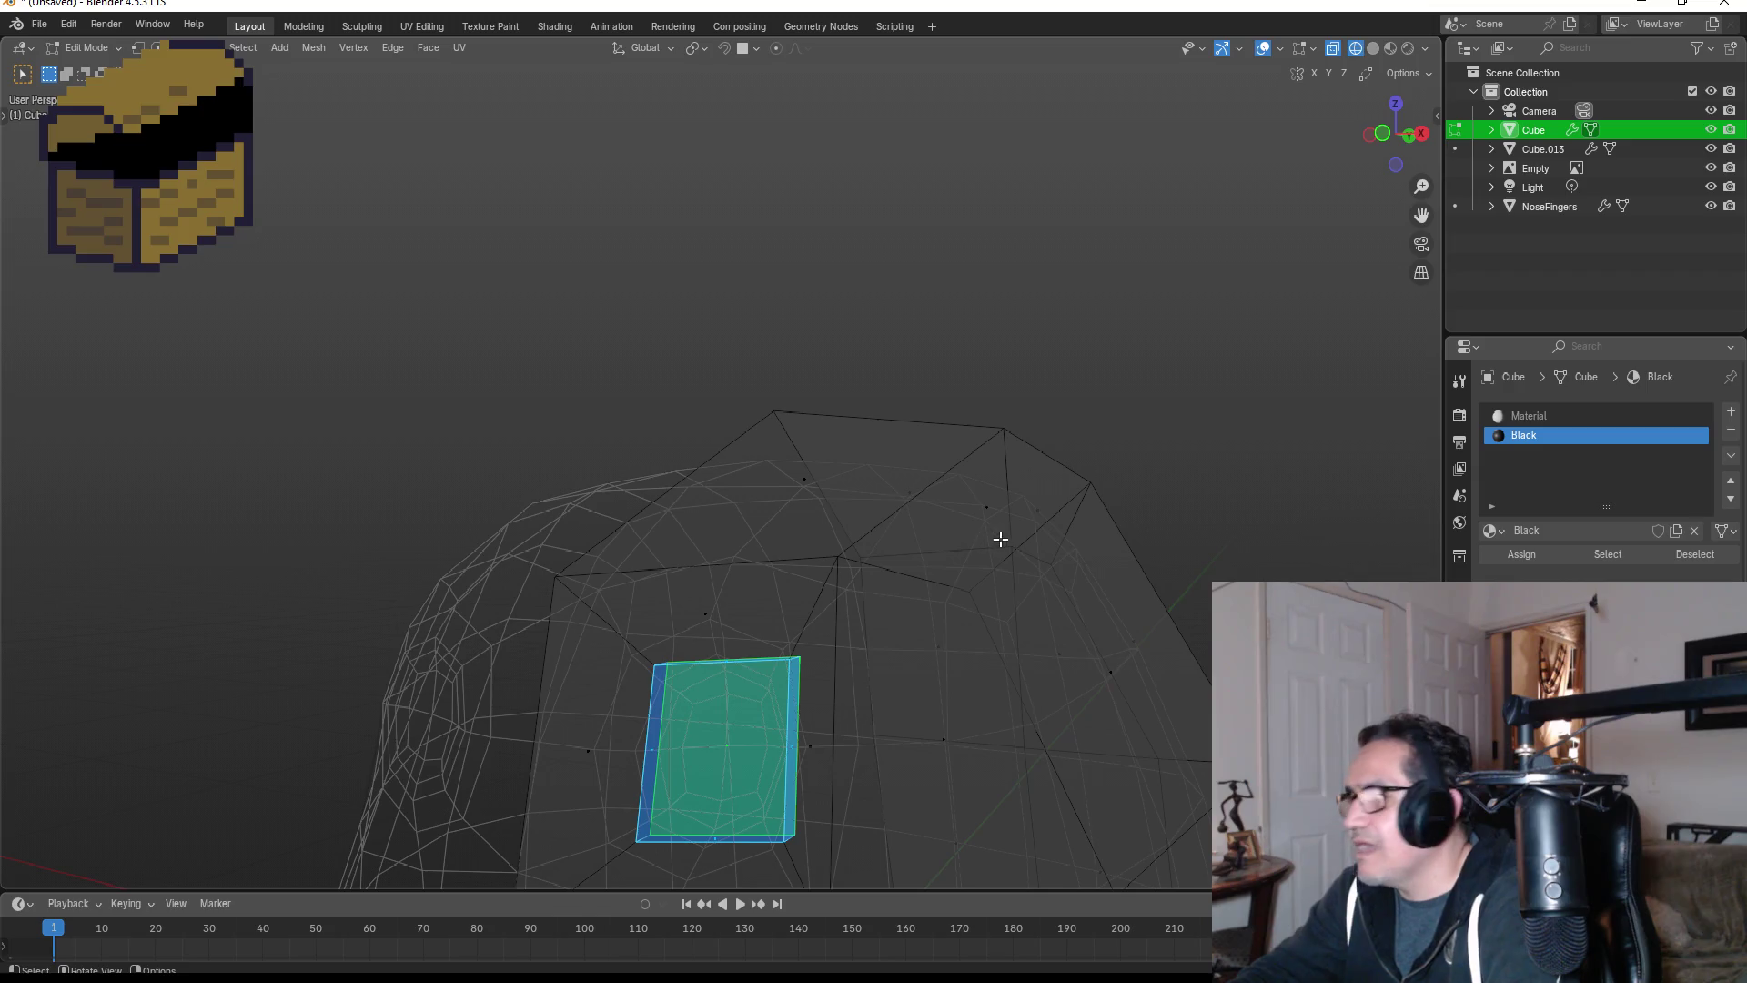
- Switch to Material Preview, check the head from the front, and return to Object Mode
key("z")
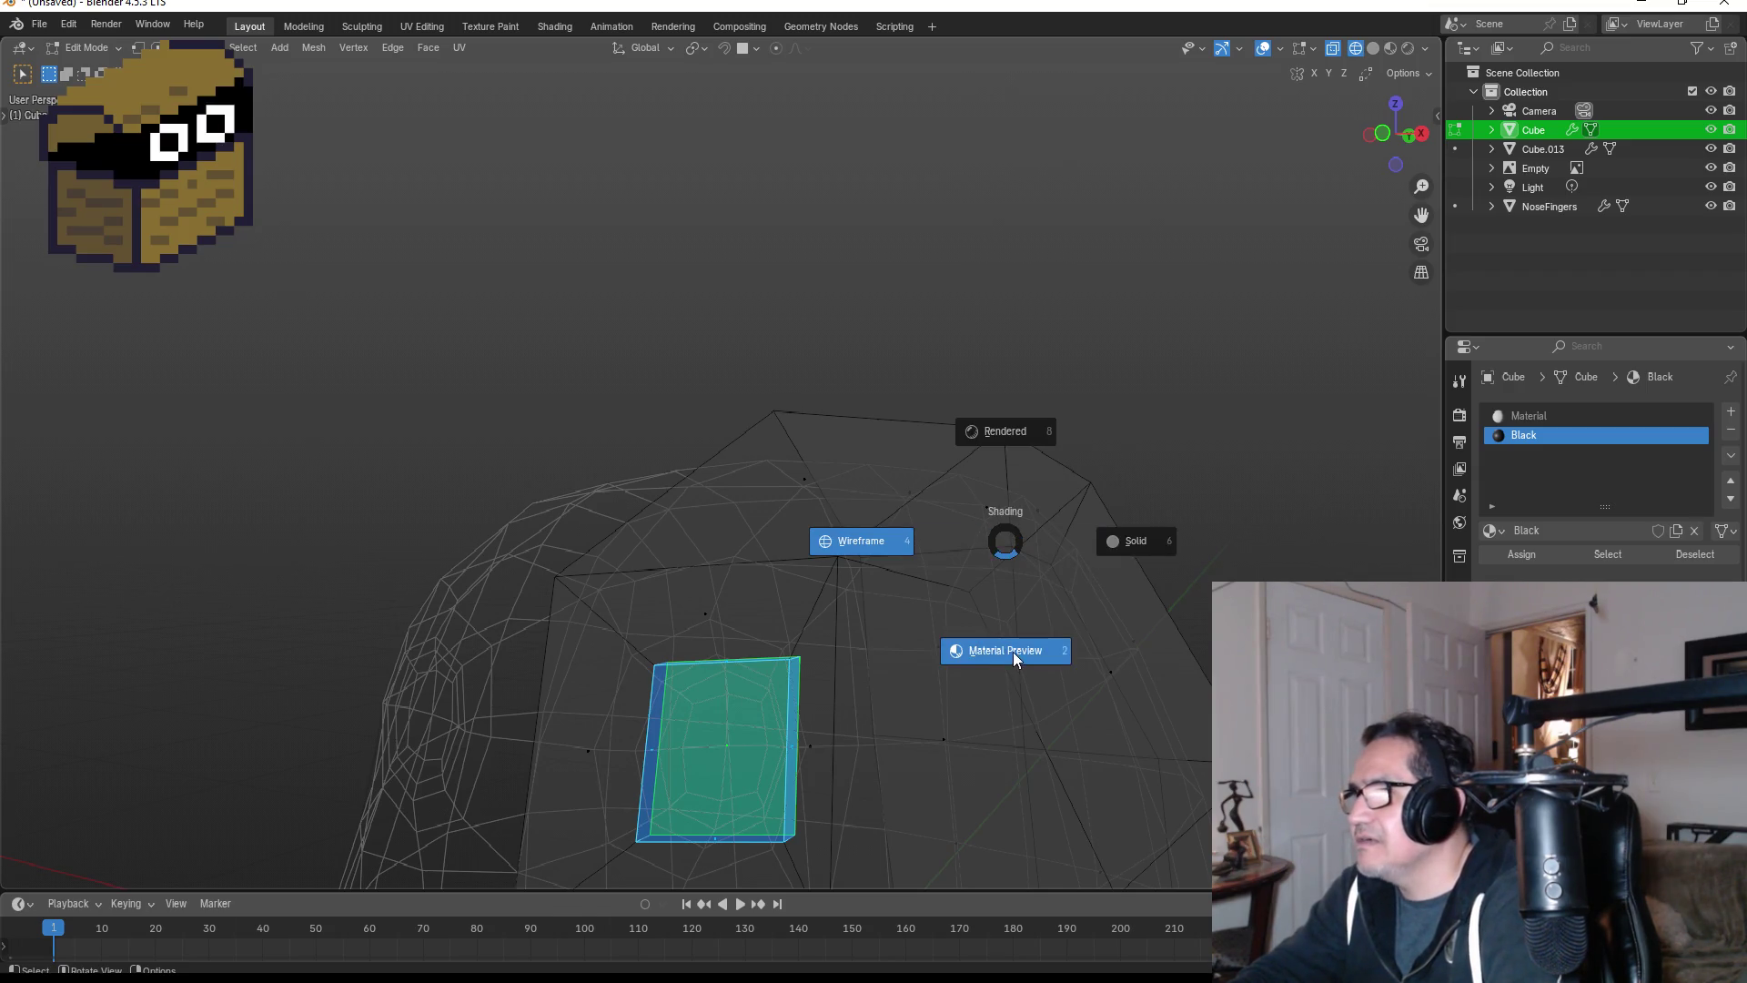
left_click(1013, 652)
key("KP_1")
scroll(1092, 582, "down", 8)
key("Tab")
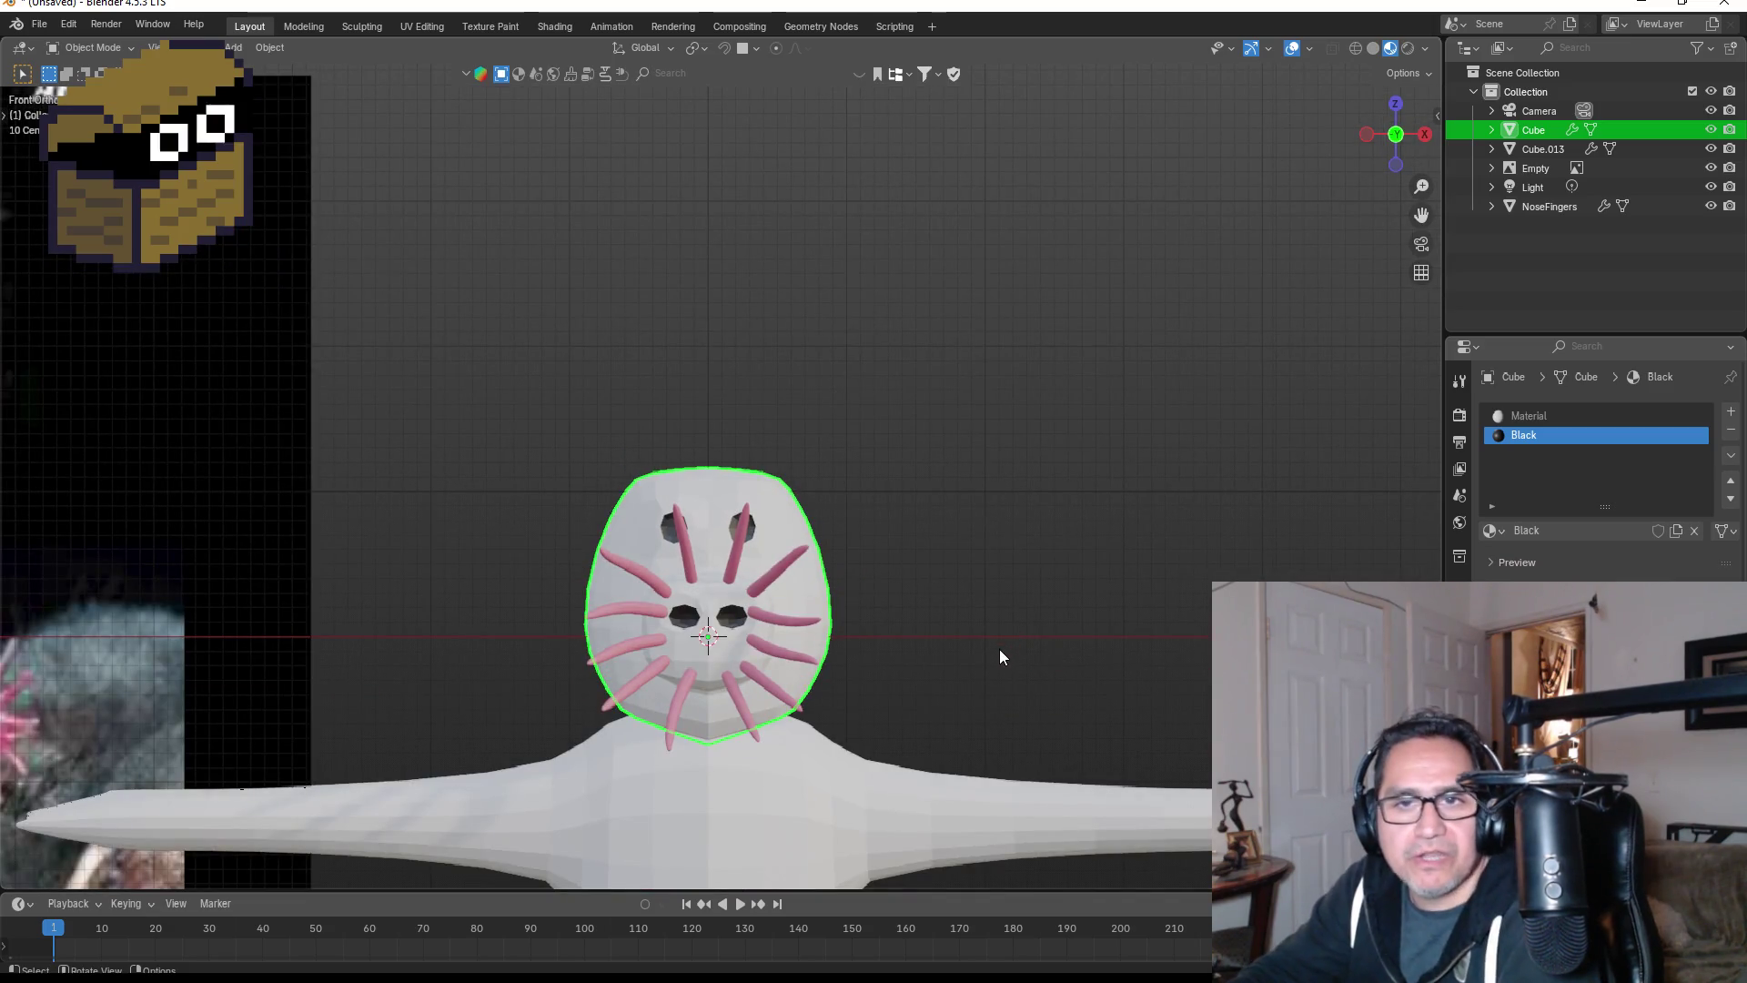
- Orbit around the mole to inspect it, ending in an orthographic front view
scroll(999, 647, "down", 3)
left_click(771, 695)
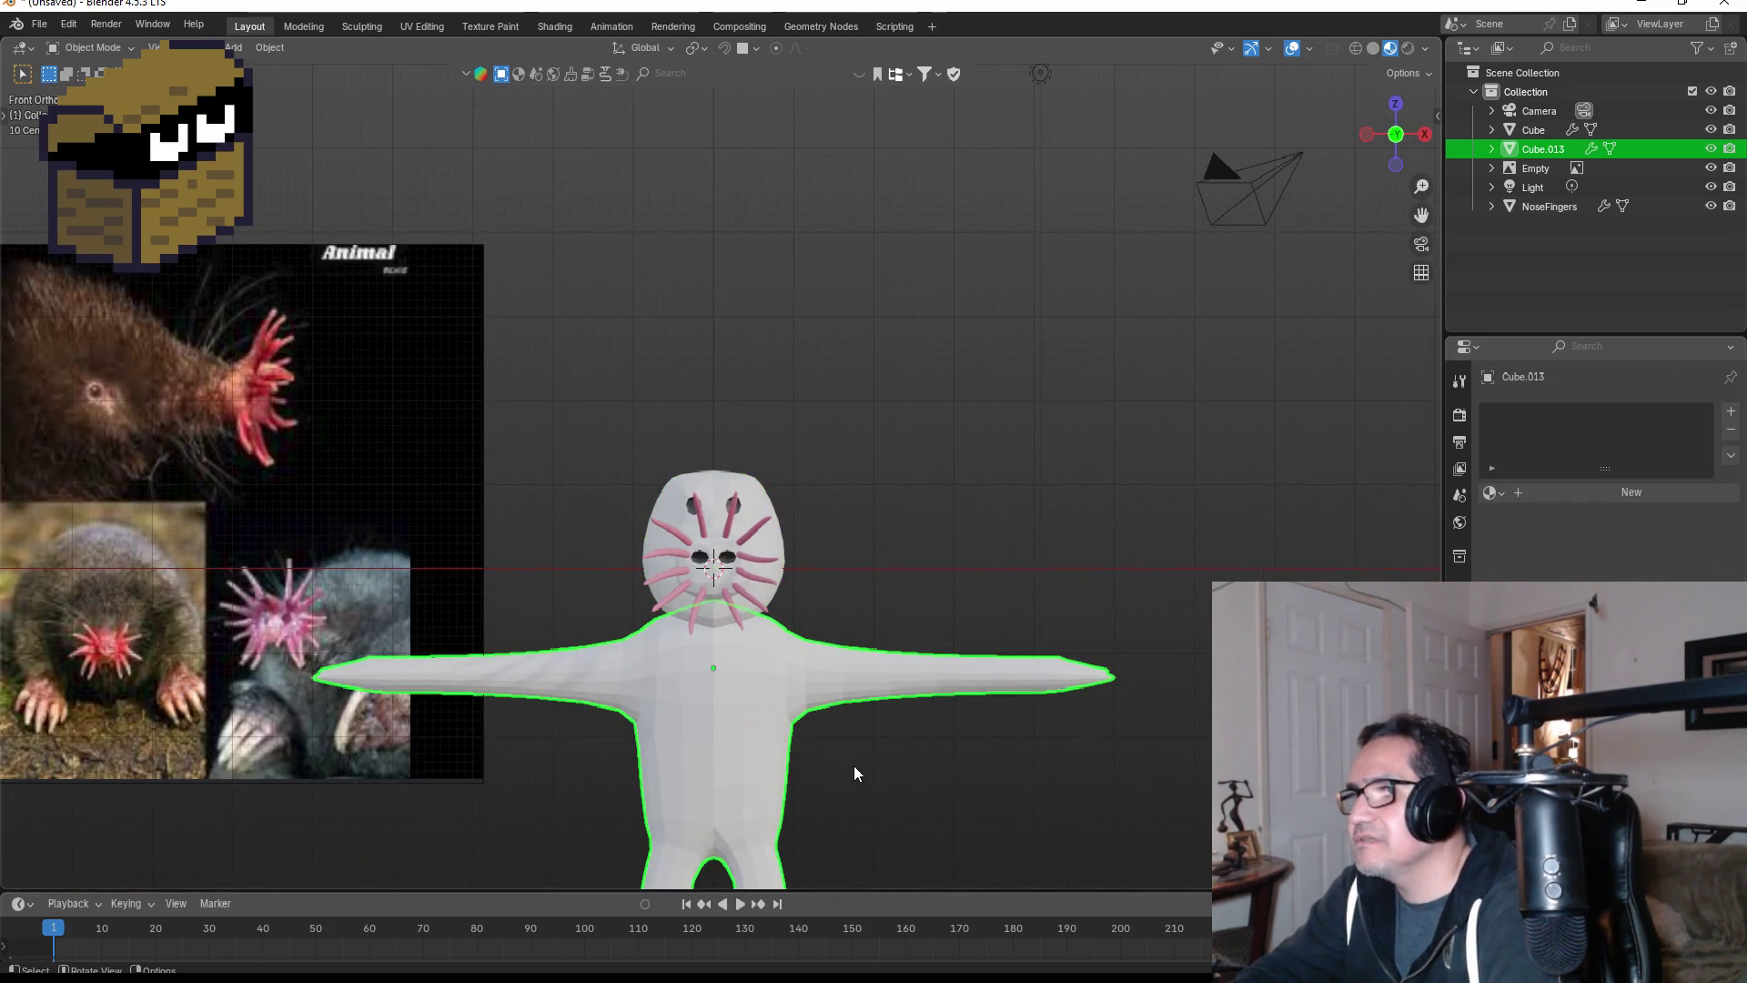
mouse_move(855, 774)
middle_mouse_down()
mouse_move(892, 696)
mouse_move(865, 505)
mouse_move(1033, 466)
mouse_move(1181, 339)
mouse_move(1101, 449)
middle_mouse_up()
key("KP_5")
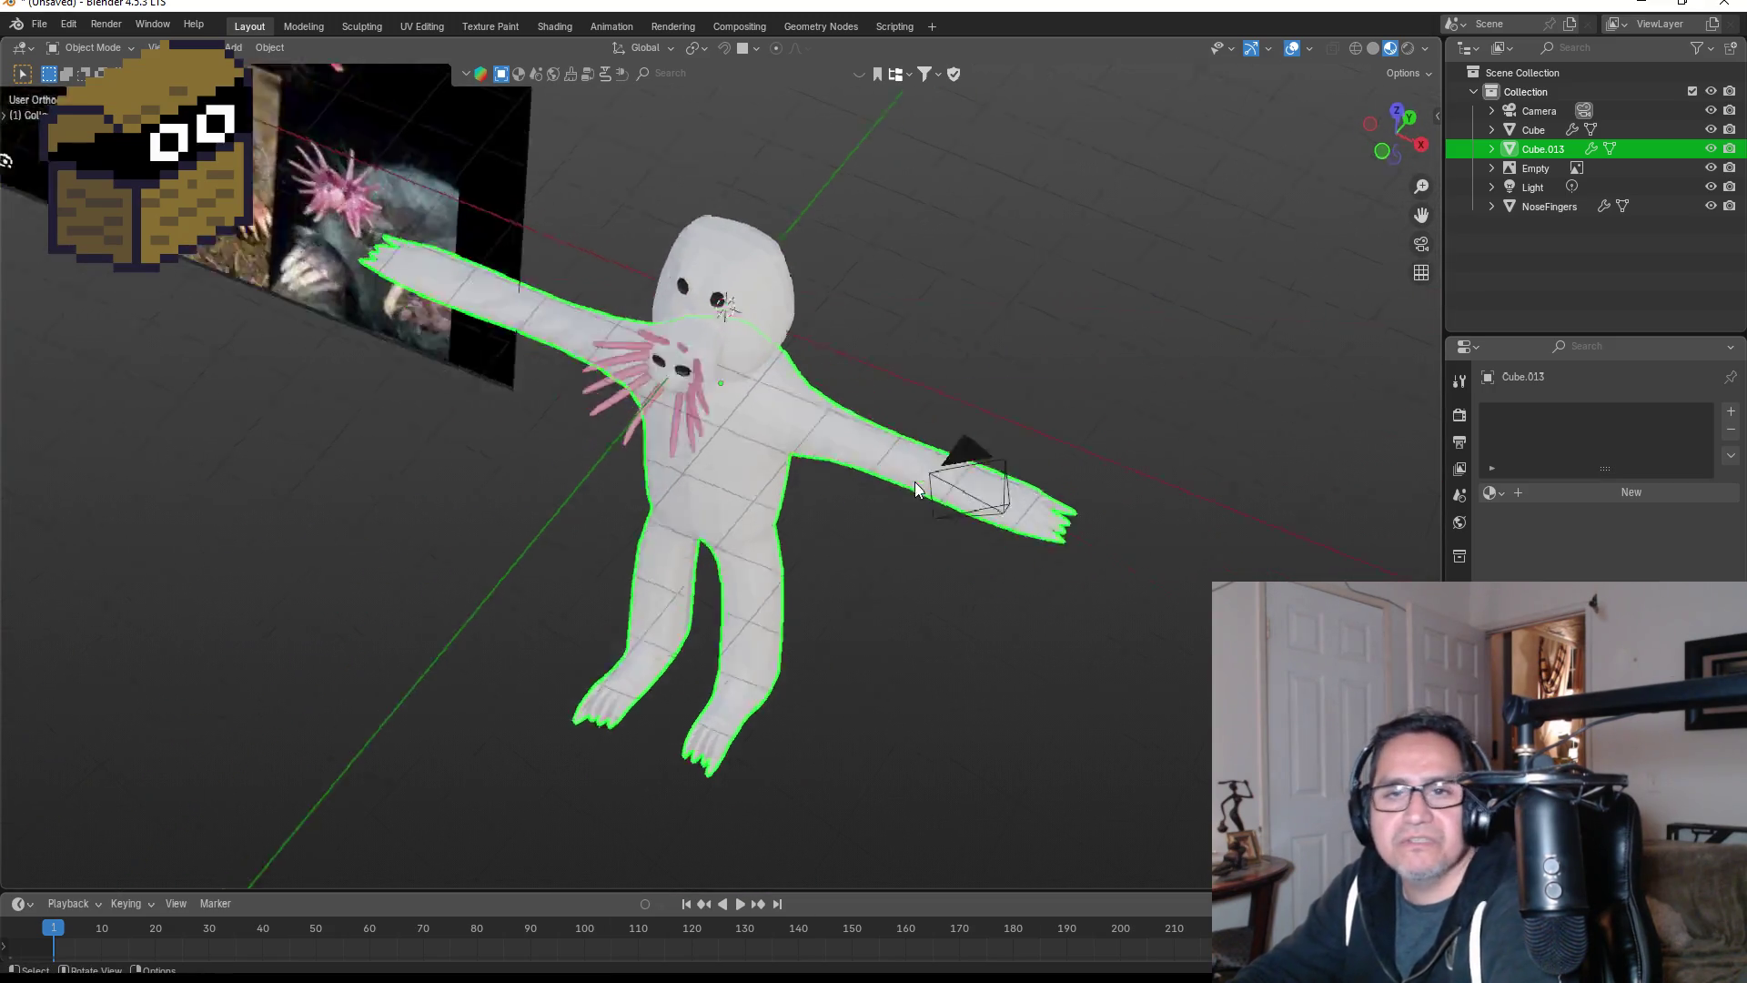
key("KP_1")
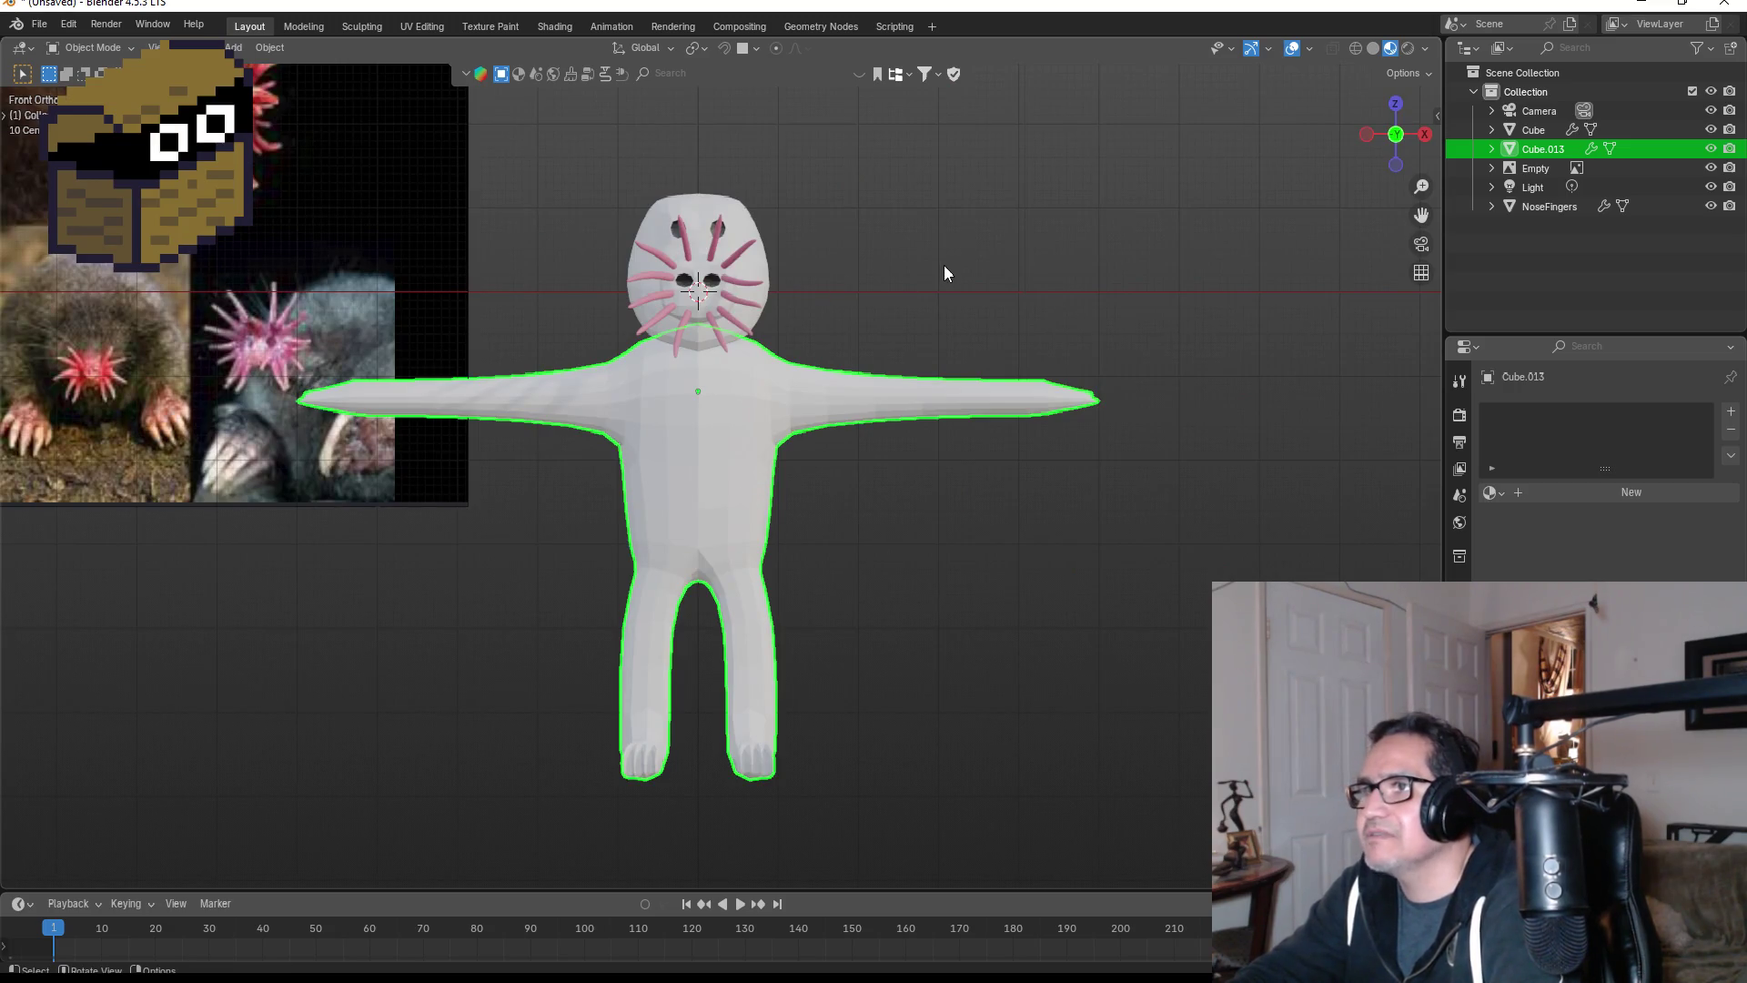
left_click(946, 265)
mouse_move(969, 276)
middle_mouse_down()
mouse_move(866, 303)
mouse_move(850, 329)
middle_mouse_up()
key("KP_1")
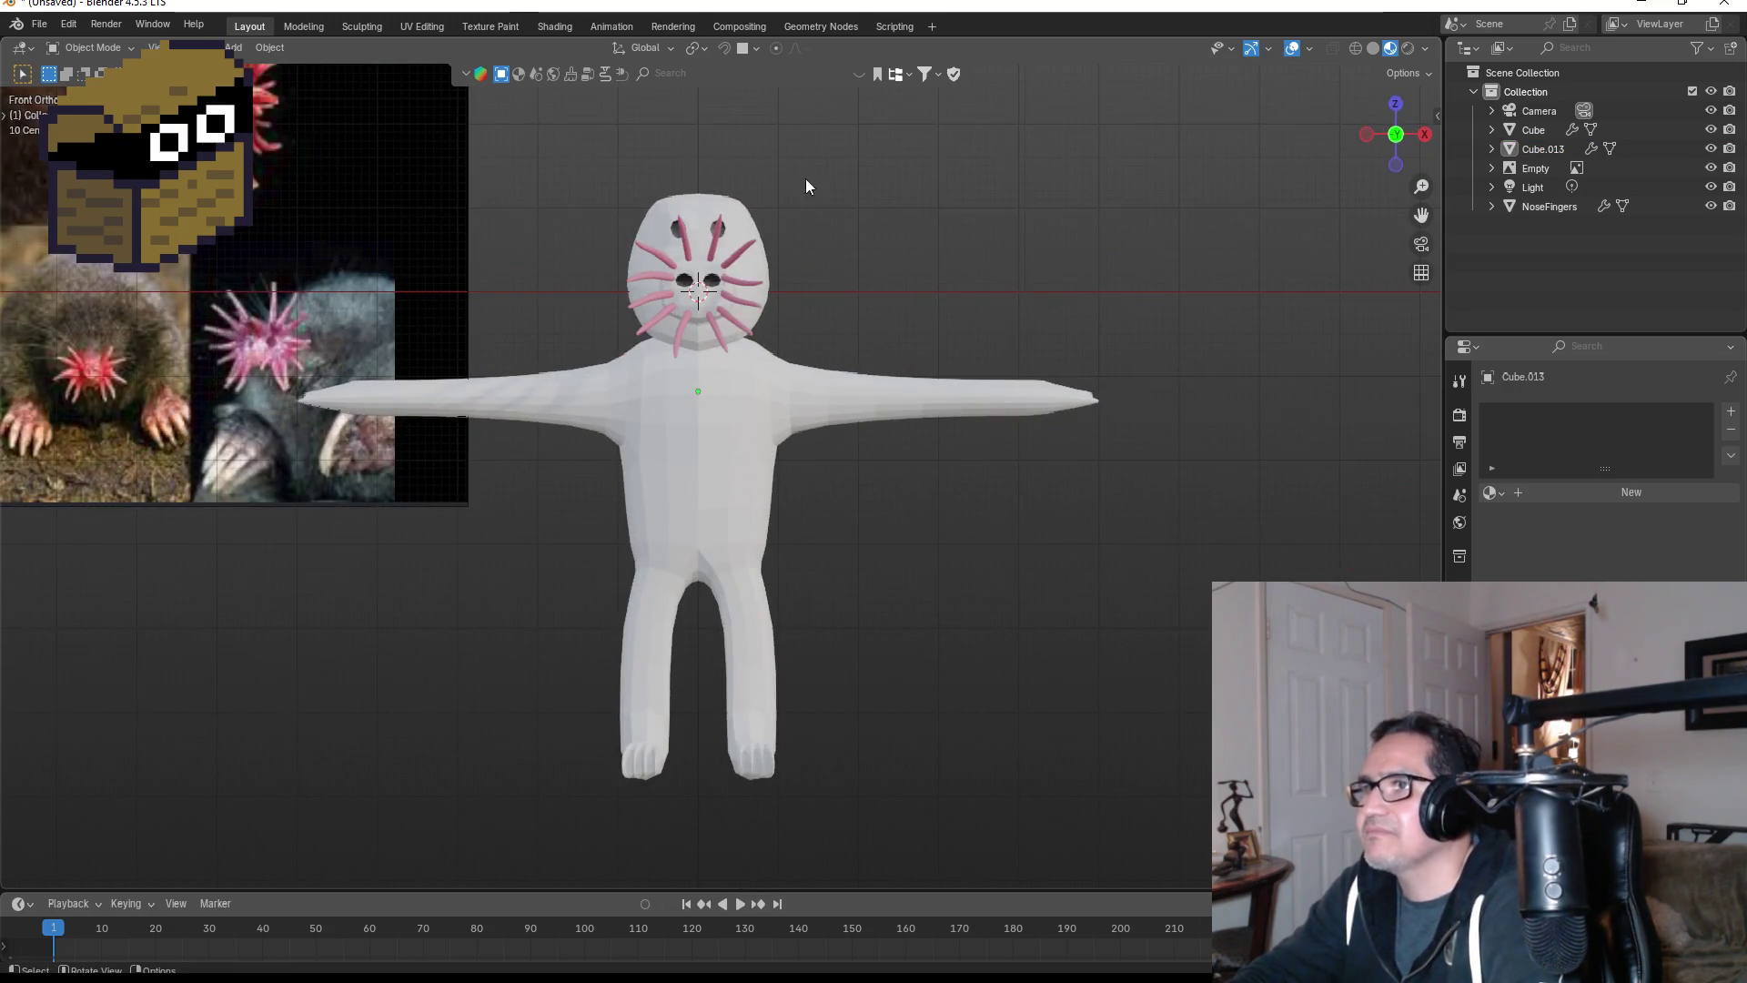
middle_click_drag(870, 228, 835, 466, "shift")
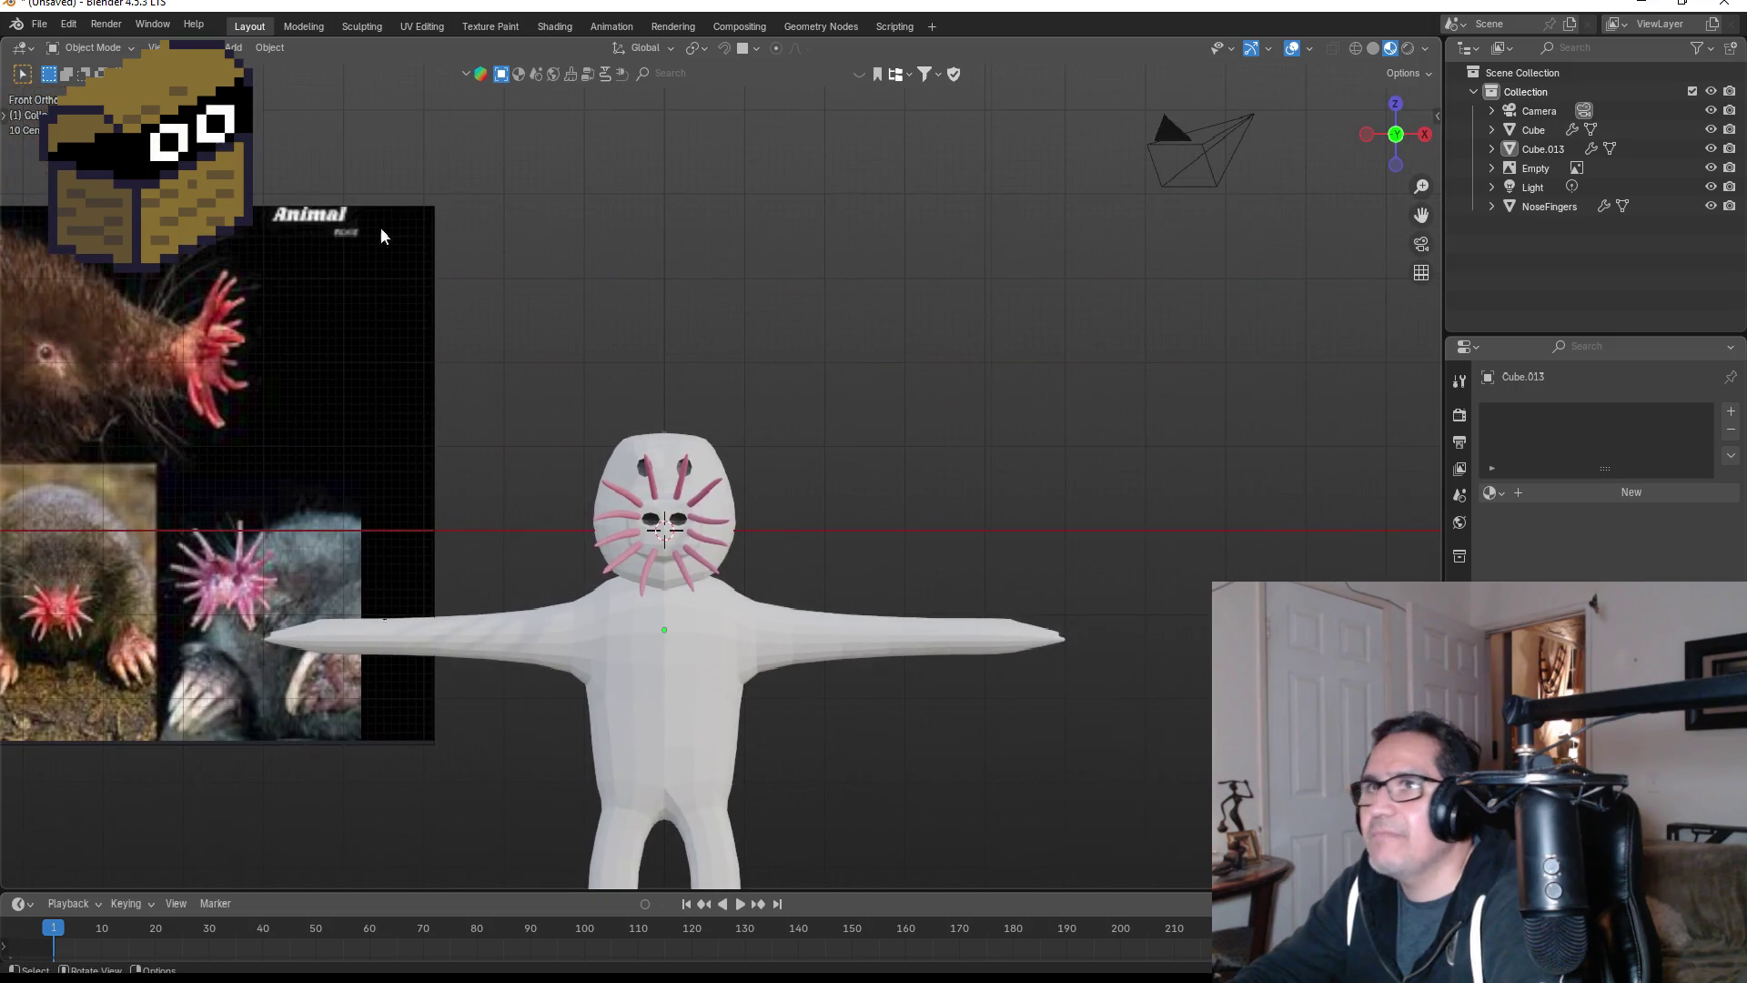
- Save the scene as StarMoleMonster.blend with File > Save As
left_click(39, 26)
left_click(72, 185)
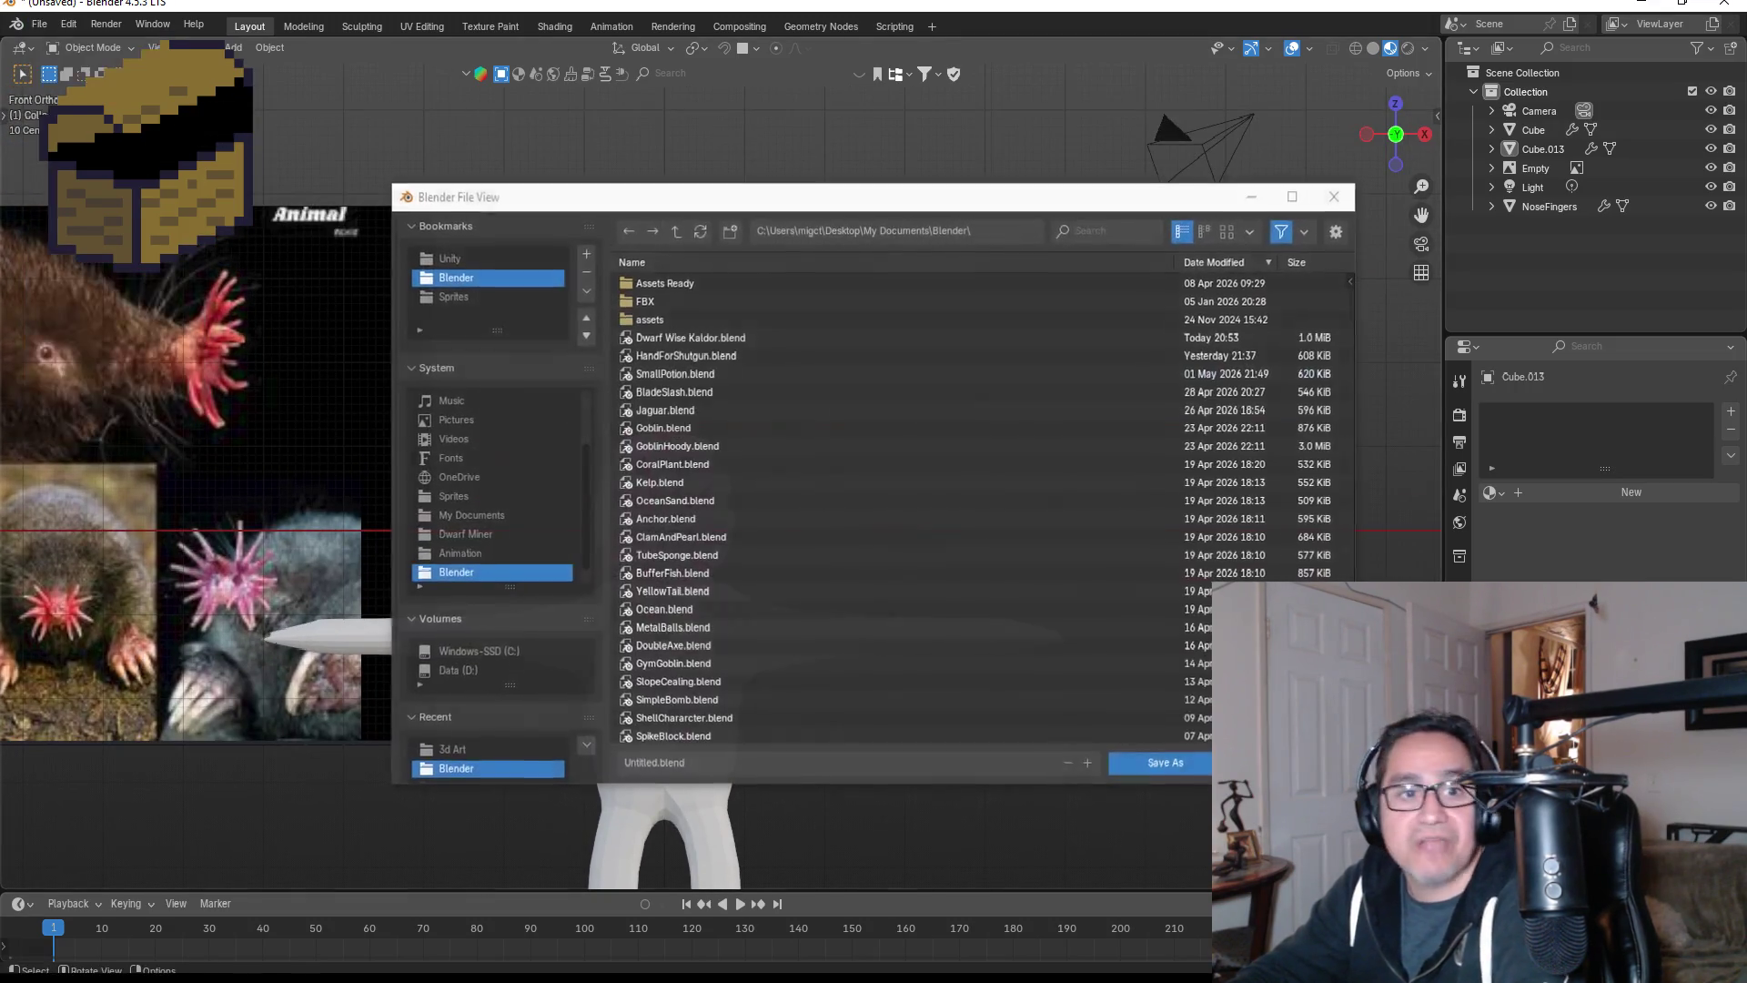
left_click(690, 761)
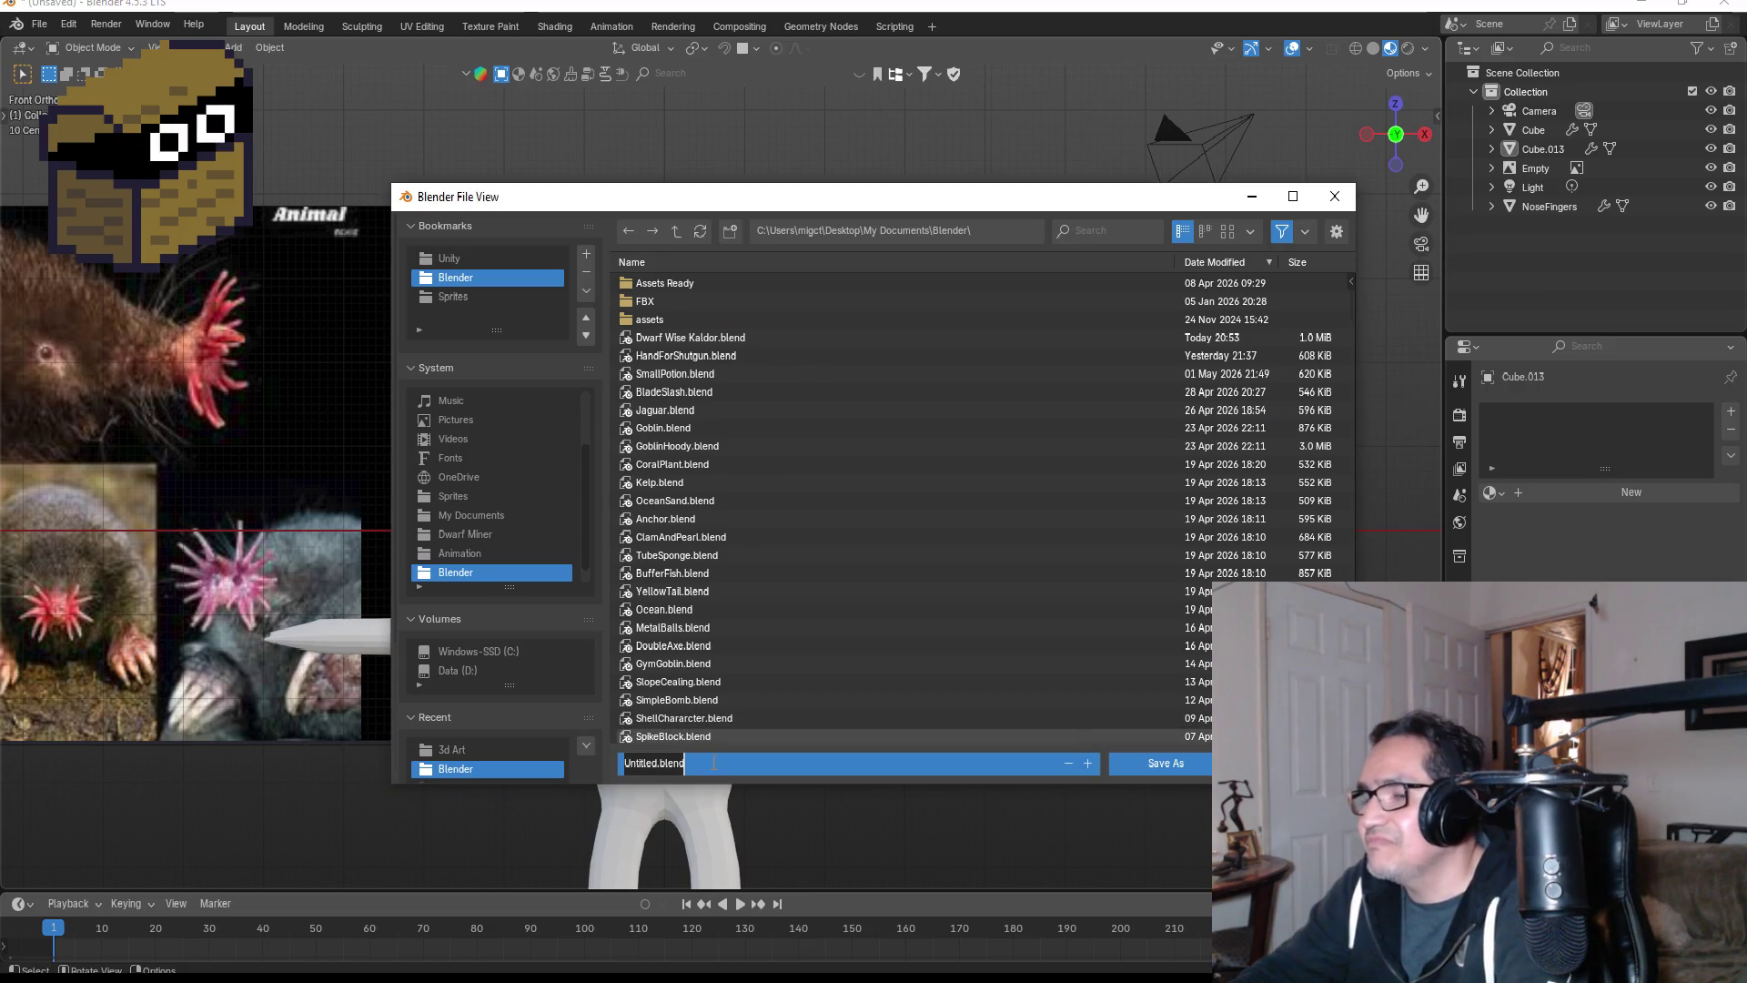
type("StarM")
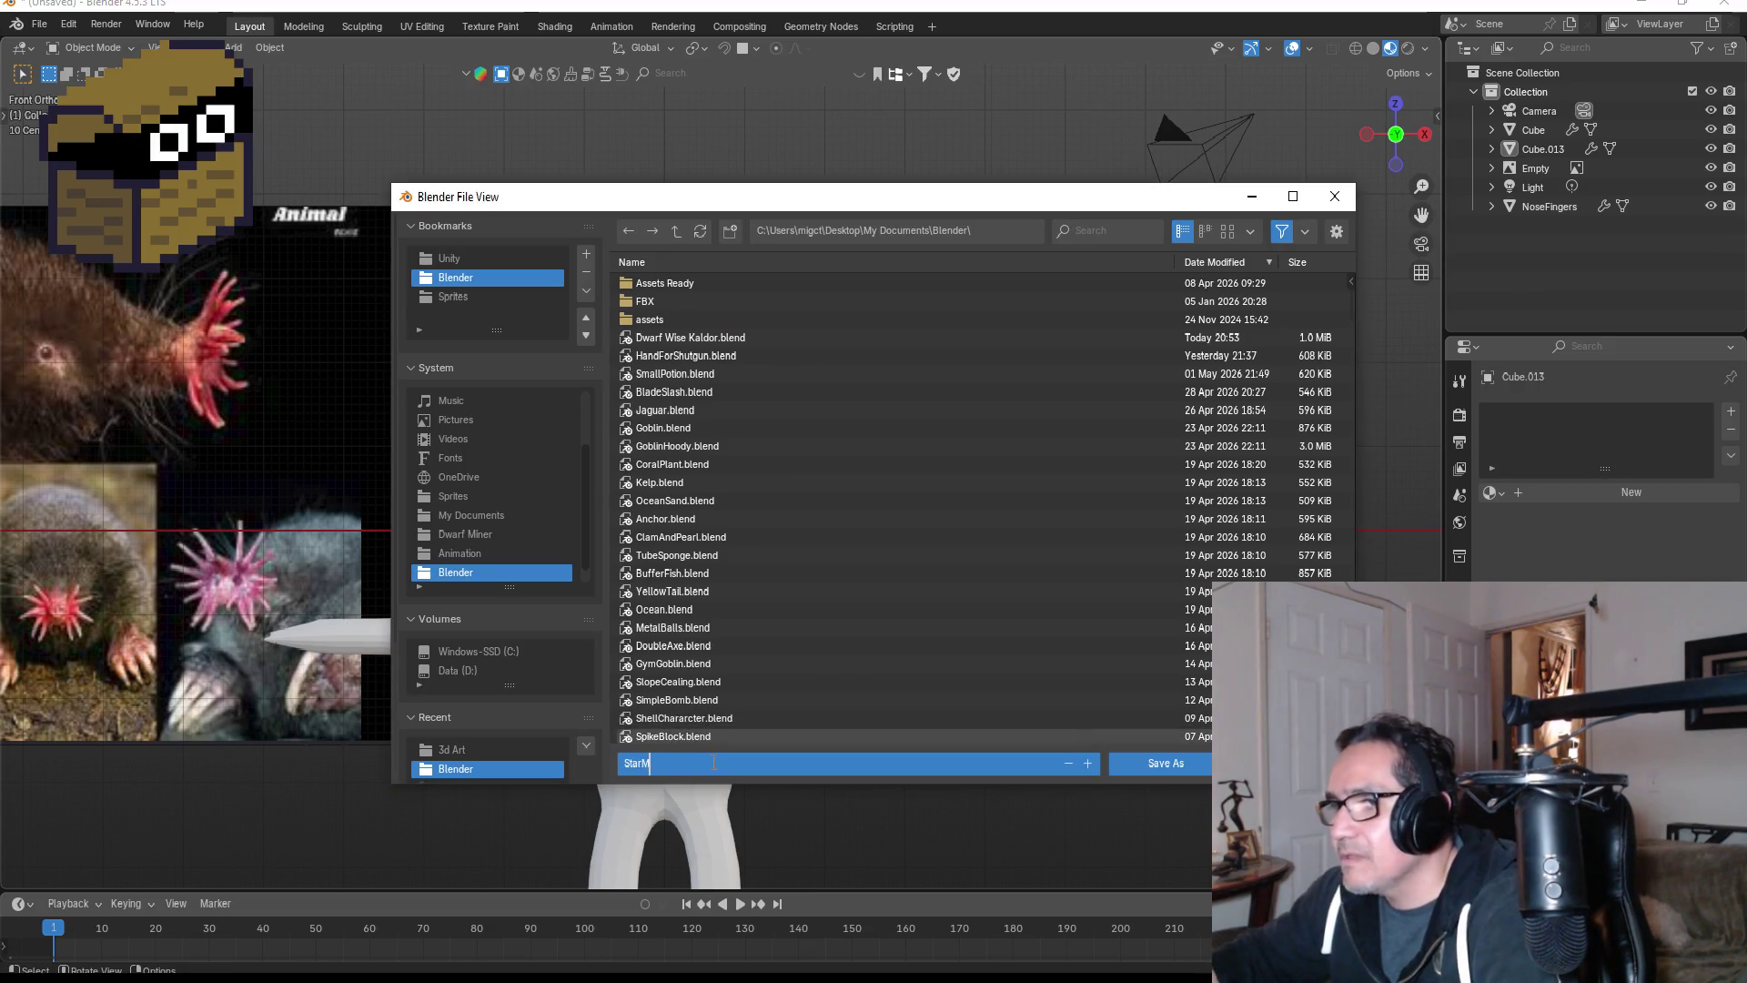
type("oleMonster")
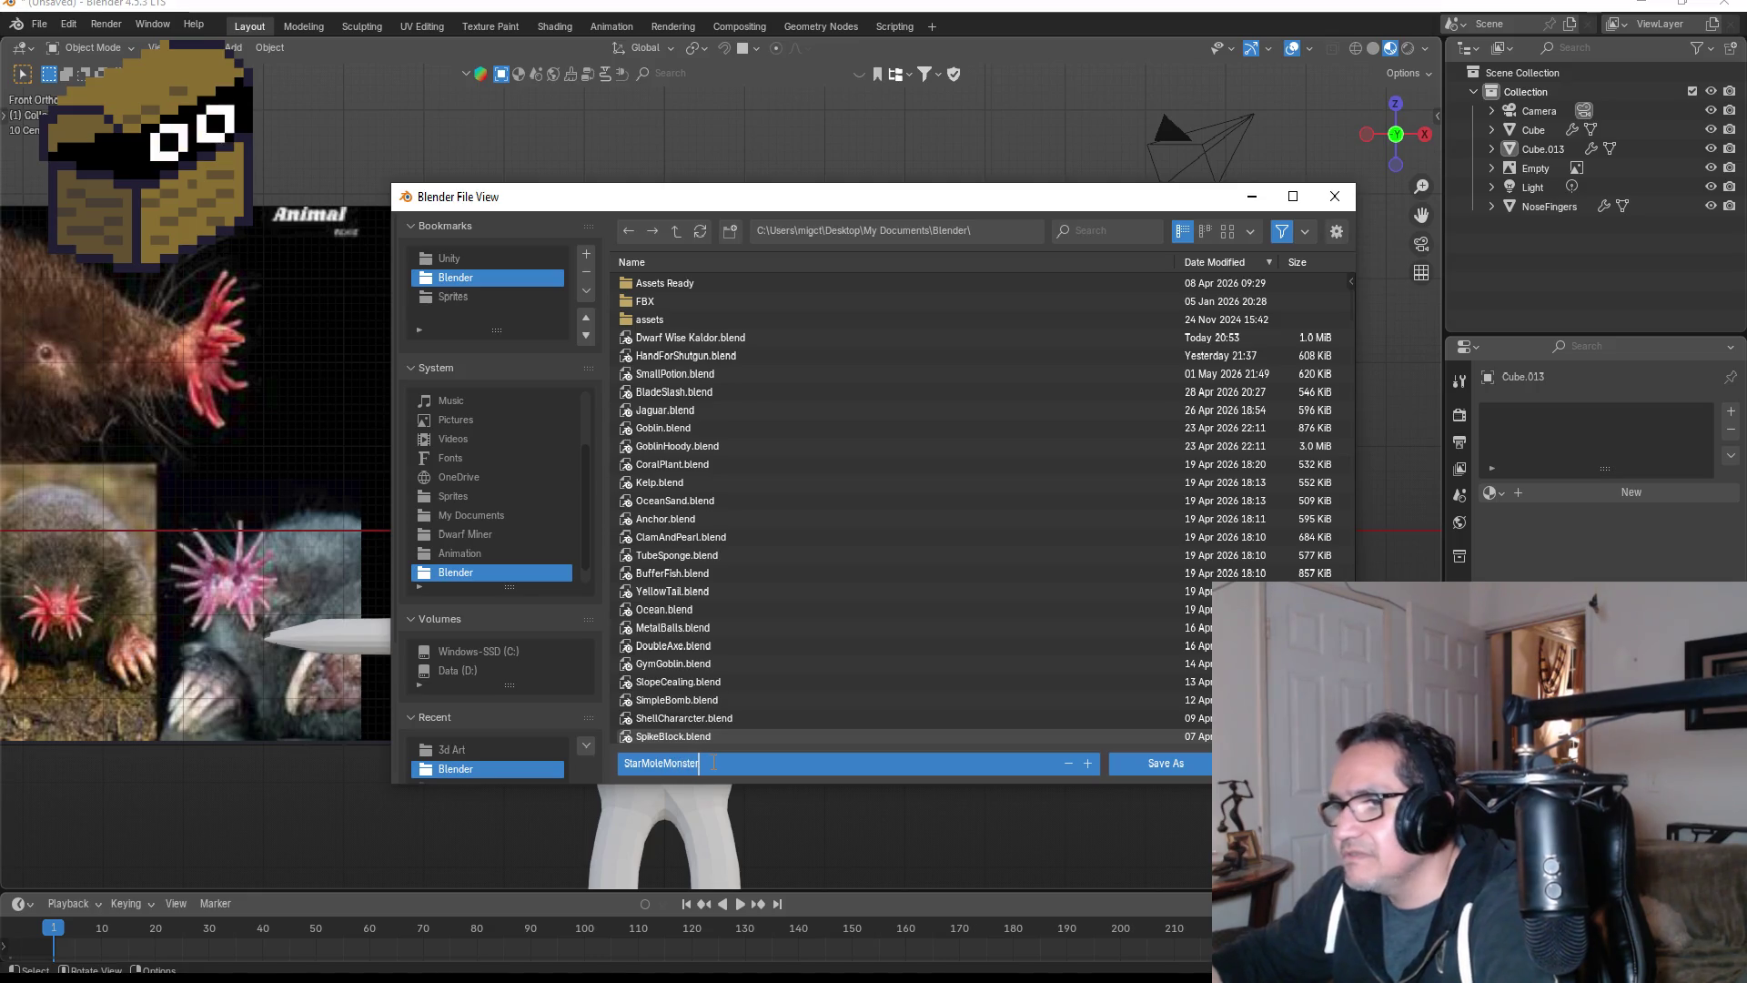
key("Return")
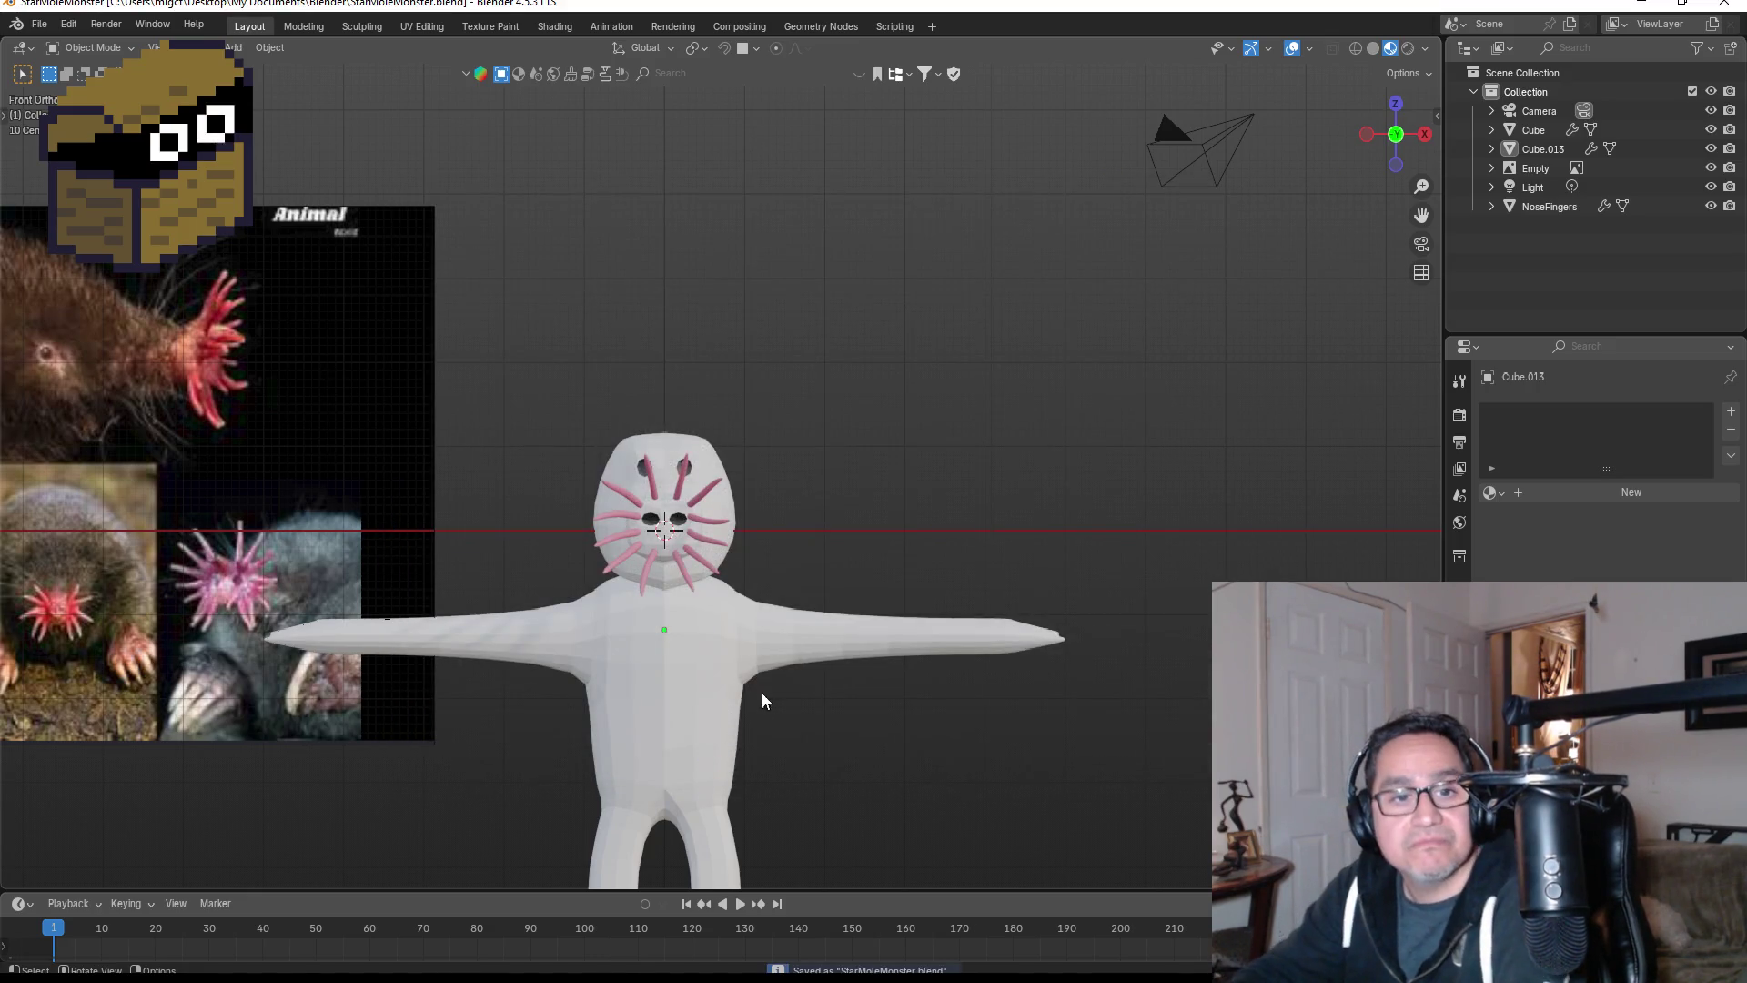
middle_click_drag(842, 646, 938, 508, "shift")
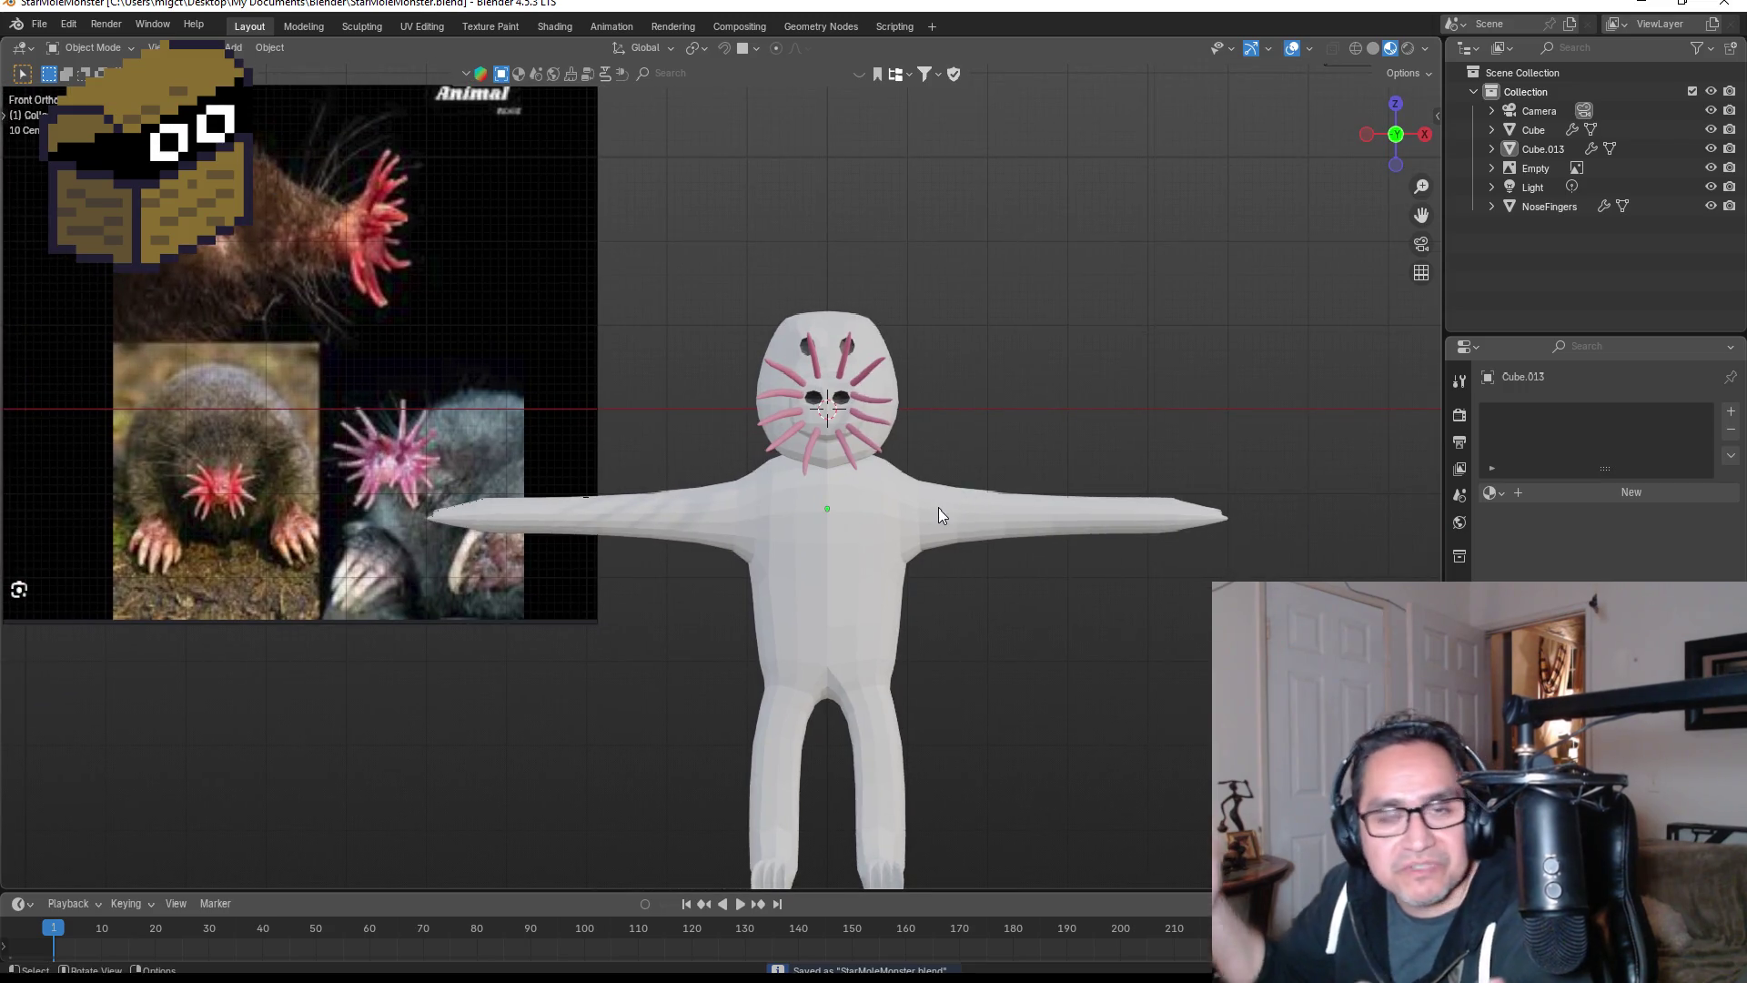
- Move the reference image Empty to the left of the character and deselect it
left_click(531, 276)
scroll(537, 272, "down", 4)
key("g")
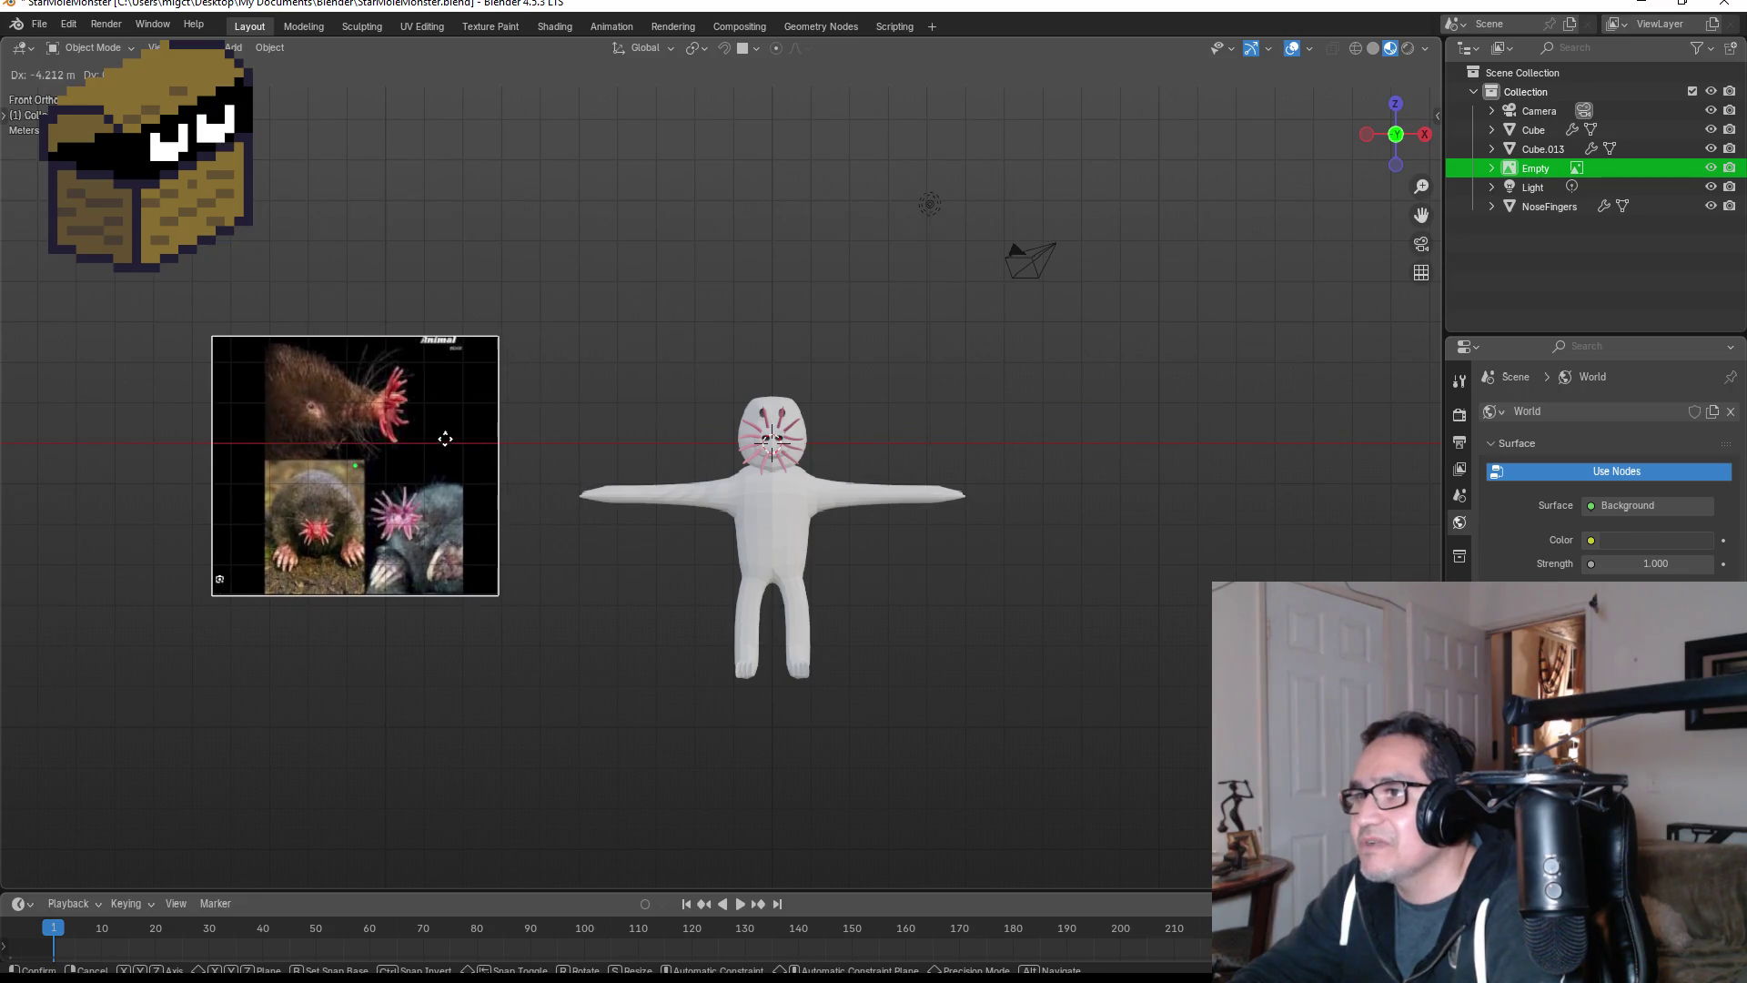
left_click(445, 439)
scroll(866, 516, "up", 4)
left_click(1165, 341)
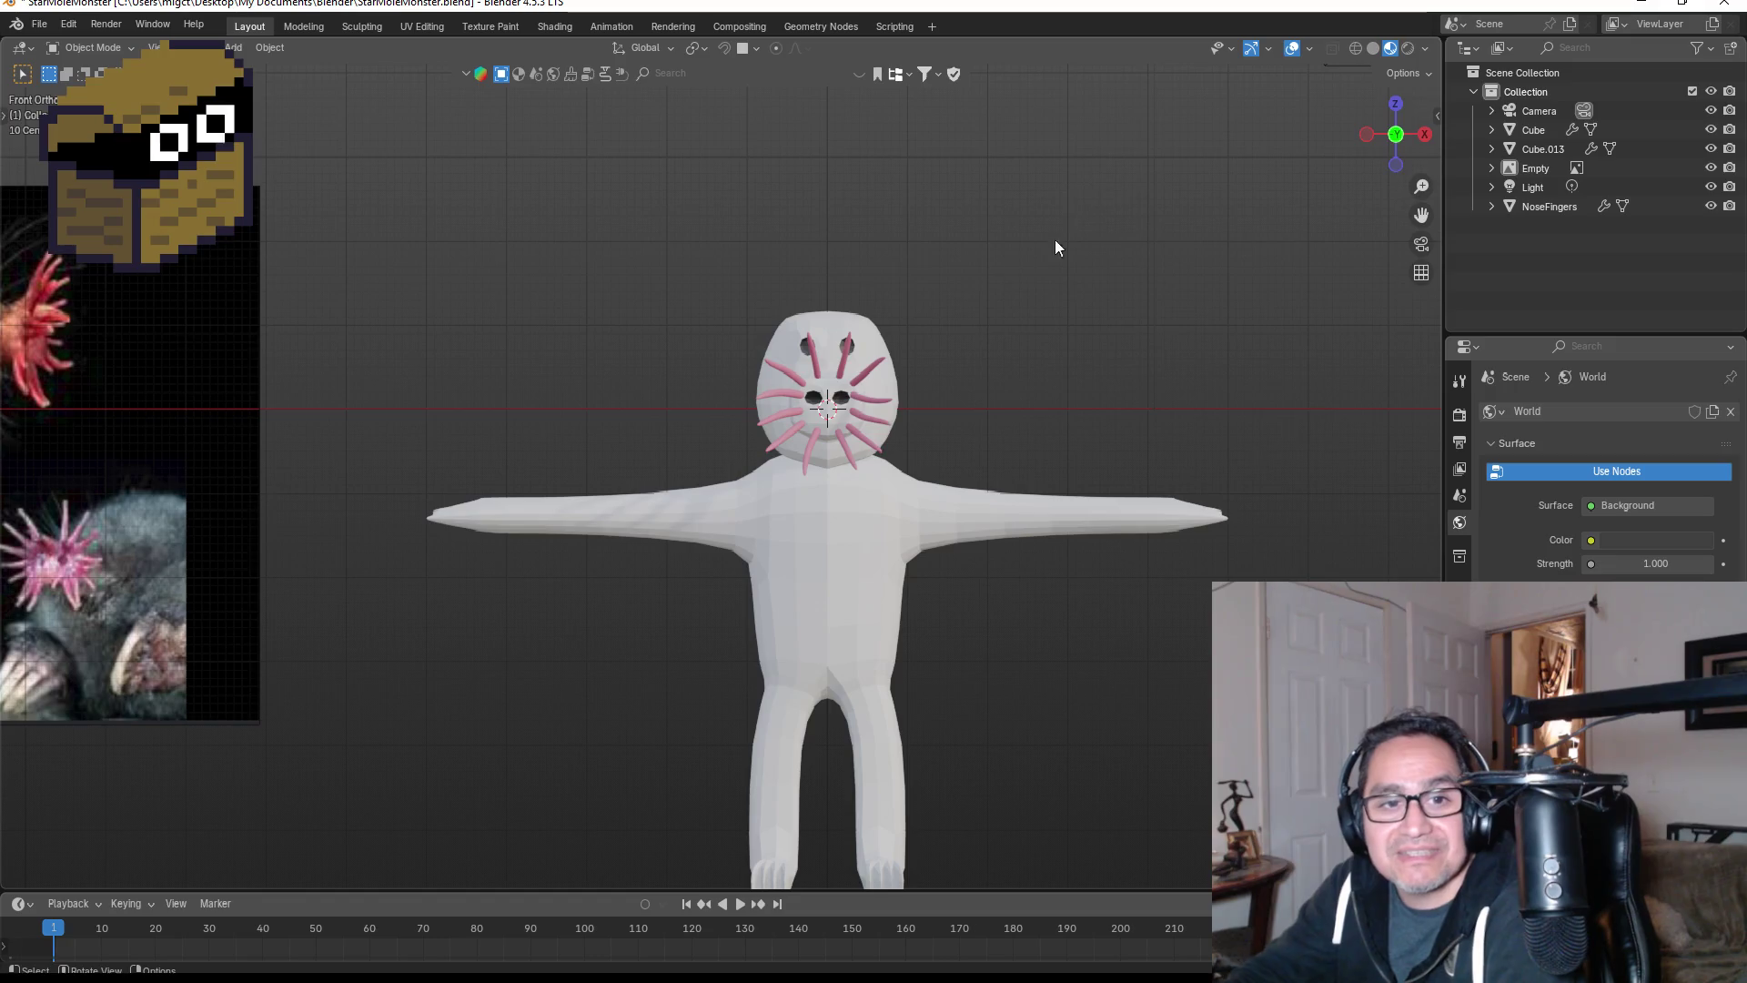
- Save StarMoleMonster.blend again, minimise Blender and launch Aseprite from the desktop
left_click(39, 27)
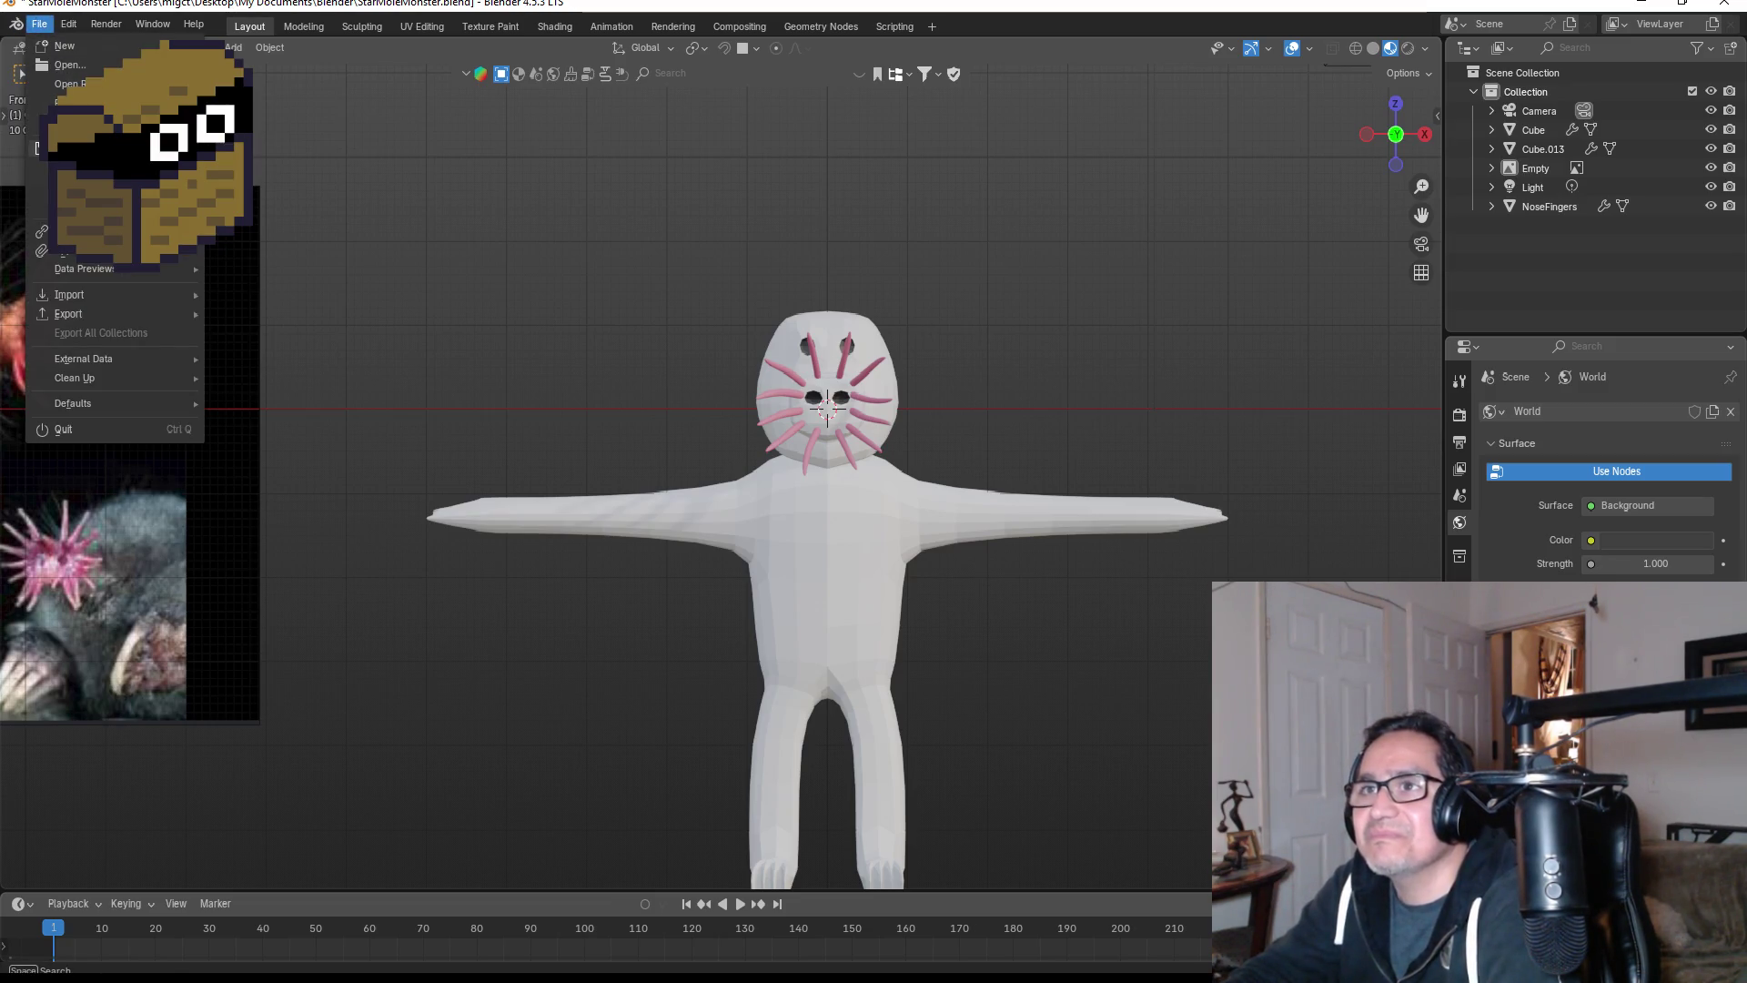
left_click(68, 148)
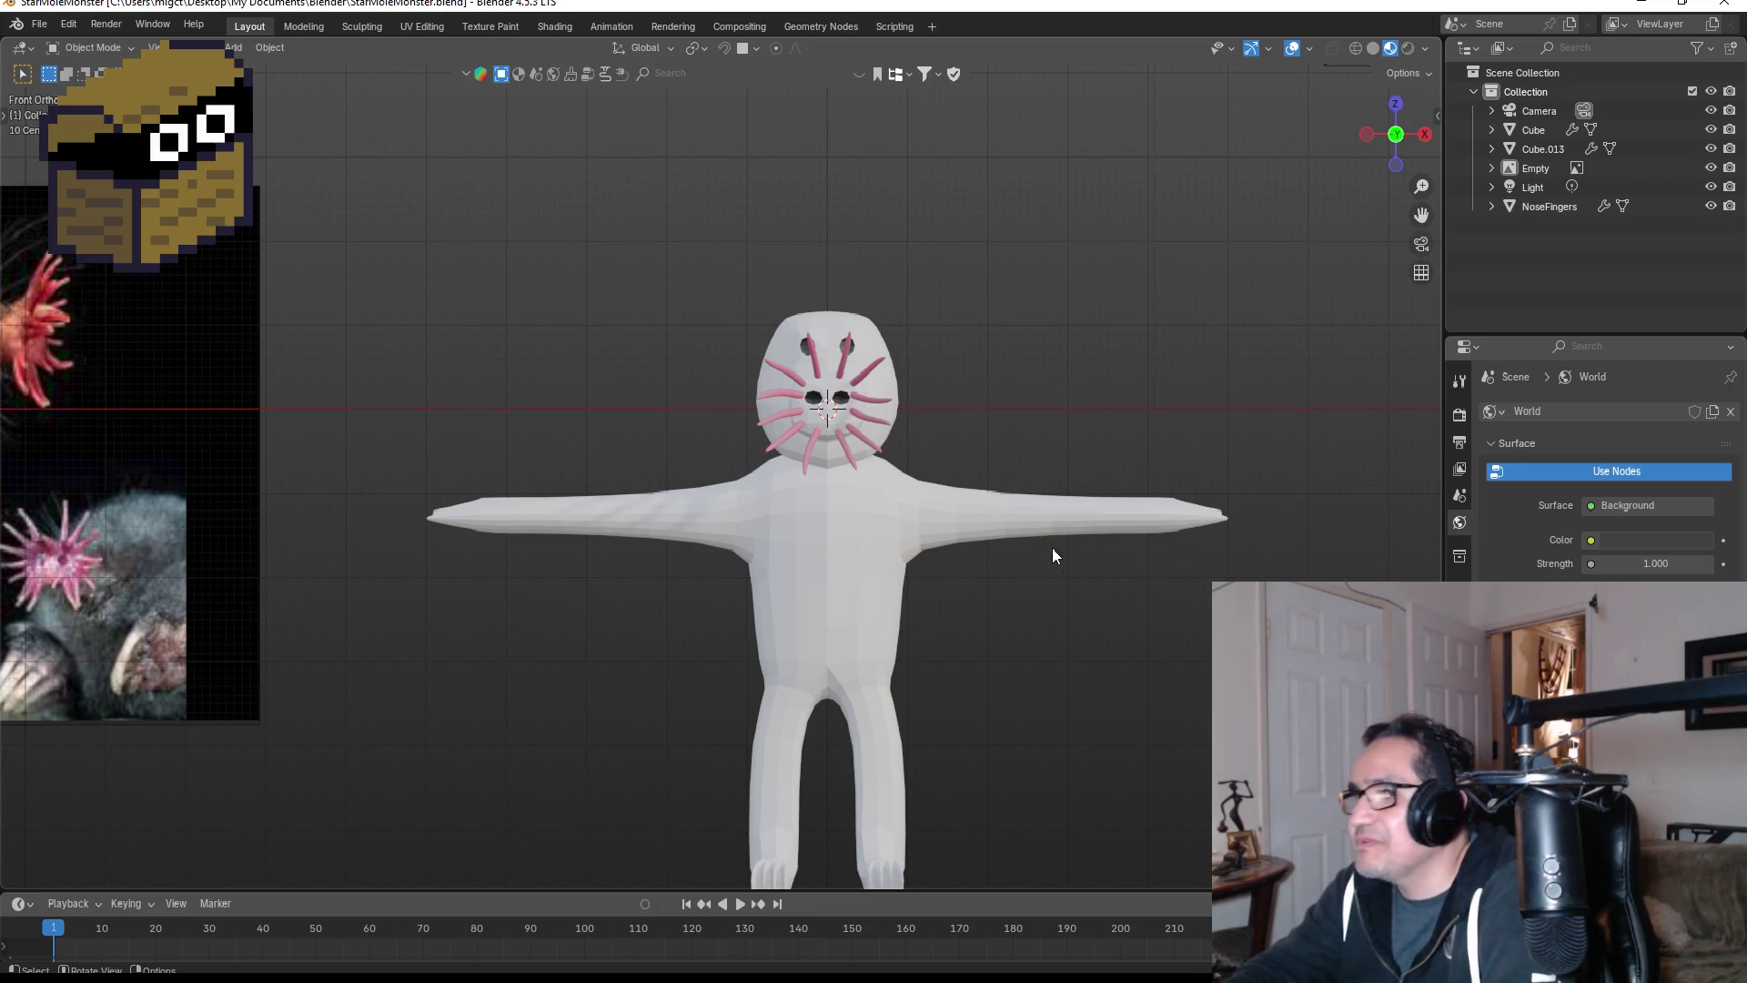
left_click(1641, 7)
double_click(173, 275)
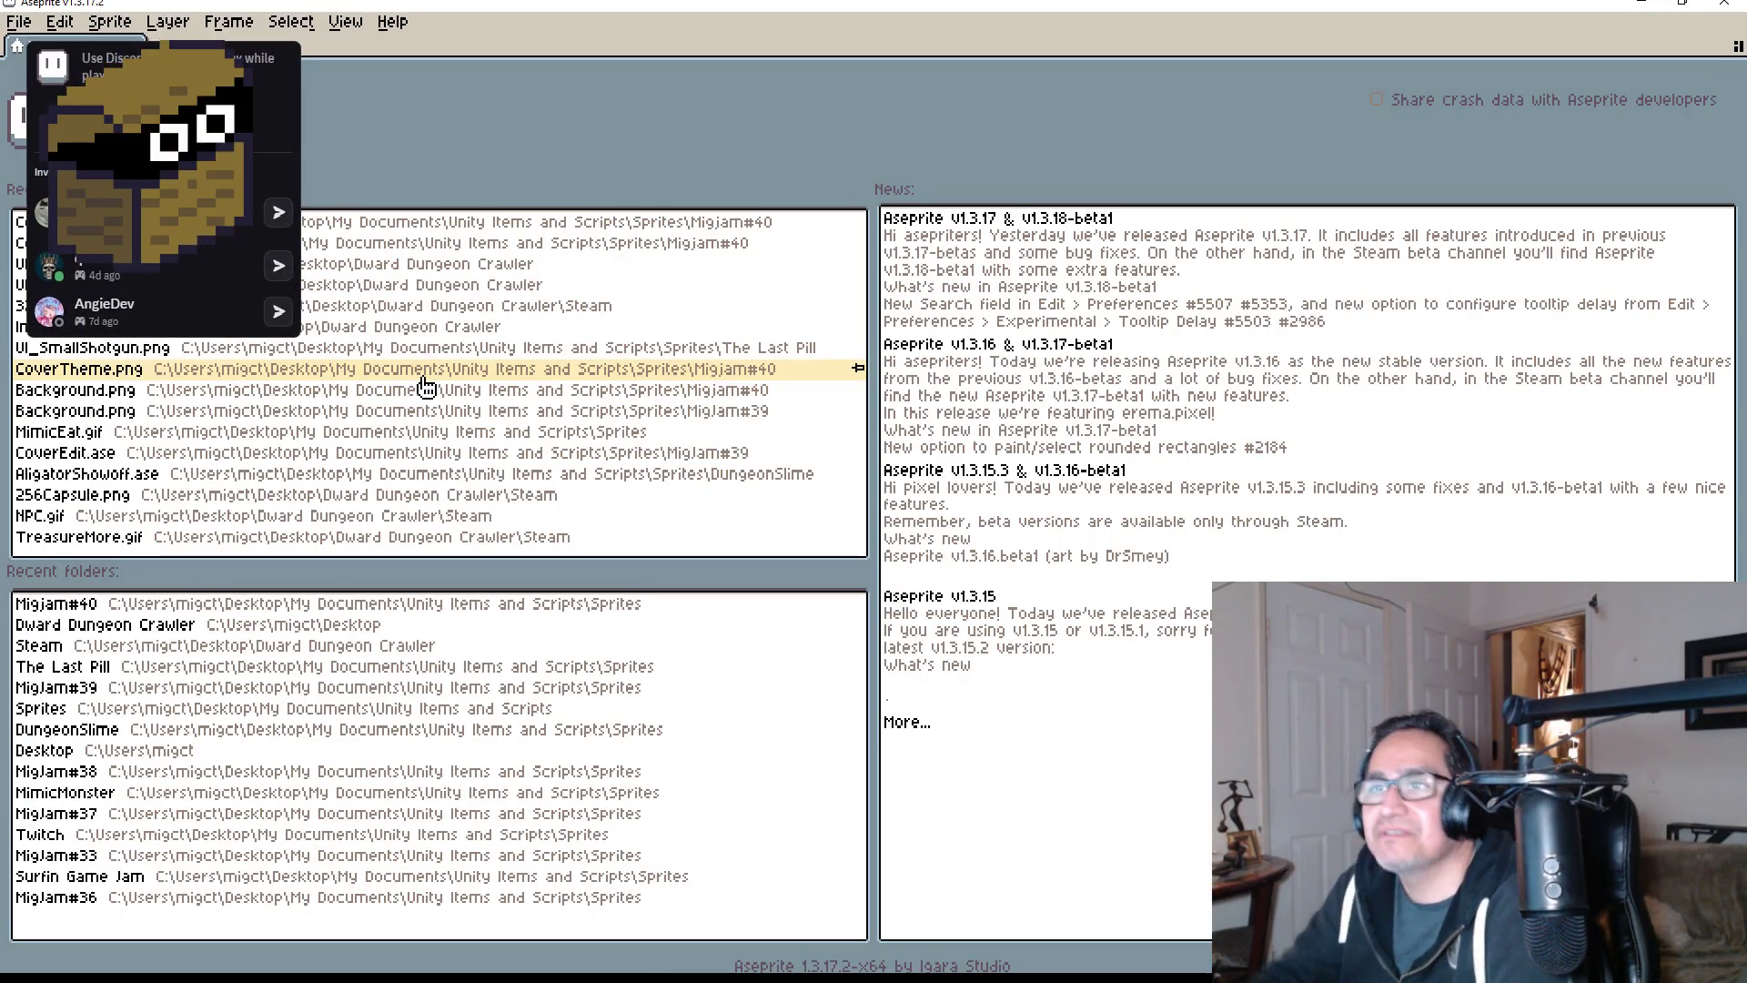
- Open Aseprite's New Sprite dialog from the File menu
left_click(19, 21)
left_click(22, 62)
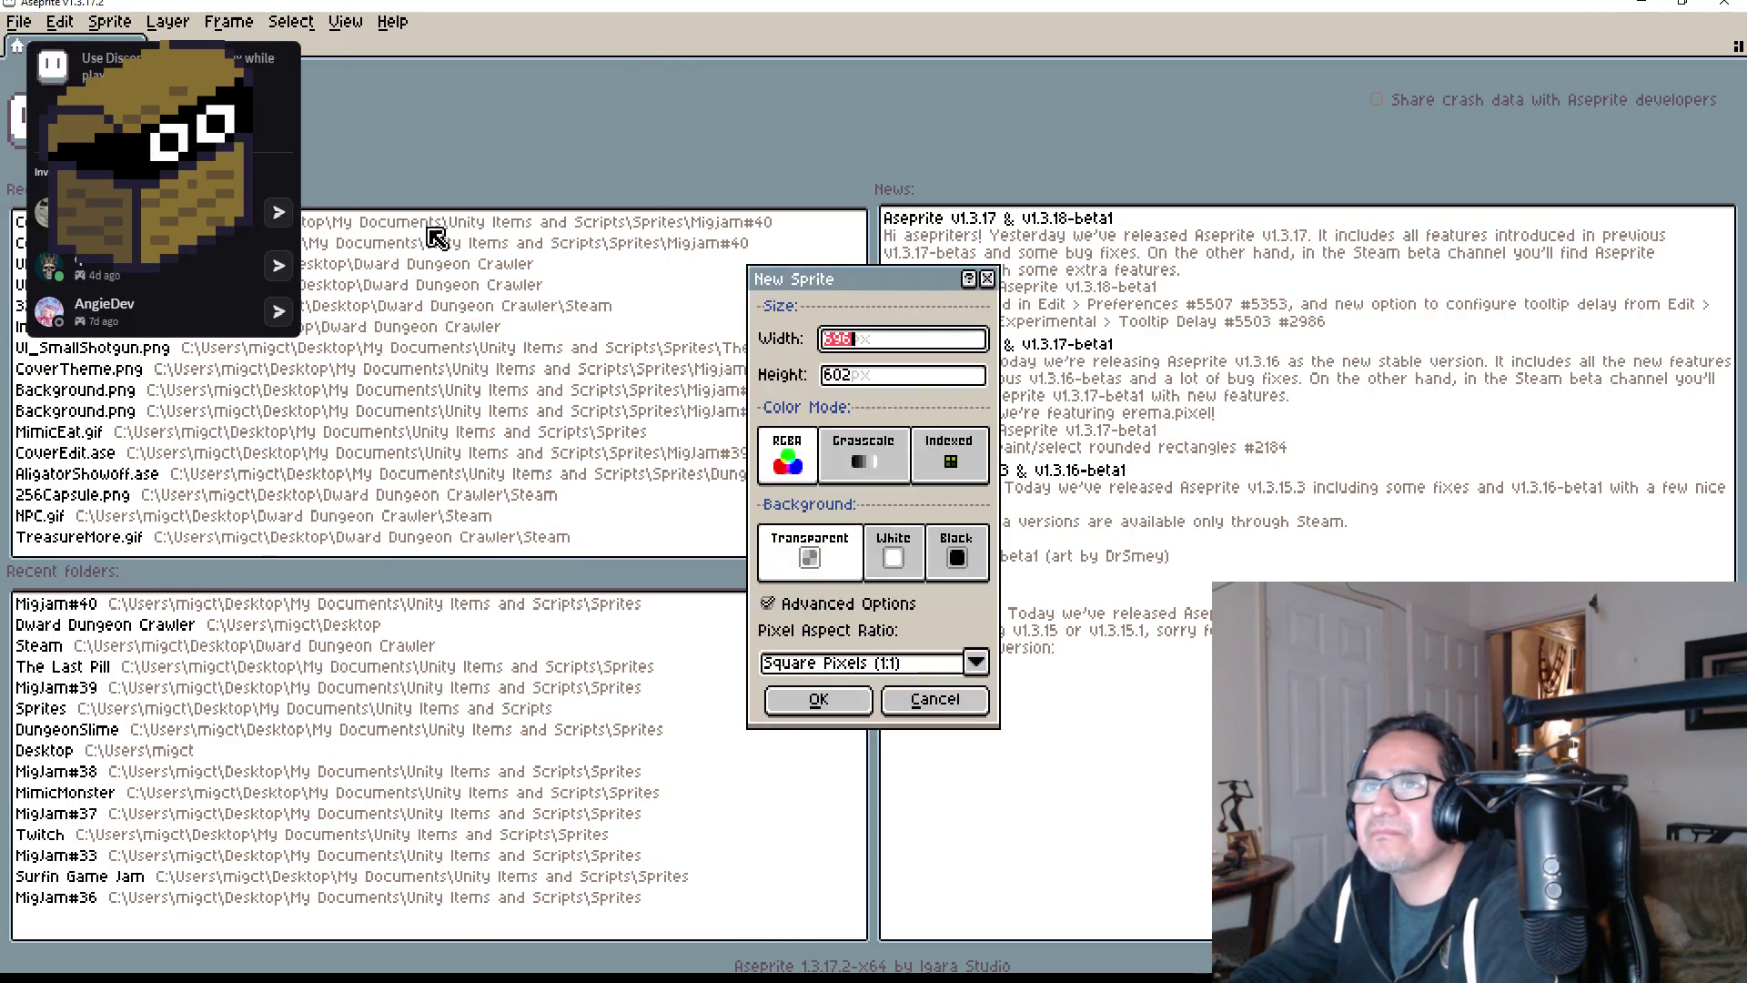